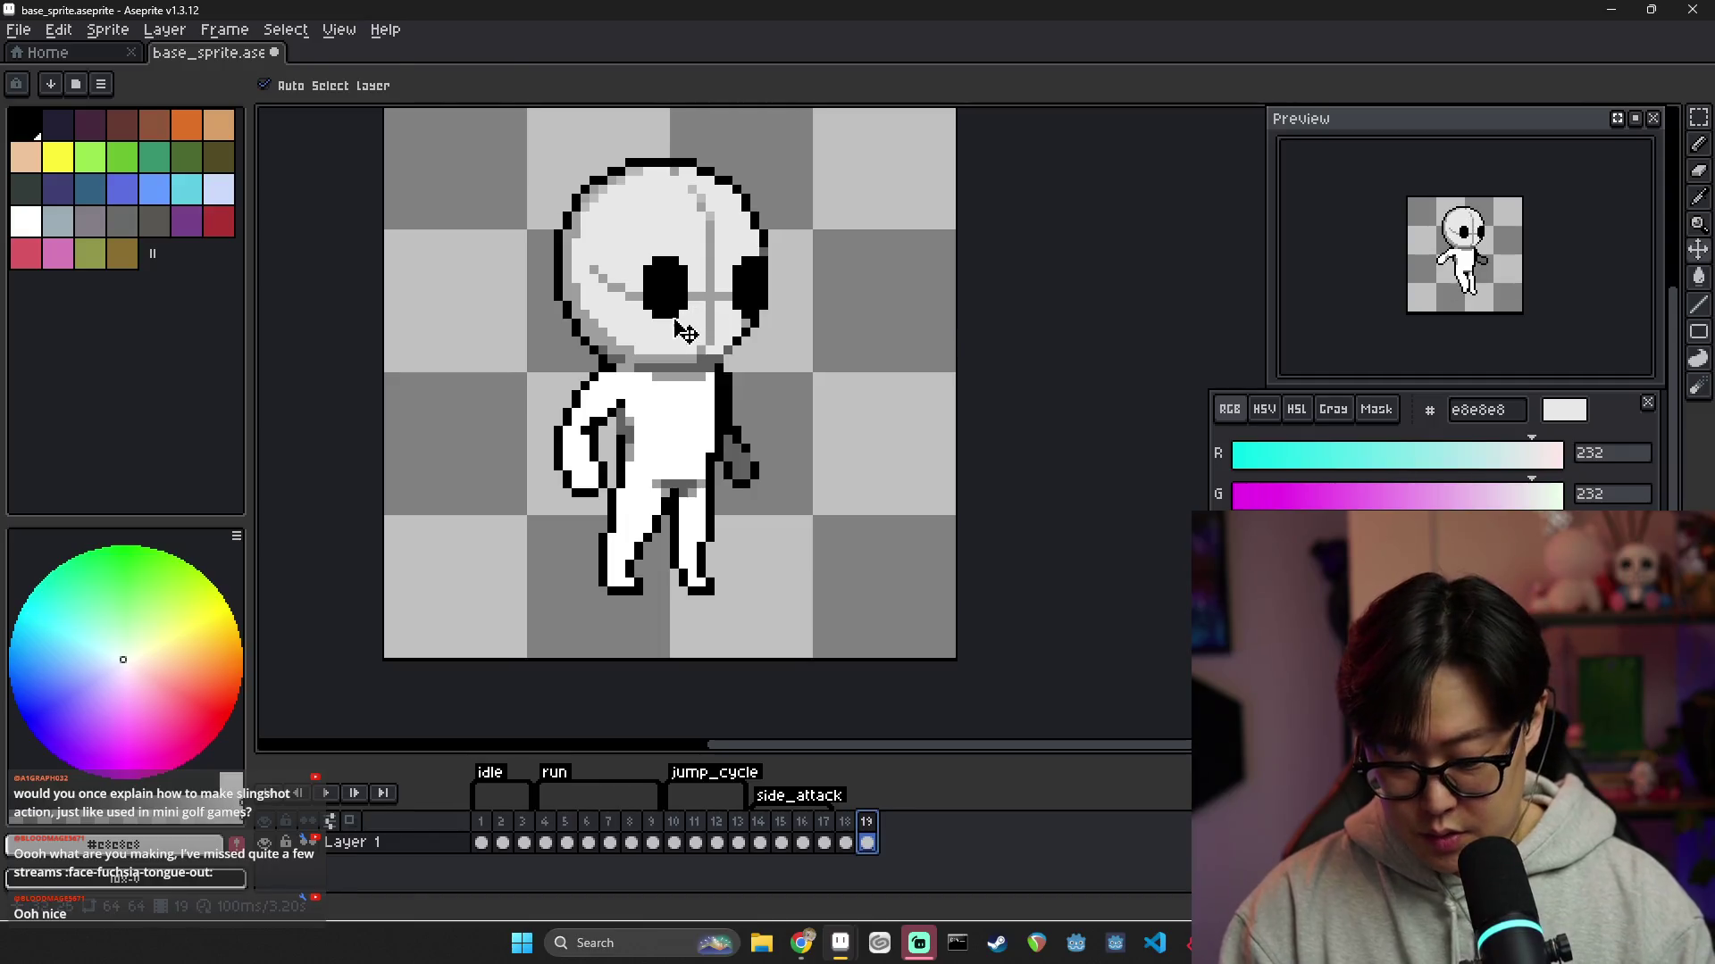
# Move frame 19's left eye up one pixel and sample black from it
pyautogui.moveTo(644, 256)
pyautogui.mouseDown()
pyautogui.moveTo(686, 323)
pyautogui.moveTo(690, 301)
pyautogui.mouseUp()
pyautogui.click(664, 333)
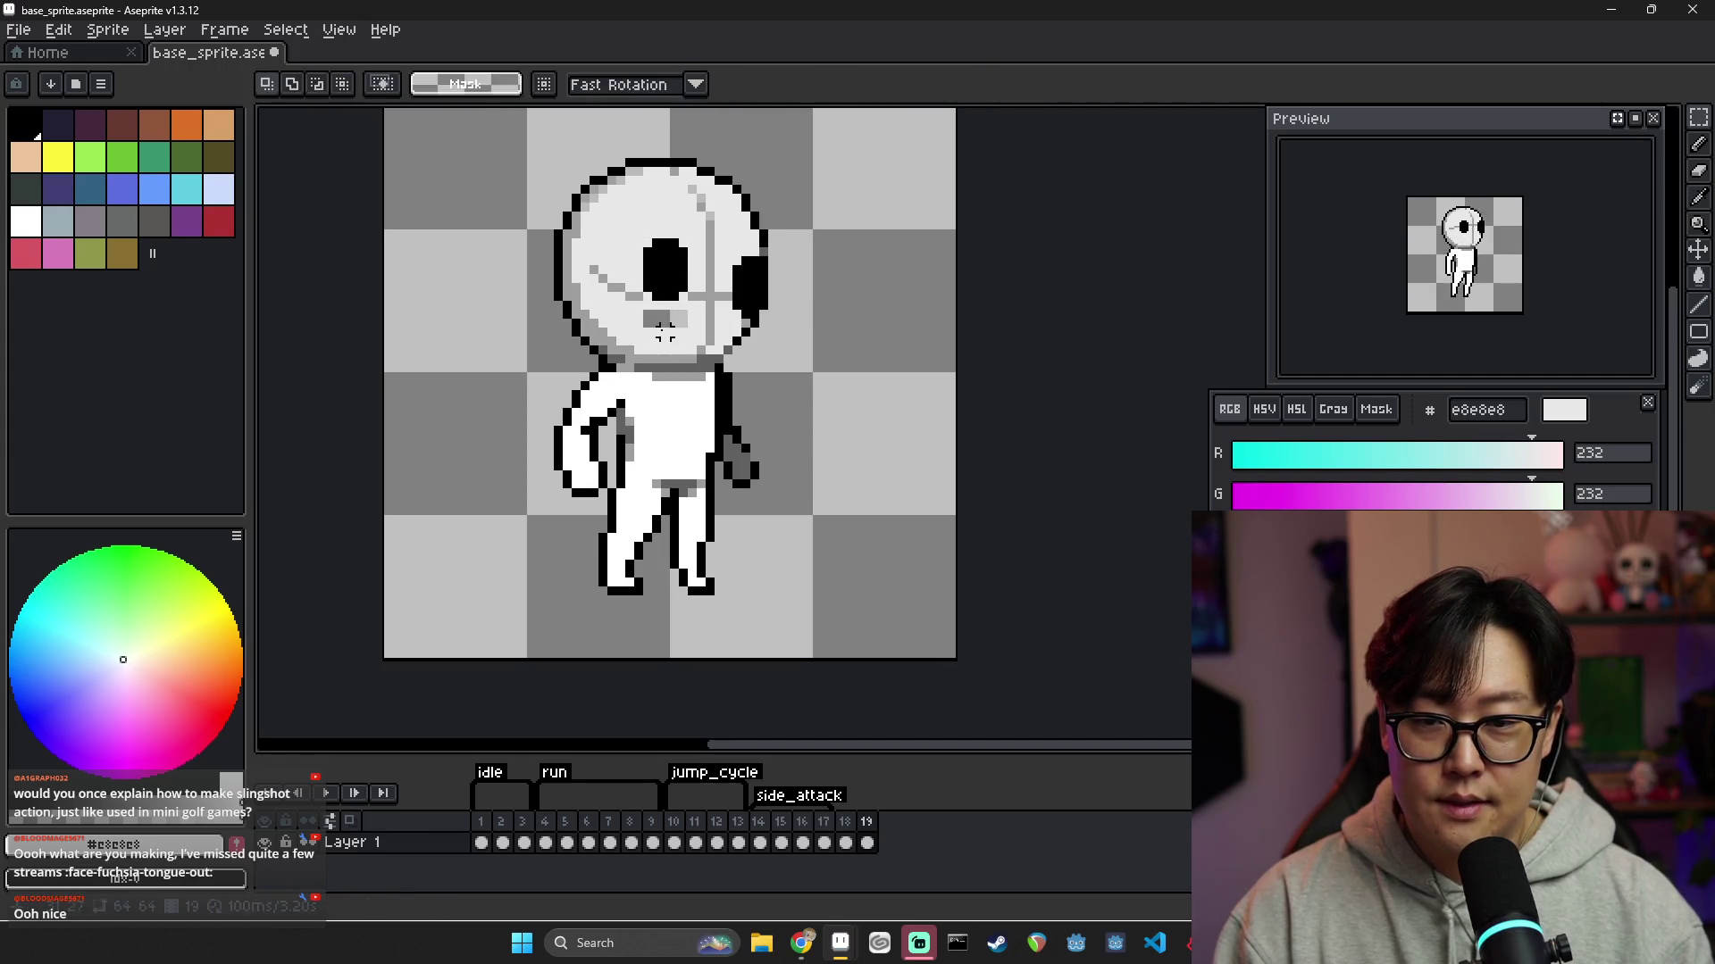
pyautogui.press('i')
pyautogui.click(738, 261)
pyautogui.press('b')
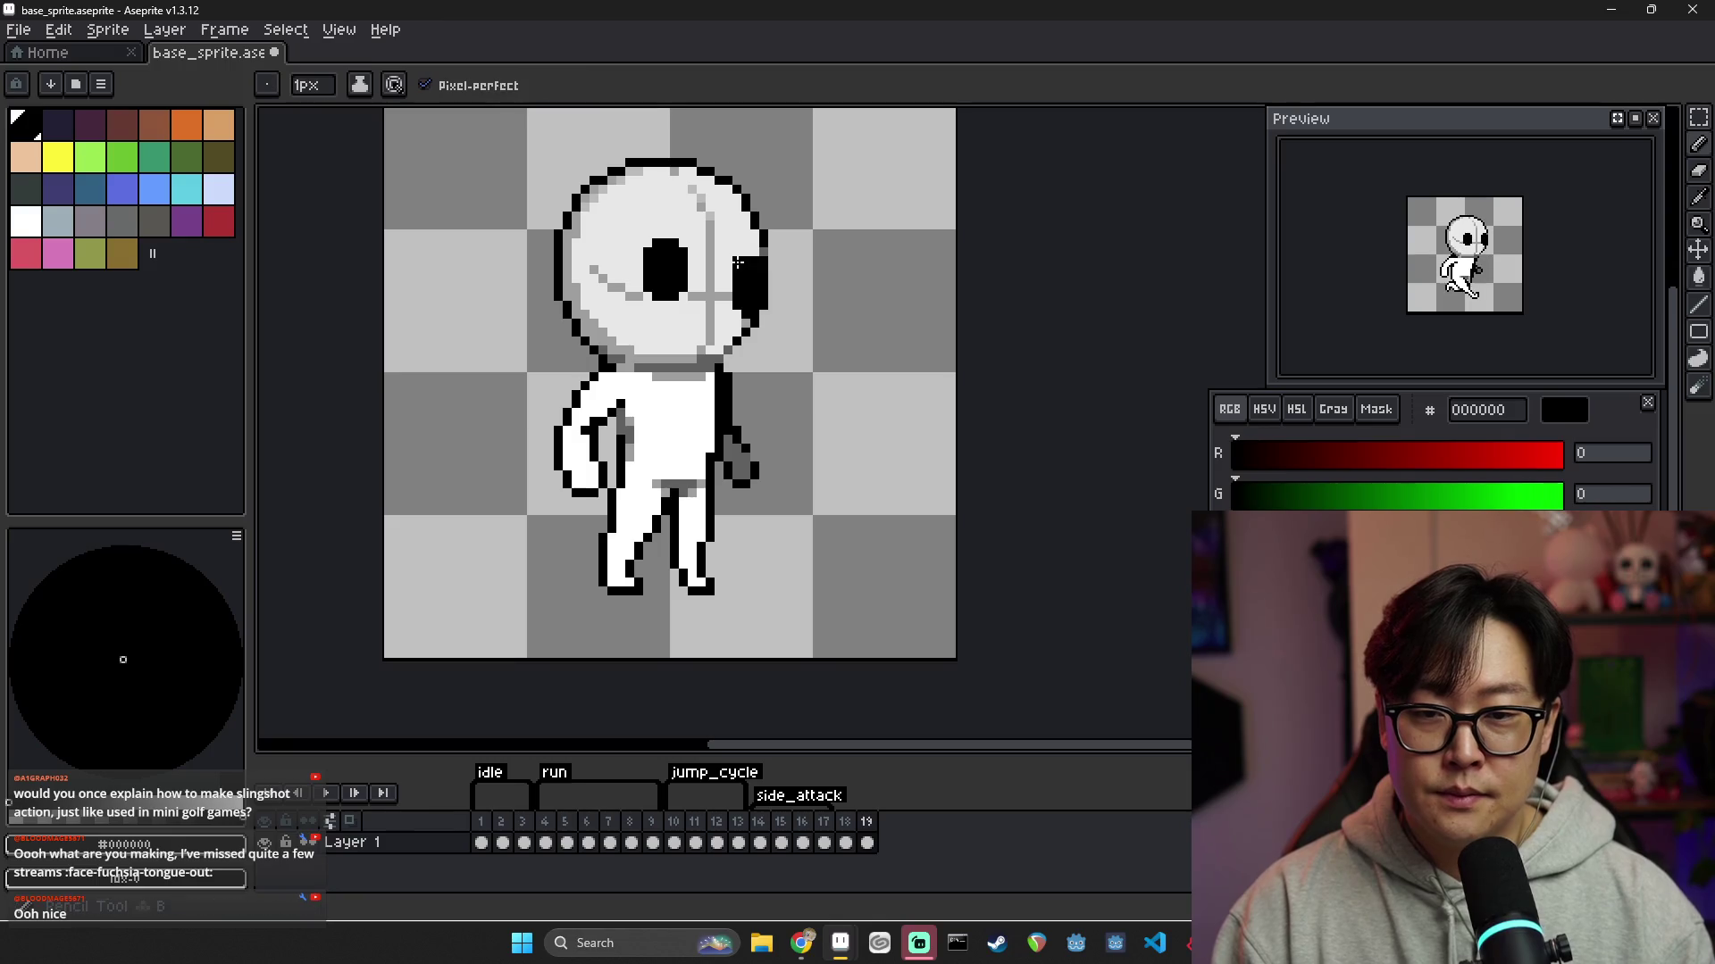
pyautogui.press('i')
pyautogui.press('b')
# Check frame 15's attack pose, pick white from the body, then return to frame 19
pyautogui.click(760, 842)
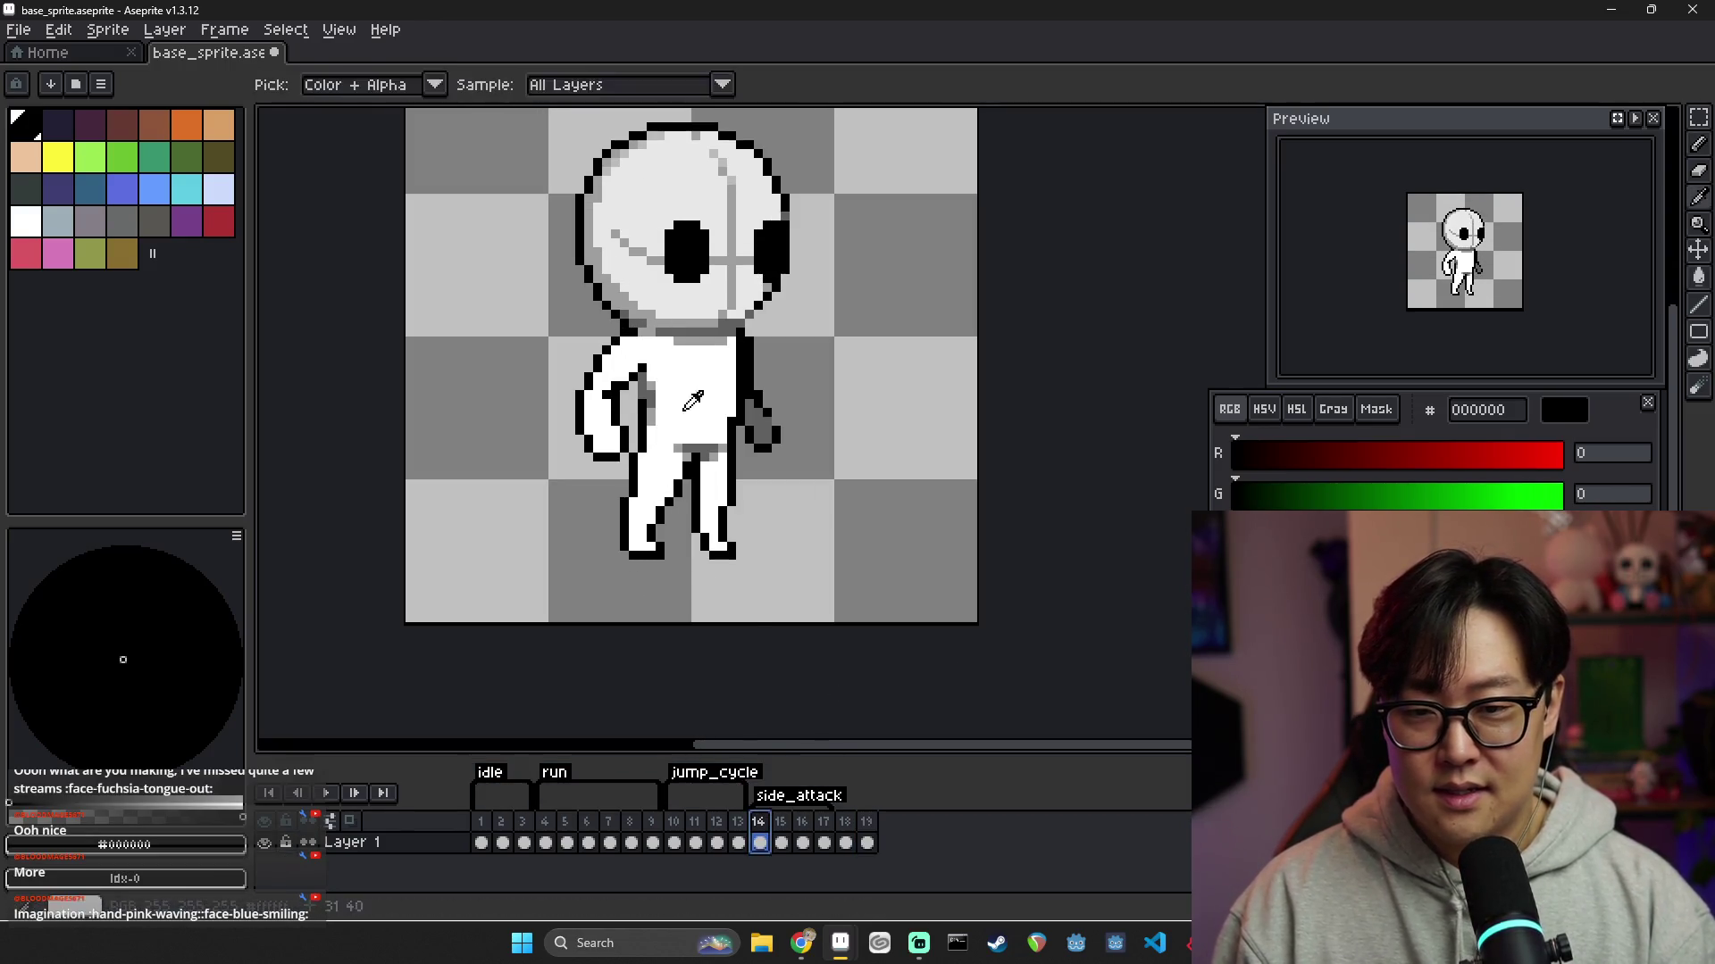
pyautogui.click(780, 842)
pyautogui.press('i')
pyautogui.click(901, 353)
pyautogui.press('b')
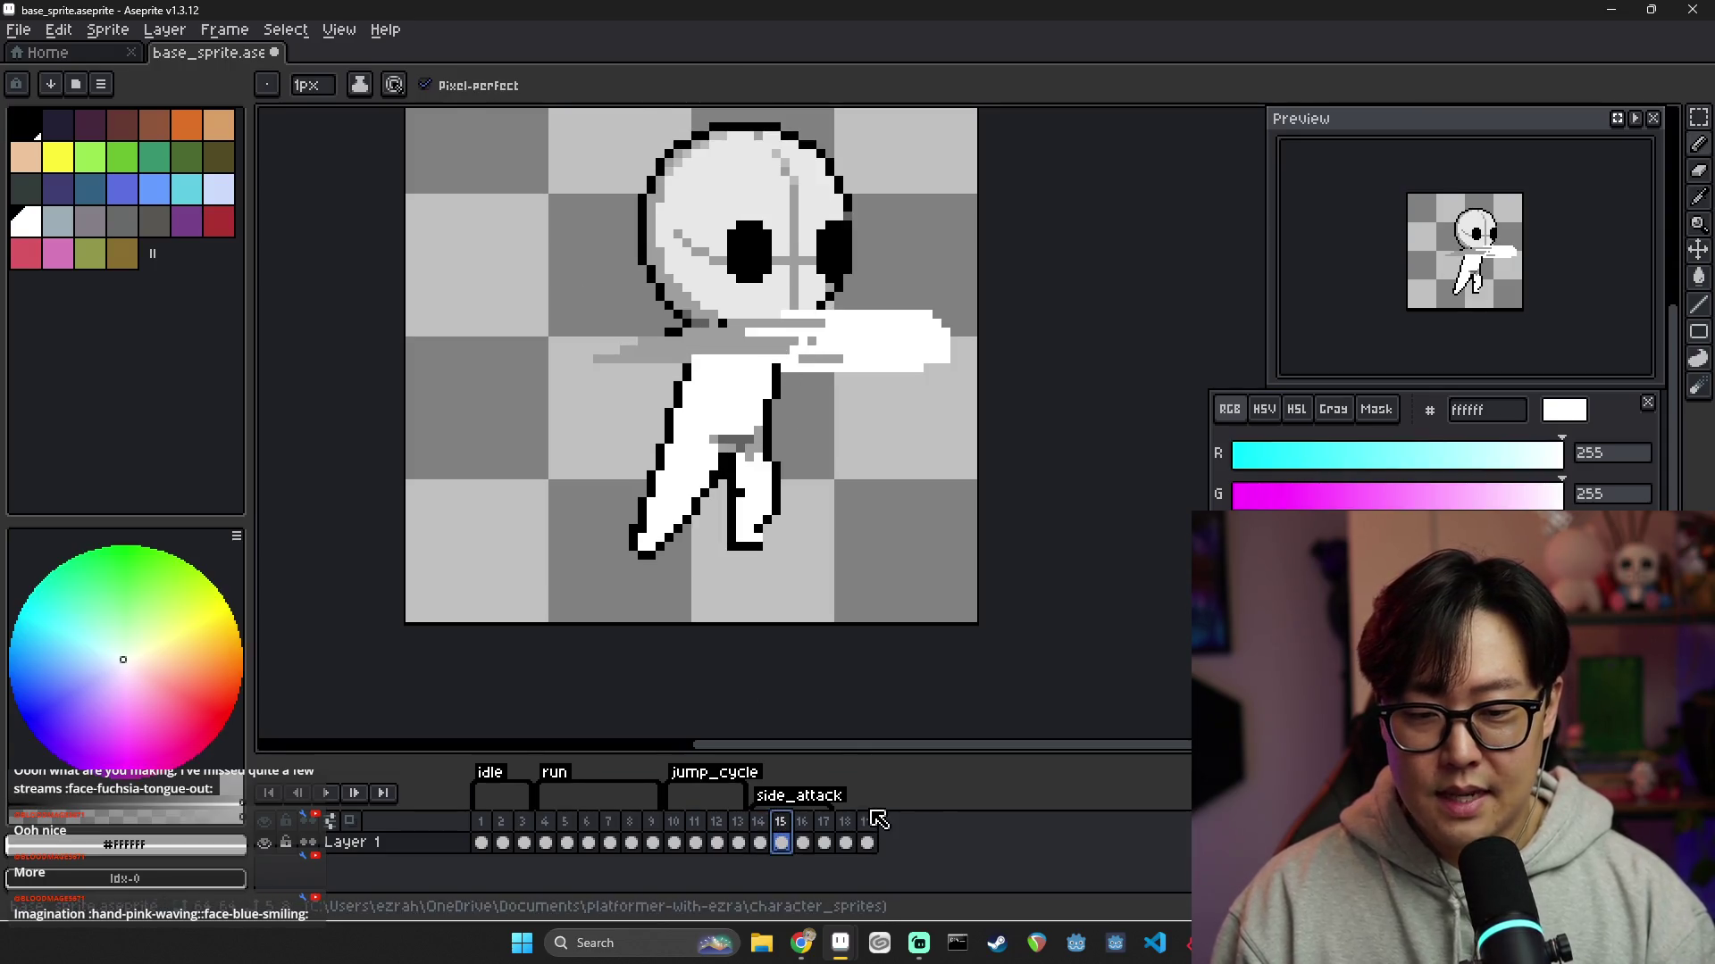
pyautogui.click(867, 821)
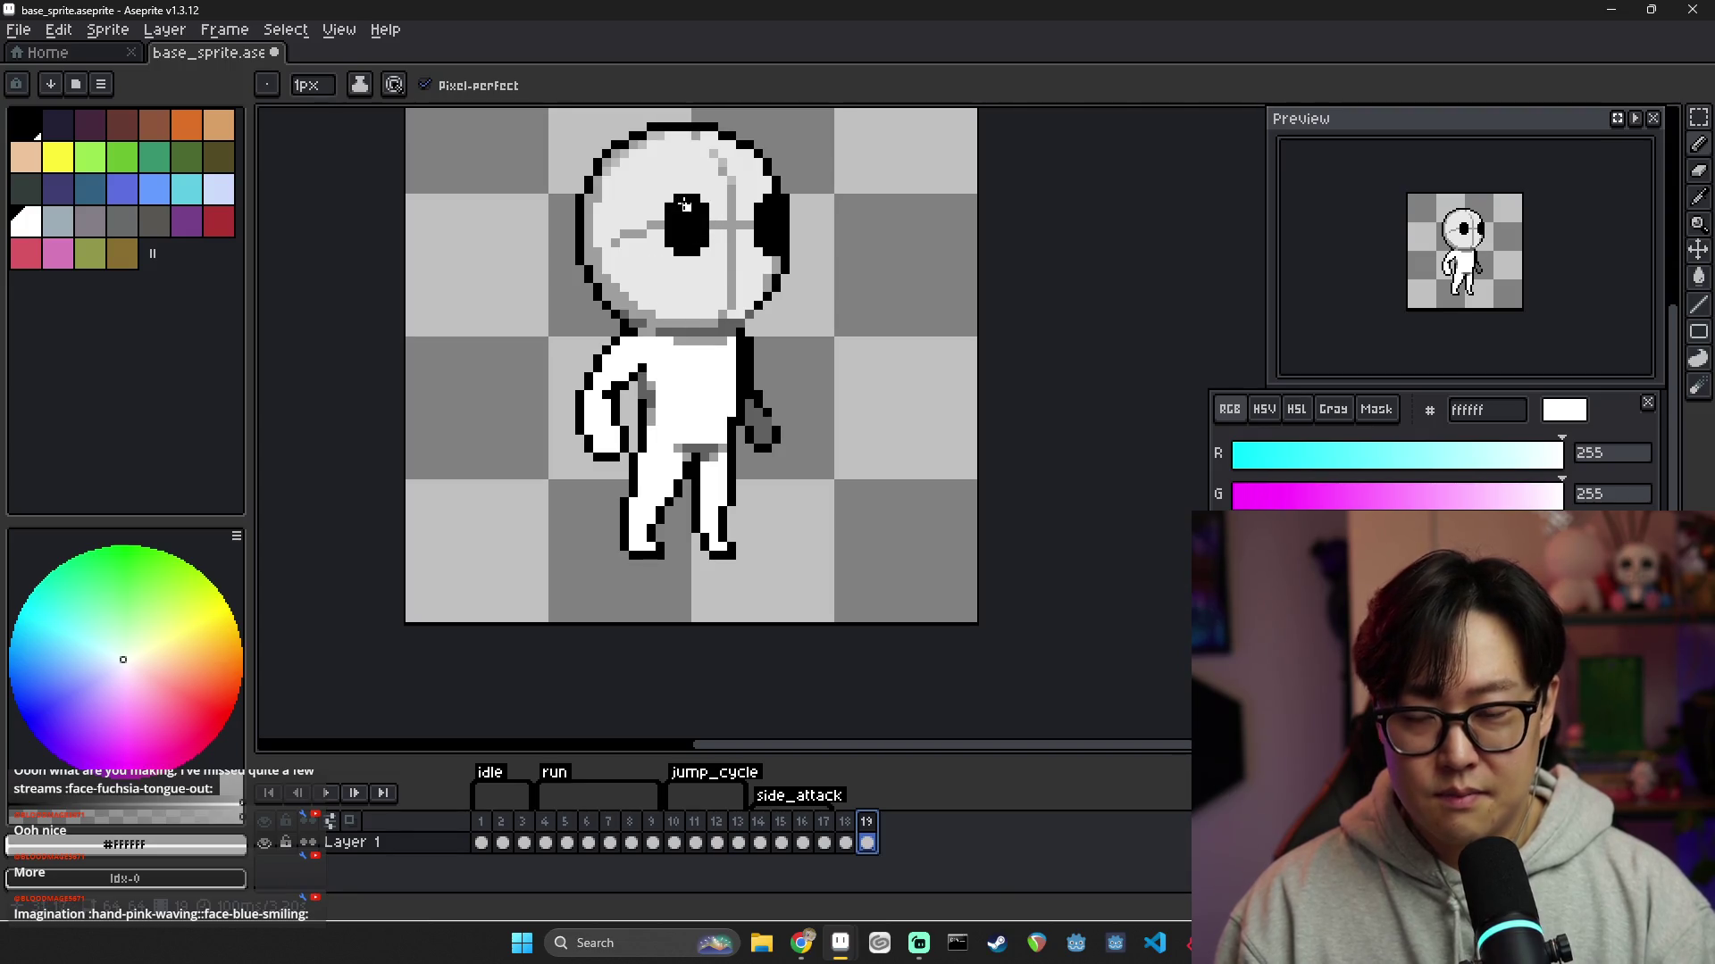
# Select the black eye with a rectangular marquee, nudge it, and drop the selection
pyautogui.press('m')
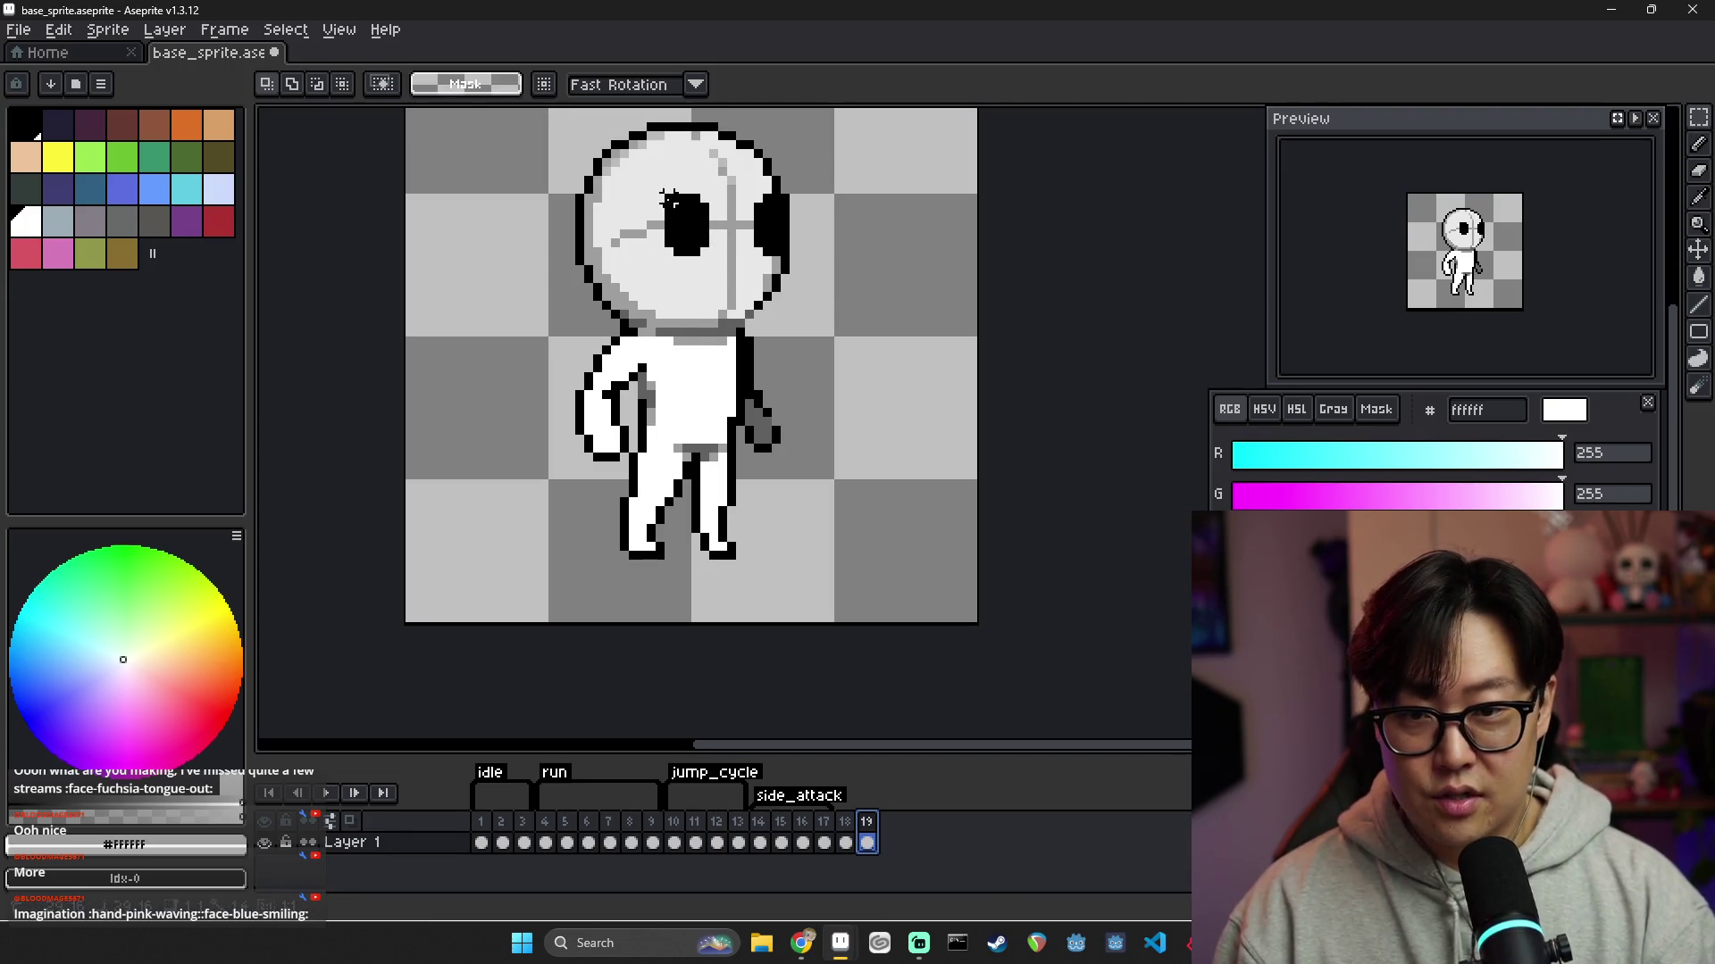
pyautogui.moveTo(659, 189); pyautogui.dragTo(714, 261)
pyautogui.click(717, 251)
pyautogui.hotkey('ctrl', 'd')
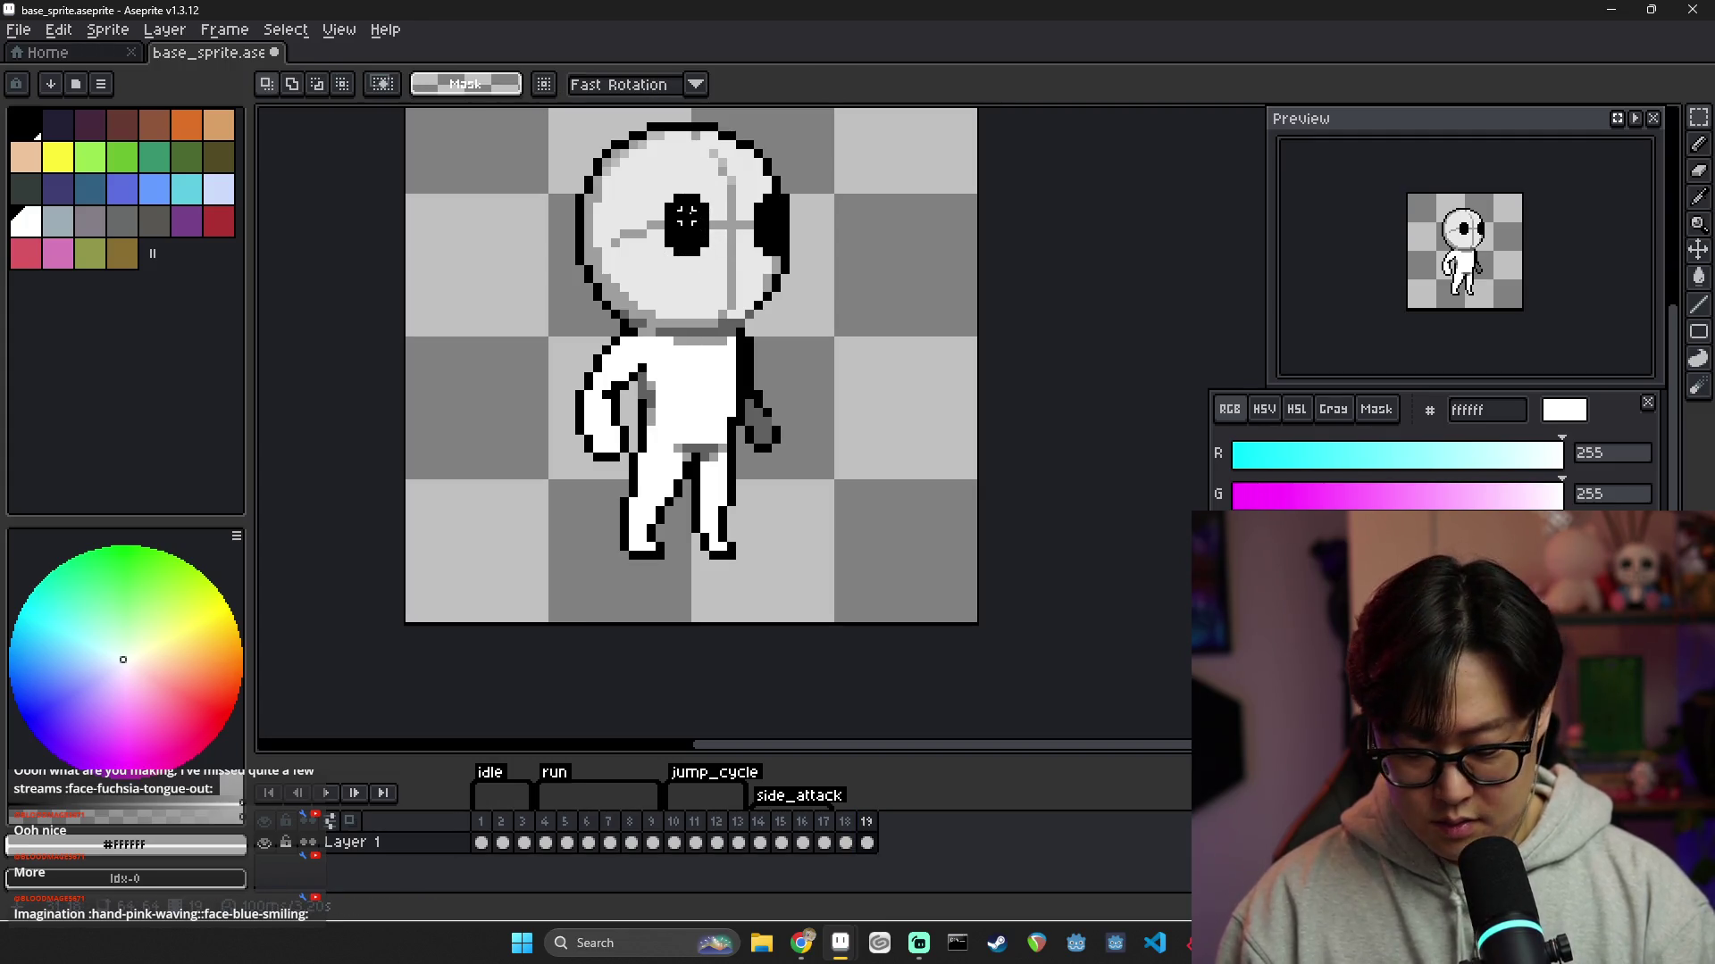
# Draw a grey 9e9e9e line down the right side of the face, checking against frame 18
pyautogui.press('b')
pyautogui.keyDown('alt'); pyautogui.click(734, 193); pyautogui.keyUp('alt')
pyautogui.moveTo(738, 193)
pyautogui.mouseDown()
pyautogui.moveTo(731, 312)
pyautogui.moveTo(730, 209)
pyautogui.mouseUp()
pyautogui.keyDown('alt'); pyautogui.click(728, 302); pyautogui.keyUp('alt')
pyautogui.keyDown('alt'); pyautogui.click(766, 270); pyautogui.keyUp('alt')
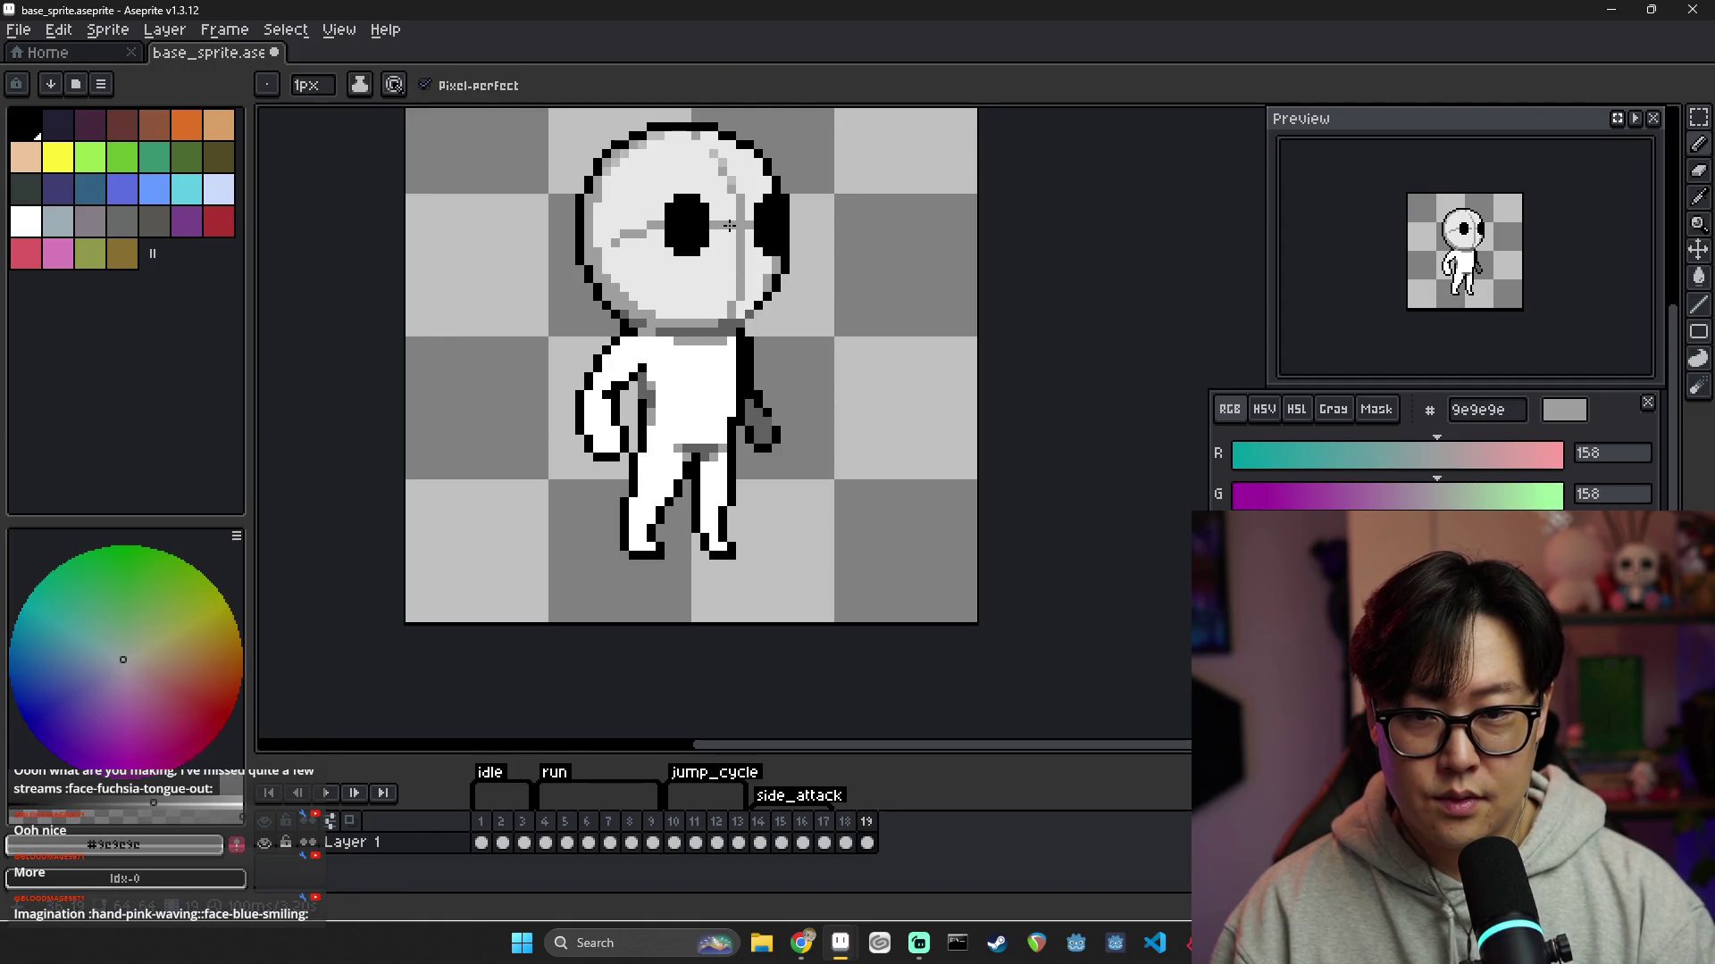
pyautogui.click(845, 840)
pyautogui.click(866, 842)
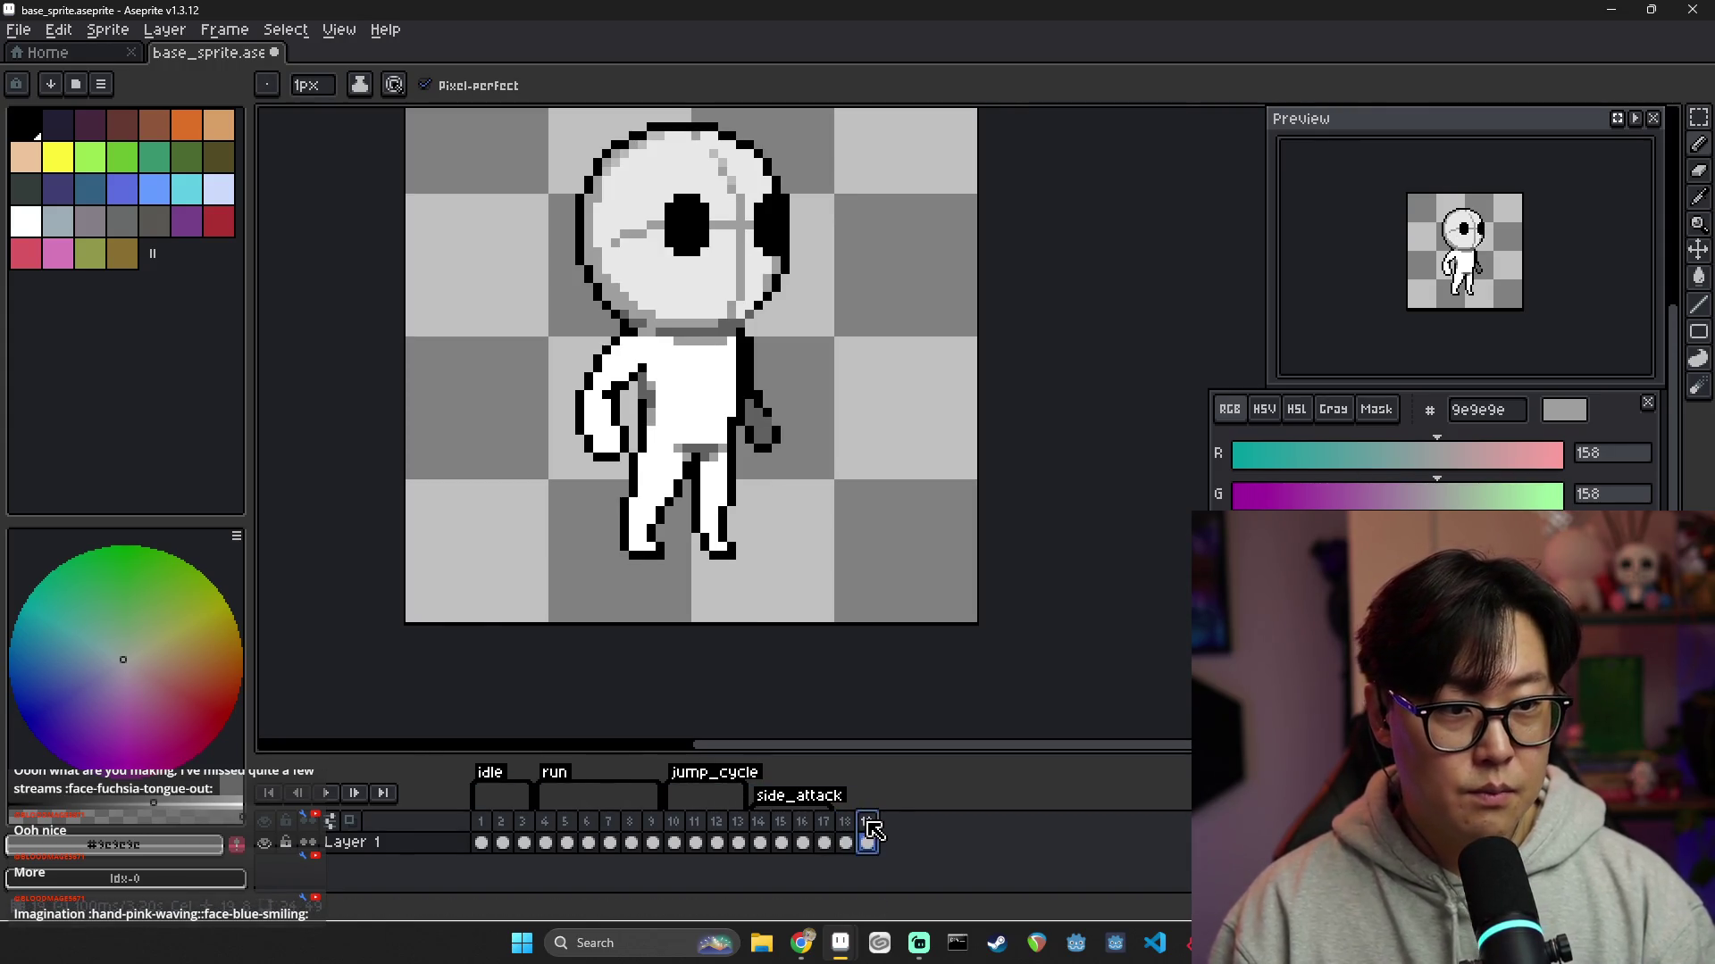
# Paint the eye's left edge light grey e8e8e8, comparing with frame 18's eyes
pyautogui.keyDown('alt'); pyautogui.click(696, 234); pyautogui.keyUp('alt')
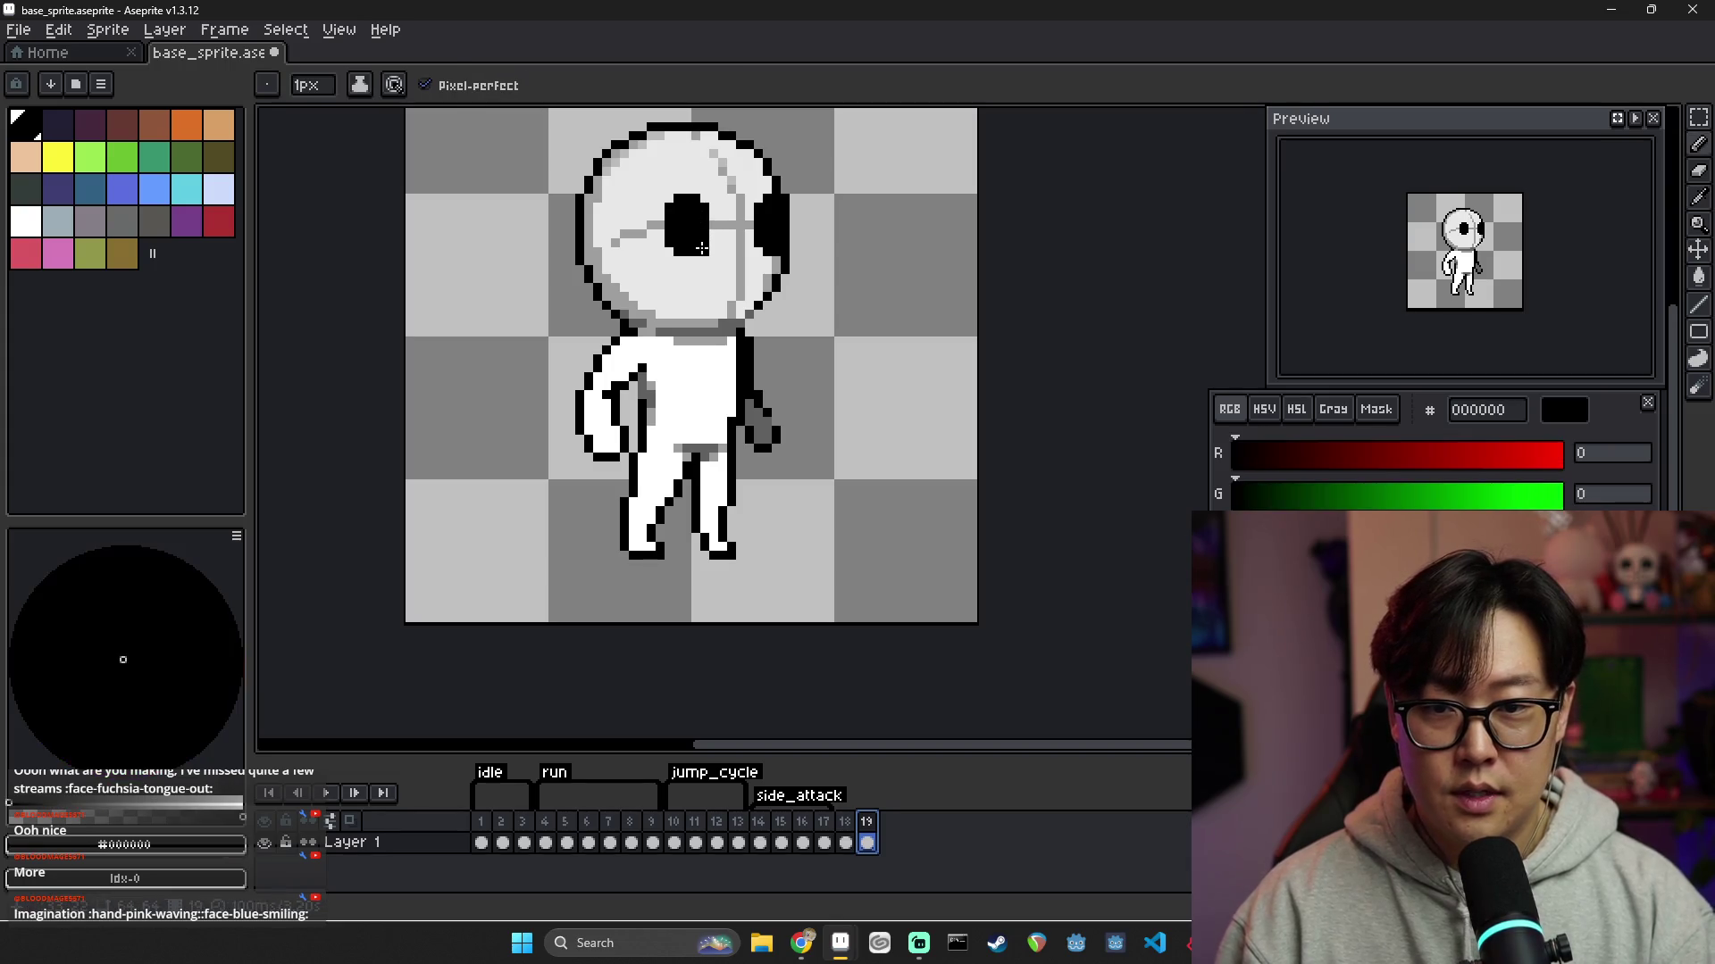
pyautogui.keyDown('alt'); pyautogui.click(676, 198); pyautogui.keyUp('alt')
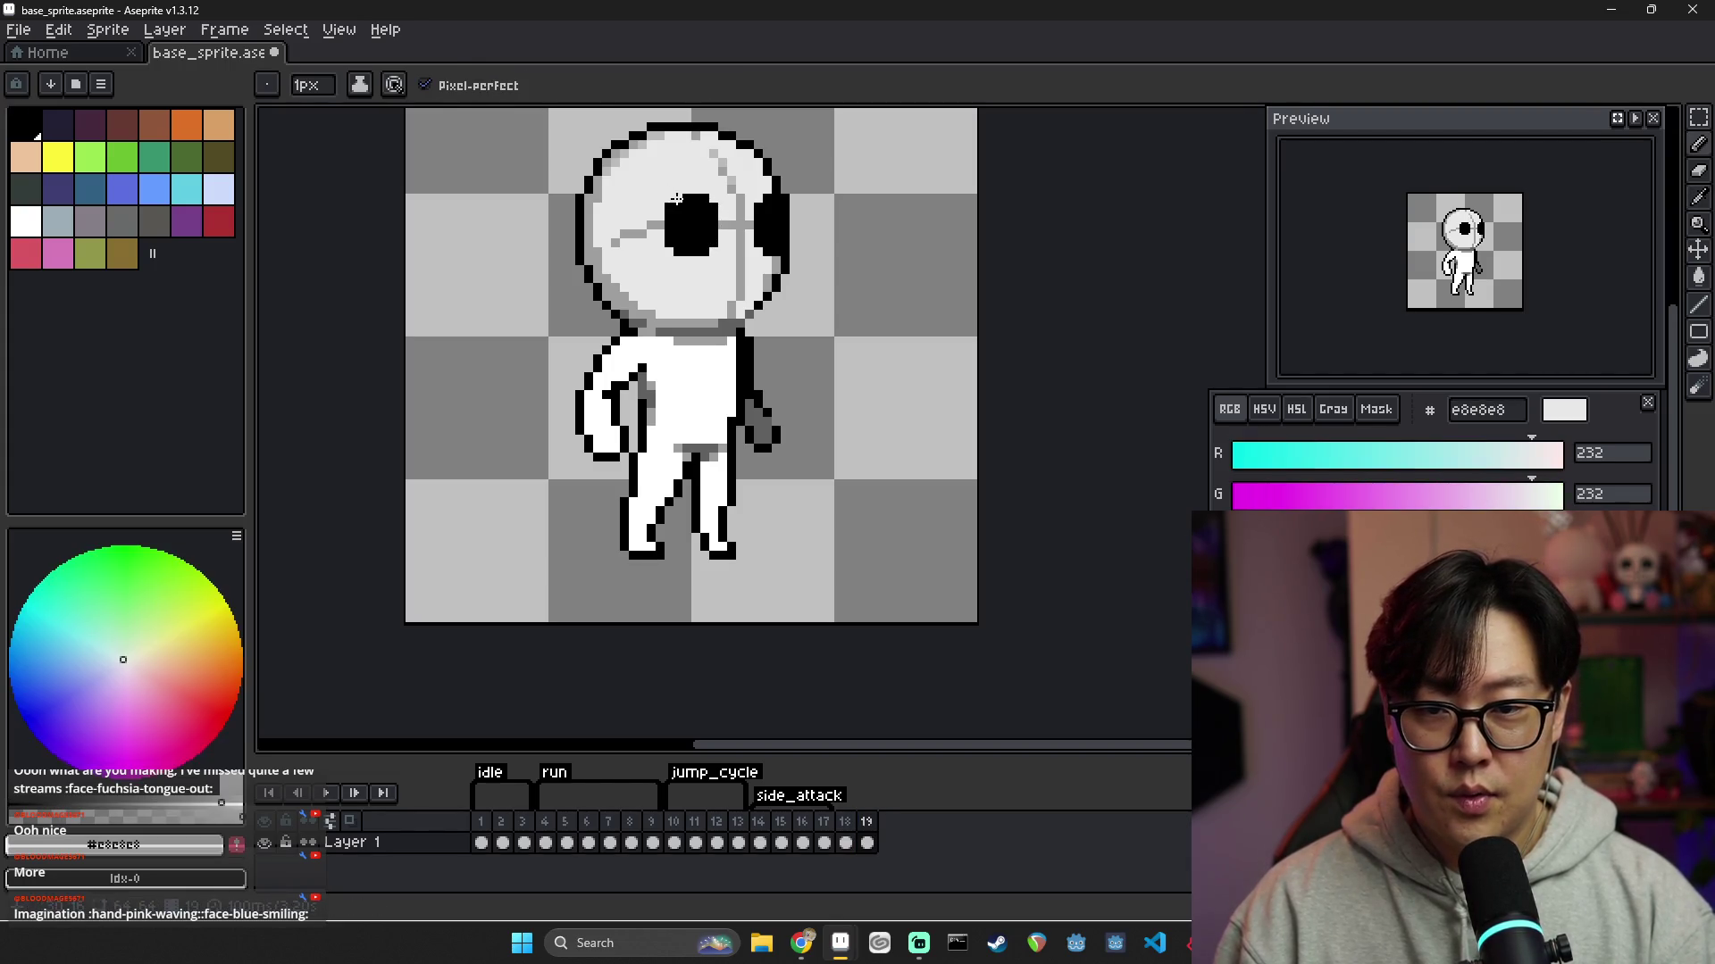
pyautogui.moveTo(669, 222); pyautogui.dragTo(667, 244)
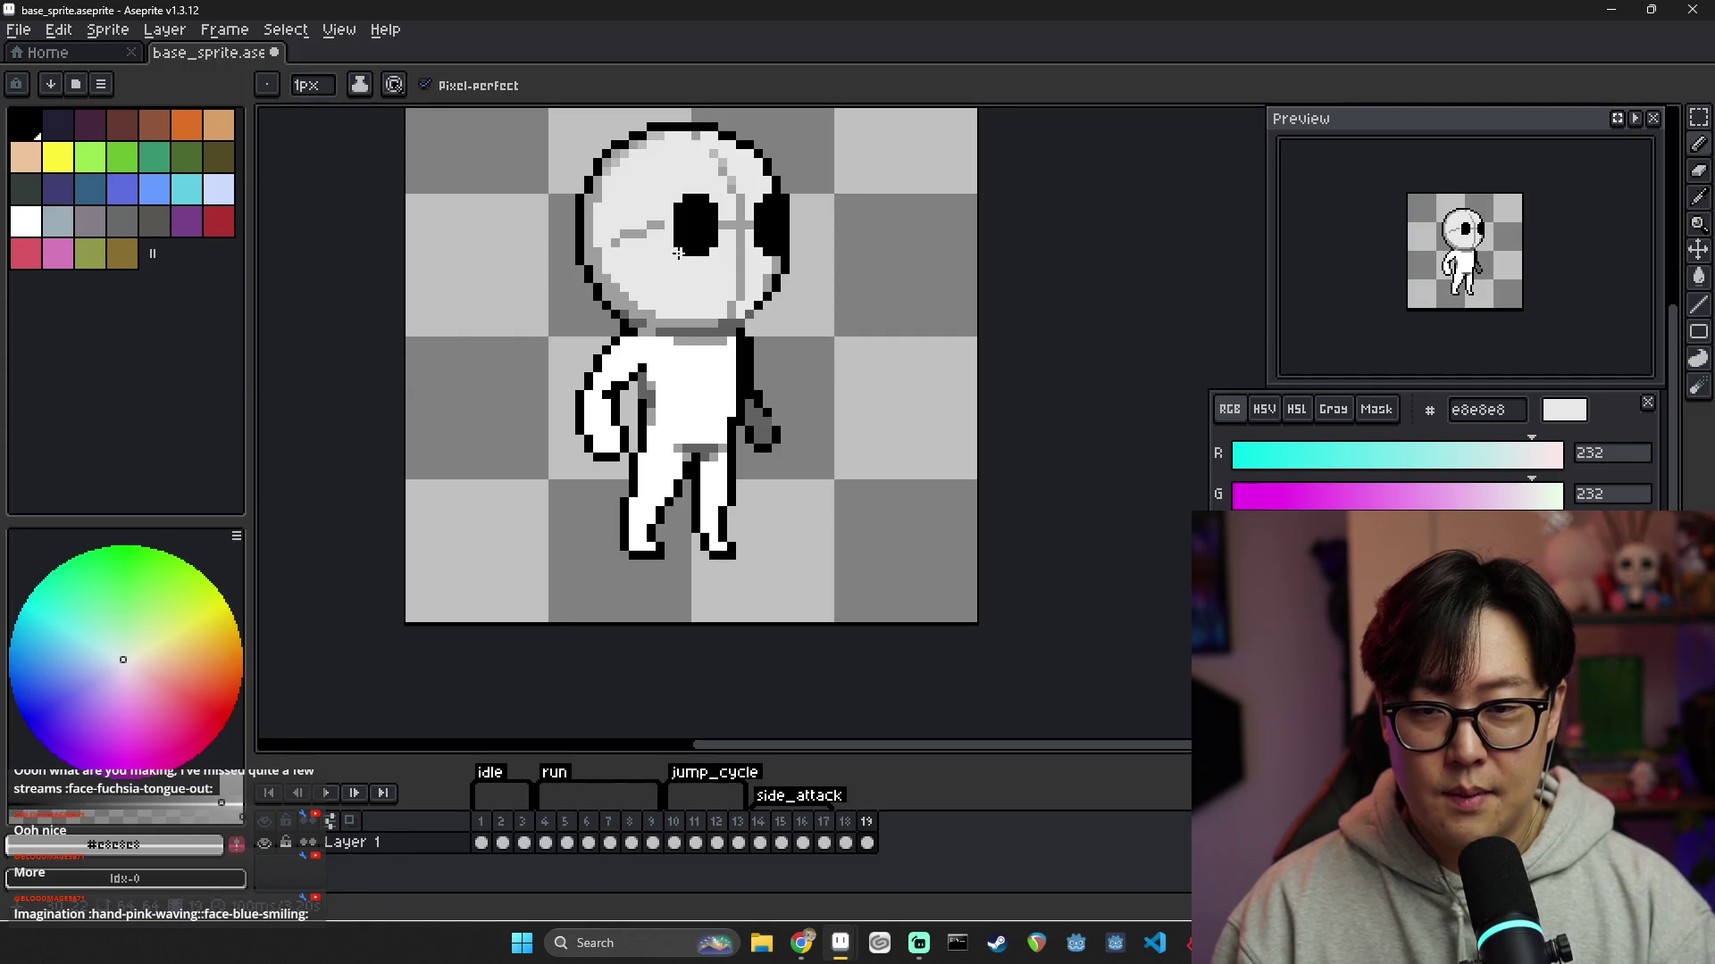
pyautogui.keyDown('alt'); pyautogui.click(679, 246); pyautogui.keyUp('alt')
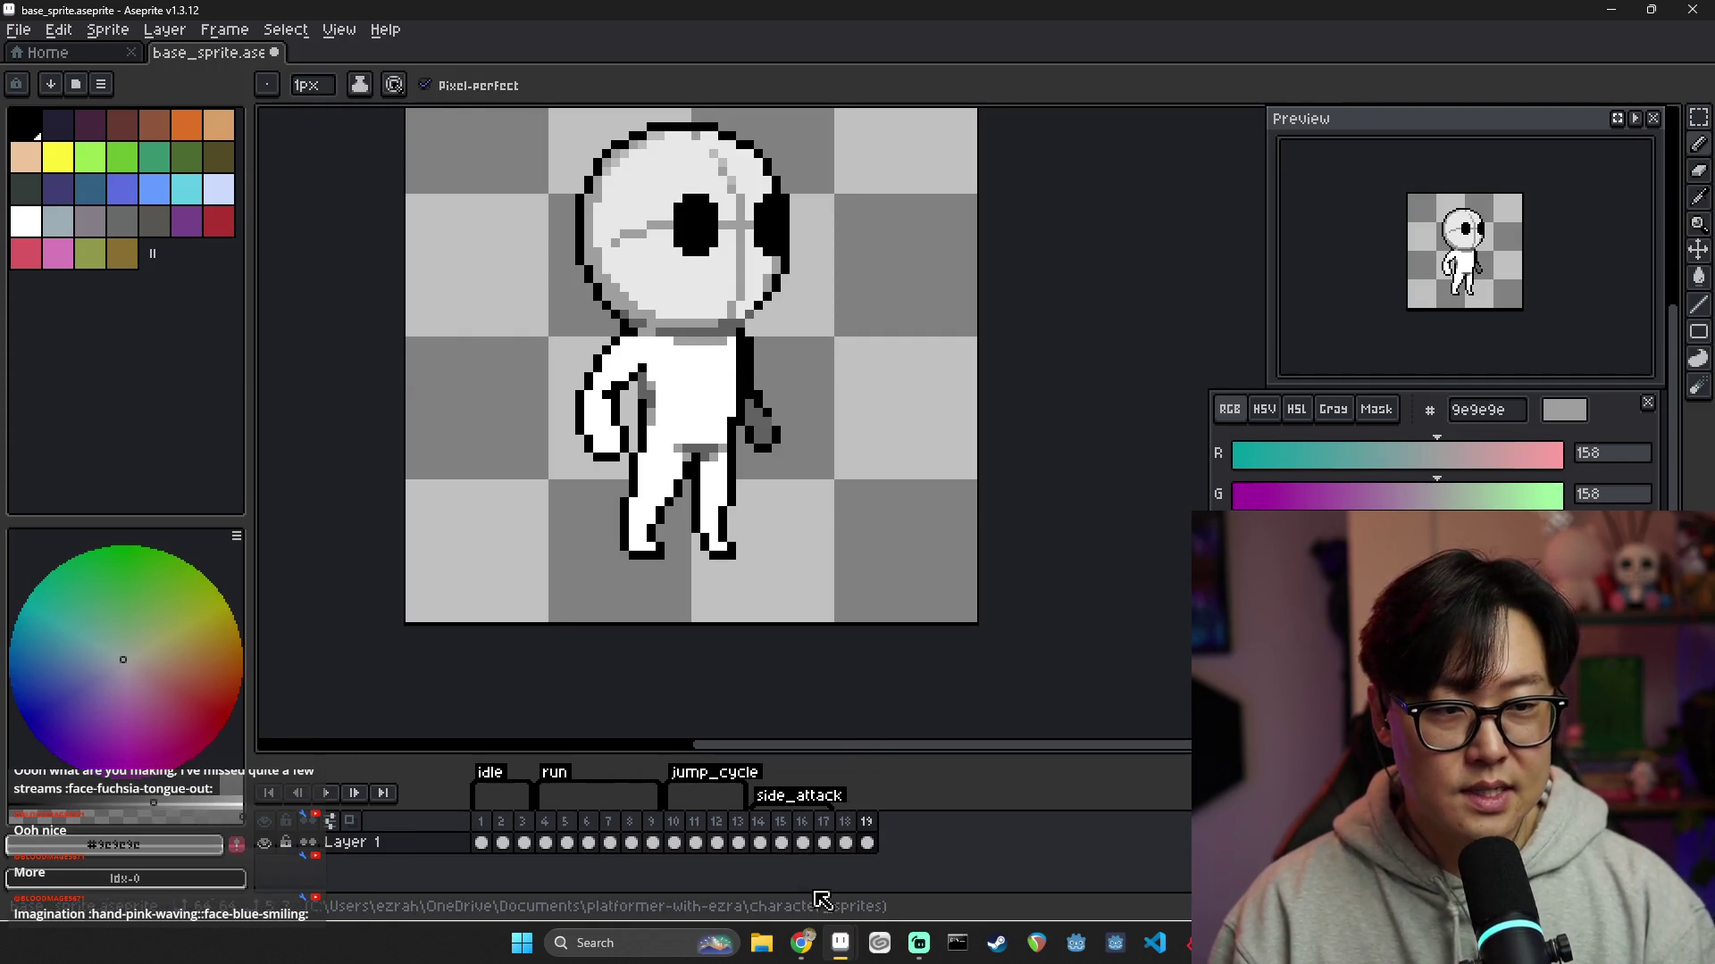
pyautogui.click(846, 841)
pyautogui.click(867, 841)
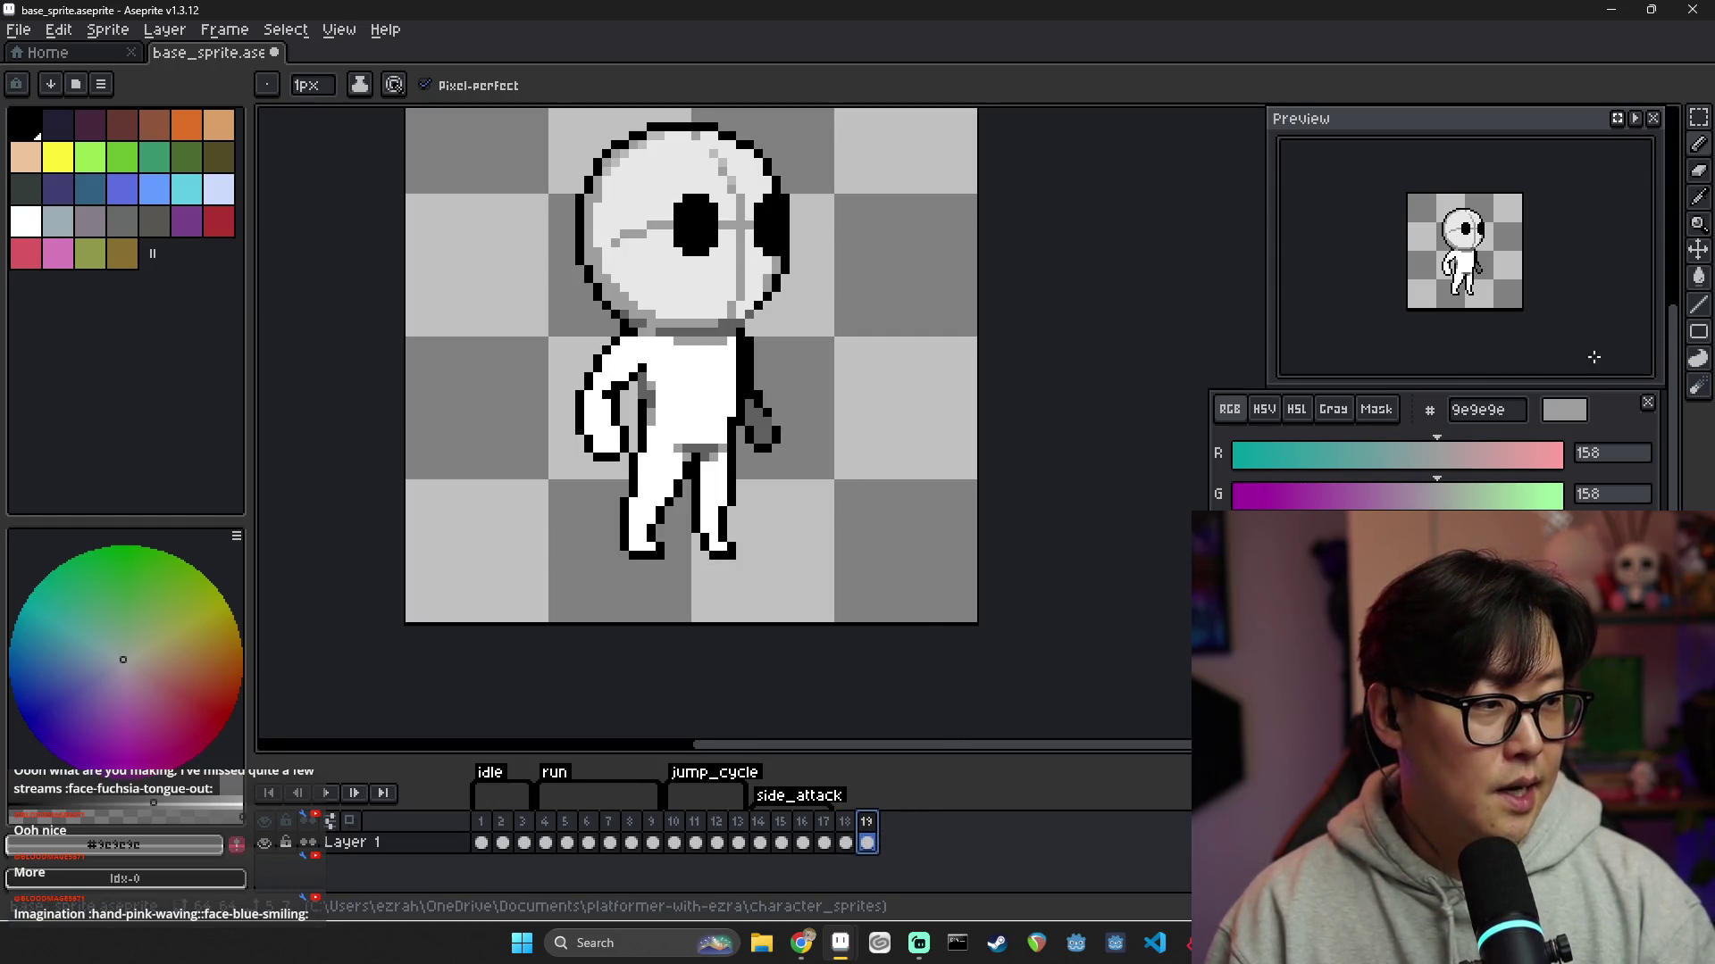
# Clear the frame 19 cel selection and reselect frame 19
pyautogui.click(606, 287)
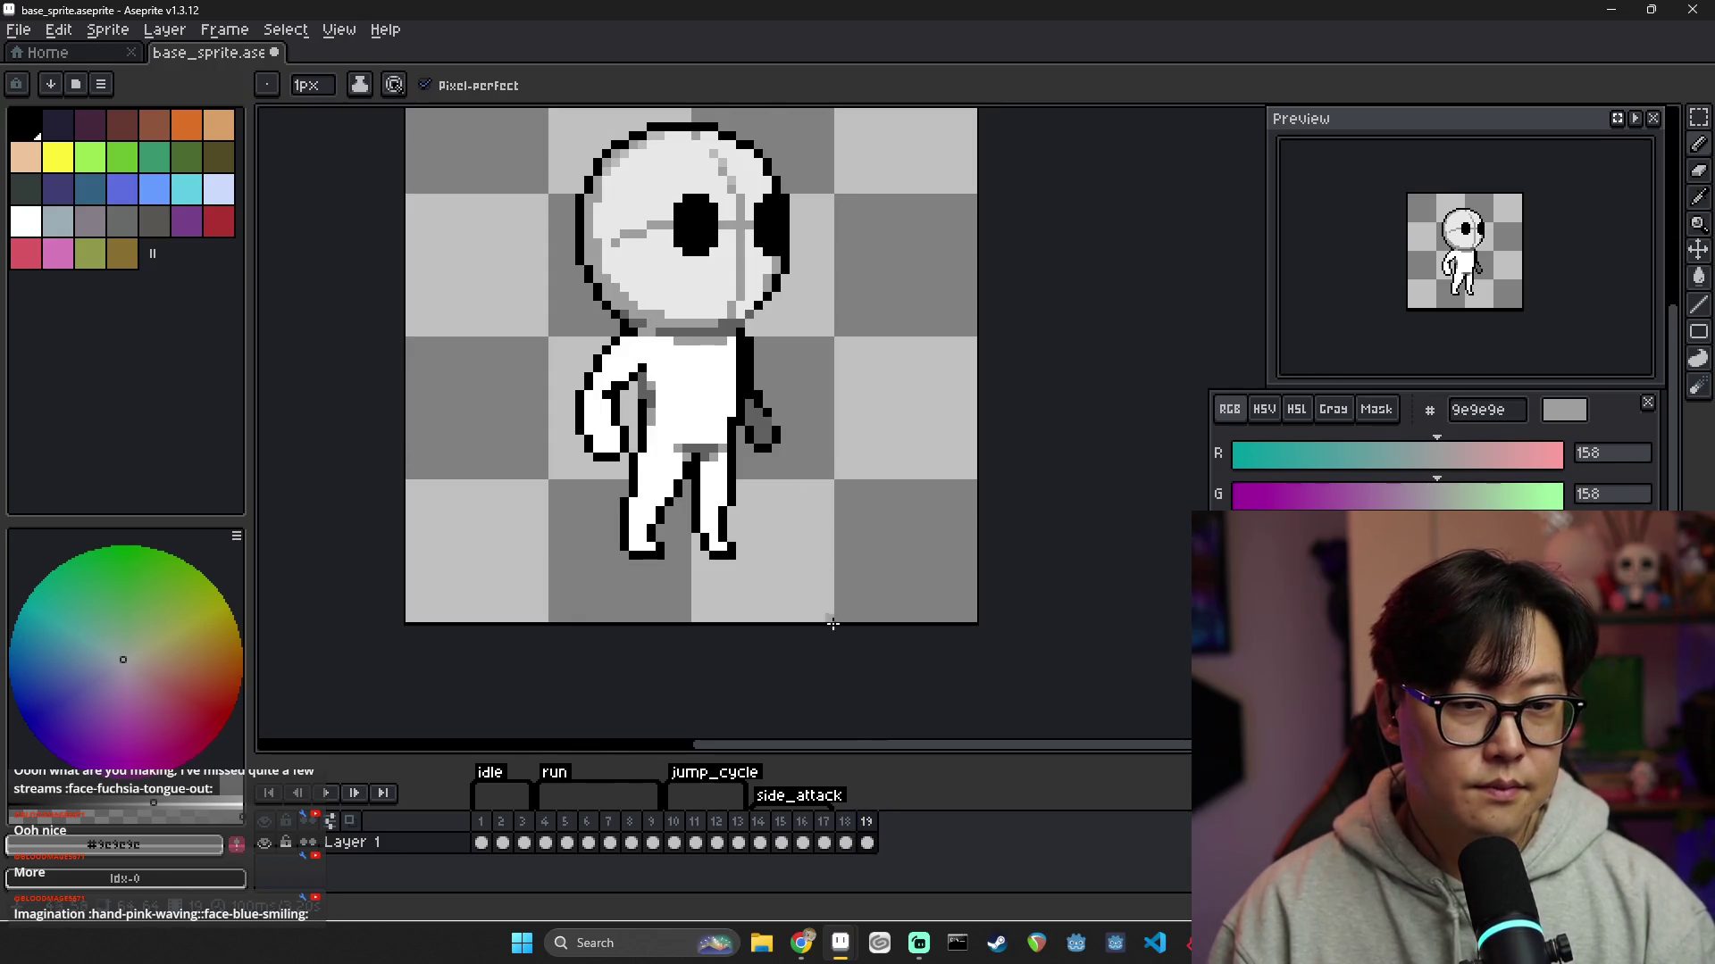
pyautogui.click(846, 842)
pyautogui.click(868, 842)
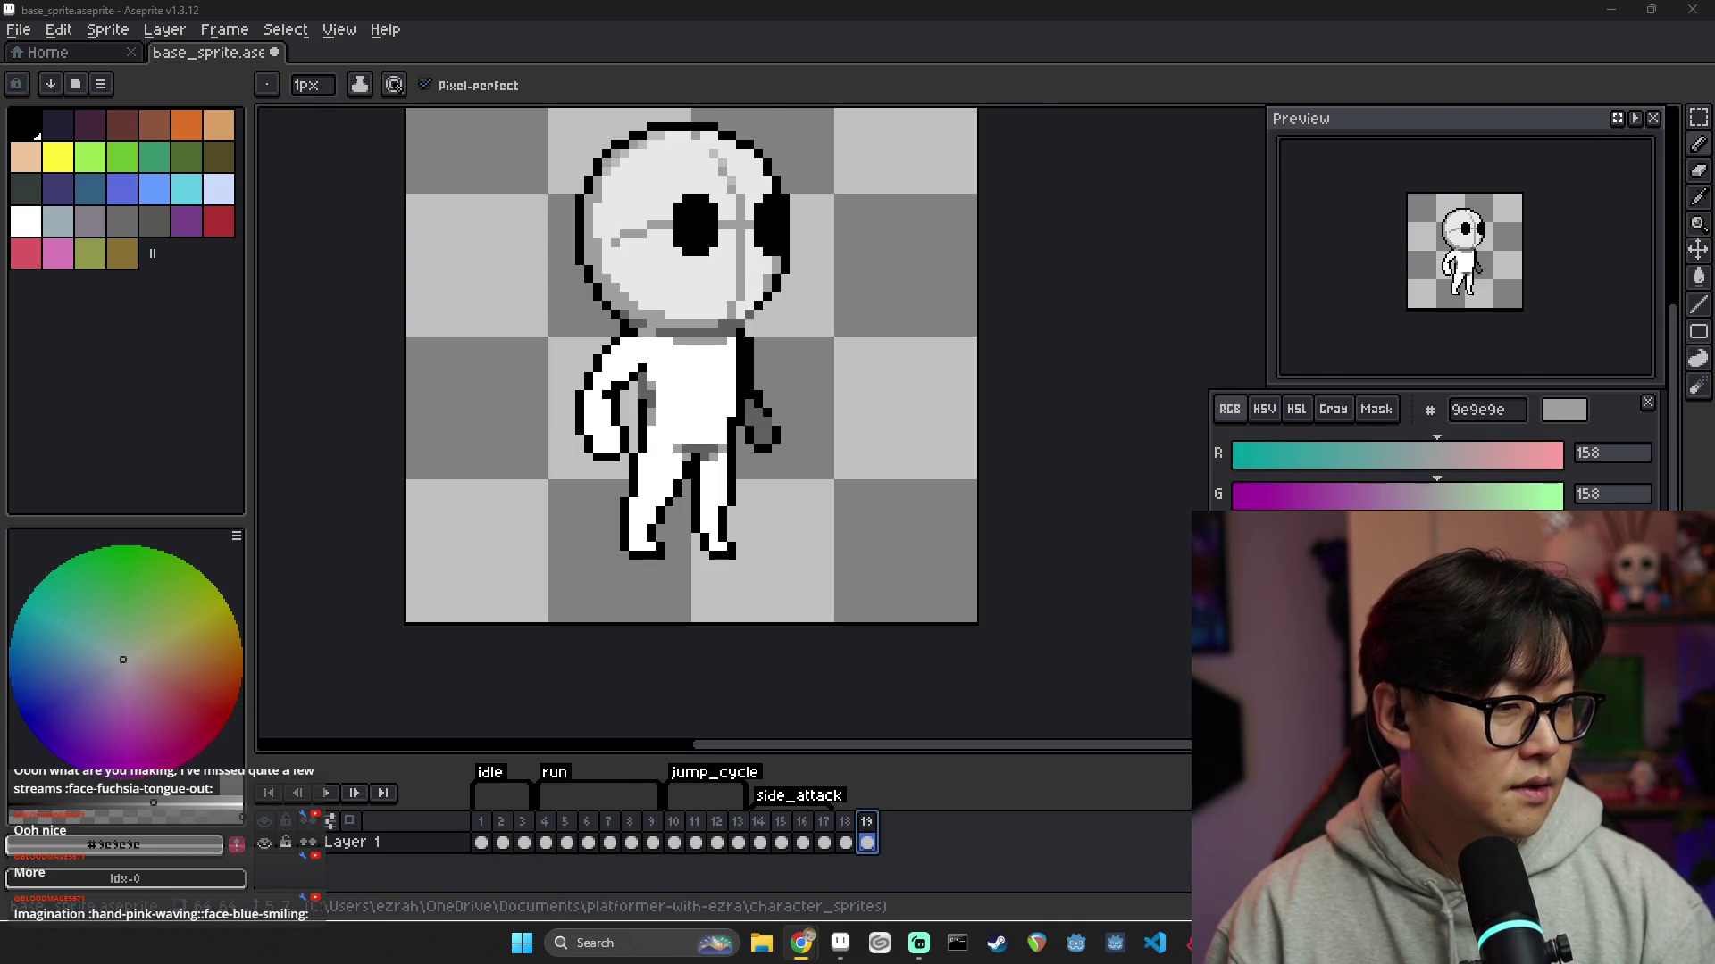
pyautogui.hotkey('alt', 'Tab')
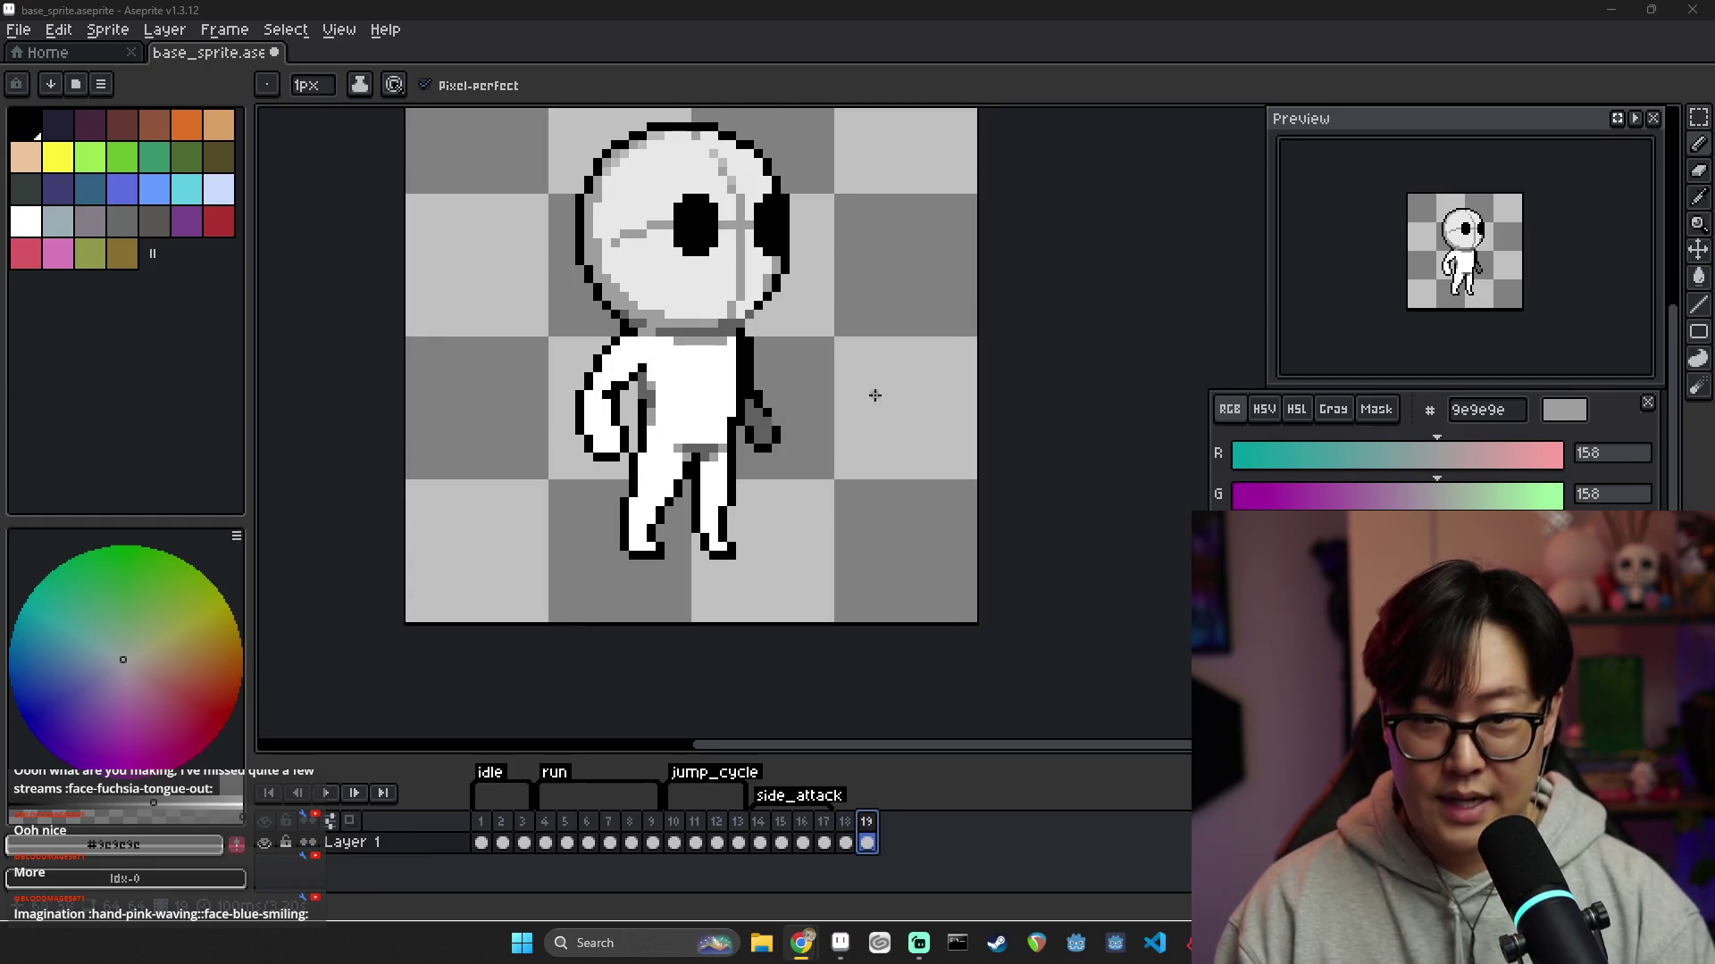
pyautogui.hotkey('alt', 'Tab')
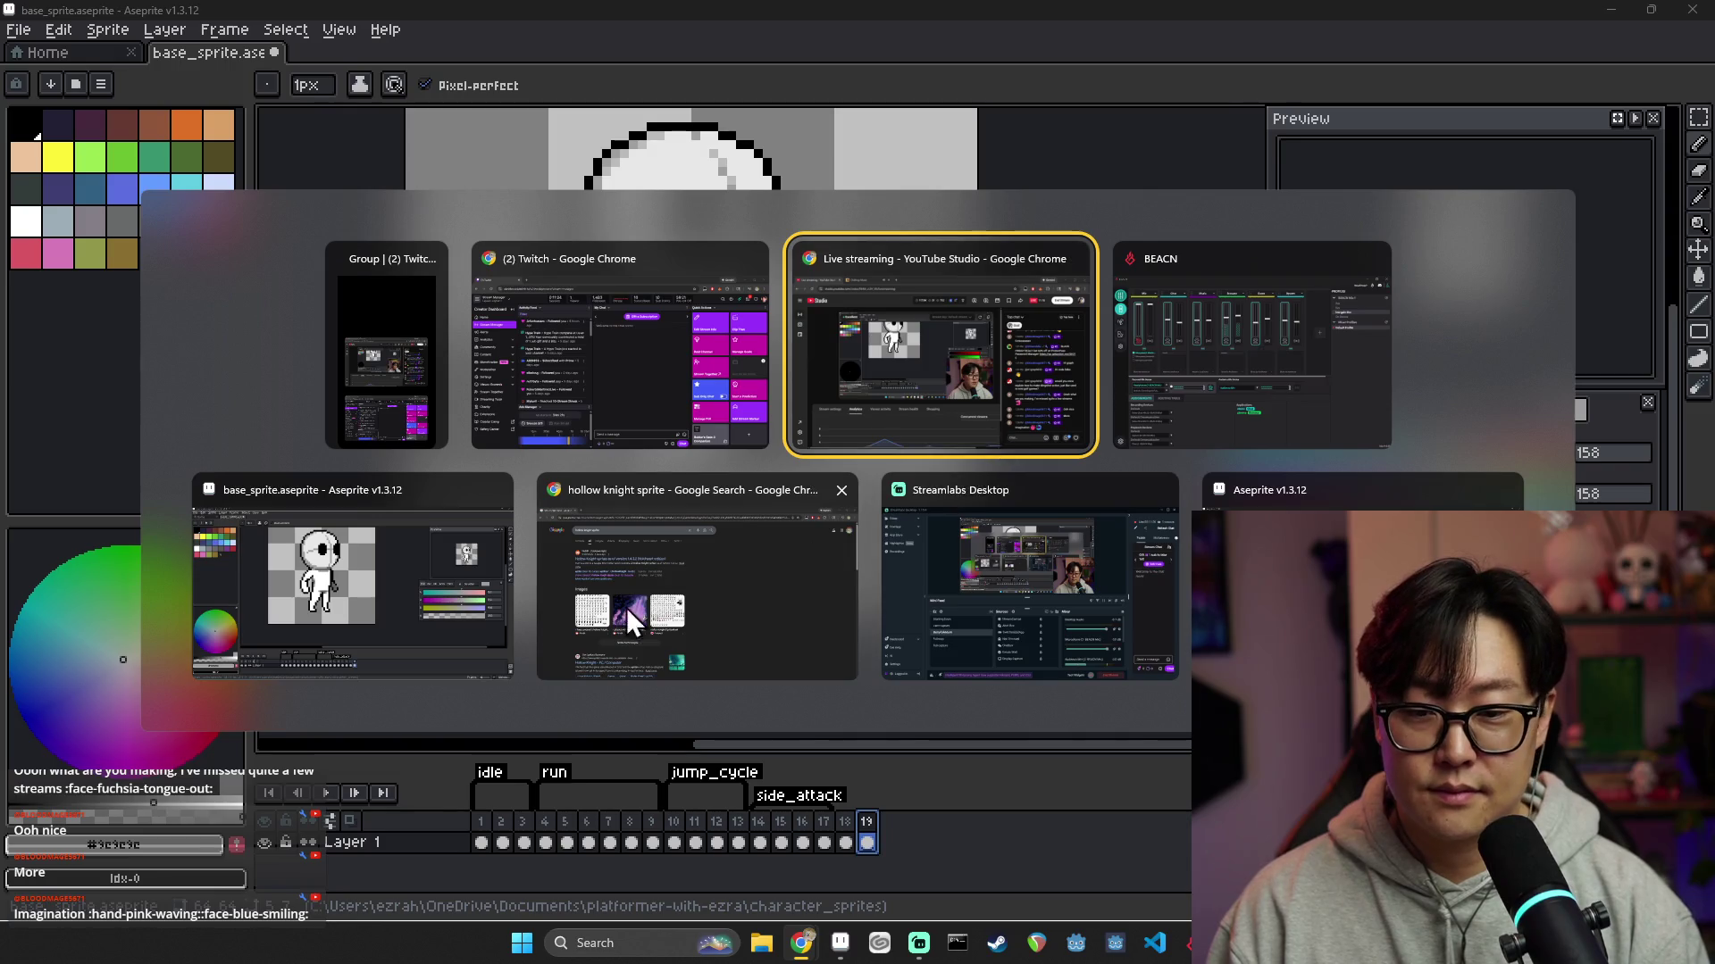
# View and close the Reddit spritesheet preview in the hollow knight sprite results
pyautogui.click(657, 607)
pyautogui.click(352, 563)
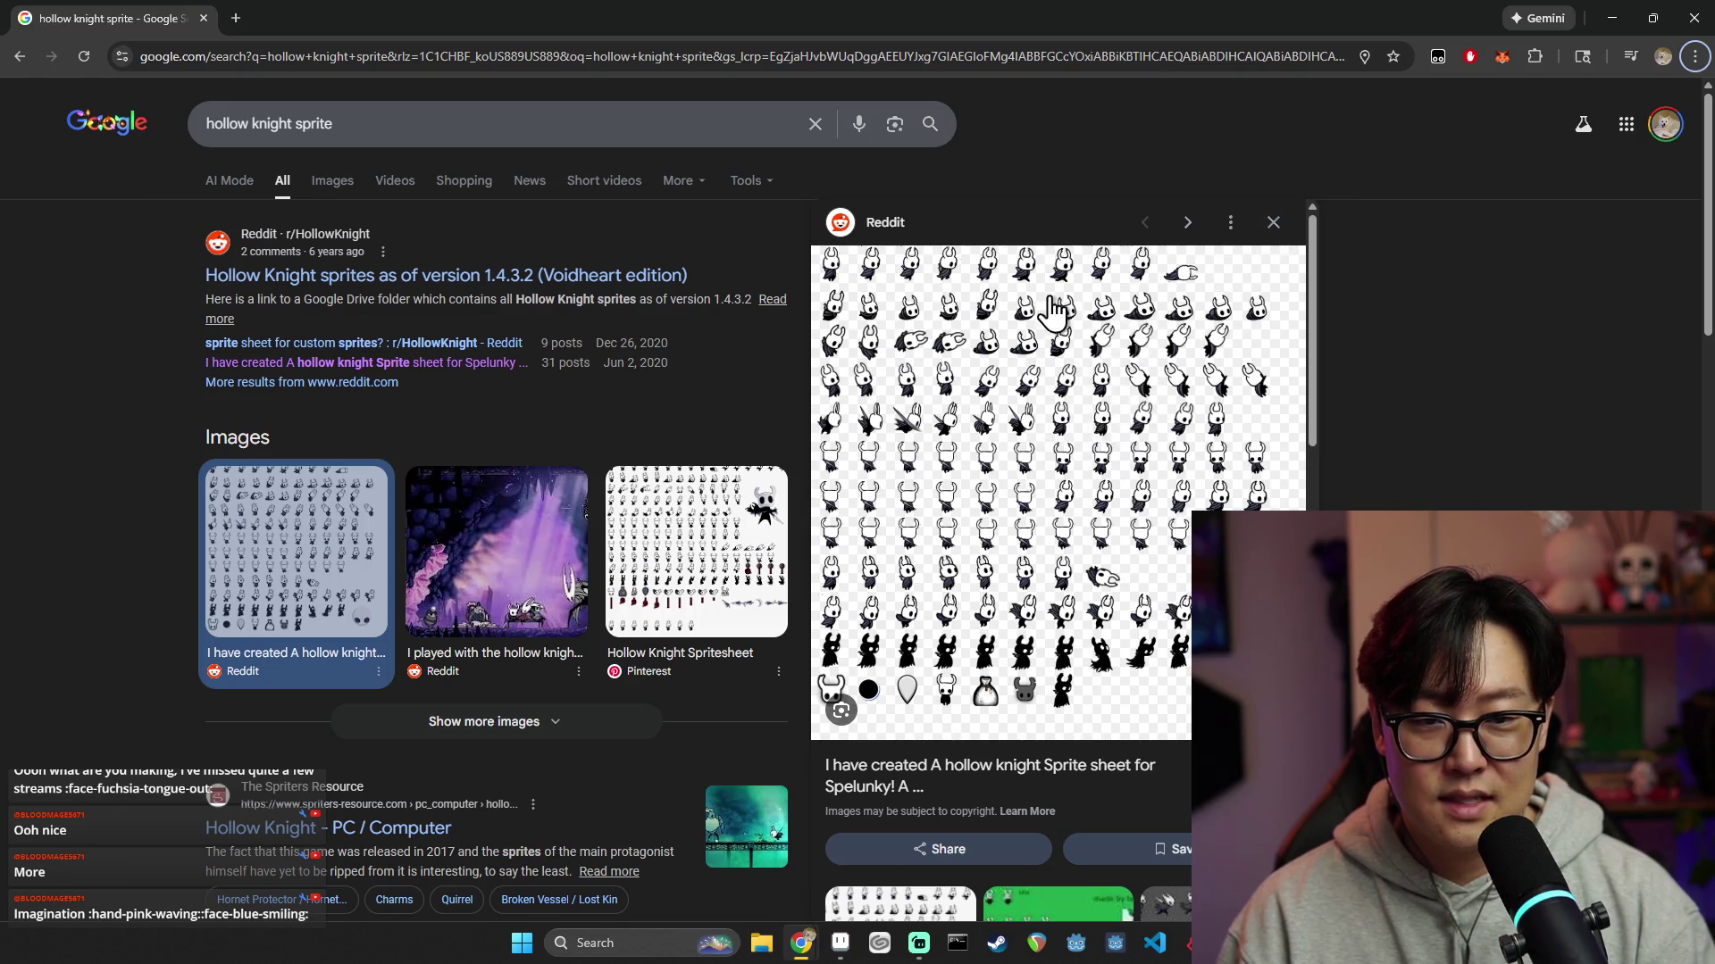
pyautogui.click(1272, 222)
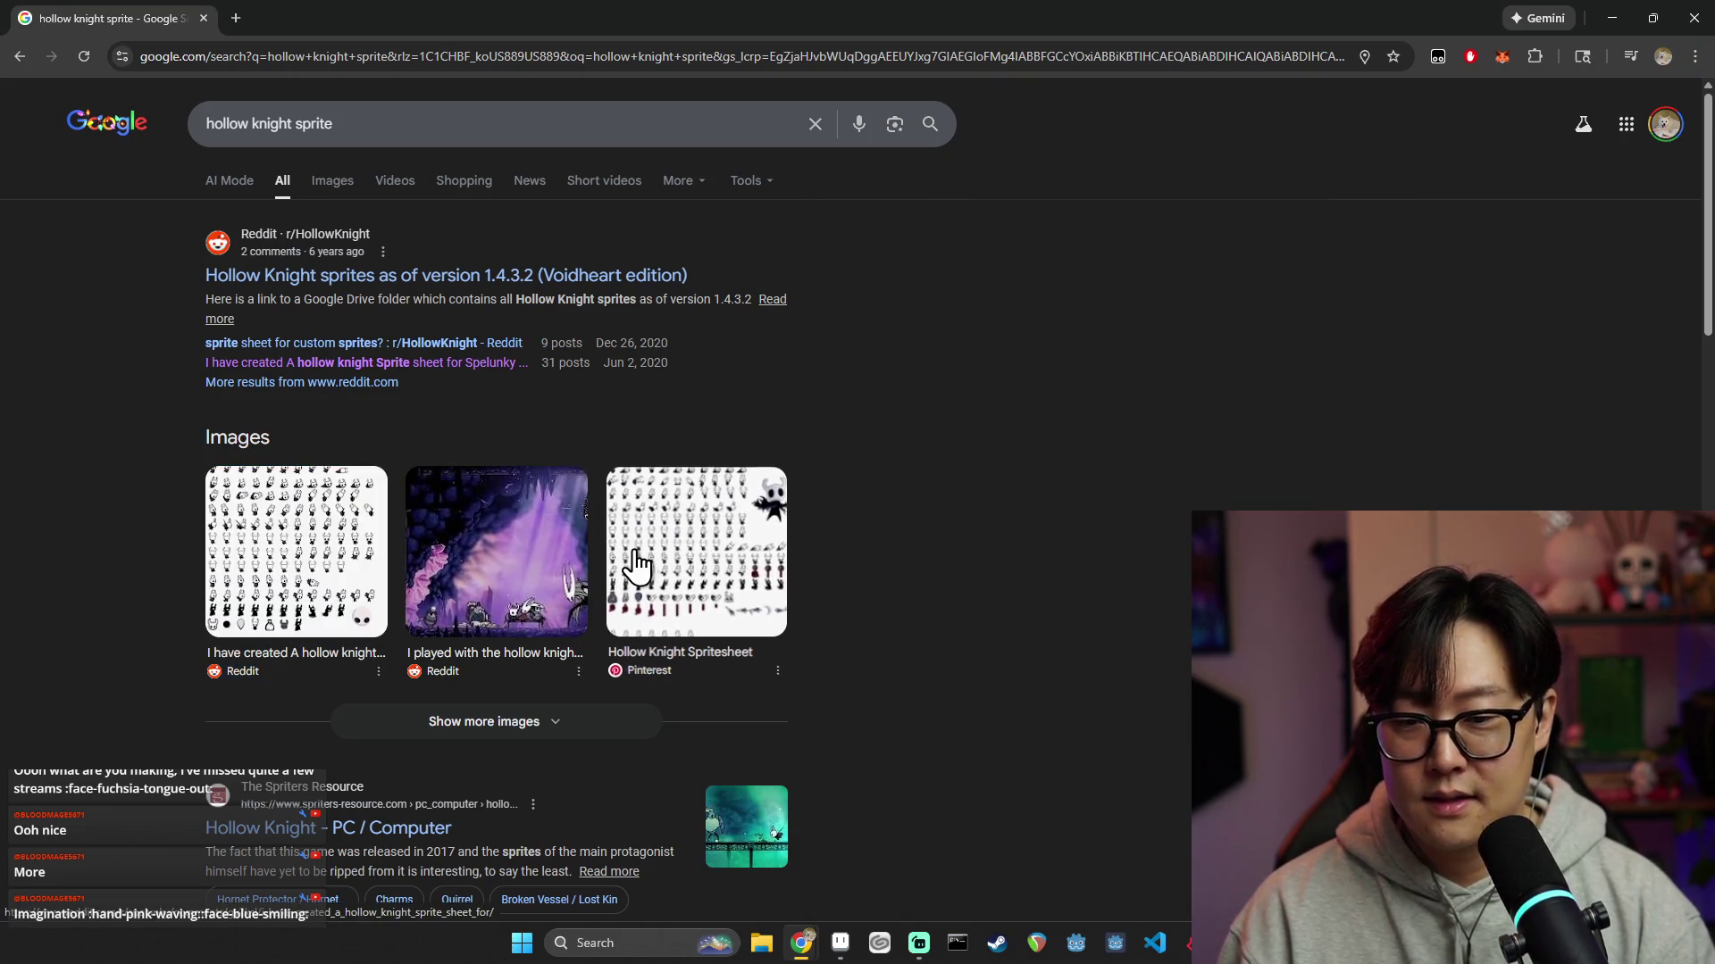
# Browse the Pinterest Hollow Knight Spritesheet preview, close it, and return to Aseprite
pyautogui.click(637, 564)
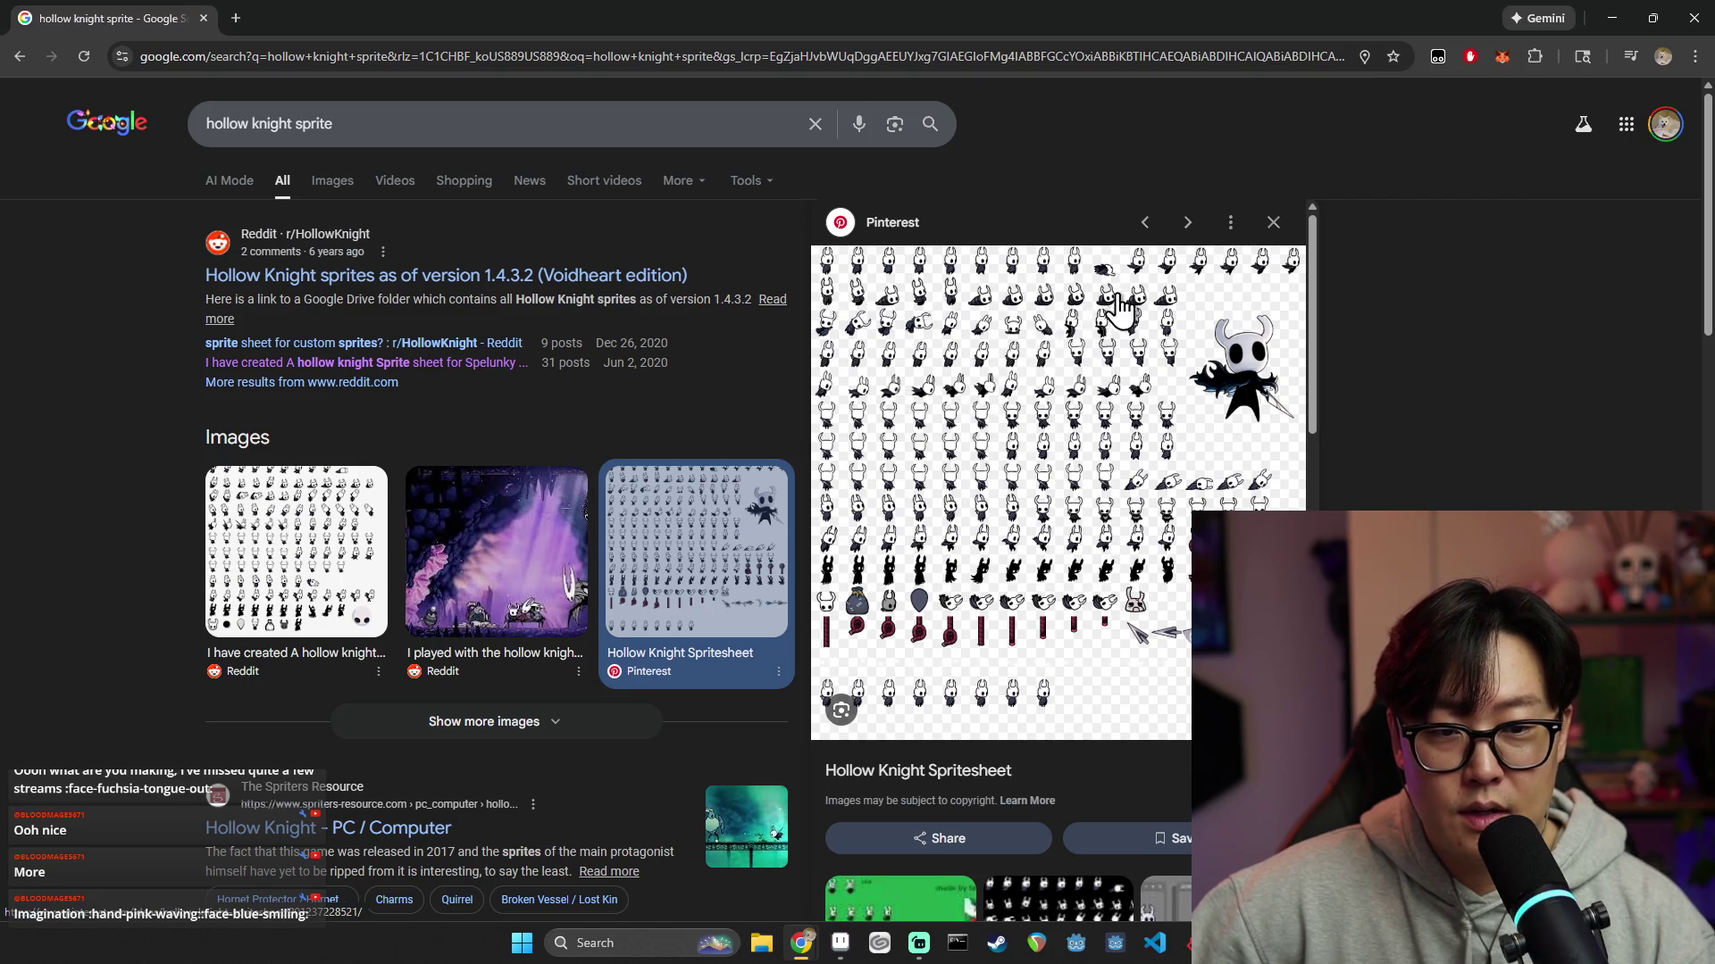
pyautogui.scroll(-1, 1111, 501)
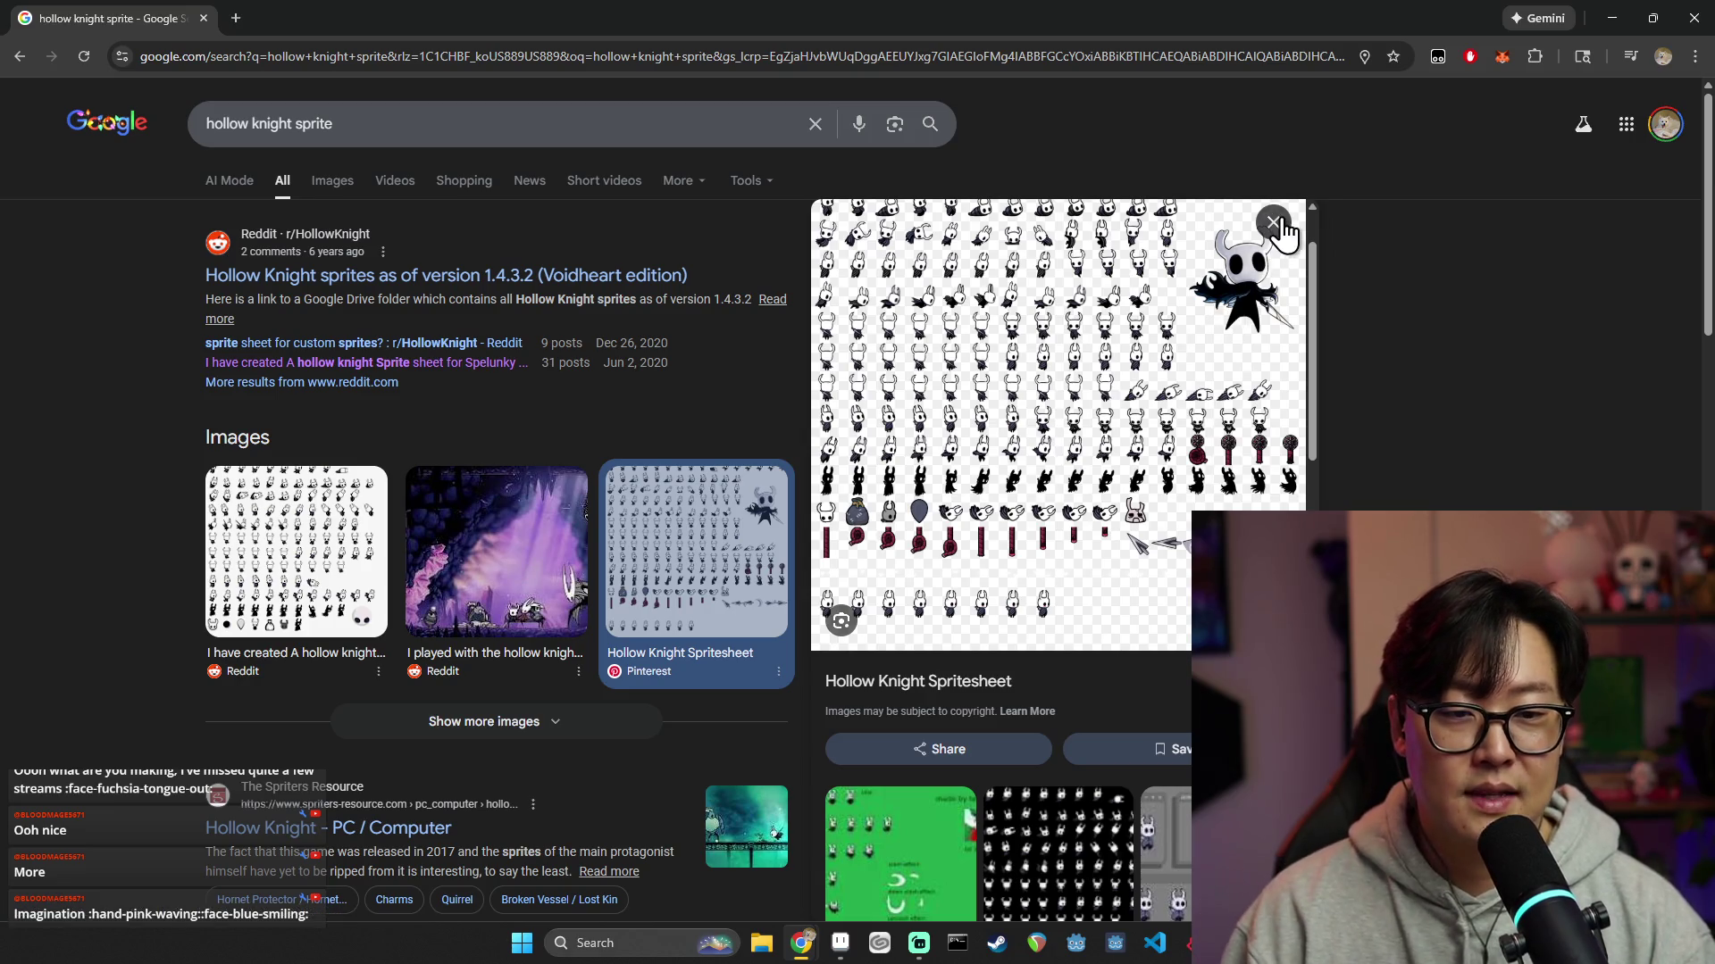
pyautogui.scroll(1, 1242, 402)
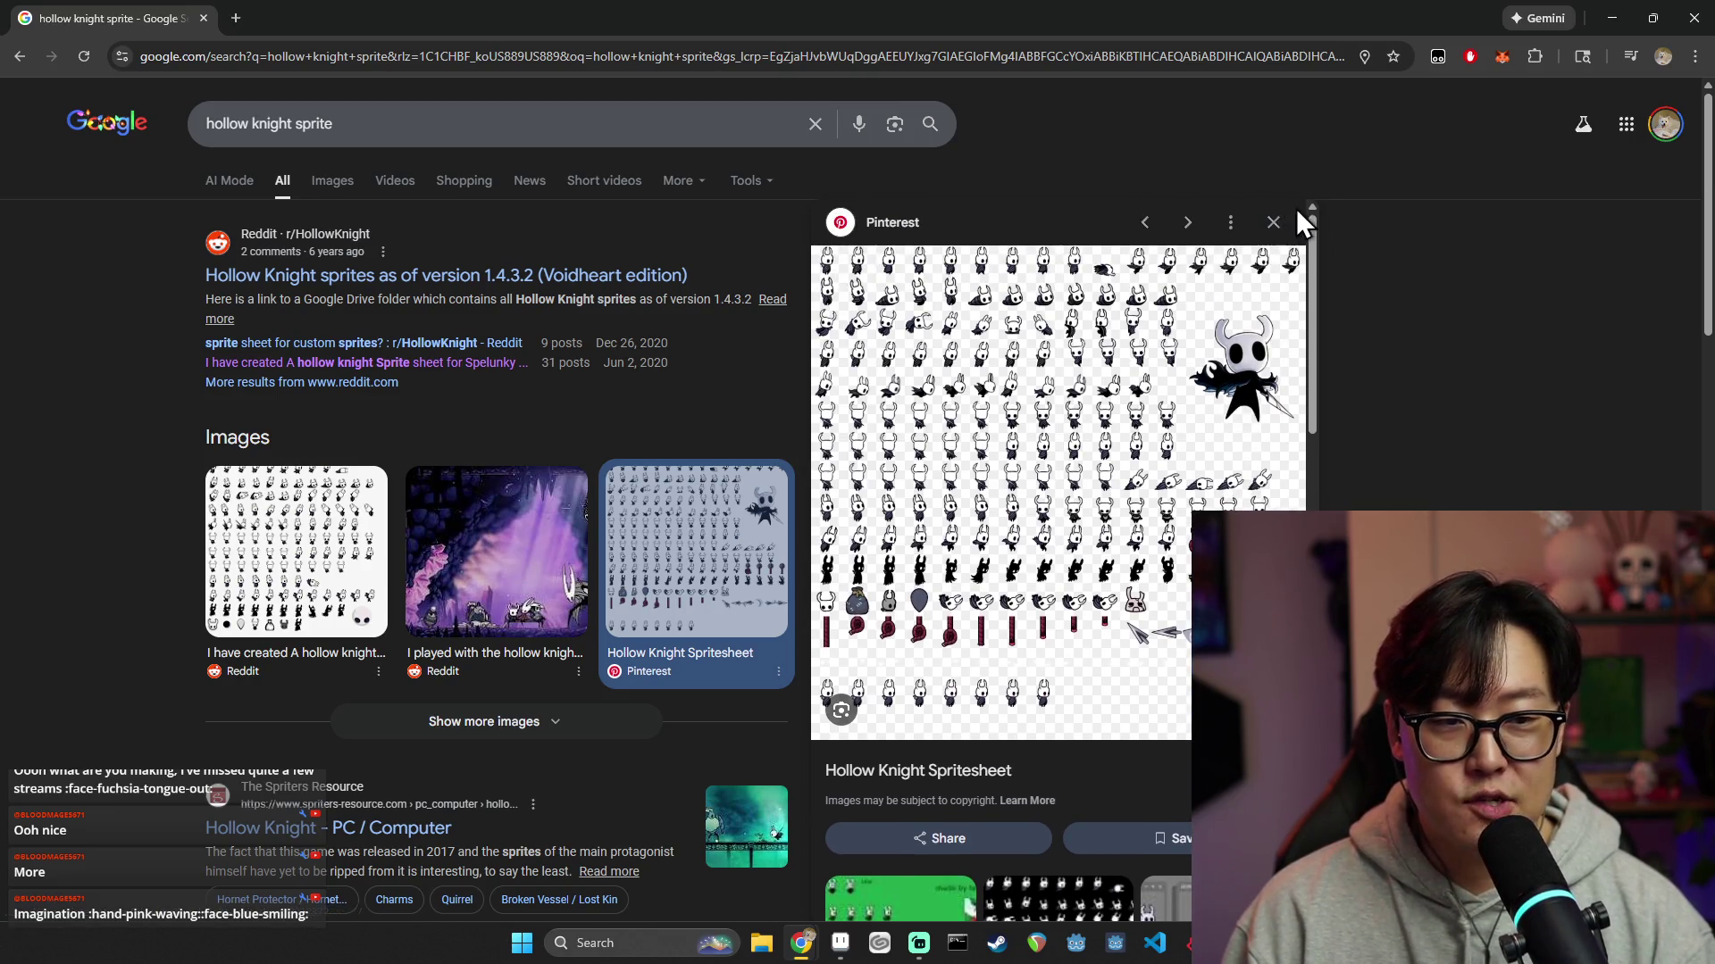
pyautogui.click(1274, 222)
pyautogui.hotkey('alt', 'Tab')
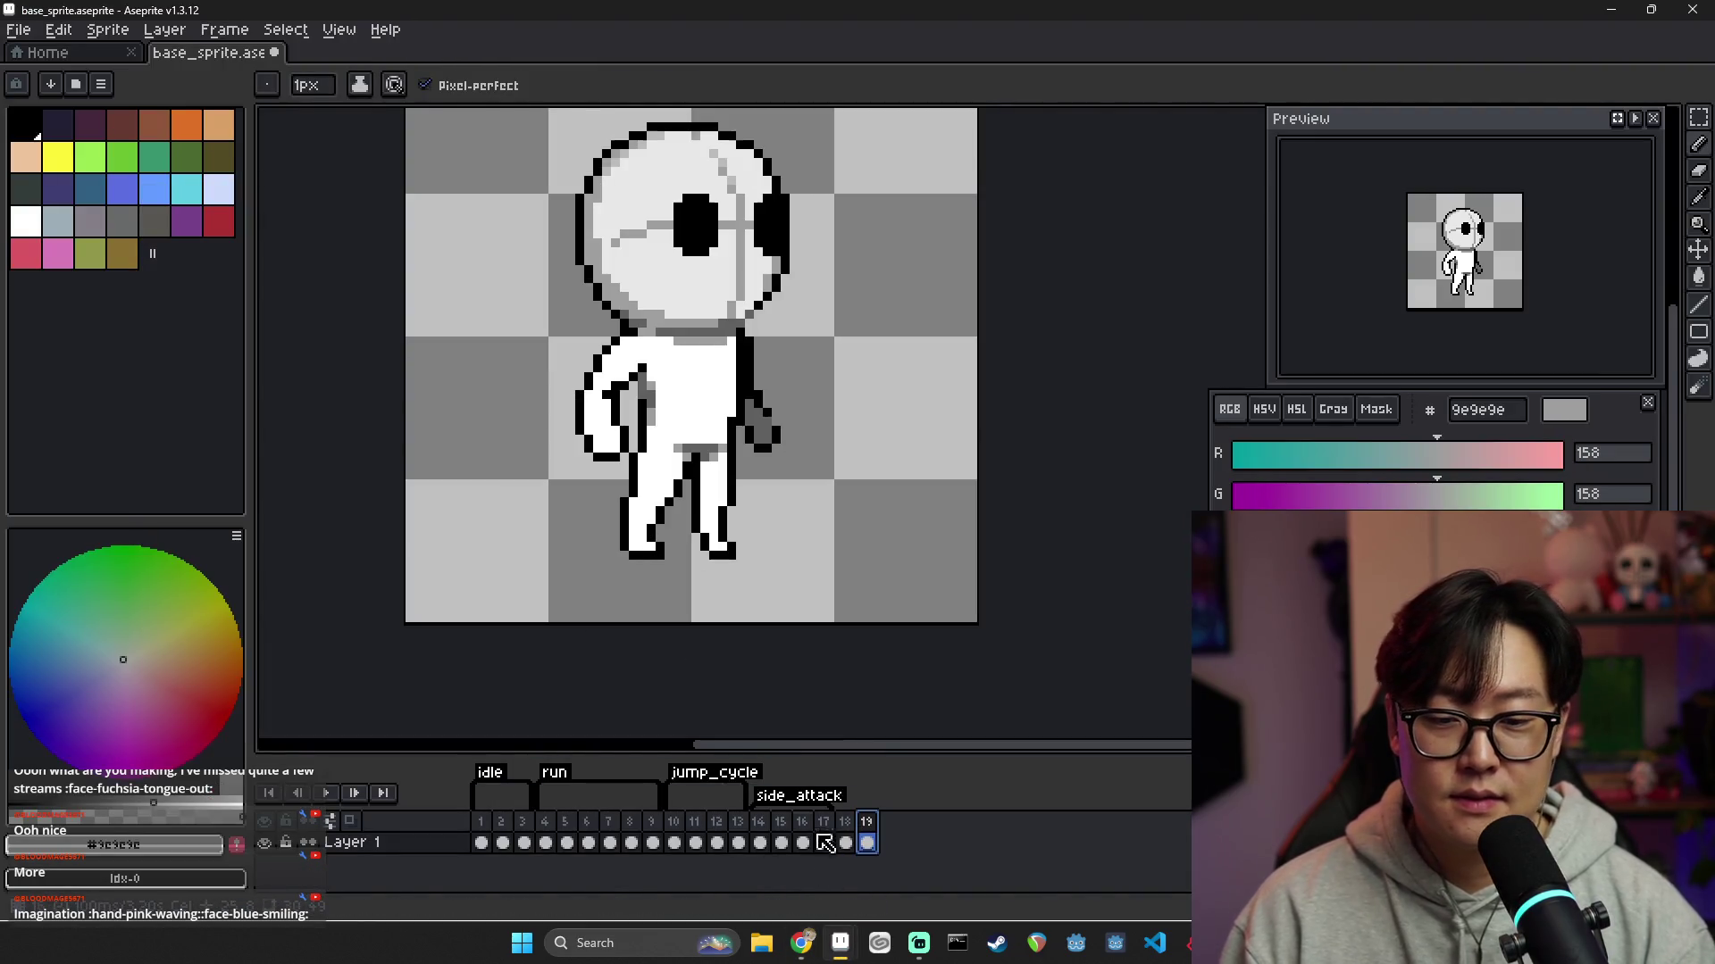
# Step through the attack frames 14 to 19, comparing frames 18 and 19
pyautogui.click(758, 842)
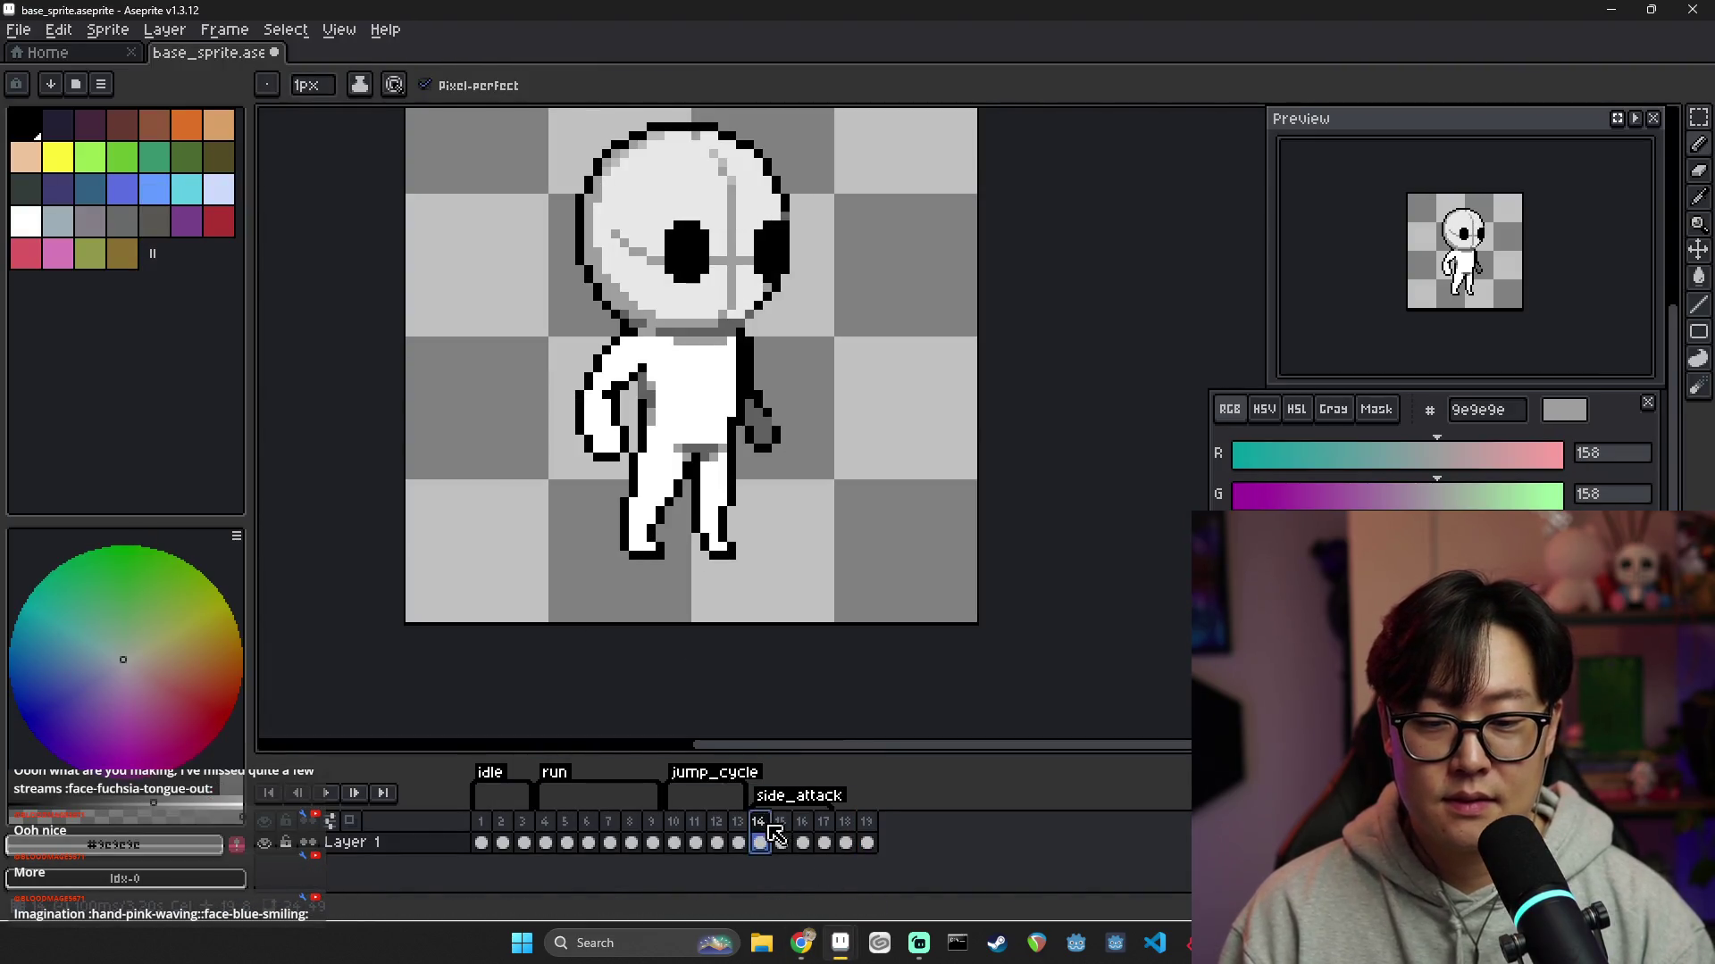
pyautogui.click(781, 842)
pyautogui.click(802, 842)
pyautogui.click(823, 842)
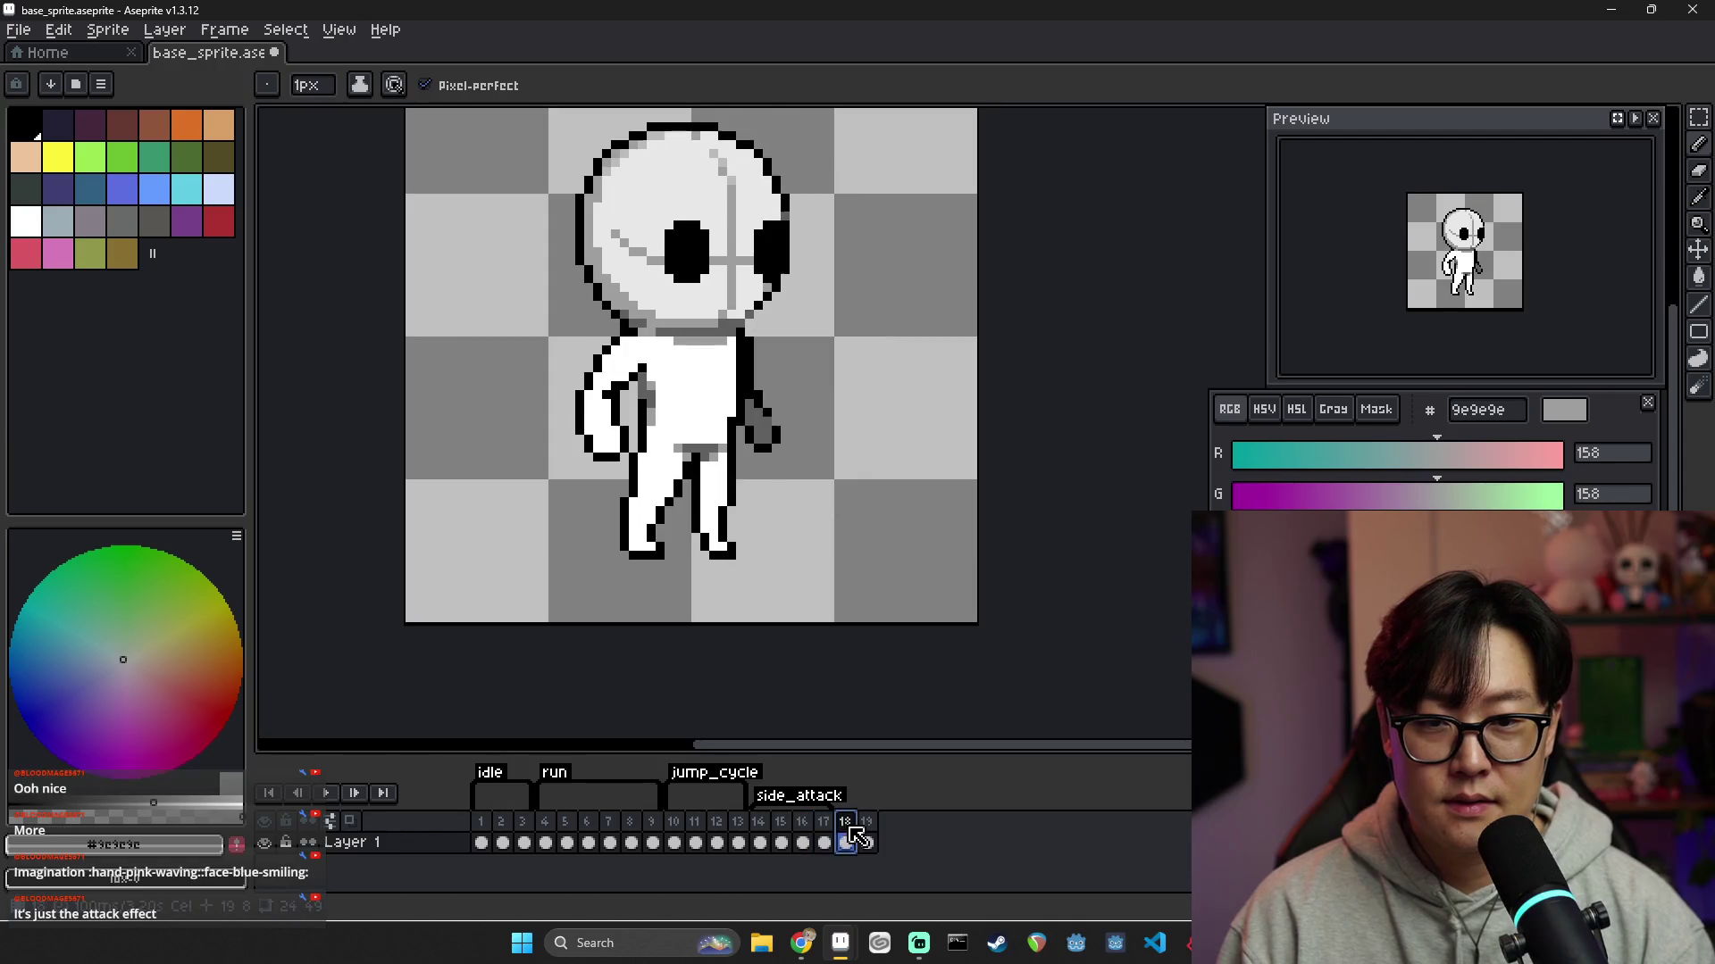
pyautogui.click(844, 842)
pyautogui.click(866, 842)
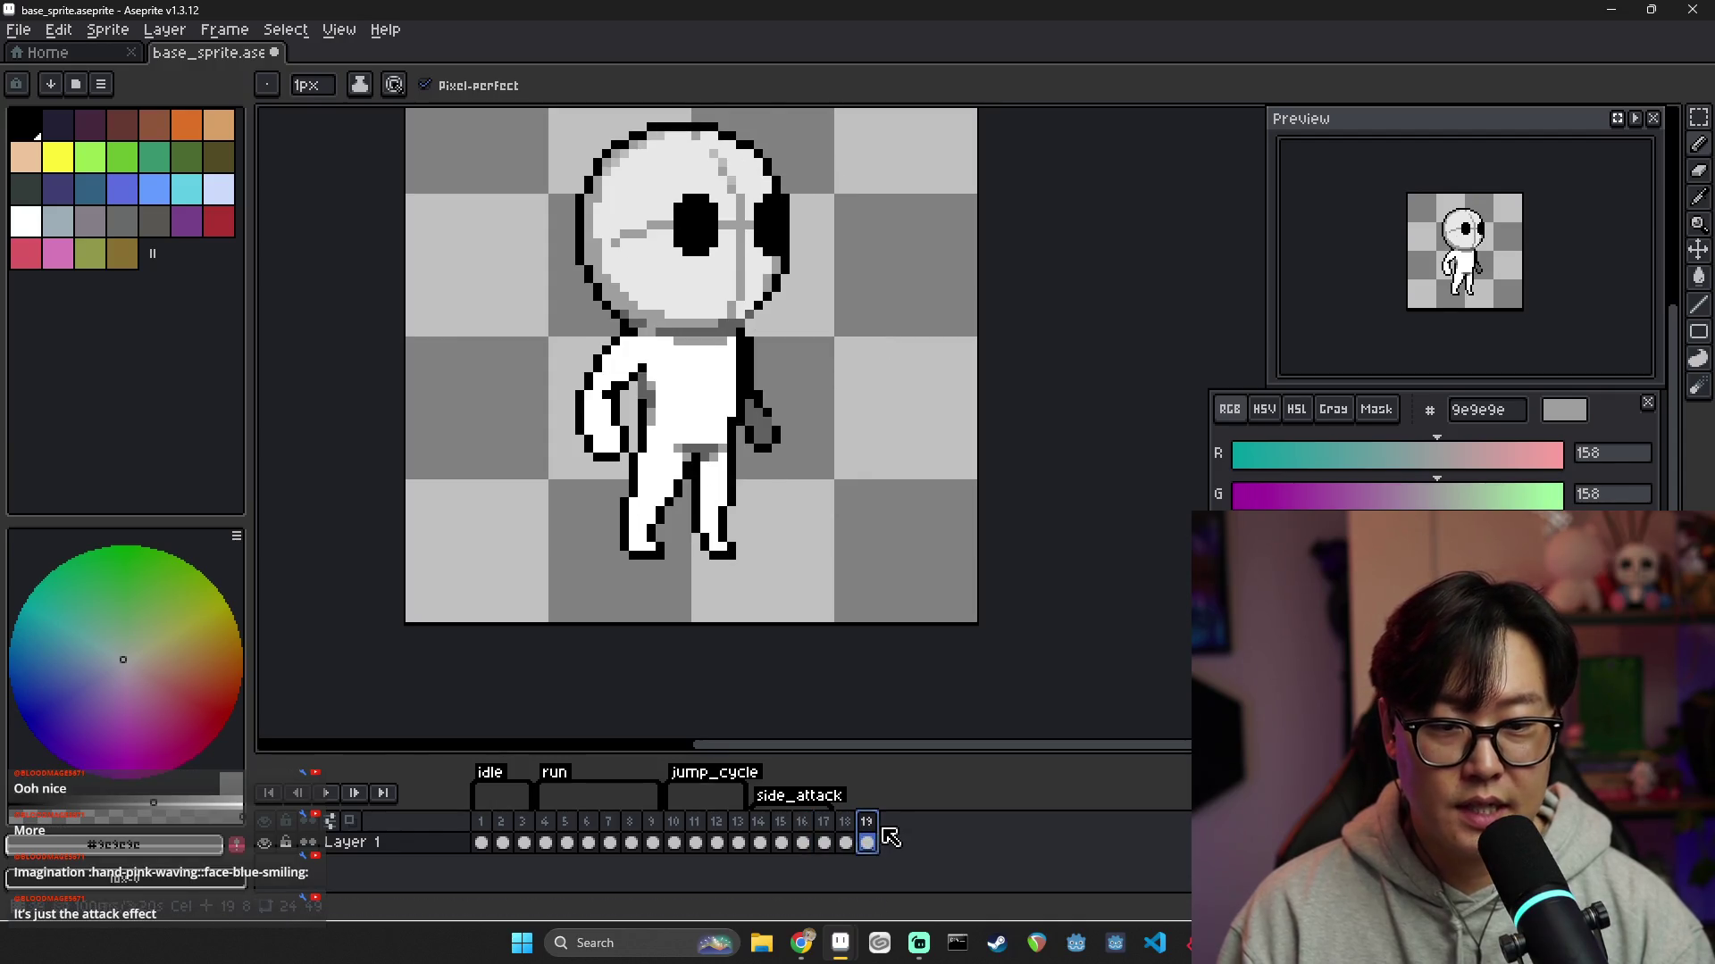
pyautogui.click(845, 842)
pyautogui.click(868, 838)
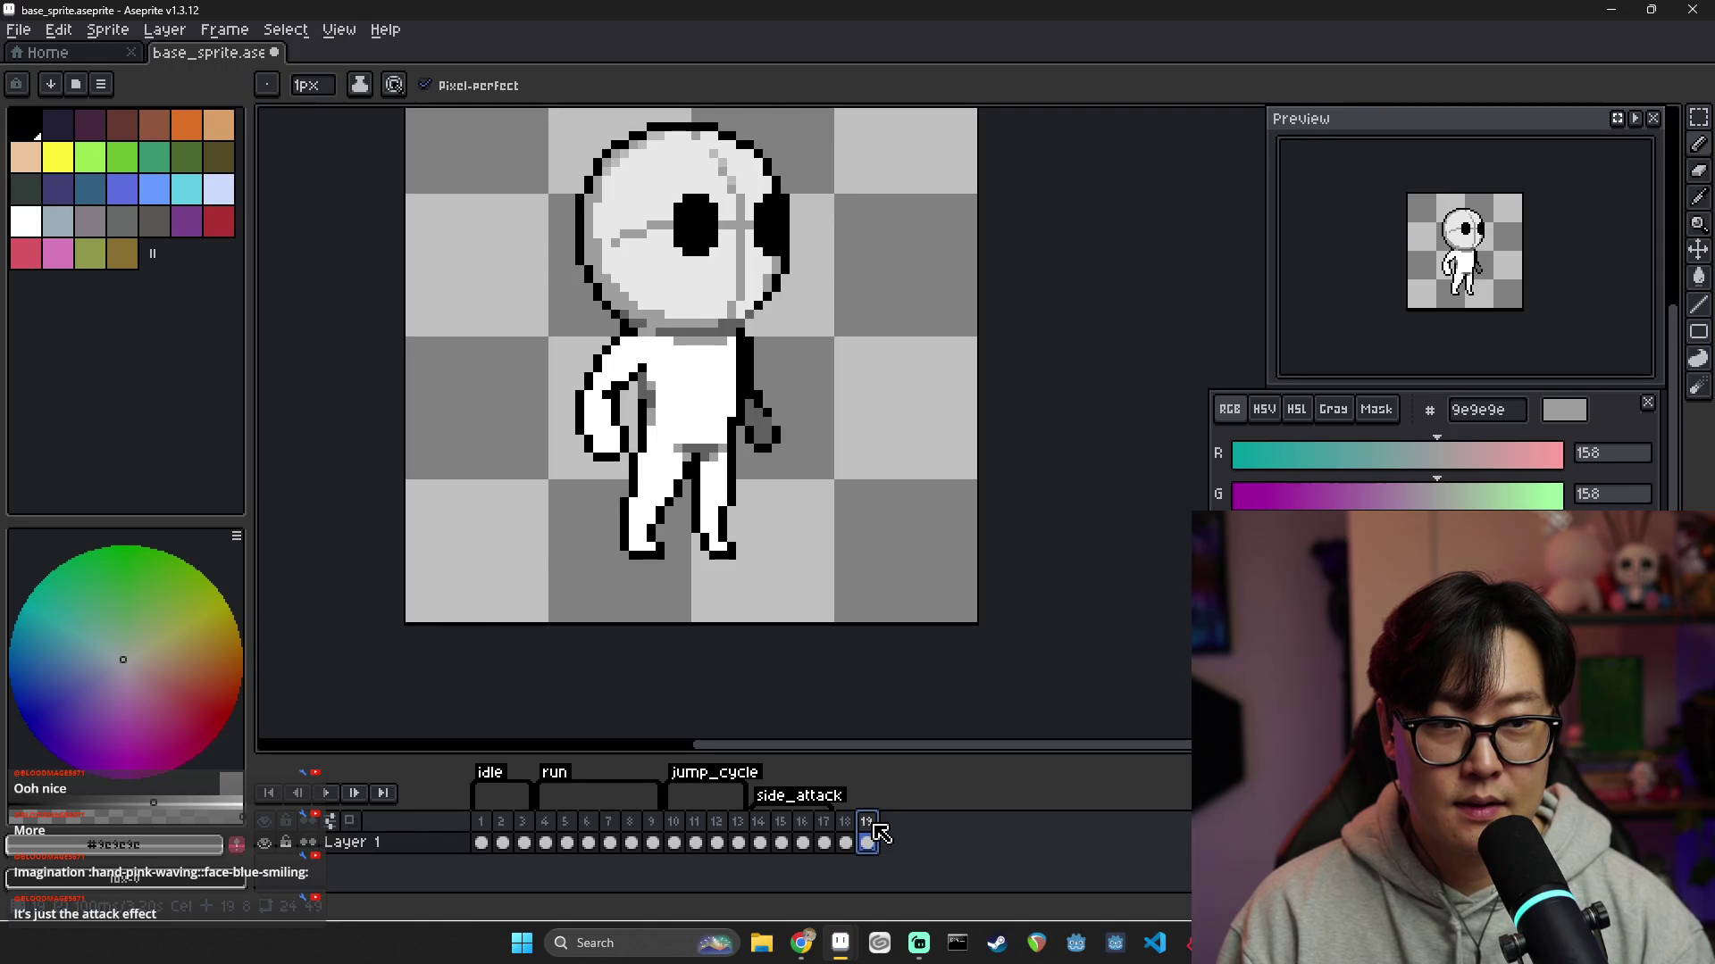
pyautogui.click(845, 842)
pyautogui.click(864, 837)
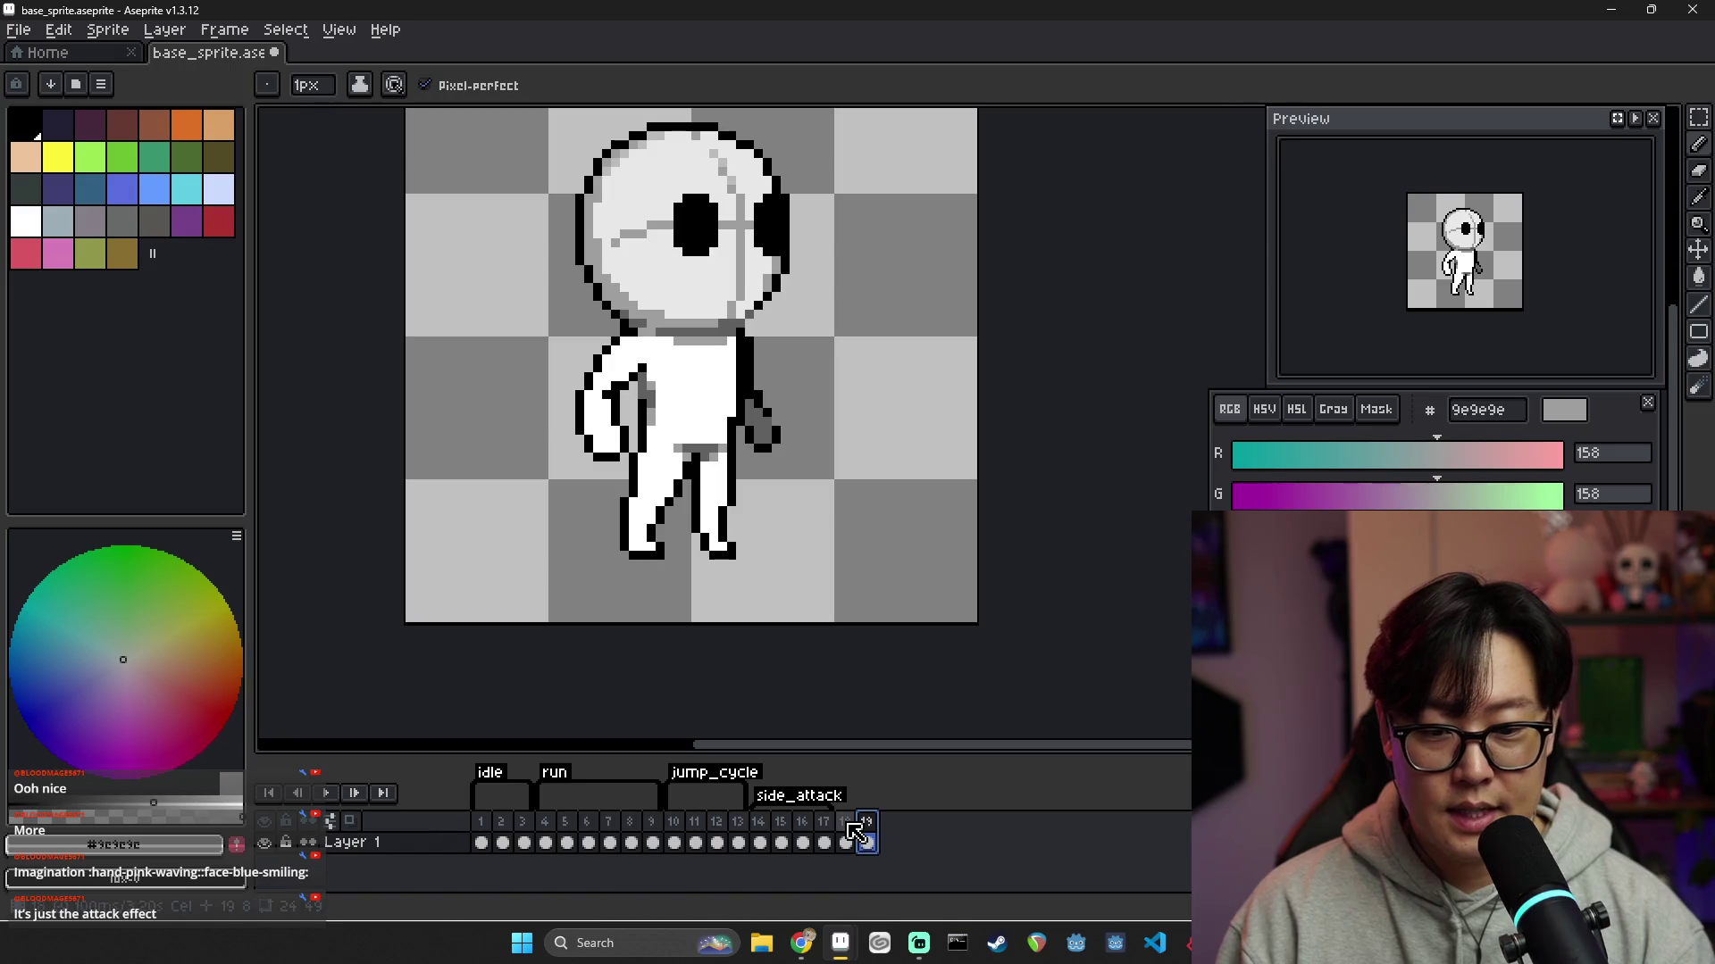
# Add frame 20 and draw a long white diagonal slash from past the body up across the head
pyautogui.moveTo(884, 839)
pyautogui.mouseDown()
pyautogui.moveTo(919, 834)
pyautogui.moveTo(880, 835)
pyautogui.mouseUp()
pyautogui.click(887, 839)
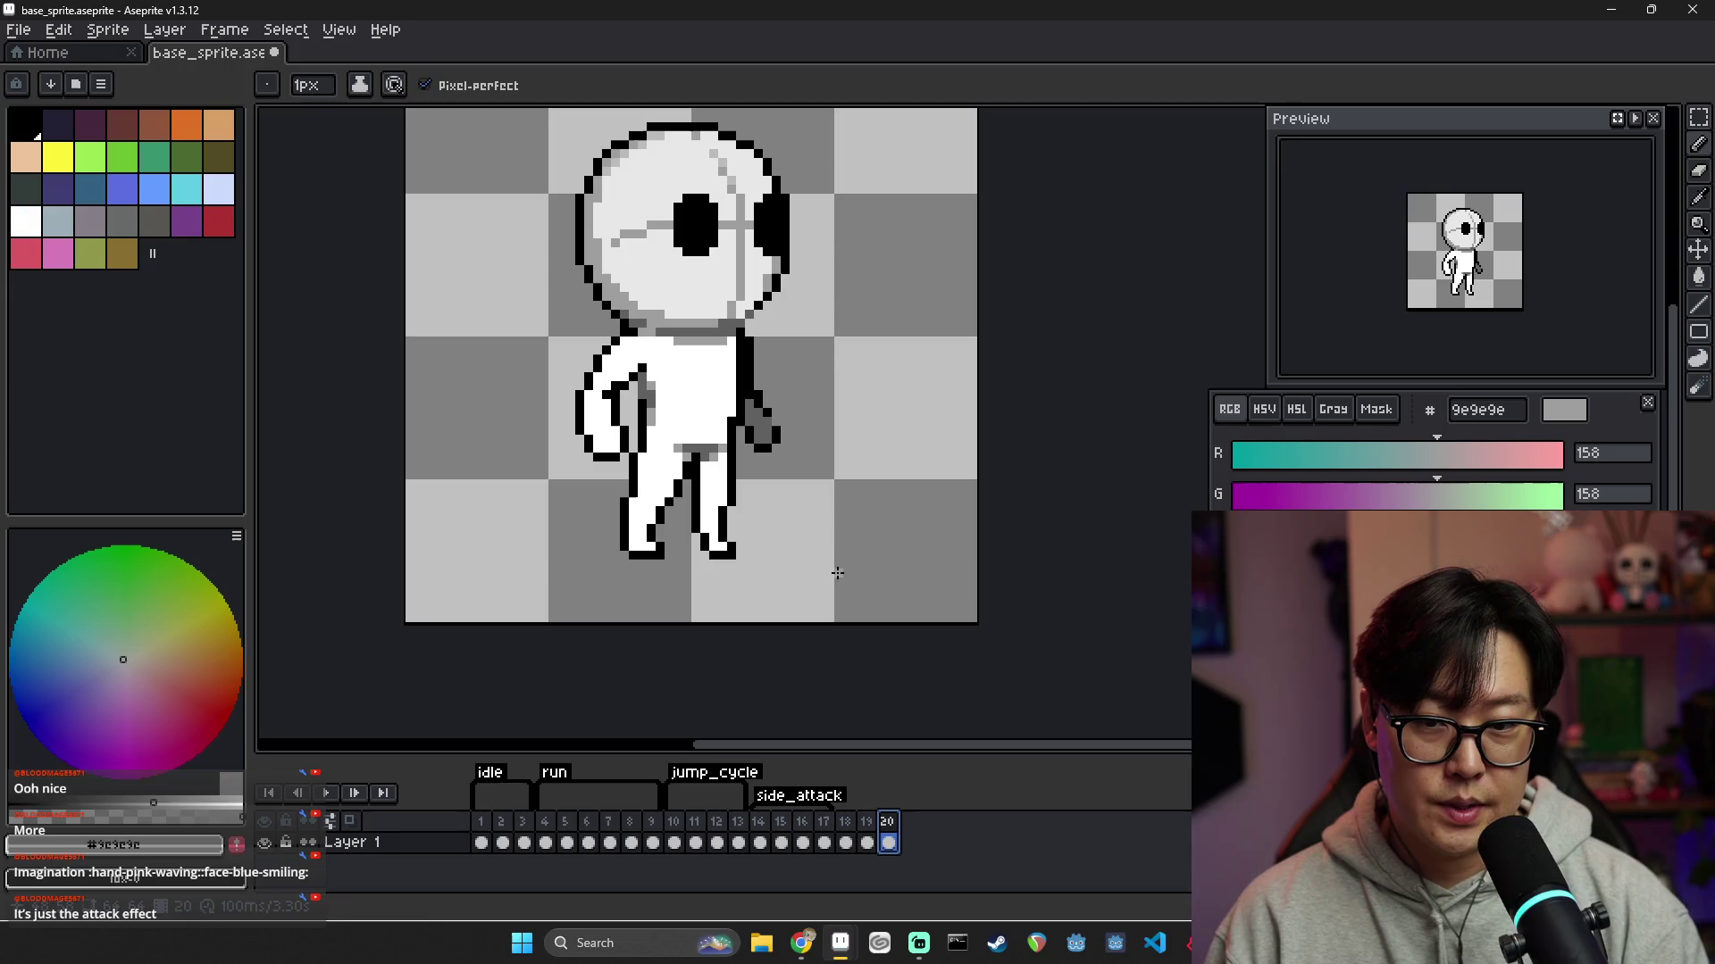
pyautogui.hscroll(2, 733, 384)
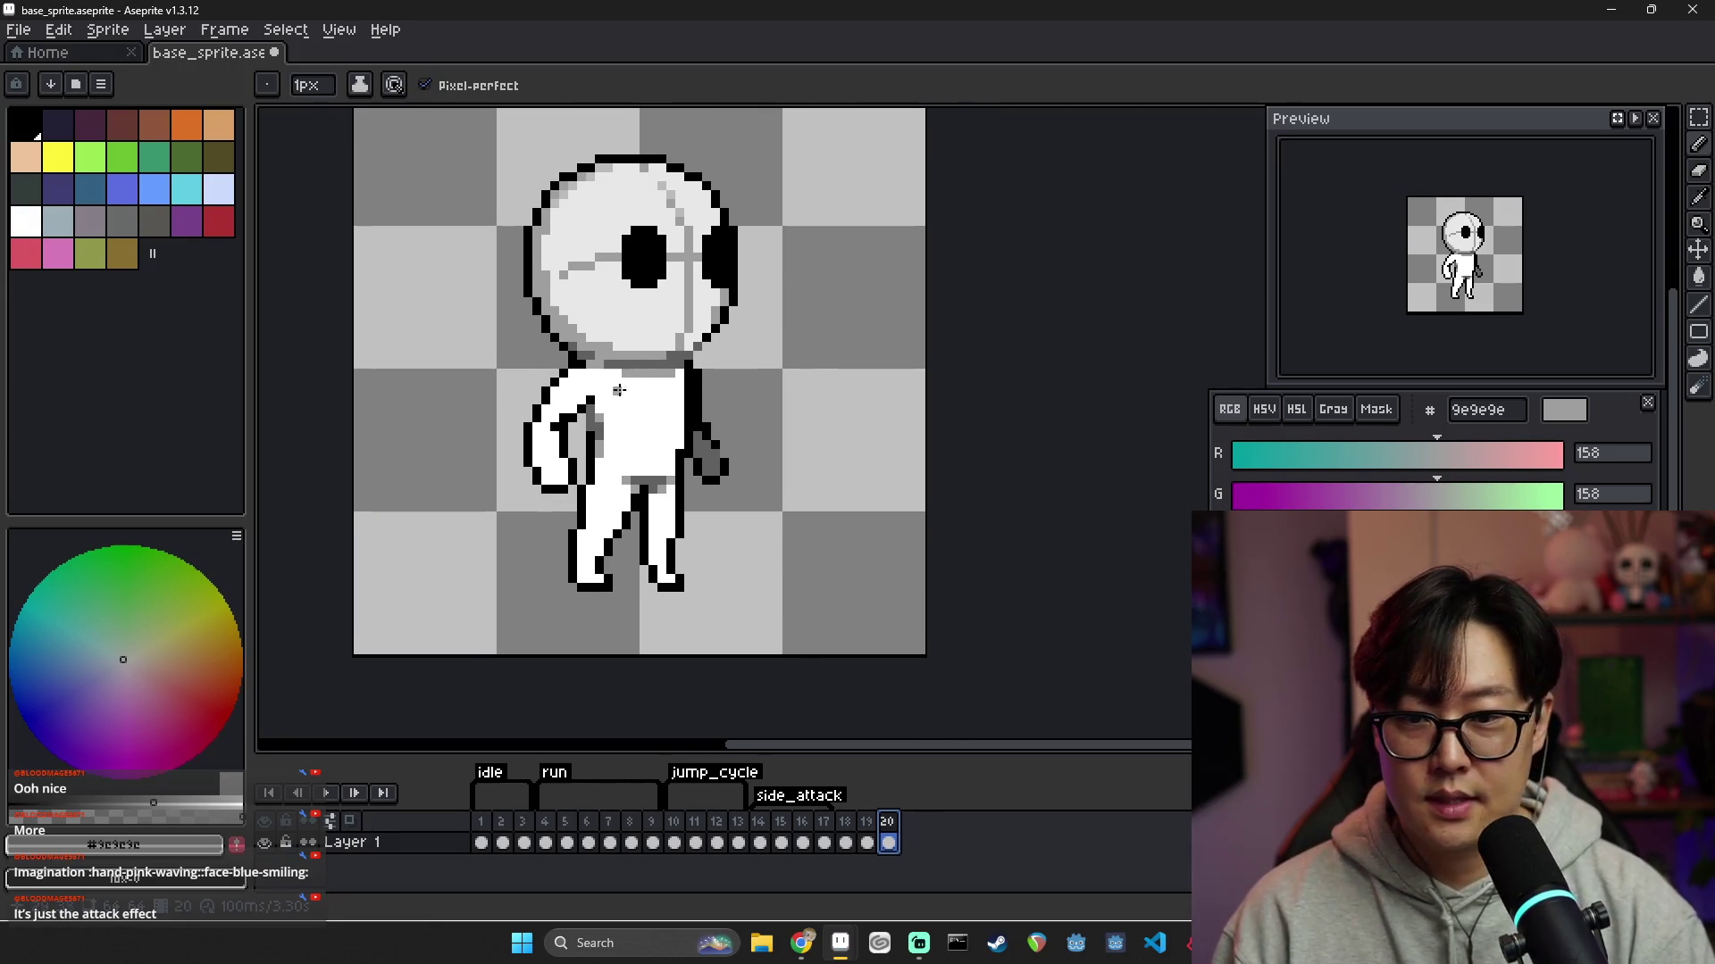
pyautogui.keyDown('alt'); pyautogui.click(612, 385); pyautogui.keyUp('alt')
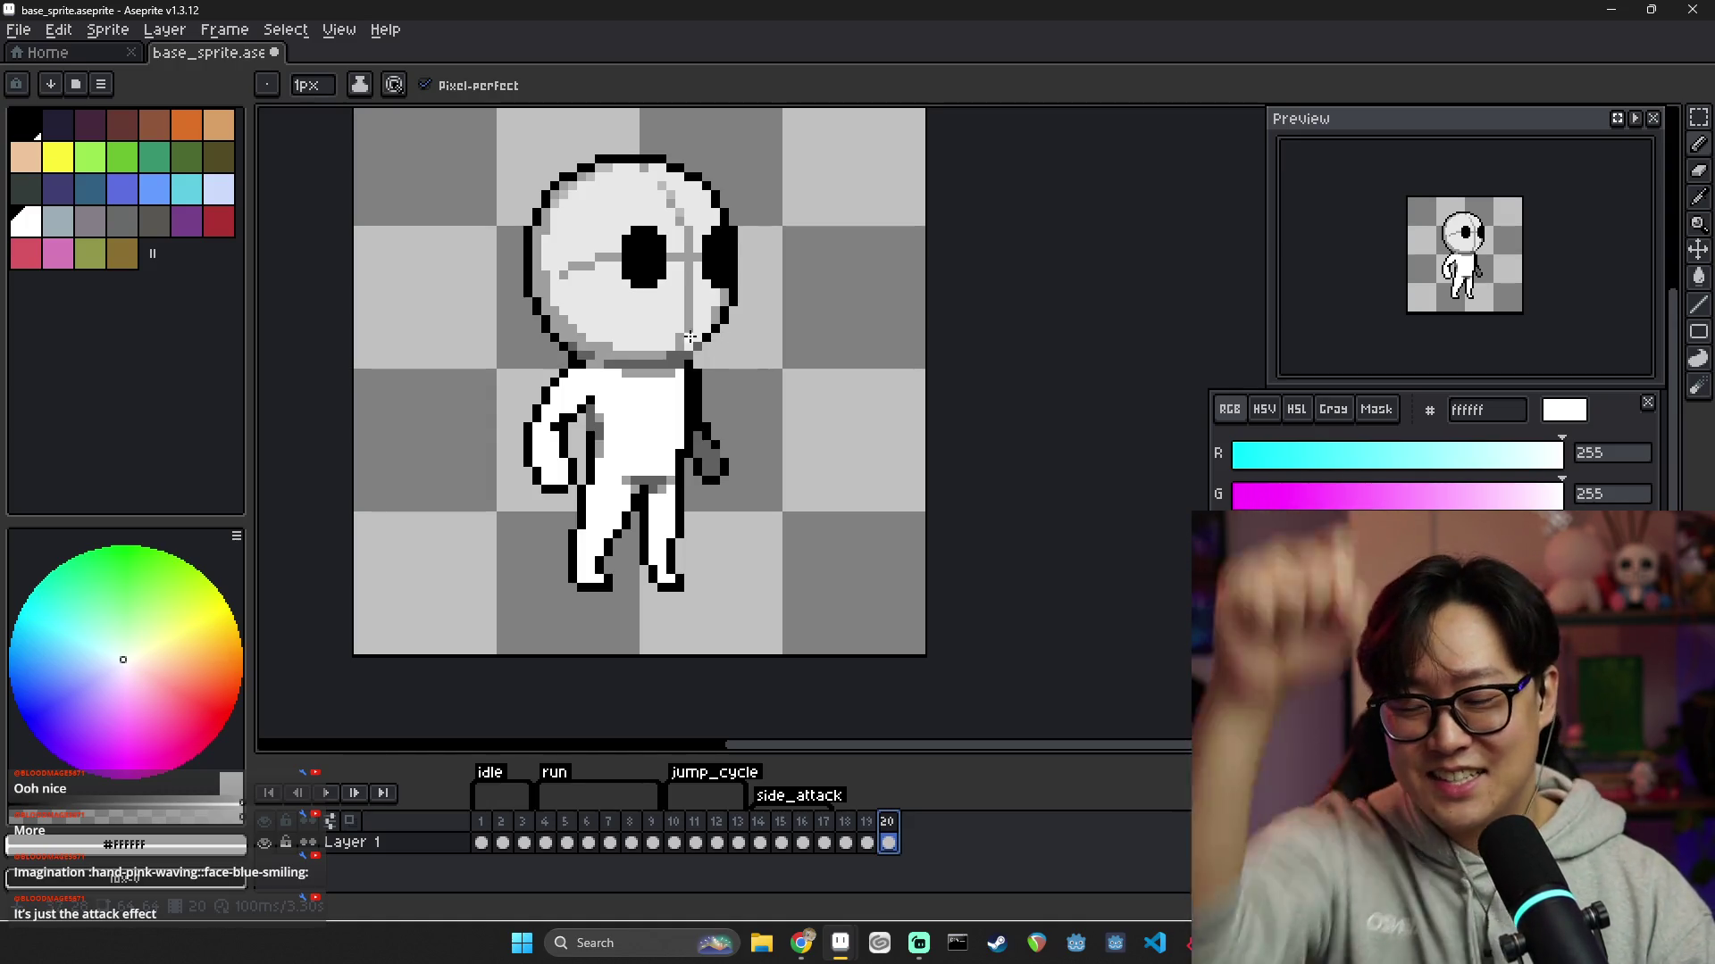
pyautogui.moveTo(618, 353)
pyautogui.mouseDown()
pyautogui.moveTo(755, 259)
pyautogui.moveTo(732, 274)
pyautogui.moveTo(799, 288)
pyautogui.moveTo(760, 308)
pyautogui.mouseUp()
pyautogui.moveTo(793, 247)
pyautogui.mouseDown()
pyautogui.moveTo(660, 371)
pyautogui.moveTo(683, 326)
pyautogui.moveTo(750, 295)
pyautogui.moveTo(679, 353)
pyautogui.moveTo(734, 295)
pyautogui.moveTo(795, 267)
pyautogui.mouseUp()
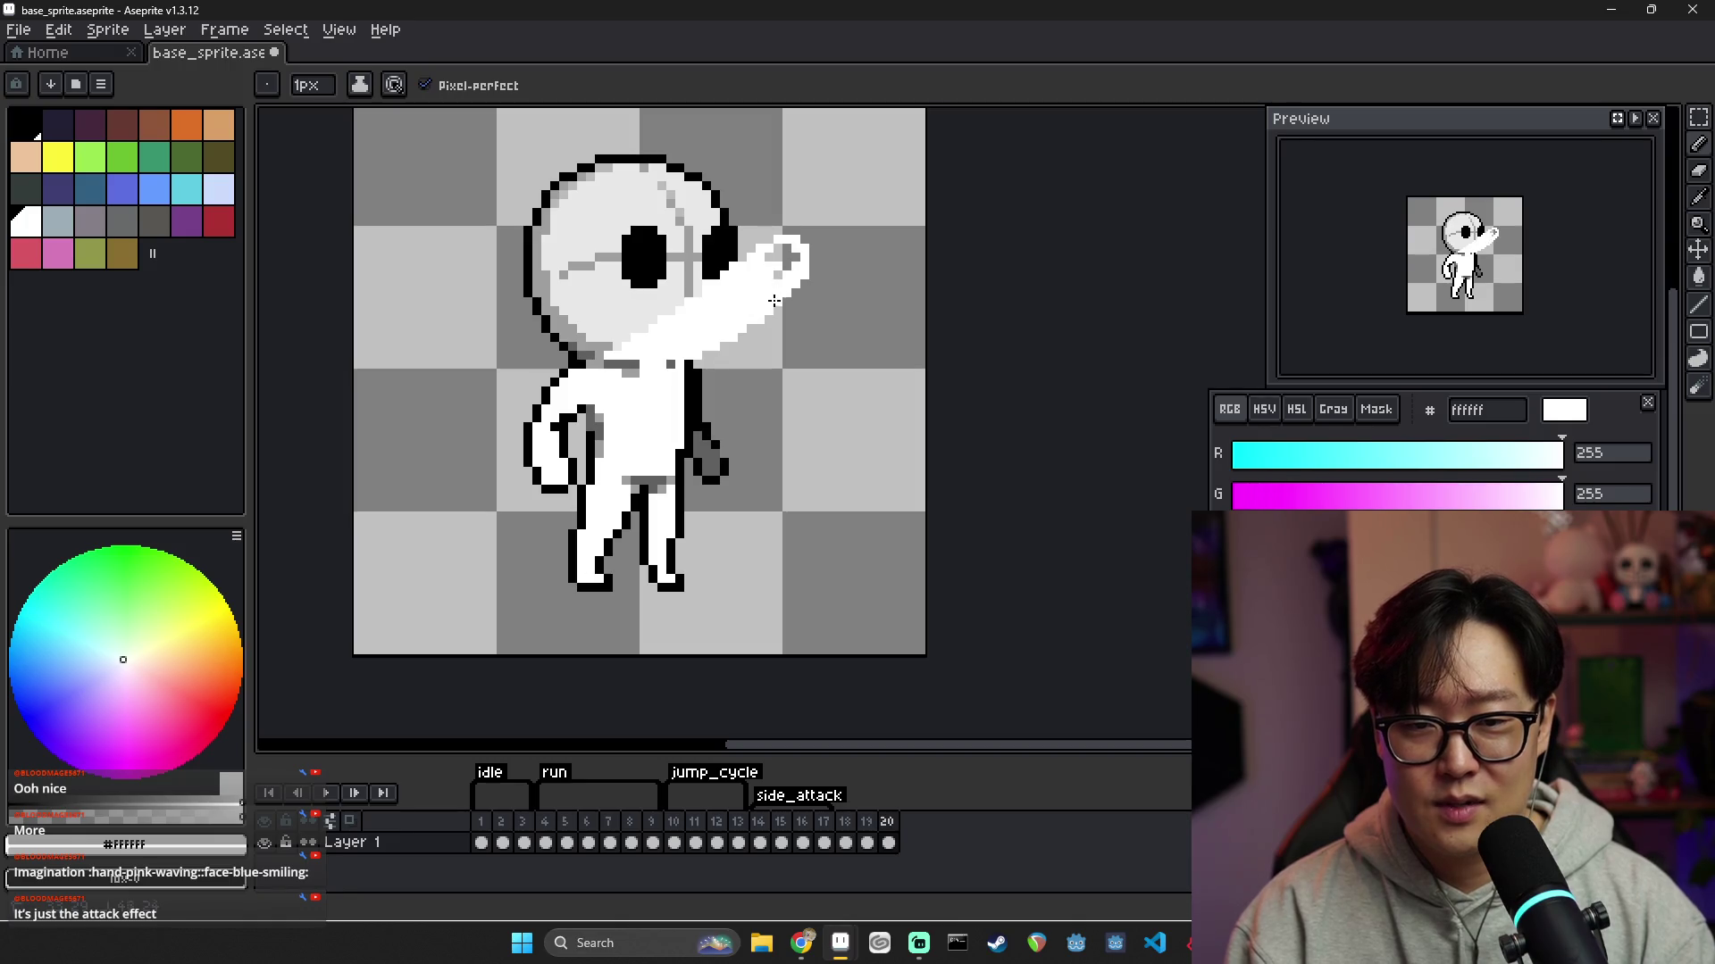
pyautogui.moveTo(625, 361)
pyautogui.mouseDown()
pyautogui.moveTo(473, 415)
pyautogui.moveTo(557, 406)
pyautogui.moveTo(487, 413)
pyautogui.mouseUp()
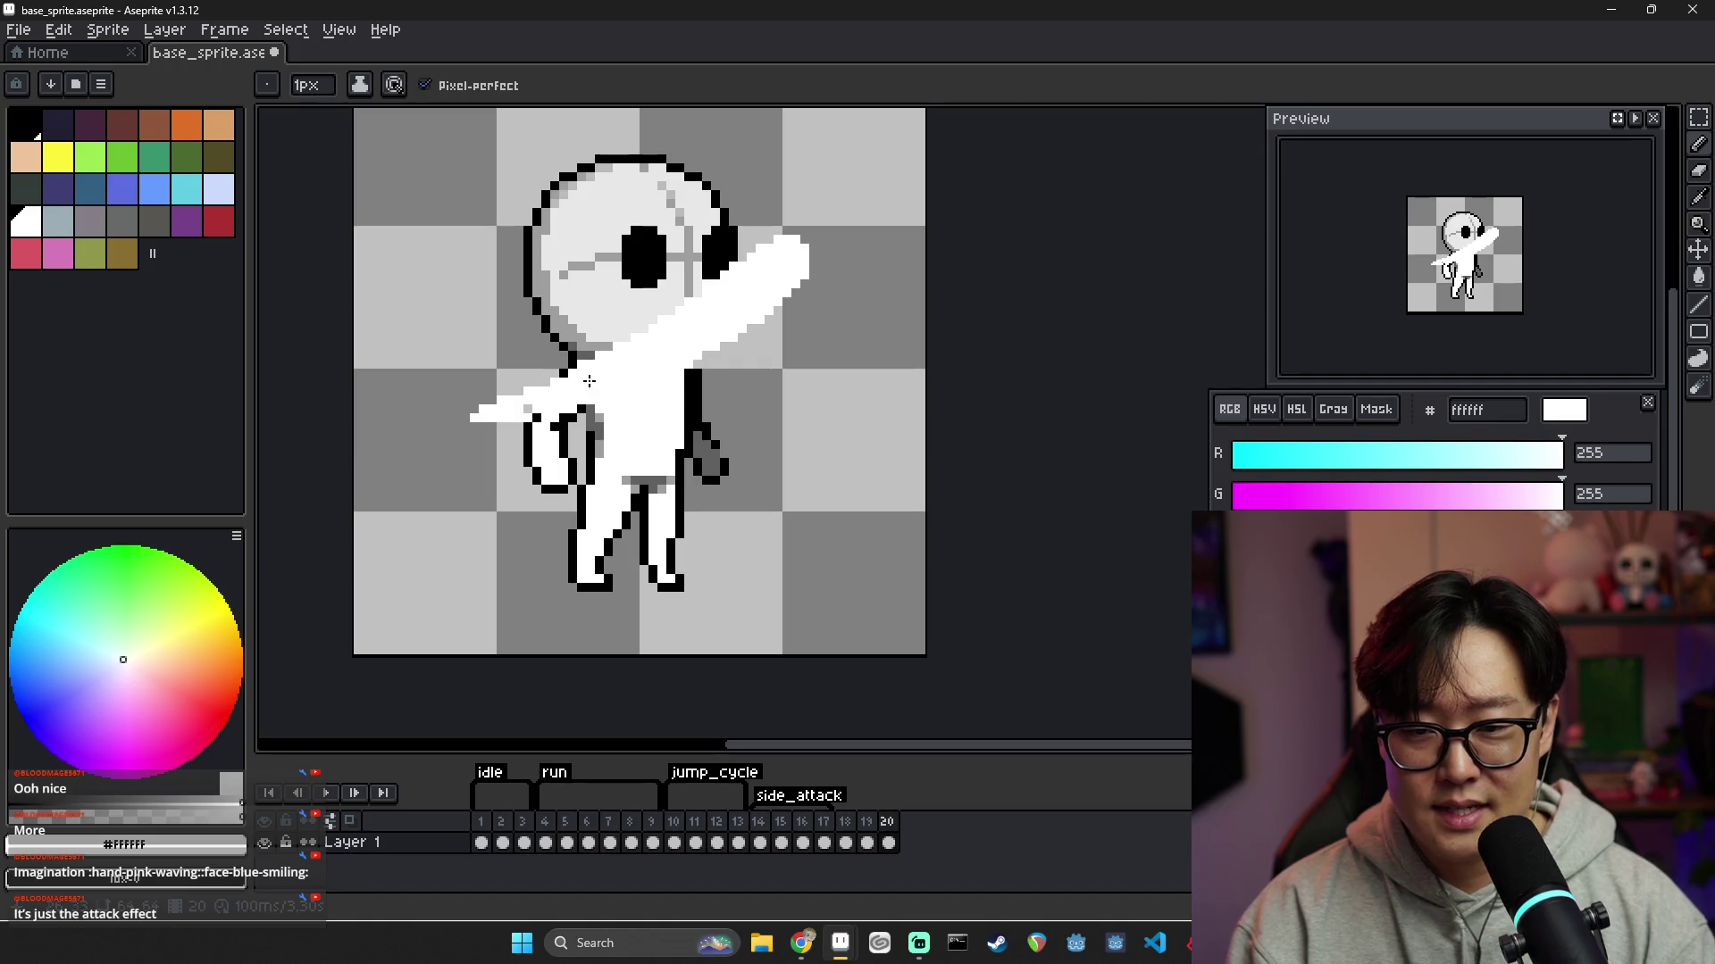
# Erase the left hand's black outline and reshape the lower-left hand in white
pyautogui.press('e')
pyautogui.moveTo(568, 451)
pyautogui.mouseDown()
pyautogui.moveTo(570, 487)
pyautogui.moveTo(545, 472)
pyautogui.mouseUp()
pyautogui.moveTo(554, 454)
pyautogui.mouseDown()
pyautogui.moveTo(554, 427)
pyautogui.moveTo(580, 417)
pyautogui.mouseUp()
pyautogui.click(535, 418)
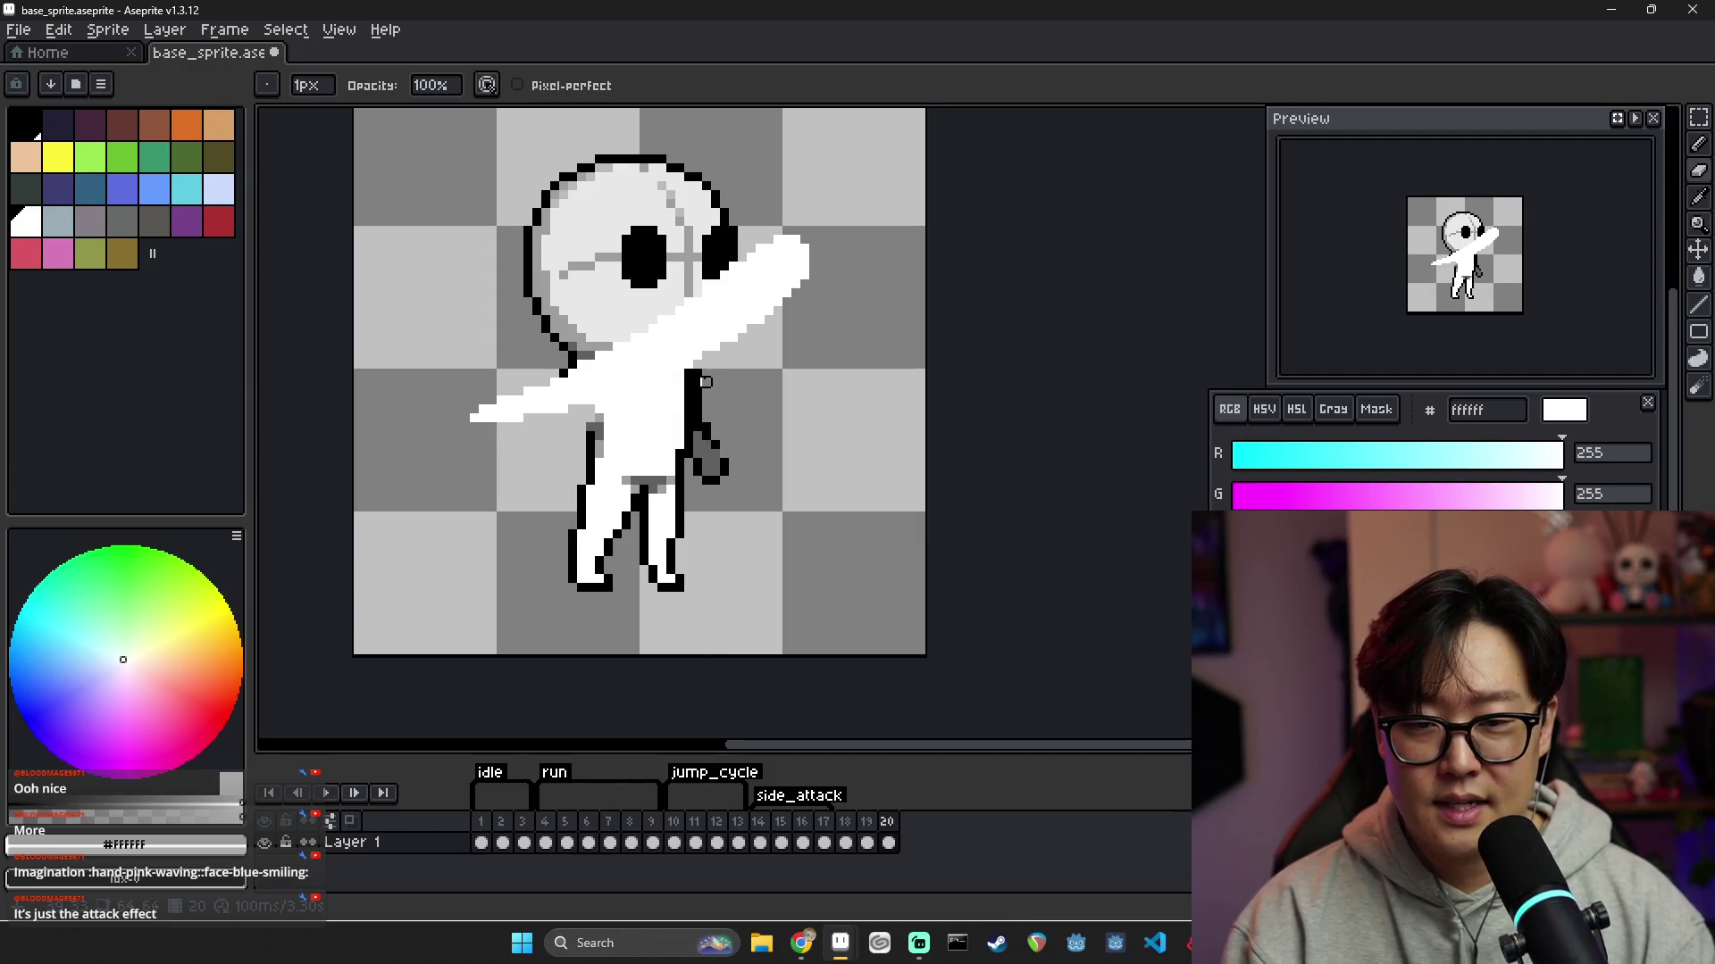
# Whiten the hand pixels and erase the stray black pixels right of the body
pyautogui.moveTo(716, 454); pyautogui.dragTo(725, 418)
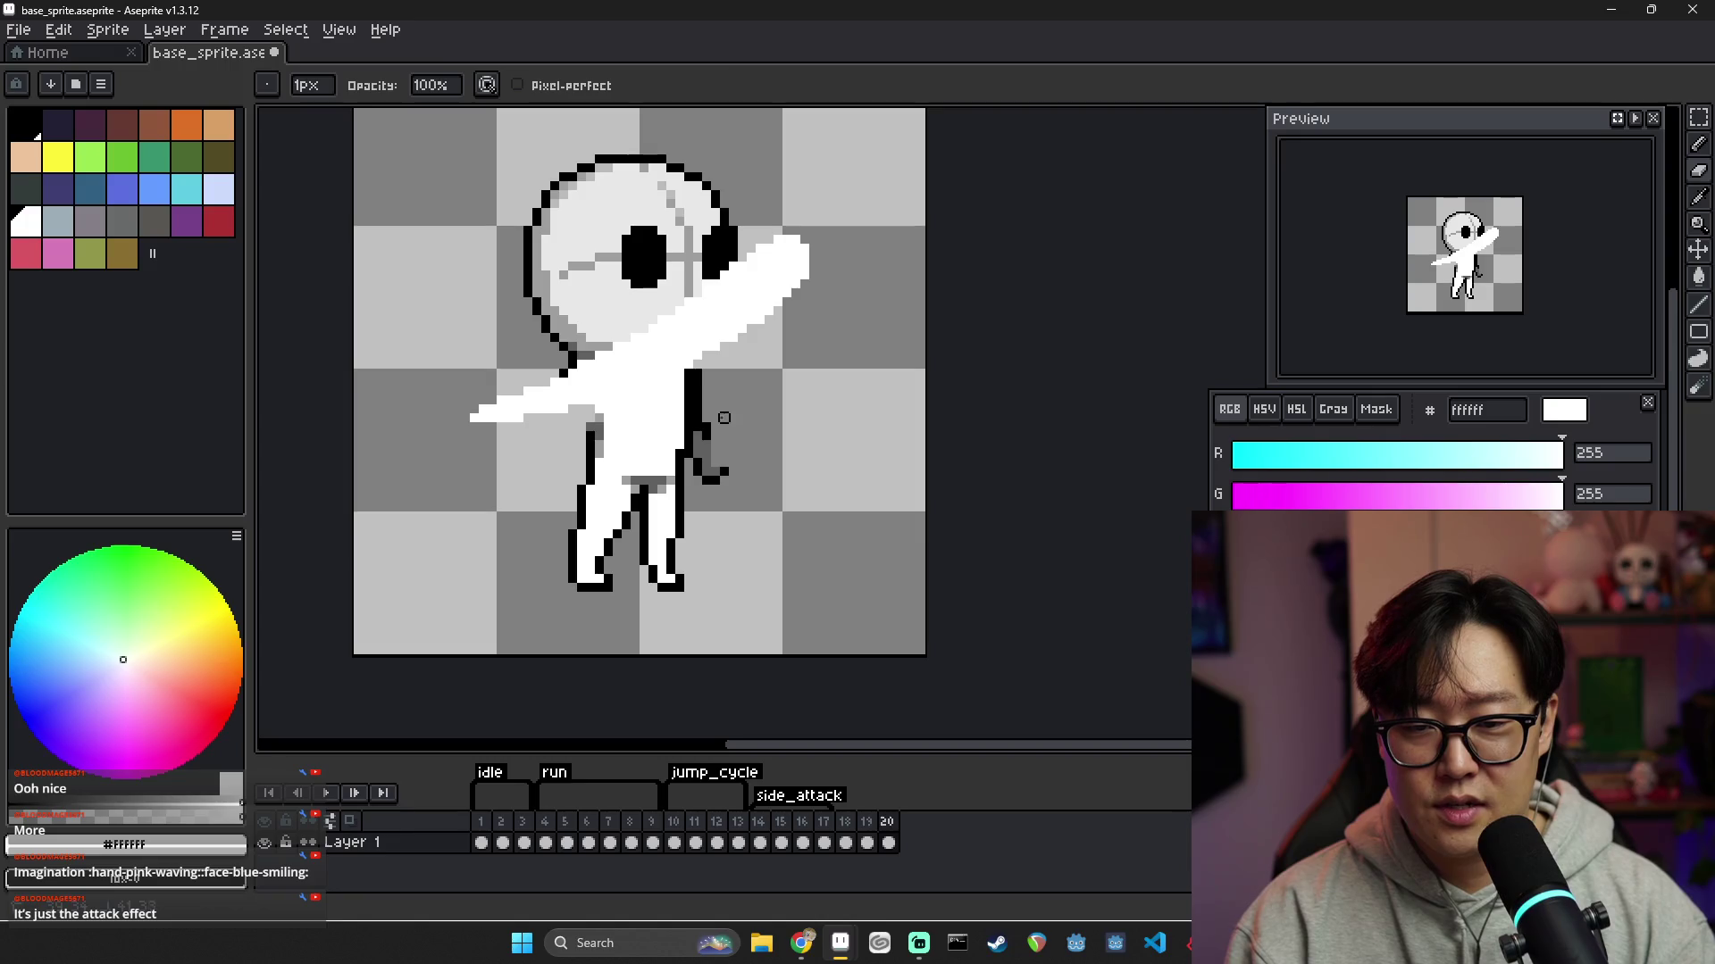
pyautogui.keyDown('alt'); pyautogui.click(701, 429); pyautogui.keyUp('alt')
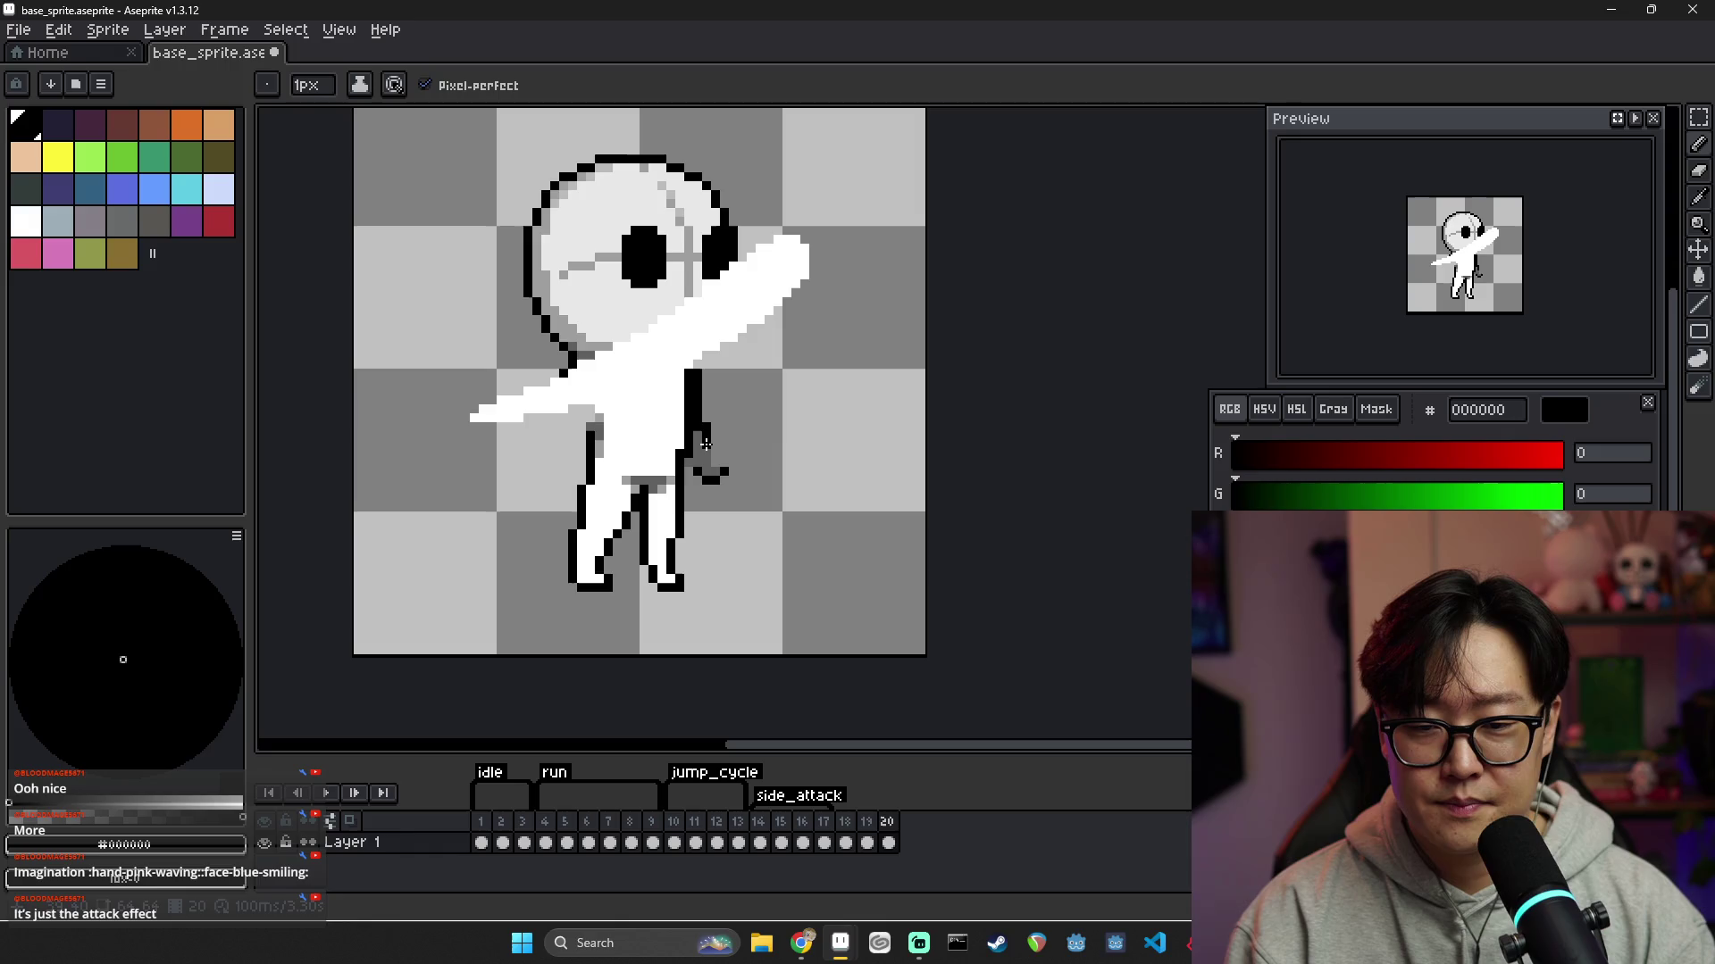
pyautogui.press('e')
pyautogui.moveTo(703, 433)
pyautogui.mouseDown()
pyautogui.moveTo(705, 451)
pyautogui.moveTo(696, 411)
pyautogui.moveTo(692, 455)
pyautogui.moveTo(723, 471)
pyautogui.mouseUp()
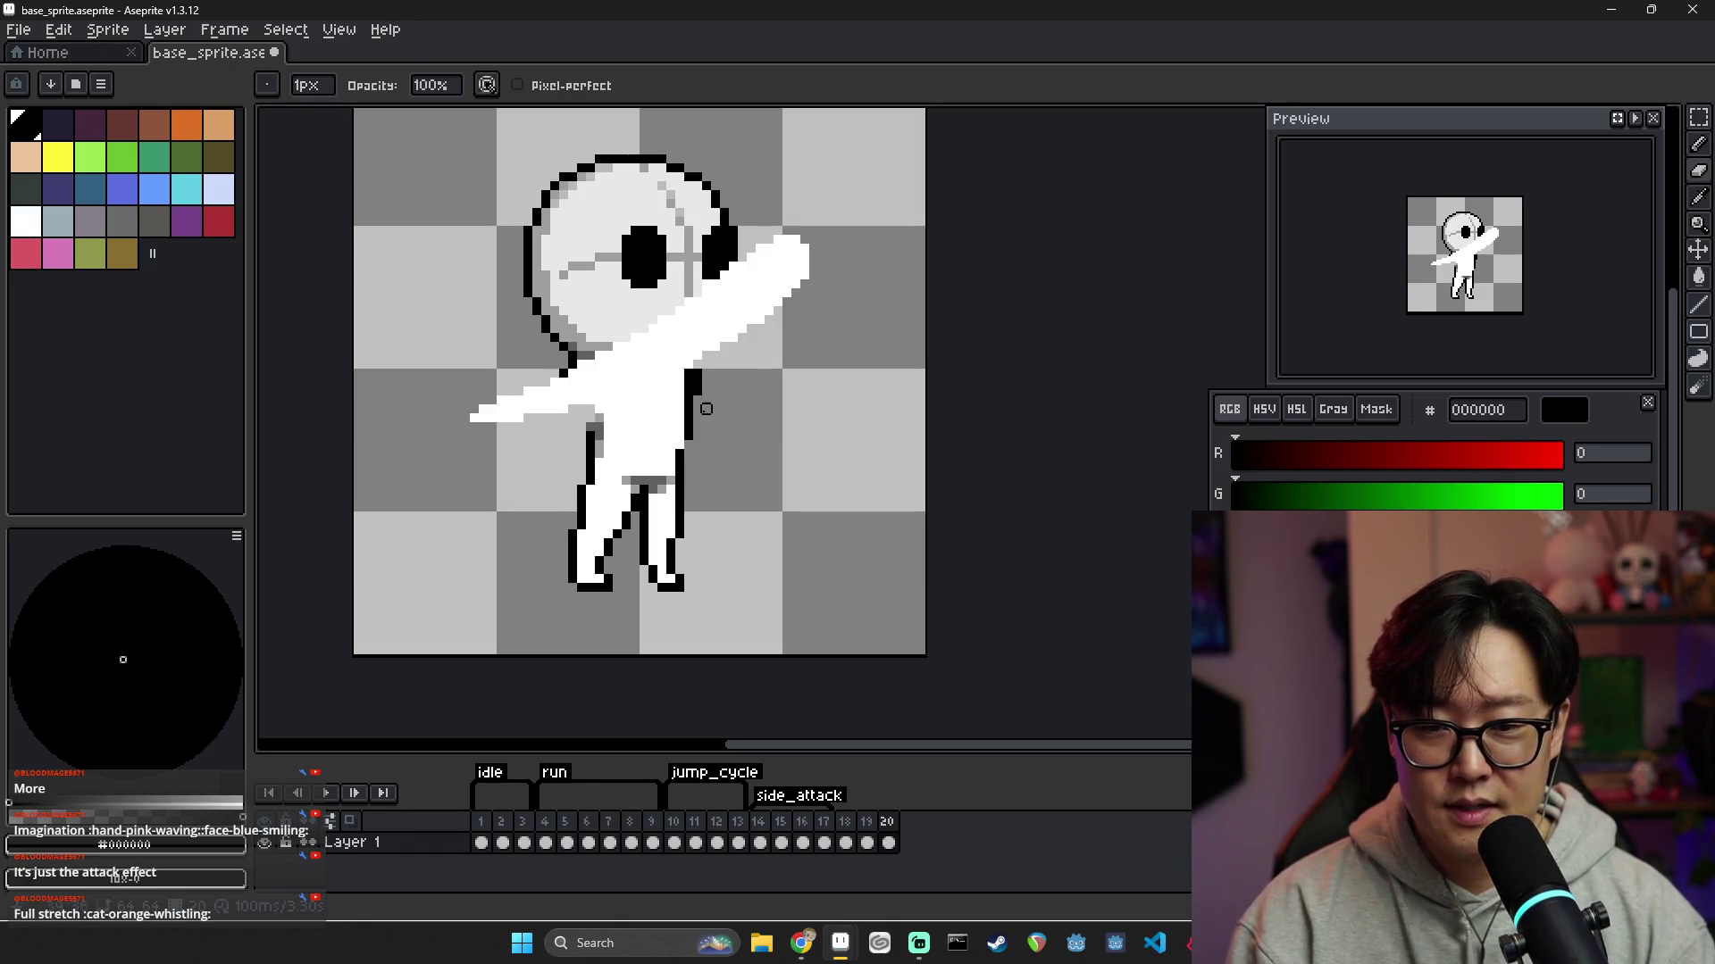
# Draw a black outline between the legs and paint the bottom of the right foot white
pyautogui.press('b')
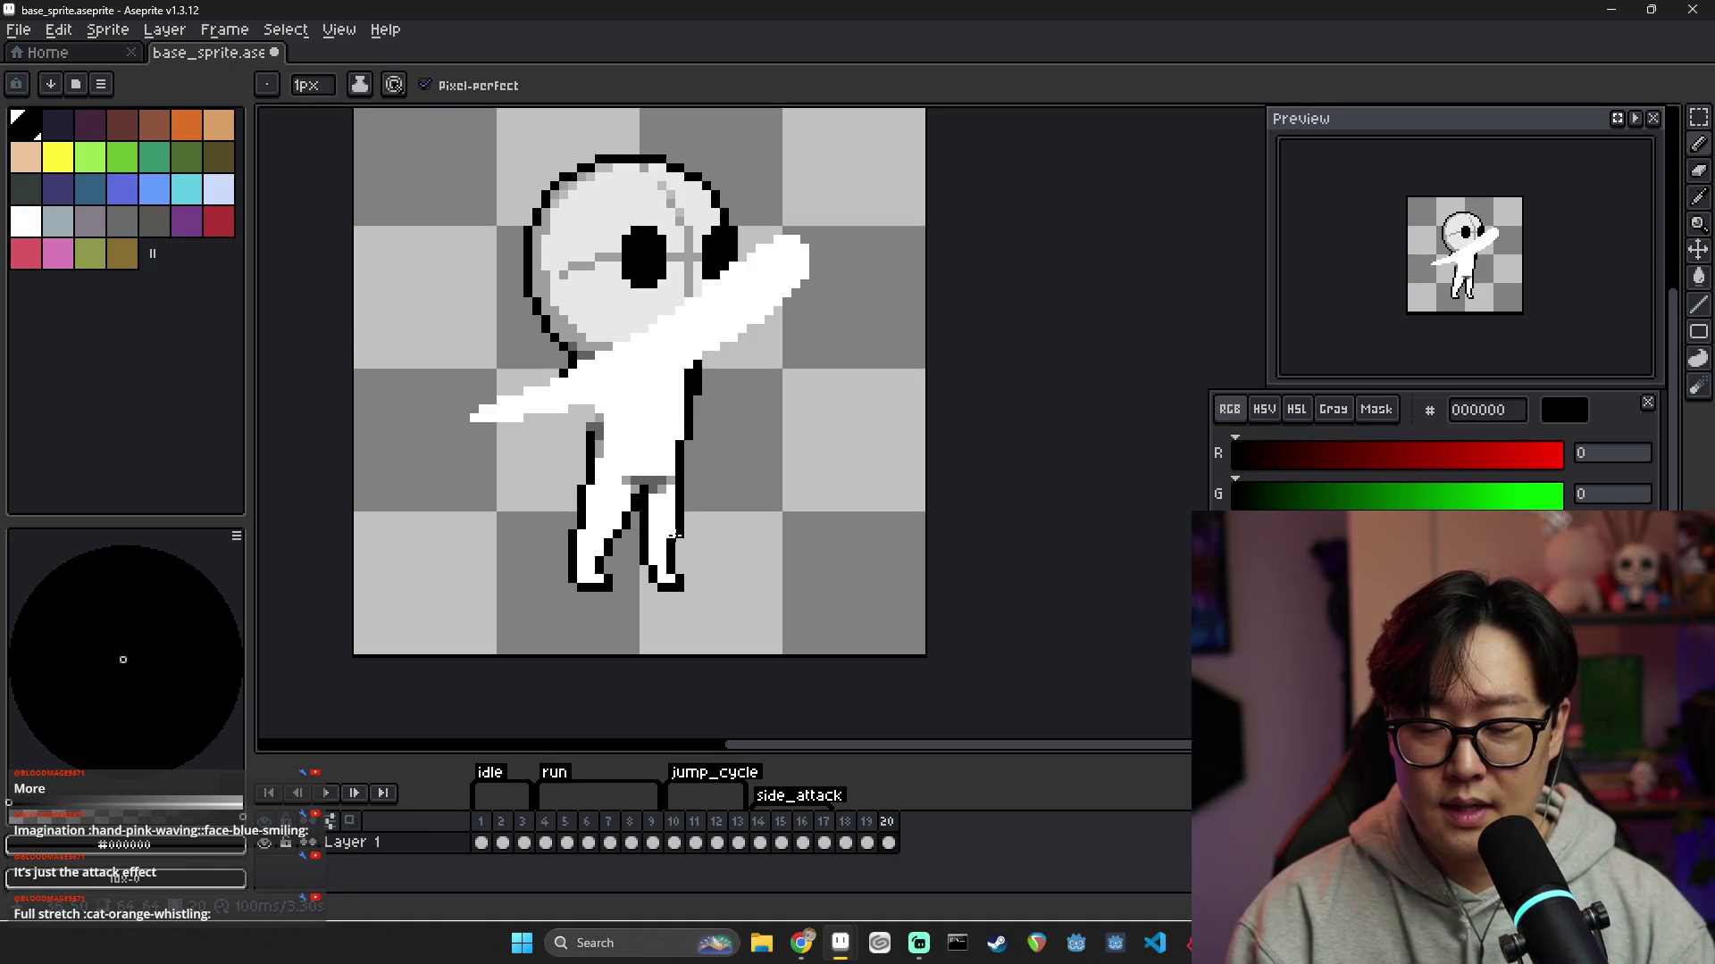
pyautogui.moveTo(636, 542); pyautogui.dragTo(646, 588)
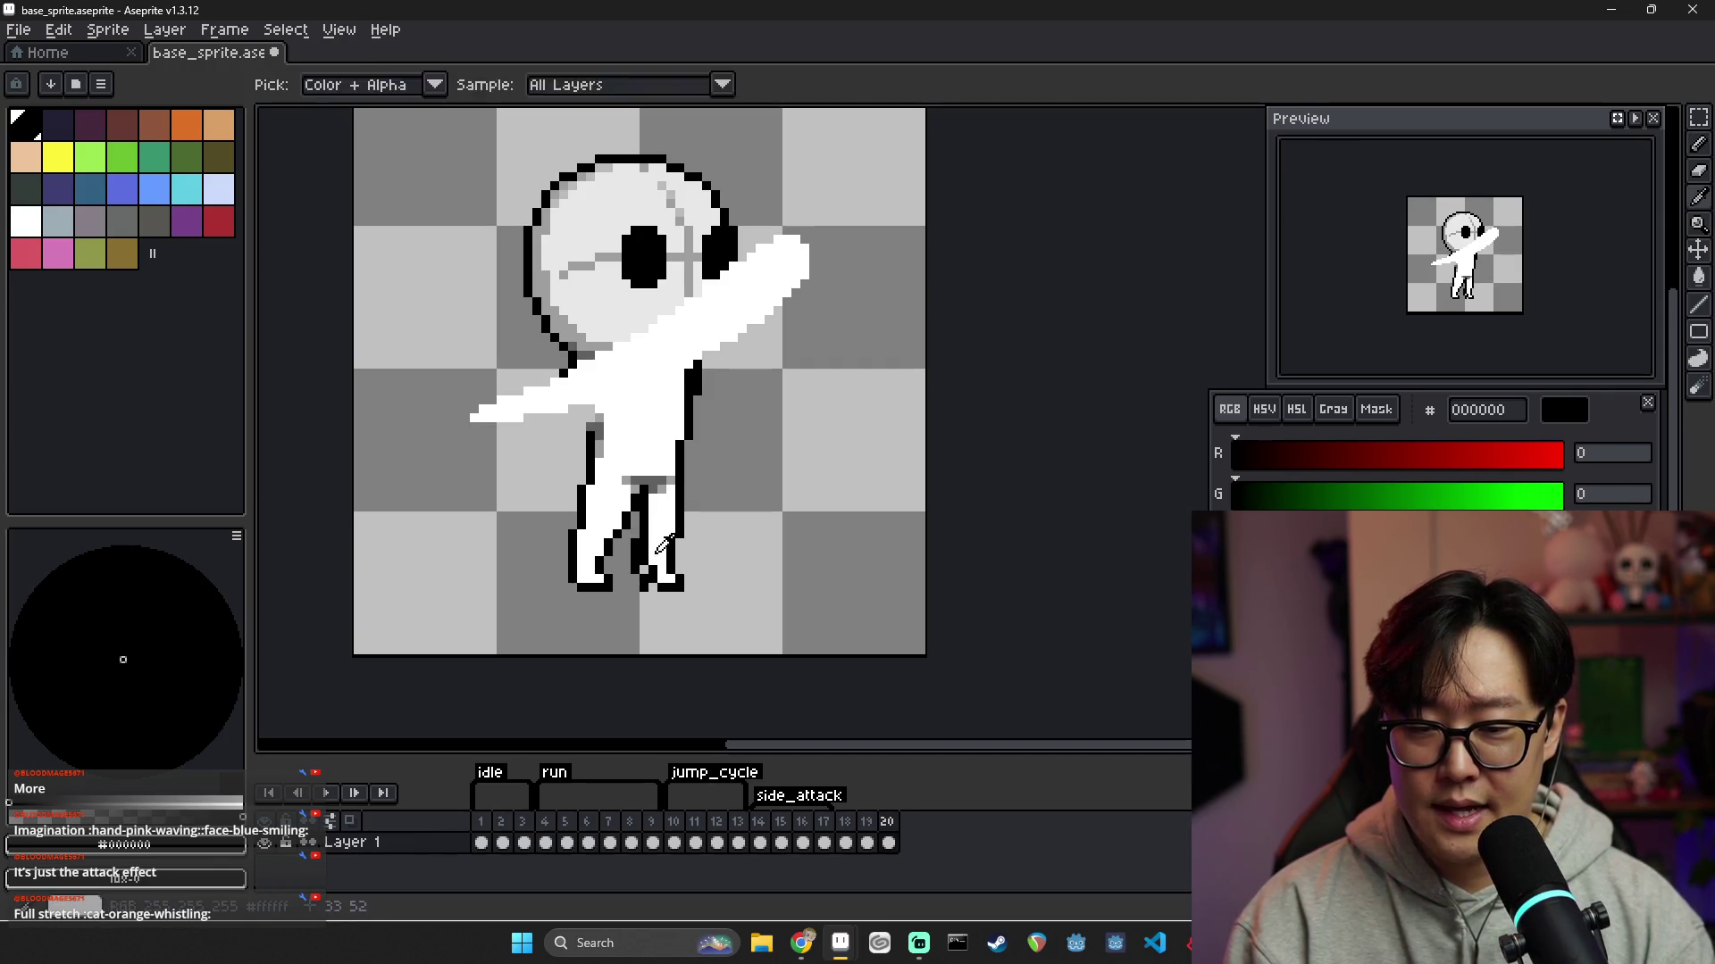
pyautogui.keyDown('alt'); pyautogui.click(671, 546); pyautogui.keyUp('alt')
pyautogui.moveTo(651, 582); pyautogui.dragTo(686, 589)
pyautogui.keyDown('alt'); pyautogui.click(665, 589); pyautogui.keyUp('alt')
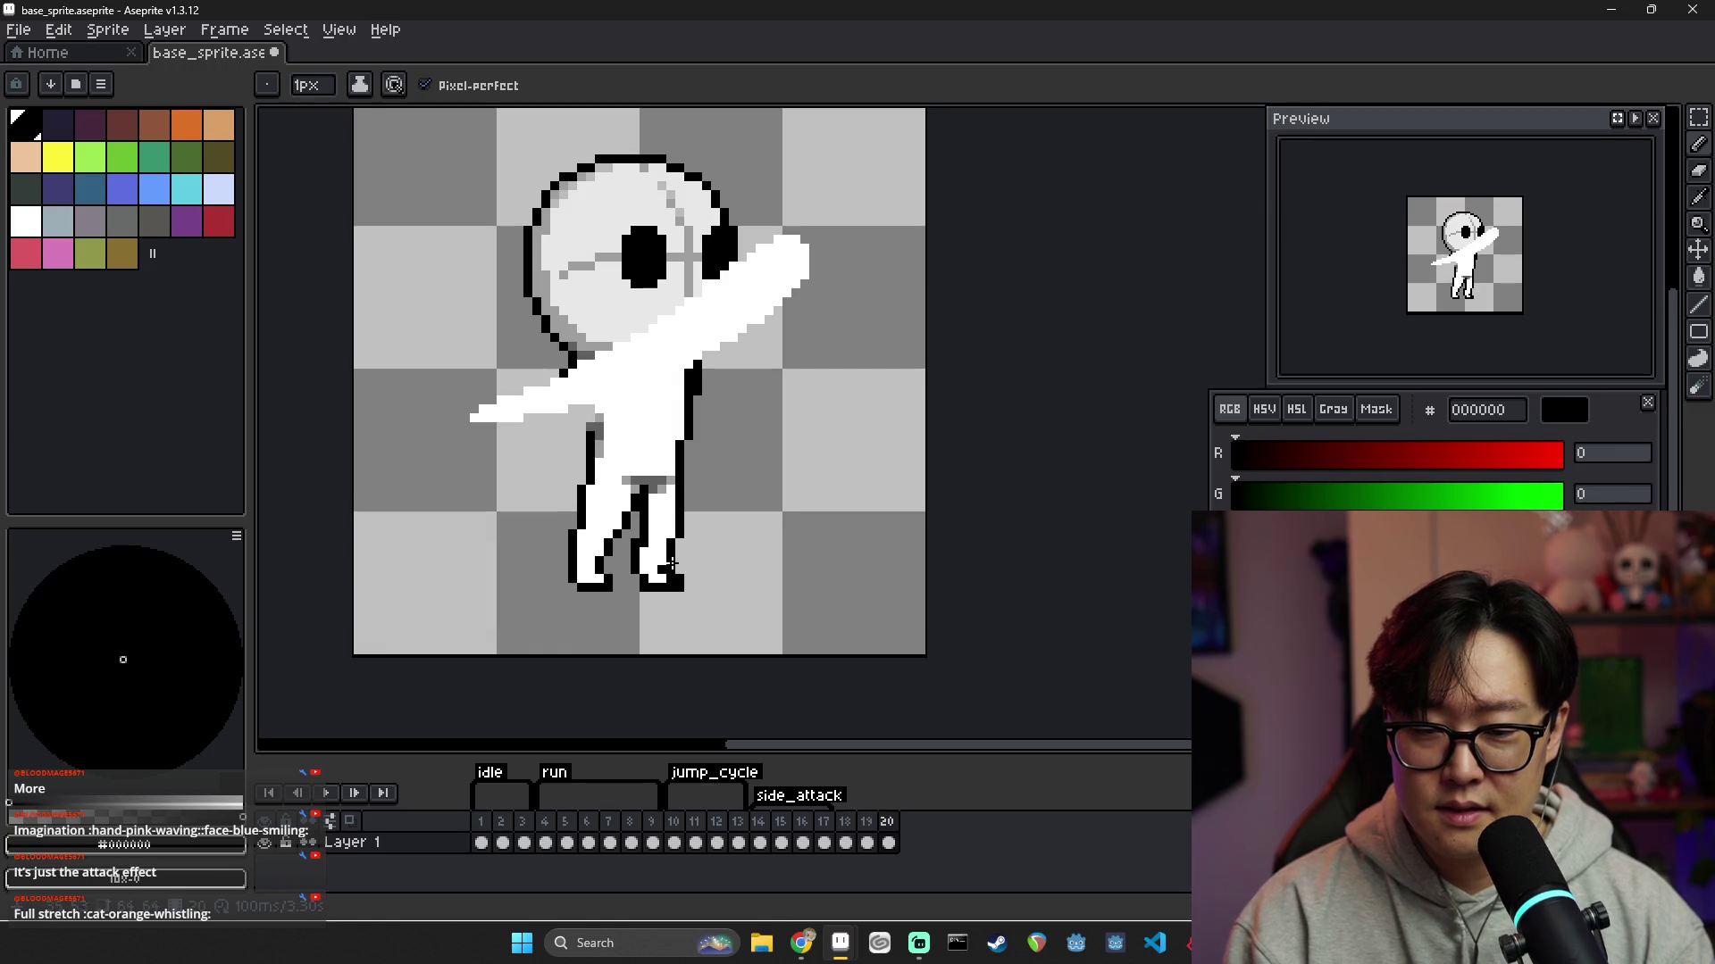
pyautogui.keyDown('alt'); pyautogui.click(673, 562); pyautogui.keyUp('alt')
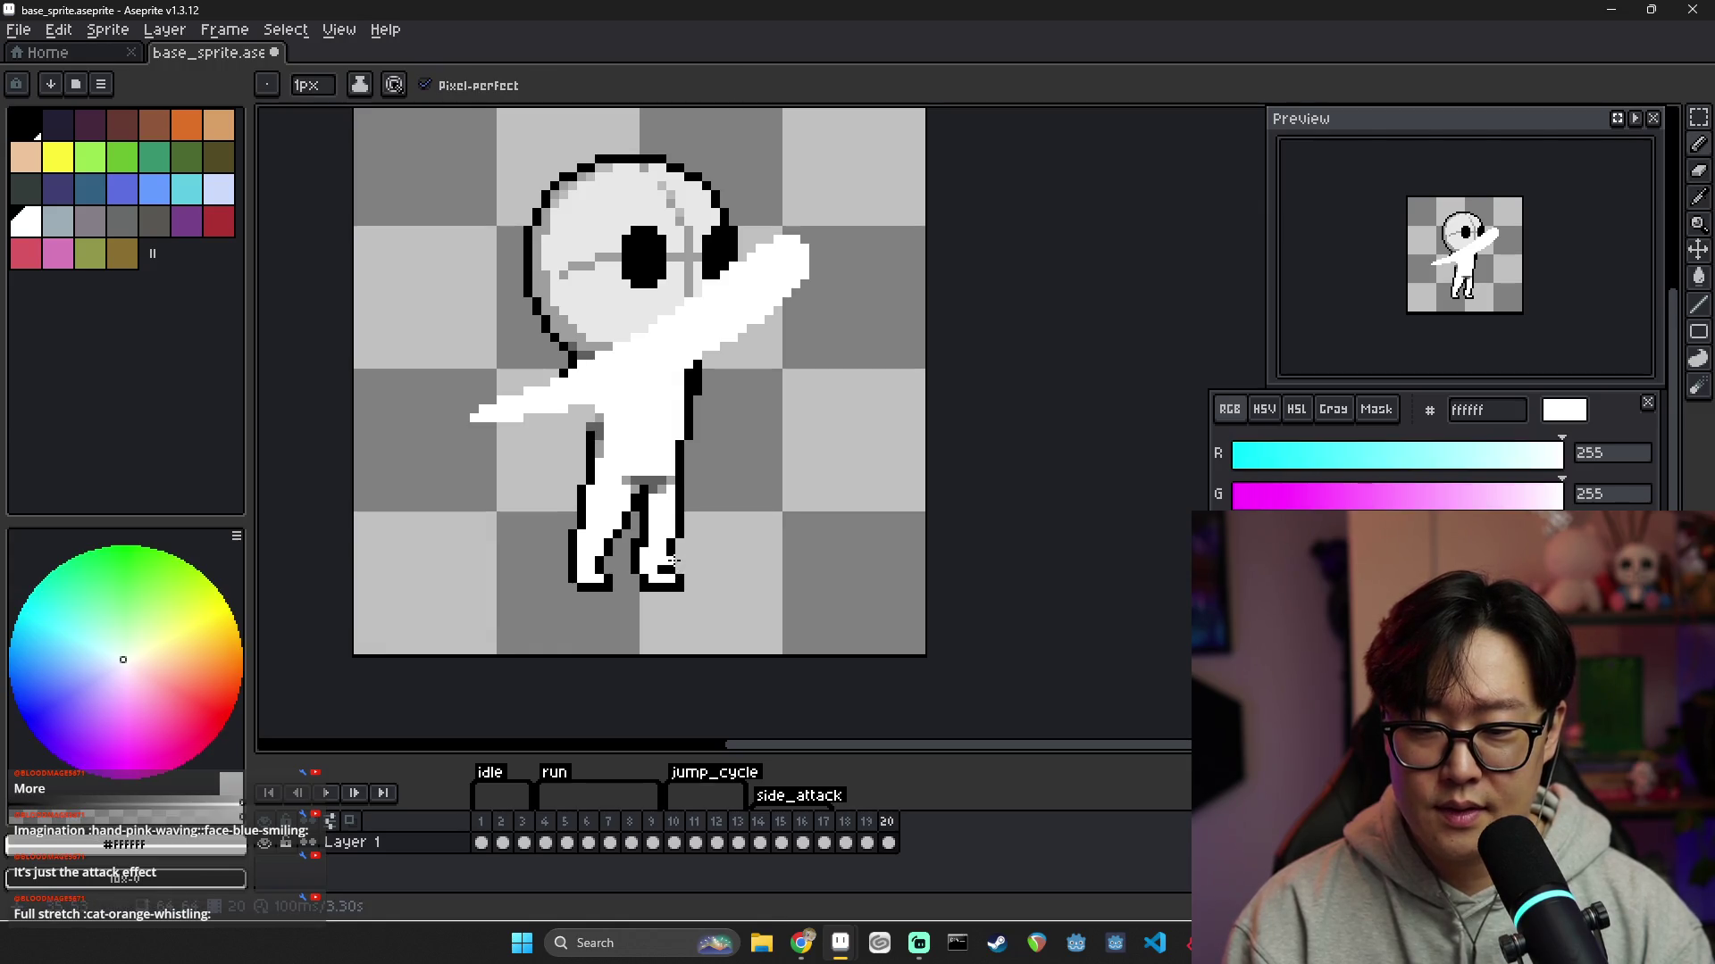
# Add grey shading to the right foot using colours sampled from the sprite
pyautogui.press('e')
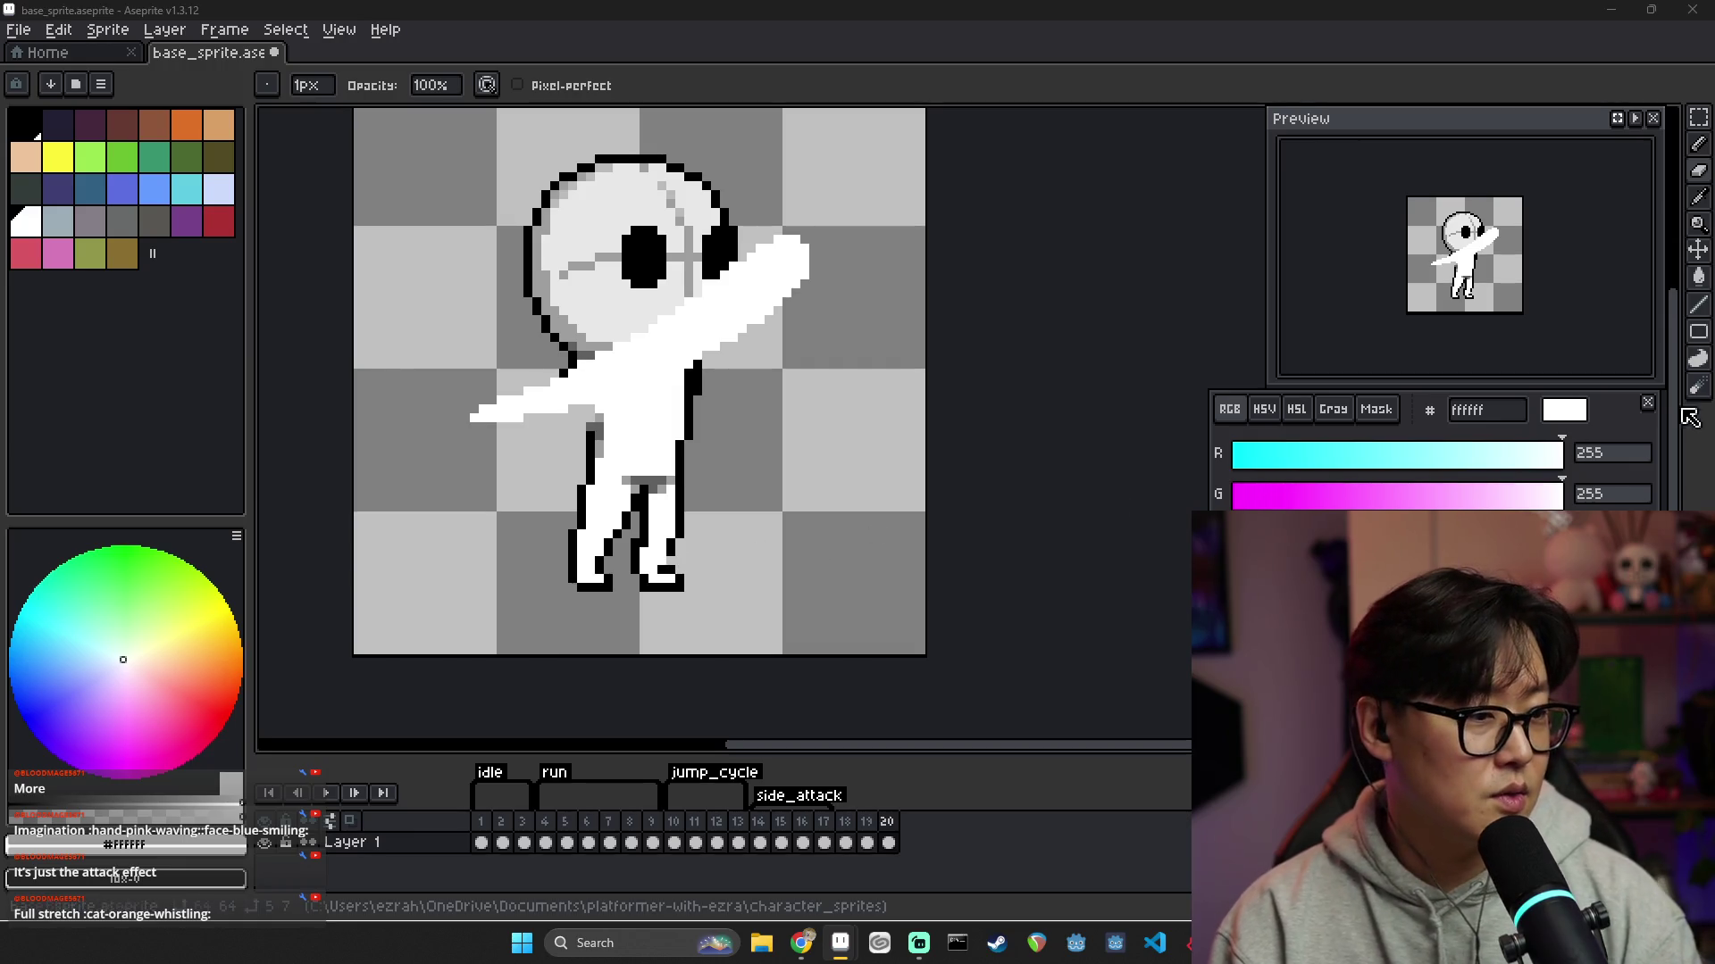
pyautogui.hotkey('alt', 'Tab')
pyautogui.press('Escape')
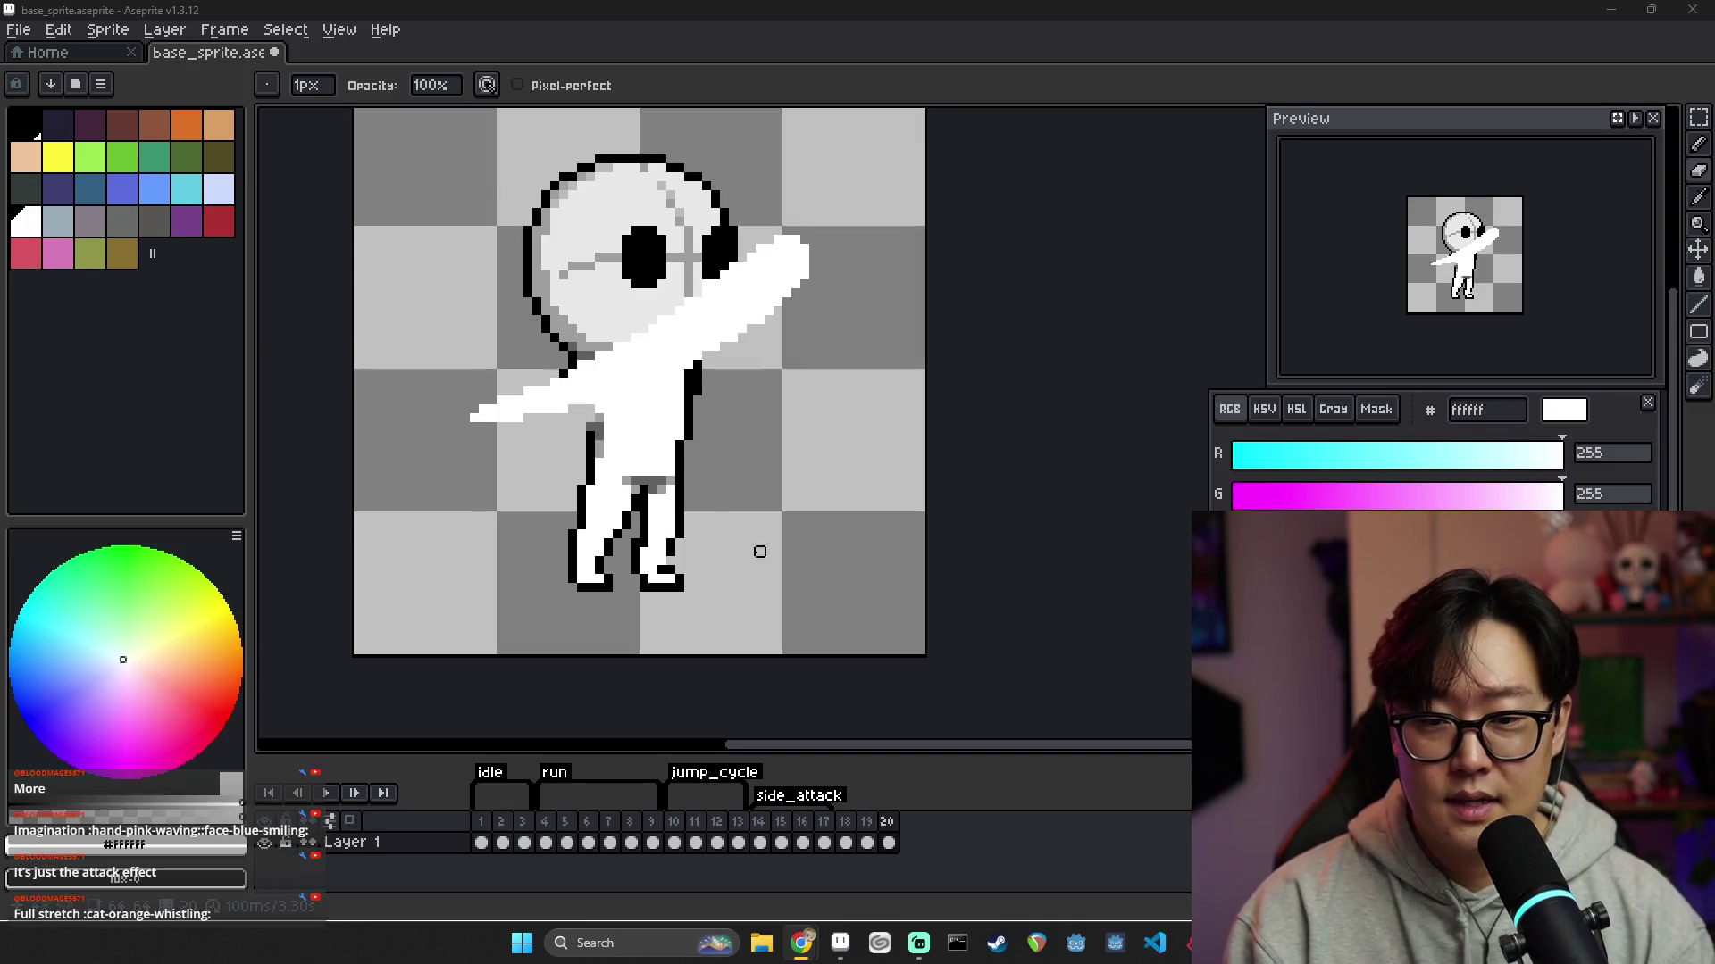
pyautogui.keyDown('alt'); pyautogui.click(679, 551); pyautogui.keyUp('alt')
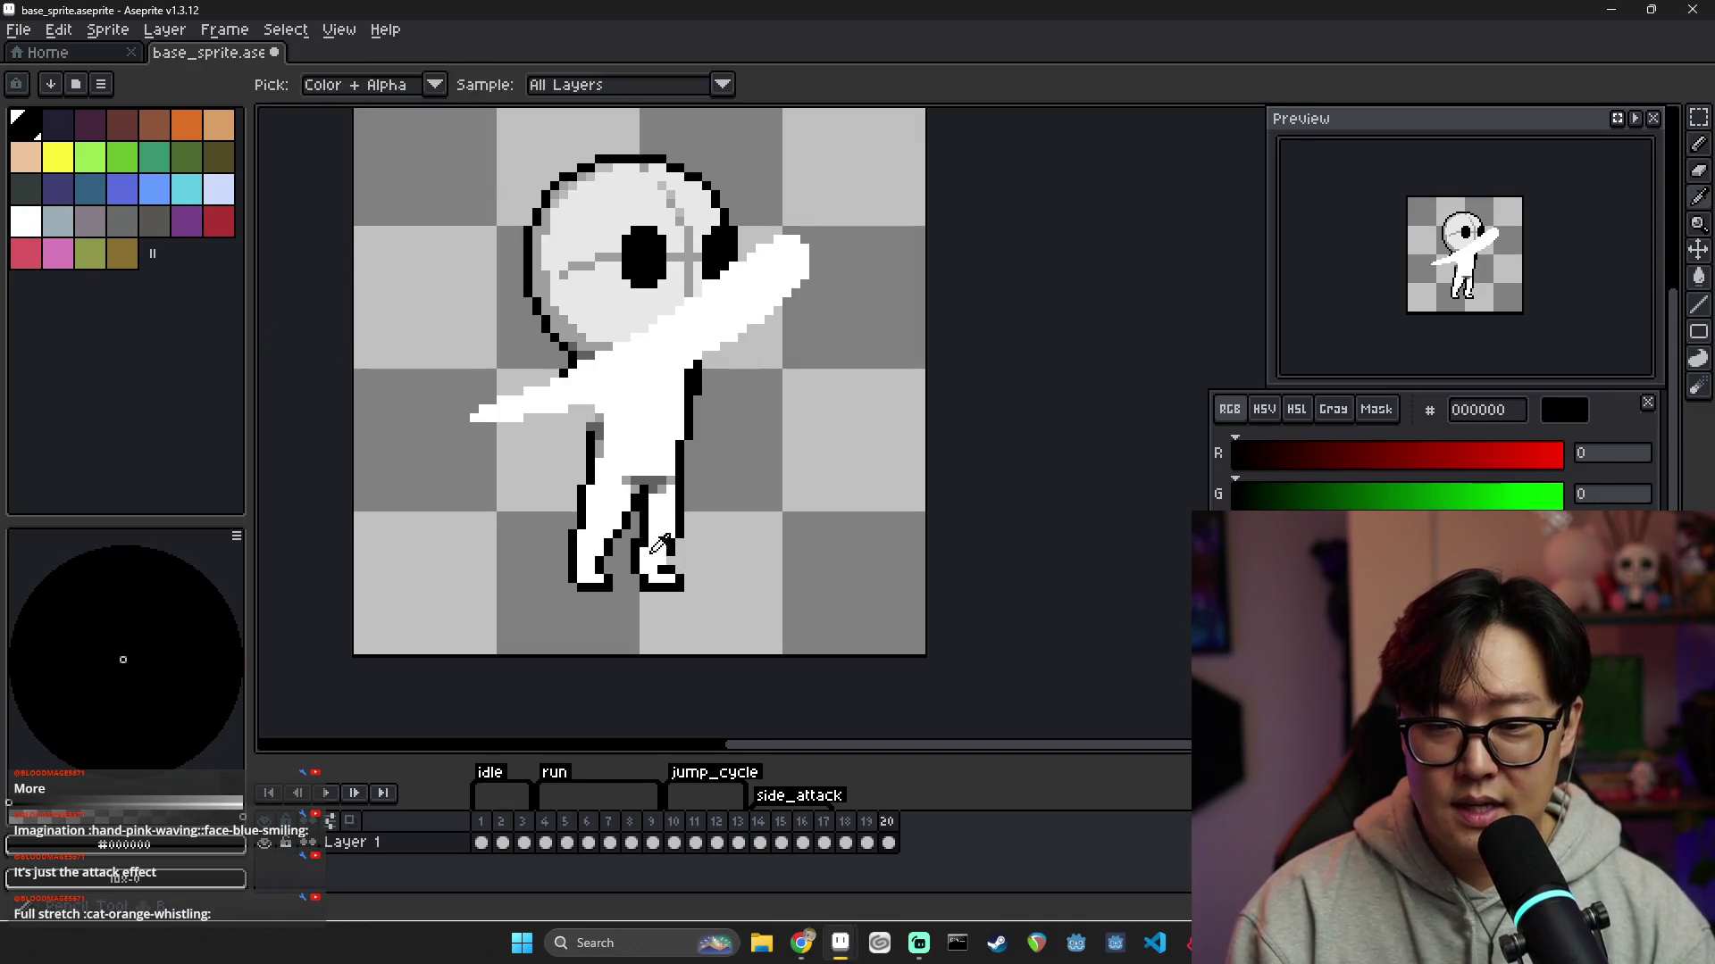
pyautogui.keyDown('alt'); pyautogui.click(682, 534); pyautogui.keyUp('alt')
pyautogui.keyDown('alt'); pyautogui.click(676, 538); pyautogui.keyUp('alt')
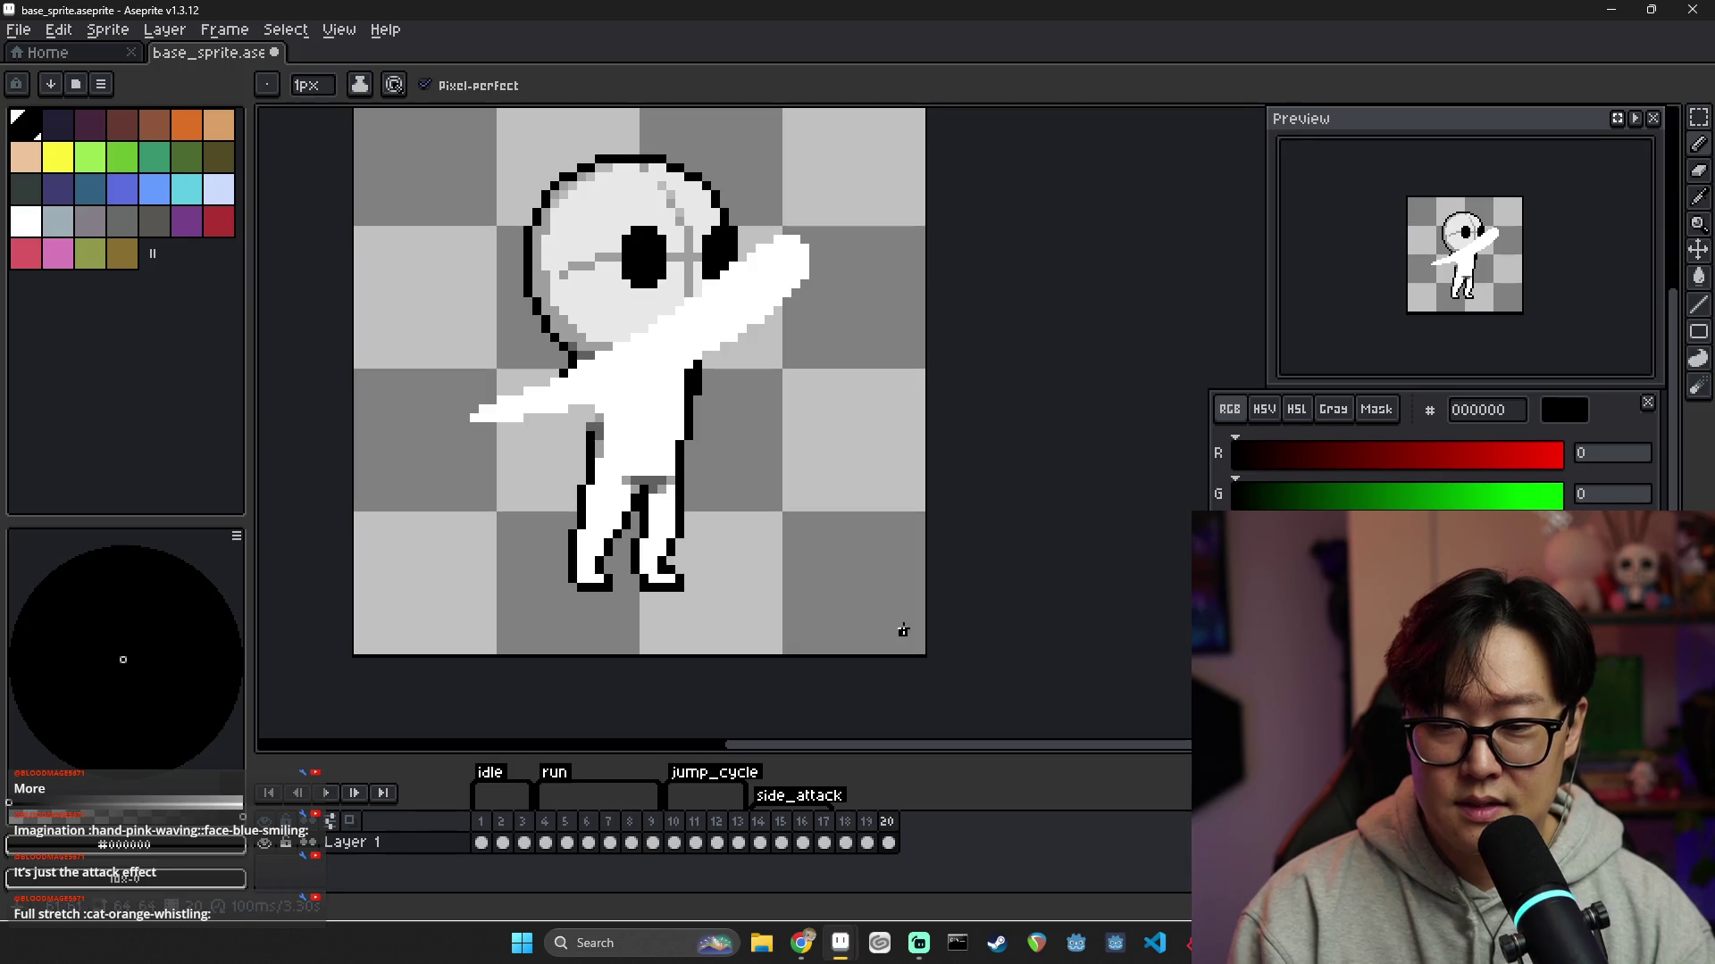
pyautogui.keyDown('alt'); pyautogui.click(663, 486); pyautogui.keyUp('alt')
pyautogui.click(663, 551)
pyautogui.click(659, 570)
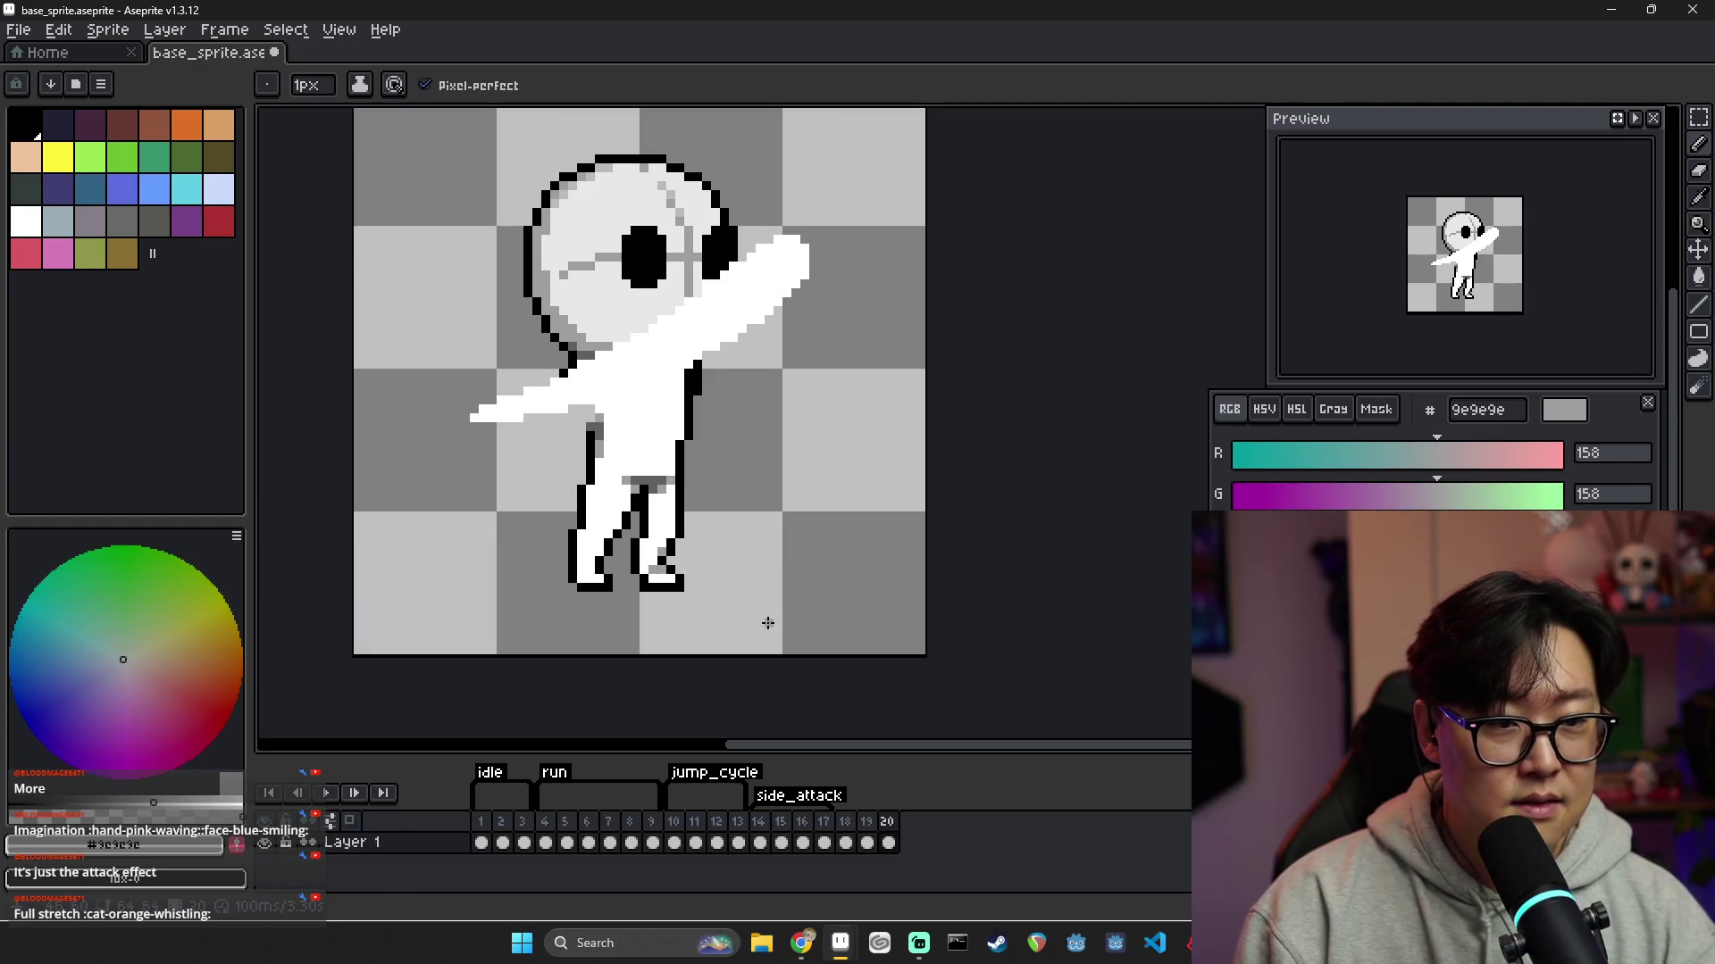
# Compare frames 19 and 20 and shift frame 20's pixels slightly with the Move tool
pyautogui.click(866, 823)
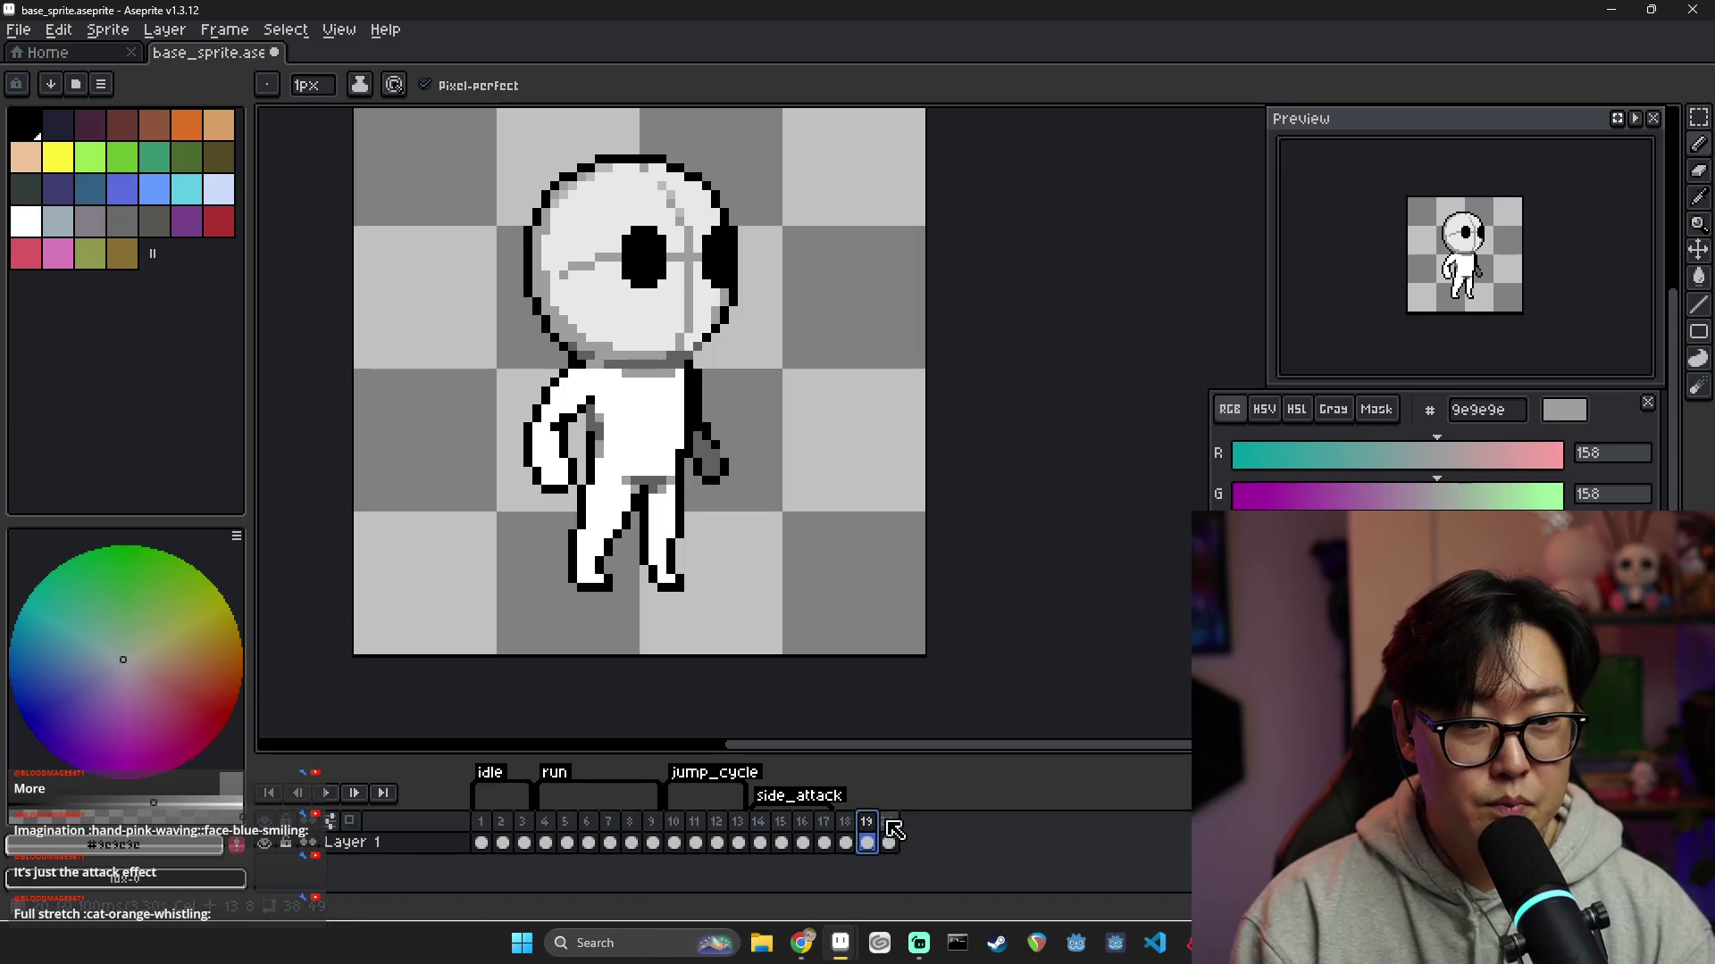
pyautogui.click(890, 826)
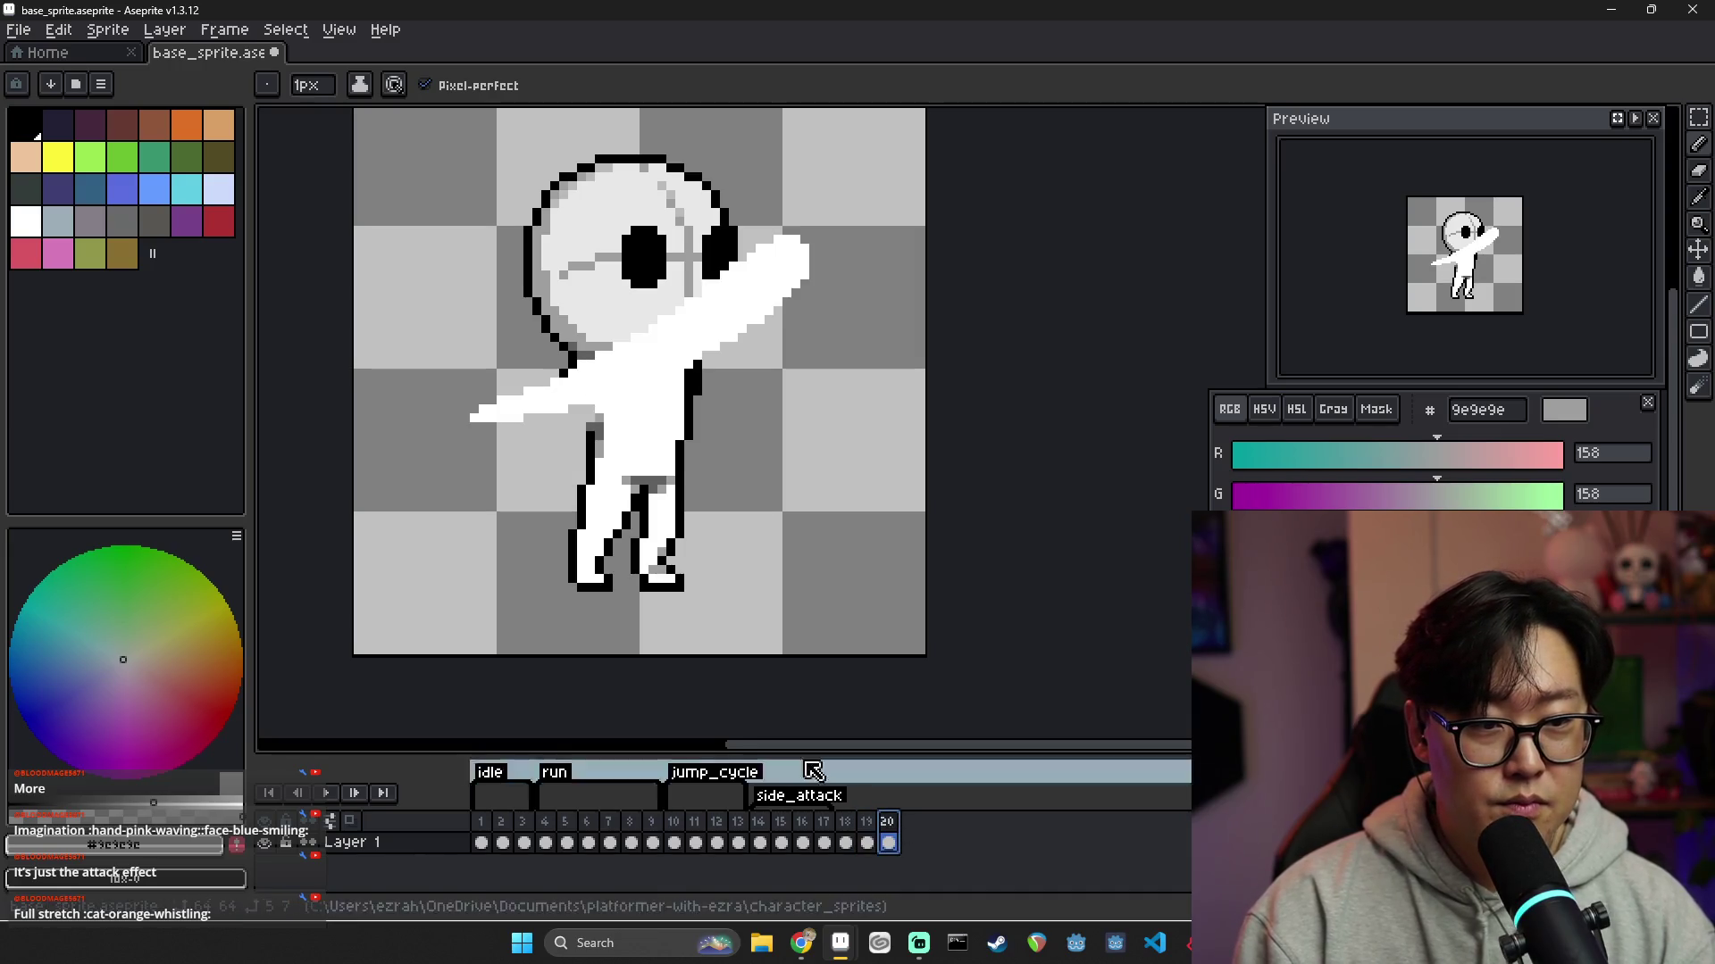
pyautogui.keyDown('alt'); pyautogui.click(649, 518); pyautogui.keyUp('alt')
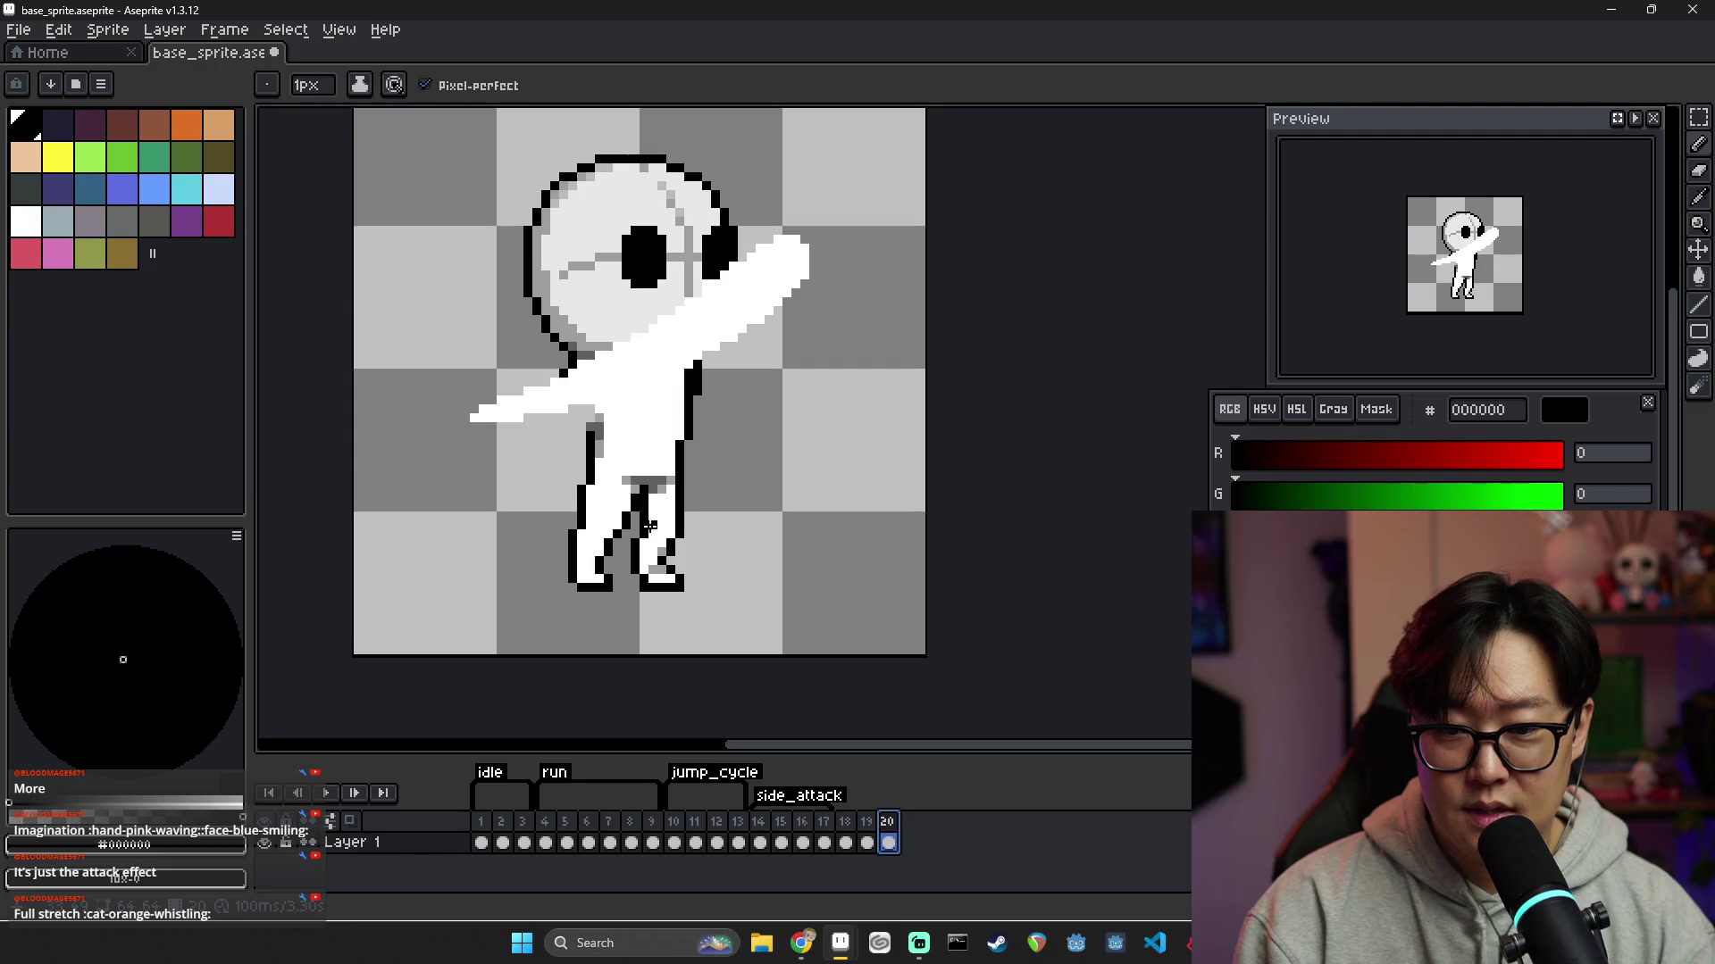
pyautogui.press('v')
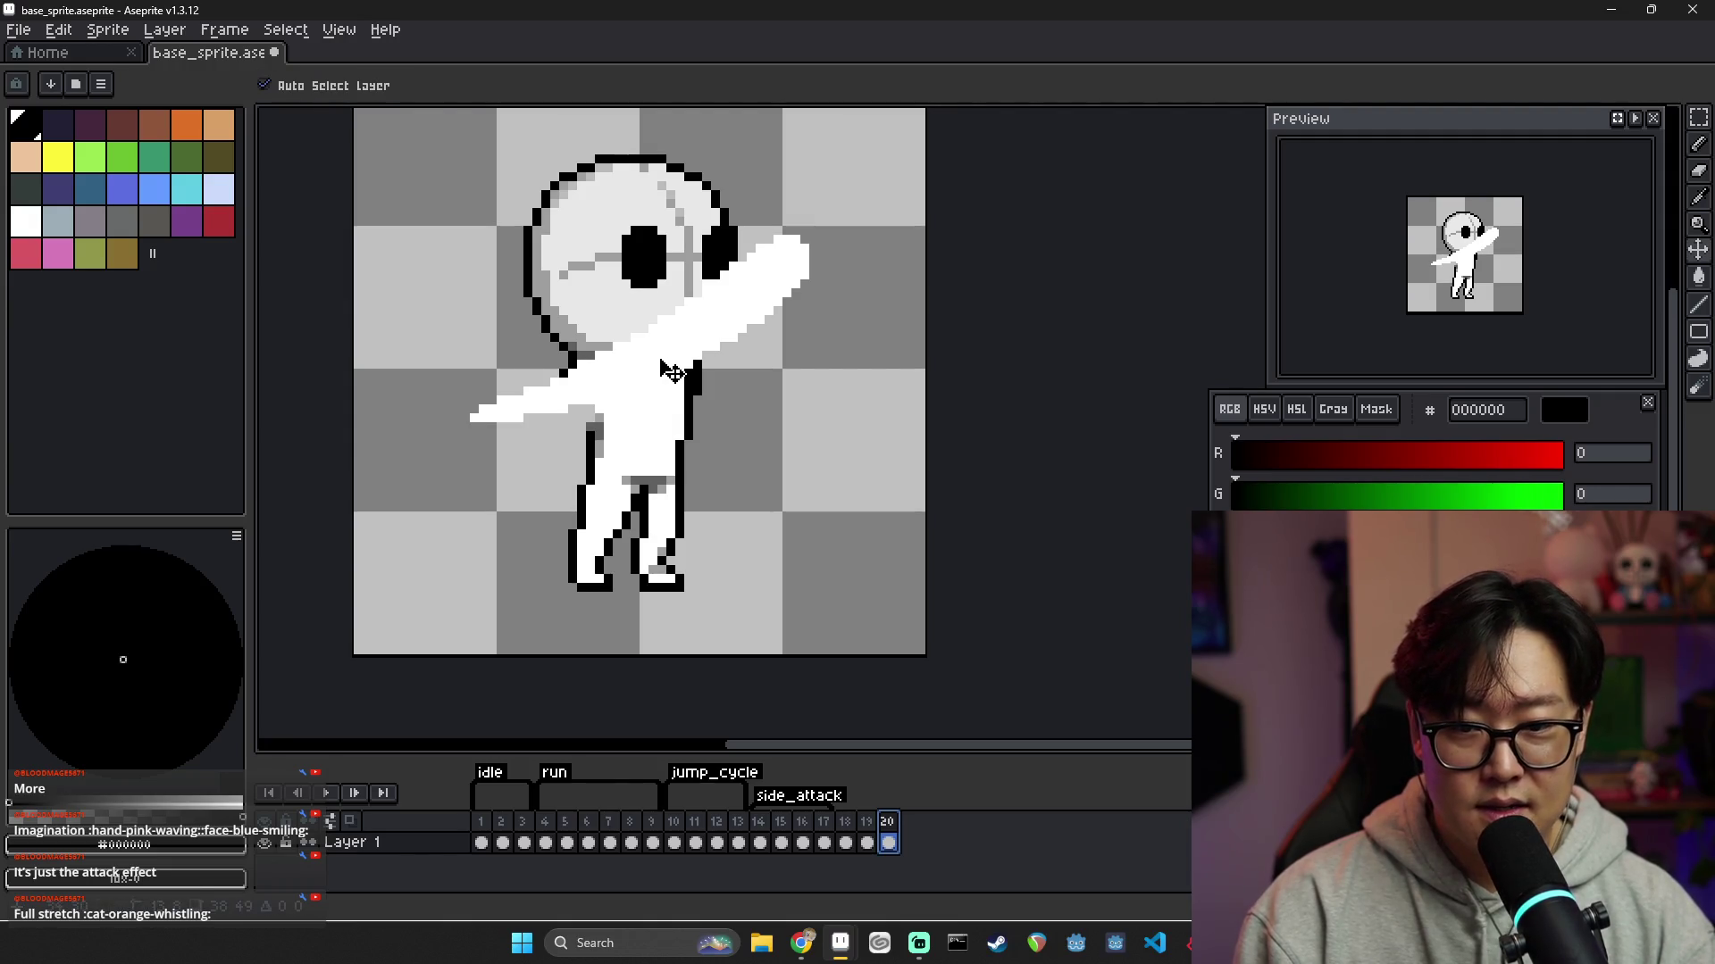
pyautogui.moveTo(664, 374); pyautogui.dragTo(669, 373)
pyautogui.click(867, 835)
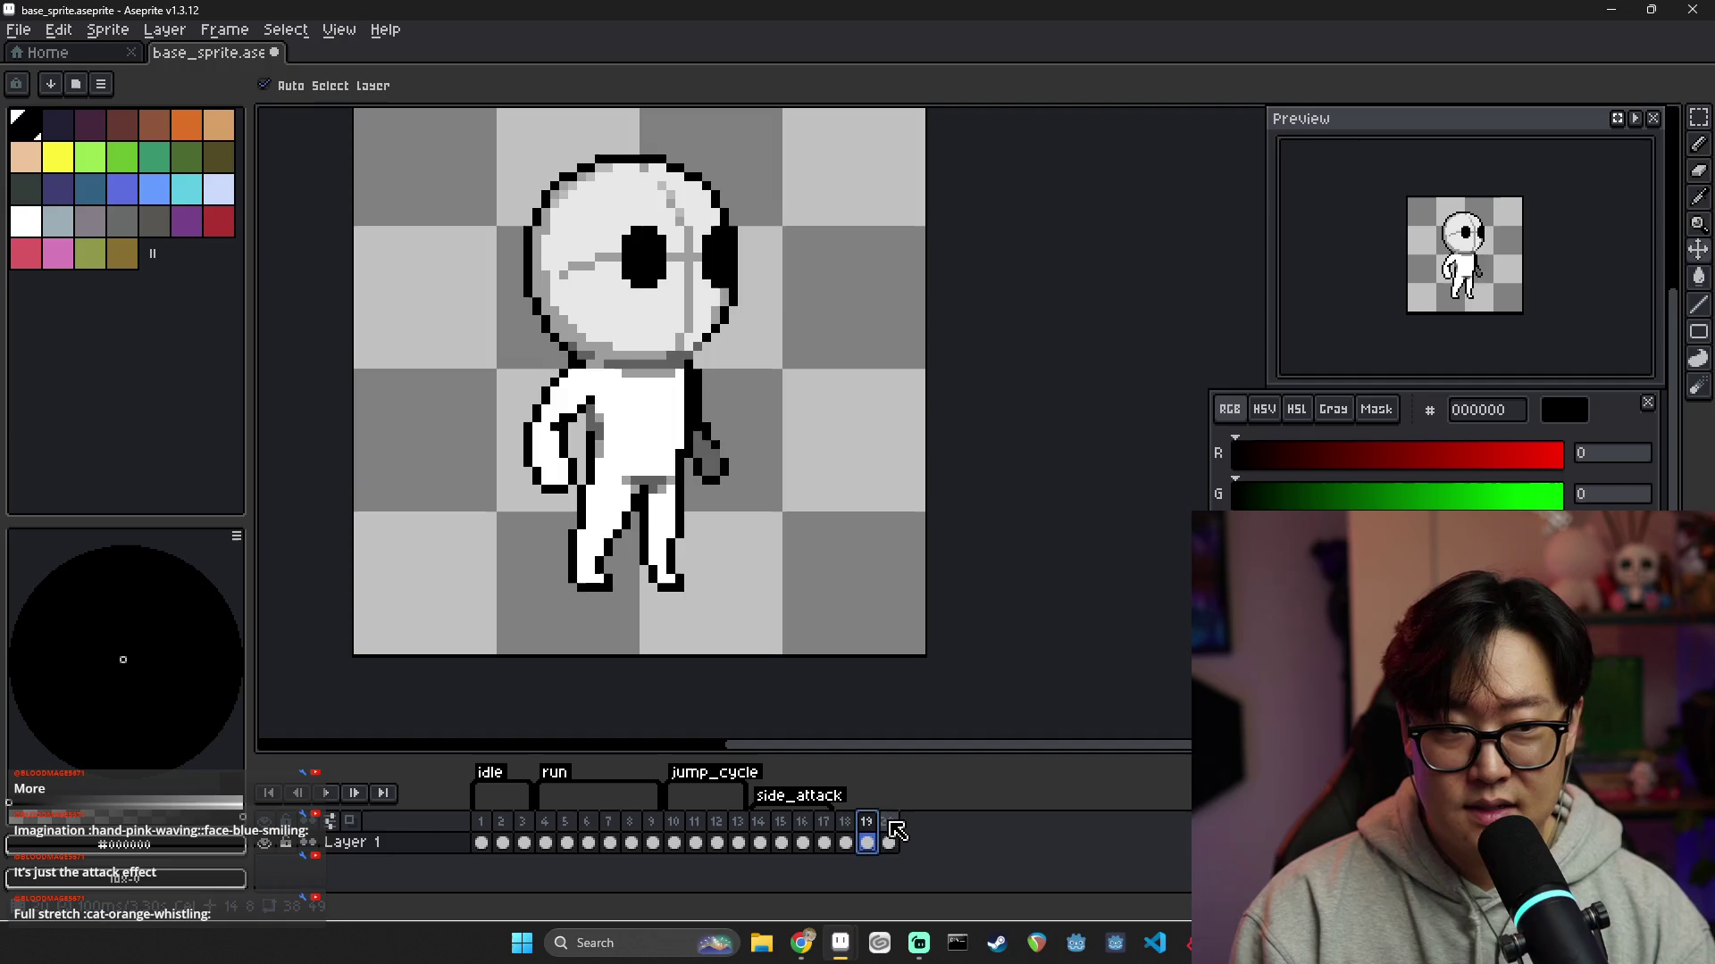
pyautogui.click(888, 835)
# Redraw the left leg's outline, whiten dark lower-leg pixels, and add a short black line
pyautogui.press('i')
pyautogui.press('b')
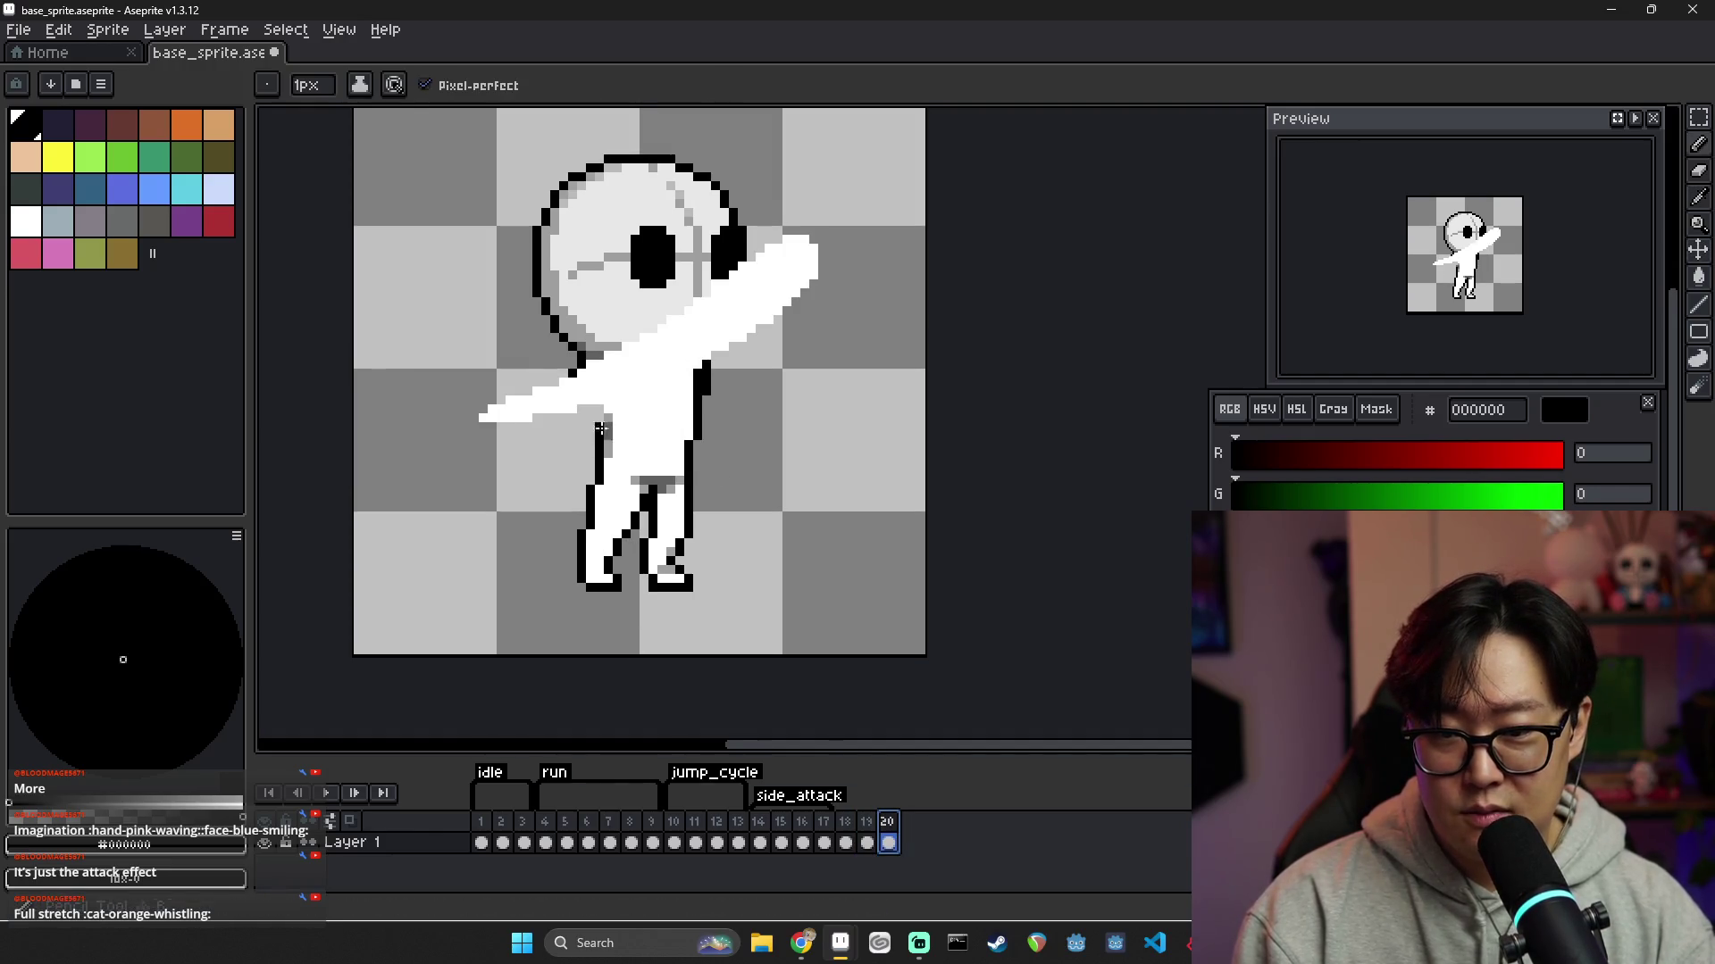
pyautogui.moveTo(569, 562); pyautogui.dragTo(574, 585)
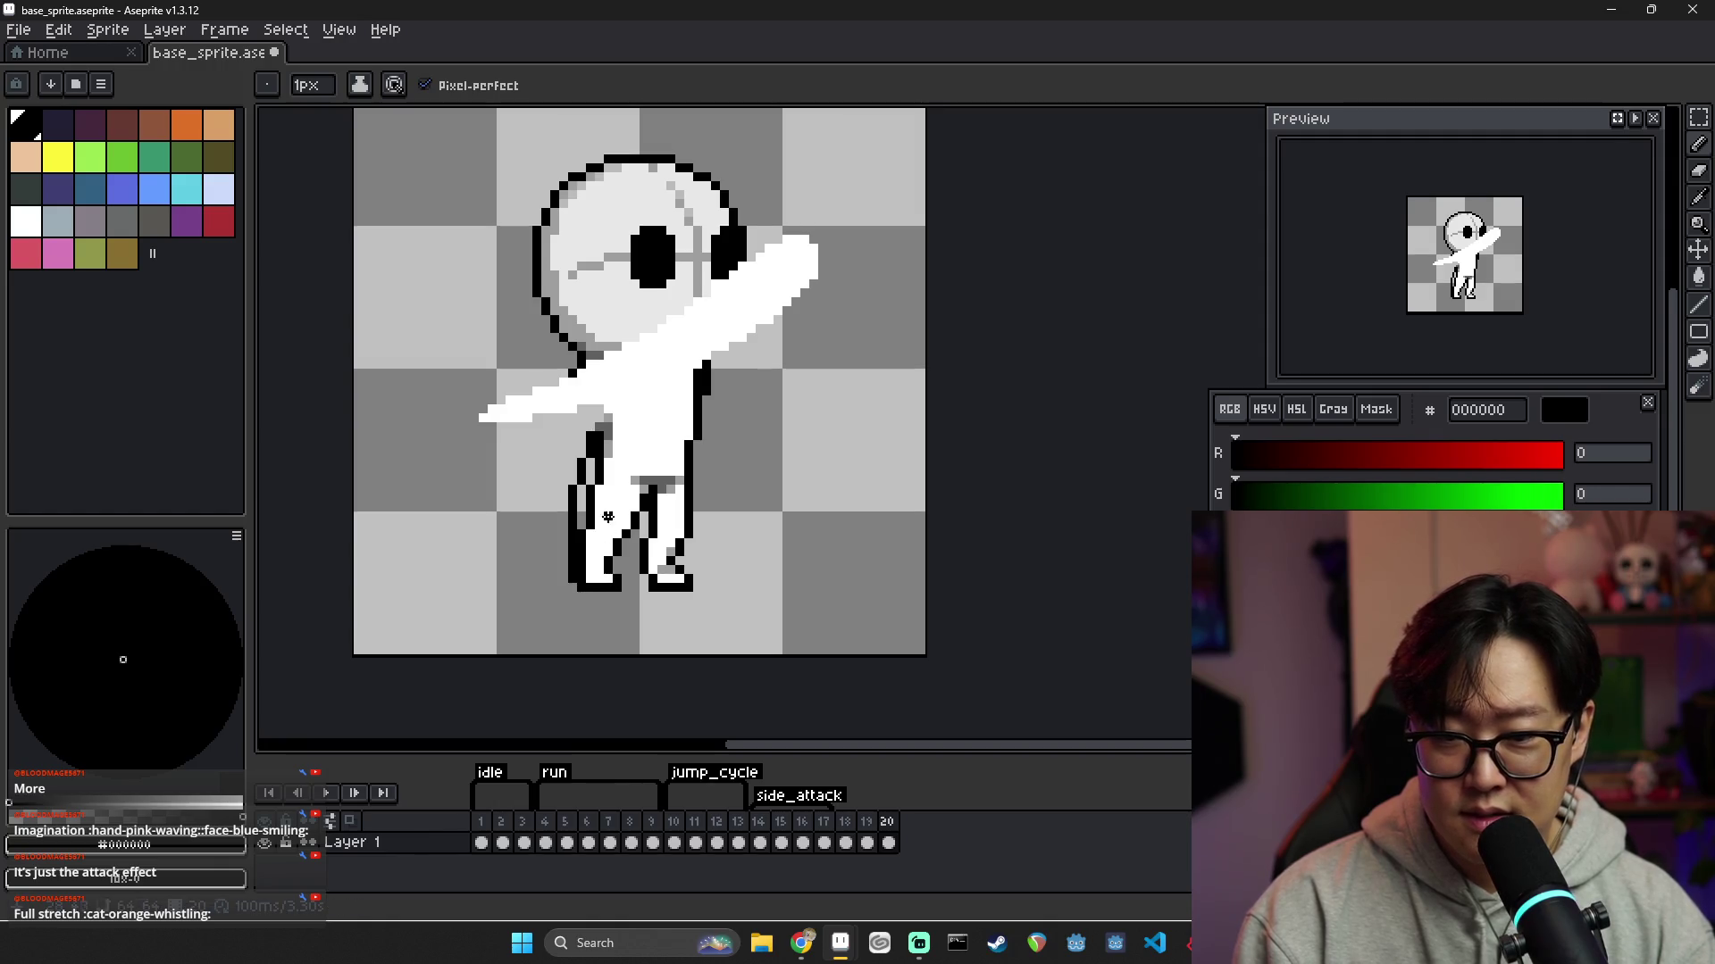
pyautogui.keyDown('alt'); pyautogui.click(641, 491); pyautogui.keyUp('alt')
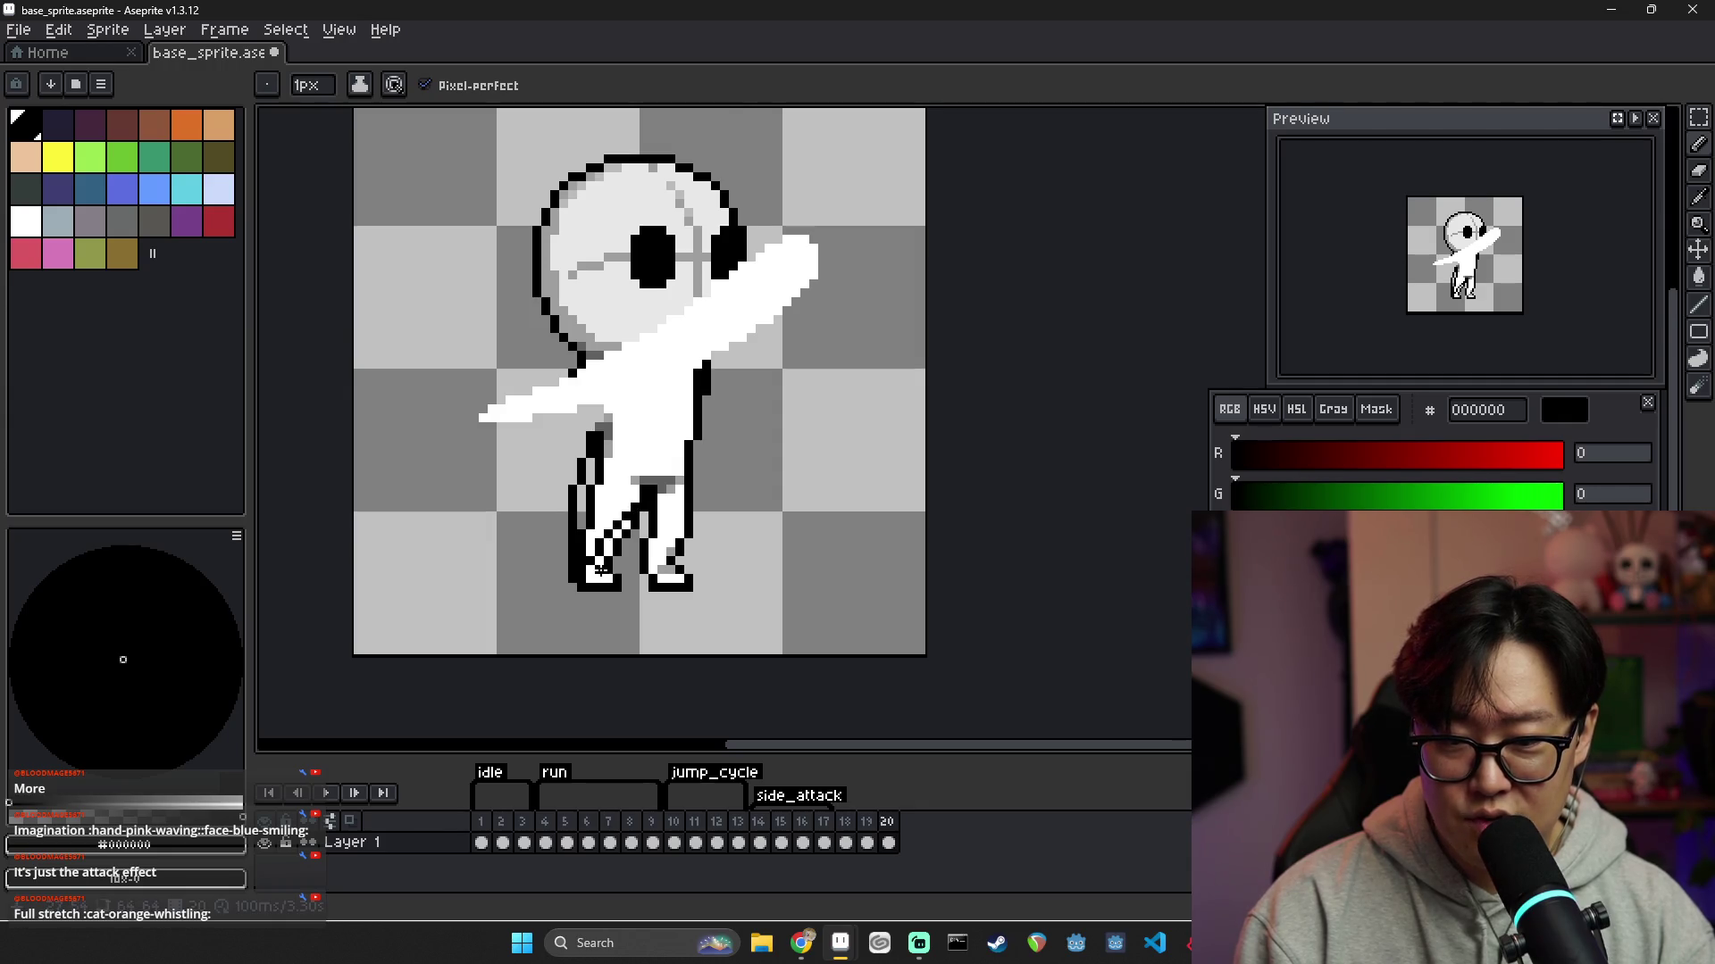
pyautogui.press('e')
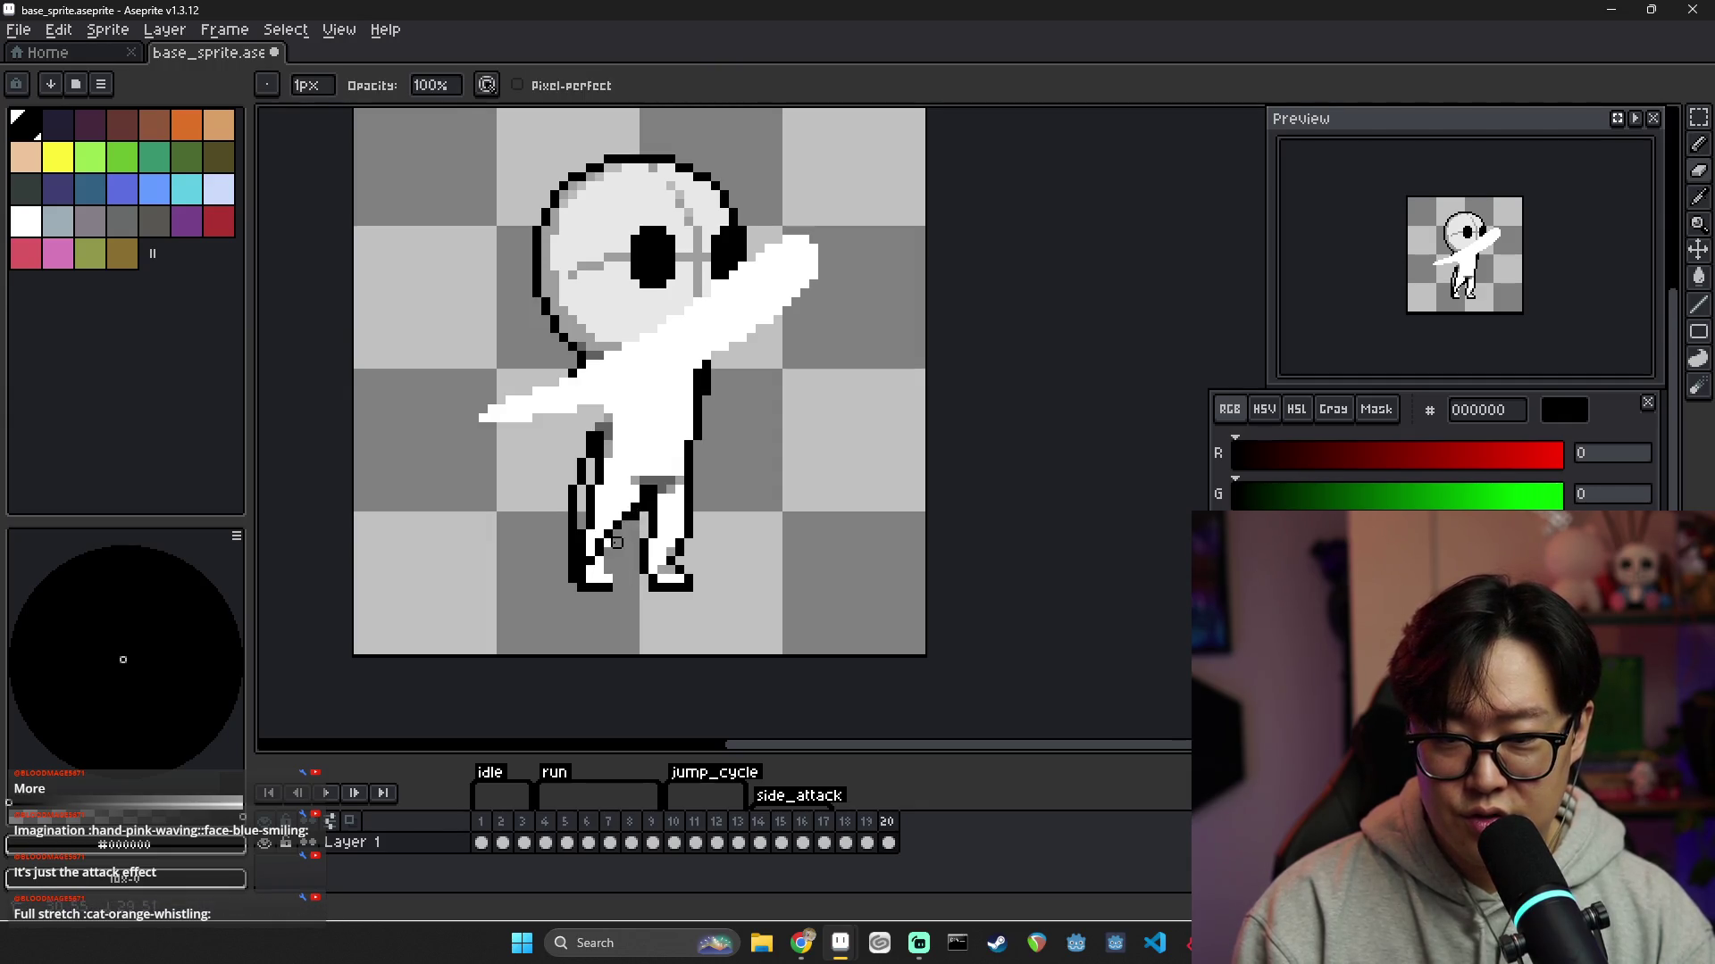
pyautogui.press('b')
pyautogui.keyDown('alt'); pyautogui.click(605, 451); pyautogui.keyUp('alt')
pyautogui.click(592, 491)
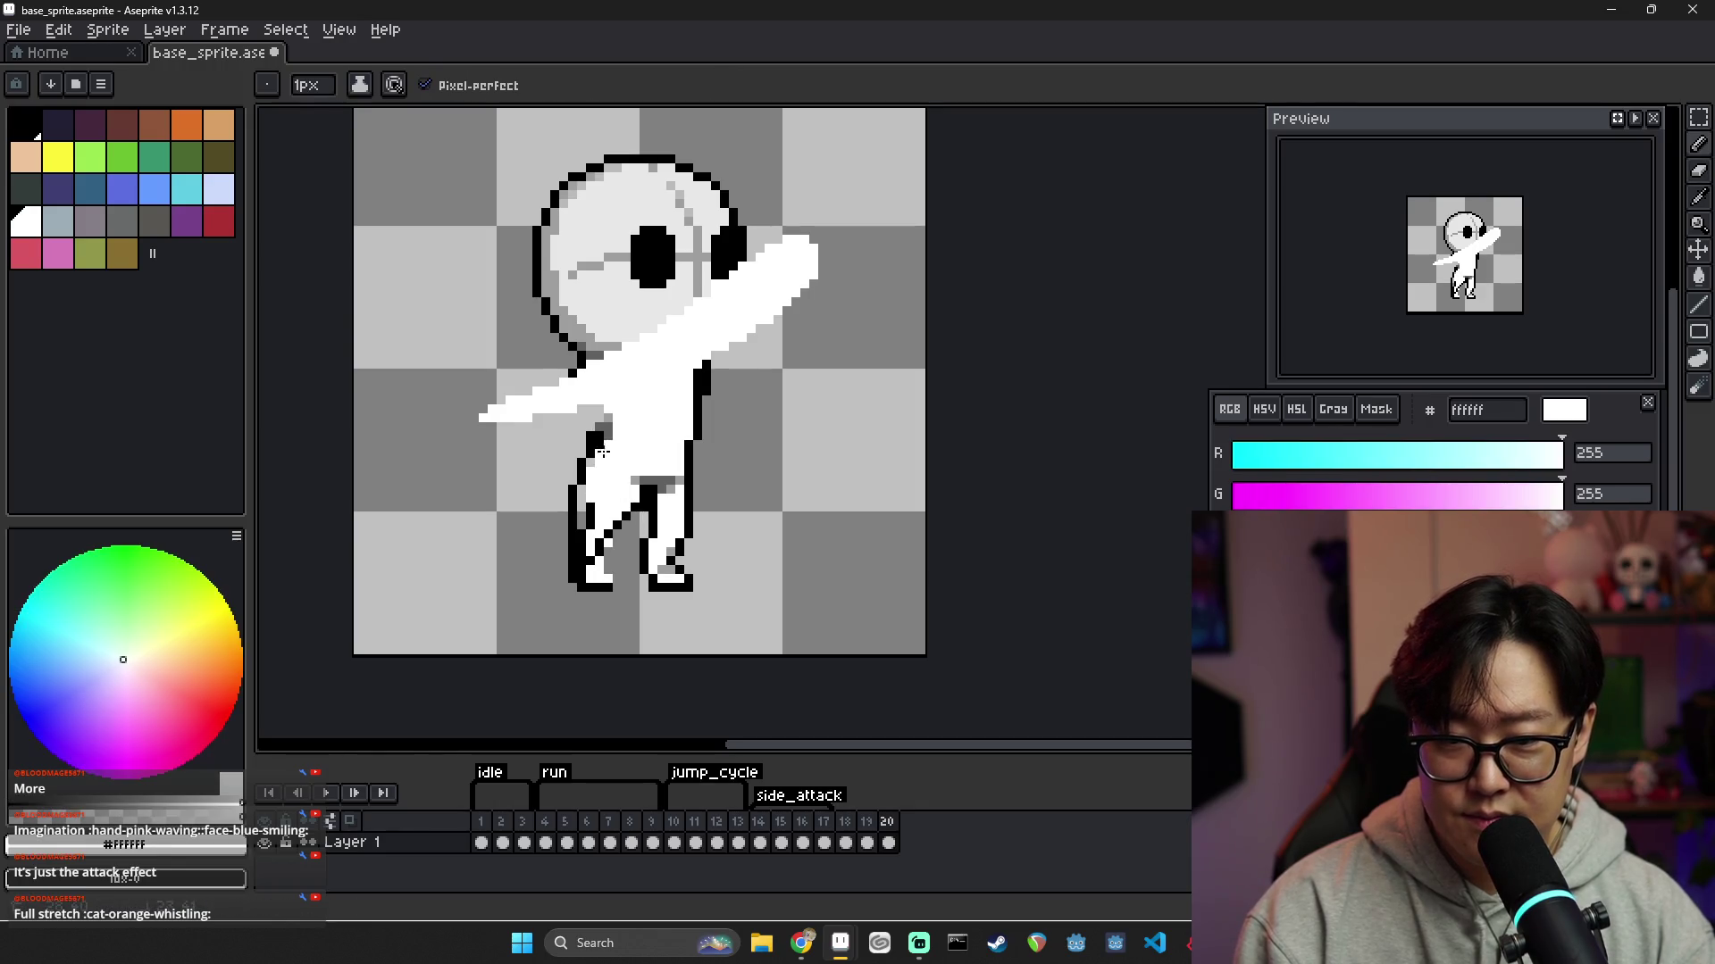
pyautogui.moveTo(585, 546); pyautogui.dragTo(601, 572)
pyautogui.keyDown('alt'); pyautogui.click(603, 539); pyautogui.keyUp('alt')
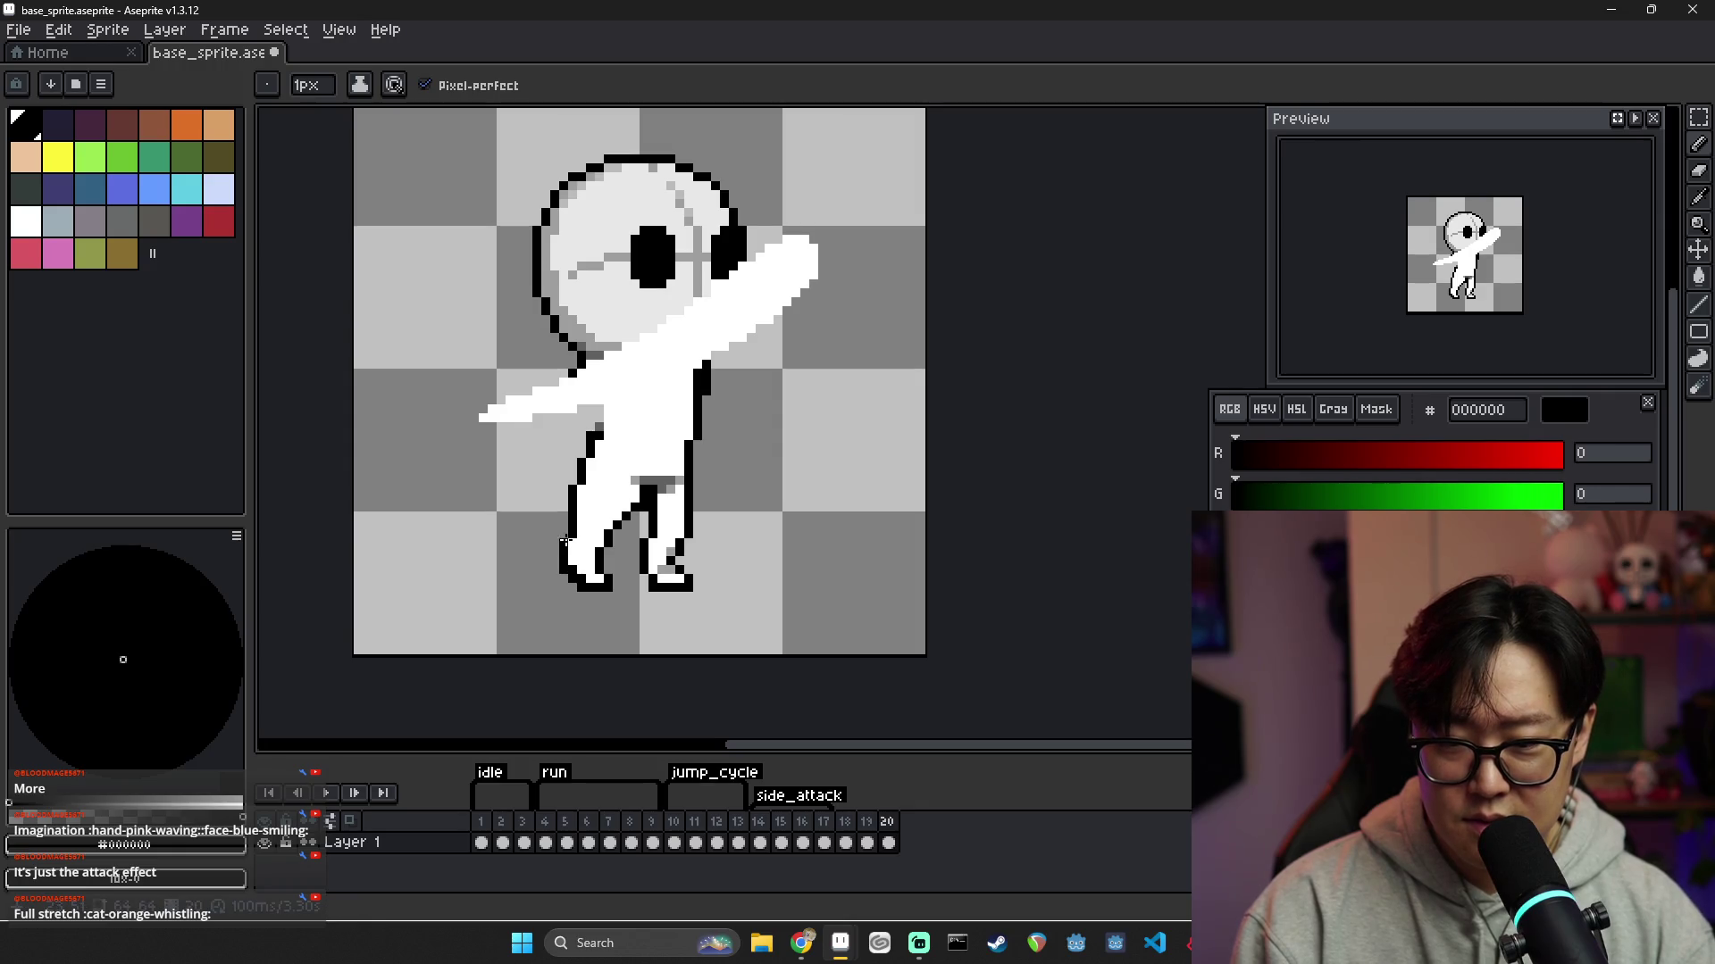
pyautogui.keyDown('alt'); pyautogui.click(573, 555); pyautogui.keyUp('alt')
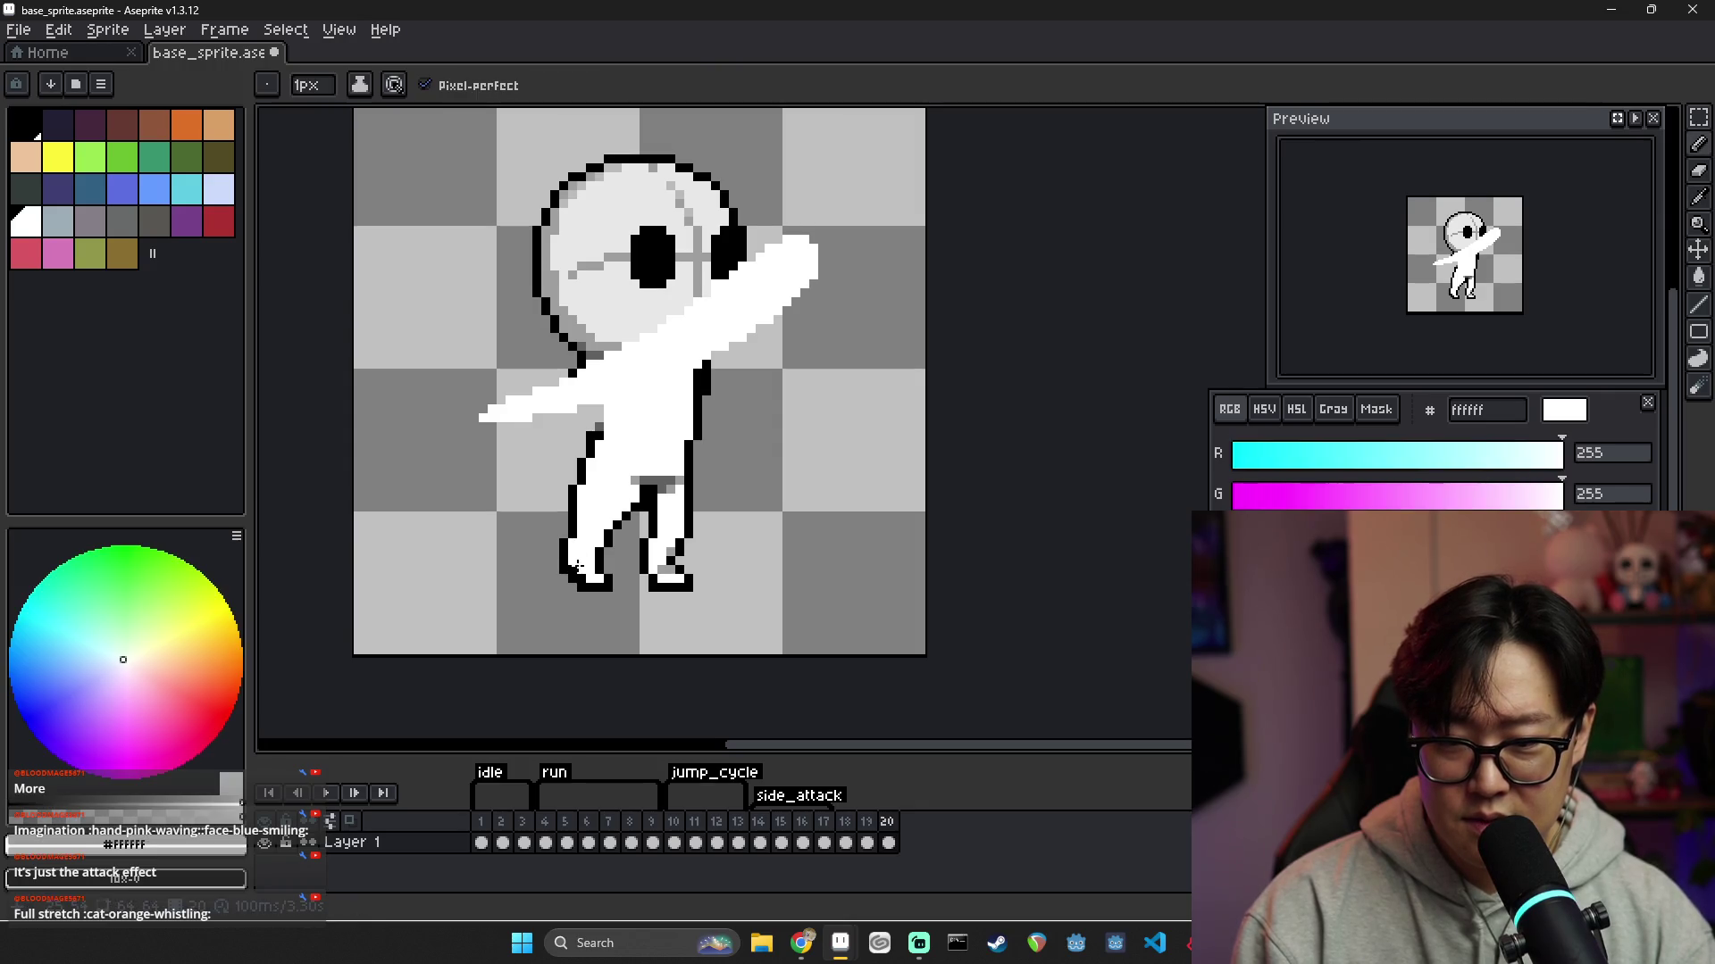
# Compare frames 19 and 20 and sample black and grey from the sprite's outline
pyautogui.click(866, 822)
pyautogui.click(889, 822)
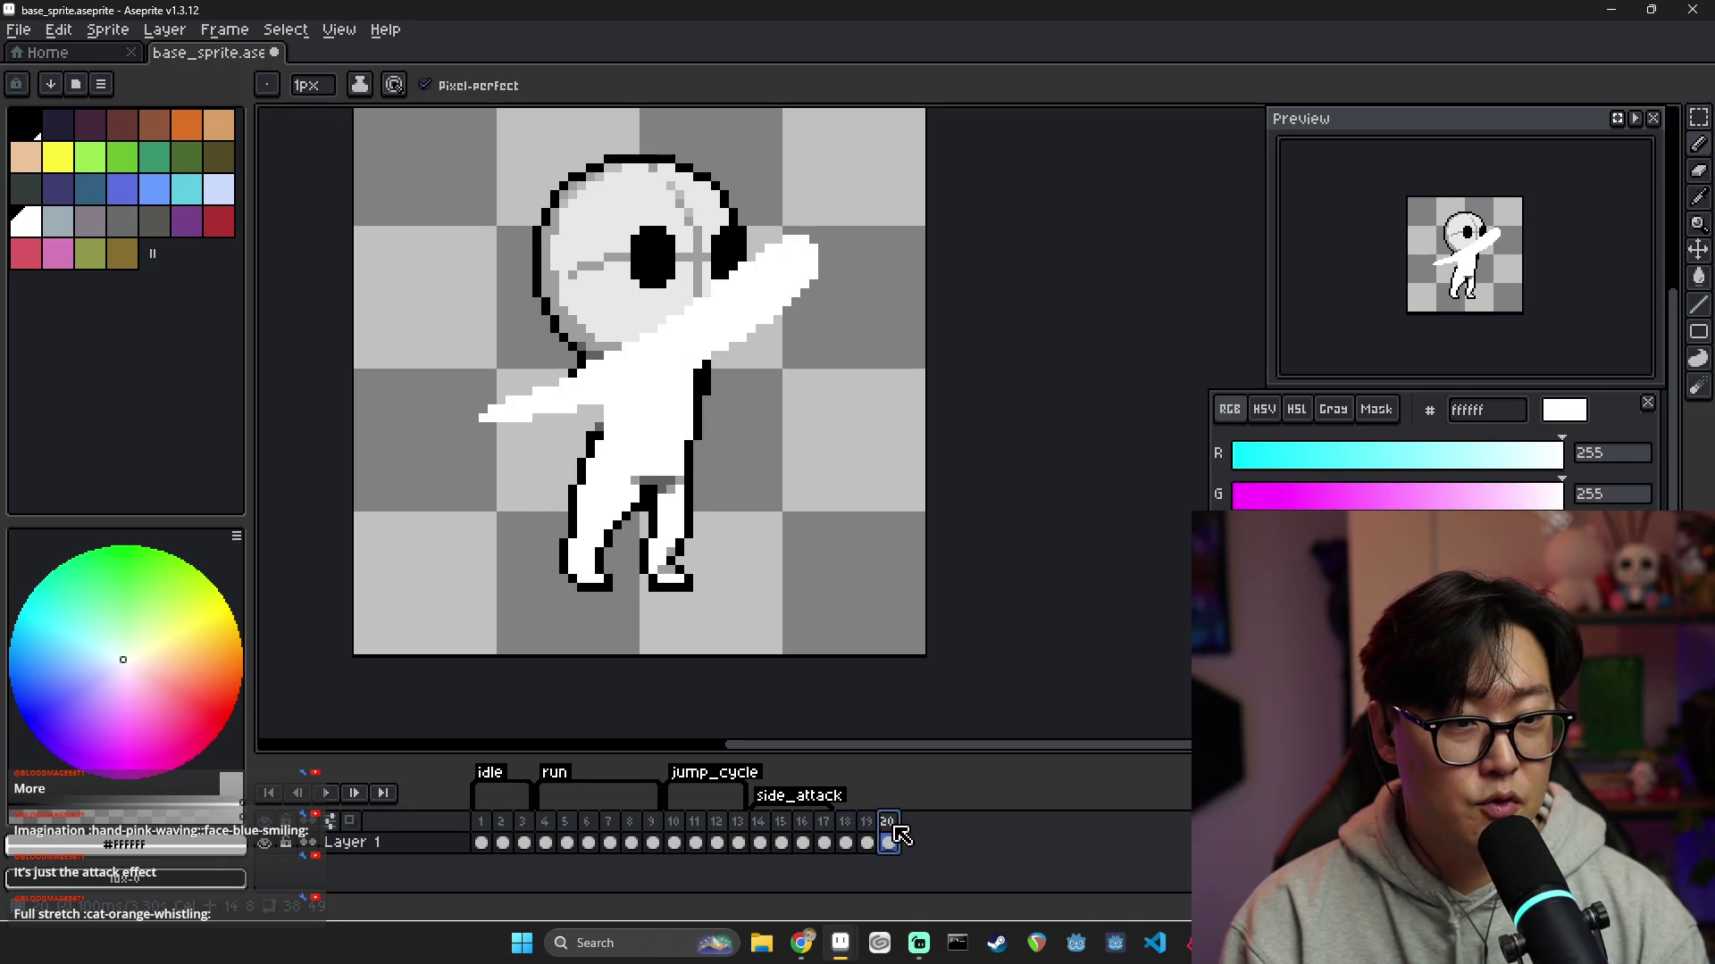
pyautogui.click(866, 842)
pyautogui.click(888, 842)
pyautogui.press('i')
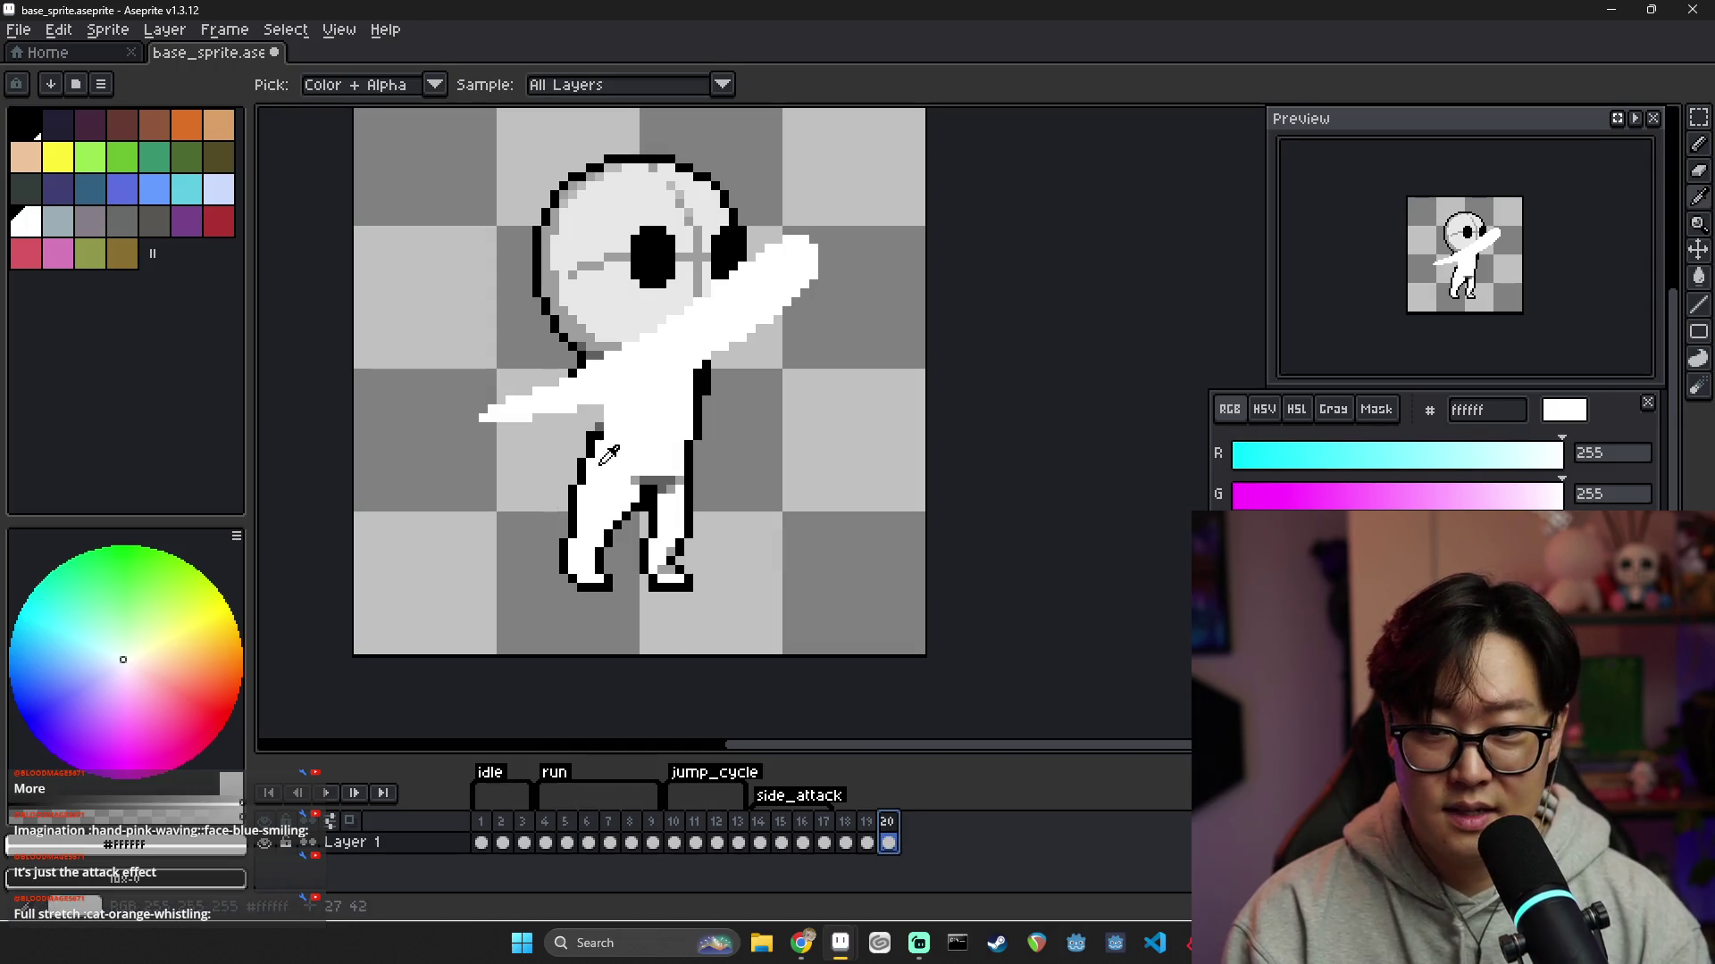
pyautogui.click(585, 464)
pyautogui.press('b')
pyautogui.press('alt')
pyautogui.press('alt')
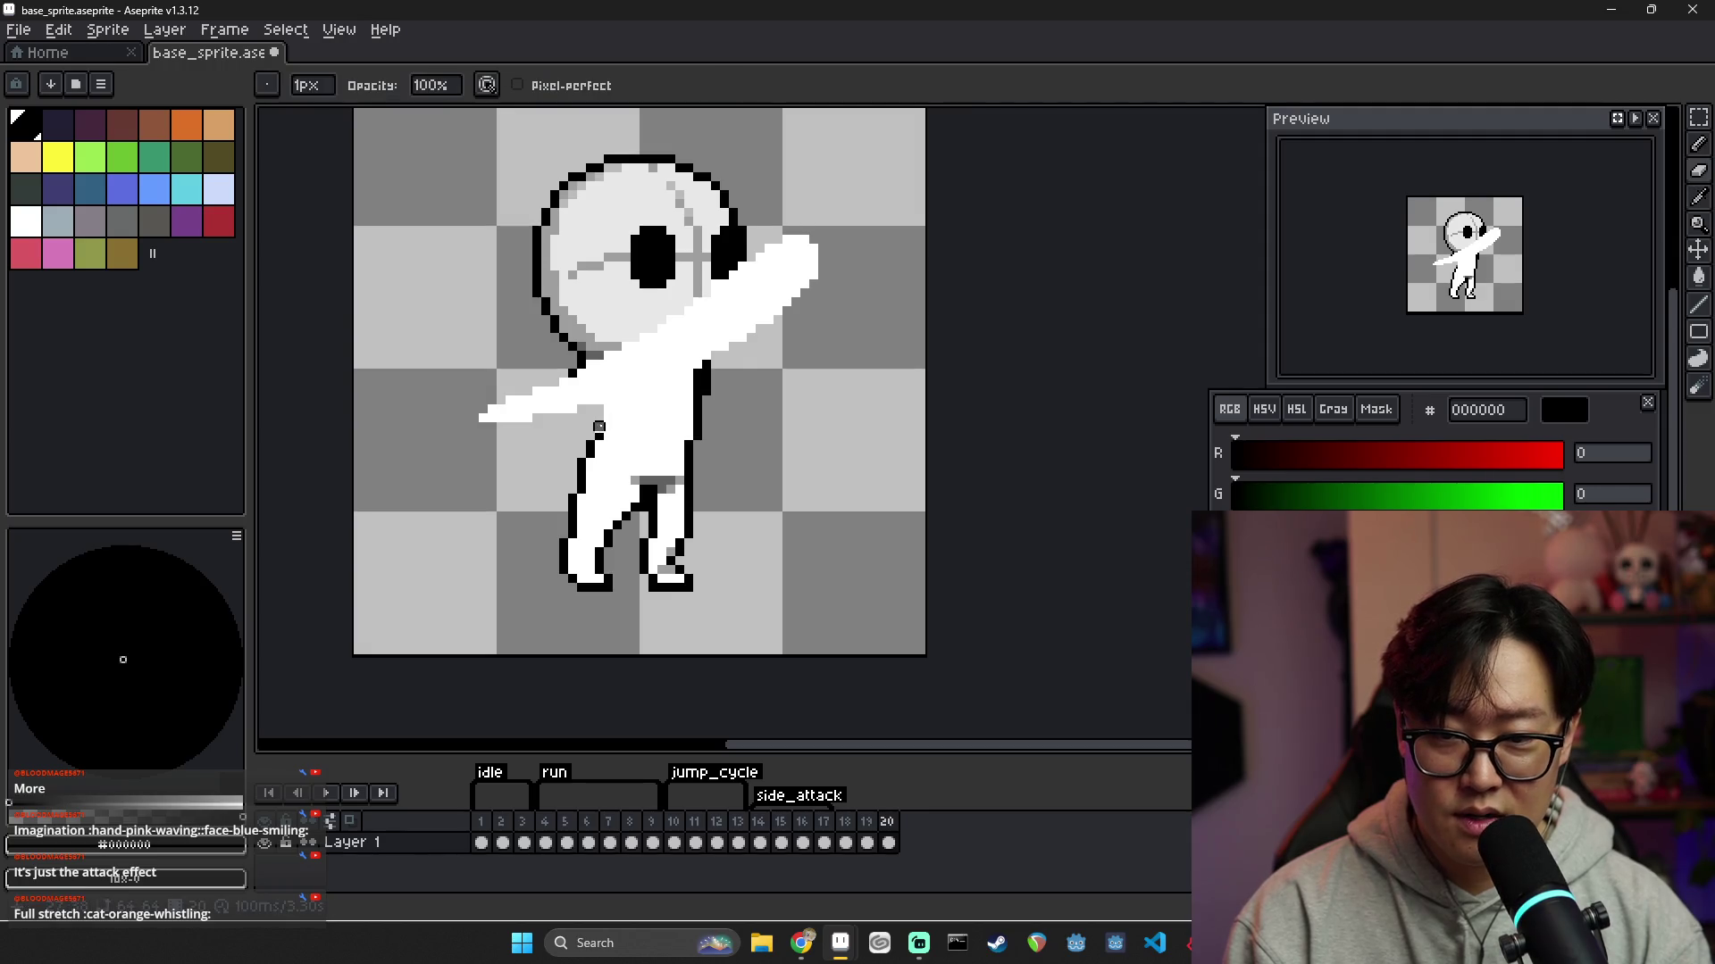
pyautogui.keyDown('alt'); pyautogui.click(598, 427); pyautogui.keyUp('alt')
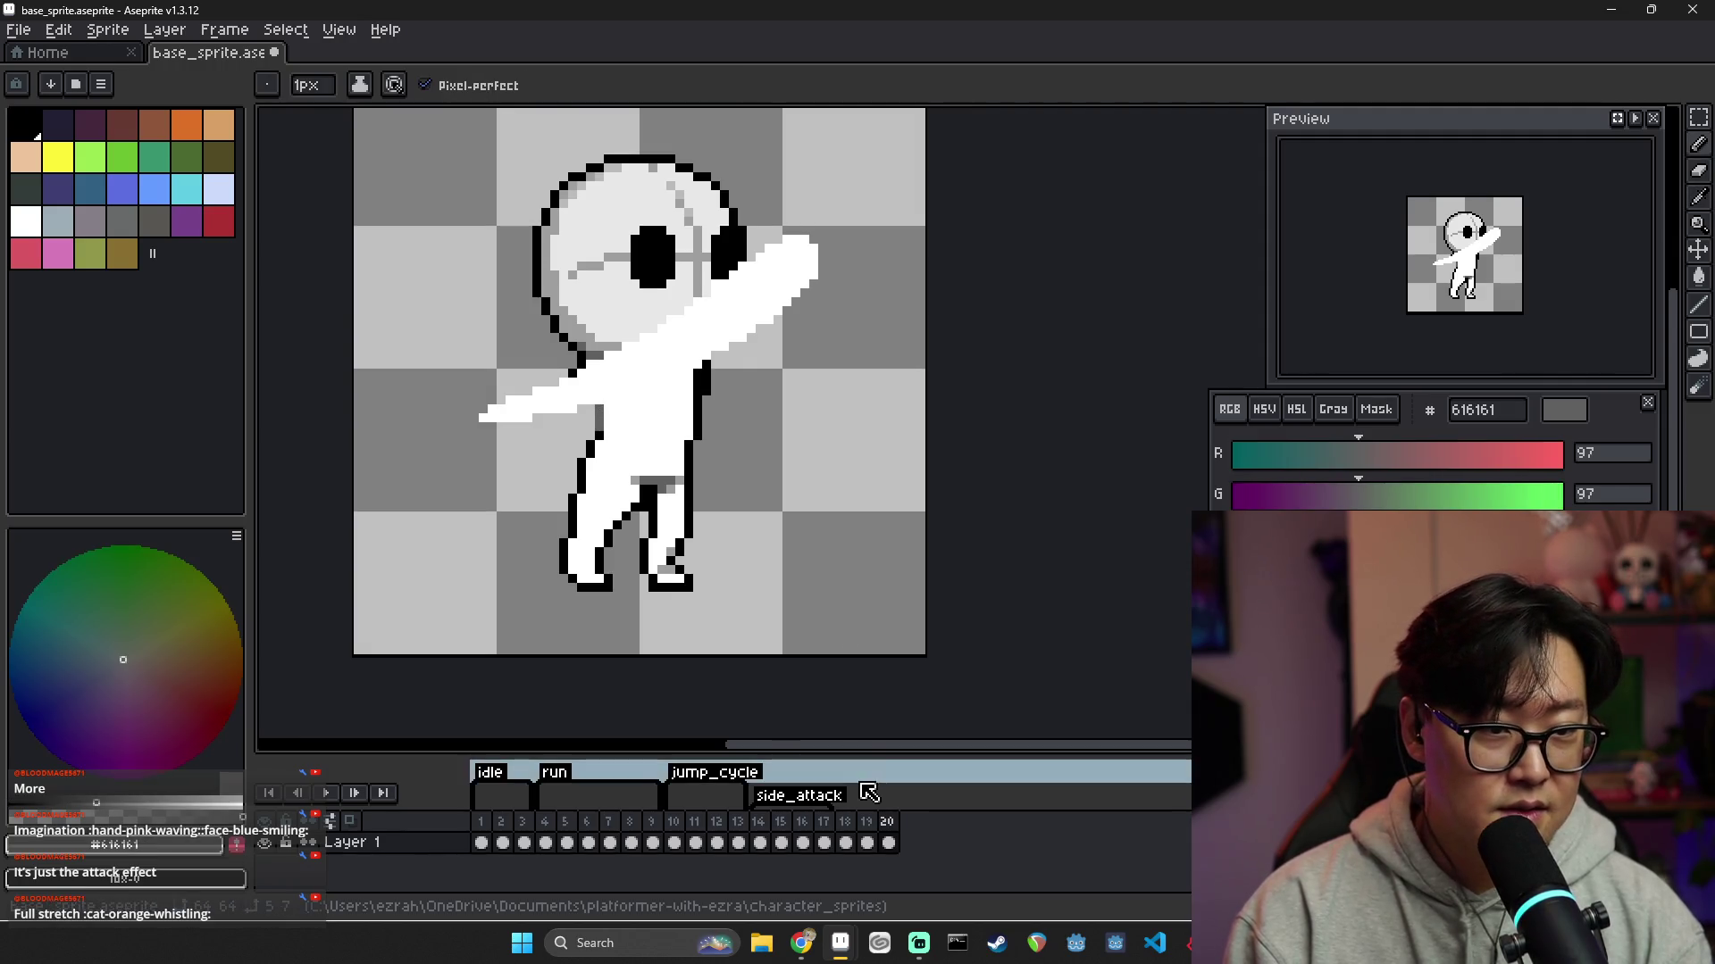
# Thicken the black outline along the inside of the leg on frame 20
pyautogui.click(868, 822)
pyautogui.click(889, 823)
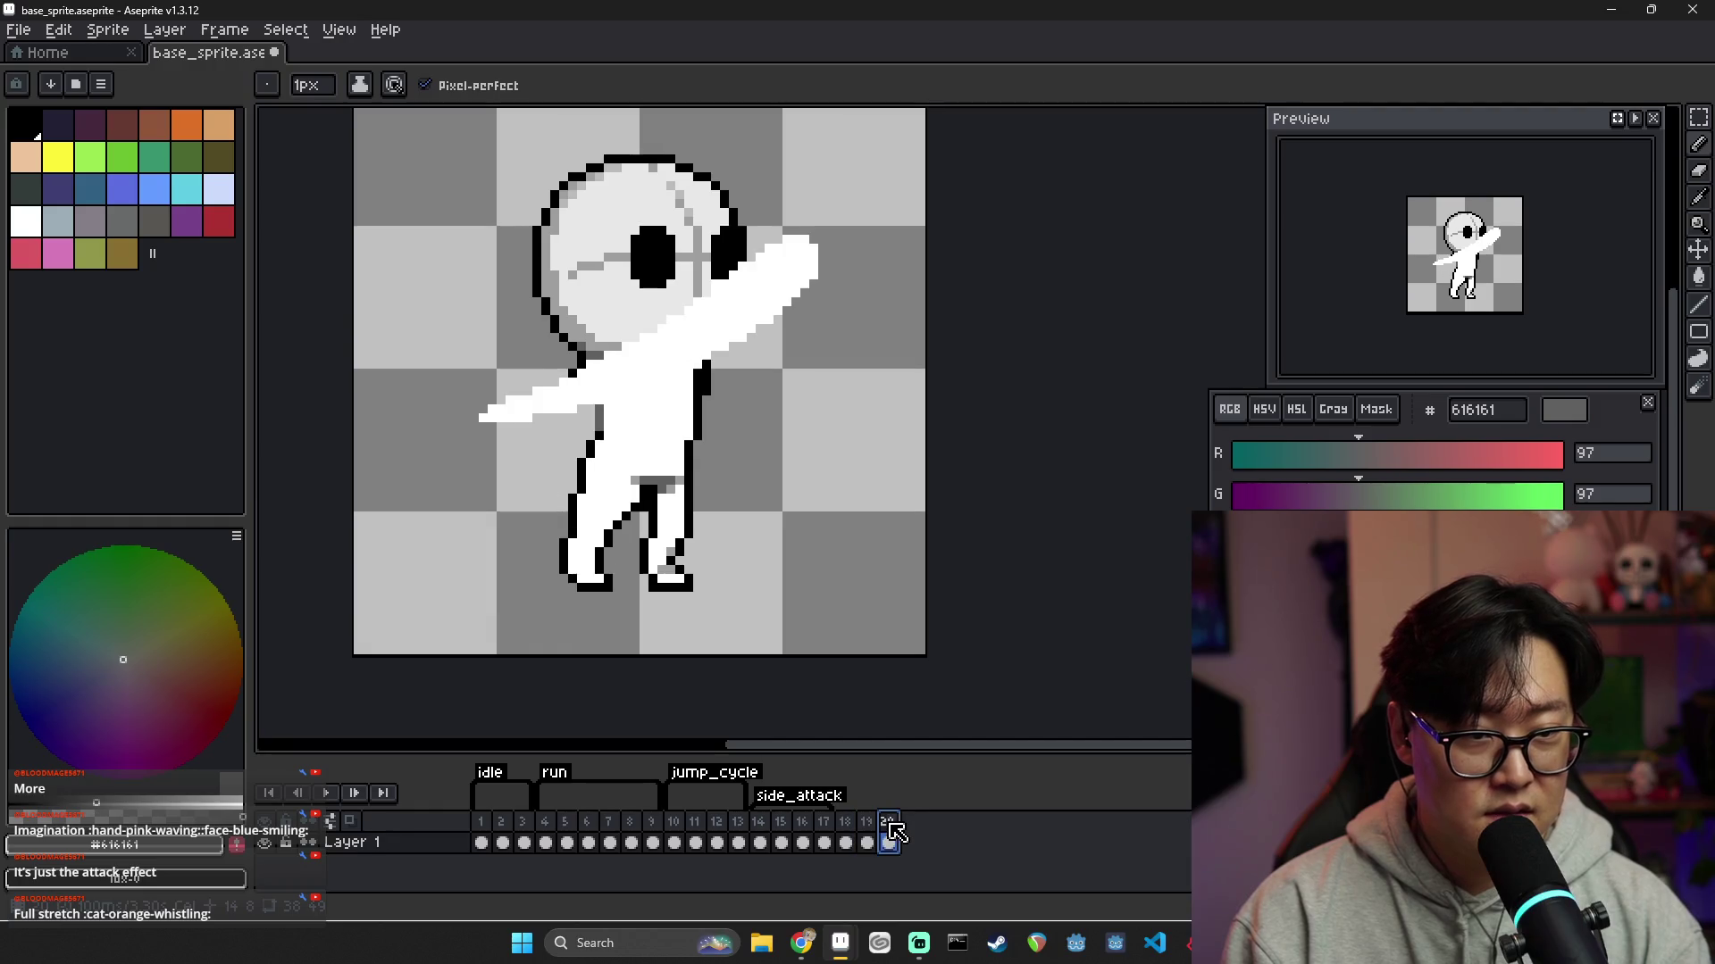
pyautogui.keyDown('alt'); pyautogui.click(627, 510); pyautogui.keyUp('alt')
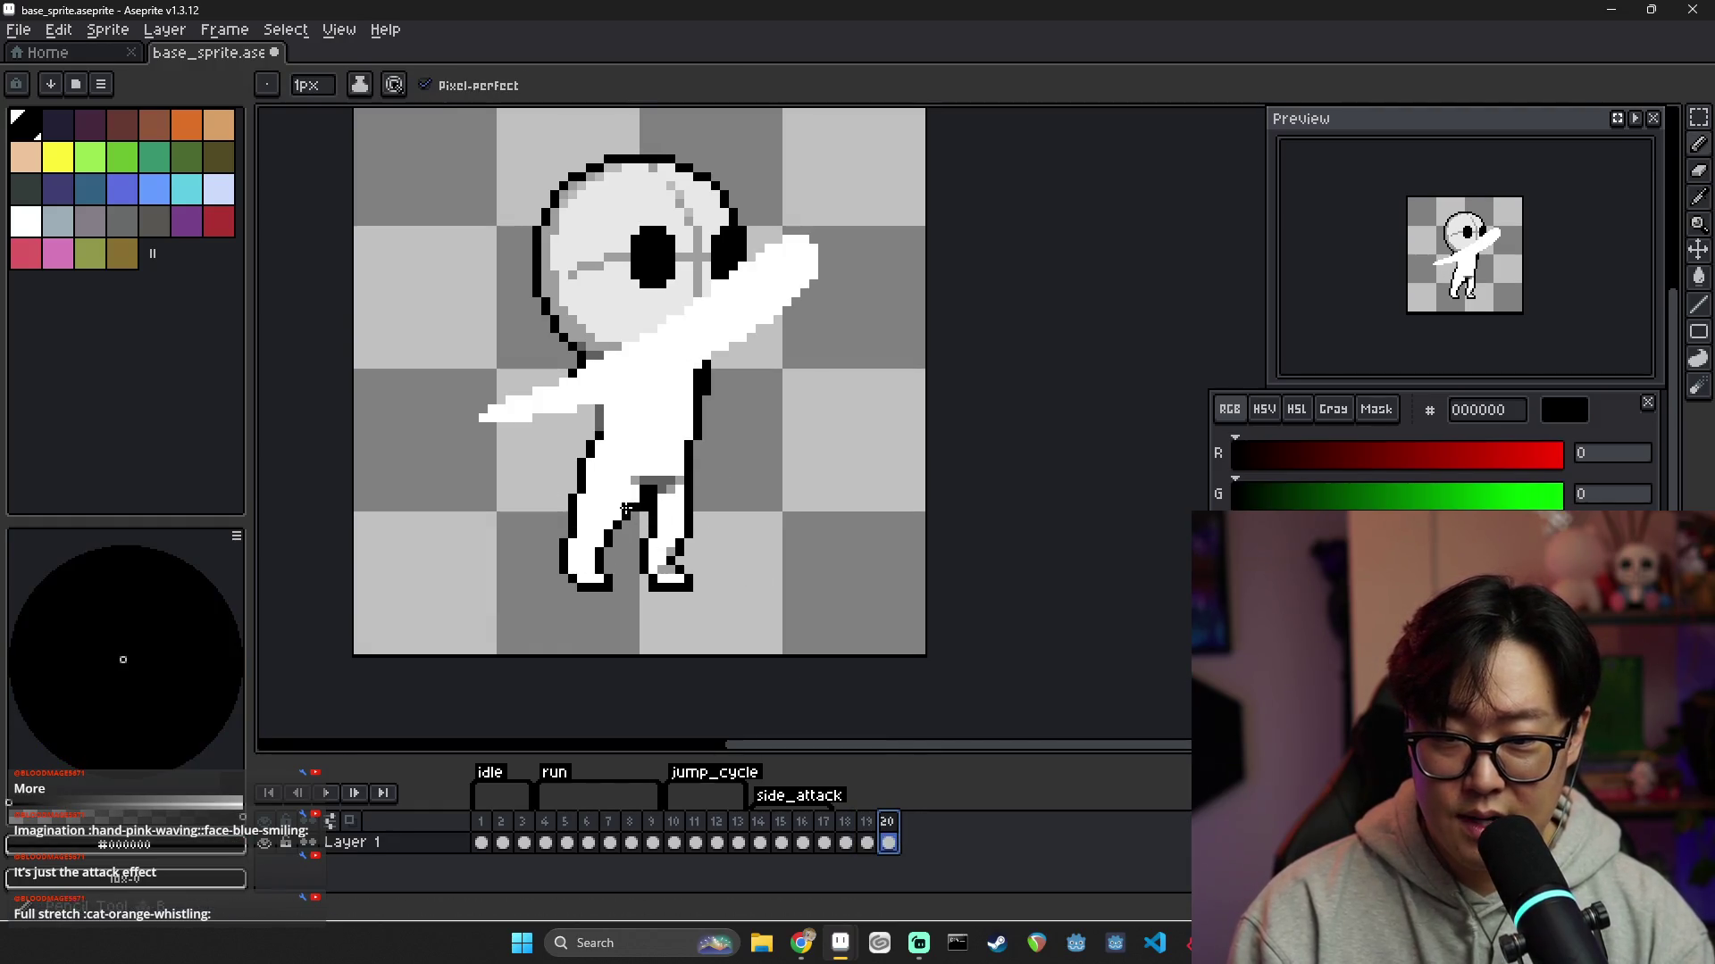
pyautogui.moveTo(627, 510); pyautogui.dragTo(630, 497)
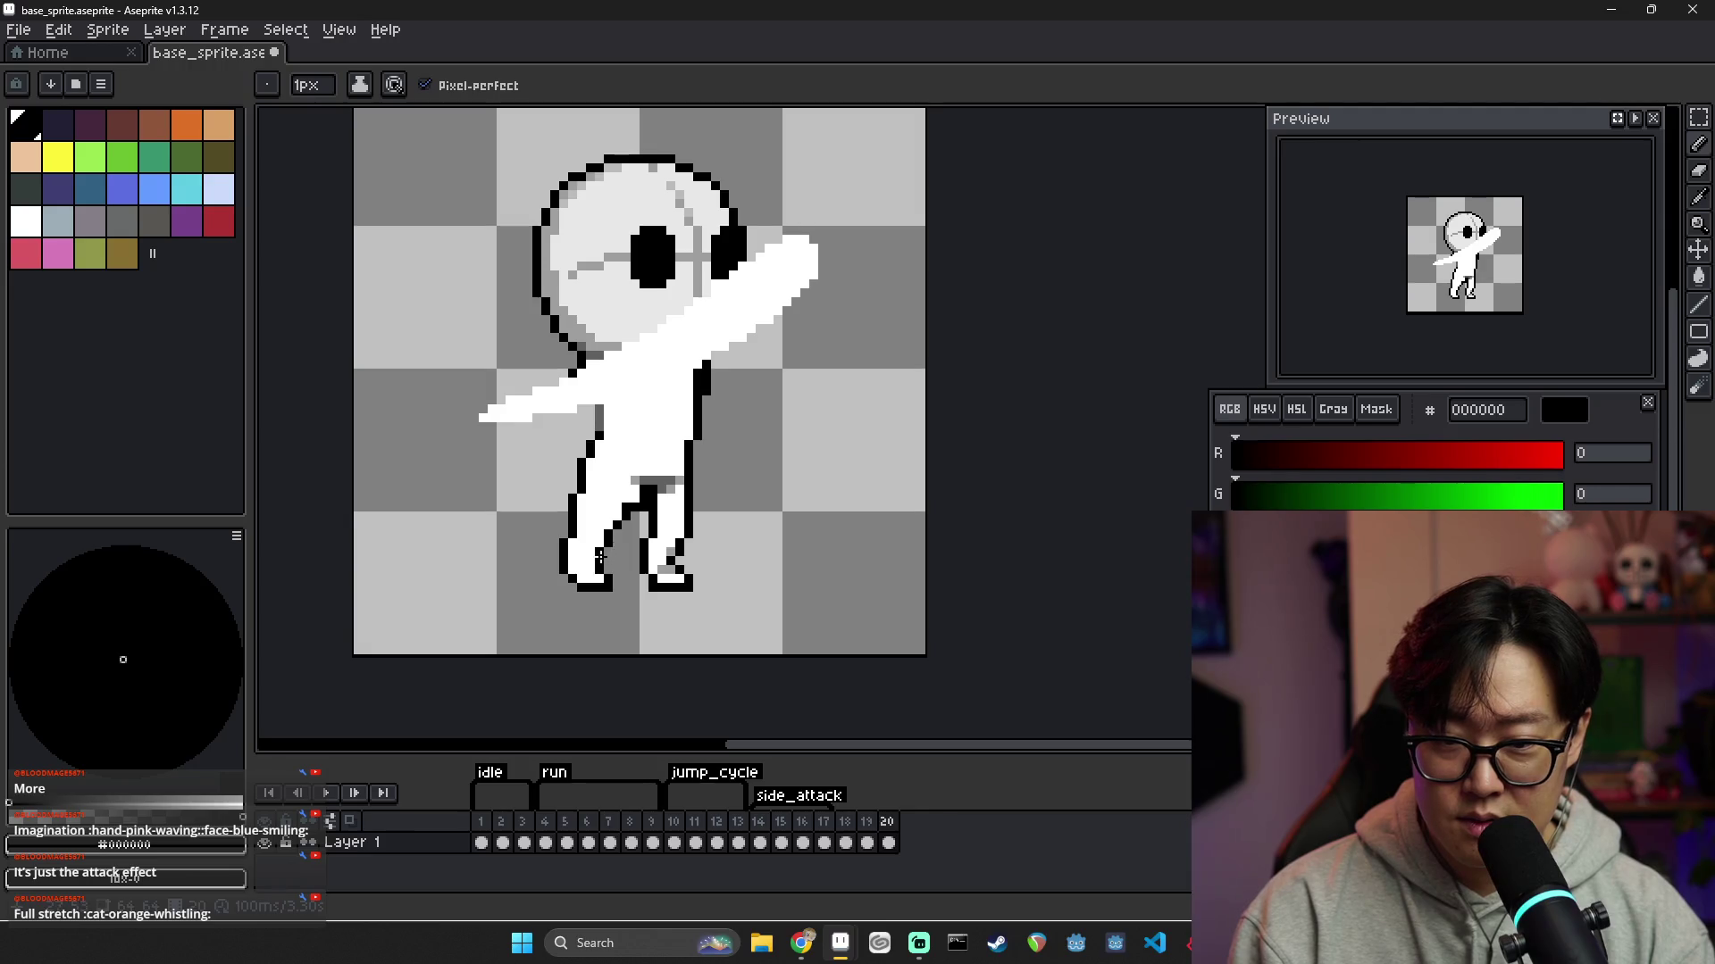
# Flip between frame 19's standing pose and frame 20's attack pose to compare them
pyautogui.press('e')
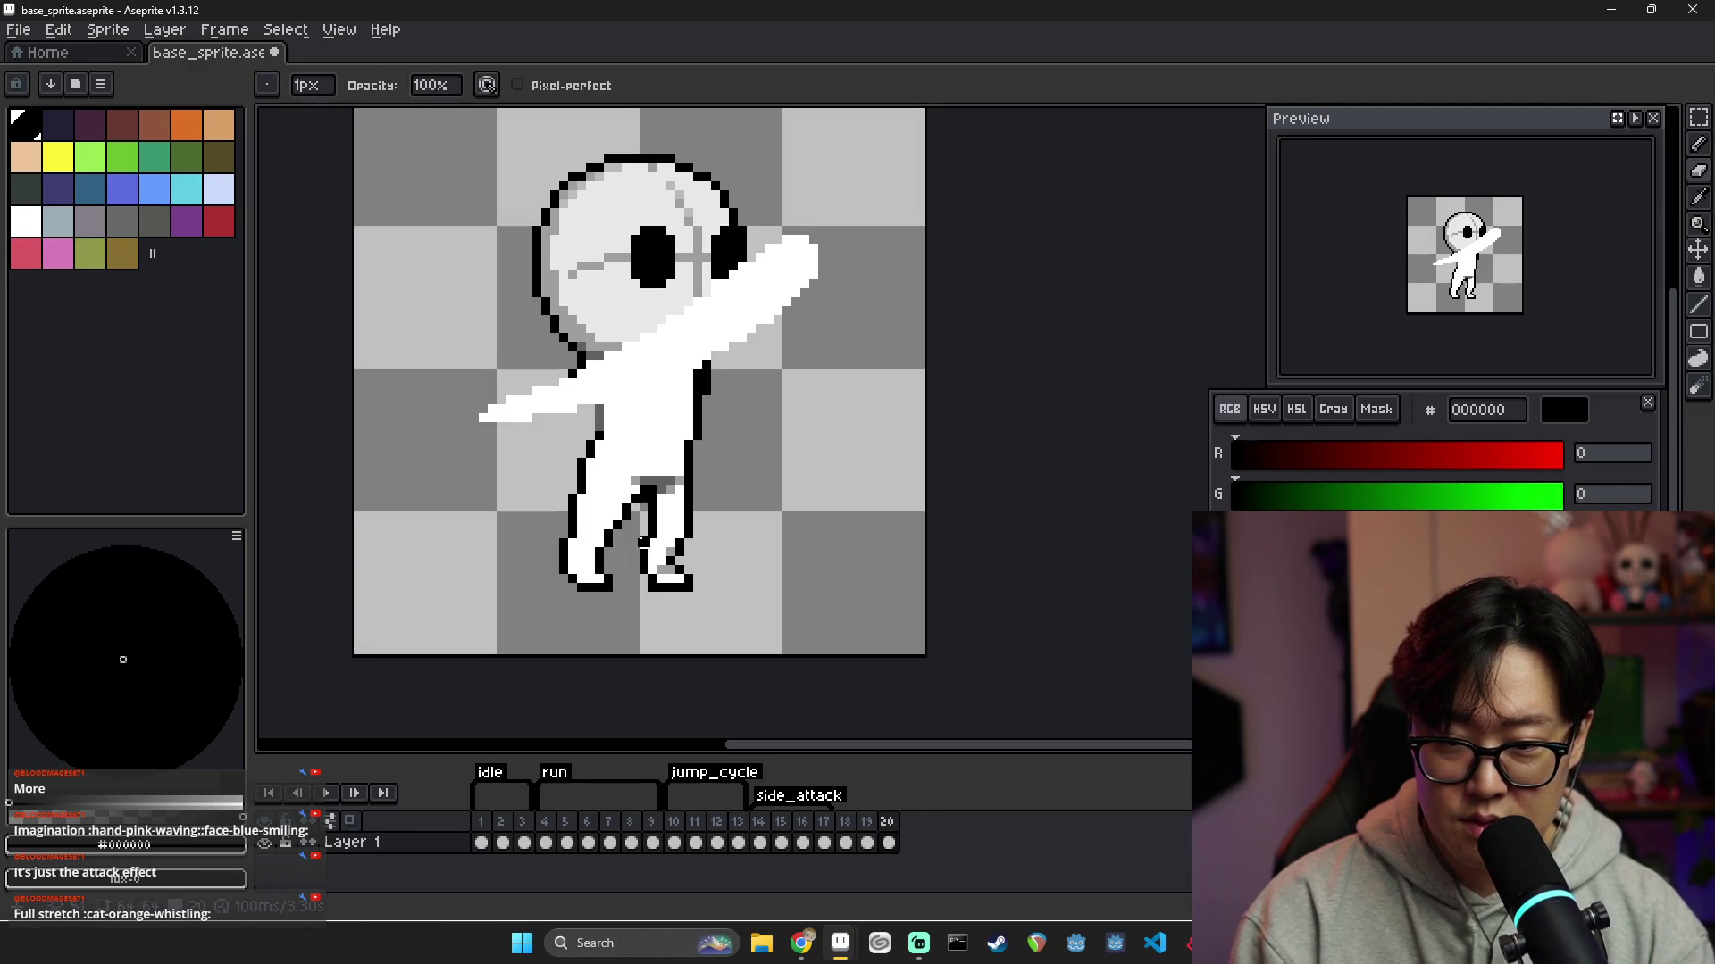
pyautogui.click(868, 841)
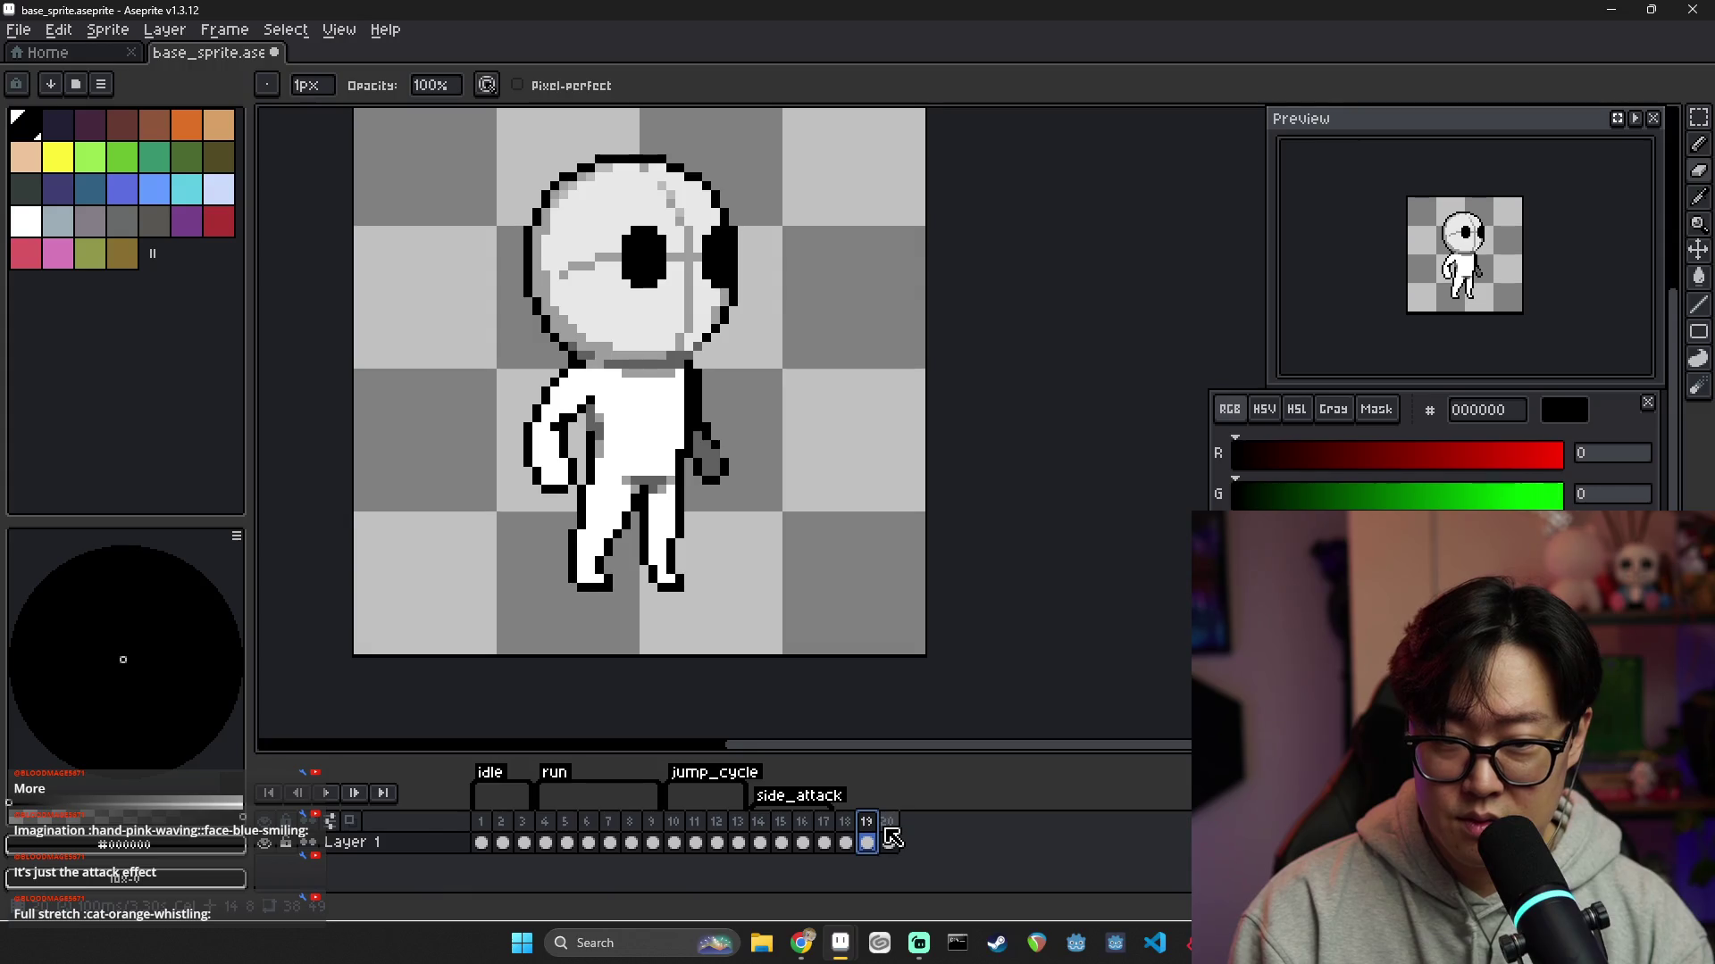
pyautogui.click(891, 837)
pyautogui.click(867, 840)
pyautogui.click(892, 839)
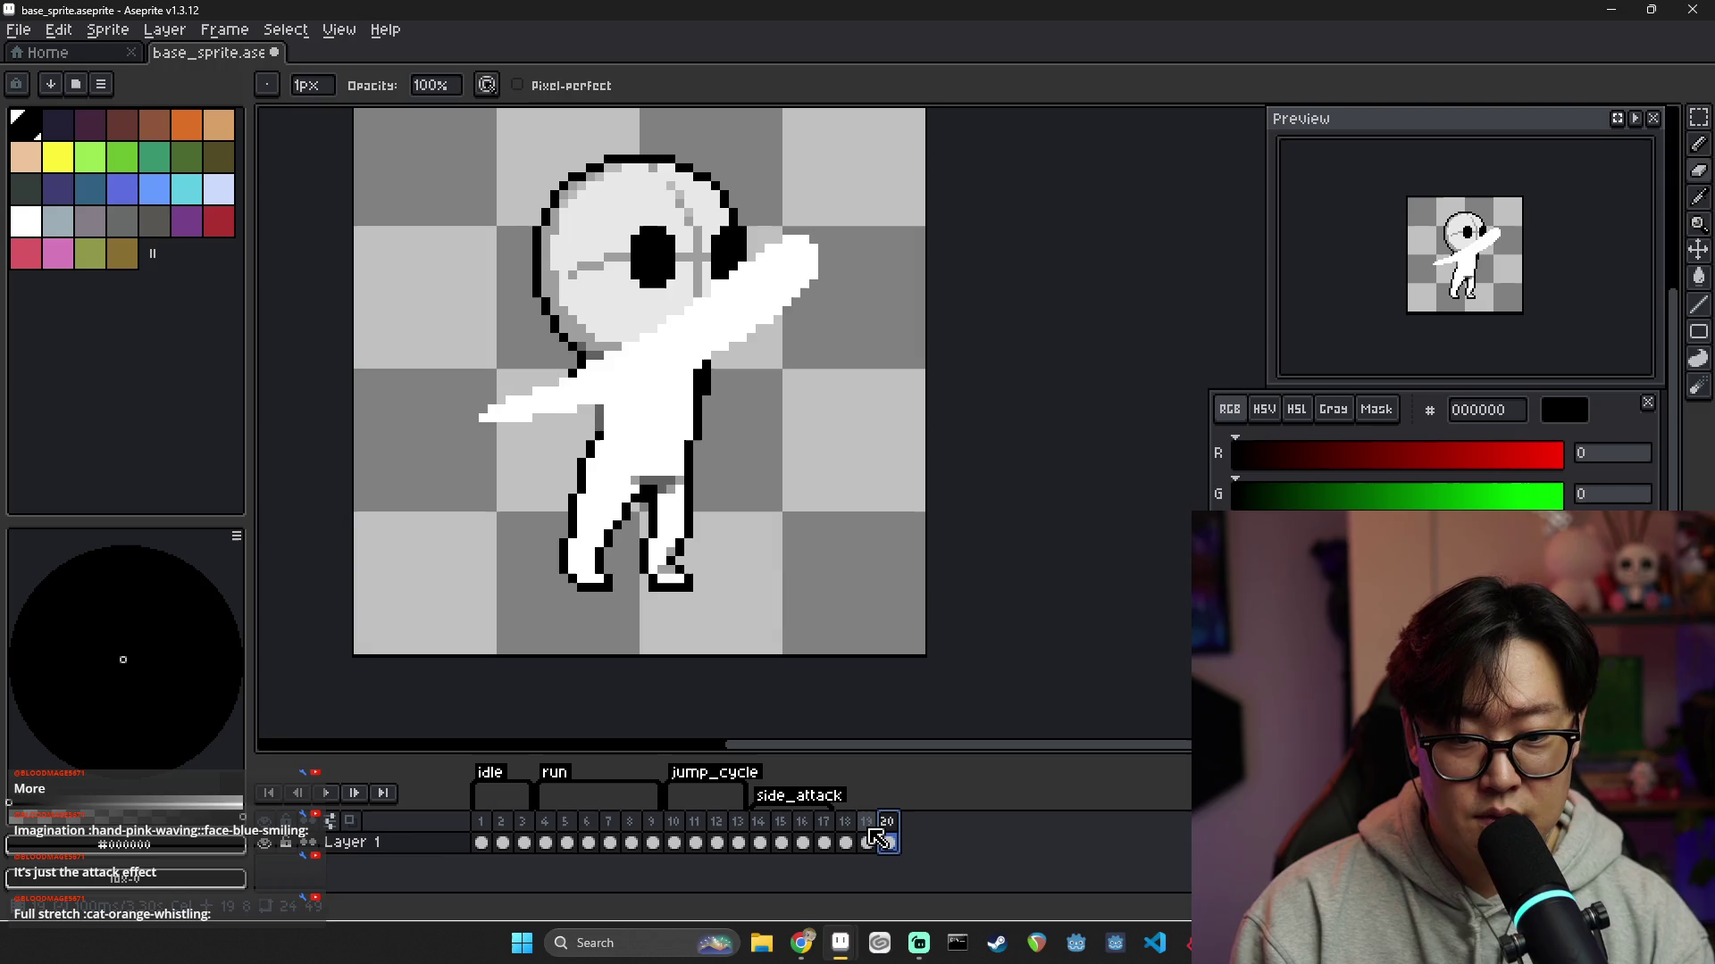
pyautogui.click(867, 842)
pyautogui.click(891, 840)
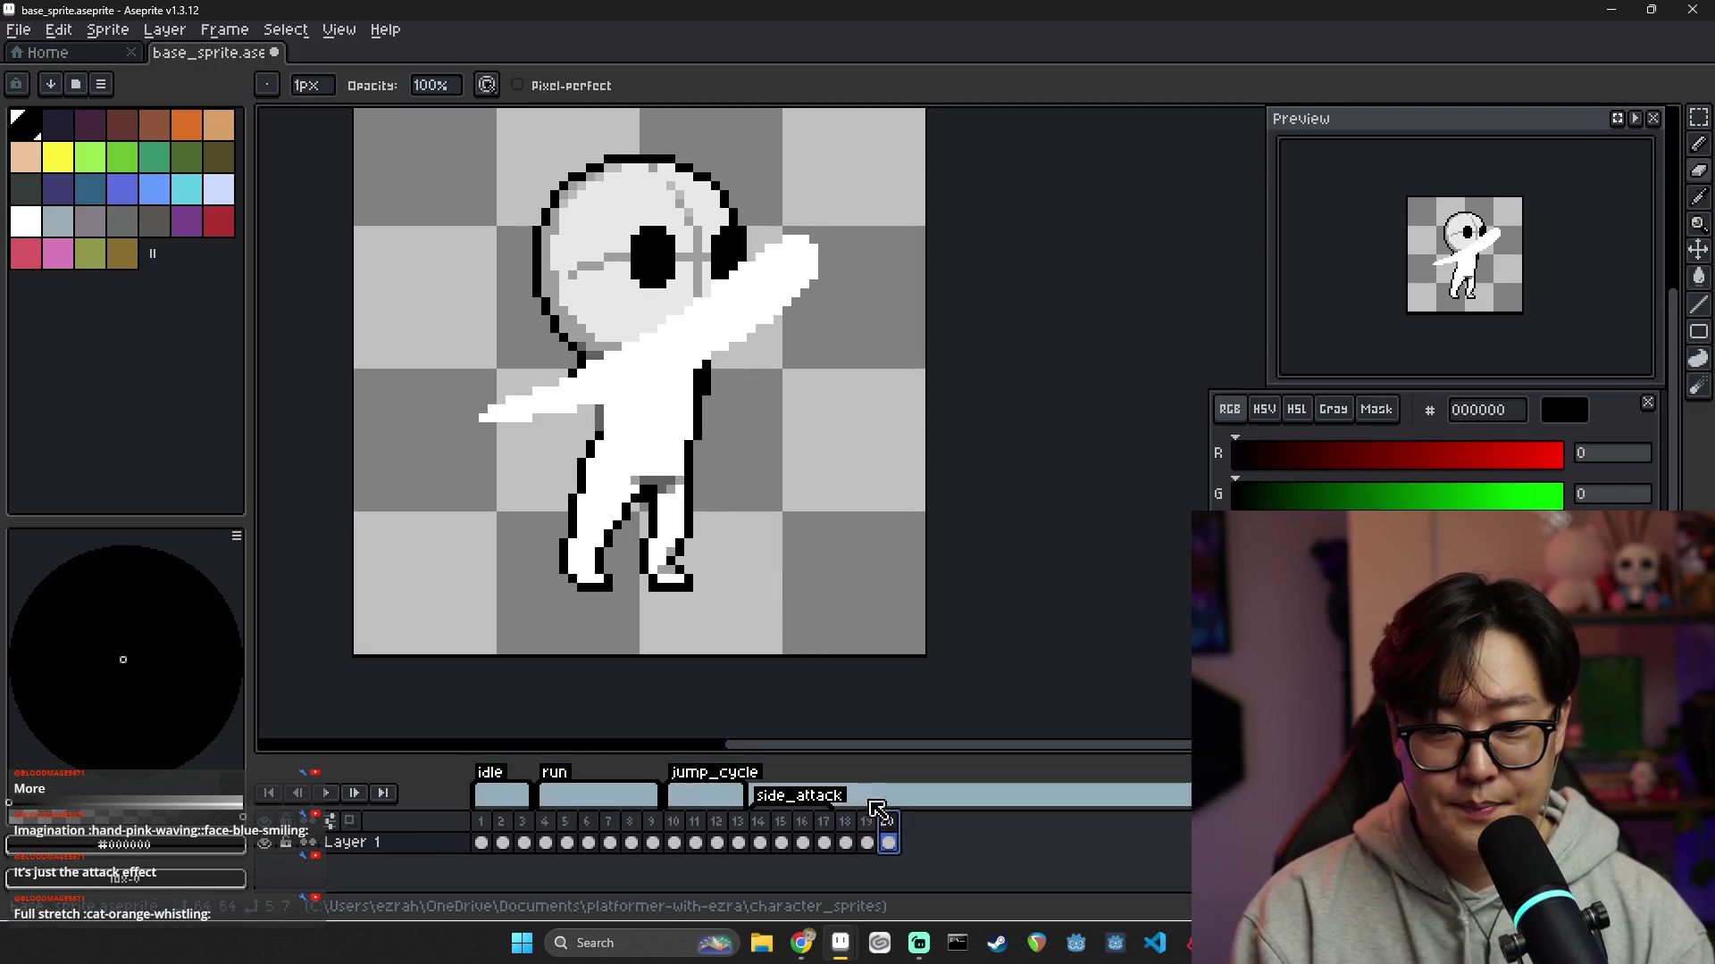
pyautogui.click(868, 821)
pyautogui.click(887, 821)
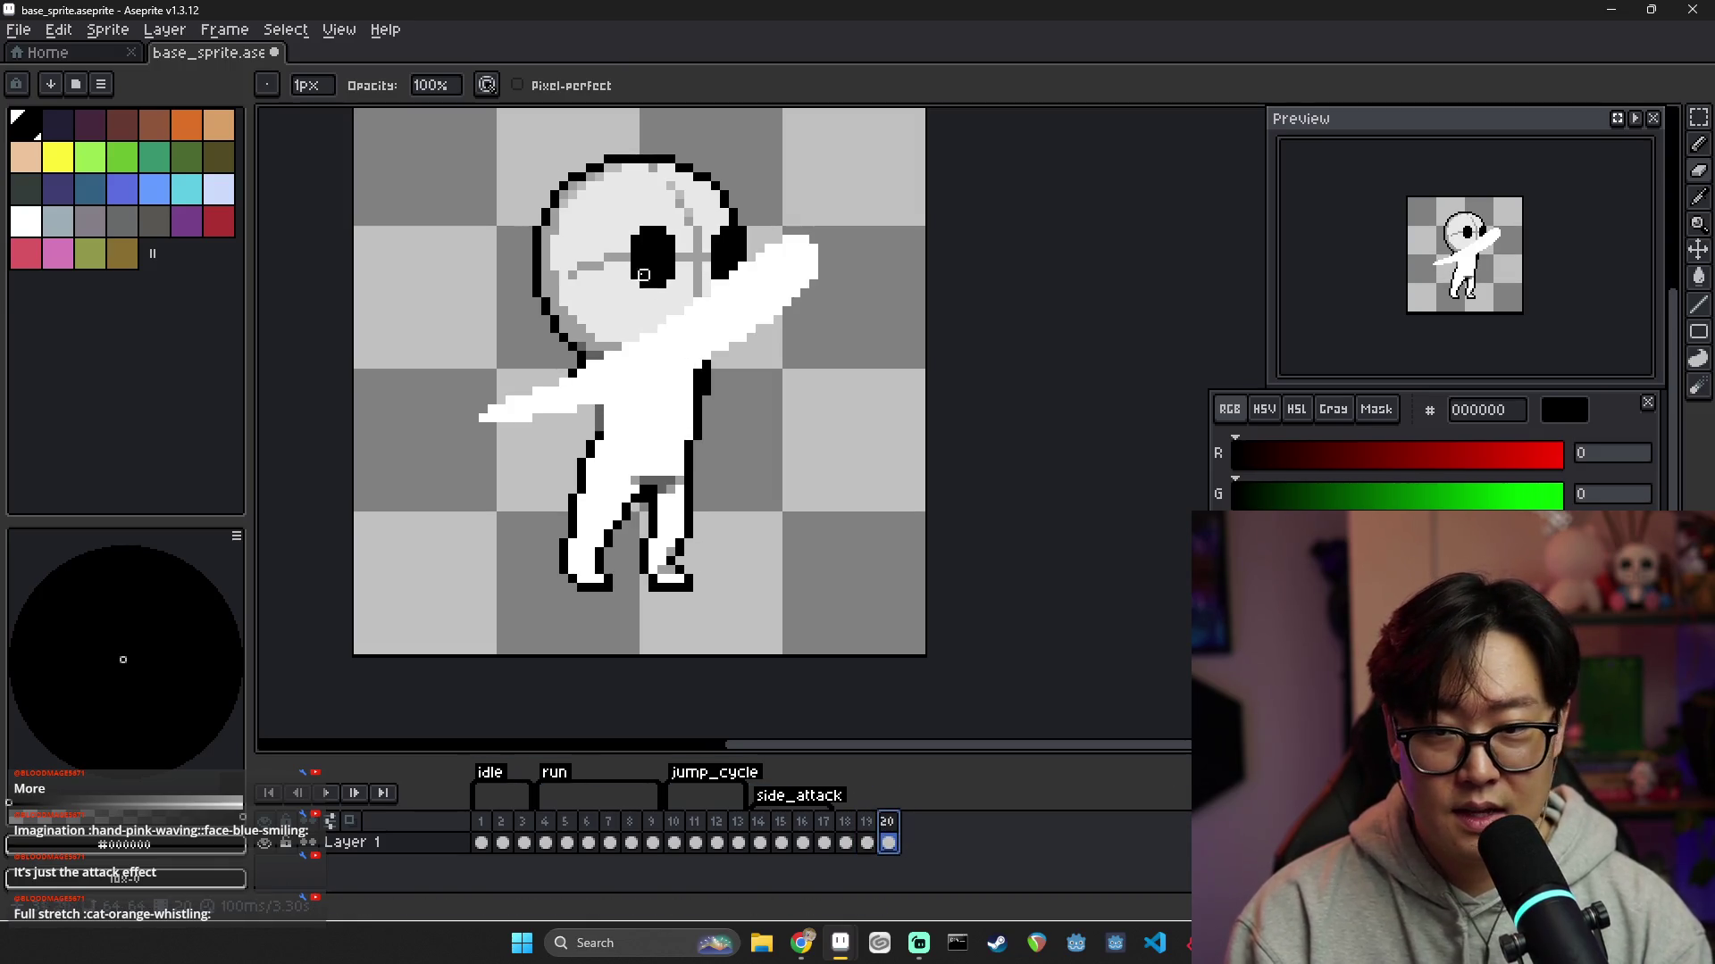
pyautogui.scroll(3, 733, 237)
# Repaint the eye's left-edge pixels light grey e8e8e8, checking against frame 19
pyautogui.keyDown('alt'); pyautogui.click(733, 238); pyautogui.keyUp('alt')
pyautogui.moveTo(733, 238); pyautogui.dragTo(734, 260)
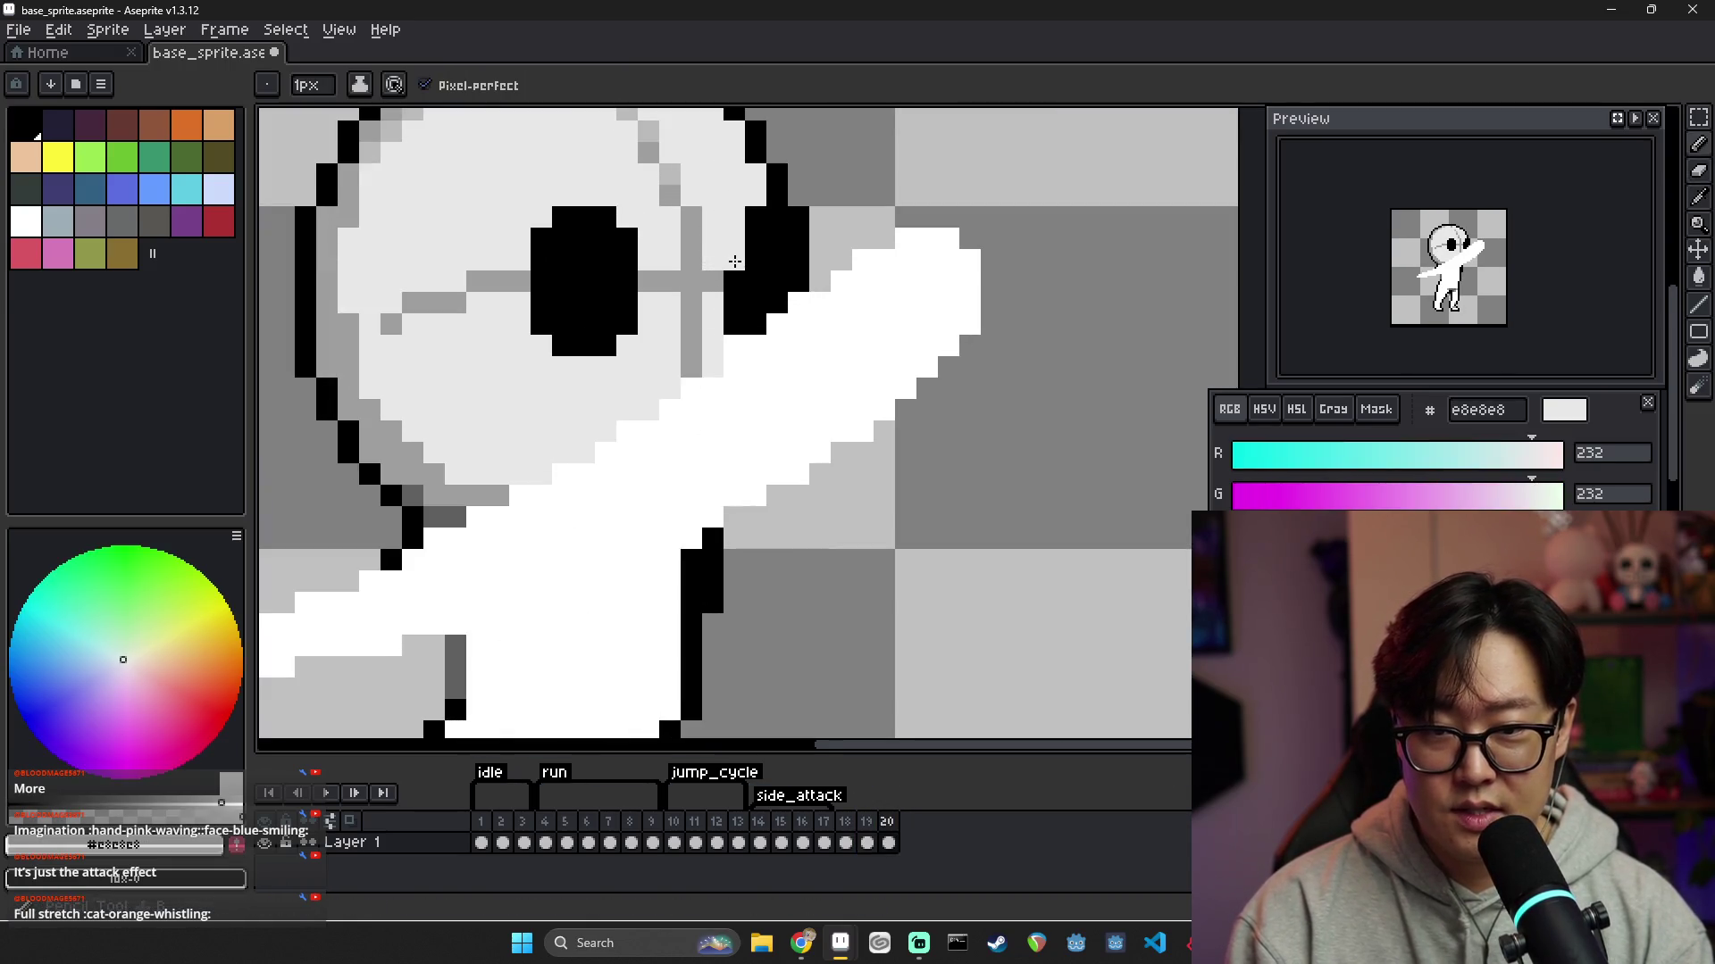
pyautogui.click(731, 281)
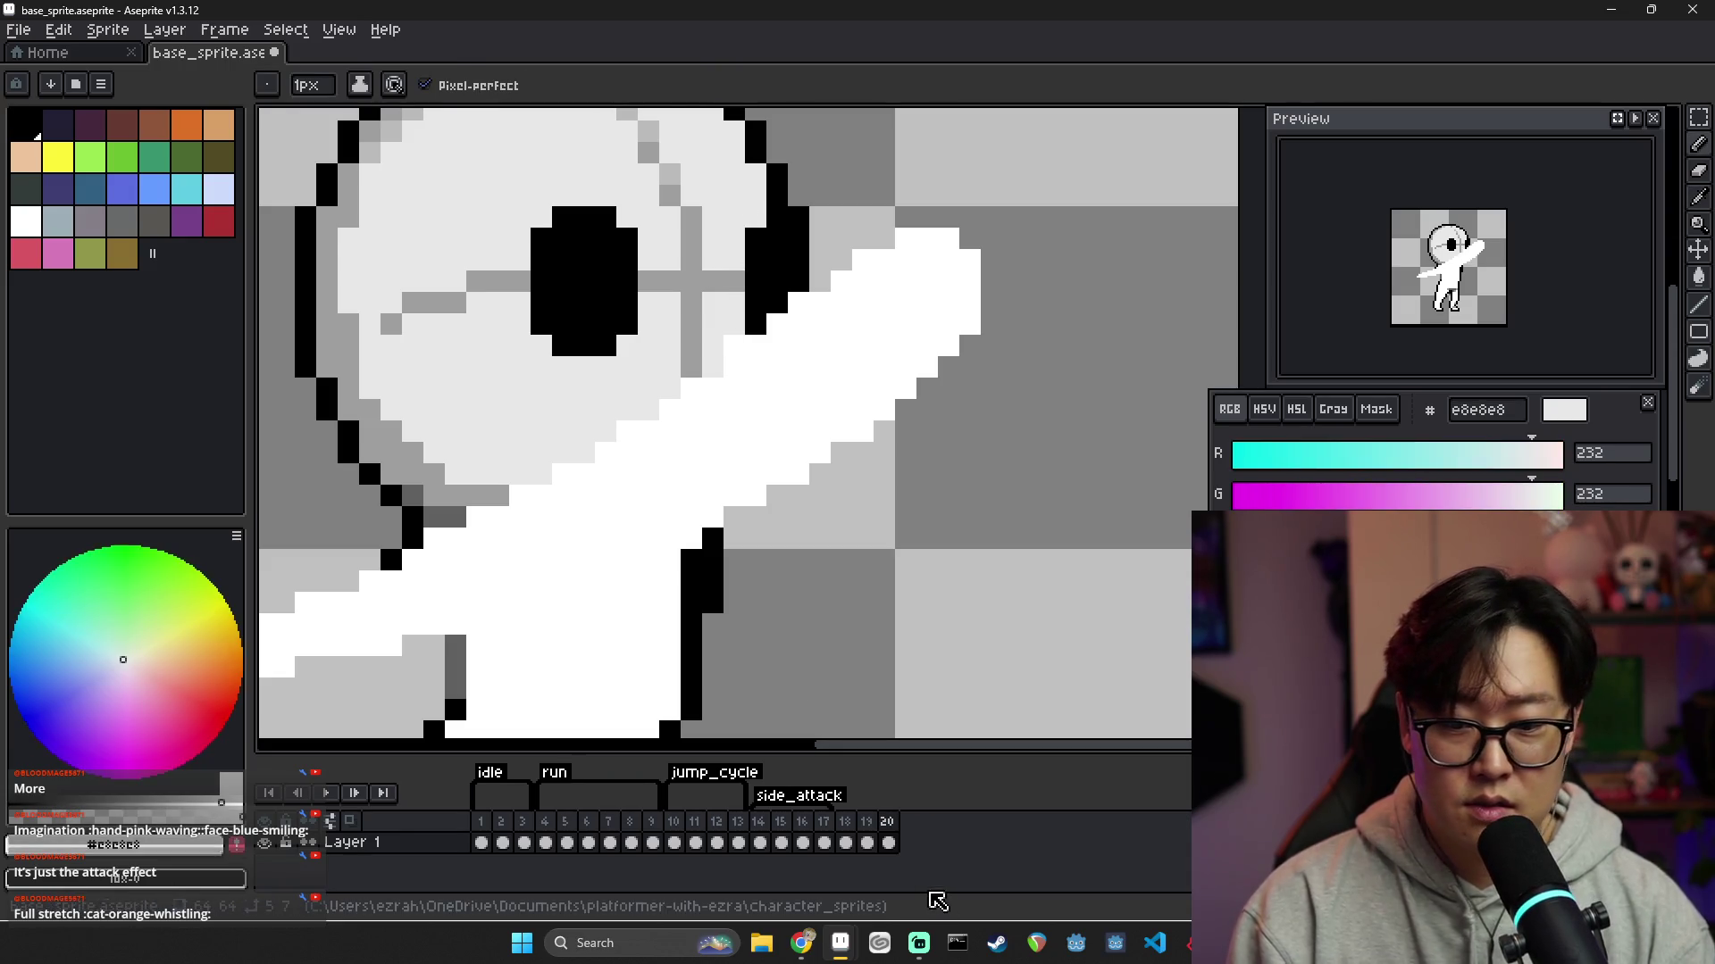
pyautogui.click(866, 842)
pyautogui.click(890, 842)
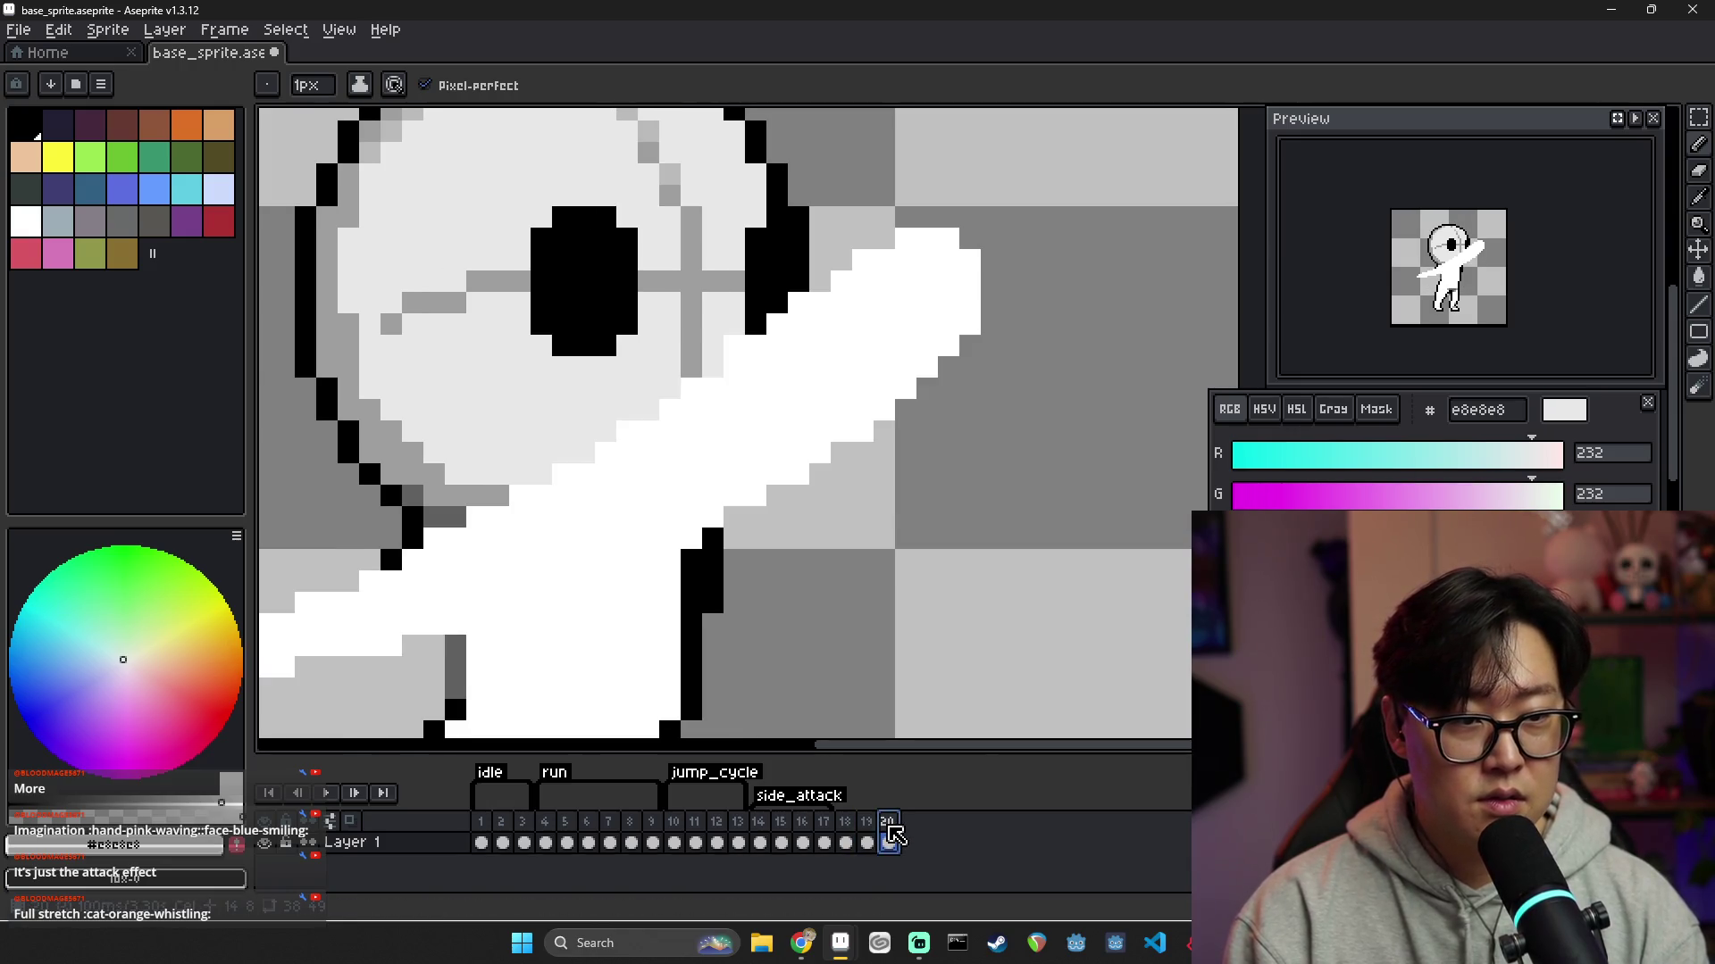
# Extend the eye to the right in black, widening its top row
pyautogui.keyDown('alt'); pyautogui.click(625, 236); pyautogui.keyUp('alt')
pyautogui.click(649, 238)
pyautogui.moveTo(648, 281); pyautogui.dragTo(650, 310)
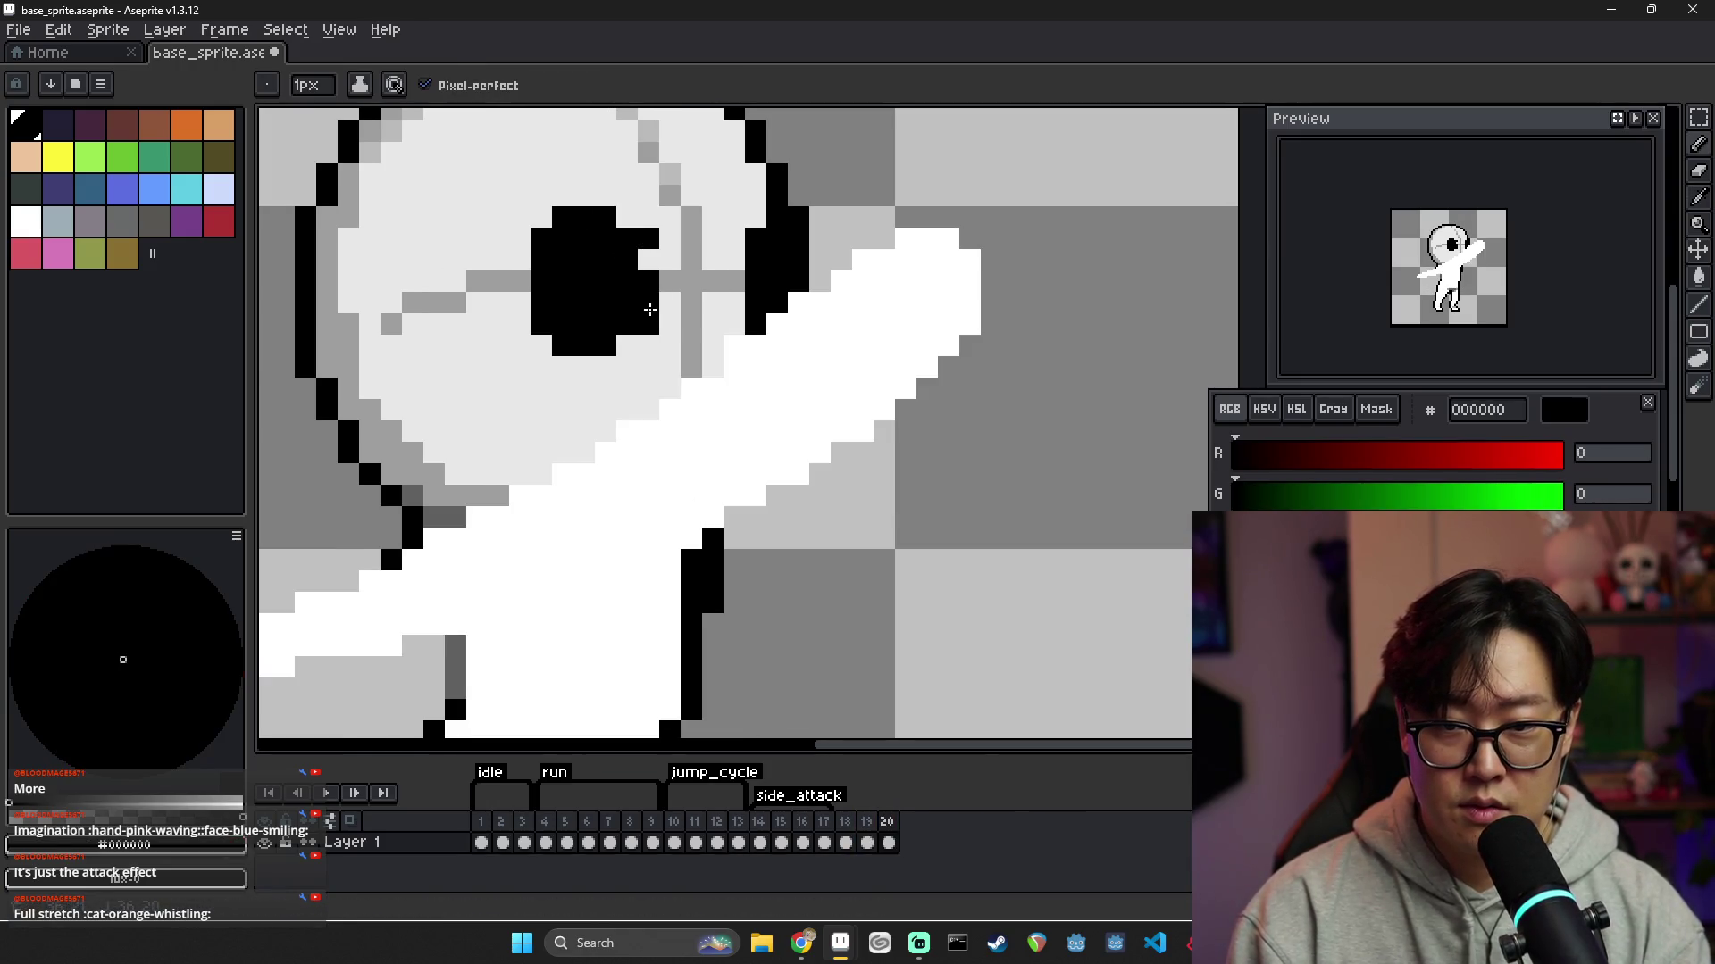
pyautogui.click(627, 219)
# Cover the leftover black pixels on the eye's left and lower edges with light grey
pyautogui.hotkey('ctrl', 'z')
pyautogui.keyDown('alt'); pyautogui.click(546, 348); pyautogui.keyUp('alt')
pyautogui.moveTo(562, 346); pyautogui.dragTo(541, 299)
pyautogui.click(545, 238)
pyautogui.moveTo(563, 217); pyautogui.dragTo(541, 286)
pyautogui.keyDown('alt'); pyautogui.click(518, 282); pyautogui.keyUp('alt')
# Compare the shifted eye against frames 19 and 15, then jump back to frame 20
pyautogui.click(866, 842)
pyautogui.click(888, 842)
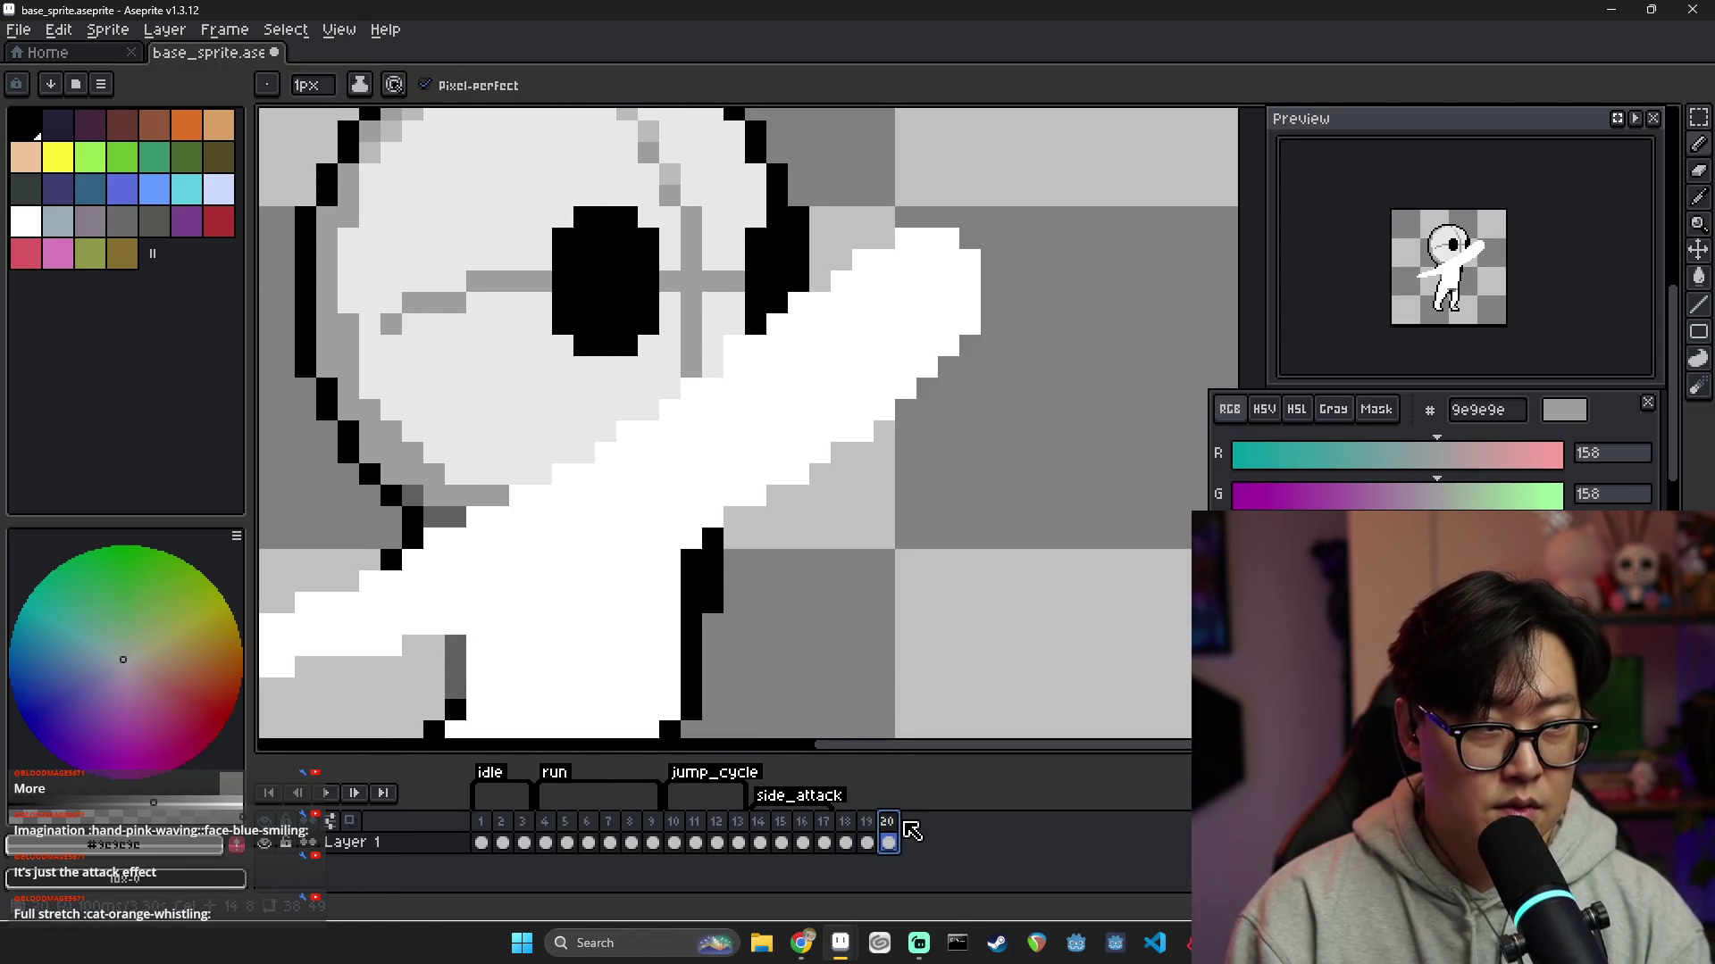
pyautogui.click(866, 843)
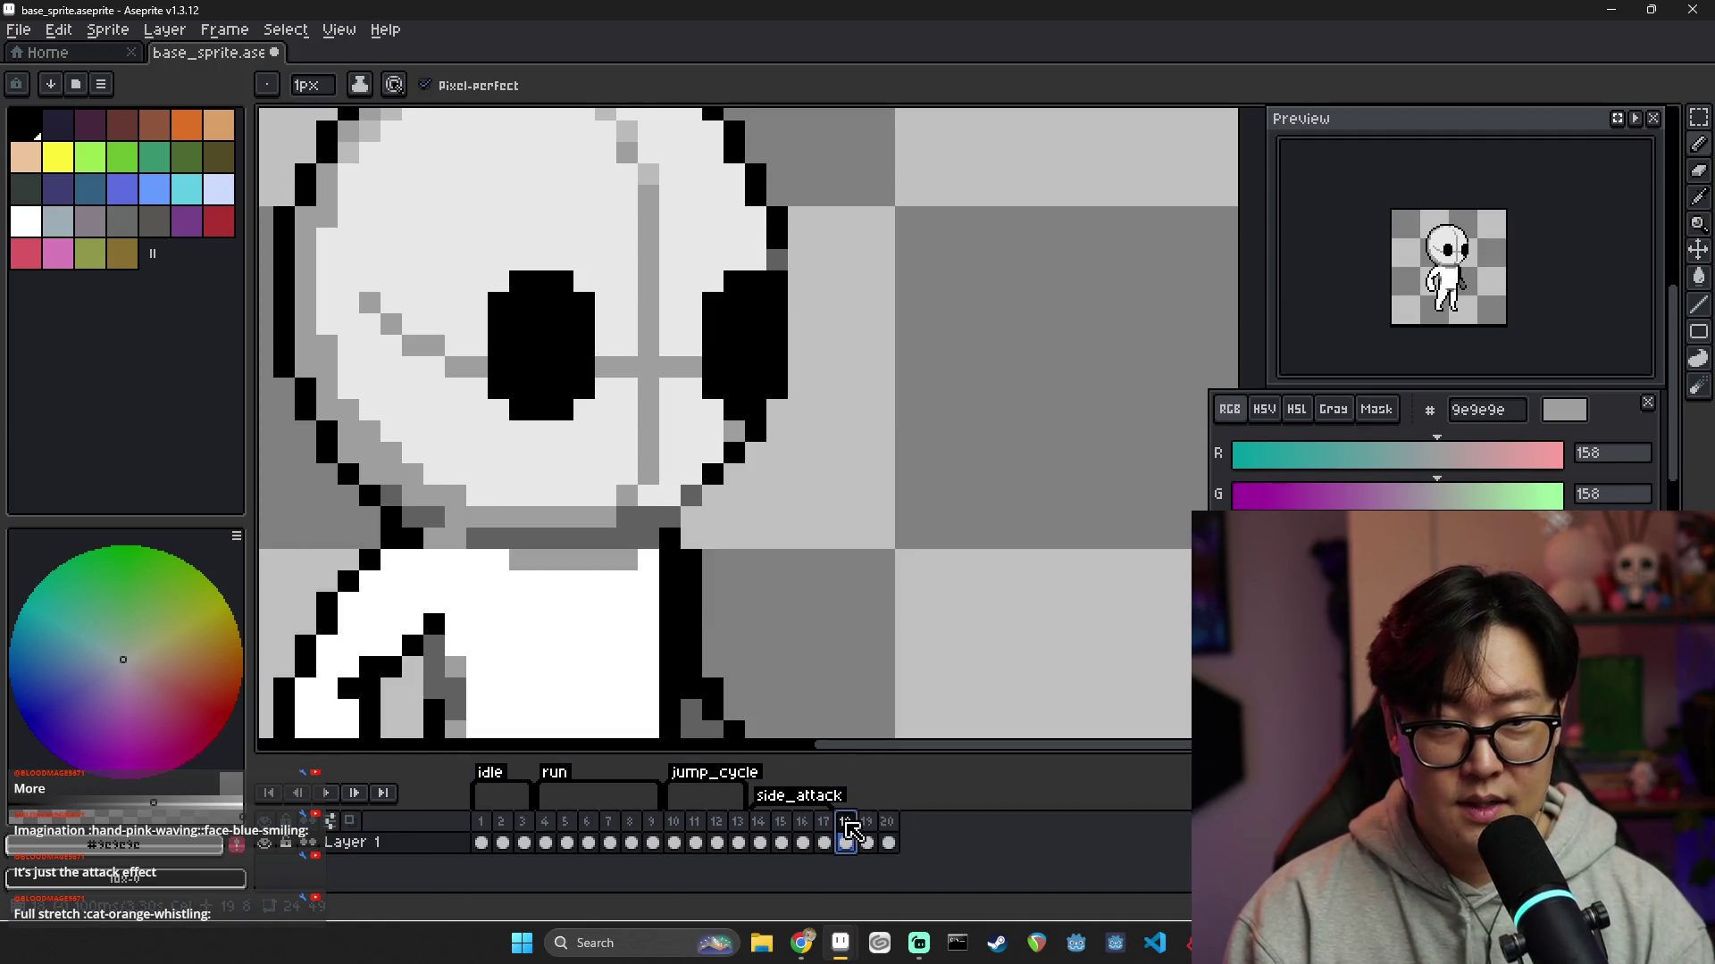
pyautogui.click(890, 842)
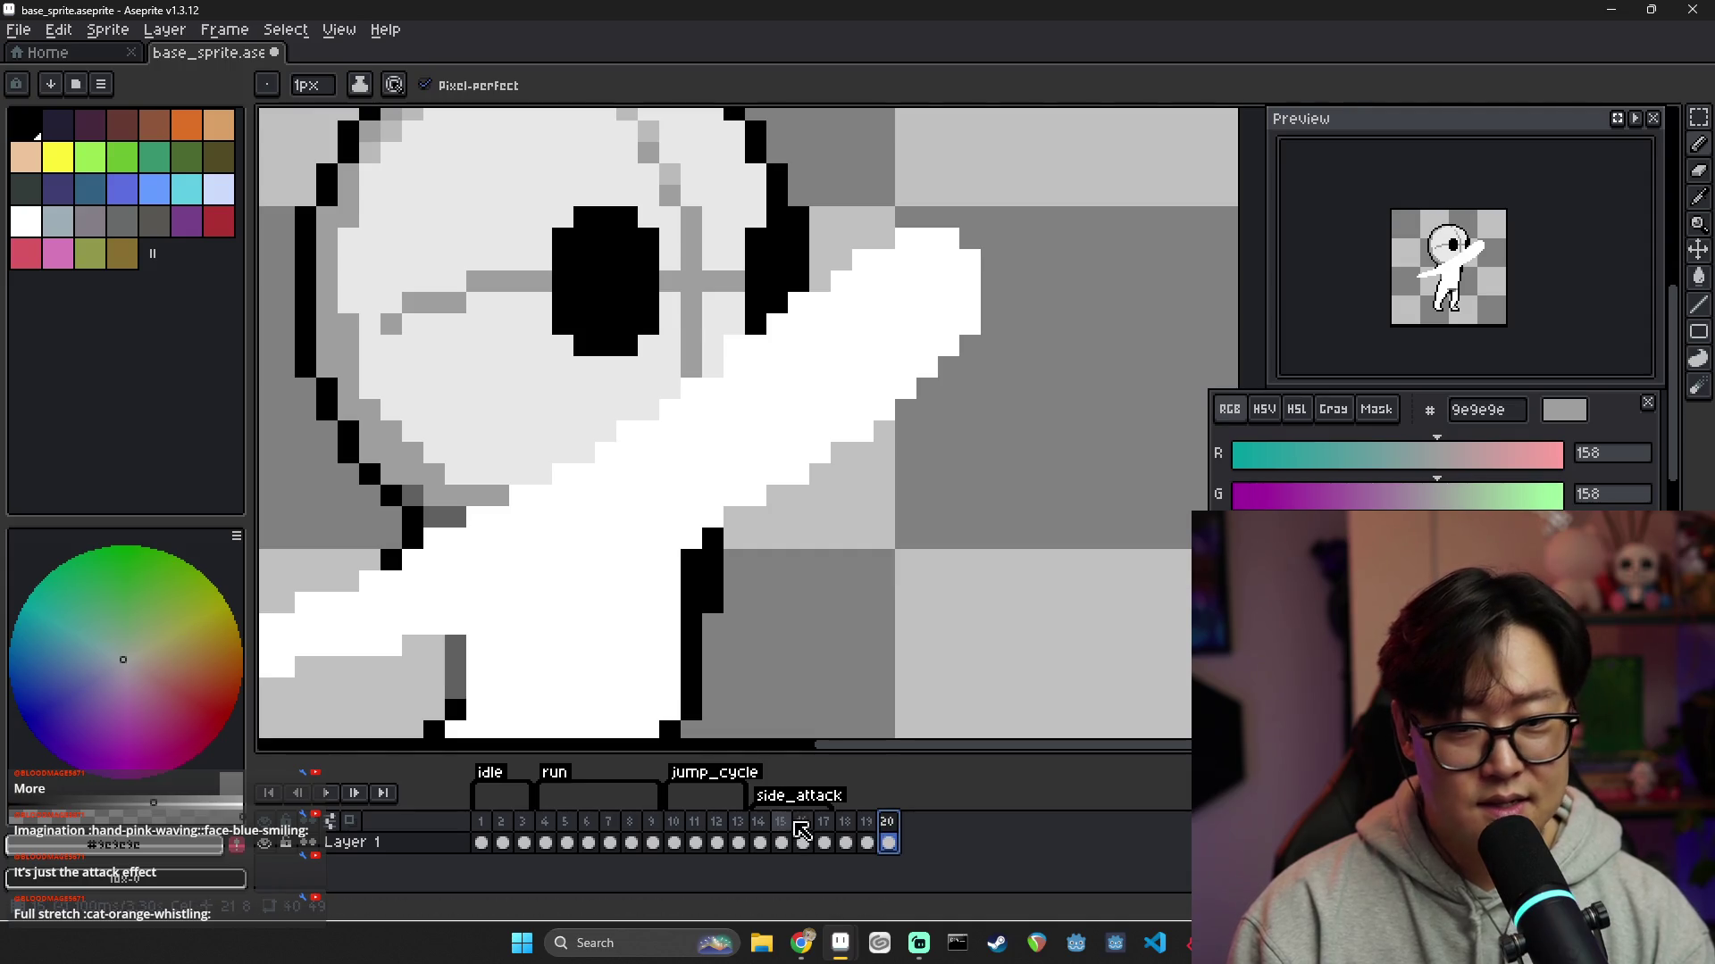
pyautogui.click(780, 821)
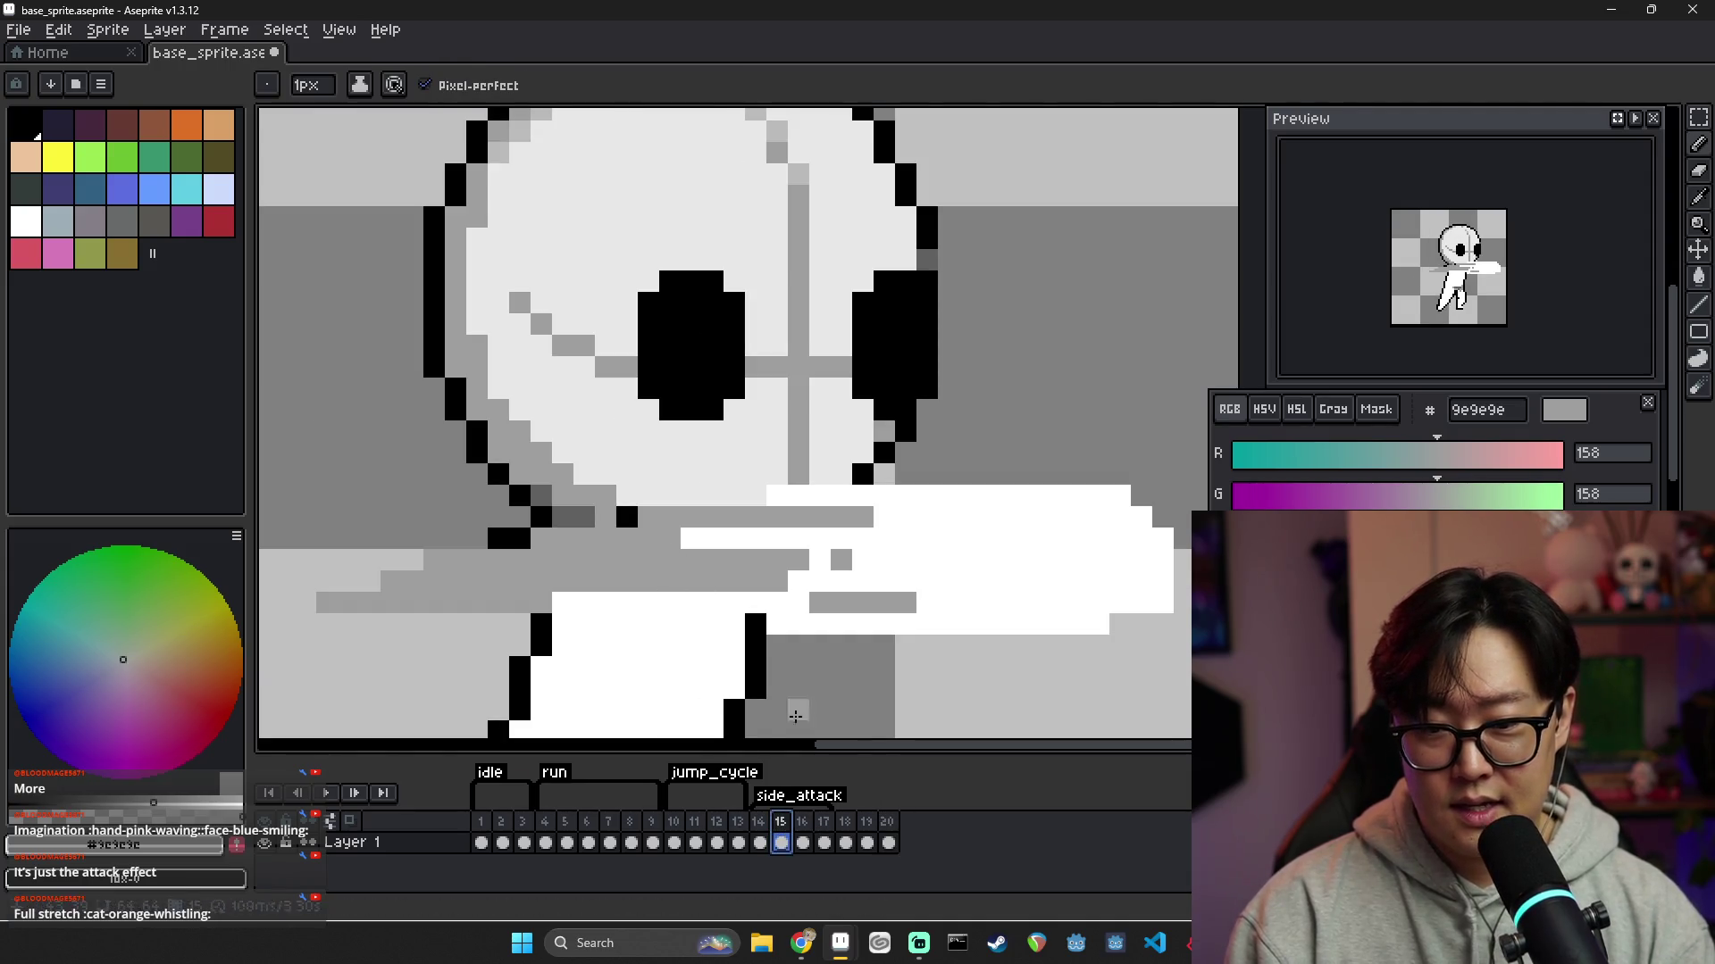
pyautogui.press('End')
pyautogui.scroll(-2, 698, 508)
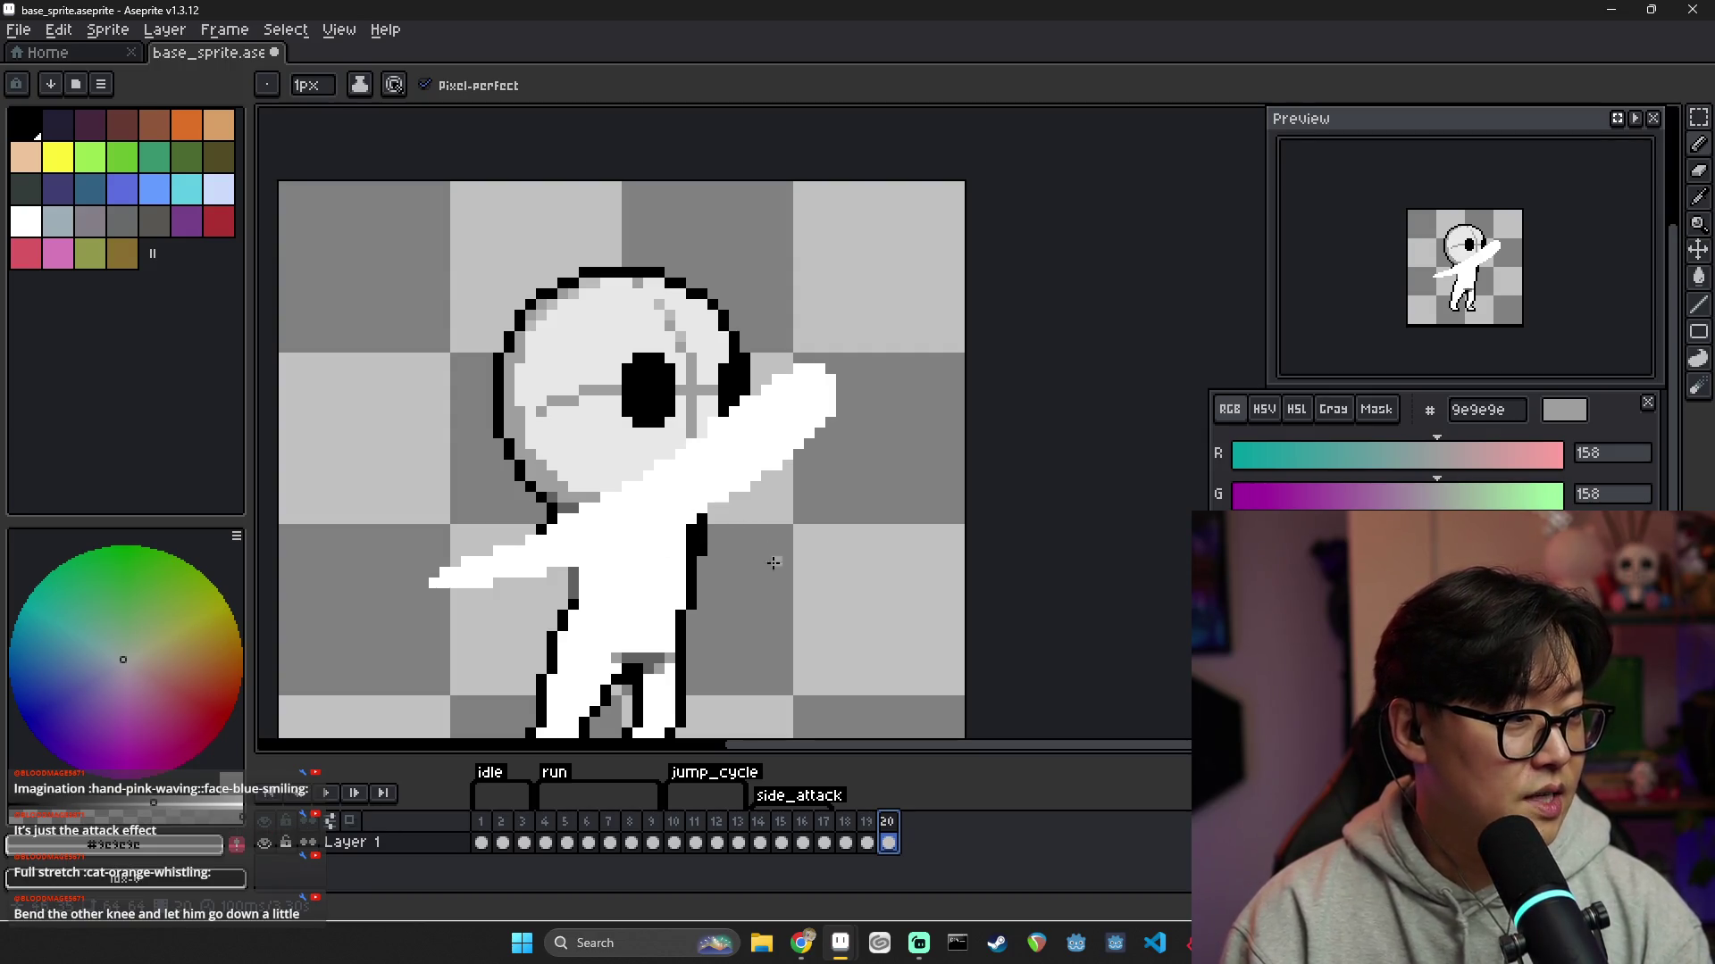
# Compare frame 20's attack pose with frame 19's pose on the canvas
pyautogui.scroll(-1, 744, 570)
pyautogui.scroll(-1, 795, 543)
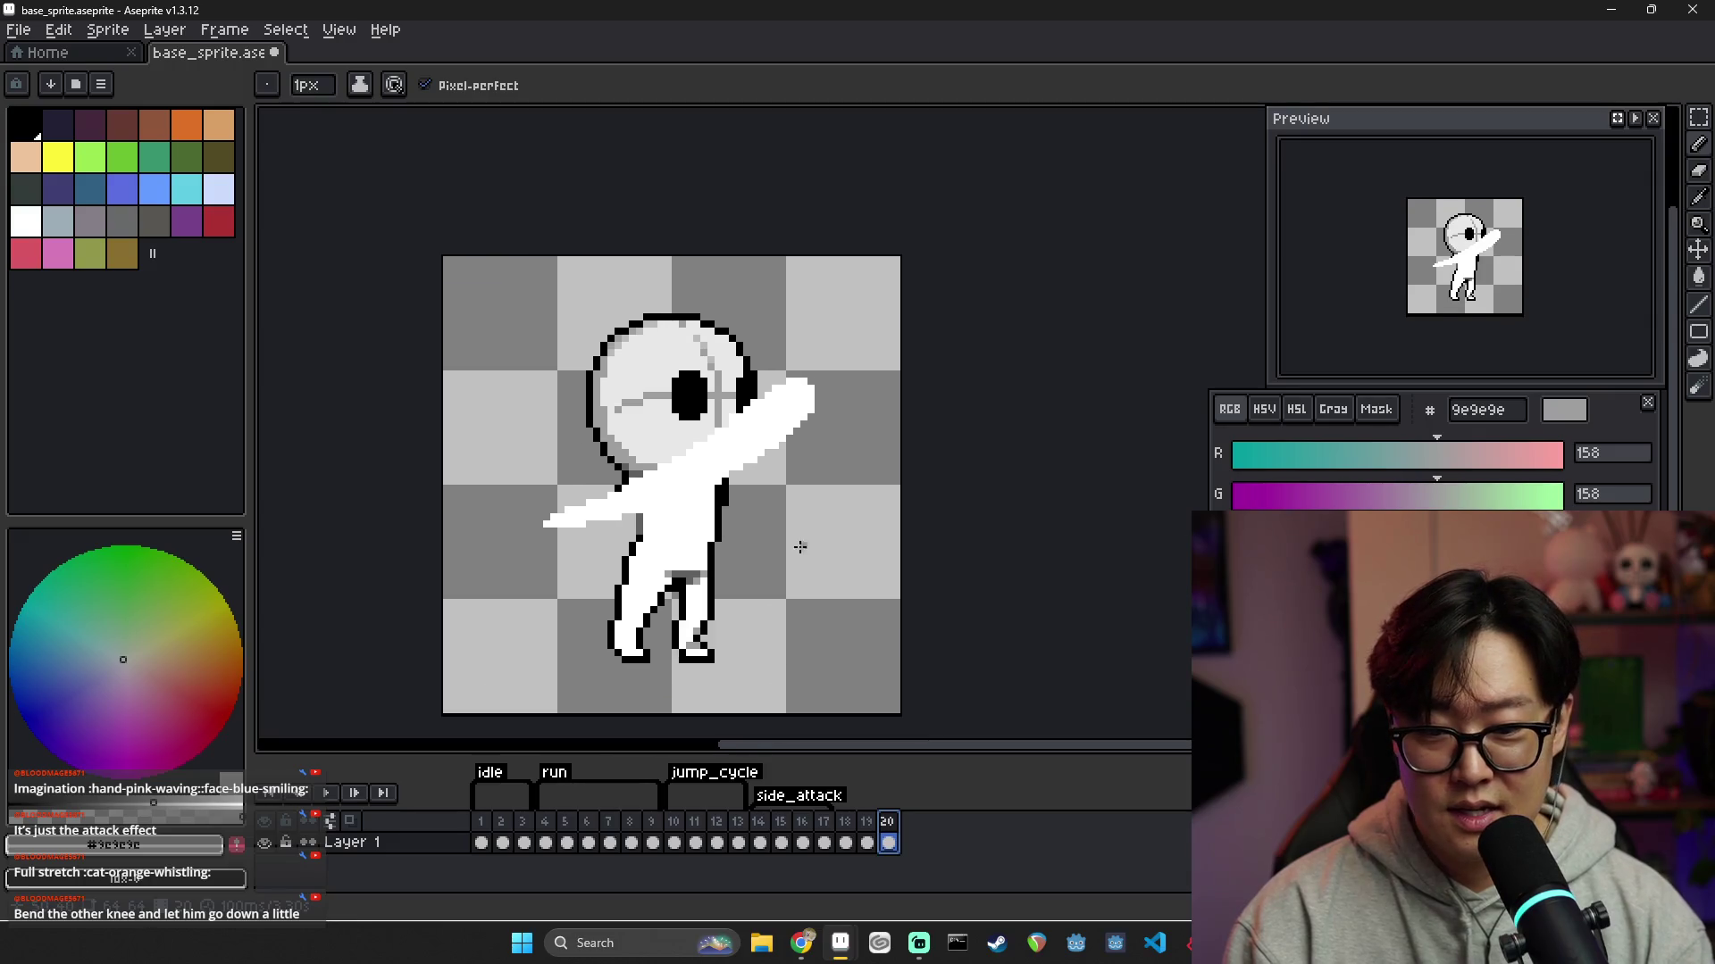
pyautogui.click(868, 839)
pyautogui.click(887, 841)
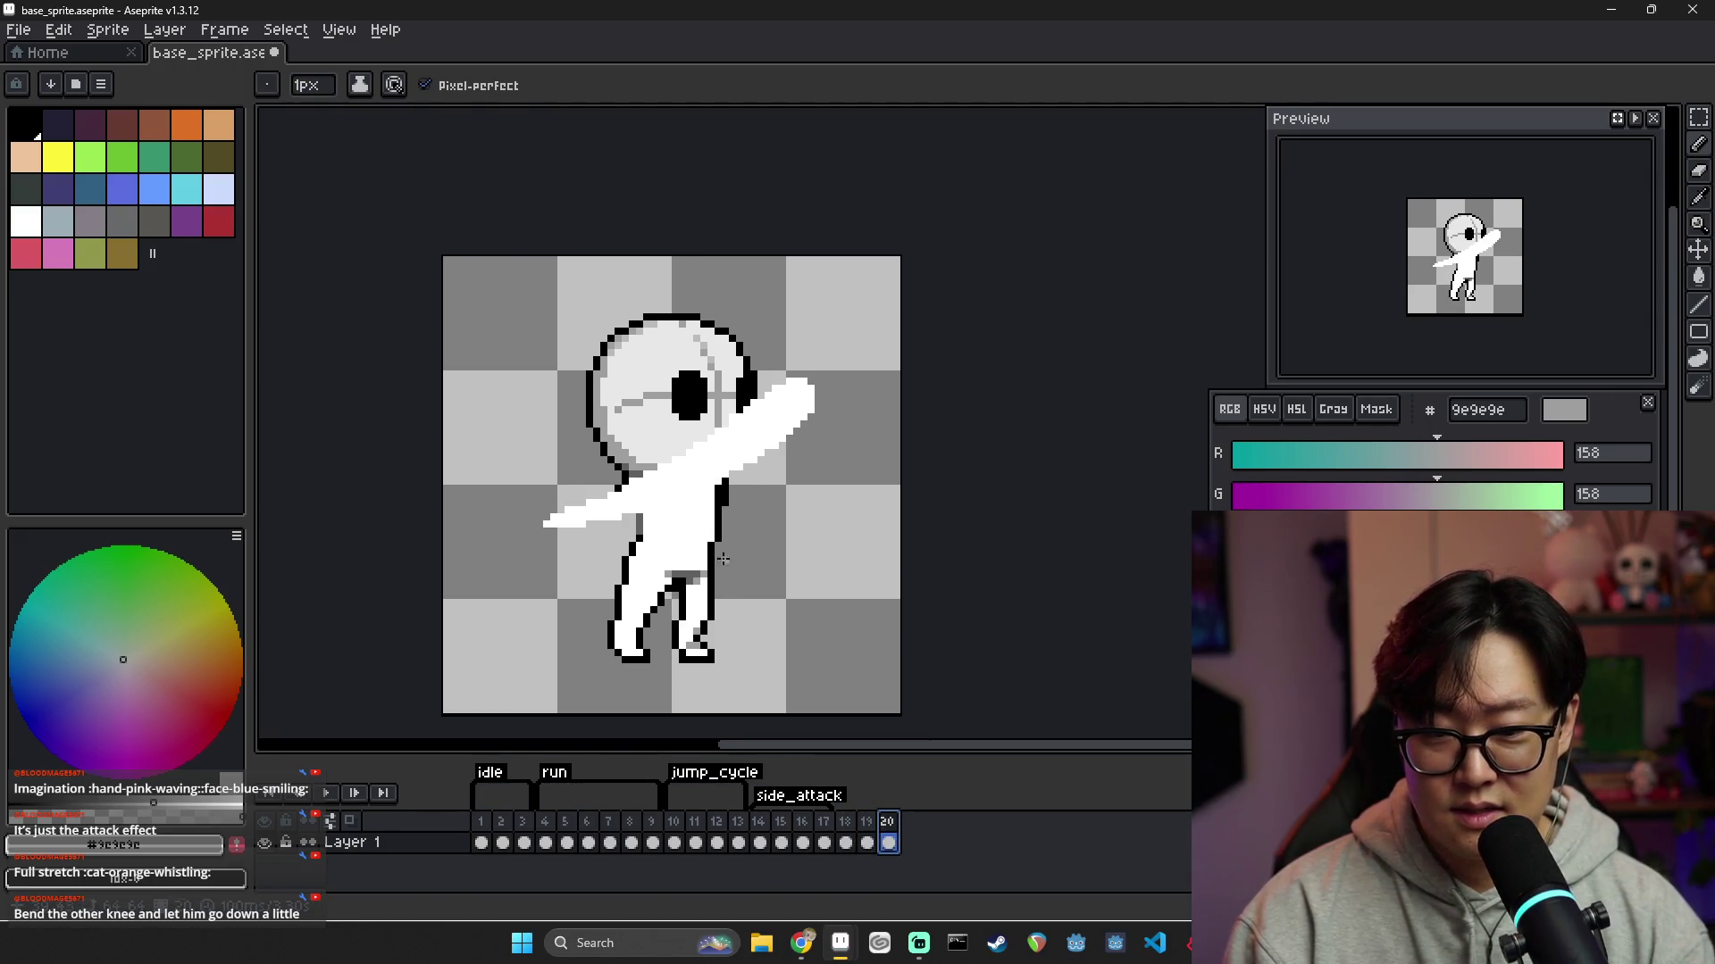
pyautogui.scroll(-1, 710, 618)
pyautogui.scroll(2, 711, 616)
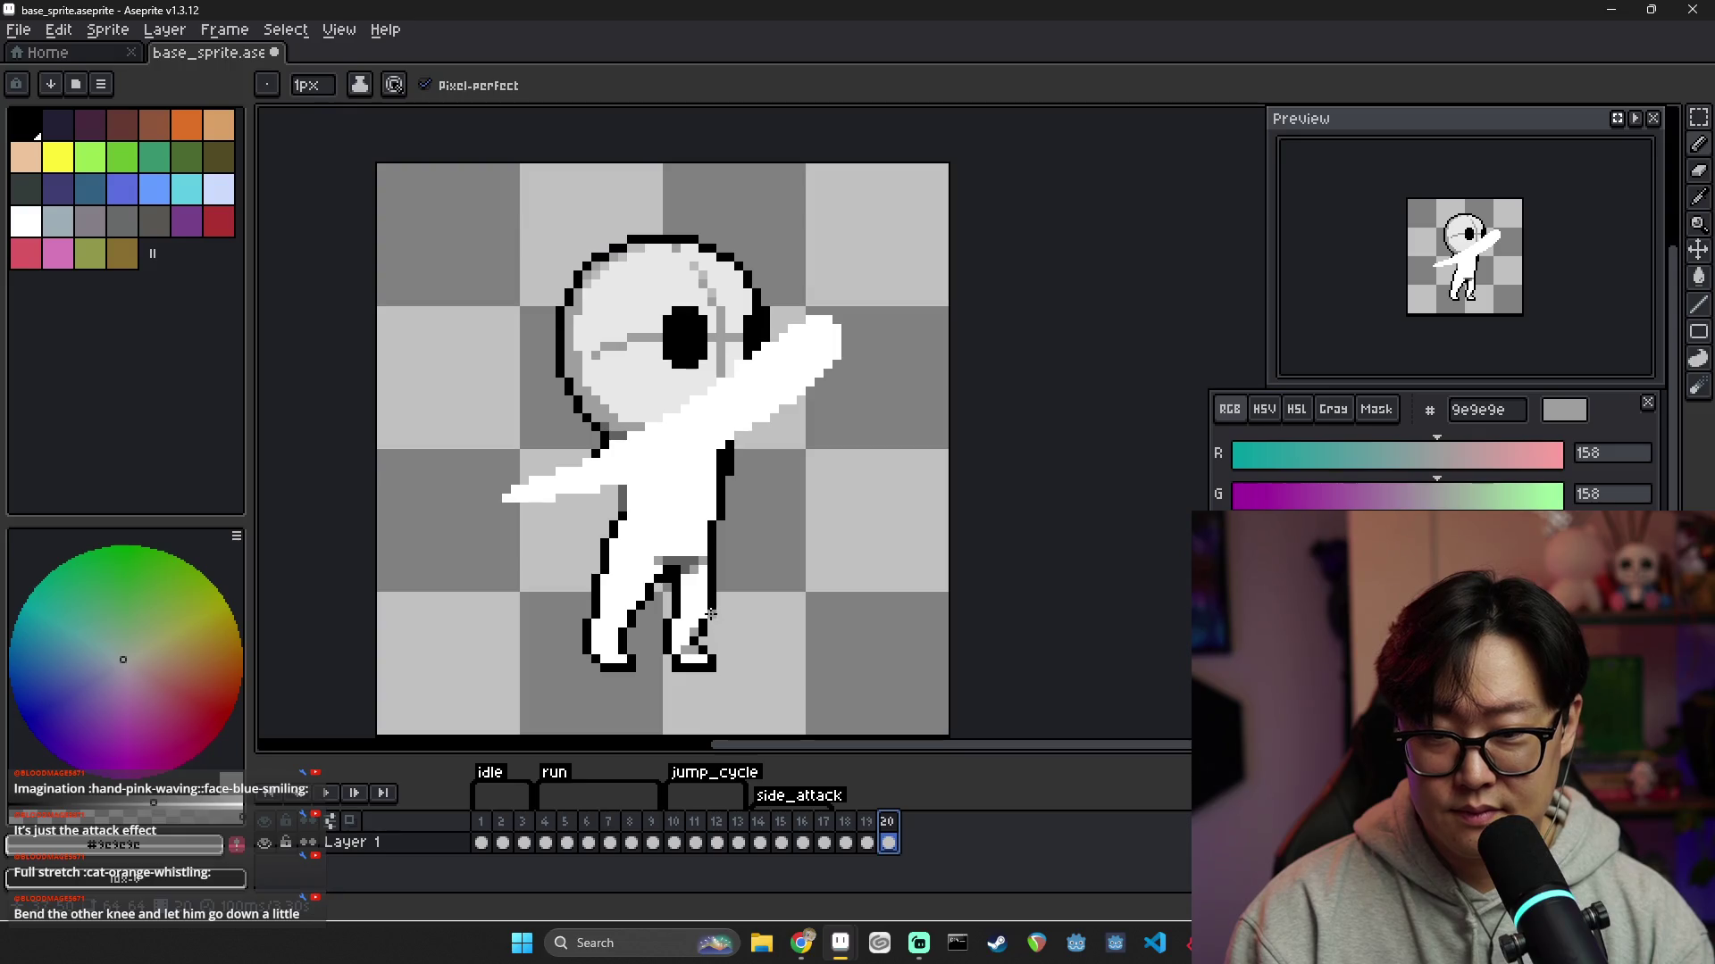
pyautogui.keyDown('alt'); pyautogui.click(689, 576); pyautogui.keyUp('alt')
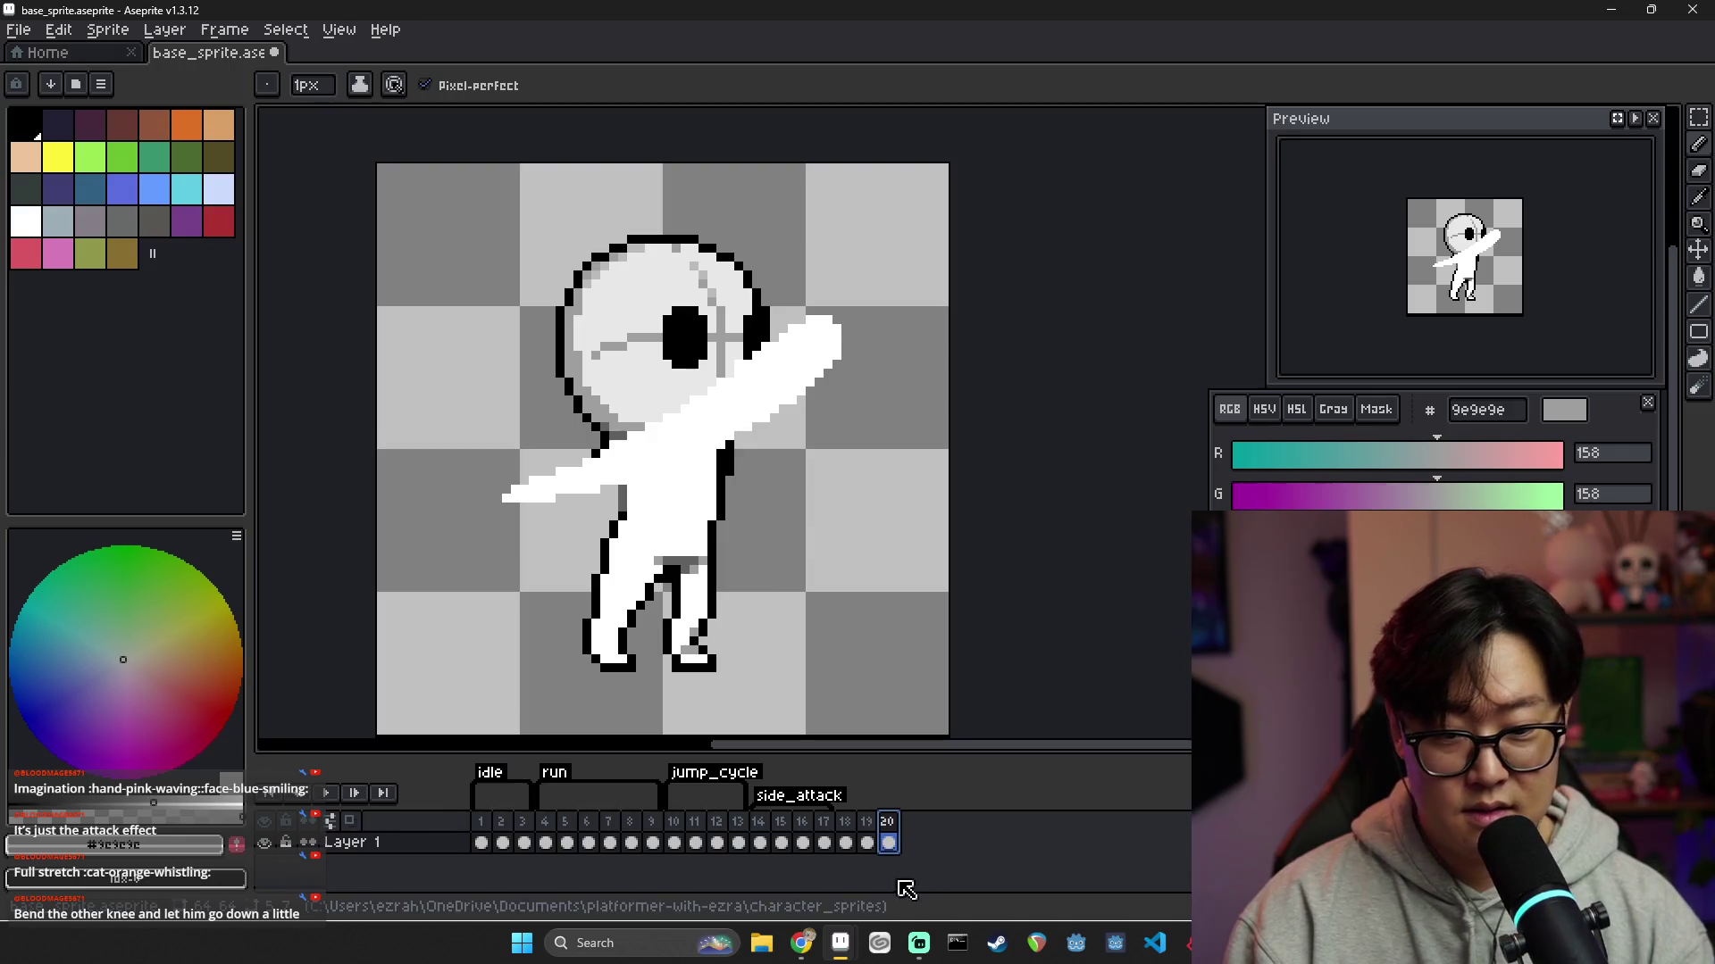
# Sample black, white and then grey #9e9e9e from the character's leg and outline
pyautogui.keyDown('alt'); pyautogui.click(684, 600); pyautogui.keyUp('alt')
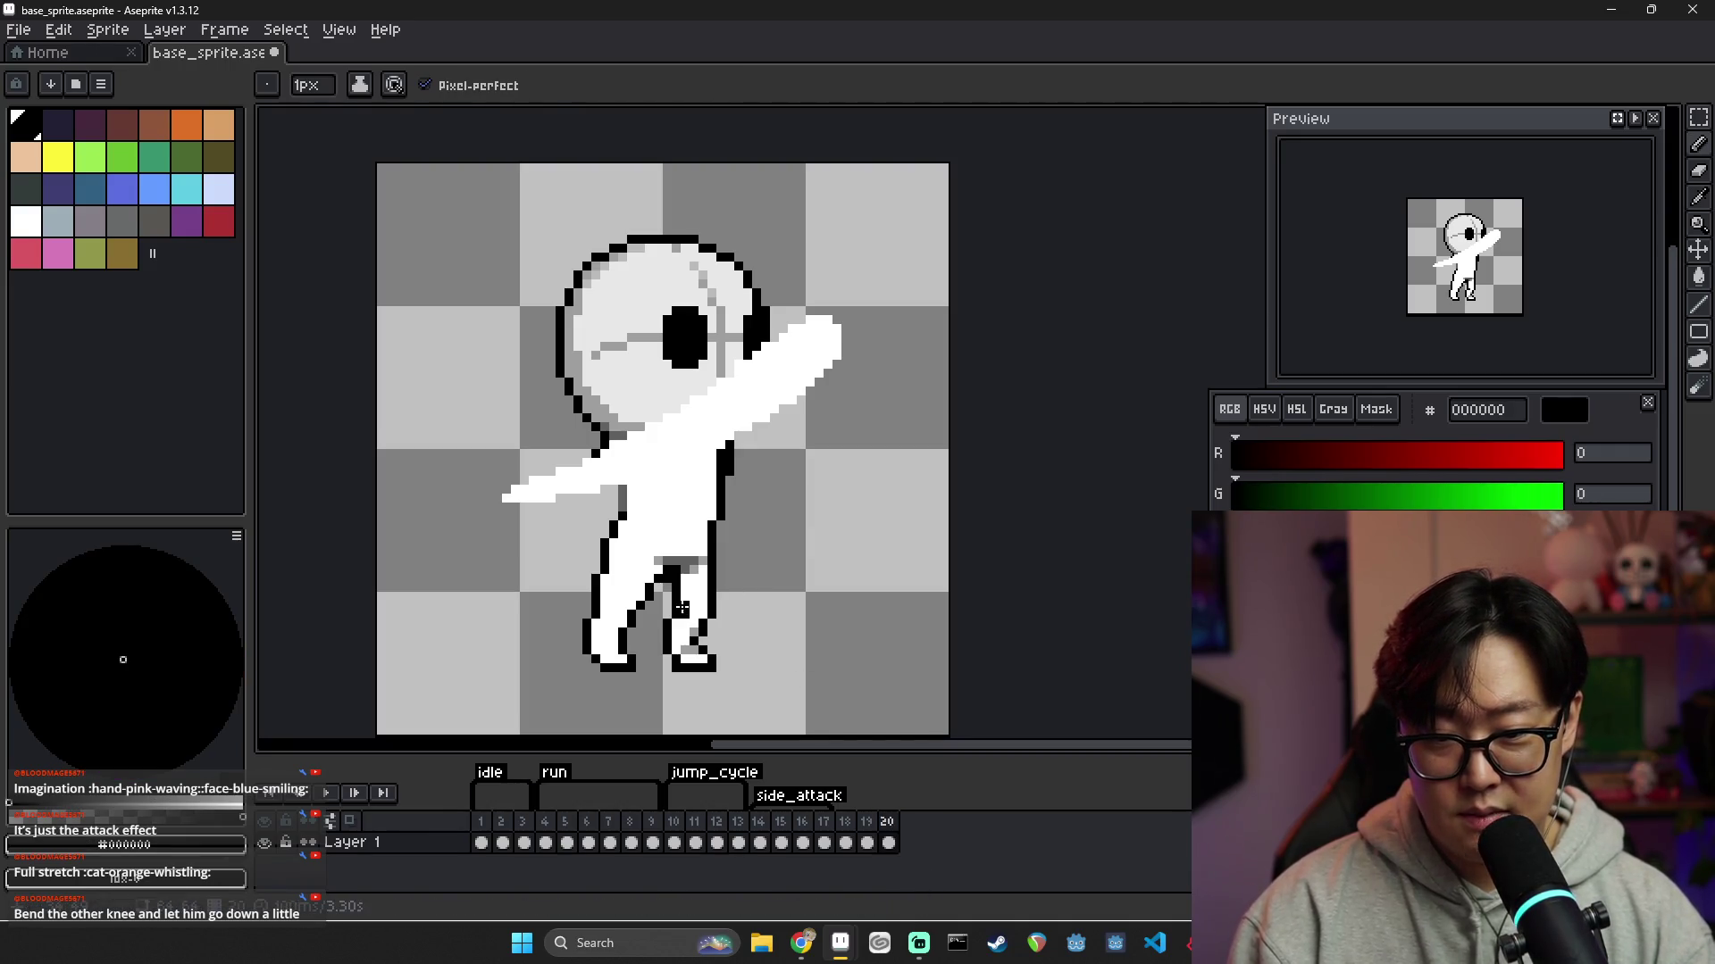
pyautogui.press('ctrl')
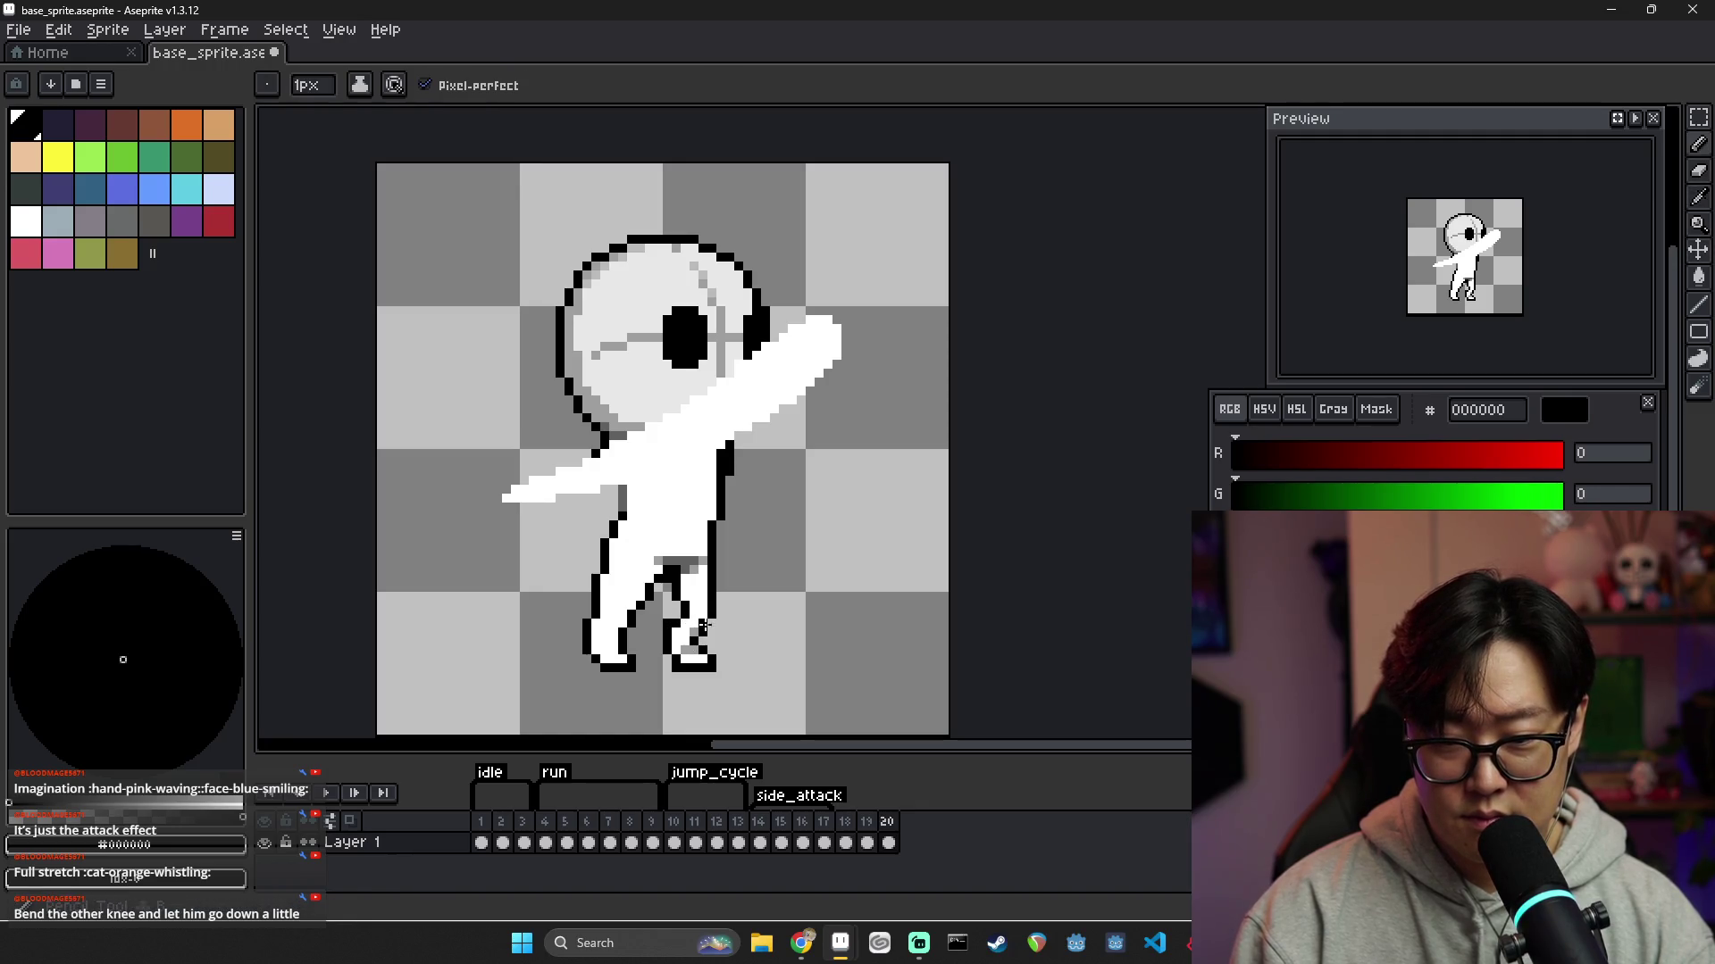
pyautogui.keyDown('alt'); pyautogui.click(709, 601); pyautogui.keyUp('alt')
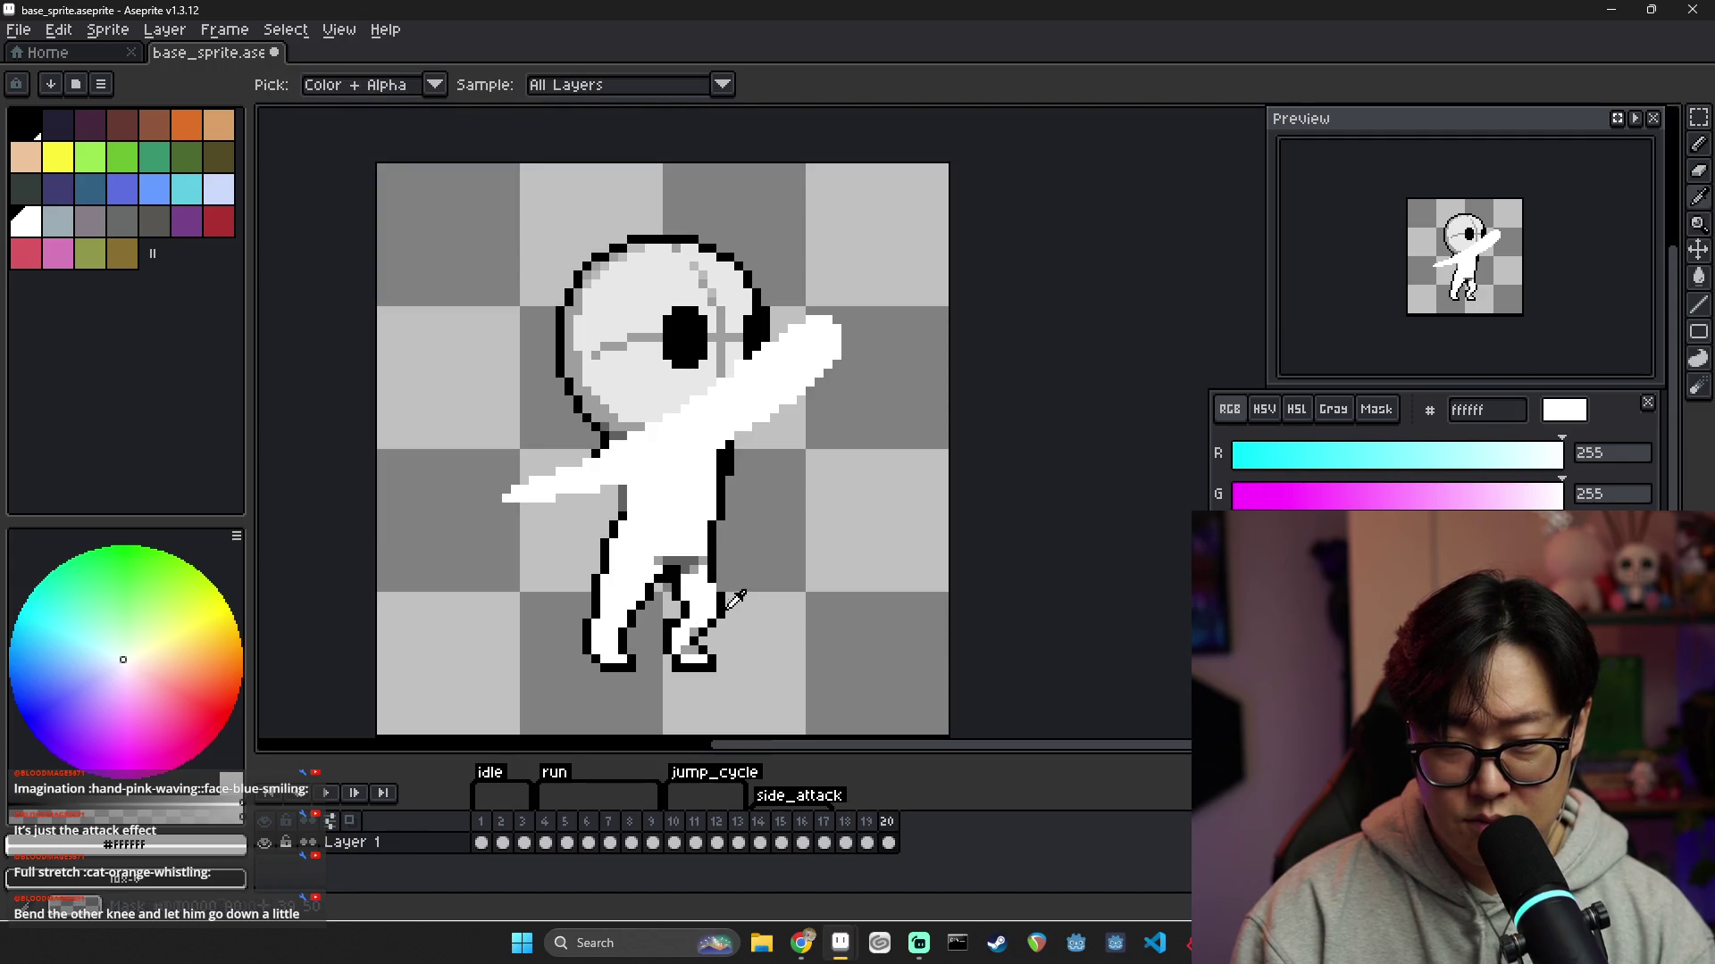
pyautogui.keyDown('alt'); pyautogui.click(721, 605); pyautogui.keyUp('alt')
pyautogui.keyDown('alt'); pyautogui.click(711, 580); pyautogui.keyUp('alt')
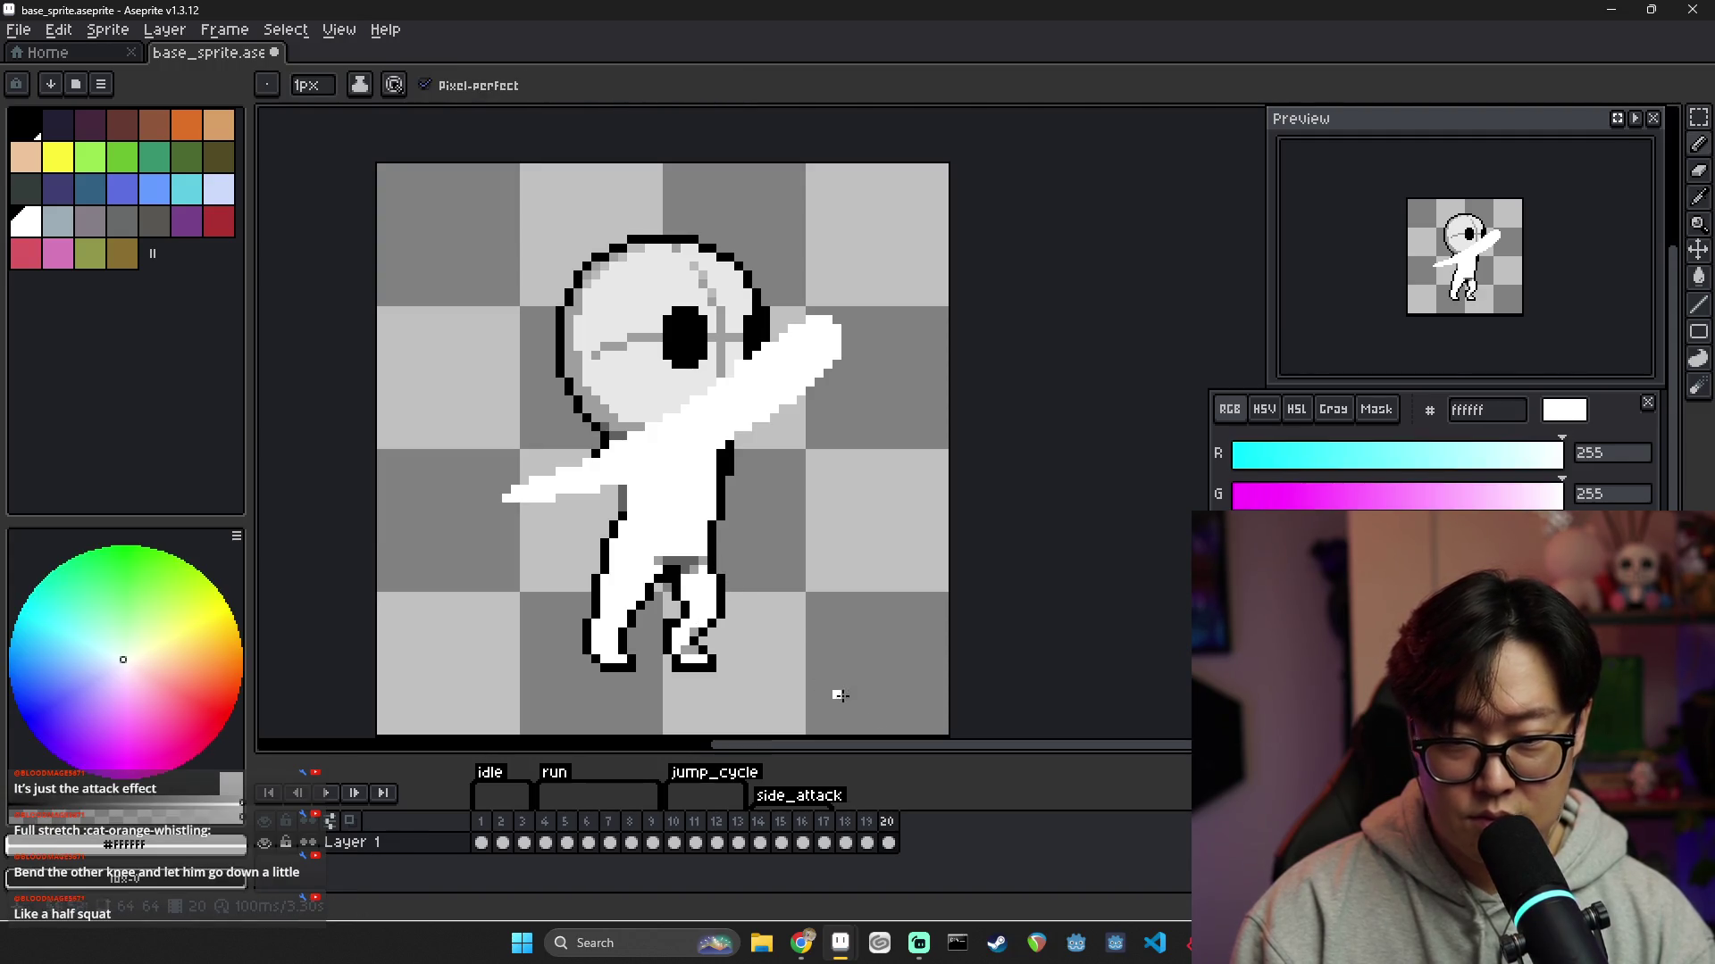
pyautogui.keyDown('alt'); pyautogui.click(719, 570); pyautogui.keyUp('alt')
pyautogui.keyDown('alt'); pyautogui.click(710, 592); pyautogui.keyUp('alt')
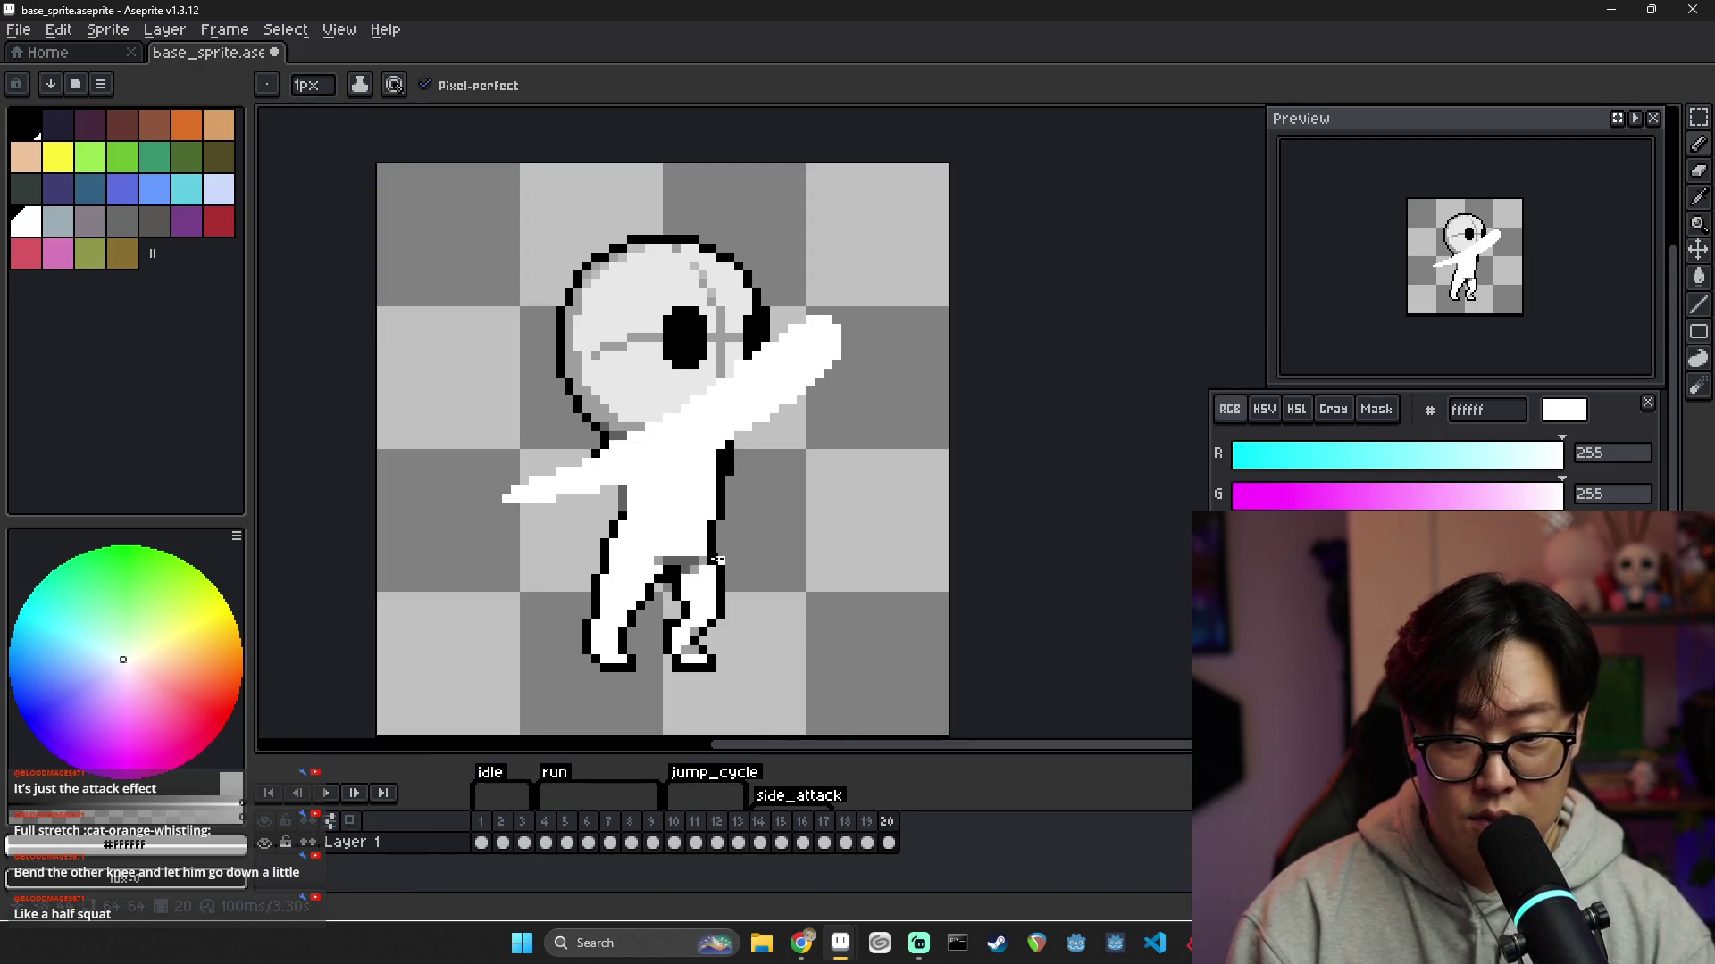
pyautogui.keyDown('alt'); pyautogui.click(710, 544); pyautogui.keyUp('alt')
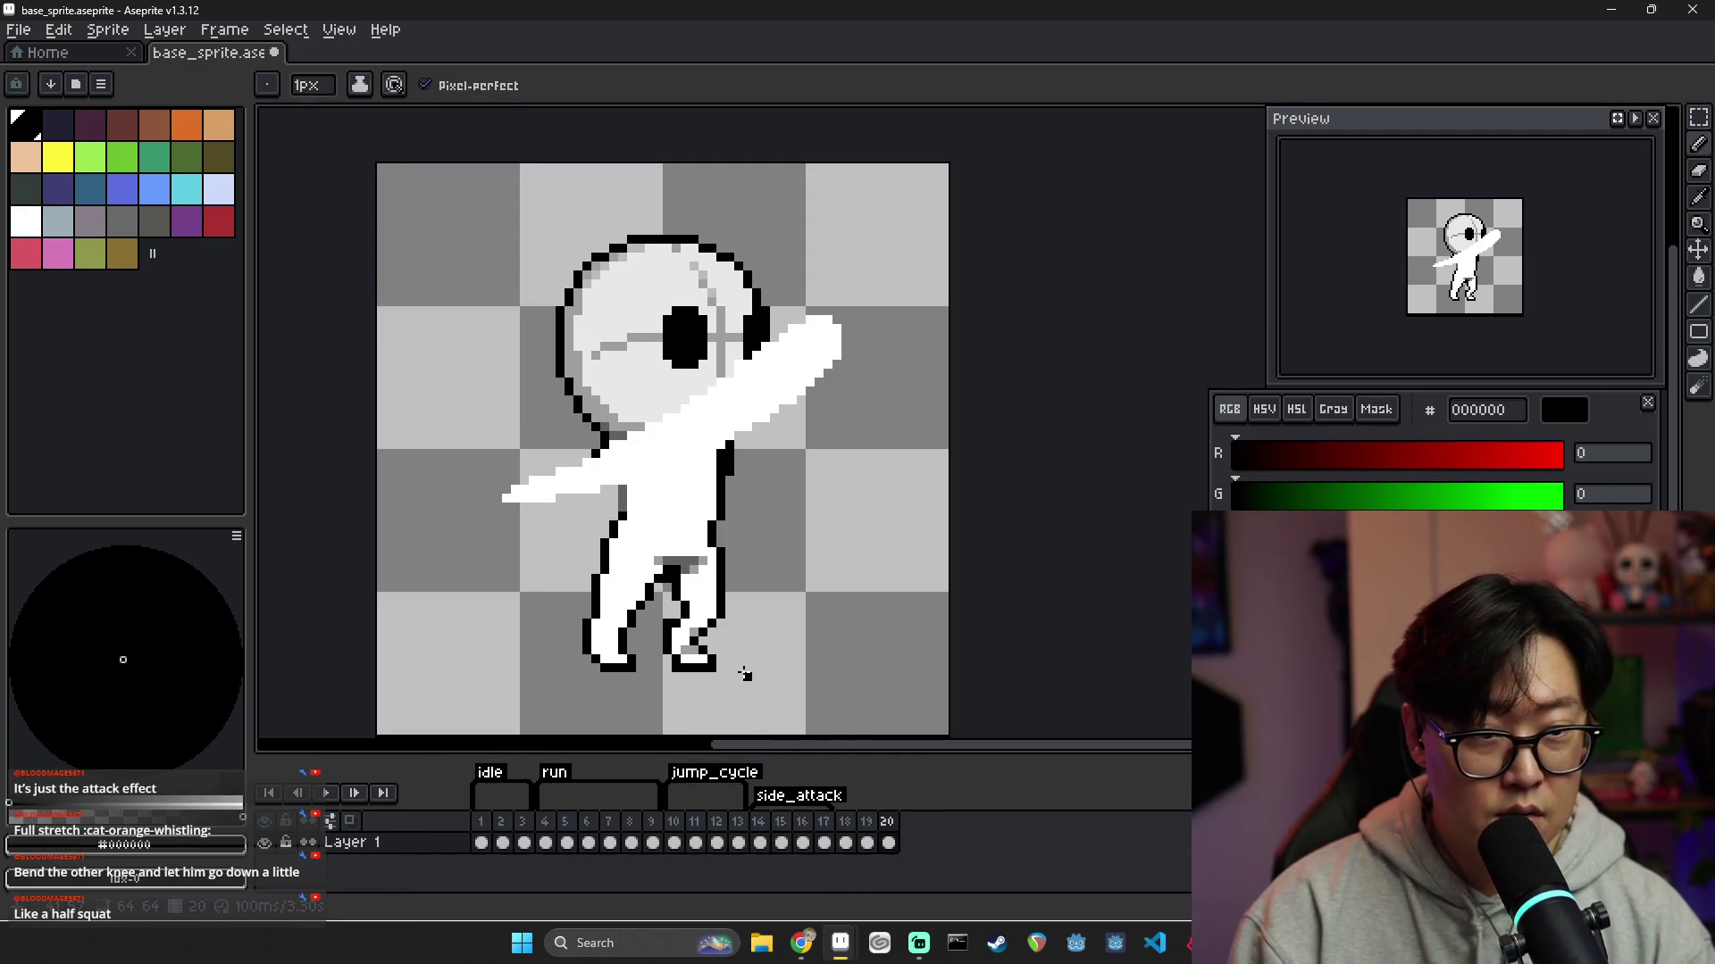
pyautogui.keyDown('alt'); pyautogui.click(715, 534); pyautogui.keyUp('alt')
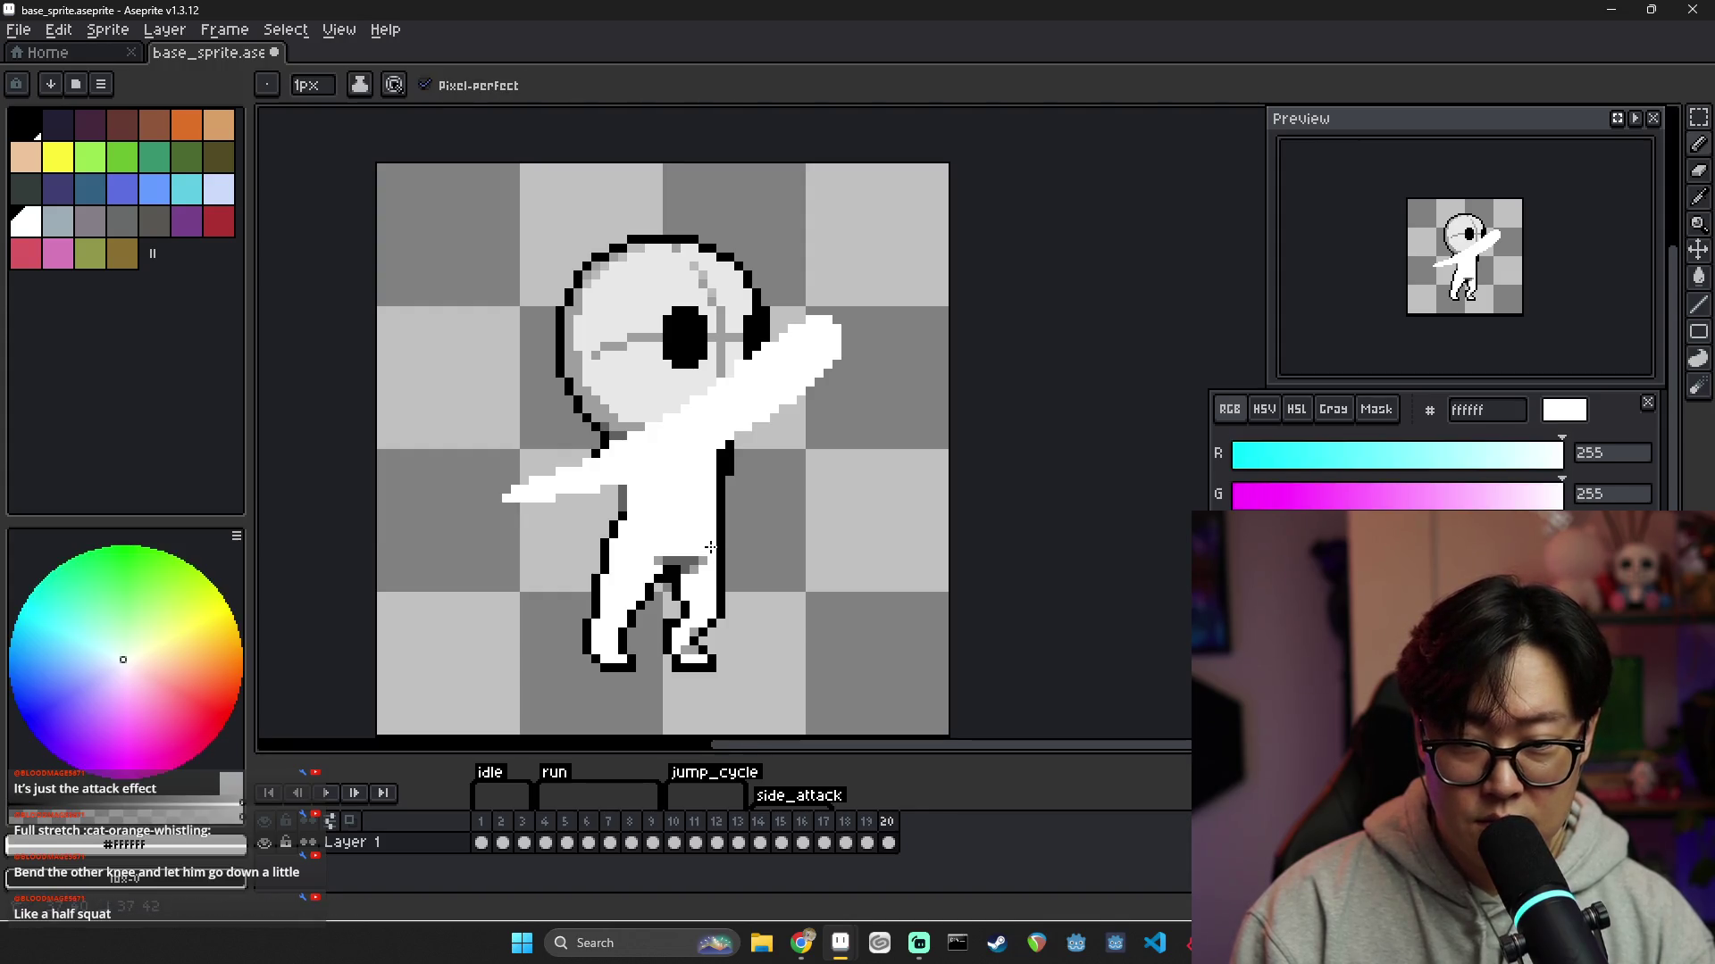
pyautogui.keyDown('alt'); pyautogui.click(712, 548); pyautogui.keyUp('alt')
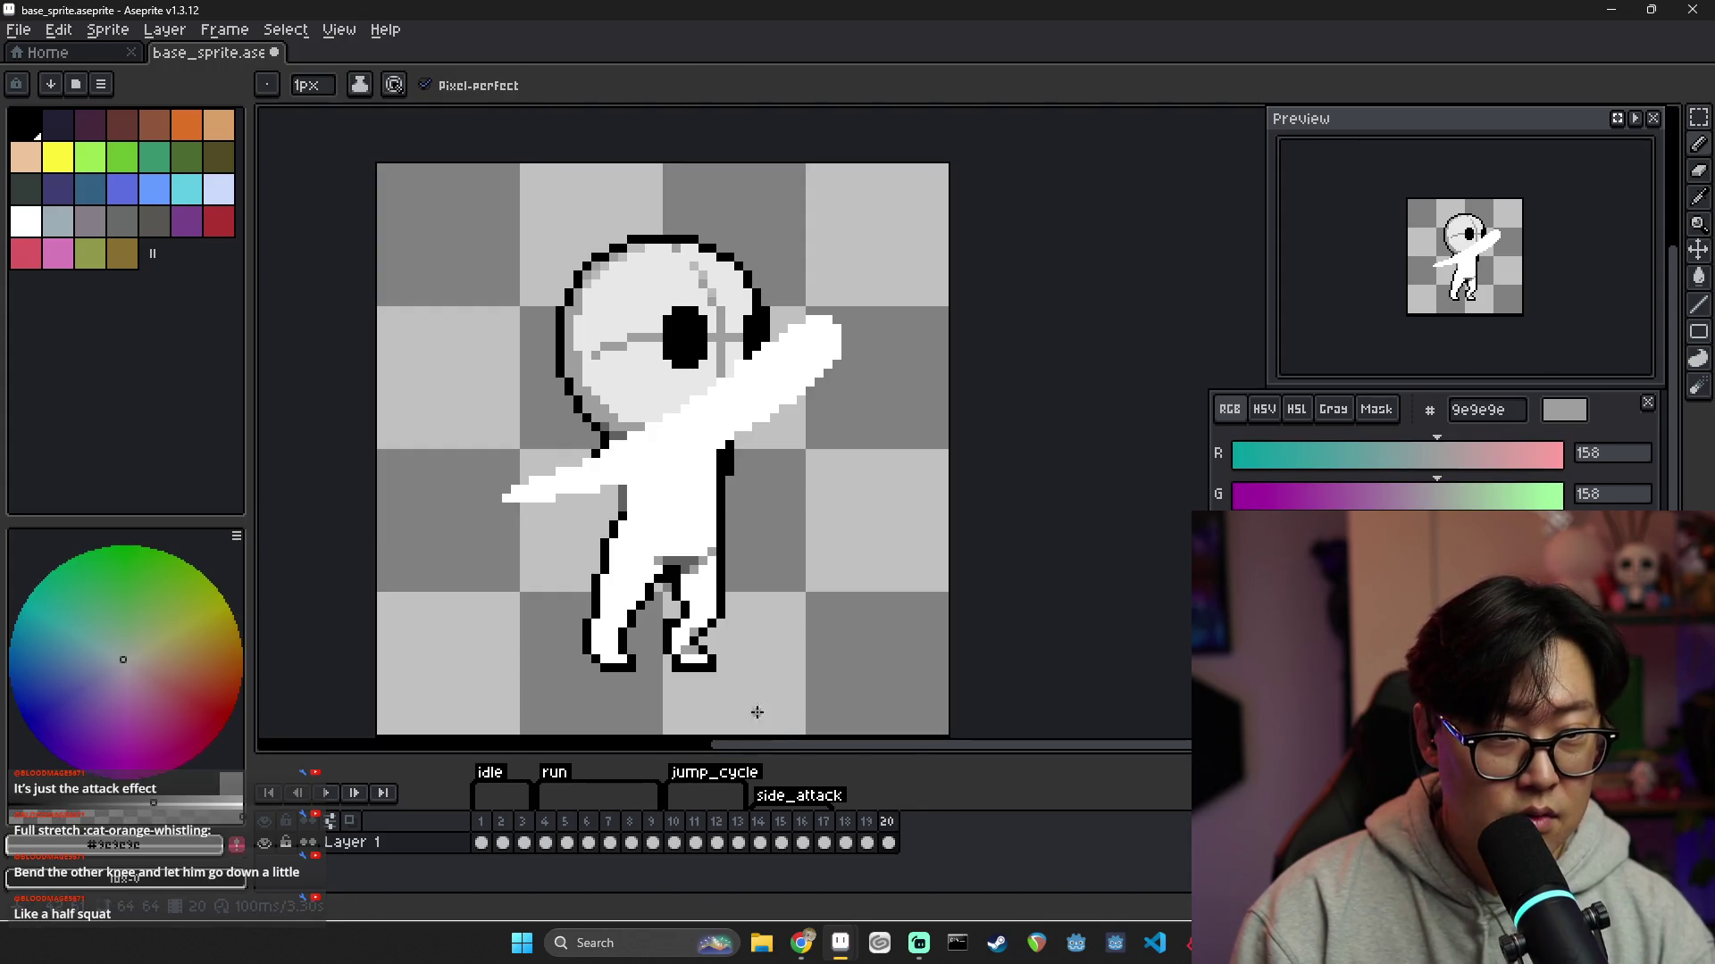
# Move frame 20's whole attack pose down one pixel, checking against frame 19
pyautogui.click(871, 835)
pyautogui.click(890, 839)
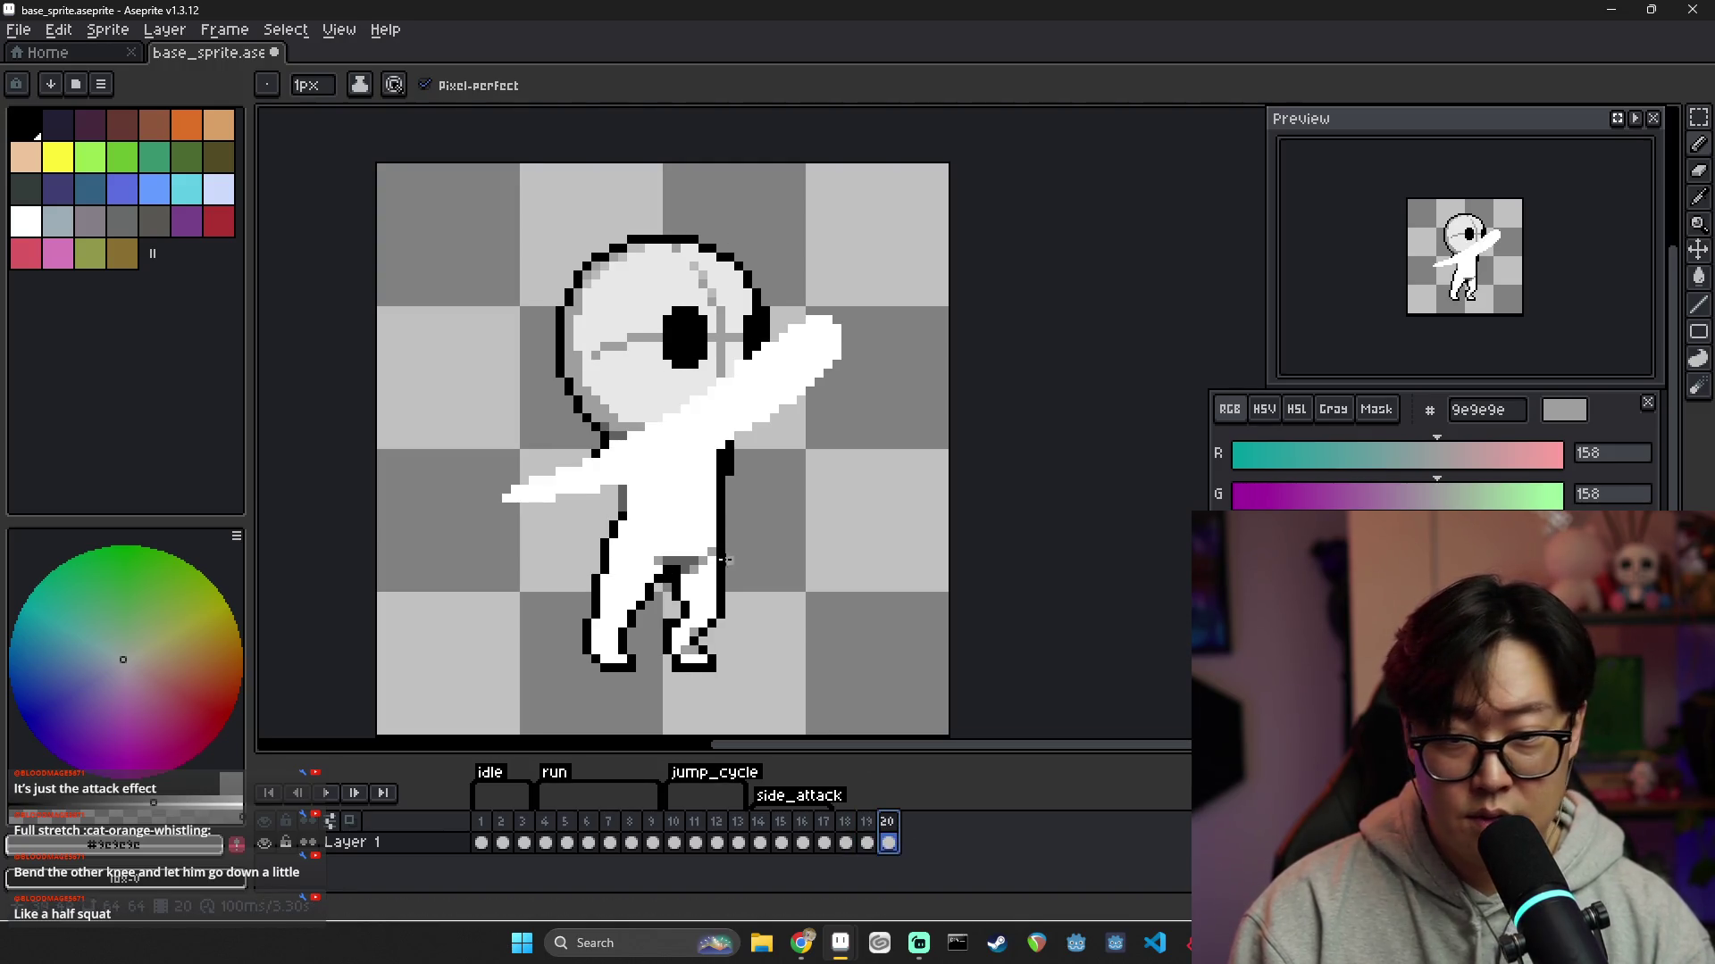
pyautogui.press('v')
pyautogui.moveTo(728, 534); pyautogui.dragTo(728, 543)
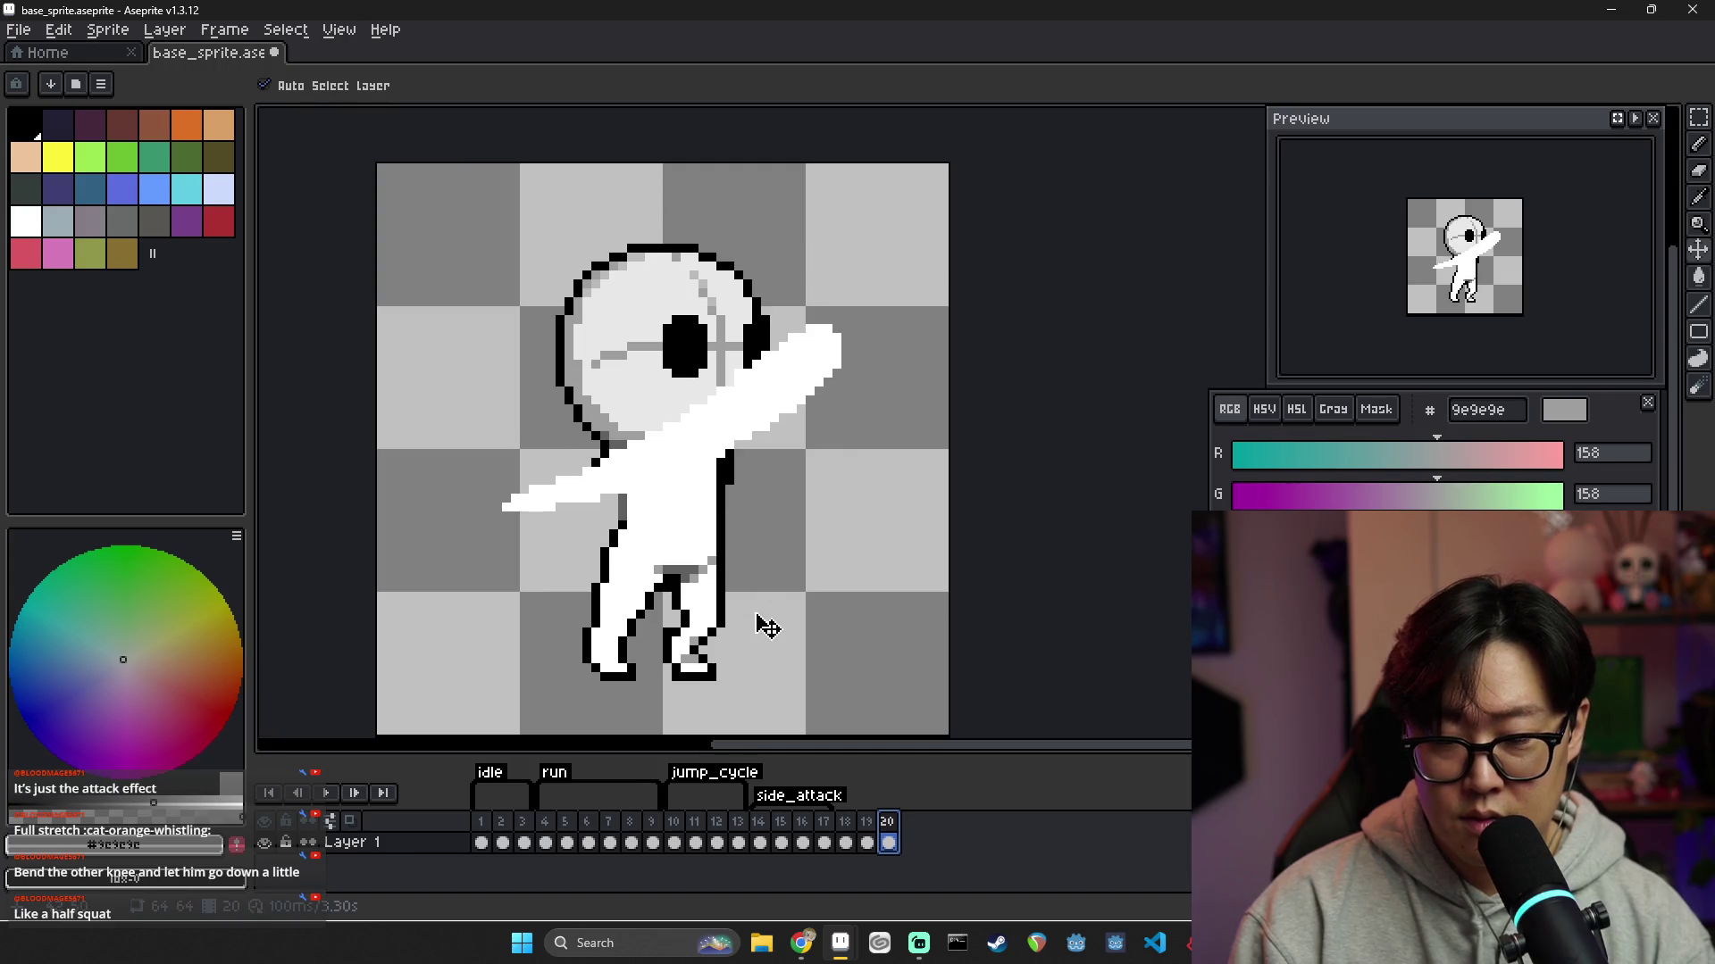
pyautogui.click(872, 828)
pyautogui.click(889, 835)
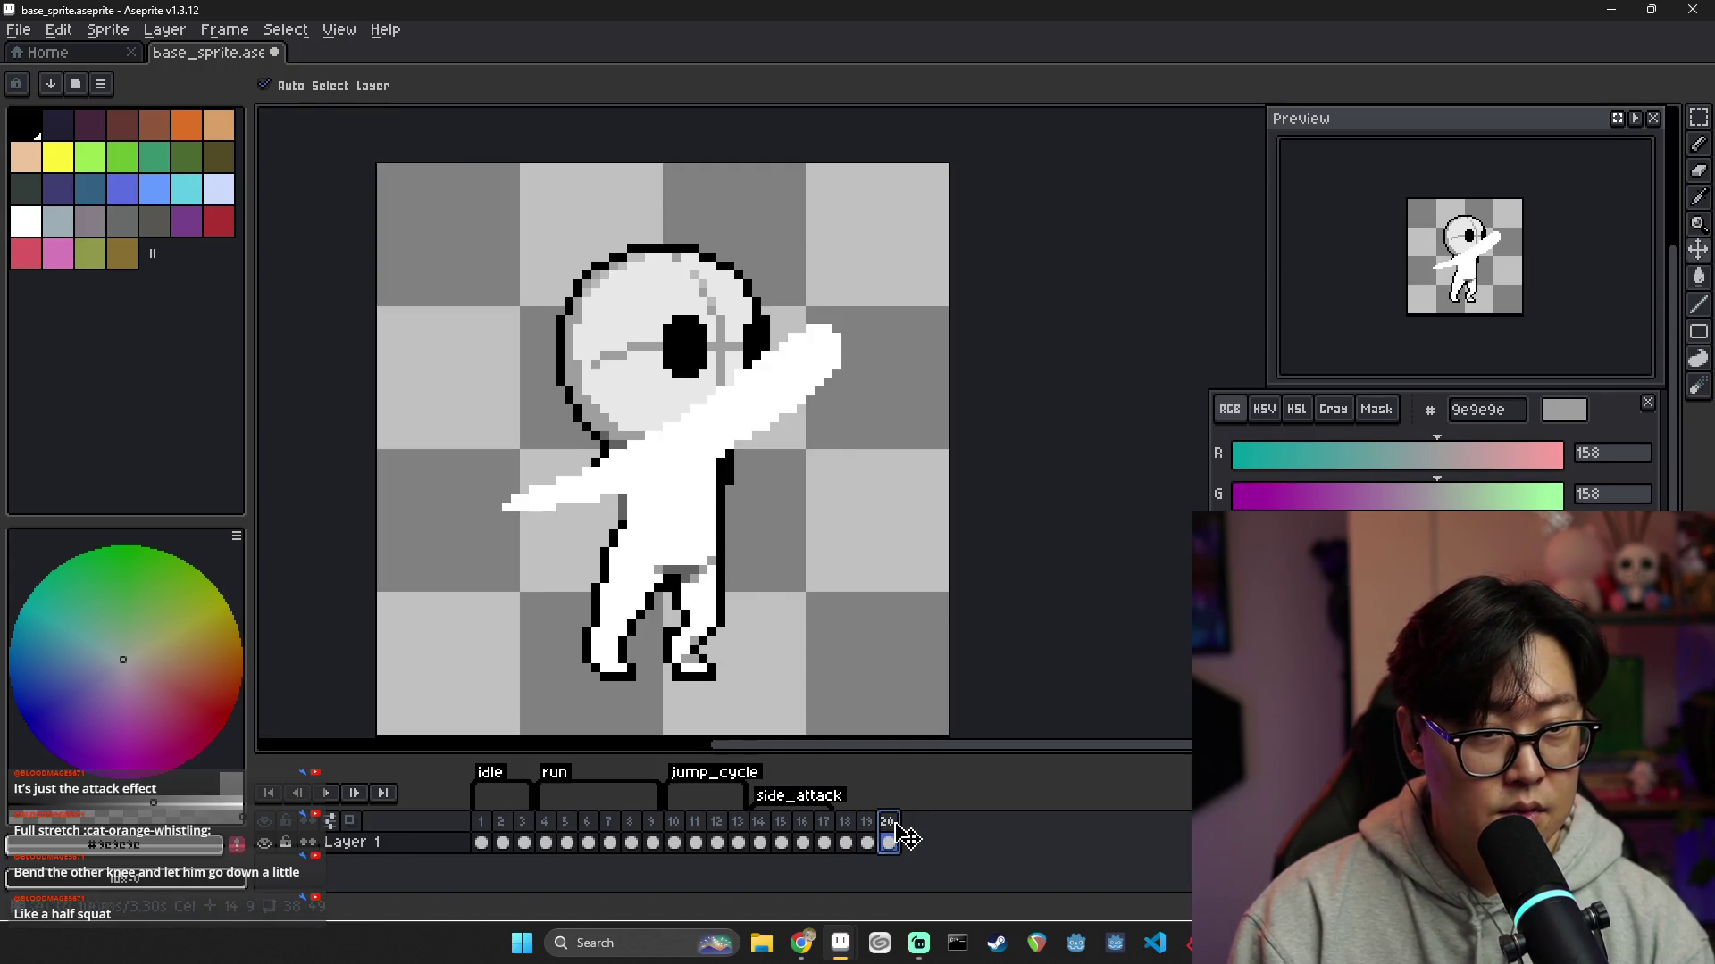
pyautogui.click(871, 825)
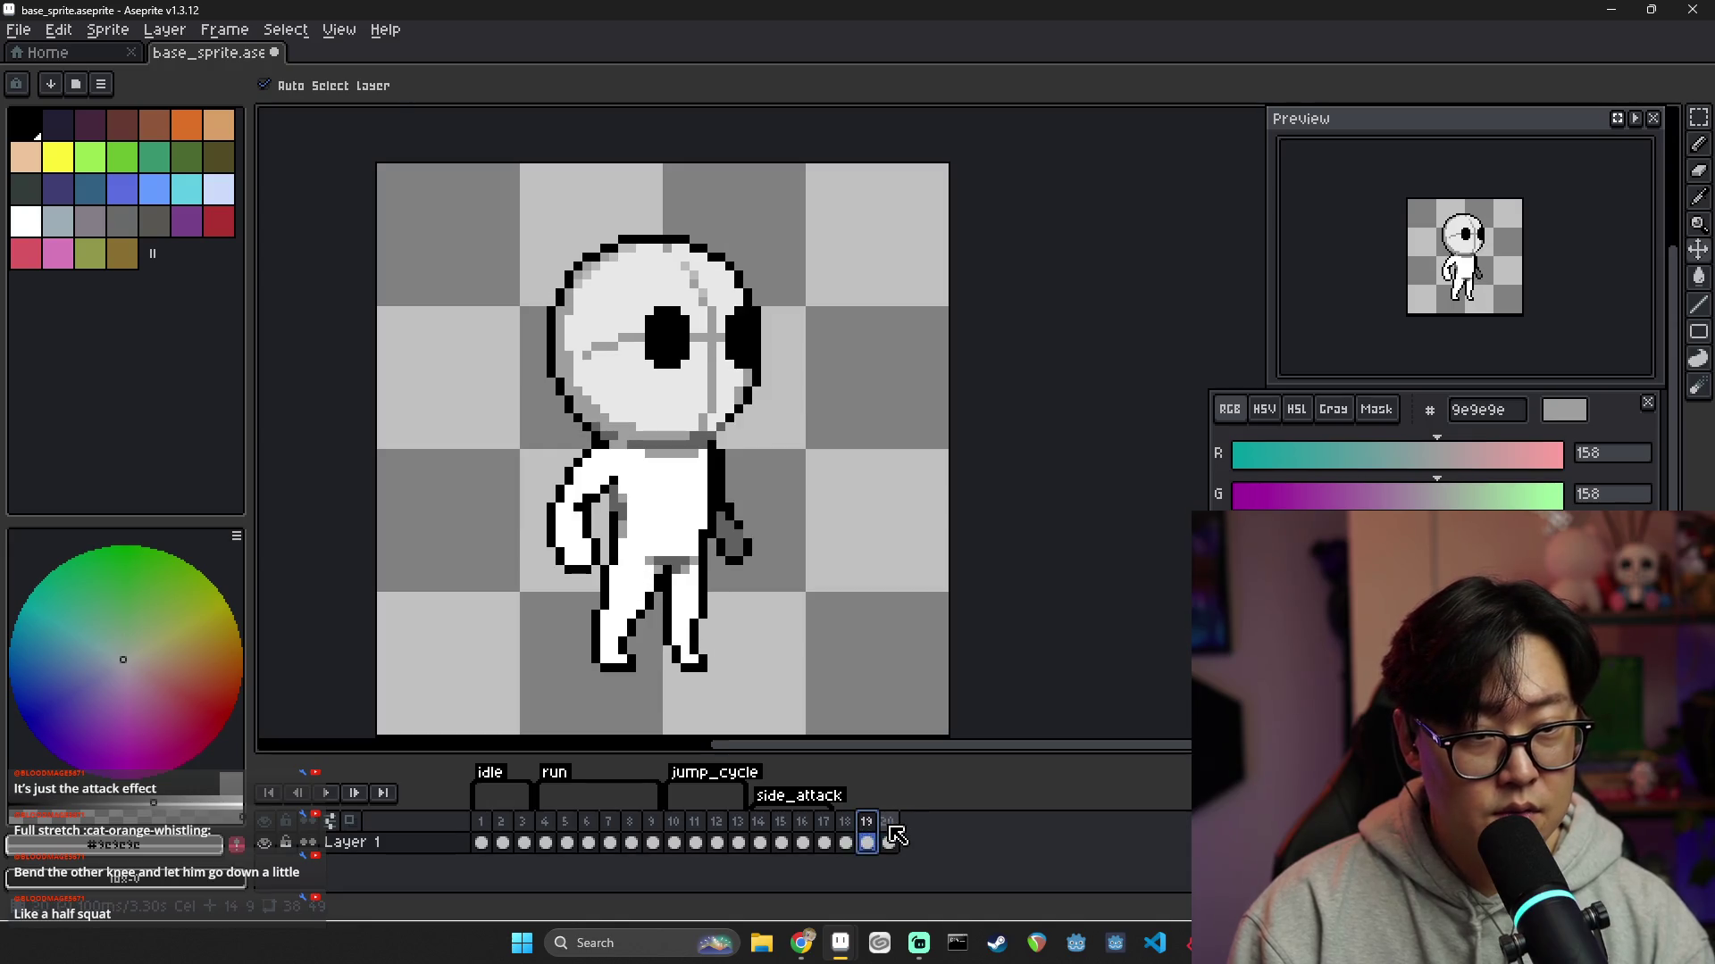
# Touch up the right leg's pixels in white on frame 20
pyautogui.click(894, 837)
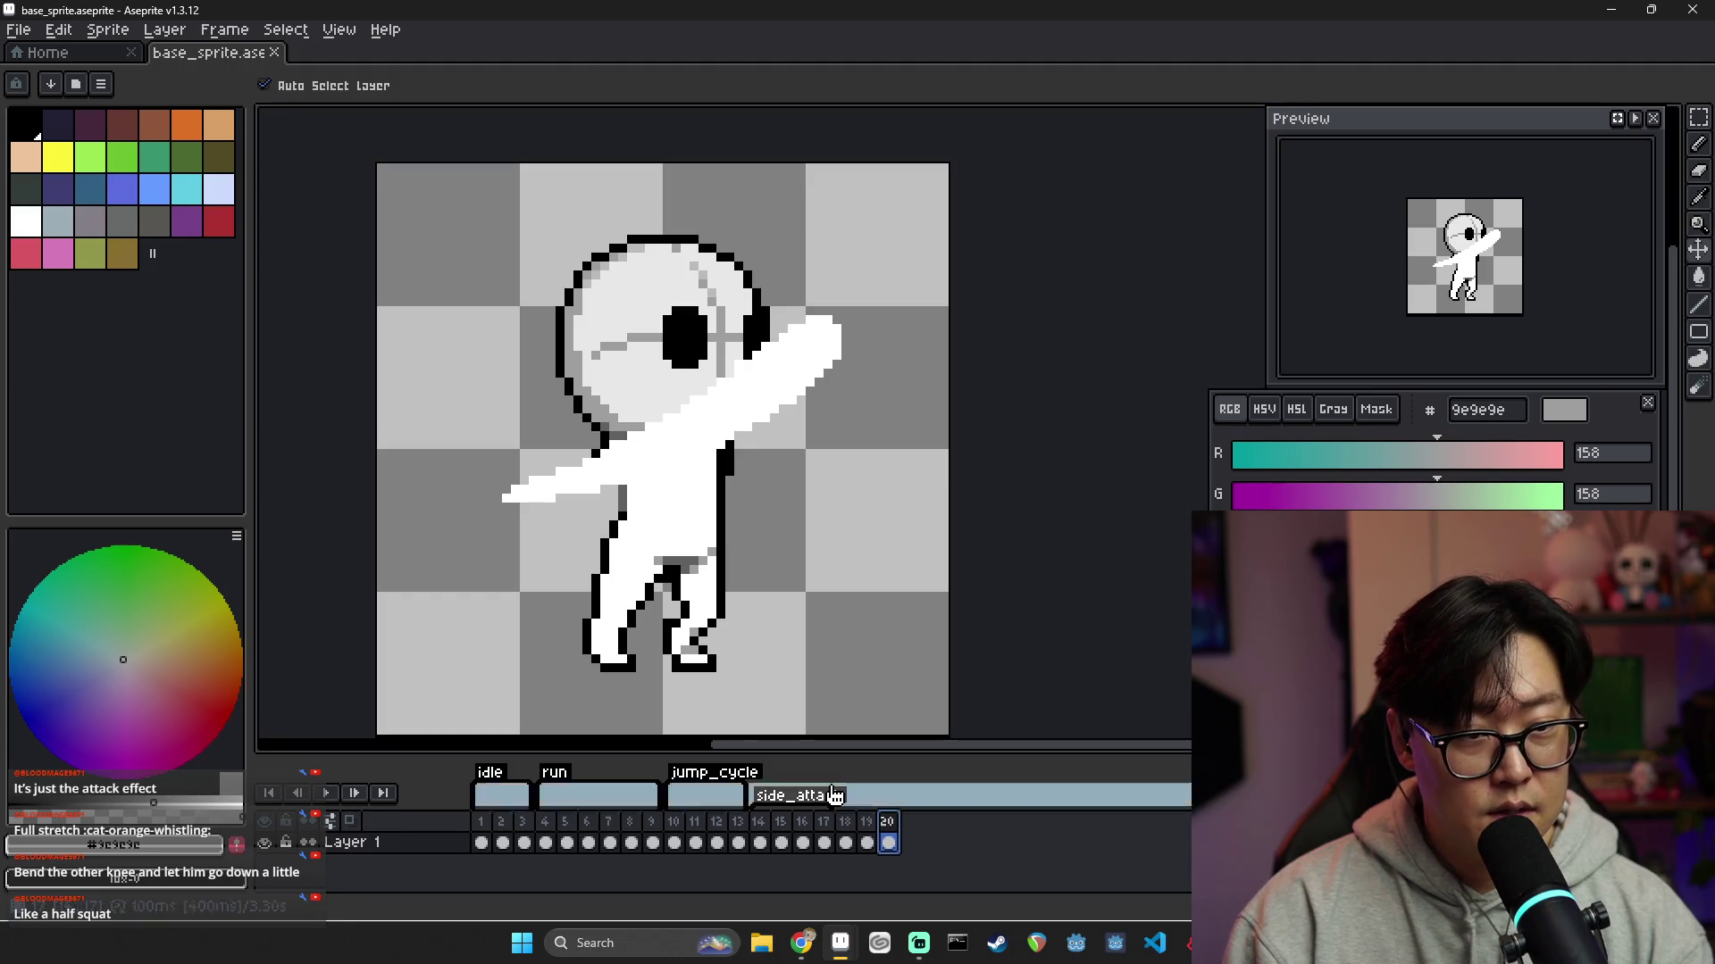
pyautogui.keyDown('alt'); pyautogui.click(681, 634); pyautogui.keyUp('alt')
pyautogui.moveTo(686, 627); pyautogui.dragTo(701, 636)
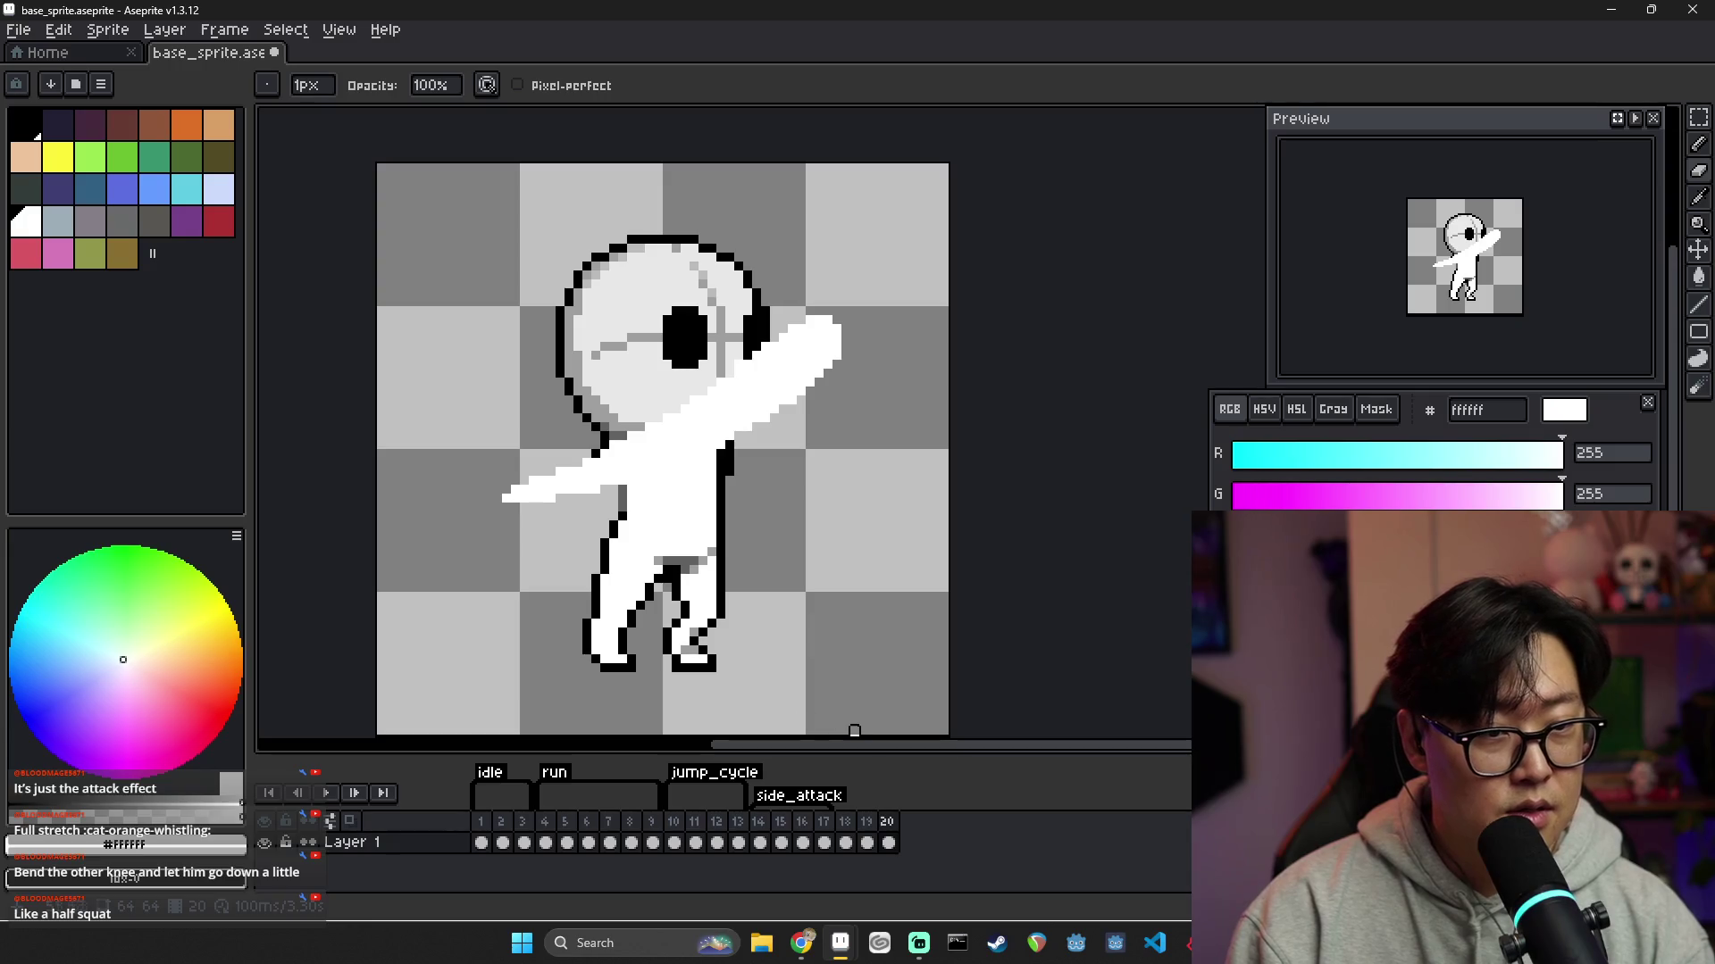
pyautogui.click(866, 842)
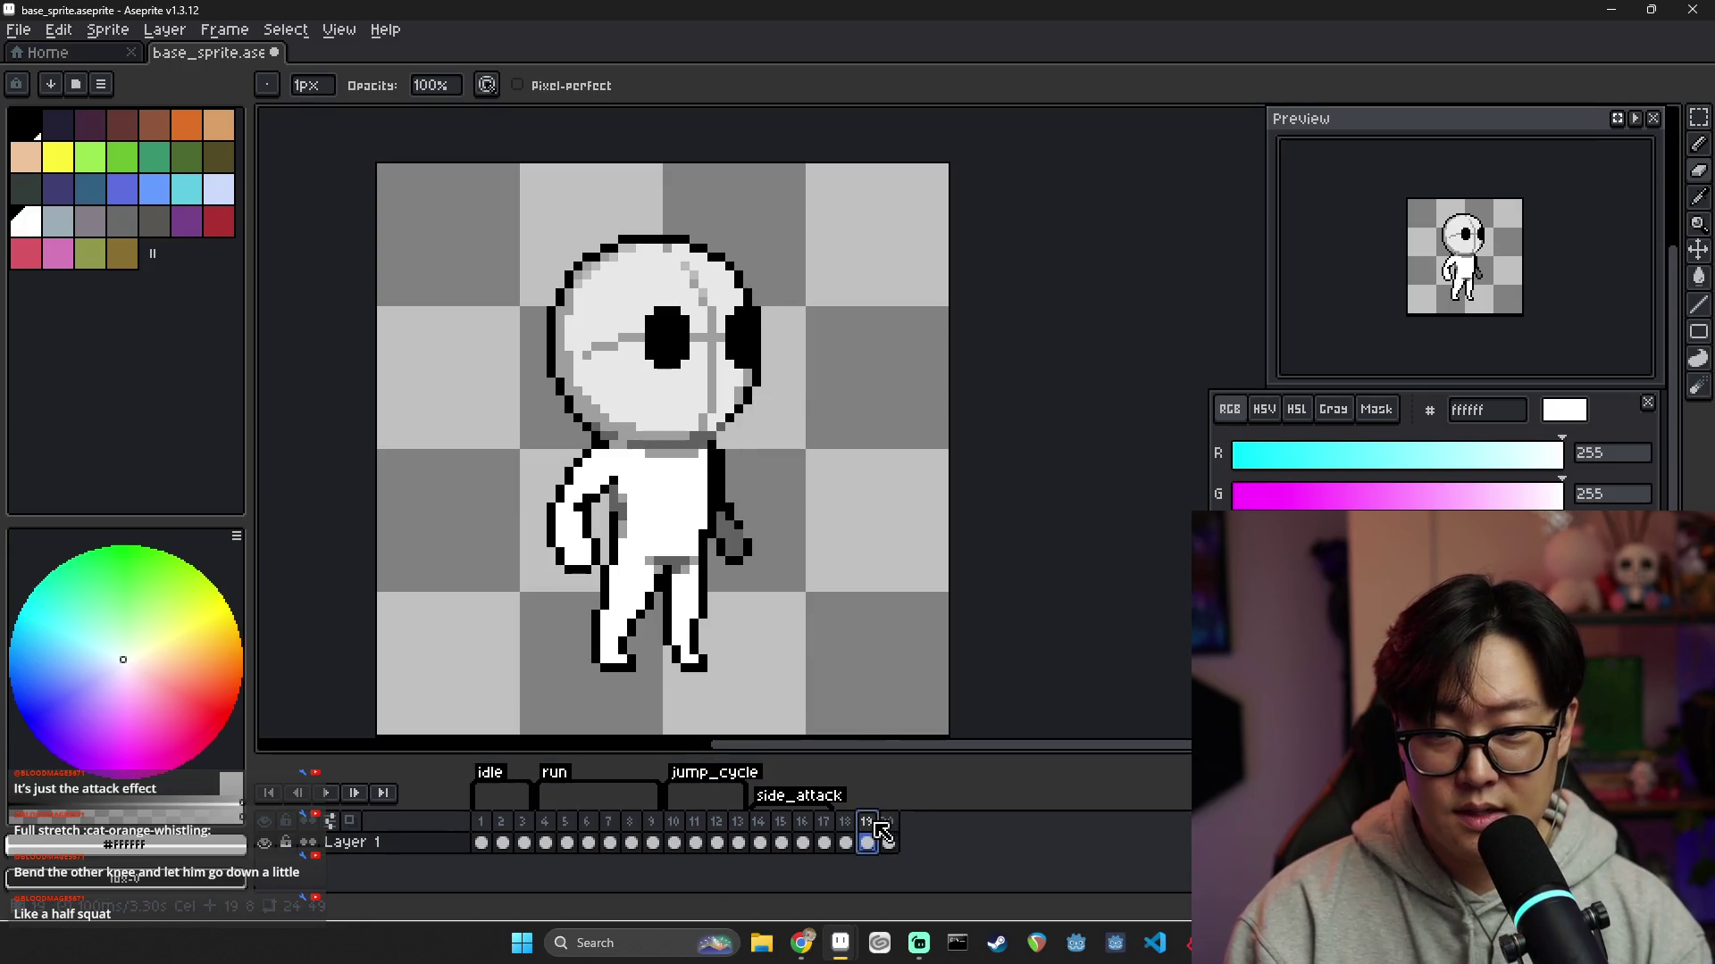
pyautogui.click(897, 830)
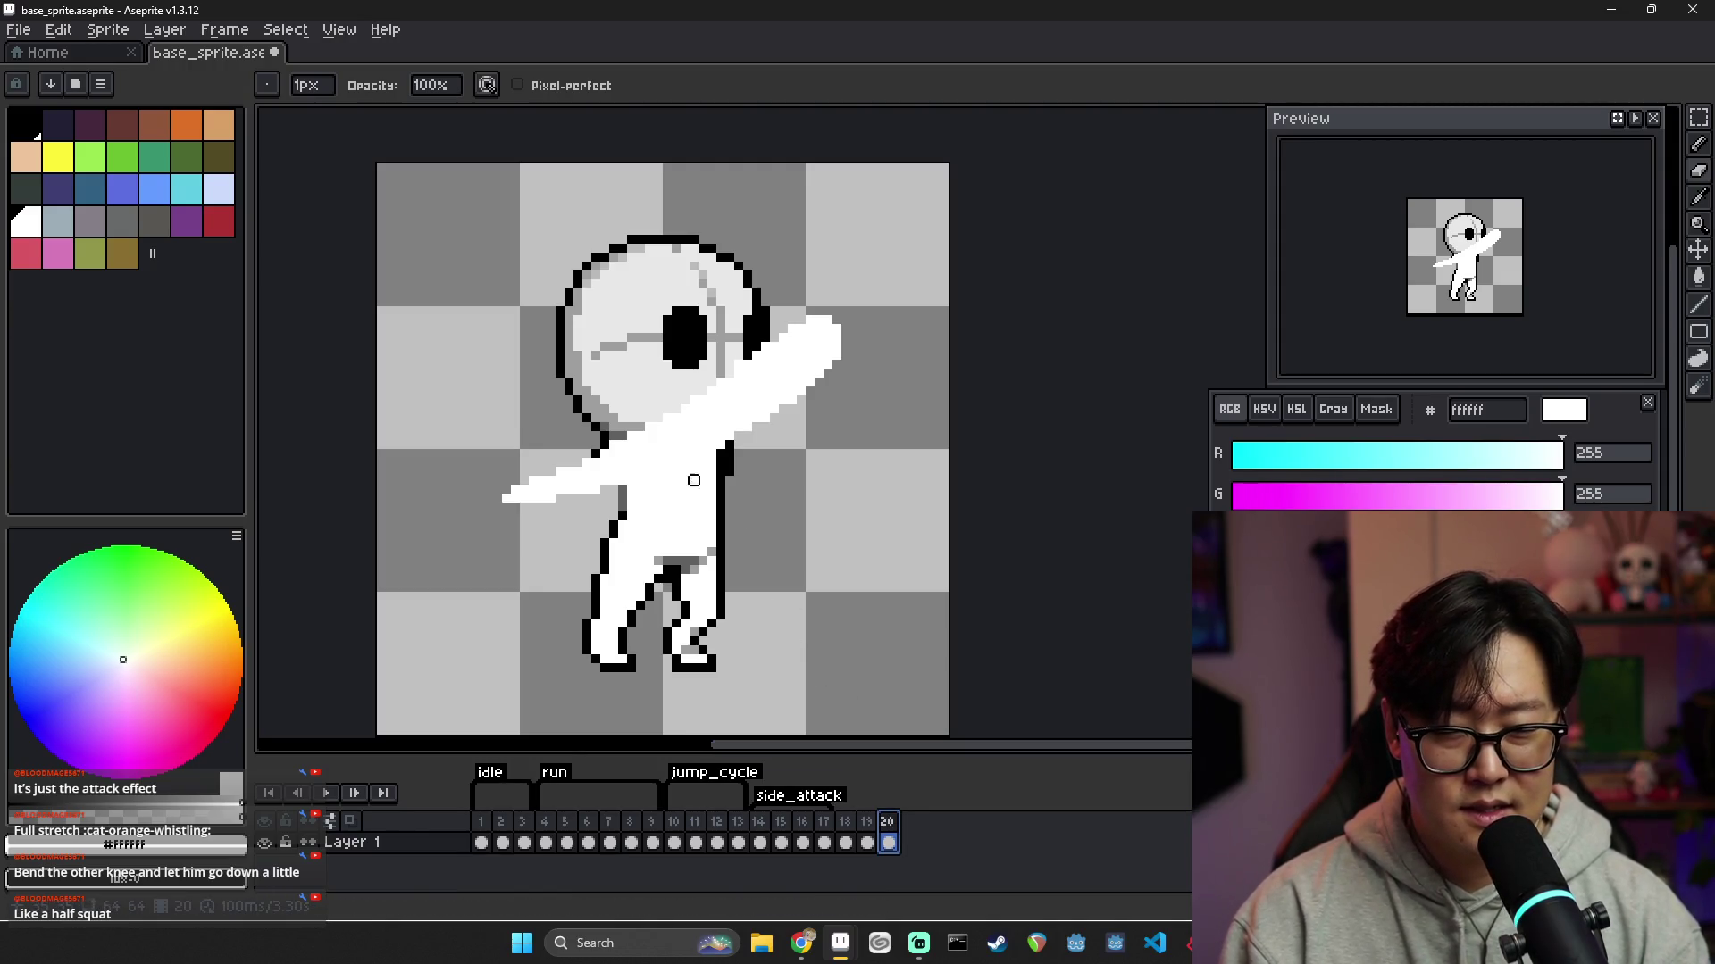
# Marquee-select the head and raised arm, nudge them lower, and commit
pyautogui.press('m')
pyautogui.moveTo(446, 214); pyautogui.dragTo(837, 498)
pyautogui.moveTo(851, 297); pyautogui.dragTo(913, 378)
pyautogui.moveTo(851, 208); pyautogui.dragTo(466, 487)
pyautogui.moveTo(926, 230); pyautogui.dragTo(475, 511)
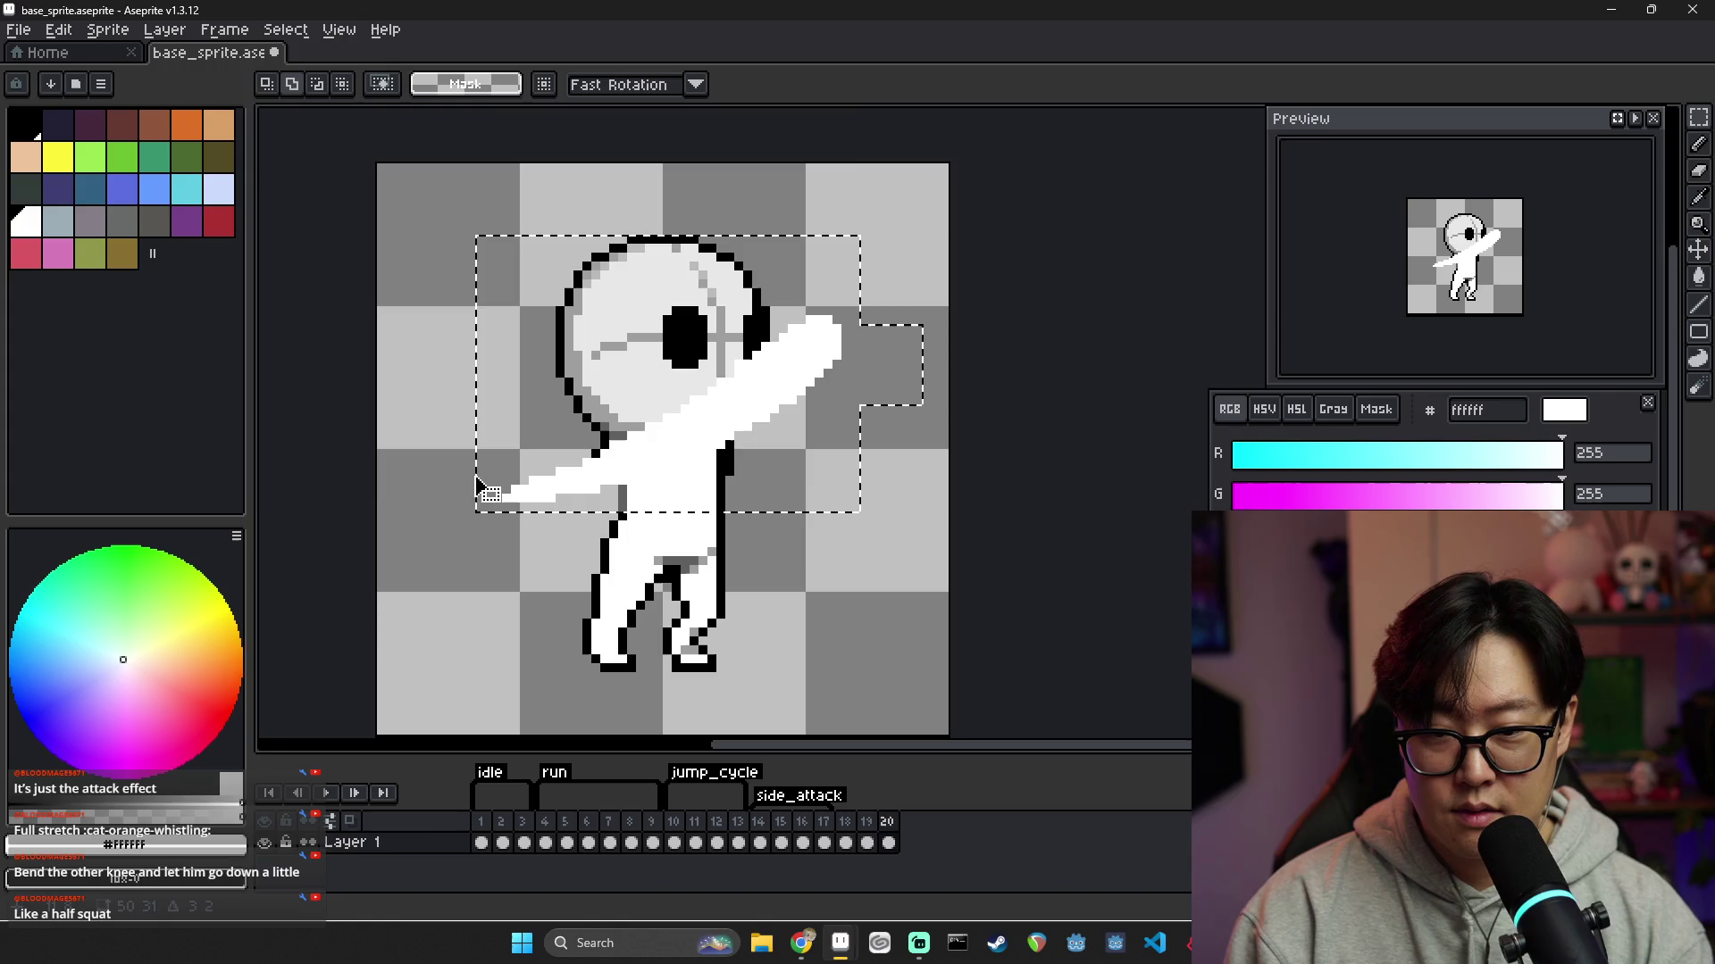
pyautogui.hotkey('ctrl', 't')
pyautogui.press('Return')
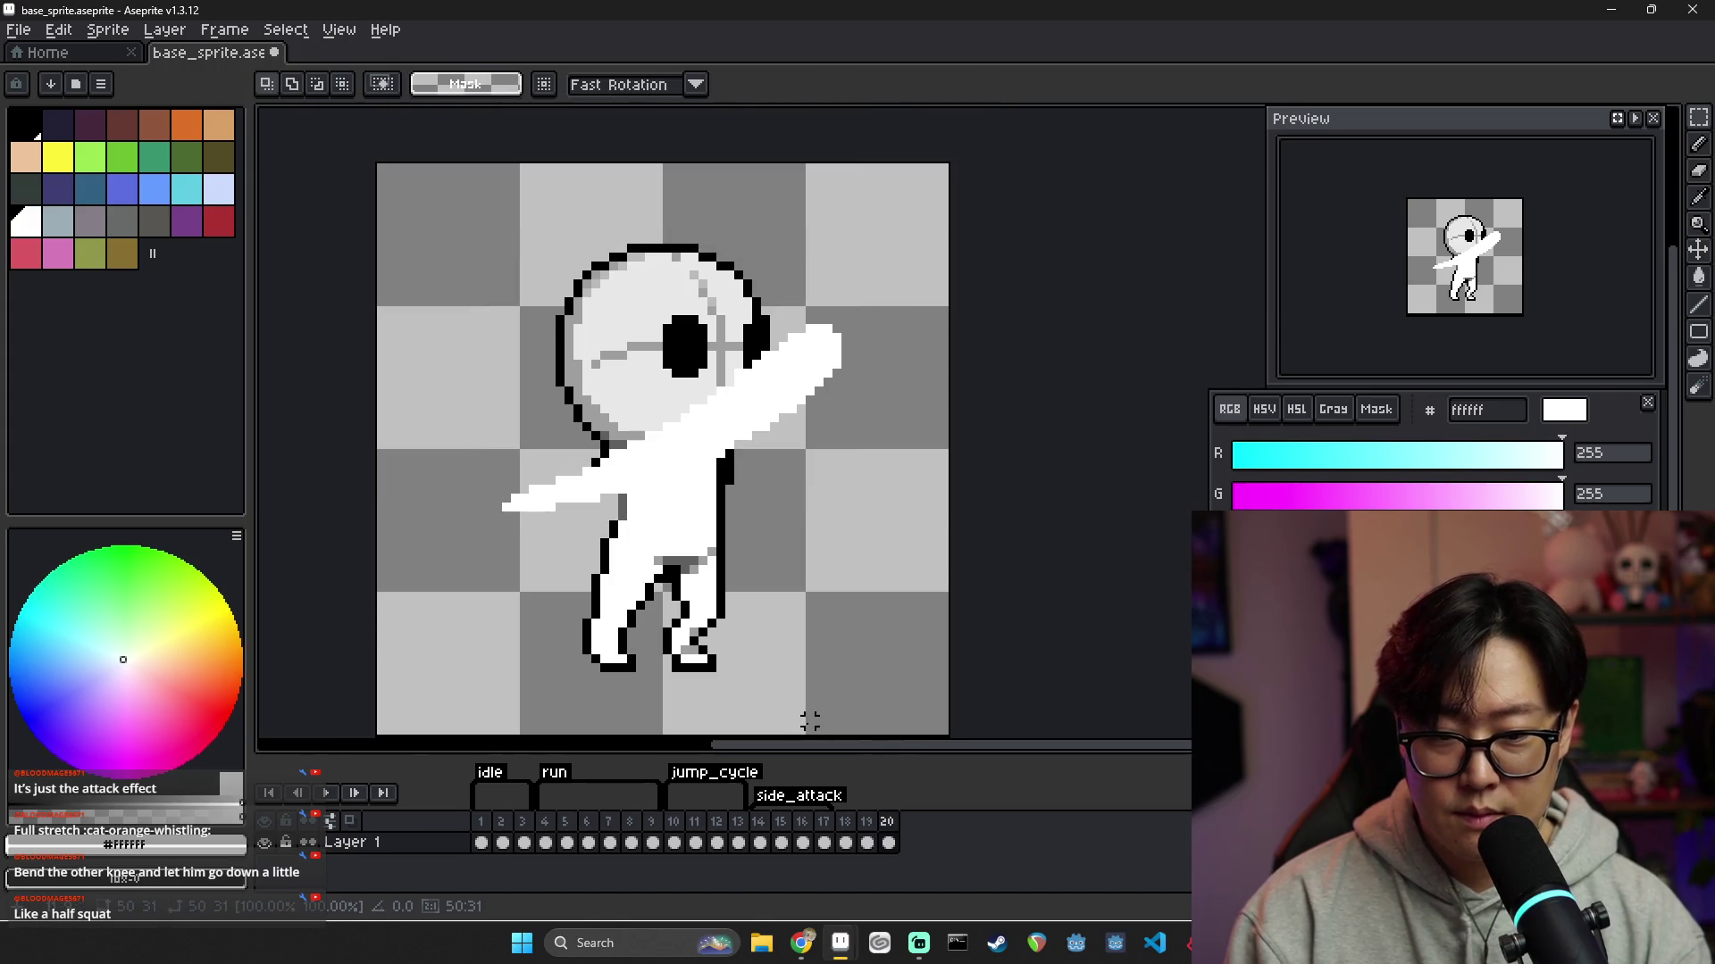
# Flip between frames 18, 19 and 20 to check the lowered head and arm
pyautogui.click(866, 842)
pyautogui.press('Home')
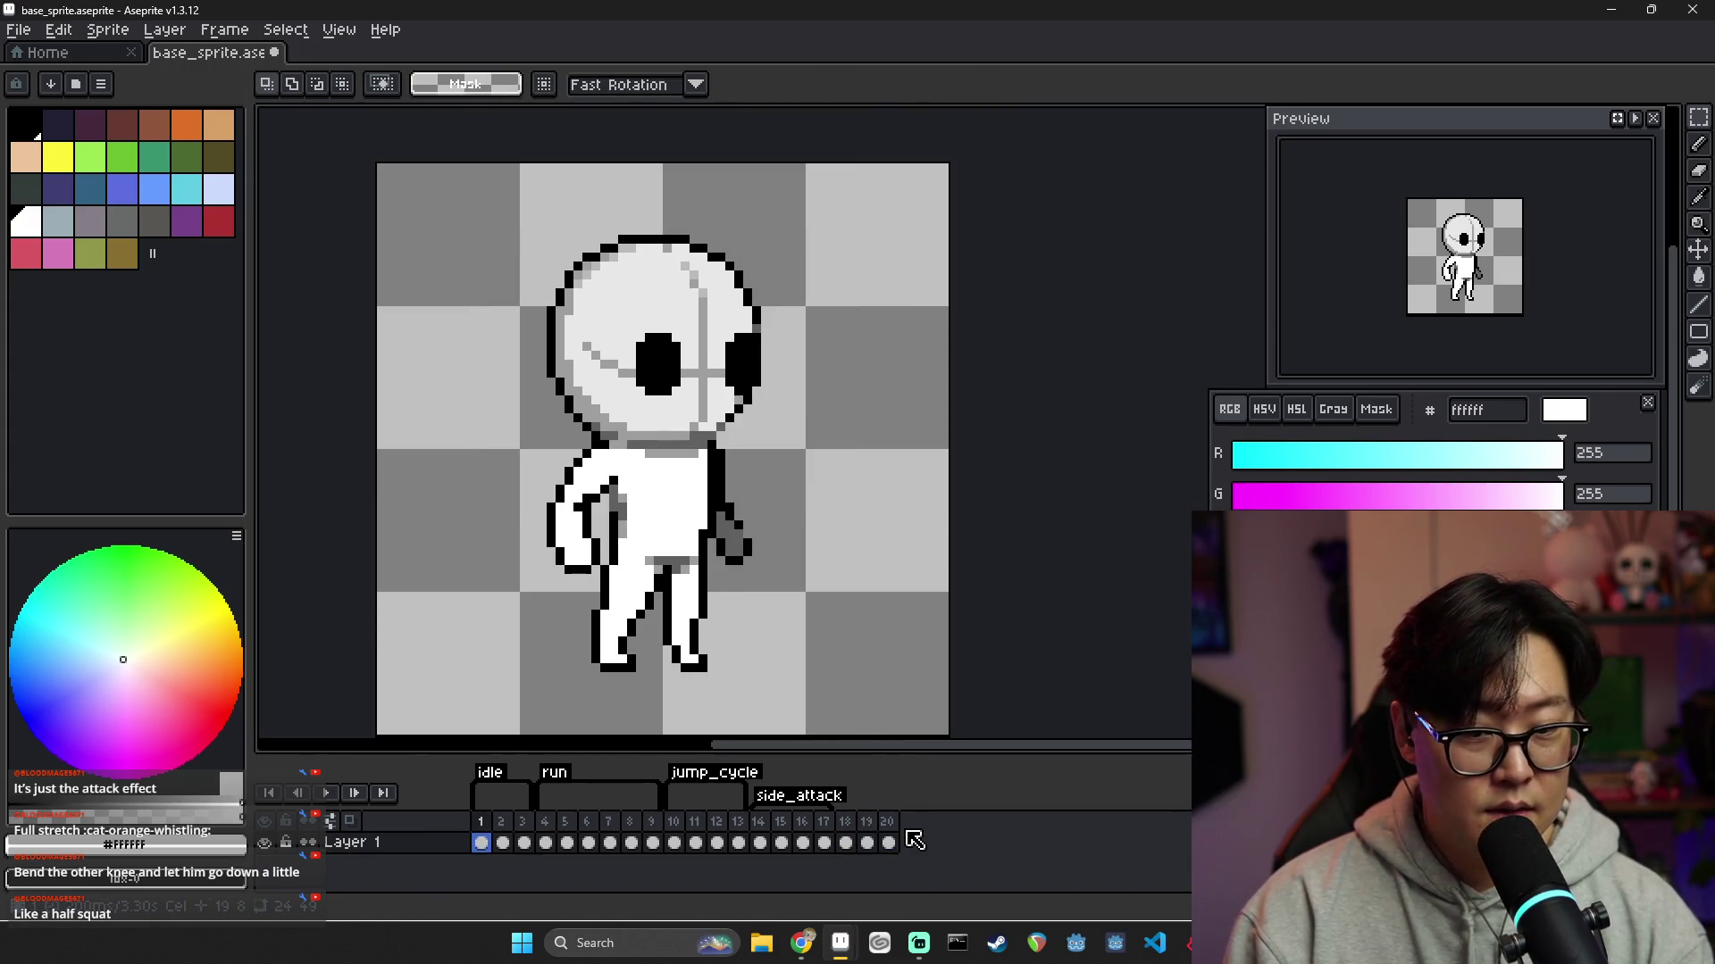
pyautogui.click(866, 842)
pyautogui.click(886, 840)
pyautogui.click(866, 843)
pyautogui.click(890, 841)
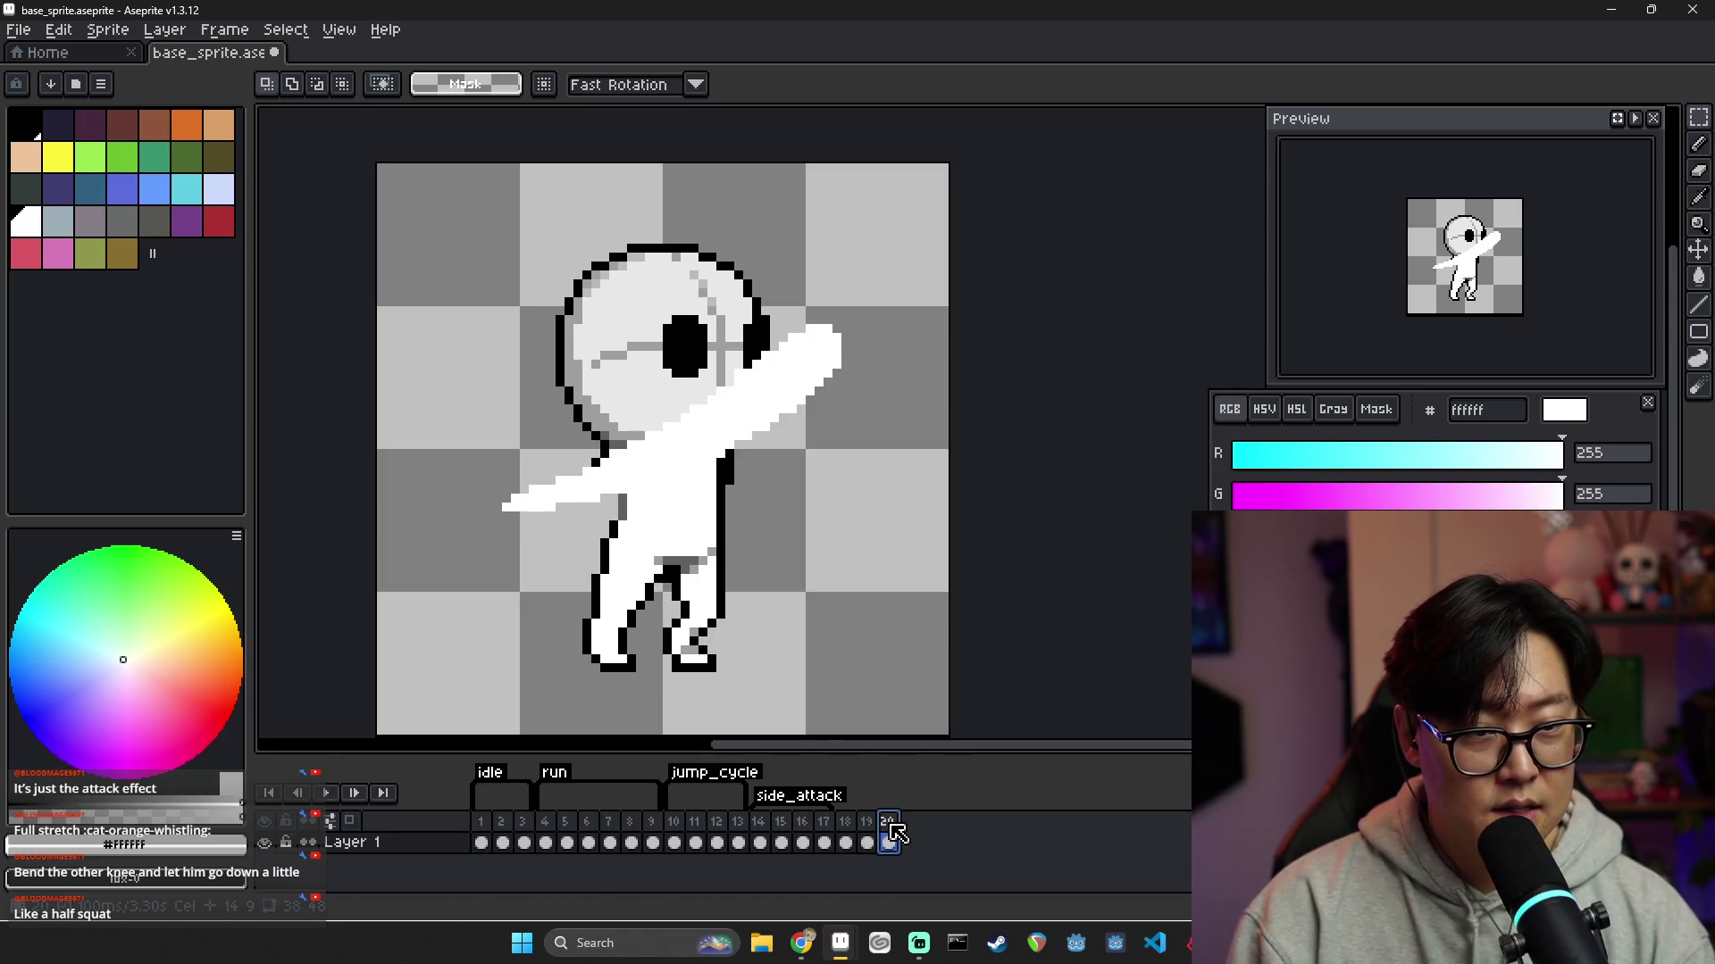
pyautogui.click(866, 842)
pyautogui.click(889, 840)
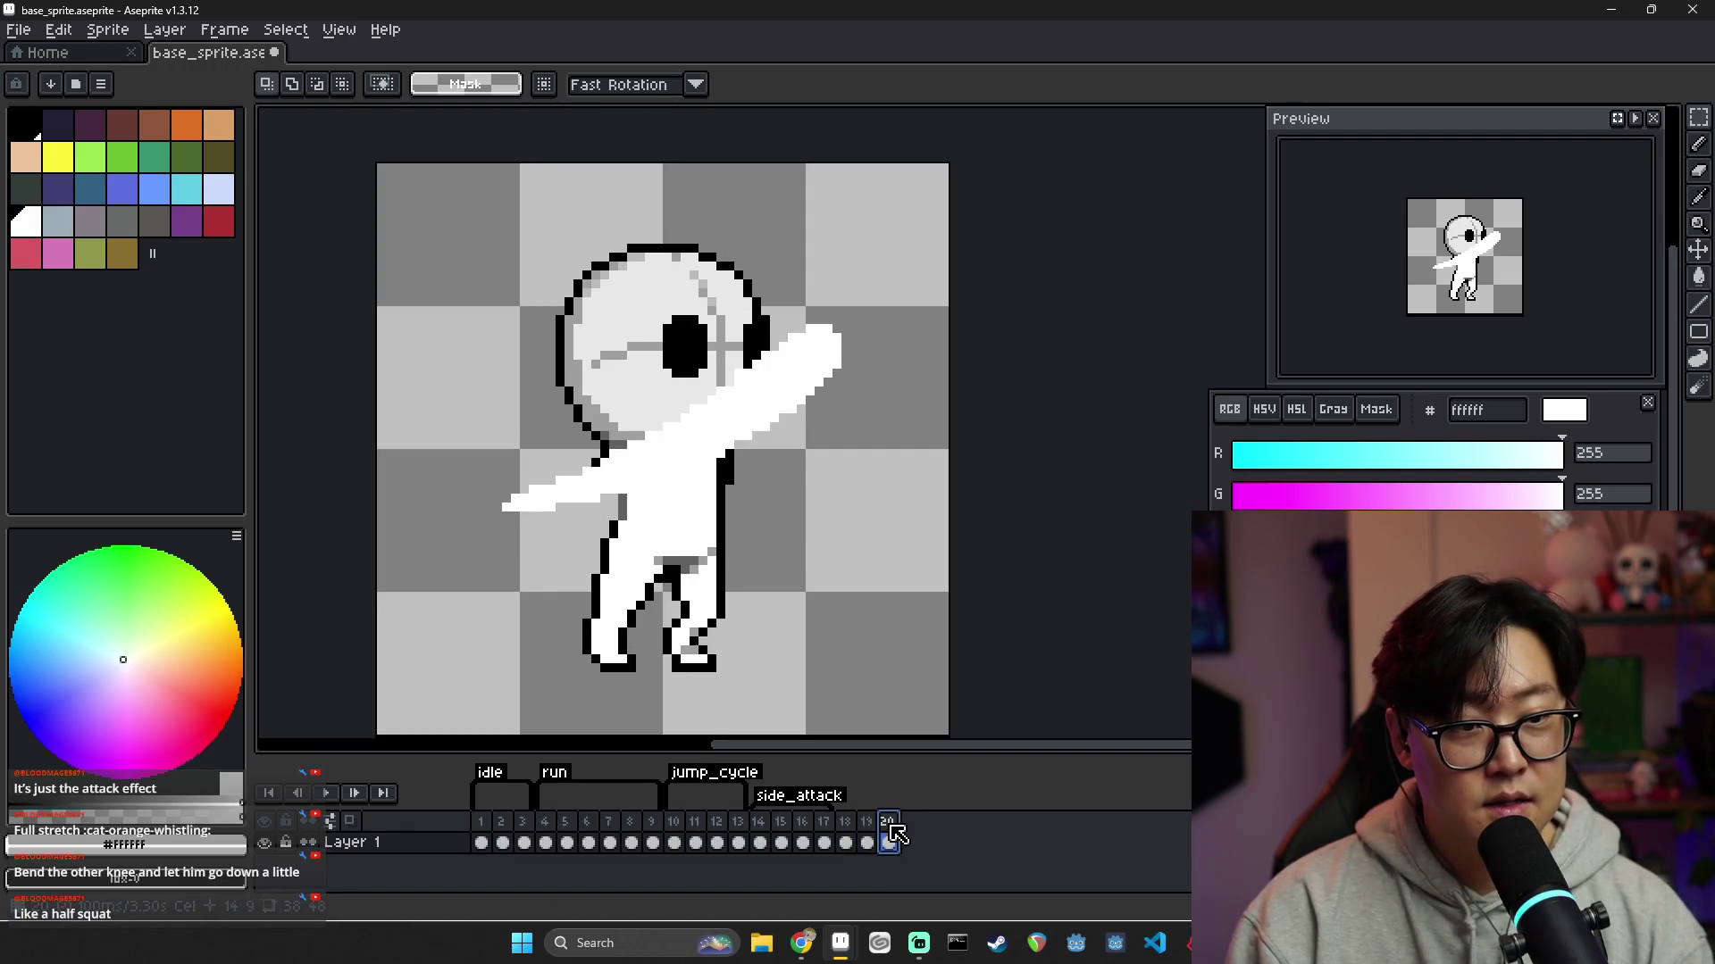
pyautogui.click(866, 842)
pyautogui.click(890, 841)
pyautogui.click(853, 835)
pyautogui.click(866, 842)
pyautogui.click(890, 840)
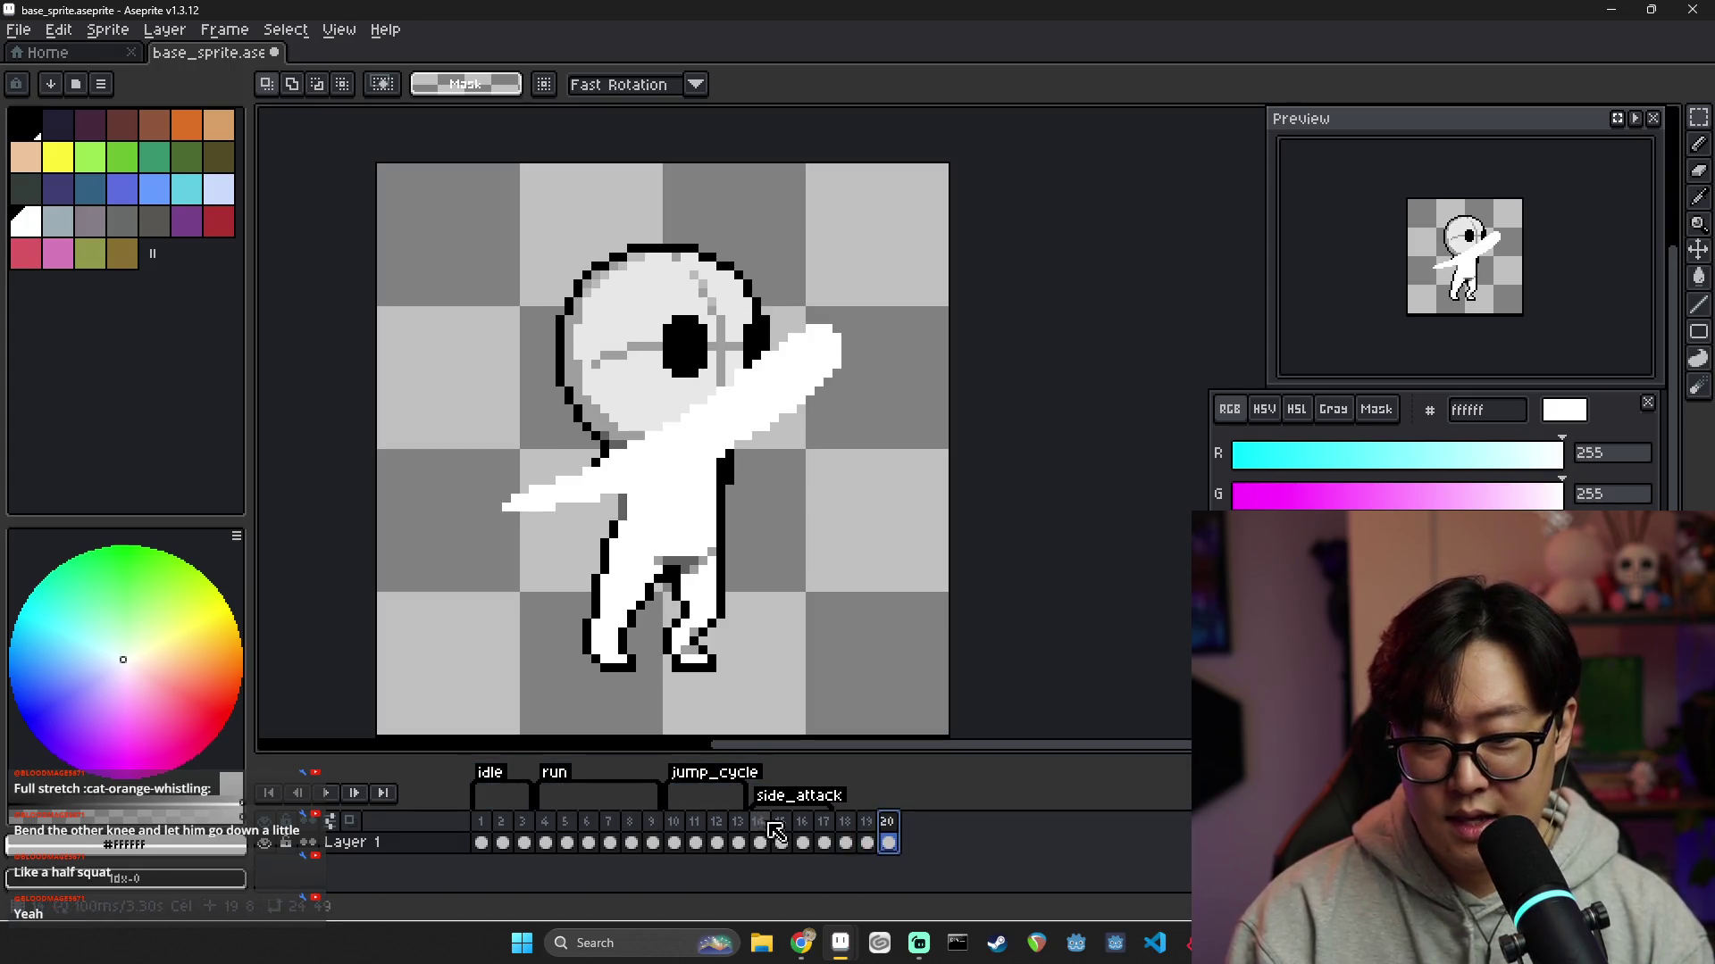
# Sample the grey from frame 16's arm and return to frame 20
pyautogui.click(802, 842)
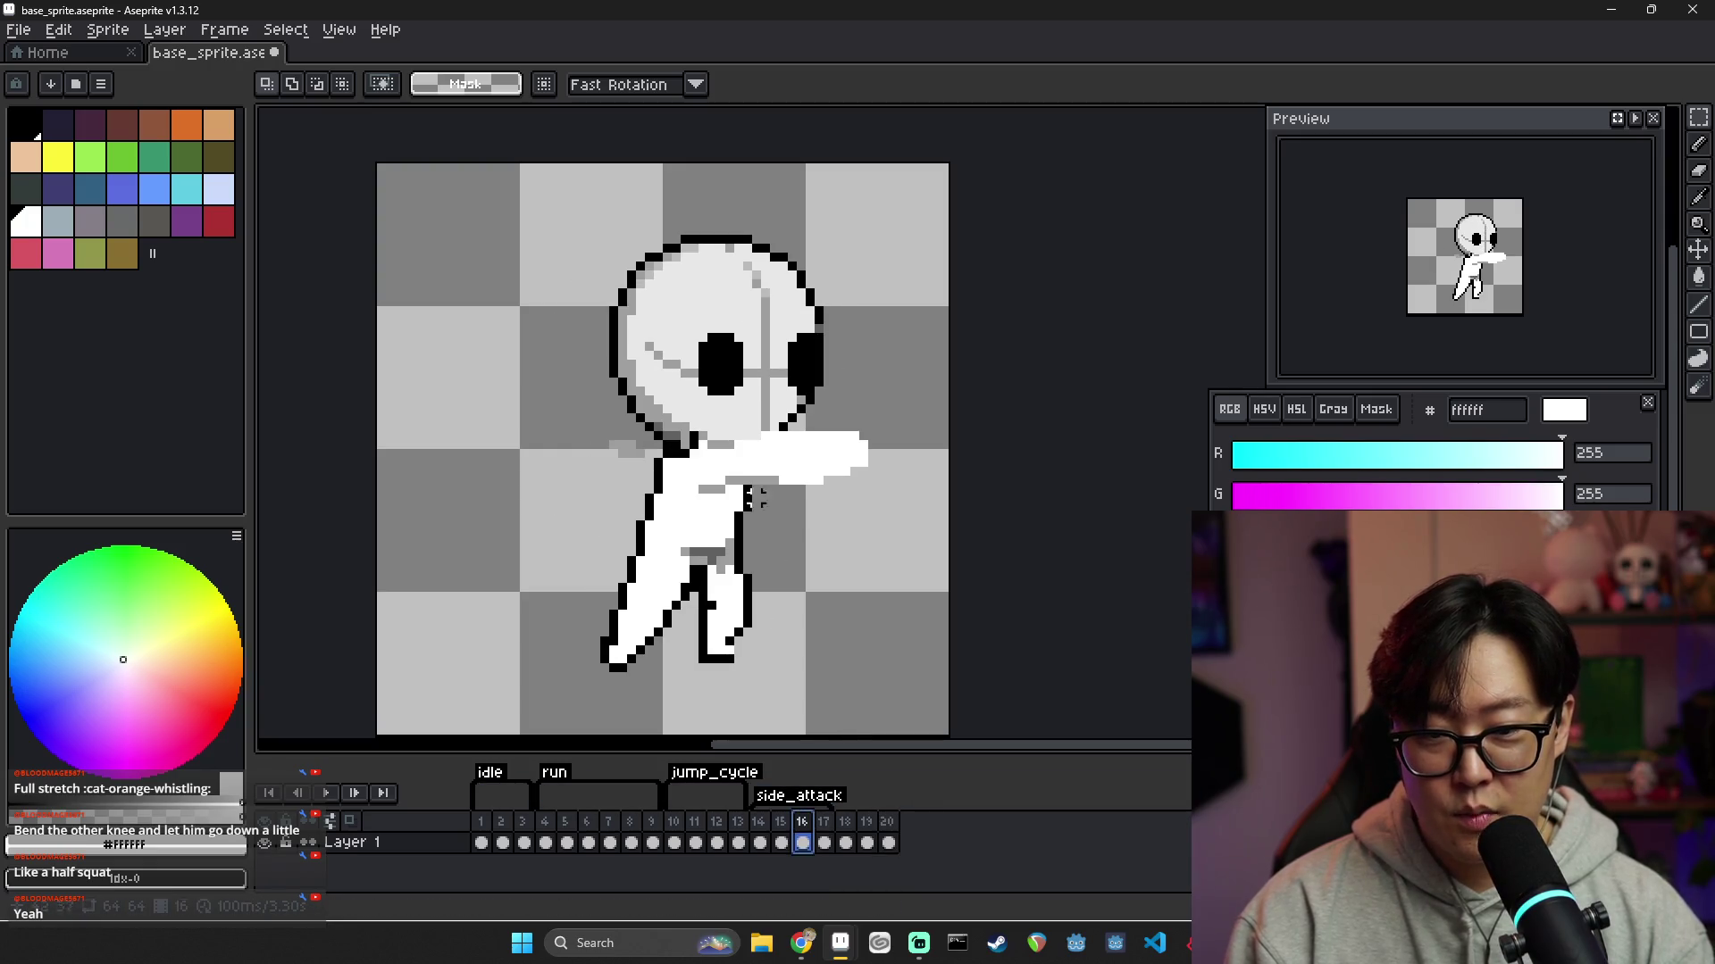
pyautogui.press('i')
pyautogui.click(748, 479)
pyautogui.click(889, 842)
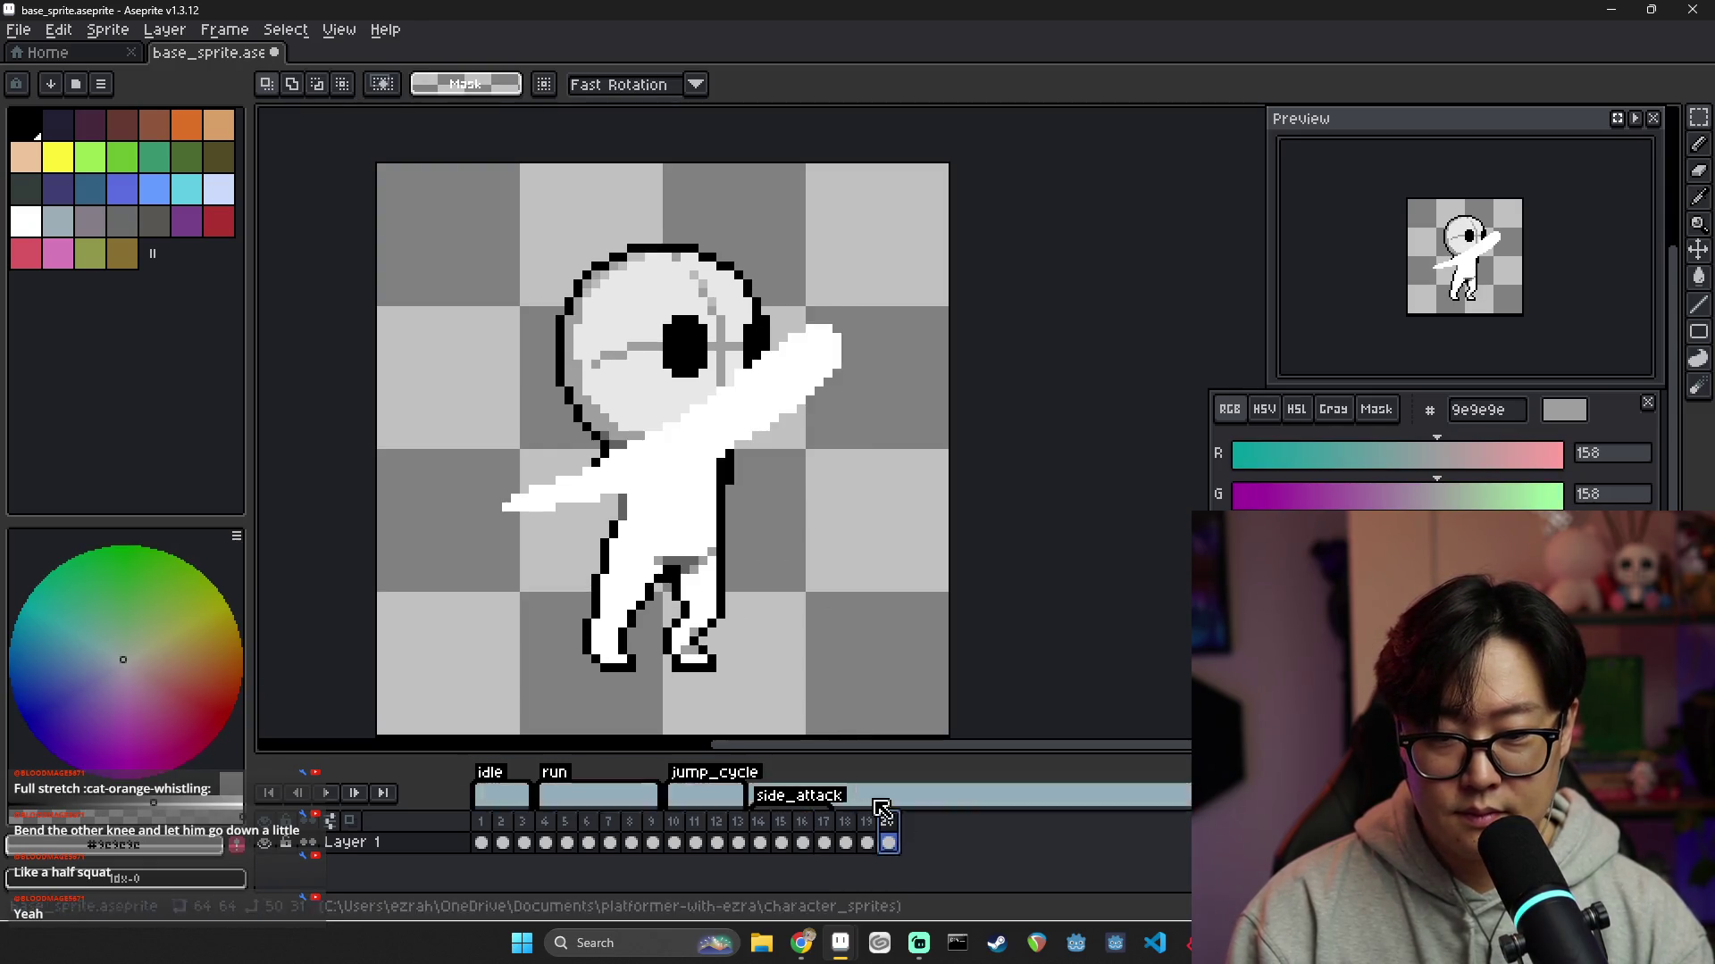
# Paint #9e9e9e shading over the shoulder and upper arm, undoing a trial fill
pyautogui.press('b')
pyautogui.moveTo(715, 405)
pyautogui.mouseDown()
pyautogui.moveTo(683, 438)
pyautogui.moveTo(714, 431)
pyautogui.moveTo(719, 451)
pyautogui.moveTo(600, 489)
pyautogui.moveTo(674, 472)
pyautogui.mouseUp()
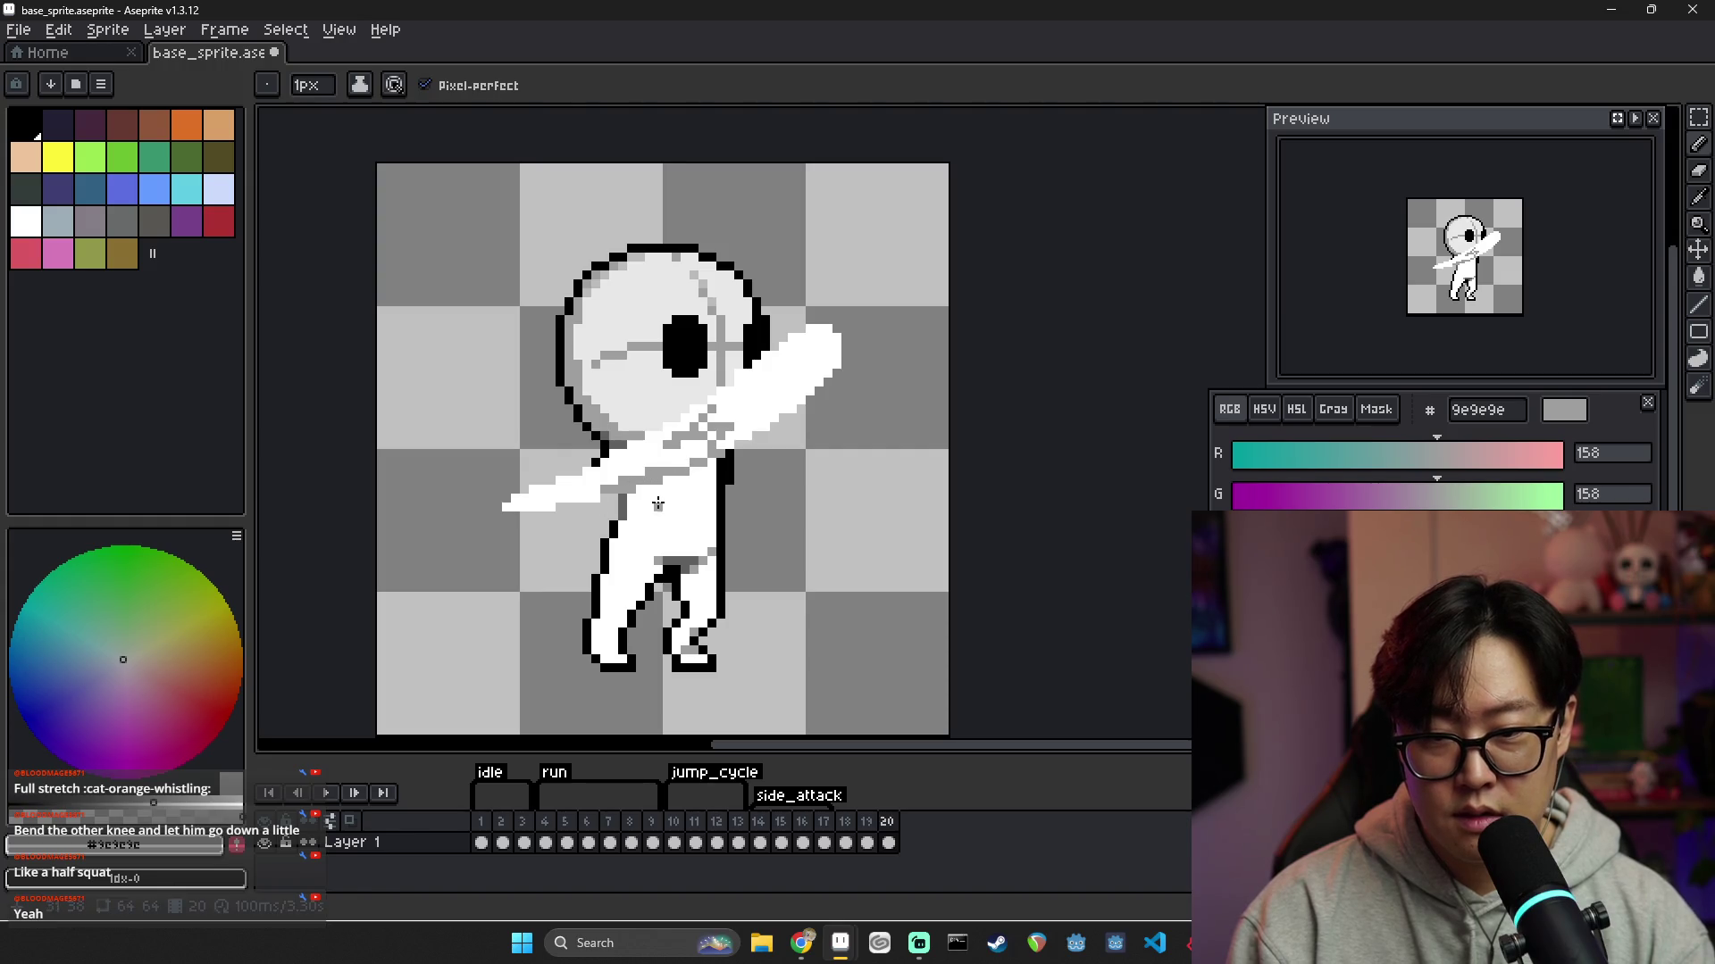
pyautogui.press('g')
pyautogui.click(589, 485)
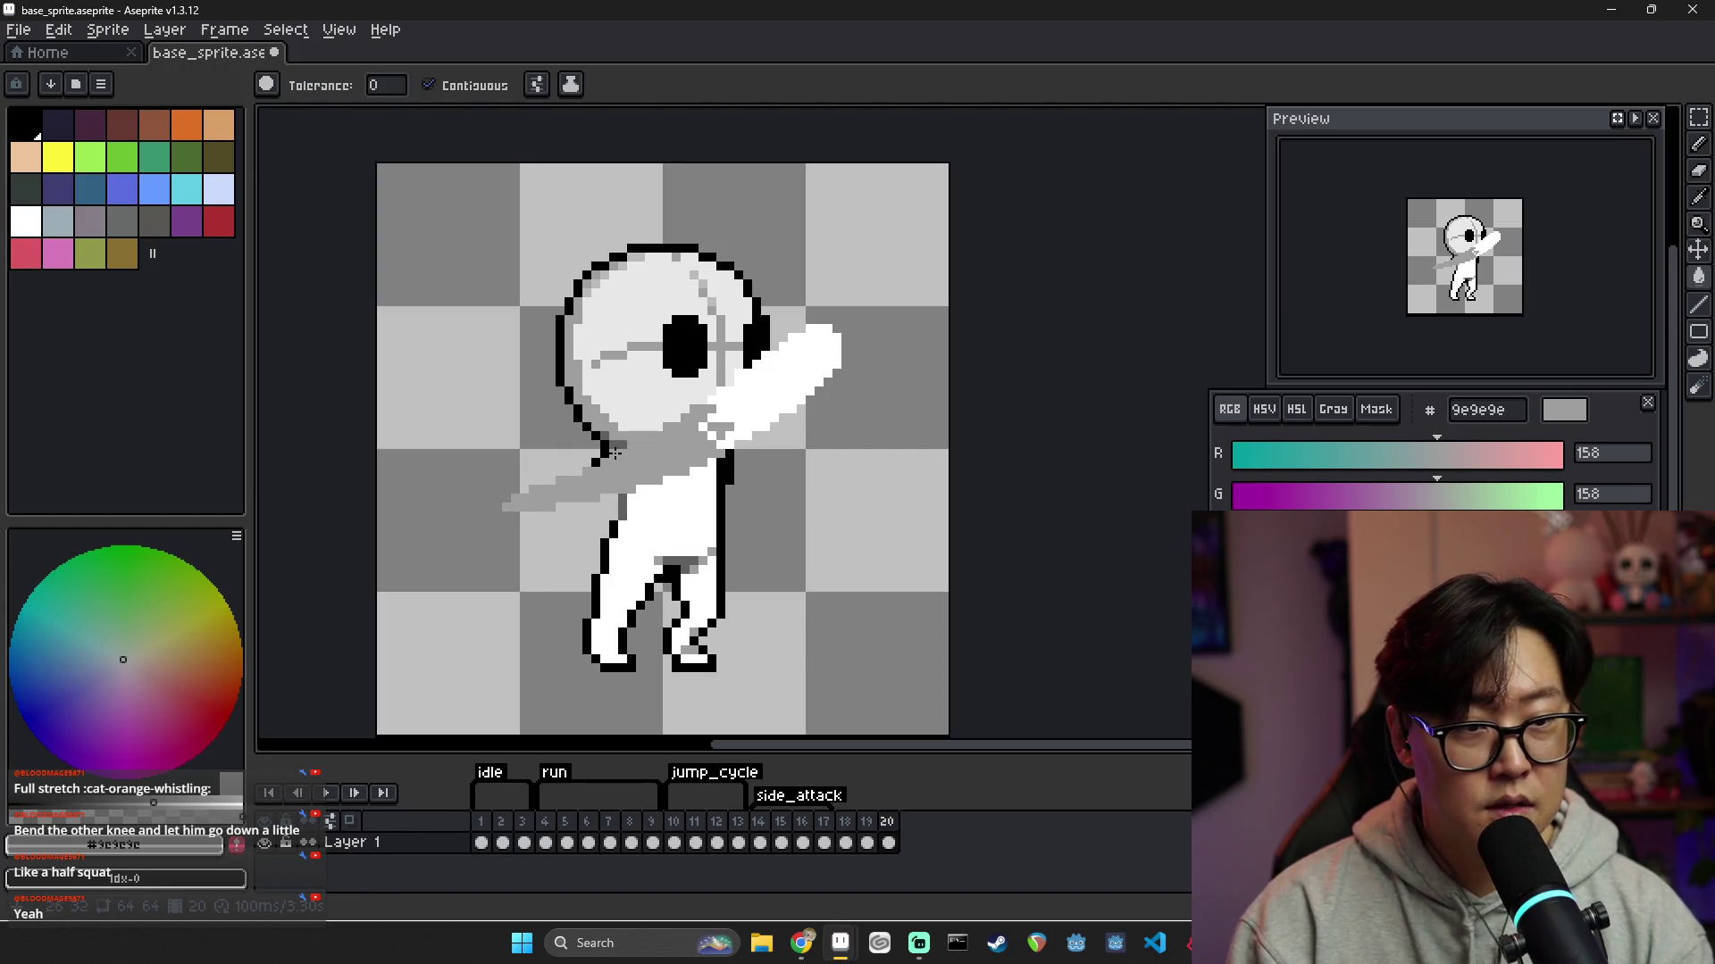
pyautogui.keyDown('alt'); pyautogui.click(710, 402); pyautogui.keyUp('alt')
pyautogui.click(641, 455)
pyautogui.hotkey('ctrl', 'z')
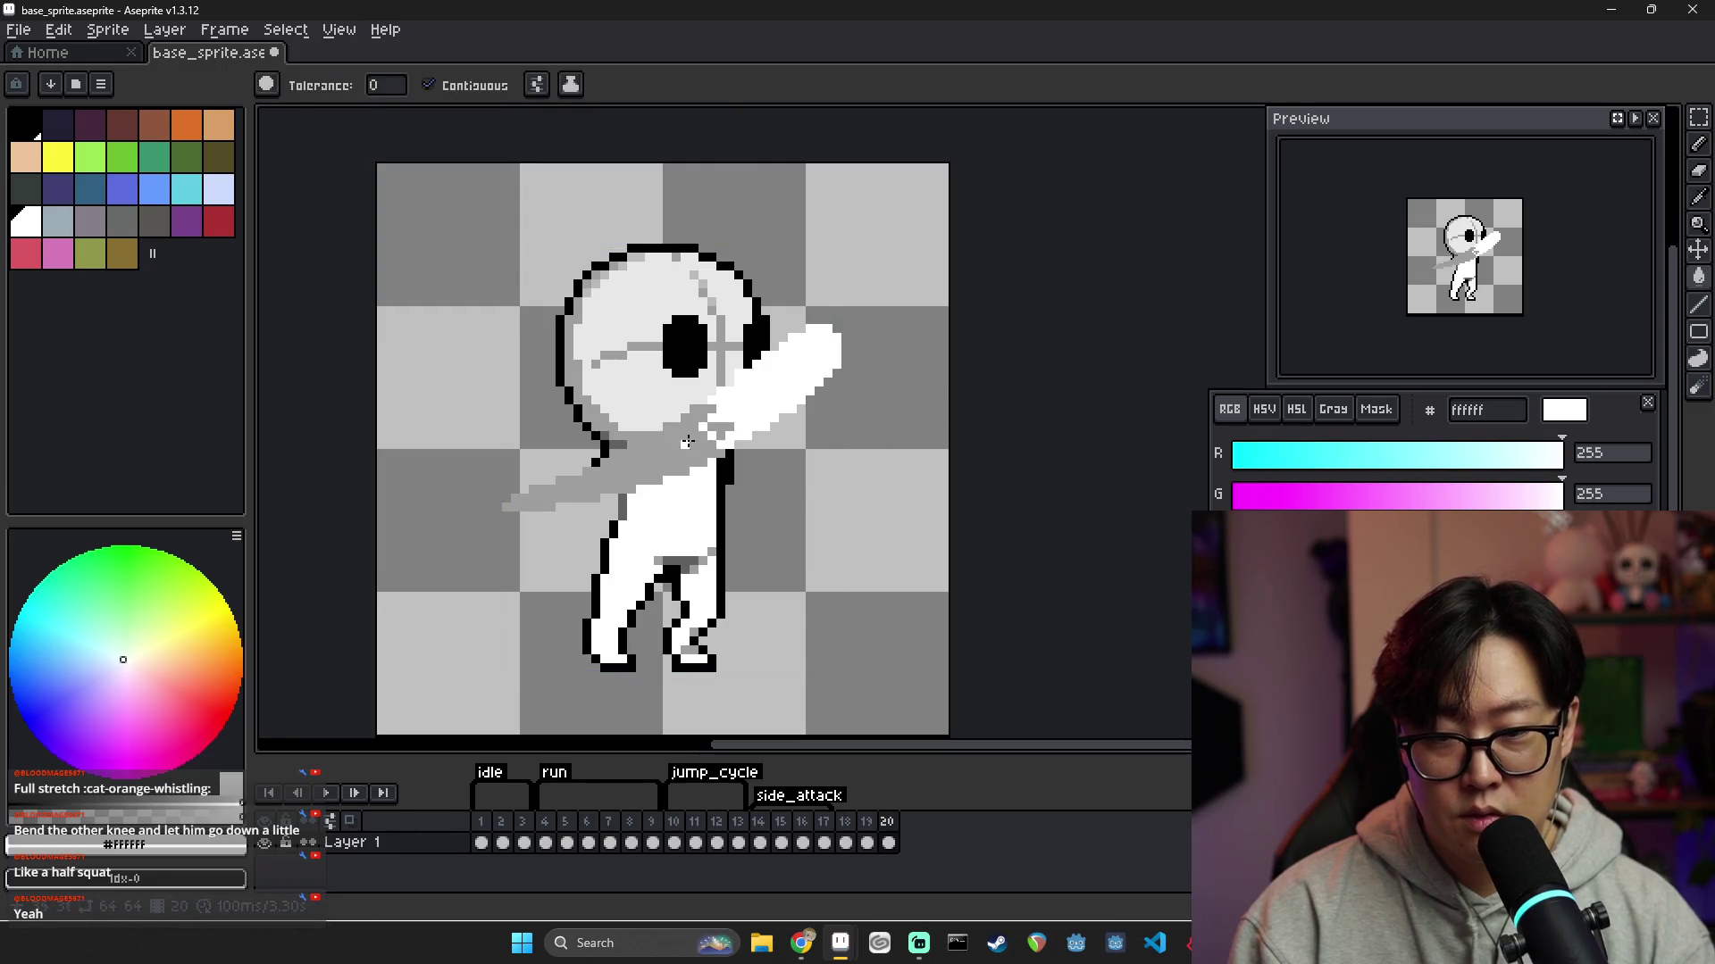
pyautogui.press('b')
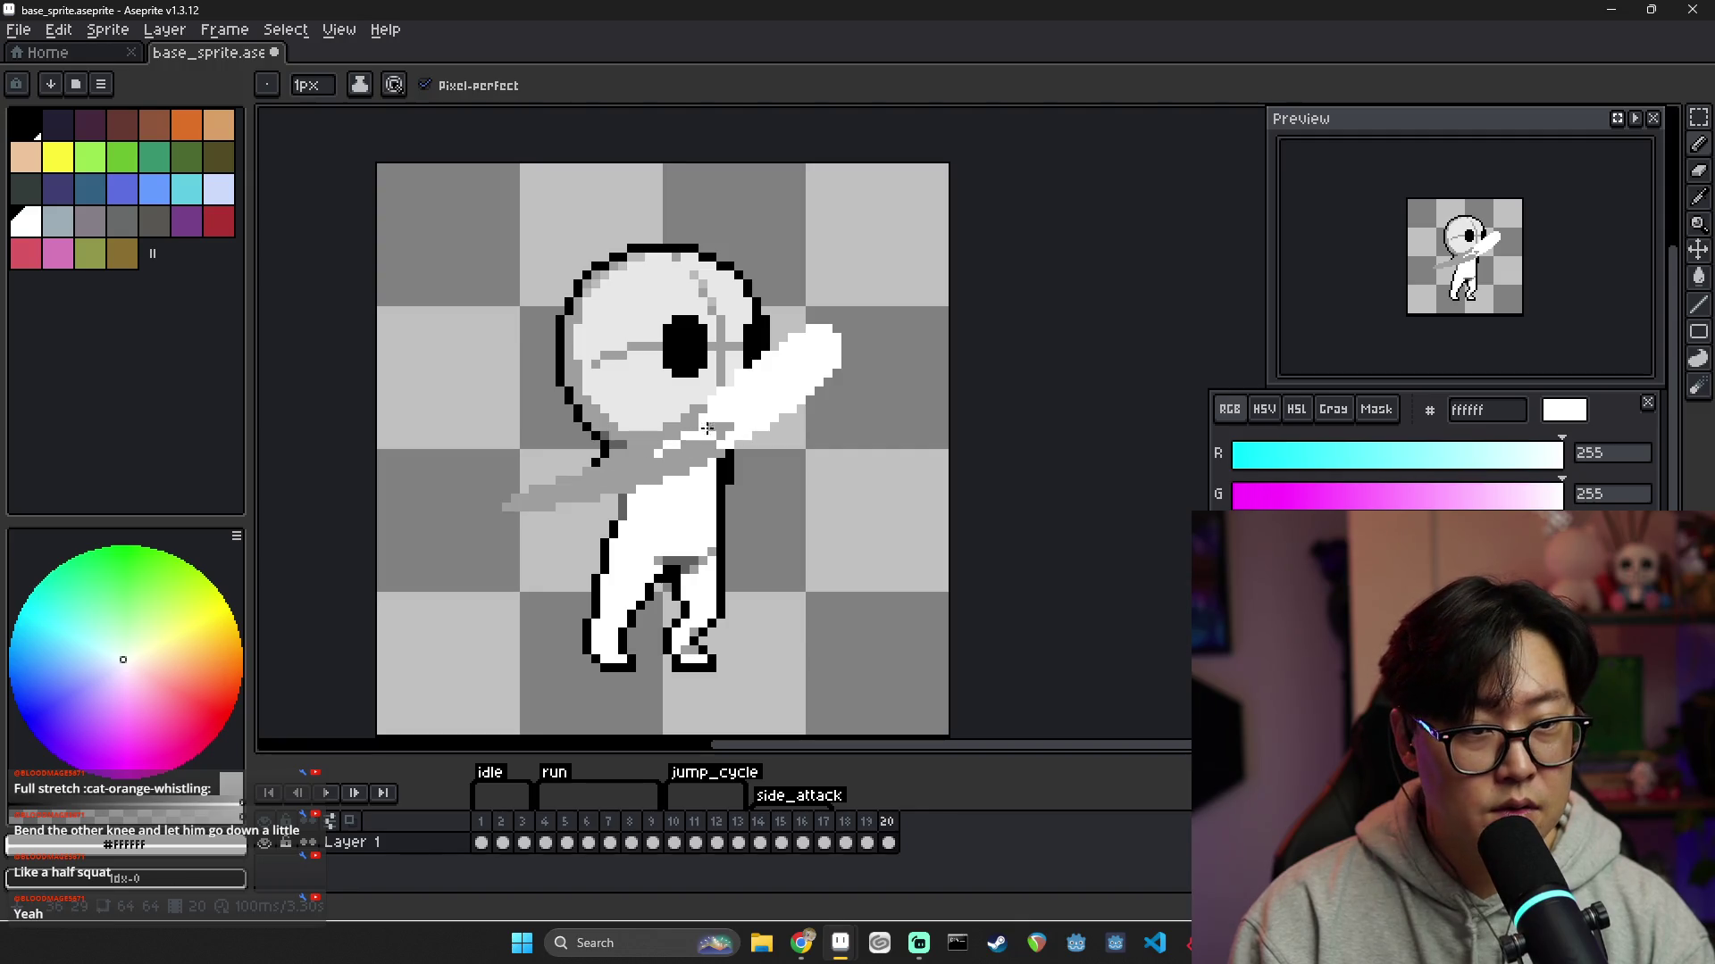
# Draw a white diagonal highlight across the arm shading, then review frames 18 and 19
pyautogui.keyDown('alt'); pyautogui.click(724, 428); pyautogui.keyUp('alt')
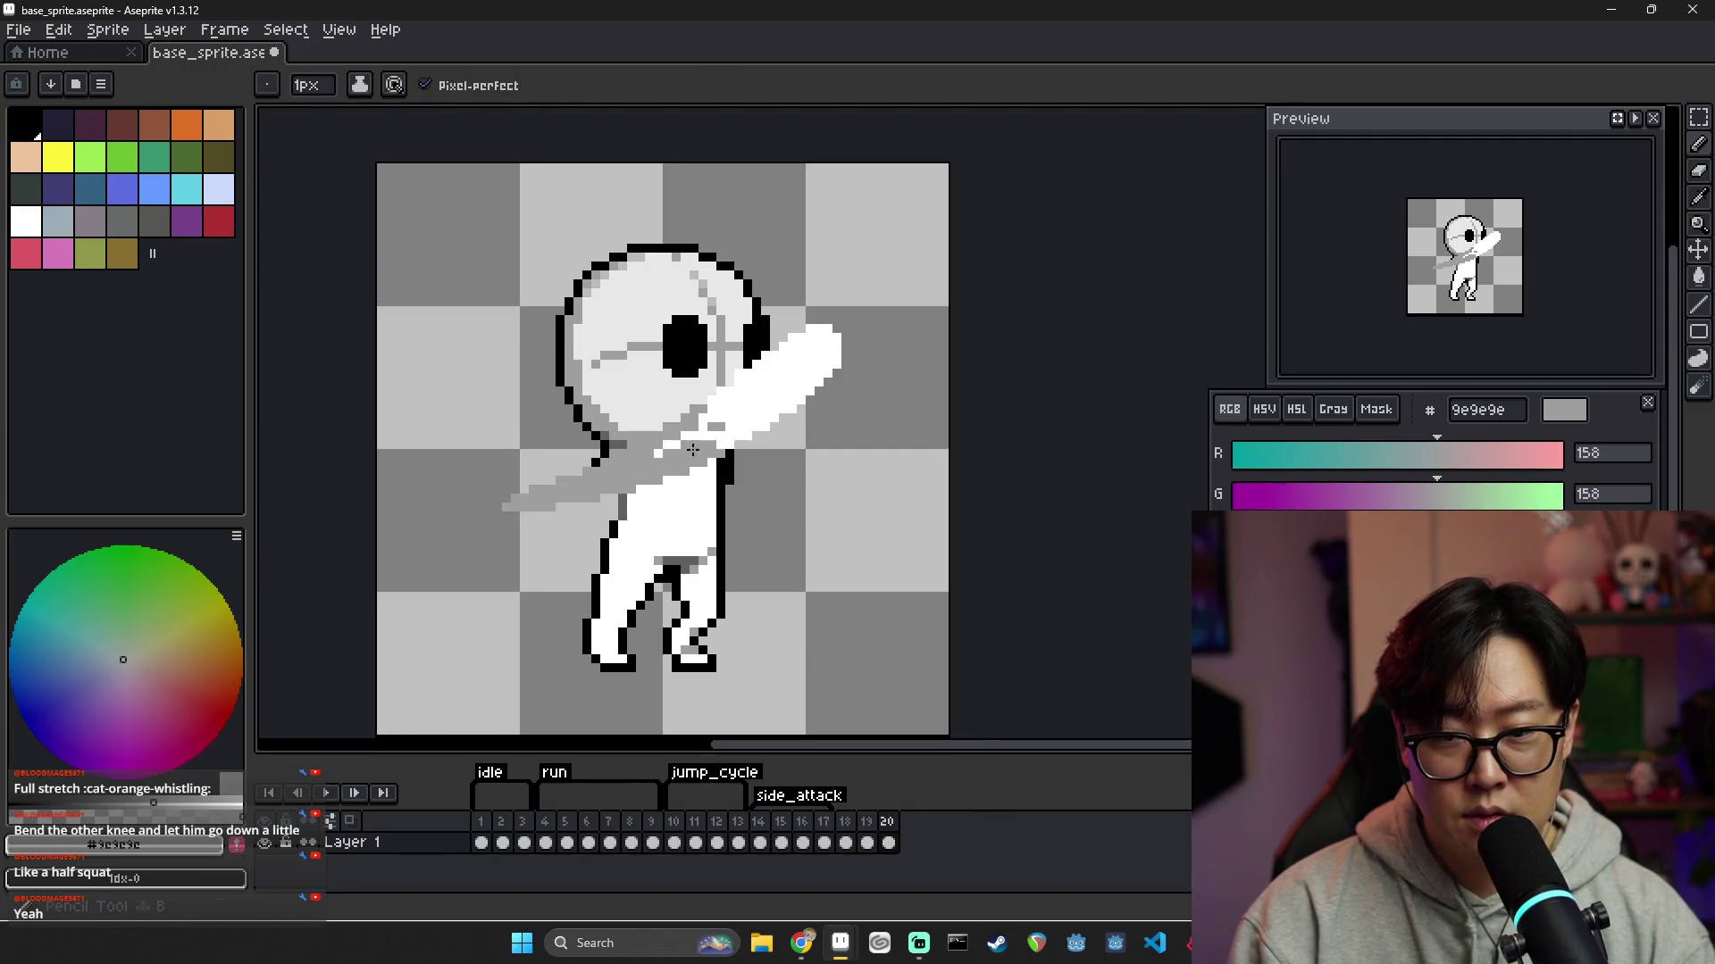
pyautogui.keyDown('alt'); pyautogui.click(705, 447); pyautogui.keyUp('alt')
pyautogui.moveTo(605, 488); pyautogui.dragTo(672, 465)
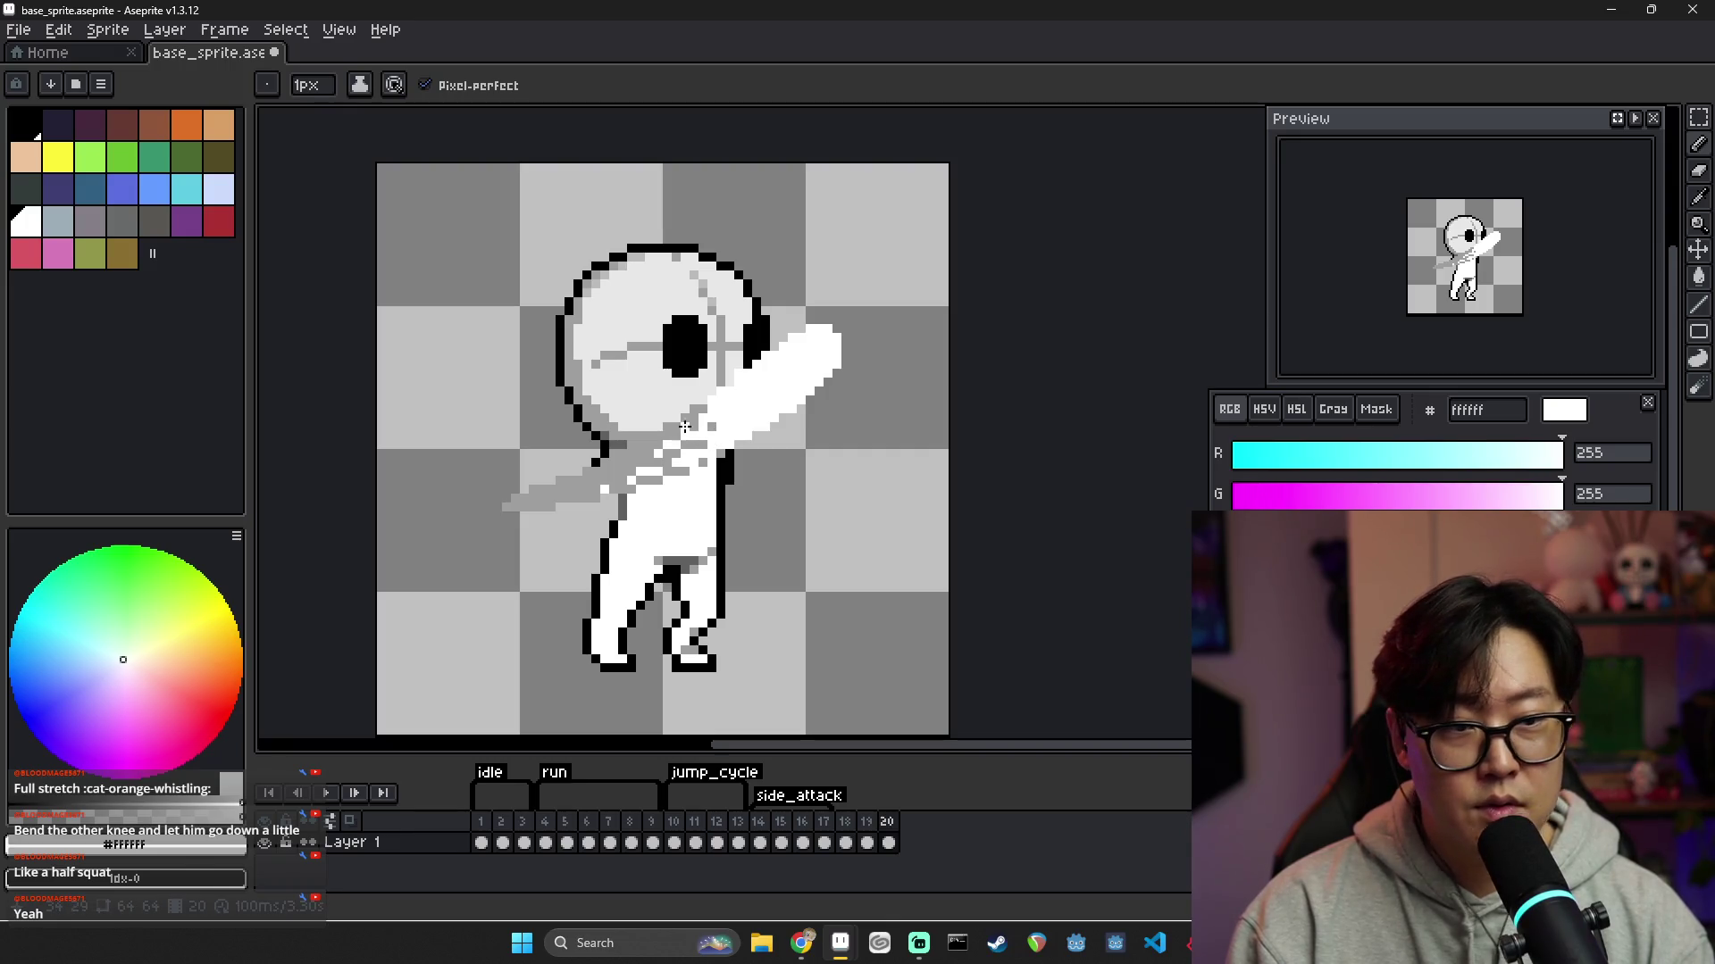
pyautogui.keyDown('alt'); pyautogui.click(645, 453); pyautogui.keyUp('alt')
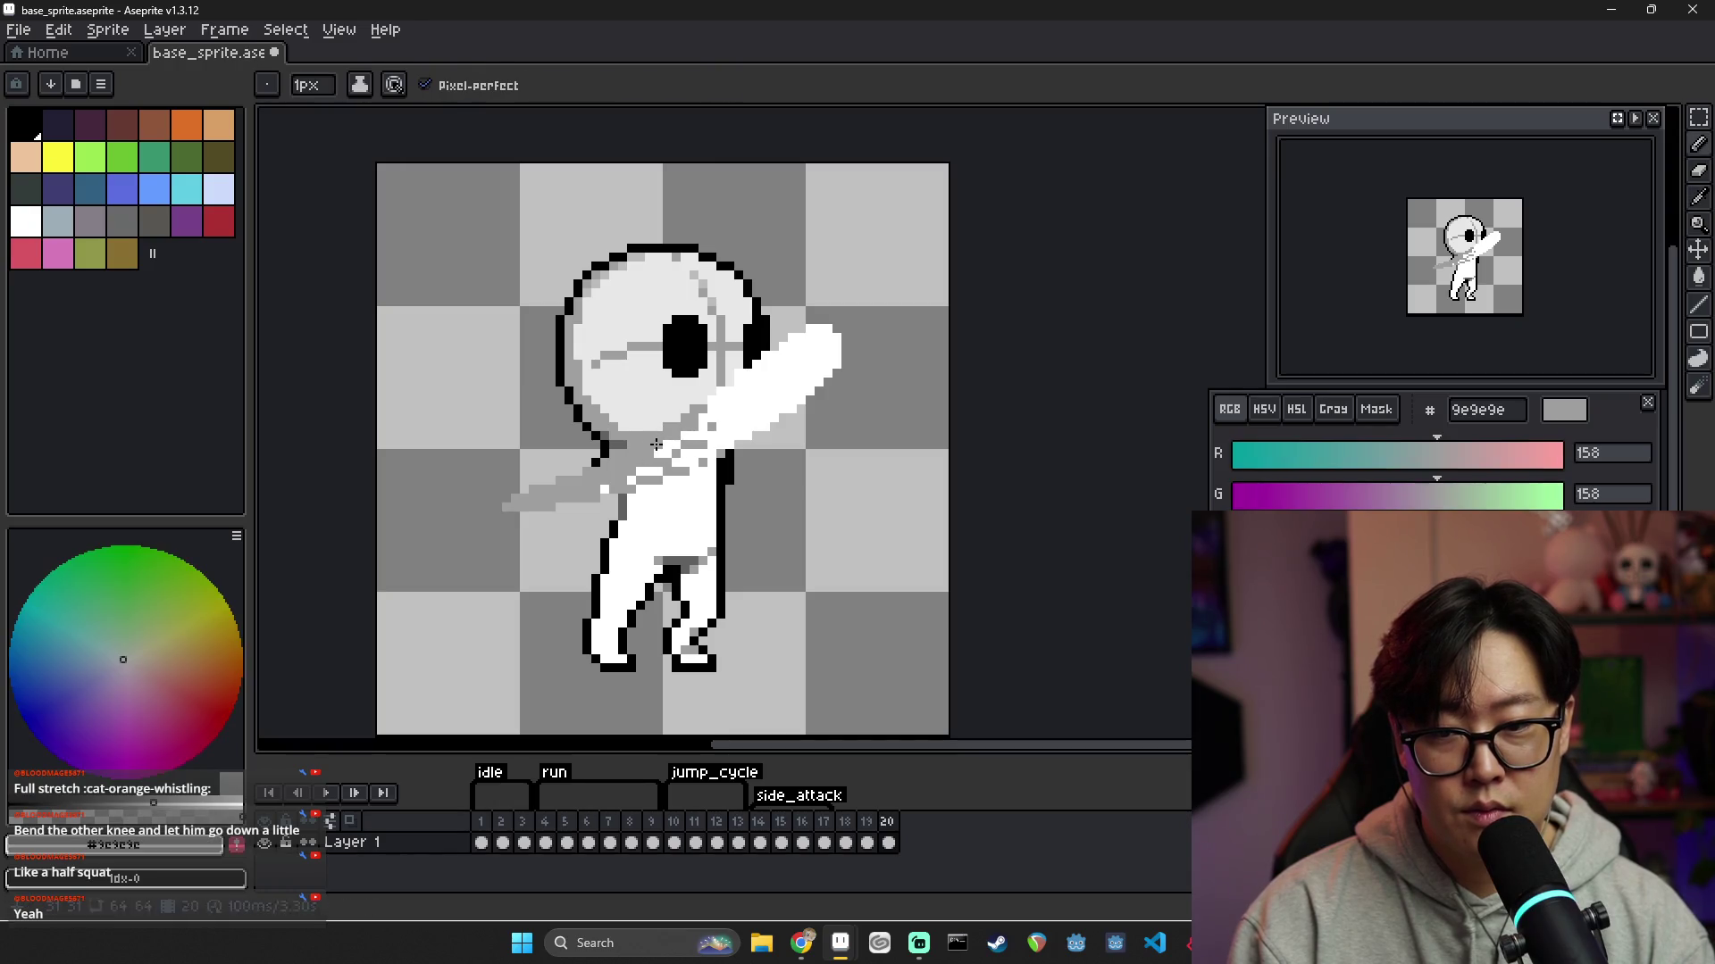
pyautogui.keyDown('alt'); pyautogui.click(703, 465); pyautogui.keyUp('alt')
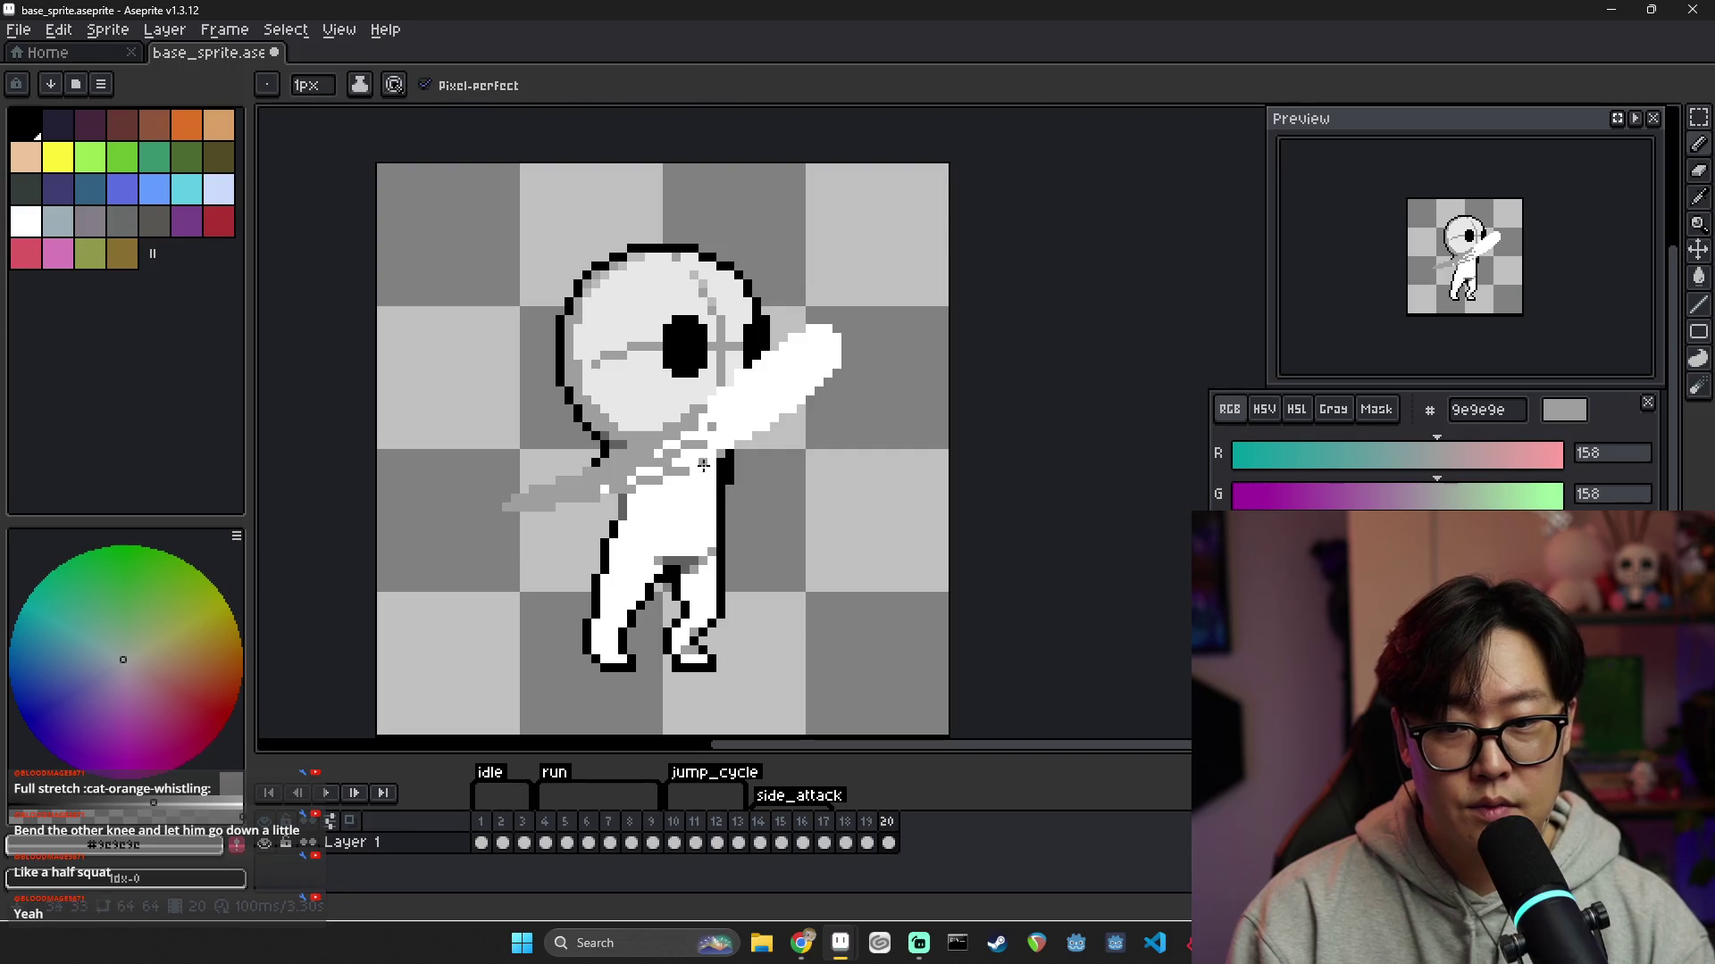
pyautogui.click(844, 831)
pyautogui.click(867, 827)
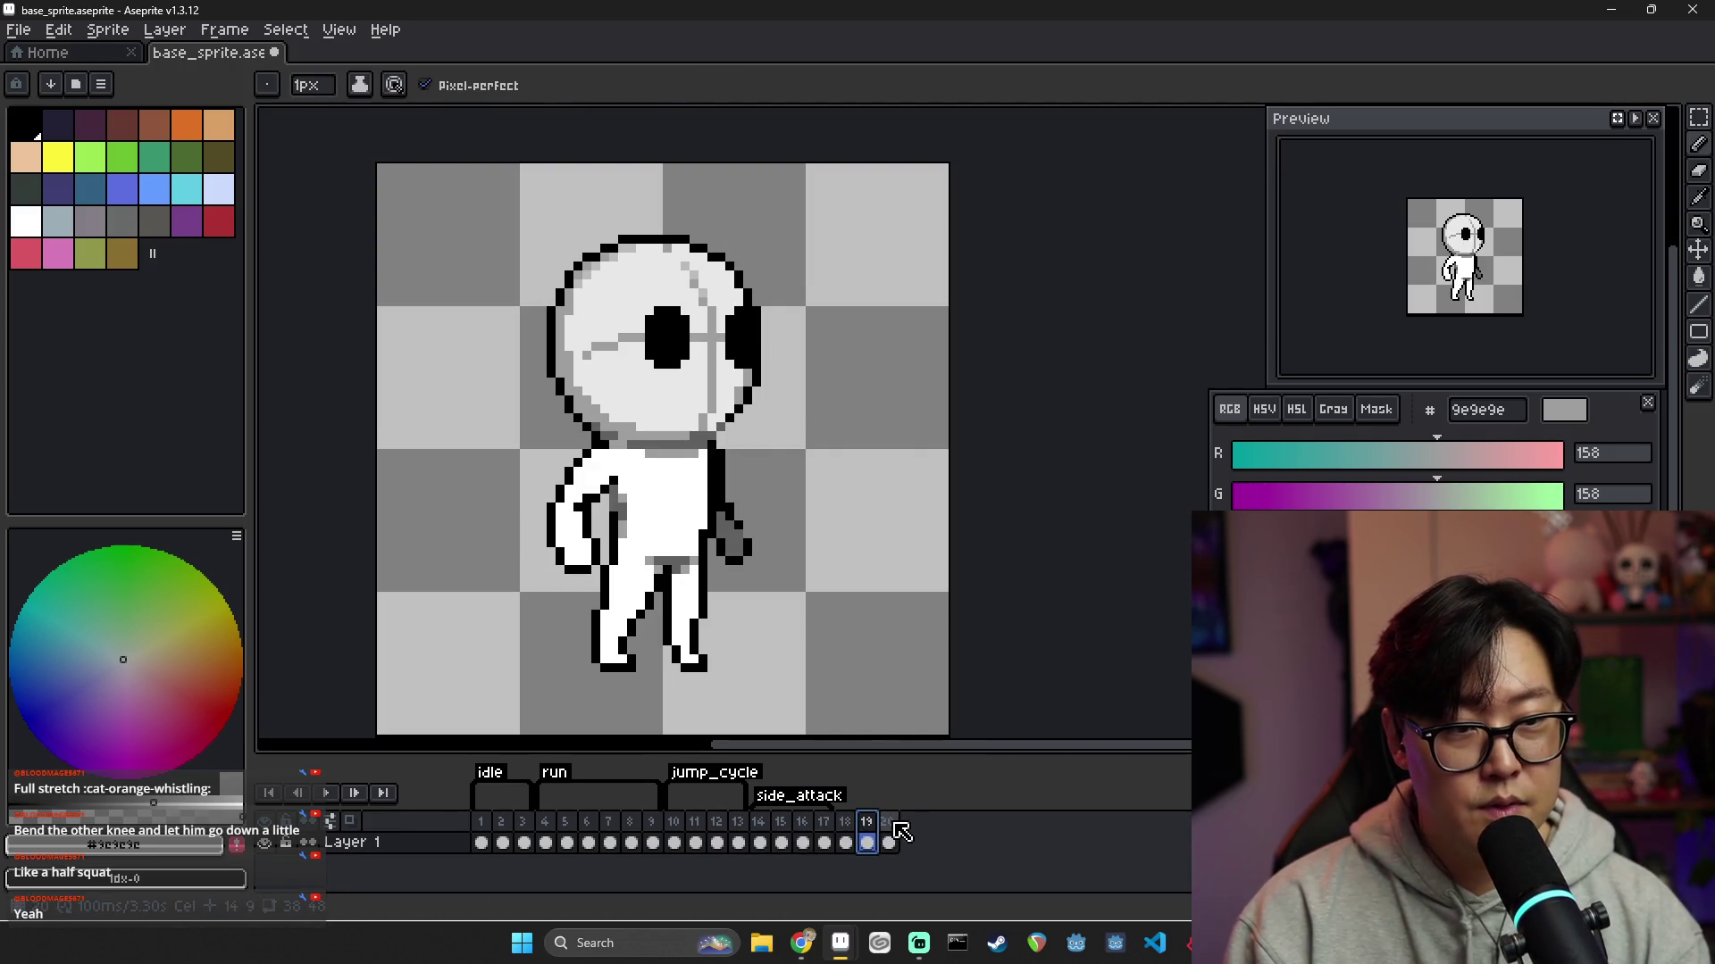
# Step through attack frames 14 to 20 to review the swing
pyautogui.click(893, 826)
pyautogui.press('i')
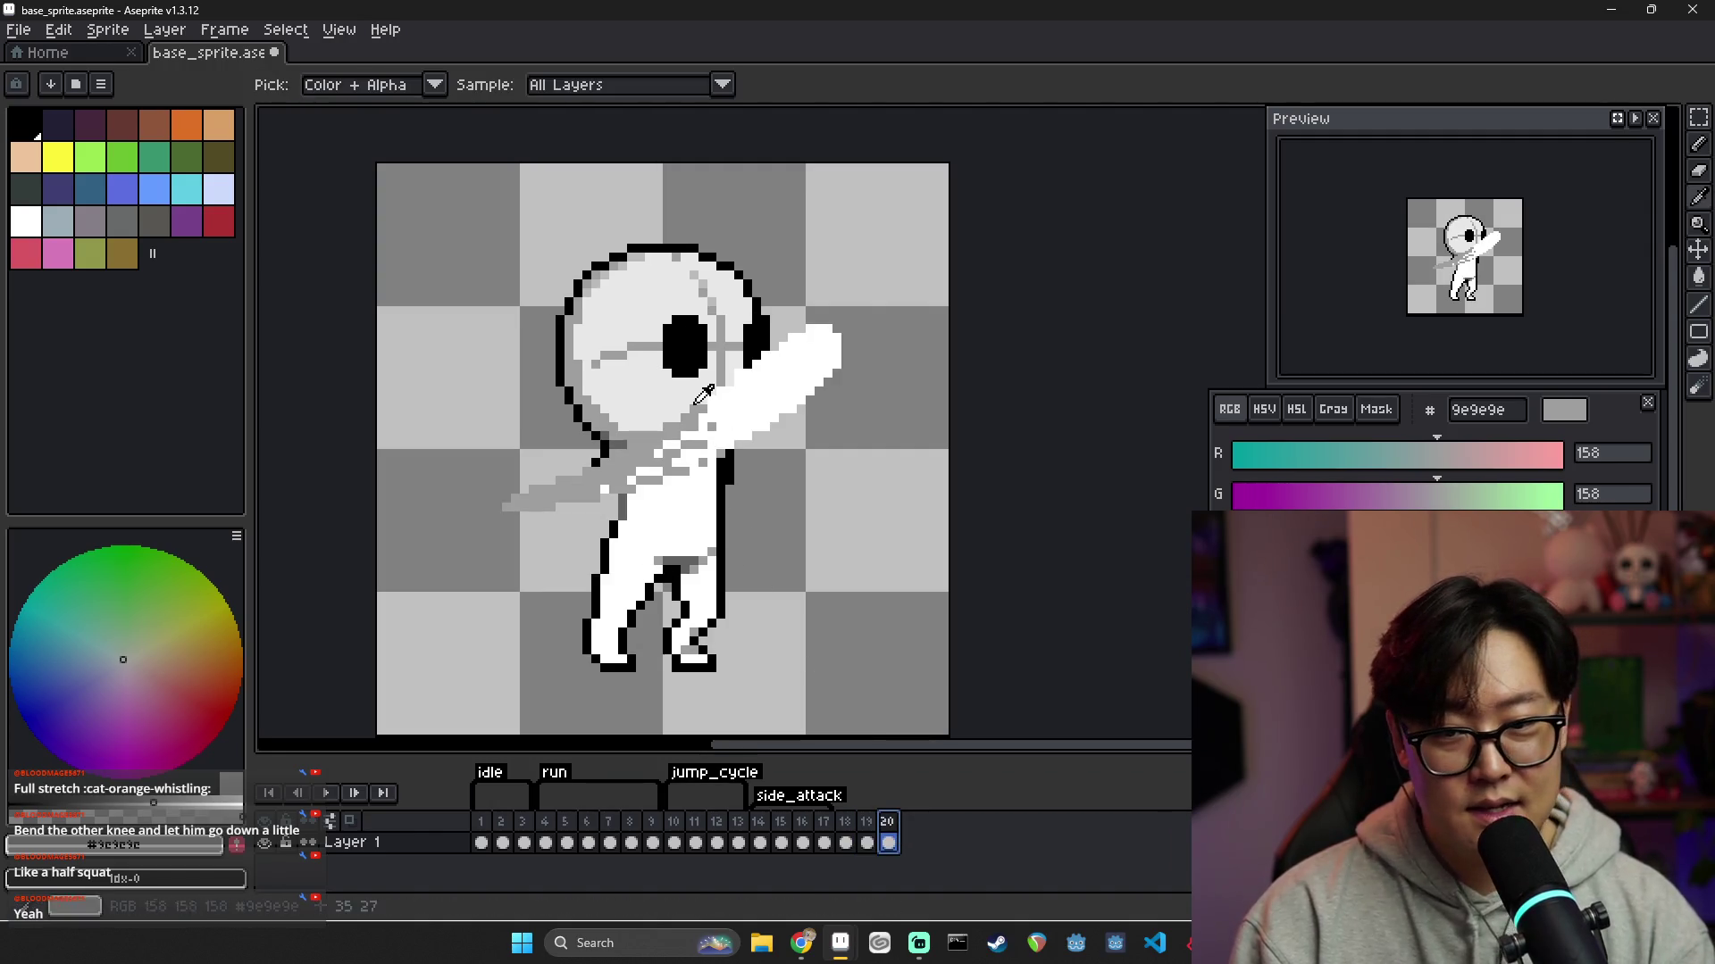
pyautogui.press('b')
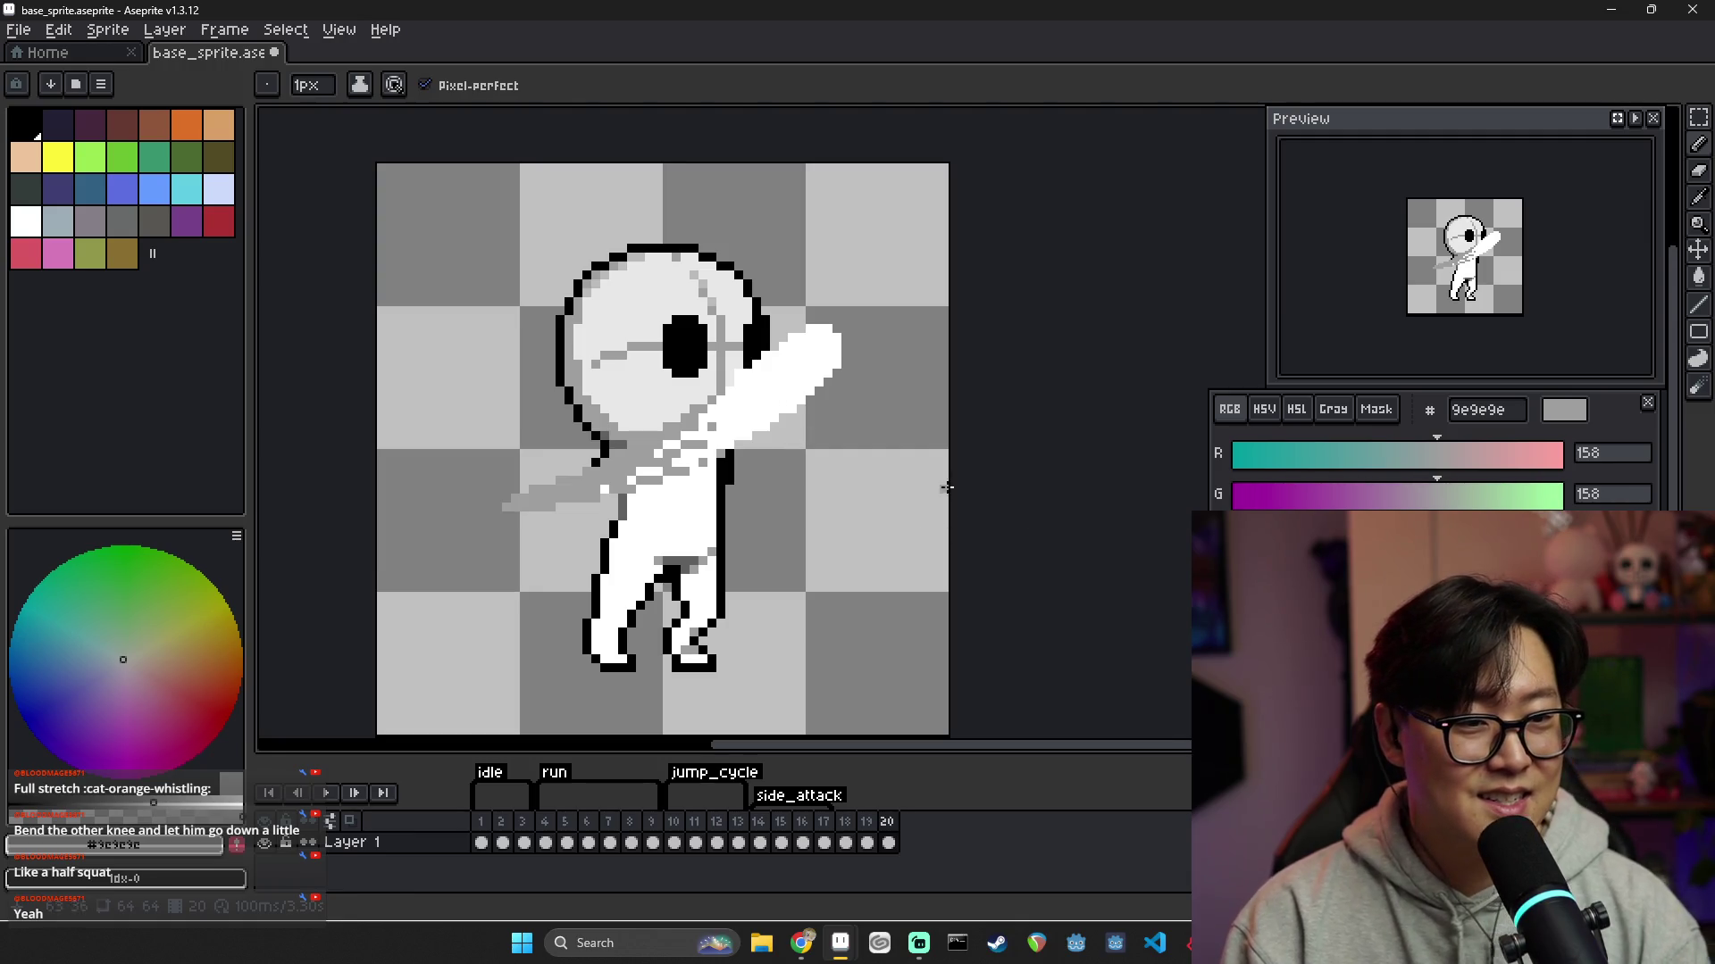
pyautogui.click(758, 823)
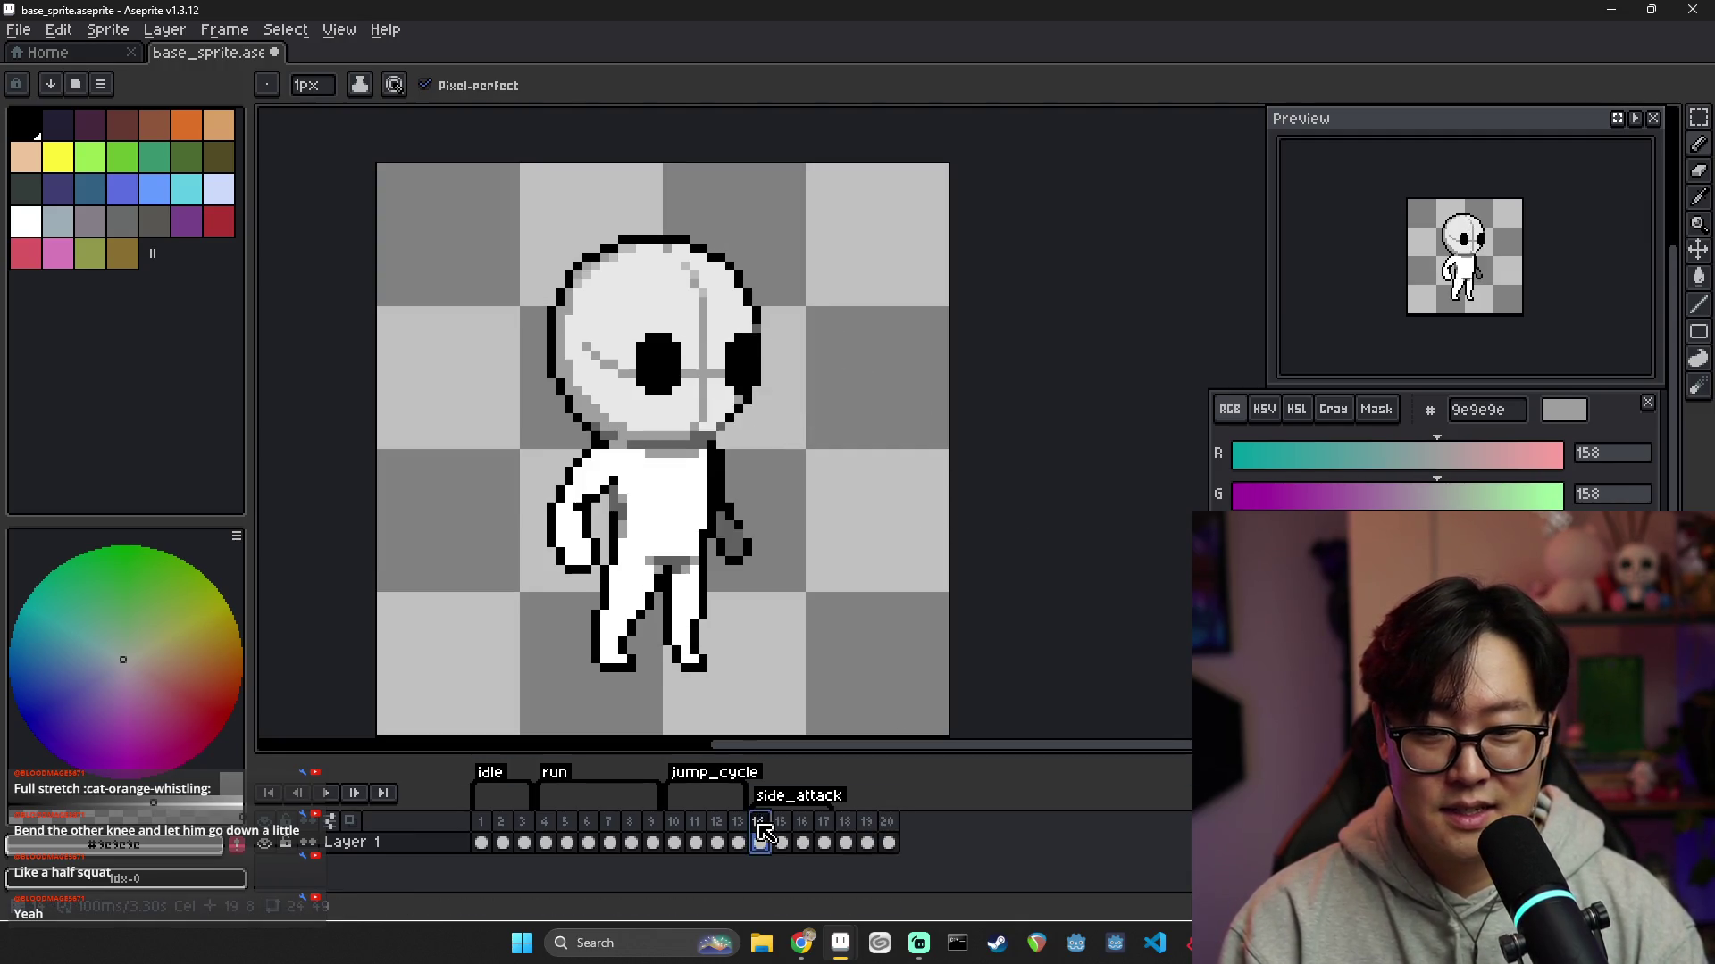
pyautogui.click(788, 822)
pyautogui.click(802, 823)
pyautogui.click(823, 822)
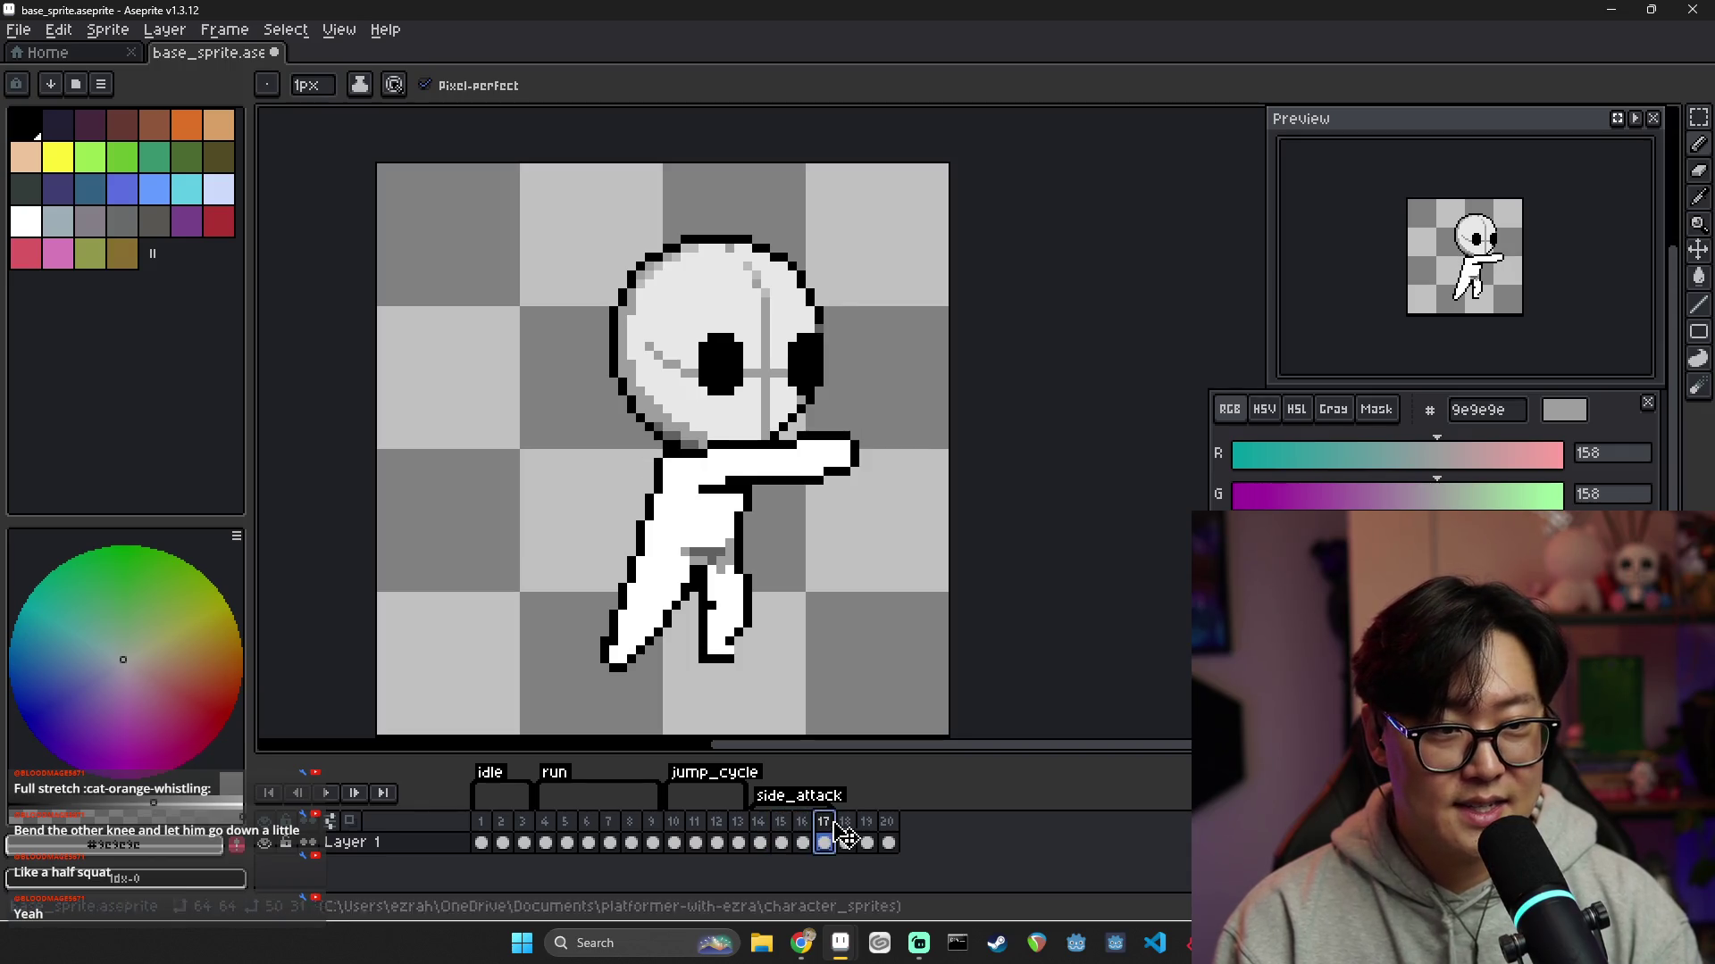
pyautogui.click(845, 841)
pyautogui.click(866, 840)
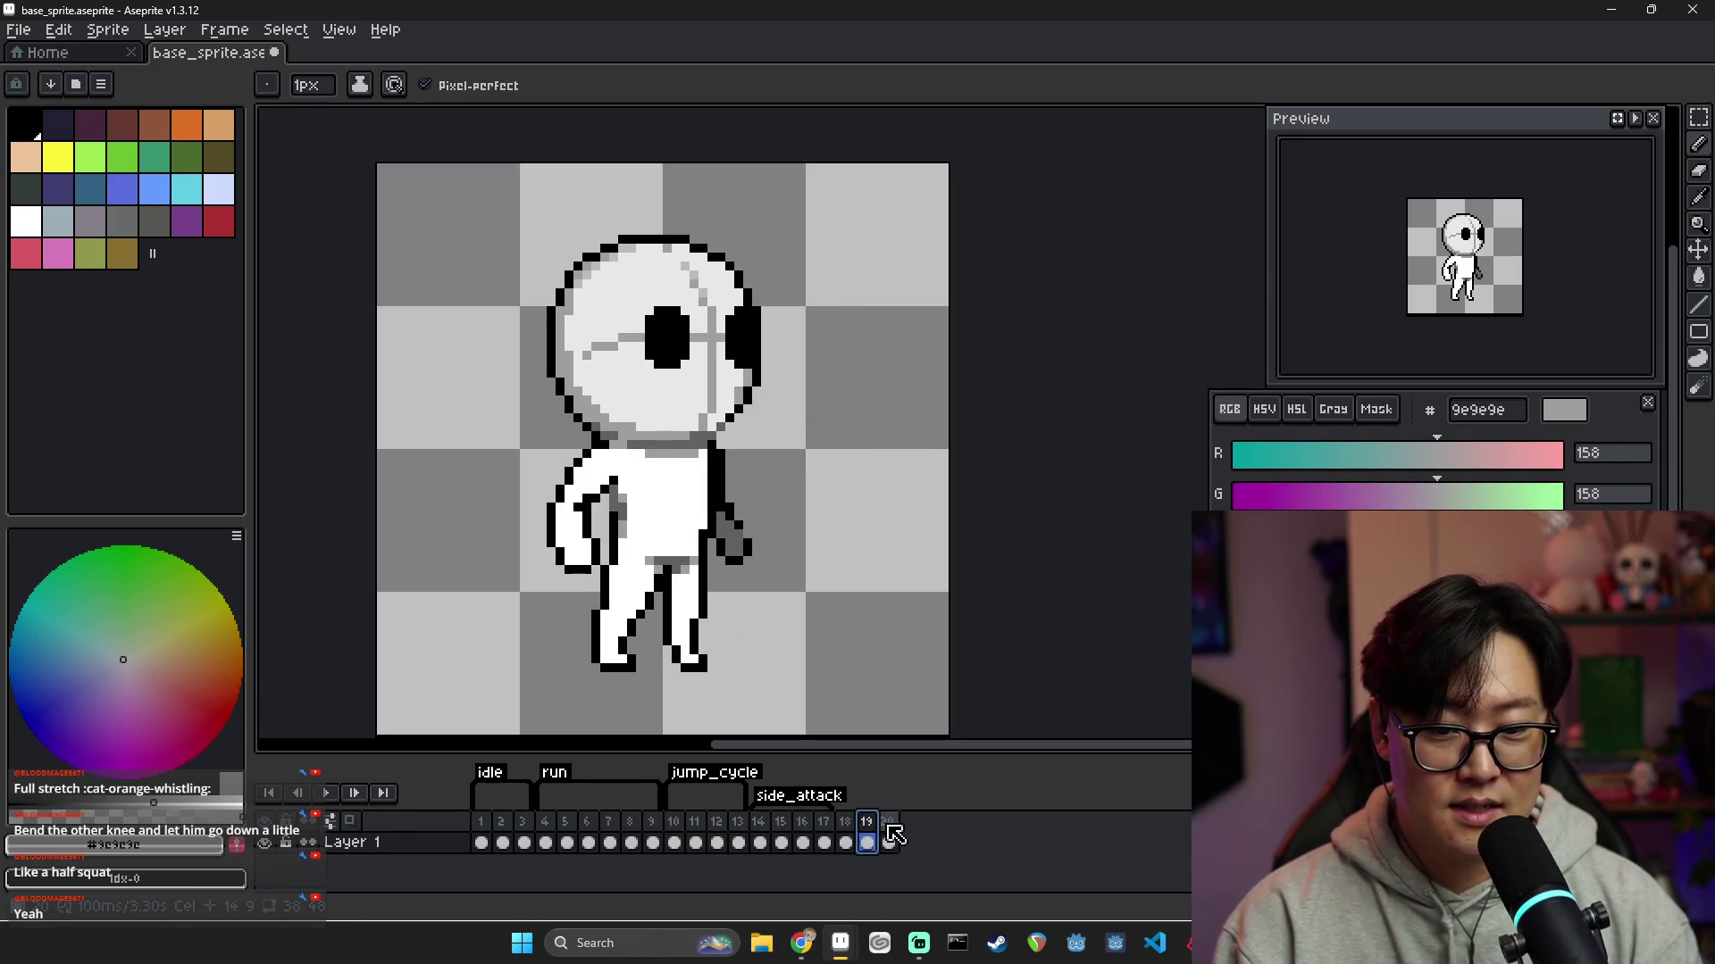
pyautogui.click(889, 842)
# Duplicate frame 20 with Alt+N into frame 21 and sample black there
pyautogui.hotkey('alt', 'n')
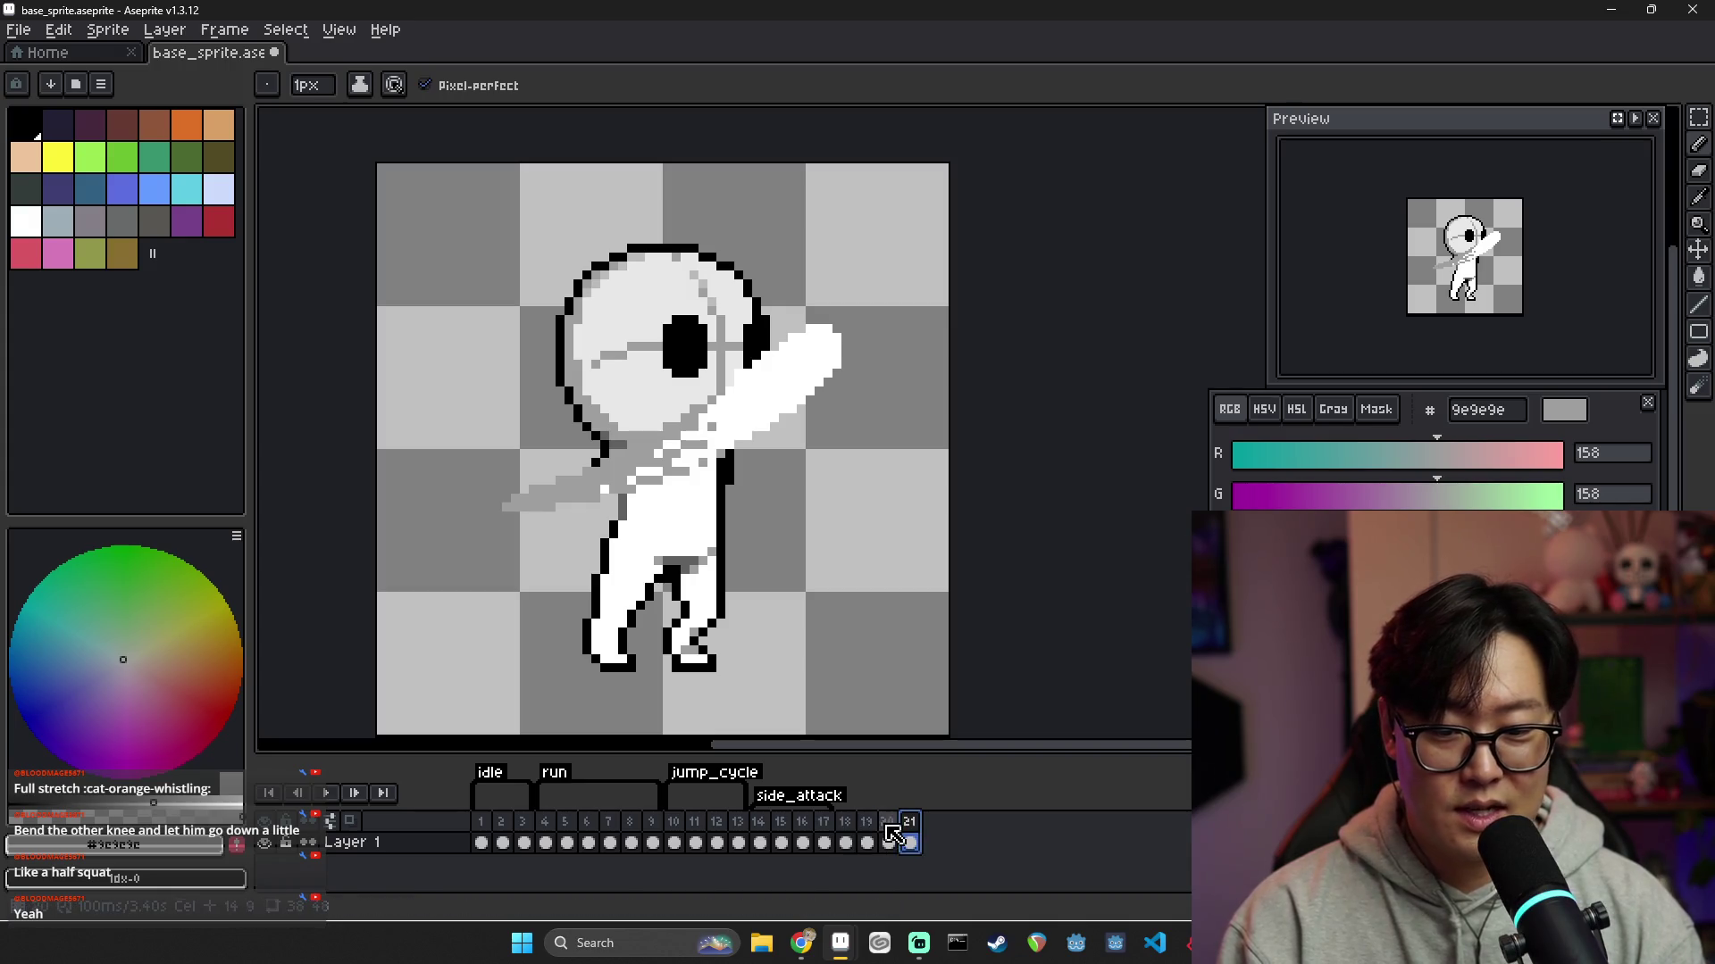
pyautogui.click(783, 839)
pyautogui.click(803, 839)
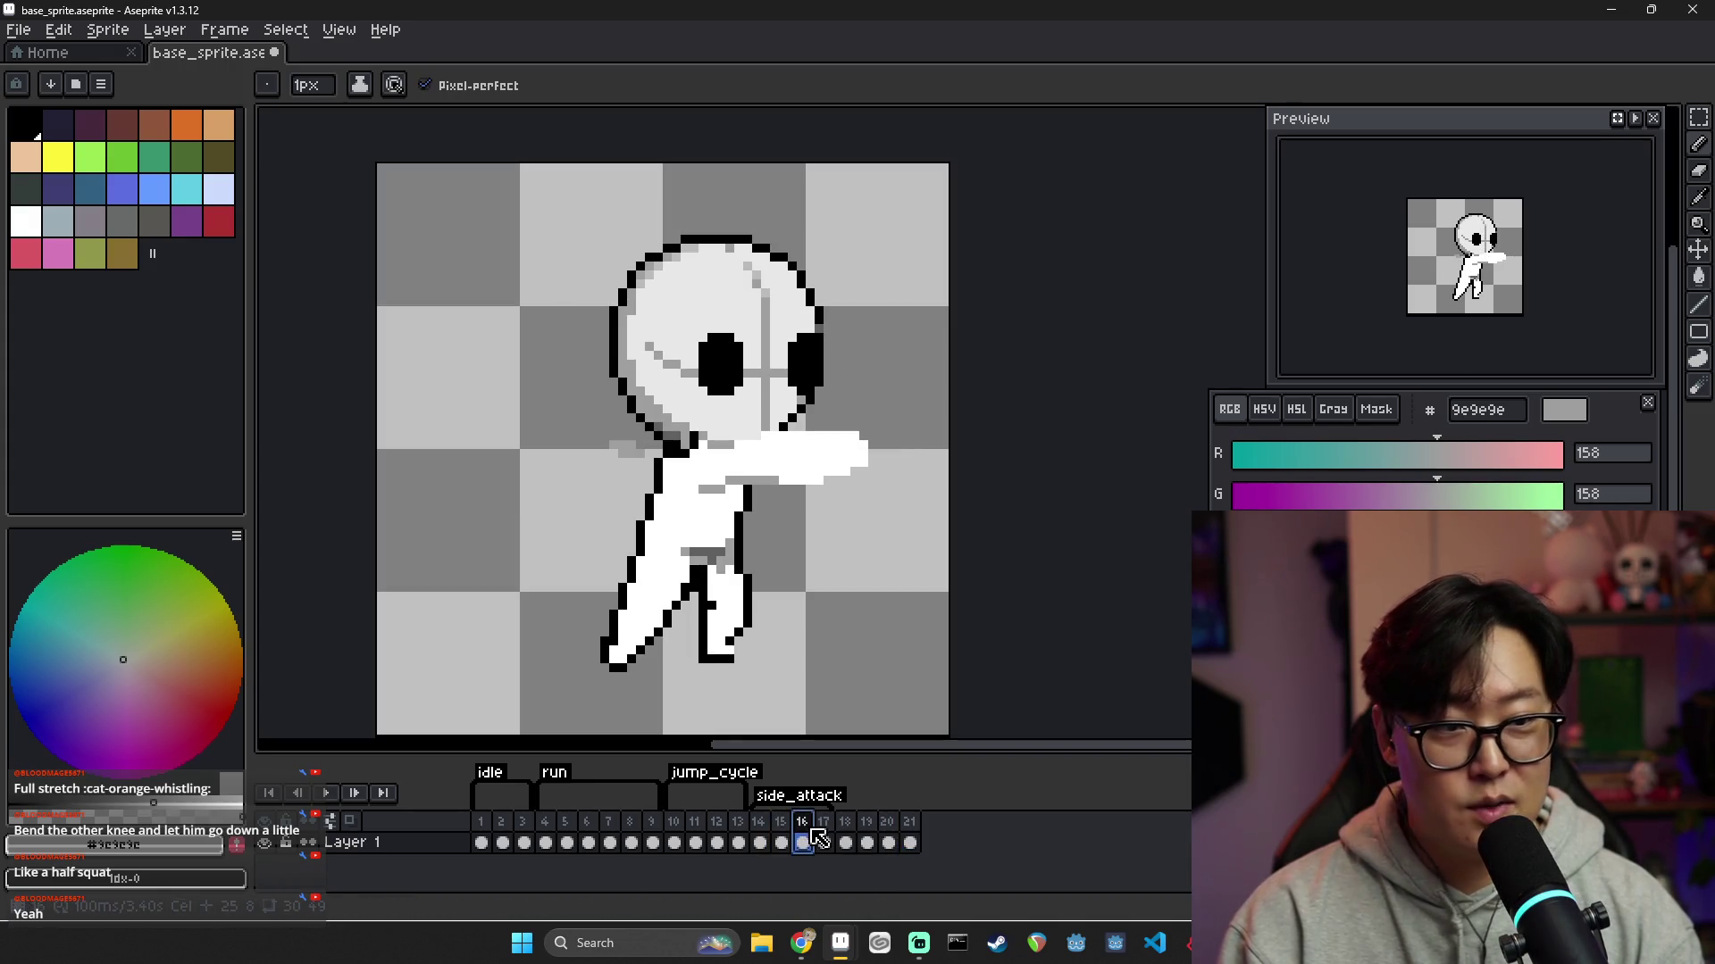
pyautogui.click(888, 842)
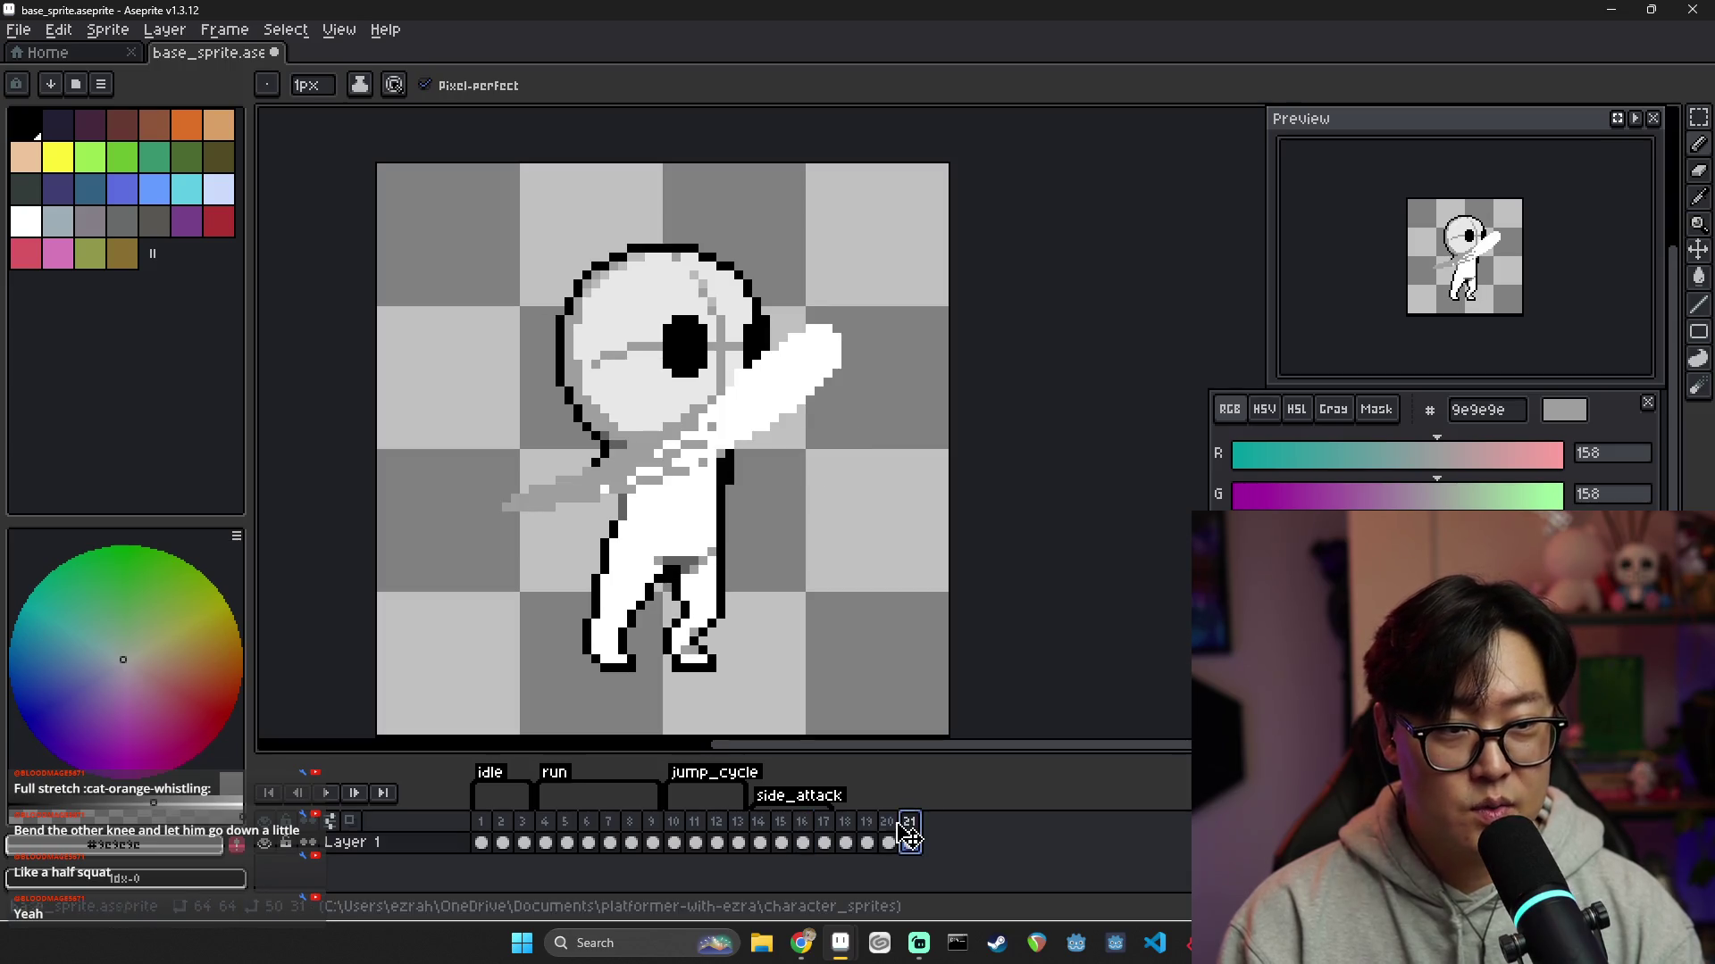
pyautogui.click(910, 842)
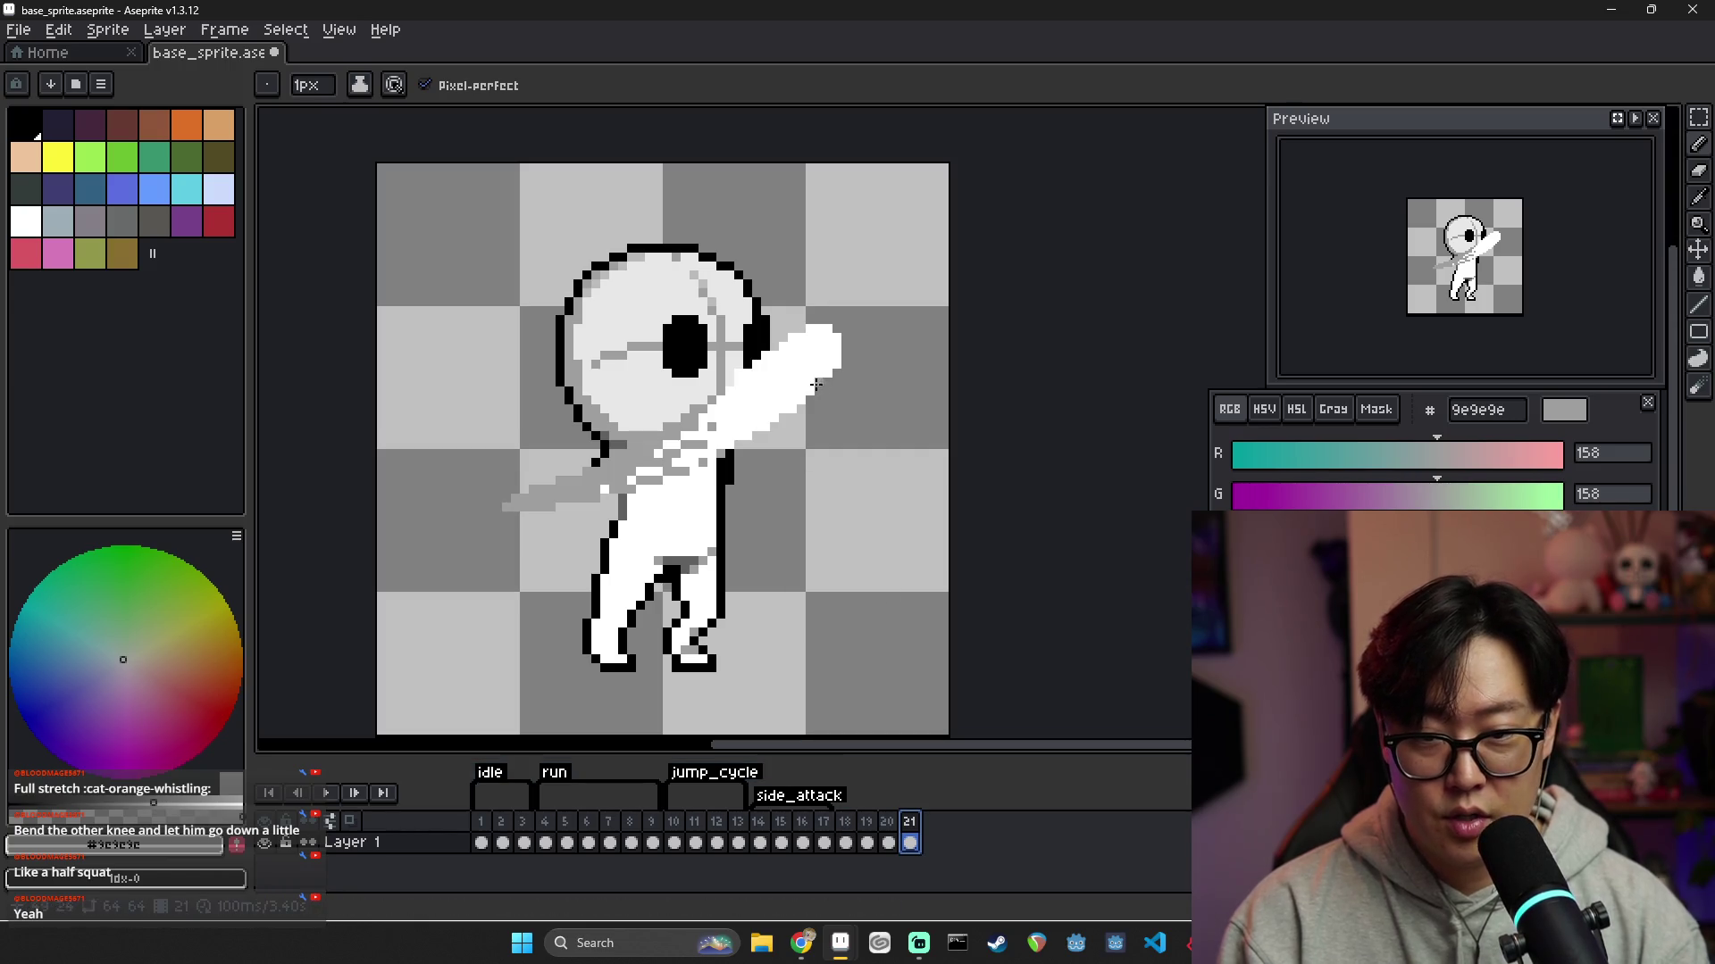
pyautogui.keyDown('alt'); pyautogui.click(749, 364); pyautogui.keyUp('alt')
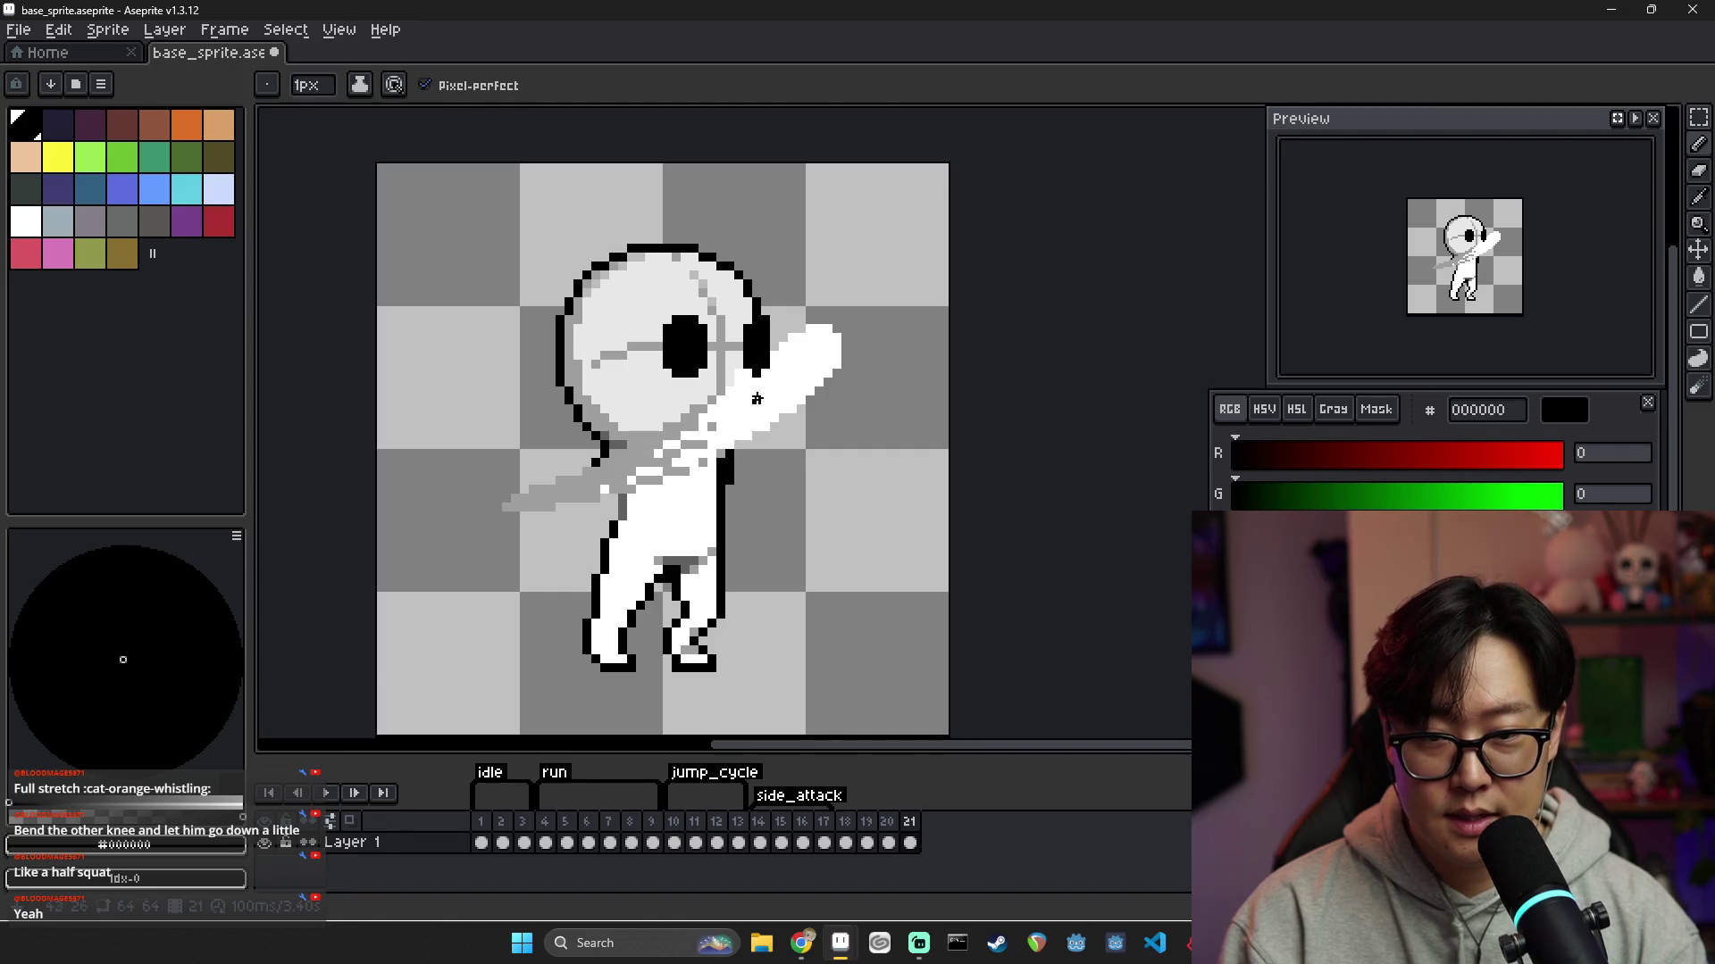
# Erase the top pixels of the raised arm's tip on frame 21
pyautogui.keyDown('alt'); pyautogui.click(737, 361); pyautogui.keyUp('alt')
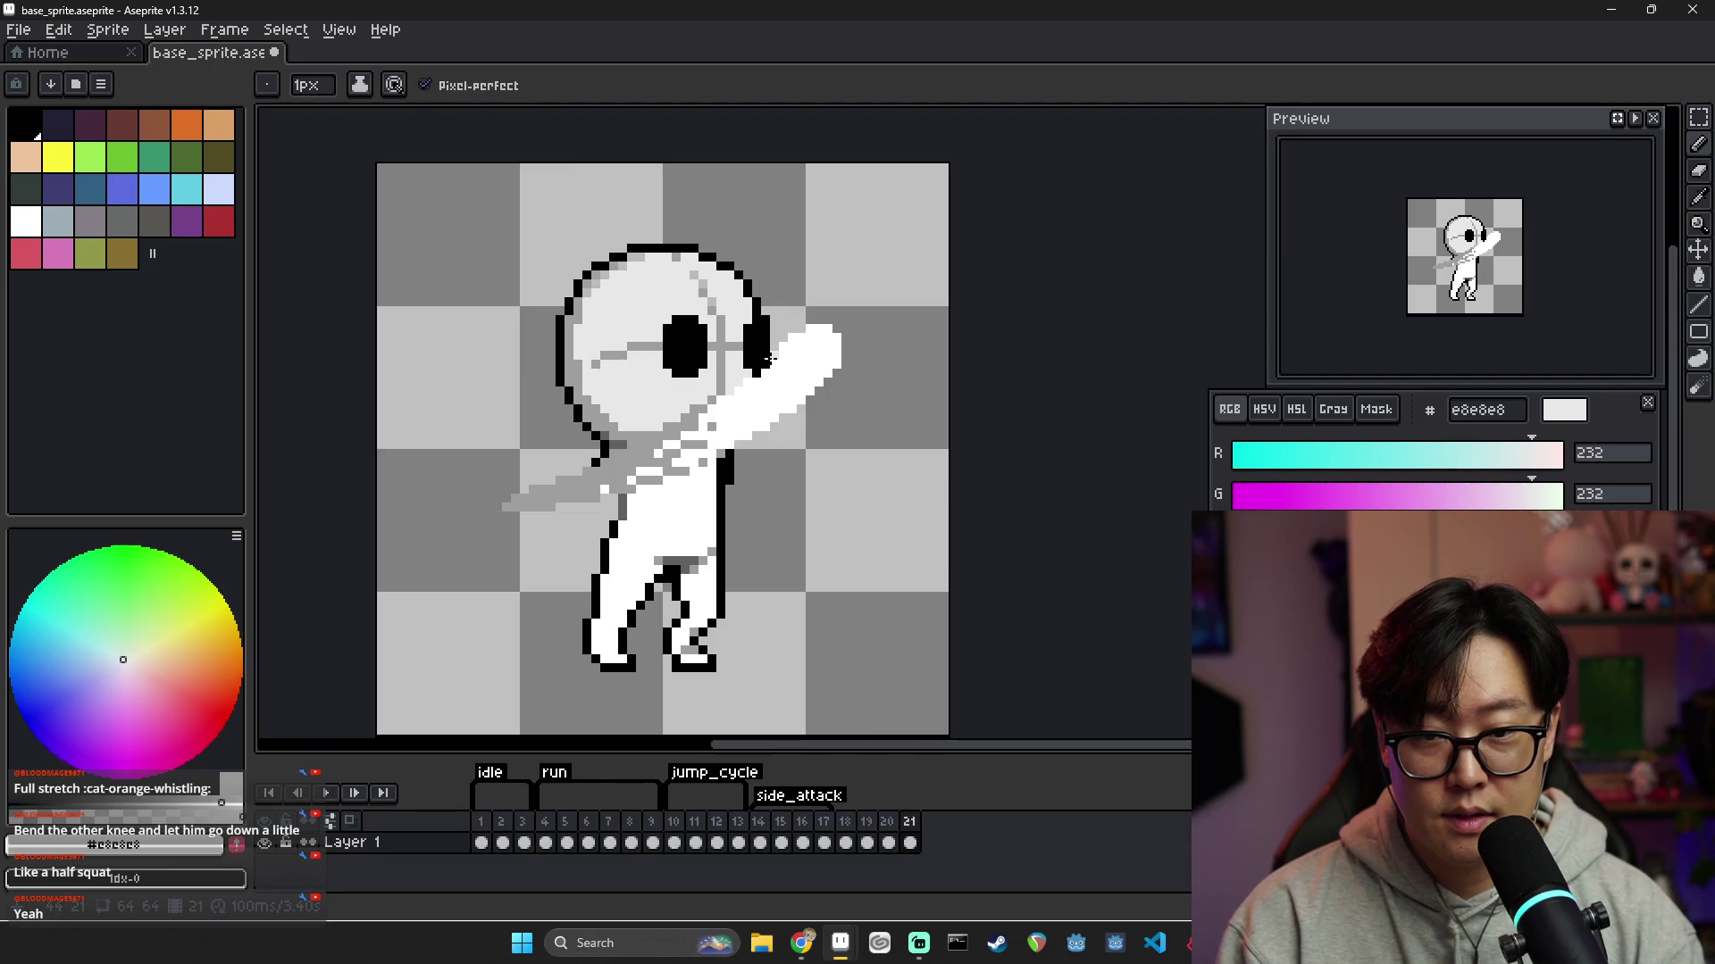
pyautogui.press('e')
pyautogui.moveTo(808, 329)
pyautogui.mouseDown()
pyautogui.moveTo(836, 337)
pyautogui.moveTo(821, 386)
pyautogui.mouseUp()
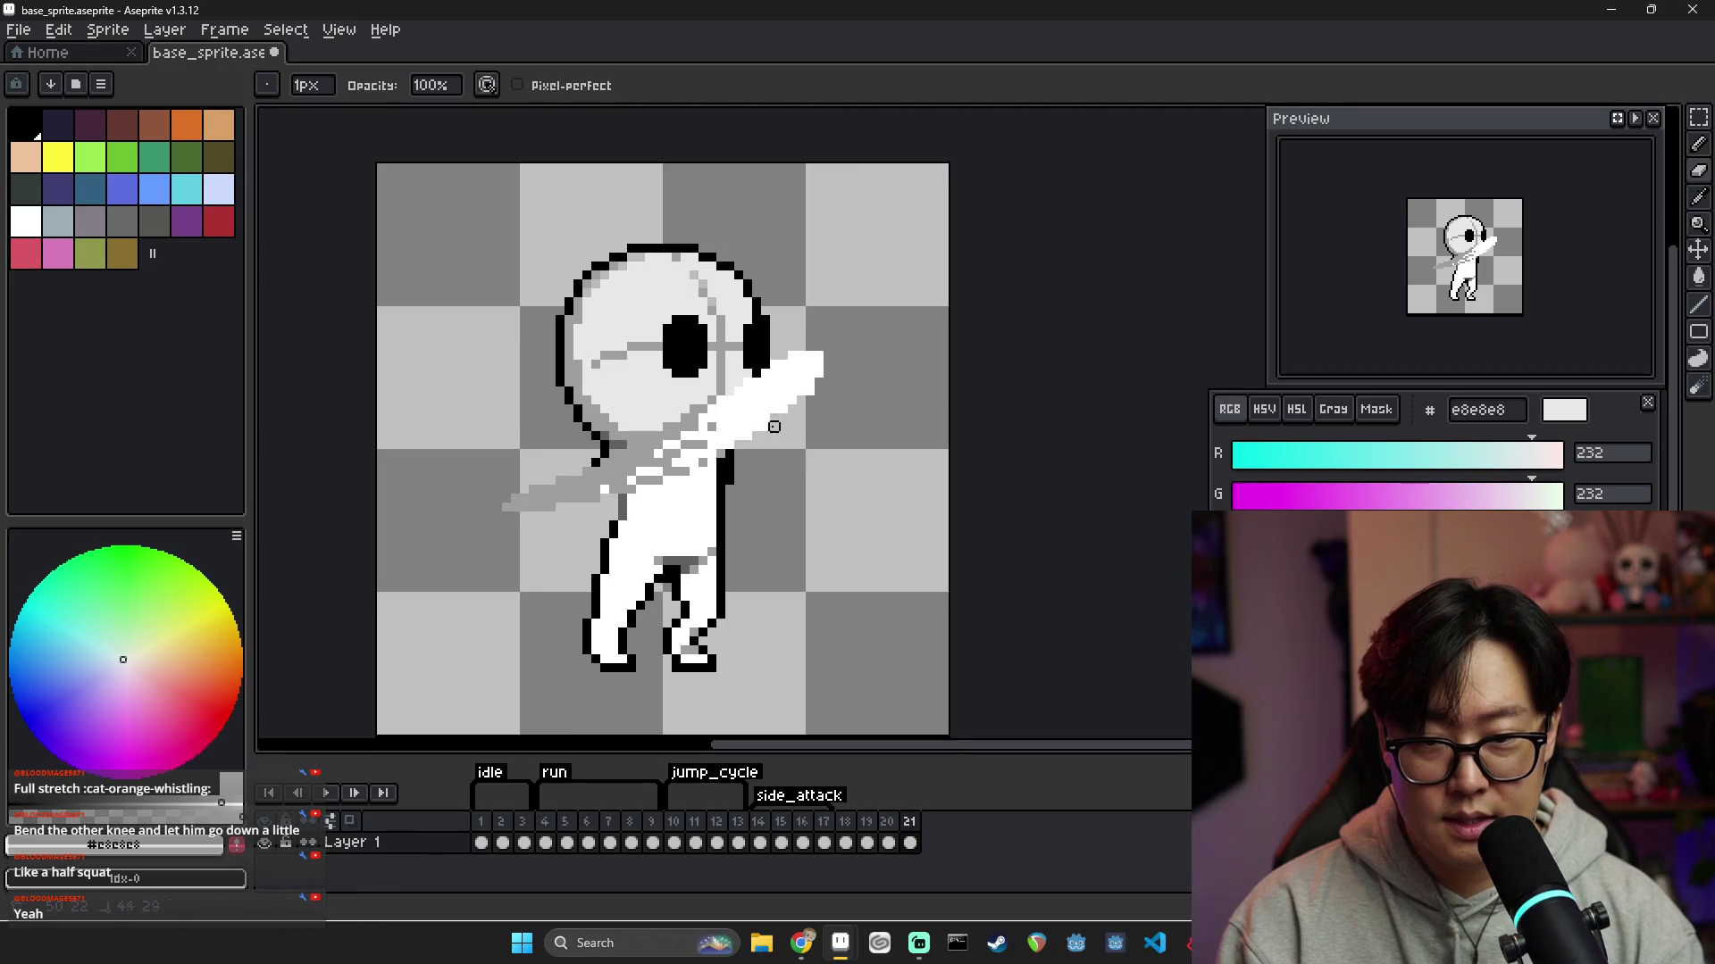
# Erase the light-grey smear left of the torso, comparing with frame 20
pyautogui.click(888, 842)
pyautogui.click(909, 842)
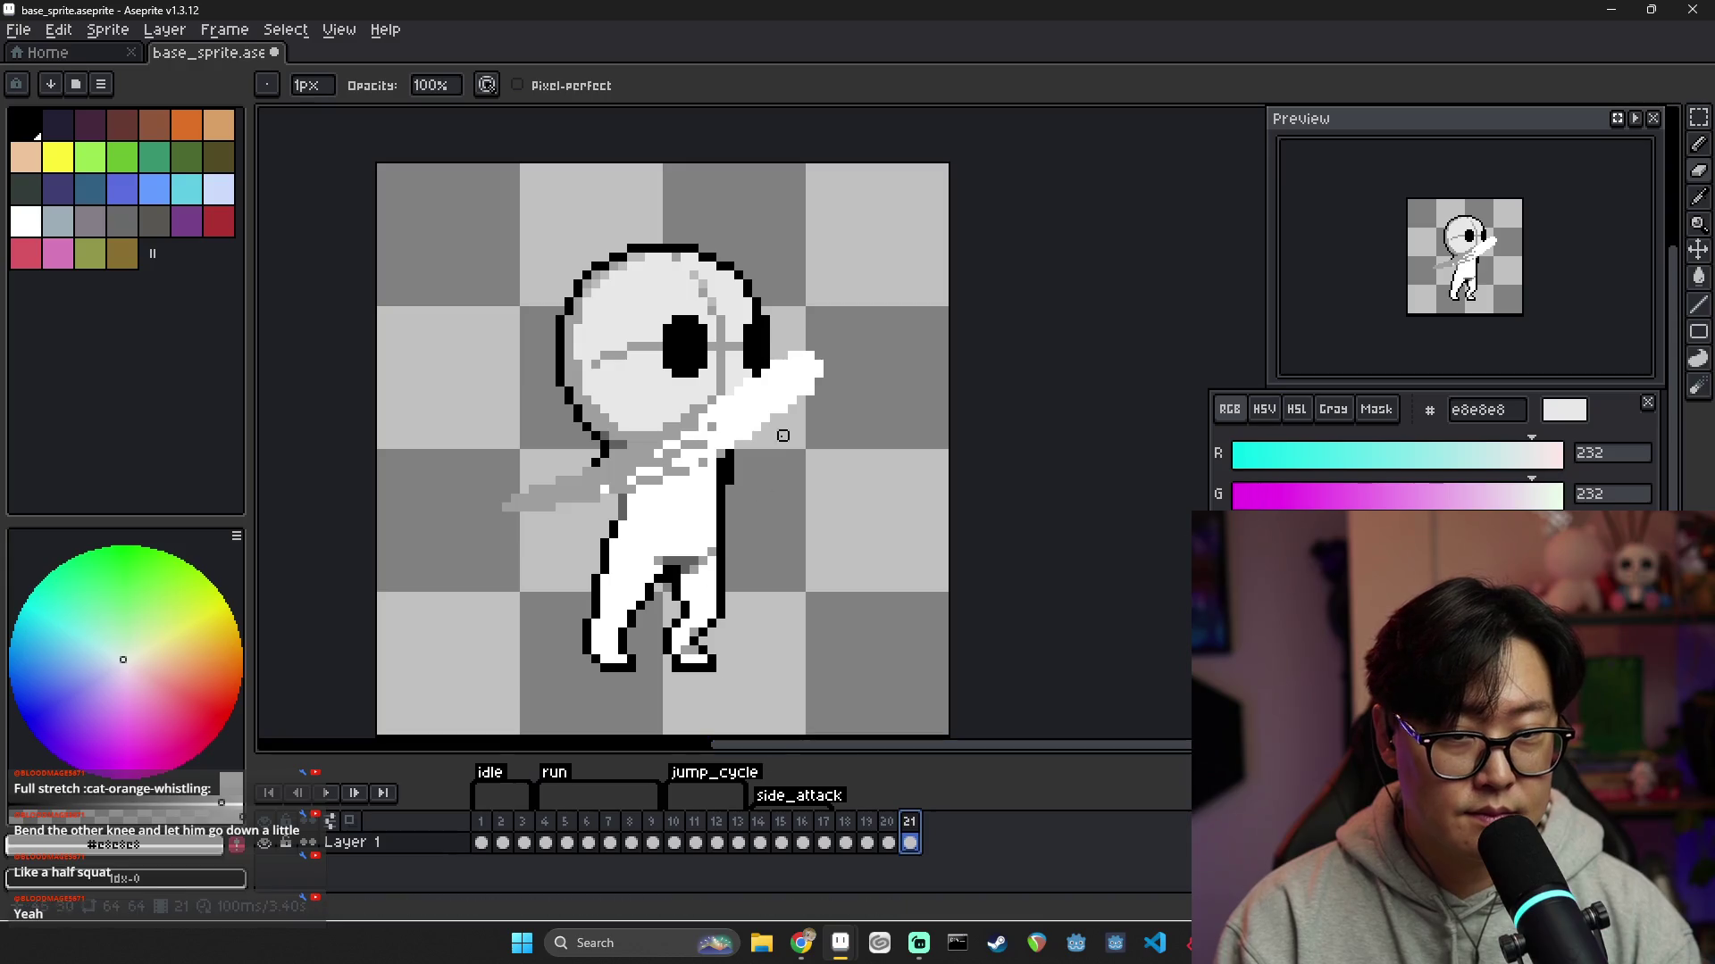
pyautogui.moveTo(533, 489)
pyautogui.mouseDown()
pyautogui.moveTo(517, 502)
pyautogui.moveTo(576, 500)
pyautogui.mouseUp()
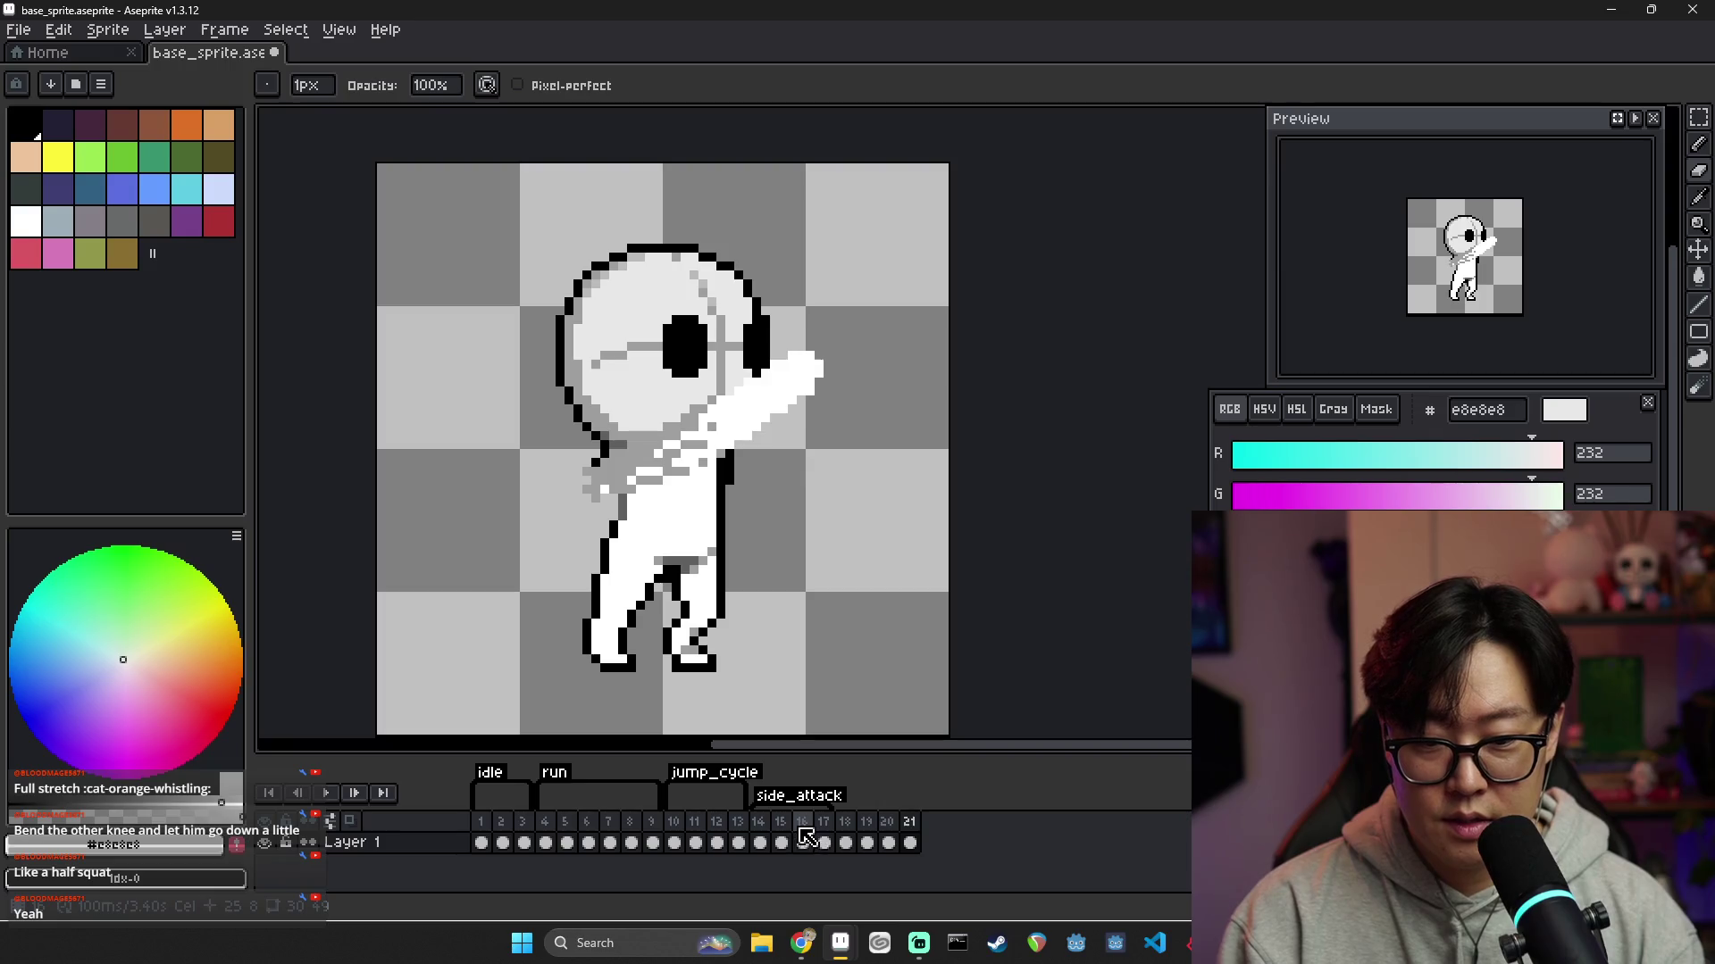
pyautogui.click(888, 842)
pyautogui.click(909, 842)
pyautogui.keyDown('alt'); pyautogui.click(591, 482); pyautogui.keyUp('alt')
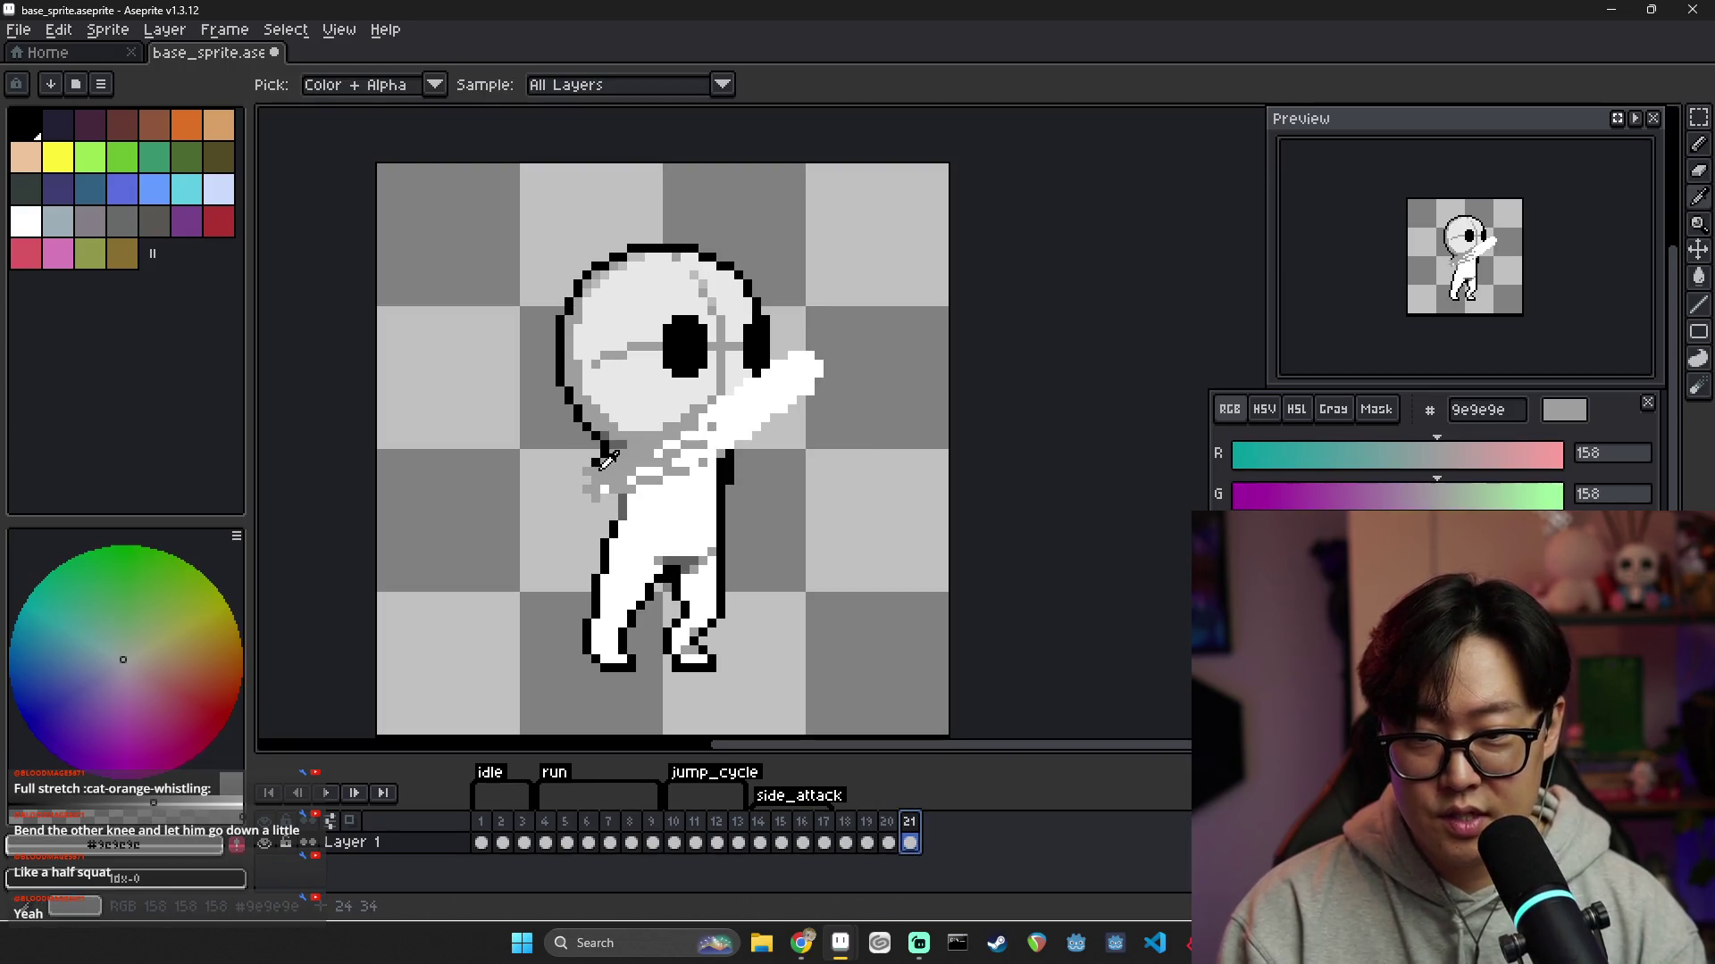
# Extend the black neck outline, erase stray grey pixels, and paint the neck and chest white
pyautogui.keyDown('alt'); pyautogui.click(610, 450); pyautogui.keyUp('alt')
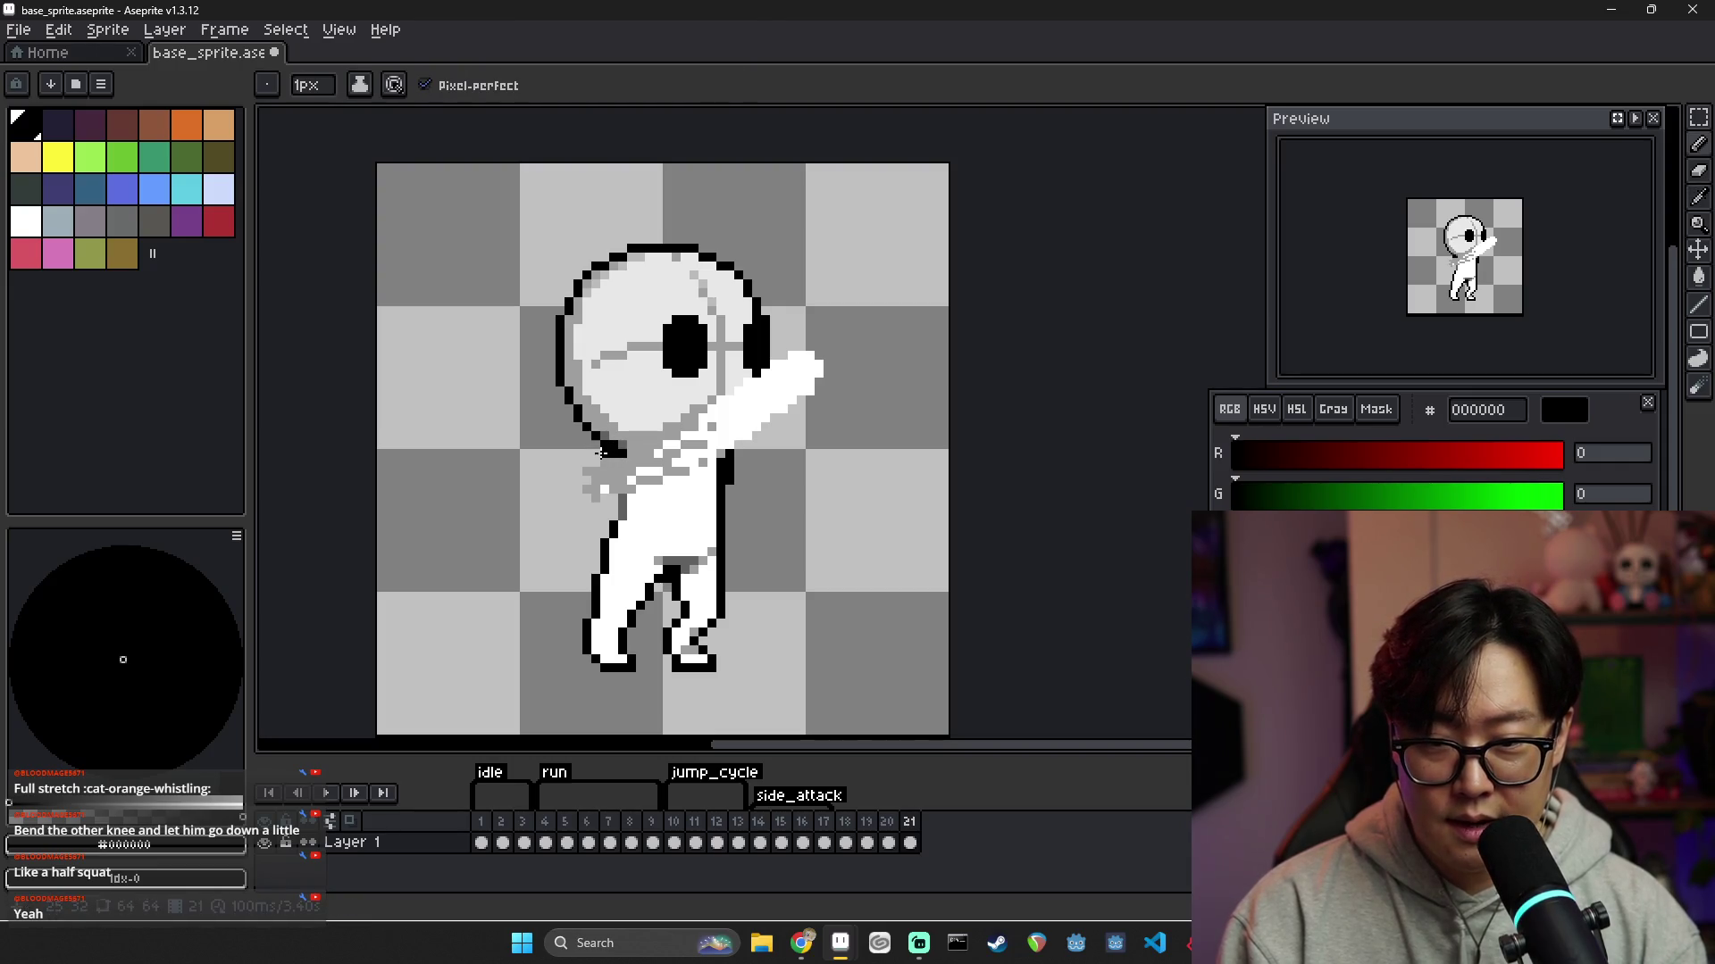
pyautogui.moveTo(616, 456); pyautogui.dragTo(623, 500)
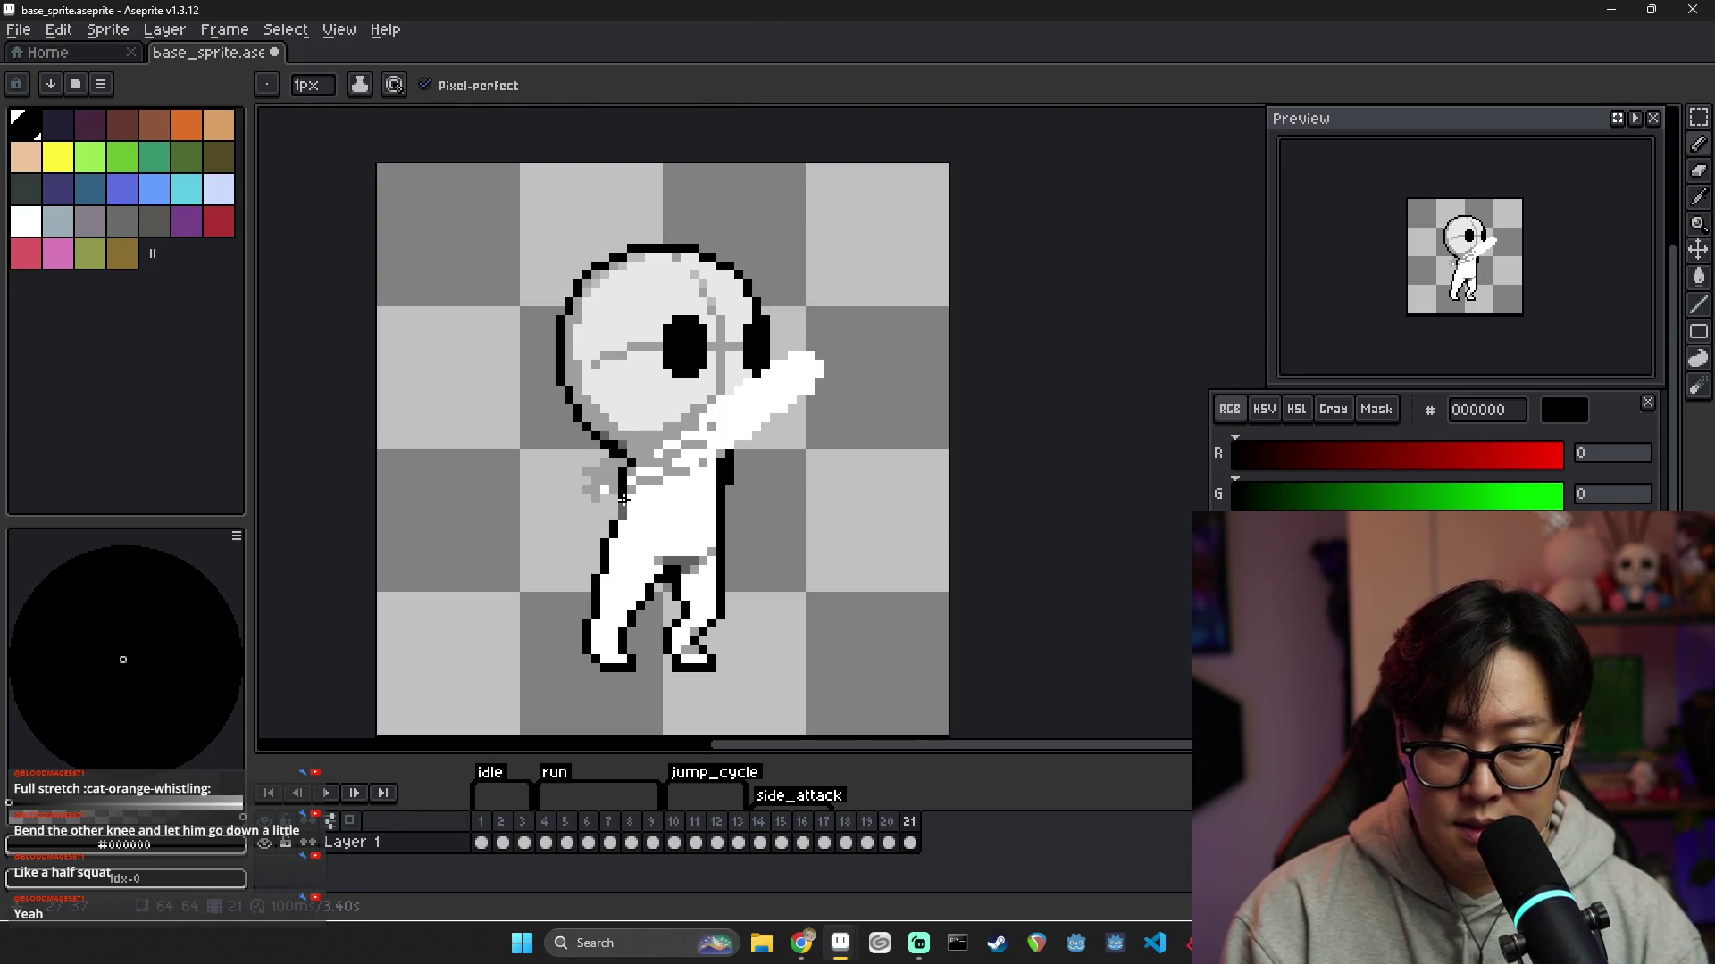
pyautogui.keyDown('alt'); pyautogui.click(648, 455); pyautogui.keyUp('alt')
pyautogui.press('e')
pyautogui.moveTo(621, 489); pyautogui.dragTo(594, 462)
pyautogui.press('b')
pyautogui.keyDown('alt'); pyautogui.click(583, 472); pyautogui.keyUp('alt')
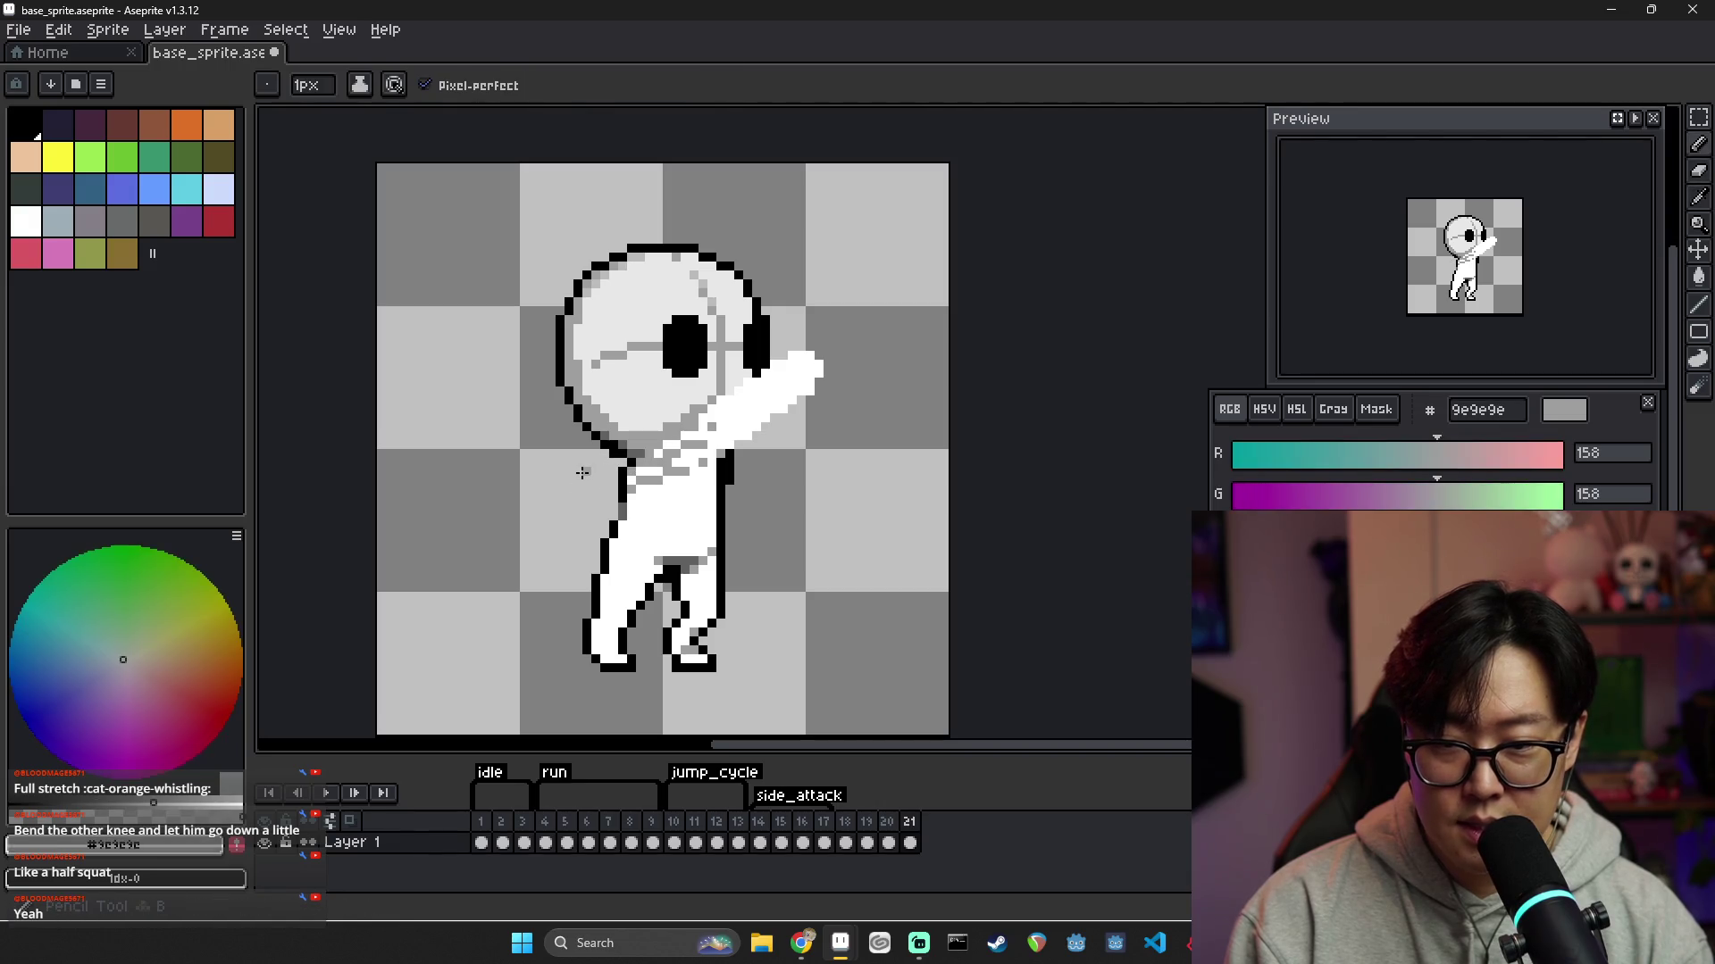
pyautogui.click(596, 470)
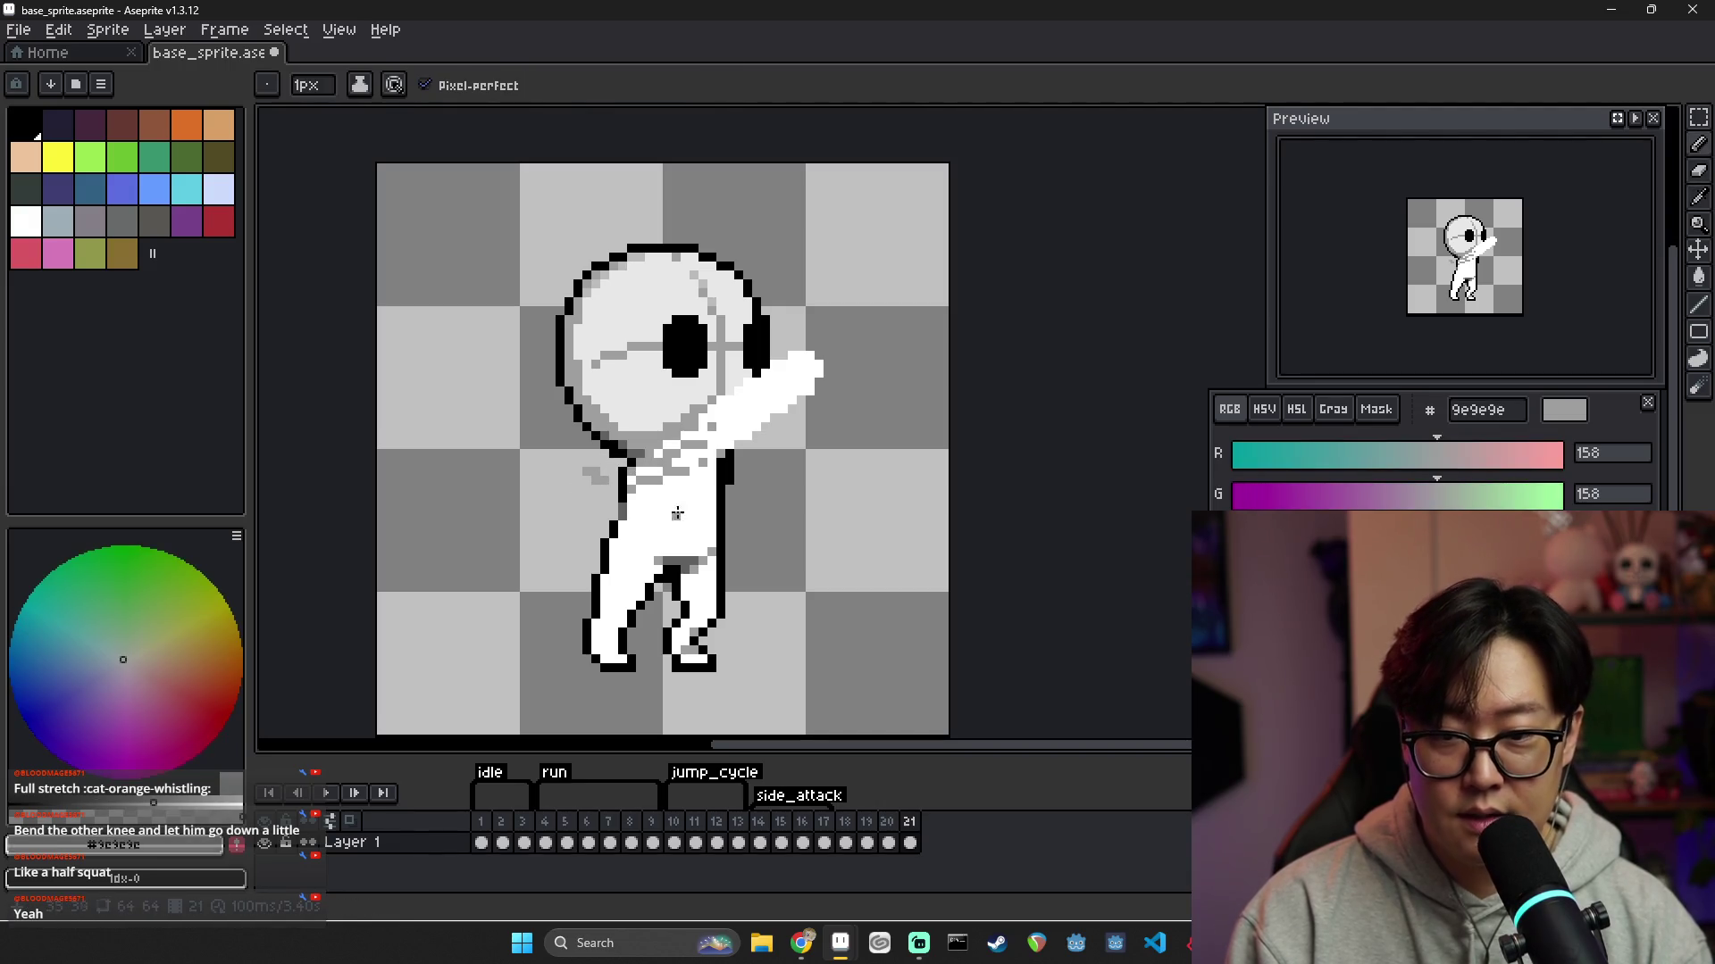
pyautogui.keyDown('alt'); pyautogui.click(626, 498); pyautogui.keyUp('alt')
pyautogui.moveTo(630, 488); pyautogui.dragTo(670, 457)
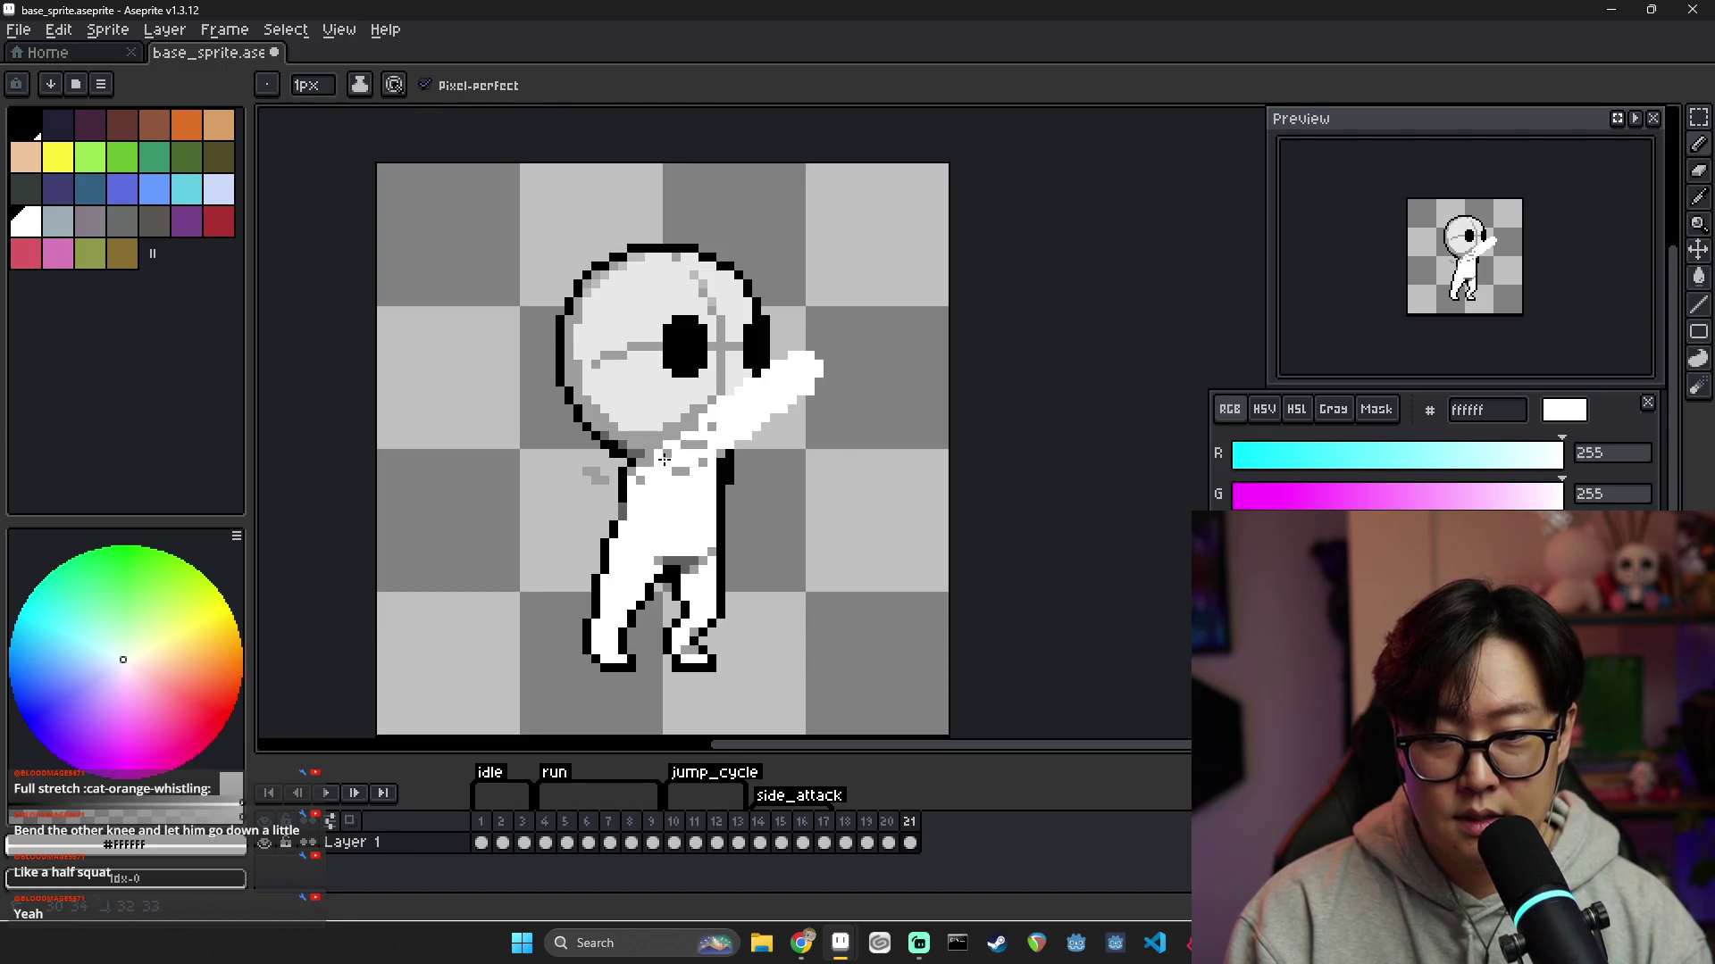
# Compare with frame 16's pose, then paint white over frame 21's shoulder shading
pyautogui.click(802, 822)
pyautogui.keyDown('alt'); pyautogui.click(757, 486); pyautogui.keyUp('alt')
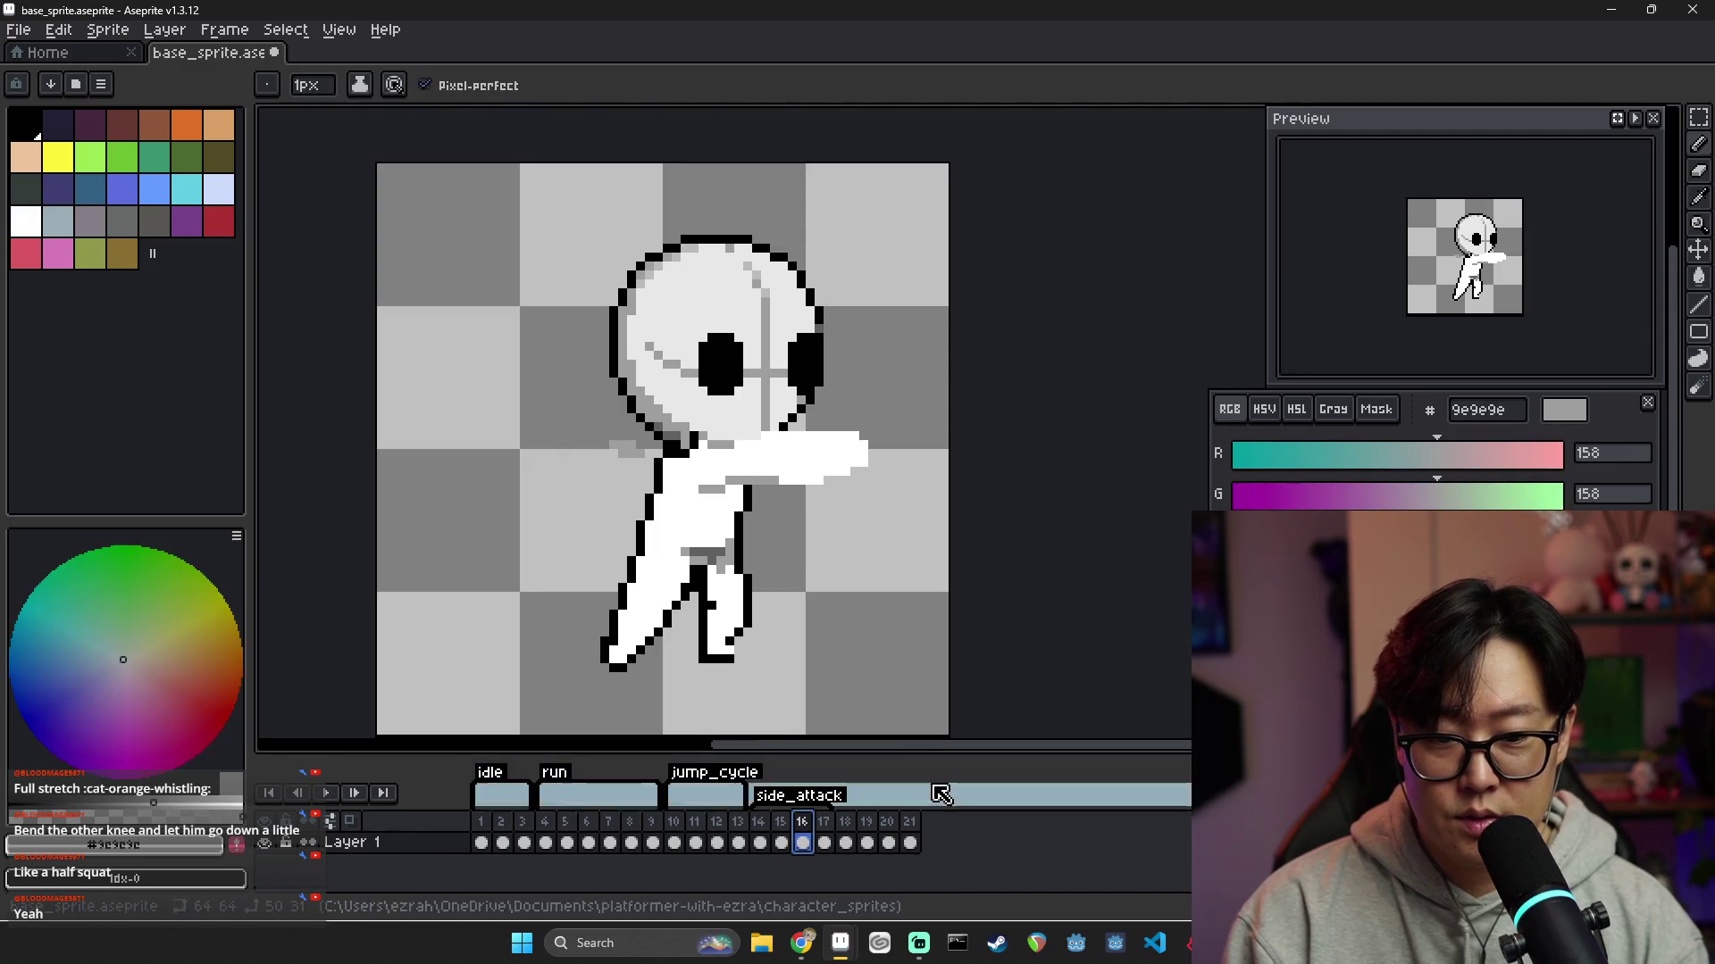
pyautogui.click(909, 822)
pyautogui.keyDown('alt'); pyautogui.click(668, 452); pyautogui.keyUp('alt')
pyautogui.moveTo(690, 431); pyautogui.dragTo(710, 412)
# Paint grey shading across the neck and shoulder and touch up a few neck pixels in white
pyautogui.keyDown('alt'); pyautogui.click(669, 418); pyautogui.keyUp('alt')
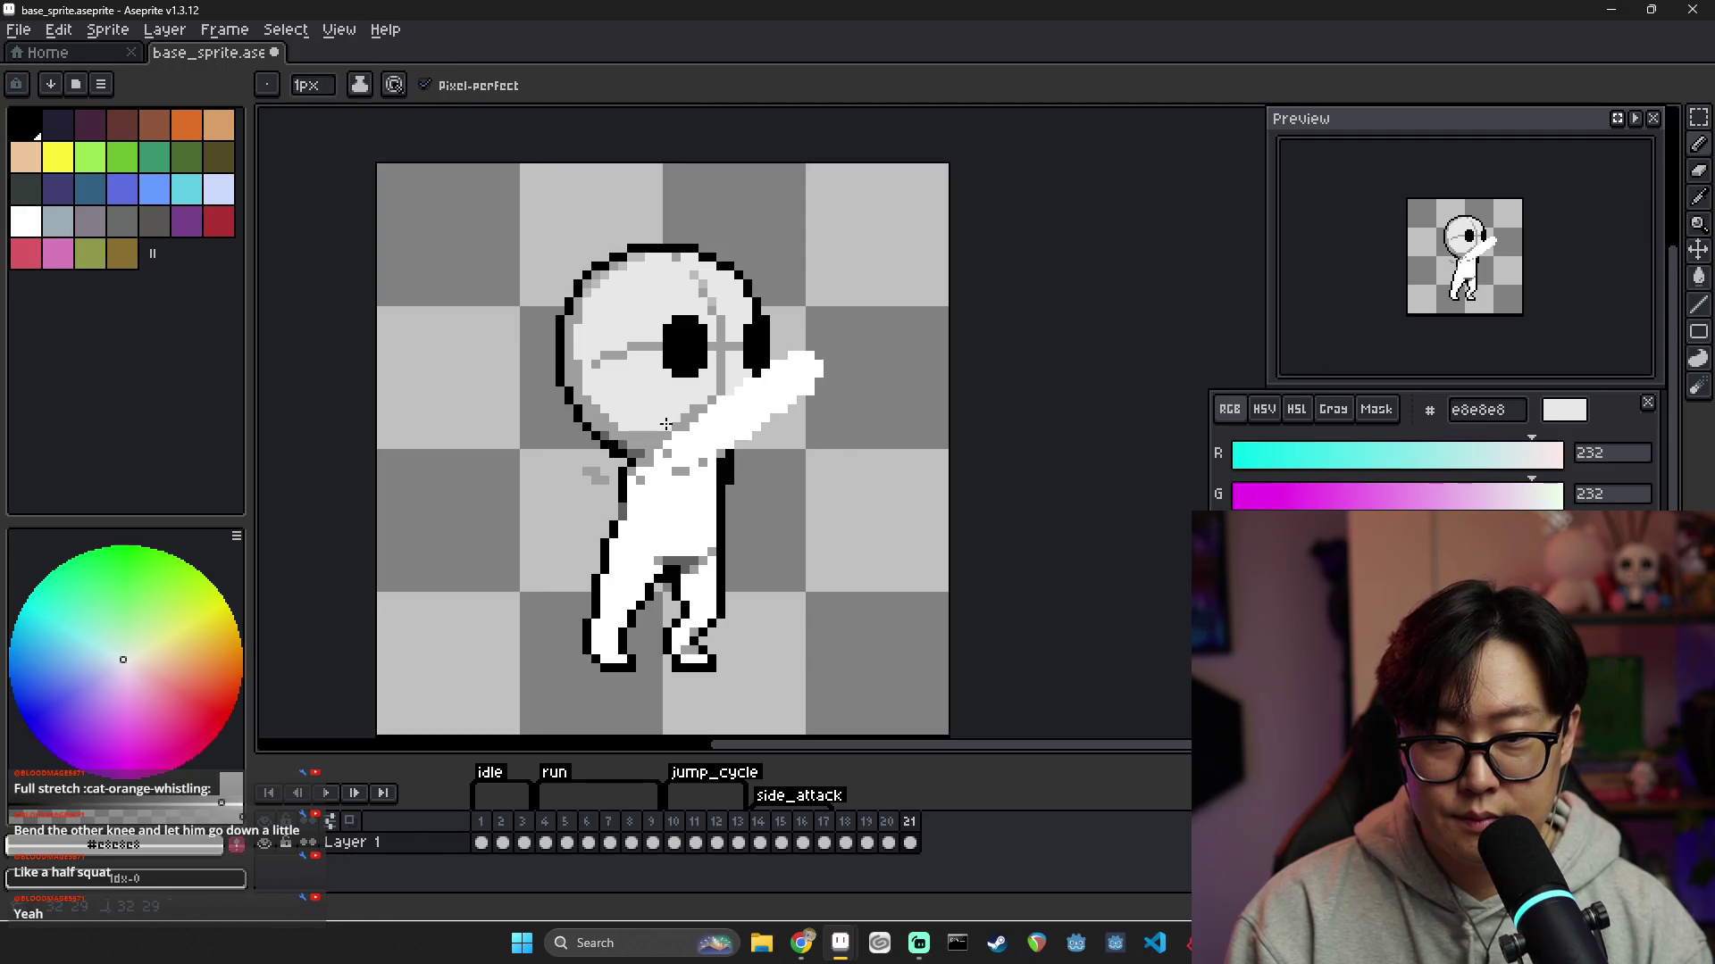
pyautogui.keyDown('alt'); pyautogui.click(702, 460); pyautogui.keyUp('alt')
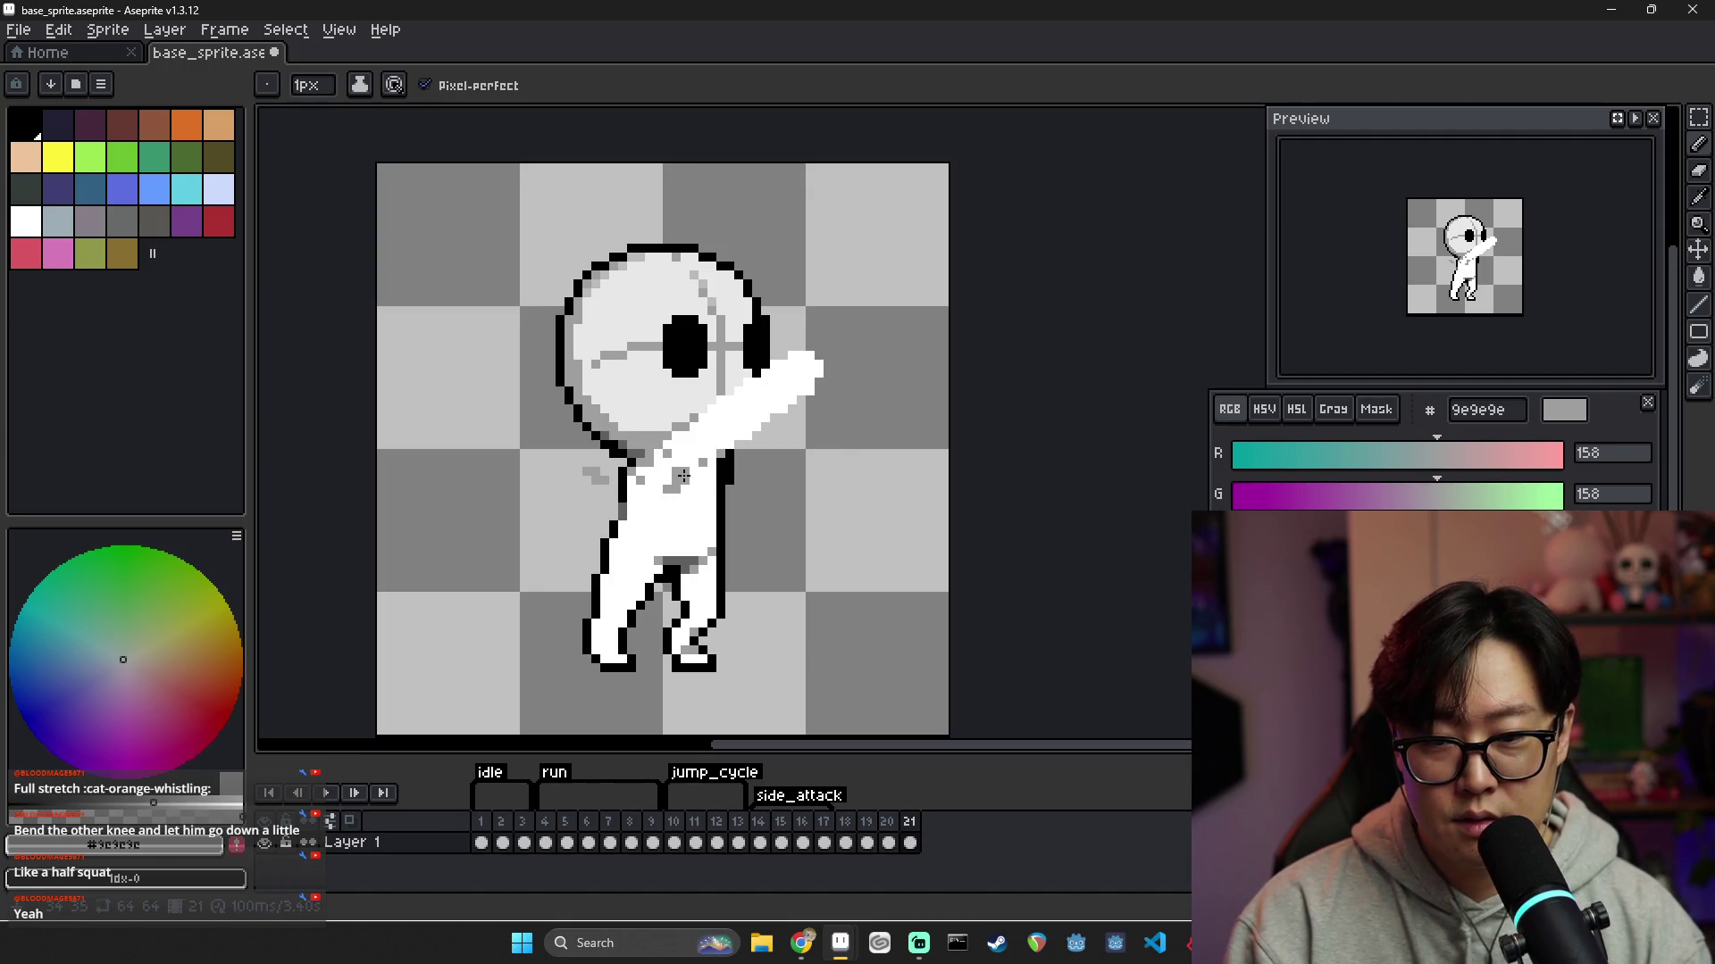
pyautogui.keyDown('alt'); pyautogui.click(681, 478); pyautogui.keyUp('alt')
pyautogui.keyDown('alt'); pyautogui.click(672, 482); pyautogui.keyUp('alt')
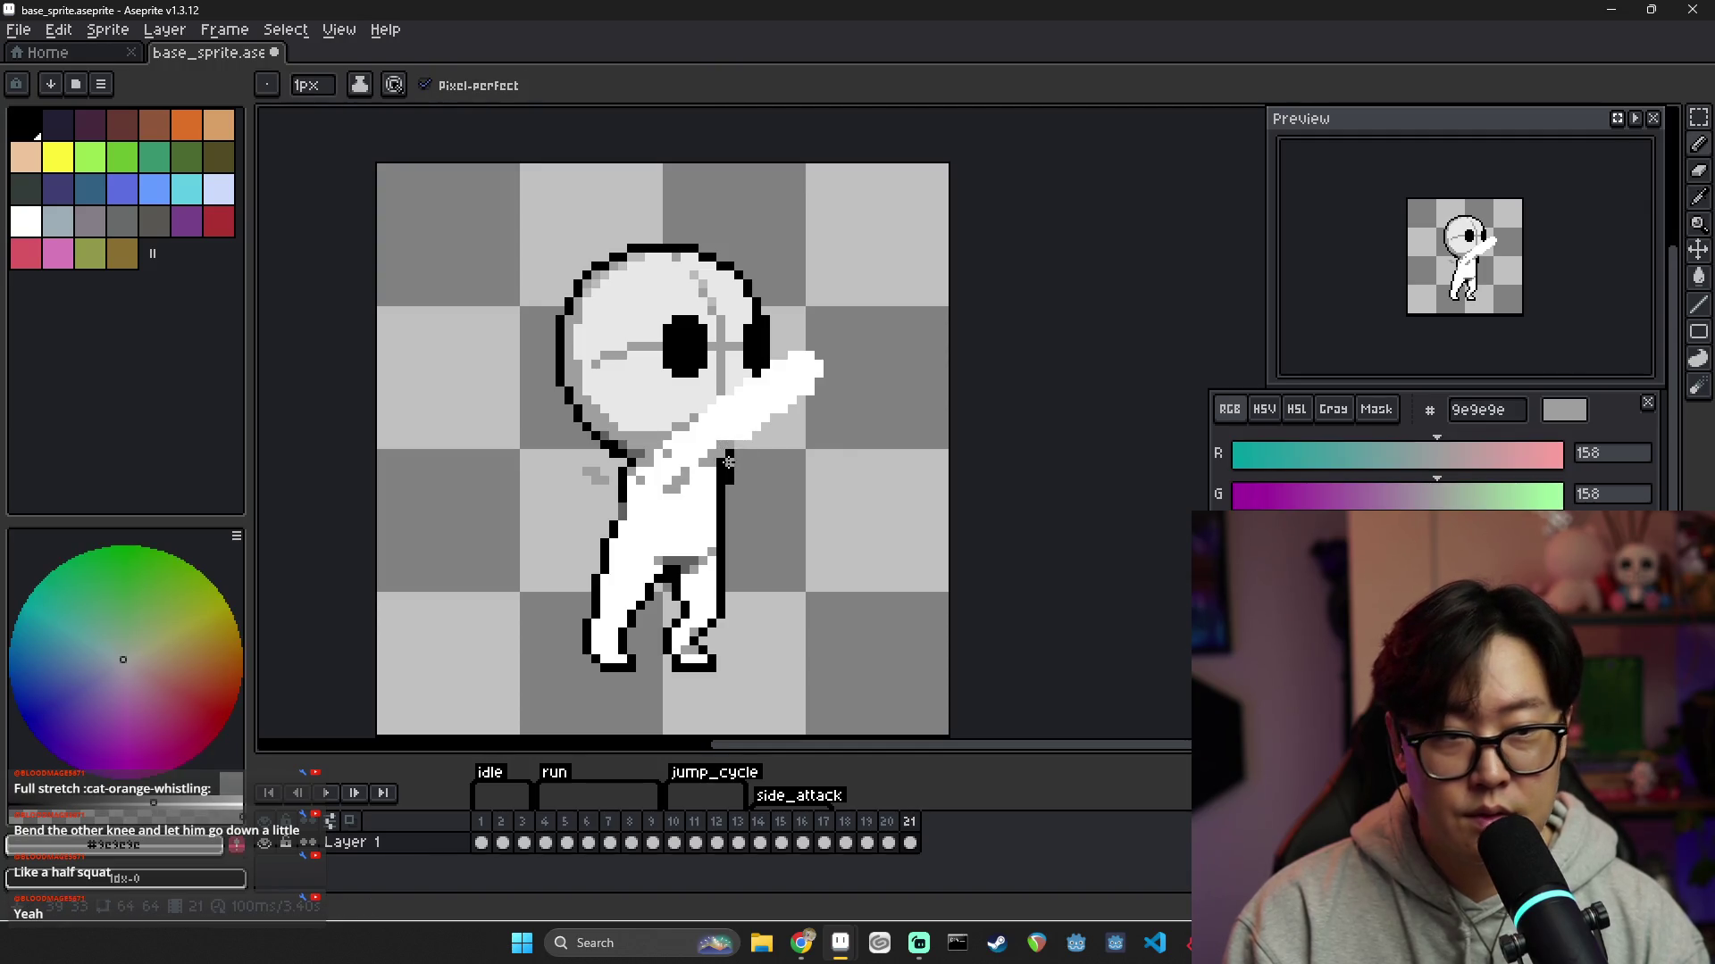
pyautogui.keyDown('alt'); pyautogui.click(725, 444); pyautogui.keyUp('alt')
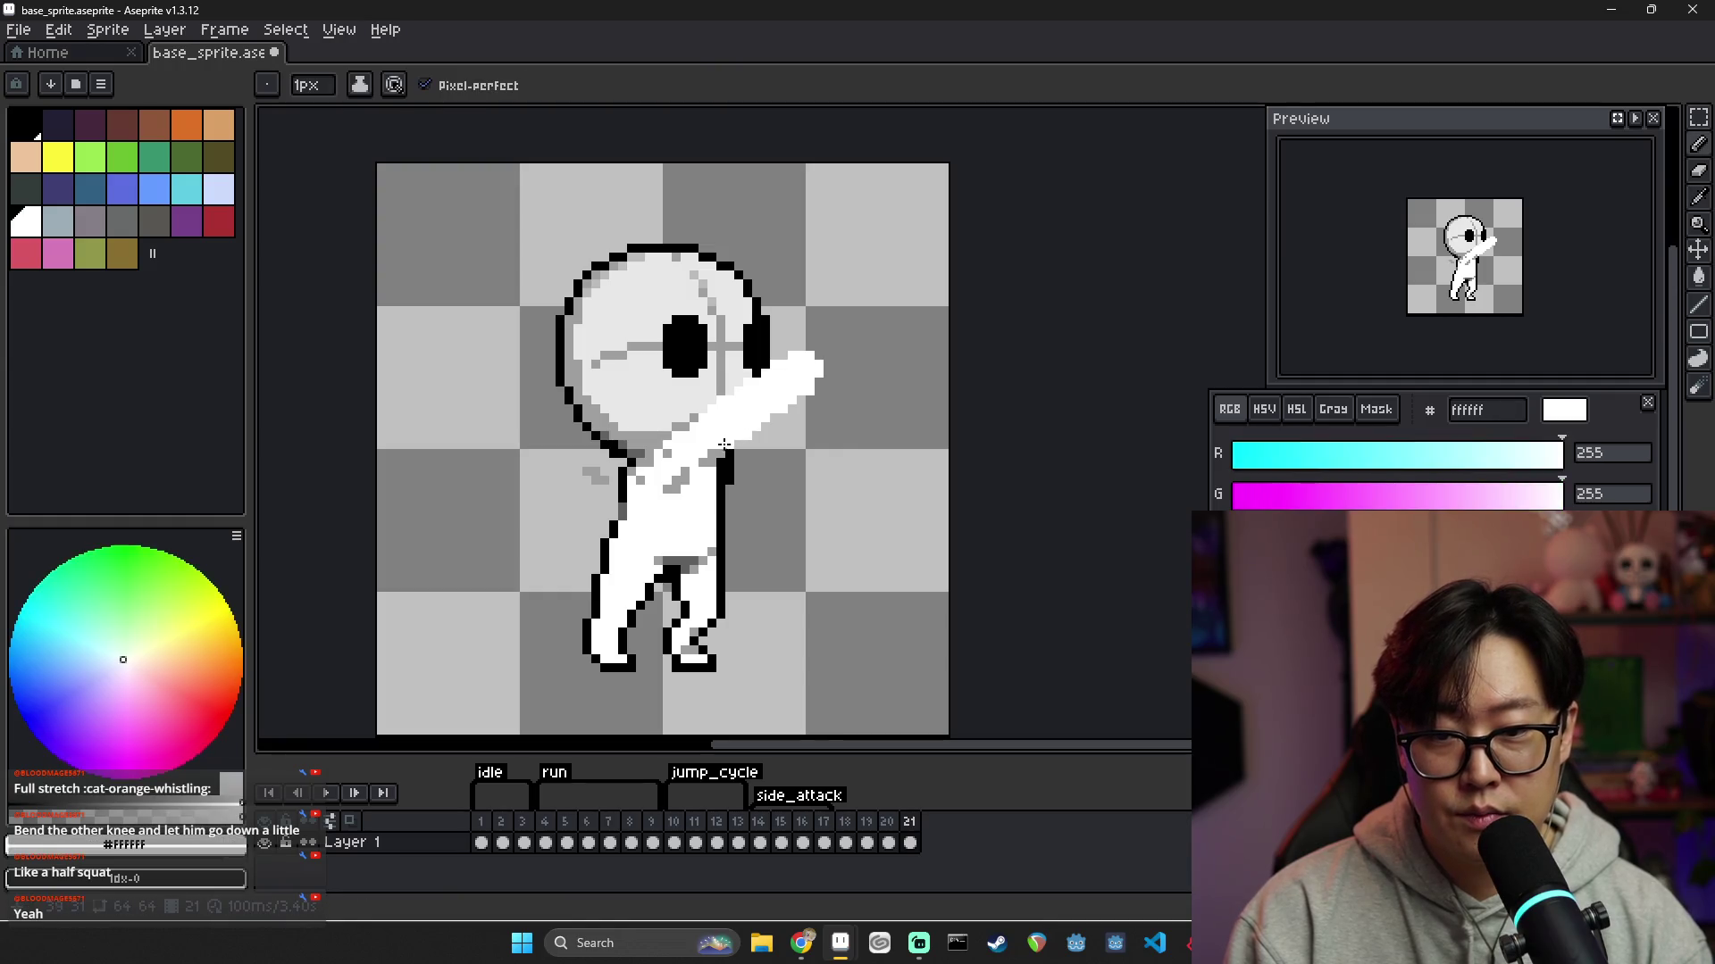
pyautogui.keyDown('alt'); pyautogui.click(665, 437); pyautogui.keyUp('alt')
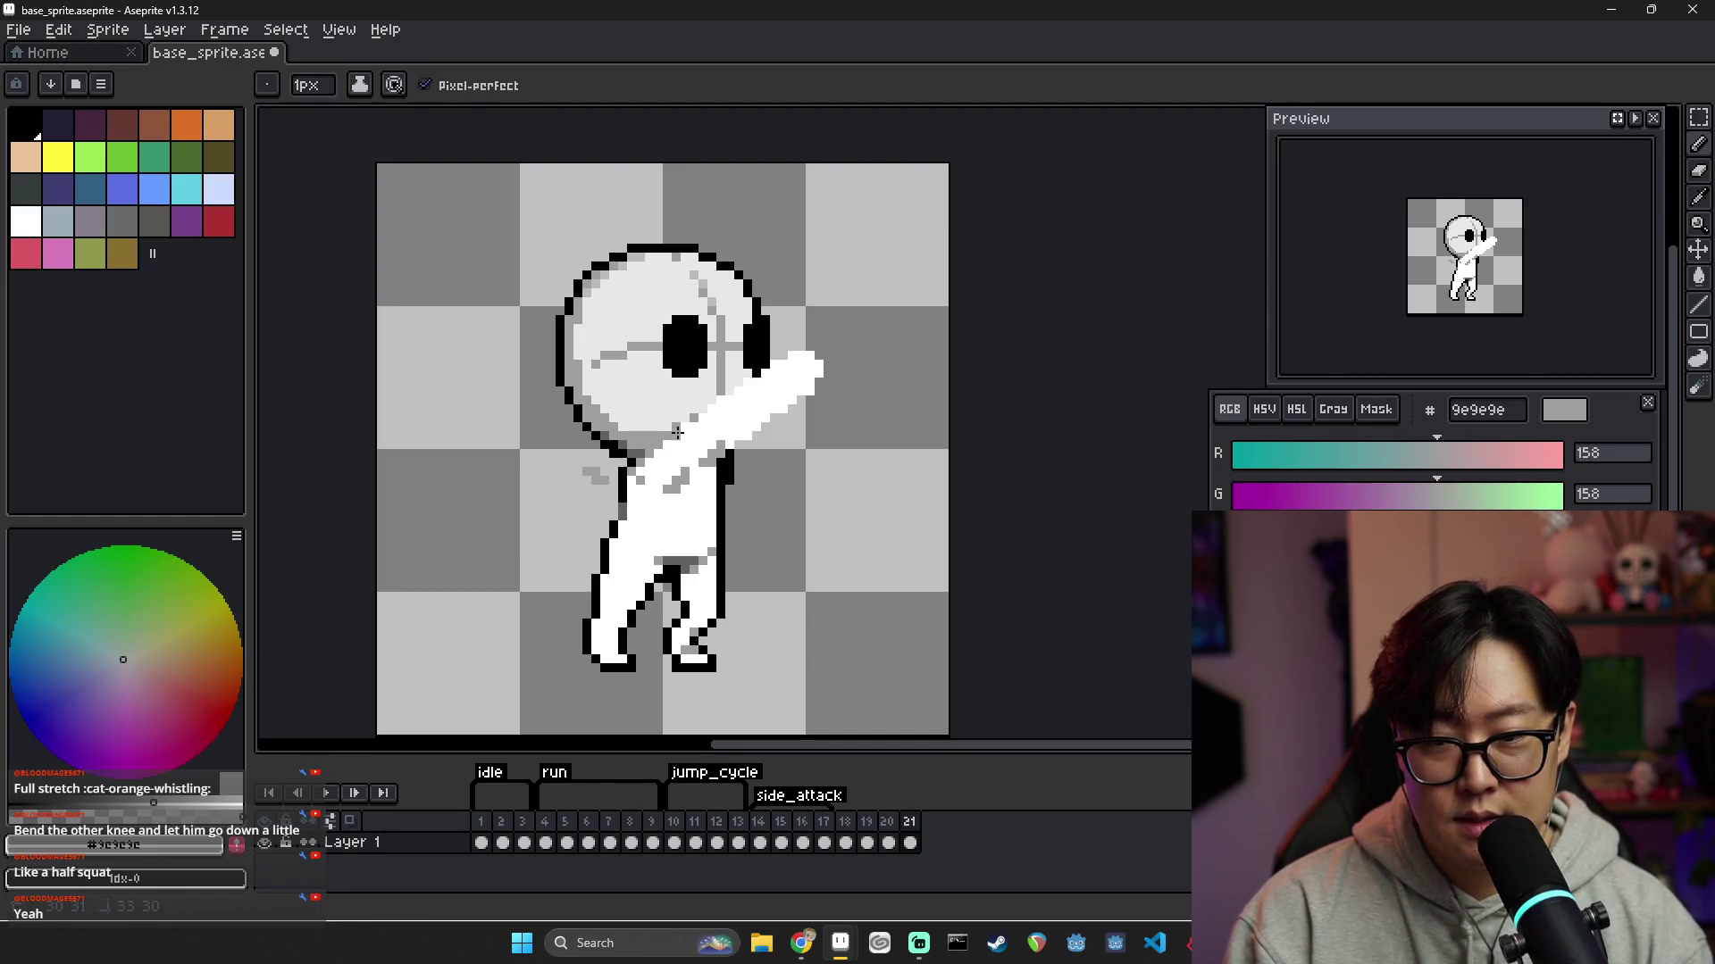
pyautogui.moveTo(642, 466); pyautogui.dragTo(675, 453)
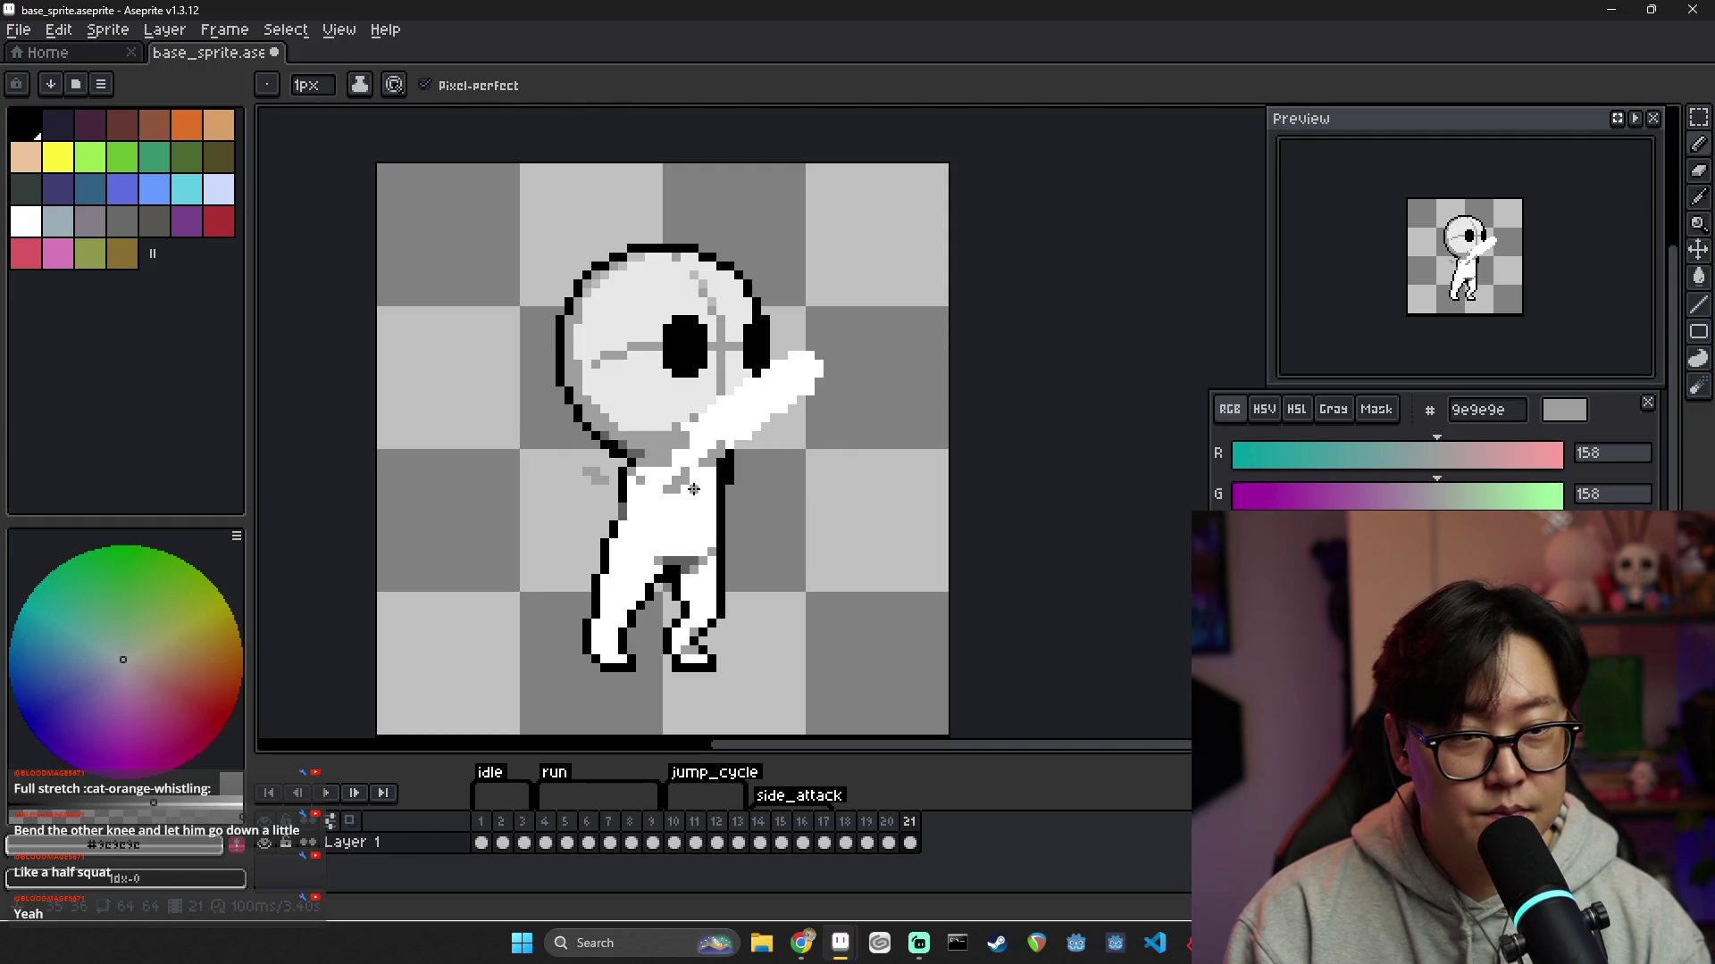
pyautogui.keyDown('alt'); pyautogui.click(709, 430); pyautogui.keyUp('alt')
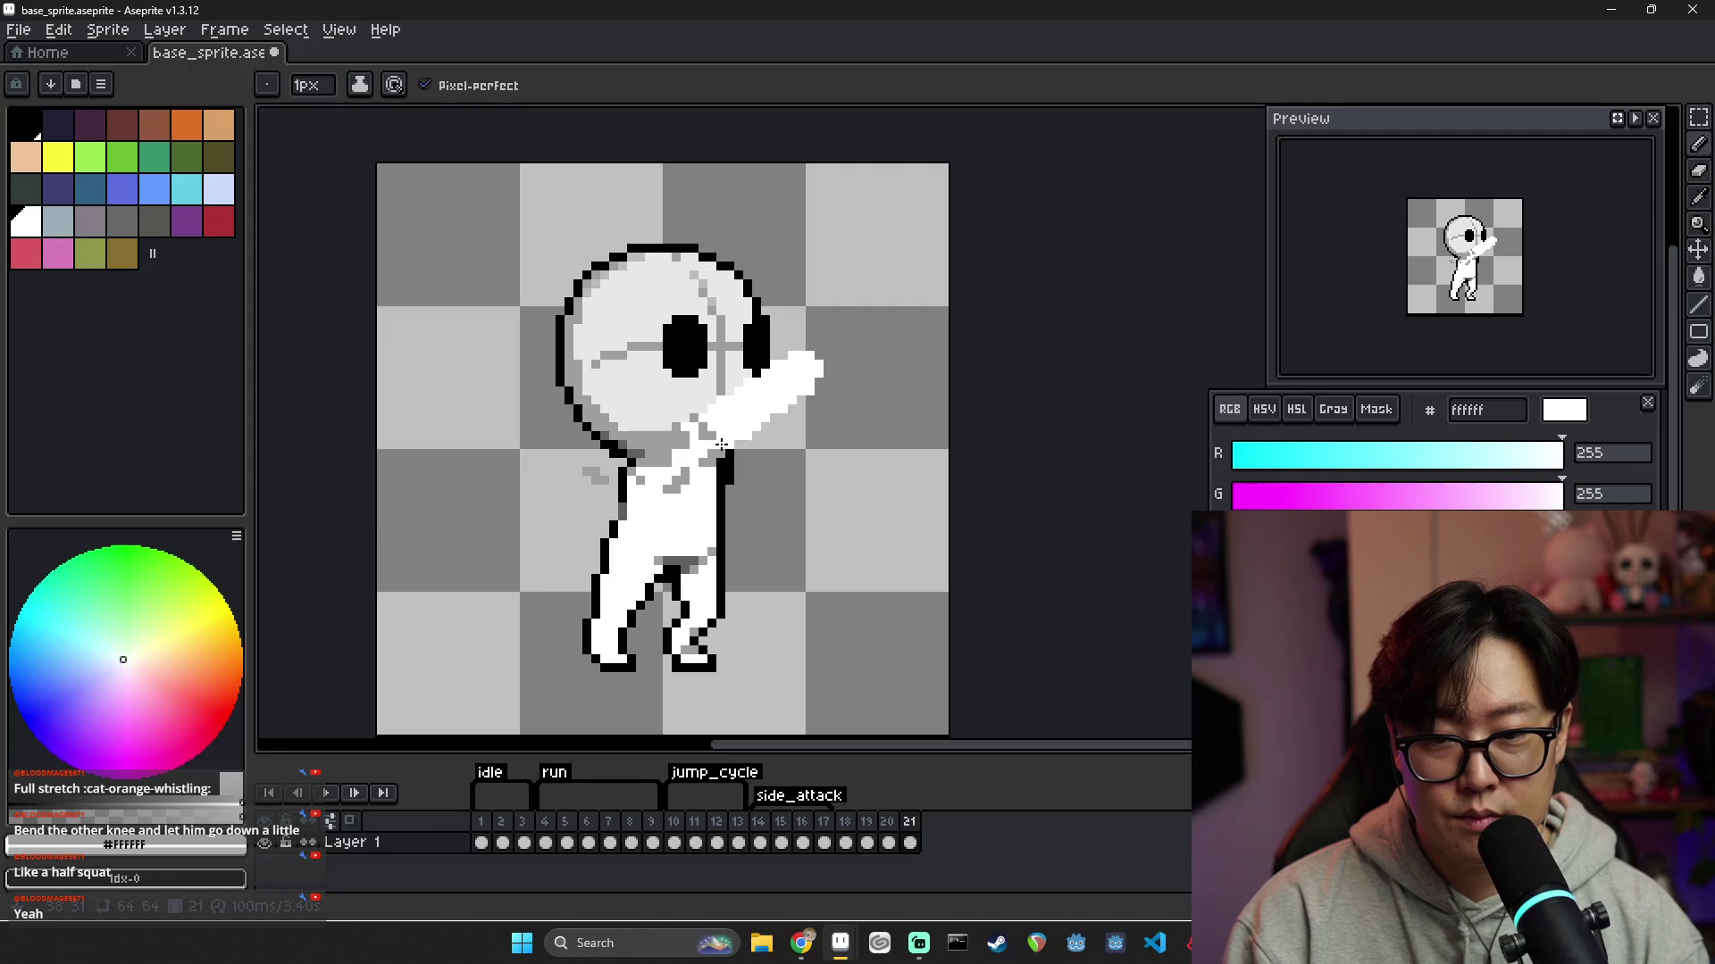
pyautogui.moveTo(698, 440)
pyautogui.mouseDown()
pyautogui.moveTo(689, 460)
pyautogui.moveTo(696, 427)
pyautogui.mouseUp()
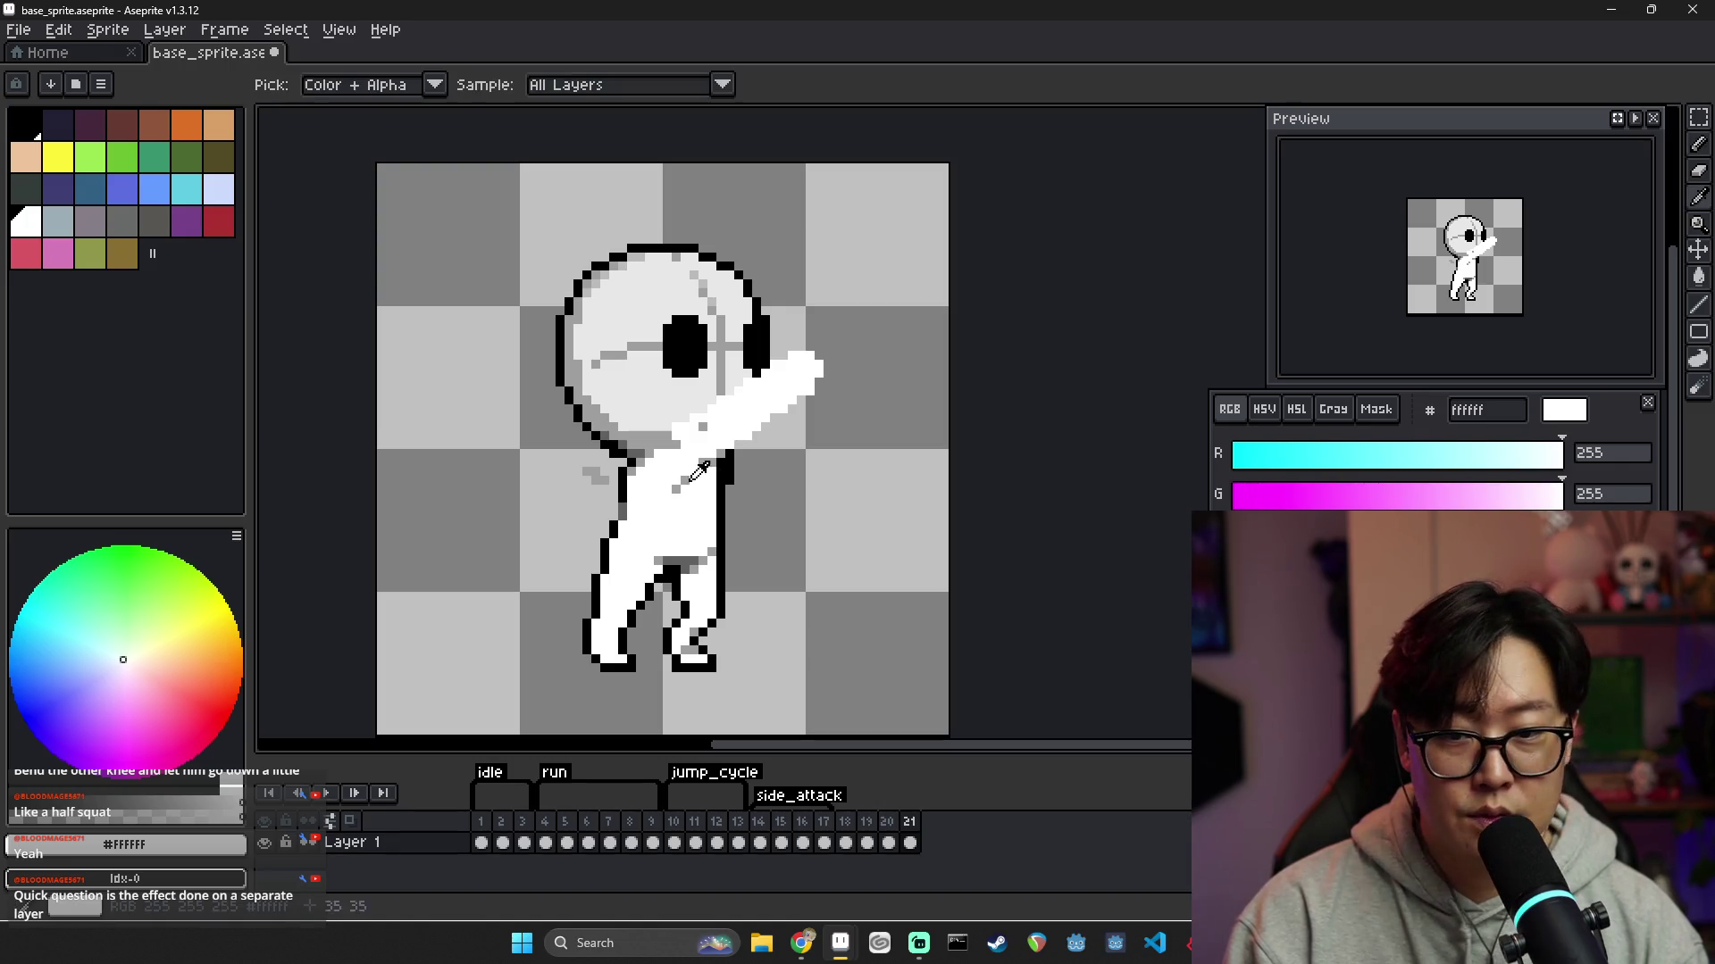
# Sample white, grey and light grey from the sprite, then step through frames 19, 20 and 21
pyautogui.keyDown('alt'); pyautogui.click(695, 473); pyautogui.keyUp('alt')
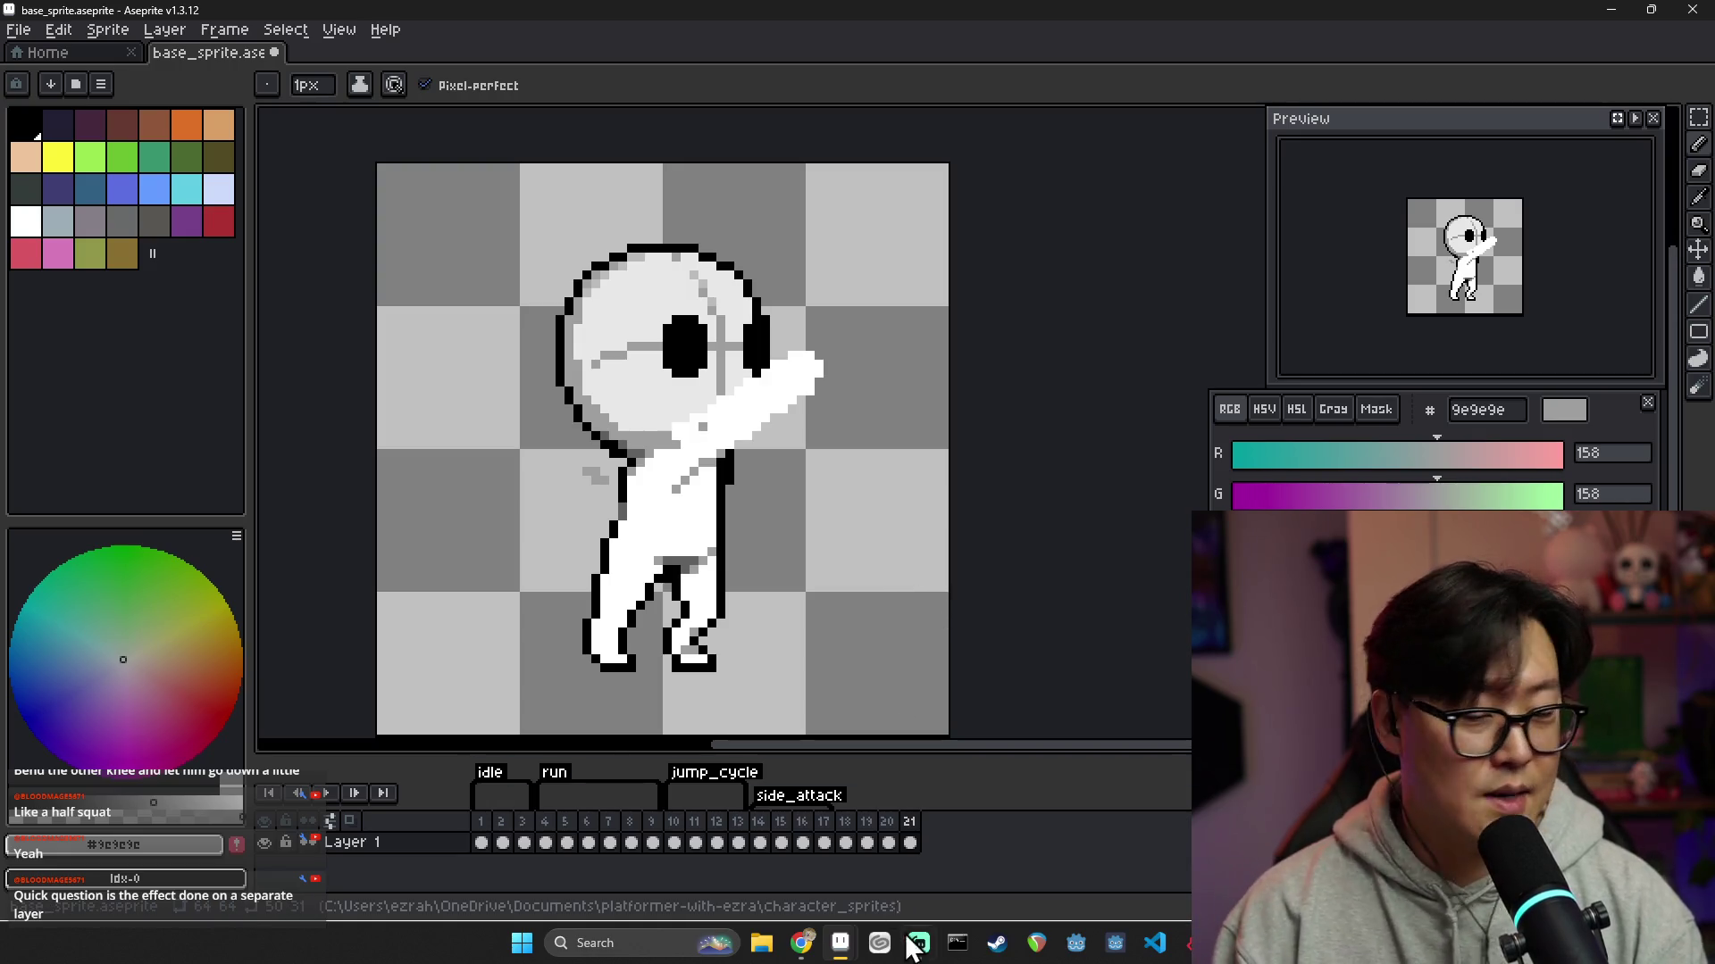
pyautogui.click(887, 842)
pyautogui.click(911, 840)
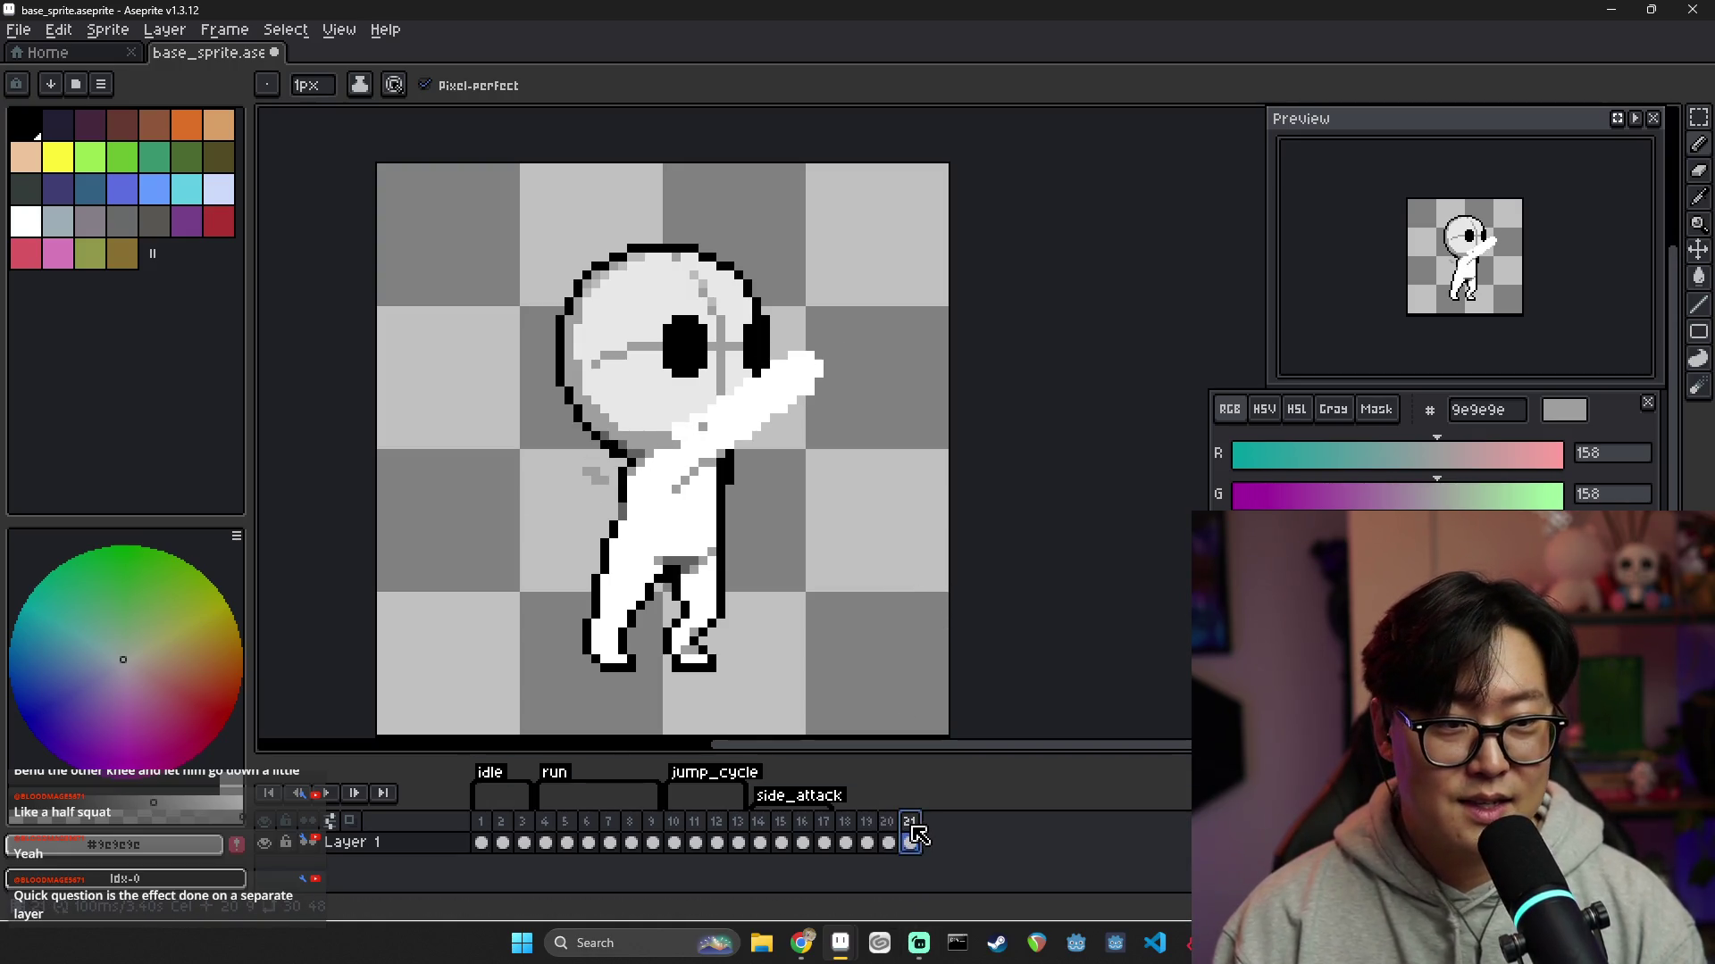
pyautogui.keyDown('alt'); pyautogui.click(678, 488); pyautogui.keyUp('alt')
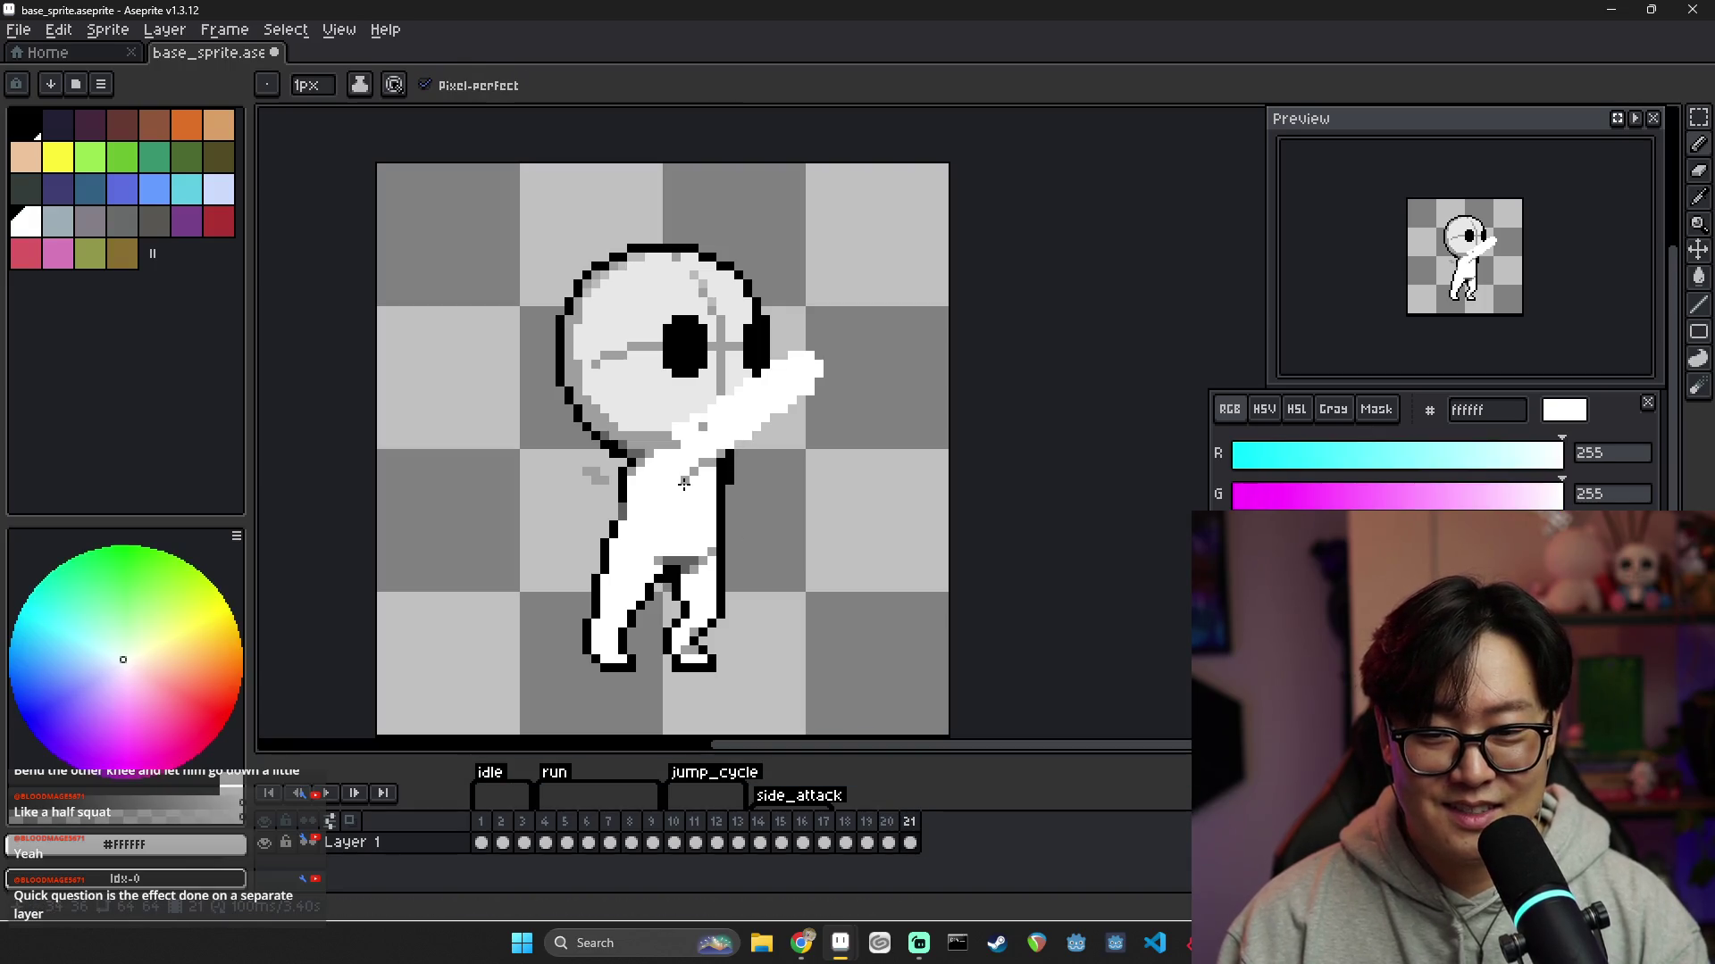
pyautogui.press('alt')
pyautogui.keyDown('alt'); pyautogui.click(697, 470); pyautogui.keyUp('alt')
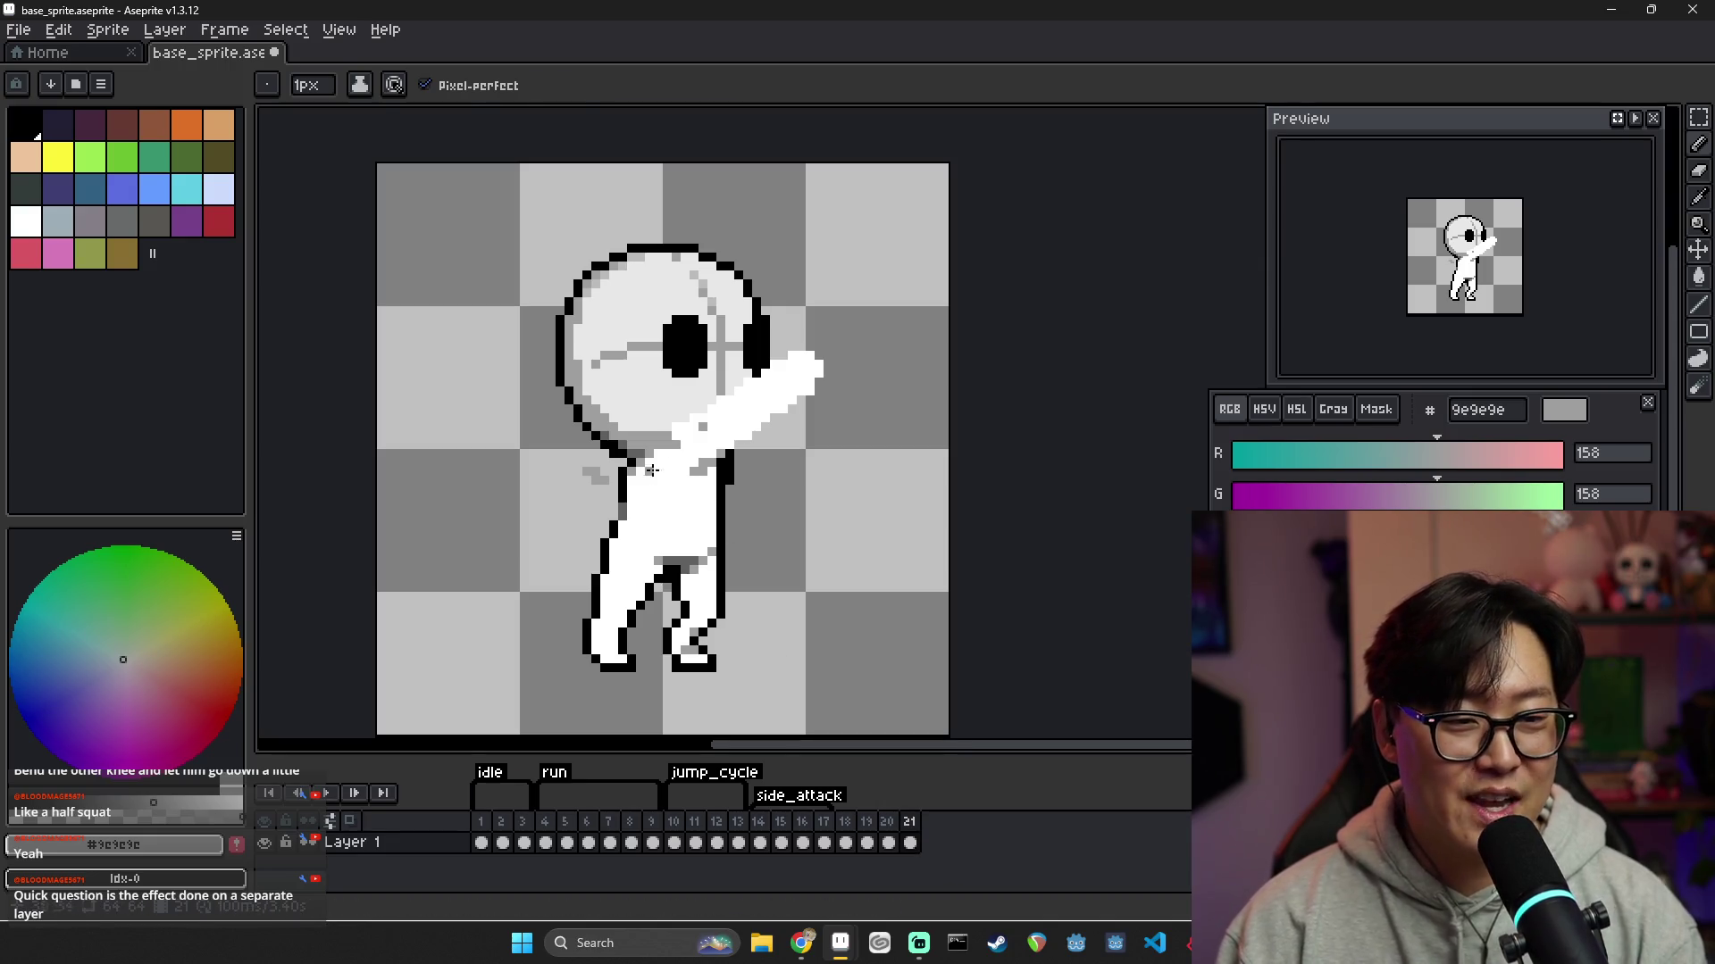
pyautogui.keyDown('alt'); pyautogui.click(708, 431); pyautogui.keyUp('alt')
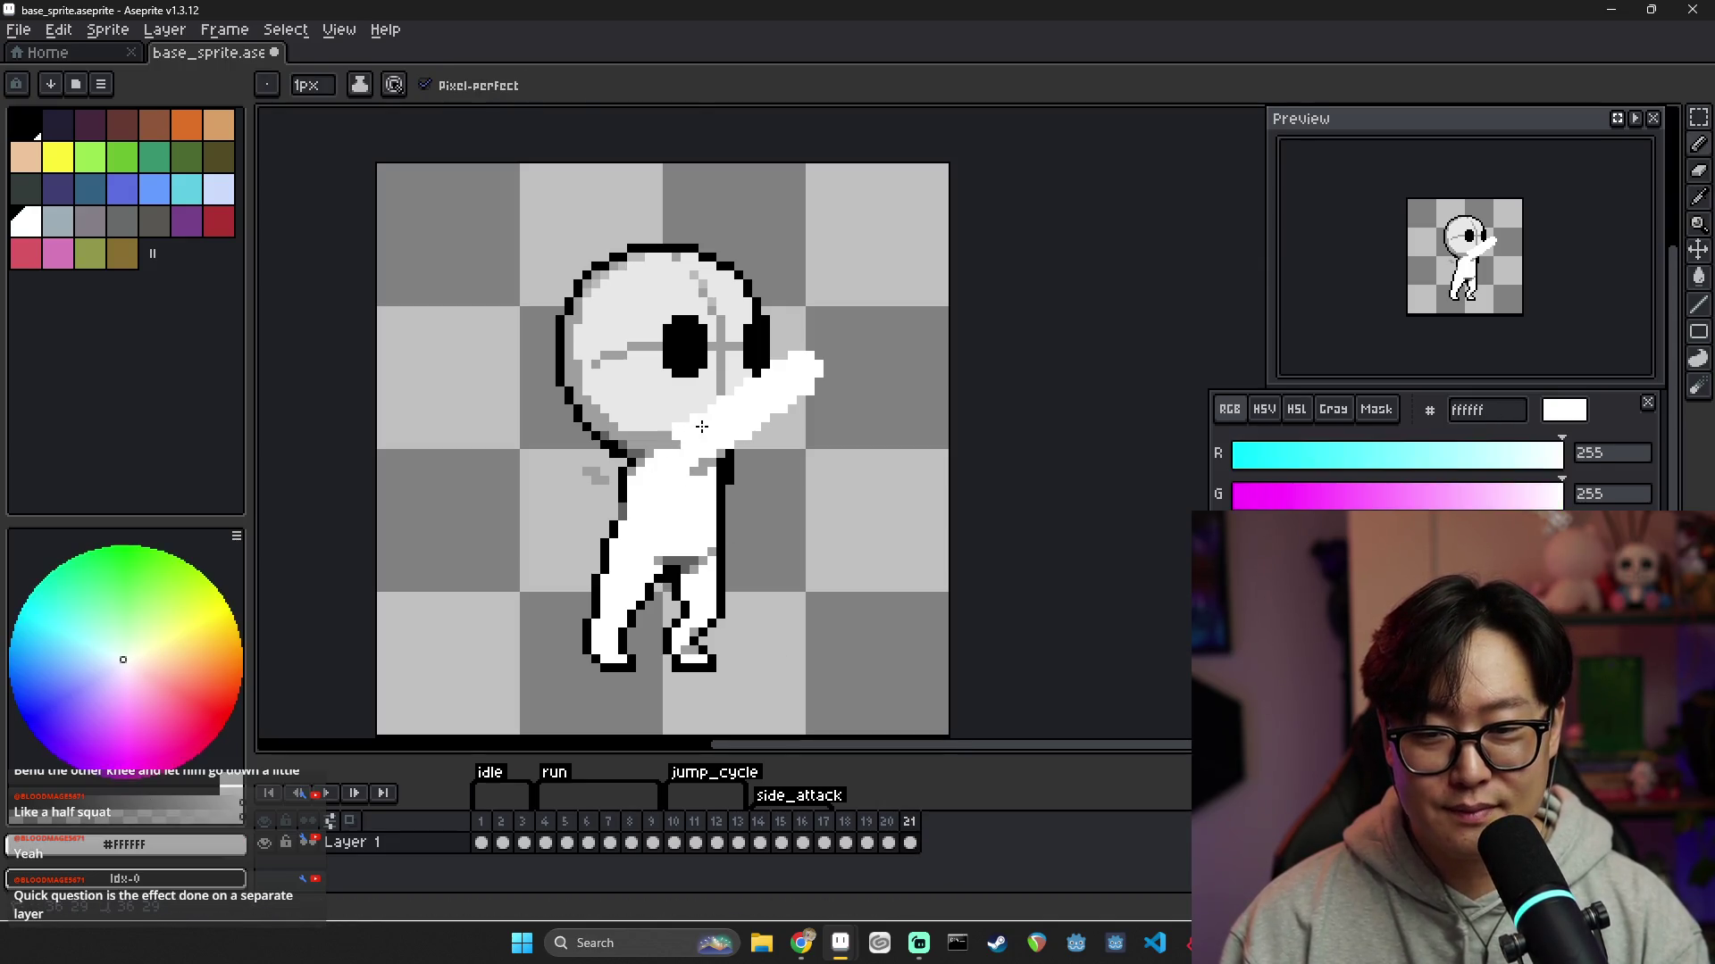
pyautogui.keyDown('alt'); pyautogui.click(678, 414); pyautogui.keyUp('alt')
pyautogui.keyDown('alt'); pyautogui.click(683, 438); pyautogui.keyUp('alt')
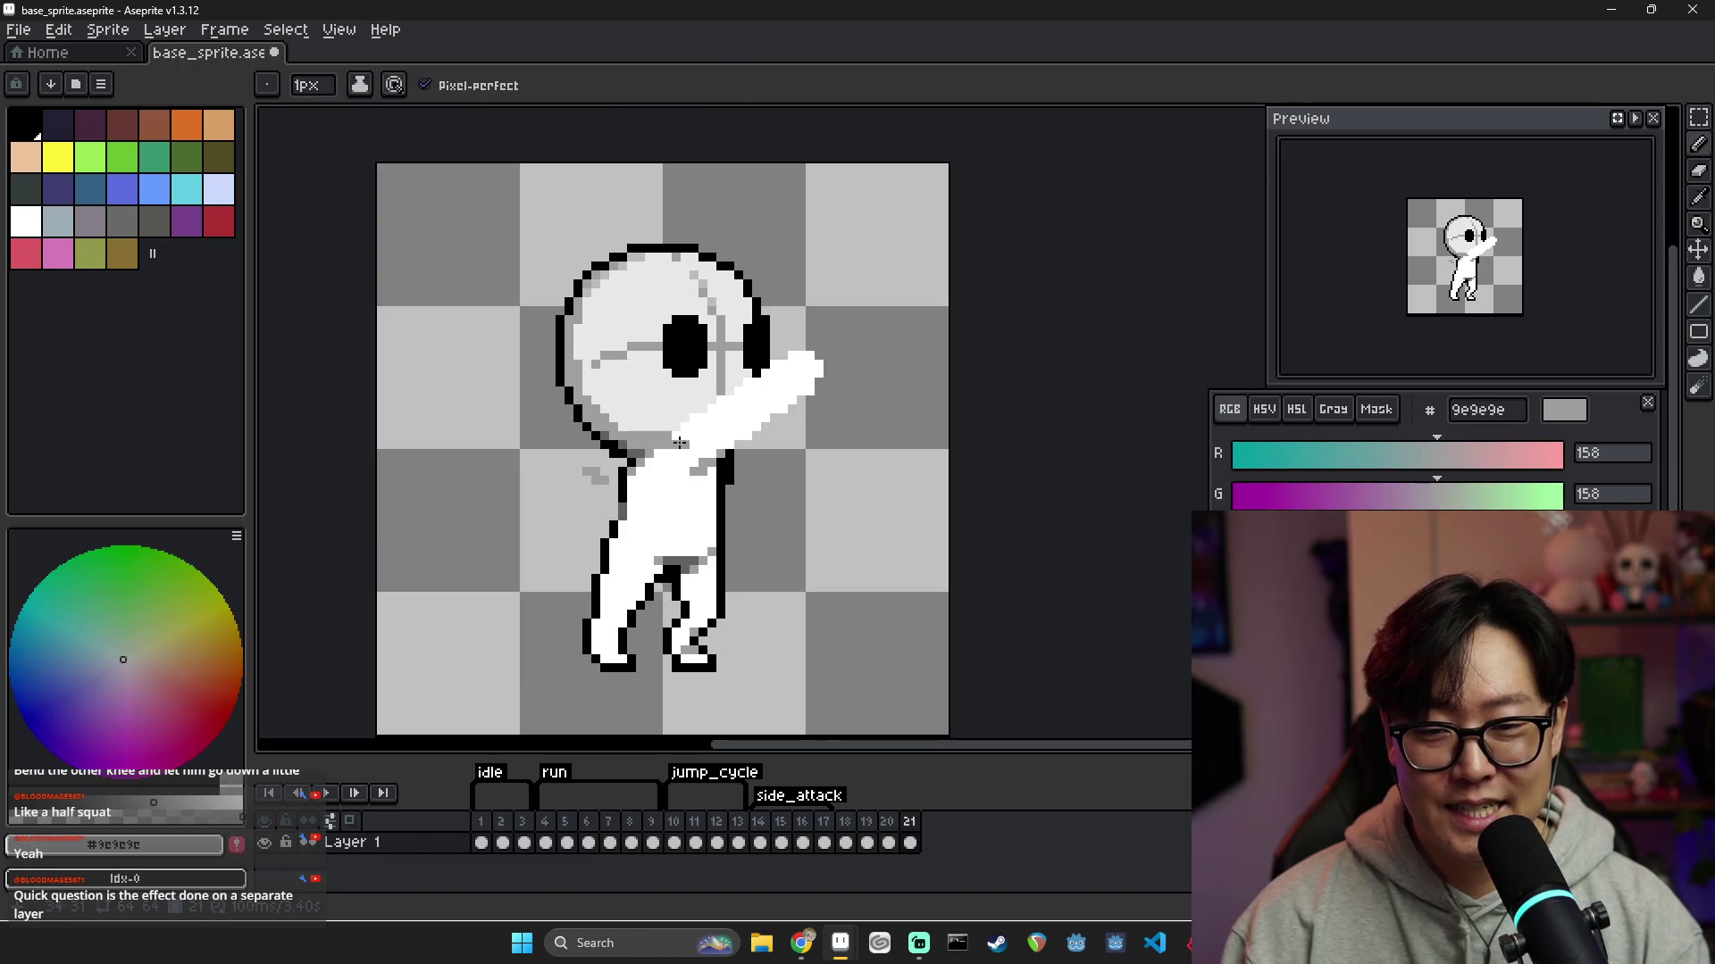
pyautogui.keyDown('alt'); pyautogui.click(657, 447); pyautogui.keyUp('alt')
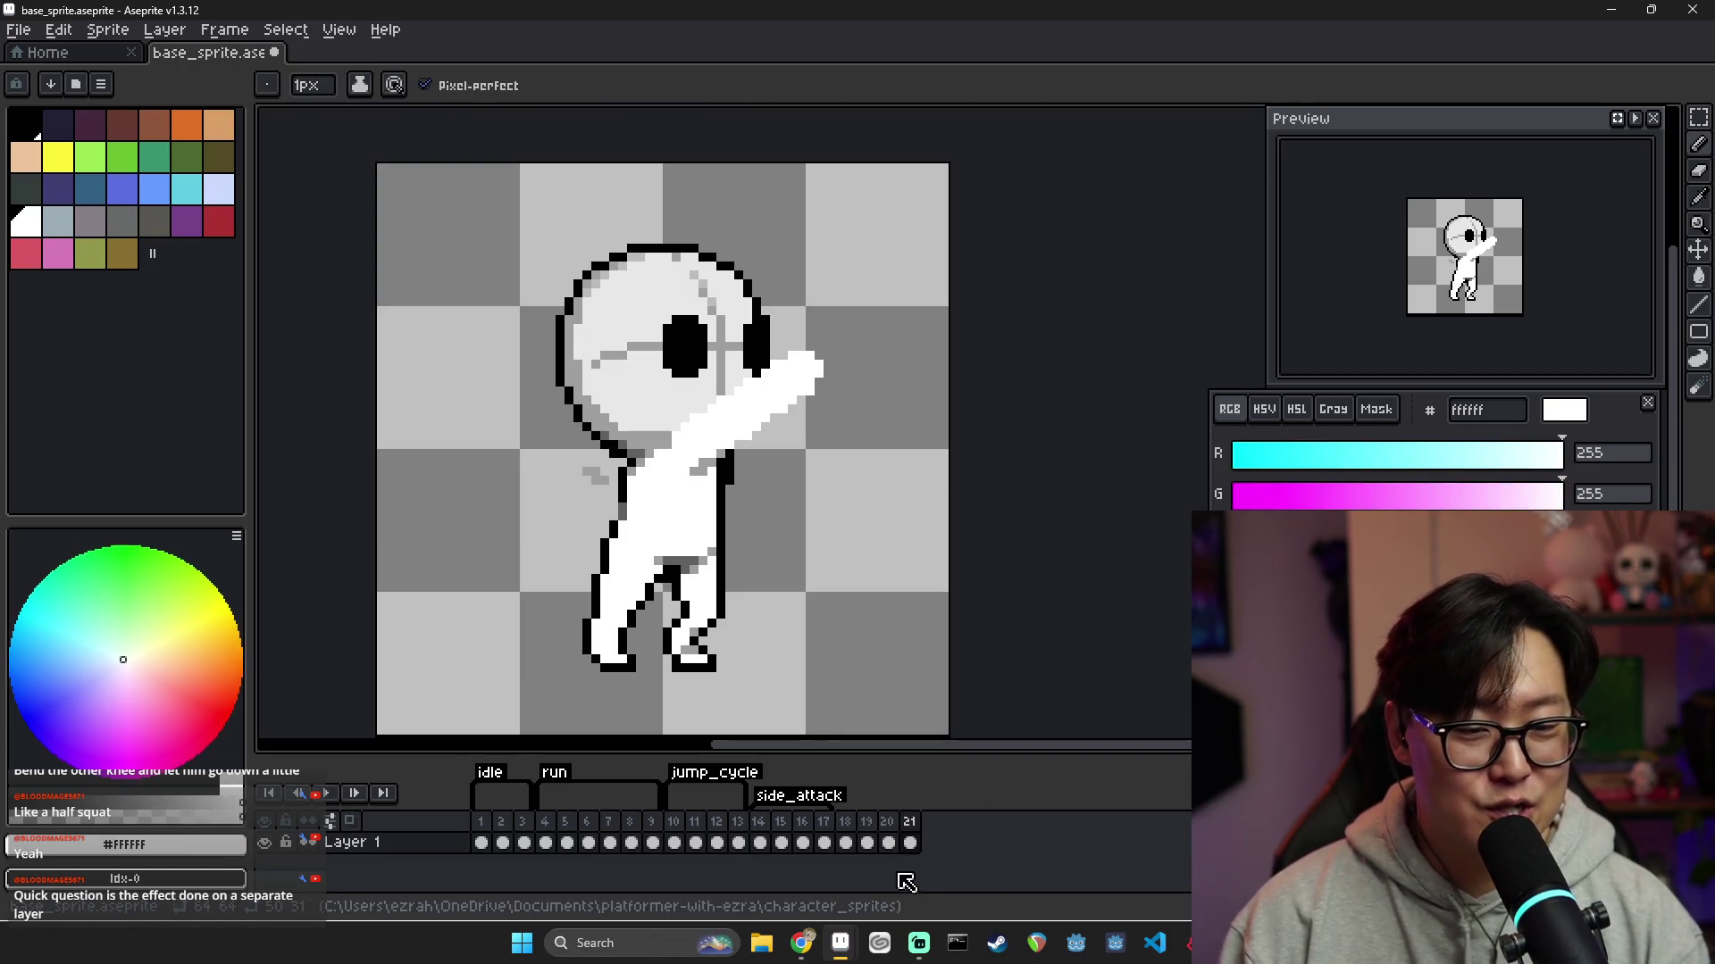
pyautogui.click(867, 824)
pyautogui.click(889, 824)
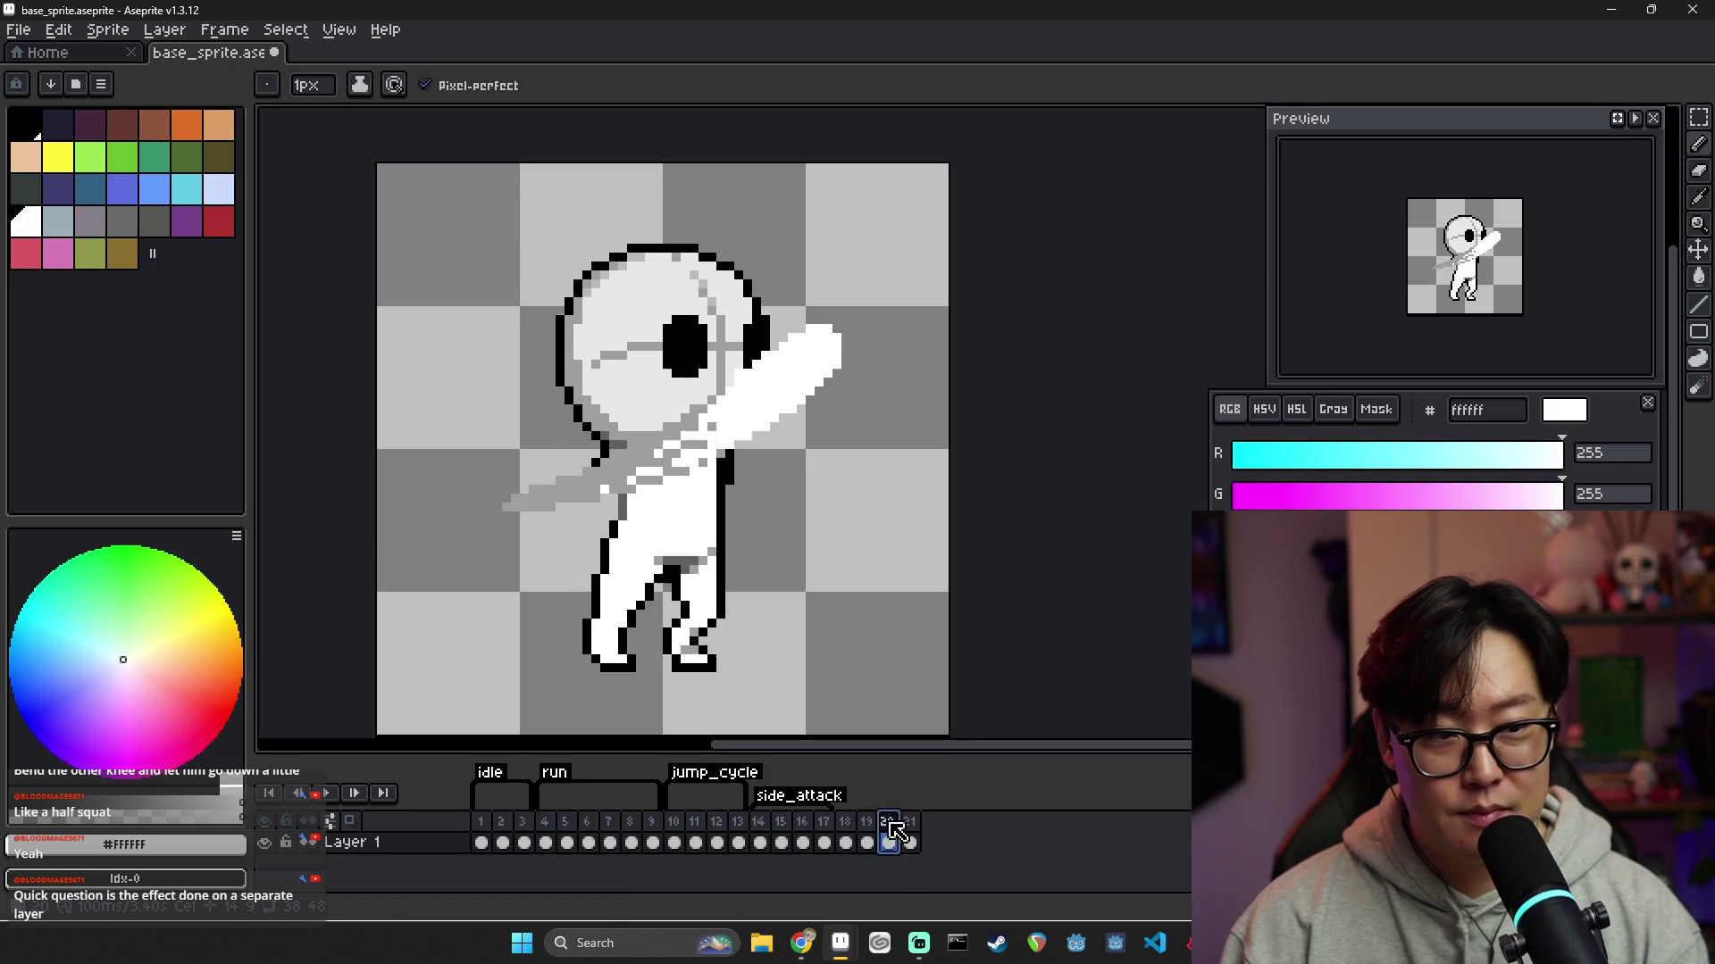
pyautogui.click(913, 821)
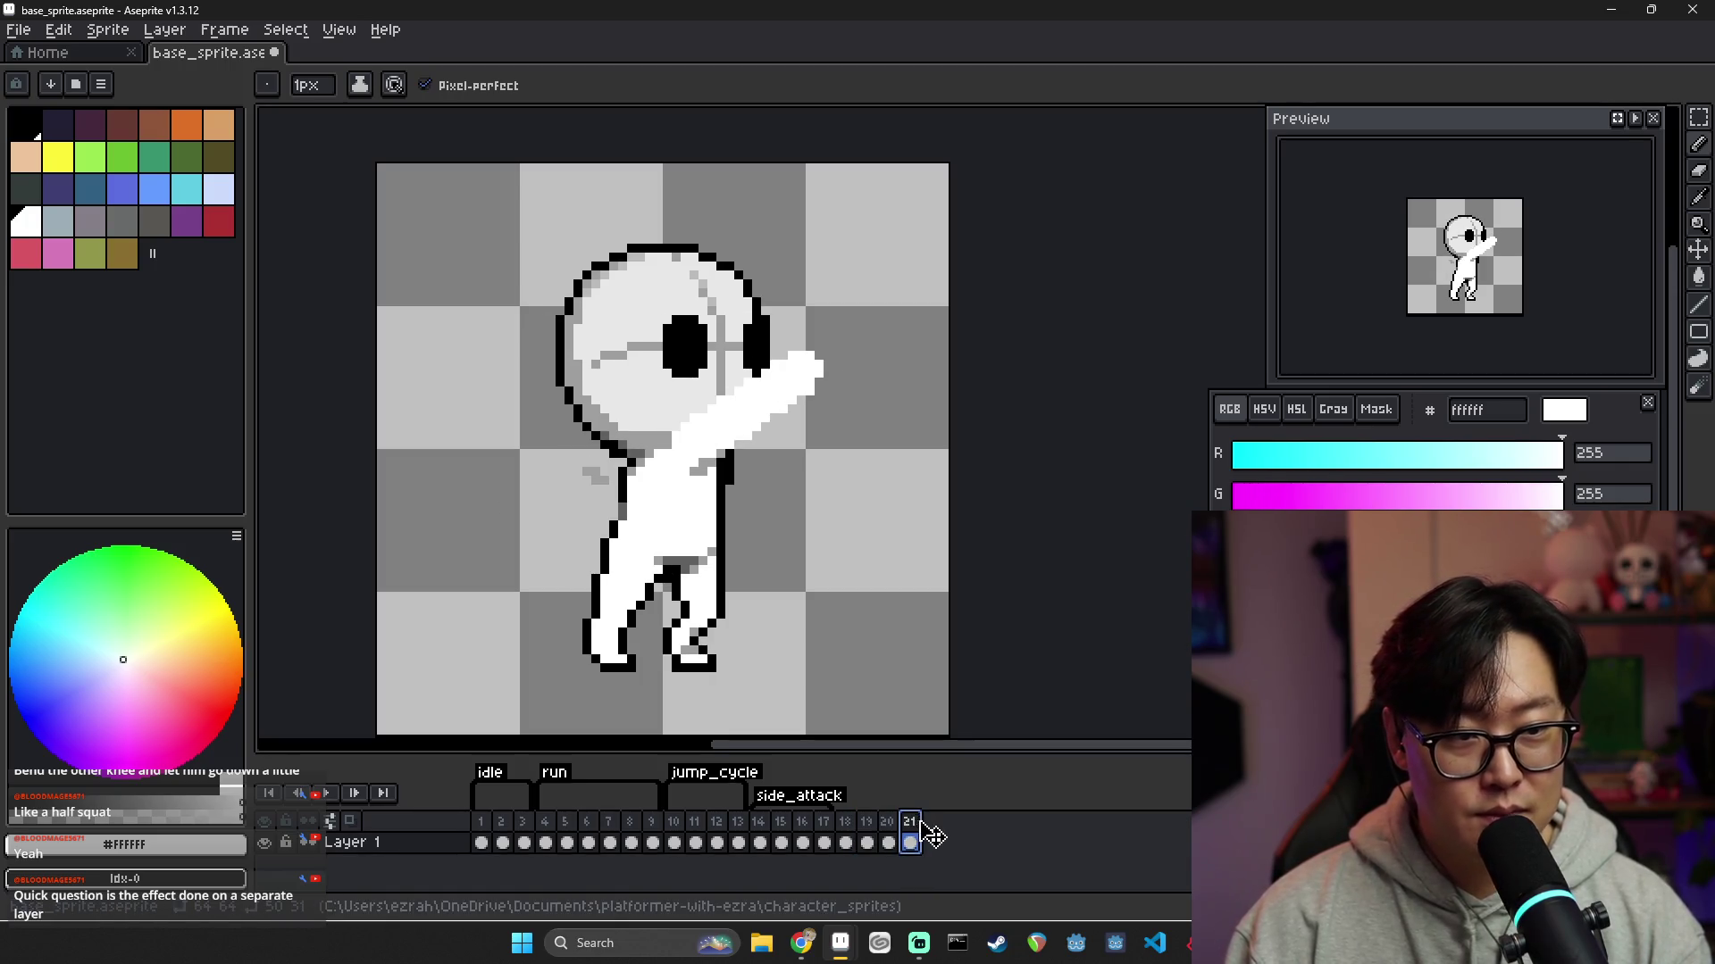
# Add a new frame 22 after frame 21, checking frame 16's pose for reference
pyautogui.hotkey('alt', 'n')
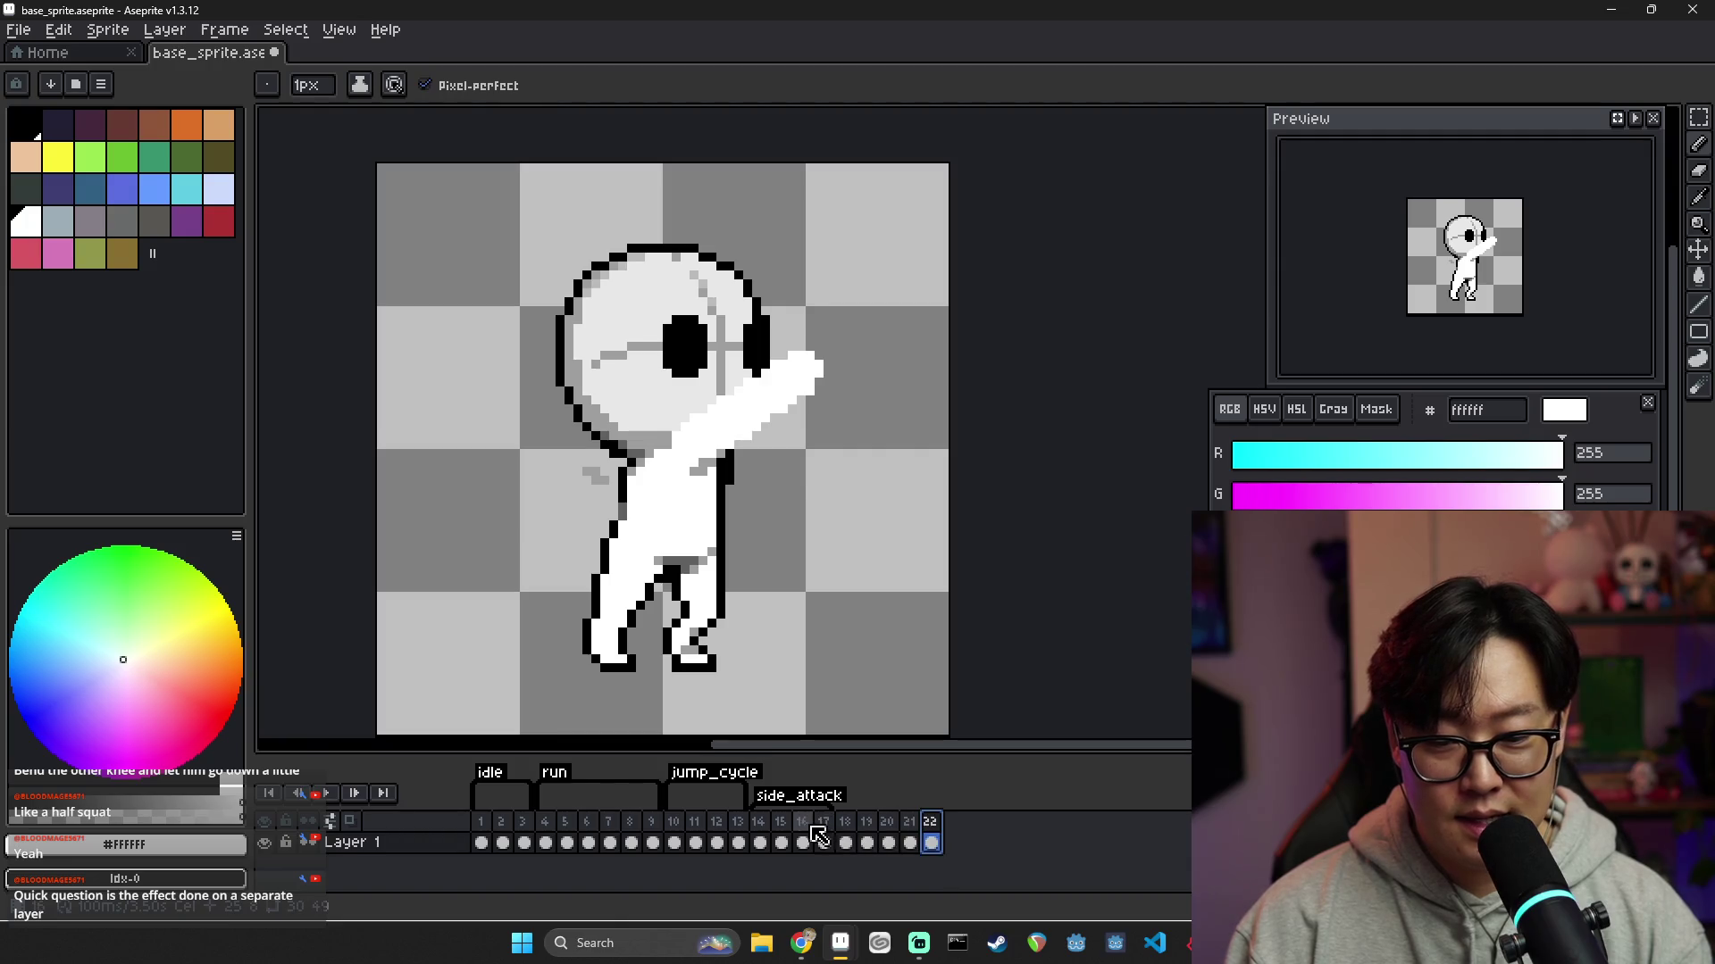
pyautogui.click(802, 822)
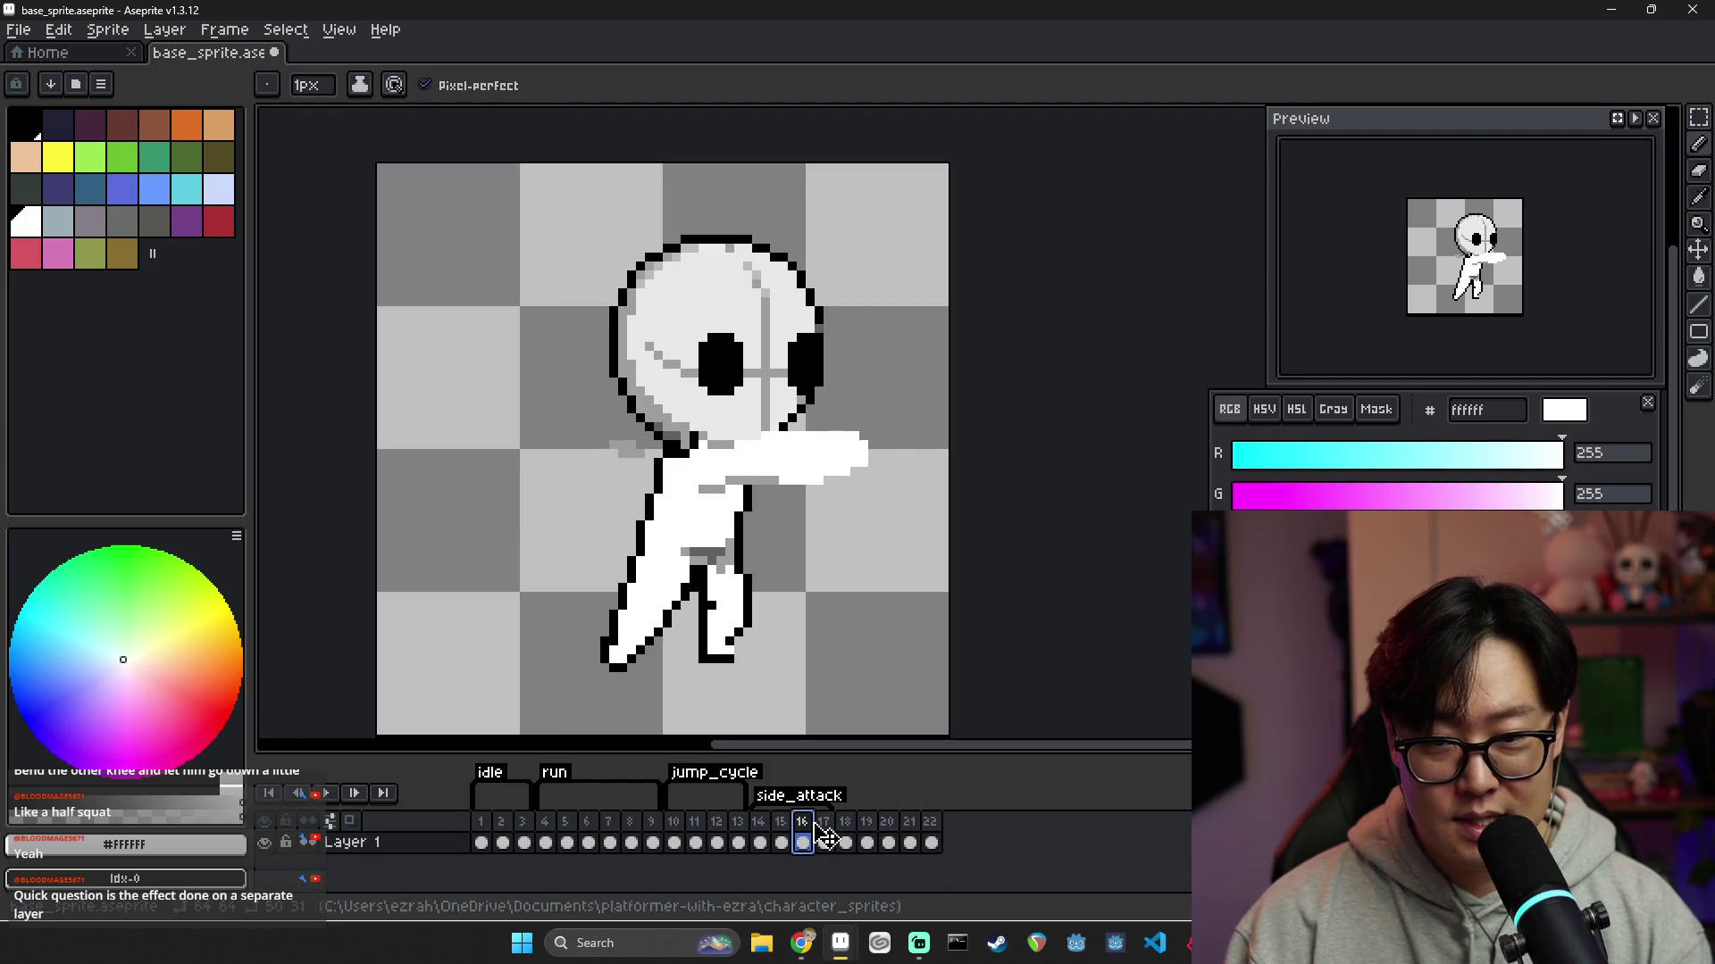
pyautogui.click(929, 822)
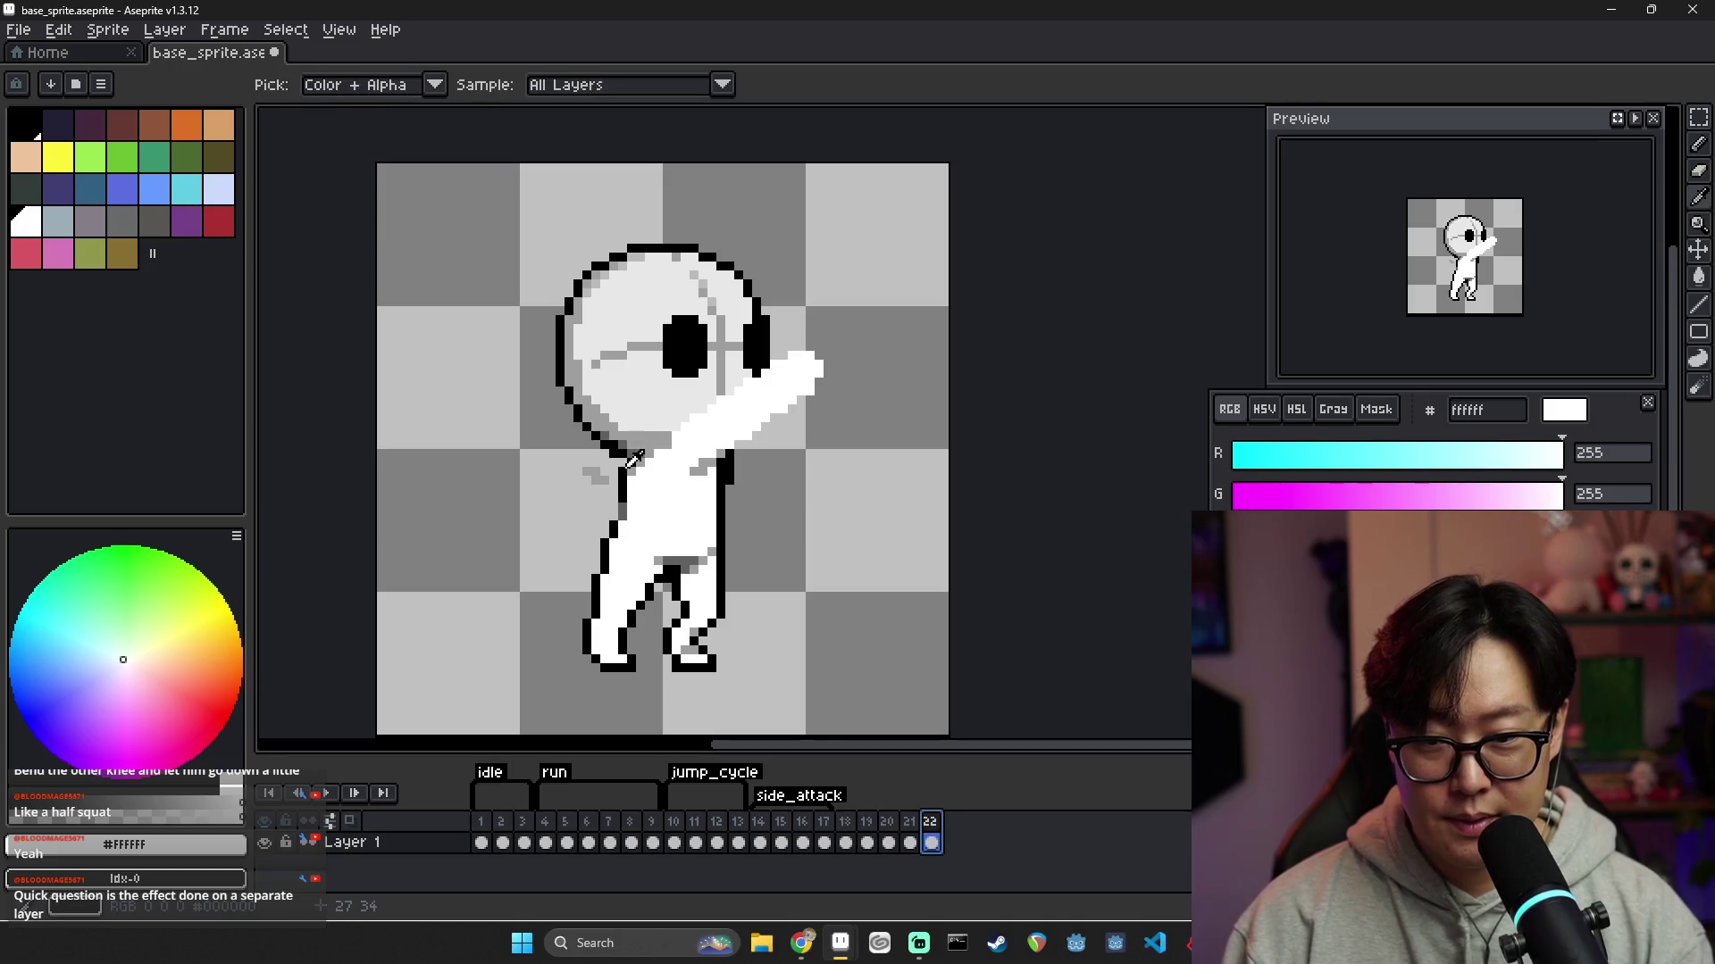
# Outline the raised hand's right edge in black and whiten the pixels under the arm
pyautogui.keyDown('alt'); pyautogui.click(724, 526); pyautogui.keyUp('alt')
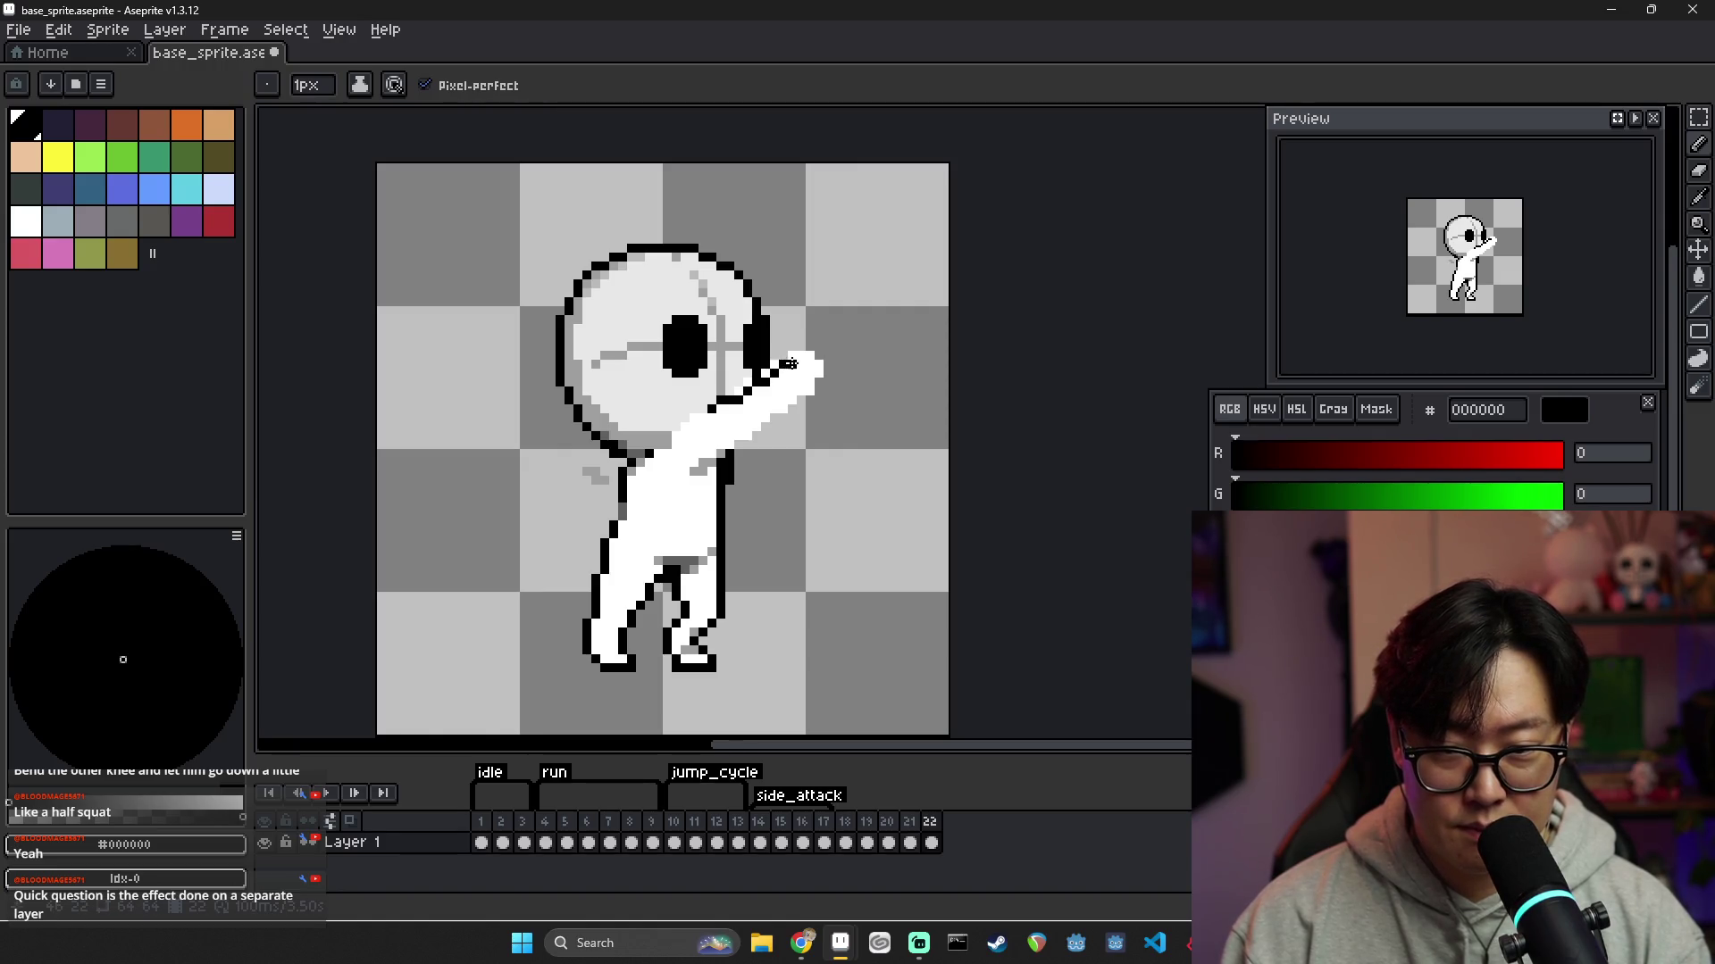
pyautogui.moveTo(803, 361)
pyautogui.mouseDown()
pyautogui.moveTo(810, 388)
pyautogui.moveTo(775, 420)
pyautogui.mouseUp()
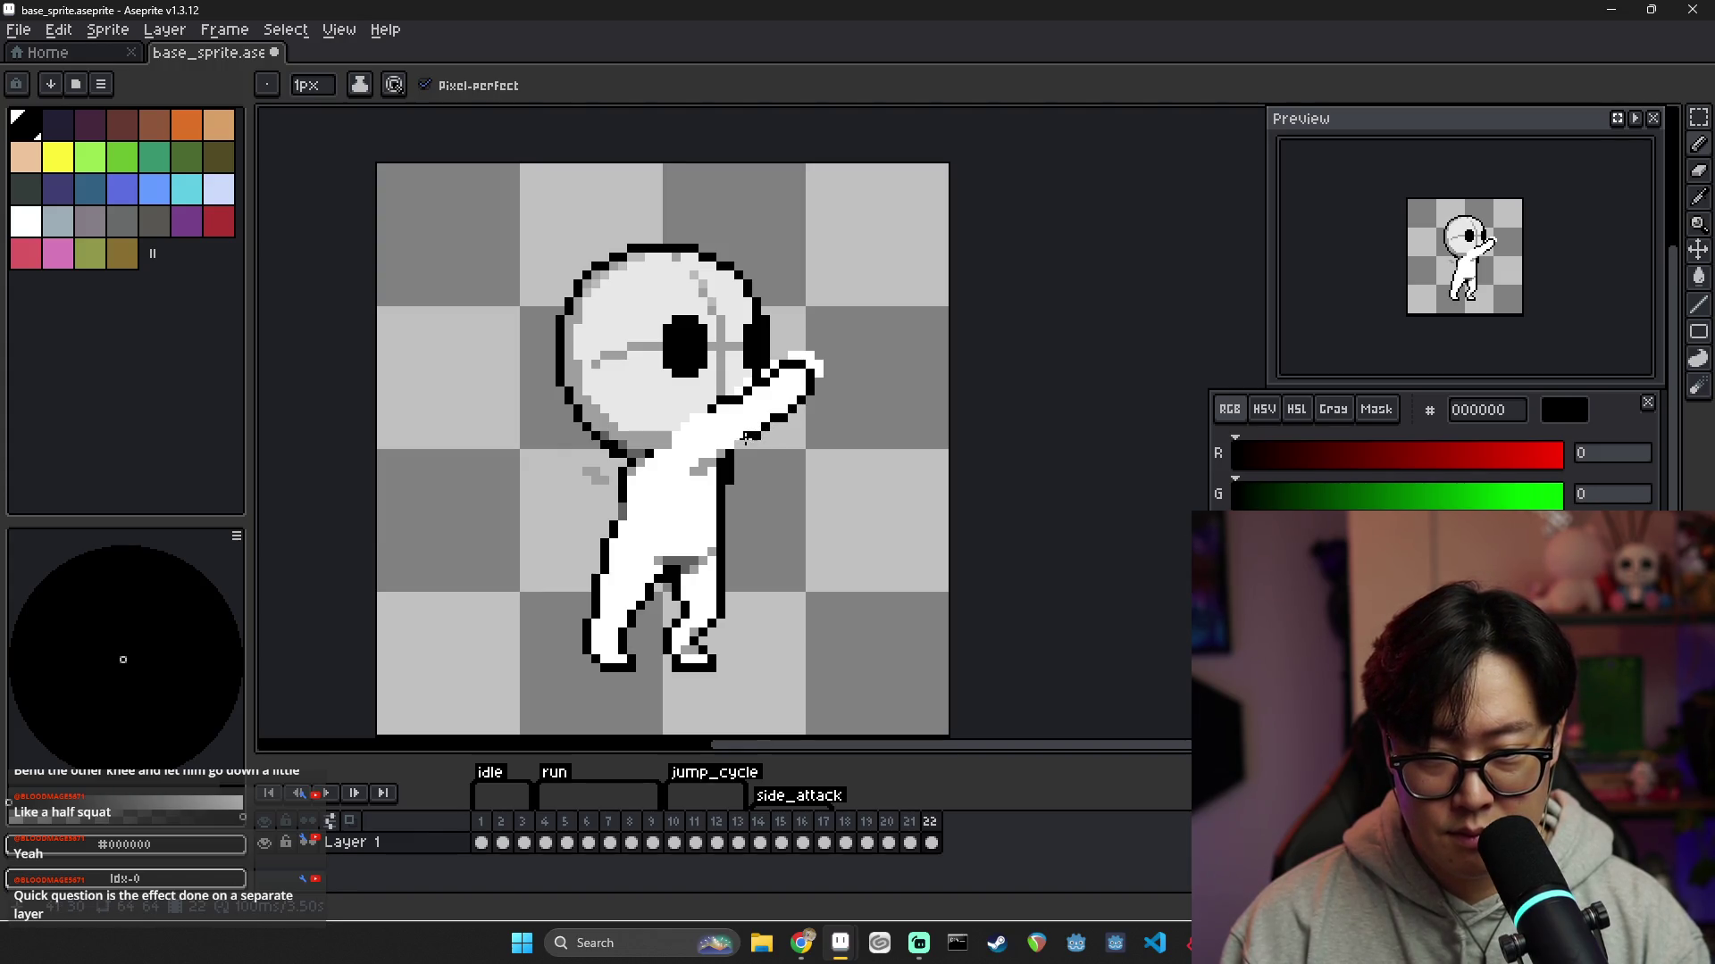
pyautogui.keyDown('alt'); pyautogui.click(702, 479); pyautogui.keyUp('alt')
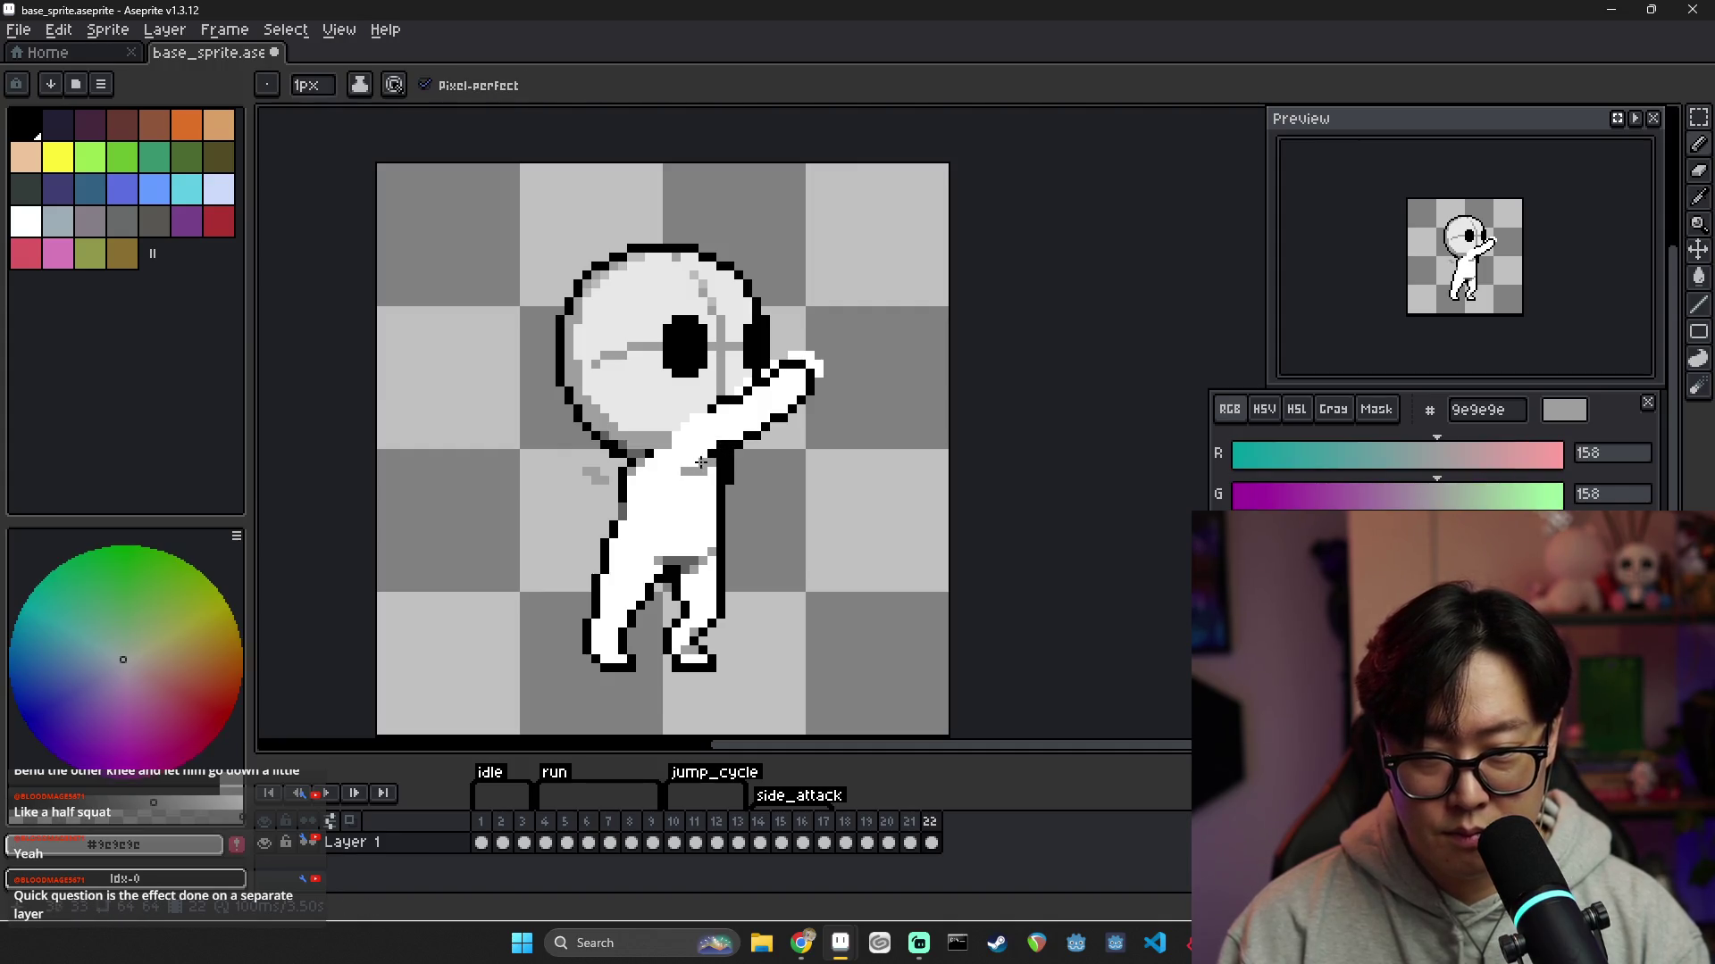
pyautogui.moveTo(740, 435); pyautogui.dragTo(717, 446)
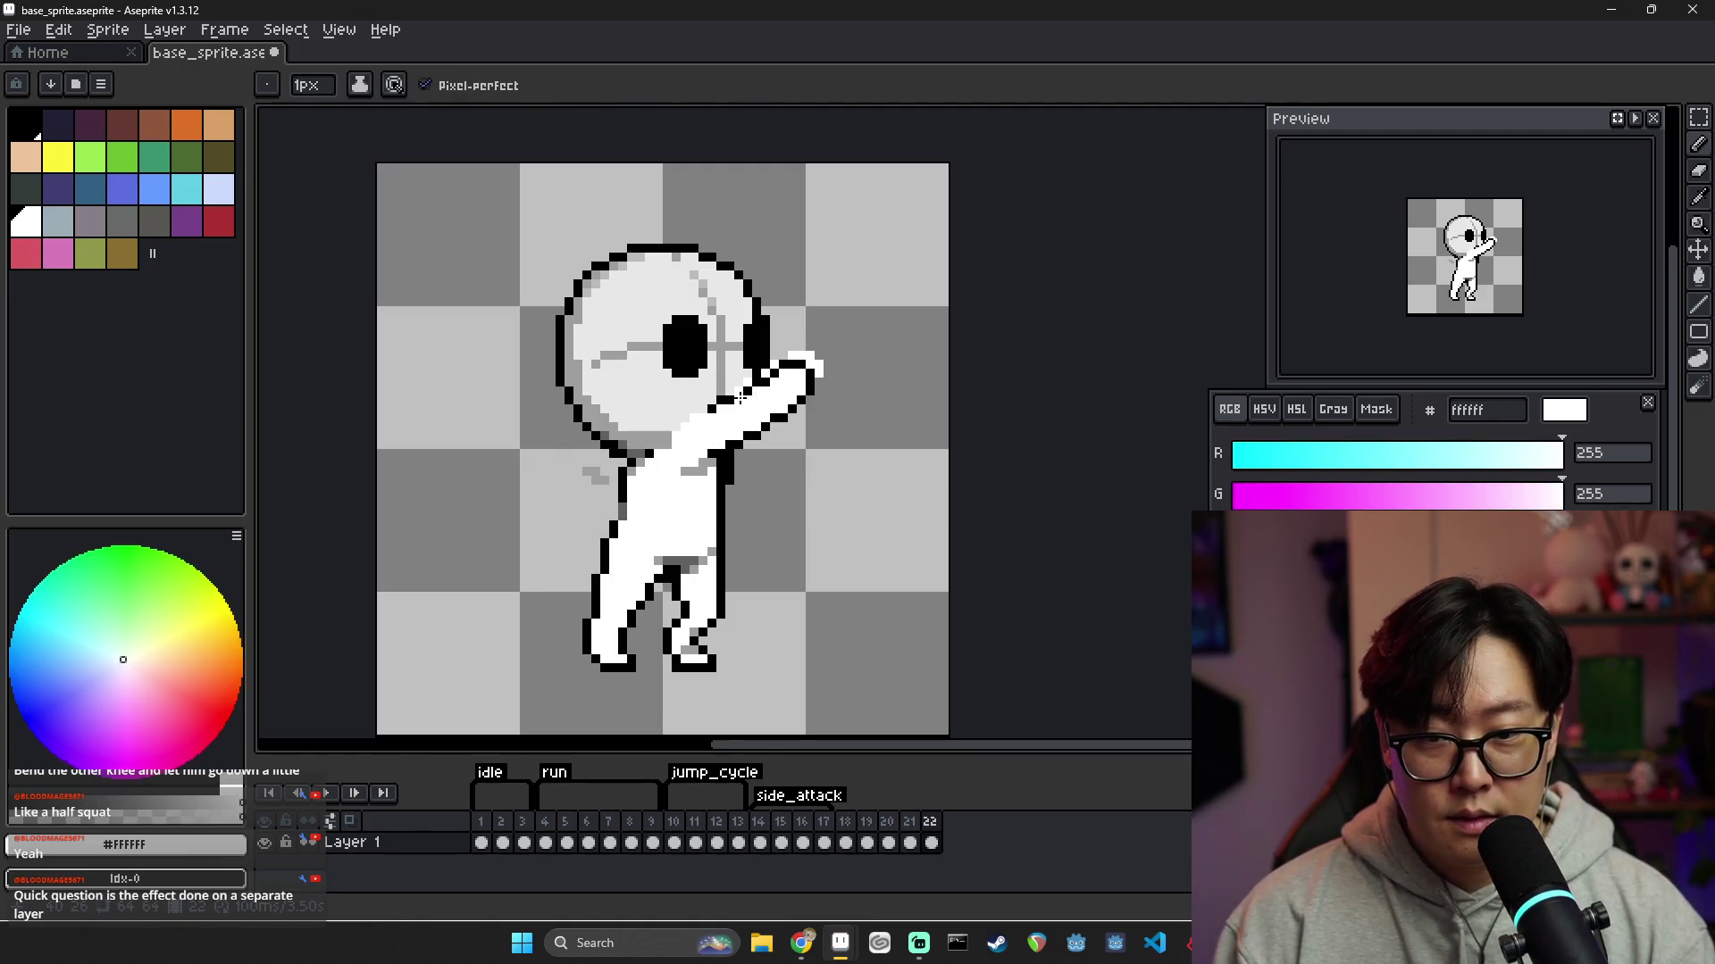
pyautogui.keyDown('alt'); pyautogui.click(733, 392); pyautogui.keyUp('alt')
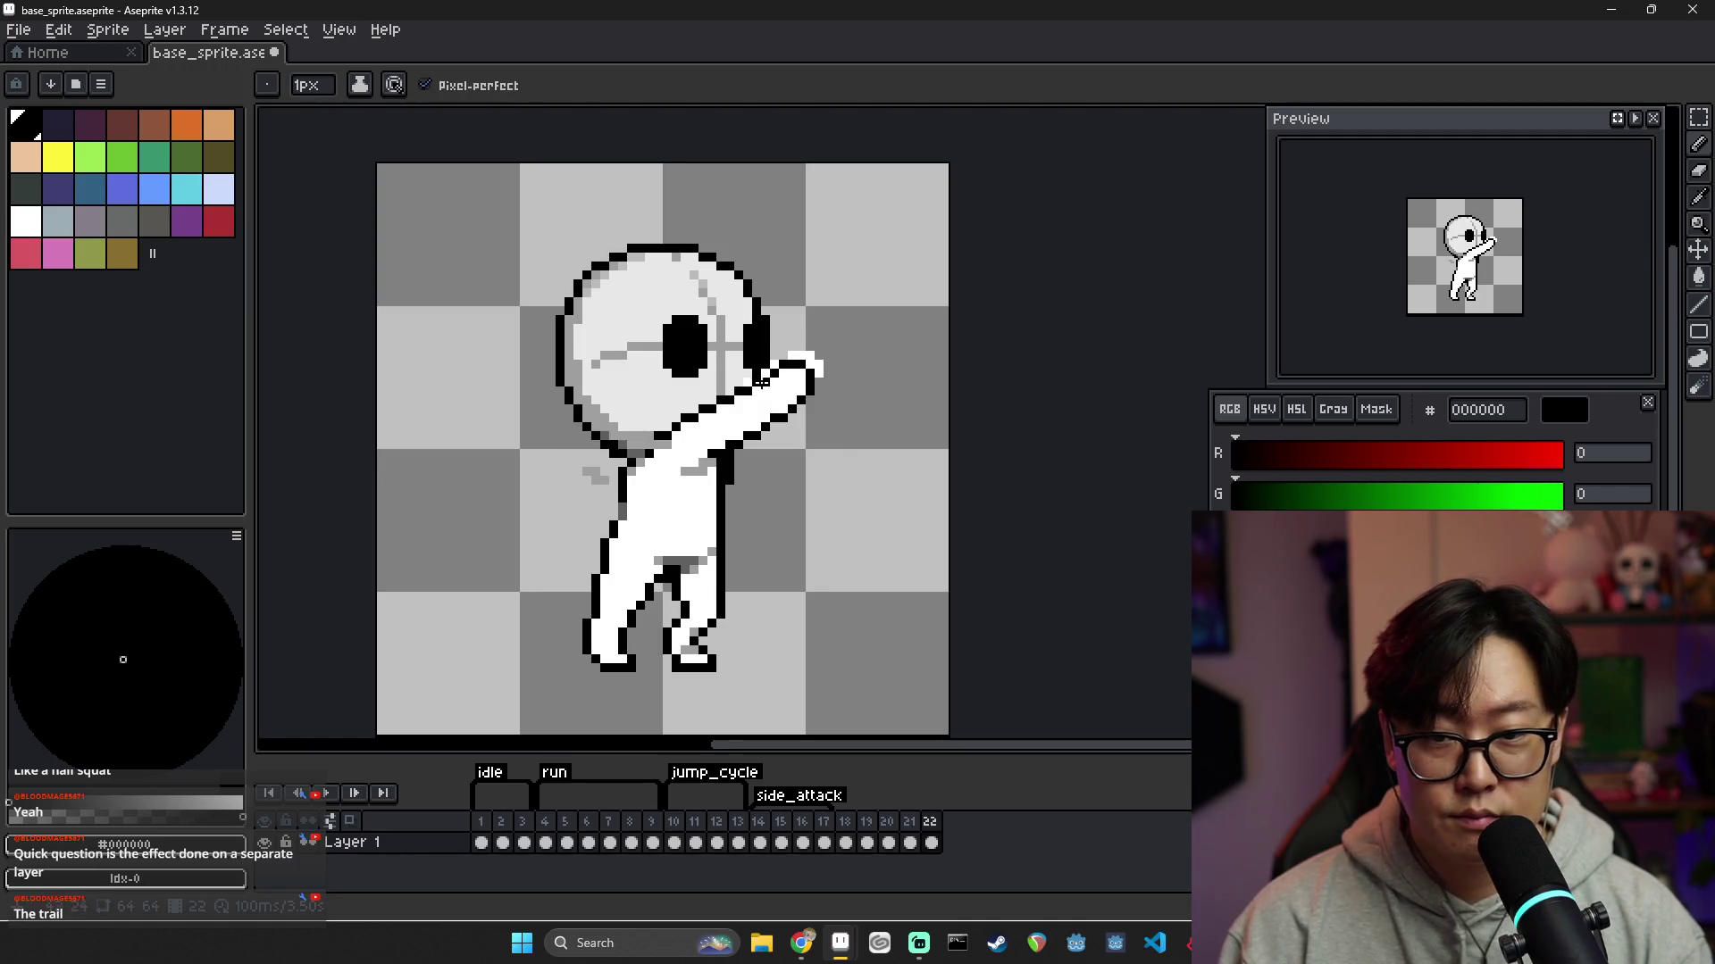
# Undo the stray white pixels beside the raised hand
pyautogui.keyDown('alt'); pyautogui.click(748, 389); pyautogui.keyUp('alt')
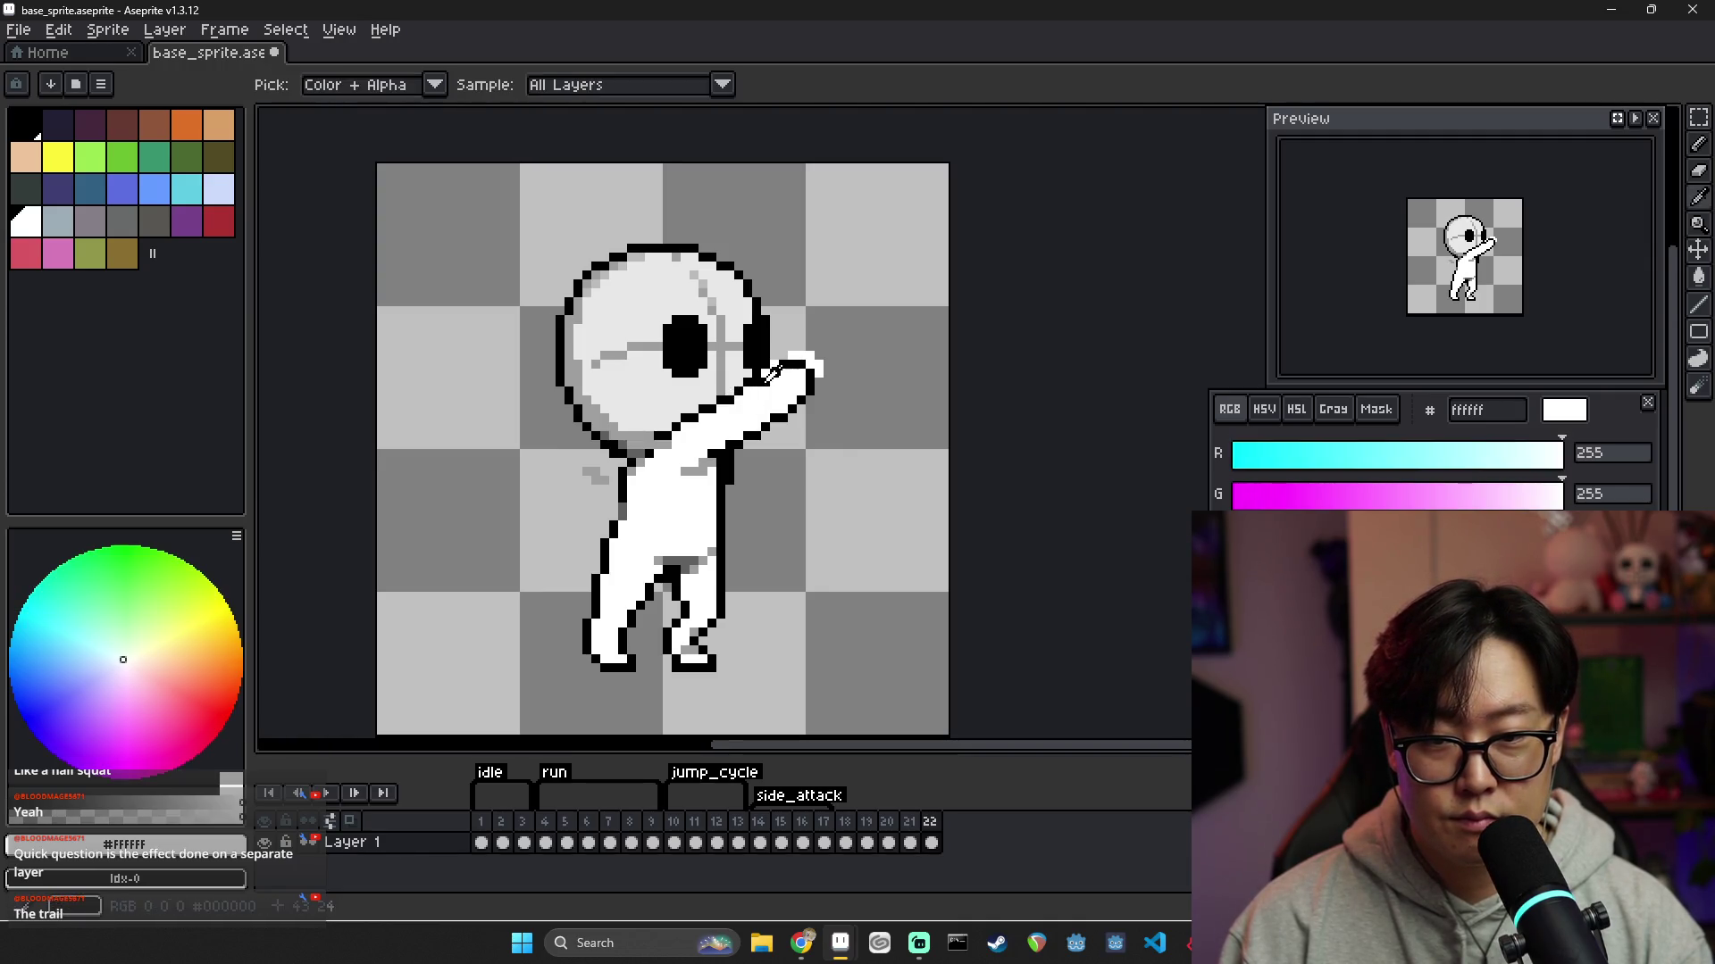
pyautogui.keyDown('alt'); pyautogui.click(766, 373); pyautogui.keyUp('alt')
pyautogui.keyDown('alt'); pyautogui.click(773, 366); pyautogui.keyUp('alt')
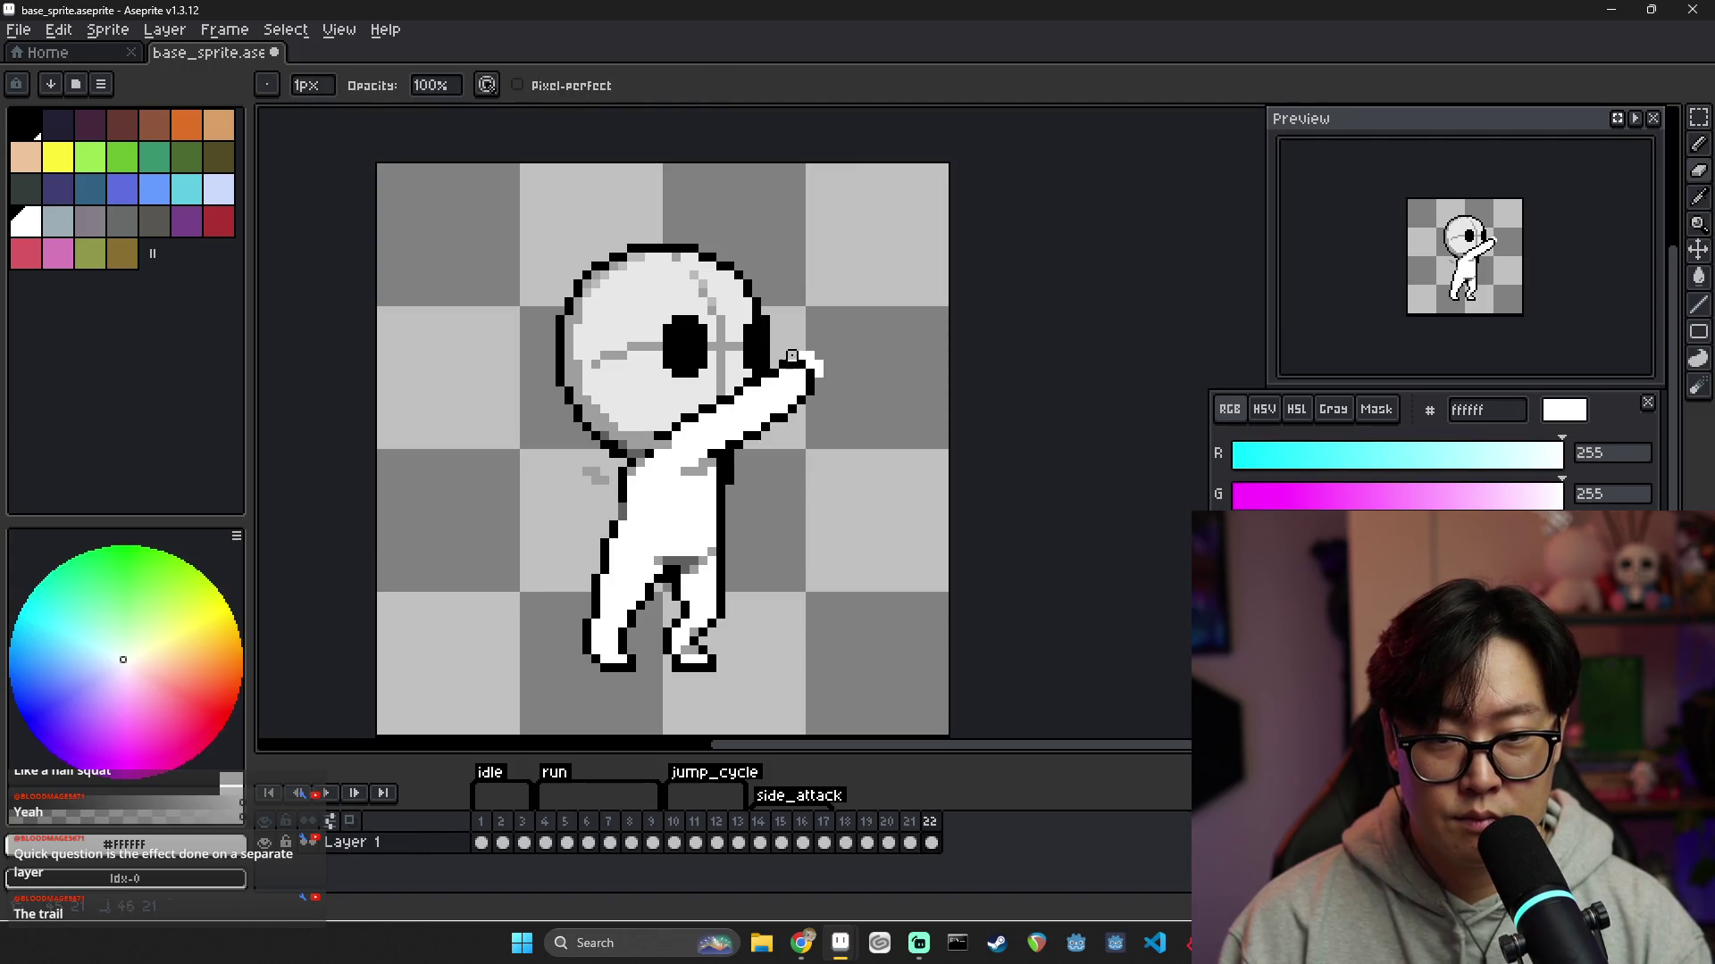
pyautogui.hotkey('ctrl', 'z')
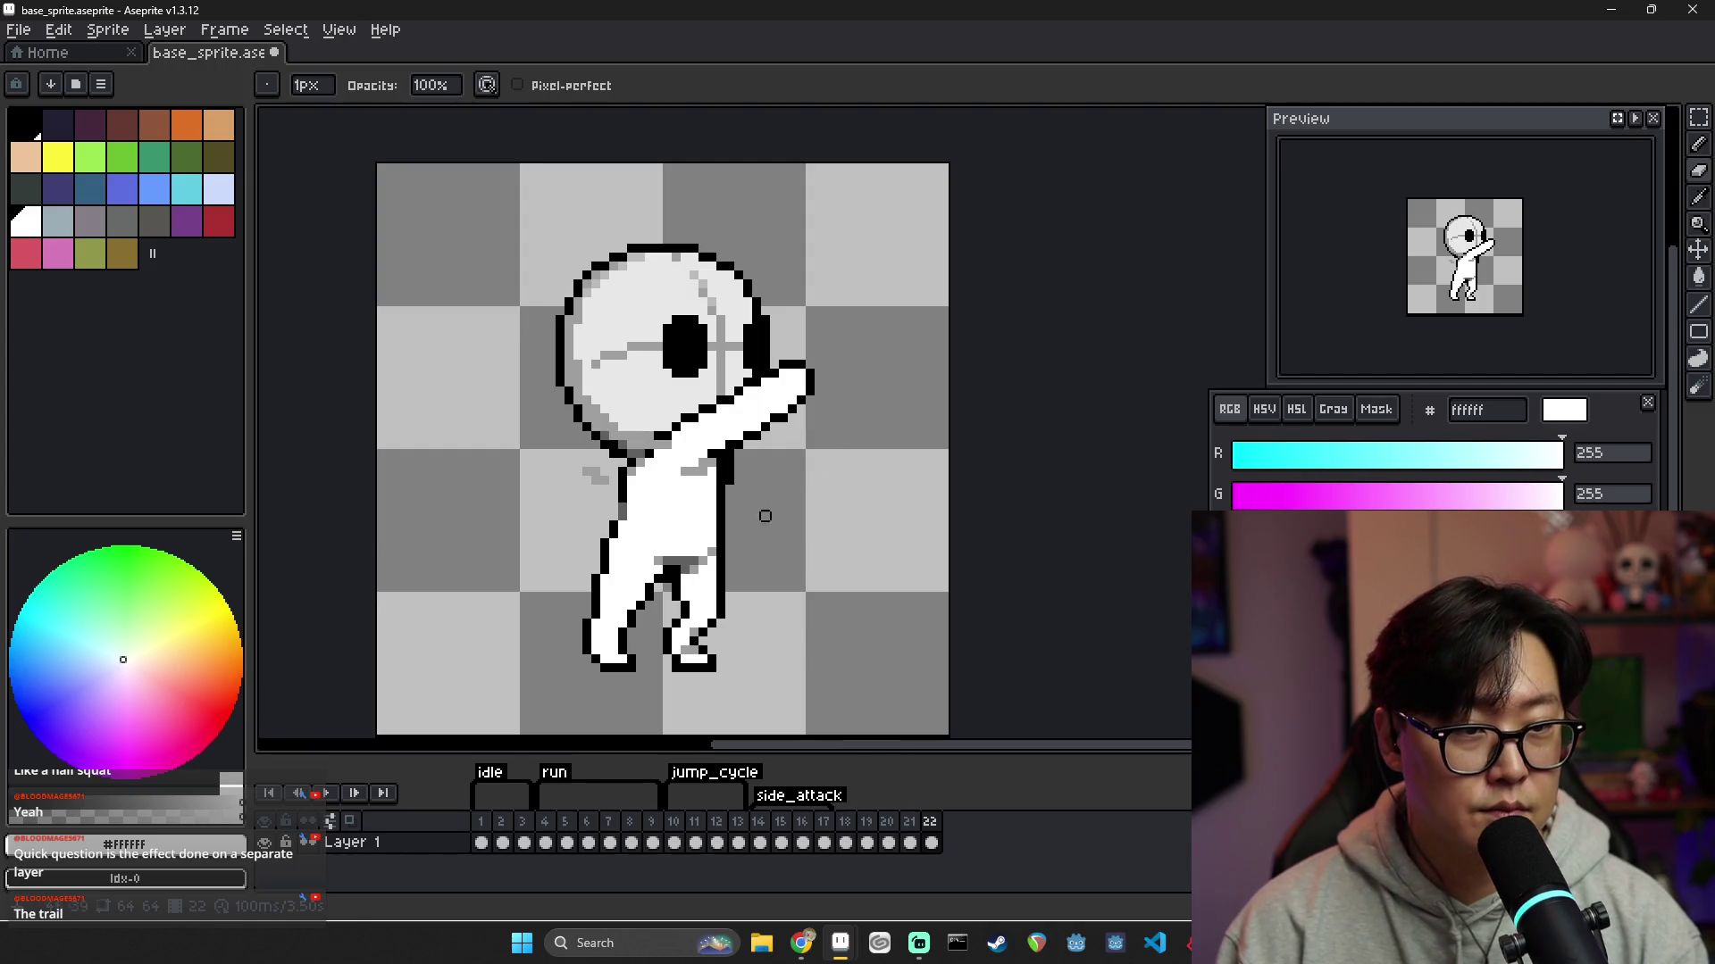
# Add grey shading pixels on frame 22's chest
pyautogui.keyDown('alt'); pyautogui.click(708, 468); pyautogui.keyUp('alt')
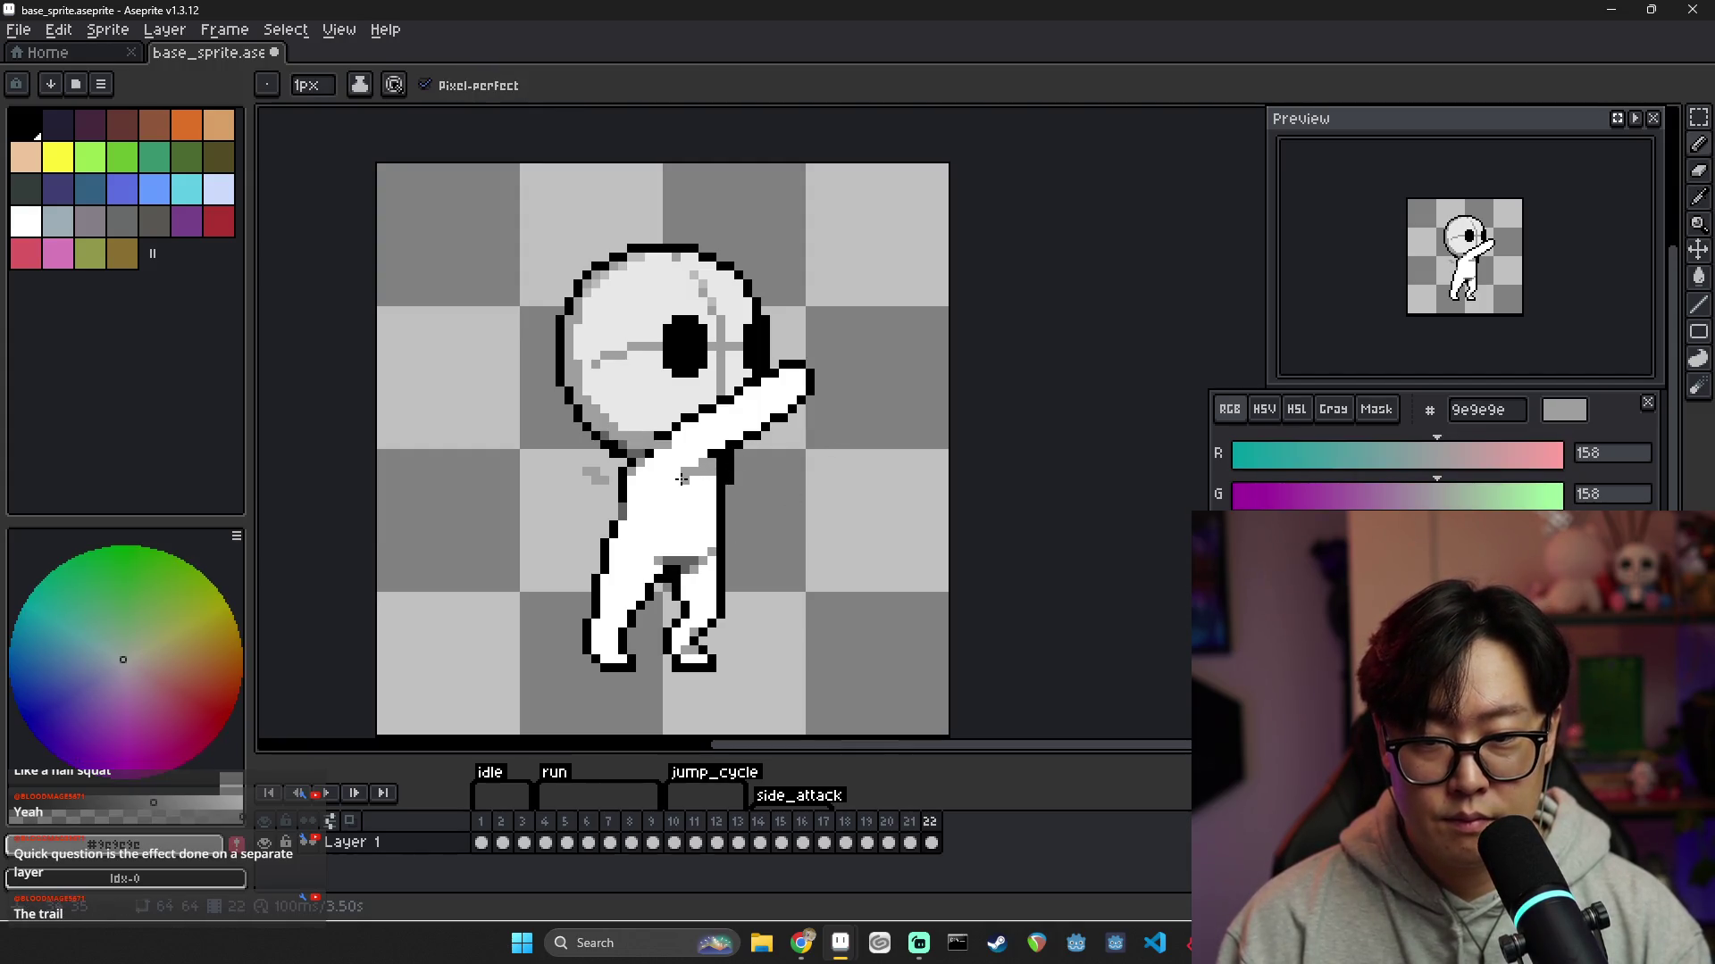
pyautogui.click(675, 479)
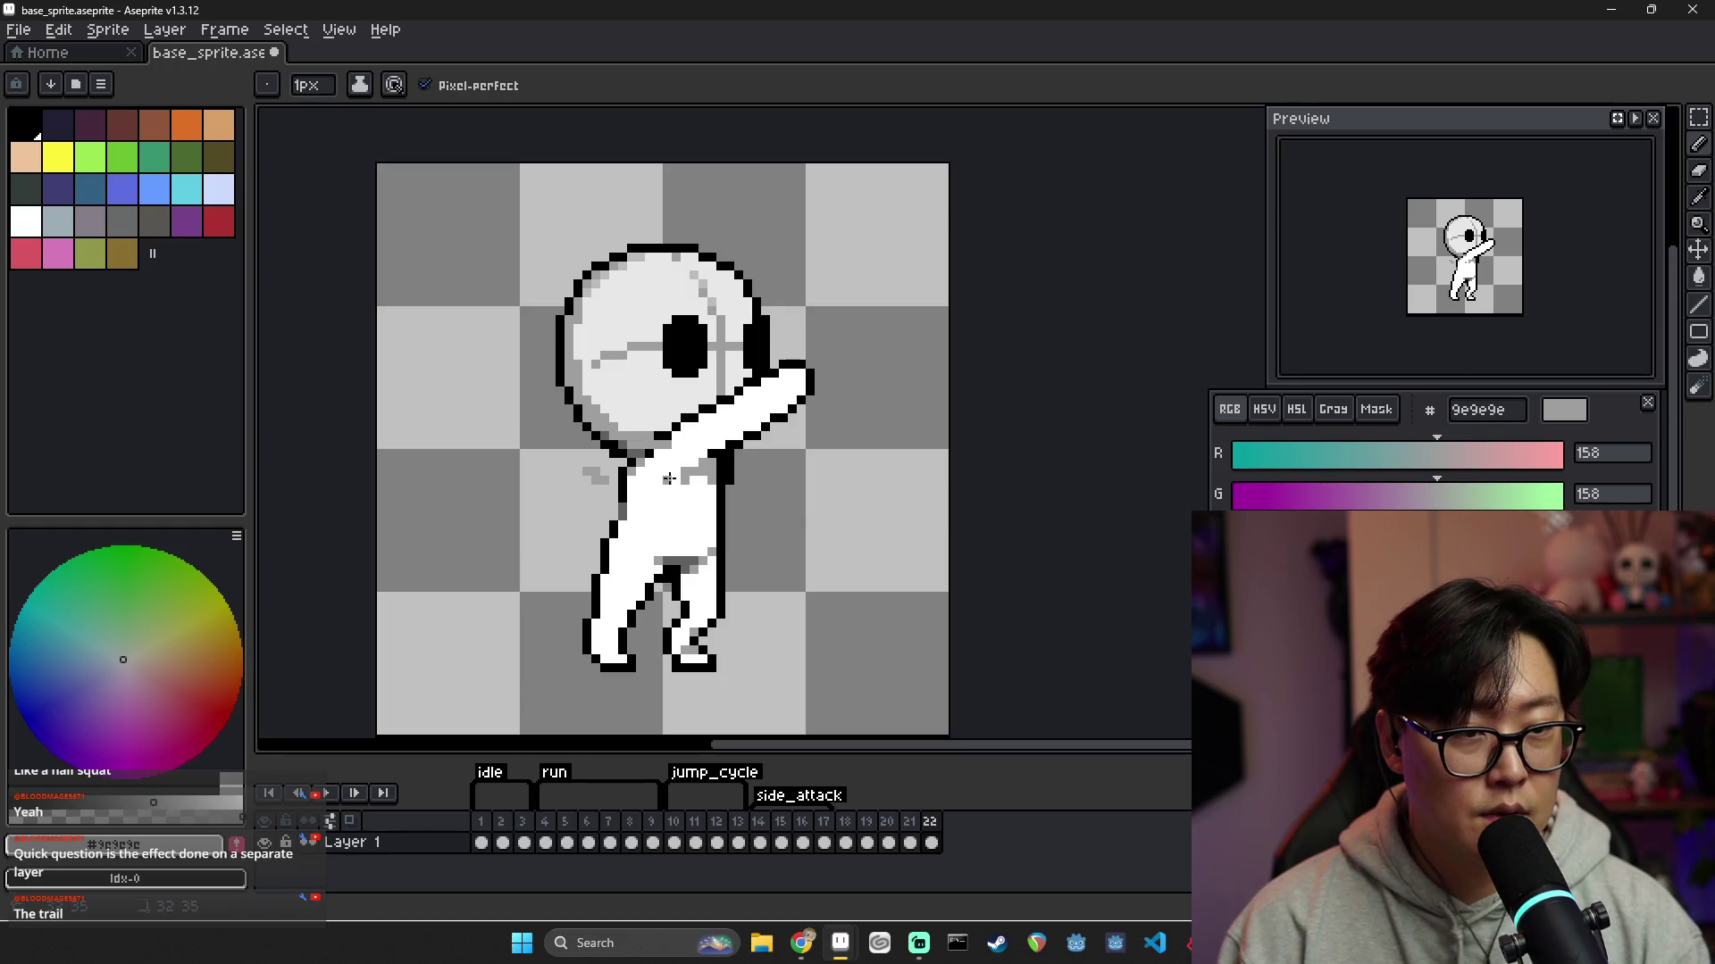
pyautogui.keyDown('alt'); pyautogui.click(704, 477); pyautogui.keyUp('alt')
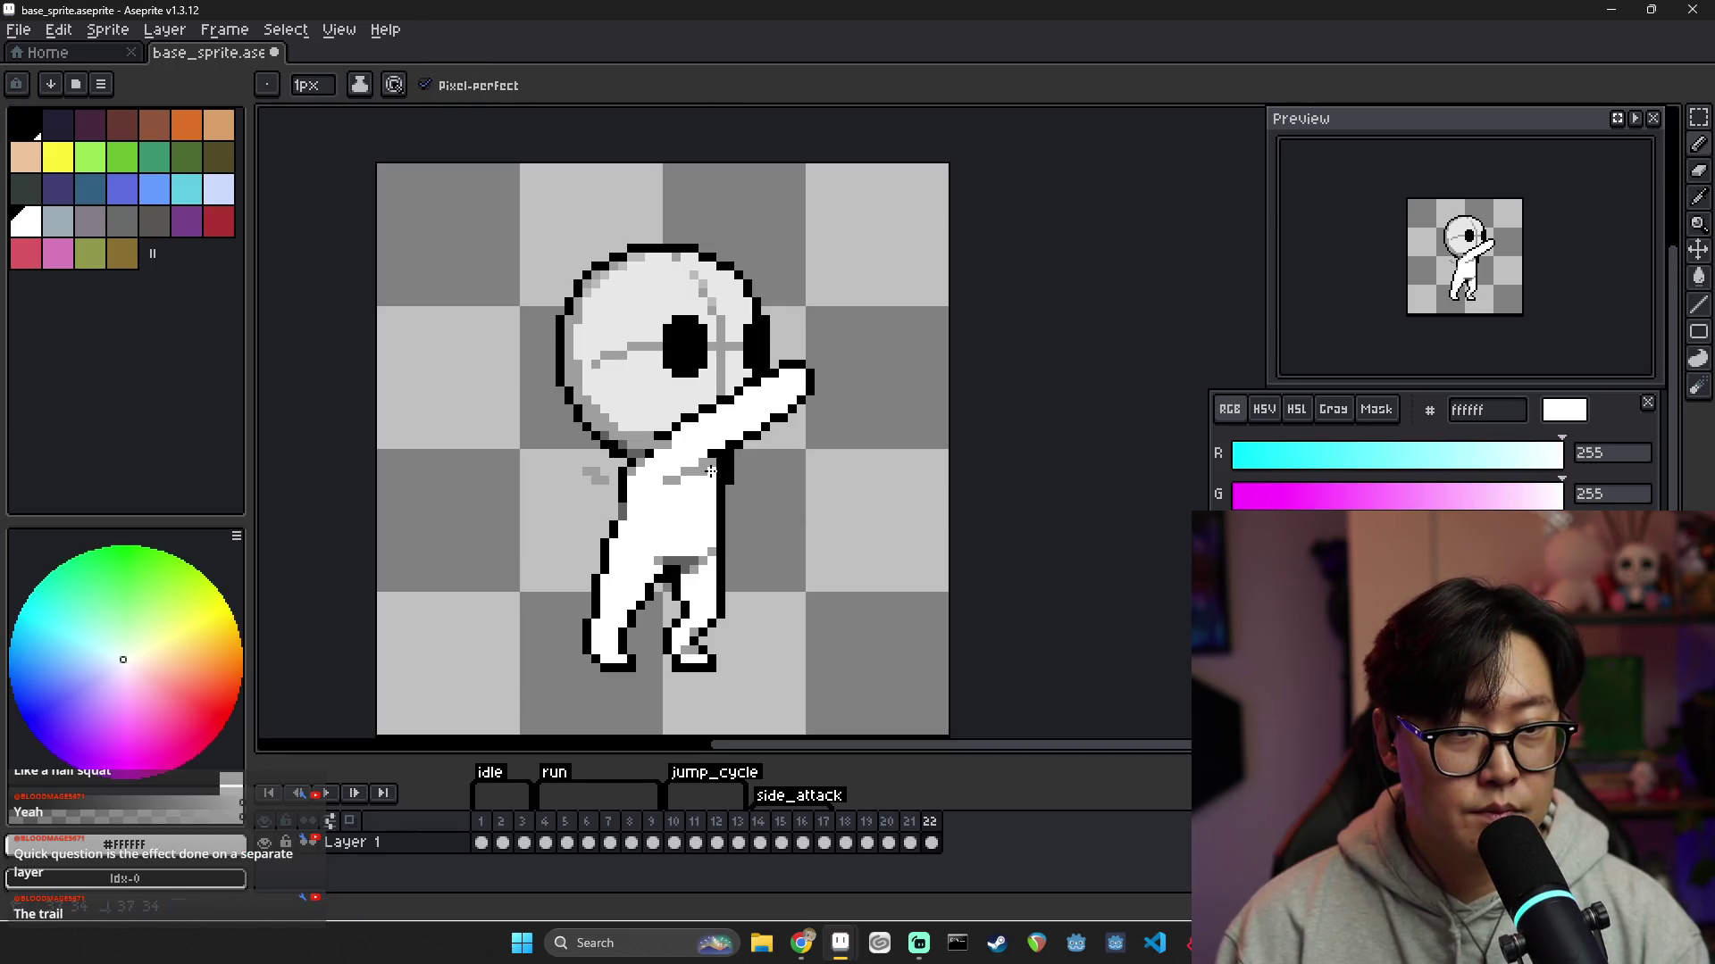
pyautogui.keyDown('alt'); pyautogui.click(708, 467); pyautogui.keyUp('alt')
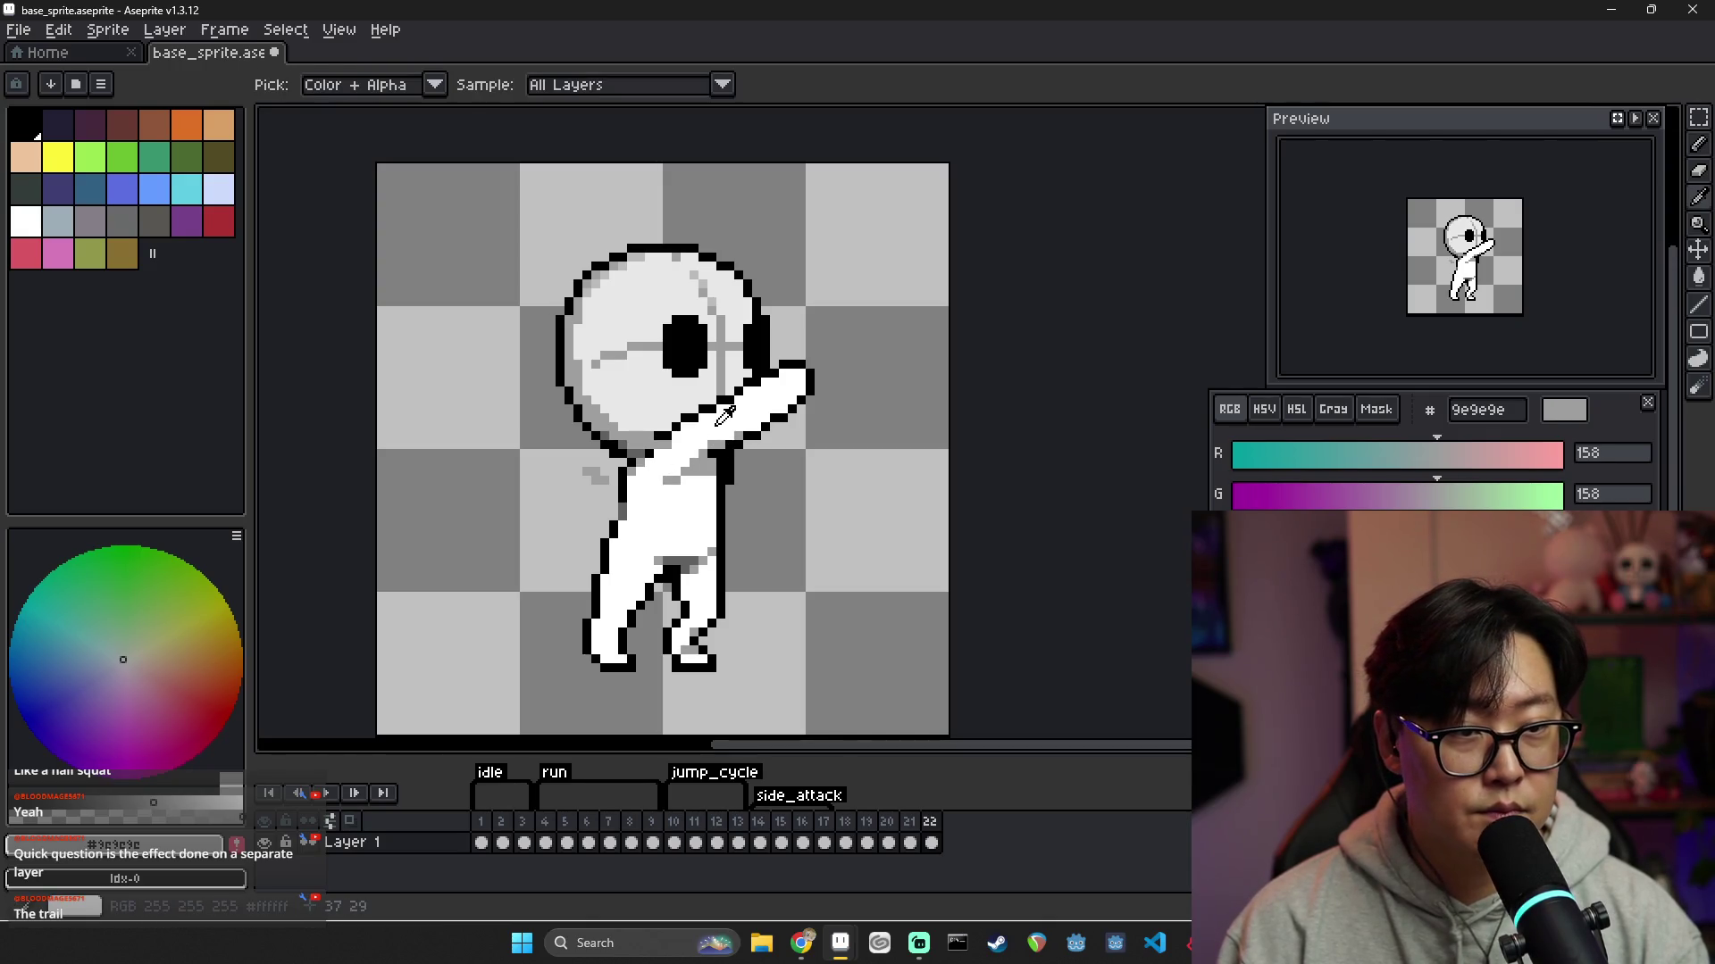
pyautogui.keyDown('alt'); pyautogui.click(714, 431); pyautogui.keyUp('alt')
pyautogui.keyDown('alt'); pyautogui.click(711, 454); pyautogui.keyUp('alt')
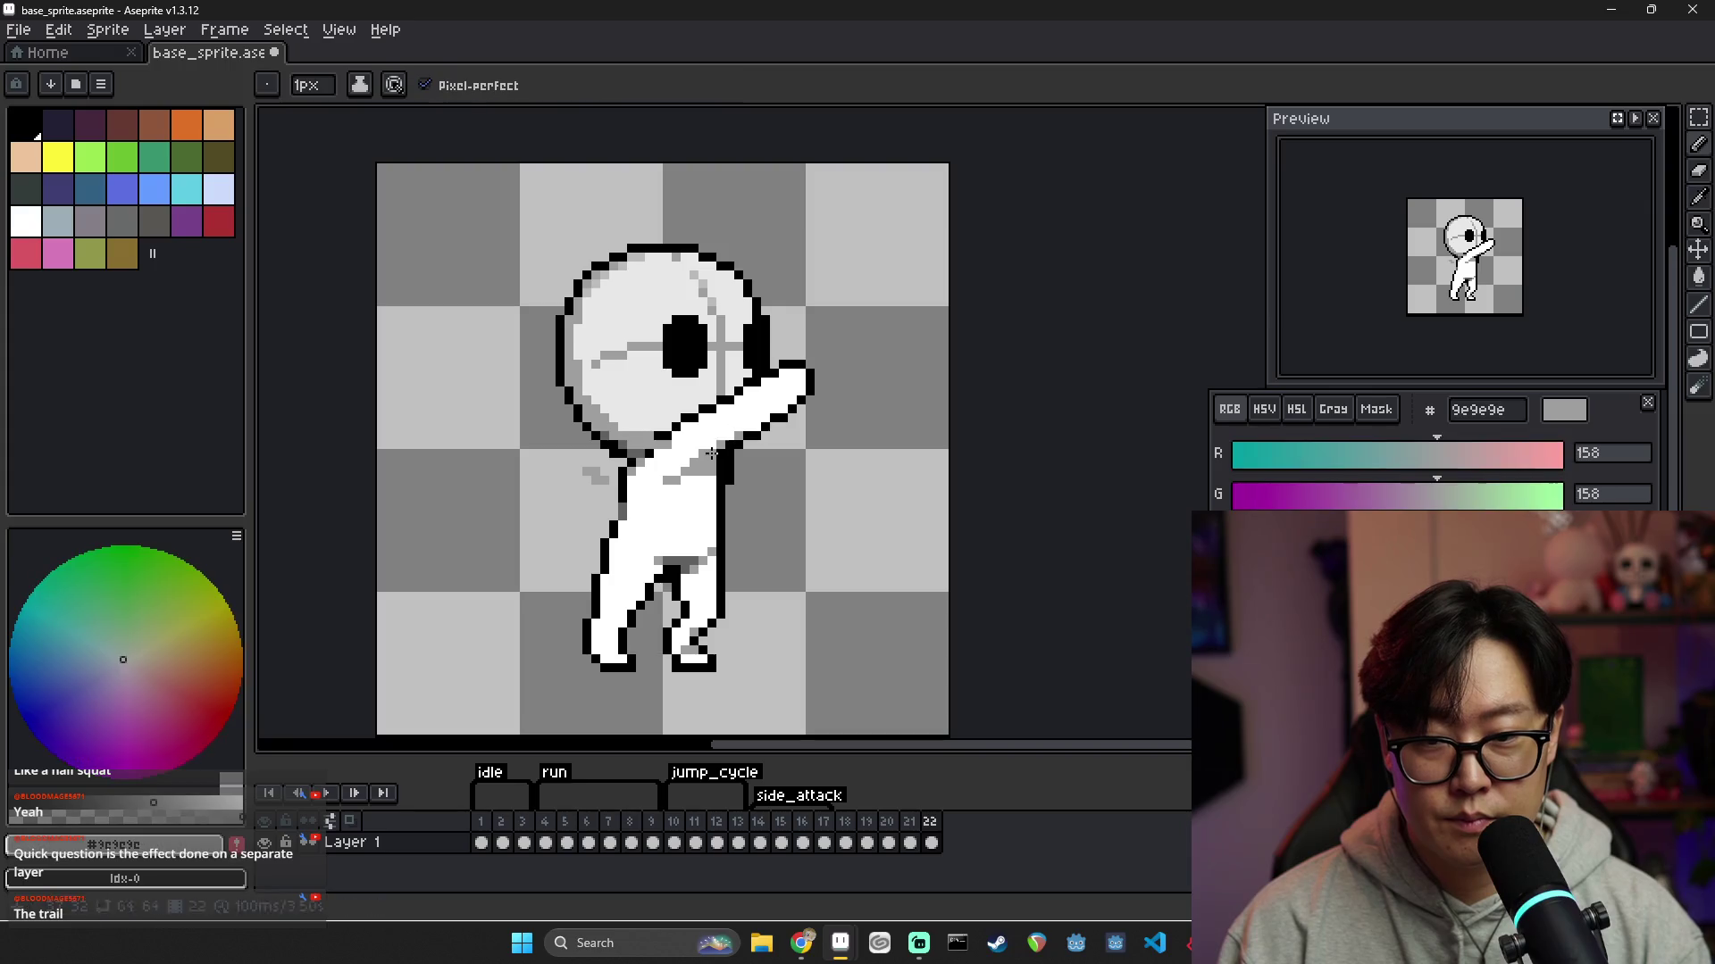
pyautogui.keyDown('alt'); pyautogui.click(708, 444); pyautogui.keyUp('alt')
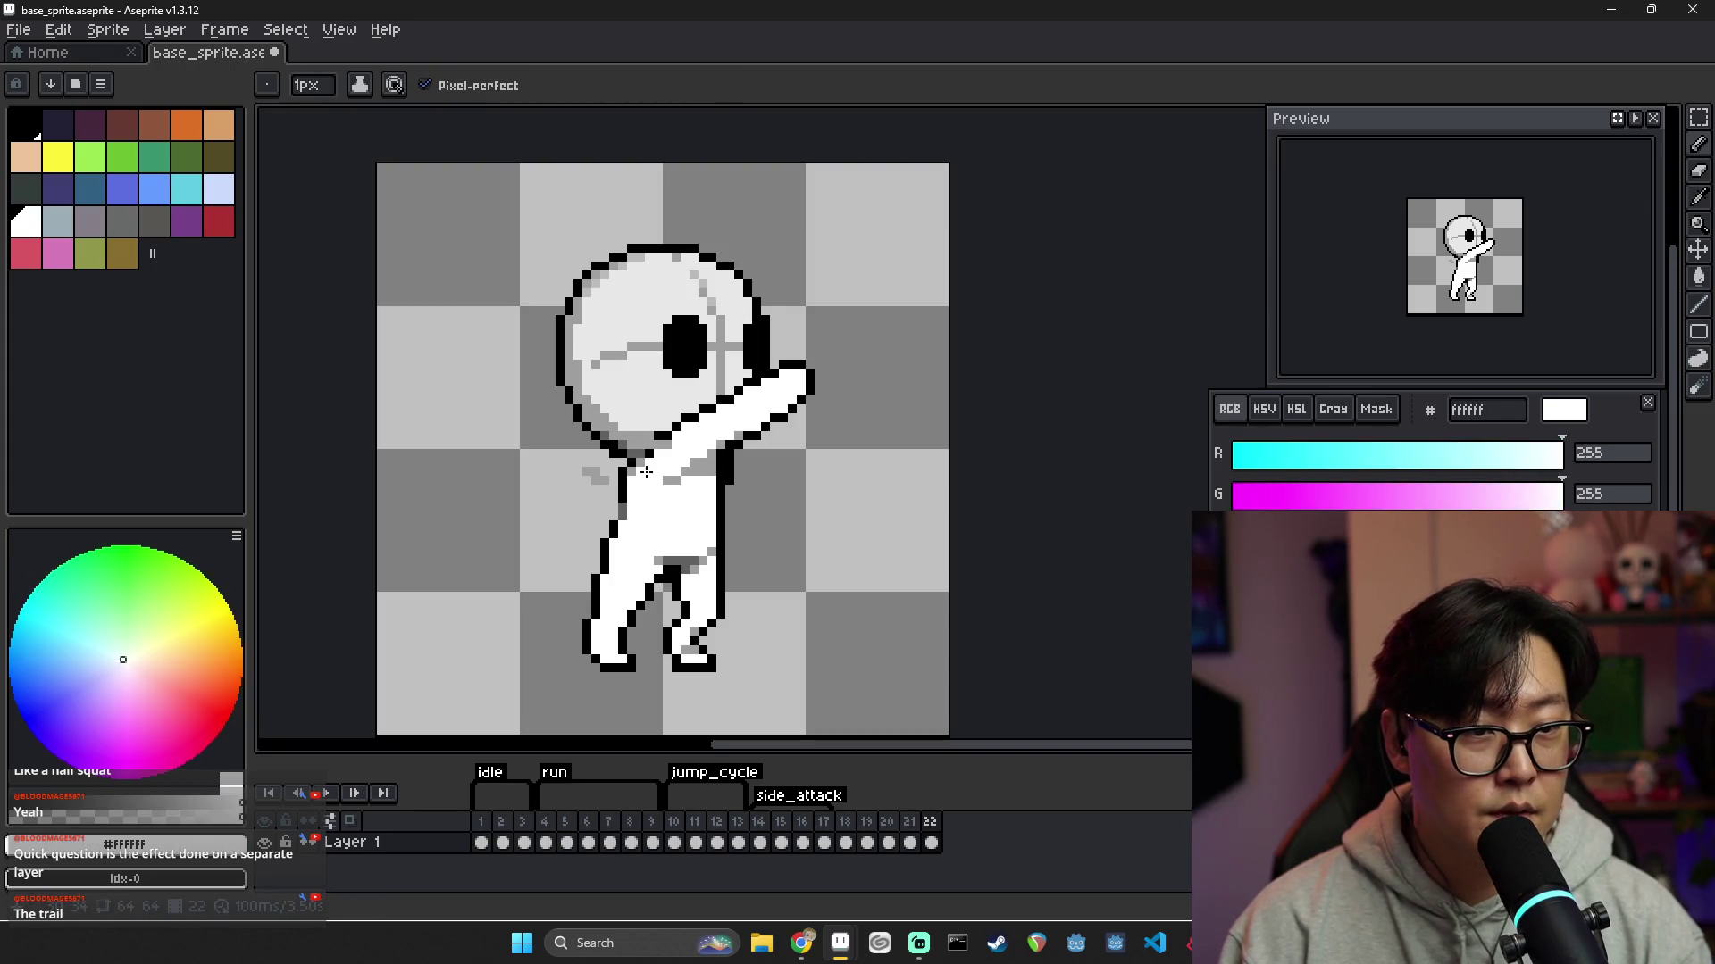
# Erase the stray grey pixels left of the neck and sample the dark grey 616161
pyautogui.press('e')
pyautogui.moveTo(608, 481)
pyautogui.mouseDown()
pyautogui.moveTo(581, 467)
pyautogui.moveTo(641, 471)
pyautogui.mouseUp()
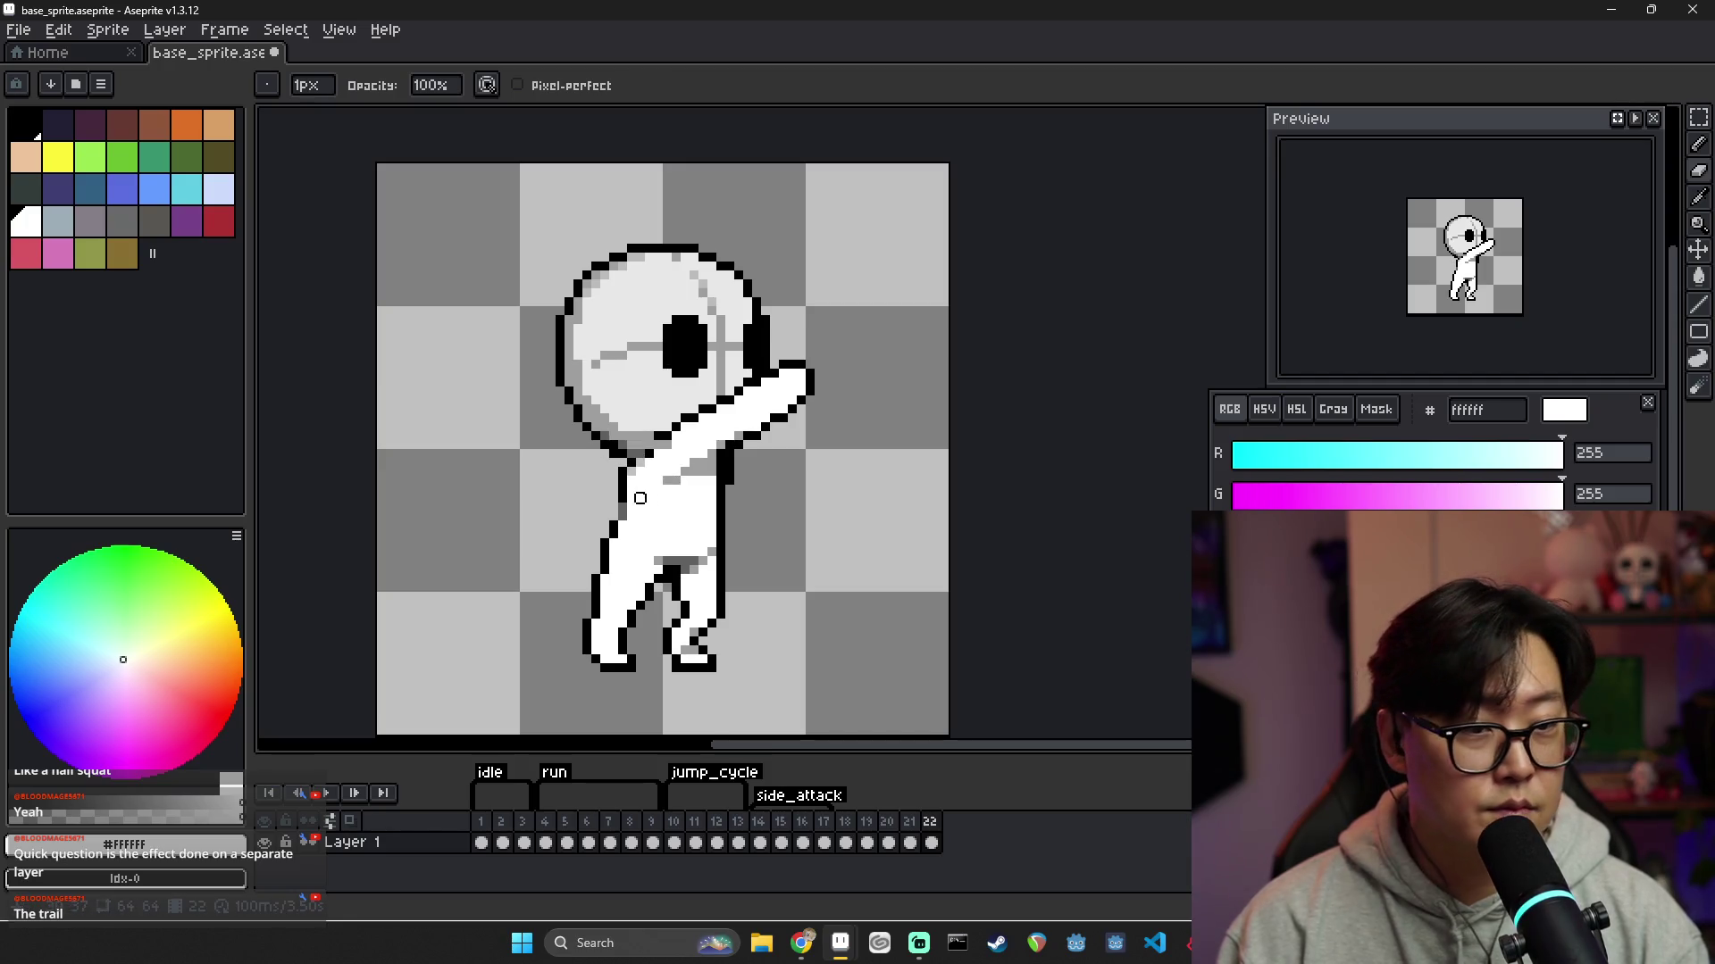
pyautogui.press('b')
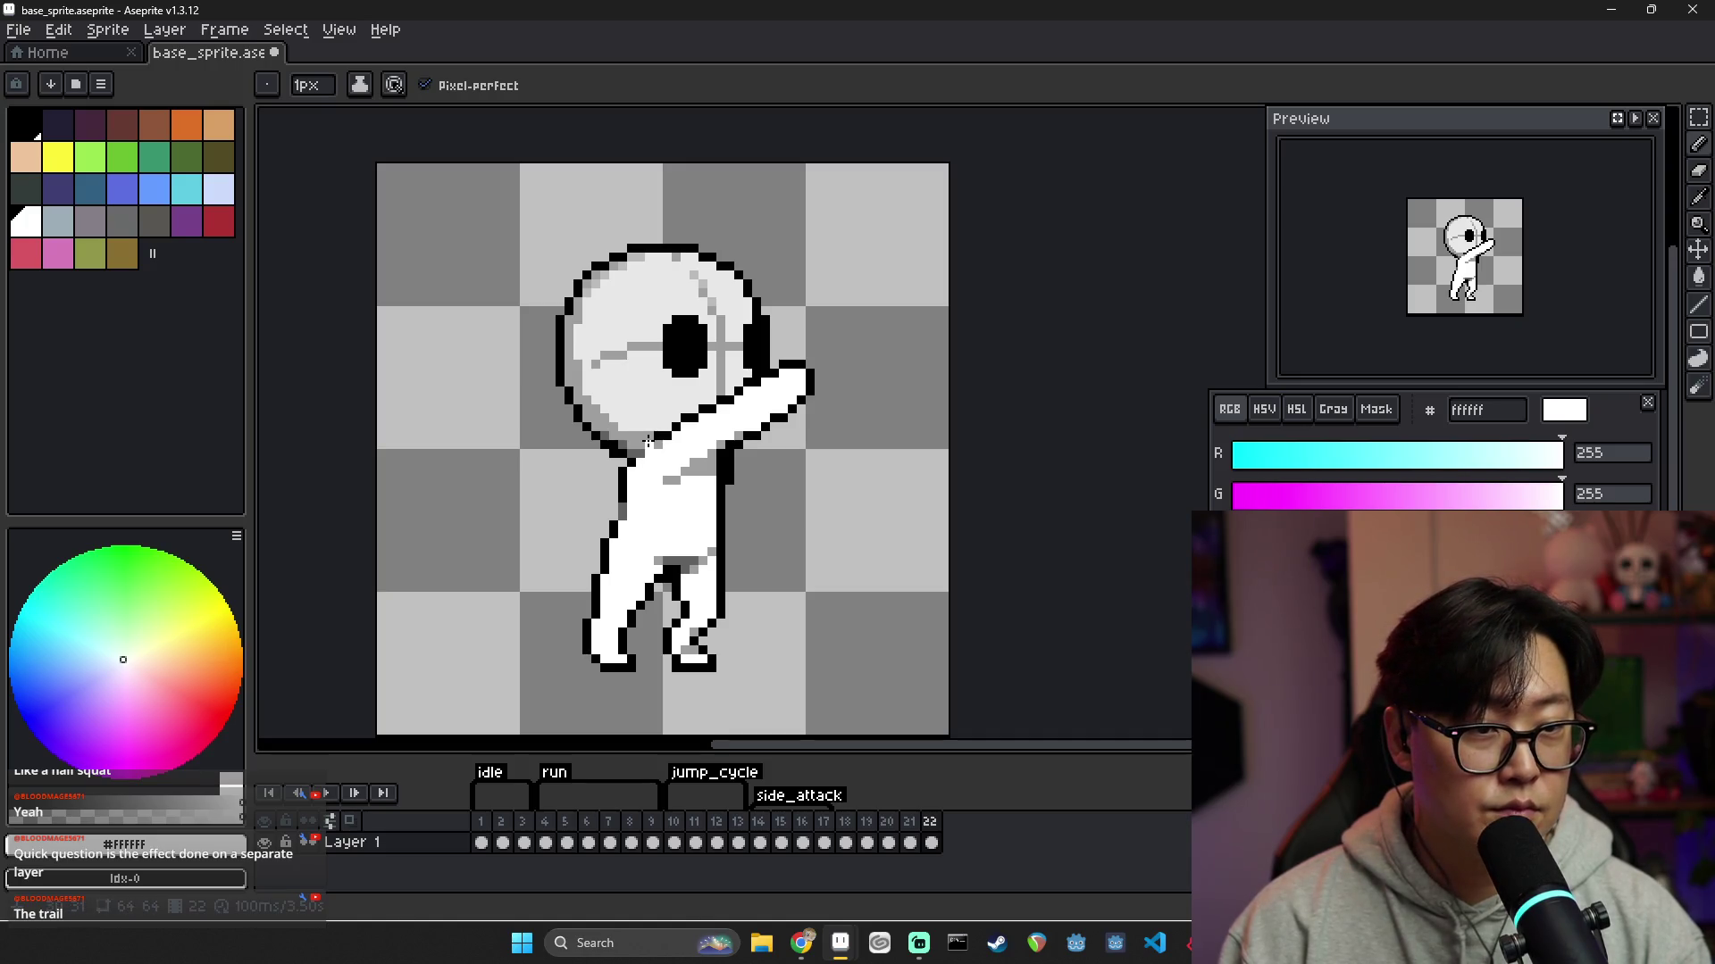
pyautogui.keyDown('alt'); pyautogui.click(676, 427); pyautogui.keyUp('alt')
pyautogui.keyDown('alt'); pyautogui.click(658, 439); pyautogui.keyUp('alt')
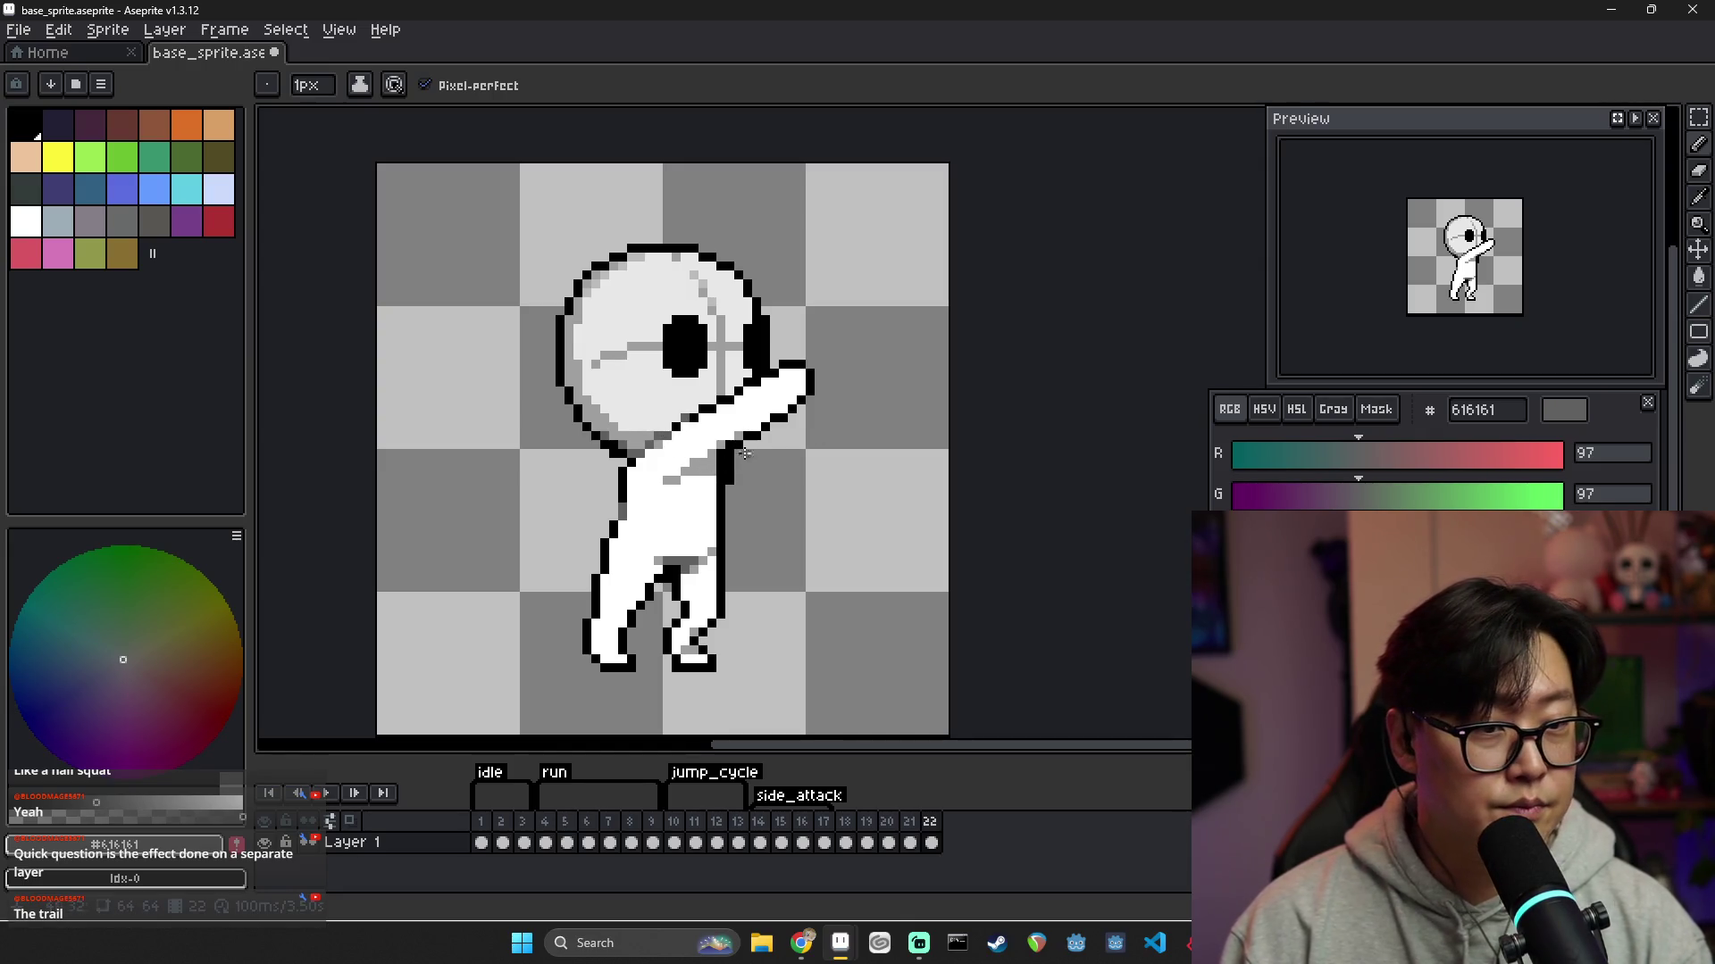
pyautogui.scroll(-1, 751, 455)
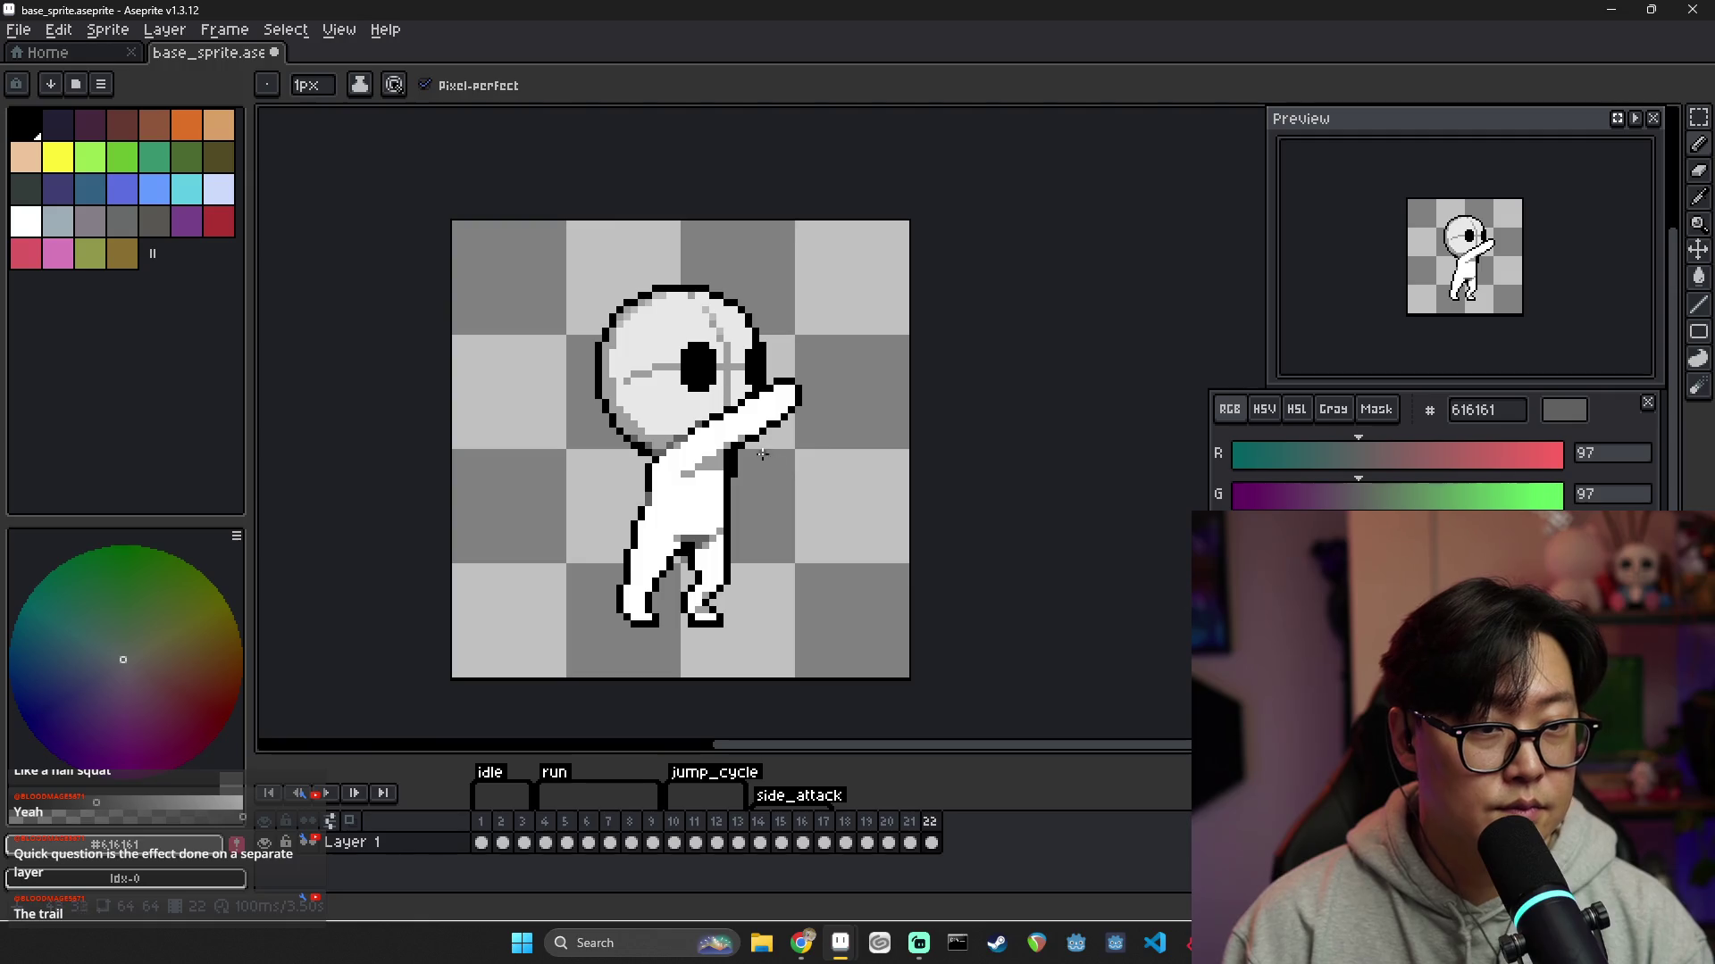
# Step through frames 19–22 and play the animation in the Preview panel
pyautogui.click(866, 823)
pyautogui.click(888, 823)
pyautogui.click(909, 822)
pyautogui.click(931, 823)
pyautogui.click(1635, 118)
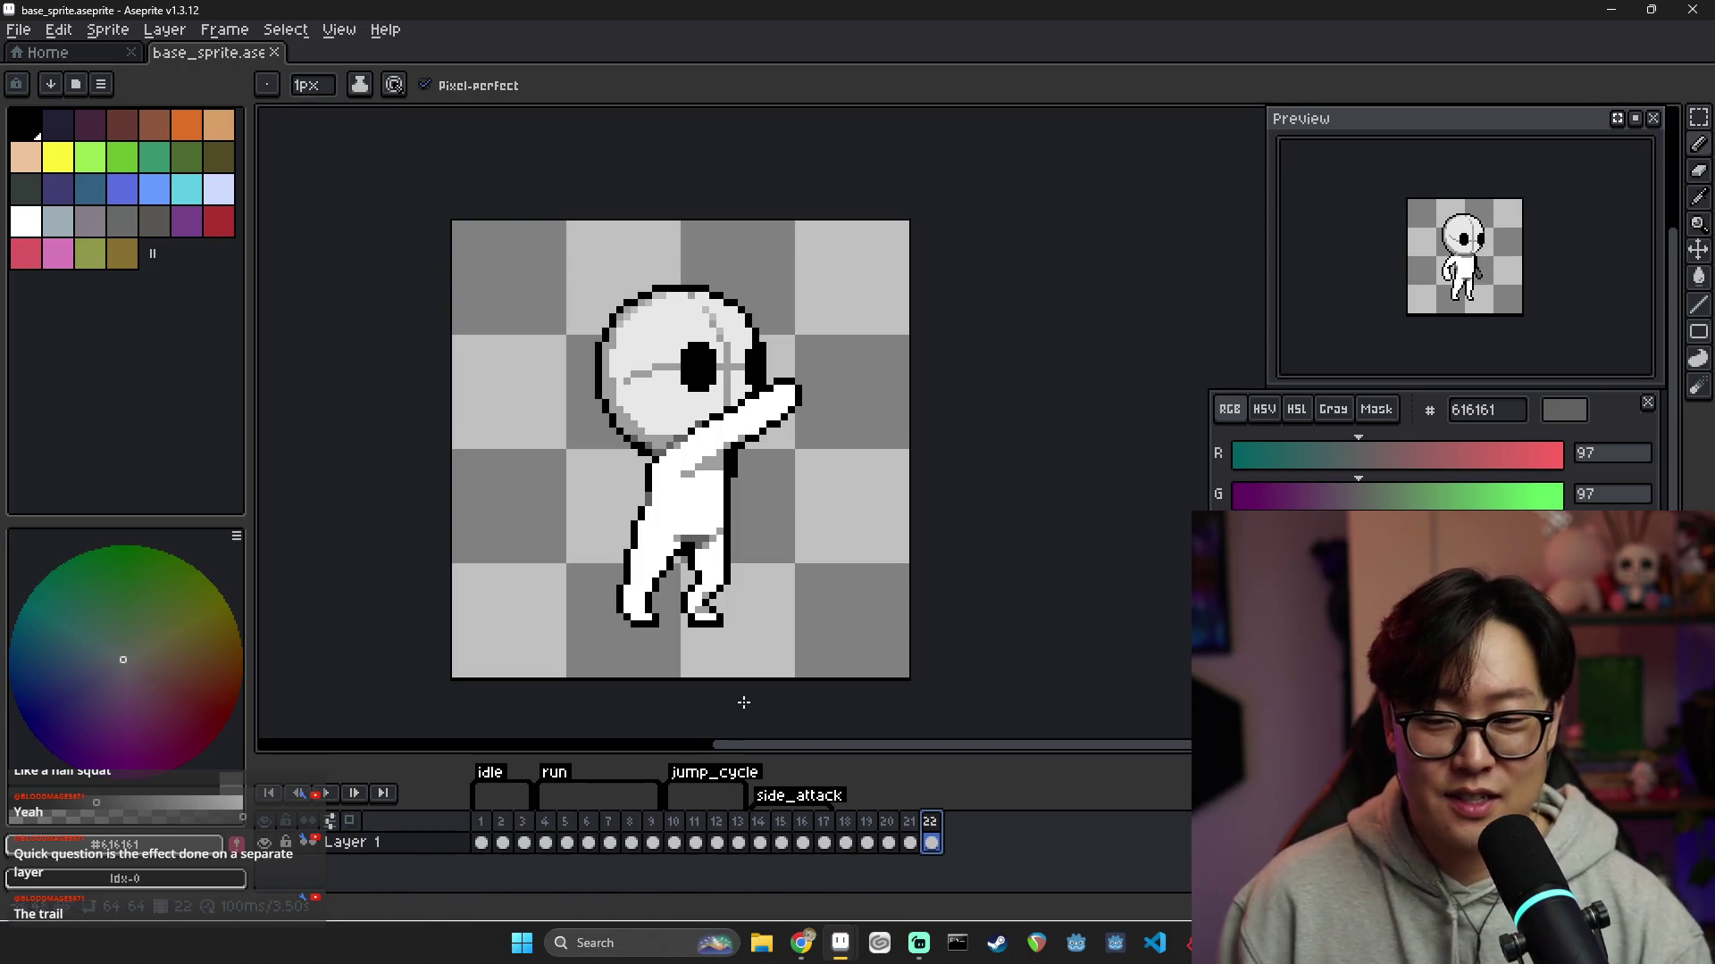
# Float the Preview window over the canvas
pyautogui.moveTo(1378, 120); pyautogui.dragTo(536, 174)
pyautogui.scroll(2, 755, 367)
pyautogui.scroll(-1, 754, 367)
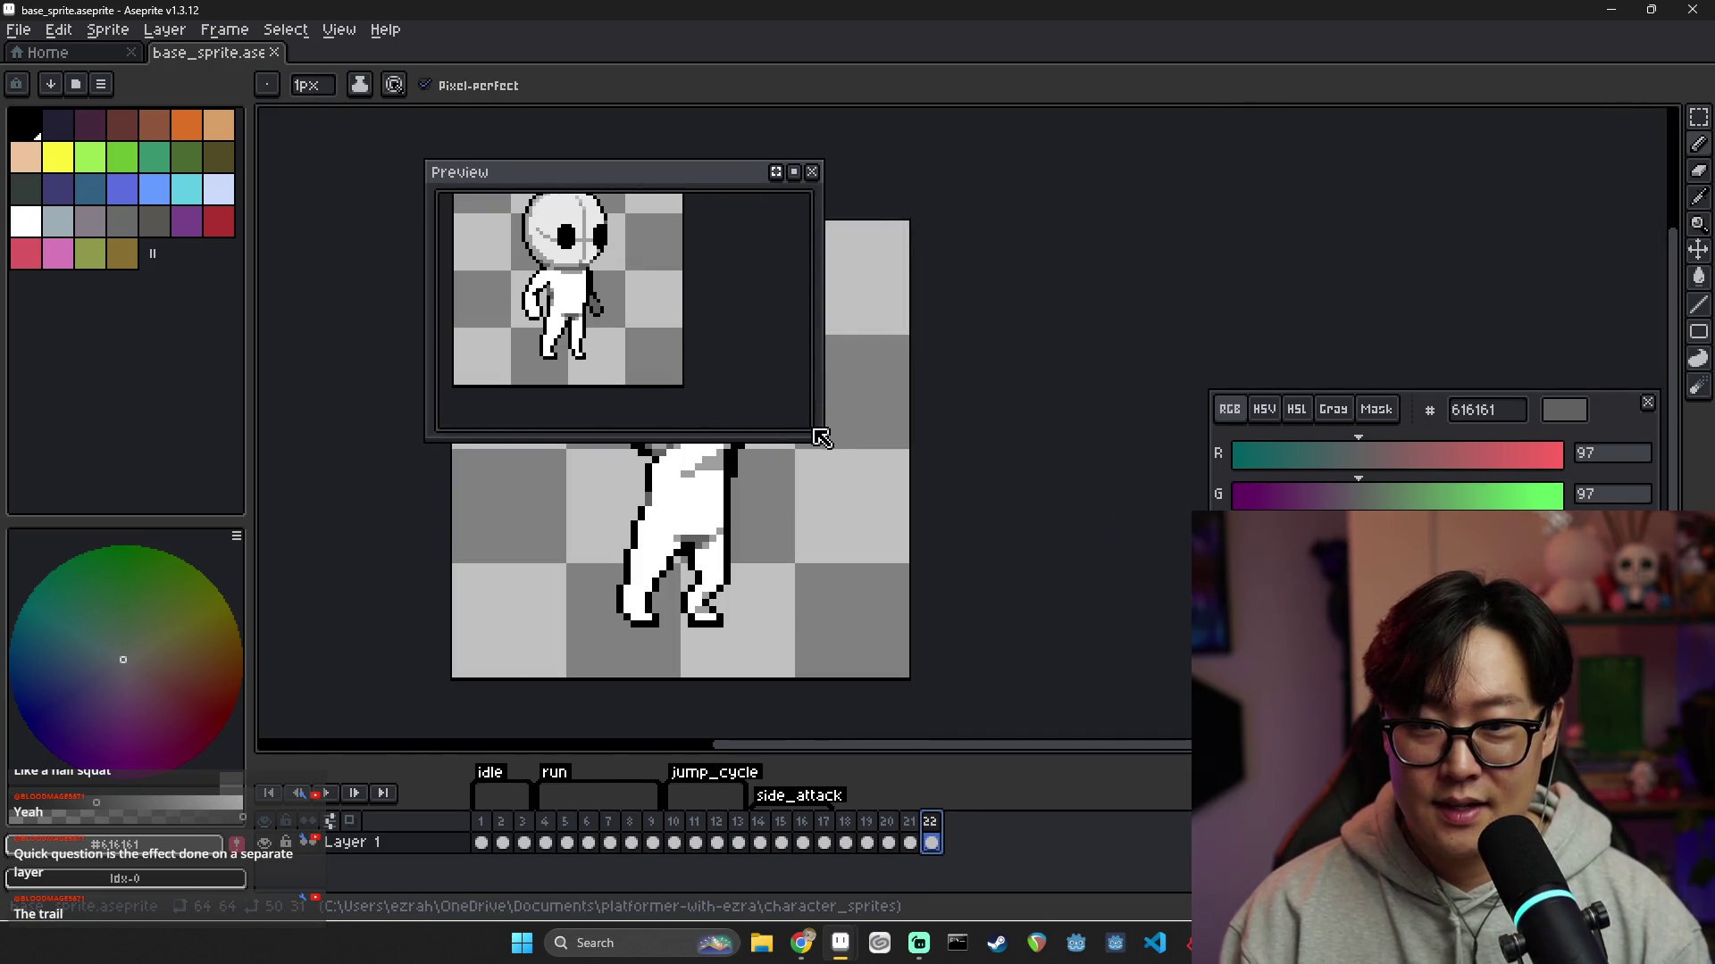
# Enlarge the floating preview, then shrink it and move it to the upper right
pyautogui.moveTo(821, 440); pyautogui.dragTo(1043, 626)
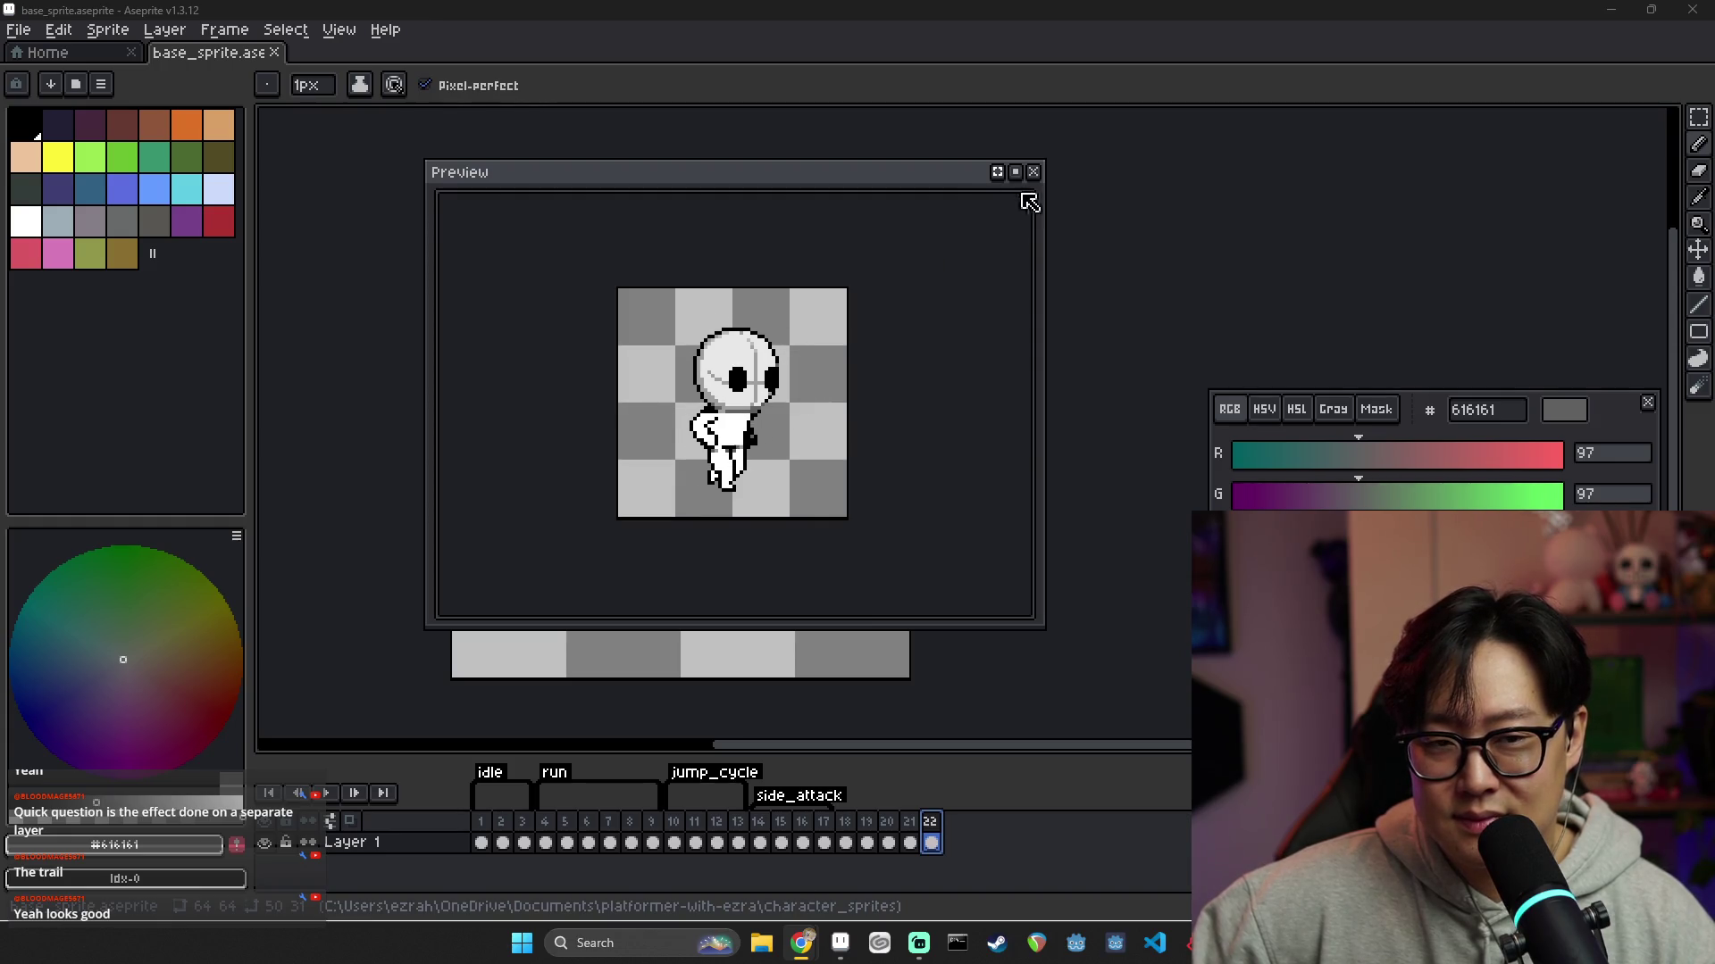
pyautogui.moveTo(424, 158)
pyautogui.mouseDown()
pyautogui.moveTo(670, 306)
pyautogui.moveTo(786, 330)
pyautogui.moveTo(1311, 189)
pyautogui.moveTo(1400, 40)
pyautogui.moveTo(1427, 40)
pyautogui.mouseUp()
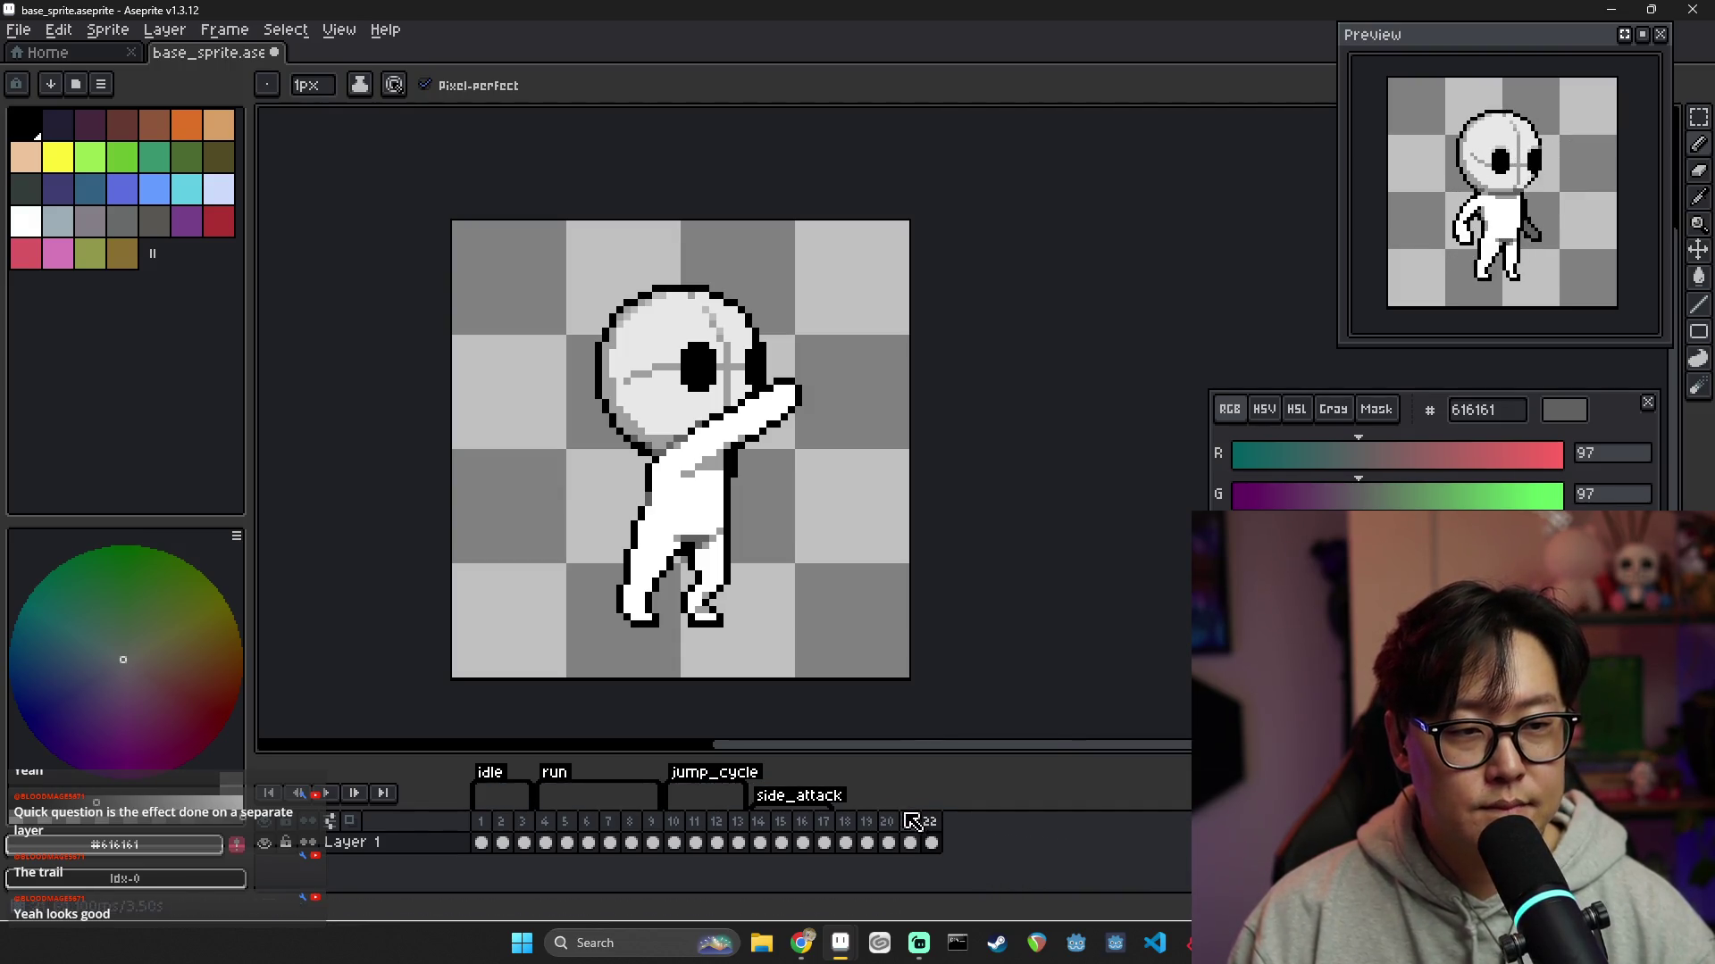
# Review the attack poses across frames 14–22, ending on frame 18
pyautogui.click(759, 842)
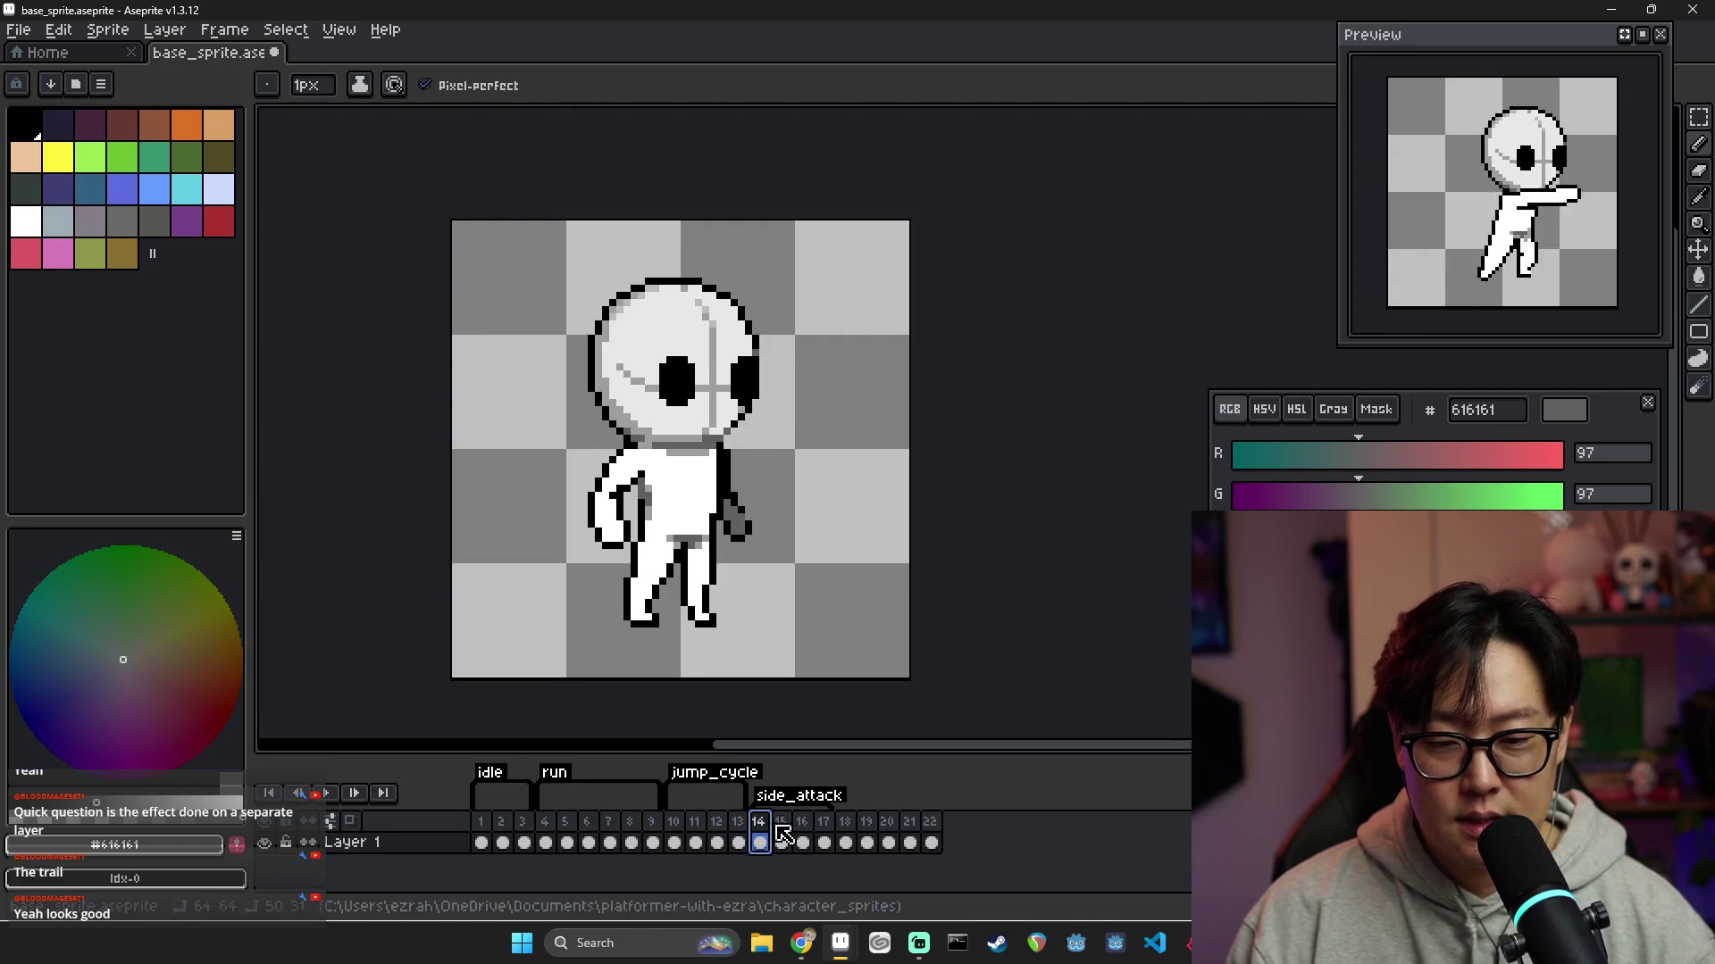
pyautogui.click(866, 842)
pyautogui.click(823, 843)
pyautogui.click(802, 842)
pyautogui.click(759, 842)
pyautogui.click(845, 842)
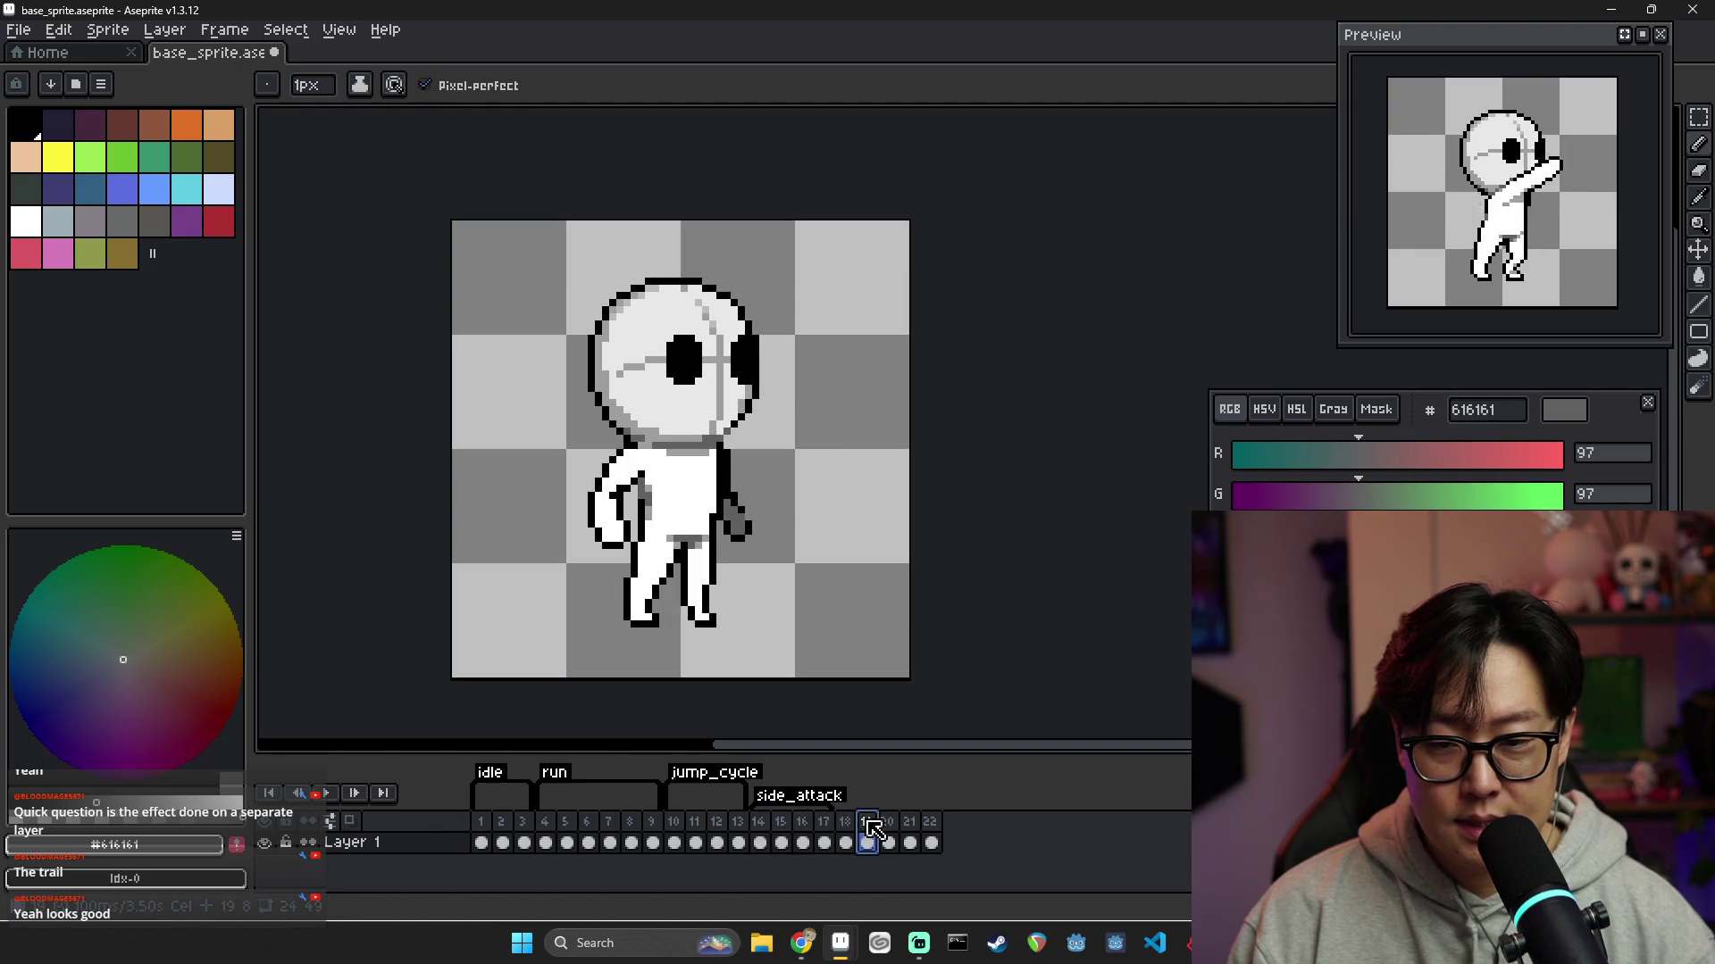
pyautogui.click(888, 842)
pyautogui.click(909, 842)
pyautogui.click(931, 842)
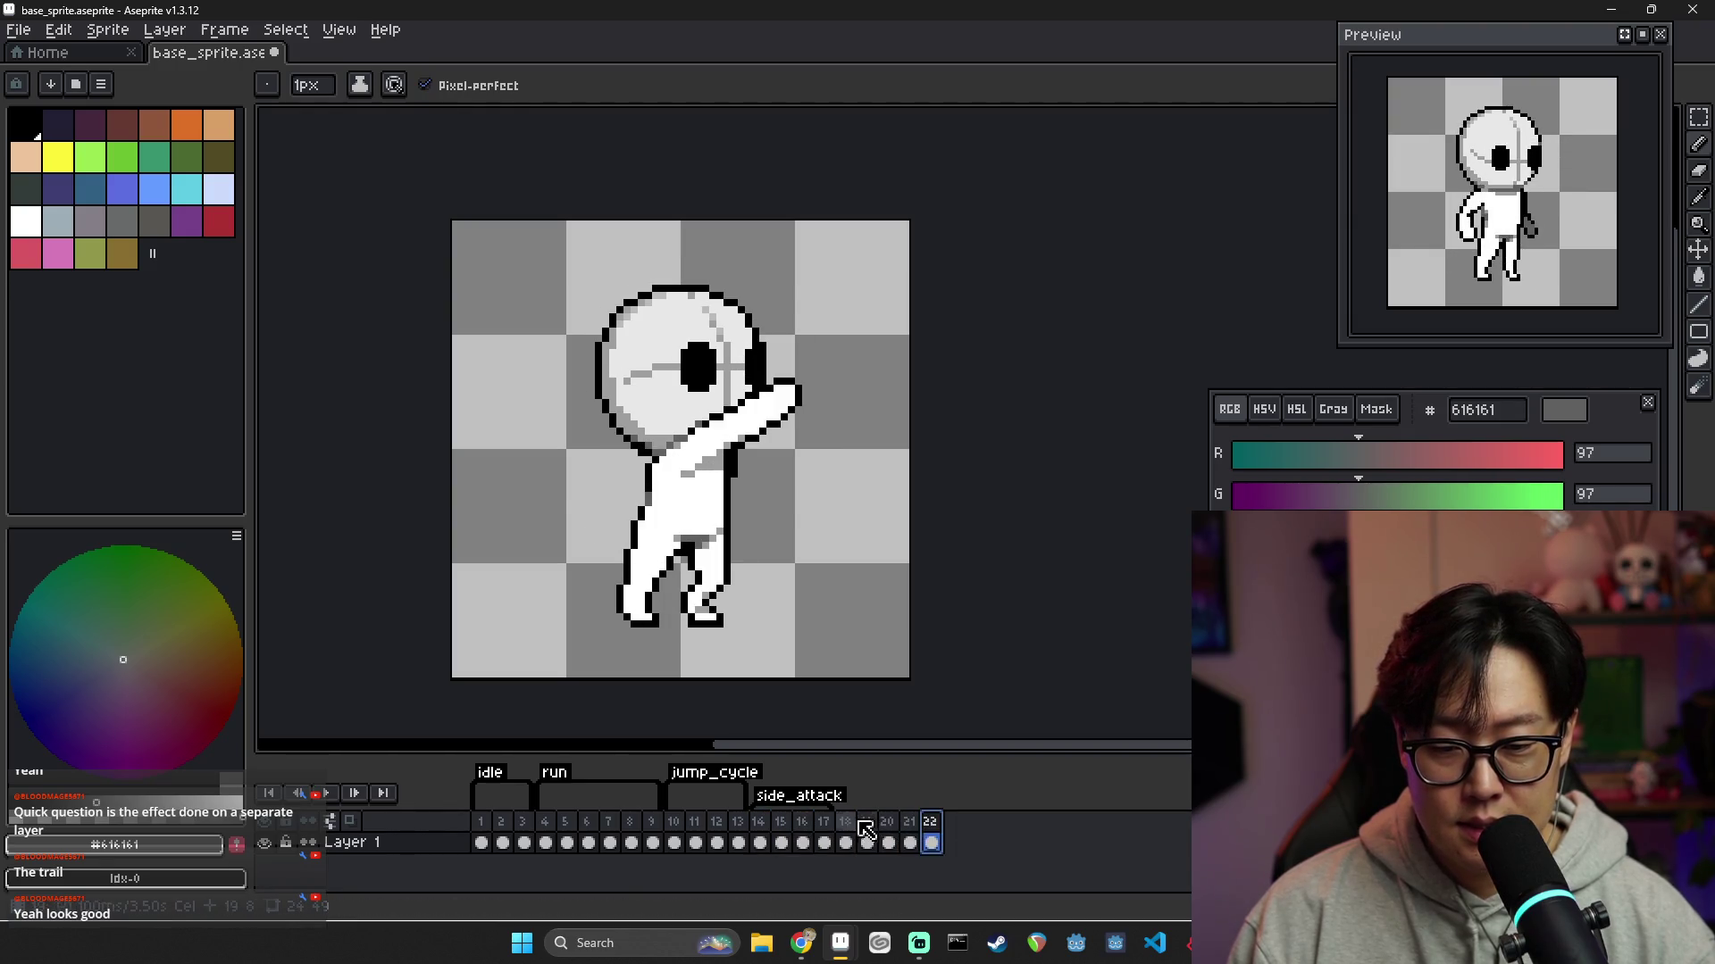
pyautogui.click(844, 842)
# Delete the extra frame and tag frames 18–21 as side_up_attack
pyautogui.rightClick(855, 826)
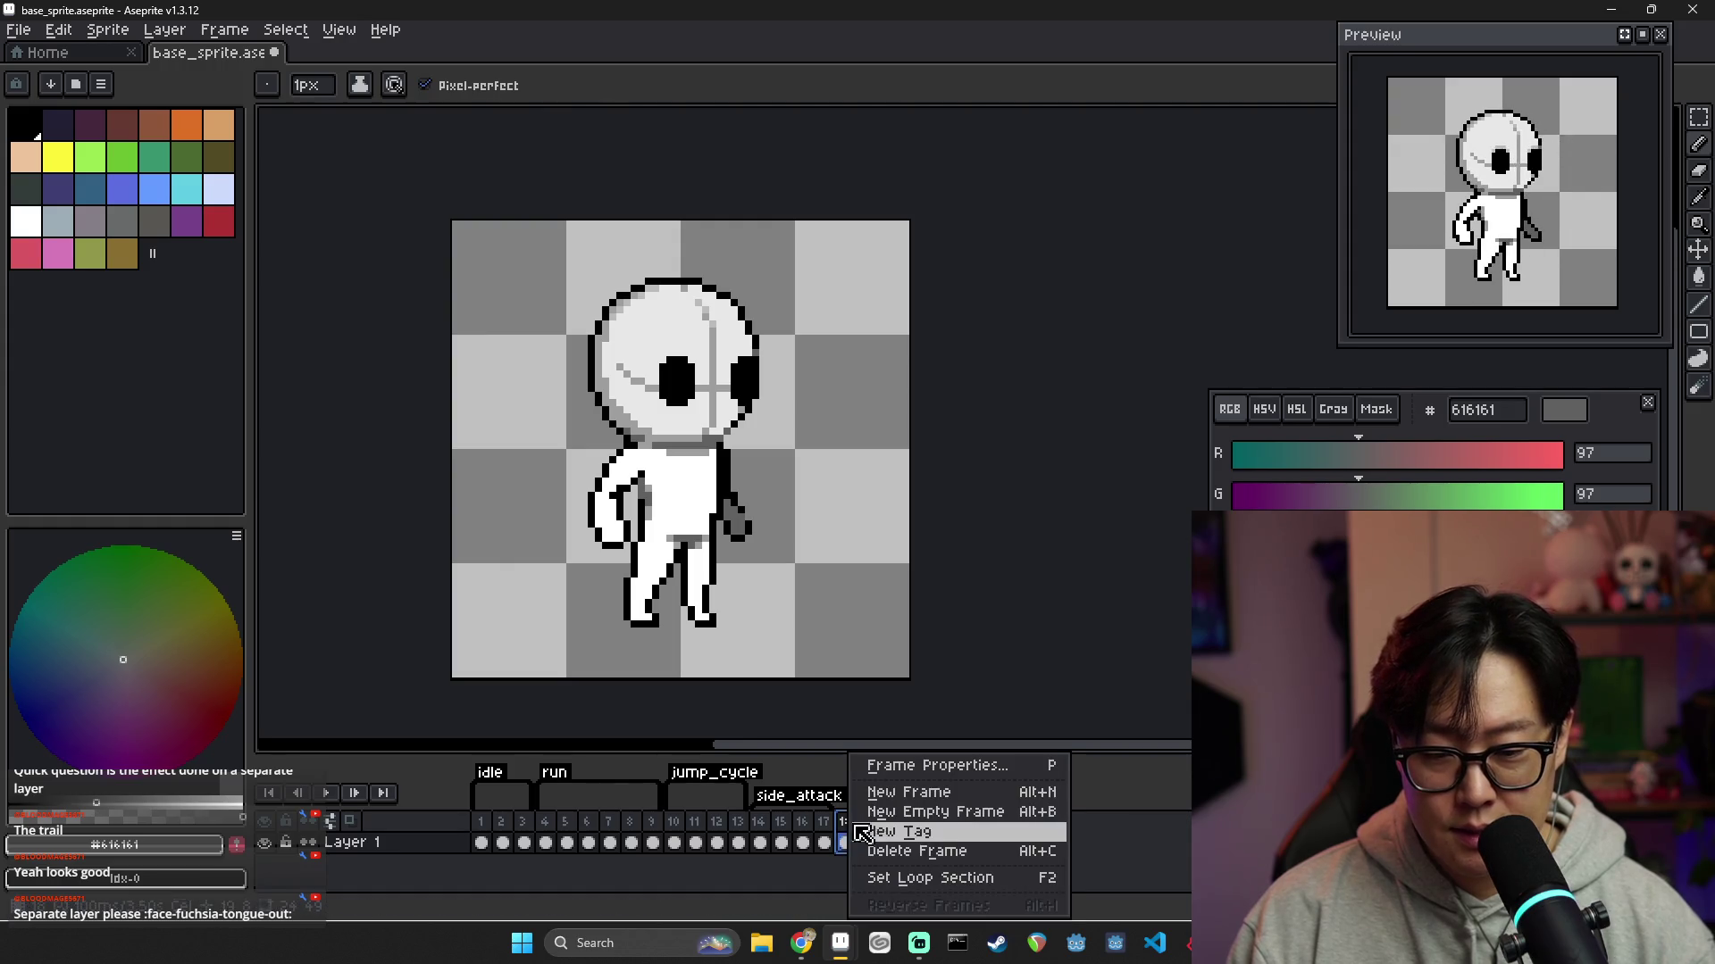
pyautogui.click(937, 853)
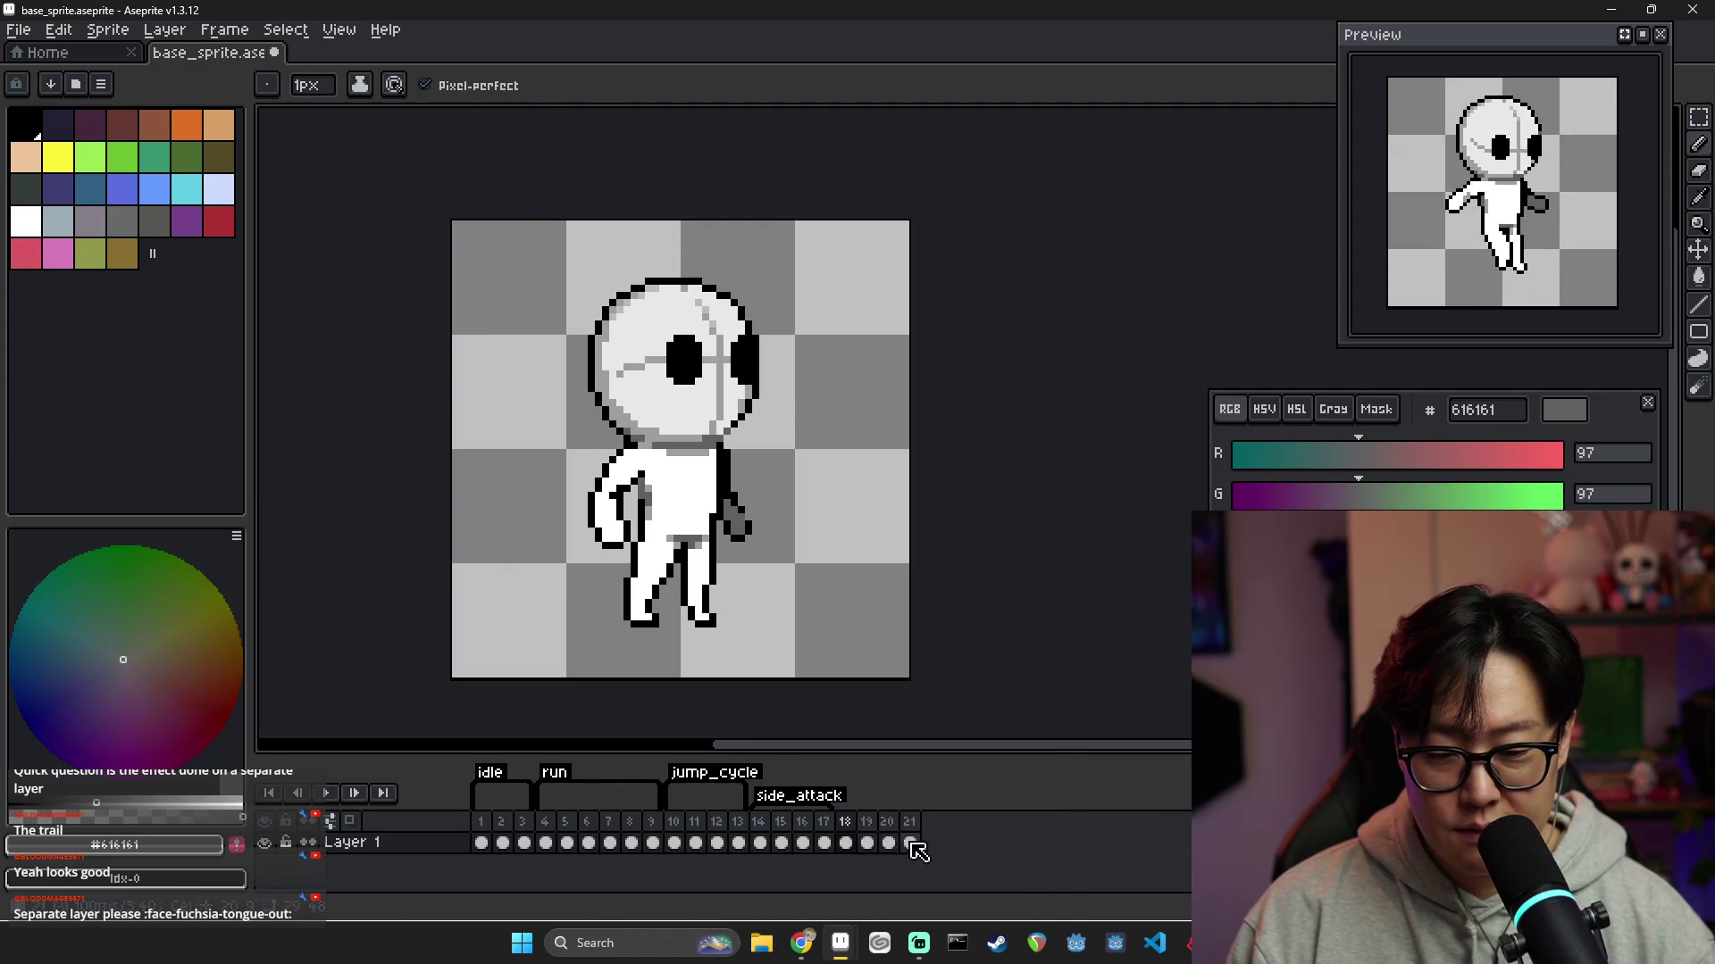
pyautogui.keyDown('shift'); pyautogui.click(867, 821); pyautogui.keyUp('shift')
pyautogui.rightClick(900, 826)
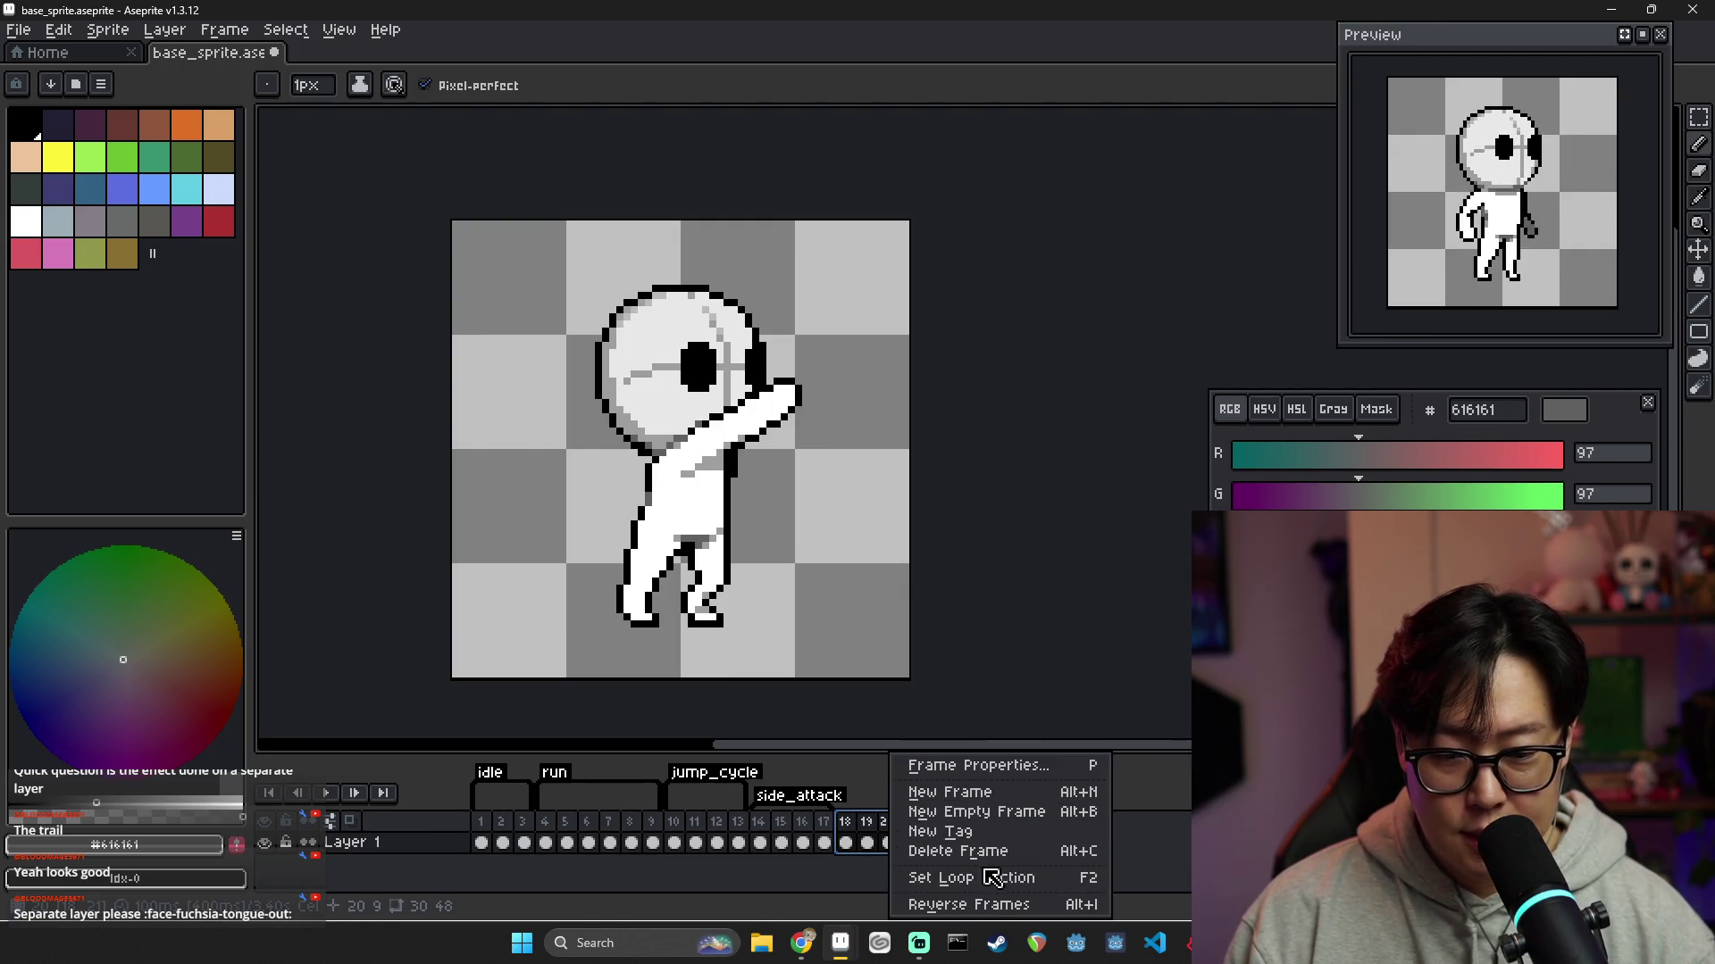
pyautogui.click(982, 832)
pyautogui.write('side_up-att')
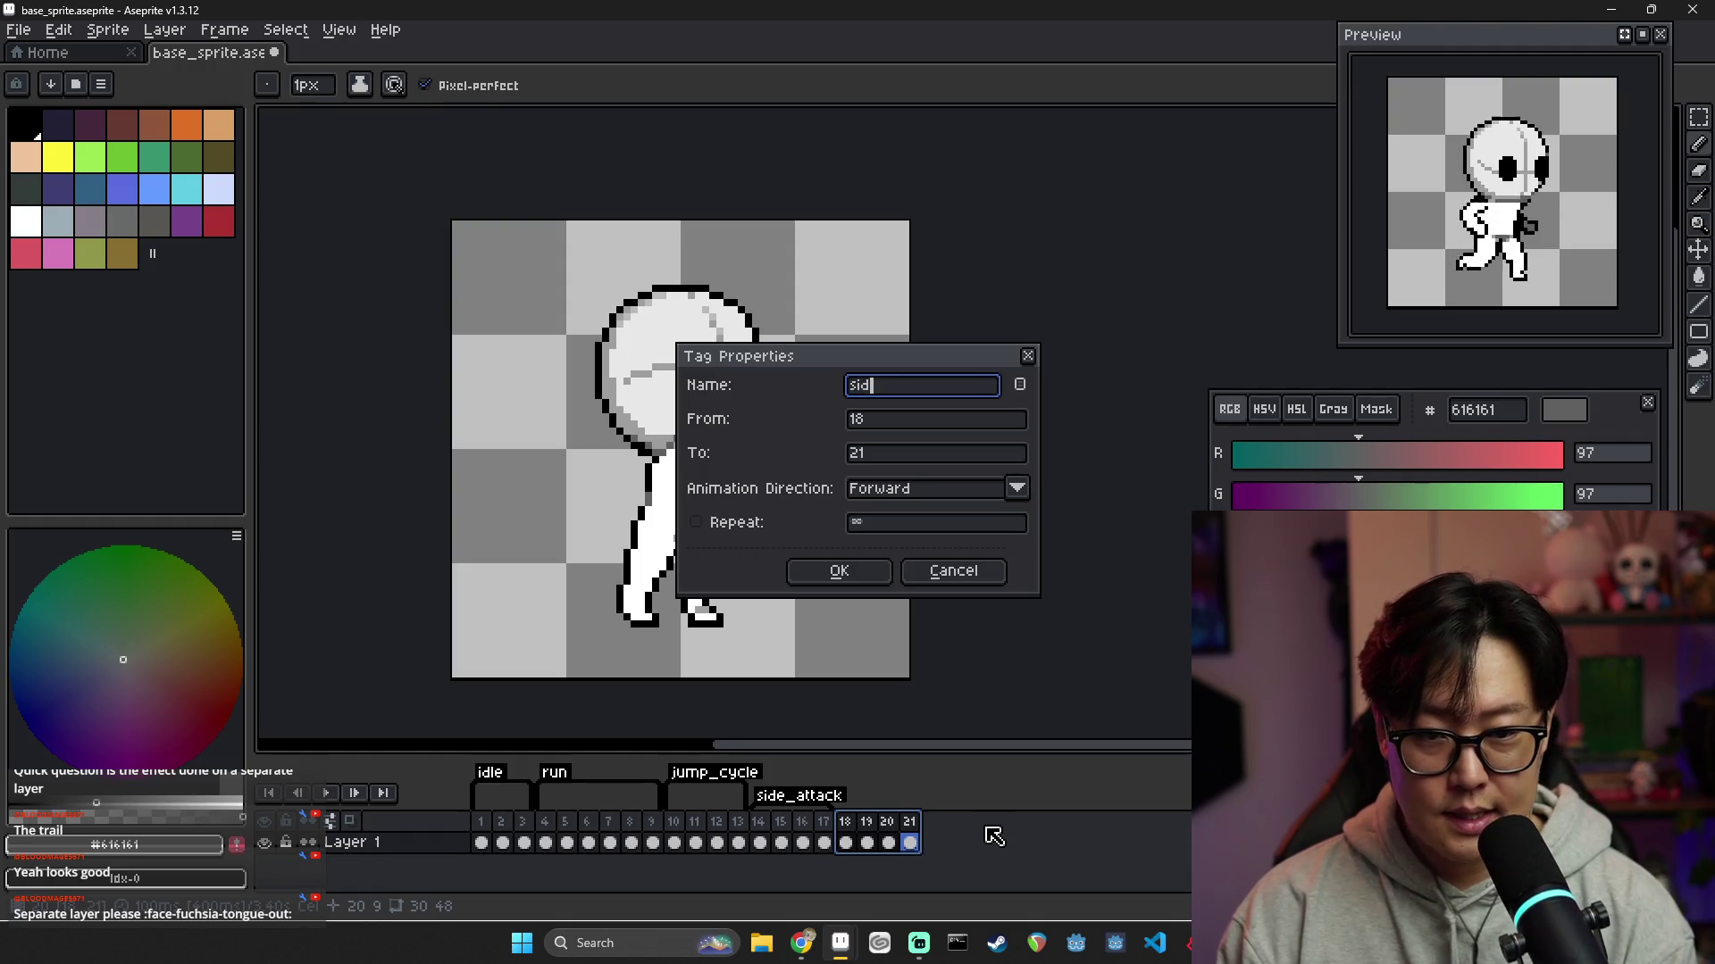
pyautogui.press('BackSpace')
pyautogui.press('BackSpace')
pyautogui.press('BackSpace')
pyautogui.write('_att')
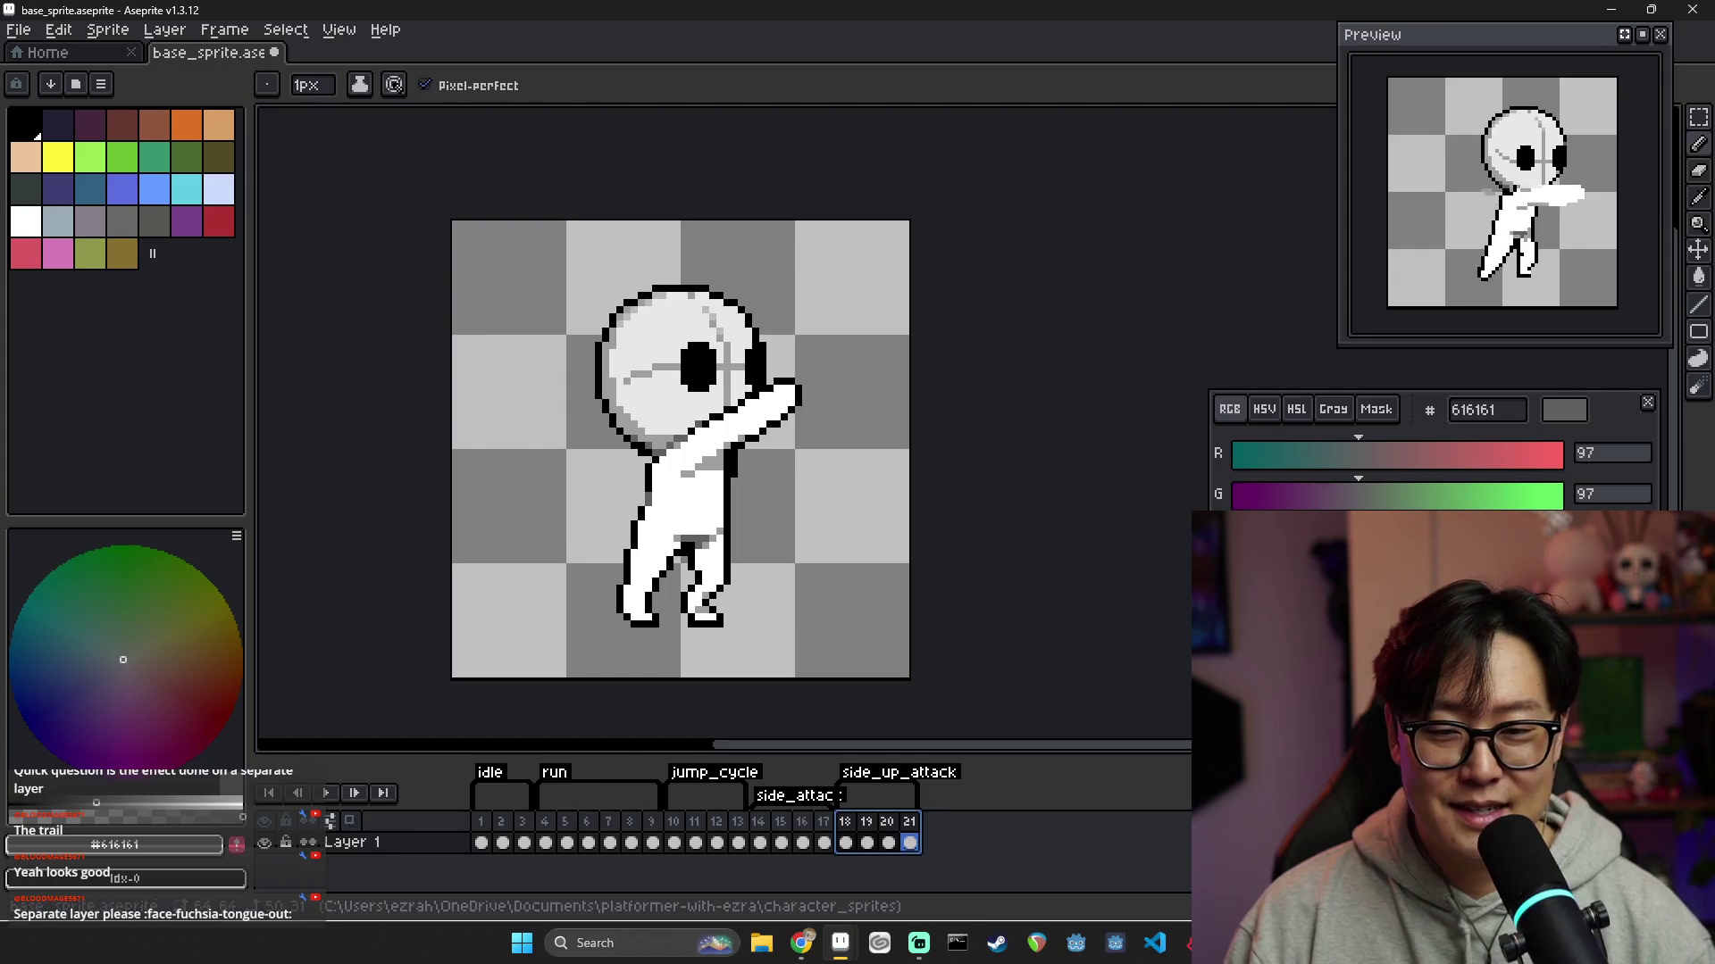
# Check frames 20 and 21 of the new tag and make the timeline area taller
pyautogui.click(888, 843)
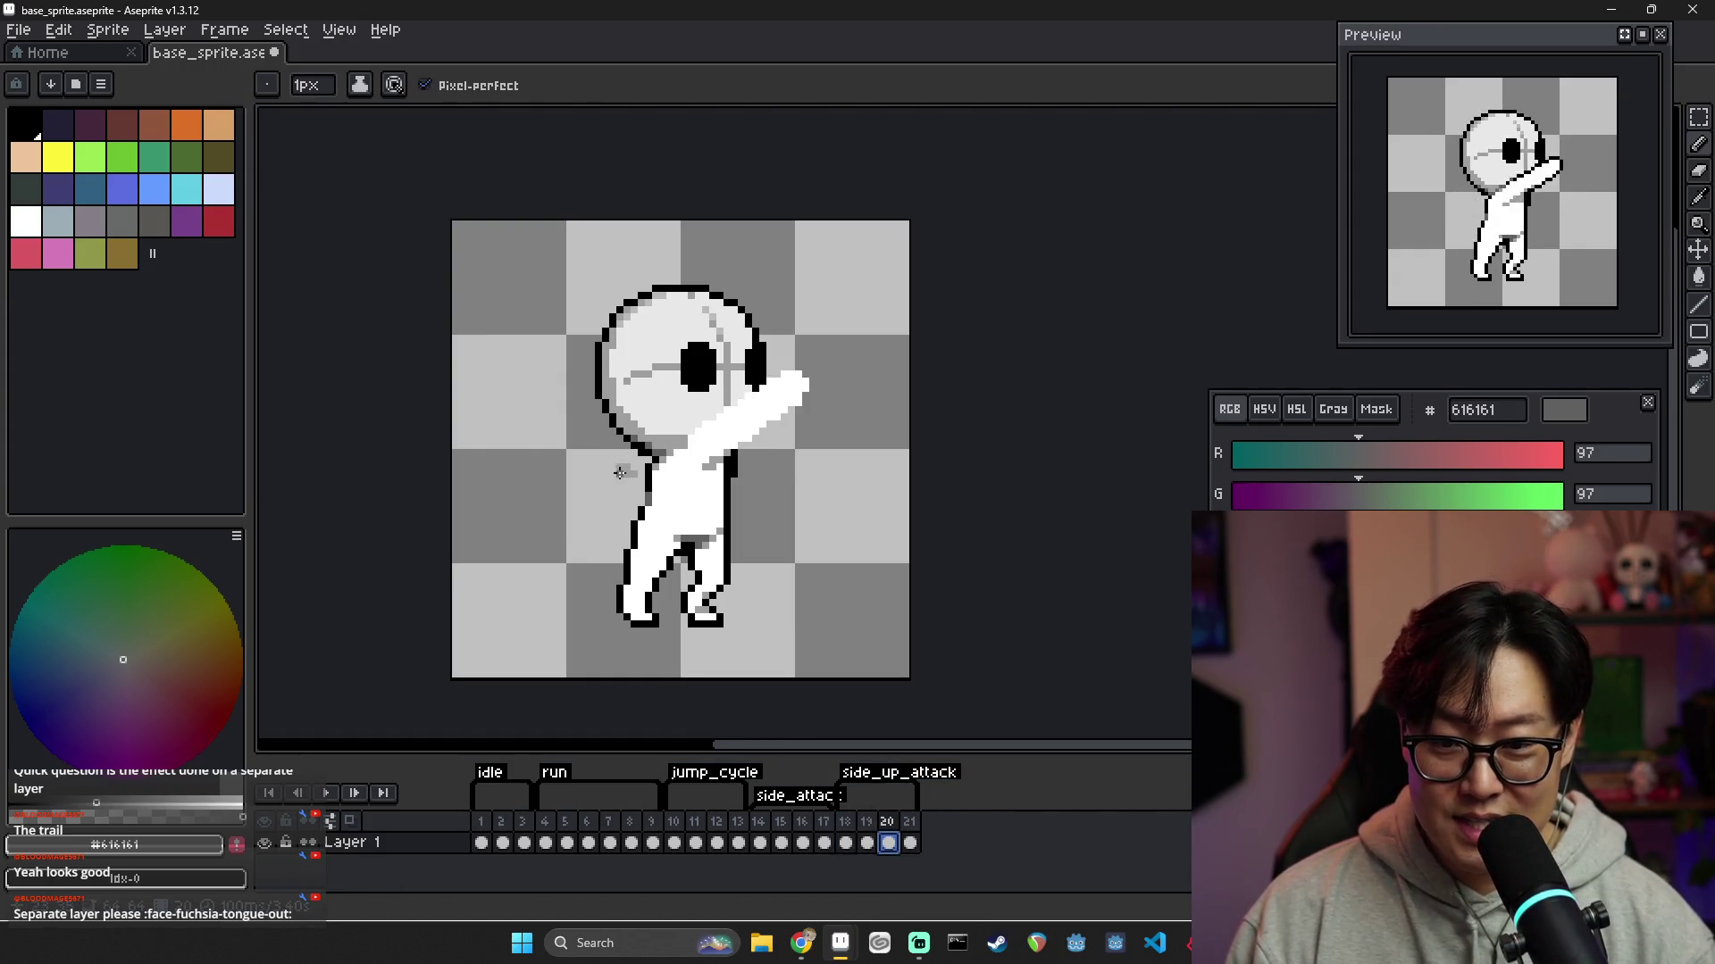
pyautogui.click(910, 841)
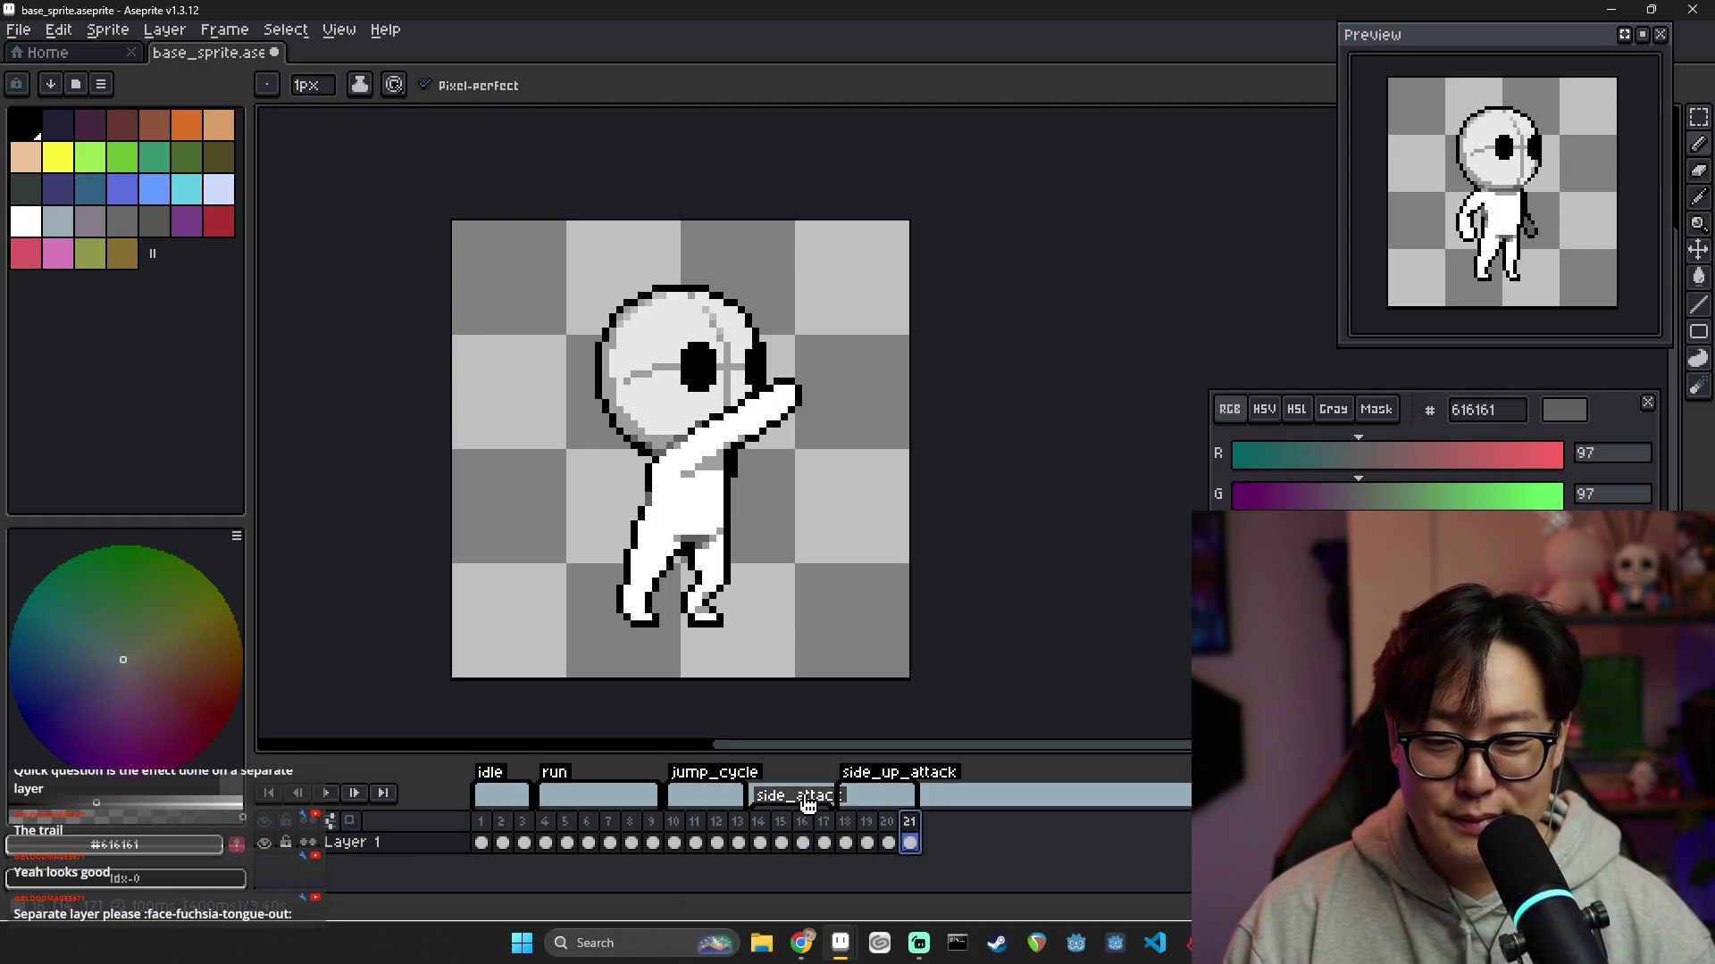
pyautogui.moveTo(826, 771); pyautogui.dragTo(826, 715)
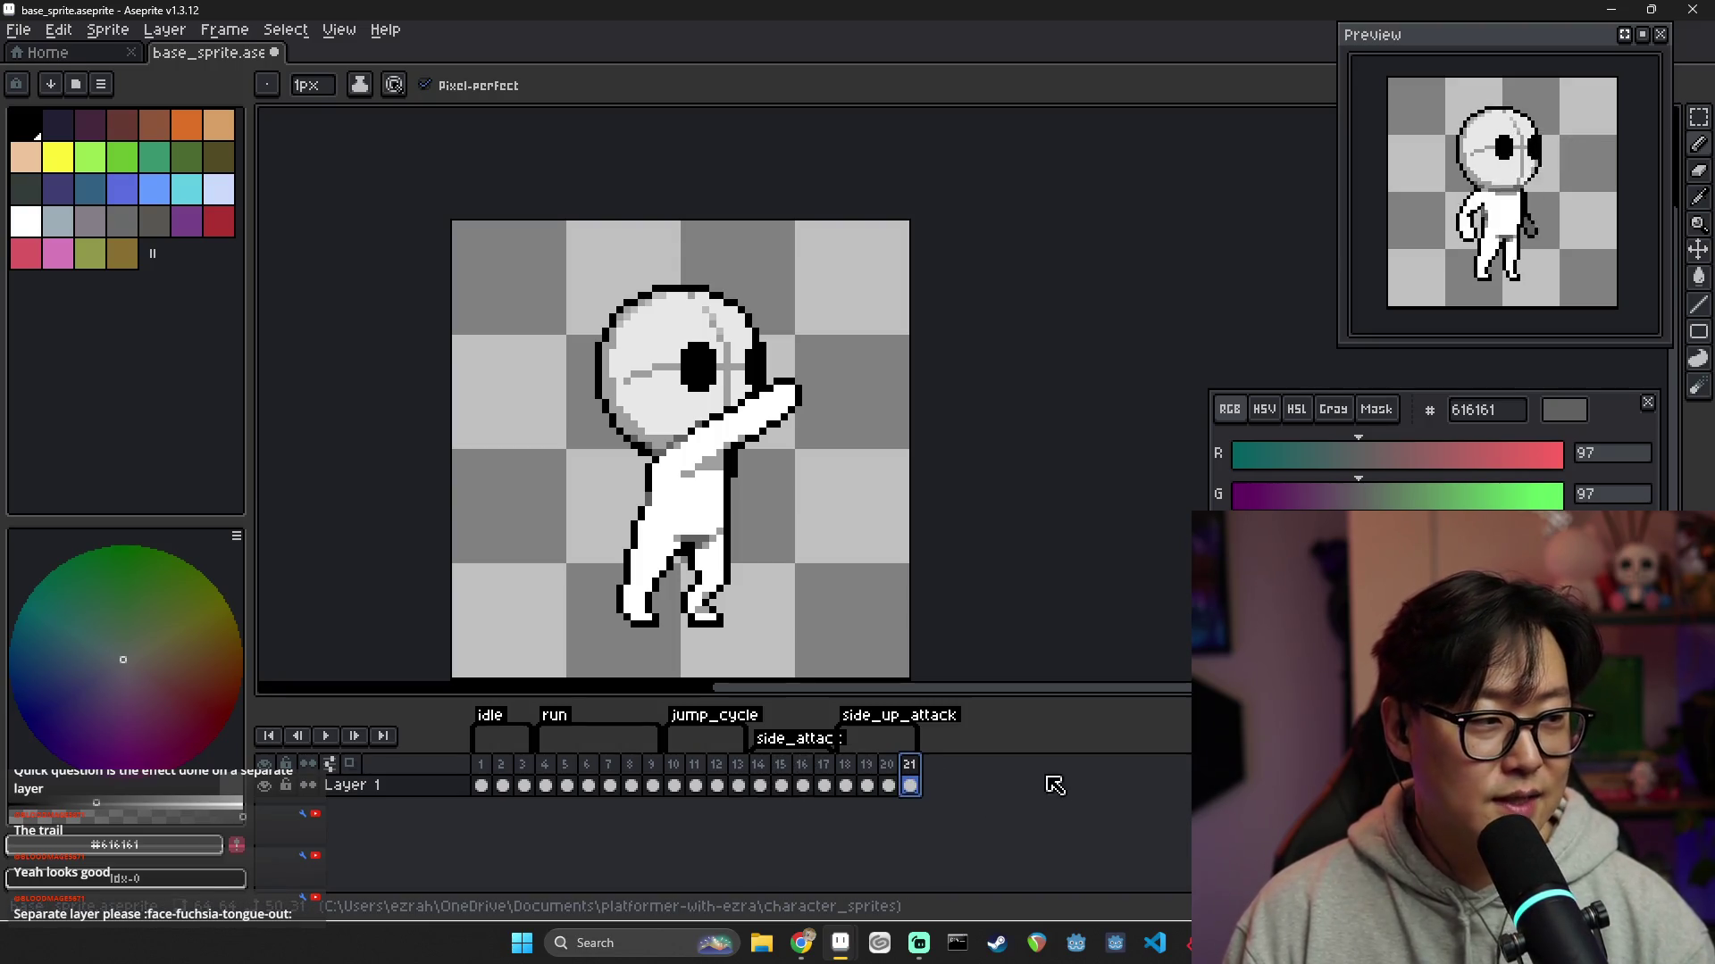
pyautogui.click(759, 785)
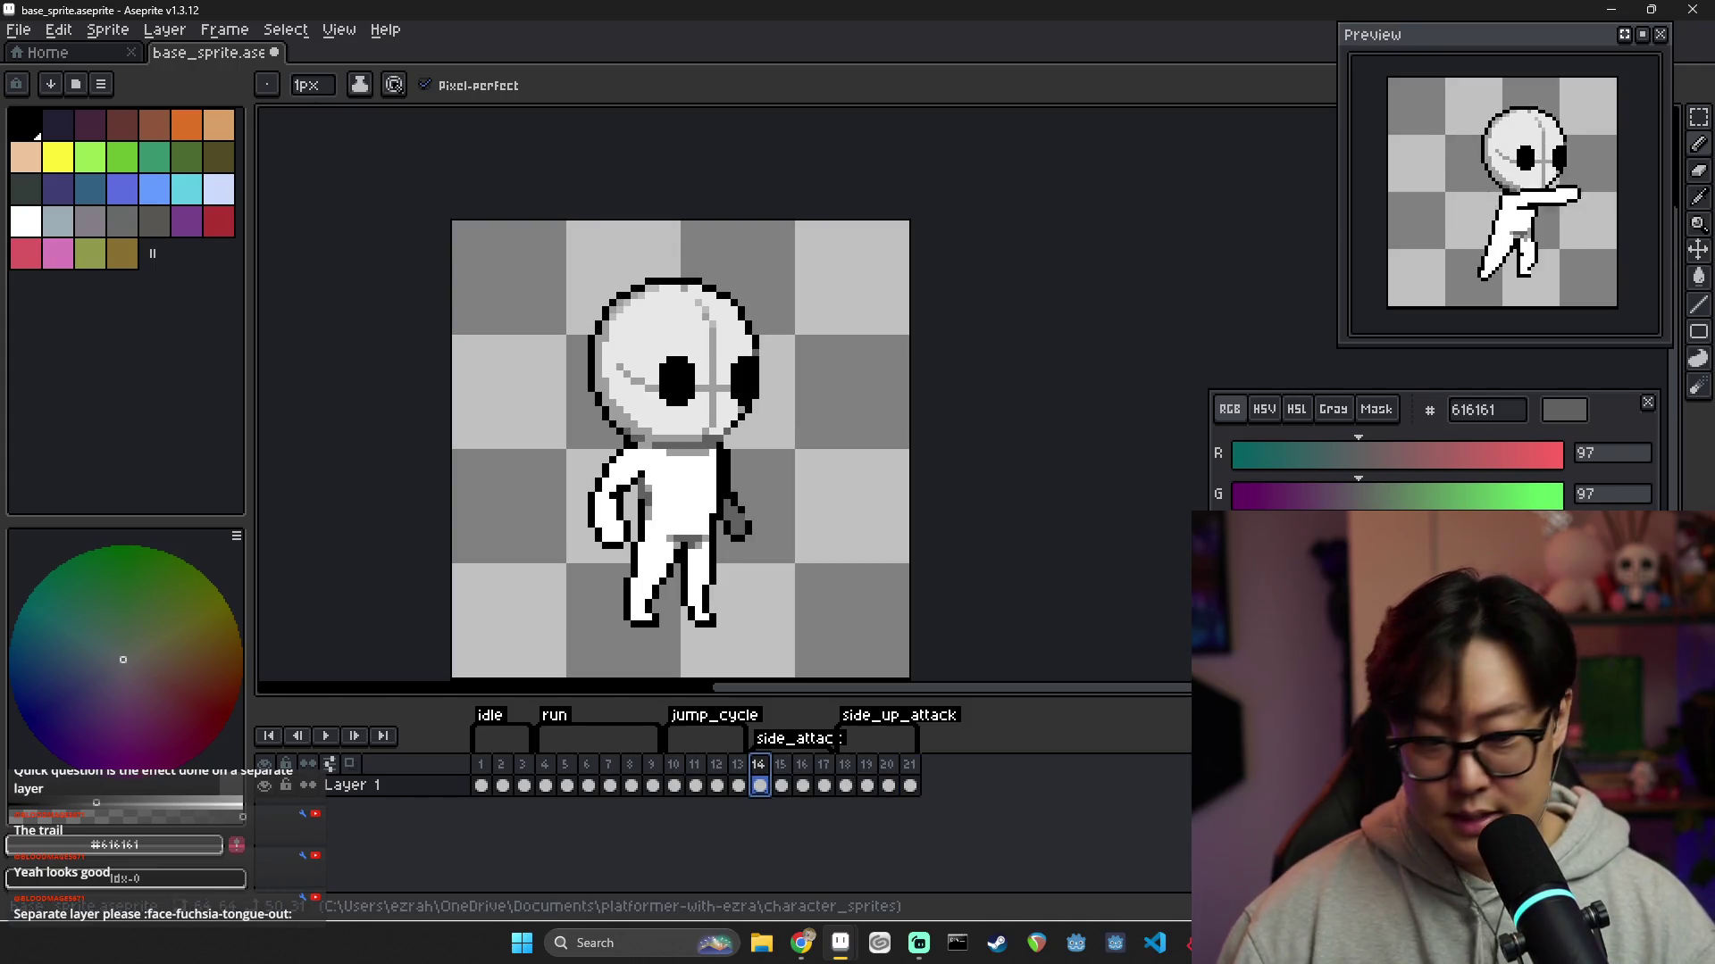
pyautogui.hotkey('alt', 'Tab')
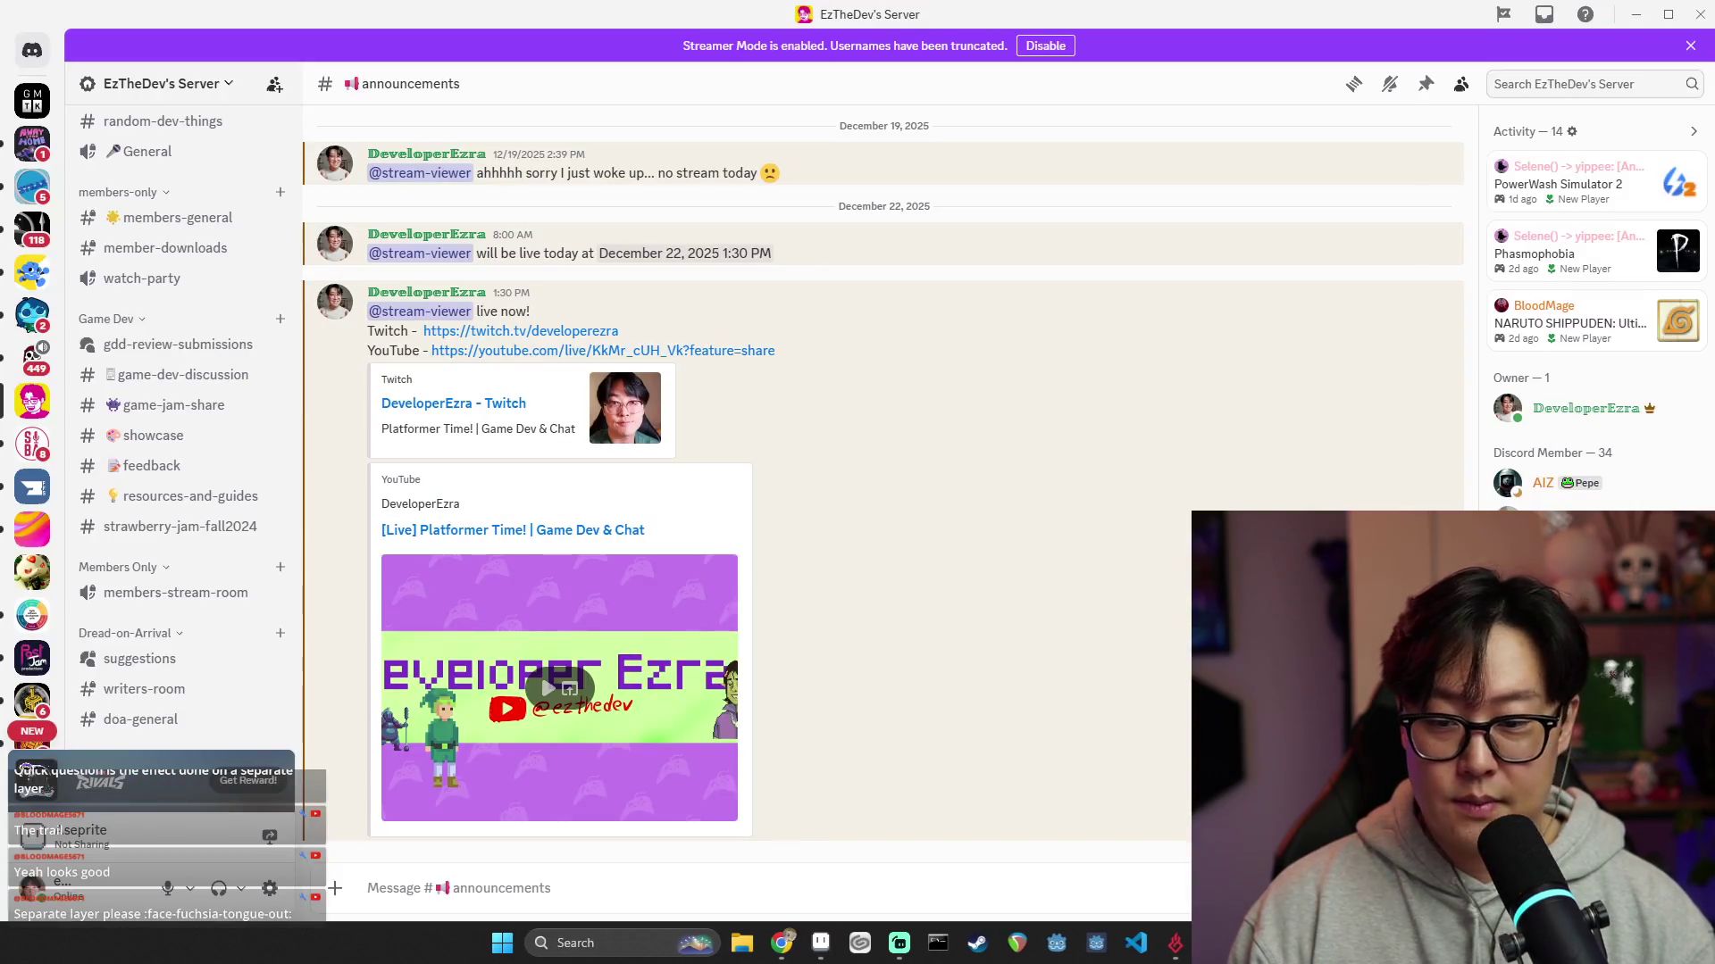
pyautogui.hotkey('alt', 'Tab')
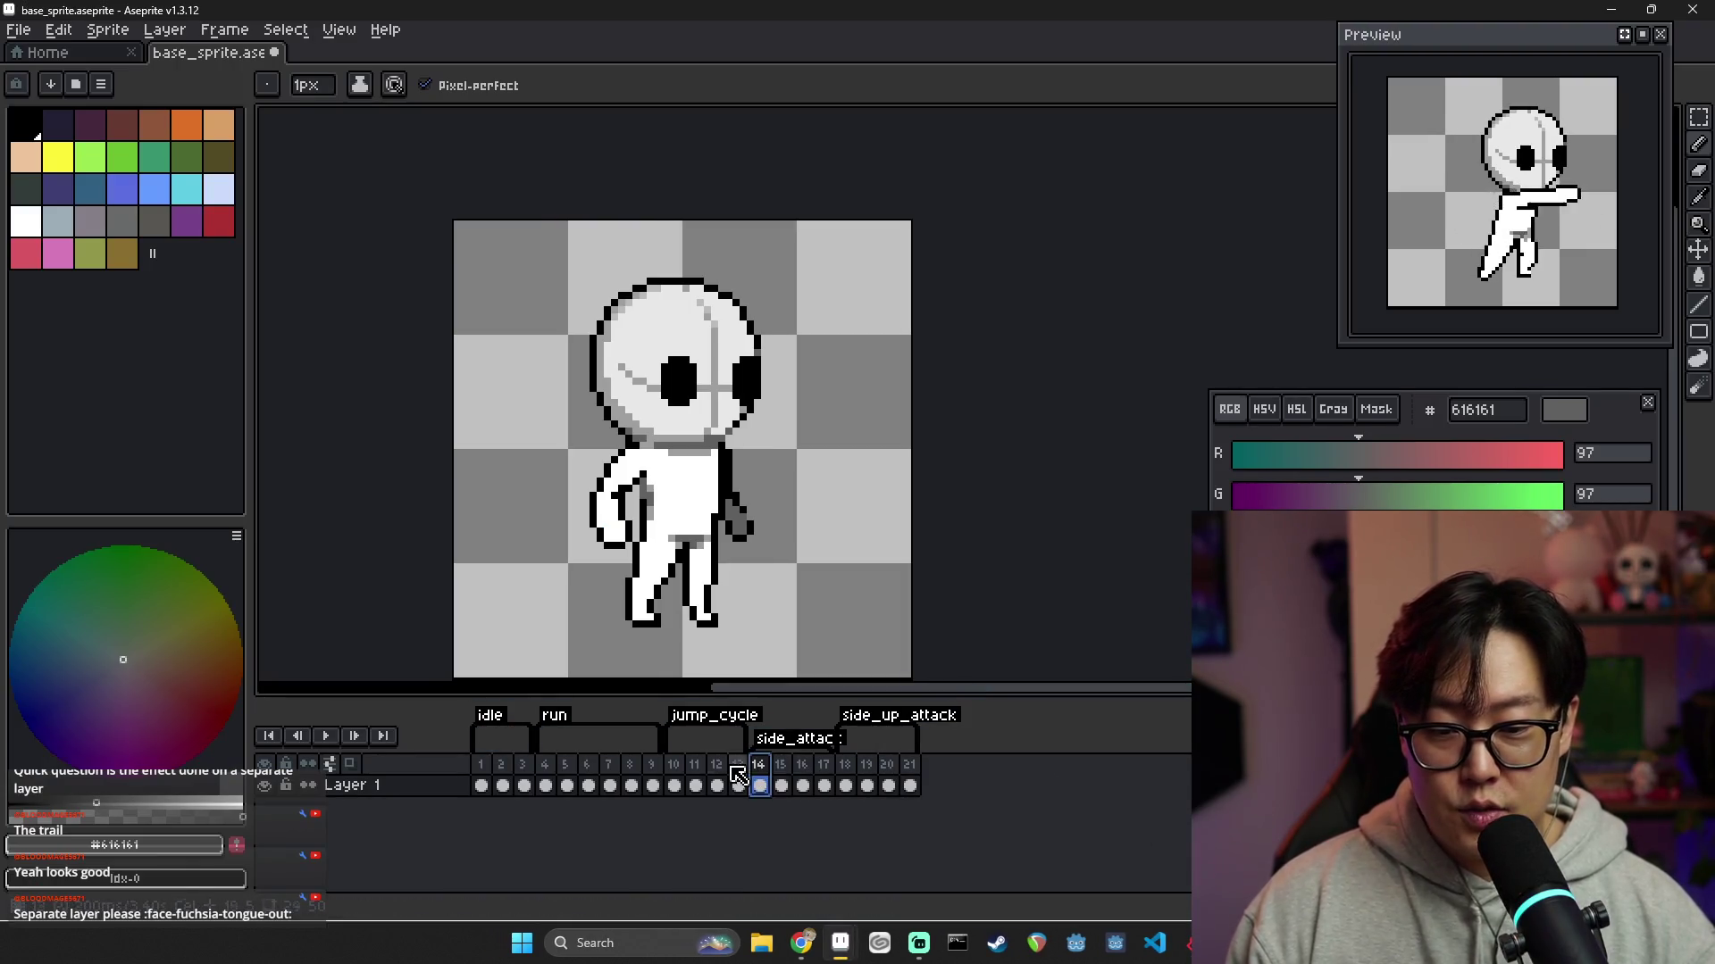
# Step through frames 10–15 and dismiss frame 14's options without changes
pyautogui.click(674, 785)
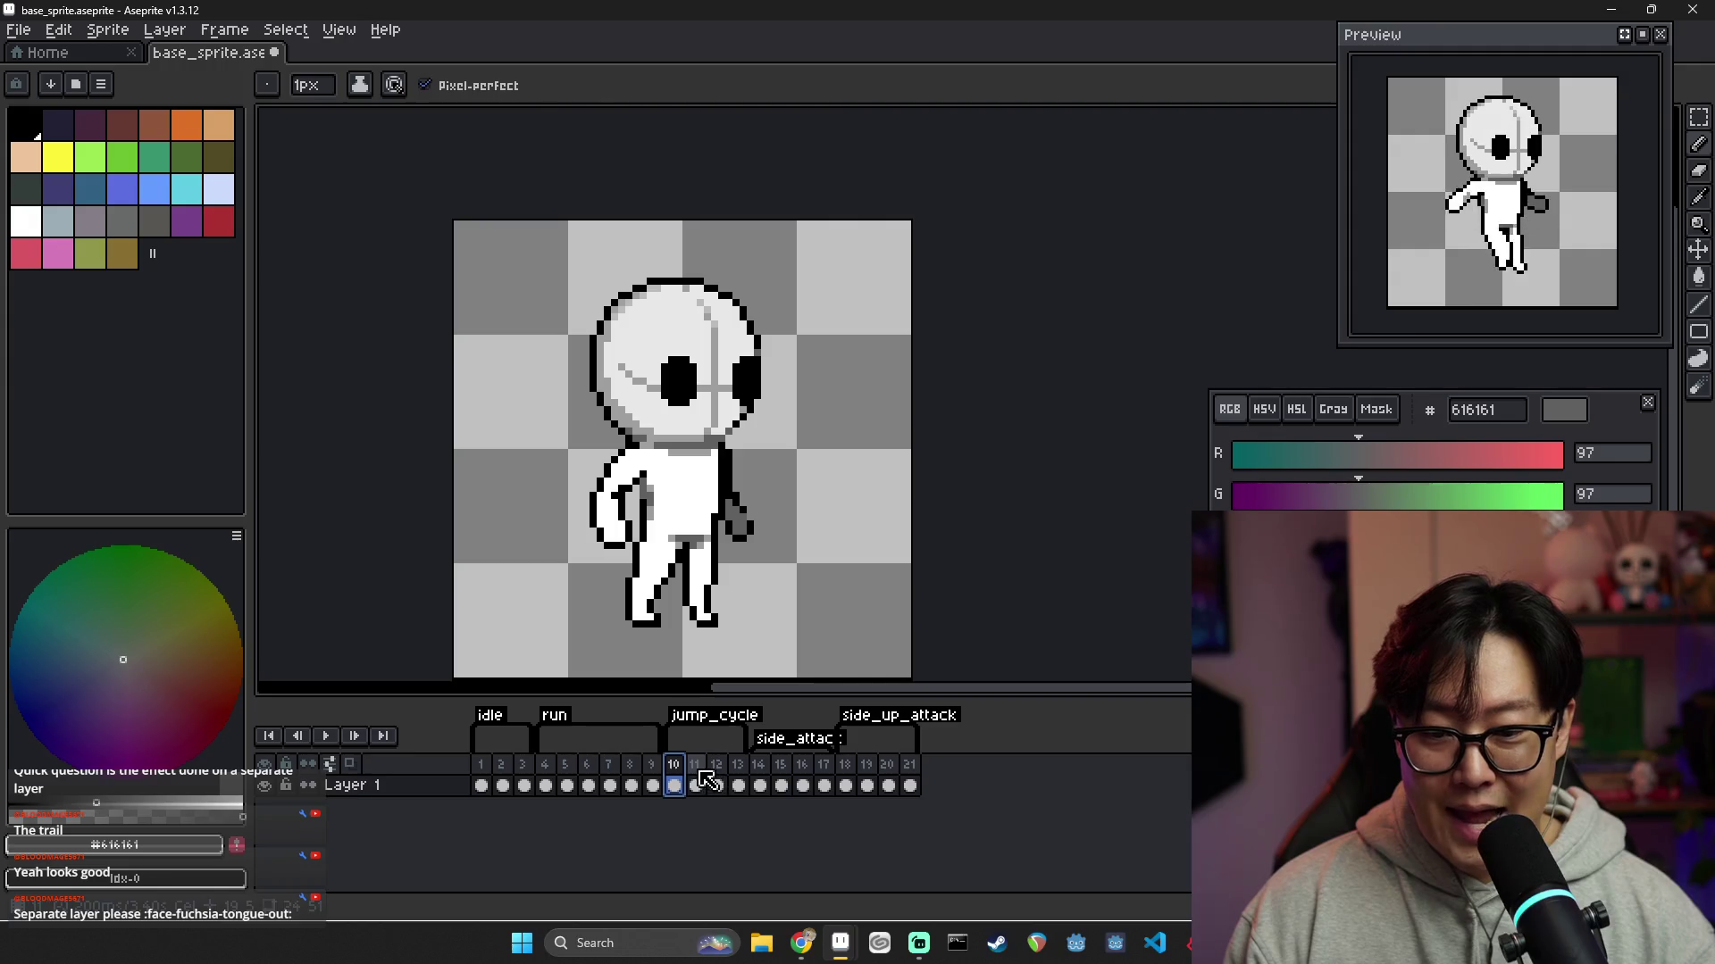
pyautogui.click(696, 785)
pyautogui.click(717, 785)
pyautogui.click(739, 785)
pyautogui.click(760, 785)
pyautogui.click(781, 785)
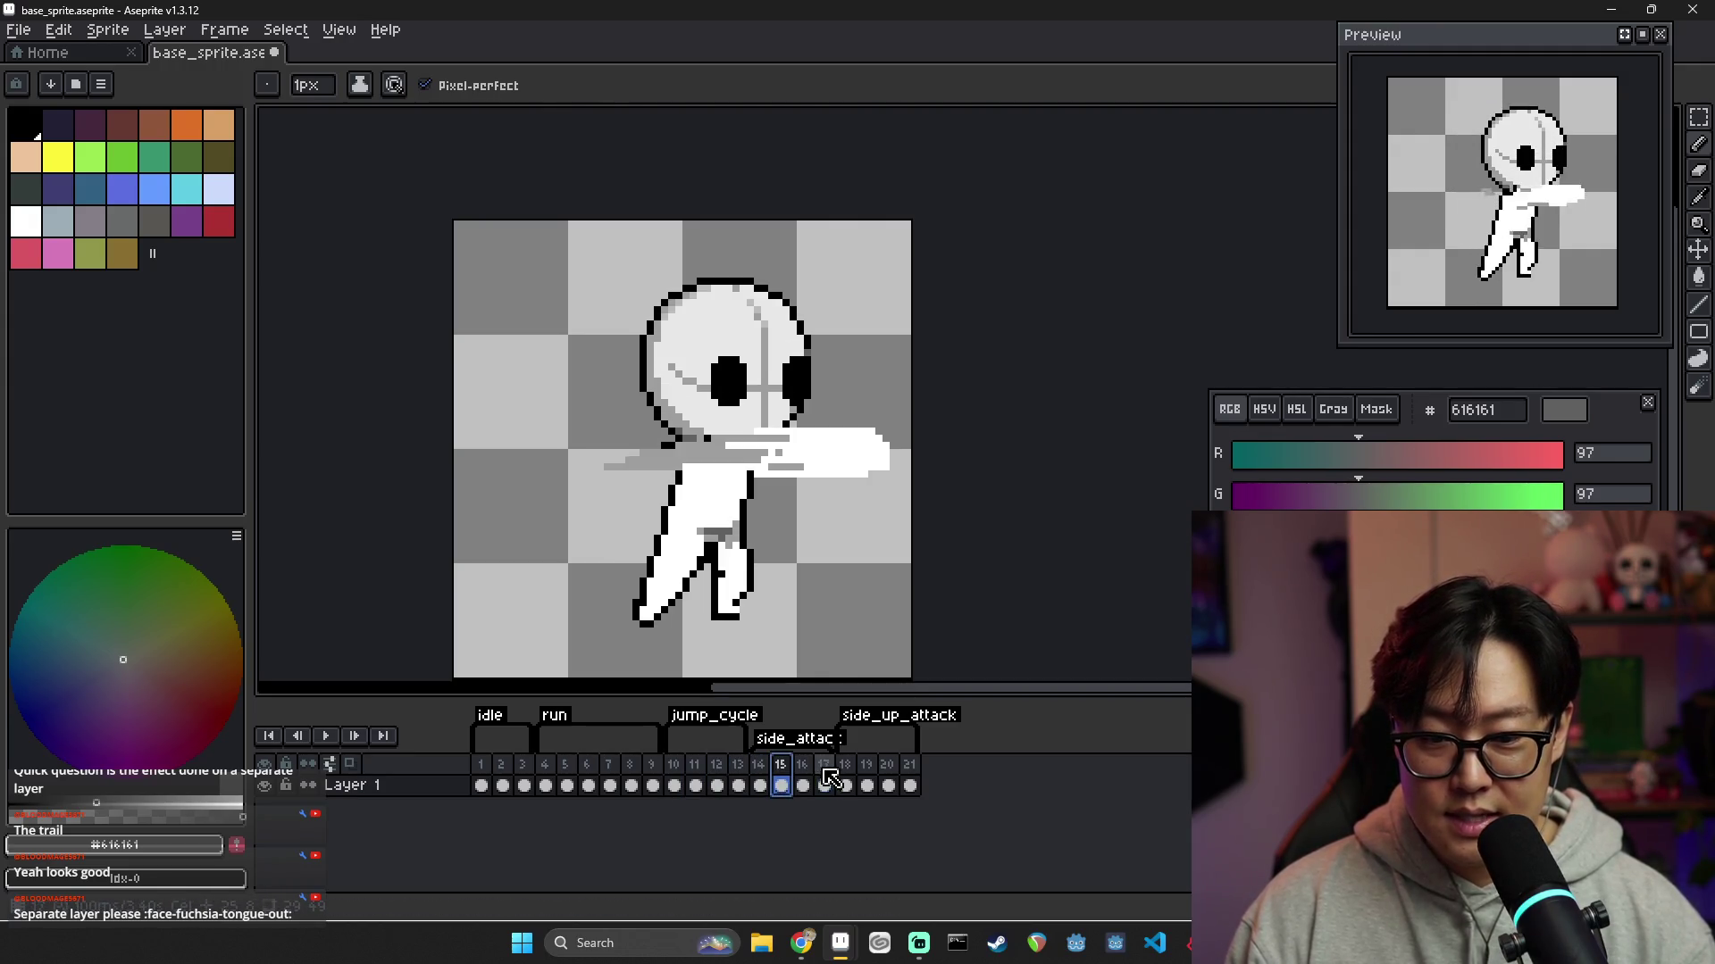
pyautogui.click(760, 785)
pyautogui.rightClick(762, 765)
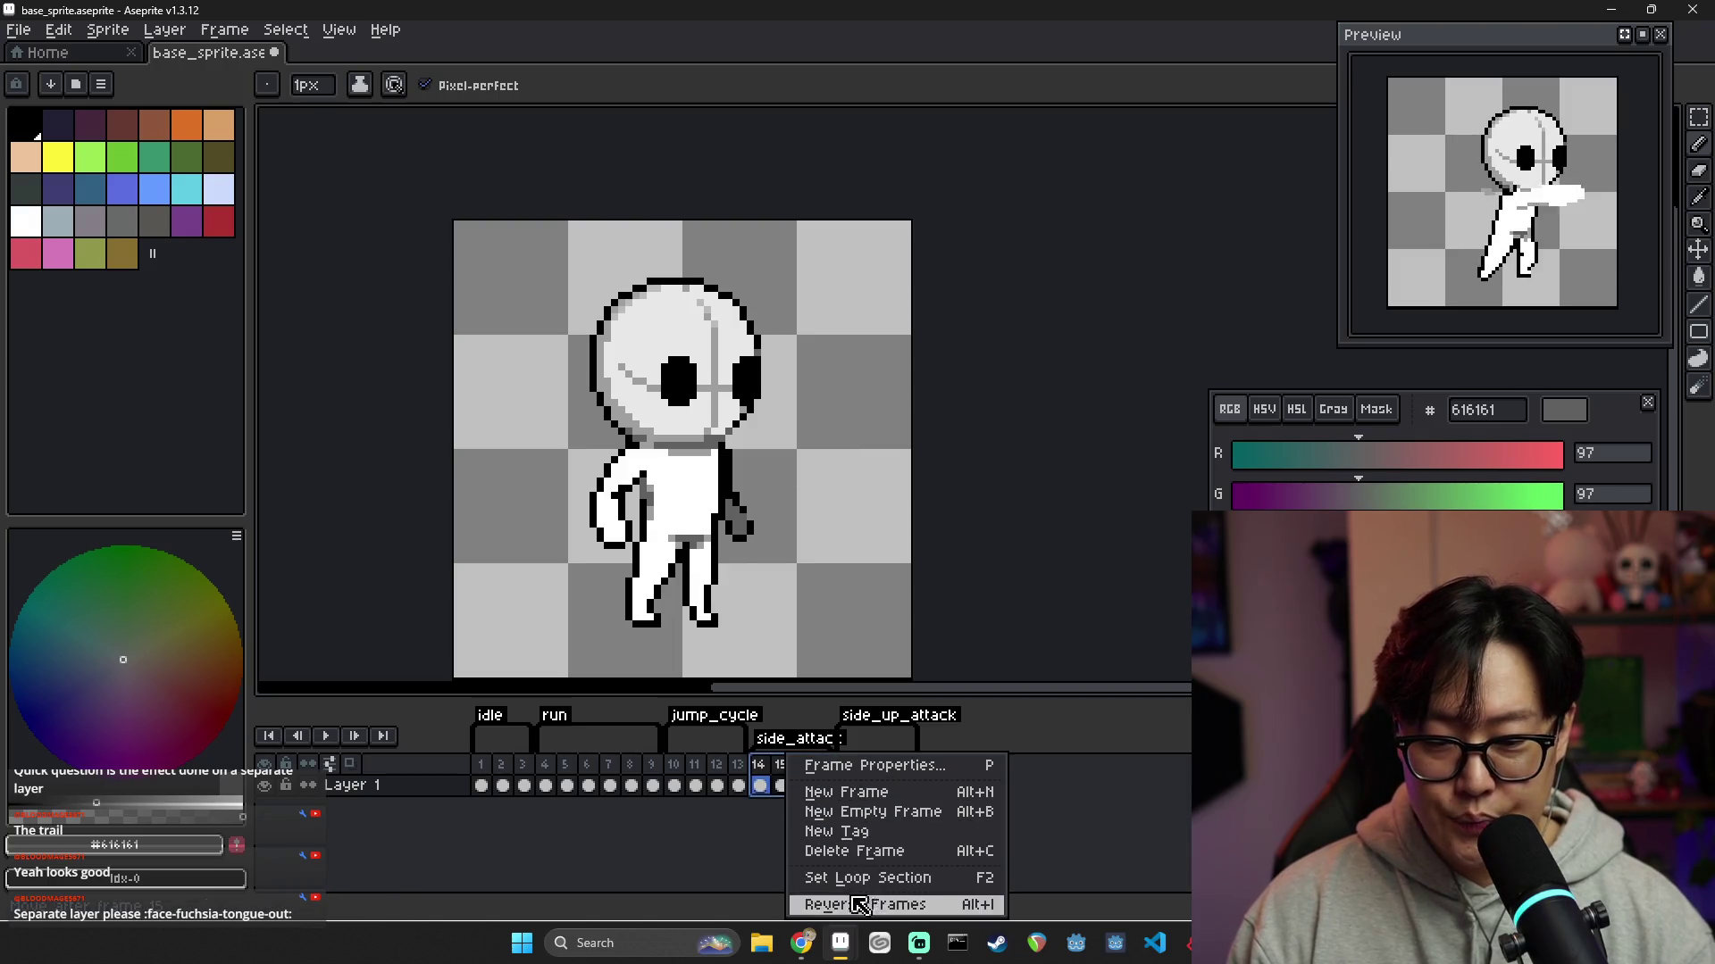
pyautogui.click(759, 820)
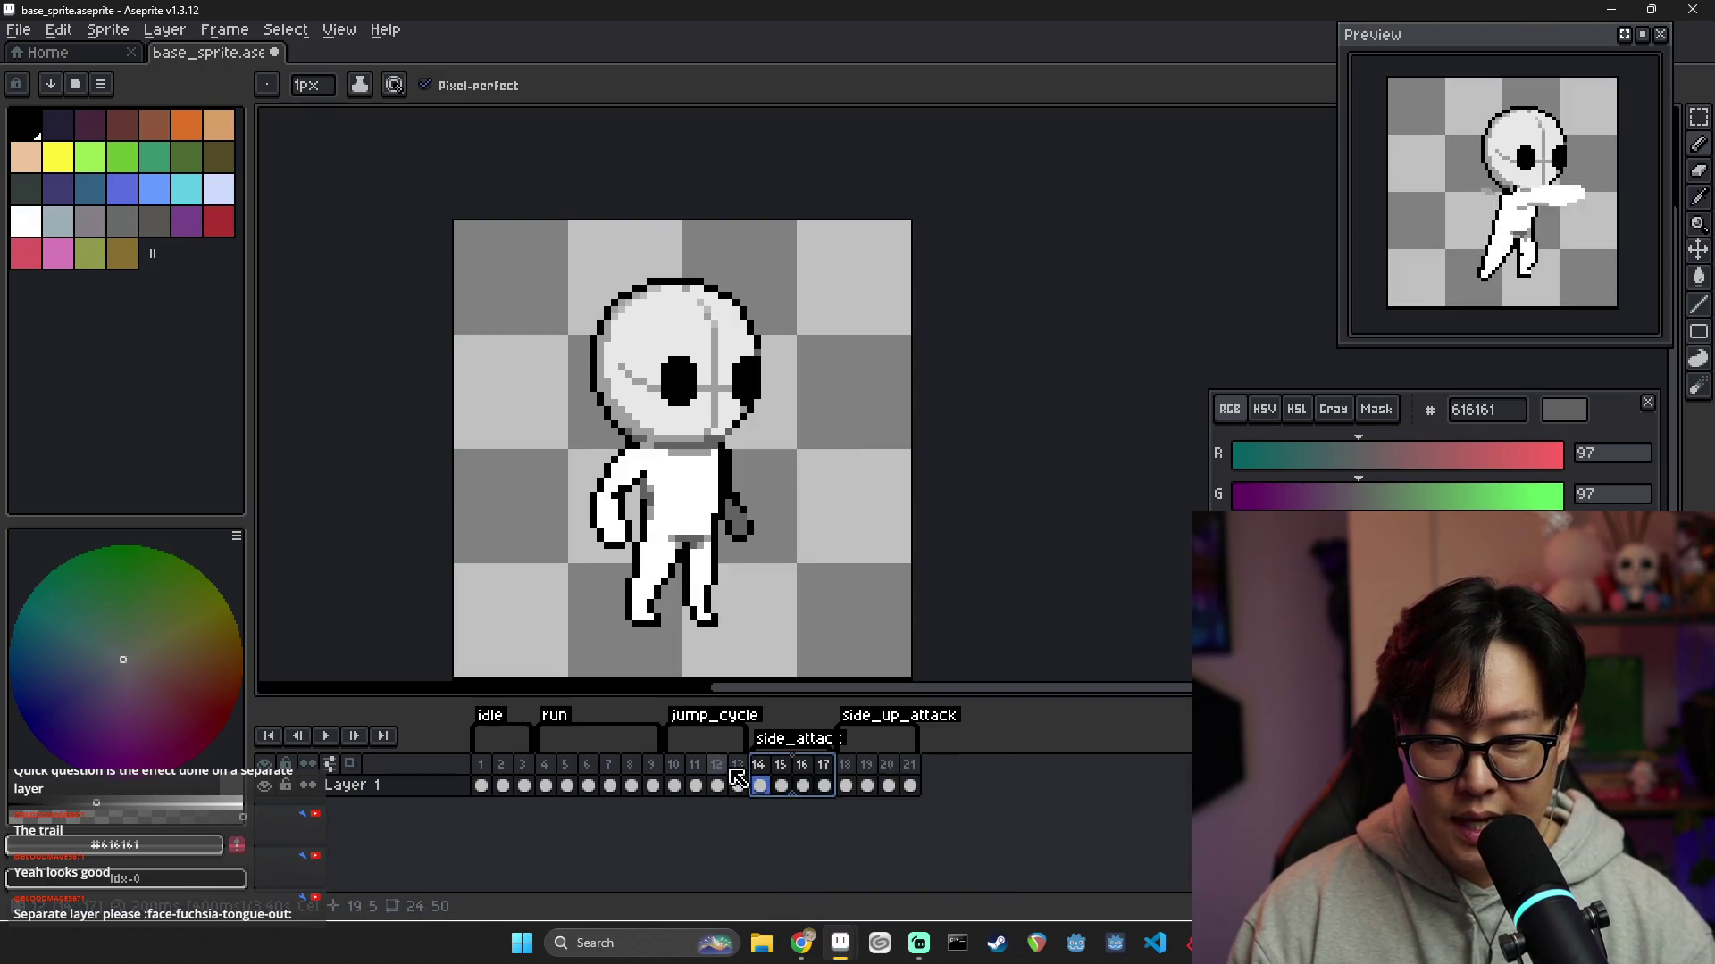
# Compare frames 12–15, select frames 15 and 16, and open their frame options
pyautogui.click(715, 783)
pyautogui.click(697, 770)
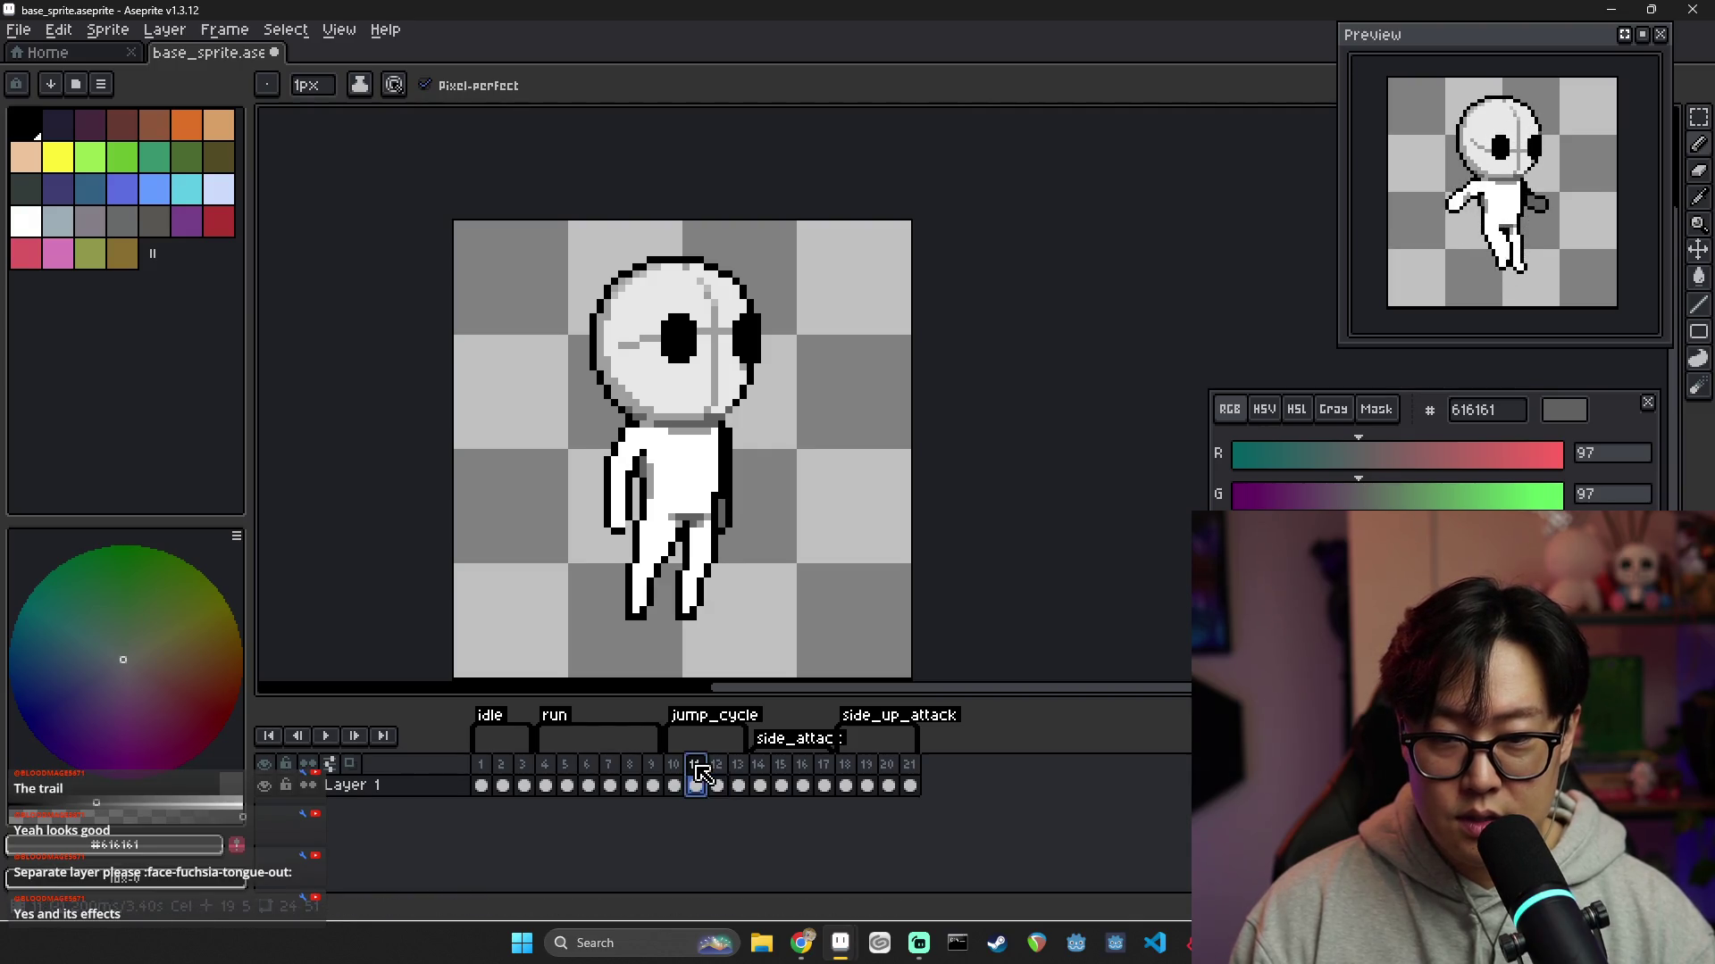
pyautogui.click(760, 769)
pyautogui.click(781, 773)
pyautogui.click(759, 773)
pyautogui.click(782, 774)
pyautogui.moveTo(786, 774); pyautogui.dragTo(802, 773)
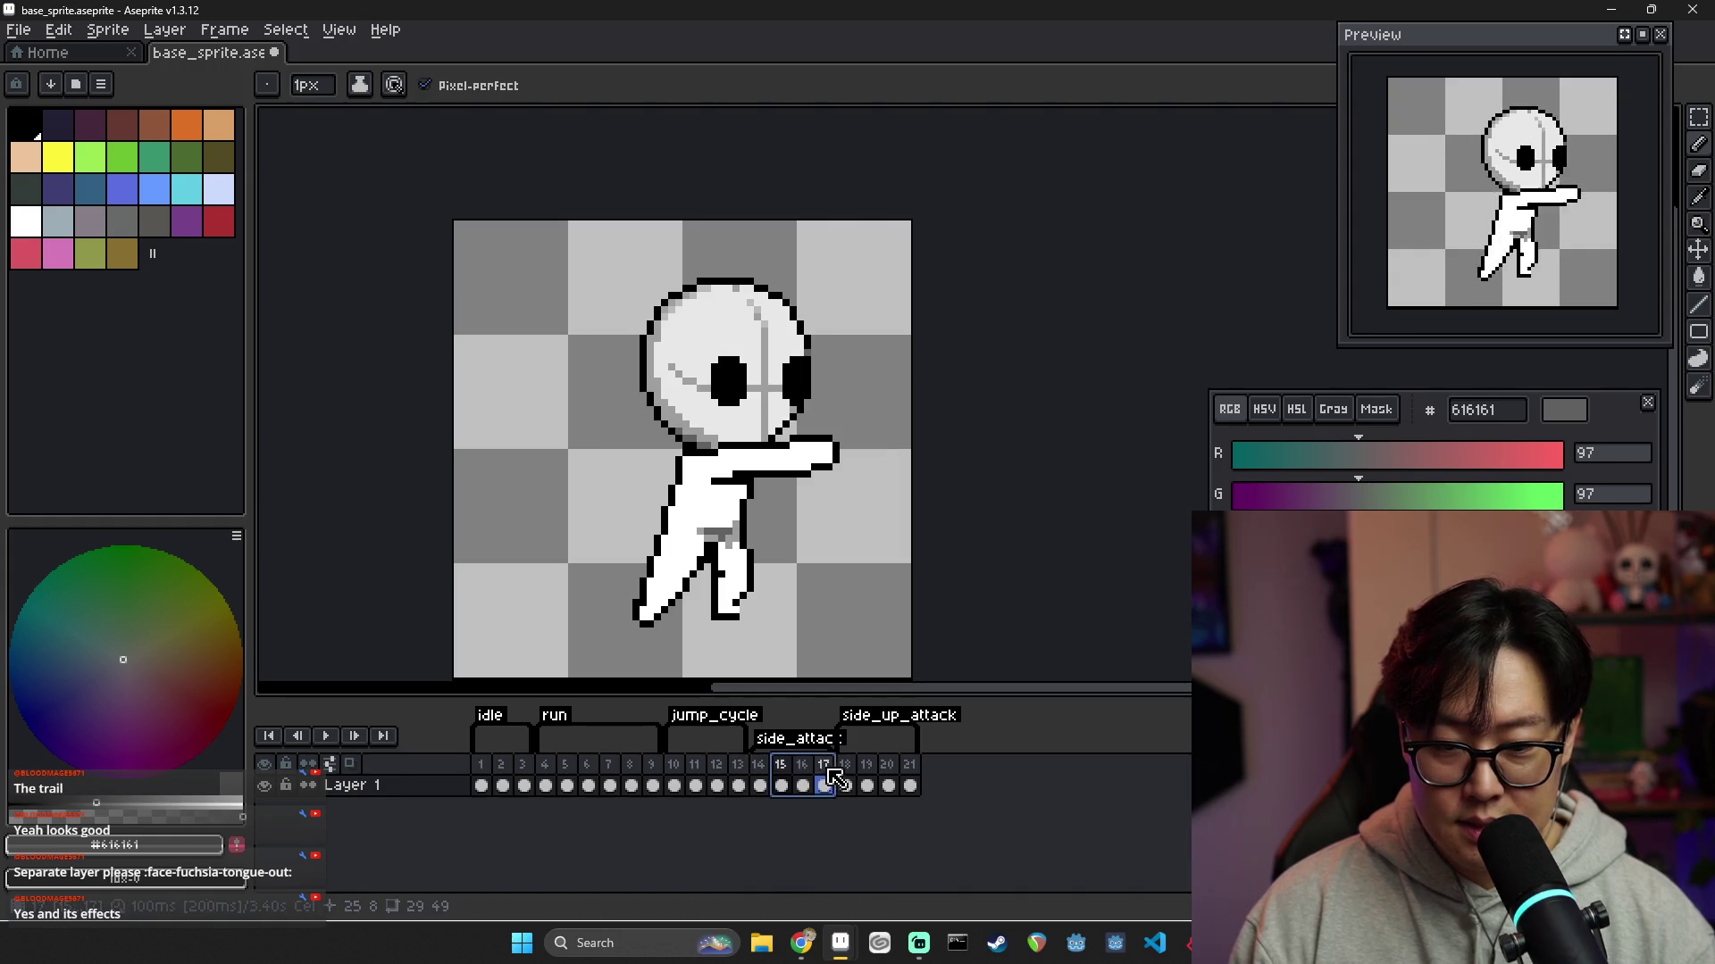
pyautogui.rightClick(808, 766)
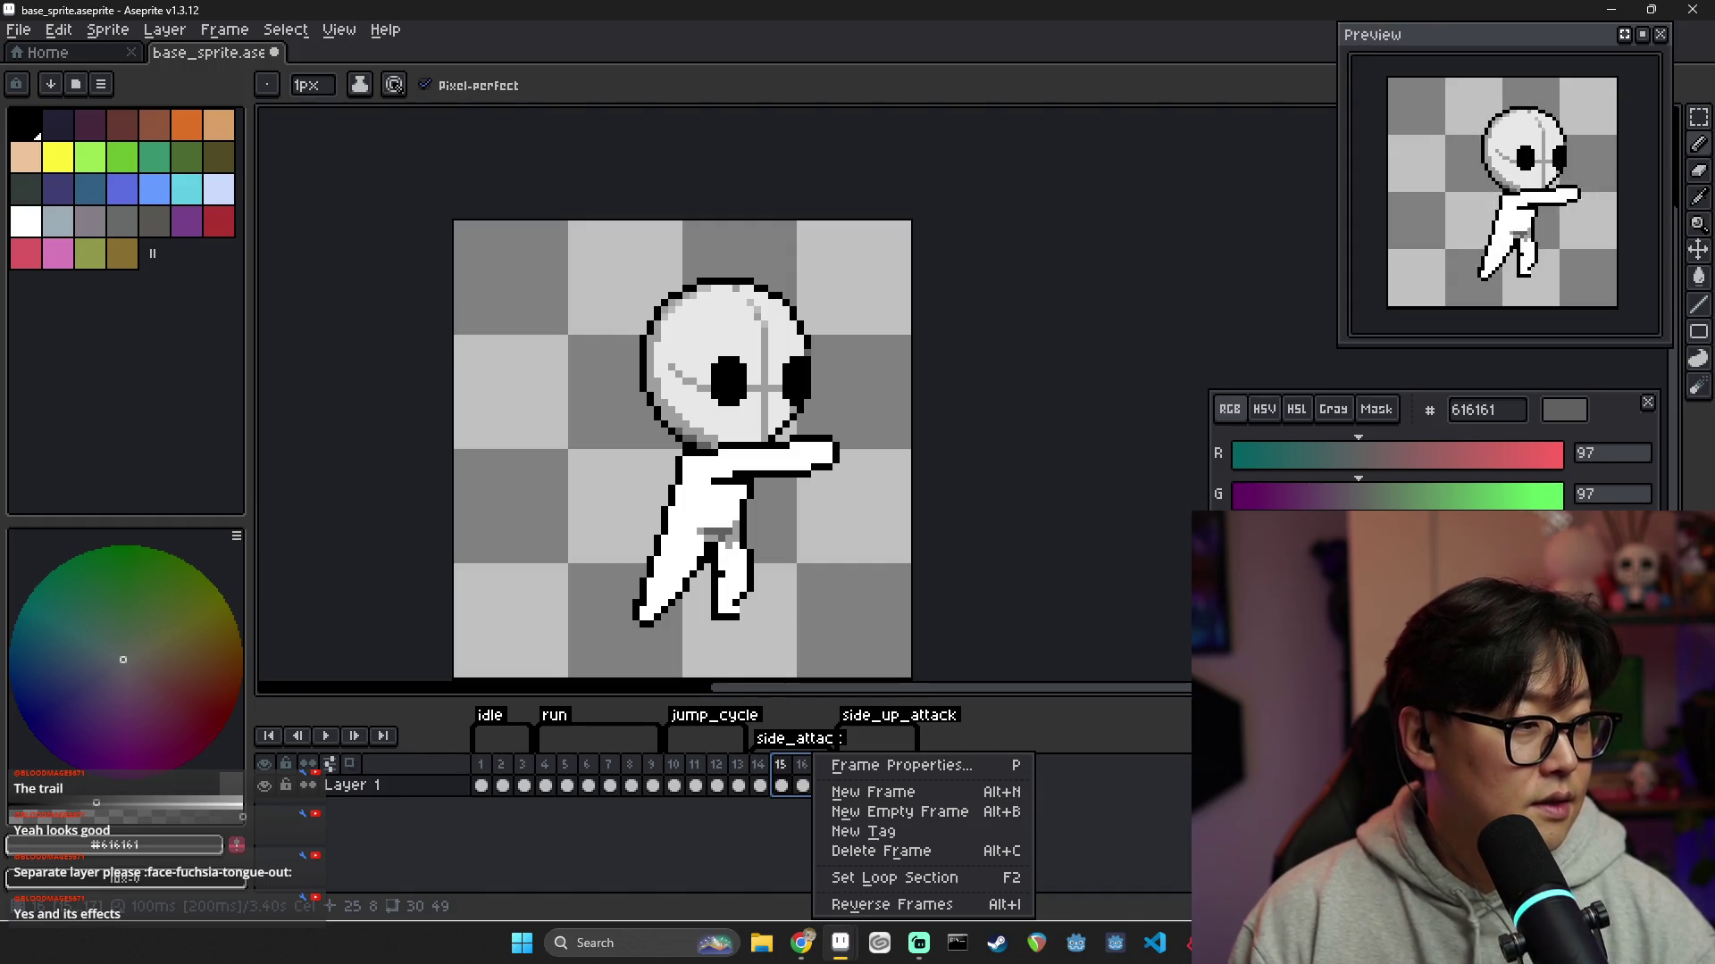
# Dismiss the frame options, go to frame 21, and switch to the X post of Hornet's sprite sheet
pyautogui.click(778, 834)
pyautogui.keyDown('shift'); pyautogui.click(823, 785); pyautogui.keyUp('shift')
pyautogui.click(866, 770)
pyautogui.click(909, 785)
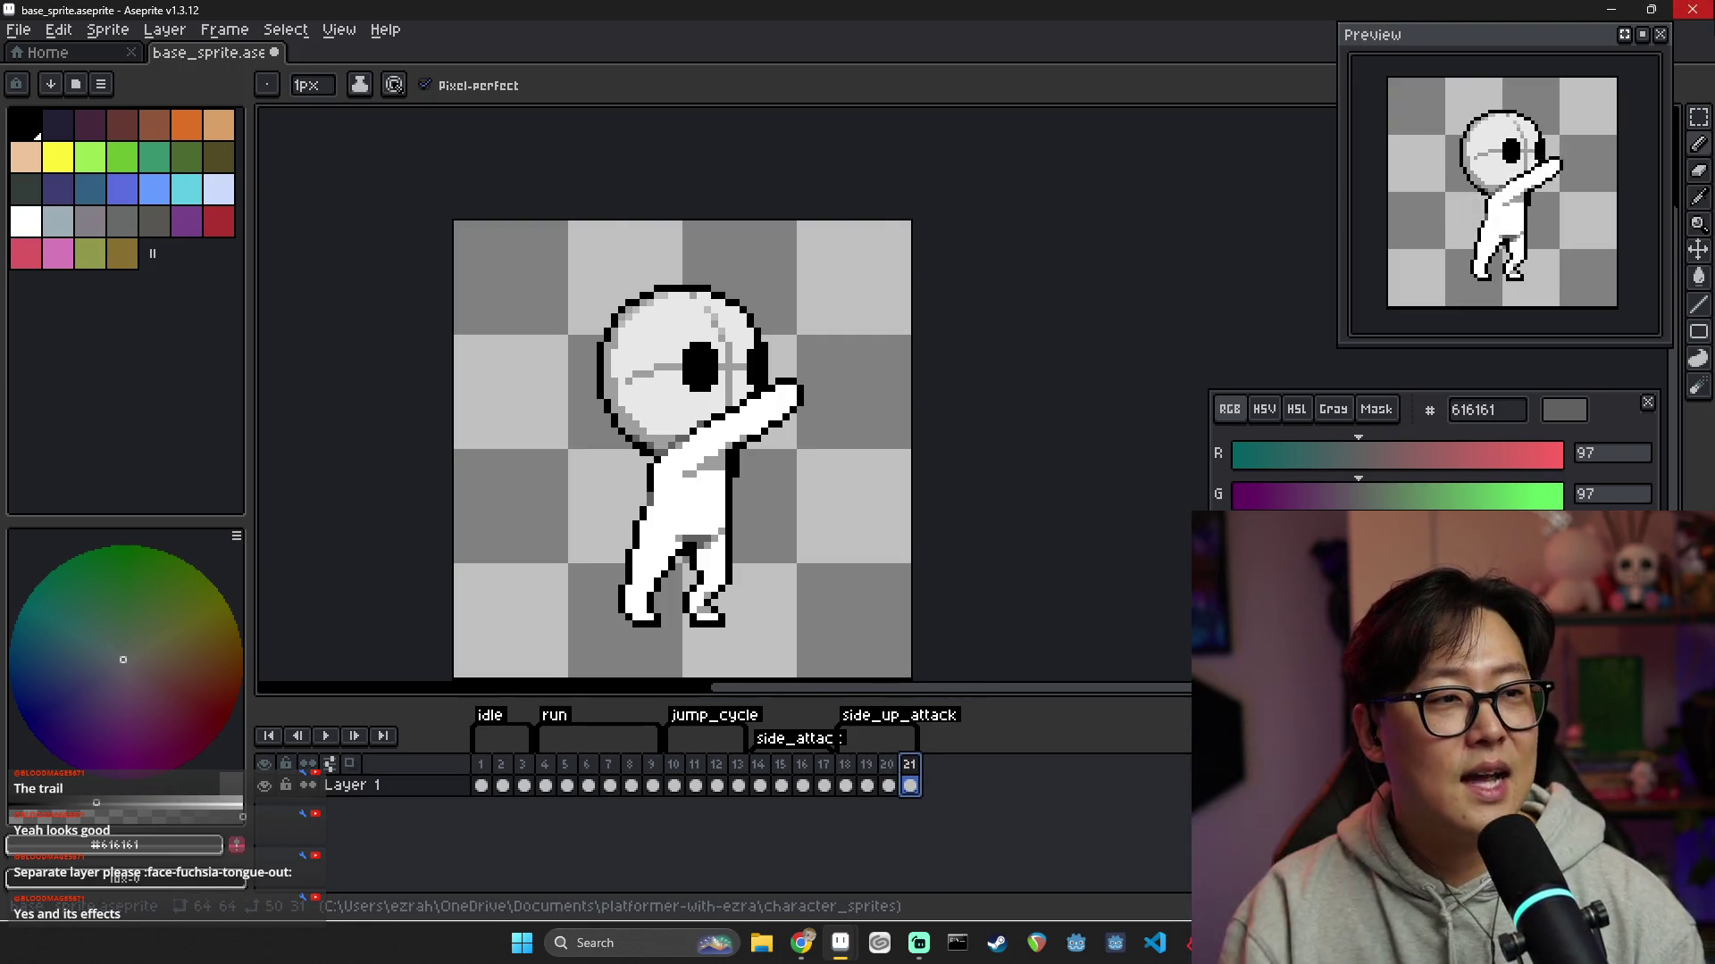
pyautogui.hotkey('alt', 'Tab')
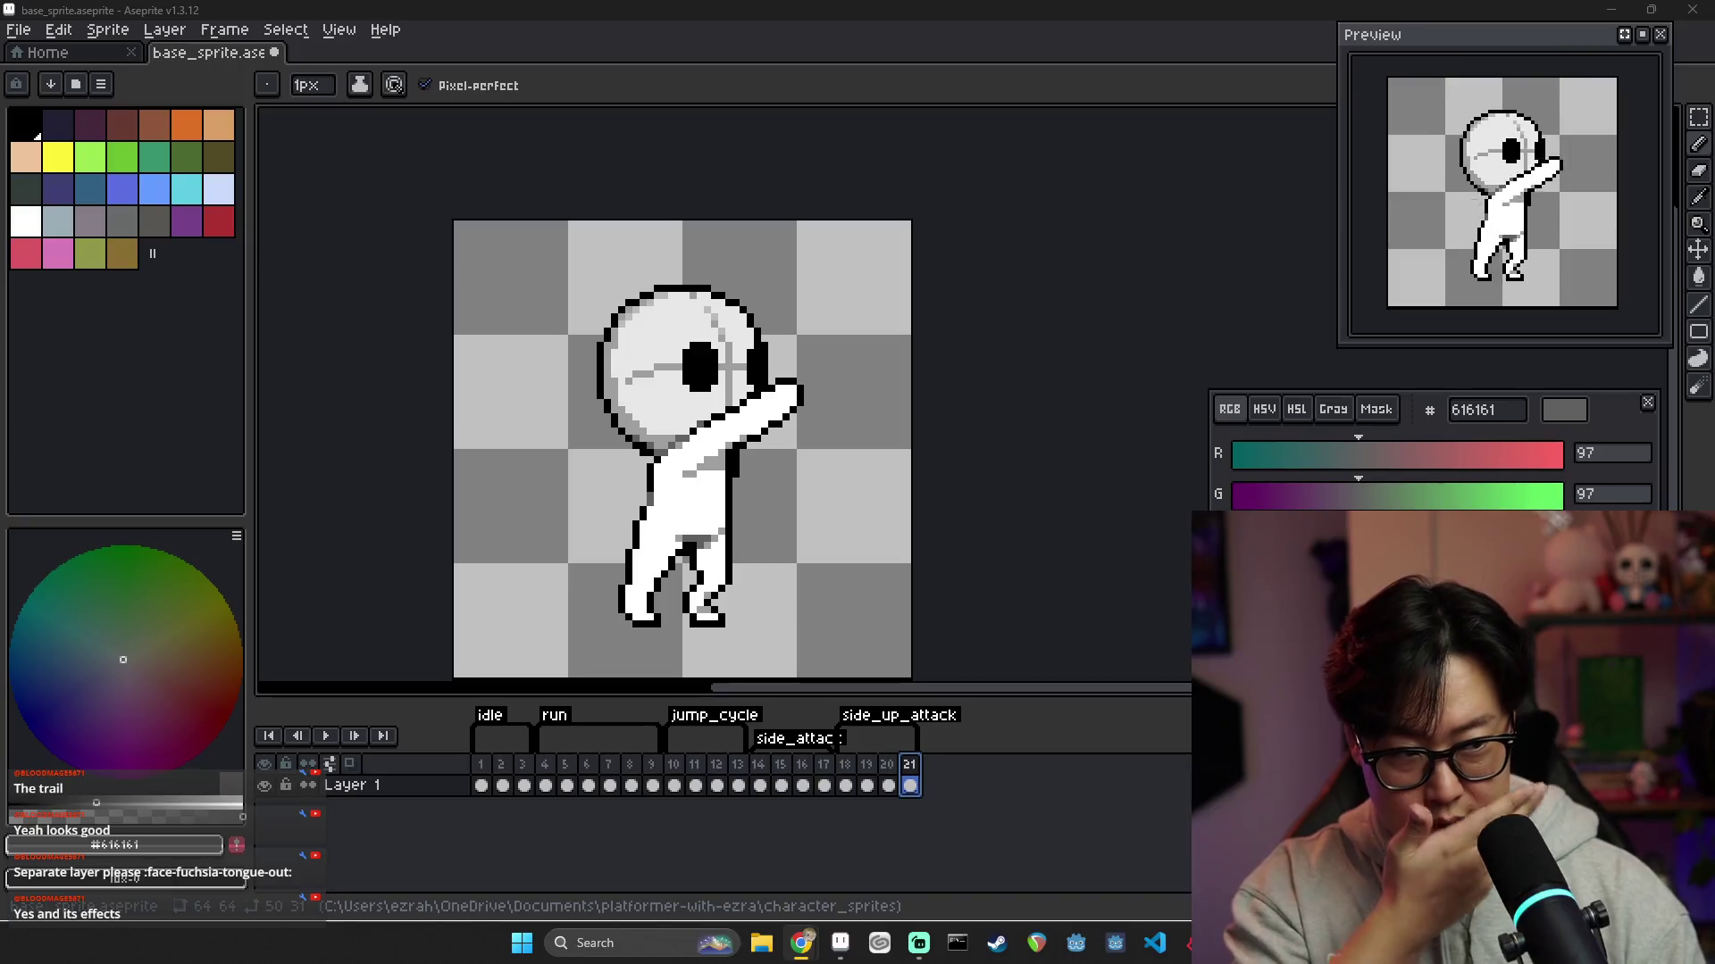
pyautogui.hotkey('alt', 'Tab')
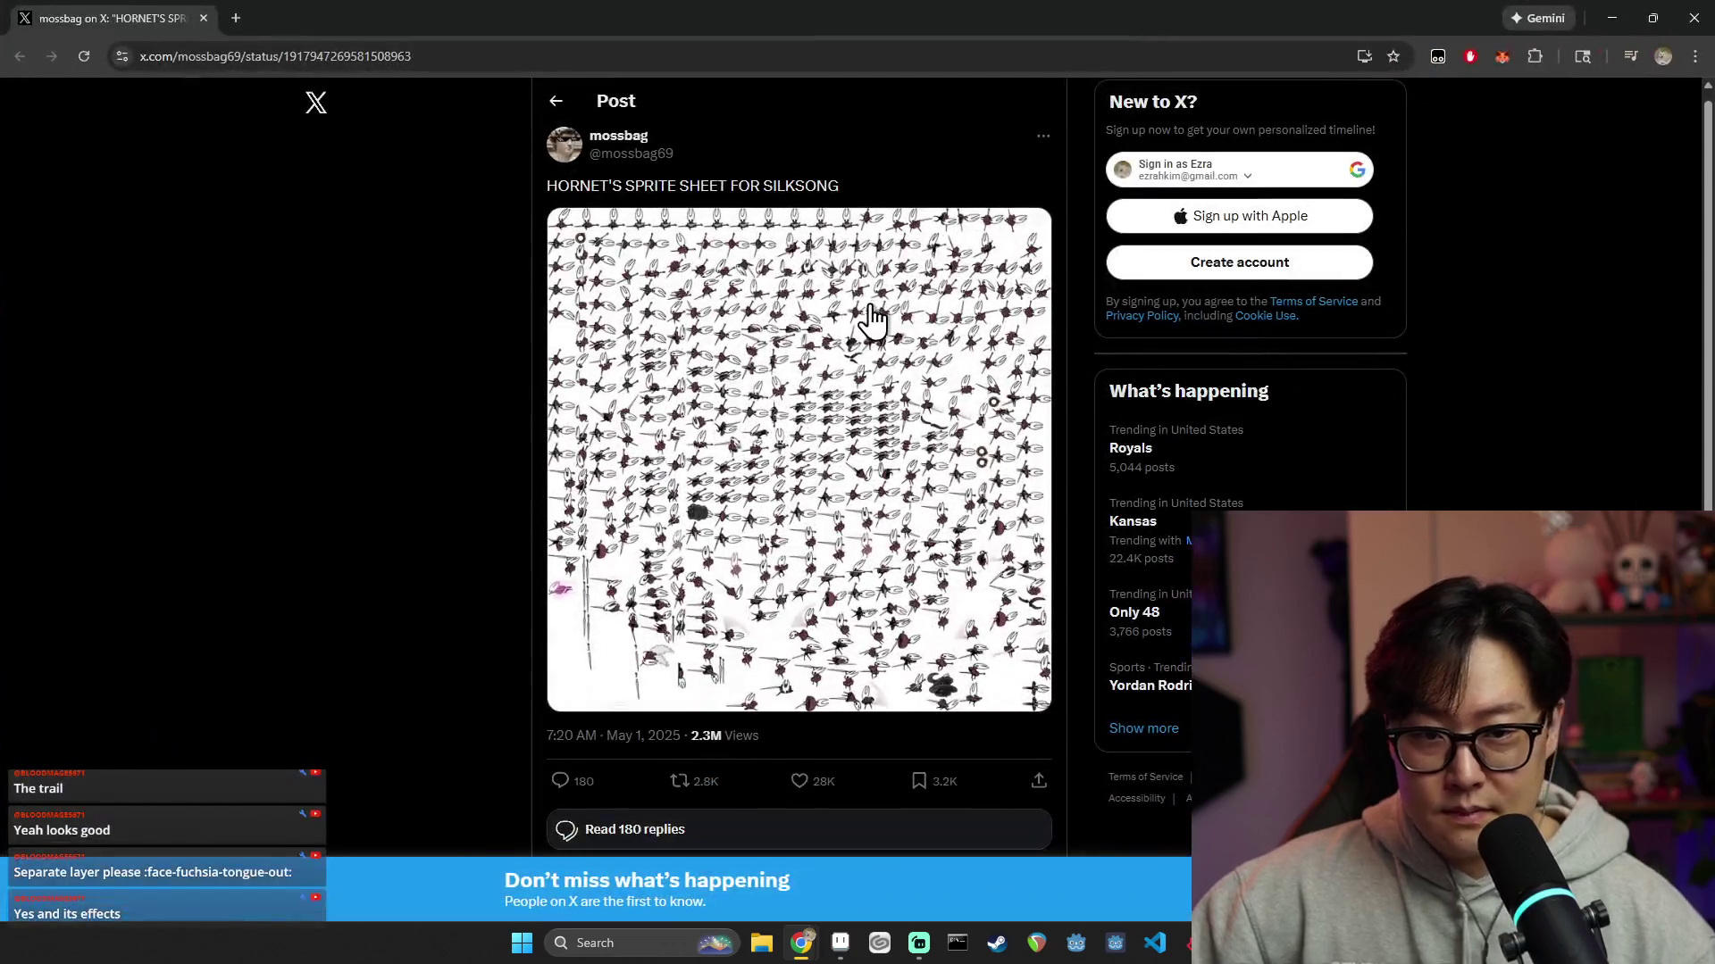
# View the Hornet sprite sheet full-size, then close it and the browser
pyautogui.click(871, 322)
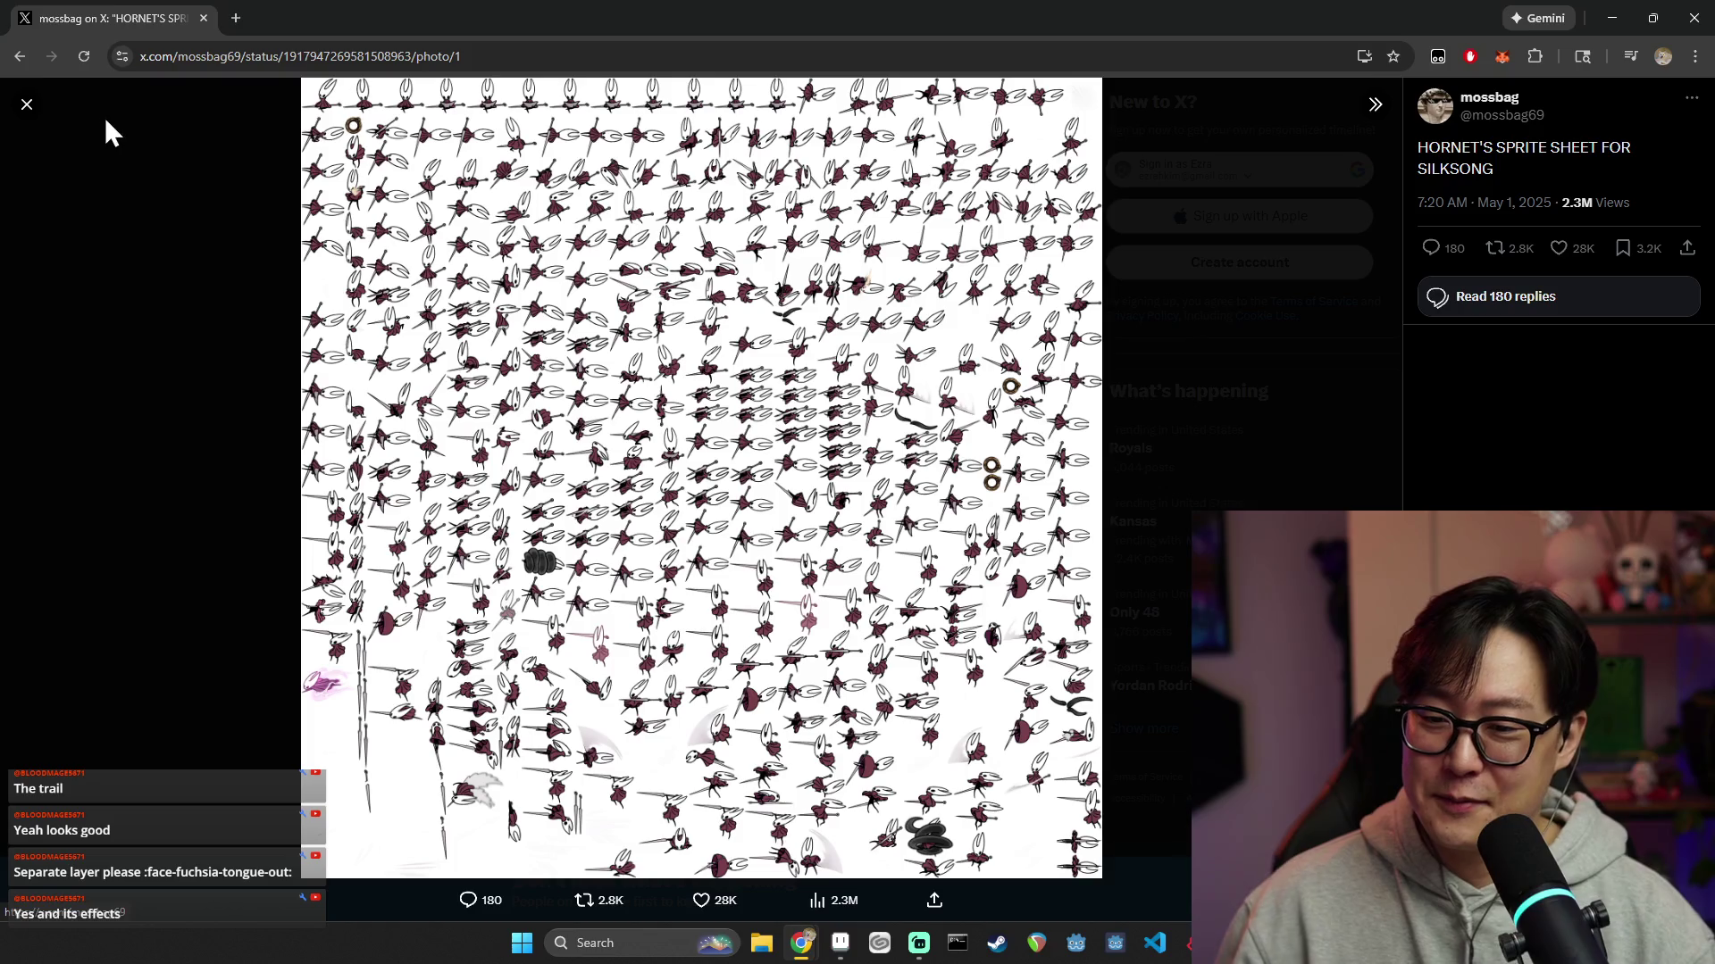
pyautogui.click(36, 103)
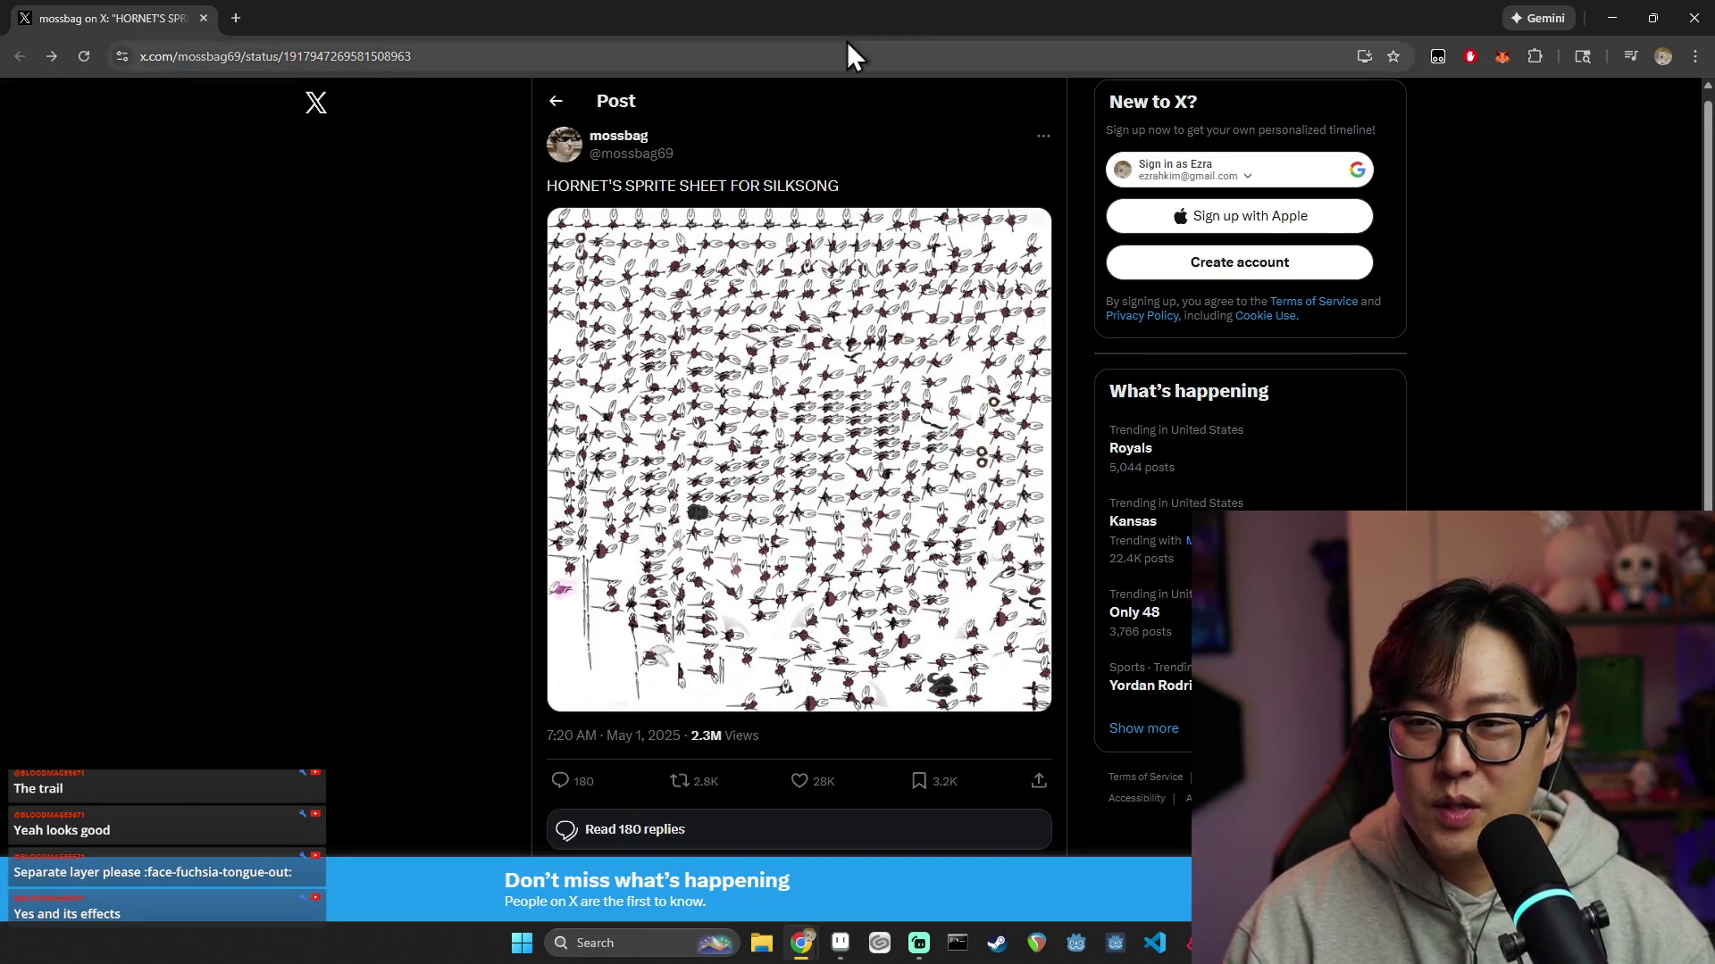
pyautogui.click(1690, 17)
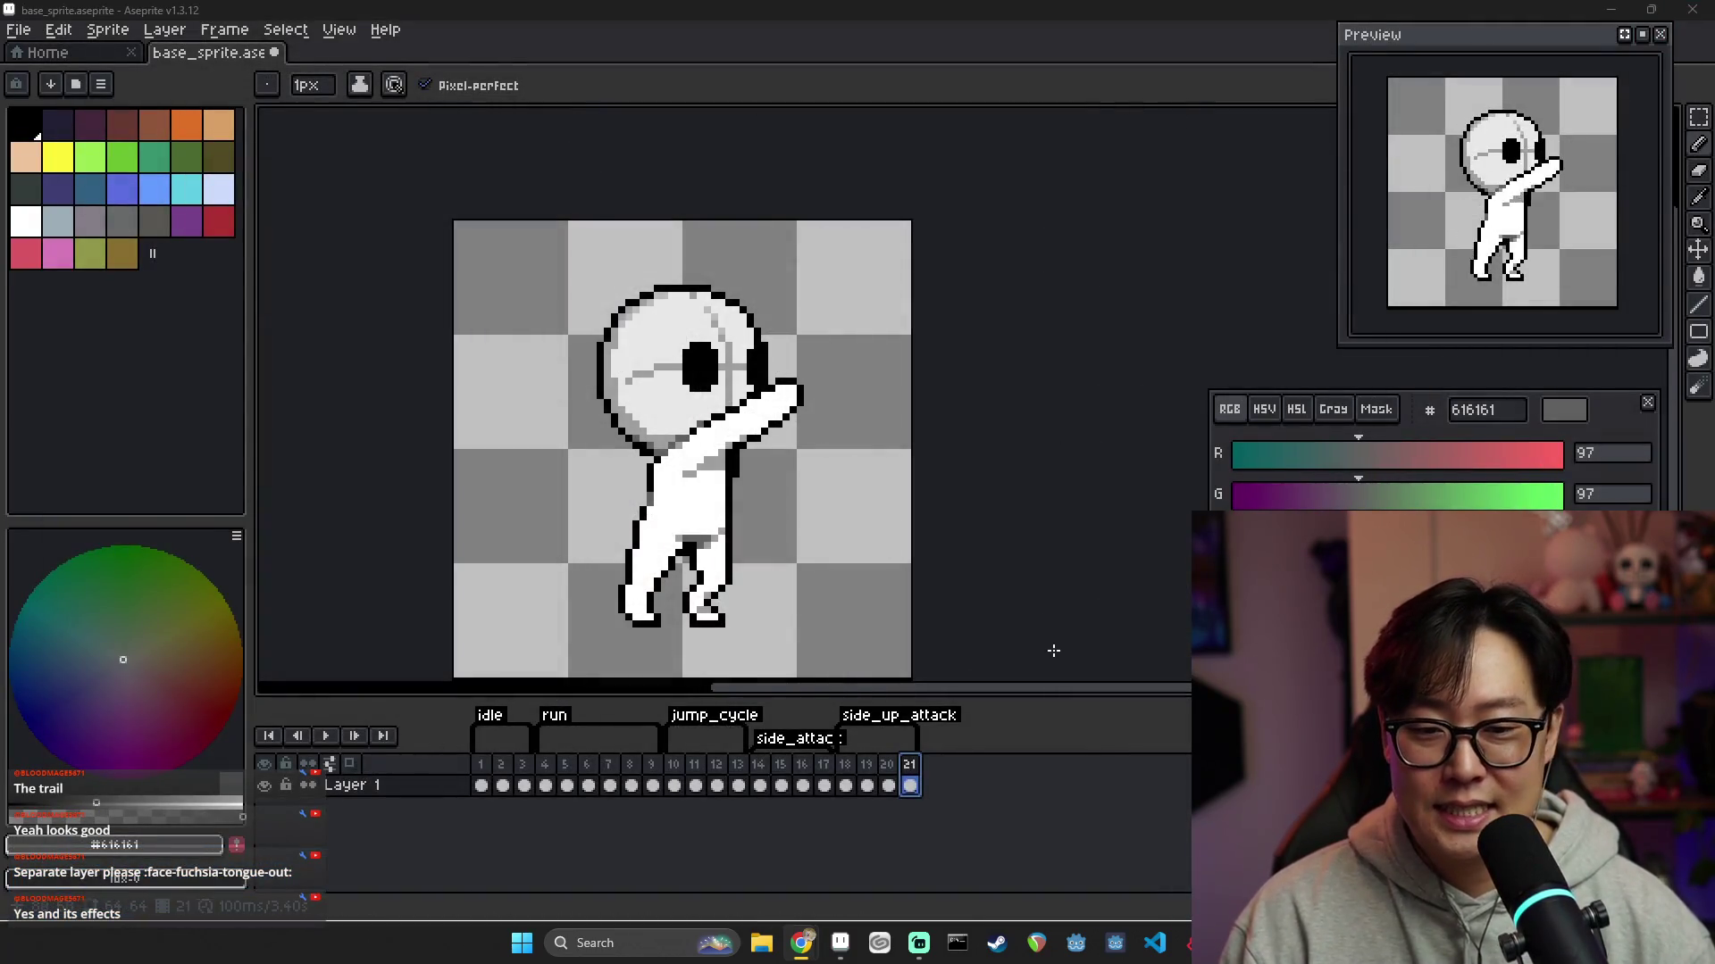
# Step back and forth through frames 16–21 to compare the attack and raised-arm poses
pyautogui.click(888, 783)
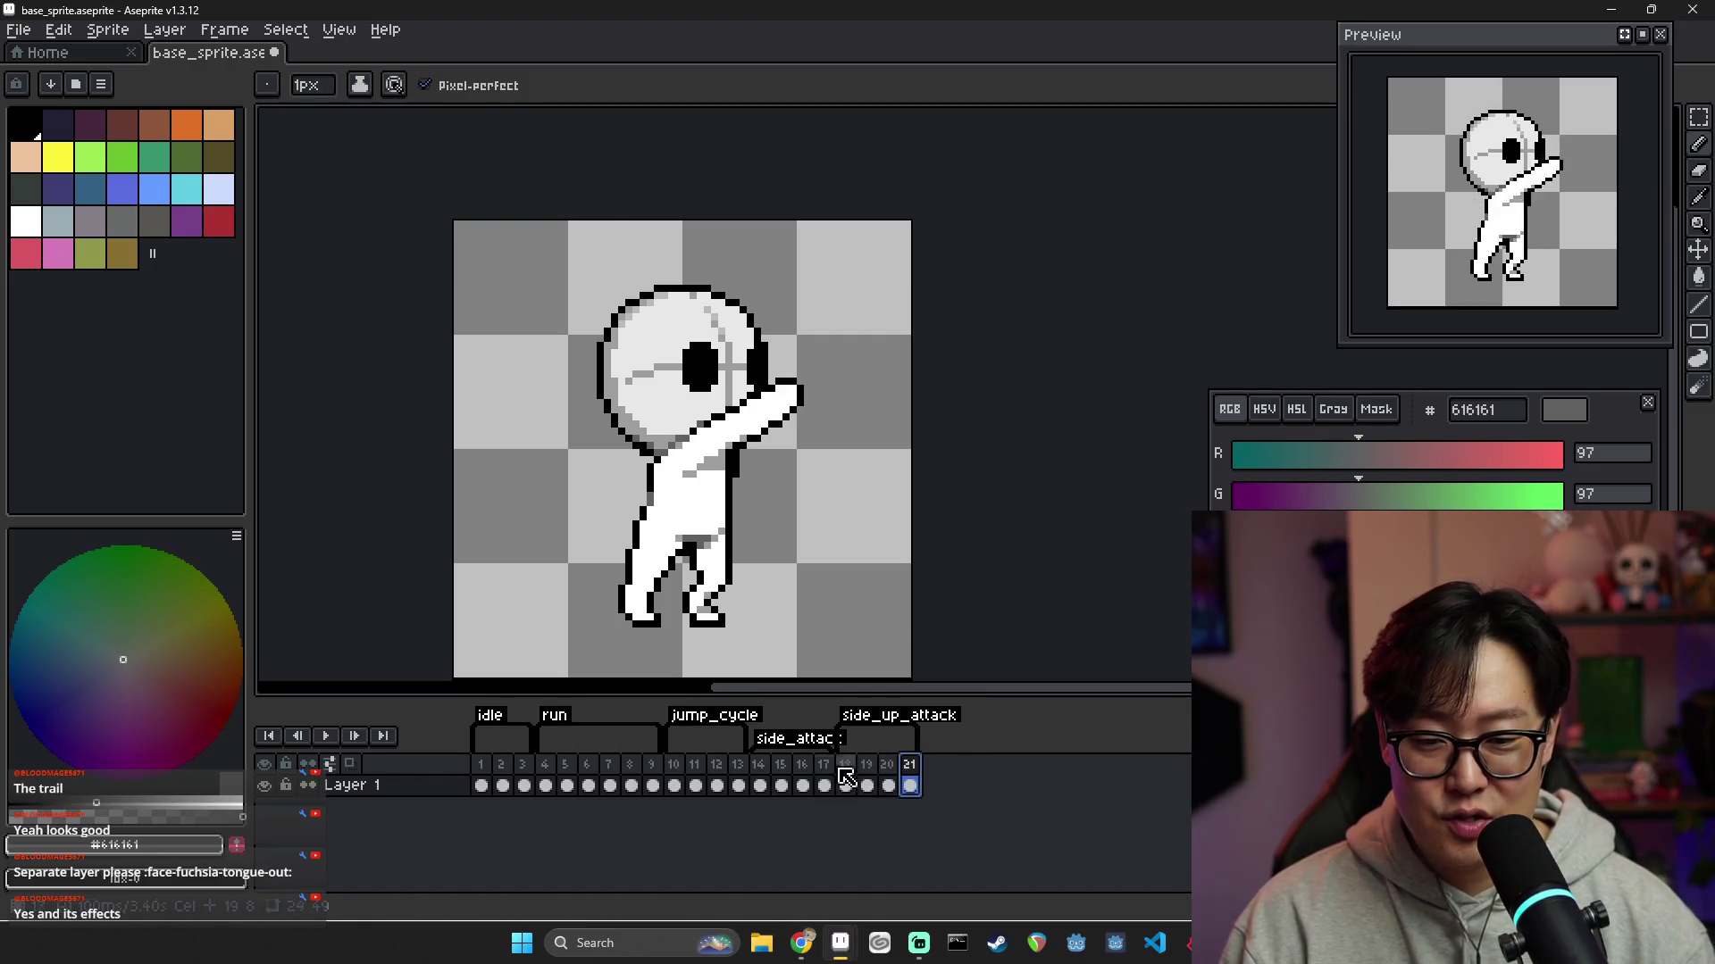
pyautogui.click(759, 785)
pyautogui.click(802, 785)
pyautogui.click(824, 785)
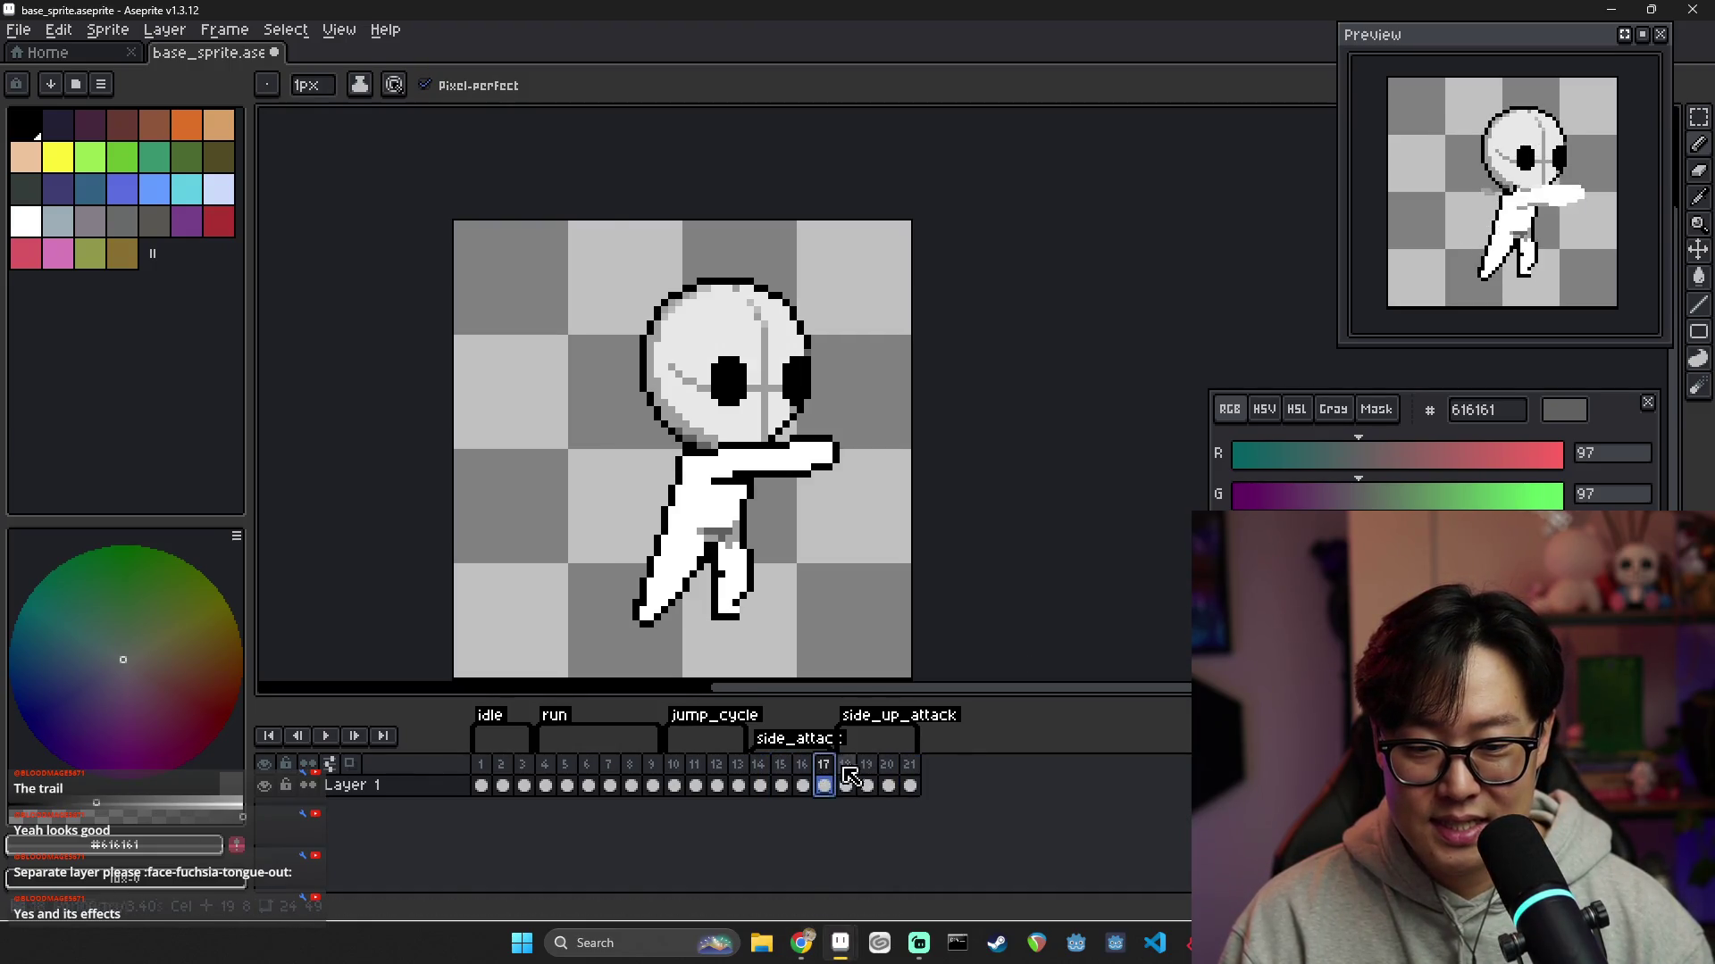
pyautogui.click(845, 785)
pyautogui.click(909, 785)
pyautogui.click(887, 785)
pyautogui.click(909, 785)
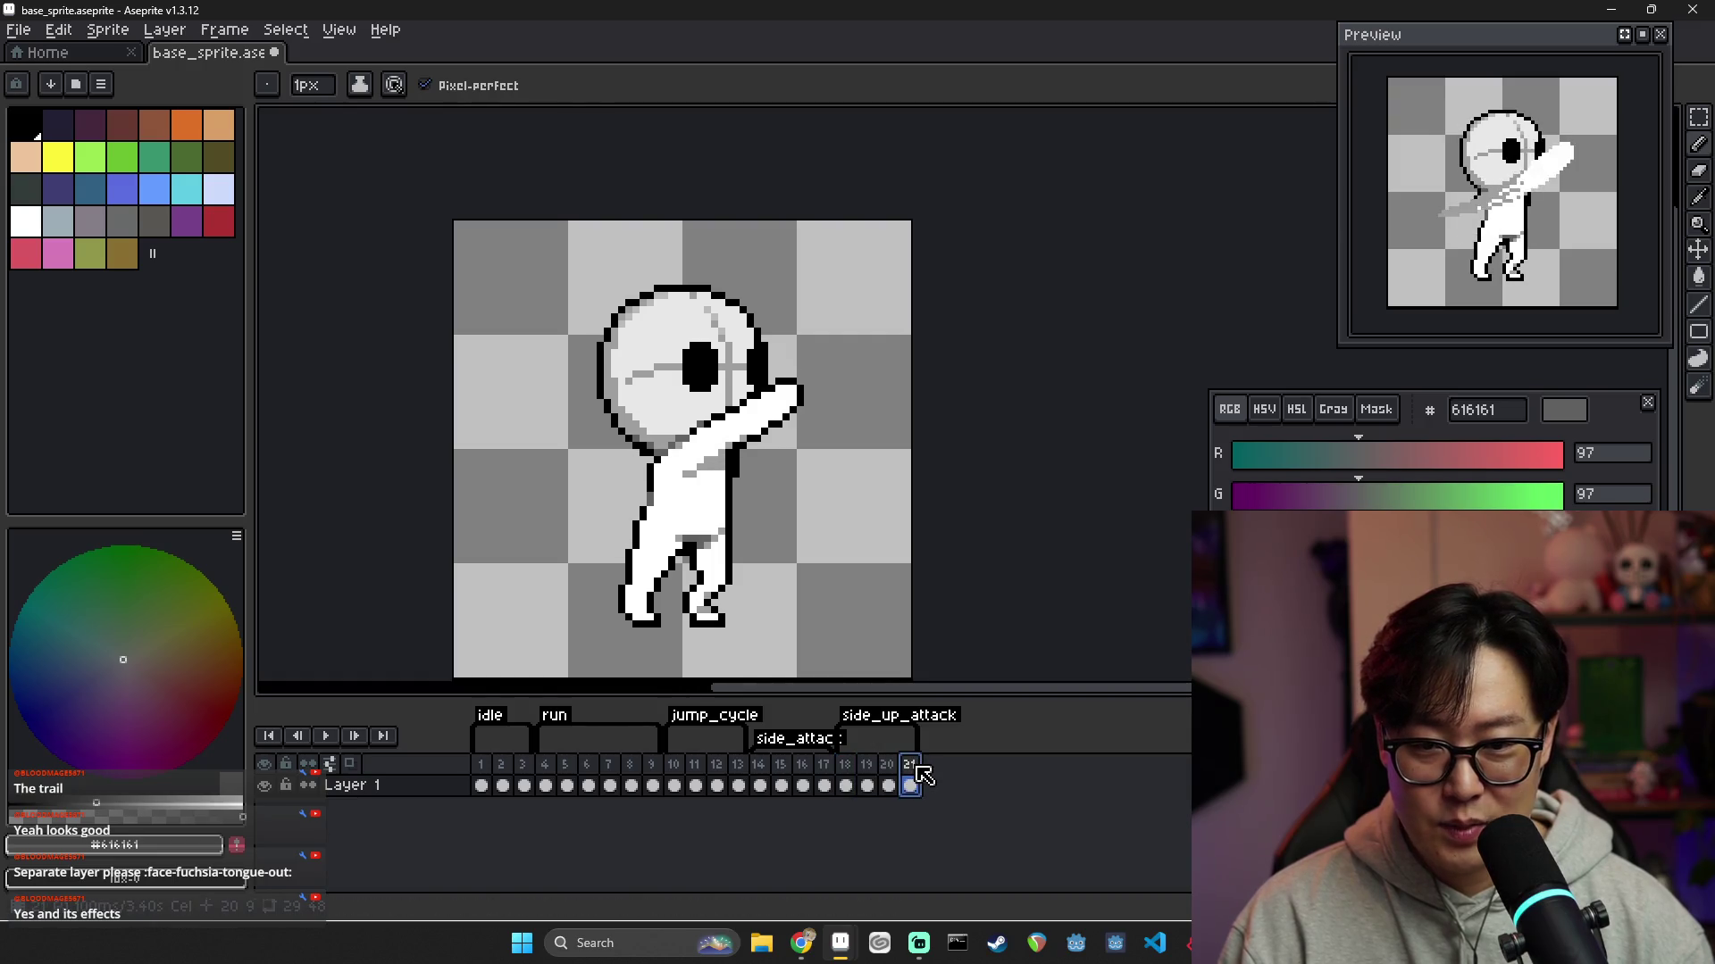
pyautogui.click(867, 784)
pyautogui.click(909, 785)
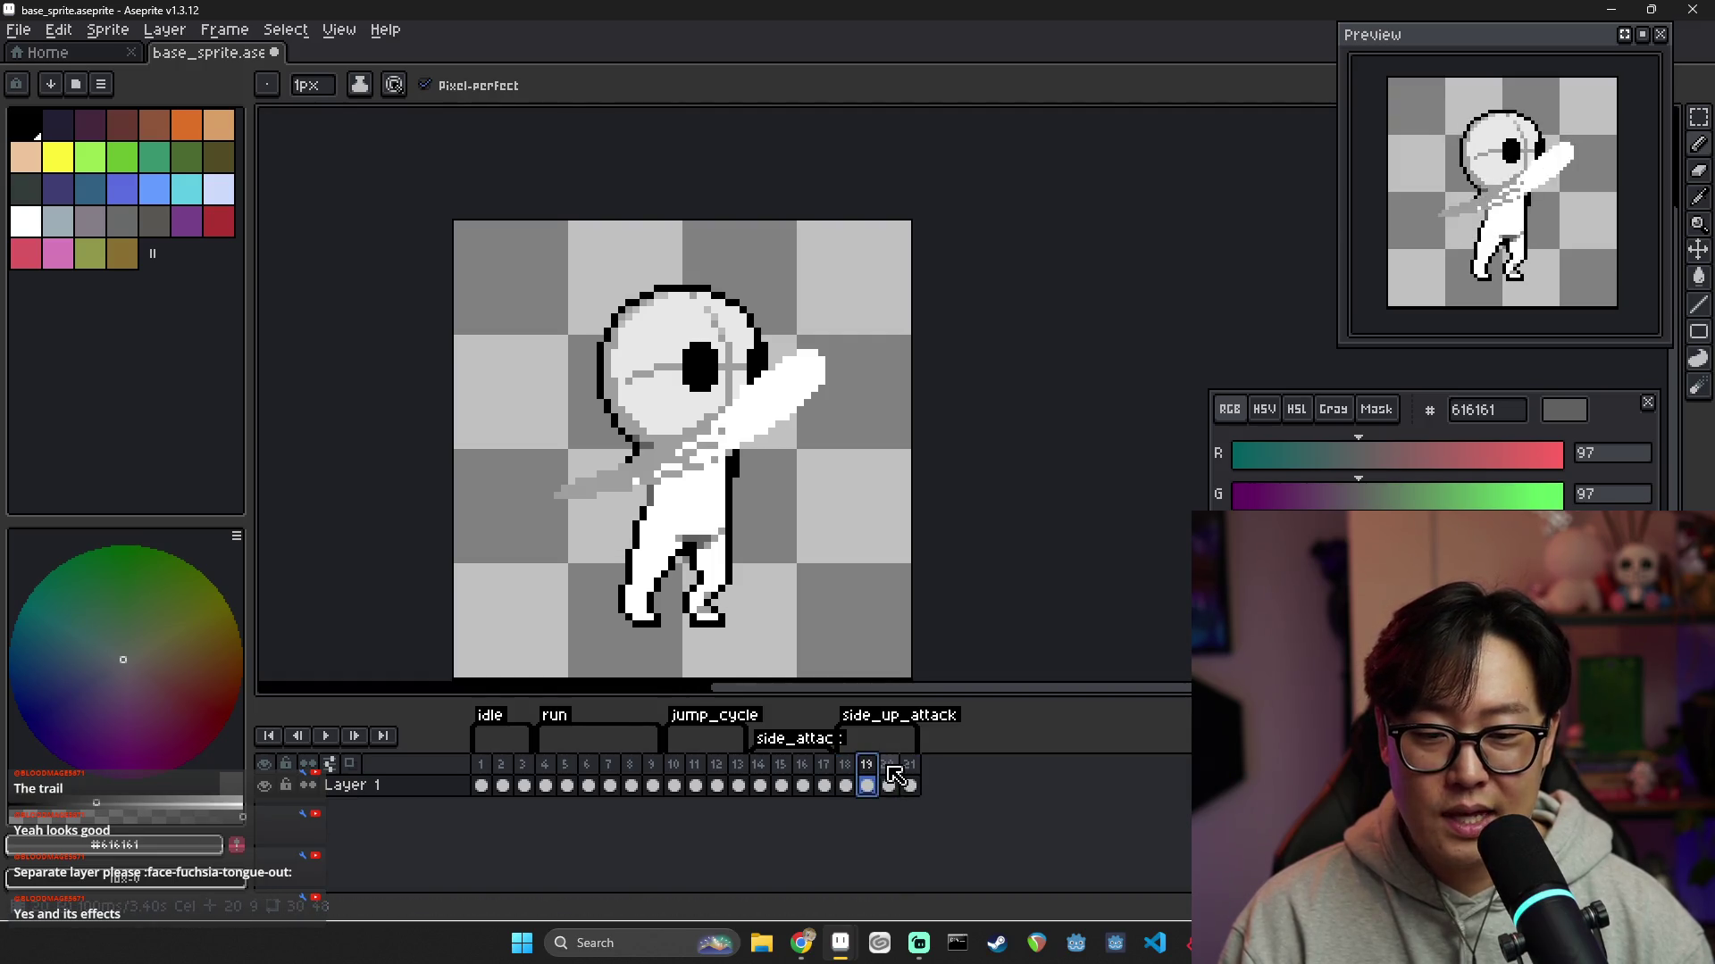
pyautogui.click(888, 785)
pyautogui.click(845, 785)
pyautogui.click(867, 785)
pyautogui.click(888, 785)
pyautogui.click(909, 785)
pyautogui.click(845, 785)
pyautogui.click(867, 785)
pyautogui.click(888, 785)
pyautogui.click(909, 785)
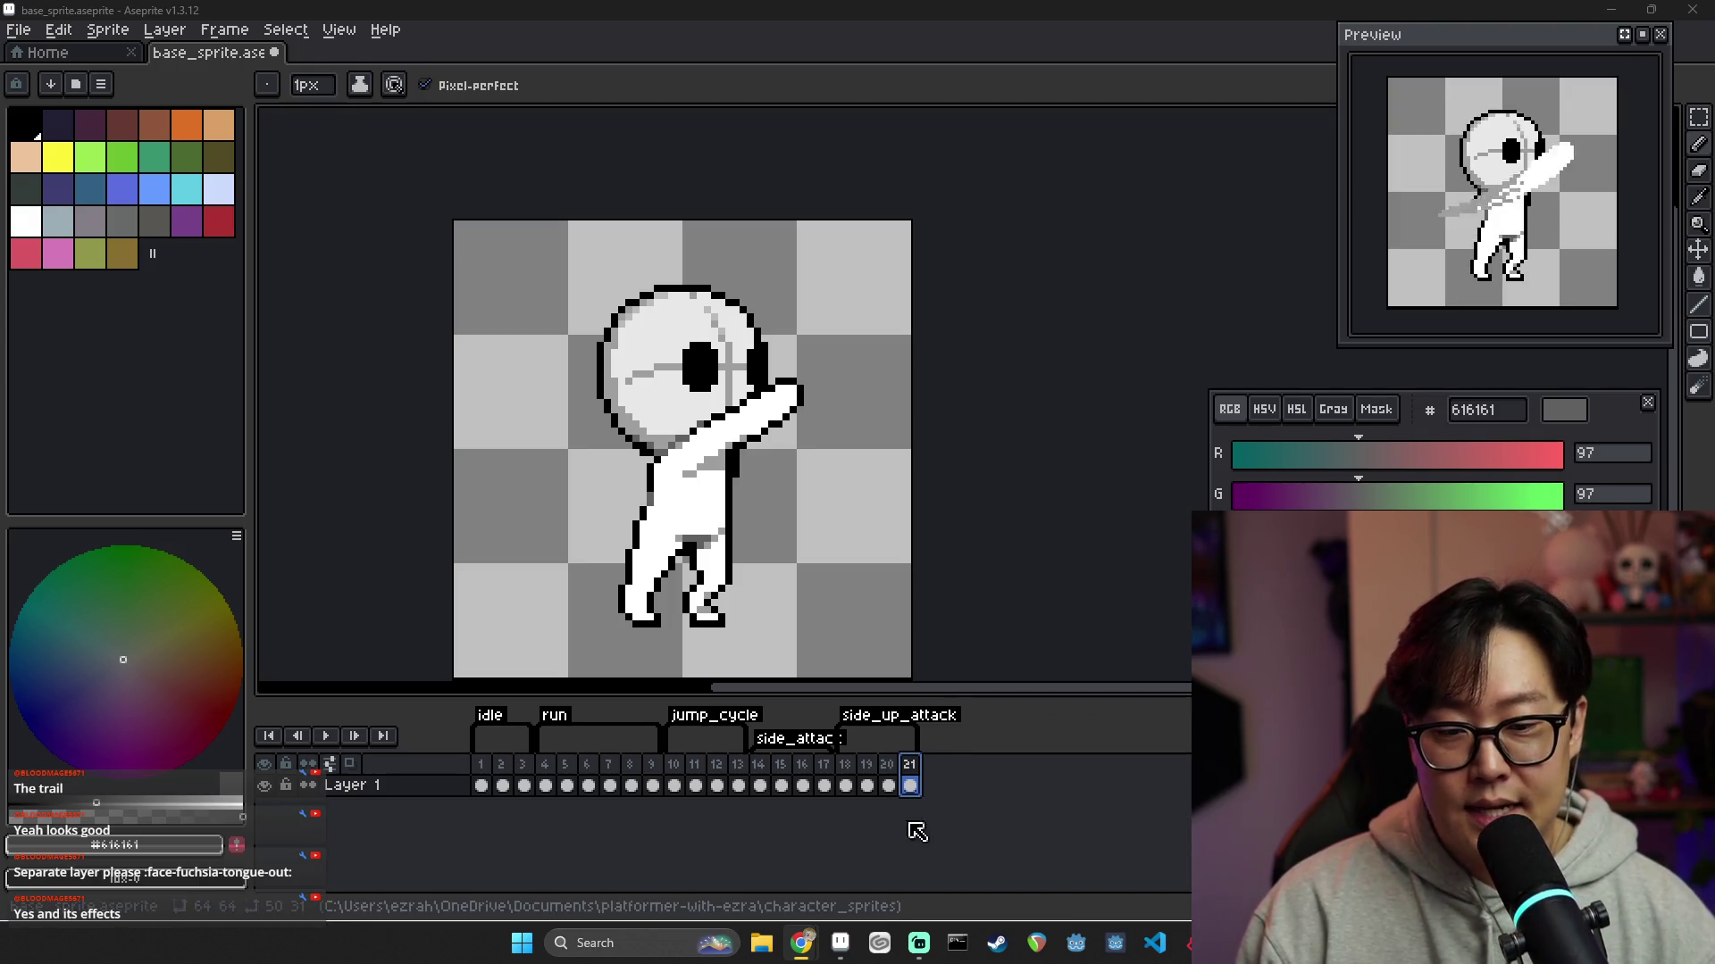
# Select side_attack frames 15 and 16 and bring up their frame context menu
pyautogui.click(801, 779)
pyautogui.keyDown('shift'); pyautogui.click(780, 785); pyautogui.keyUp('shift')
pyautogui.rightClick(811, 765)
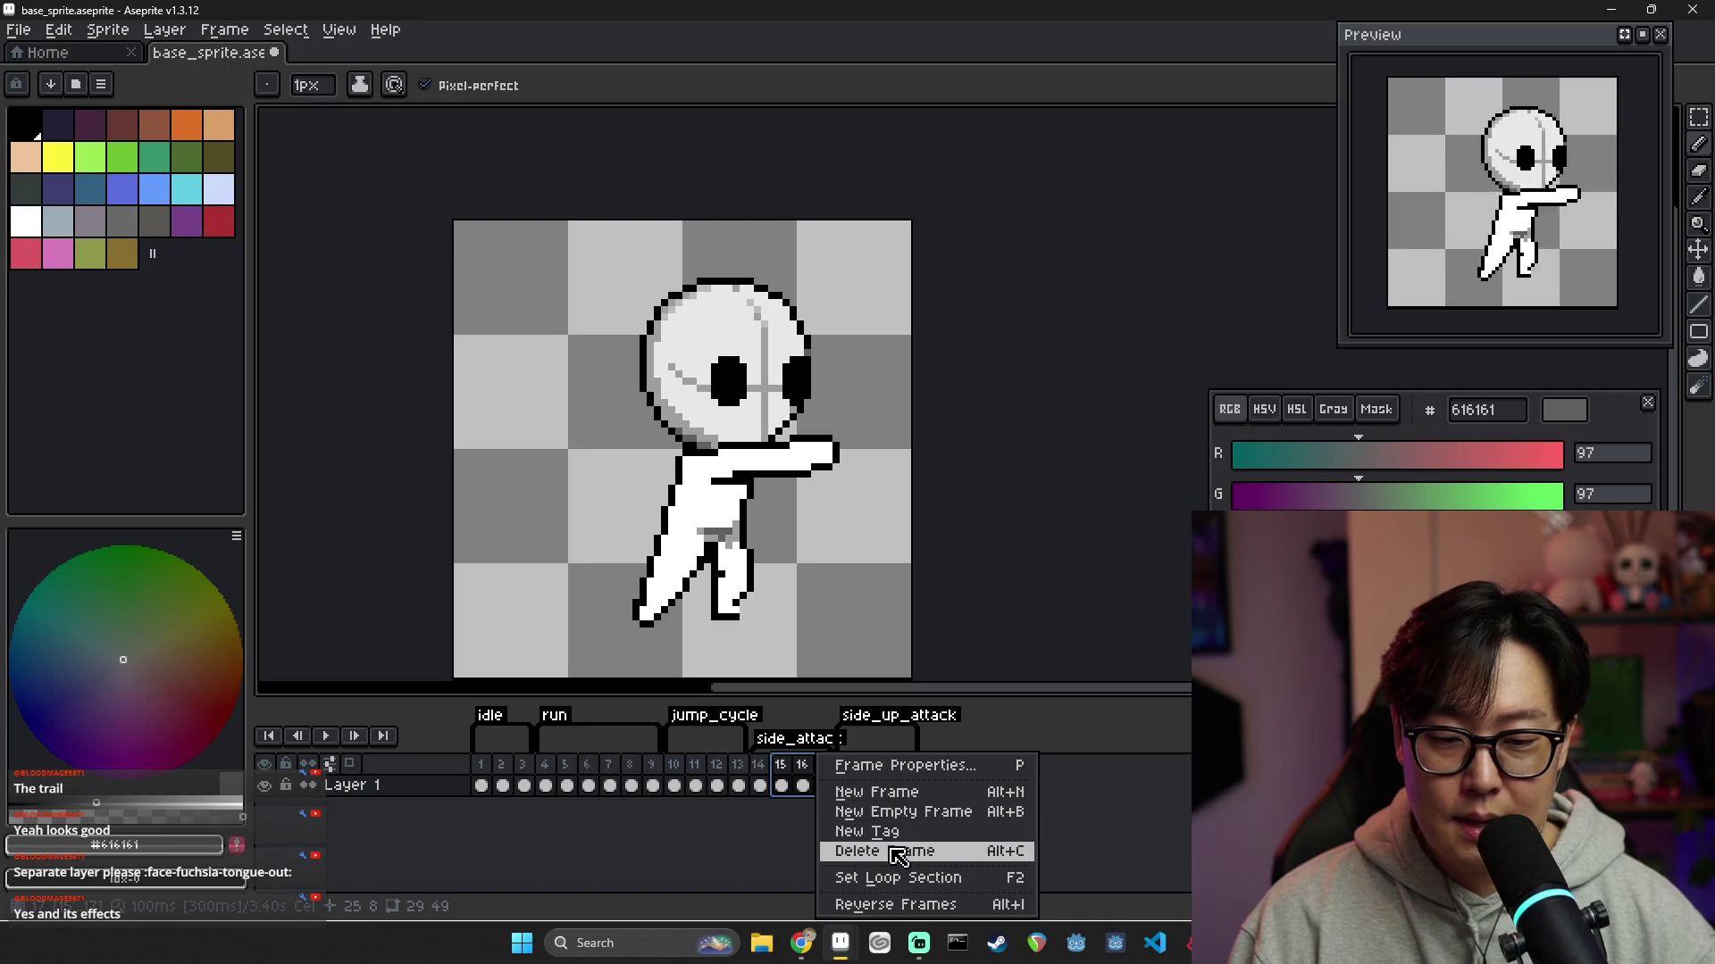
# Copy side_attack frames 15–17 and paste them after frame 21
pyautogui.click(893, 878)
pyautogui.hotkey('ctrl', 'c')
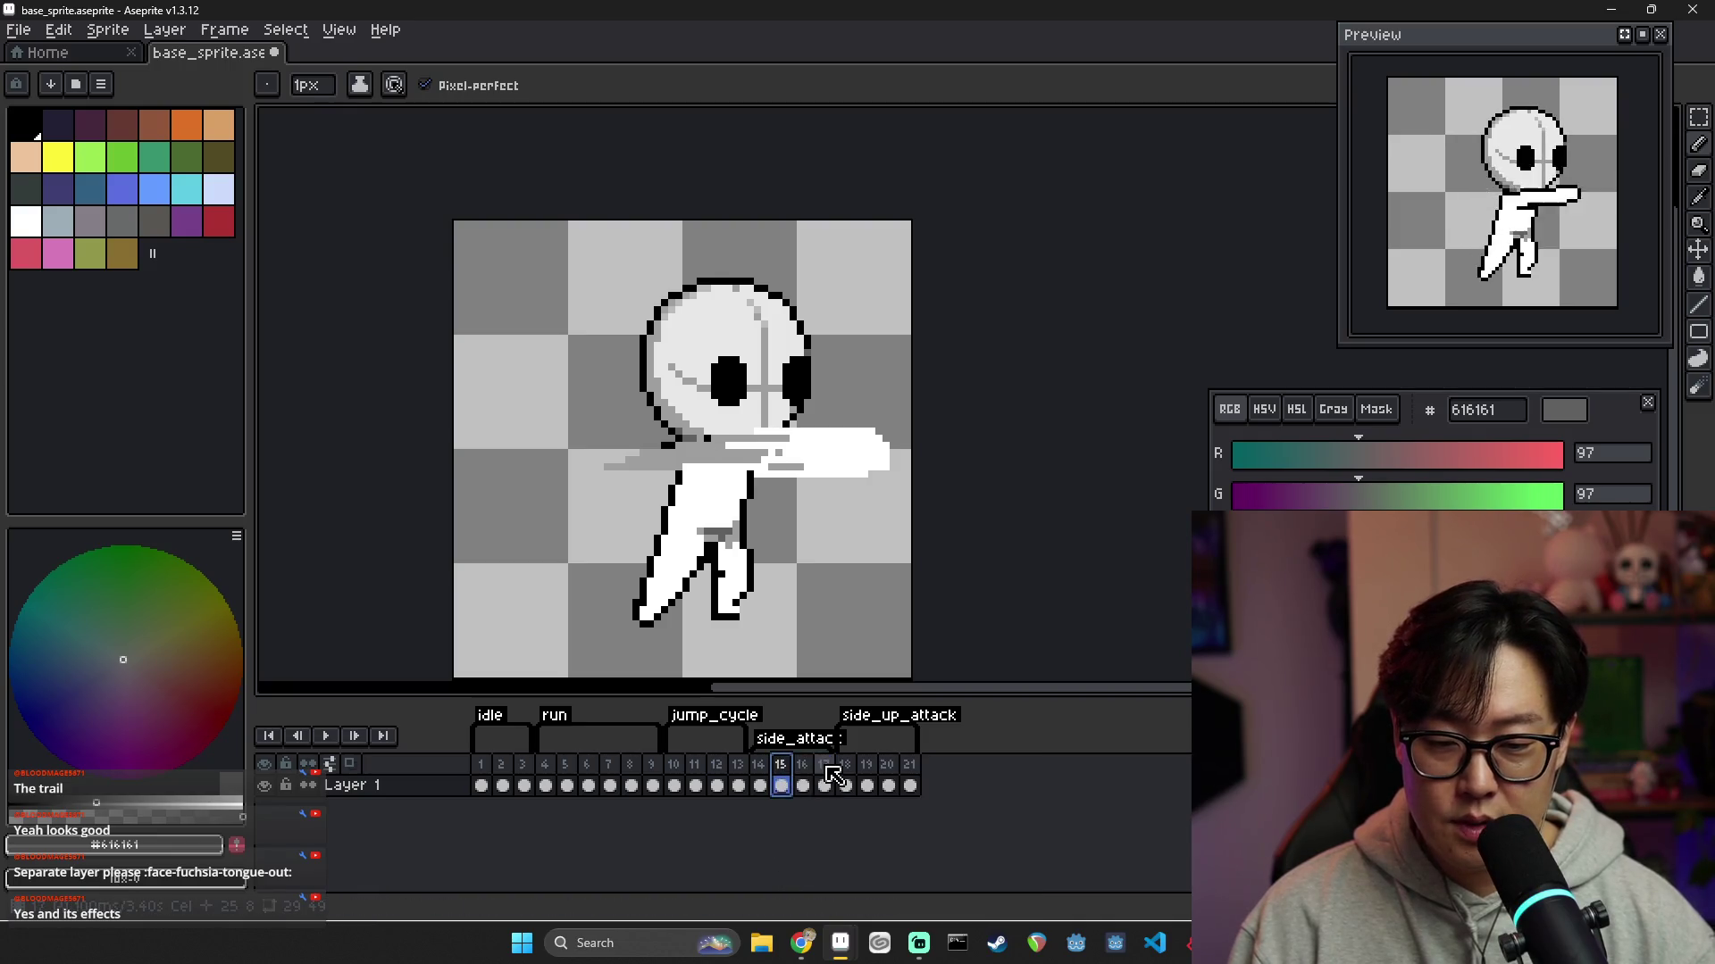
pyautogui.rightClick(919, 776)
pyautogui.press('Escape')
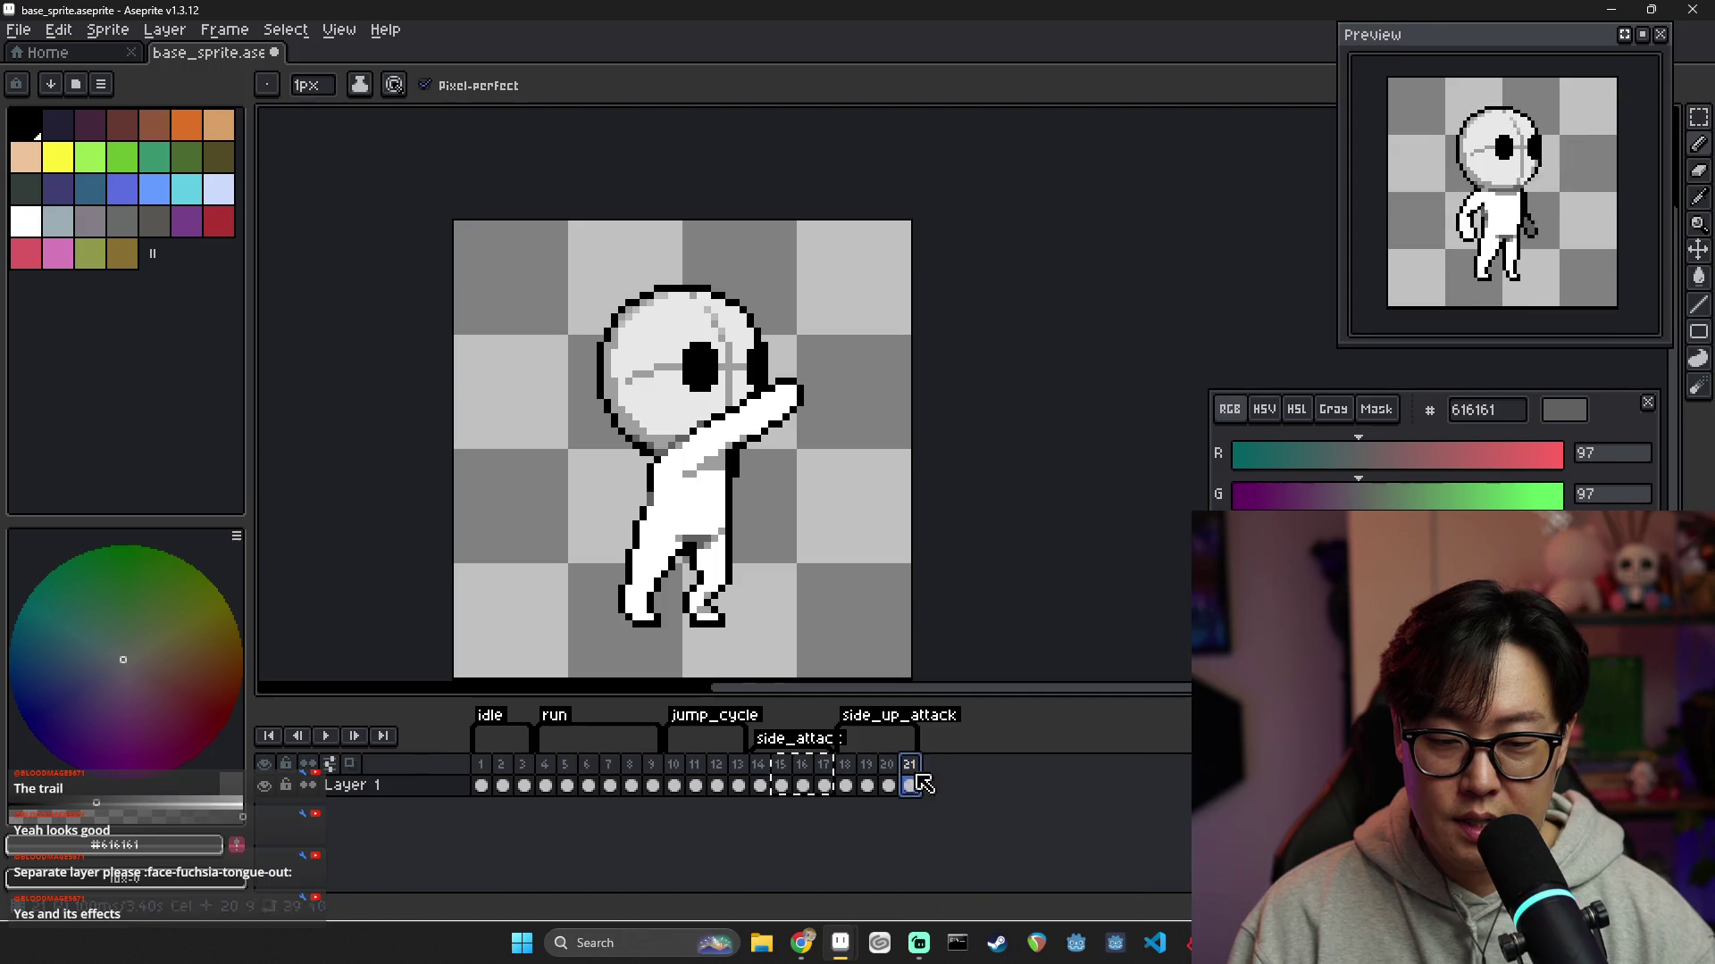
pyautogui.hotkey('ctrl', 'v')
# Review the pasted frames and delete the two extra ones
pyautogui.click(907, 771)
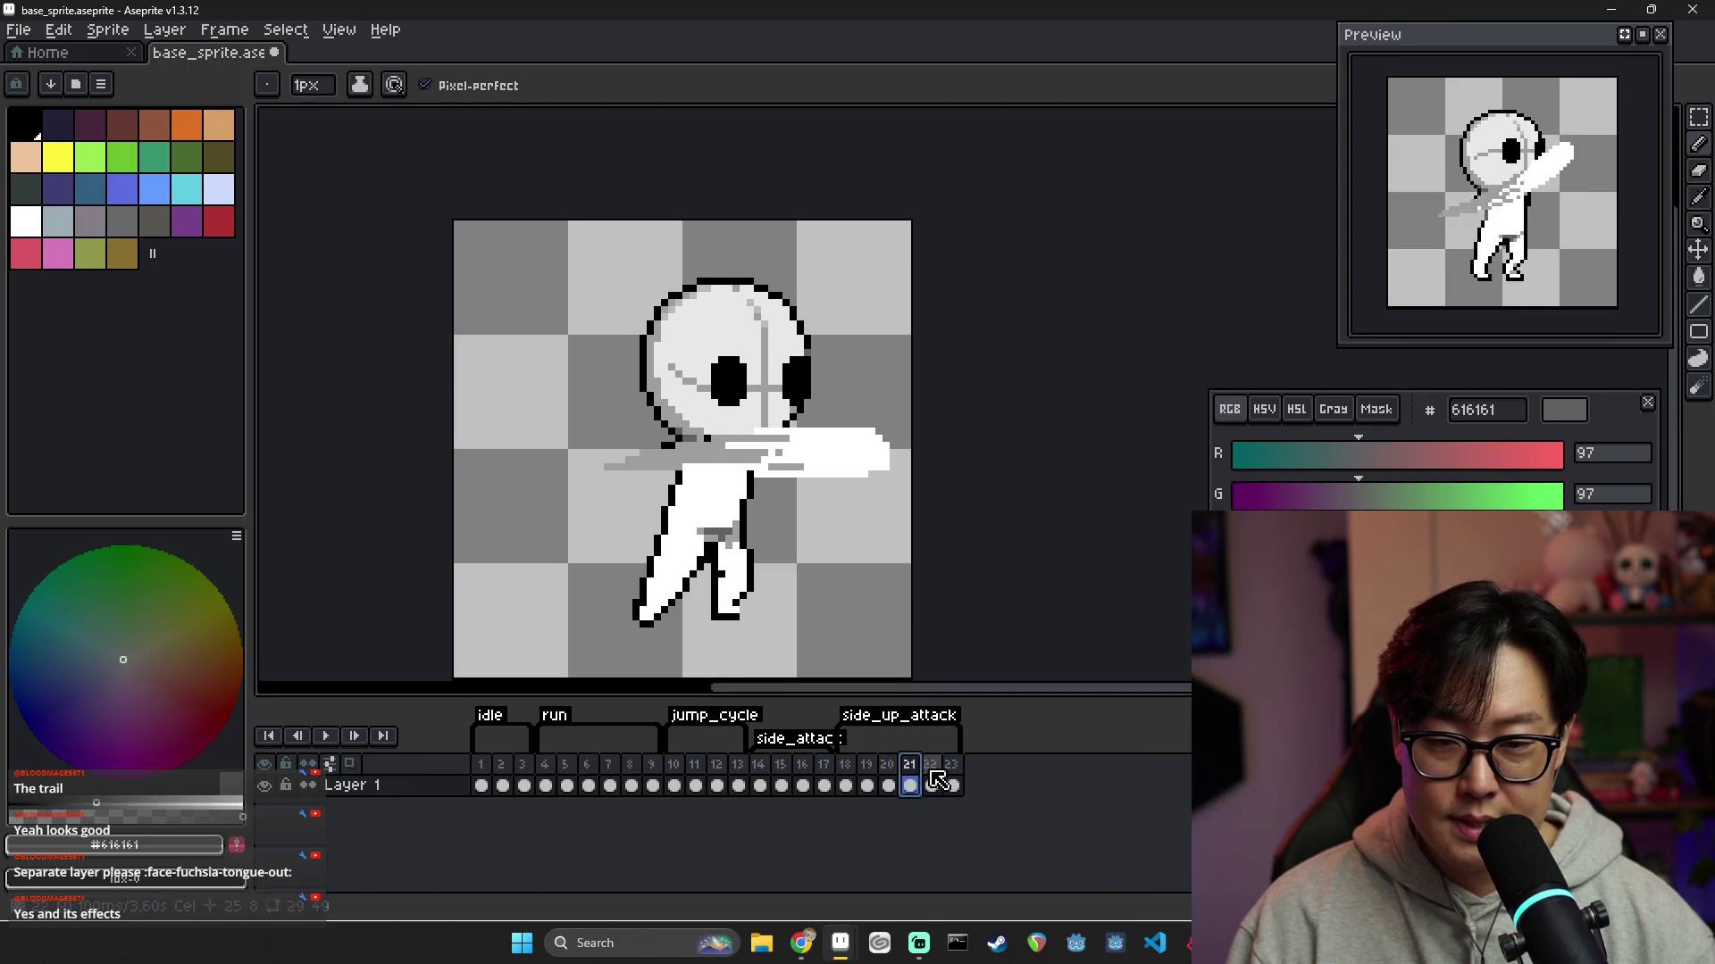
pyautogui.click(887, 772)
pyautogui.click(913, 770)
pyautogui.click(931, 777)
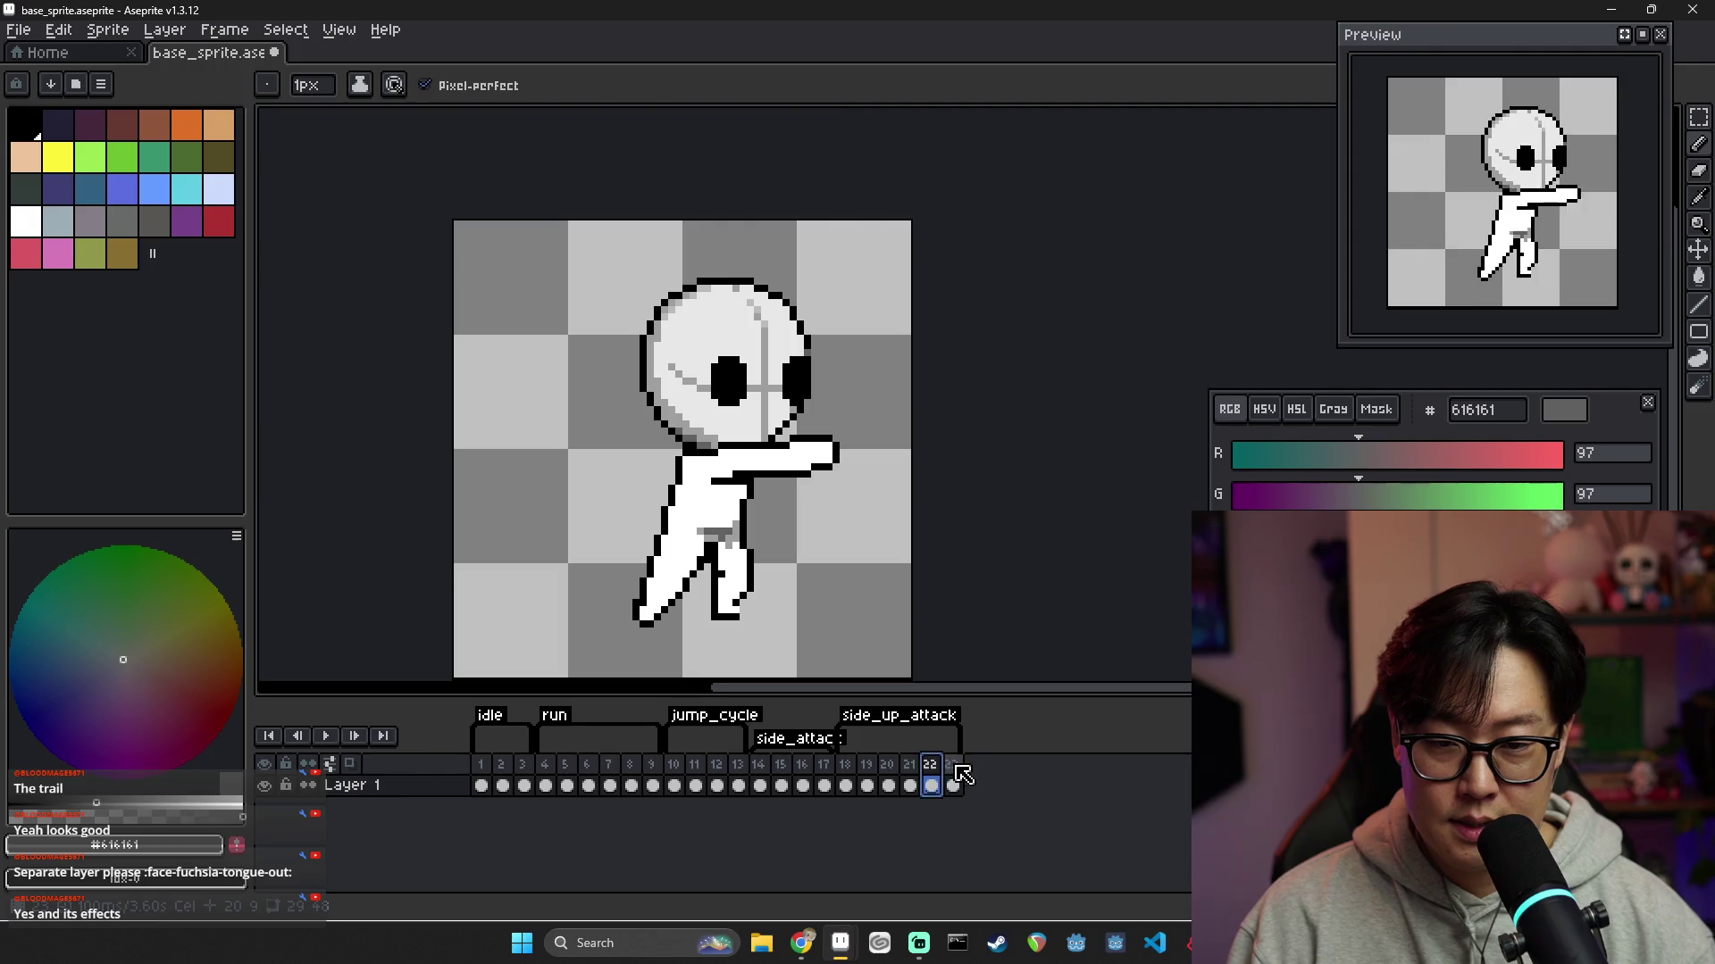
pyautogui.click(952, 777)
pyautogui.click(909, 776)
pyautogui.keyDown('shift'); pyautogui.click(934, 777); pyautogui.keyUp('shift')
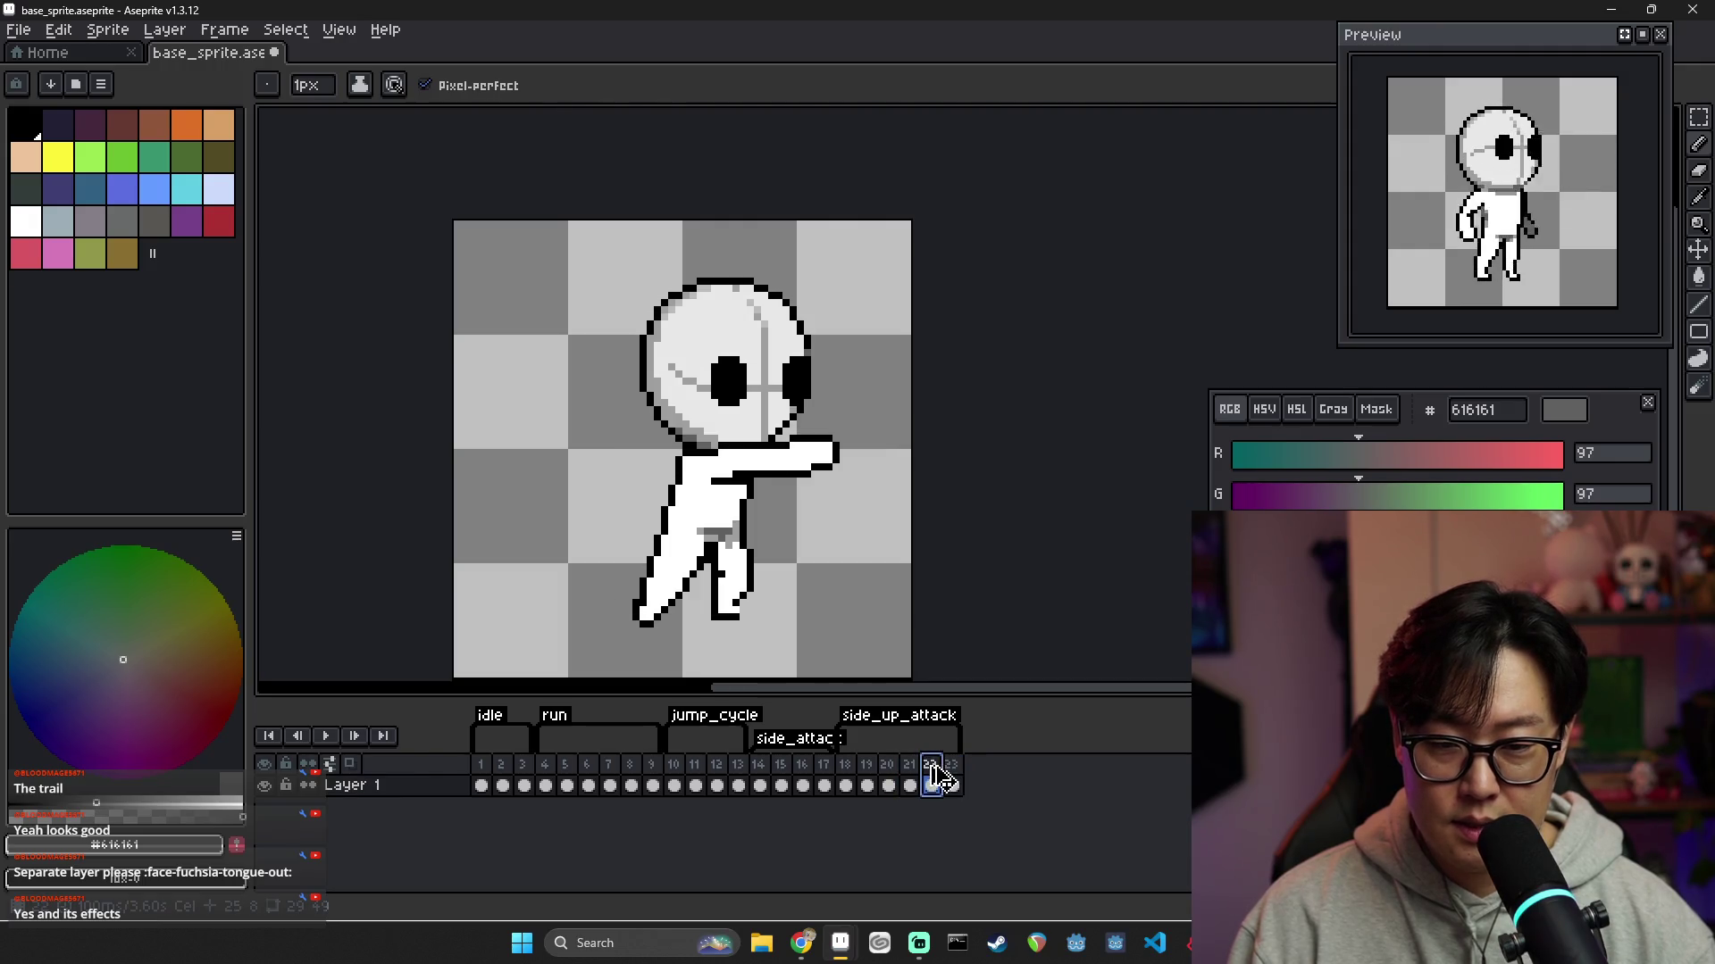
pyautogui.press('Delete')
# Add a new frame after frame 21, then paste copied frames 15–17 after frame 22
pyautogui.hotkey('alt', 'n')
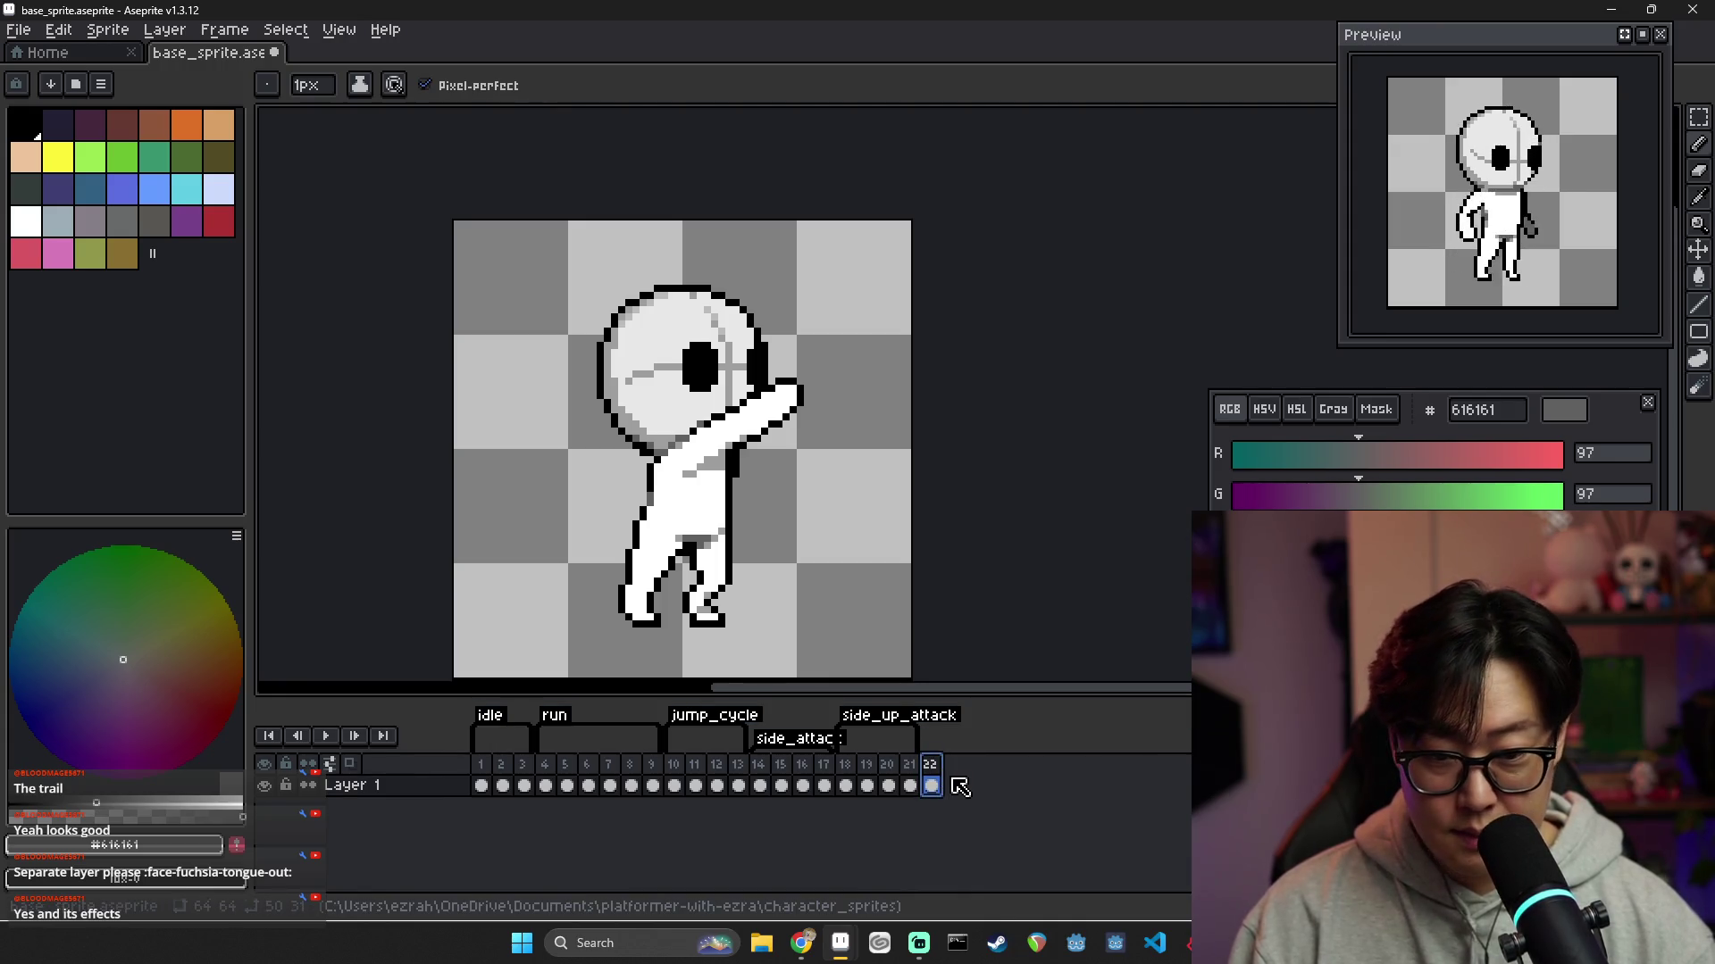
pyautogui.moveTo(781, 786); pyautogui.dragTo(840, 777)
pyautogui.hotkey('ctrl', 'c')
pyautogui.click(930, 785)
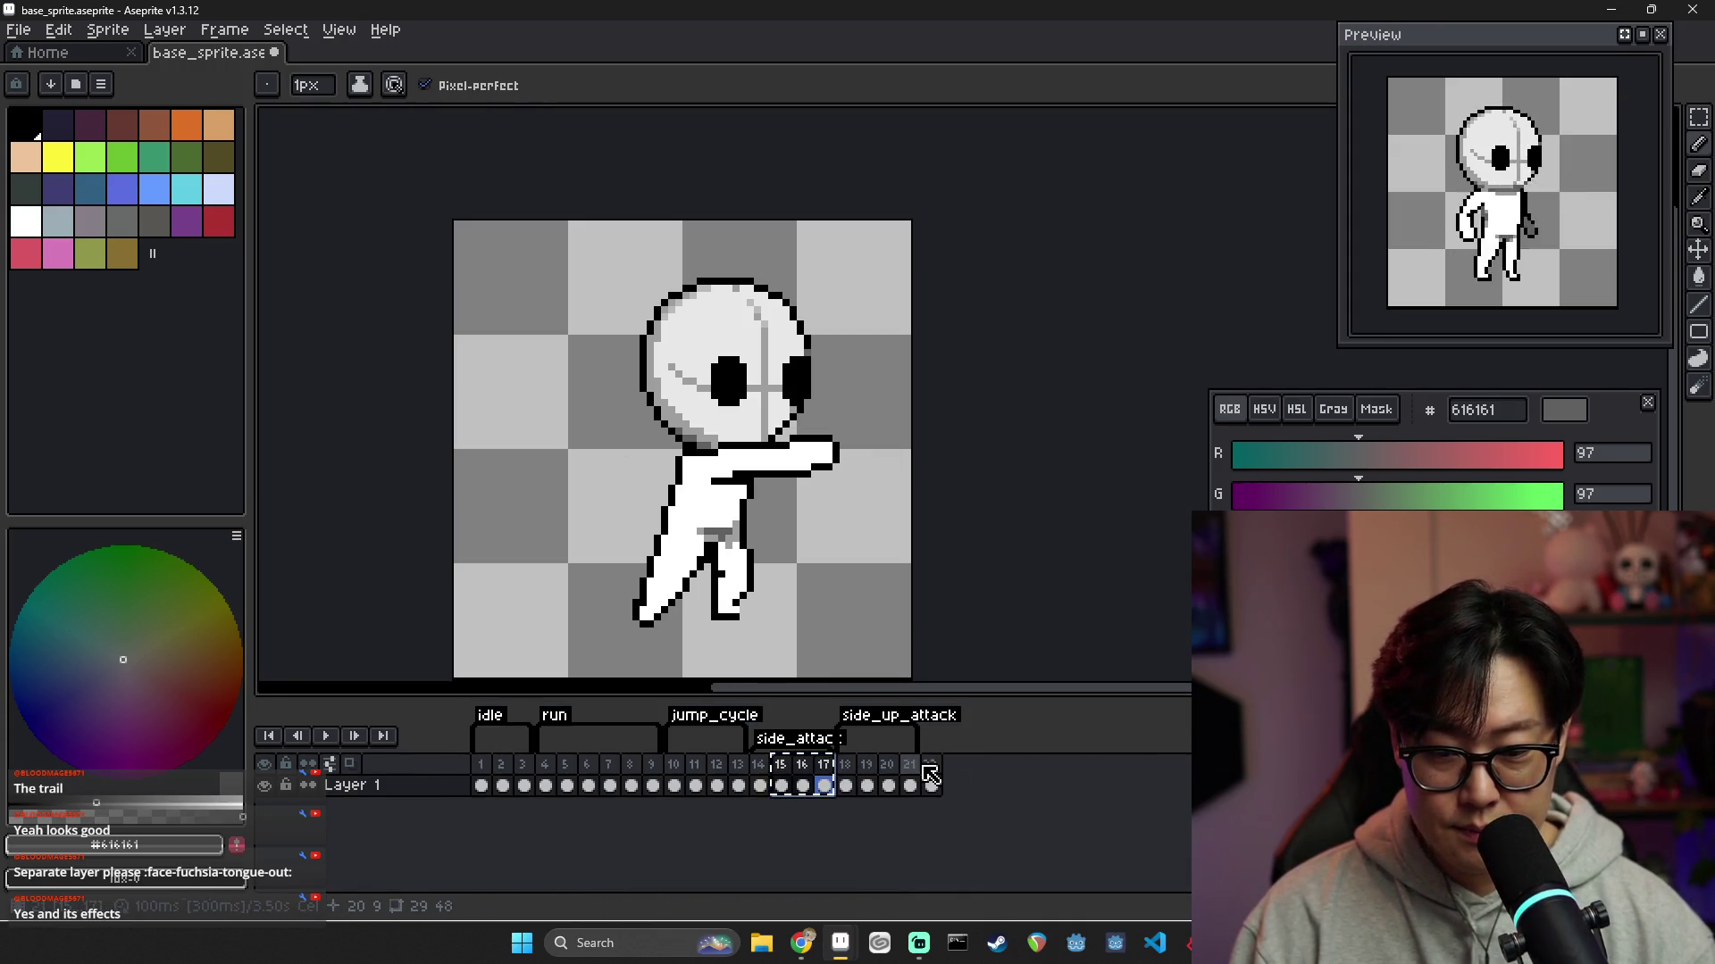
pyautogui.hotkey('ctrl', 'v')
# Shrink the side_up_attack tag to end at frame 21, then review frames 18–25
pyautogui.moveTo(981, 741); pyautogui.dragTo(918, 741)
pyautogui.click(845, 786)
pyautogui.click(866, 786)
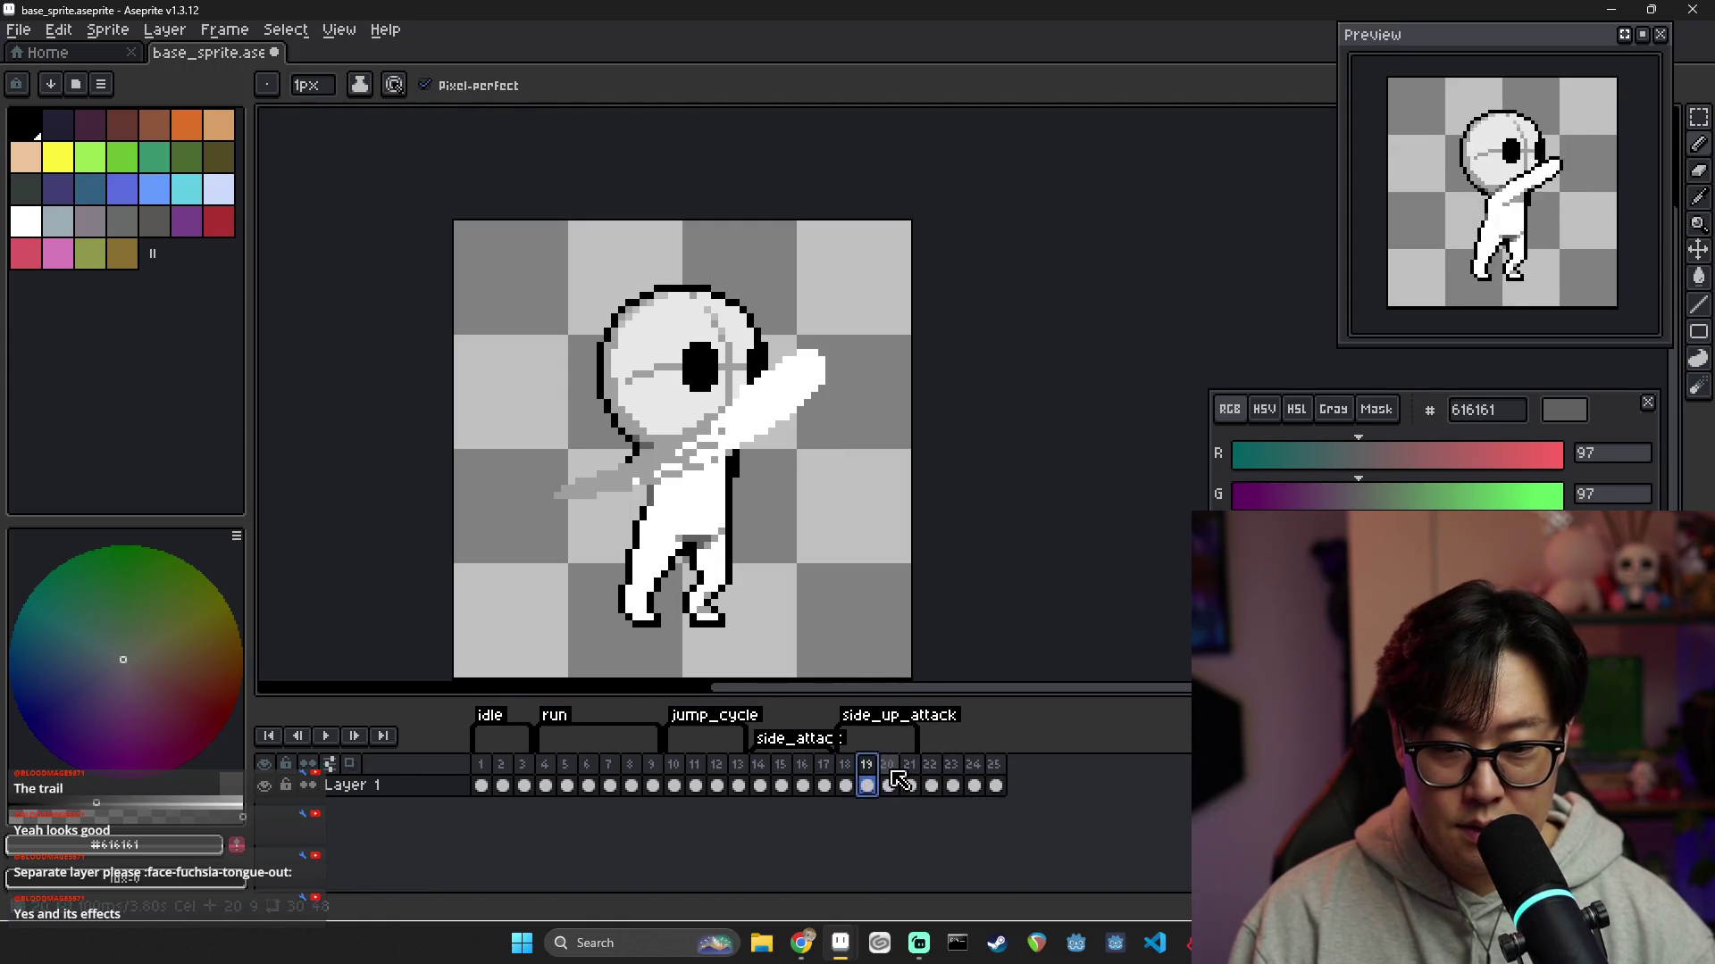
pyautogui.click(888, 786)
pyautogui.click(909, 786)
pyautogui.click(930, 786)
pyautogui.click(952, 785)
pyautogui.click(973, 786)
pyautogui.click(995, 786)
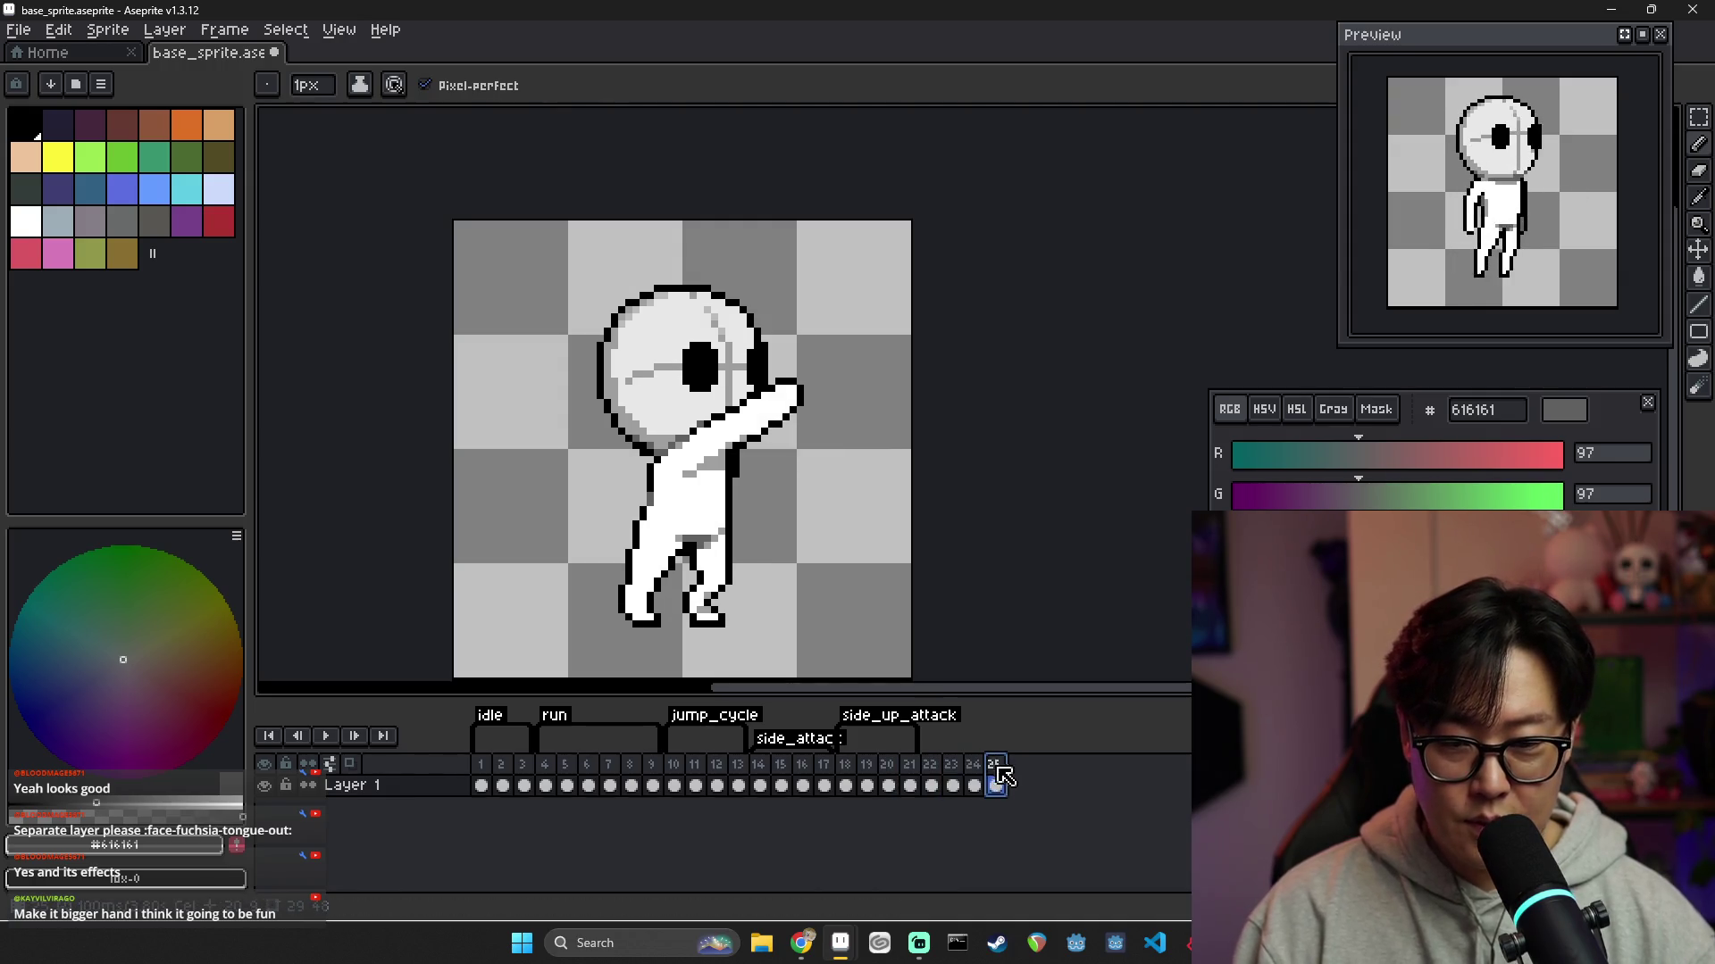
# Delete frame 25 through its frame options menu
pyautogui.rightClick(995, 761)
pyautogui.click(915, 766)
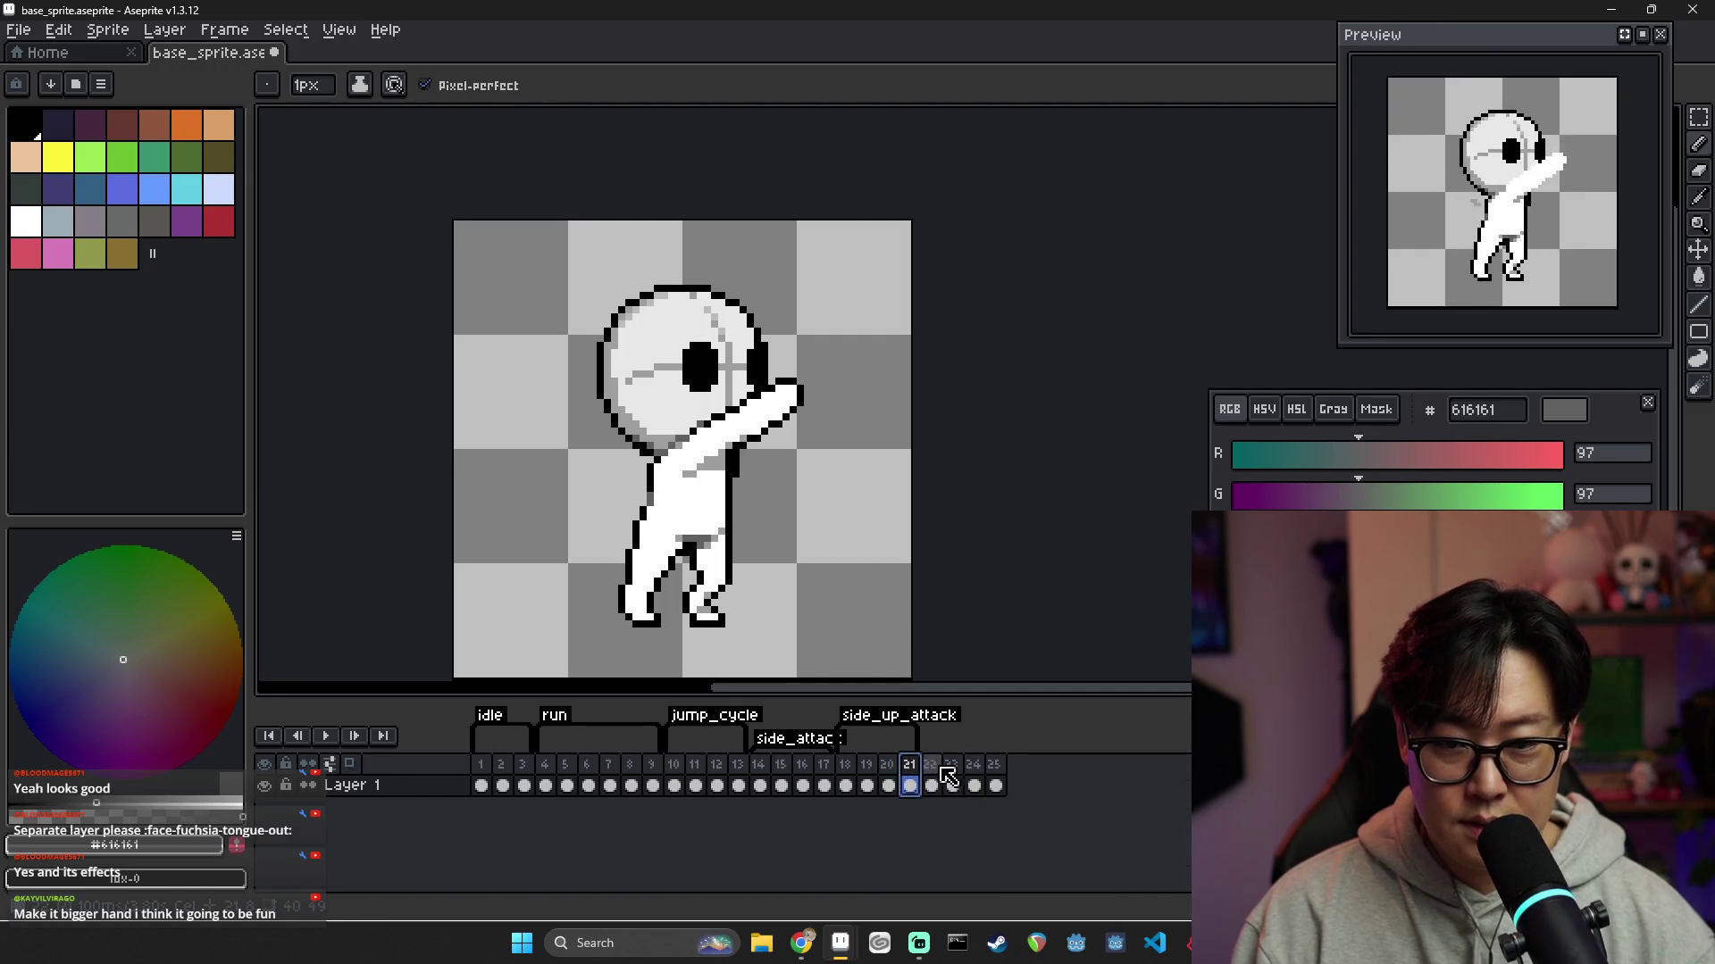
pyautogui.rightClick(995, 763)
pyautogui.click(1068, 853)
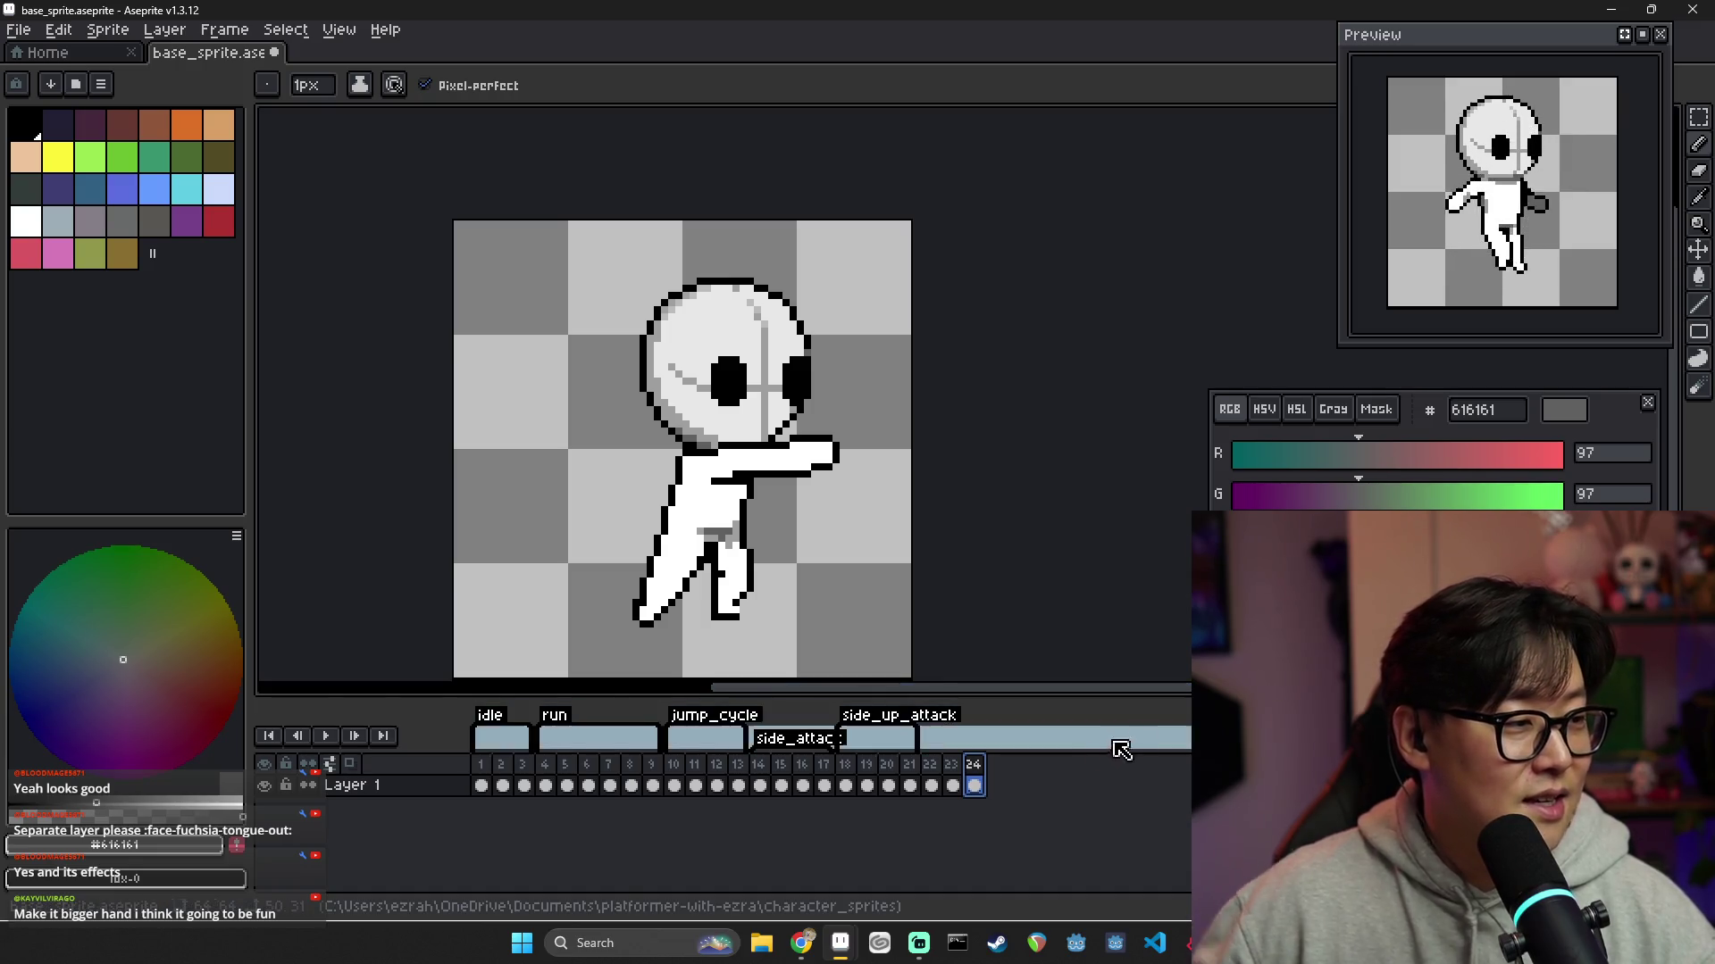
# Step through frames 17–21, then go to frame 15's attack pose
pyautogui.click(760, 785)
pyautogui.click(782, 785)
pyautogui.click(802, 785)
pyautogui.click(824, 785)
pyautogui.click(845, 785)
pyautogui.click(867, 785)
pyautogui.click(888, 785)
pyautogui.click(909, 785)
pyautogui.click(888, 785)
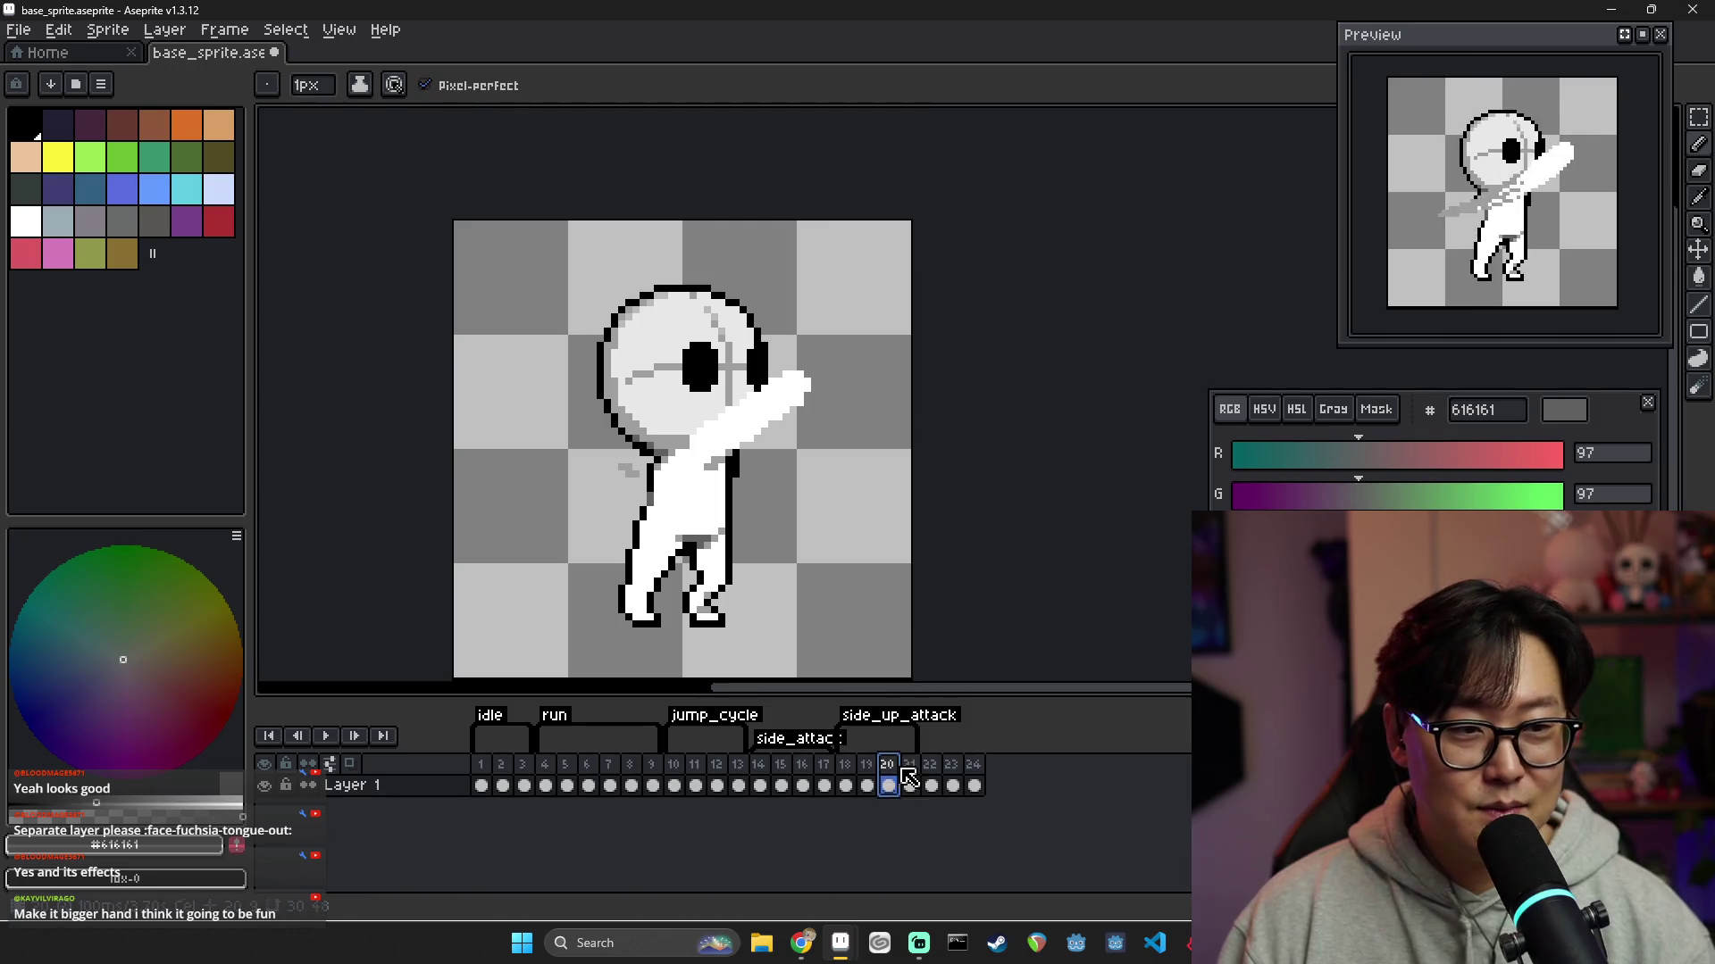
pyautogui.click(739, 785)
pyautogui.click(760, 785)
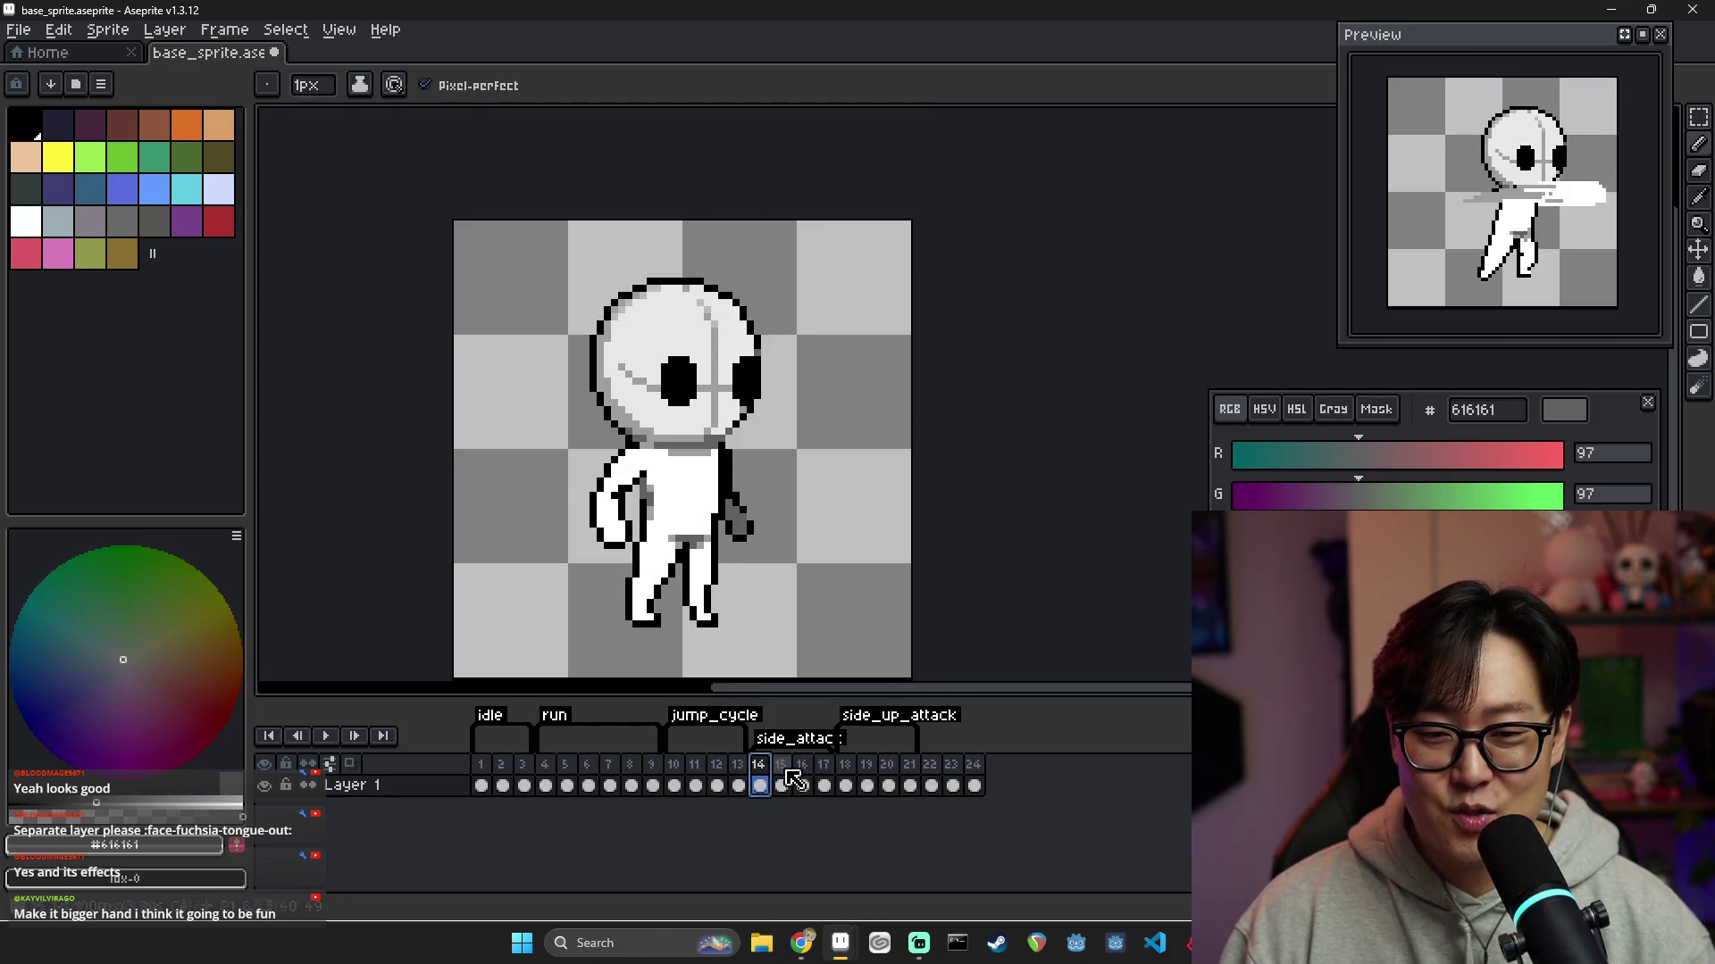
pyautogui.click(782, 785)
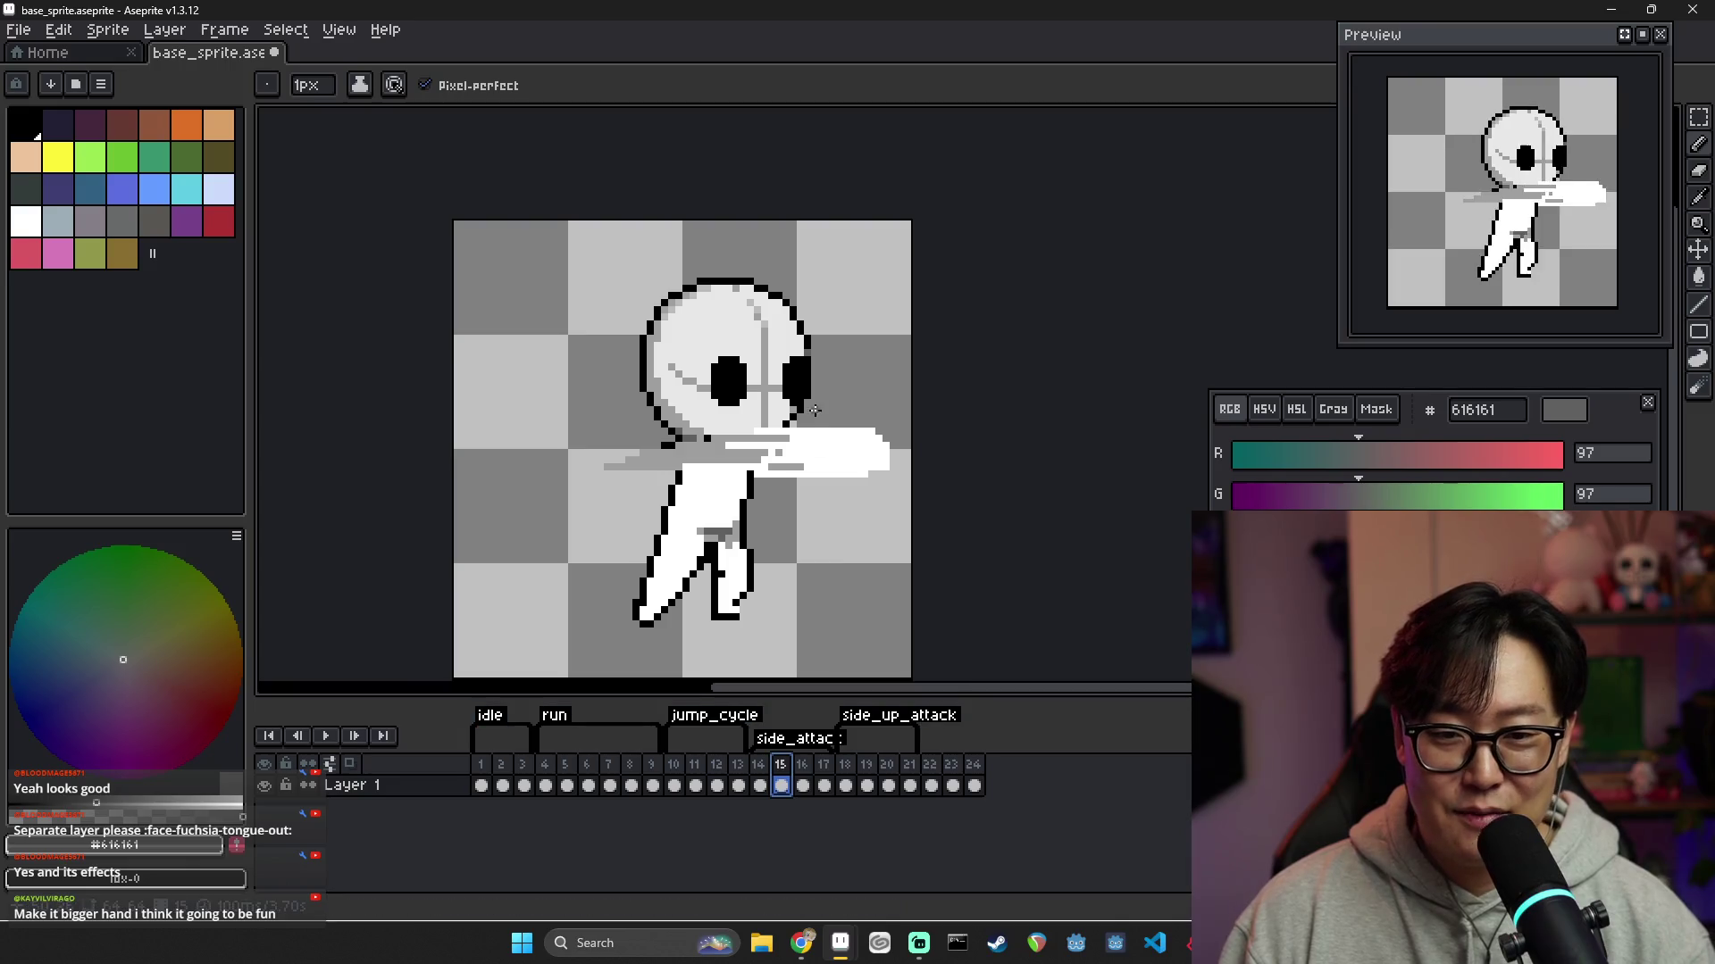
# Pick white and paint a swoosh from frame 15's hand; re-add then undo frame 25
pyautogui.keyDown('alt'); pyautogui.click(820, 433); pyautogui.keyUp('alt')
pyautogui.moveTo(840, 394); pyautogui.dragTo(879, 512)
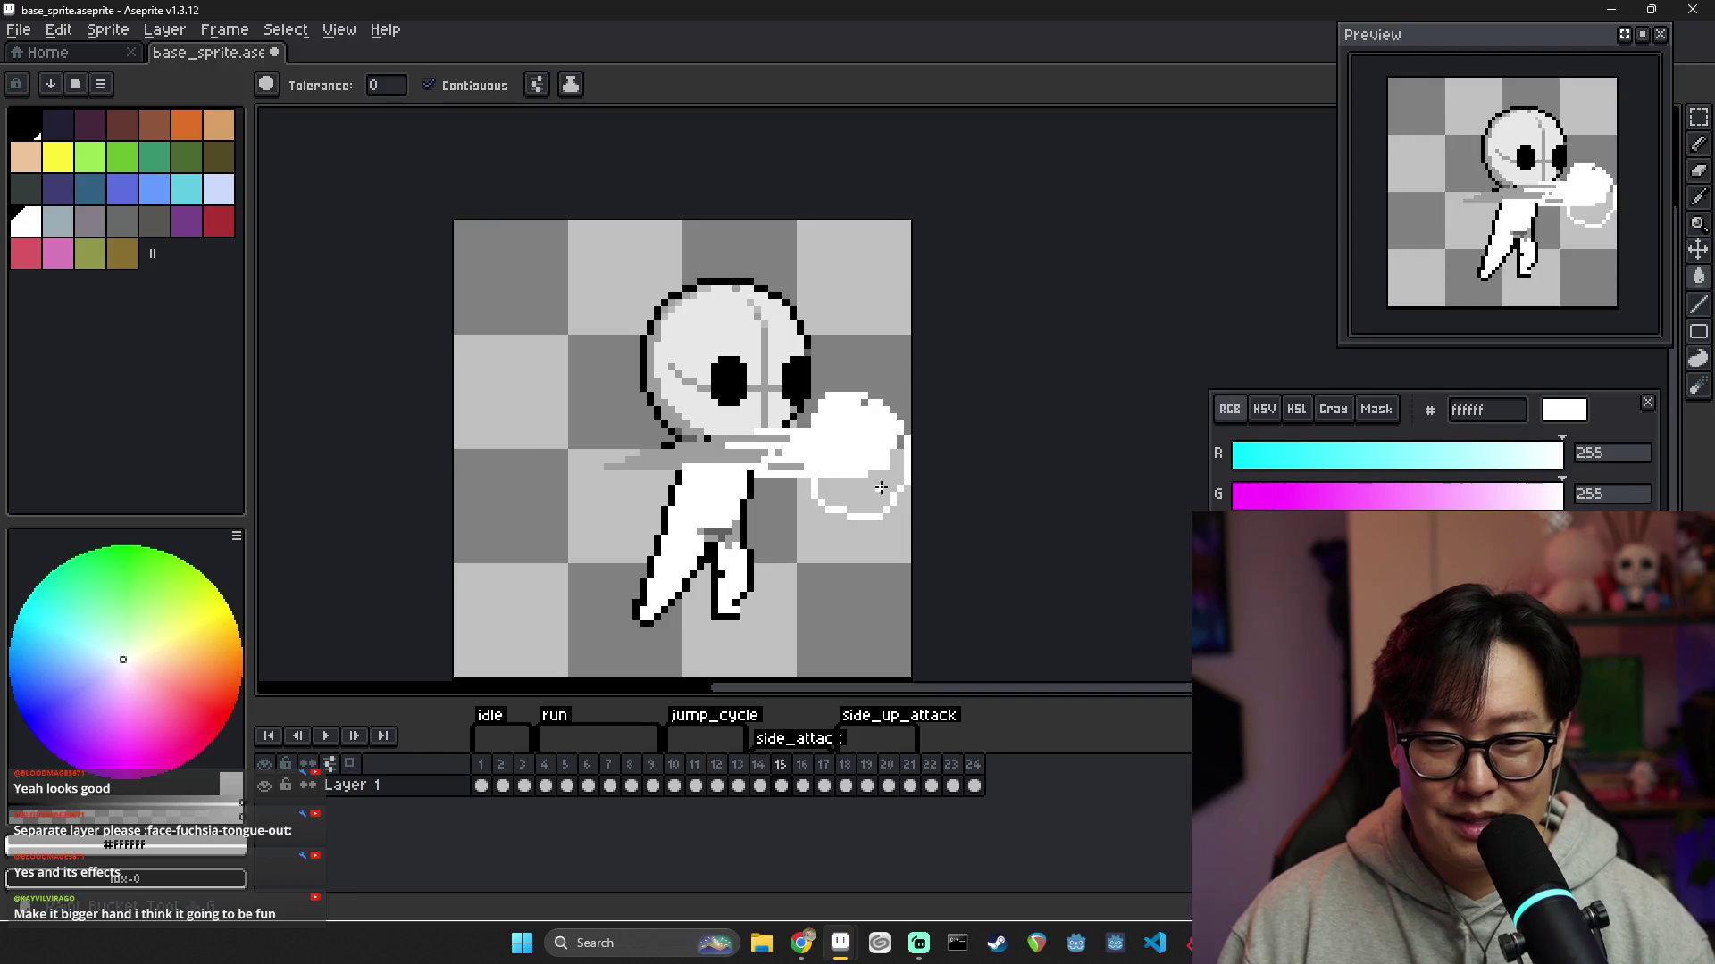
pyautogui.hotkey('alt', 'n')
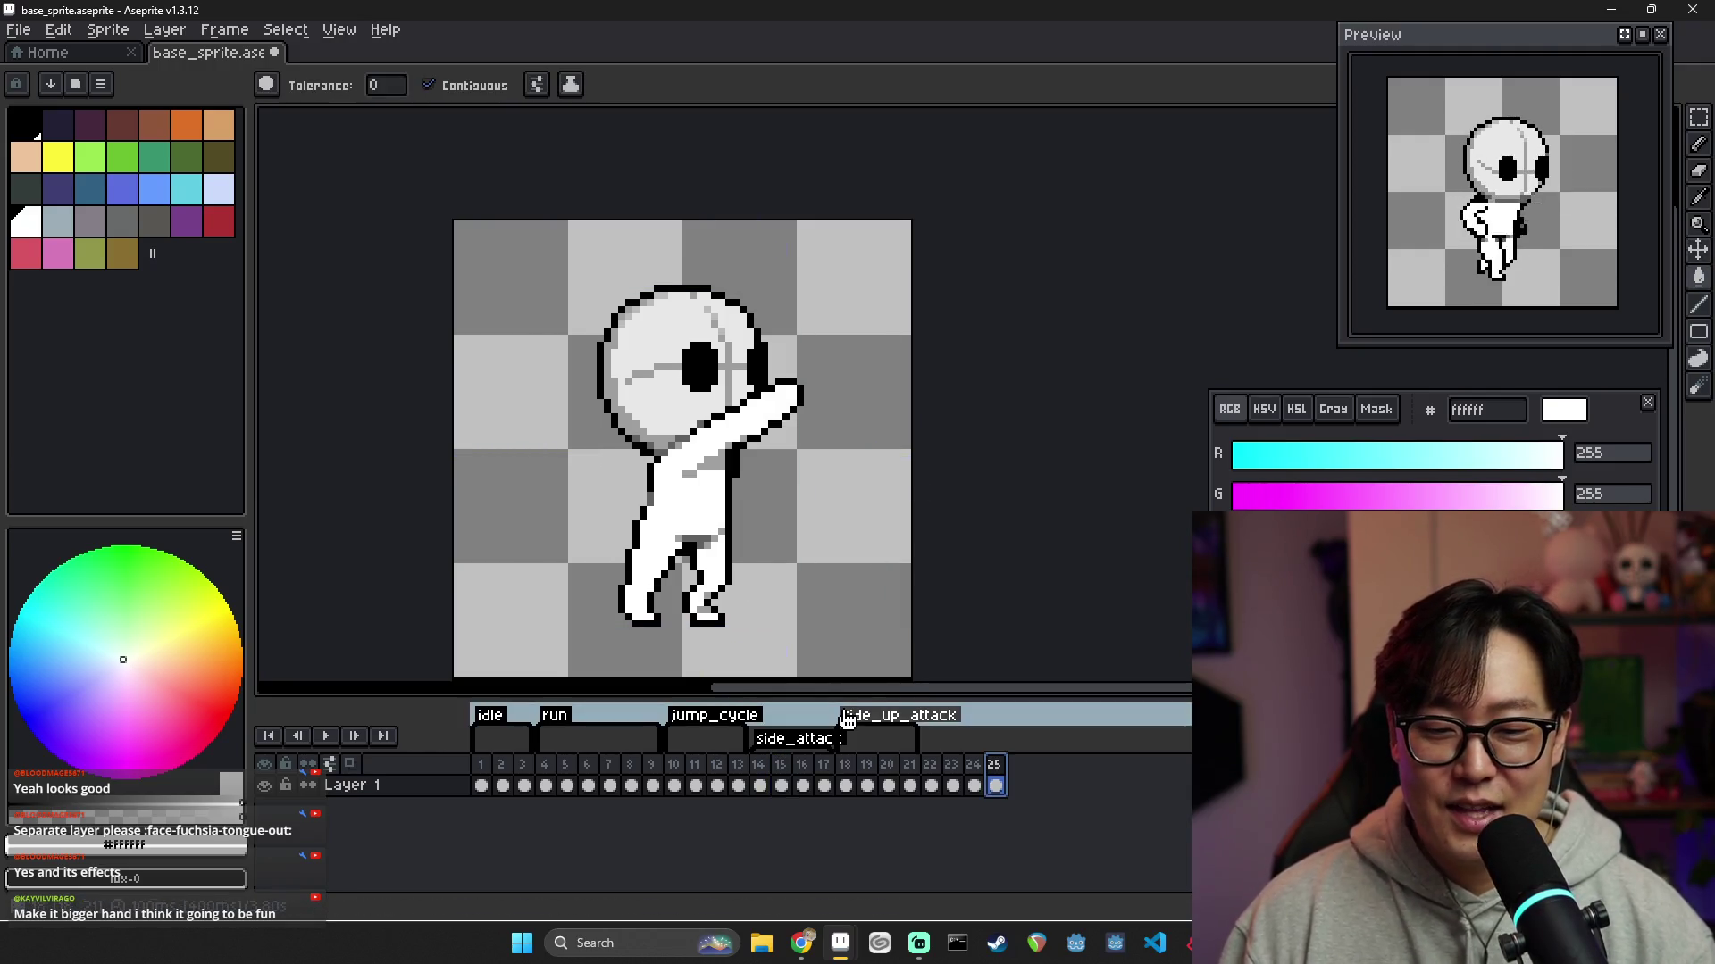
pyautogui.hotkey('ctrl', 'z')
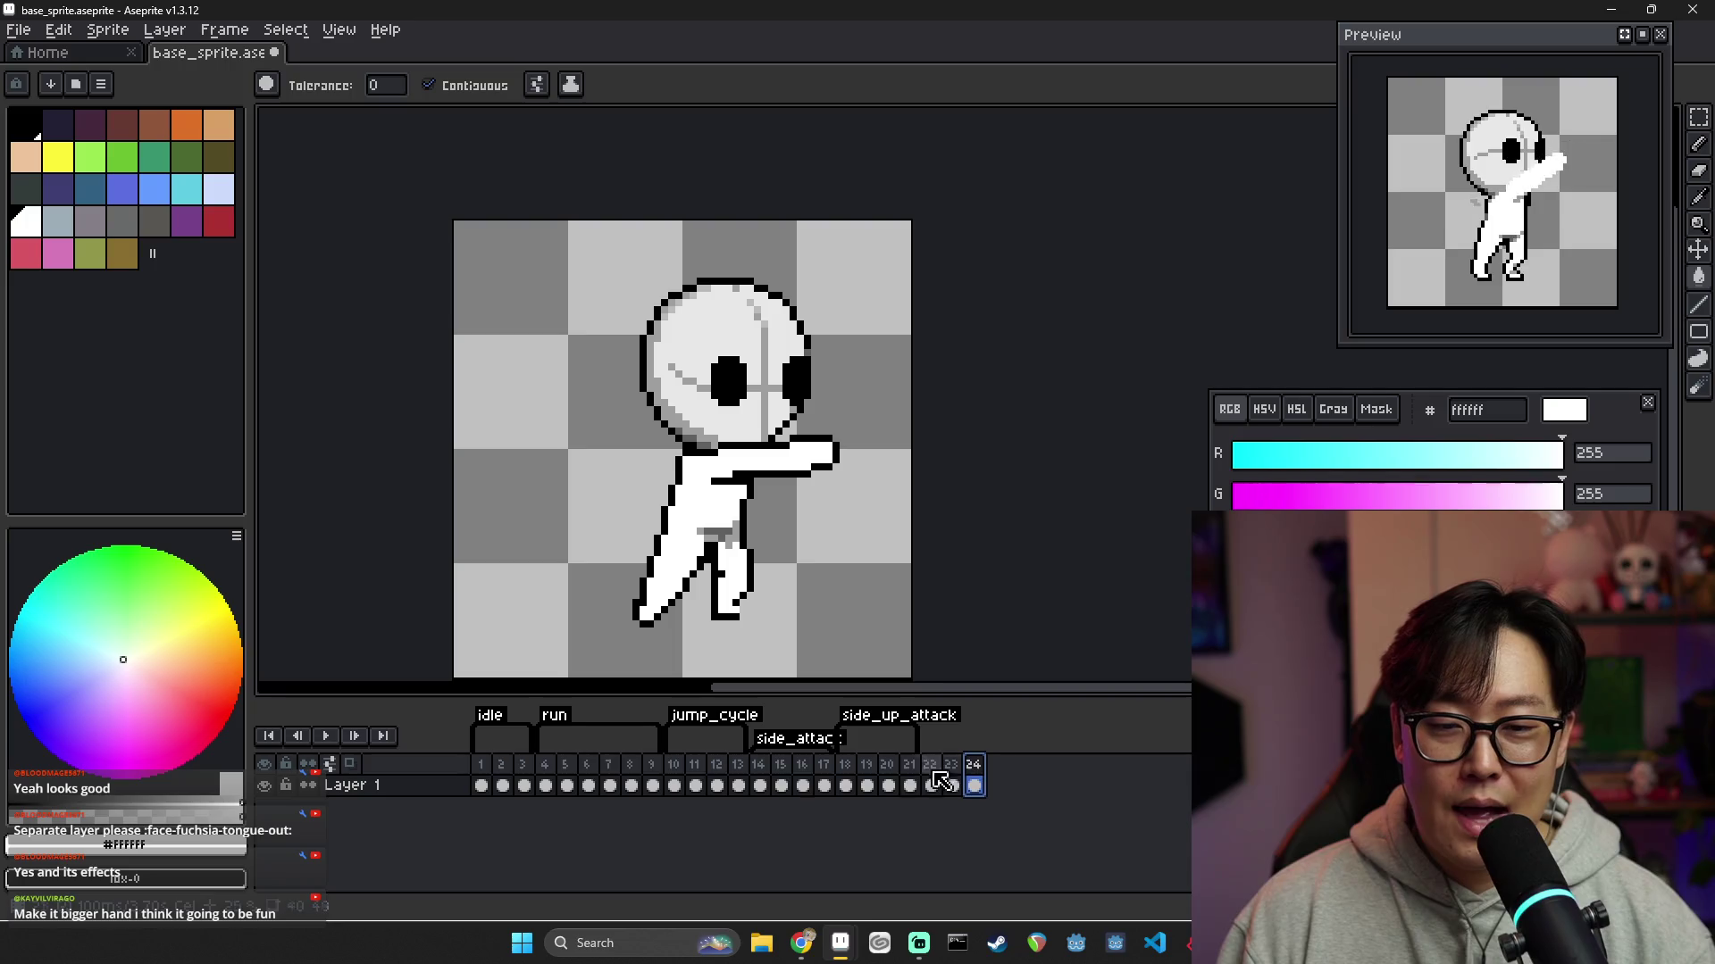
pyautogui.click(487, 781)
pyautogui.click(524, 785)
pyautogui.click(567, 785)
pyautogui.click(588, 785)
pyautogui.click(610, 785)
pyautogui.click(632, 785)
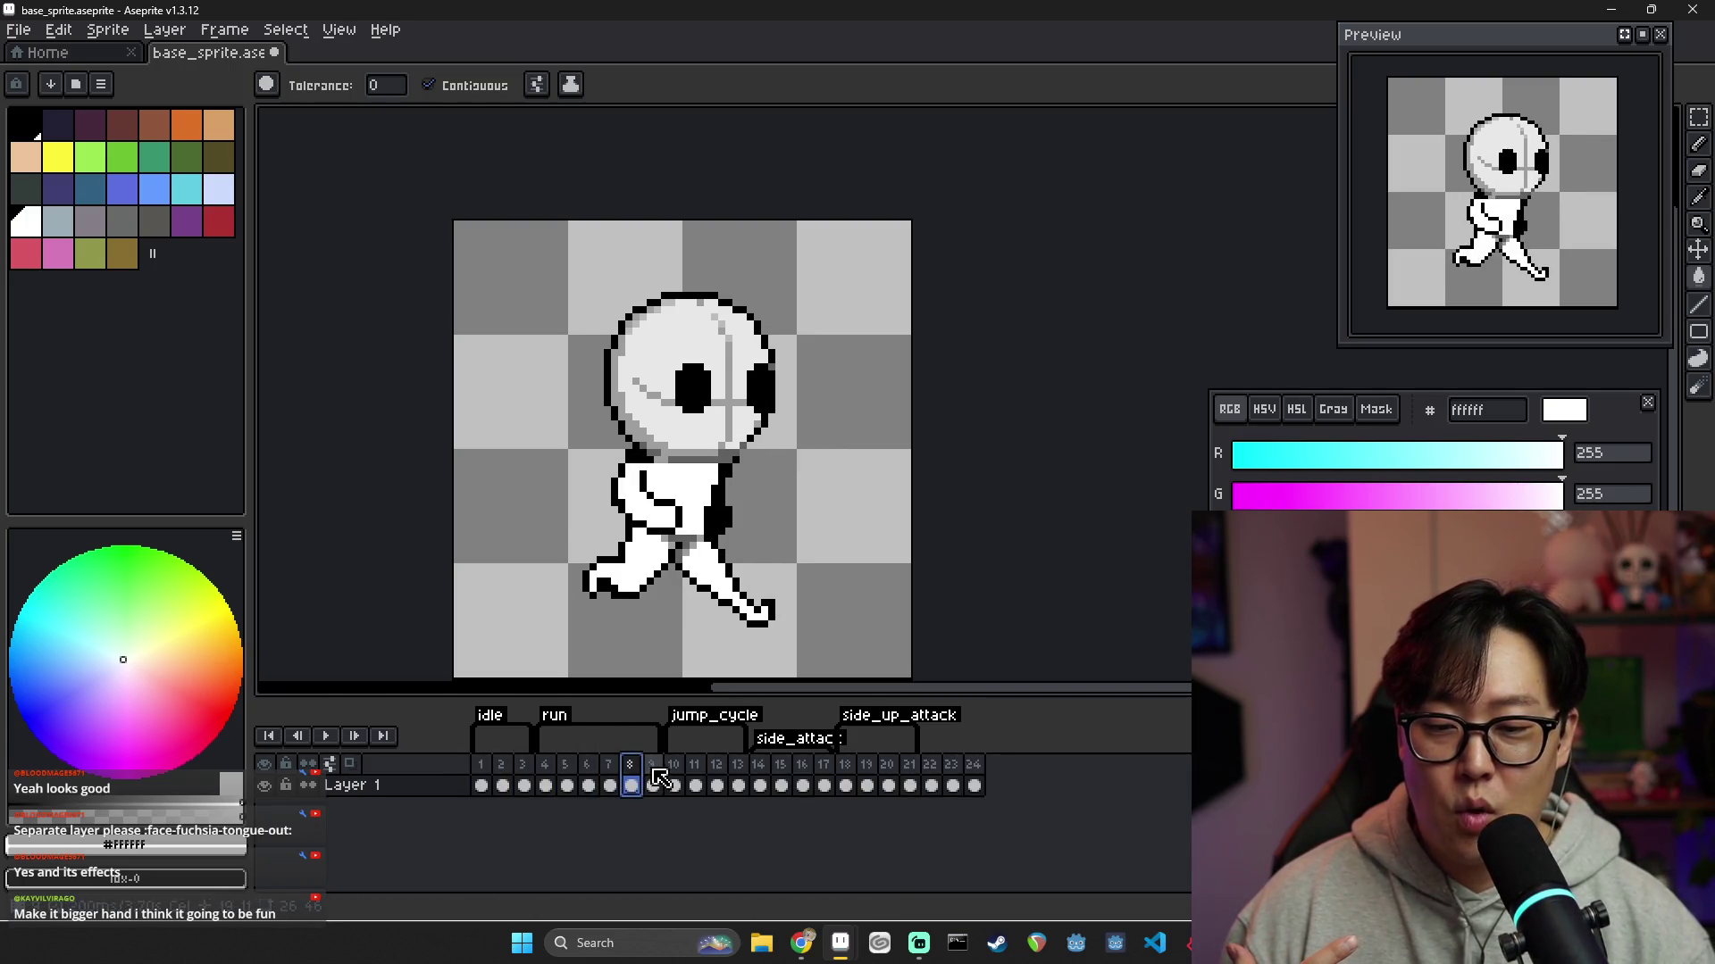
pyautogui.click(653, 785)
pyautogui.click(674, 785)
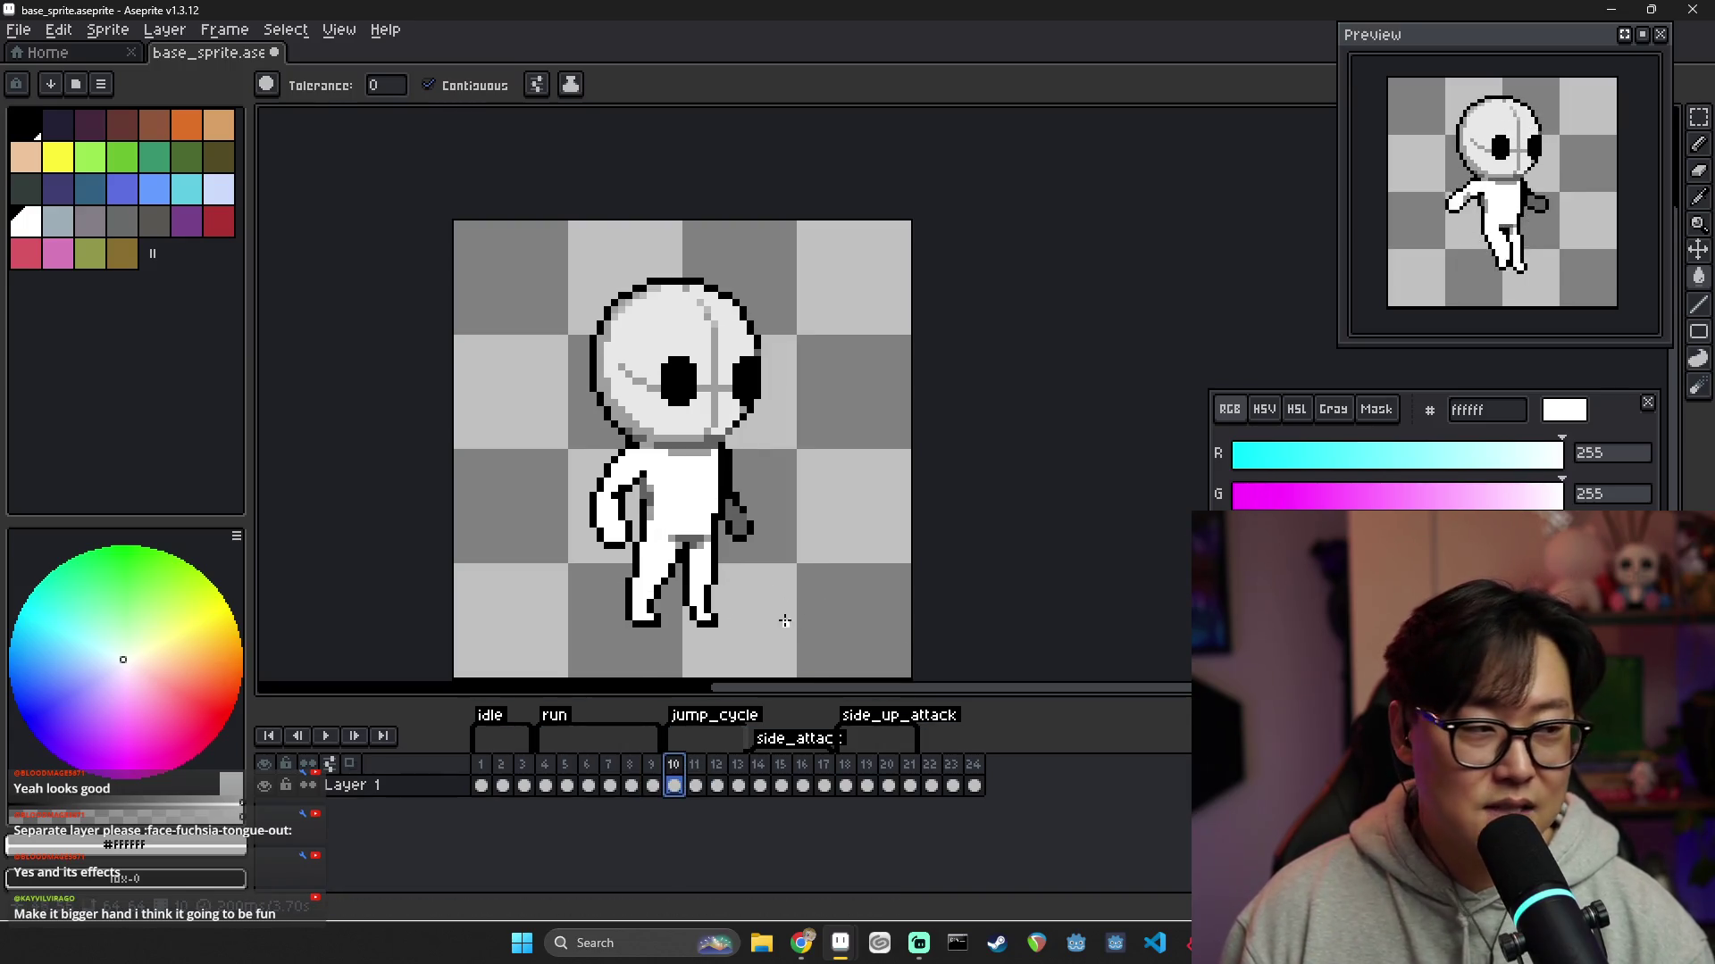
pyautogui.click(695, 784)
pyautogui.click(717, 785)
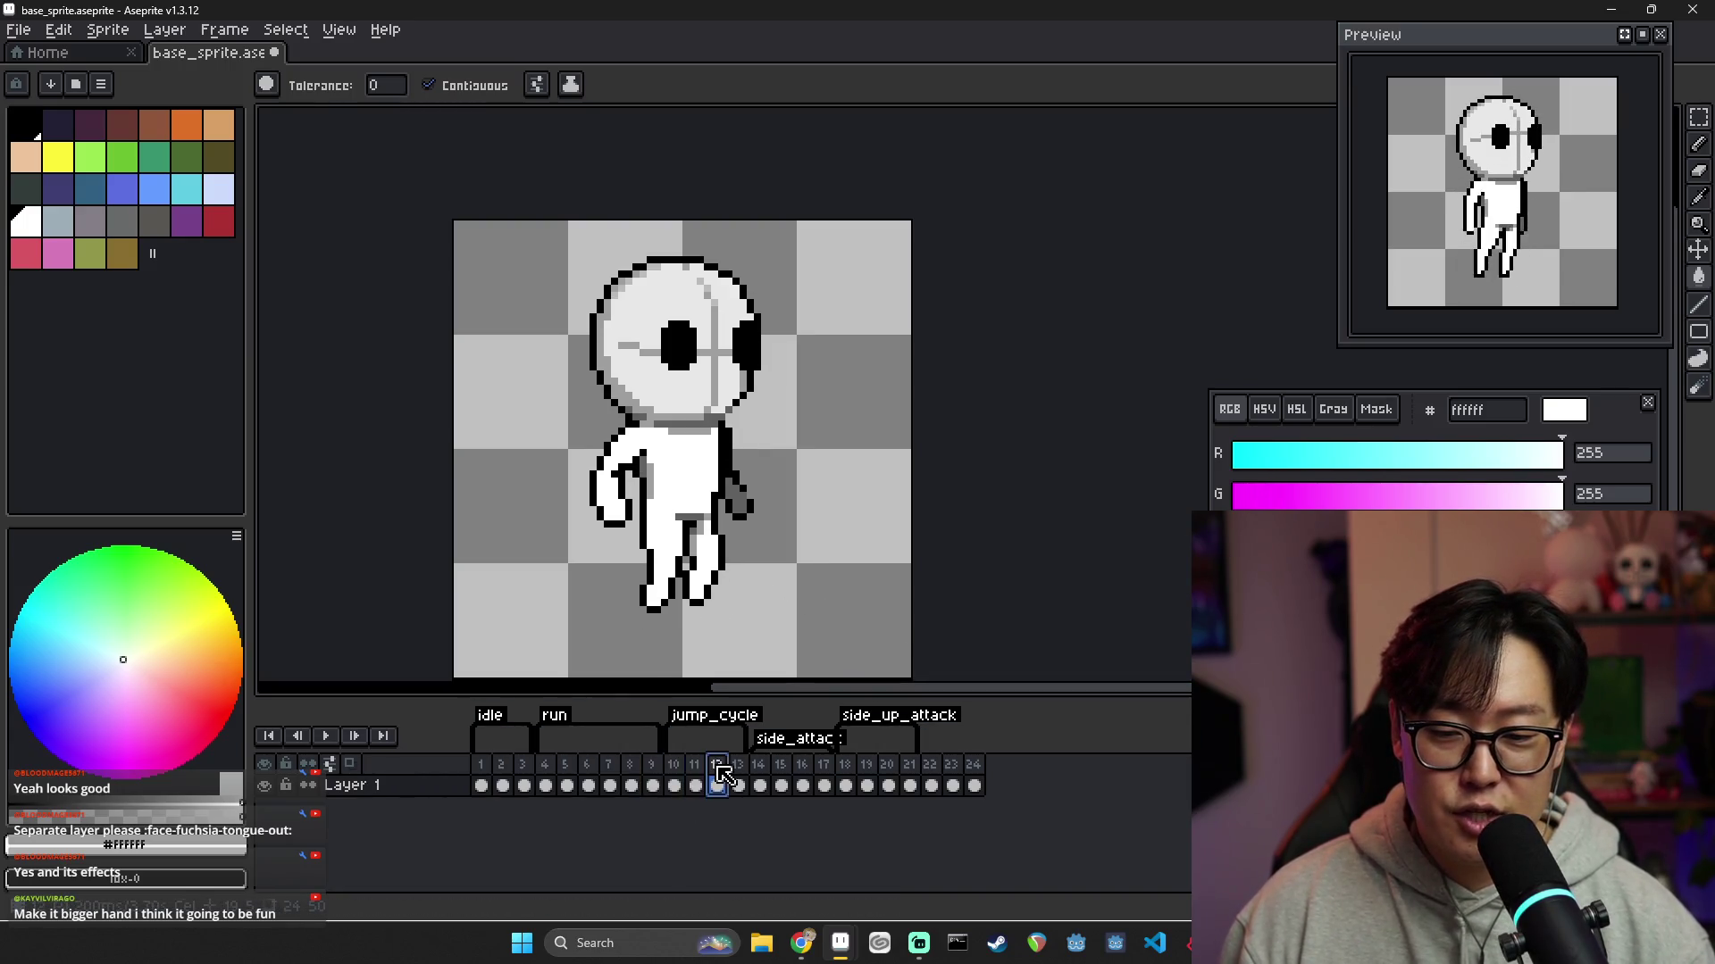
pyautogui.click(738, 785)
pyautogui.click(760, 785)
pyautogui.click(782, 785)
pyautogui.click(803, 785)
pyautogui.click(824, 785)
pyautogui.click(846, 785)
pyautogui.click(867, 785)
pyautogui.click(888, 785)
pyautogui.click(910, 785)
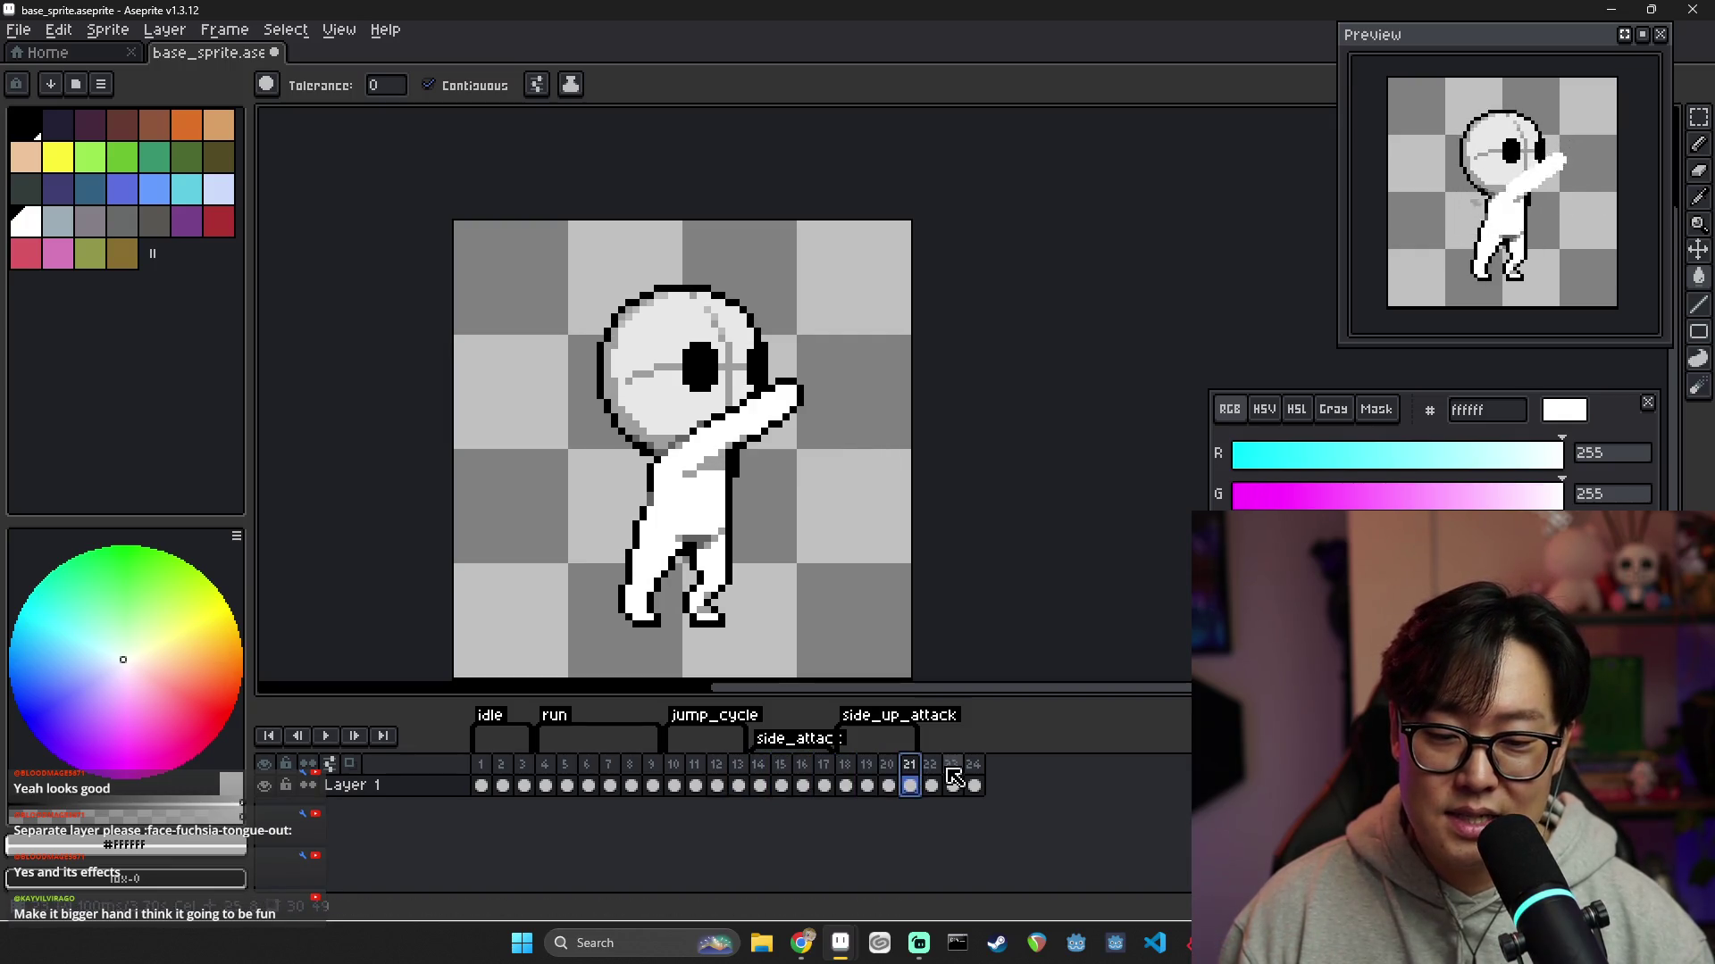
pyautogui.click(931, 785)
pyautogui.click(953, 784)
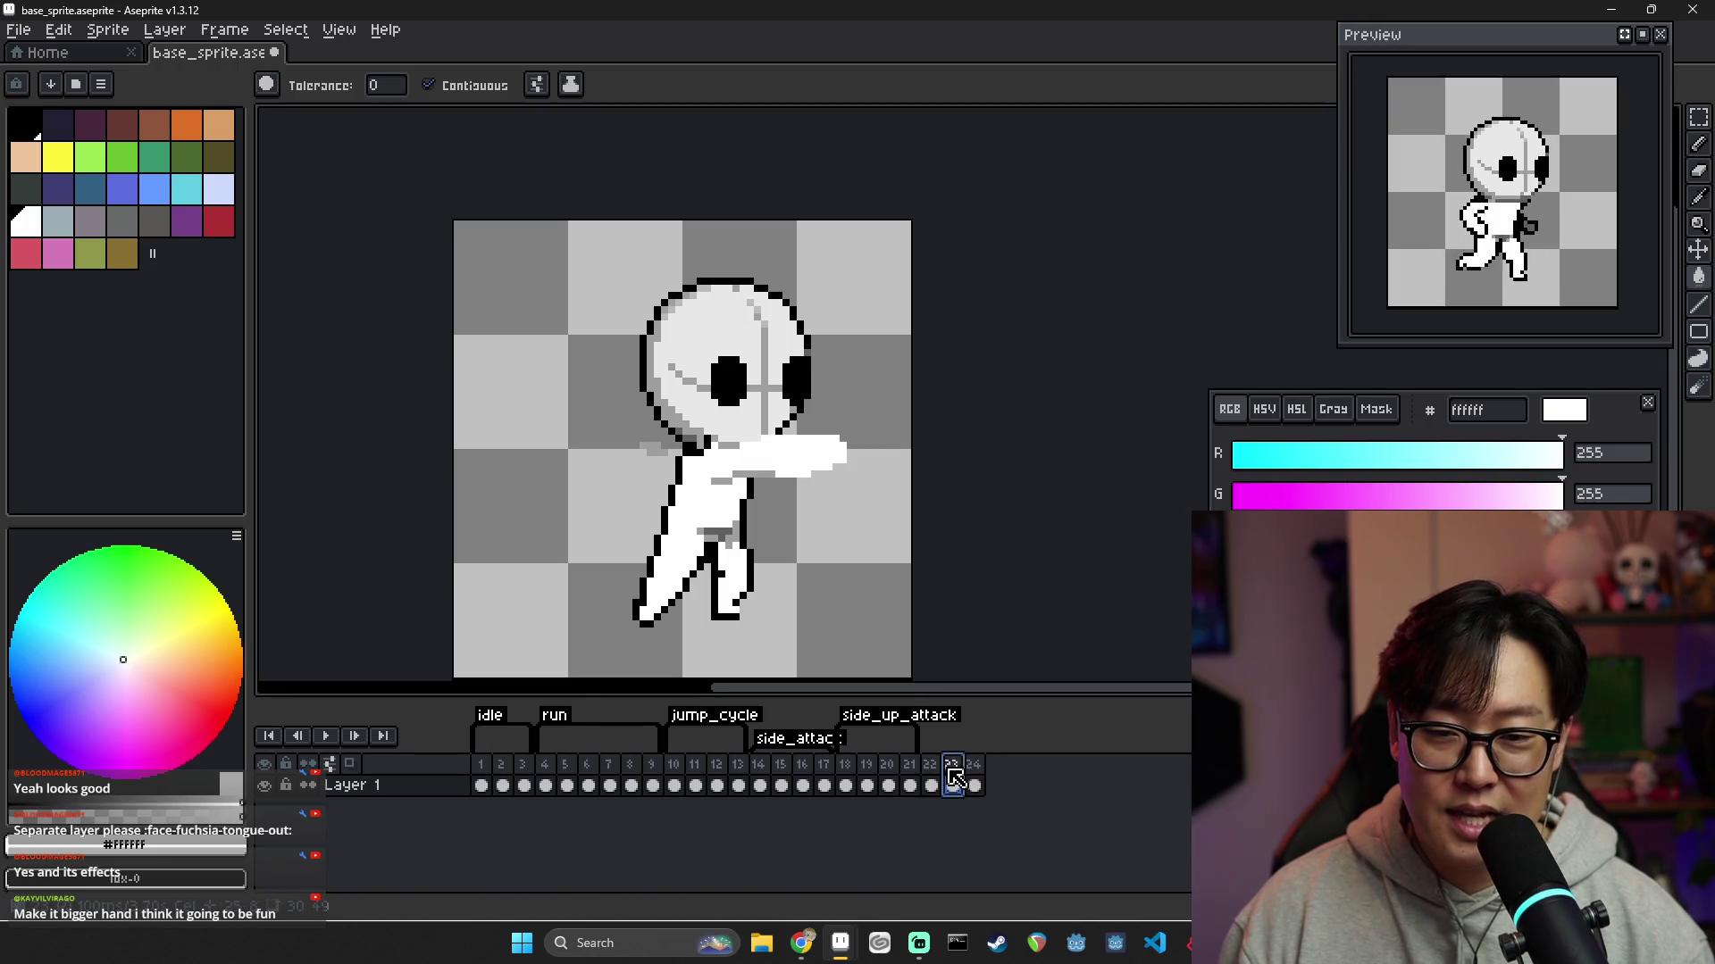
pyautogui.click(974, 785)
pyautogui.click(918, 779)
pyautogui.click(932, 785)
pyautogui.click(952, 785)
pyautogui.click(975, 785)
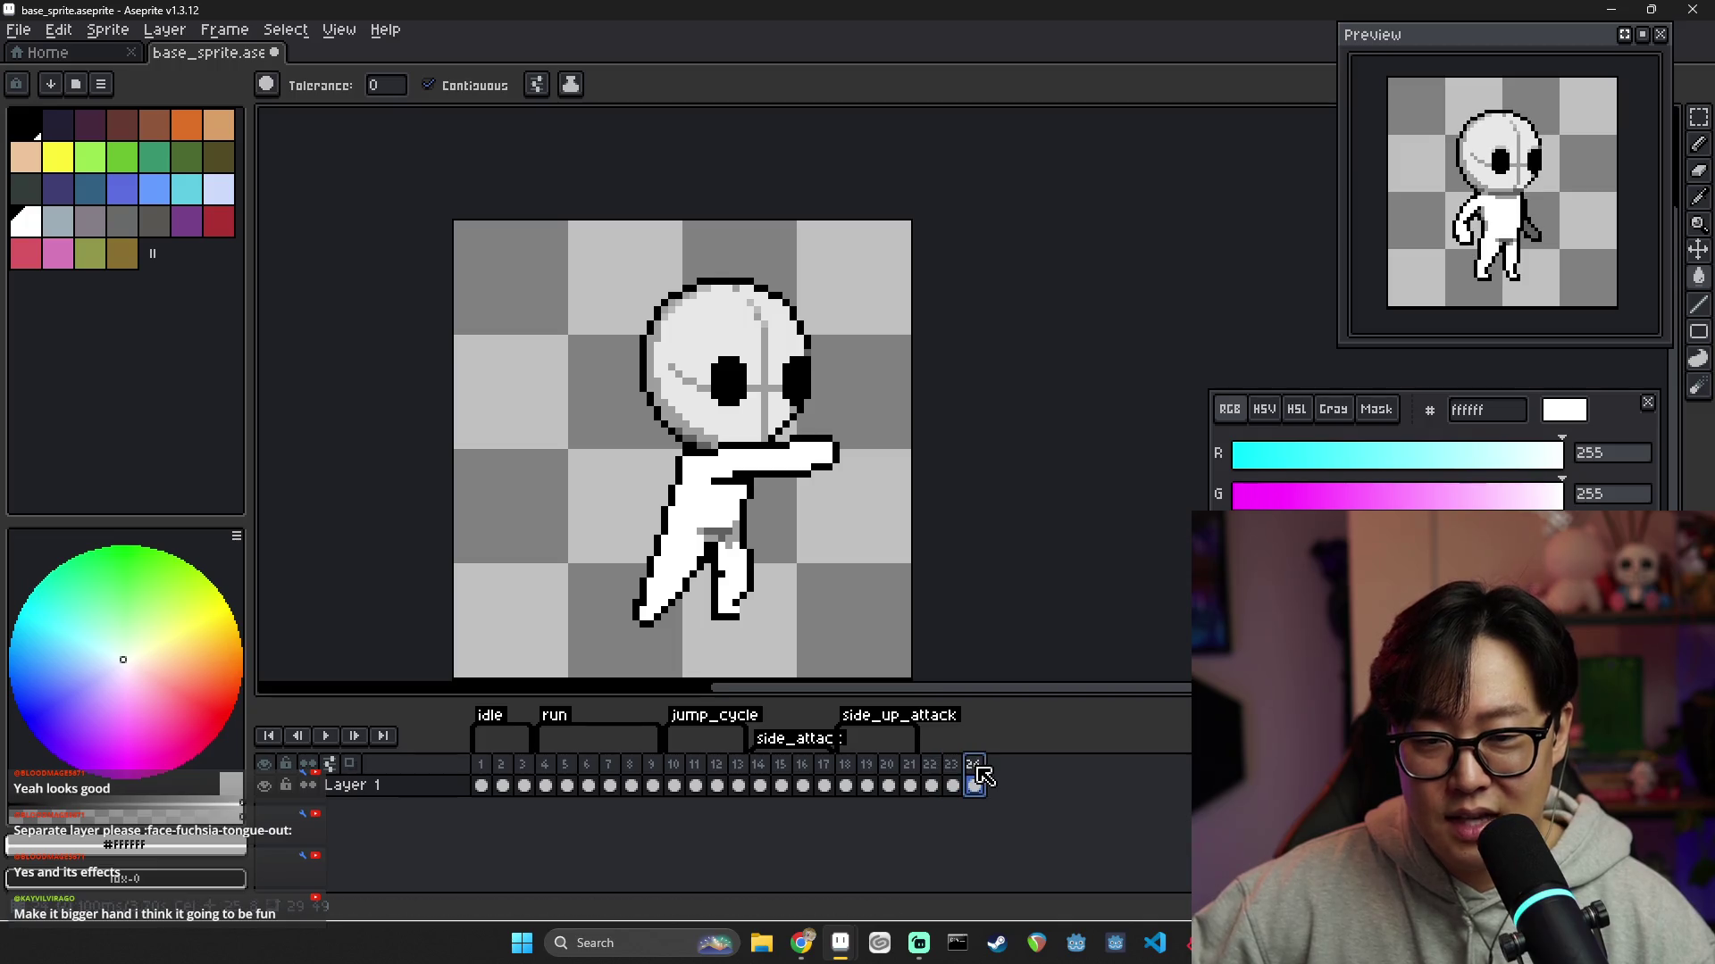
pyautogui.click(867, 785)
pyautogui.click(888, 785)
pyautogui.click(931, 785)
pyautogui.click(953, 785)
pyautogui.click(975, 785)
pyautogui.click(931, 785)
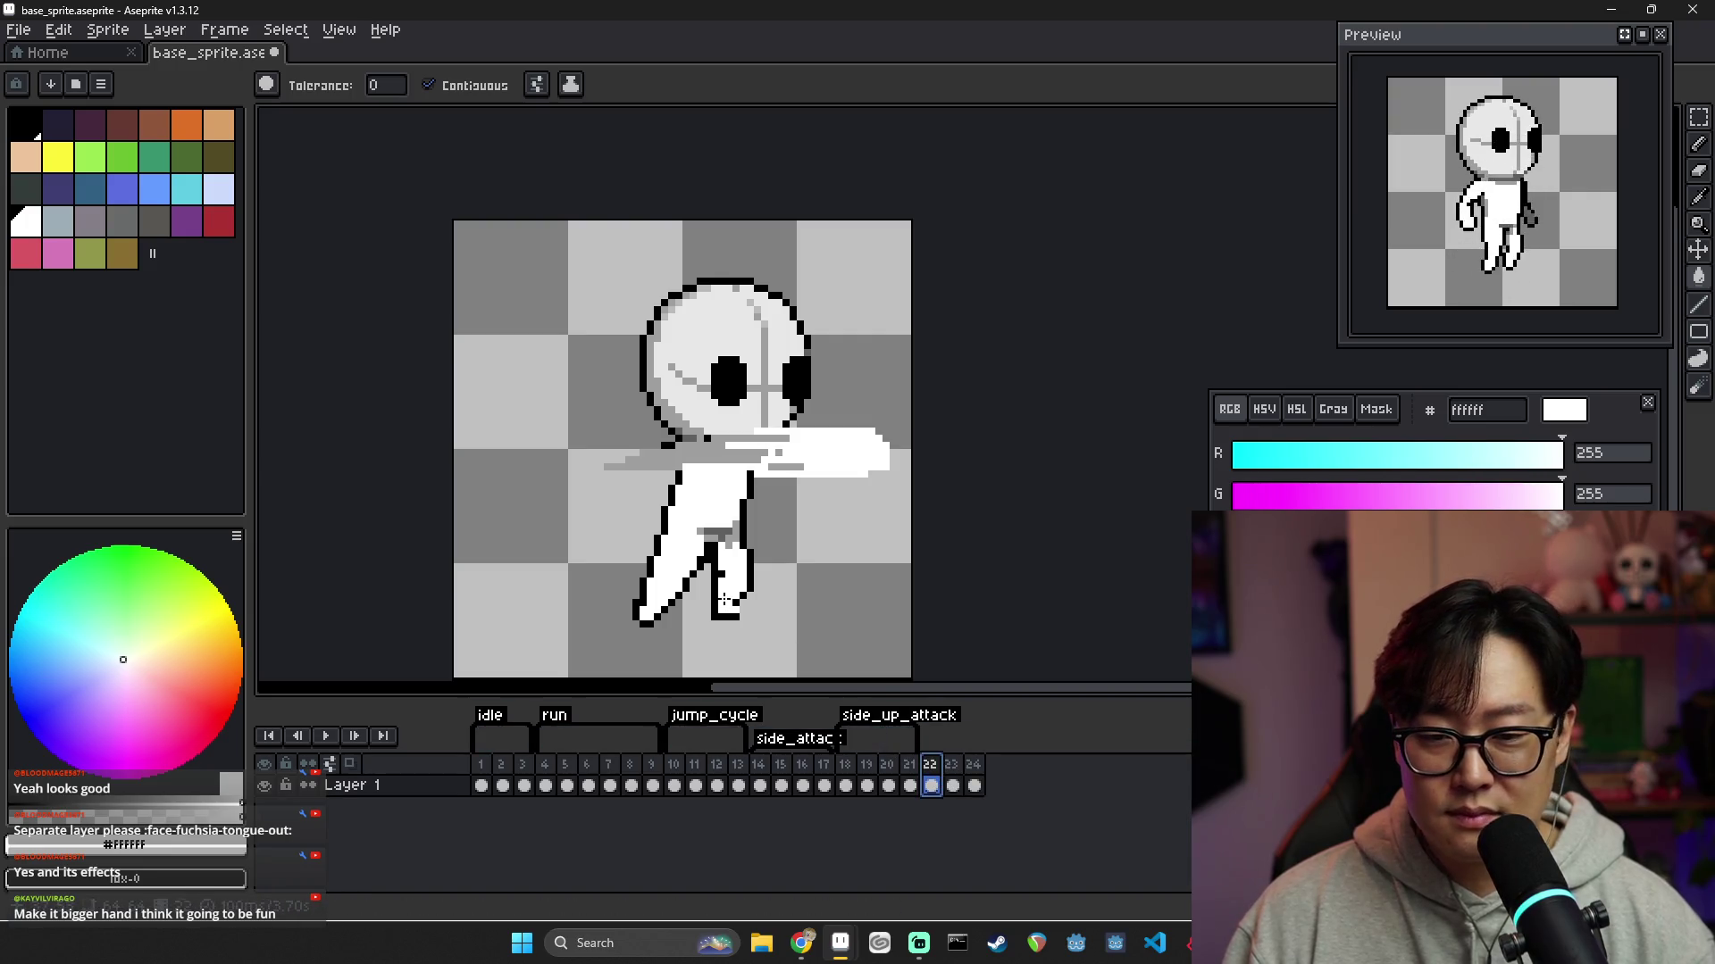
pyautogui.scroll(2, 747, 601)
pyautogui.scroll(-2, 737, 572)
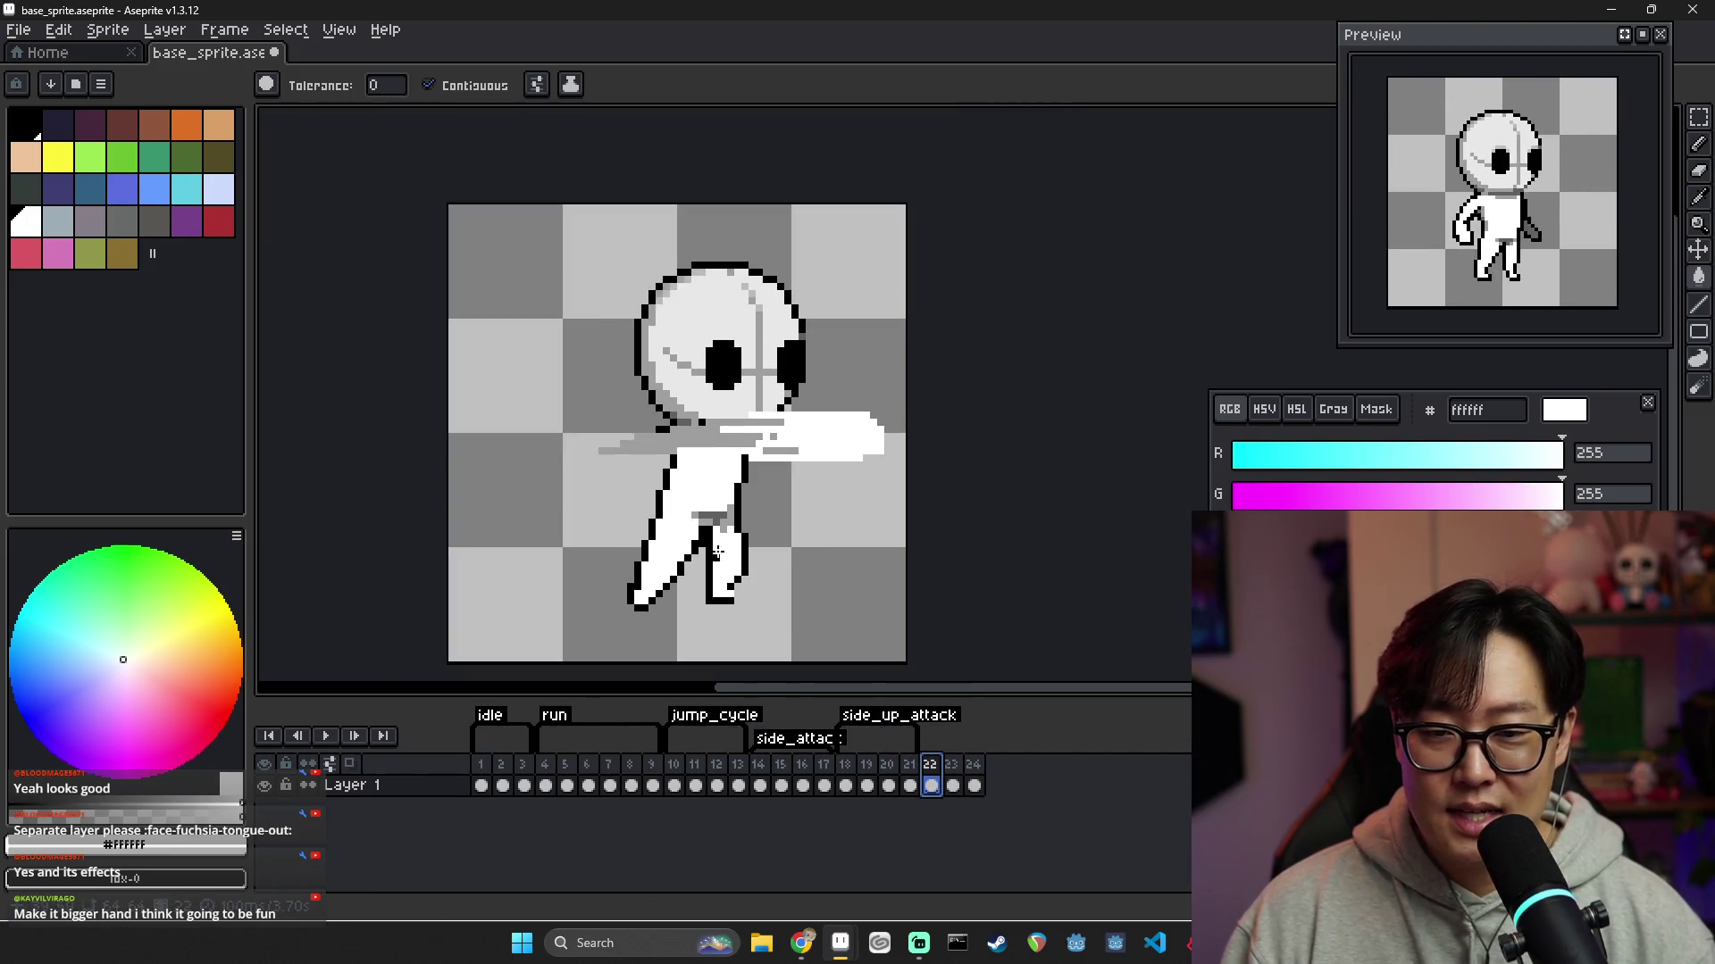
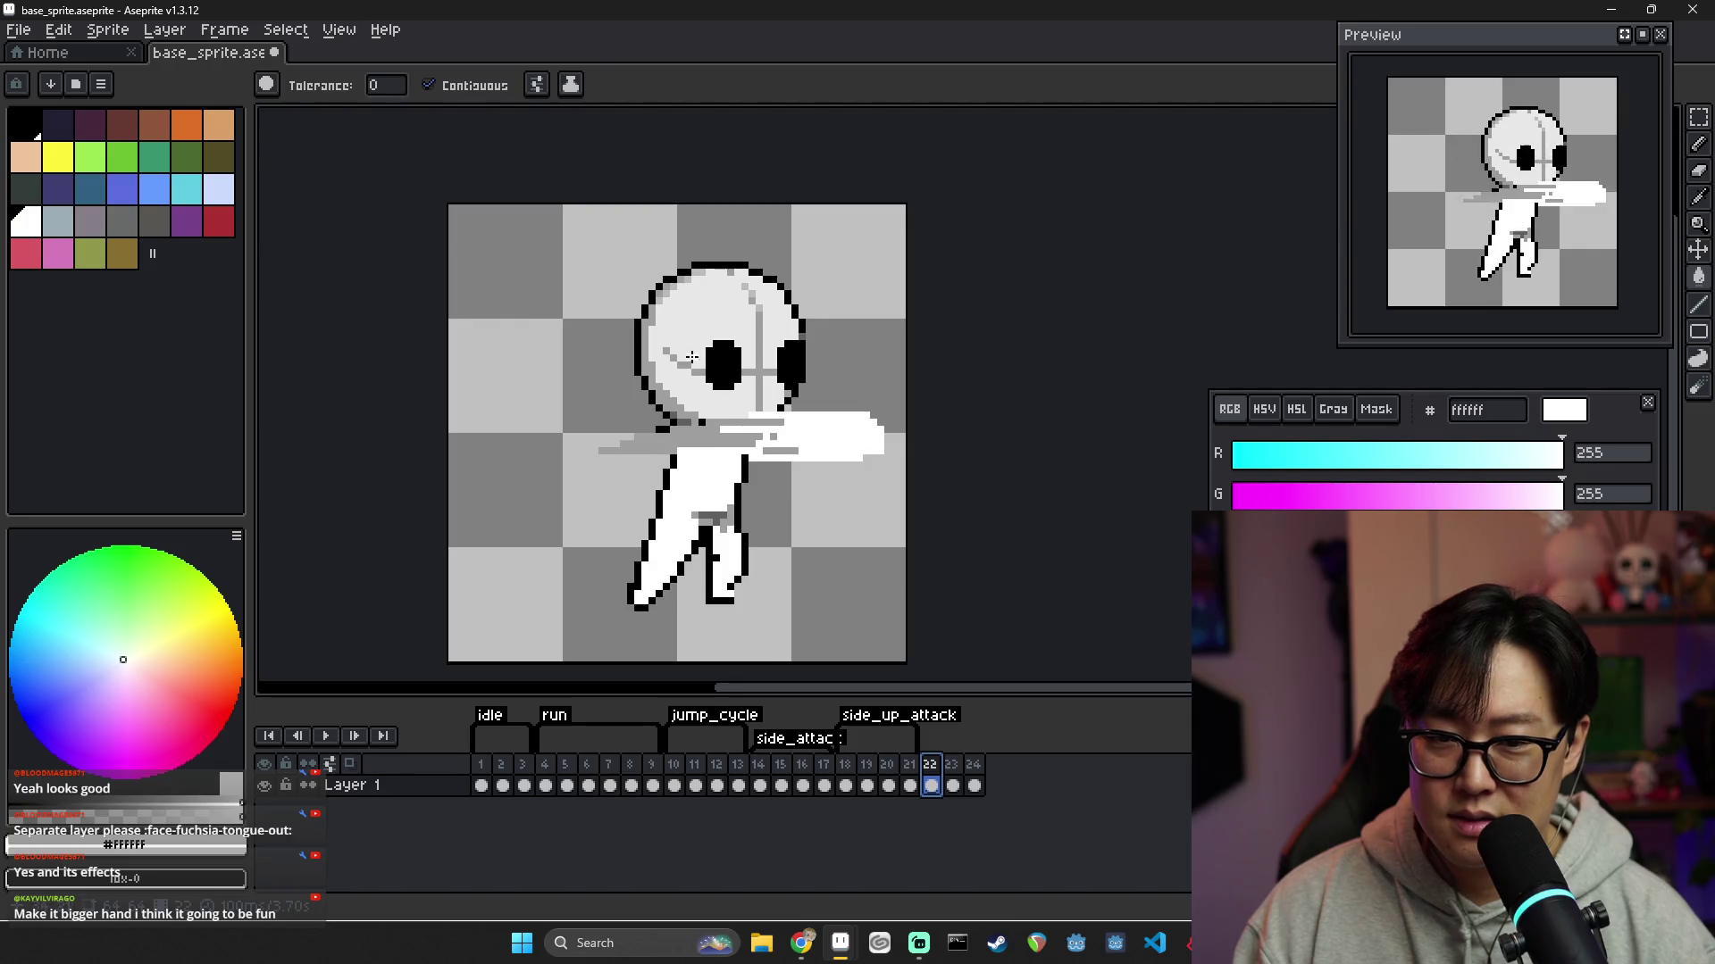
# After comparing with frame 21, widen frame 22's left eye with black pencil pixels
pyautogui.click(909, 785)
pyautogui.click(931, 785)
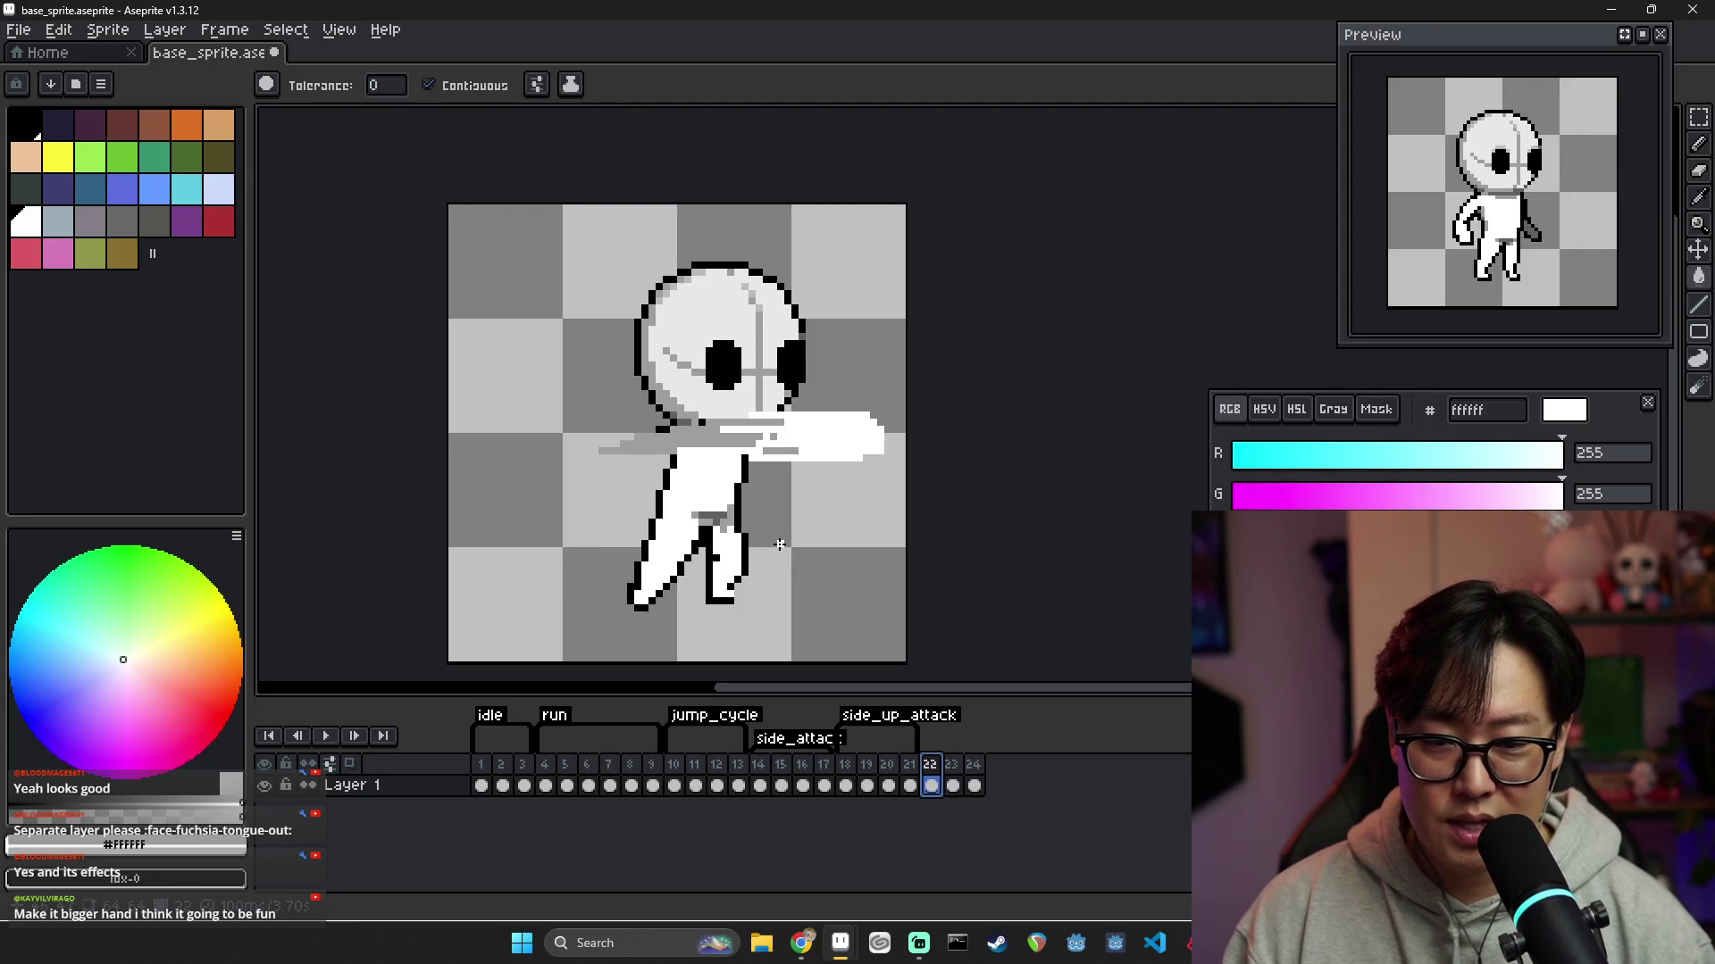
pyautogui.scroll(2, 765, 524)
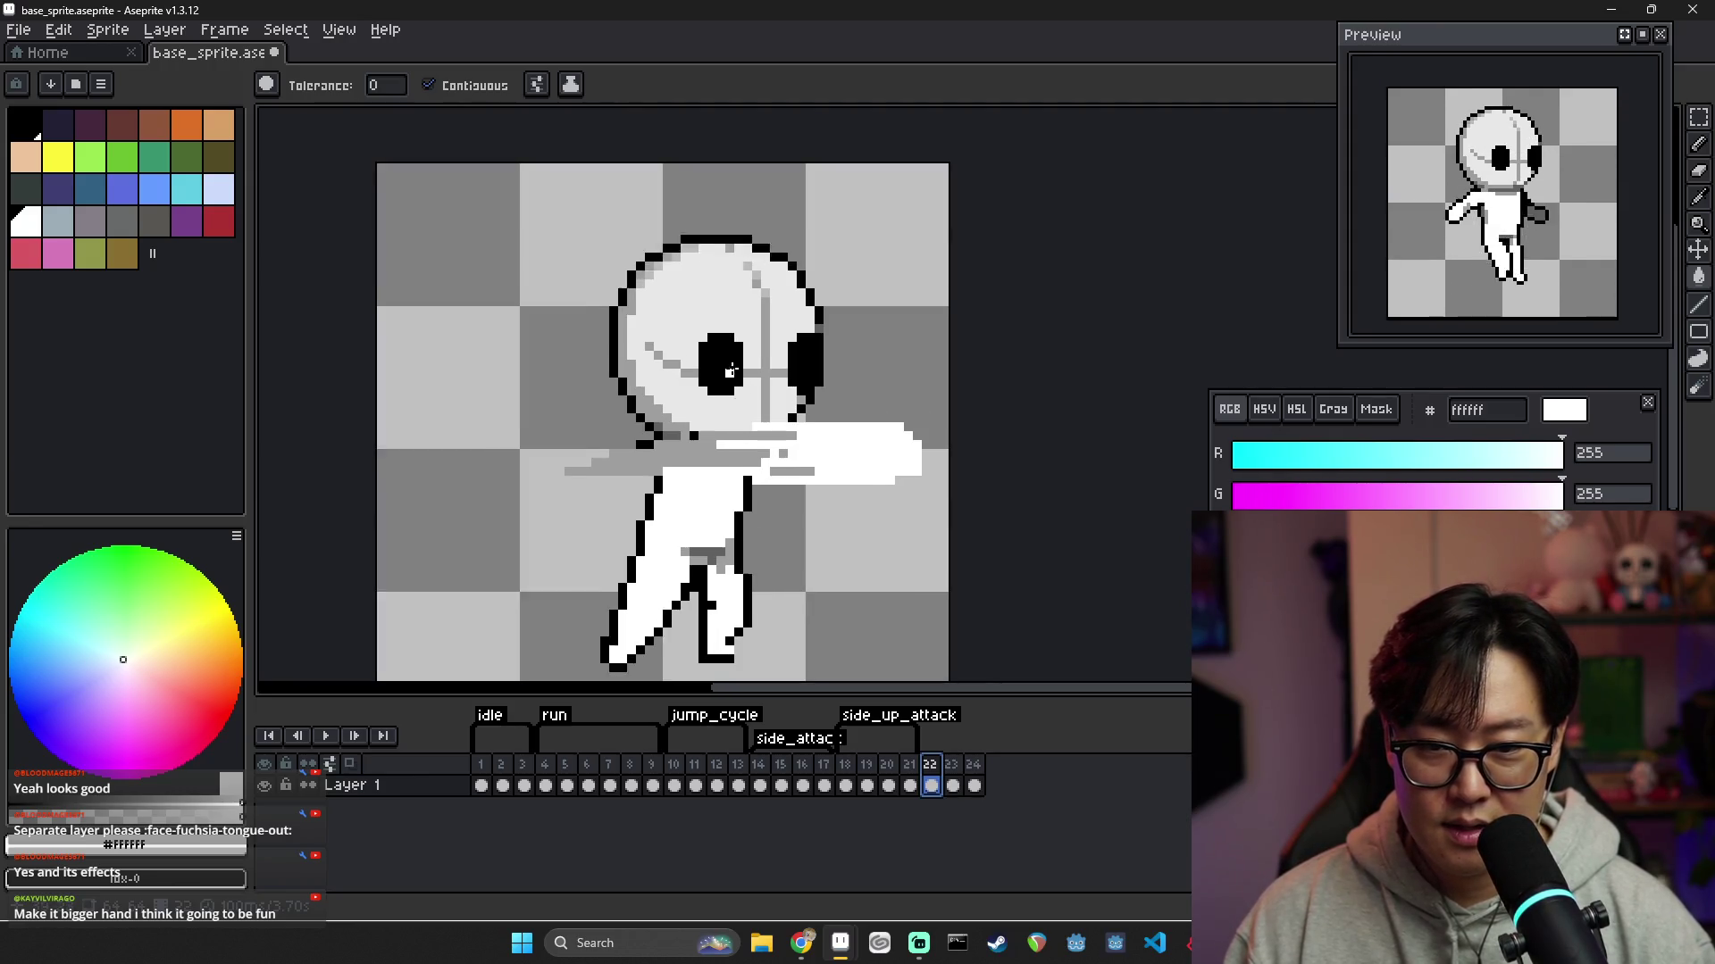
pyautogui.press('b')
pyautogui.keyDown('alt'); pyautogui.click(751, 333); pyautogui.keyUp('alt')
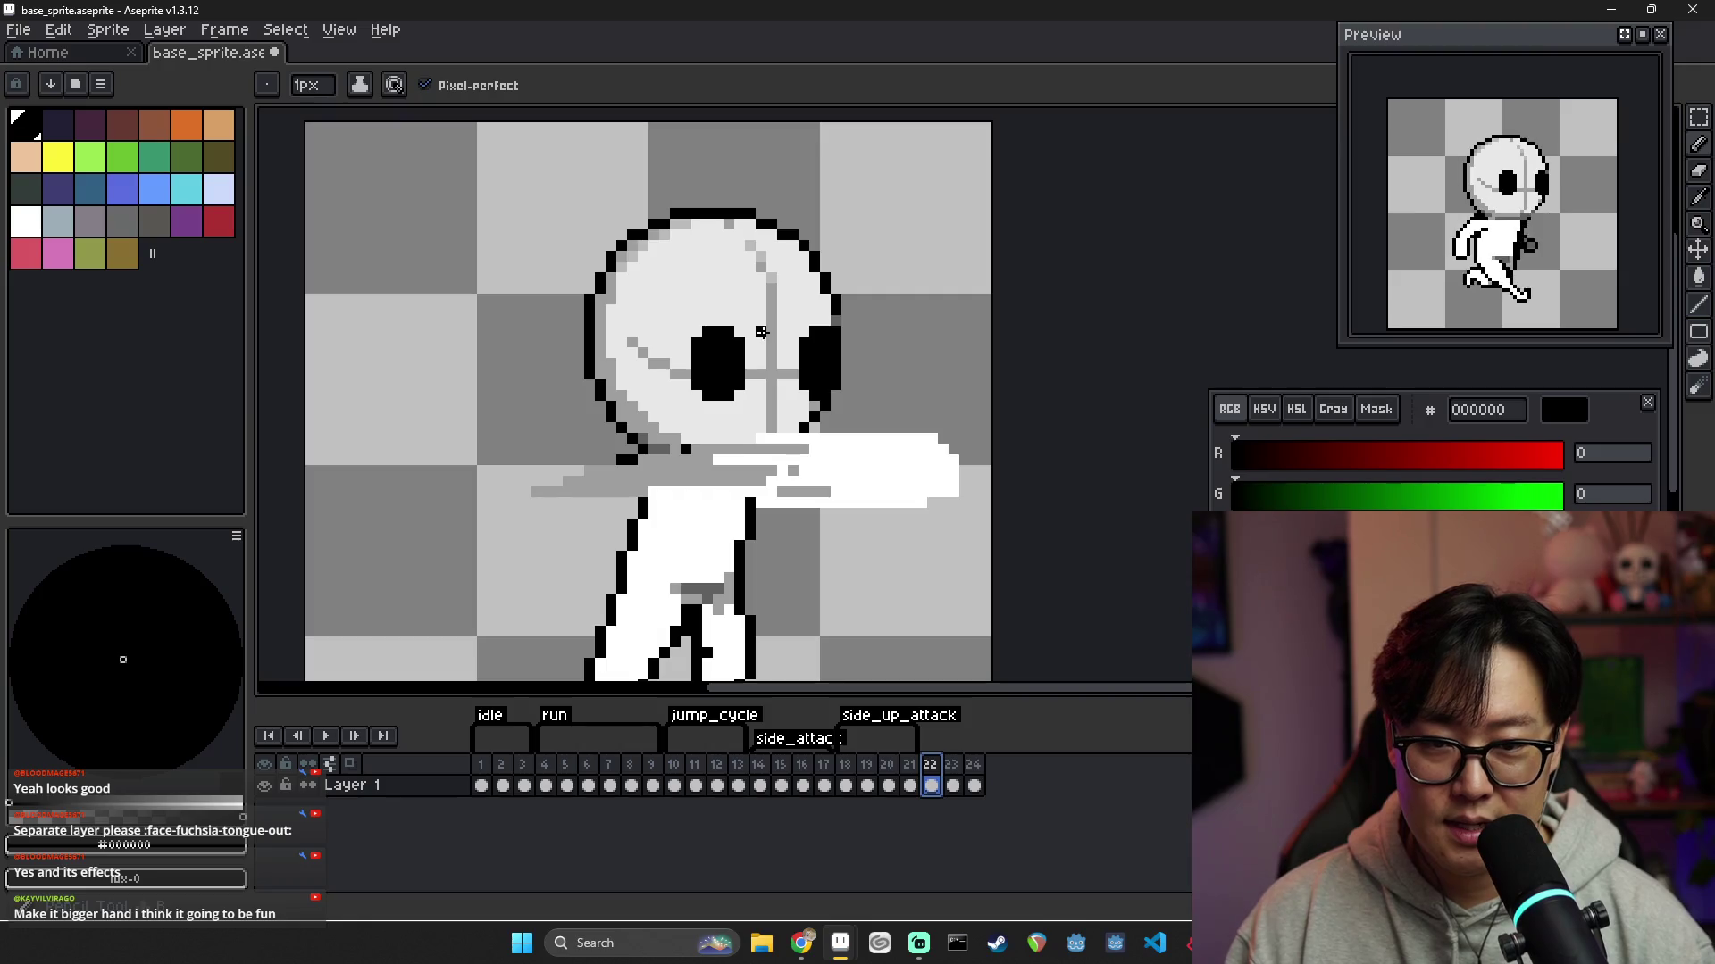
pyautogui.moveTo(761, 332); pyautogui.dragTo(761, 389)
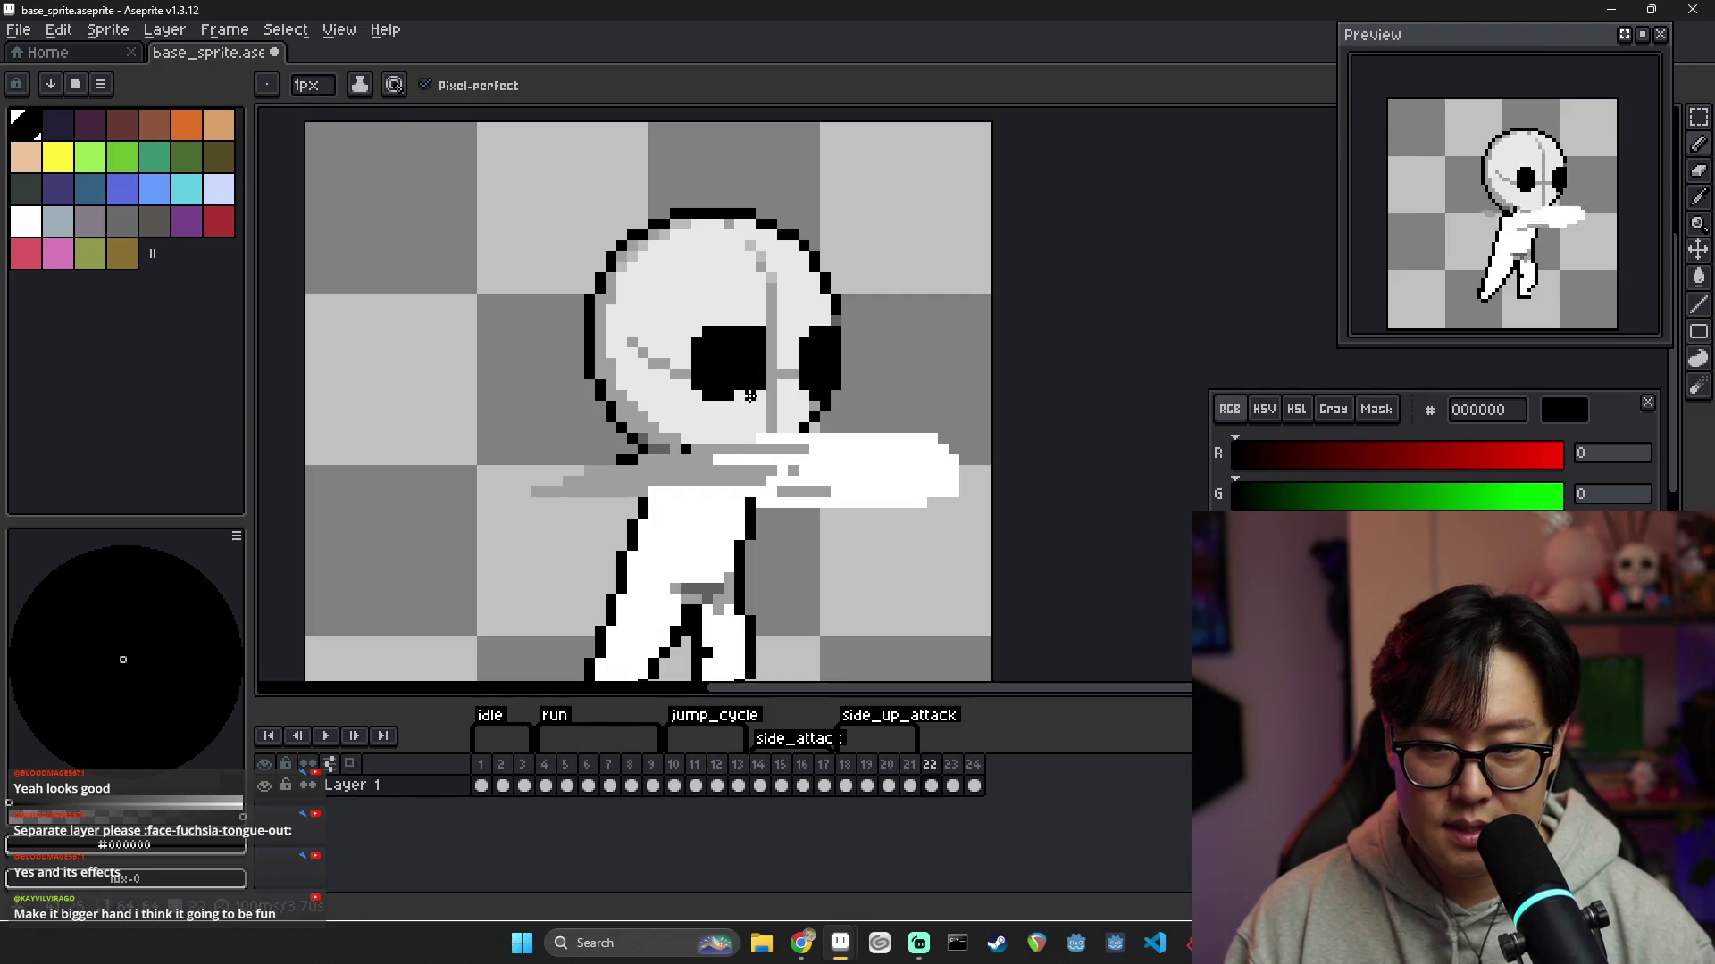
# Paint out the second eye with face grey and outline black, leaving a thin dark sliver
pyautogui.keyDown('alt'); pyautogui.click(722, 399); pyautogui.keyUp('alt')
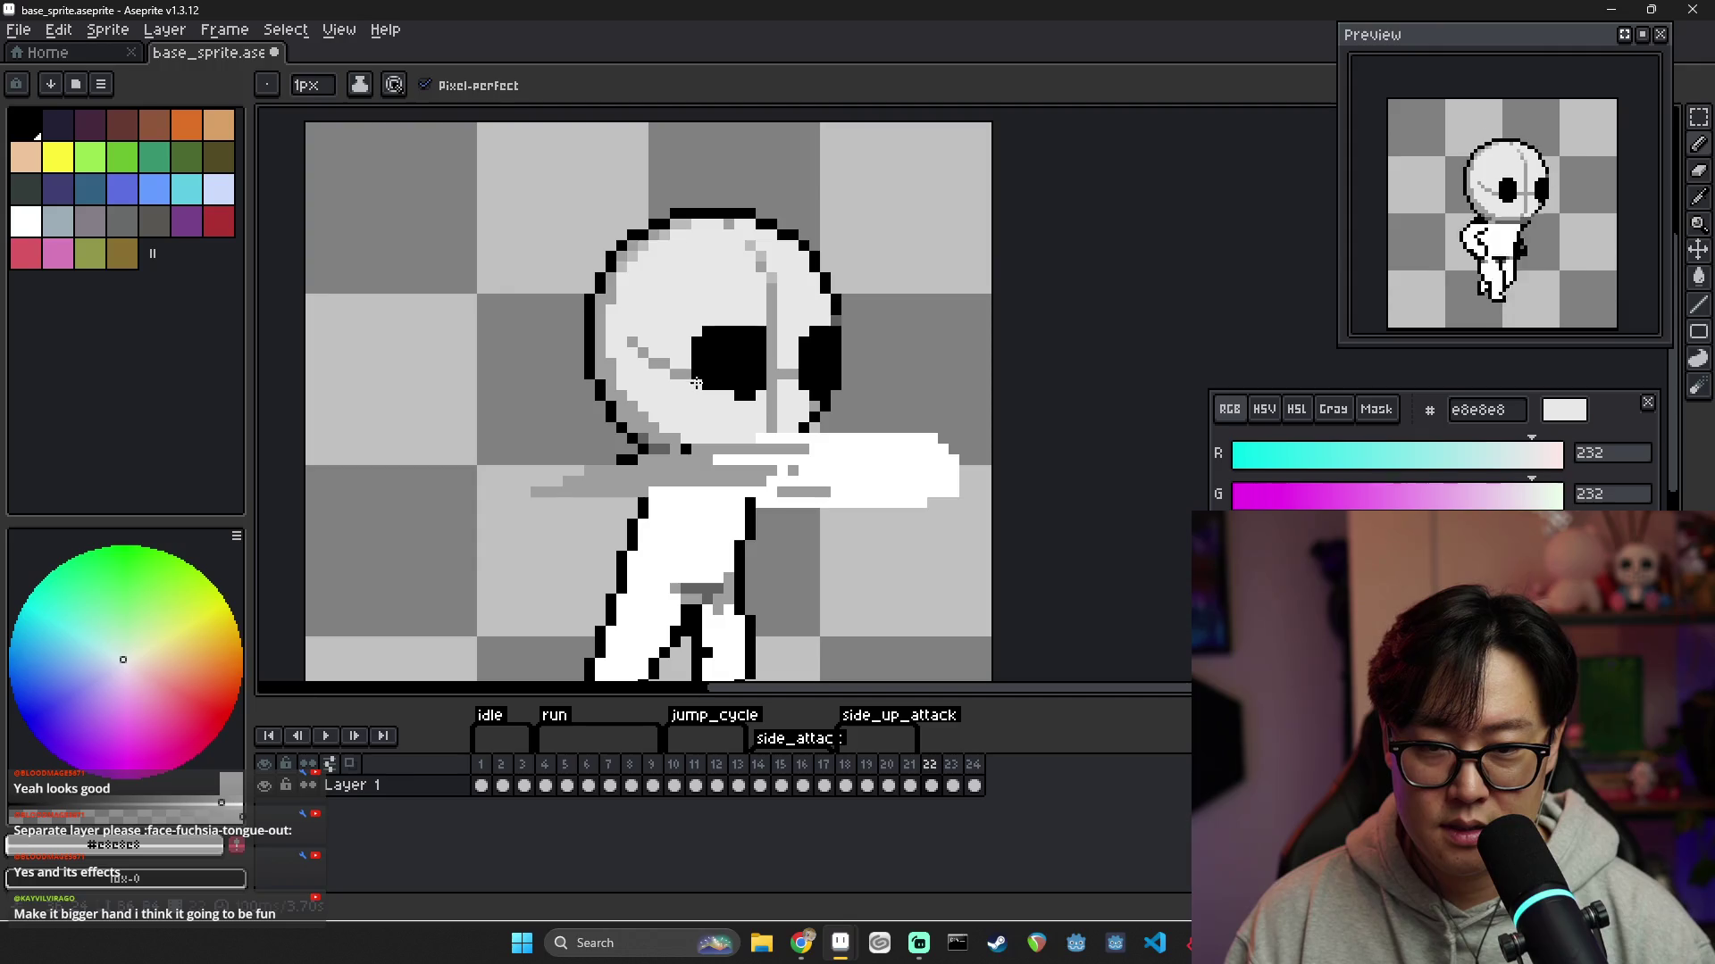
pyautogui.moveTo(712, 331); pyautogui.dragTo(714, 389)
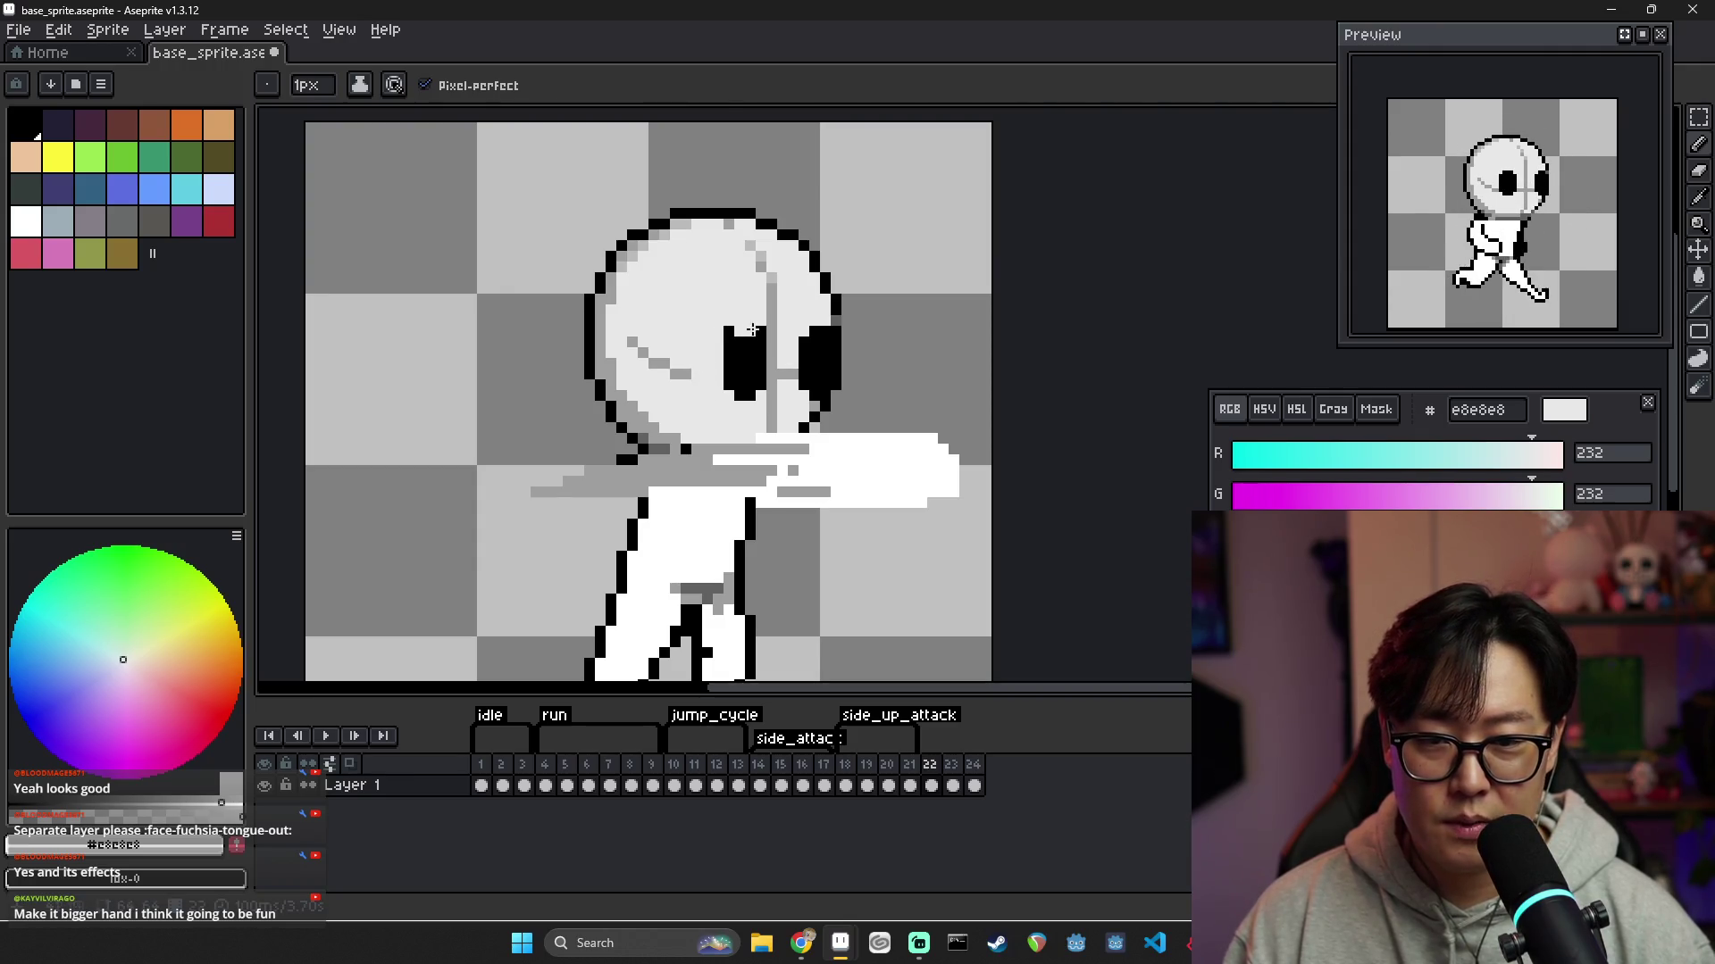
pyautogui.keyDown('alt'); pyautogui.click(746, 357); pyautogui.keyUp('alt')
pyautogui.keyDown('alt'); pyautogui.click(693, 371); pyautogui.keyUp('alt')
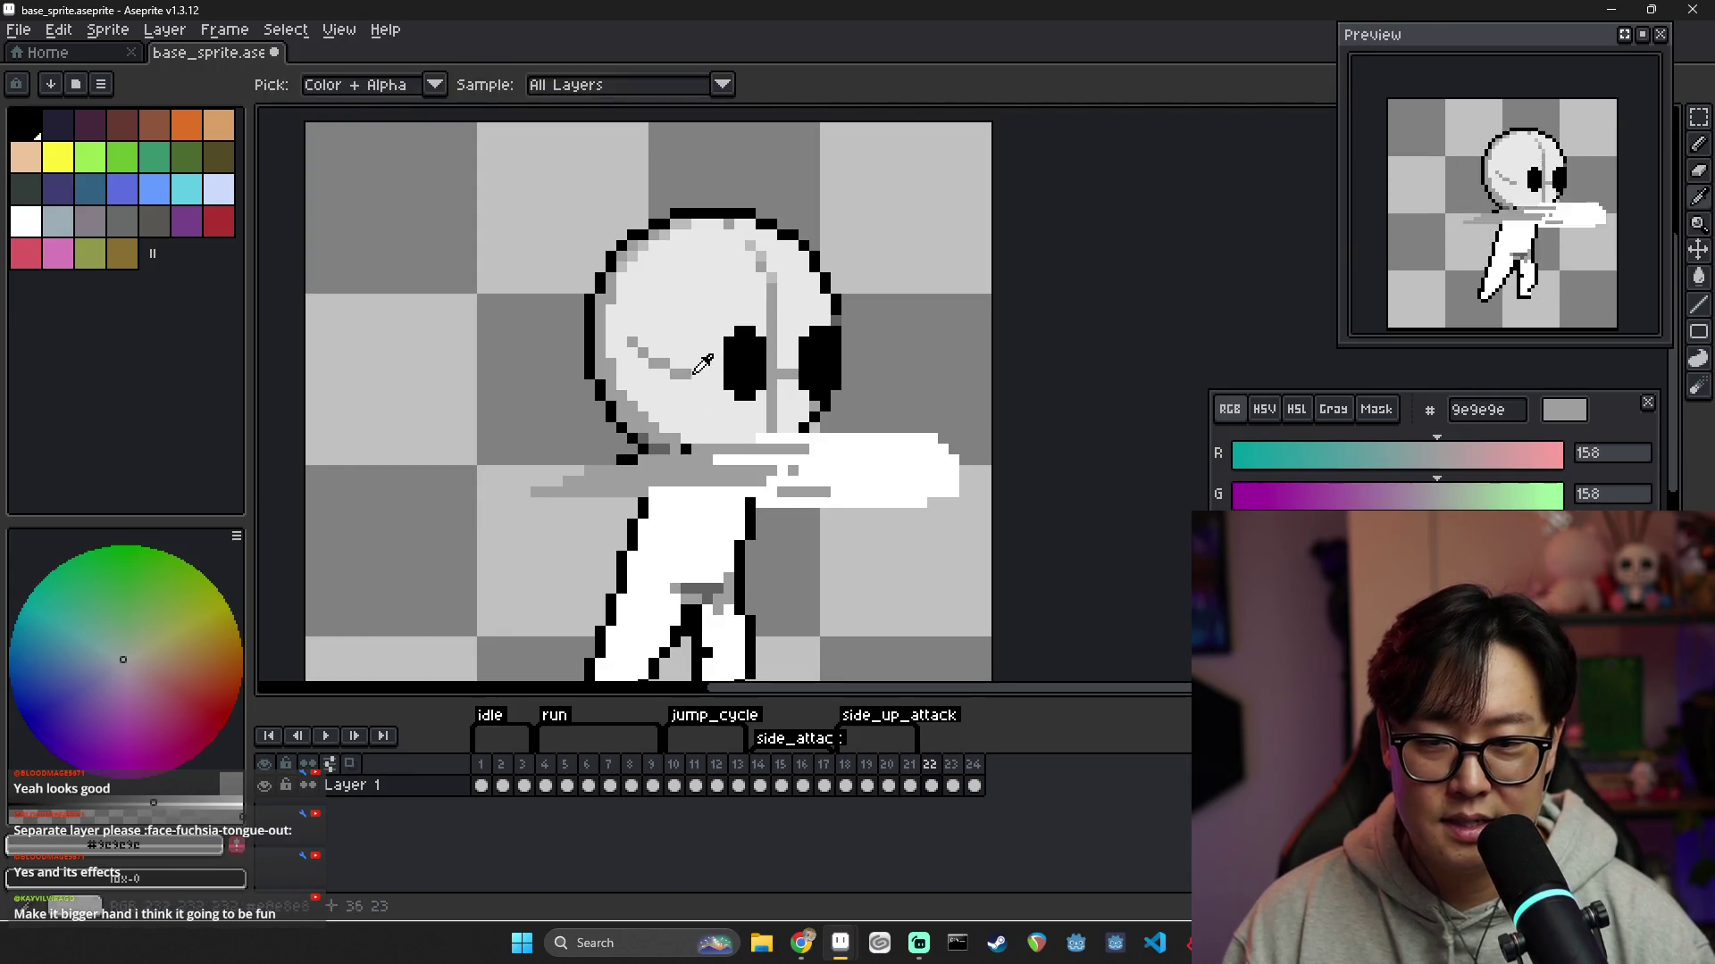
pyautogui.keyDown('alt'); pyautogui.click(734, 375); pyautogui.keyUp('alt')
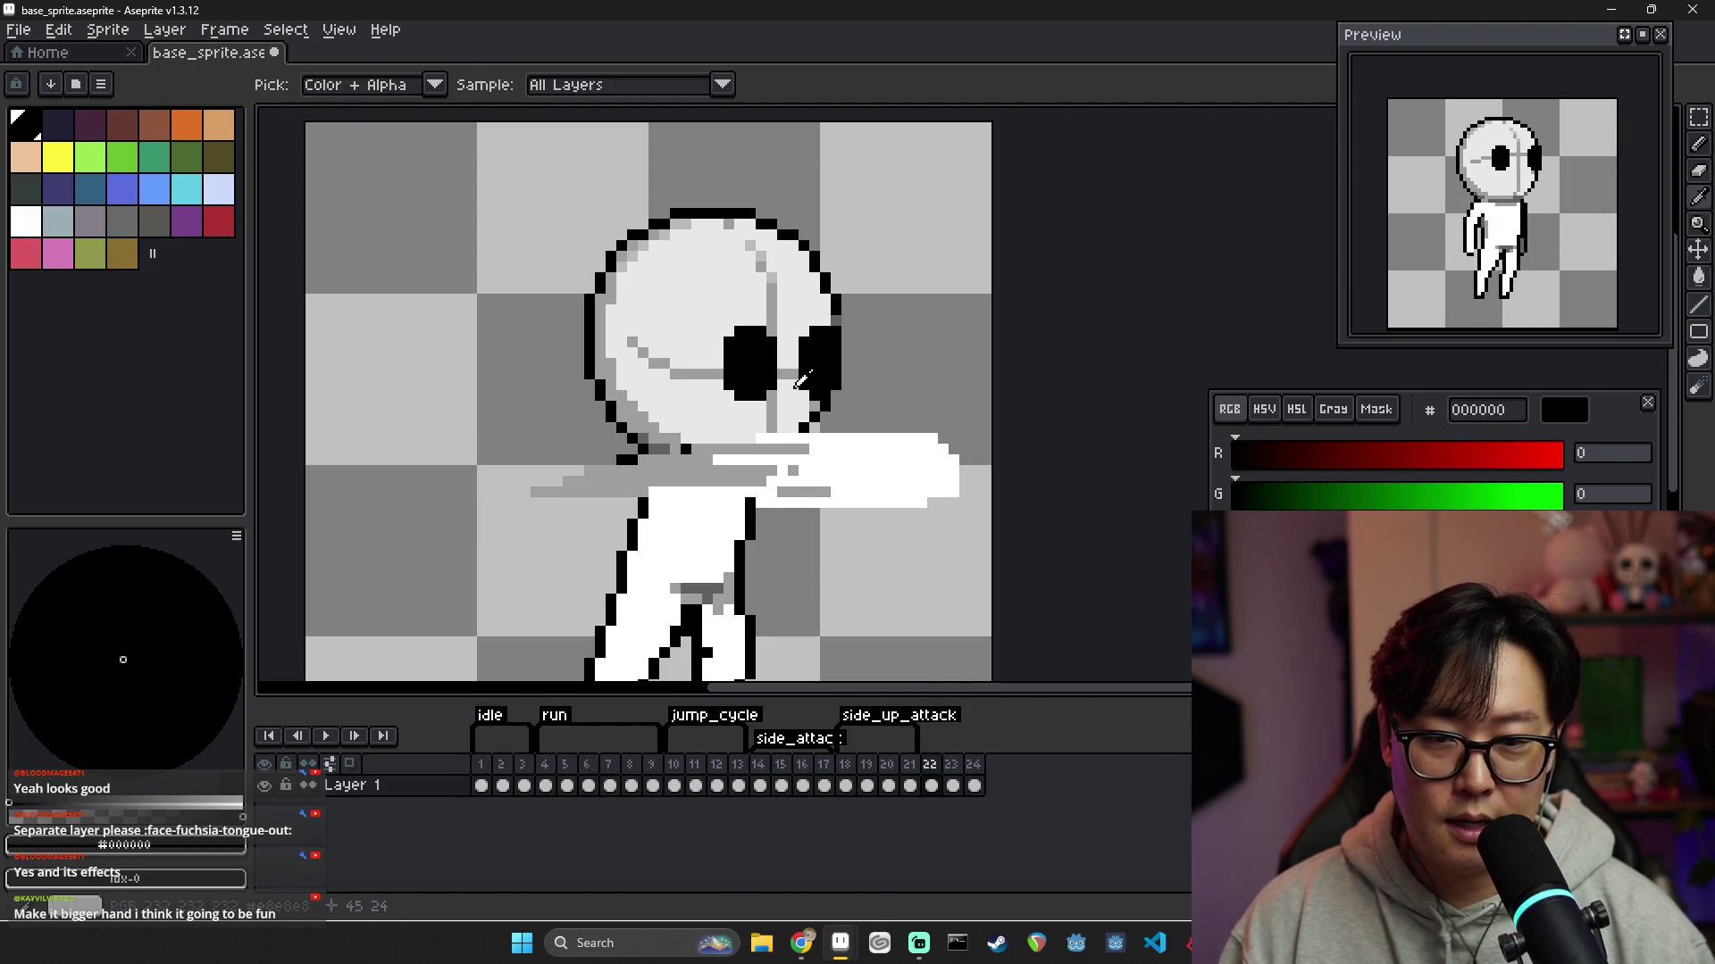
pyautogui.keyDown('alt'); pyautogui.click(801, 345); pyautogui.keyUp('alt')
pyautogui.keyDown('alt'); pyautogui.click(801, 374); pyautogui.keyUp('alt')
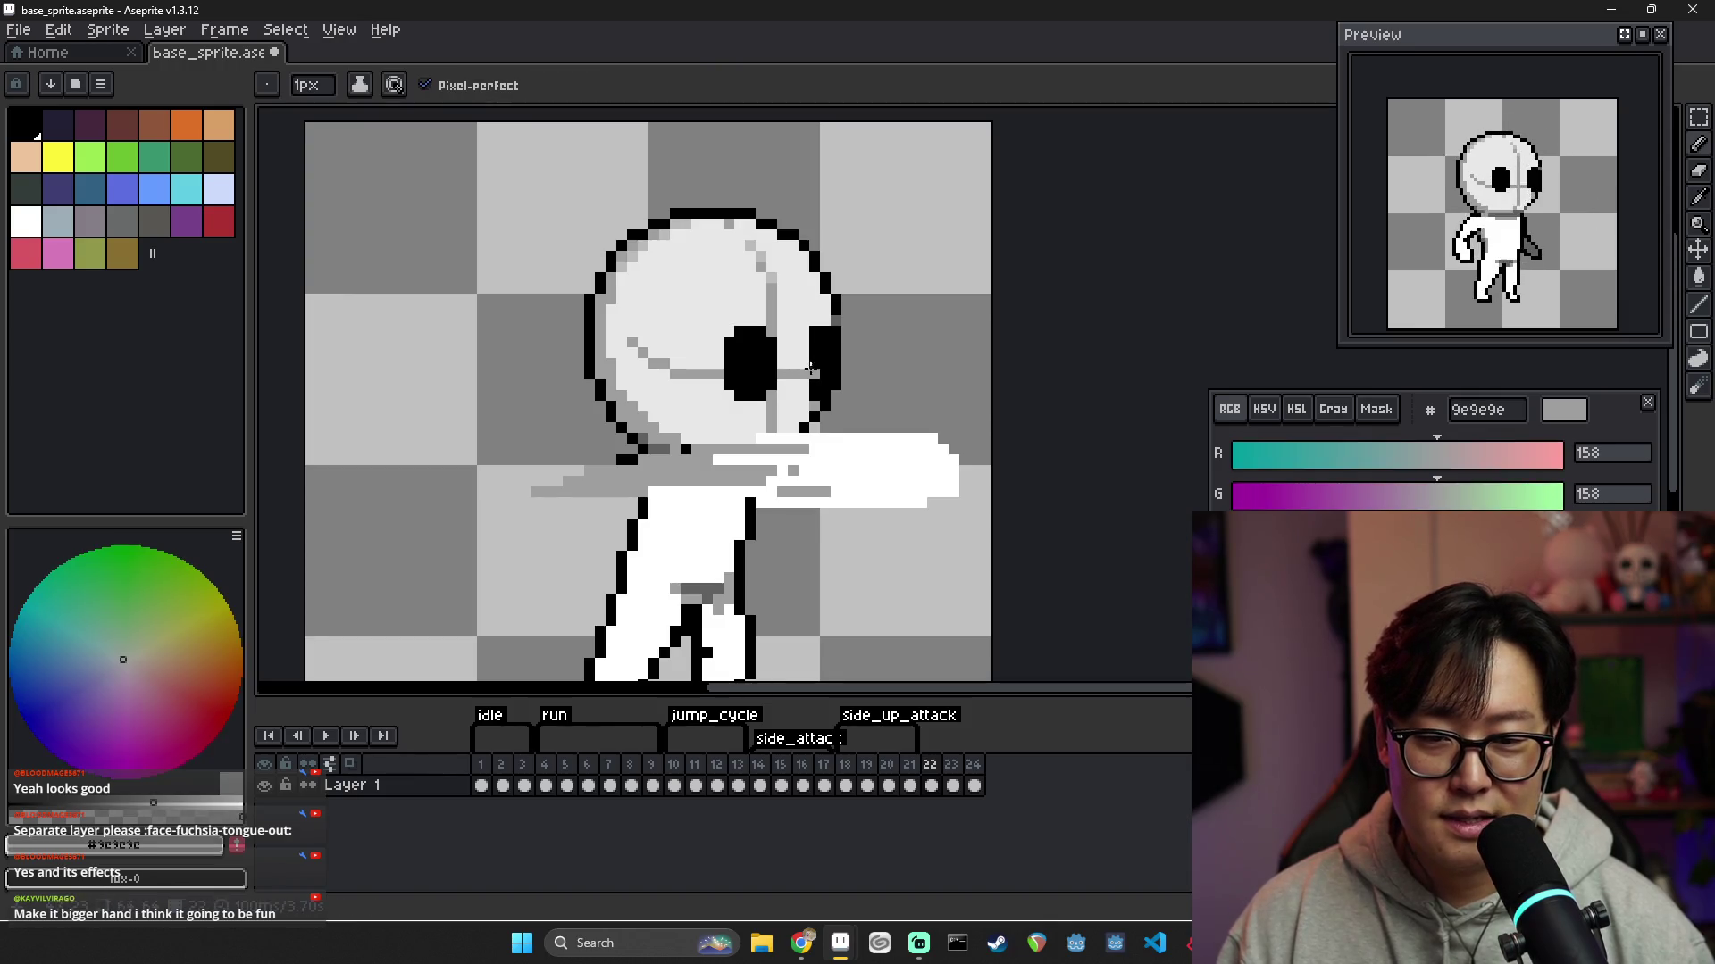
pyautogui.keyDown('alt'); pyautogui.click(815, 360); pyautogui.keyUp('alt')
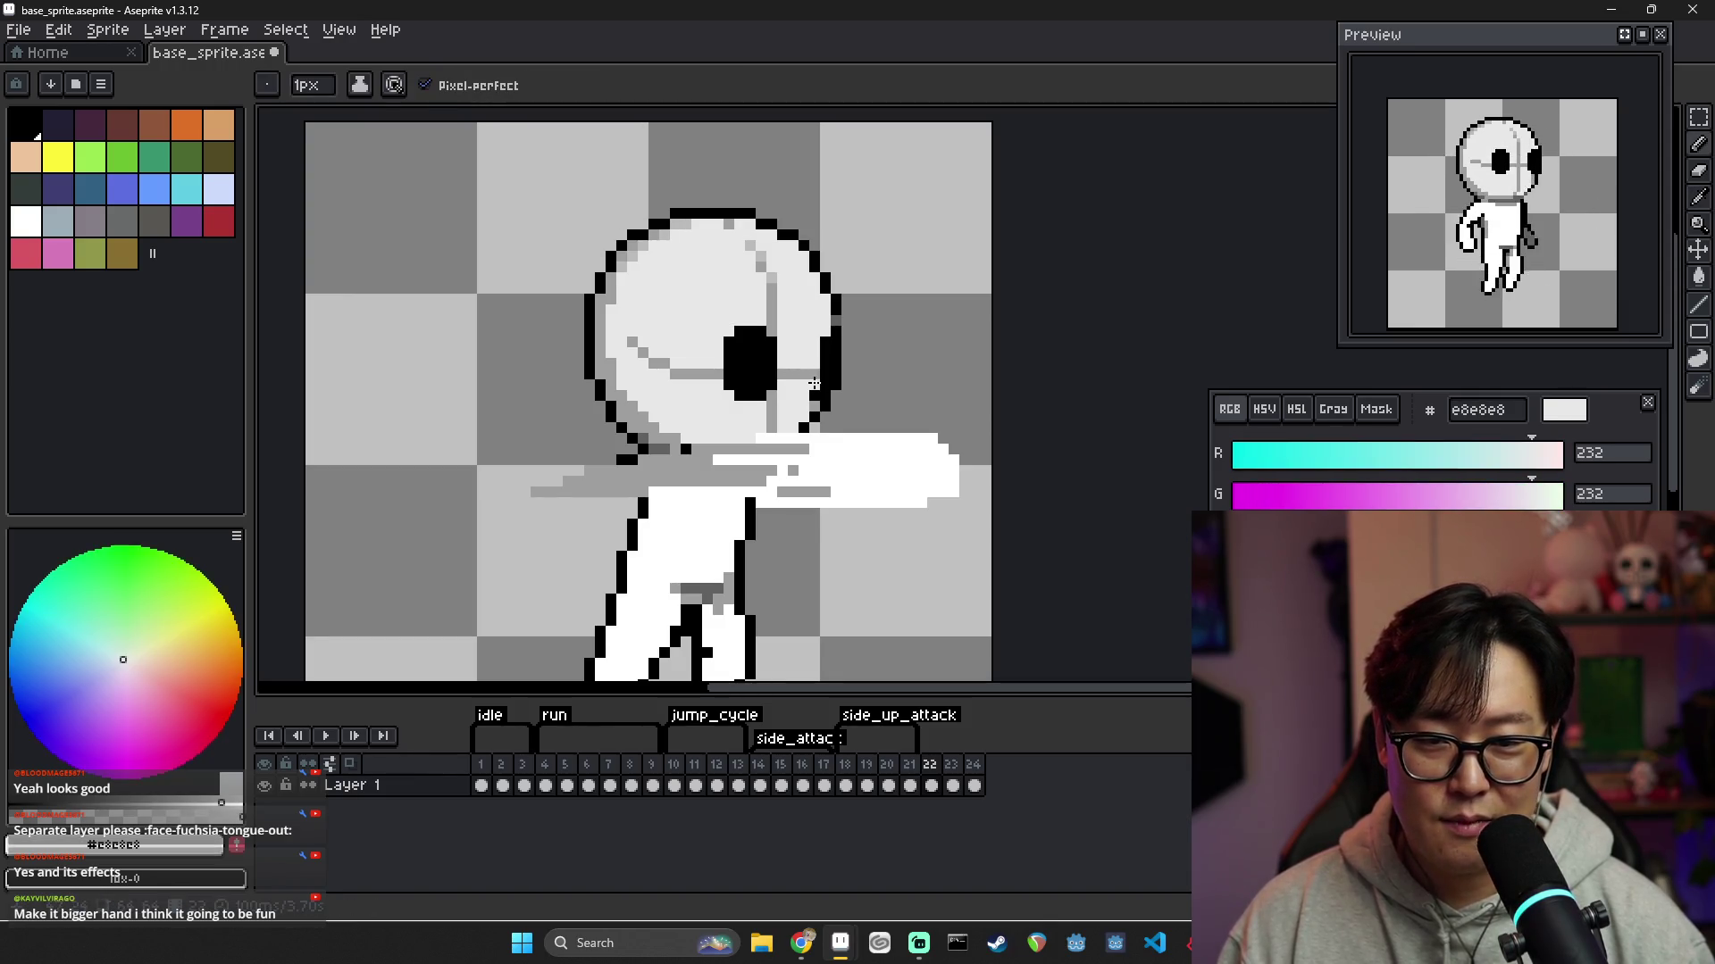
pyautogui.keyDown('alt'); pyautogui.click(821, 399); pyautogui.keyUp('alt')
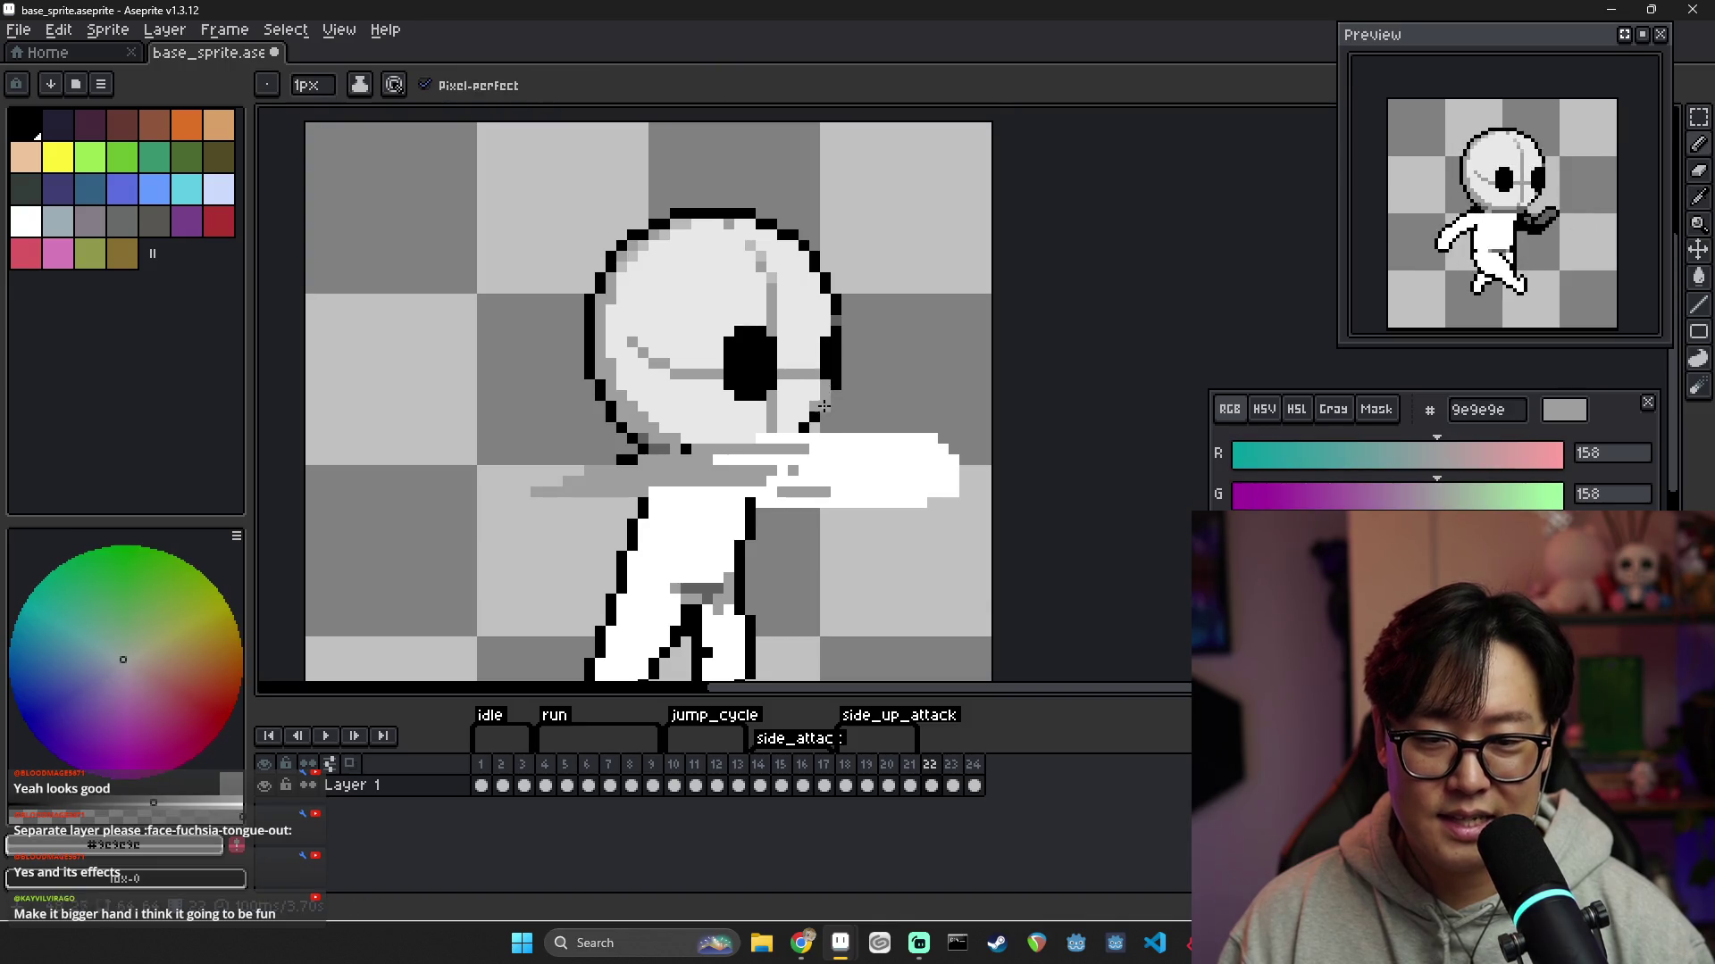
pyautogui.keyDown('alt'); pyautogui.click(823, 355); pyautogui.keyUp('alt')
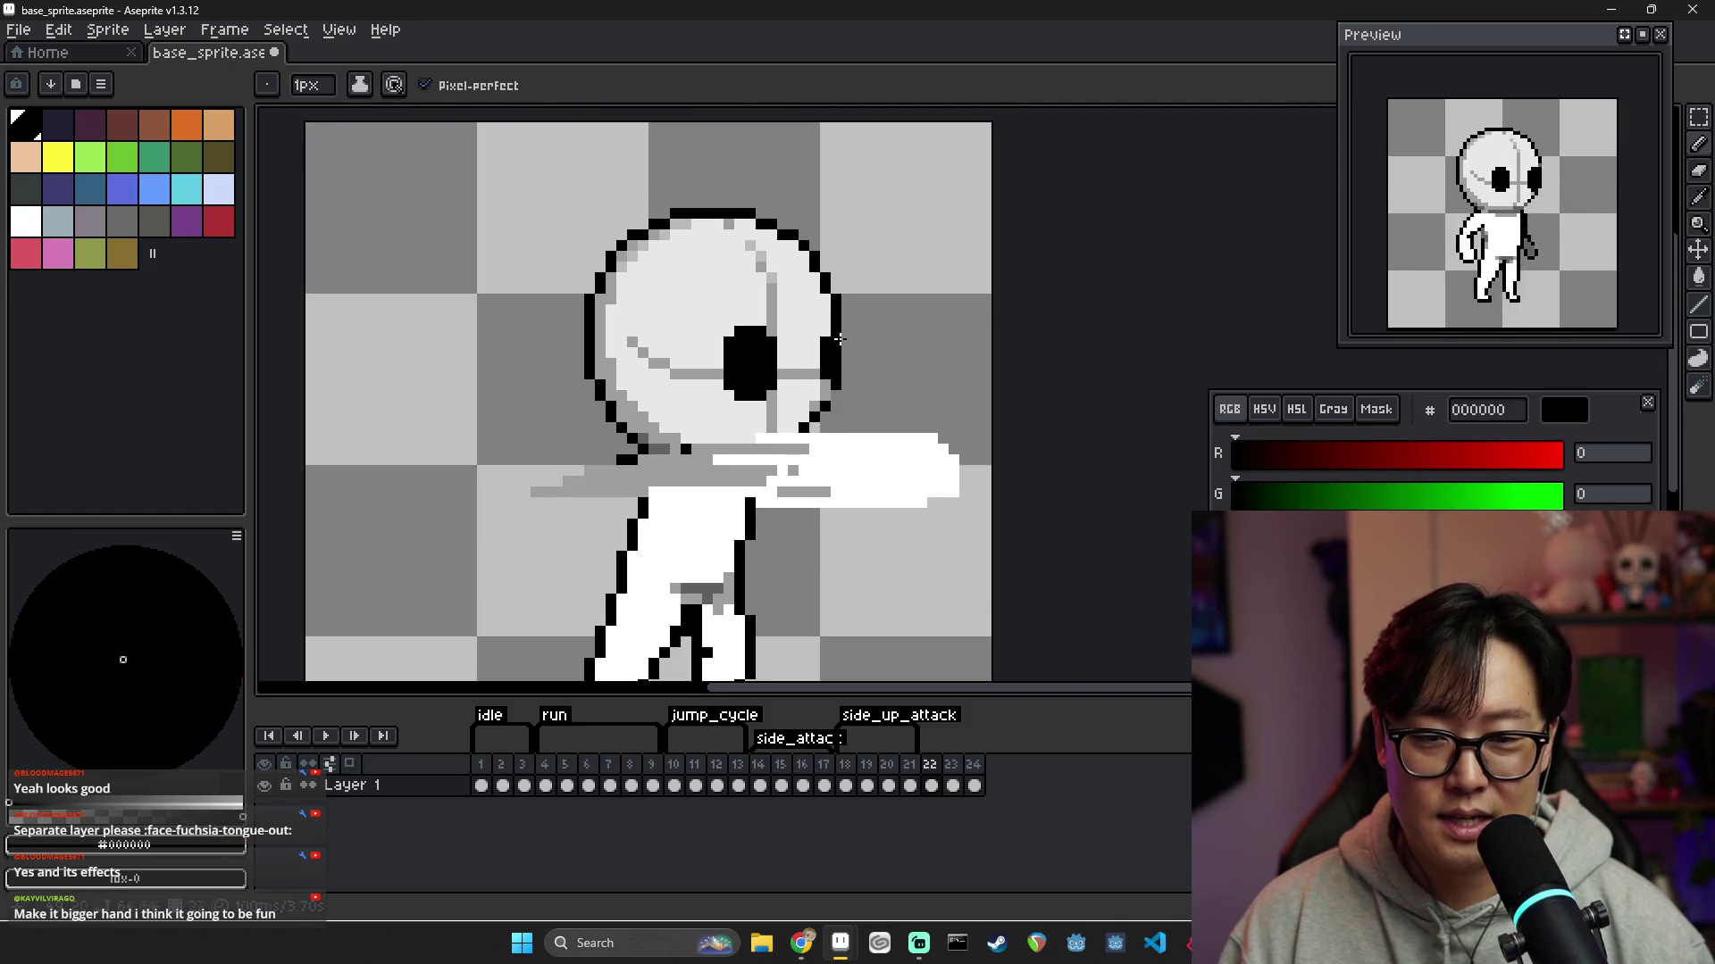
pyautogui.scroll(-1, 840, 338)
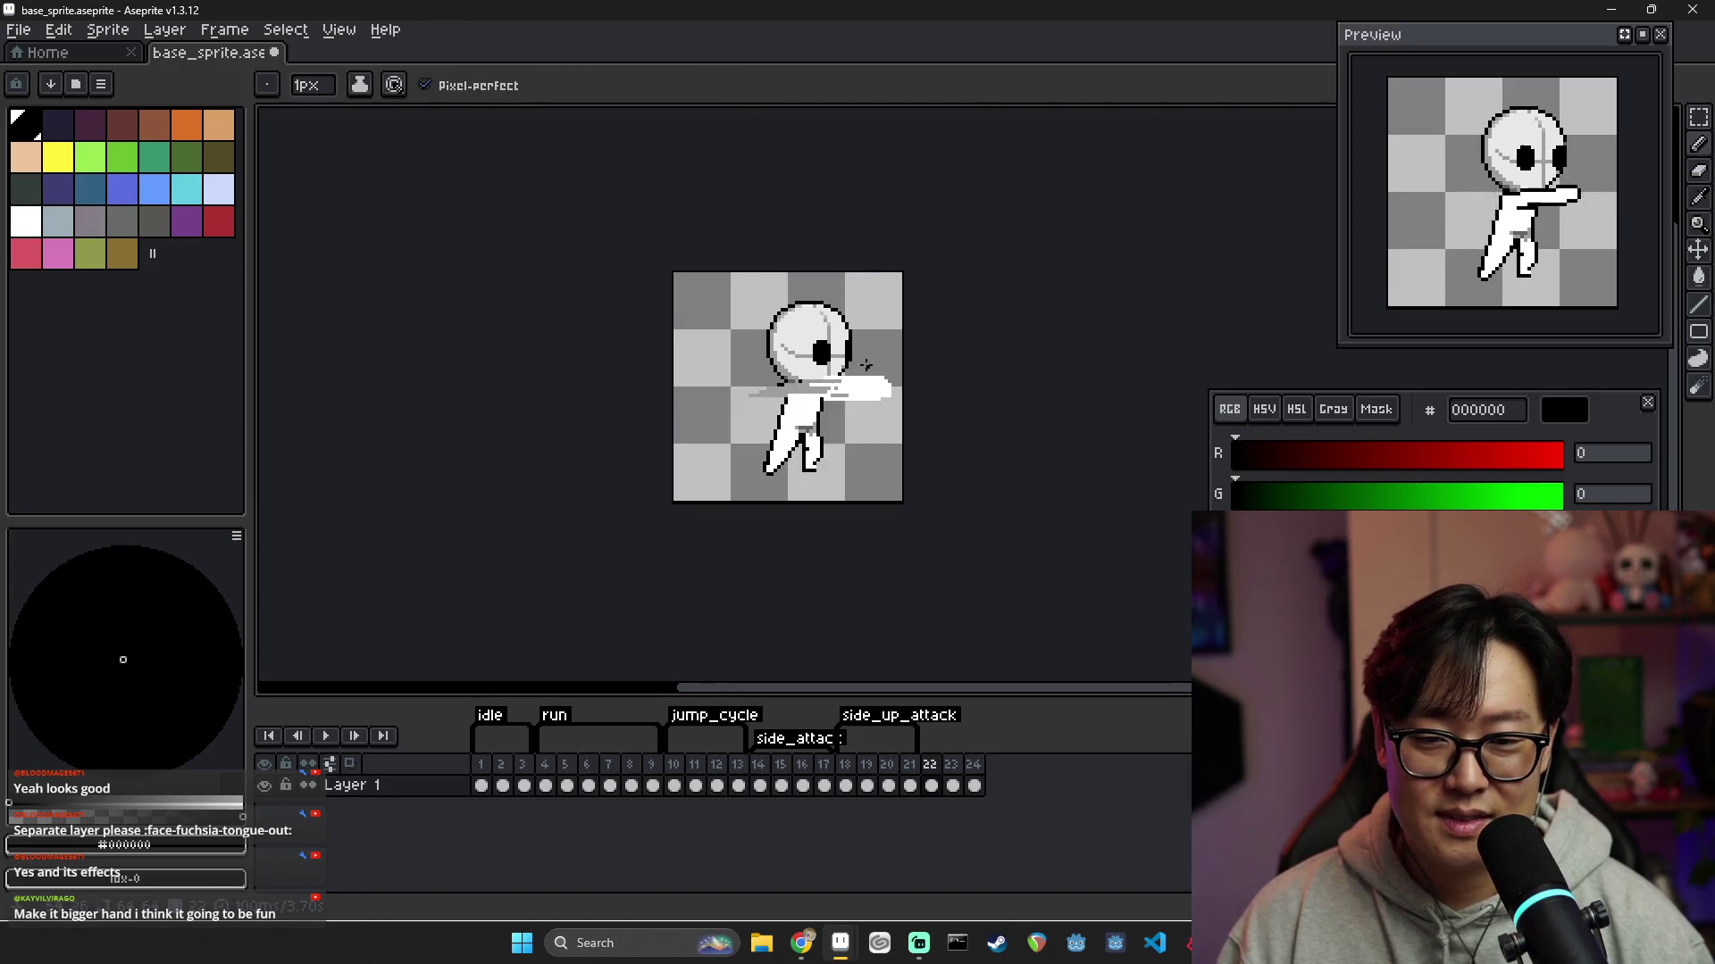
# Draw a grey 9e9e9e vertical line down the right side of the head beside the eye
pyautogui.scroll(1, 826, 352)
pyautogui.keyDown('alt'); pyautogui.click(832, 323); pyautogui.keyUp('alt')
pyautogui.scroll(-3, 897, 375)
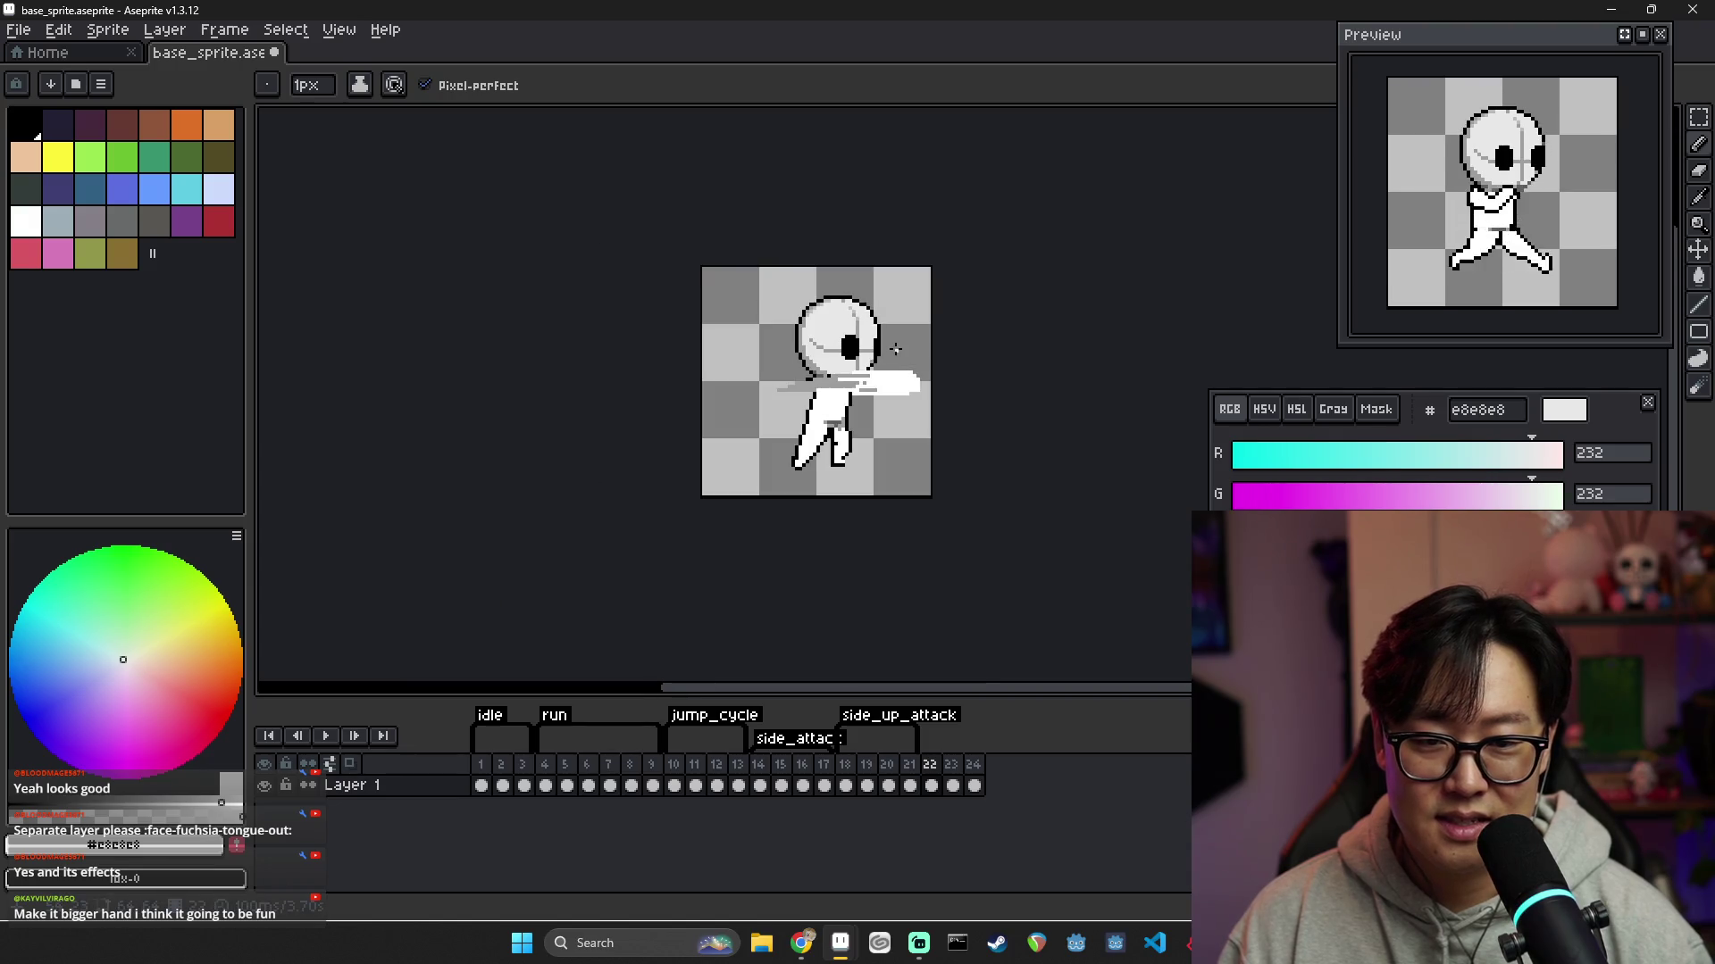
pyautogui.scroll(4, 867, 330)
pyautogui.keyDown('alt'); pyautogui.click(842, 319); pyautogui.keyUp('alt')
pyautogui.scroll(-5, 849, 344)
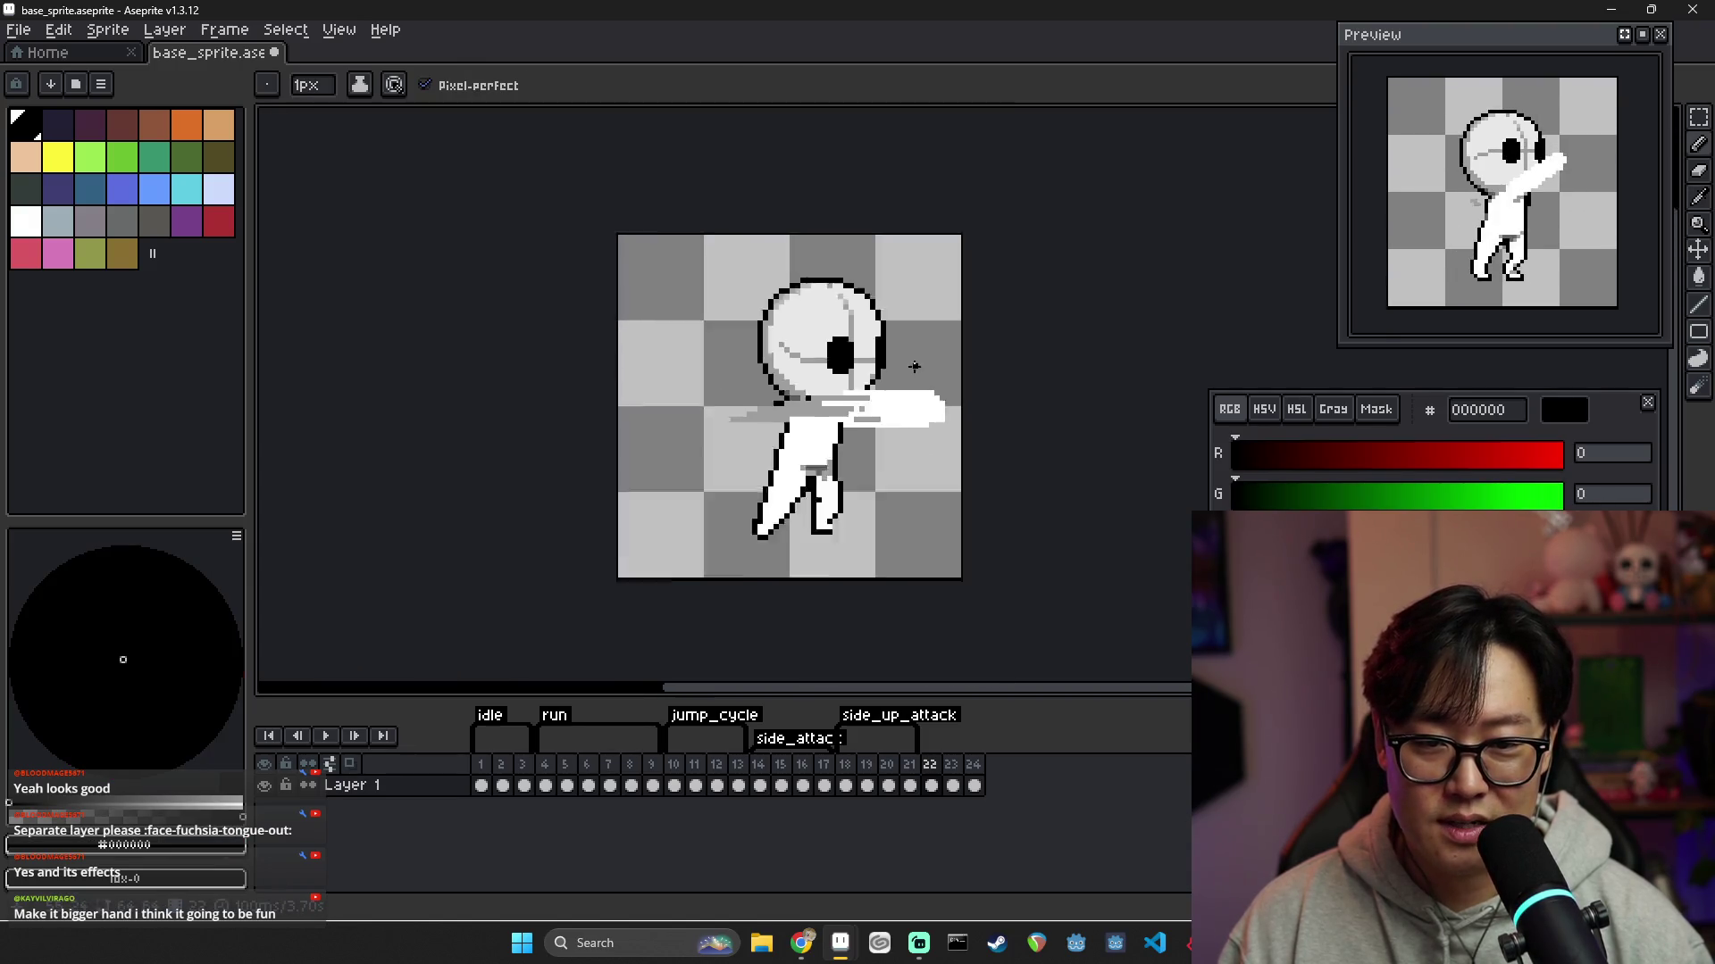
pyautogui.scroll(5, 882, 355)
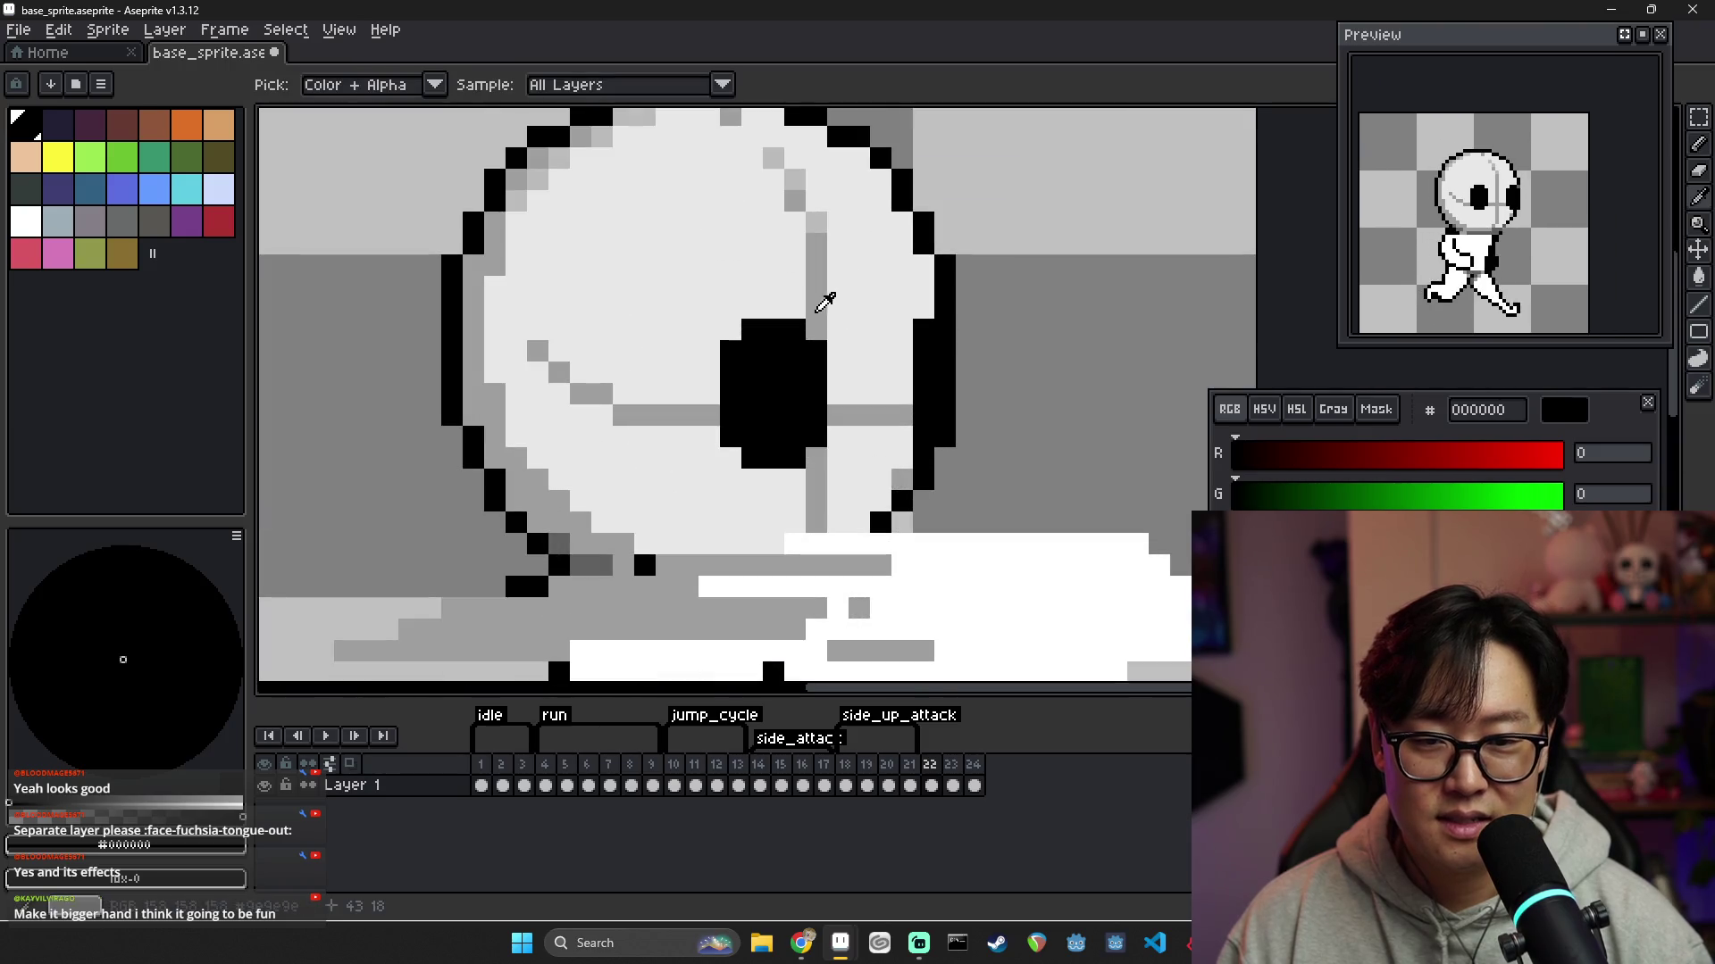
pyautogui.keyDown('alt'); pyautogui.click(816, 295); pyautogui.keyUp('alt')
pyautogui.moveTo(881, 311); pyautogui.dragTo(883, 242)
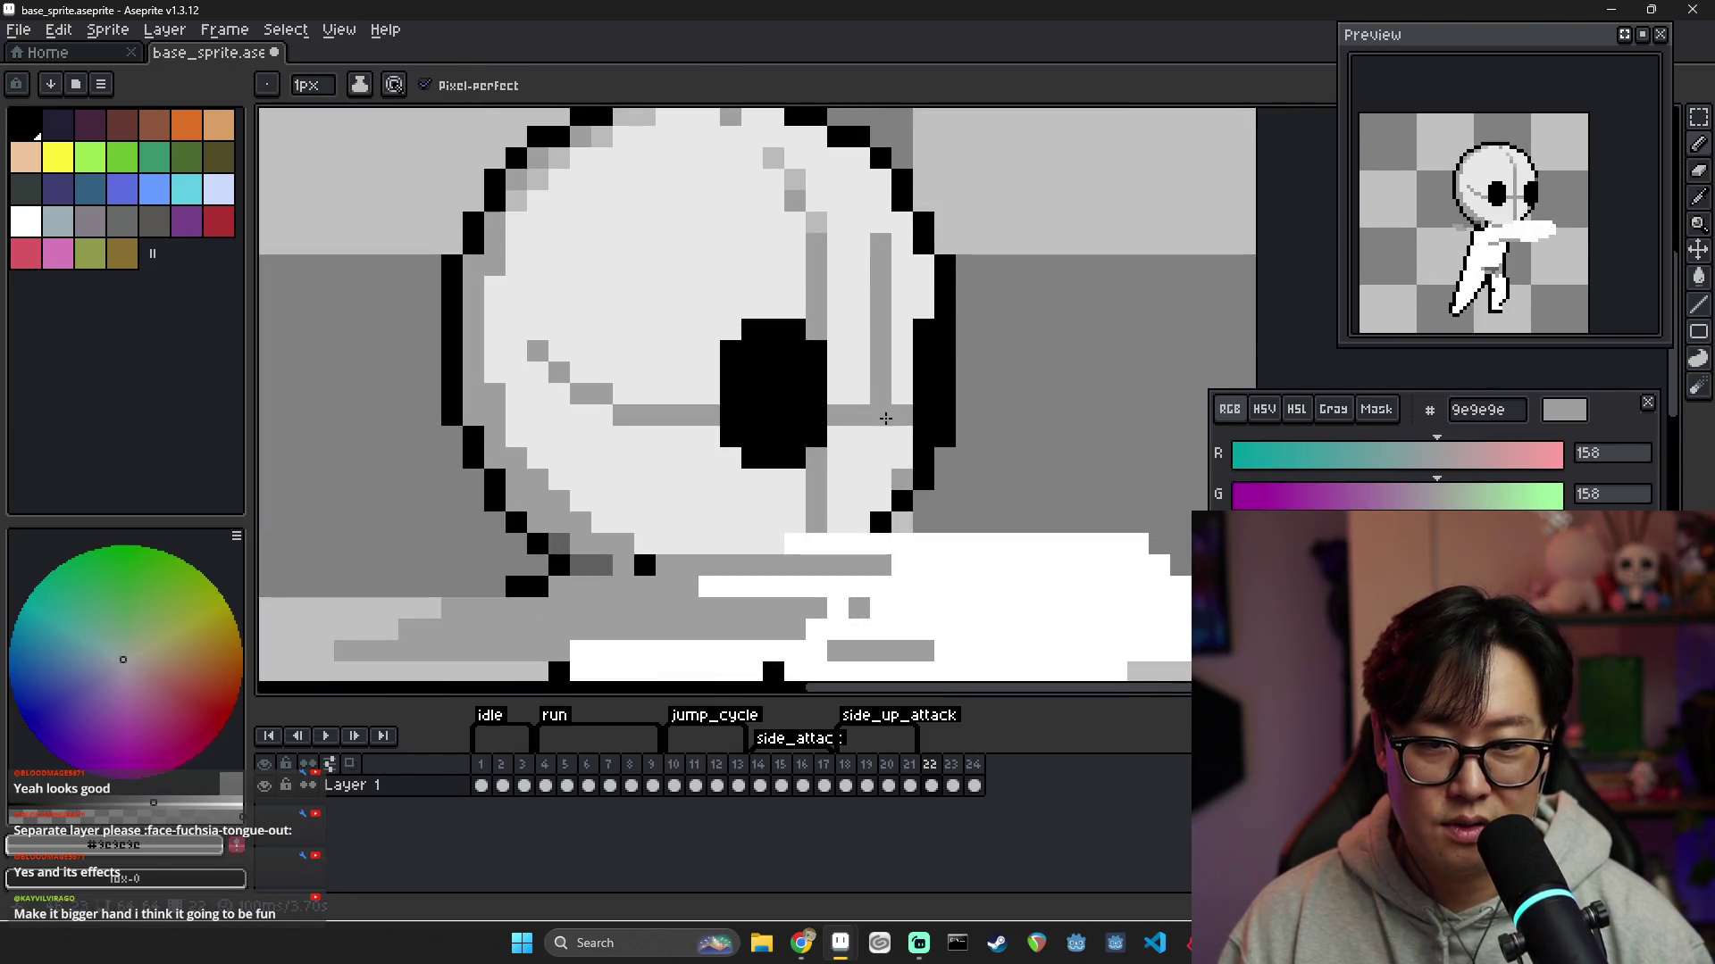
pyautogui.moveTo(885, 418); pyautogui.dragTo(882, 490)
# Retouch the grey head line, undoing an accidental light-grey cover-up and resampling head colours
pyautogui.scroll(-3, 875, 456)
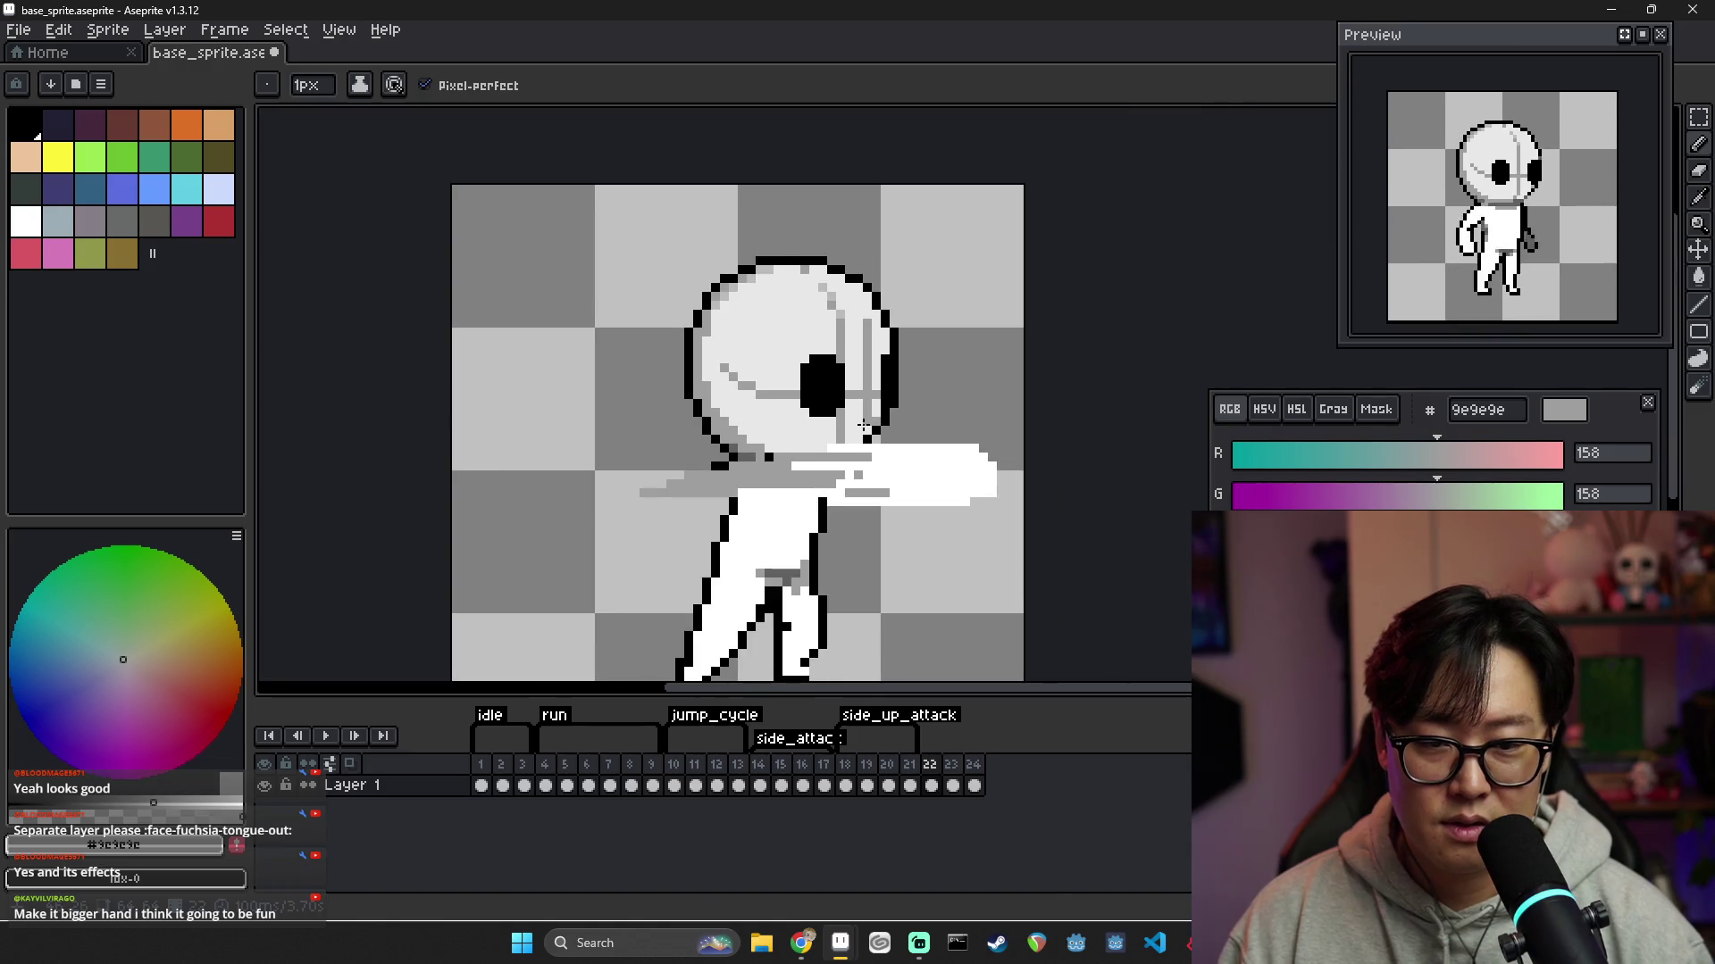
pyautogui.keyDown('alt'); pyautogui.click(840, 413); pyautogui.keyUp('alt')
pyautogui.moveTo(840, 362); pyautogui.dragTo(840, 342)
pyautogui.hotkey('ctrl', 'z')
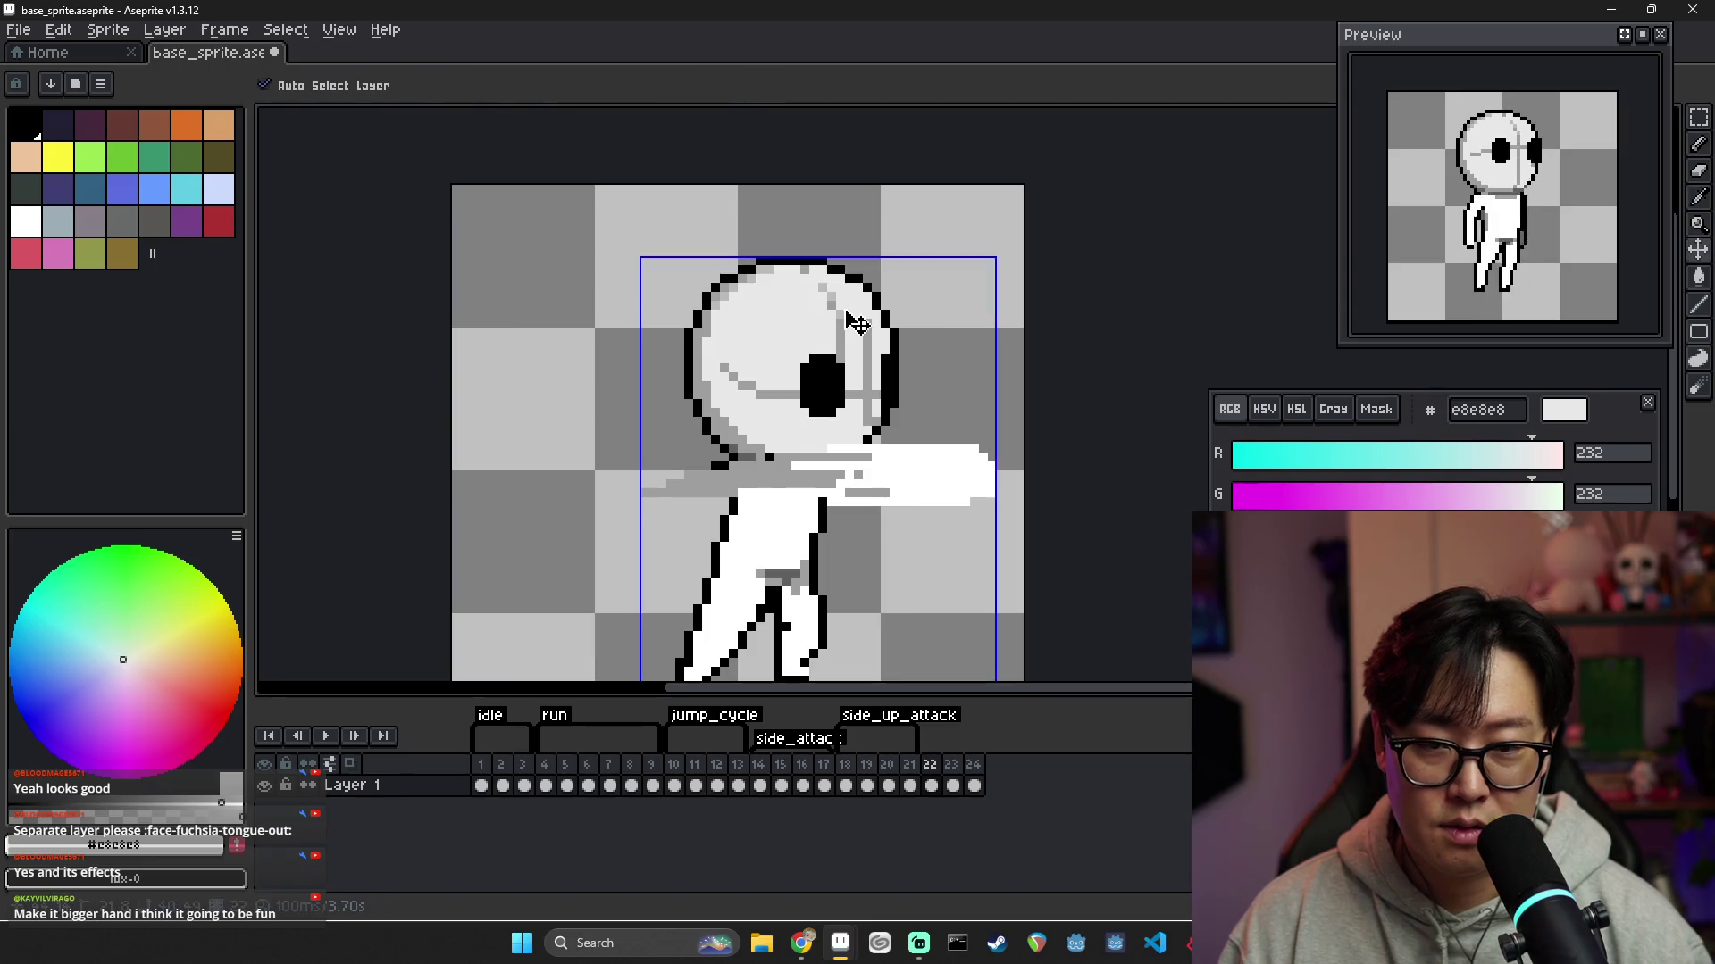
pyautogui.keyDown('alt'); pyautogui.click(838, 303); pyautogui.keyUp('alt')
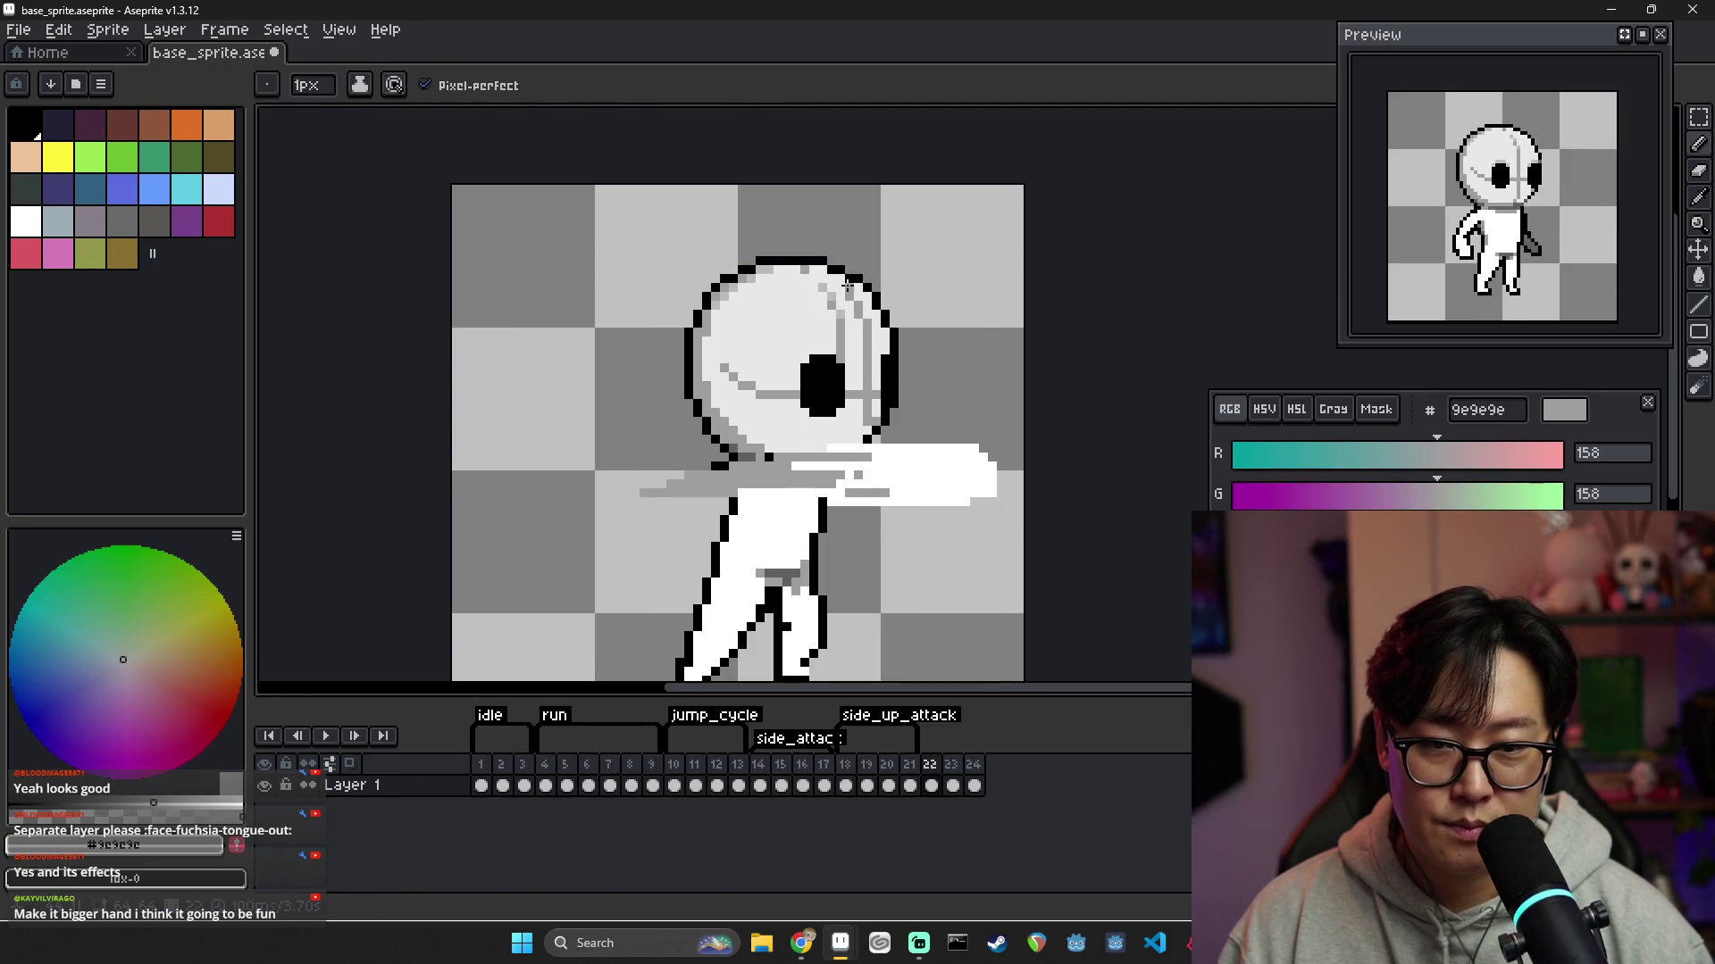
pyautogui.keyDown('alt'); pyautogui.click(842, 304); pyautogui.keyUp('alt')
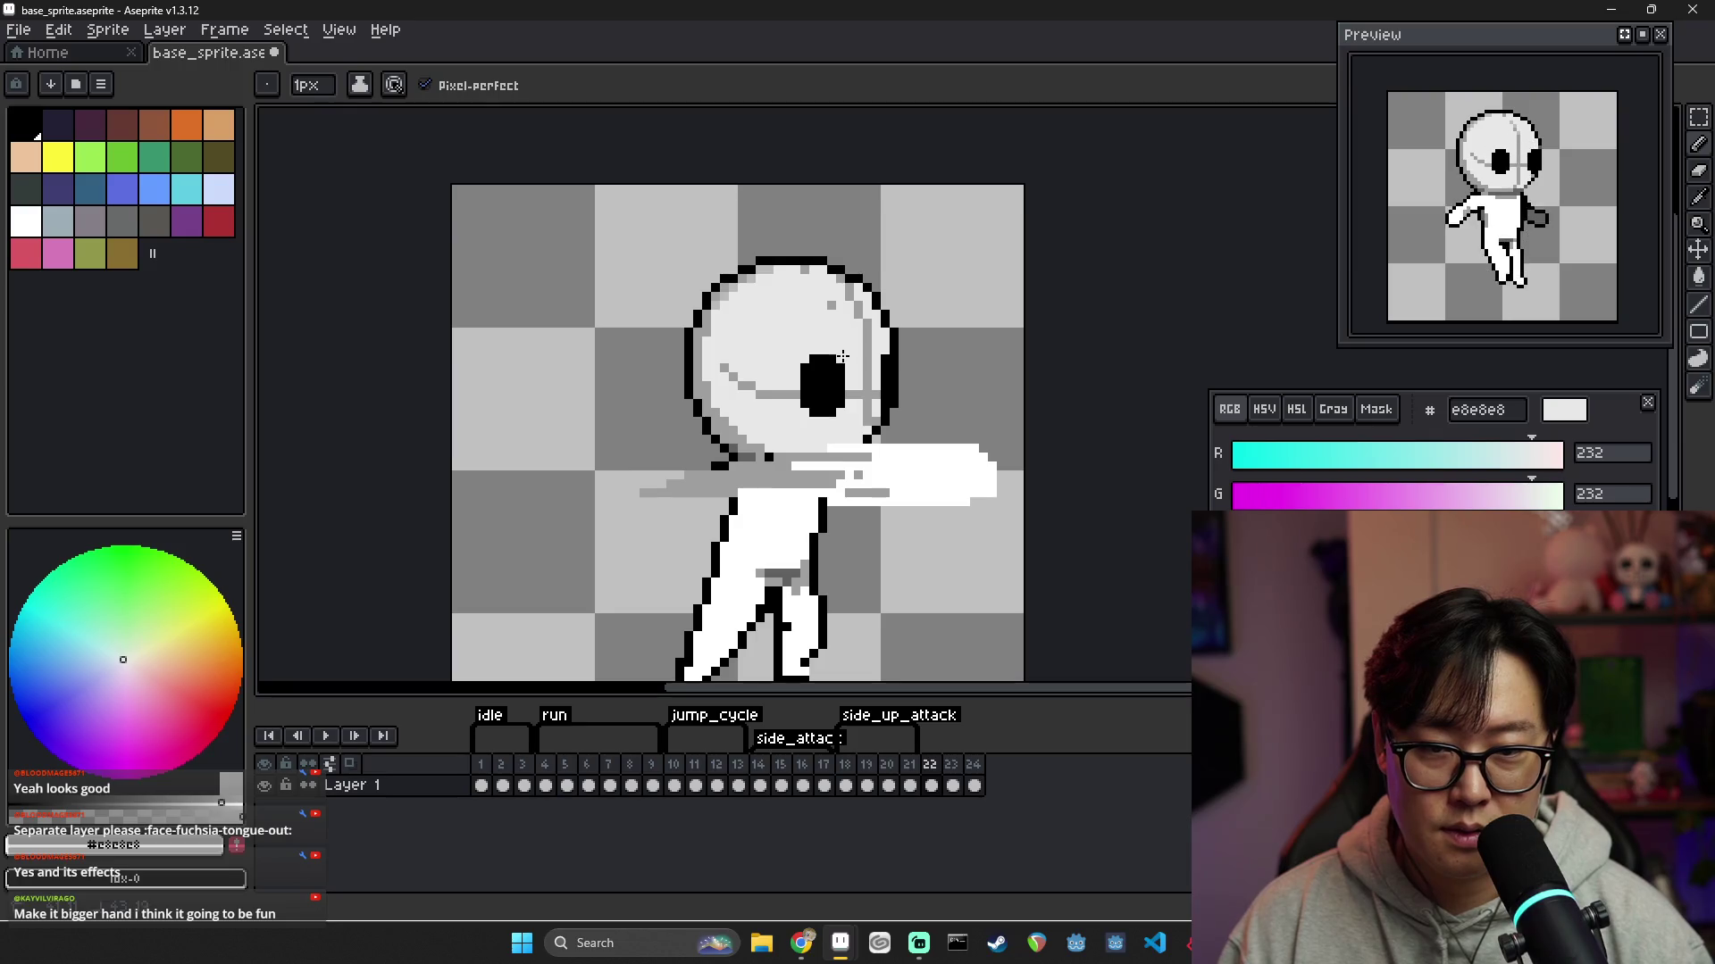
pyautogui.keyDown('alt'); pyautogui.click(810, 270); pyautogui.keyUp('alt')
pyautogui.keyDown('alt'); pyautogui.click(810, 271); pyautogui.keyUp('alt')
pyautogui.keyDown('alt'); pyautogui.click(822, 268); pyautogui.keyUp('alt')
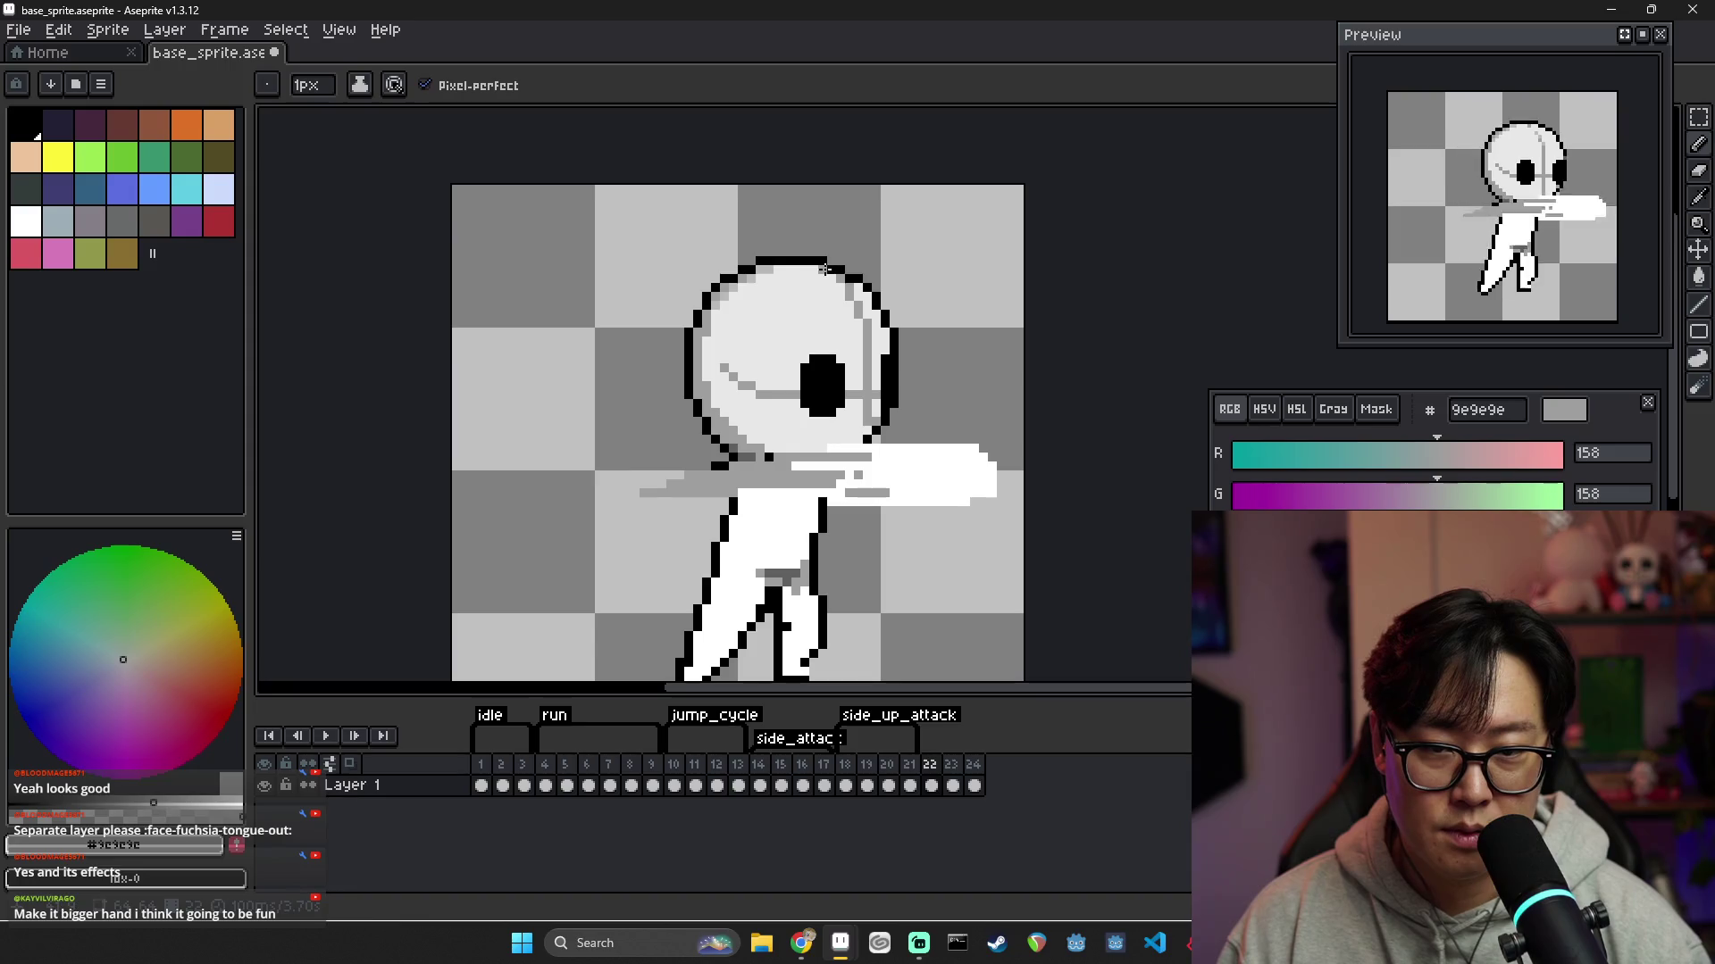
pyautogui.scroll(-6, 887, 352)
pyautogui.scroll(7, 825, 355)
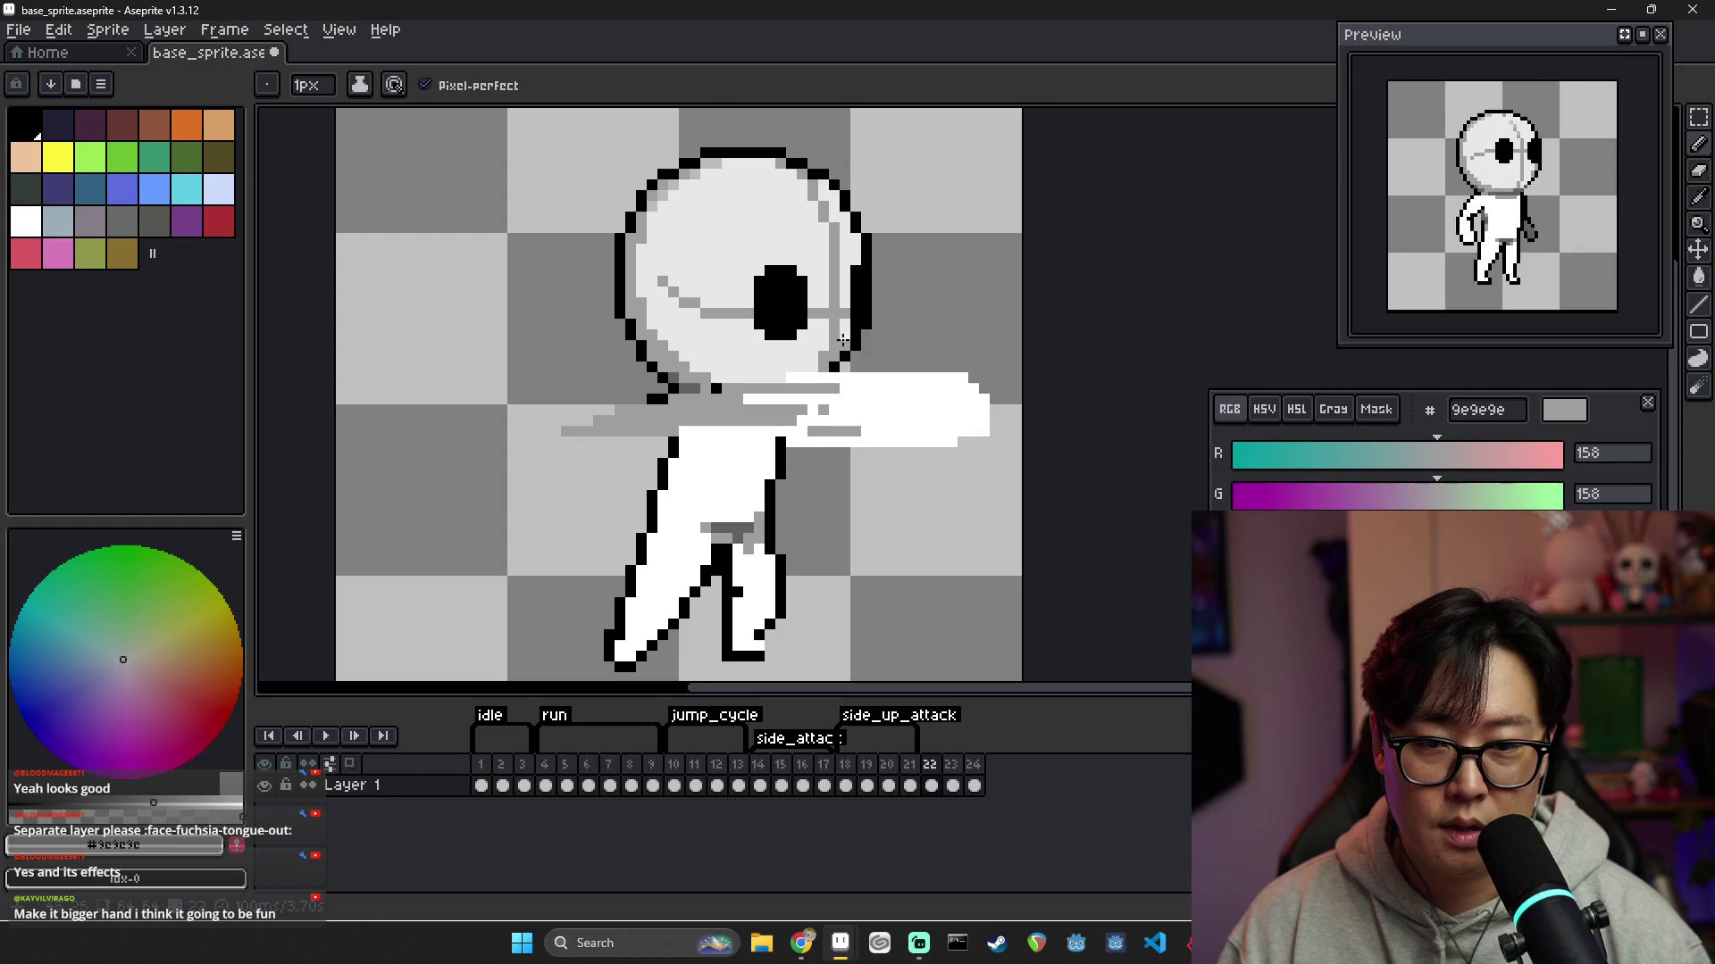
pyautogui.scroll(-5, 902, 348)
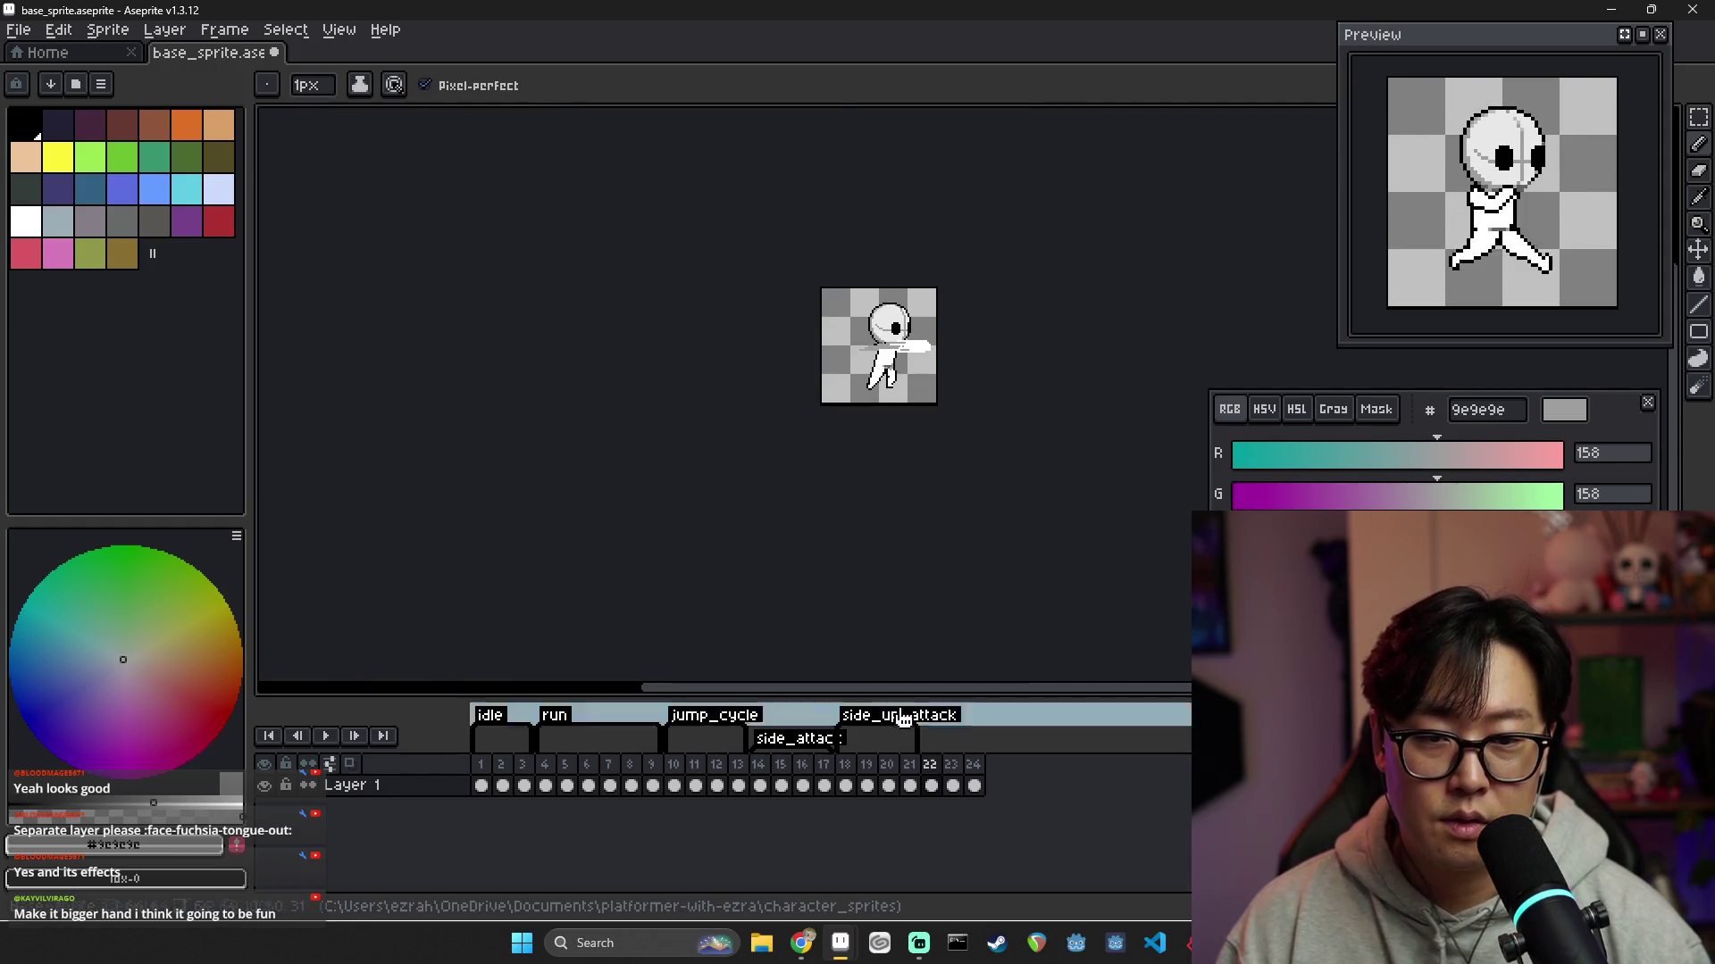
# On frame 21, retouch the grey pixels beside the eye with colours sampled from the head
pyautogui.click(910, 786)
pyautogui.click(933, 784)
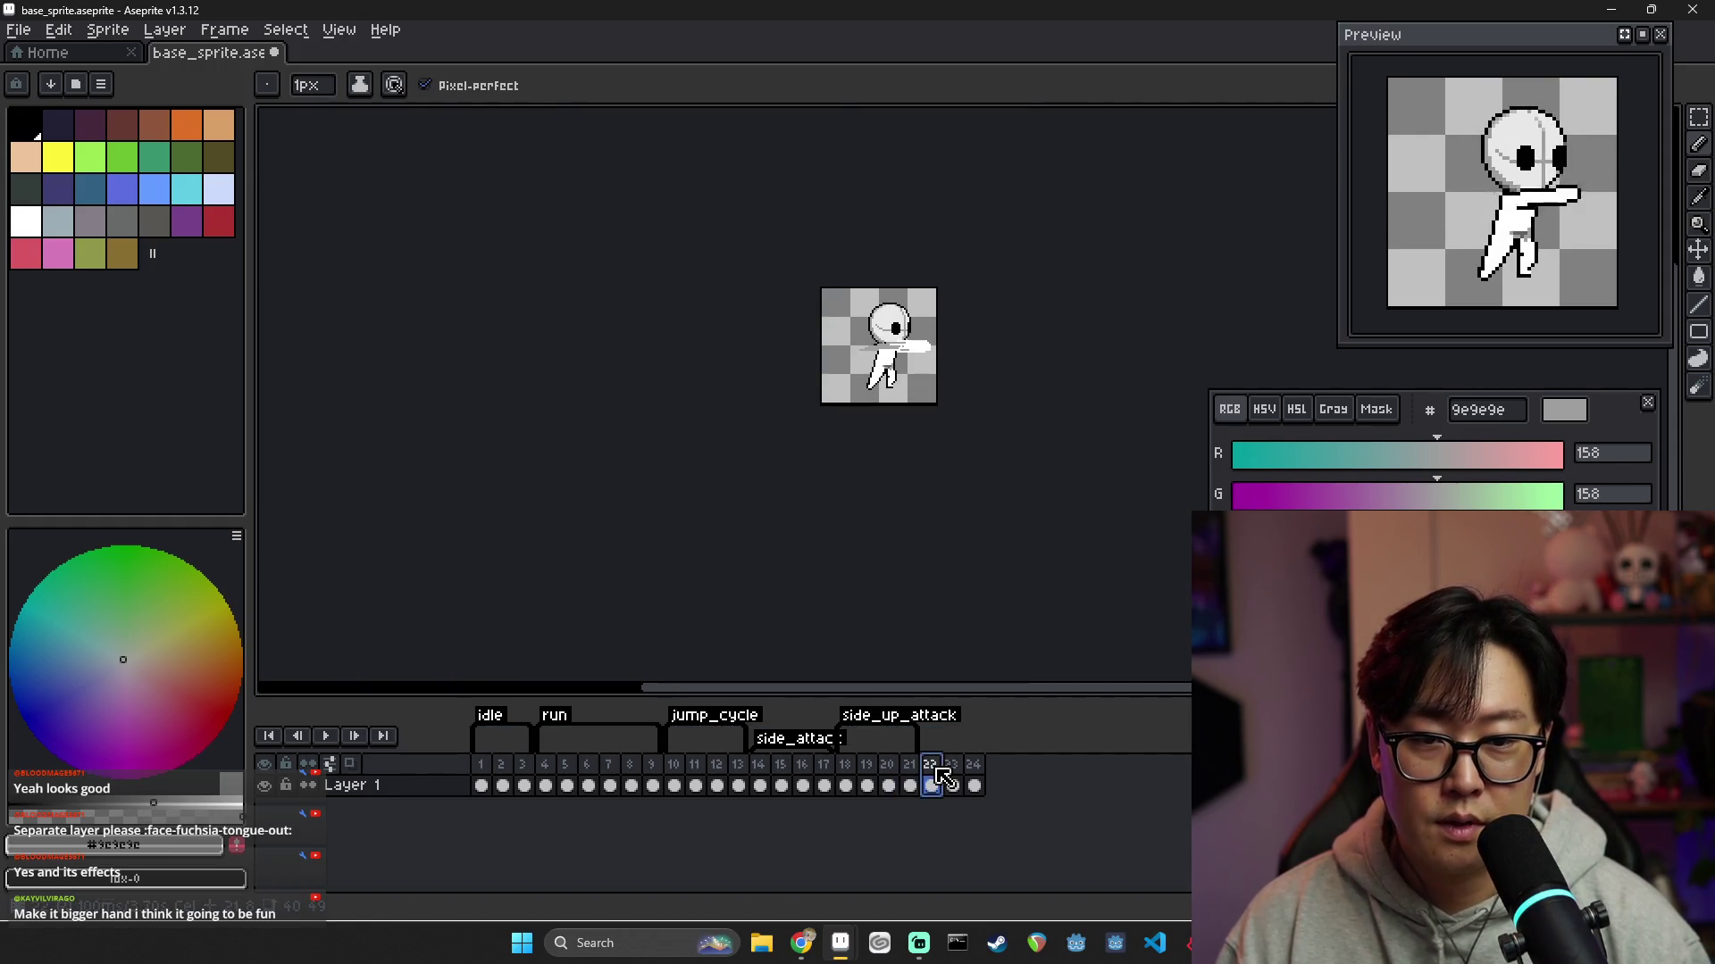
pyautogui.click(910, 786)
pyautogui.scroll(6, 945, 420)
pyautogui.scroll(-4, 945, 420)
pyautogui.scroll(3, 948, 402)
pyautogui.press('i')
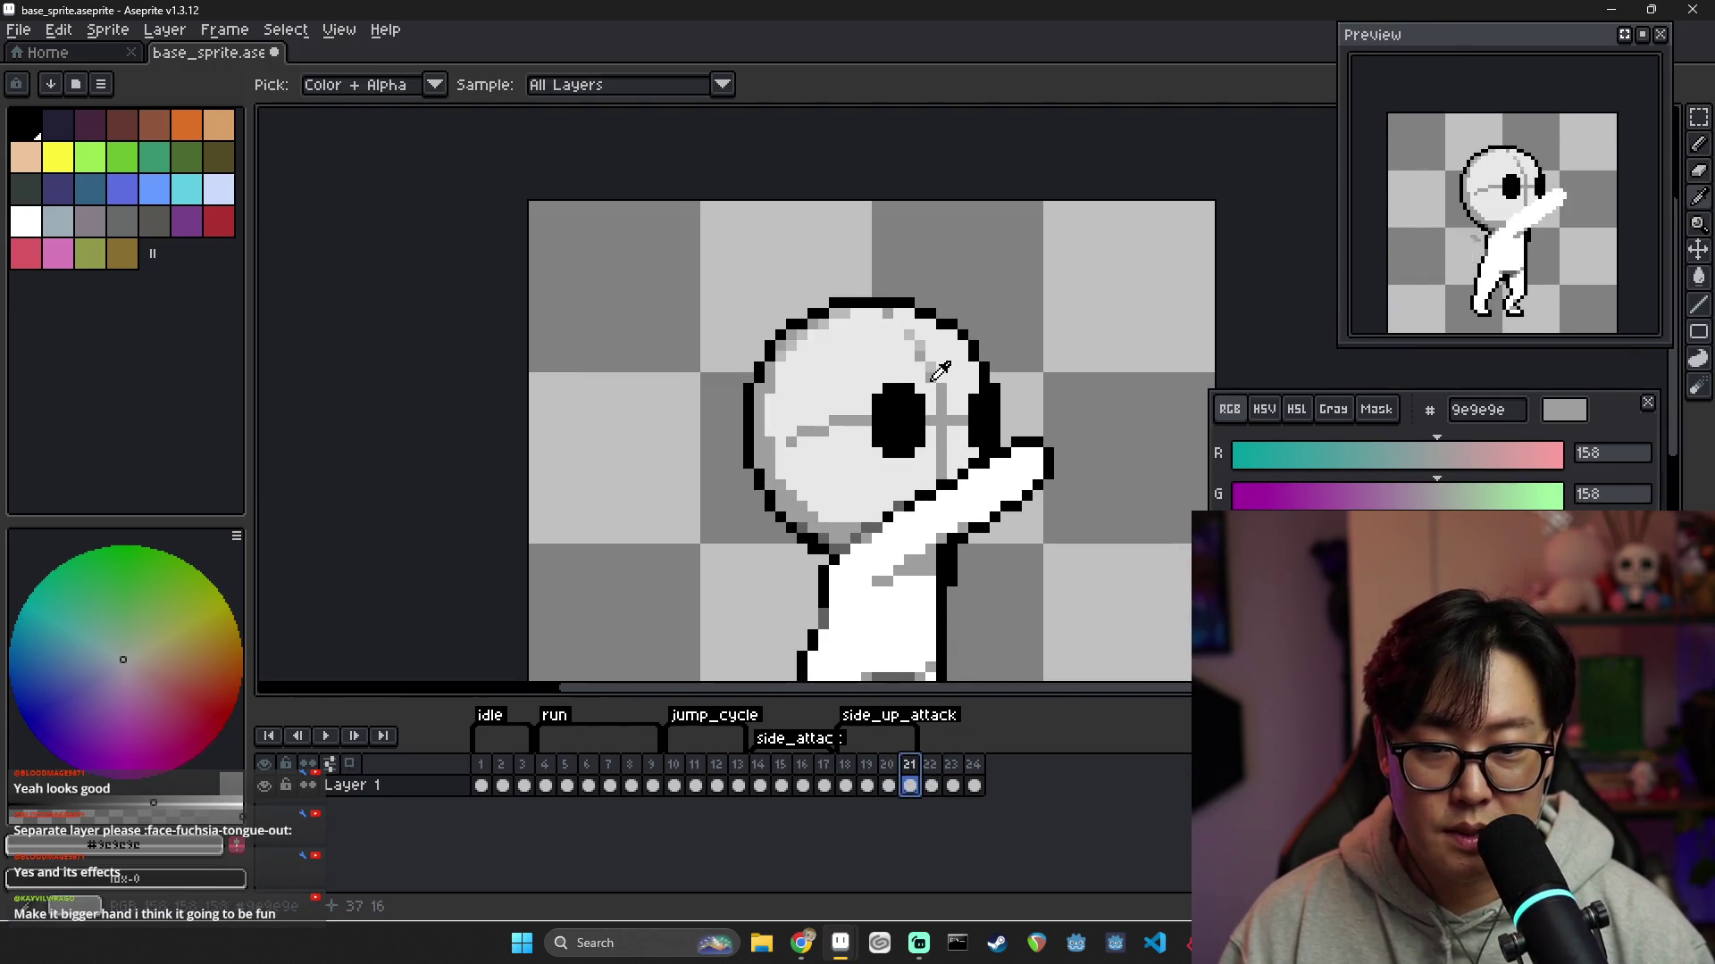
pyautogui.keyDown('alt'); pyautogui.click(928, 356); pyautogui.keyUp('alt')
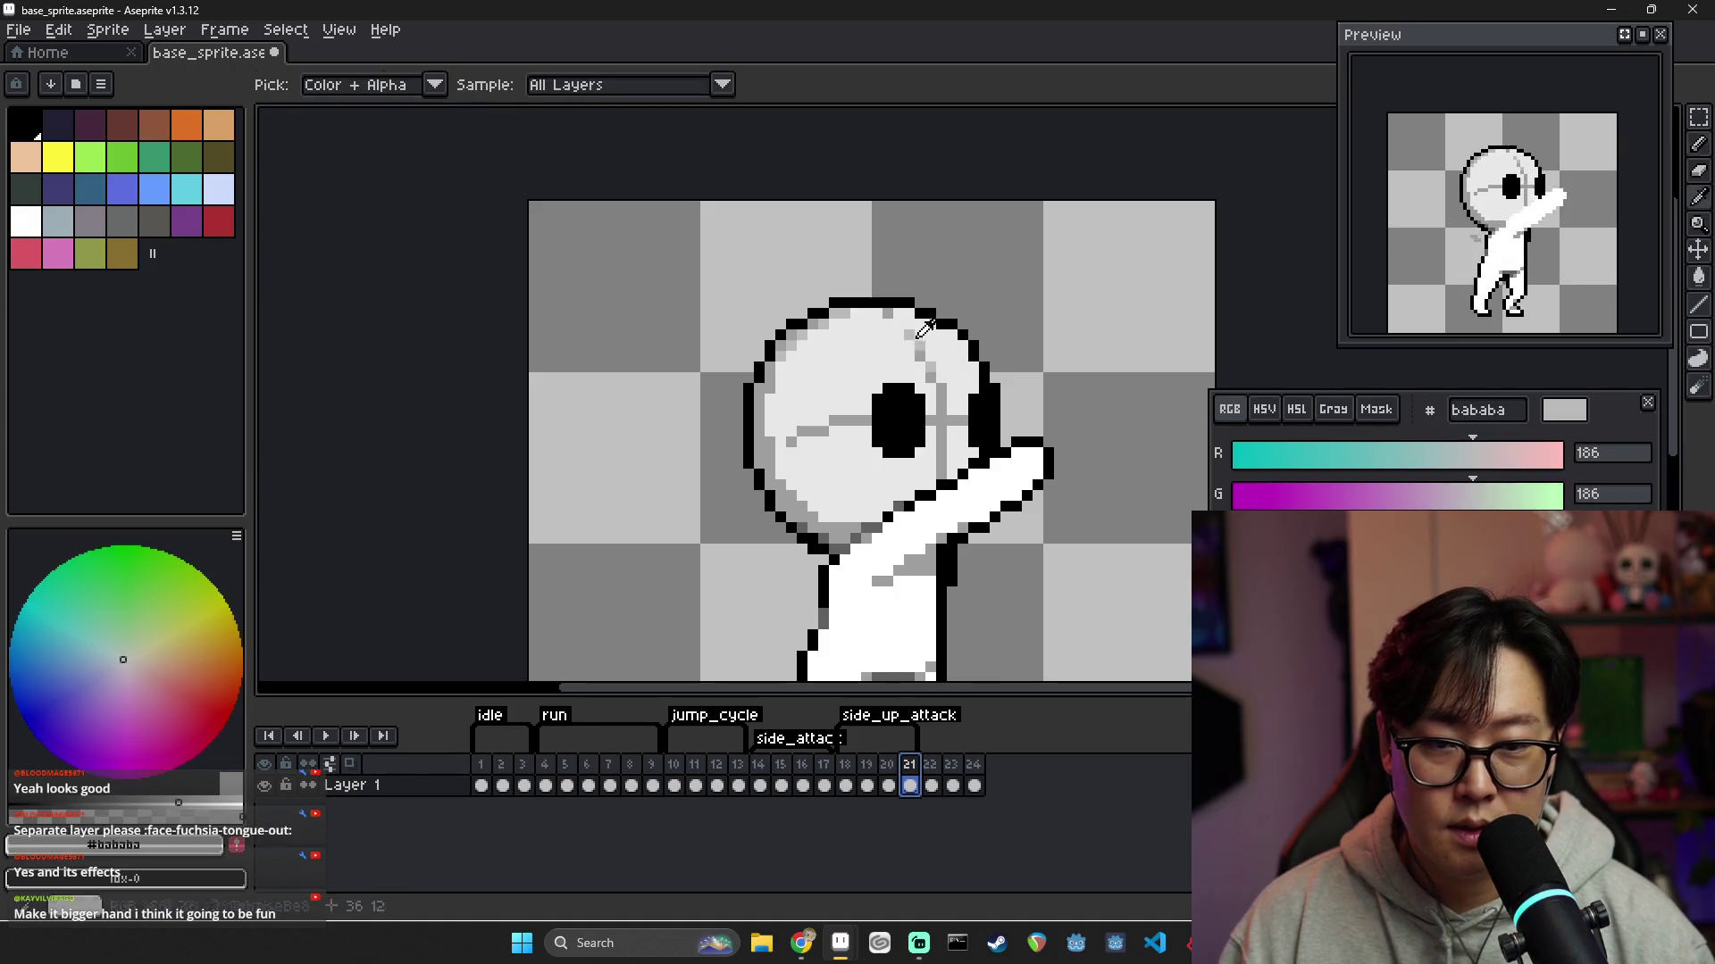
pyautogui.click(908, 347)
pyautogui.keyDown('alt'); pyautogui.click(908, 346); pyautogui.keyUp('alt')
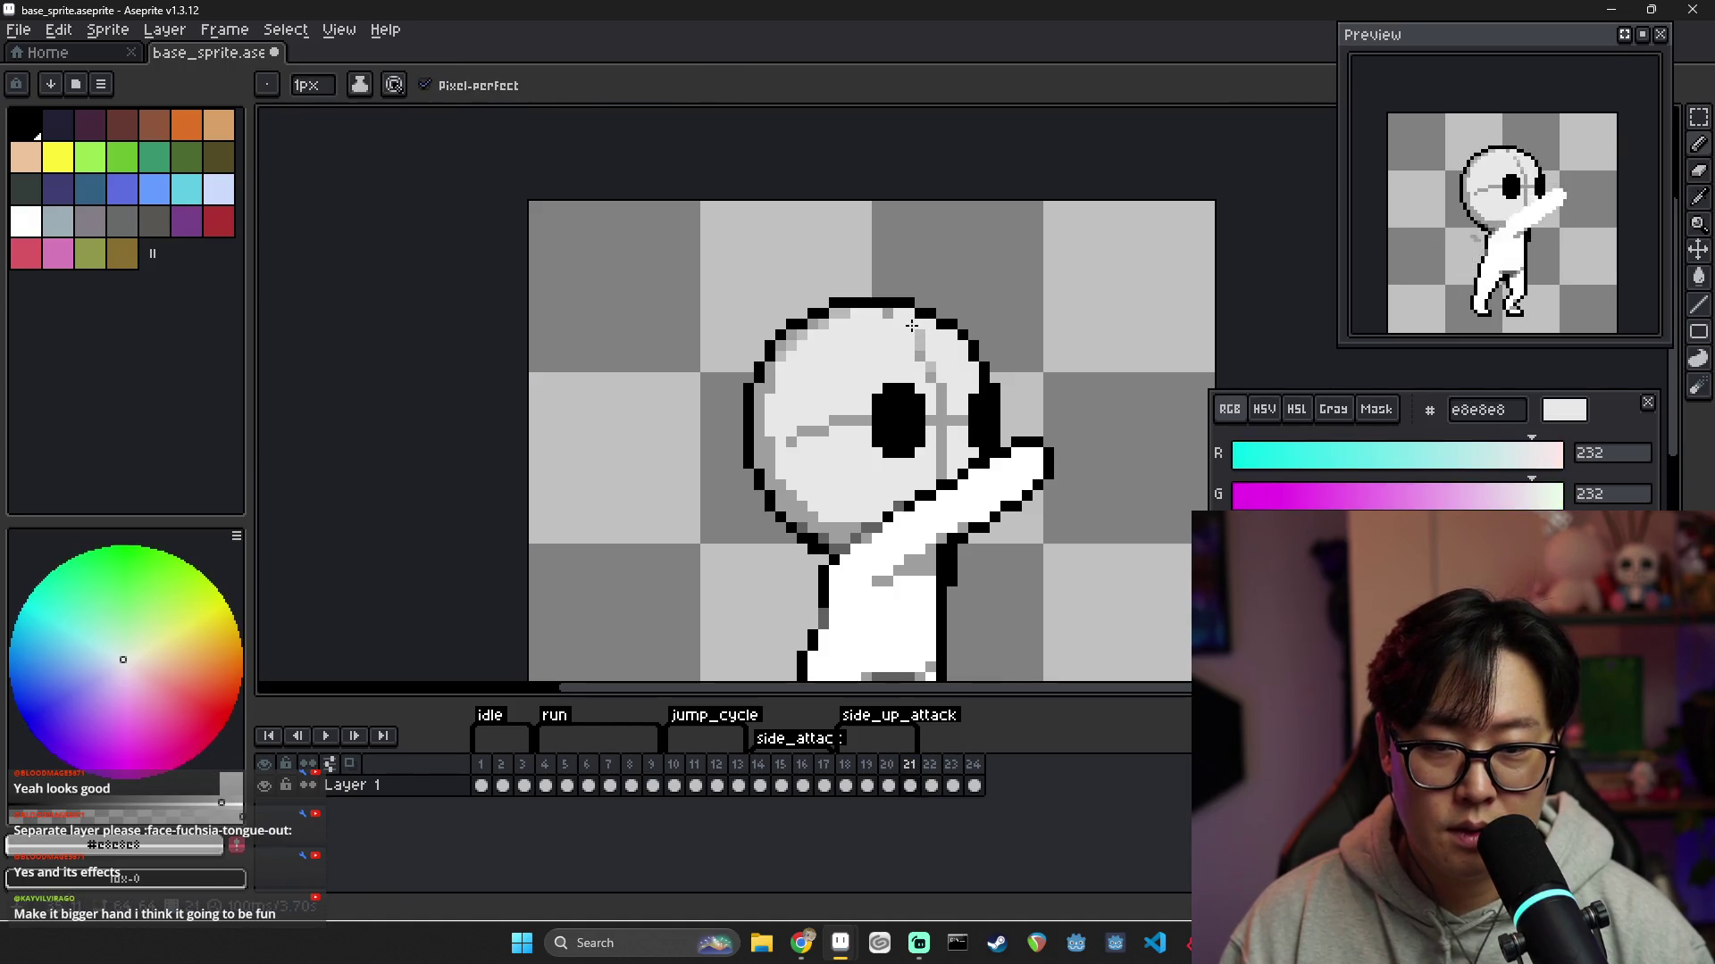
pyautogui.click(915, 338)
pyautogui.keyDown('alt'); pyautogui.click(929, 357); pyautogui.keyUp('alt')
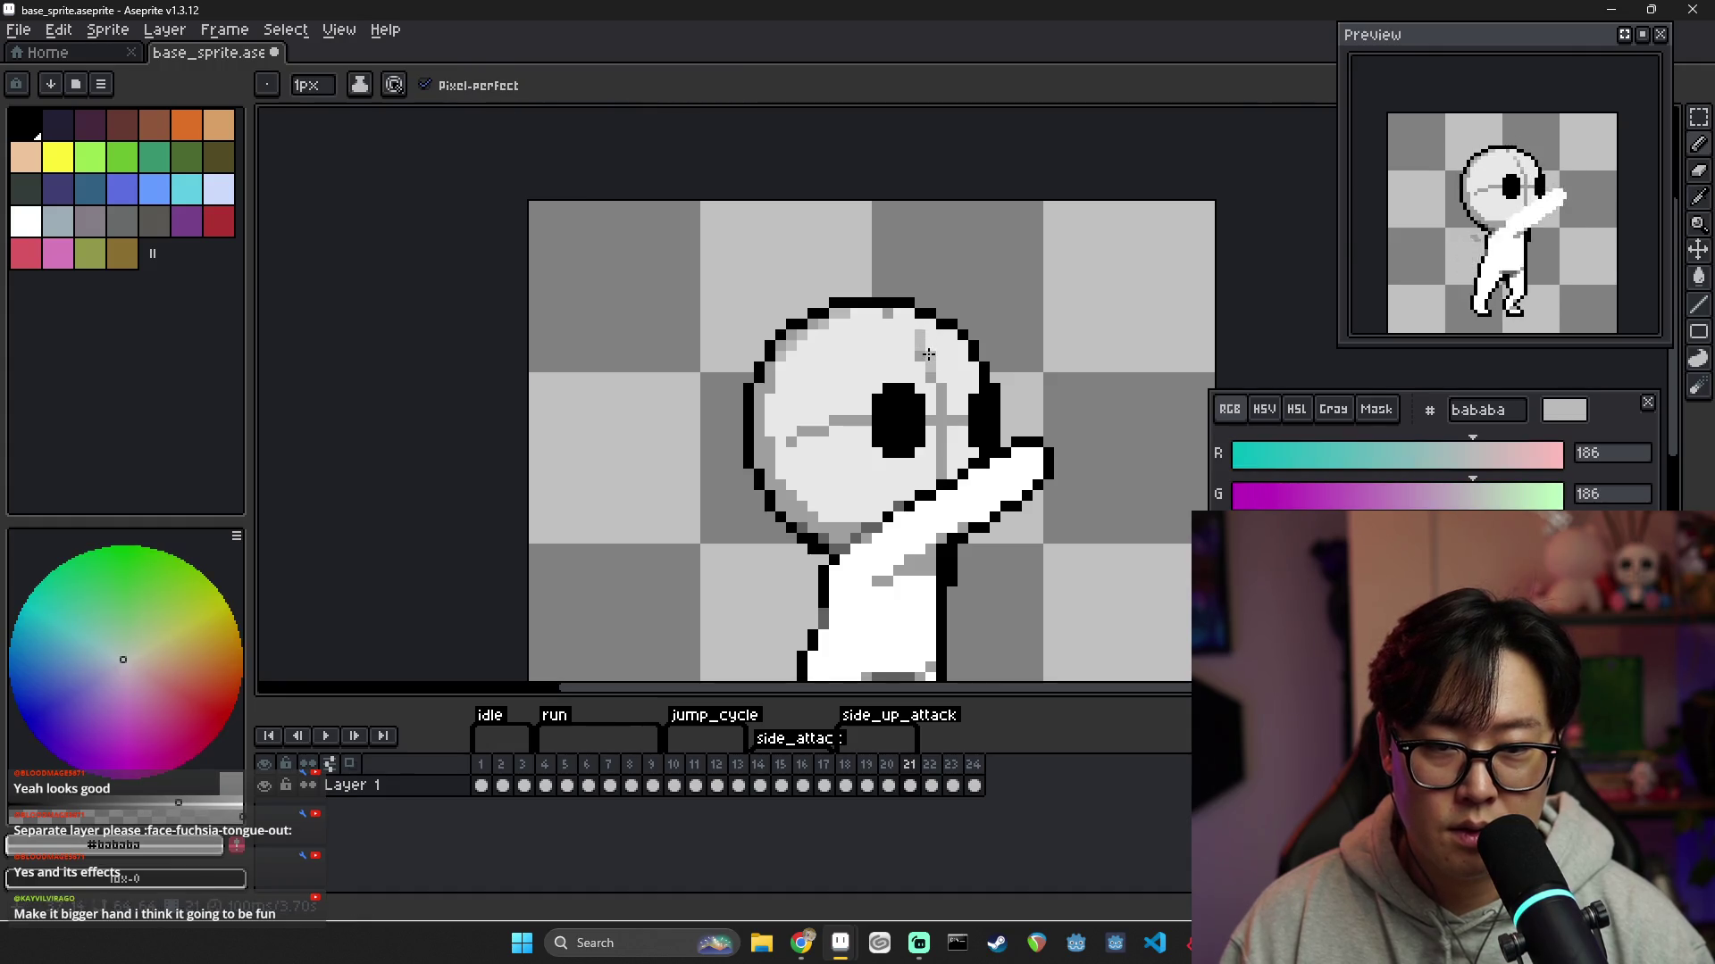
# Add a few mid-grey shading pixels to the head
pyautogui.keyDown('alt'); pyautogui.click(931, 361); pyautogui.keyUp('alt')
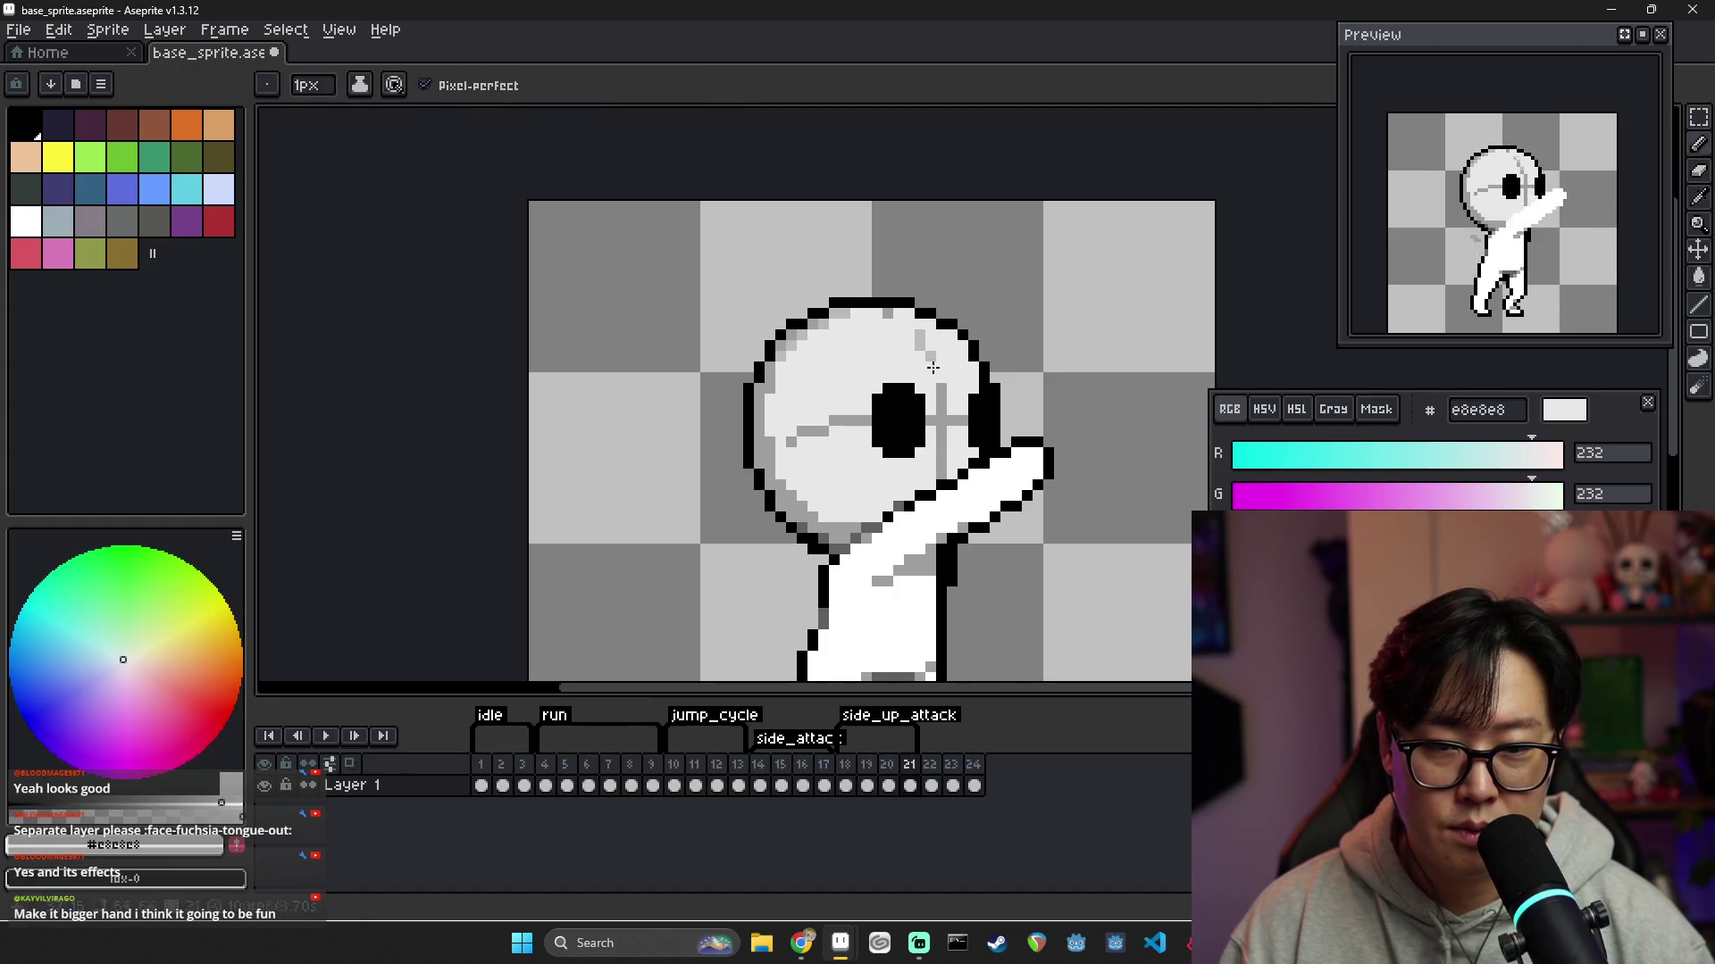
pyautogui.keyDown('alt'); pyautogui.click(933, 361); pyautogui.keyUp('alt')
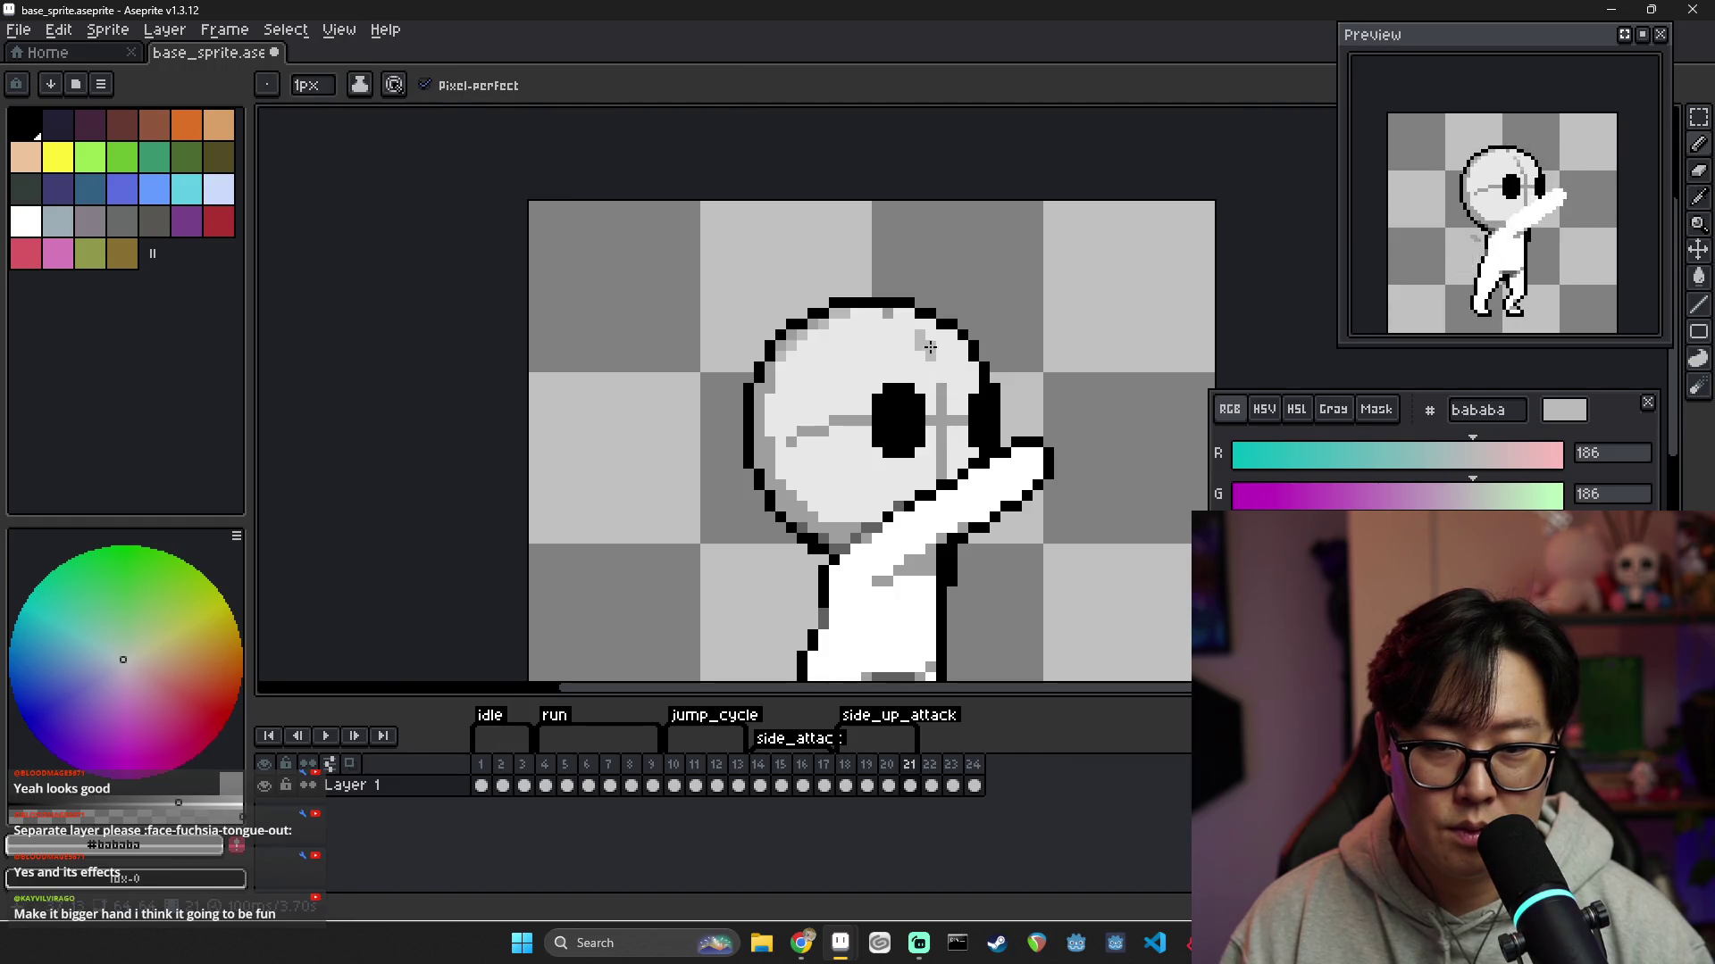
pyautogui.click(930, 350)
pyautogui.keyDown('alt'); pyautogui.click(936, 359); pyautogui.keyUp('alt')
pyautogui.keyDown('alt'); pyautogui.click(931, 350); pyautogui.keyUp('alt')
# Paint a darker grey shading line down the head's right side, comparing with frame 20
pyautogui.keyDown('alt'); pyautogui.click(943, 371); pyautogui.keyUp('alt')
pyautogui.moveTo(949, 385)
pyautogui.mouseDown()
pyautogui.moveTo(953, 461)
pyautogui.moveTo(940, 424)
pyautogui.mouseUp()
pyautogui.keyDown('alt'); pyautogui.click(953, 473); pyautogui.keyUp('alt')
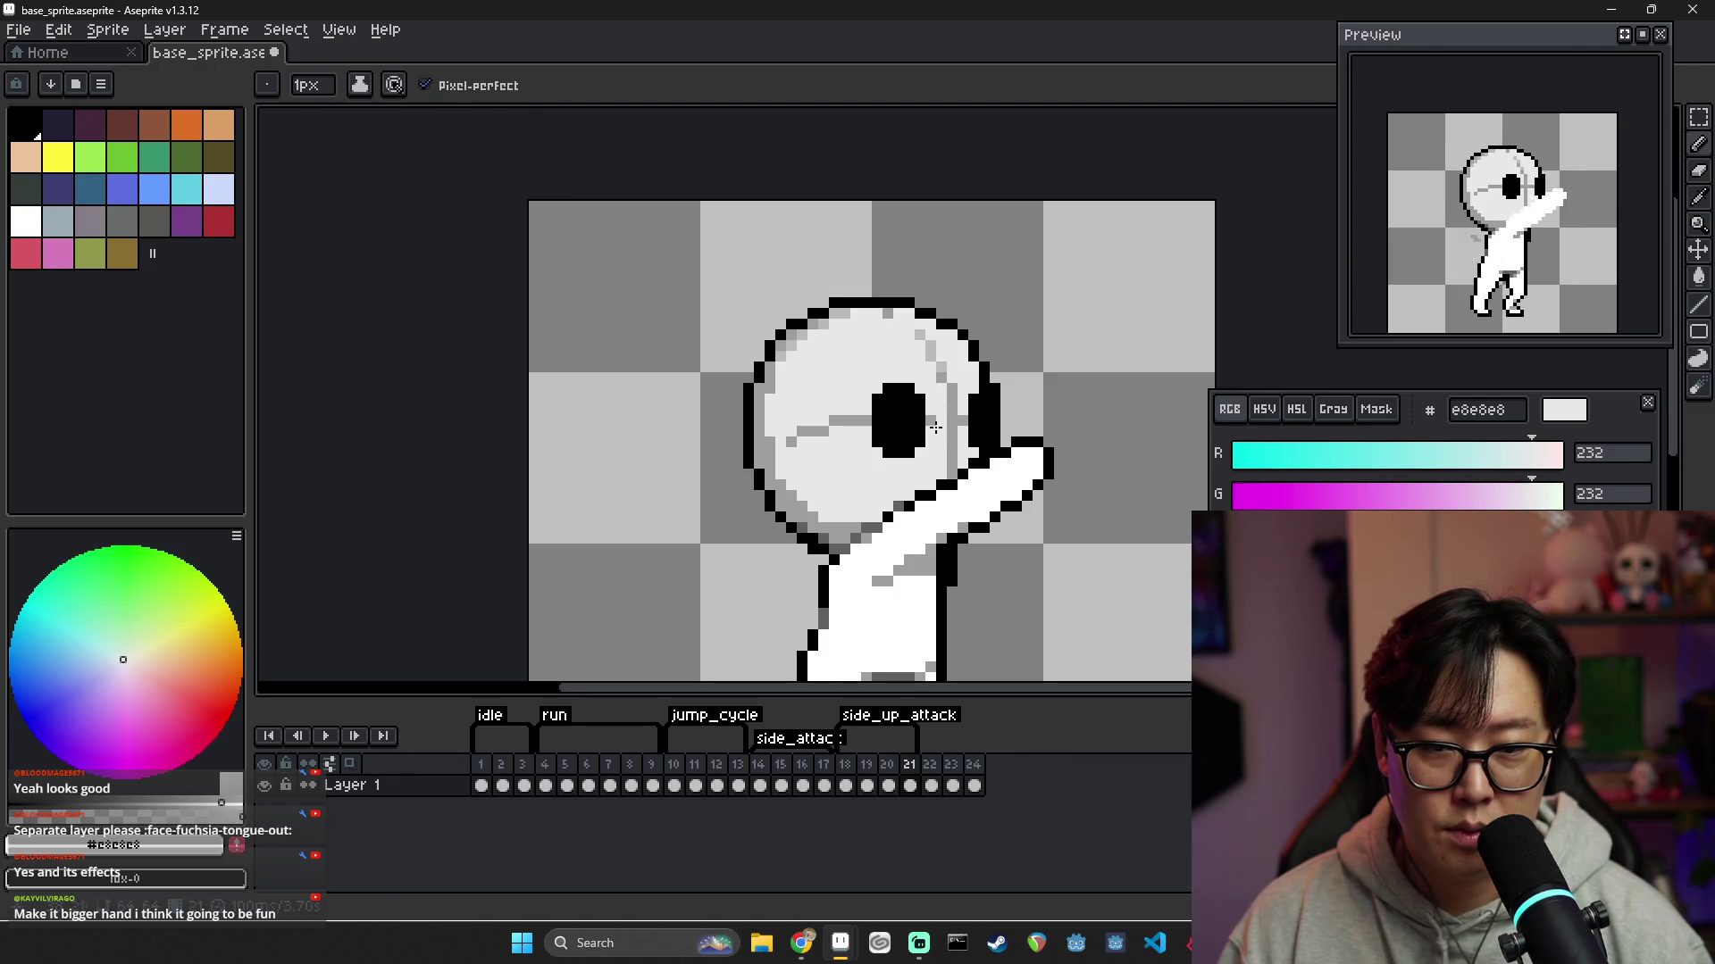
pyautogui.keyDown('alt'); pyautogui.click(936, 427); pyautogui.keyUp('alt')
pyautogui.scroll(-4, 952, 456)
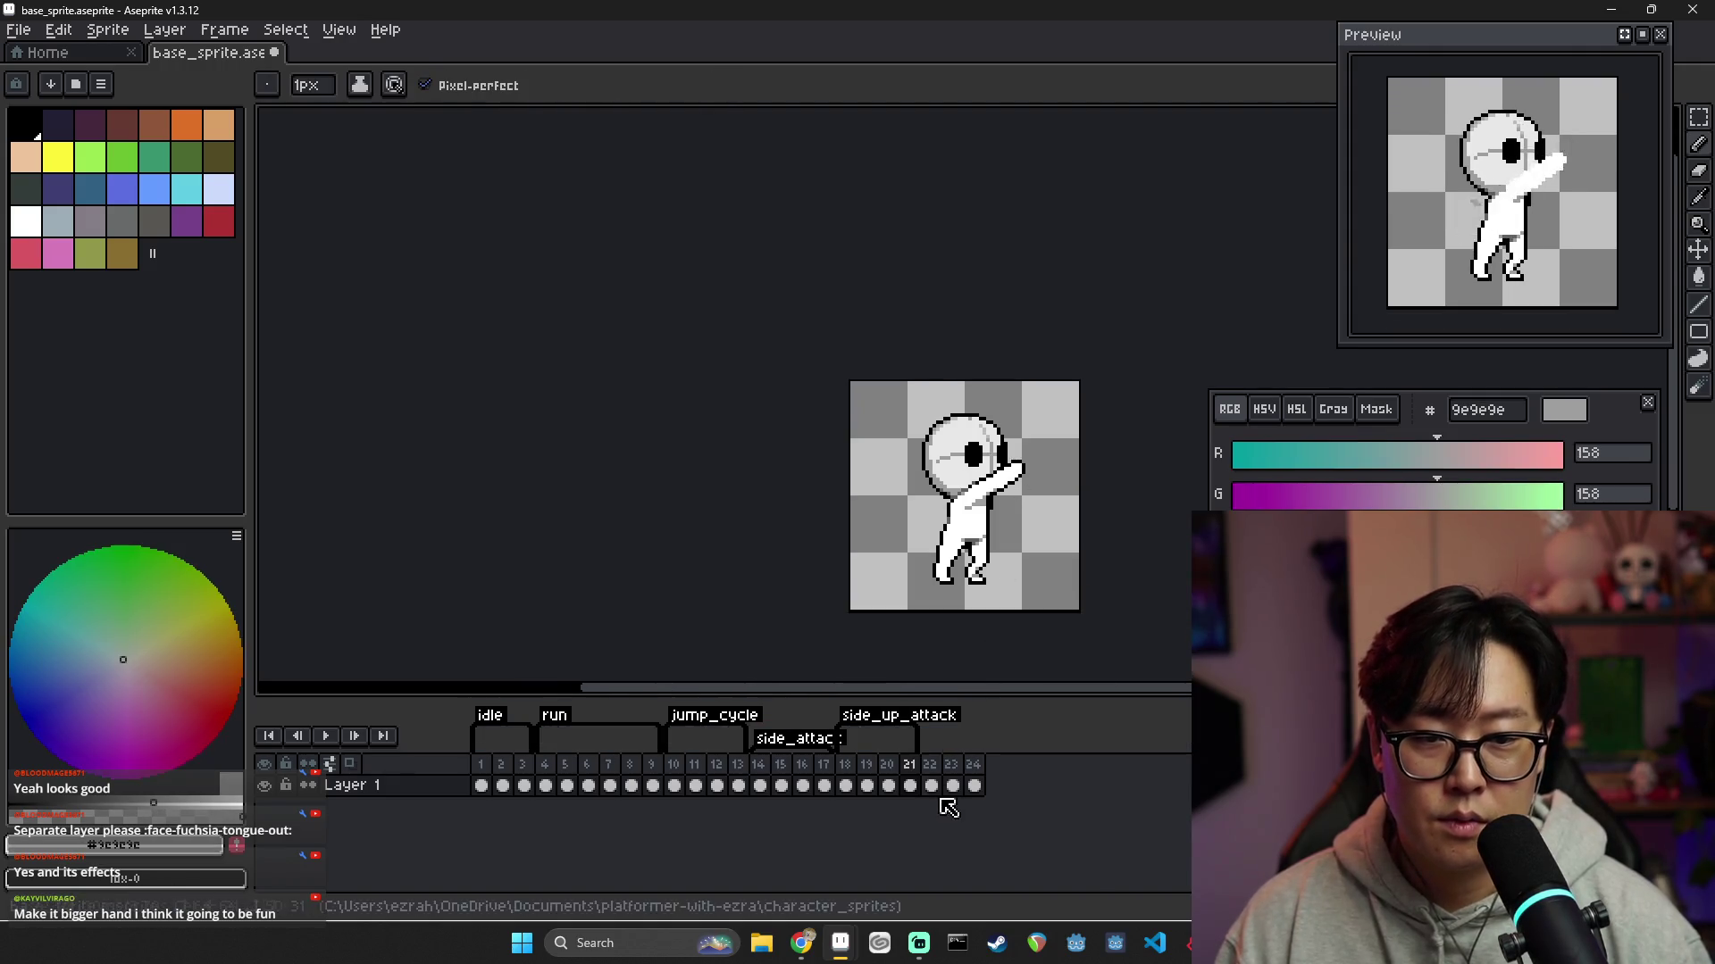
pyautogui.click(889, 768)
pyautogui.click(909, 768)
pyautogui.scroll(4, 939, 492)
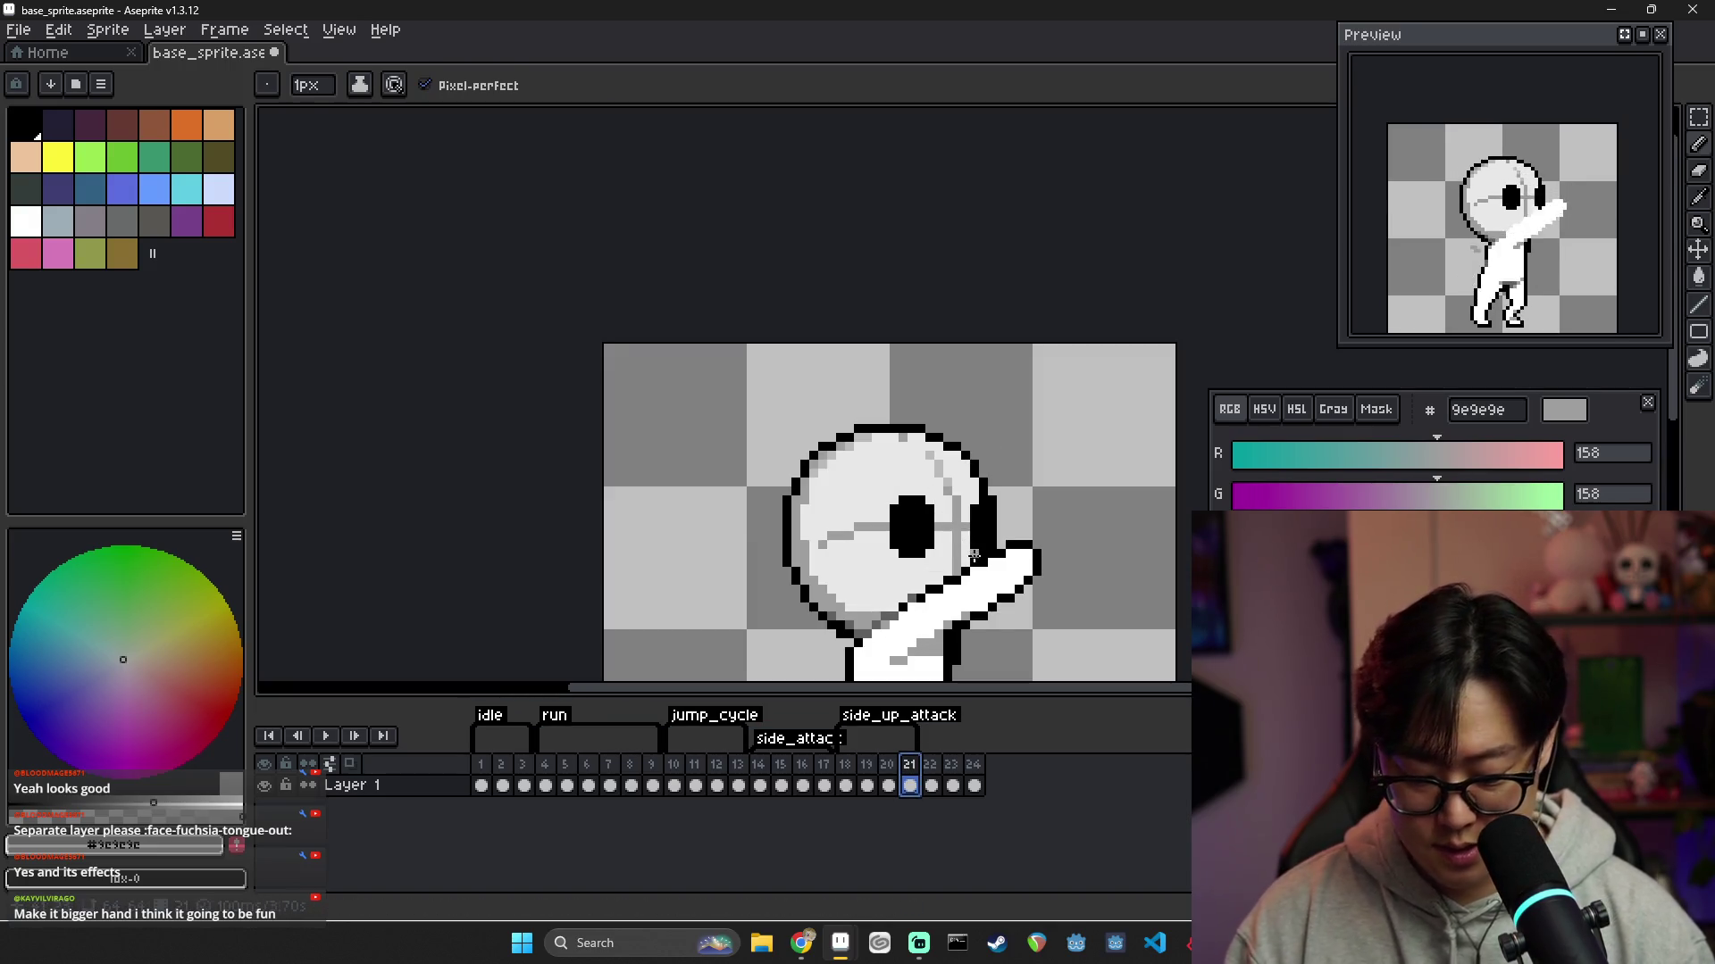
# Marquee-select the head, then step through frames 18–23 to compare the poses
pyautogui.press('m')
pyautogui.moveTo(921, 446); pyautogui.dragTo(965, 491)
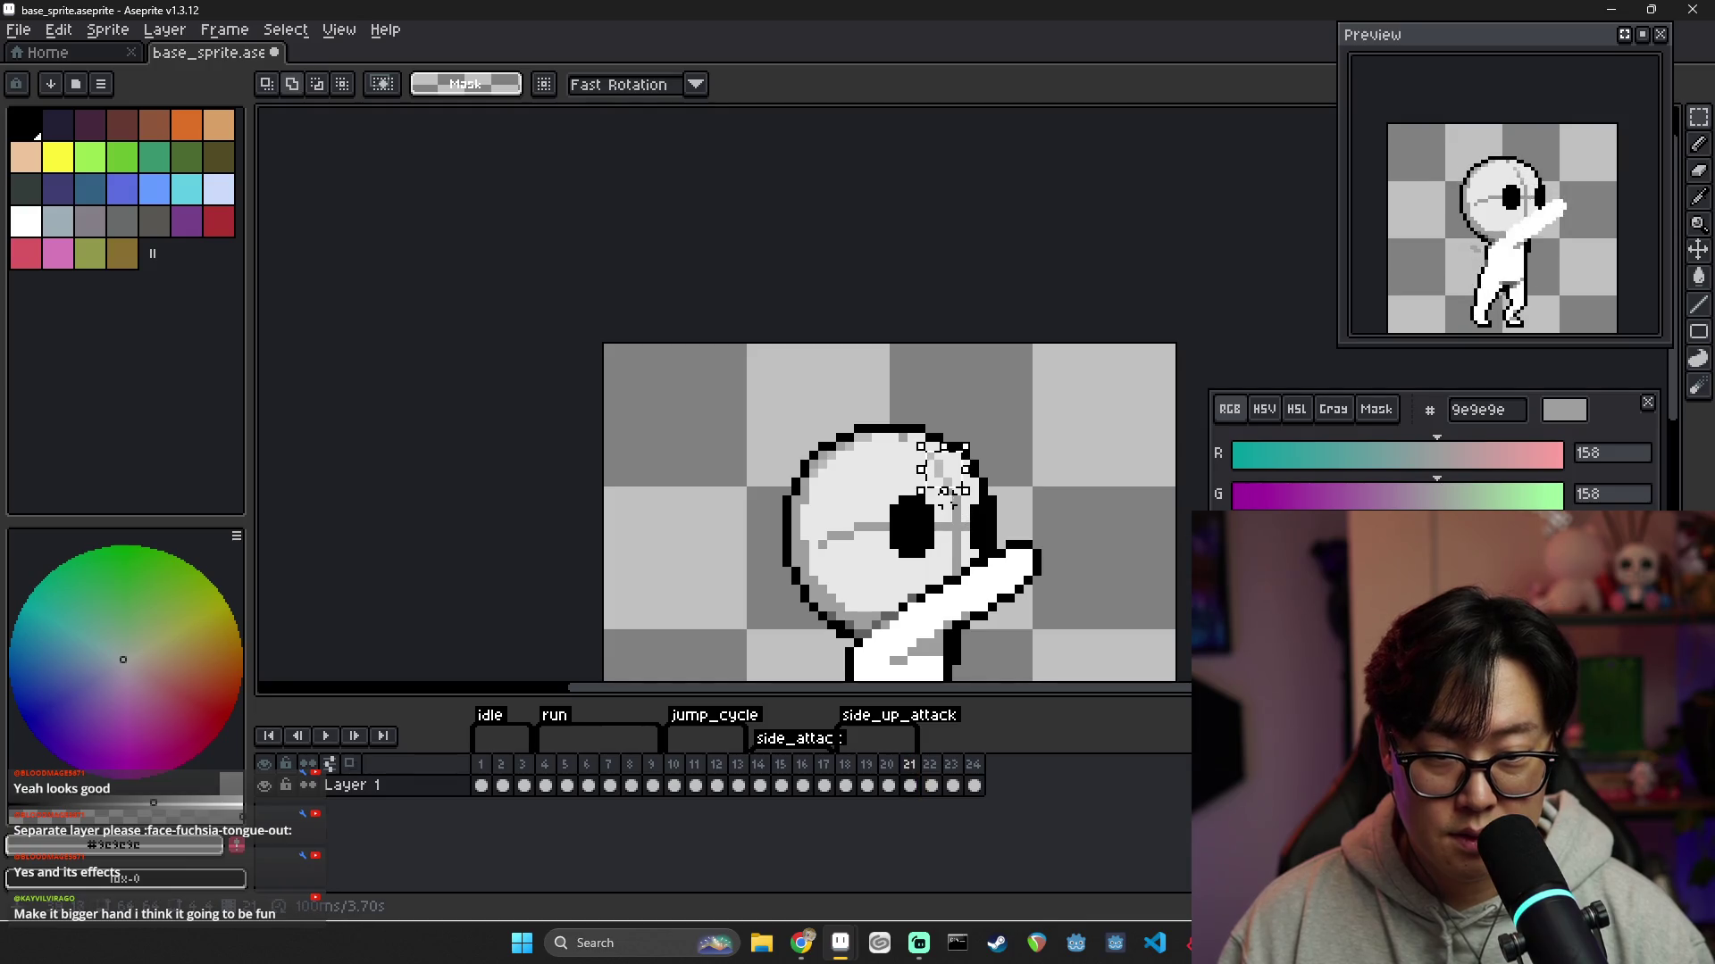
pyautogui.moveTo(963, 570); pyautogui.dragTo(965, 580)
pyautogui.press('Left')
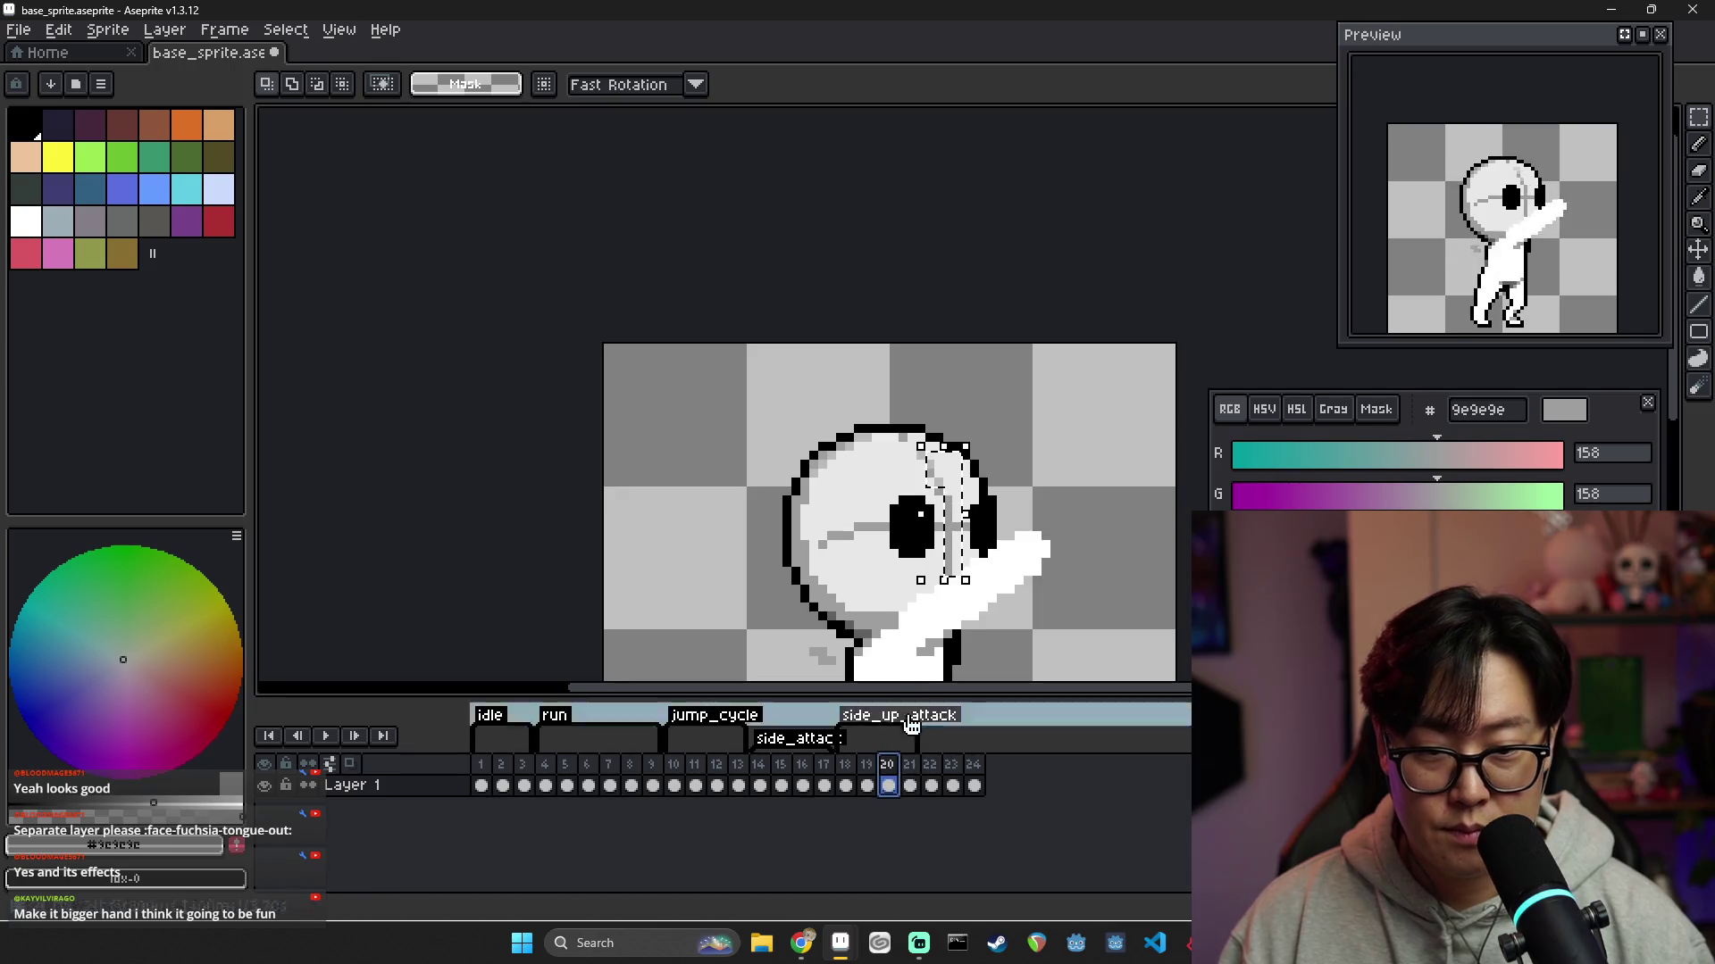
pyautogui.click(866, 766)
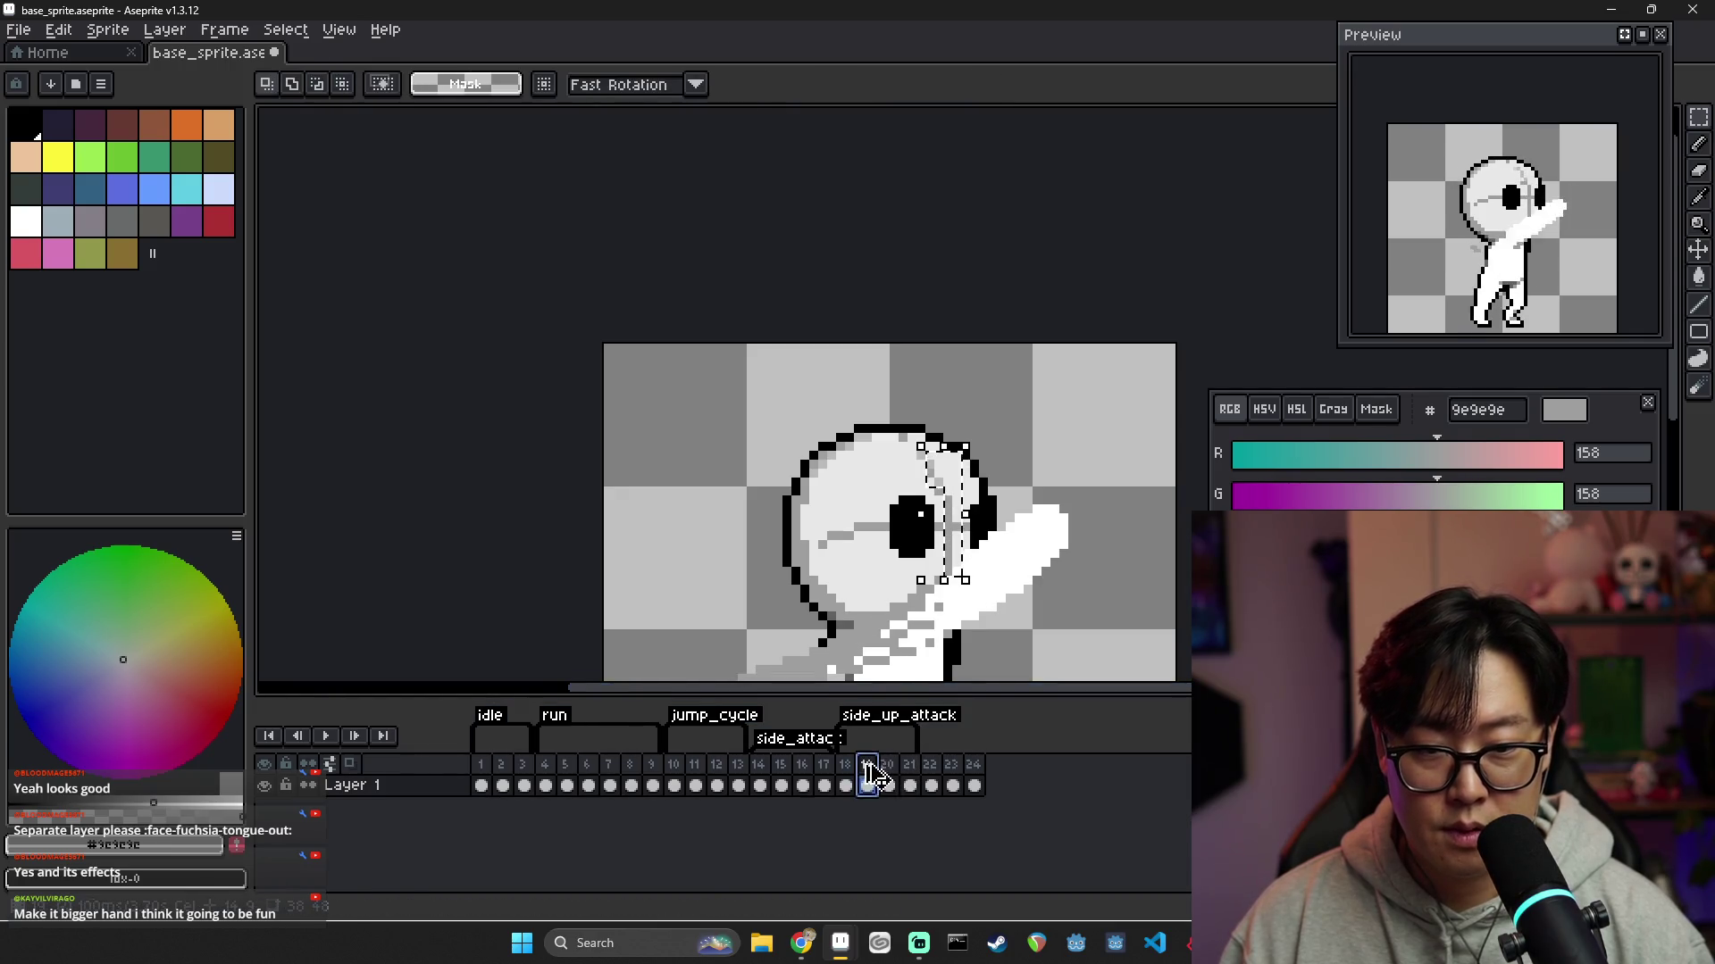
pyautogui.press('Left')
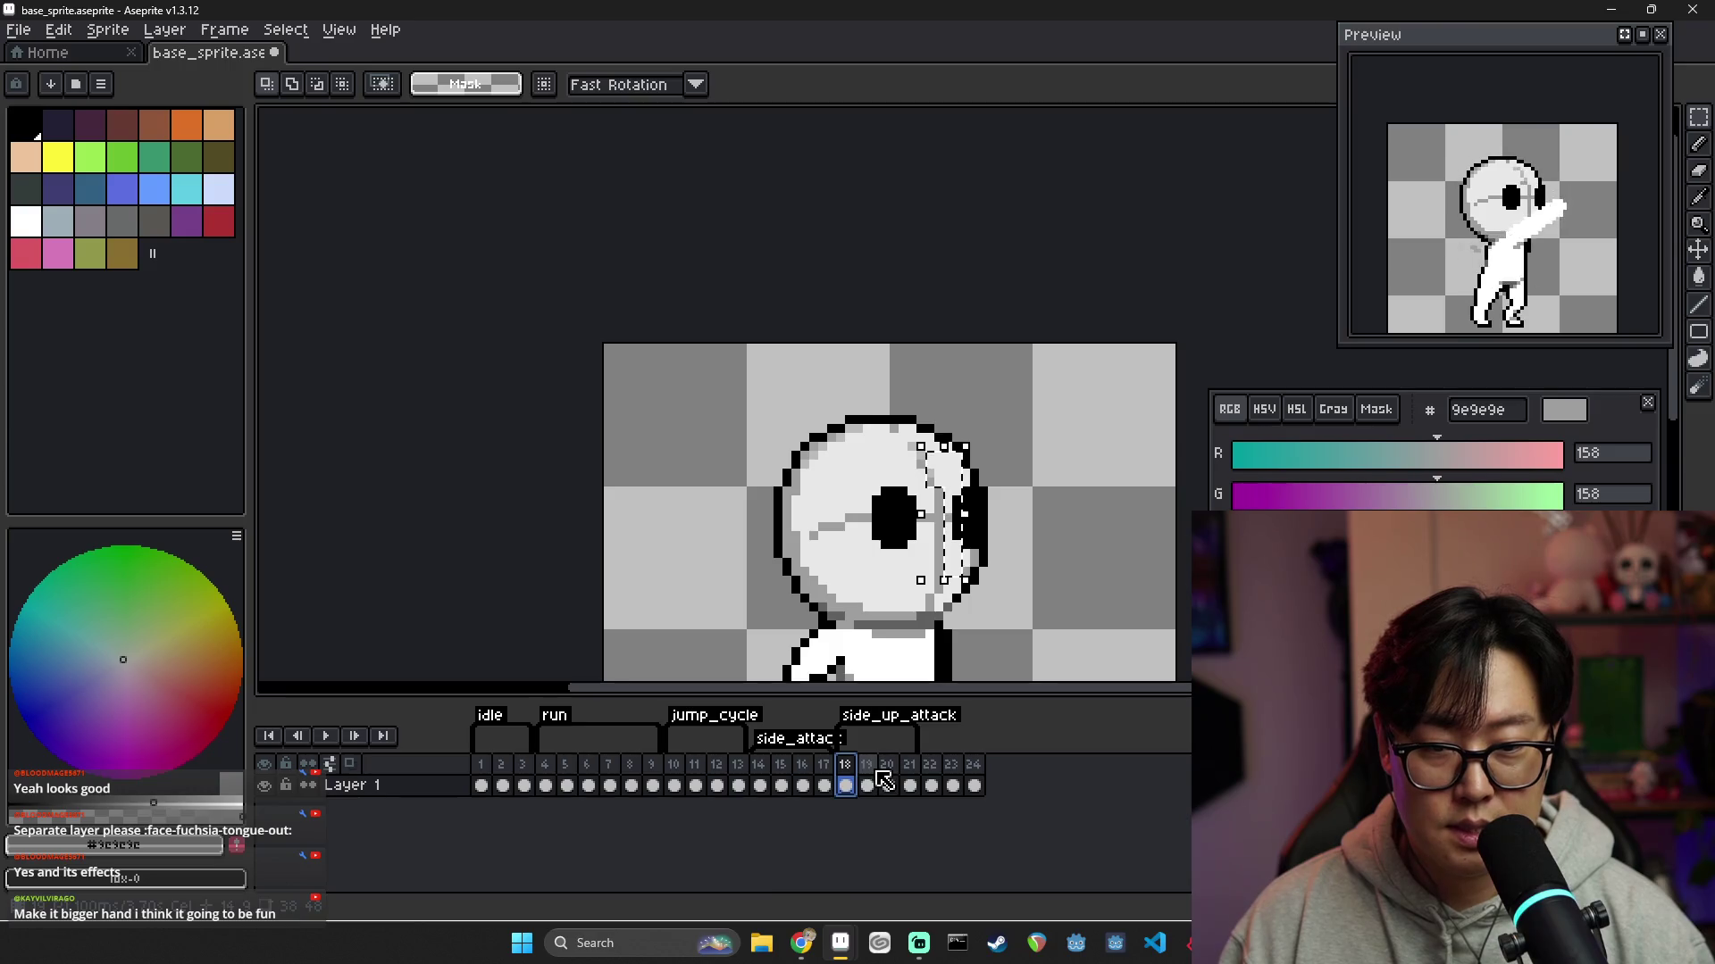
pyautogui.click(875, 768)
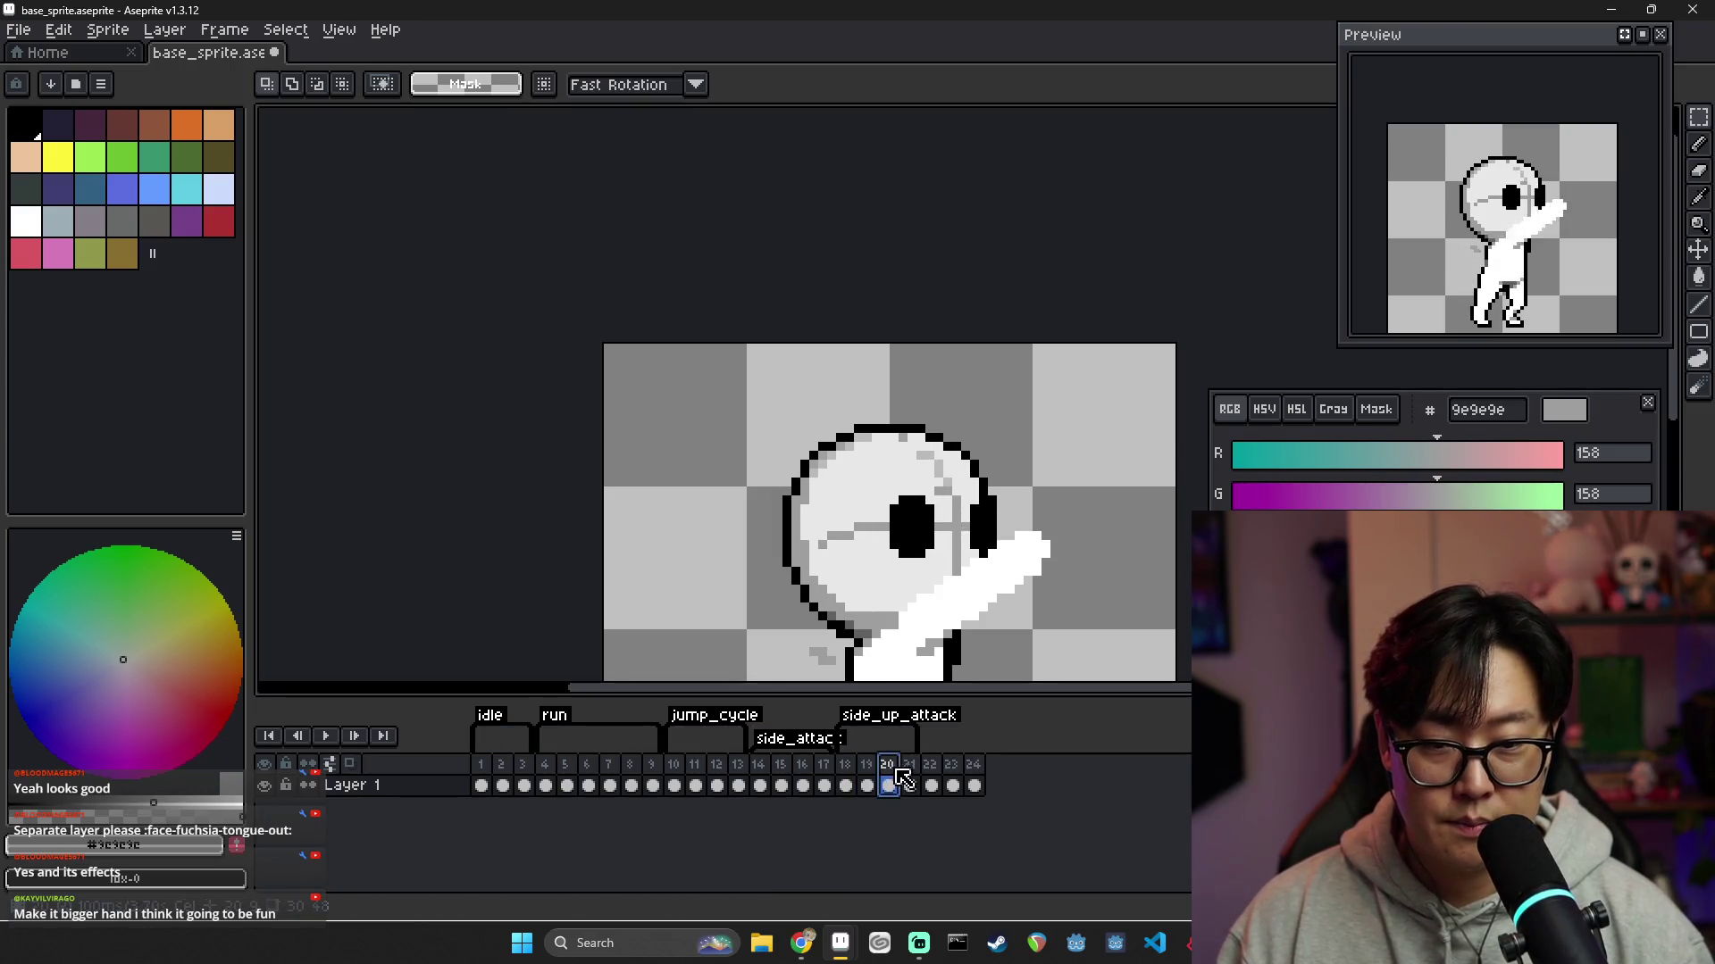
pyautogui.click(930, 766)
pyautogui.click(952, 766)
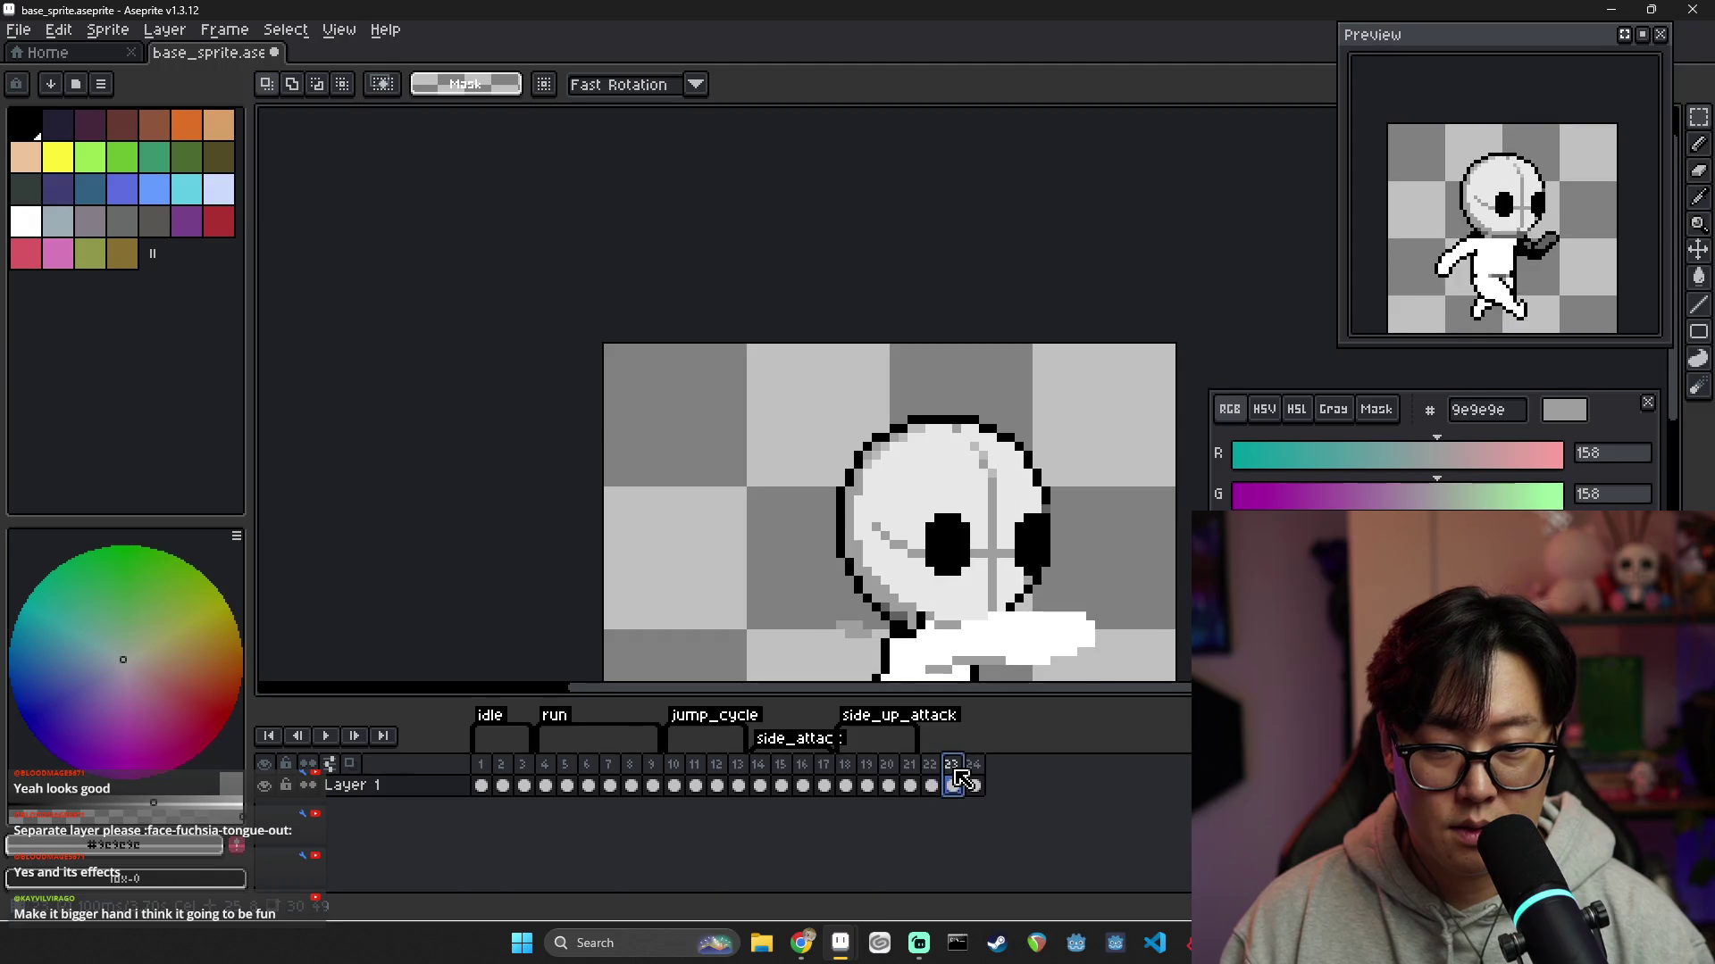
pyautogui.click(930, 766)
pyautogui.scroll(-3, 1041, 581)
pyautogui.scroll(2, 1041, 581)
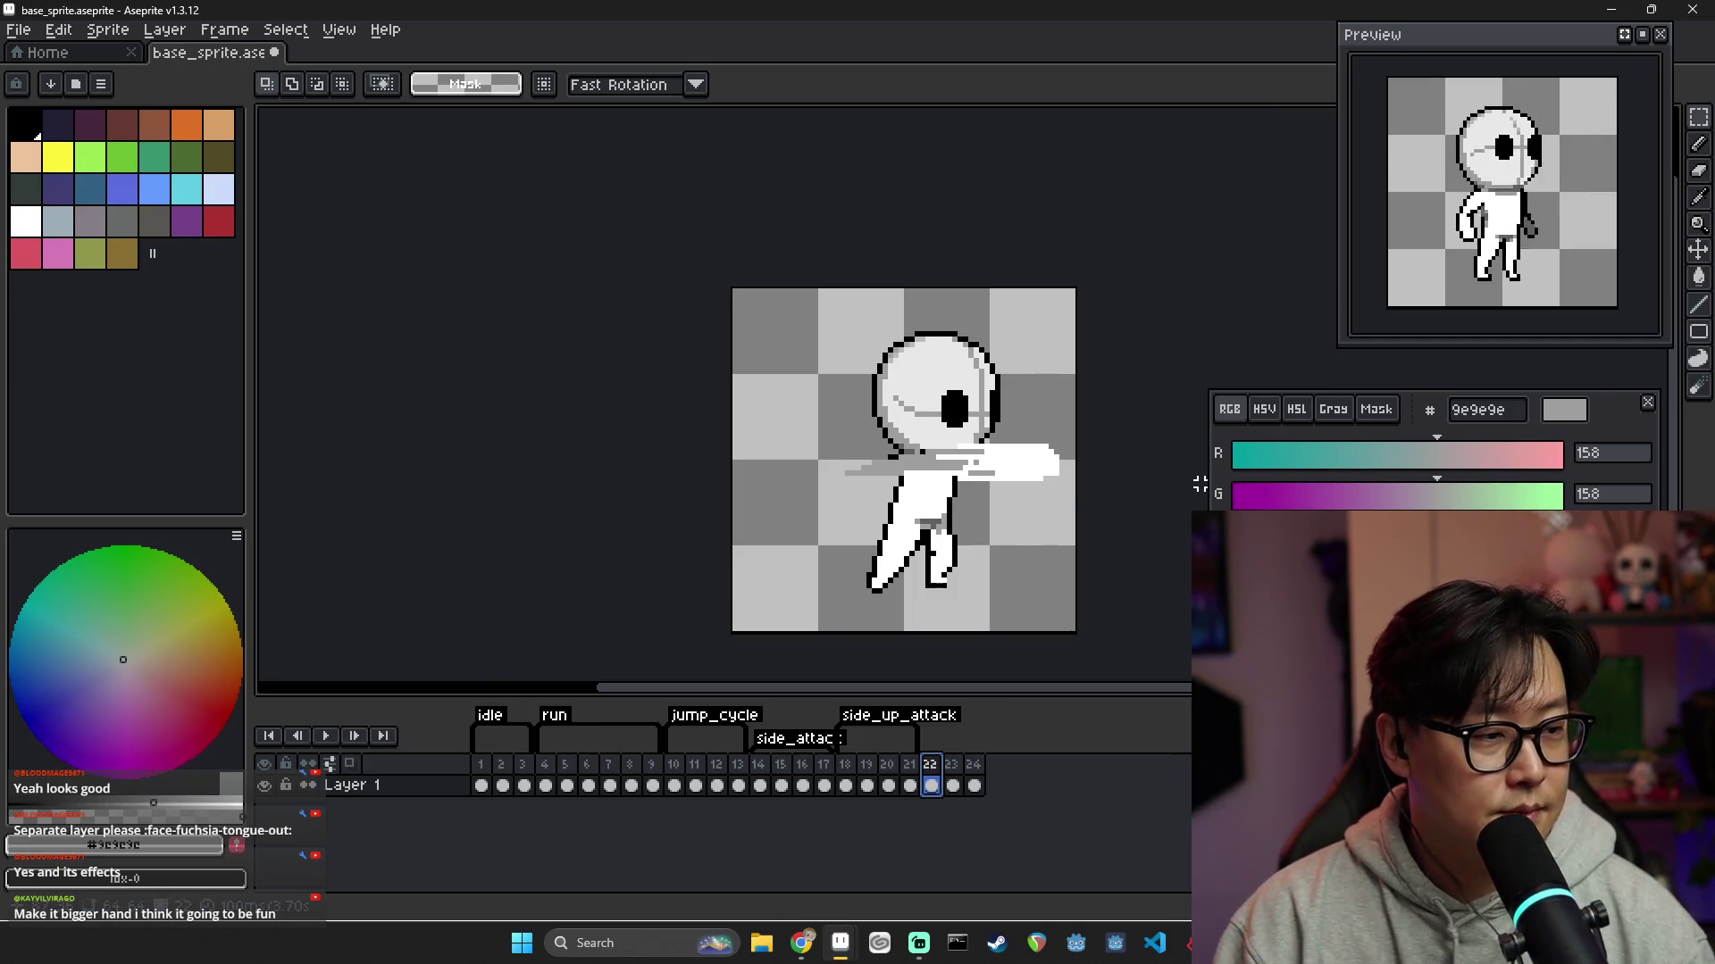
pyautogui.scroll(3, 957, 482)
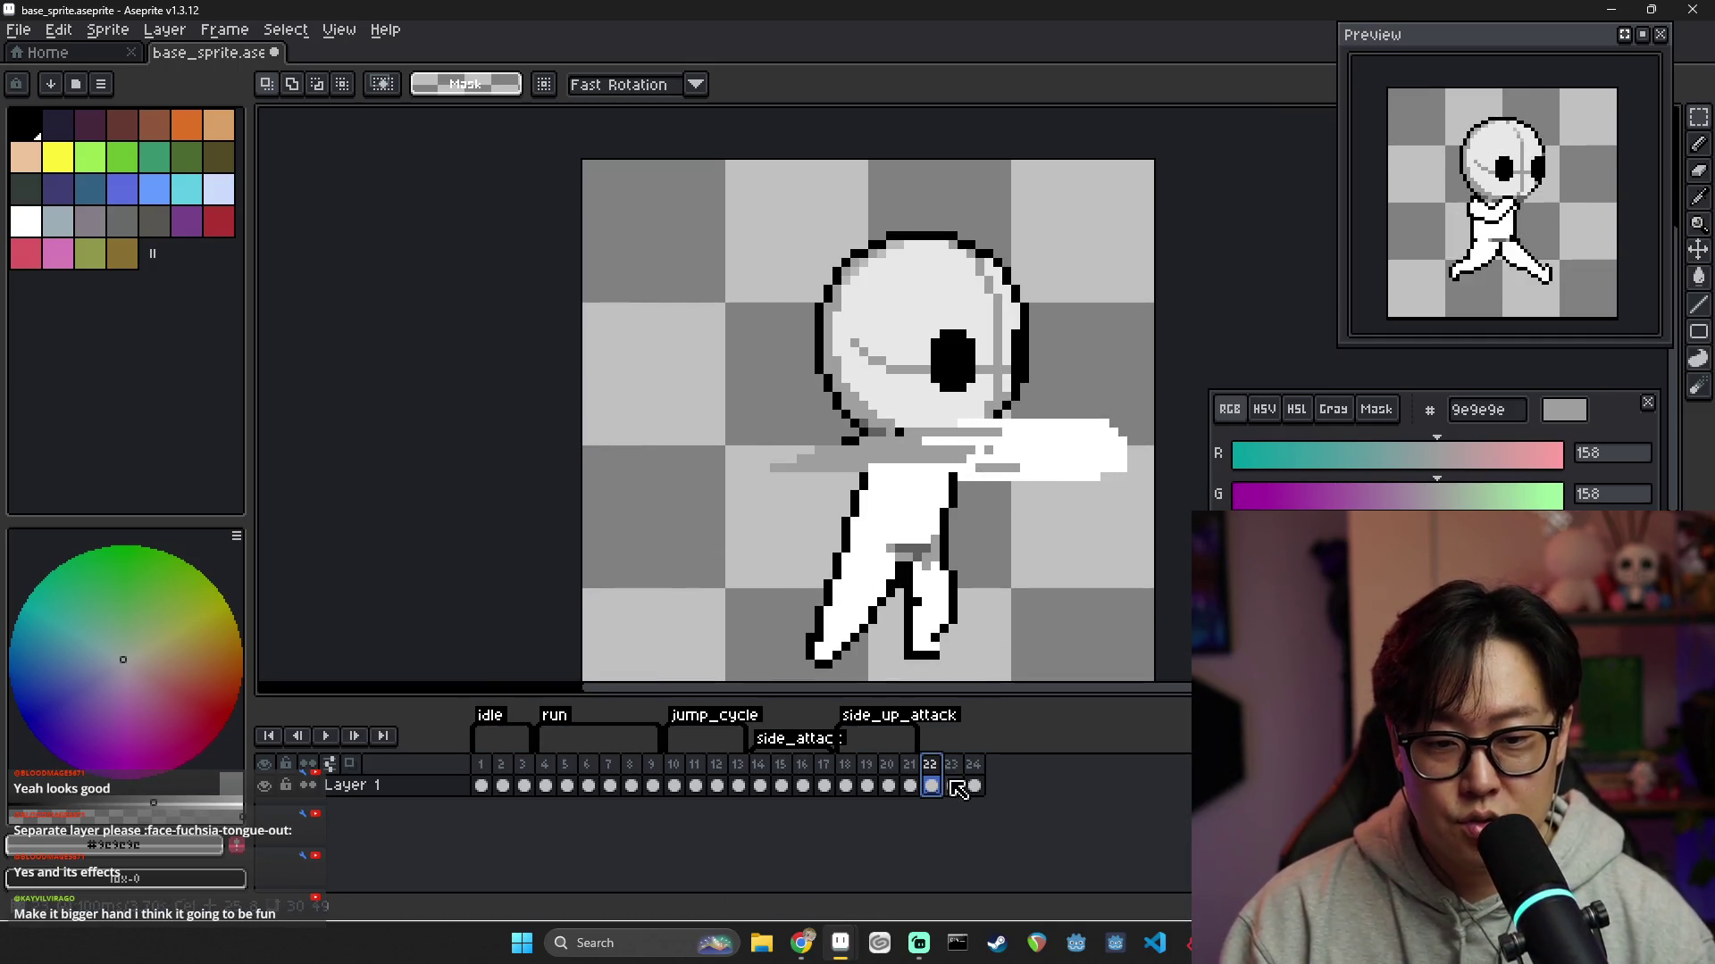
pyautogui.scroll(-2, 943, 604)
pyautogui.scroll(2, 949, 610)
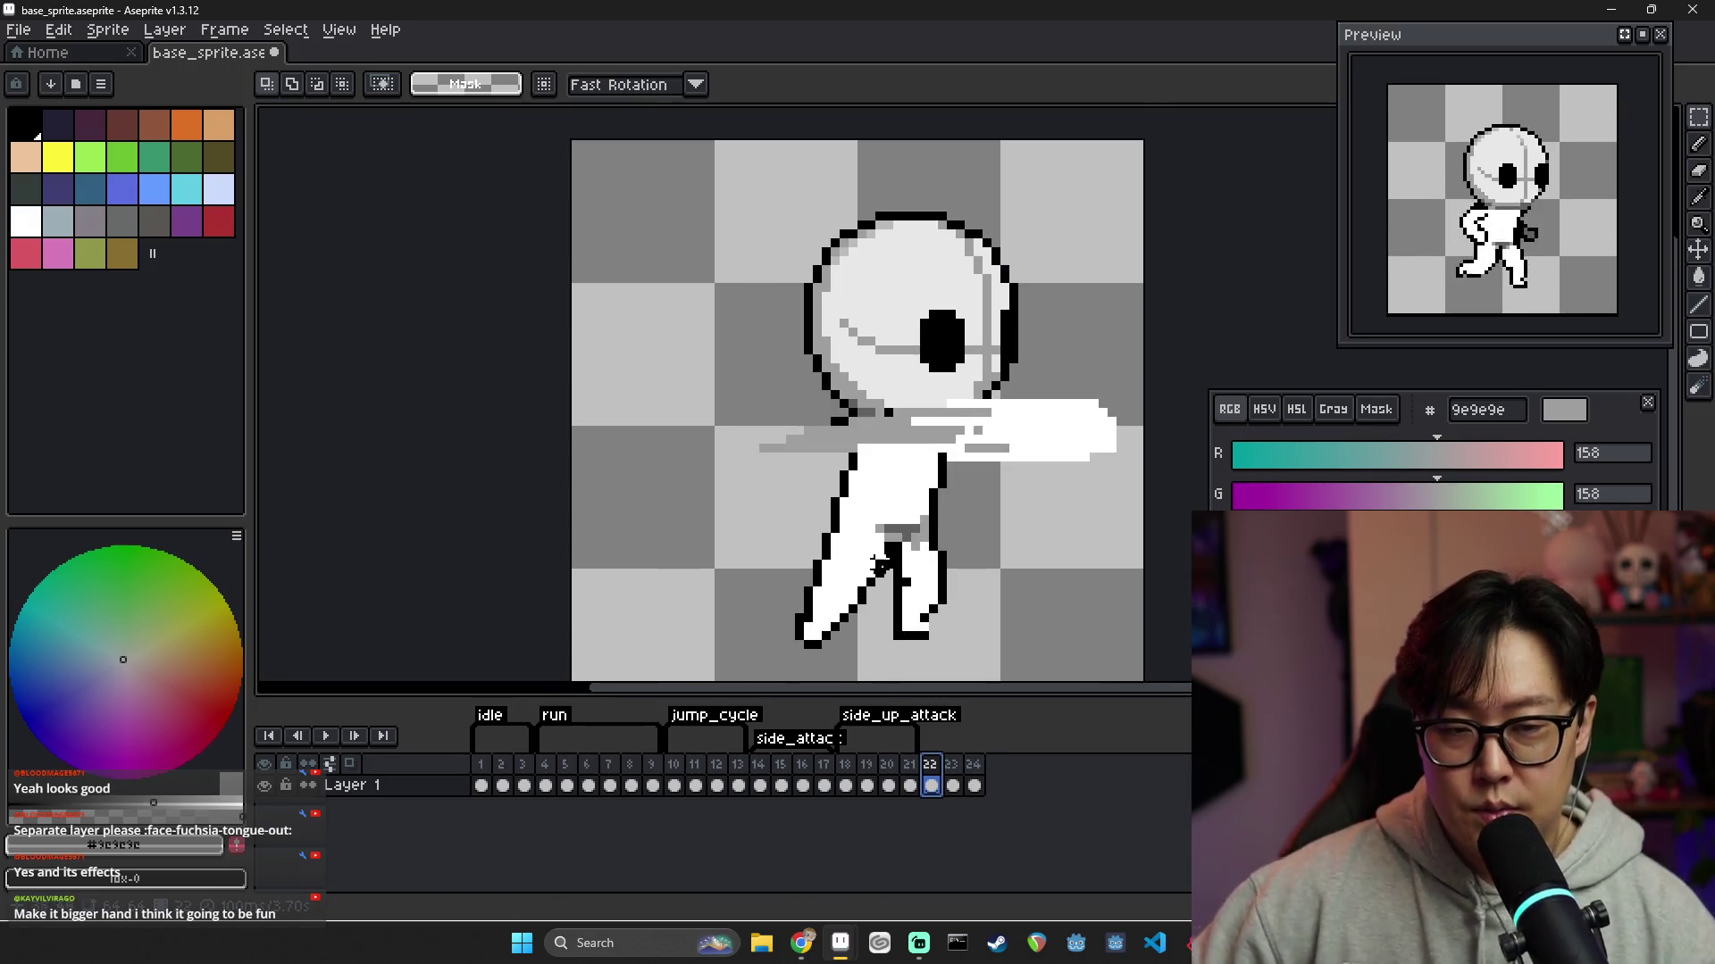
# Review the standing frames 10–13 before returning to frame 22
pyautogui.click(679, 768)
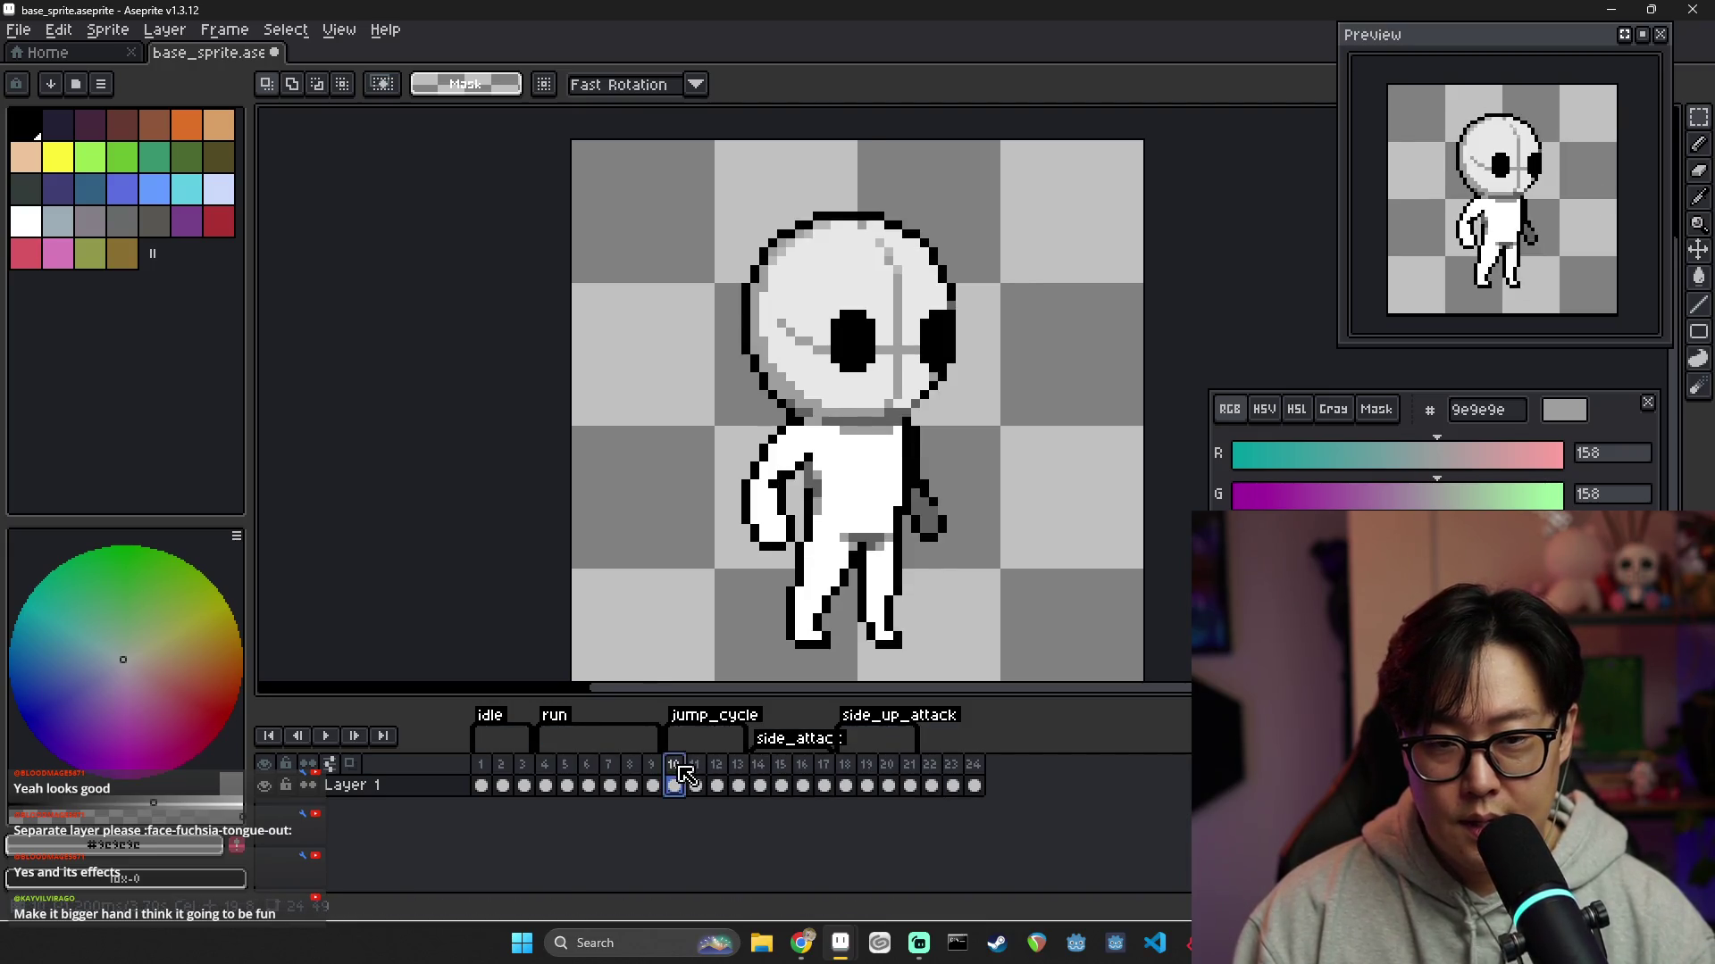
pyautogui.click(695, 770)
pyautogui.click(716, 771)
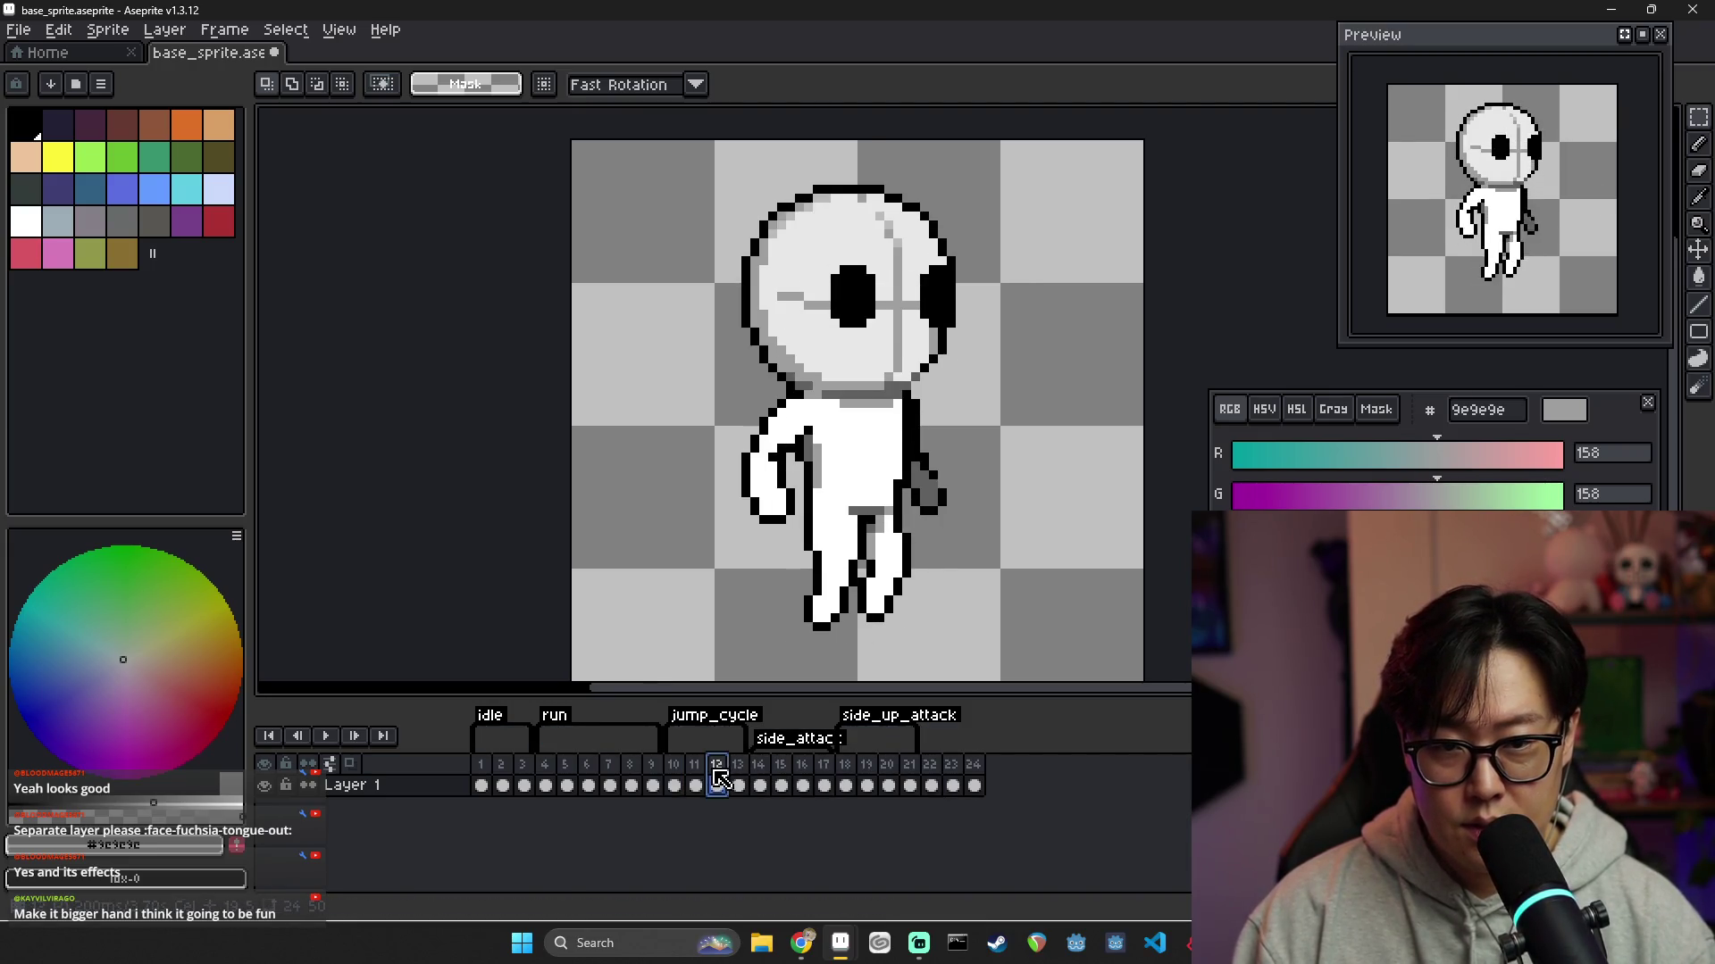
pyautogui.click(737, 783)
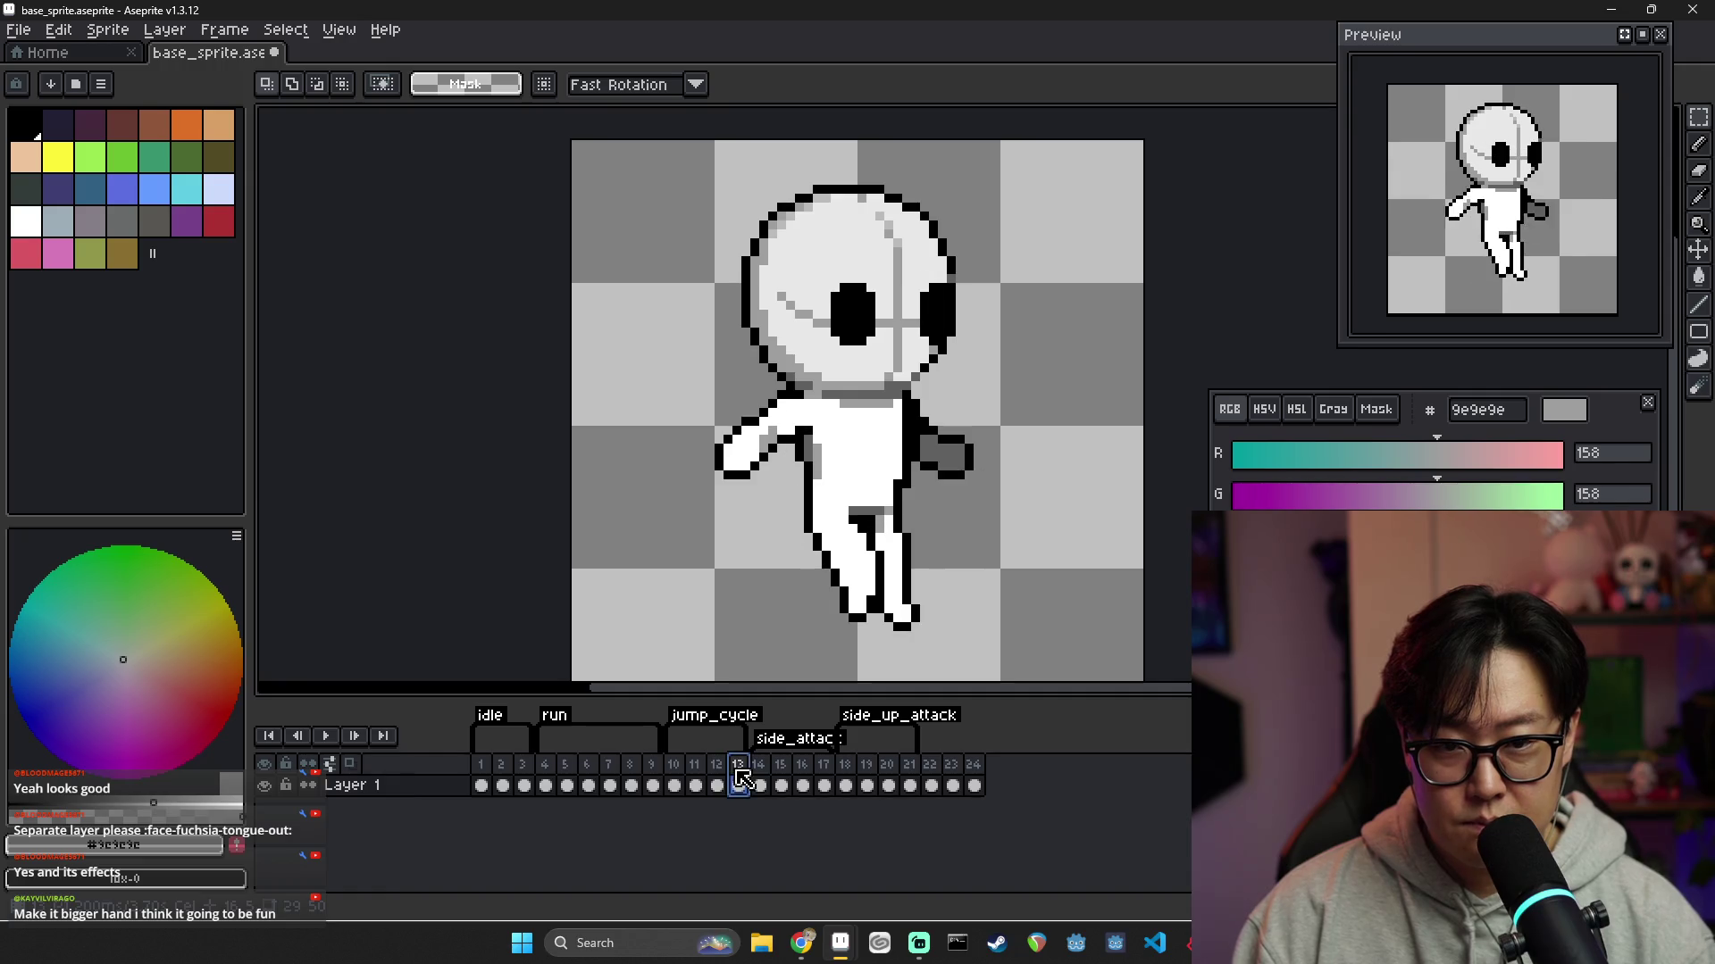
pyautogui.click(932, 777)
# Nudge frame 22's character up one pixel, checking it against frames 11 and 12
pyautogui.press('v')
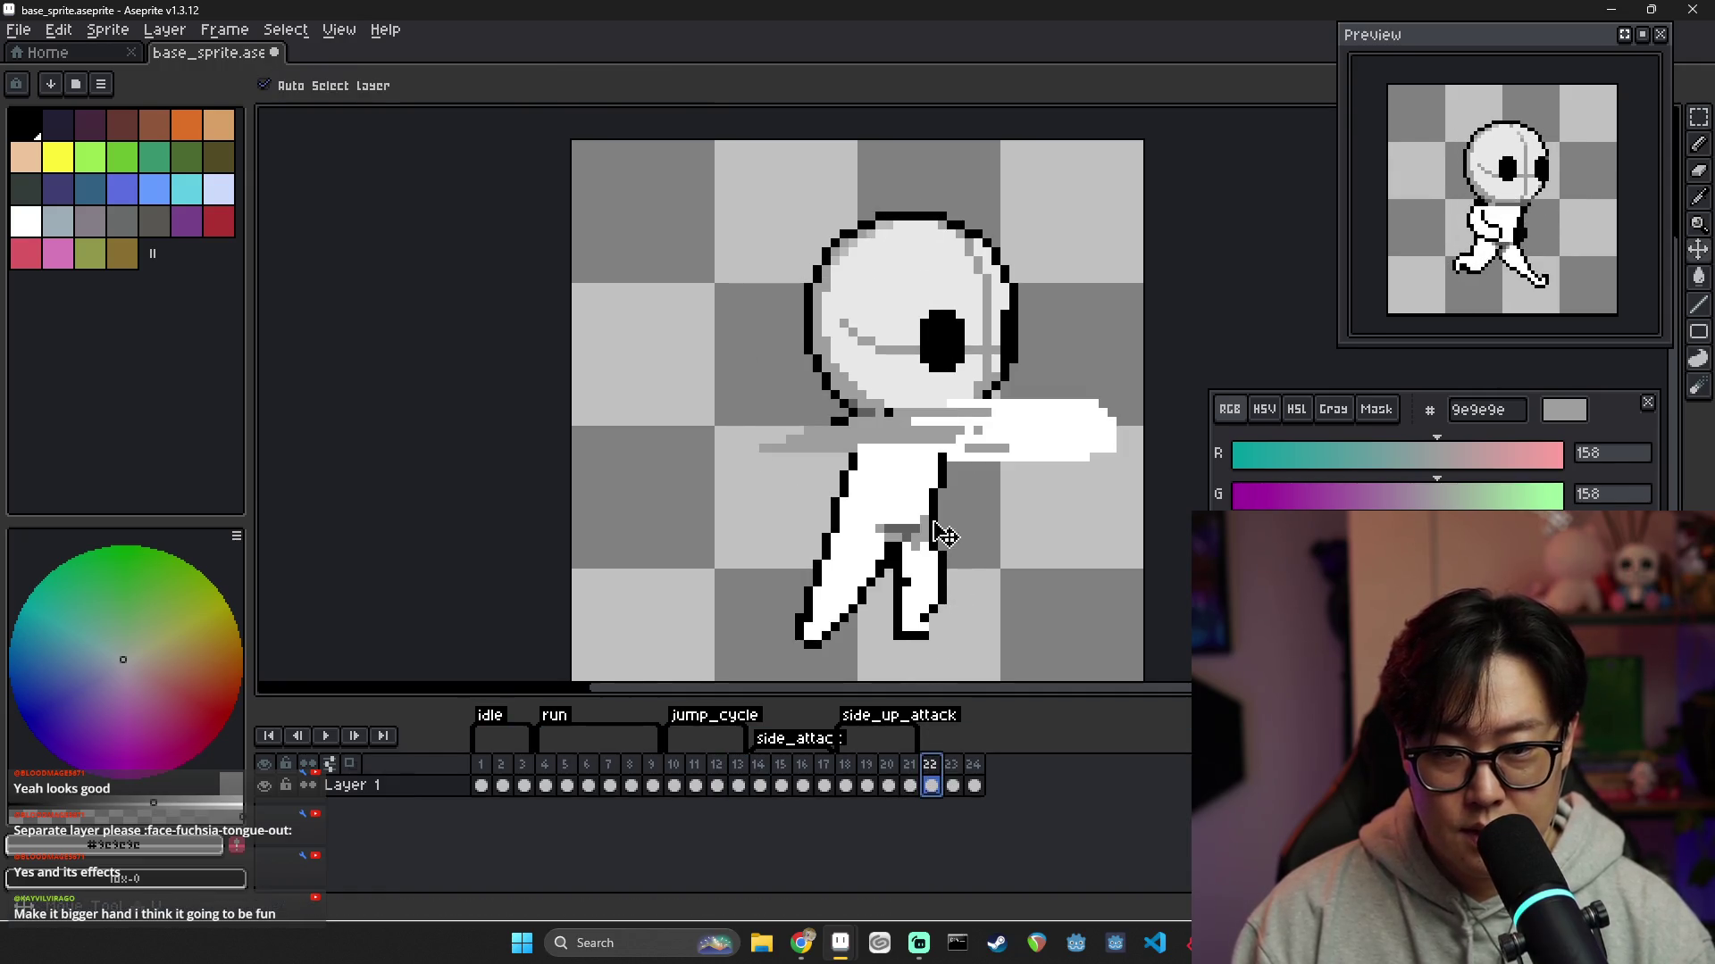
pyautogui.moveTo(922, 592); pyautogui.dragTo(922, 583)
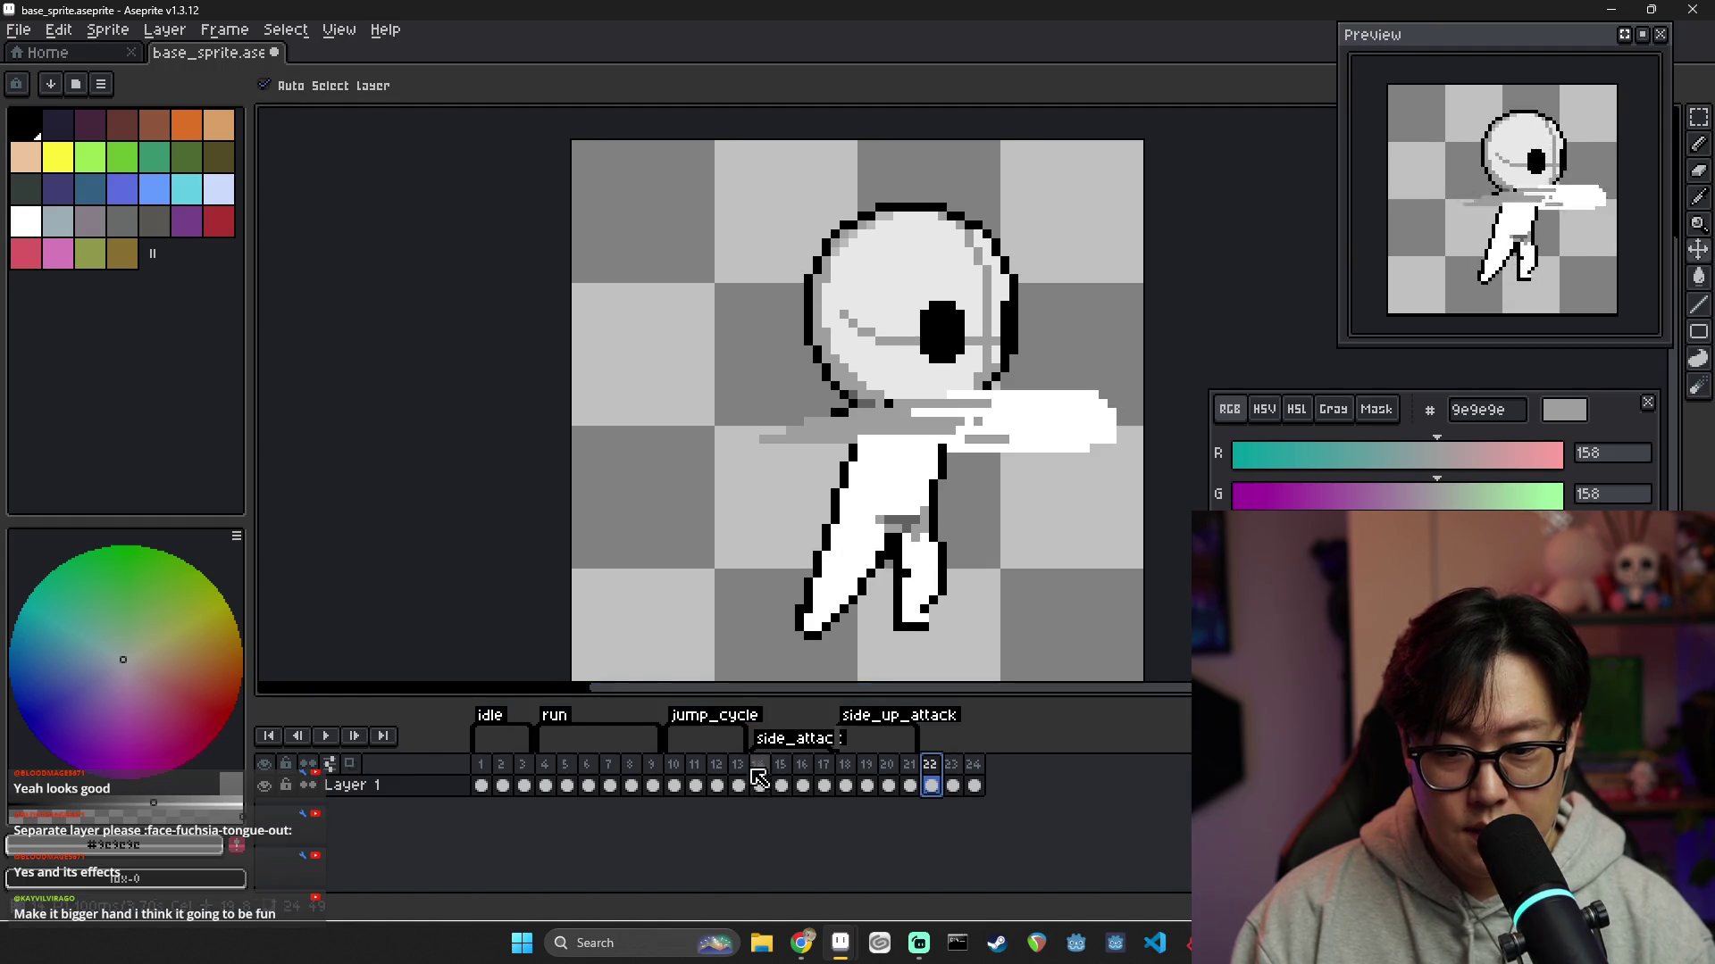
pyautogui.click(716, 783)
pyautogui.click(931, 785)
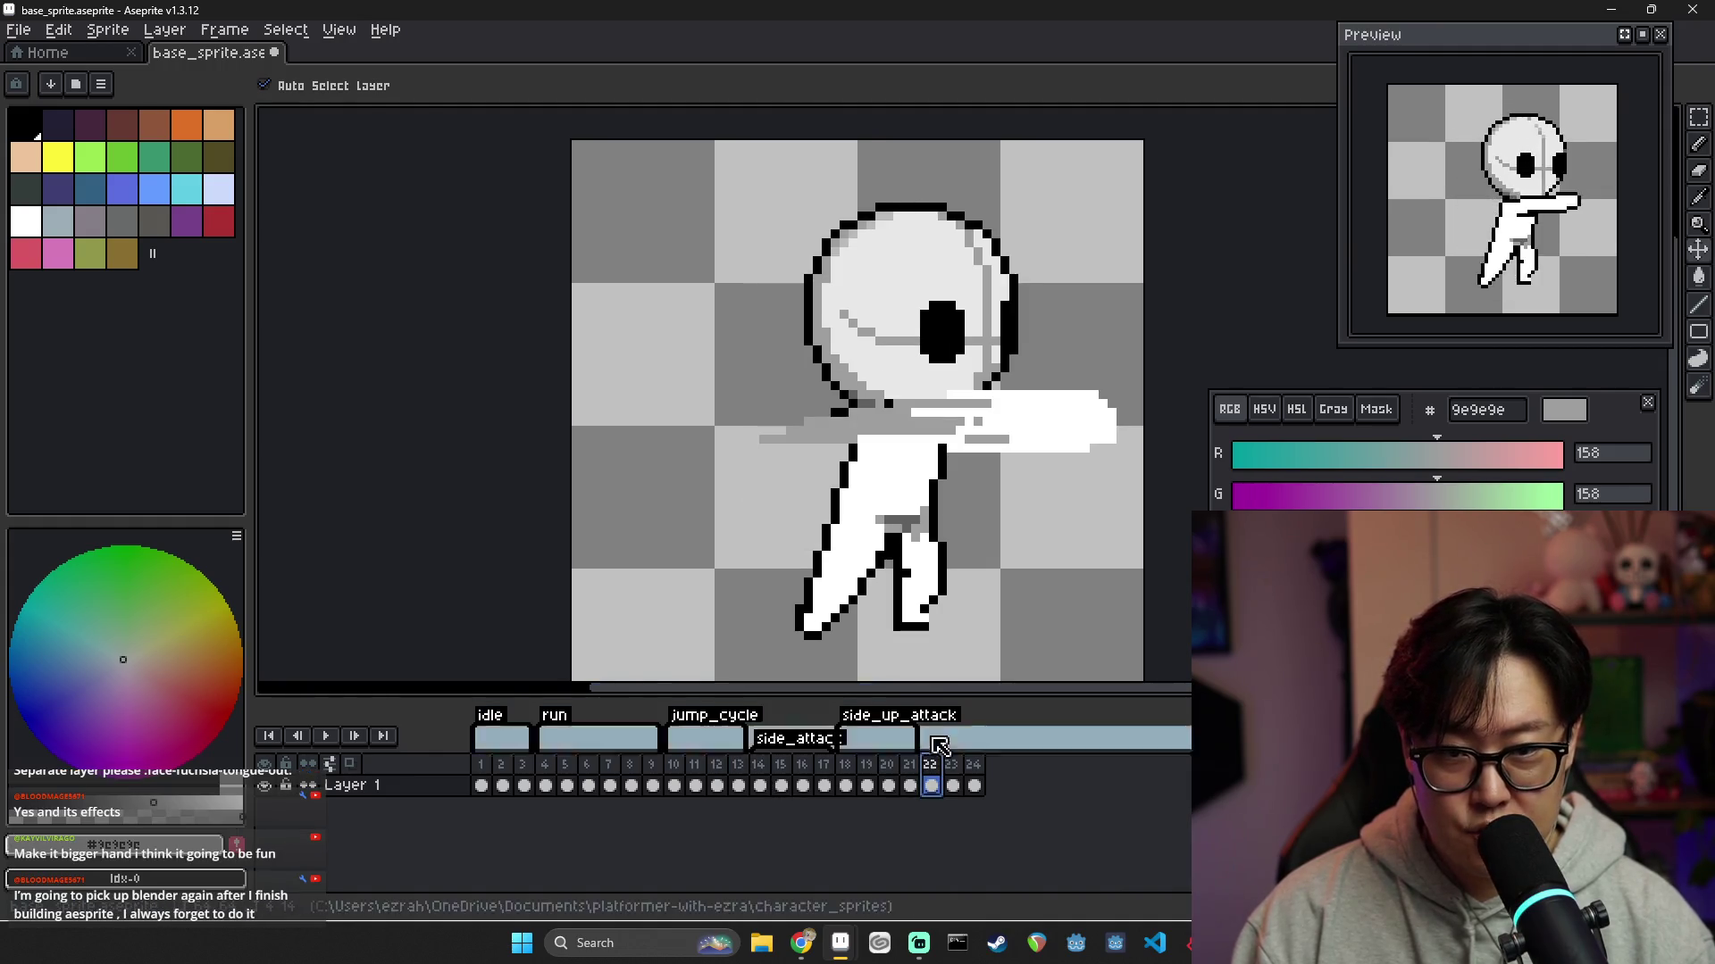
pyautogui.click(714, 777)
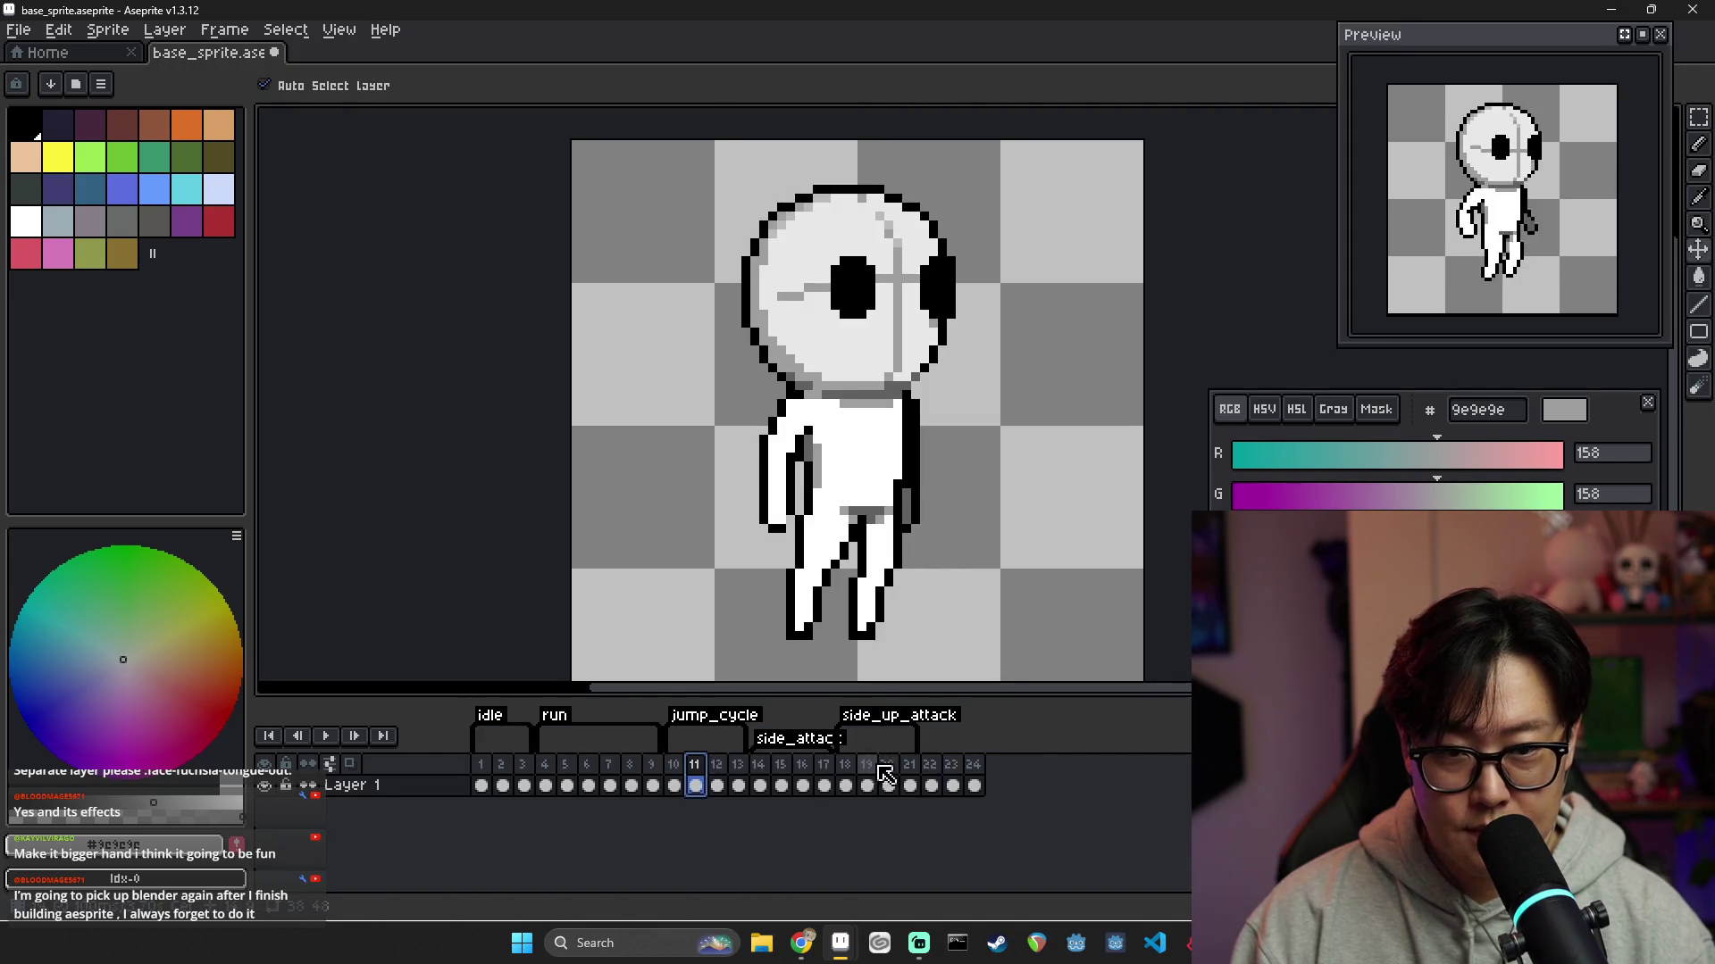
pyautogui.click(931, 782)
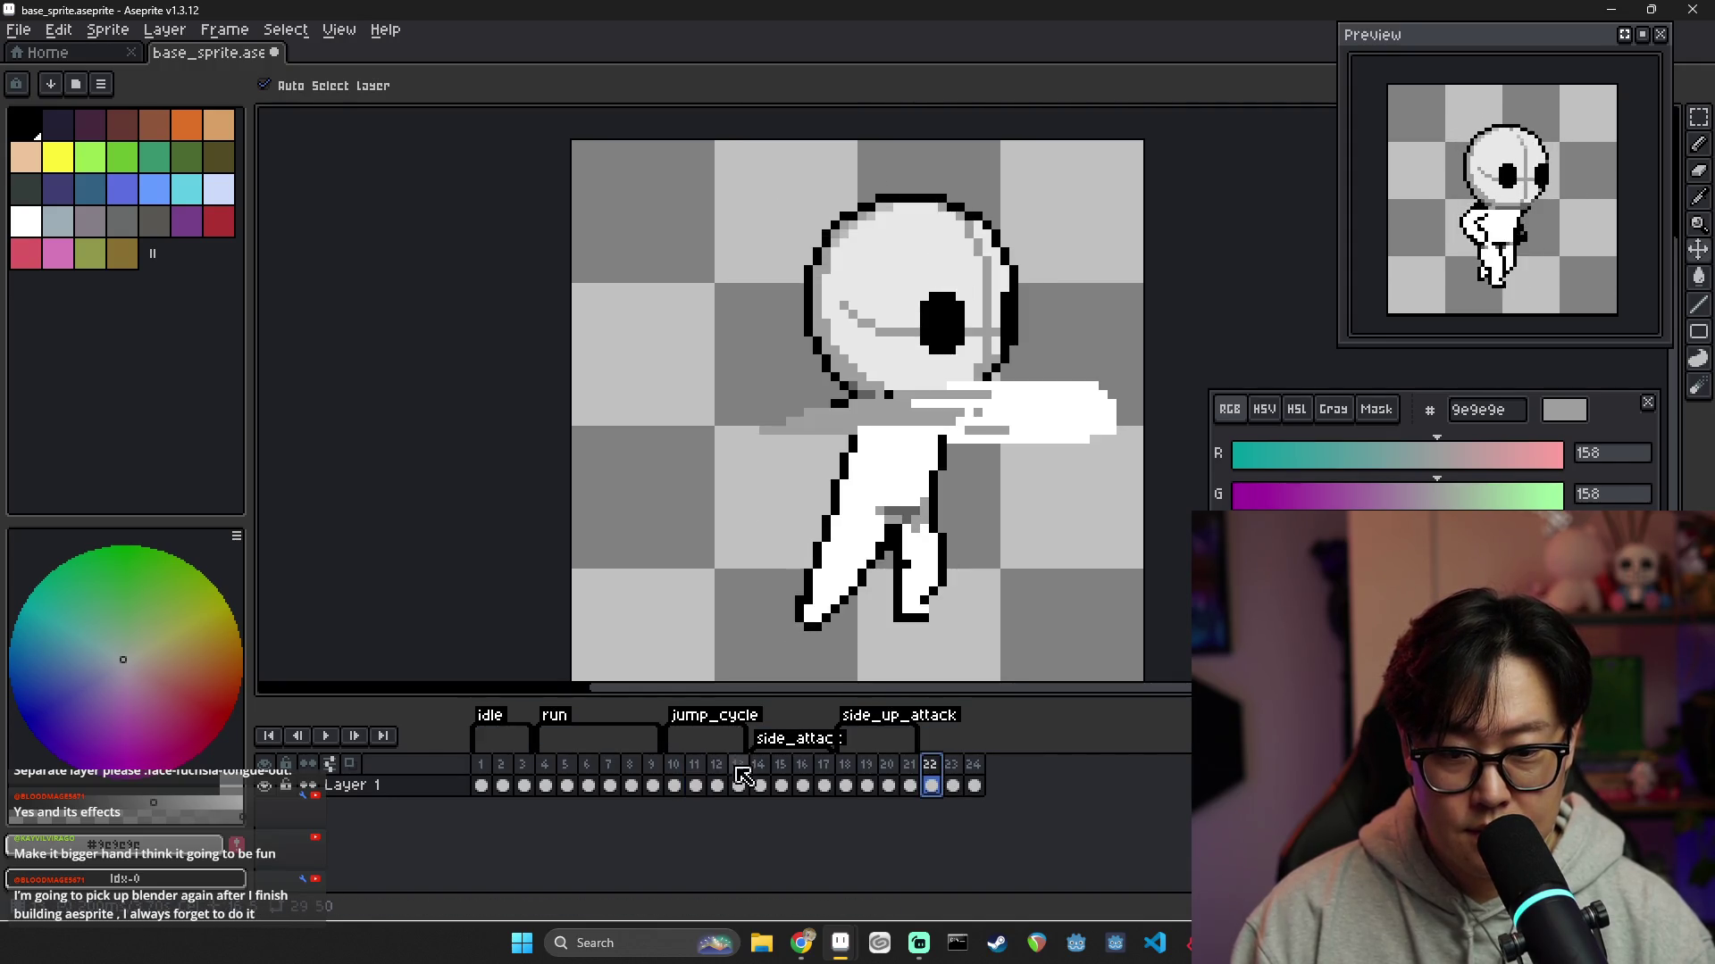
pyautogui.click(696, 785)
pyautogui.click(932, 785)
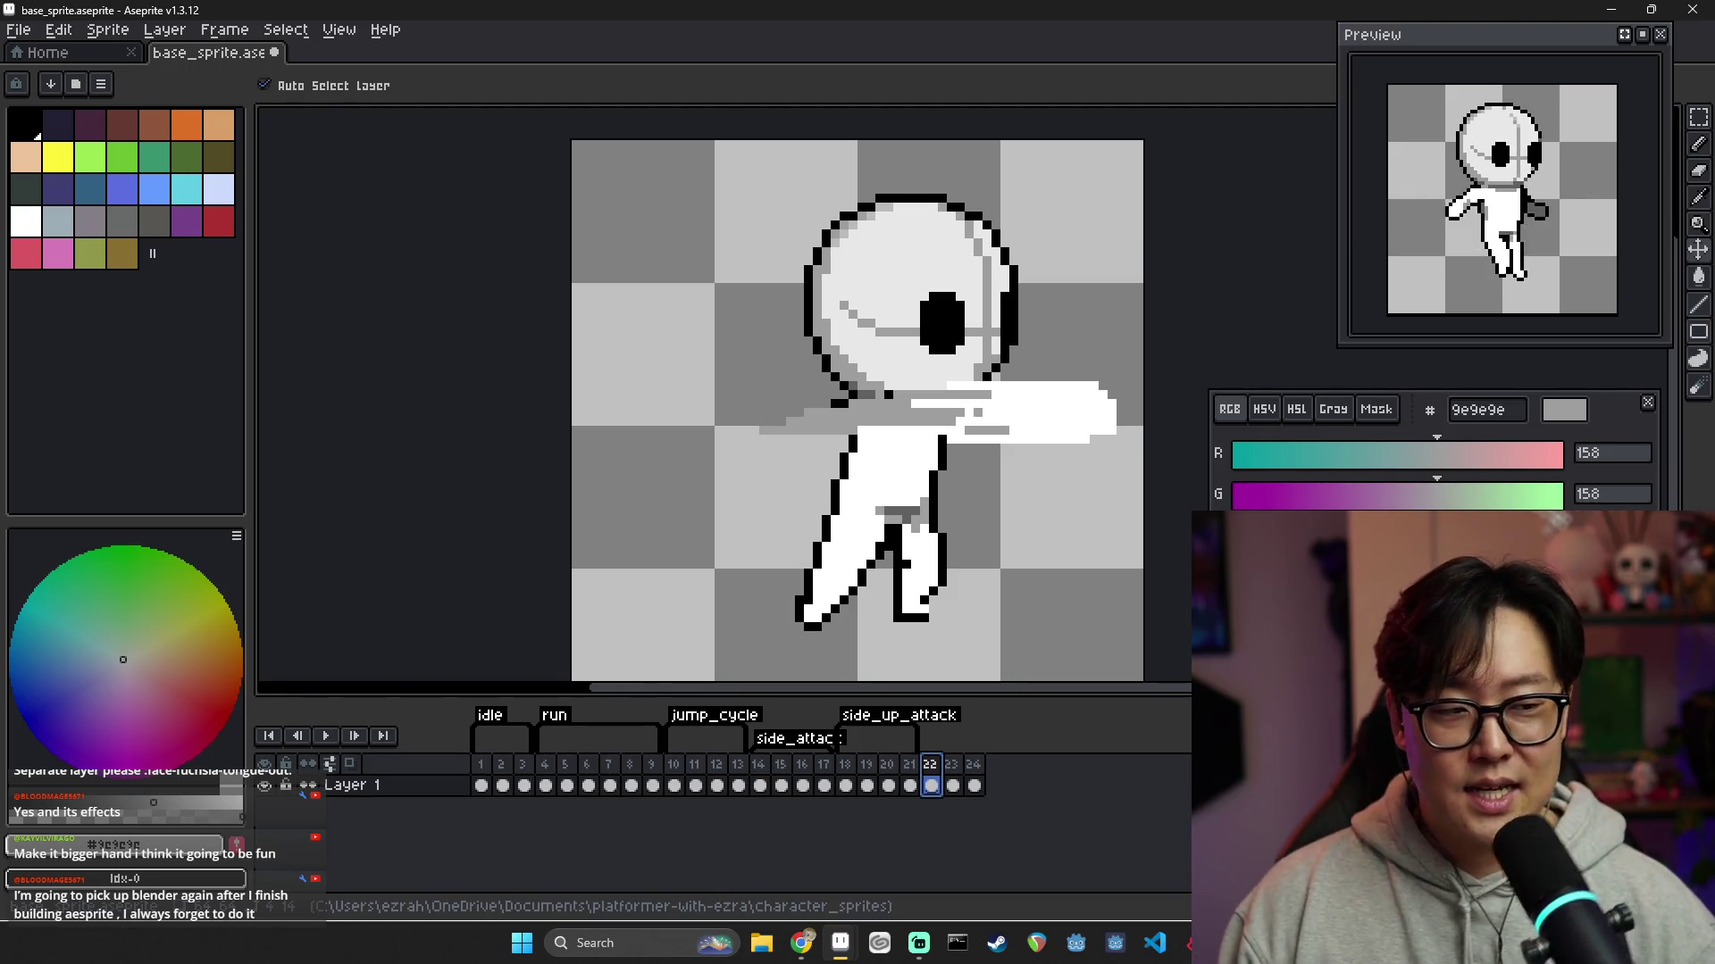
pyautogui.click(952, 768)
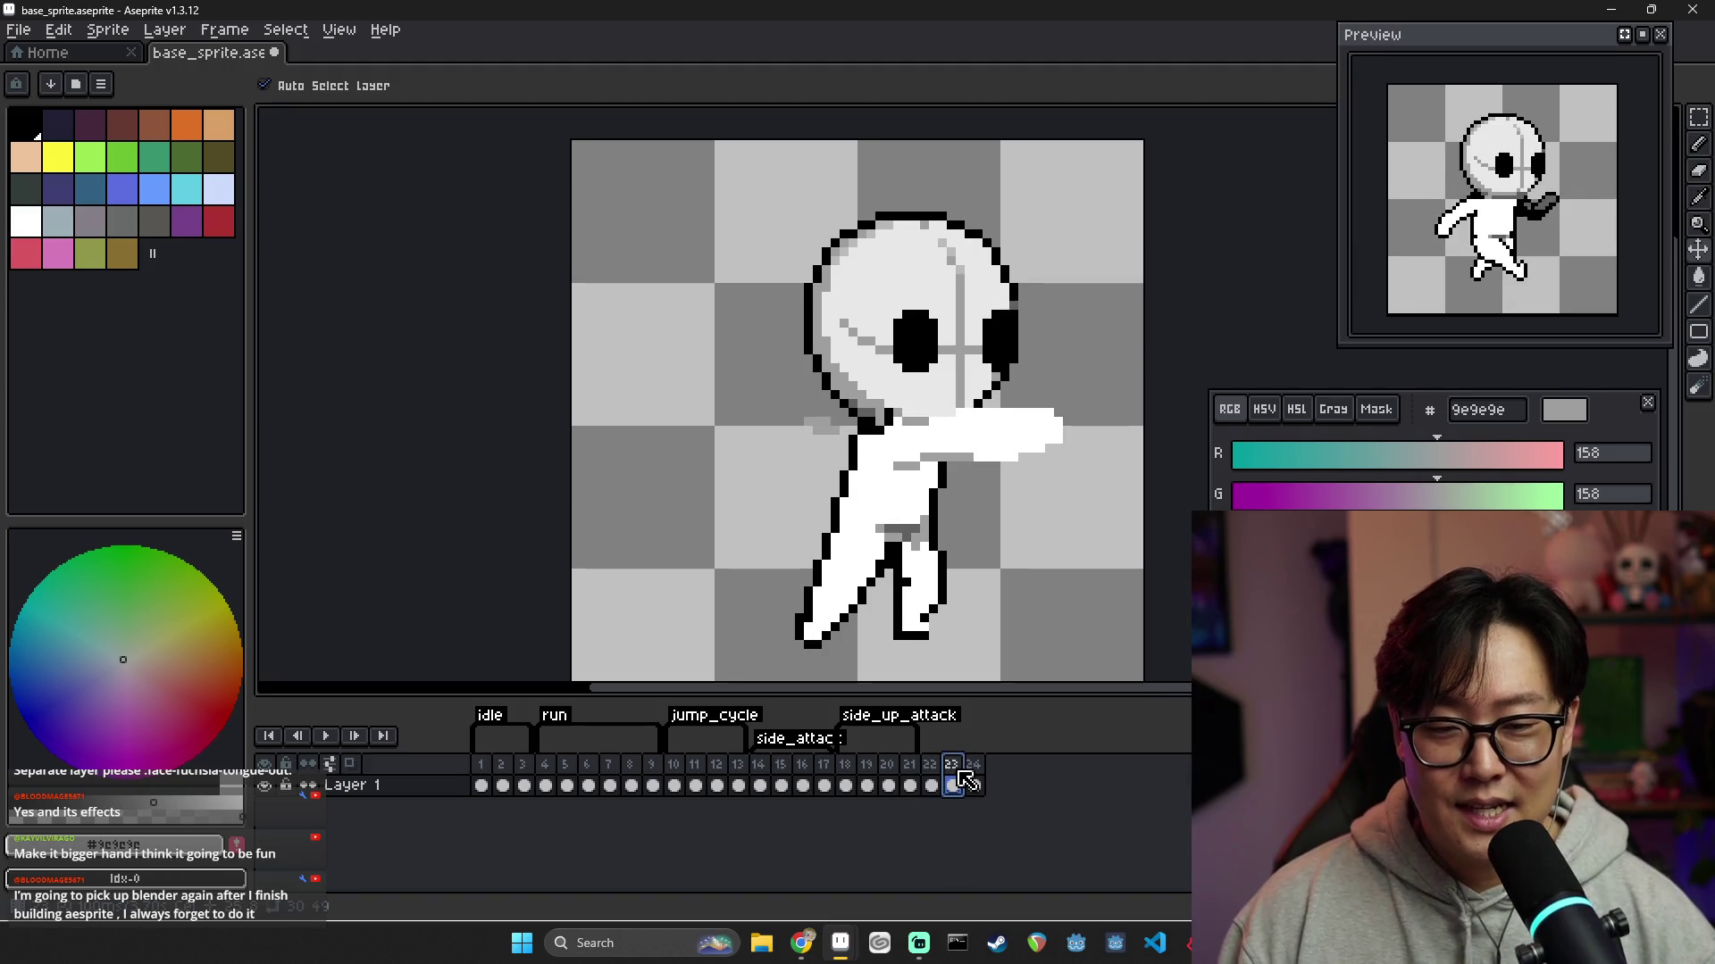
pyautogui.press('Left')
pyautogui.click(953, 772)
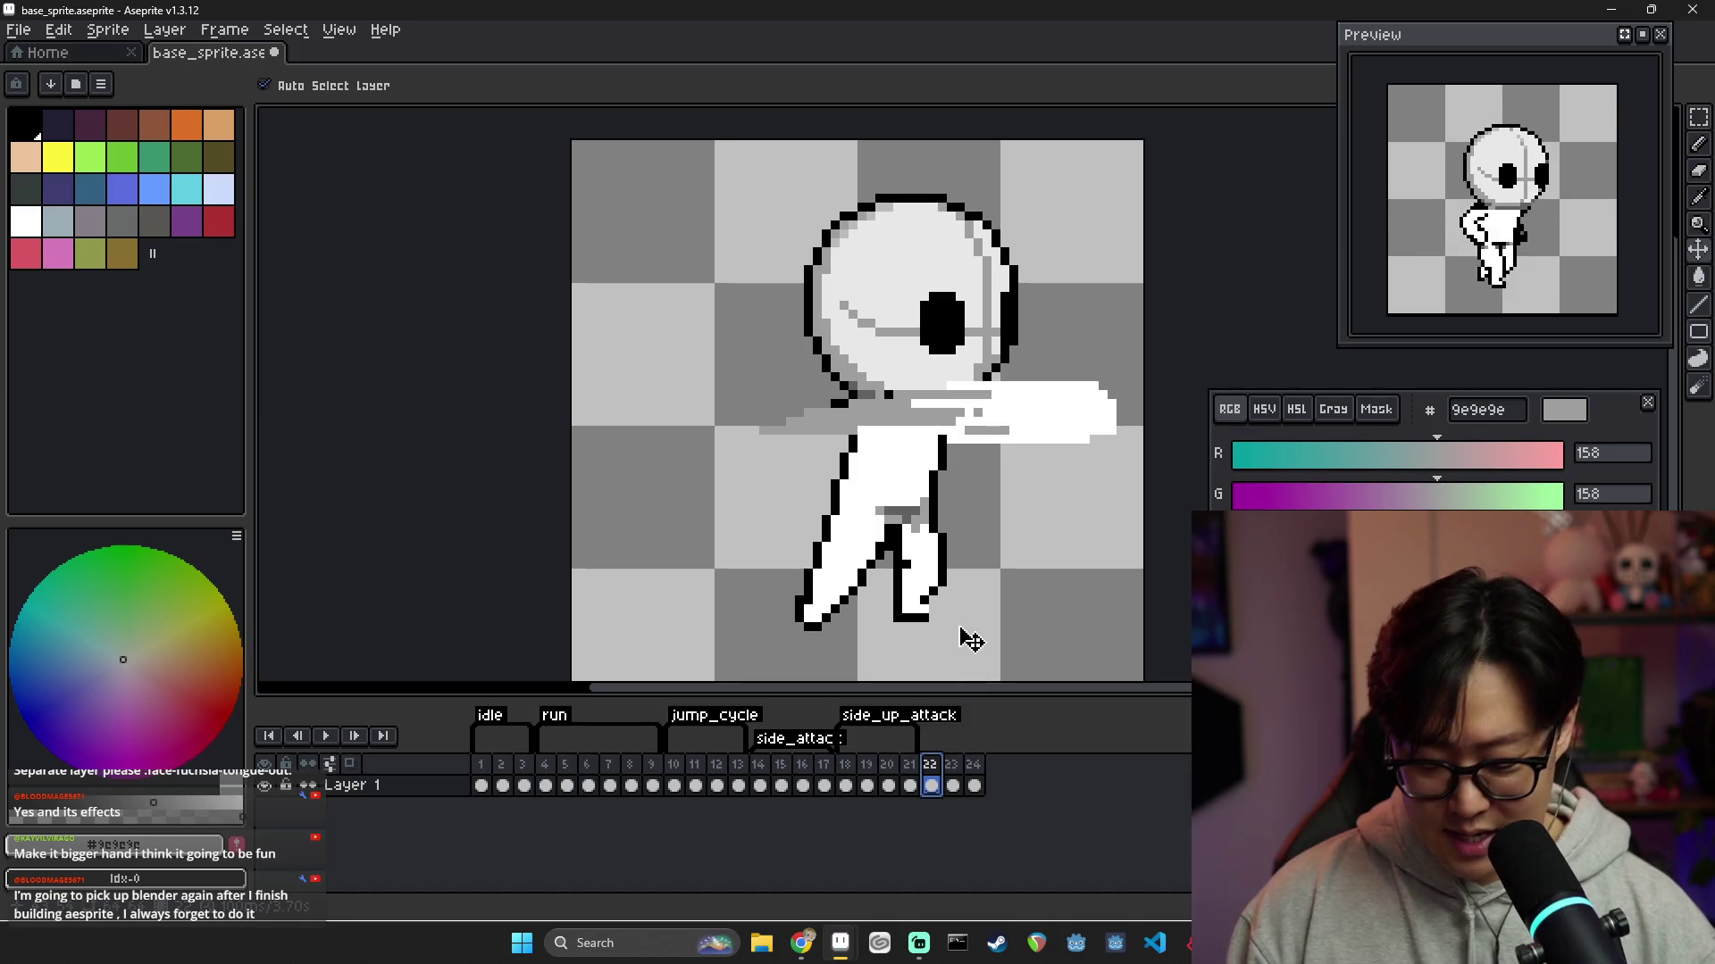
# Select the character's head on frame 23, shift it a few pixels and commit the move
pyautogui.press('m')
pyautogui.moveTo(772, 180); pyautogui.dragTo(1058, 386)
pyautogui.press('.')
pyautogui.hotkey('ctrl', 'd')
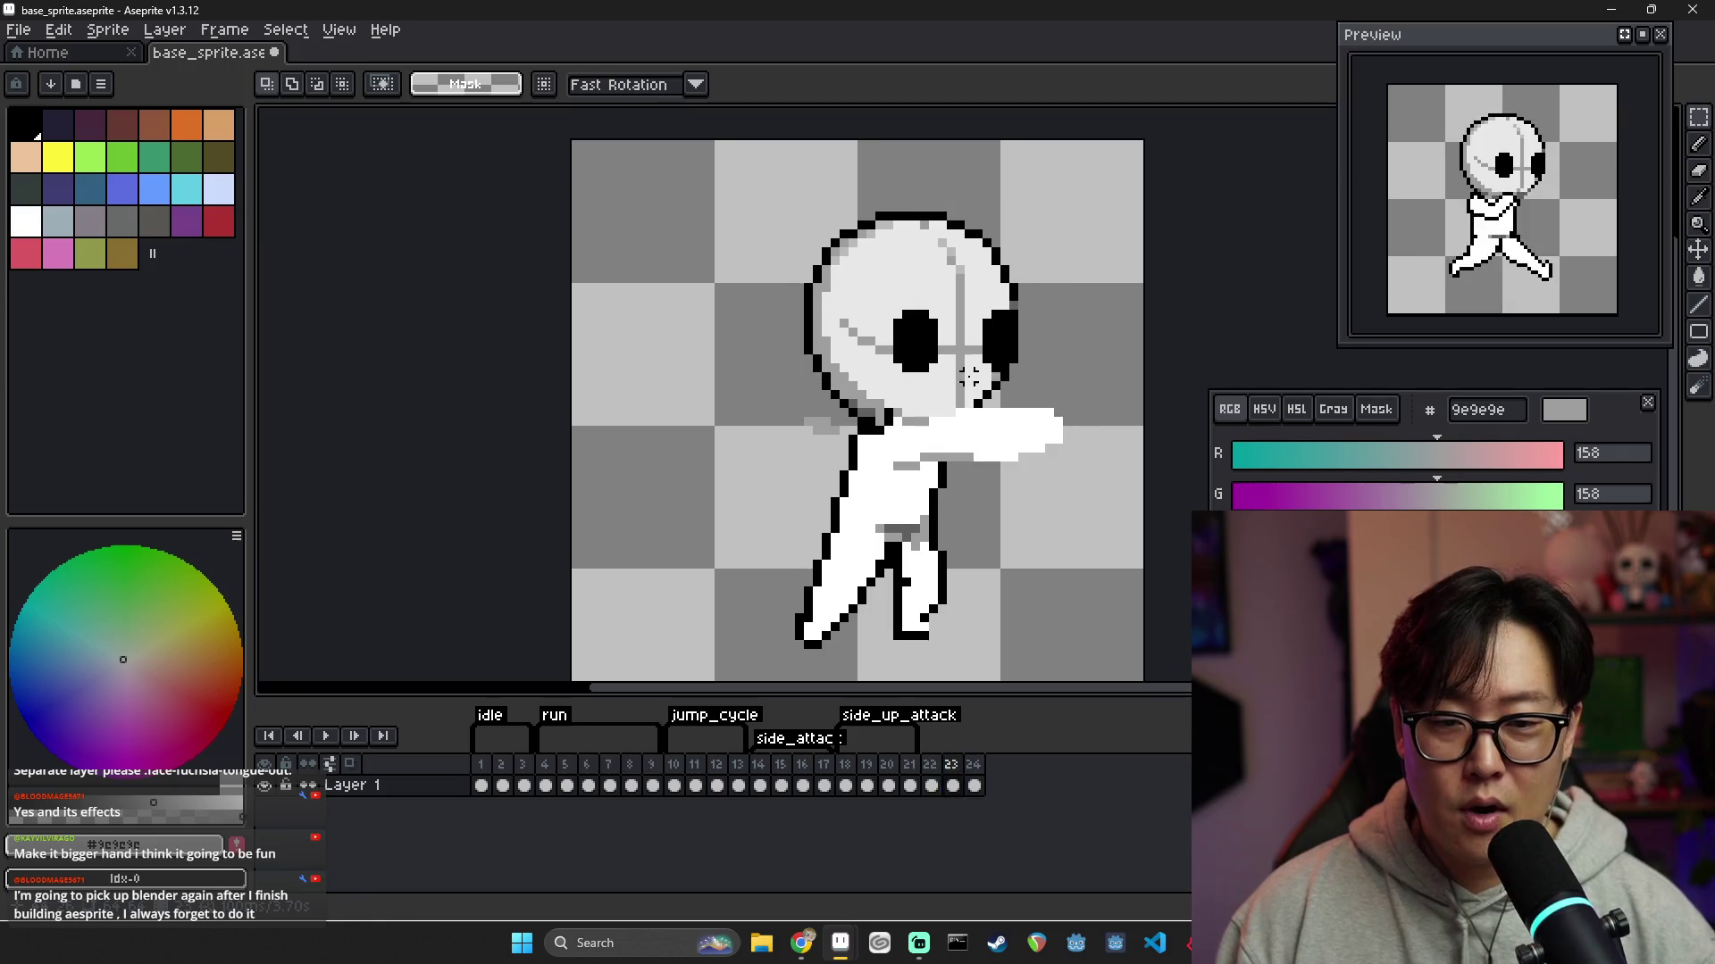
pyautogui.hotkey('ctrl', 'z')
pyautogui.moveTo(969, 366)
pyautogui.mouseDown()
pyautogui.moveTo(933, 361)
pyautogui.moveTo(968, 361)
pyautogui.mouseUp()
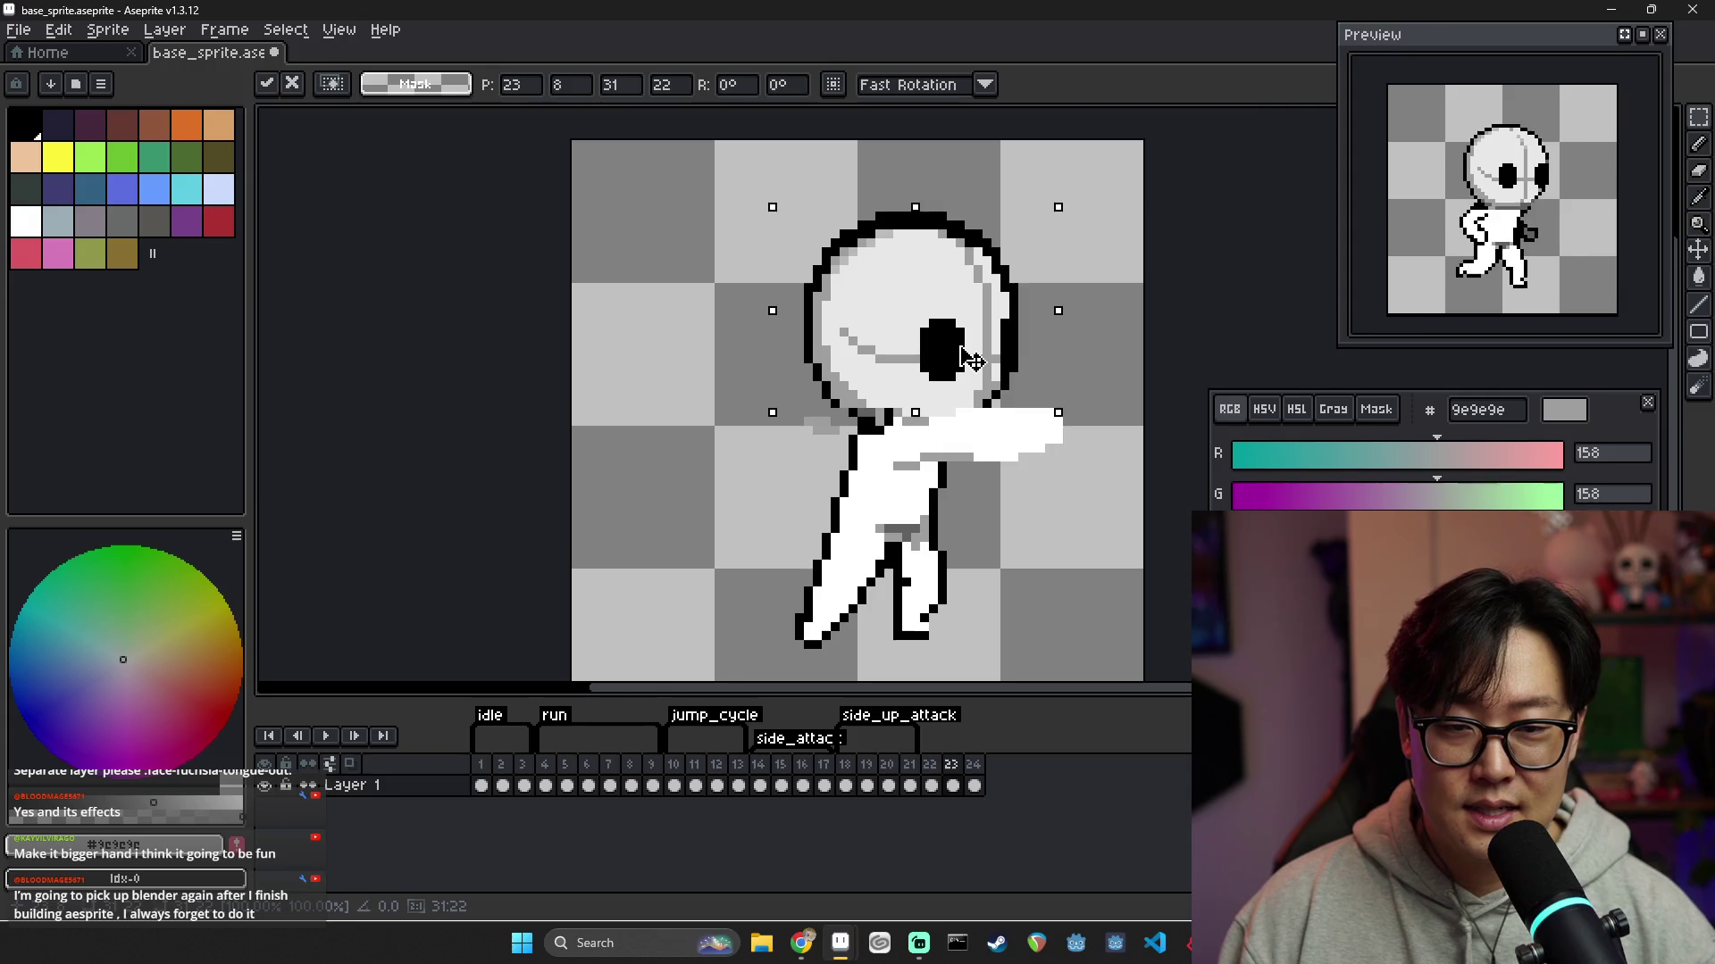
pyautogui.press('Return')
pyautogui.hotkey('ctrl', 'd')
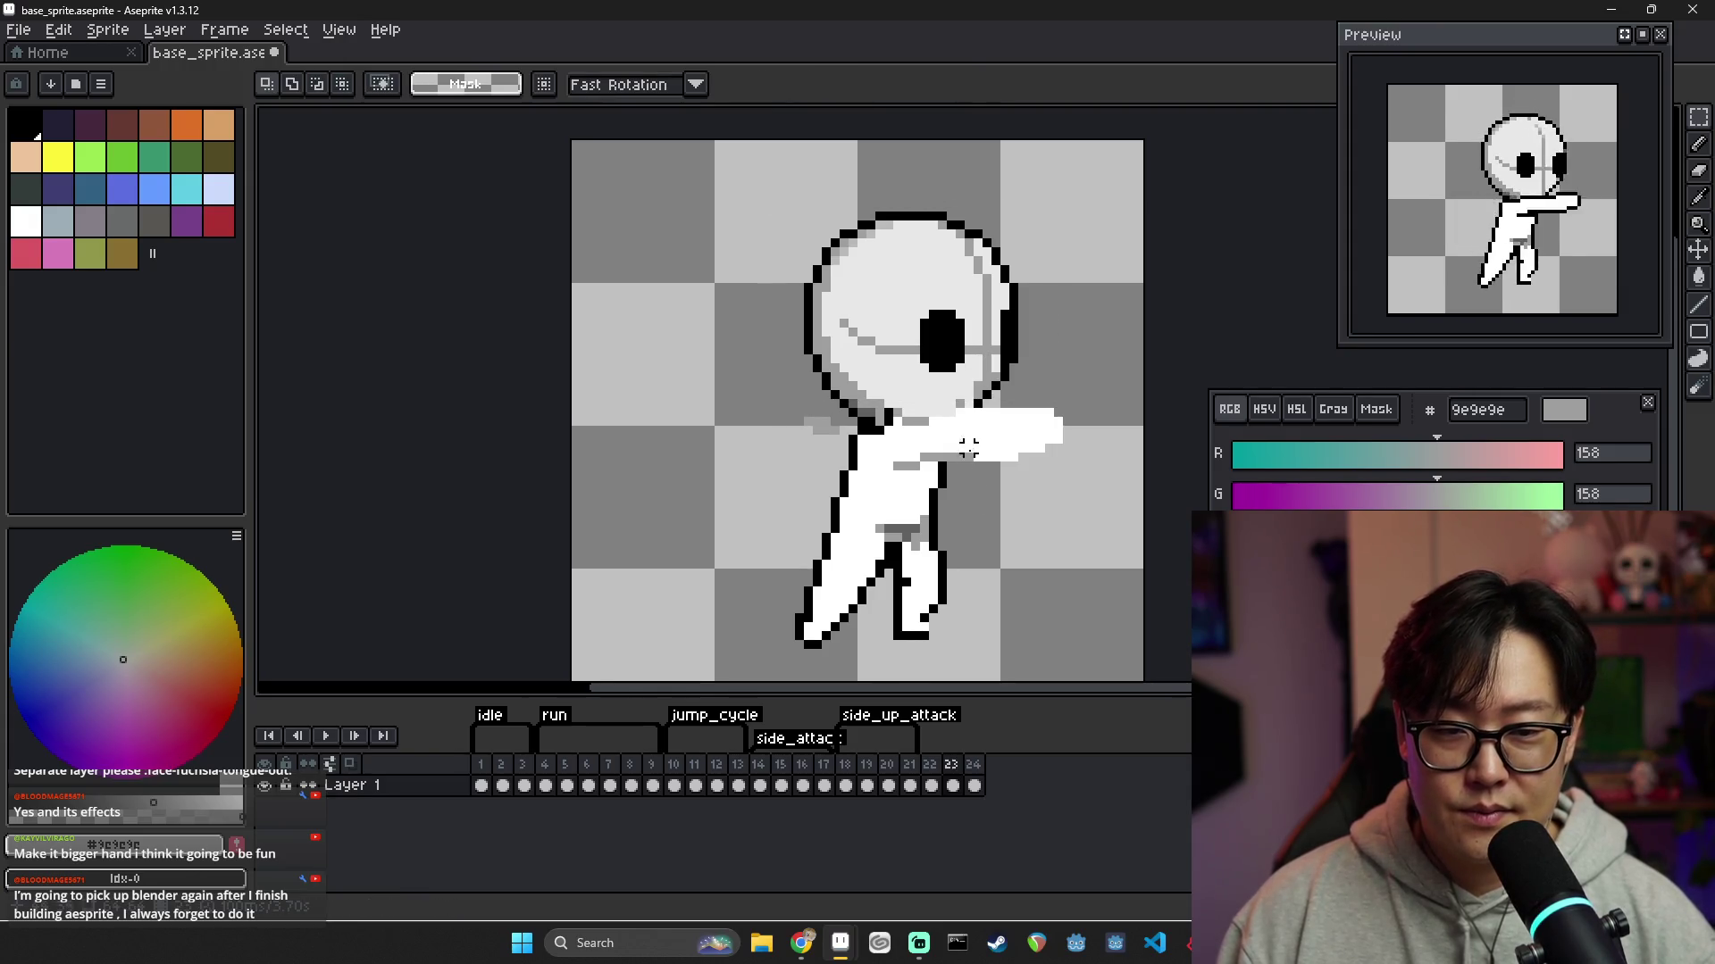
pyautogui.keyDown('alt'); pyautogui.click(969, 390); pyautogui.keyUp('alt')
pyautogui.press('b')
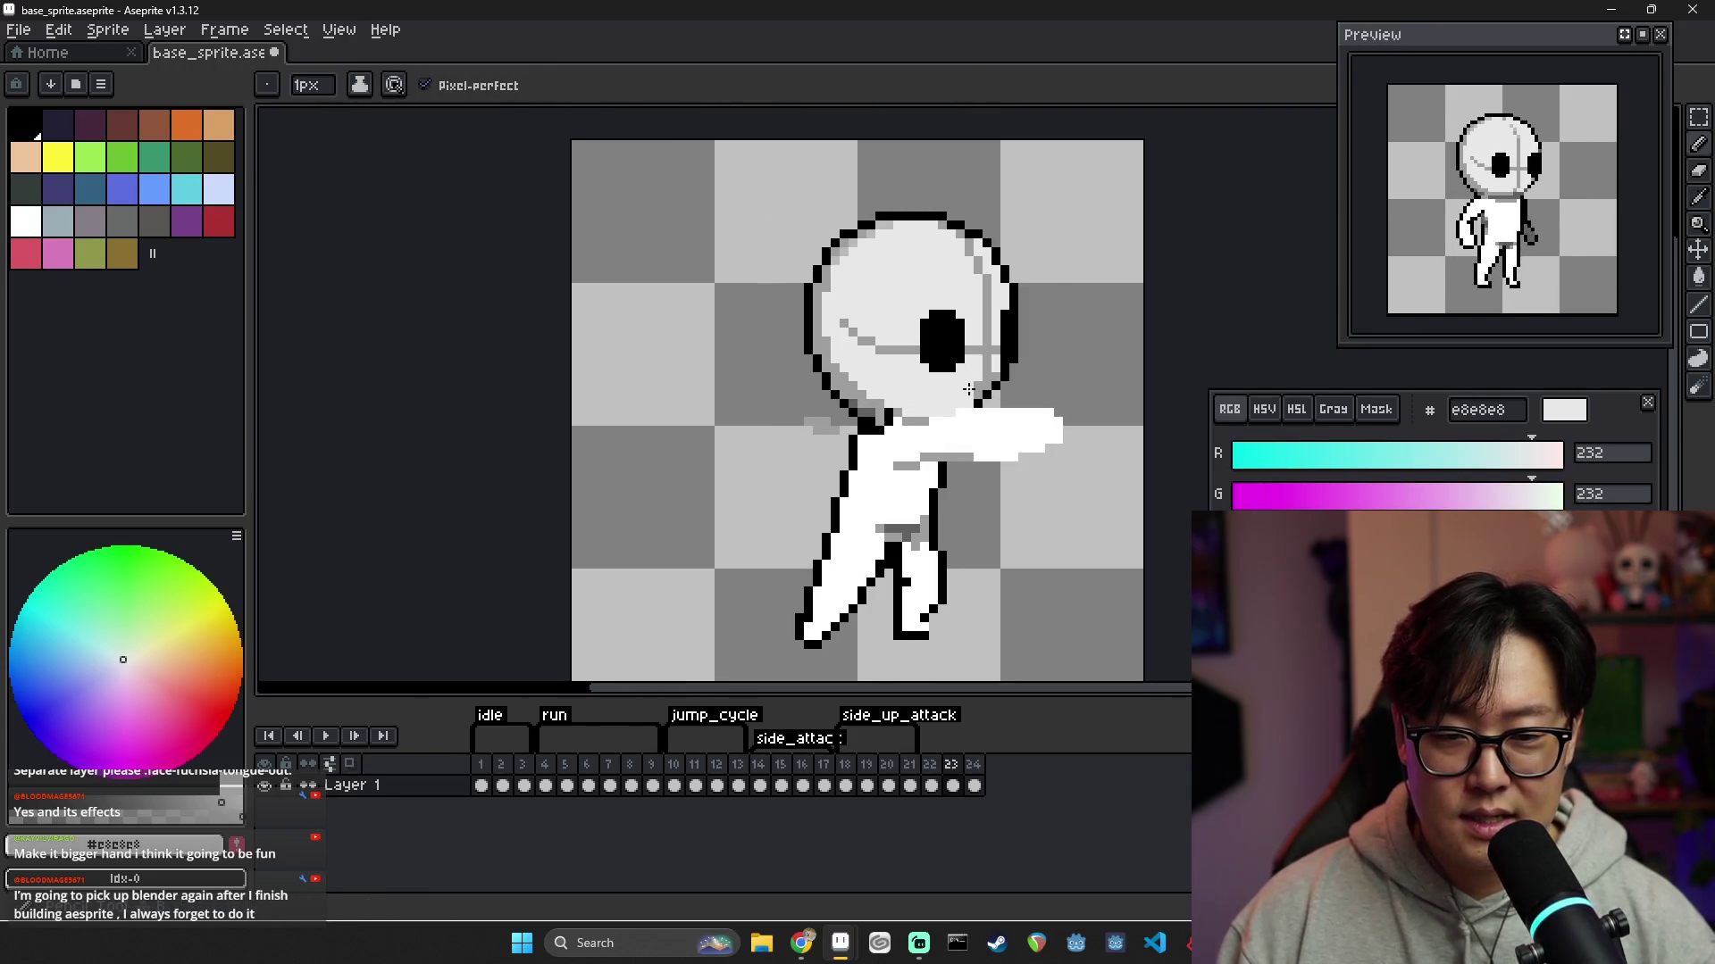
# Move frame 24's head down and slightly right, then commit it
pyautogui.click(931, 782)
pyautogui.click(953, 785)
pyautogui.press('v')
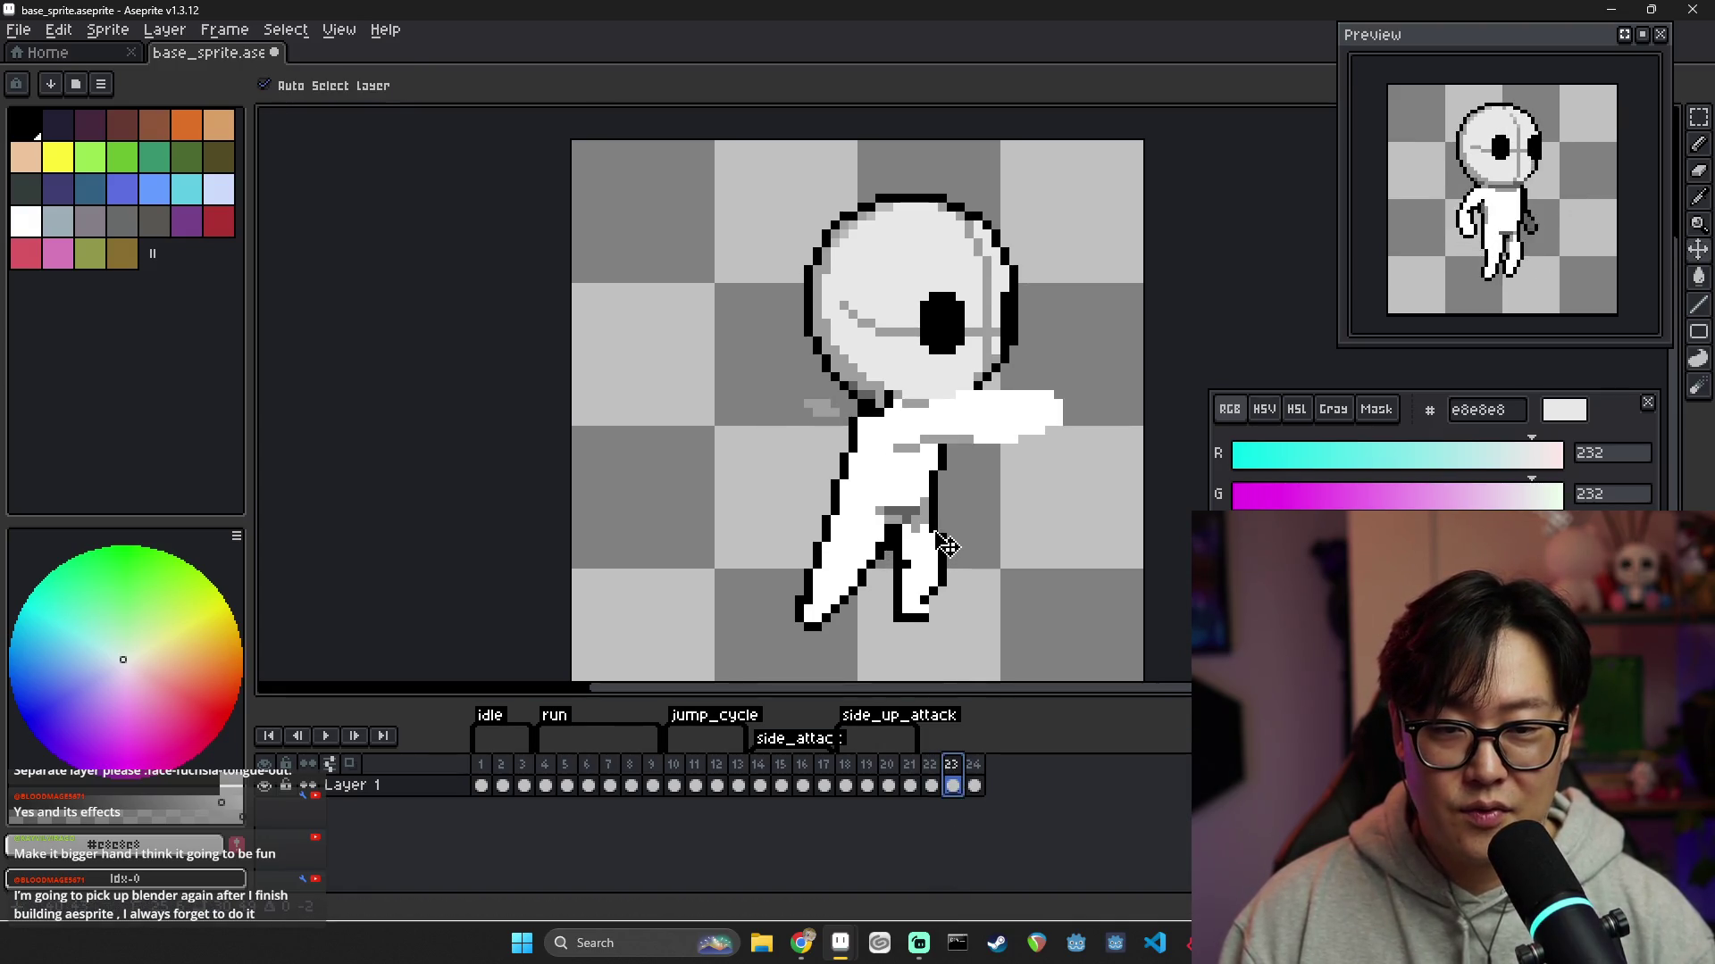
pyautogui.click(974, 785)
pyautogui.hotkey('ctrl', 'shift', 'd')
pyautogui.moveTo(928, 348); pyautogui.dragTo(934, 379)
pyautogui.click(978, 420)
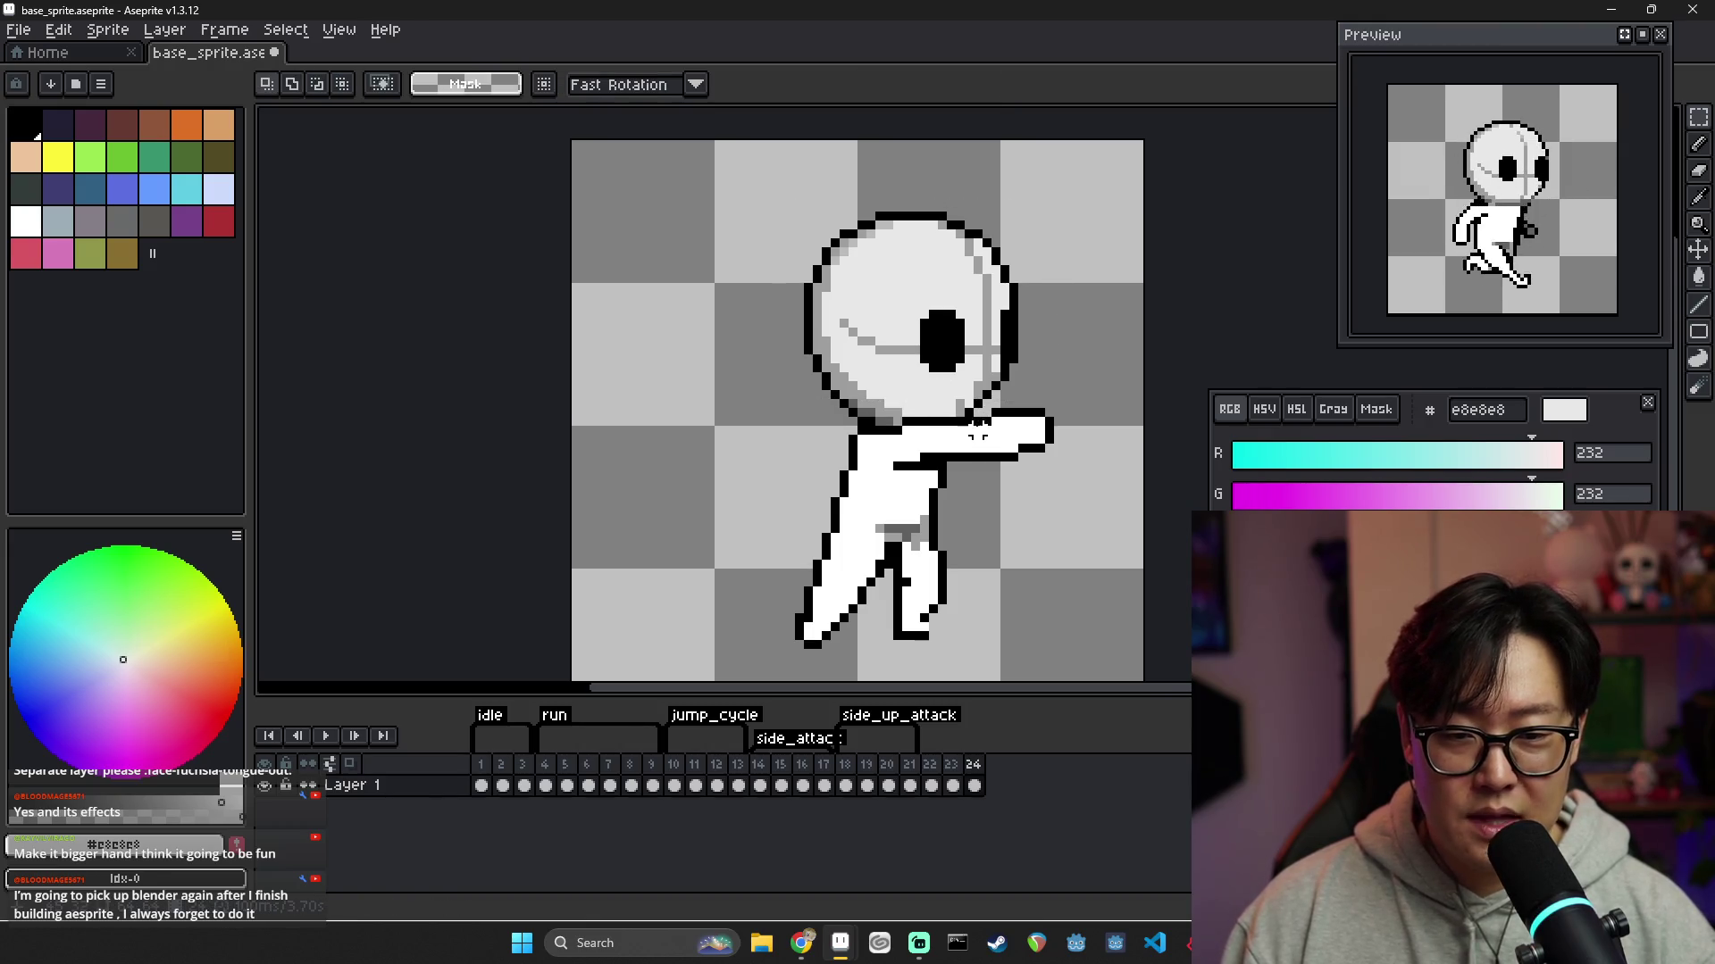
# Flip through frames 22–24 to confirm the sideways heads match
pyautogui.press('b')
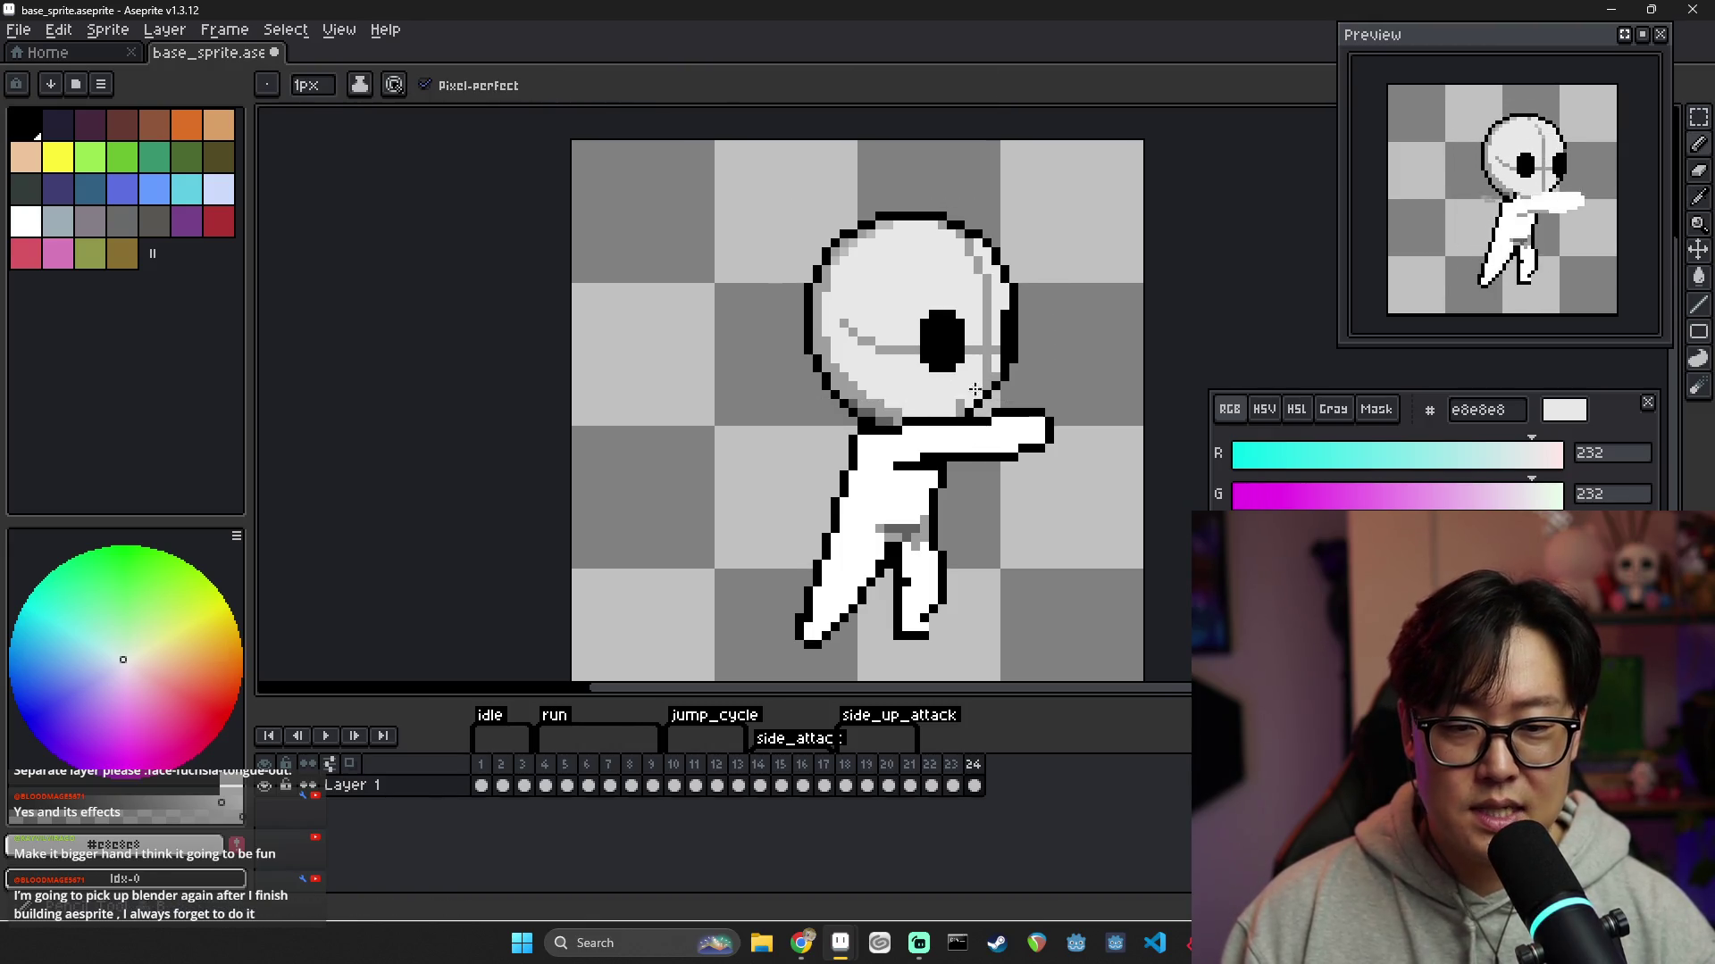
pyautogui.click(953, 785)
pyautogui.click(973, 785)
pyautogui.press('v')
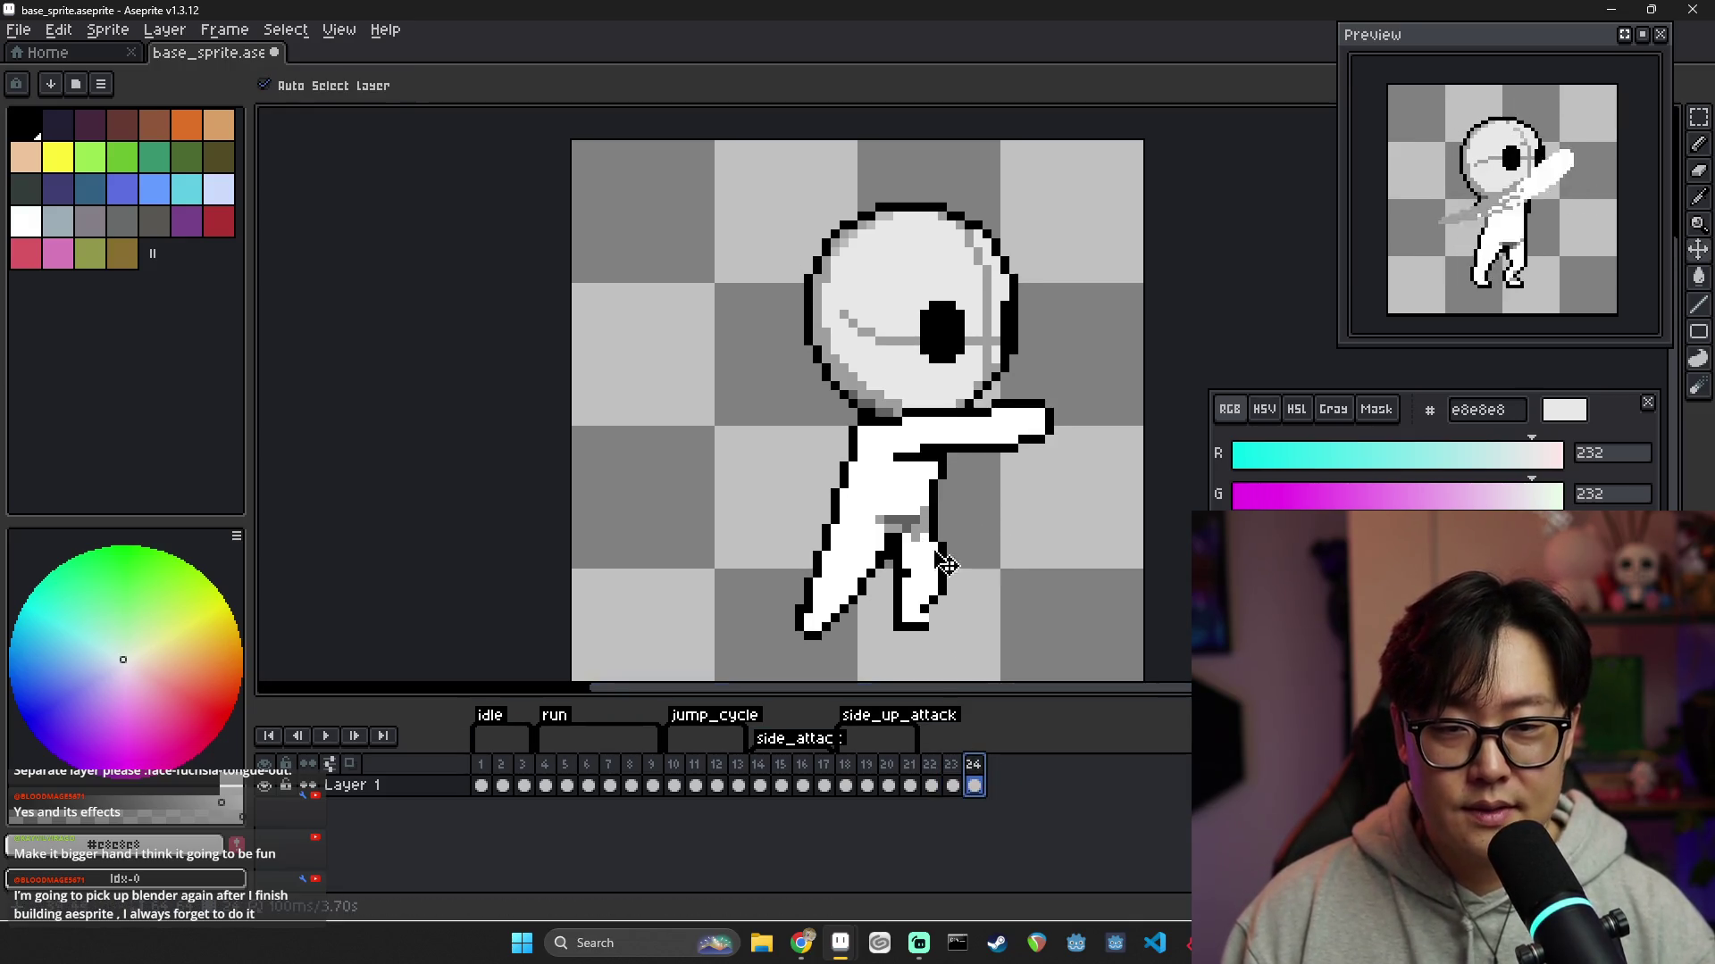
pyautogui.press('Left')
pyautogui.click(975, 785)
pyautogui.click(931, 785)
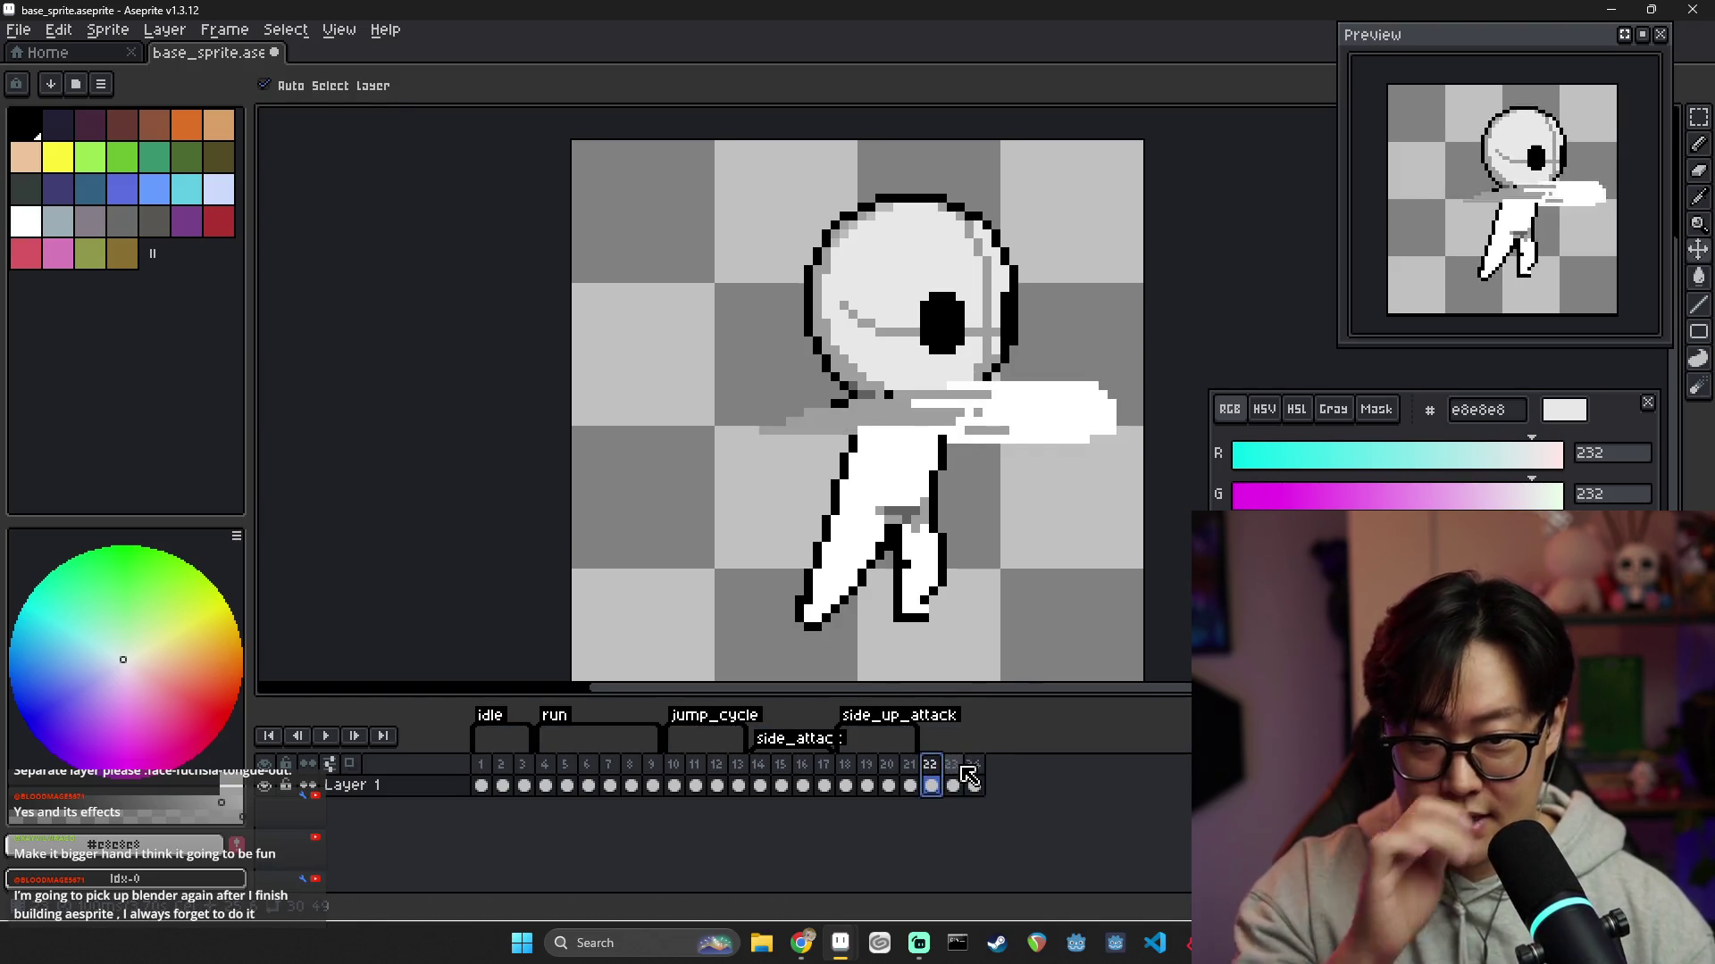
# Flip between frames 22, 23 and 24 to compare the arm poses
pyautogui.click(951, 785)
pyautogui.click(973, 785)
pyautogui.click(931, 785)
pyautogui.click(951, 785)
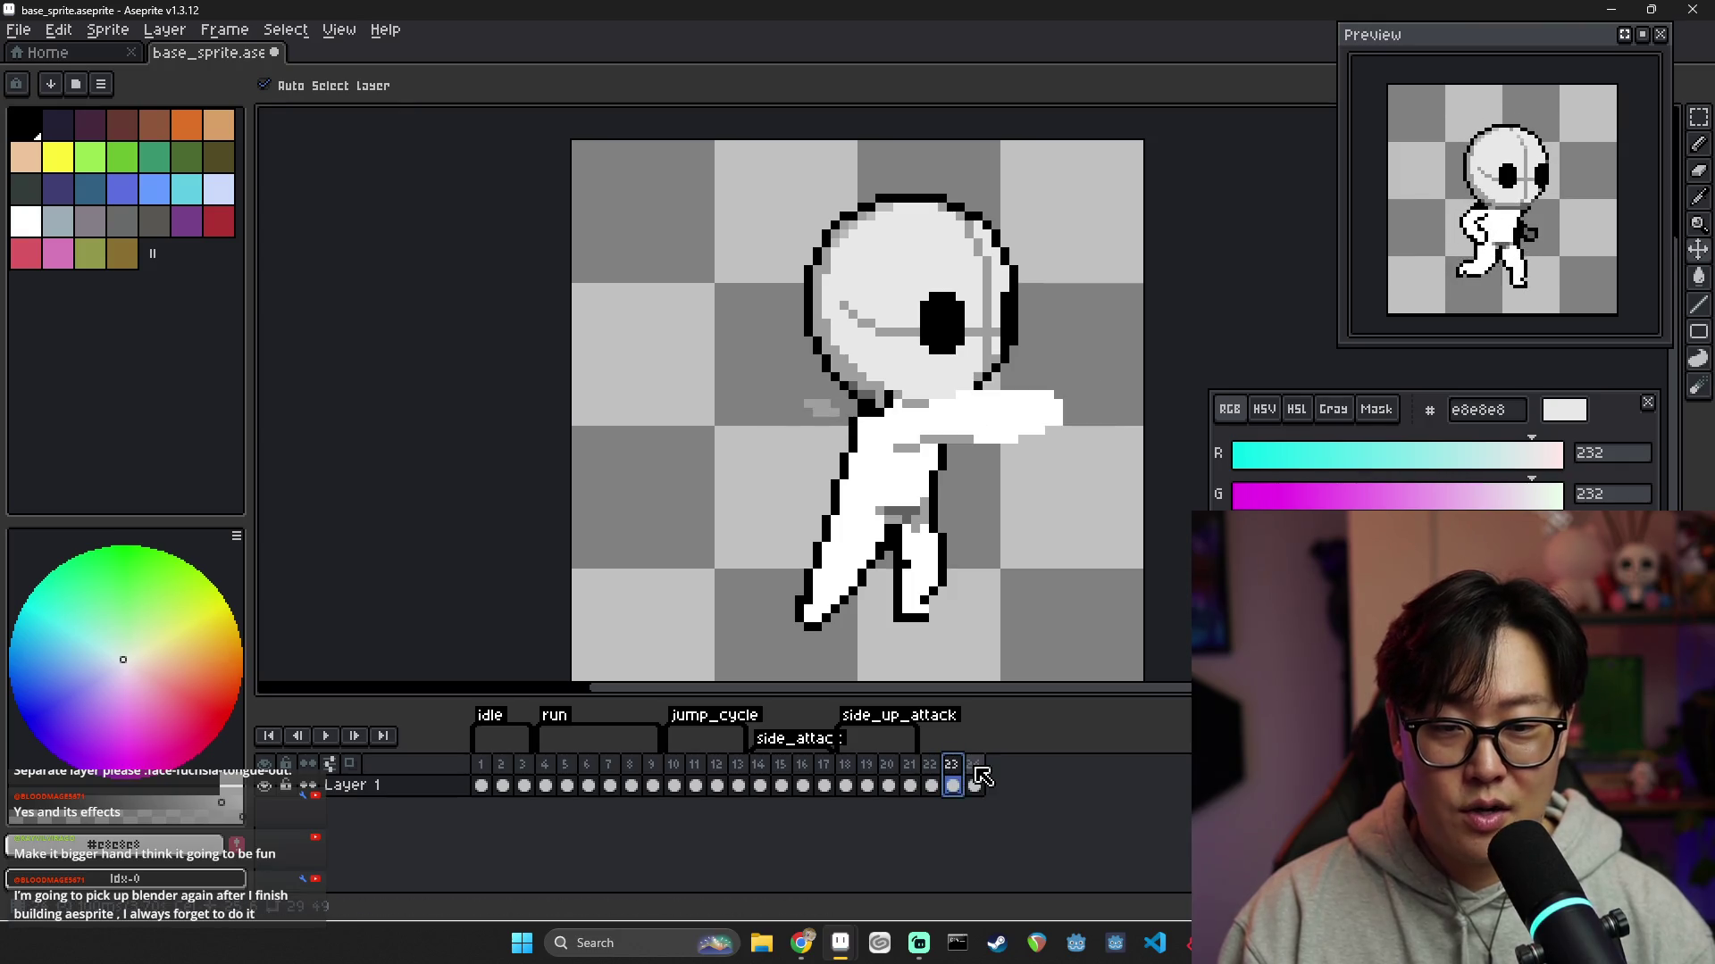
pyautogui.click(932, 785)
pyautogui.press('Right')
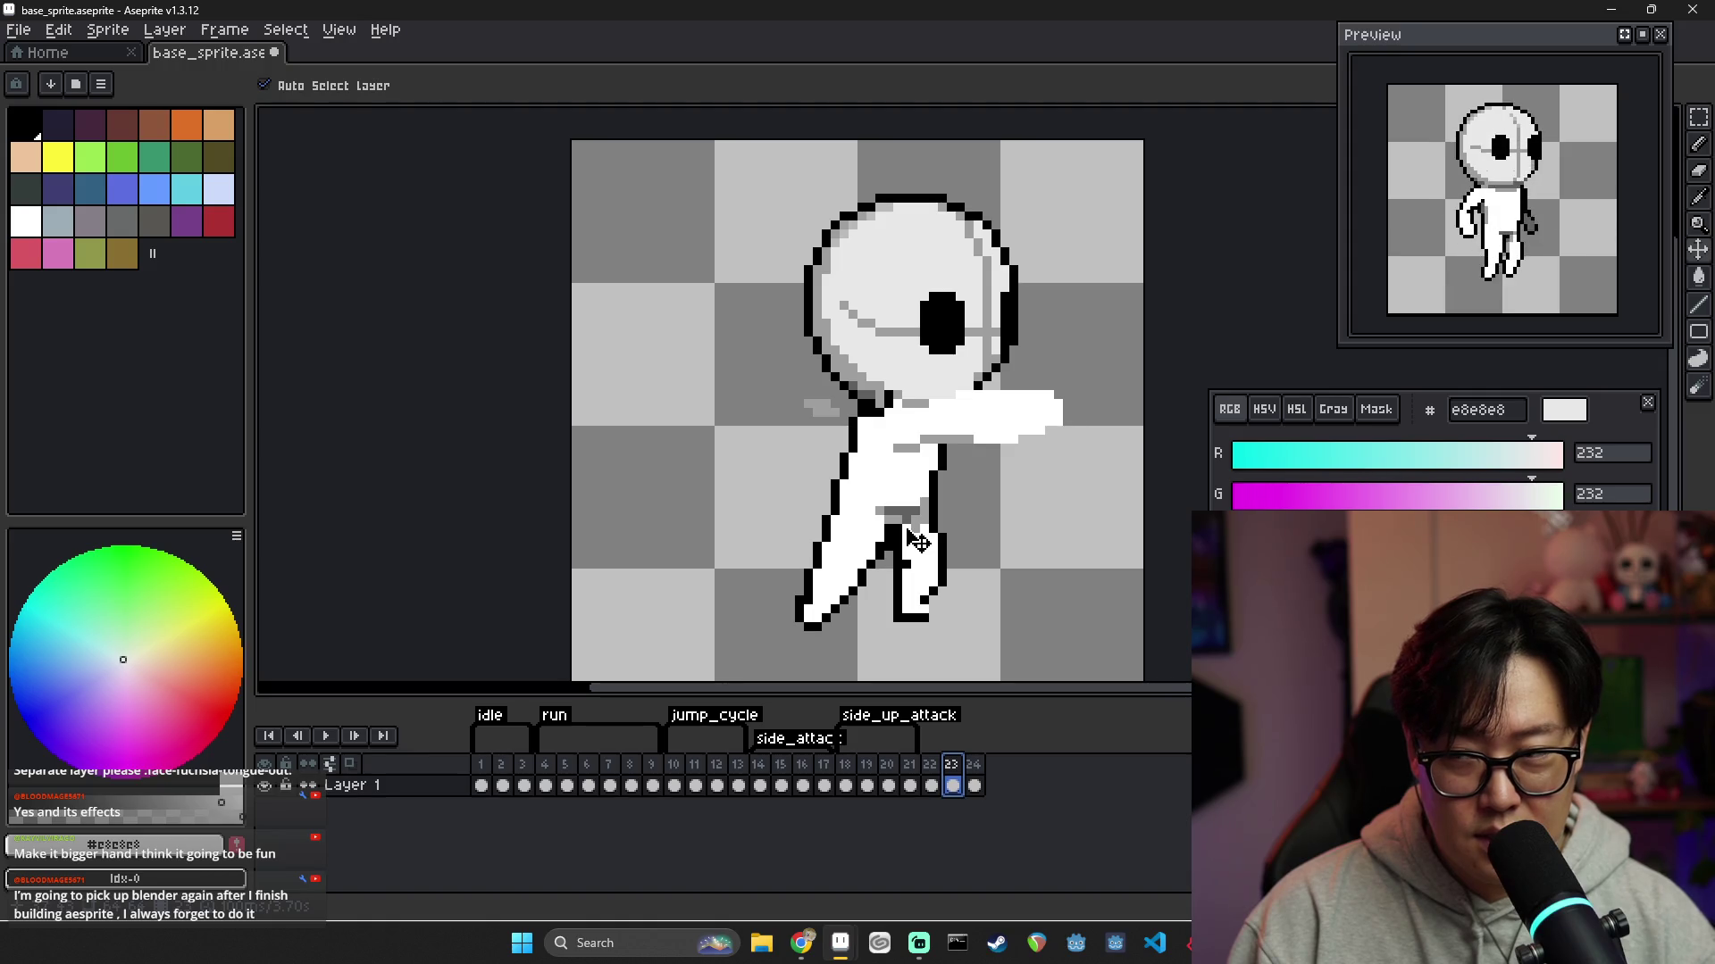
# On frame 22, erase the old black outline pixels under and below the rear foot
pyautogui.press('x')
pyautogui.press('b')
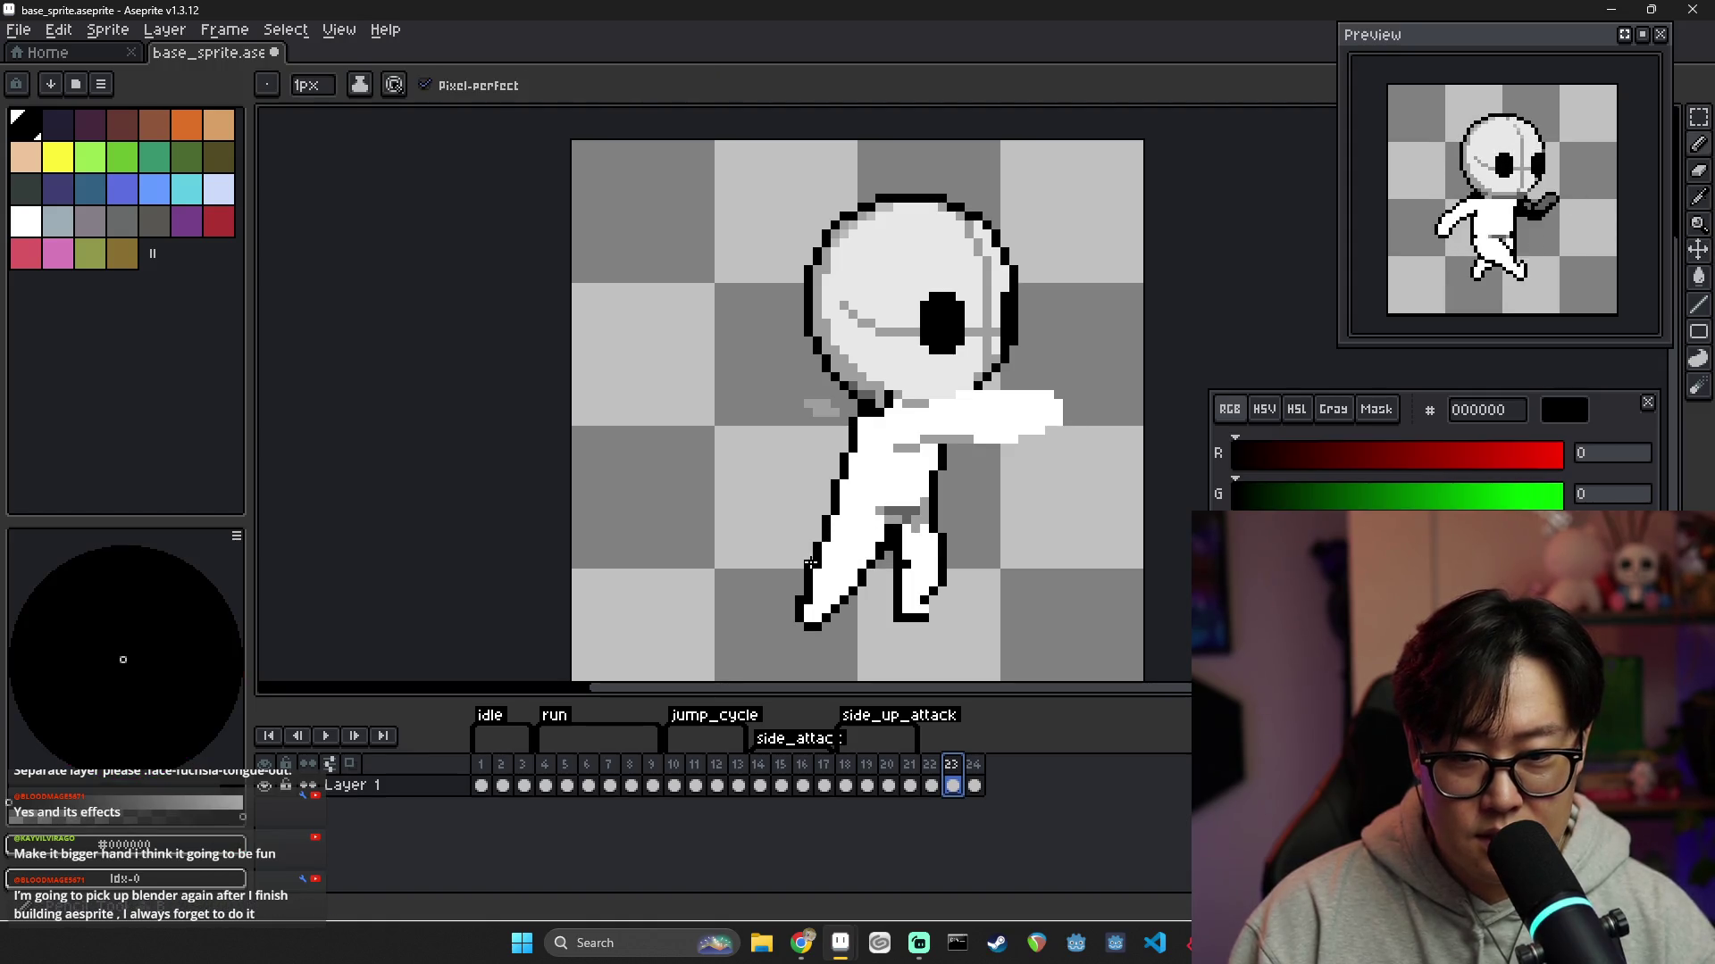
pyautogui.press('Left')
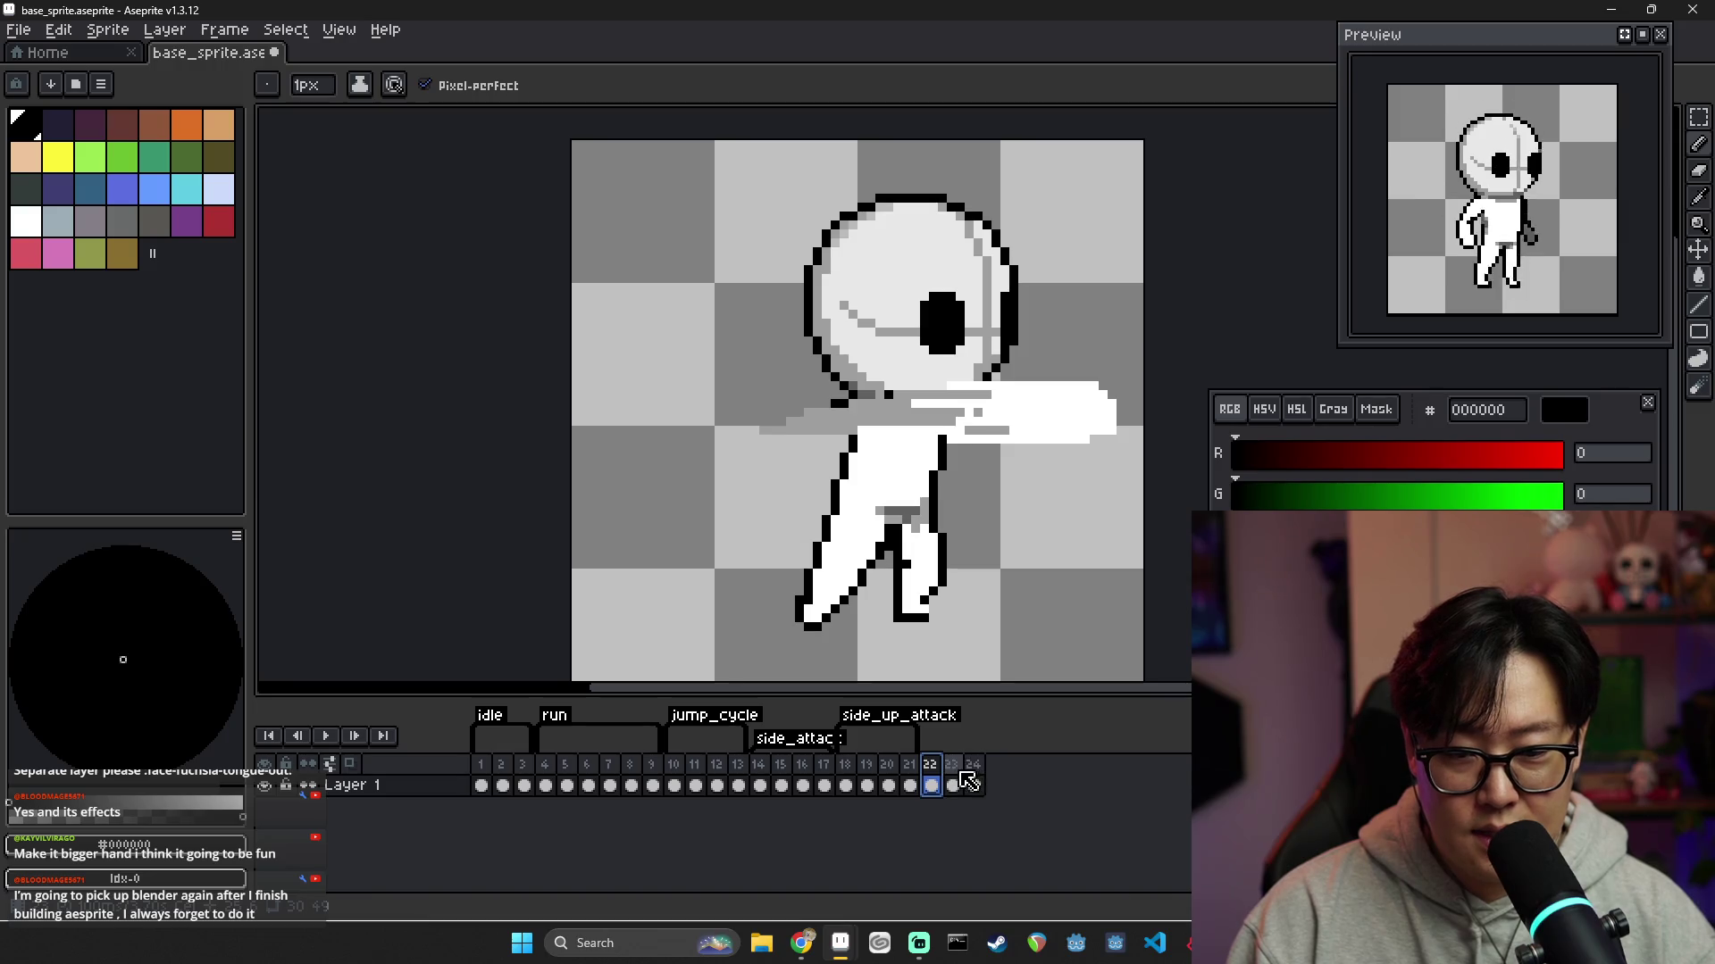
pyautogui.click(773, 572)
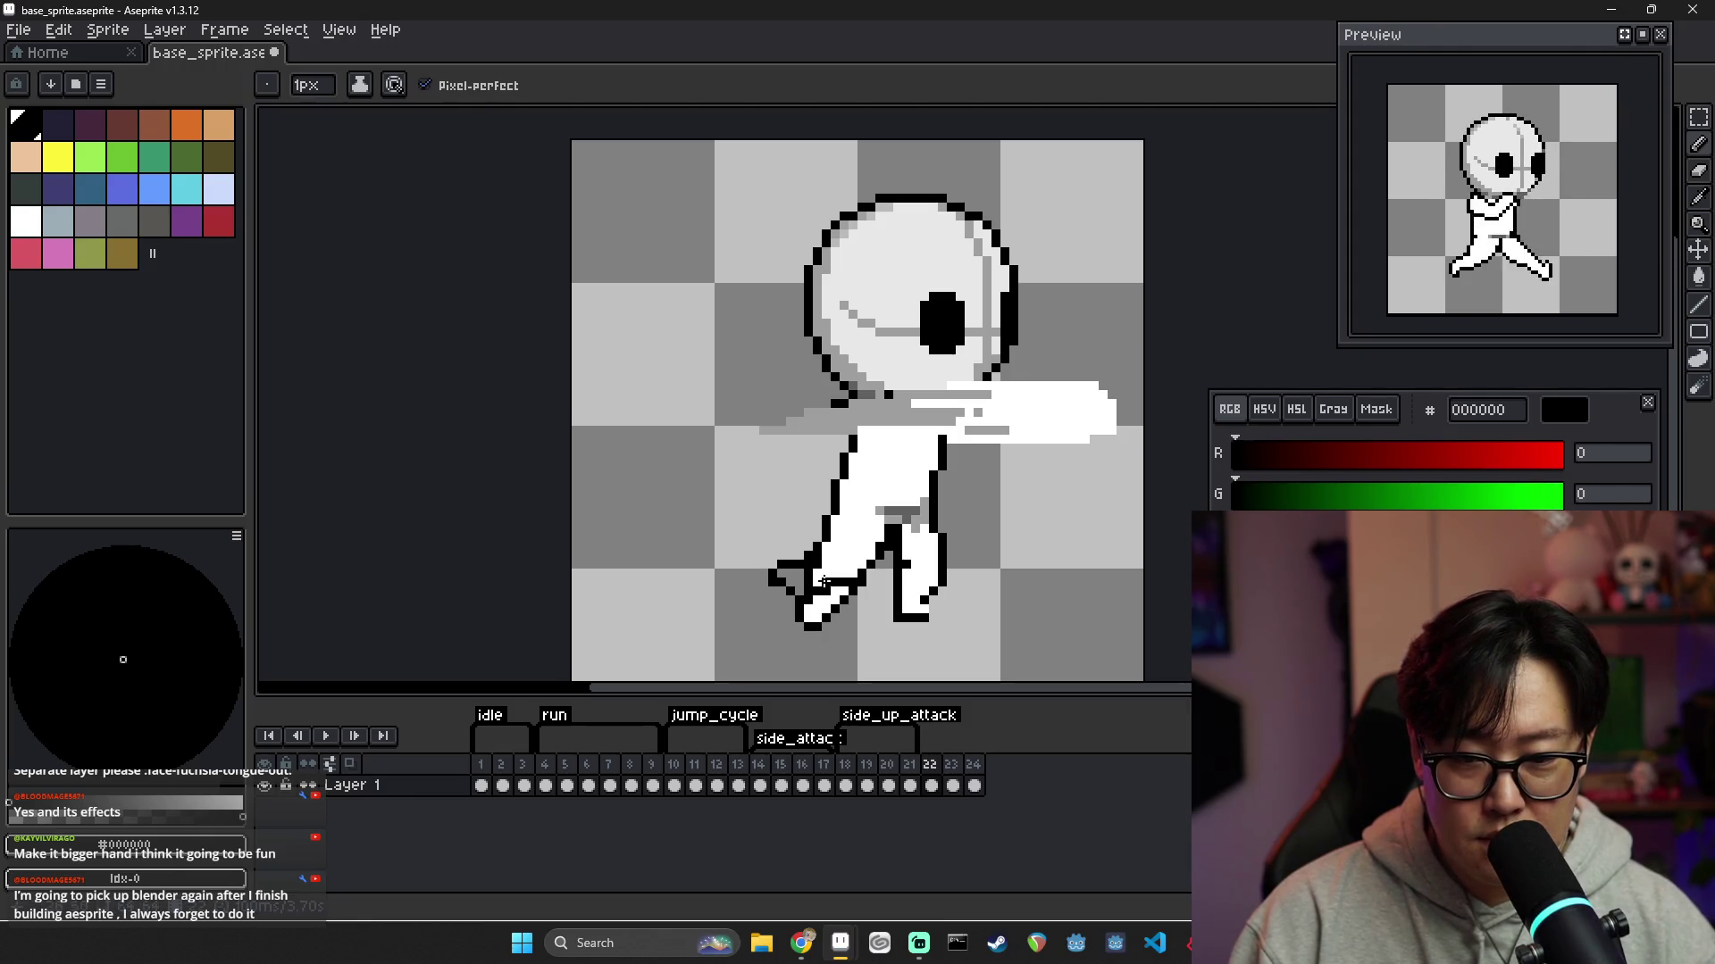
pyautogui.keyDown('alt'); pyautogui.click(808, 589); pyautogui.keyUp('alt')
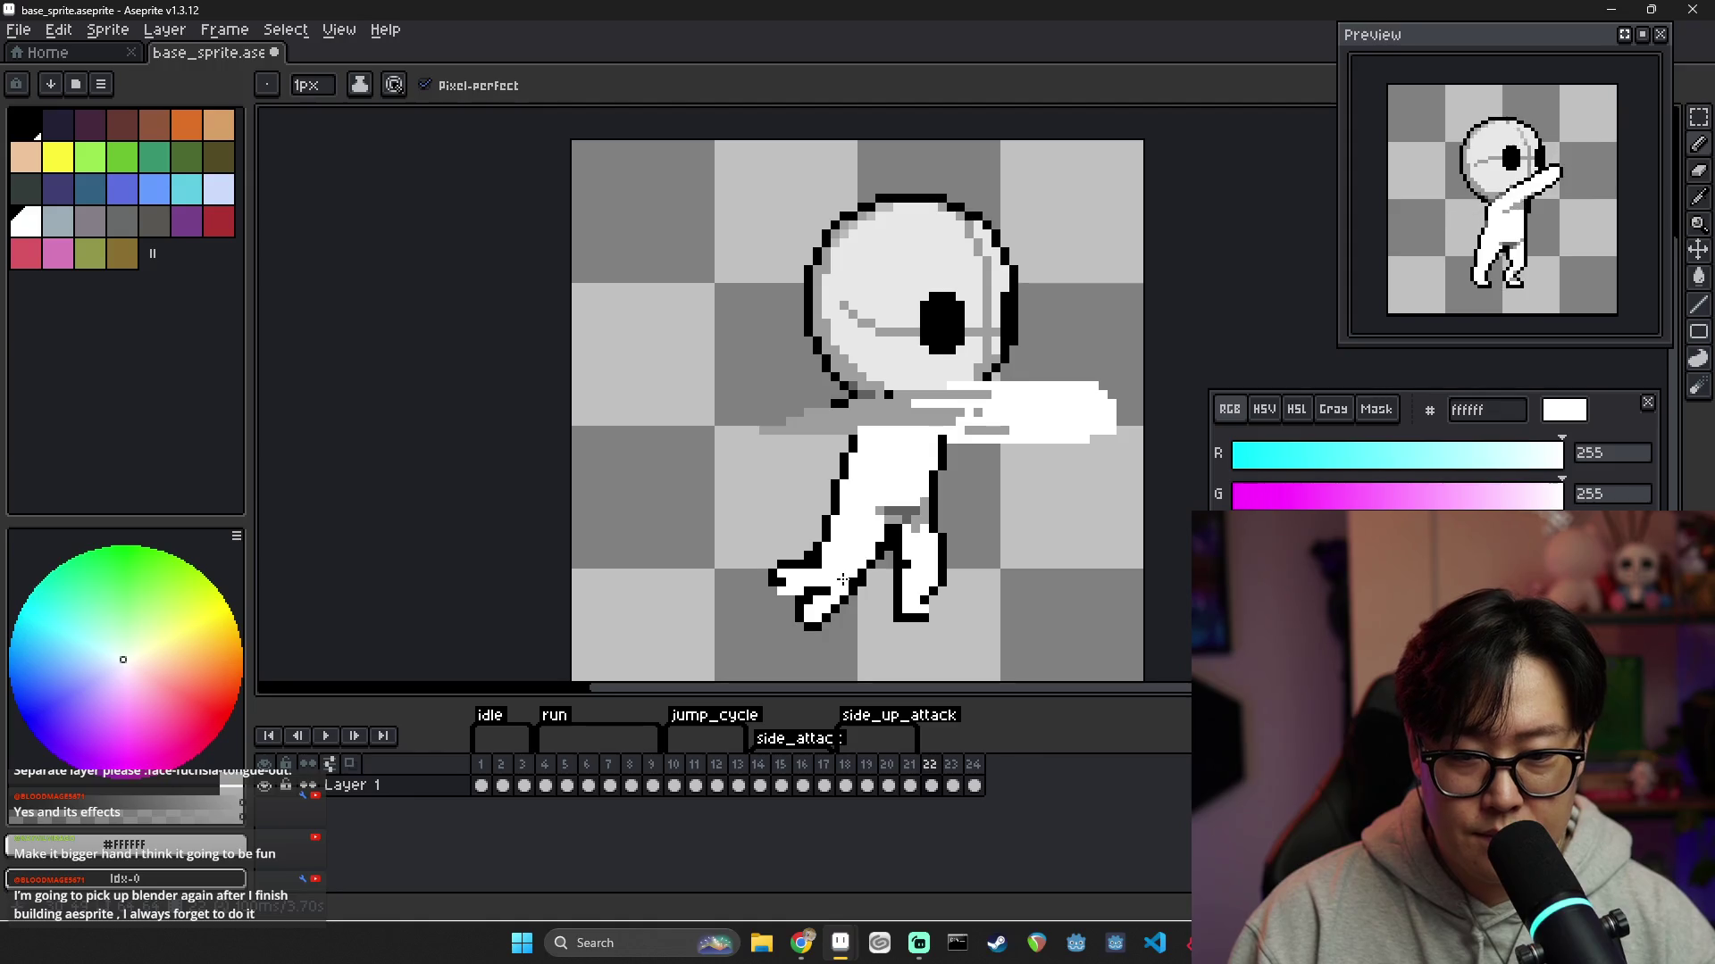
pyautogui.press('e')
pyautogui.moveTo(814, 617)
pyautogui.mouseDown()
pyautogui.moveTo(800, 625)
pyautogui.moveTo(808, 608)
pyautogui.mouseUp()
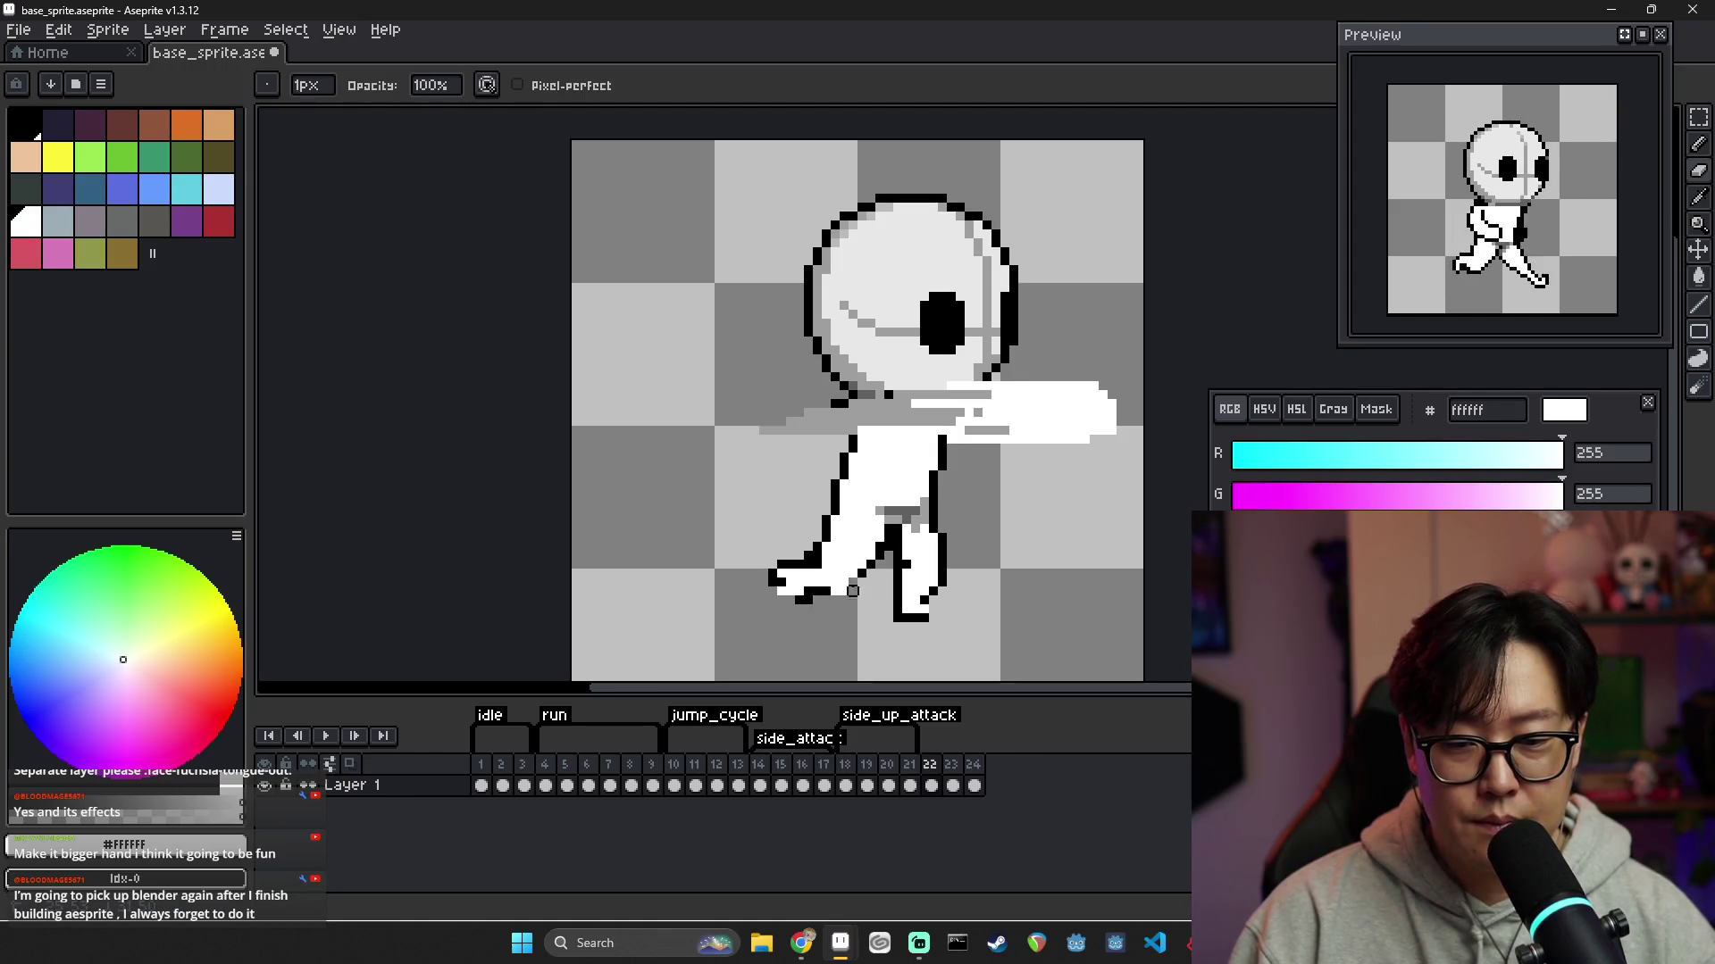
pyautogui.press('b')
pyautogui.keyDown('alt'); pyautogui.click(871, 565); pyautogui.keyUp('alt')
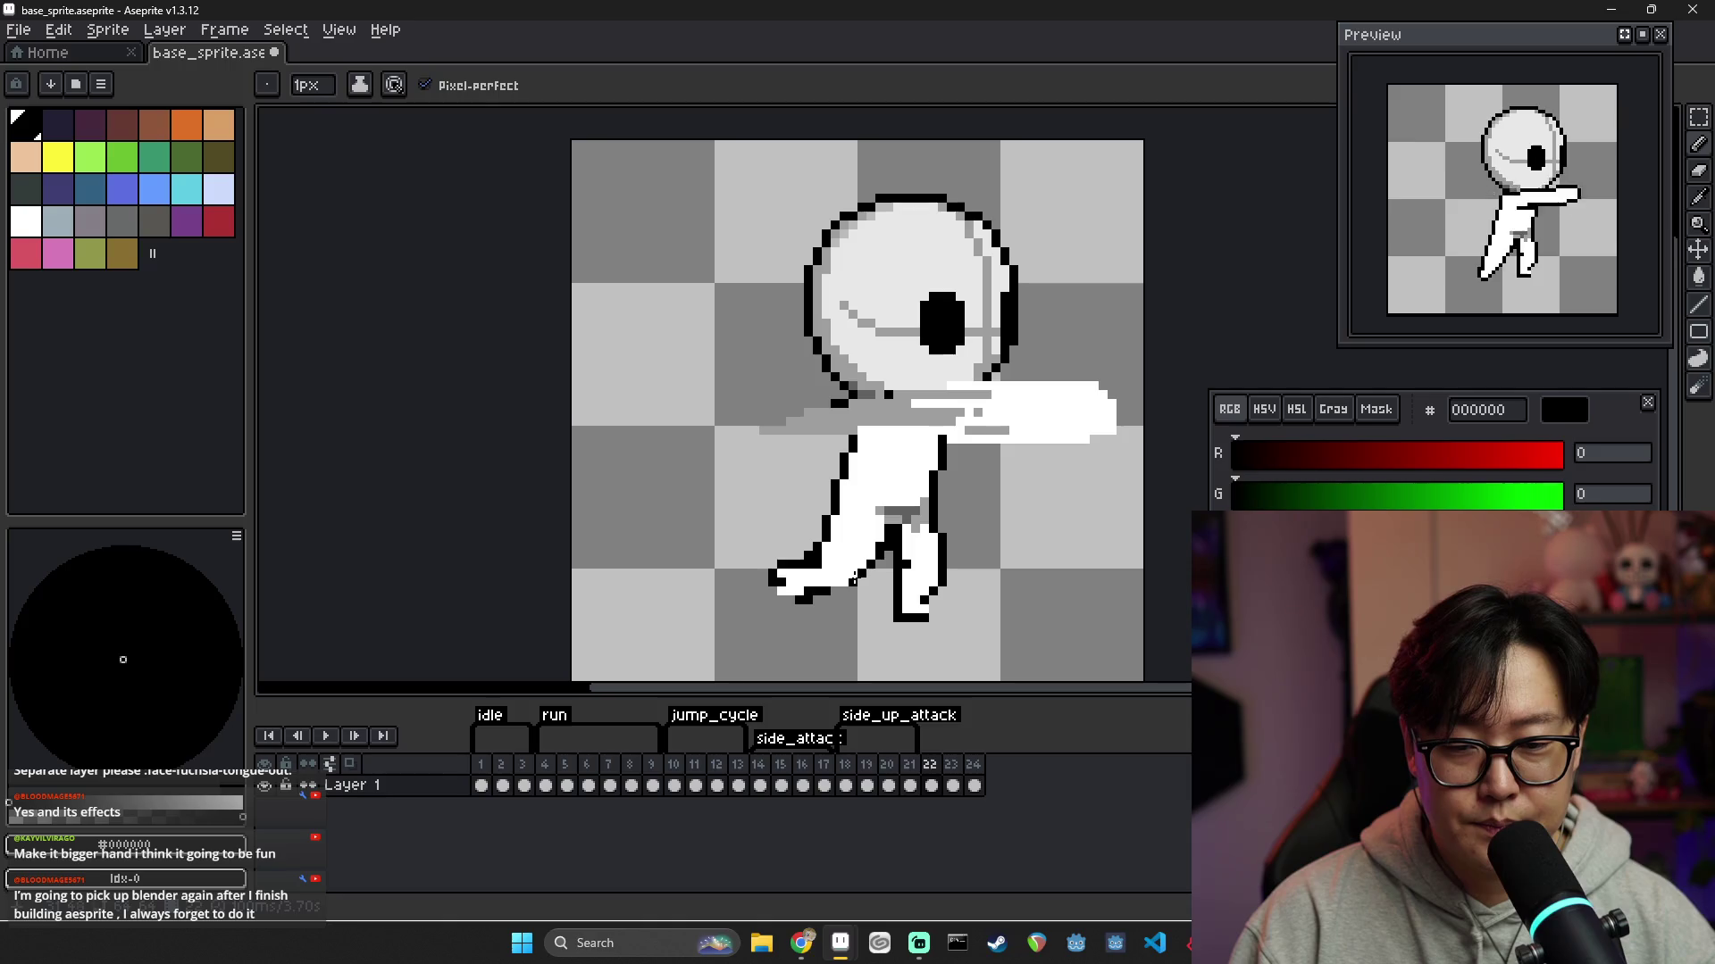
pyautogui.press('e')
pyautogui.click(799, 599)
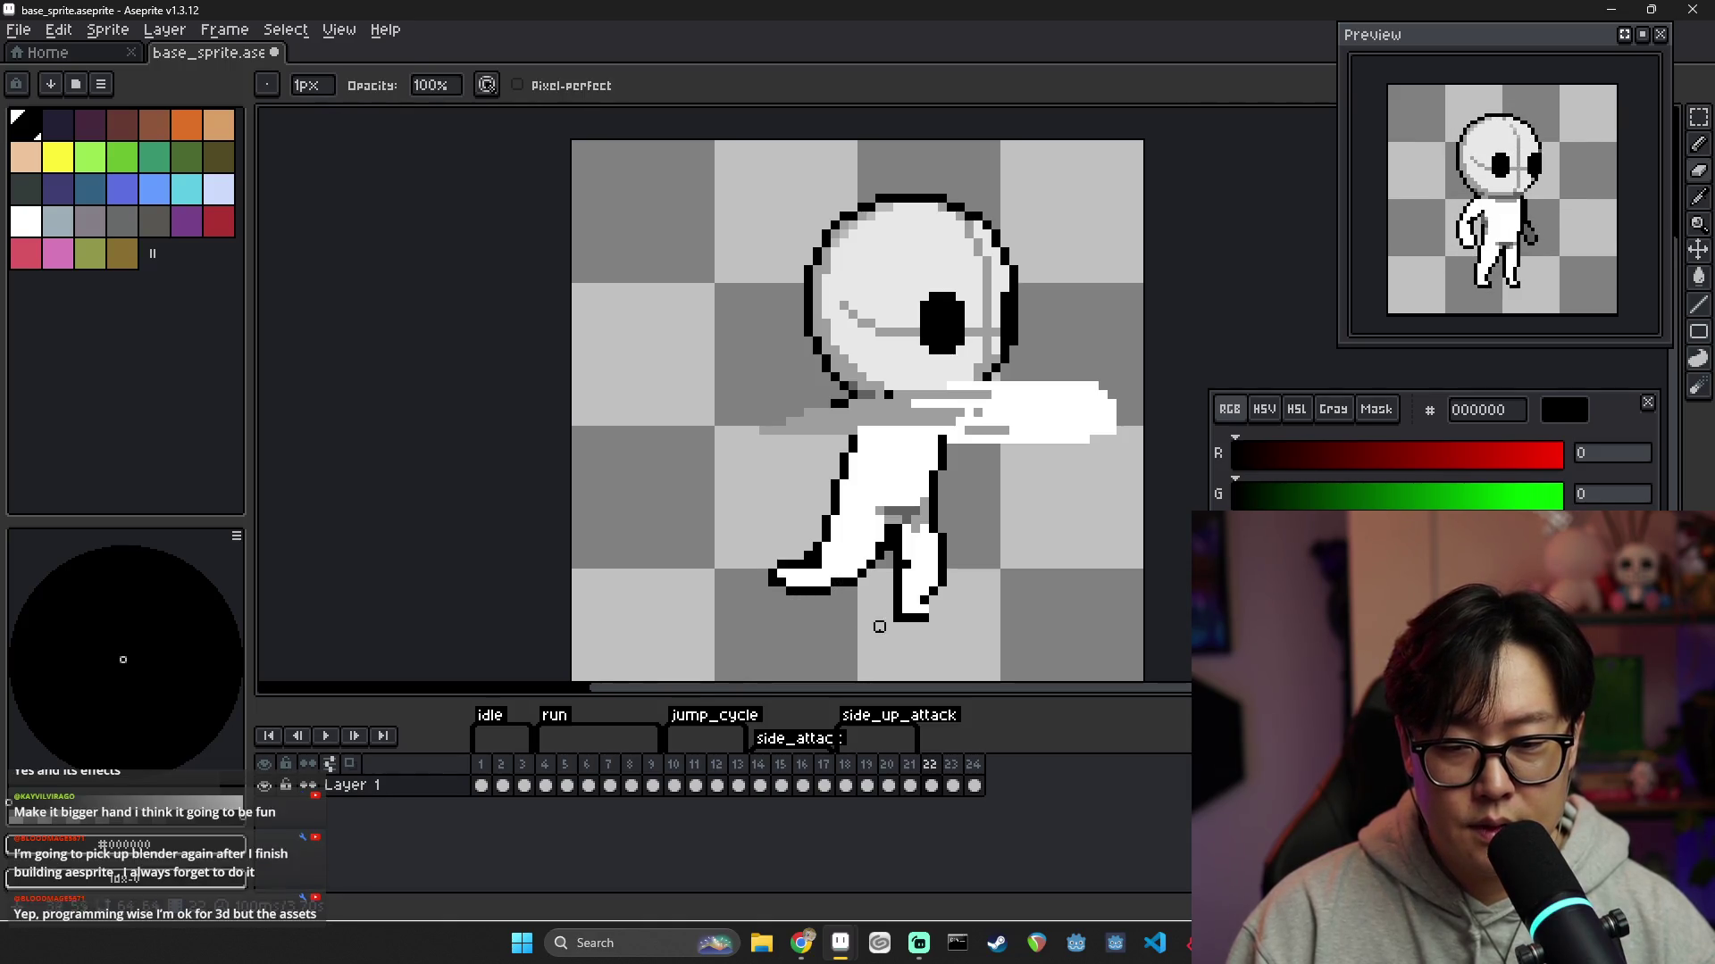
# Redraw the rear foot outline and paint 616161 grey shading into the leg gap
pyautogui.keyDown('alt'); pyautogui.click(849, 569); pyautogui.keyUp('alt')
pyautogui.press('b')
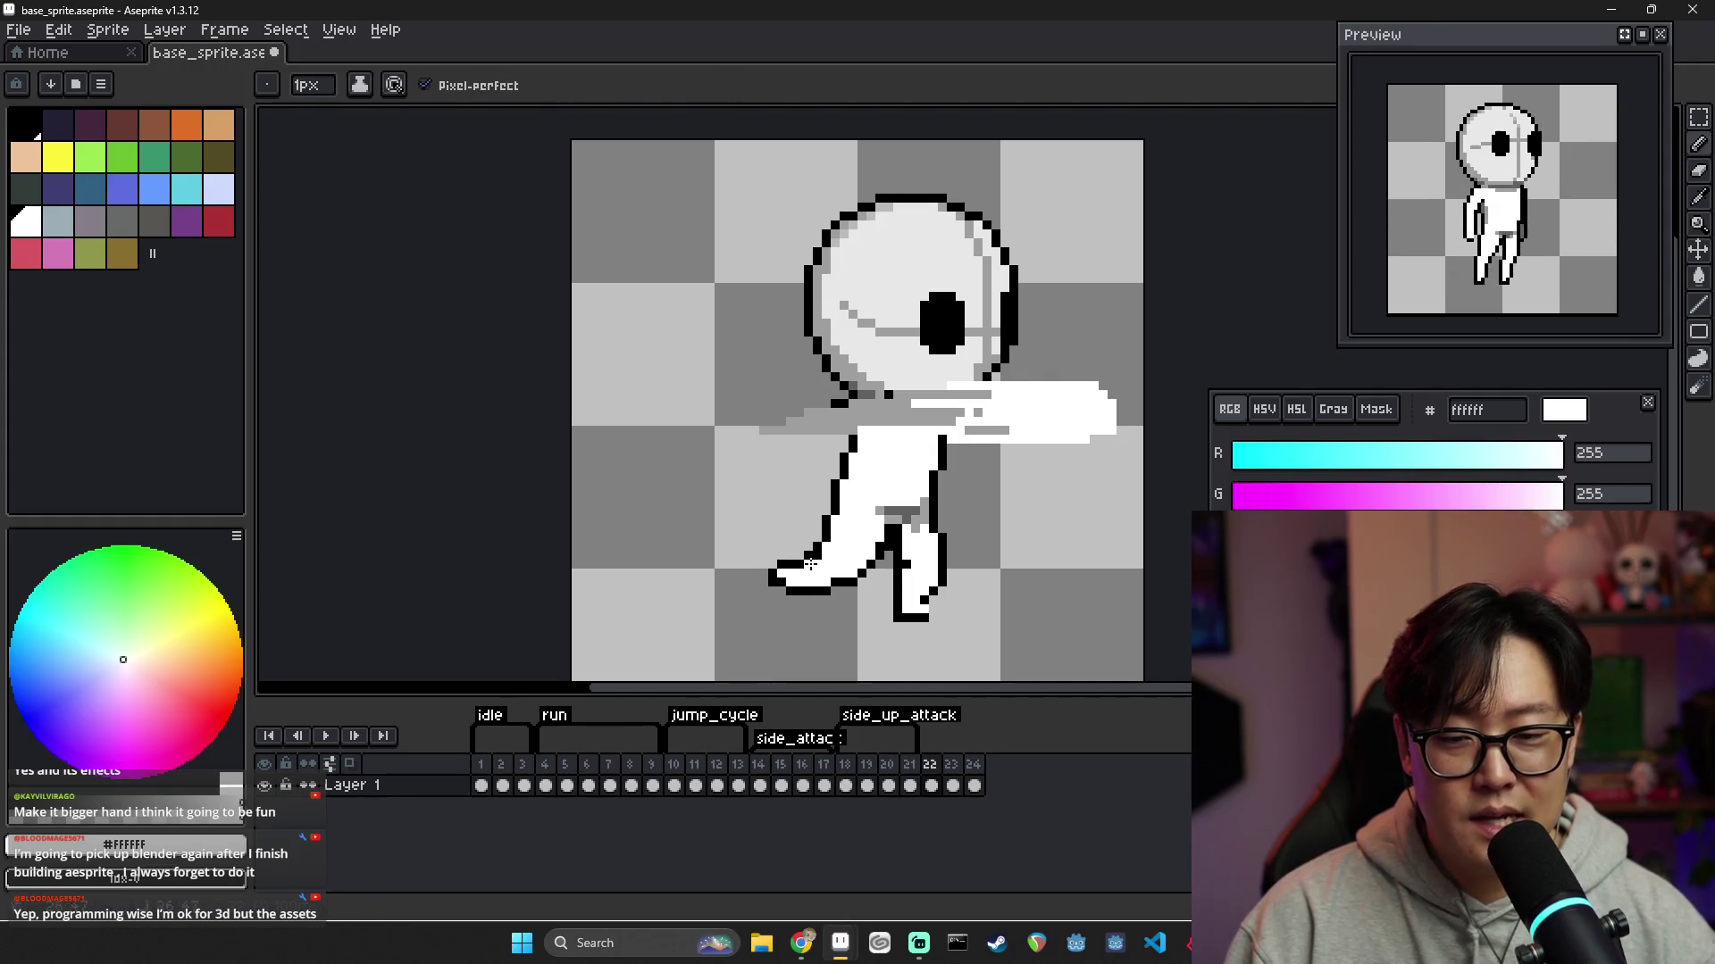
pyautogui.keyDown('alt'); pyautogui.click(777, 580); pyautogui.keyUp('alt')
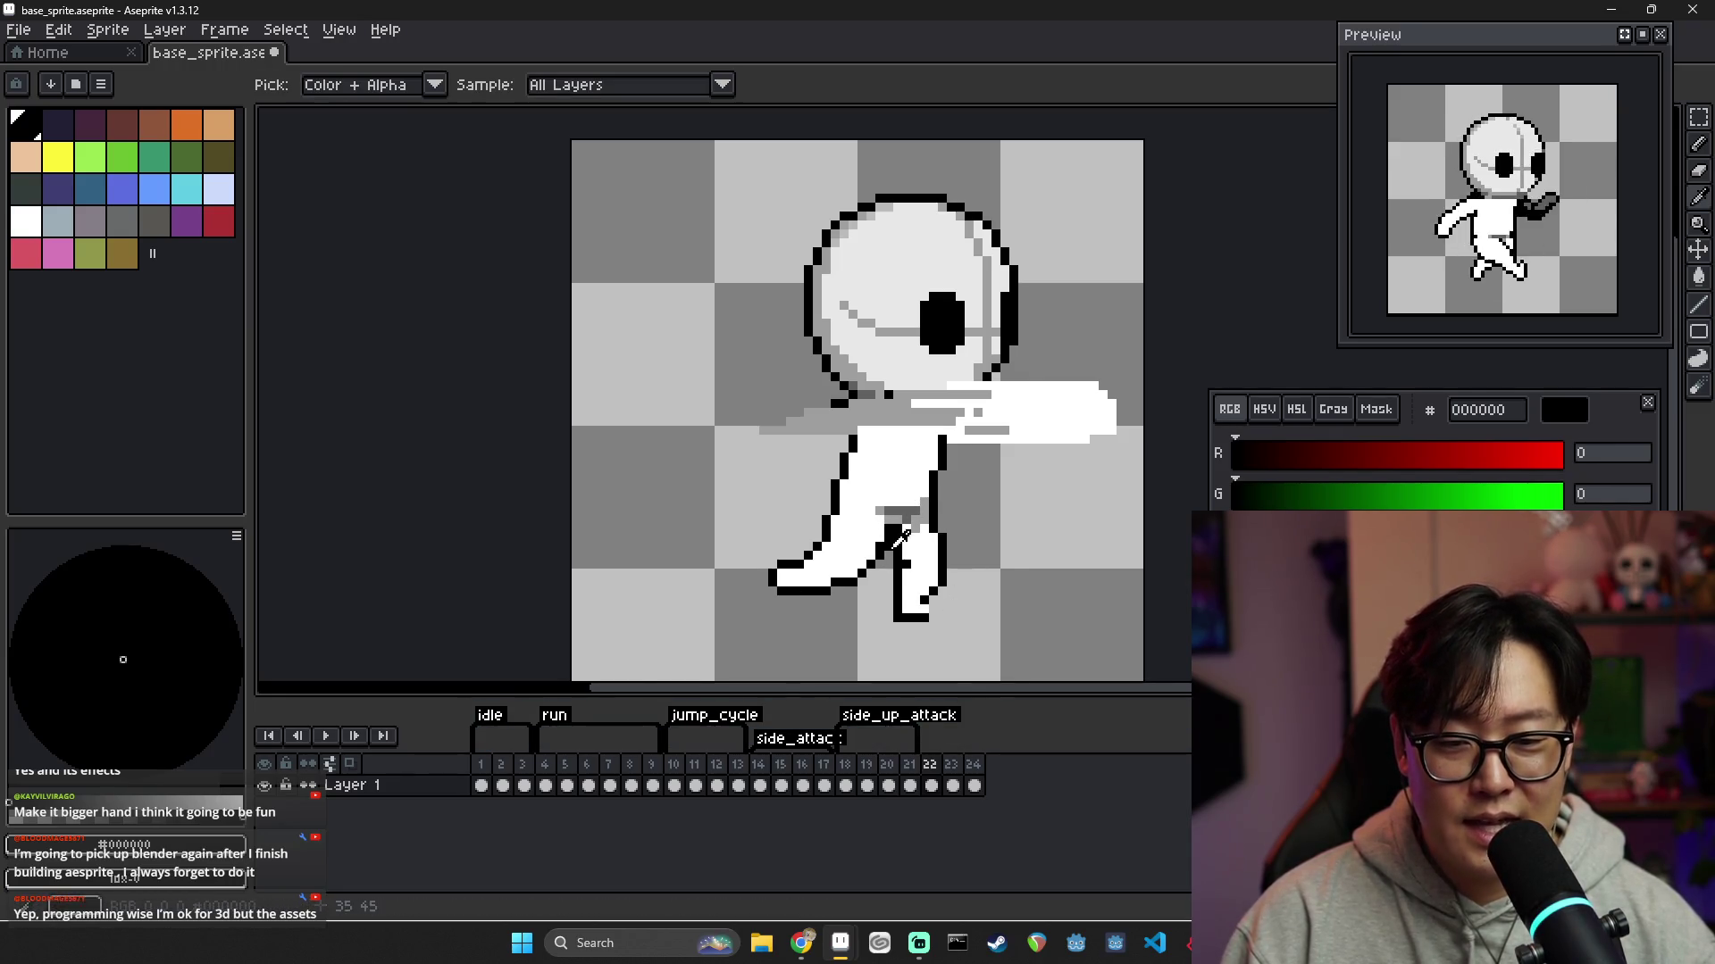
pyautogui.keyDown('alt'); pyautogui.click(883, 542); pyautogui.keyUp('alt')
pyautogui.keyDown('alt'); pyautogui.click(890, 523); pyautogui.keyUp('alt')
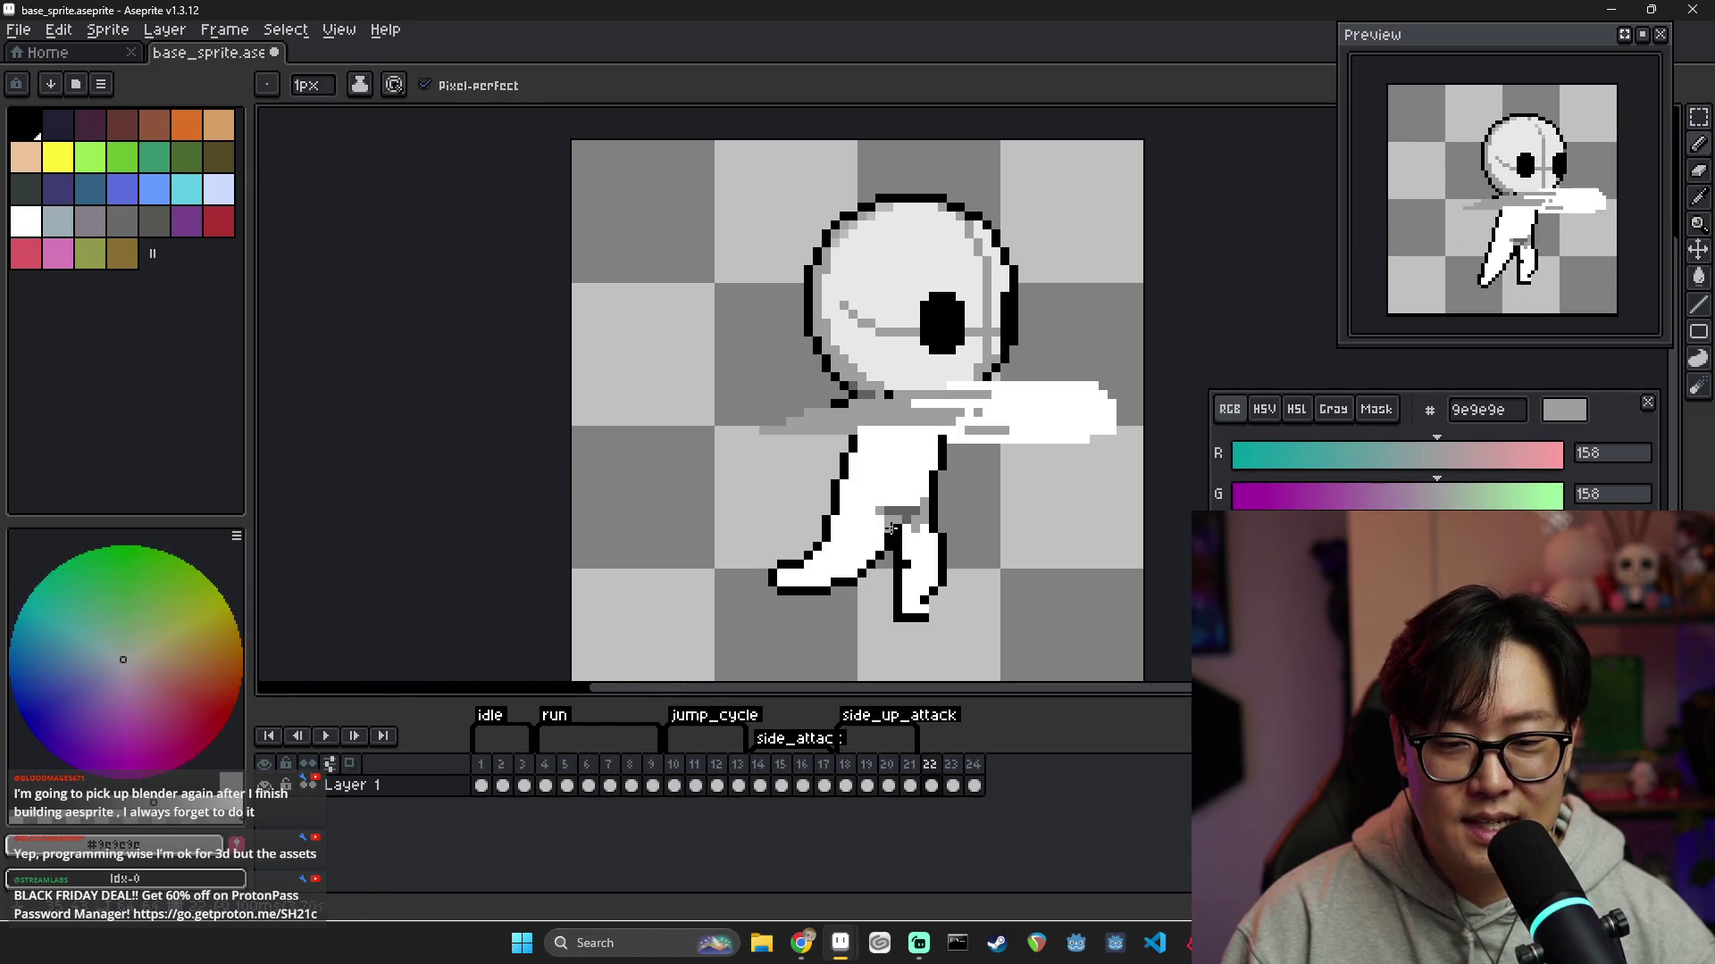
pyautogui.keyDown('alt'); pyautogui.click(904, 519); pyautogui.keyUp('alt')
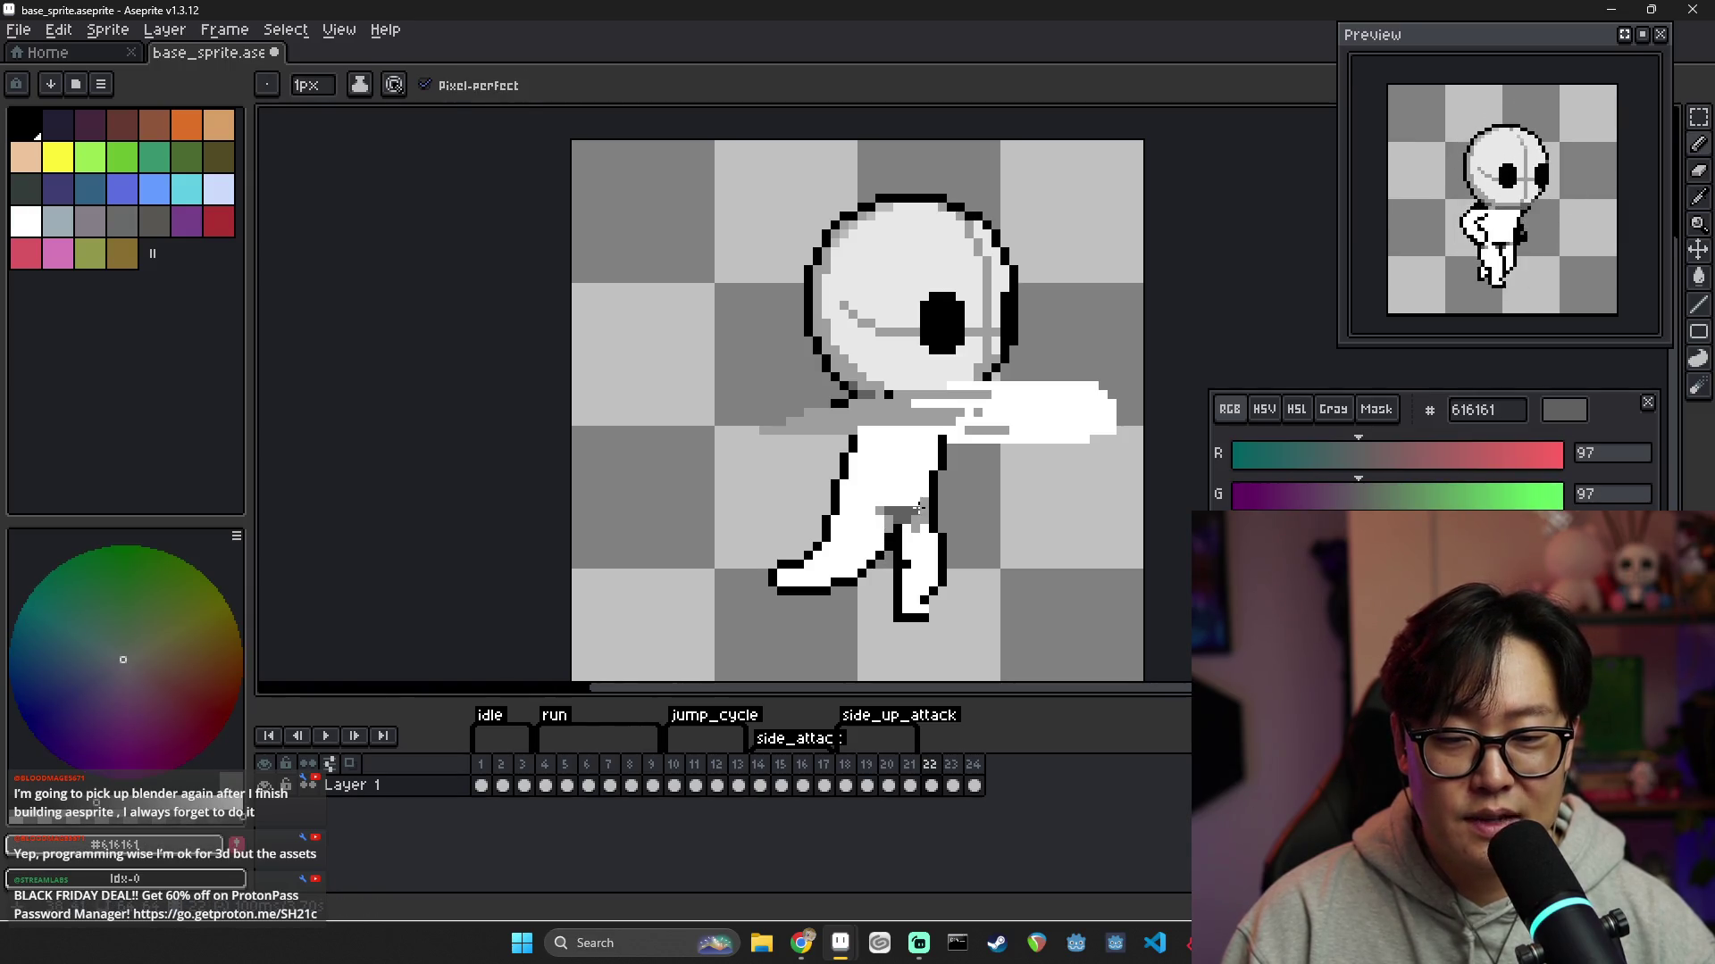
pyautogui.click(918, 507)
pyautogui.click(950, 774)
pyautogui.click(933, 785)
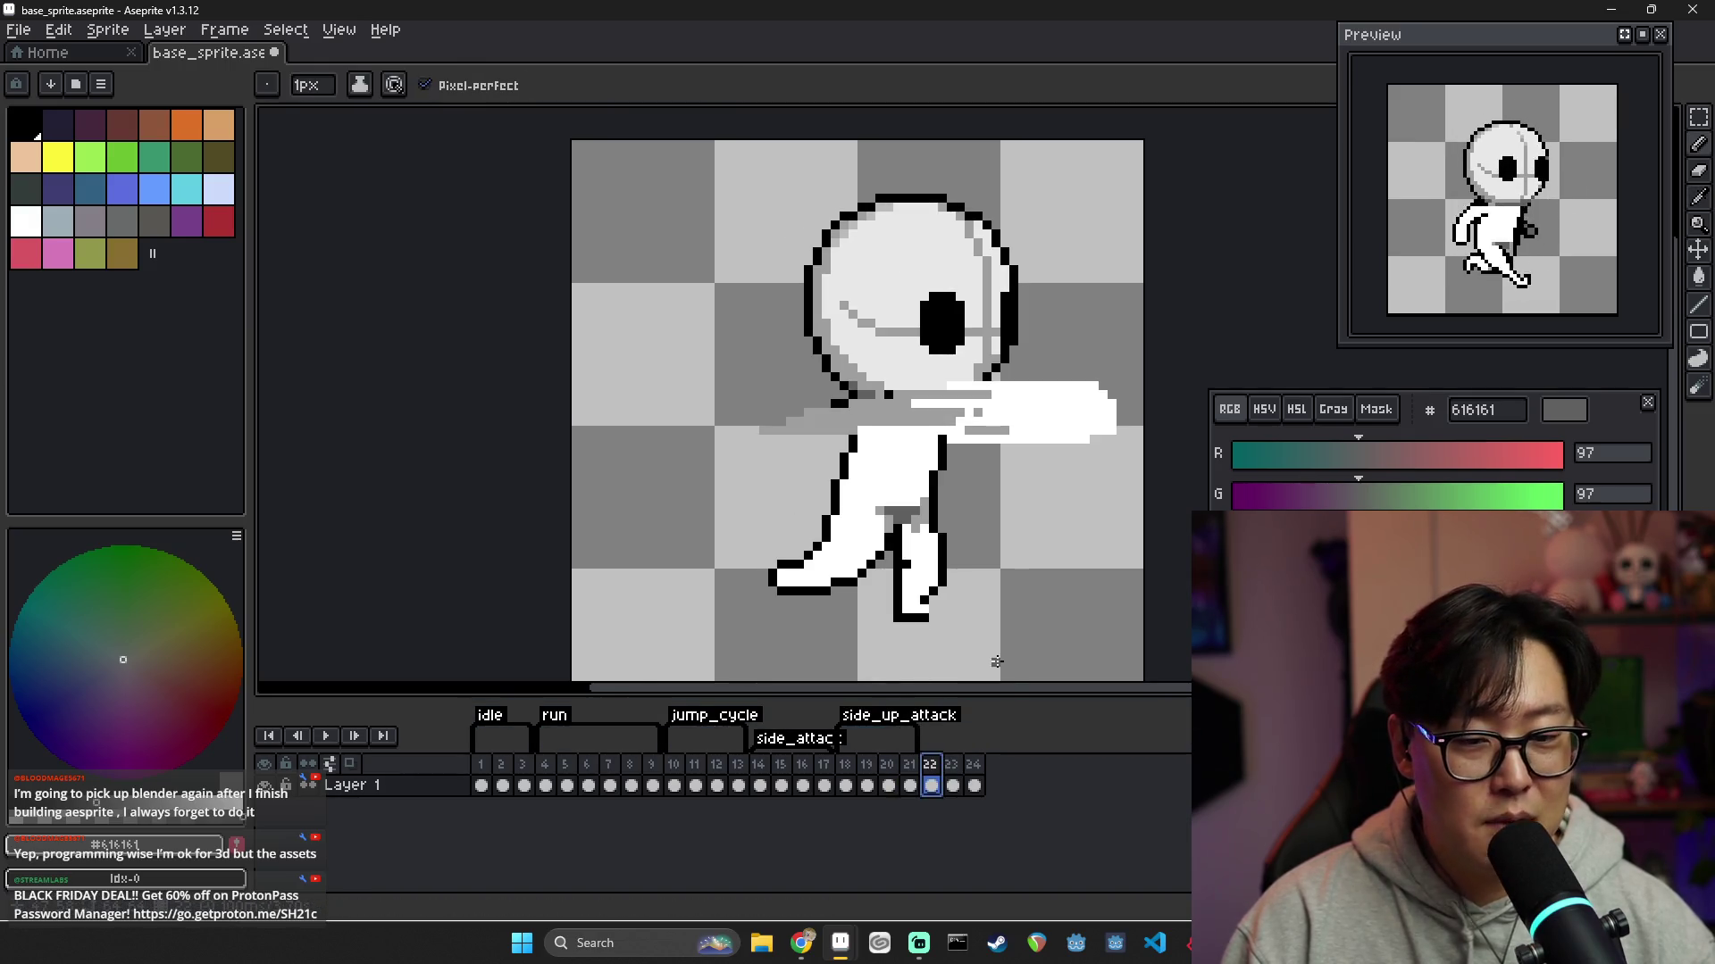
# Zoom into frame 22's foot and retouch its pixels in white and black
pyautogui.scroll(-5, 937, 554)
pyautogui.scroll(3, 937, 546)
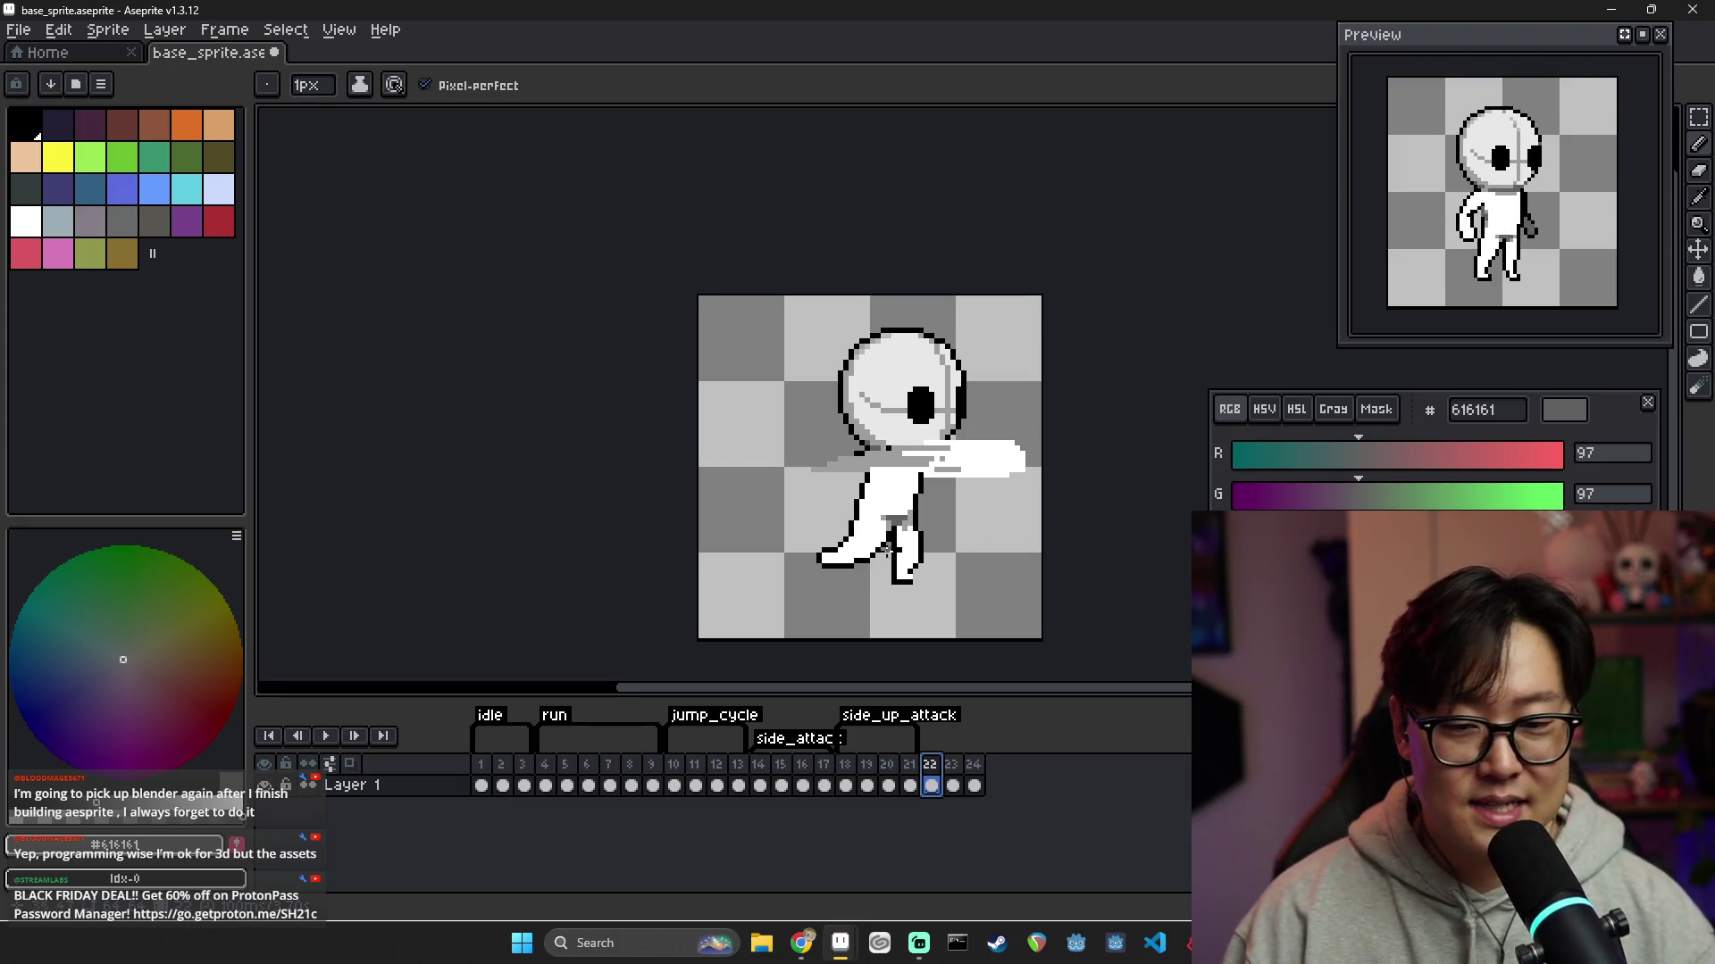
pyautogui.scroll(5, 901, 543)
pyautogui.keyDown('alt'); pyautogui.click(926, 457); pyautogui.keyUp('alt')
pyautogui.keyDown('alt'); pyautogui.click(962, 402); pyautogui.keyUp('alt')
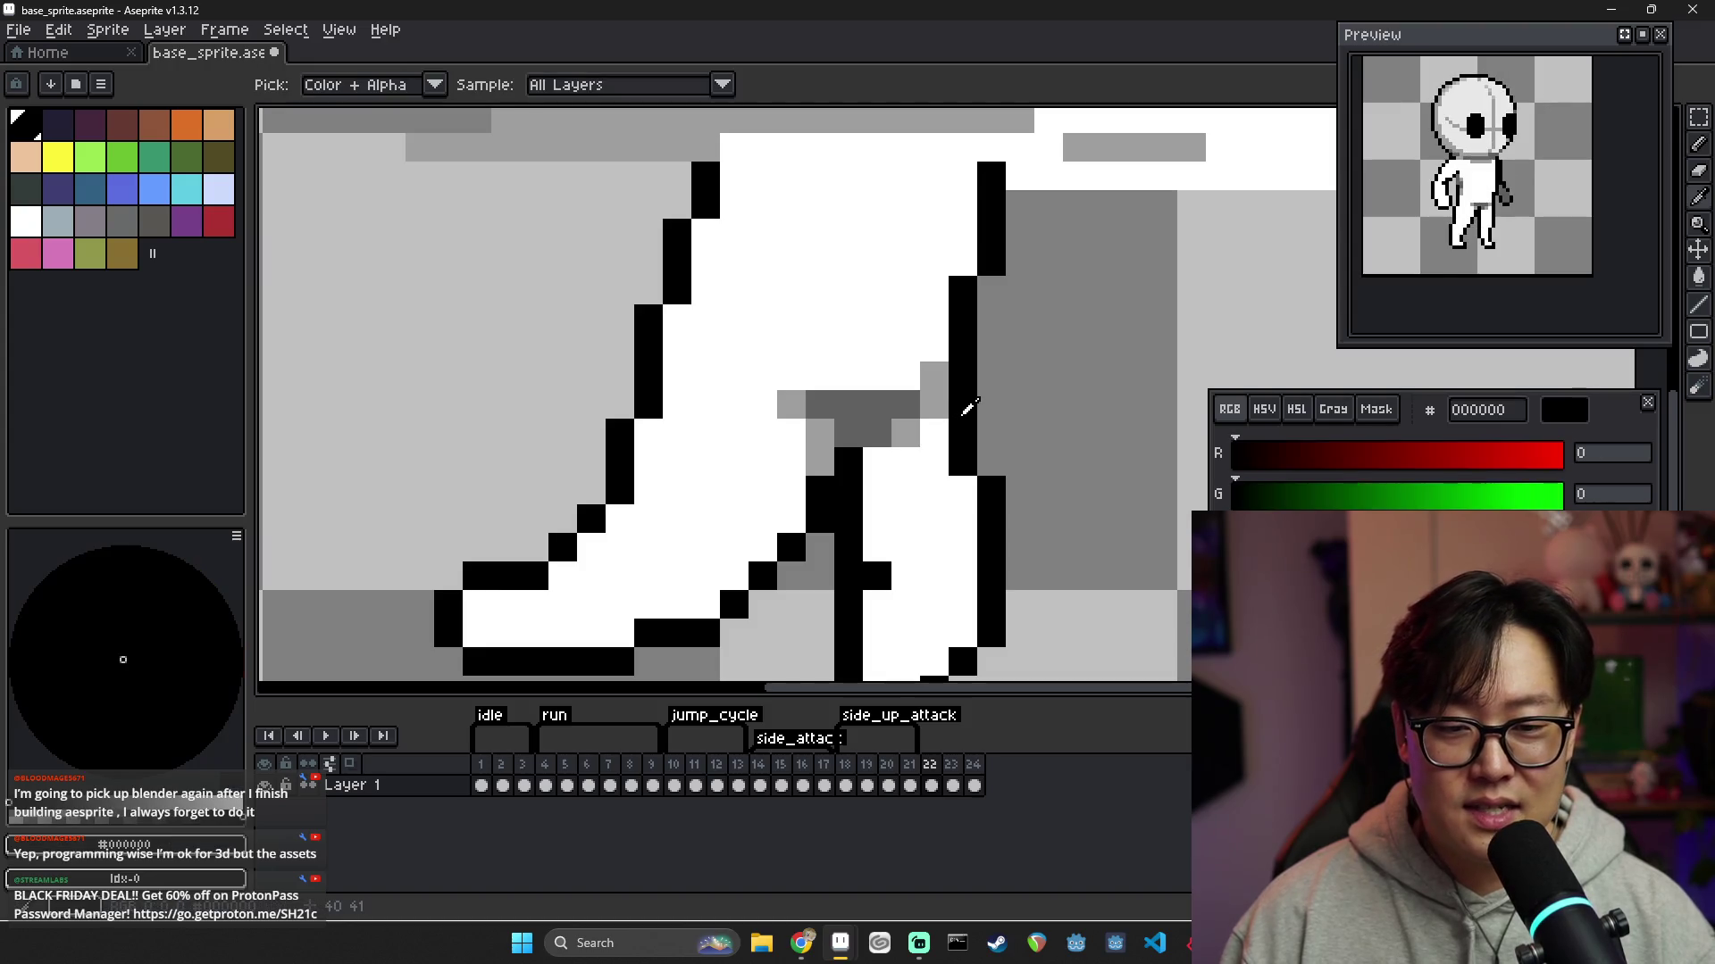
pyautogui.scroll(-3, 960, 478)
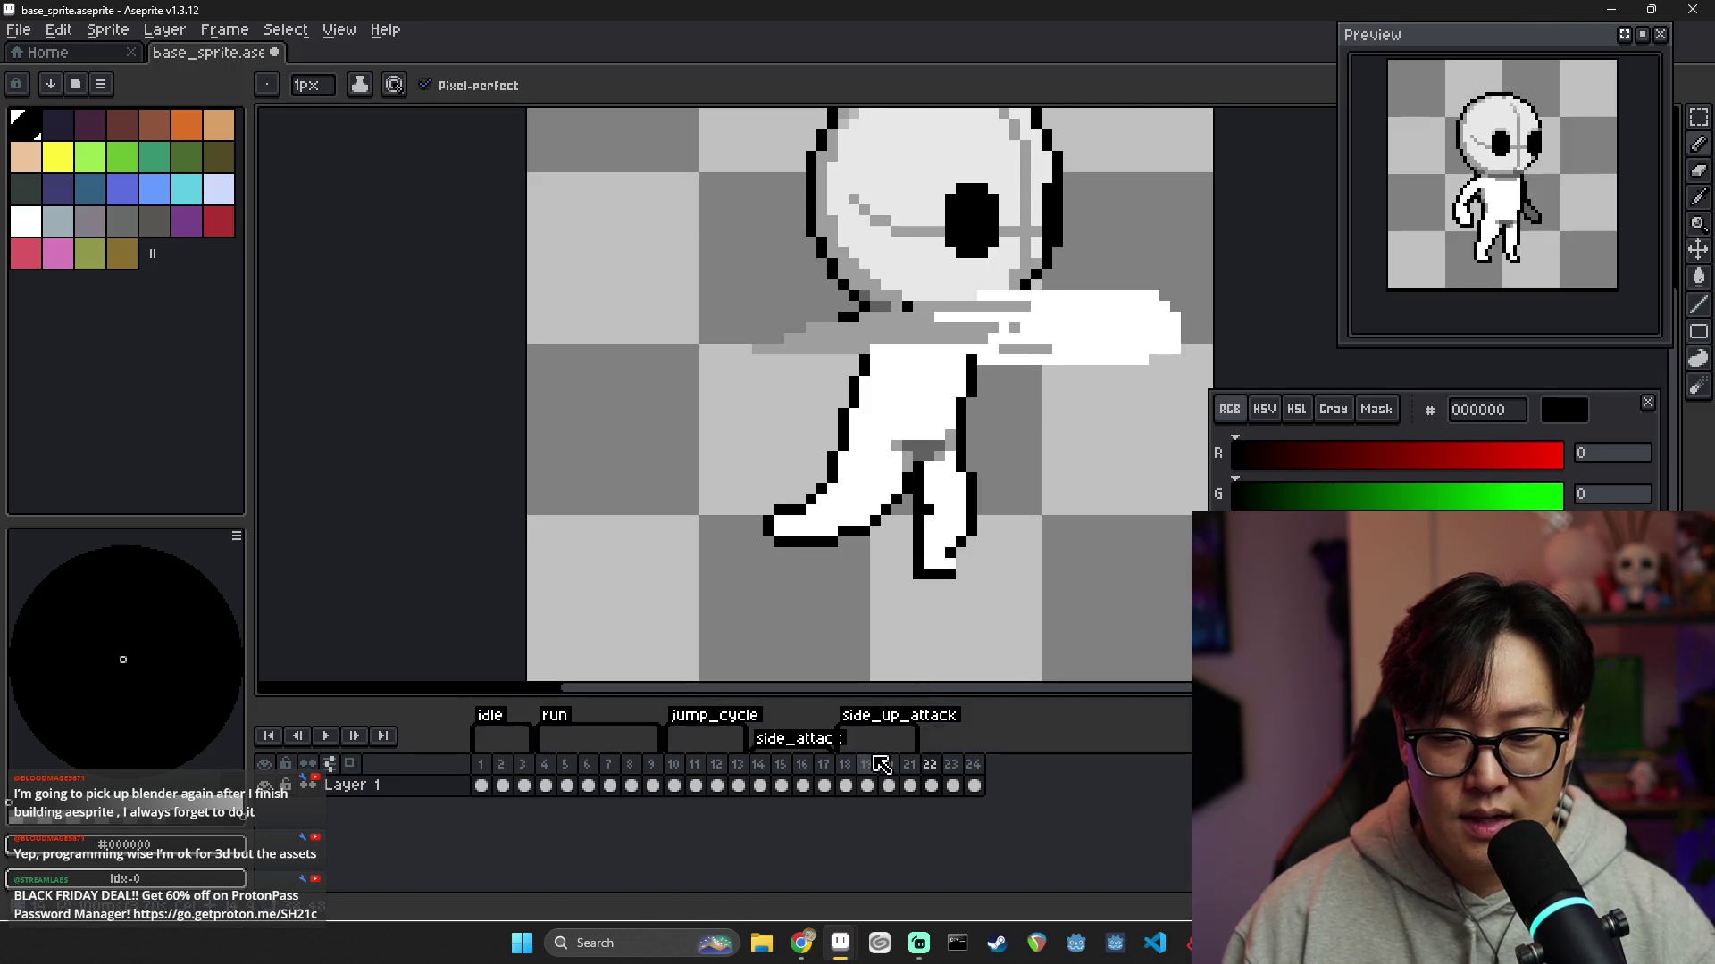
pyautogui.scroll(-1, 937, 486)
pyautogui.scroll(1, 956, 513)
pyautogui.scroll(-2, 956, 513)
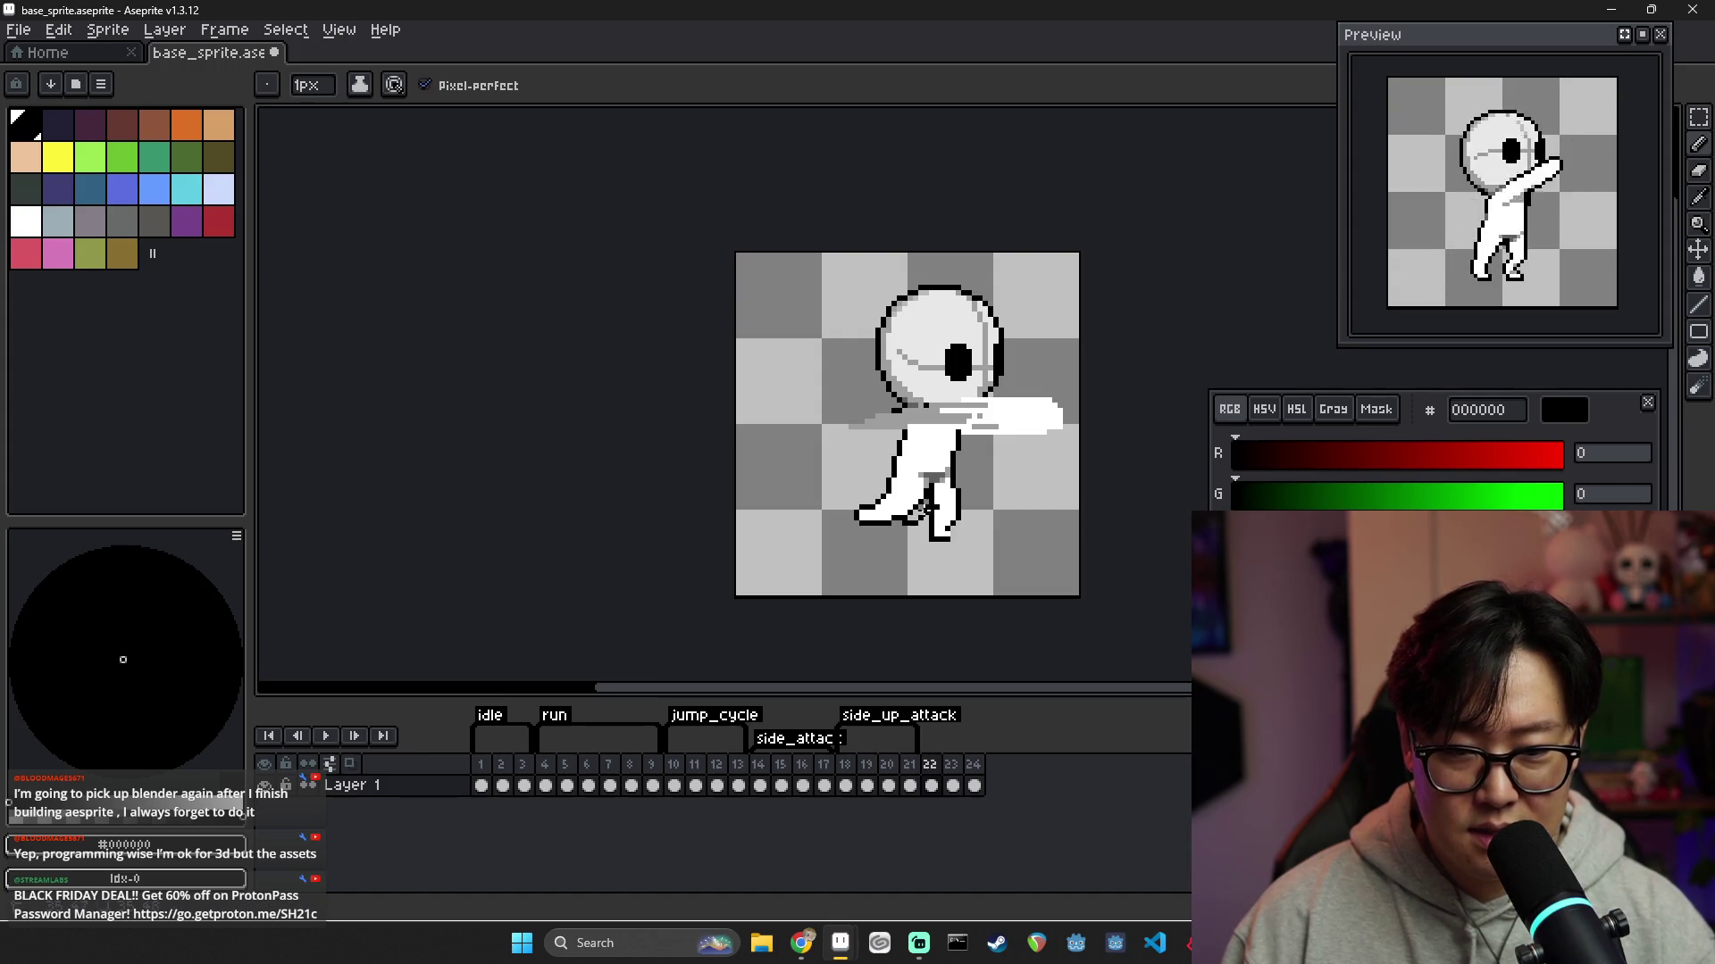
# Erase and redraw the foot's outline pixels, alternating between white fill and black outline
pyautogui.keyDown('alt'); pyautogui.click(924, 507); pyautogui.keyUp('alt')
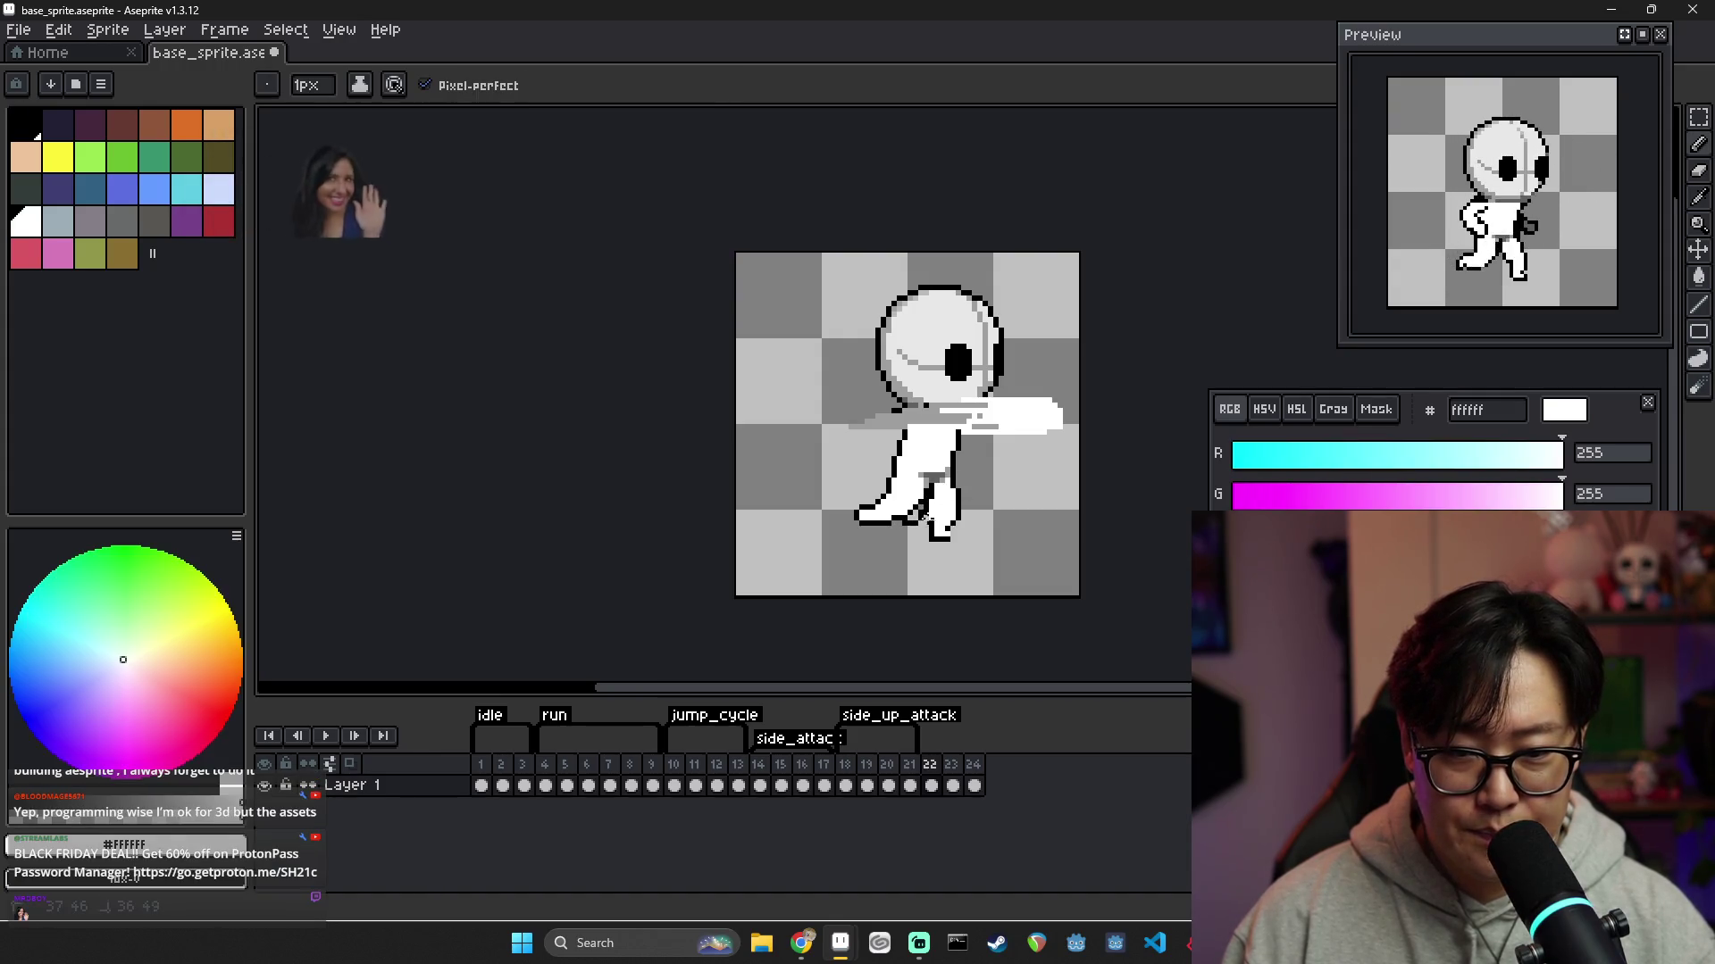
pyautogui.keyDown('alt'); pyautogui.click(945, 509); pyautogui.keyUp('alt')
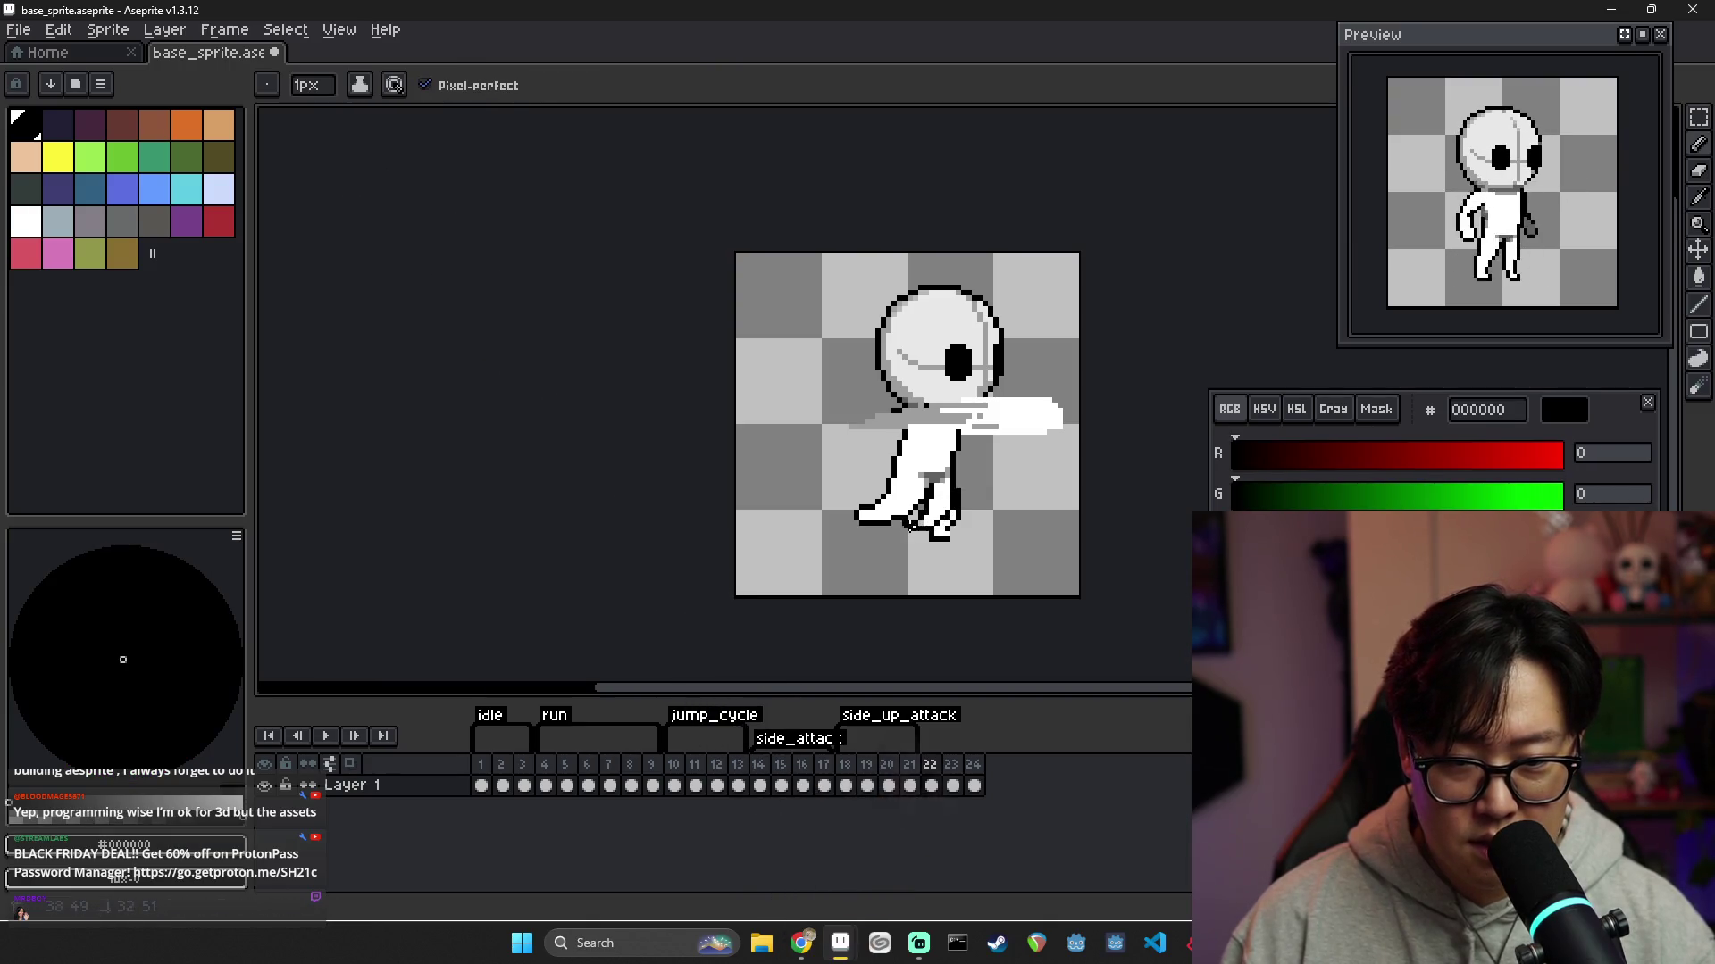
pyautogui.press('e')
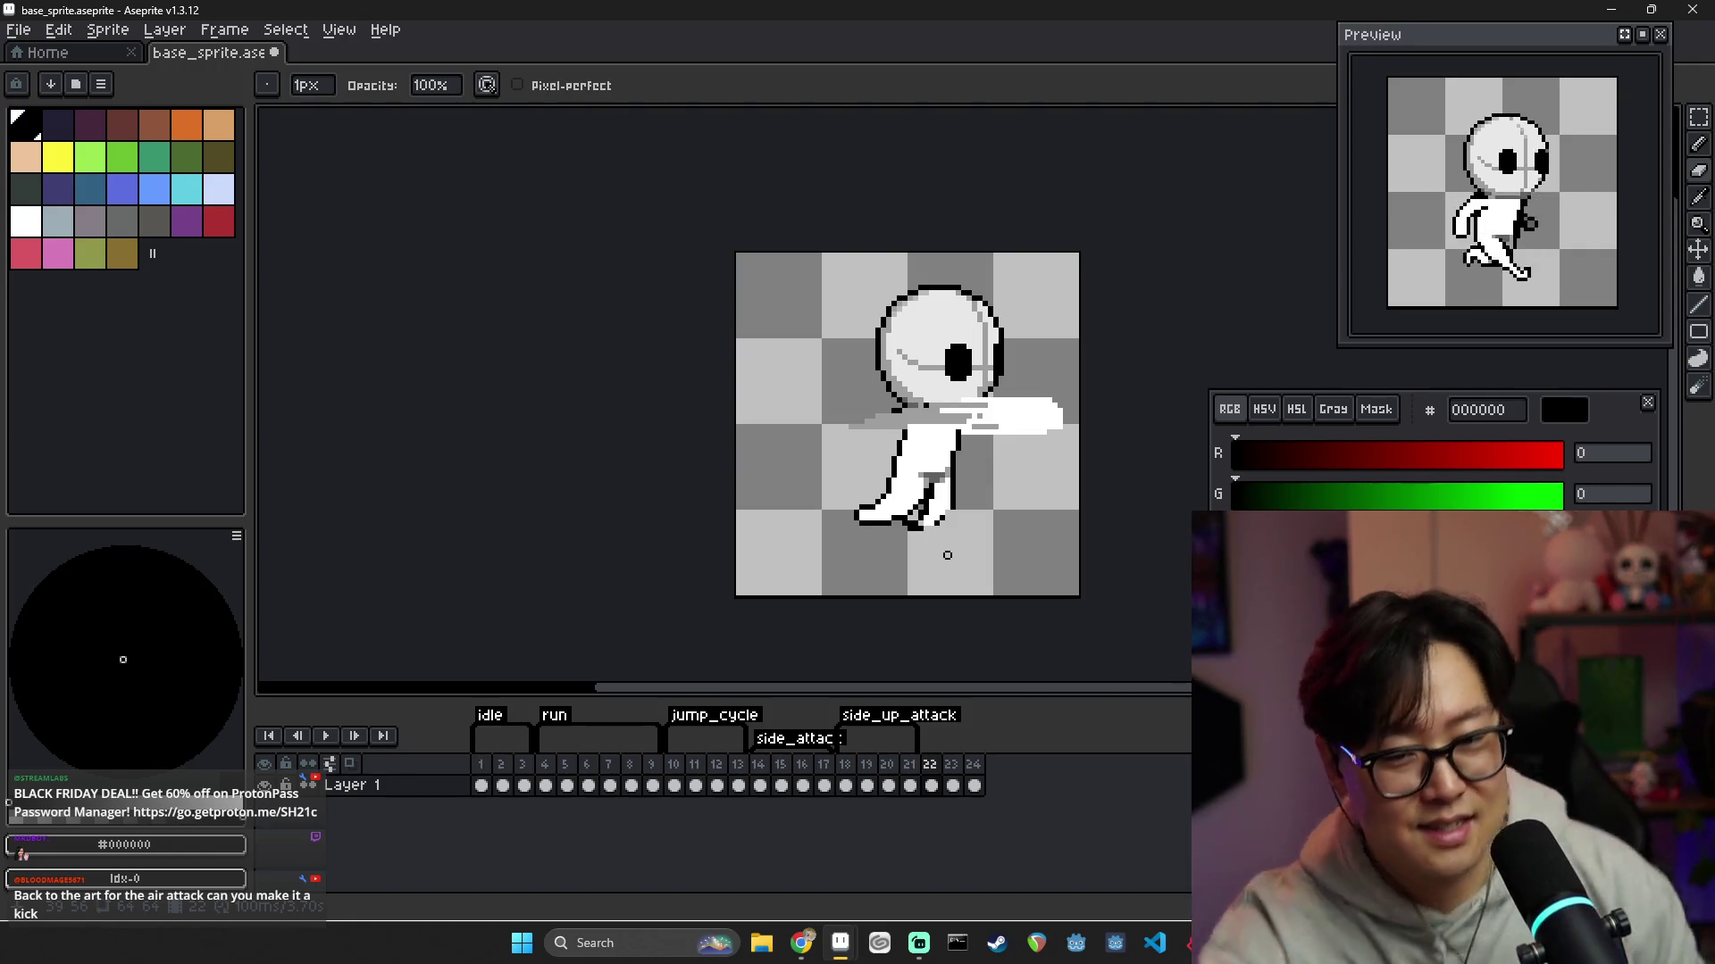
pyautogui.press('i')
pyautogui.press('b')
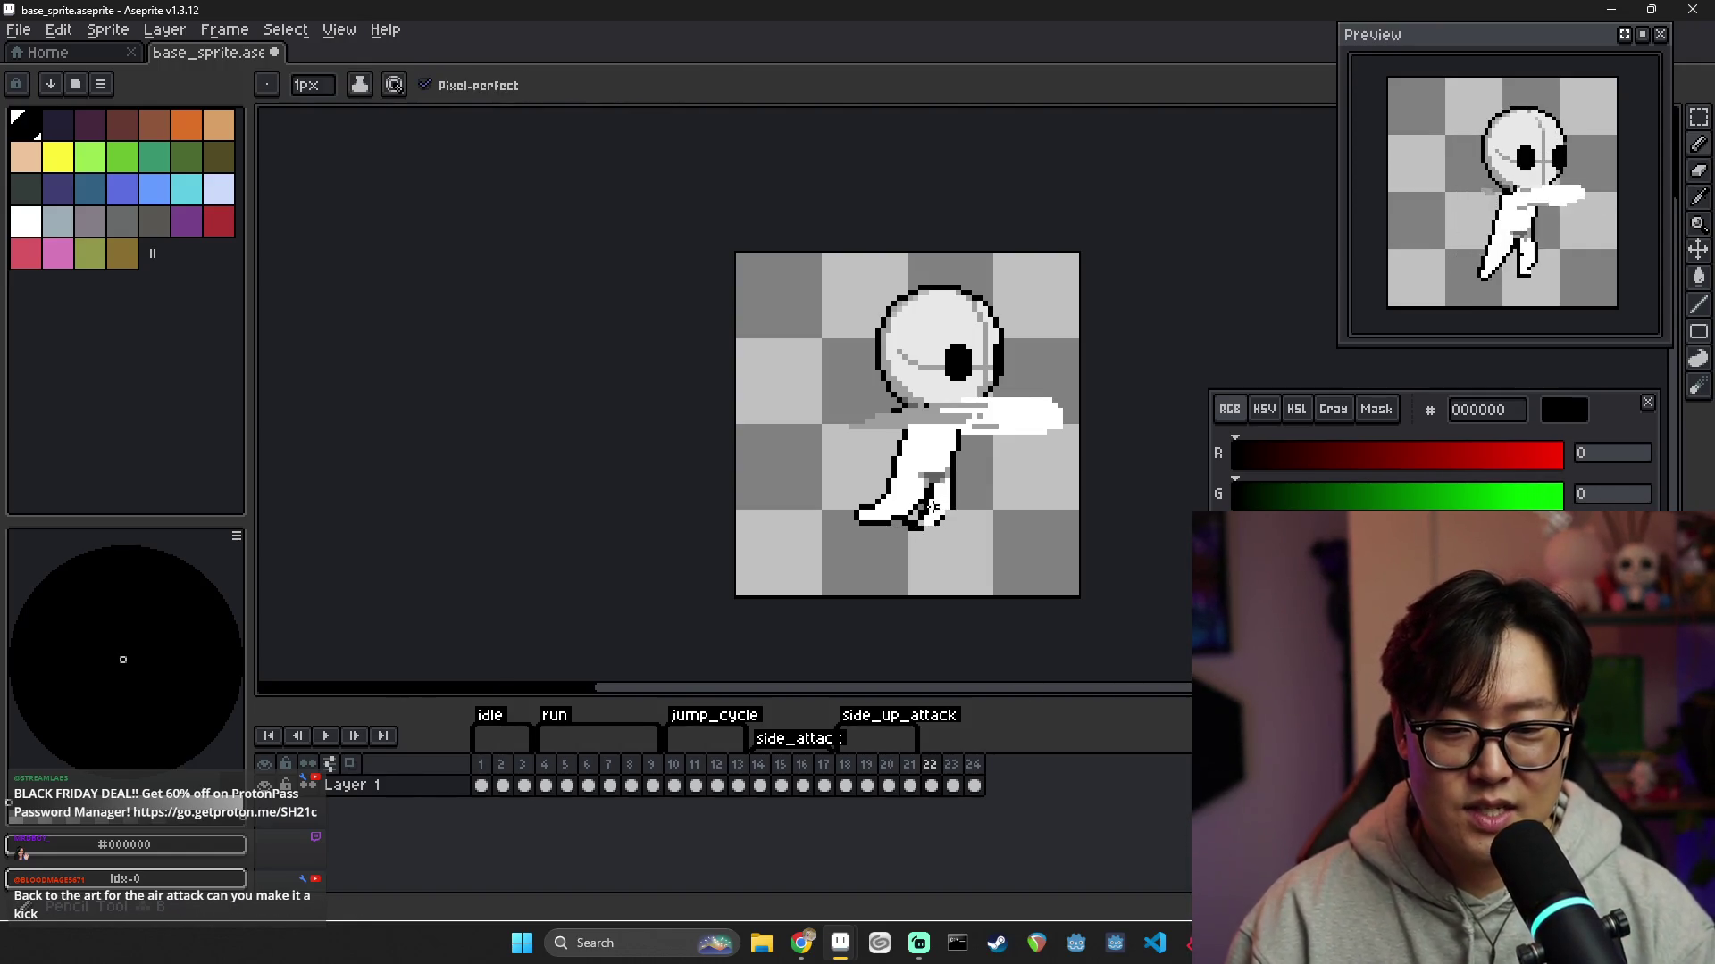
pyautogui.press('e')
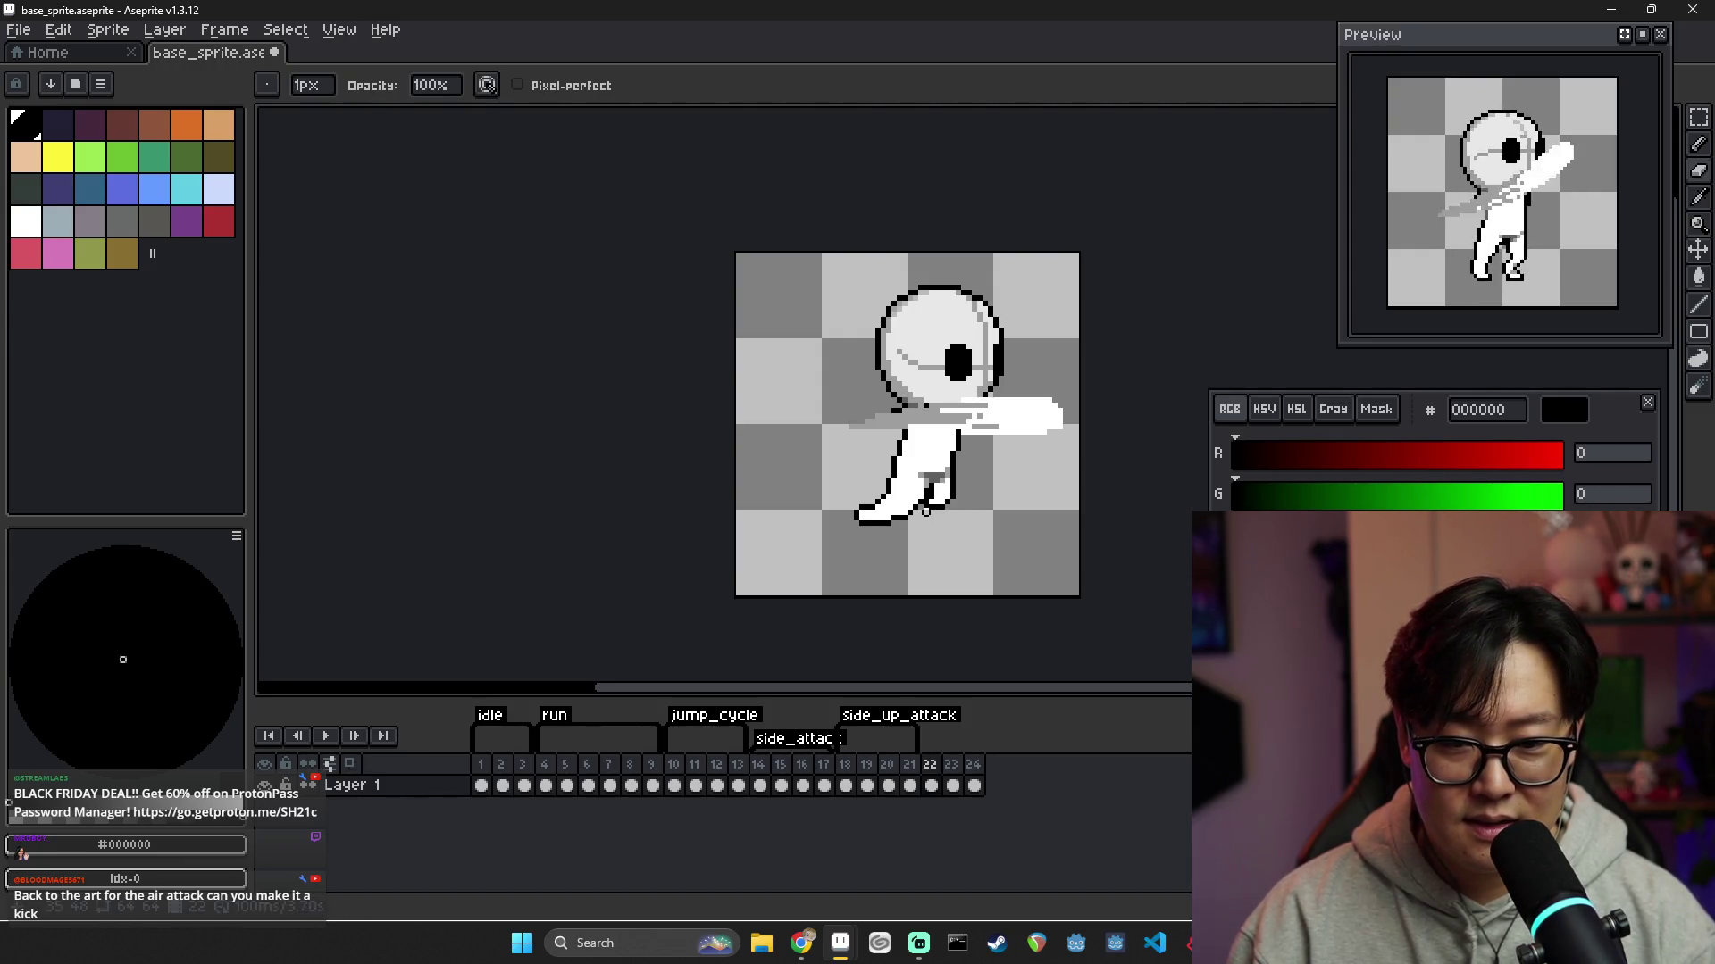
pyautogui.keyDown('alt'); pyautogui.click(929, 506); pyautogui.keyUp('alt')
pyautogui.press('b')
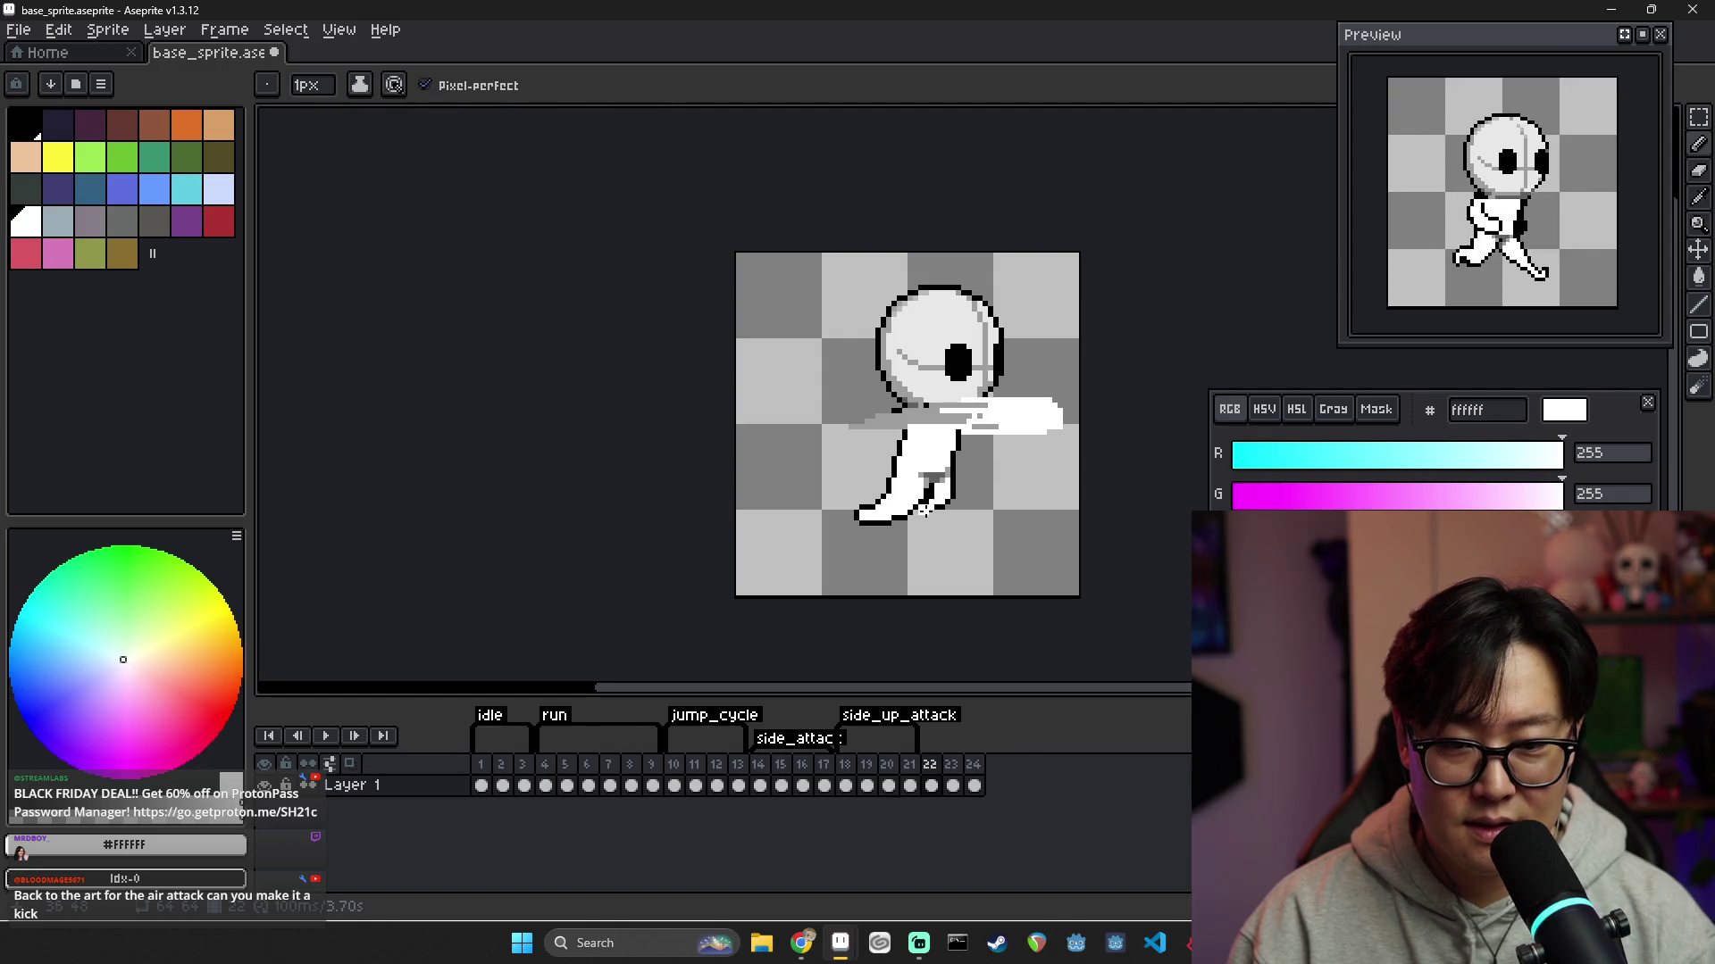
pyautogui.keyDown('alt'); pyautogui.click(934, 506); pyautogui.keyUp('alt')
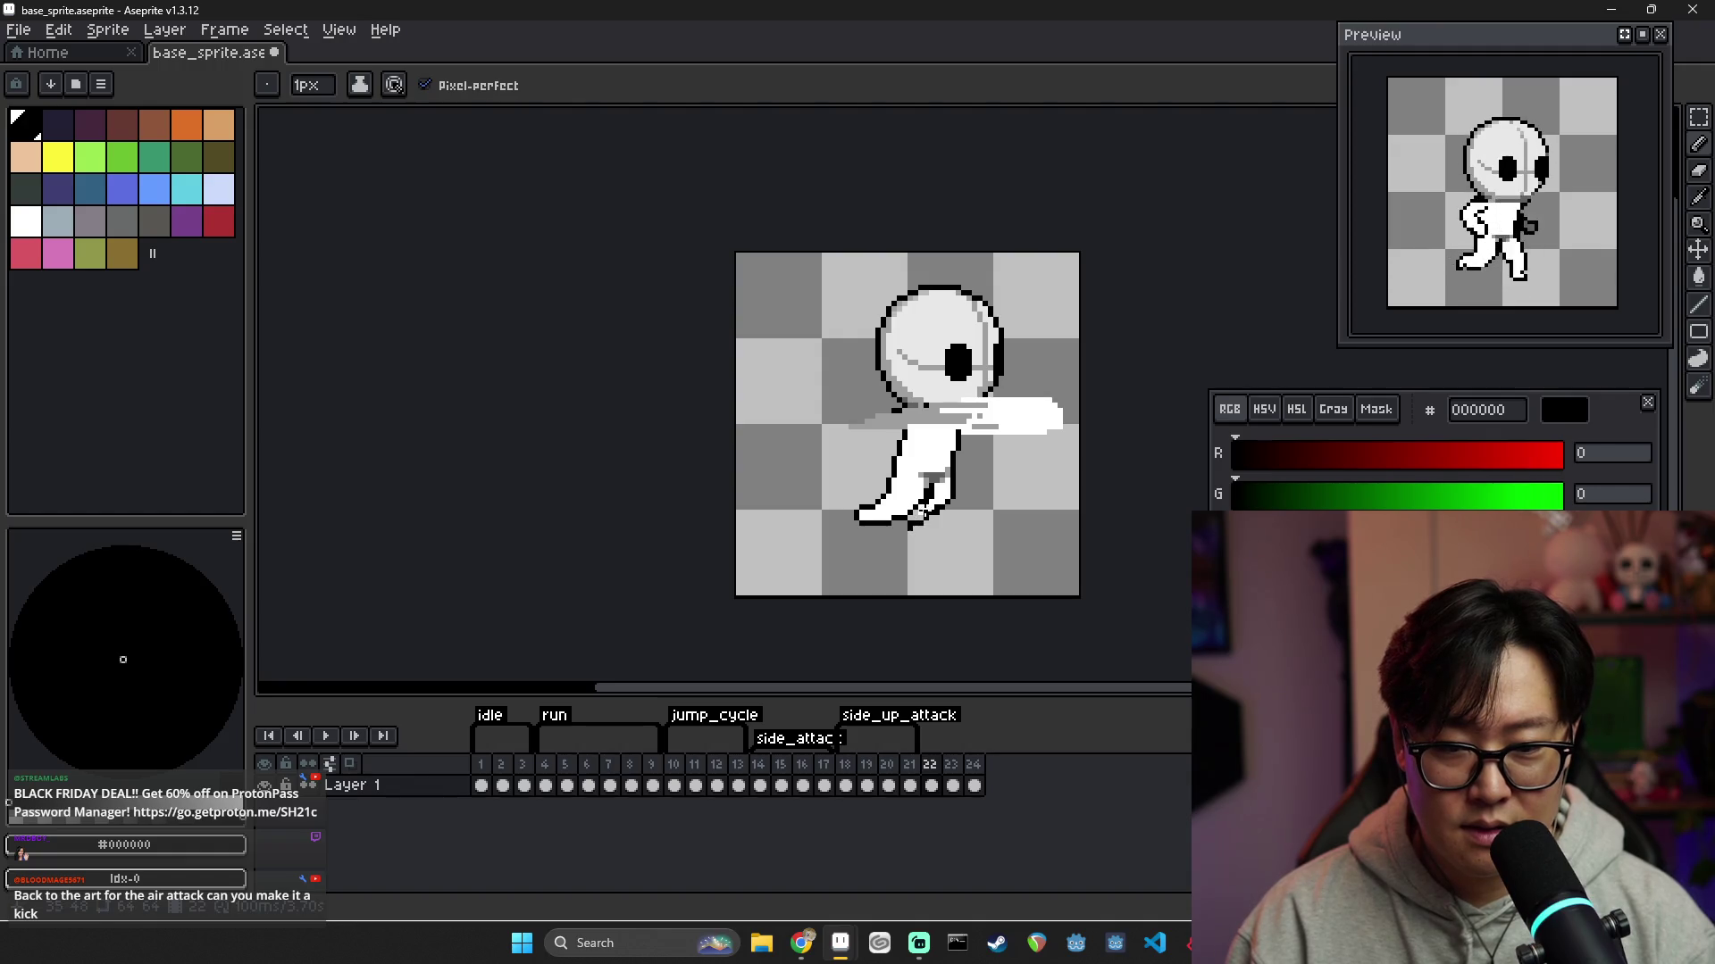
pyautogui.keyDown('alt'); pyautogui.click(925, 512); pyautogui.keyUp('alt')
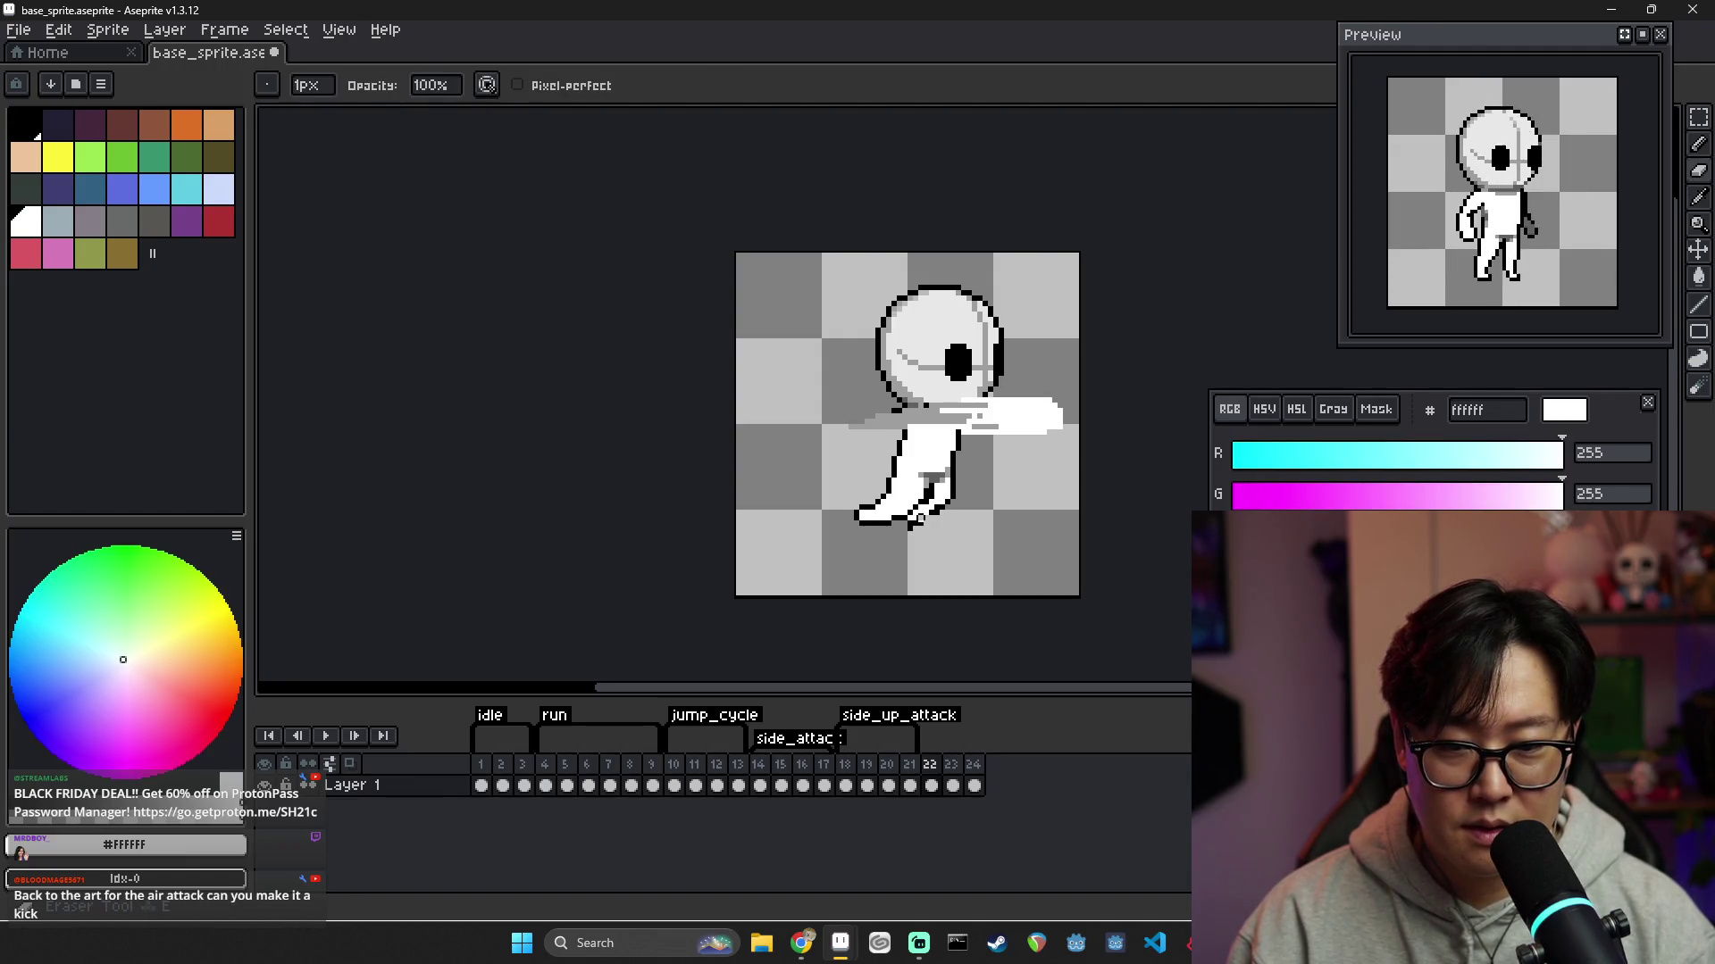
pyautogui.keyDown('alt'); pyautogui.click(920, 517); pyautogui.keyUp('alt')
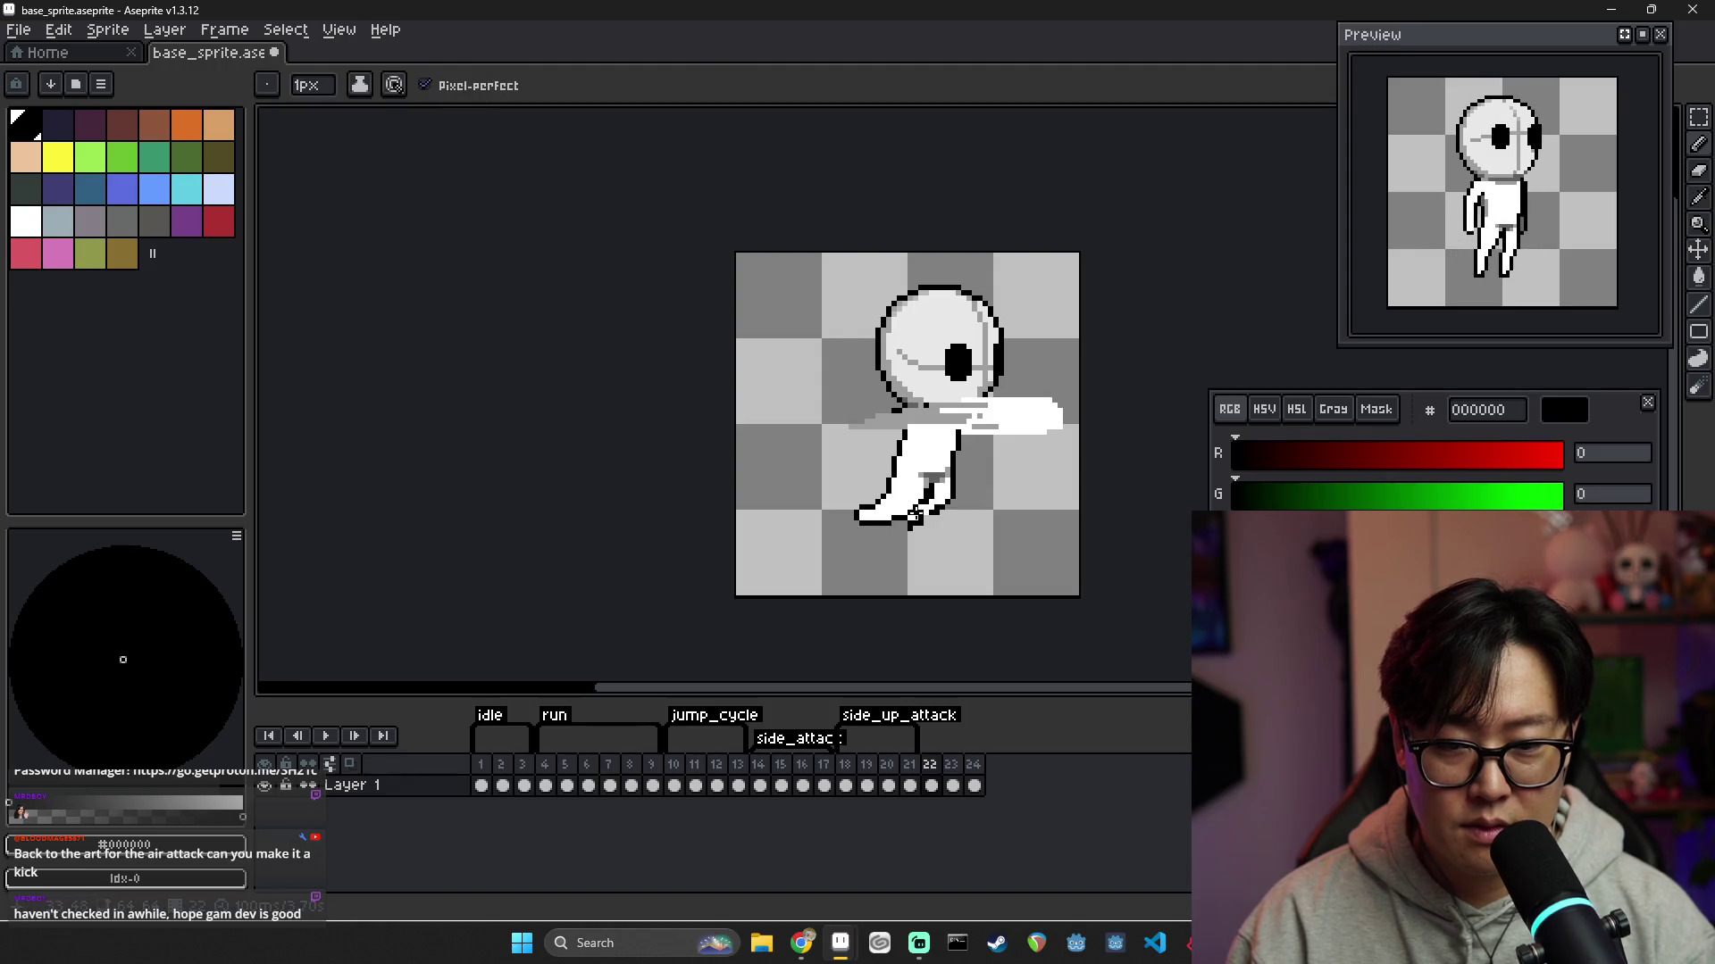
# Refine the foot tip in white and black and add grey shading to the leg
pyautogui.scroll(4, 927, 515)
pyautogui.keyDown('alt'); pyautogui.click(891, 484); pyautogui.keyUp('alt')
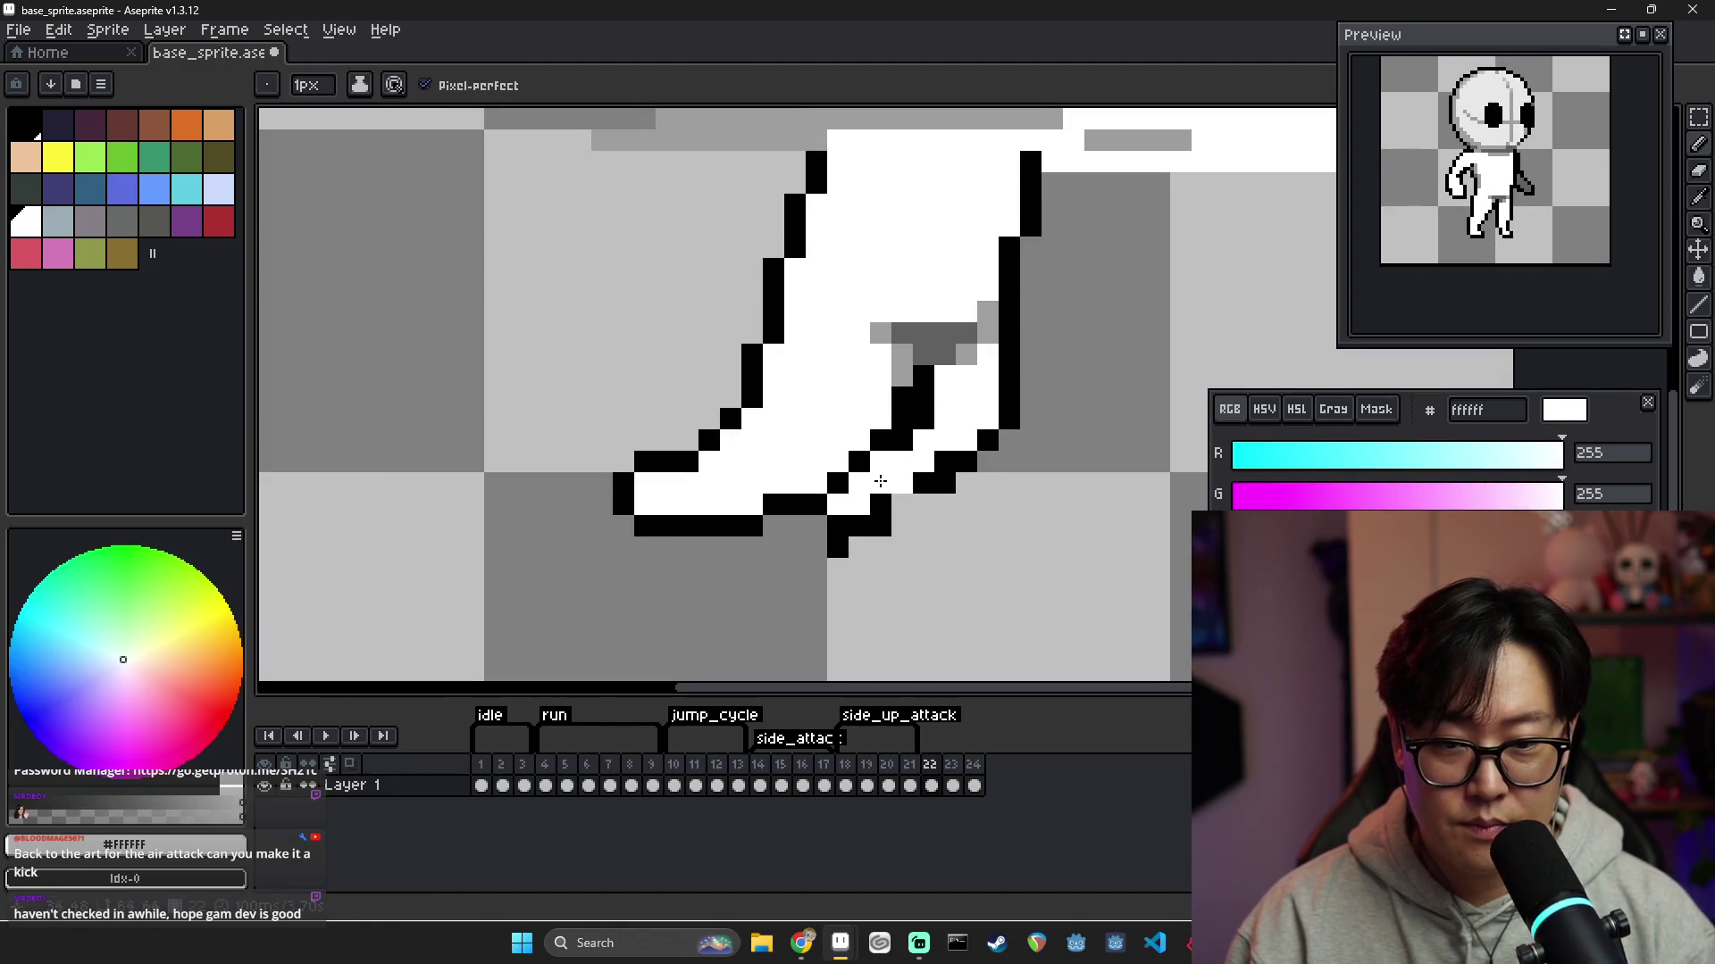
pyautogui.keyDown('alt'); pyautogui.click(918, 487); pyautogui.keyUp('alt')
pyautogui.scroll(-5, 960, 509)
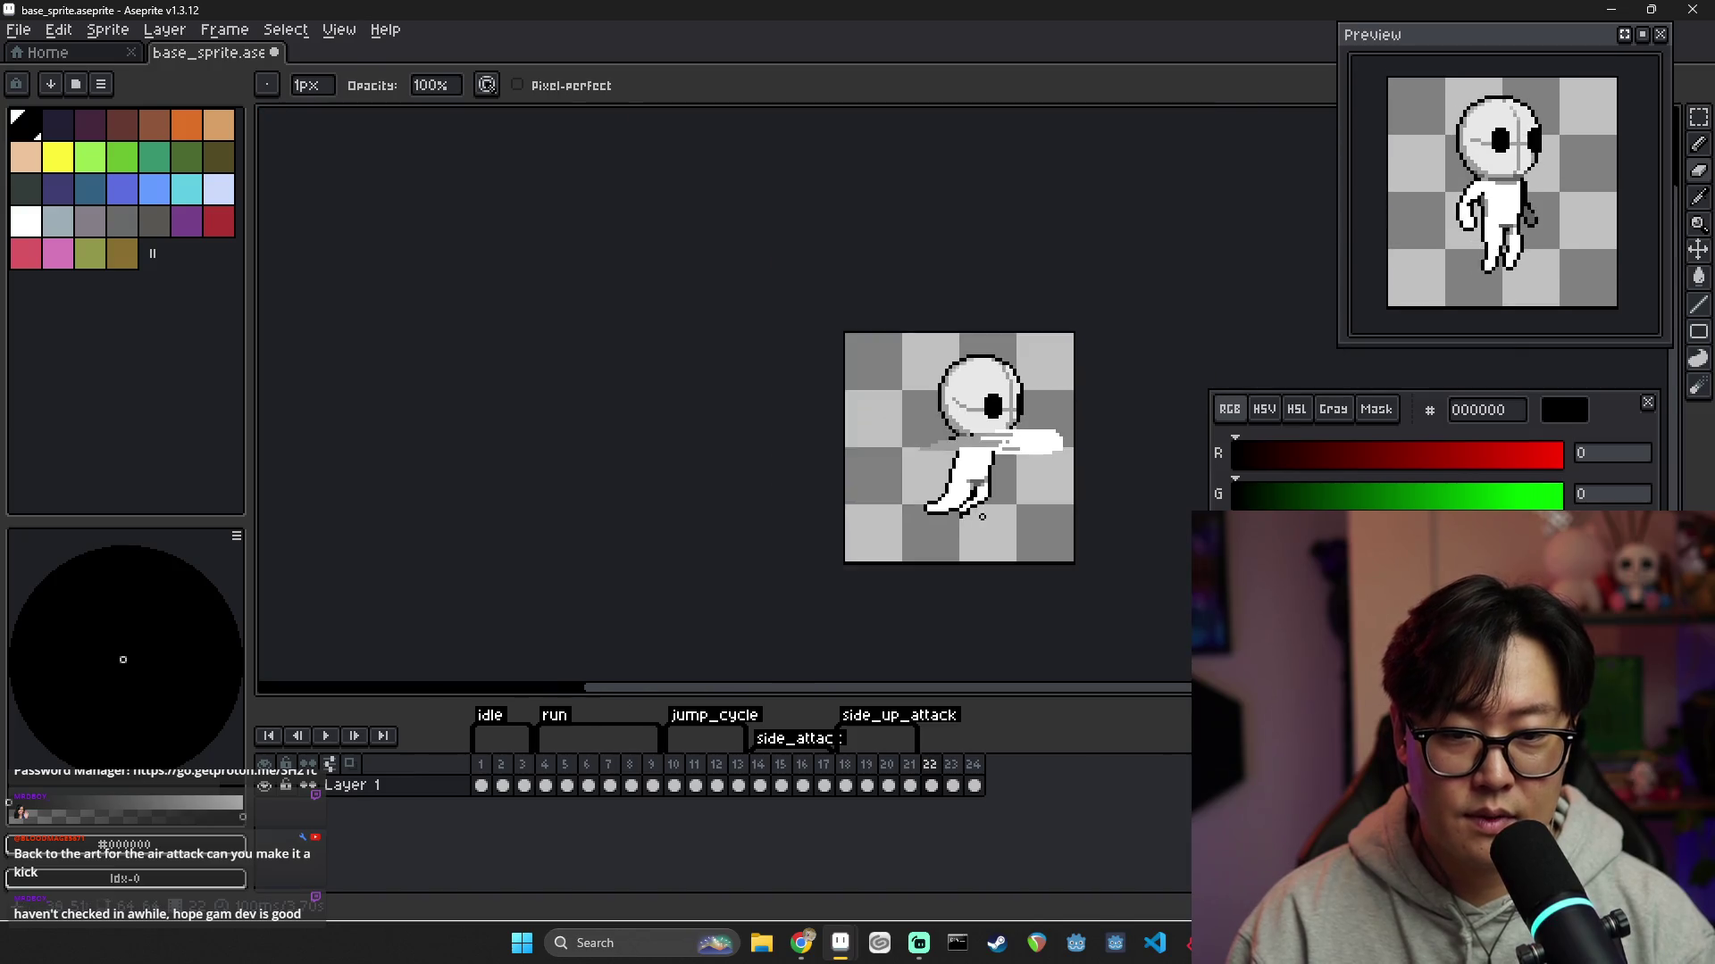
pyautogui.scroll(3, 962, 517)
pyautogui.keyDown('alt'); pyautogui.click(958, 484); pyautogui.keyUp('alt')
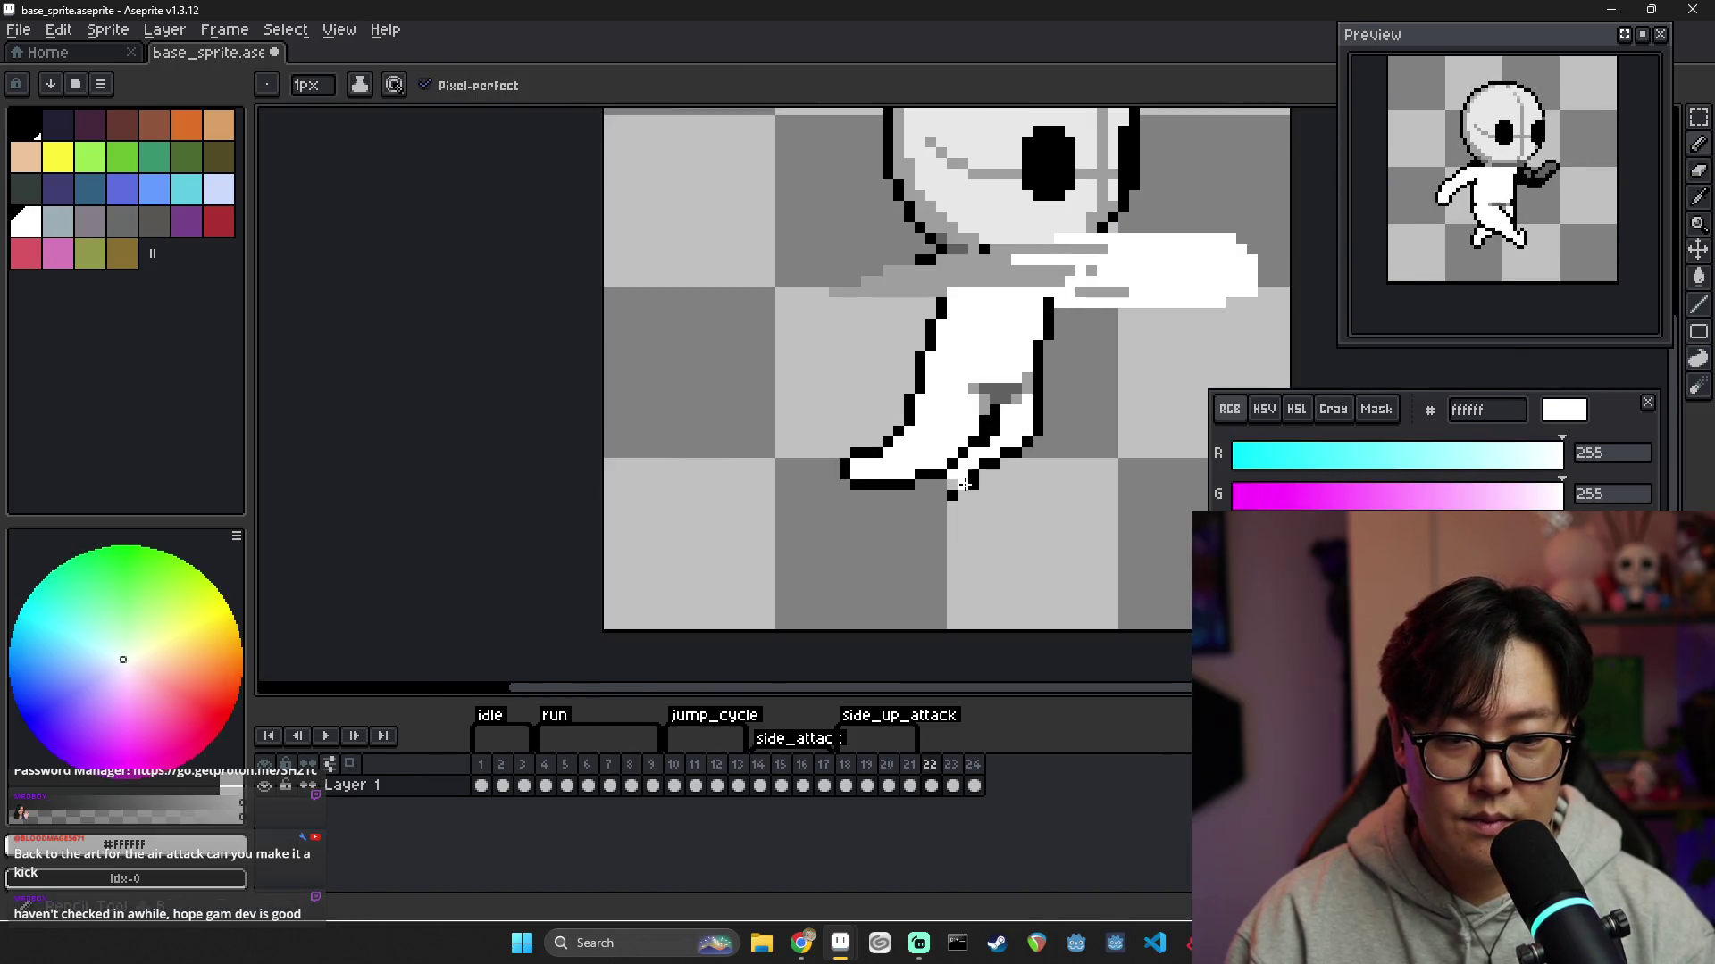
pyautogui.keyDown('alt'); pyautogui.click(962, 494); pyautogui.keyUp('alt')
pyautogui.scroll(-2, 940, 487)
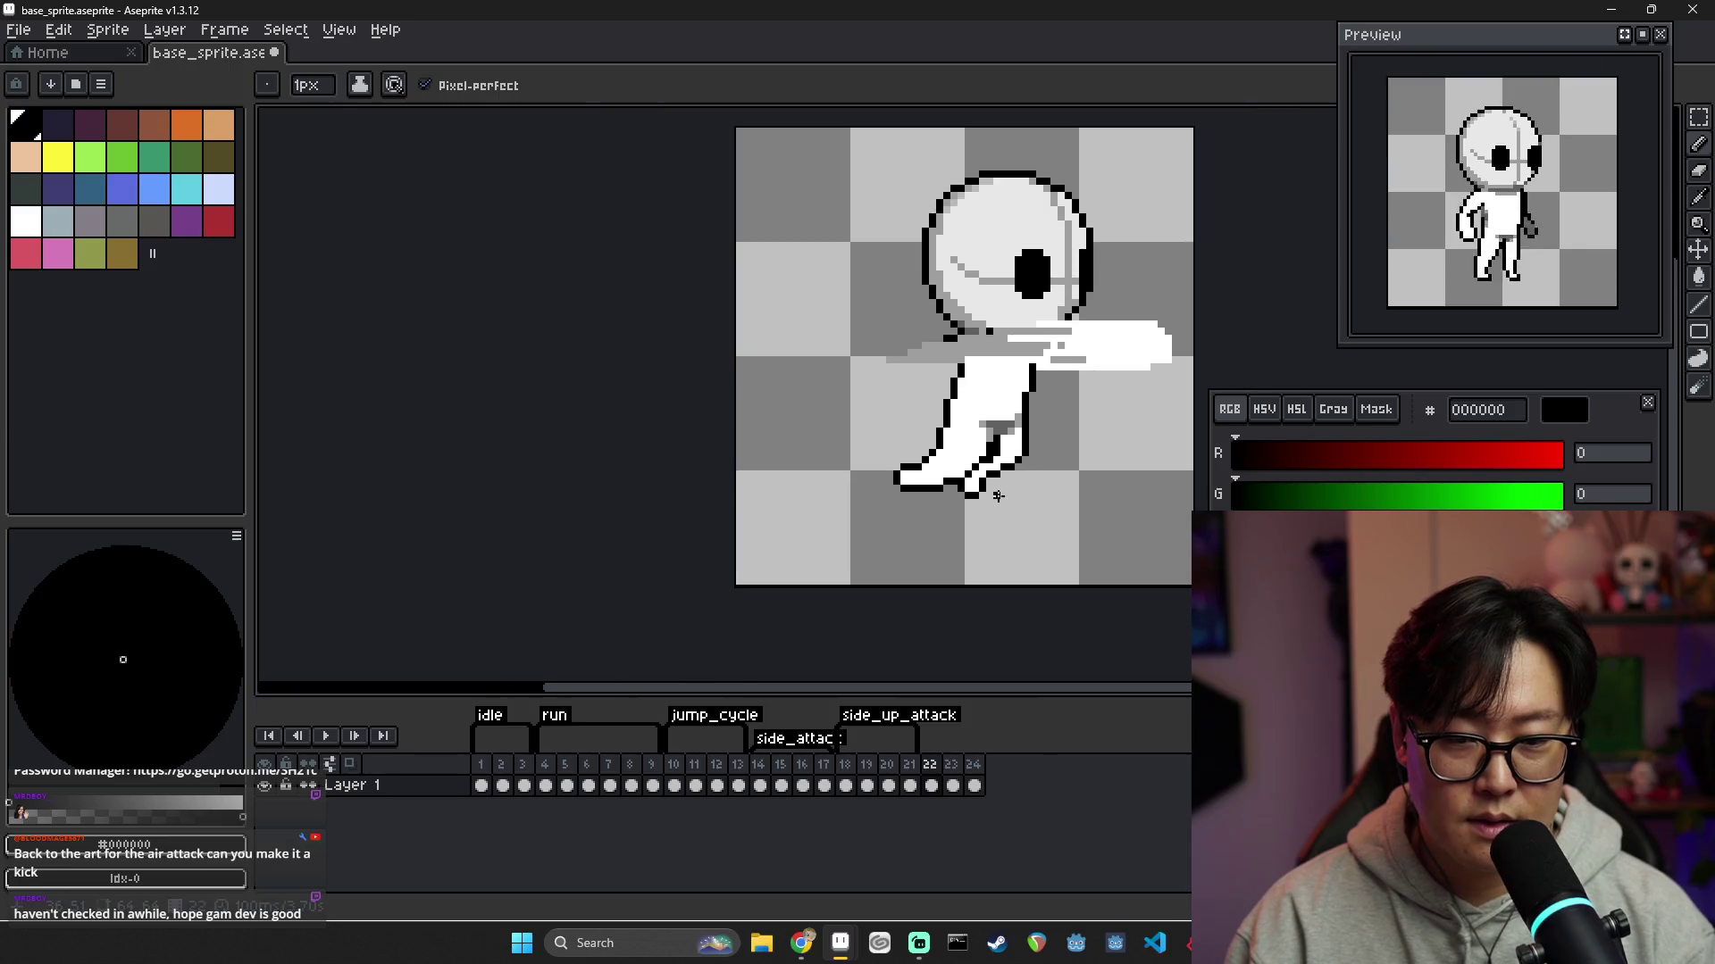
pyautogui.scroll(1, 1000, 428)
pyautogui.keyDown('alt'); pyautogui.click(1007, 425); pyautogui.keyUp('alt')
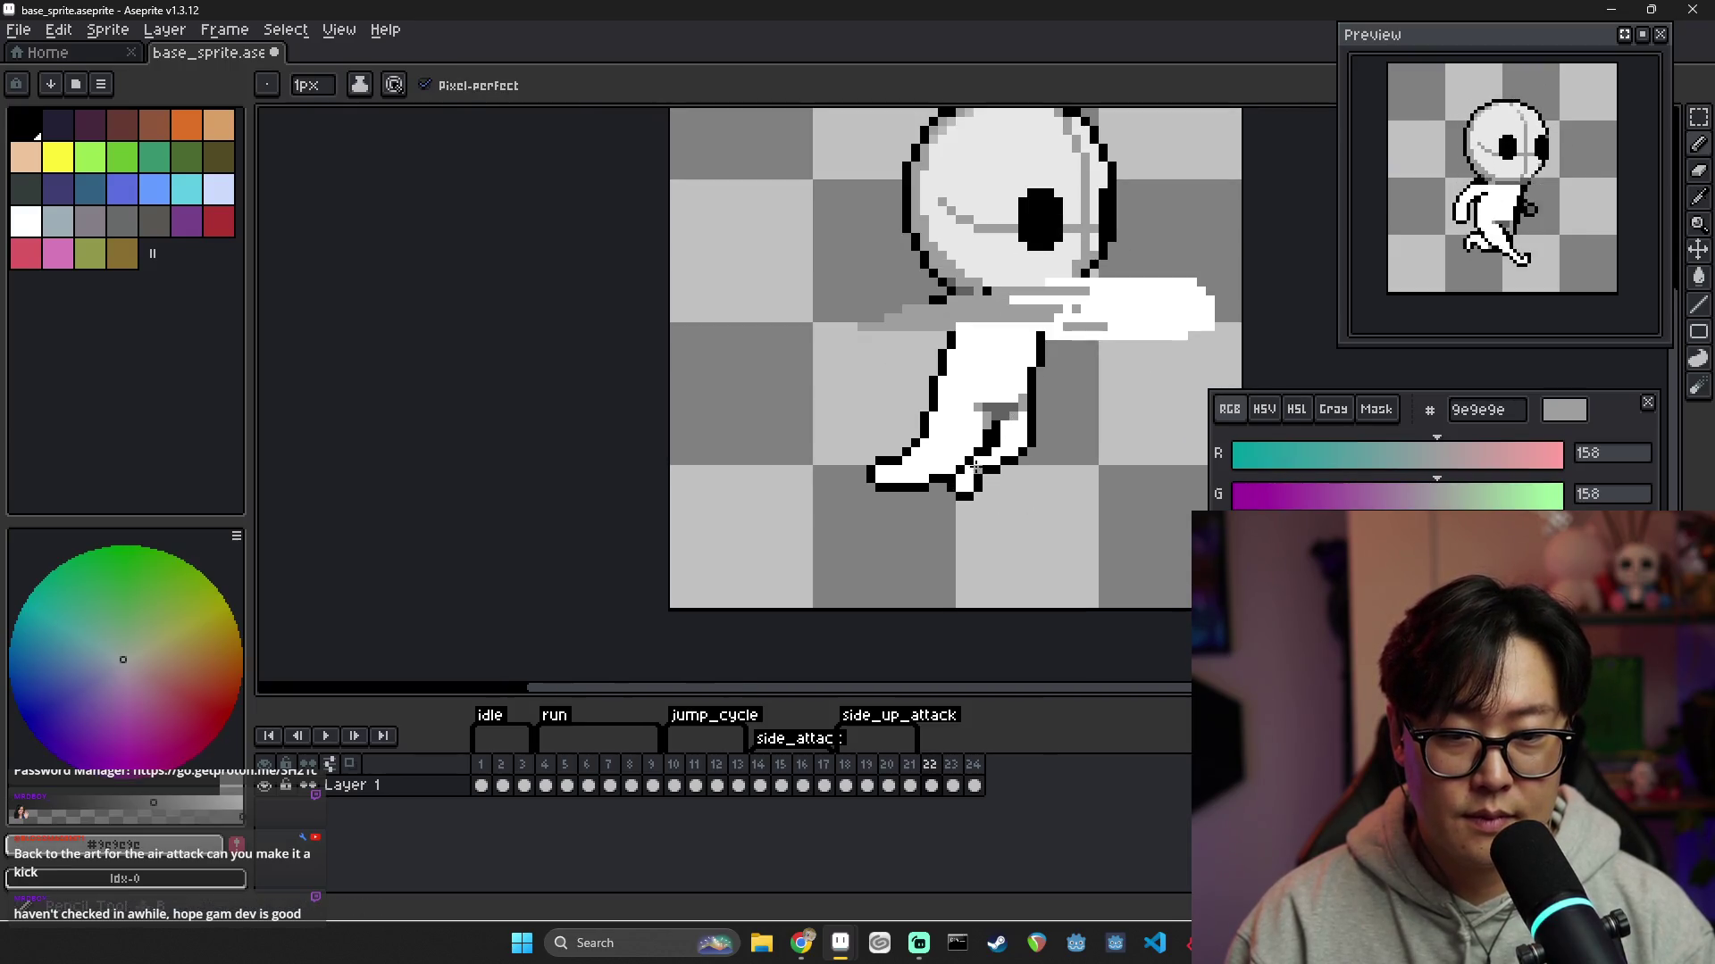
# Compare frame 22's reworked foot against frame 21's pose
pyautogui.scroll(-5, 973, 460)
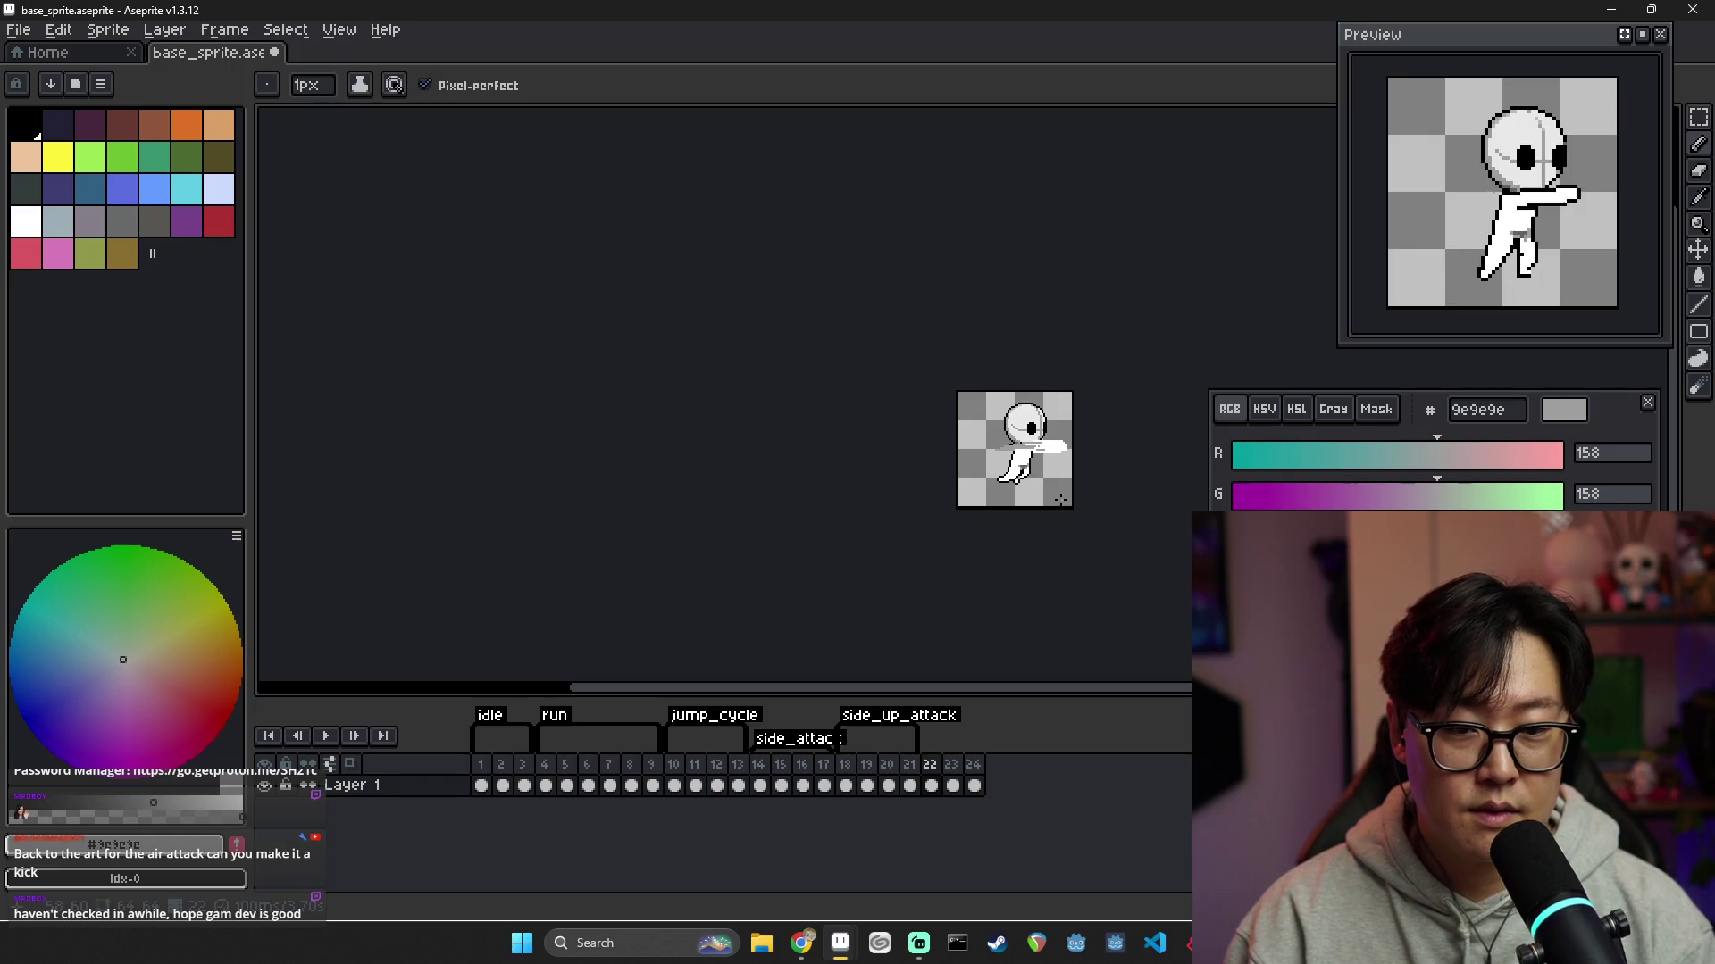
pyautogui.scroll(5, 1044, 496)
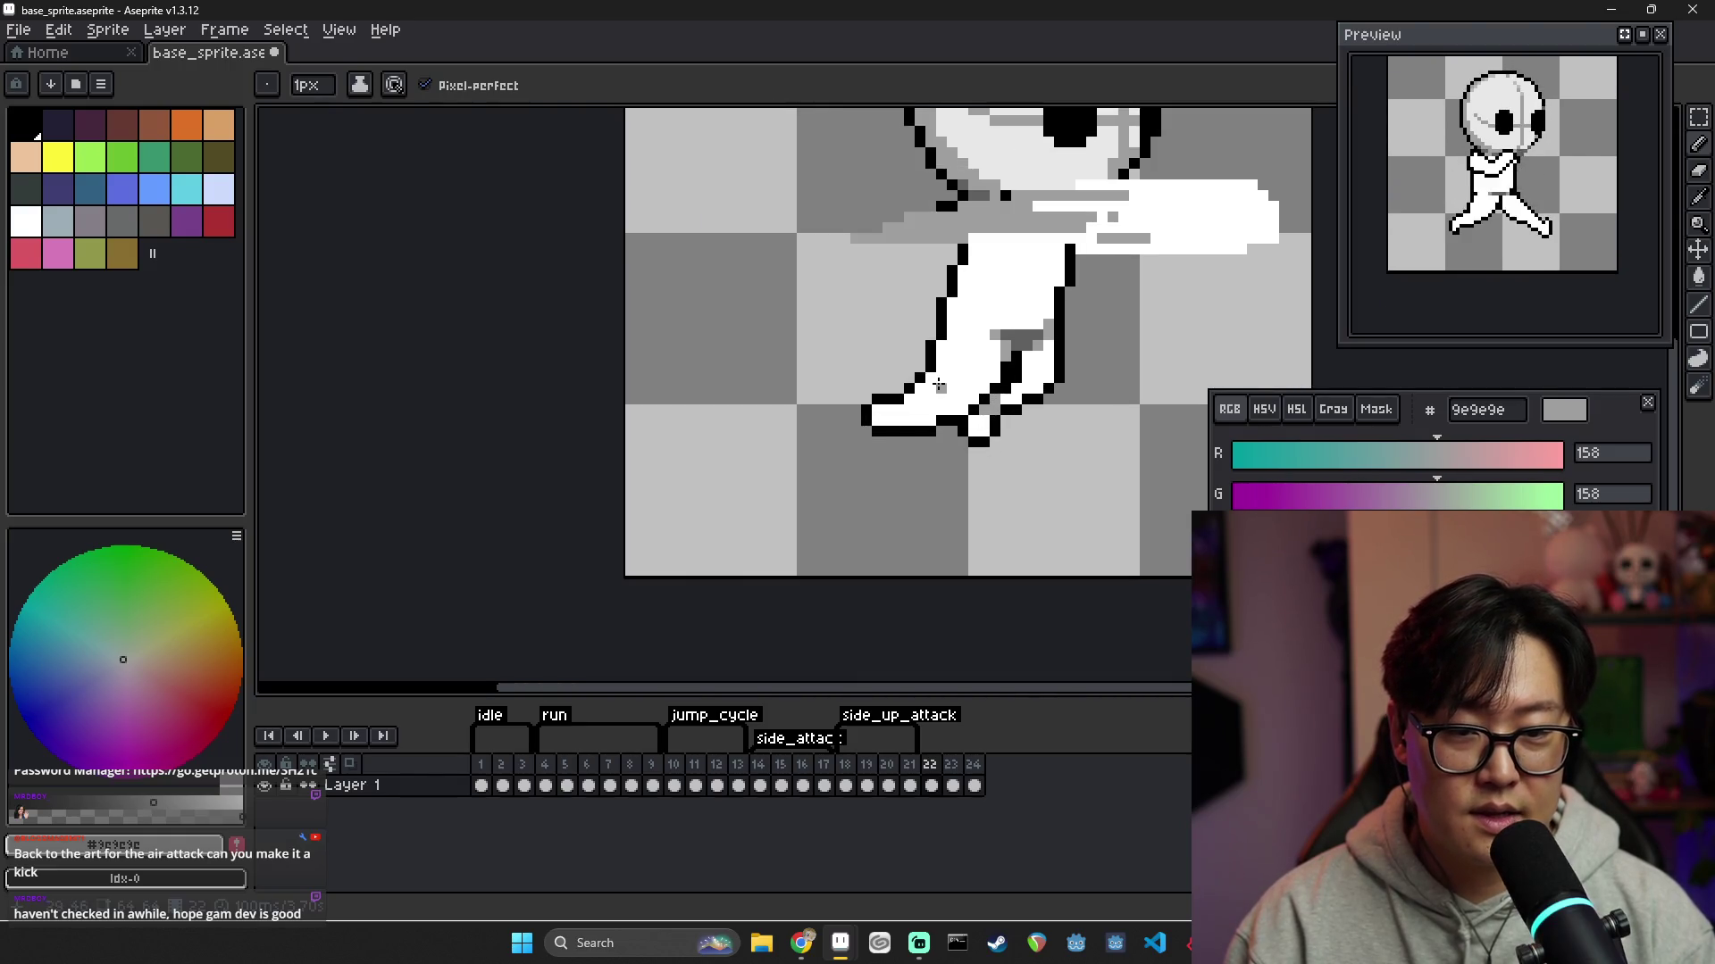
pyautogui.scroll(-2, 960, 388)
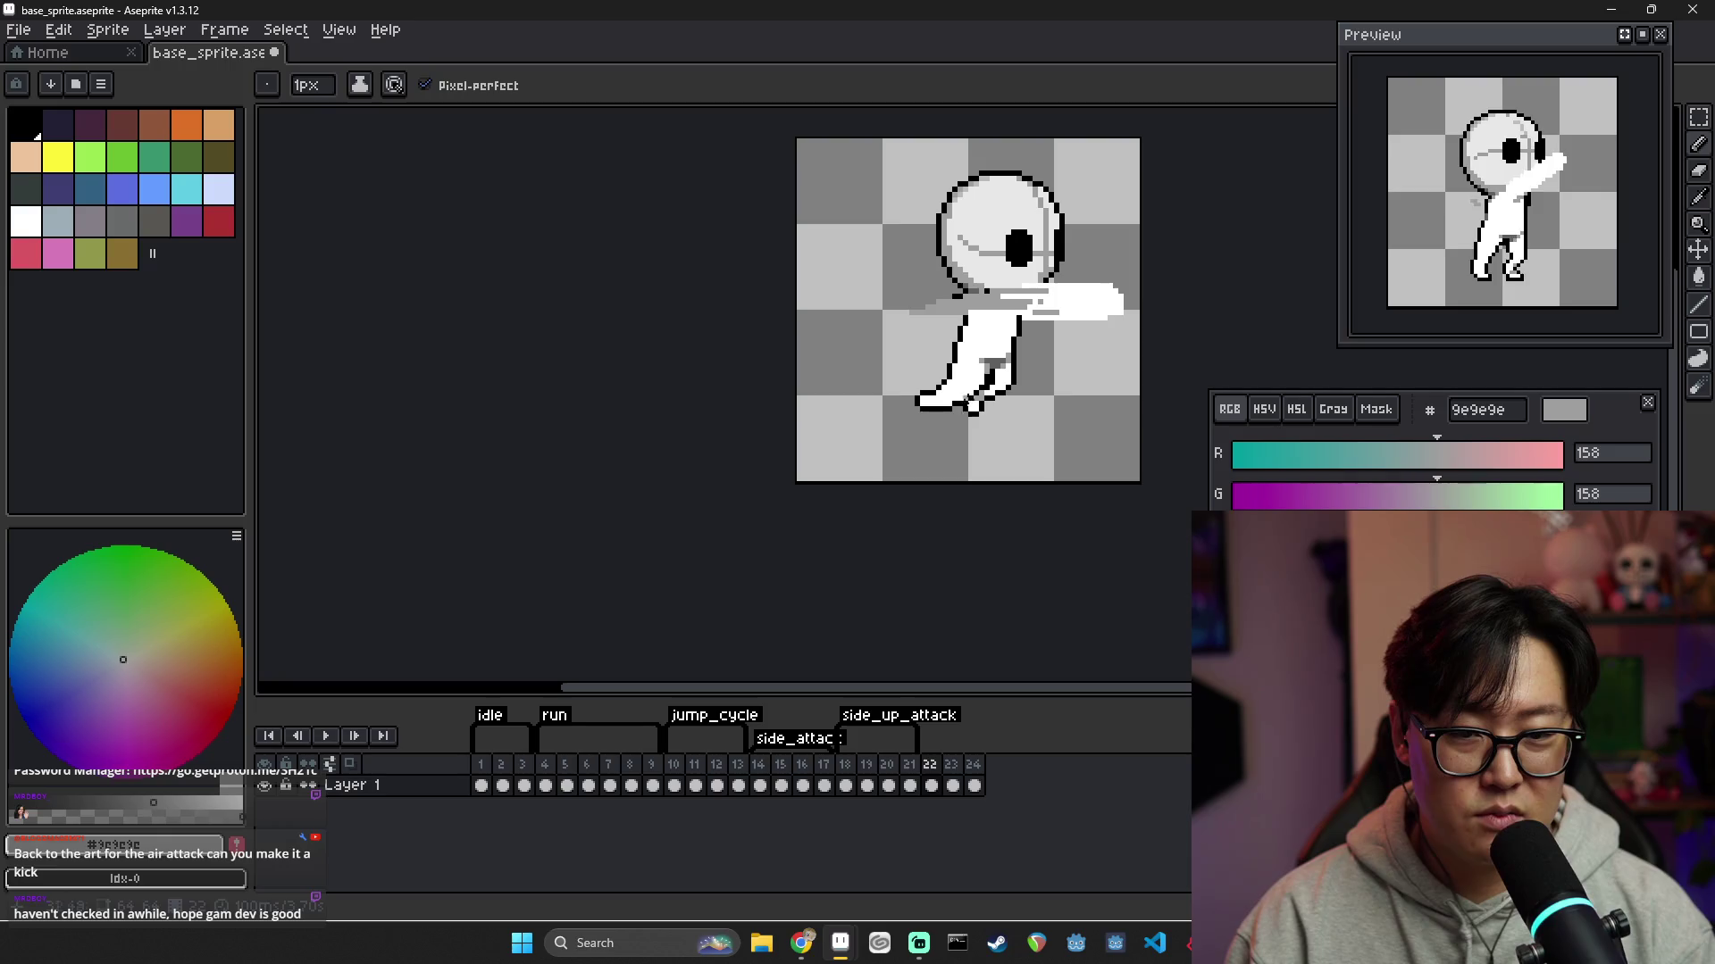
pyautogui.click(909, 785)
pyautogui.click(931, 786)
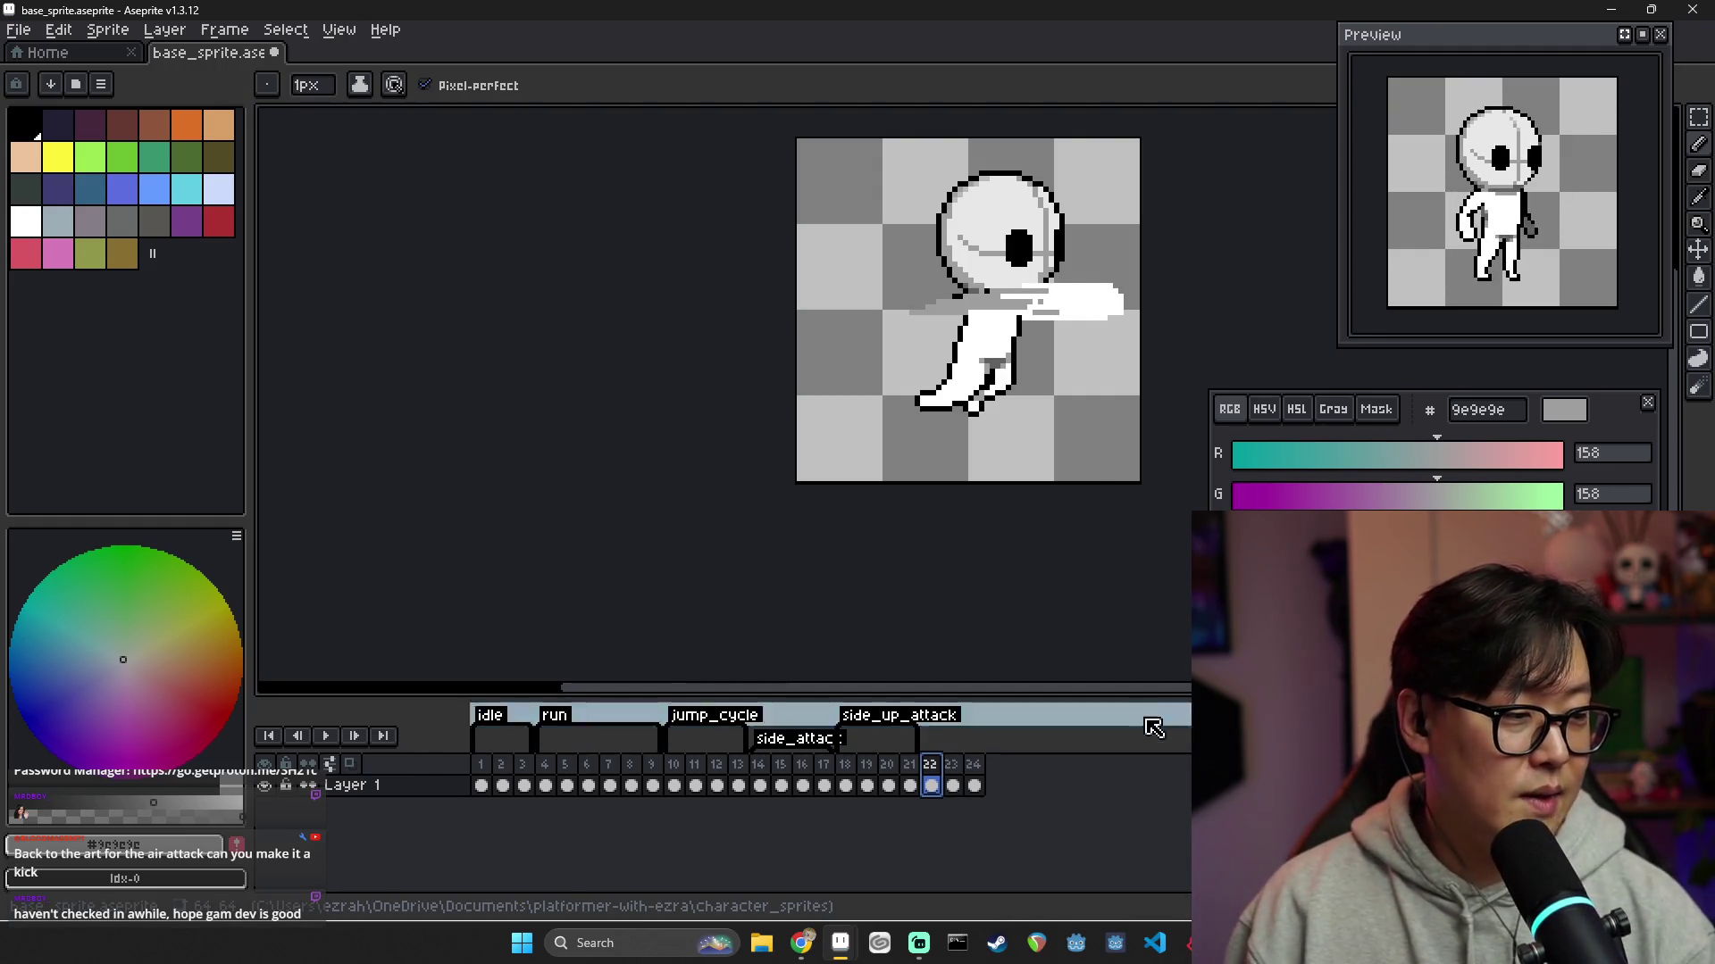
pyautogui.scroll(2, 1000, 347)
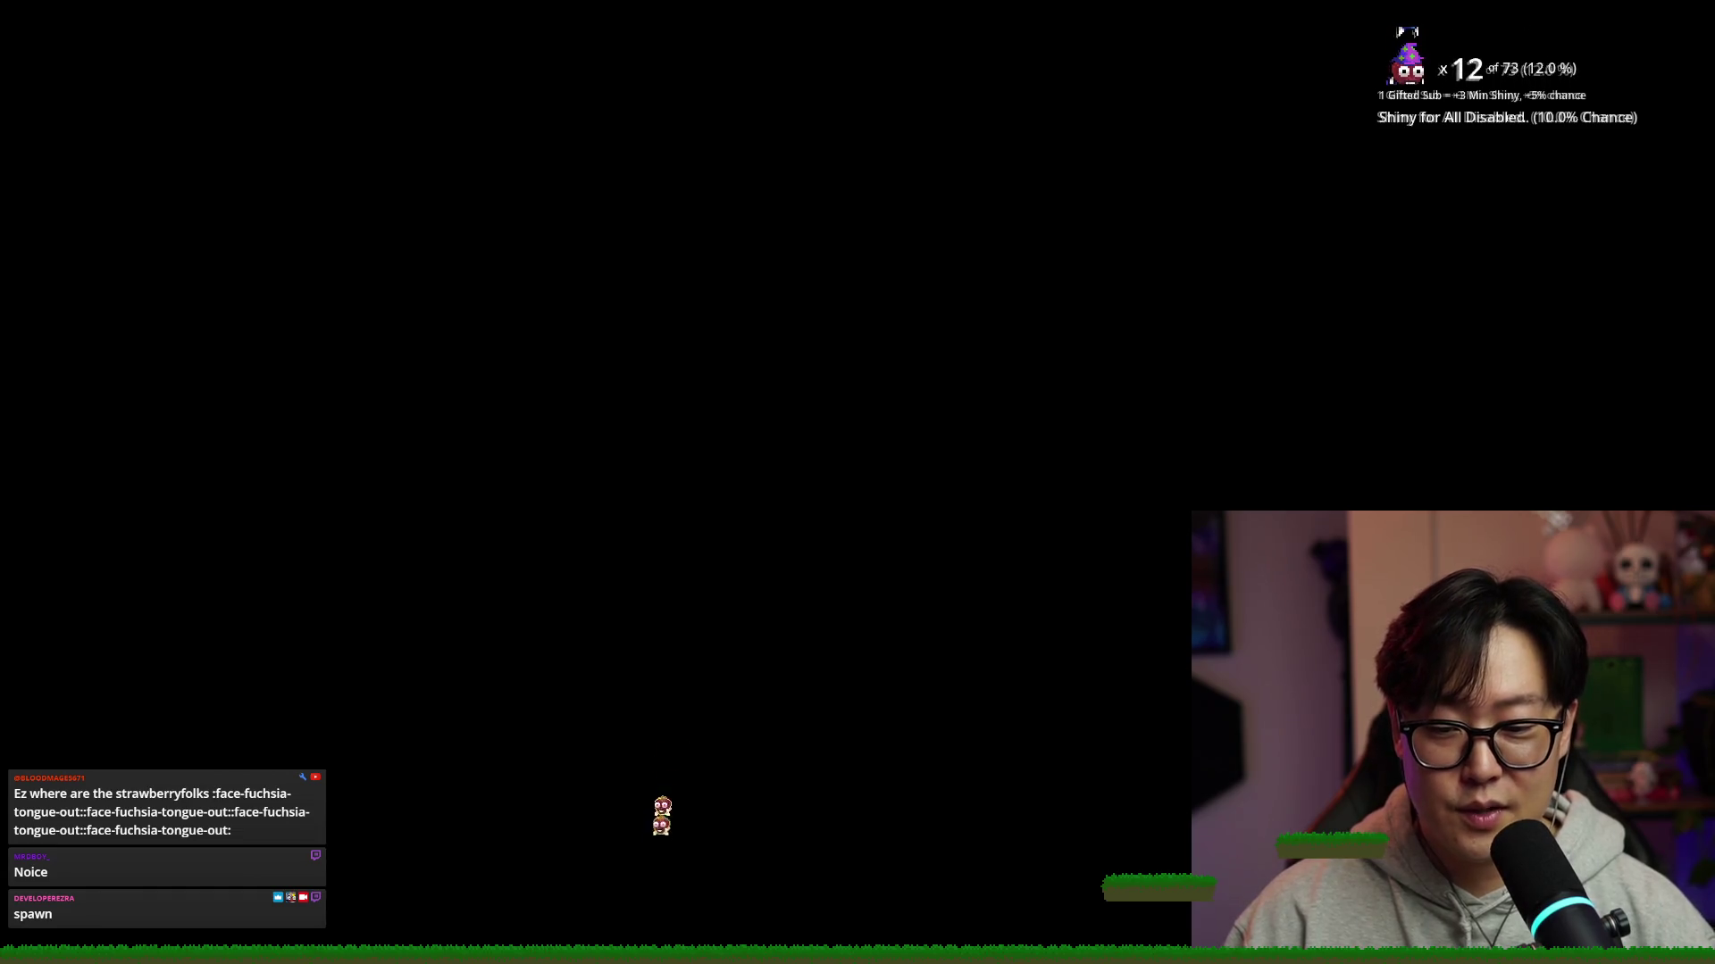
# Check the stream overlay game where the streamer's character spawned on the grass, then return to Aseprite
pyautogui.hotkey('alt', 'Tab')
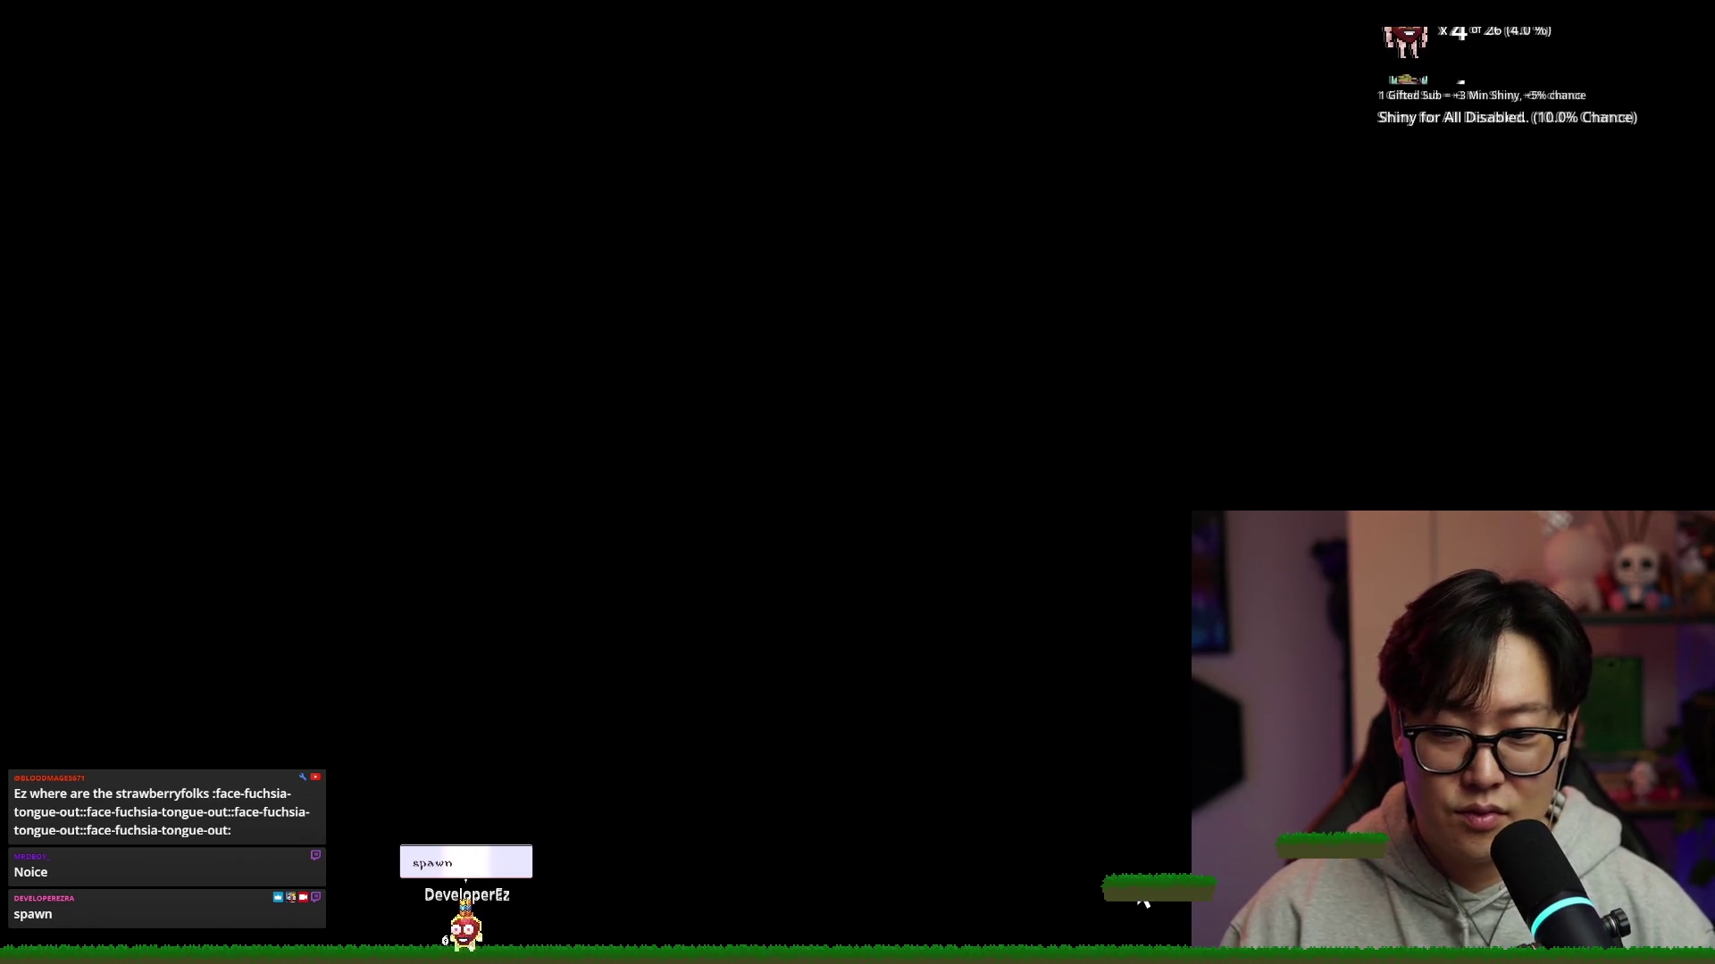
pyautogui.hotkey('alt', 'Tab')
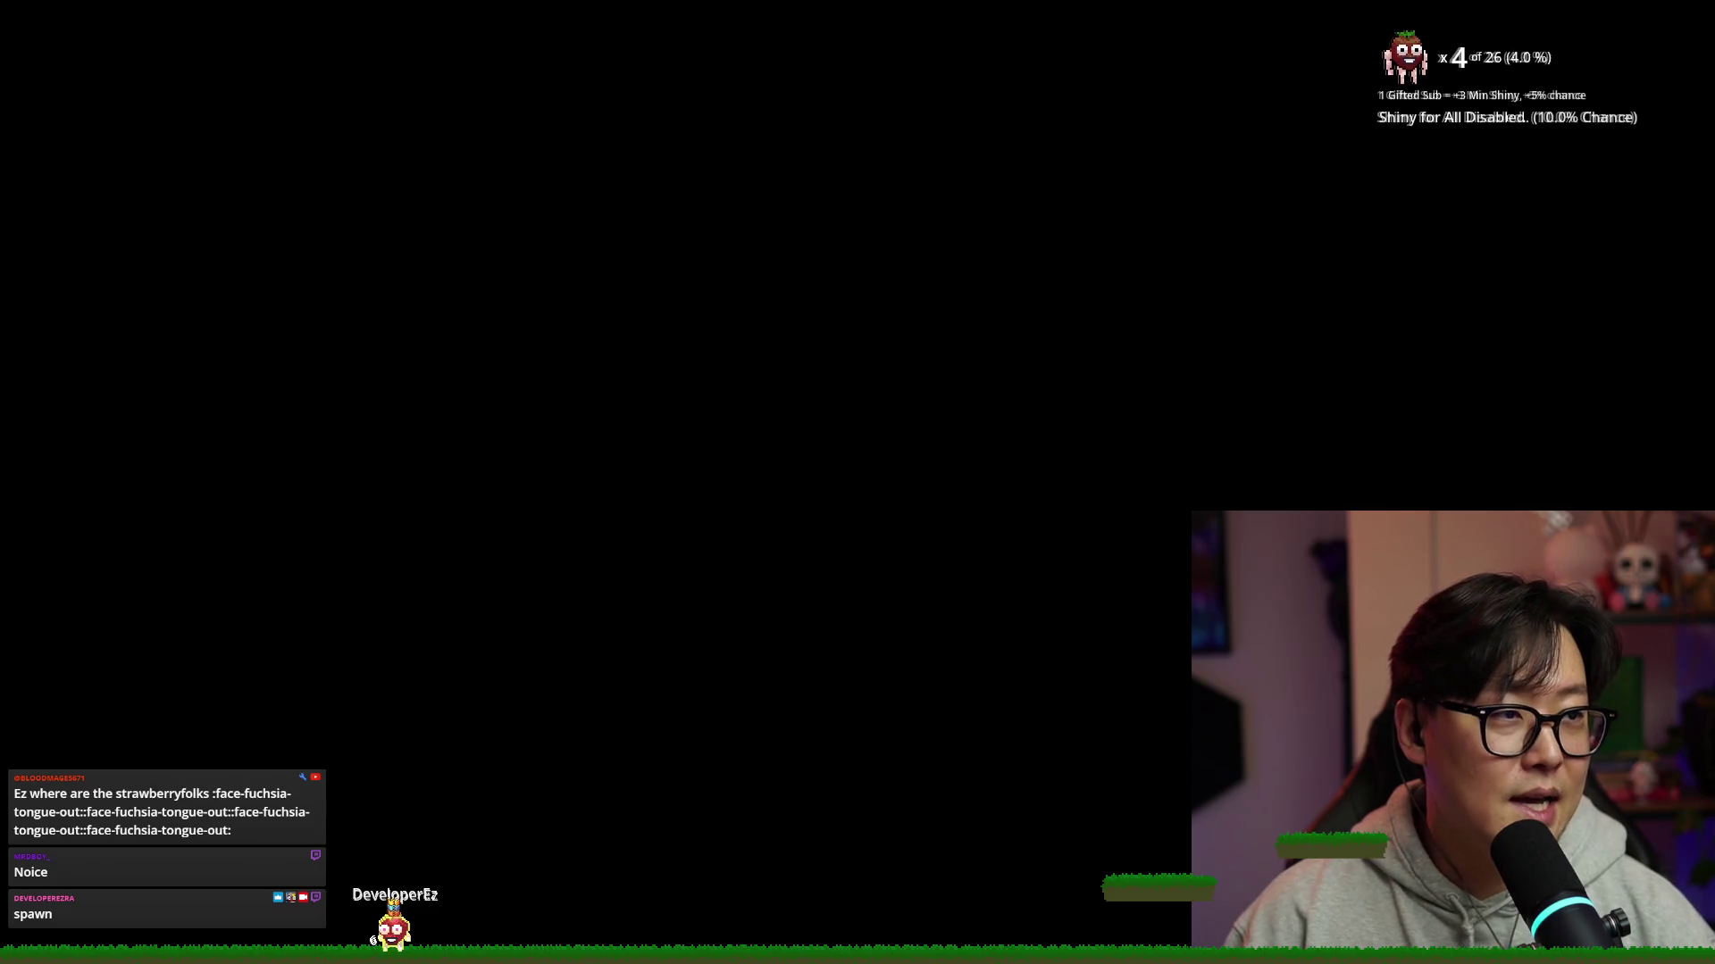
pyautogui.hotkey('alt', 'Tab')
pyautogui.click(1043, 409)
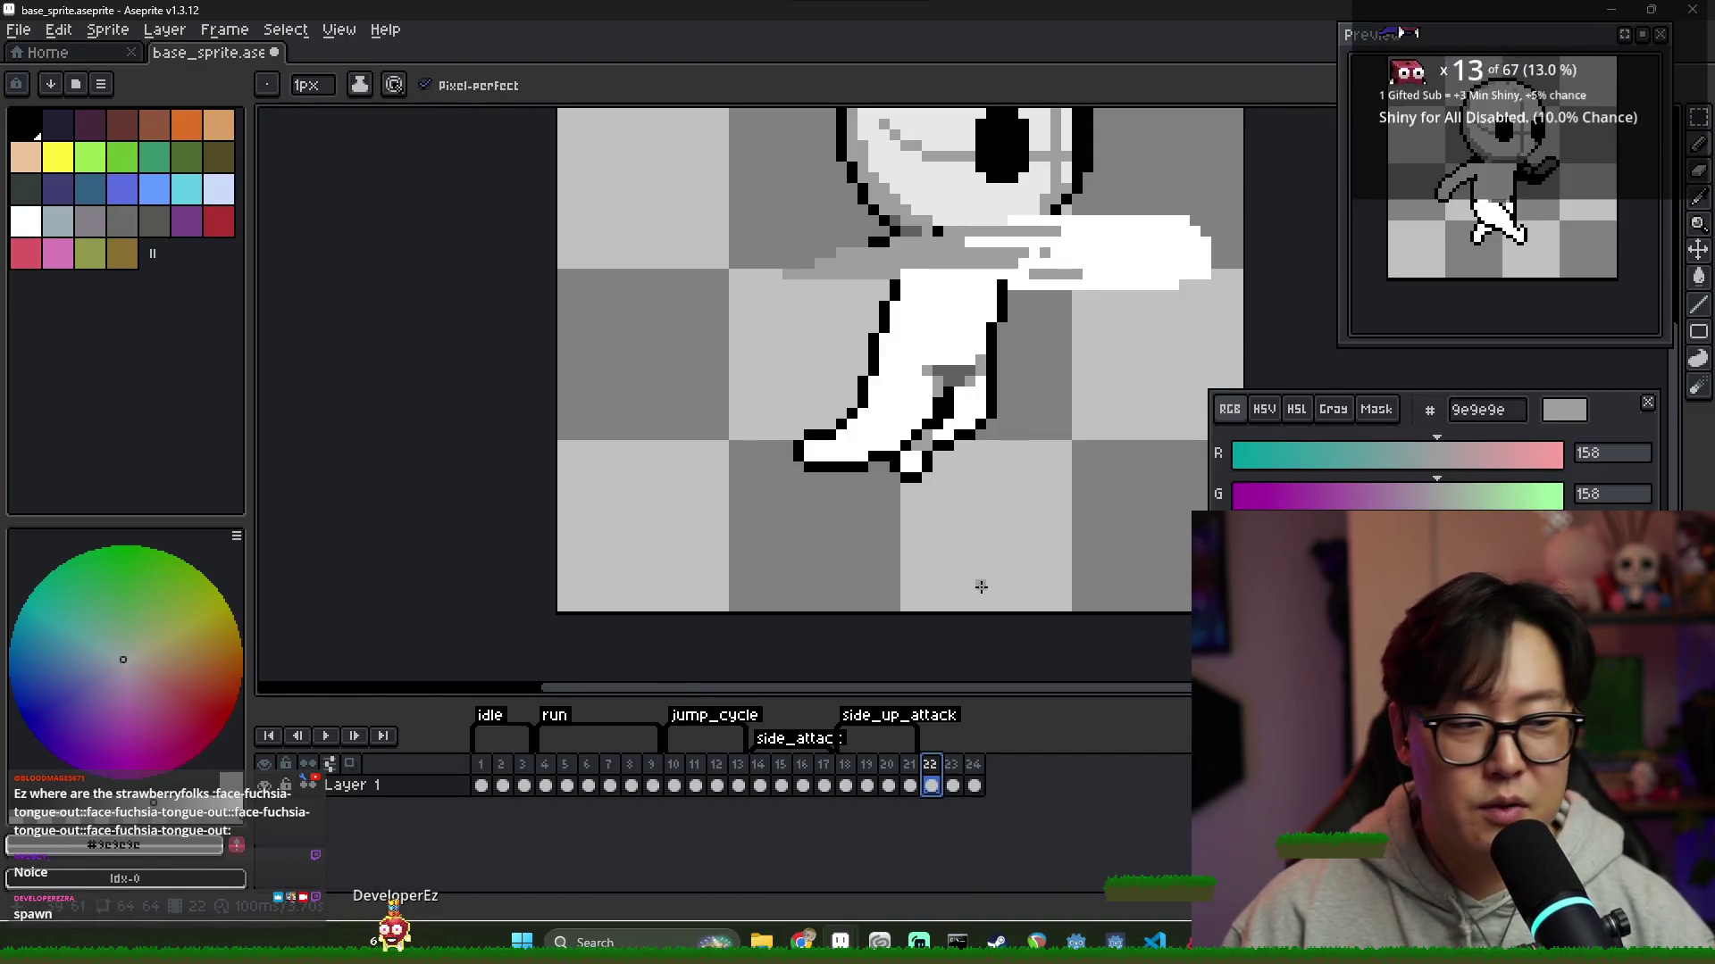
# Eyedrop black and white on frame 22's foot and zoom out
pyautogui.keyDown('alt'); pyautogui.click(937, 446); pyautogui.keyUp('alt')
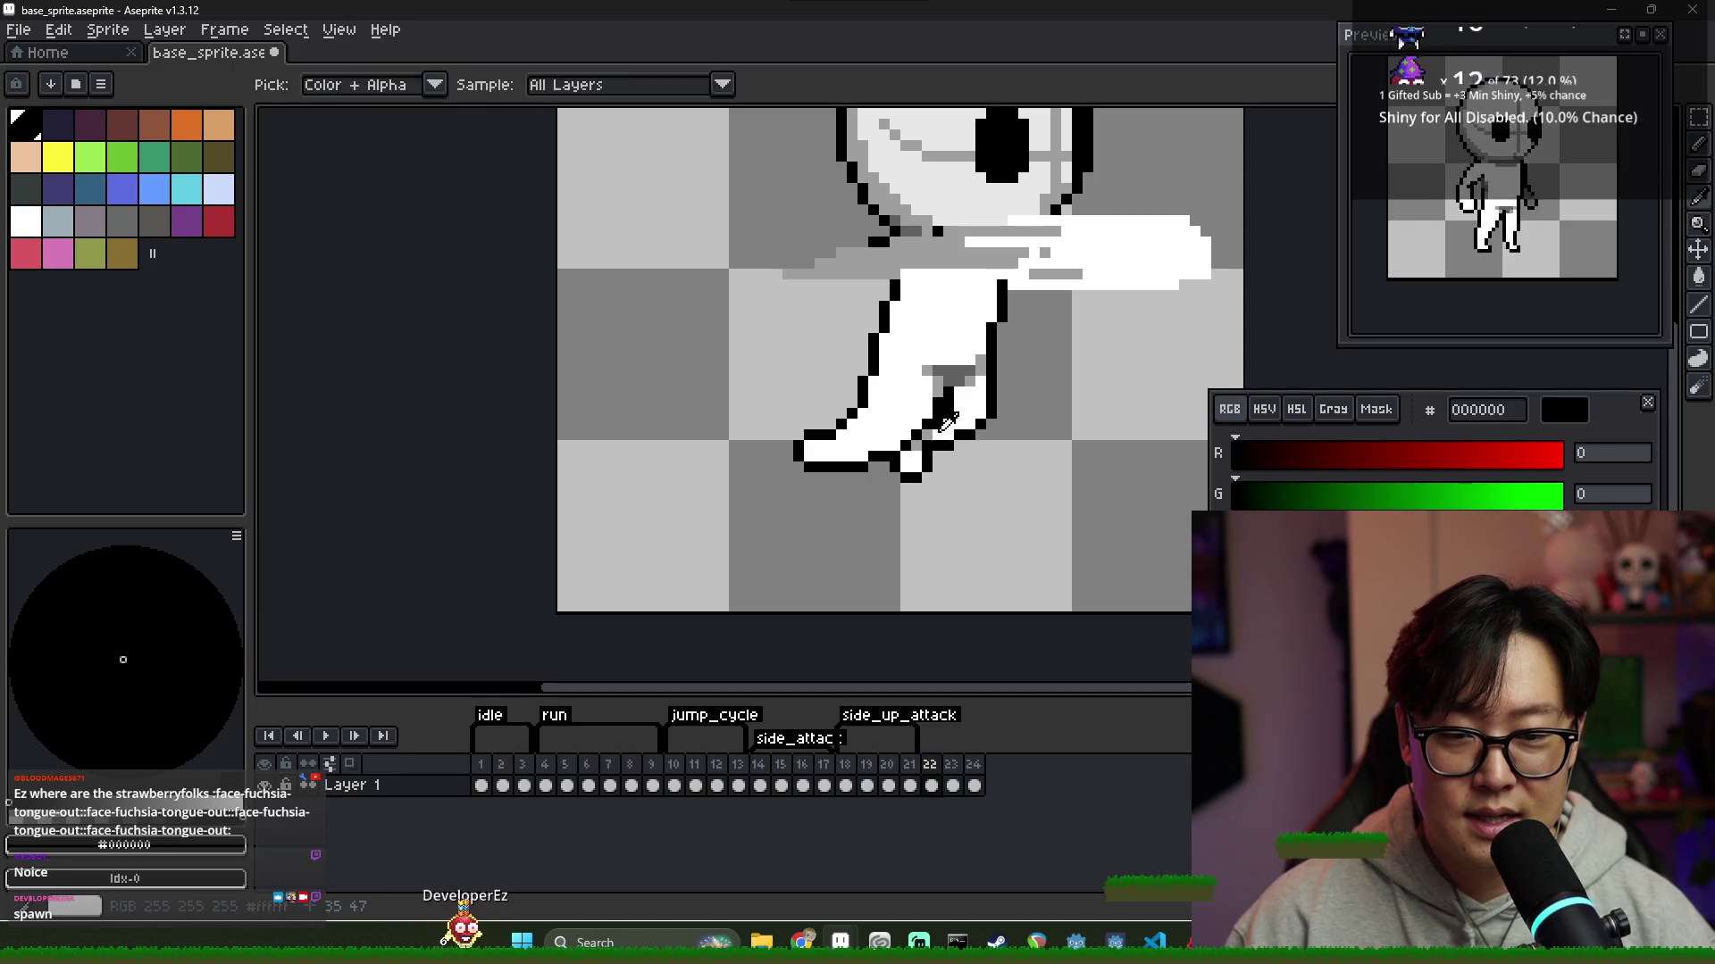
pyautogui.keyDown('alt'); pyautogui.click(923, 441); pyautogui.keyUp('alt')
pyautogui.scroll(-1, 928, 451)
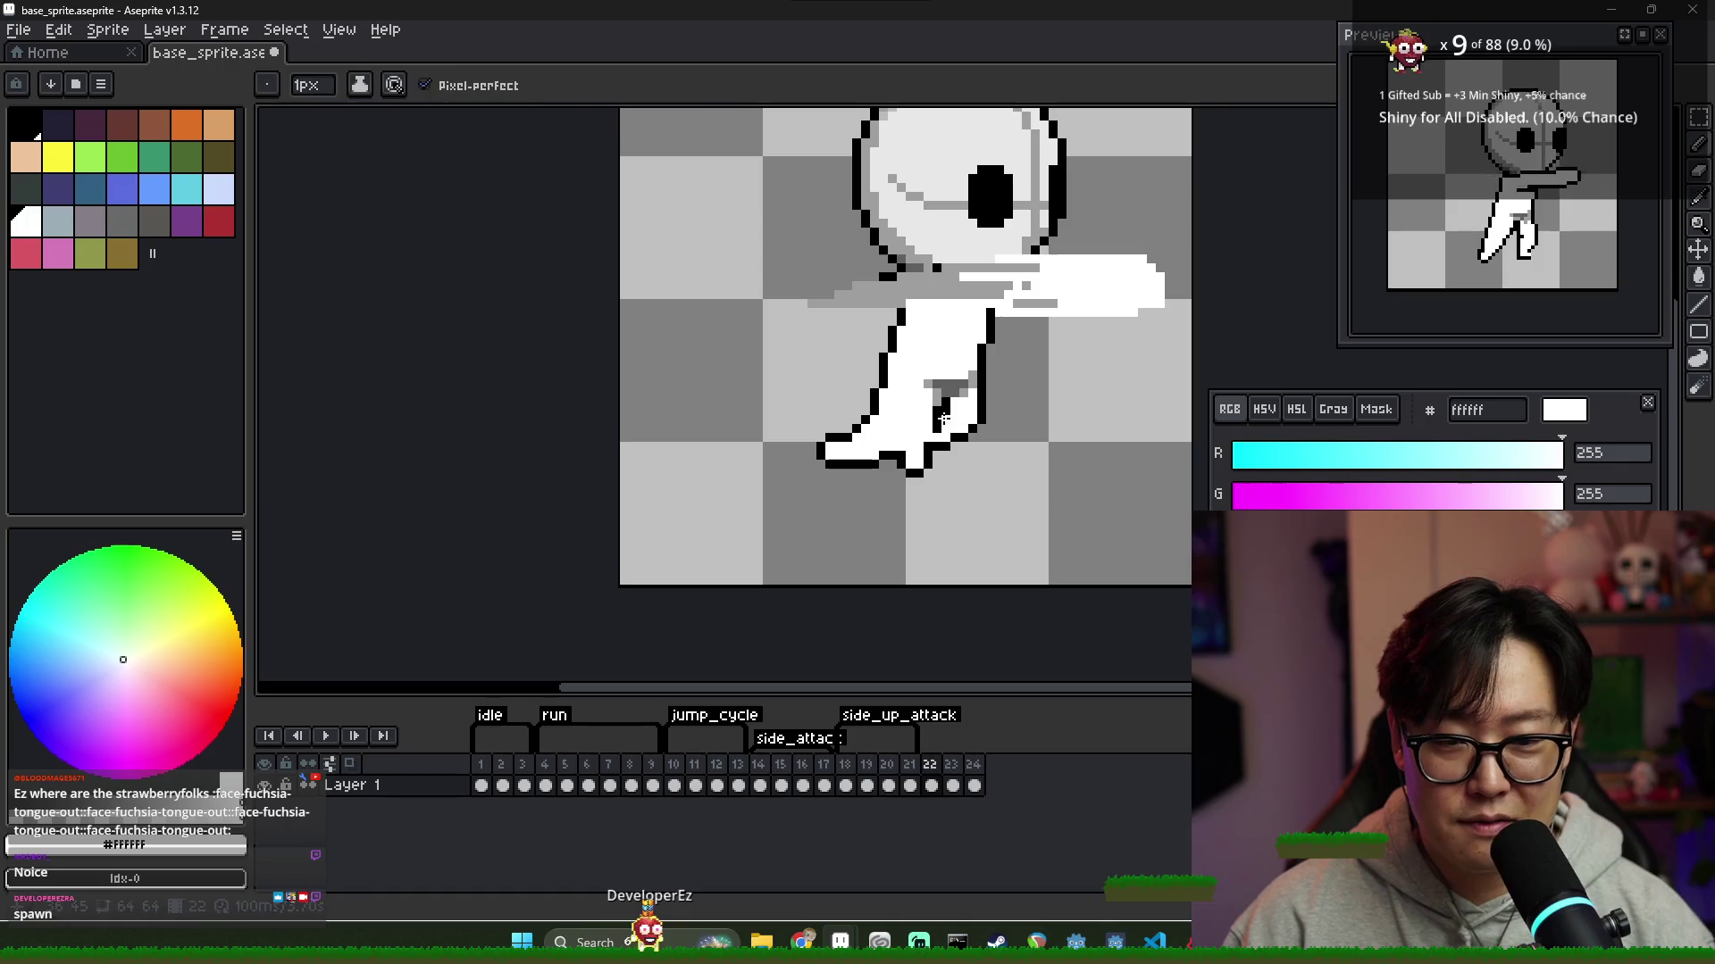
pyautogui.scroll(-2, 996, 413)
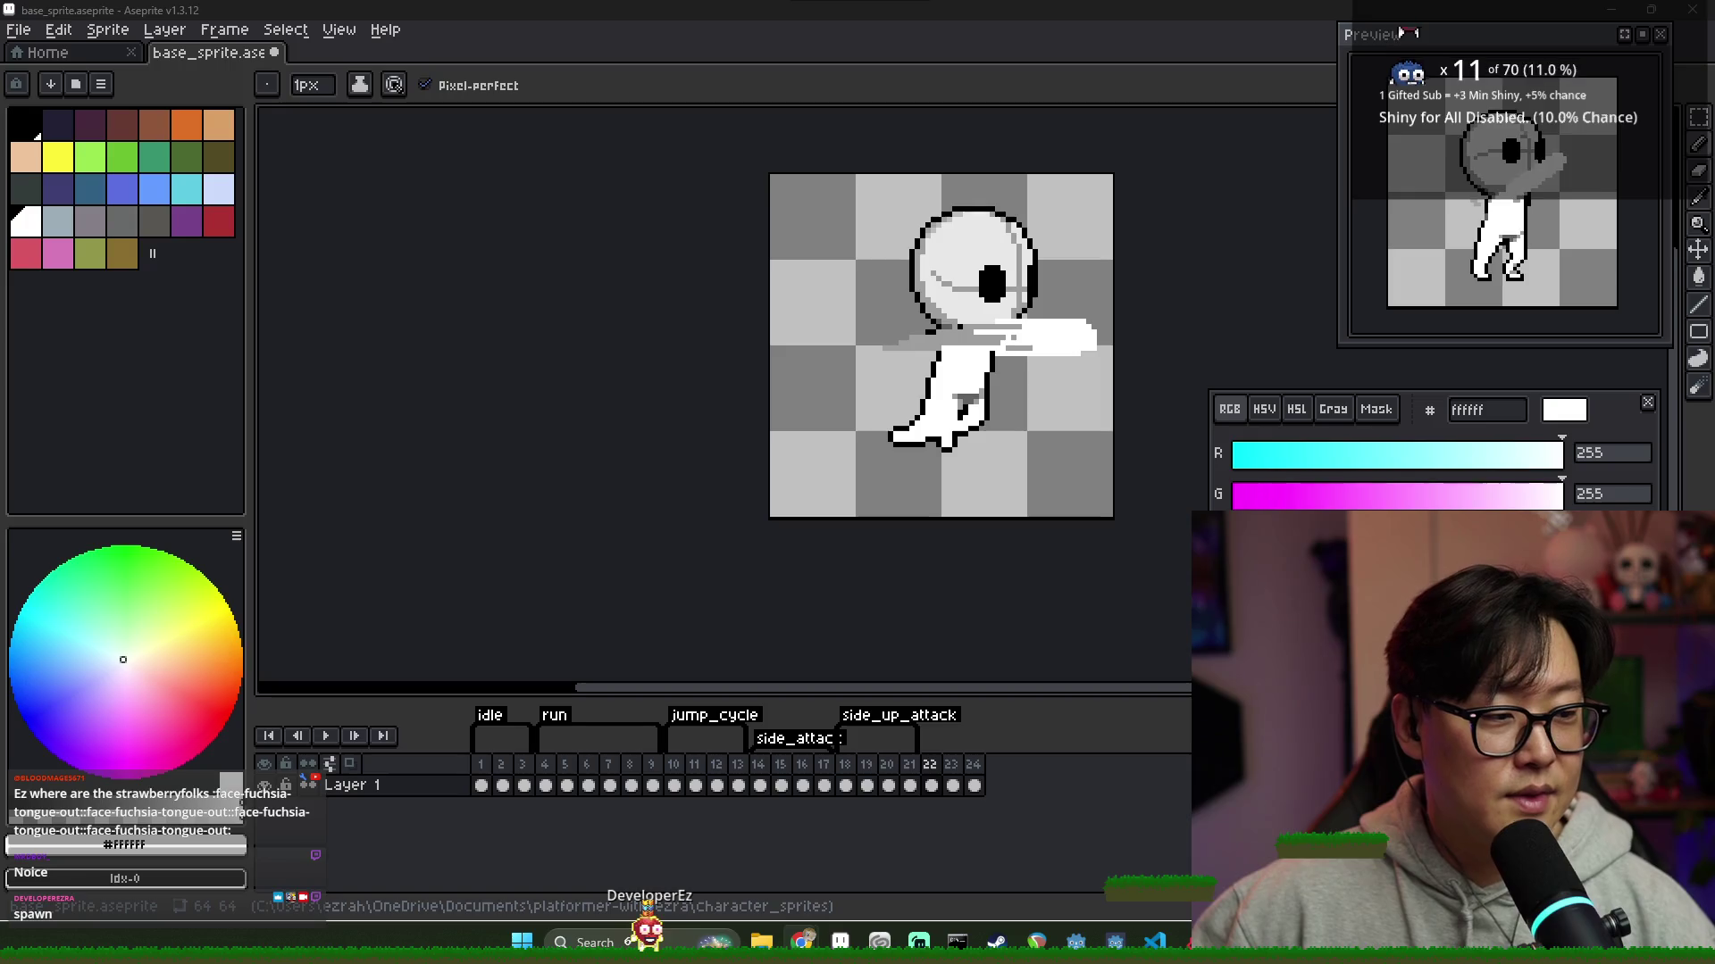
# Pick black in Aseprite, then bring up the Google Images results for 'air attack sprite'
pyautogui.hotkey('alt', 'Tab')
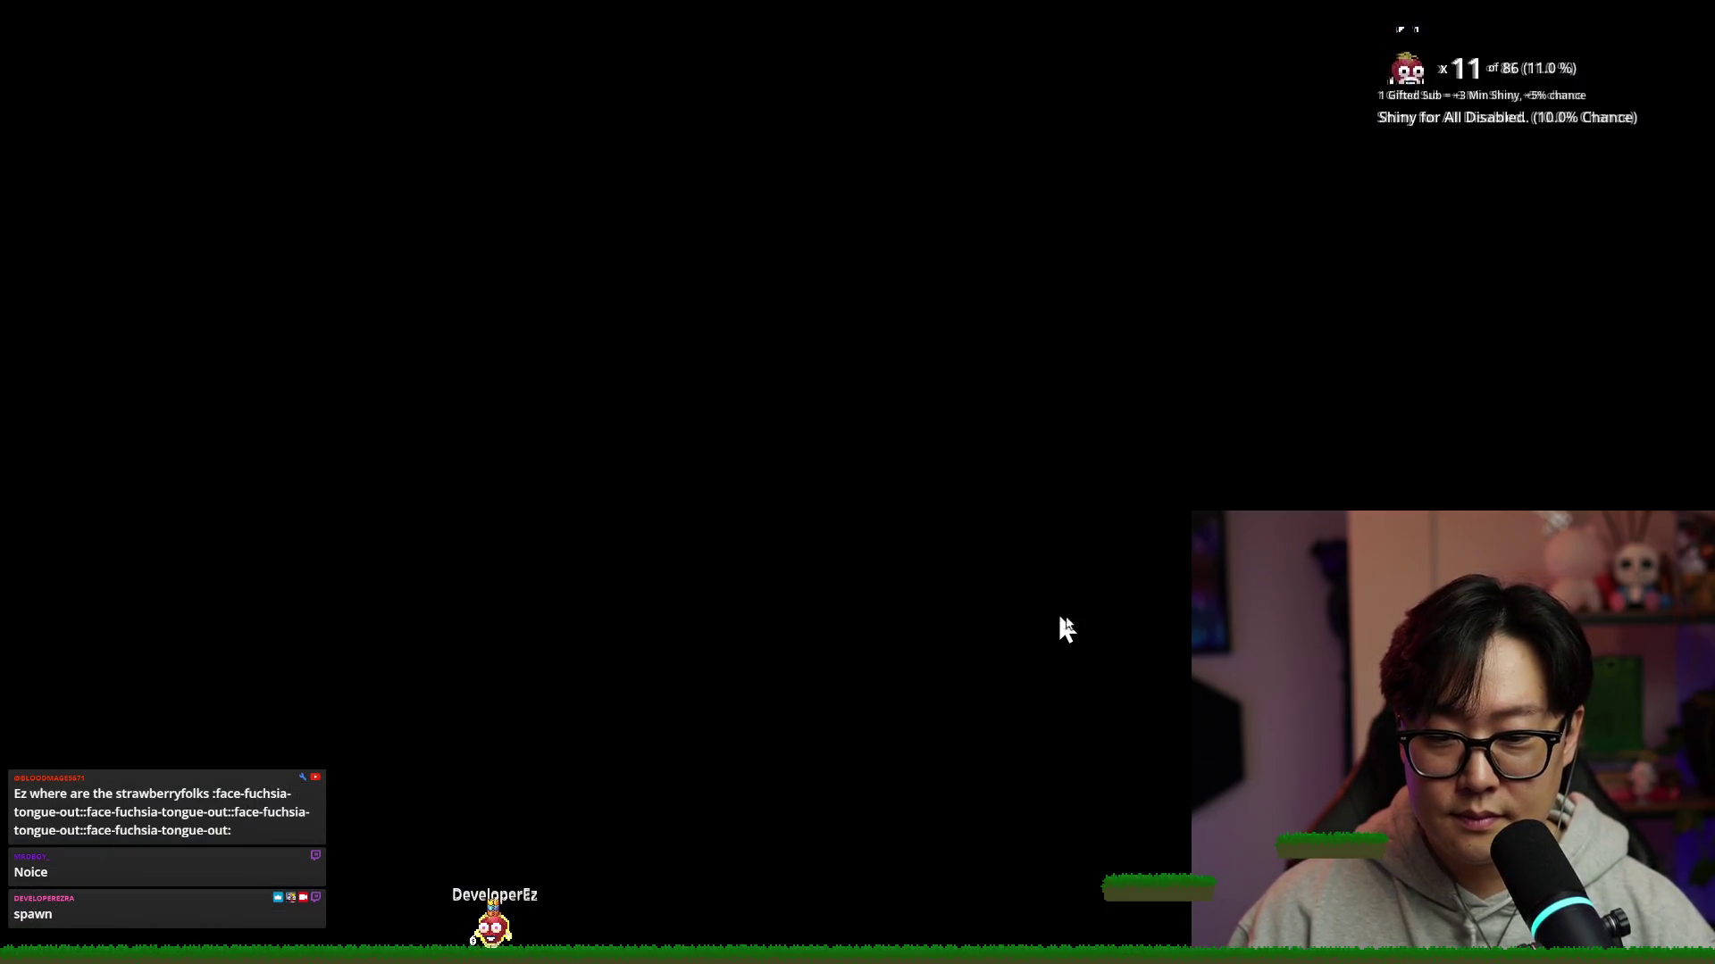
pyautogui.hotkey('alt', 'Tab')
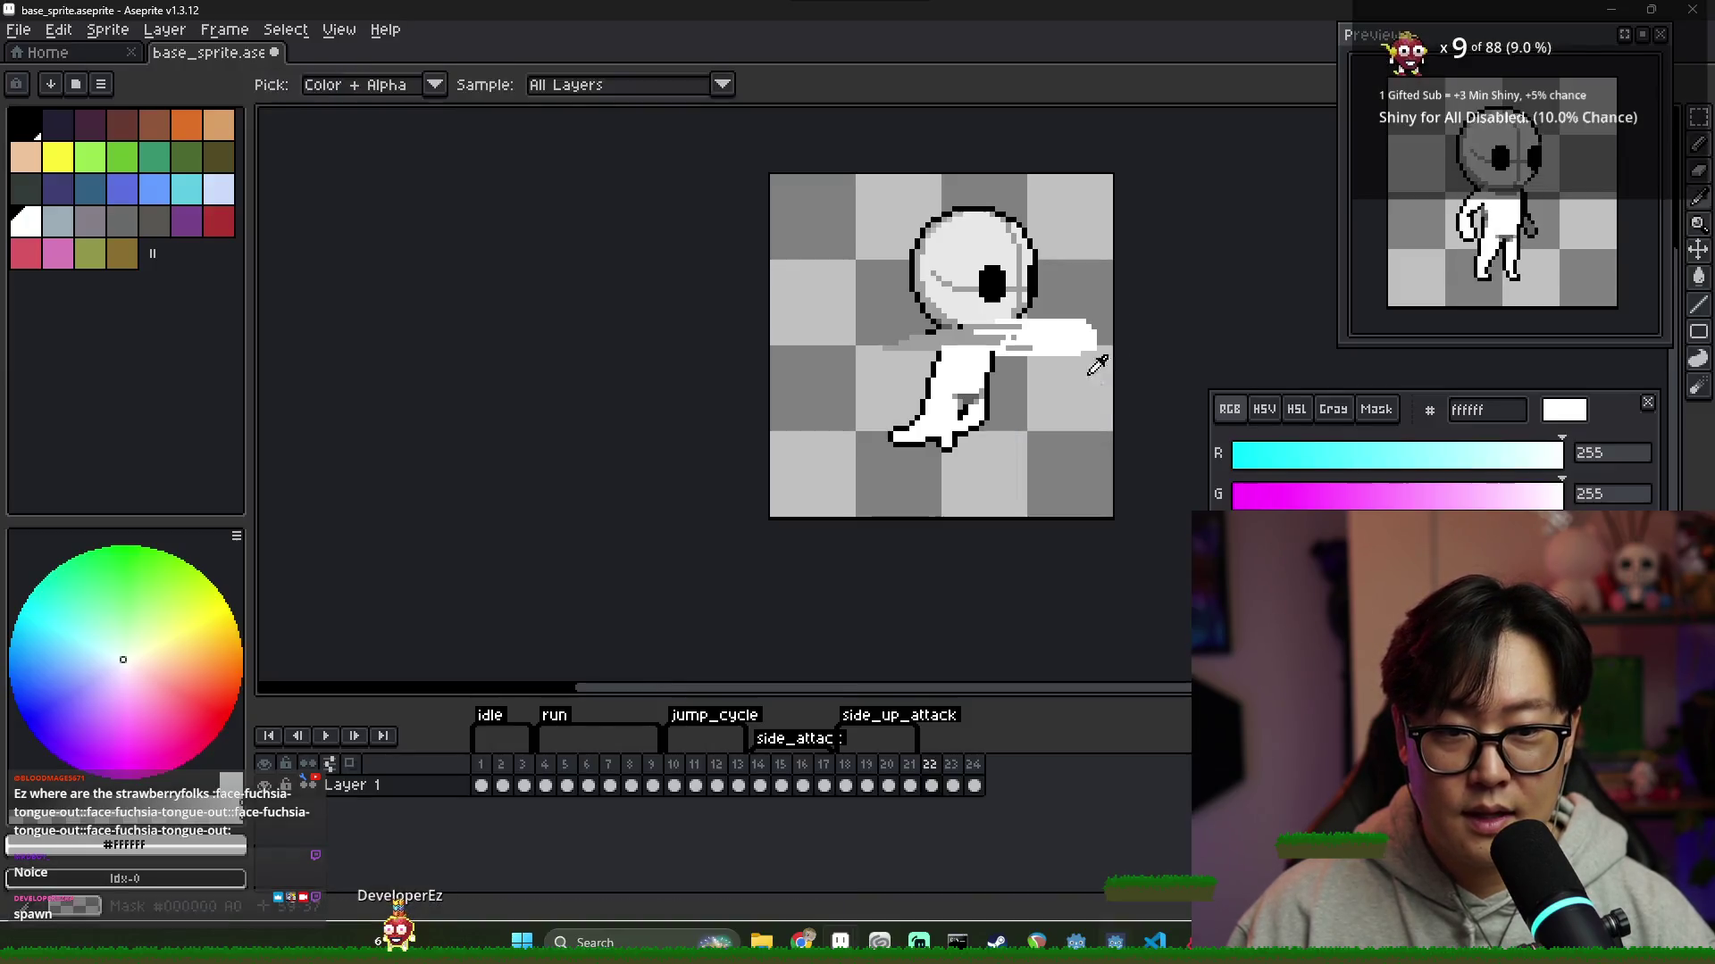
pyautogui.keyDown('alt'); pyautogui.click(960, 420); pyautogui.keyUp('alt')
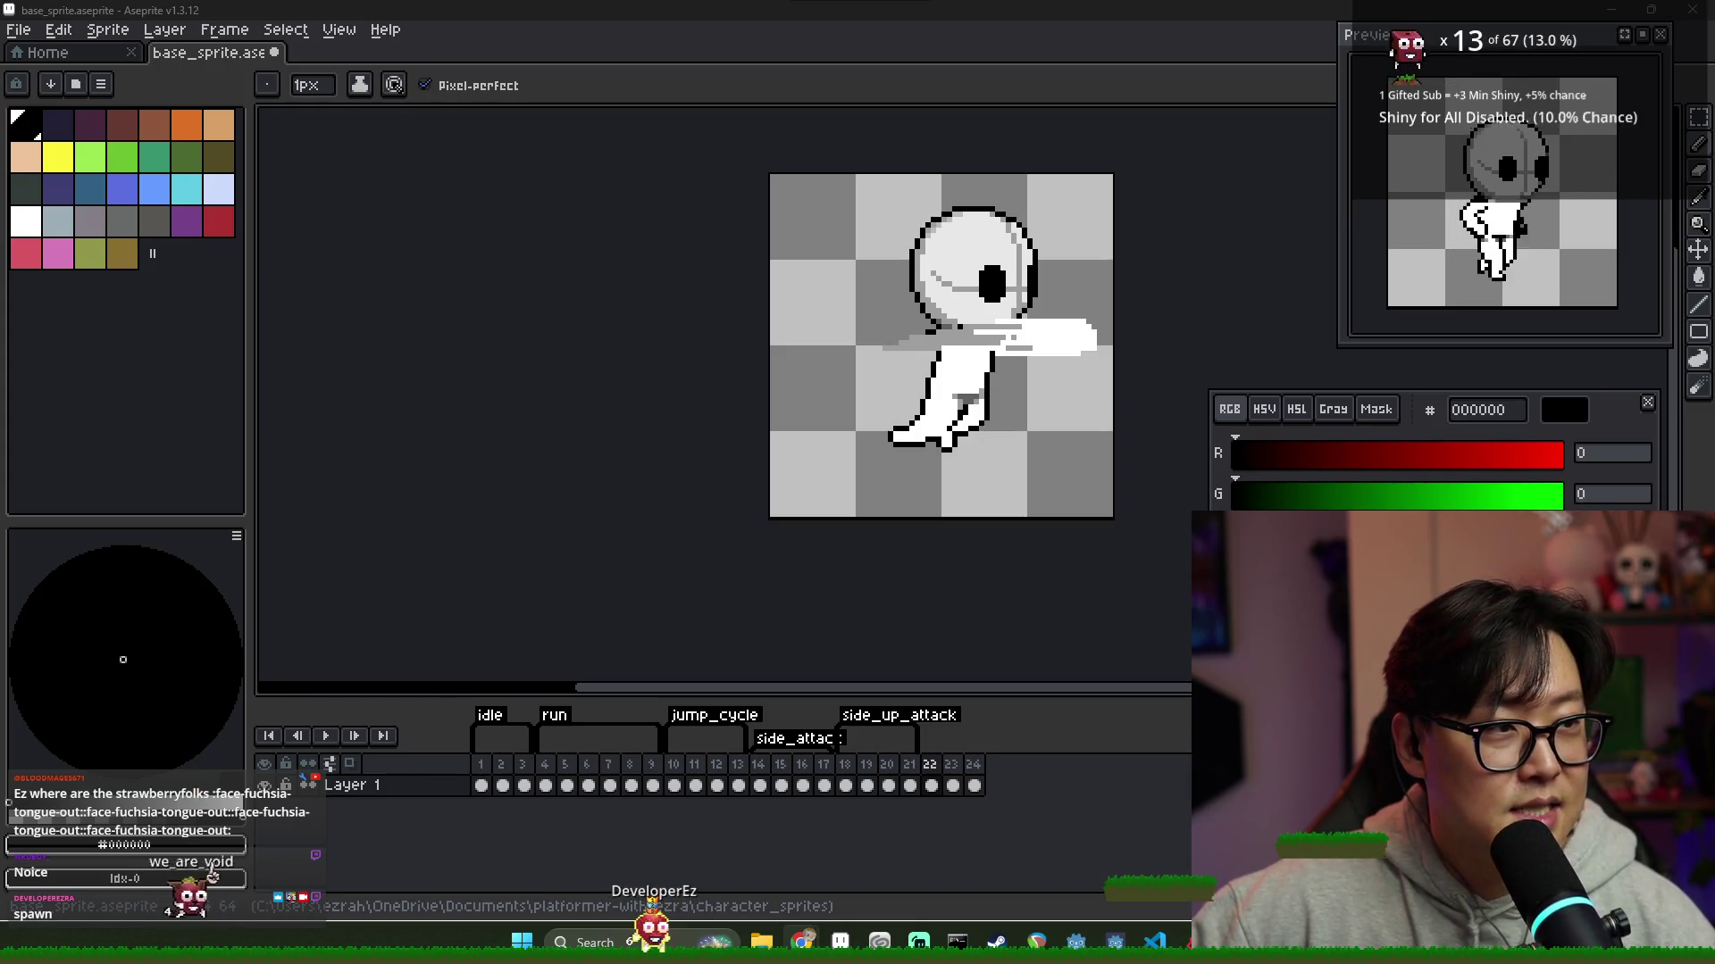
pyautogui.hotkey('alt', 'Tab')
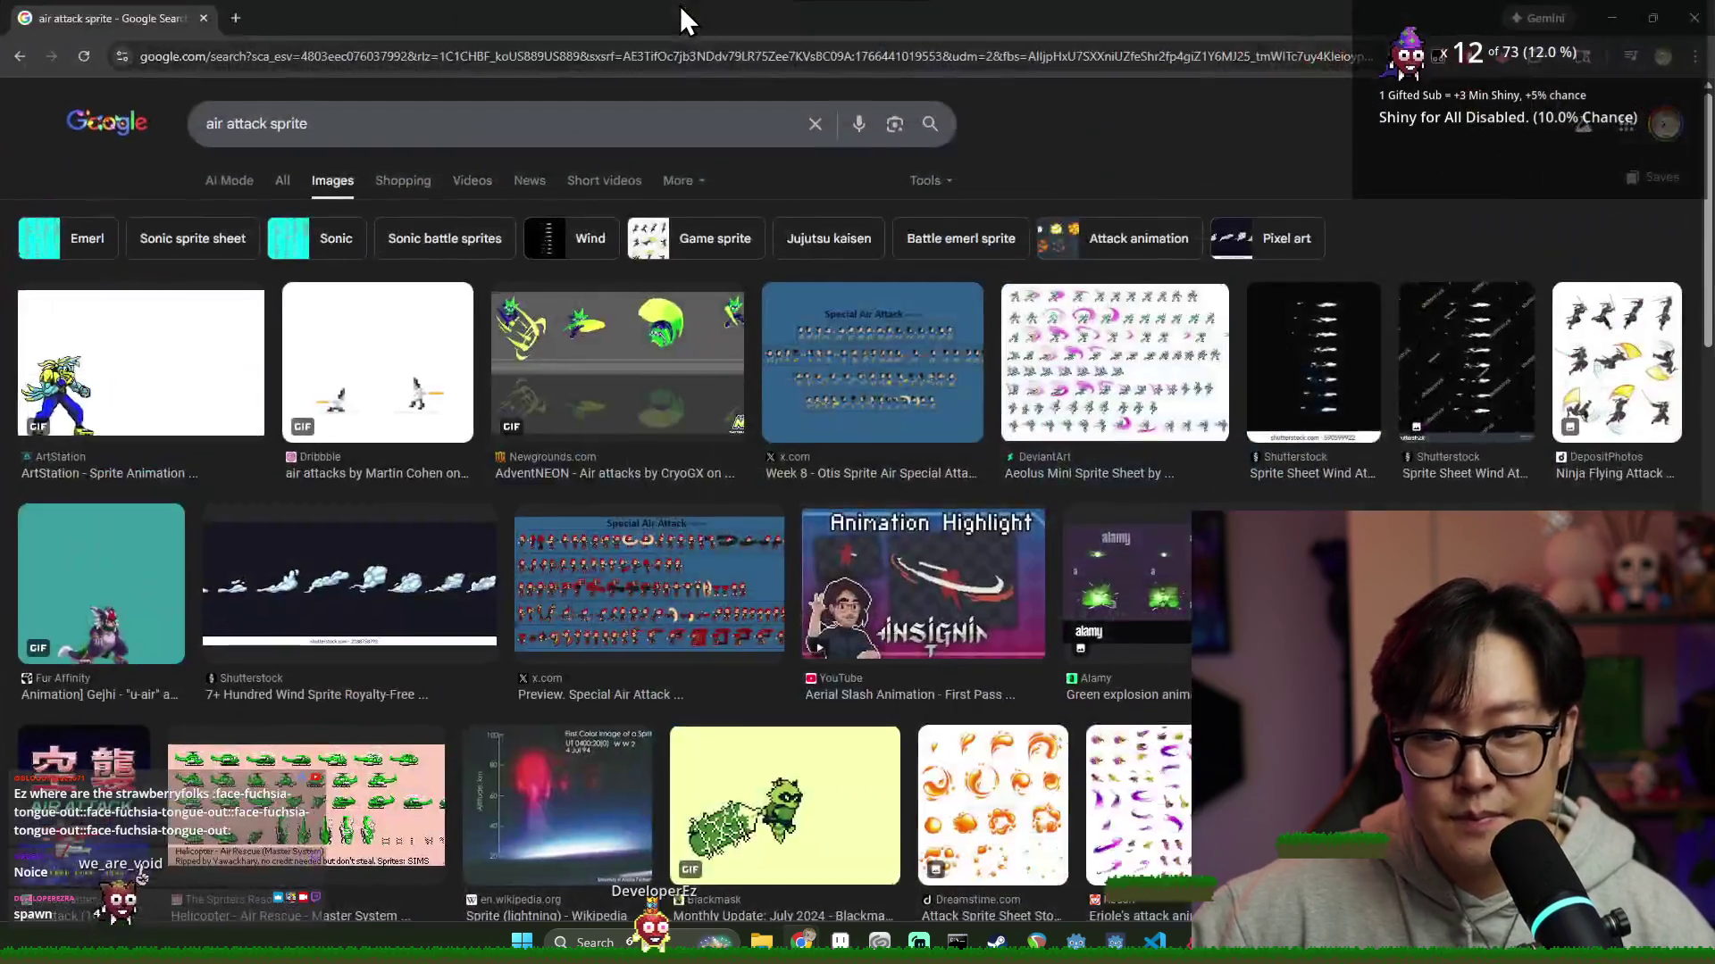
# Preview the Ninja Flying Attack and VectorStock attack sprite sheets, then return to Aseprite
pyautogui.click(1600, 409)
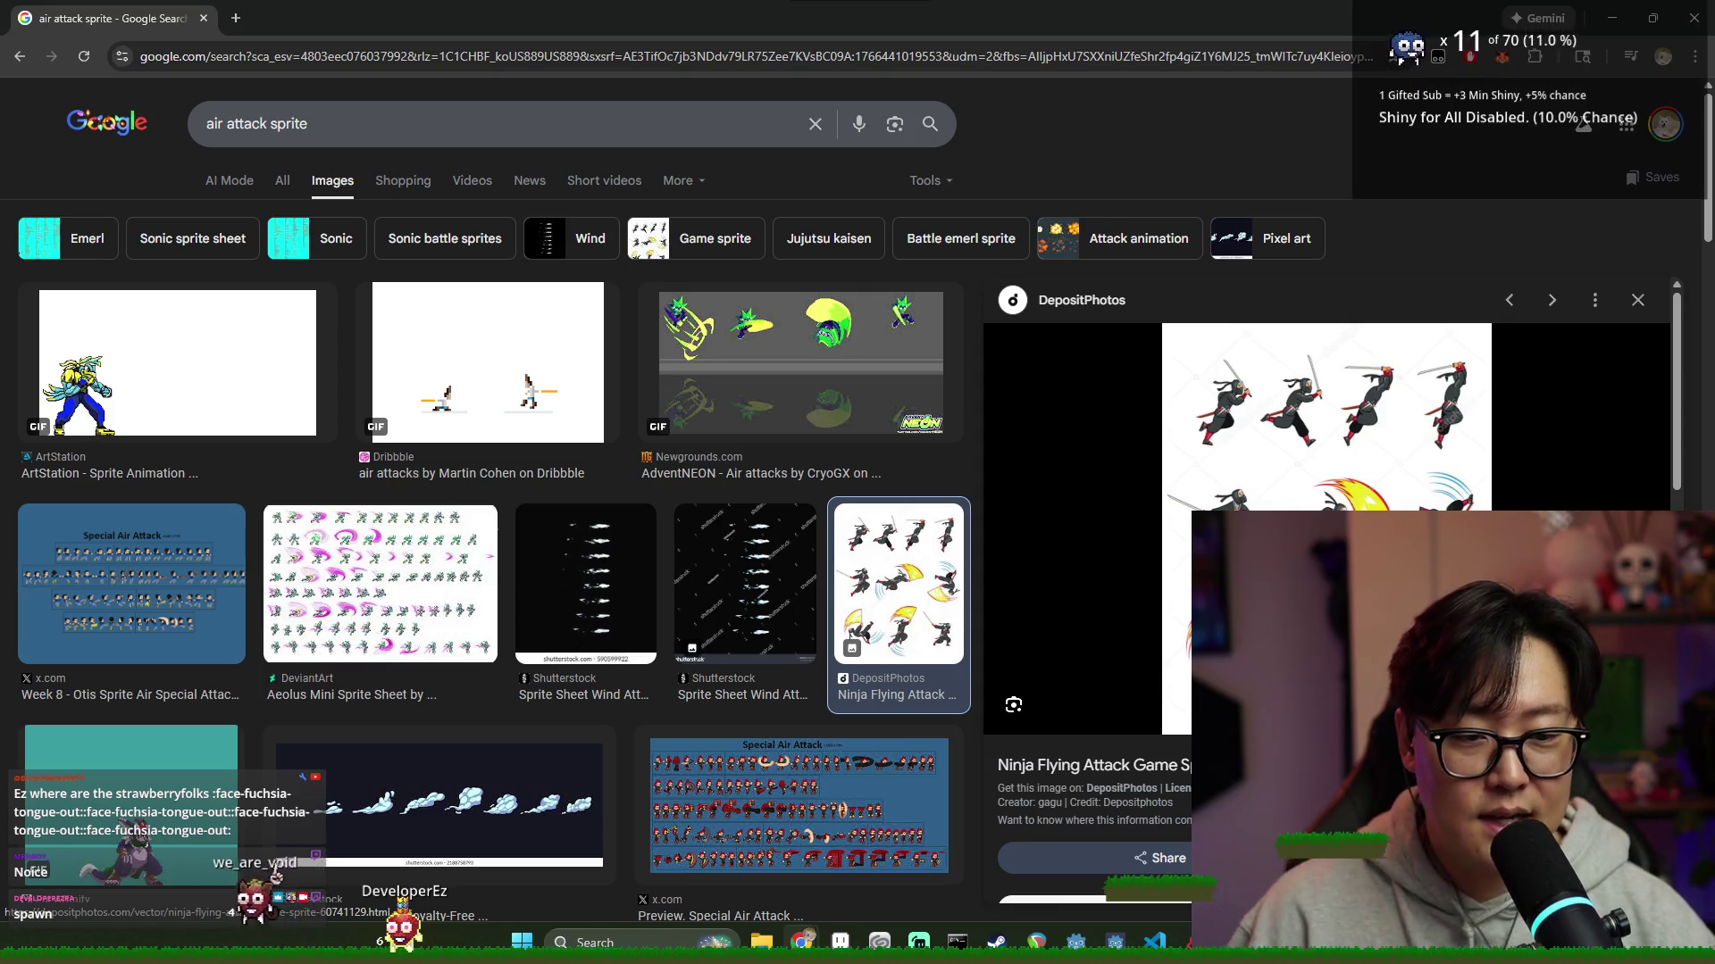
pyautogui.scroll(-4, 949, 523)
pyautogui.scroll(-4, 949, 522)
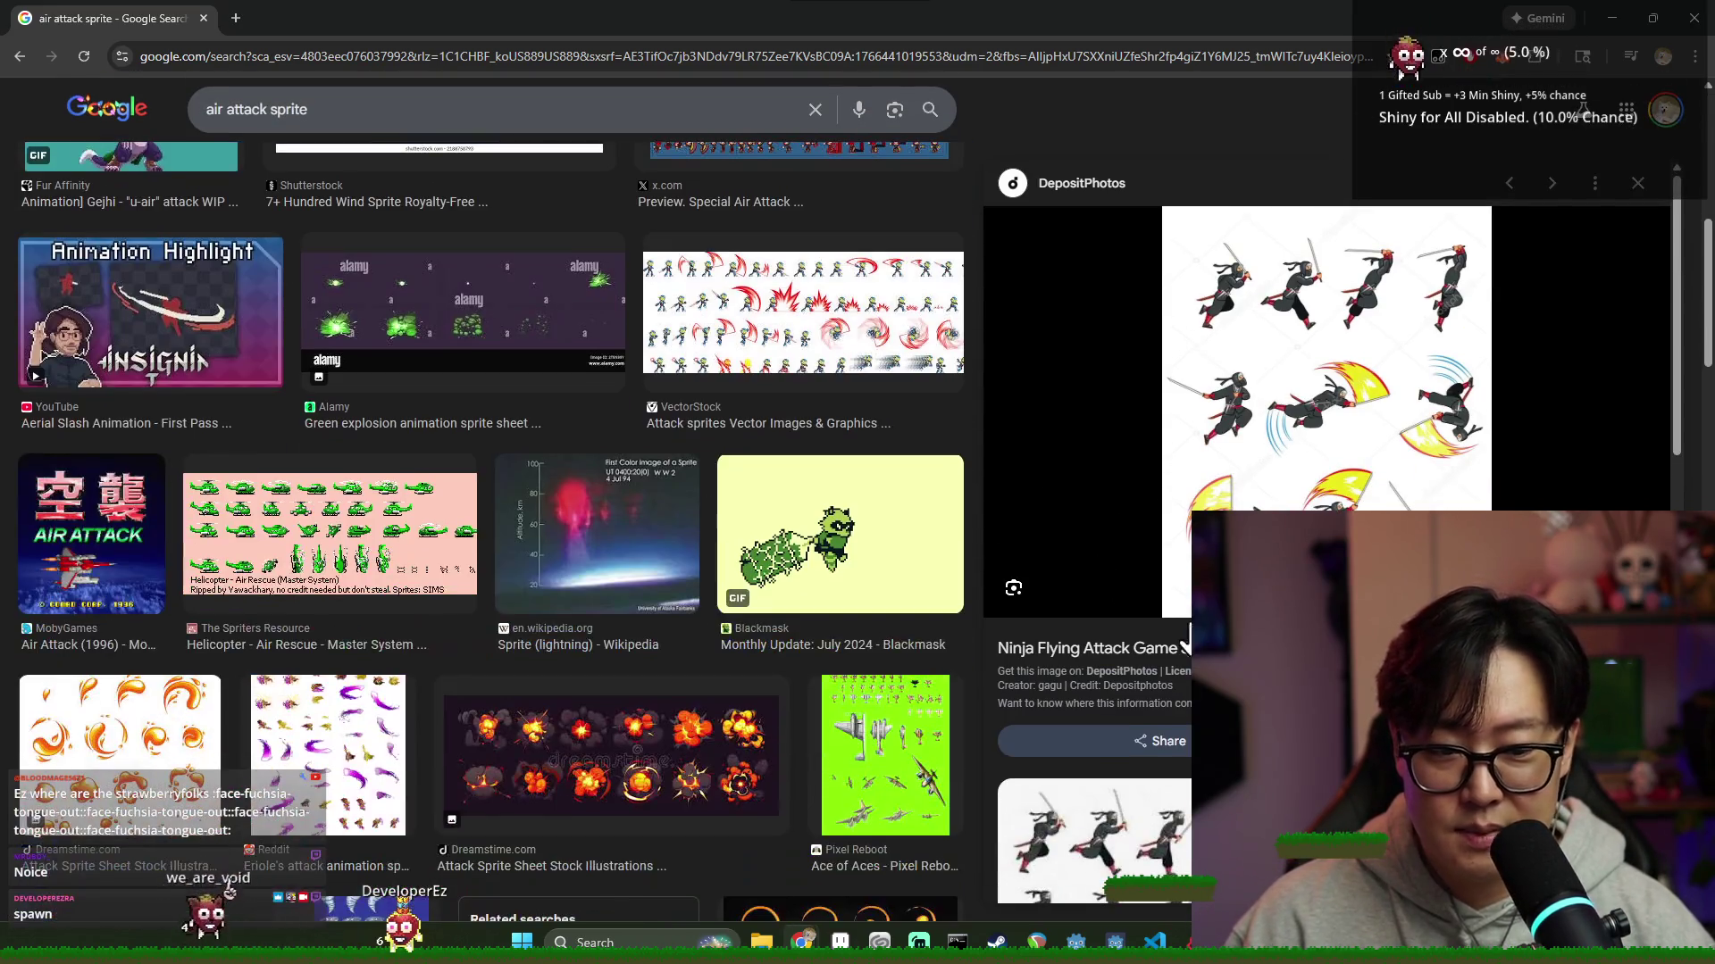
pyautogui.click(824, 328)
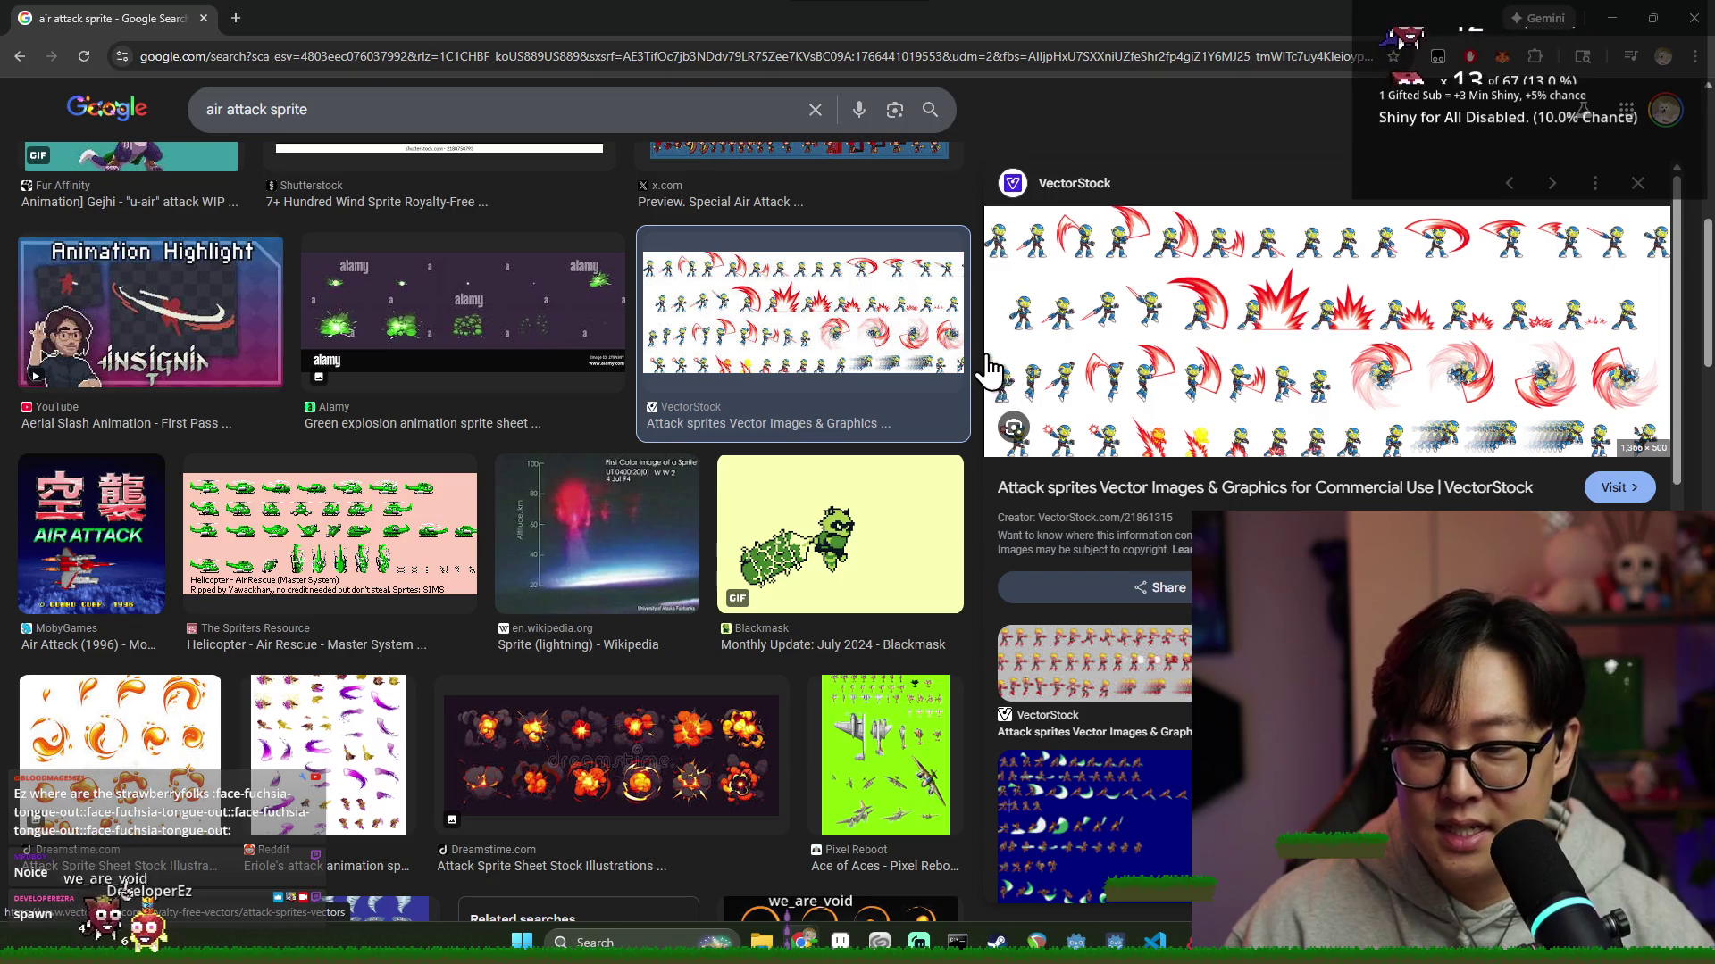
pyautogui.hotkey('alt', 'Tab')
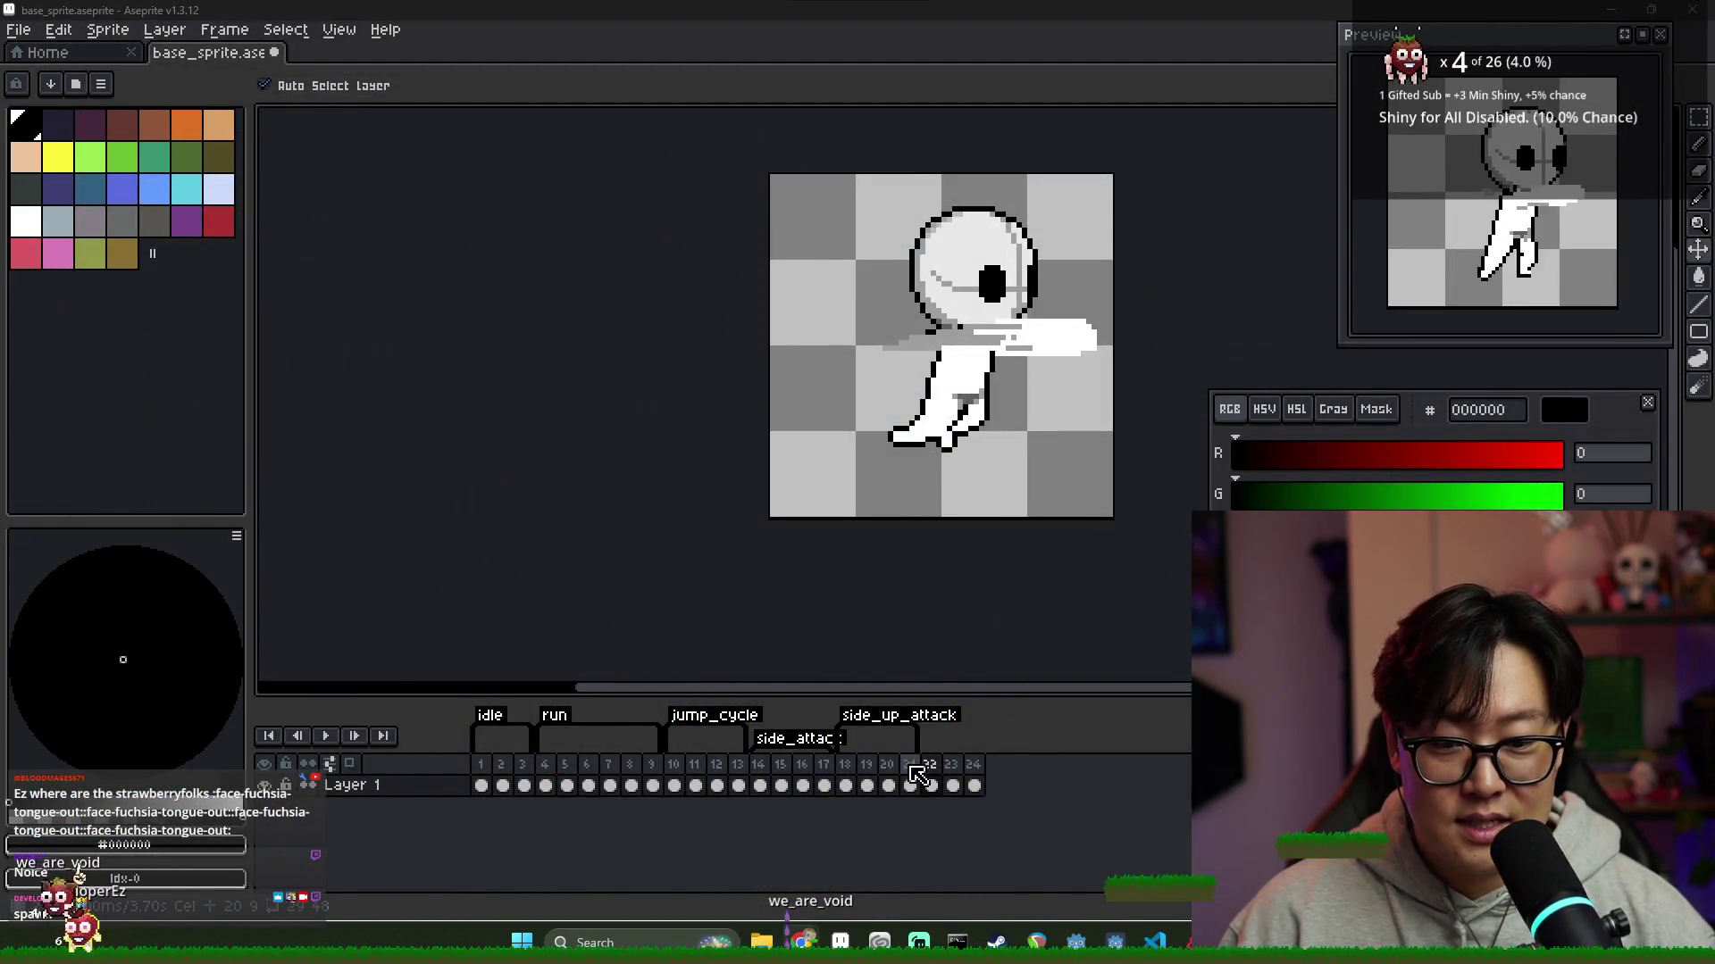
# Compare frame 22's side attack with frames 21 and 12, then zoom in on it
pyautogui.click(910, 768)
pyautogui.click(725, 768)
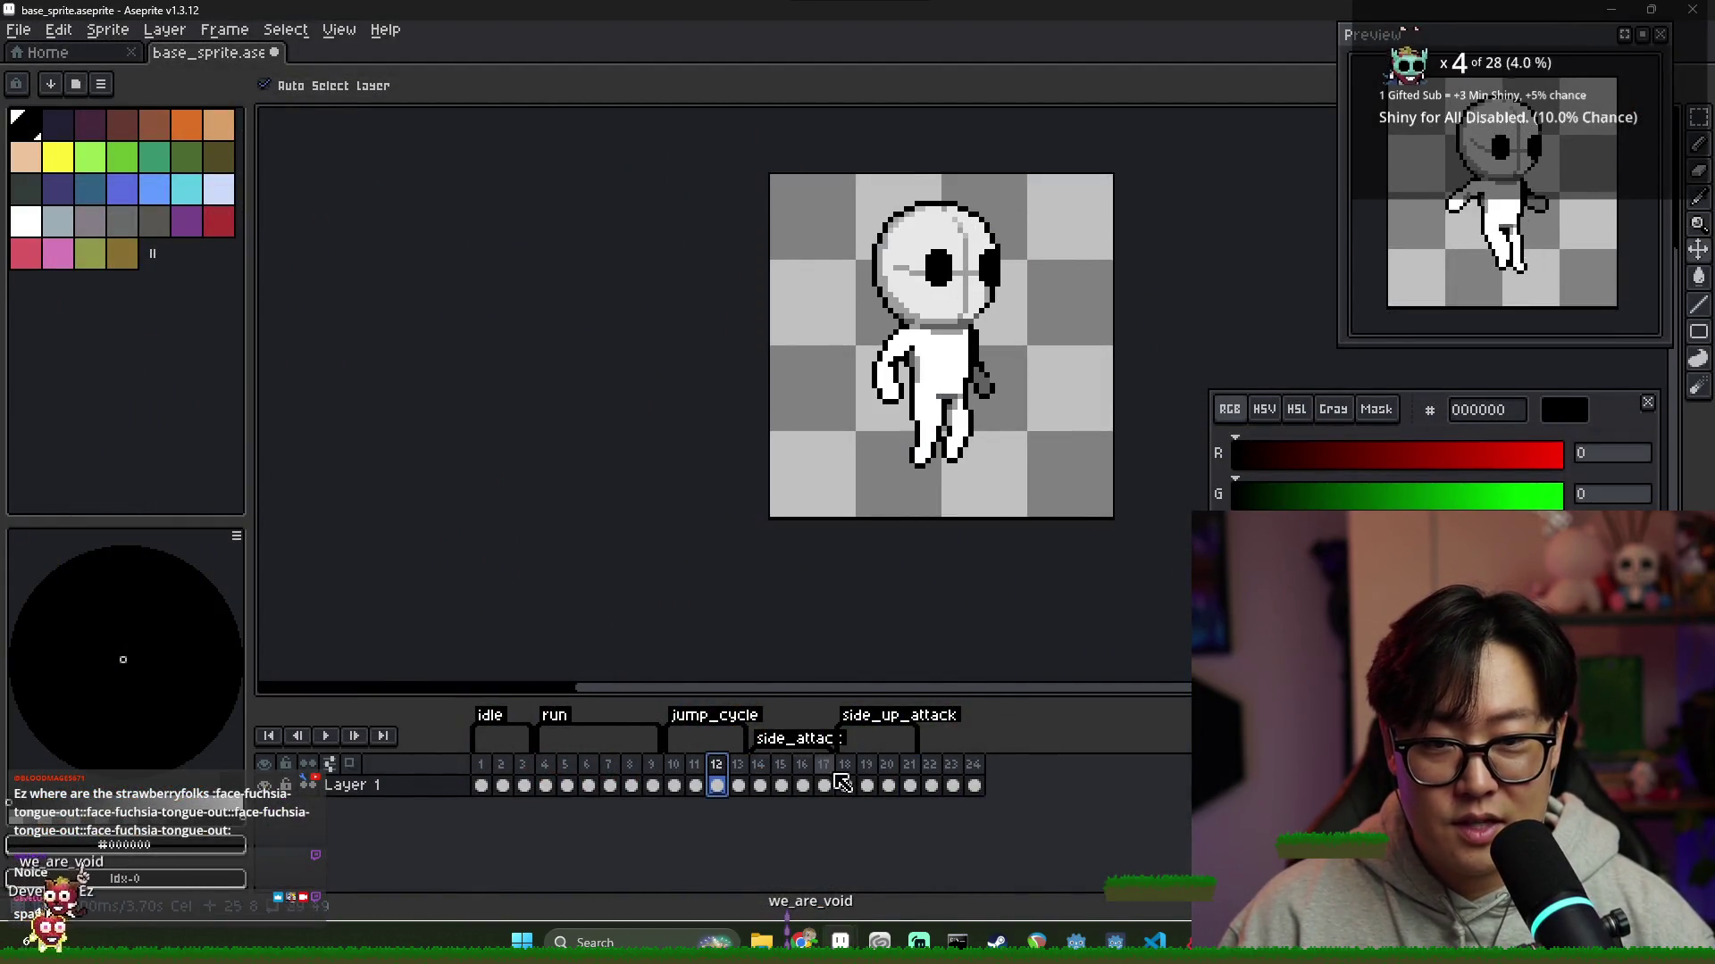
pyautogui.click(933, 772)
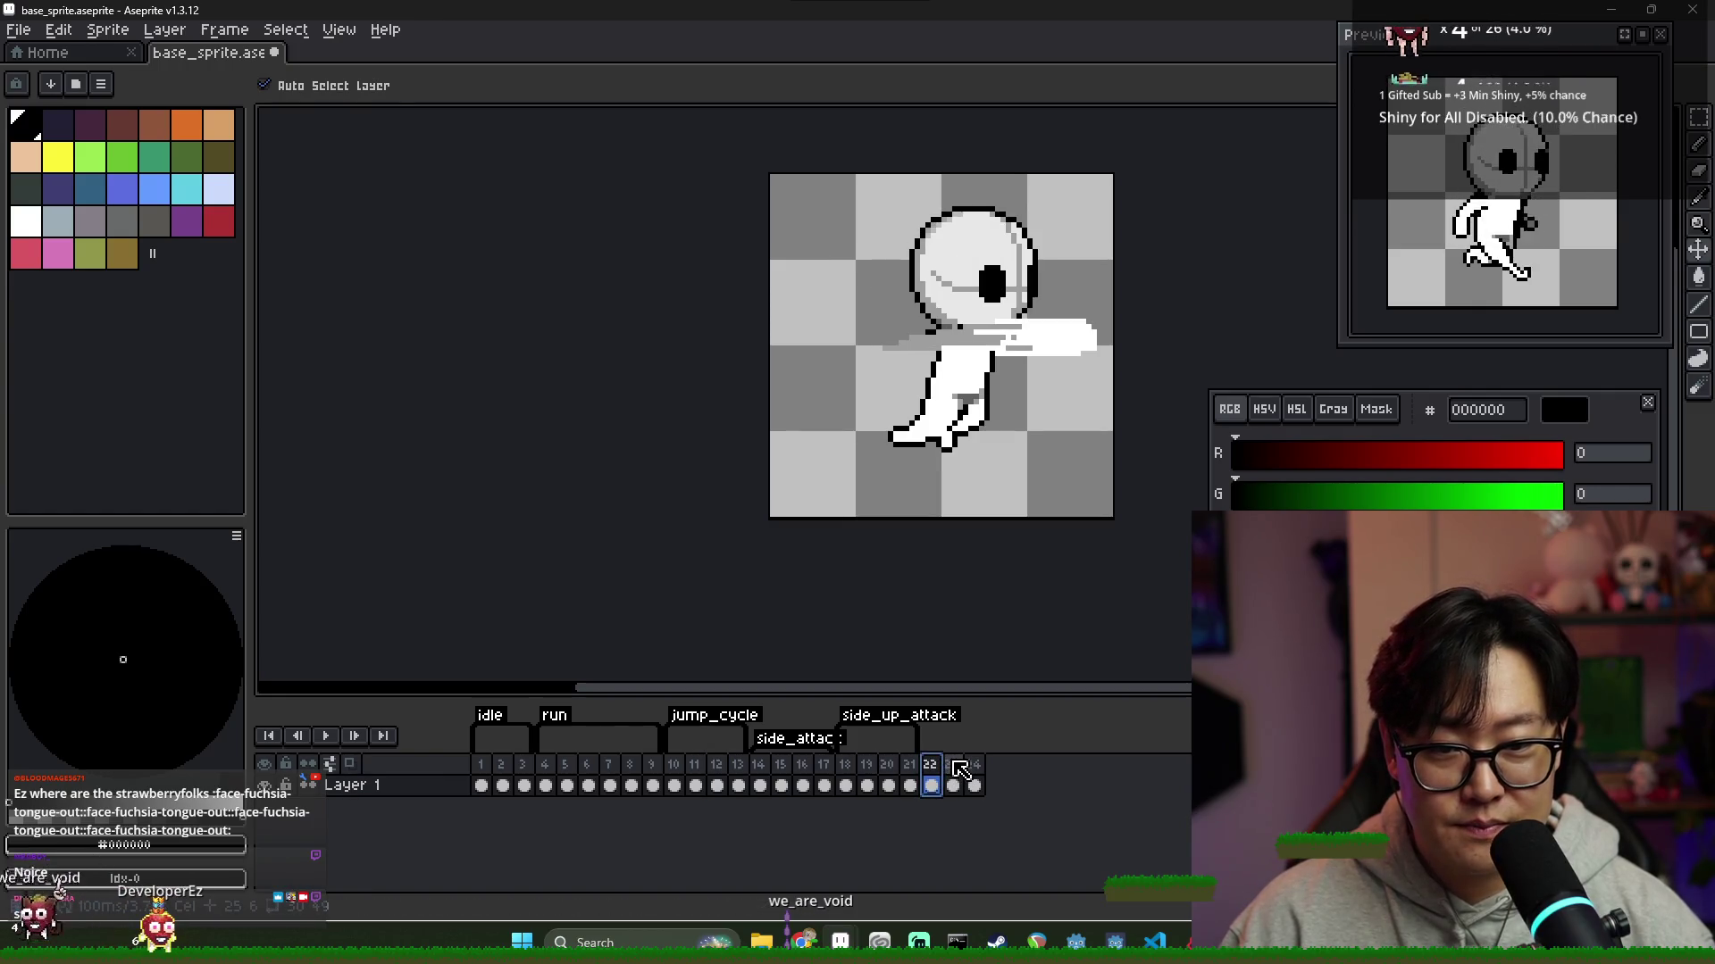
pyautogui.scroll(2, 928, 238)
pyautogui.press('i')
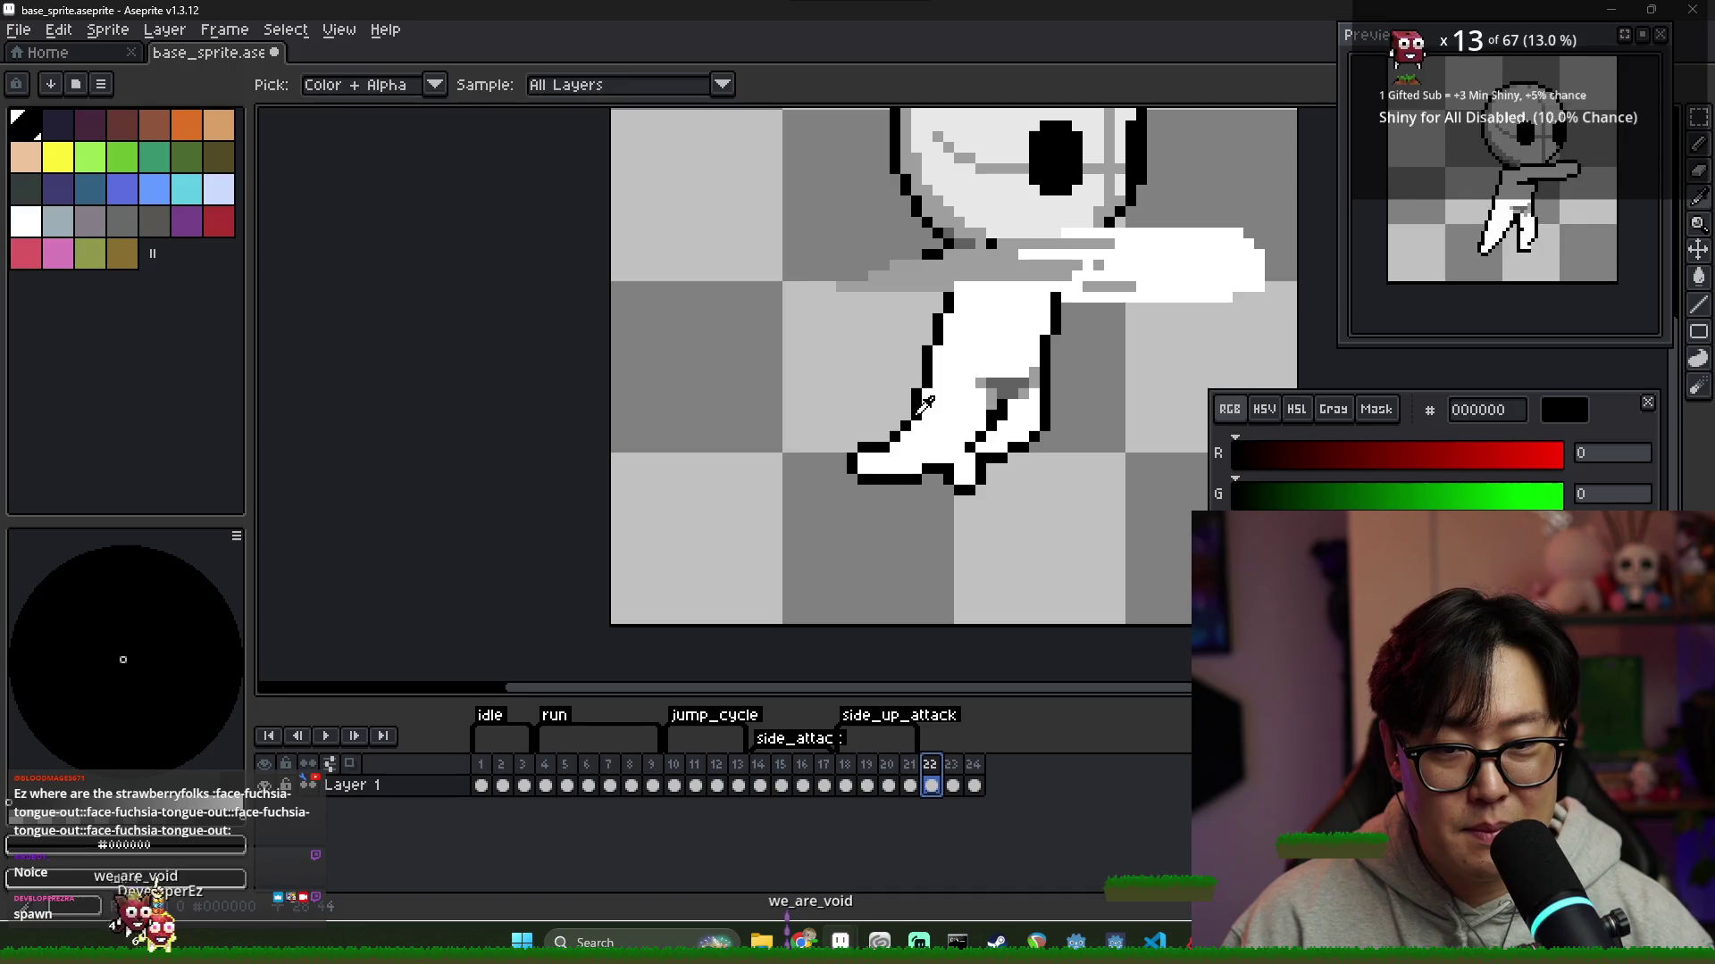
pyautogui.press('b')
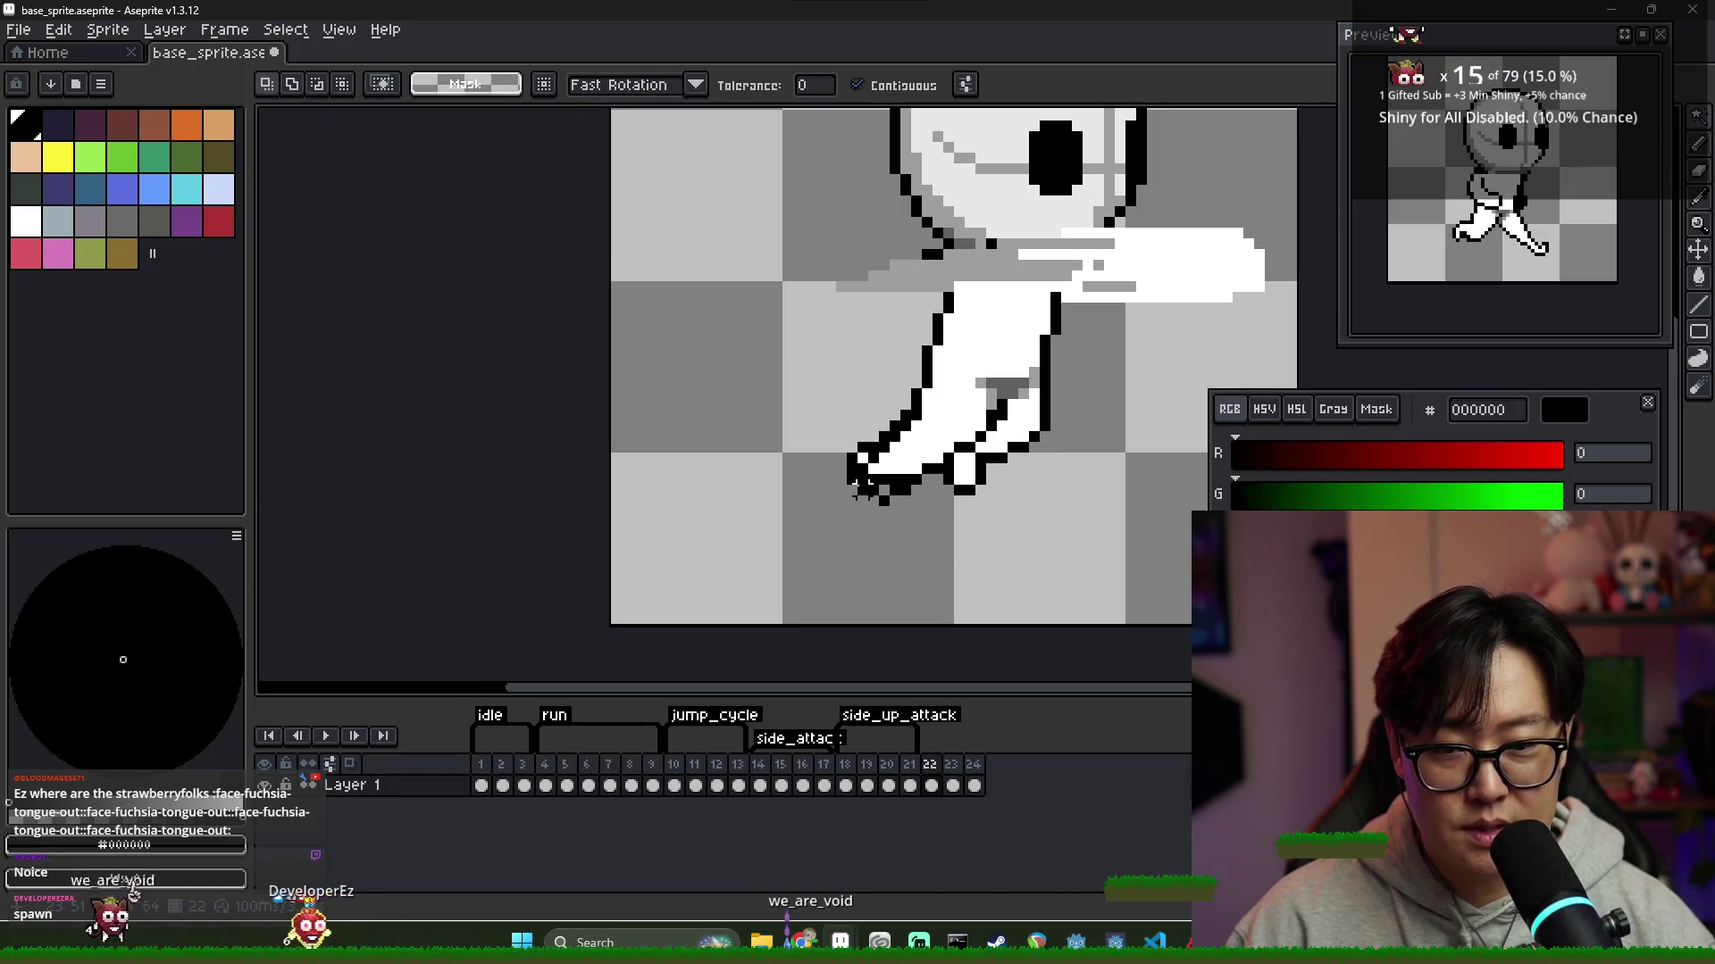
# Erase stray outline pixels and redraw the hand with white fill, black outline and grey shade
pyautogui.press('e')
pyautogui.moveTo(855, 458); pyautogui.dragTo(851, 490)
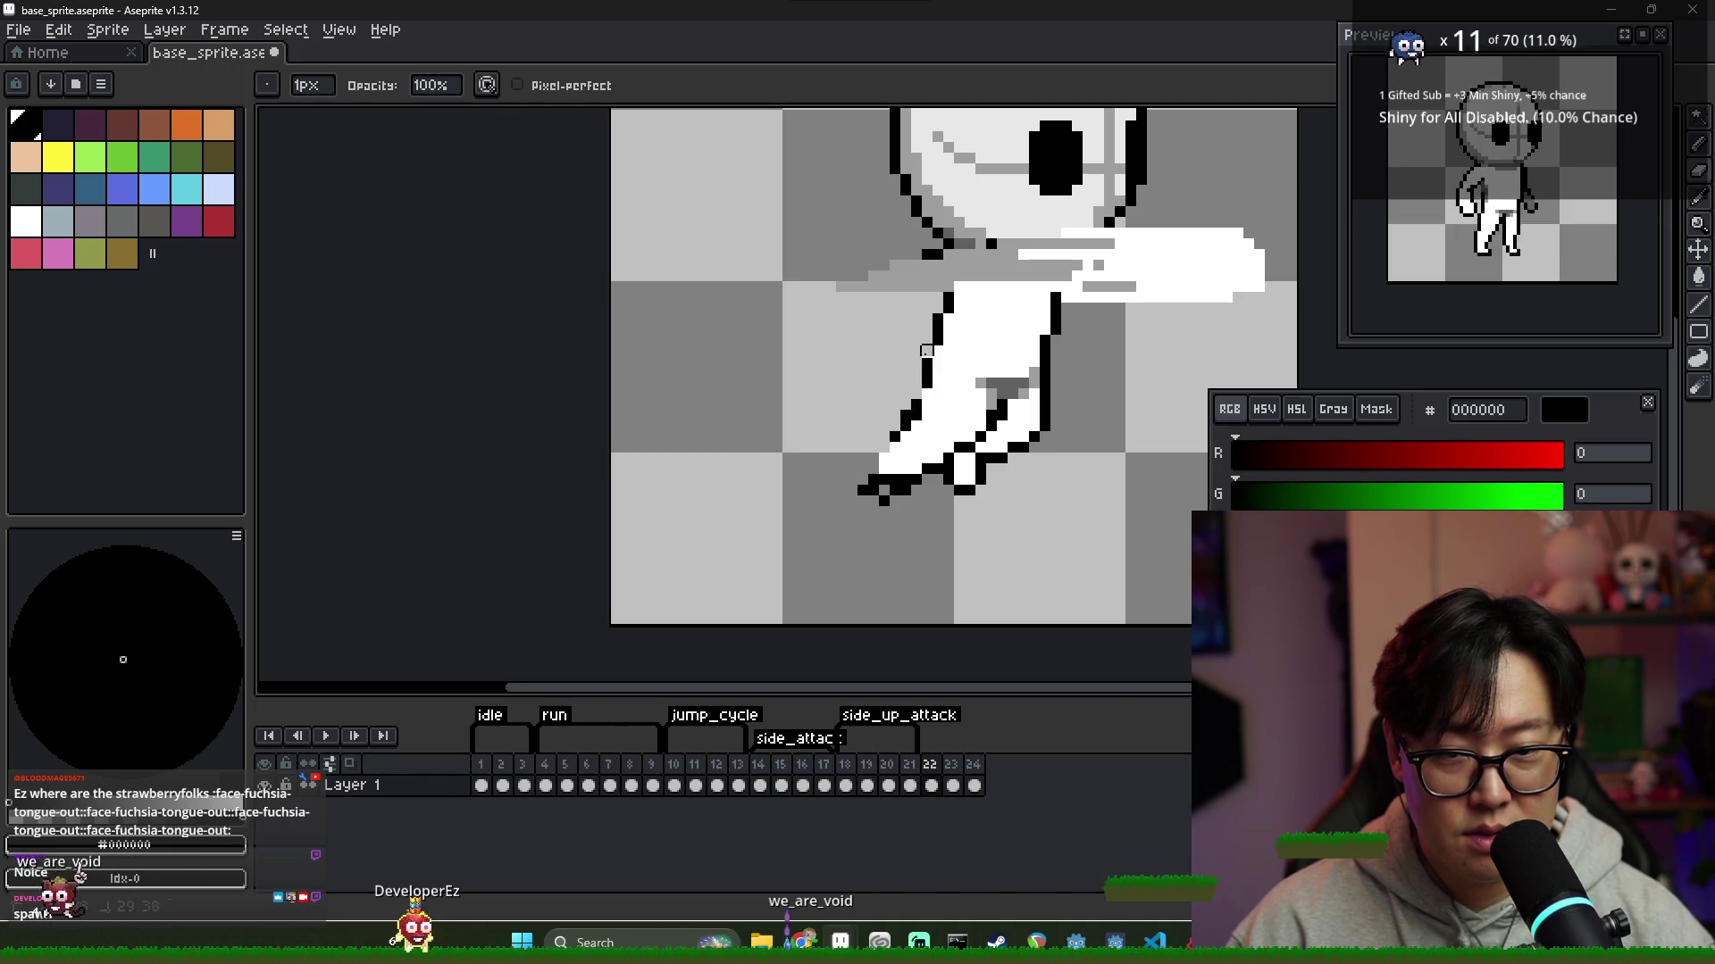
pyautogui.press('b')
pyautogui.press('b')
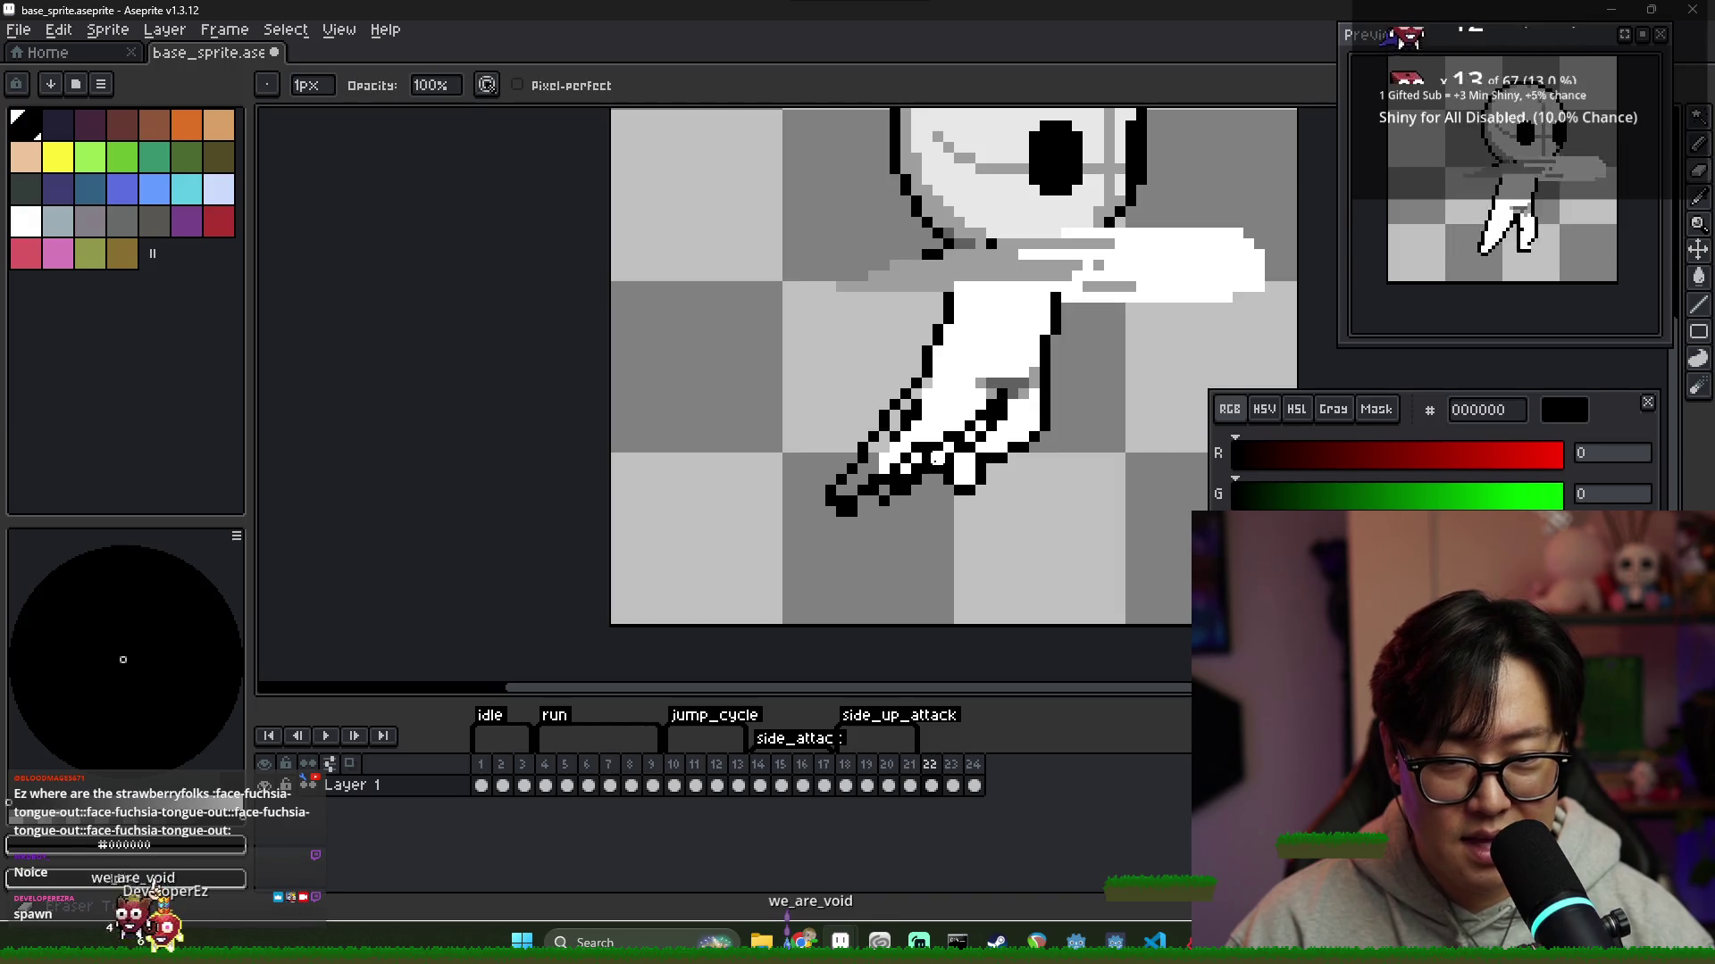
pyautogui.press('x')
pyautogui.press('g')
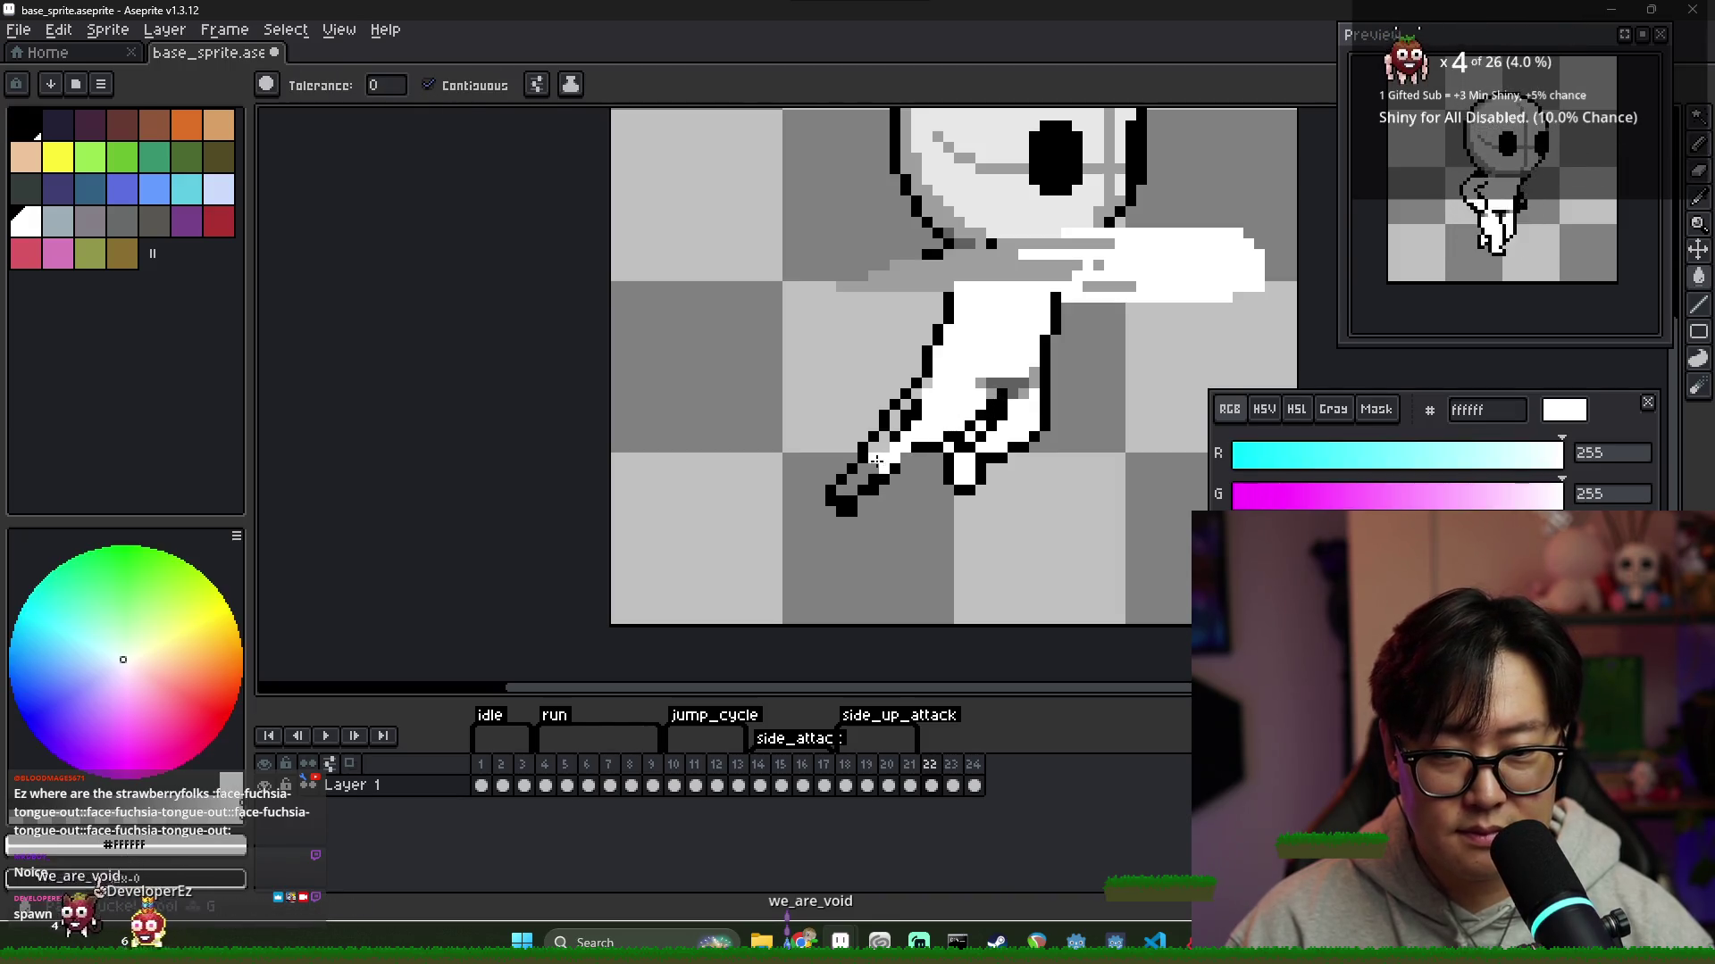
pyautogui.press('b')
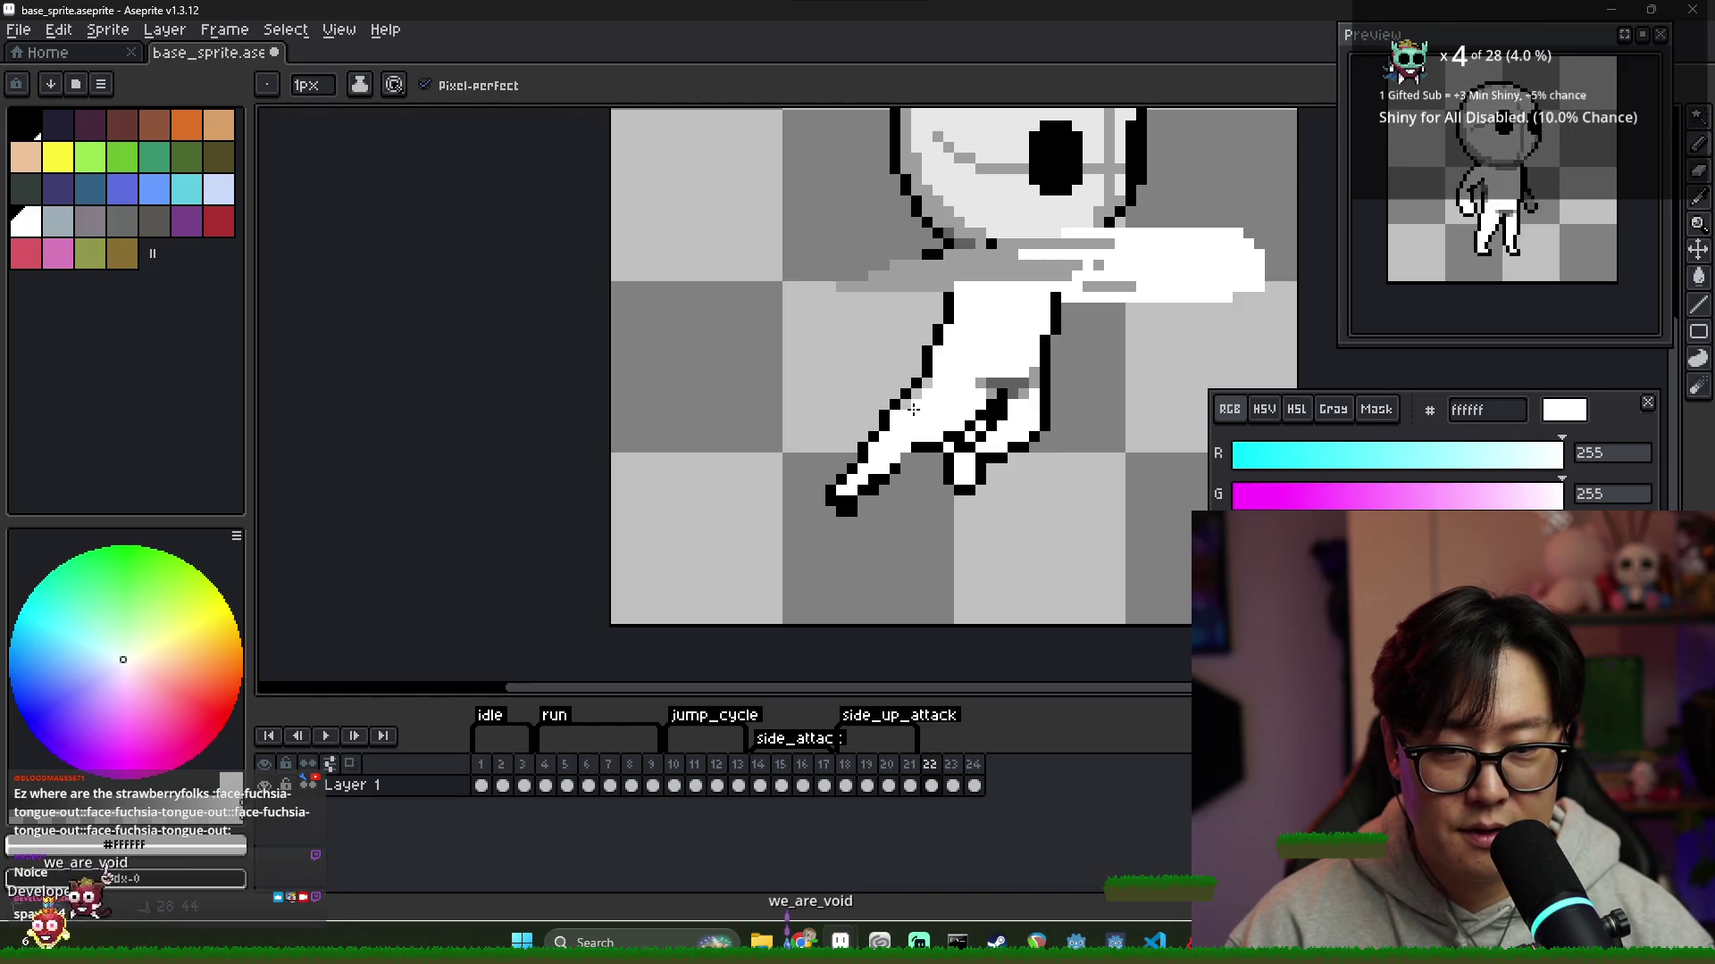
pyautogui.keyDown('alt'); pyautogui.click(898, 404); pyautogui.keyUp('alt')
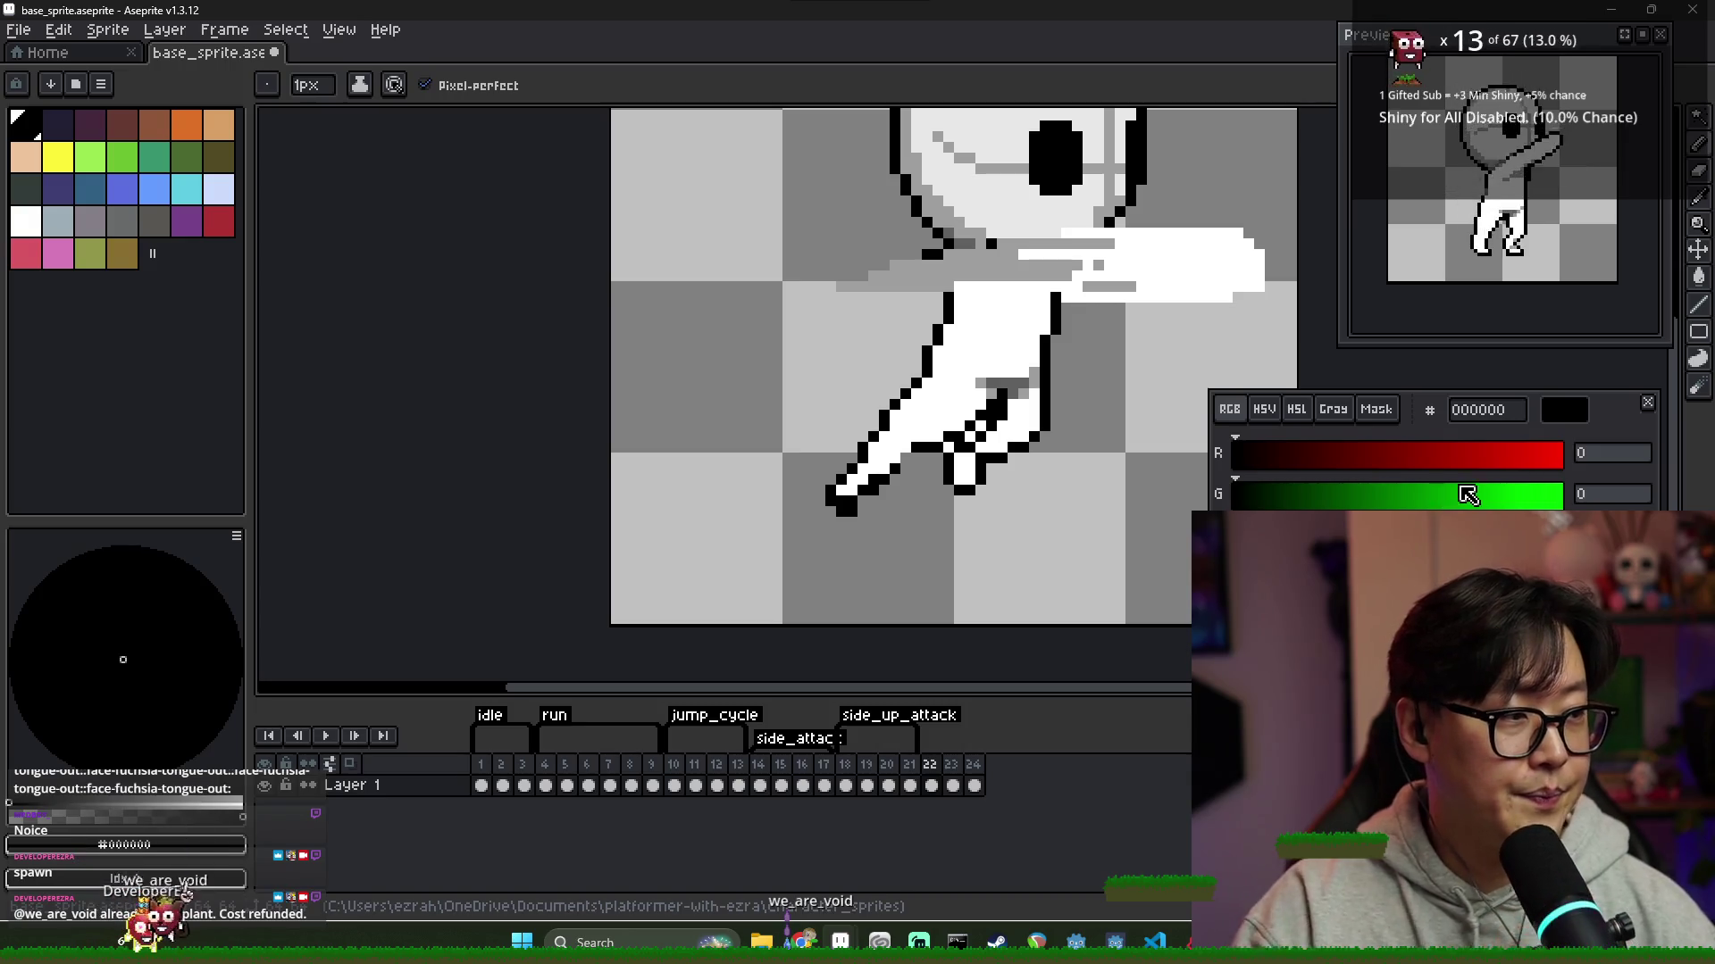
pyautogui.scroll(-2, 1021, 431)
pyautogui.scroll(2, 1021, 431)
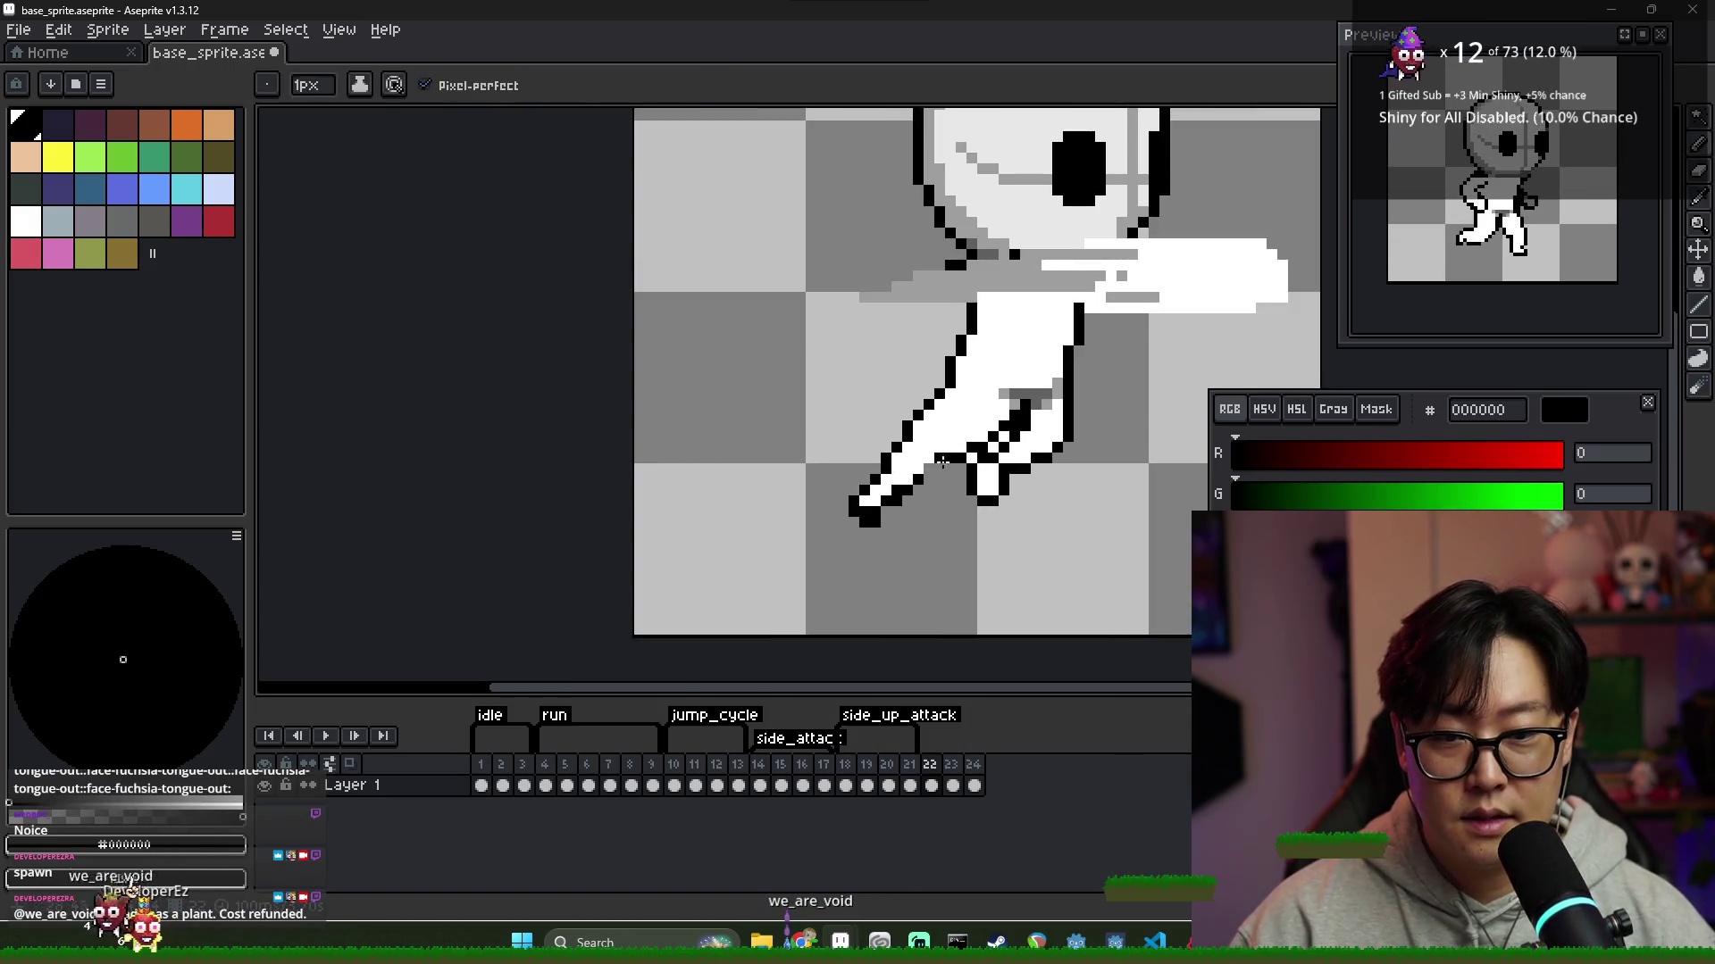
pyautogui.keyDown('alt'); pyautogui.click(941, 436); pyautogui.keyUp('alt')
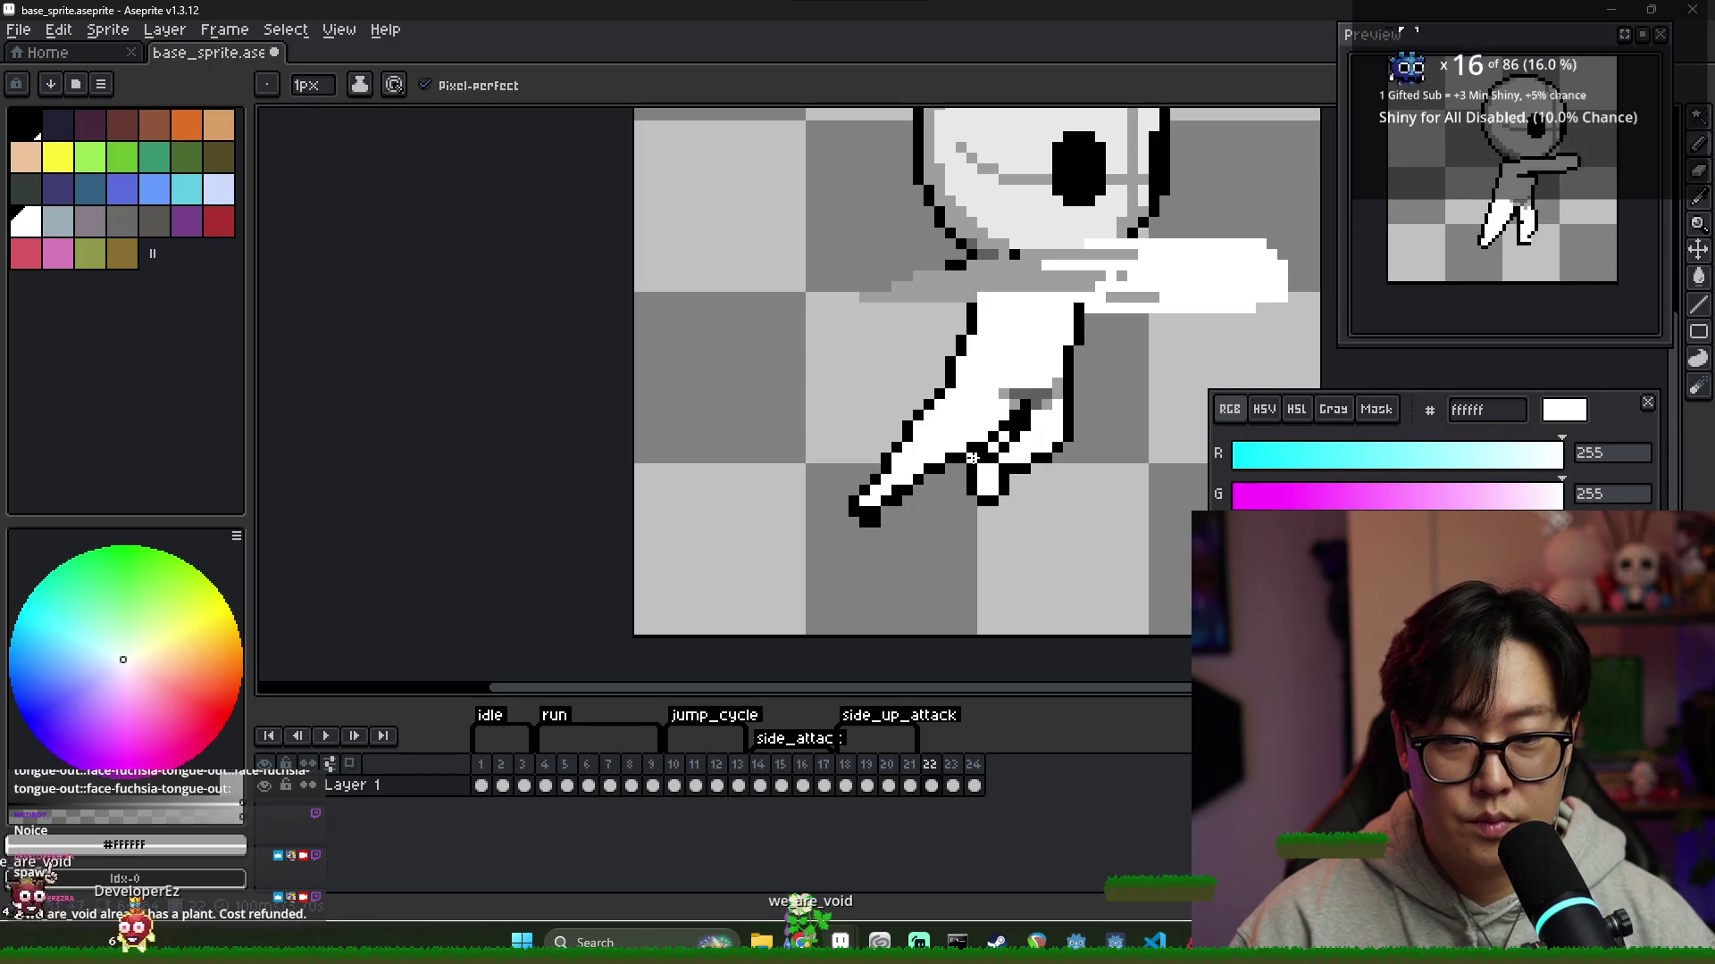
pyautogui.keyDown('alt'); pyautogui.click(1023, 401); pyautogui.keyUp('alt')
pyautogui.scroll(-7, 1076, 473)
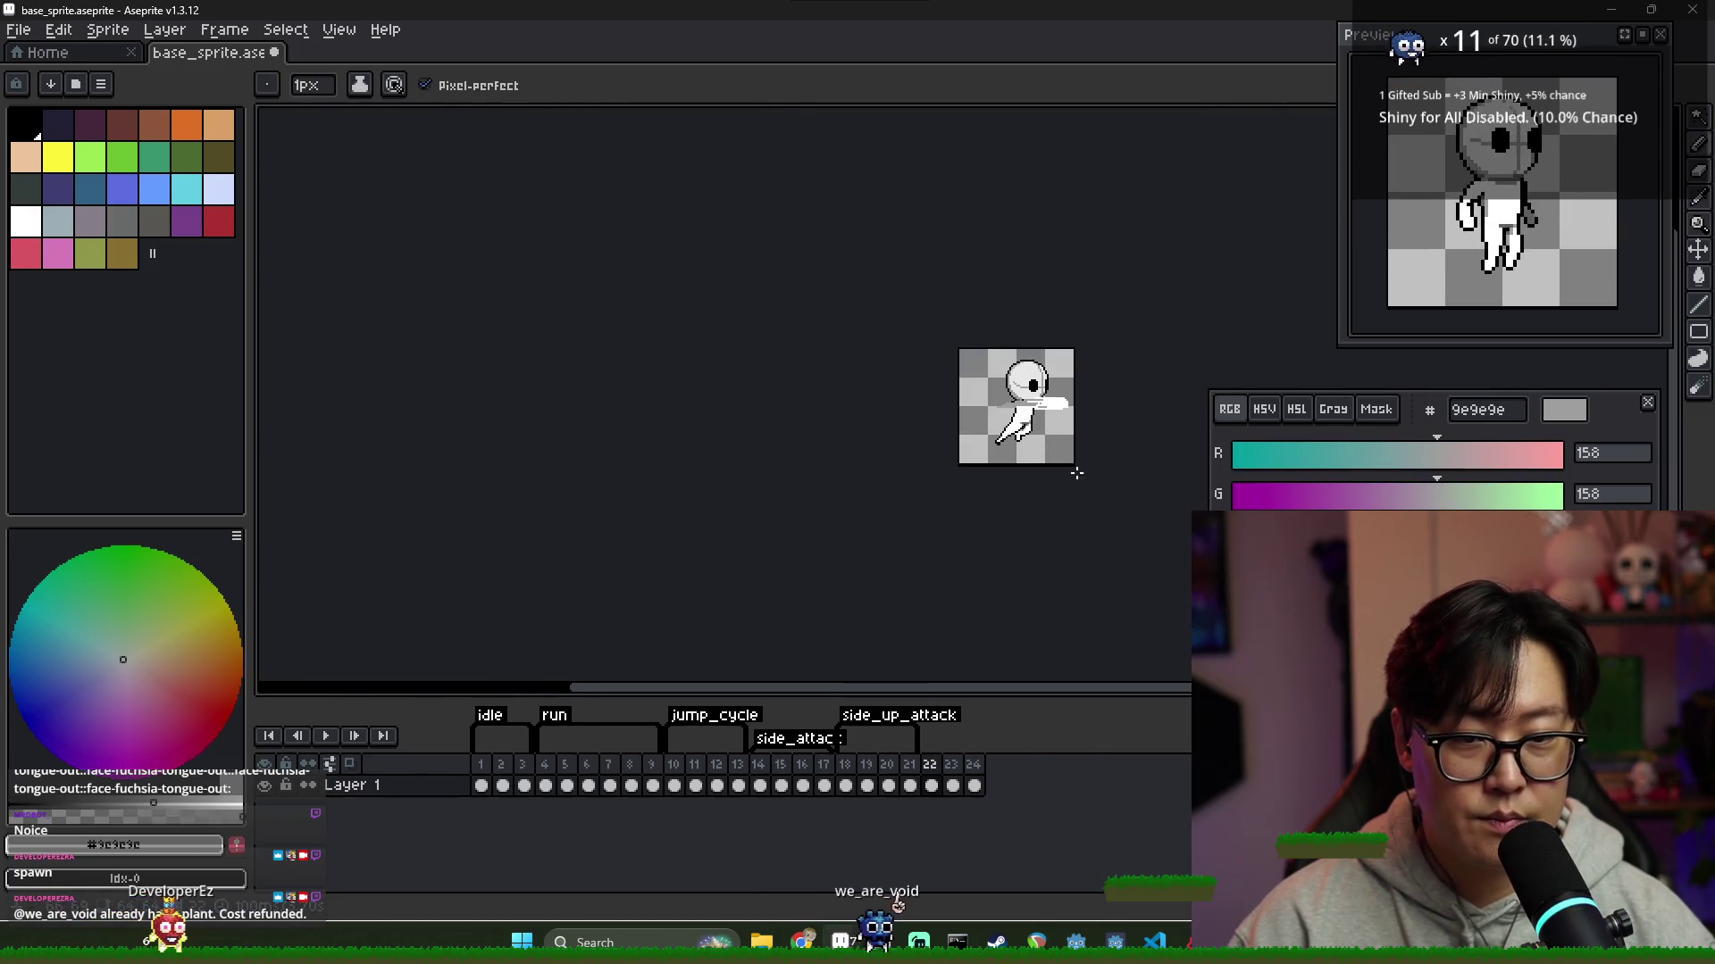
pyautogui.scroll(5, 1039, 459)
pyautogui.press('super')
pyautogui.write('bv')
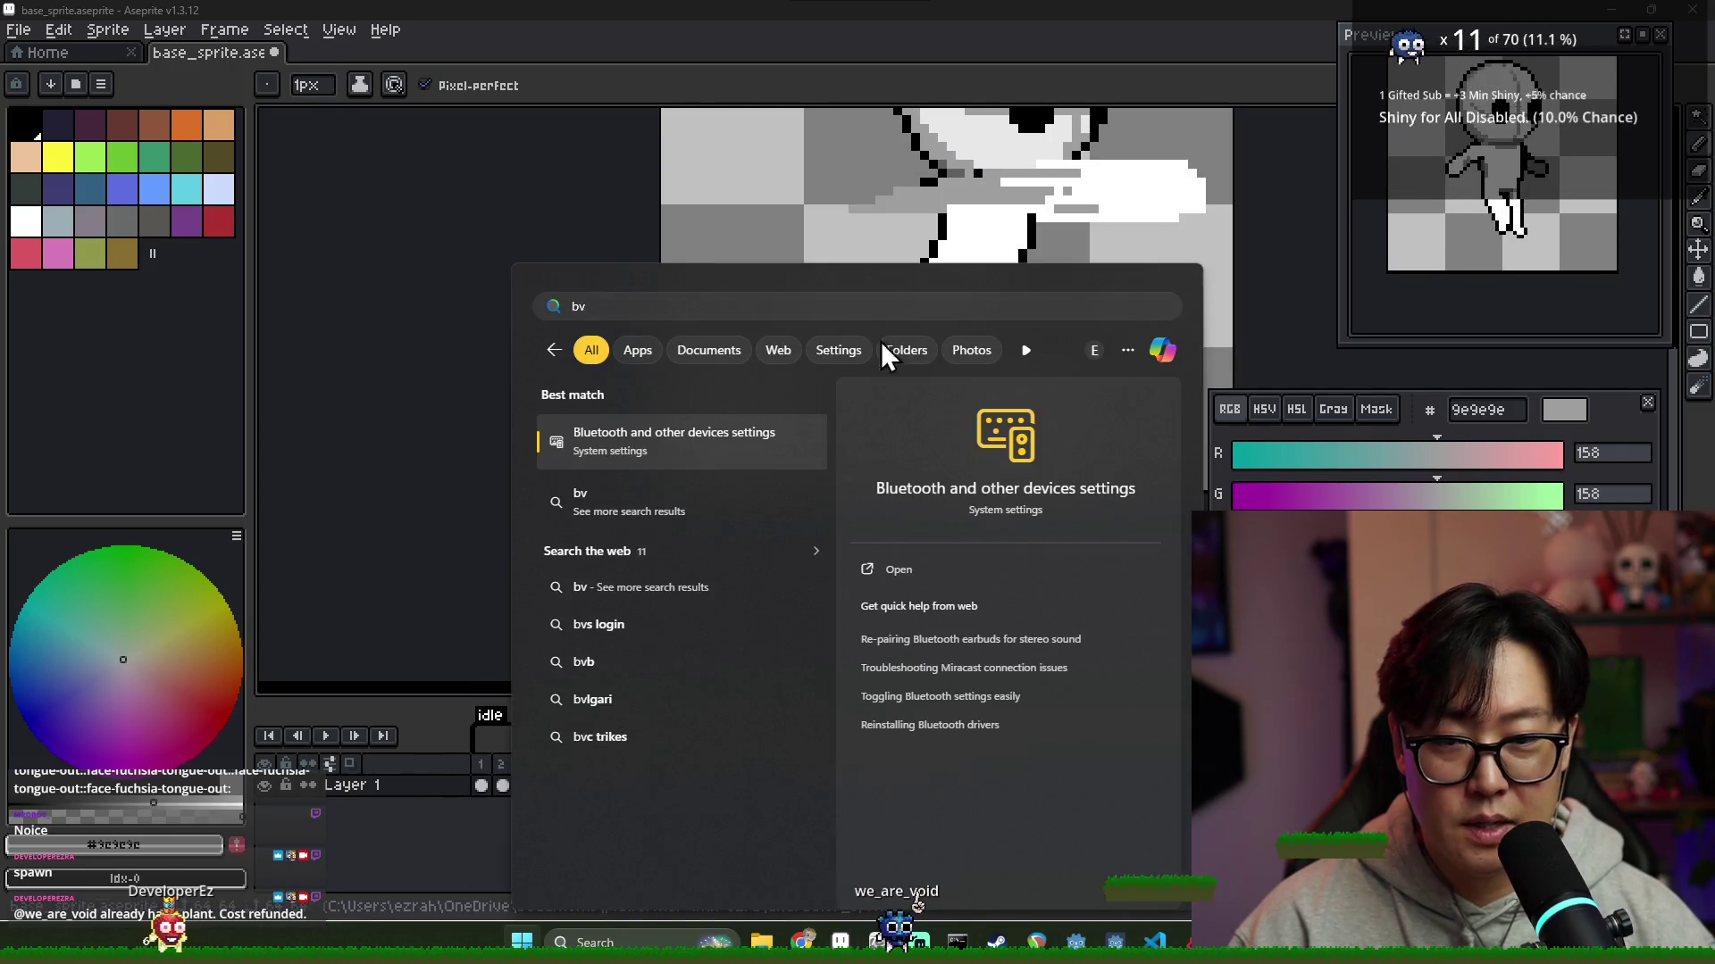
pyautogui.press('Escape')
pyautogui.press('alt')
pyautogui.keyDown('alt'); pyautogui.click(869, 382); pyautogui.keyUp('alt')
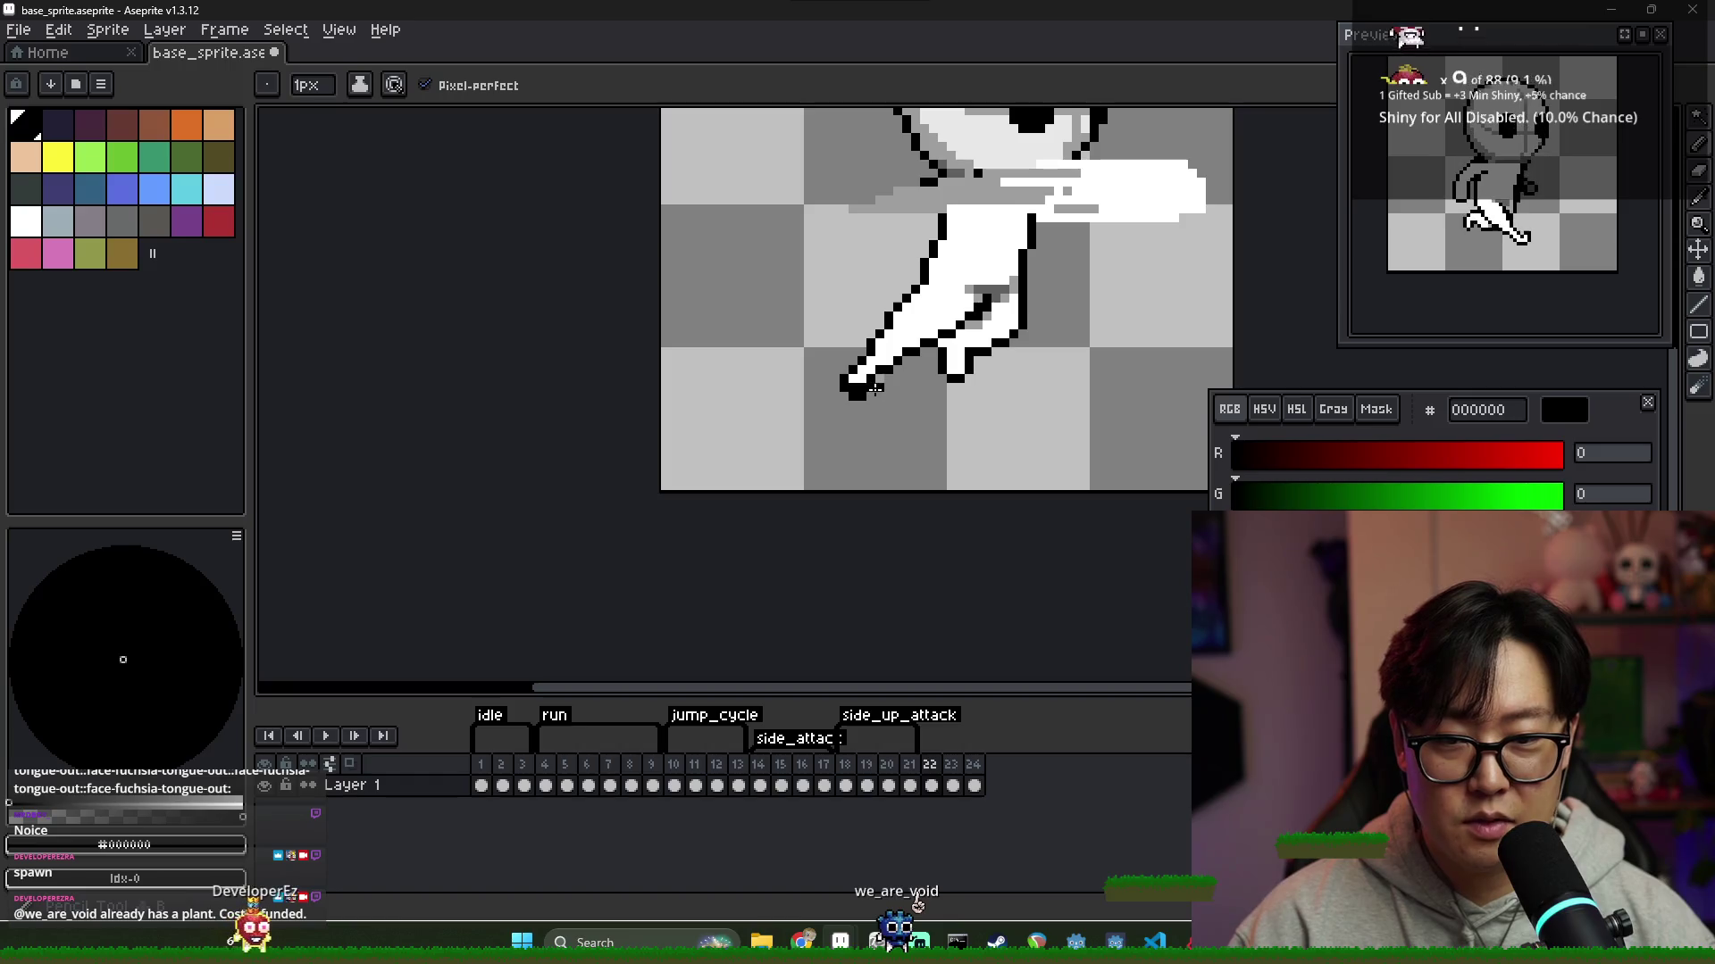
pyautogui.keyDown('alt'); pyautogui.click(860, 384); pyautogui.keyUp('alt')
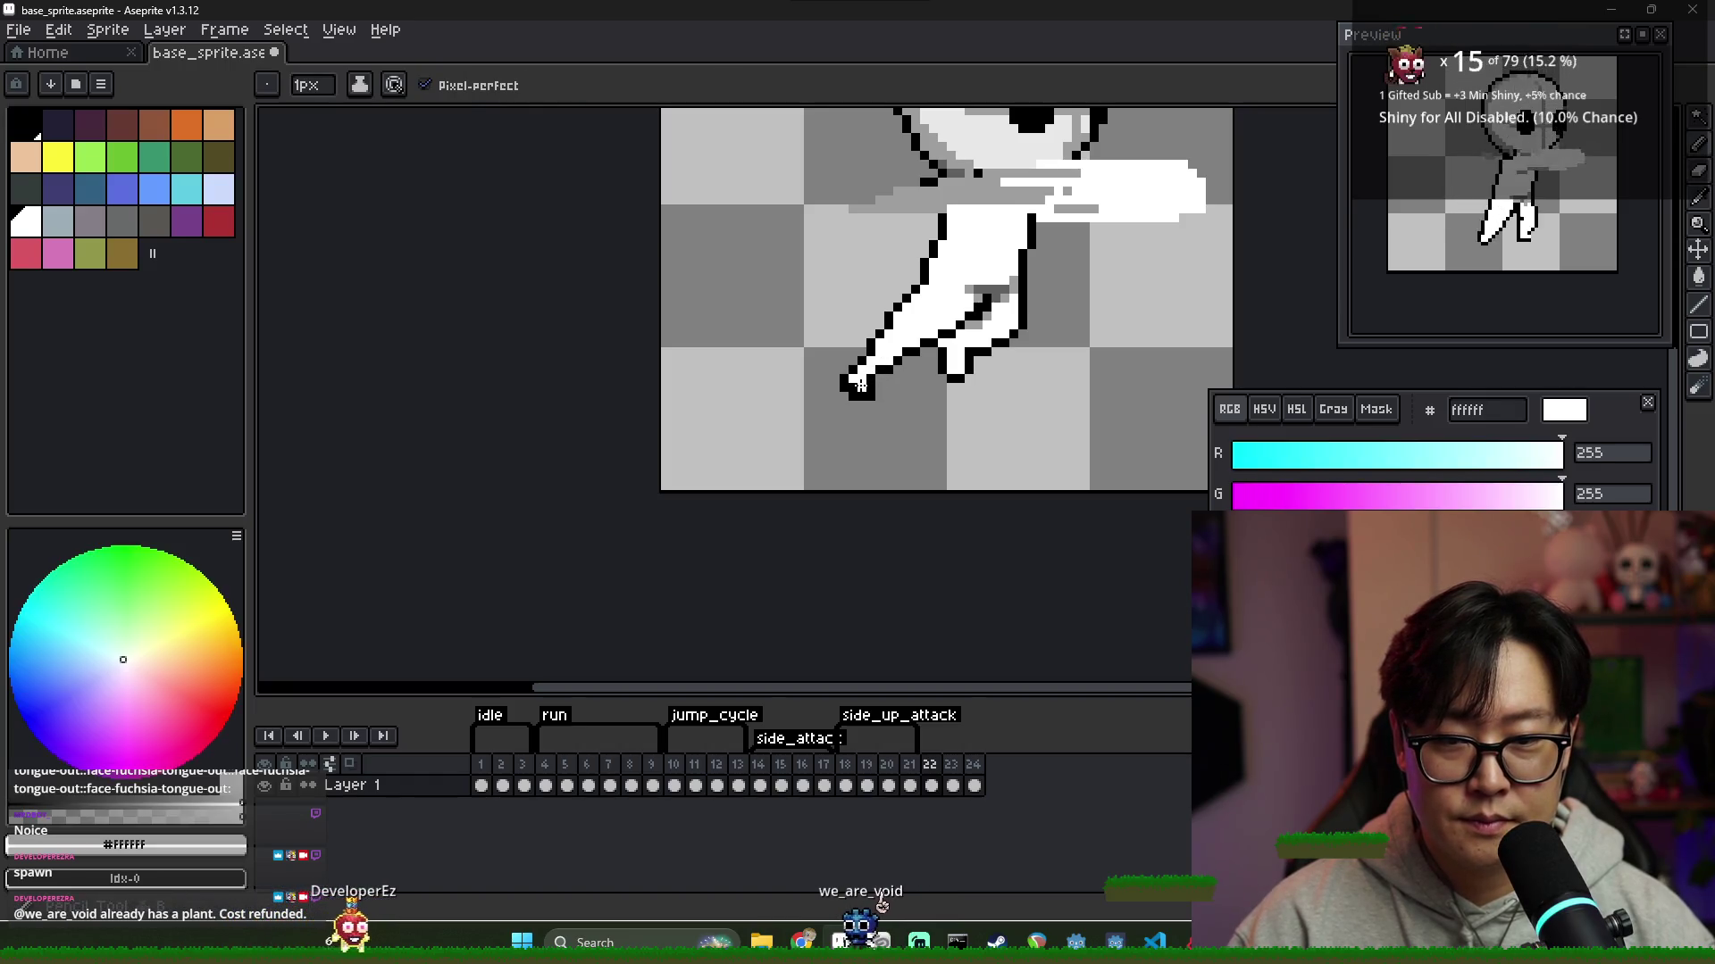
pyautogui.keyDown('alt'); pyautogui.click(879, 376); pyautogui.keyUp('alt')
pyautogui.keyDown('alt'); pyautogui.click(884, 366); pyautogui.keyUp('alt')
pyautogui.scroll(-7, 956, 379)
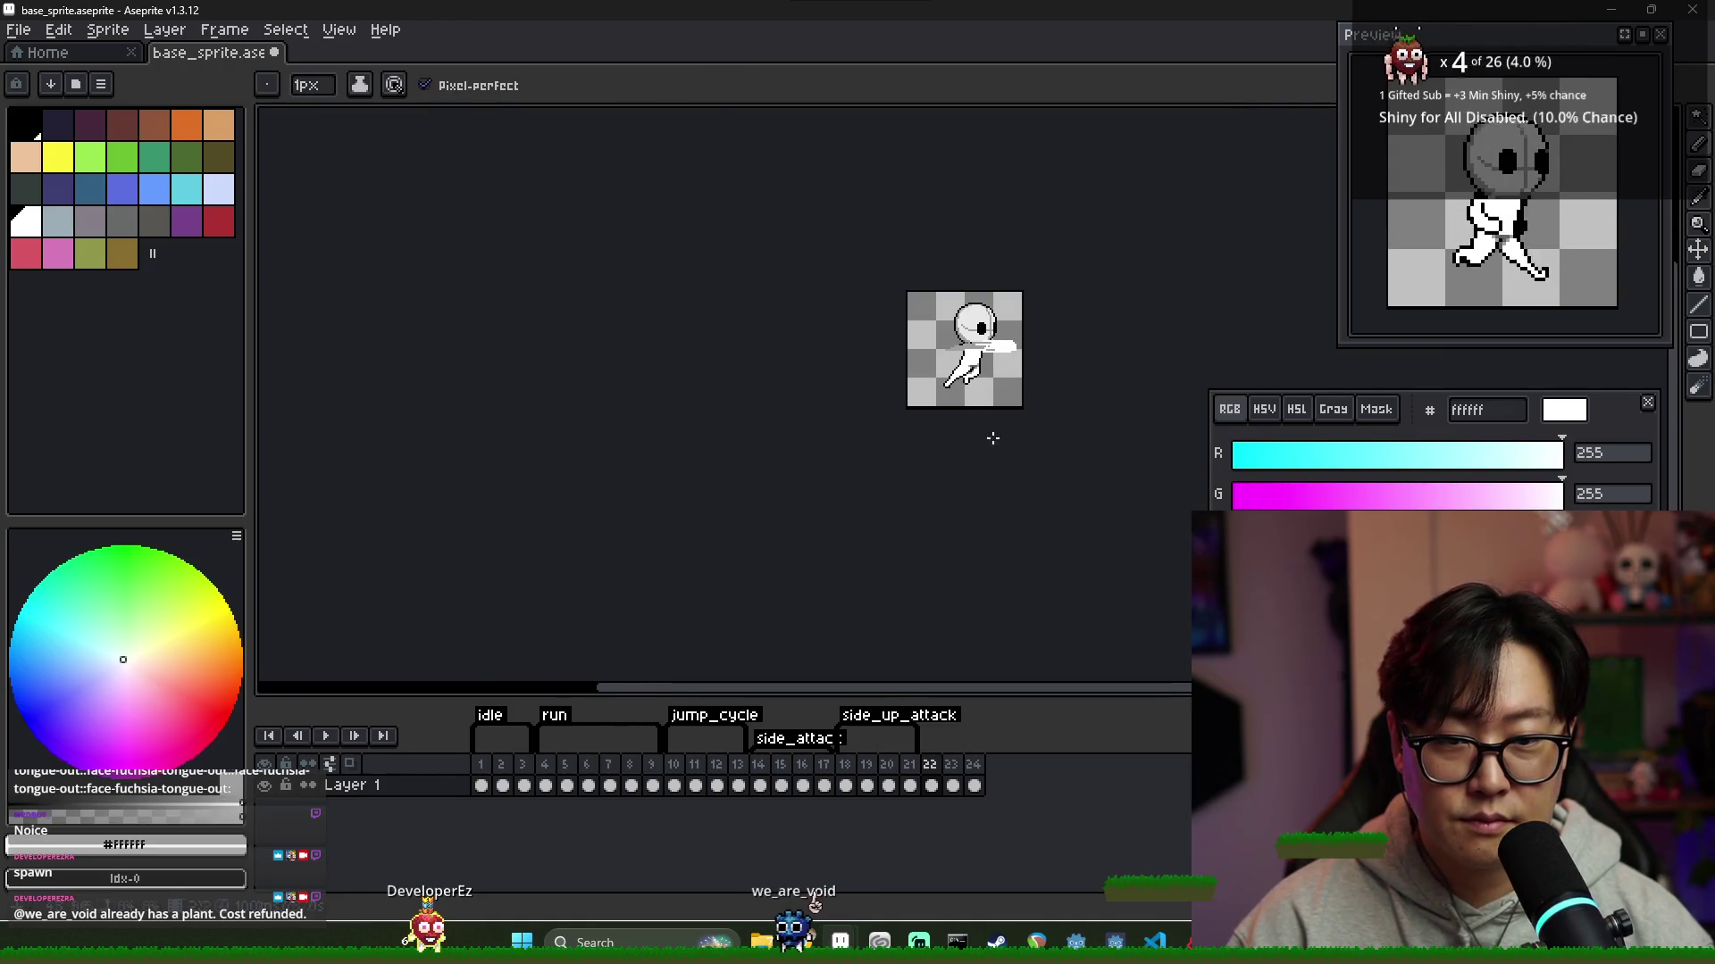
pyautogui.click(929, 784)
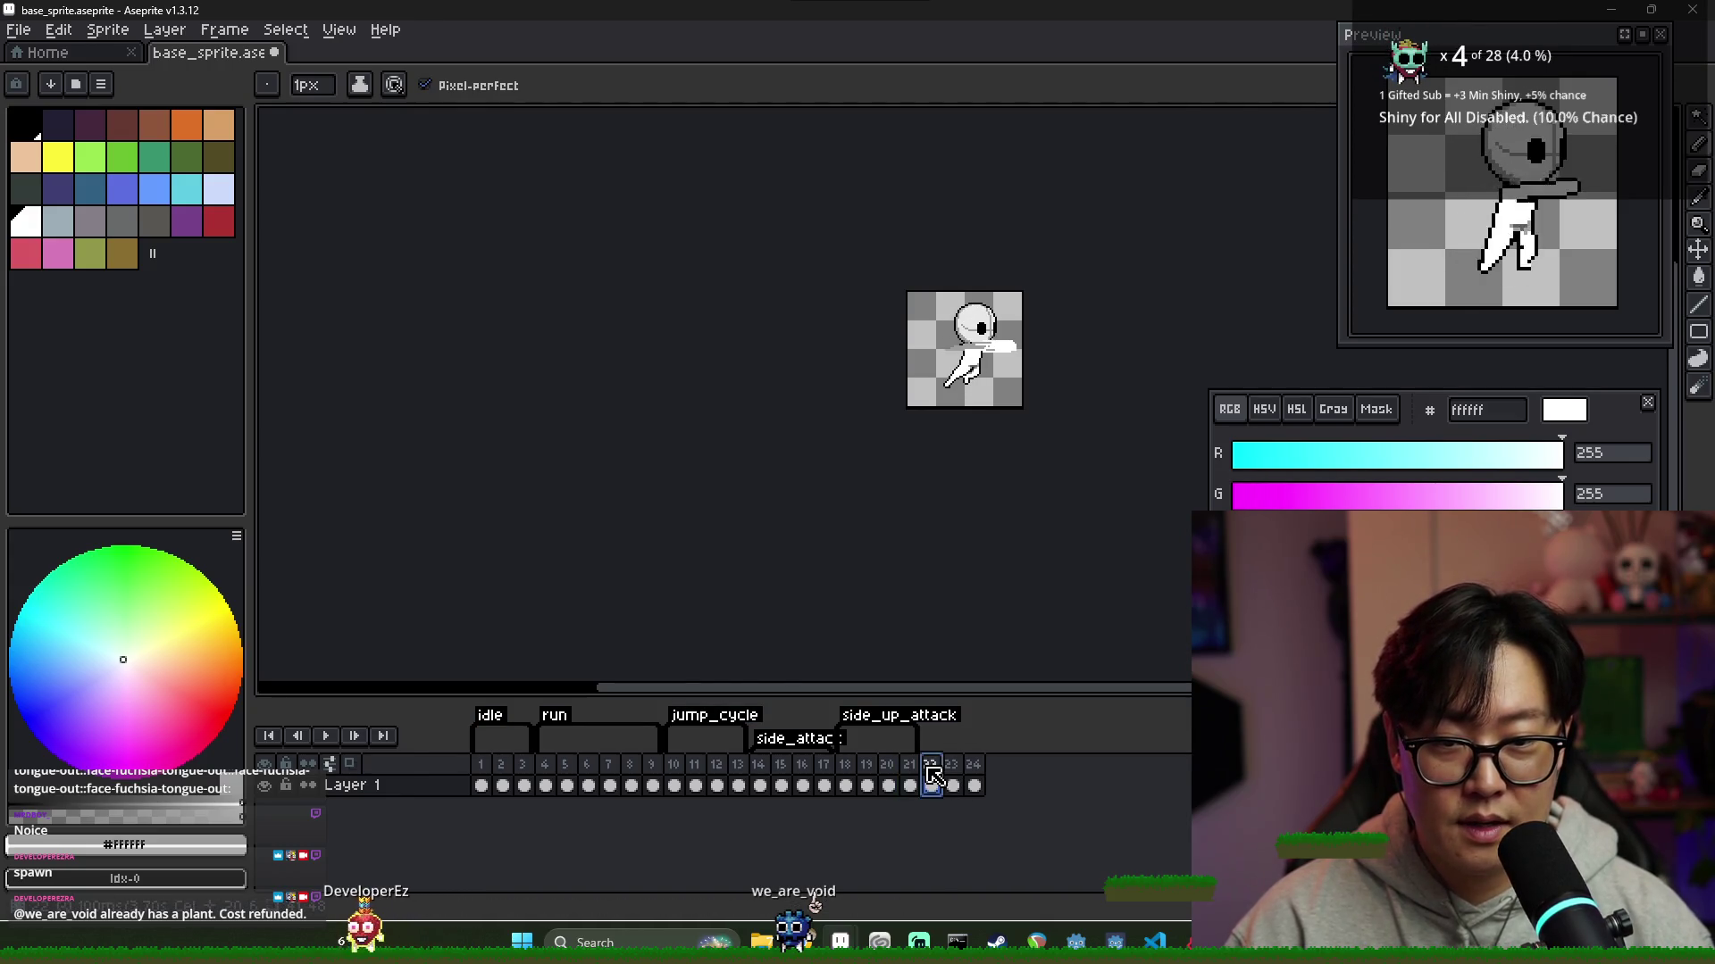
pyautogui.scroll(5, 980, 386)
pyautogui.scroll(-3, 1018, 447)
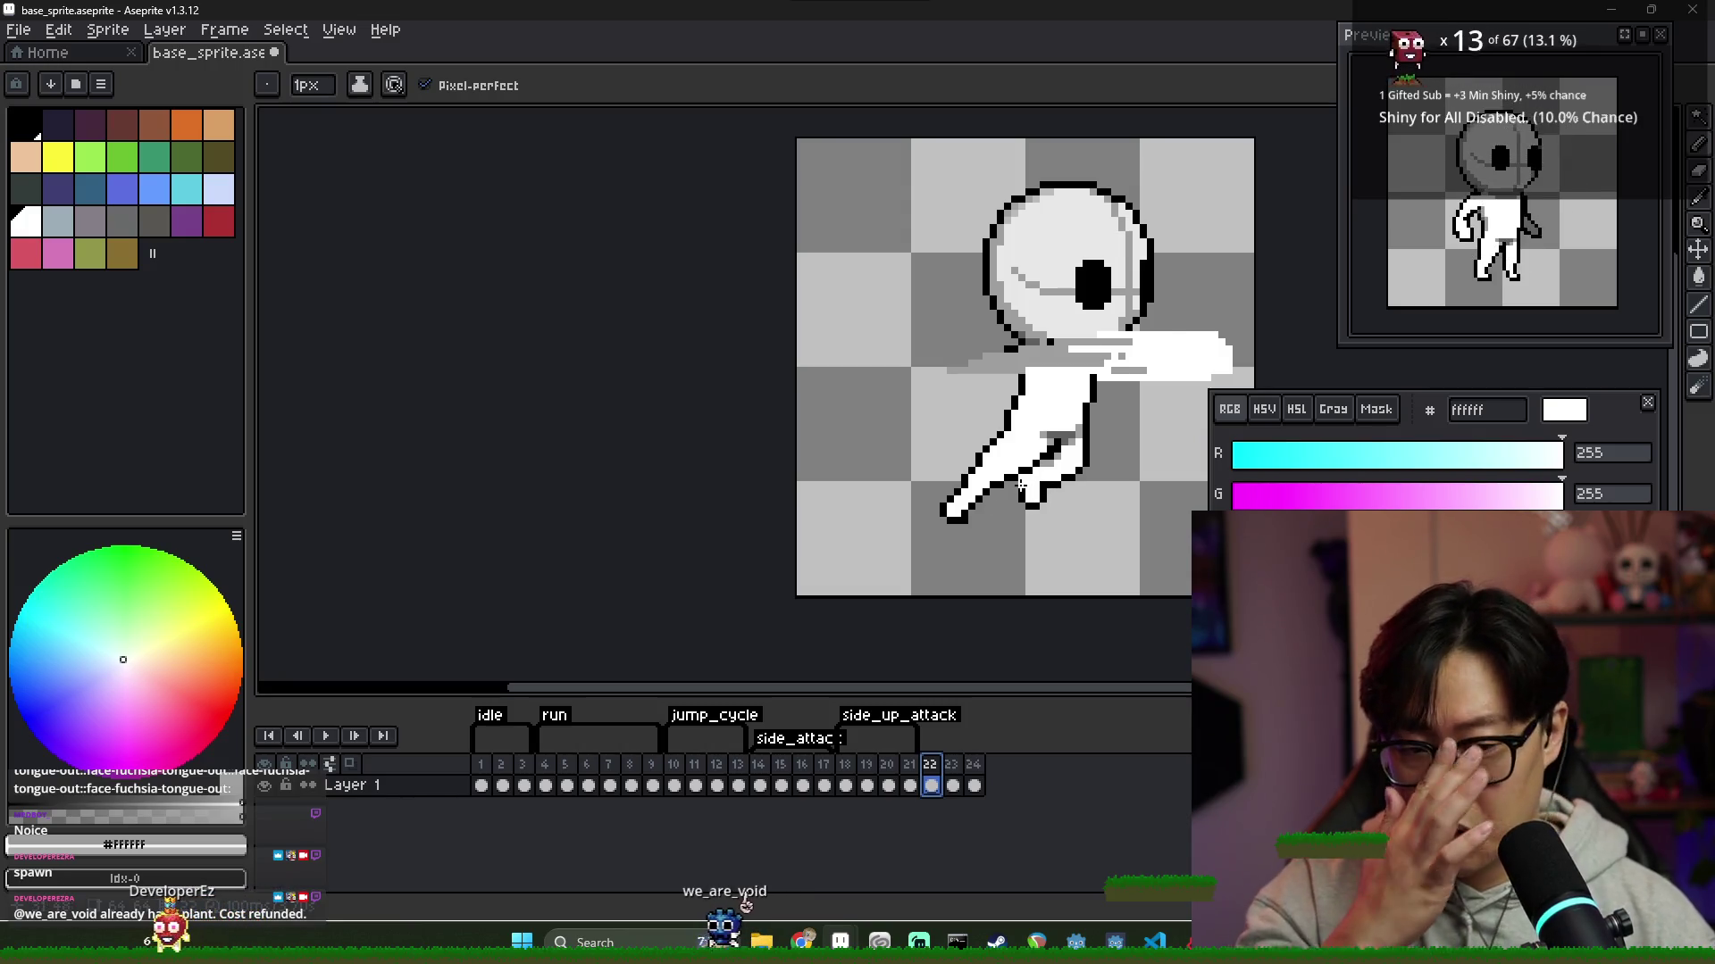
pyautogui.keyDown('alt'); pyautogui.click(1036, 575); pyautogui.keyUp('alt')
pyautogui.scroll(-3, 1044, 567)
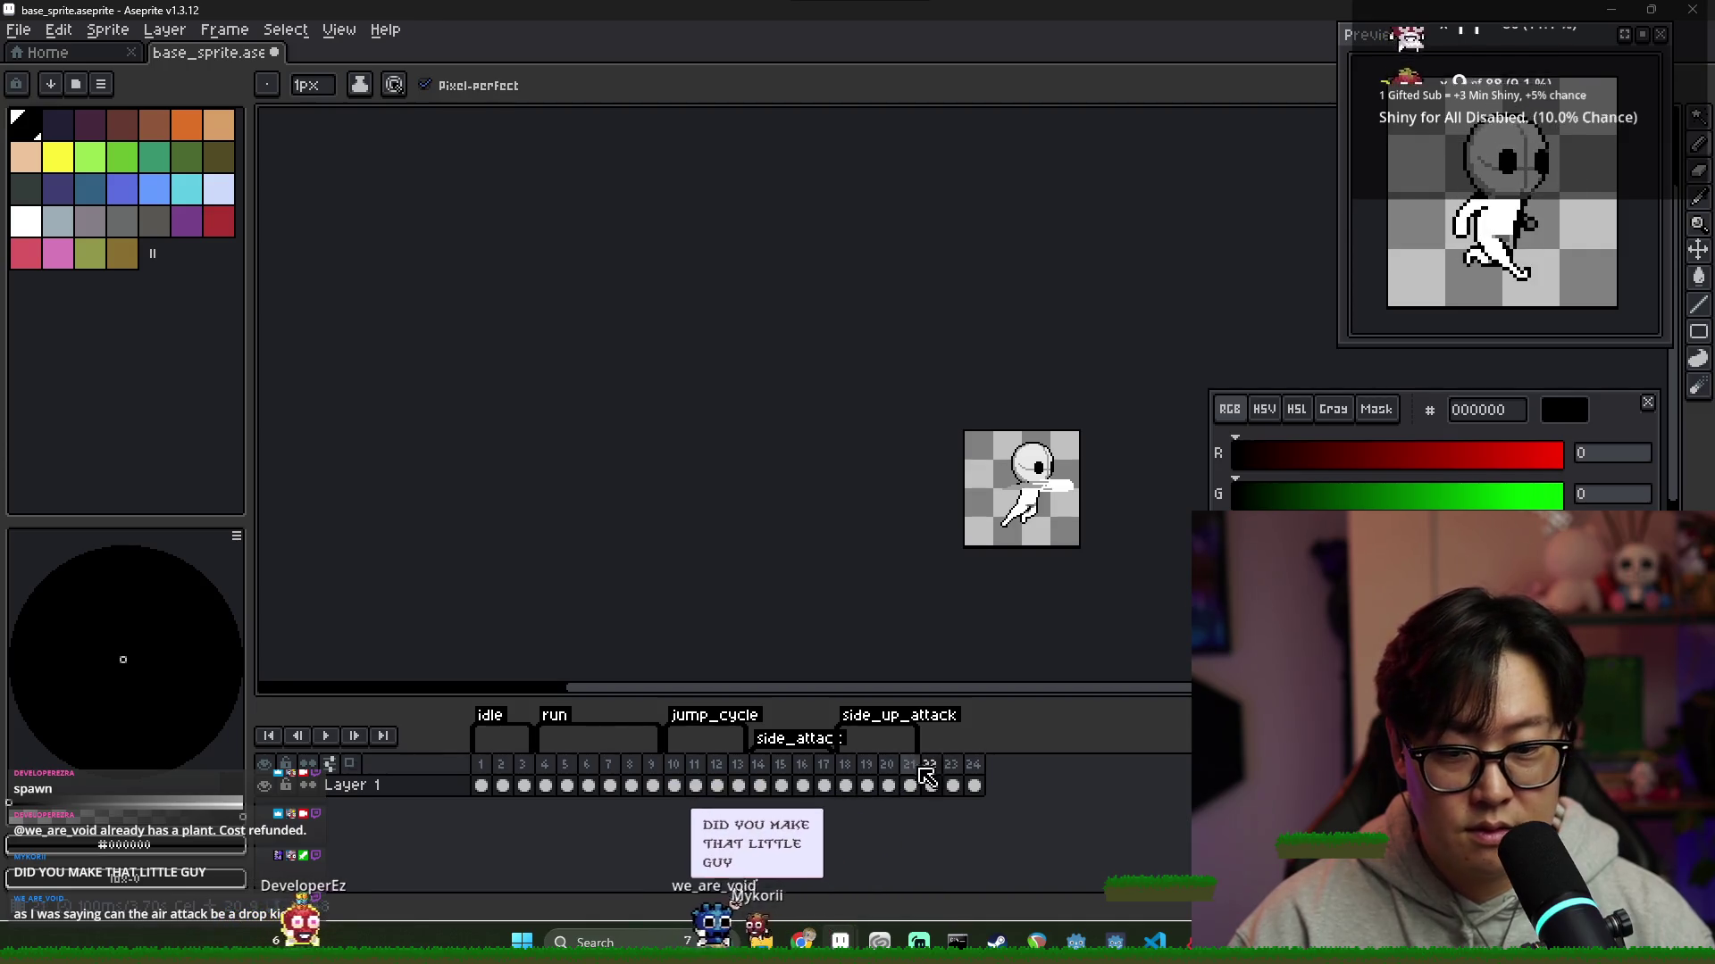
pyautogui.click(952, 775)
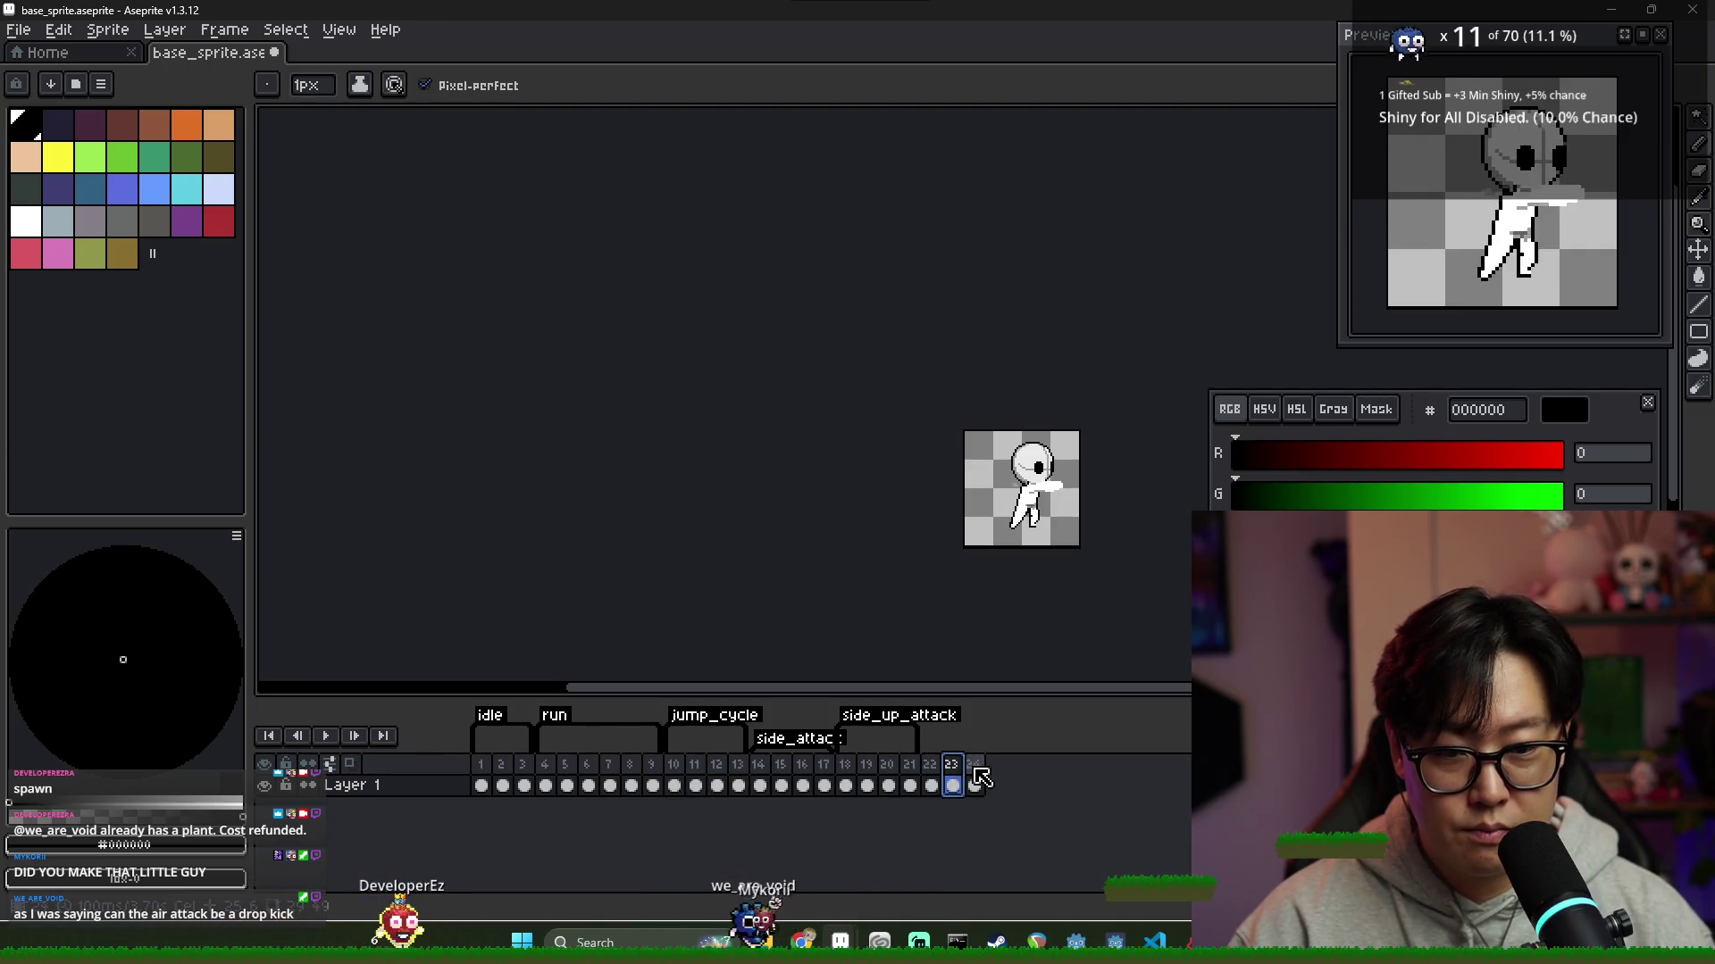
pyautogui.click(975, 782)
pyautogui.scroll(2, 1057, 473)
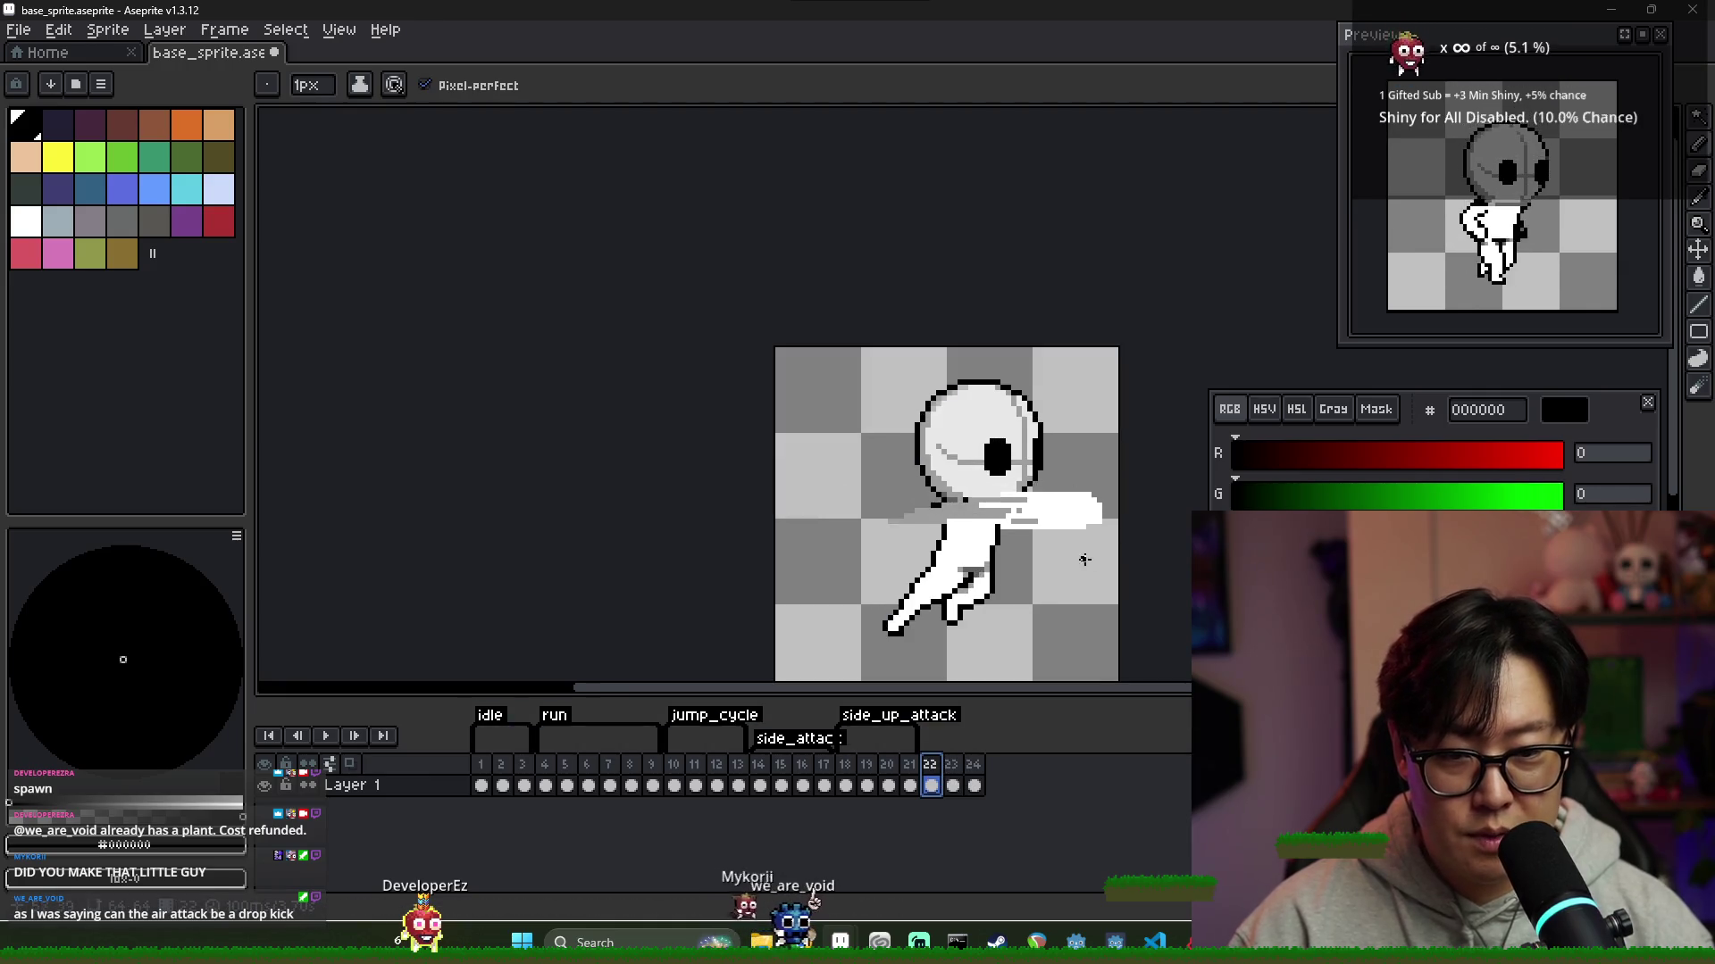
# Select frame 22's legs with the rectangular marquee and paste them into frame 23
pyautogui.press('m')
pyautogui.moveTo(956, 558)
pyautogui.mouseDown()
pyautogui.moveTo(839, 524)
pyautogui.moveTo(733, 443)
pyautogui.mouseUp()
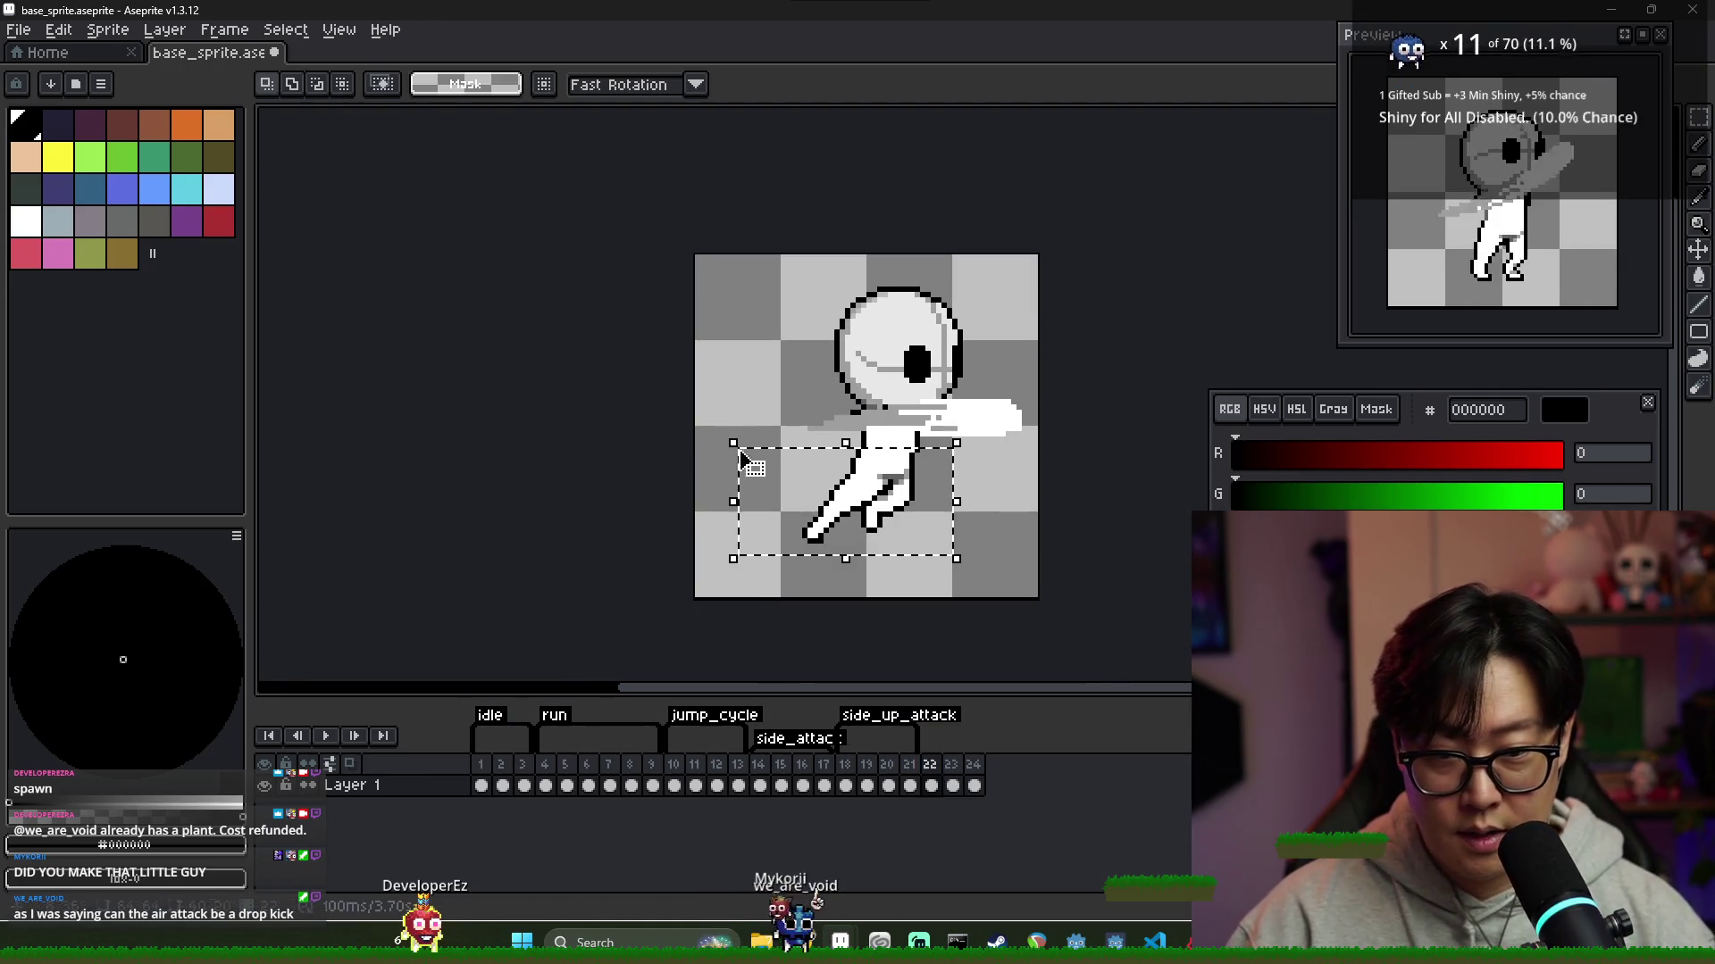
pyautogui.click(952, 775)
pyautogui.hotkey('ctrl', 'v')
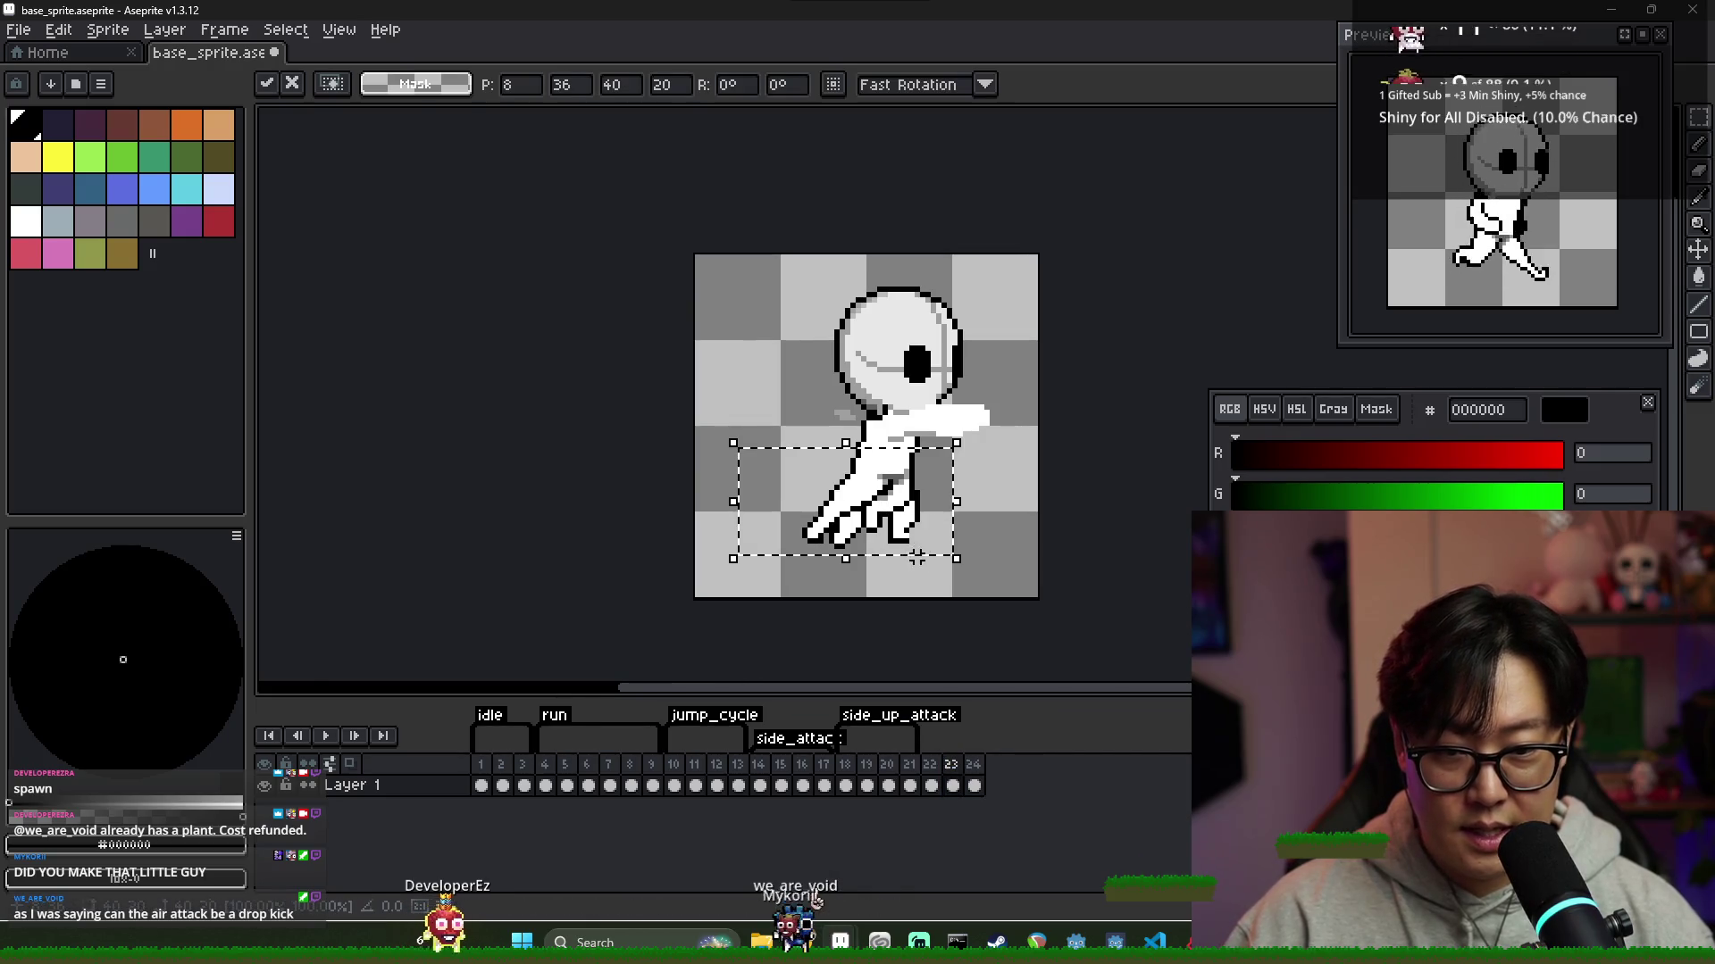
pyautogui.click(922, 579)
pyautogui.press('Tab')
pyautogui.press('Tab')
pyautogui.hotkey('ctrl', 'z')
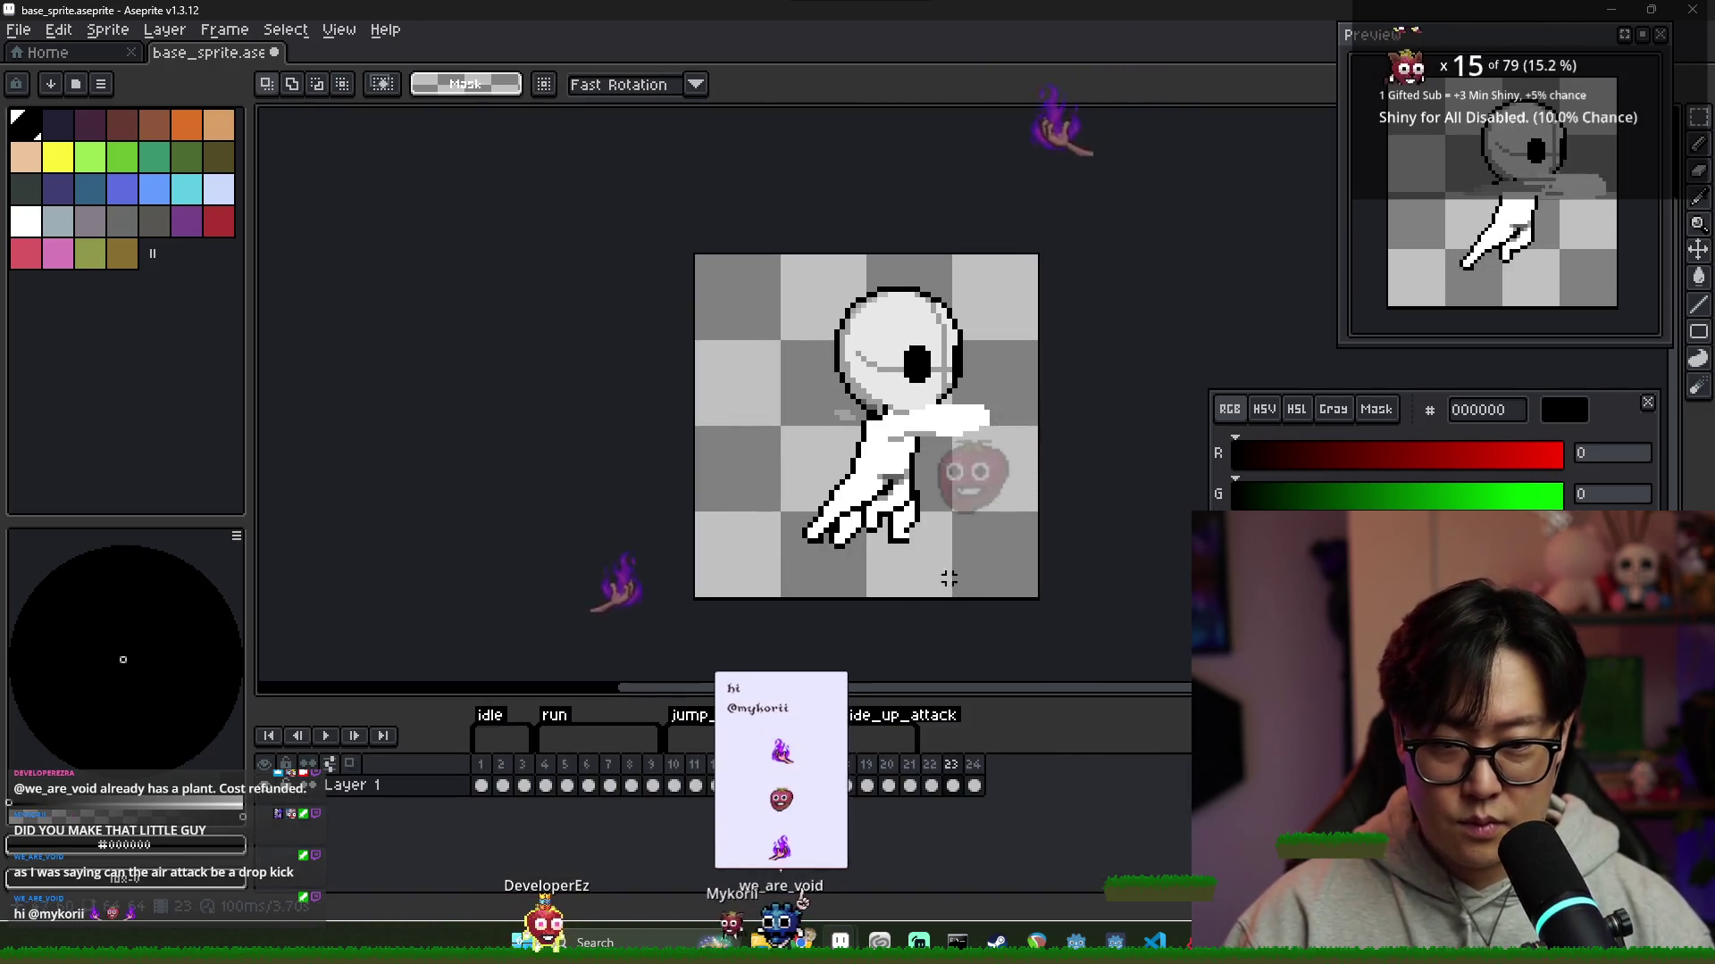
pyautogui.hotkey('ctrl', 'v')
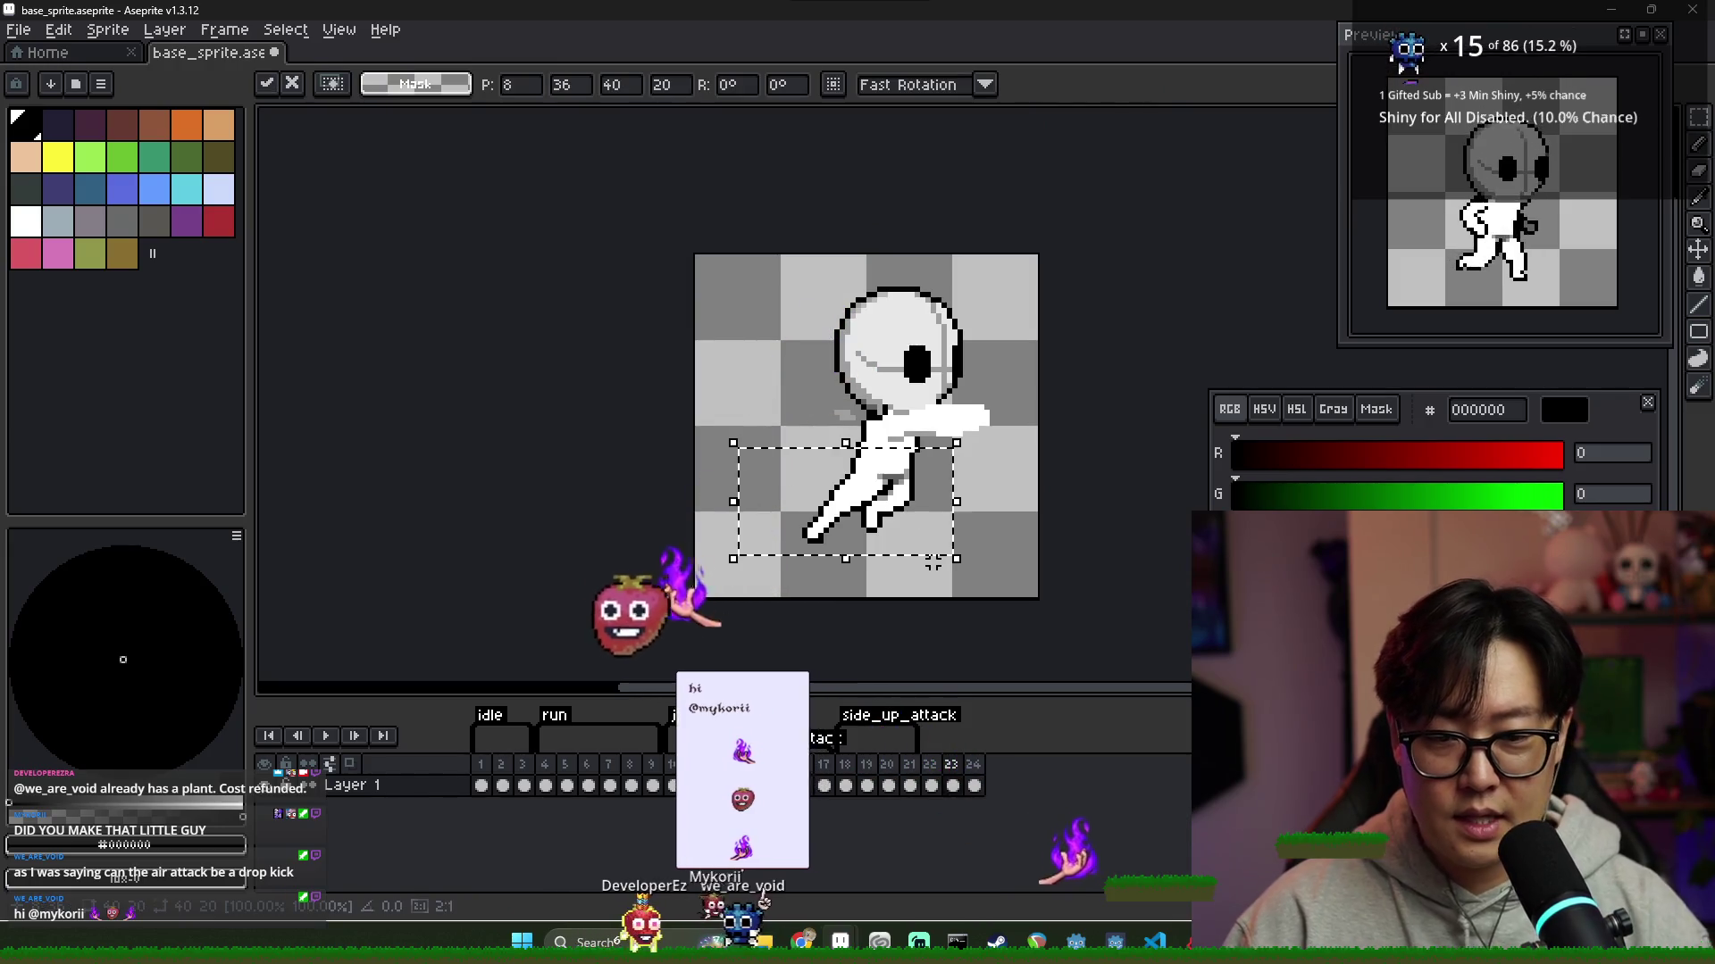
# Compare frames 22 and 23, then deselect the pasted legs and zoom in
pyautogui.click(935, 765)
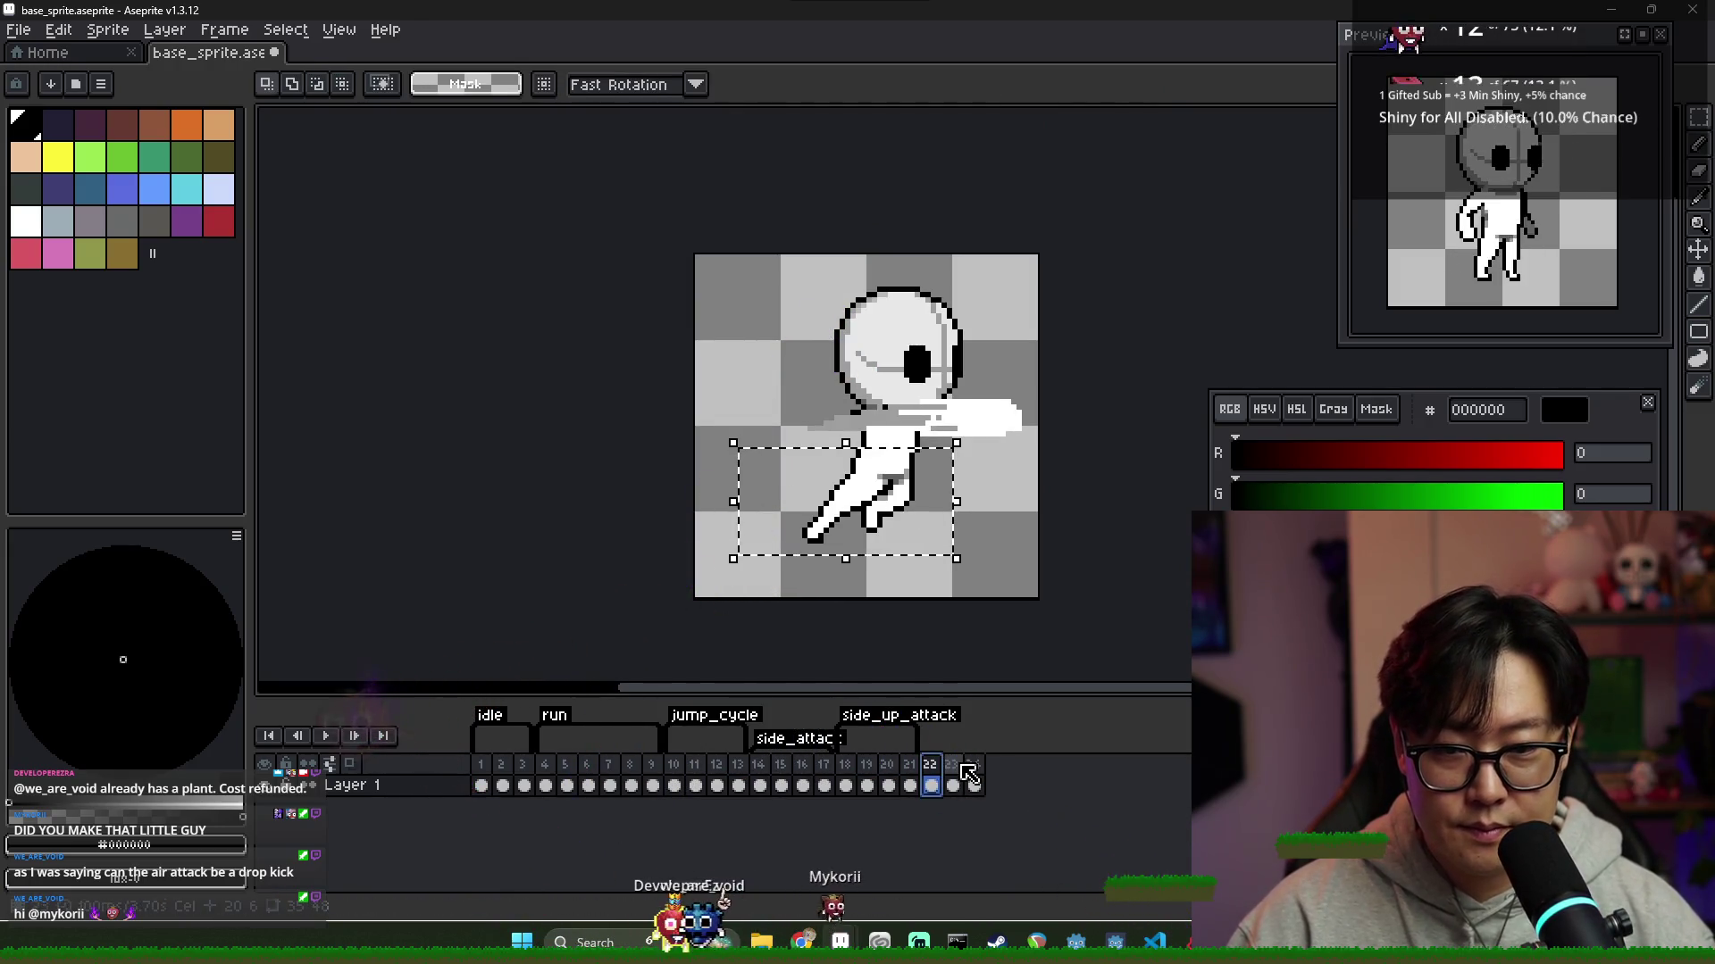
pyautogui.click(954, 765)
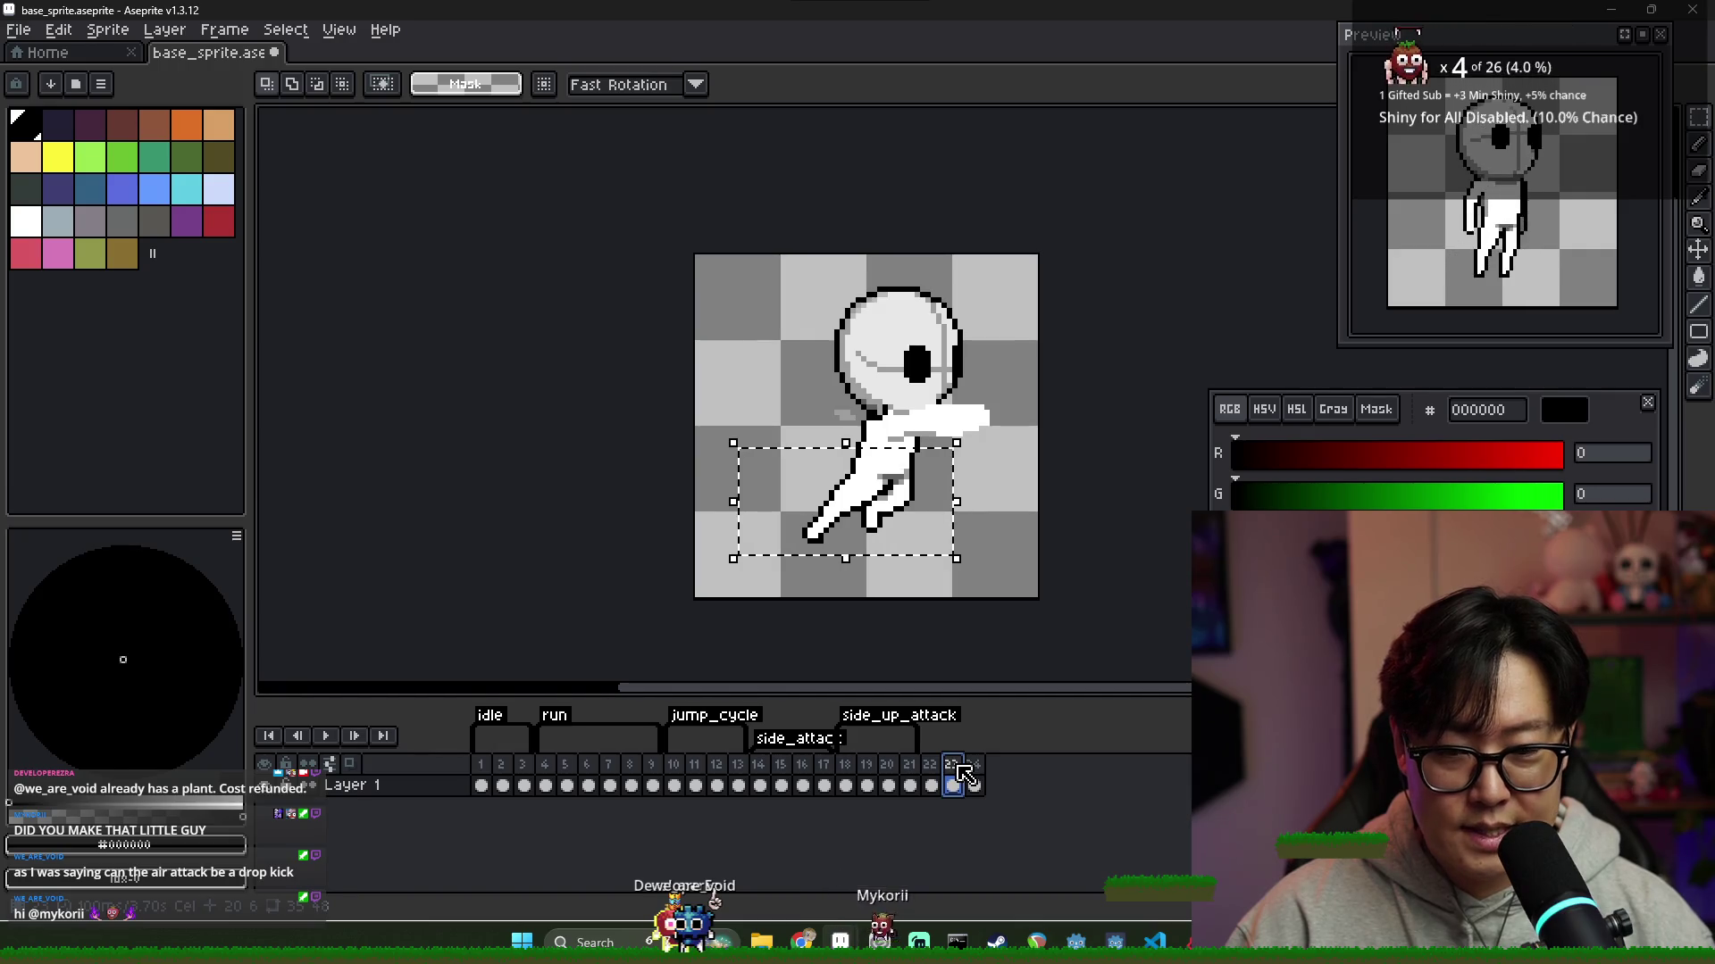
pyautogui.click(884, 543)
pyautogui.scroll(1, 888, 517)
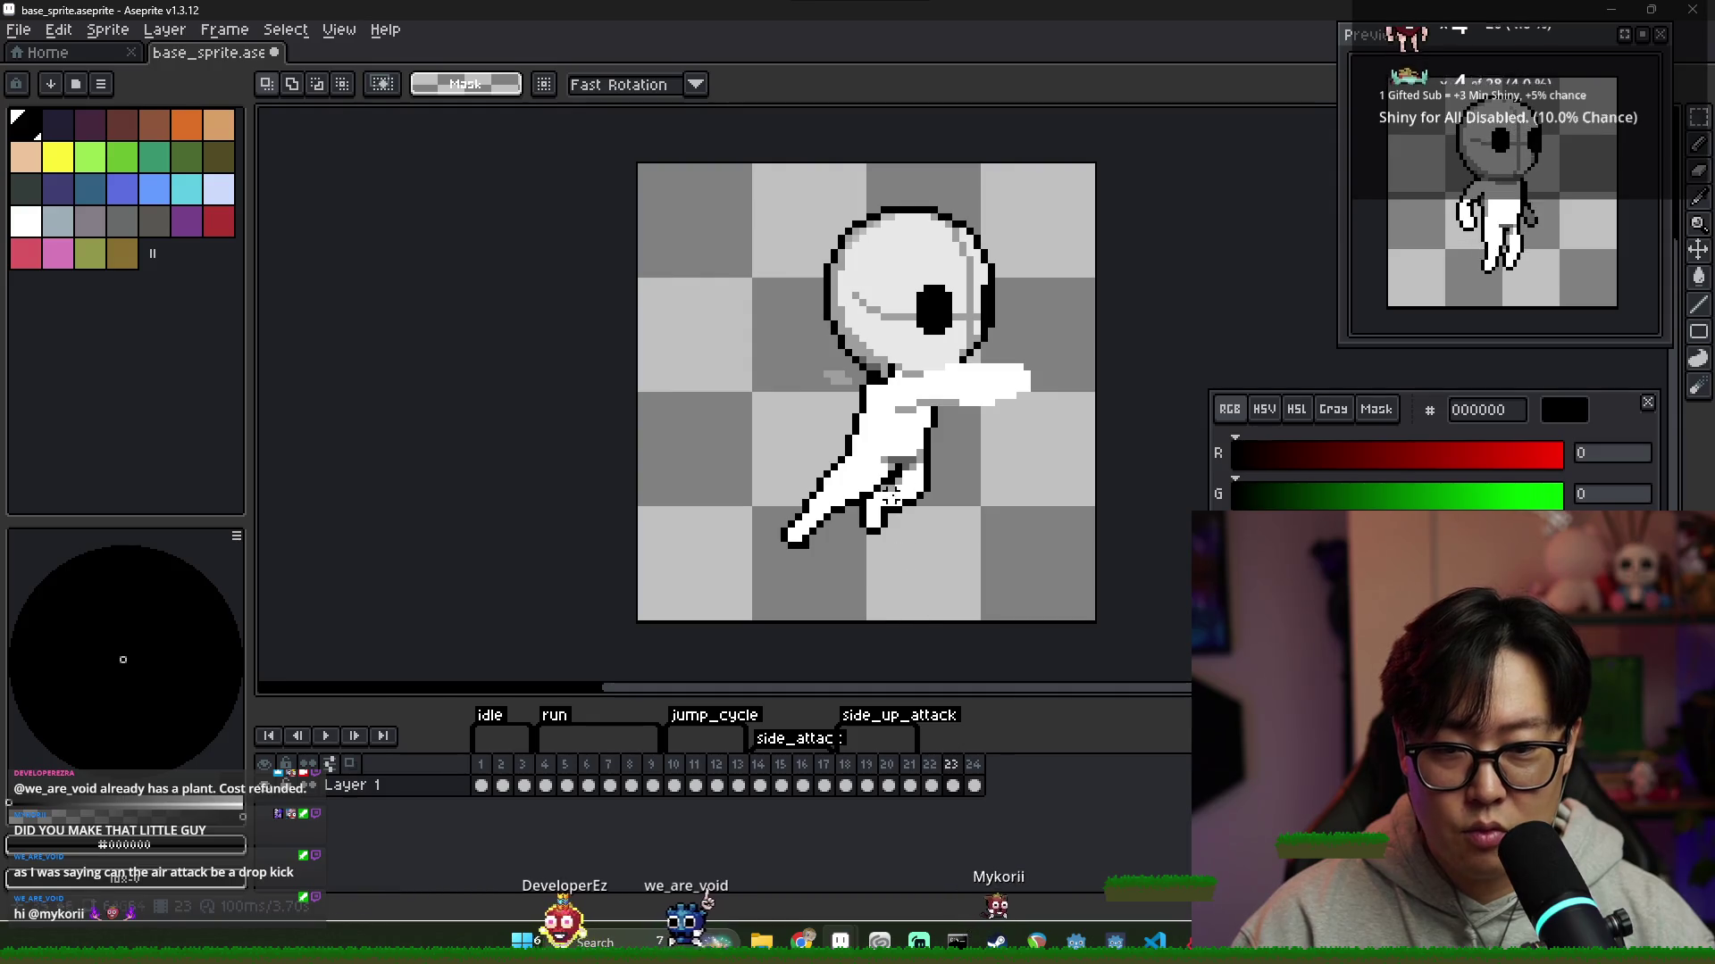
pyautogui.scroll(1, 891, 487)
pyautogui.press('b')
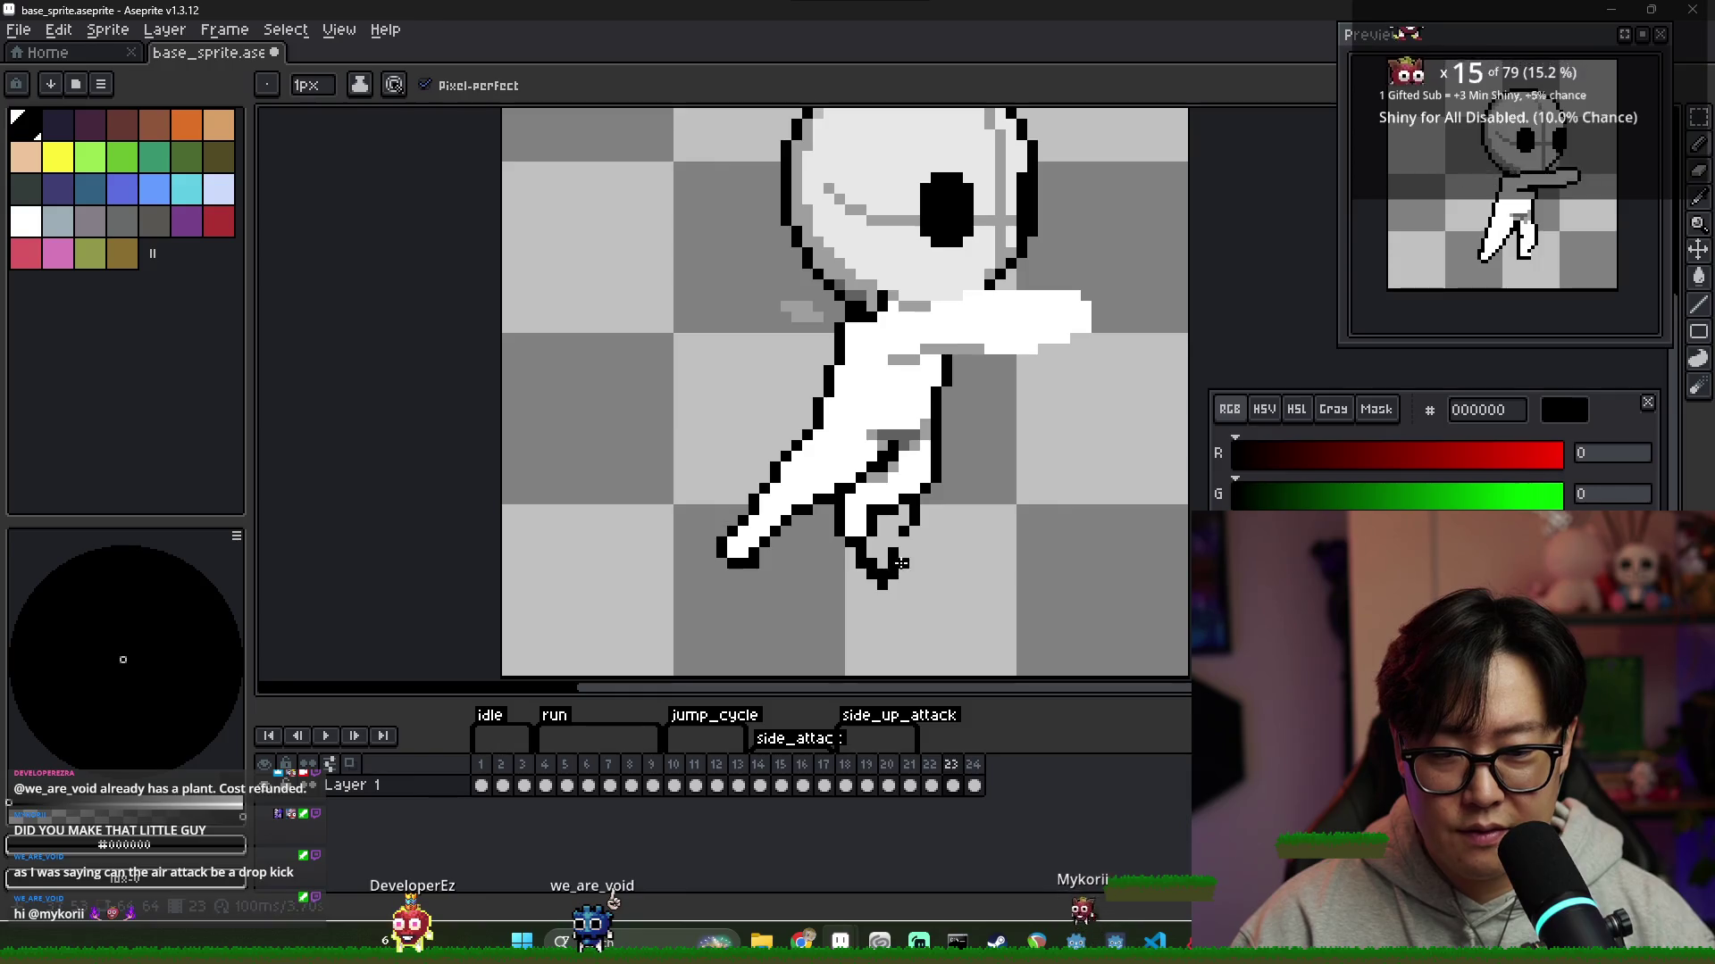
# Erase the outline between frame 23's legs, redraw it in black and fill the gap white
pyautogui.keyDown('alt'); pyautogui.click(889, 536); pyautogui.keyUp('alt')
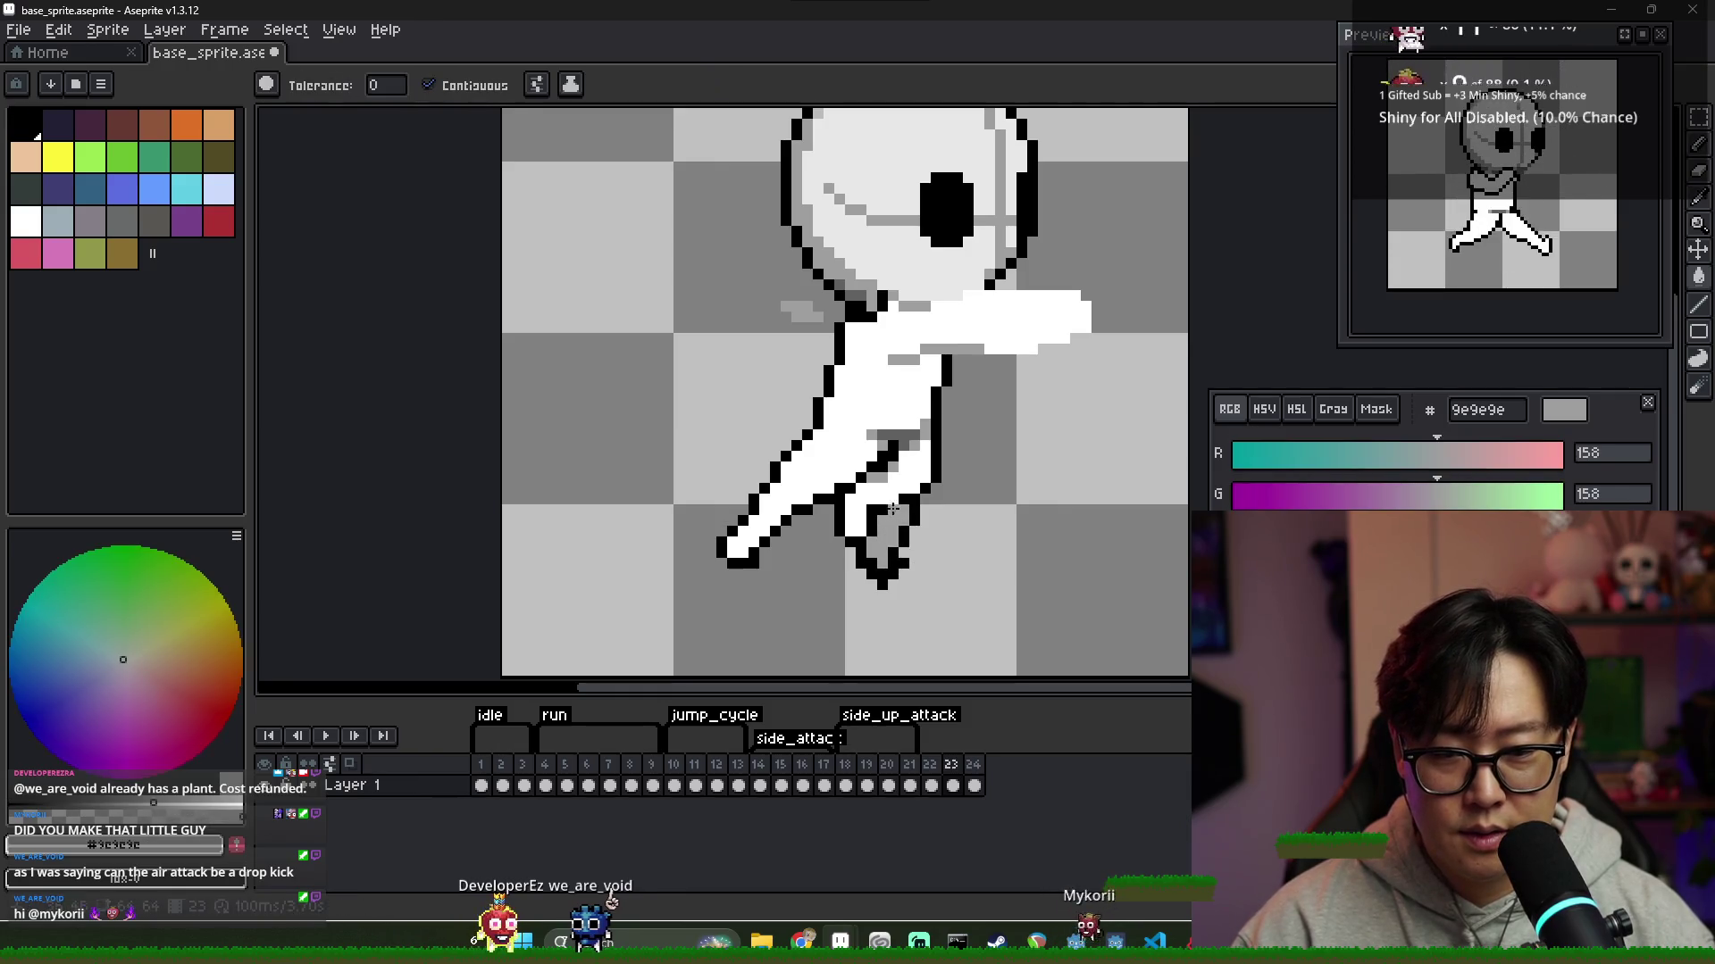
pyautogui.press('e')
pyautogui.moveTo(884, 529)
pyautogui.mouseDown()
pyautogui.moveTo(893, 497)
pyautogui.moveTo(848, 520)
pyautogui.mouseUp()
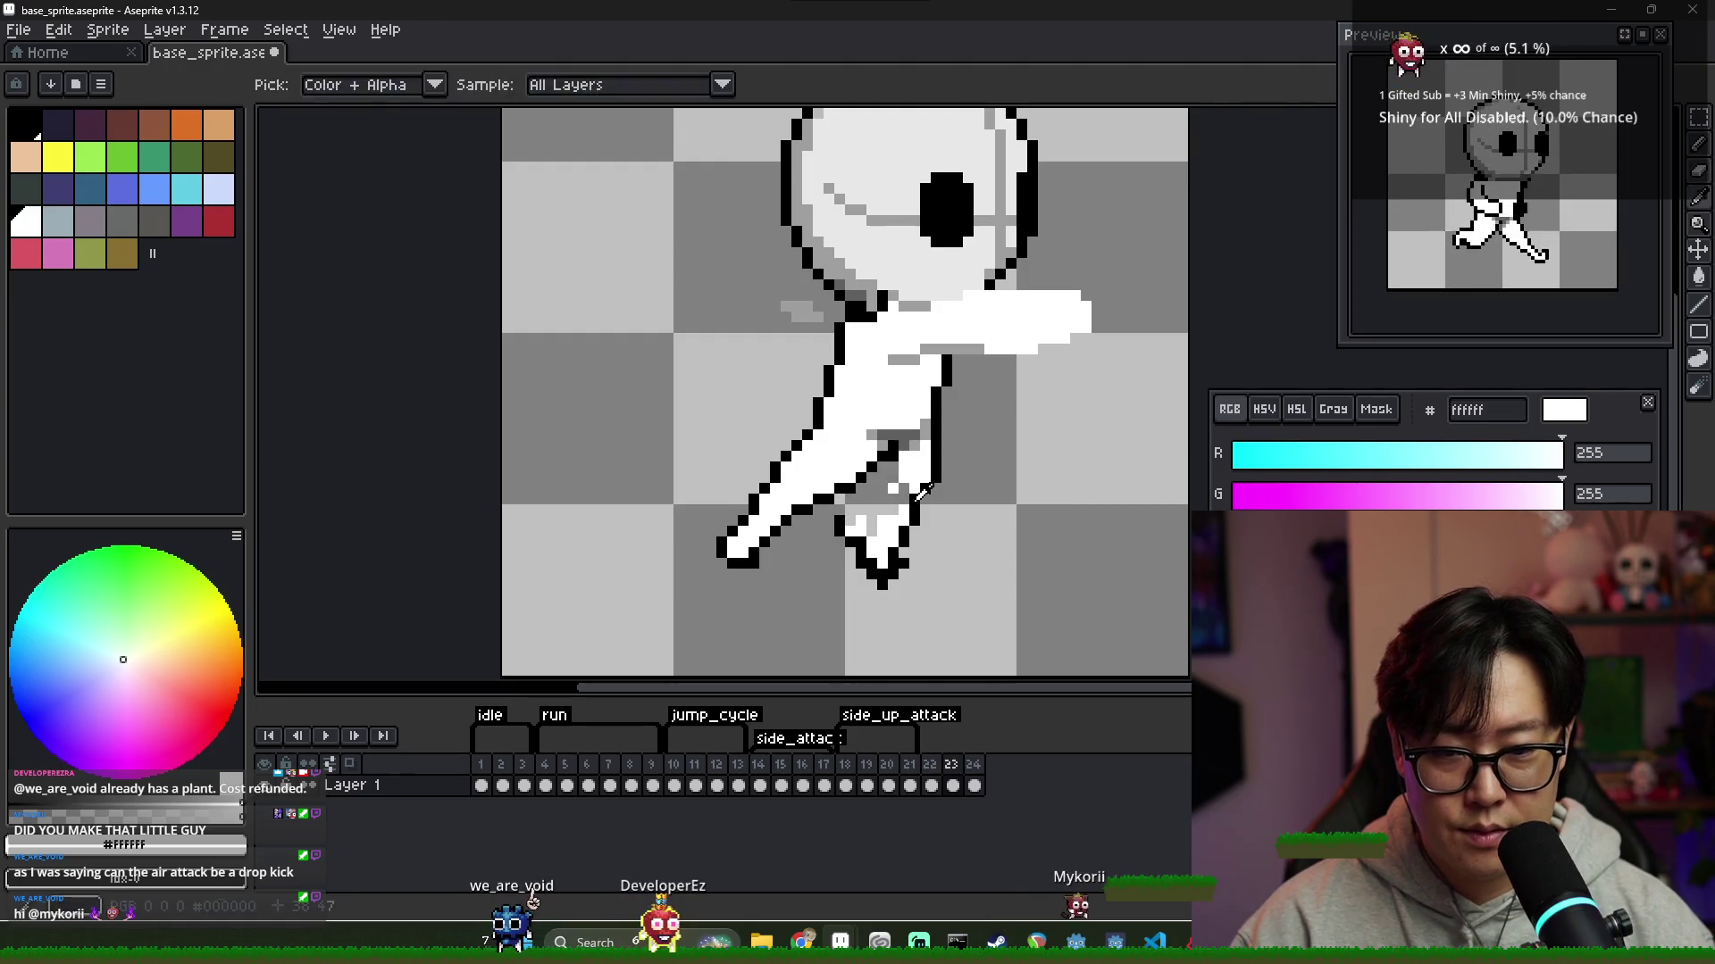
pyautogui.keyDown('alt'); pyautogui.click(889, 467); pyautogui.keyUp('alt')
pyautogui.press('b')
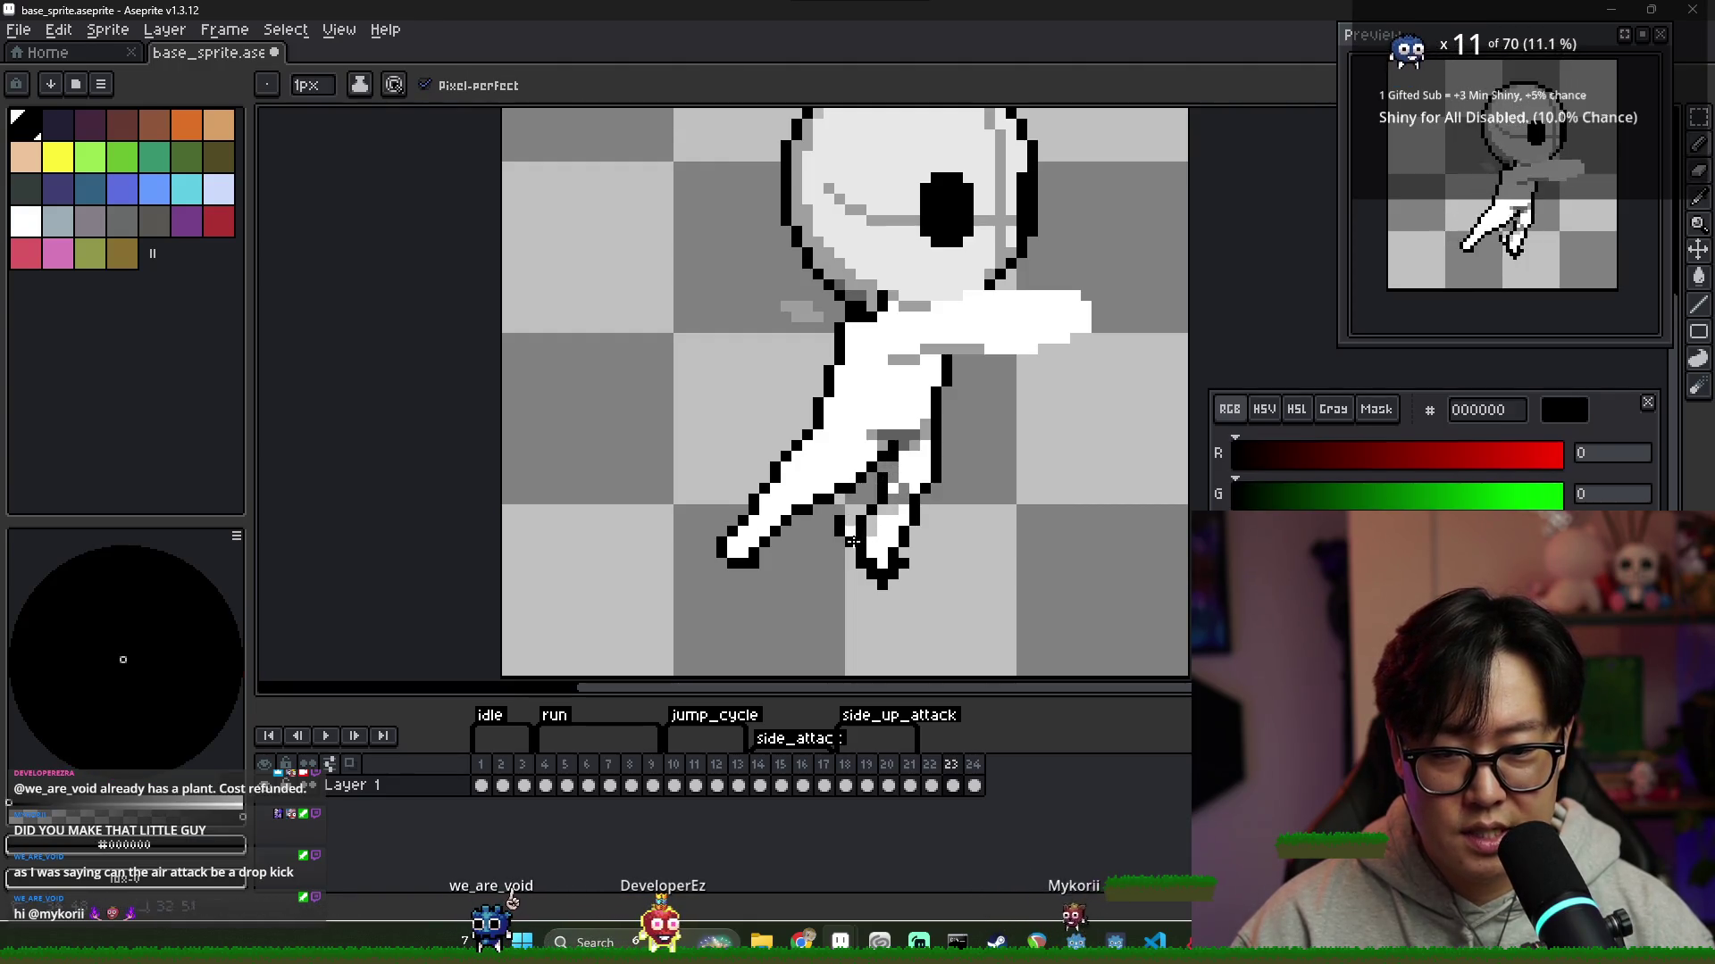
pyautogui.press('e')
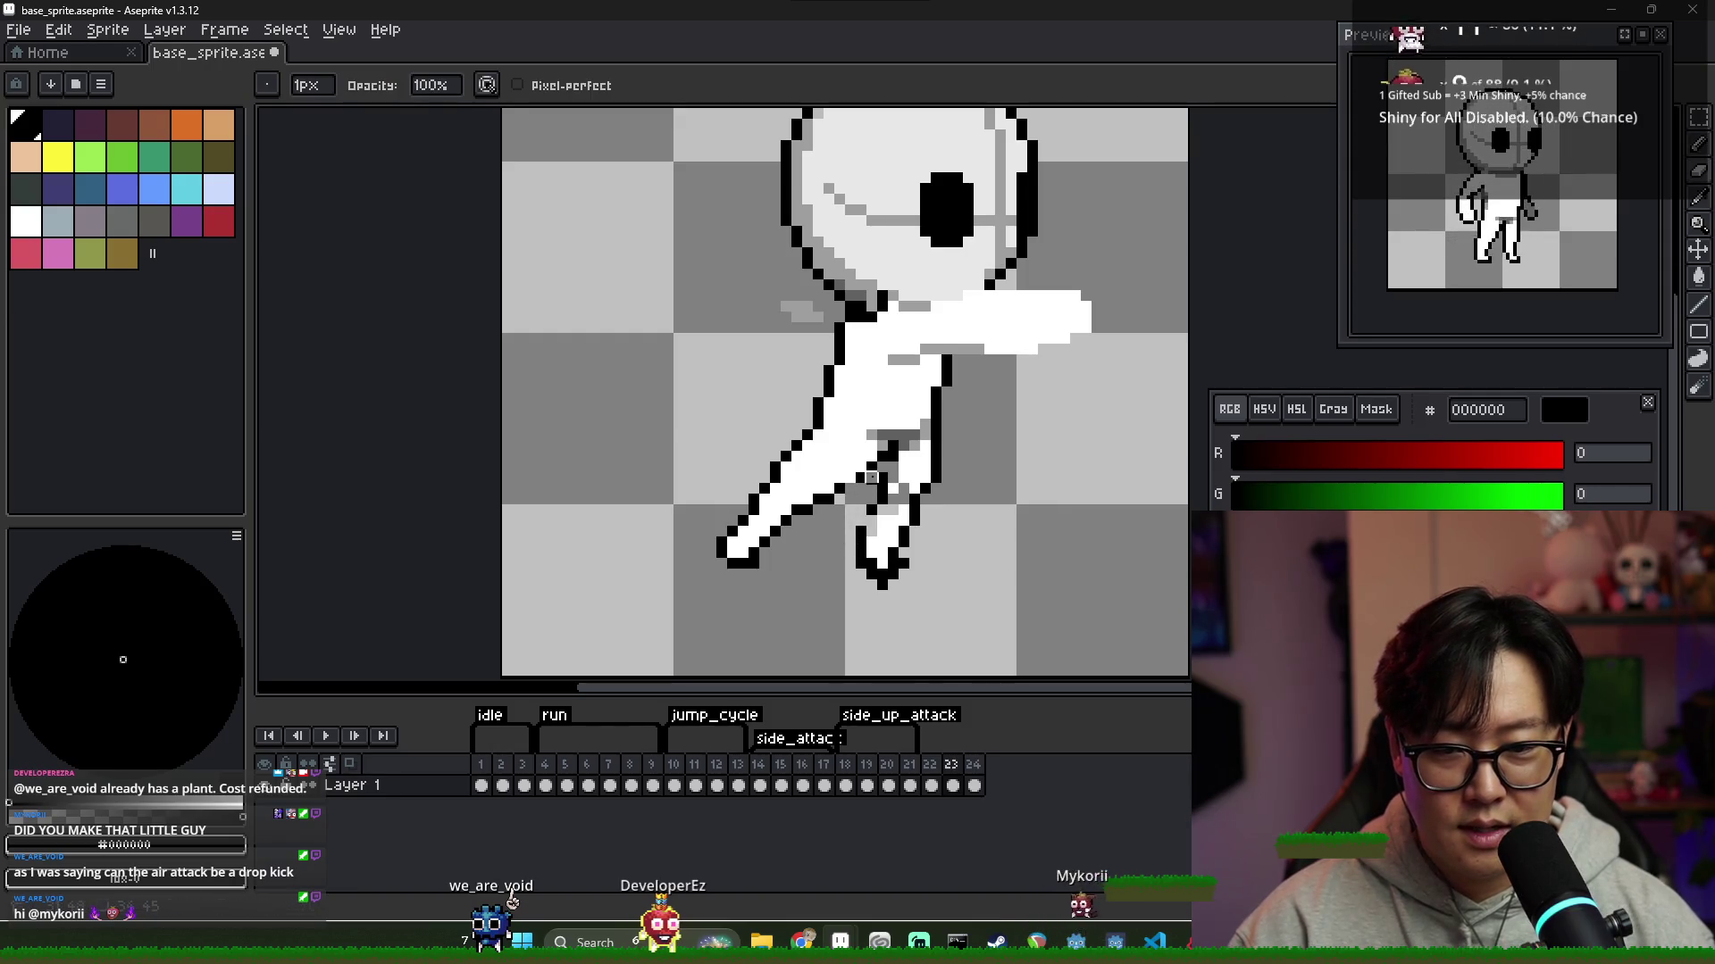
pyautogui.press('b')
pyautogui.moveTo(888, 451); pyautogui.dragTo(880, 501)
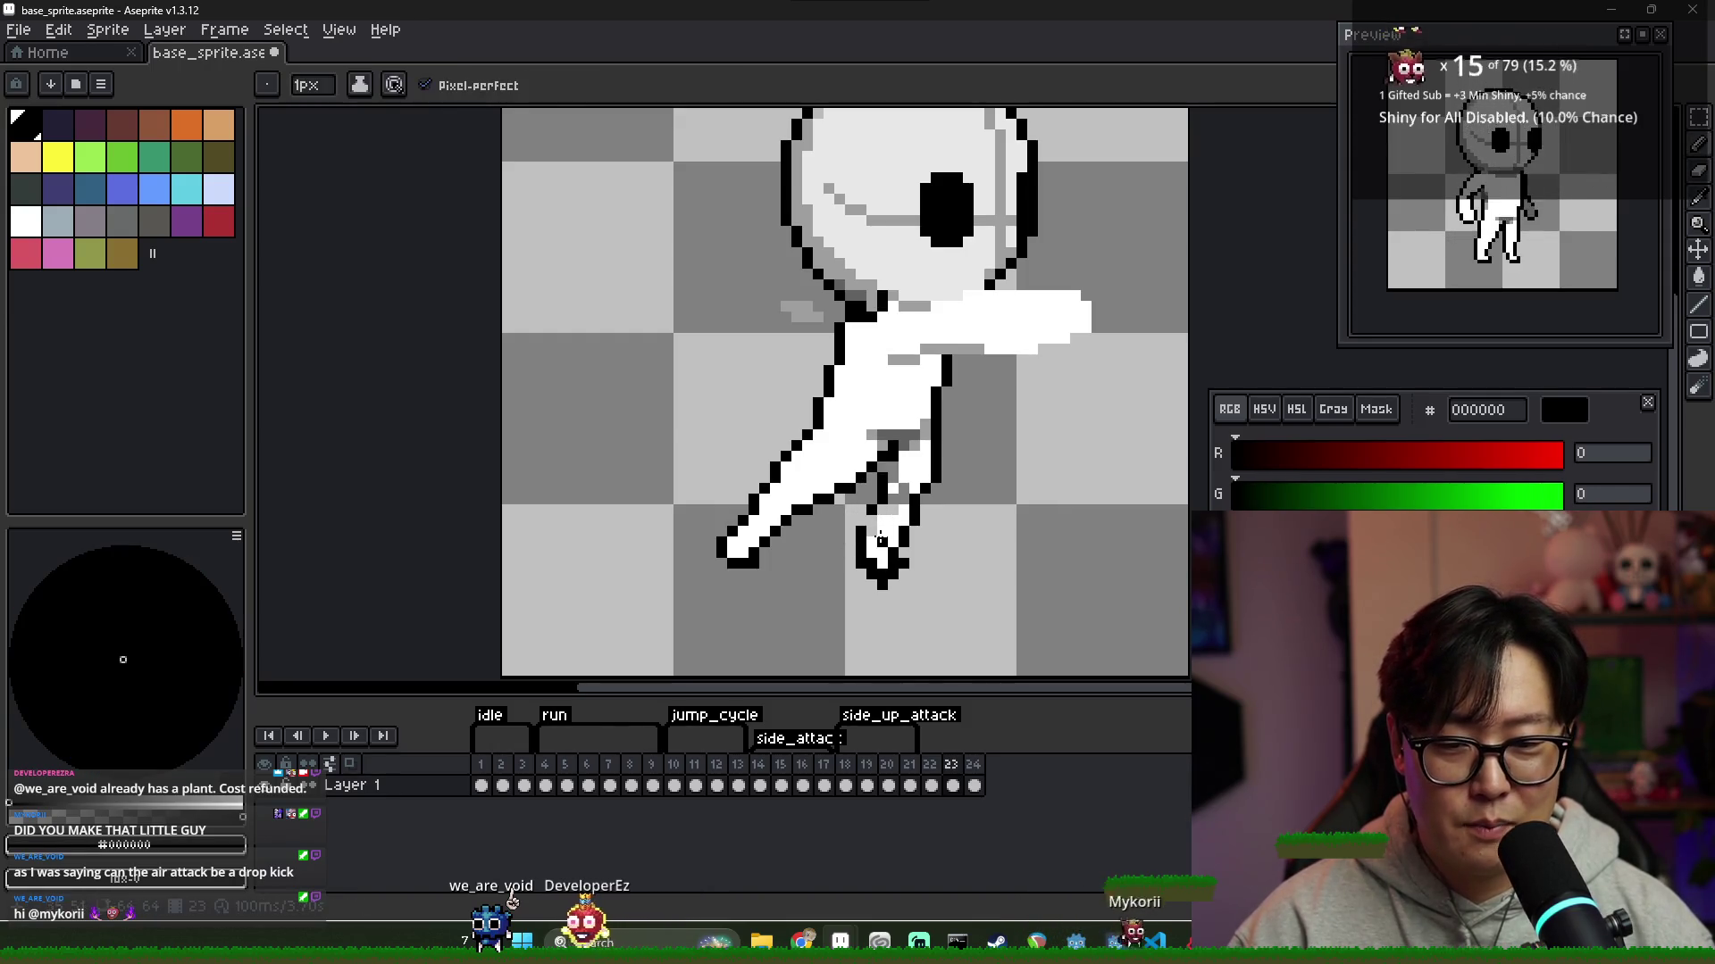
pyautogui.press('x')
pyautogui.moveTo(882, 515); pyautogui.dragTo(897, 462)
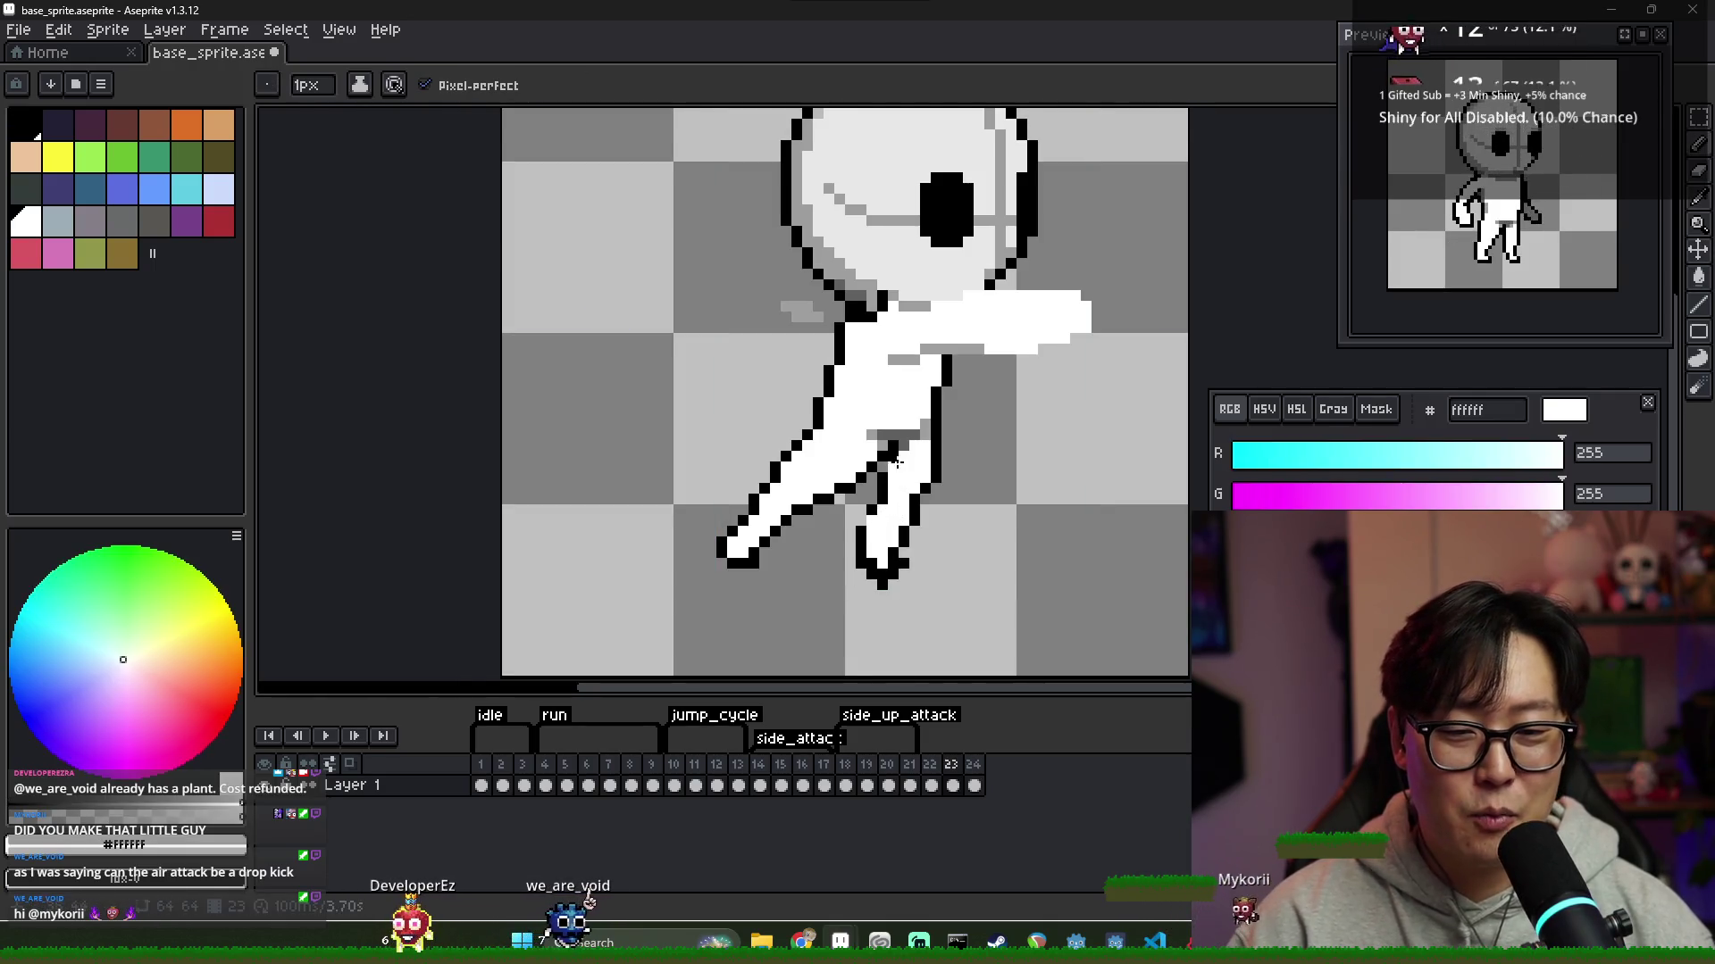
# Touch up the rear leg's outline pixels in black and white, removing the extra foot
pyautogui.scroll(-2, 902, 464)
pyautogui.scroll(2, 915, 500)
pyautogui.press('e')
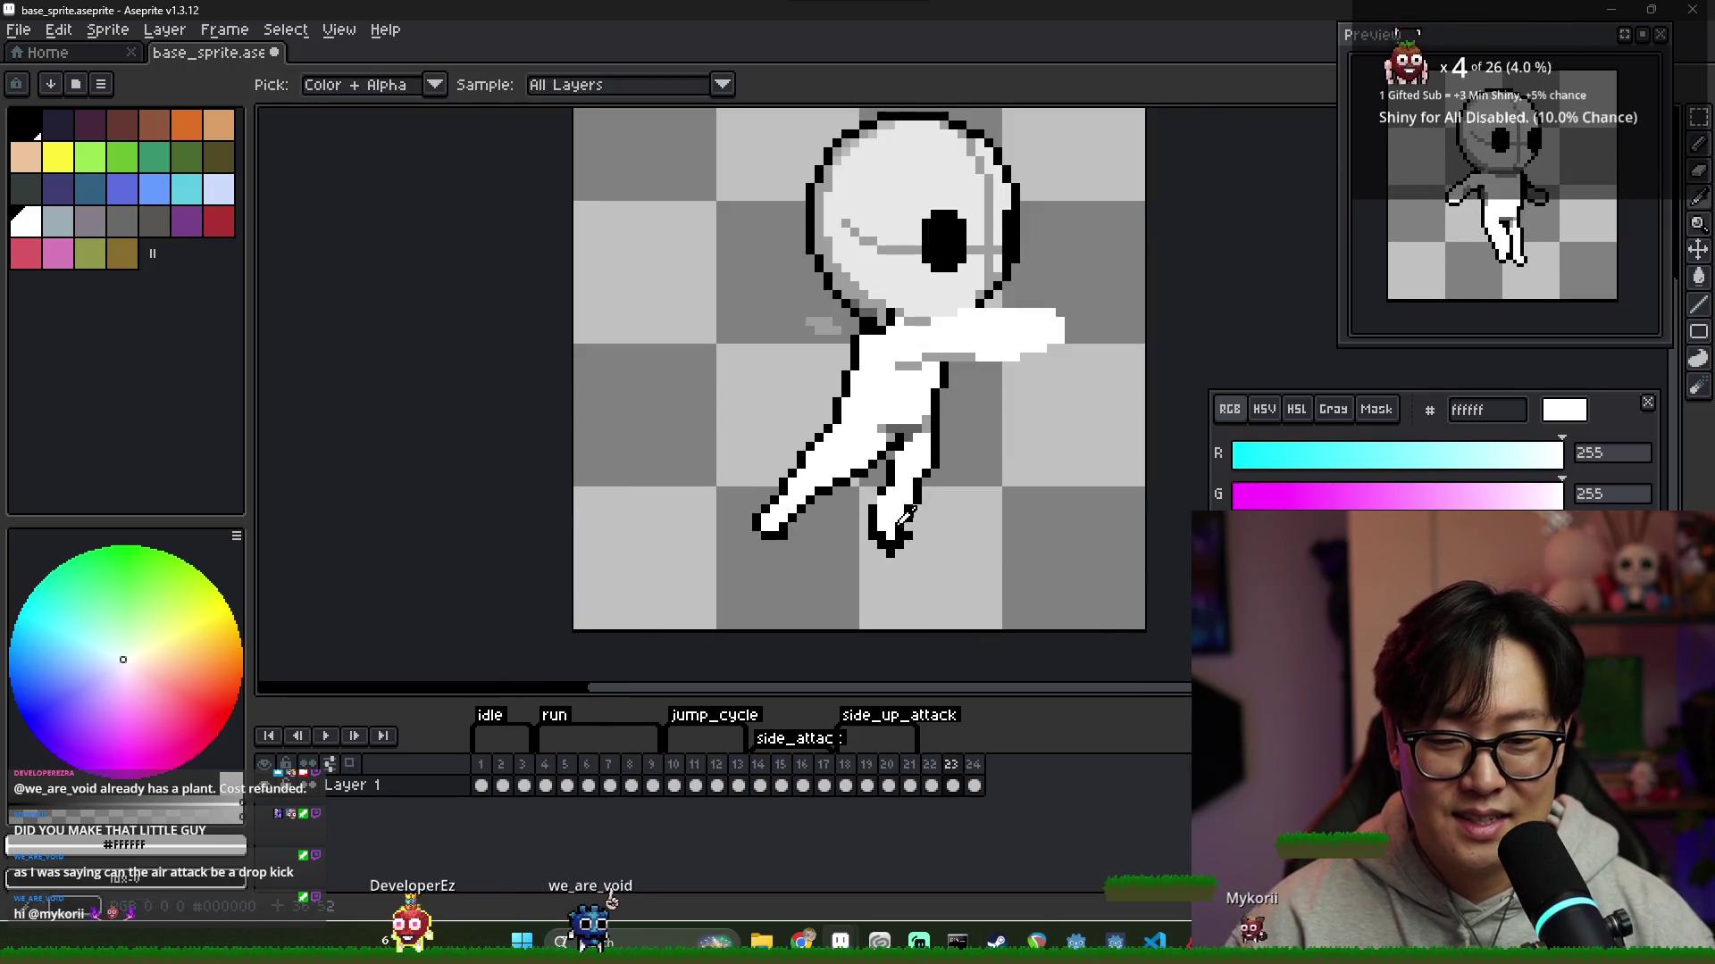
pyautogui.press('b')
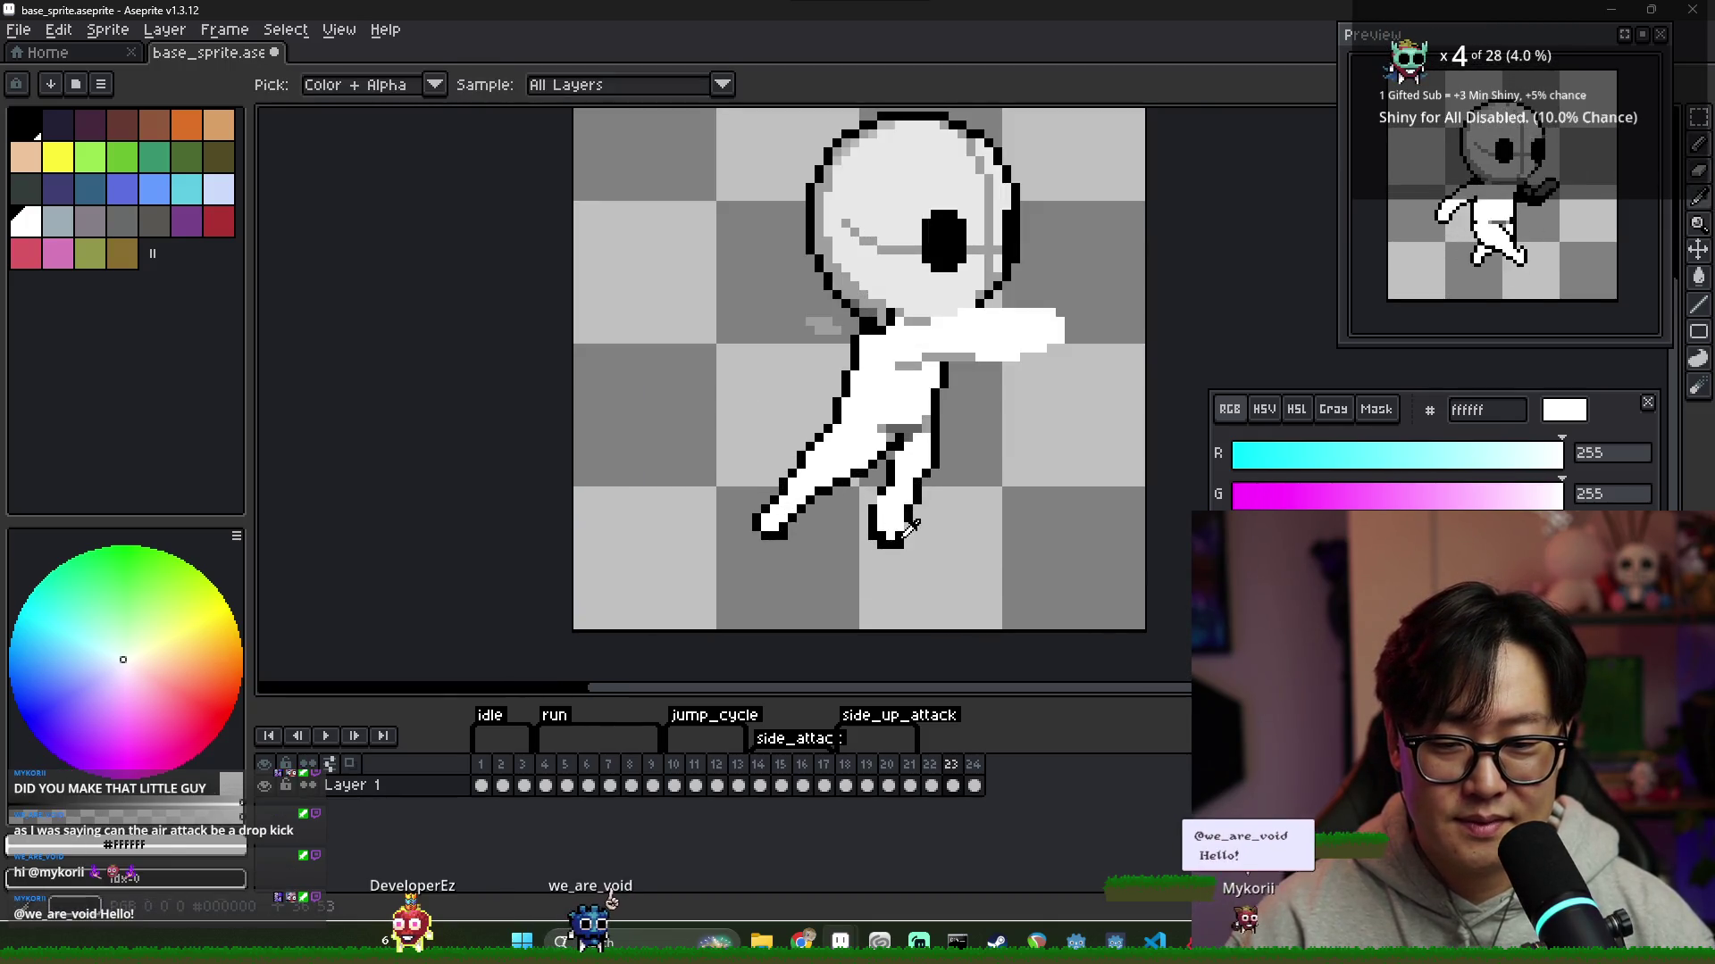
pyautogui.keyDown('alt'); pyautogui.click(893, 546); pyautogui.keyUp('alt')
pyautogui.keyDown('alt'); pyautogui.click(877, 534); pyautogui.keyUp('alt')
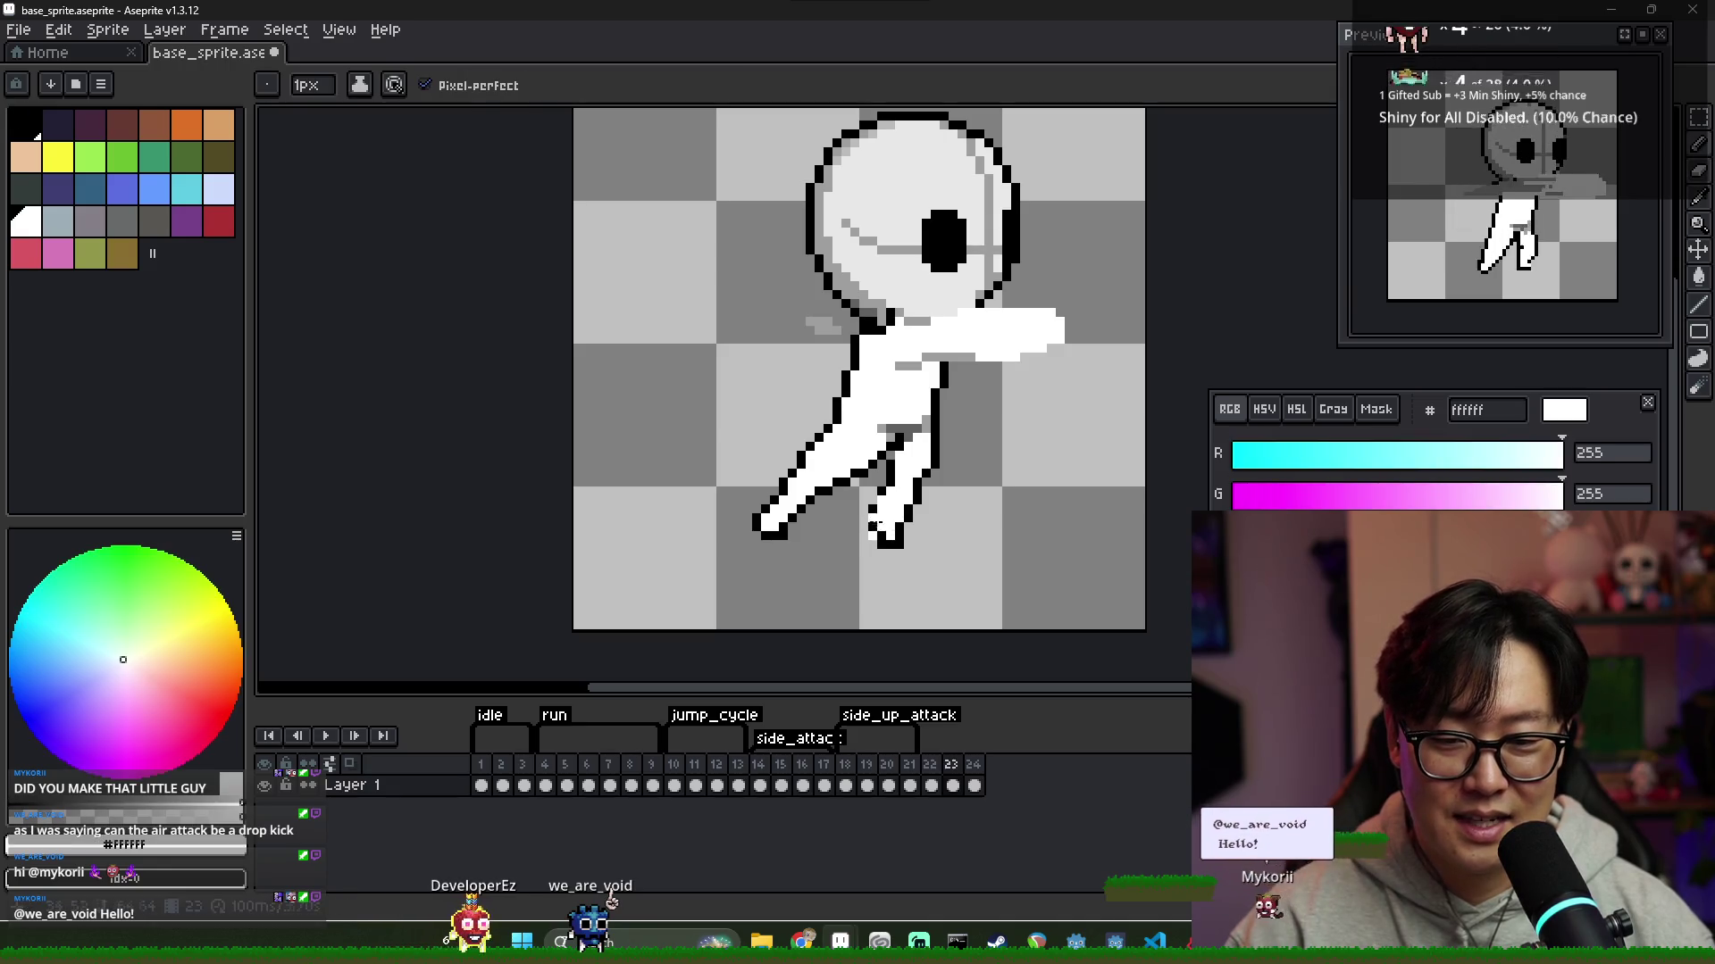
pyautogui.keyDown('alt'); pyautogui.click(872, 536); pyautogui.keyUp('alt')
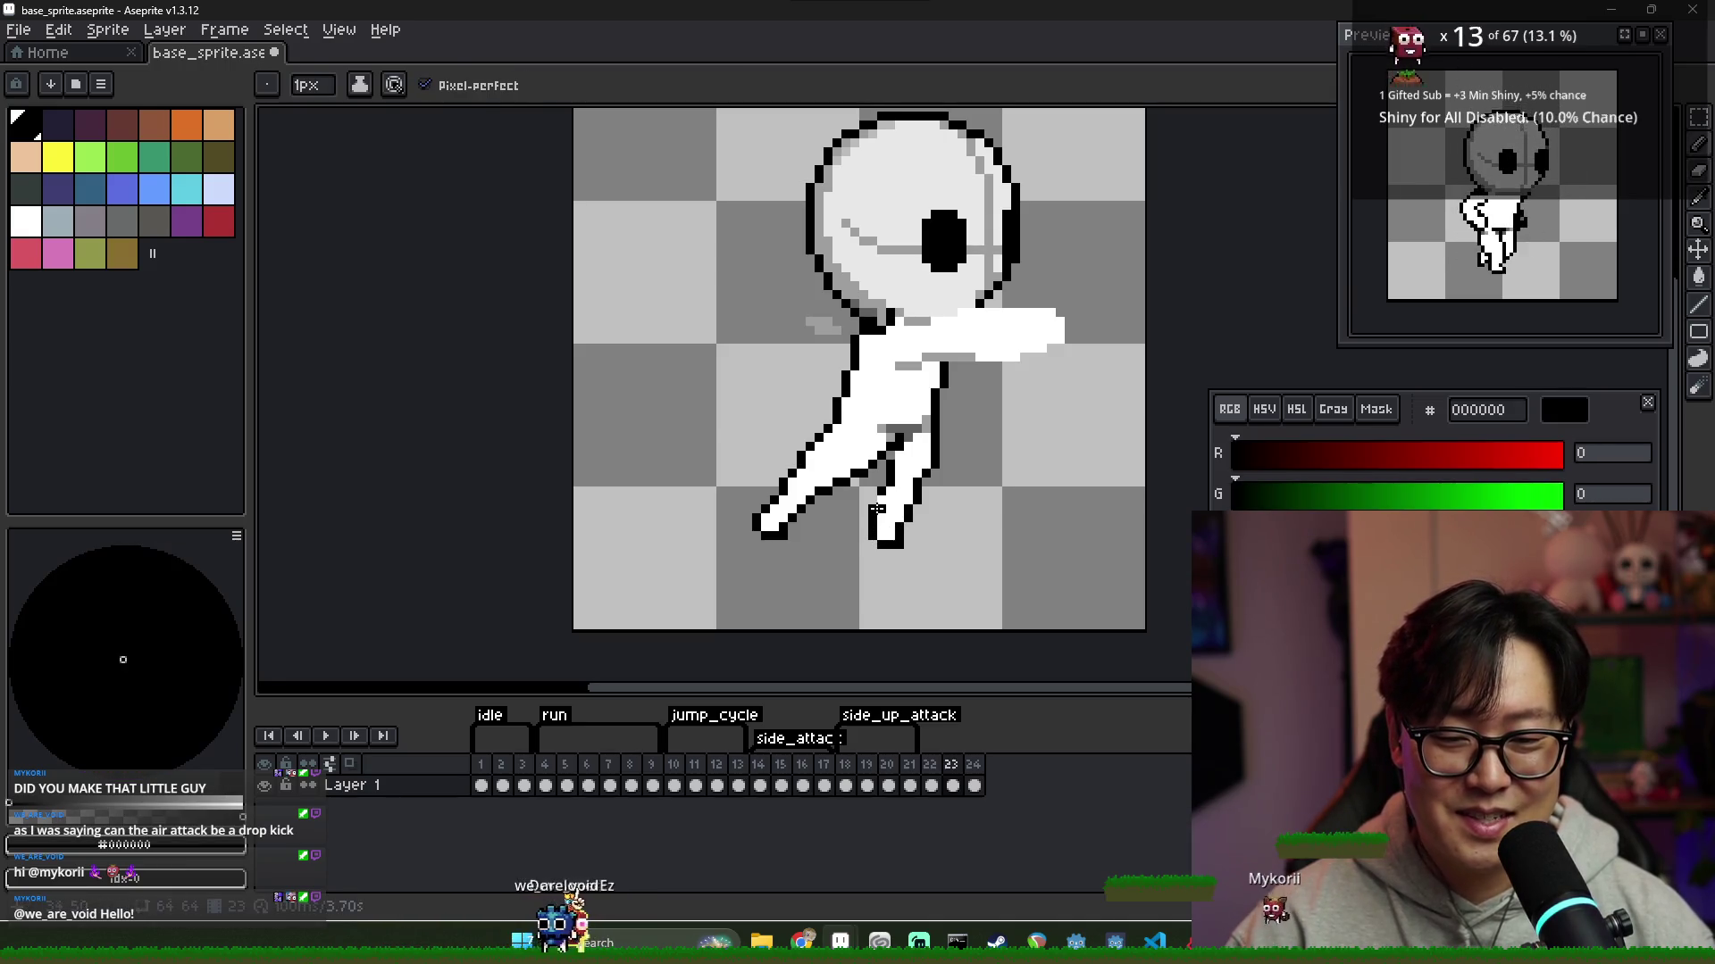
pyautogui.press('e')
pyautogui.scroll(-4, 932, 503)
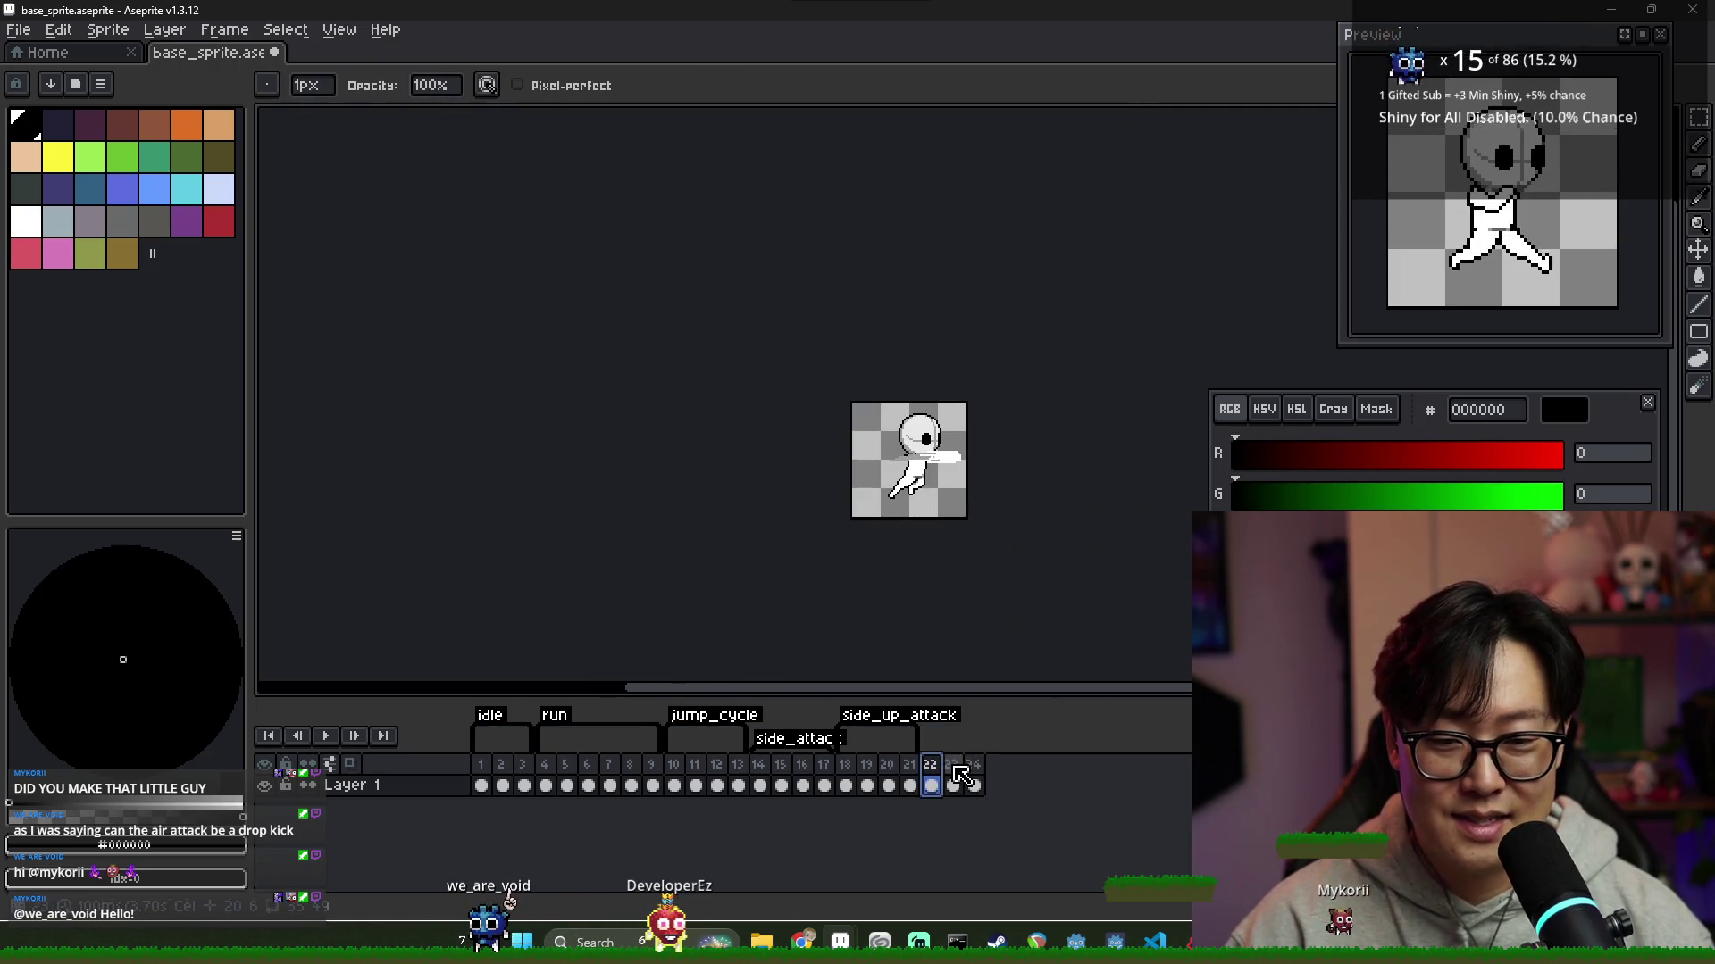
pyautogui.scroll(3, 920, 482)
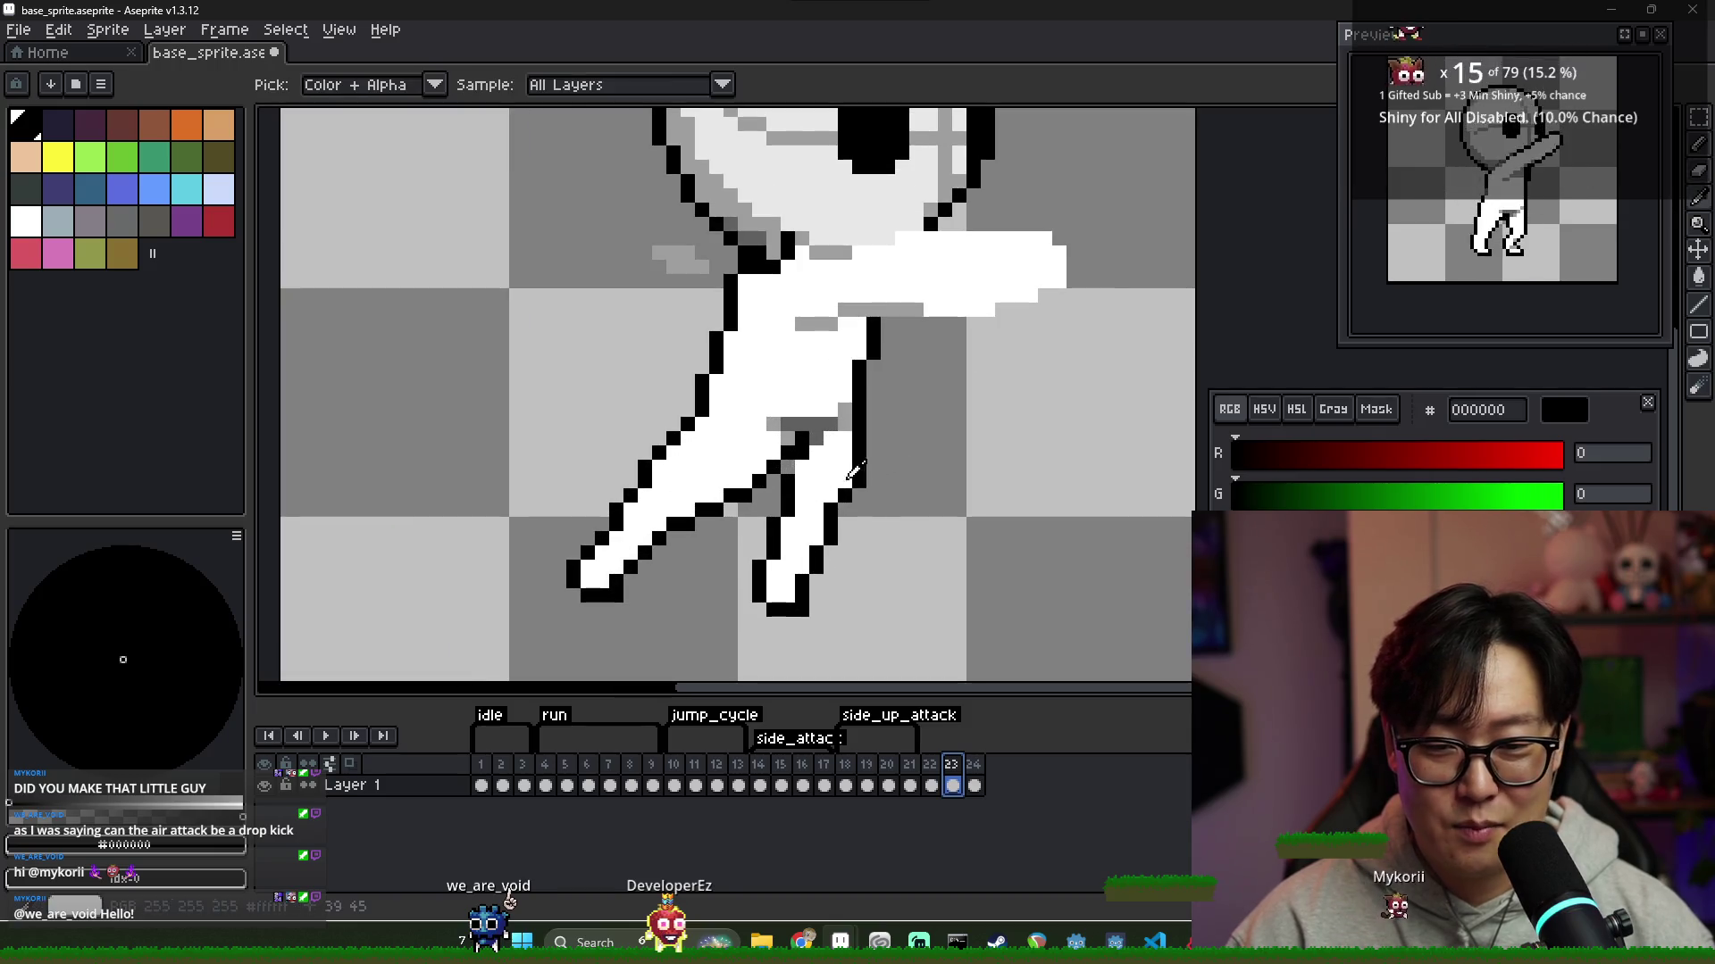
pyautogui.press('b')
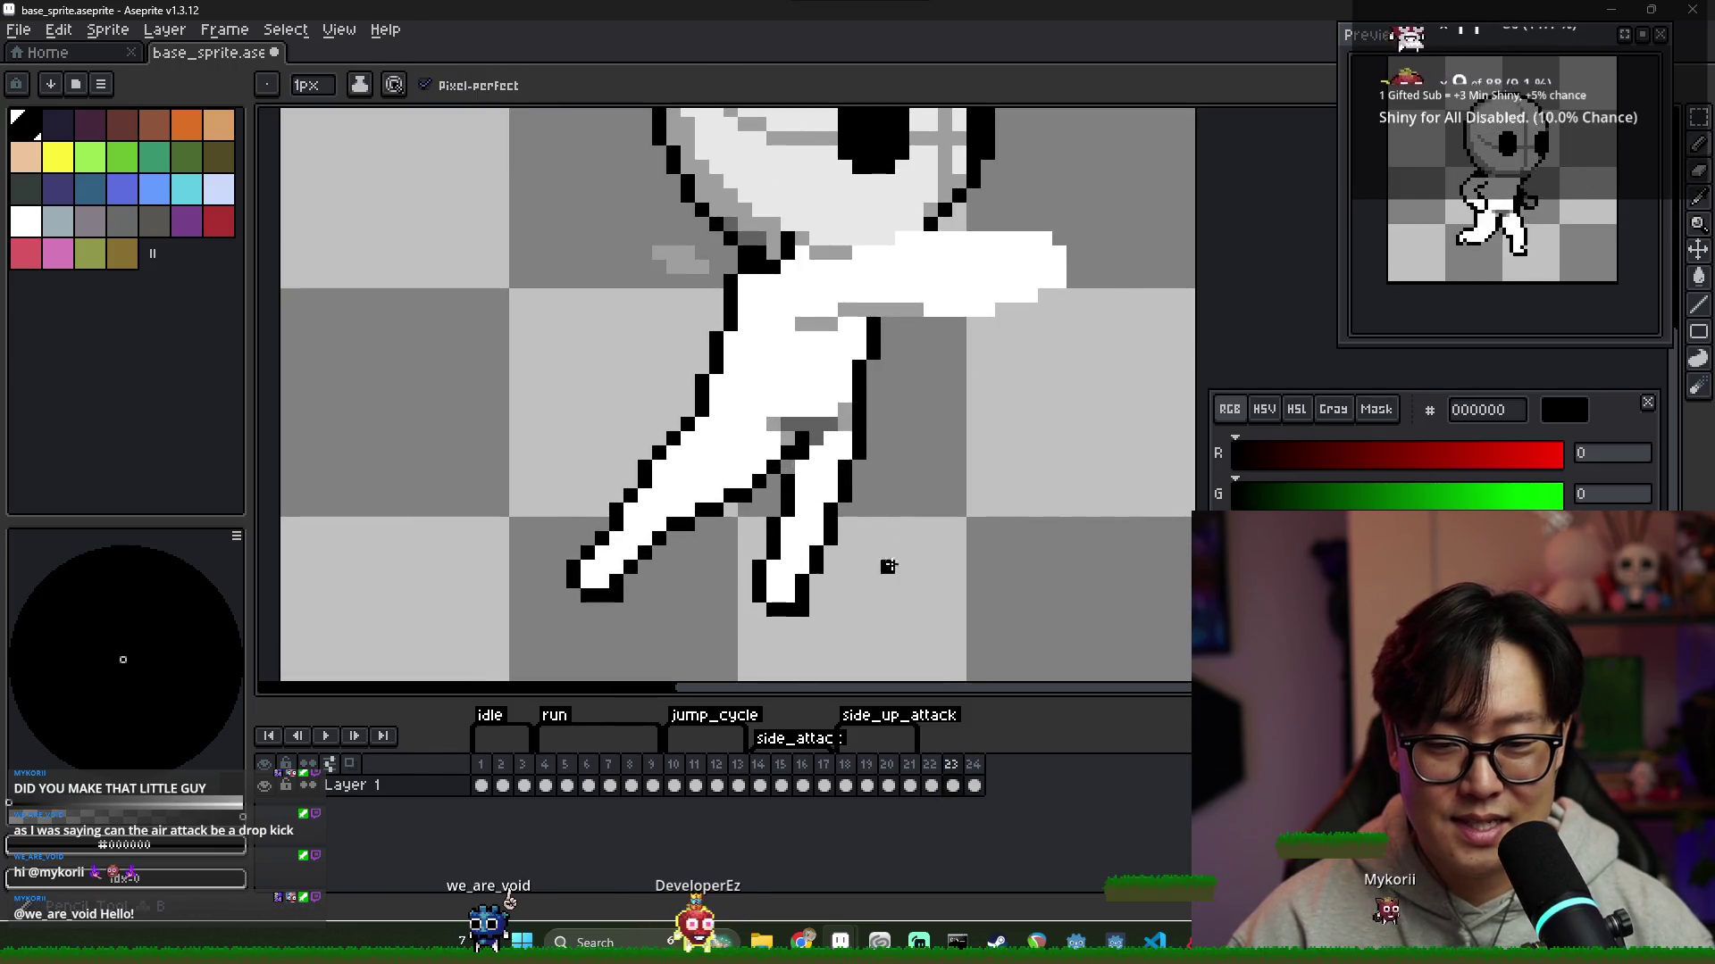
pyautogui.scroll(-2, 888, 547)
pyautogui.click(952, 784)
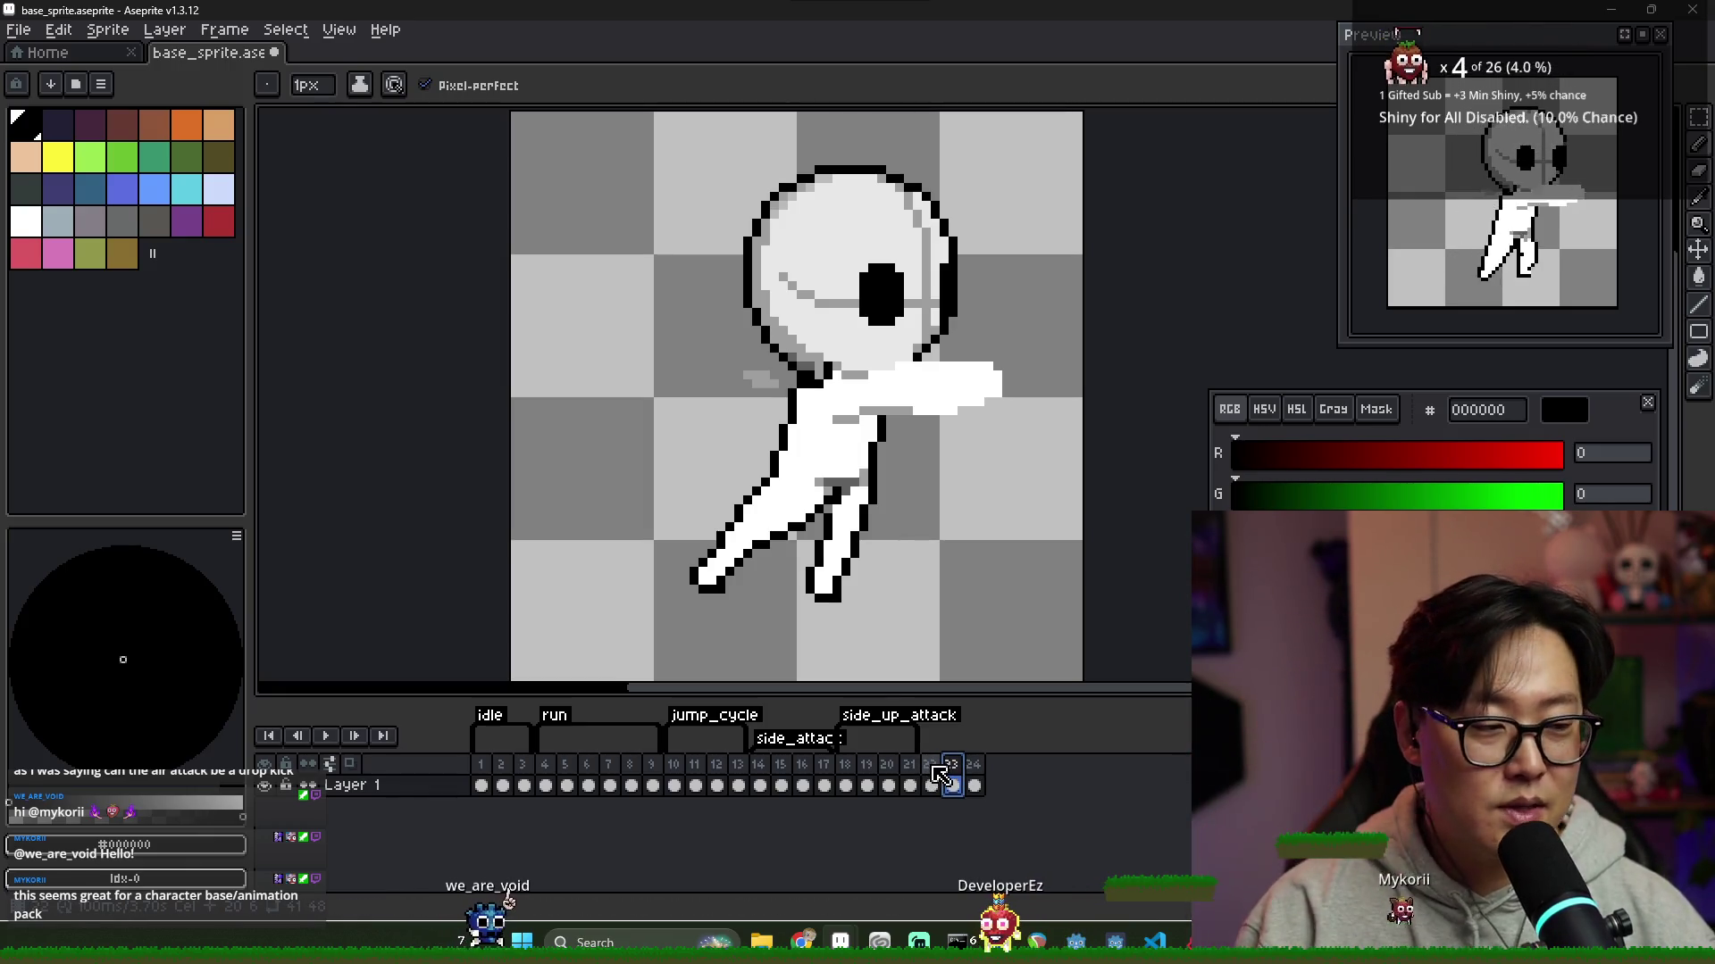
pyautogui.press('Left')
pyautogui.press('Right')
pyautogui.press('alt')
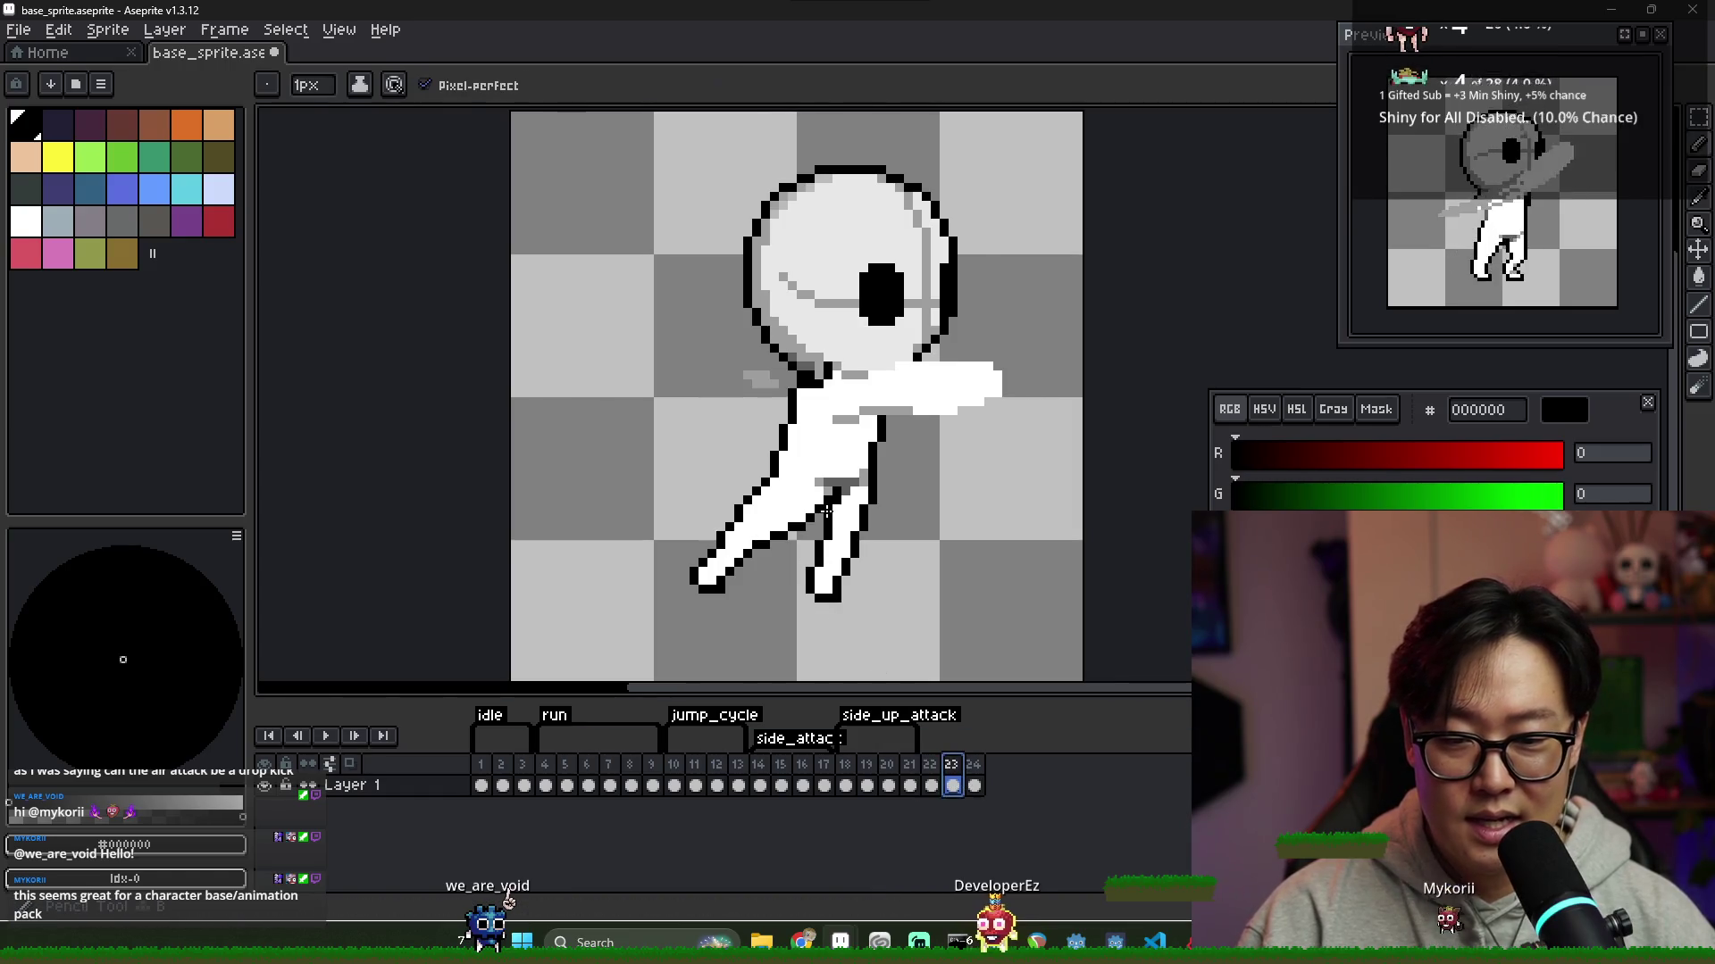
pyautogui.keyDown('alt'); pyautogui.click(844, 486); pyautogui.keyUp('alt')
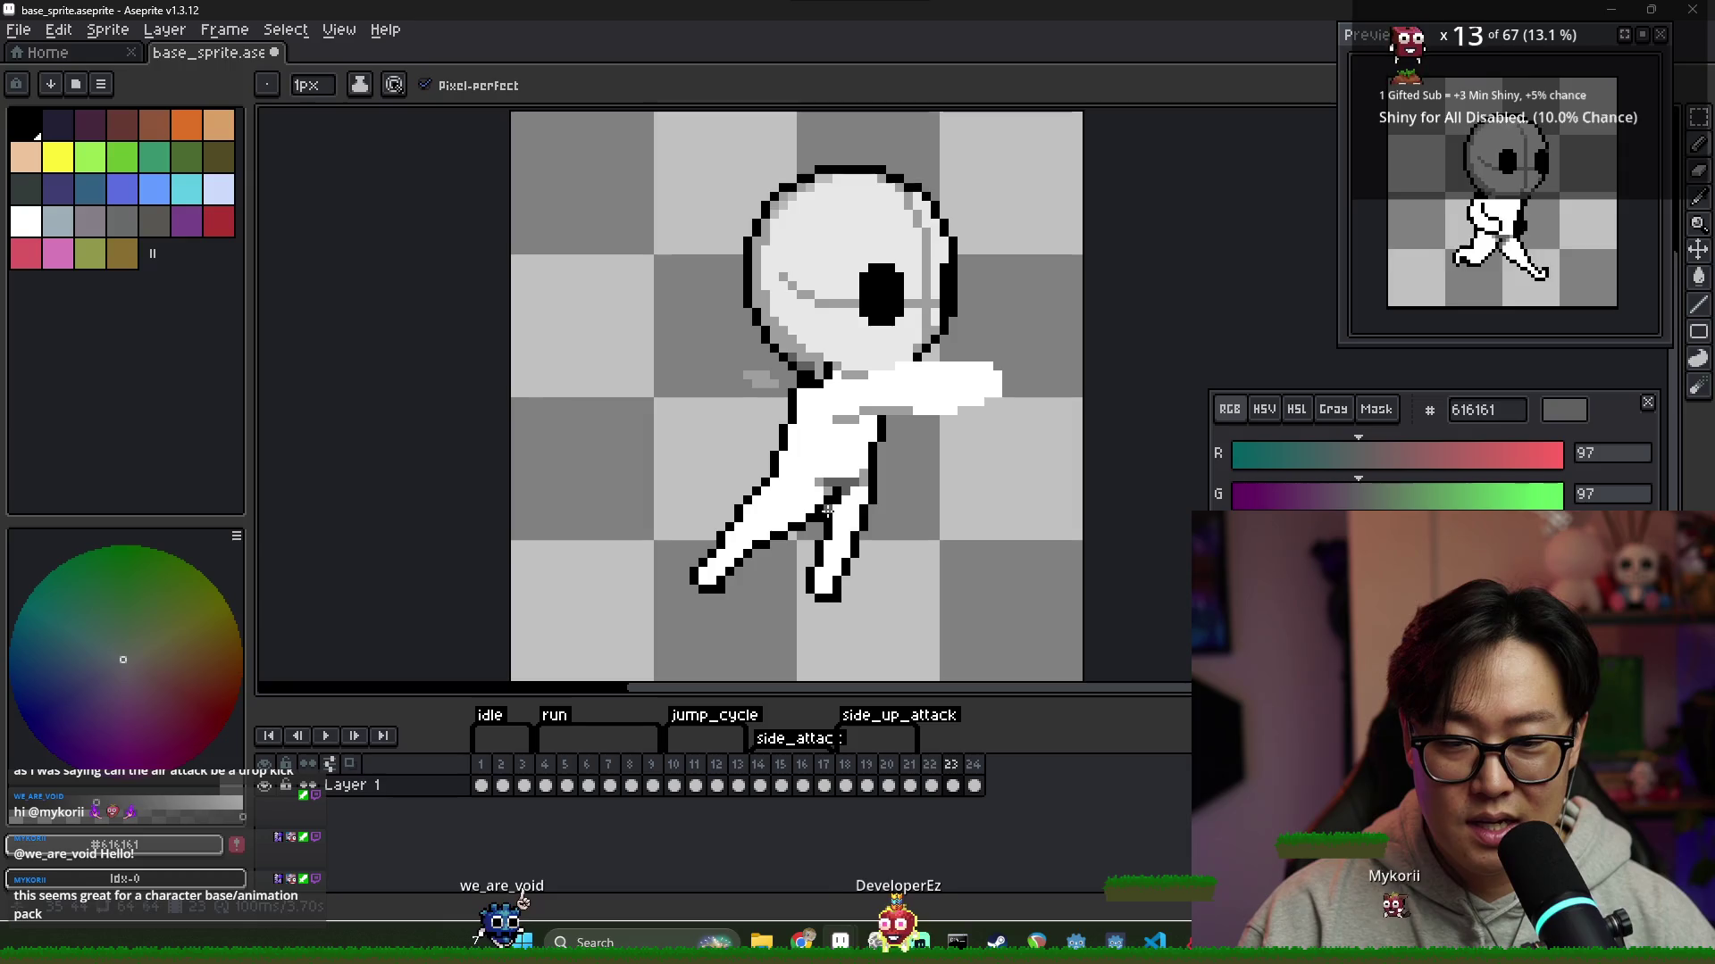
pyautogui.keyDown('alt'); pyautogui.click(856, 526); pyautogui.keyUp('alt')
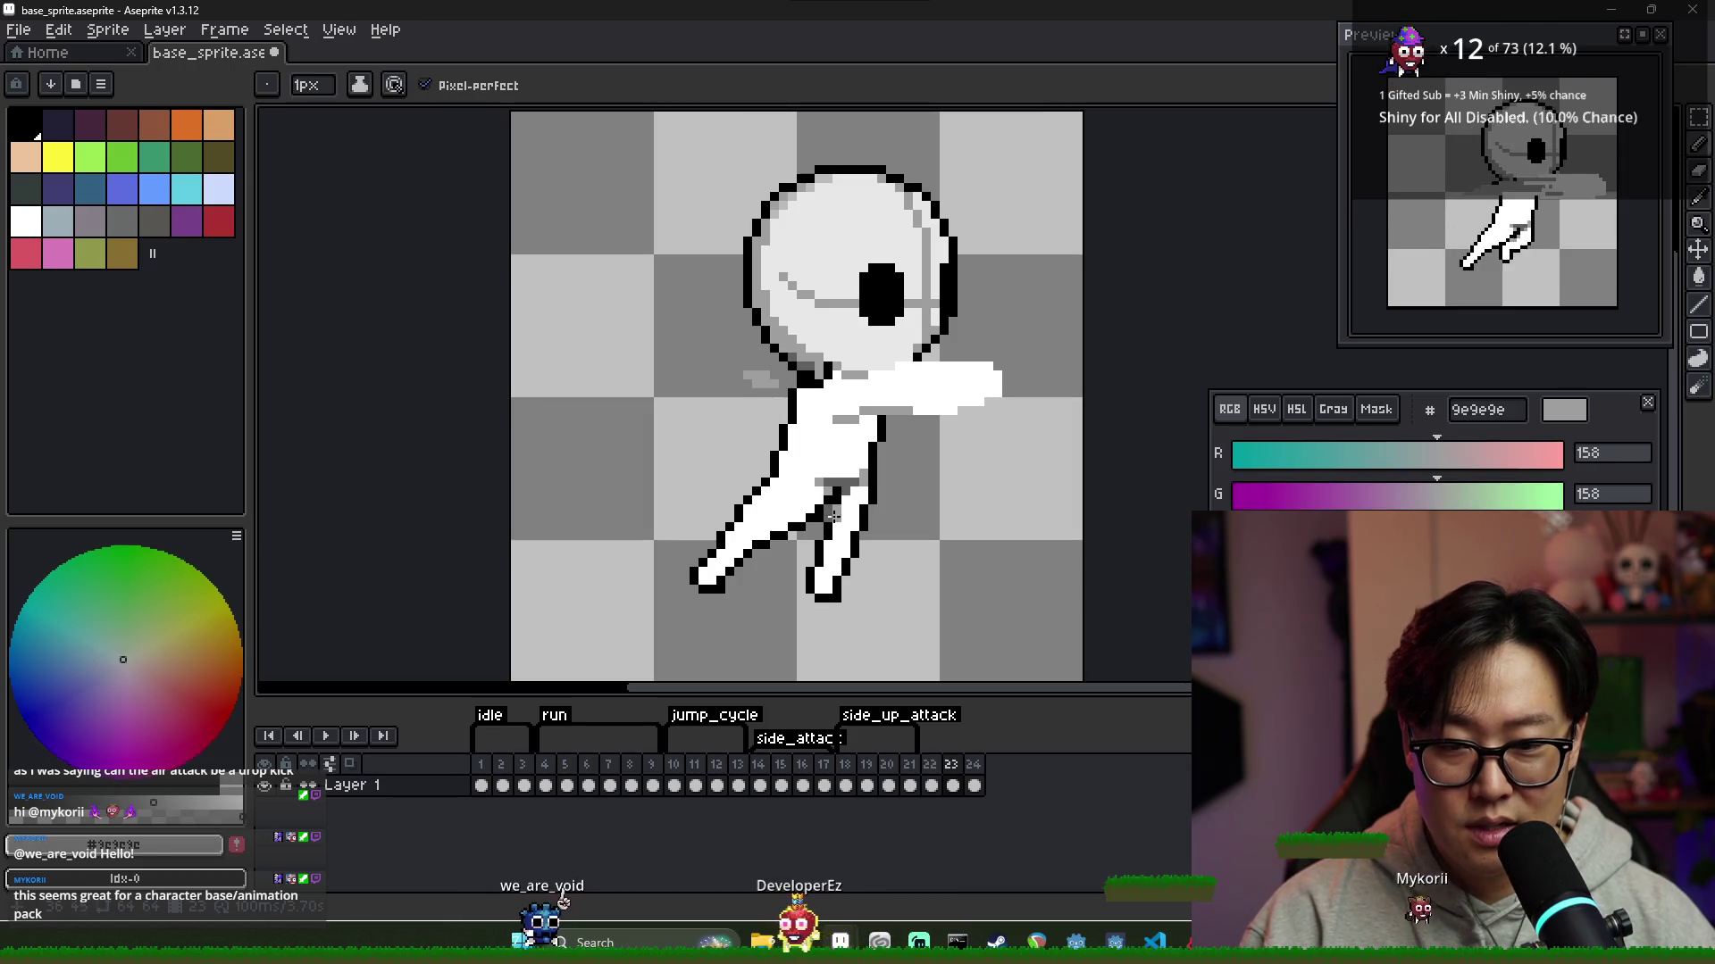
pyautogui.keyDown('alt'); pyautogui.click(844, 517); pyautogui.keyUp('alt')
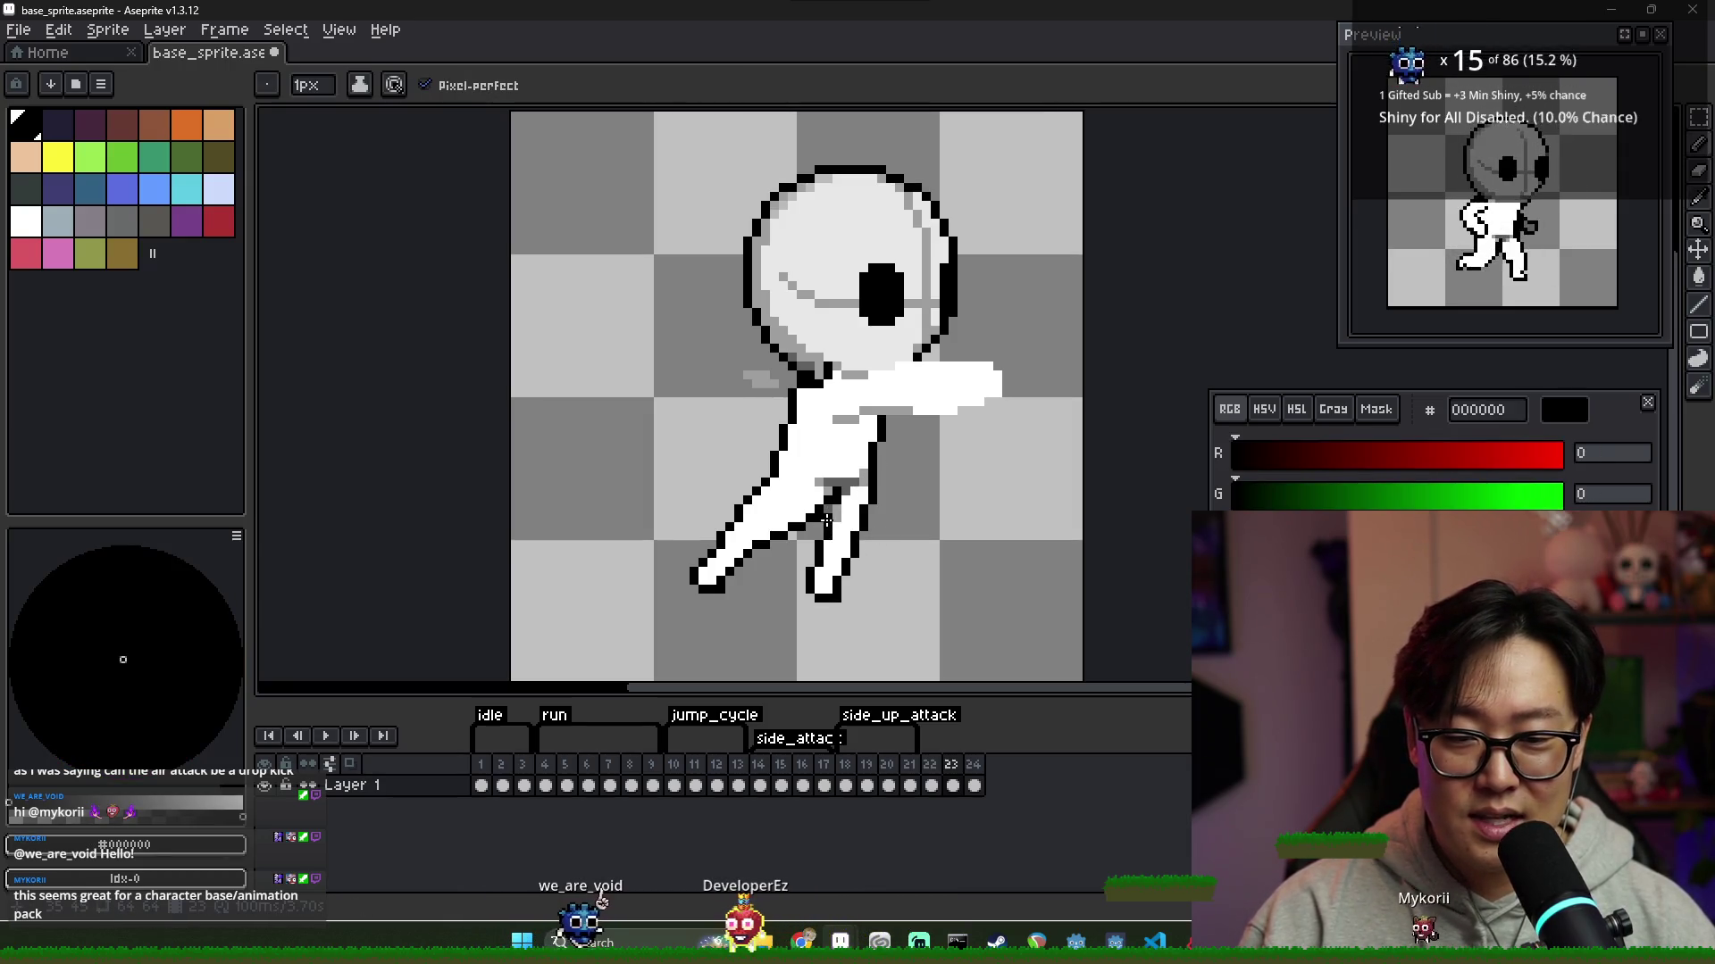
pyautogui.keyDown('alt'); pyautogui.click(833, 527); pyautogui.keyUp('alt')
pyautogui.keyDown('alt'); pyautogui.click(832, 527); pyautogui.keyUp('alt')
pyautogui.keyDown('alt'); pyautogui.click(830, 516); pyautogui.keyUp('alt')
pyautogui.keyDown('alt'); pyautogui.click(838, 516); pyautogui.keyUp('alt')
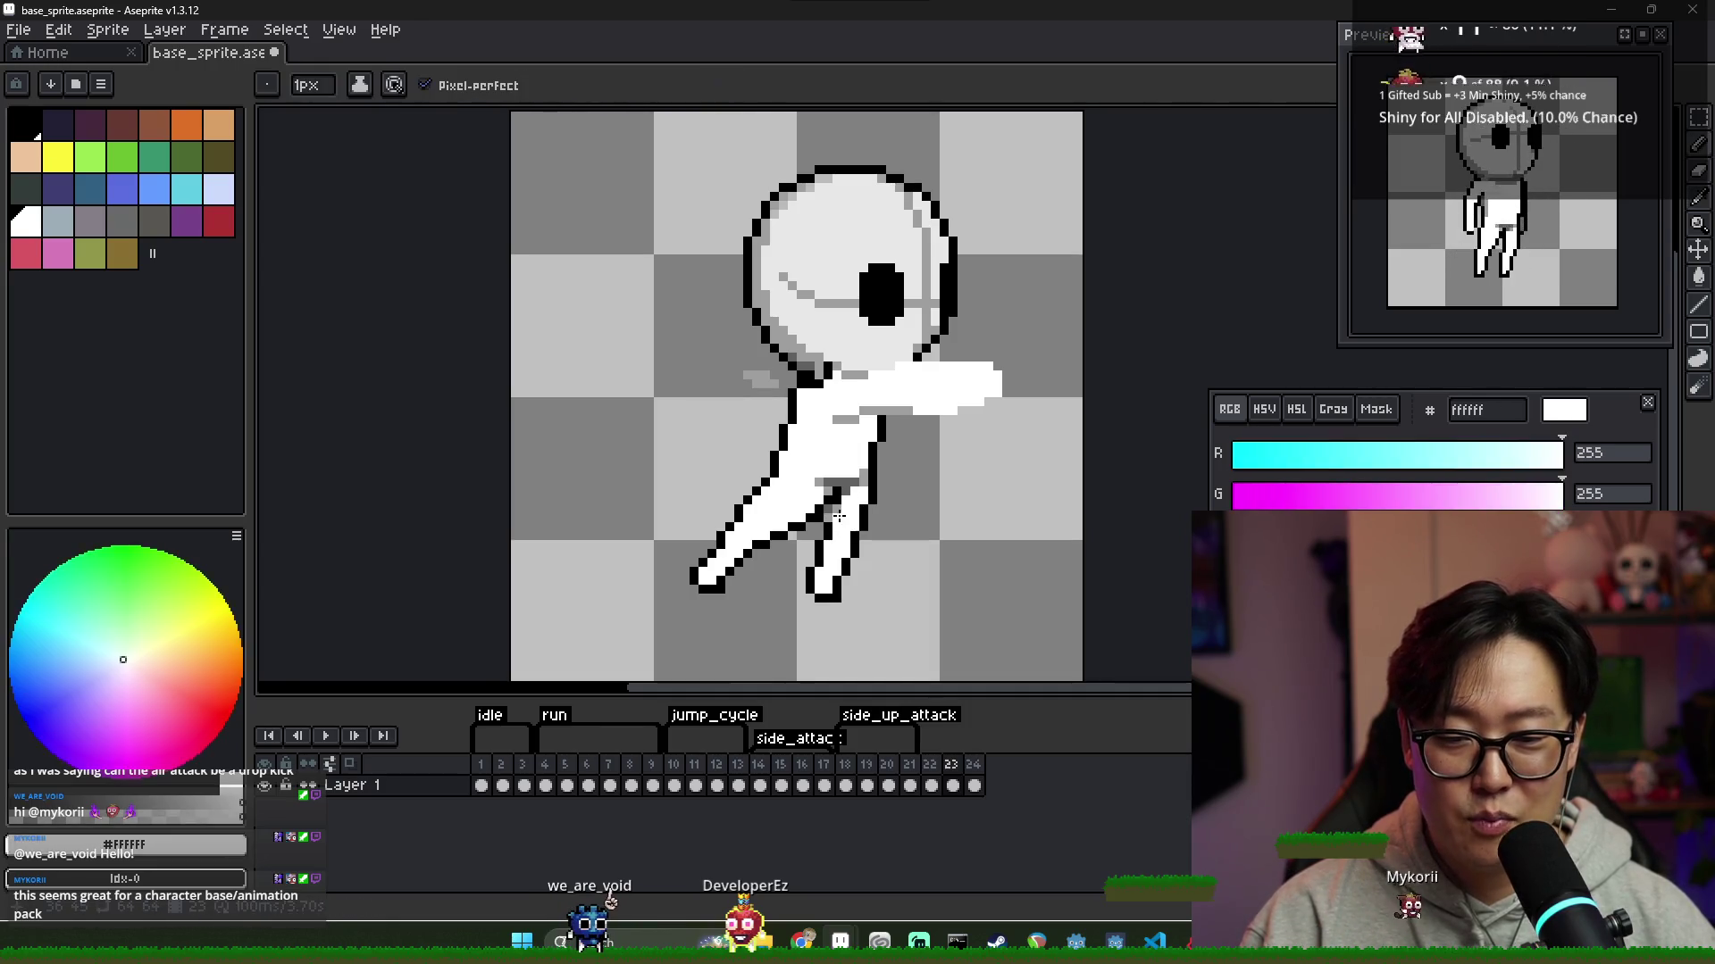
pyautogui.keyDown('alt'); pyautogui.click(836, 502); pyautogui.keyUp('alt')
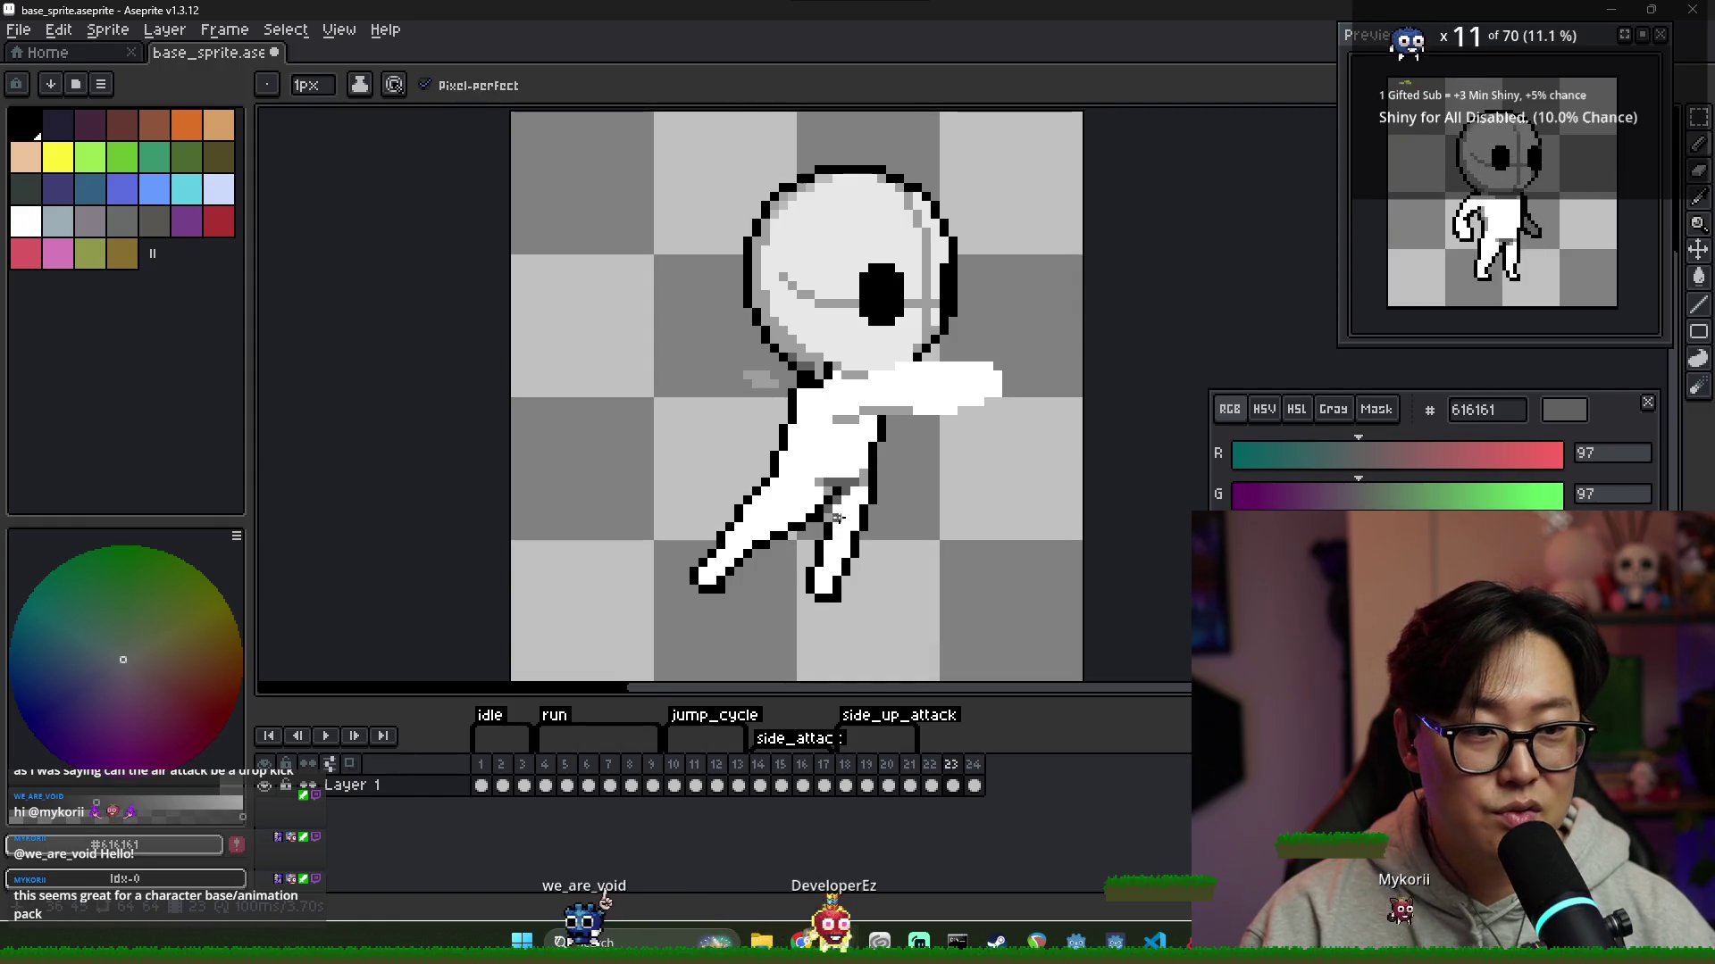
pyautogui.scroll(-4, 841, 524)
pyautogui.scroll(5, 843, 525)
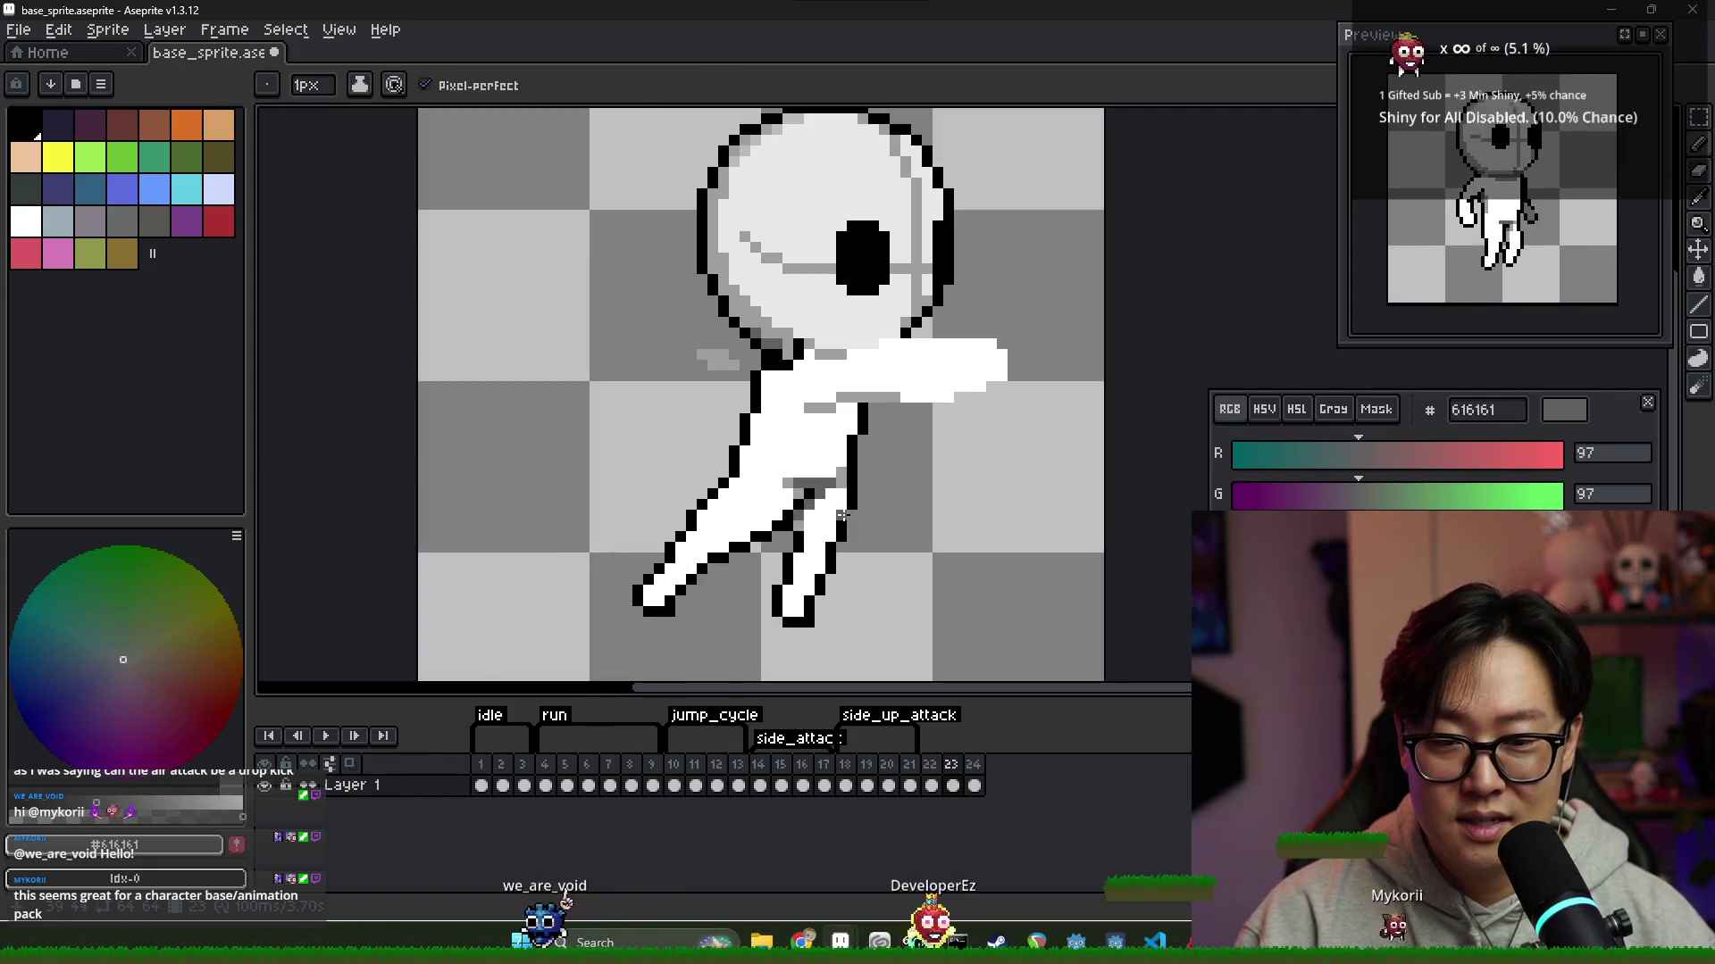
pyautogui.scroll(-5, 823, 553)
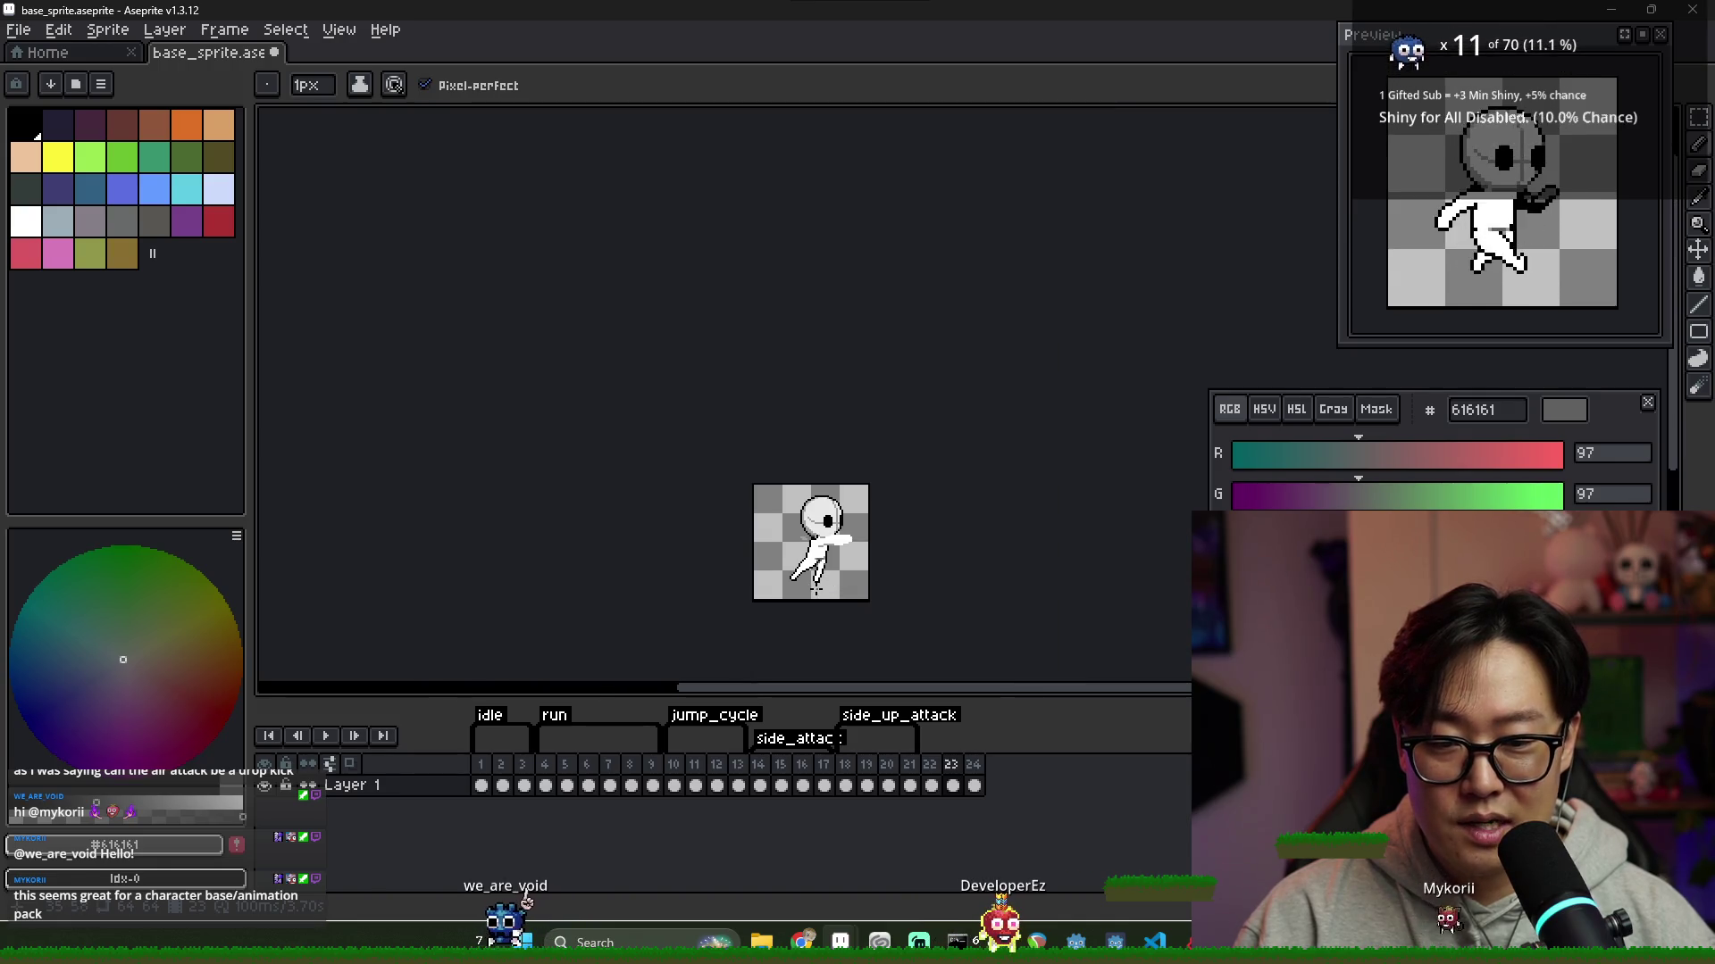
pyautogui.scroll(5, 819, 599)
pyautogui.scroll(-2, 800, 544)
pyautogui.click(935, 775)
pyautogui.click(954, 784)
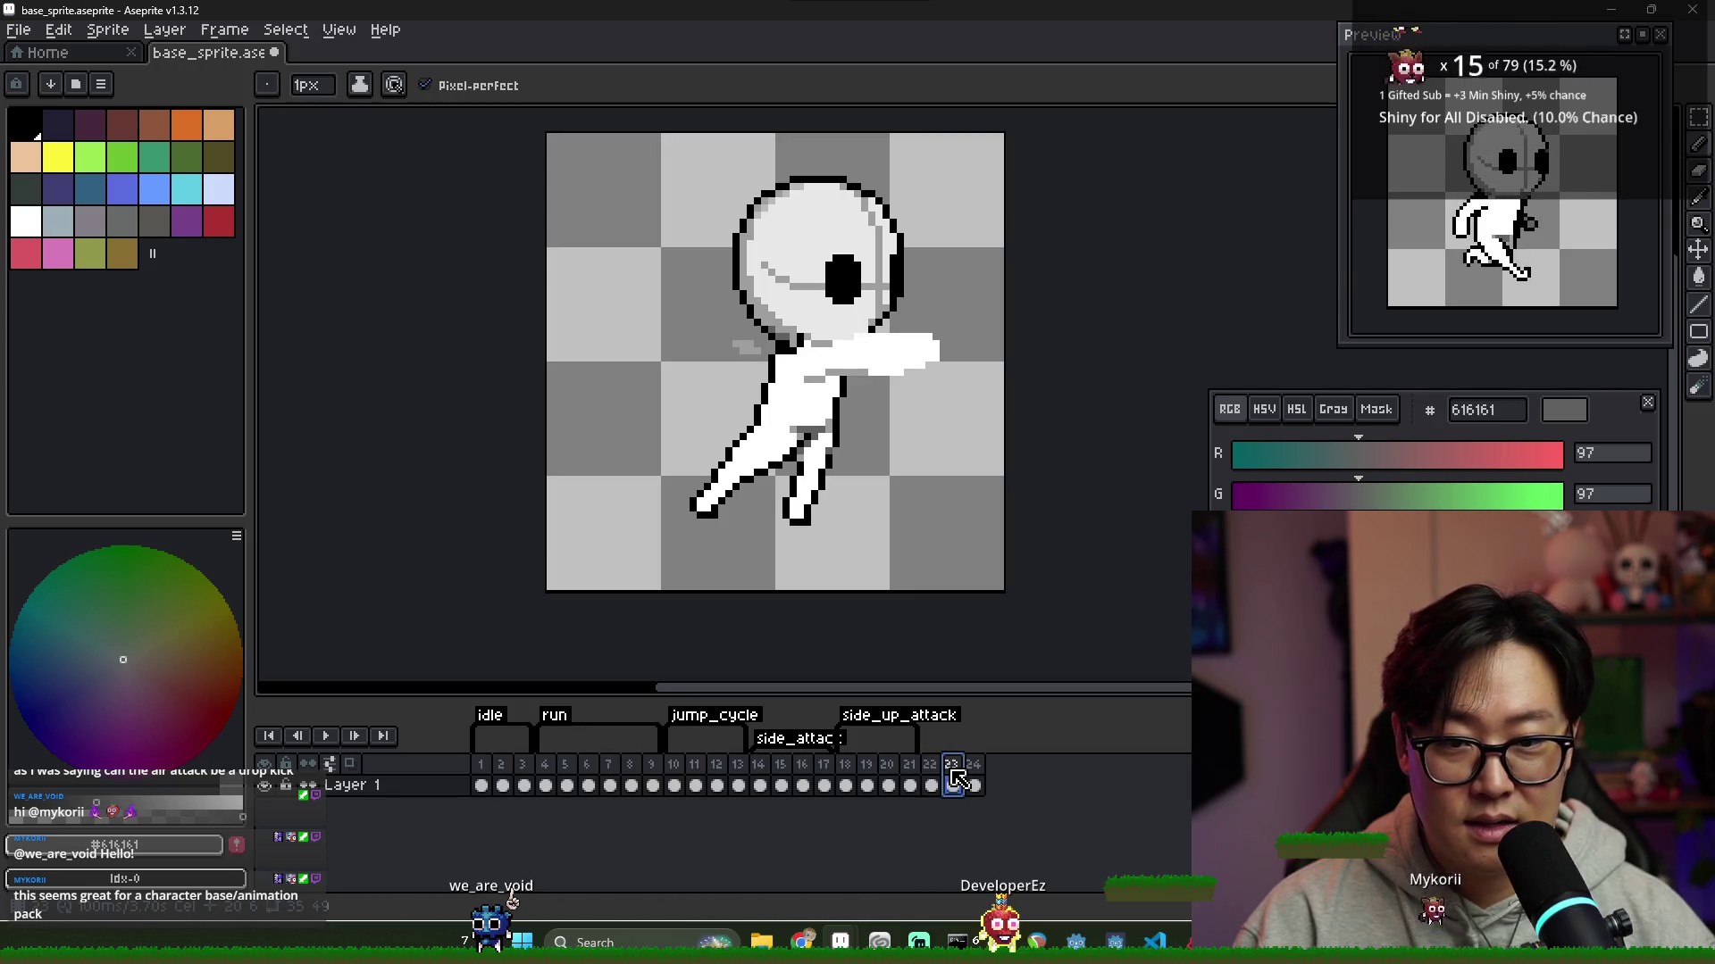
pyautogui.keyDown('alt'); pyautogui.click(757, 412); pyautogui.keyUp('alt')
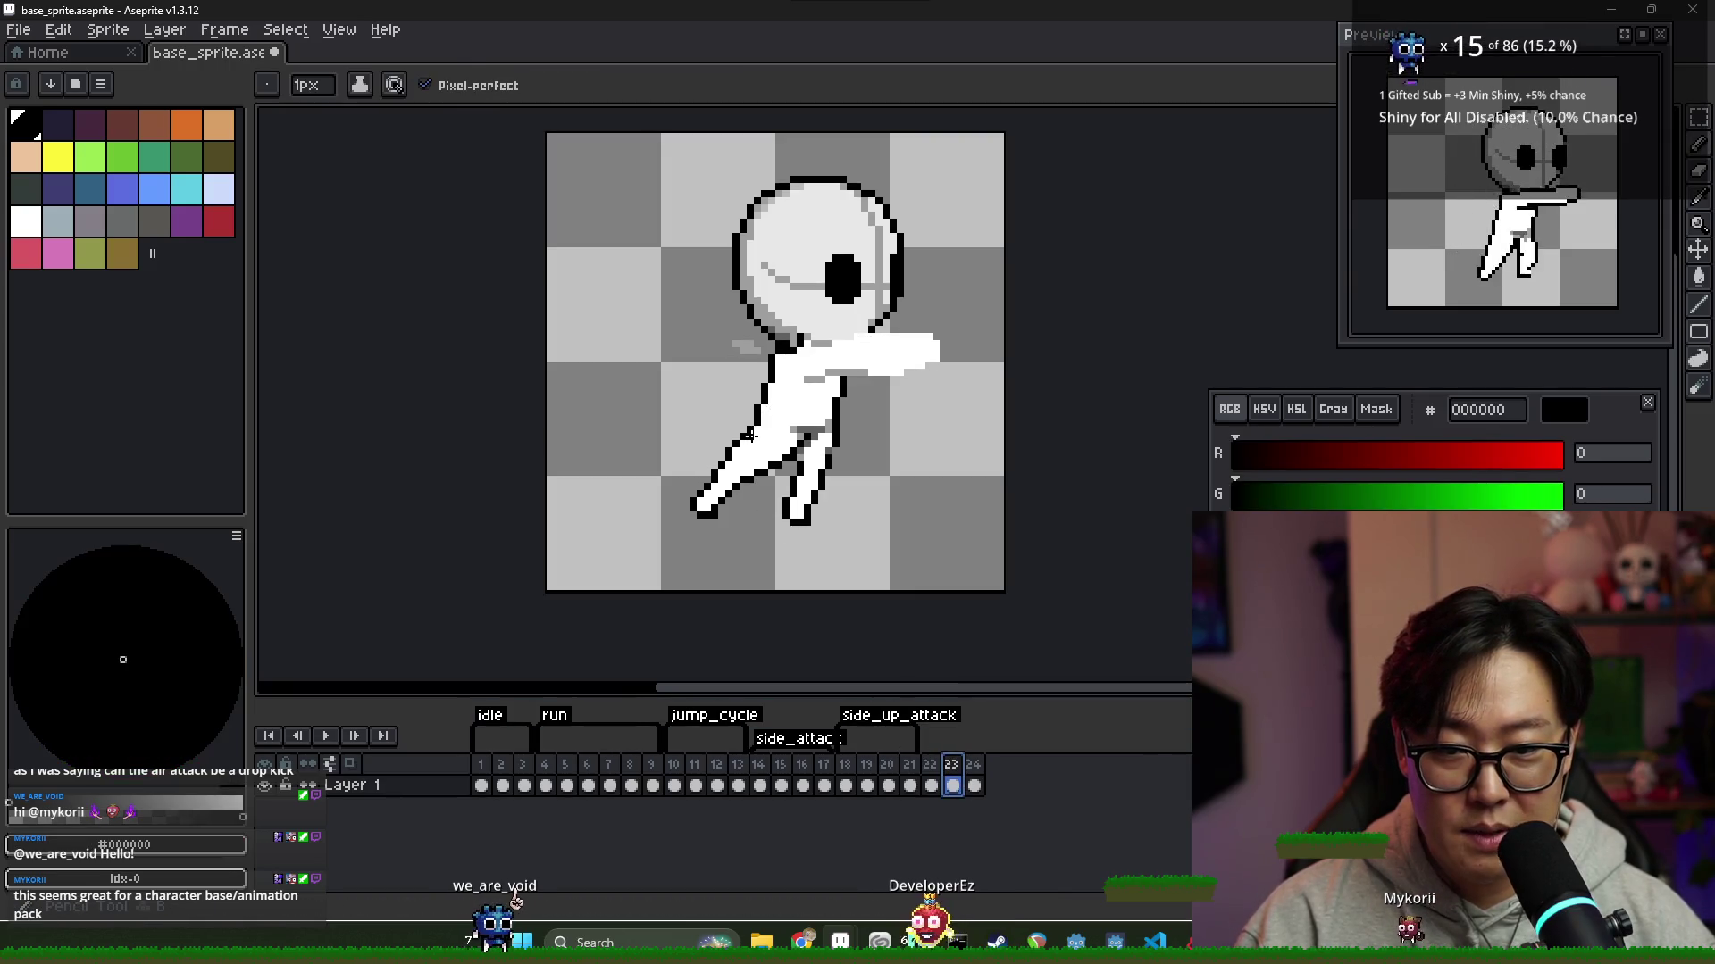
pyautogui.scroll(1, 757, 413)
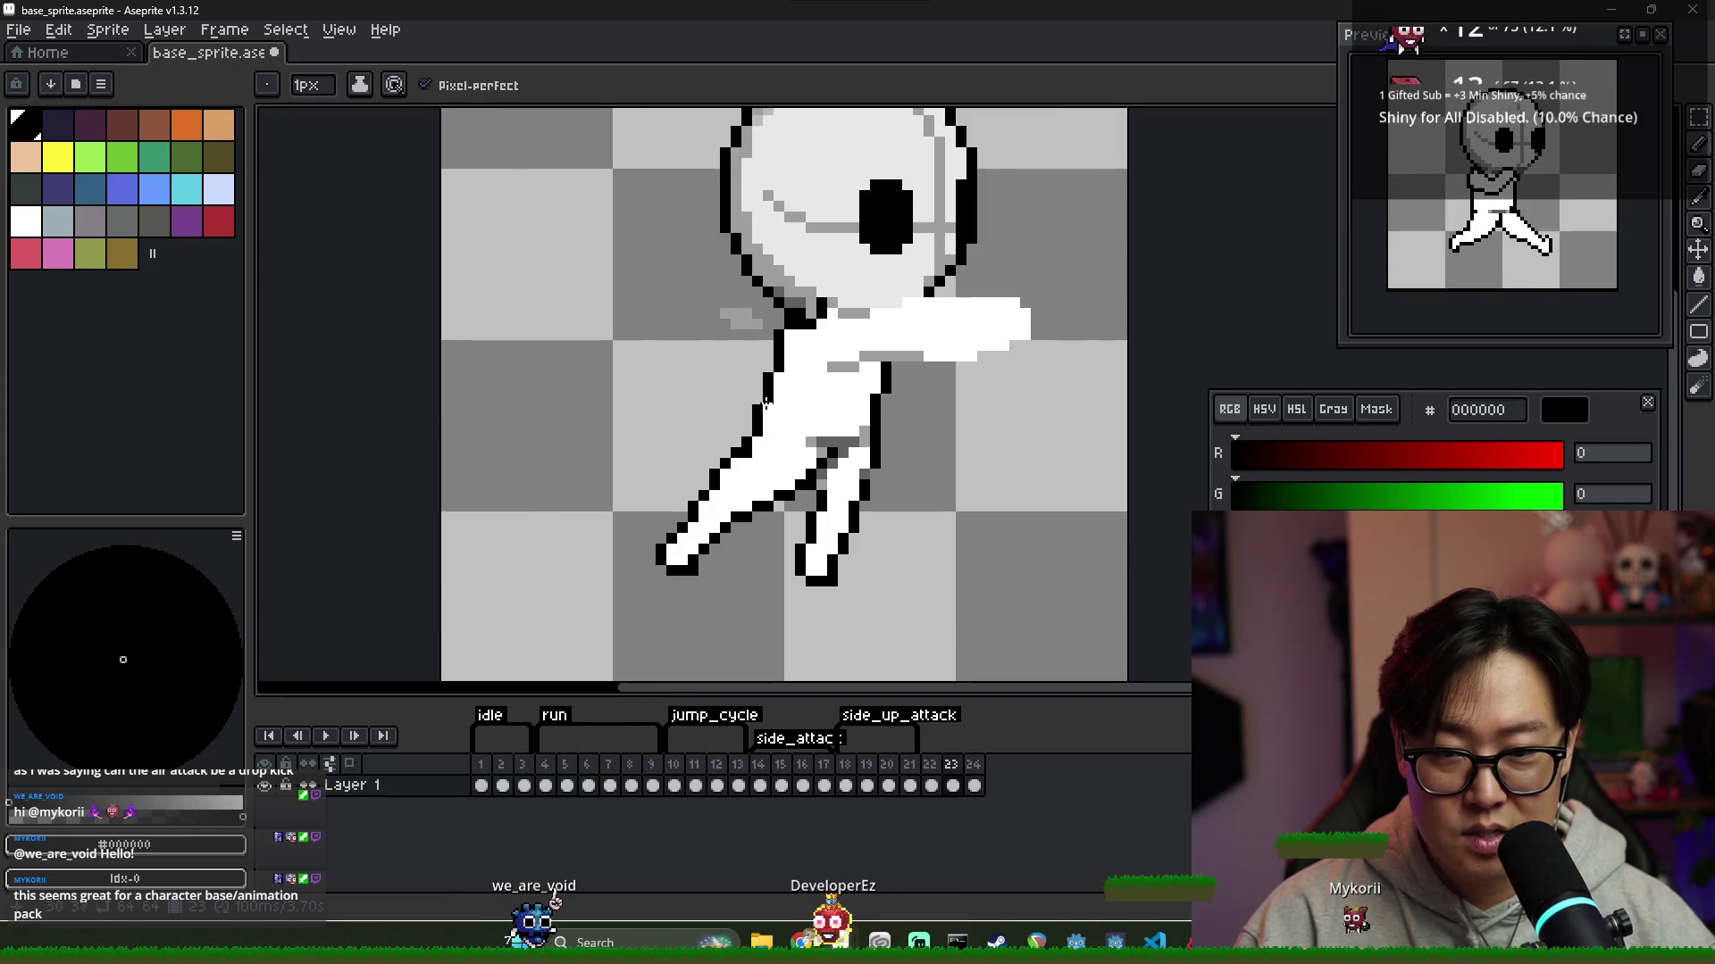
# Erase the outline along the top of the left leg and the stray black pixels beside the foot
pyautogui.press('e')
pyautogui.moveTo(757, 419)
pyautogui.mouseDown()
pyautogui.moveTo(673, 501)
pyautogui.moveTo(659, 549)
pyautogui.mouseUp()
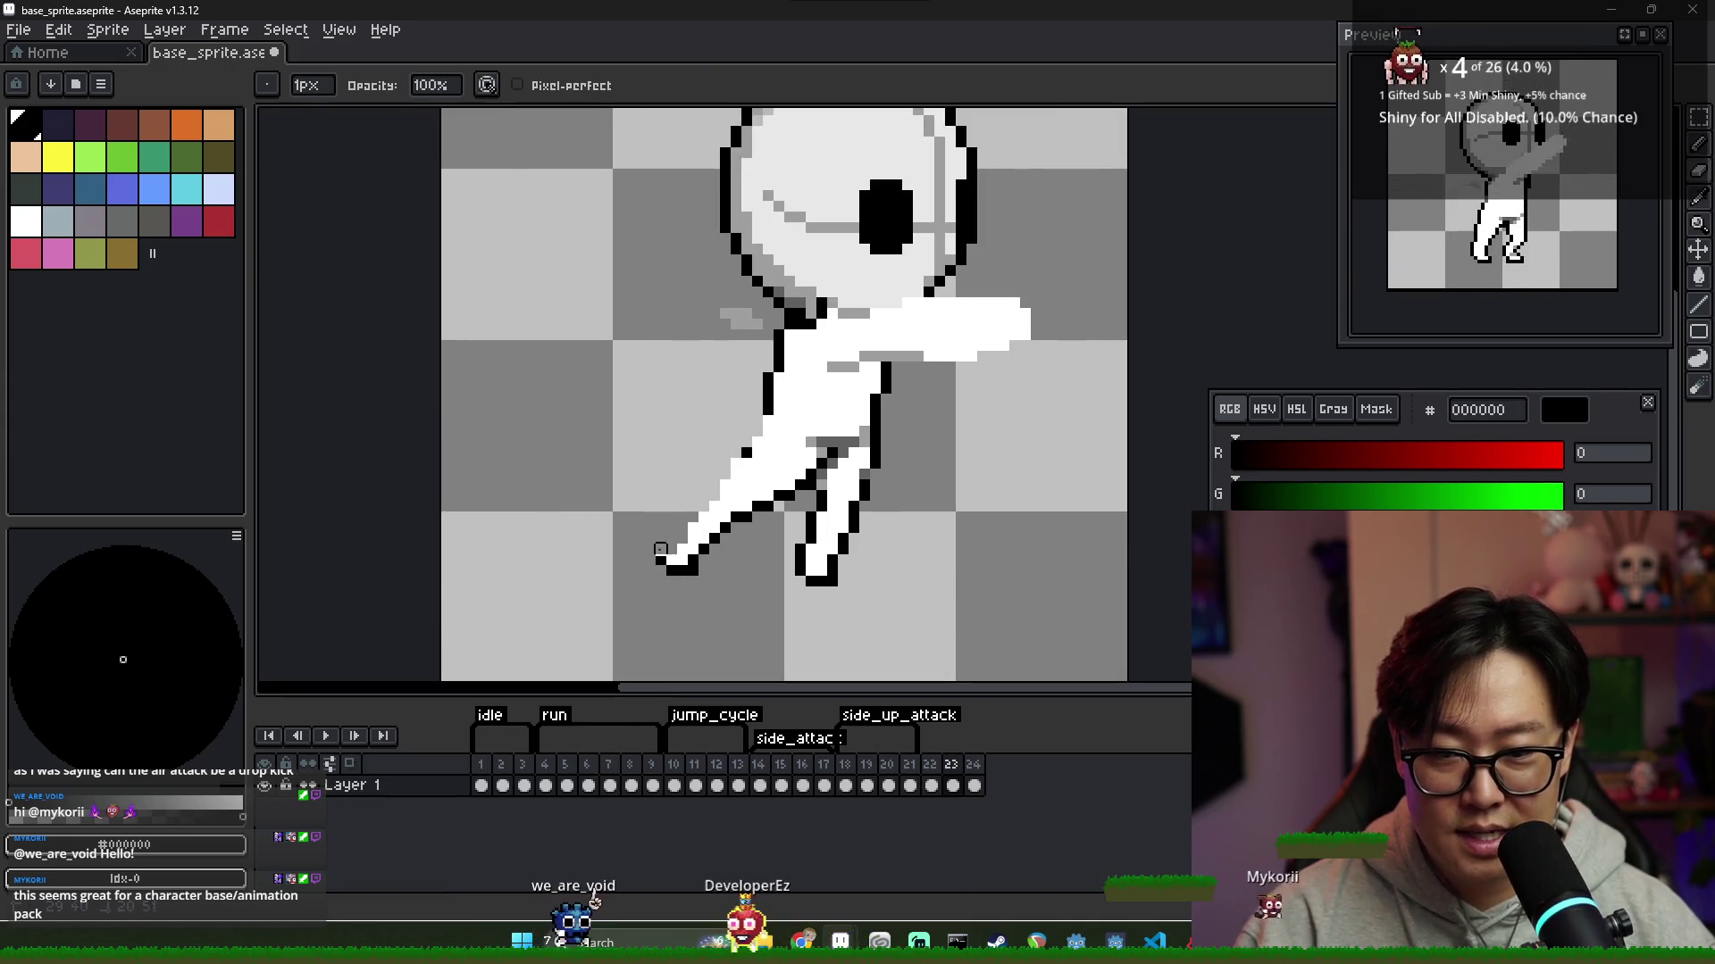
pyautogui.press('b')
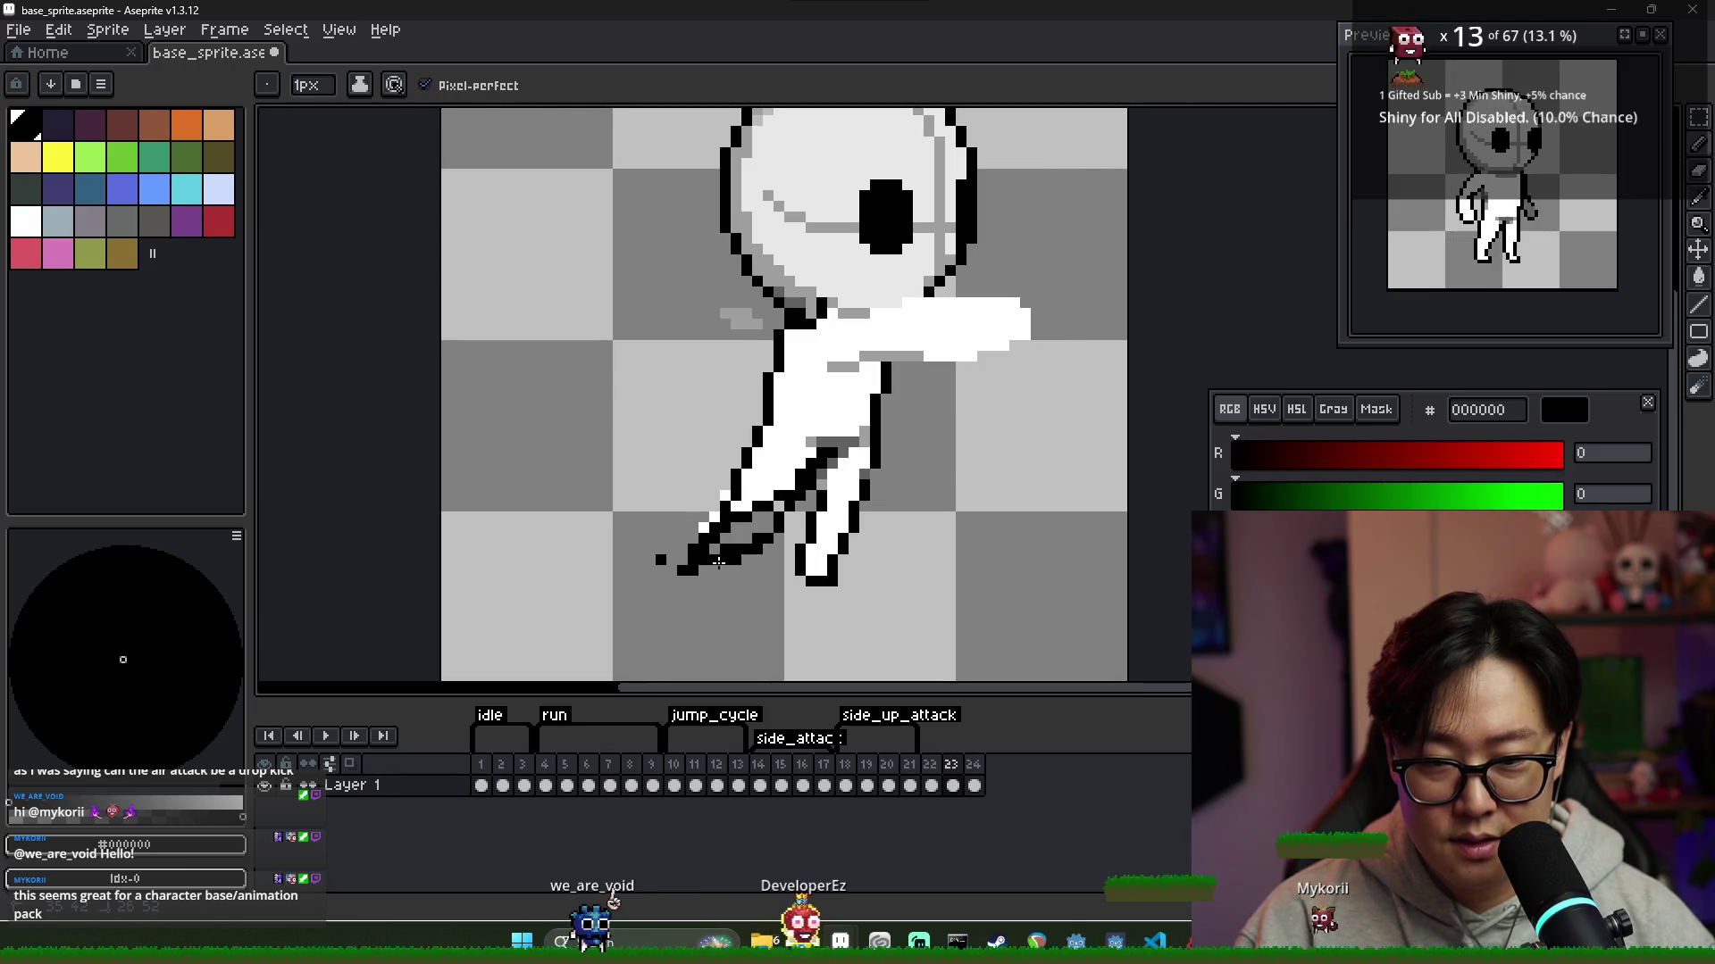
pyautogui.press('e')
pyautogui.moveTo(660, 560)
pyautogui.mouseDown()
pyautogui.moveTo(692, 549)
pyautogui.moveTo(693, 589)
pyautogui.mouseUp()
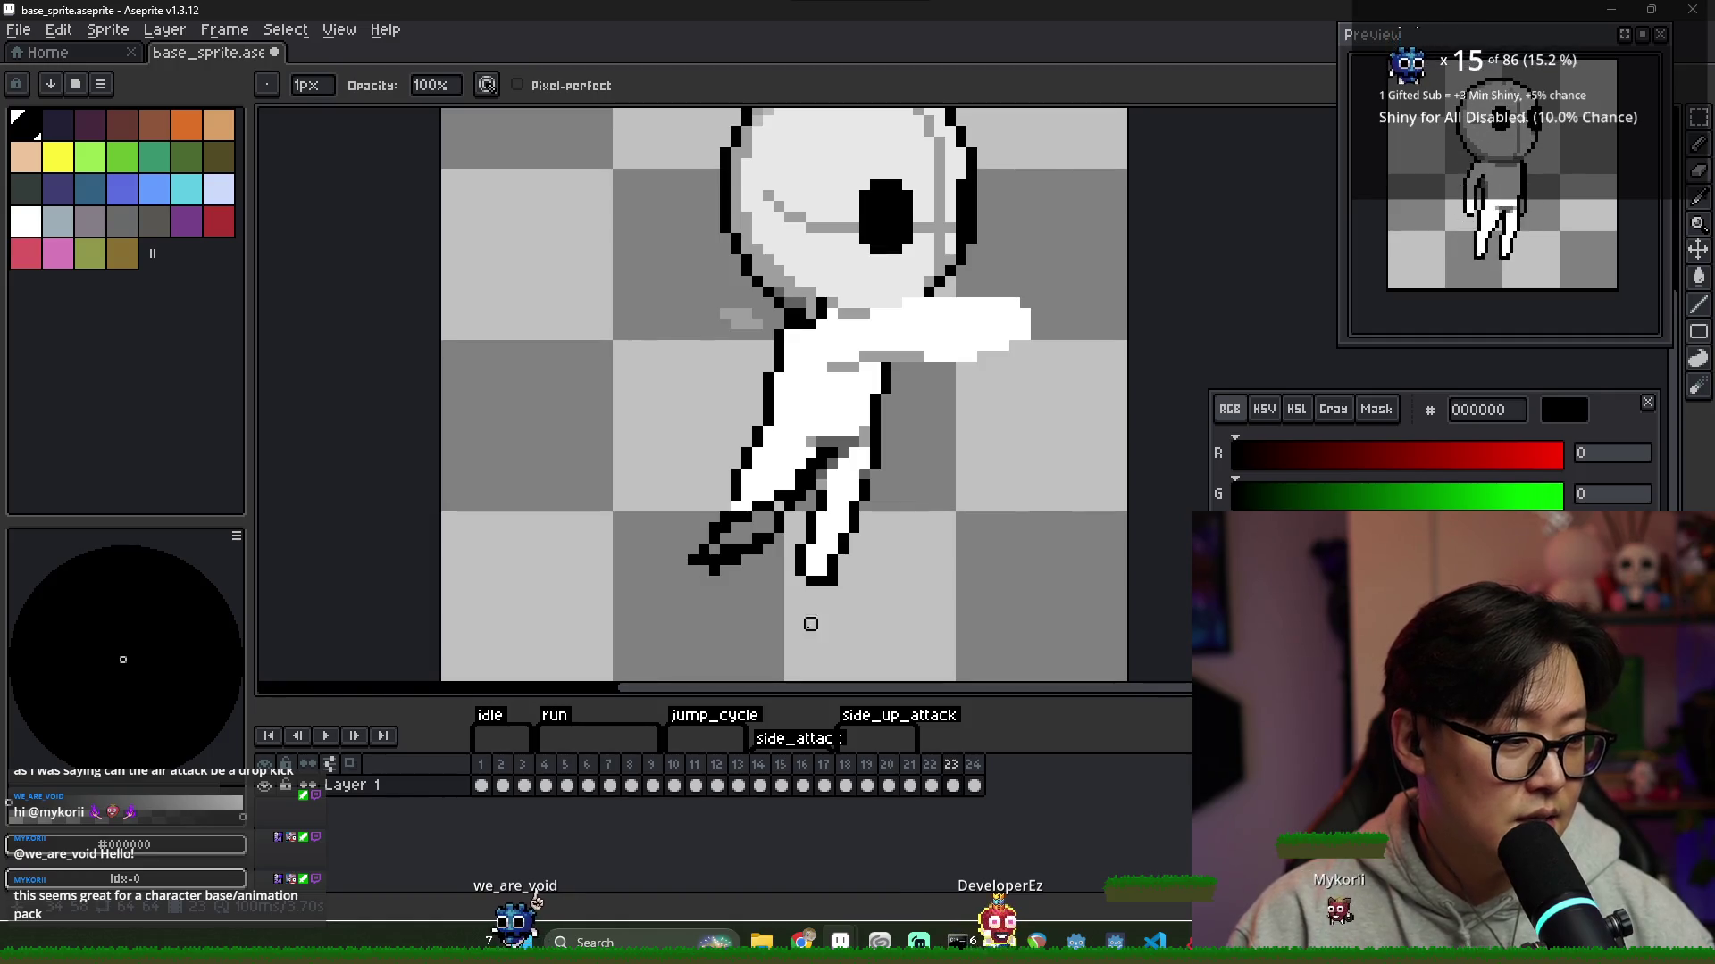
pyautogui.press('g')
pyautogui.press('x')
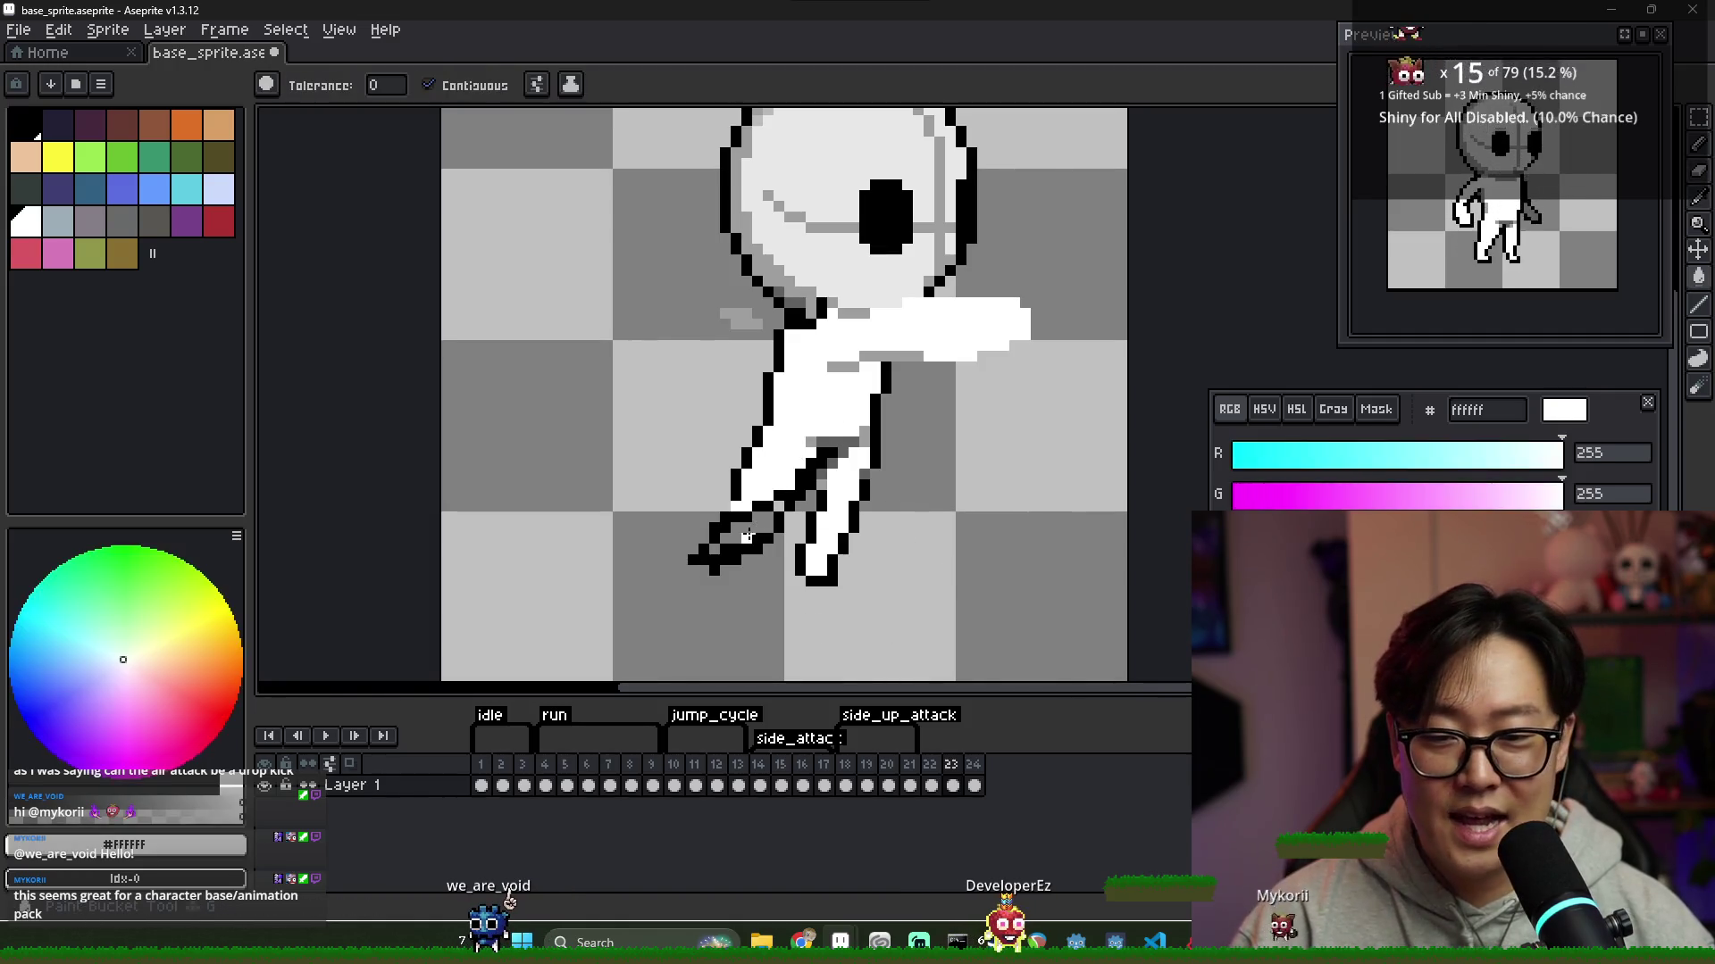
pyautogui.press('b')
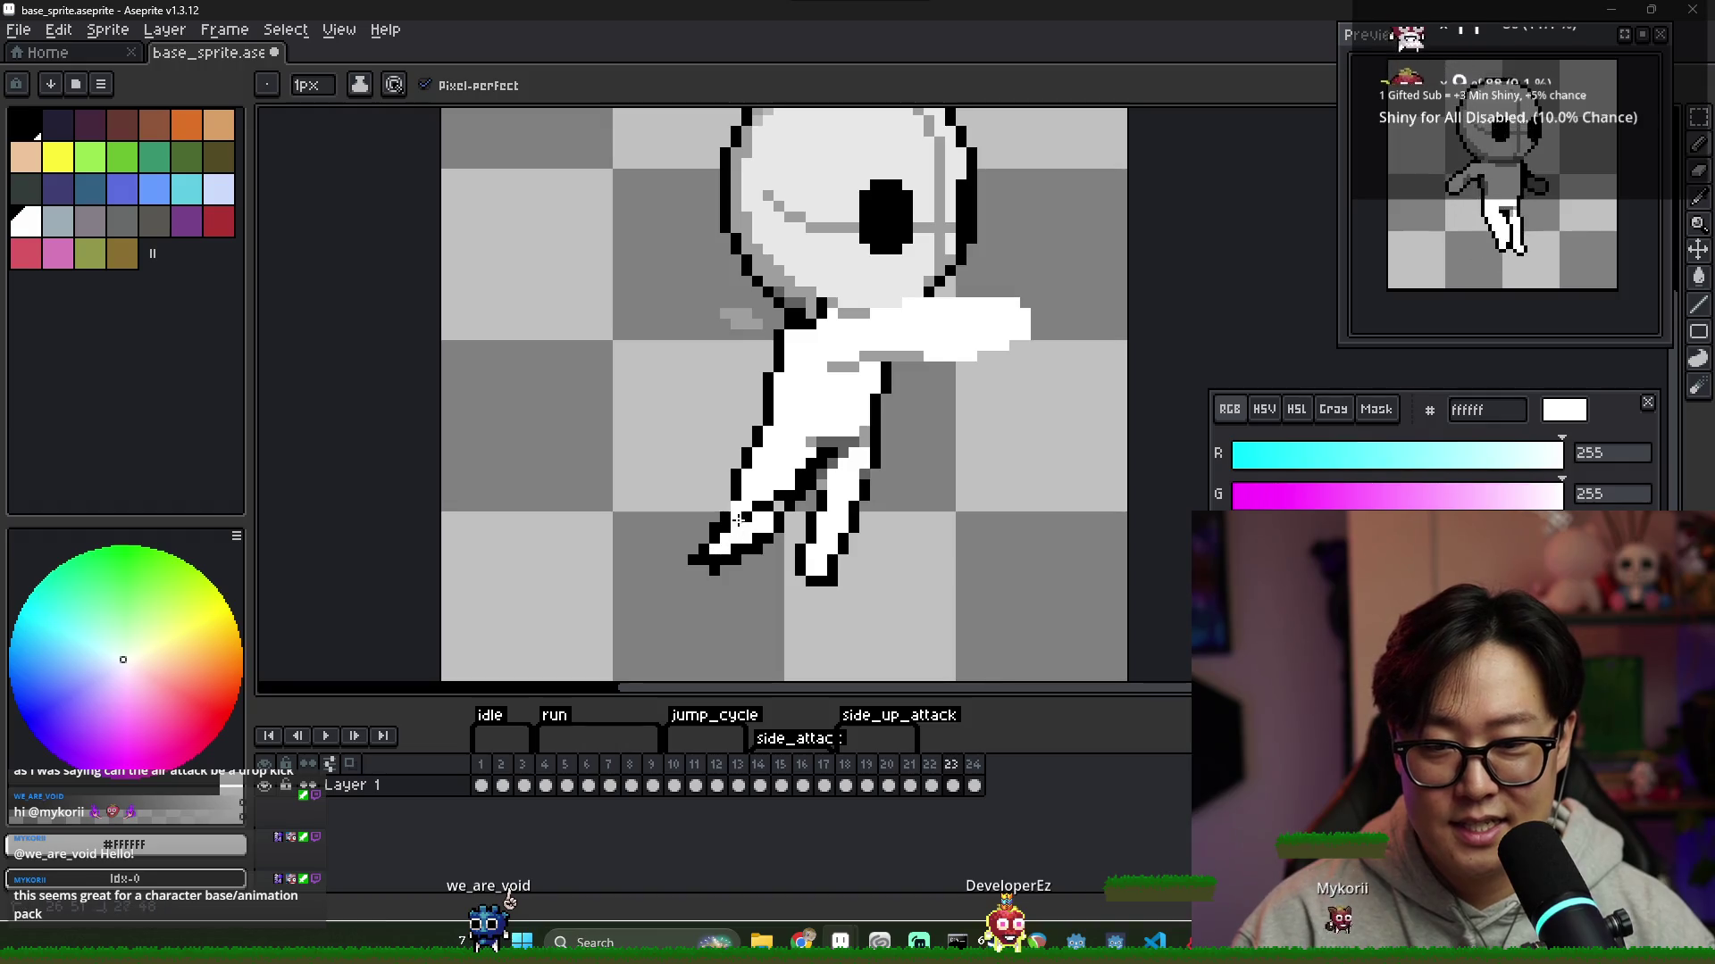
pyautogui.moveTo(1463, 65)
pyautogui.mouseDown()
pyautogui.moveTo(677, 158)
pyautogui.moveTo(238, 138)
pyautogui.moveTo(249, 81)
pyautogui.moveTo(1461, 23)
pyautogui.moveTo(865, 143)
pyautogui.moveTo(517, 143)
pyautogui.moveTo(345, 126)
pyautogui.moveTo(338, 109)
pyautogui.mouseUp()
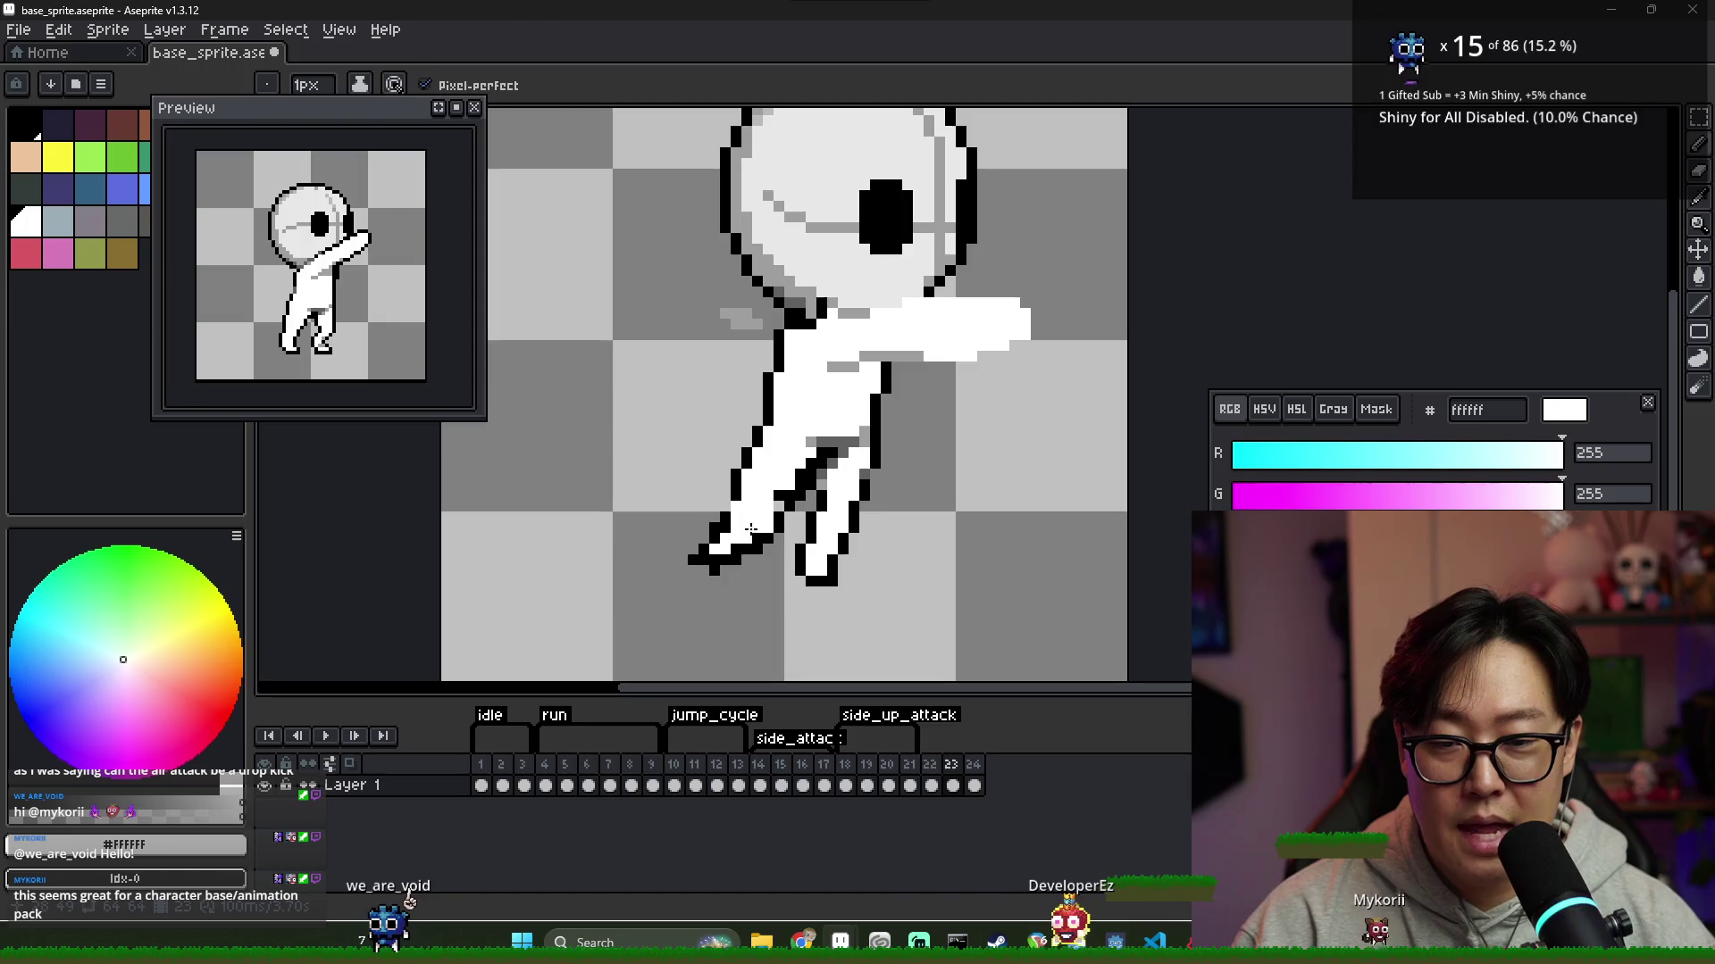
# Sample black outline, white fill and grey 616161 shading colours from the leg and foot
pyautogui.keyDown('alt'); pyautogui.click(808, 482); pyautogui.keyUp('alt')
pyautogui.keyDown('alt'); pyautogui.click(826, 491); pyautogui.keyUp('alt')
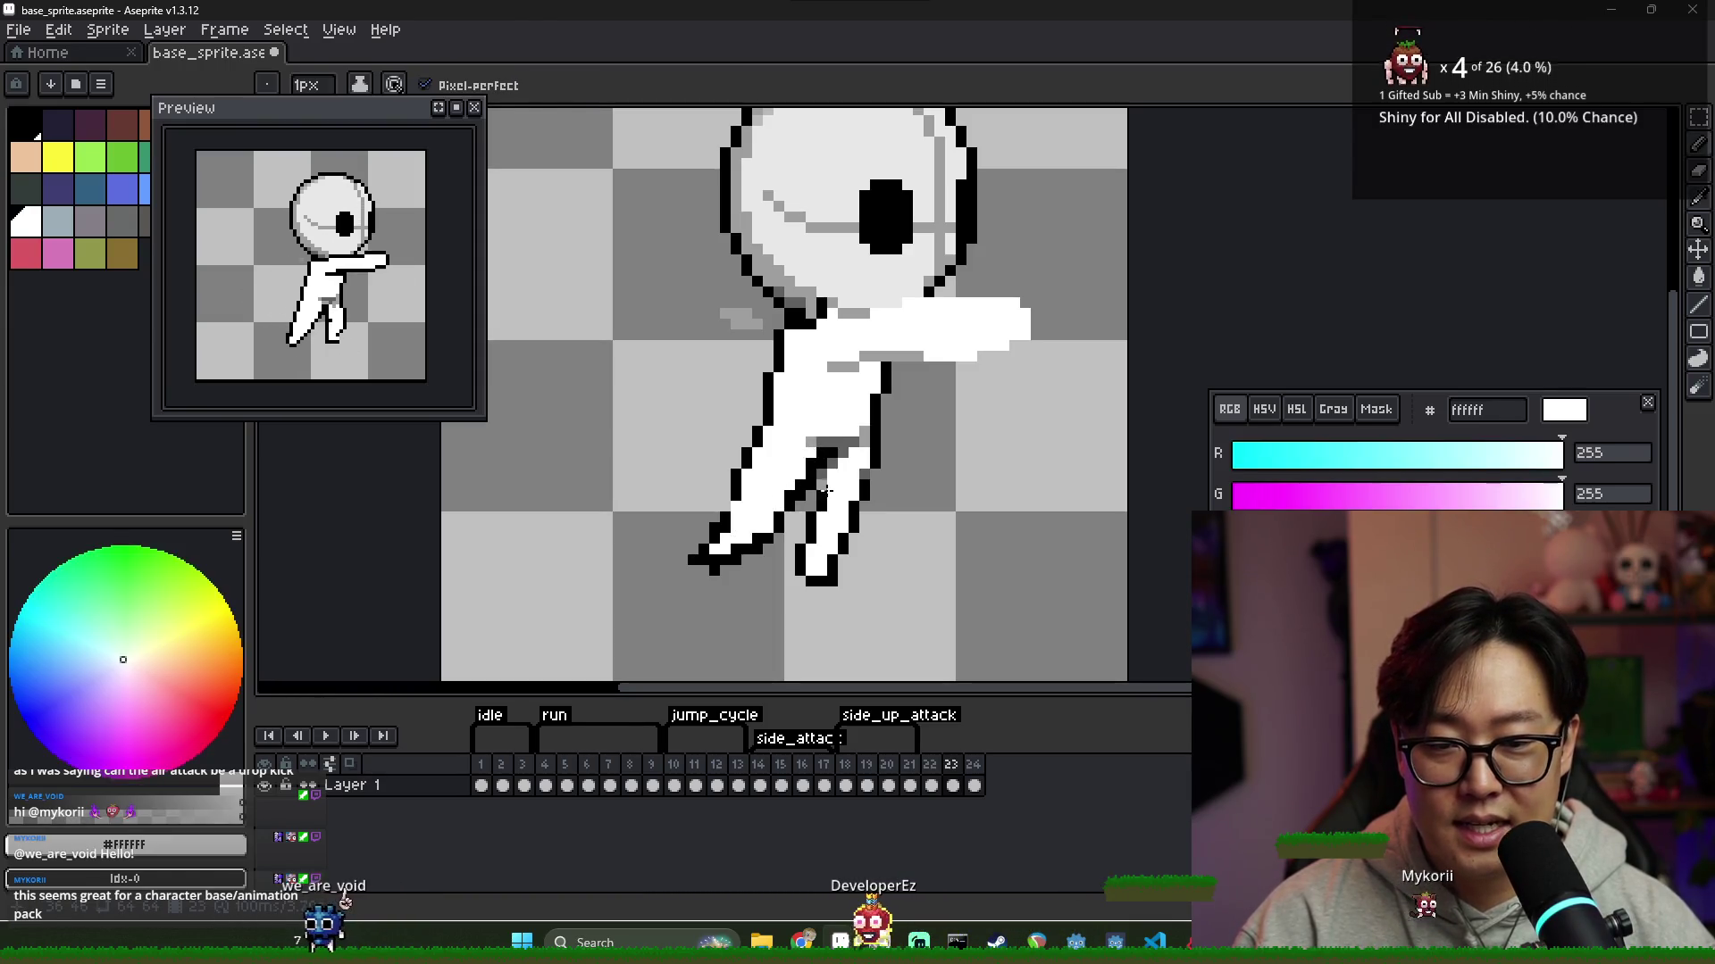
pyautogui.keyDown('alt'); pyautogui.click(823, 488); pyautogui.keyUp('alt')
pyautogui.keyDown('alt'); pyautogui.click(835, 473); pyautogui.keyUp('alt')
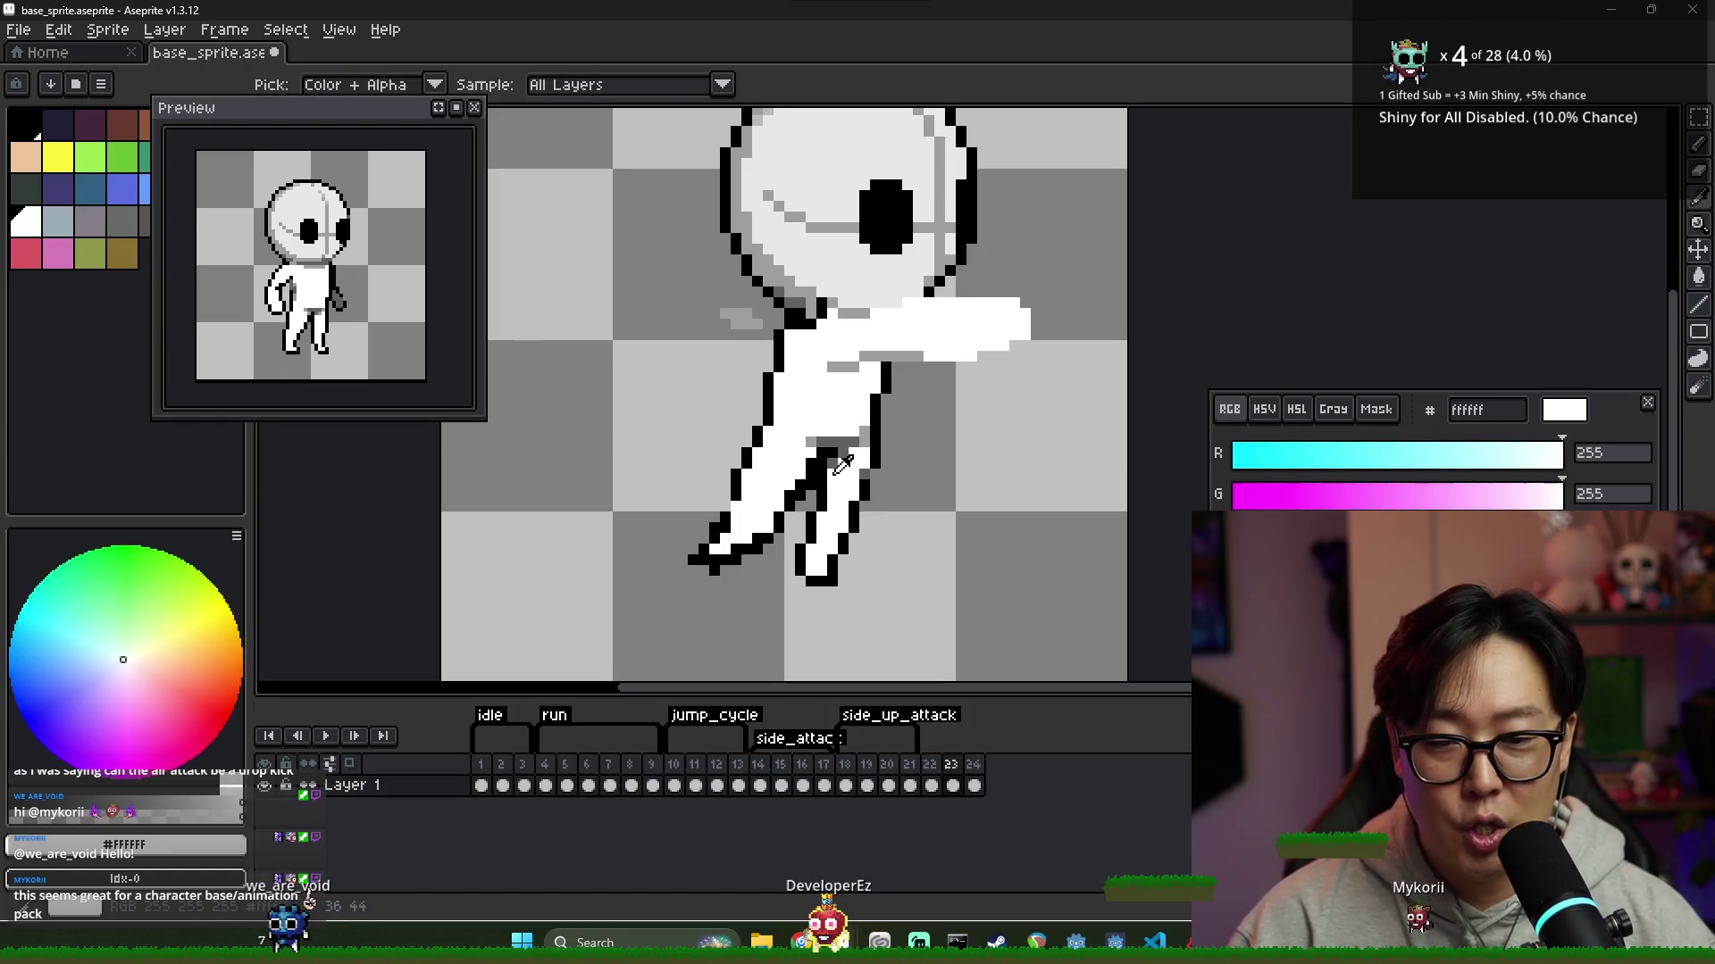
pyautogui.keyDown('alt'); pyautogui.click(833, 461); pyautogui.keyUp('alt')
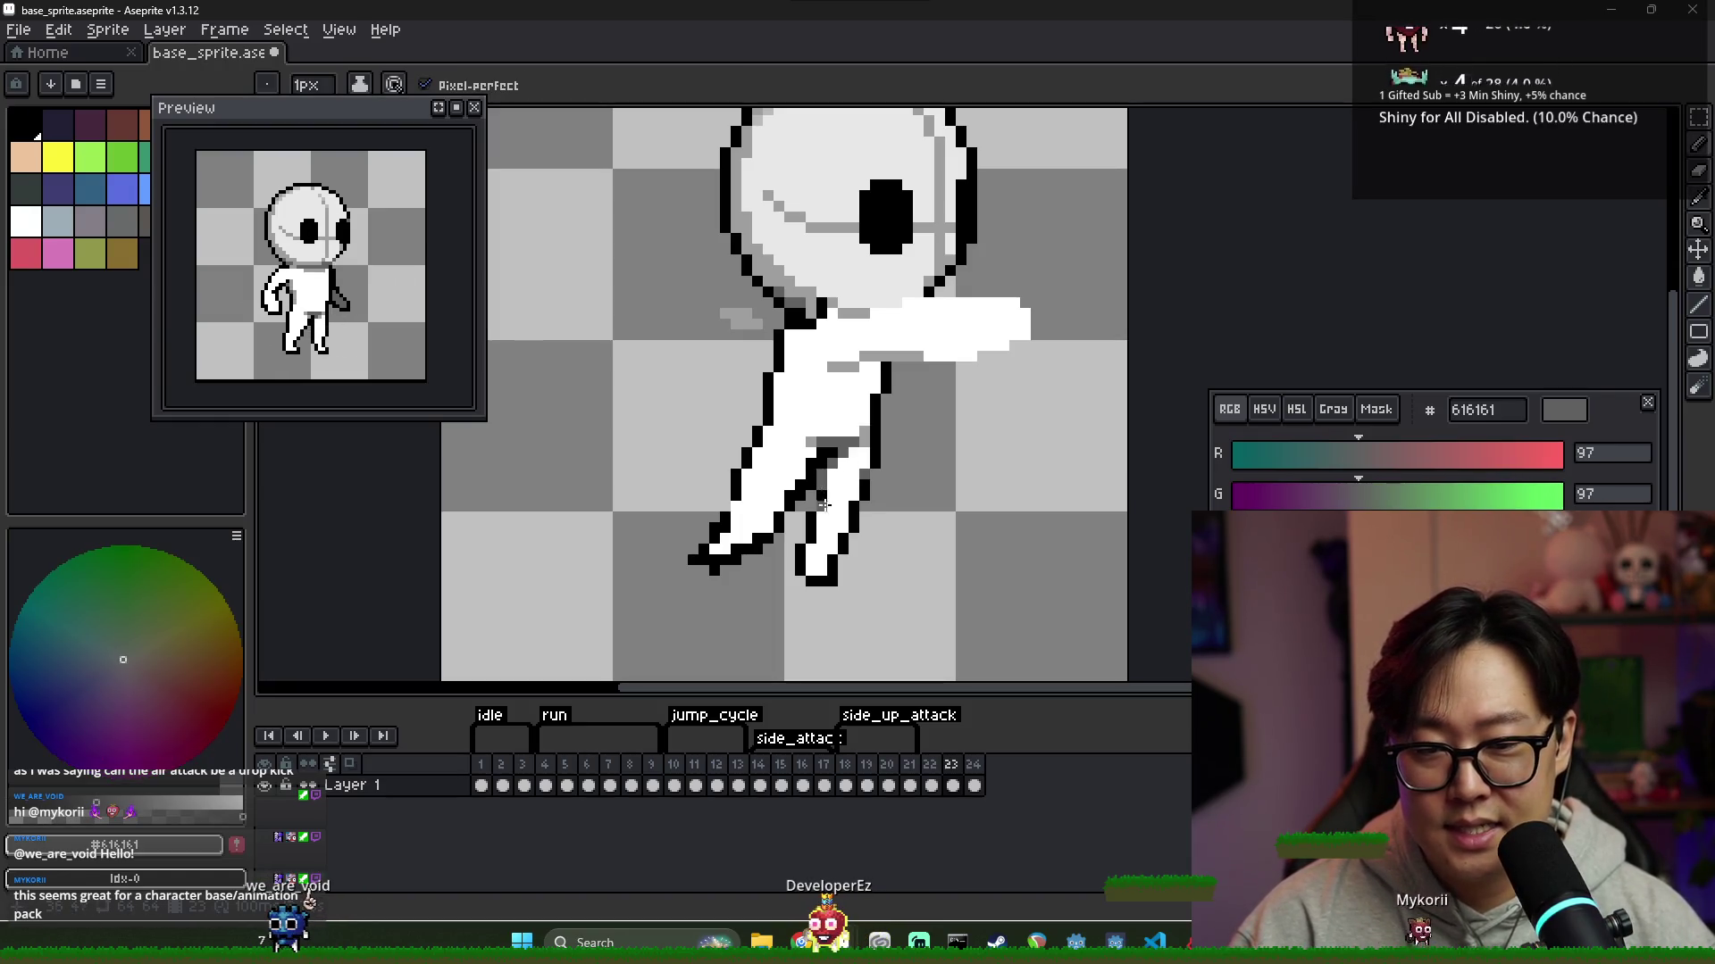
pyautogui.keyDown('alt'); pyautogui.click(817, 493); pyautogui.keyUp('alt')
pyautogui.keyDown('alt'); pyautogui.click(811, 454); pyautogui.keyUp('alt')
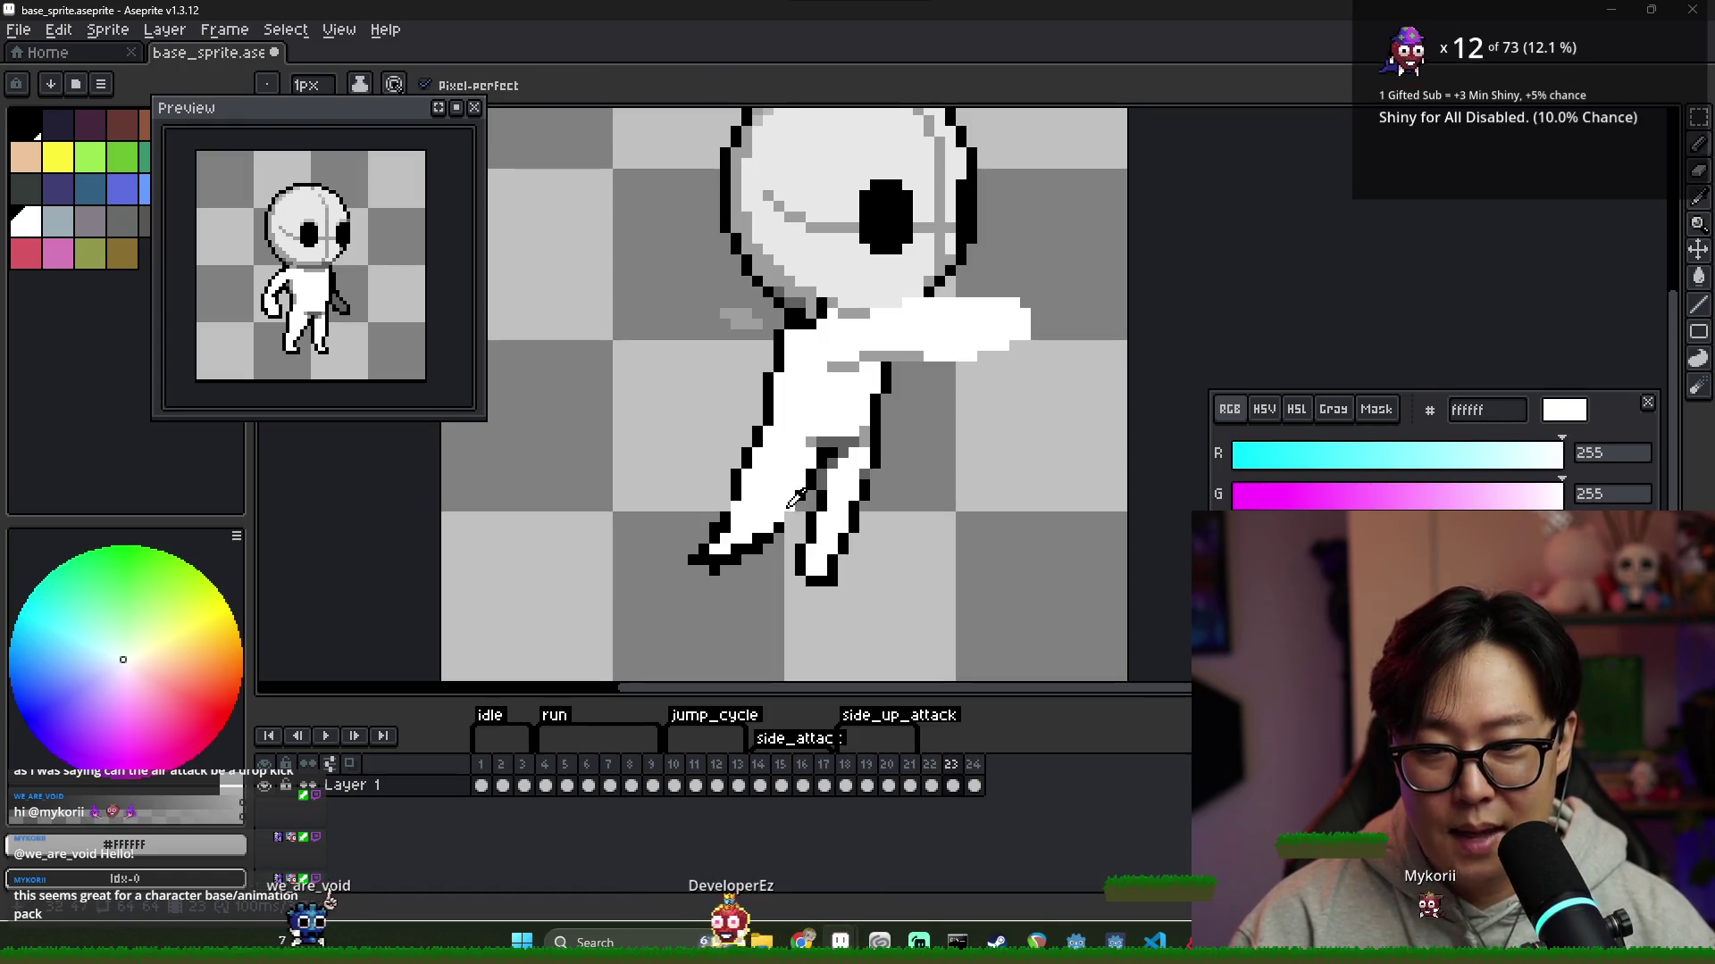
pyautogui.keyDown('alt'); pyautogui.click(786, 510); pyautogui.keyUp('alt')
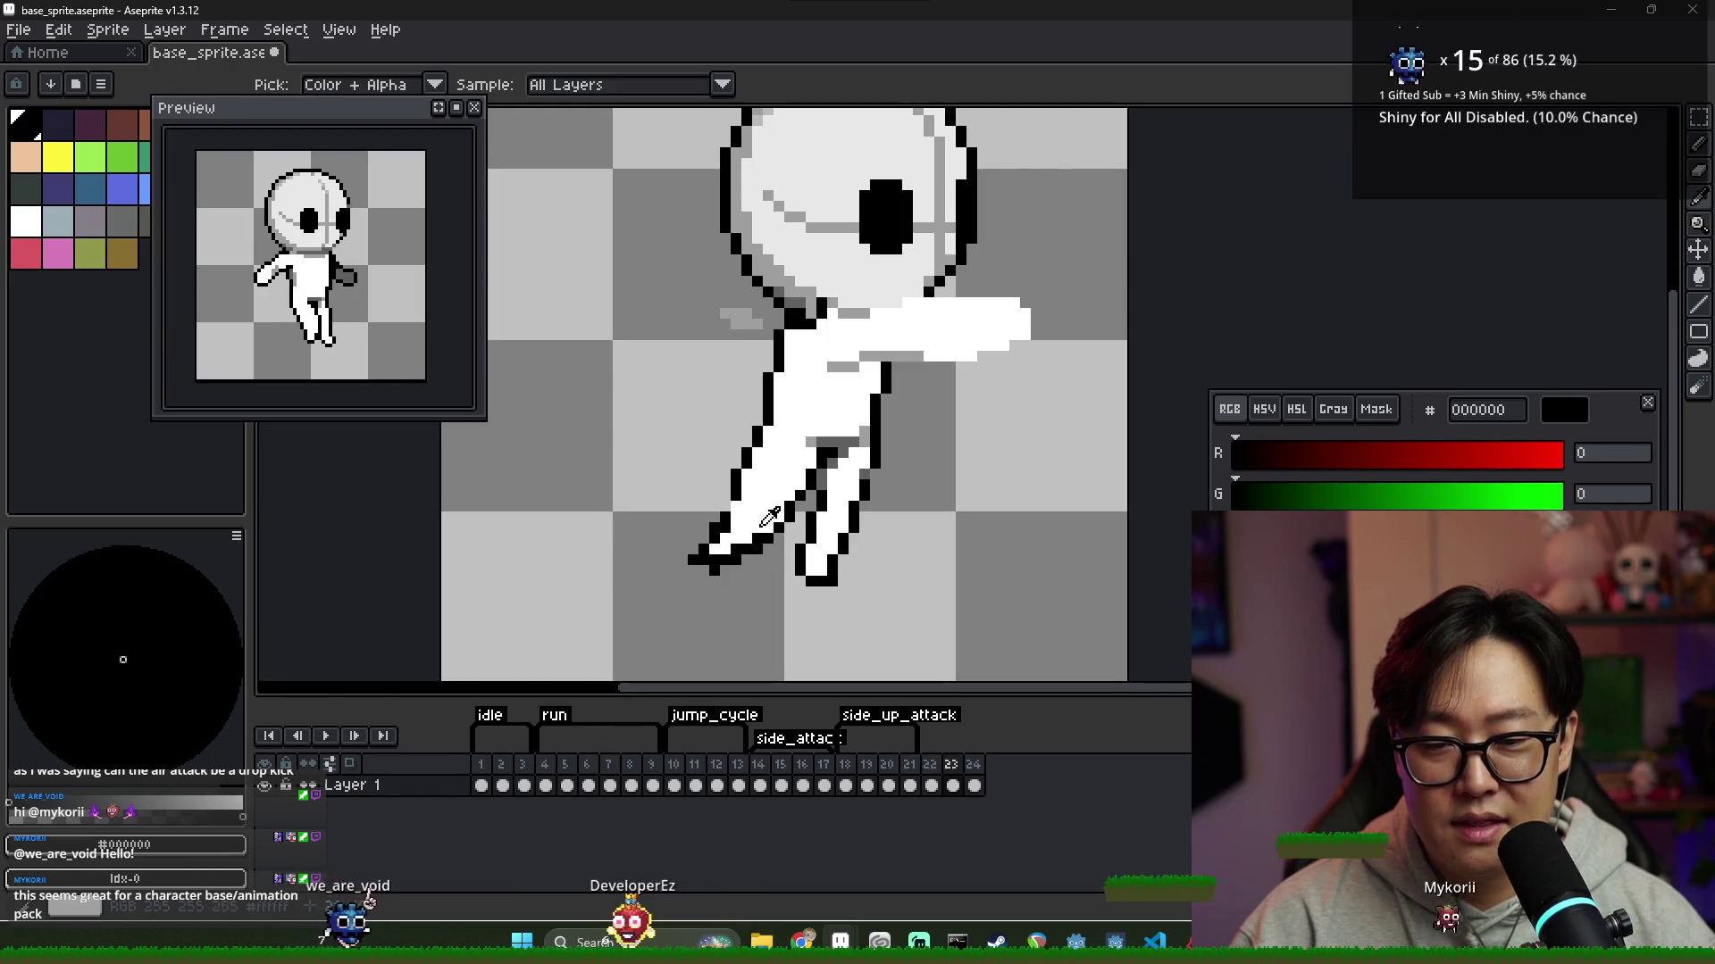
pyautogui.keyDown('alt'); pyautogui.click(733, 549); pyautogui.keyUp('alt')
pyautogui.keyDown('alt'); pyautogui.click(728, 520); pyautogui.keyUp('alt')
pyautogui.keyDown('alt'); pyautogui.click(740, 506); pyautogui.keyUp('alt')
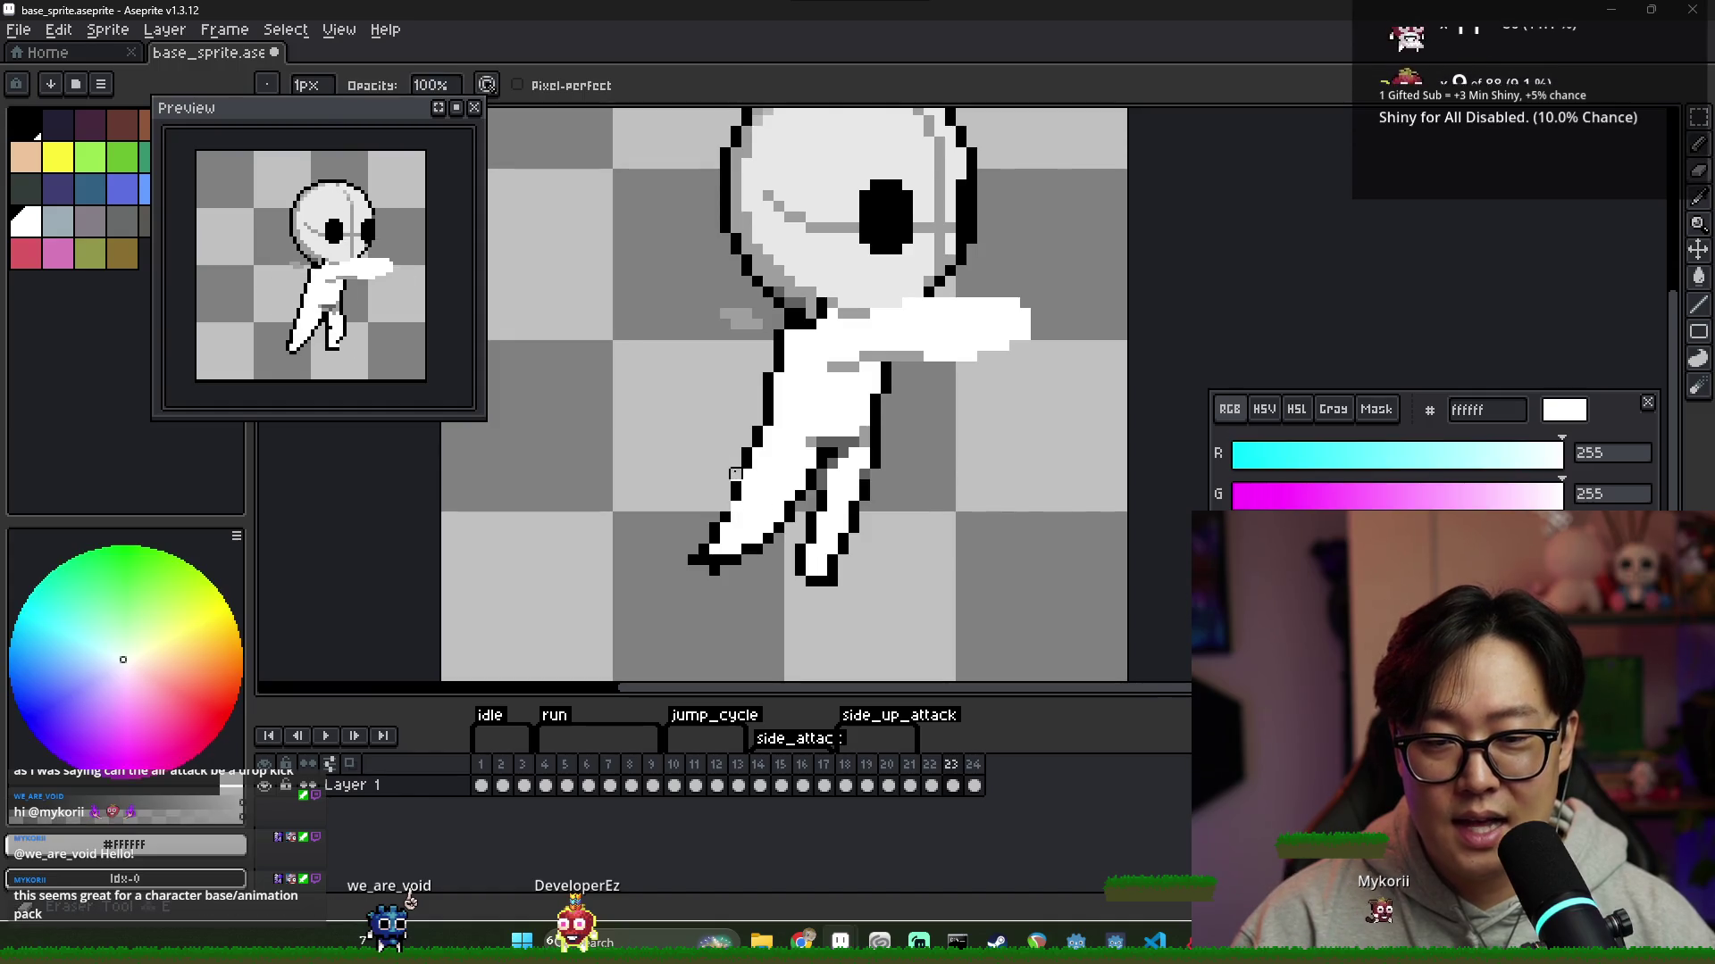
pyautogui.keyDown('alt'); pyautogui.click(746, 473); pyautogui.keyUp('alt')
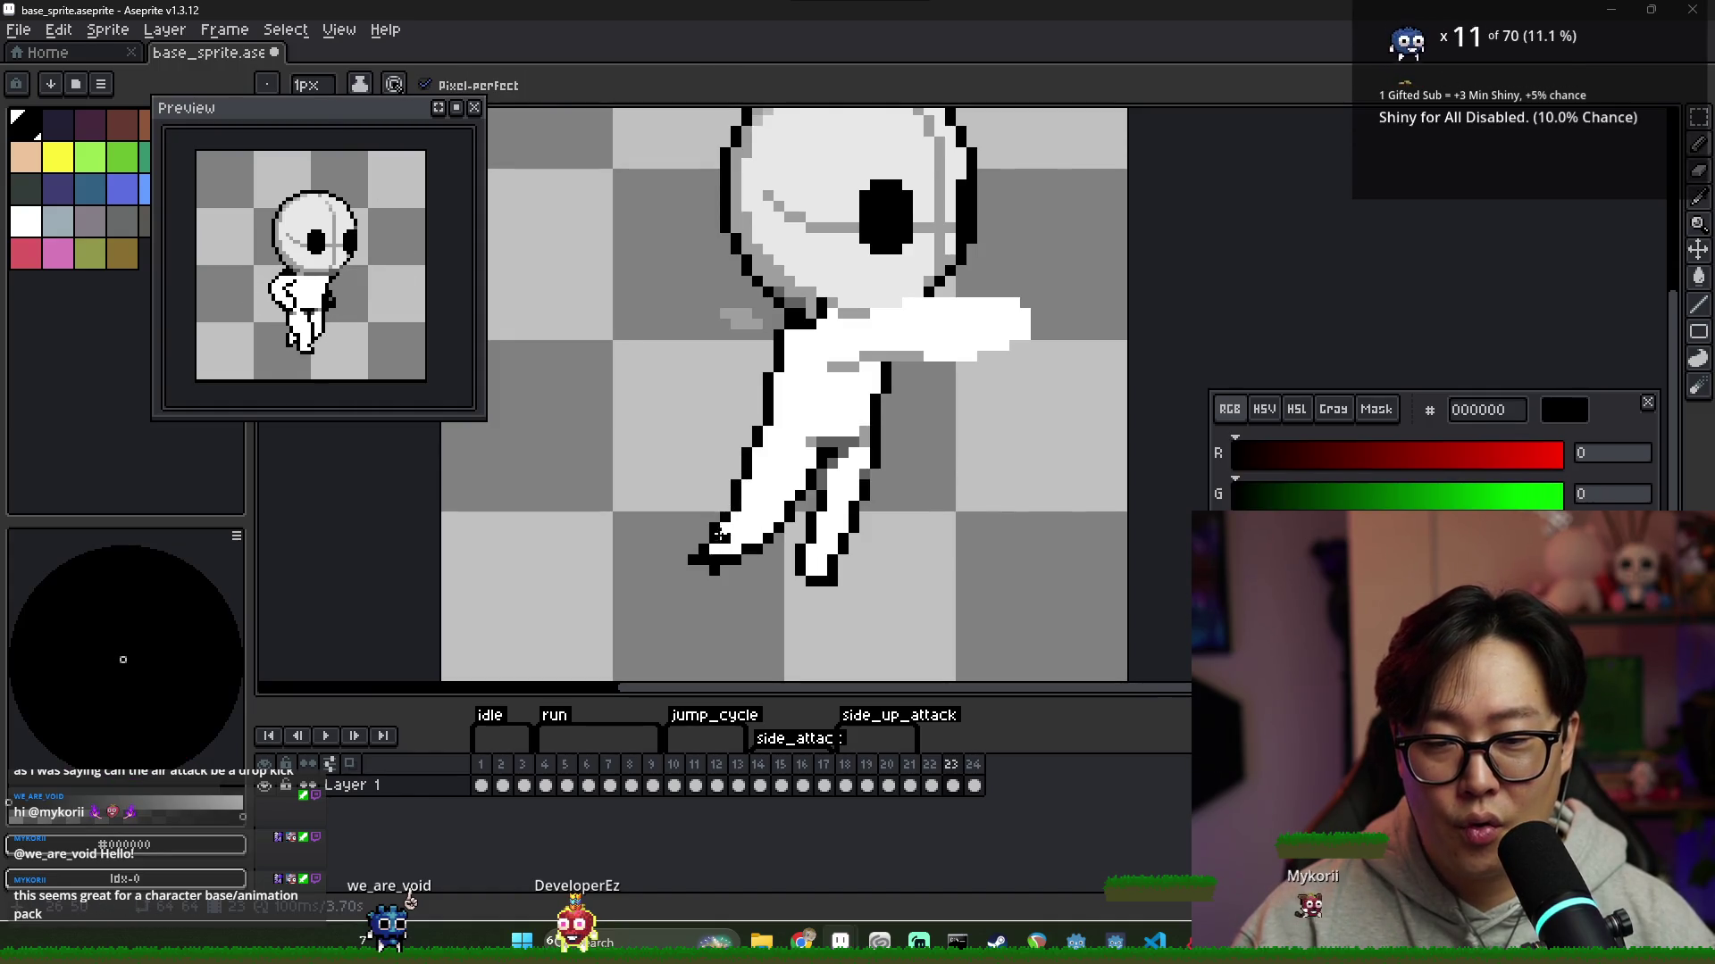
# Redraw black pixels on the rear foot outline, then set up the Paint Bucket with white
pyautogui.scroll(-2, 722, 529)
pyautogui.scroll(1, 770, 539)
pyautogui.press('e')
pyautogui.press('b')
pyautogui.press('x')
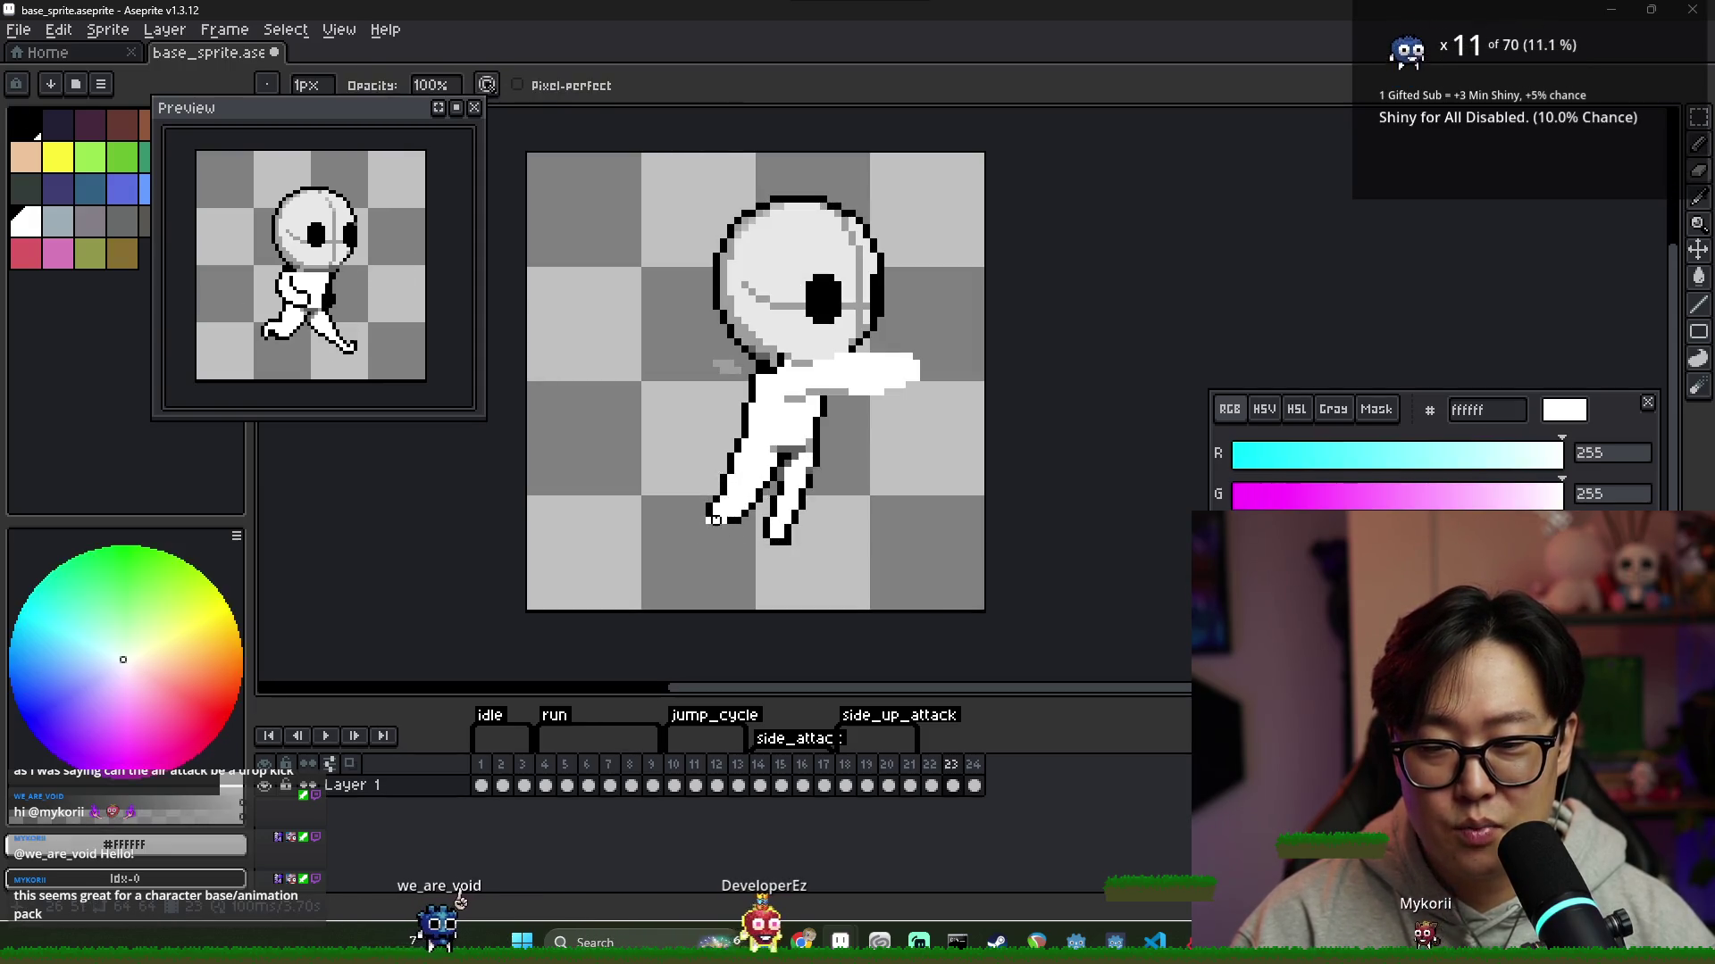
pyautogui.keyDown('alt'); pyautogui.click(724, 528); pyautogui.keyUp('alt')
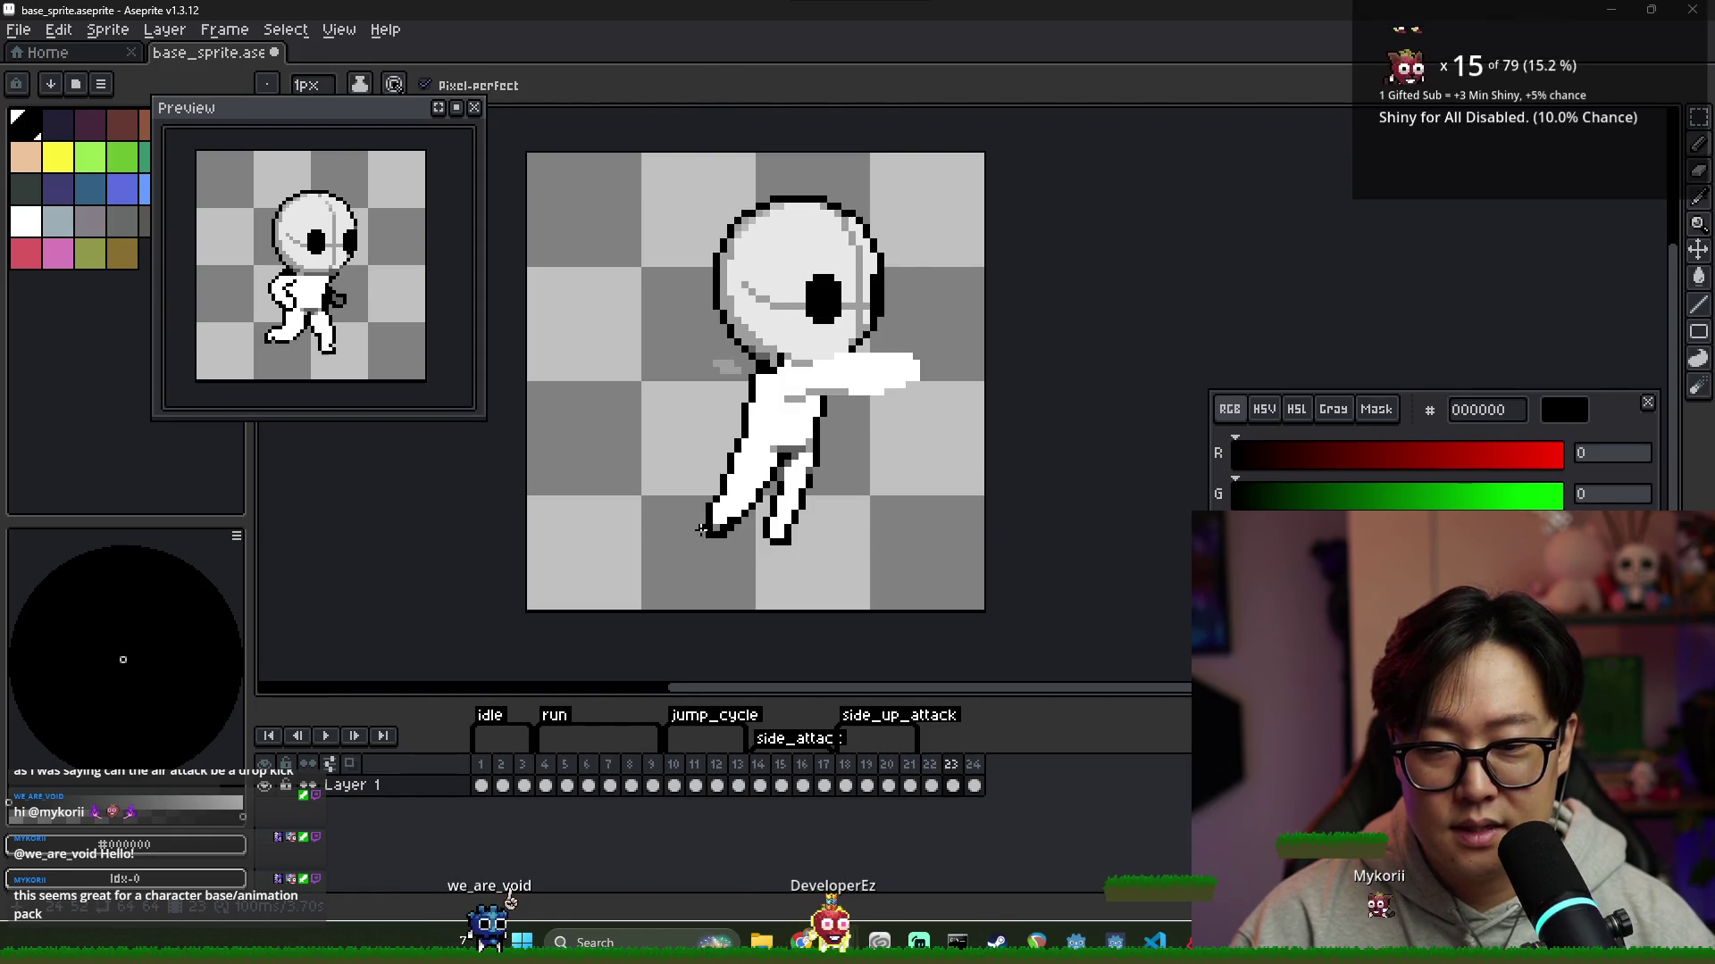
pyautogui.press('e')
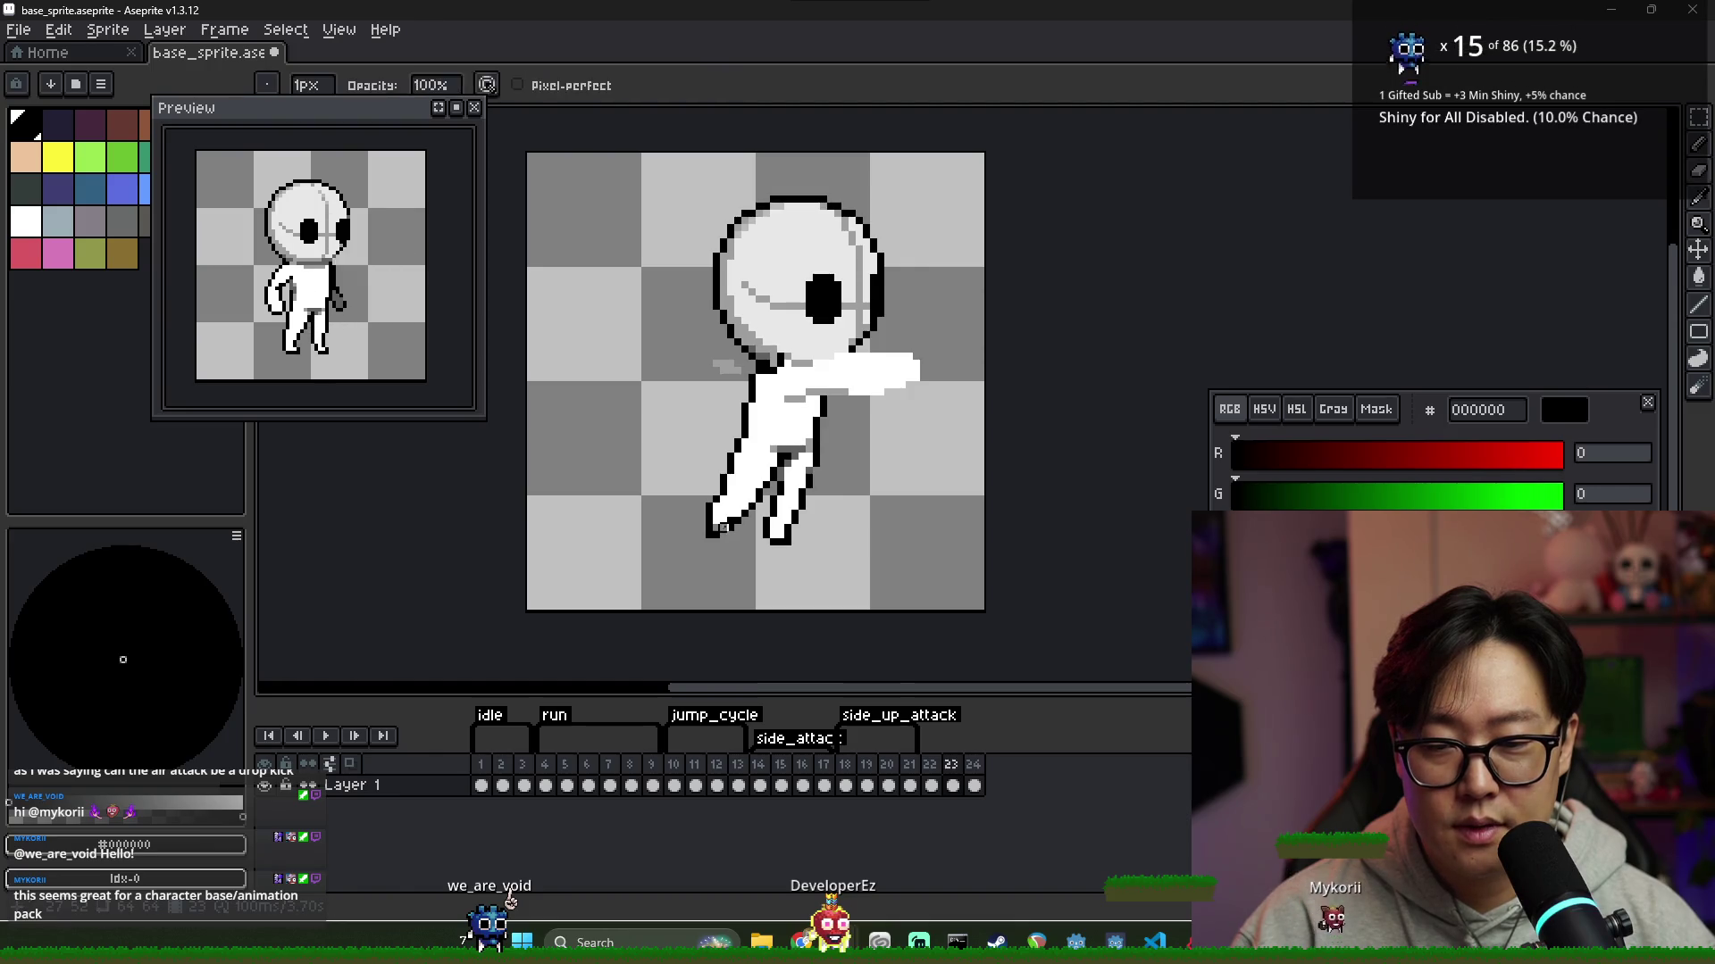
pyautogui.press('g')
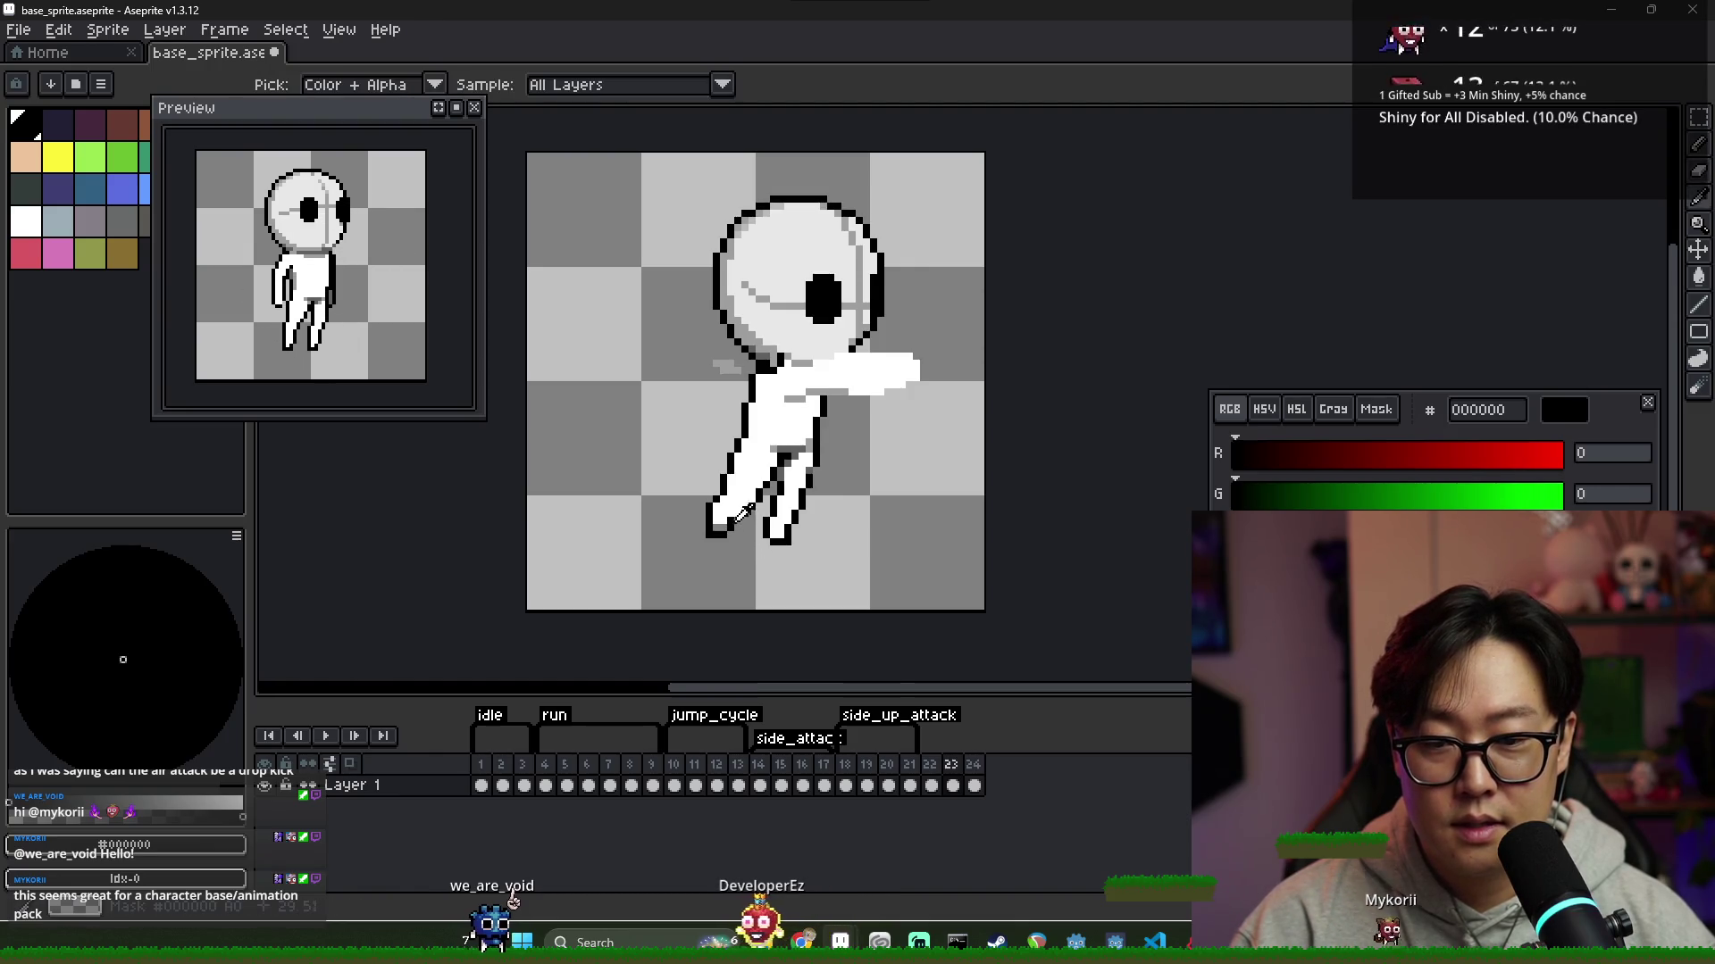
pyautogui.press('x')
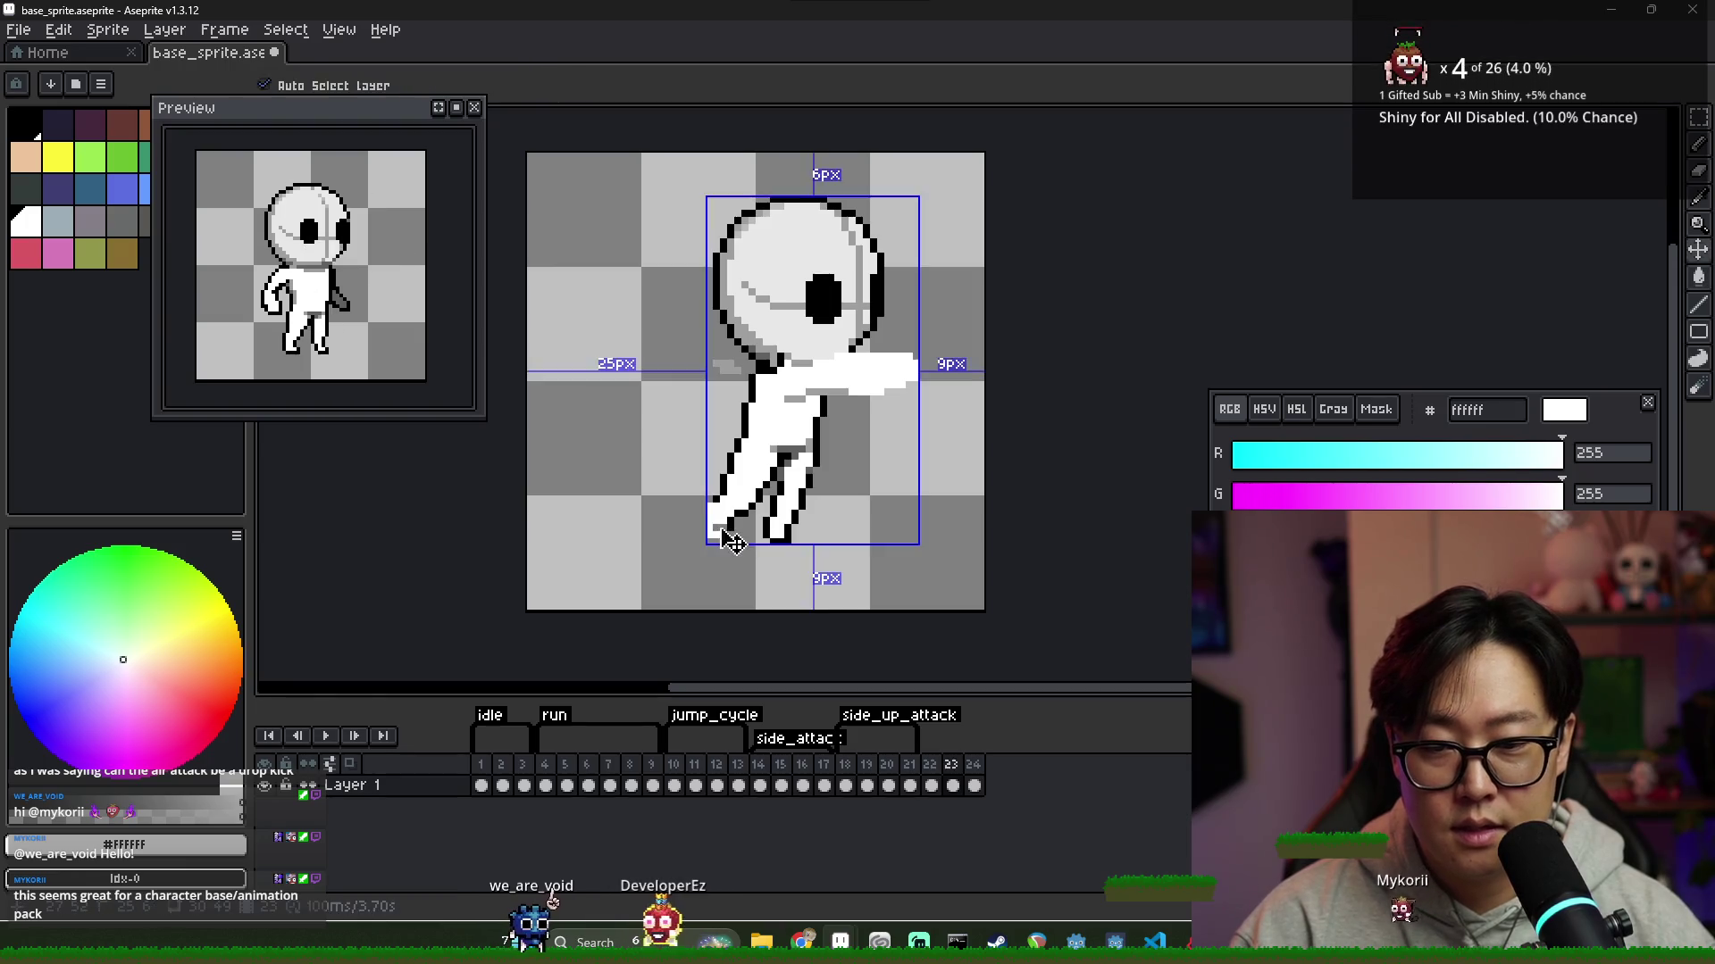
# Compare frames 23 and 24, then marquee-select the legs region on frame 23
pyautogui.scroll(-1, 853, 487)
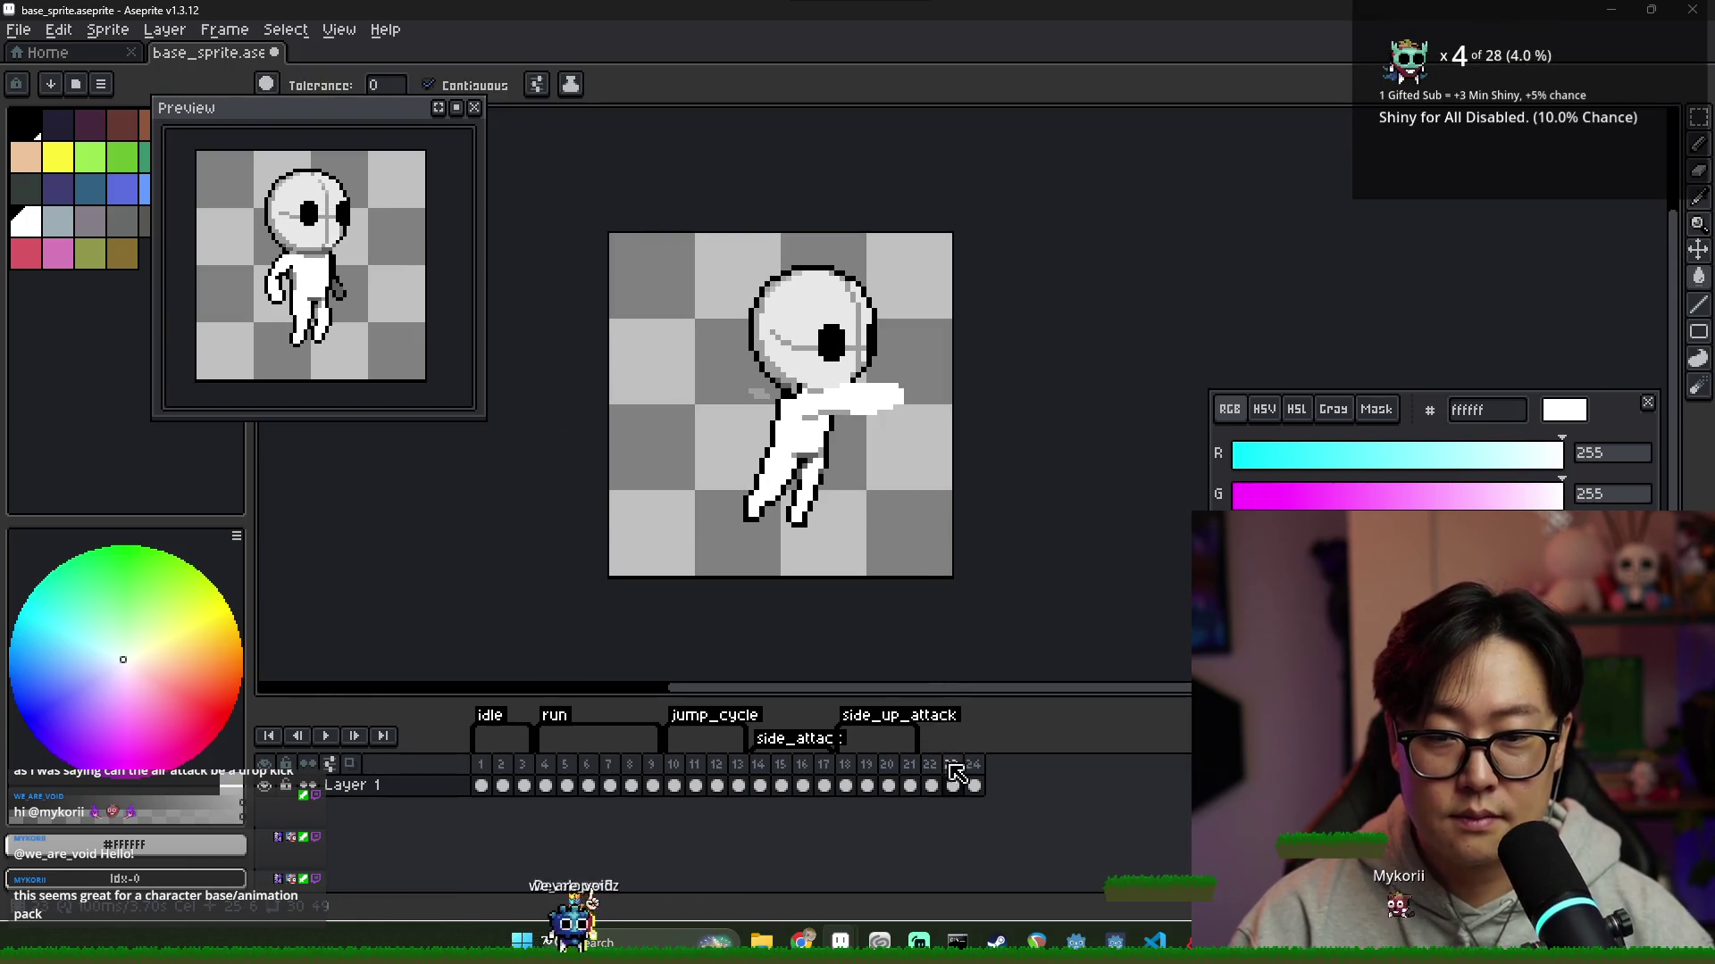
pyautogui.click(974, 785)
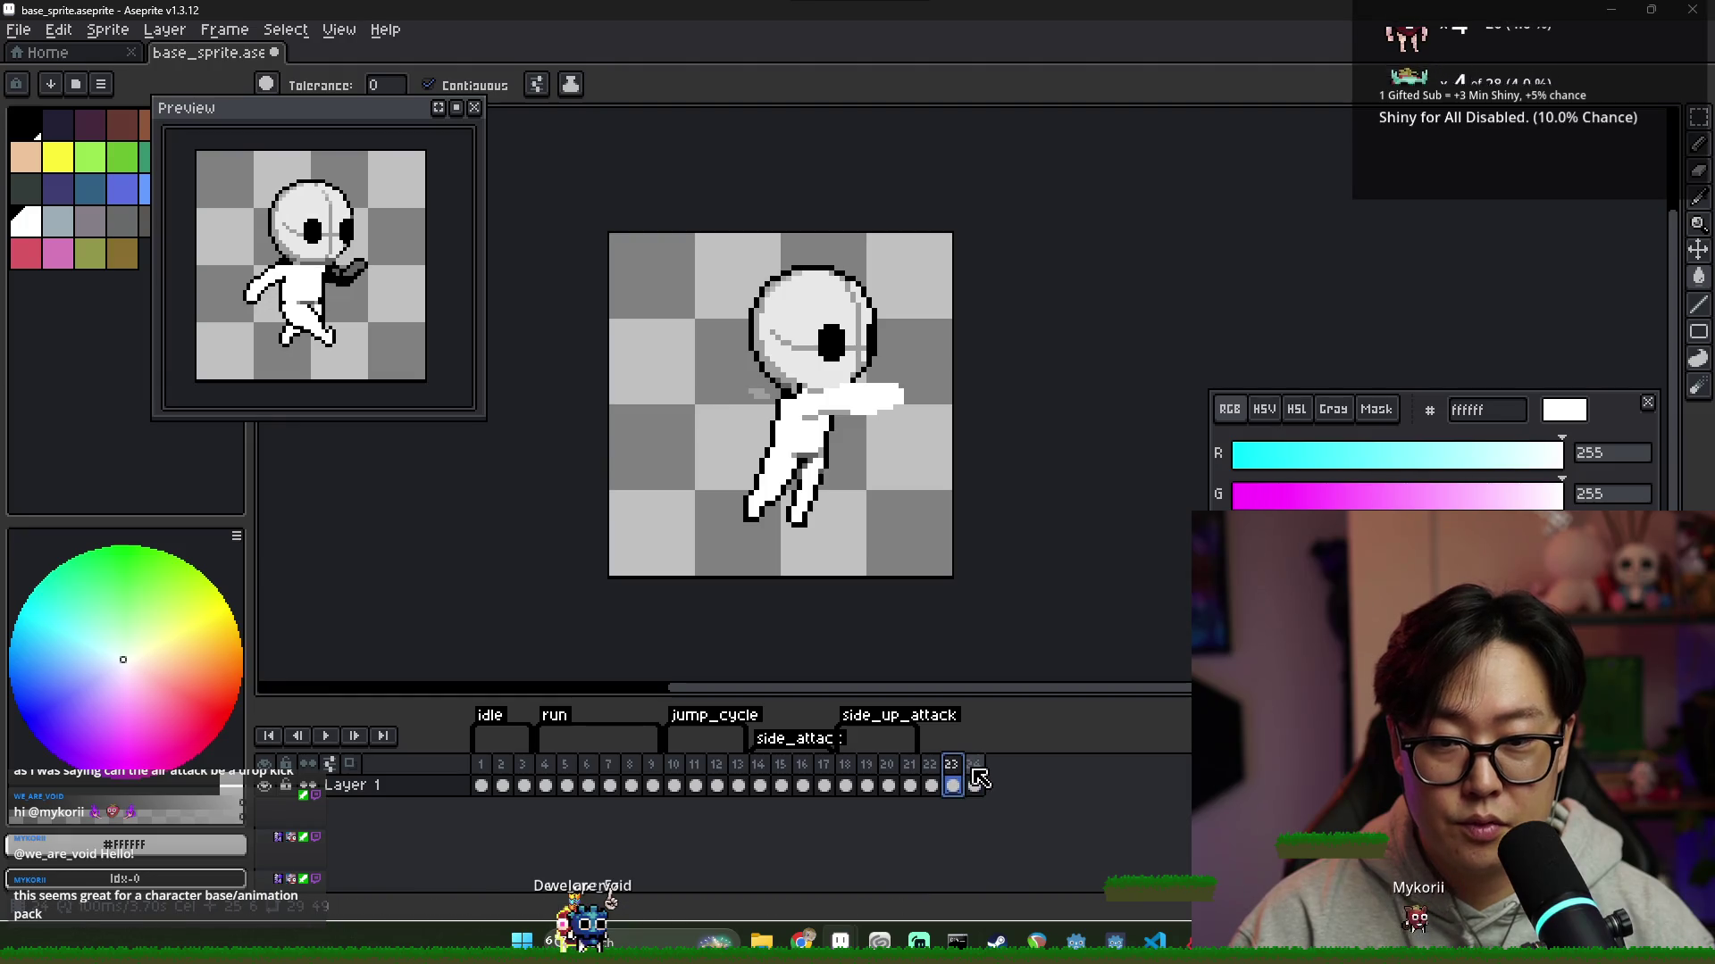
pyautogui.click(952, 785)
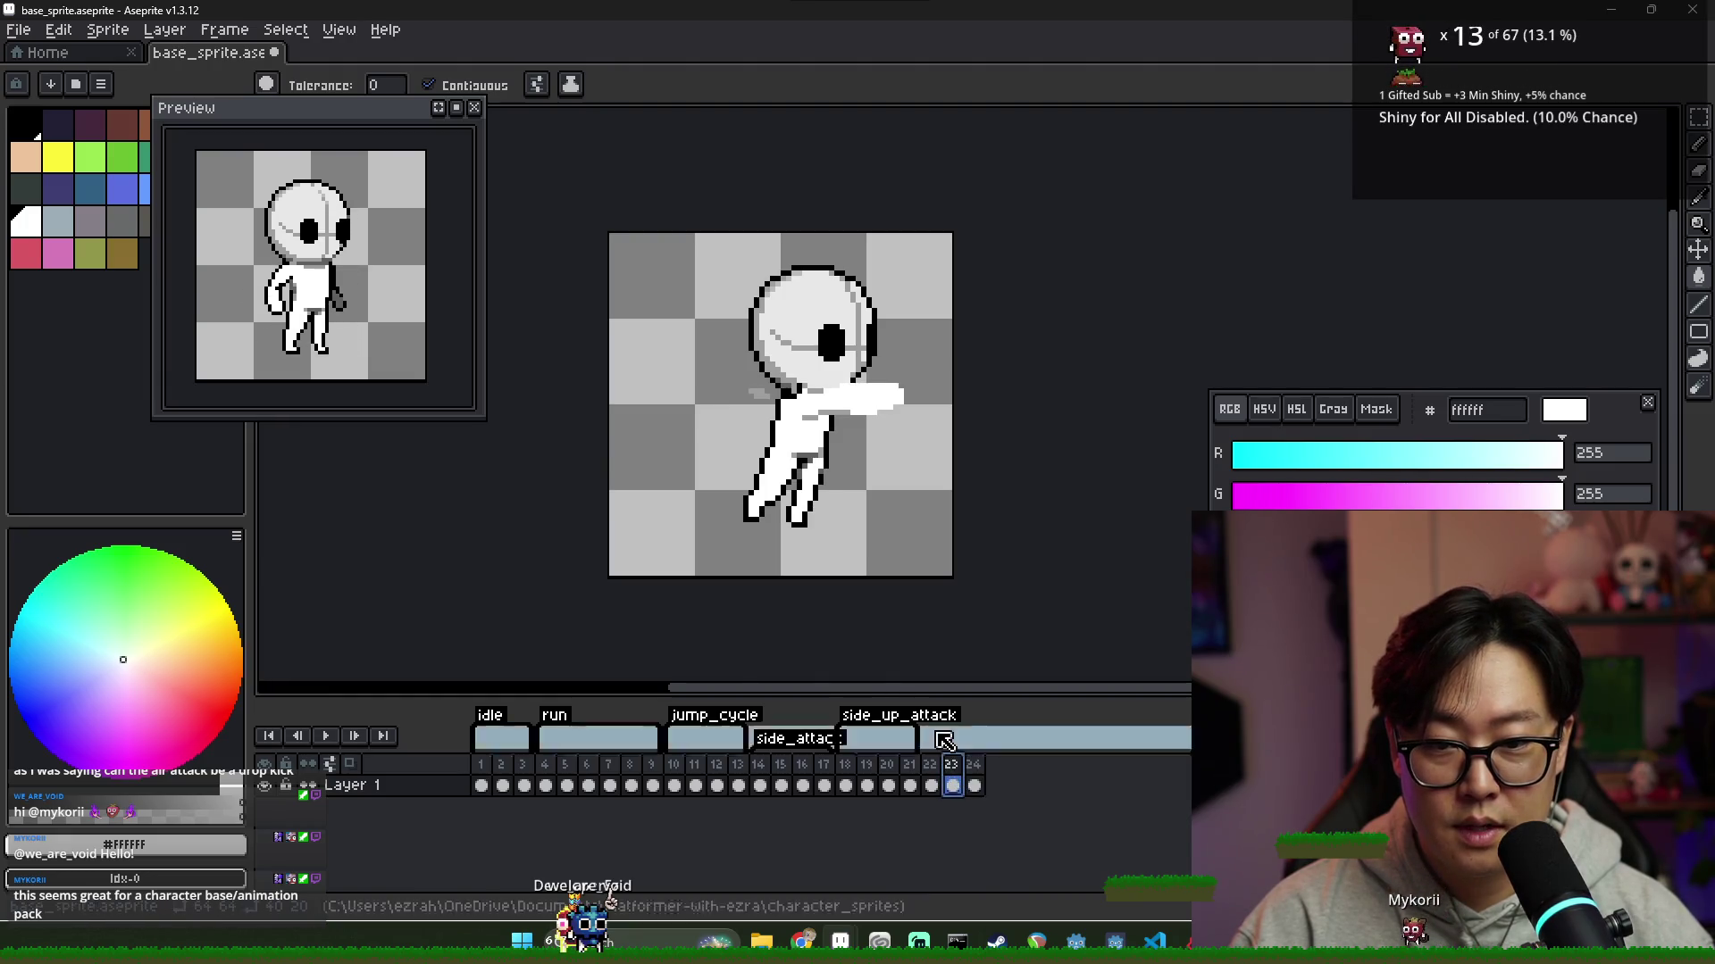
pyautogui.scroll(-4, 824, 533)
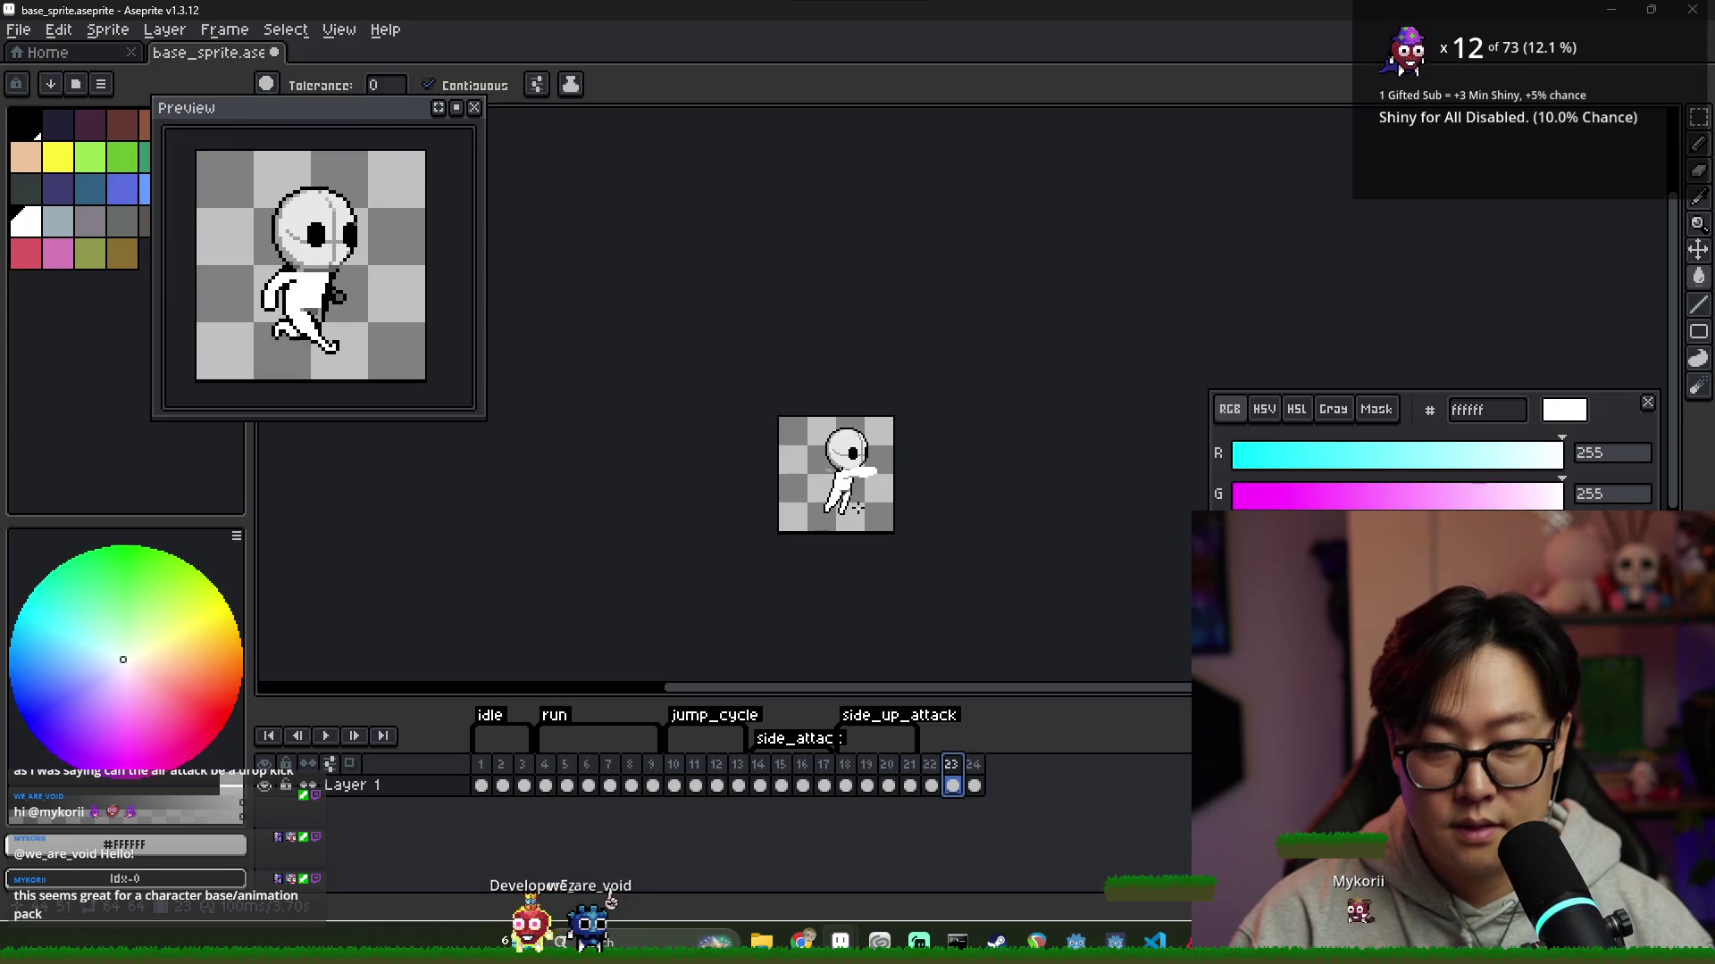
pyautogui.press('m')
pyautogui.moveTo(808, 488); pyautogui.dragTo(857, 514)
pyautogui.scroll(4, 843, 513)
pyautogui.moveTo(751, 436); pyautogui.dragTo(878, 545)
# On frame 24, delete the old legs and paste frame 23's striding legs in place
pyautogui.press('.')
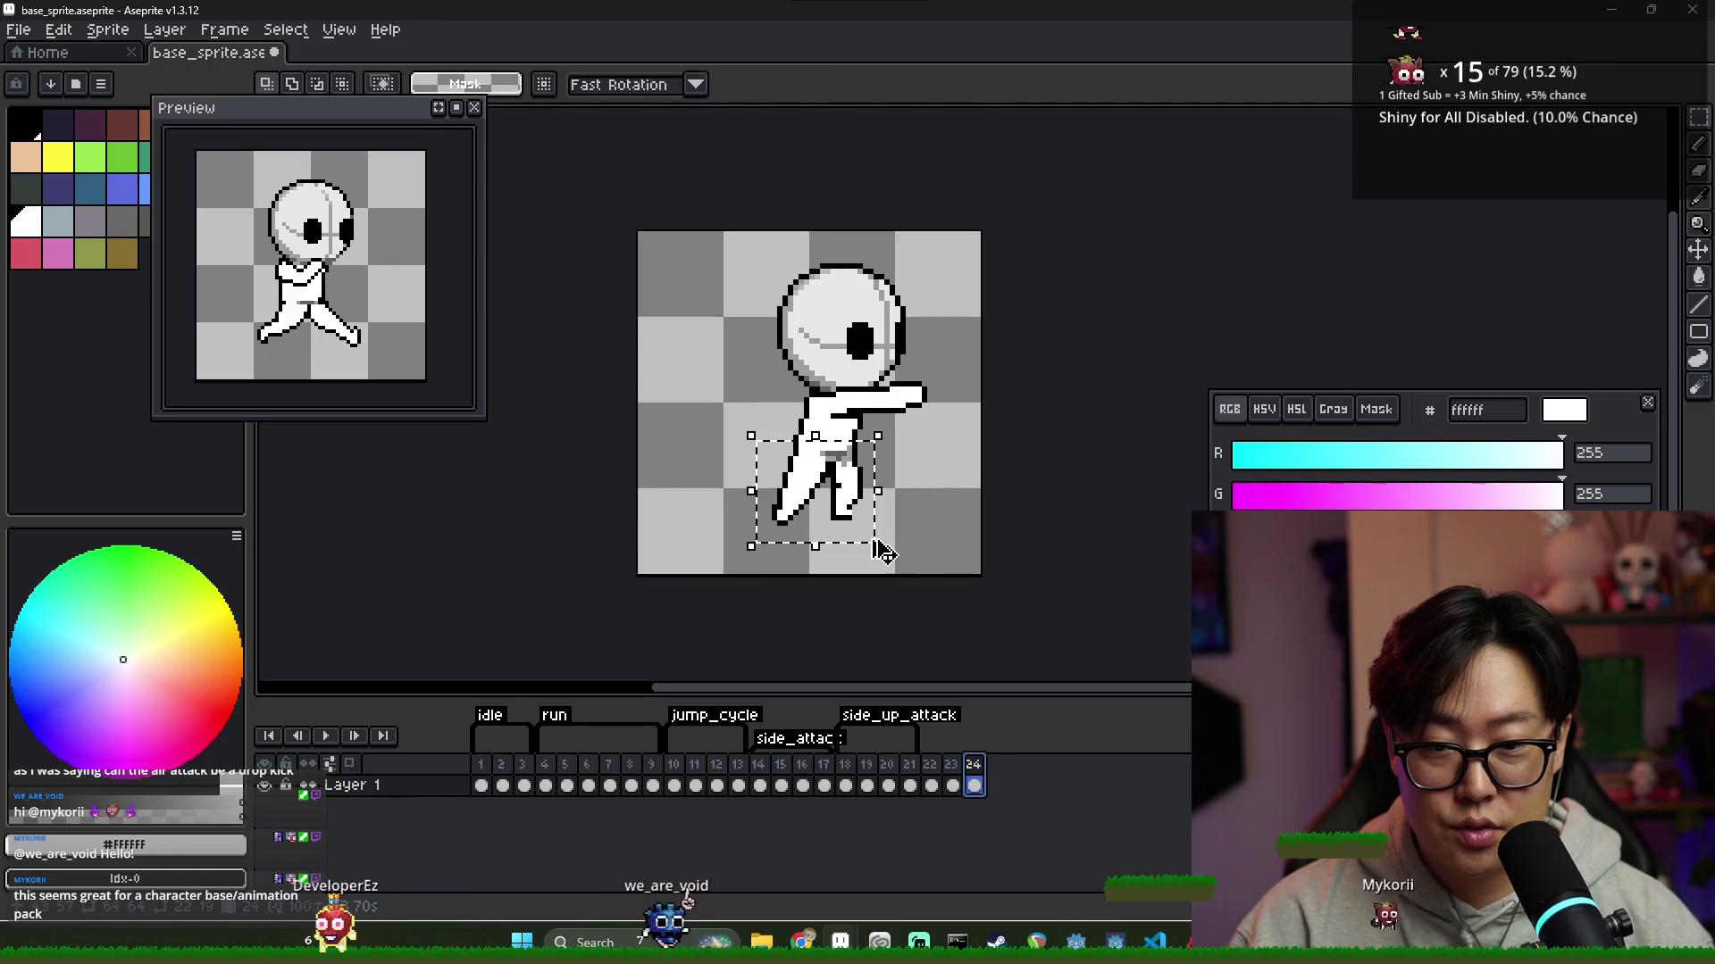
pyautogui.press('Delete')
pyautogui.hotkey('ctrl', 'v')
pyautogui.press('Return')
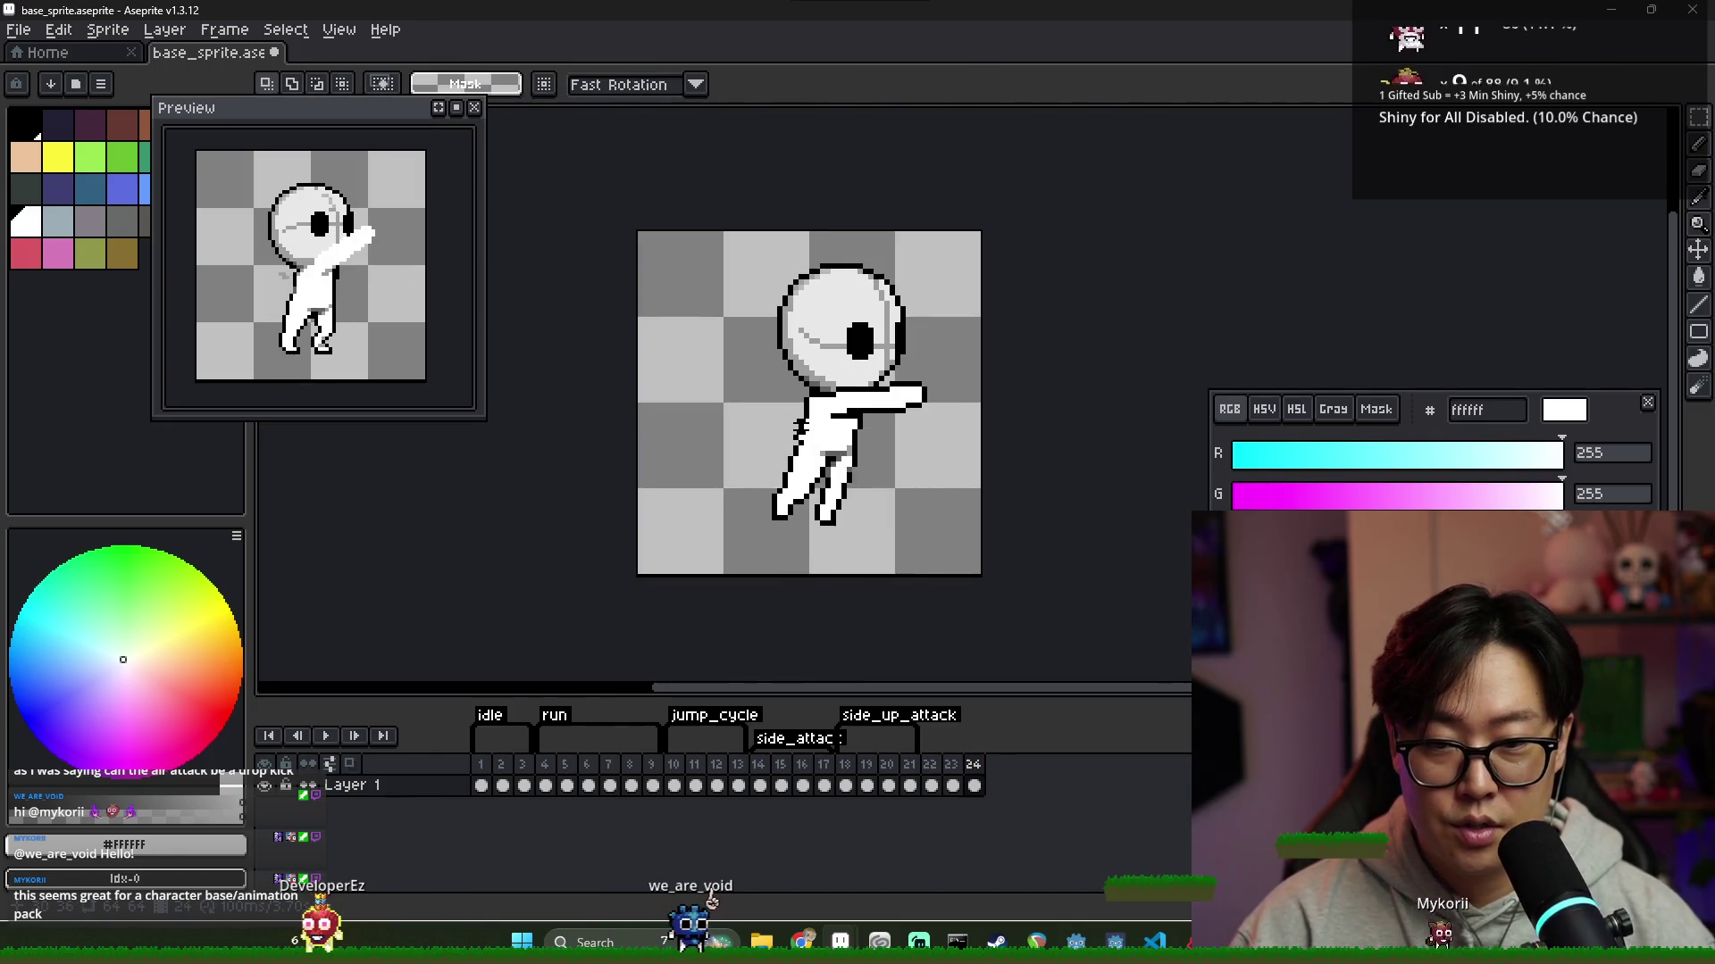
pyautogui.scroll(2, 804, 420)
# Restore the black drawing colour and compare frame 24's pose with frames 11, 13, 14 and 22
pyautogui.press('x')
pyautogui.press('b')
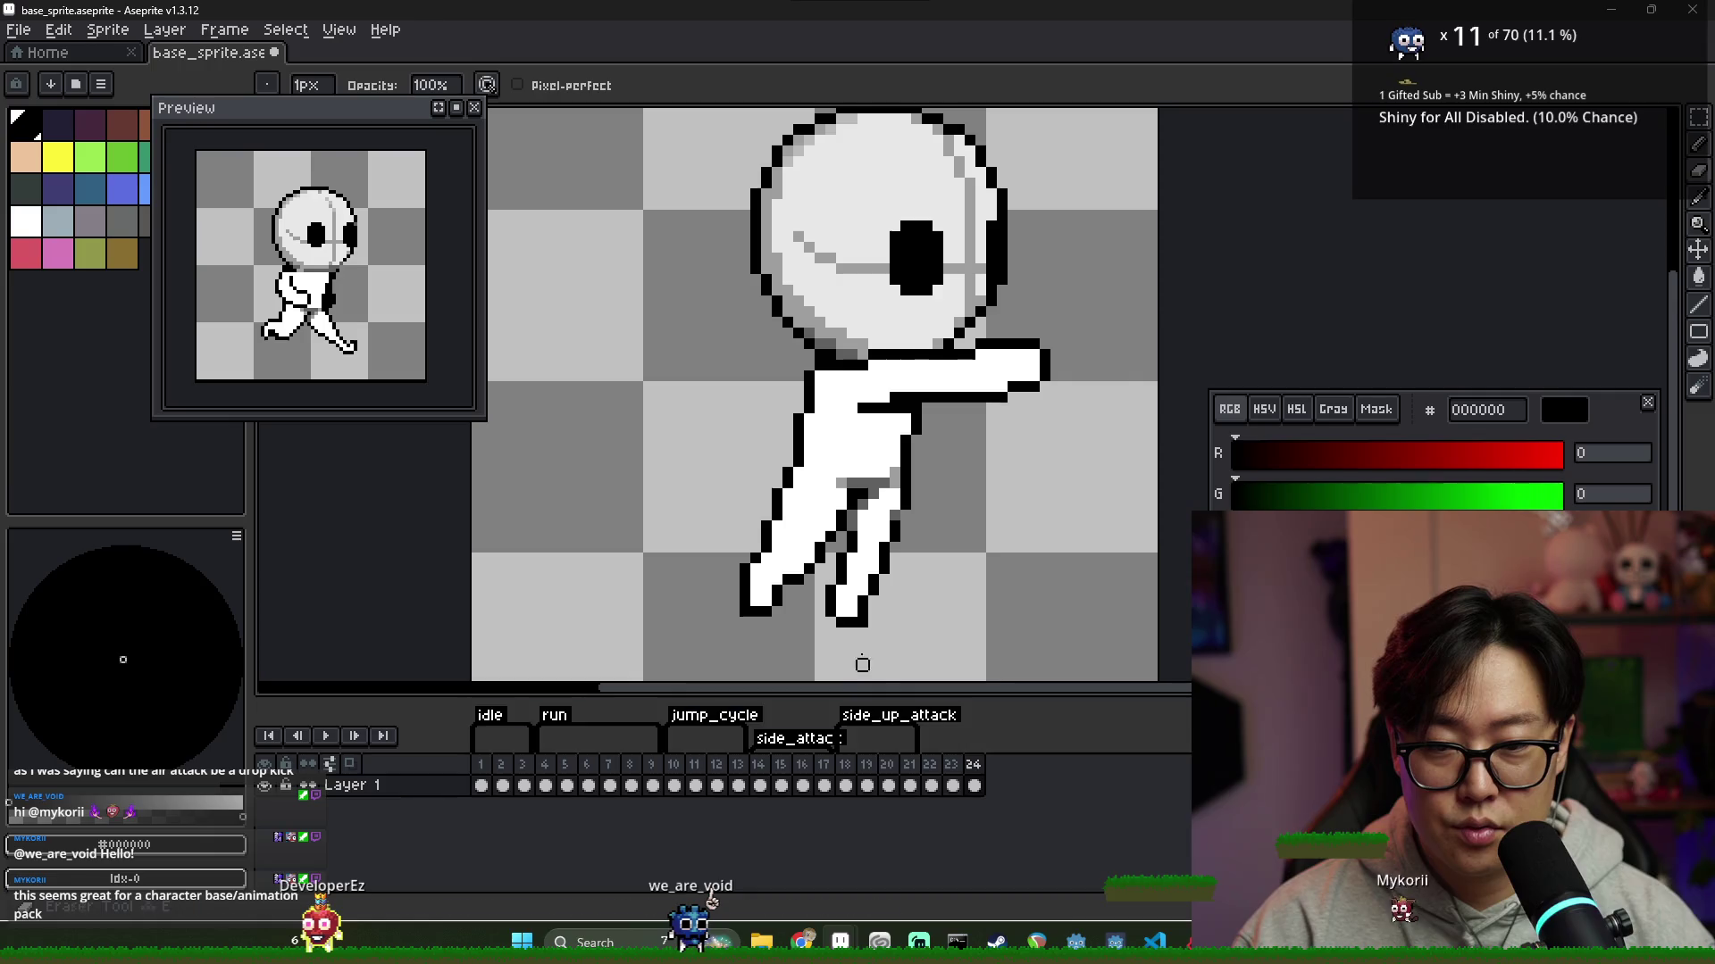
pyautogui.scroll(-2, 852, 613)
pyautogui.press('v')
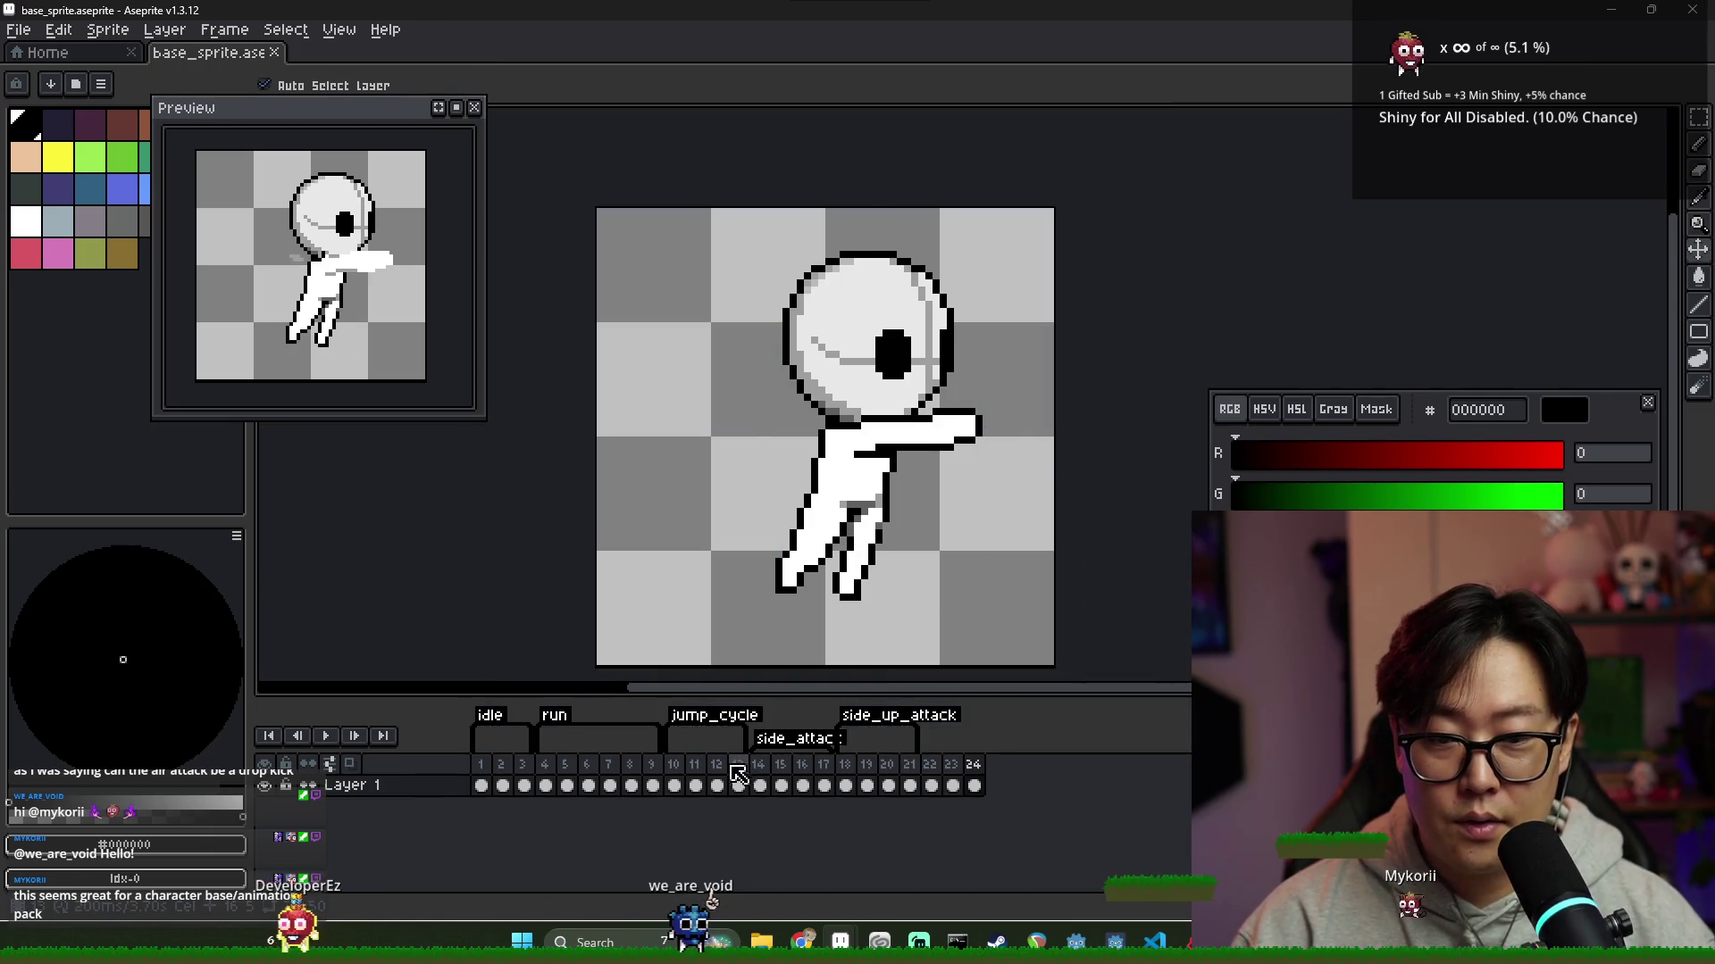
pyautogui.click(736, 770)
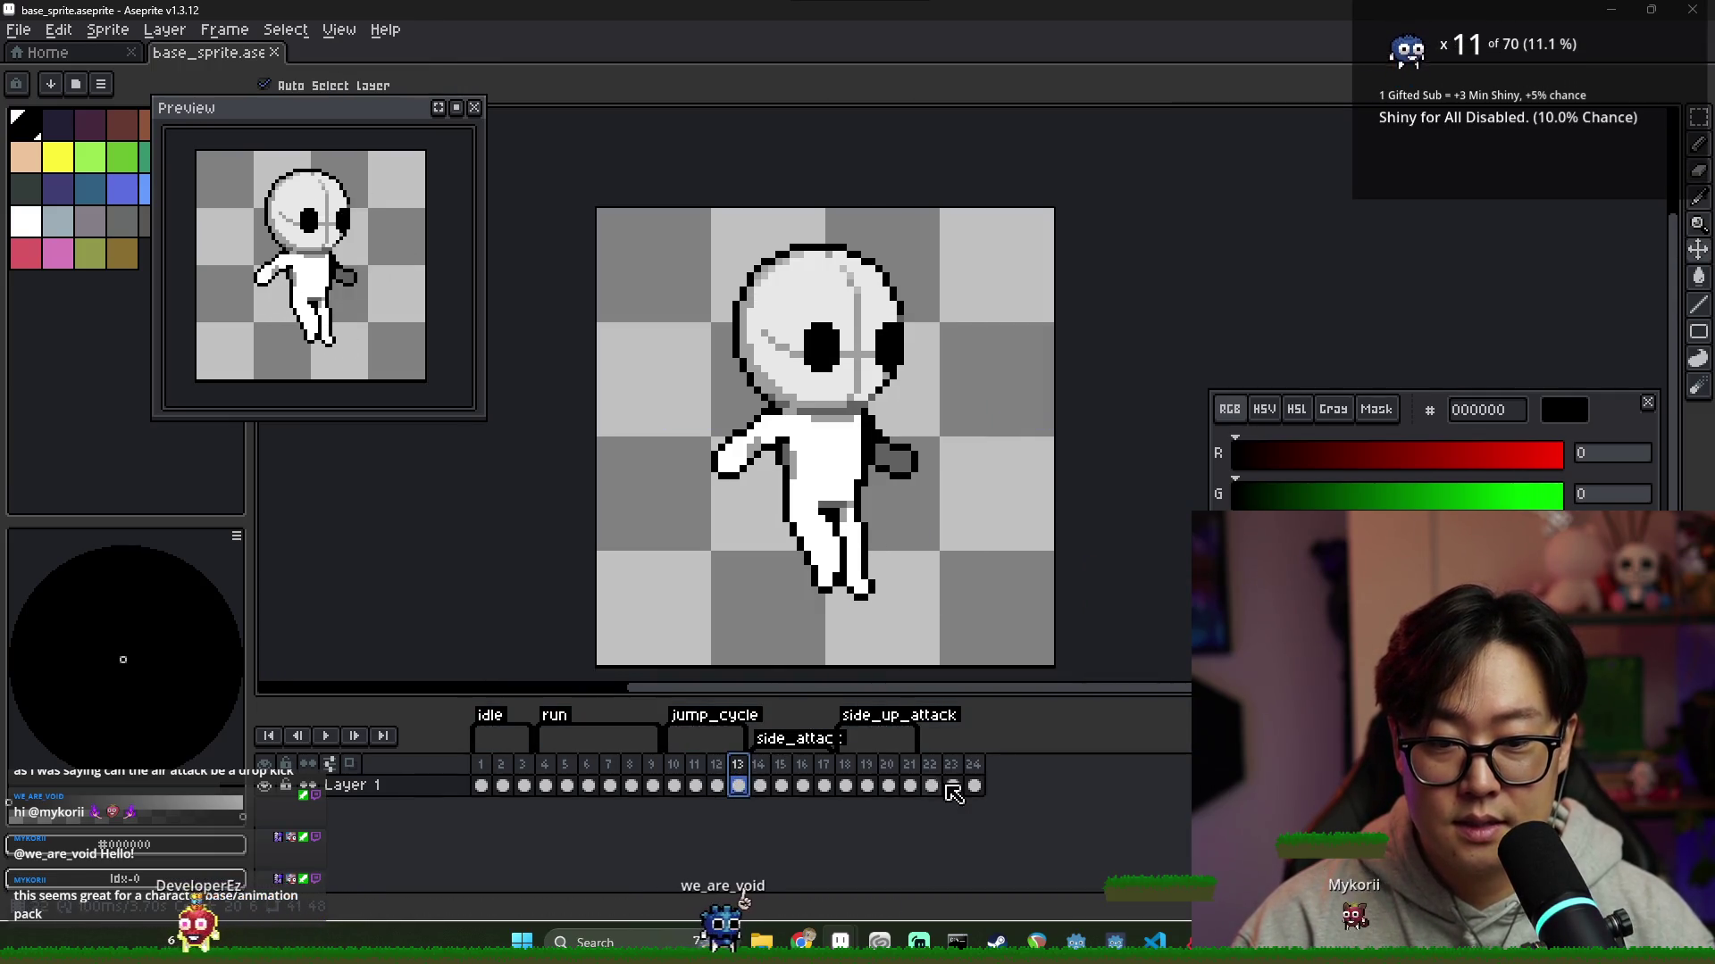
pyautogui.click(975, 786)
pyautogui.click(755, 769)
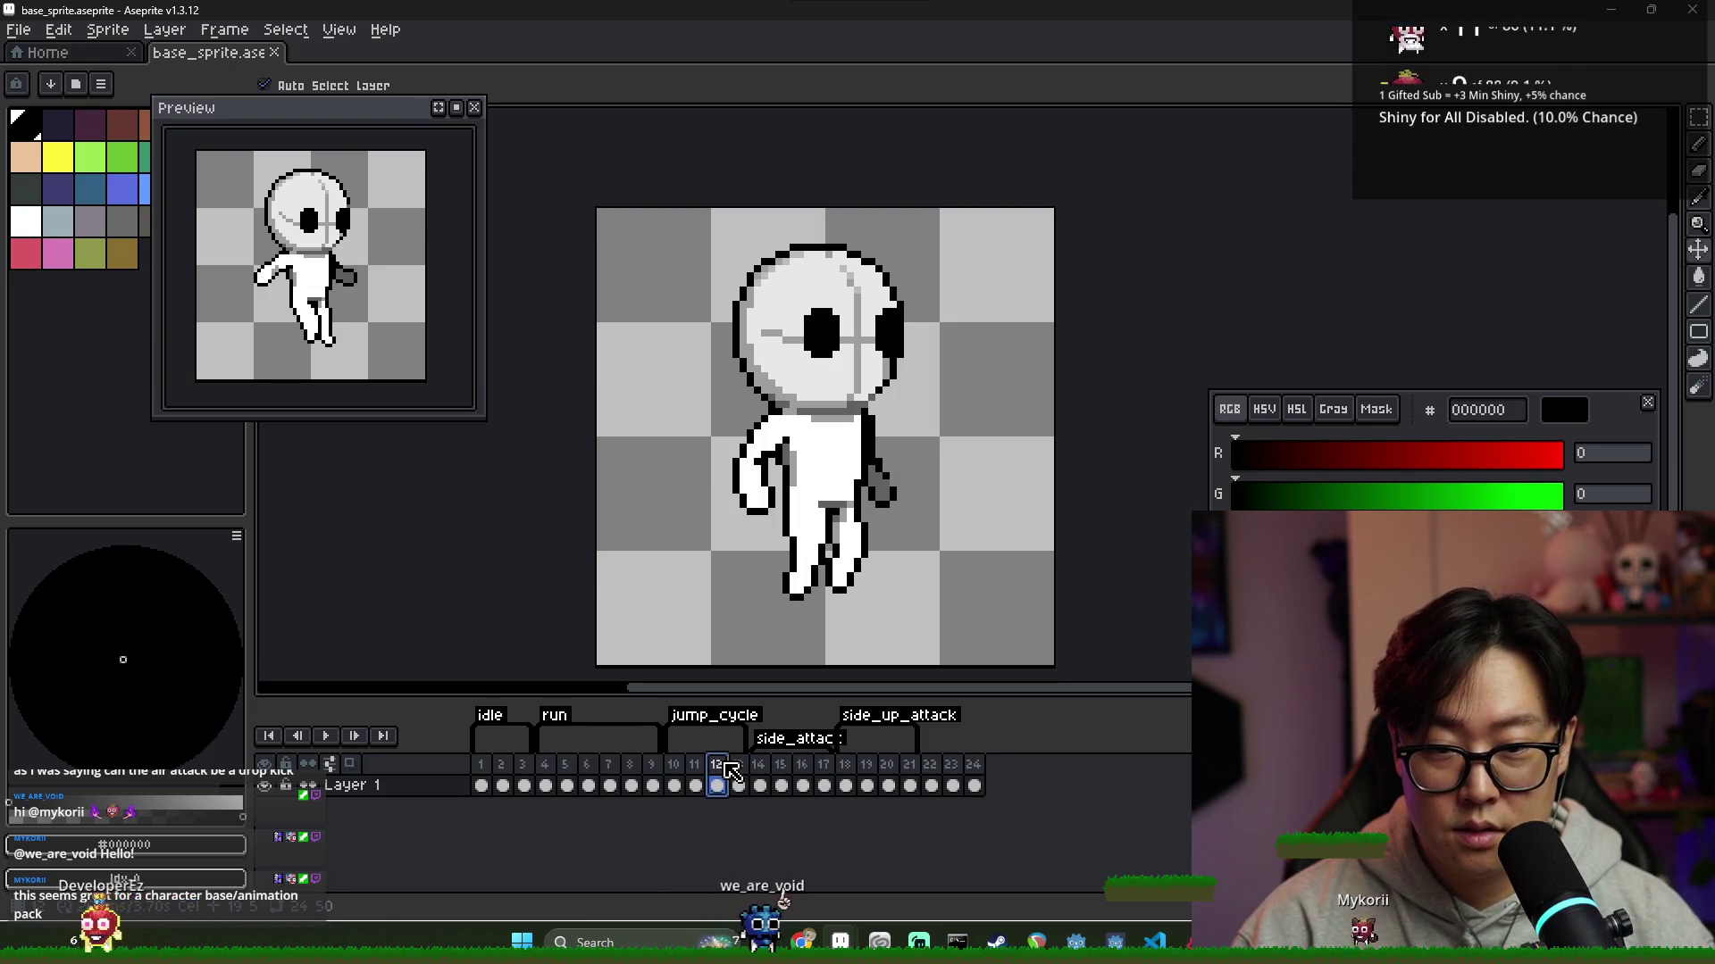
pyautogui.click(740, 765)
pyautogui.click(974, 786)
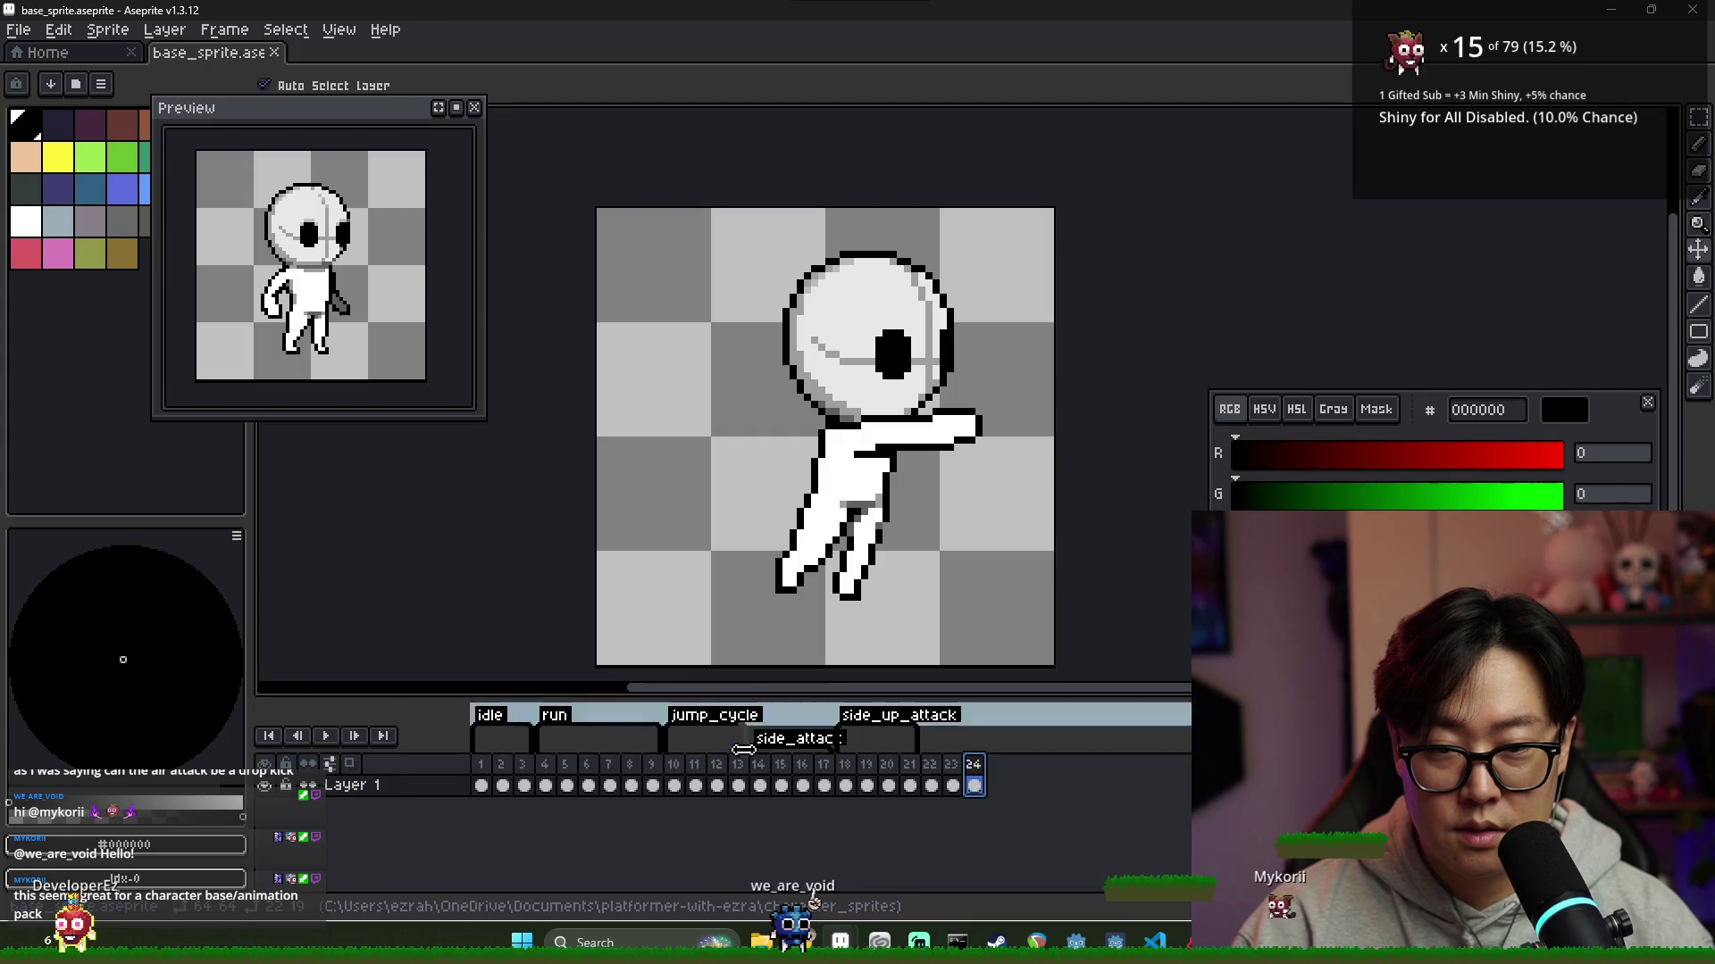
pyautogui.click(696, 765)
pyautogui.click(939, 771)
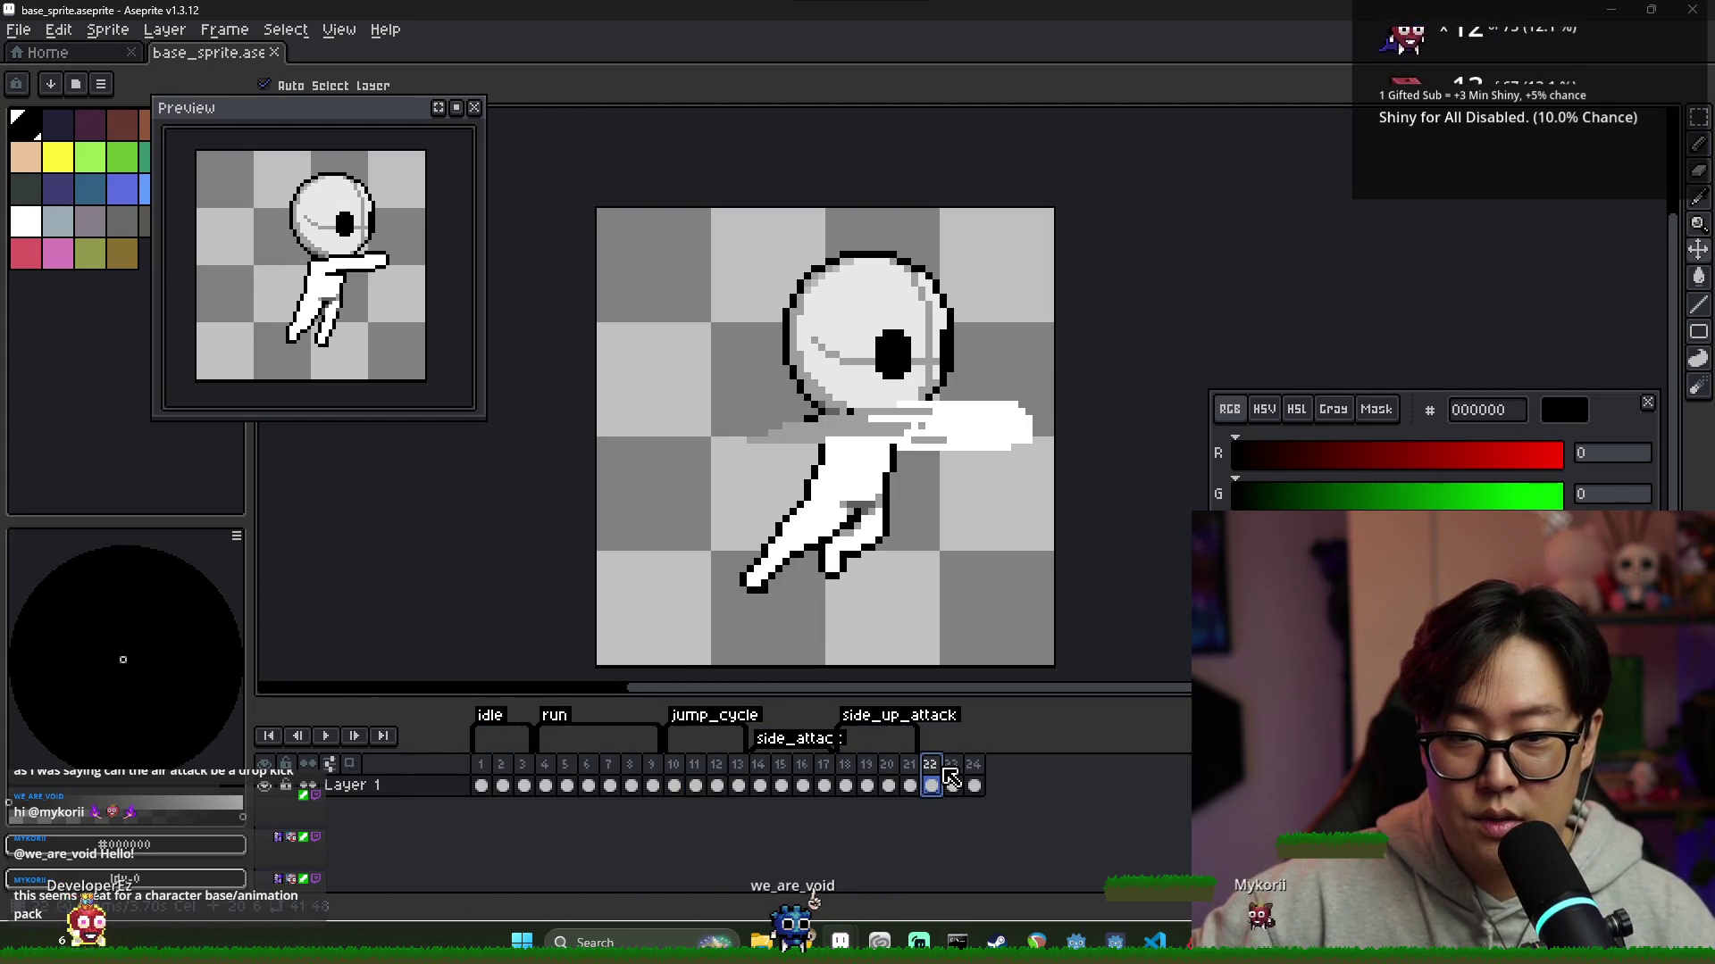
pyautogui.click(694, 786)
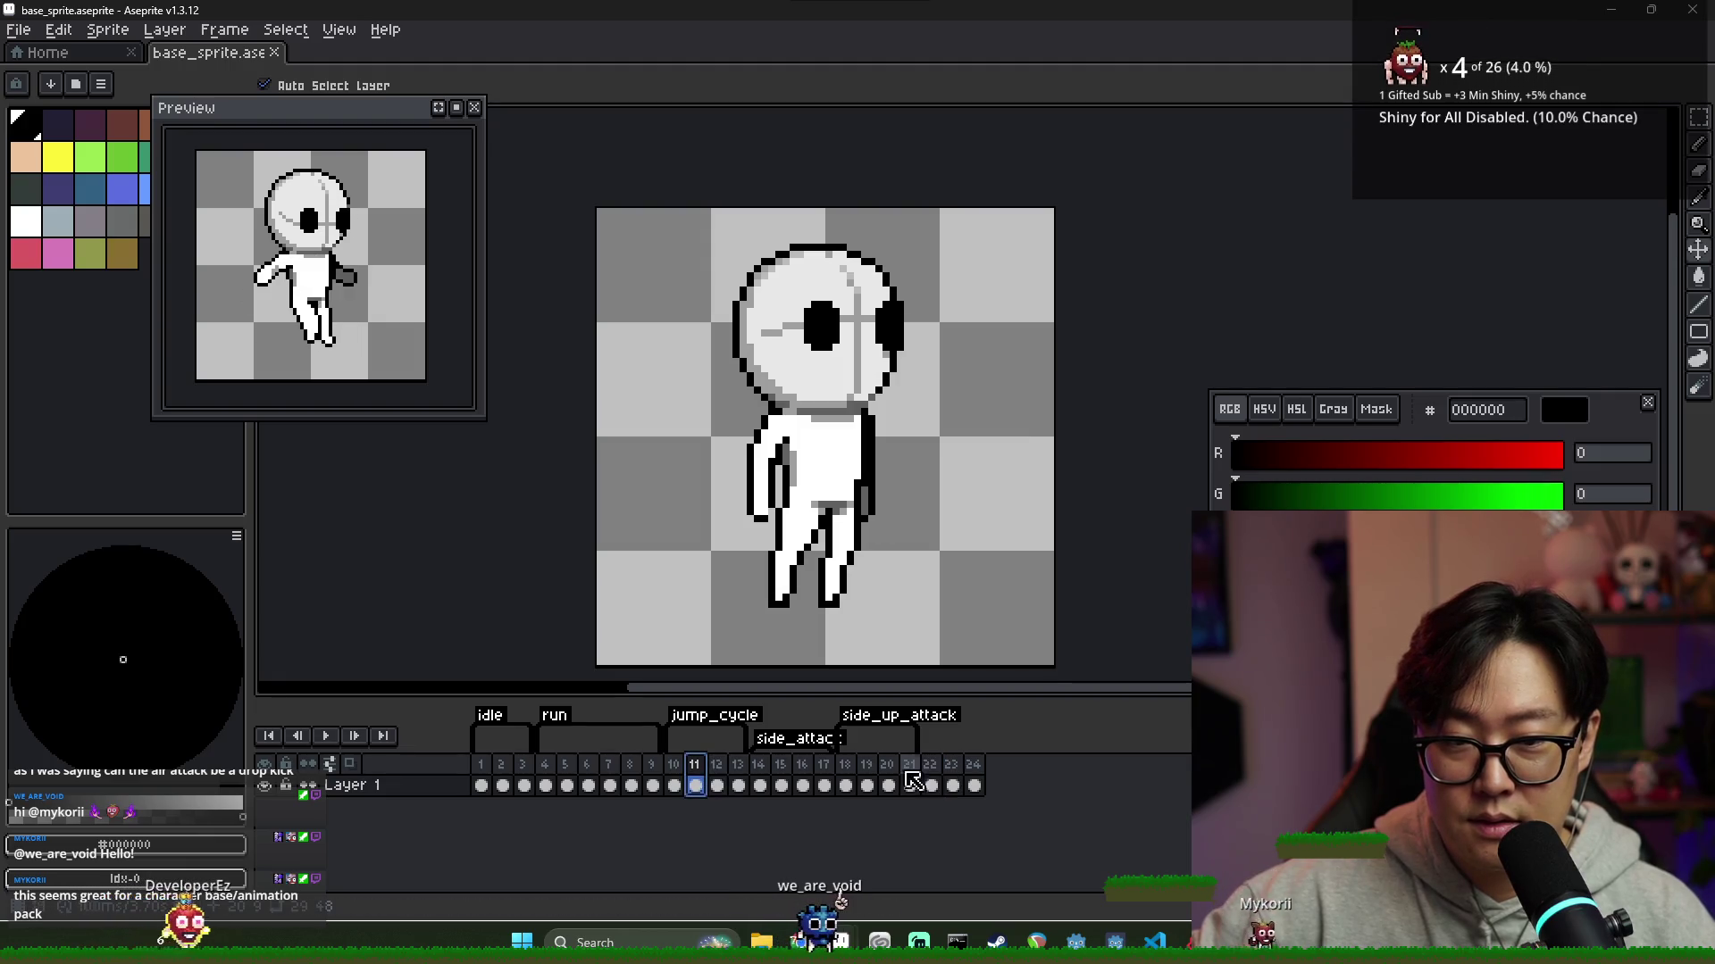
pyautogui.click(931, 783)
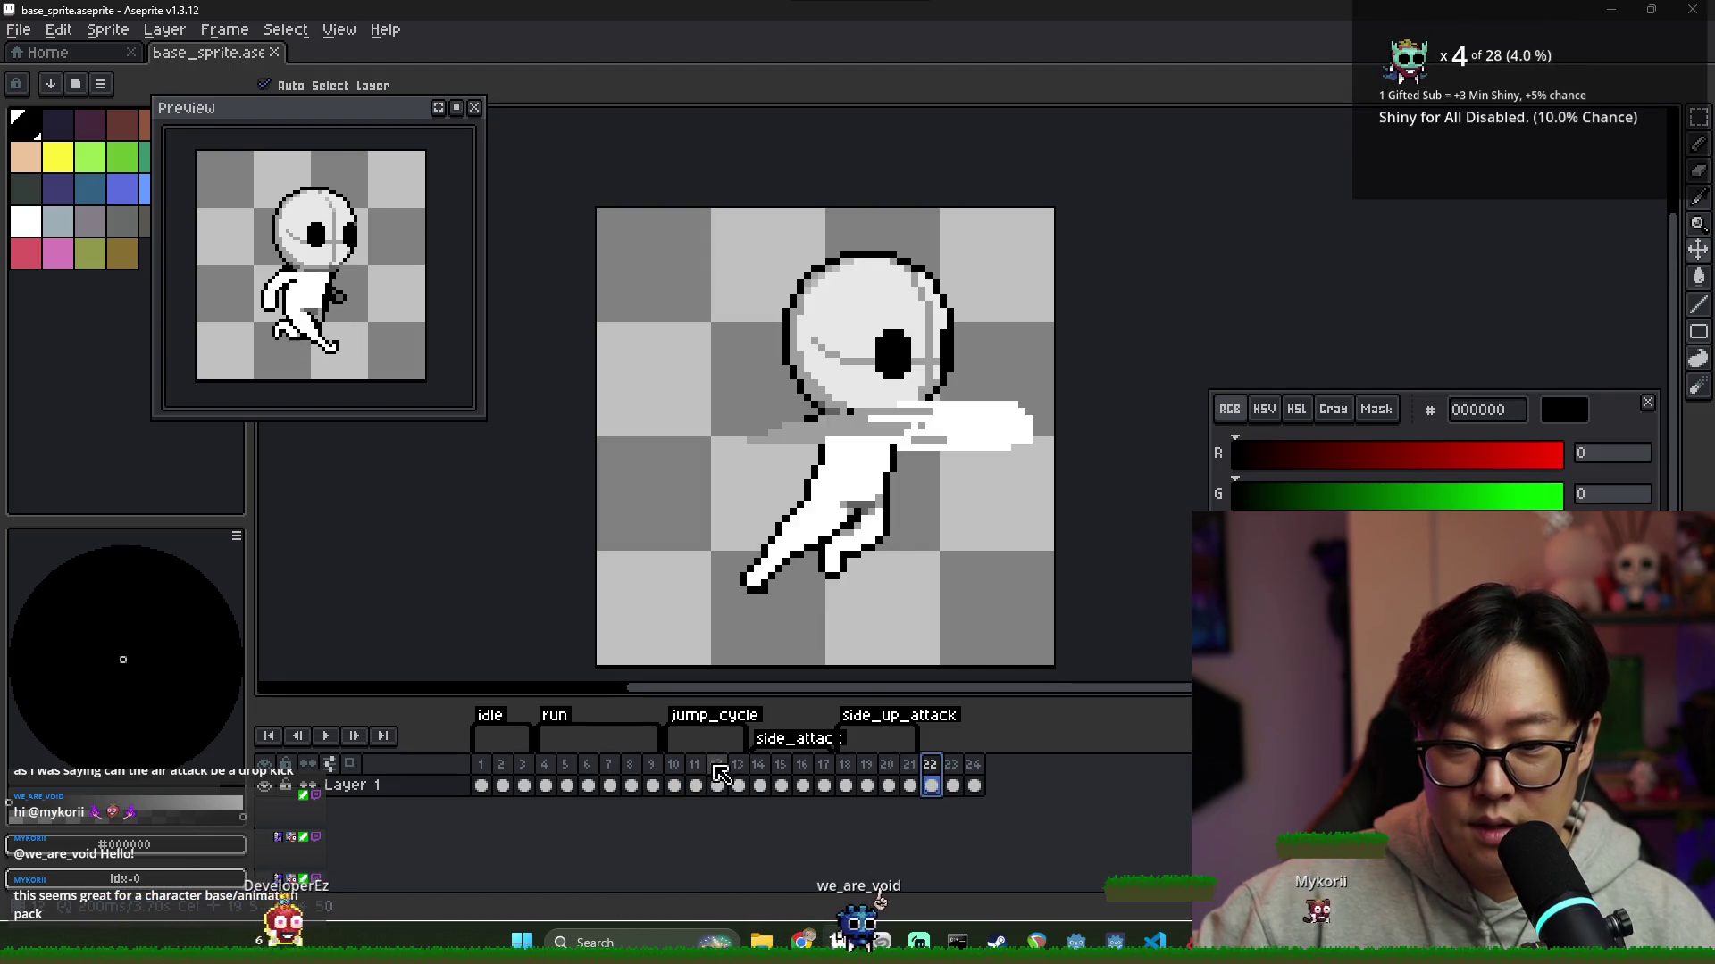
# Compare attack frames 22–24 against the arm-thrust poses on frames 13 to 17
pyautogui.click(739, 785)
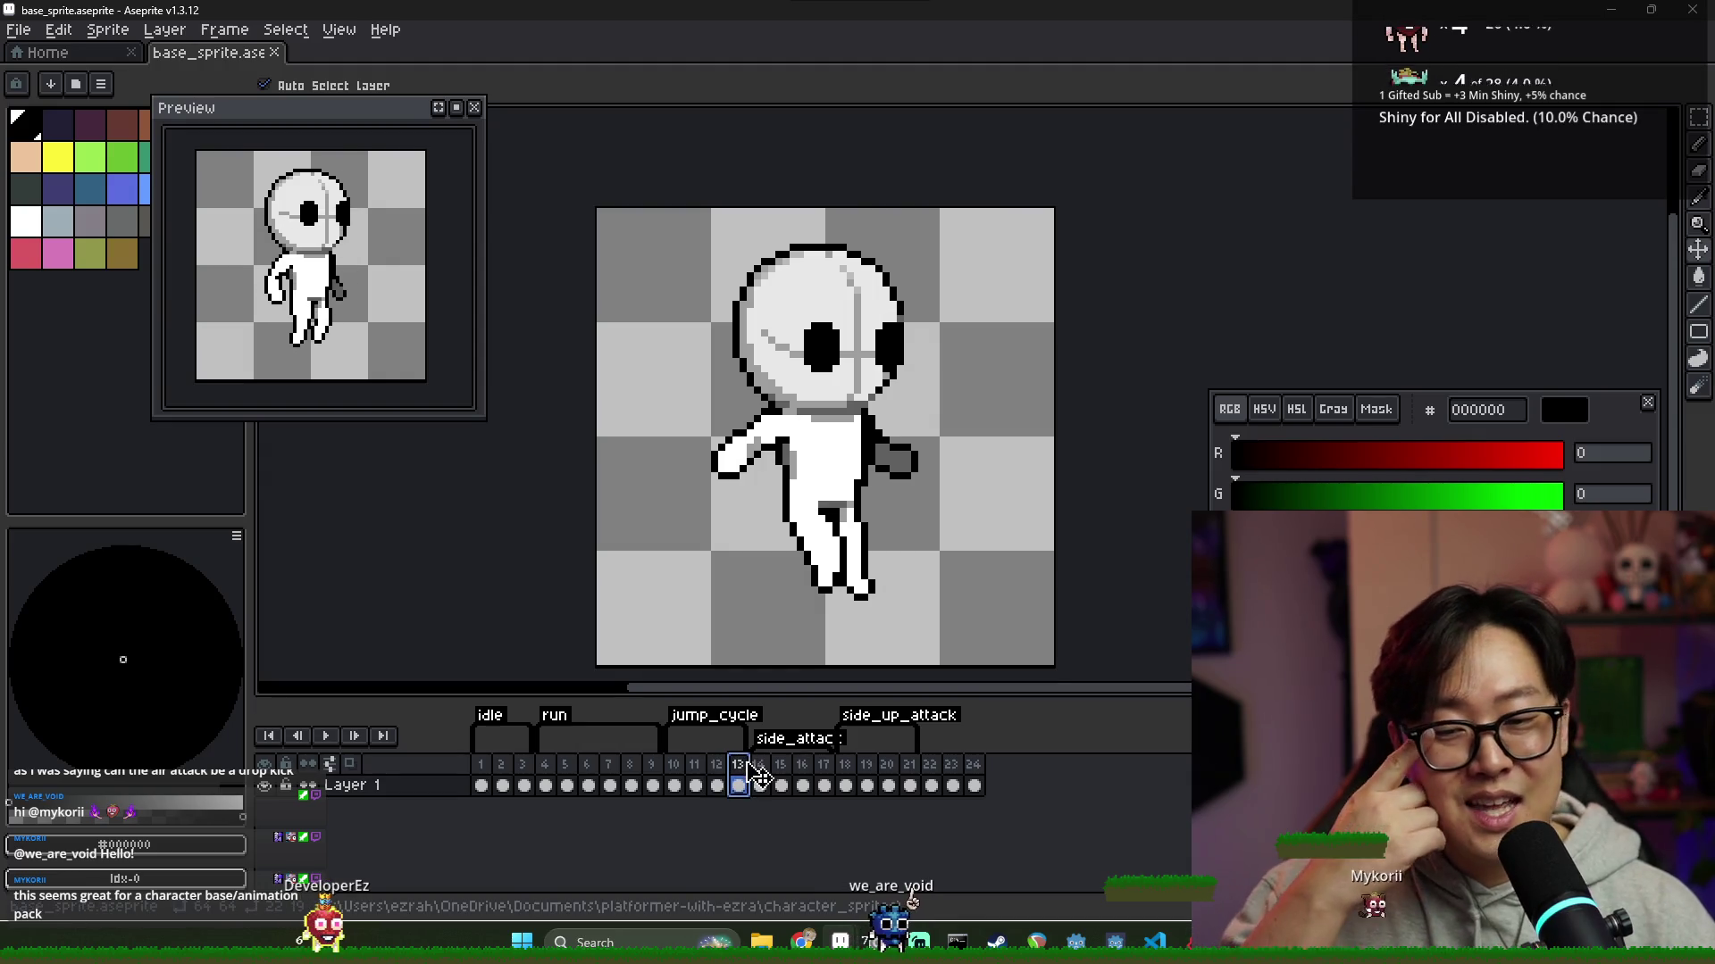
pyautogui.click(932, 773)
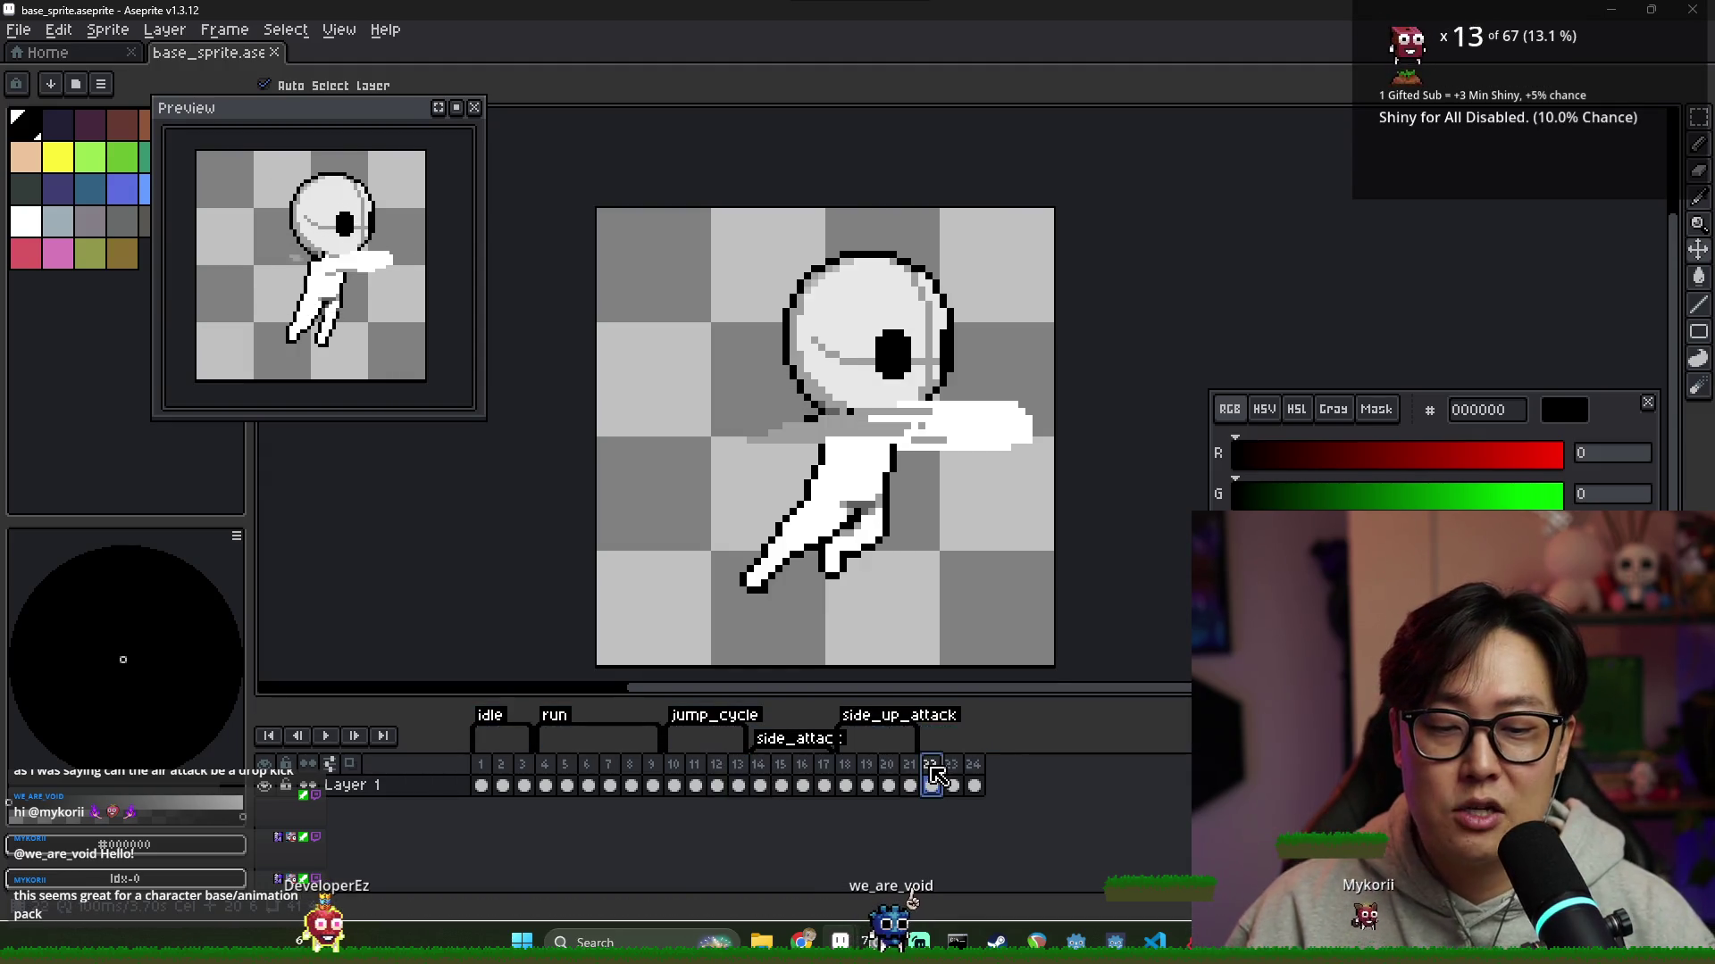
pyautogui.click(952, 774)
pyautogui.click(975, 773)
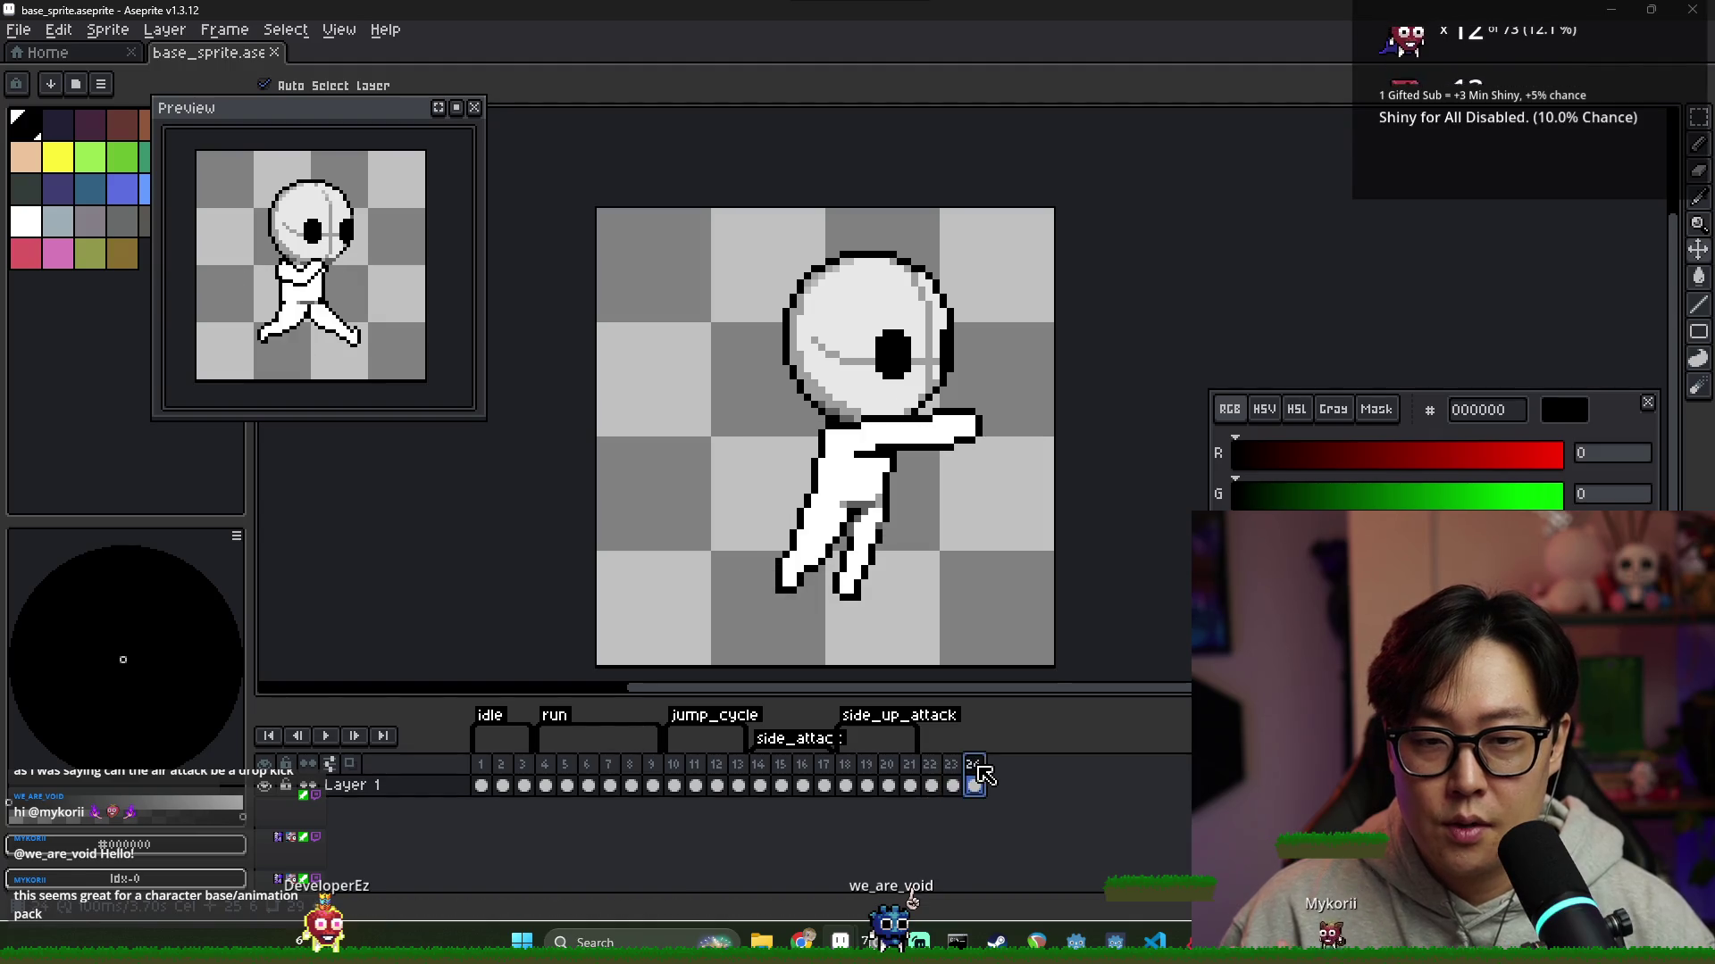
pyautogui.click(930, 773)
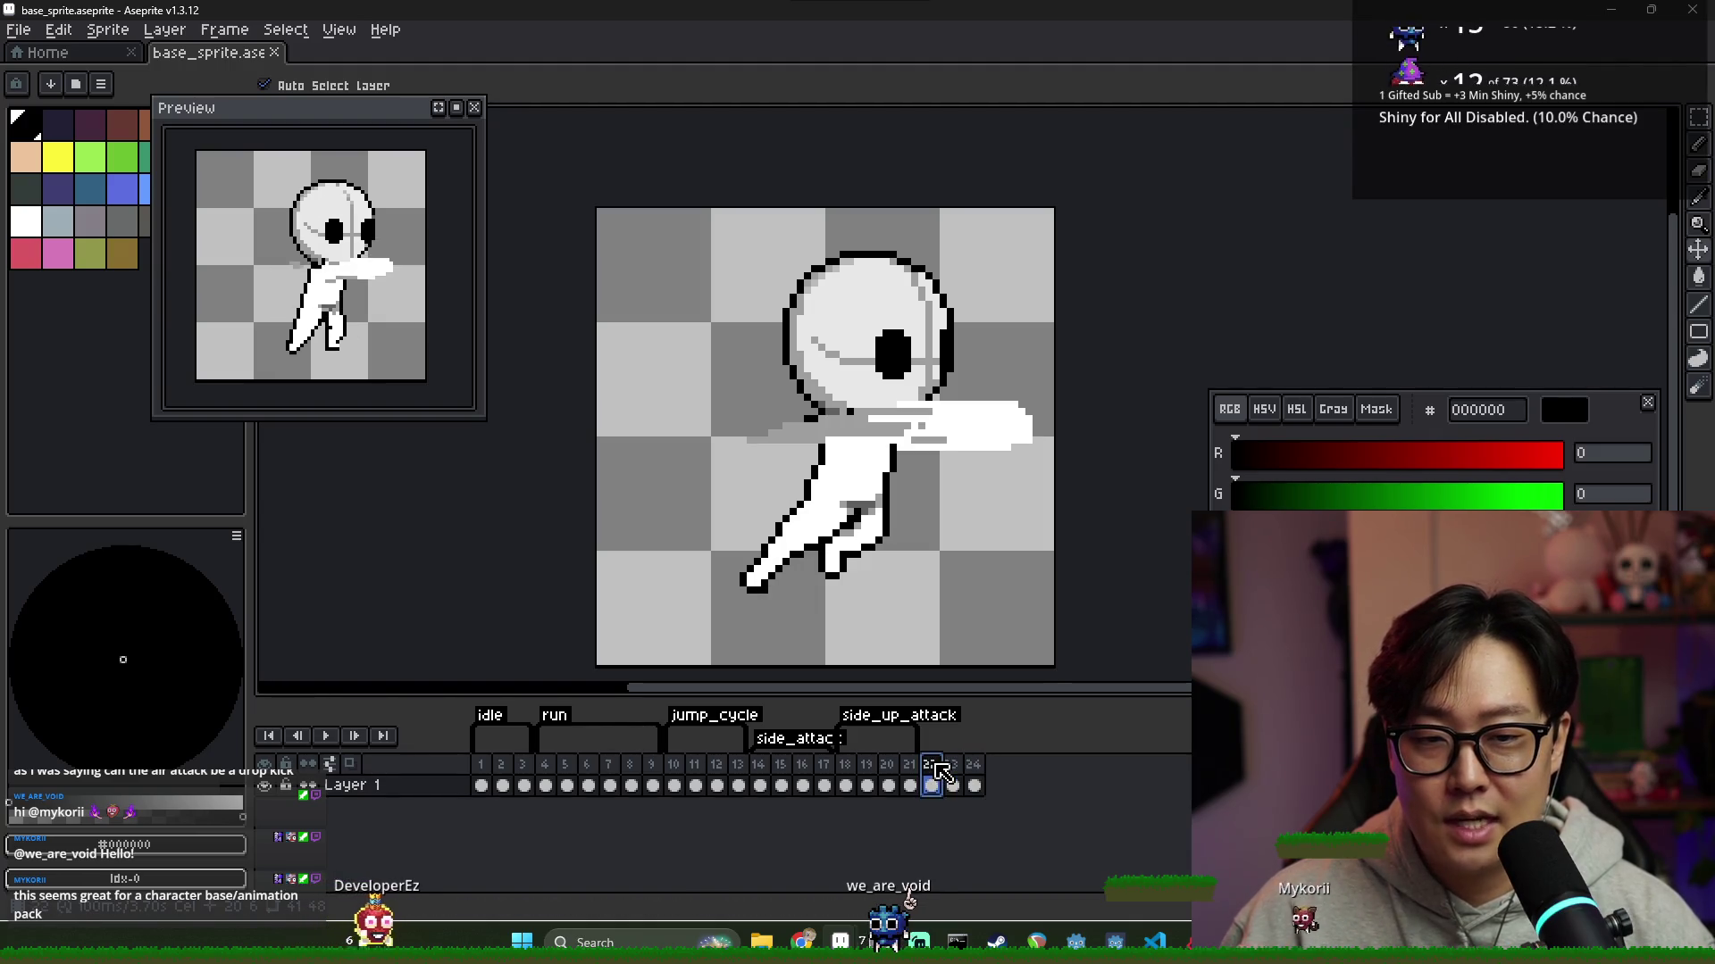
pyautogui.click(780, 777)
pyautogui.click(801, 777)
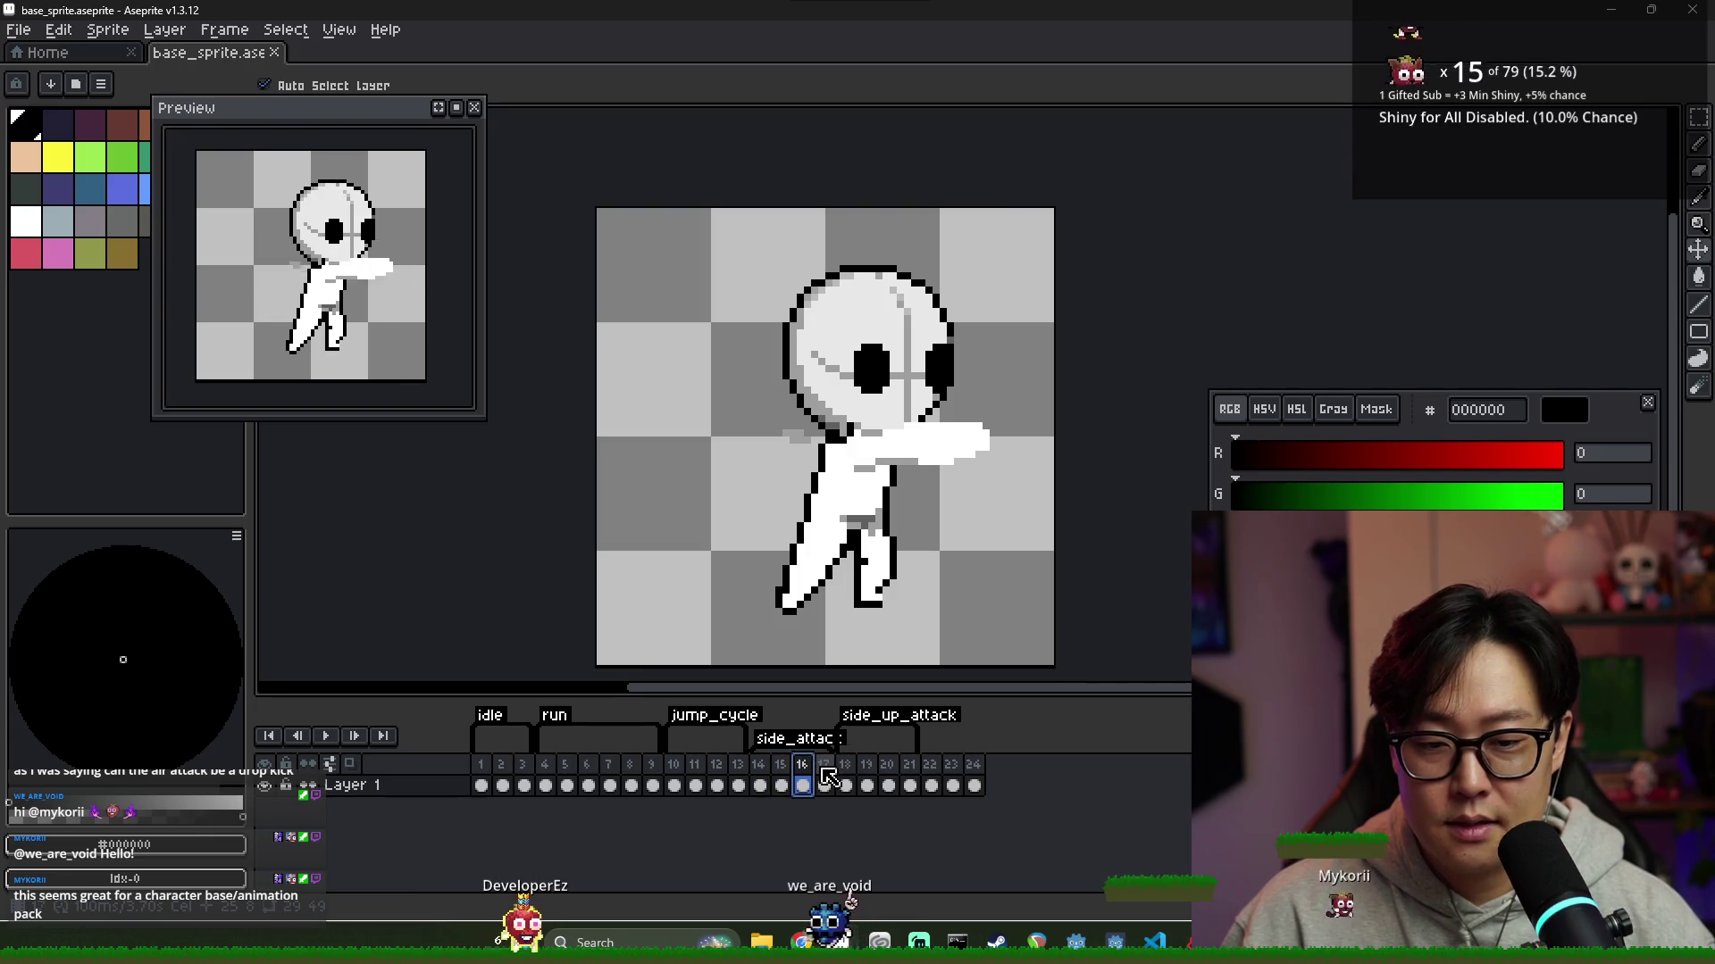
pyautogui.click(823, 775)
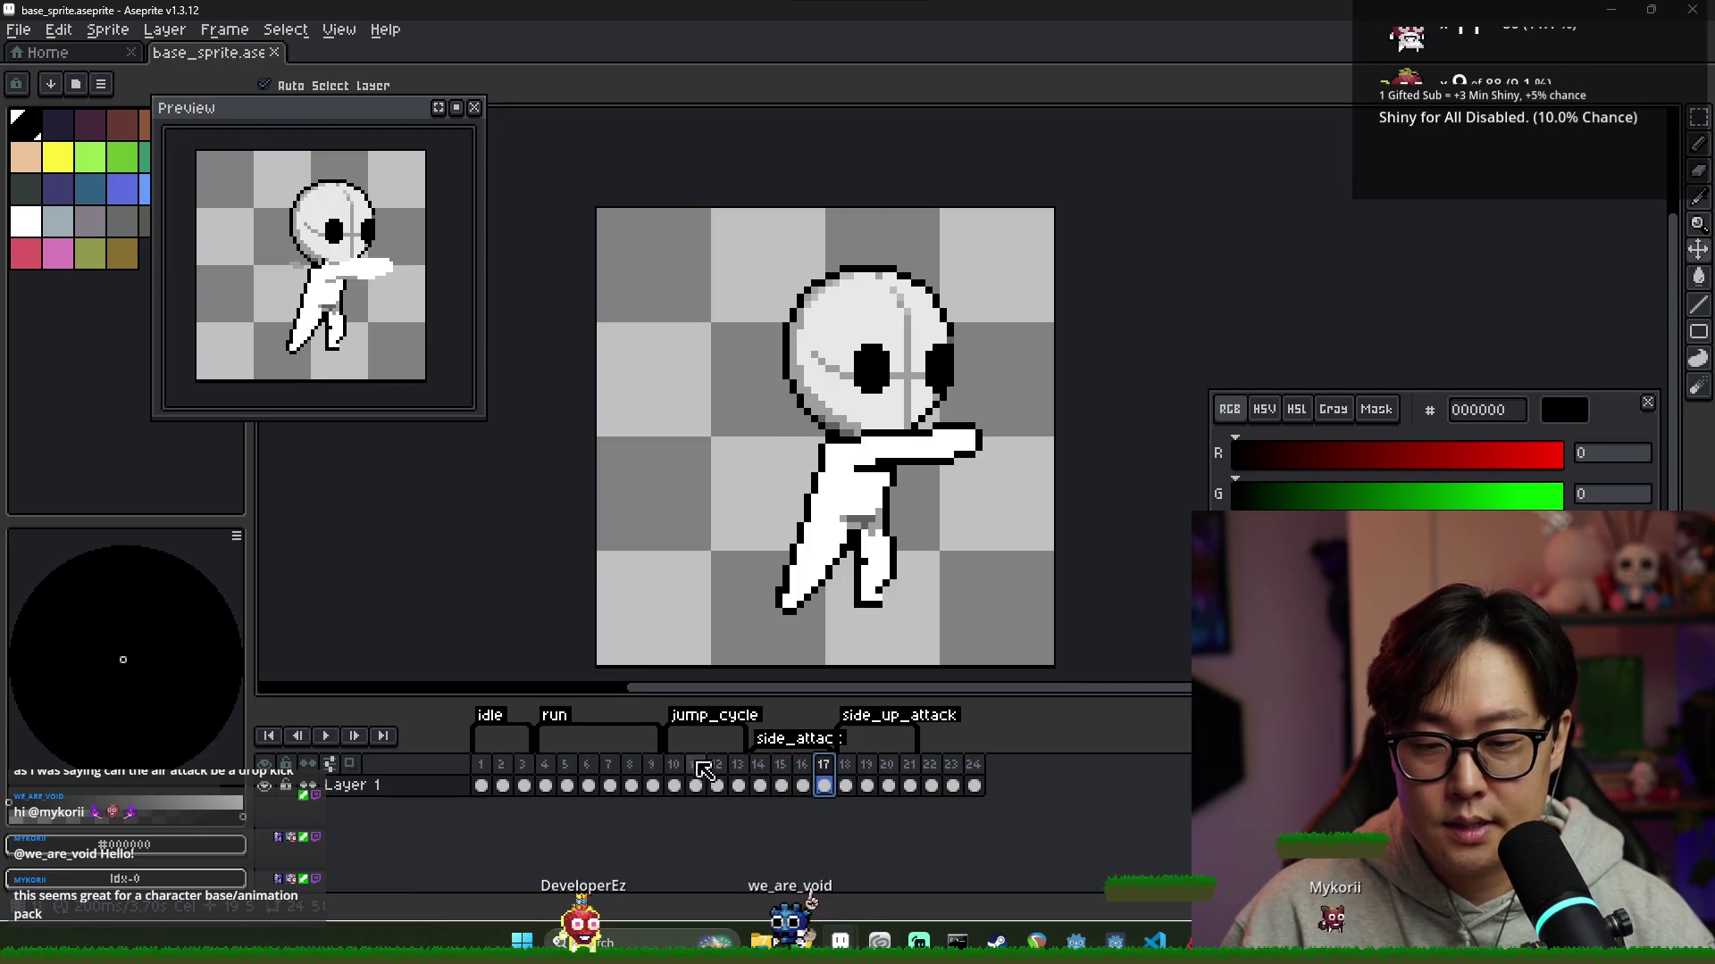
pyautogui.click(759, 785)
pyautogui.click(790, 768)
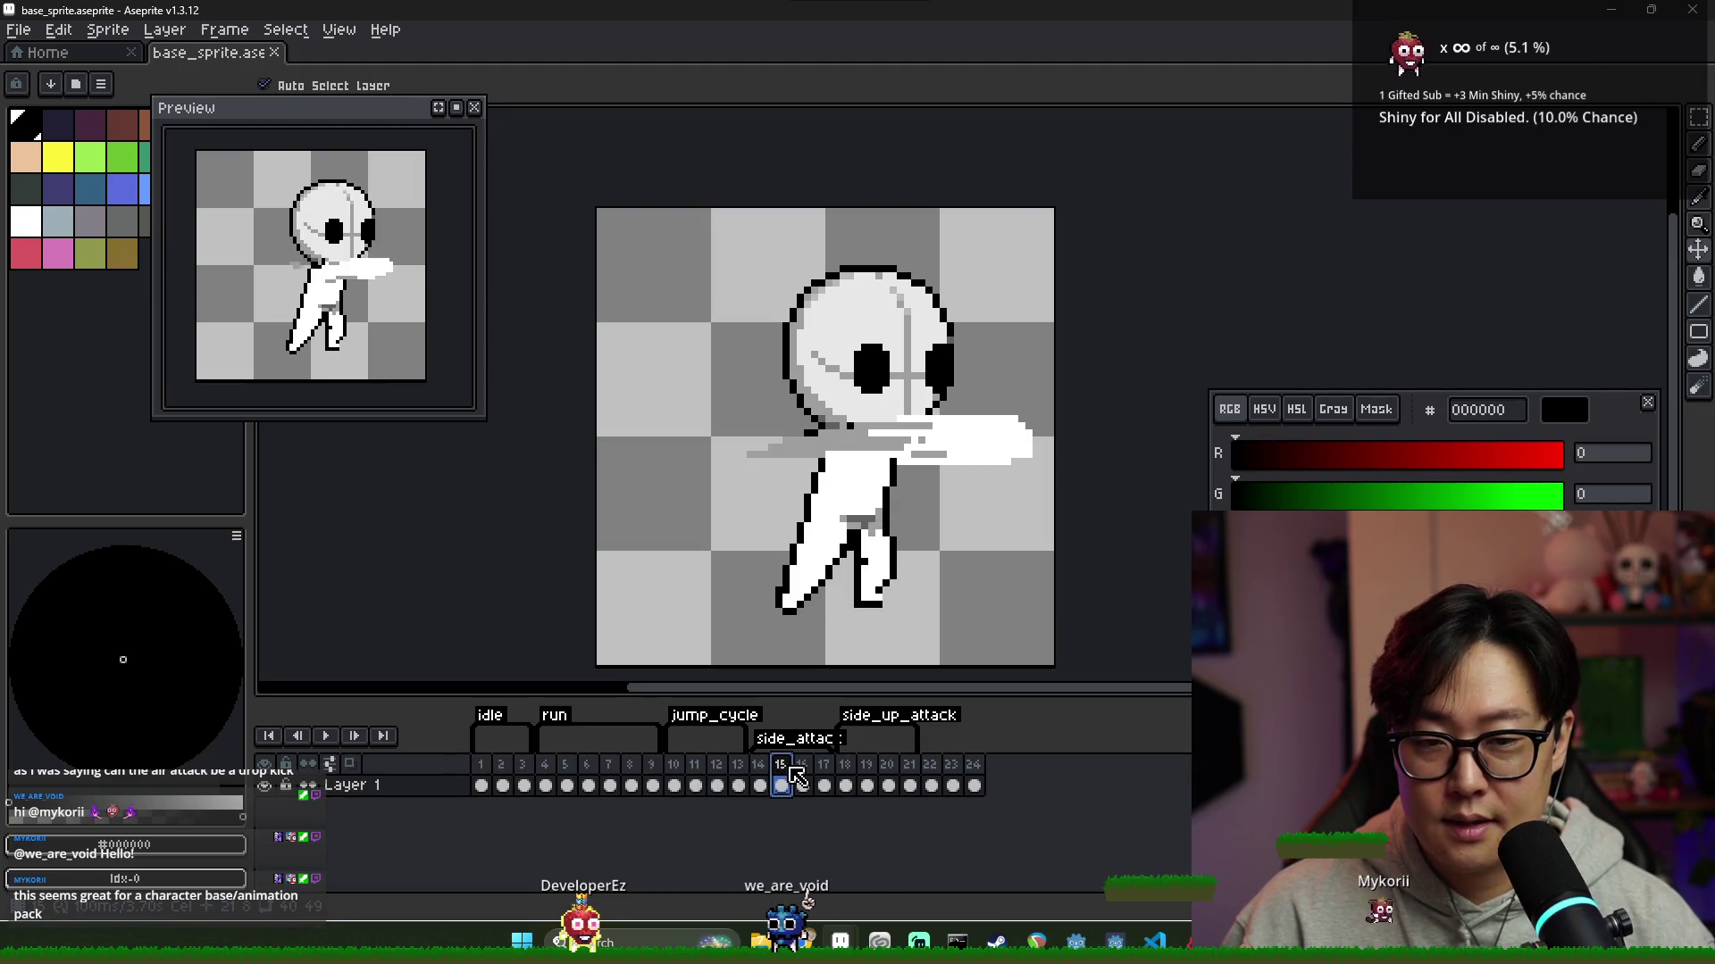
pyautogui.click(760, 785)
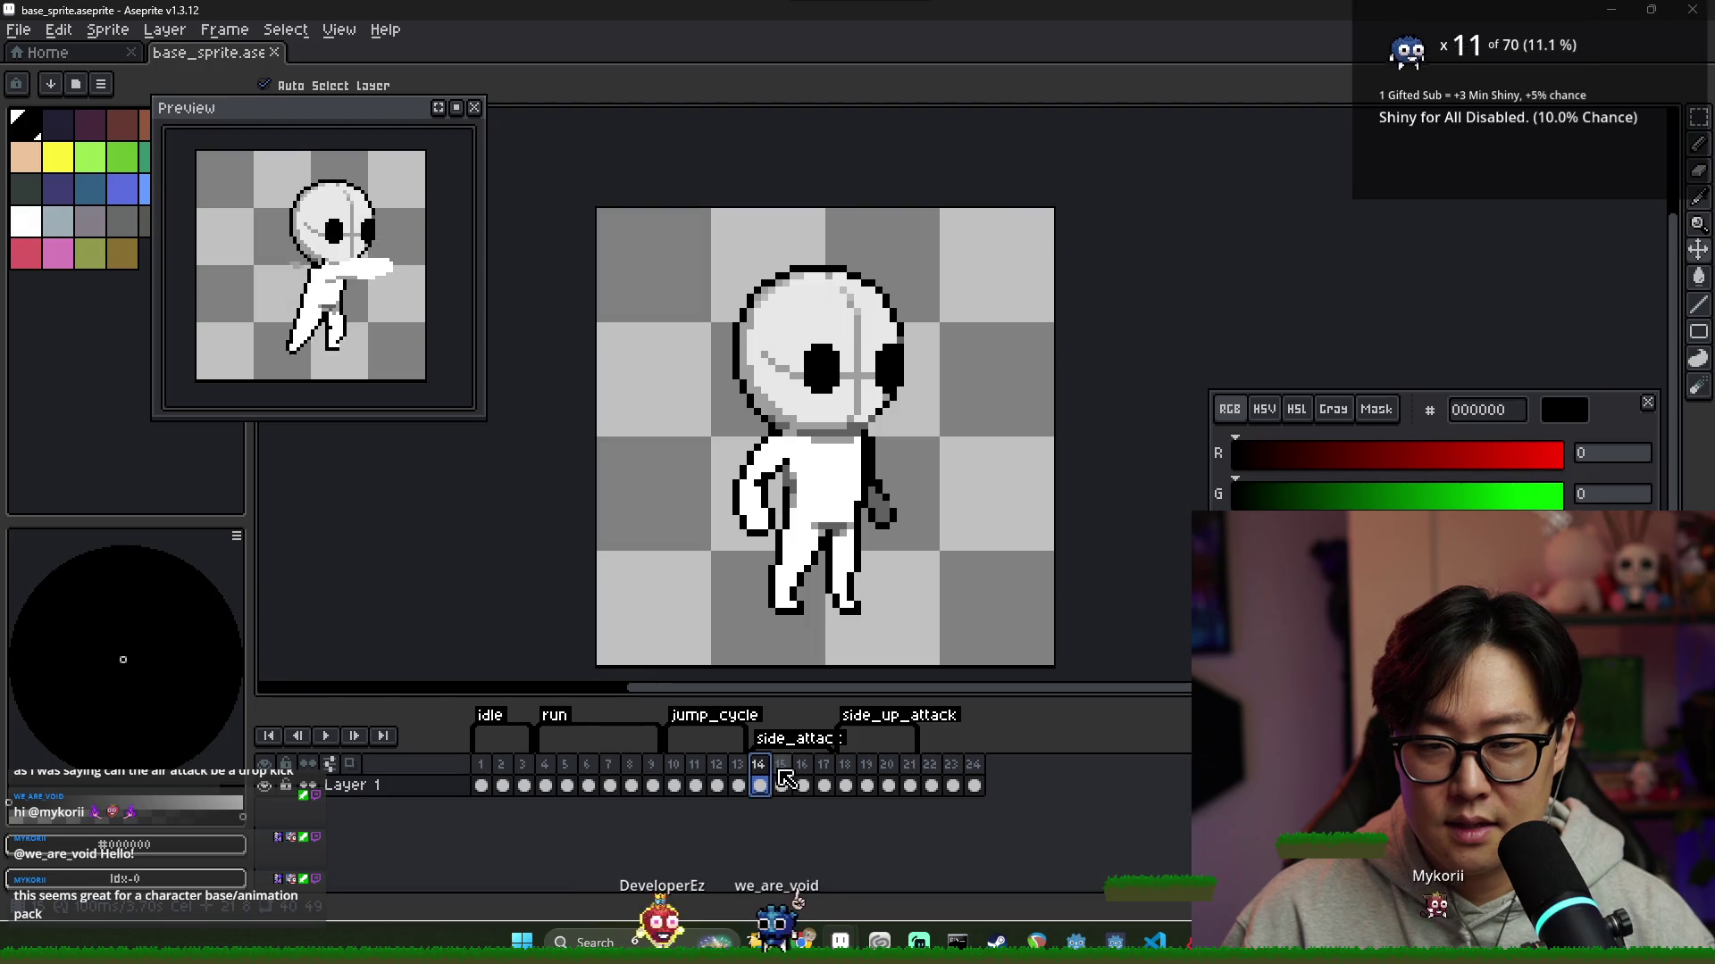
pyautogui.click(782, 775)
# Step between frames 14 and 20 to review the arm-thrust and raised-arm poses
pyautogui.press('Left')
pyautogui.press('Right')
pyautogui.press('Left')
pyautogui.click(782, 777)
pyautogui.click(803, 781)
pyautogui.click(830, 777)
pyautogui.click(845, 781)
pyautogui.click(867, 781)
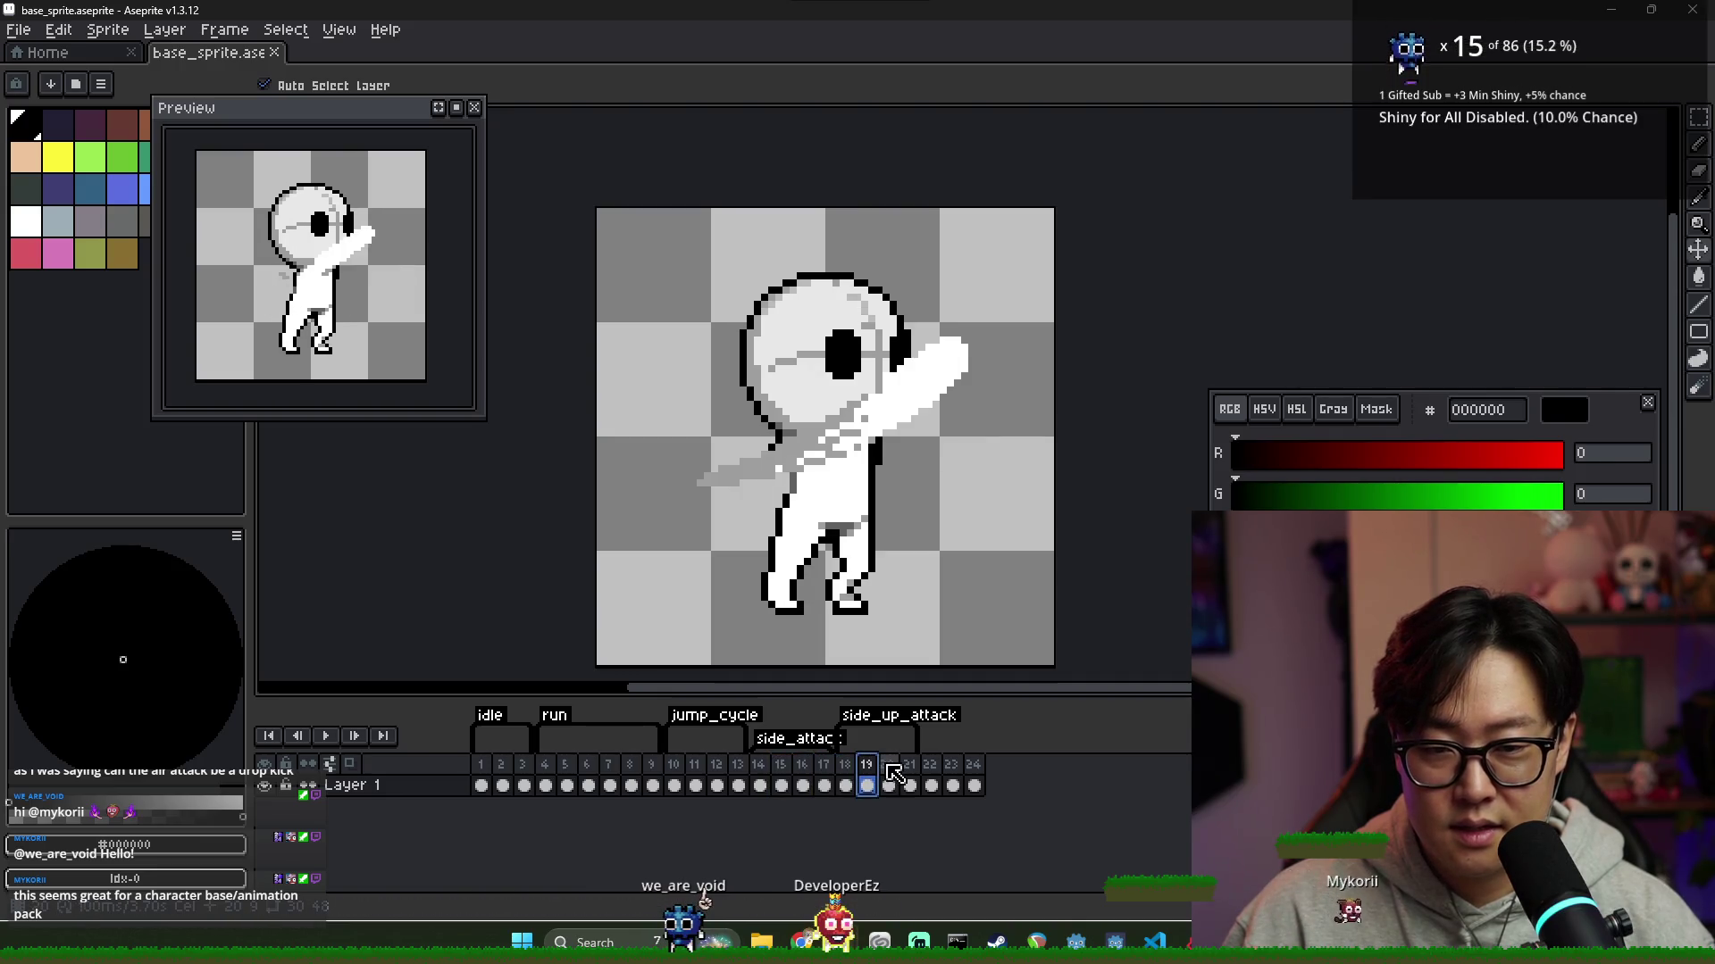
pyautogui.click(890, 773)
# Play through attack frames 15 to 24 one by one, rechecking frame 24's pose
pyautogui.click(784, 781)
pyautogui.click(802, 781)
pyautogui.click(823, 782)
pyautogui.click(845, 781)
pyautogui.click(868, 781)
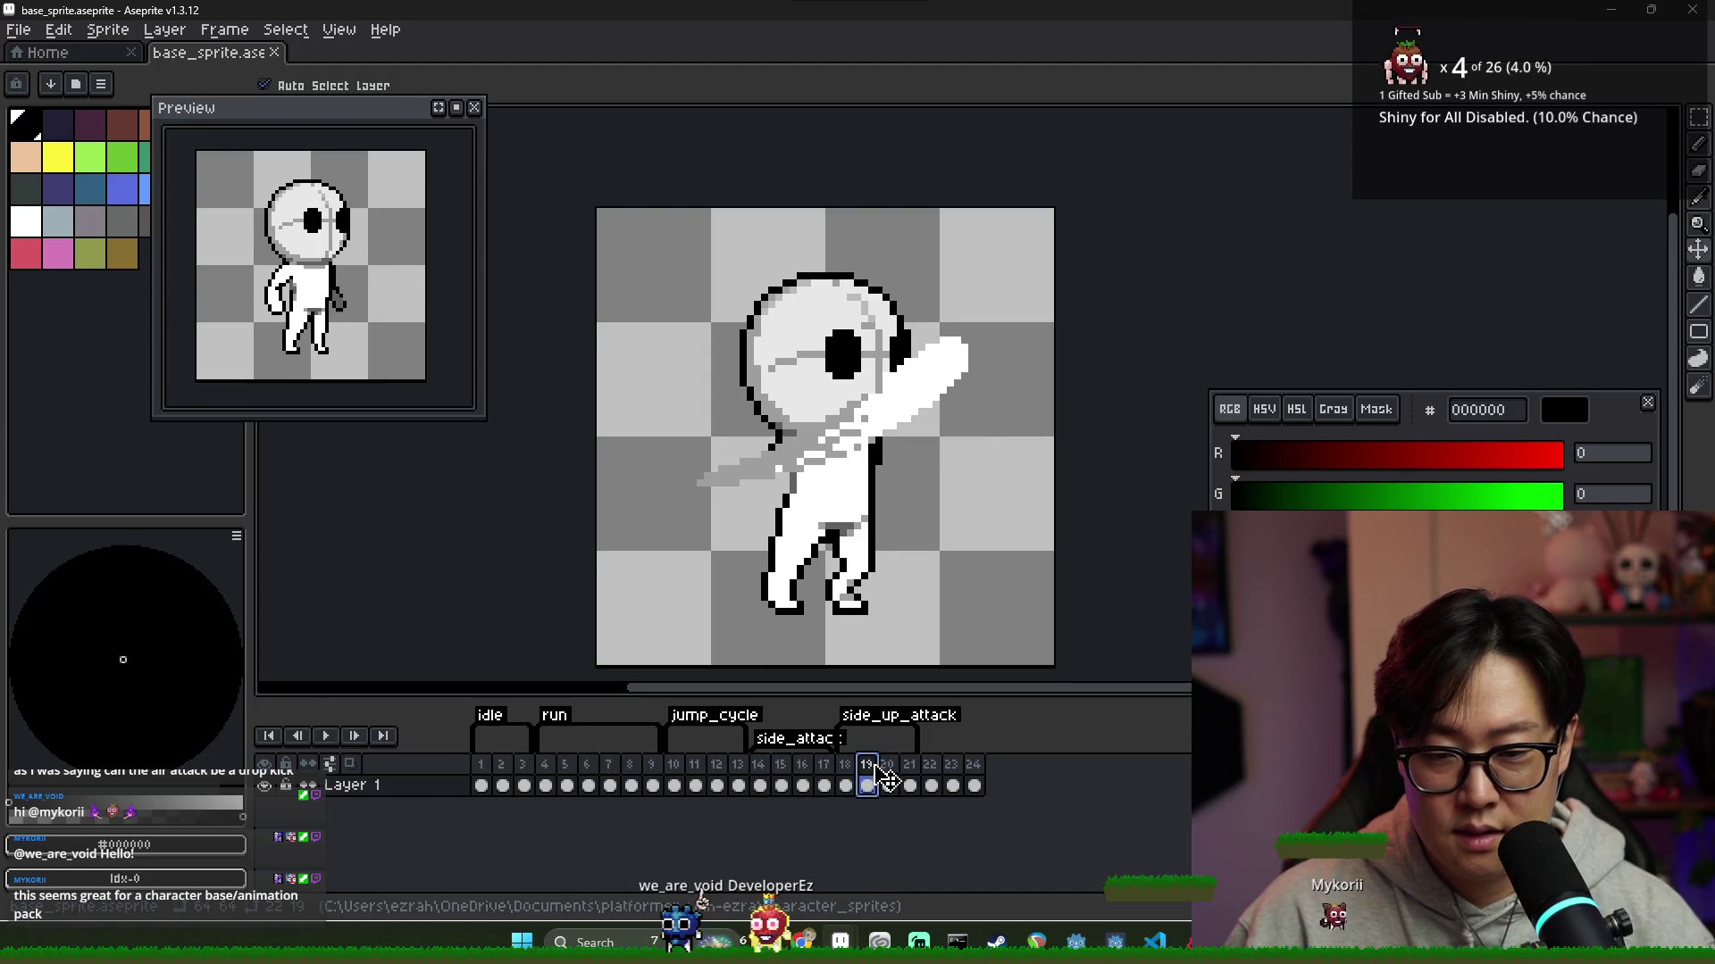
pyautogui.click(888, 781)
pyautogui.click(910, 782)
pyautogui.click(931, 781)
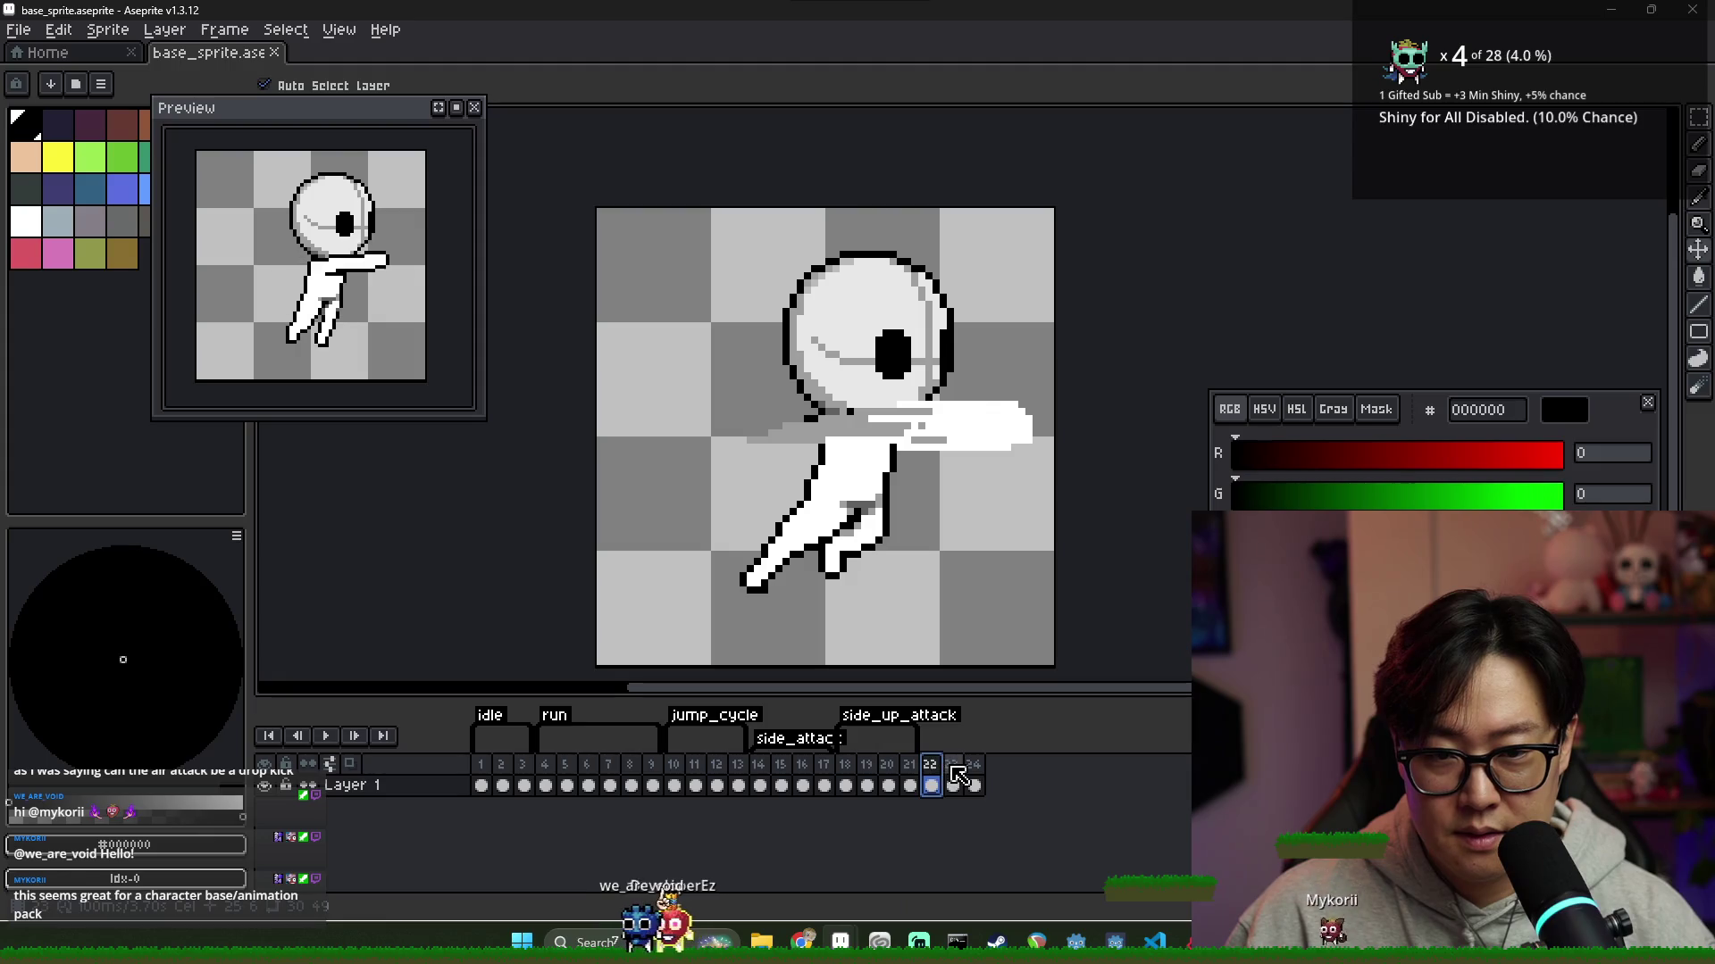
pyautogui.click(953, 784)
pyautogui.click(974, 784)
pyautogui.click(953, 784)
pyautogui.click(974, 784)
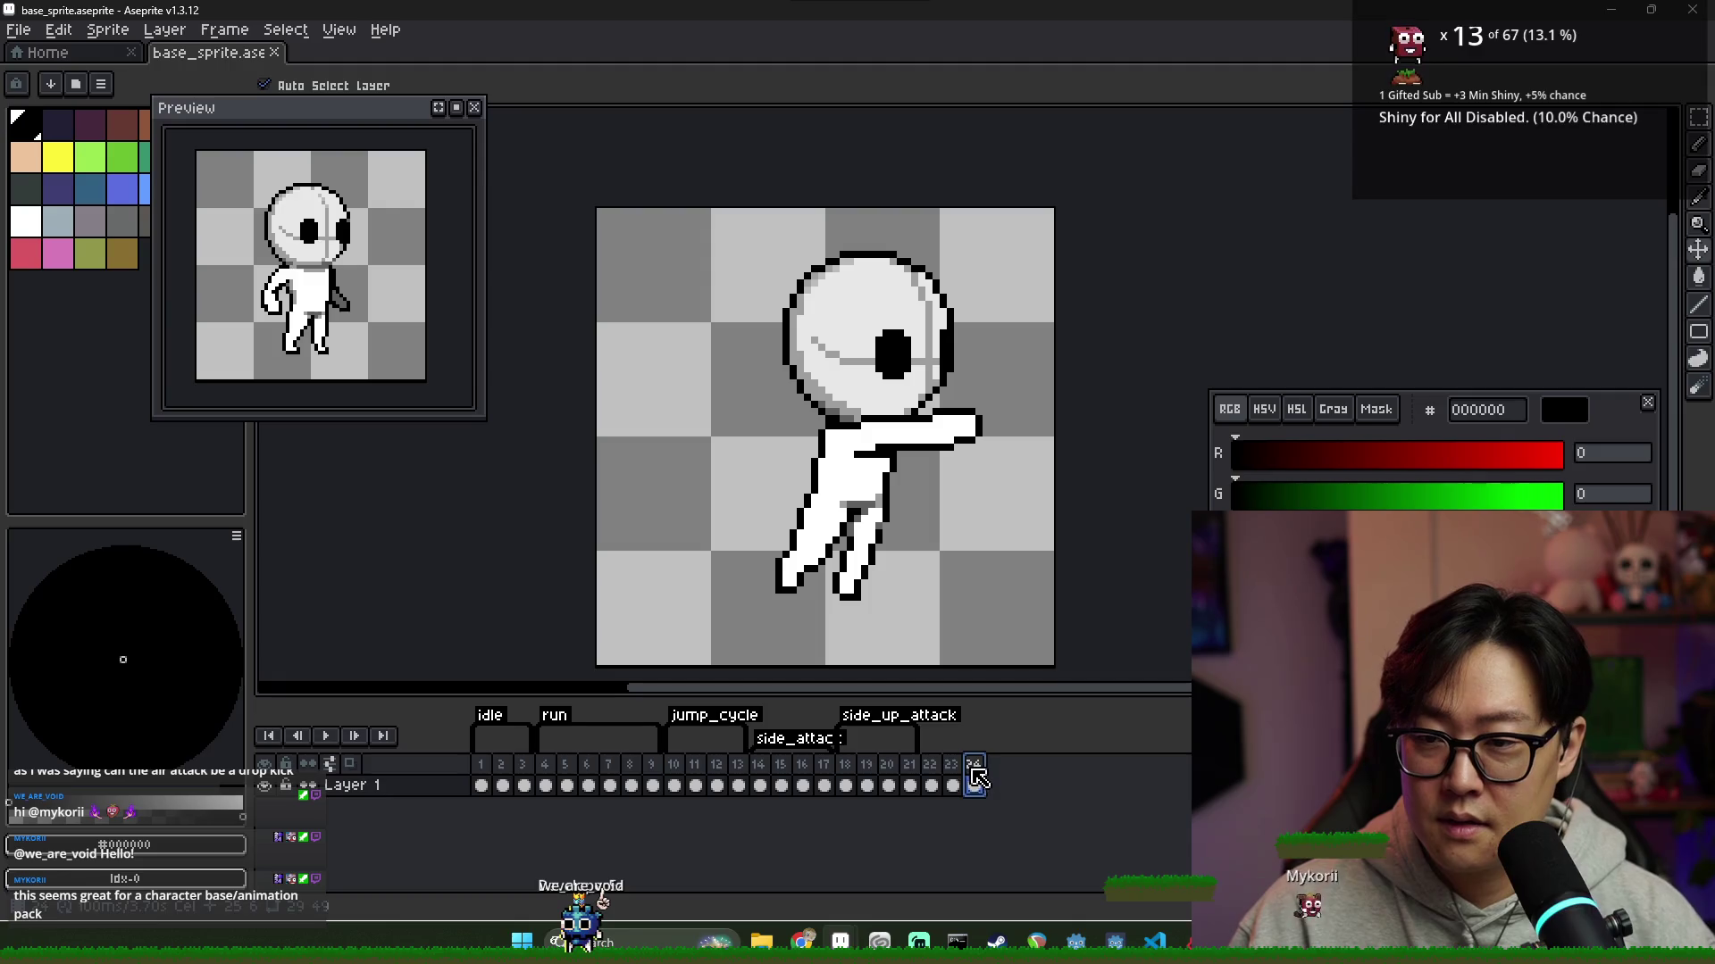
# Switch to the Pencil and select frames 22–24 as one range for frame actions
pyautogui.press('b')
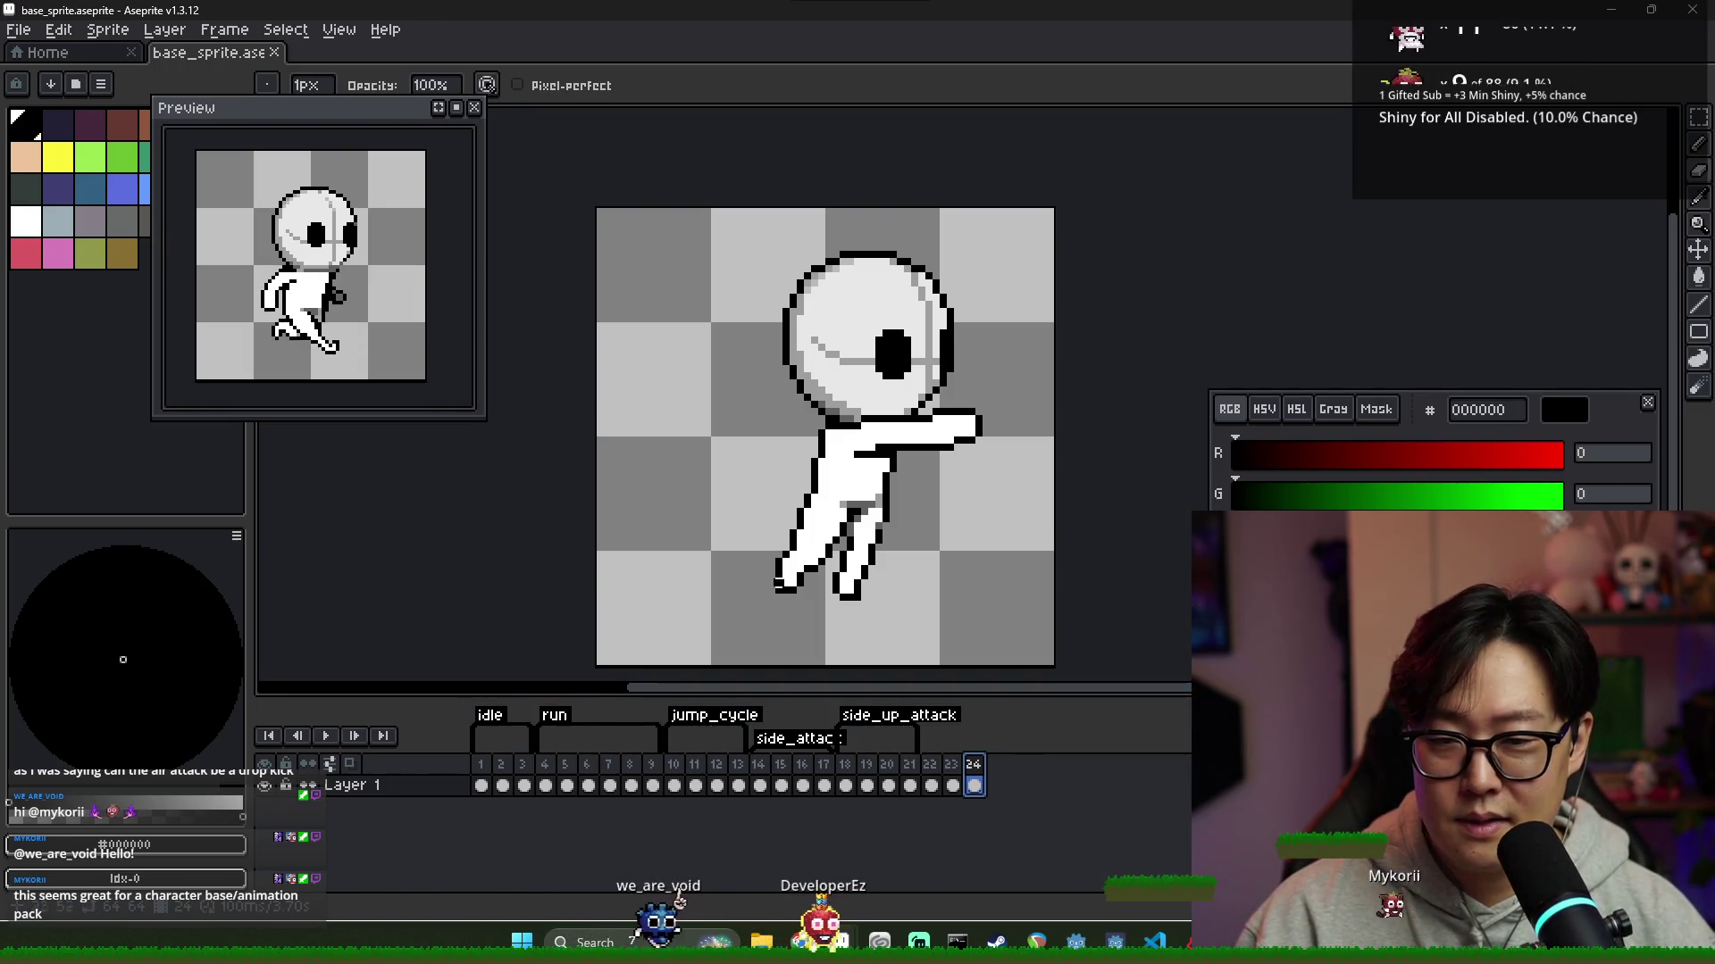
pyautogui.click(929, 785)
pyautogui.click(954, 783)
pyautogui.click(974, 785)
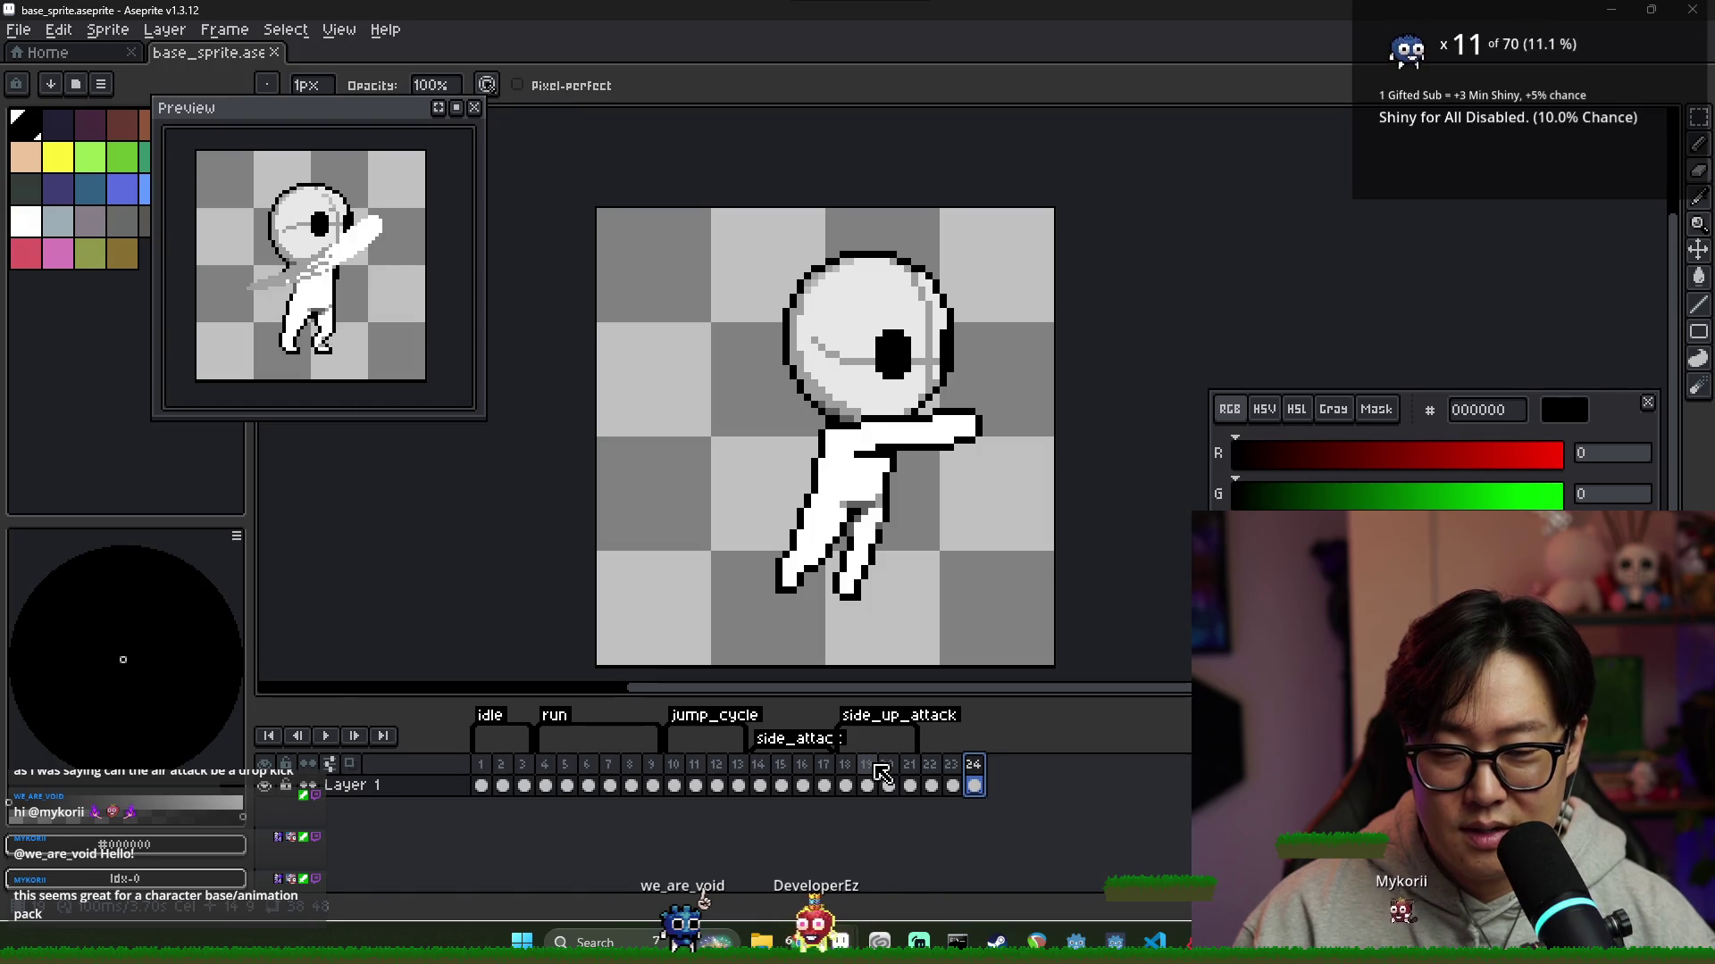
pyautogui.click(932, 781)
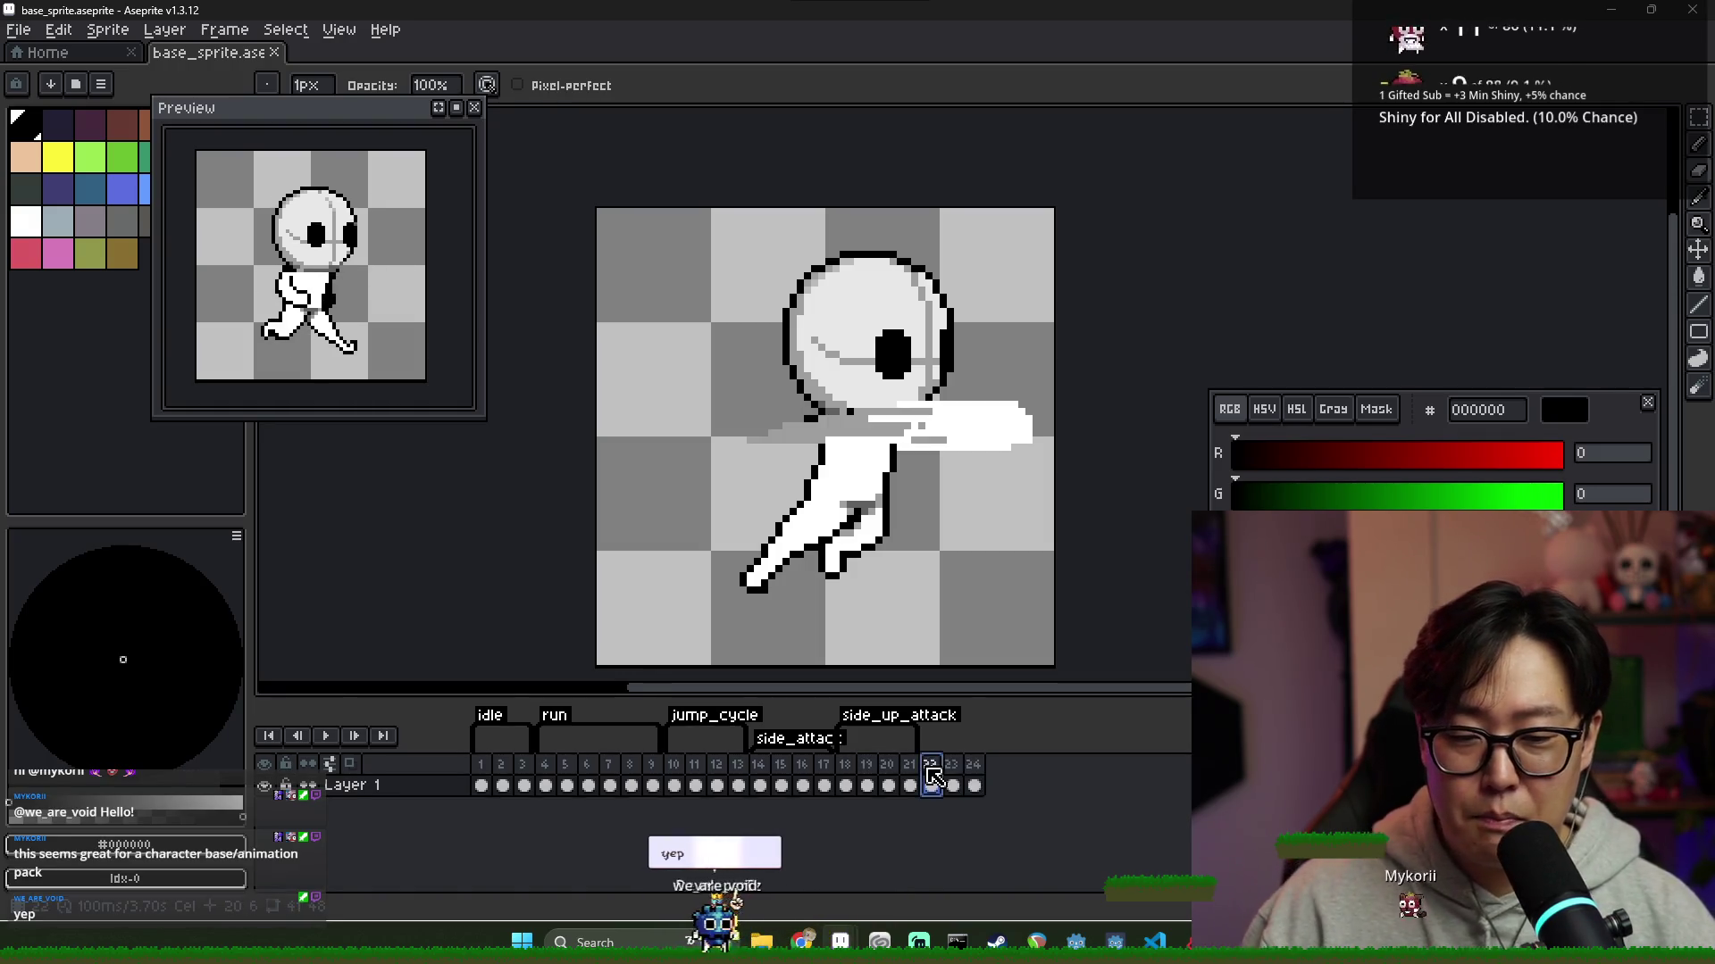
pyautogui.moveTo(931, 778); pyautogui.dragTo(974, 785)
pyautogui.rightClick(974, 760)
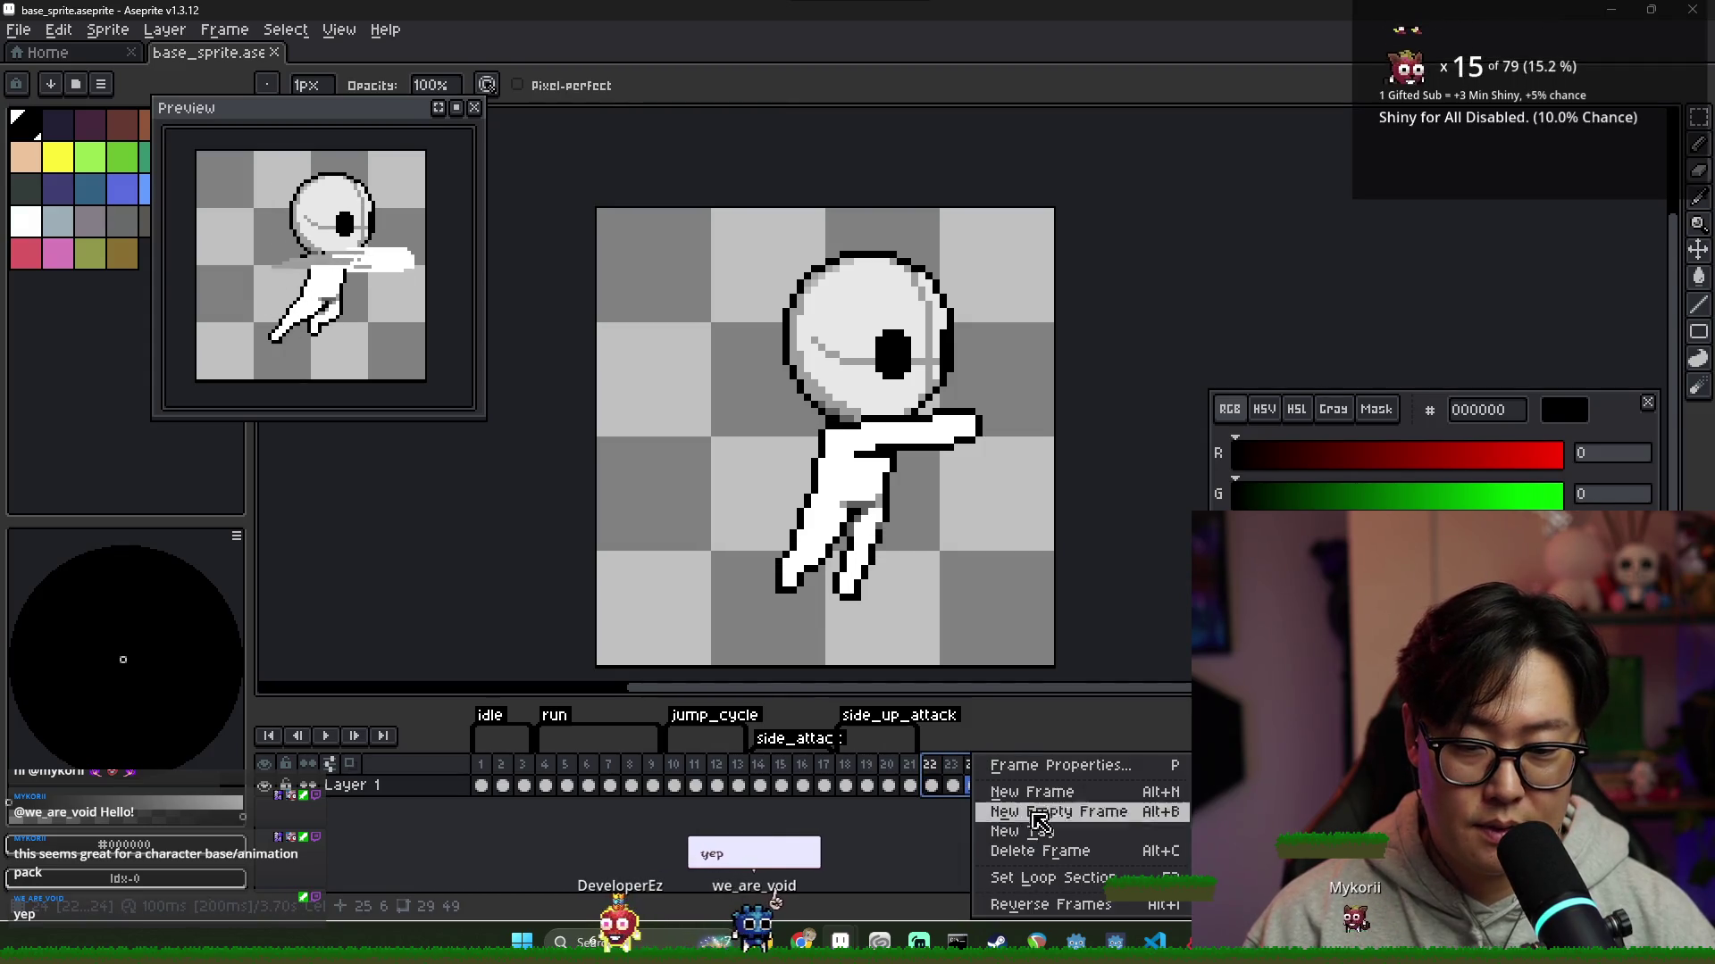
# Create a new tag over frames 22–24 and rename it air_side_attack
pyautogui.click(1050, 878)
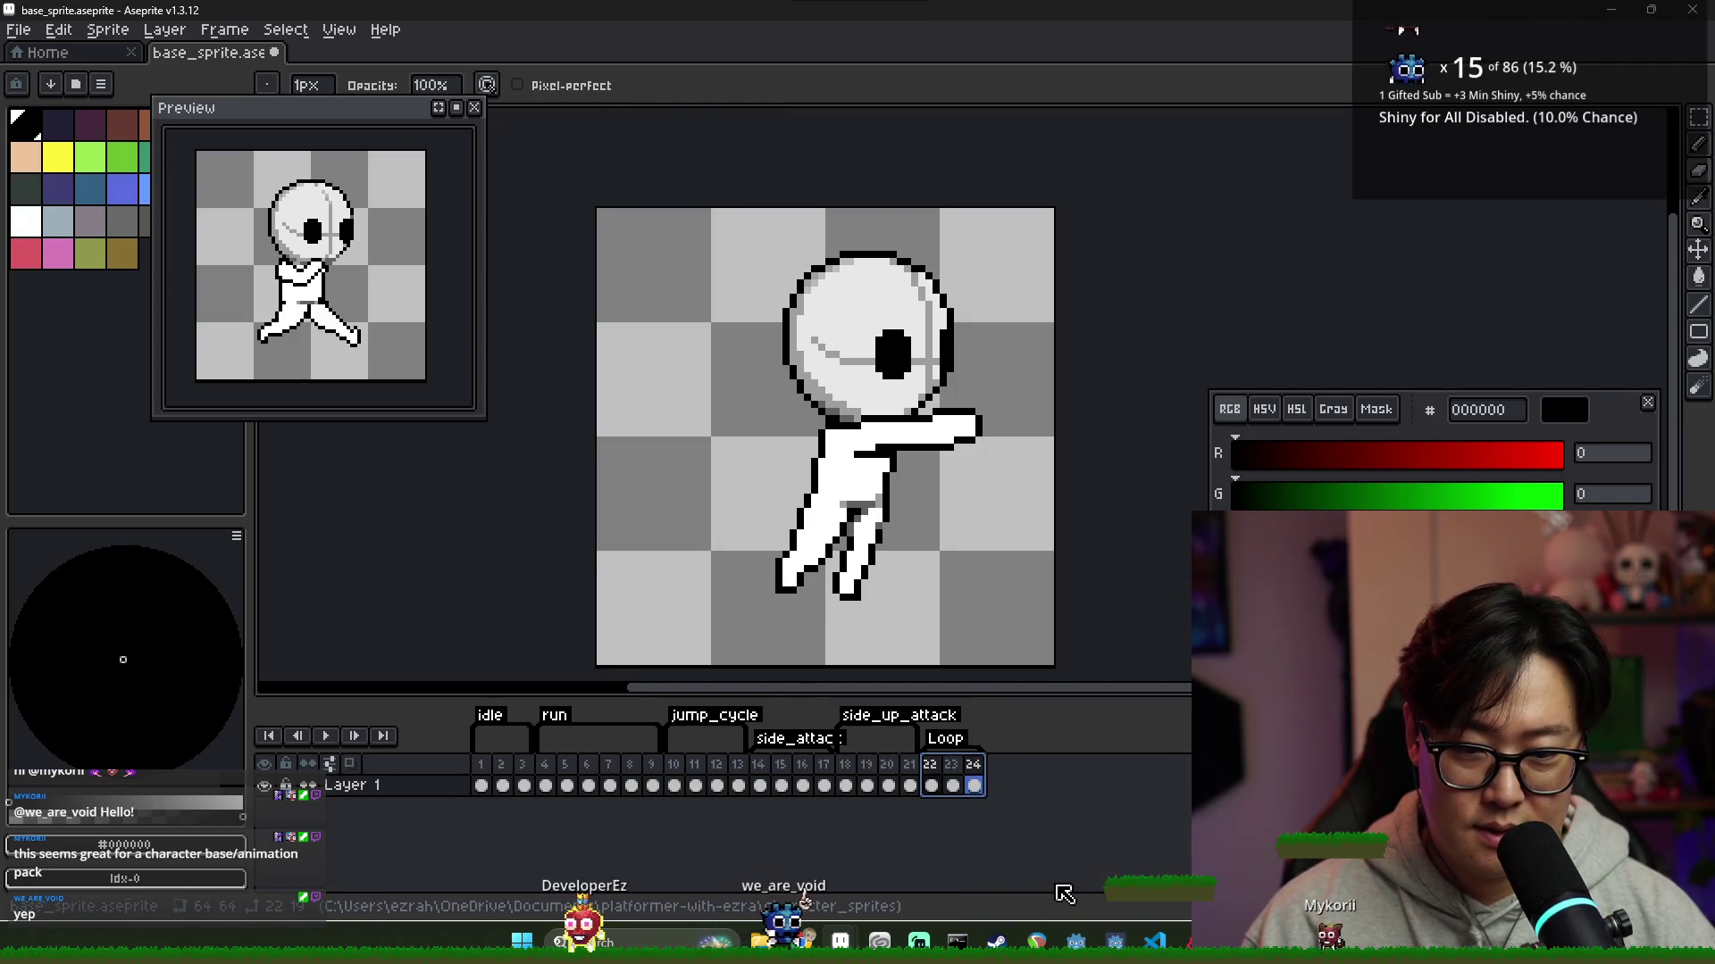
pyautogui.doubleClick(945, 741)
pyautogui.press('Escape')
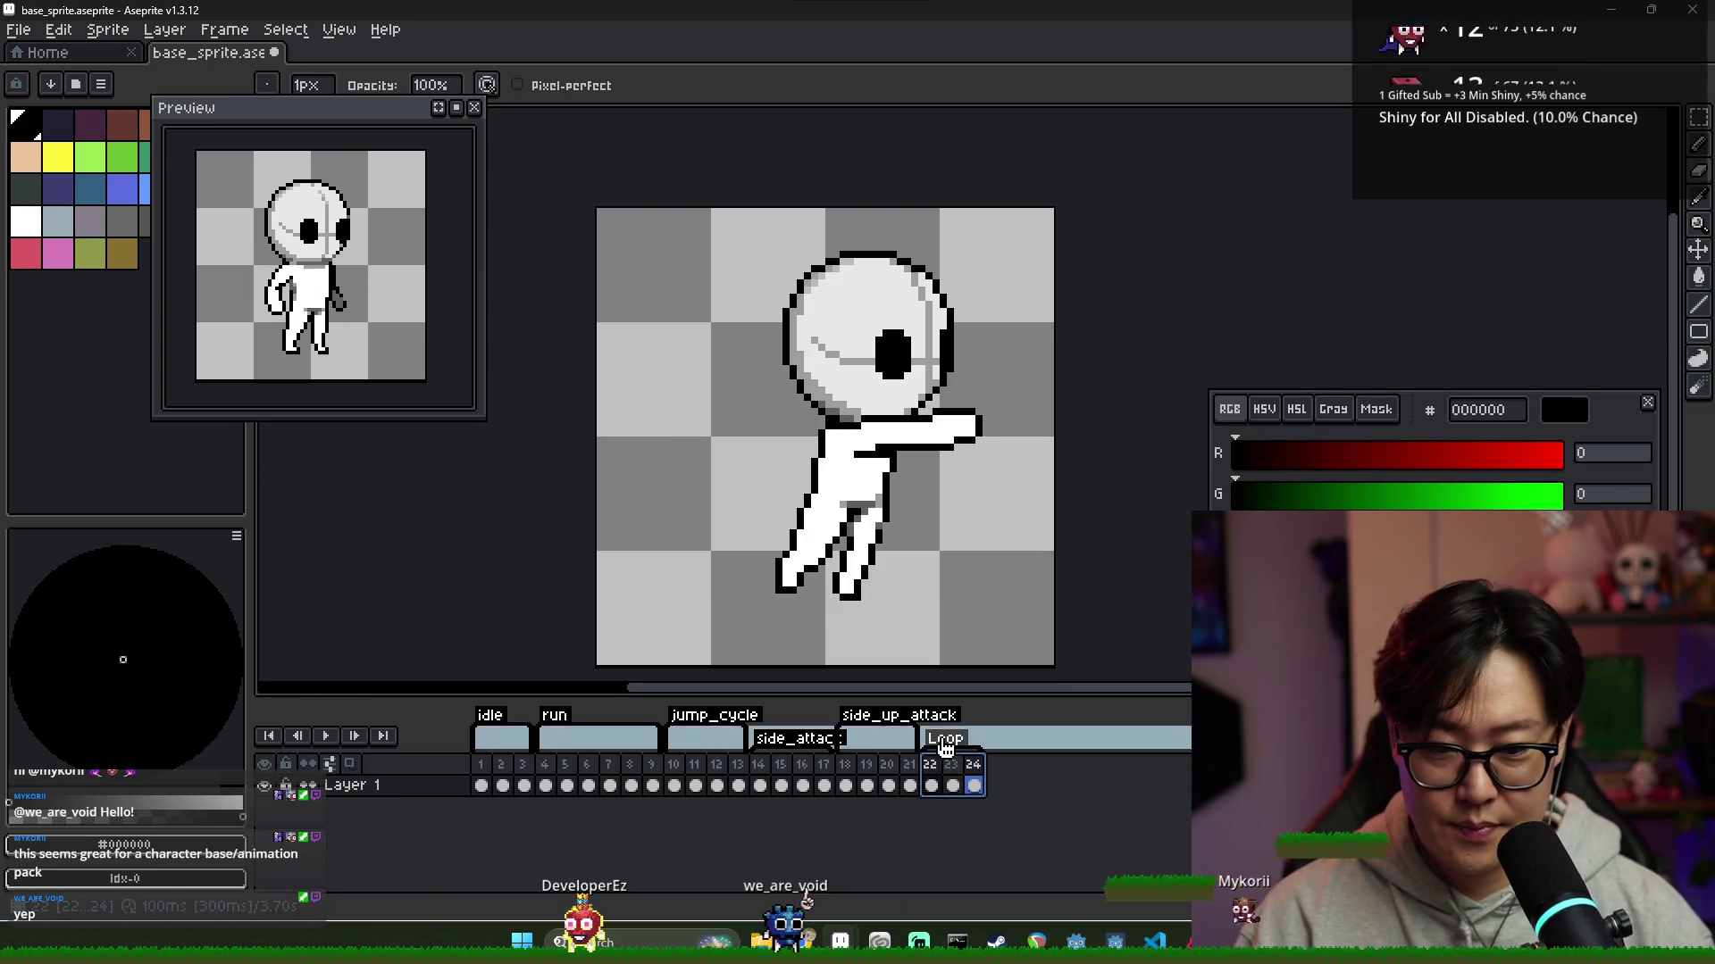
pyautogui.doubleClick(944, 741)
pyautogui.write('air_side')
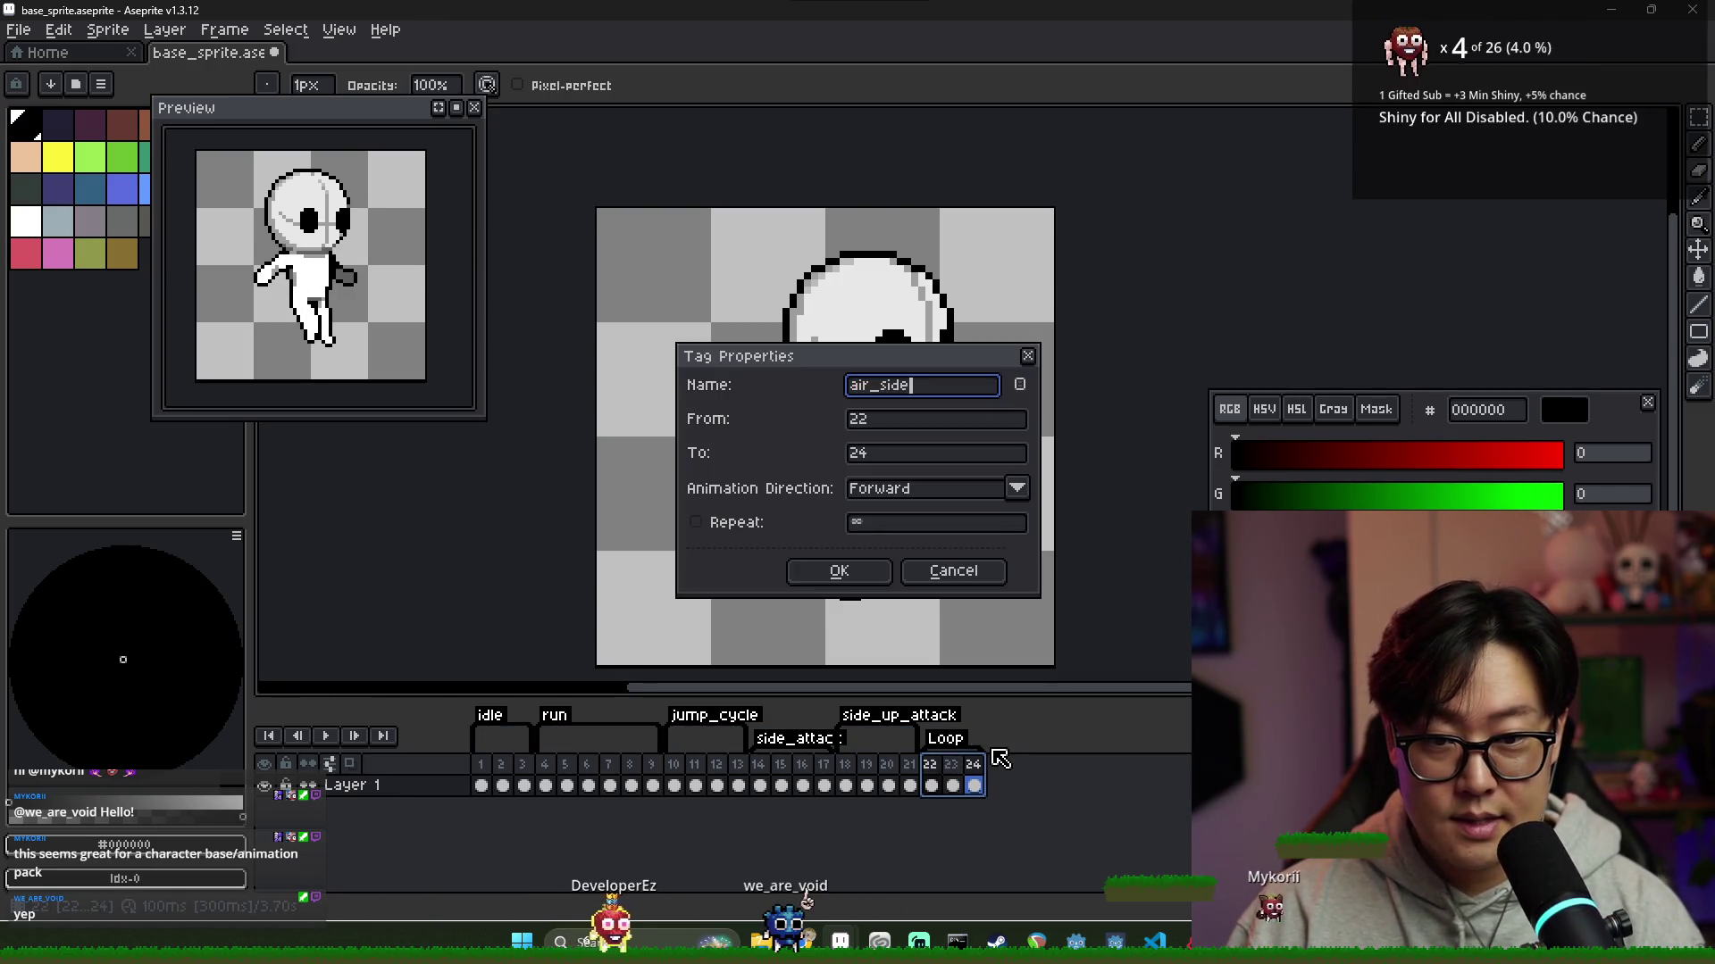
pyautogui.write('_attack')
pyautogui.press('Return')
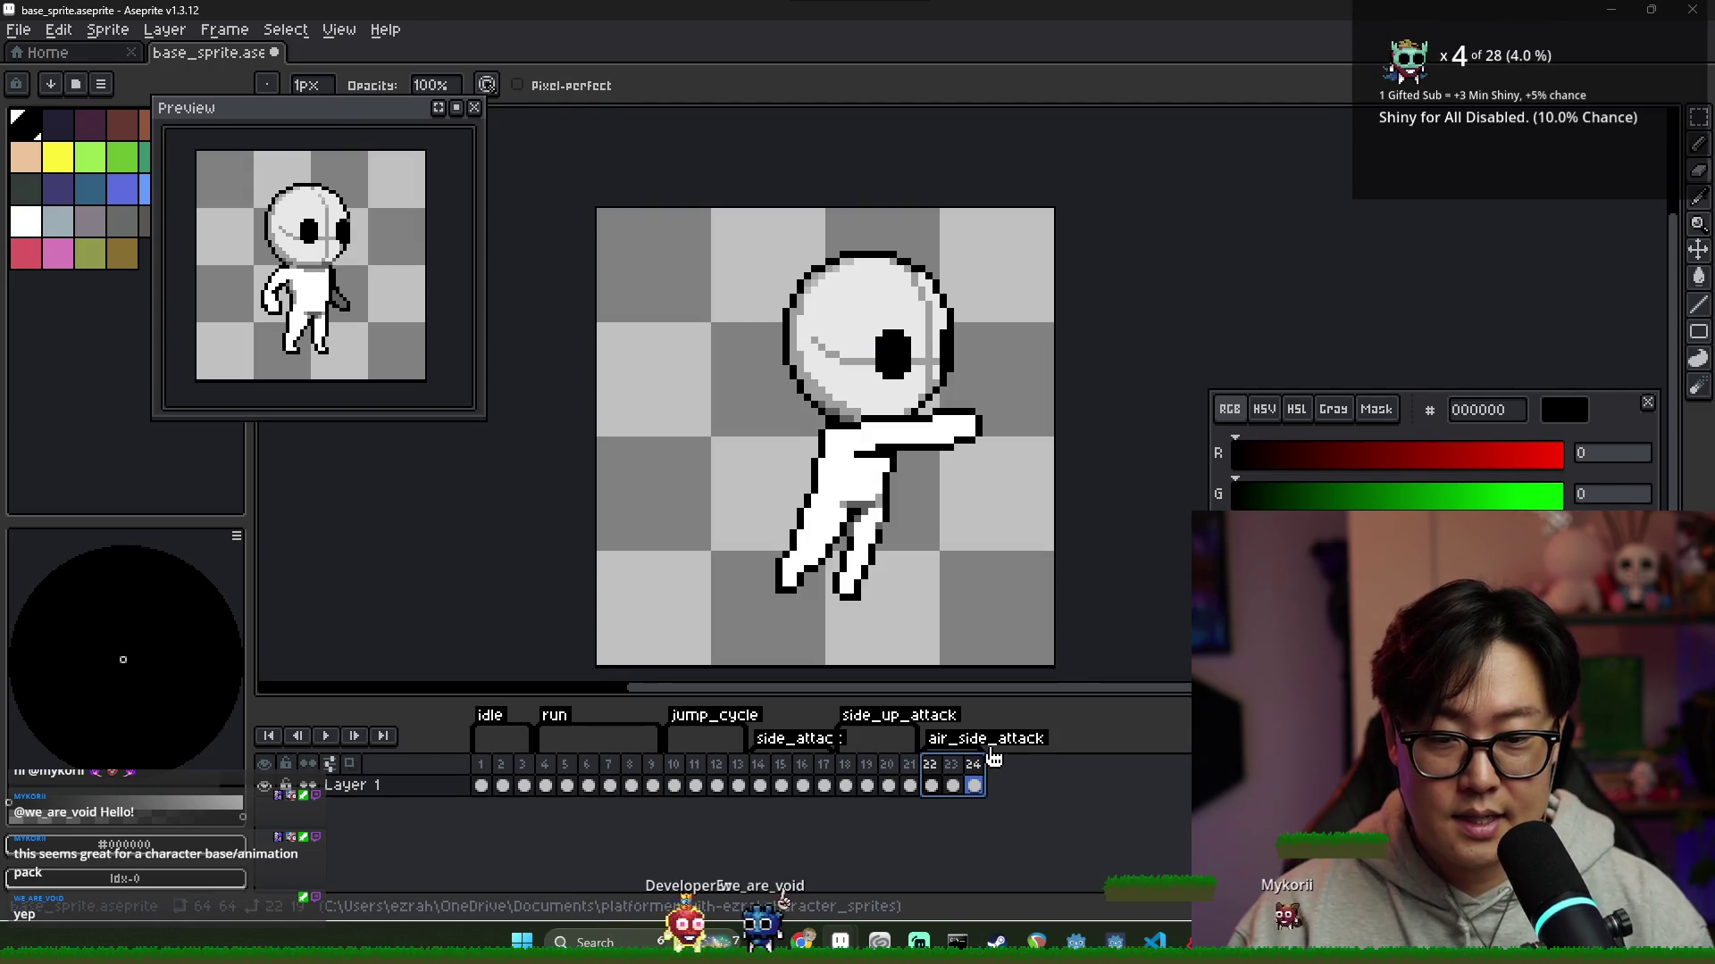
# Select frame 14's standing pose and bring up its frame actions
pyautogui.click(760, 784)
pyautogui.click(782, 770)
pyautogui.rightClick(758, 764)
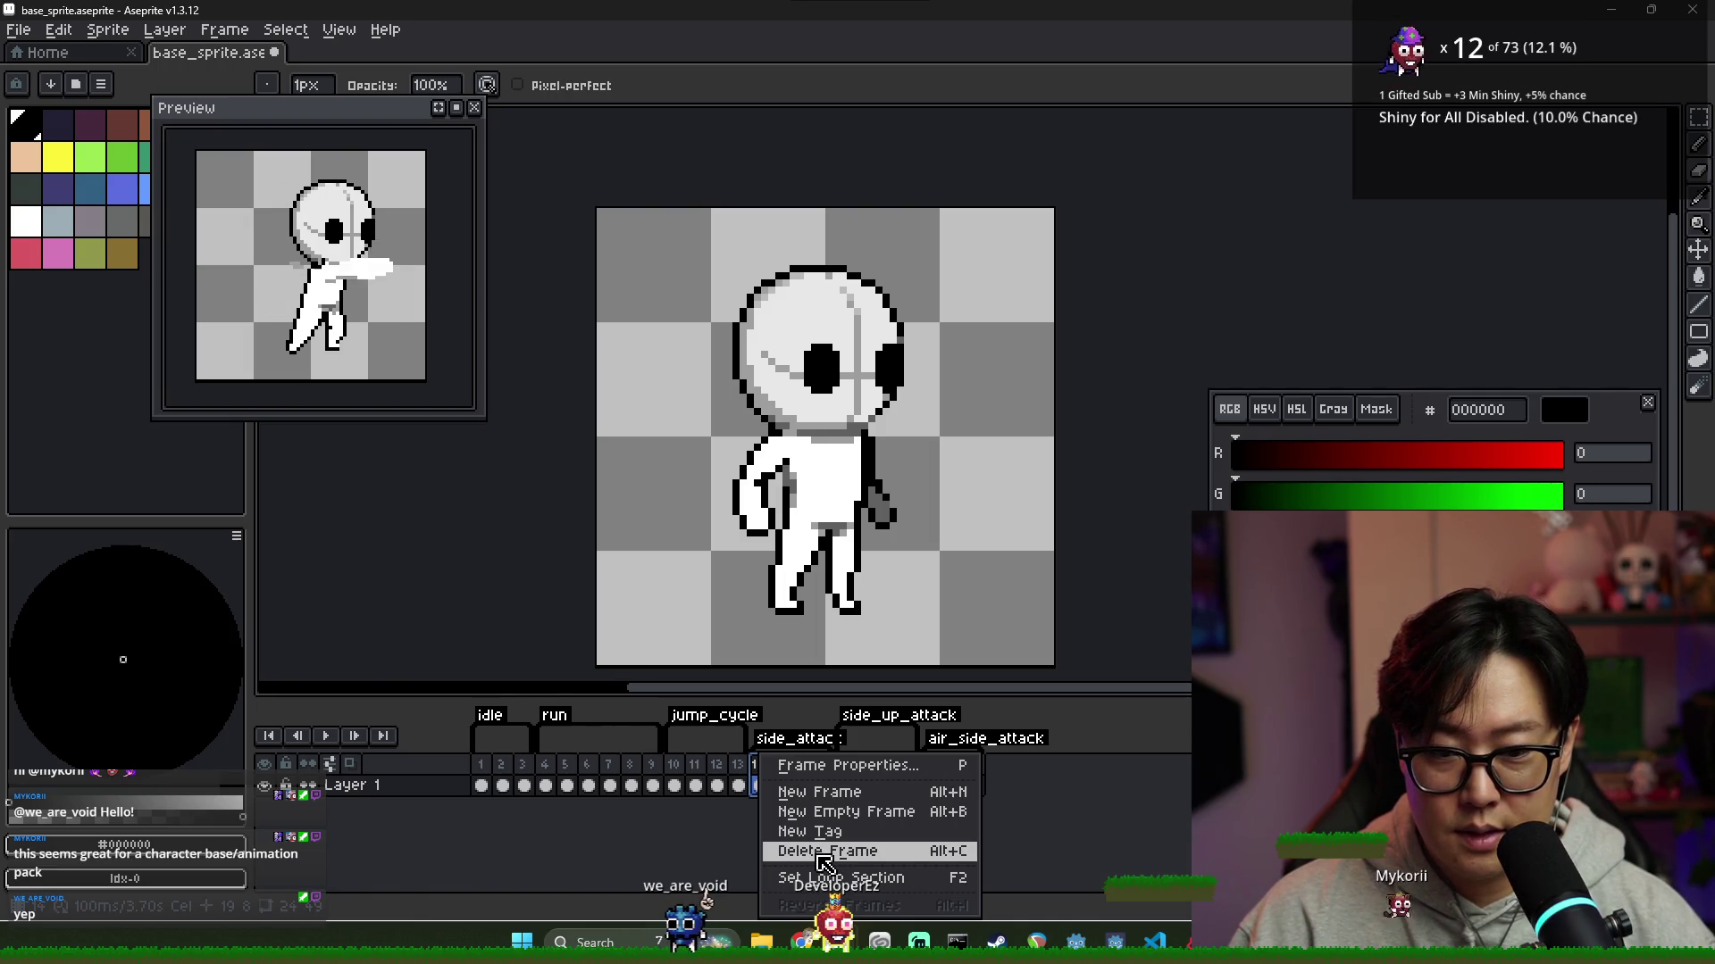
# Inspect attack frames 16–18 and the extra standing-pose frame, leaving them unchanged
pyautogui.click(828, 857)
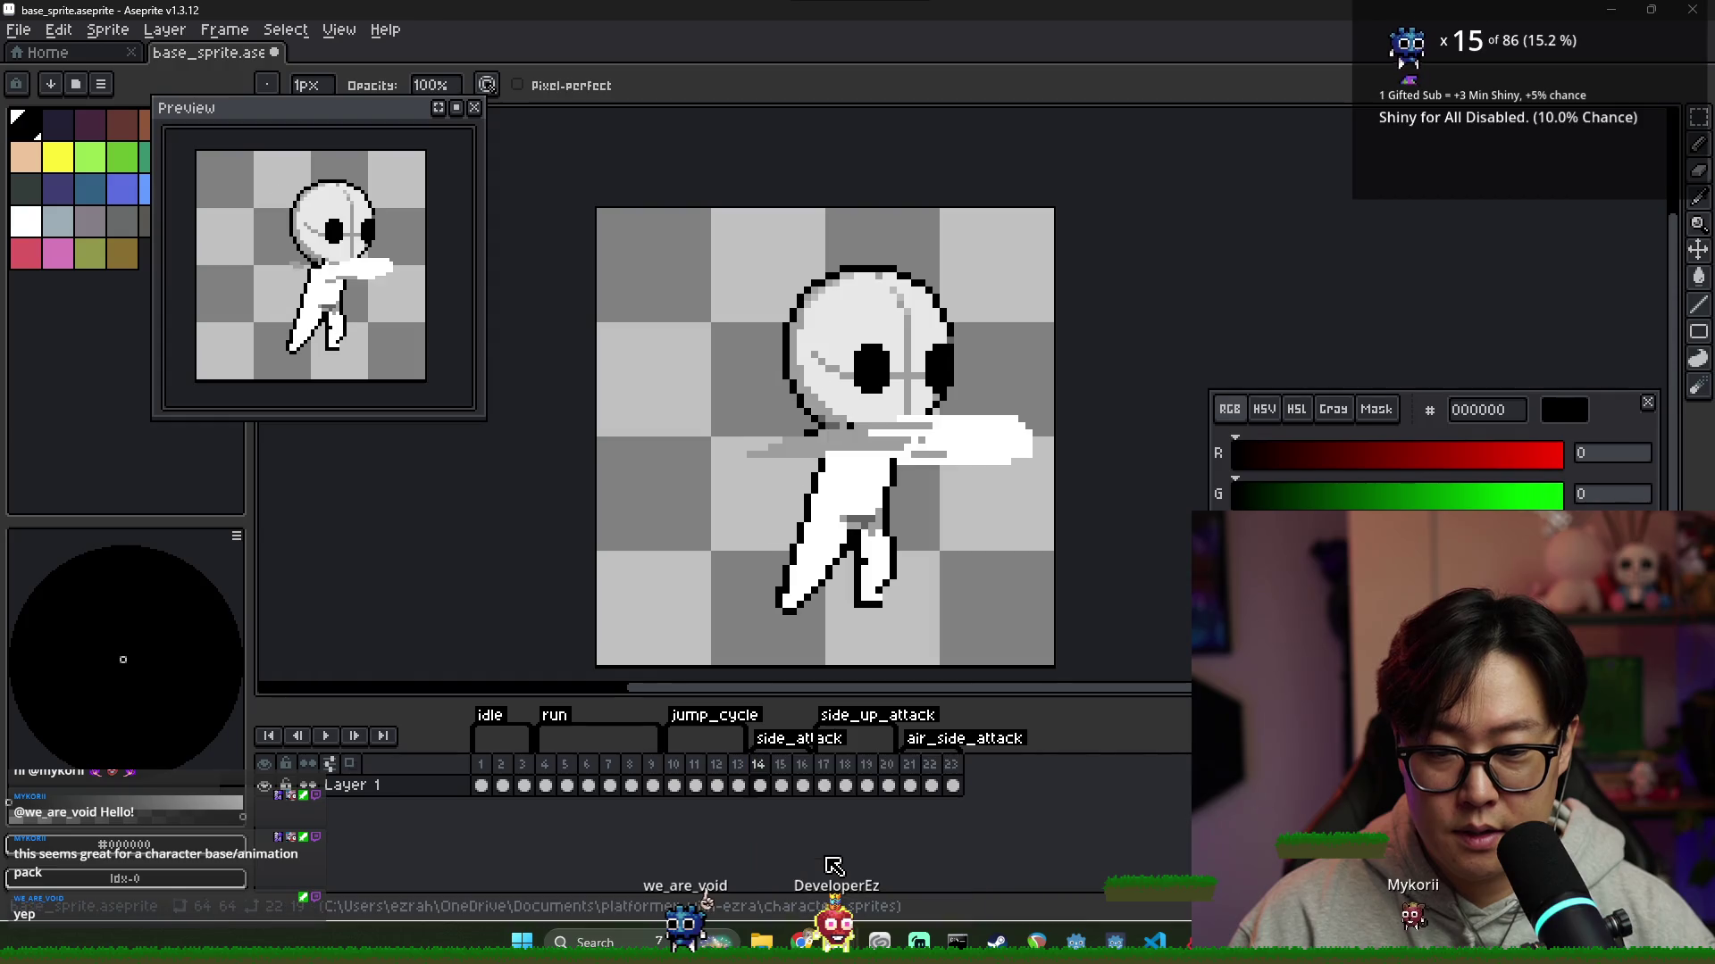
pyautogui.click(782, 786)
pyautogui.click(803, 785)
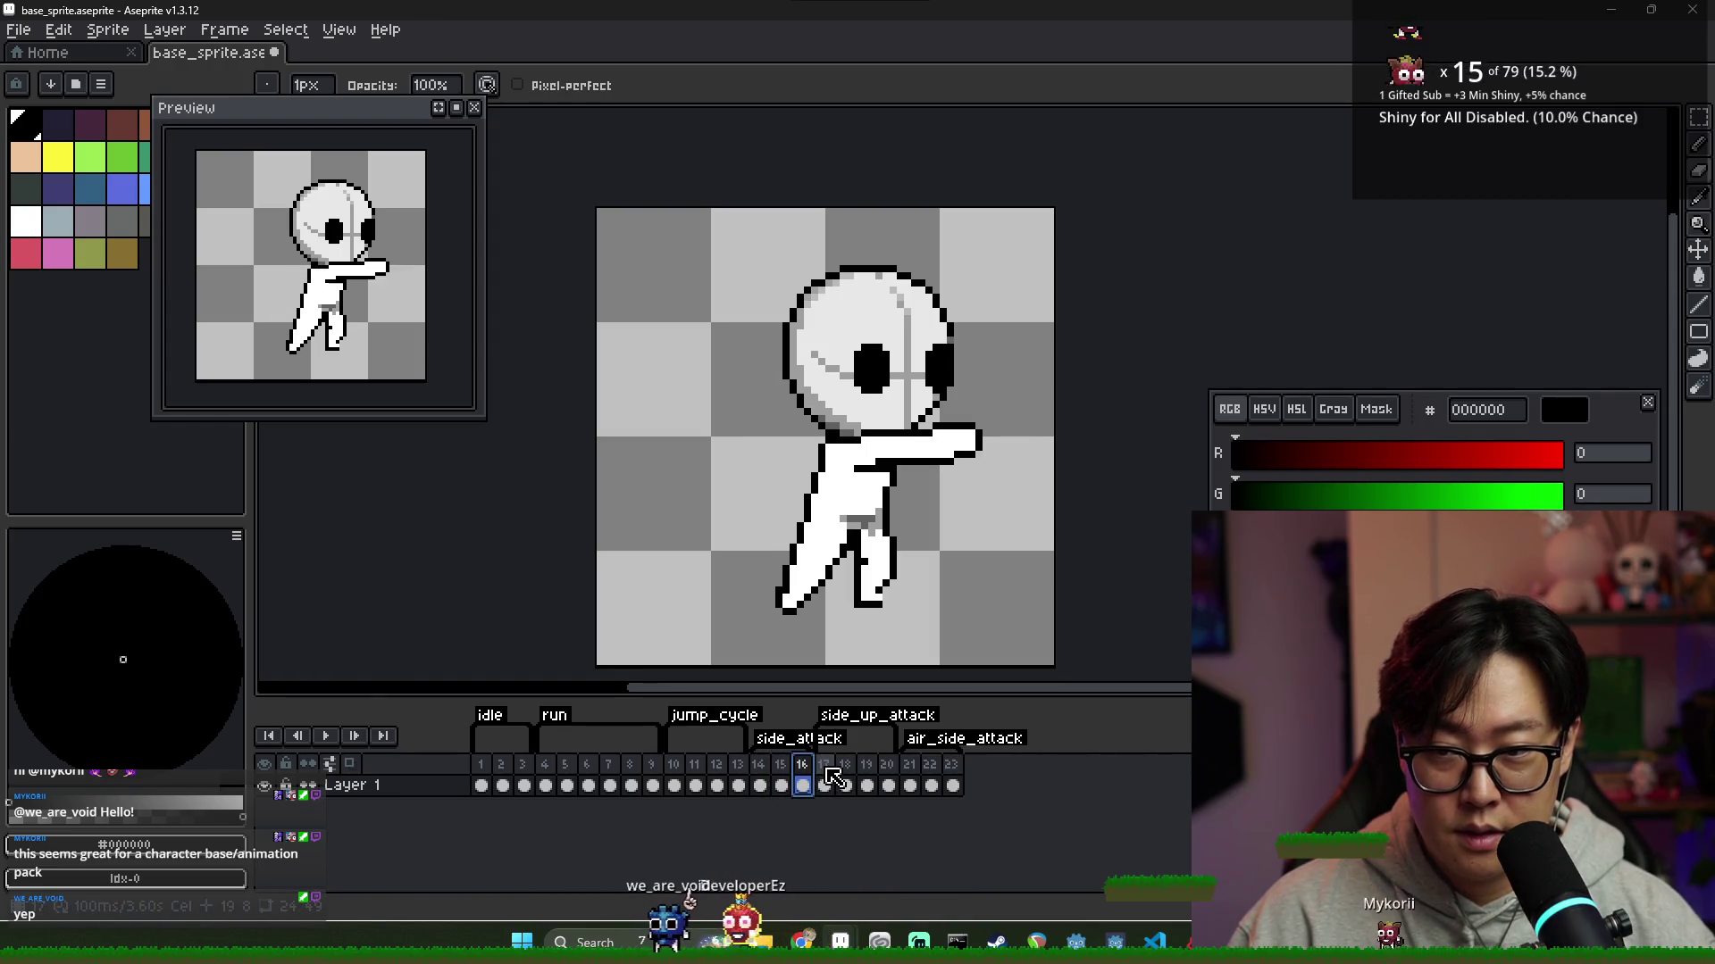
pyautogui.click(825, 777)
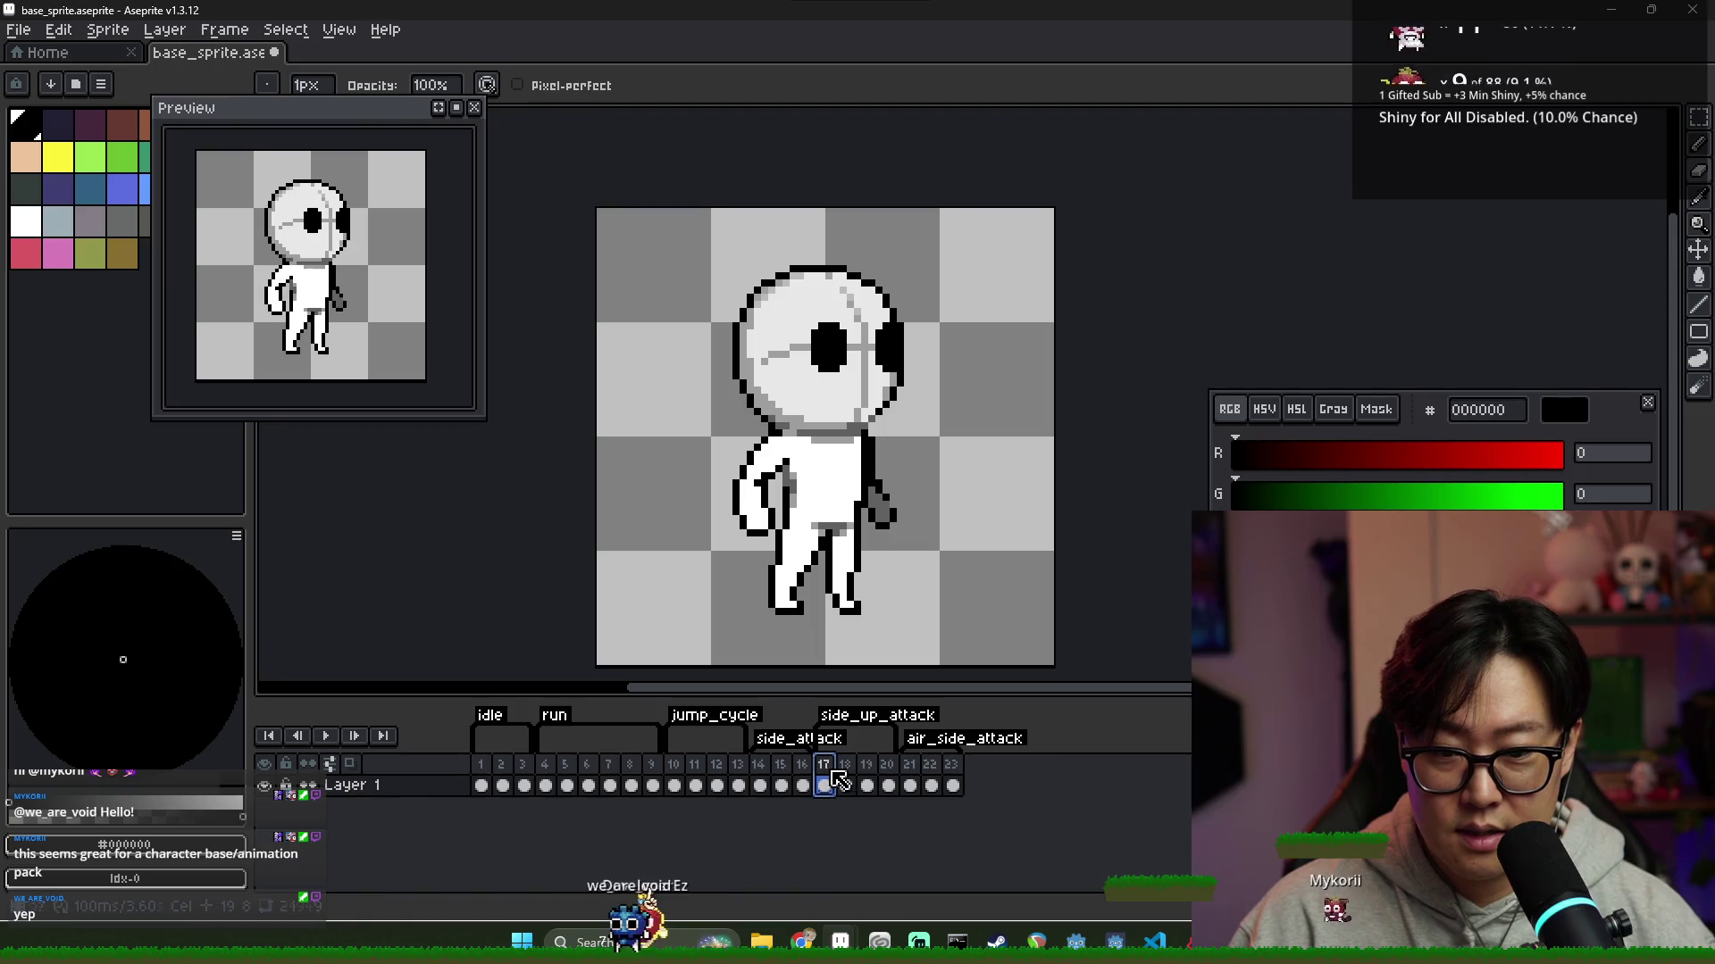
pyautogui.click(845, 785)
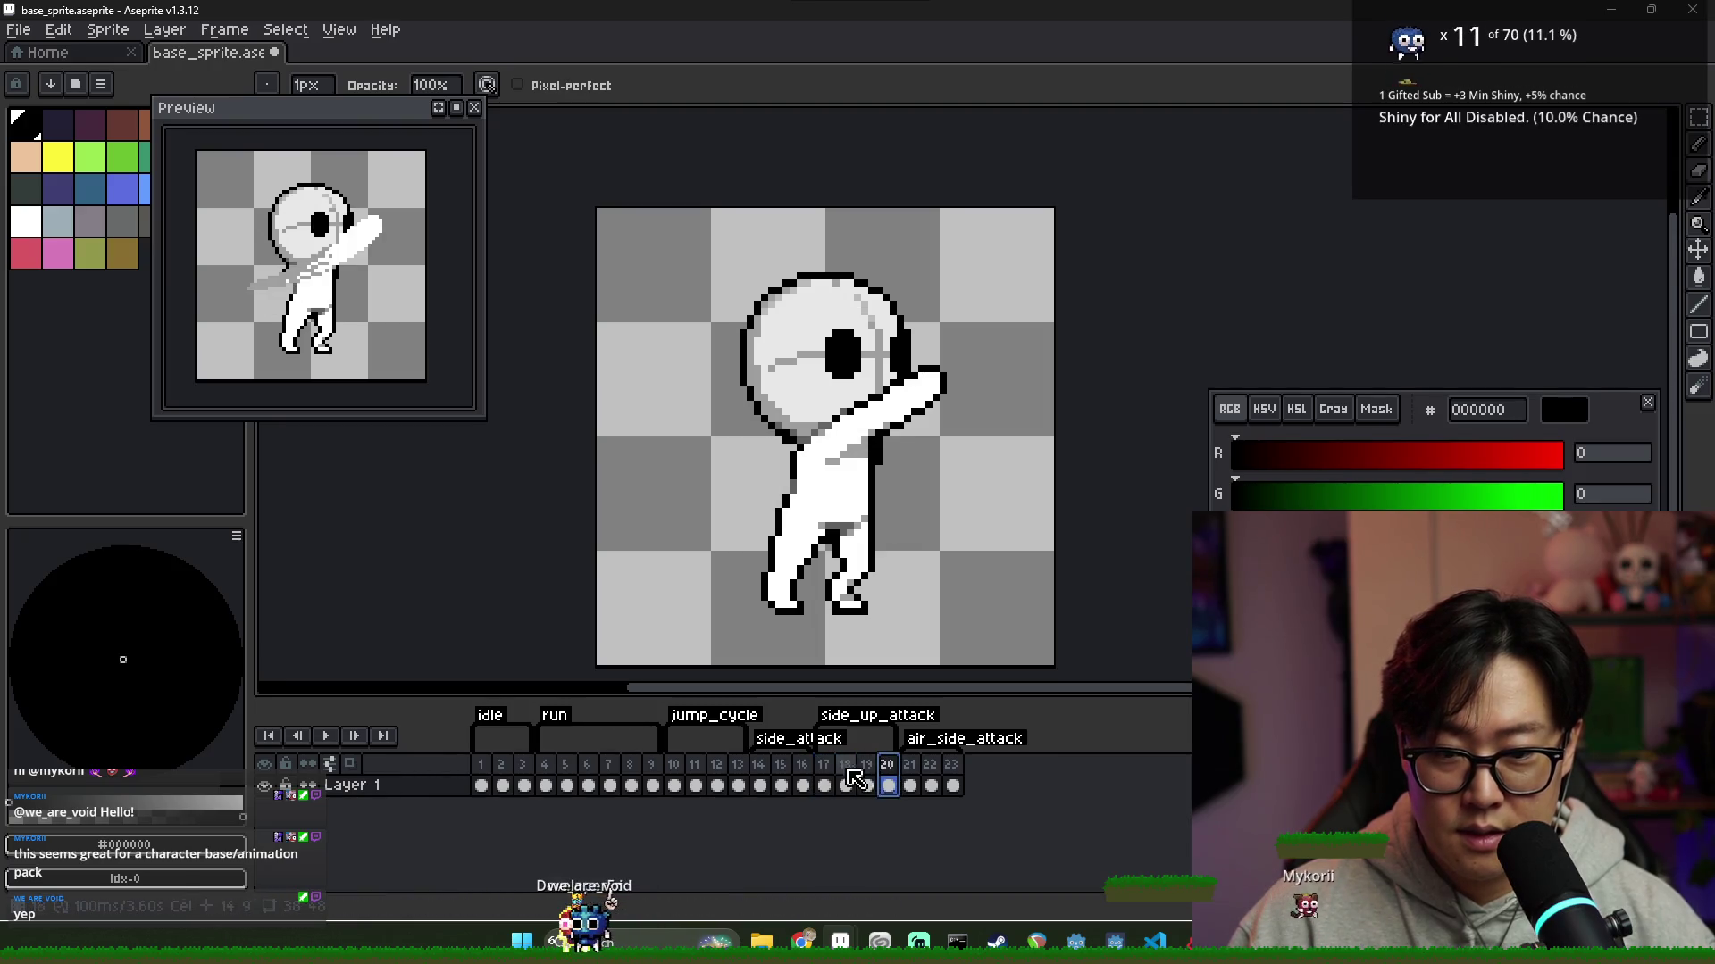
pyautogui.click(824, 785)
pyautogui.rightClick(838, 775)
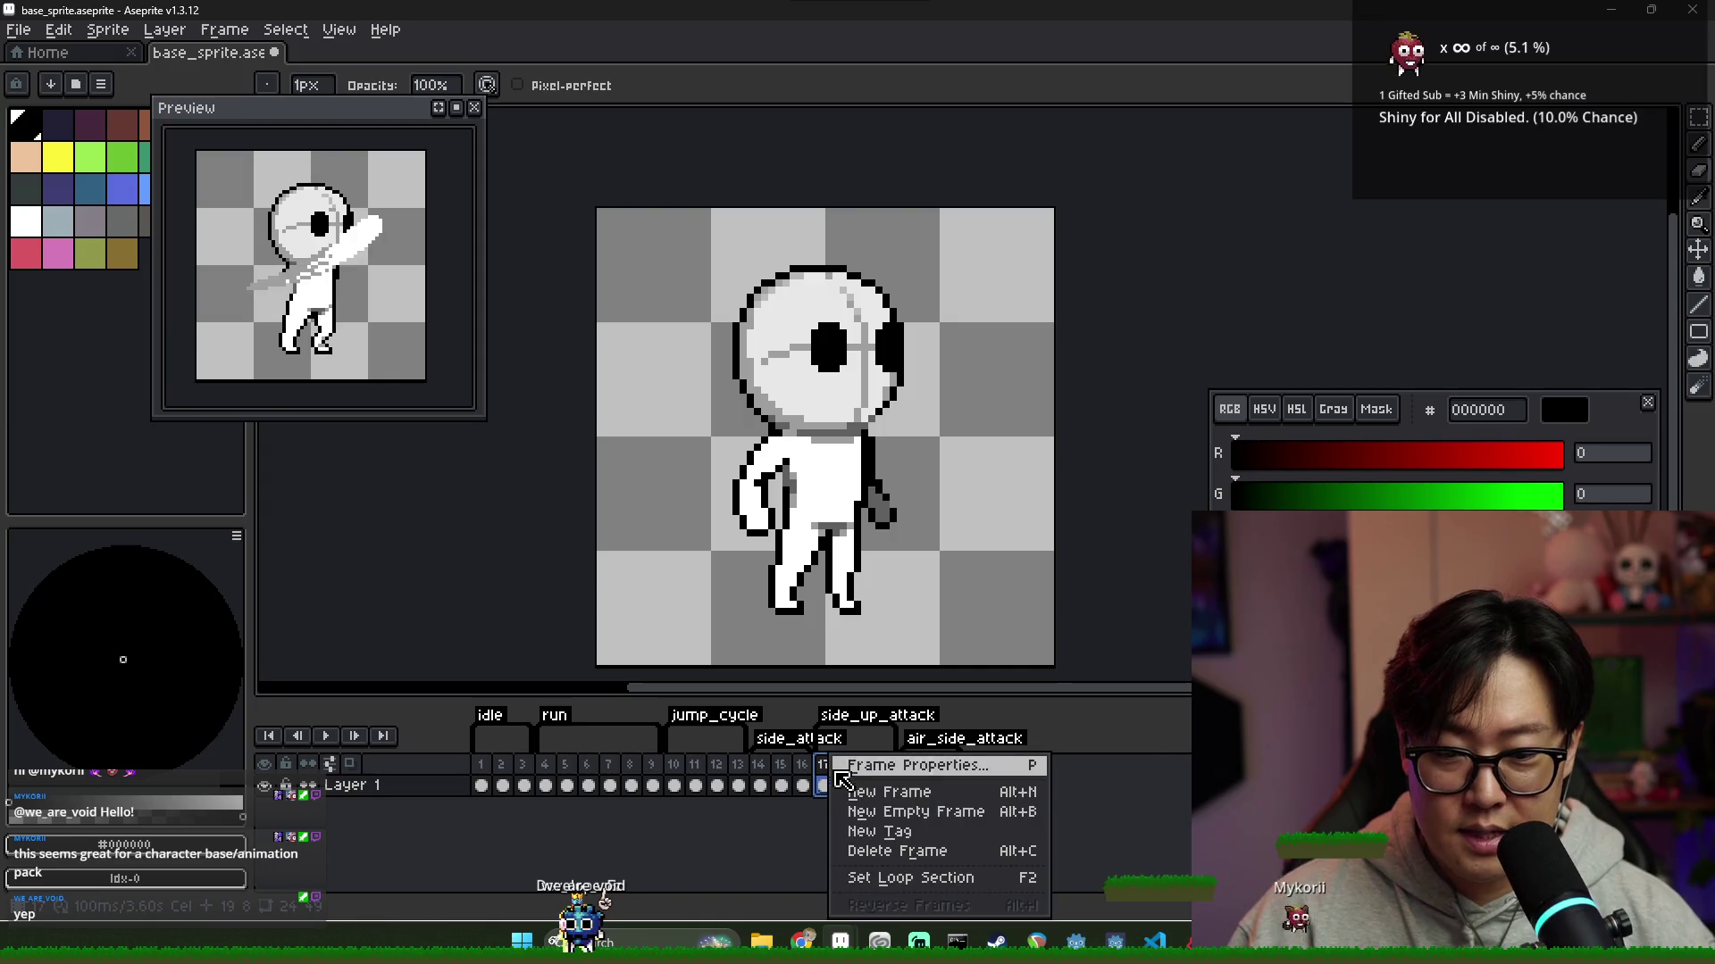
pyautogui.click(820, 773)
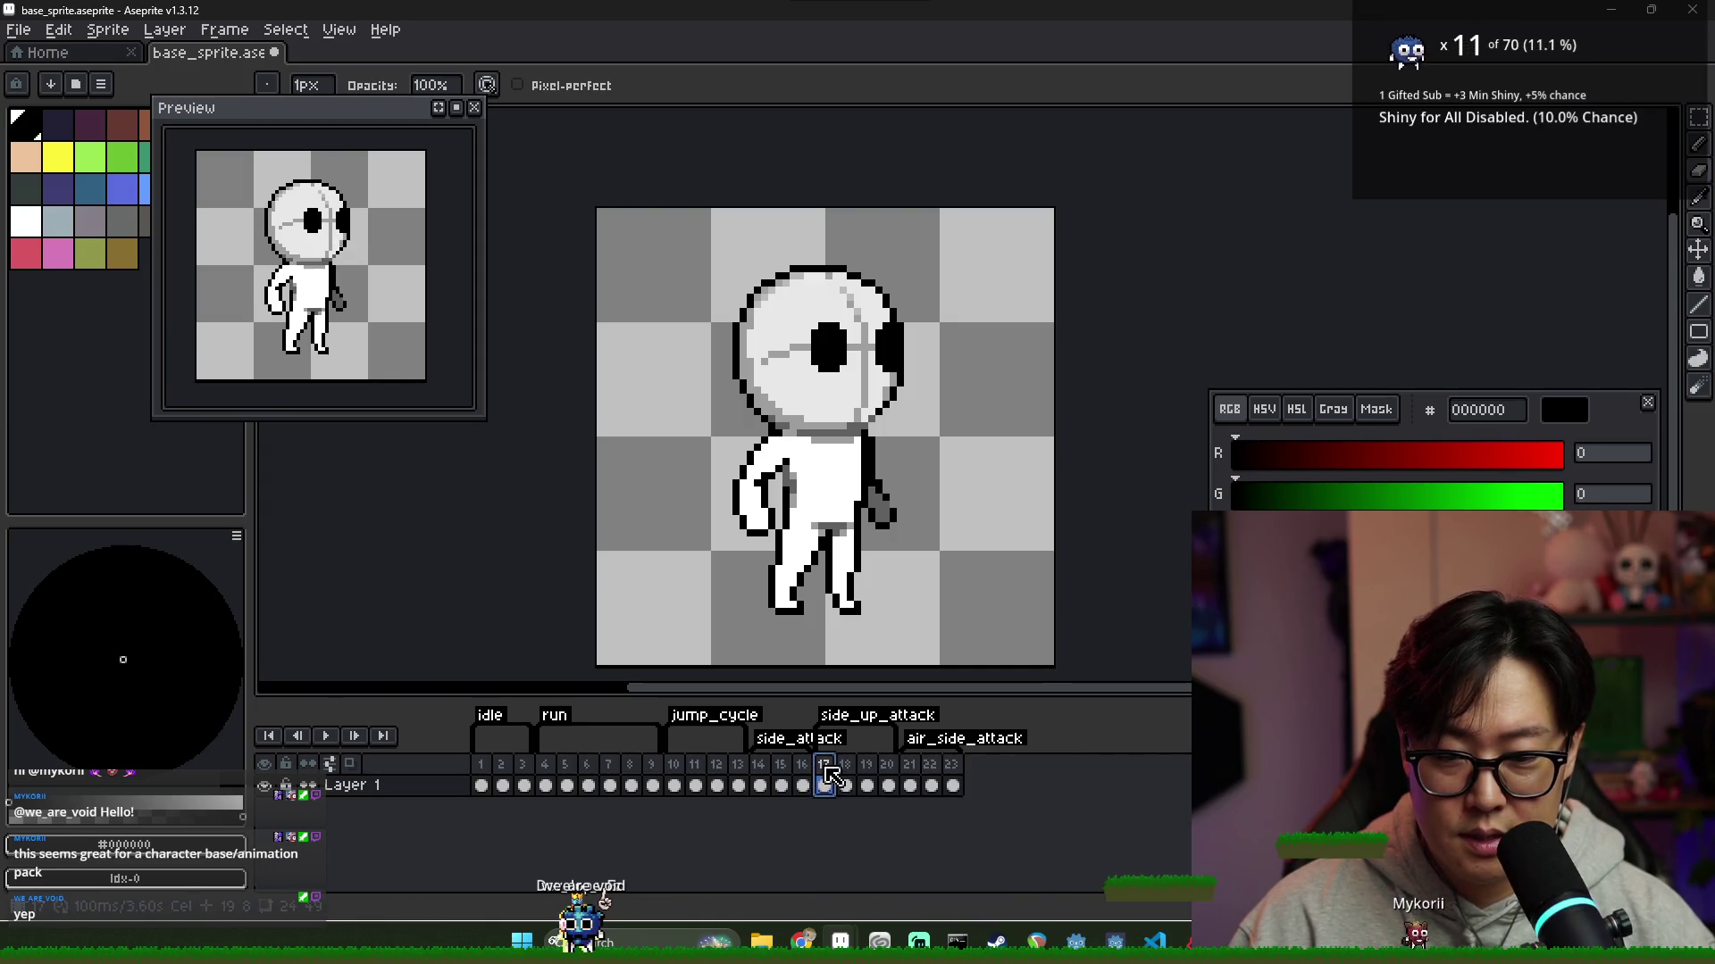
# Duplicate idle frame 3 and shorten the idle tag to end at frame 3
pyautogui.click(523, 773)
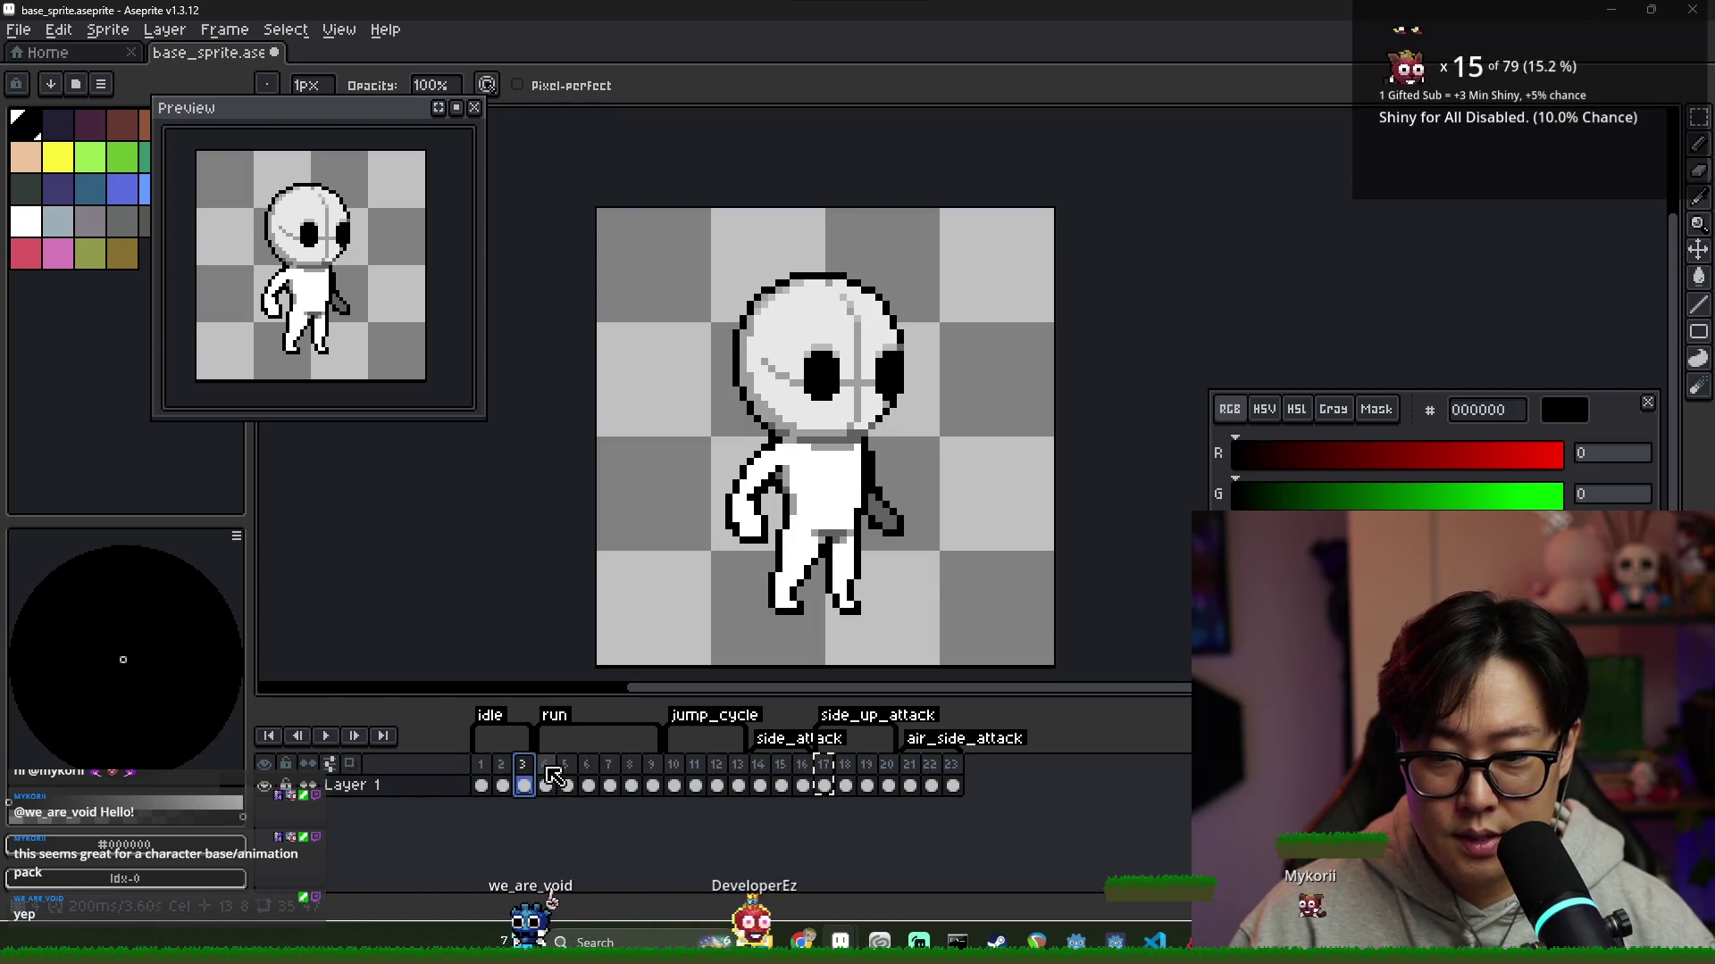
pyautogui.click(547, 773)
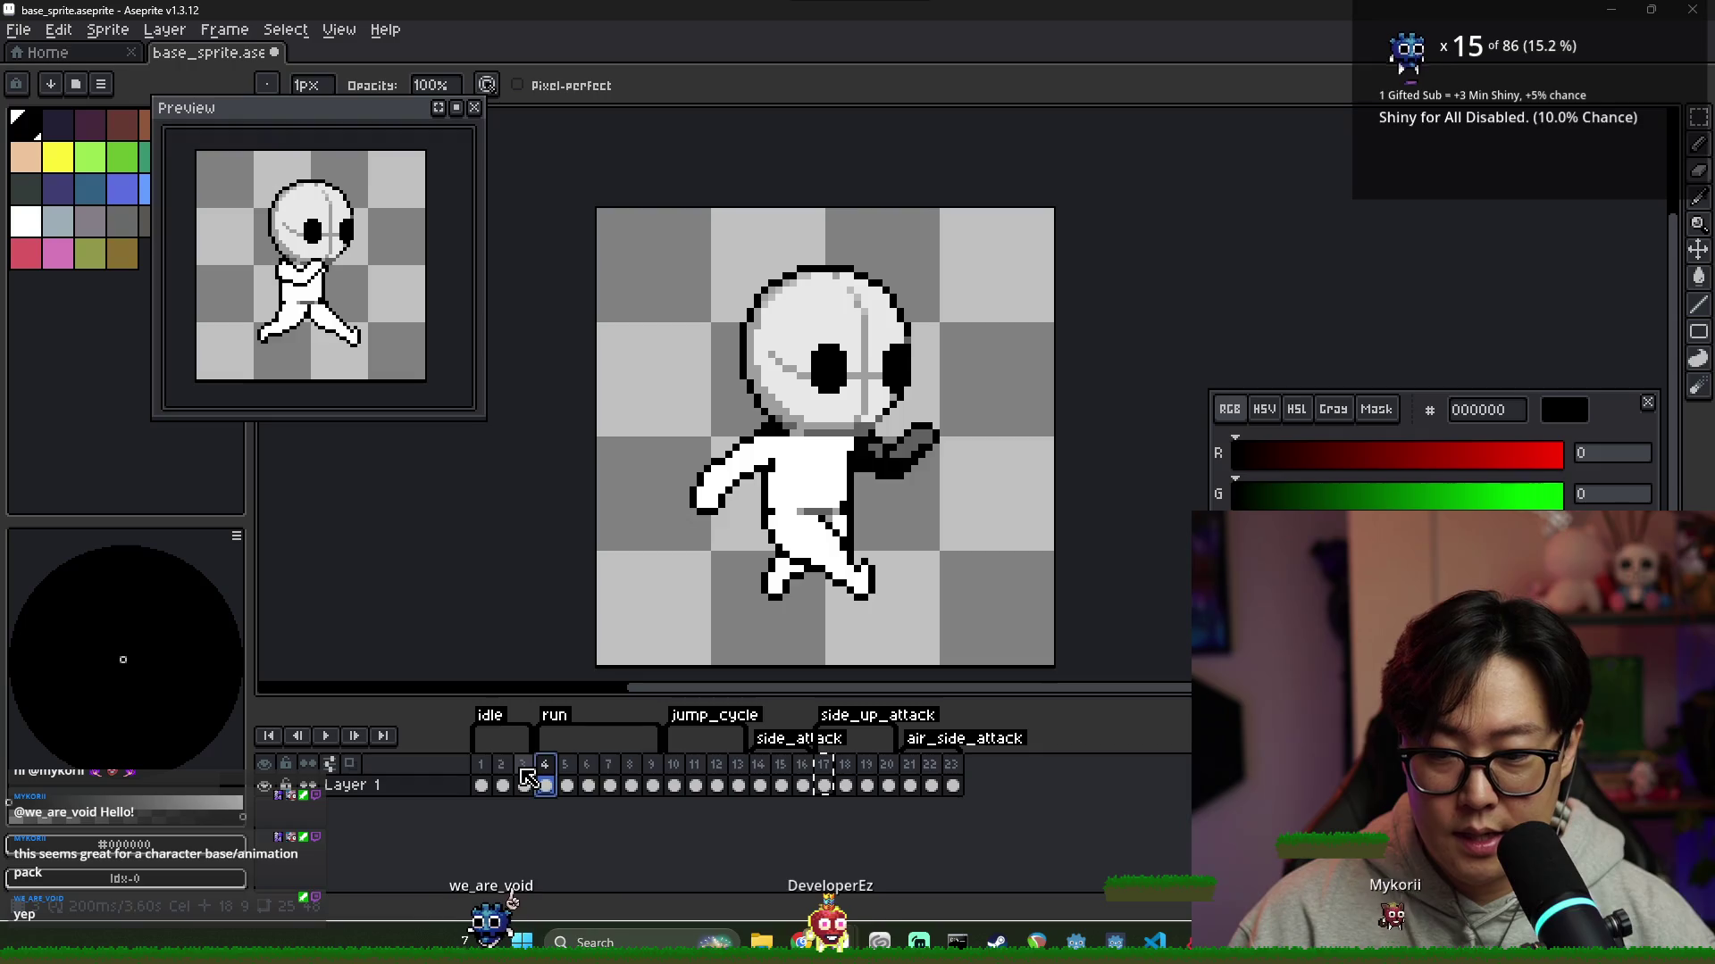
pyautogui.click(524, 773)
pyautogui.rightClick(536, 777)
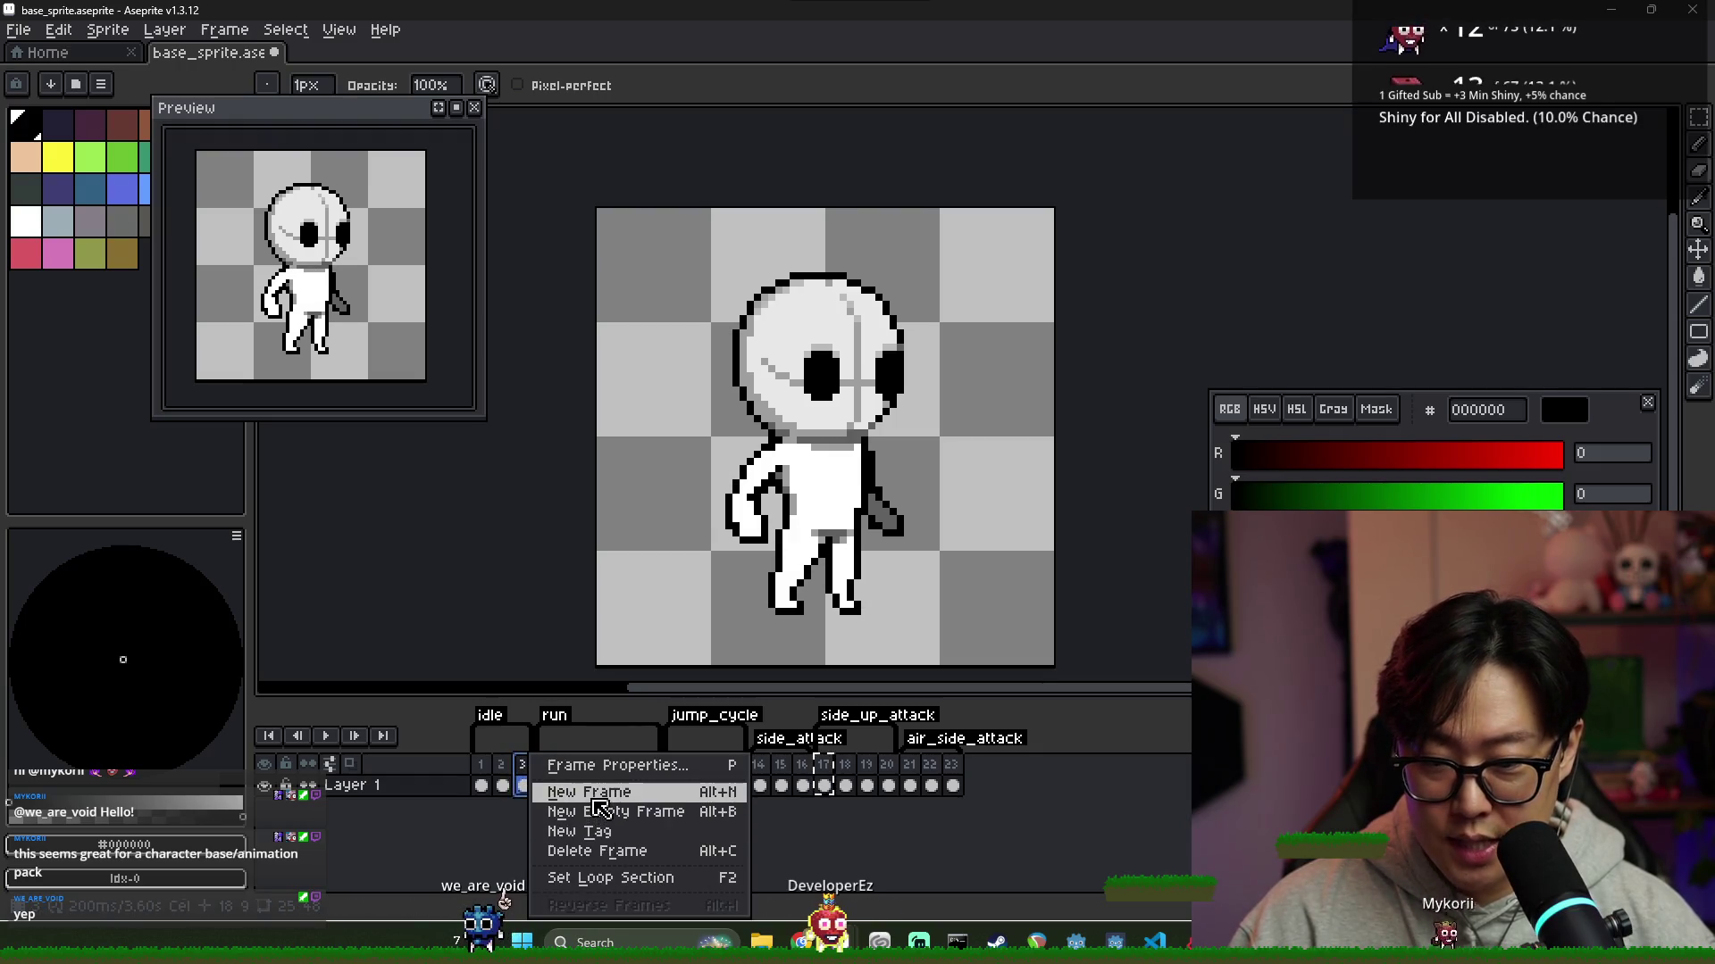
pyautogui.click(581, 789)
pyautogui.moveTo(548, 721); pyautogui.dragTo(535, 725)
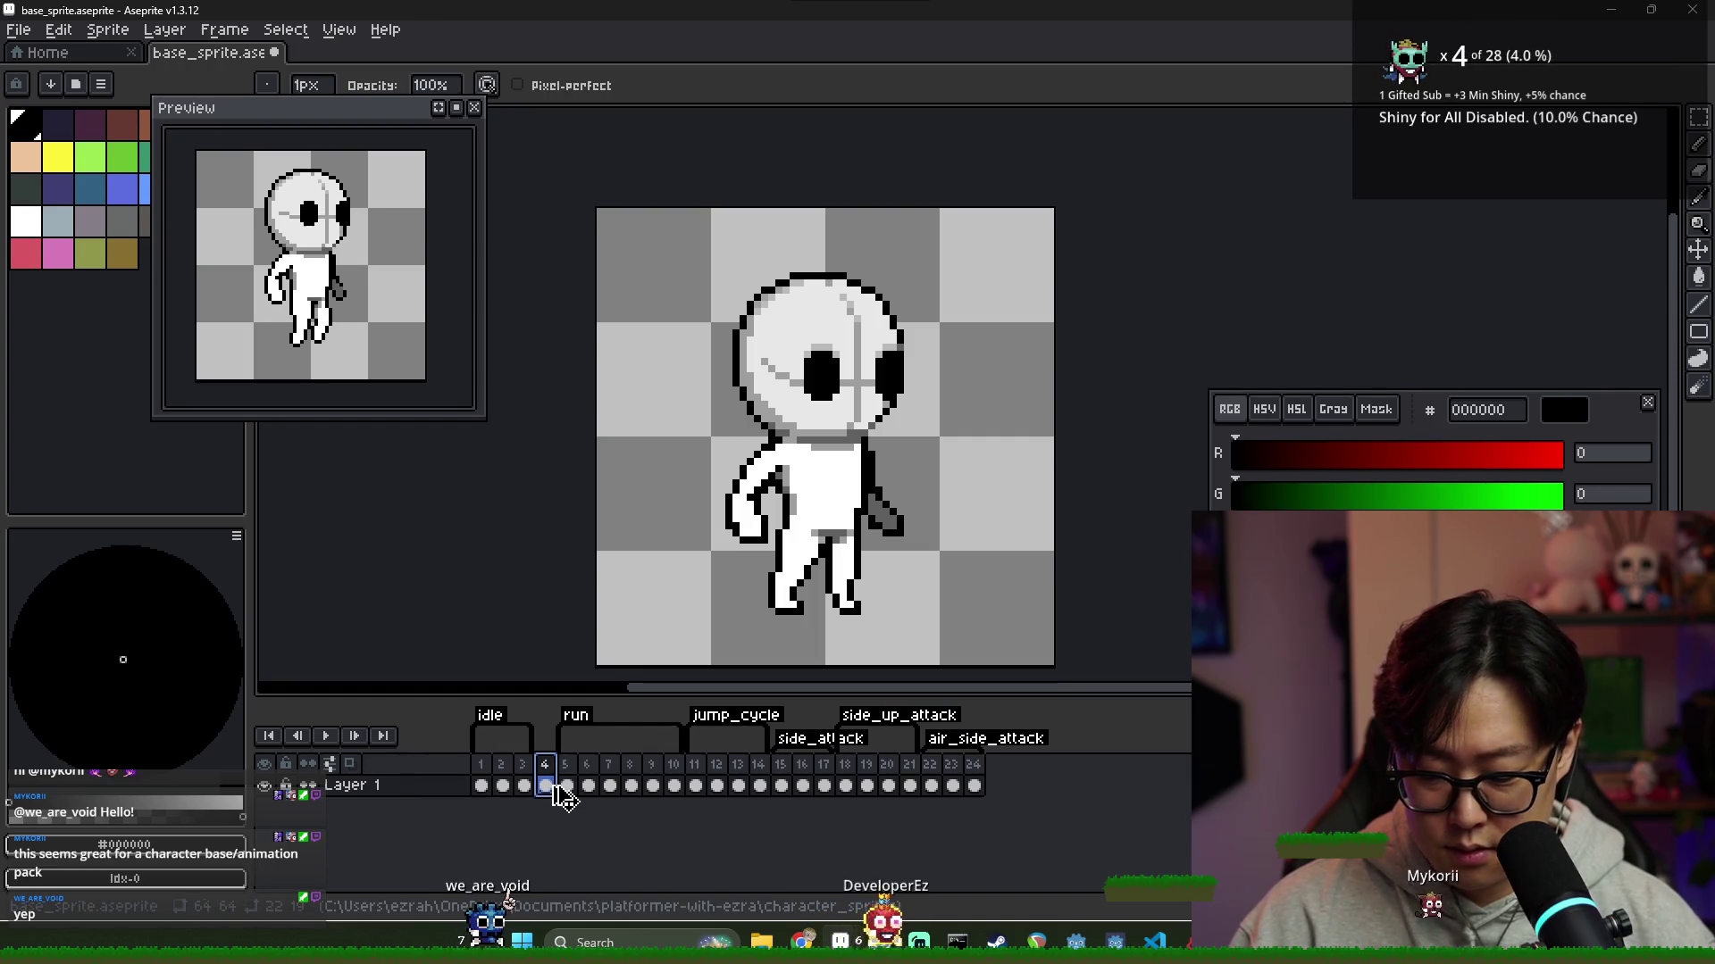
# Insert a new frame after frame 3, then delete frame 5
pyautogui.click(780, 779)
pyautogui.click(847, 782)
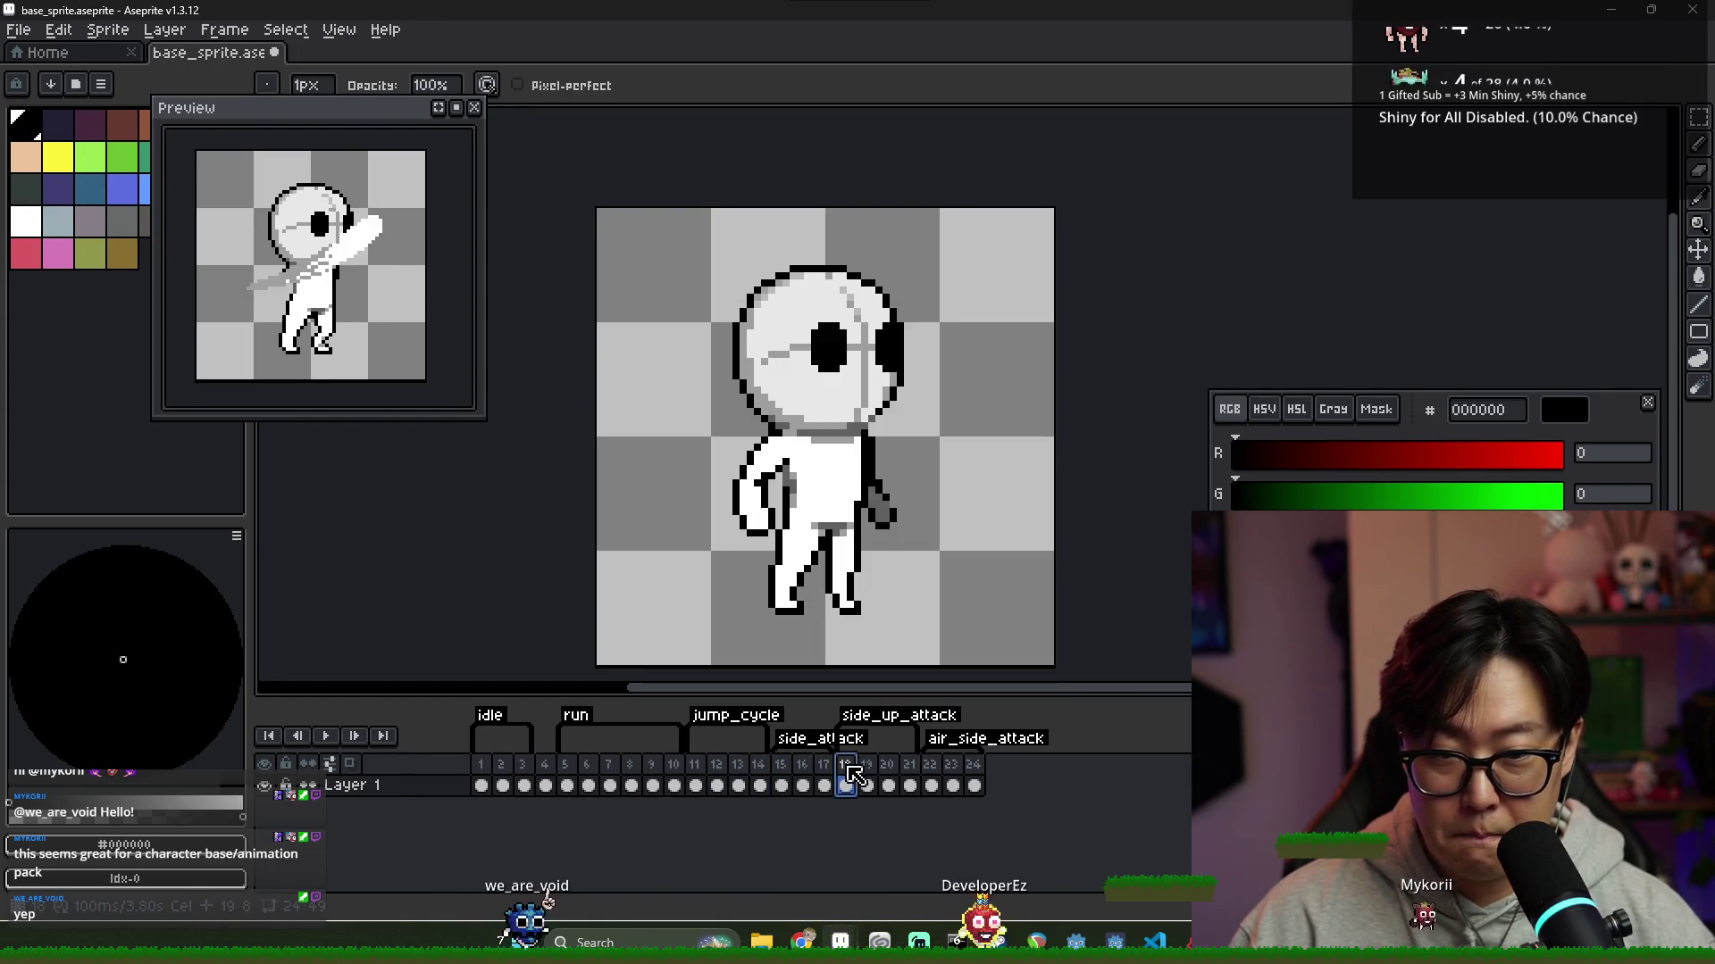
pyautogui.click(524, 786)
pyautogui.hotkey('alt', 'n')
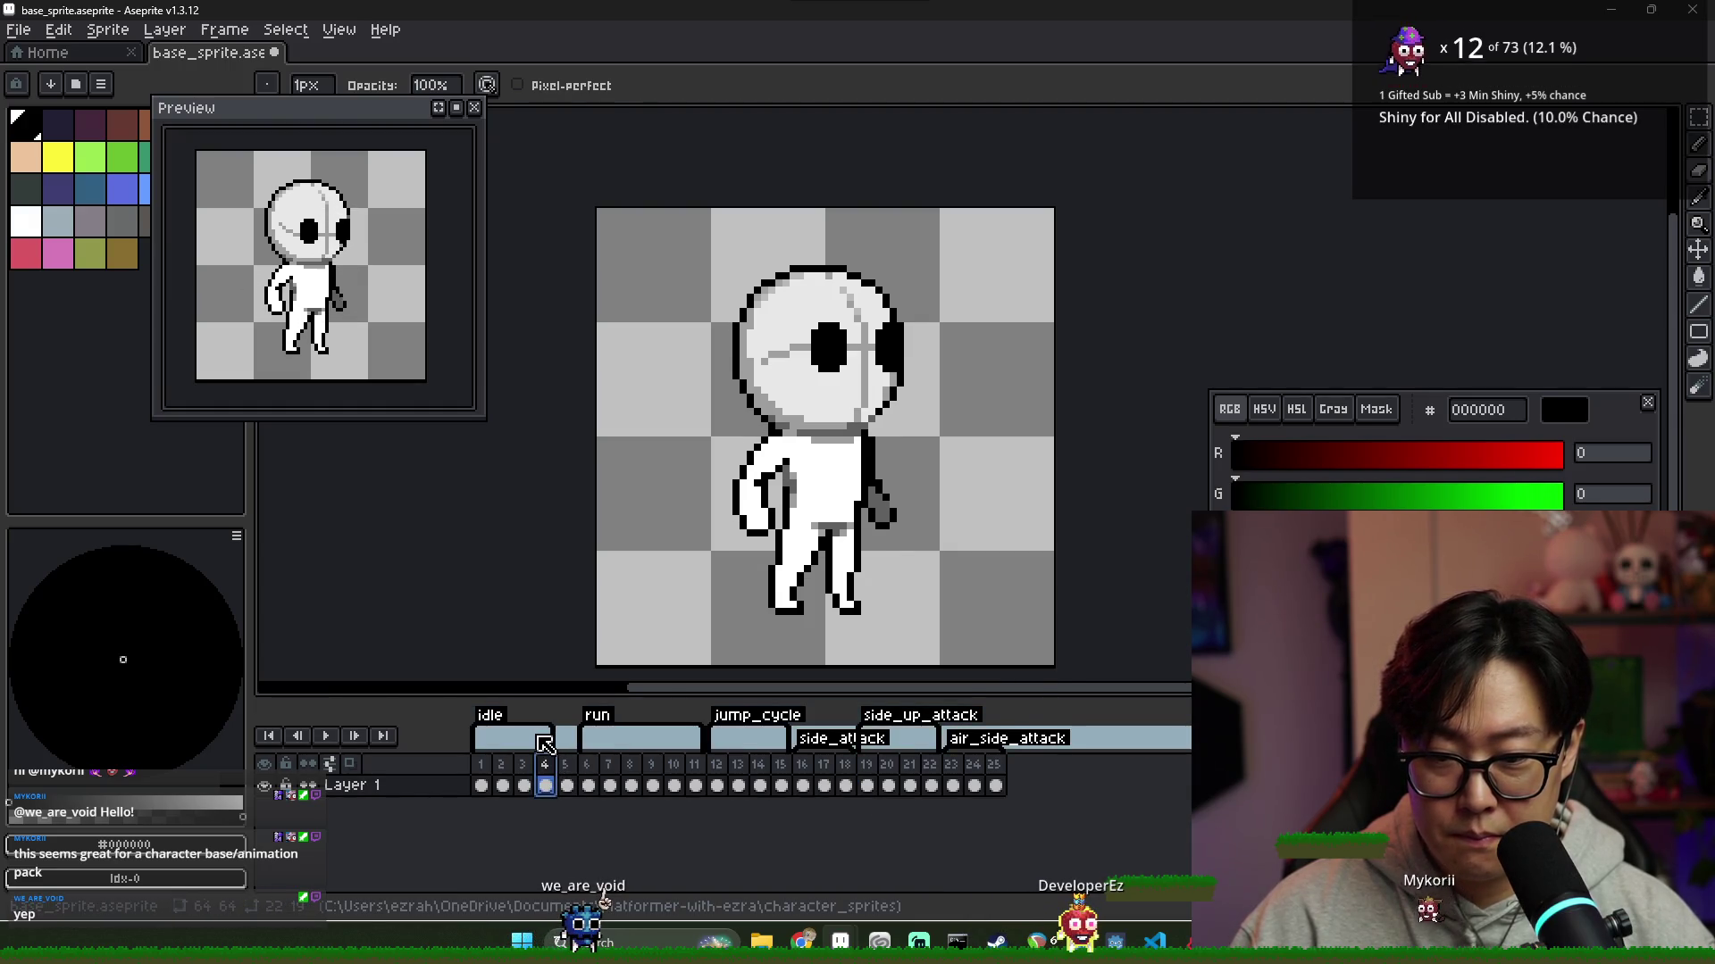
pyautogui.rightClick(566, 775)
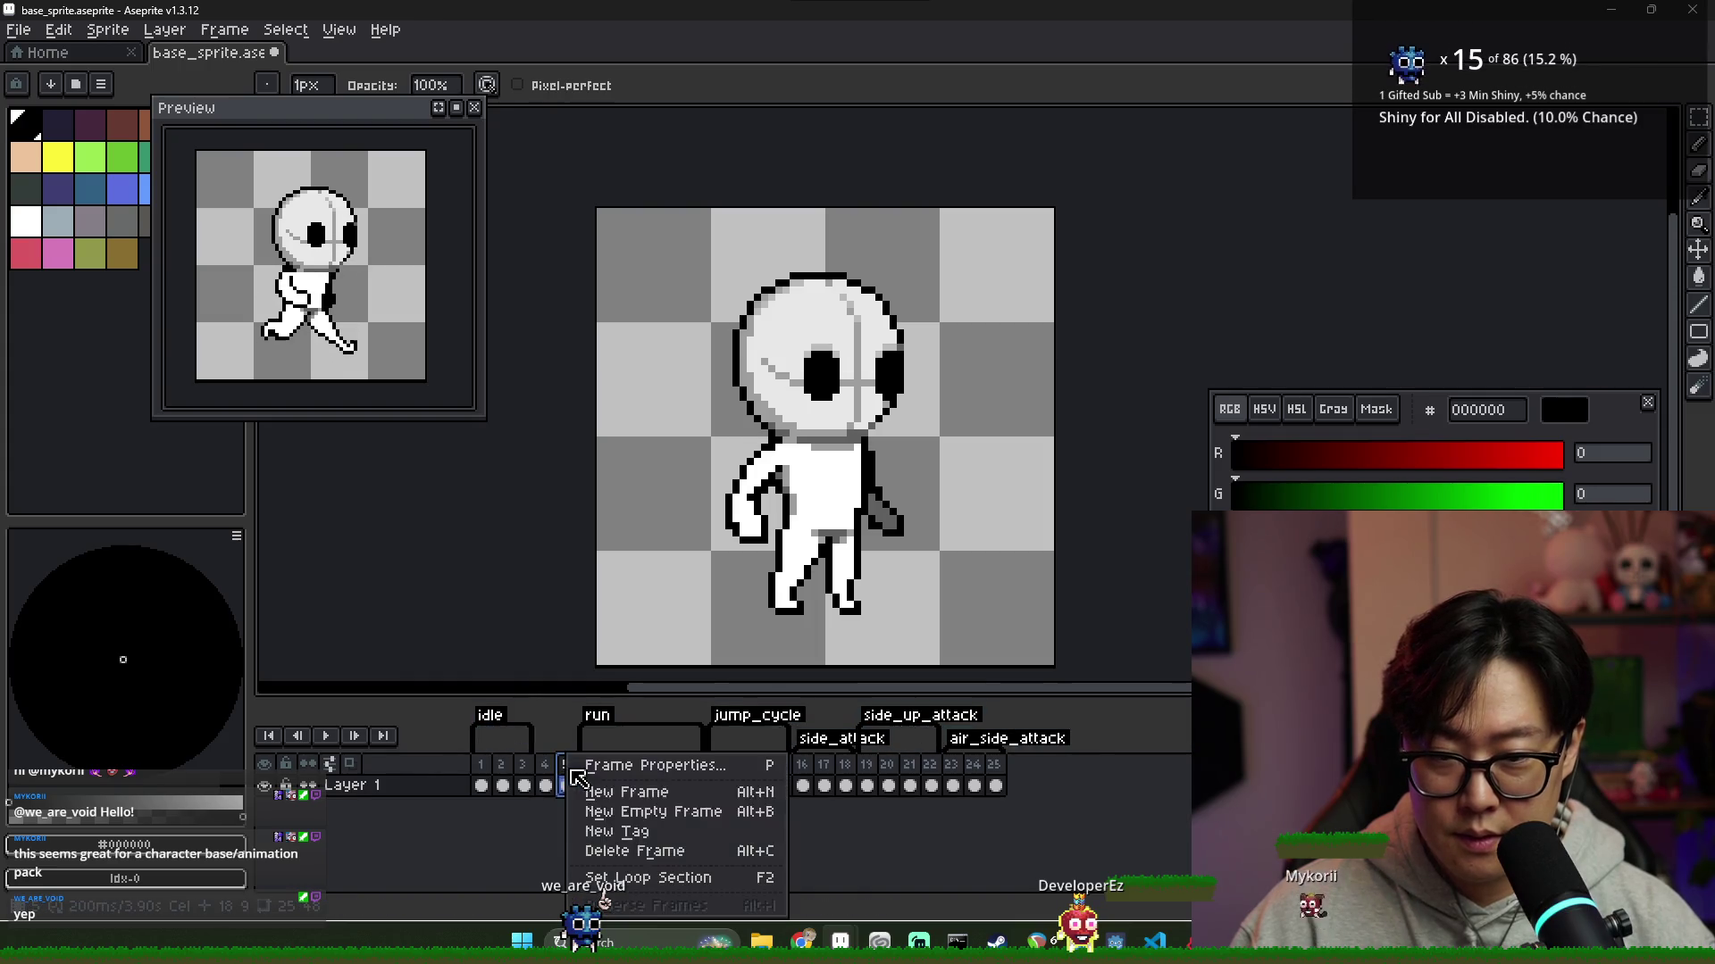
pyautogui.click(636, 851)
pyautogui.click(547, 768)
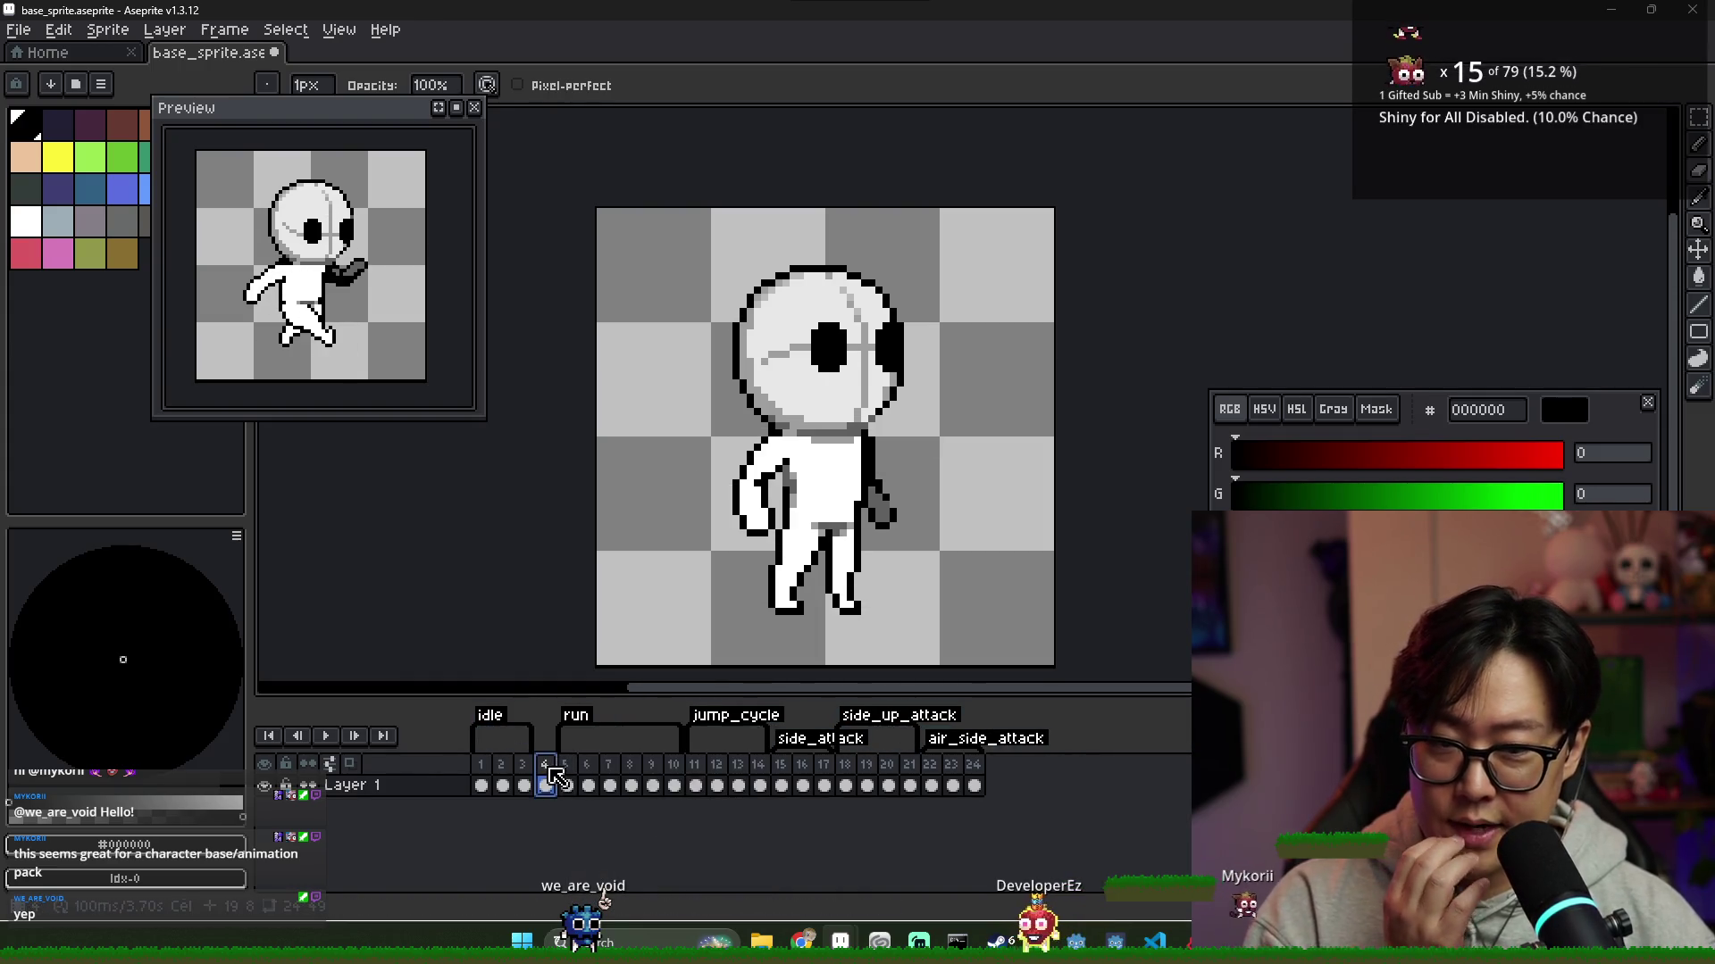
pyautogui.press('Left')
pyautogui.press('Left')
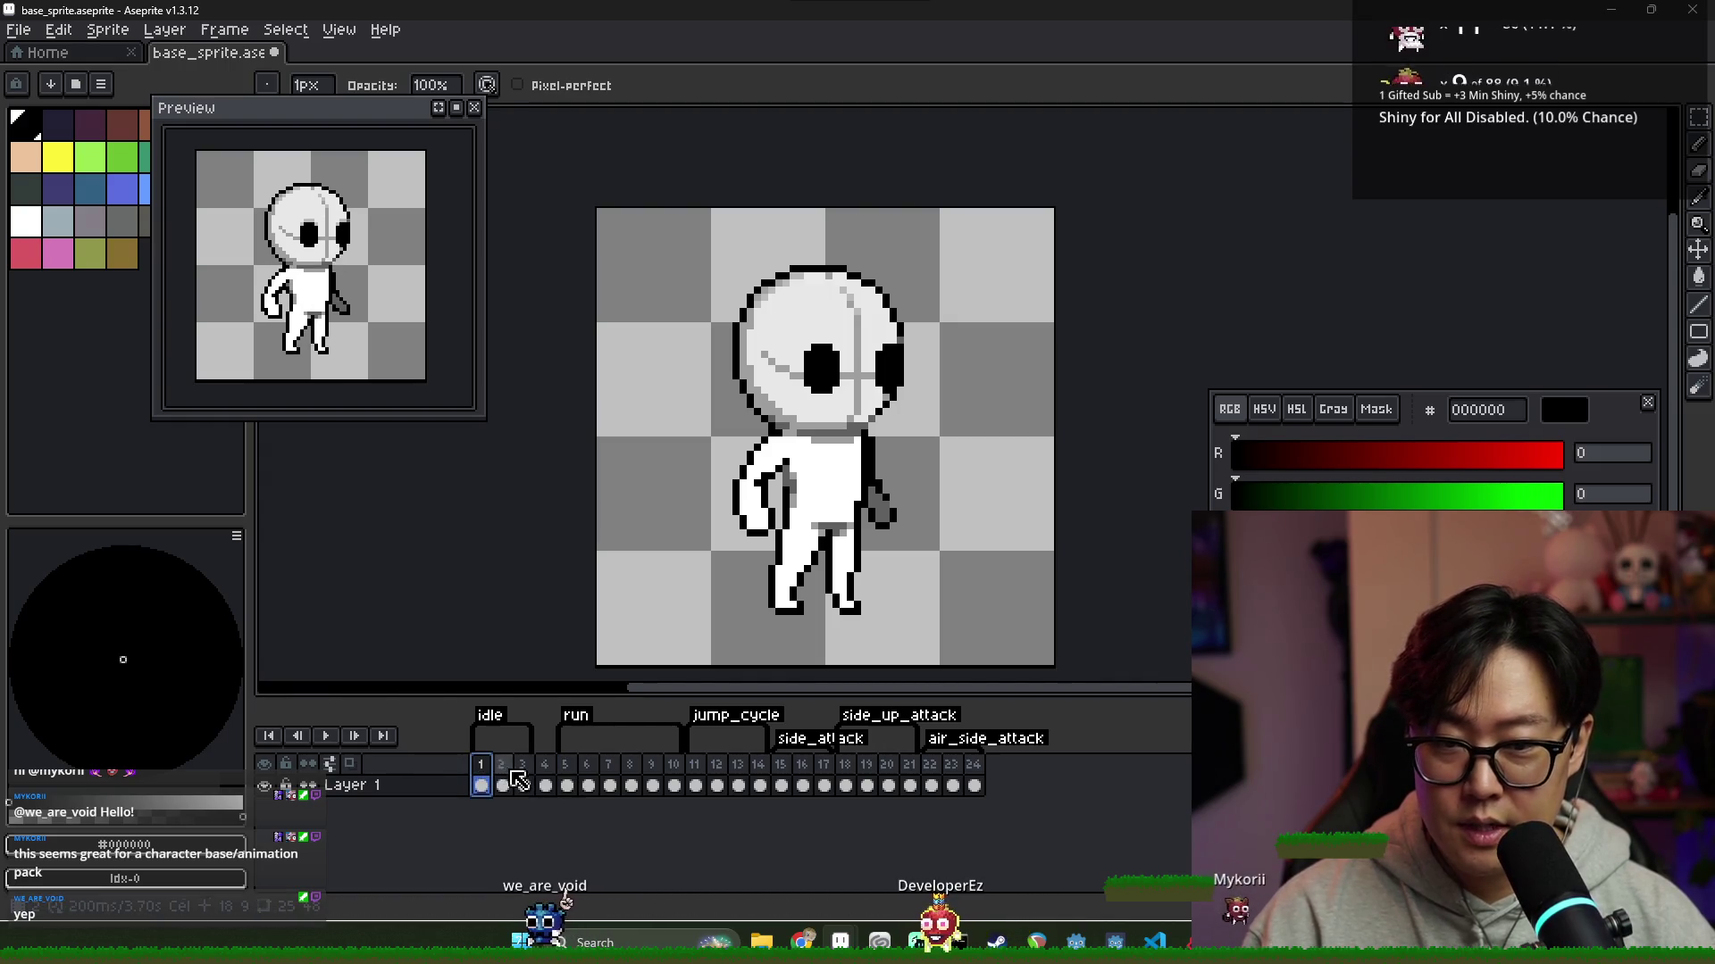
# Step through the run frames 3–14 one by one
pyautogui.click(545, 777)
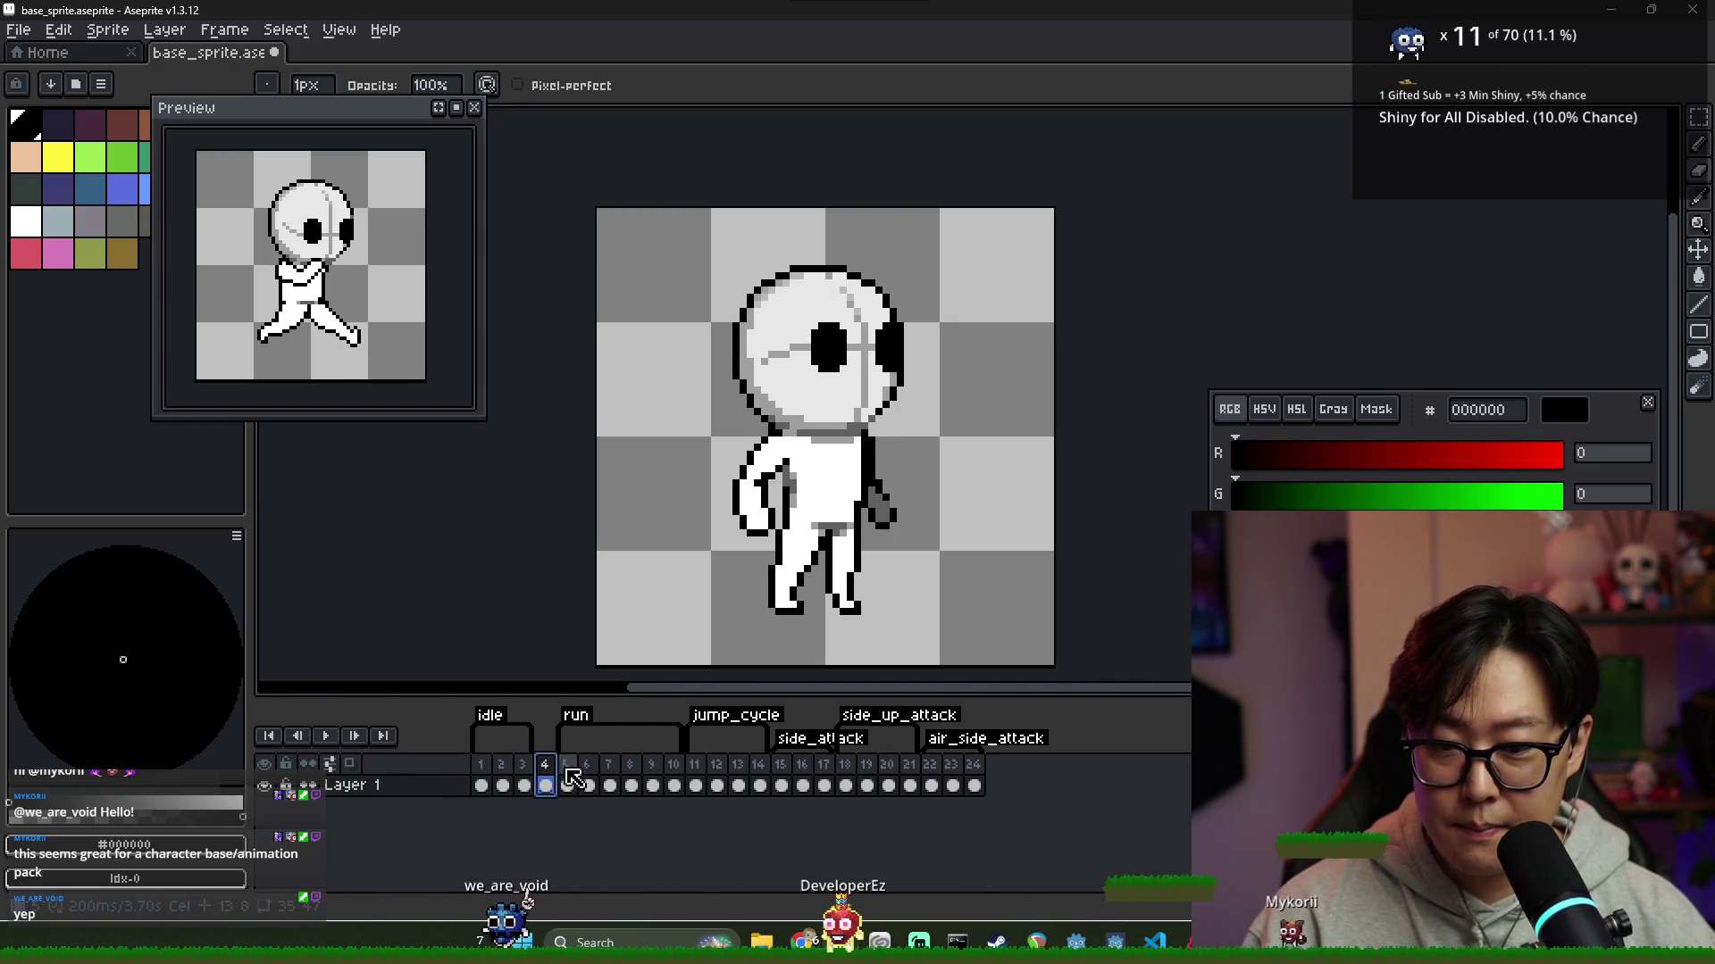
pyautogui.click(566, 777)
pyautogui.click(589, 785)
pyautogui.click(610, 785)
pyautogui.click(631, 785)
pyautogui.click(653, 785)
pyautogui.click(674, 785)
pyautogui.click(696, 768)
pyautogui.click(717, 768)
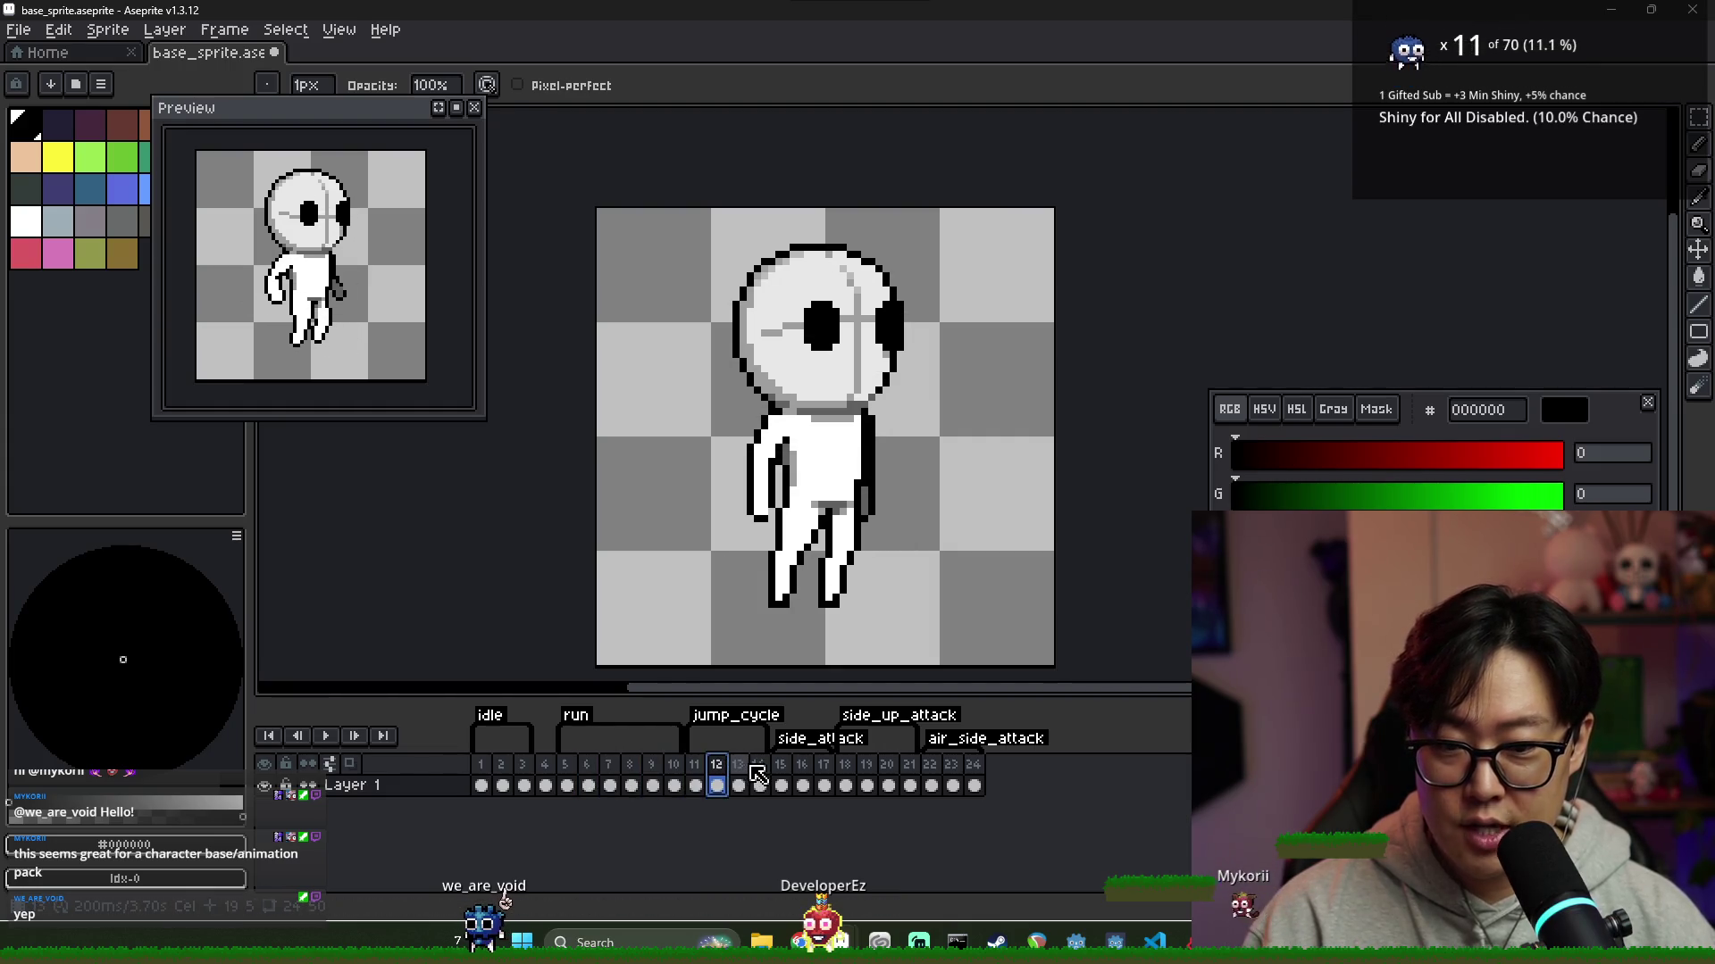
pyautogui.click(739, 785)
pyautogui.click(760, 785)
# Step through attack frames 15–21 and recheck frames 18–20
pyautogui.click(782, 785)
pyautogui.click(802, 785)
pyautogui.click(825, 785)
pyautogui.click(845, 785)
pyautogui.click(867, 785)
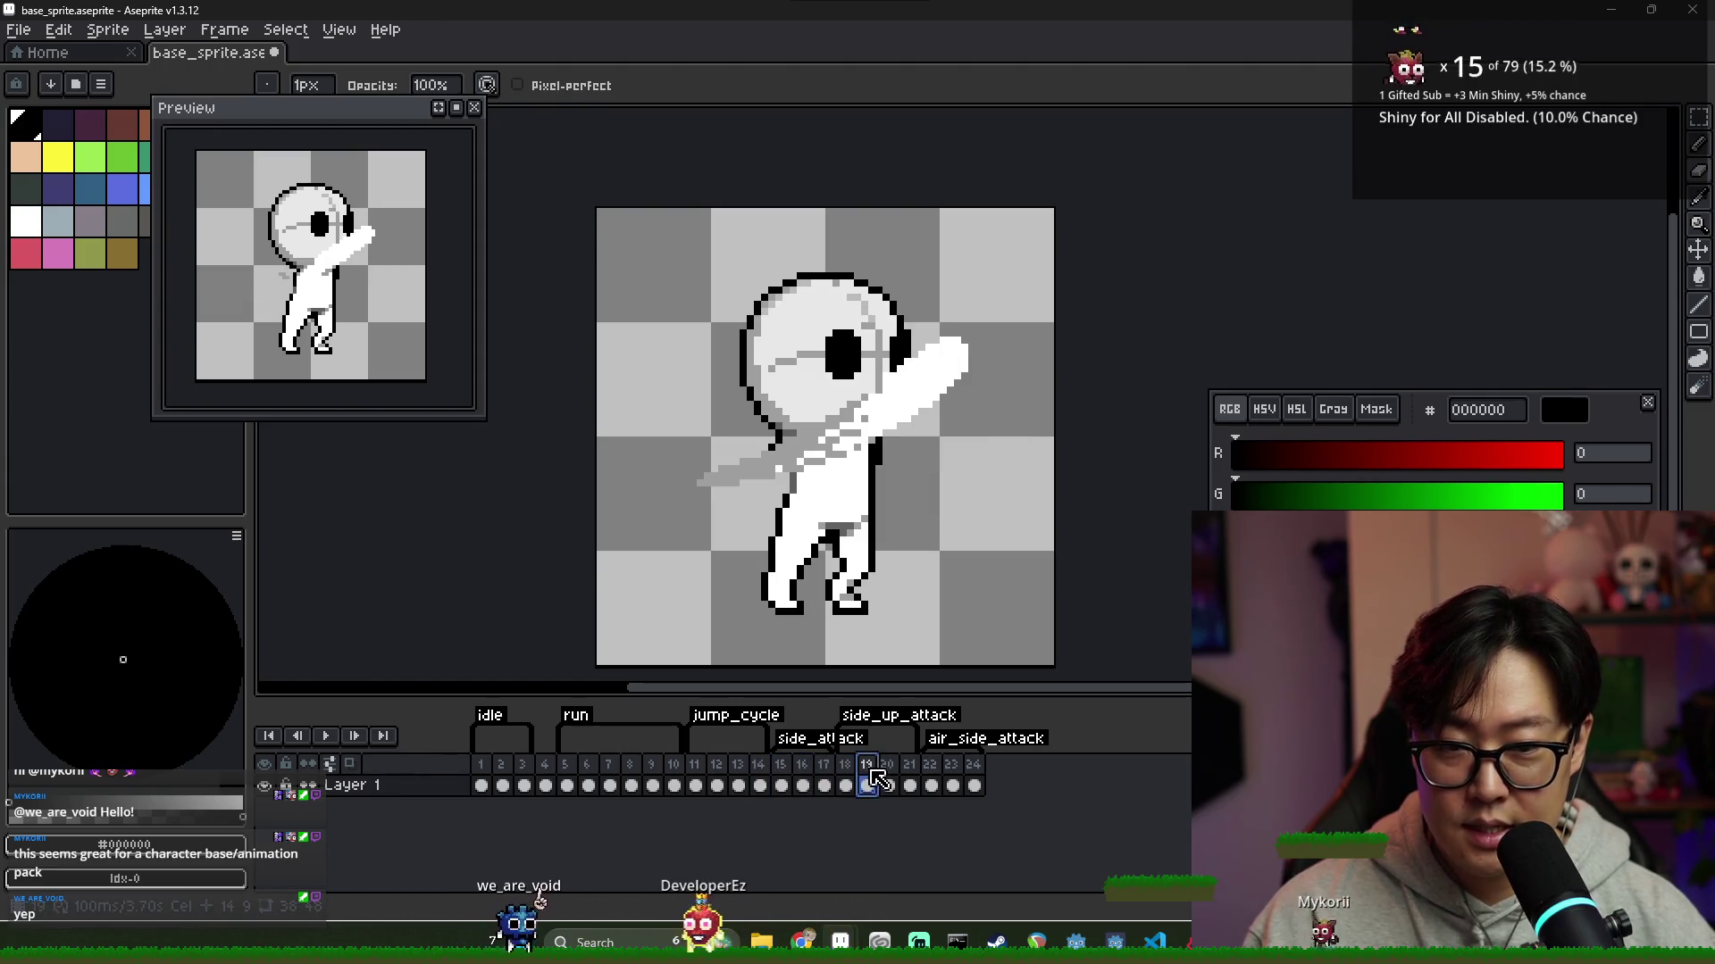
pyautogui.click(888, 785)
pyautogui.click(910, 785)
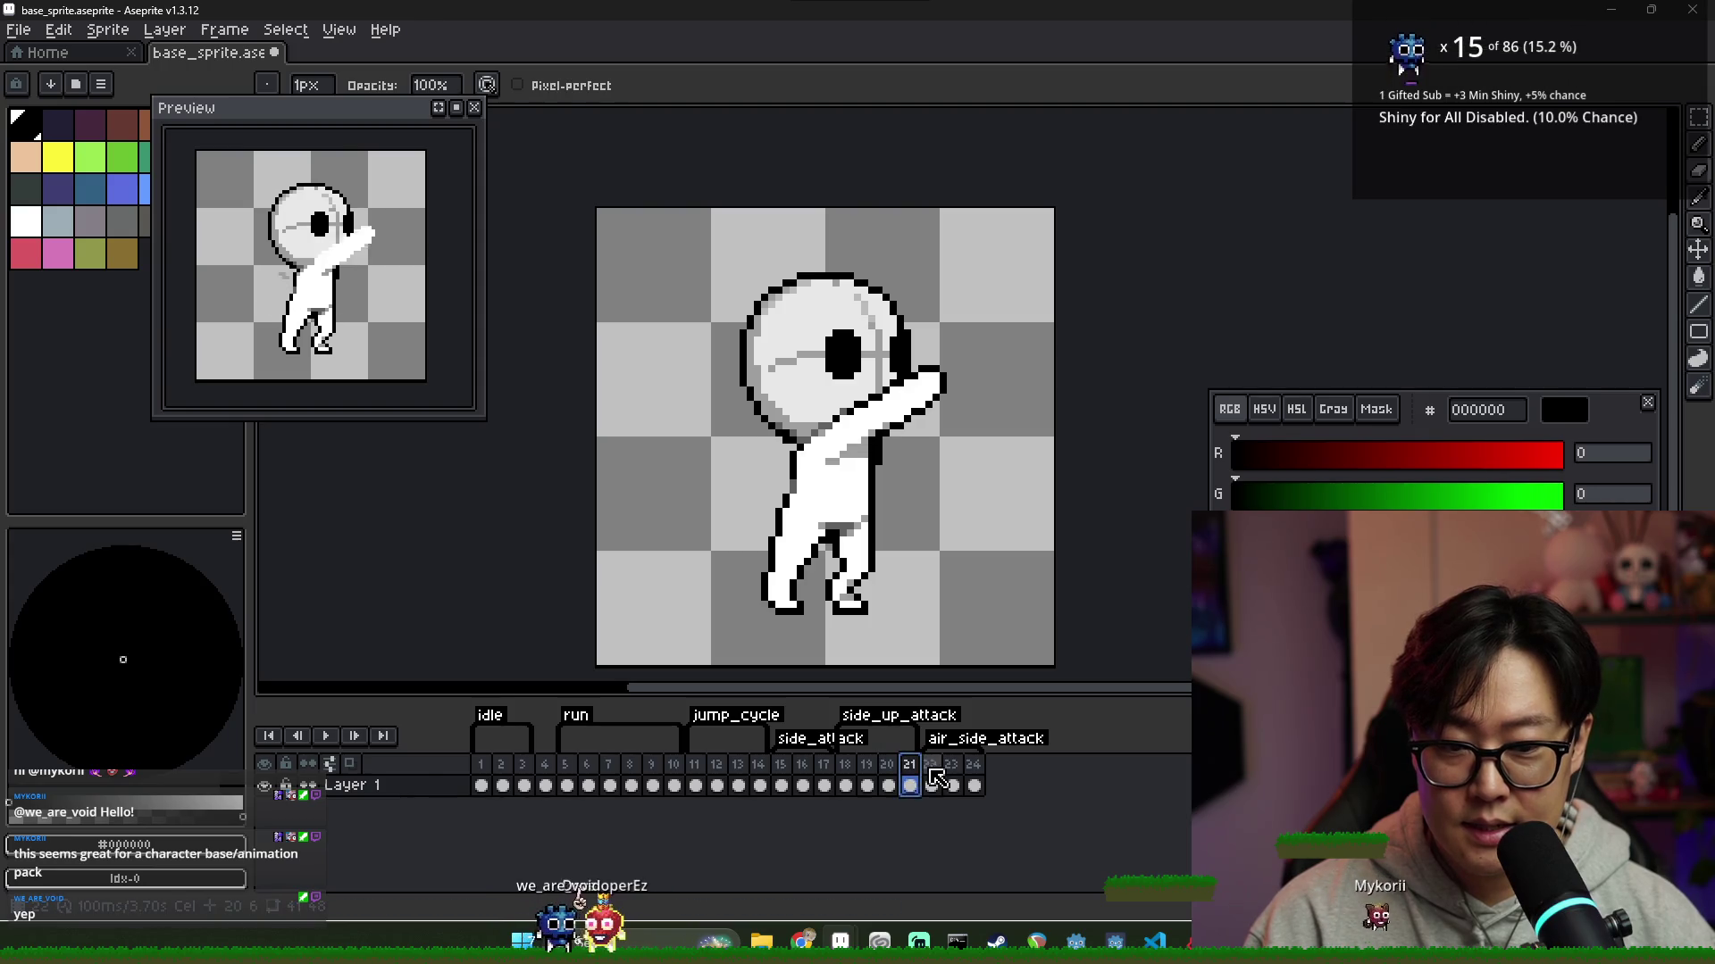
pyautogui.click(846, 785)
pyautogui.click(867, 785)
pyautogui.click(893, 773)
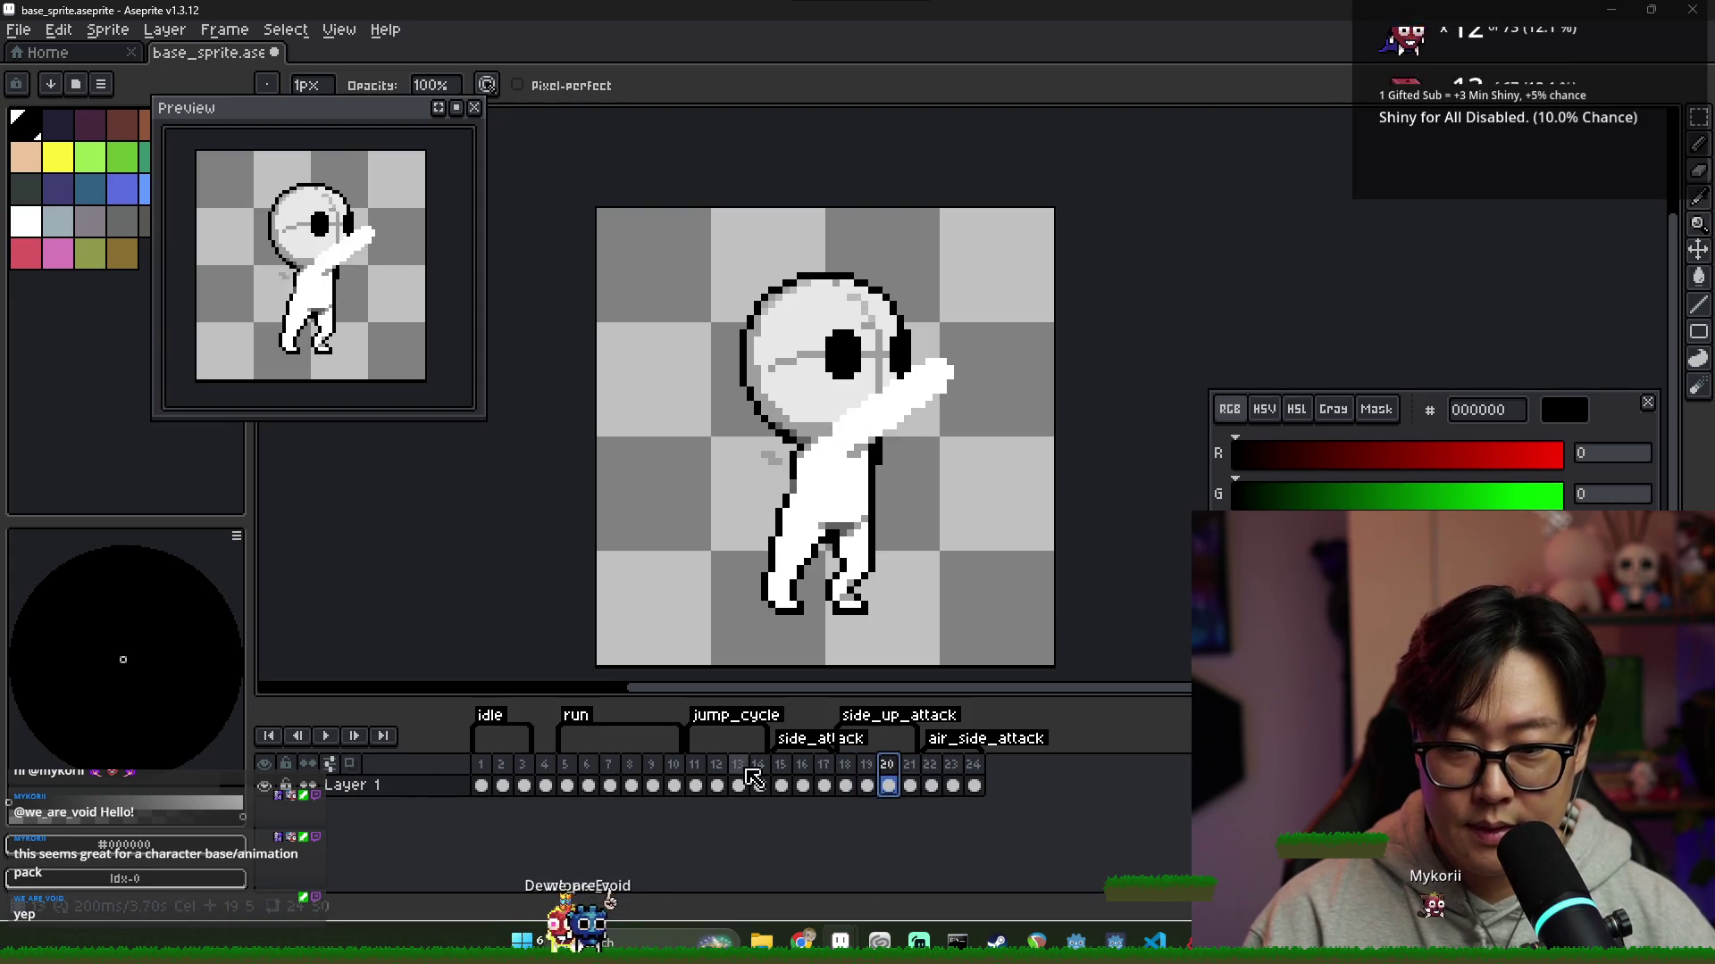
# Delete the extra standing-pose frame 18 and review the remaining frames 18–23
pyautogui.click(844, 765)
pyautogui.rightClick(844, 764)
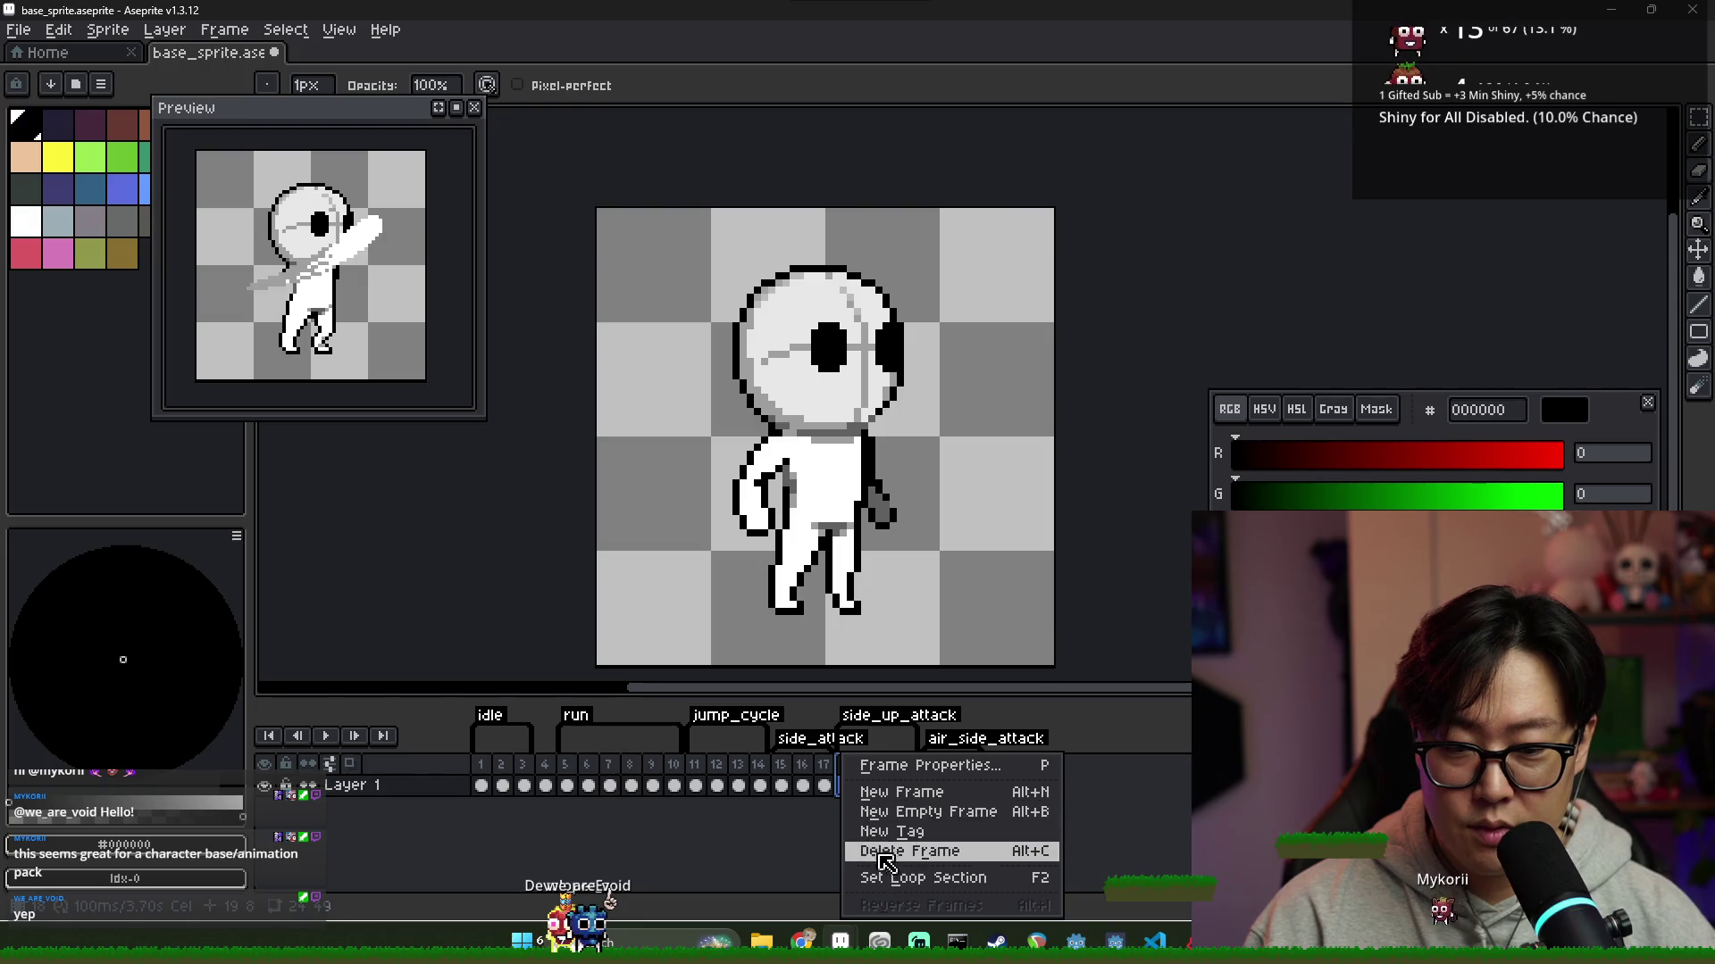
pyautogui.click(924, 851)
pyautogui.click(867, 785)
pyautogui.click(888, 785)
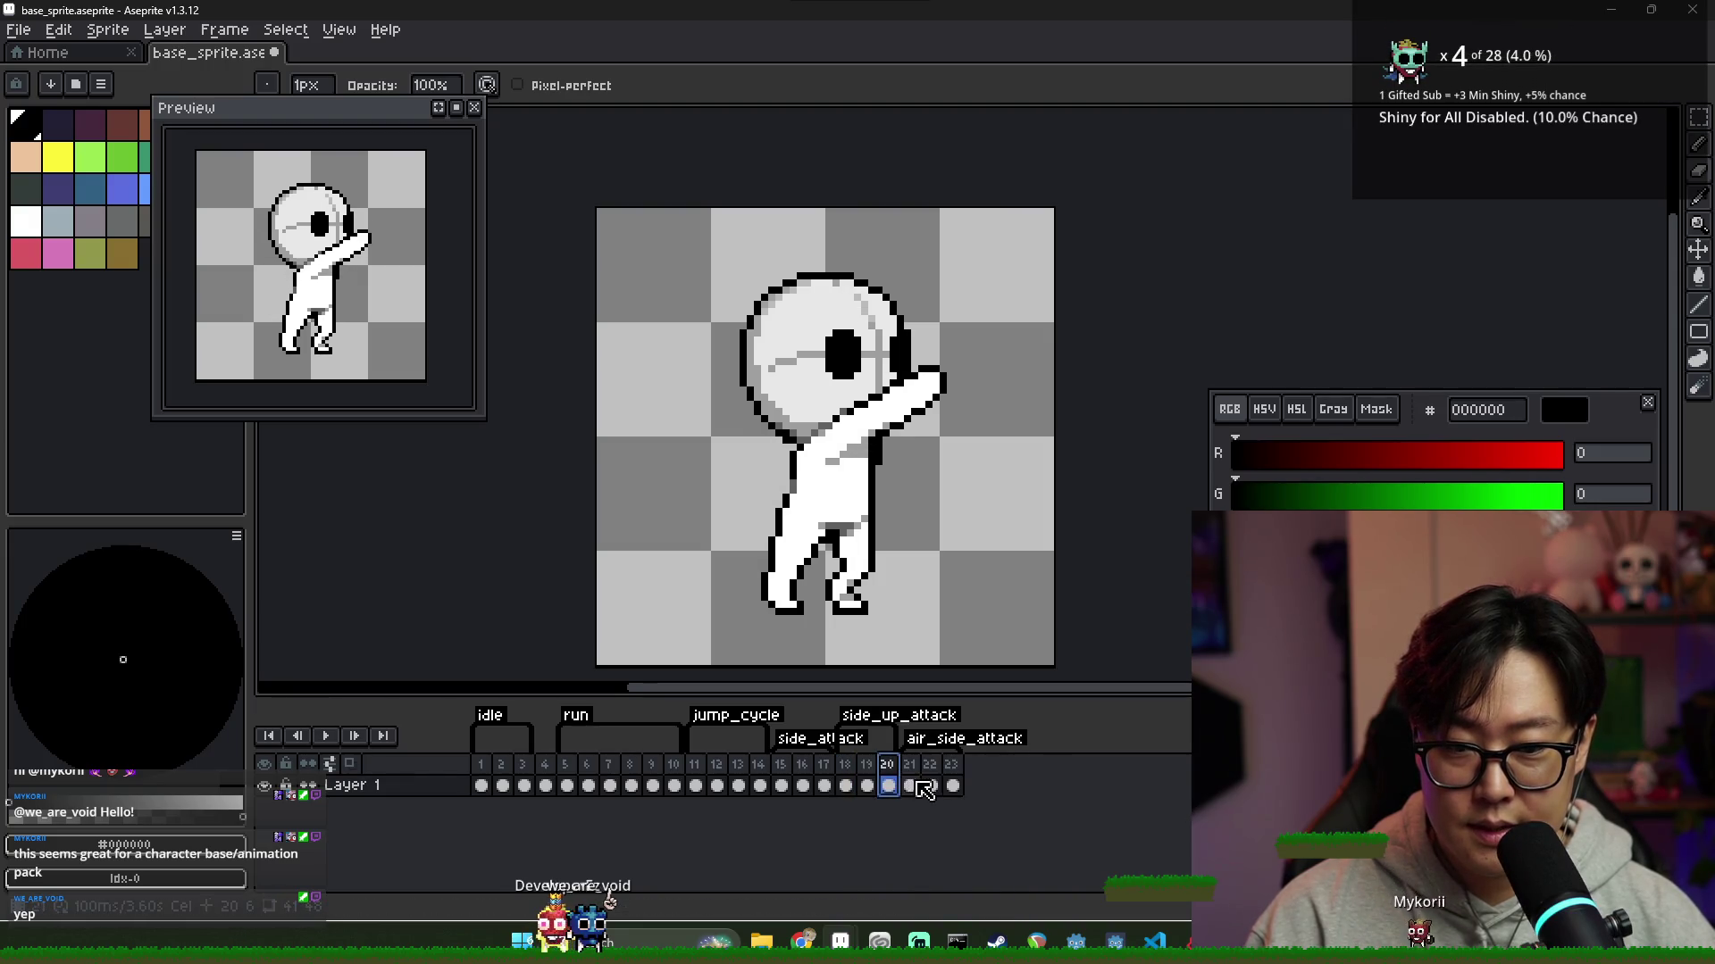
pyautogui.click(910, 785)
pyautogui.click(932, 785)
pyautogui.click(952, 785)
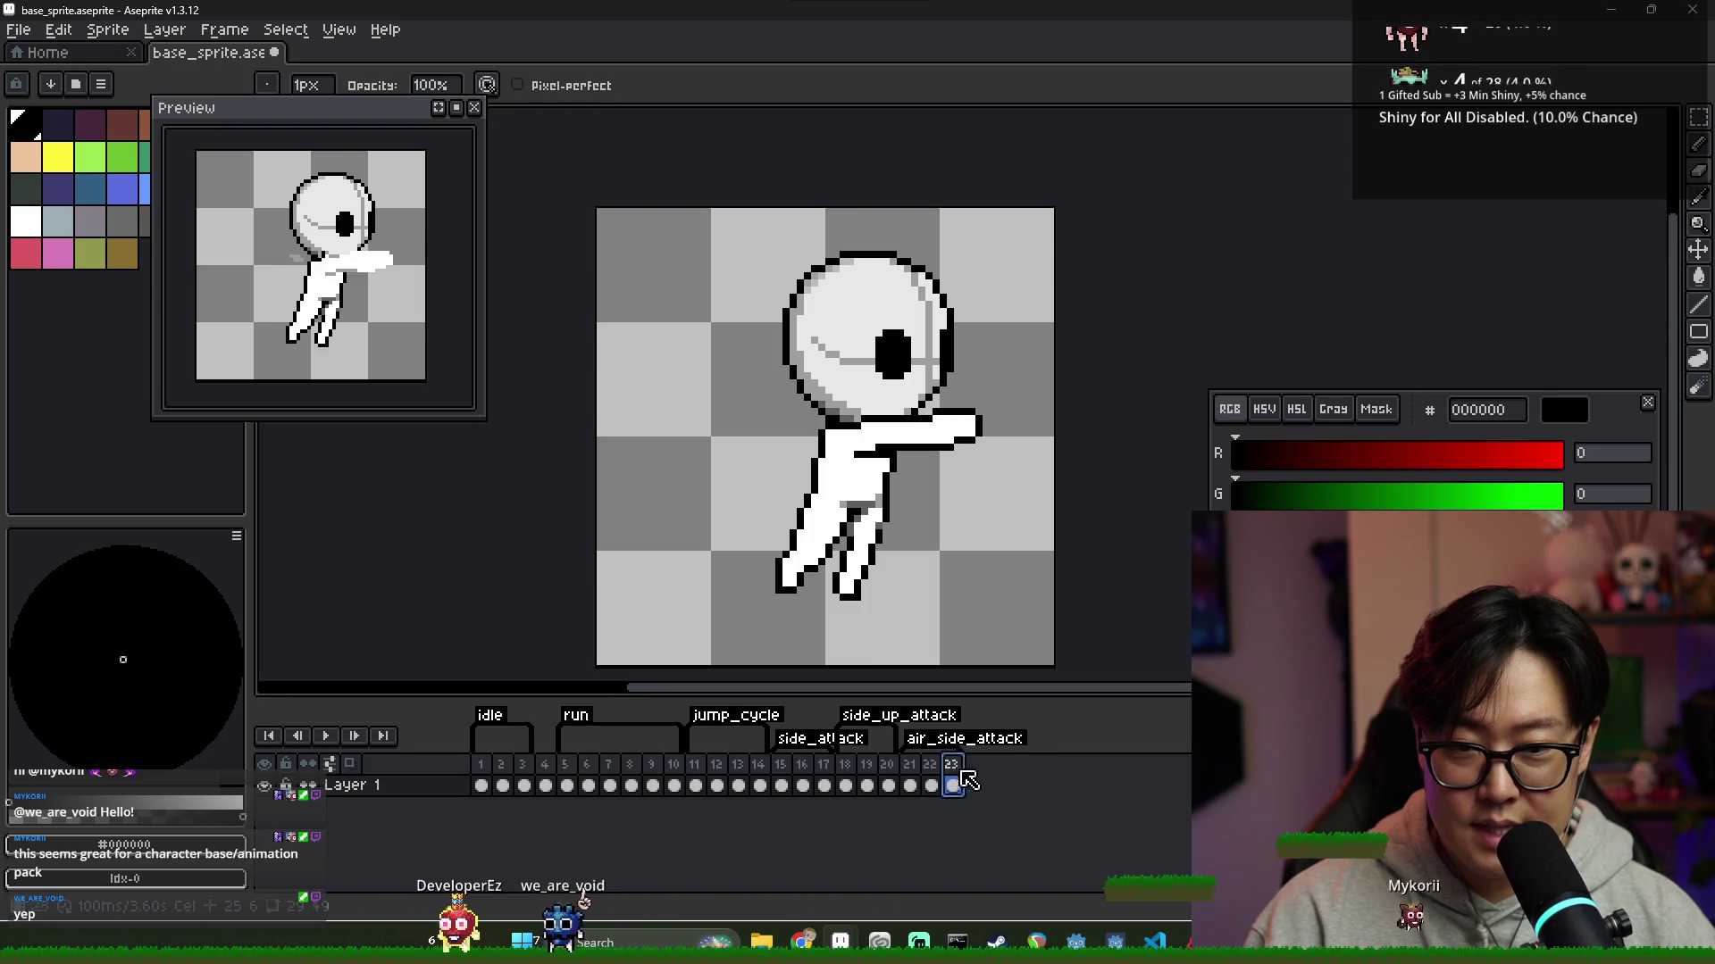
pyautogui.click(911, 777)
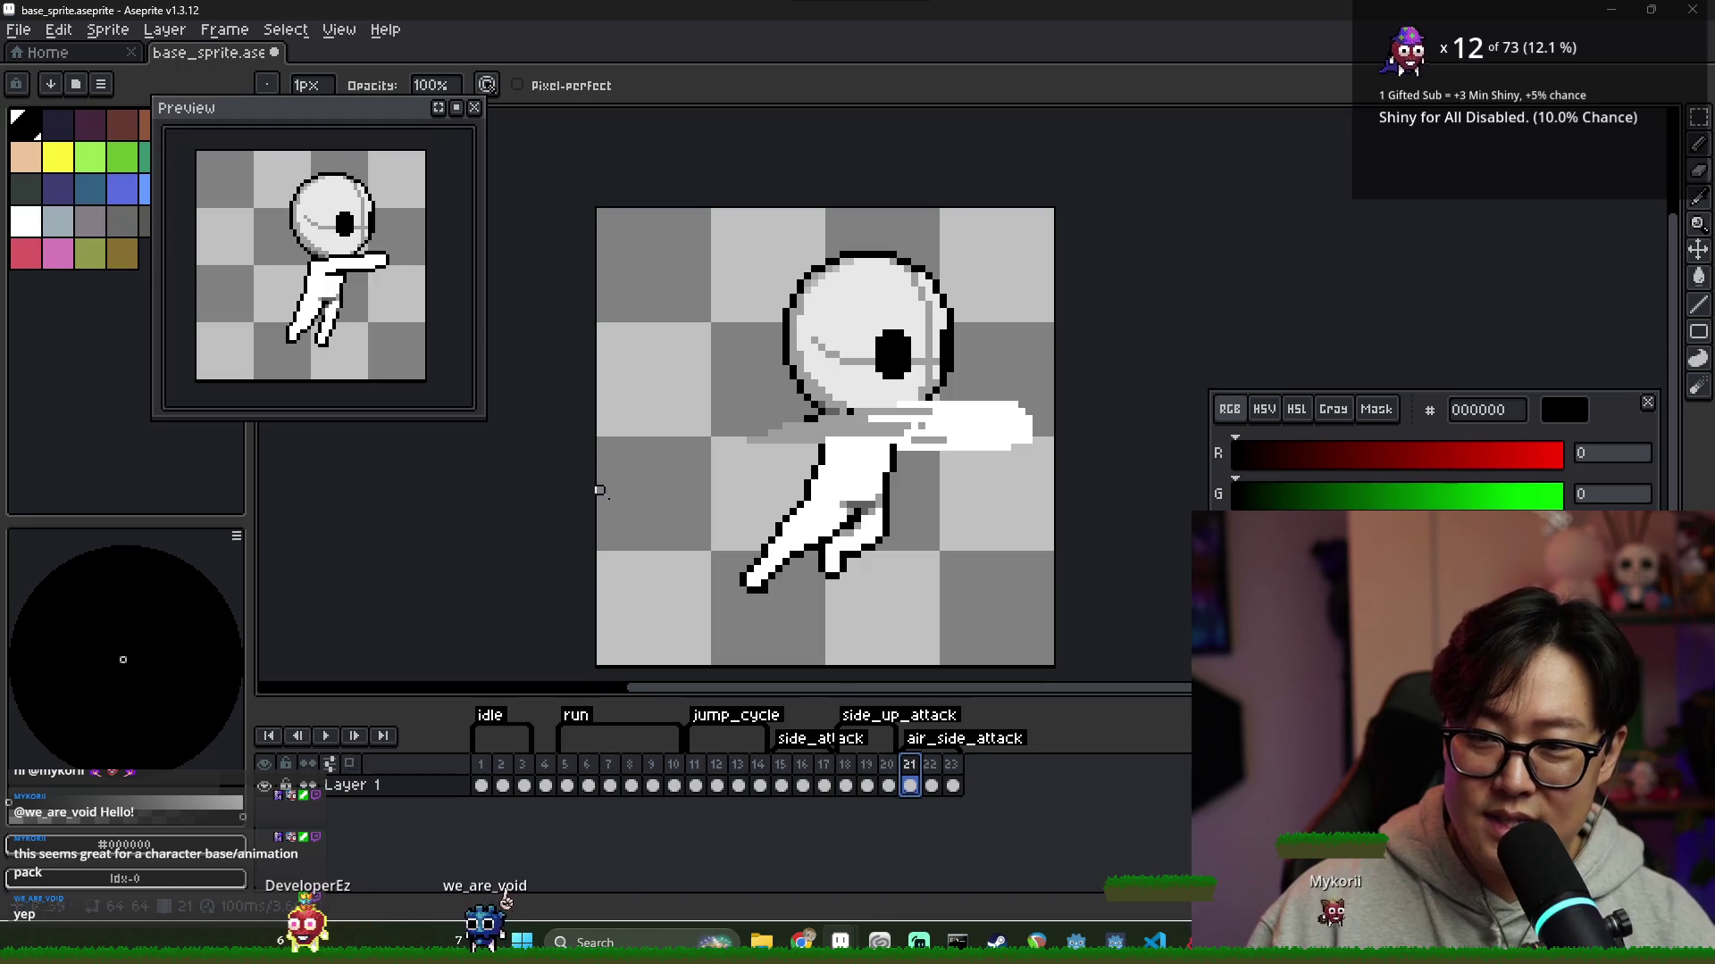
pyautogui.click(866, 777)
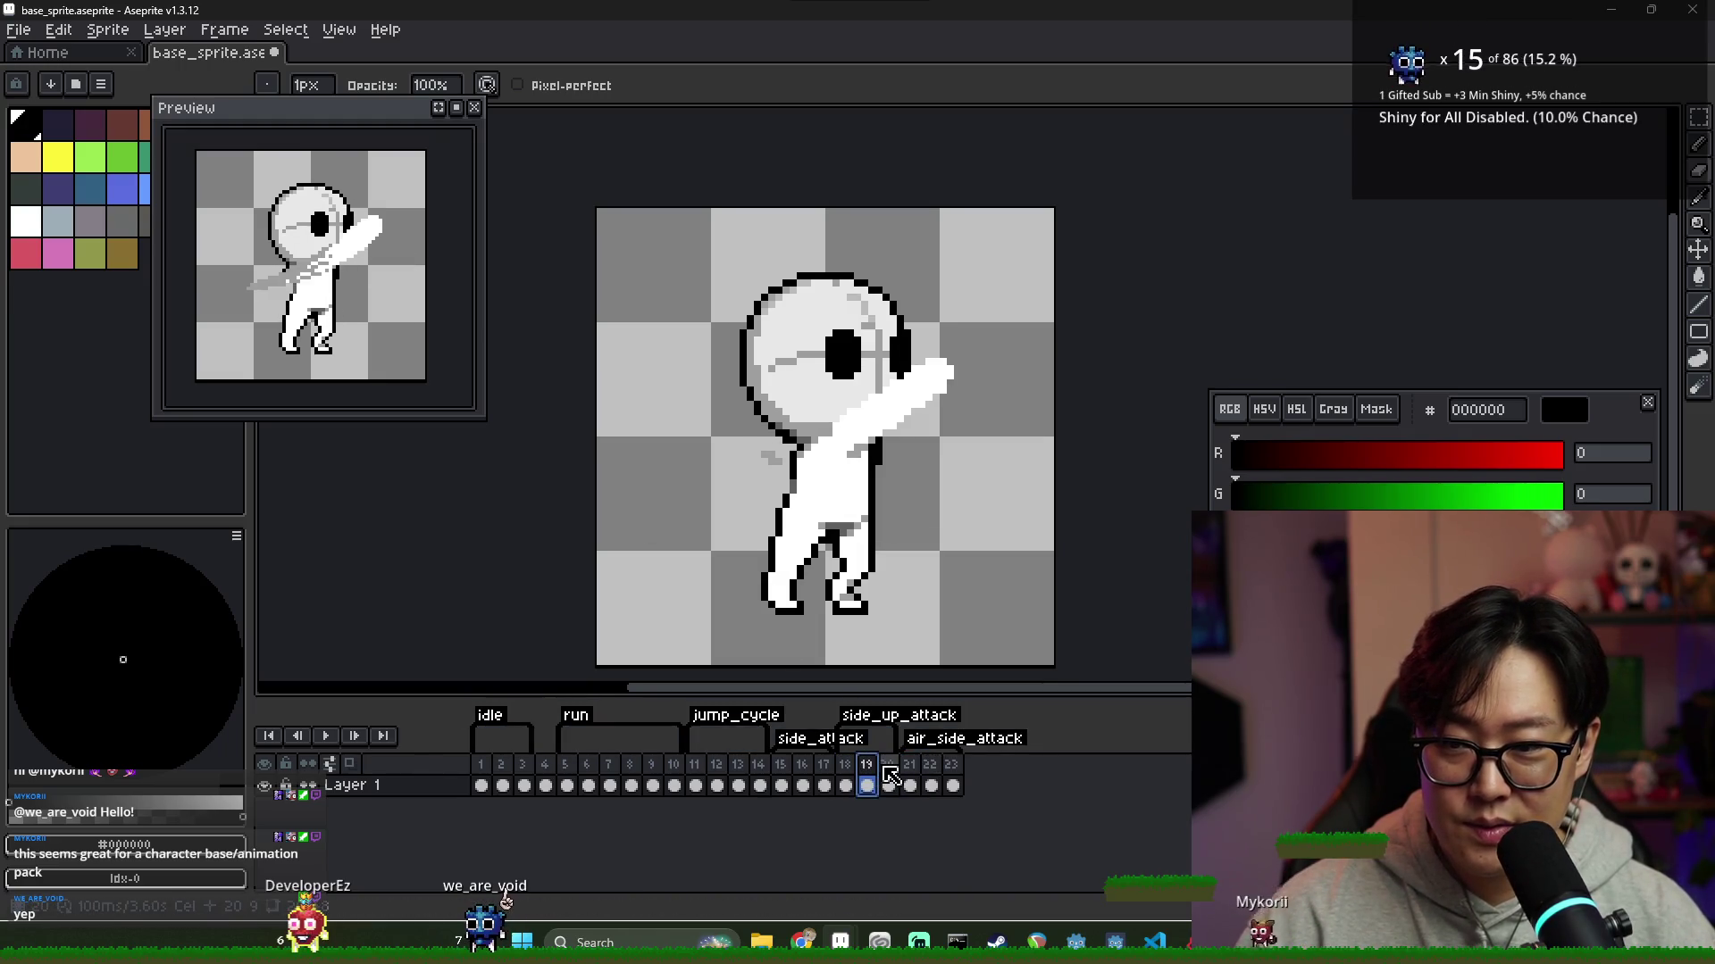
pyautogui.click(844, 768)
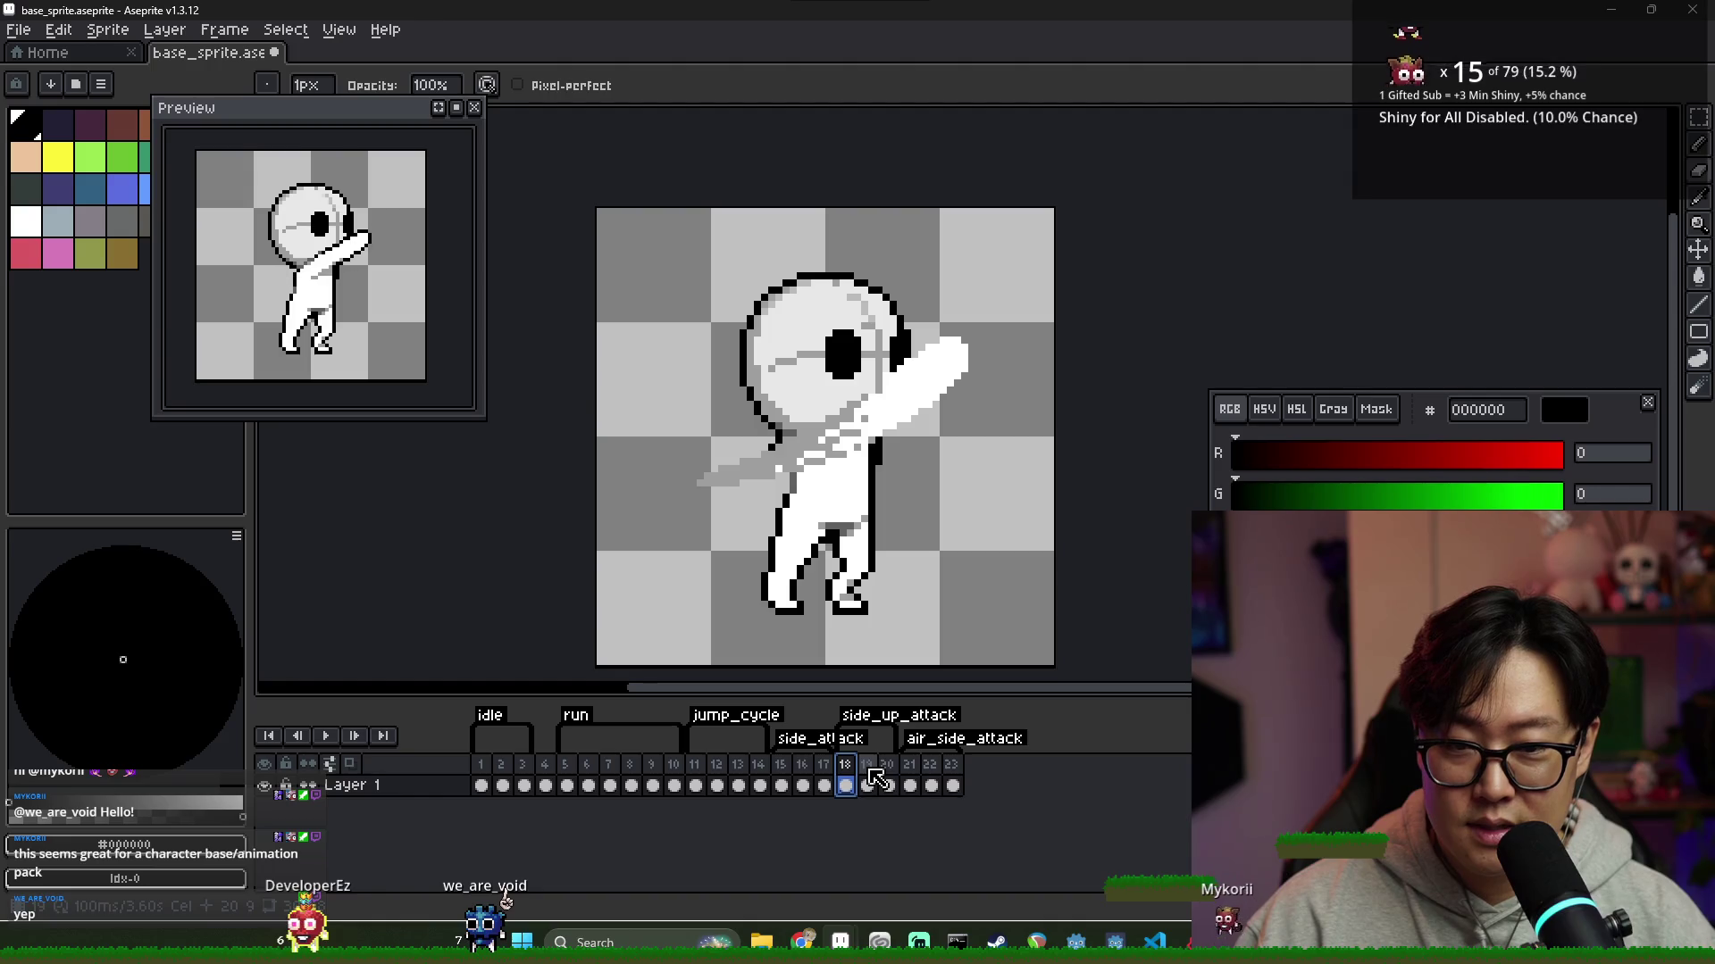
# Pick the light head colour e8e8e8 and review frames 15–23 zoomed out
pyautogui.scroll(3, 860, 344)
pyautogui.keyDown('alt'); pyautogui.click(860, 344); pyautogui.keyUp('alt')
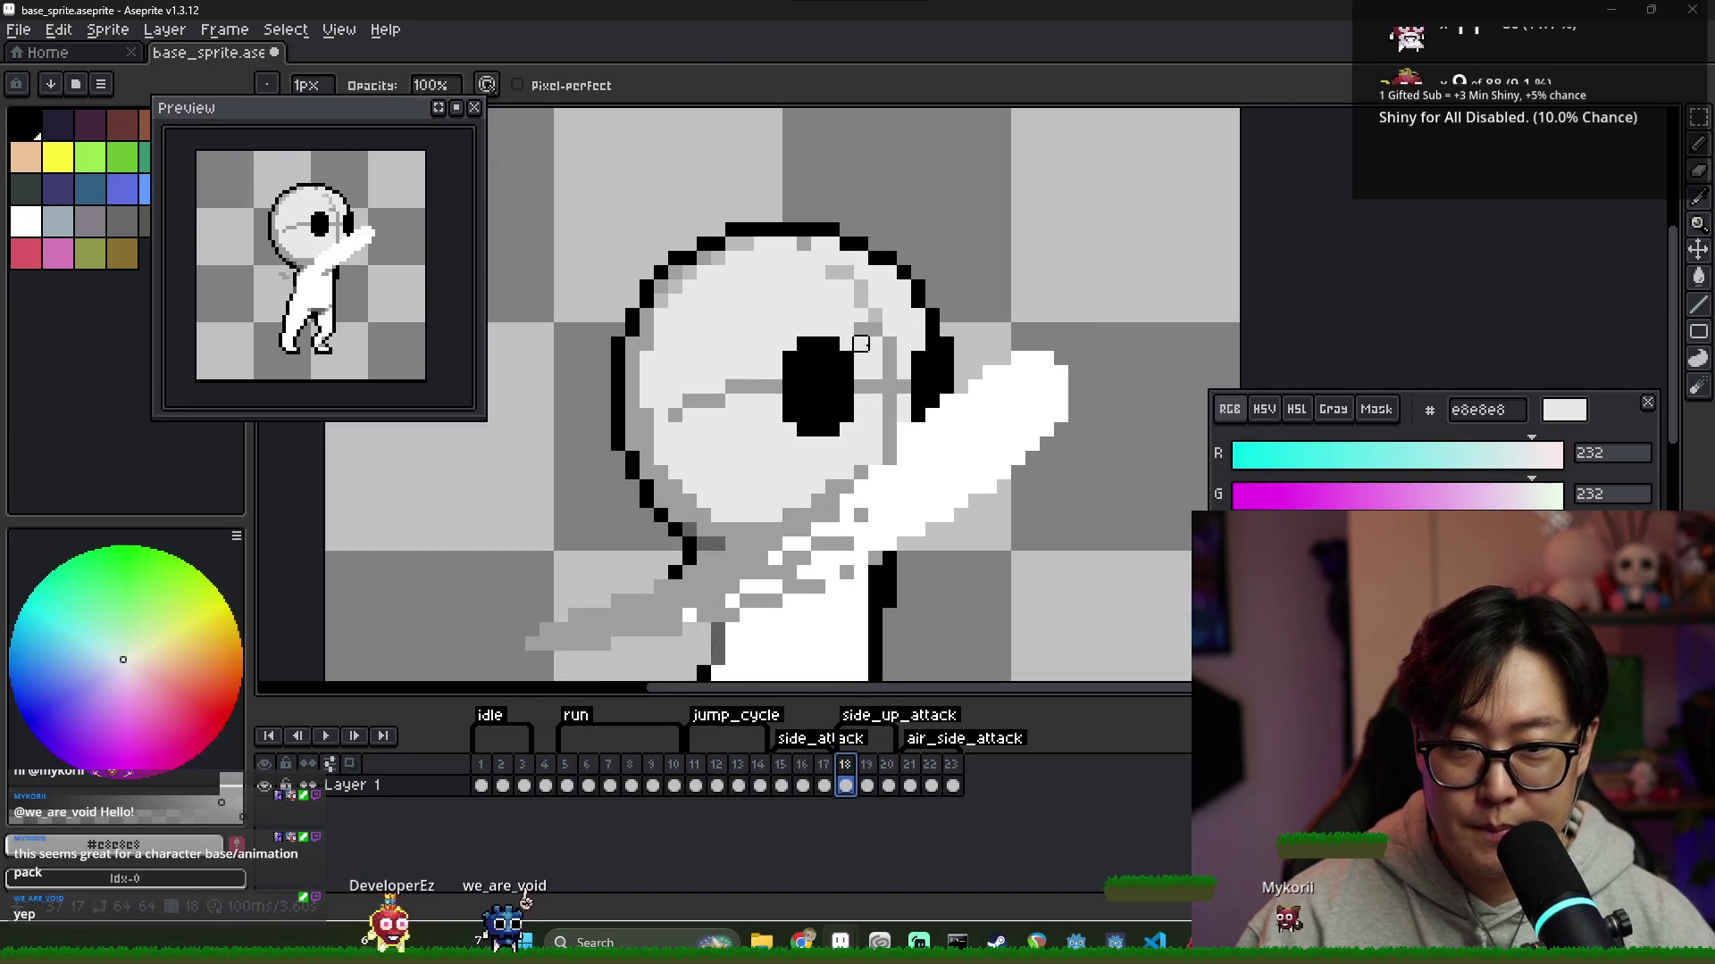
pyautogui.click(868, 766)
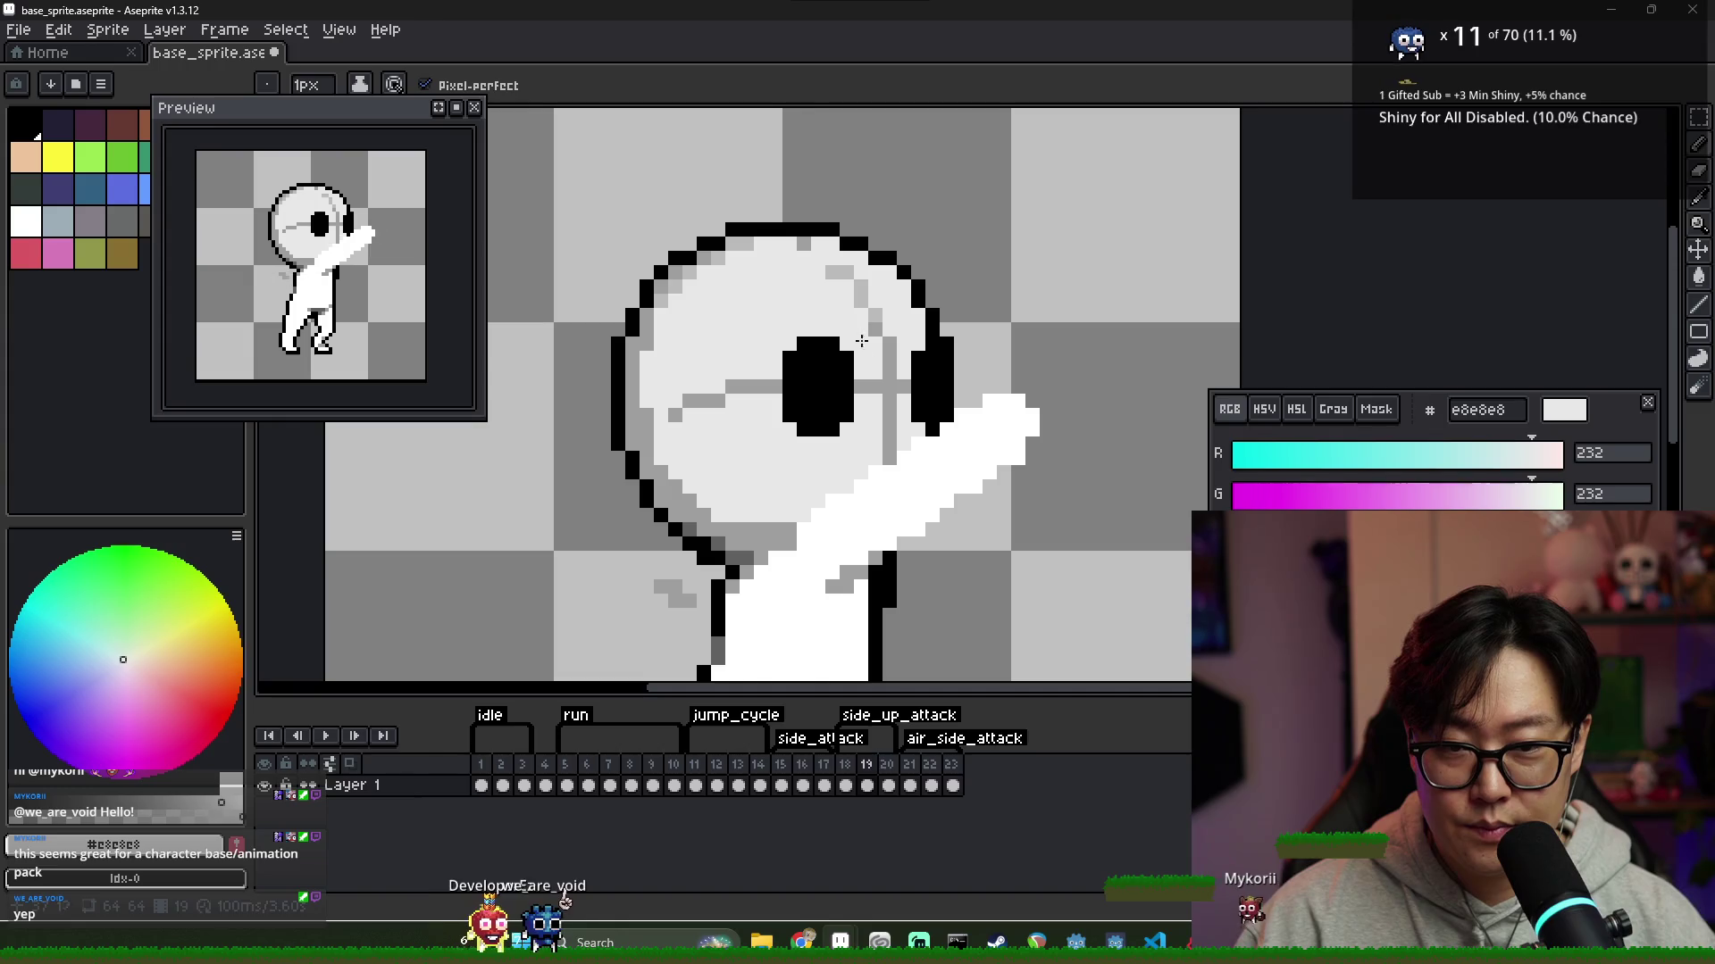
pyautogui.click(889, 765)
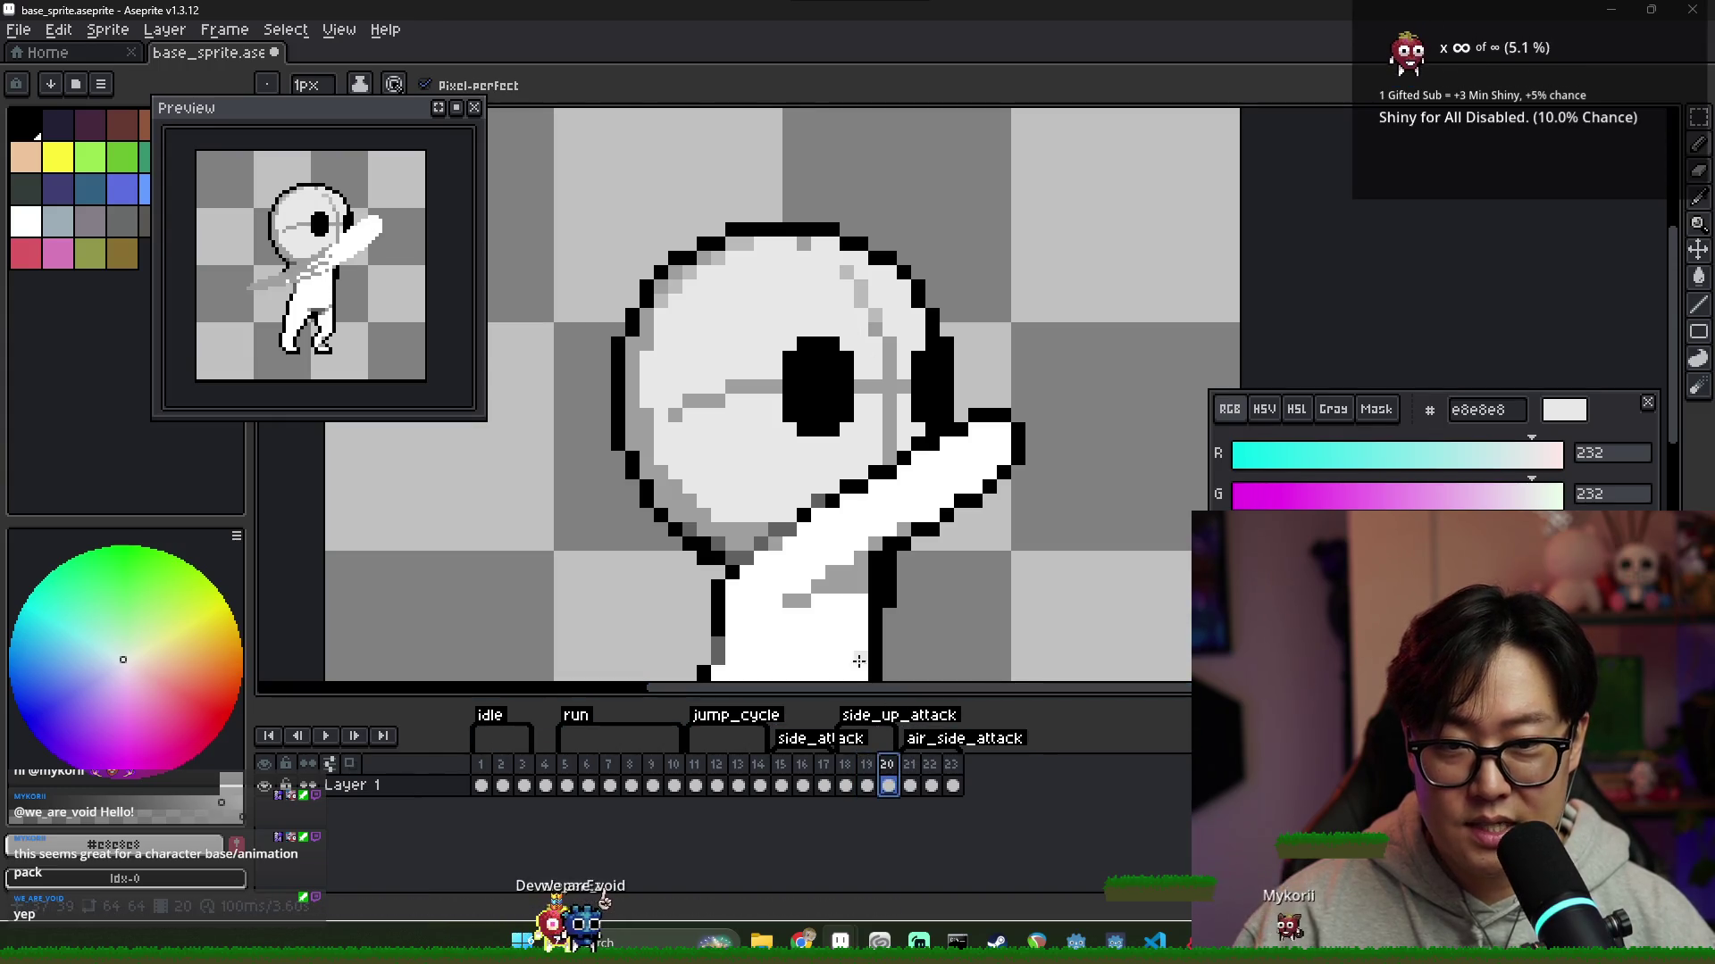
pyautogui.click(952, 785)
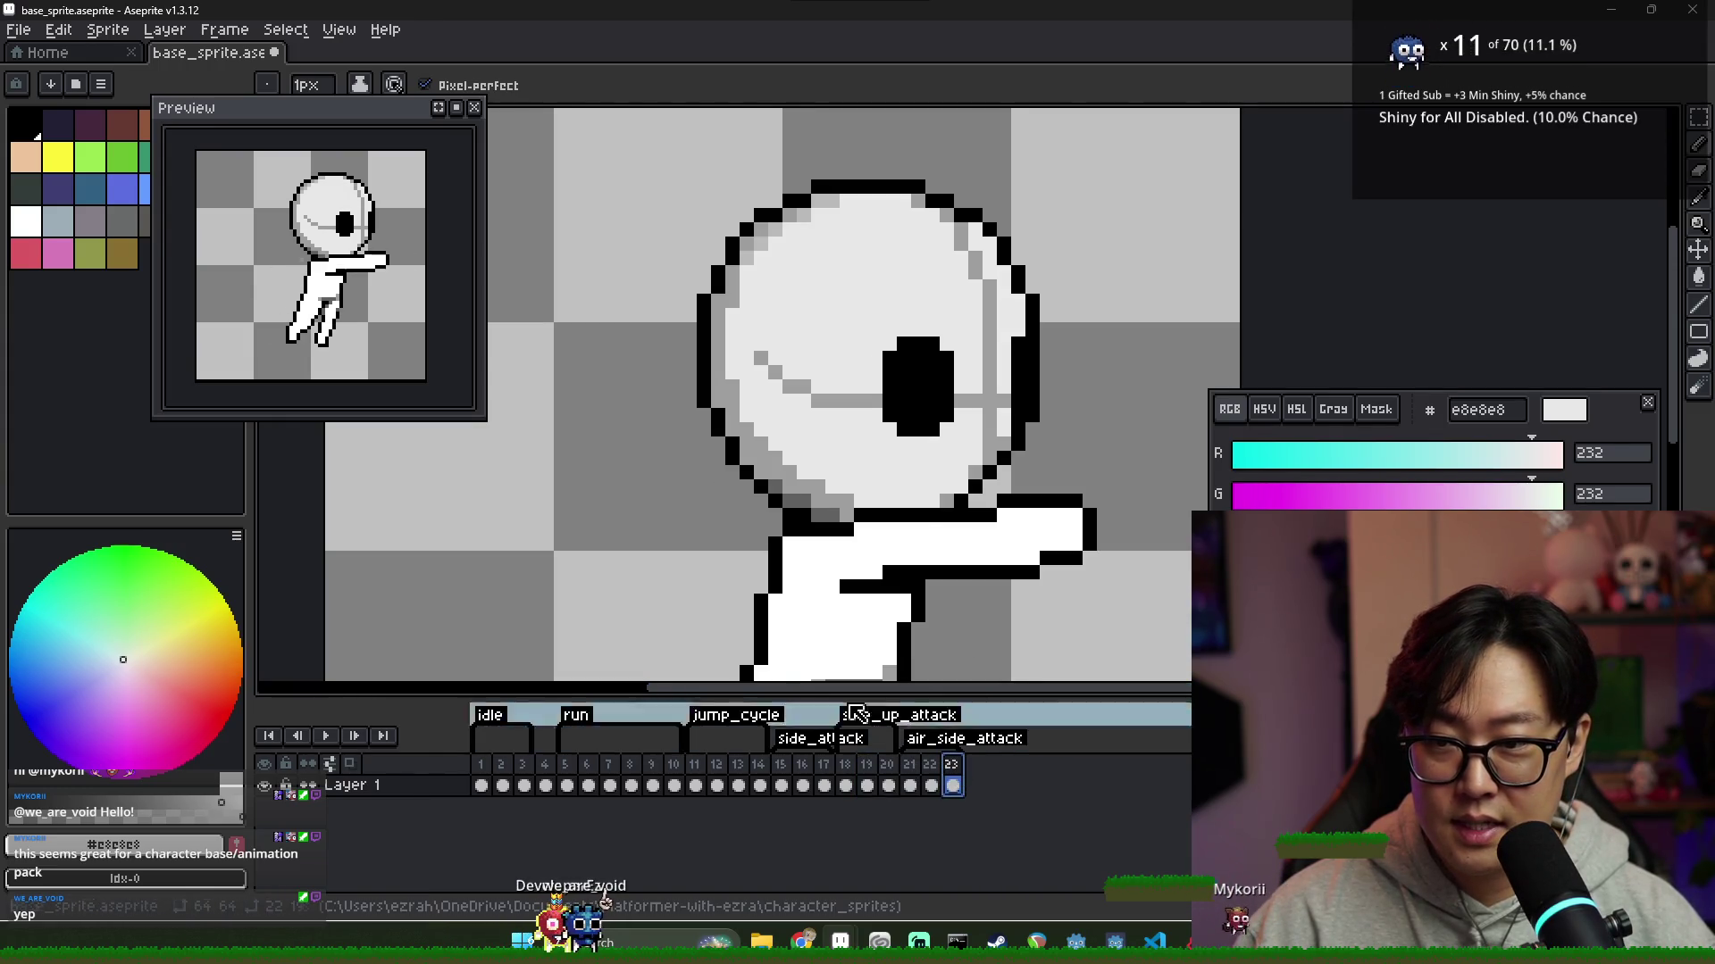
pyautogui.press('-')
pyautogui.press('-')
pyautogui.click(782, 785)
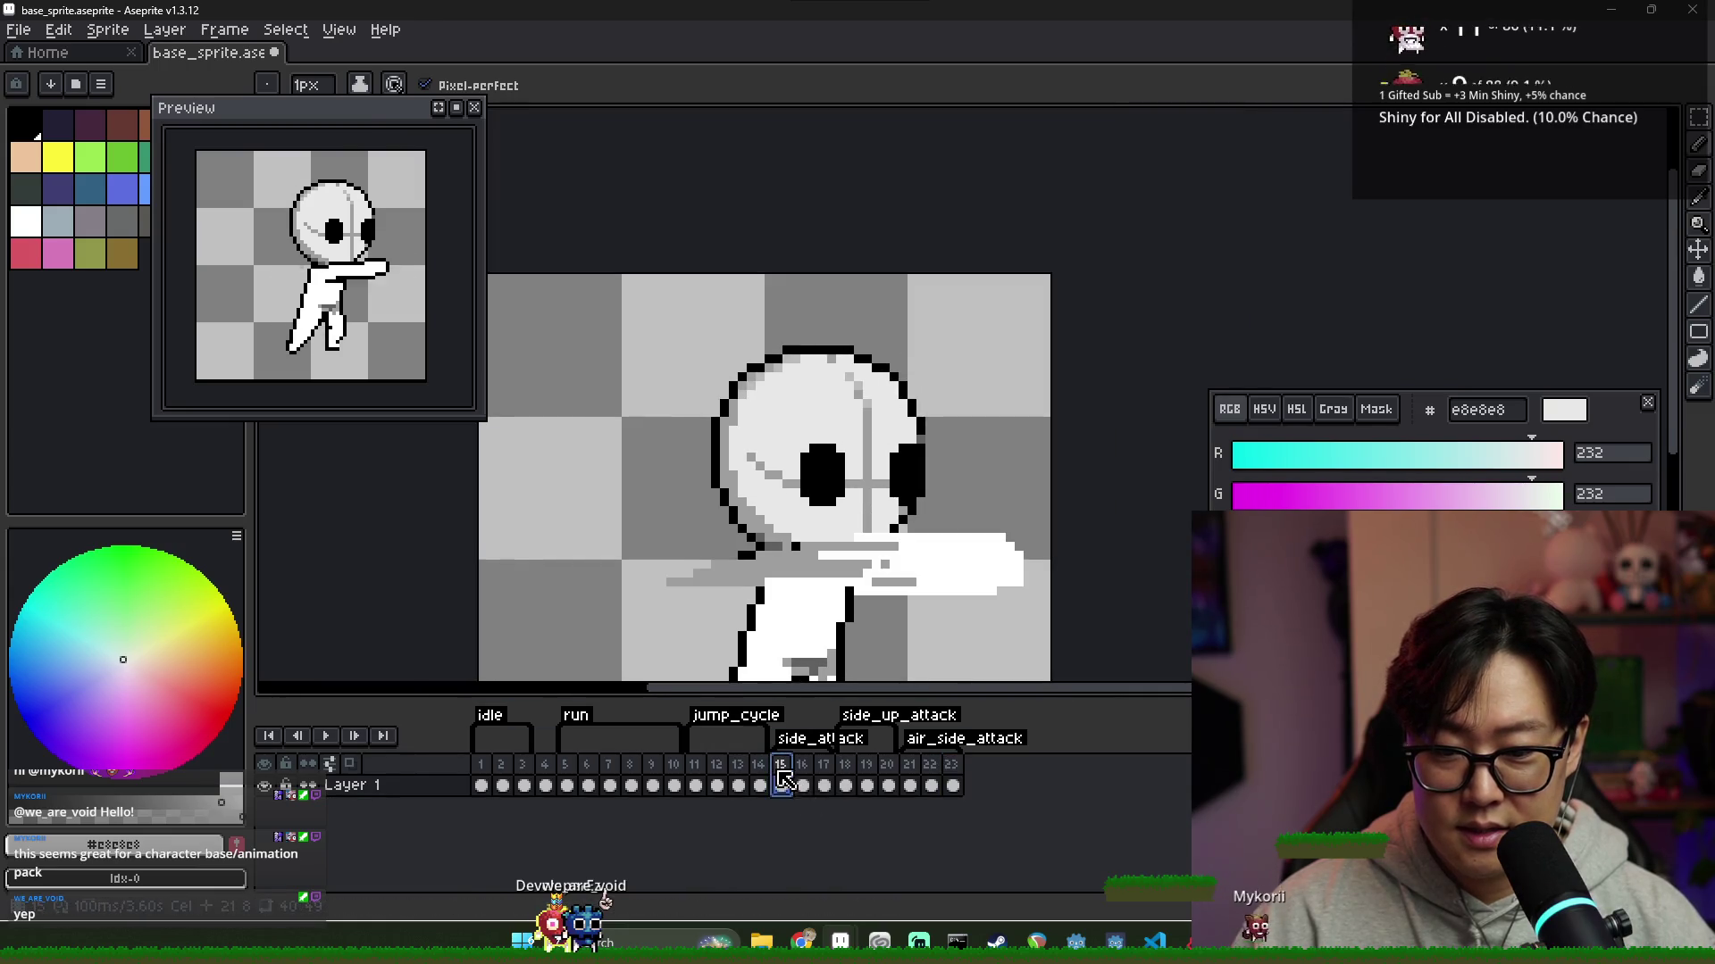
pyautogui.click(801, 785)
pyautogui.click(781, 785)
pyautogui.click(801, 785)
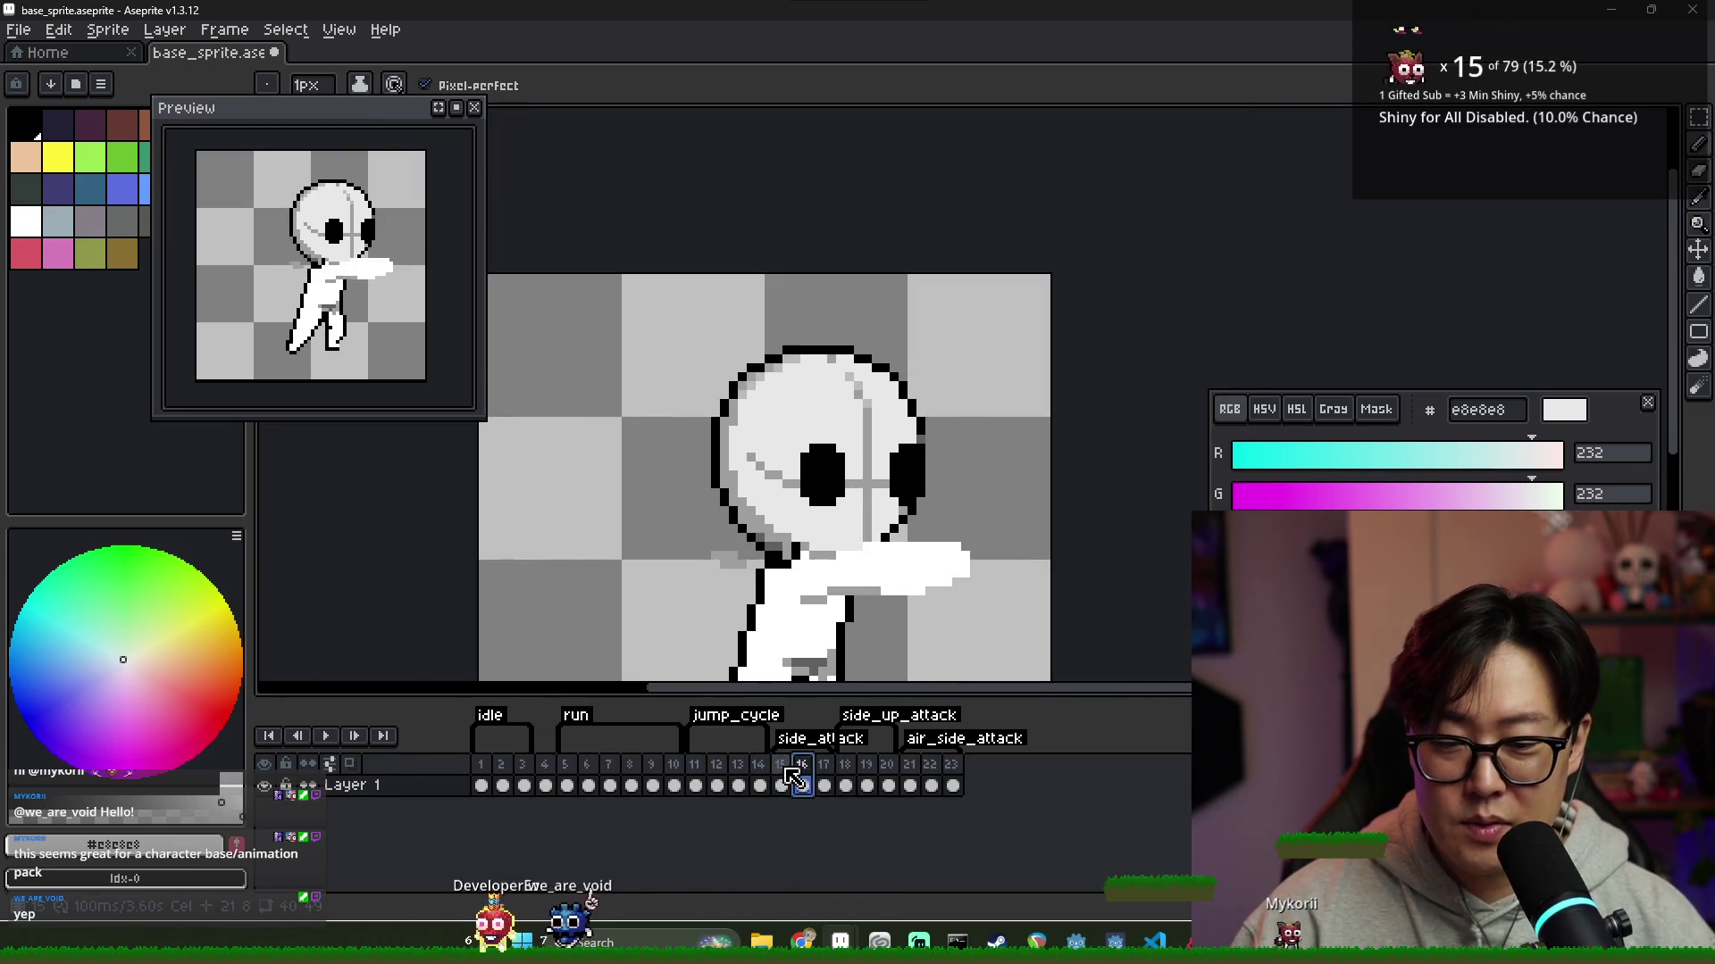
# Copy frame 4's idle pose into frame 15 and start side_attack at frame 15
pyautogui.click(544, 785)
pyautogui.hotkey('ctrl', 'c')
pyautogui.click(773, 785)
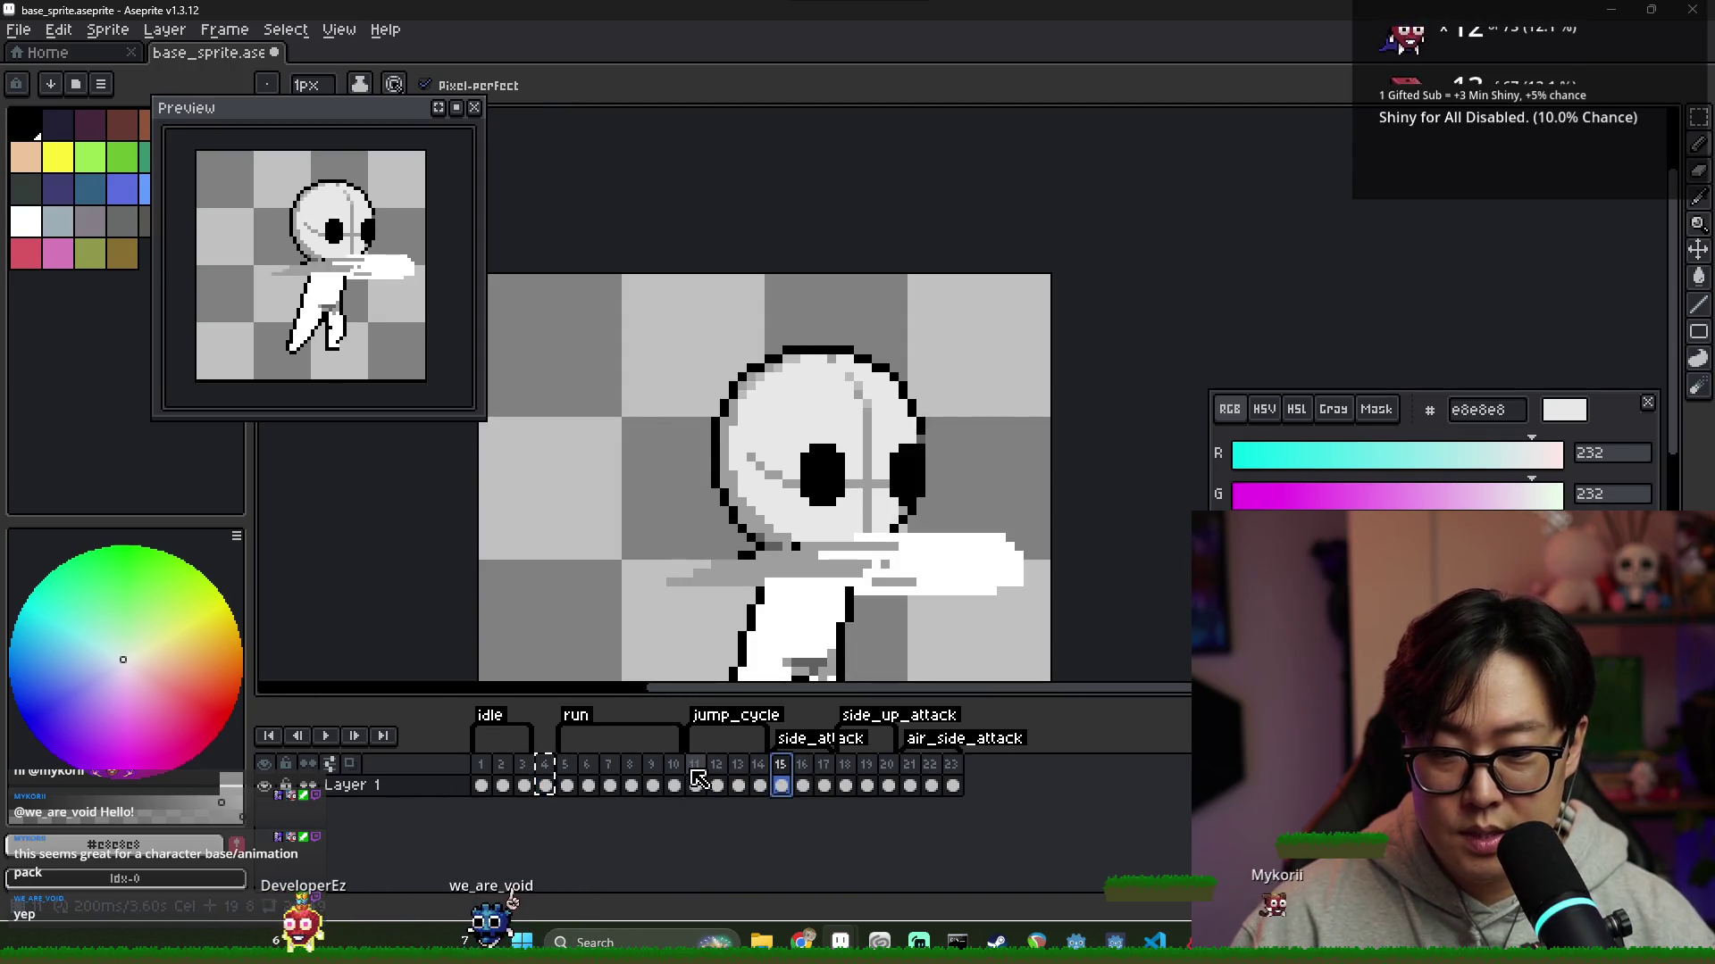
pyautogui.press('Home')
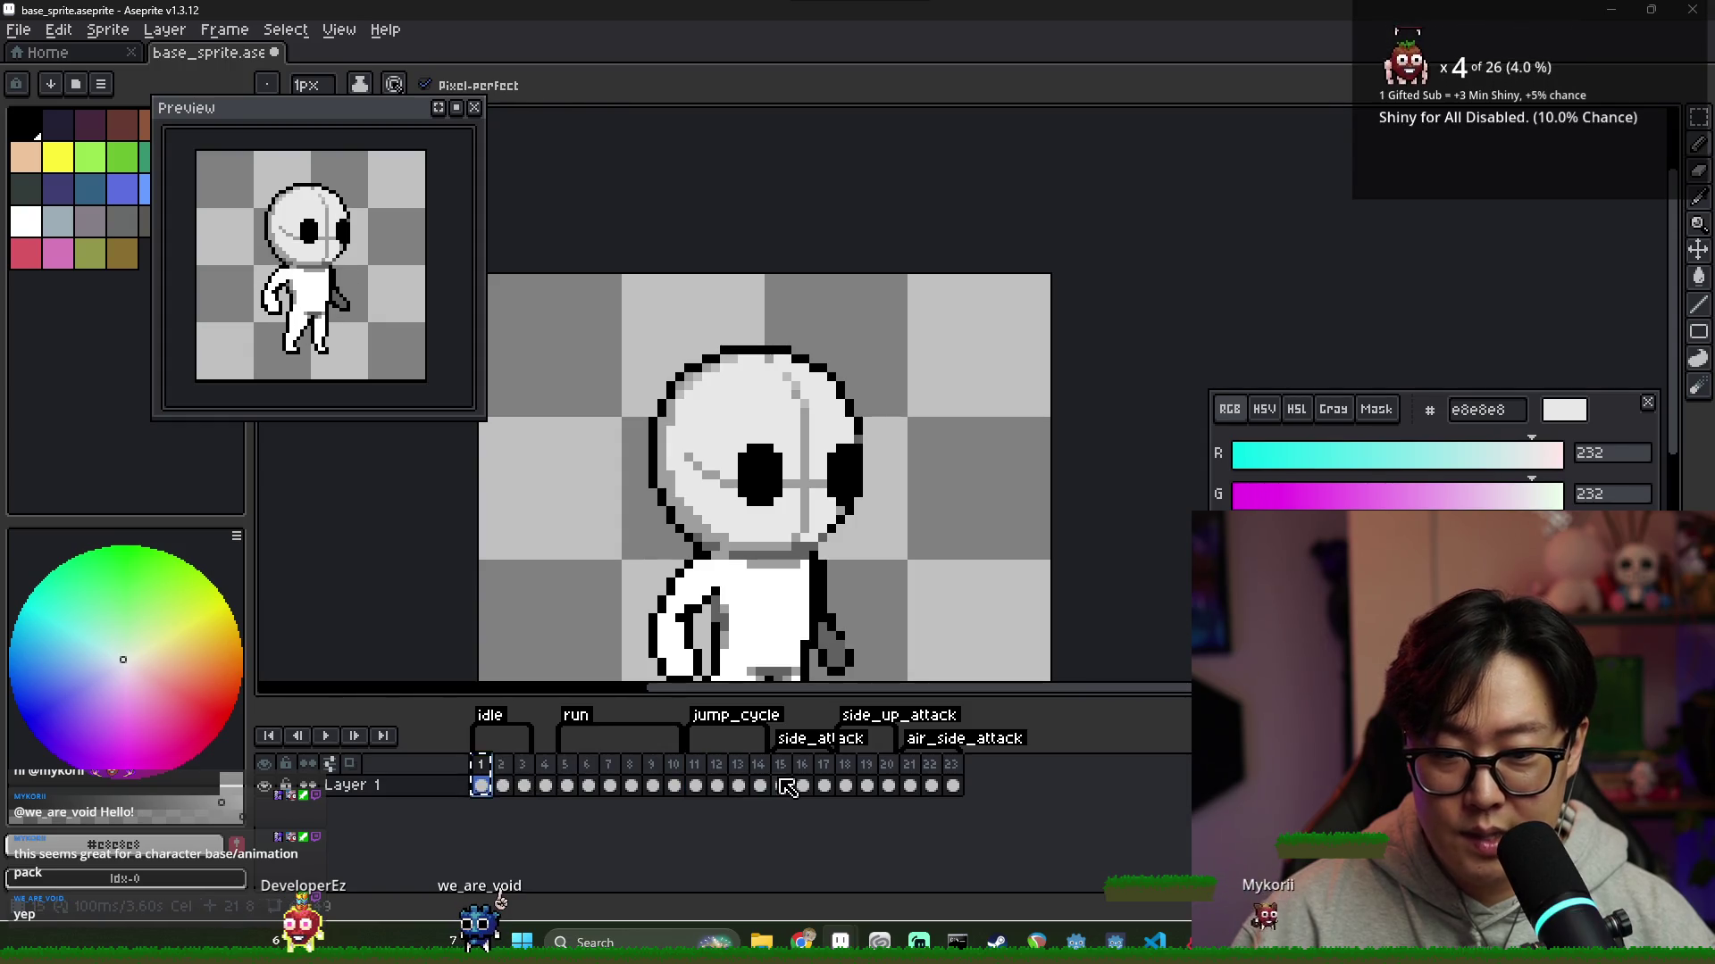
pyautogui.click(785, 786)
pyautogui.hotkey('ctrl', 'v')
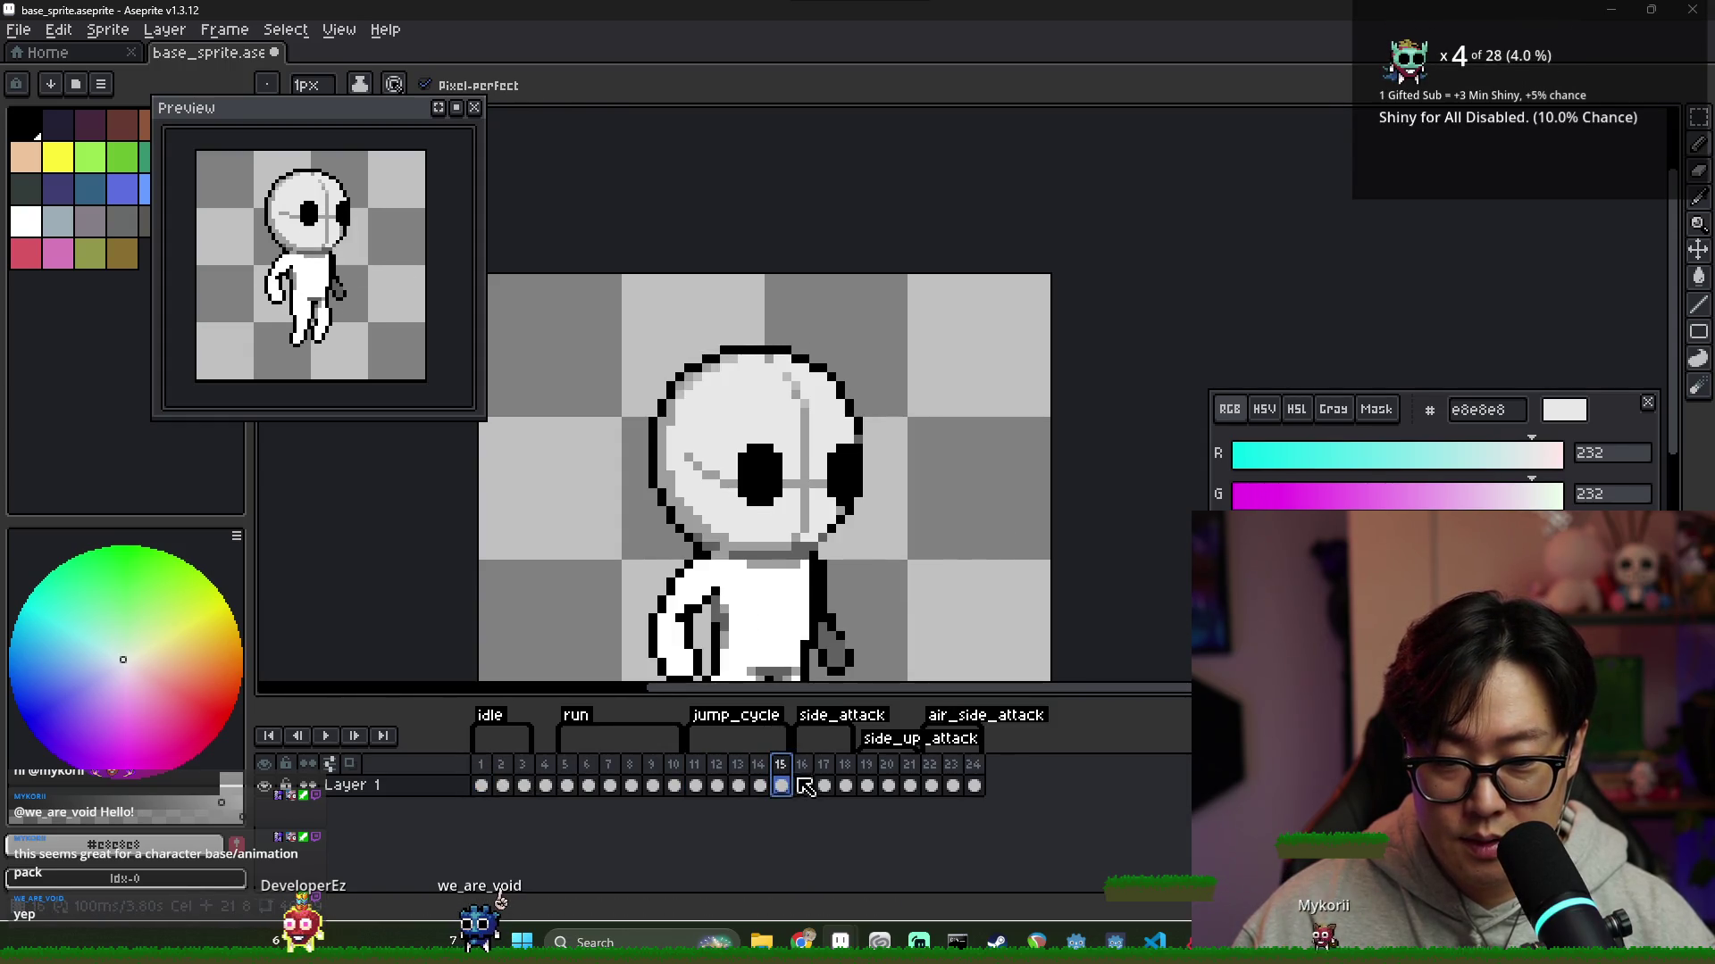
pyautogui.moveTo(798, 746); pyautogui.dragTo(766, 777)
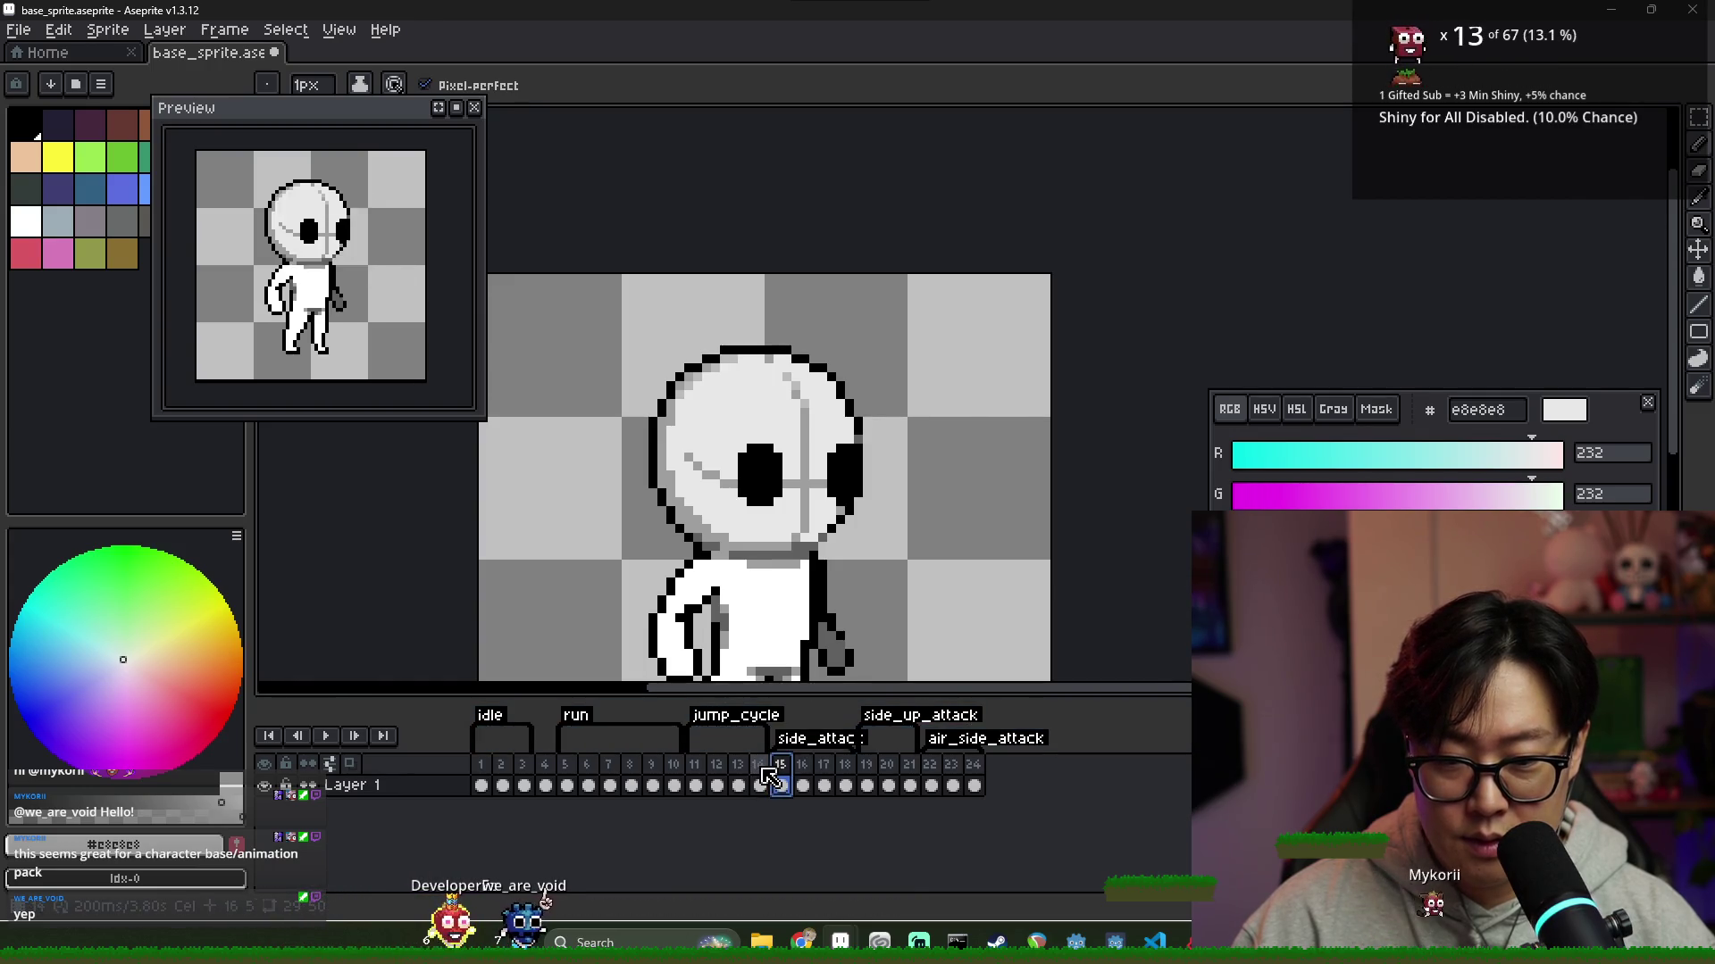
# Insert a standing-pose frame at 19 and make side_up_attack start there
pyautogui.click(867, 784)
pyautogui.click(526, 785)
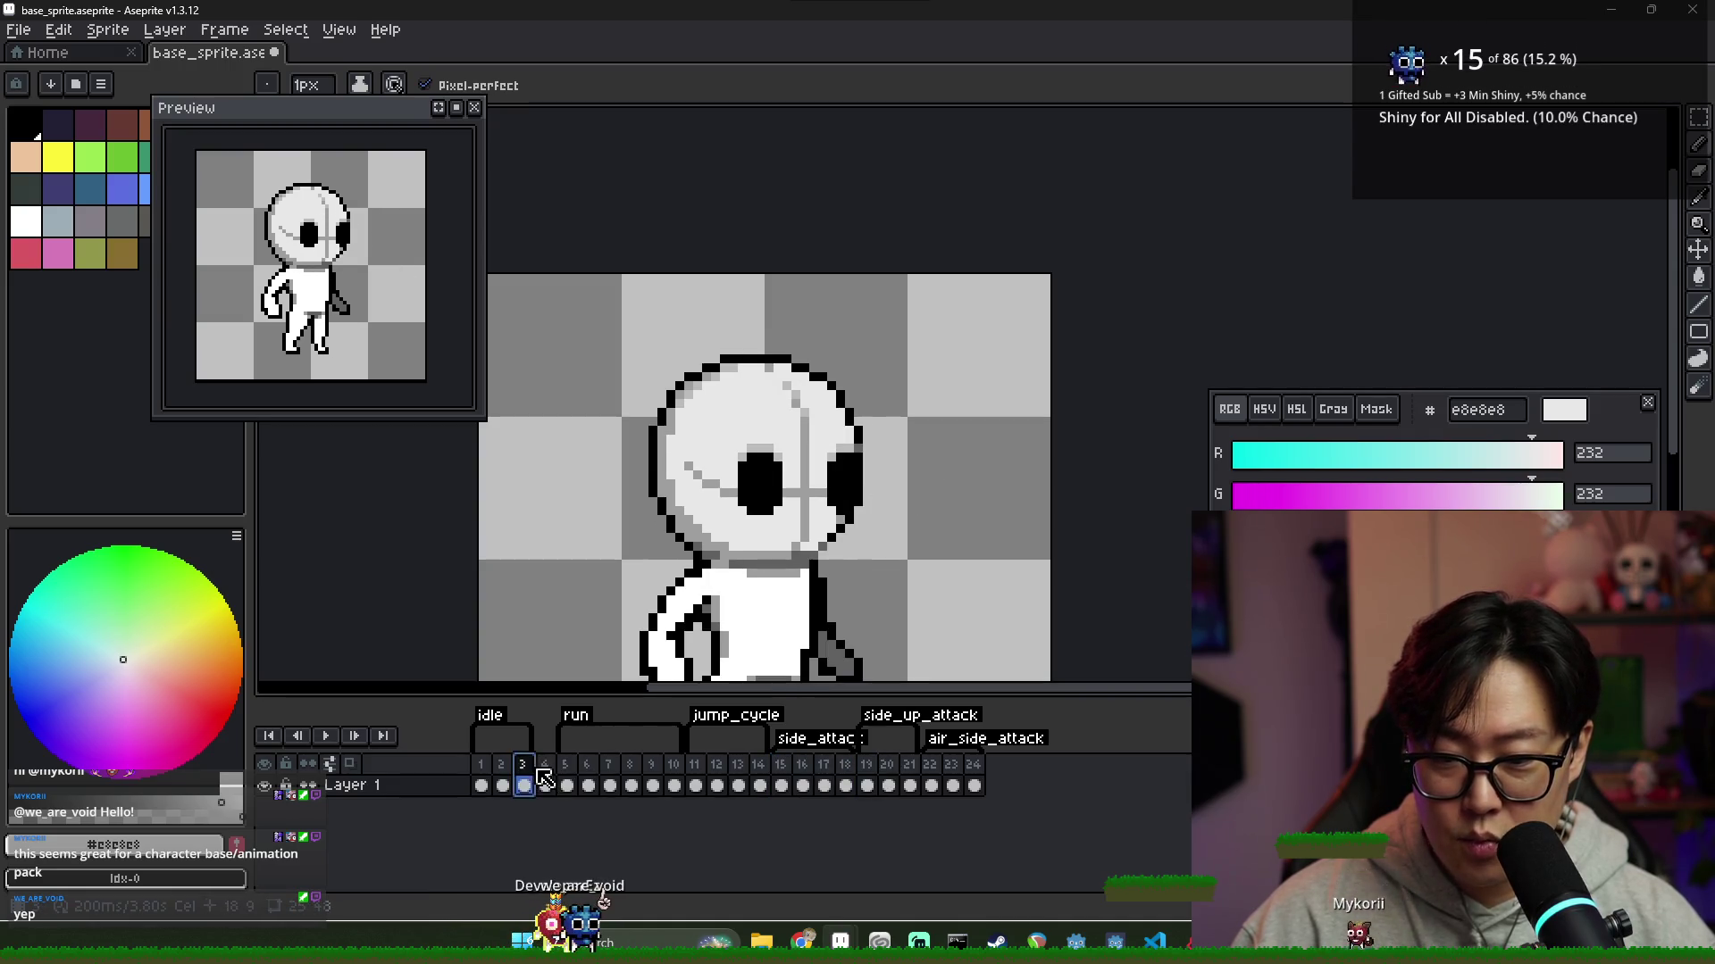
pyautogui.click(547, 785)
pyautogui.click(853, 768)
pyautogui.hotkey('alt', 'n')
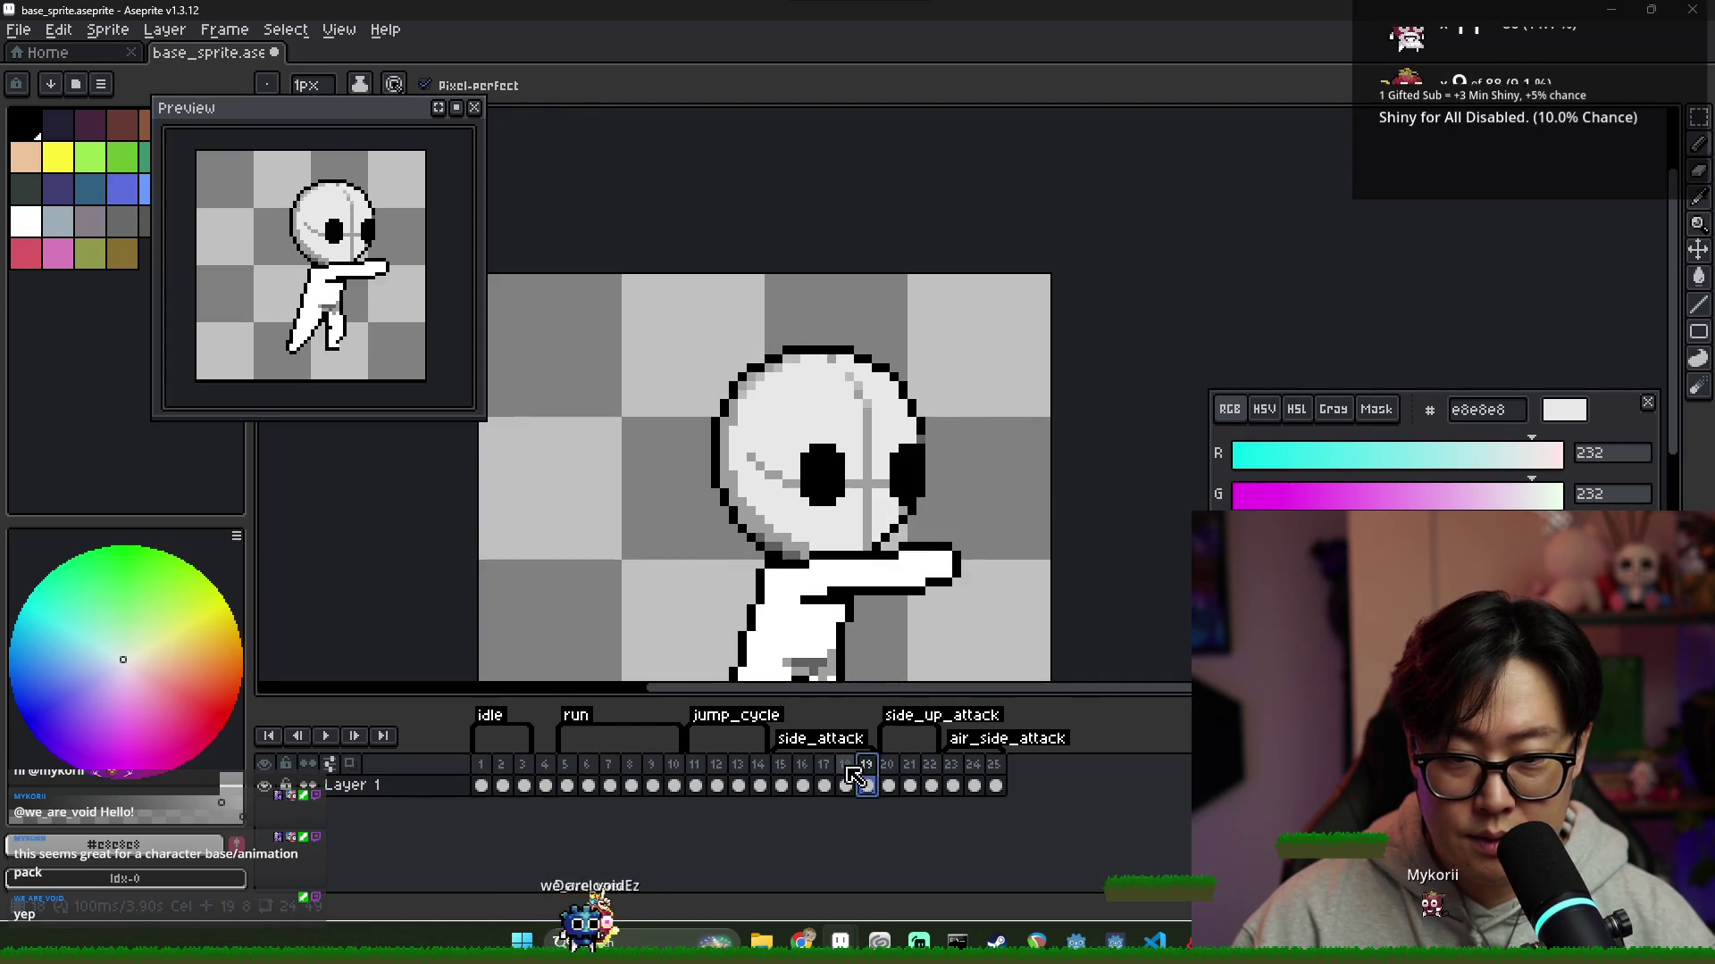
pyautogui.click(845, 772)
pyautogui.click(863, 764)
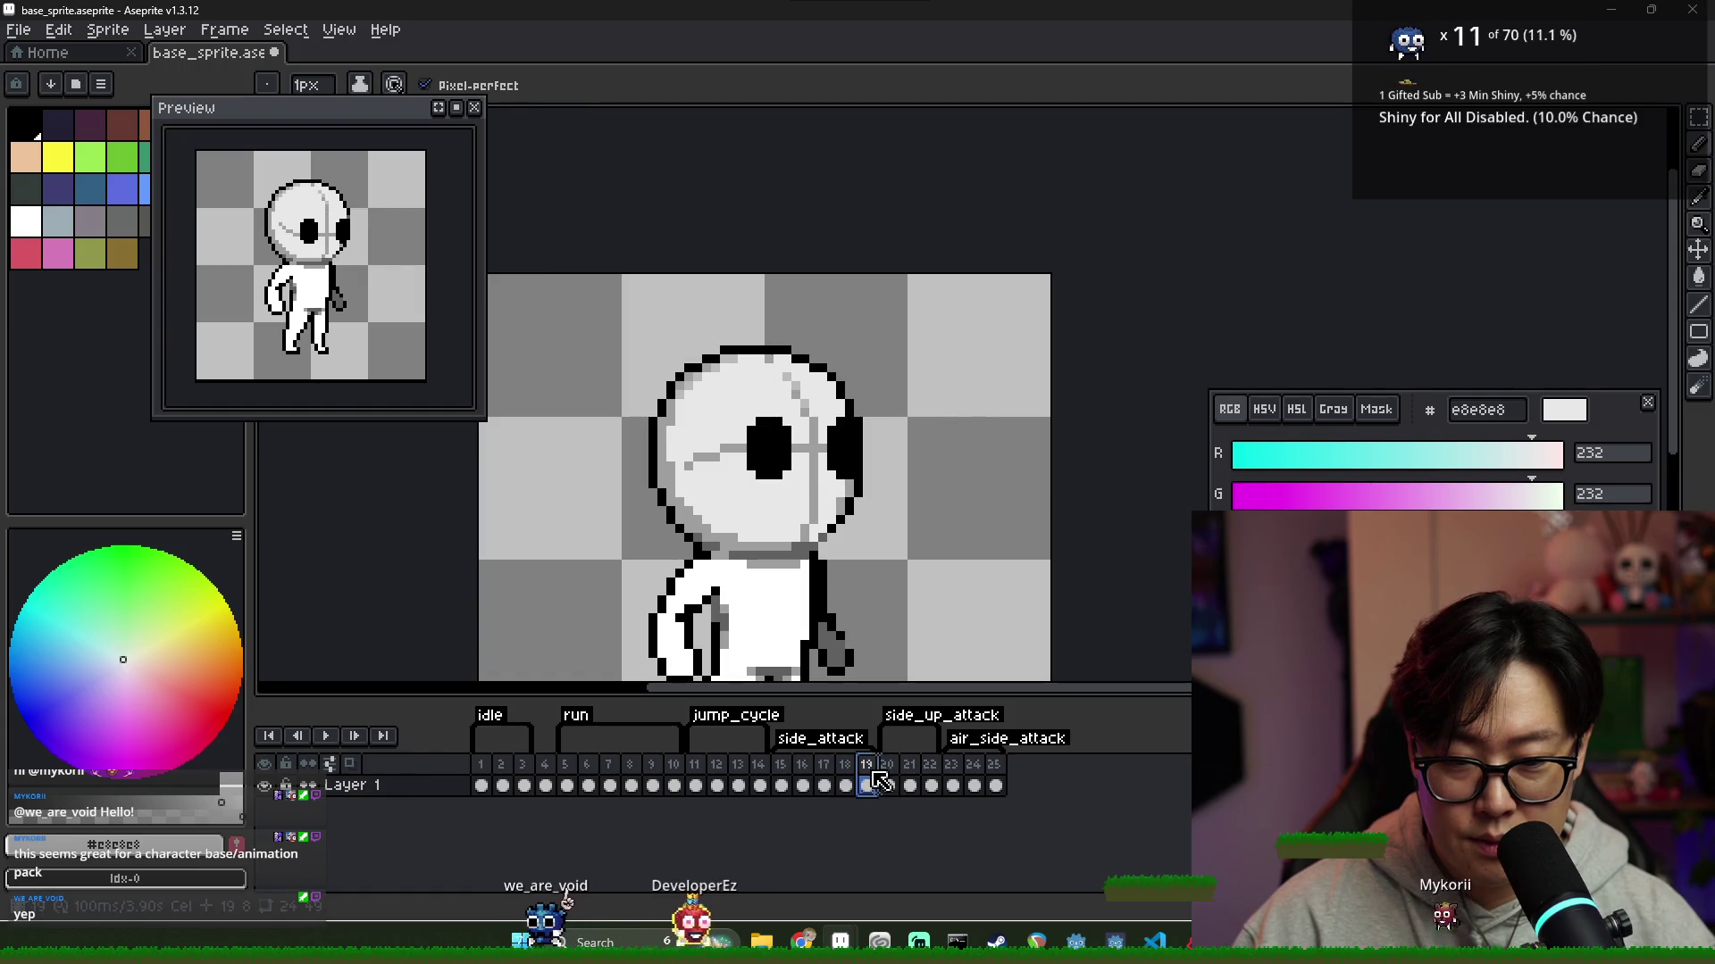
pyautogui.moveTo(855, 752); pyautogui.dragTo(865, 752)
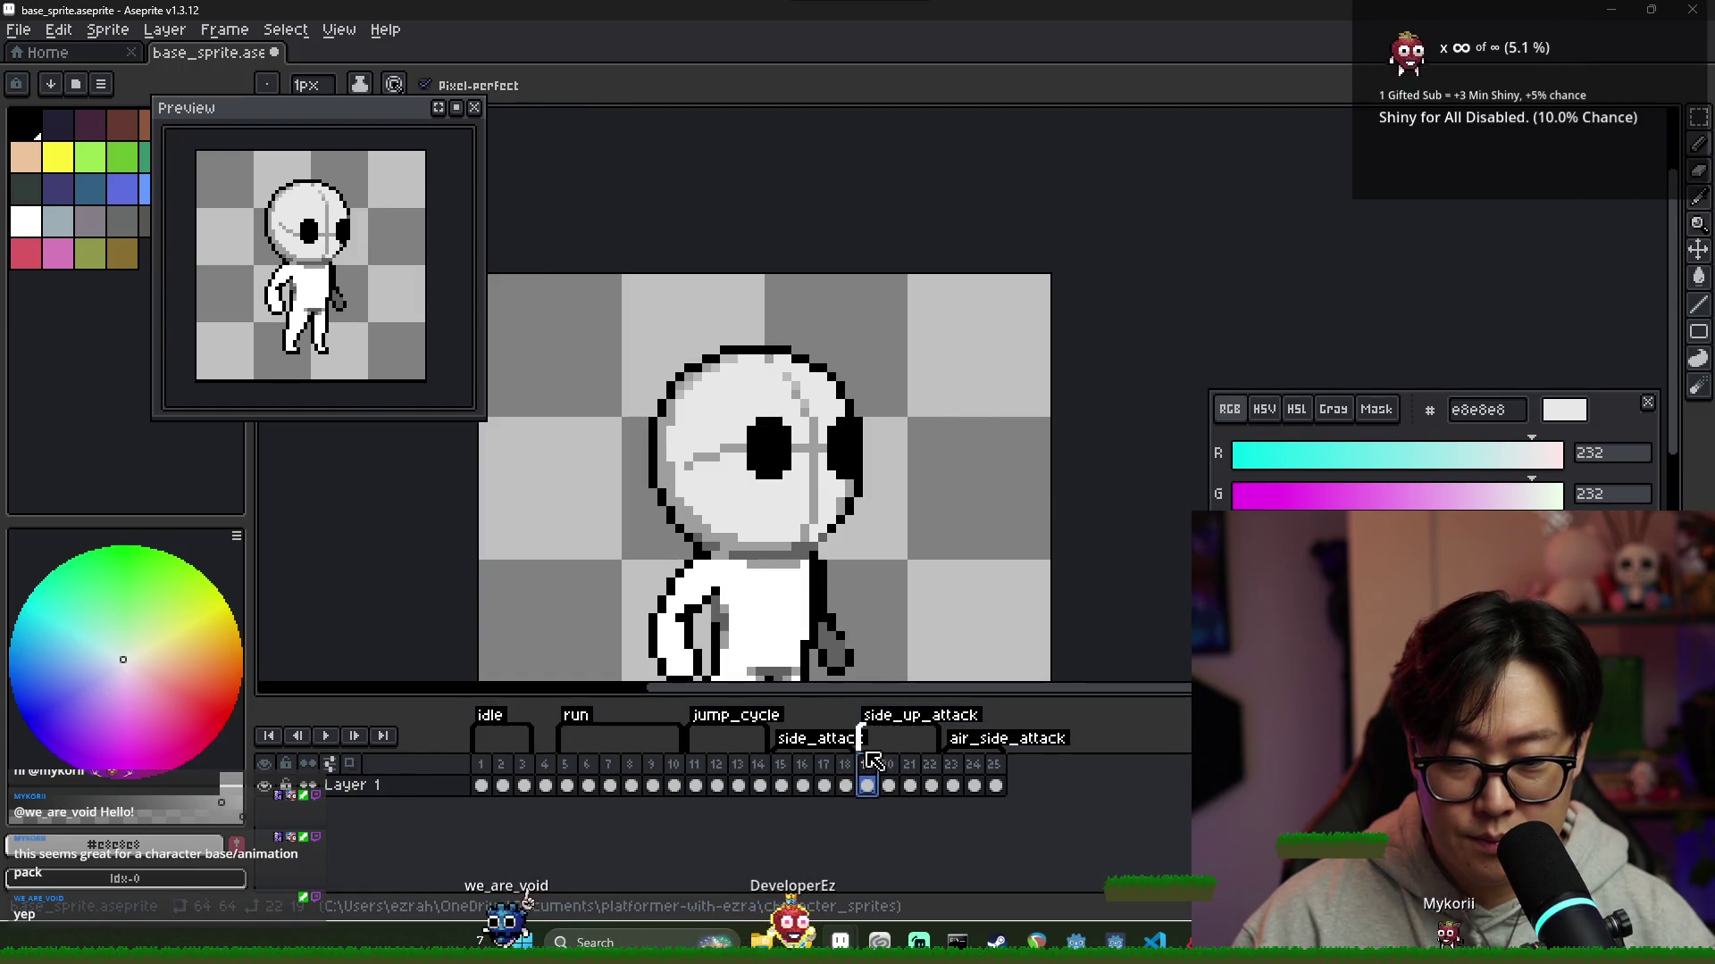
# Review frames 11–23 and select frame 12's standing pose as the source
pyautogui.click(909, 786)
pyautogui.click(954, 777)
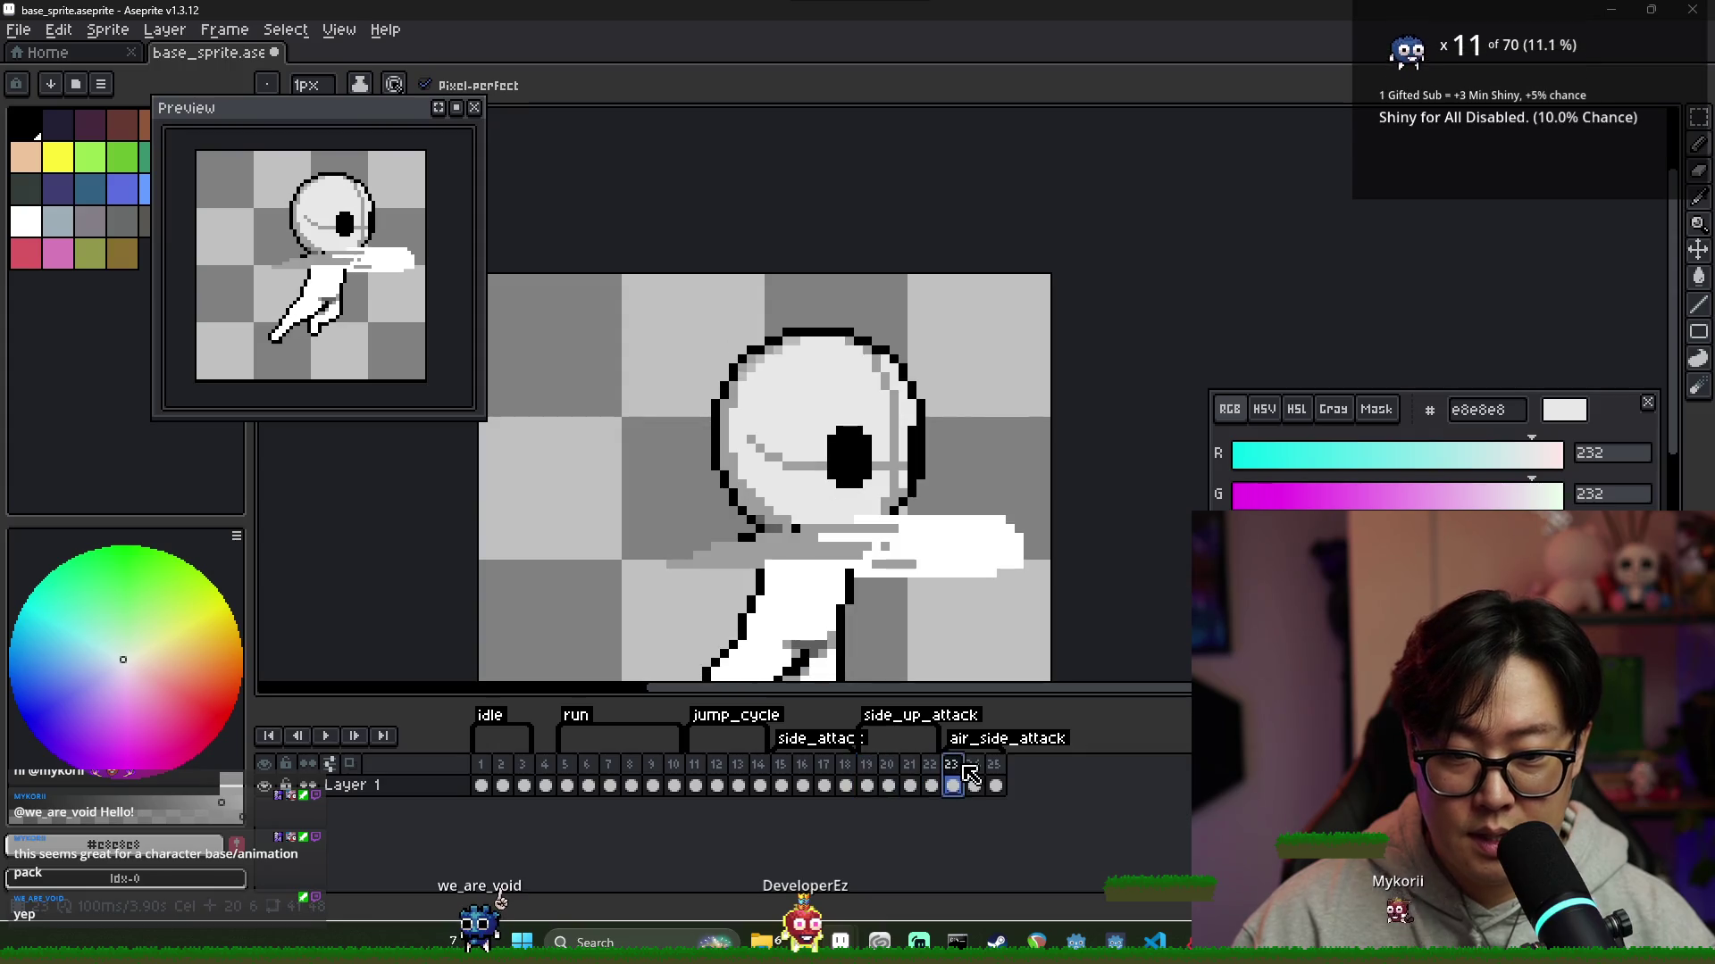
pyautogui.scroll(-1, 829, 618)
pyautogui.click(697, 786)
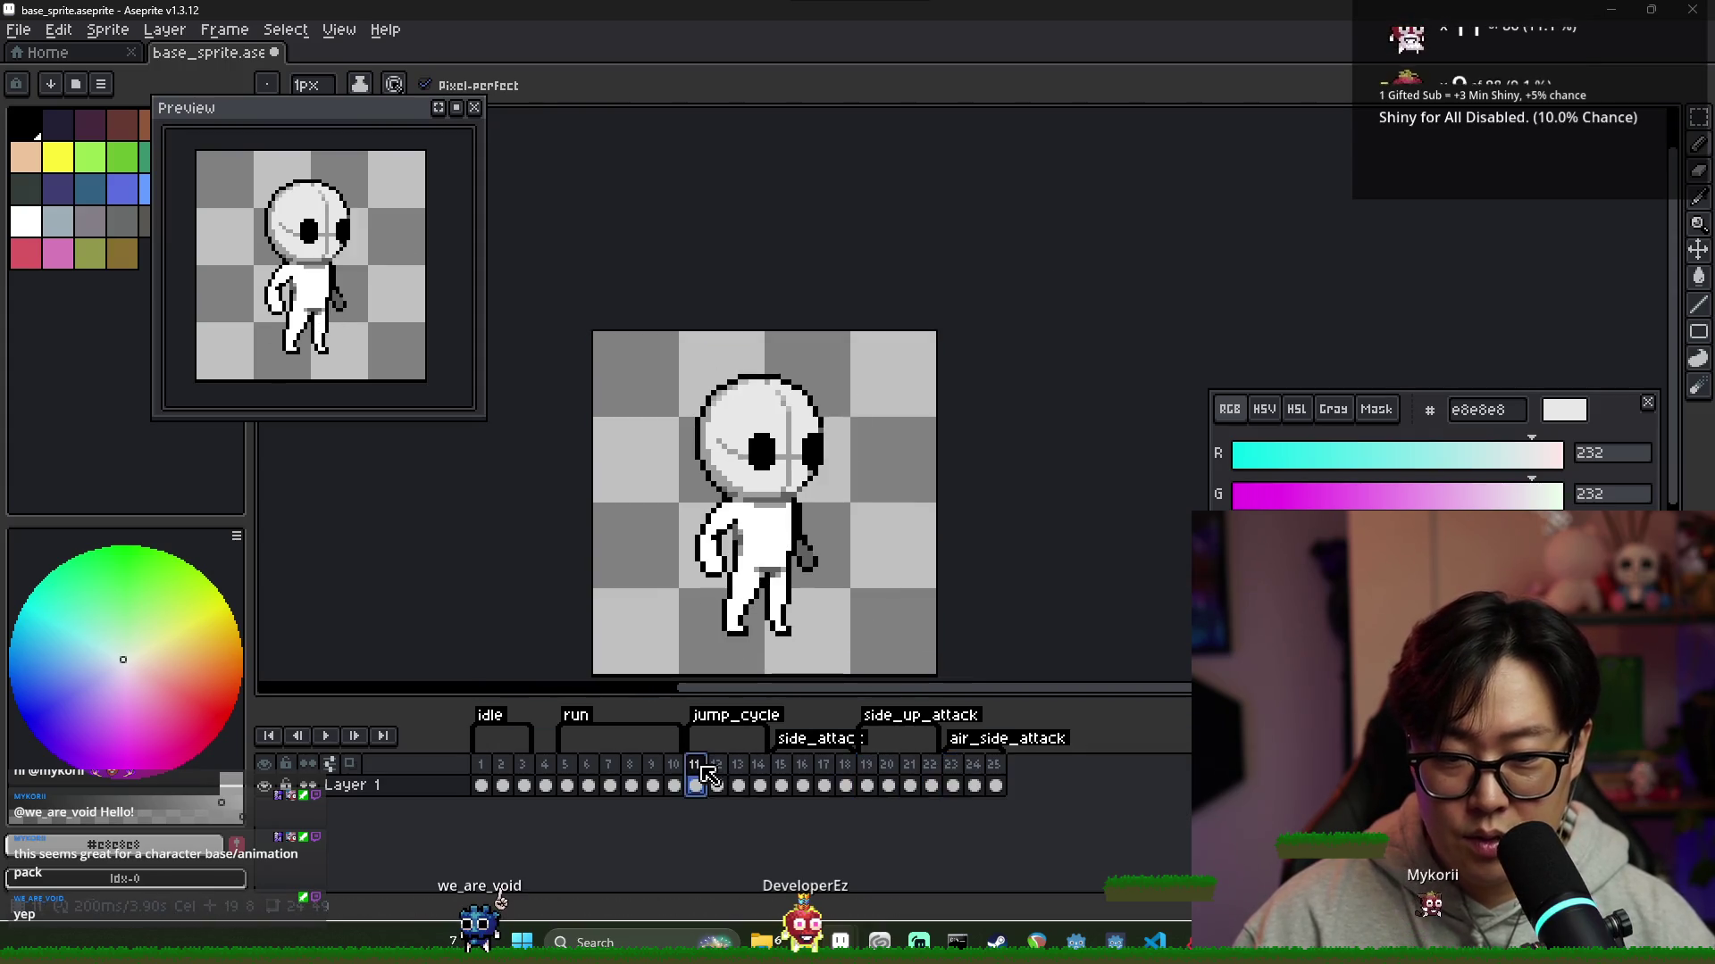
pyautogui.click(717, 786)
pyautogui.click(739, 786)
pyautogui.click(760, 786)
pyautogui.click(738, 785)
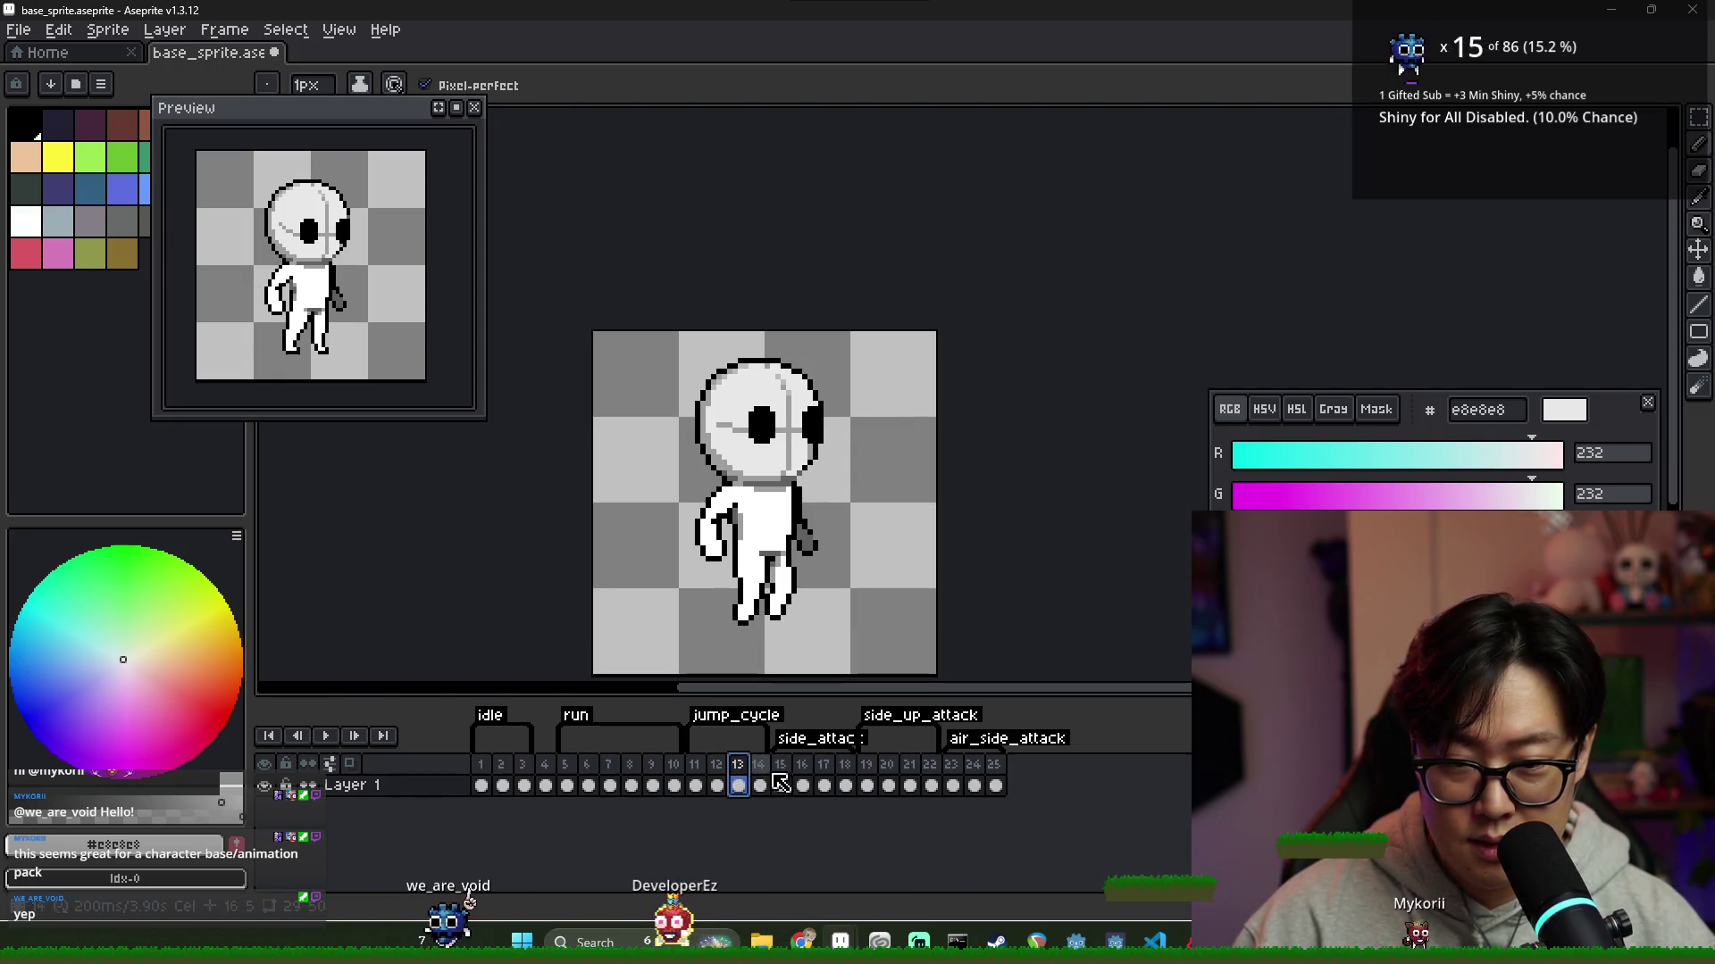
pyautogui.click(717, 785)
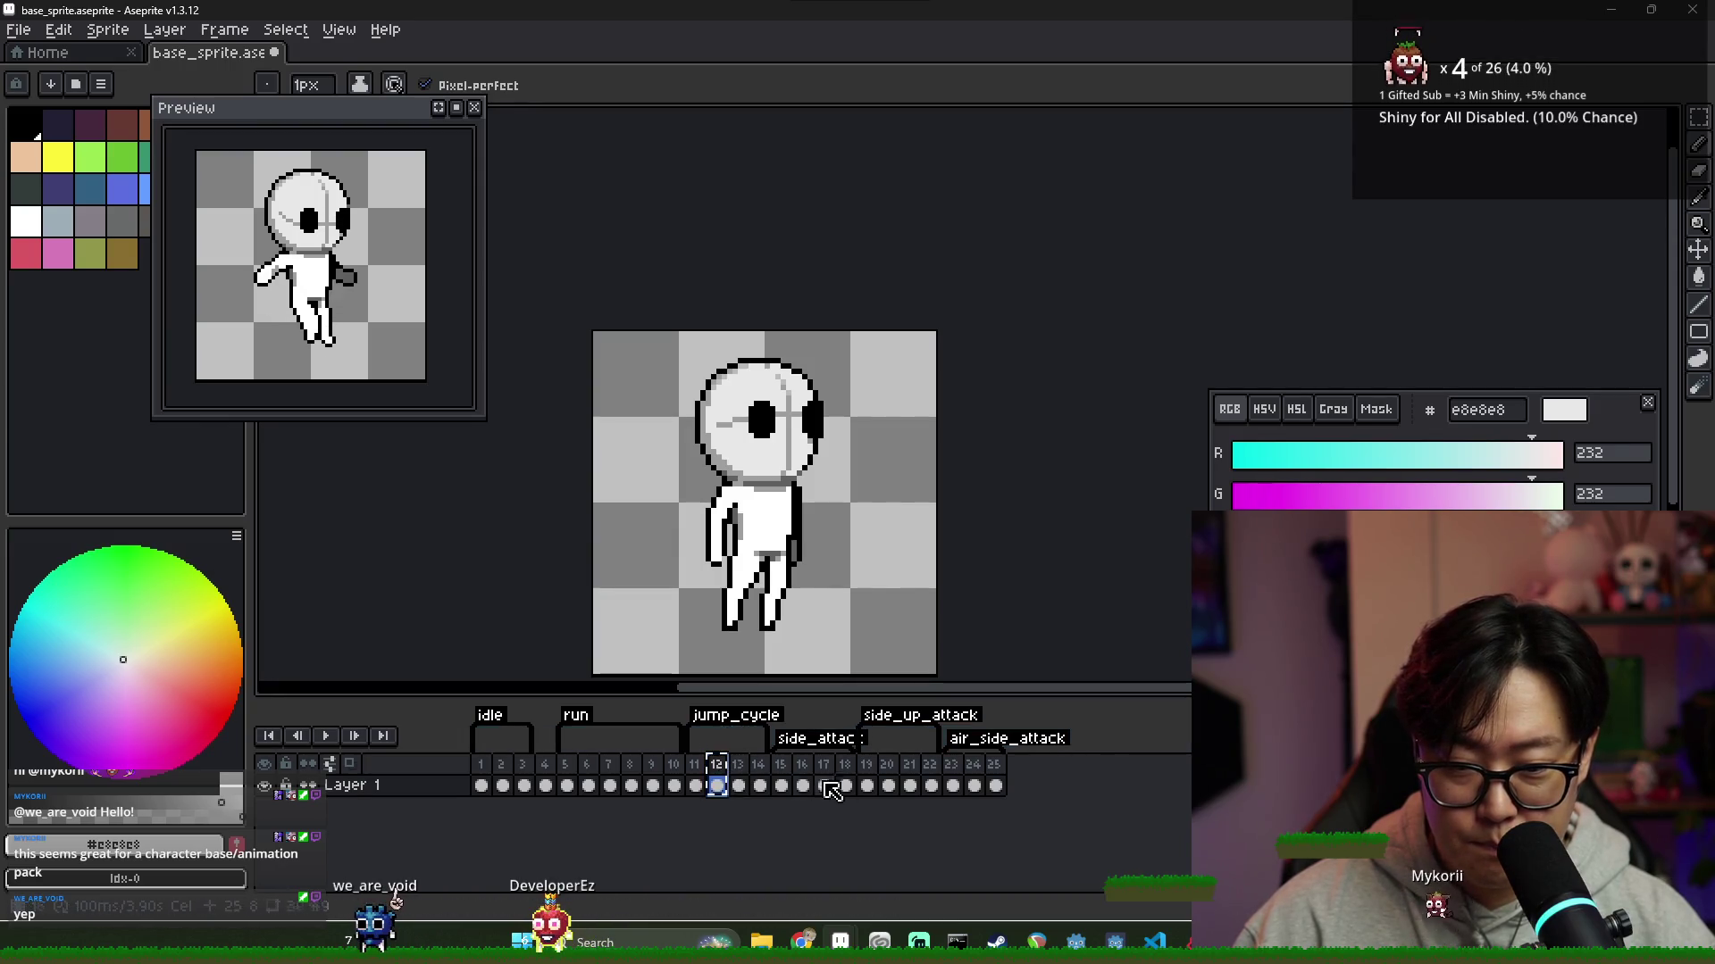
# Paste a standing frame at 22, move it after frame 22, and save base_sprite.aseprite
pyautogui.click(933, 773)
pyautogui.hotkey('ctrl', 'v')
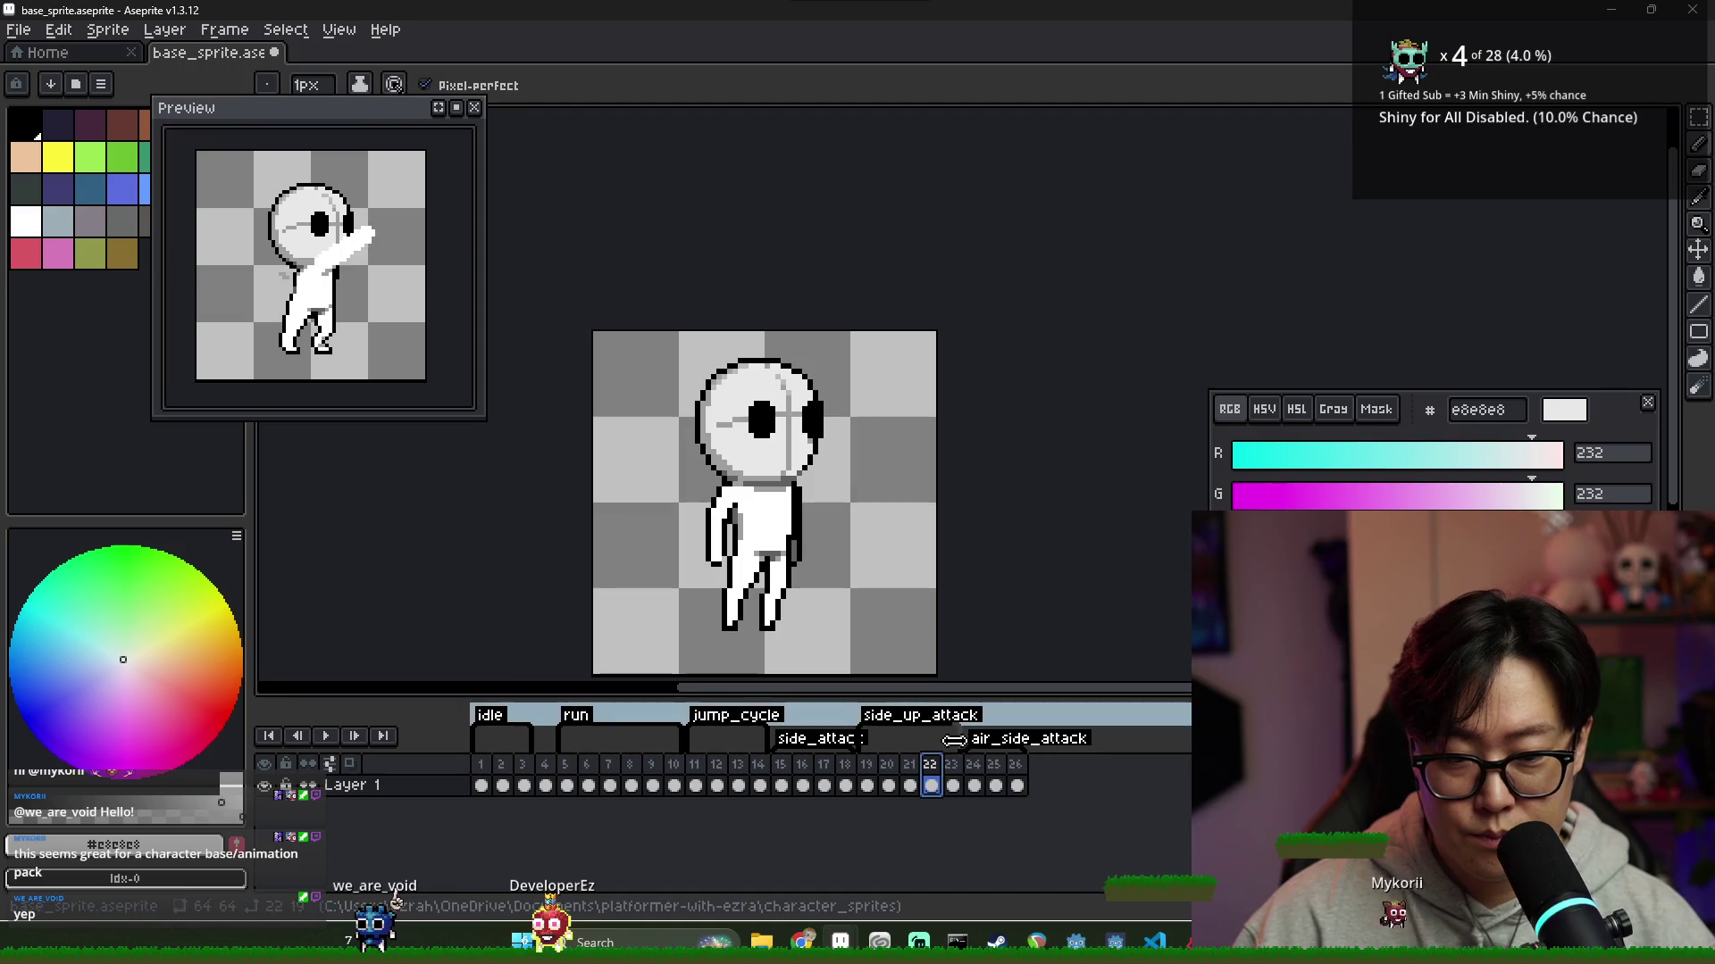
pyautogui.moveTo(933, 775); pyautogui.dragTo(938, 773)
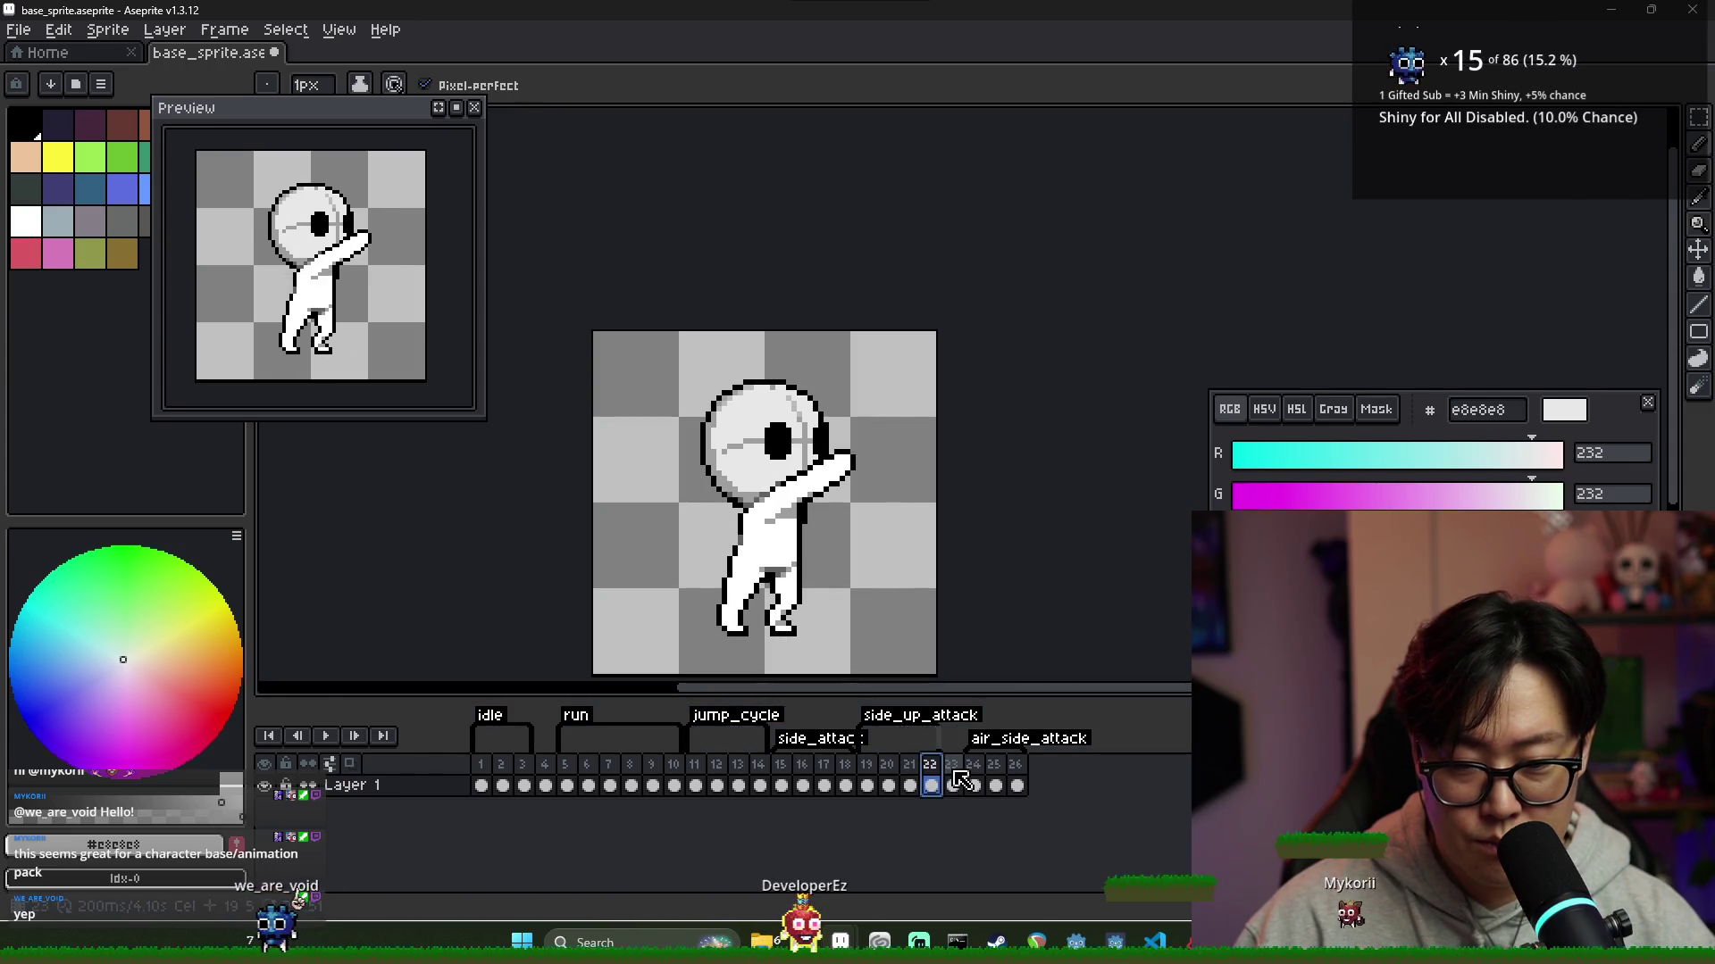
pyautogui.click(956, 782)
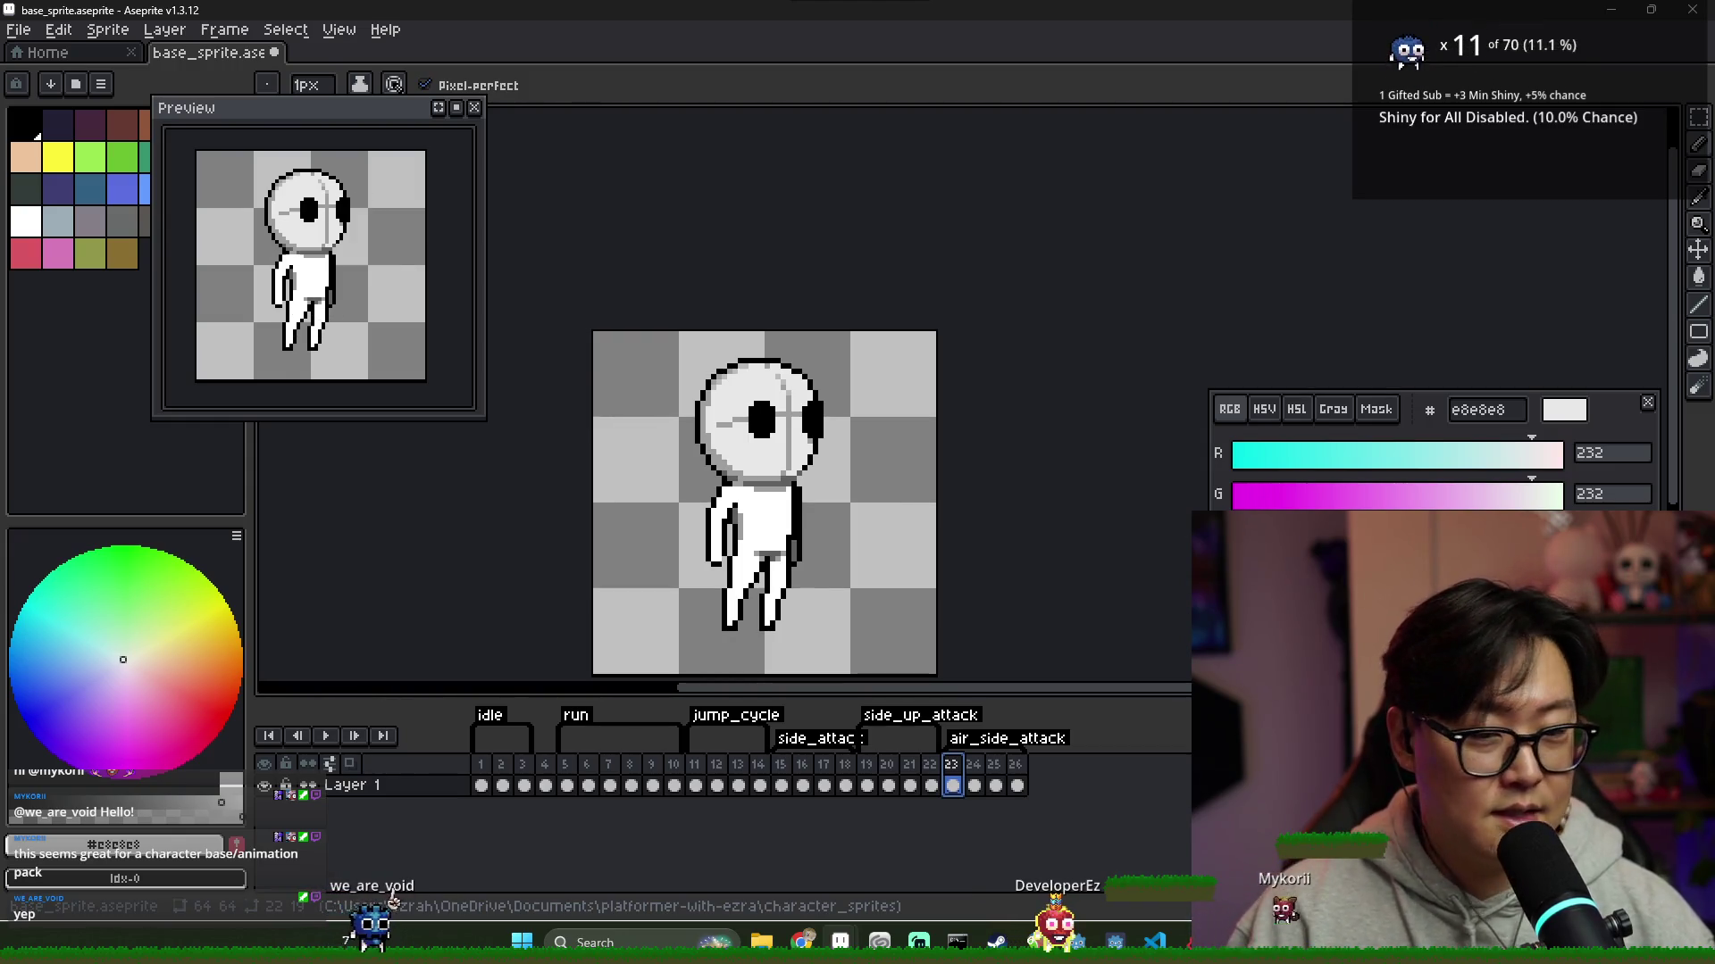
pyautogui.hotkey('ctrl', 's')
pyautogui.scroll(-1, 972, 532)
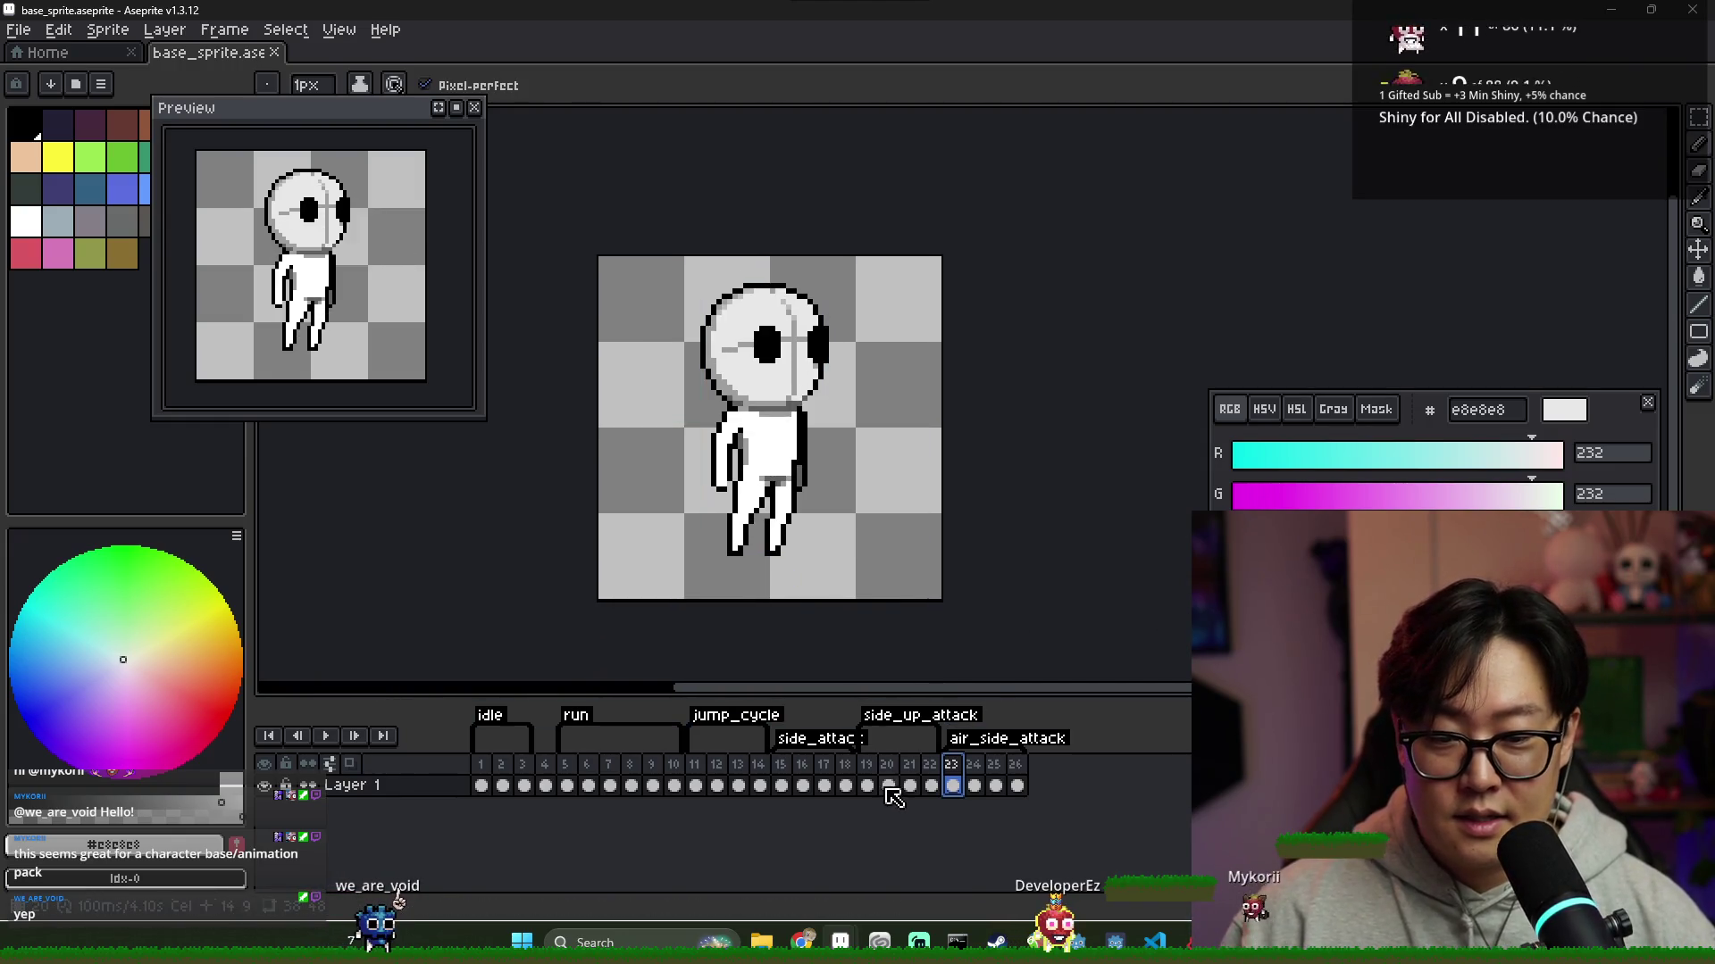
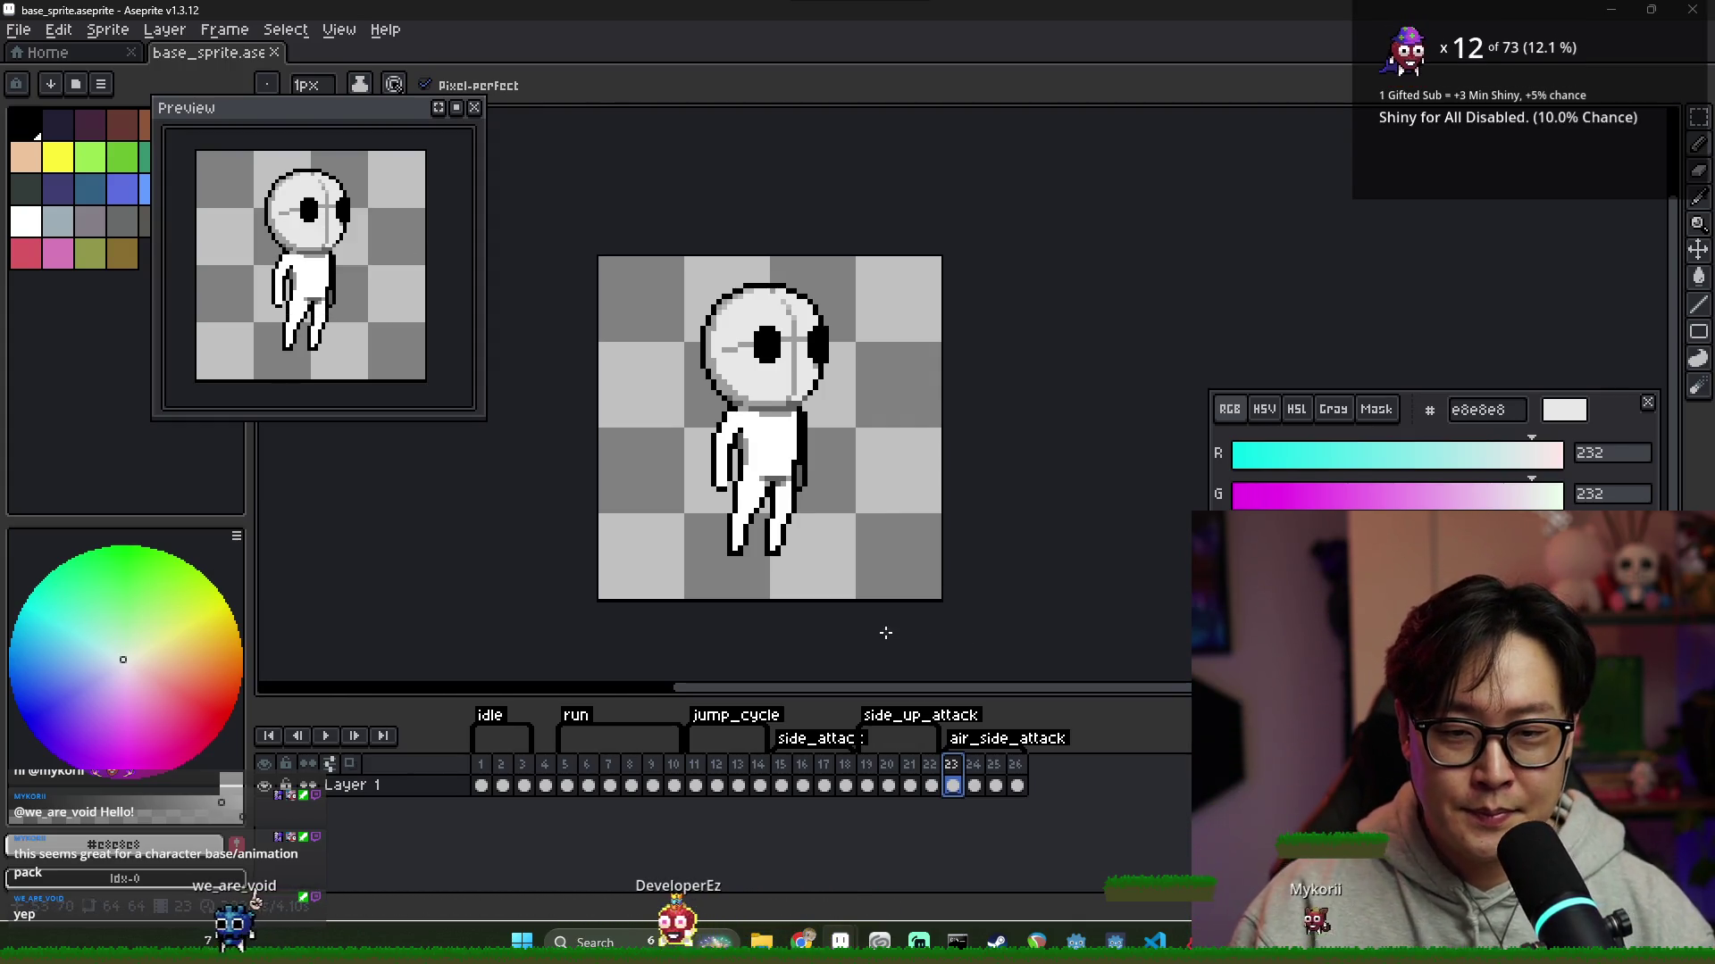
# Step through air_side_attack frames 21–25 to review the arm-swing poses
pyautogui.scroll(-2, 893, 641)
pyautogui.click(996, 779)
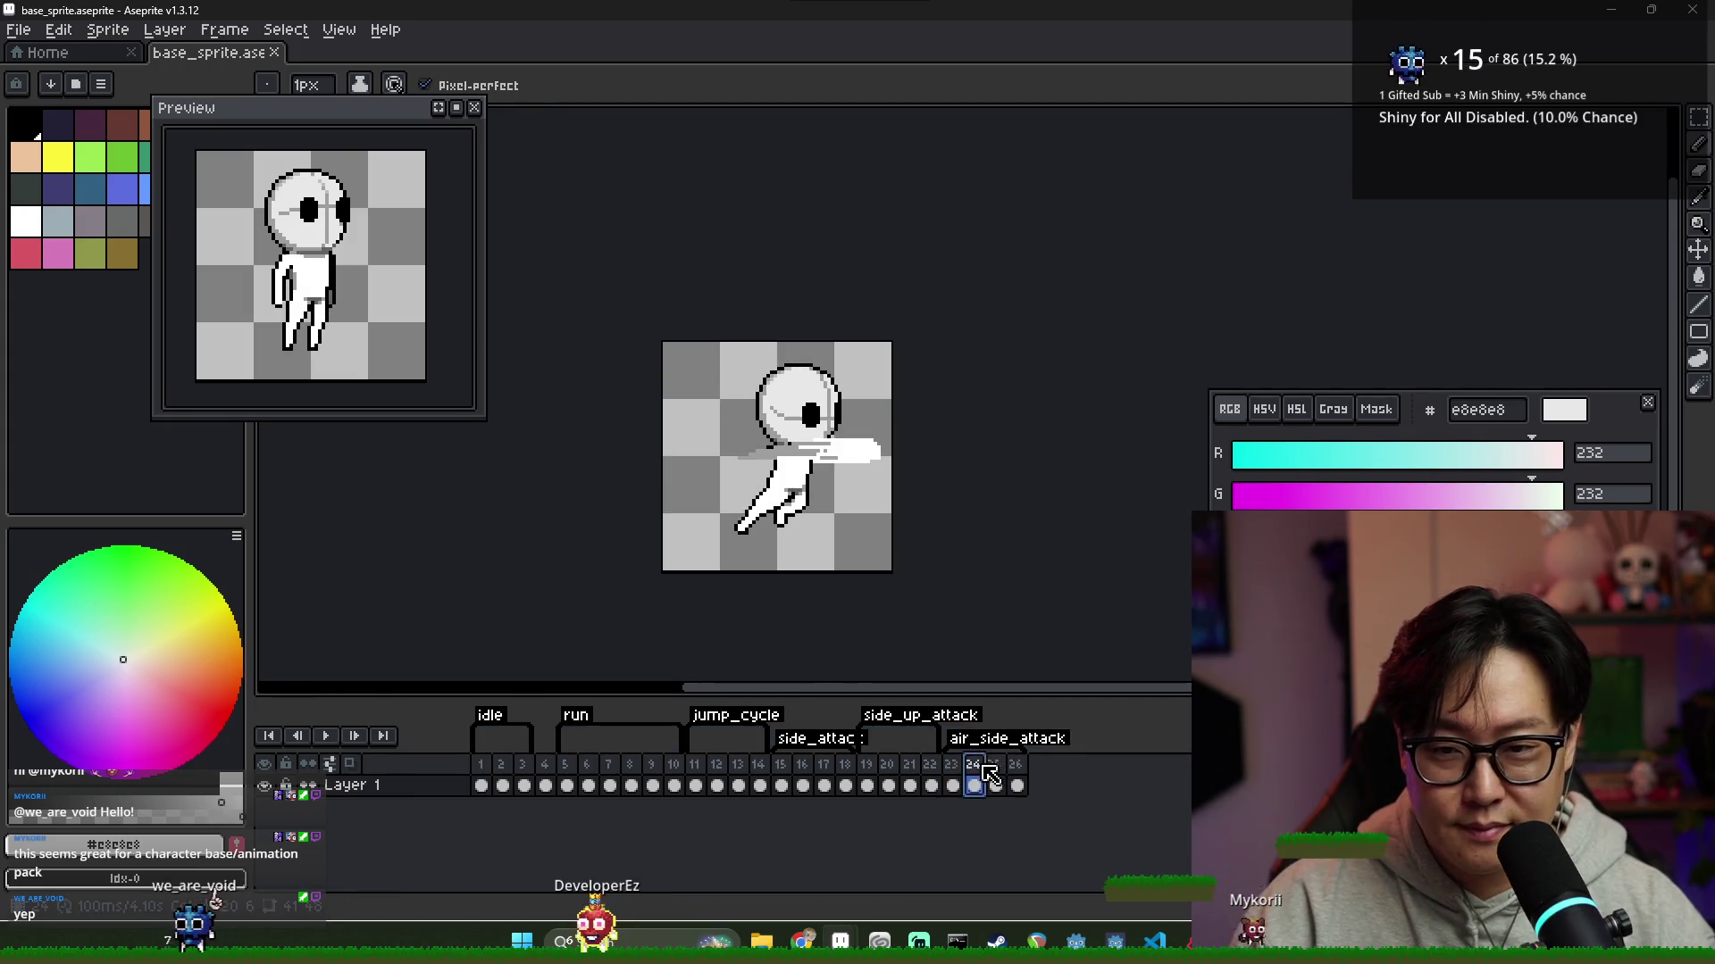
pyautogui.click(952, 785)
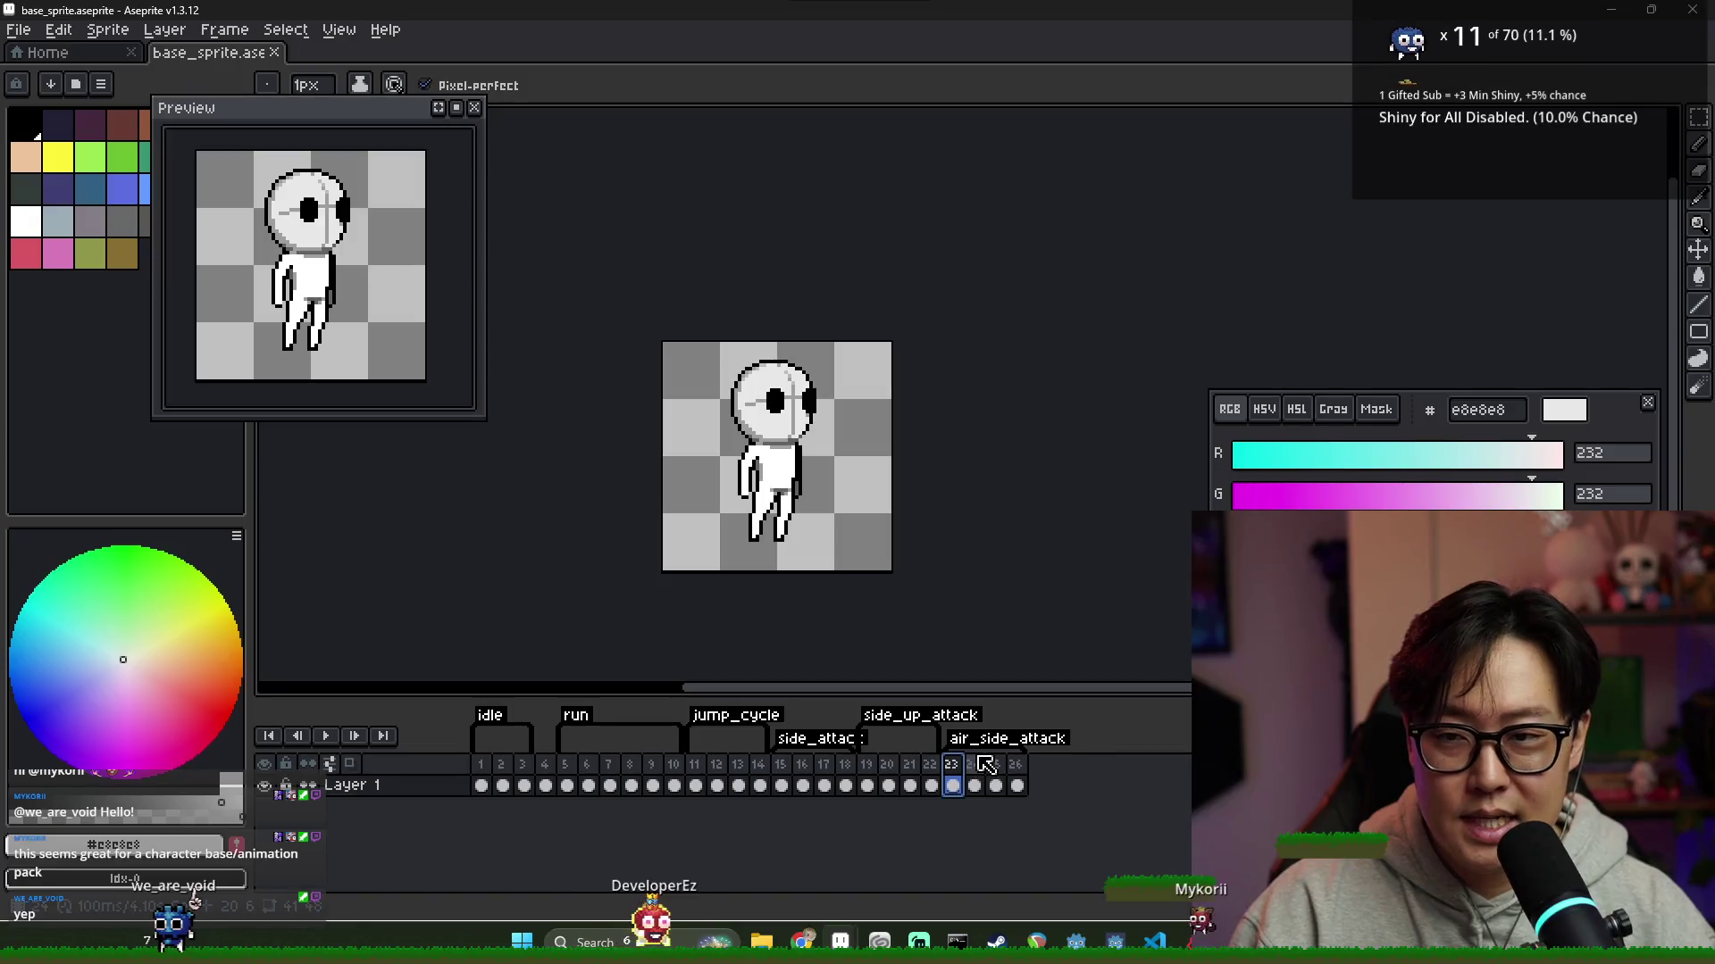
pyautogui.click(932, 785)
pyautogui.click(916, 784)
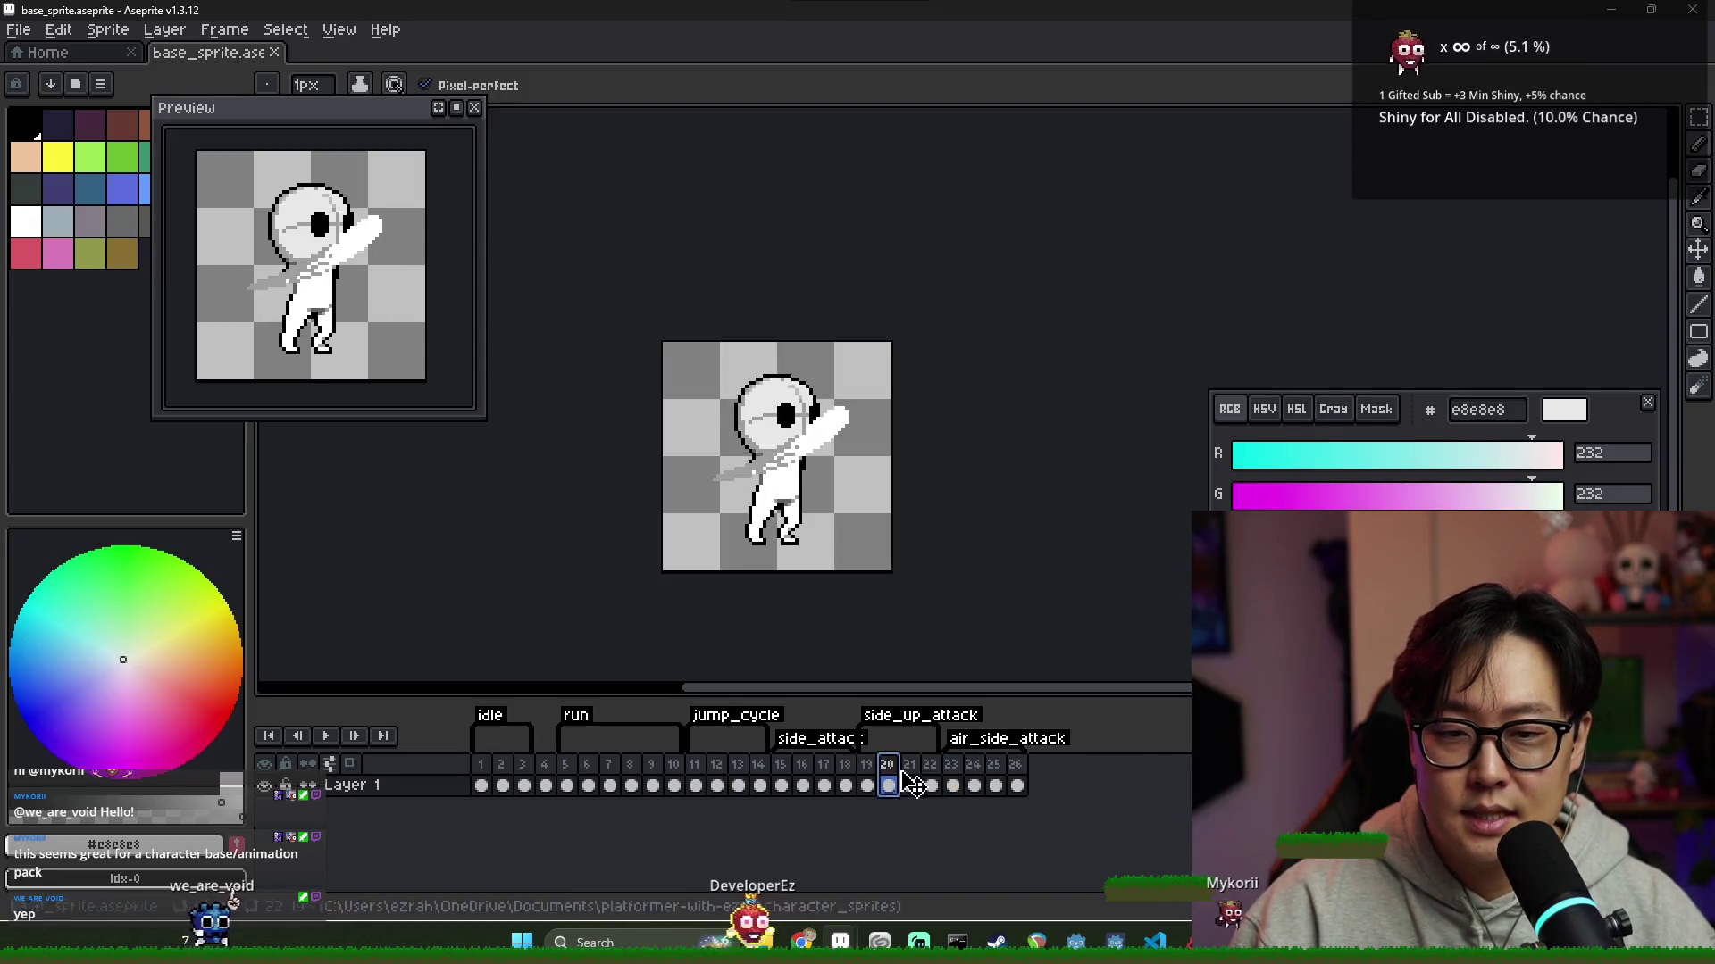
pyautogui.click(952, 785)
pyautogui.click(996, 785)
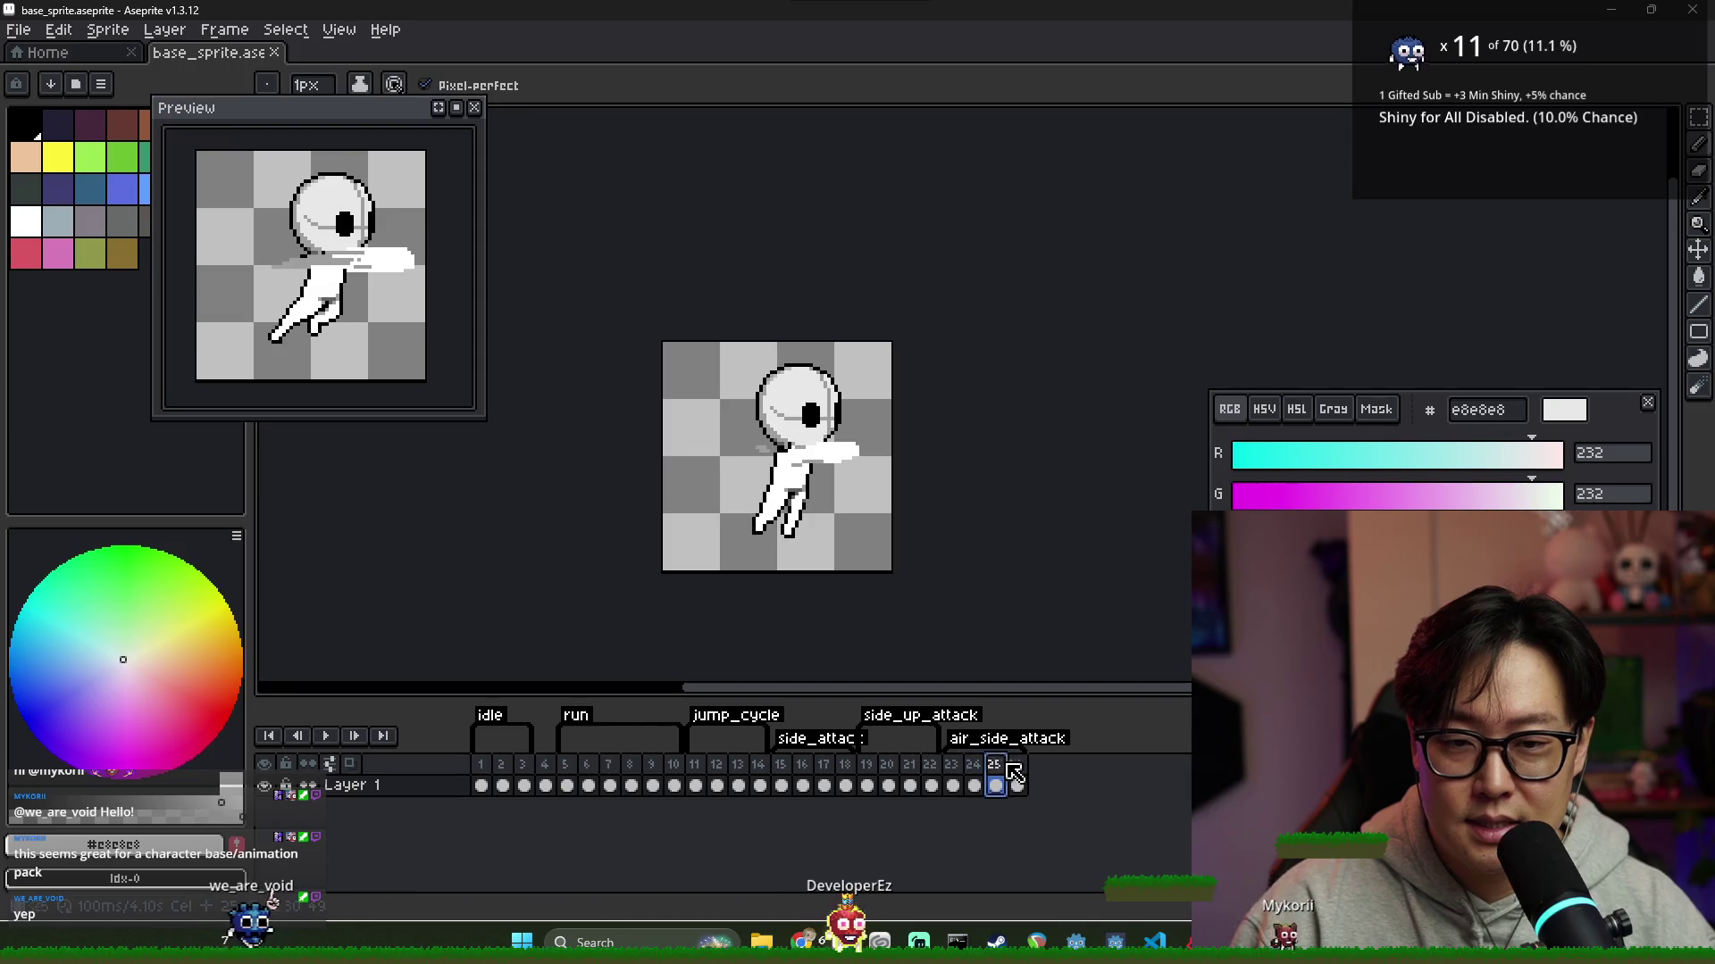
# Recheck frames 20–25, then append a new 27th frame at the timeline's end
pyautogui.click(973, 785)
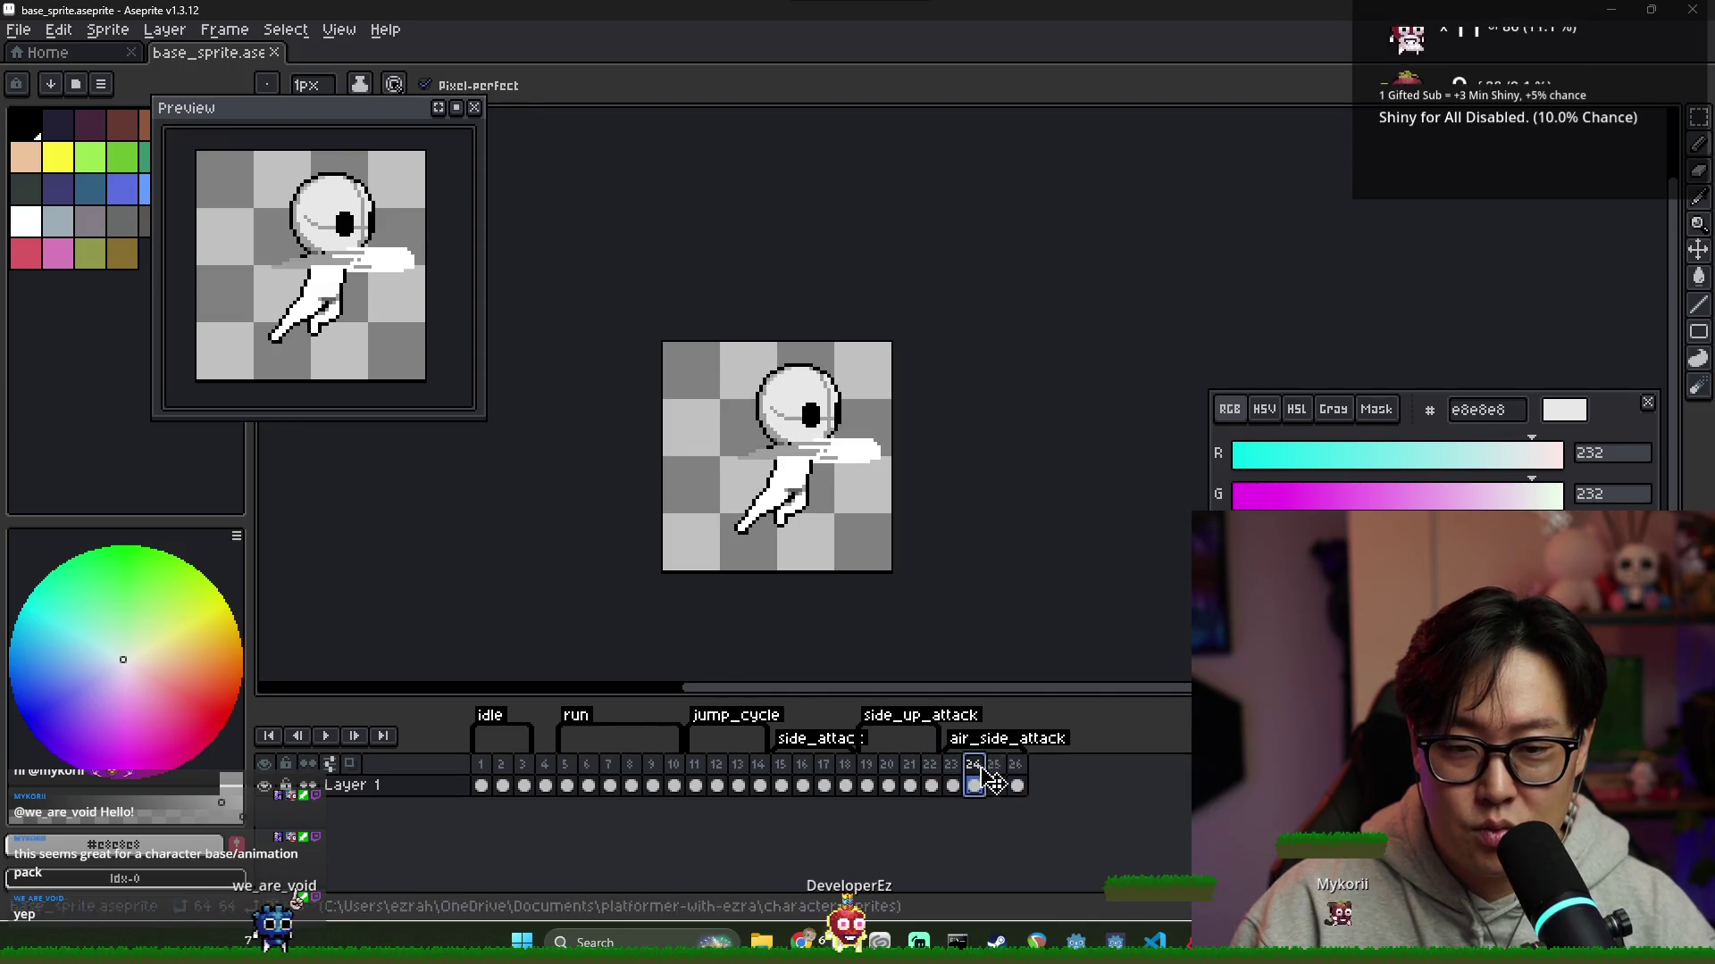
pyautogui.click(889, 784)
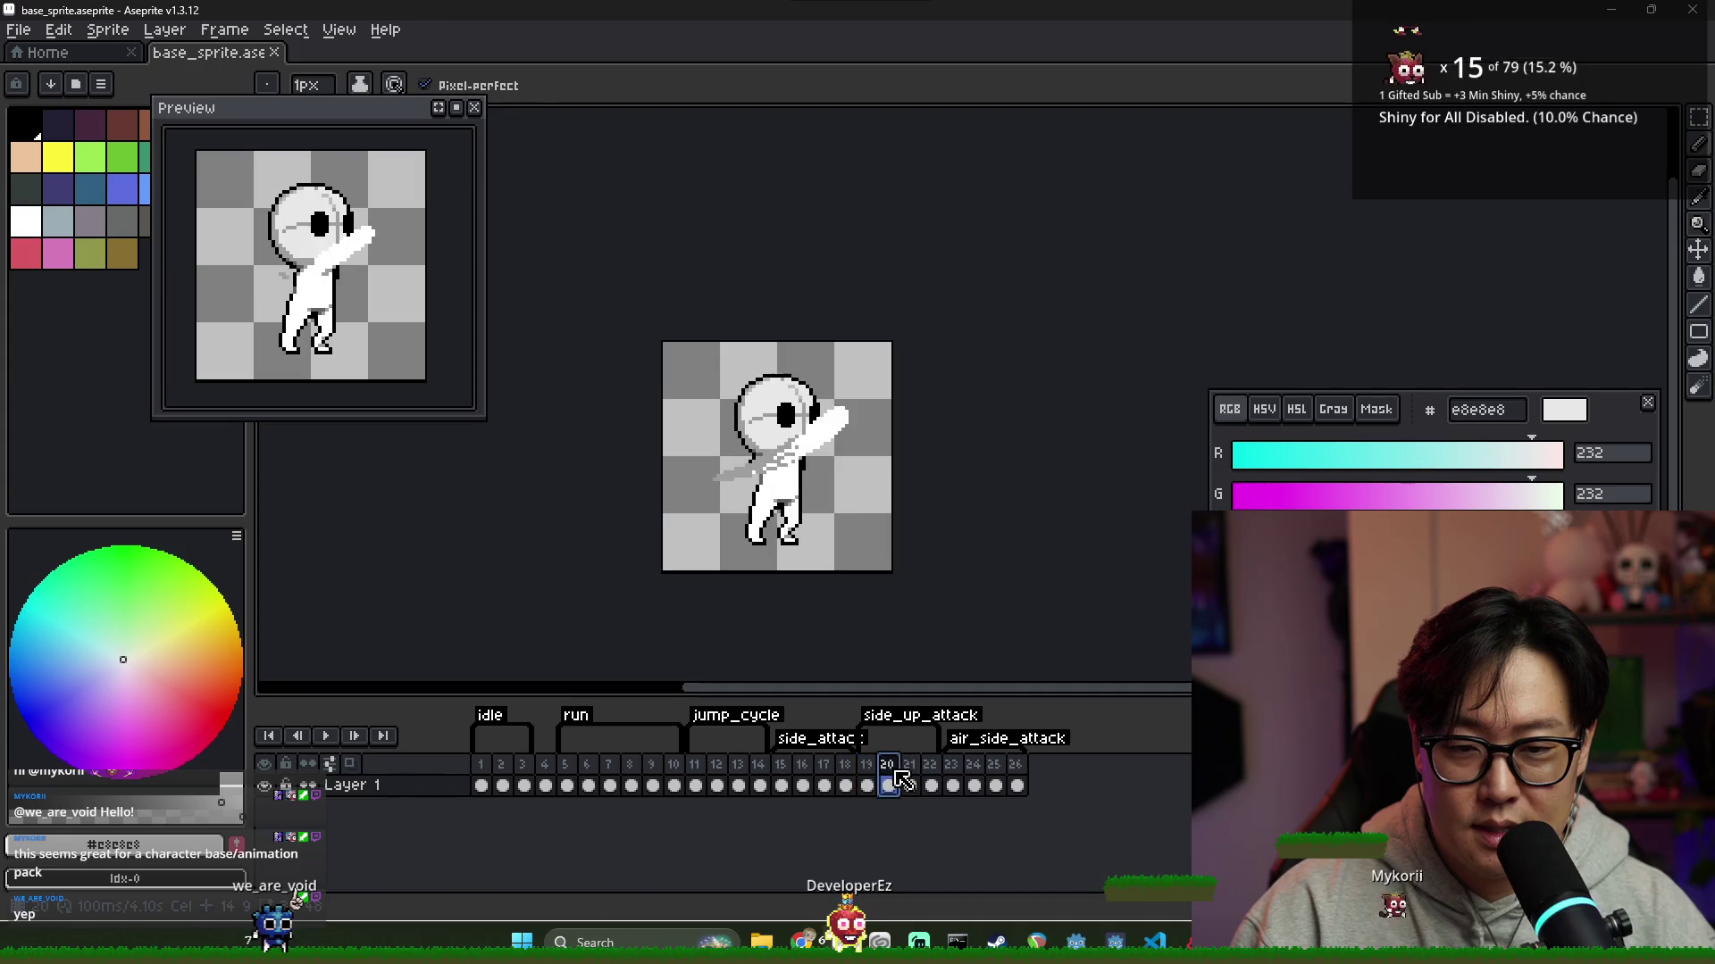
pyautogui.click(937, 783)
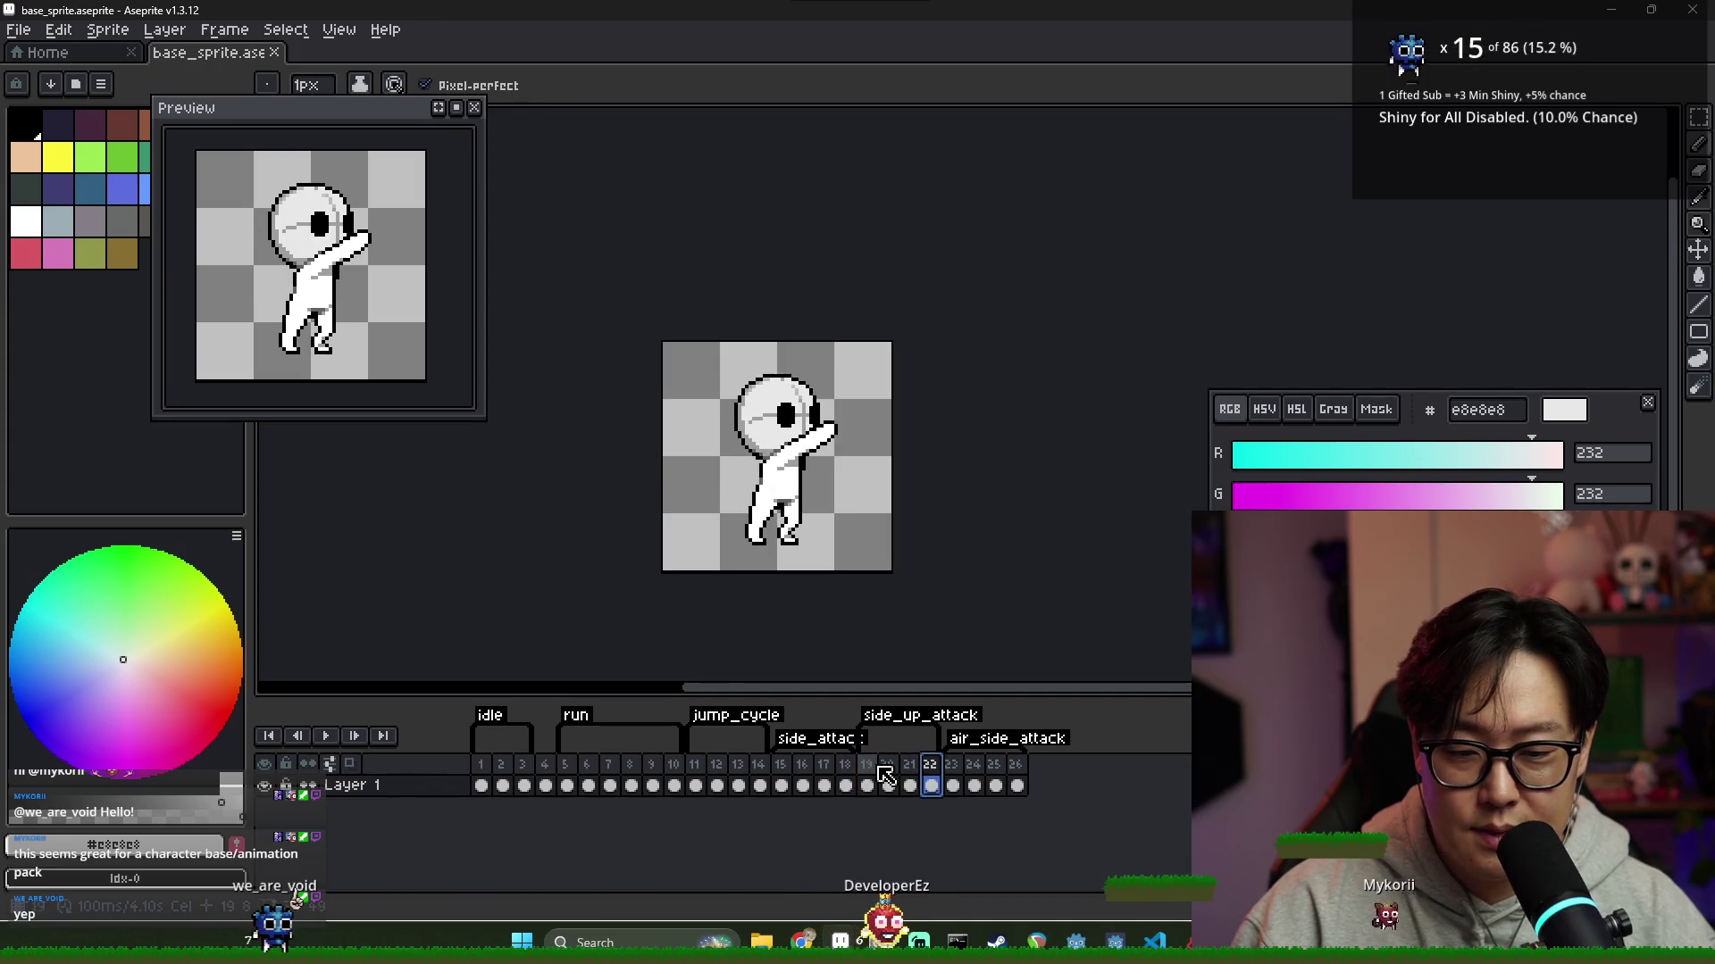
pyautogui.click(951, 785)
pyautogui.click(995, 785)
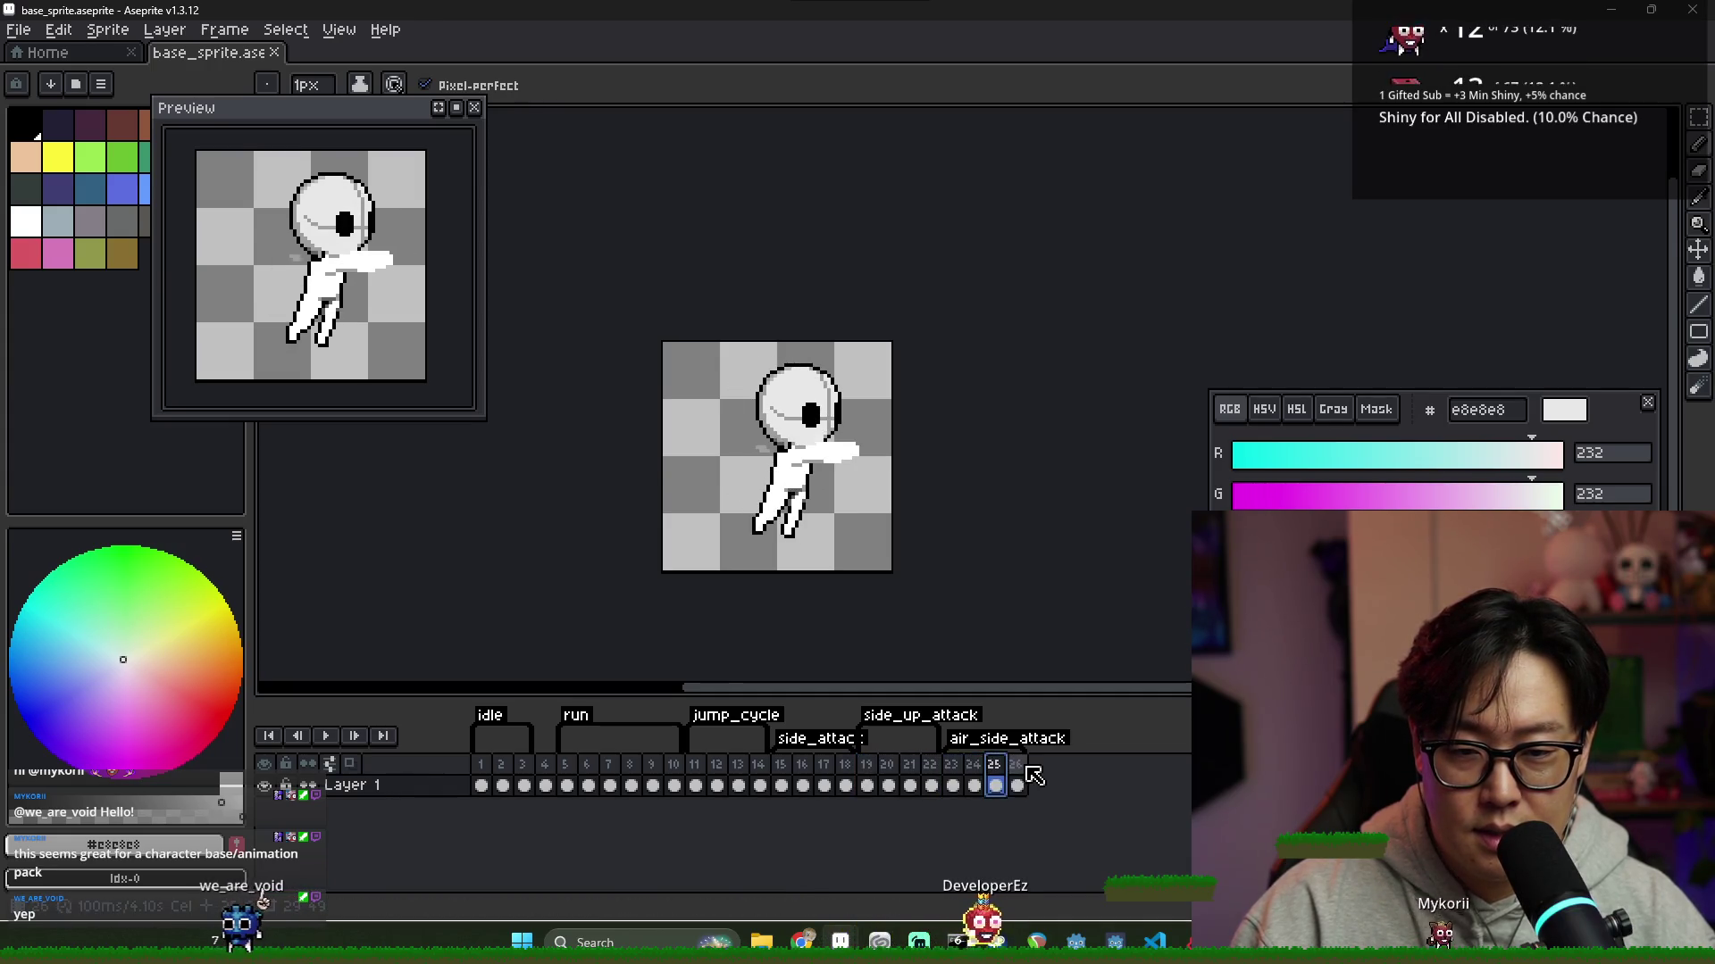
pyautogui.press('Left')
pyautogui.press('Left')
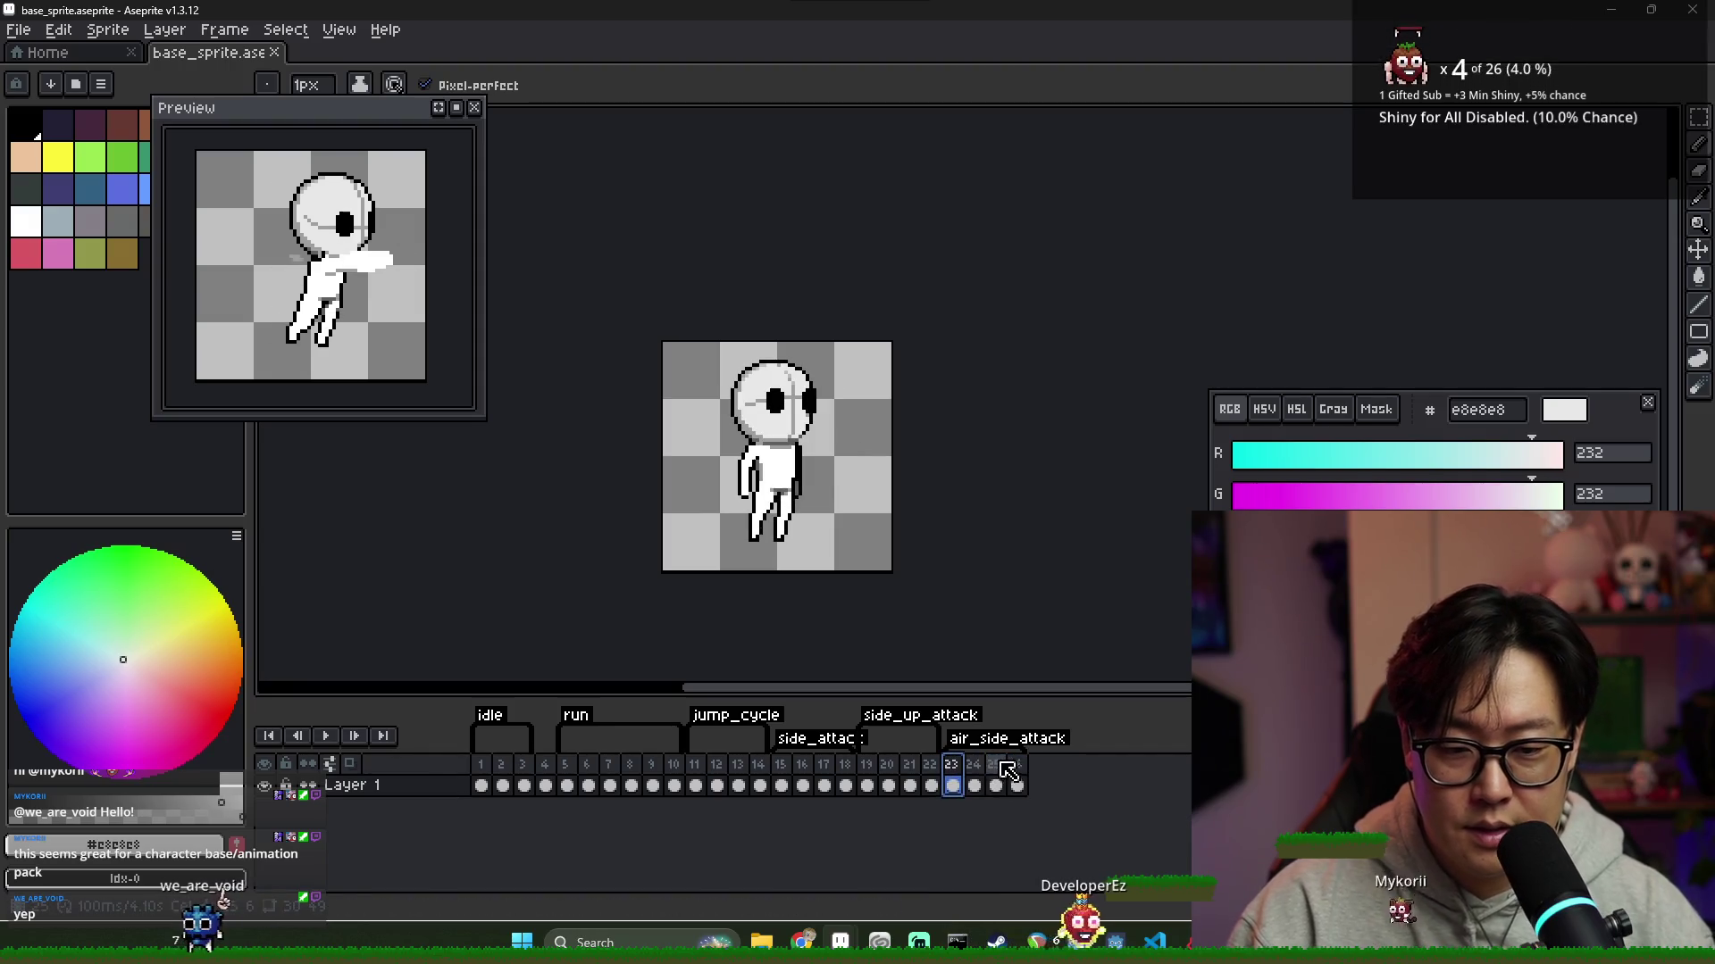
pyautogui.click(1018, 773)
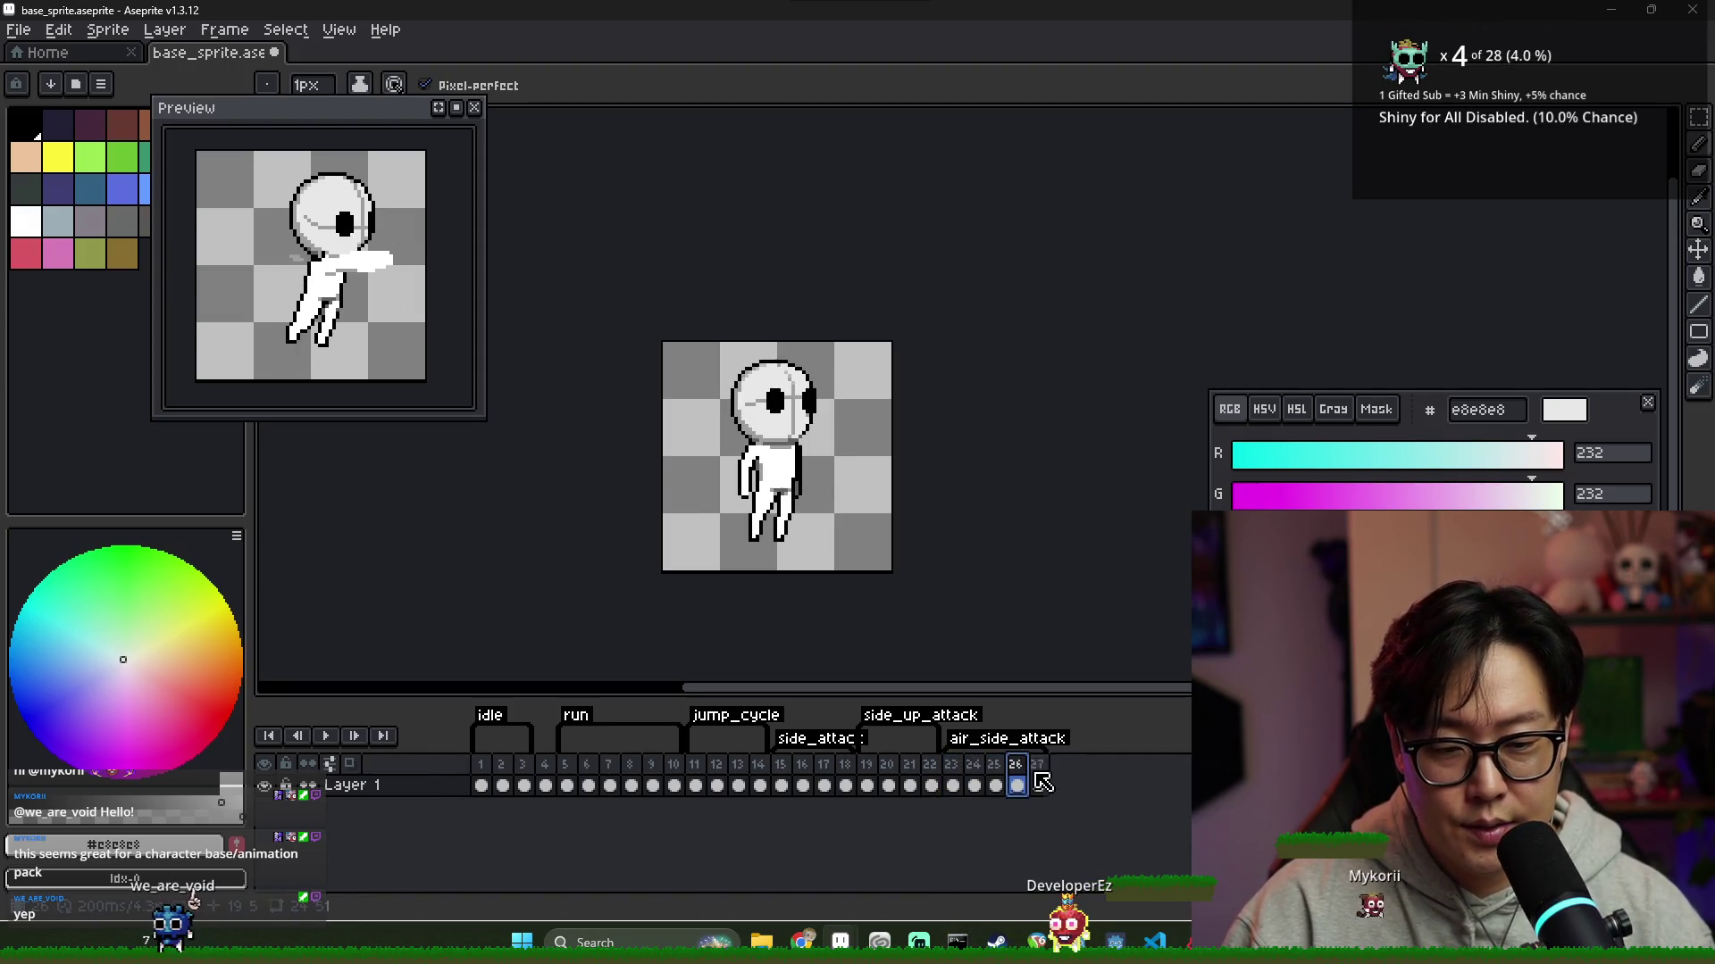
# Add another frame with Alt+N and compare frames 26 and 27
pyautogui.hotkey('alt', 'n')
pyautogui.click(1016, 777)
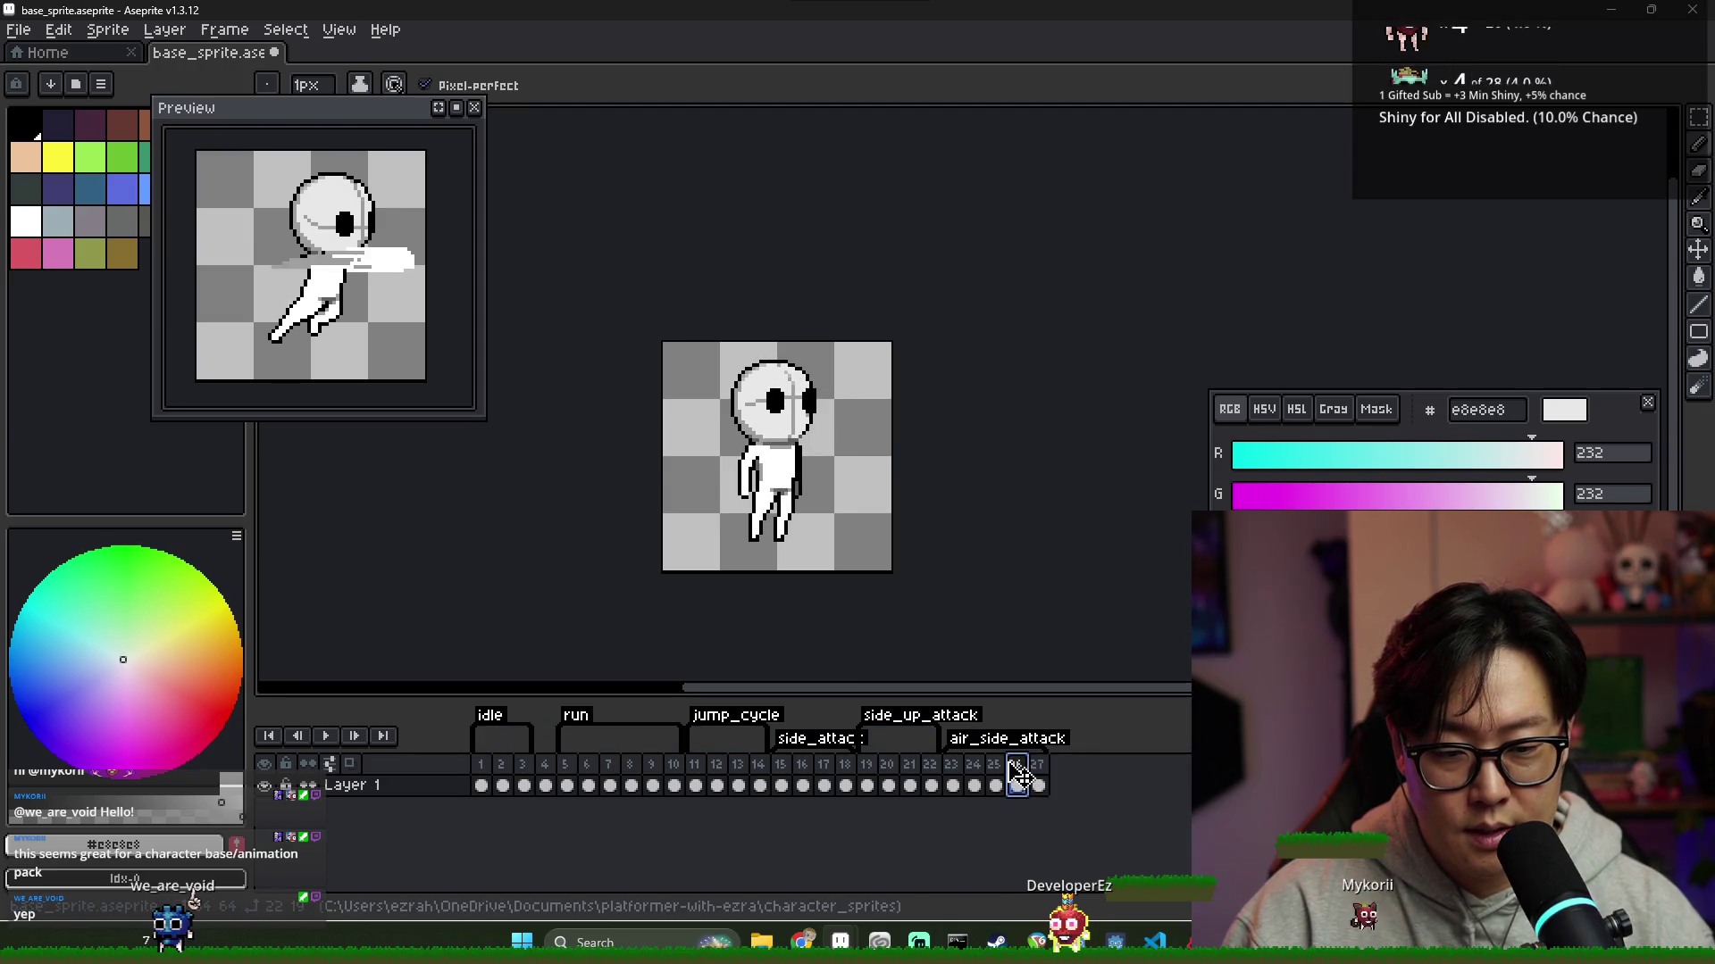
pyautogui.click(1016, 785)
pyautogui.click(1038, 786)
pyautogui.click(1016, 786)
pyautogui.click(1038, 786)
# Extend the timeline to 30 frames and copy the arm-raised cel into frame 30
pyautogui.hotkey('alt', 'n')
pyautogui.hotkey('alt', 'n')
pyautogui.hotkey('alt', 'n')
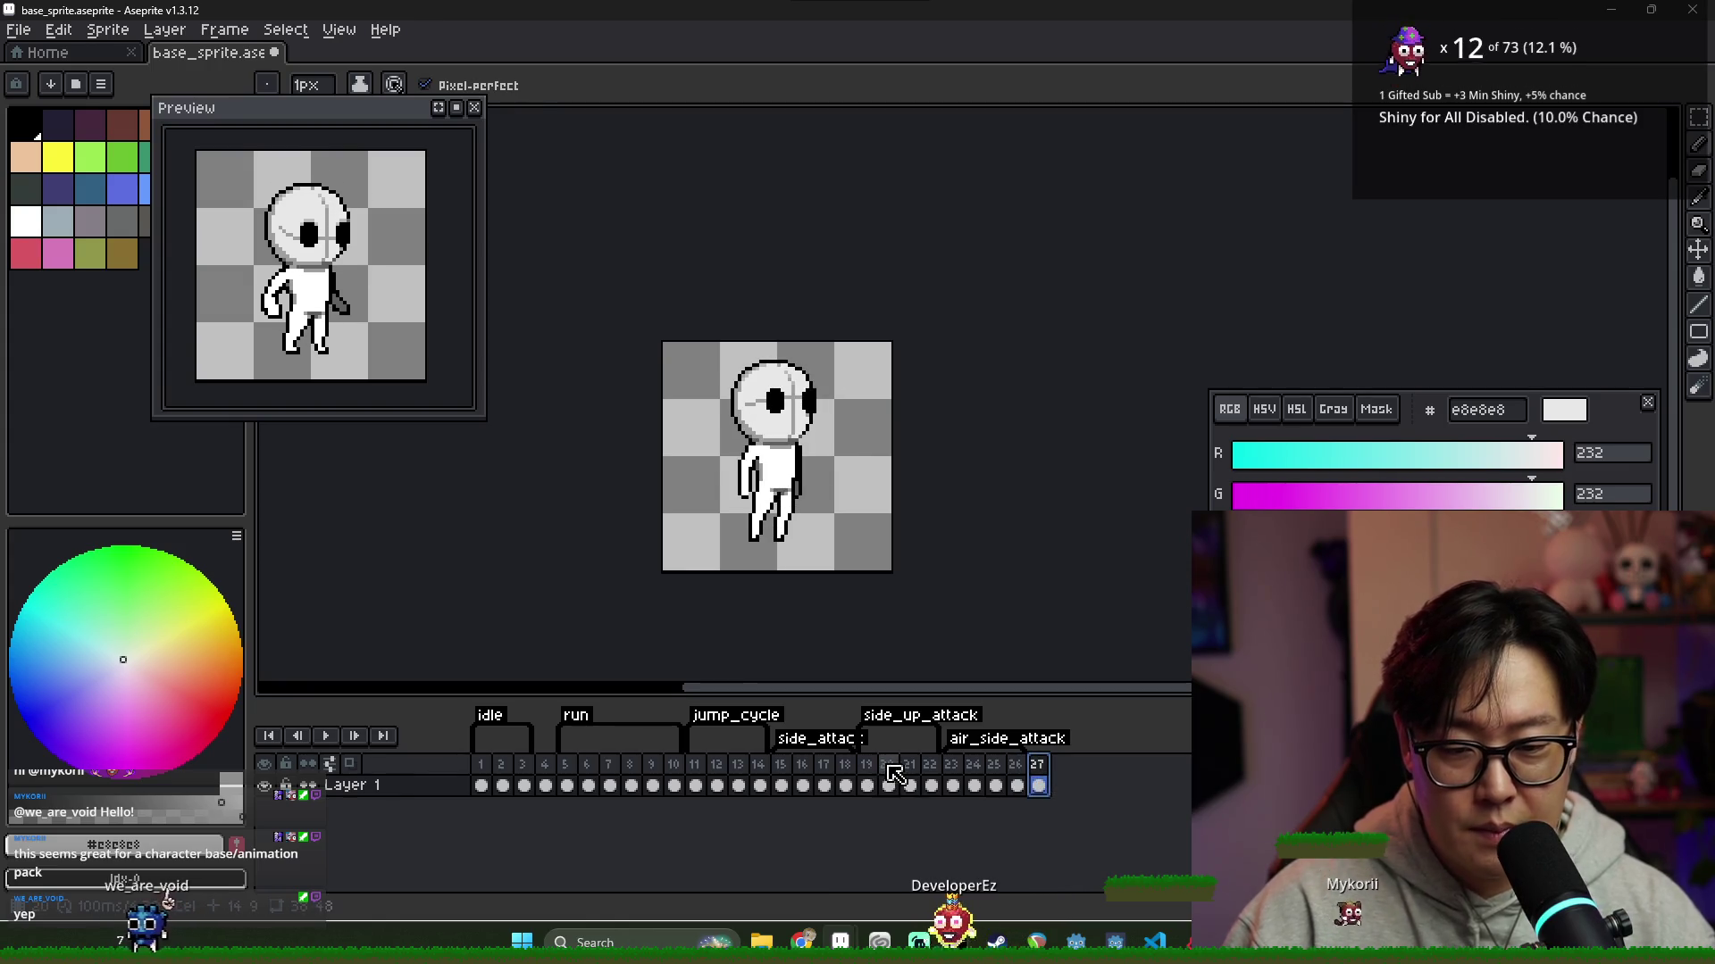
pyautogui.click(1081, 785)
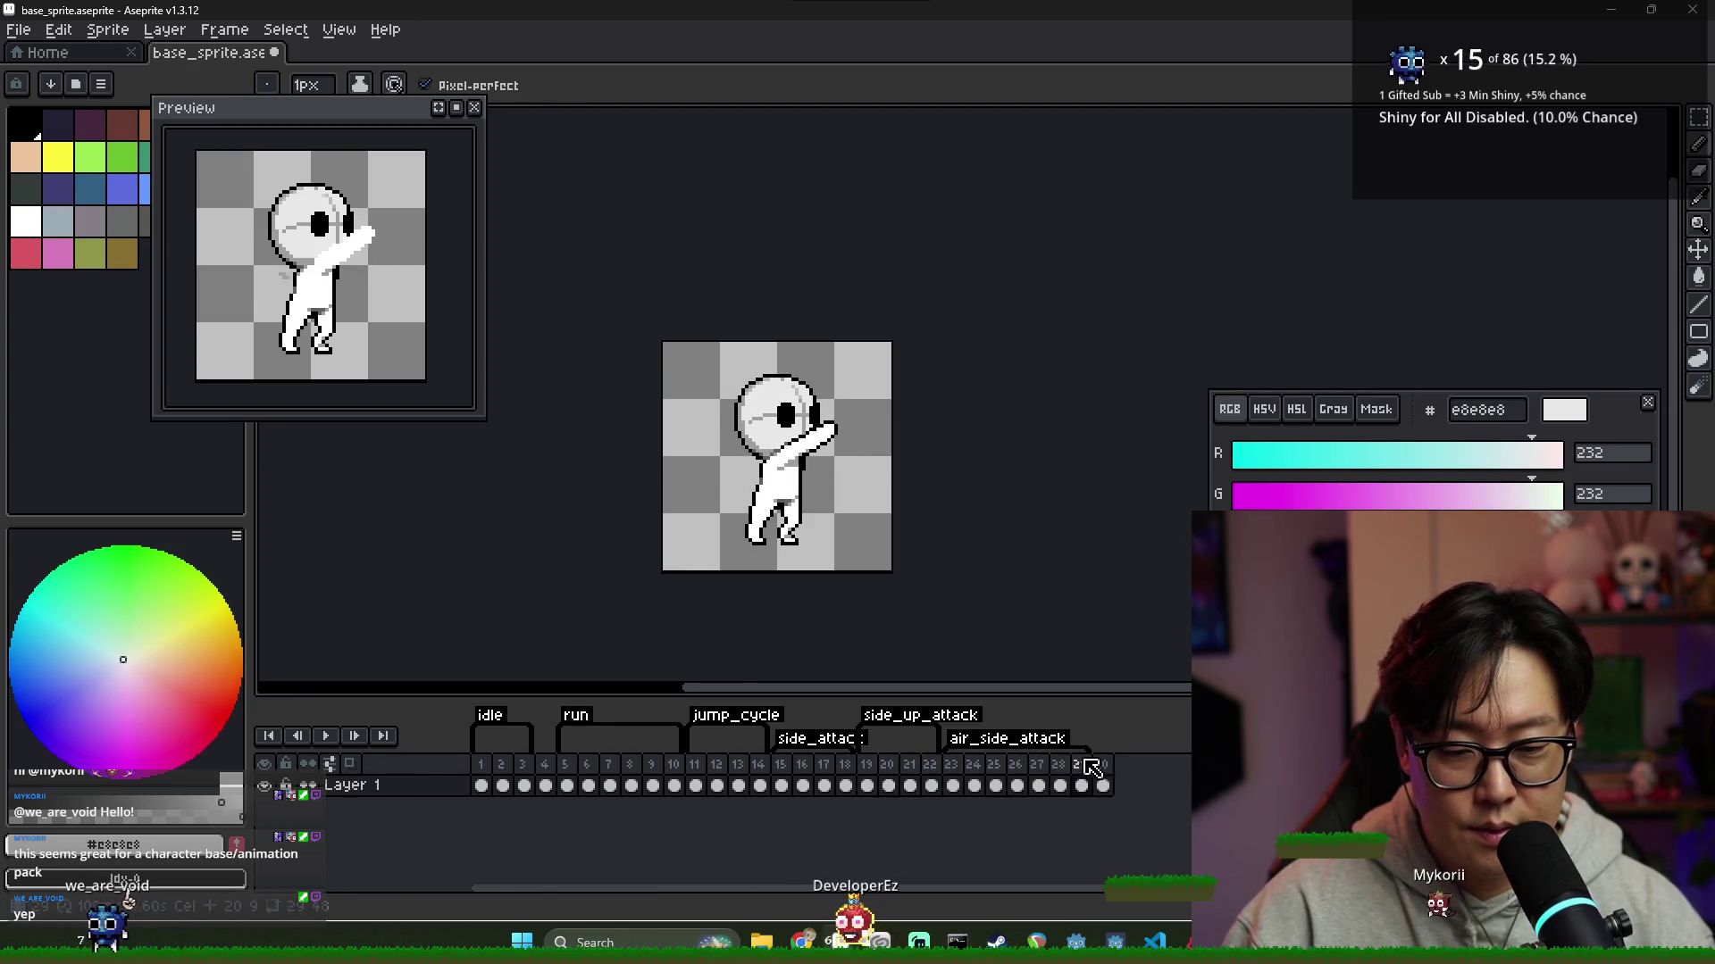
pyautogui.click(1041, 774)
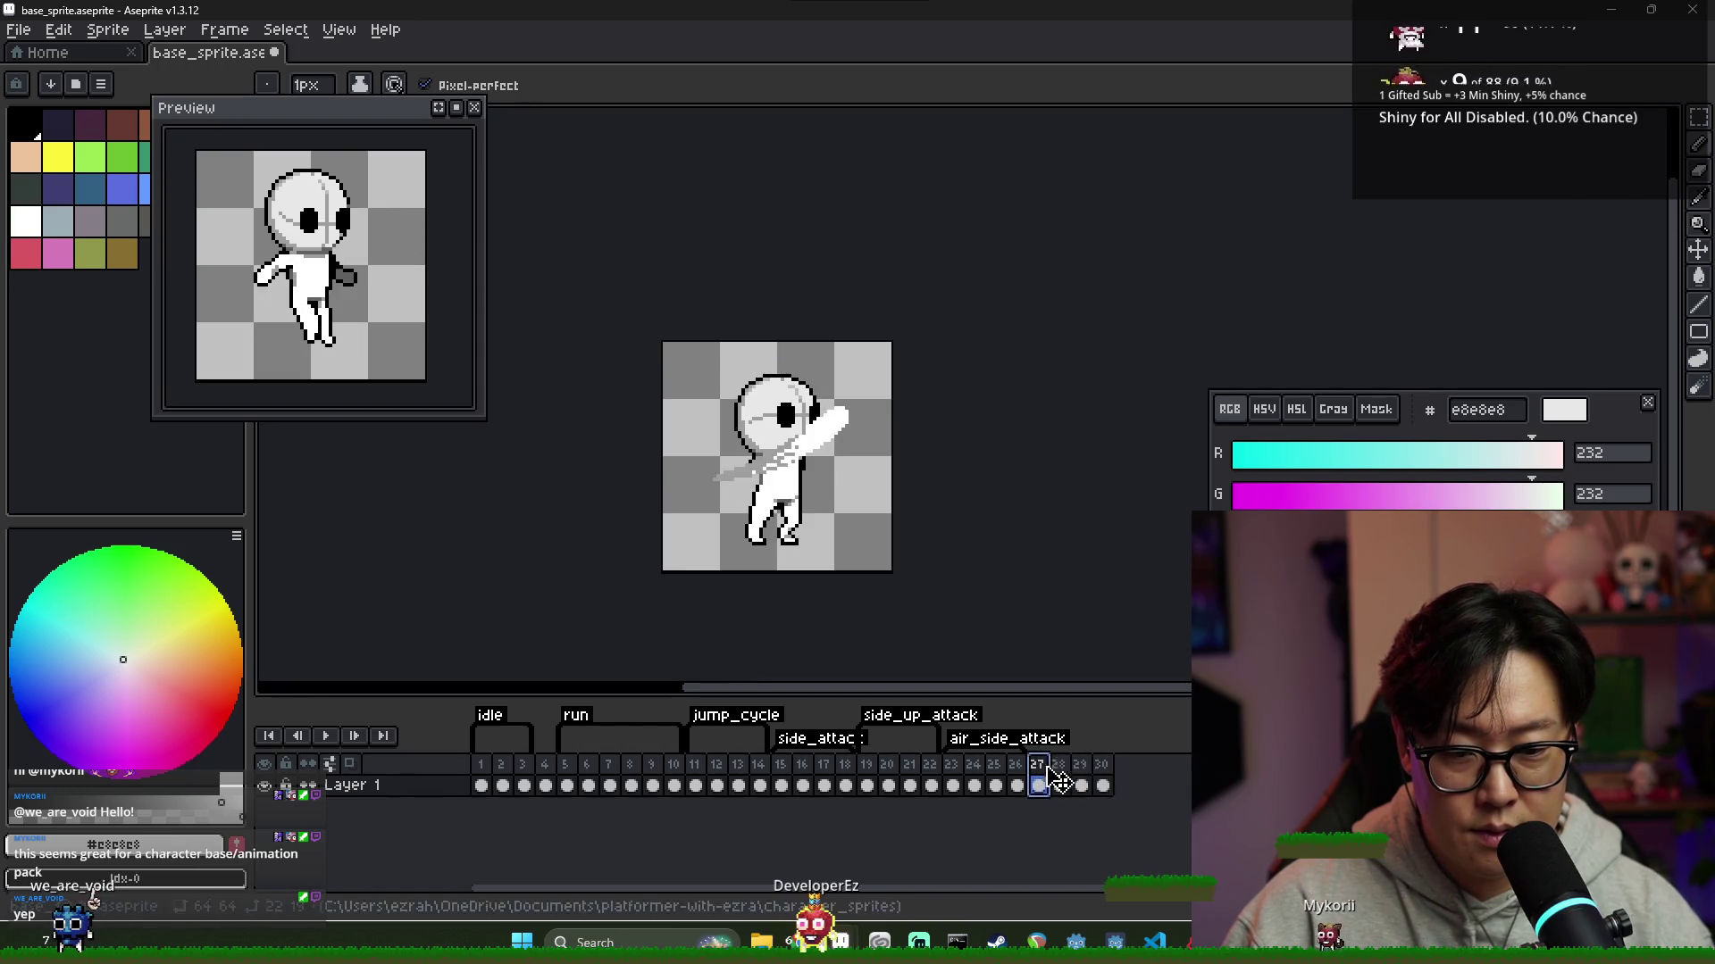
pyautogui.click(1105, 770)
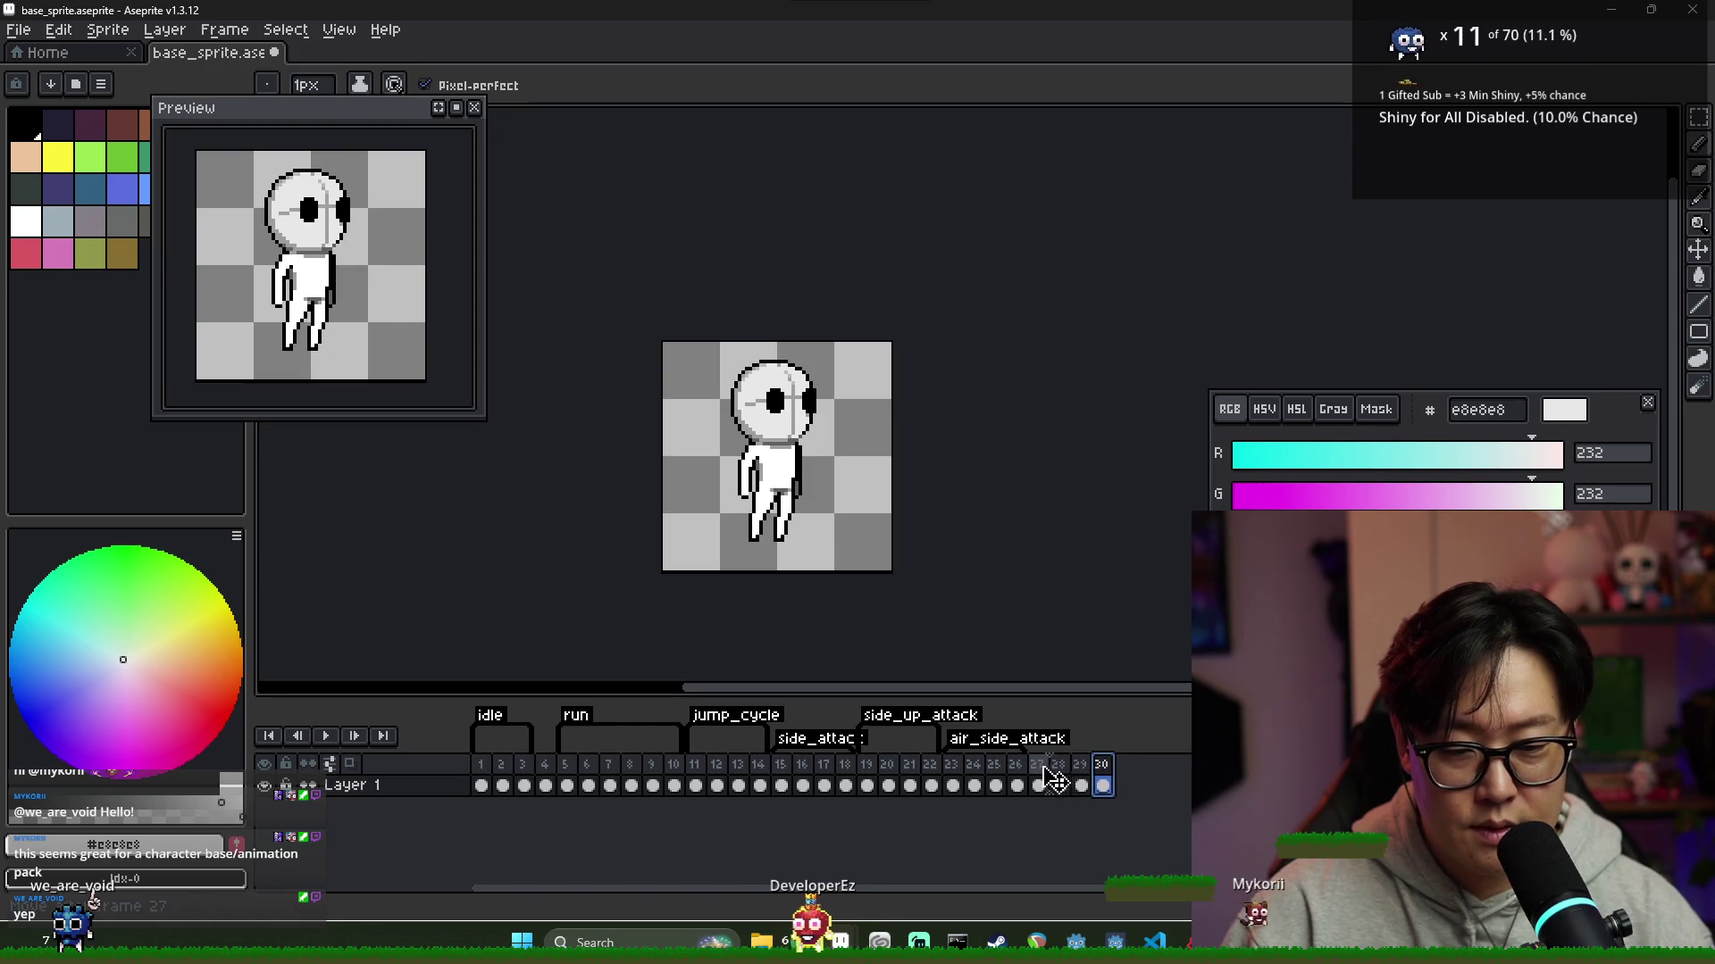
pyautogui.moveTo(1058, 783); pyautogui.dragTo(1104, 780)
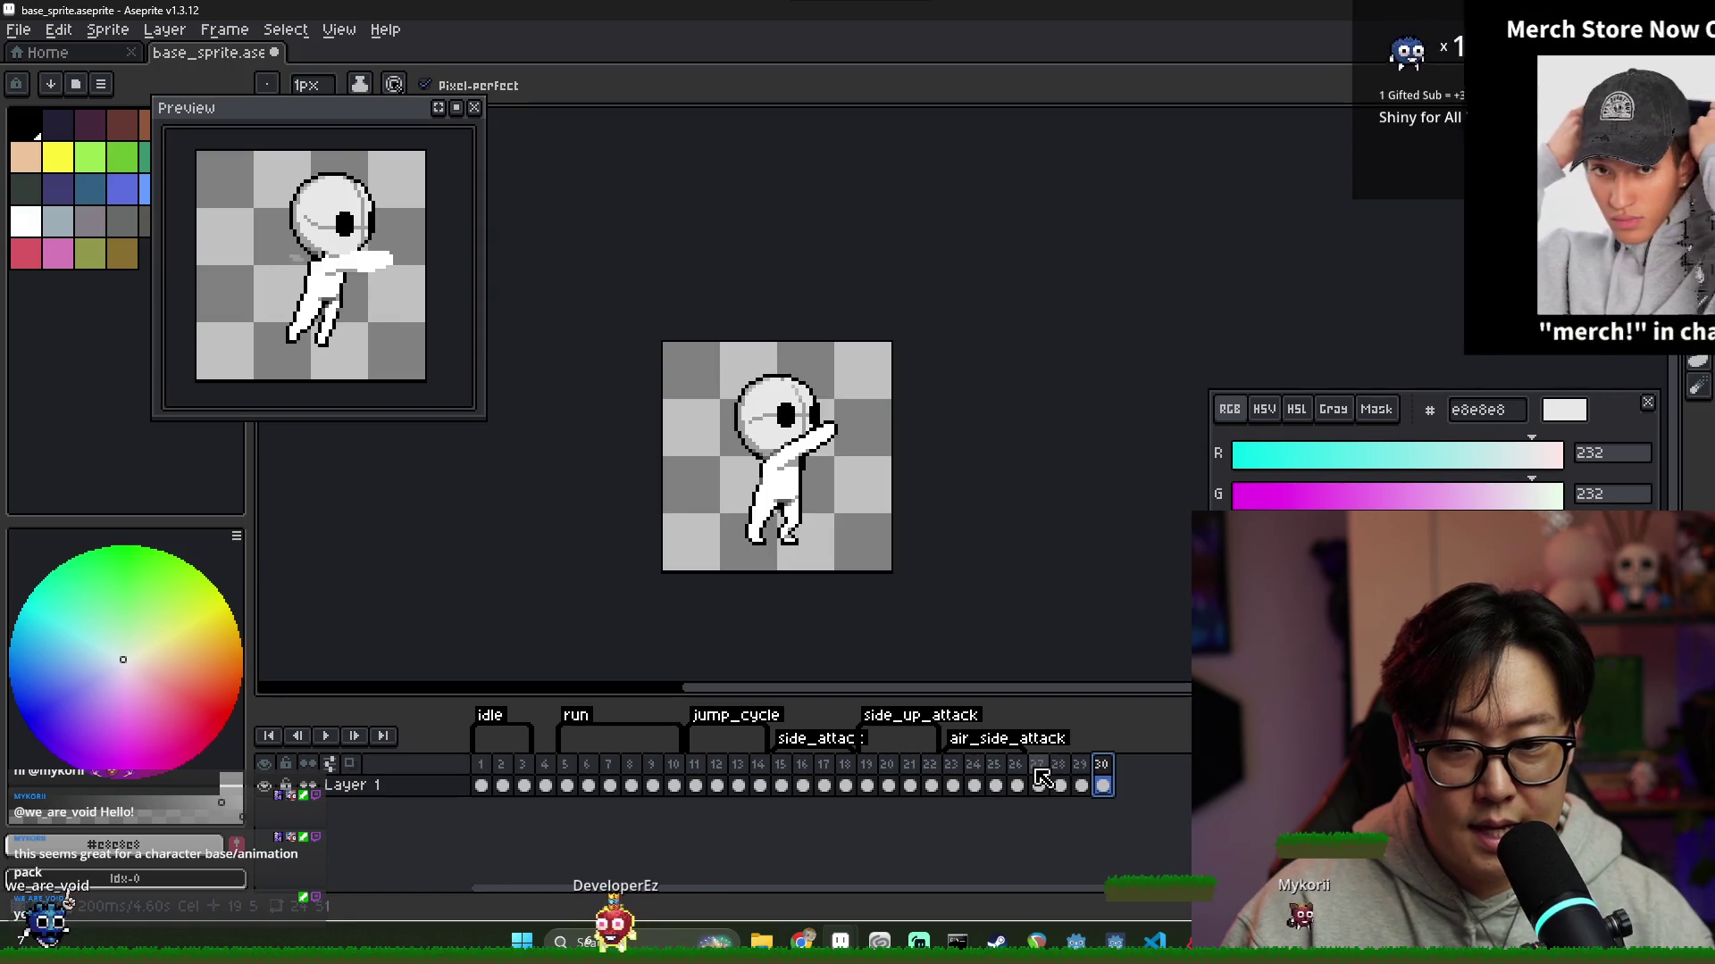
# Compare the new frames 28–29 against attack frames 24 and 25
pyautogui.click(976, 785)
pyautogui.click(996, 785)
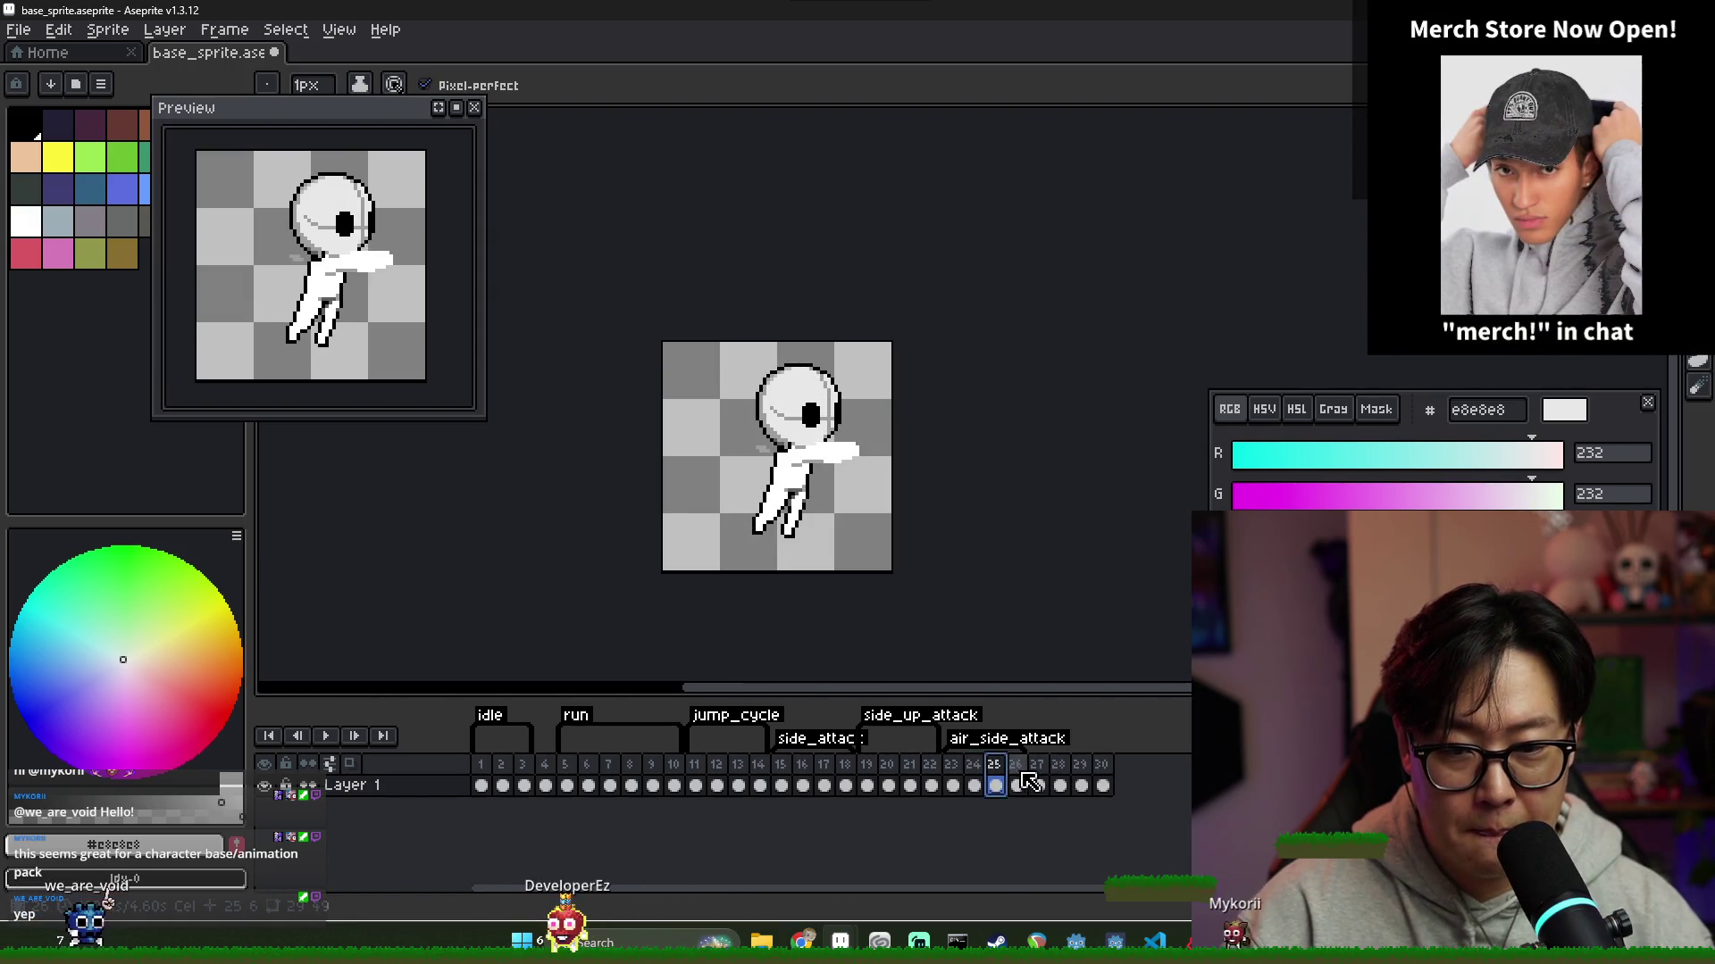
pyautogui.click(1060, 785)
pyautogui.click(1081, 785)
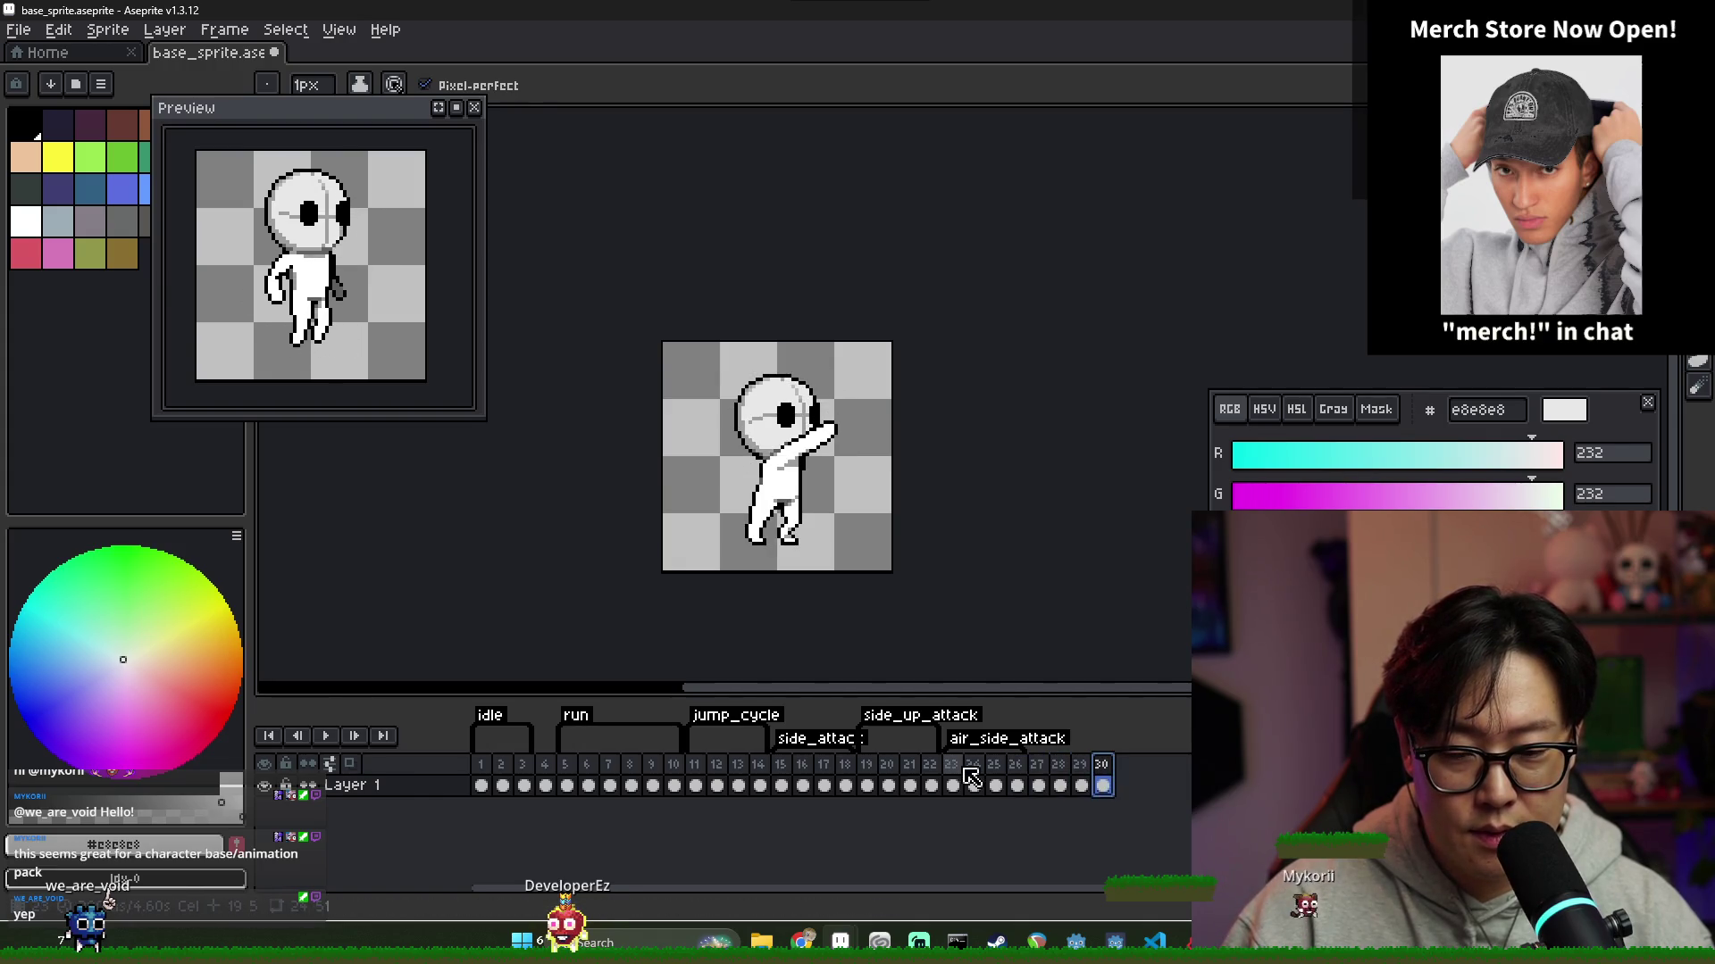
pyautogui.click(994, 784)
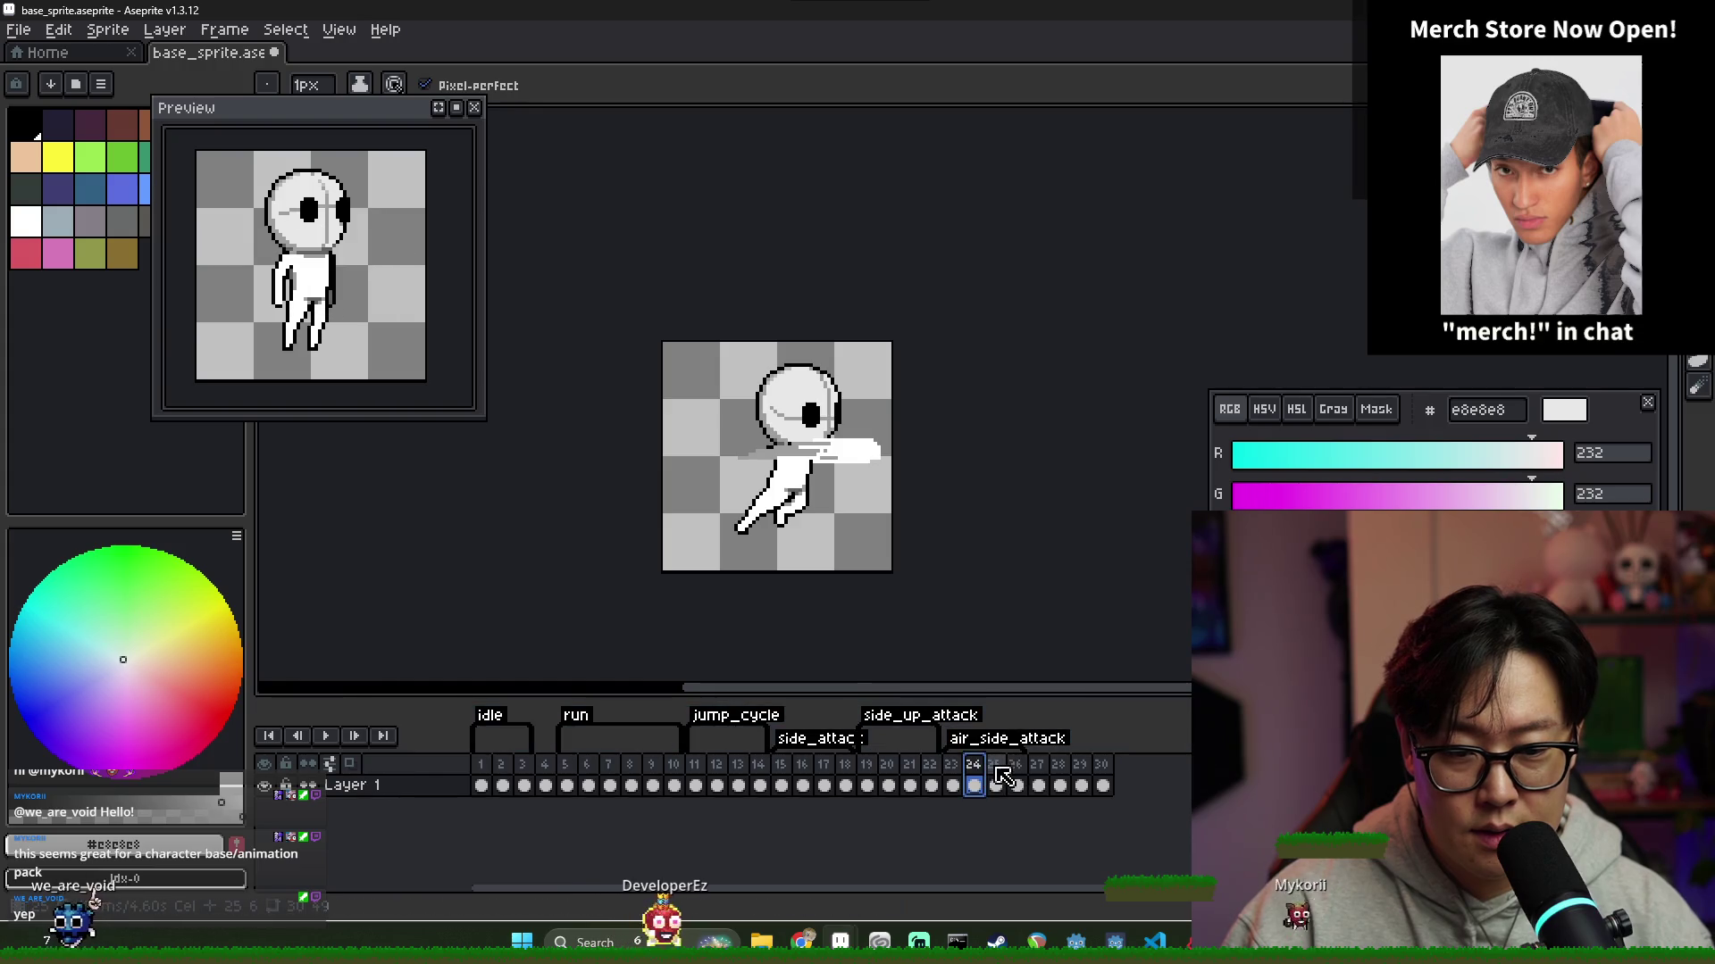
pyautogui.click(977, 778)
# Paste frame 24's lower body onto frame 28, nudged left and down
pyautogui.scroll(1, 812, 579)
pyautogui.press('m')
pyautogui.moveTo(811, 544); pyautogui.dragTo(635, 434)
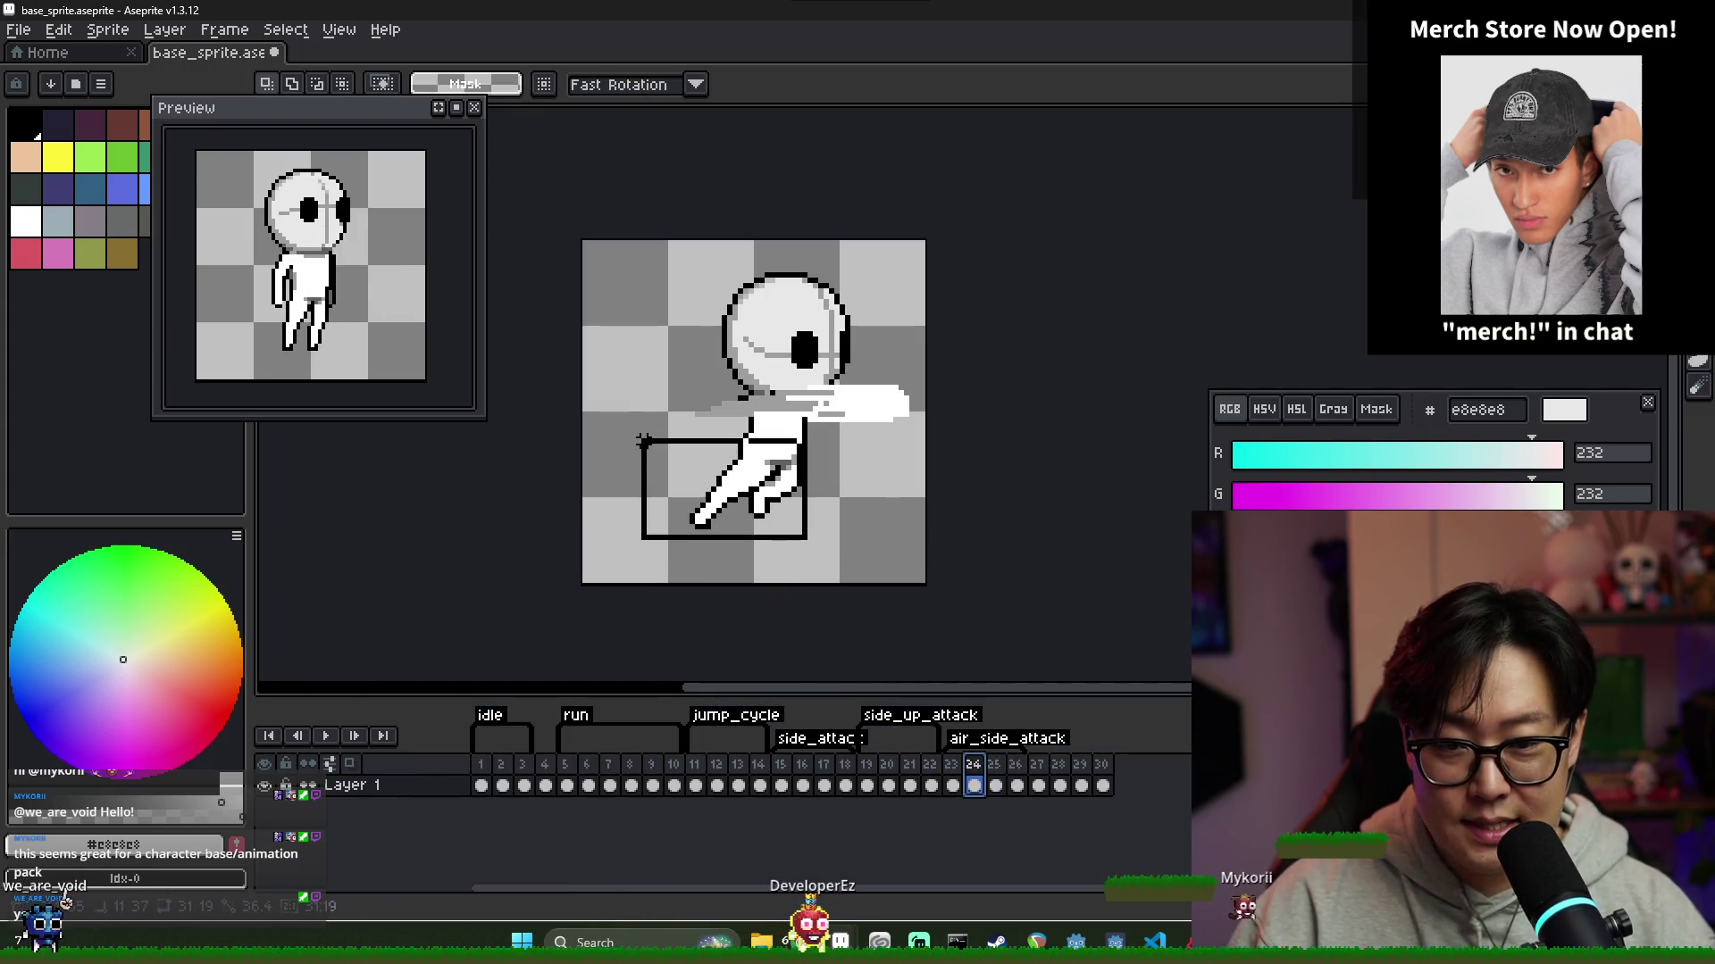
pyautogui.click(1063, 783)
pyautogui.hotkey('ctrl', 'v')
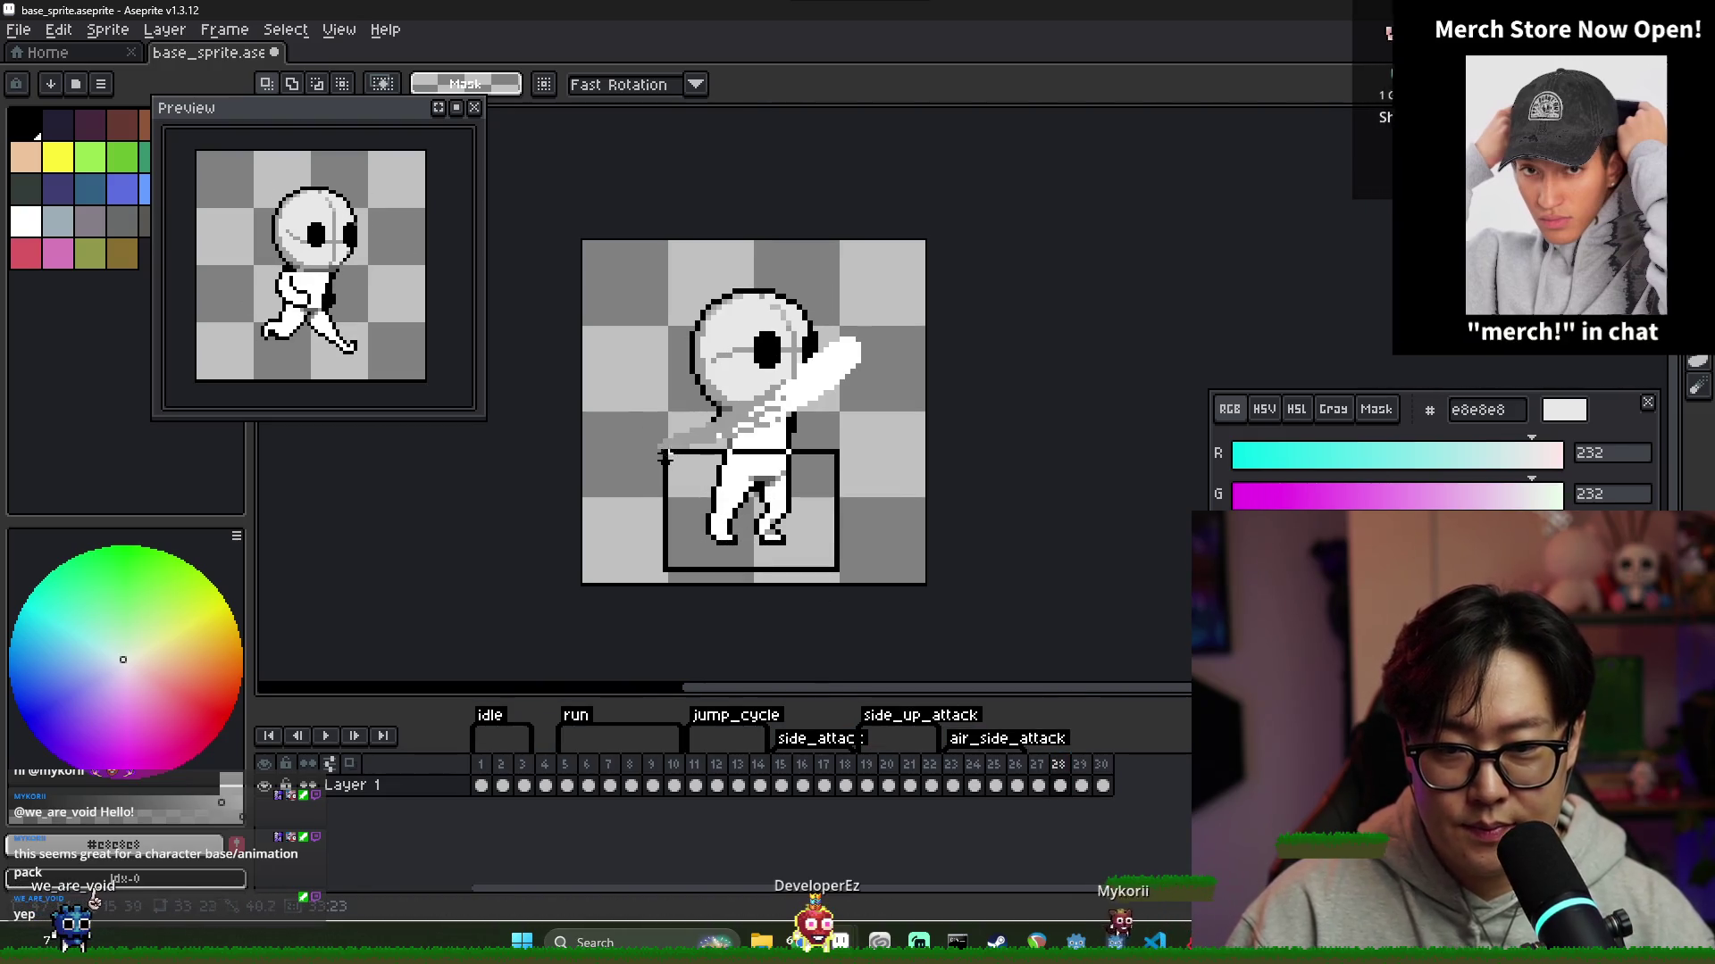
pyautogui.press('Left')
pyautogui.press('Left')
pyautogui.press('Left')
pyautogui.press('Down')
pyautogui.press('Down')
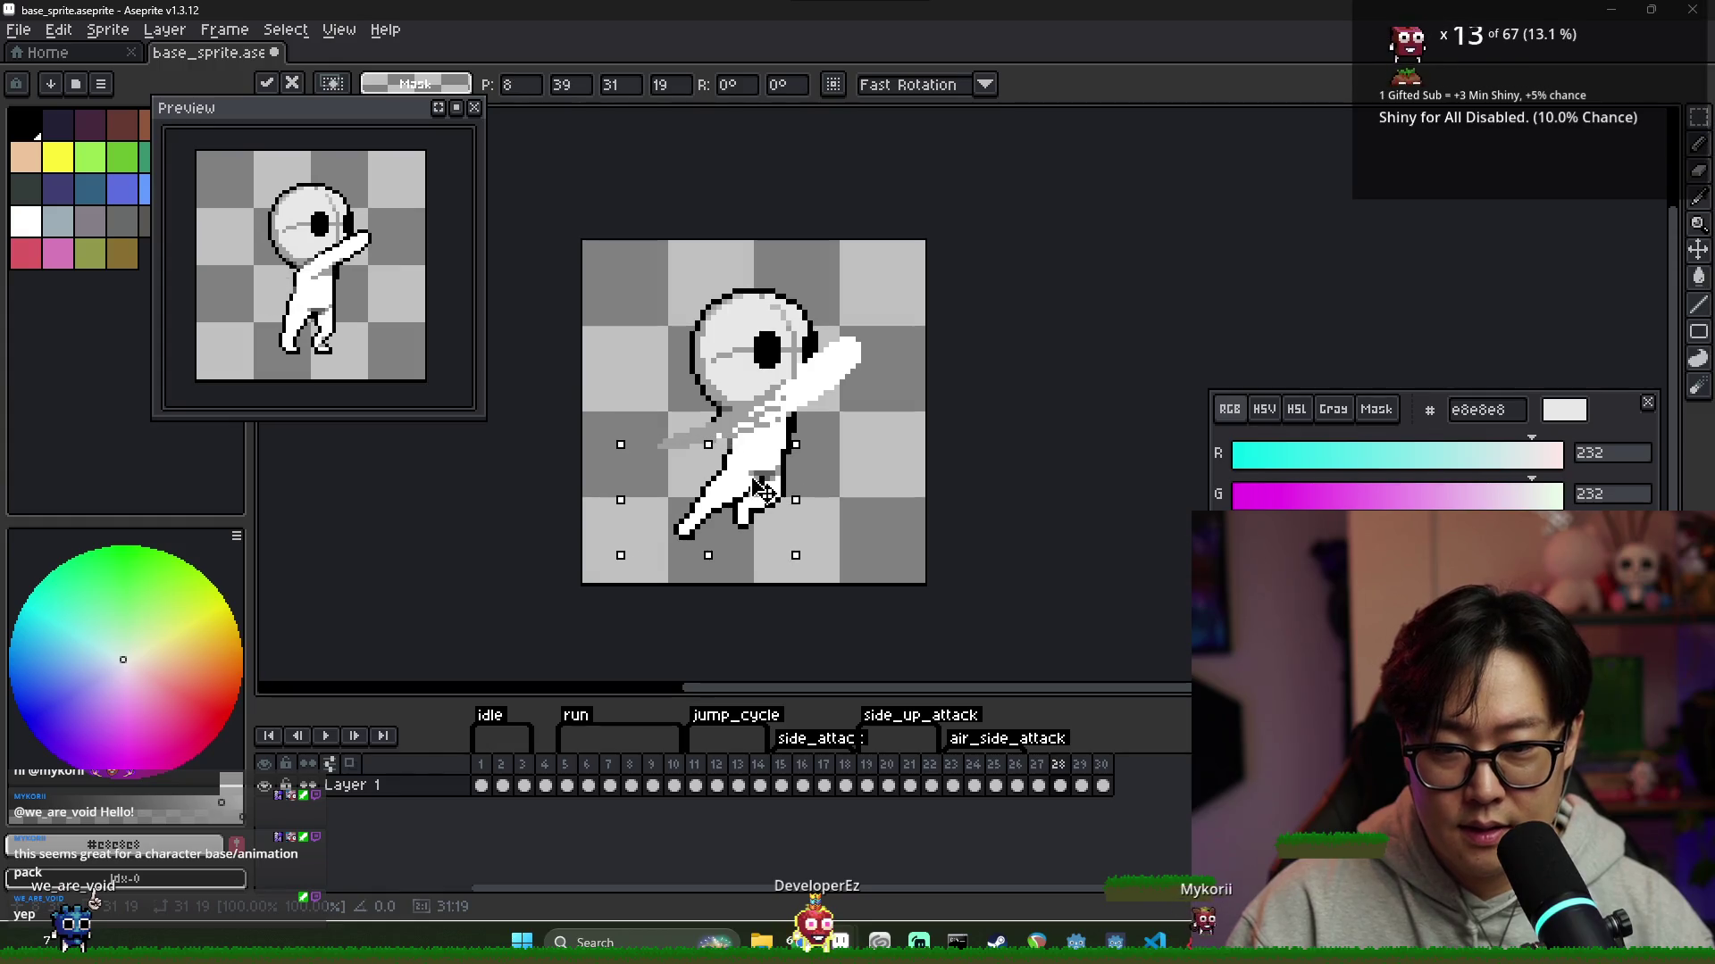
pyautogui.press('Return')
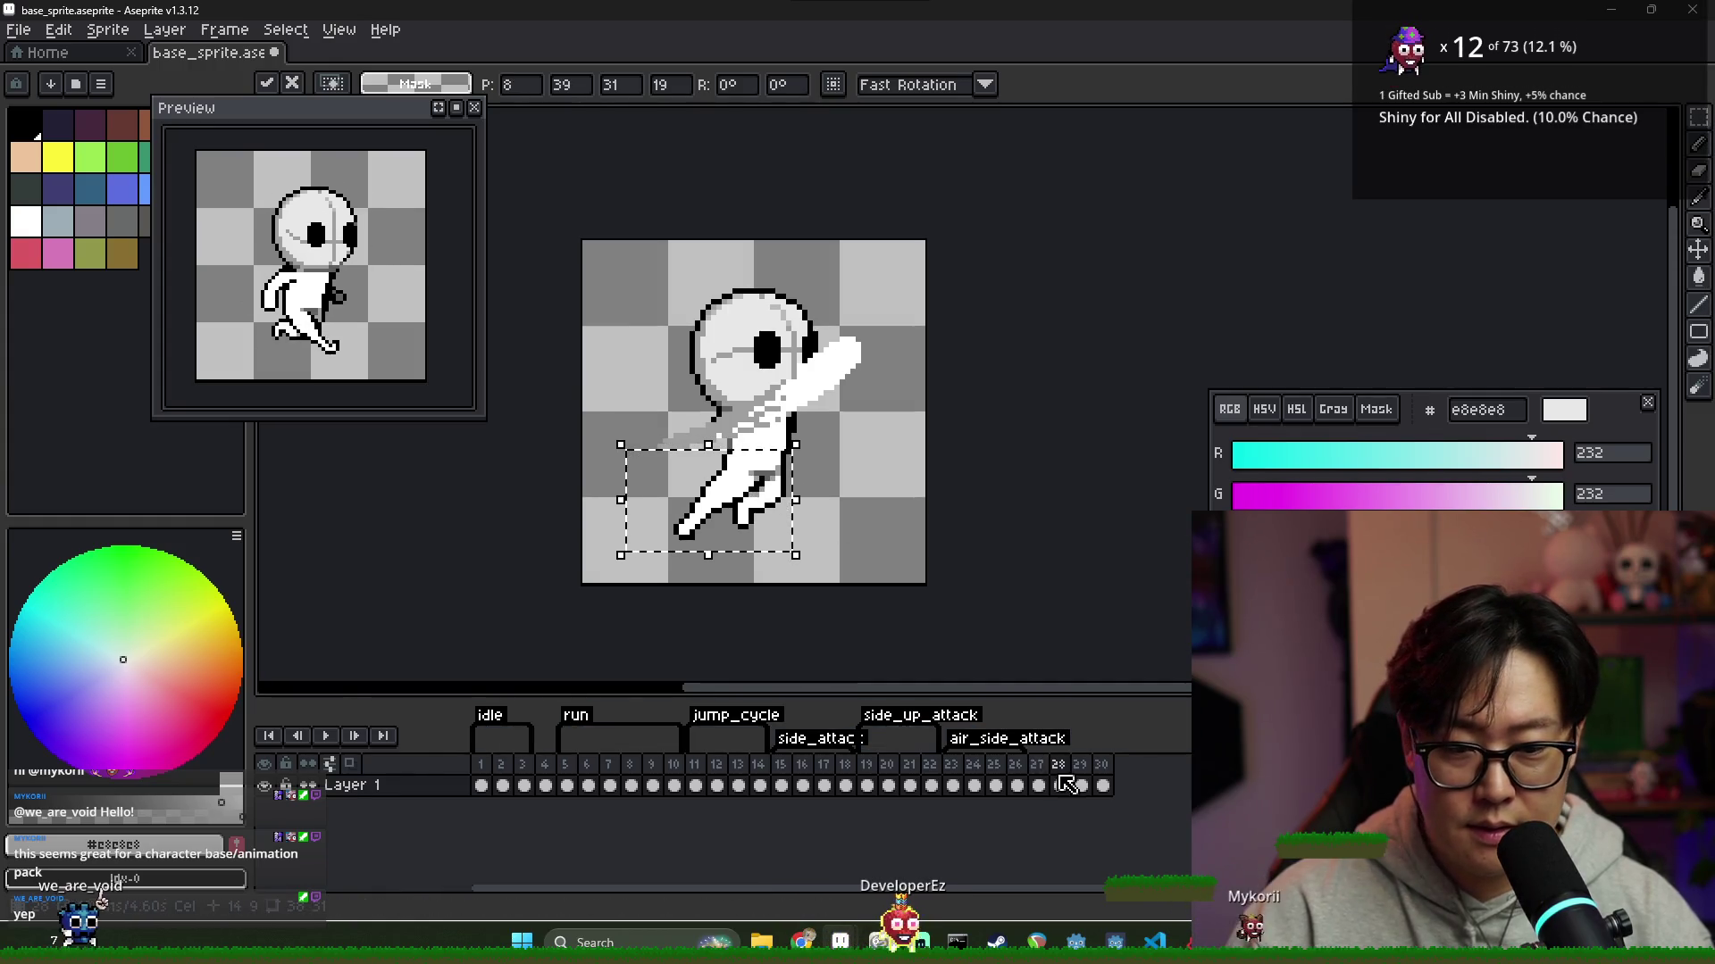
# Review frames 24–29, trying a leg paste on frame 25 before cancelling it
pyautogui.click(1037, 785)
pyautogui.click(1060, 784)
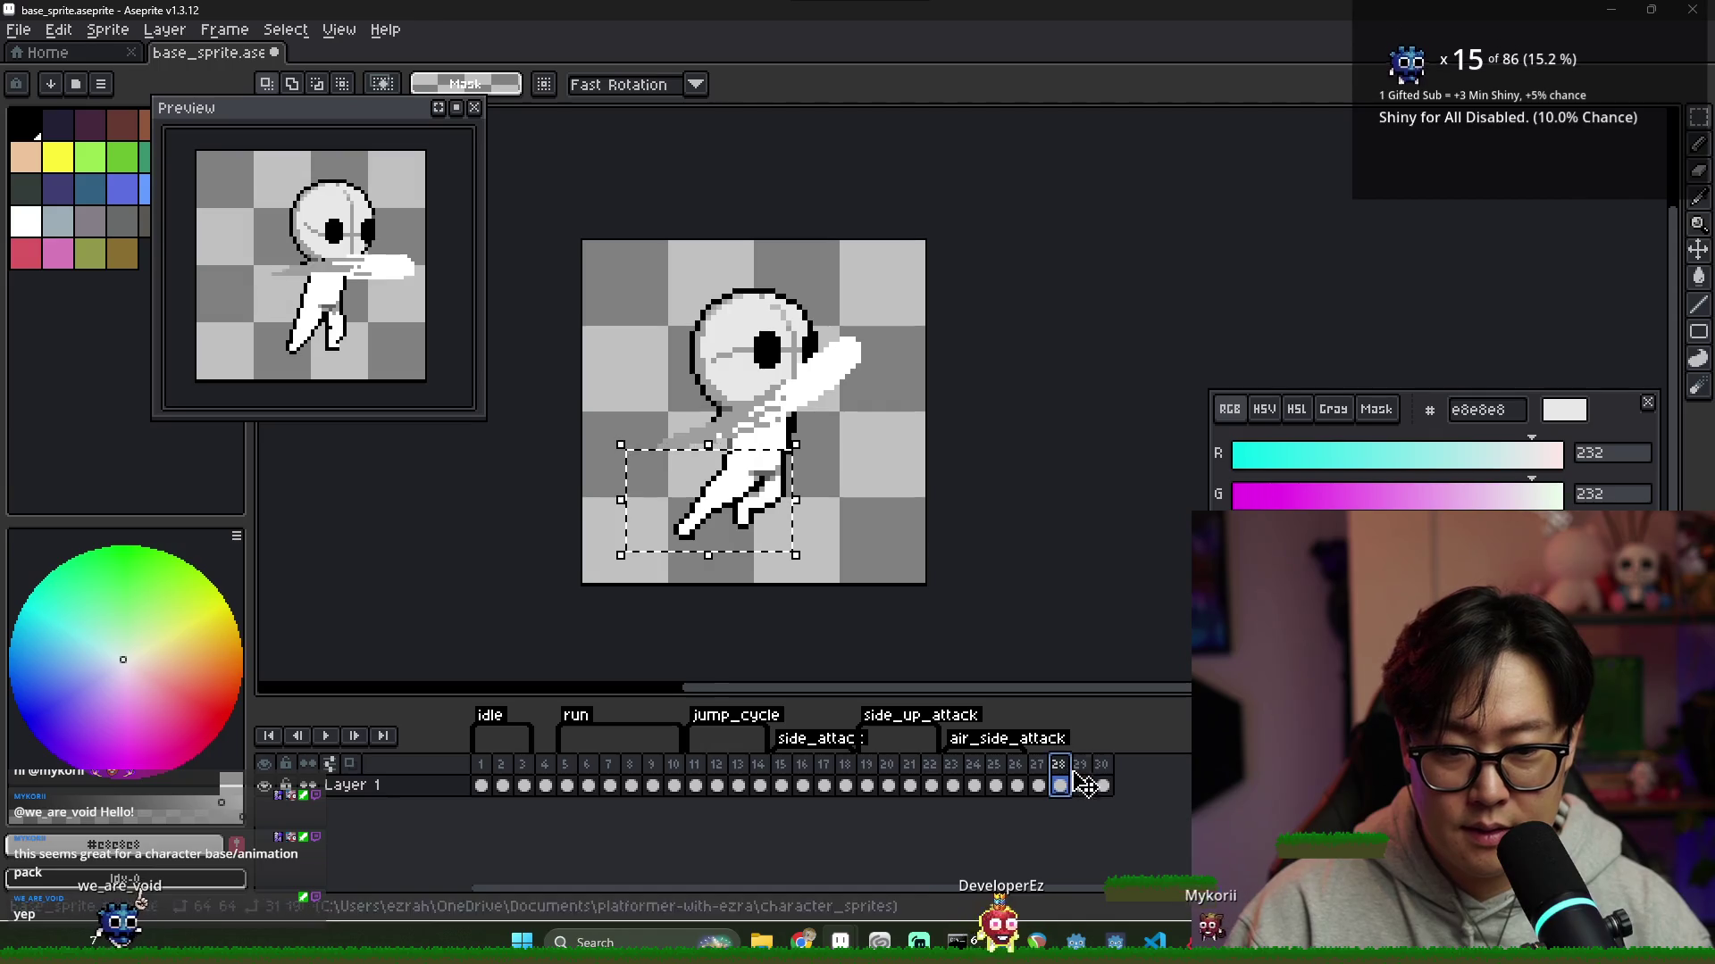
pyautogui.click(1080, 784)
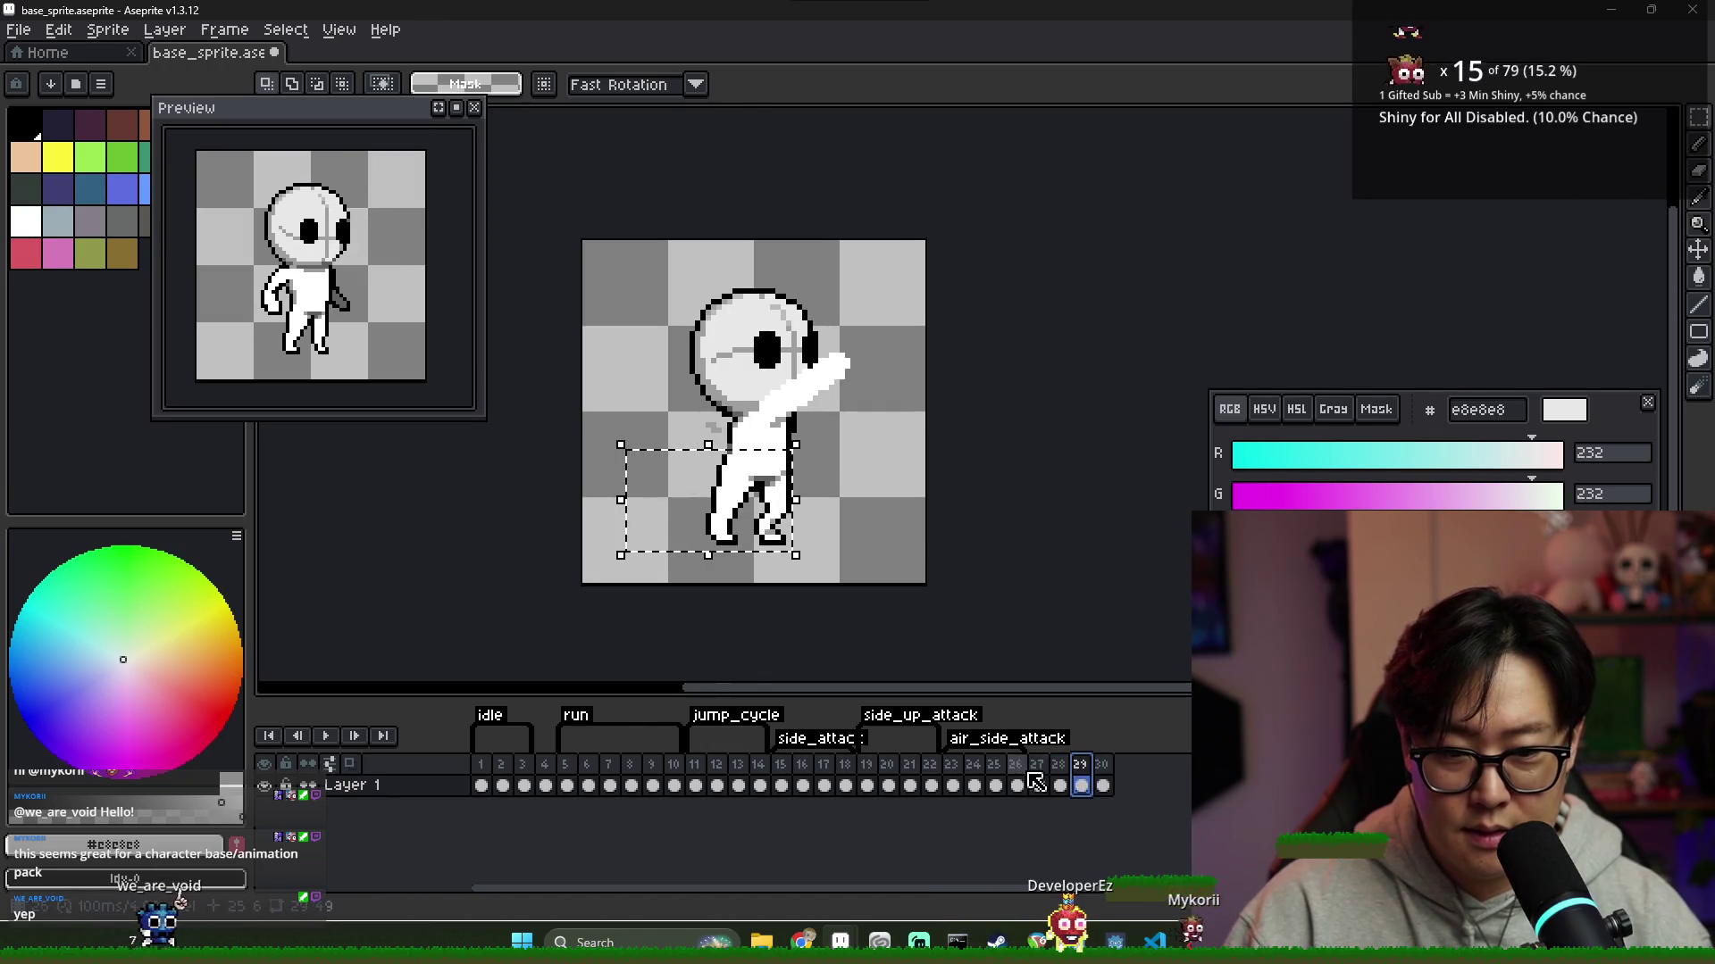
pyautogui.click(970, 770)
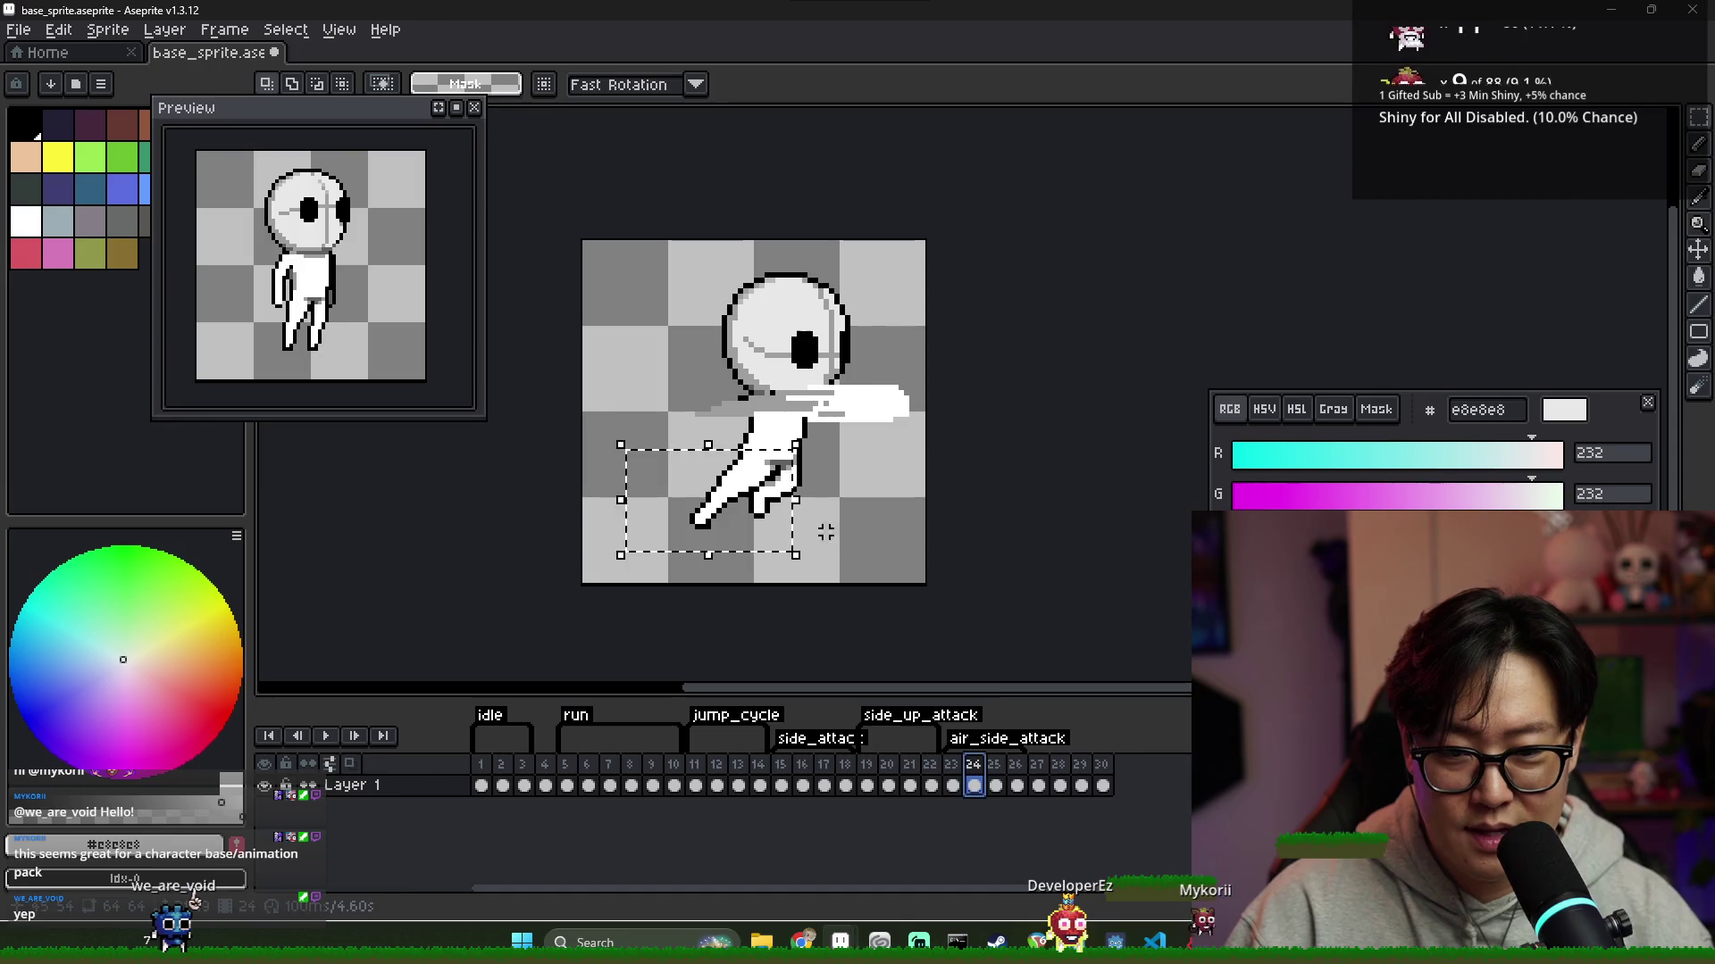
pyautogui.click(994, 784)
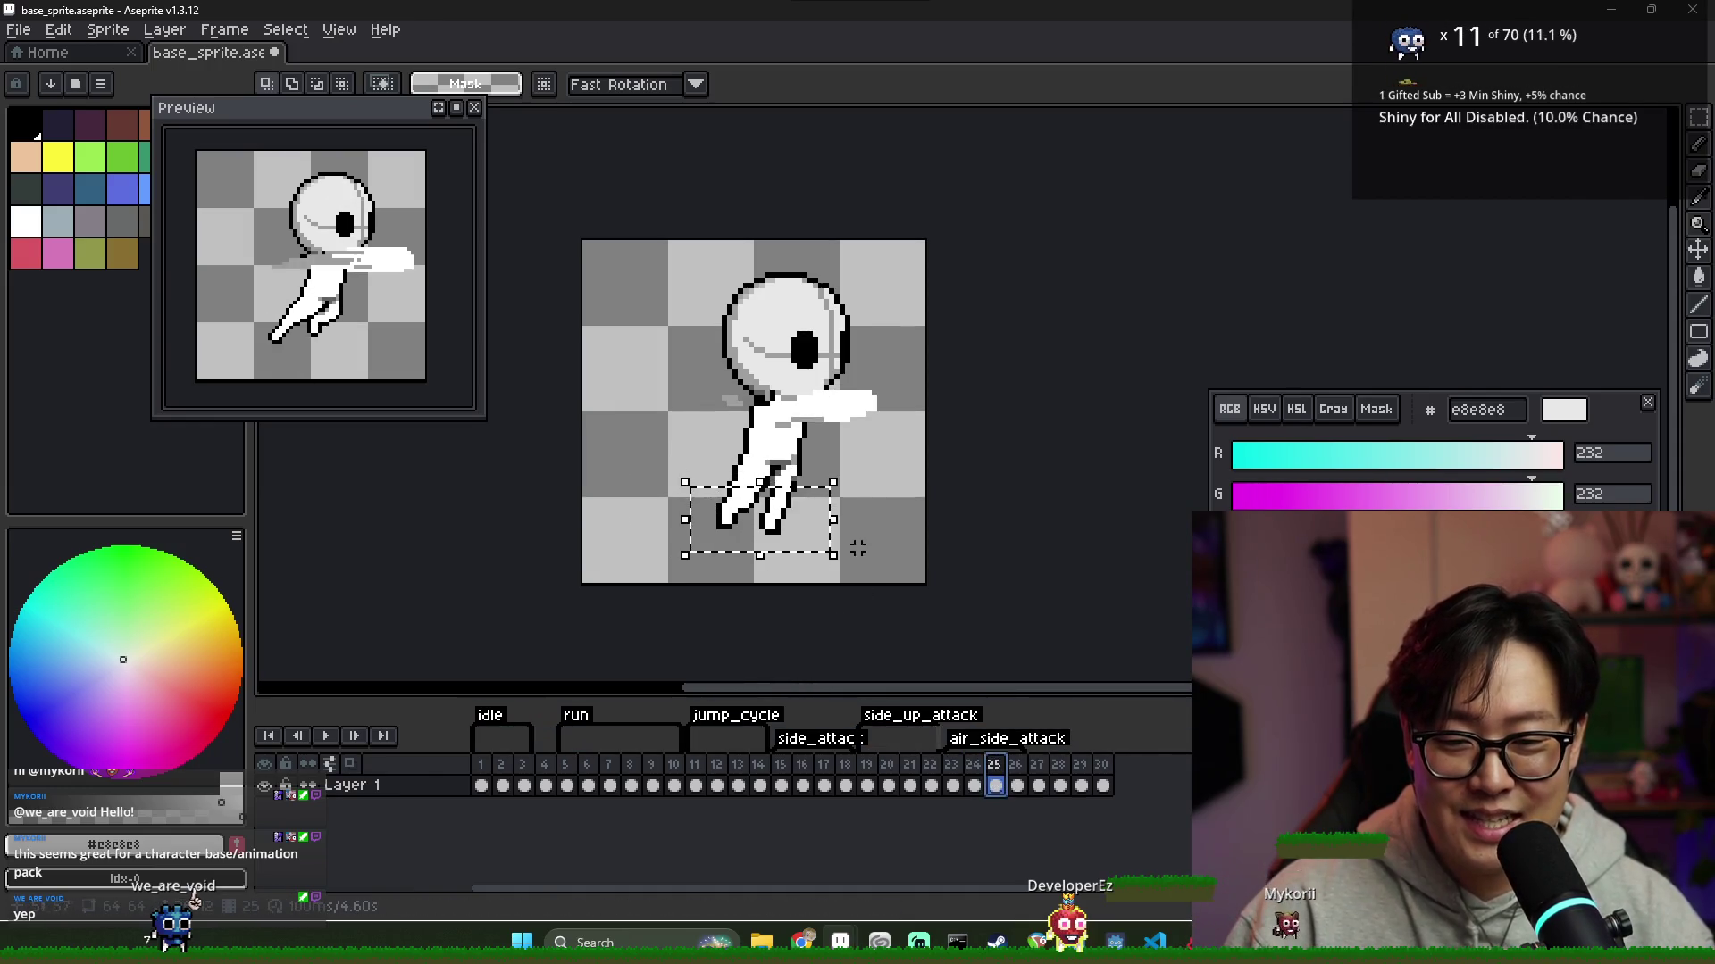
pyautogui.hotkey('ctrl', 'v')
pyautogui.press('Escape')
# Copy frame 25's legs into frame 29 and position them under the body
pyautogui.moveTo(706, 440)
pyautogui.mouseDown()
pyautogui.moveTo(829, 576)
pyautogui.moveTo(663, 457)
pyautogui.moveTo(828, 576)
pyautogui.moveTo(732, 512)
pyautogui.mouseUp()
pyautogui.press('Right')
pyautogui.press('Right')
pyautogui.press('Right')
pyautogui.hotkey('ctrl', 'v')
pyautogui.press('Return')
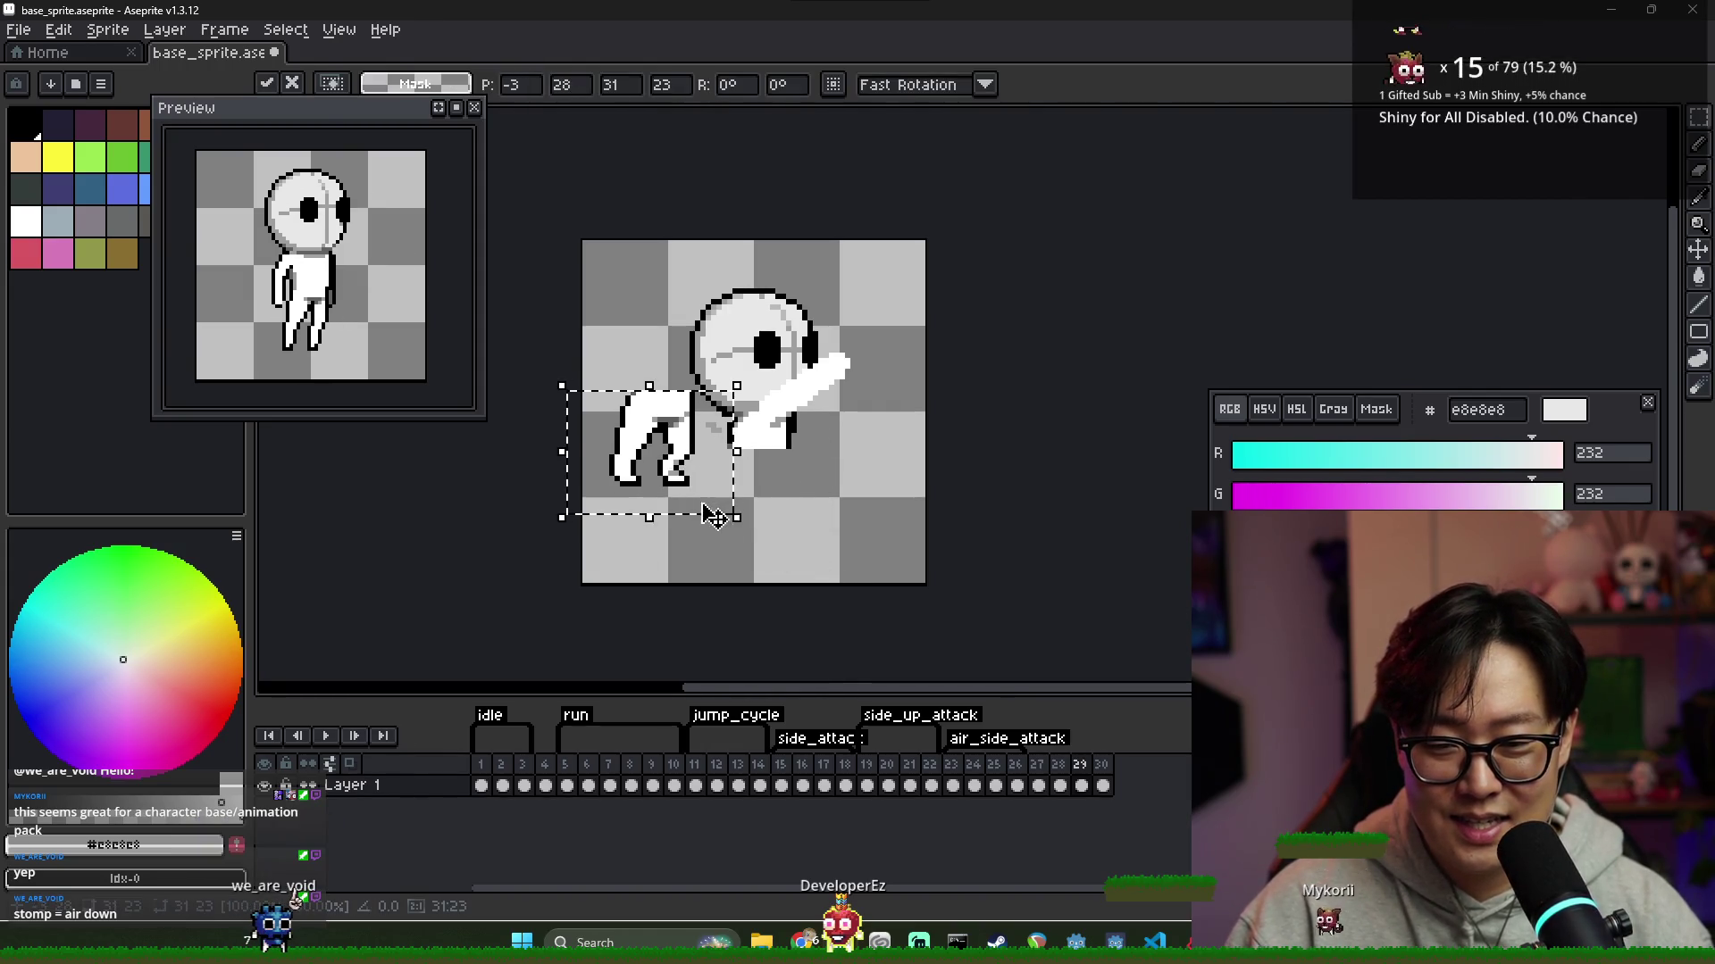
pyautogui.click(819, 559)
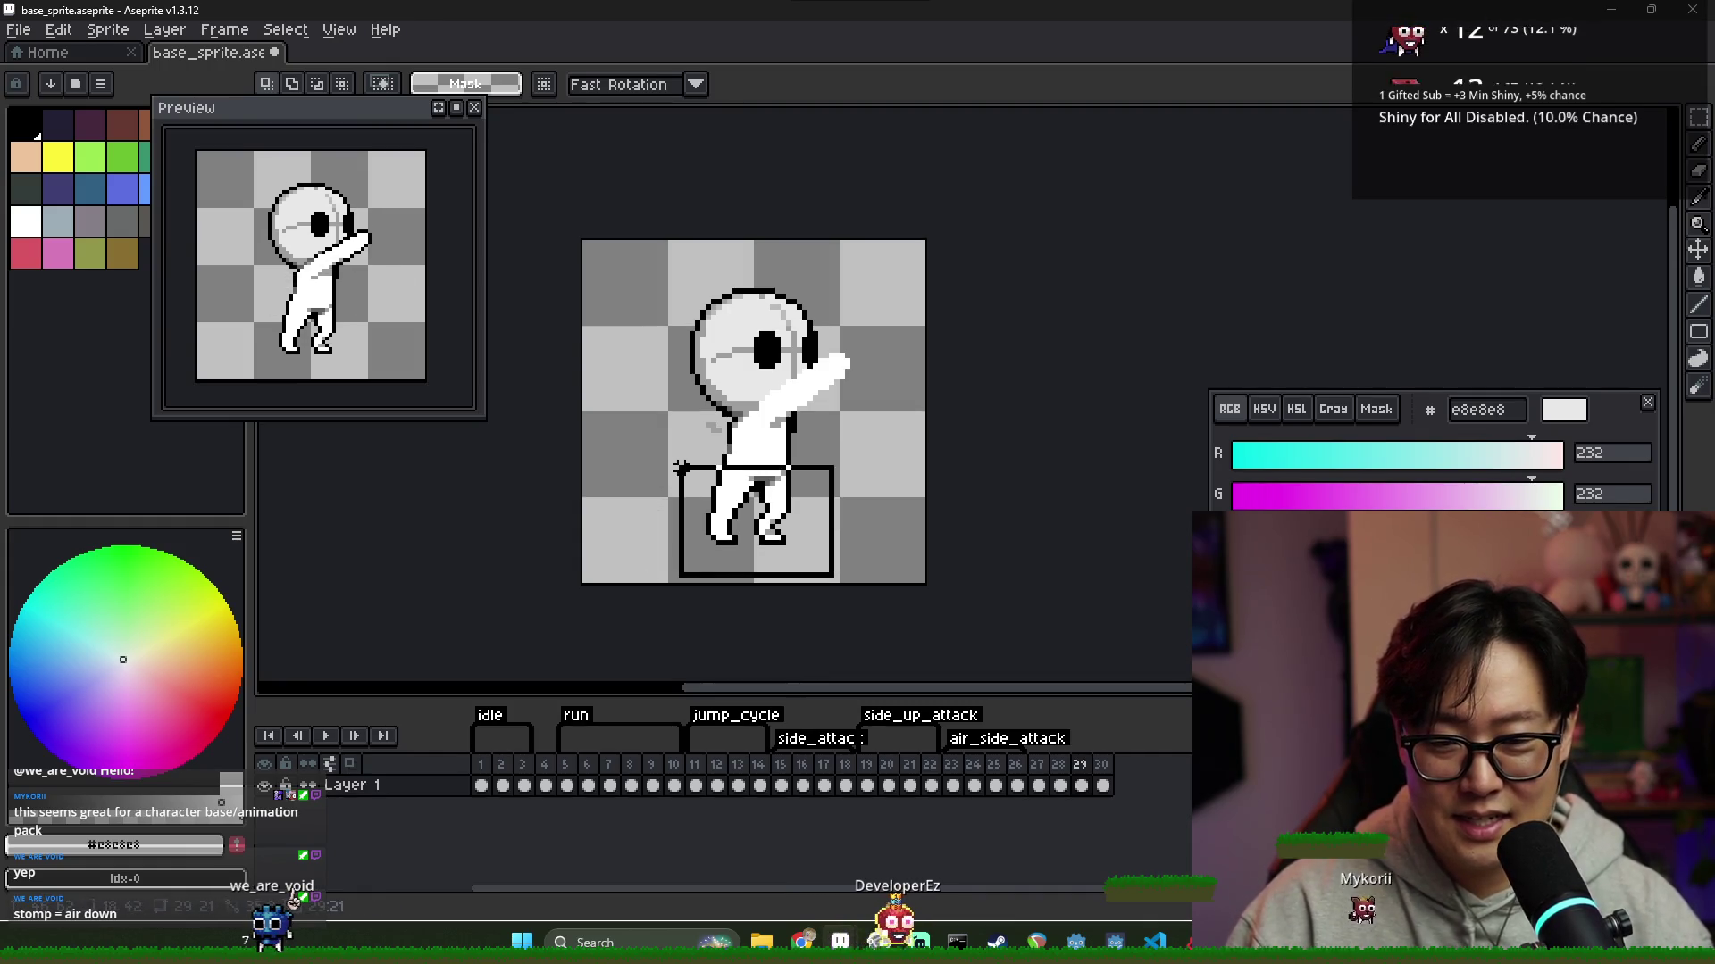
pyautogui.hotkey('ctrl', 'v')
pyautogui.moveTo(750, 500); pyautogui.dragTo(763, 509)
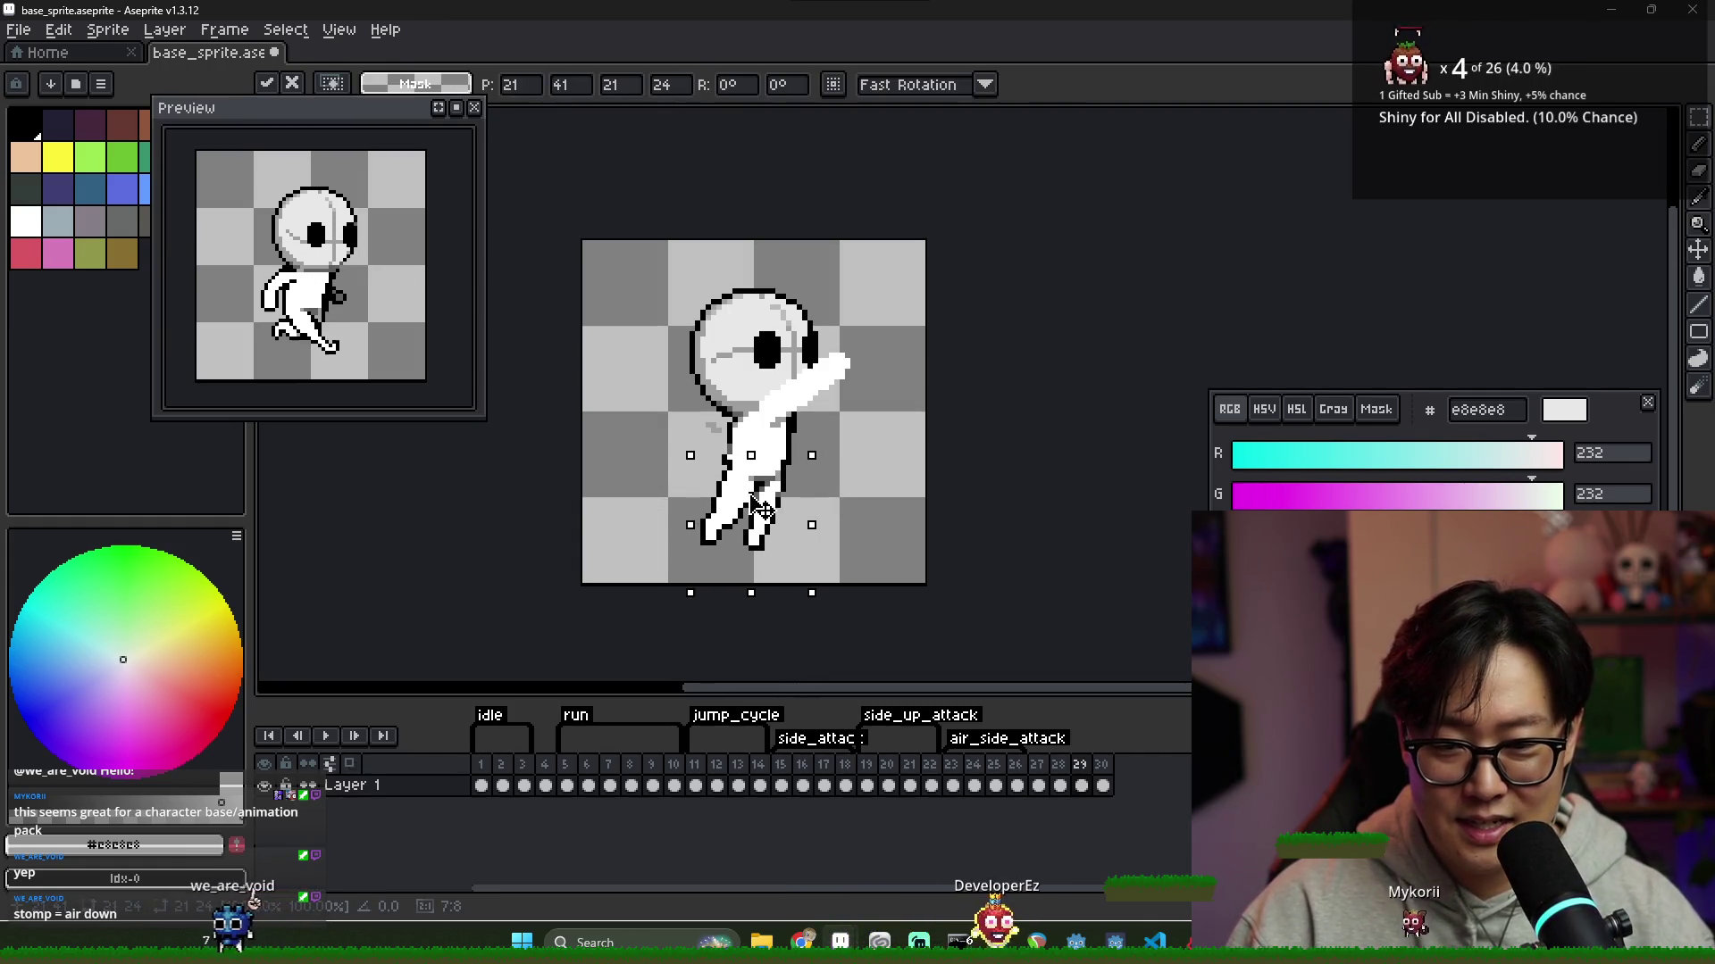
pyautogui.press('Return')
# Switch to the Pencil and sample black for outlining
pyautogui.scroll(1, 723, 444)
pyautogui.press('b')
pyautogui.keyDown('alt'); pyautogui.click(723, 444); pyautogui.keyUp('alt')
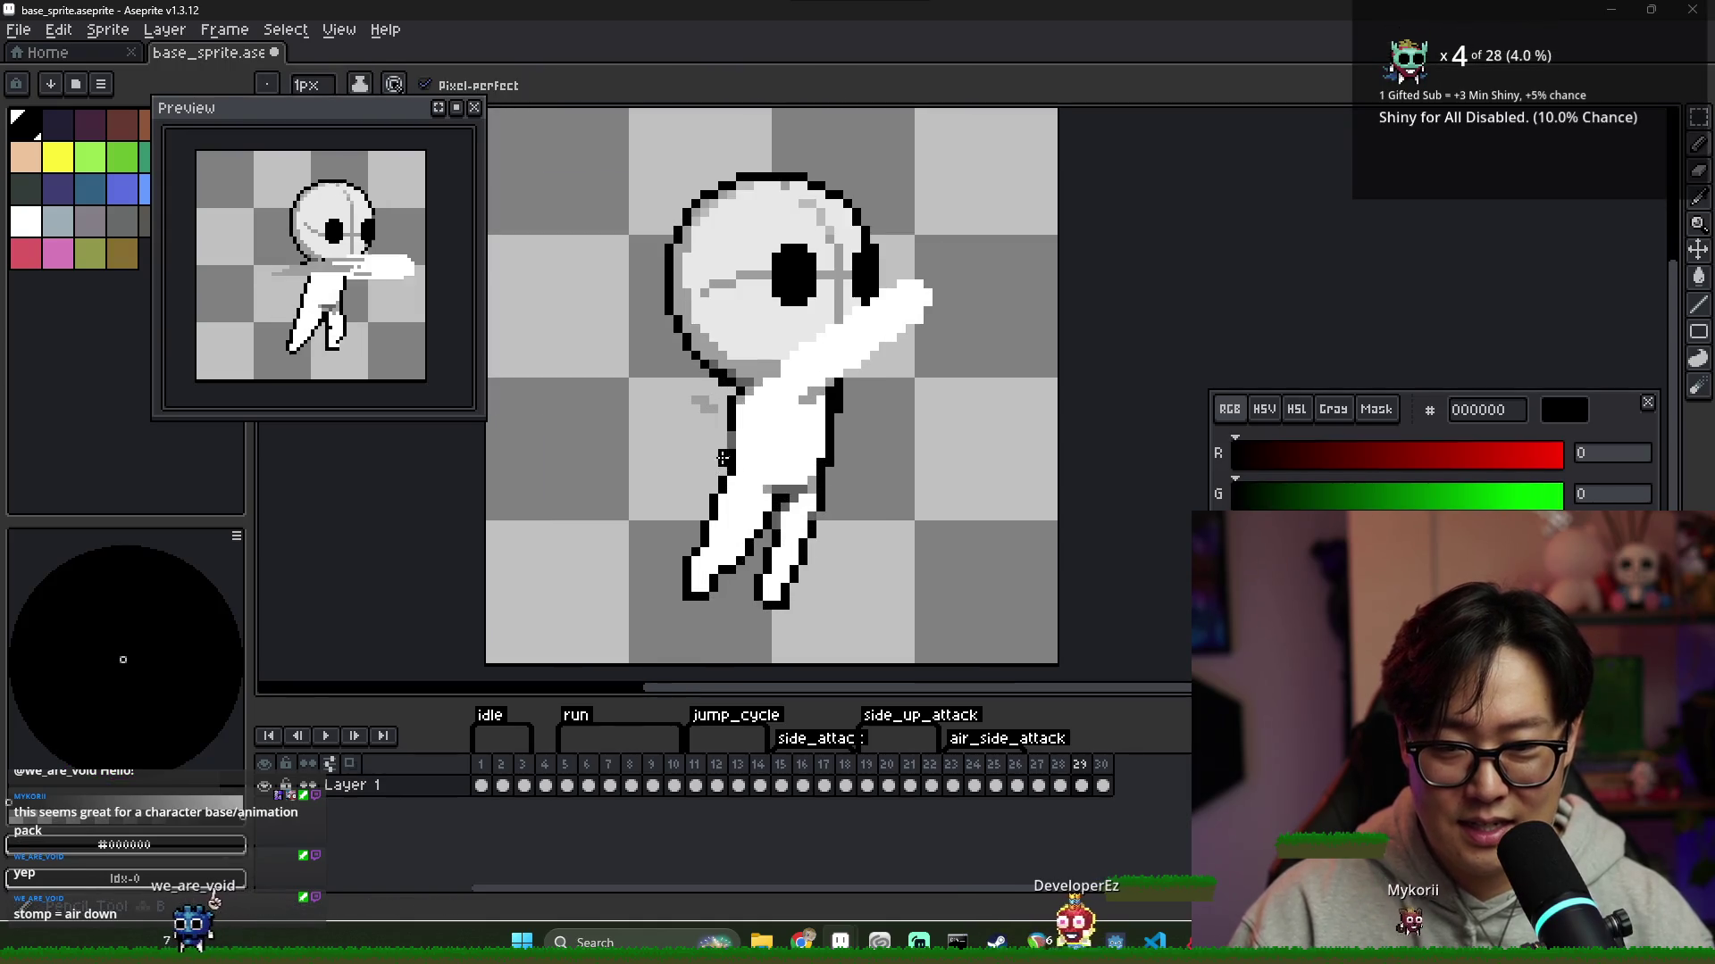
# Flip between frames 27, 28 and 29 to compare the air attack poses
pyautogui.click(1061, 780)
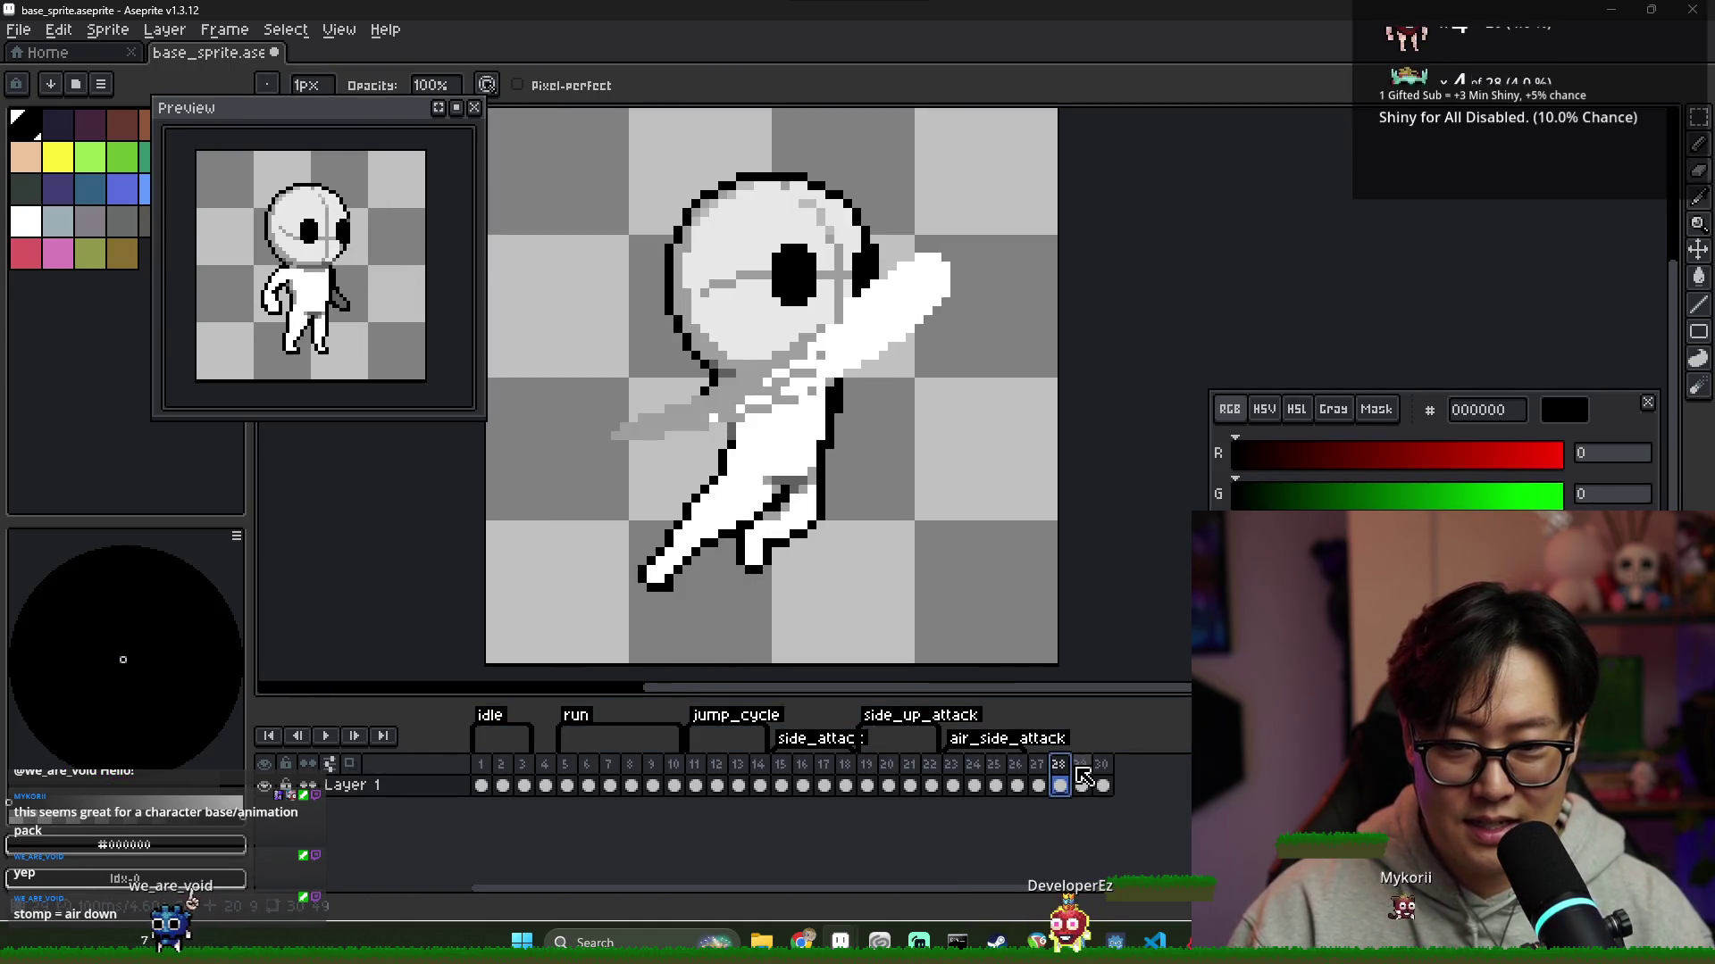
pyautogui.click(1081, 770)
pyautogui.click(1060, 773)
pyautogui.click(1082, 773)
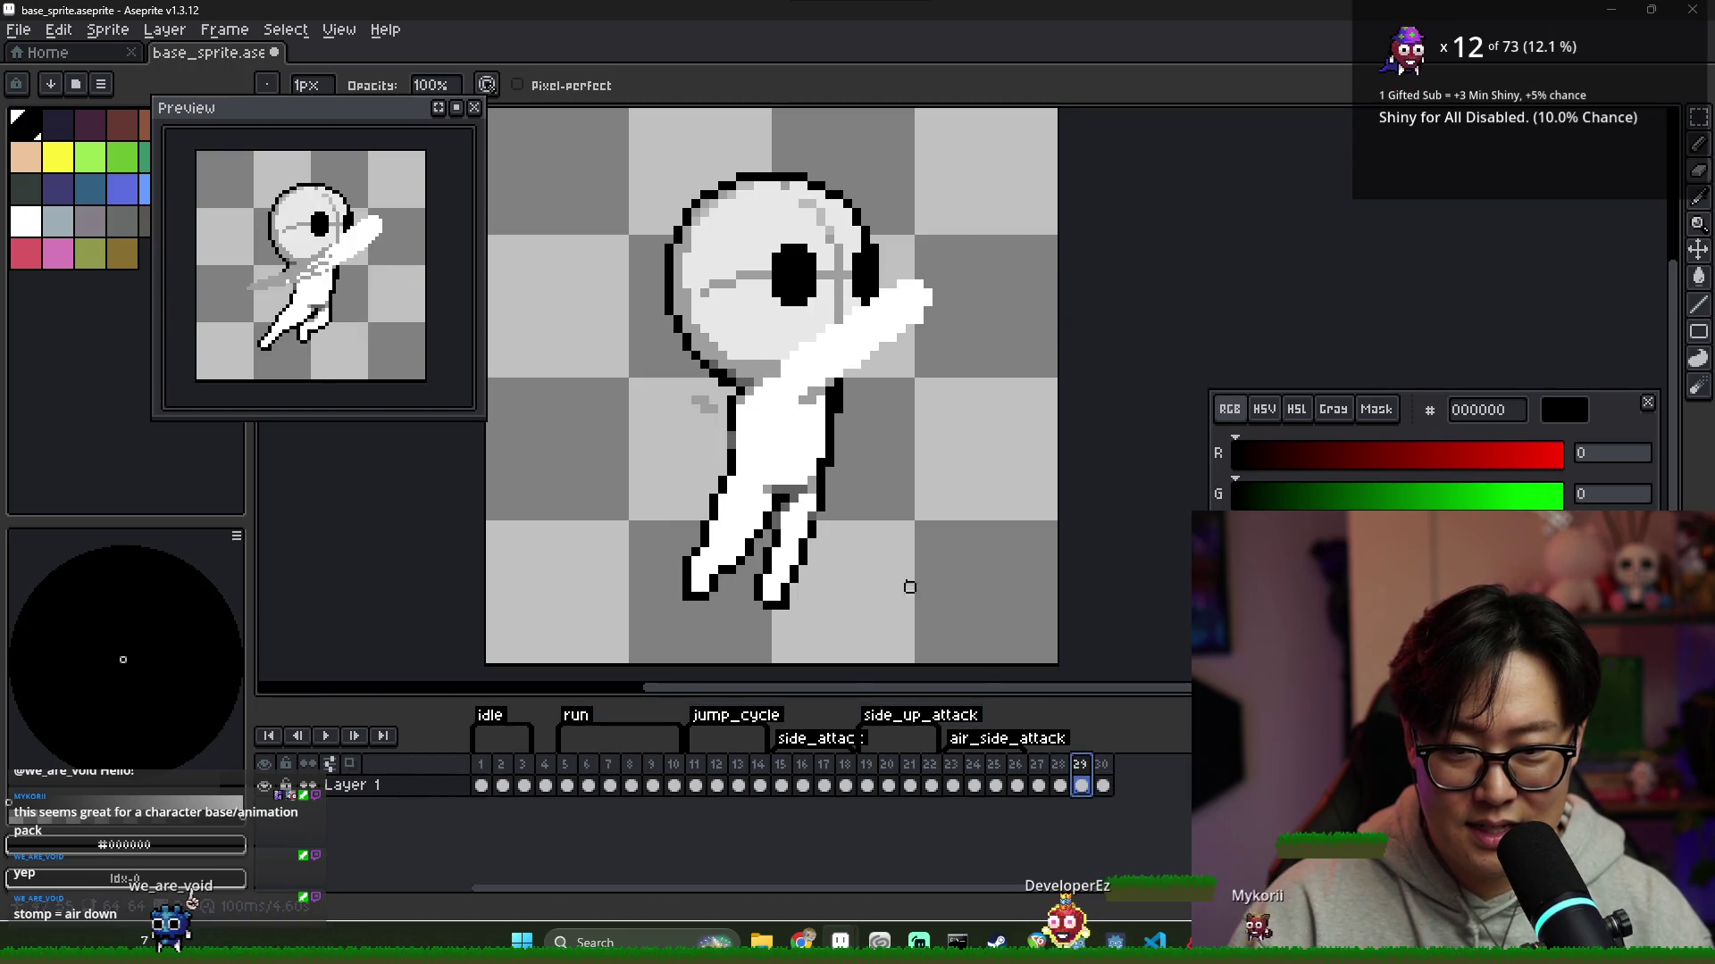
pyautogui.scroll(-2, 887, 497)
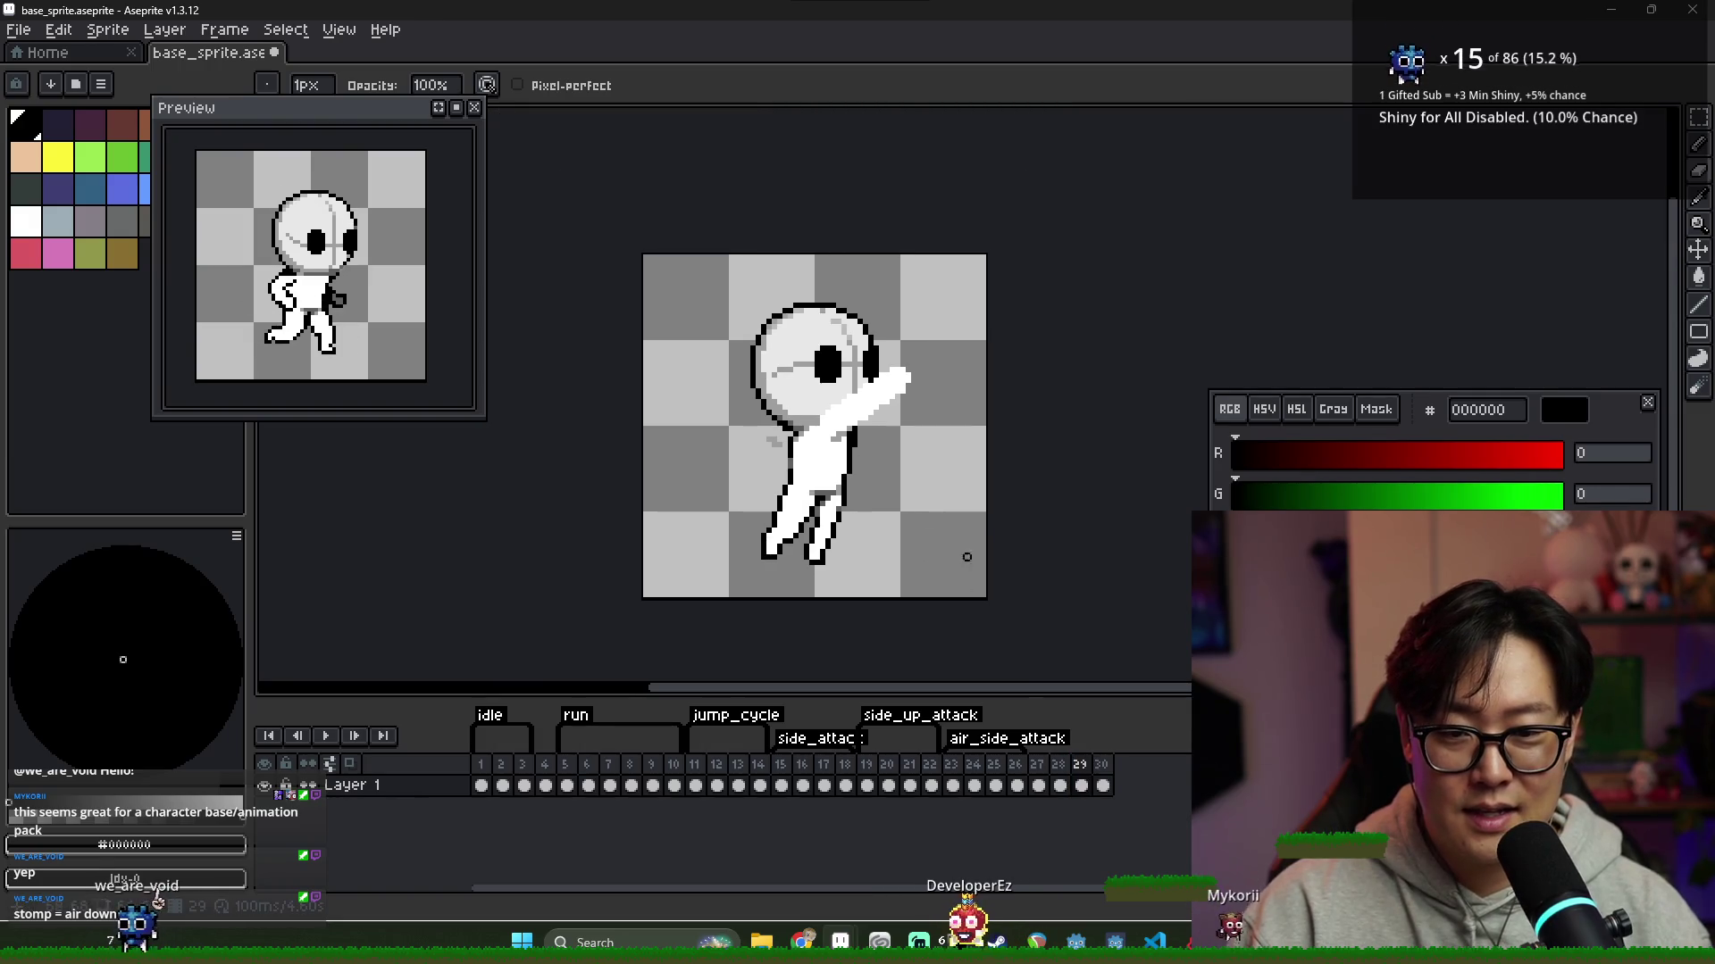
pyautogui.click(1060, 785)
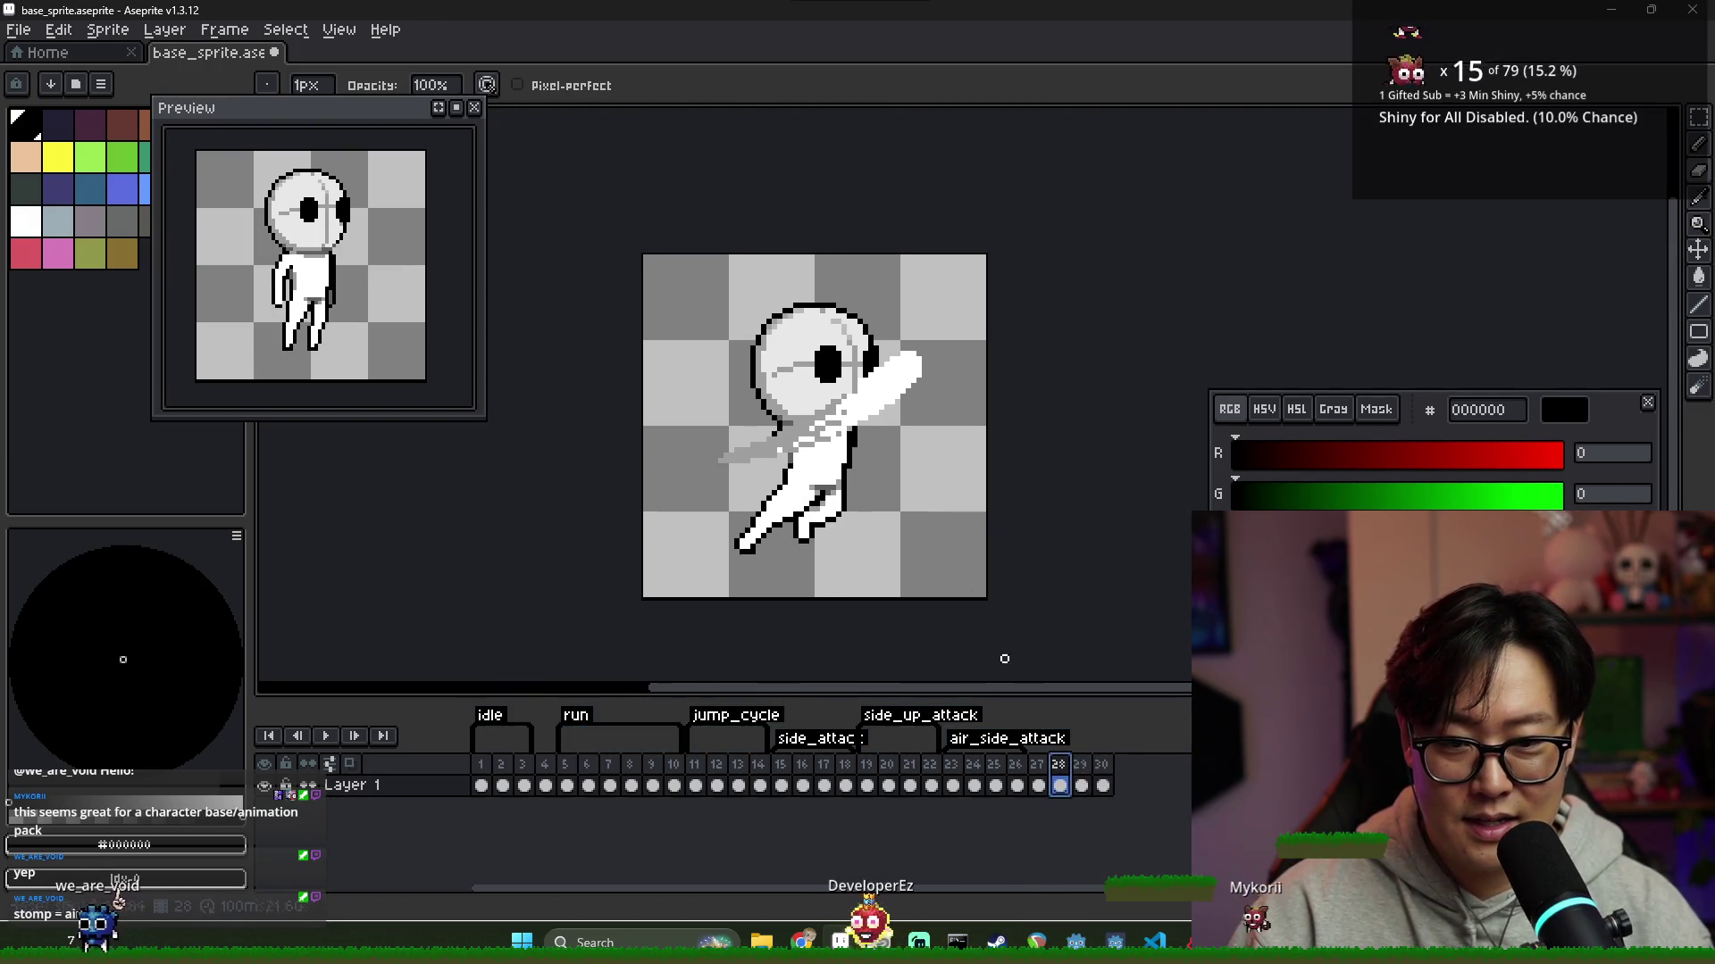
pyautogui.scroll(2, 869, 495)
pyautogui.scroll(-1, 879, 516)
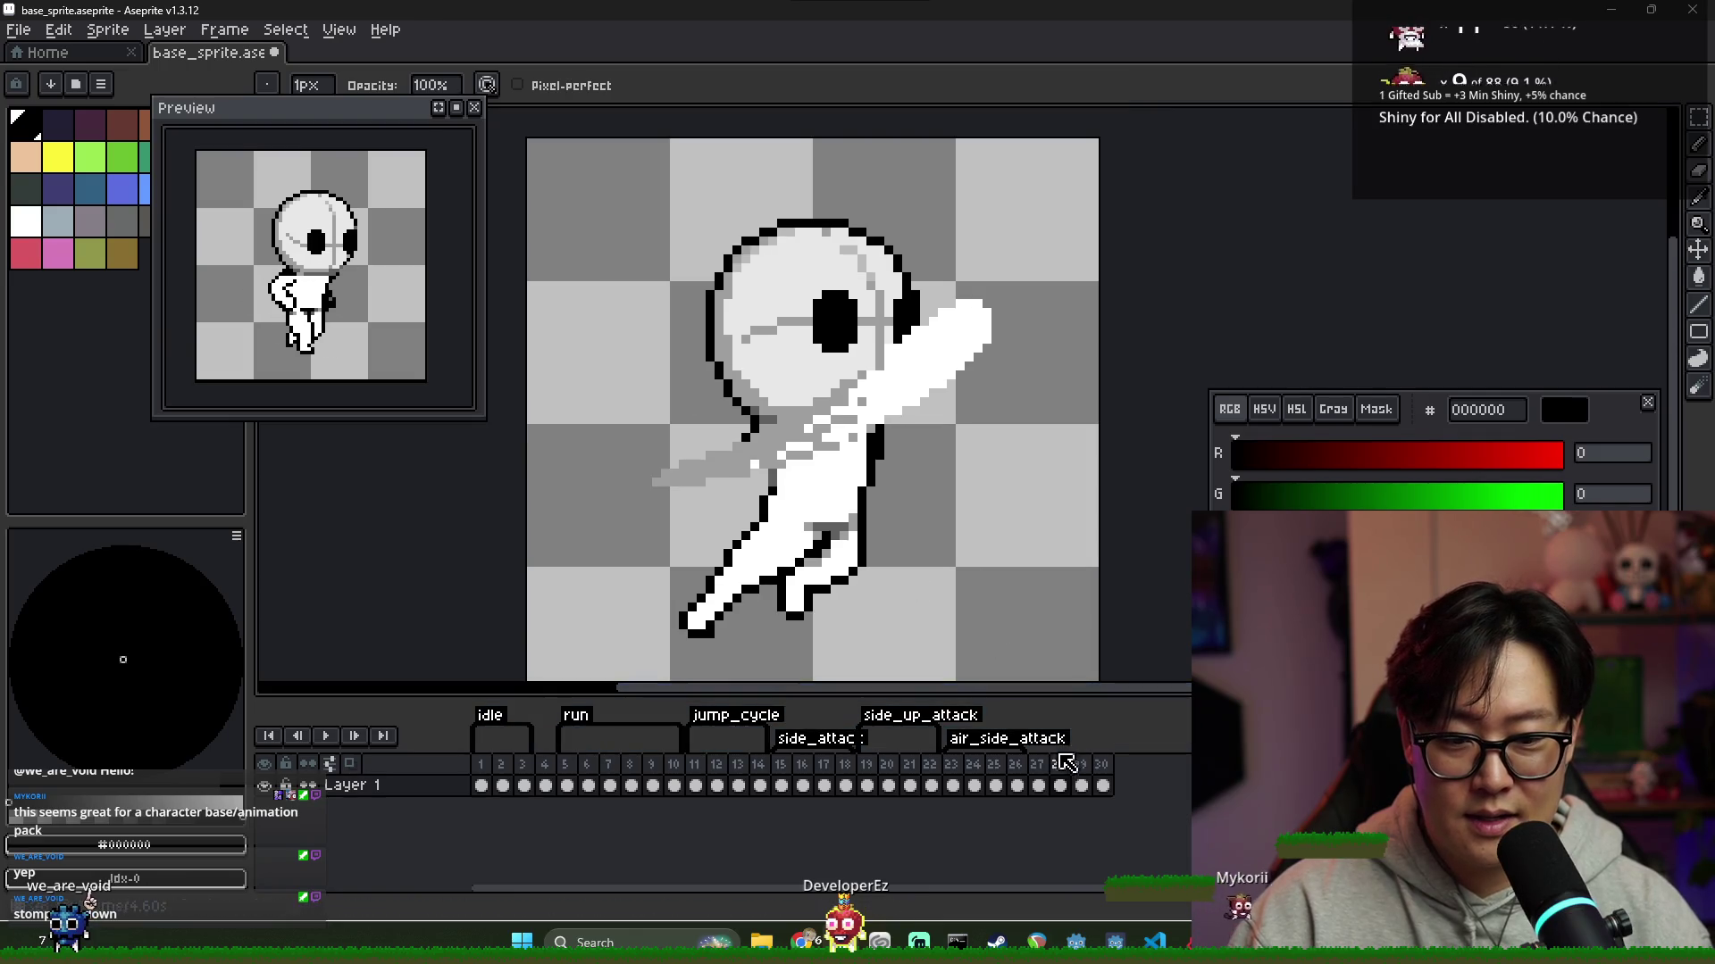
pyautogui.click(1040, 777)
pyautogui.click(1061, 784)
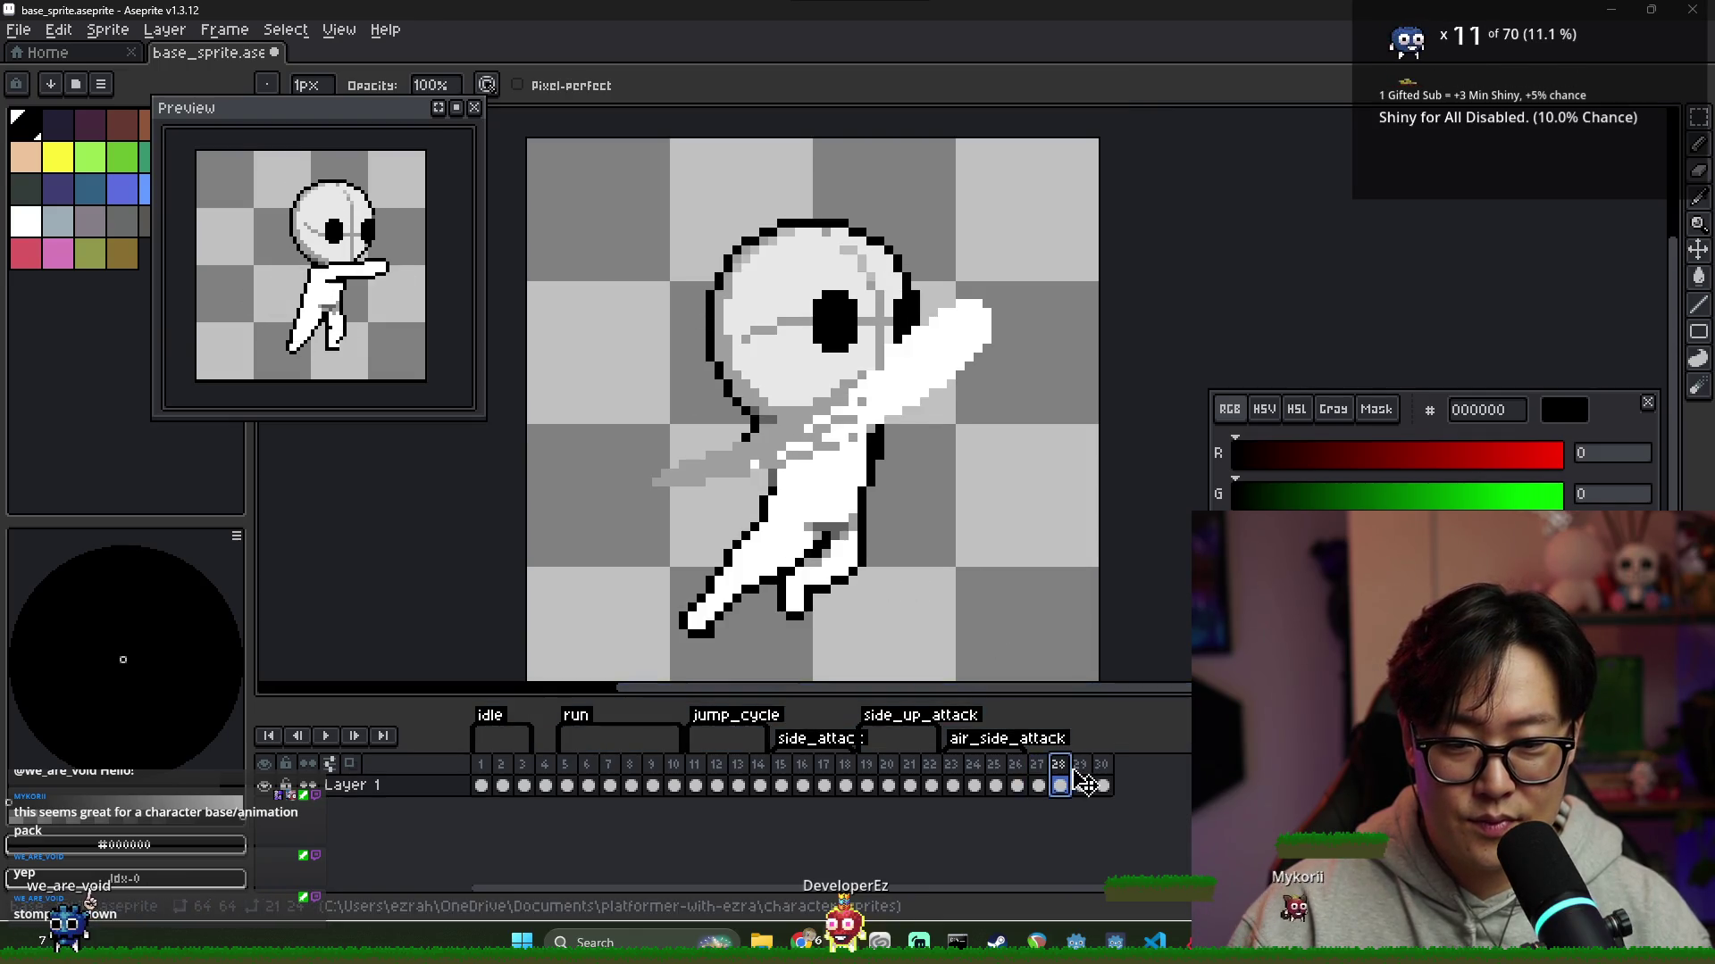
pyautogui.click(1081, 784)
# Select frame 30's legs, nudge them up-left and commit
pyautogui.click(1104, 784)
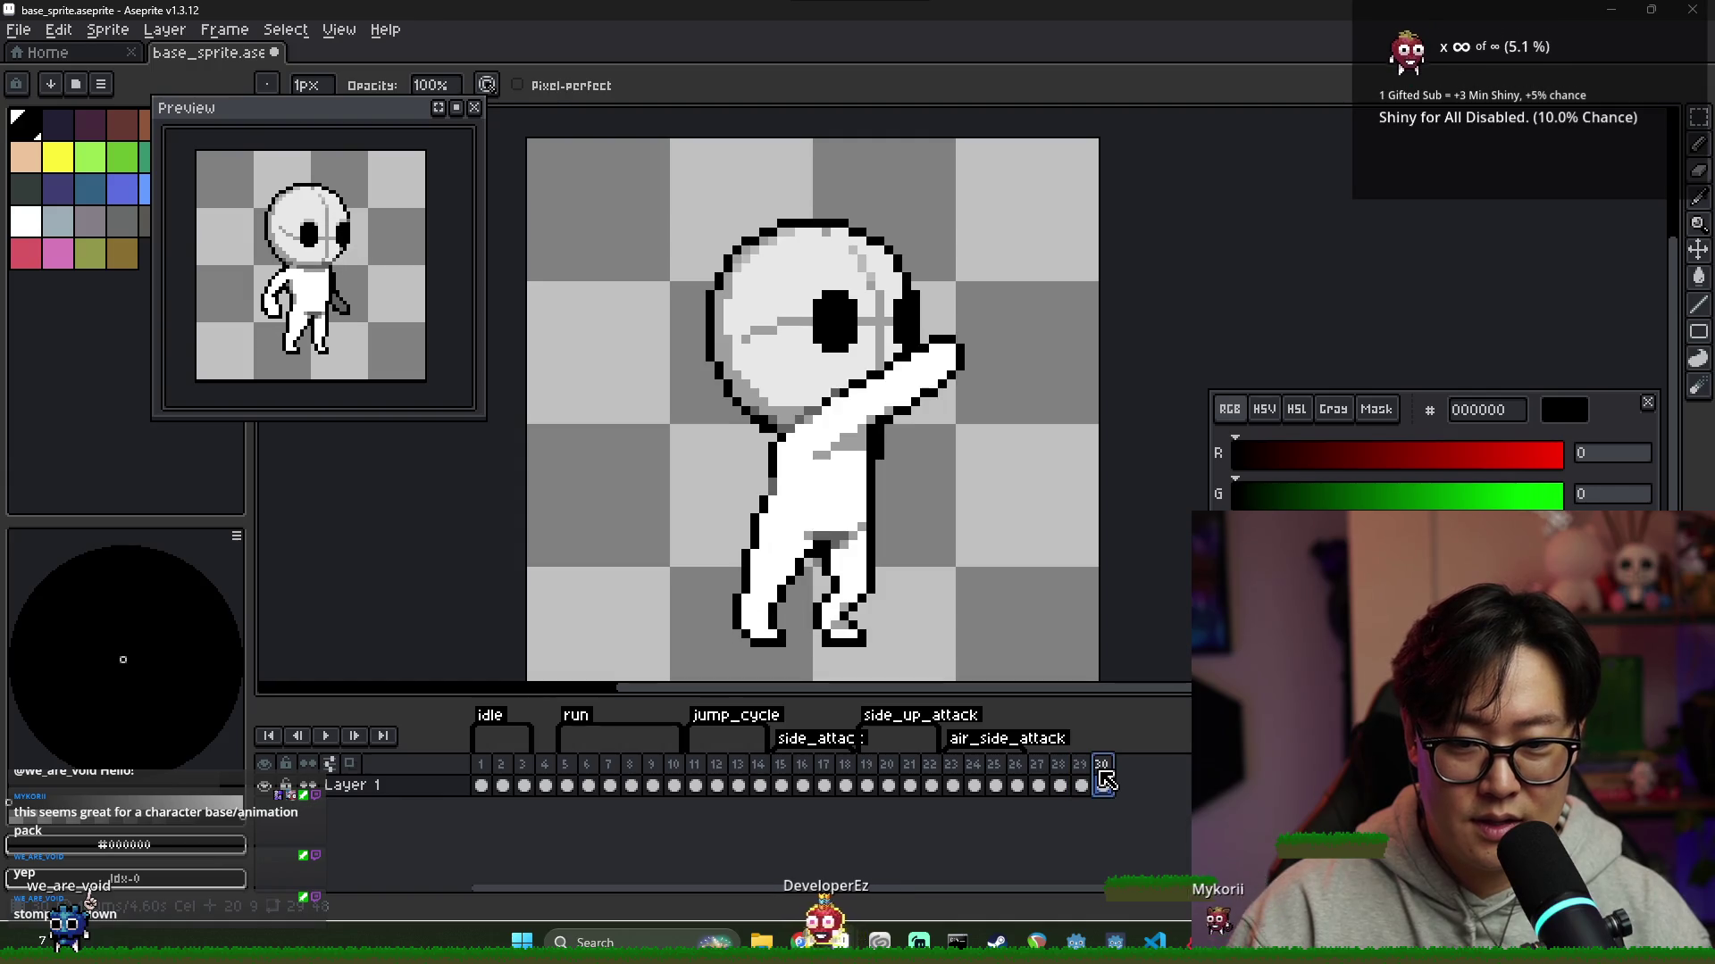
pyautogui.press('m')
pyautogui.moveTo(884, 672)
pyautogui.mouseDown()
pyautogui.moveTo(674, 534)
pyautogui.moveTo(679, 497)
pyautogui.moveTo(790, 558)
pyautogui.mouseUp()
pyautogui.press('b')
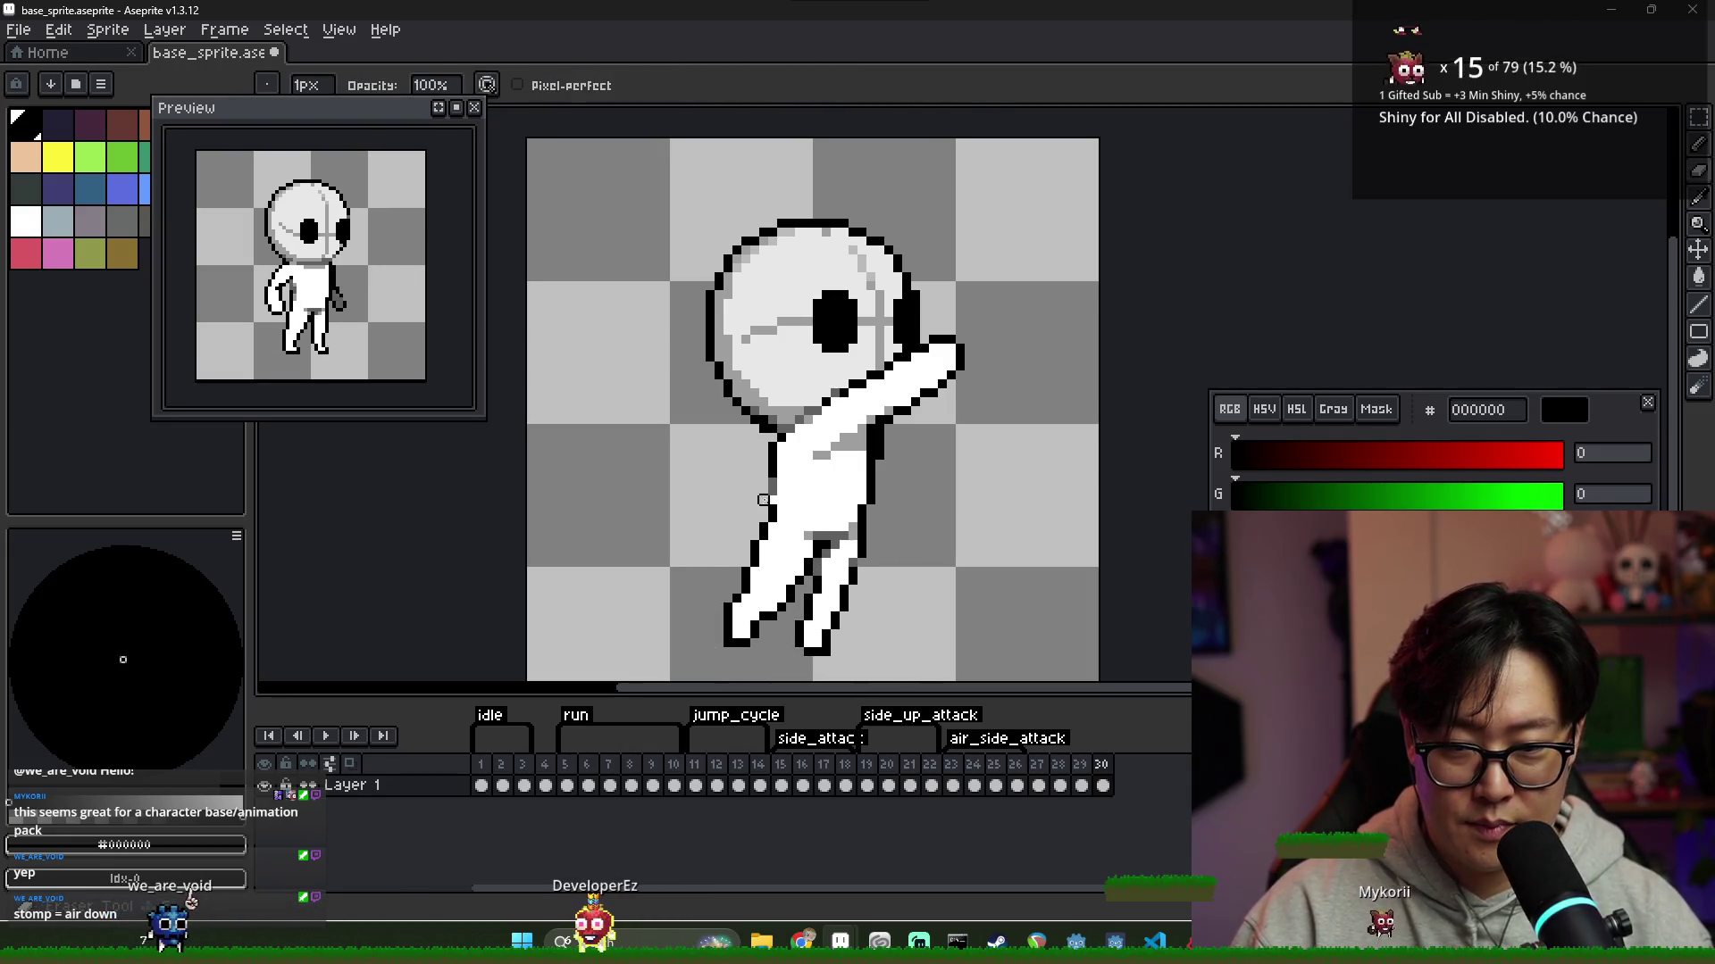
pyautogui.click(1081, 786)
pyautogui.click(1103, 786)
# Sample the body's light grey and consult reference frames 20–22
pyautogui.scroll(-2, 943, 463)
pyautogui.click(1081, 786)
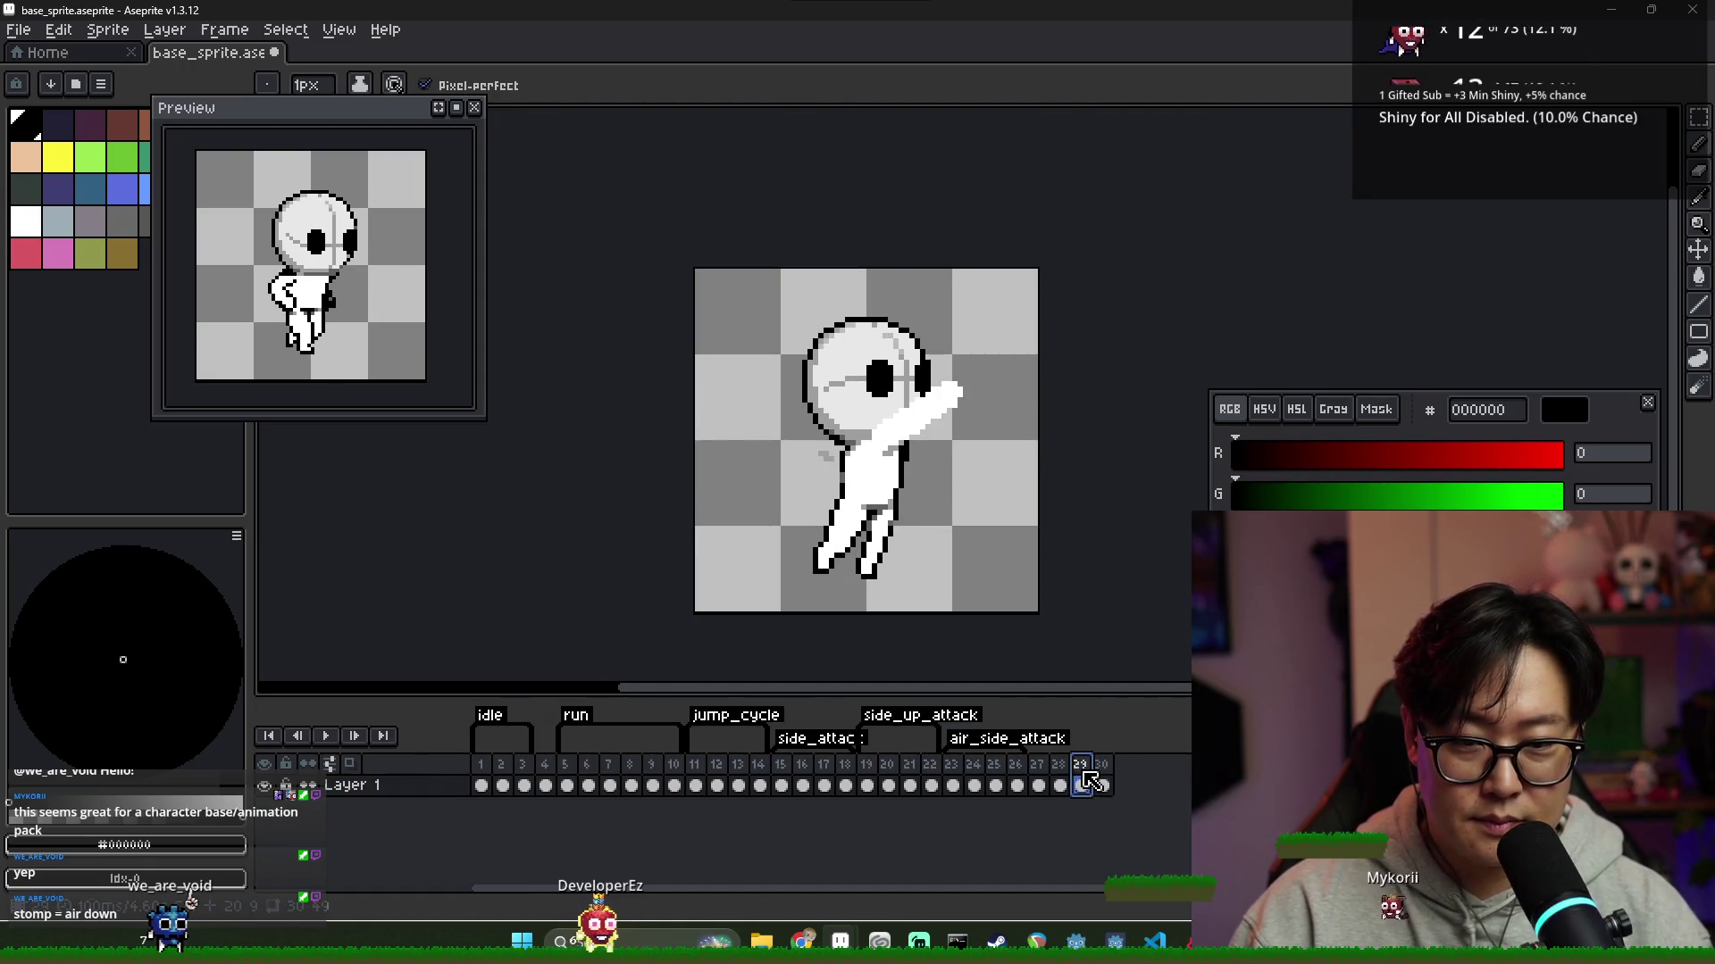
pyautogui.scroll(3, 910, 339)
pyautogui.keyDown('alt'); pyautogui.click(899, 428); pyautogui.keyUp('alt')
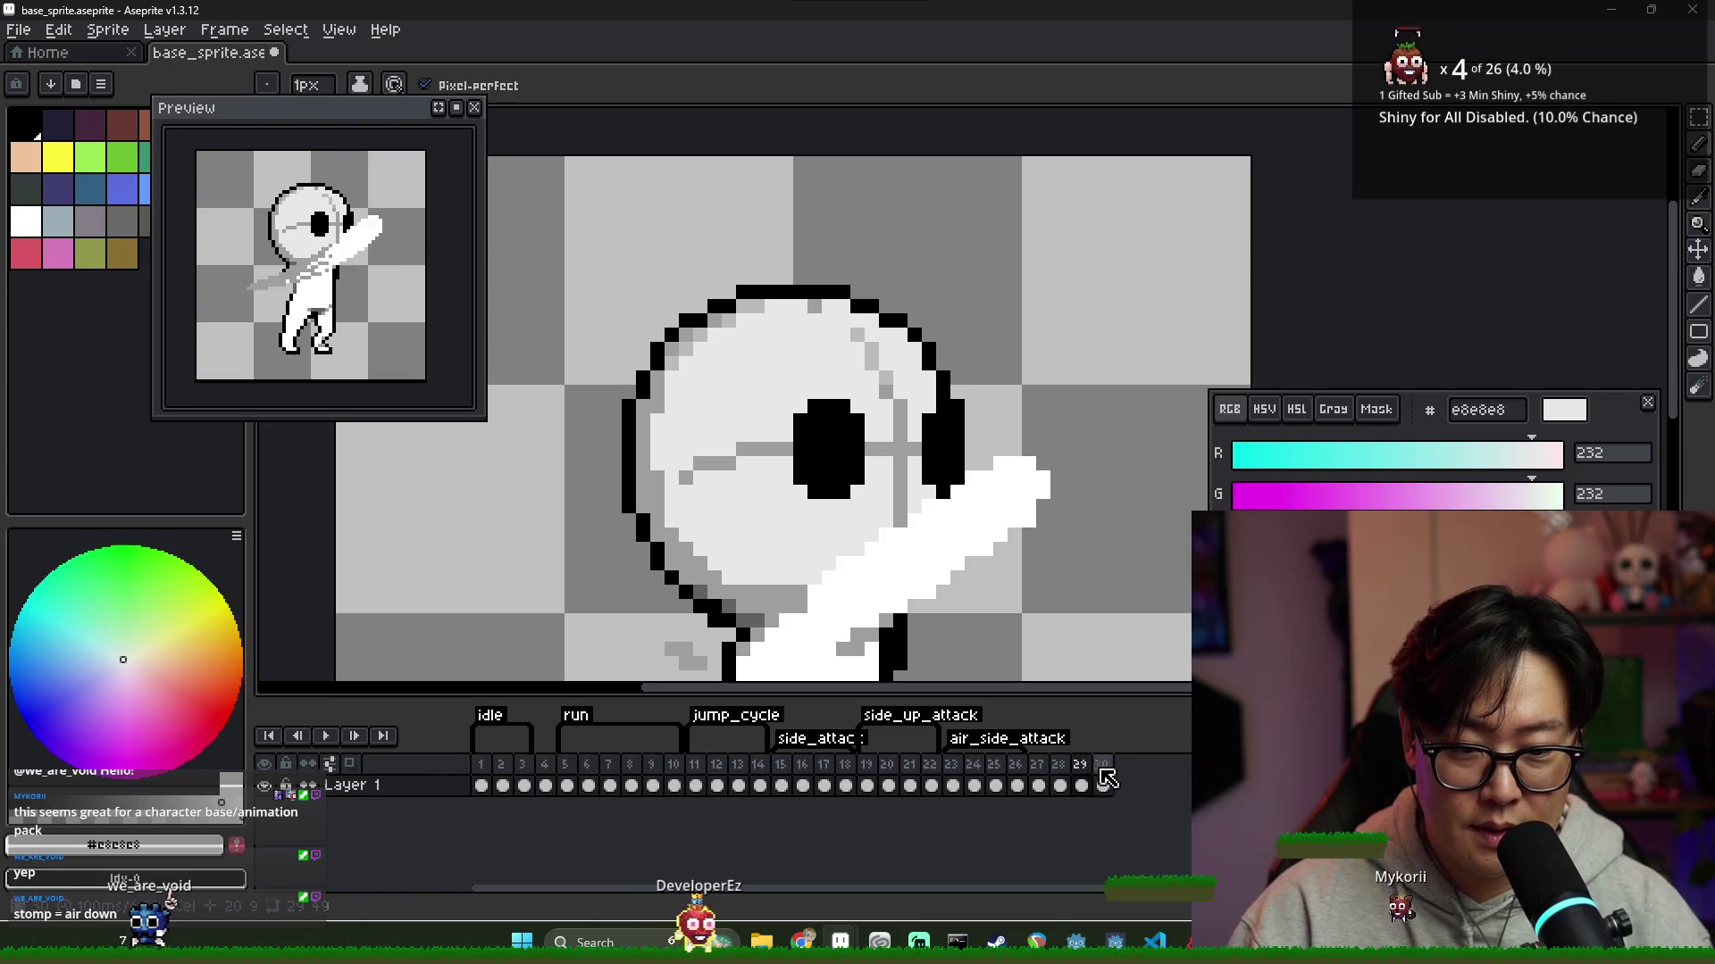
pyautogui.press('Right')
pyautogui.click(889, 770)
pyautogui.press('Right')
pyautogui.press('b')
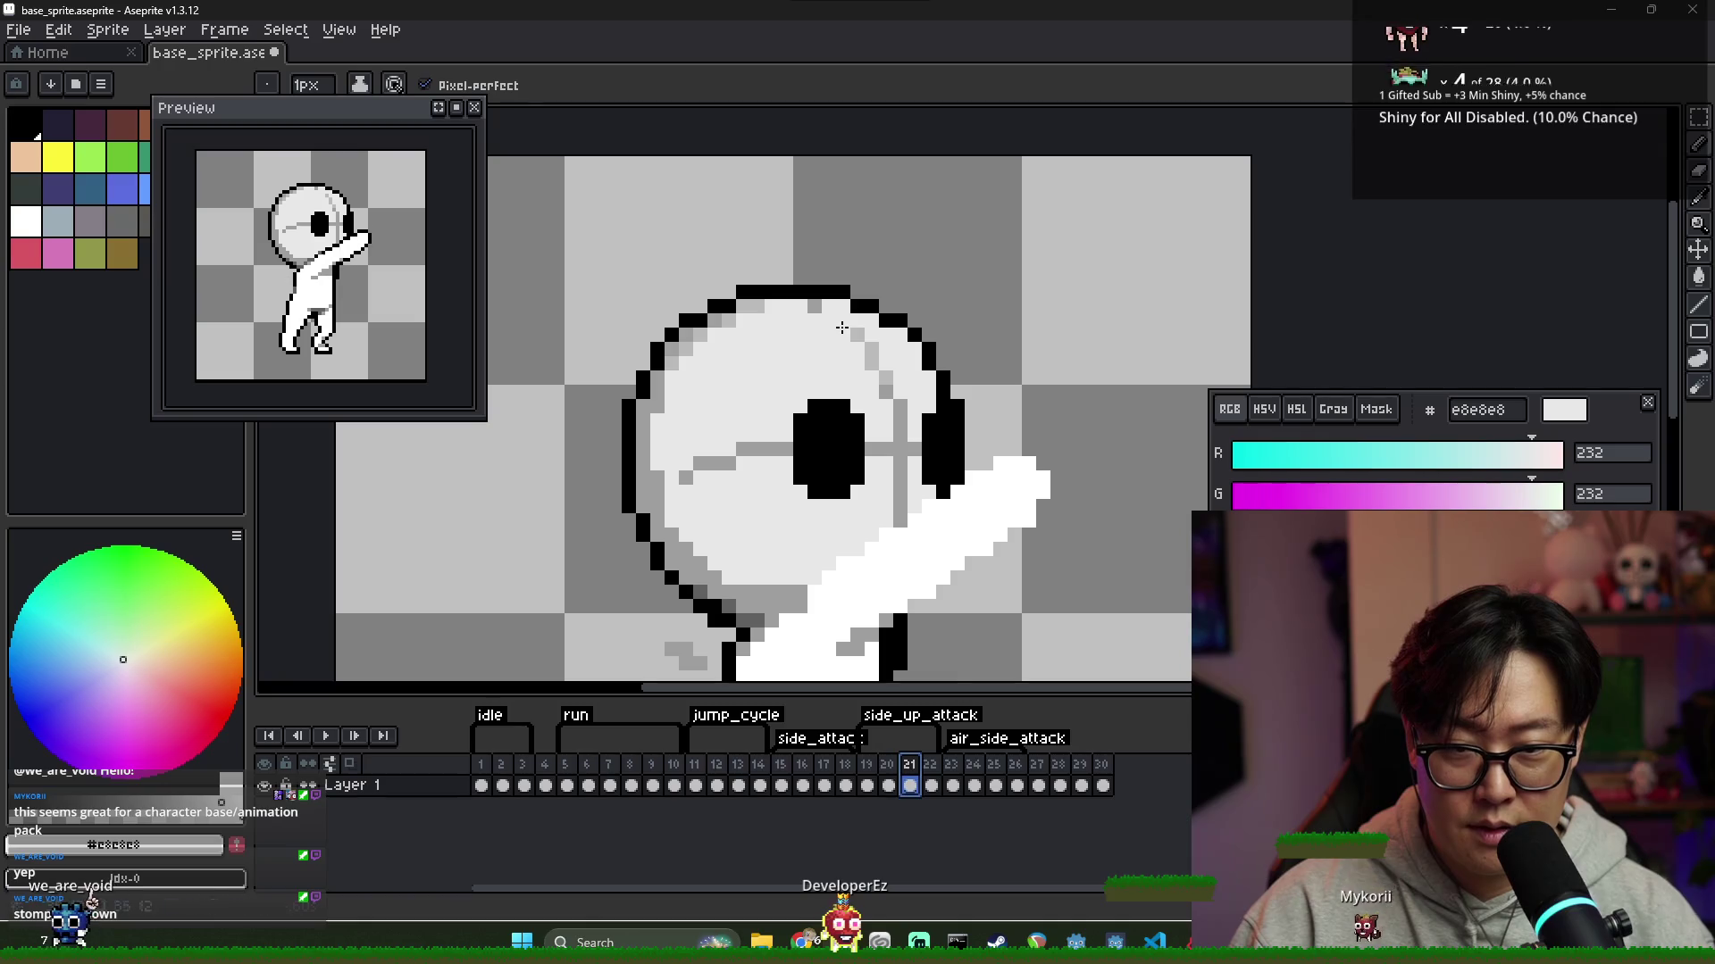
pyautogui.press('Right')
pyautogui.press('Left')
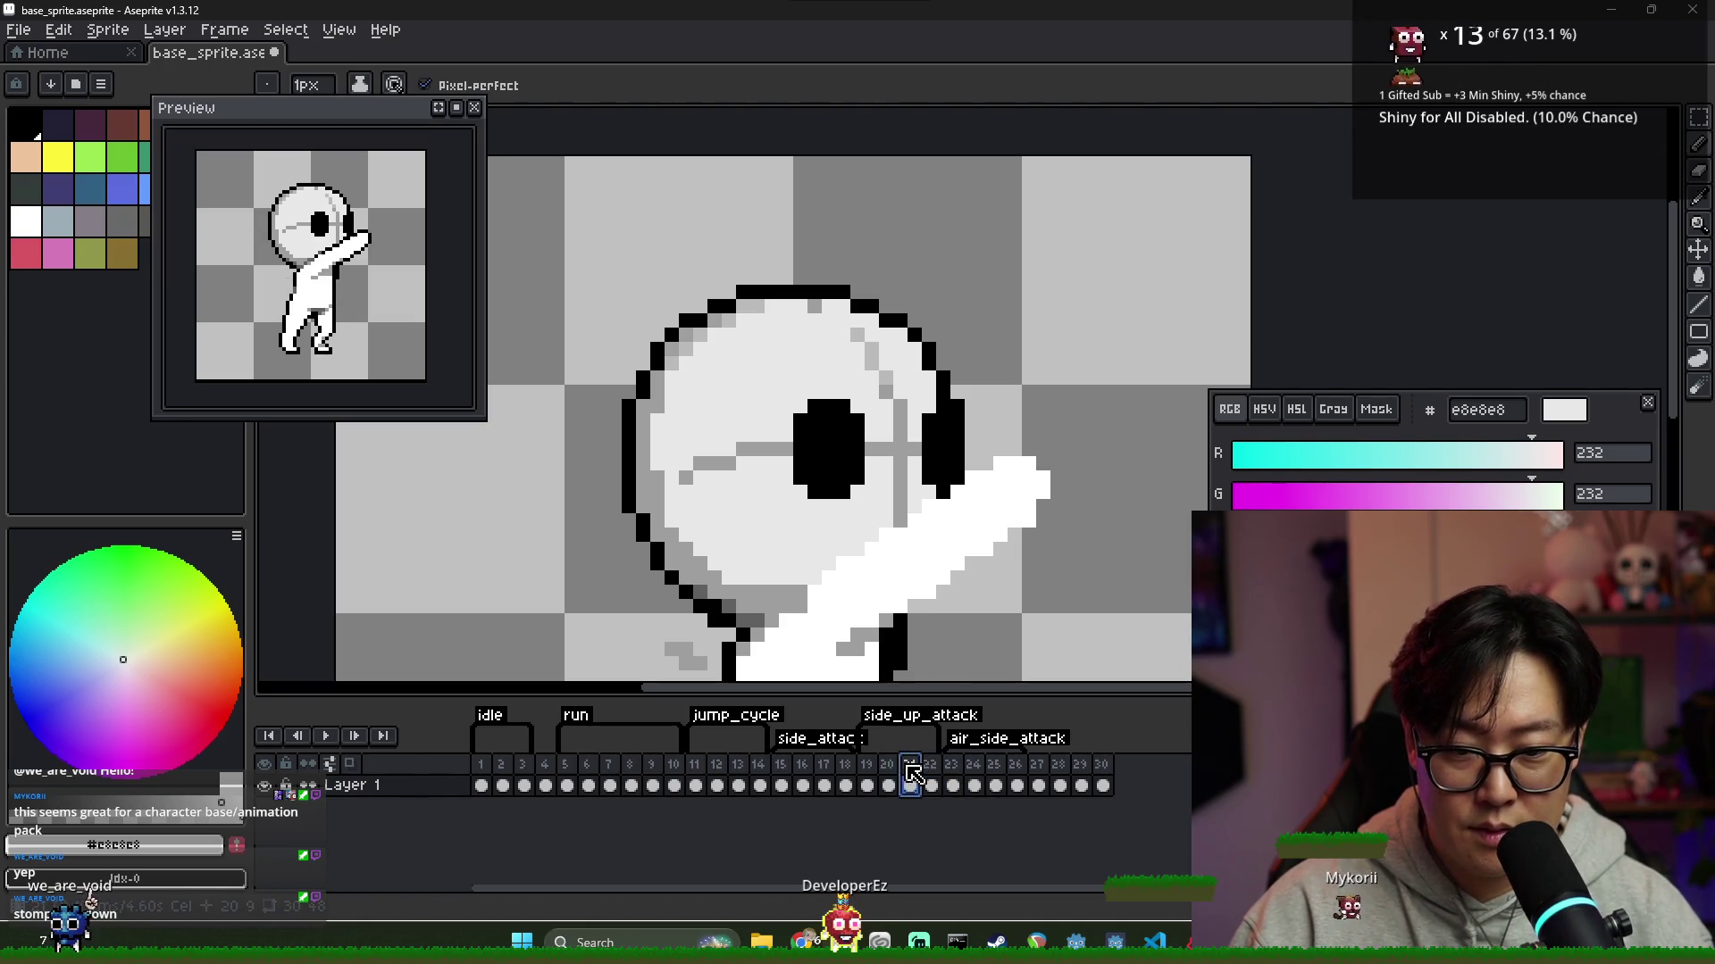
pyautogui.press('Left')
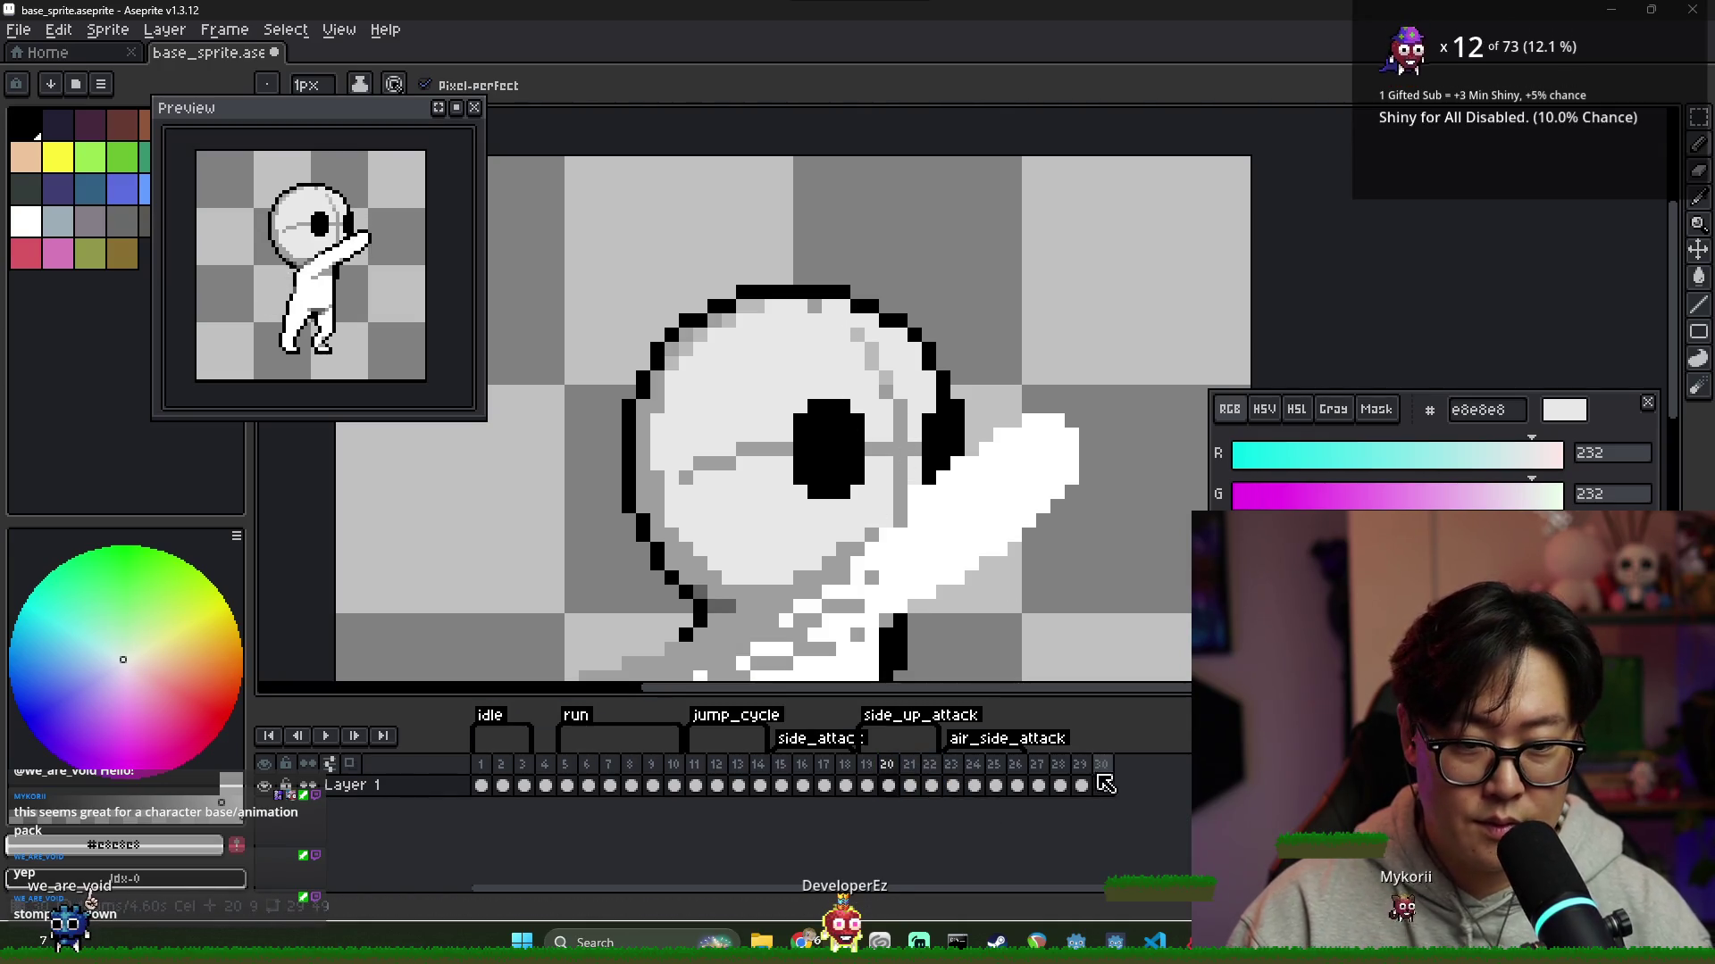
# Return to frame 30, then recheck frame 28's arm pose
pyautogui.click(1104, 785)
pyautogui.scroll(-1, 948, 474)
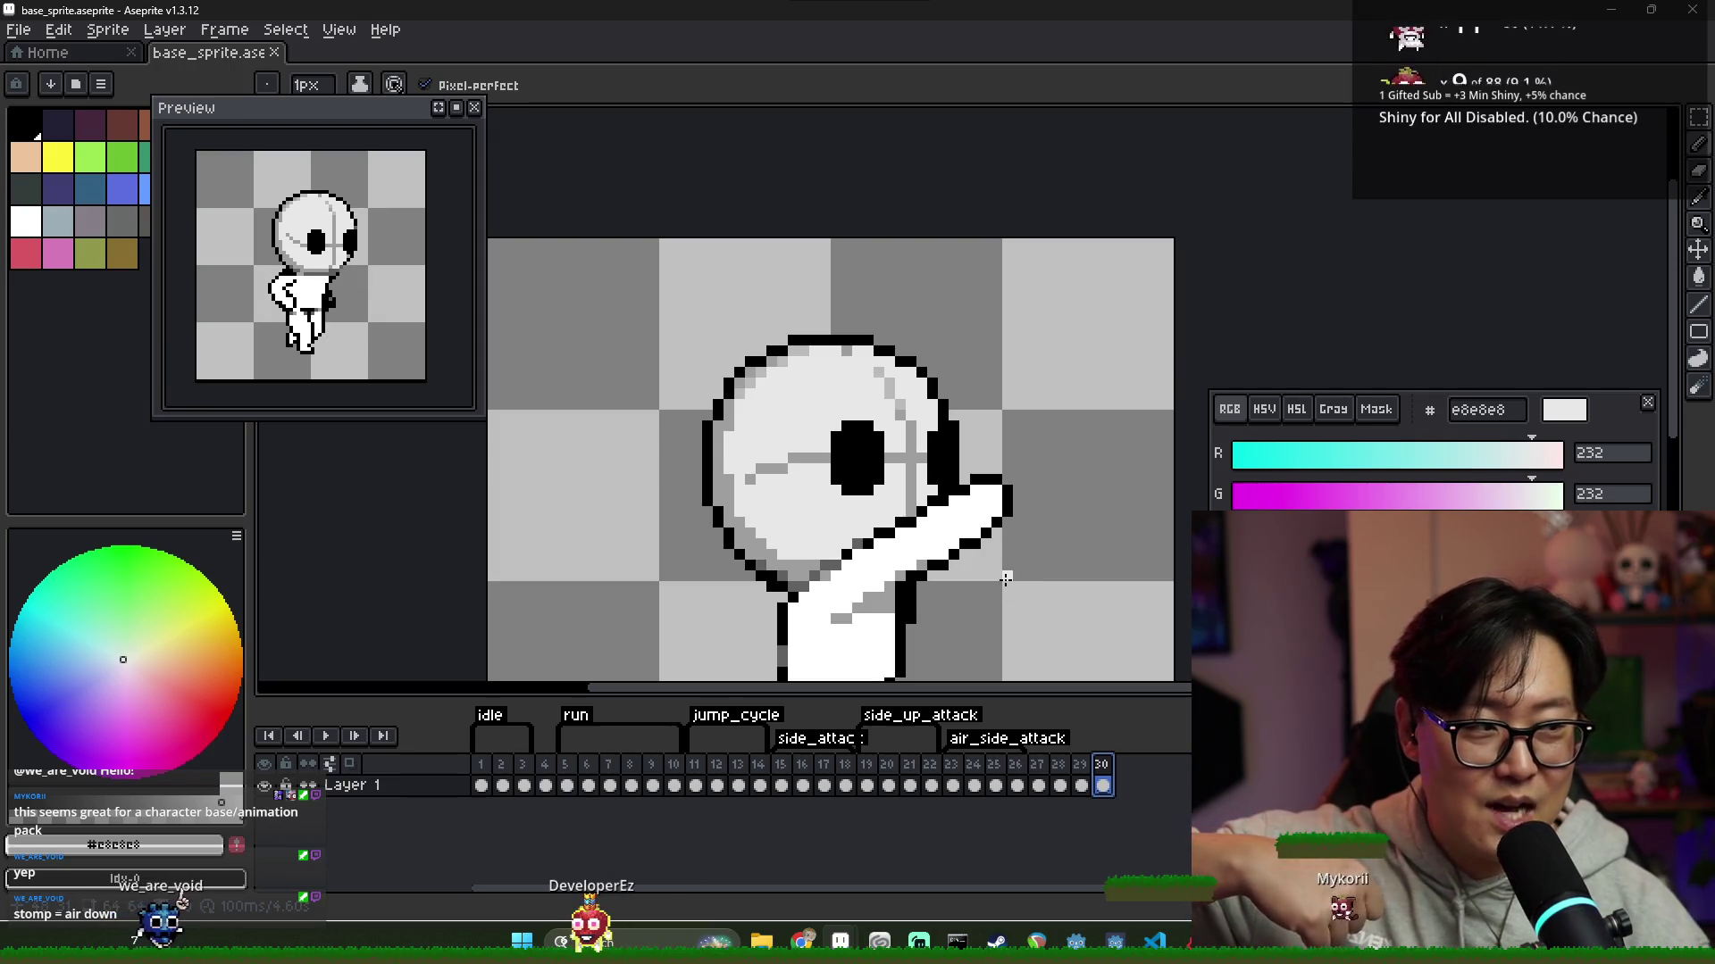
pyautogui.click(1039, 785)
pyautogui.click(1060, 785)
# Compare poses across frames 24–29, flipping repeatedly between 28 and 29
pyautogui.scroll(-1, 1005, 515)
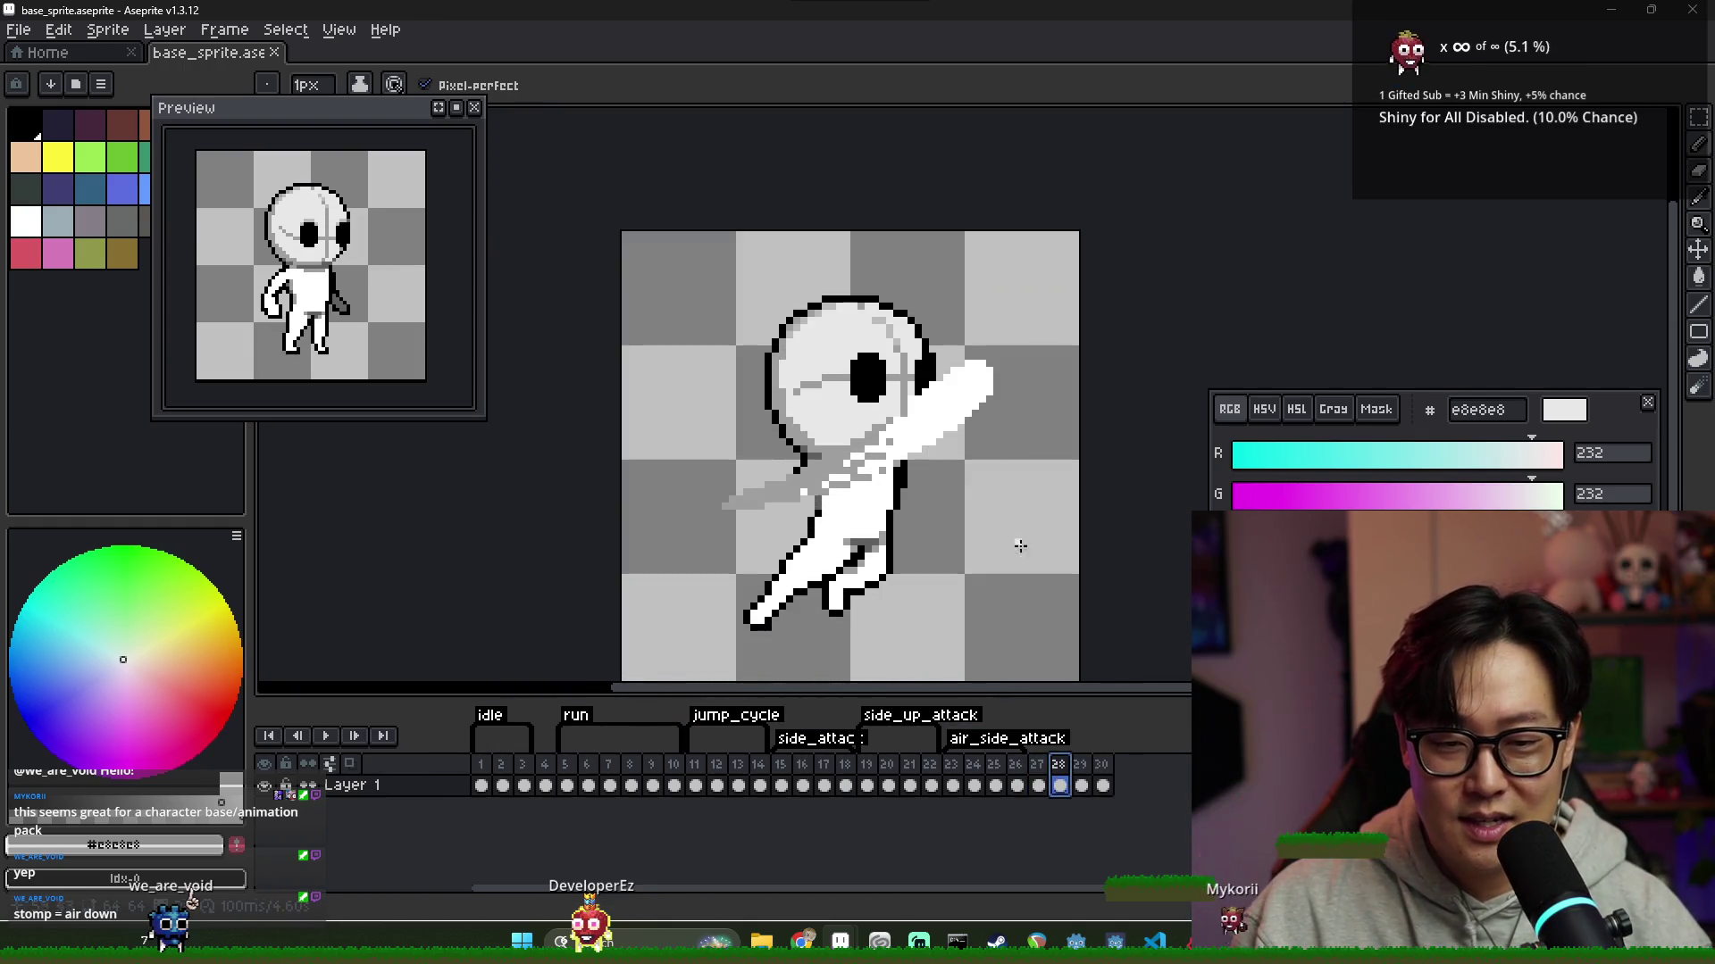
pyautogui.click(1081, 785)
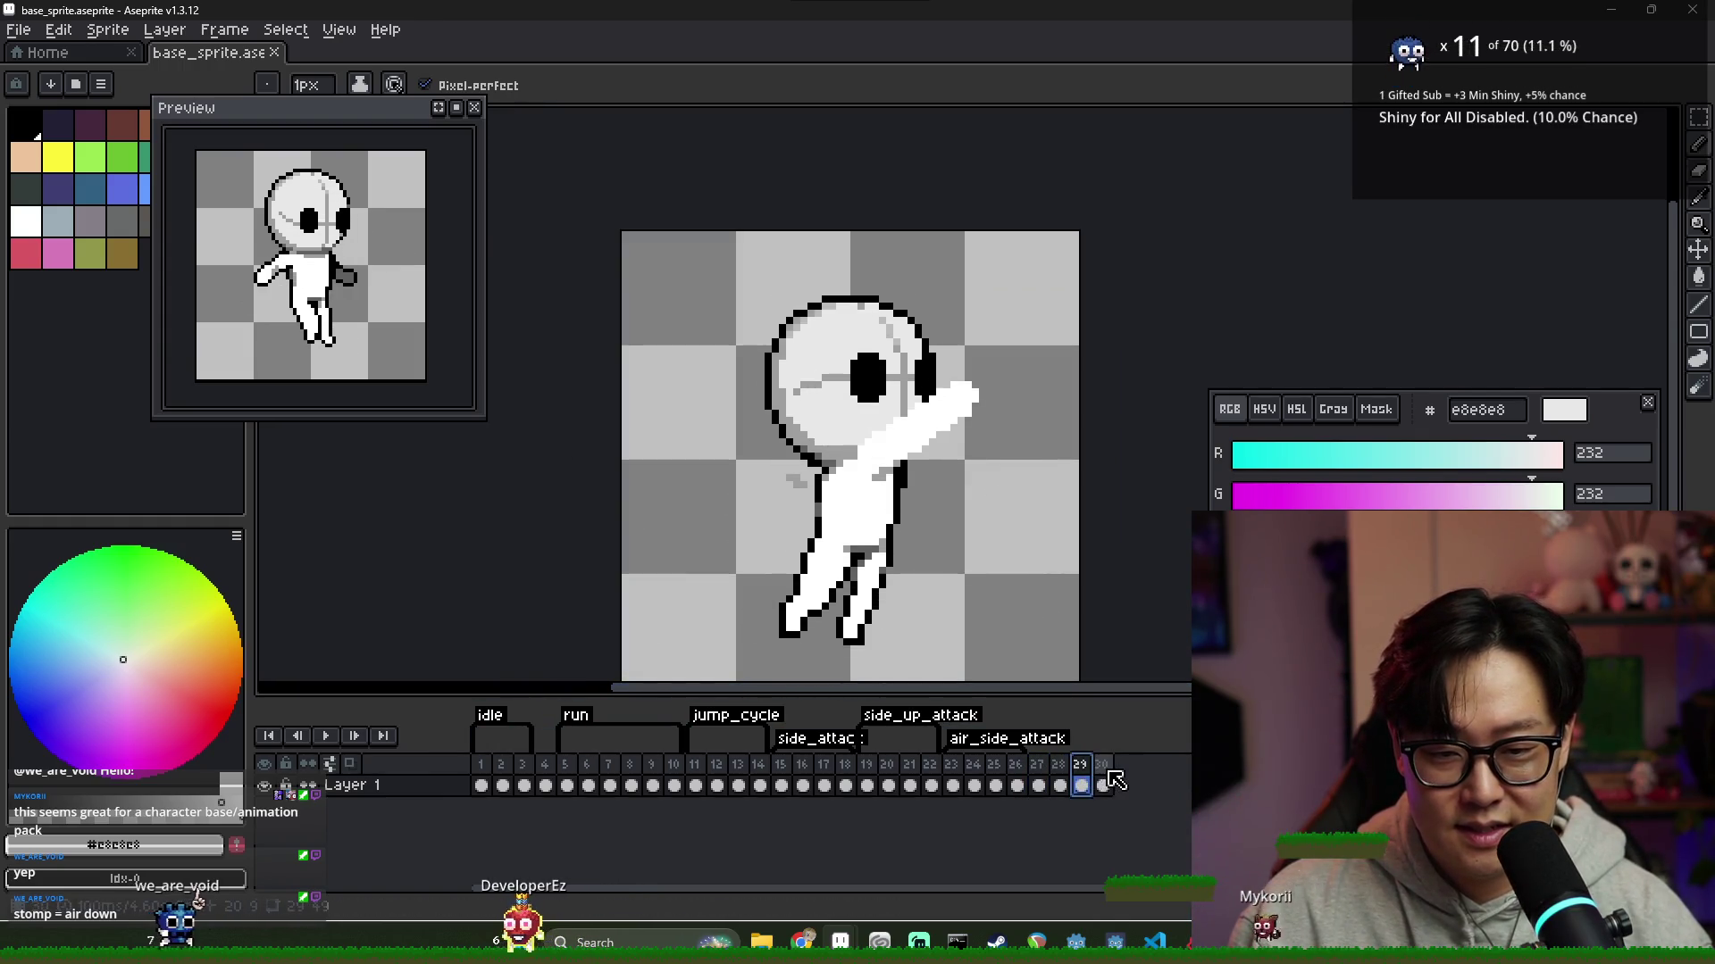
pyautogui.click(1061, 785)
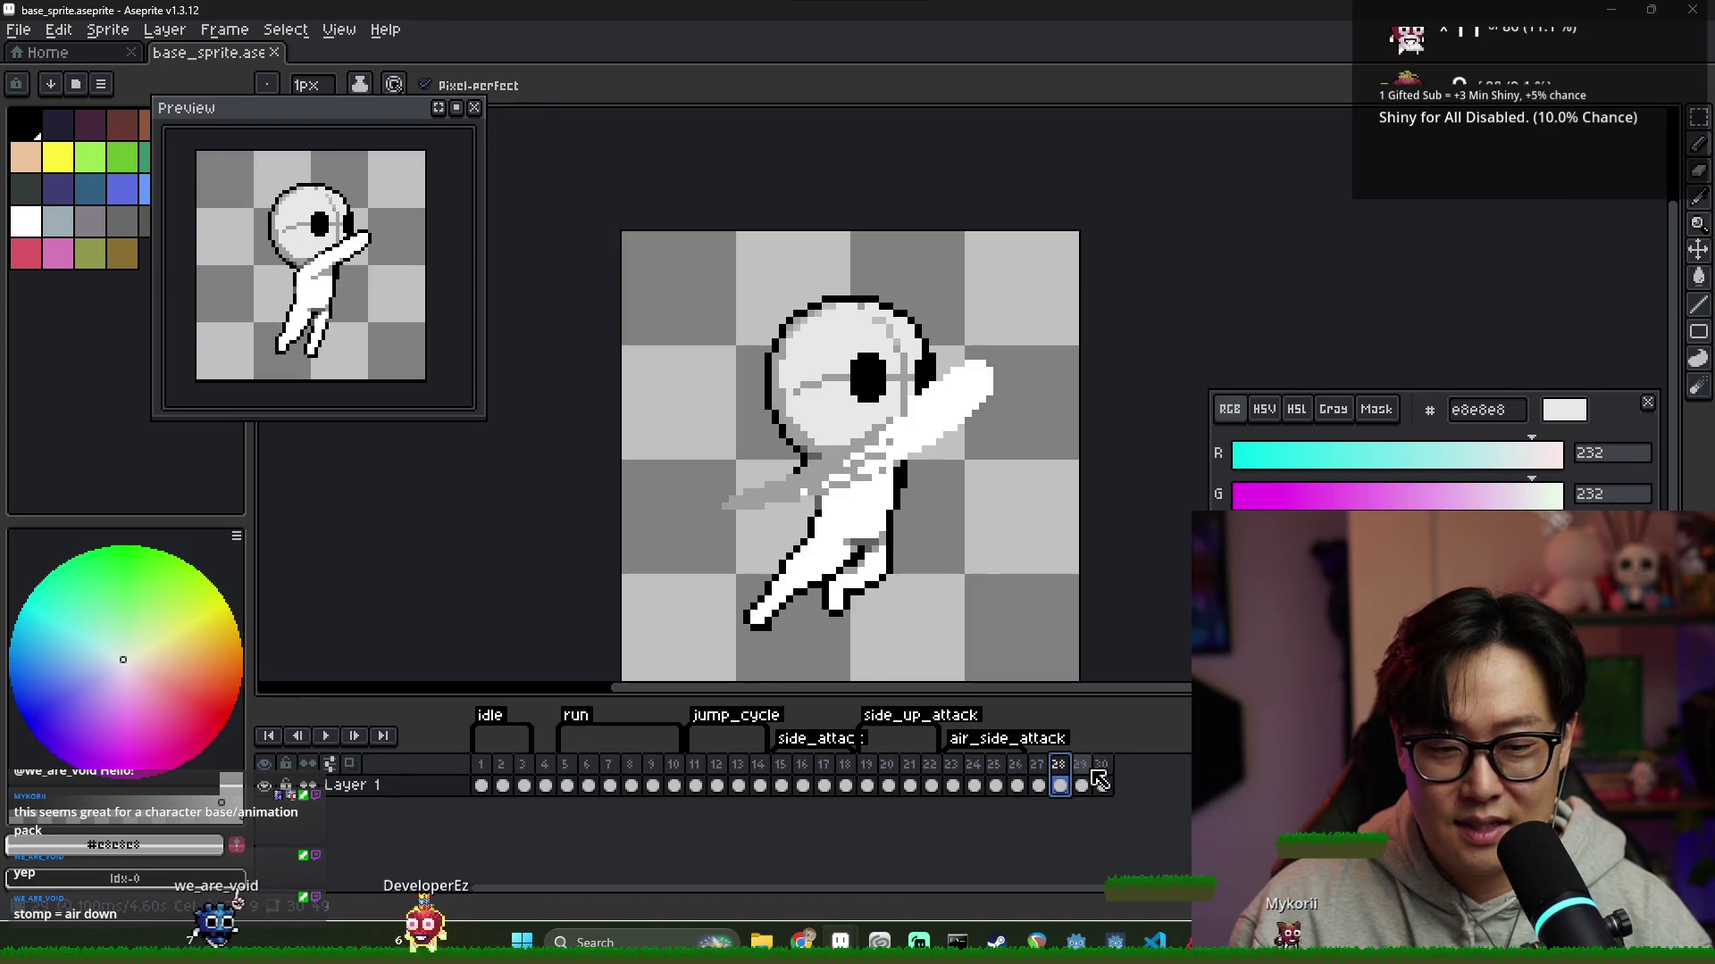
pyautogui.click(1091, 783)
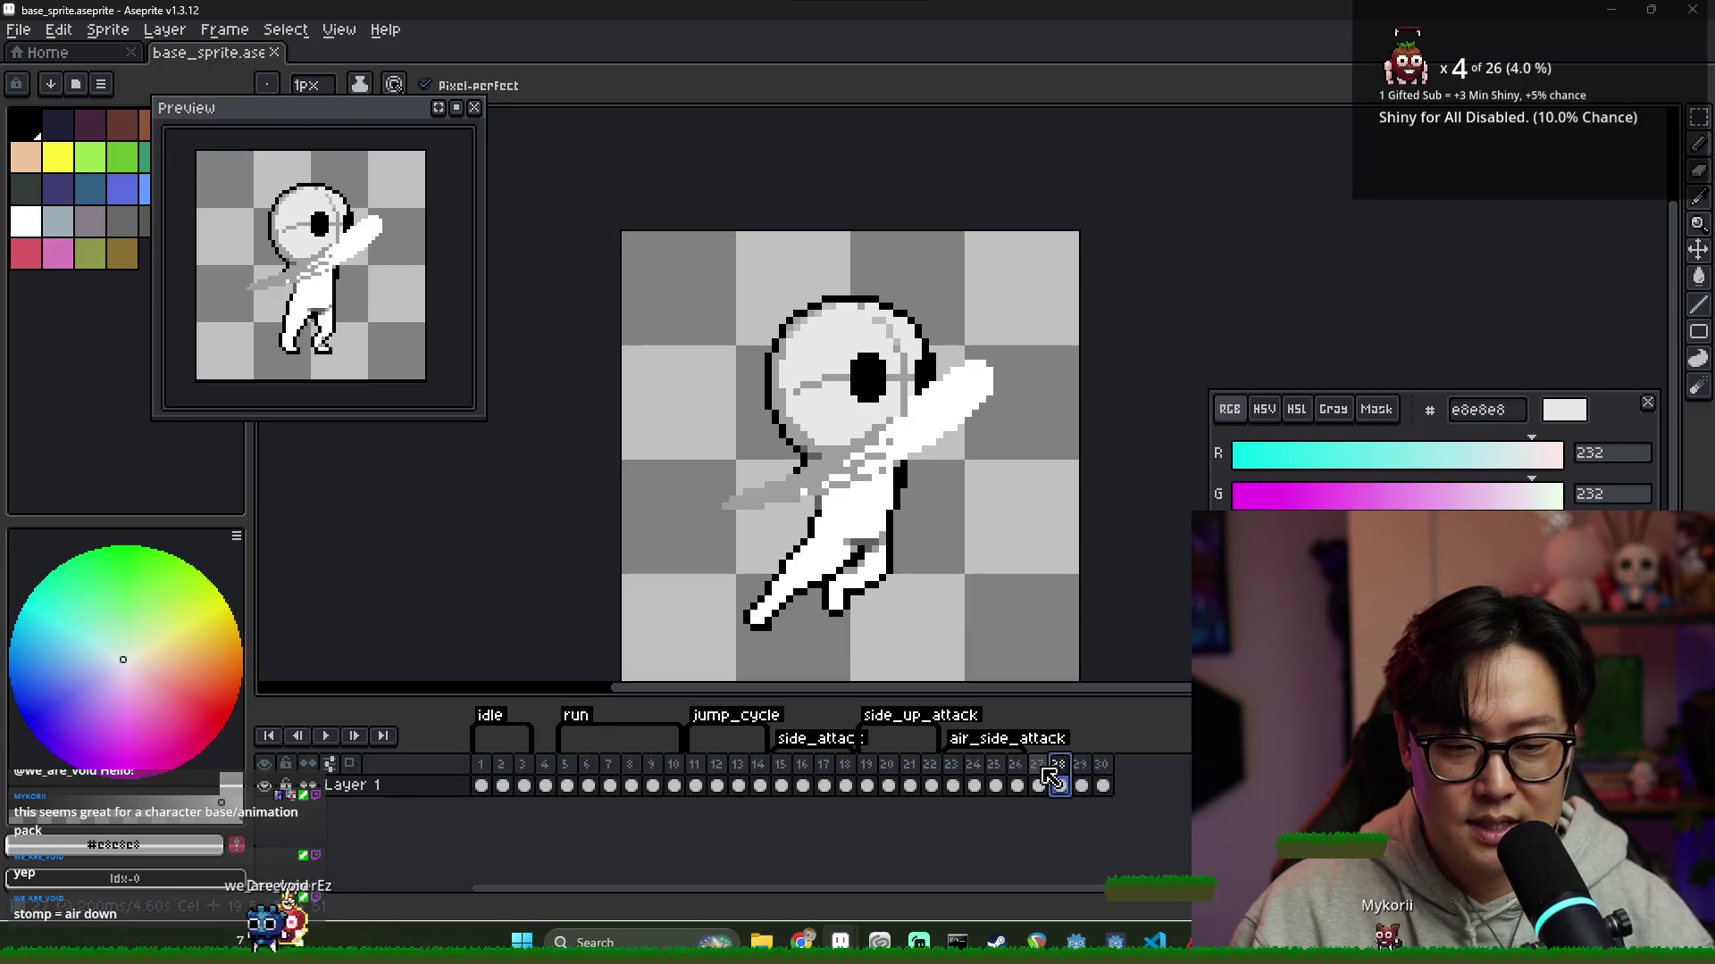
pyautogui.click(1061, 785)
pyautogui.click(1080, 785)
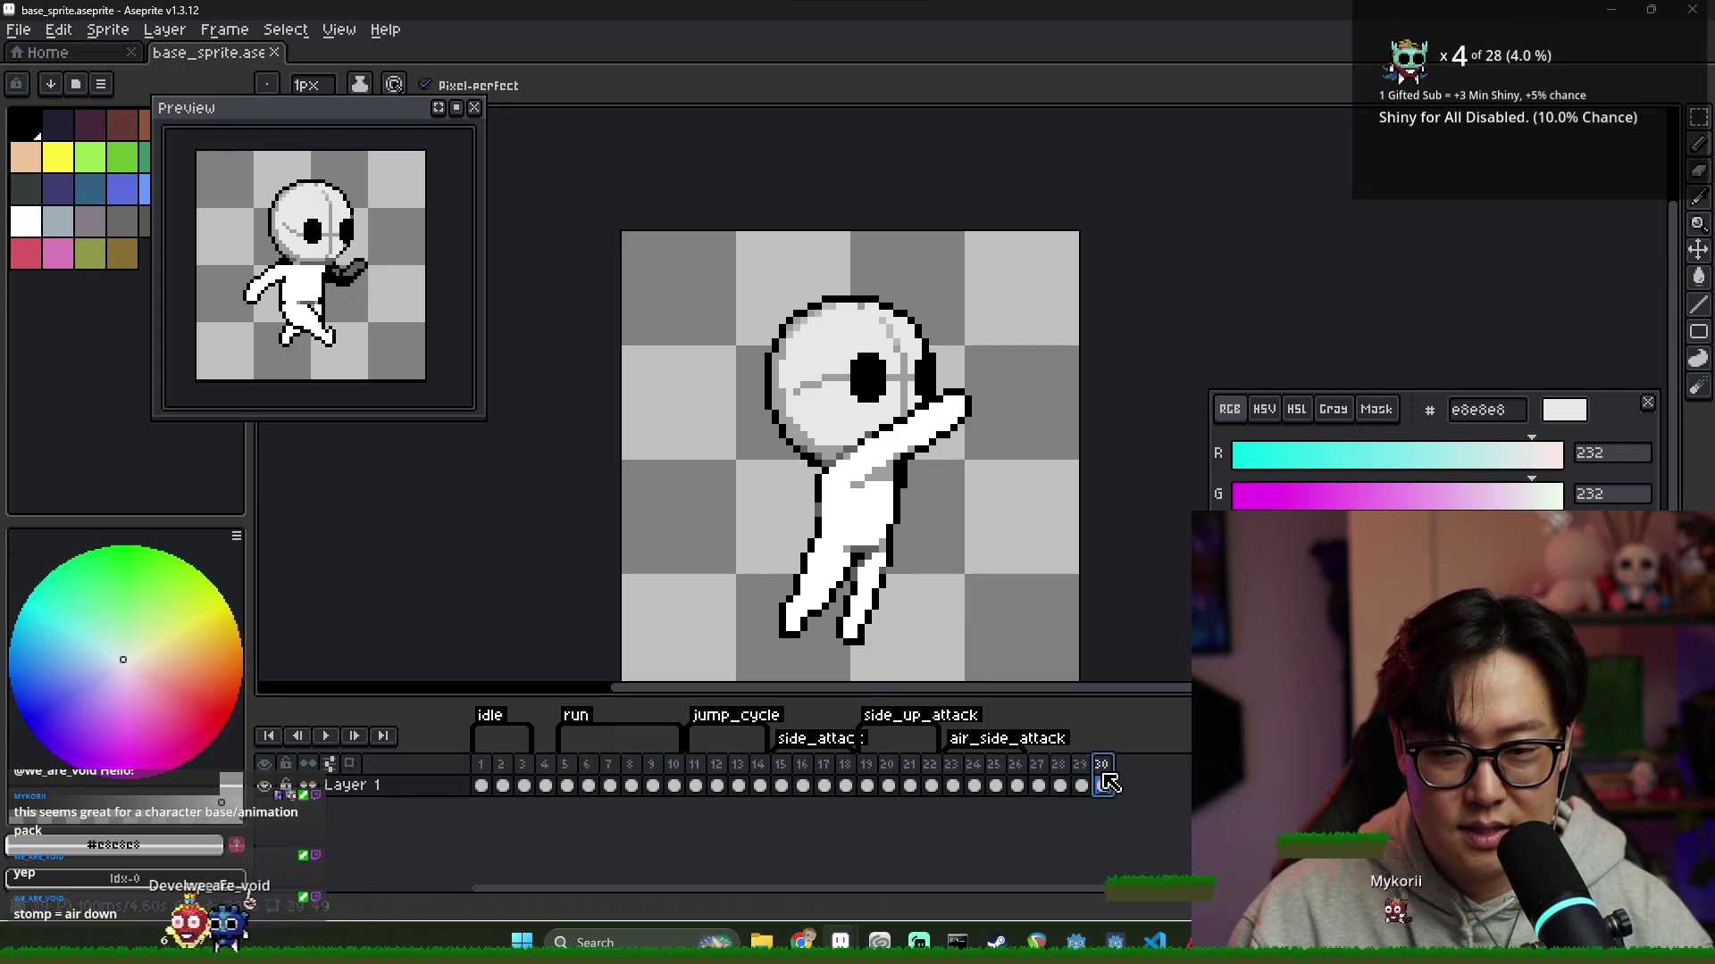
pyautogui.click(1042, 784)
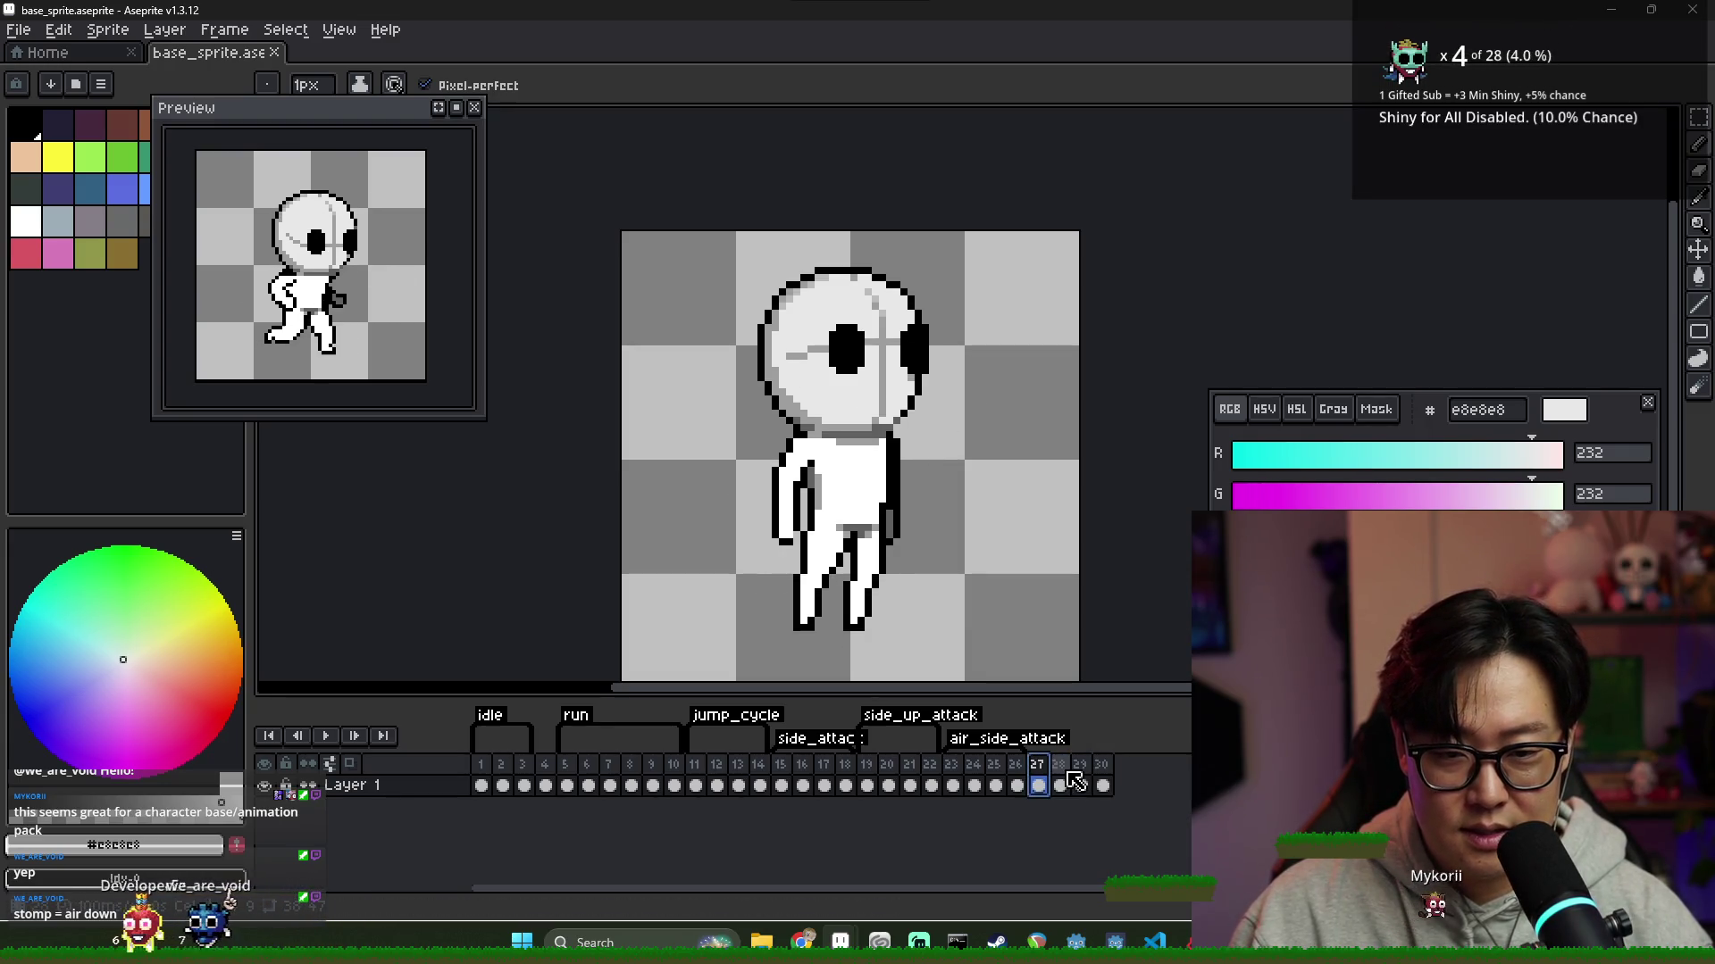
pyautogui.click(976, 784)
pyautogui.click(1019, 774)
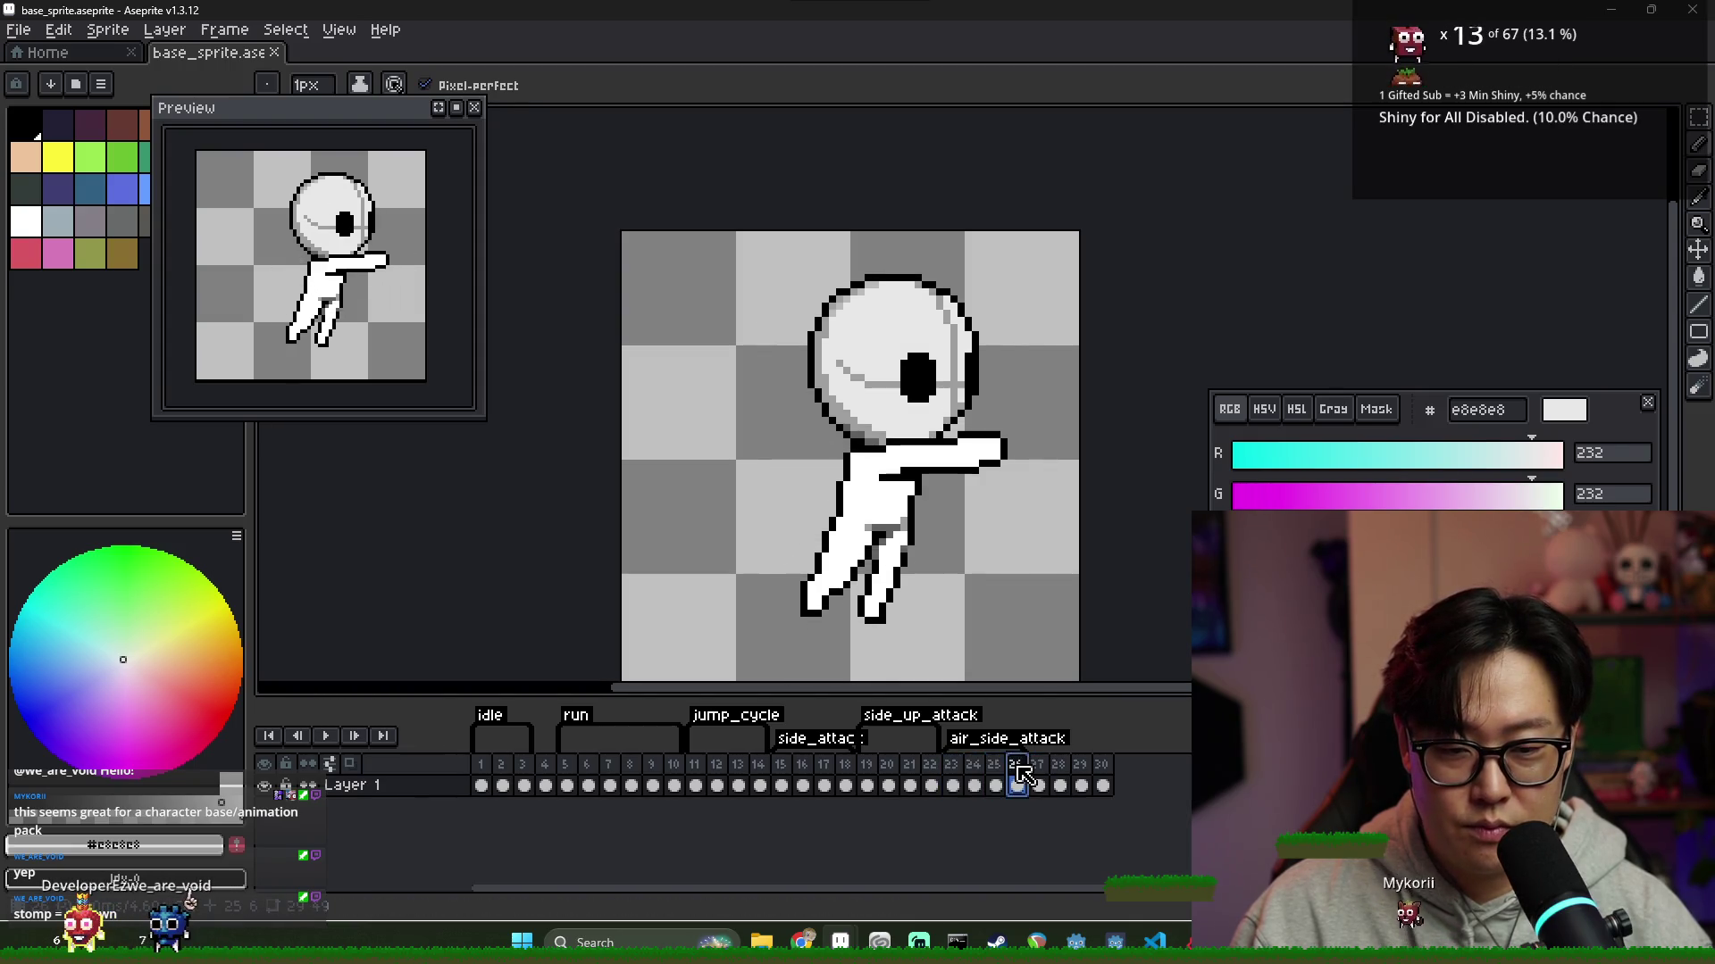
pyautogui.click(1038, 776)
pyautogui.click(1060, 778)
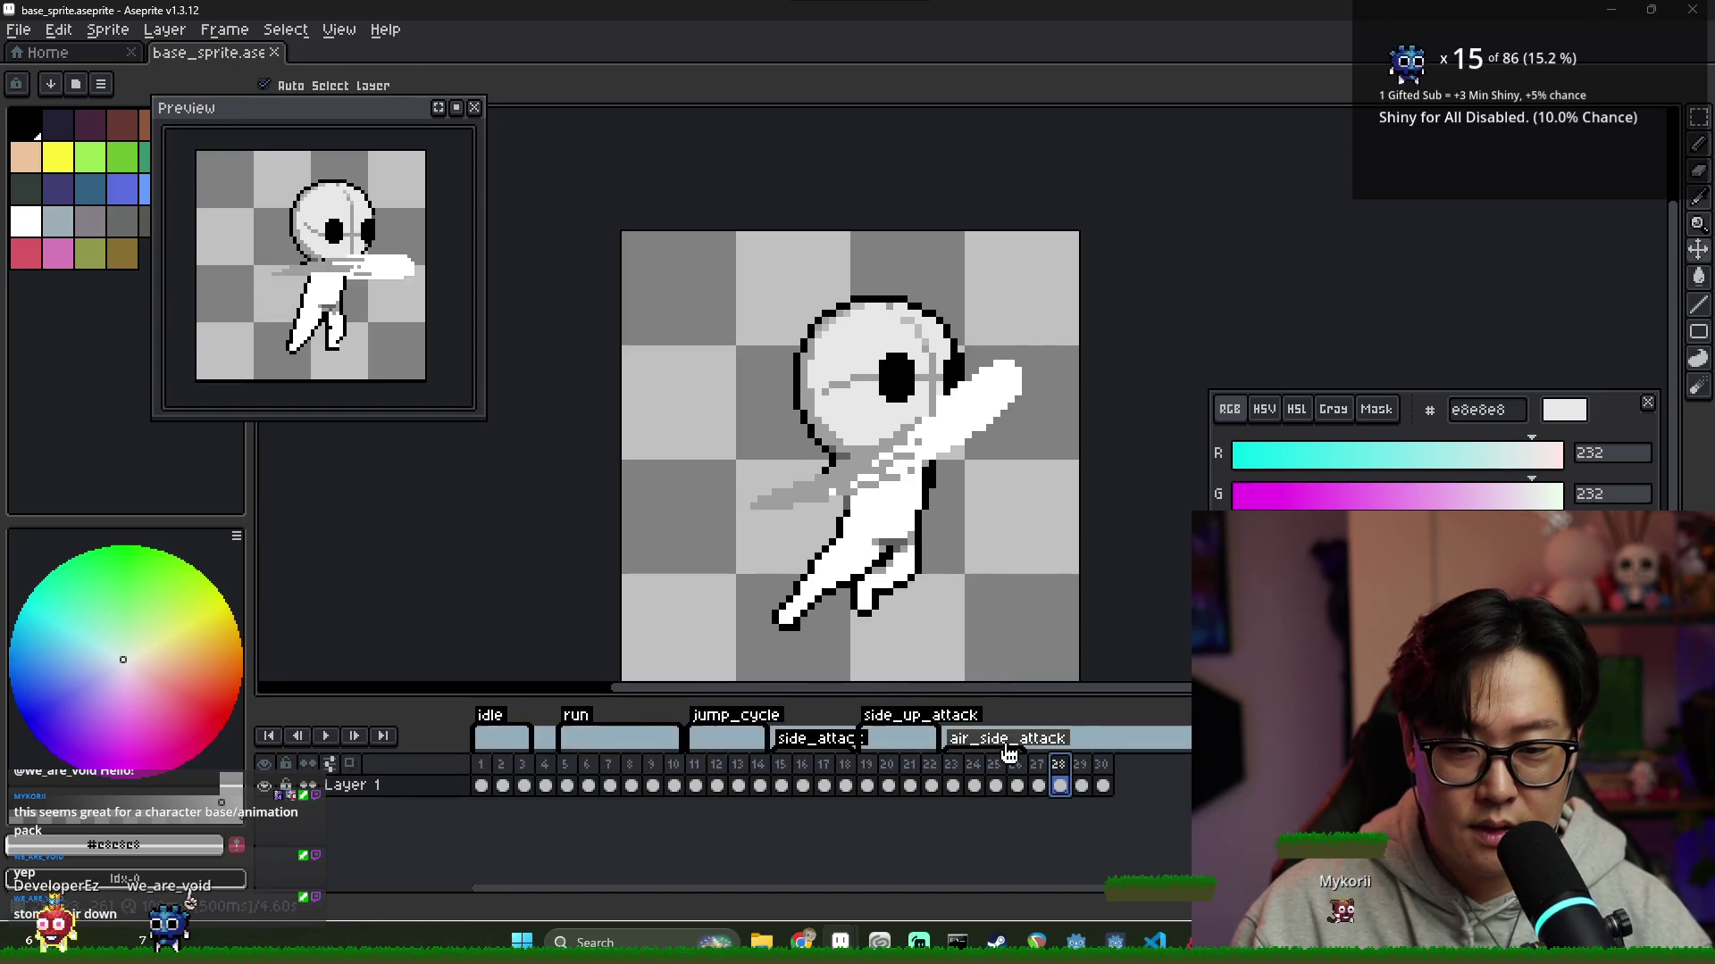
pyautogui.click(1040, 777)
pyautogui.click(1063, 777)
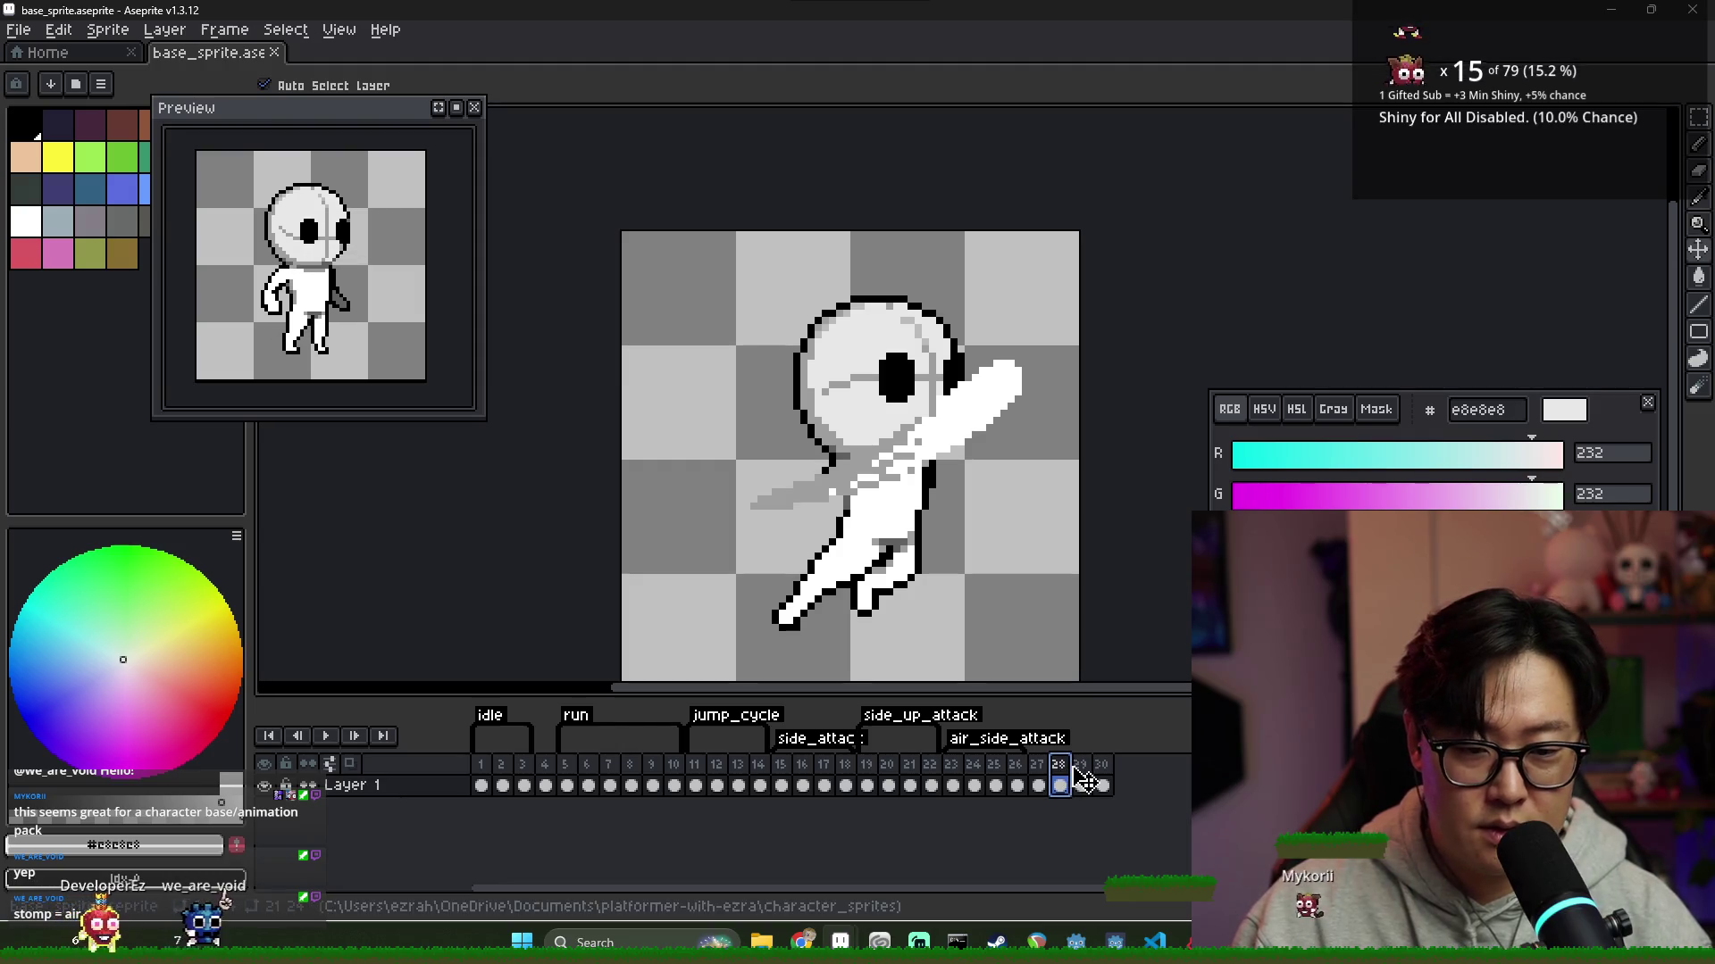
# Drag frame 29's figure right and up to align with frame 28
pyautogui.click(1081, 785)
pyautogui.moveTo(903, 541); pyautogui.dragTo(937, 534)
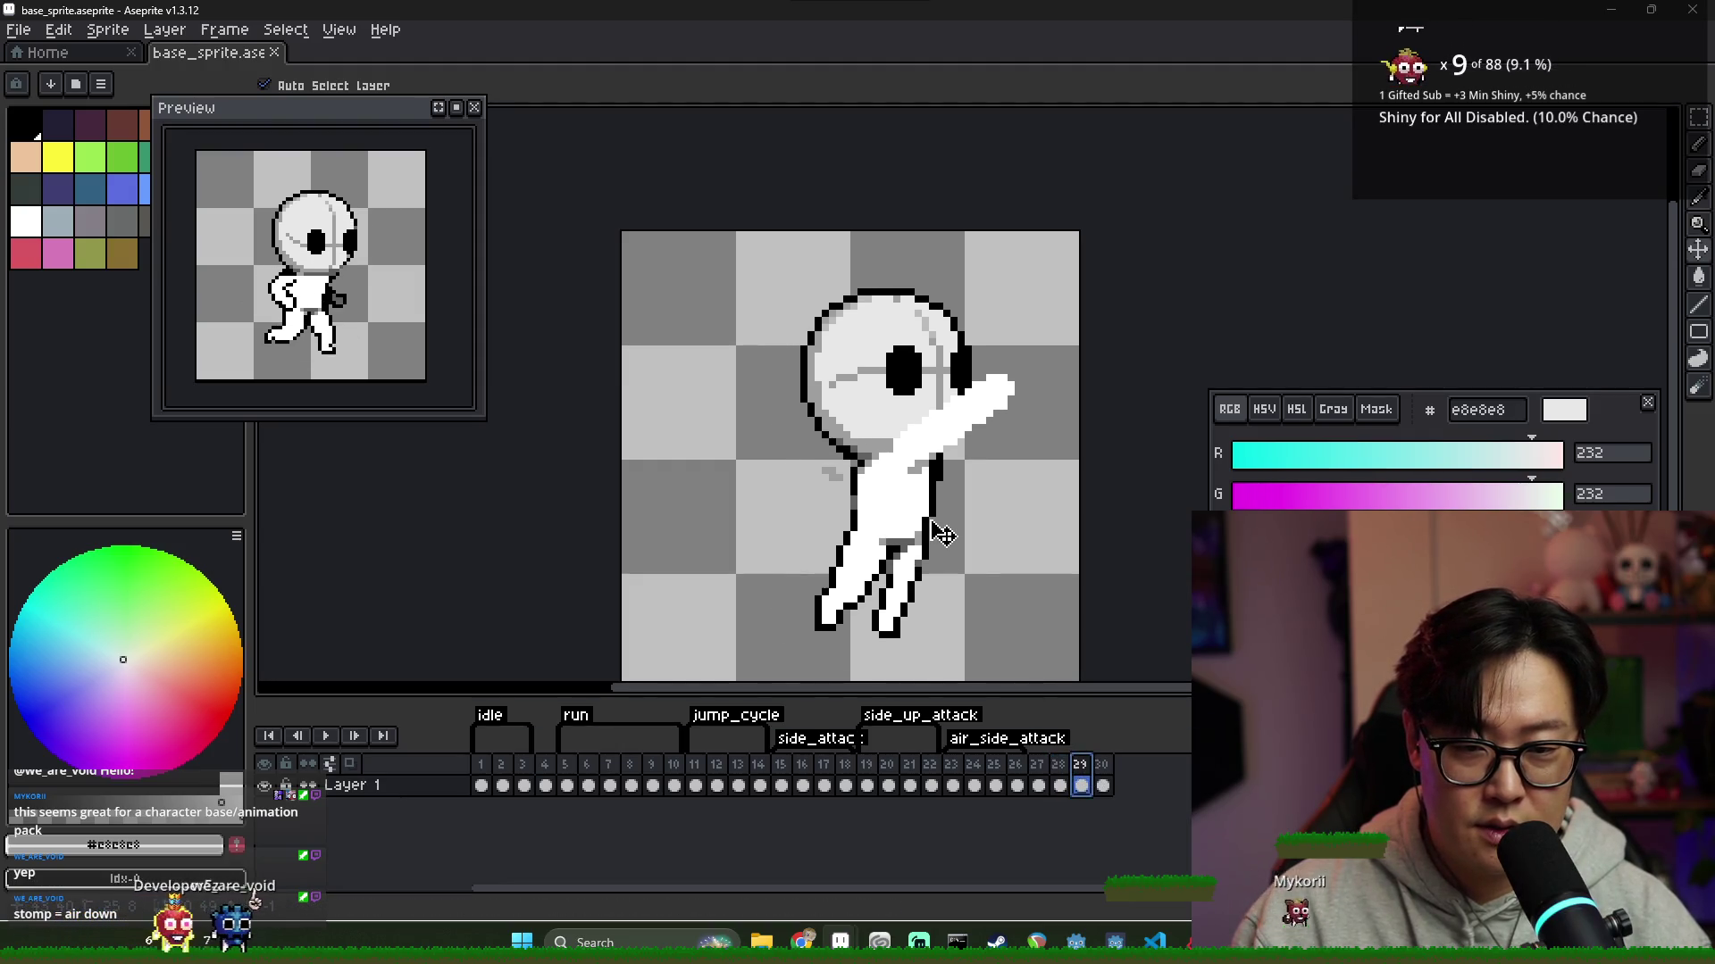
pyautogui.click(1060, 773)
pyautogui.click(1082, 782)
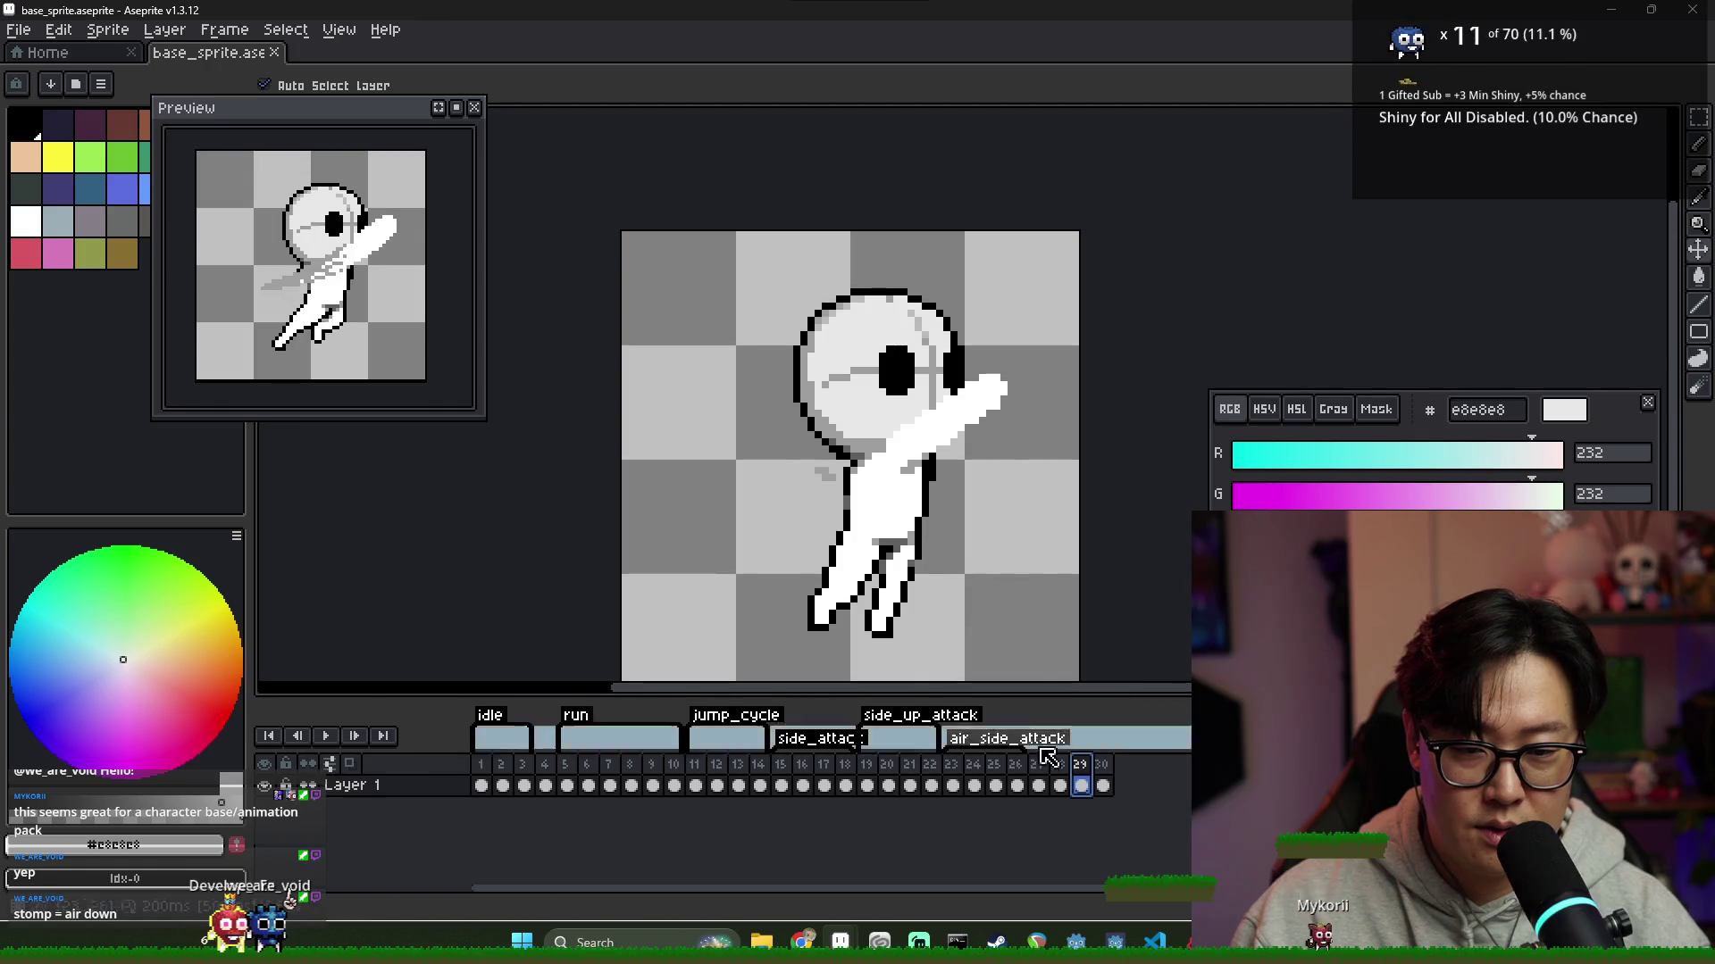
pyautogui.press('Left')
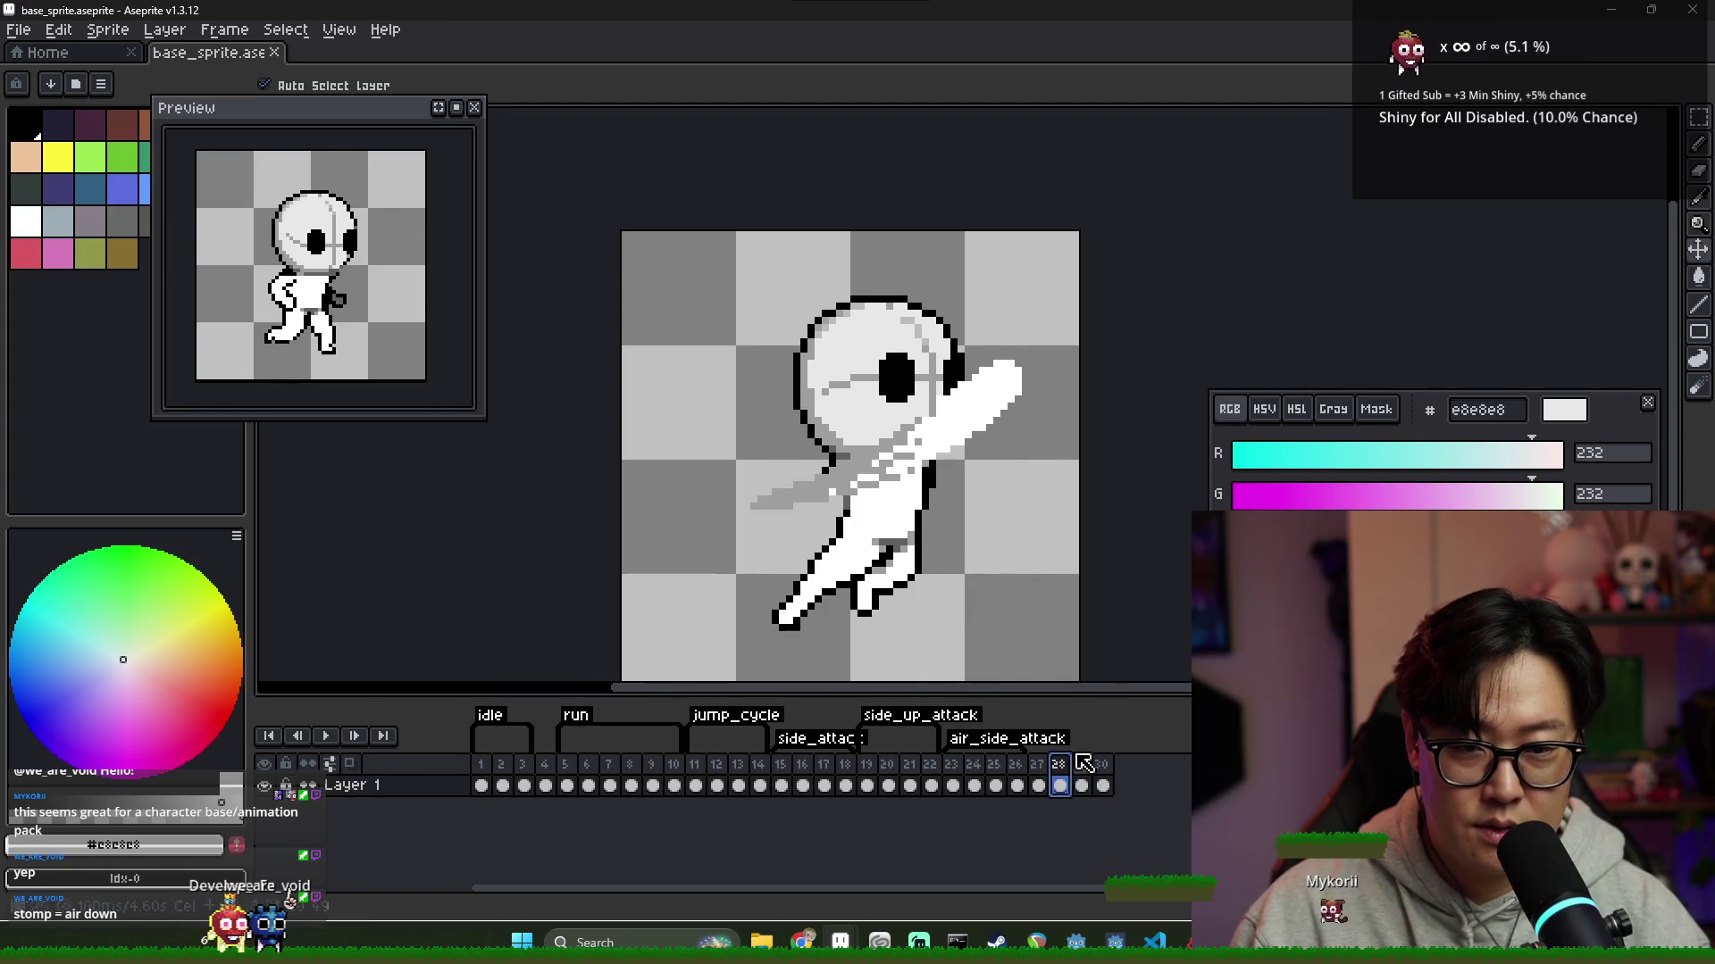
pyautogui.click(1083, 784)
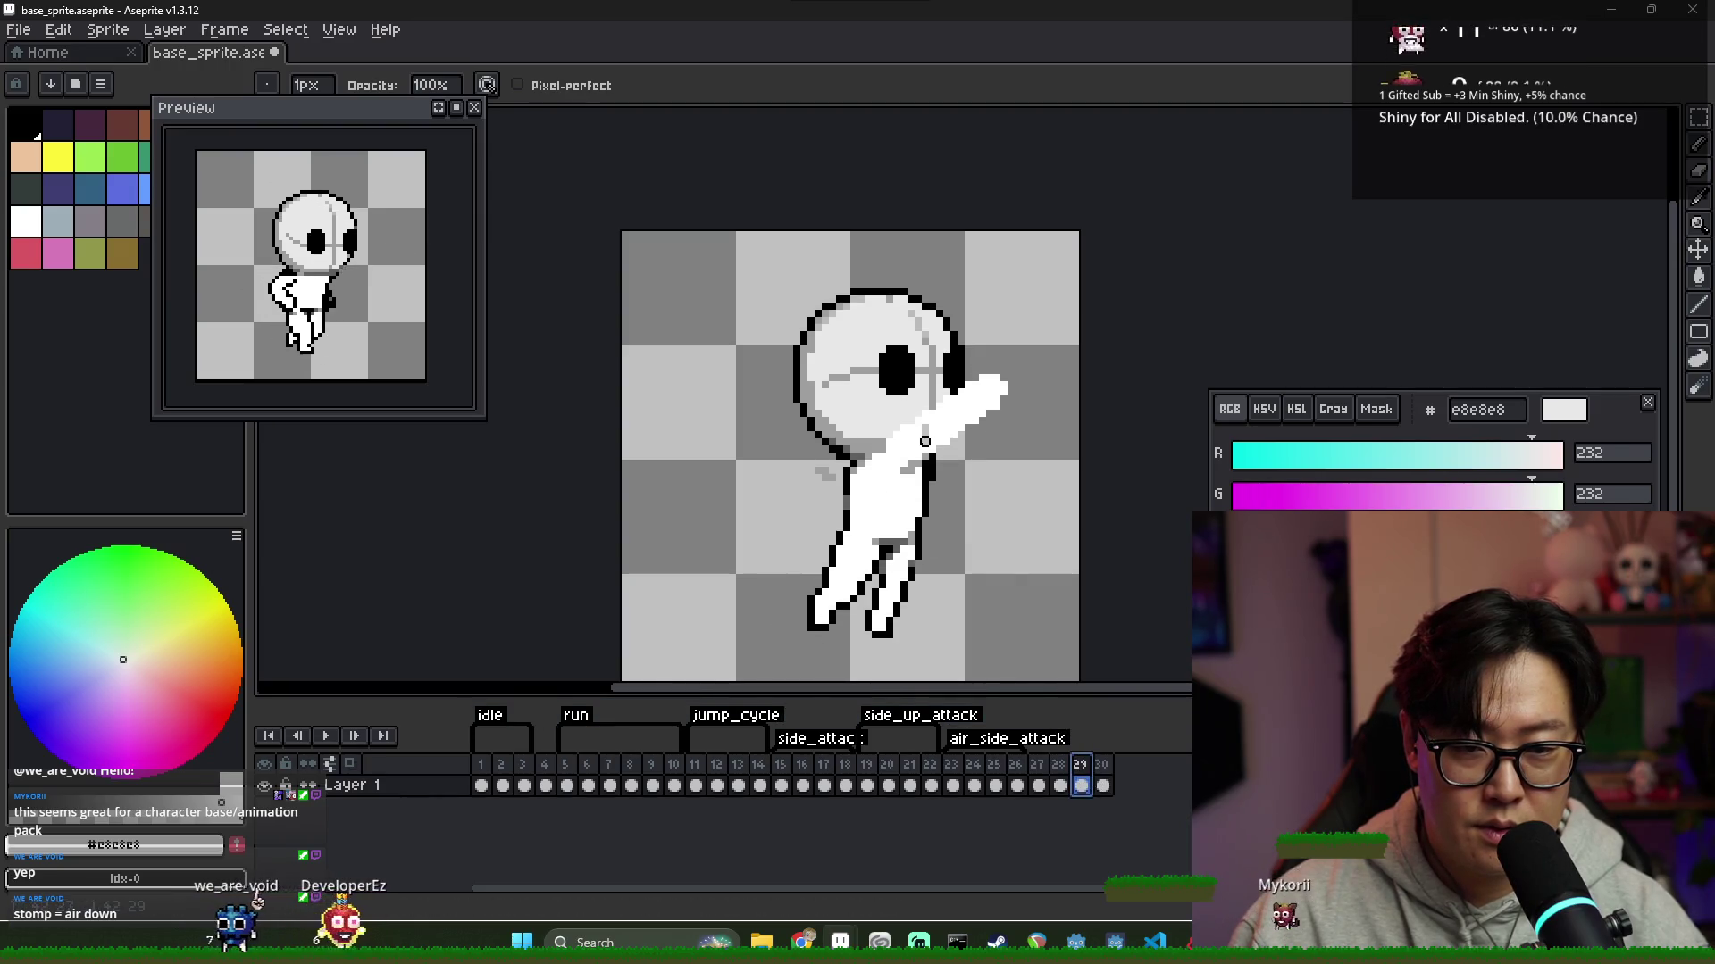
# With the Move tool, shift frame 30's character right to match frame 29
pyautogui.press('b')
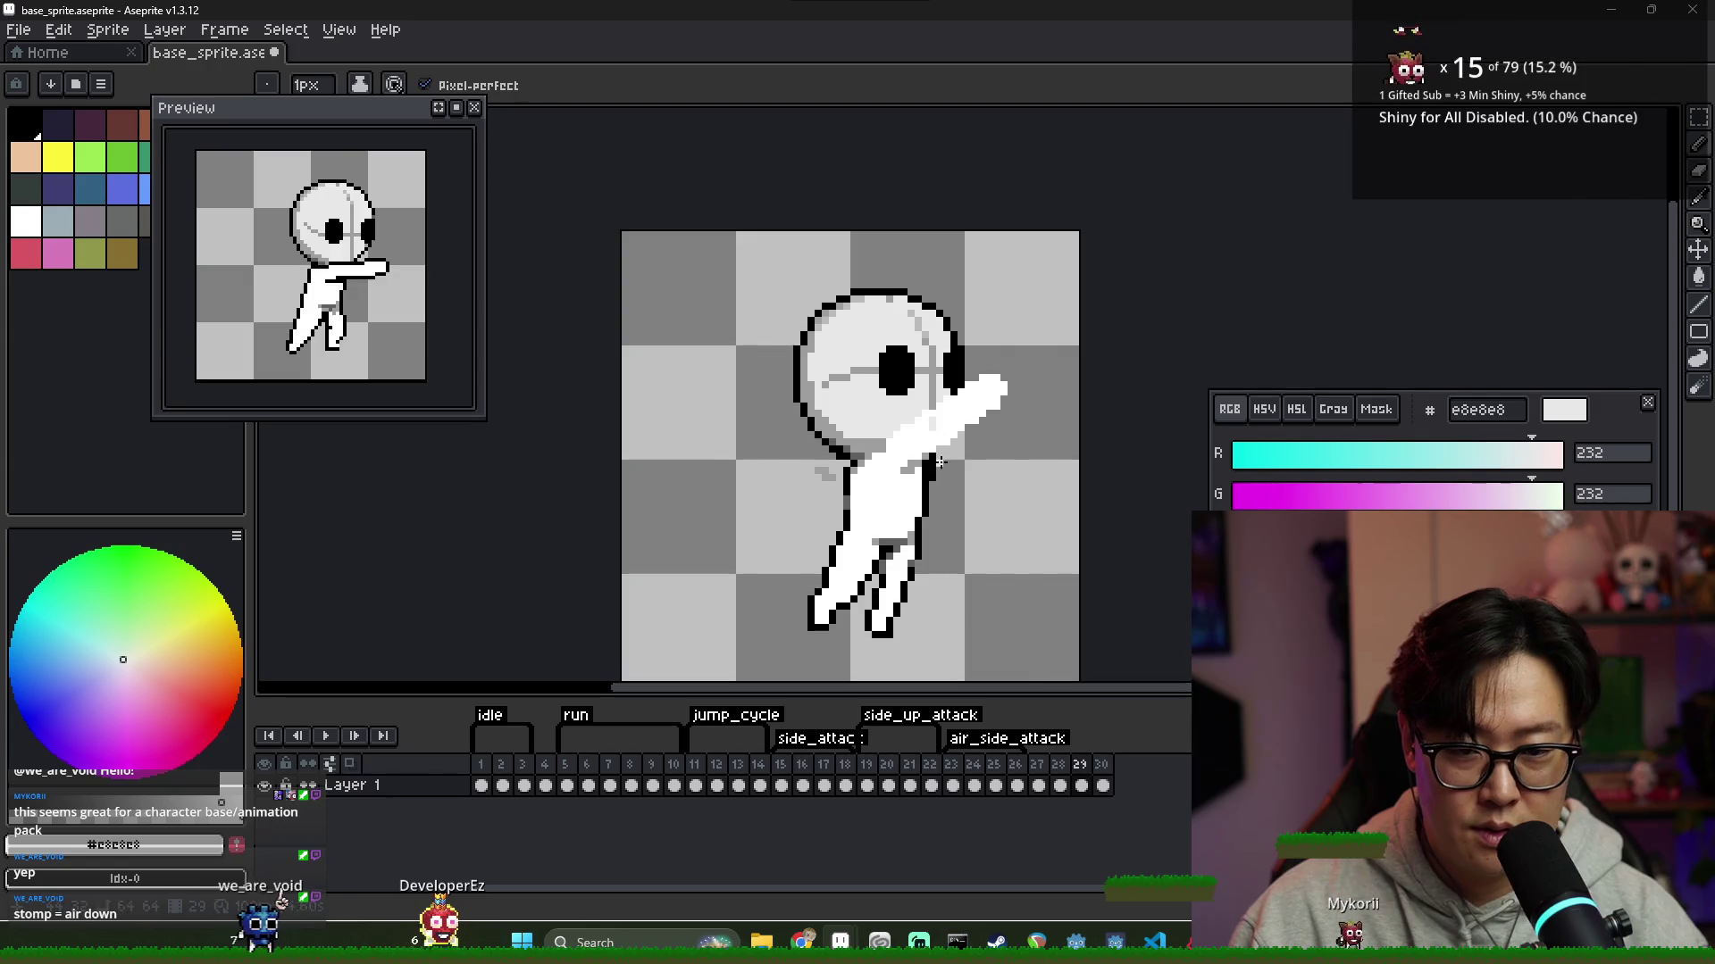
pyautogui.press('v')
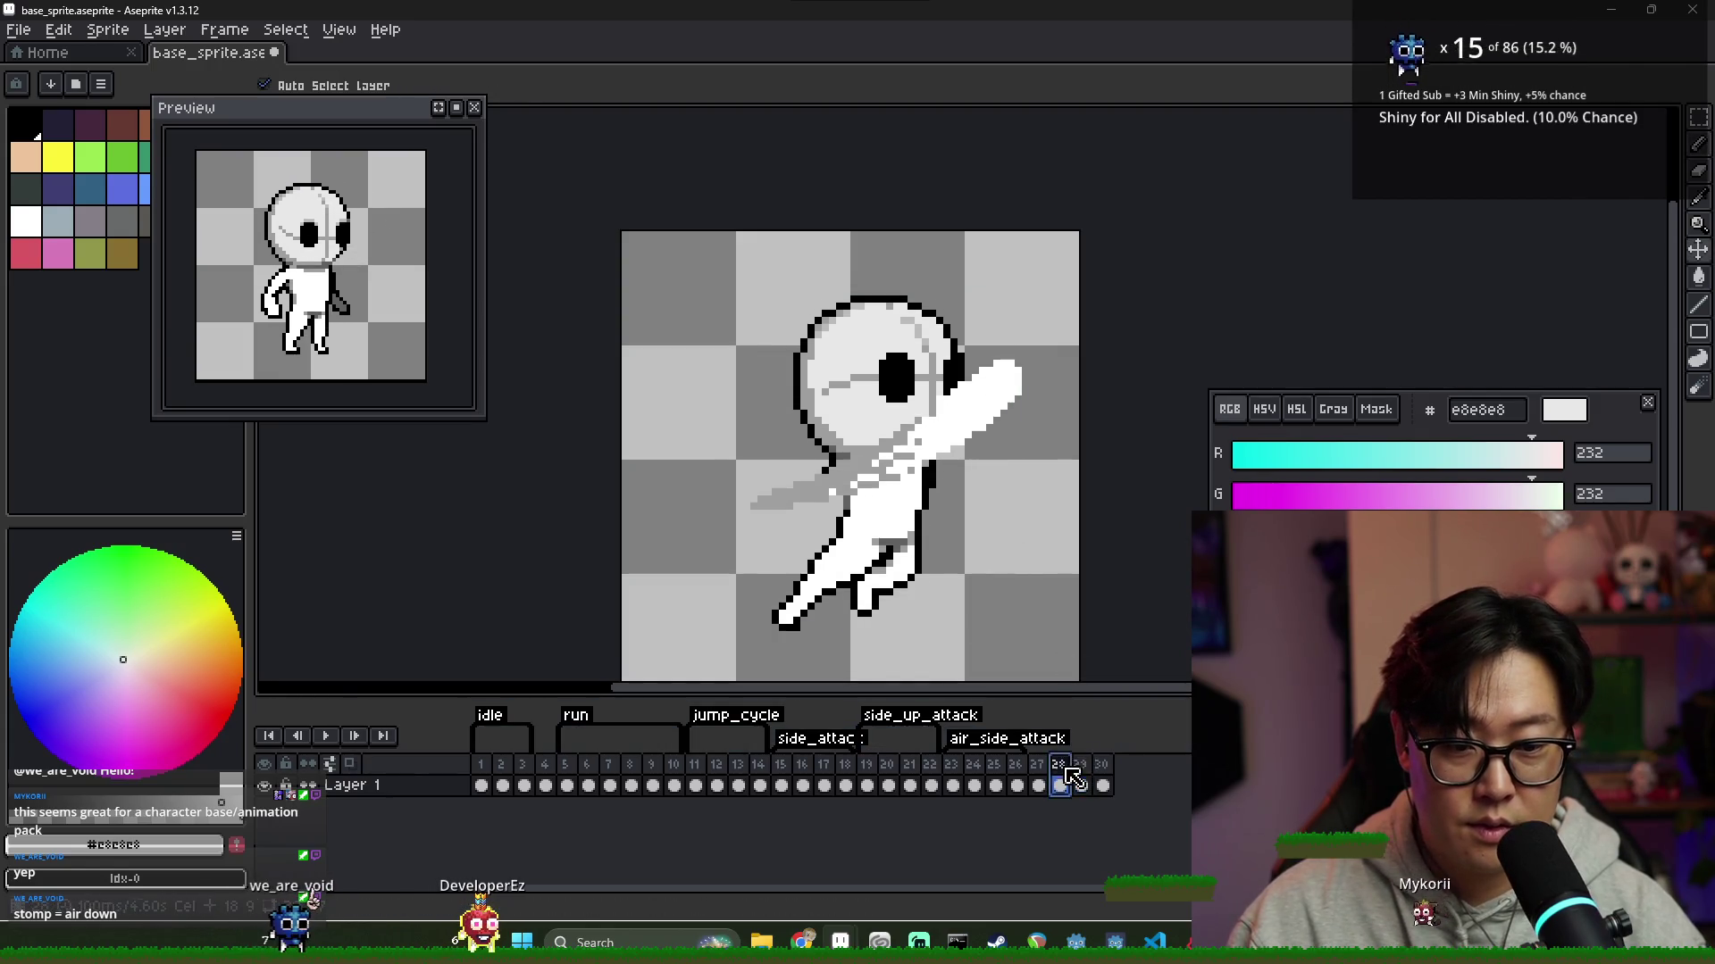
pyautogui.click(1104, 778)
pyautogui.moveTo(871, 393); pyautogui.dragTo(907, 407)
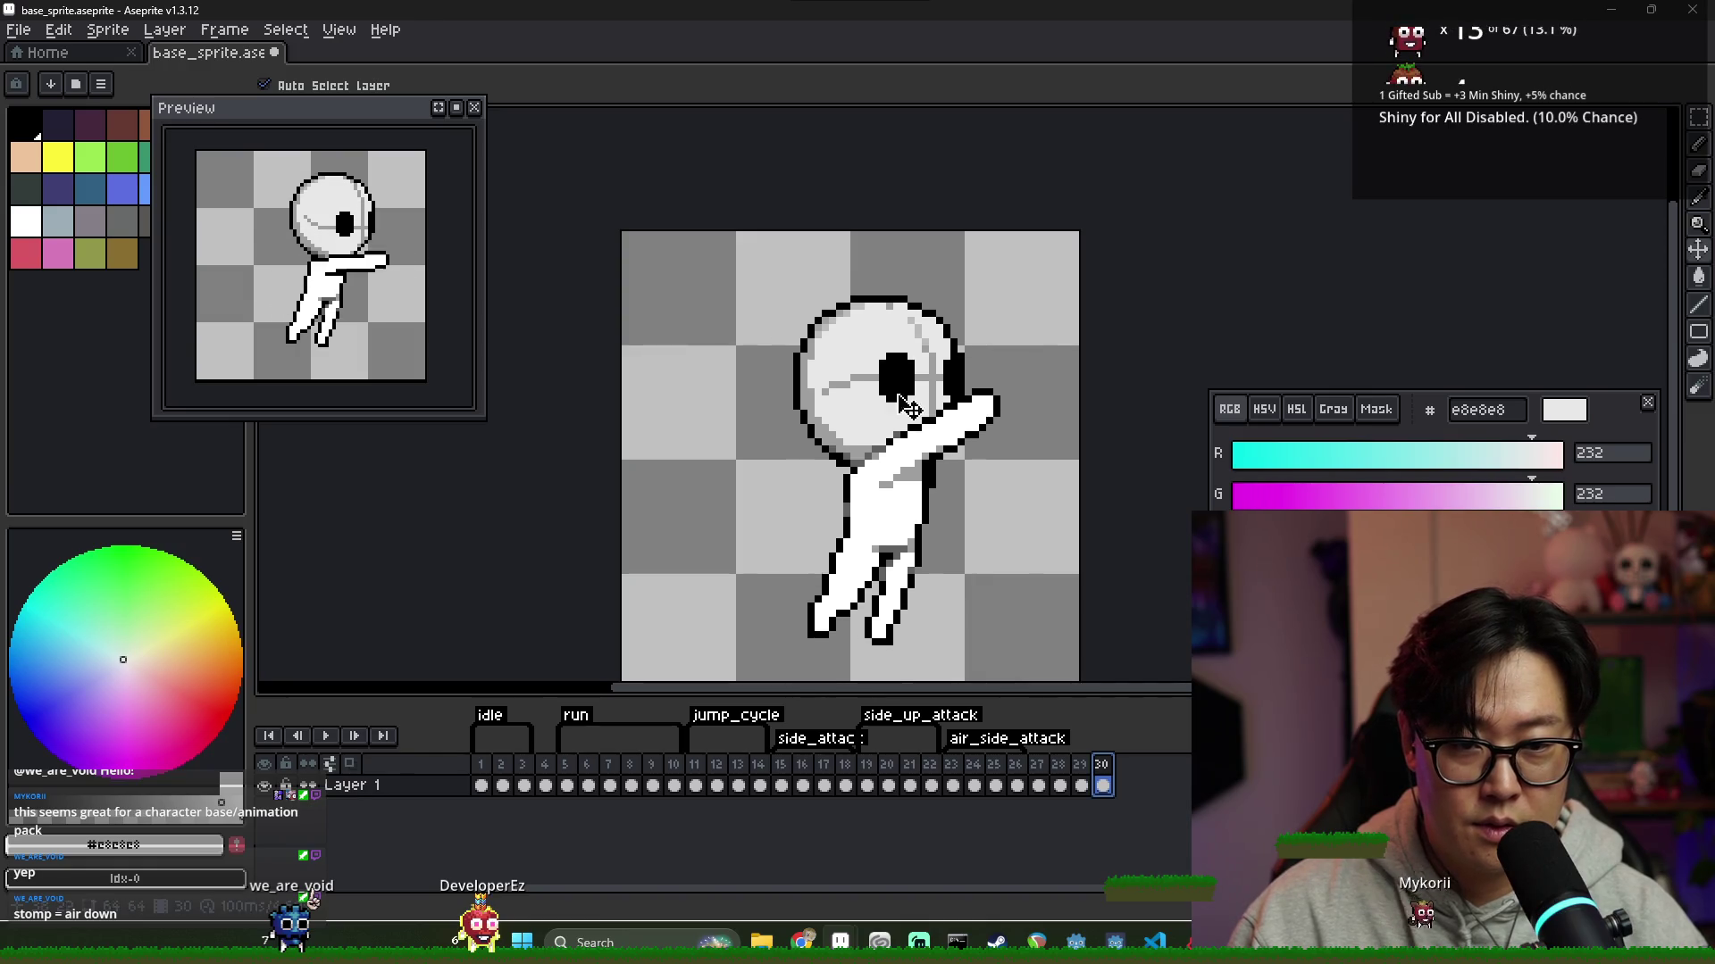
pyautogui.click(1076, 778)
pyautogui.click(1105, 782)
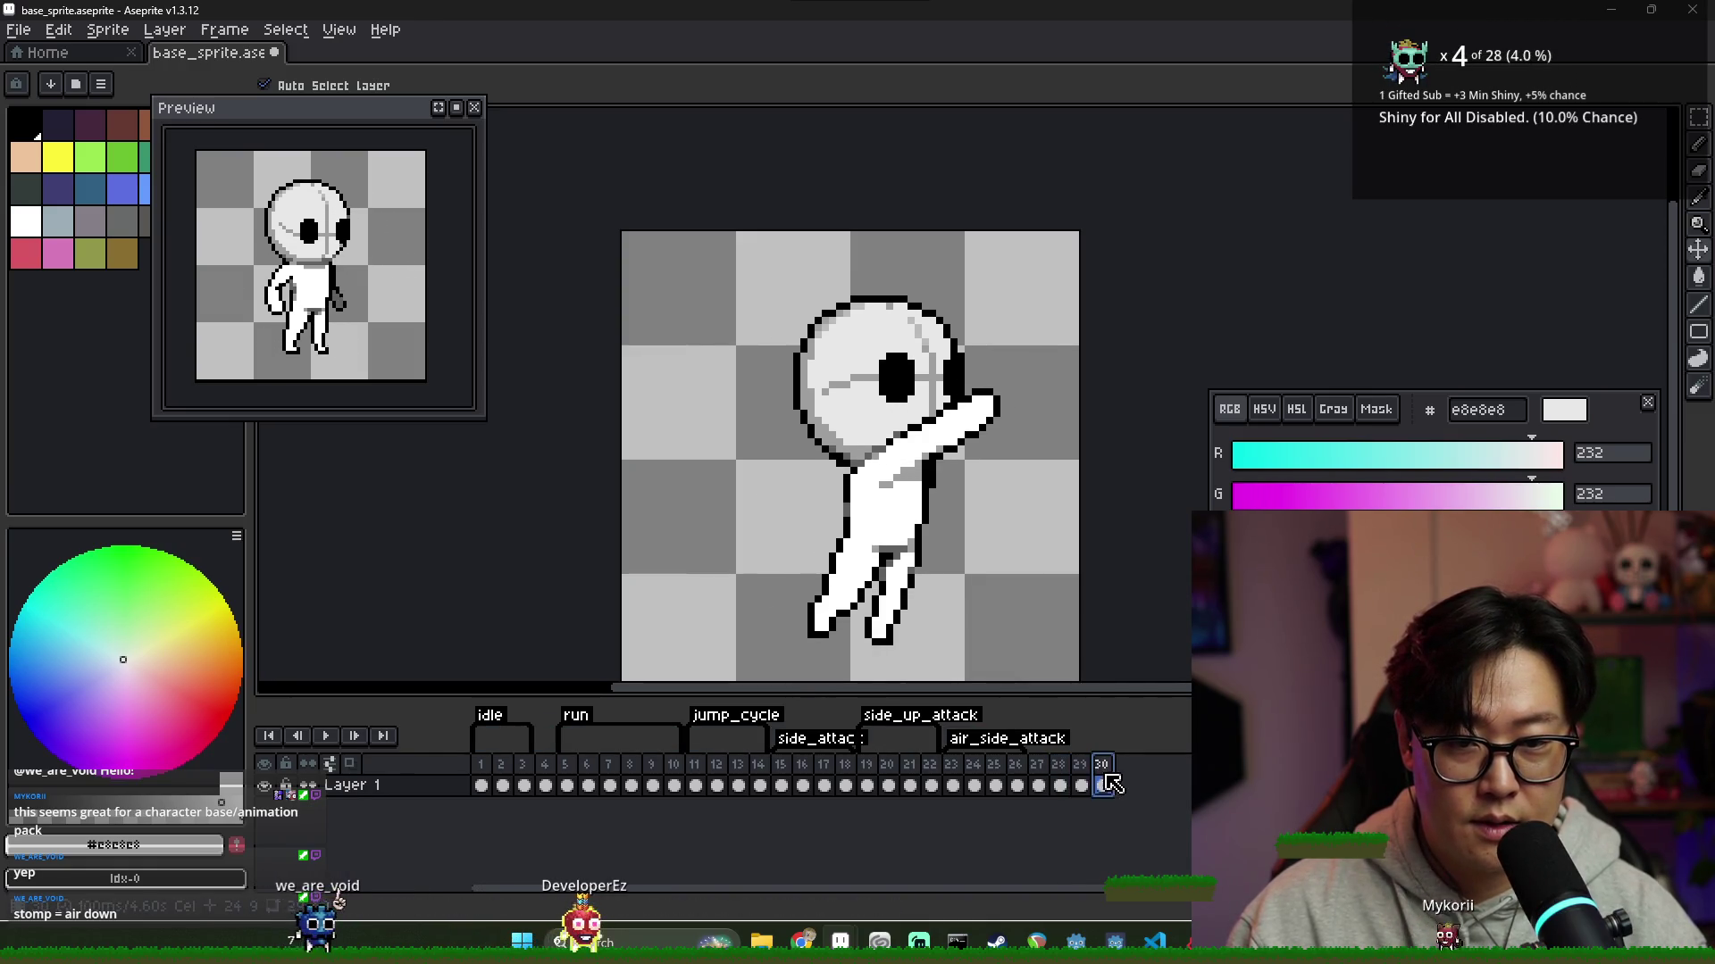
# Step through frames 27–30 to check the aligned air attack poses
pyautogui.click(1060, 783)
pyautogui.press('e')
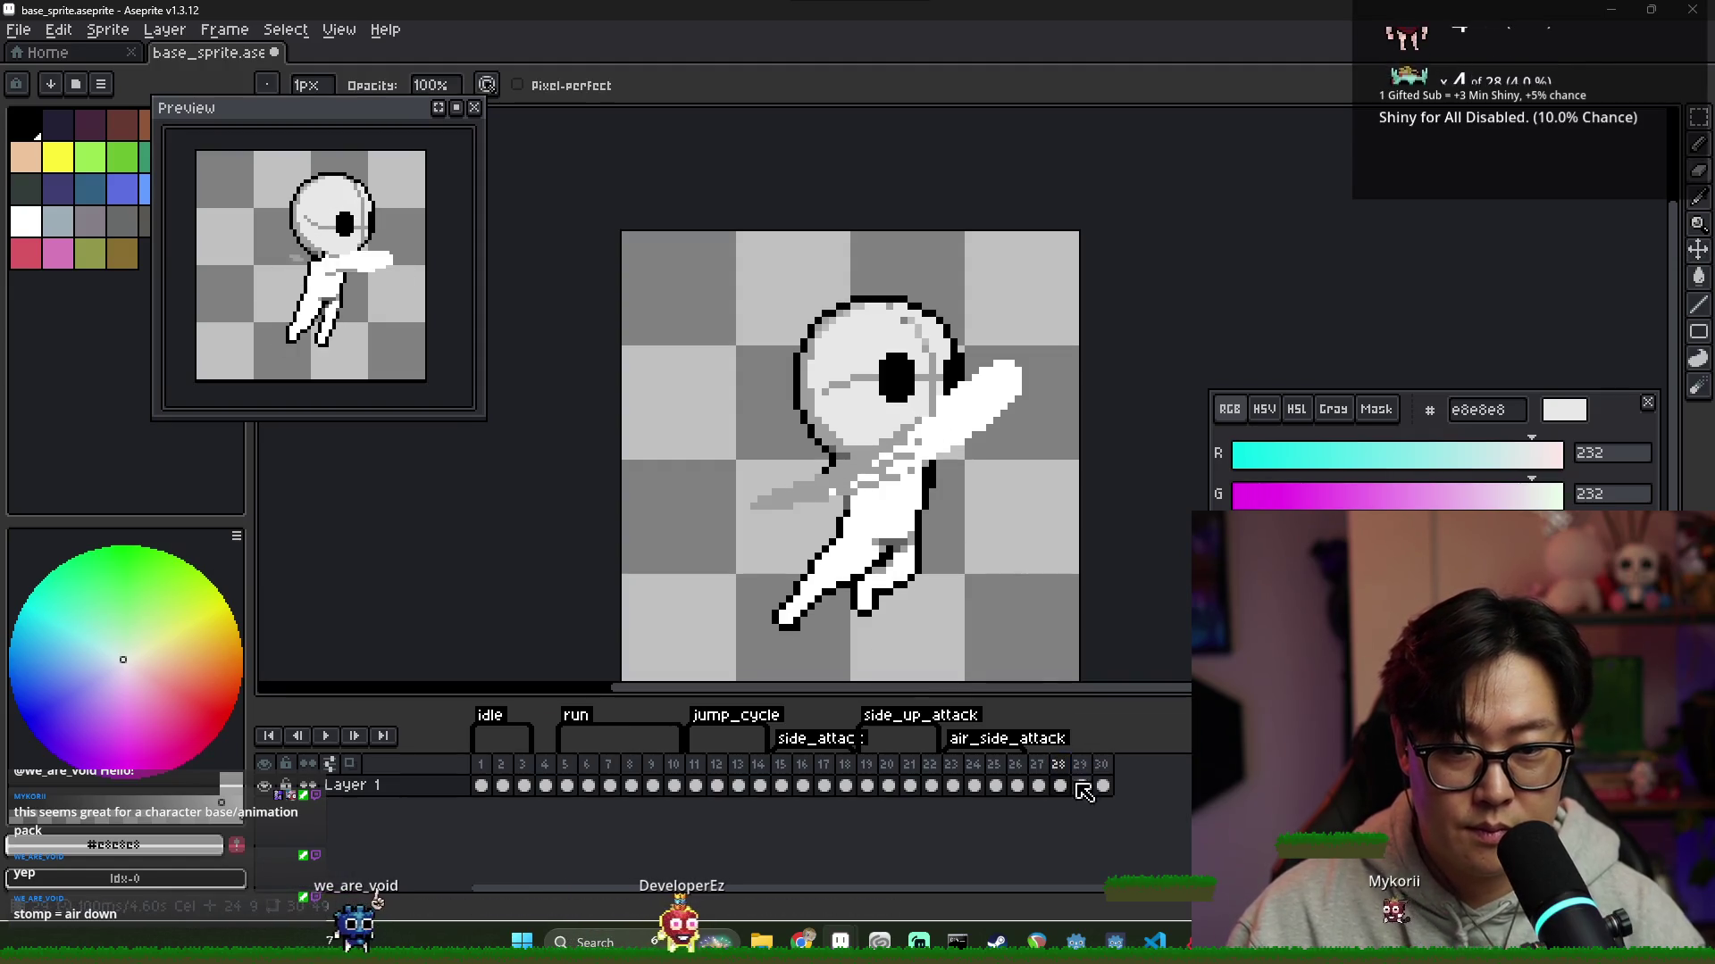
pyautogui.scroll(2, 897, 321)
pyautogui.press('b')
pyautogui.click(1039, 782)
pyautogui.click(1059, 781)
pyautogui.click(1081, 781)
pyautogui.click(1104, 785)
pyautogui.scroll(-4, 1017, 560)
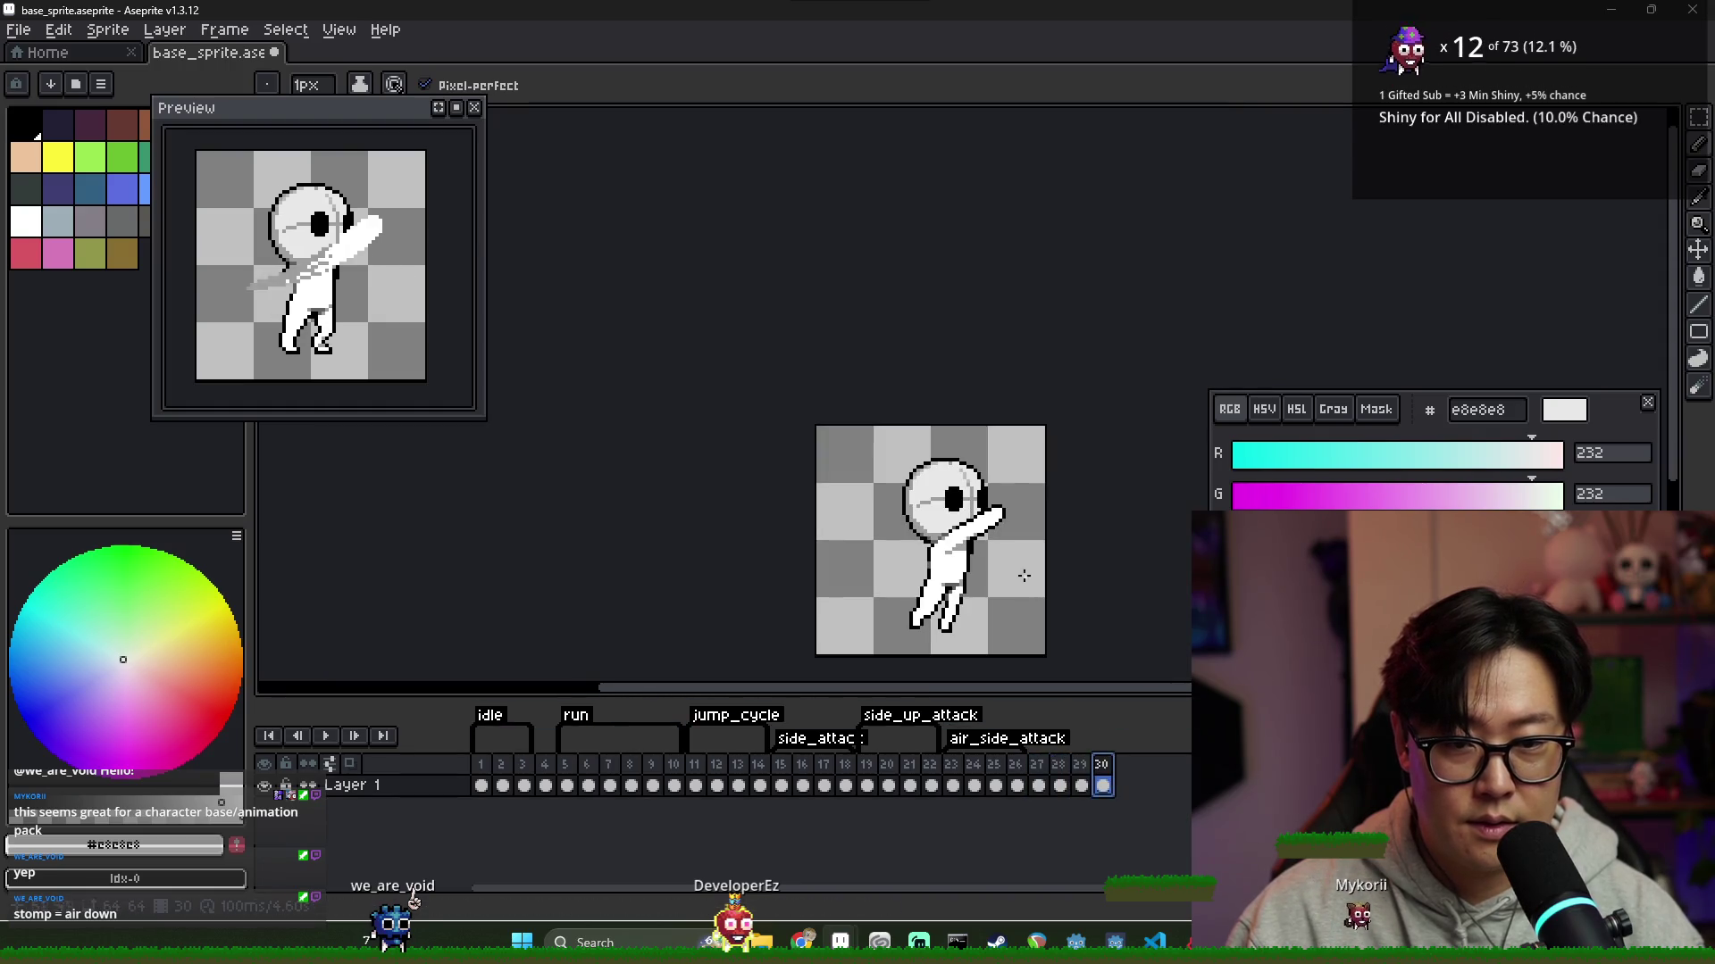
# Review the standing pose on frame 27 and the attack poses on frames 28 and 29
pyautogui.click(1046, 768)
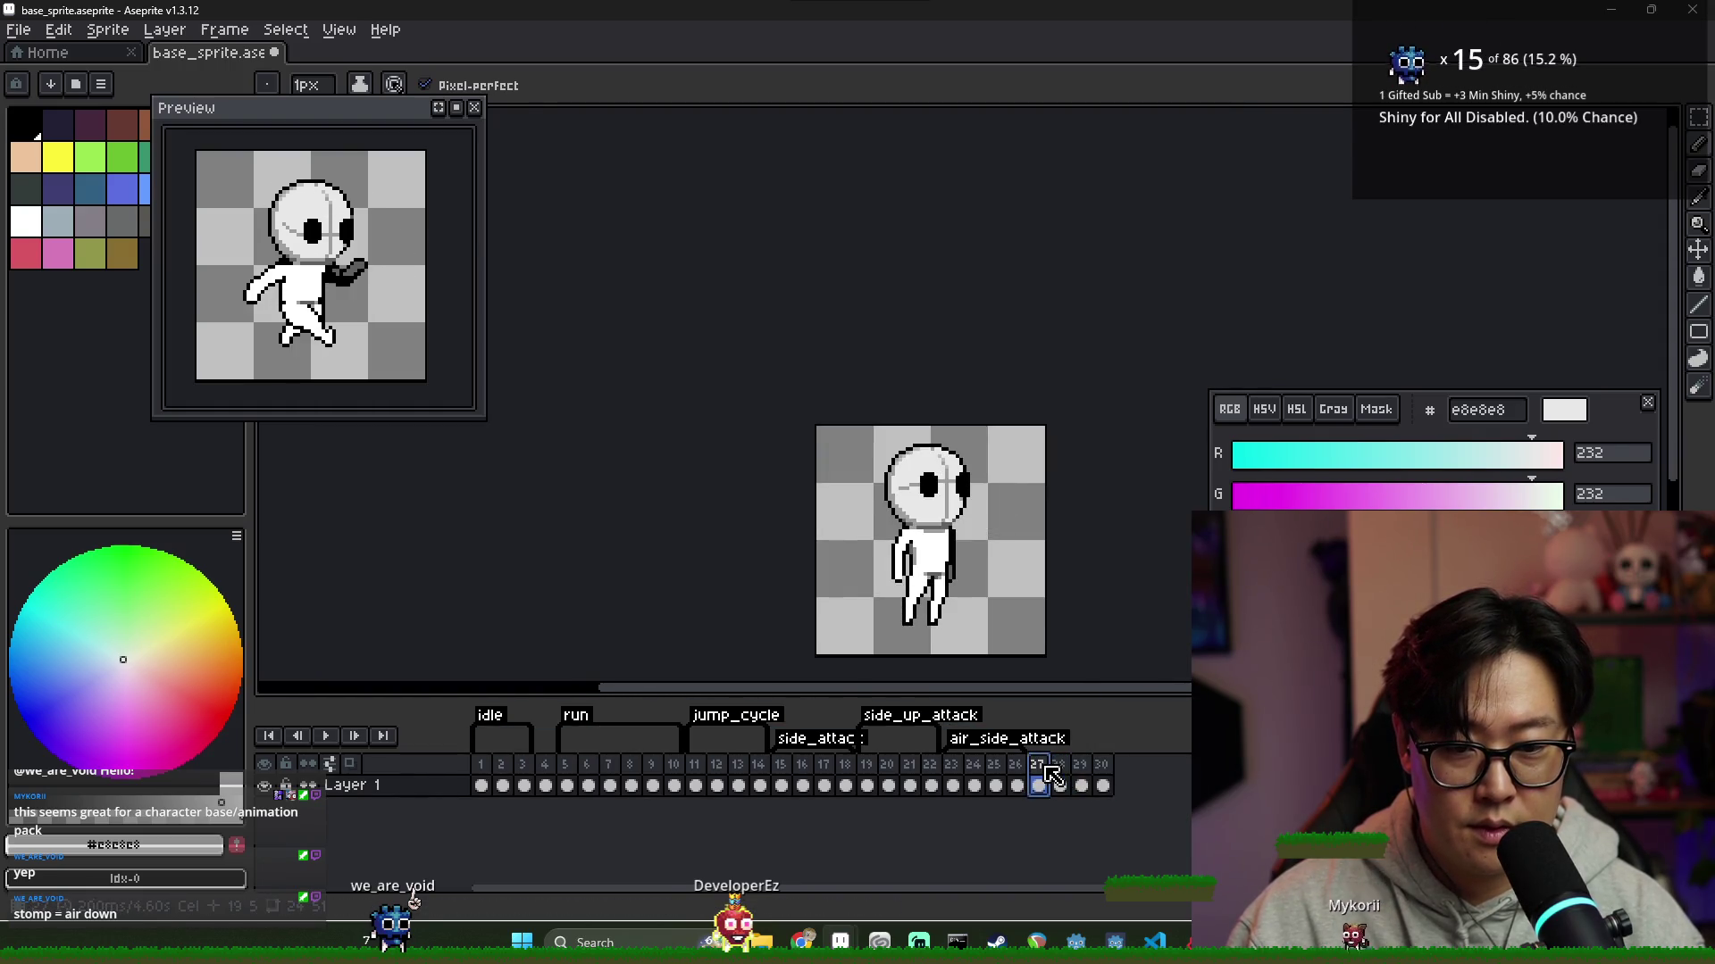
pyautogui.click(1062, 781)
pyautogui.click(1083, 782)
pyautogui.click(1104, 781)
pyautogui.press('Left')
pyautogui.press('Left')
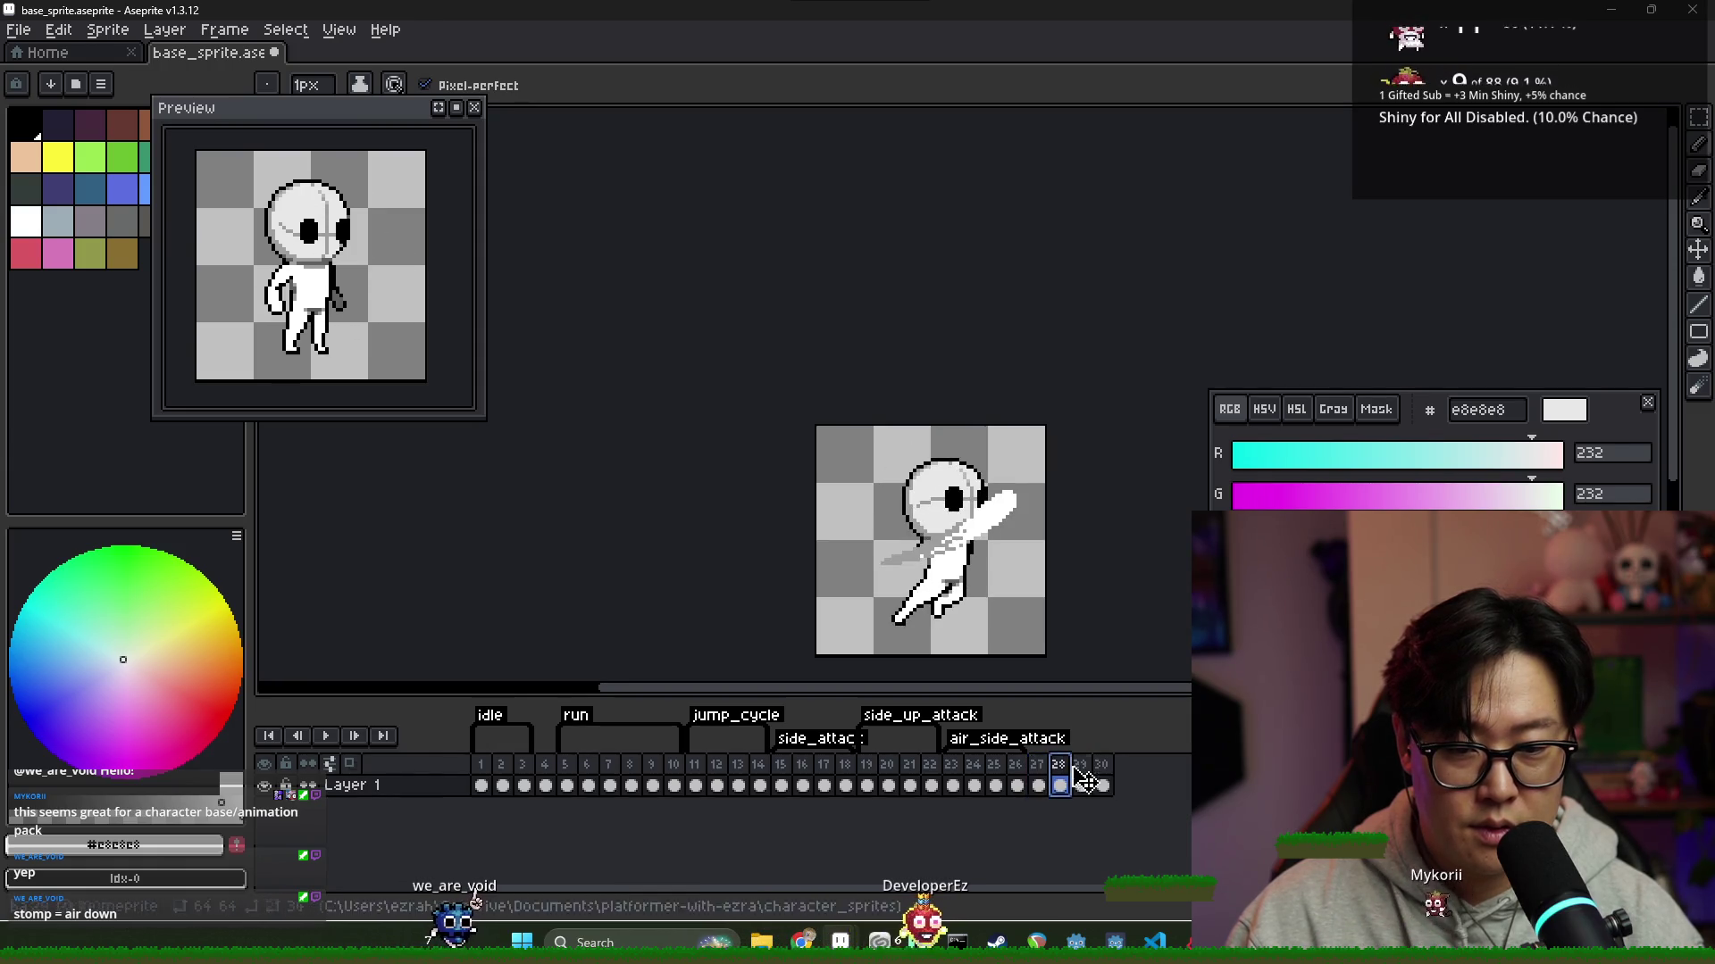
pyautogui.click(1083, 781)
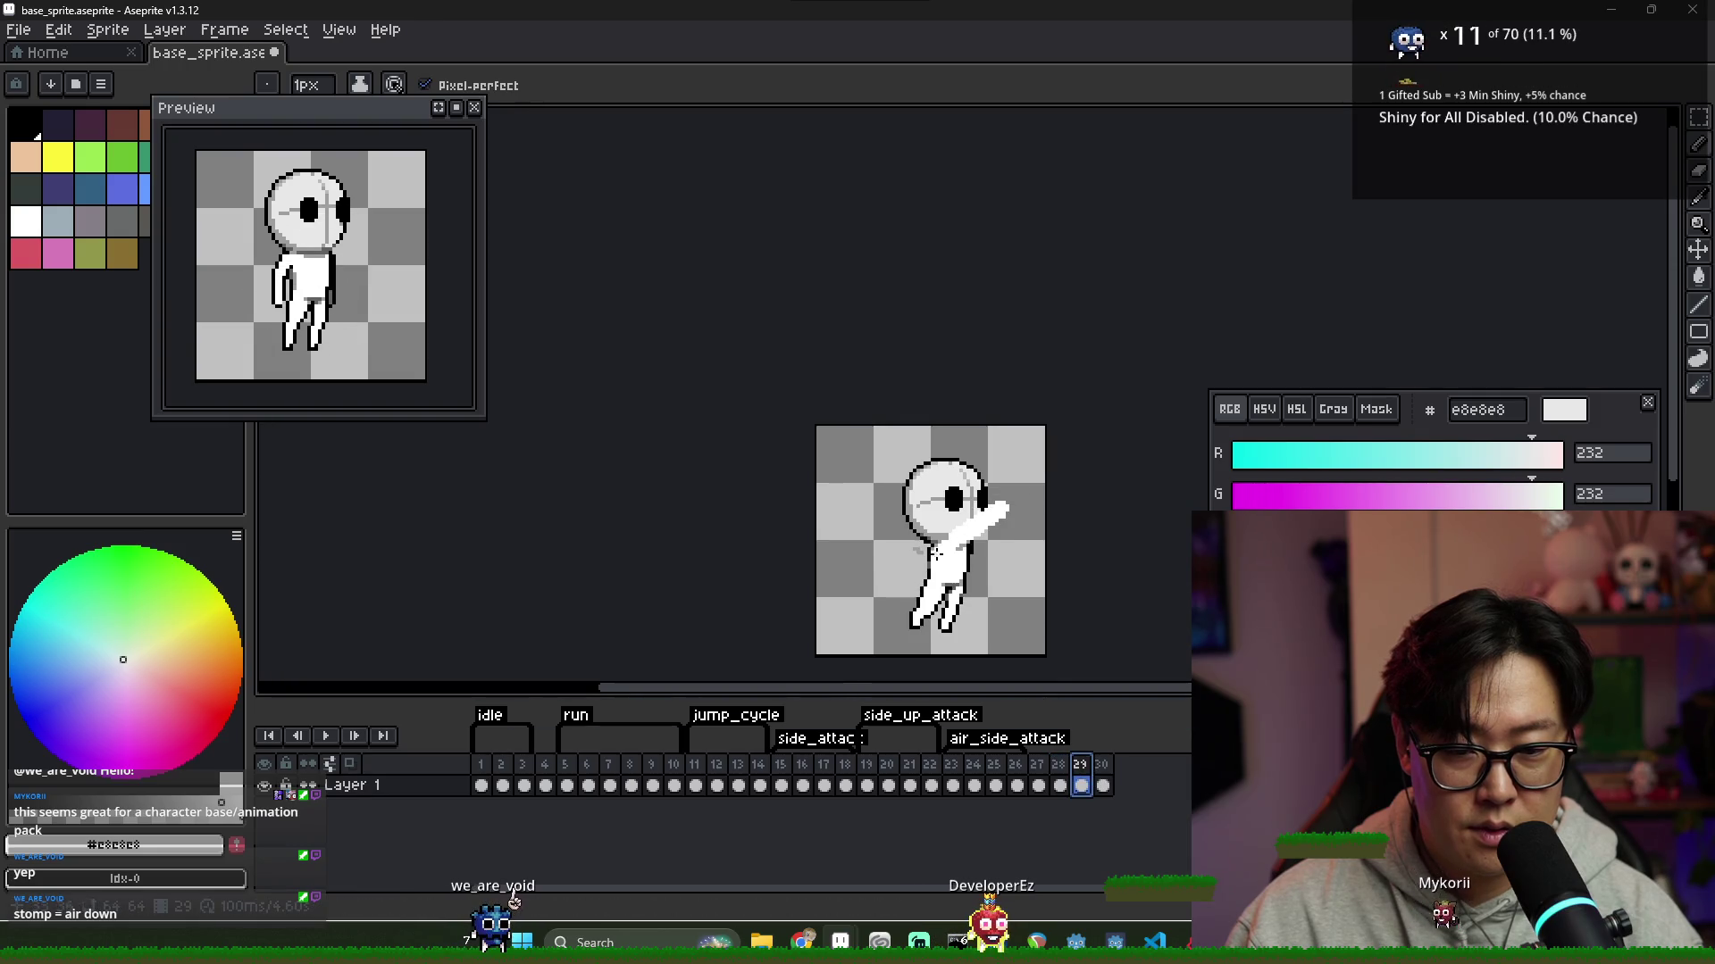
# With the Move tool, nudge the frame 28 character one pixel up and left
pyautogui.press('v')
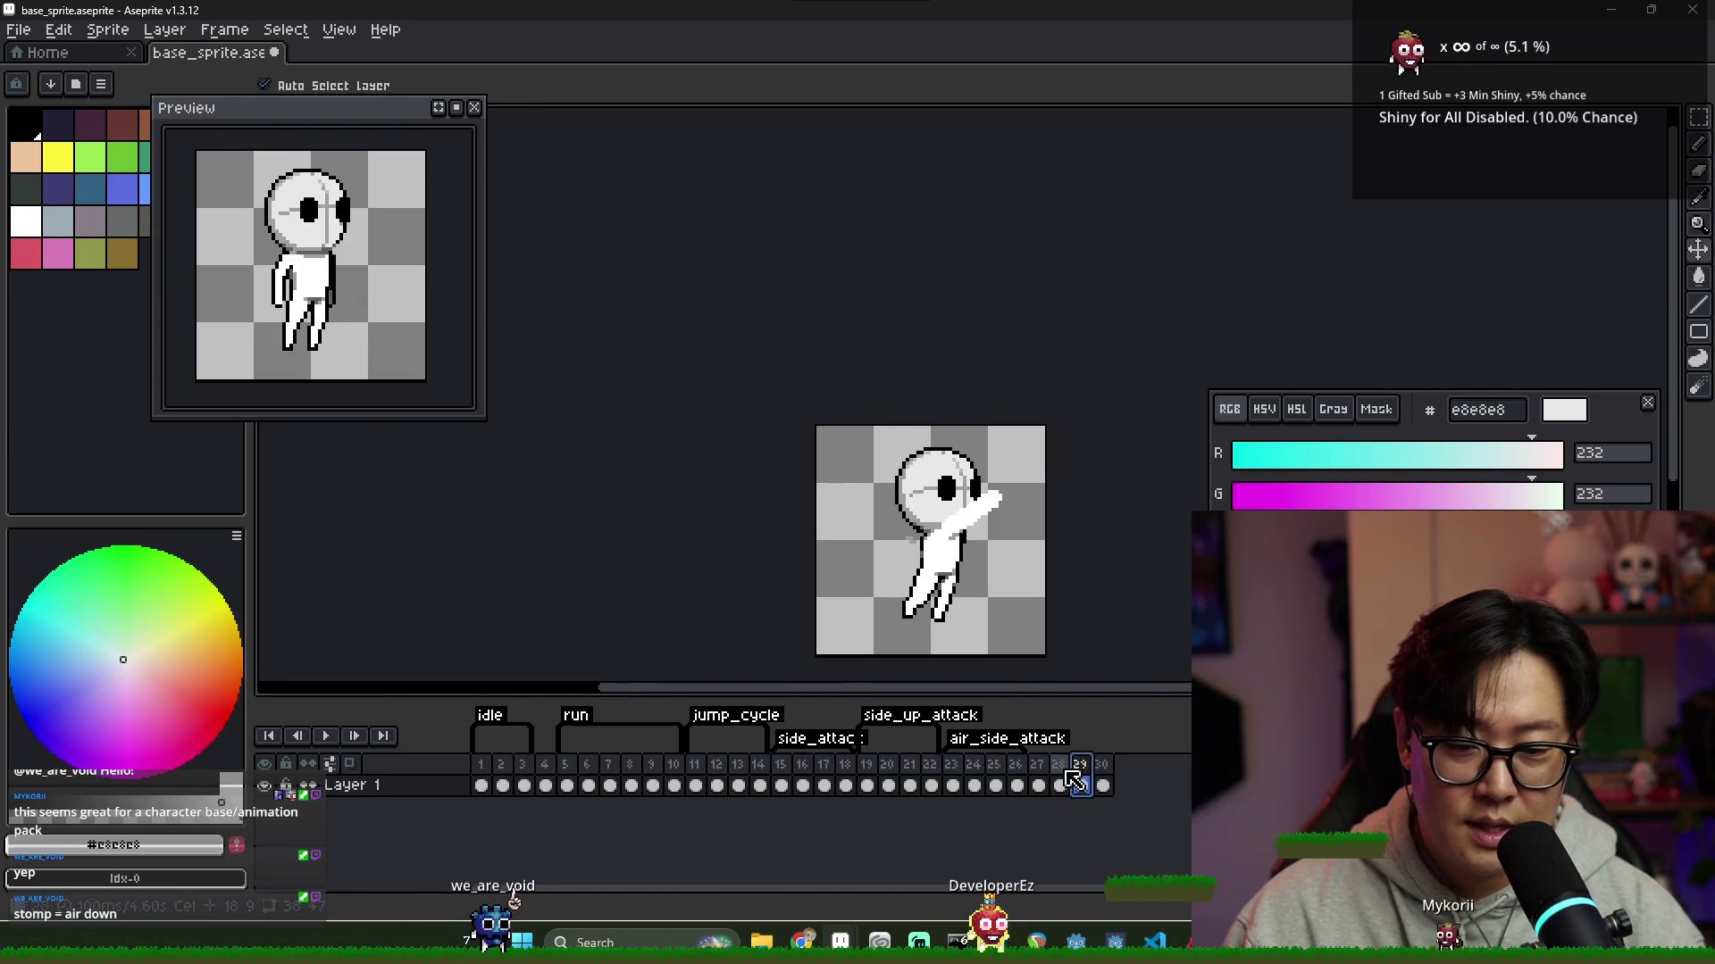
pyautogui.press('Left')
pyautogui.moveTo(972, 574); pyautogui.dragTo(970, 570)
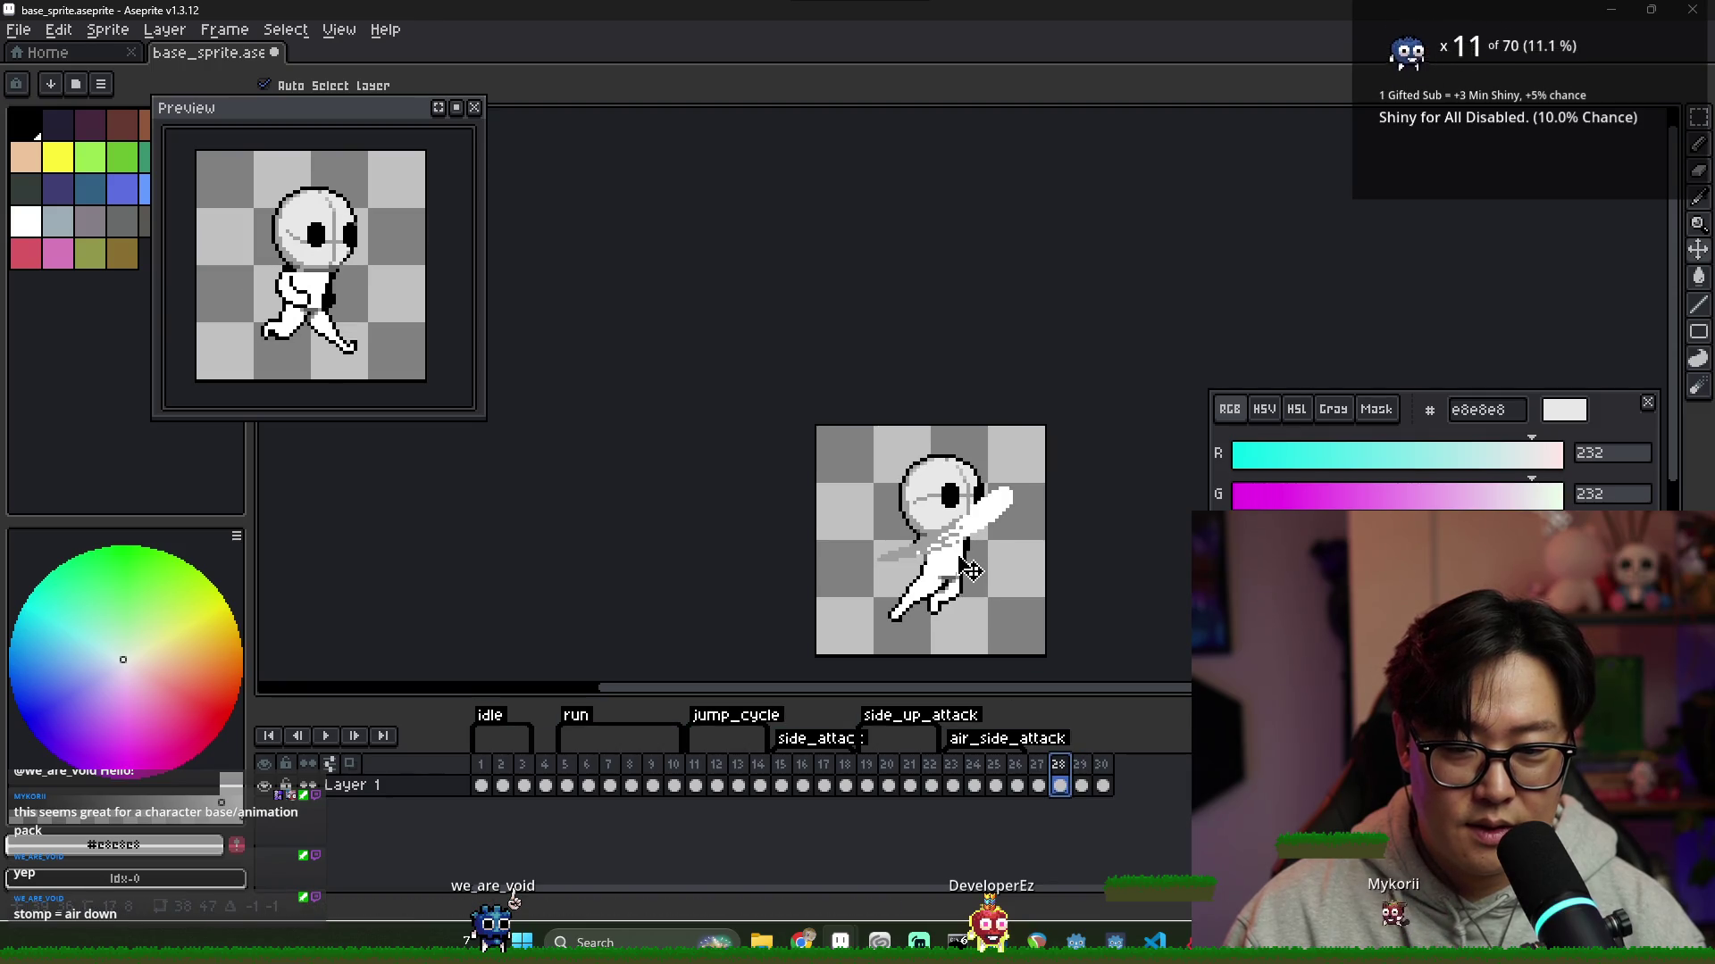
pyautogui.press('Right')
pyautogui.press('Left')
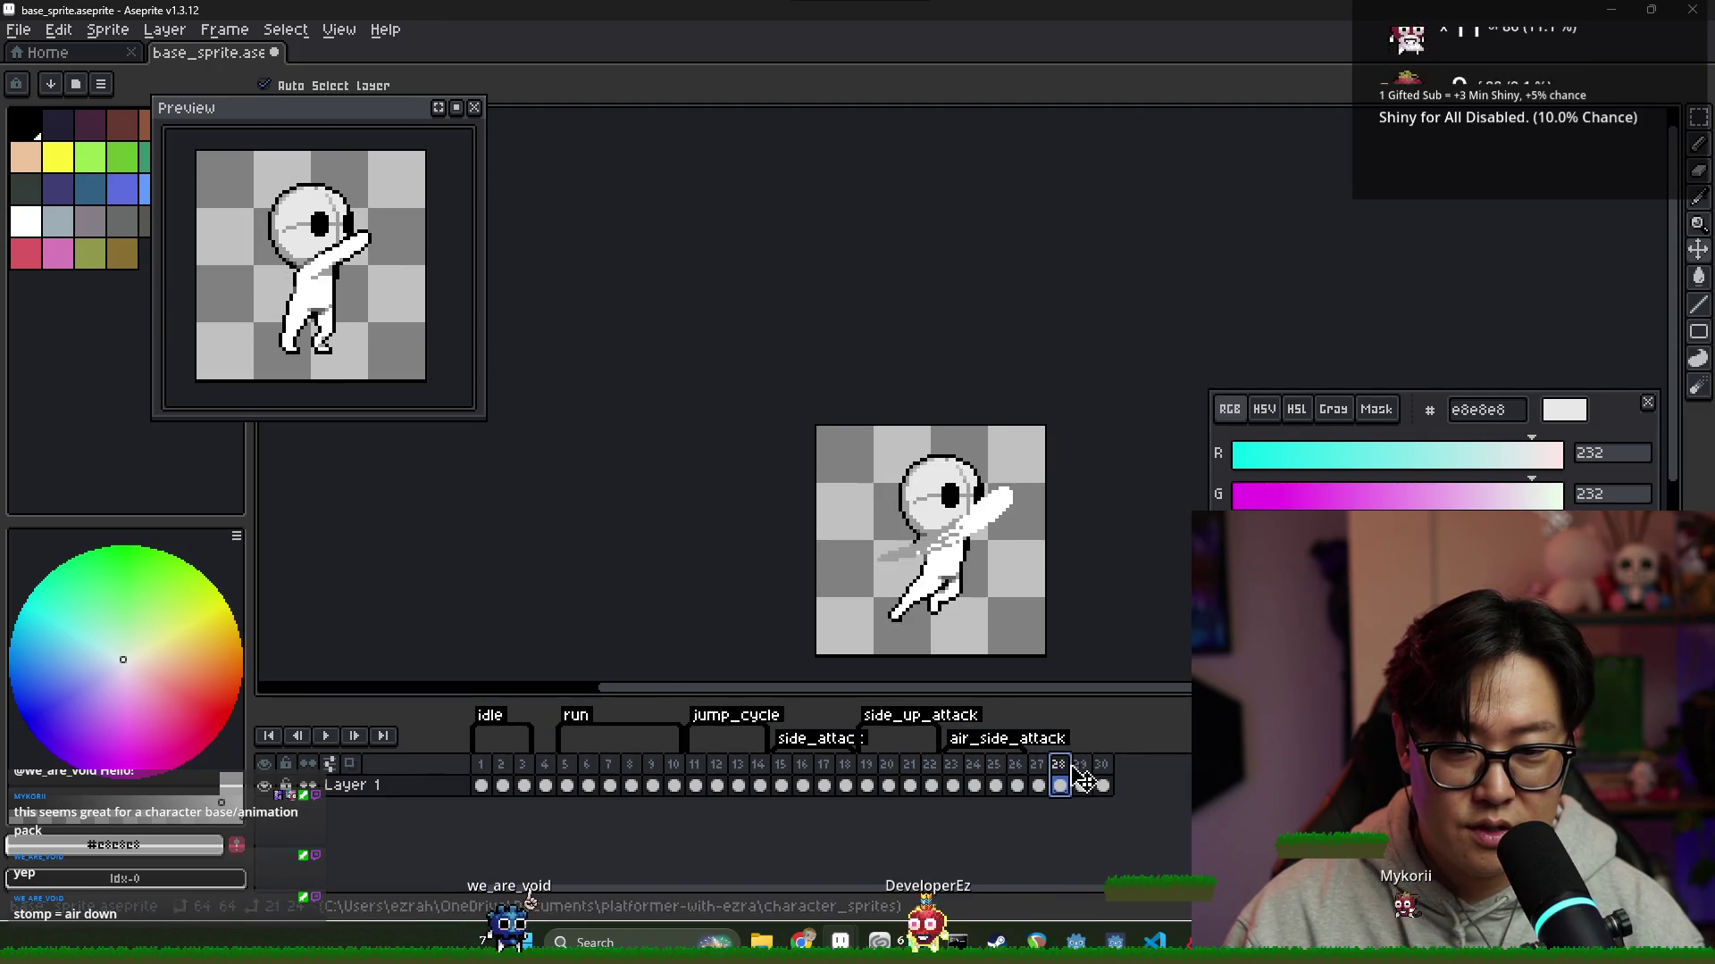
pyautogui.press('Right')
pyautogui.press('Left')
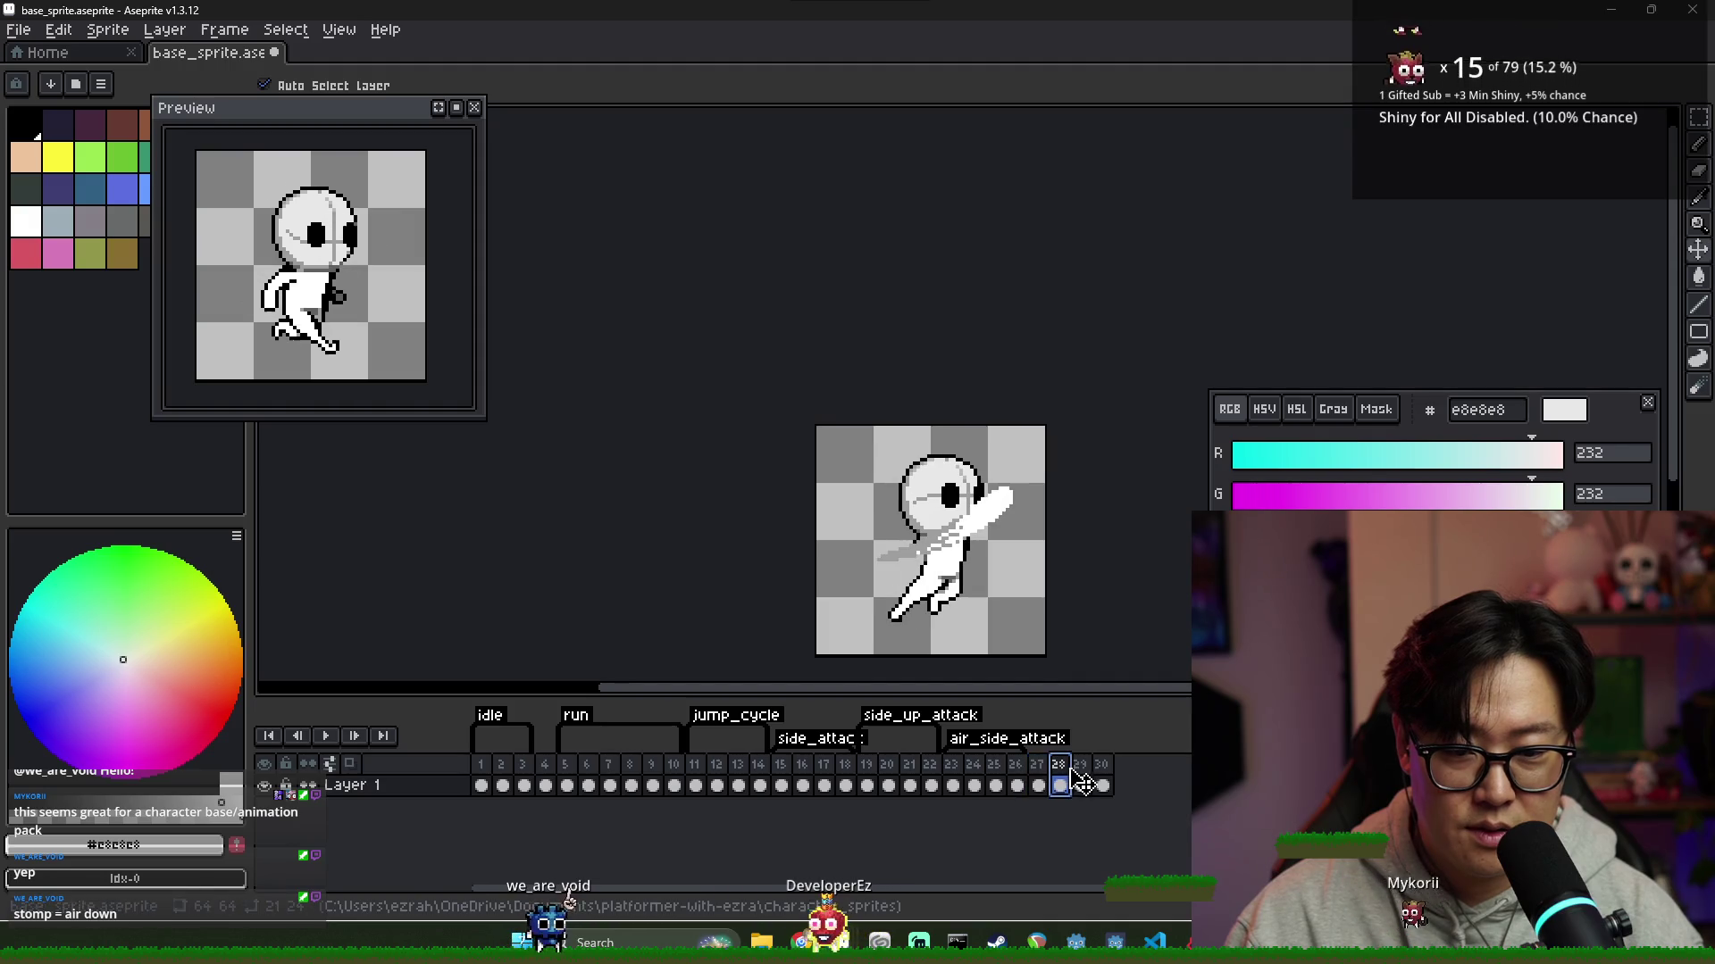
pyautogui.press('Right')
pyautogui.press('Left')
pyautogui.press('Left')
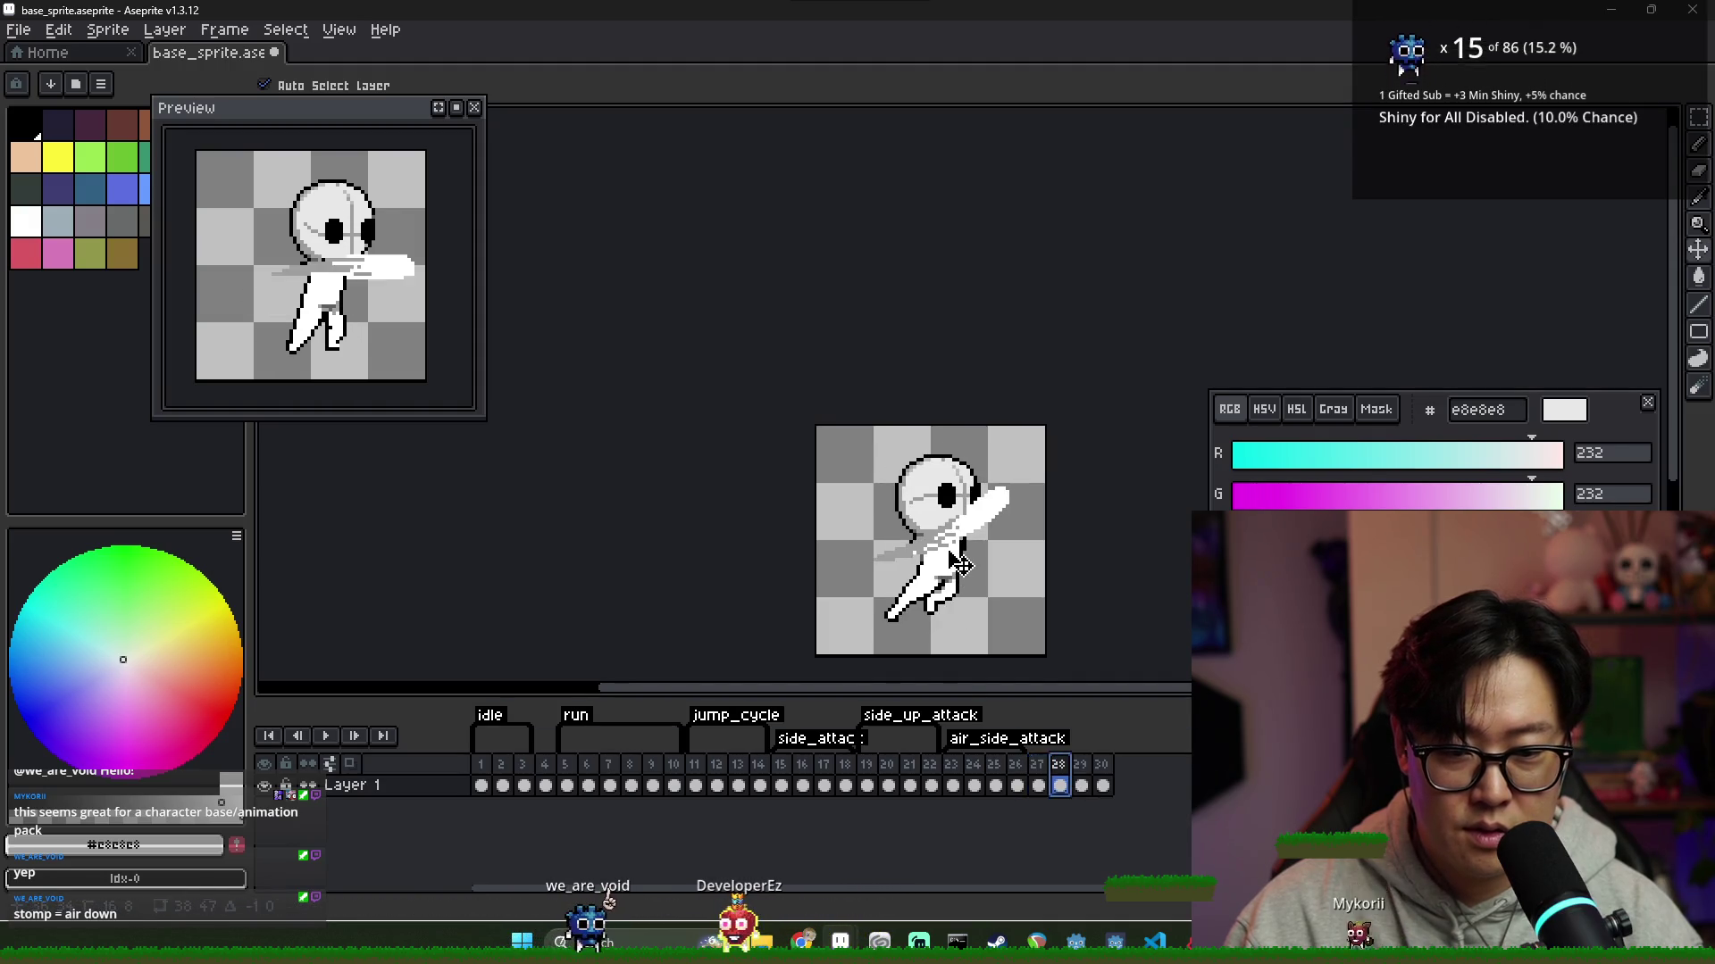
# Shift the frame 29 character slightly up and left, comparing it against frames 27 and 28
pyautogui.click(1041, 764)
pyautogui.click(1064, 768)
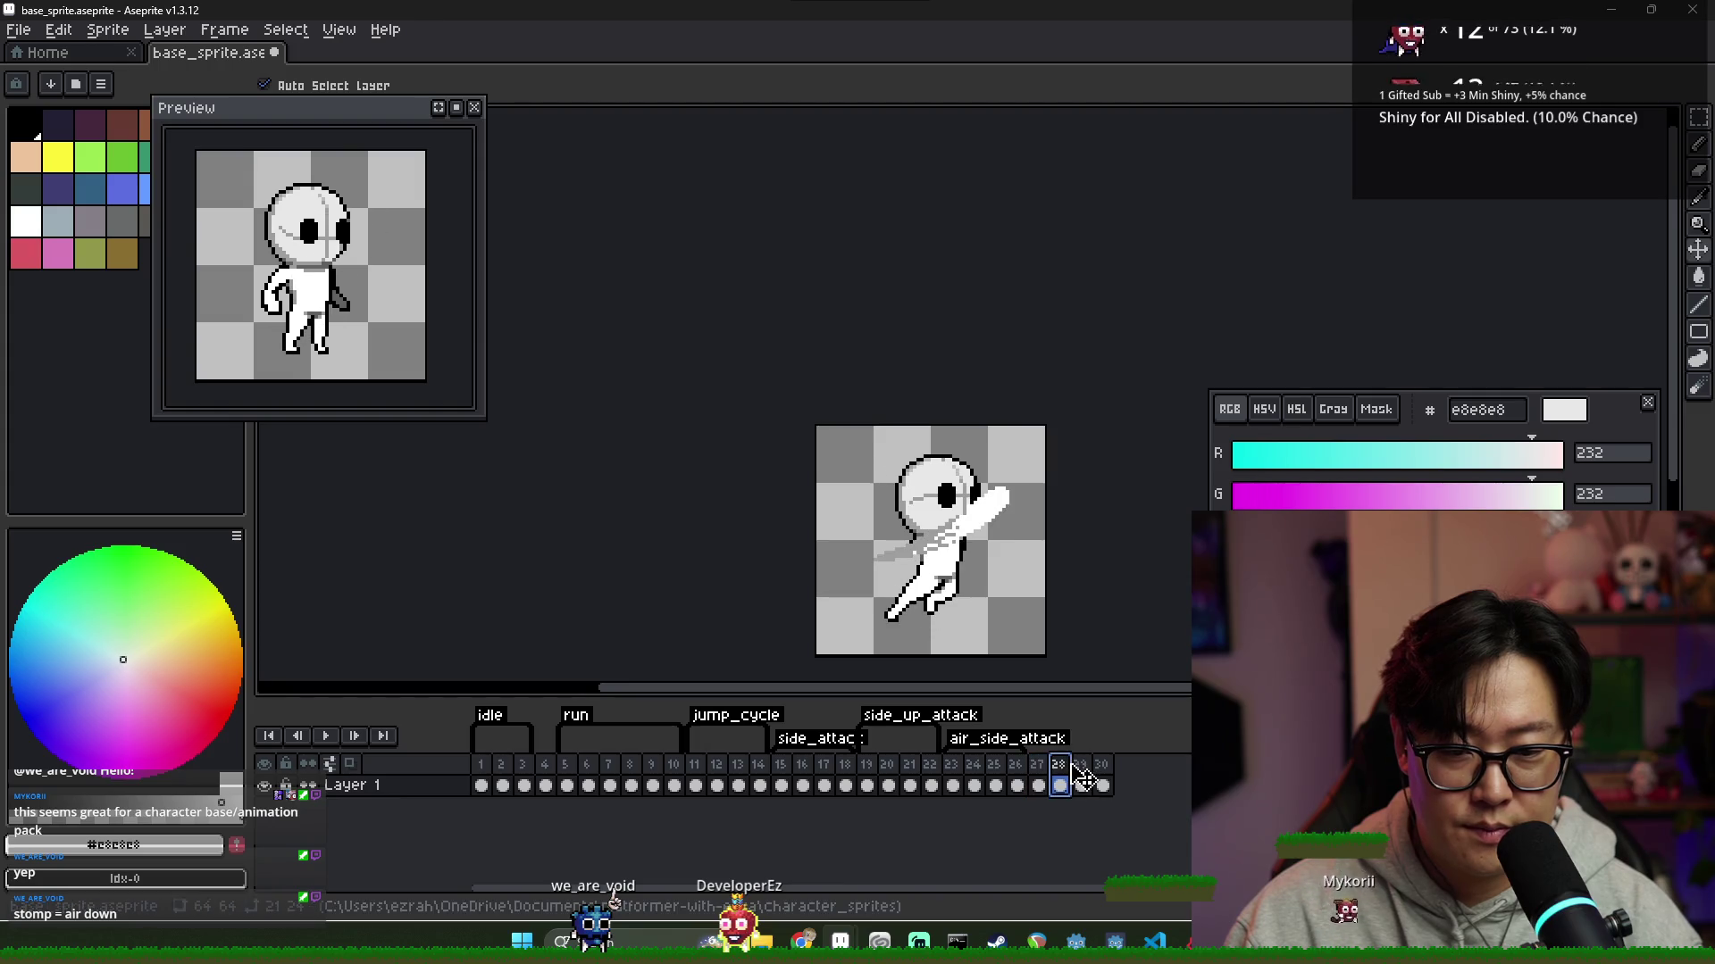
pyautogui.click(1084, 769)
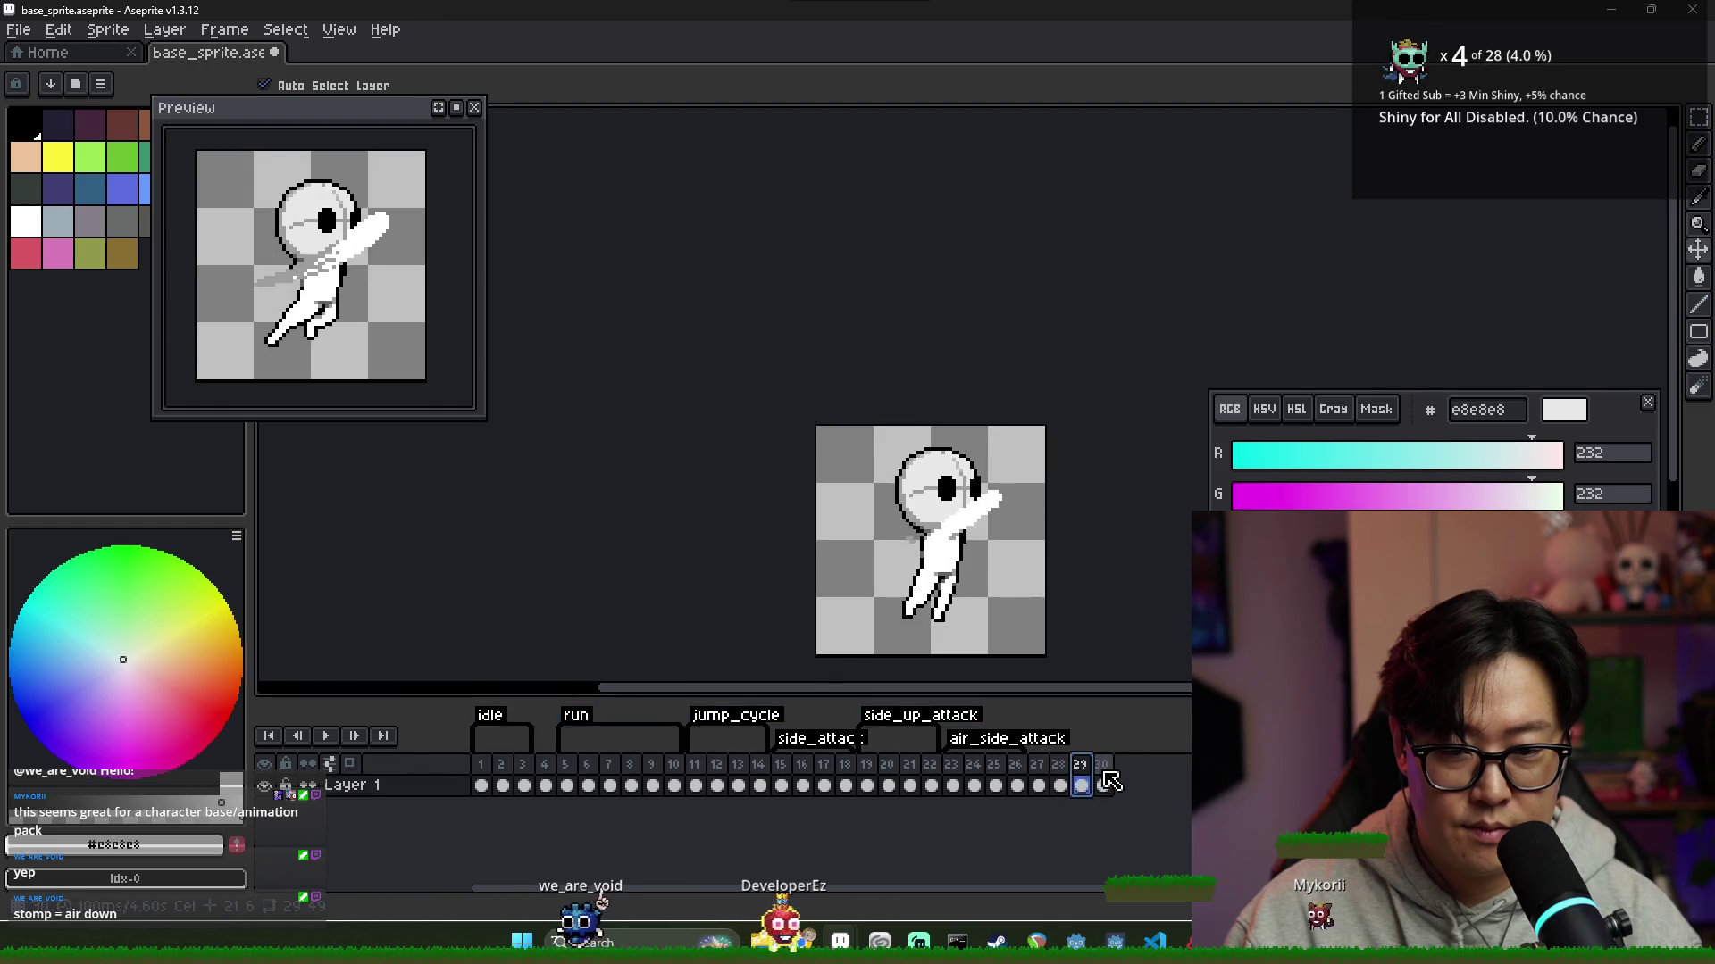
pyautogui.moveTo(964, 610); pyautogui.dragTo(947, 566)
pyautogui.press(',')
pyautogui.press('.')
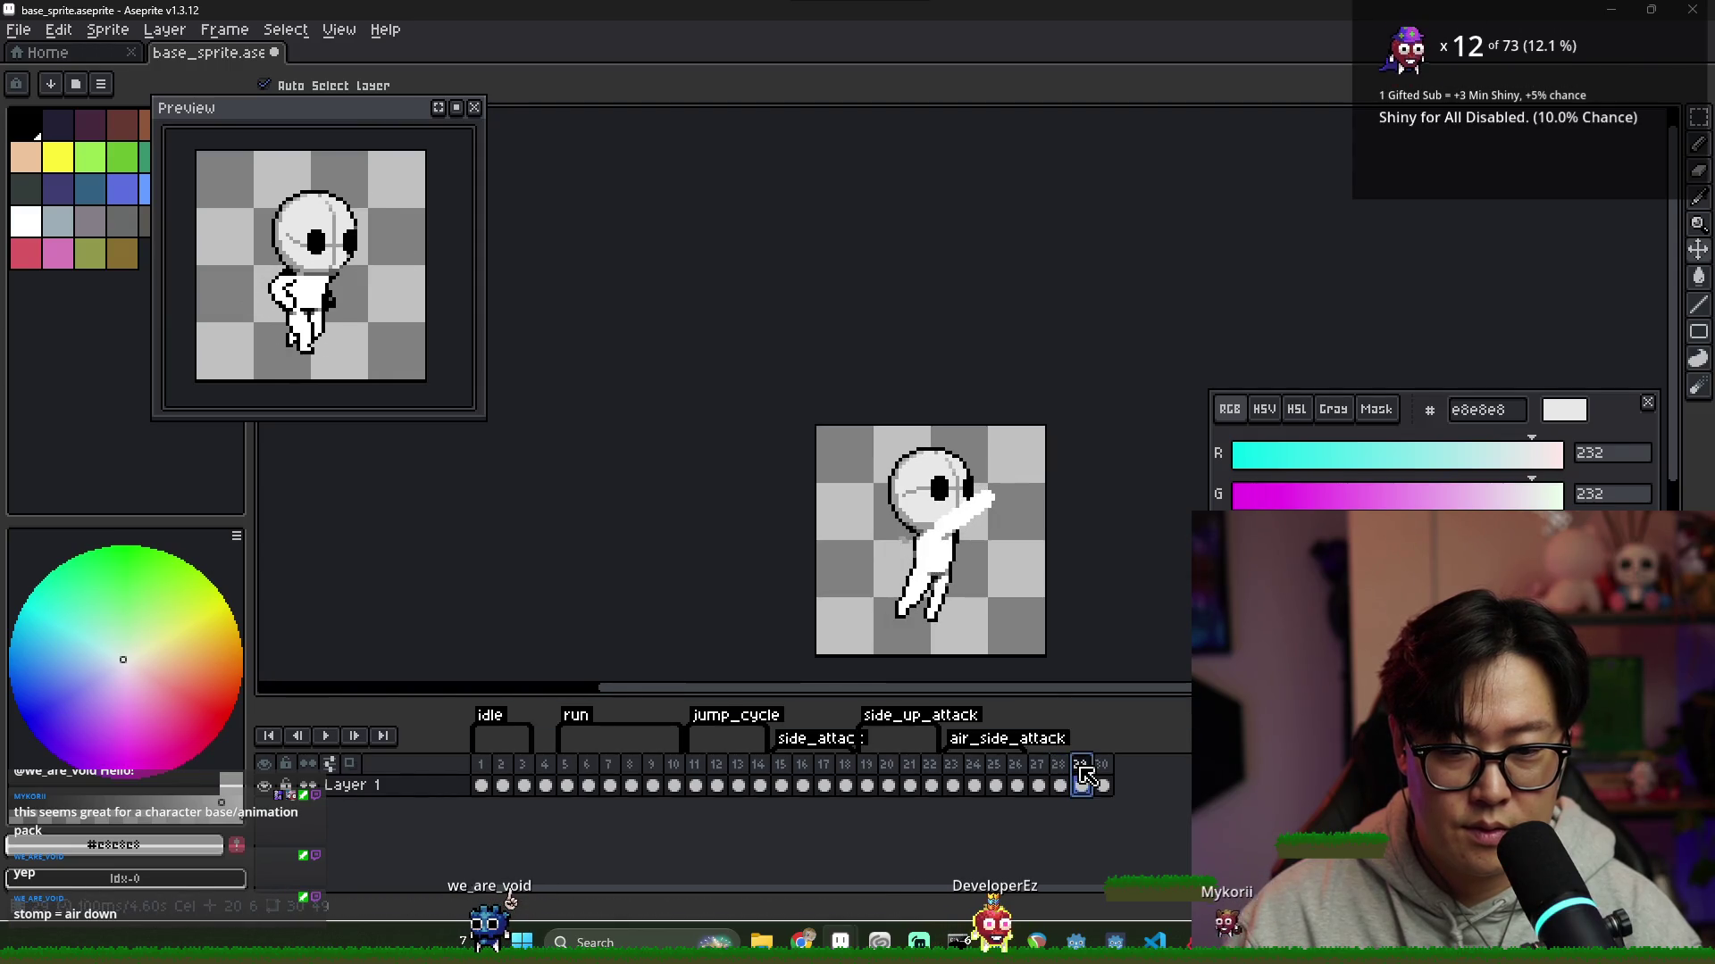
# Play the attack animation from frame 28 through frame 30 to check the motion
pyautogui.press(',')
pyautogui.press('Return')
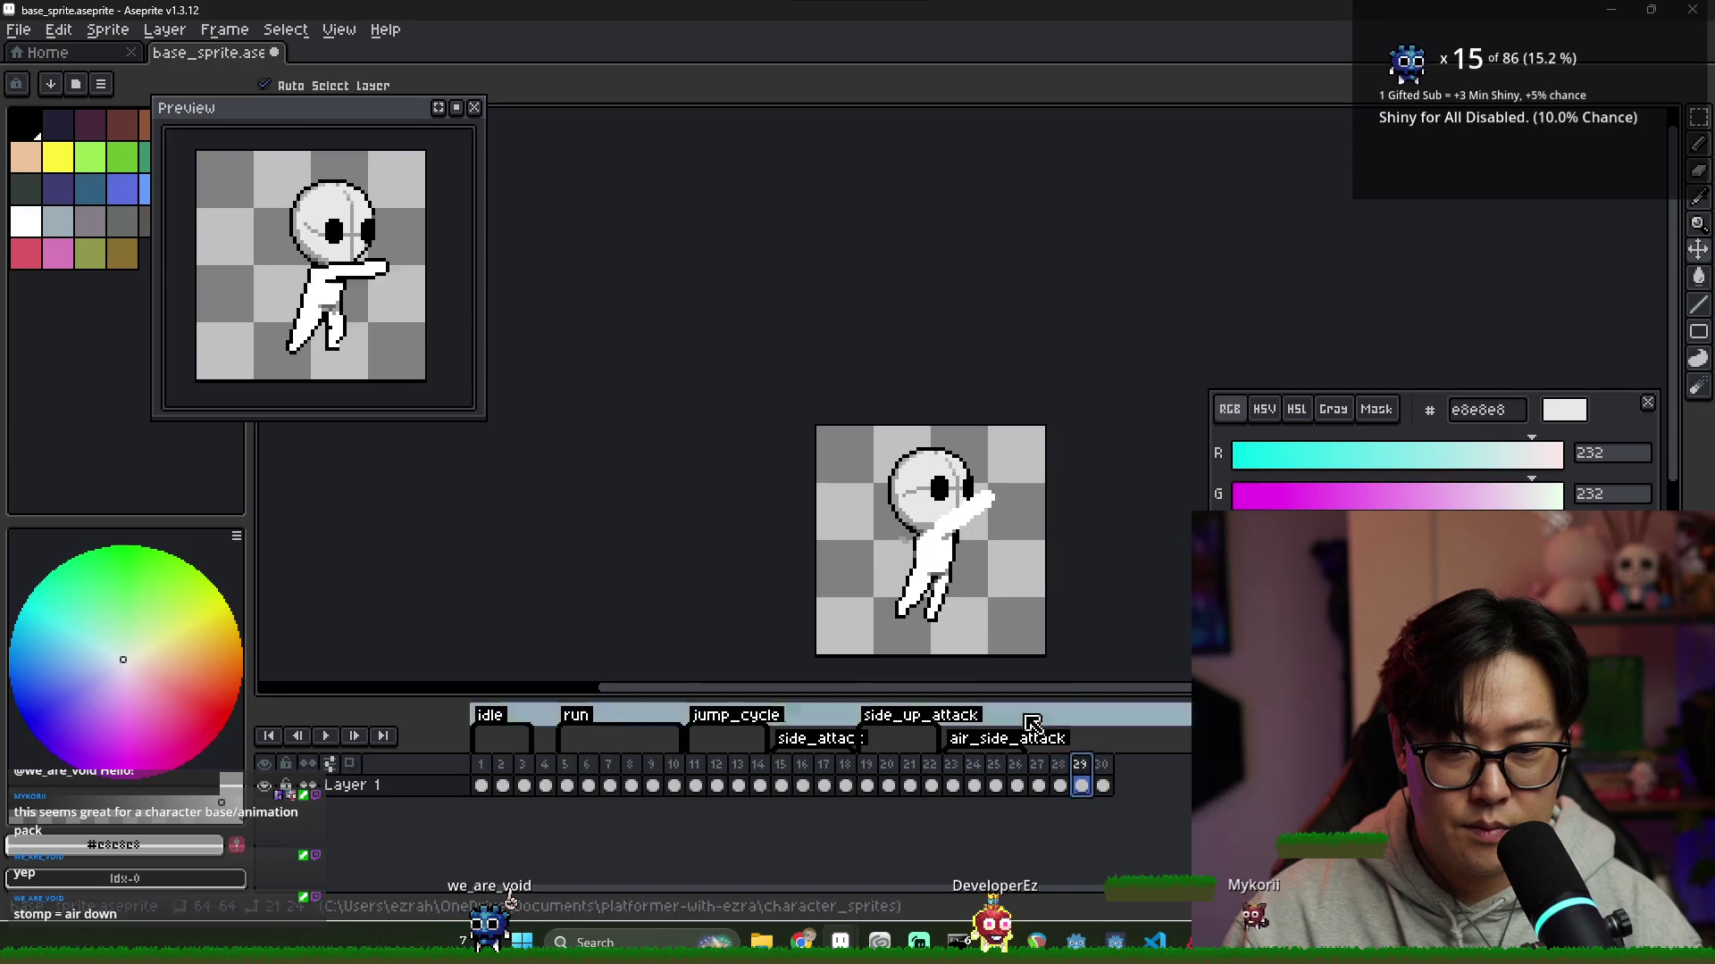
pyautogui.press('Return')
pyautogui.press('.')
pyautogui.press('.')
# Play the air_side_attack frames and flip between frames 24, 25 and 26
pyautogui.press('Return')
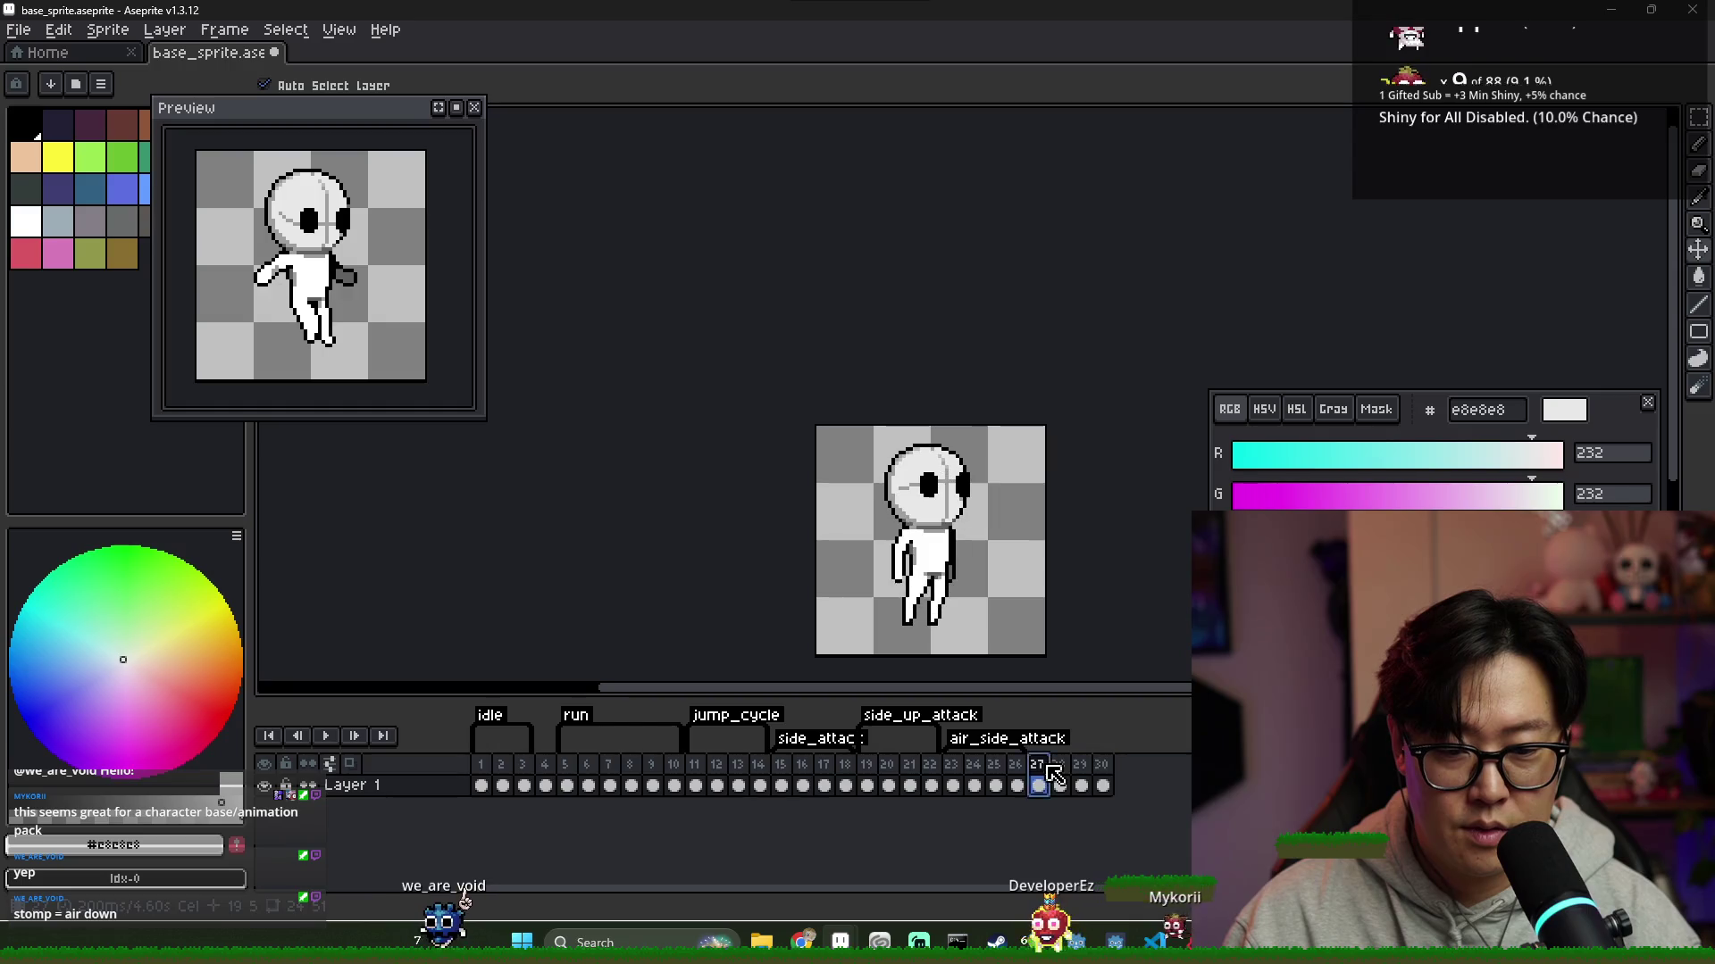
pyautogui.press('Return')
pyautogui.click(972, 784)
pyautogui.click(998, 770)
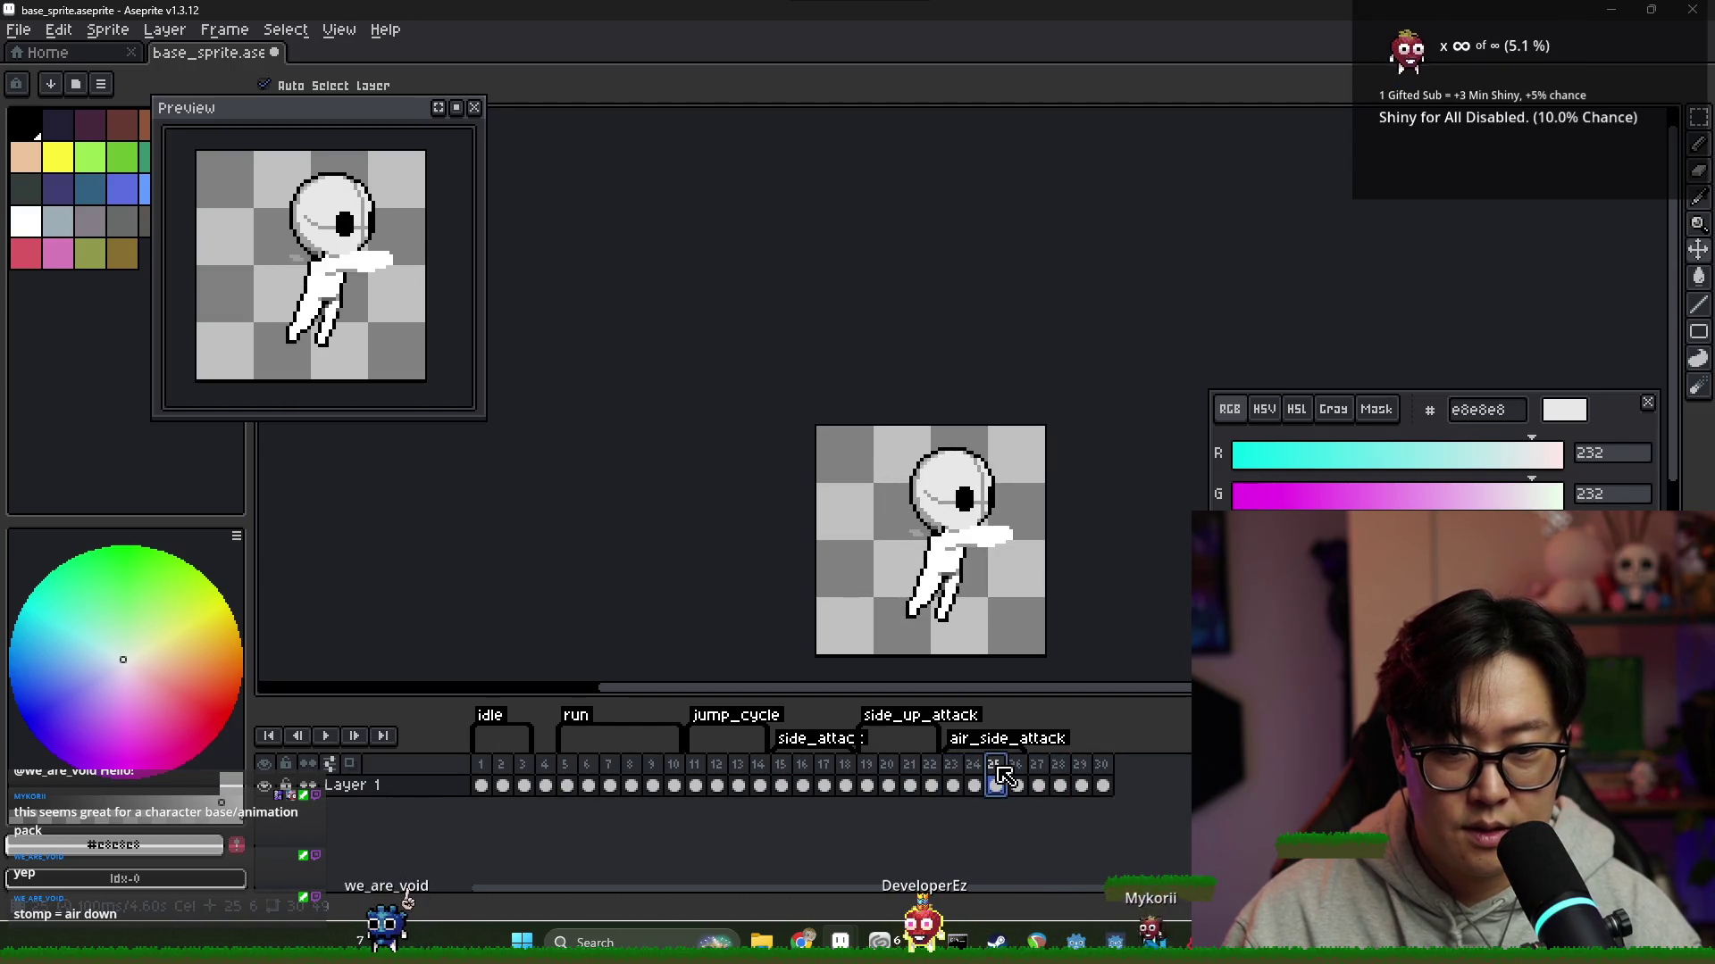
pyautogui.press('Left')
pyautogui.click(996, 782)
pyautogui.press('Left')
pyautogui.click(998, 782)
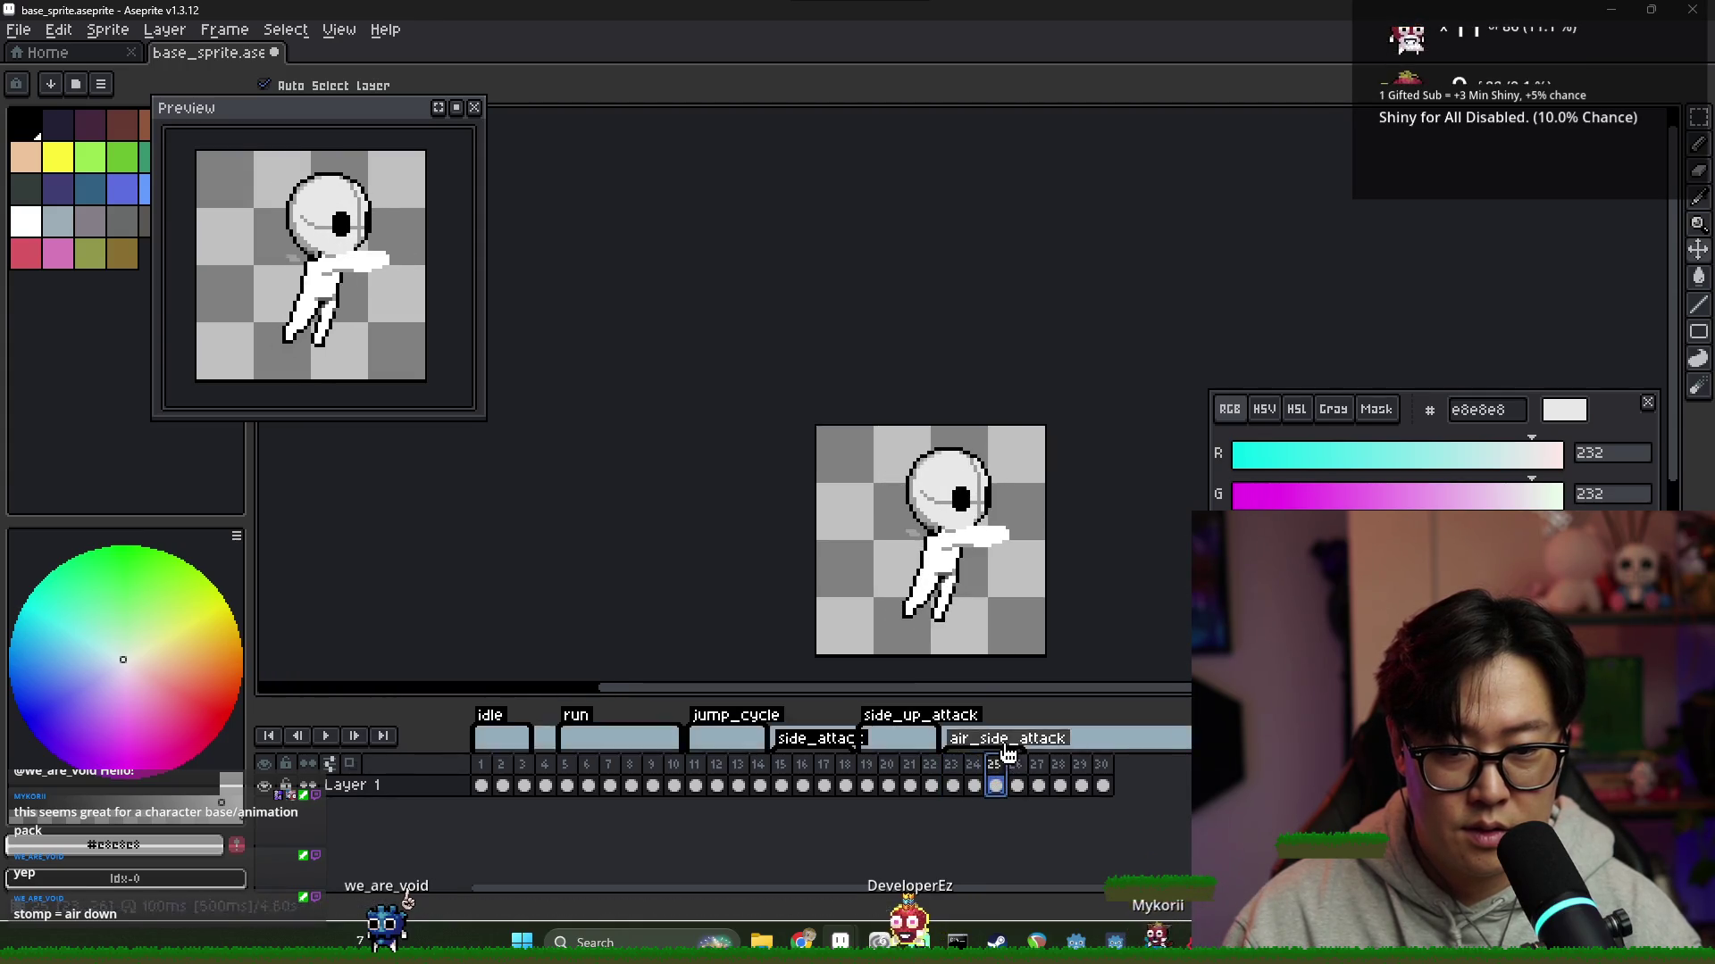
pyautogui.press('Right')
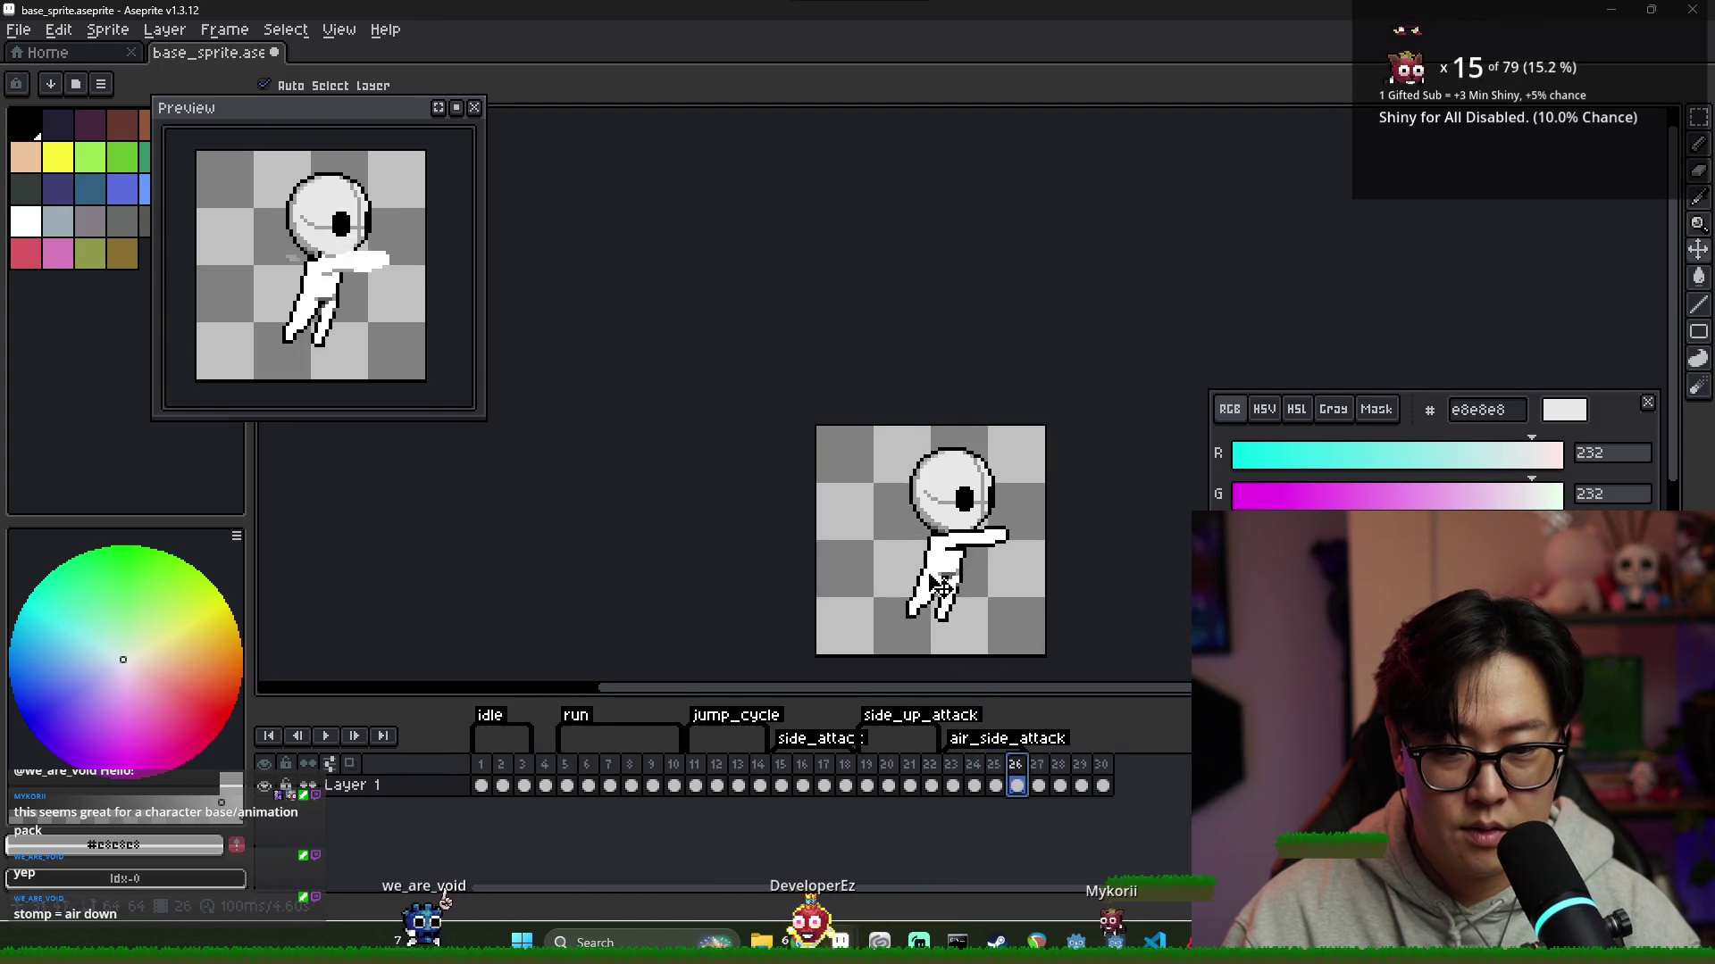
pyautogui.press('Left')
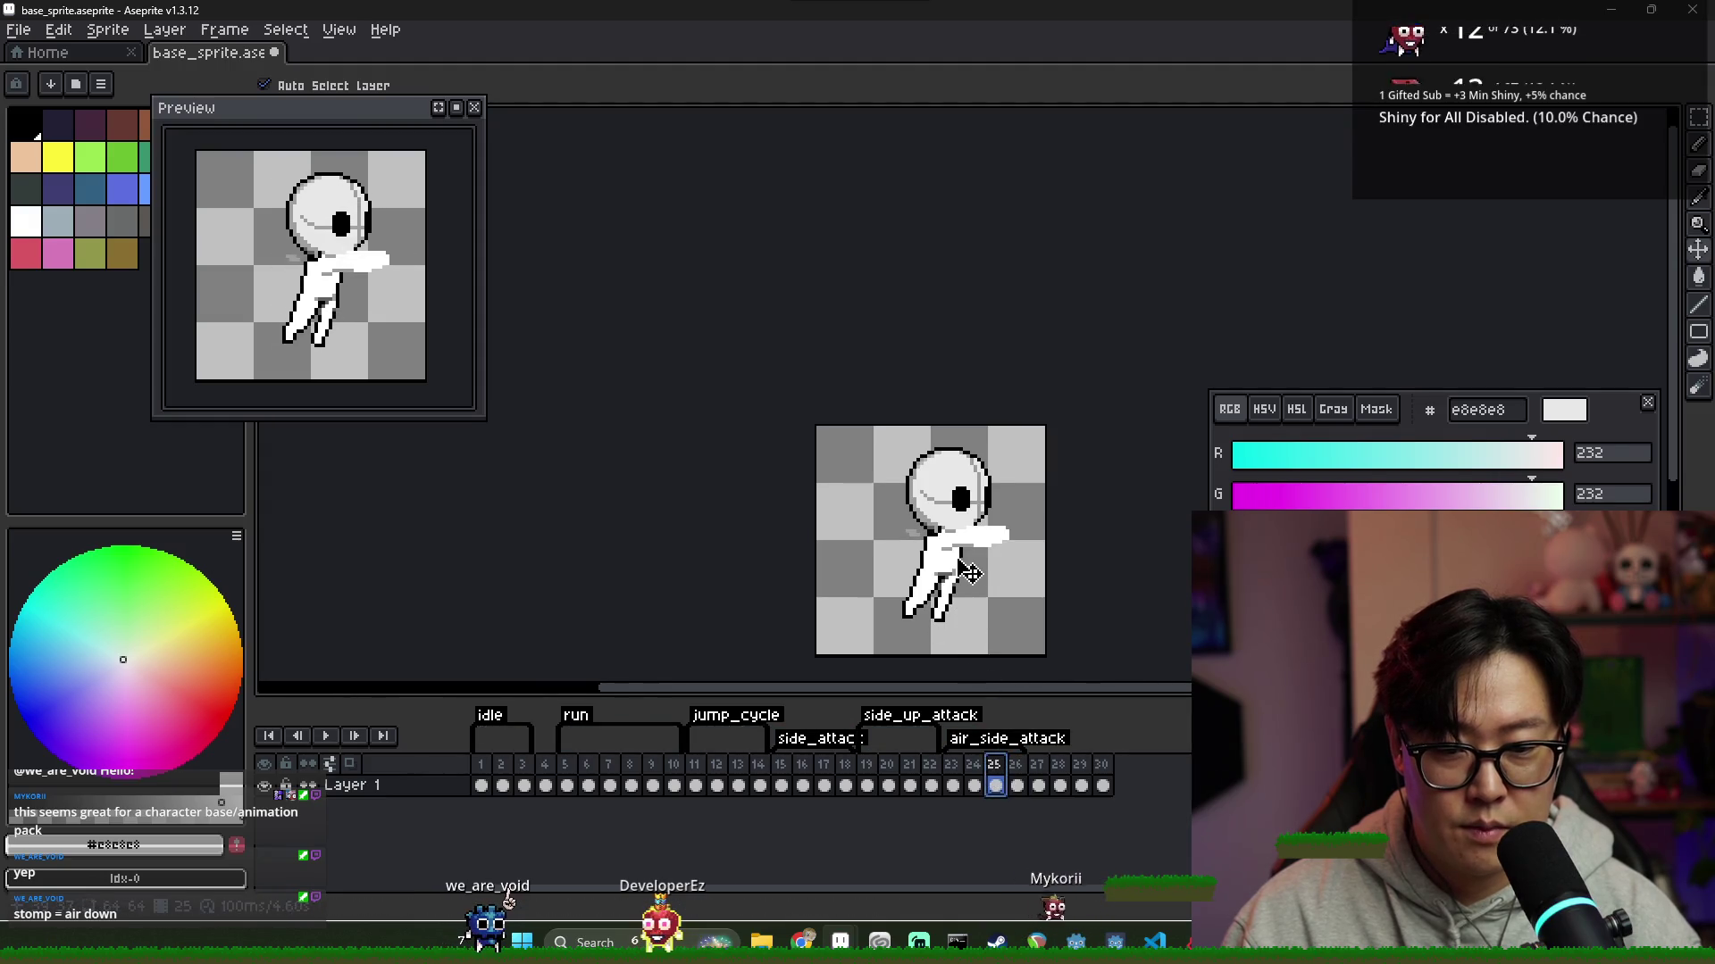
pyautogui.press('Right')
# Undo the last edit on frame 26 and compare it with frame 25
pyautogui.hotkey('ctrl', 'z')
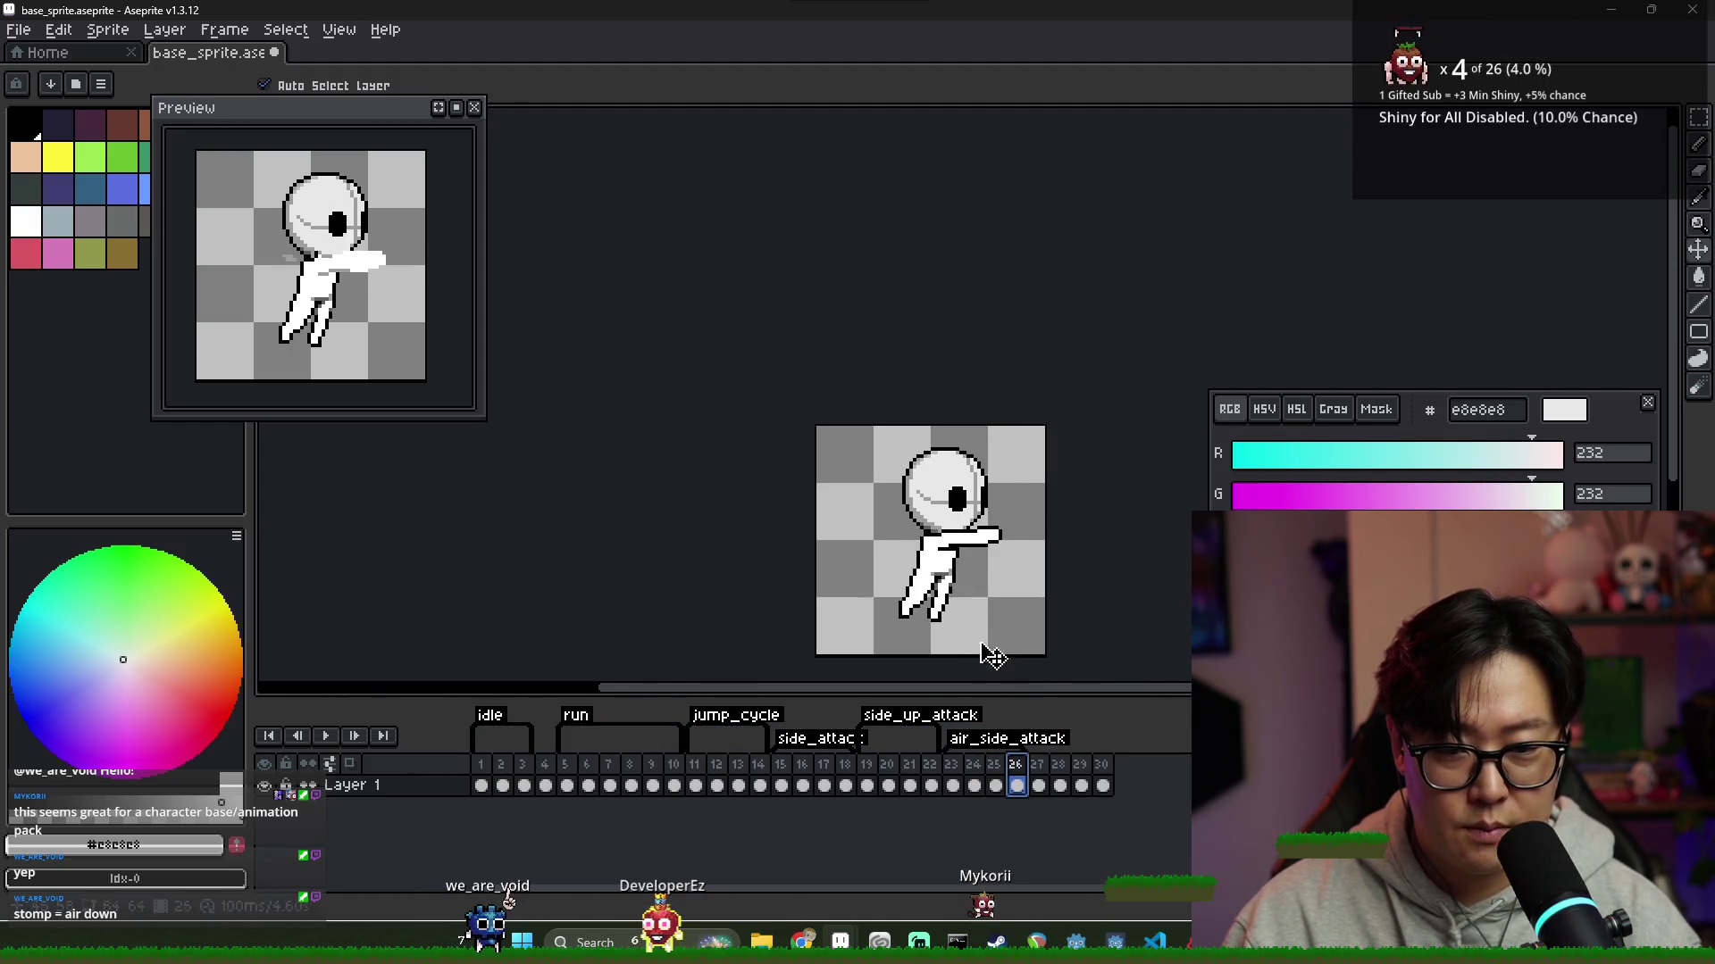
pyautogui.click(993, 785)
pyautogui.click(1017, 785)
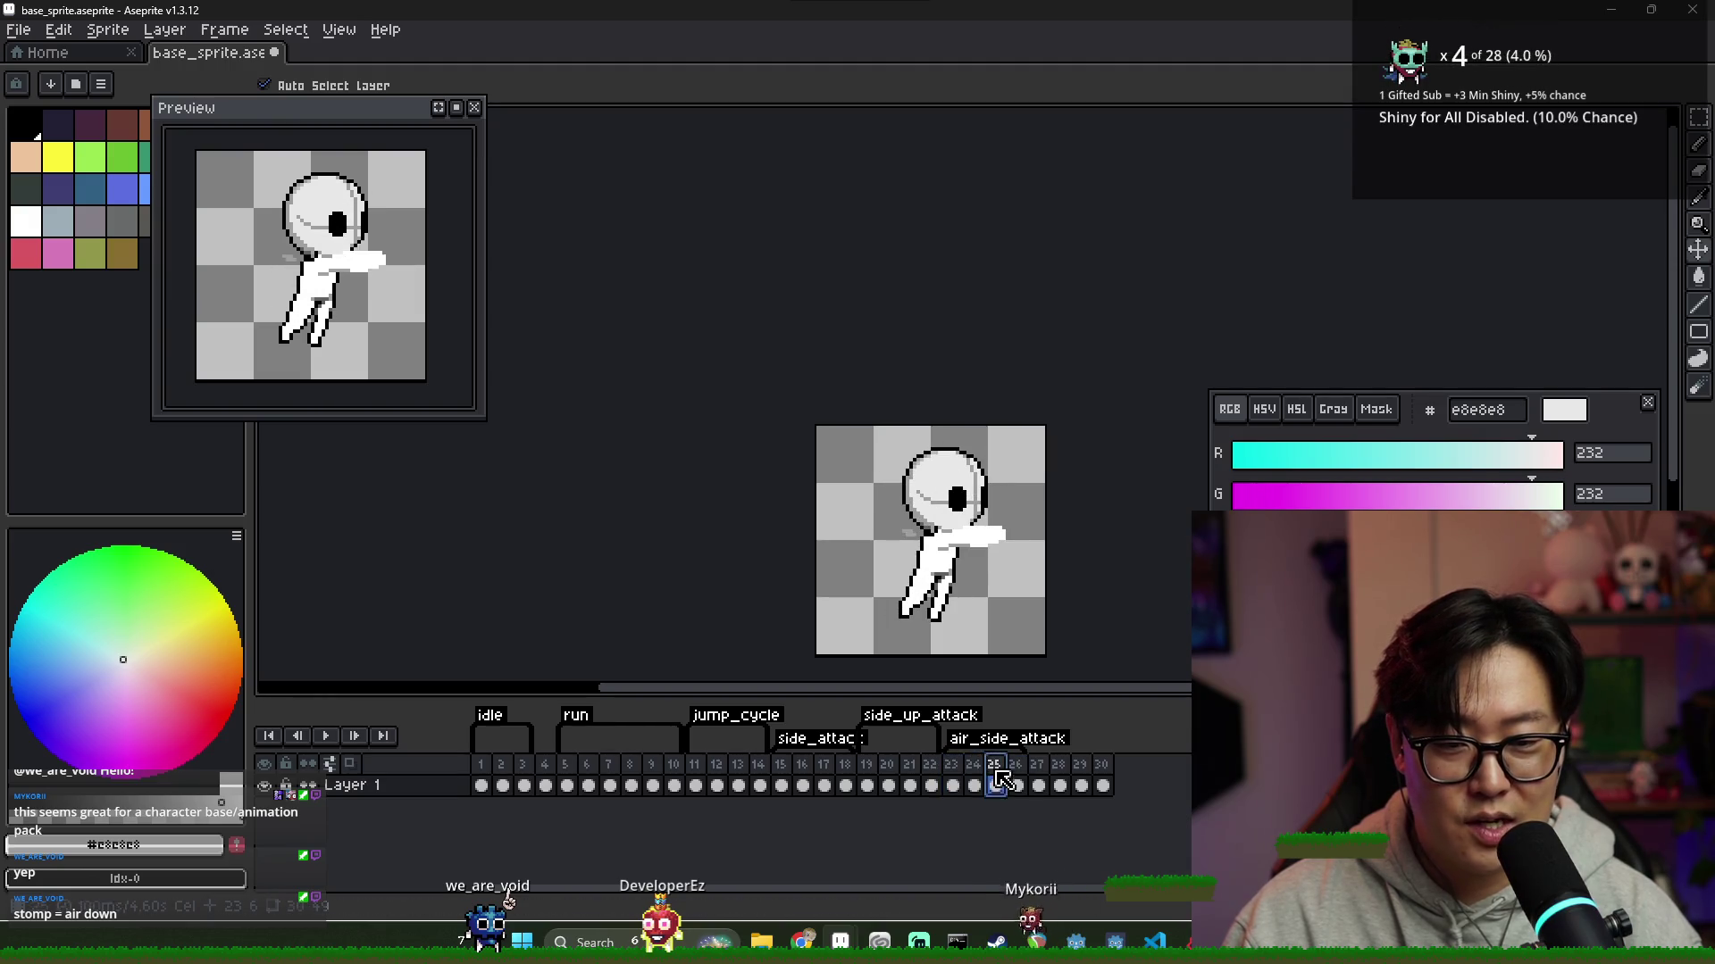
# Compare the frame 28 and 29 attack poses, then view frame 30
pyautogui.click(1037, 785)
pyautogui.click(1058, 785)
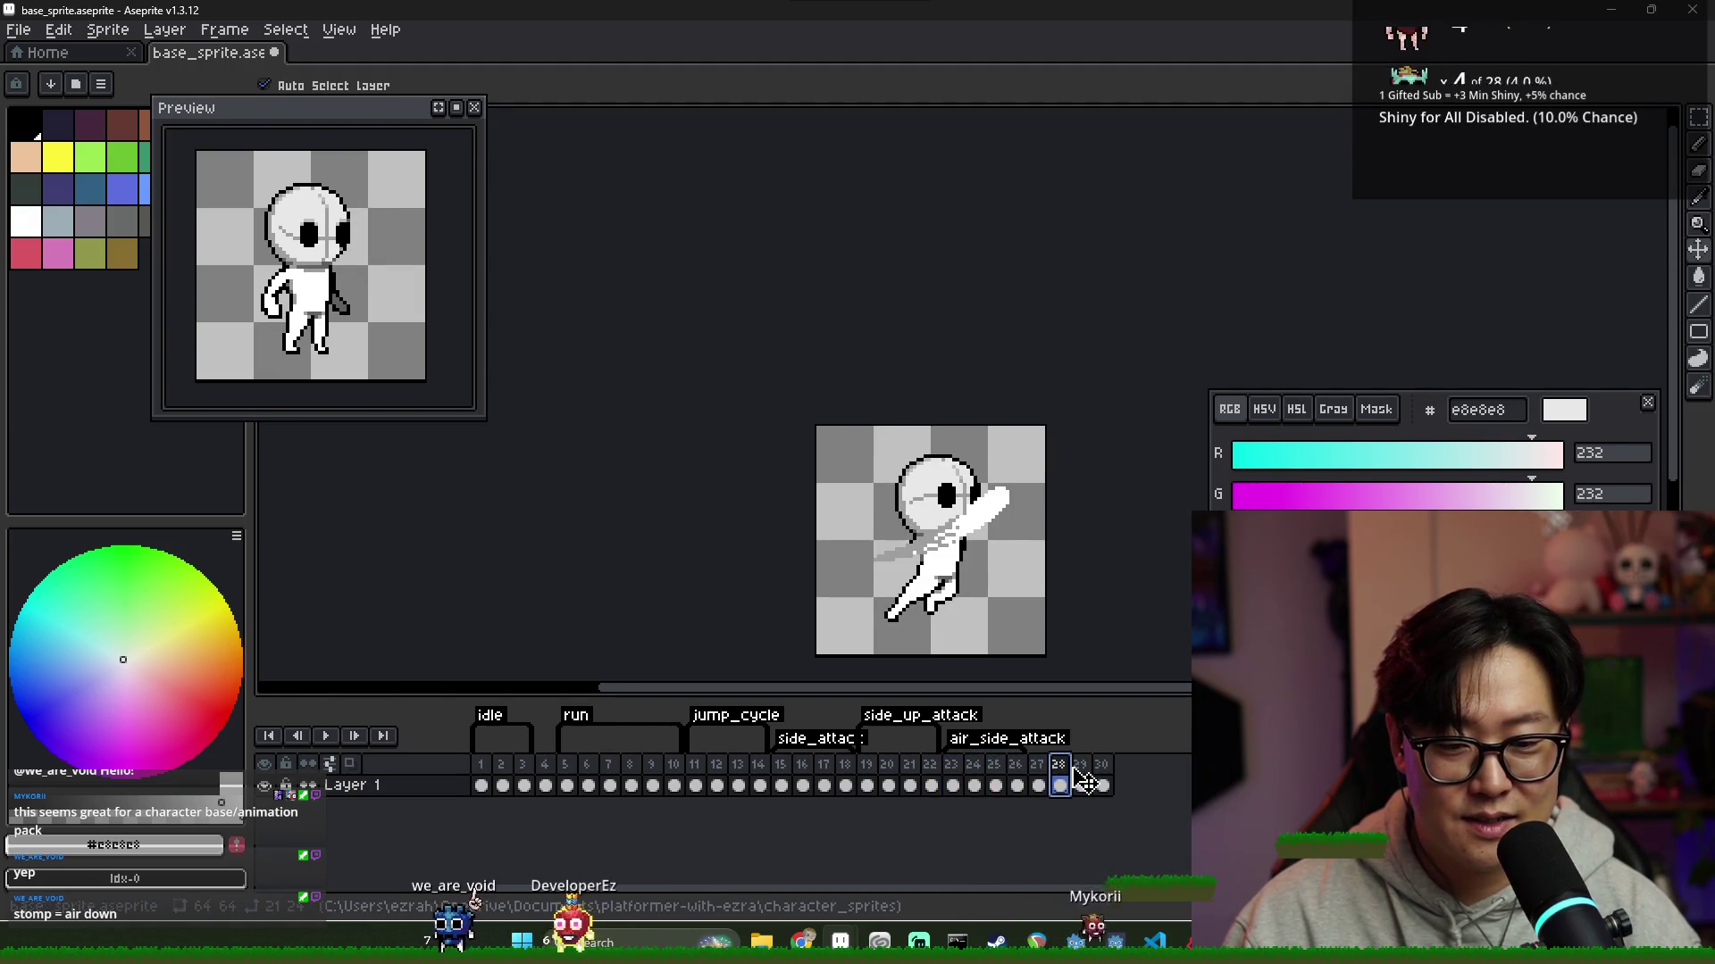
pyautogui.click(1080, 785)
pyautogui.click(1063, 785)
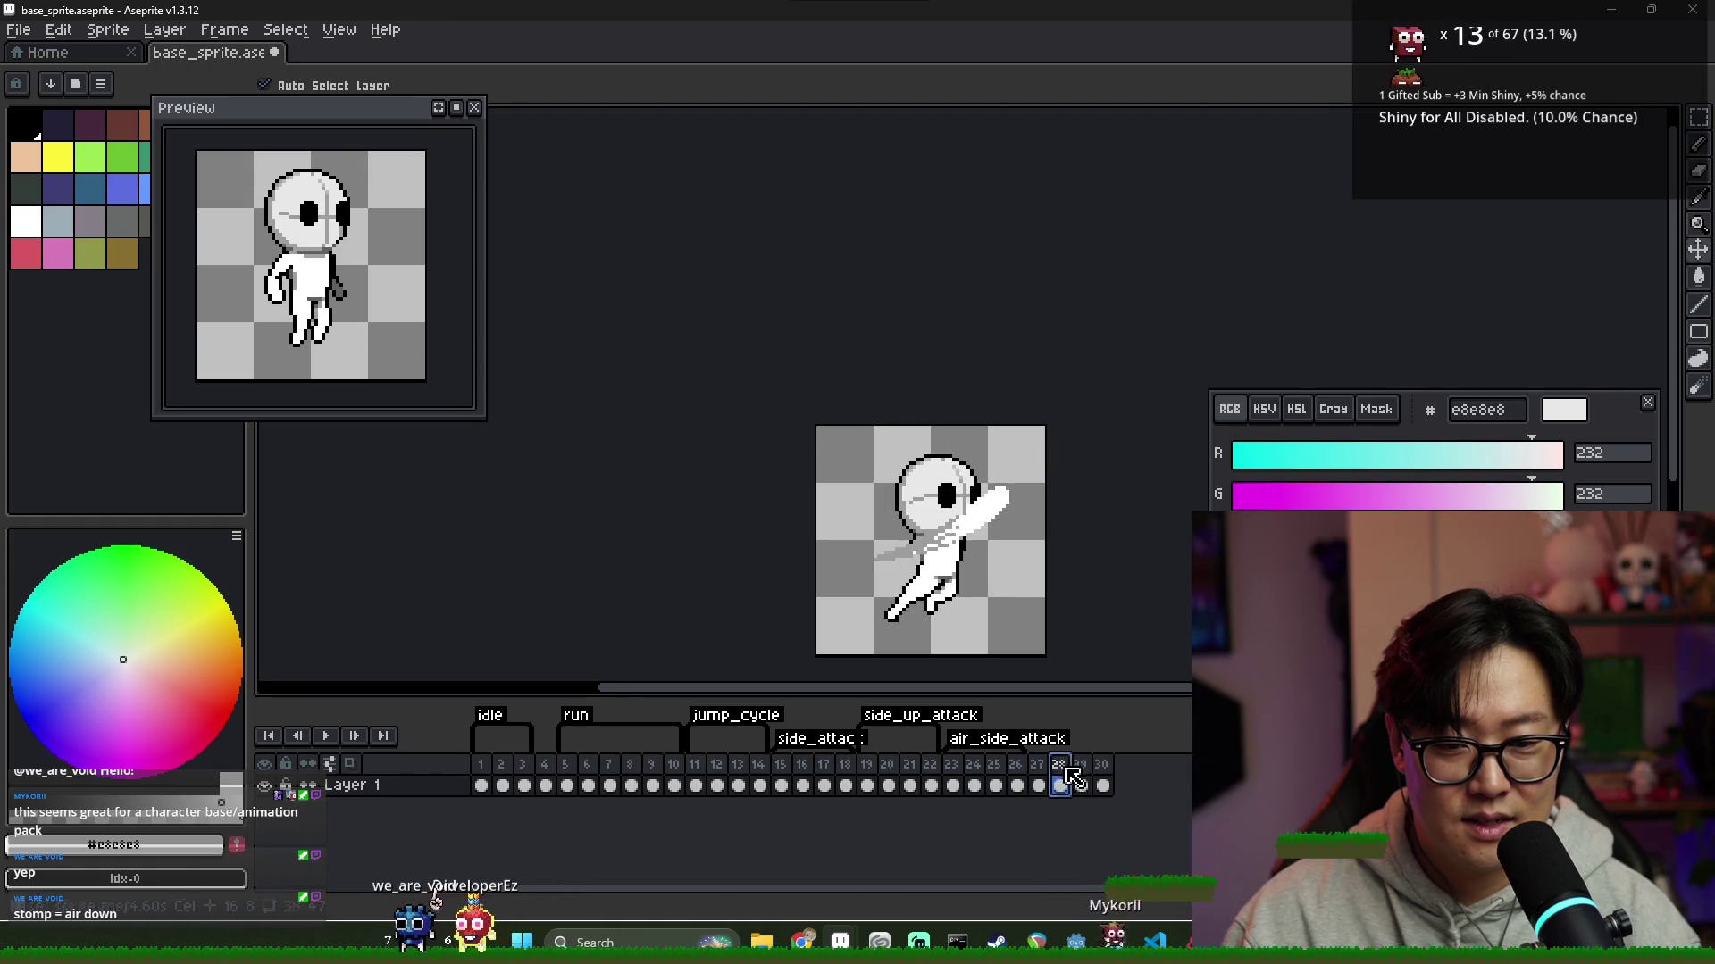
pyautogui.click(1079, 779)
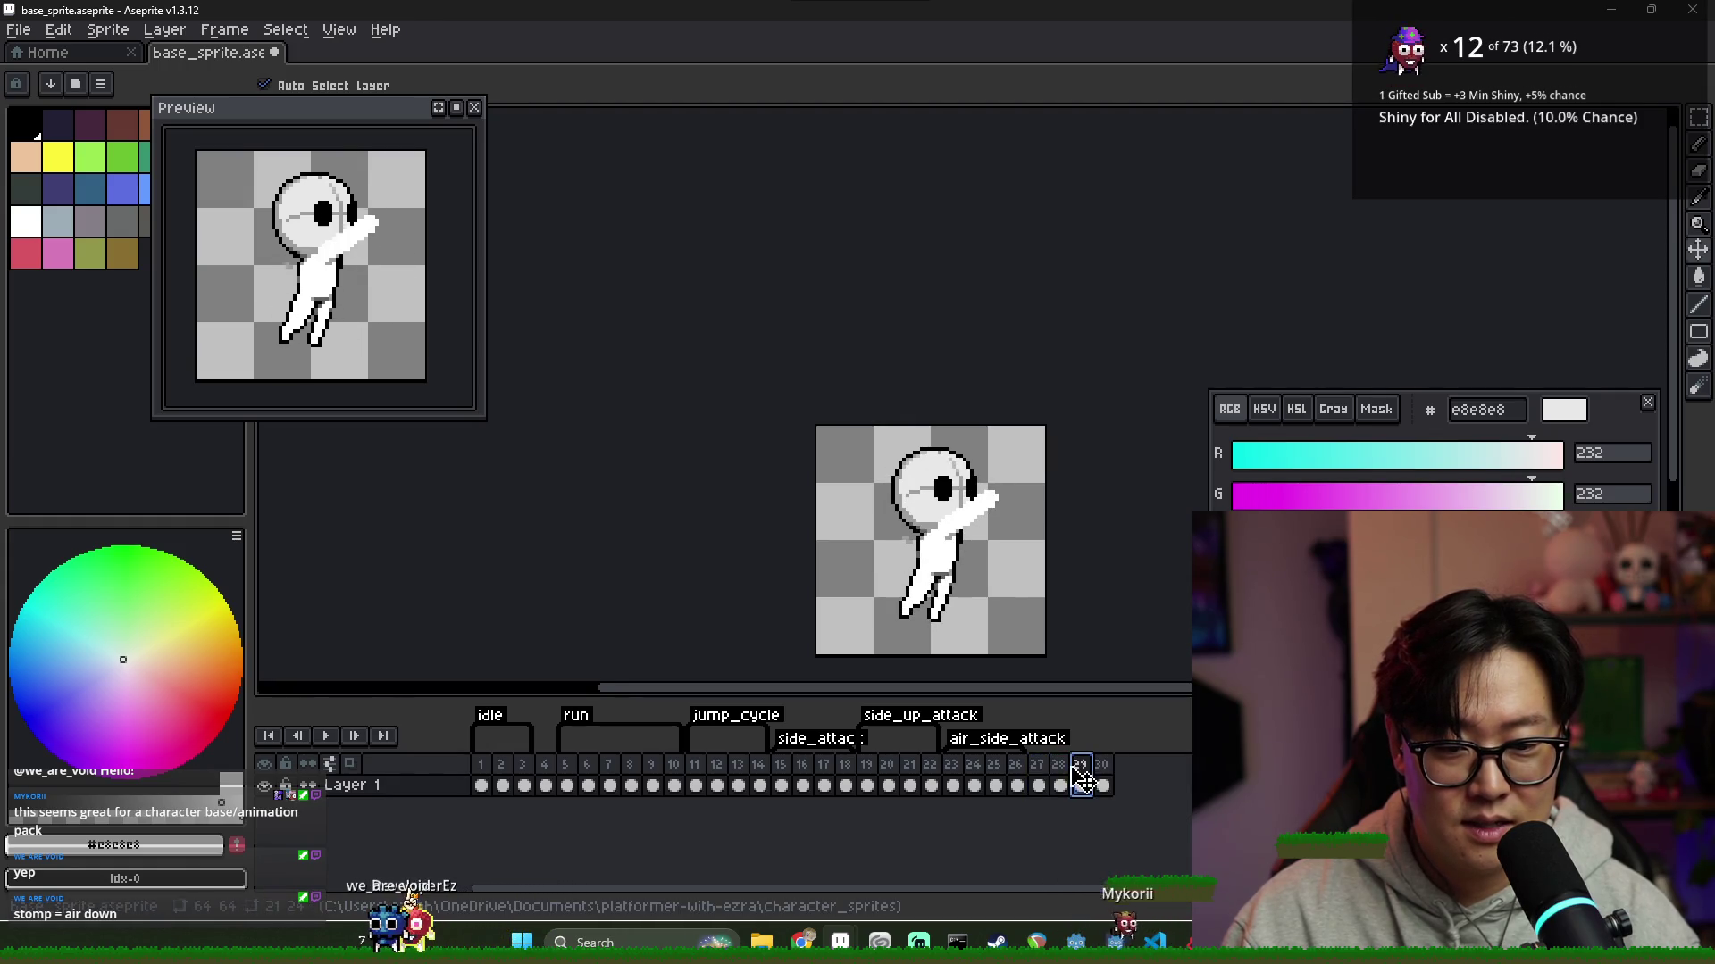
pyautogui.press('Left')
pyautogui.click(1081, 785)
pyautogui.press('Left')
pyautogui.click(1081, 785)
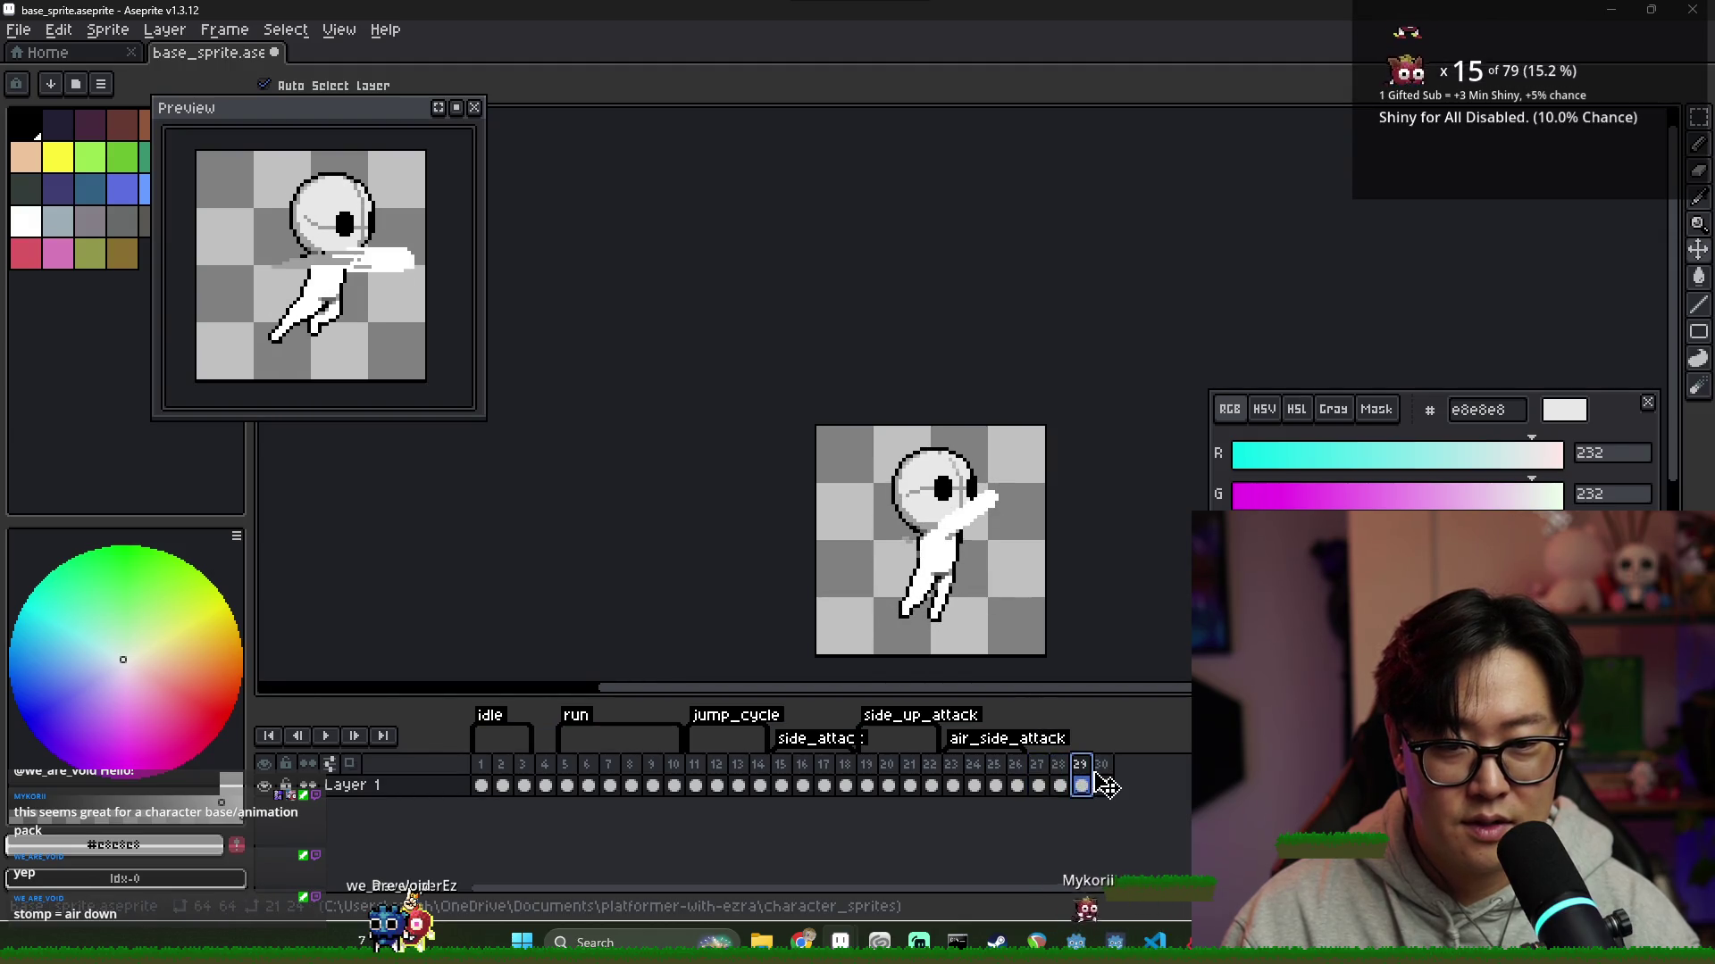
pyautogui.click(1103, 785)
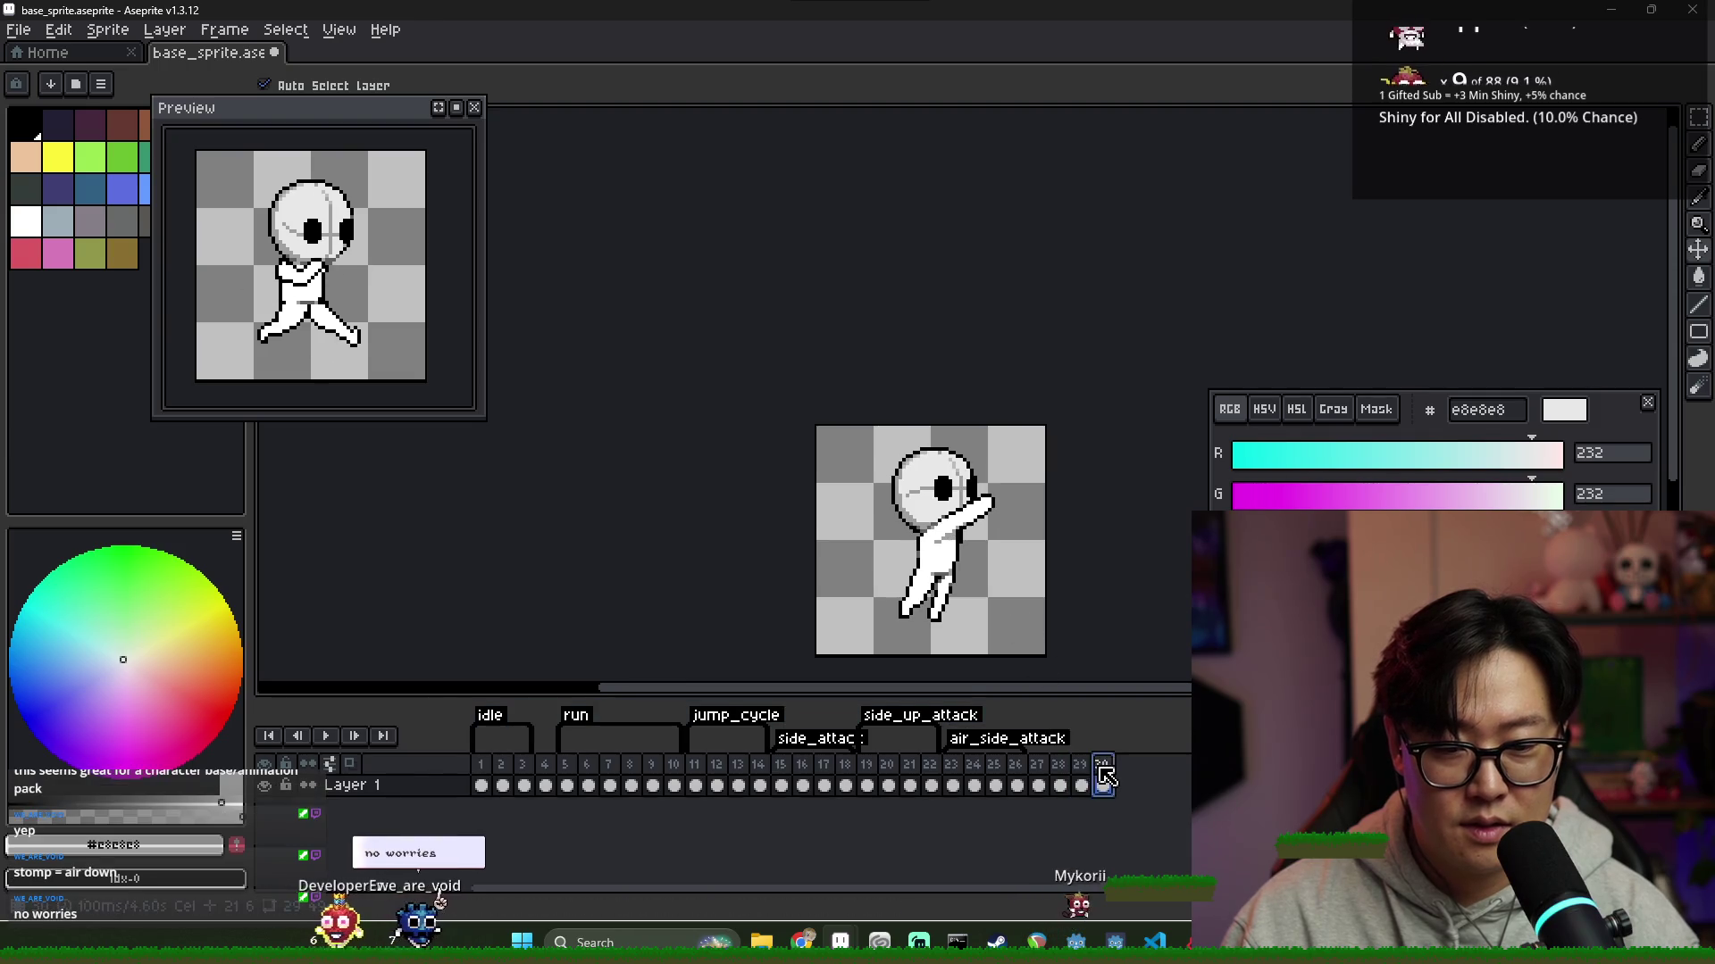
# Review air attack frames 27–30 once more and save base_sprite.aseprite
pyautogui.click(1039, 784)
pyautogui.click(1060, 785)
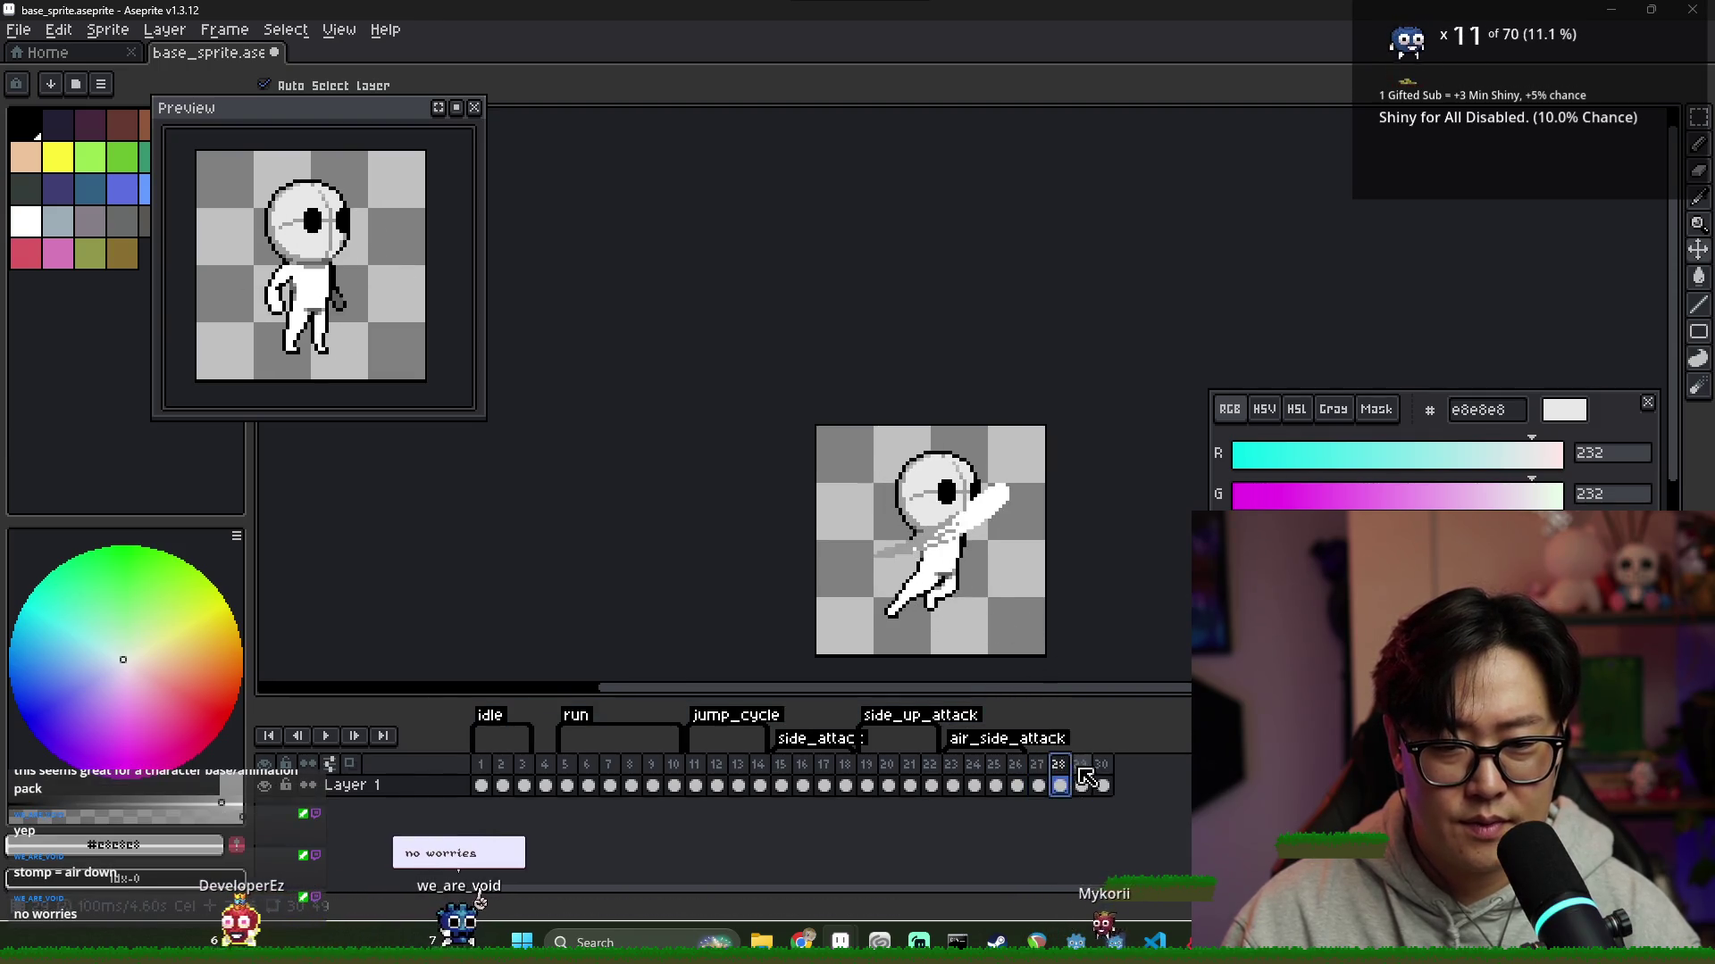
pyautogui.click(1082, 785)
pyautogui.click(1103, 785)
pyautogui.press(',')
pyautogui.press(',')
pyautogui.press('.')
pyautogui.hotkey('ctrl', 's')
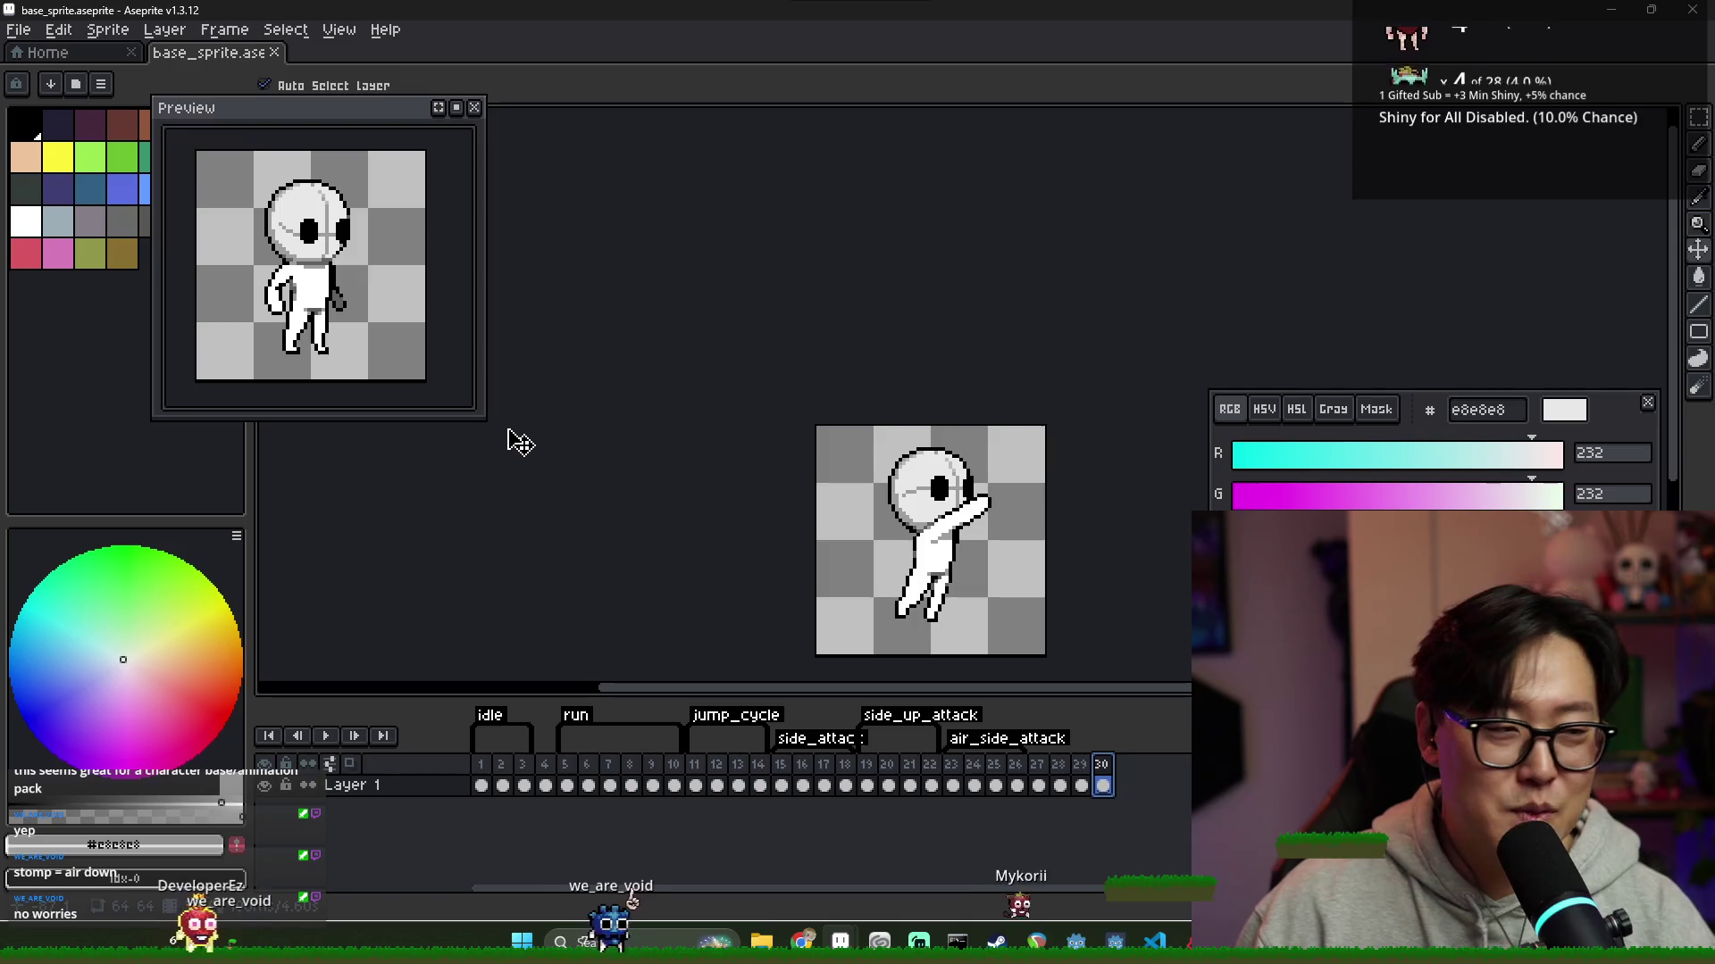
# Pick the mid-grey 9e9e9e (158) from the sprite as the drawing colour
pyautogui.scroll(-1, 734, 556)
pyautogui.scroll(1, 750, 552)
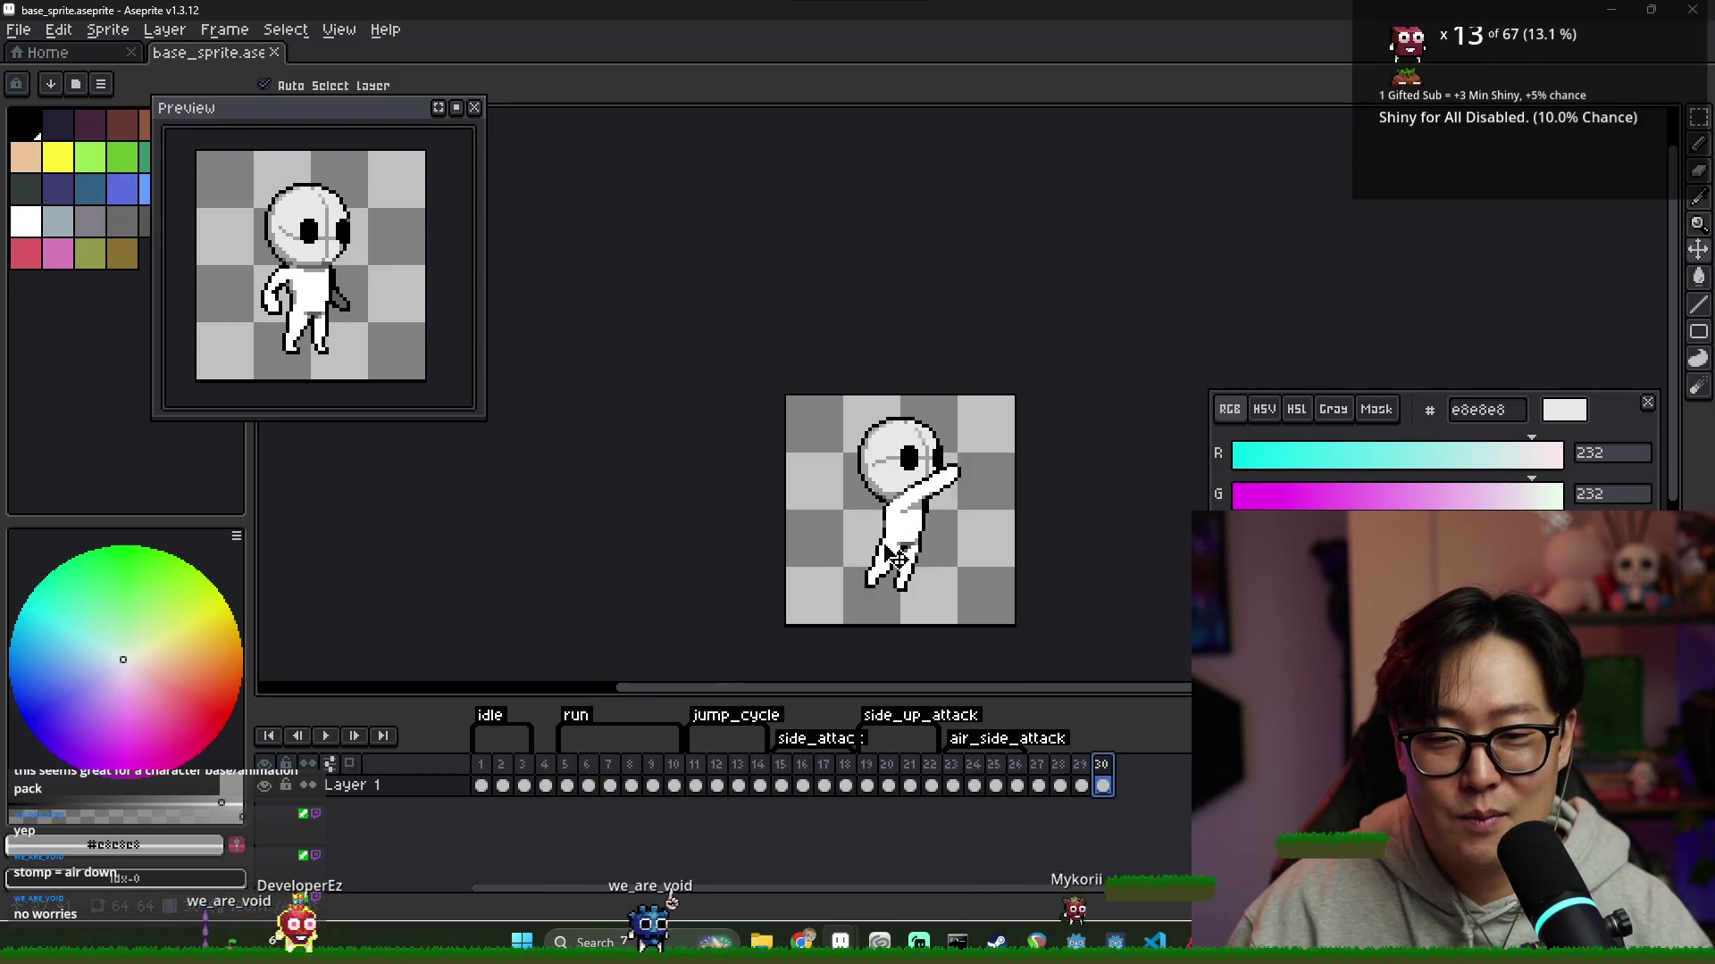
pyautogui.scroll(-1, 804, 547)
pyautogui.scroll(1, 857, 543)
pyautogui.scroll(1, 848, 536)
pyautogui.scroll(-1, 715, 500)
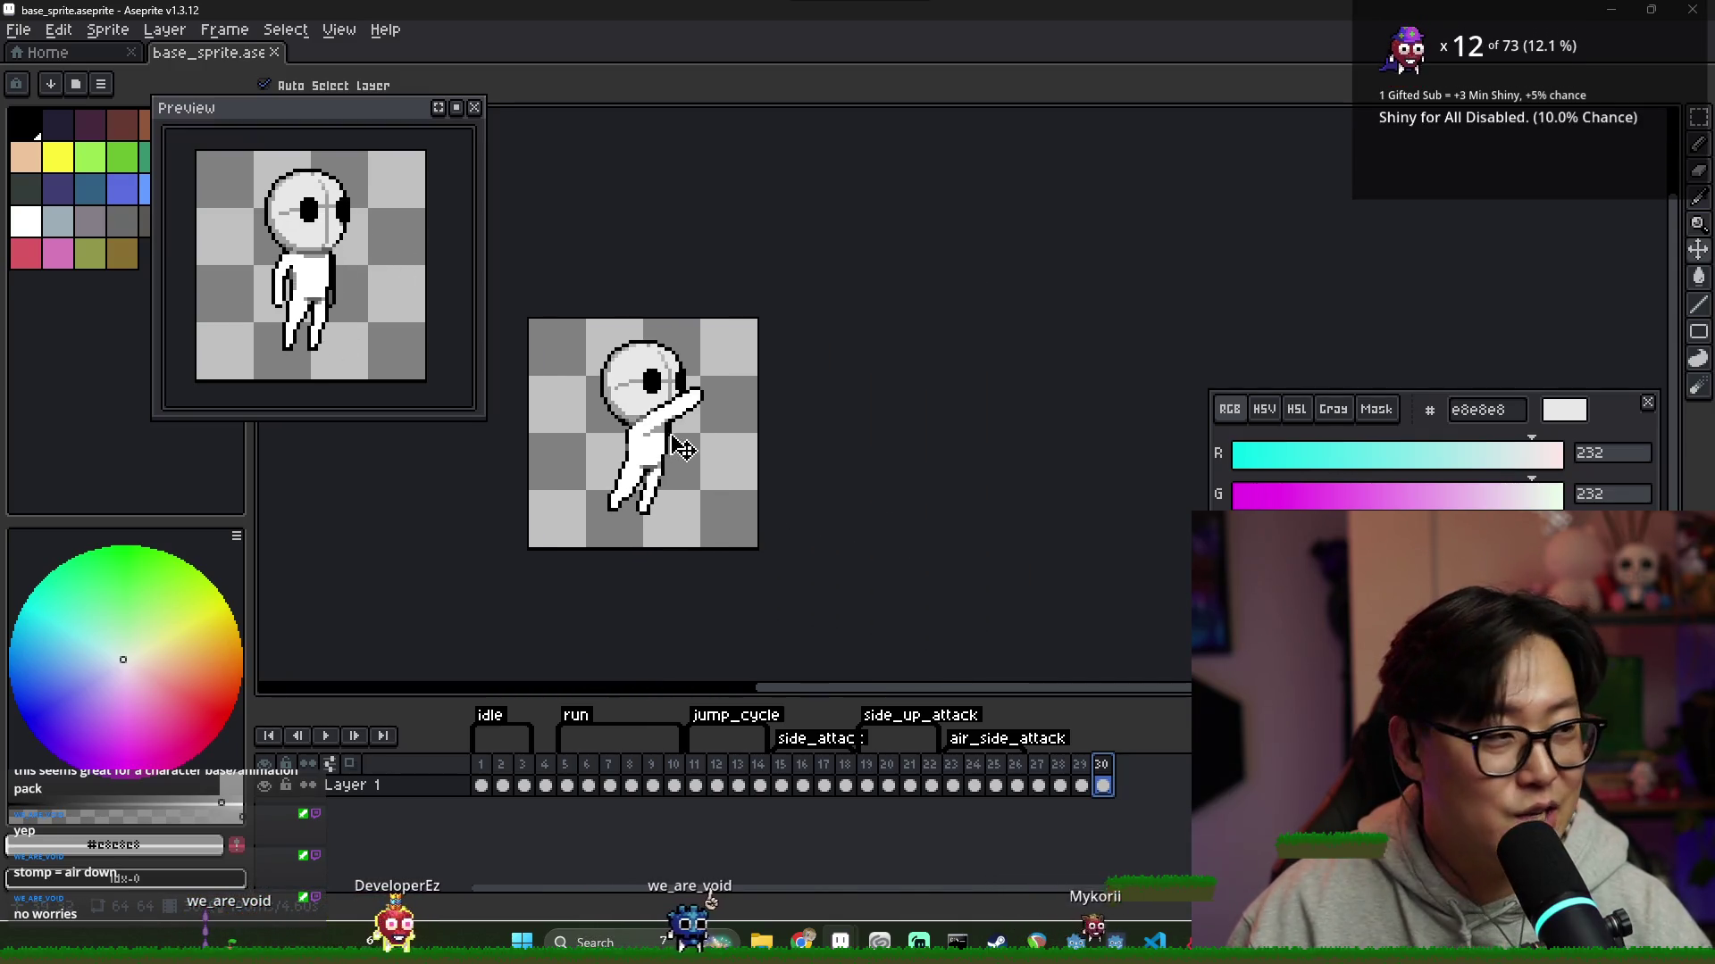
pyautogui.scroll(1, 625, 415)
pyautogui.keyDown('alt'); pyautogui.click(650, 416); pyautogui.keyUp('alt')
# Create a new tag named air_up_attack spanning frames 27–30
pyautogui.moveTo(1038, 786); pyautogui.dragTo(1109, 773)
pyautogui.rightClick(1108, 776)
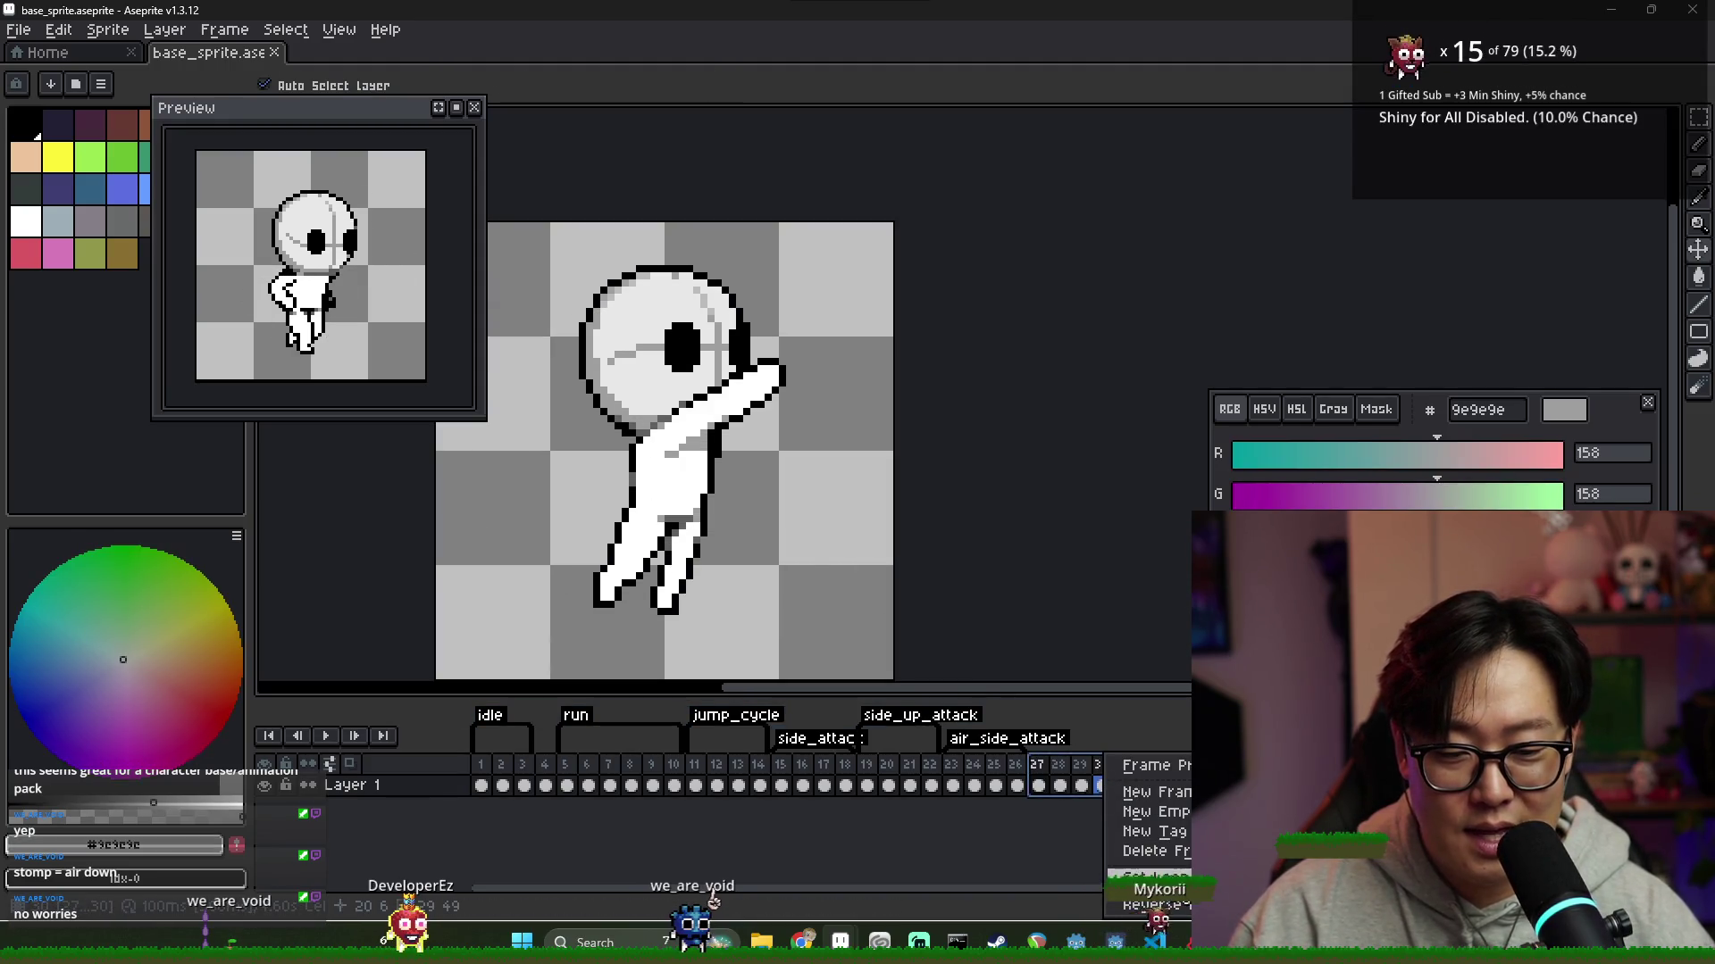
pyautogui.click(1154, 831)
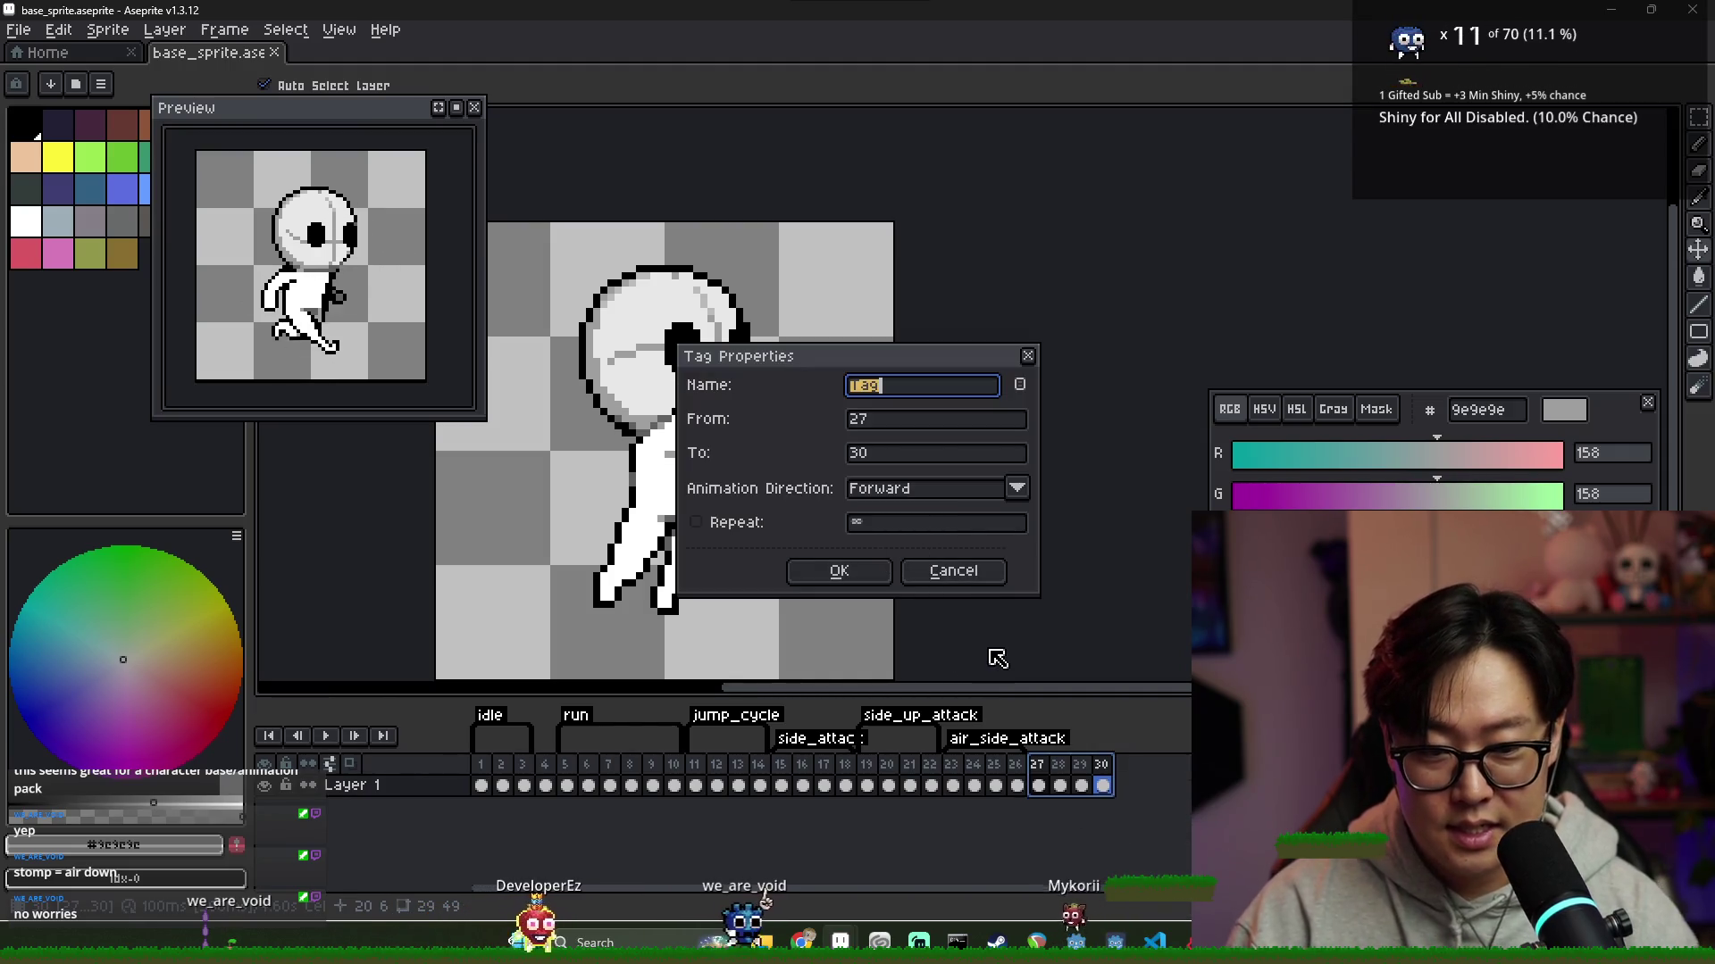
pyautogui.write('air_u')
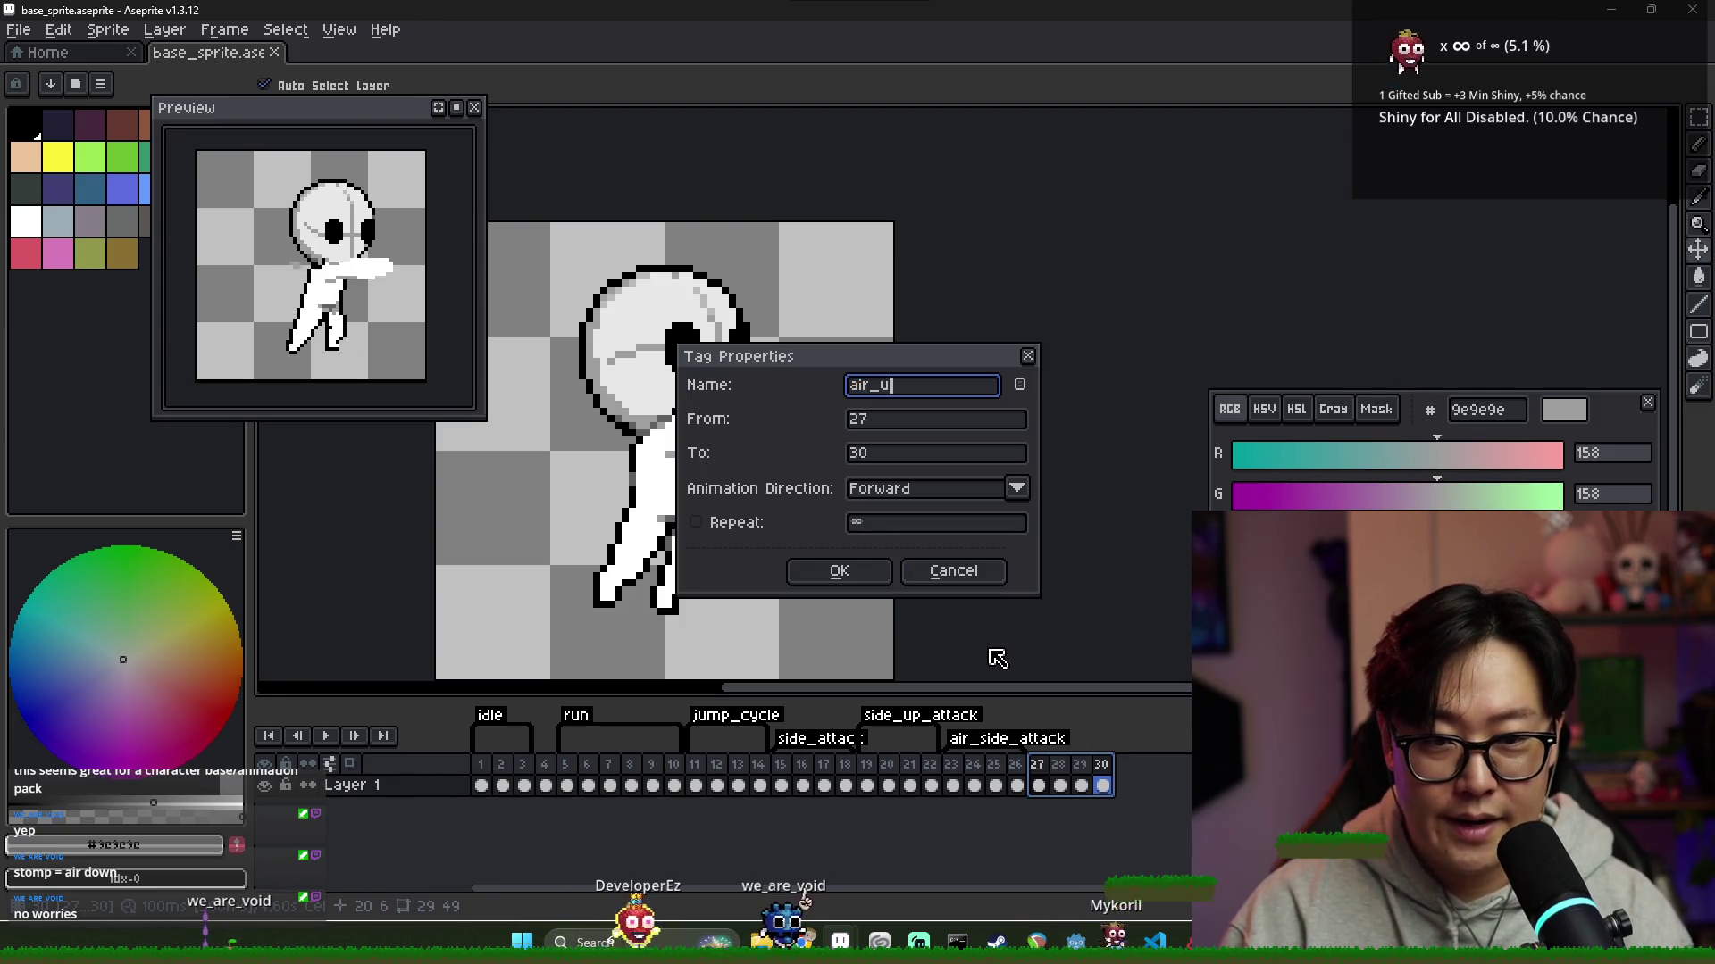
pyautogui.write('p_attack')
pyautogui.press('Return')
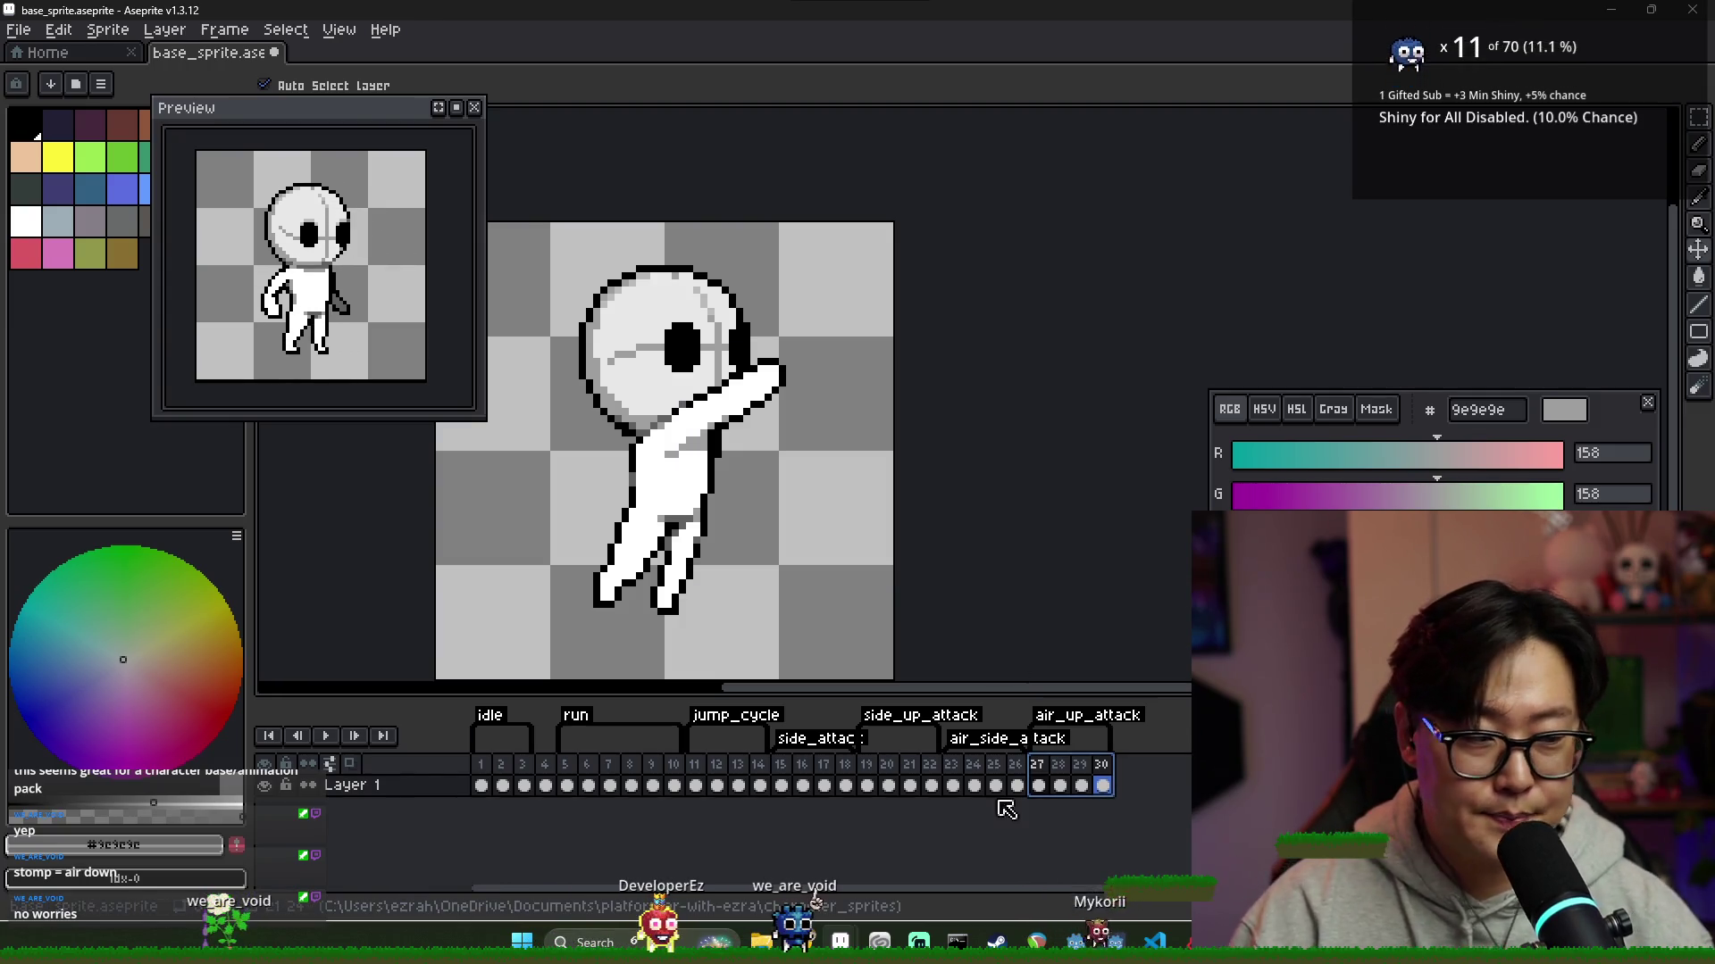
# Select frame 30, jump back to frame 1, and switch to another window
pyautogui.click(1099, 790)
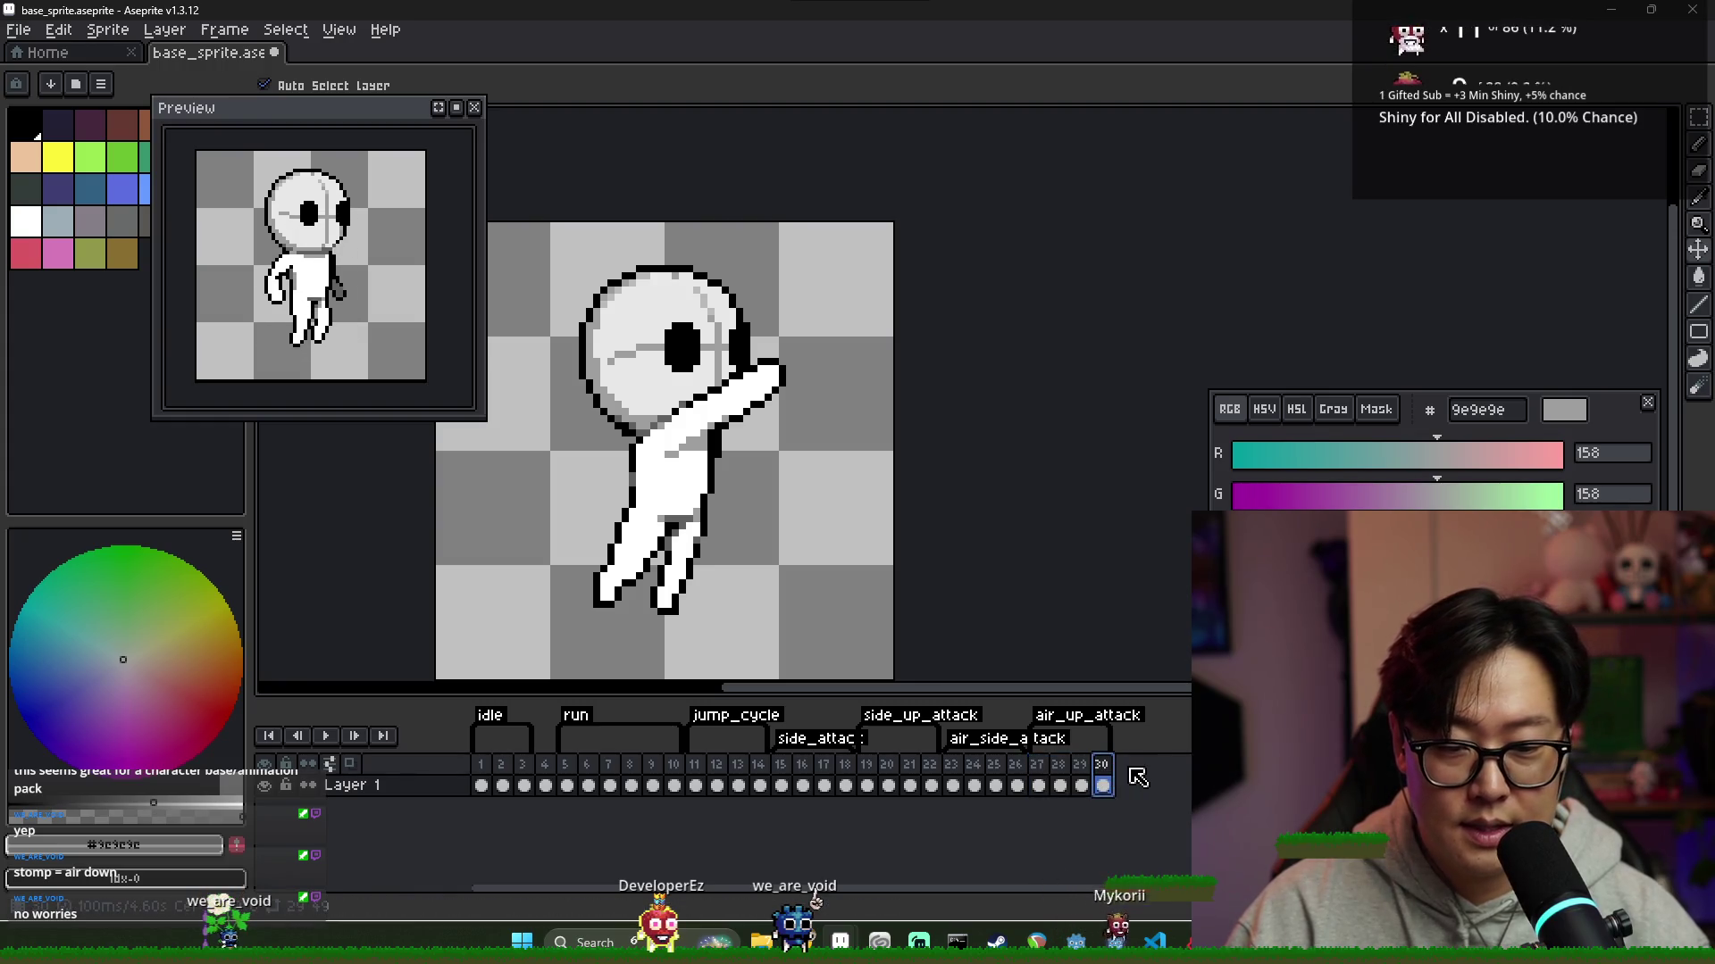
pyautogui.press('Home')
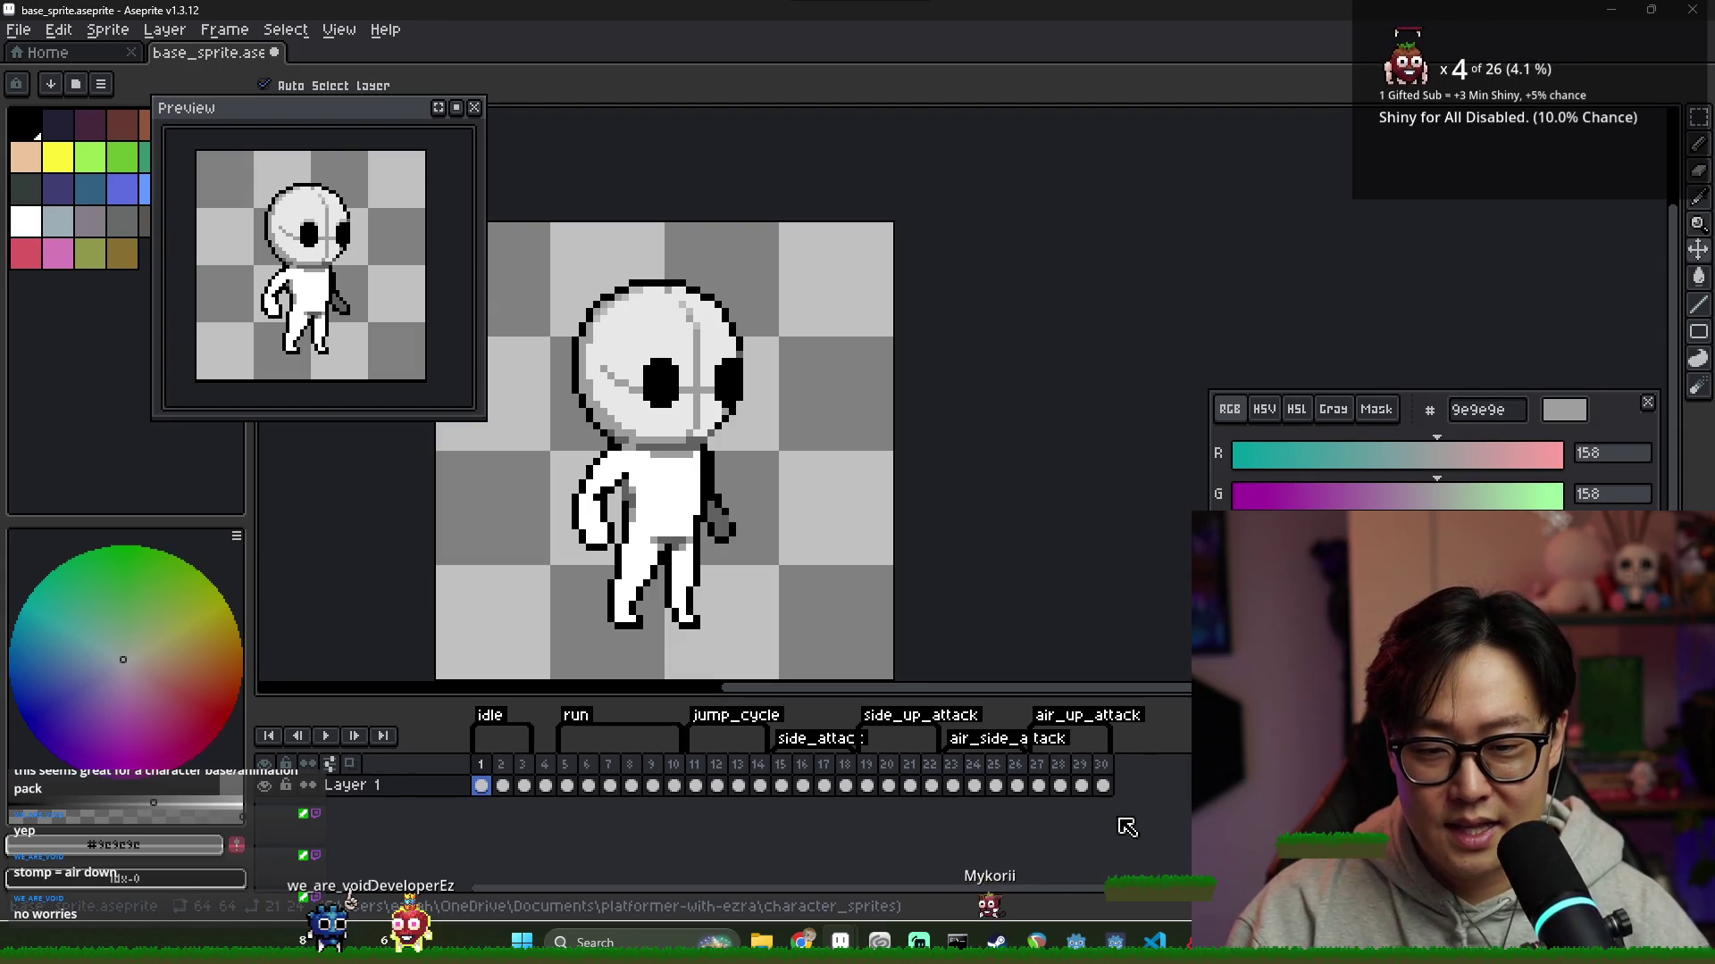
pyautogui.hotkey('alt', 'Tab')
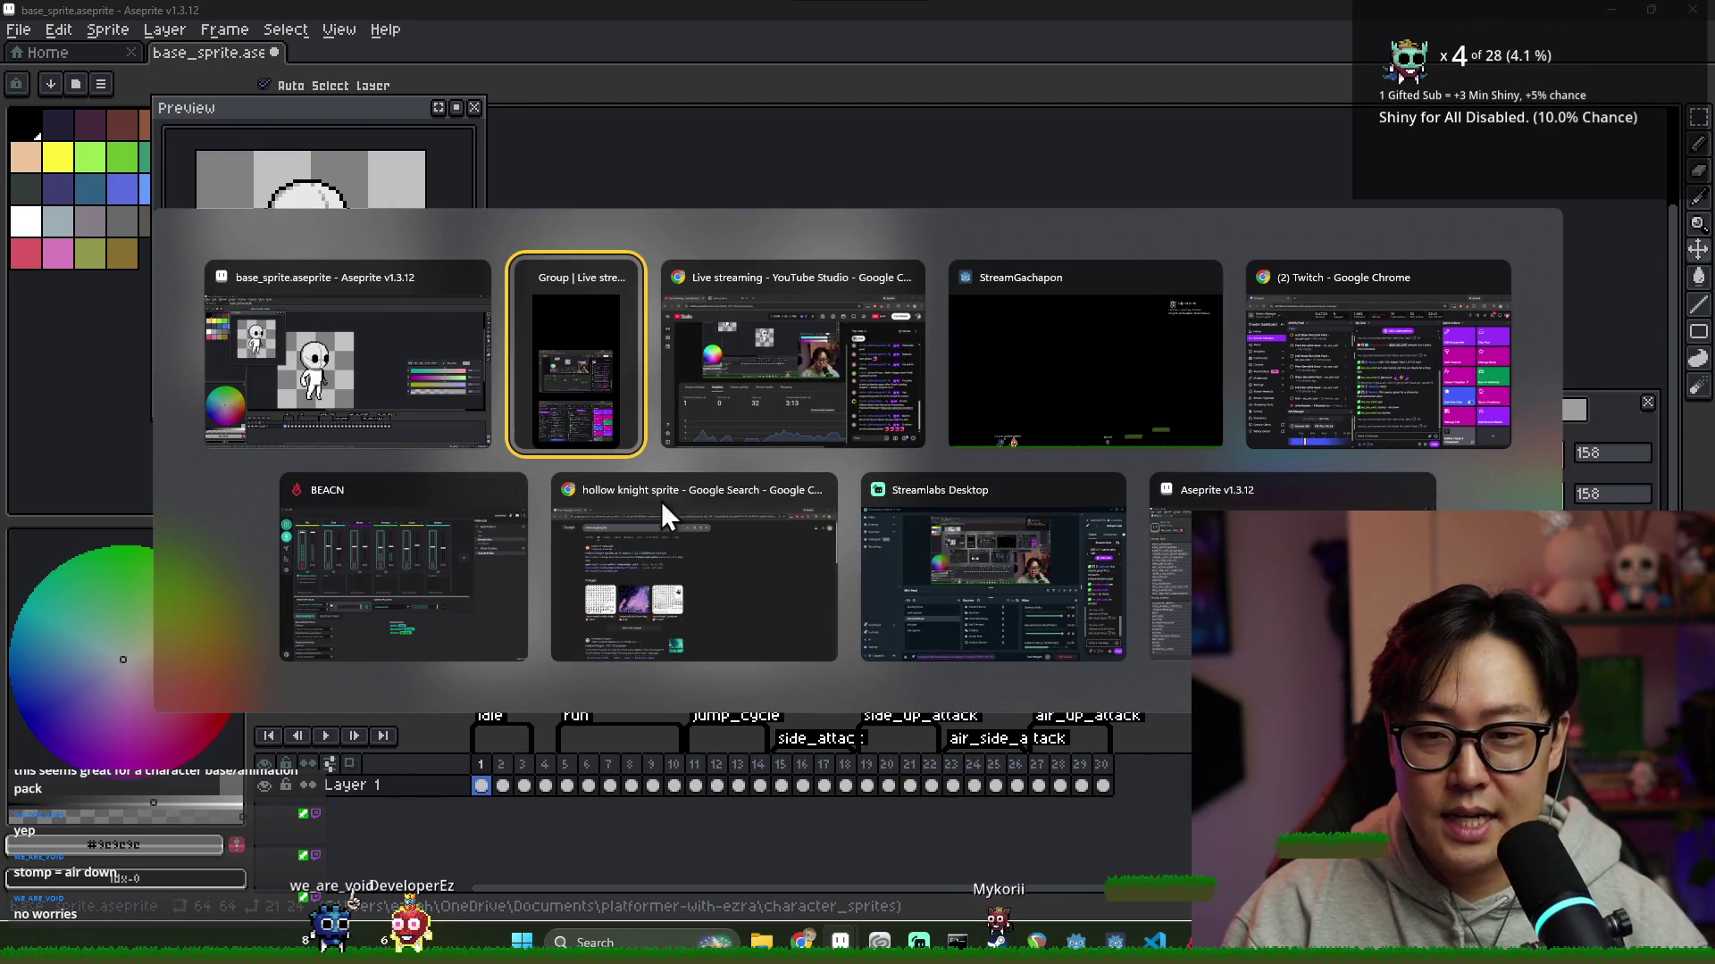
# Preview the Pinterest, Reddit and green DeviantArt knight sprite sheets in the image results
pyautogui.click(697, 527)
pyautogui.click(700, 589)
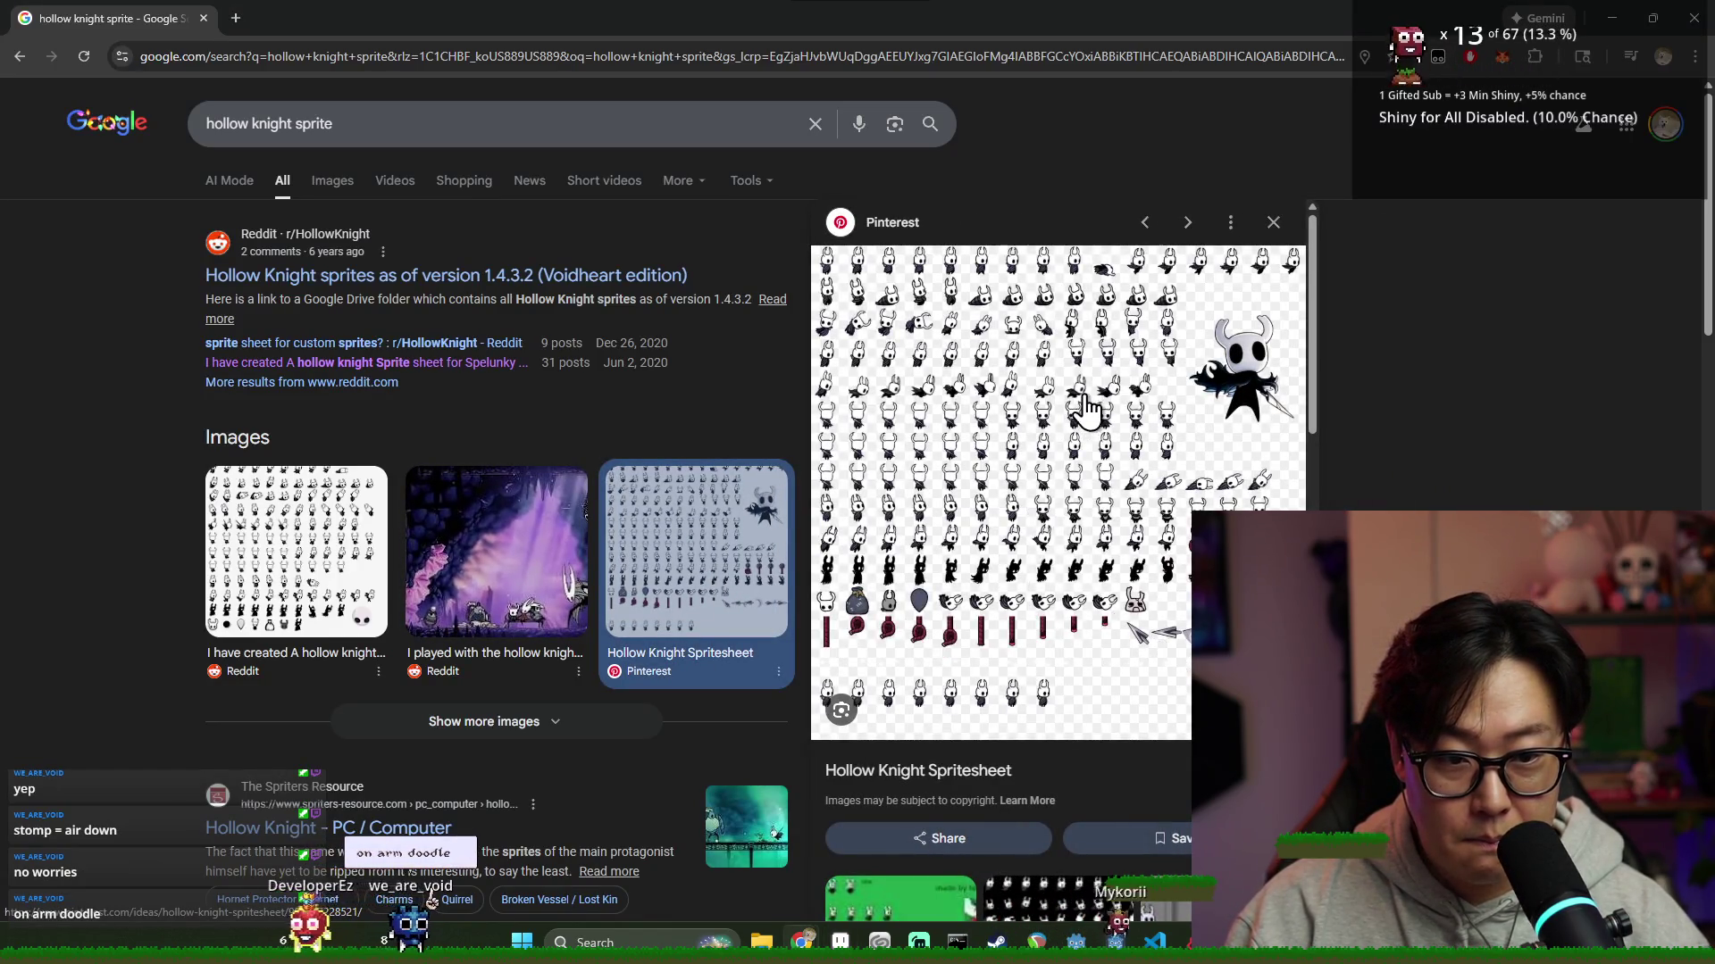
pyautogui.click(283, 615)
pyautogui.scroll(-5, 652, 586)
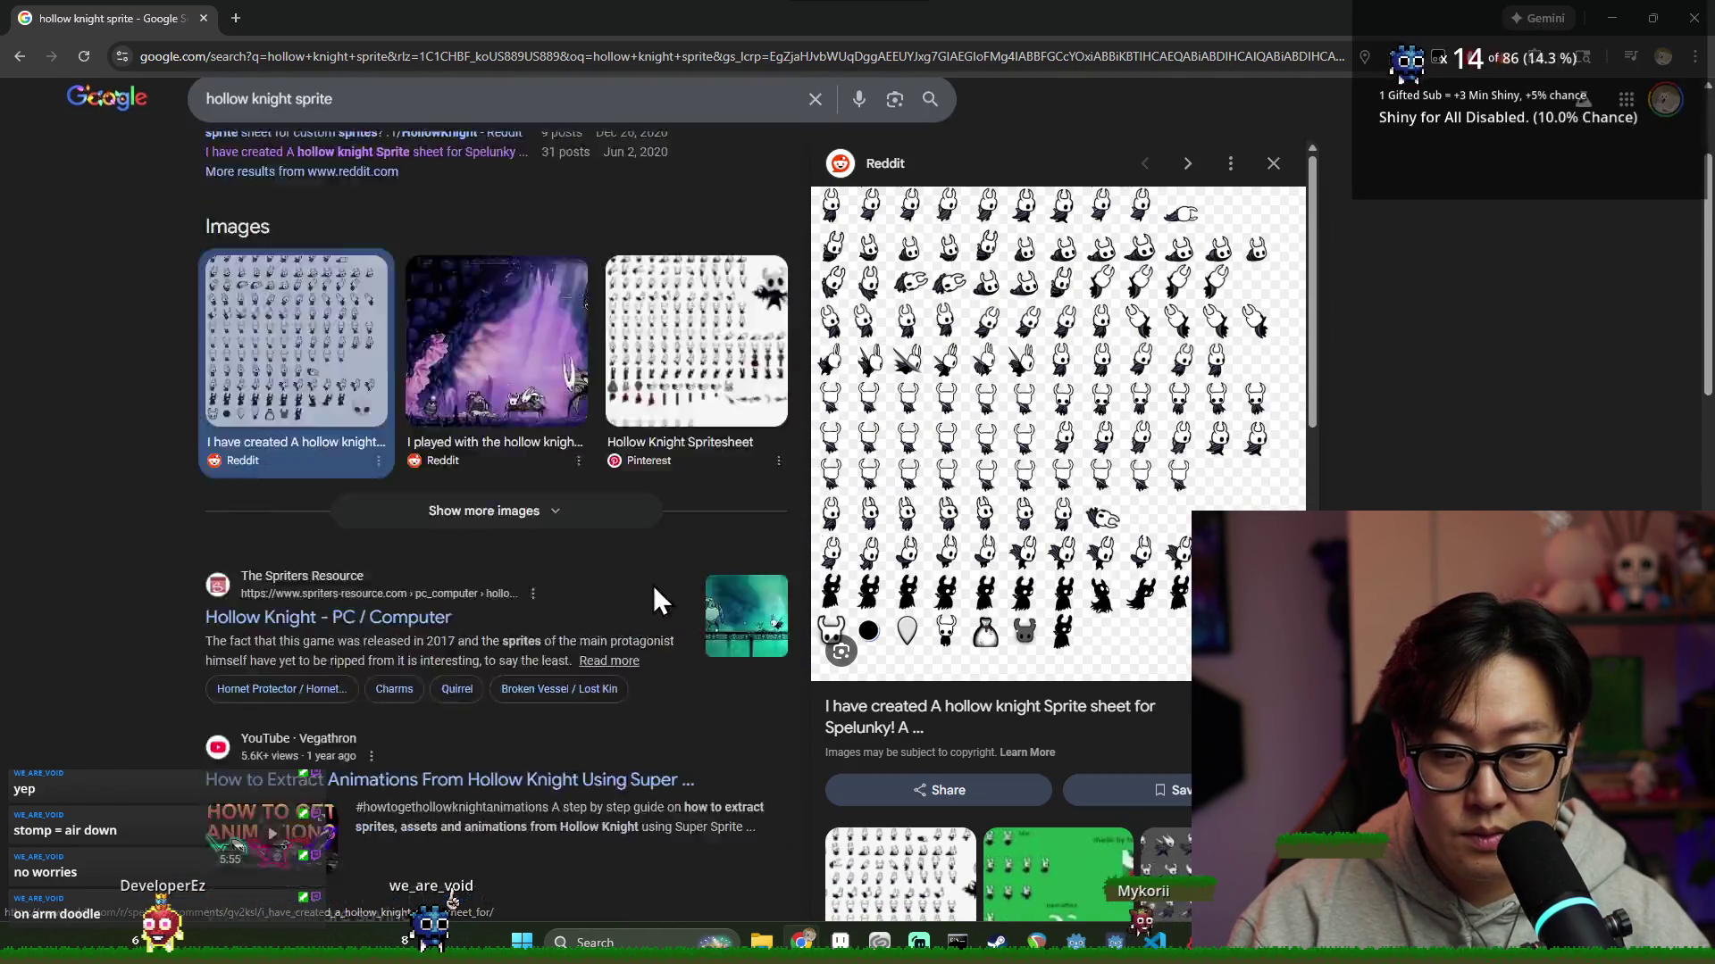
pyautogui.scroll(4, 793, 516)
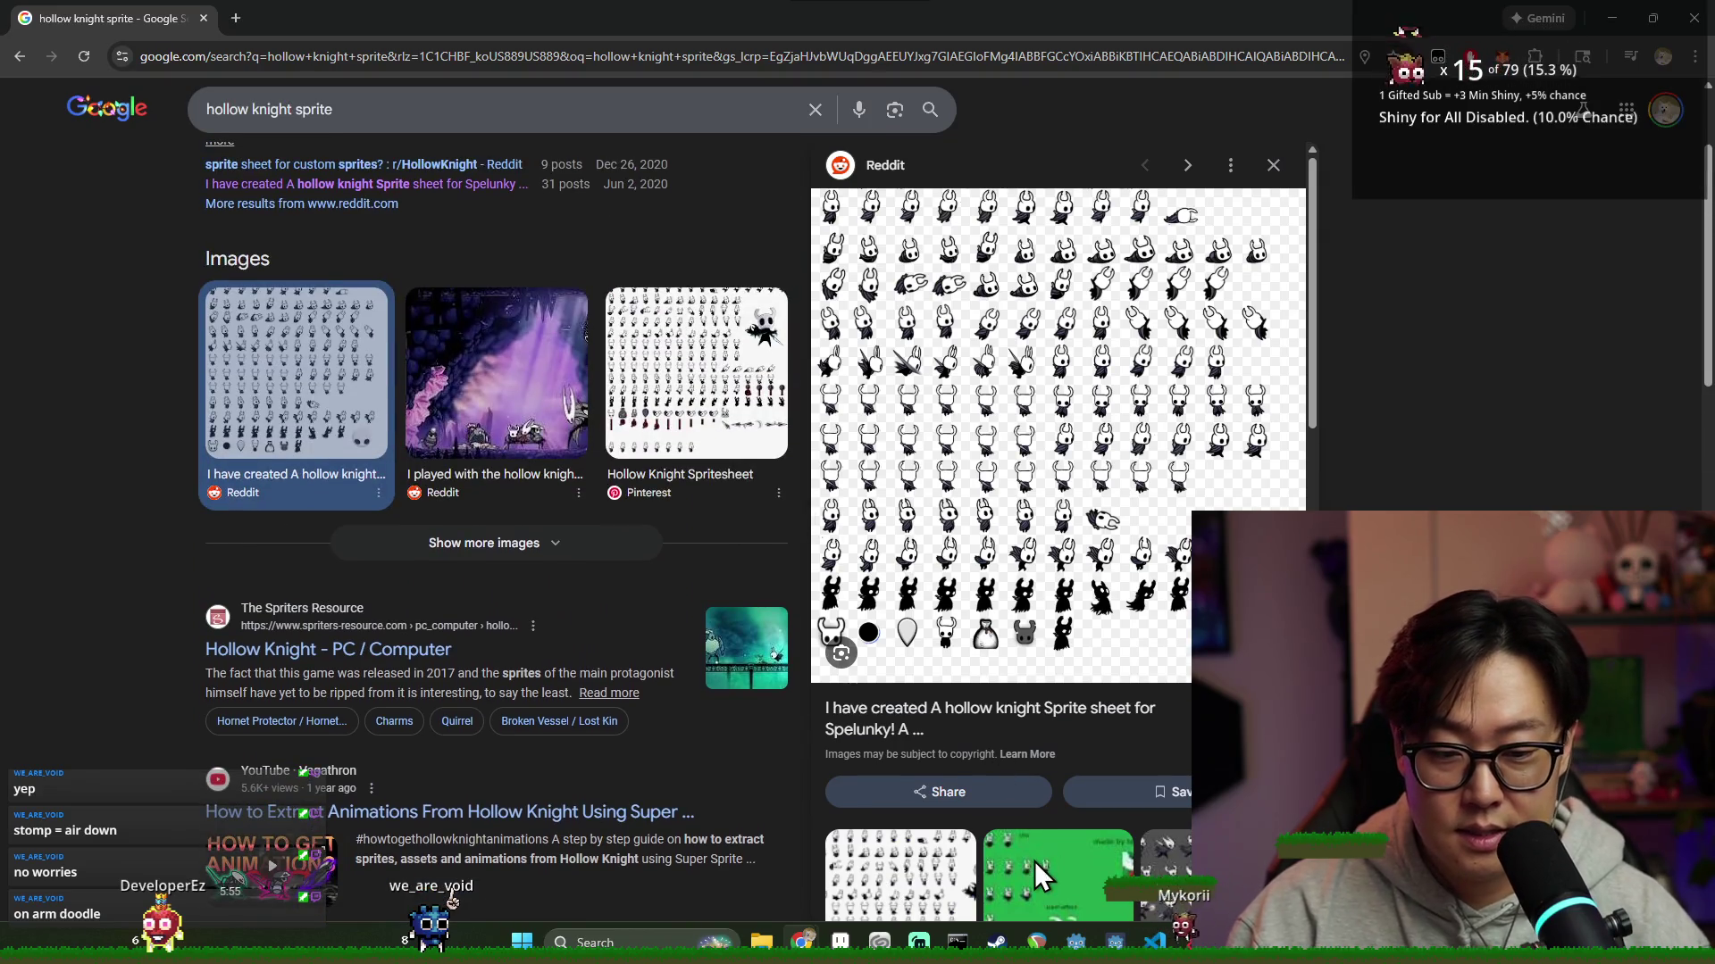
pyautogui.click(1035, 861)
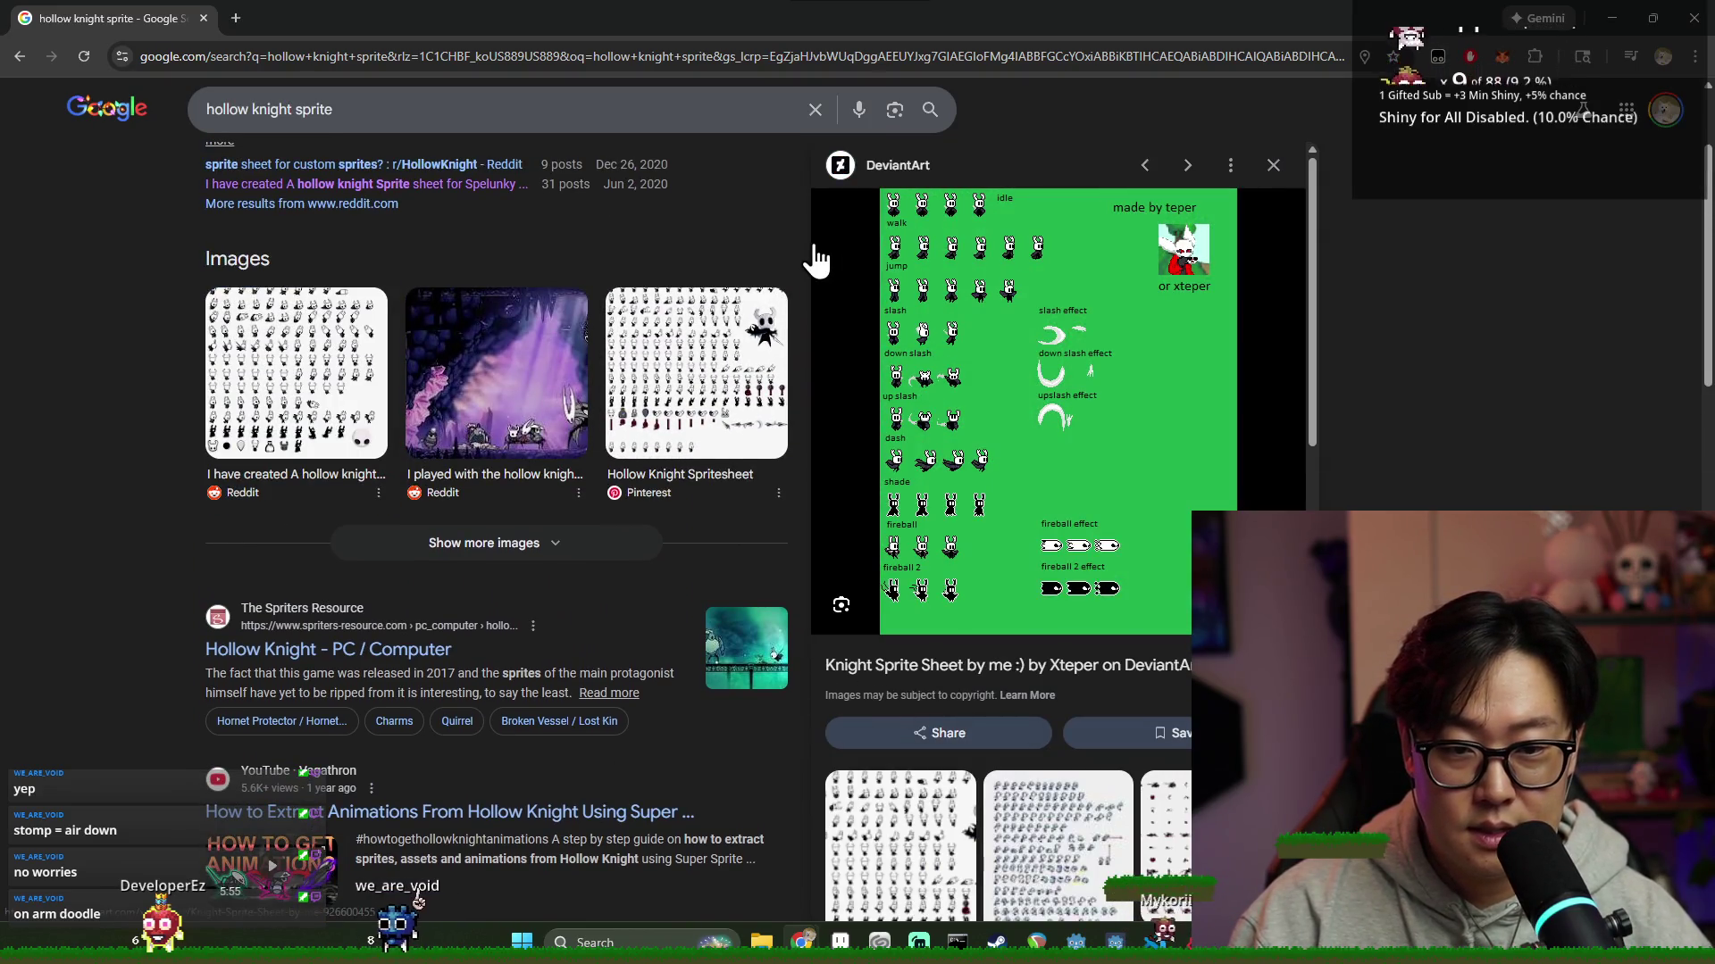
pyautogui.tripleClick(439, 109)
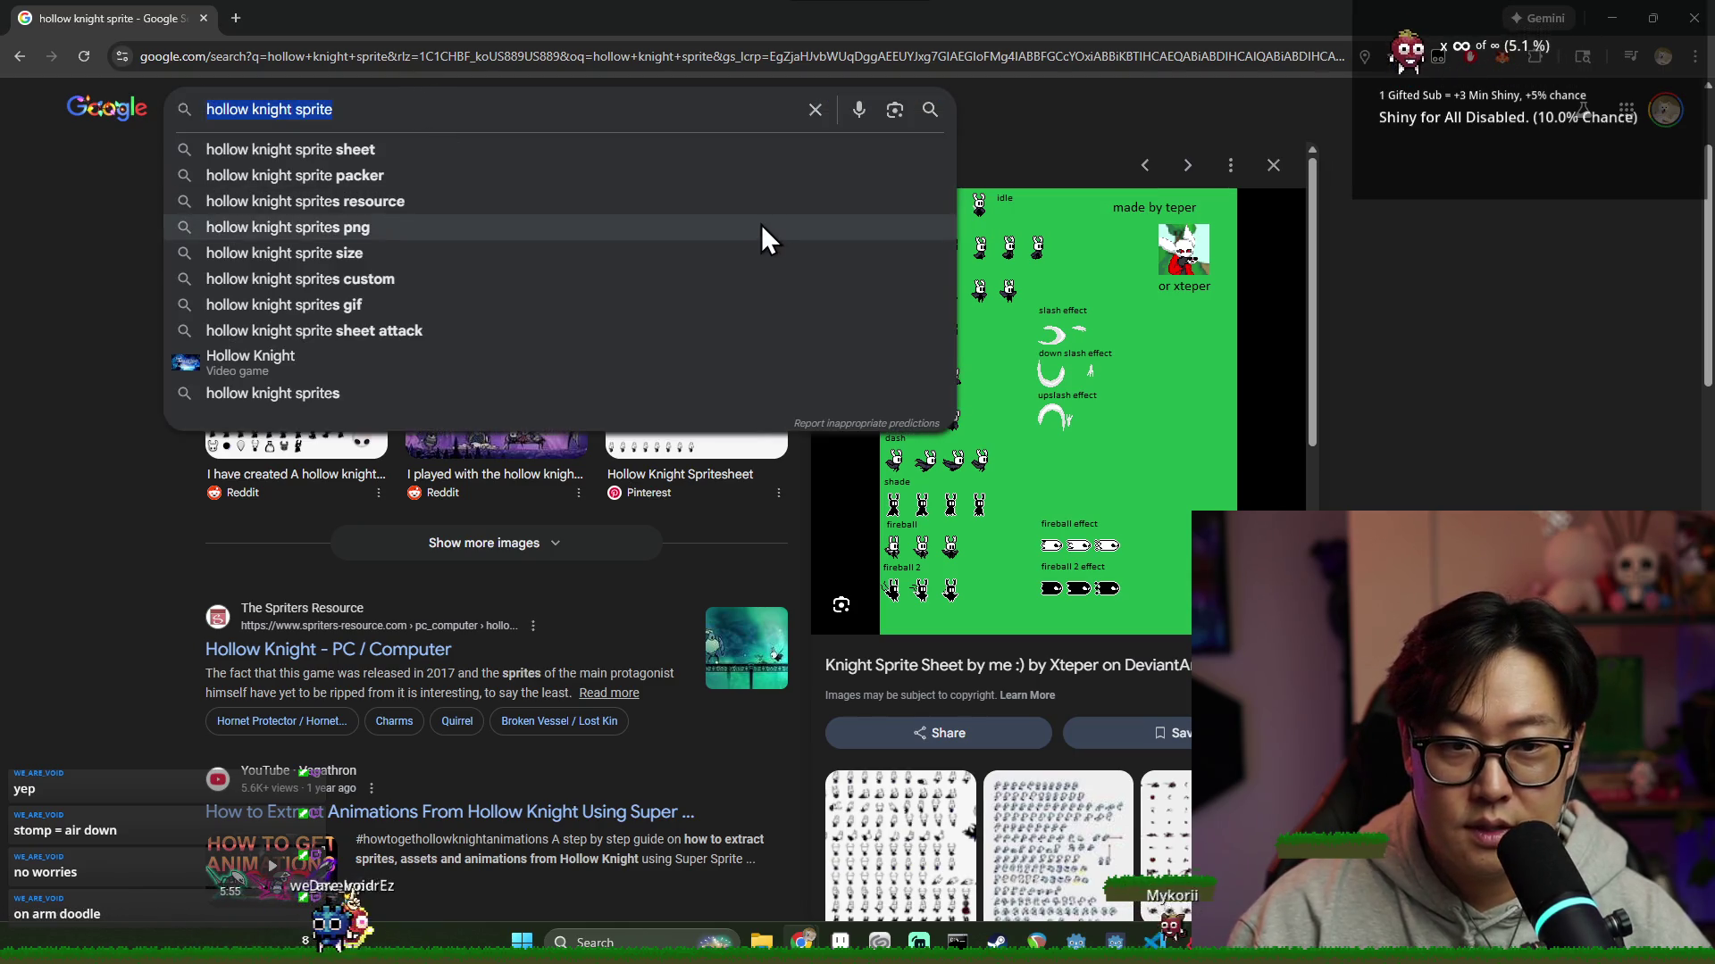
pyautogui.hotkey('alt', 'Tab')
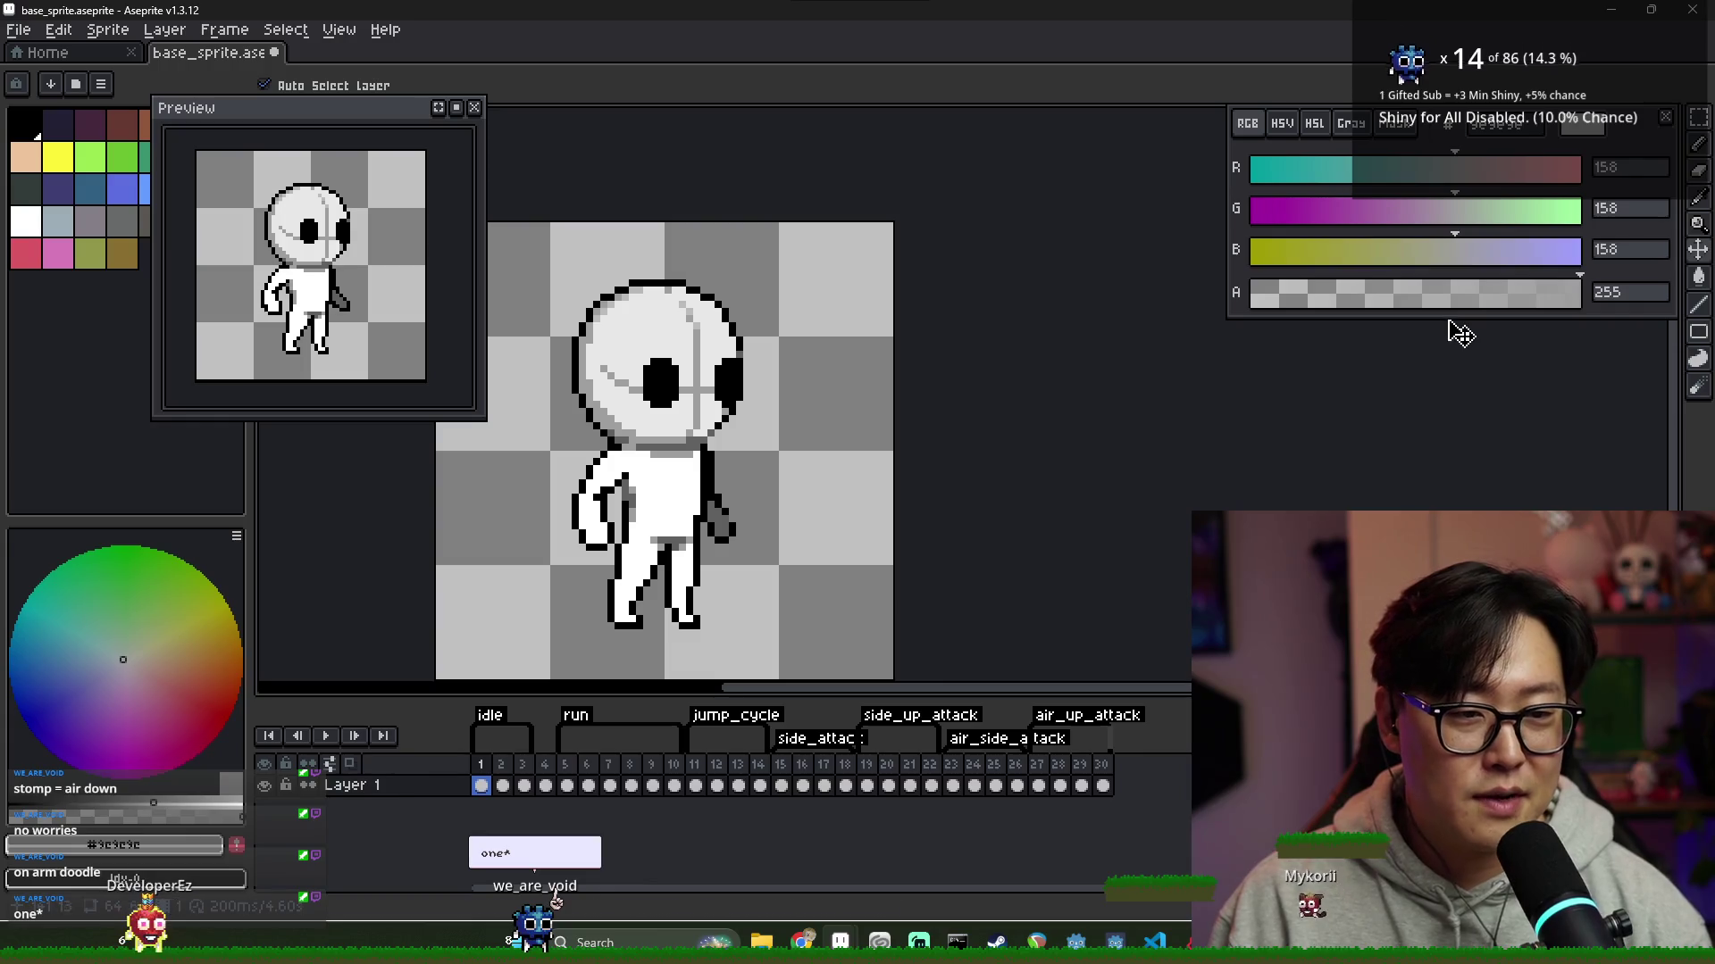
# Shorten the colour sliders panel, move the Preview window left, and view frames 28–30
pyautogui.moveTo(1447, 332); pyautogui.dragTo(1444, 299)
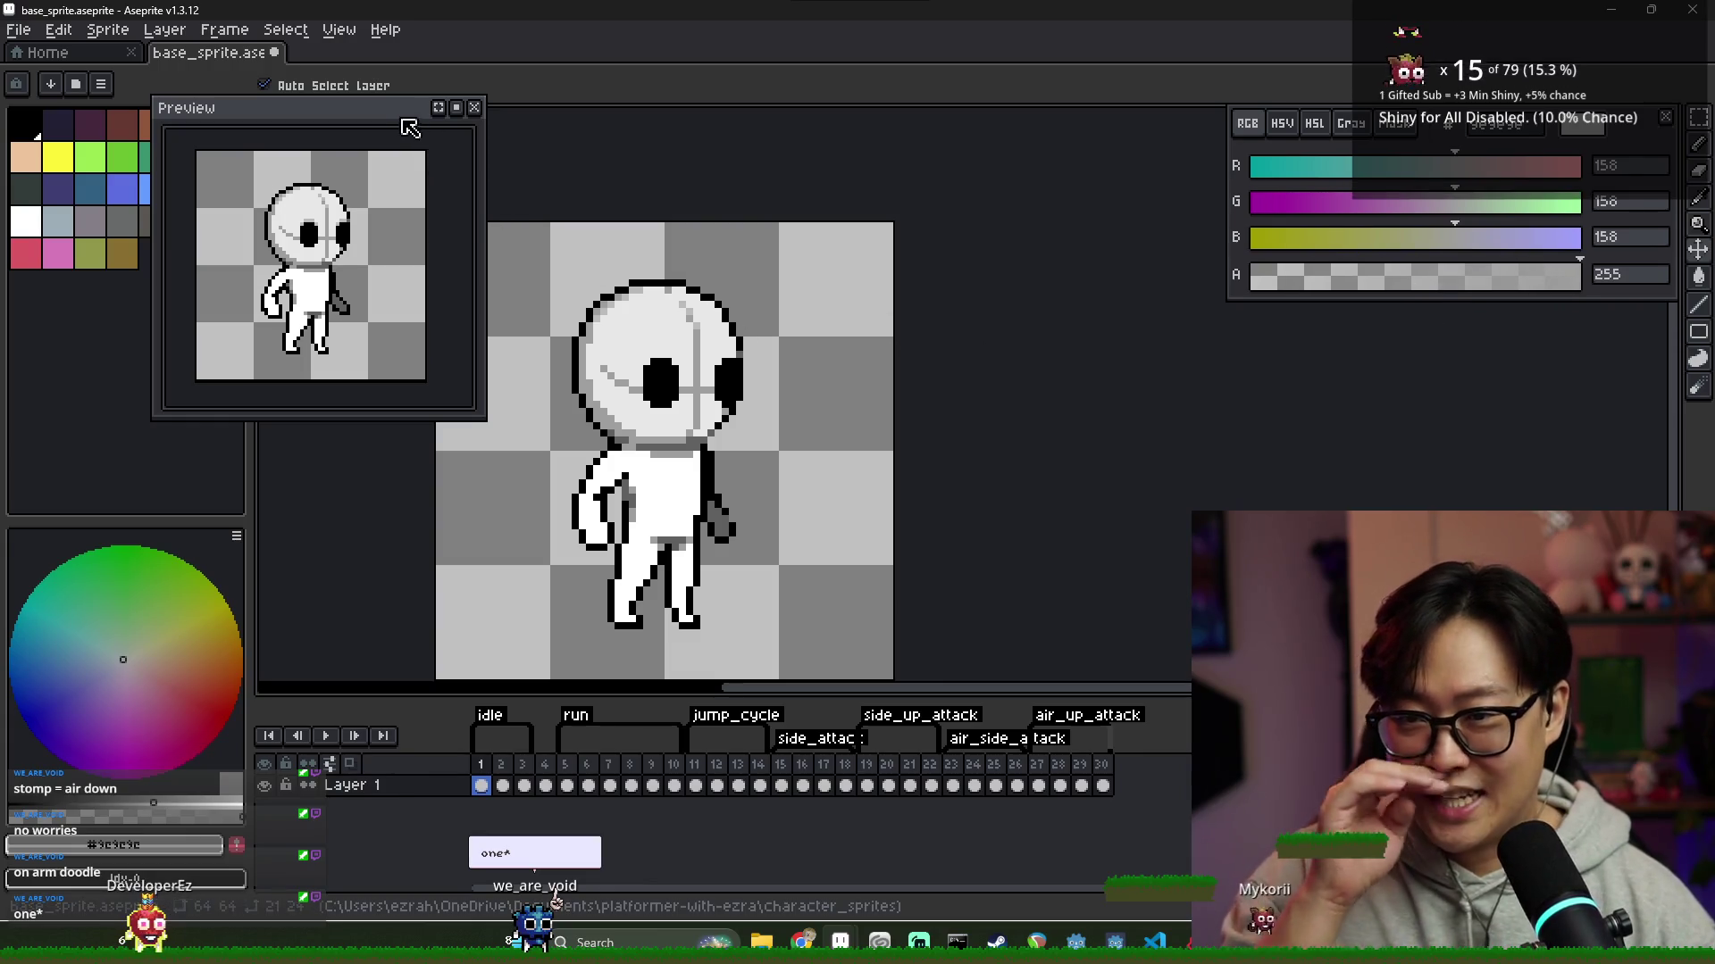
pyautogui.moveTo(406, 109); pyautogui.dragTo(374, 107)
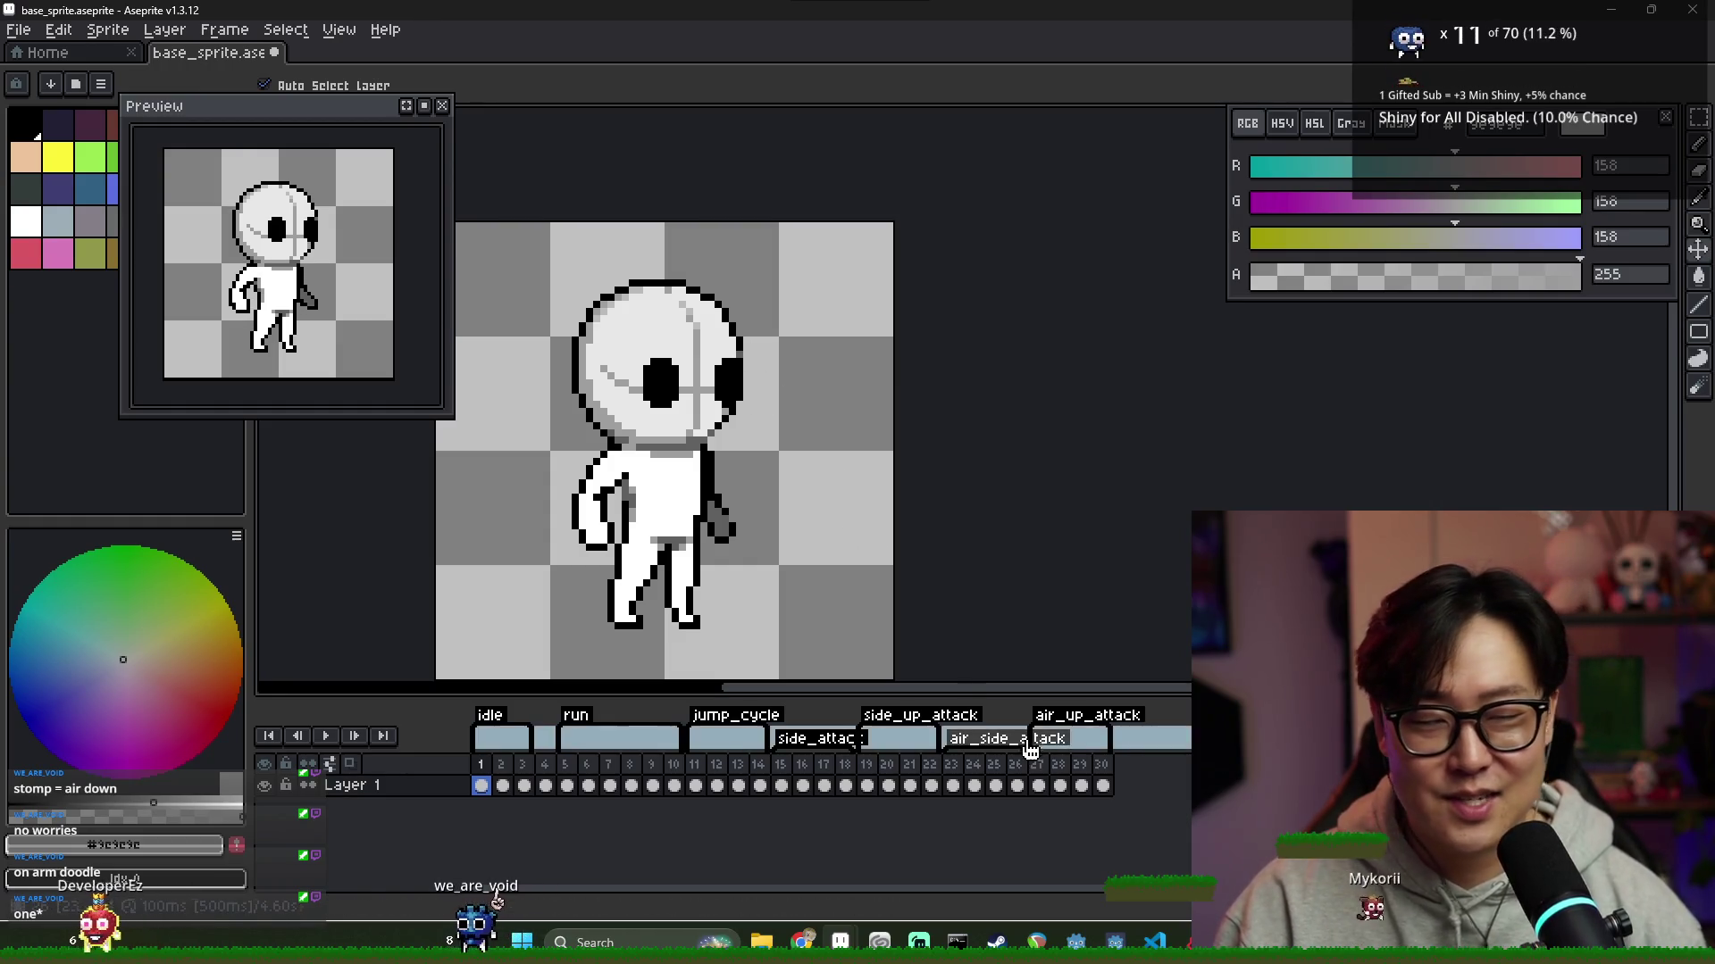
pyautogui.click(1062, 785)
pyautogui.click(1081, 785)
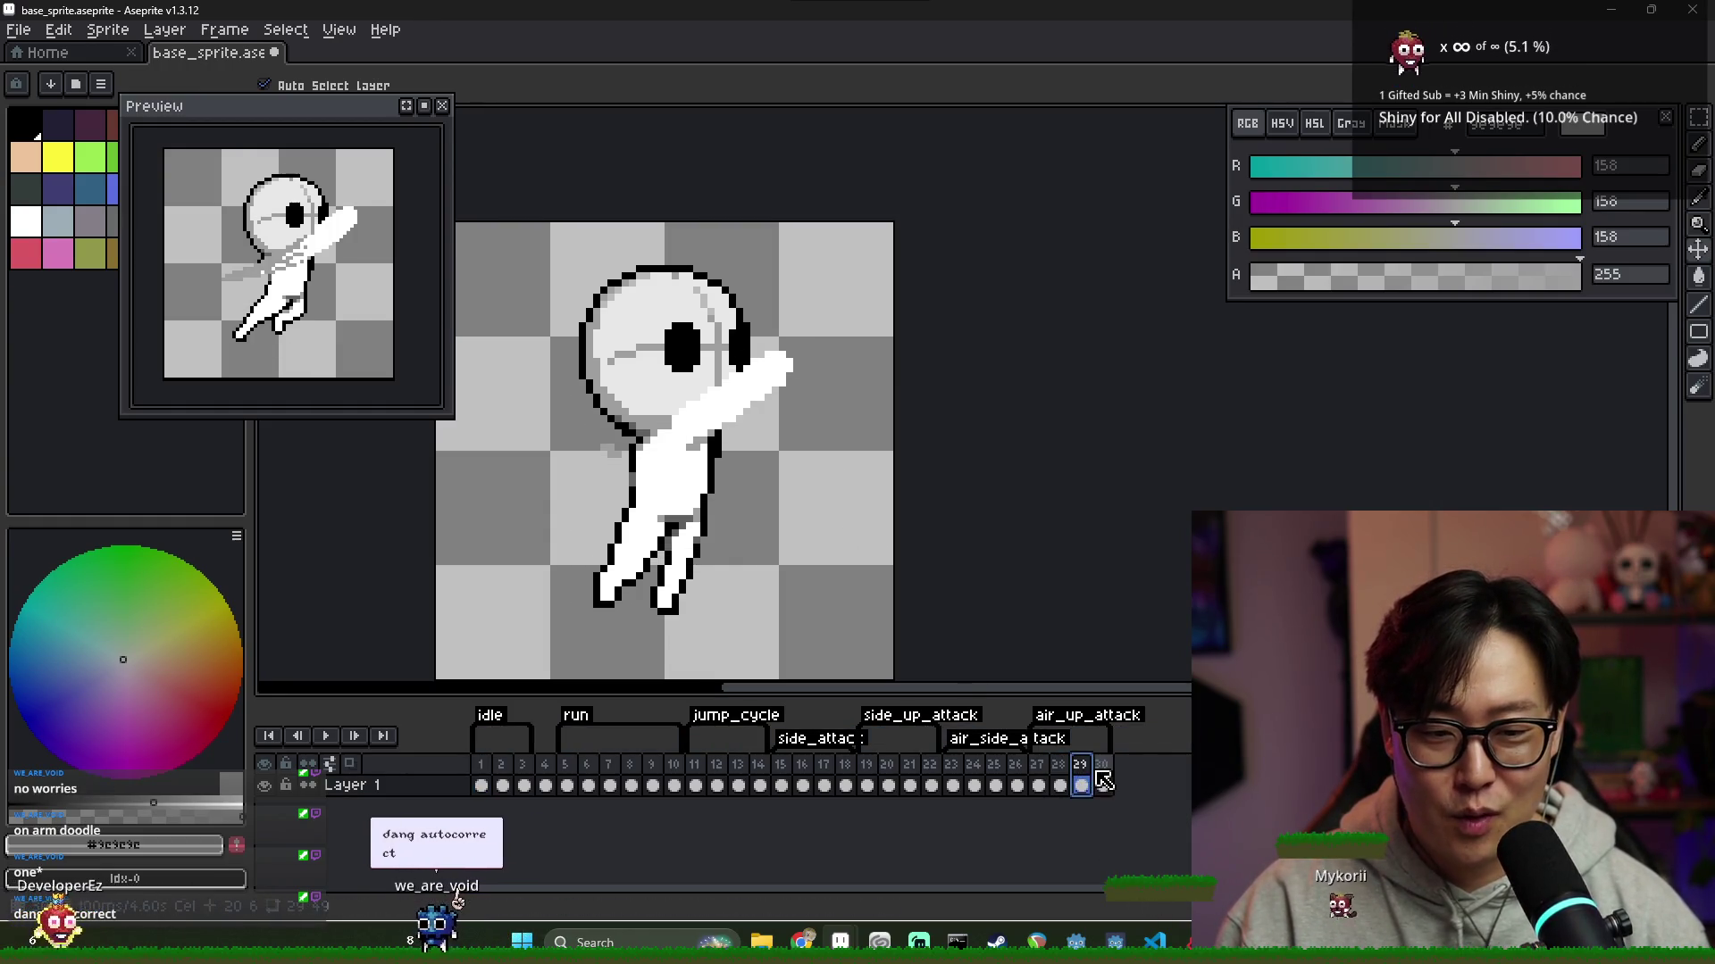
pyautogui.click(1104, 785)
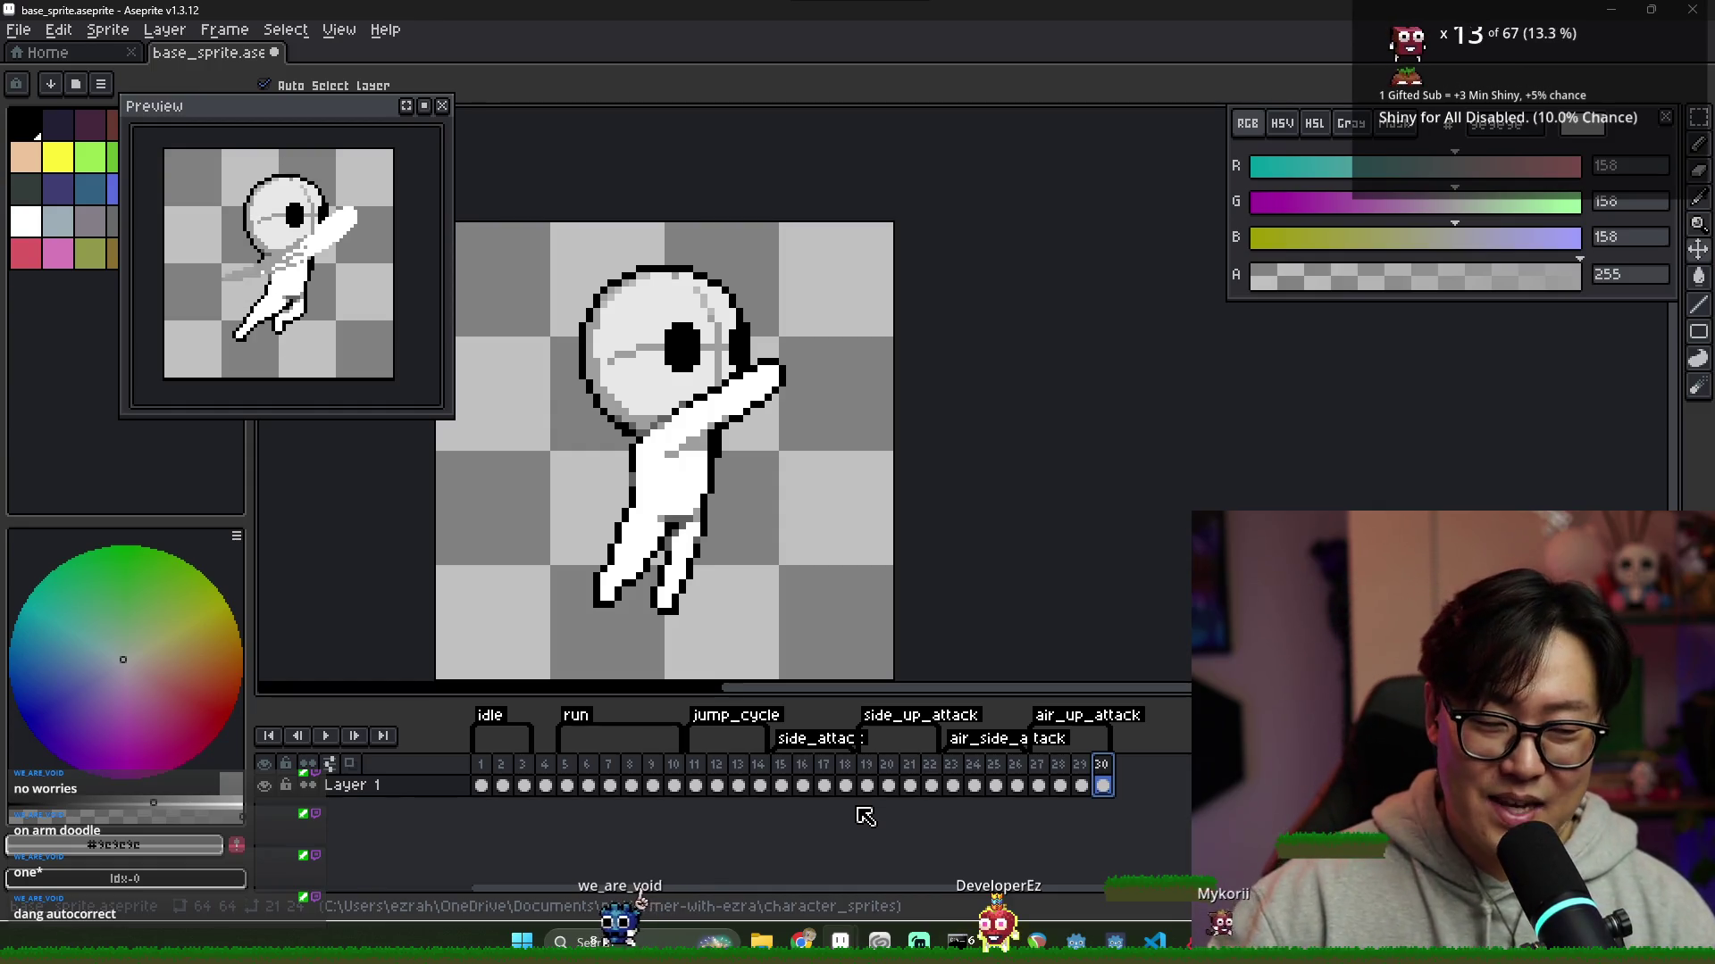
# Compare frame 4's standing pose with attack frames 27, 29 and 30
pyautogui.click(544, 785)
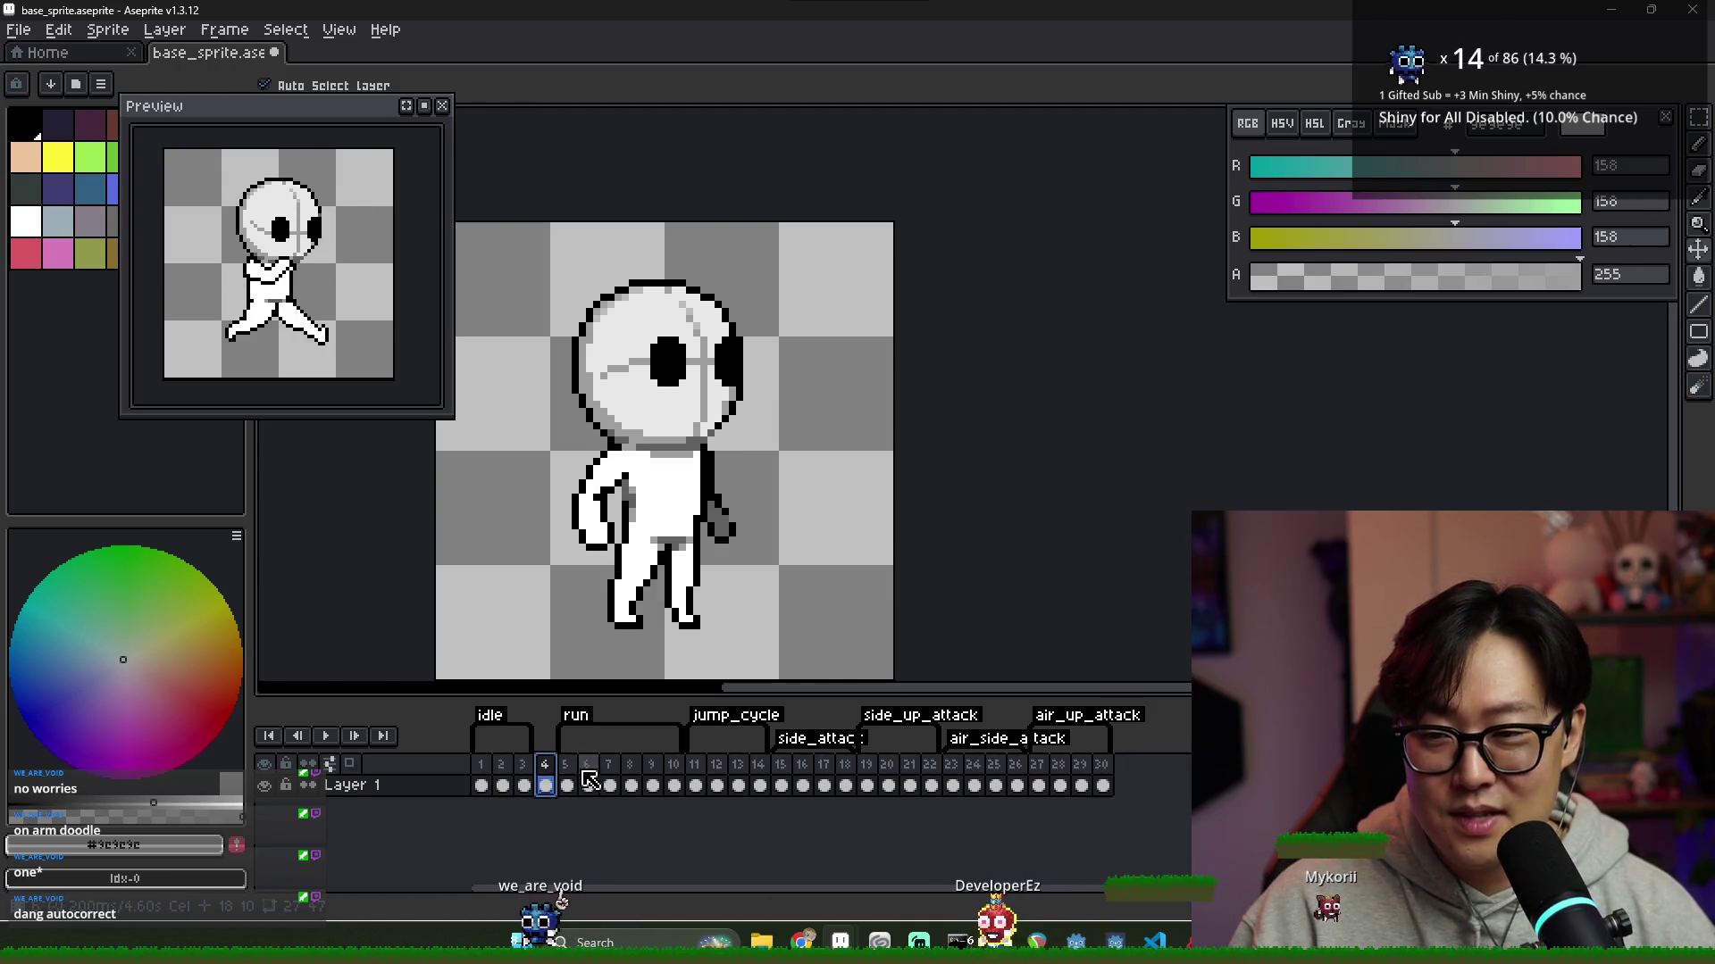
pyautogui.click(974, 785)
pyautogui.click(1103, 785)
pyautogui.click(1039, 785)
pyautogui.click(1081, 785)
pyautogui.click(1102, 785)
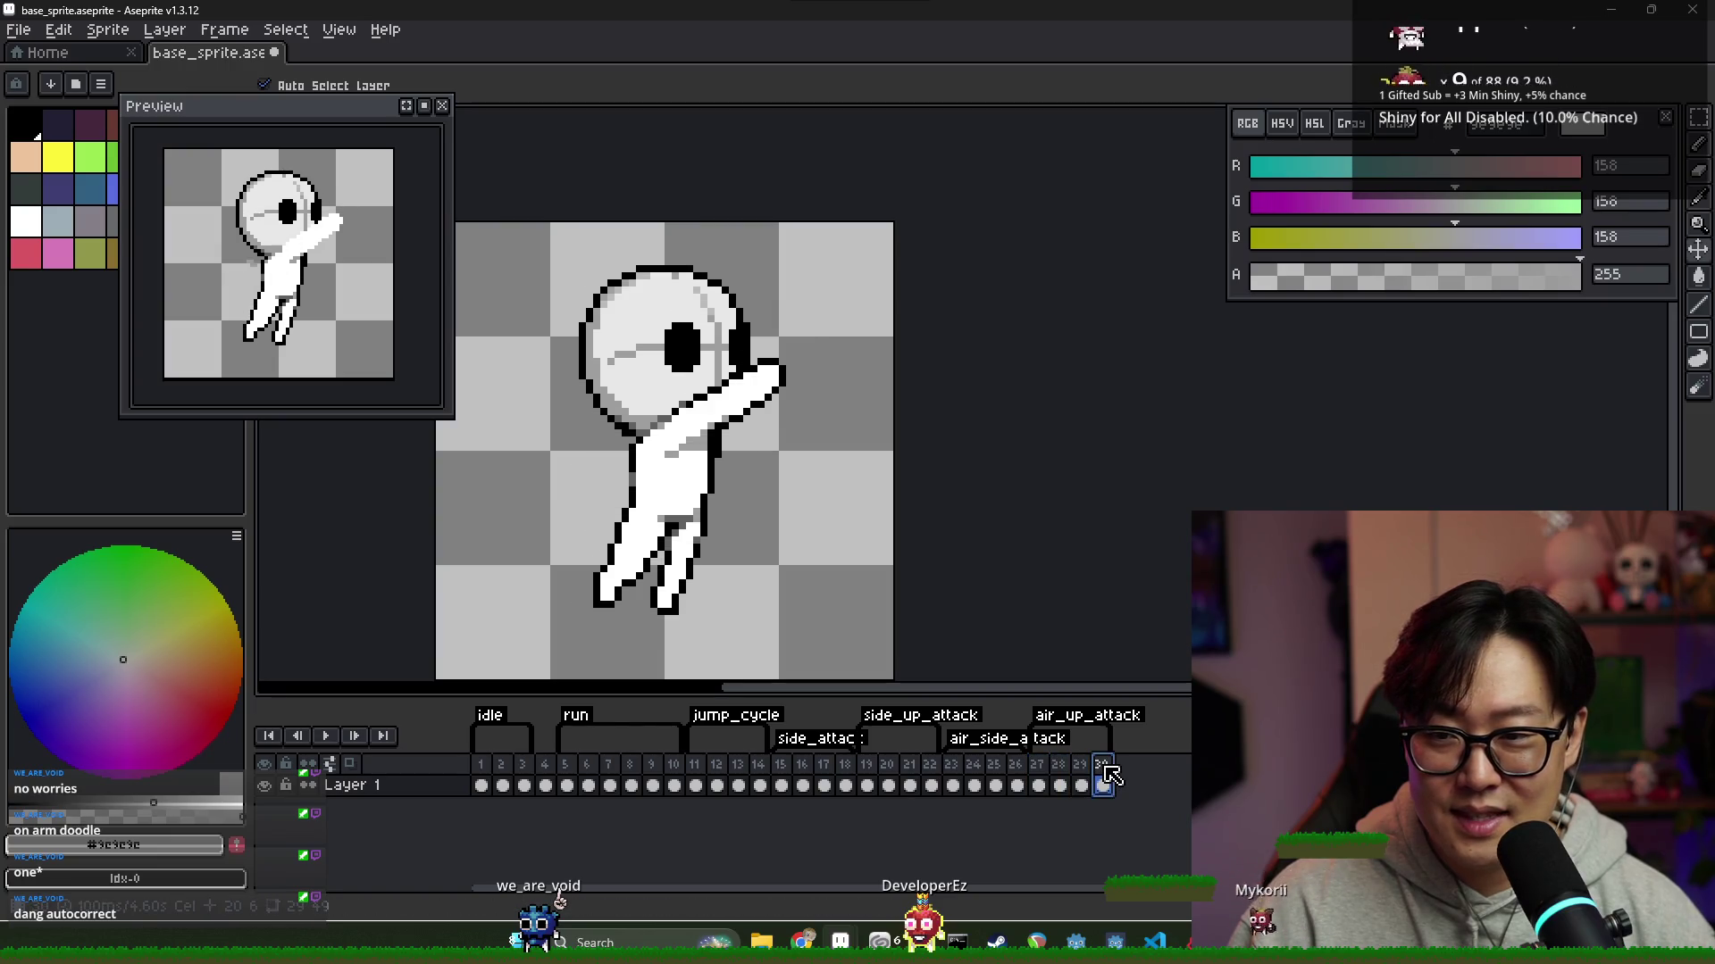
pyautogui.click(1039, 785)
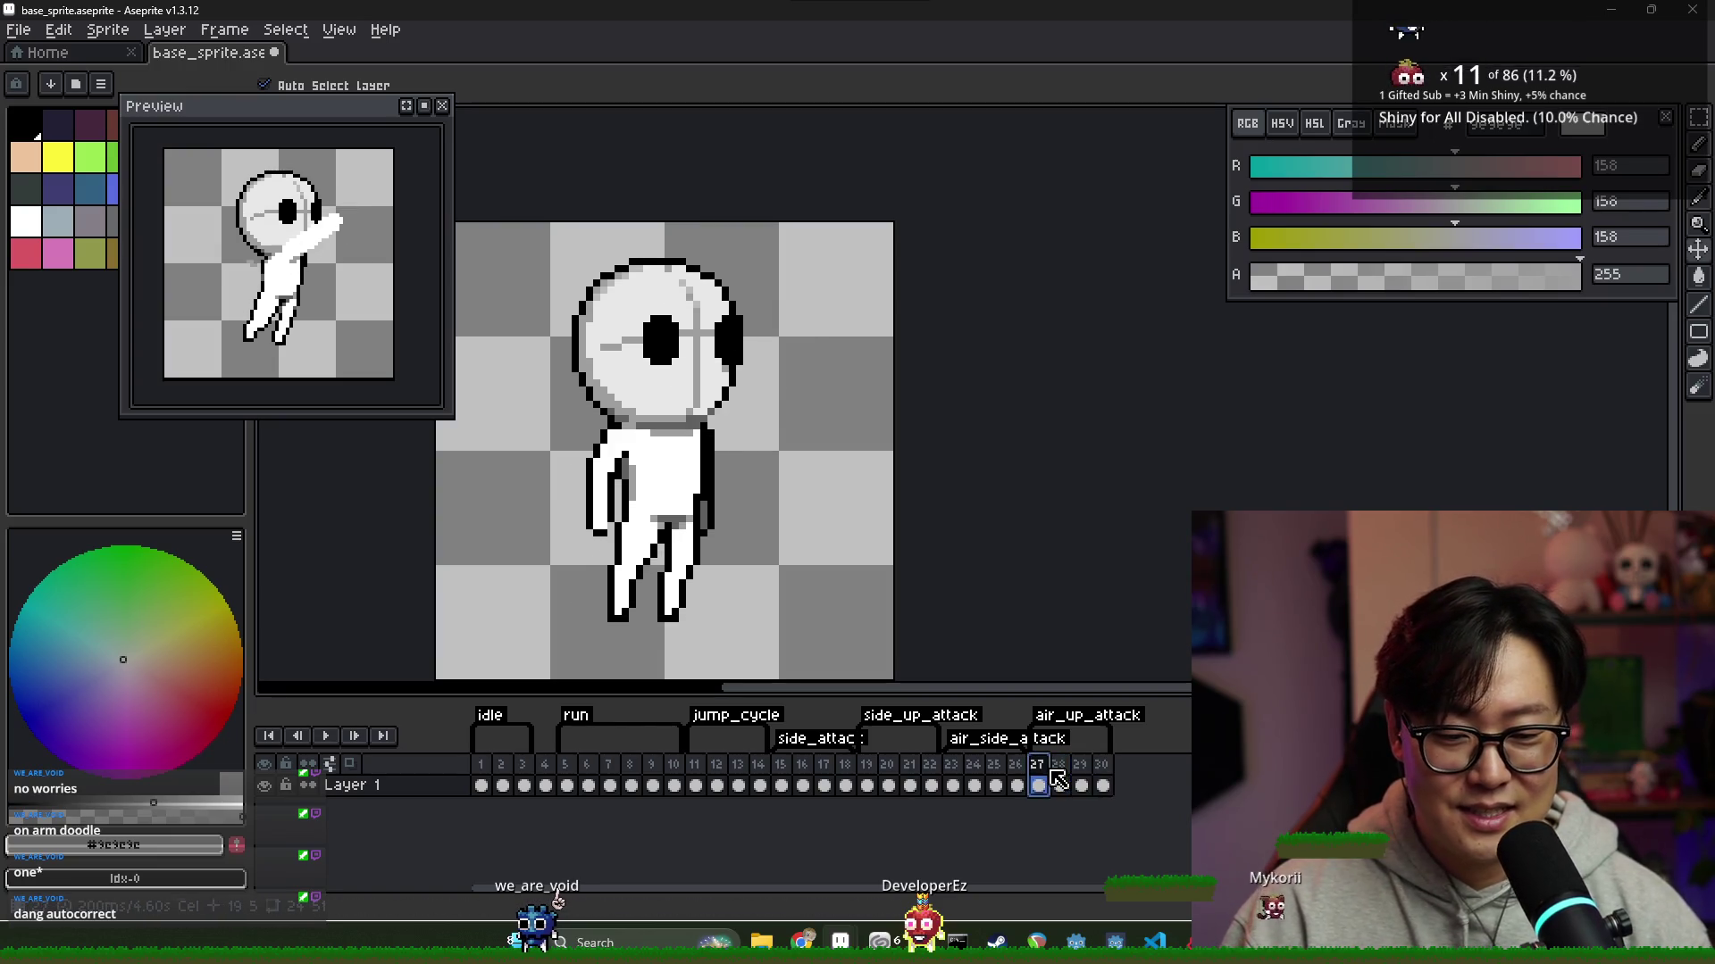
pyautogui.click(1097, 773)
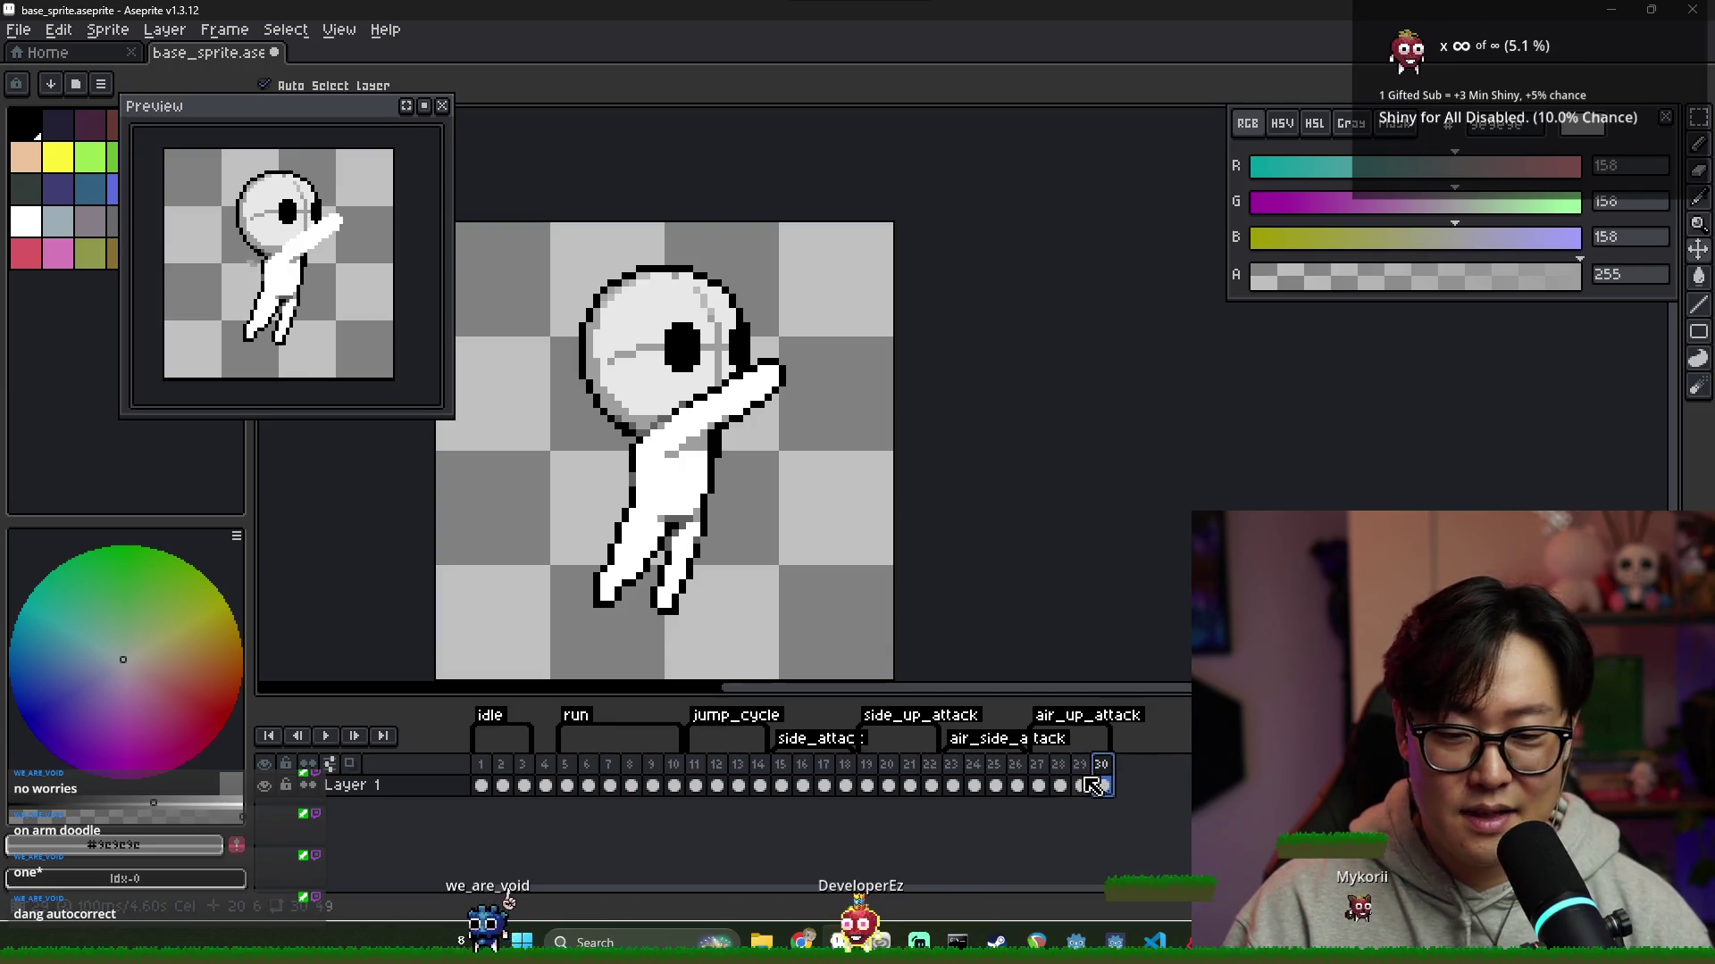
# Review the jump frames 11 through 19 one by one
pyautogui.click(717, 785)
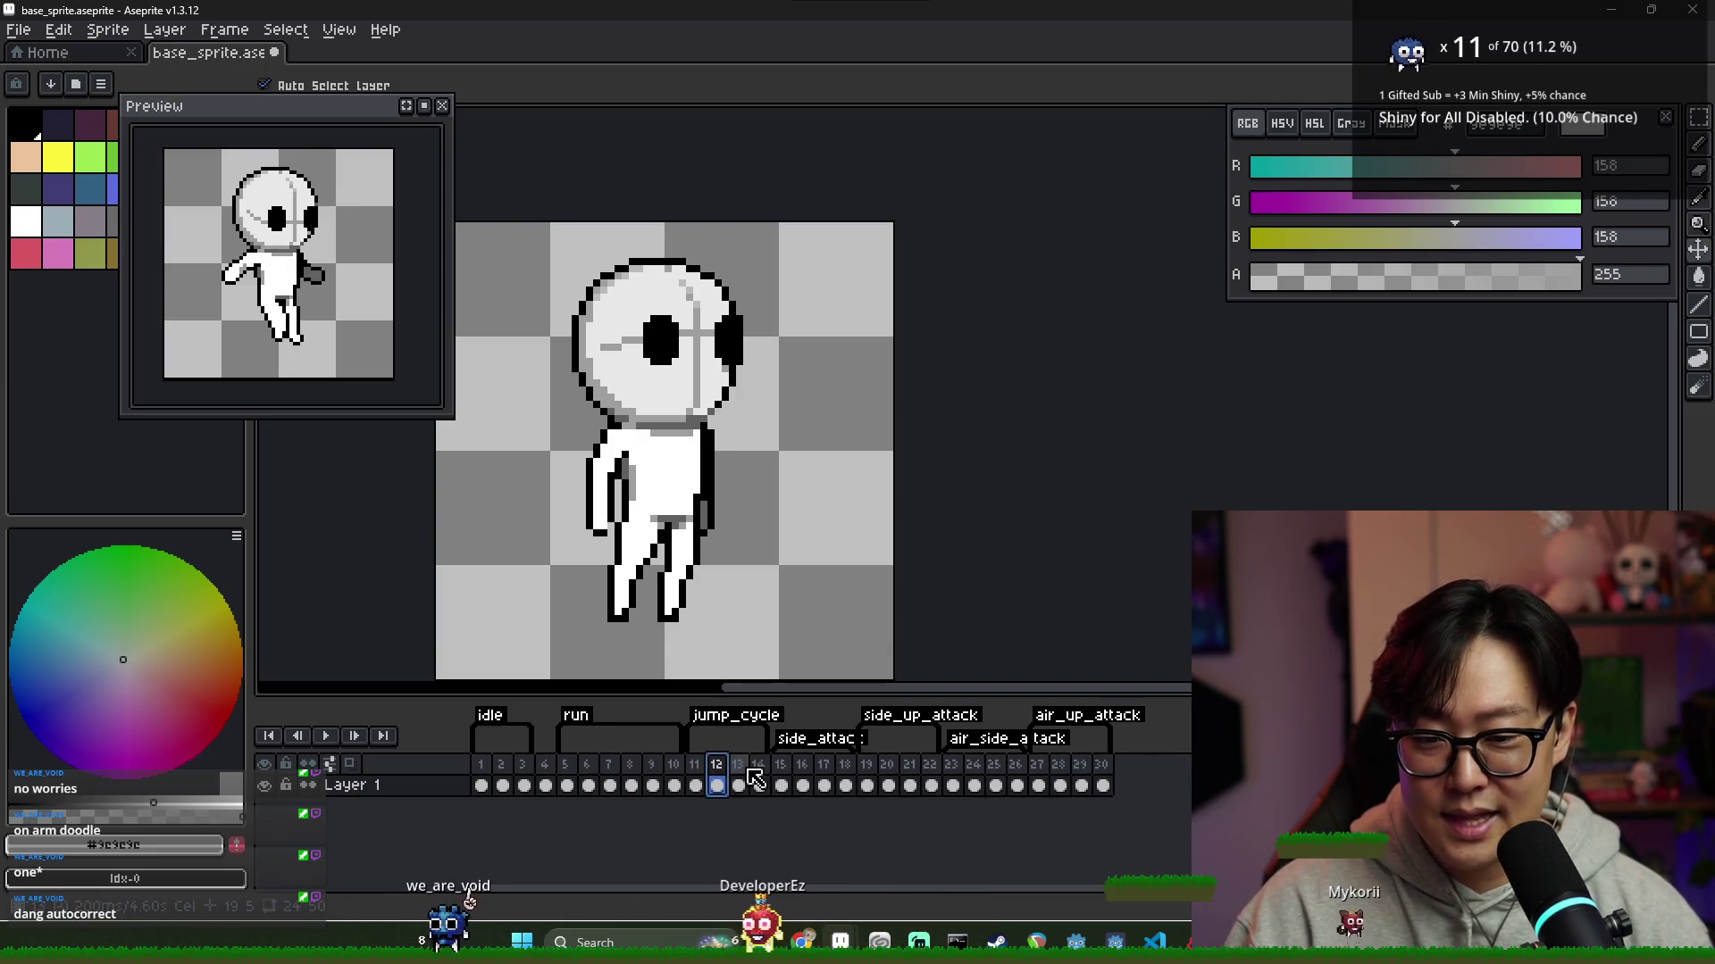
pyautogui.click(738, 783)
pyautogui.click(759, 780)
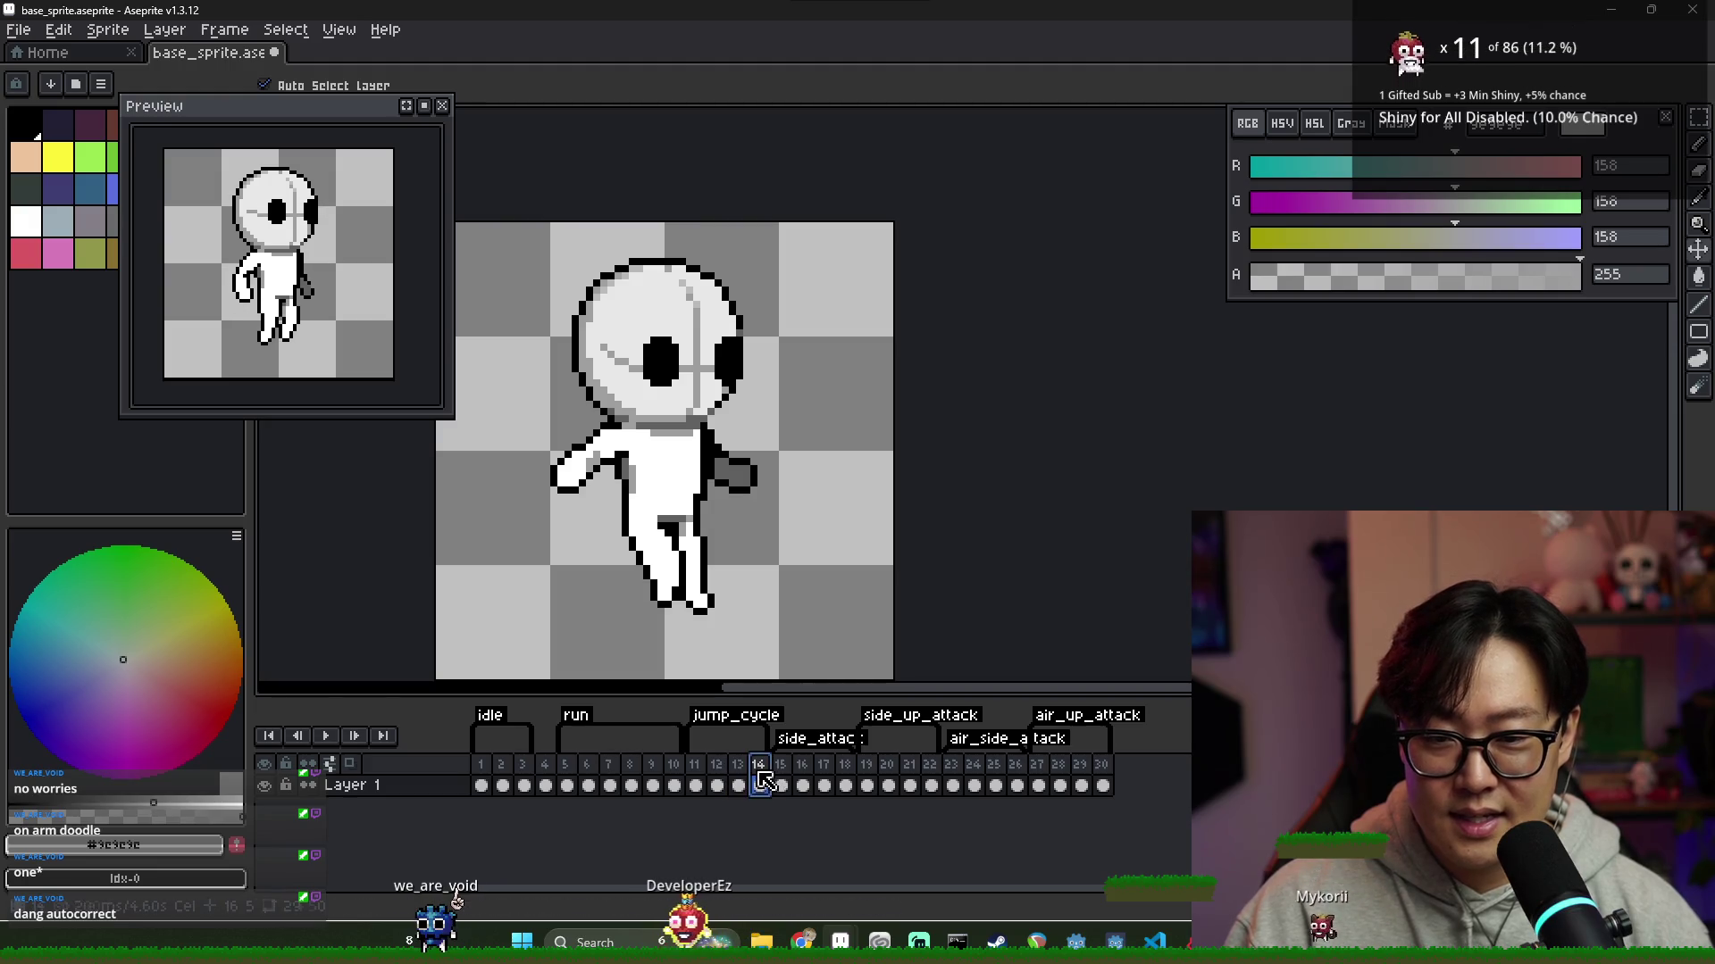
pyautogui.click(705, 785)
pyautogui.click(717, 785)
pyautogui.click(739, 785)
pyautogui.click(759, 785)
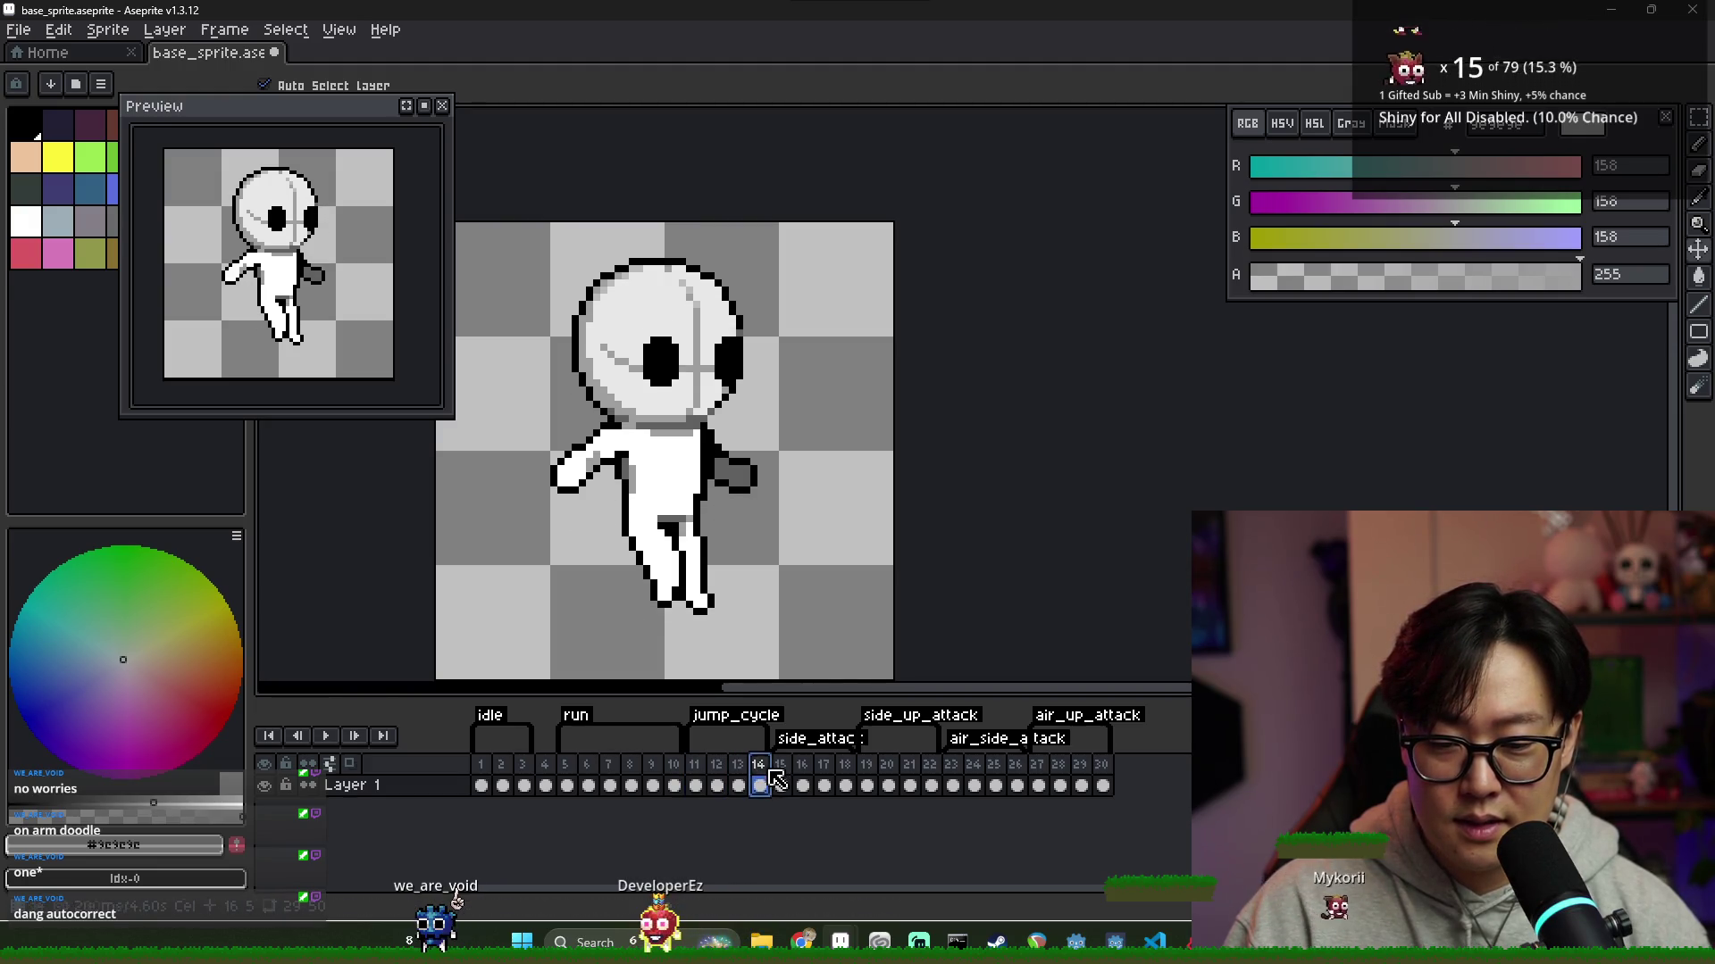
pyautogui.click(781, 785)
pyautogui.click(802, 785)
pyautogui.click(823, 785)
pyautogui.click(845, 785)
pyautogui.click(866, 785)
# Step through frames 20 to 30, ending on the raised-arm attack pose
pyautogui.click(888, 785)
pyautogui.click(909, 785)
pyautogui.click(930, 784)
pyautogui.click(952, 785)
pyautogui.click(974, 785)
pyautogui.click(995, 785)
pyautogui.click(1016, 785)
pyautogui.click(1038, 785)
pyautogui.click(1059, 785)
pyautogui.click(1081, 785)
pyautogui.click(1104, 777)
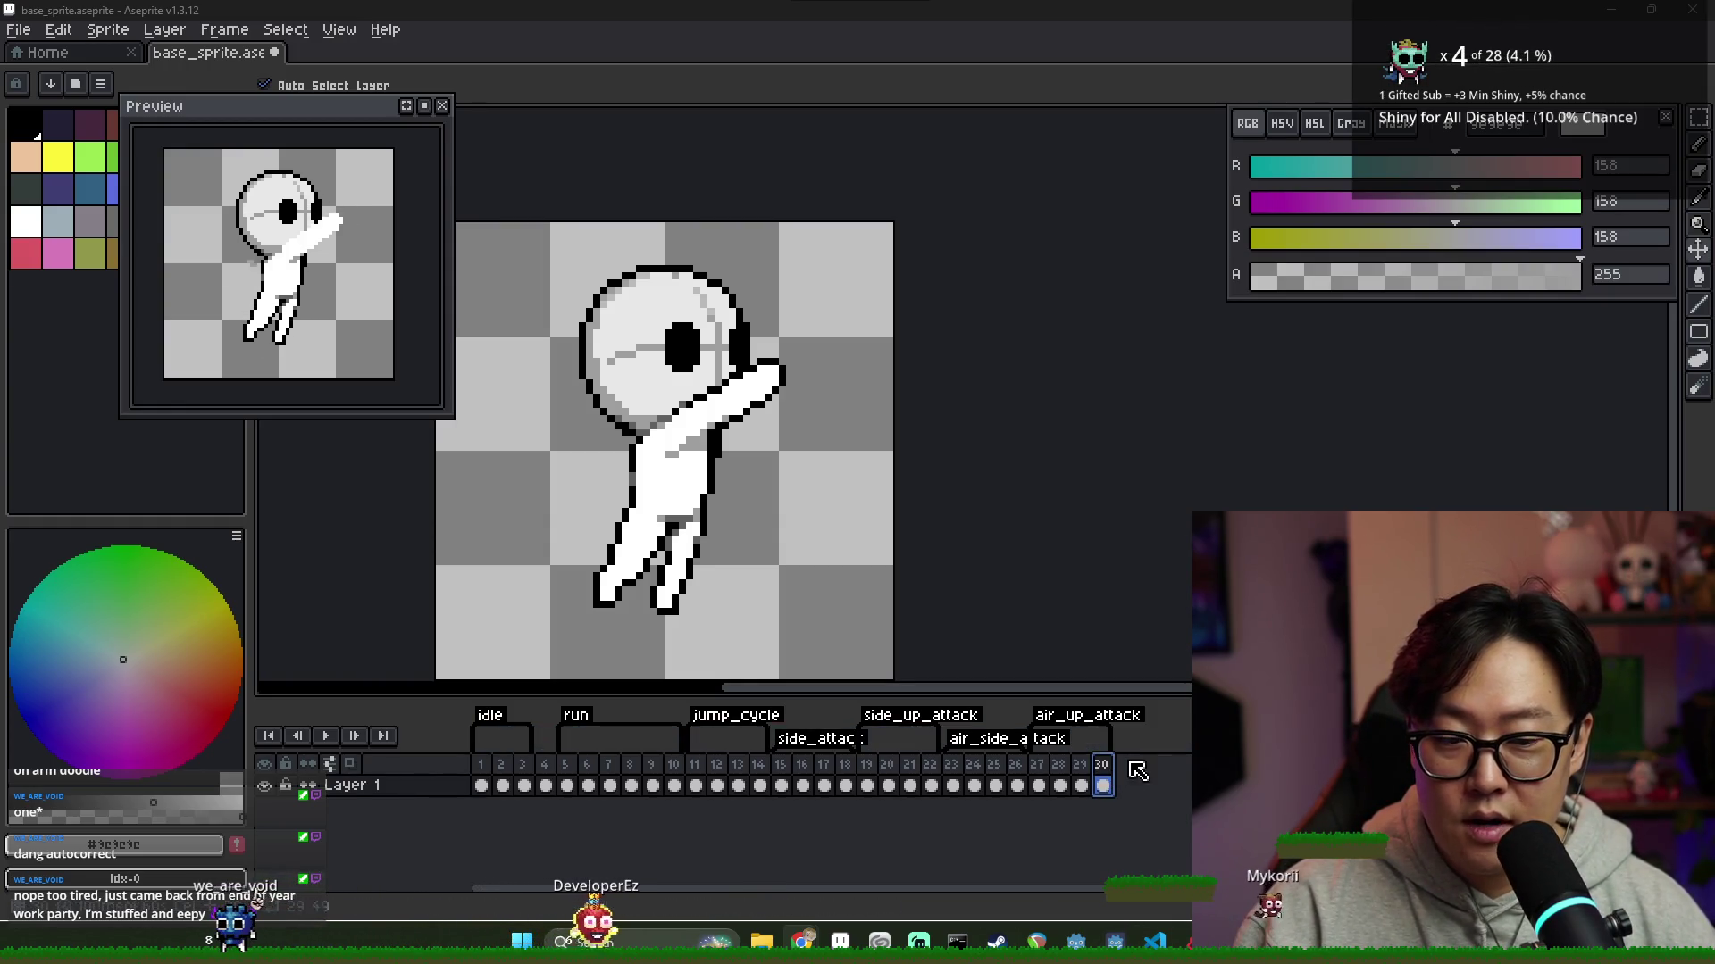
# Add frames 31 and 32 after frame 30, with the standing pose in frame 31
pyautogui.moveTo(1060, 777)
pyautogui.mouseDown()
pyautogui.moveTo(1026, 774)
pyautogui.moveTo(1105, 777)
pyautogui.mouseUp()
pyautogui.hotkey('alt', 'n')
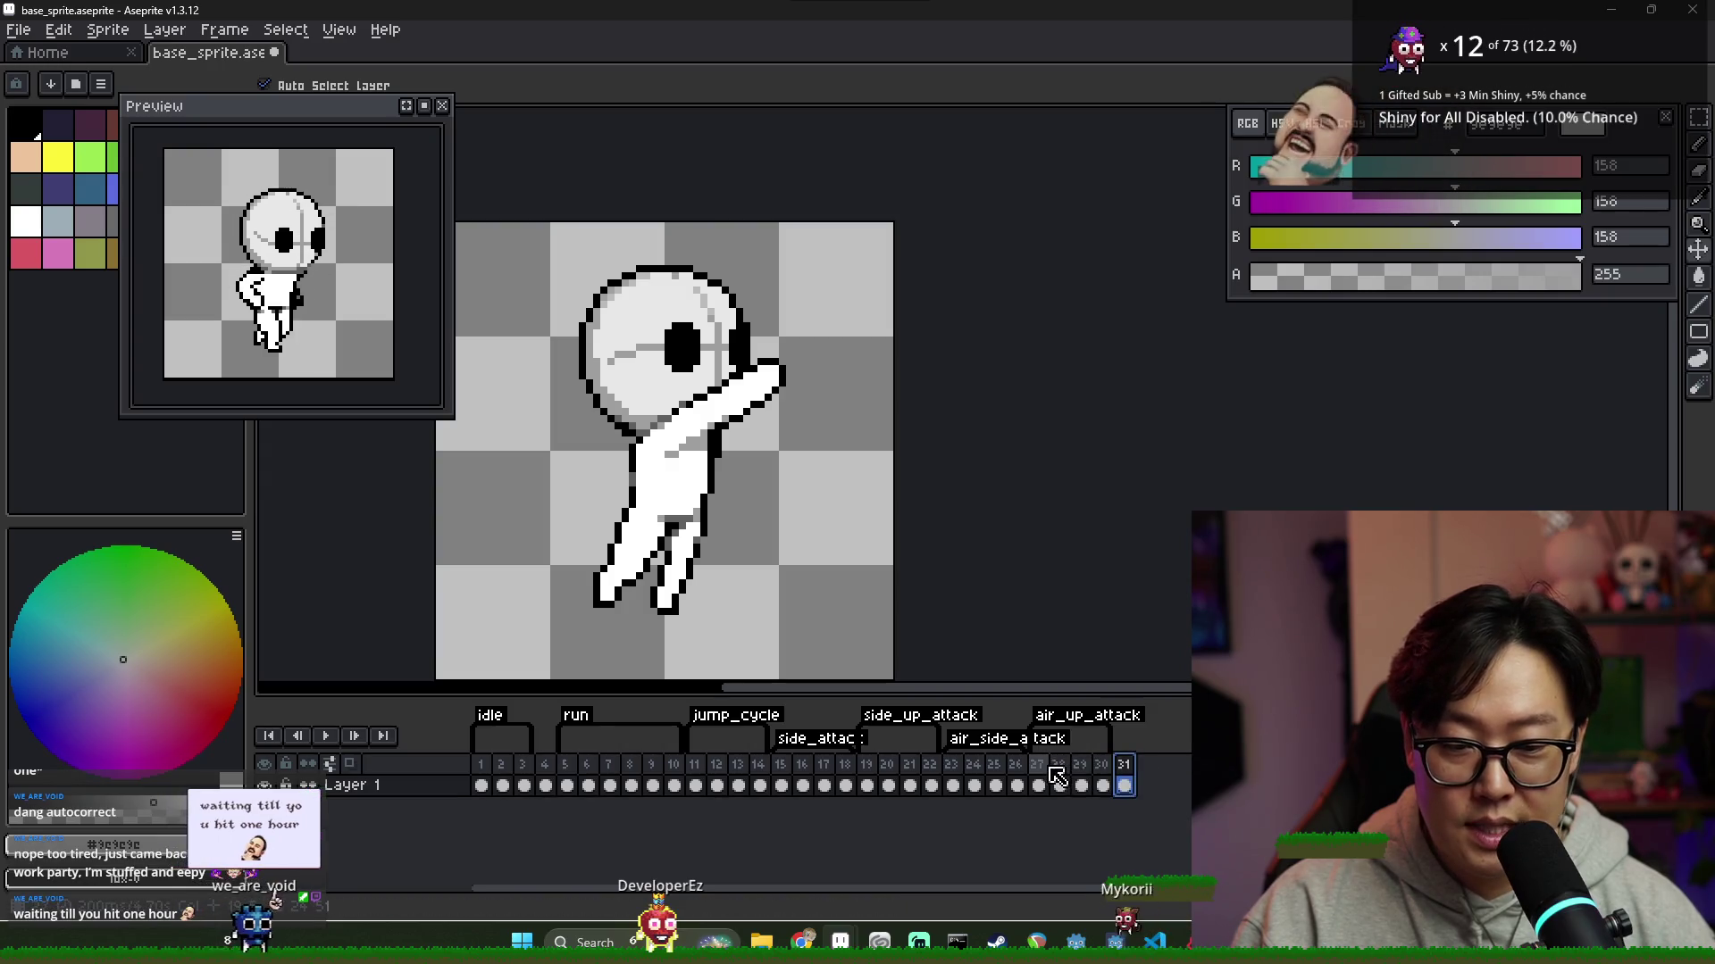
pyautogui.press('Left')
pyautogui.press('Left')
pyautogui.press('Left')
pyautogui.press('Right')
pyautogui.press('Right')
pyautogui.press('Right')
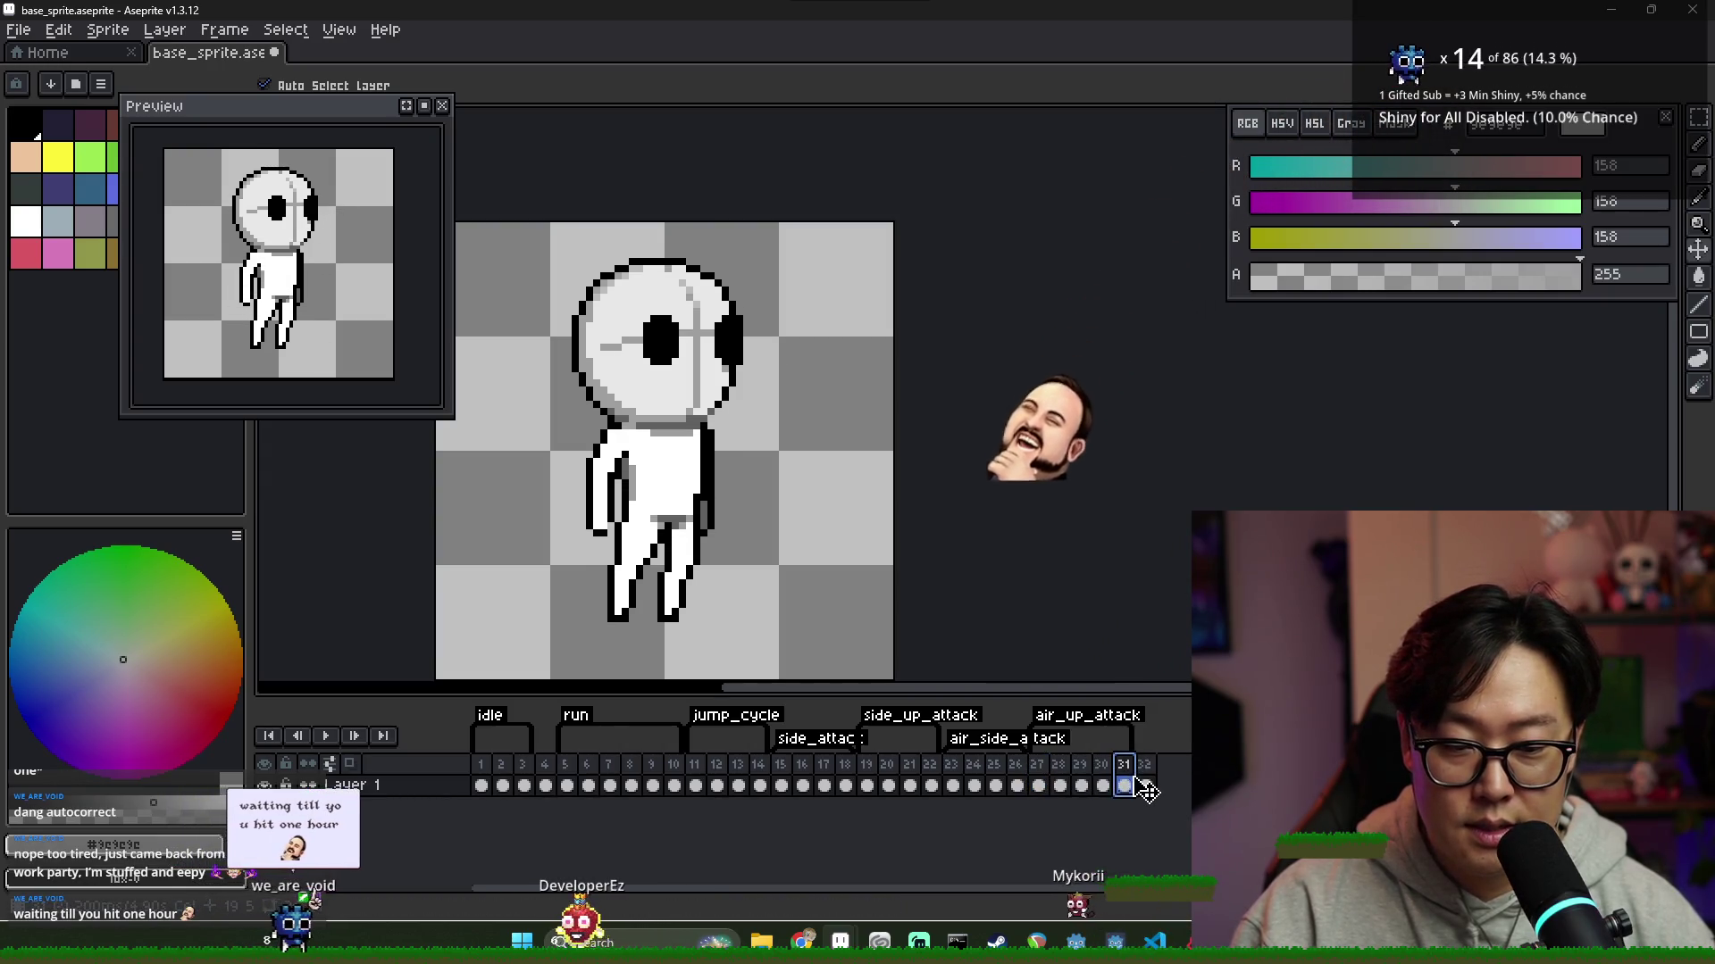
pyautogui.hotkey('alt', 'n')
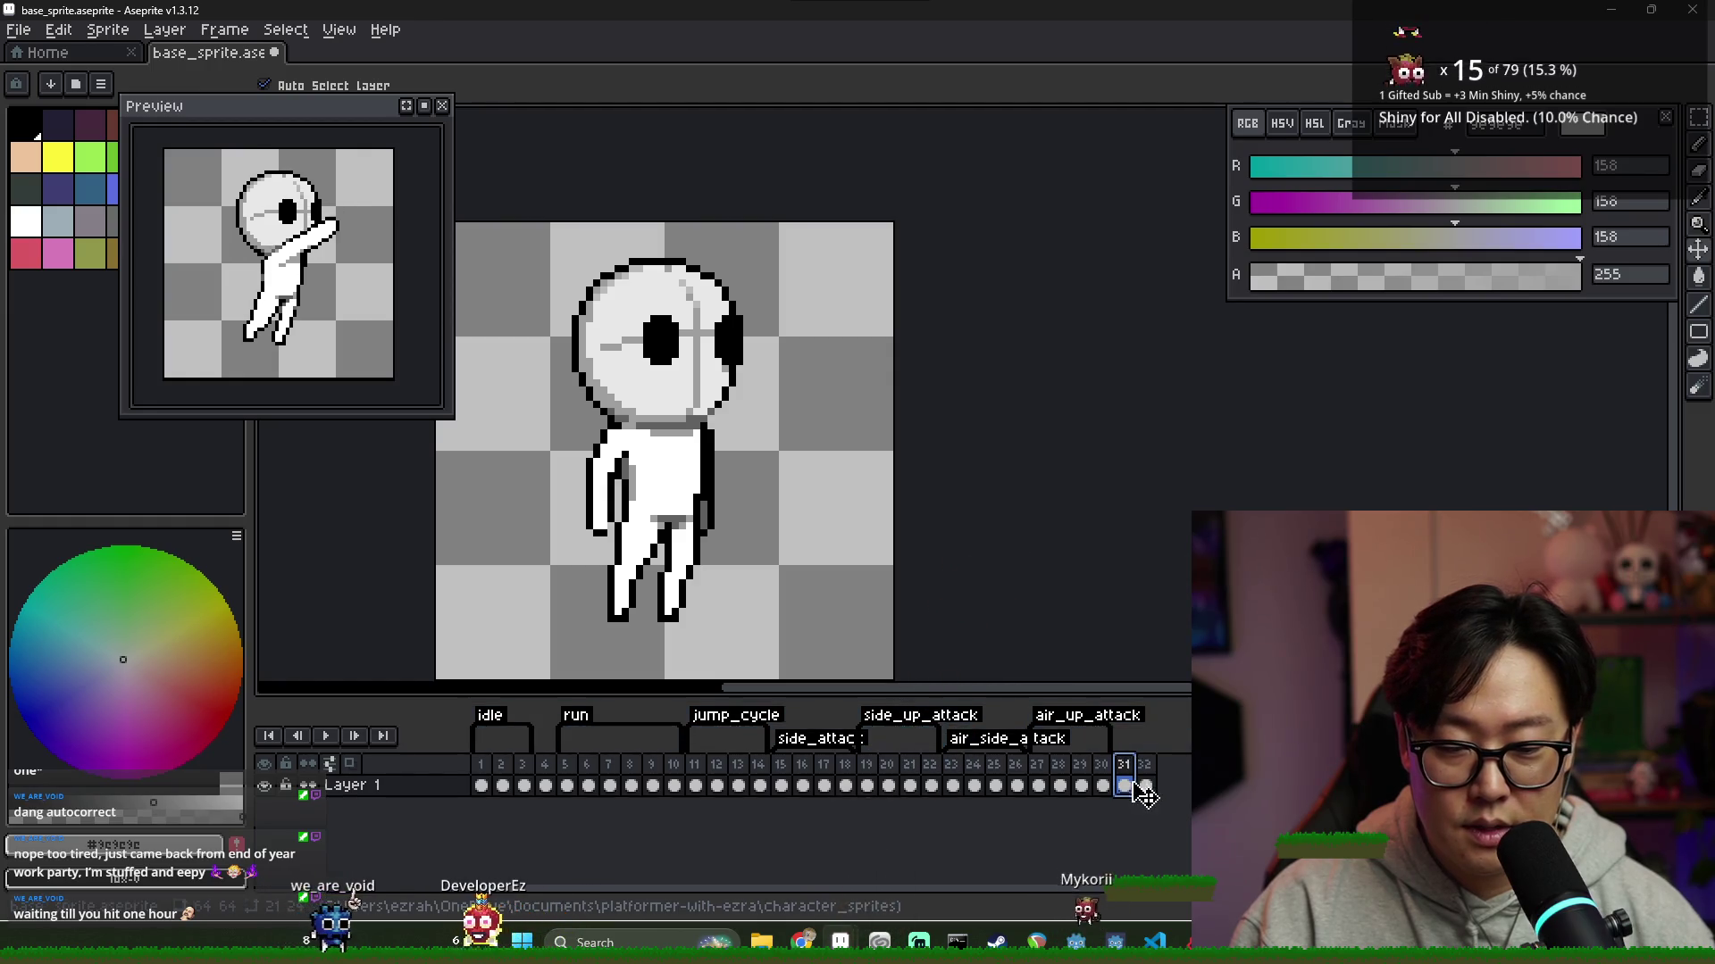
# Compare frame 31's standing pose against frame 30 and frame 32
pyautogui.click(1143, 786)
pyautogui.click(1128, 771)
pyautogui.click(1106, 775)
pyautogui.click(1116, 775)
pyautogui.click(1105, 775)
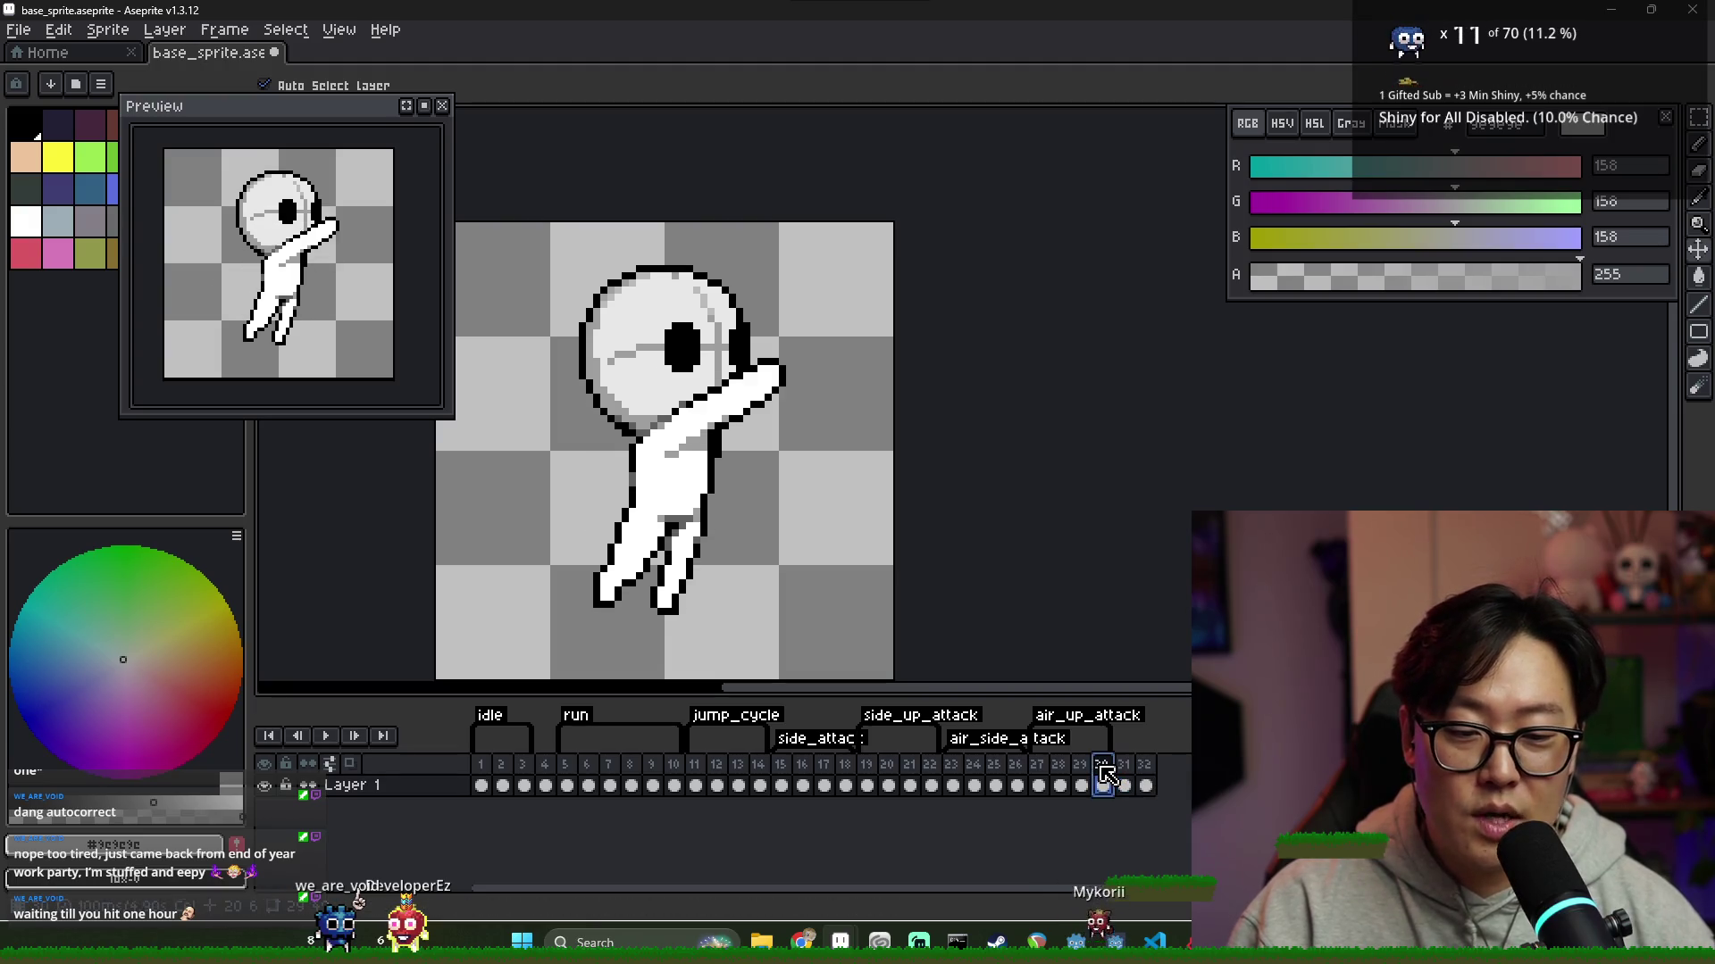
pyautogui.click(1125, 775)
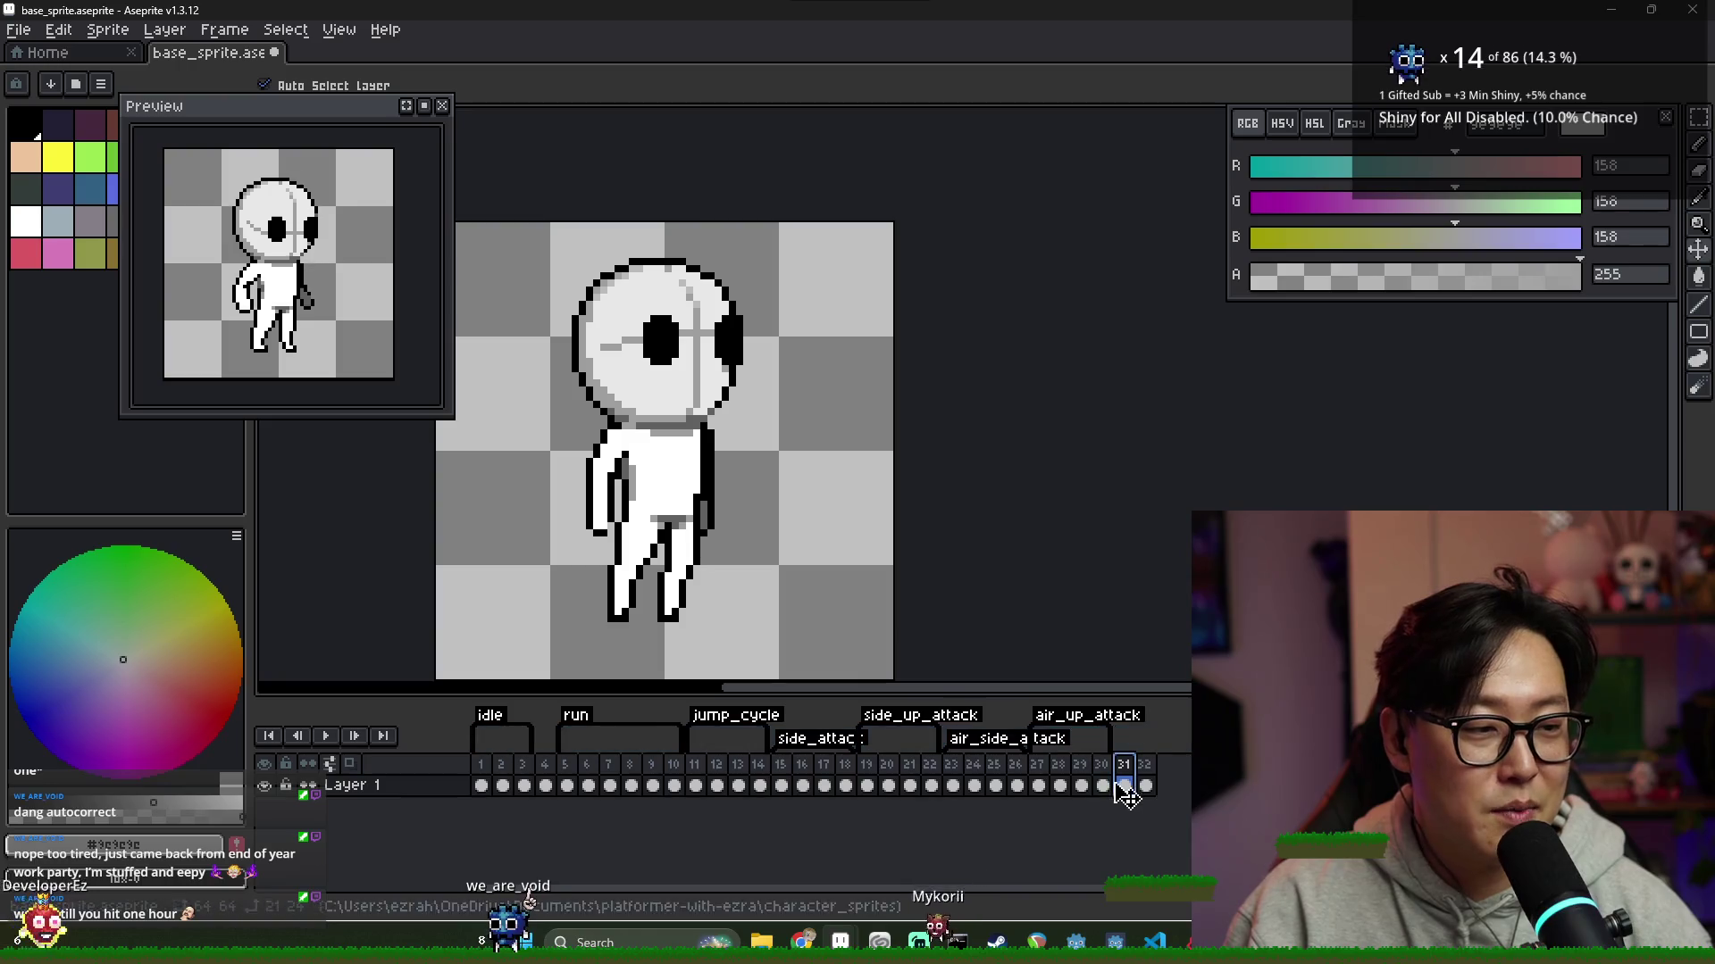
# Compare frames 31, 32 and 17, then settle on frame 14's arm-out pose
pyautogui.click(1145, 785)
pyautogui.click(1123, 785)
pyautogui.click(1145, 785)
pyautogui.click(1124, 785)
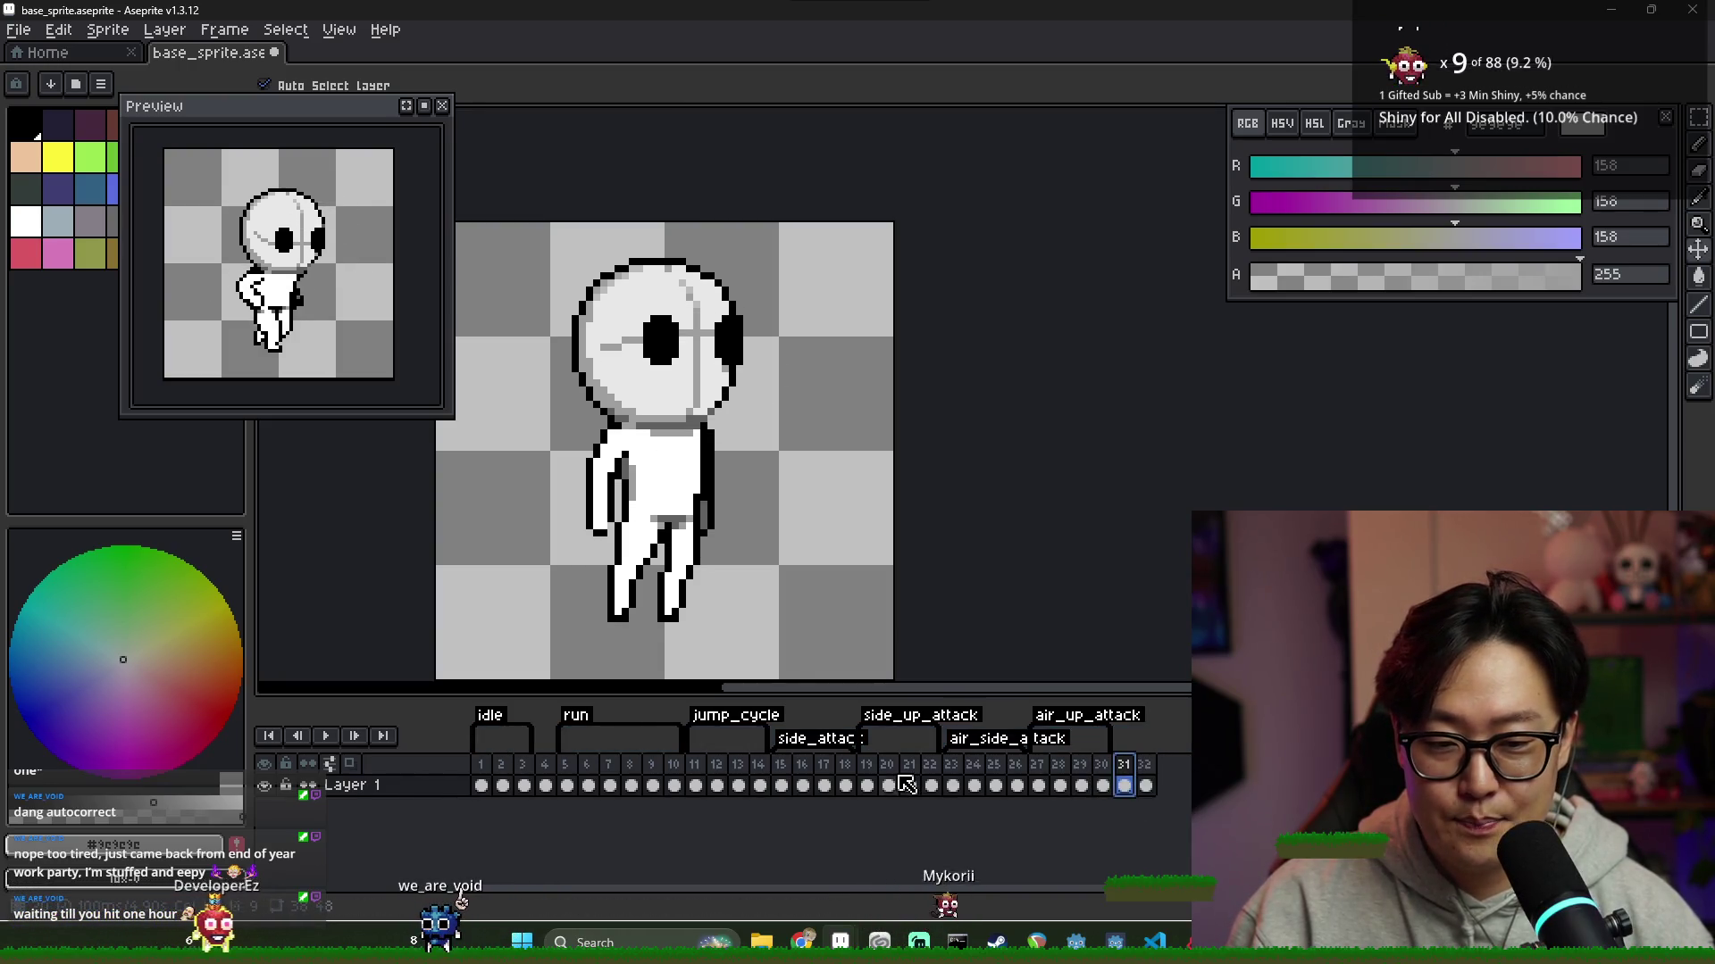
pyautogui.click(822, 785)
pyautogui.click(738, 785)
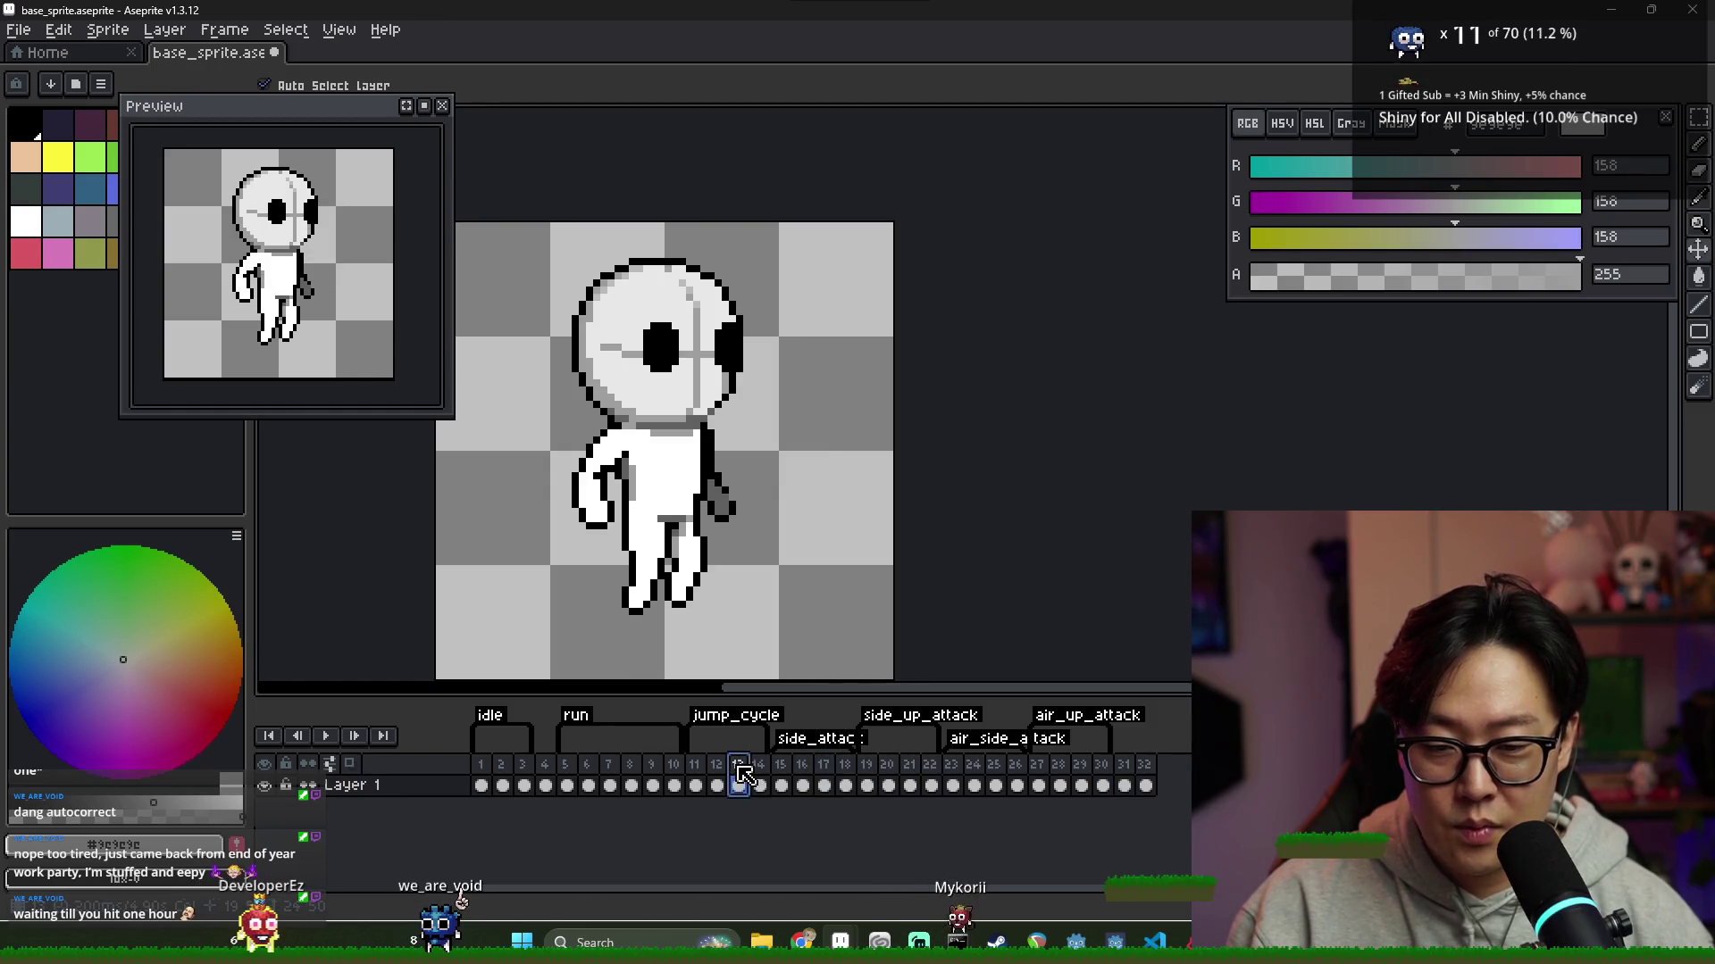
pyautogui.click(759, 785)
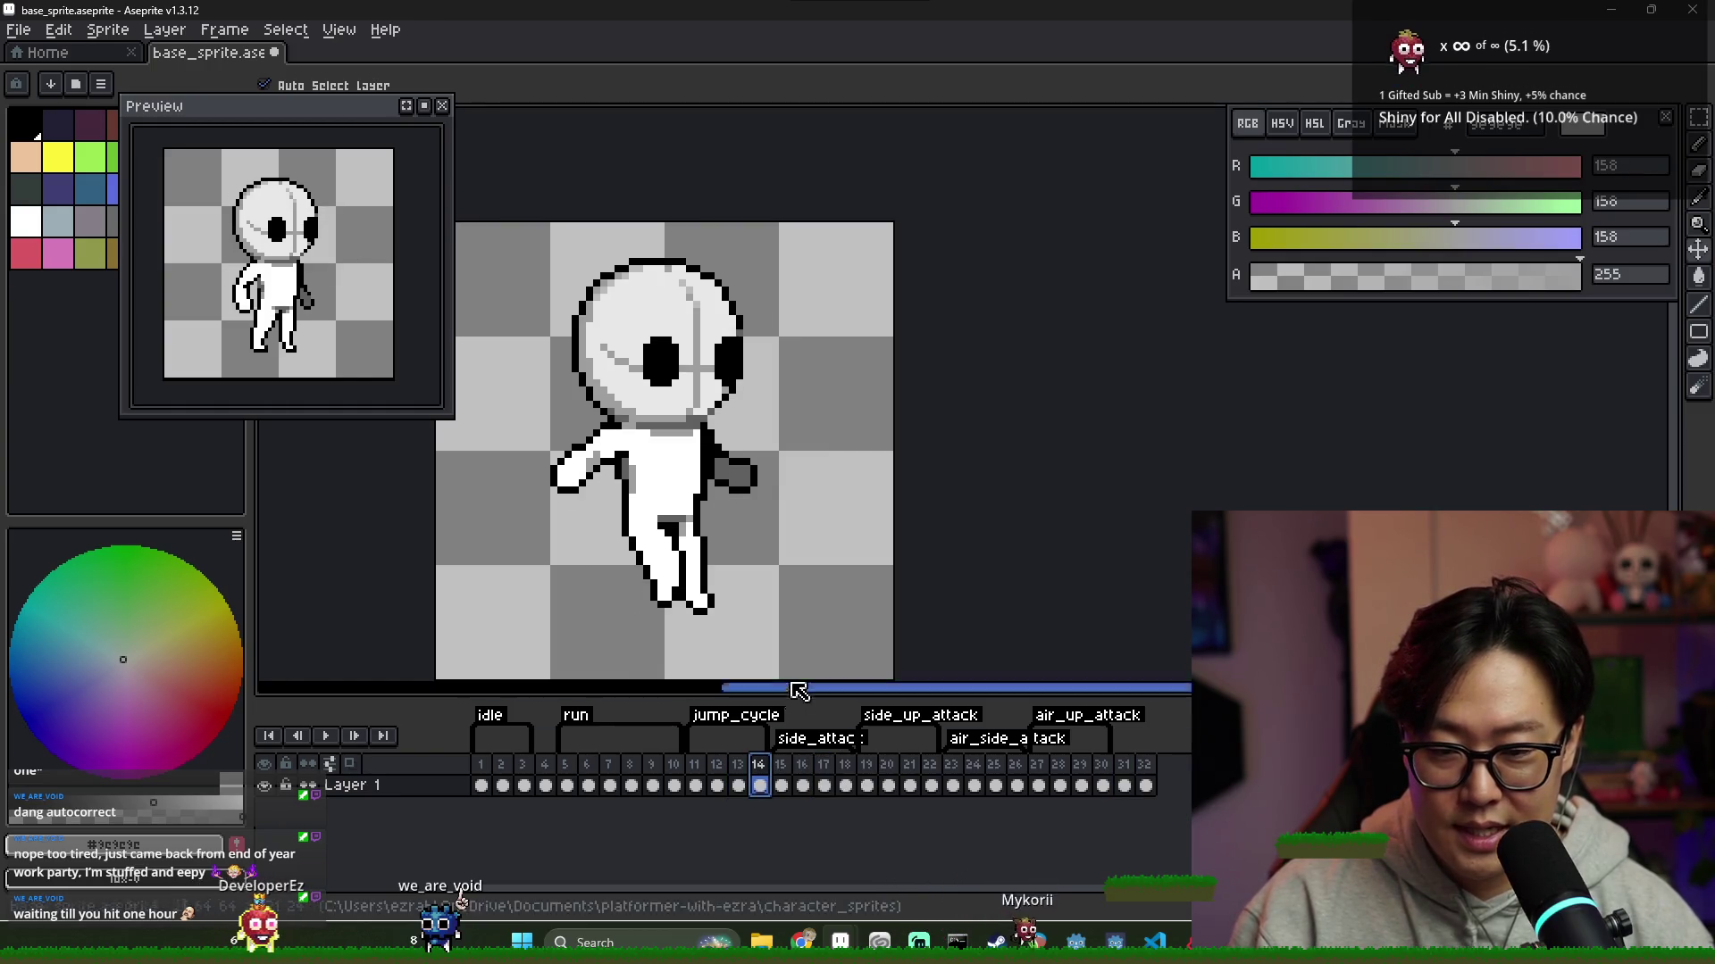
# Paste frame 14's pose into frame 31, delete frames 32–33, and duplicate frame 31 as frame 32
pyautogui.click(1124, 785)
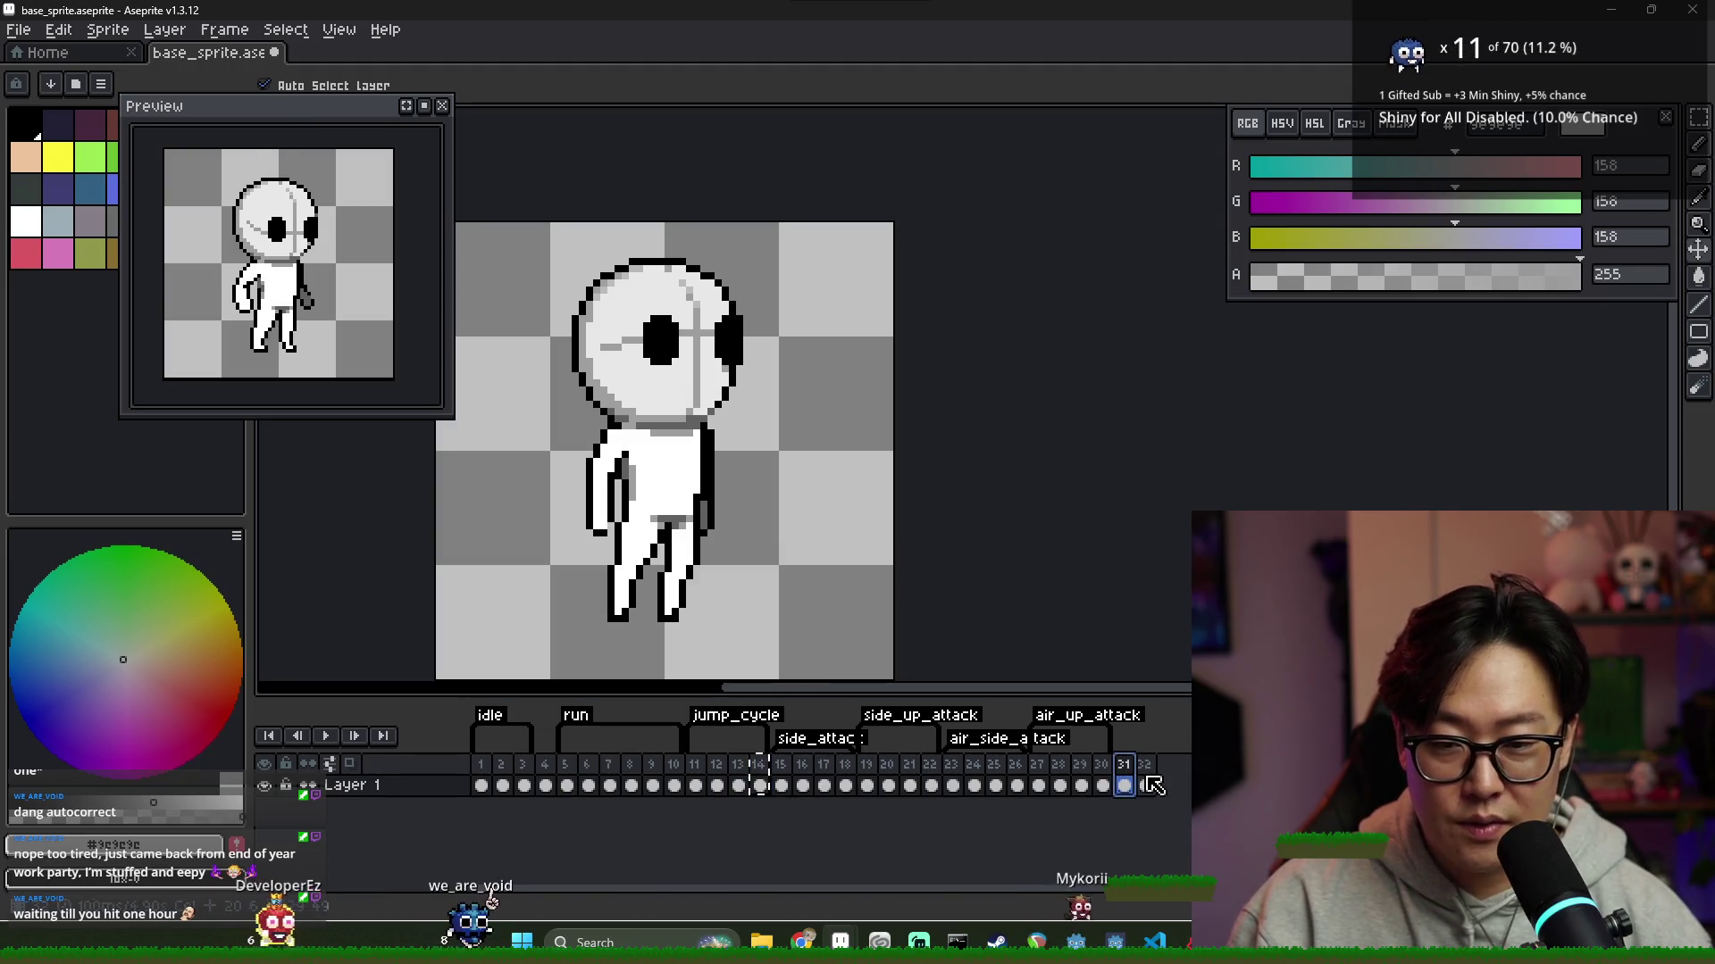
pyautogui.hotkey('ctrl', 'v')
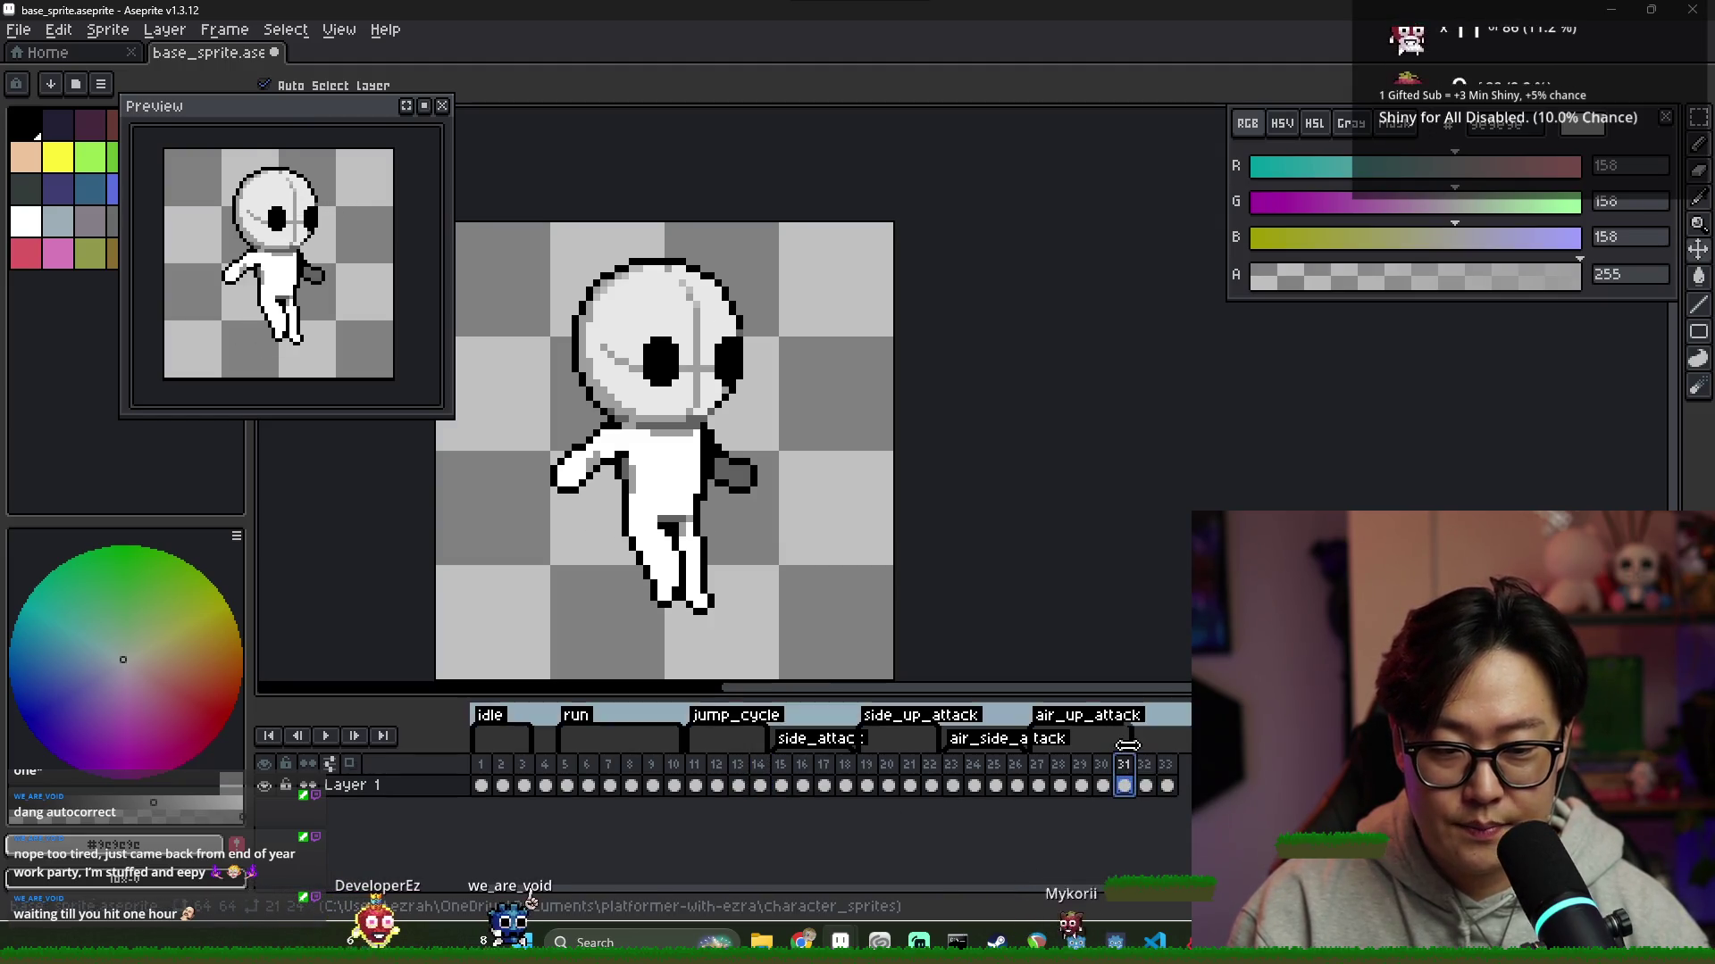
pyautogui.click(1154, 783)
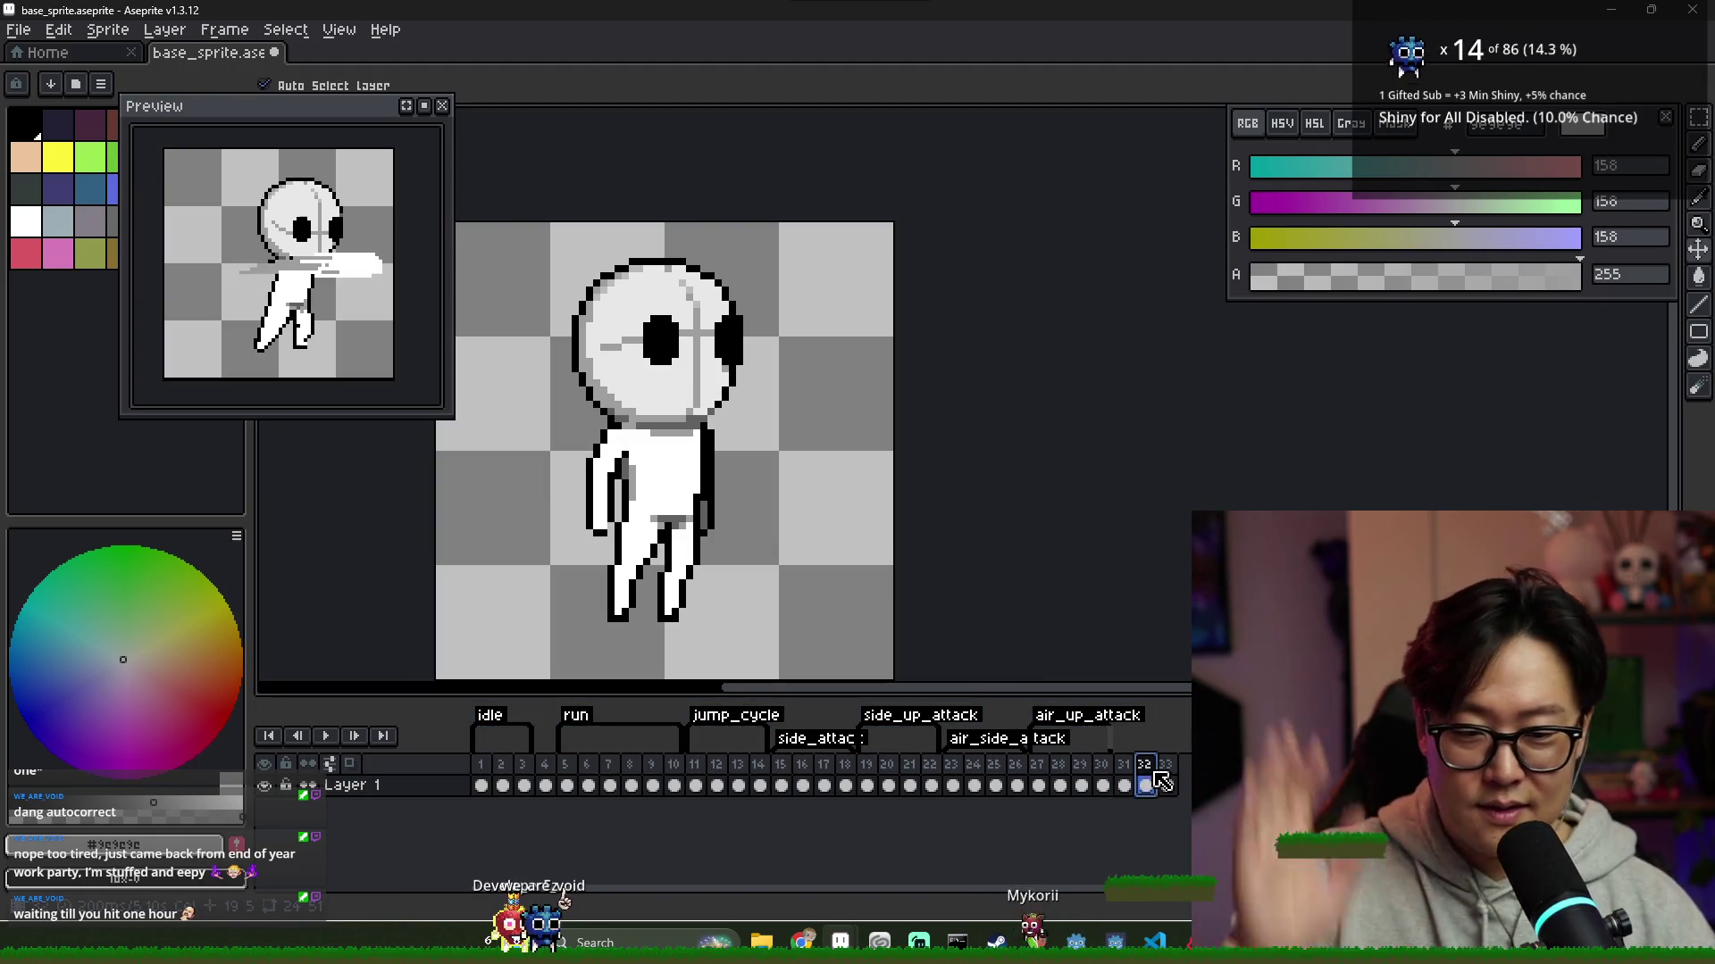
pyautogui.click(1166, 784)
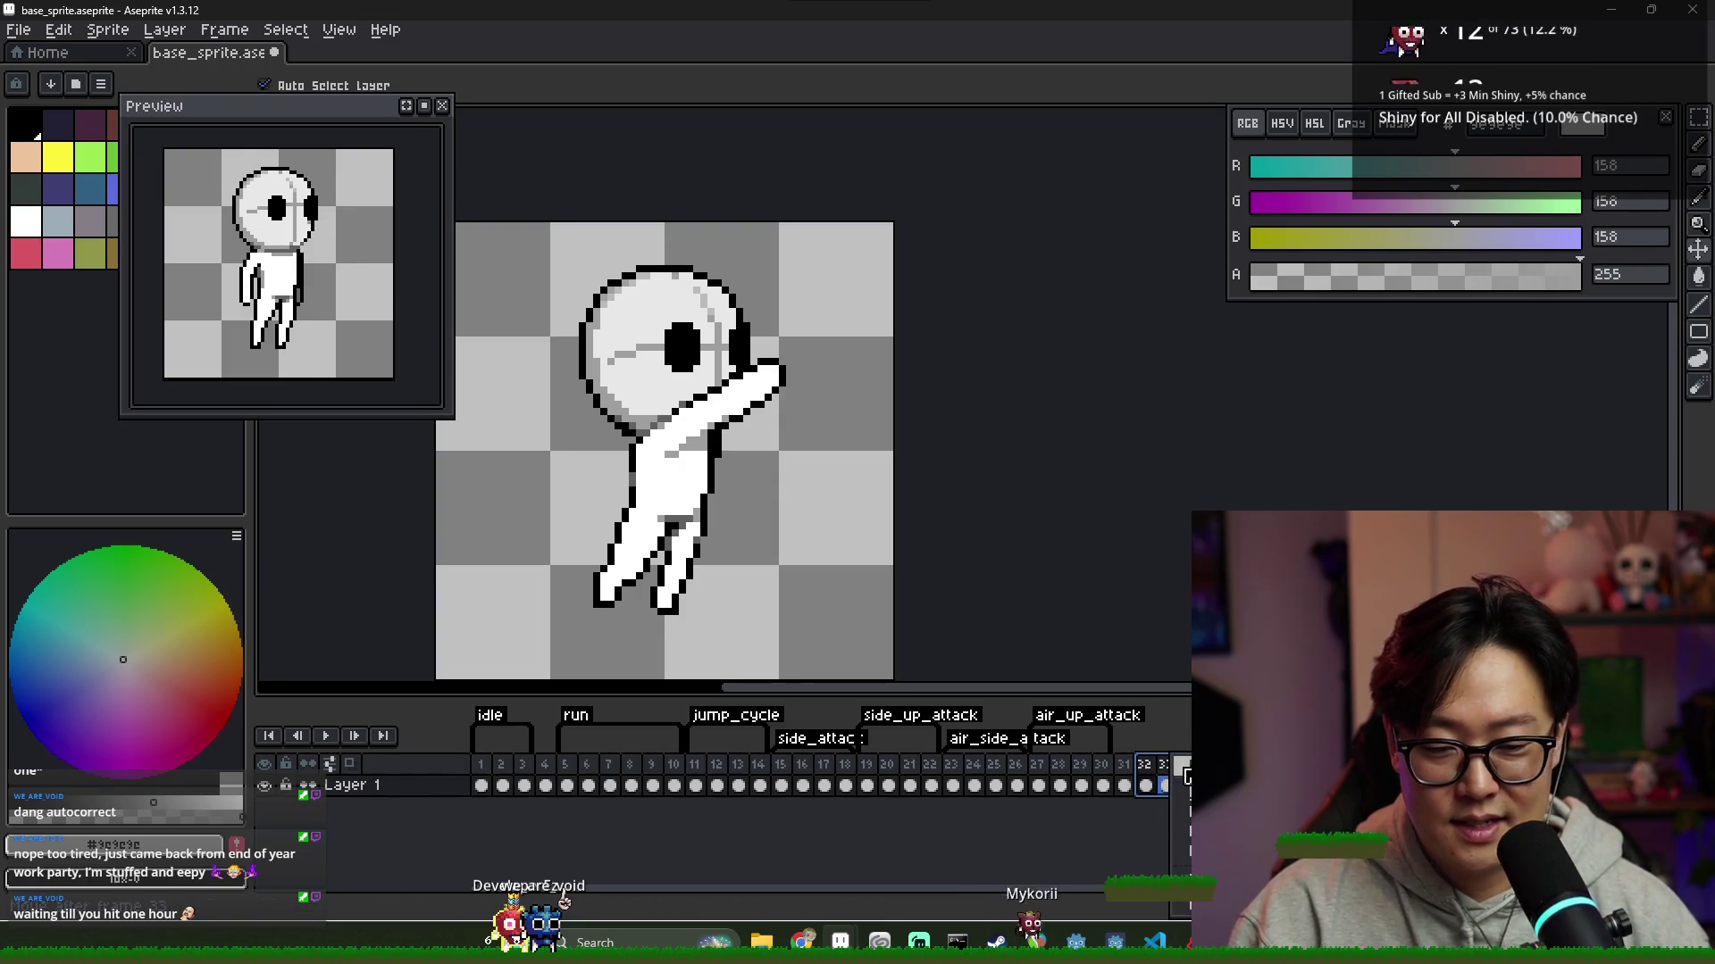
pyautogui.press('Delete')
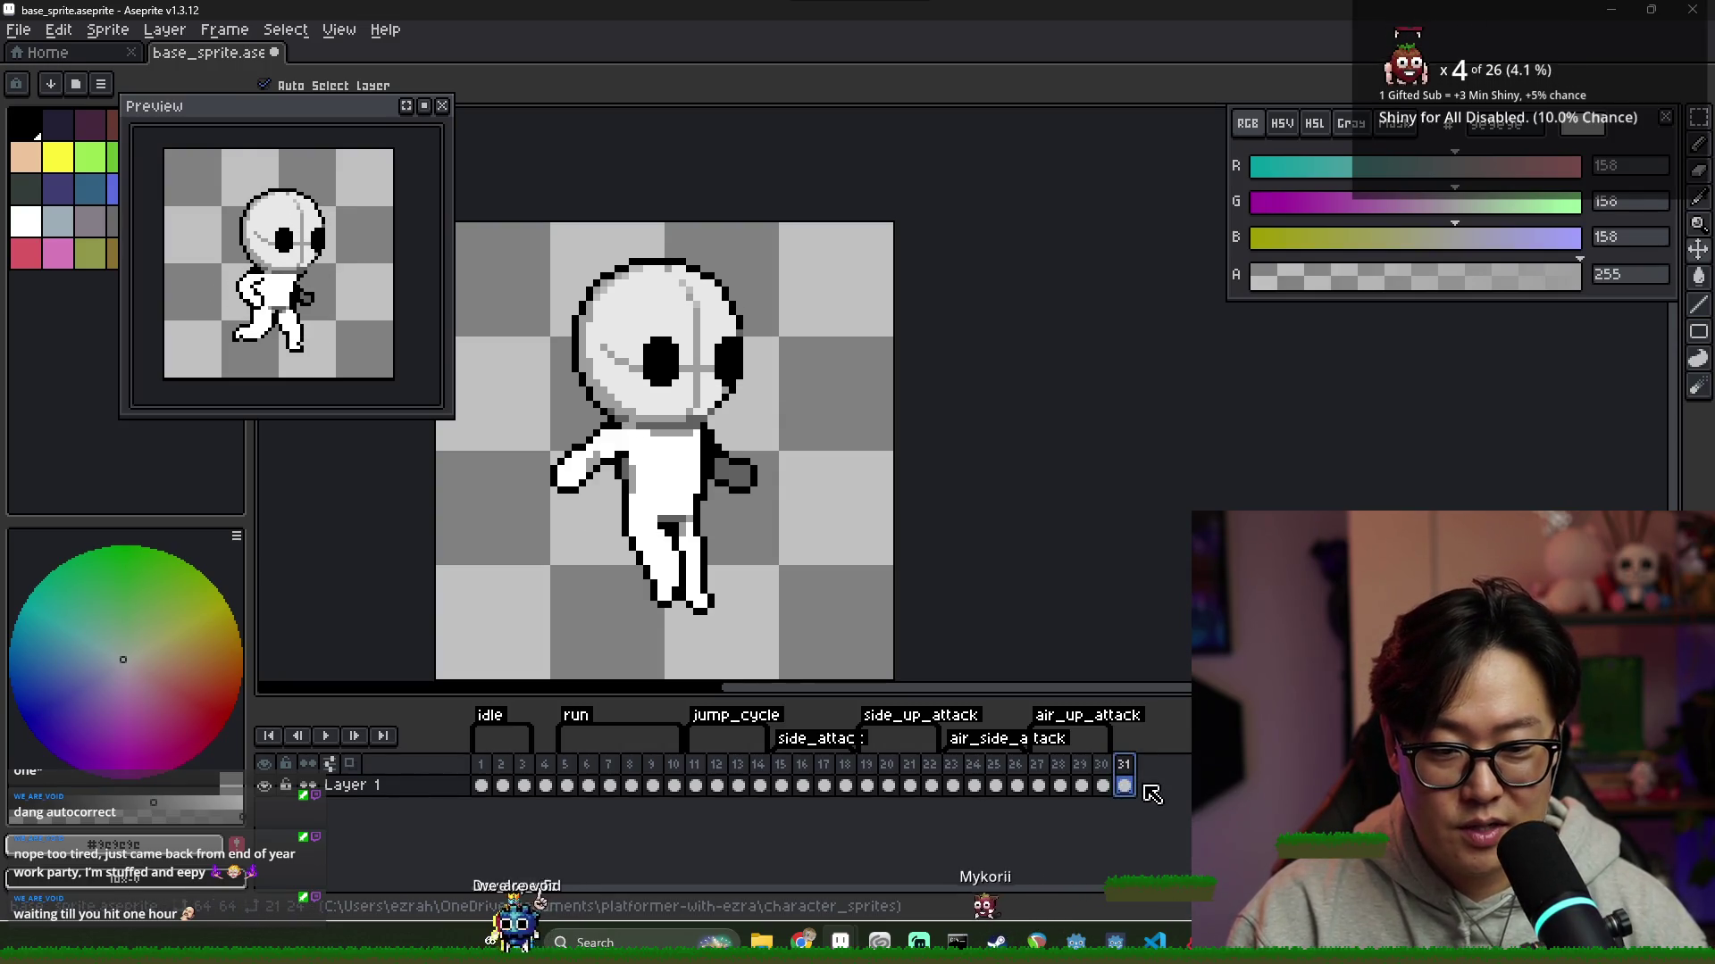
pyautogui.hotkey('alt', 'n')
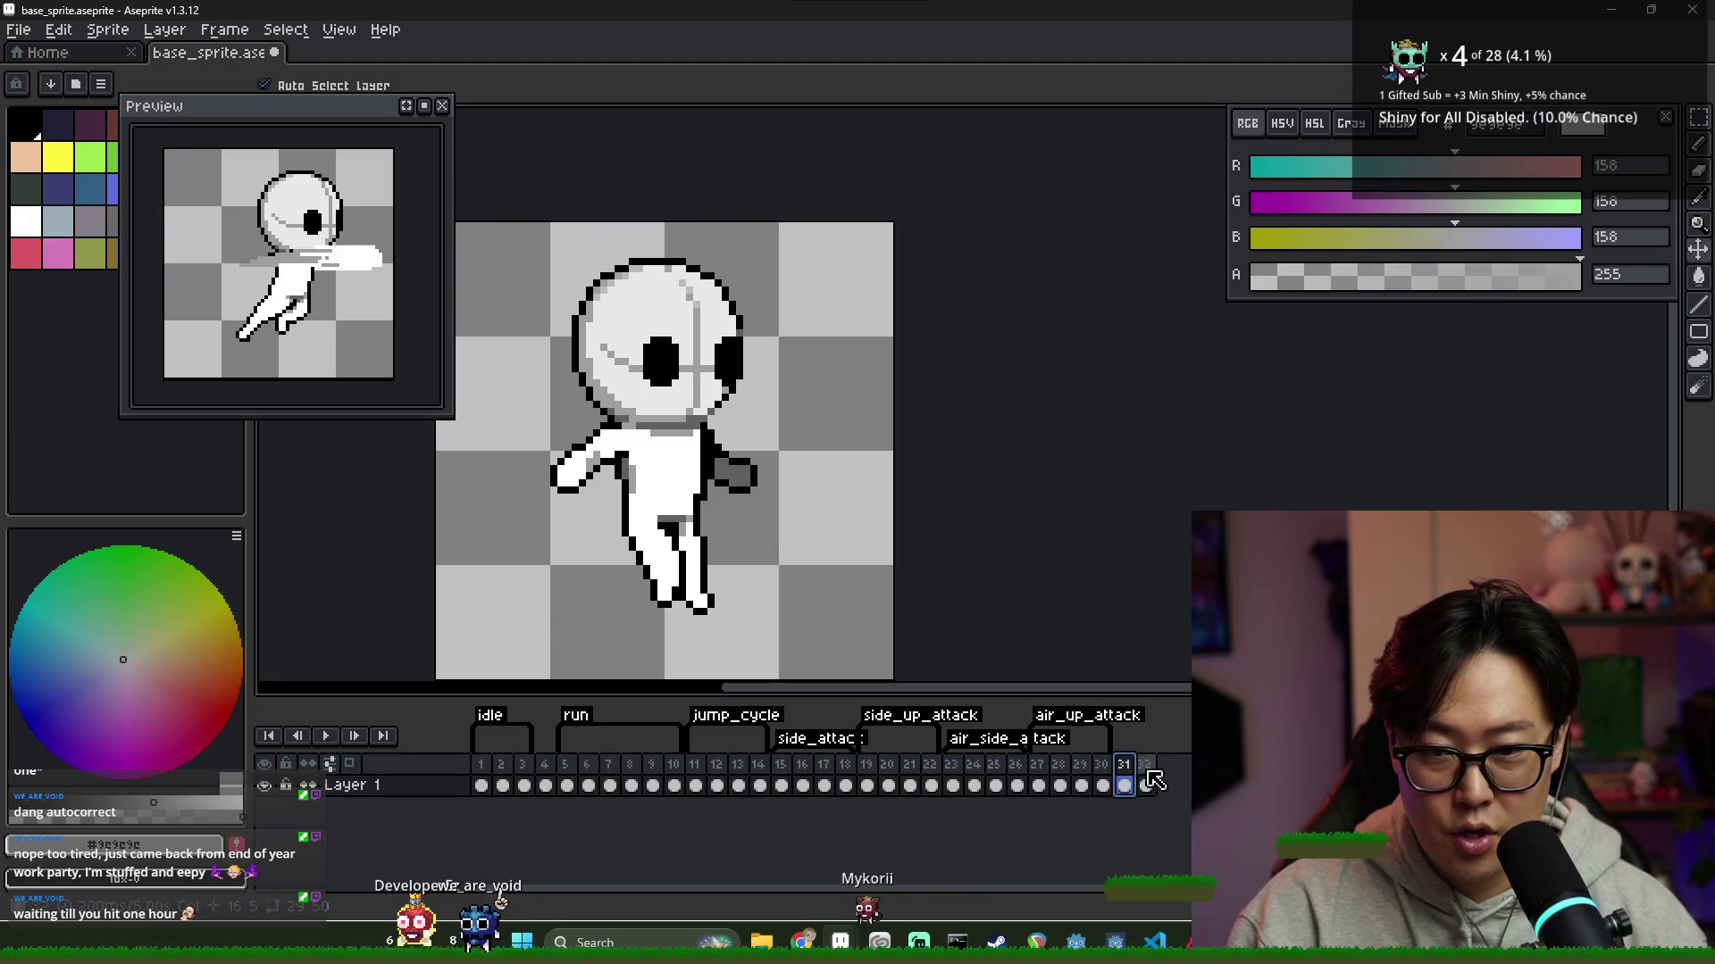
# Move the preview window up-left and eyedropper black from the character's outline
pyautogui.scroll(2, 622, 557)
pyautogui.moveTo(342, 114)
pyautogui.mouseDown()
pyautogui.moveTo(280, 104)
pyautogui.moveTo(302, 109)
pyautogui.mouseUp()
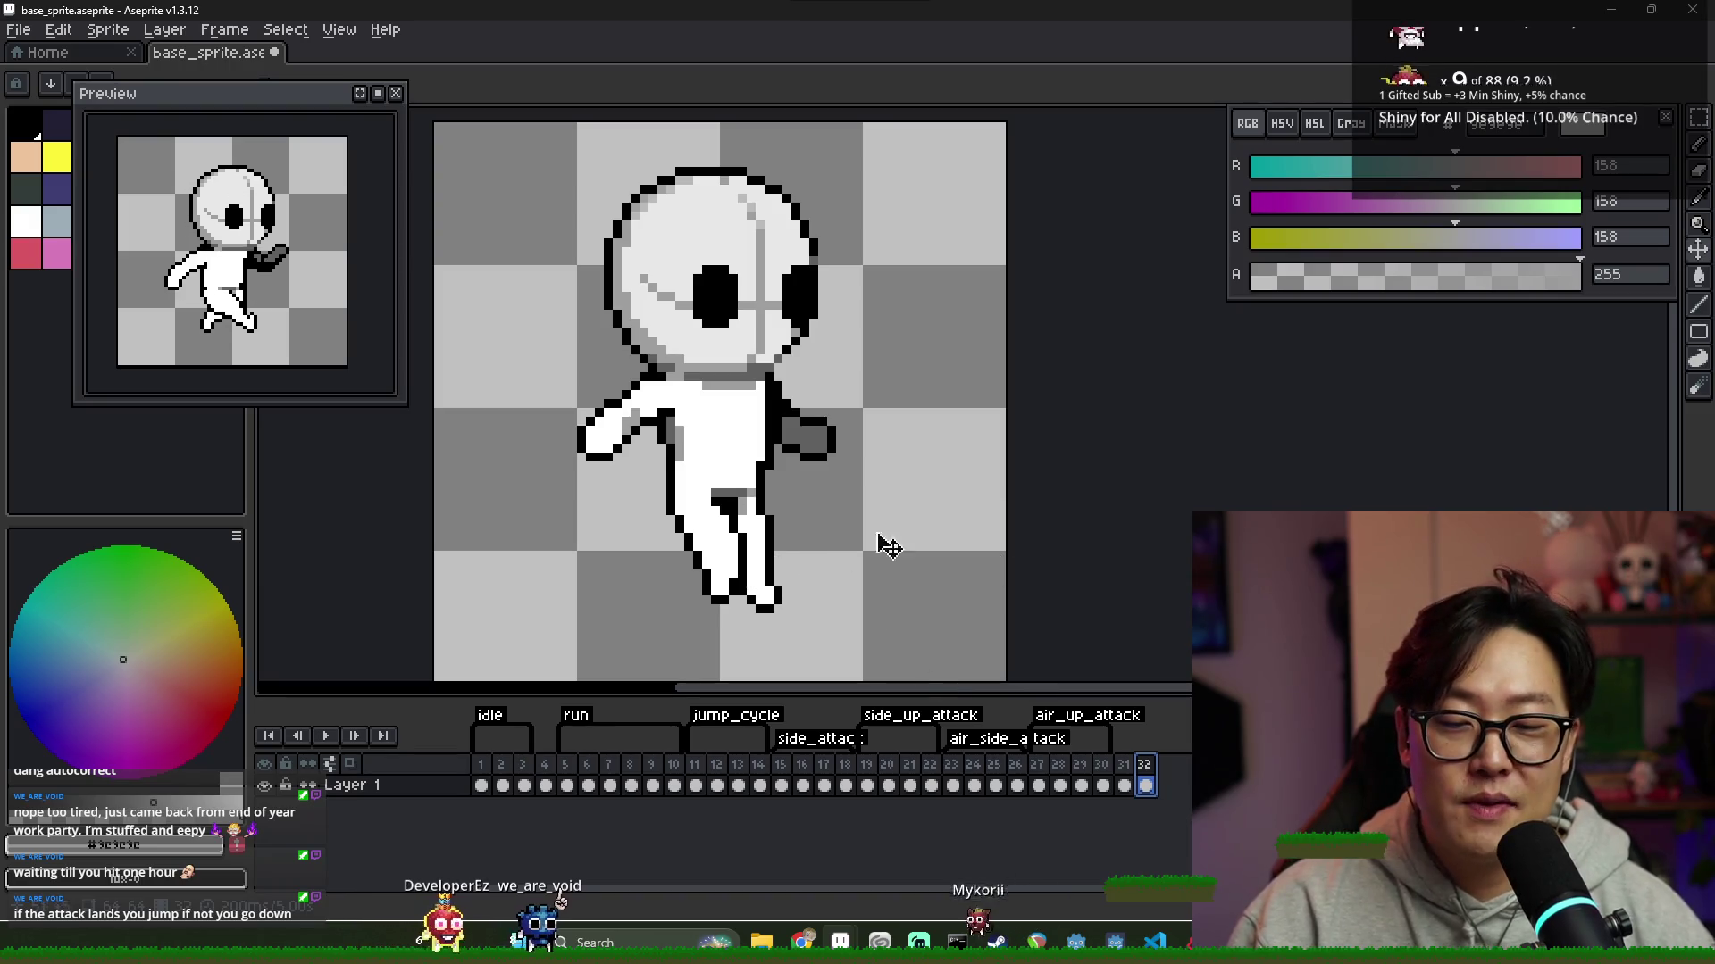
pyautogui.scroll(1, 836, 549)
pyautogui.scroll(-2, 710, 534)
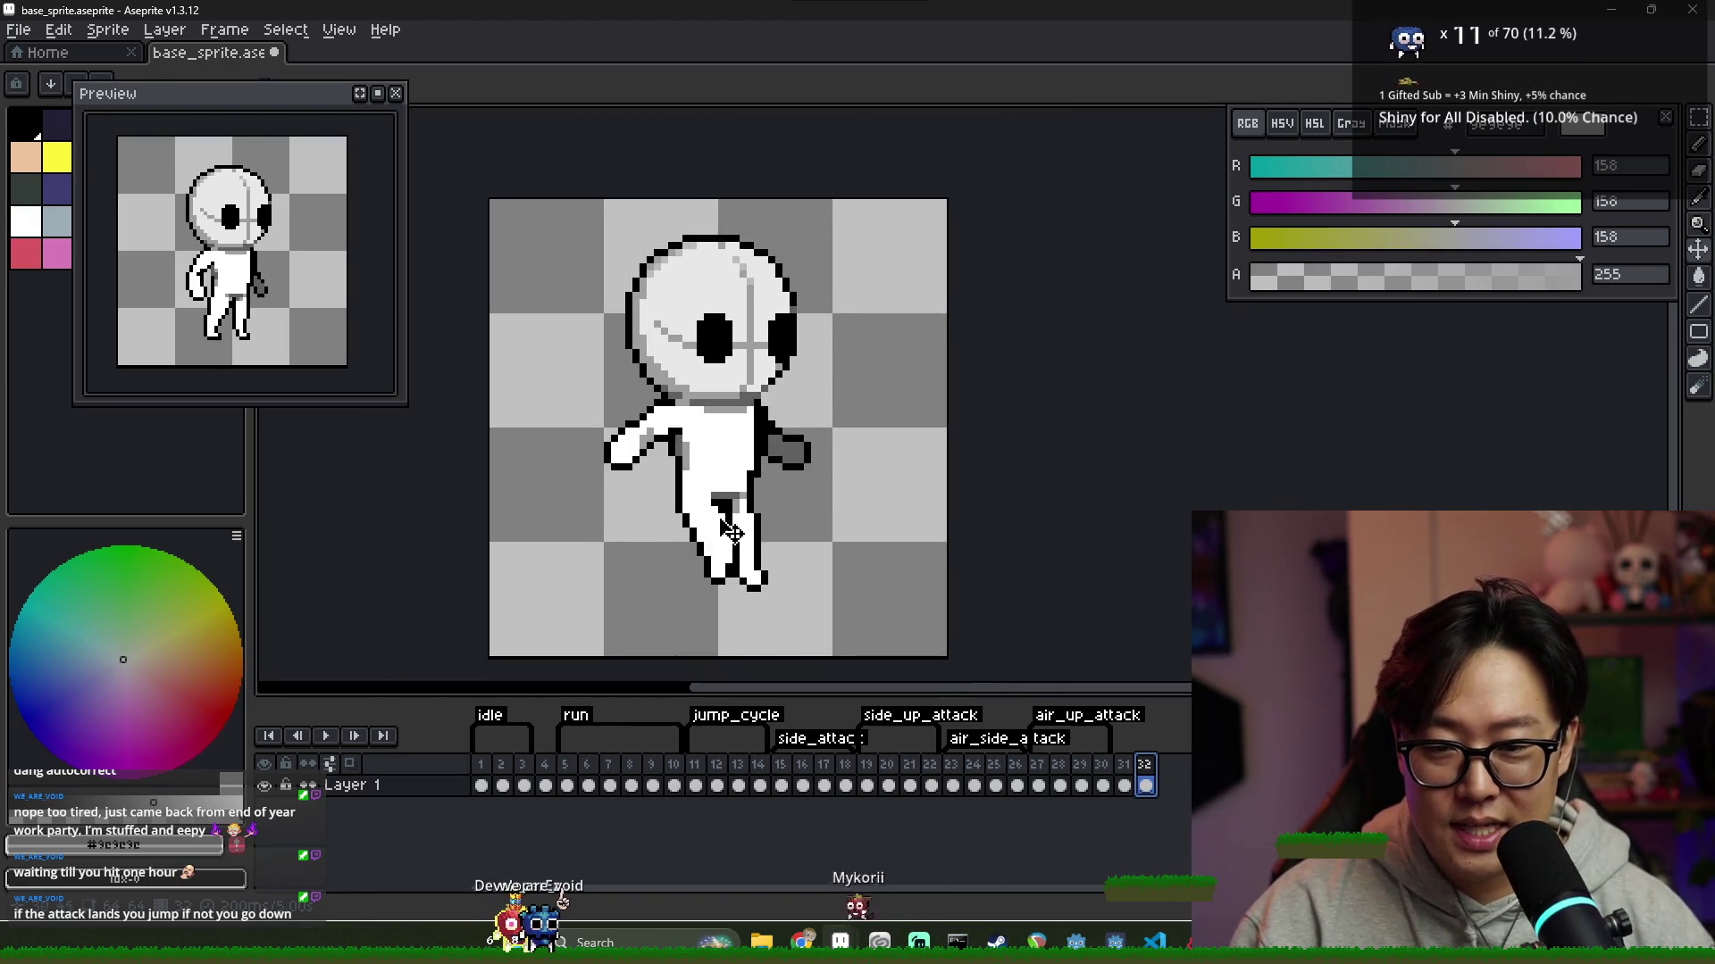
pyautogui.scroll(1, 710, 534)
pyautogui.press('alt')
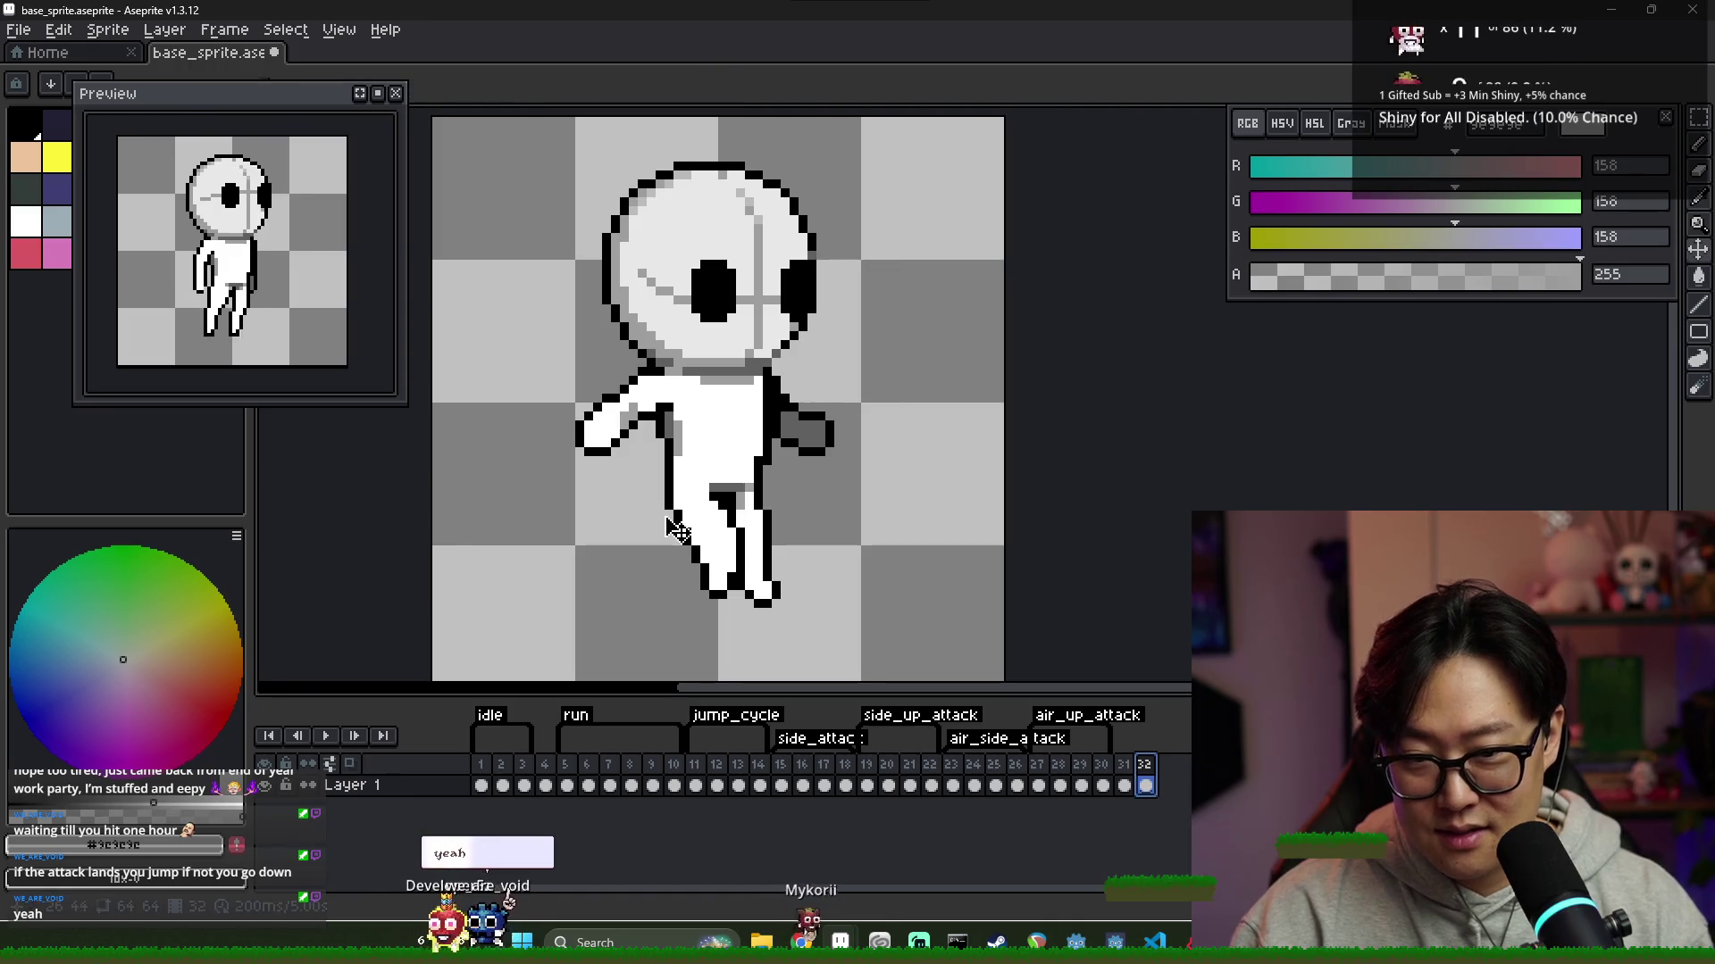
pyautogui.keyDown('alt'); pyautogui.click(677, 528); pyautogui.keyUp('alt')
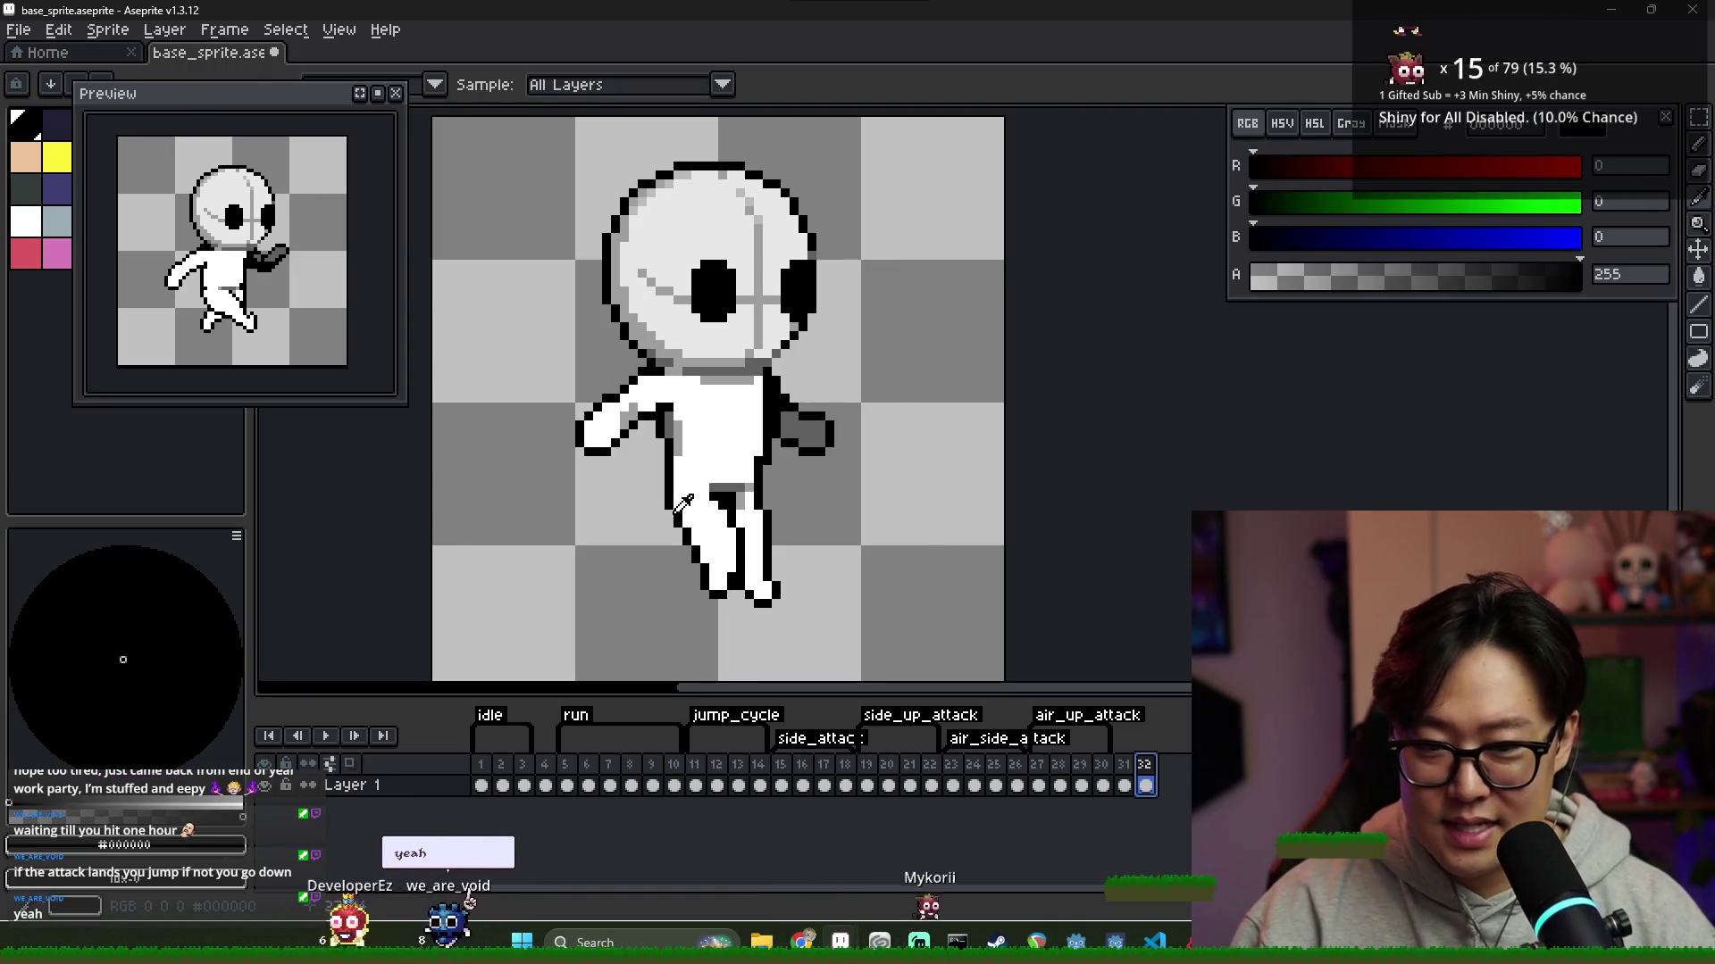
# Switch to white and draw a curved swoosh stroke from lower left under the character
pyautogui.moveTo(556, 551); pyautogui.dragTo(897, 505)
pyautogui.hotkey('ctrl', 'z')
pyautogui.press('x')
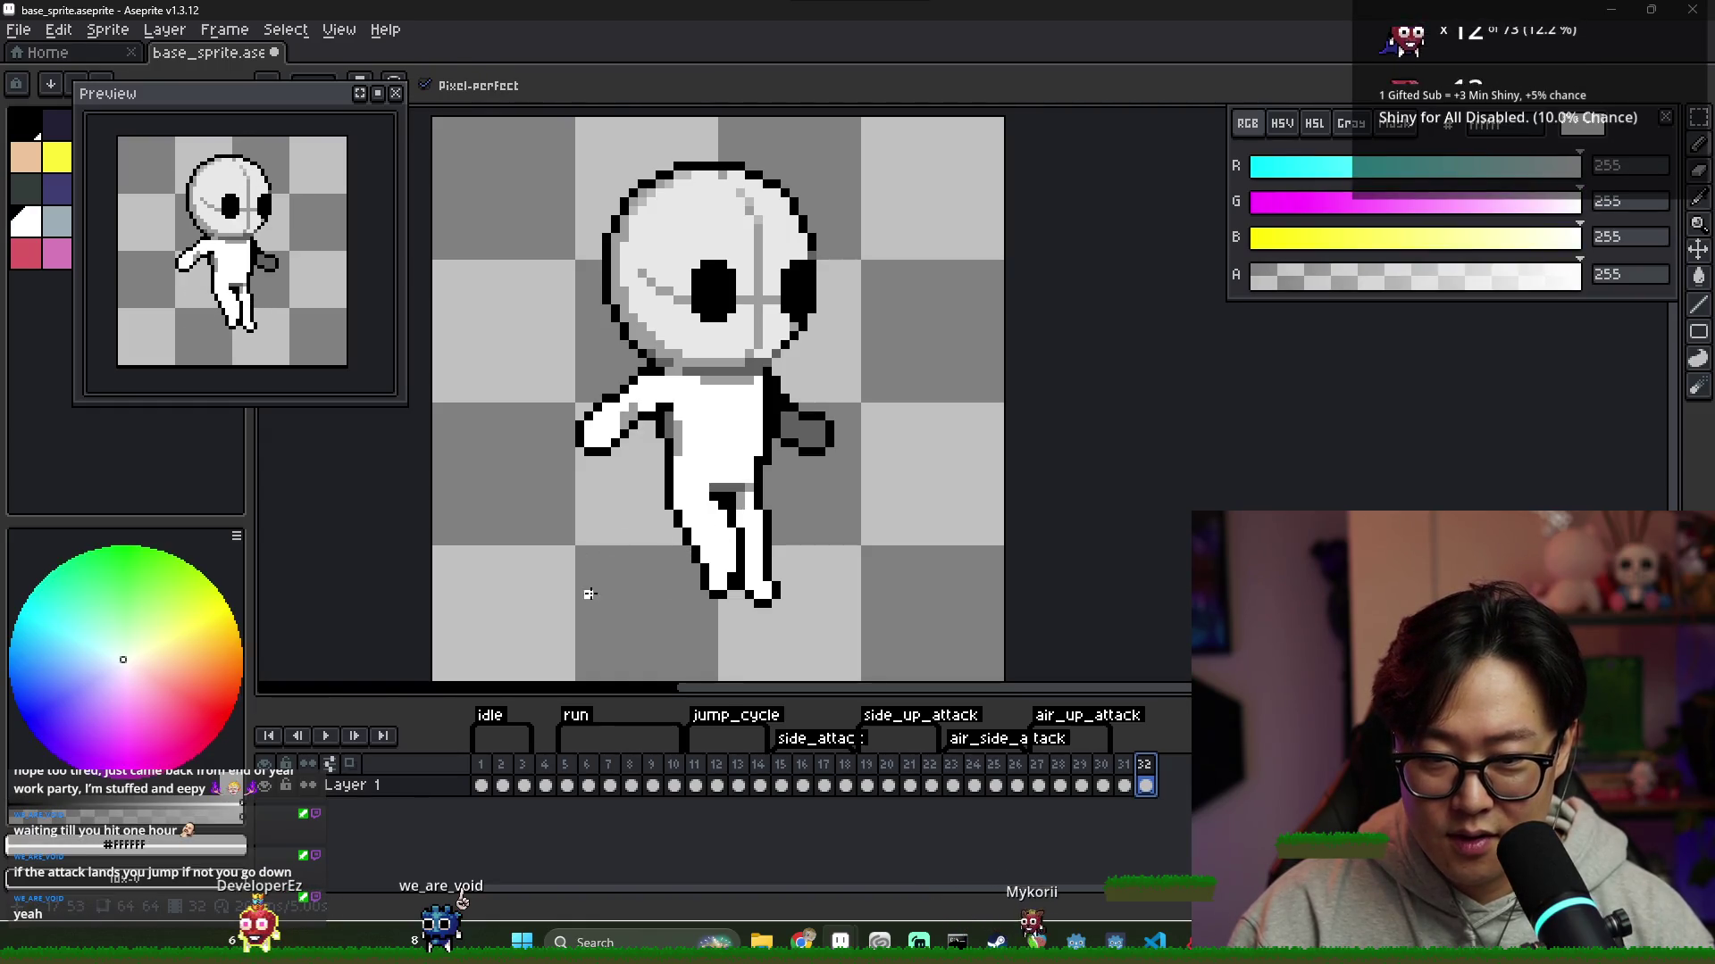
pyautogui.moveTo(602, 576); pyautogui.dragTo(1018, 397)
pyautogui.hotkey('ctrl', 'z')
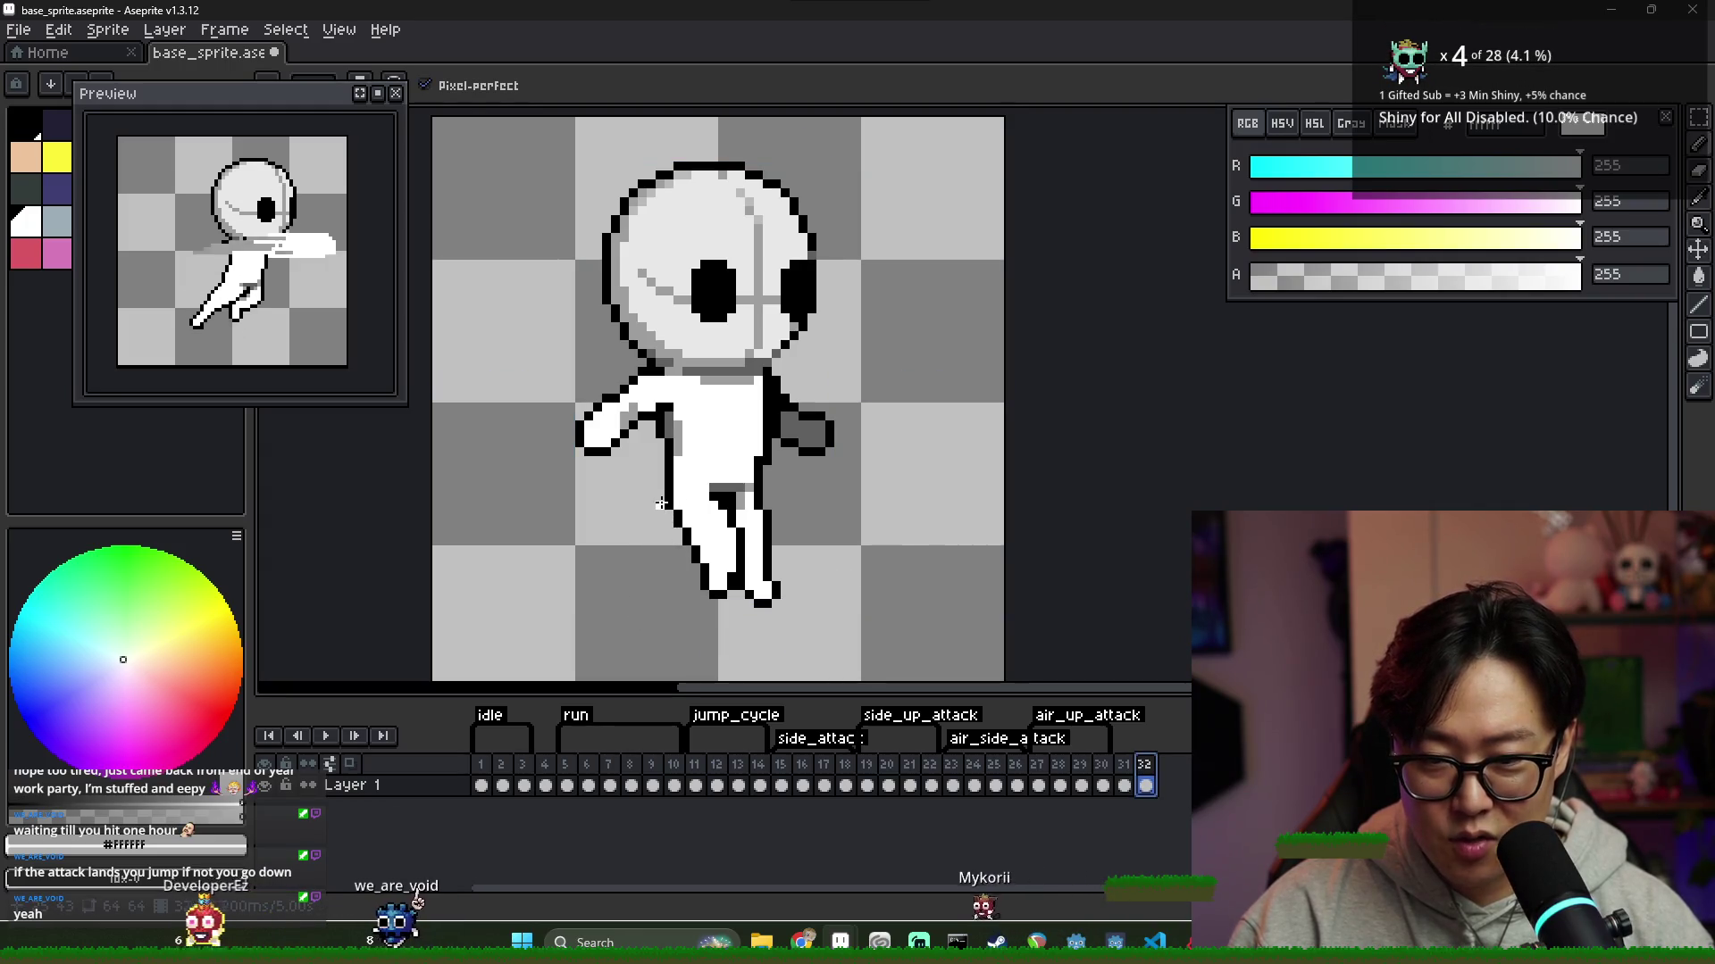
pyautogui.moveTo(570, 549)
pyautogui.mouseDown()
pyautogui.moveTo(732, 604)
pyautogui.moveTo(844, 527)
pyautogui.moveTo(742, 625)
pyautogui.moveTo(849, 483)
pyautogui.mouseUp()
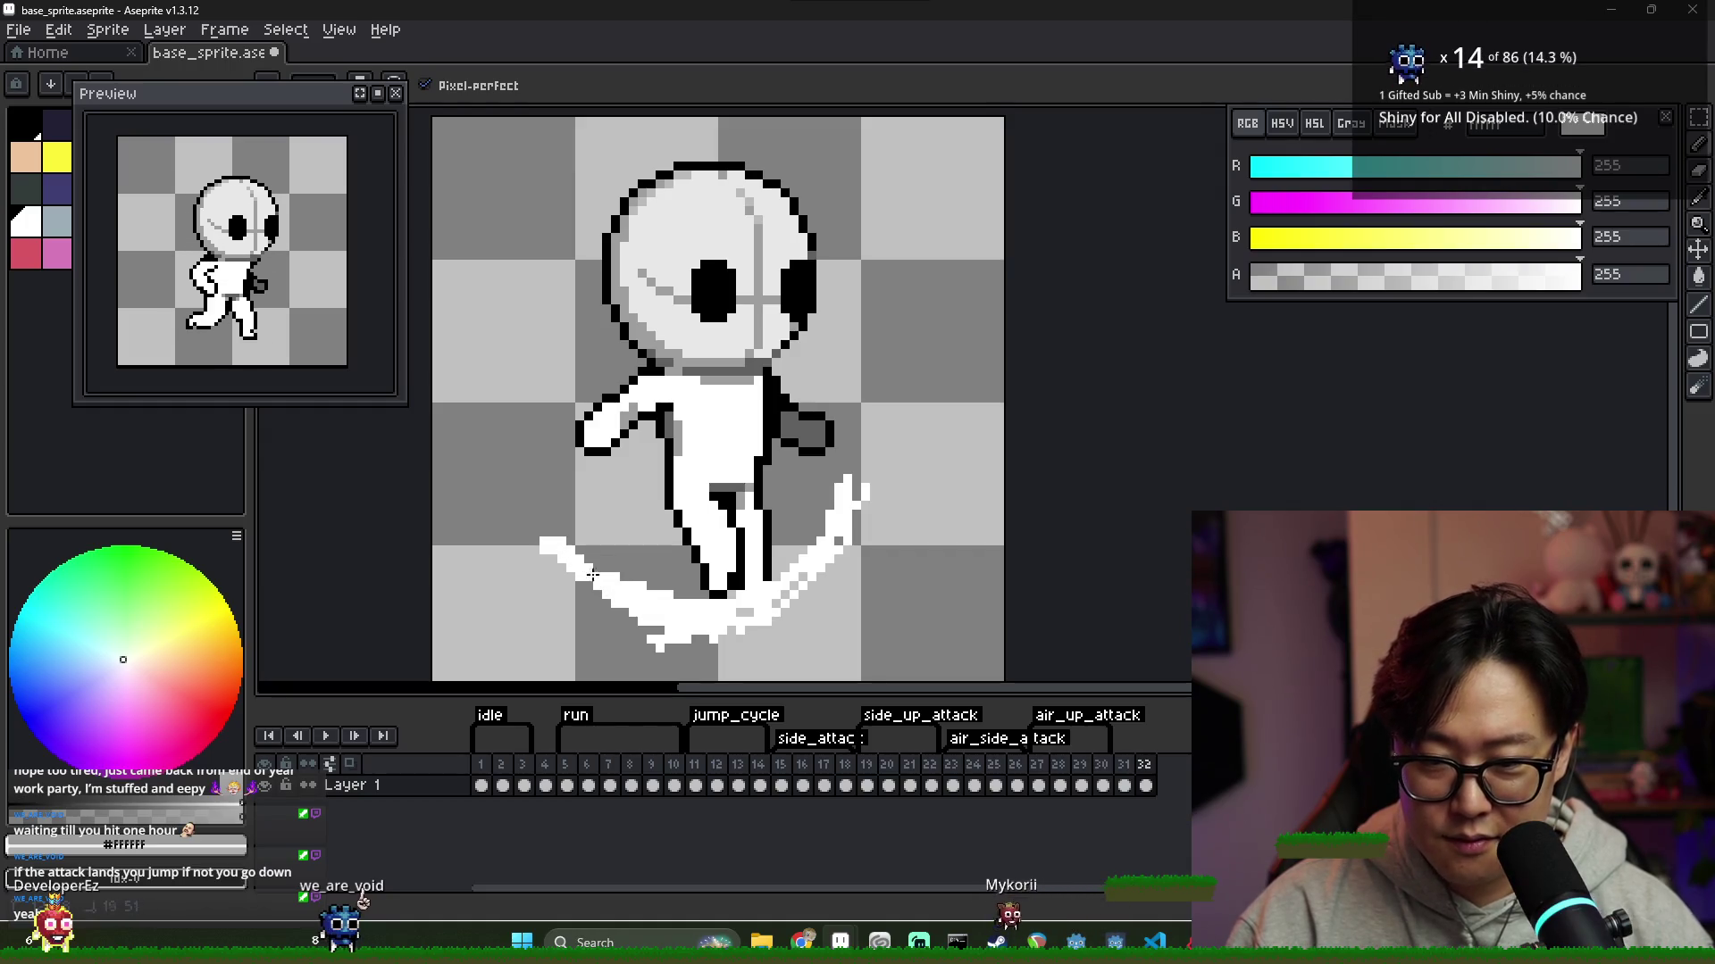
# Thicken the swoosh's lower part, extend its right tip upward, and fill the gap by the leg
pyautogui.moveTo(694, 630); pyautogui.dragTo(791, 612)
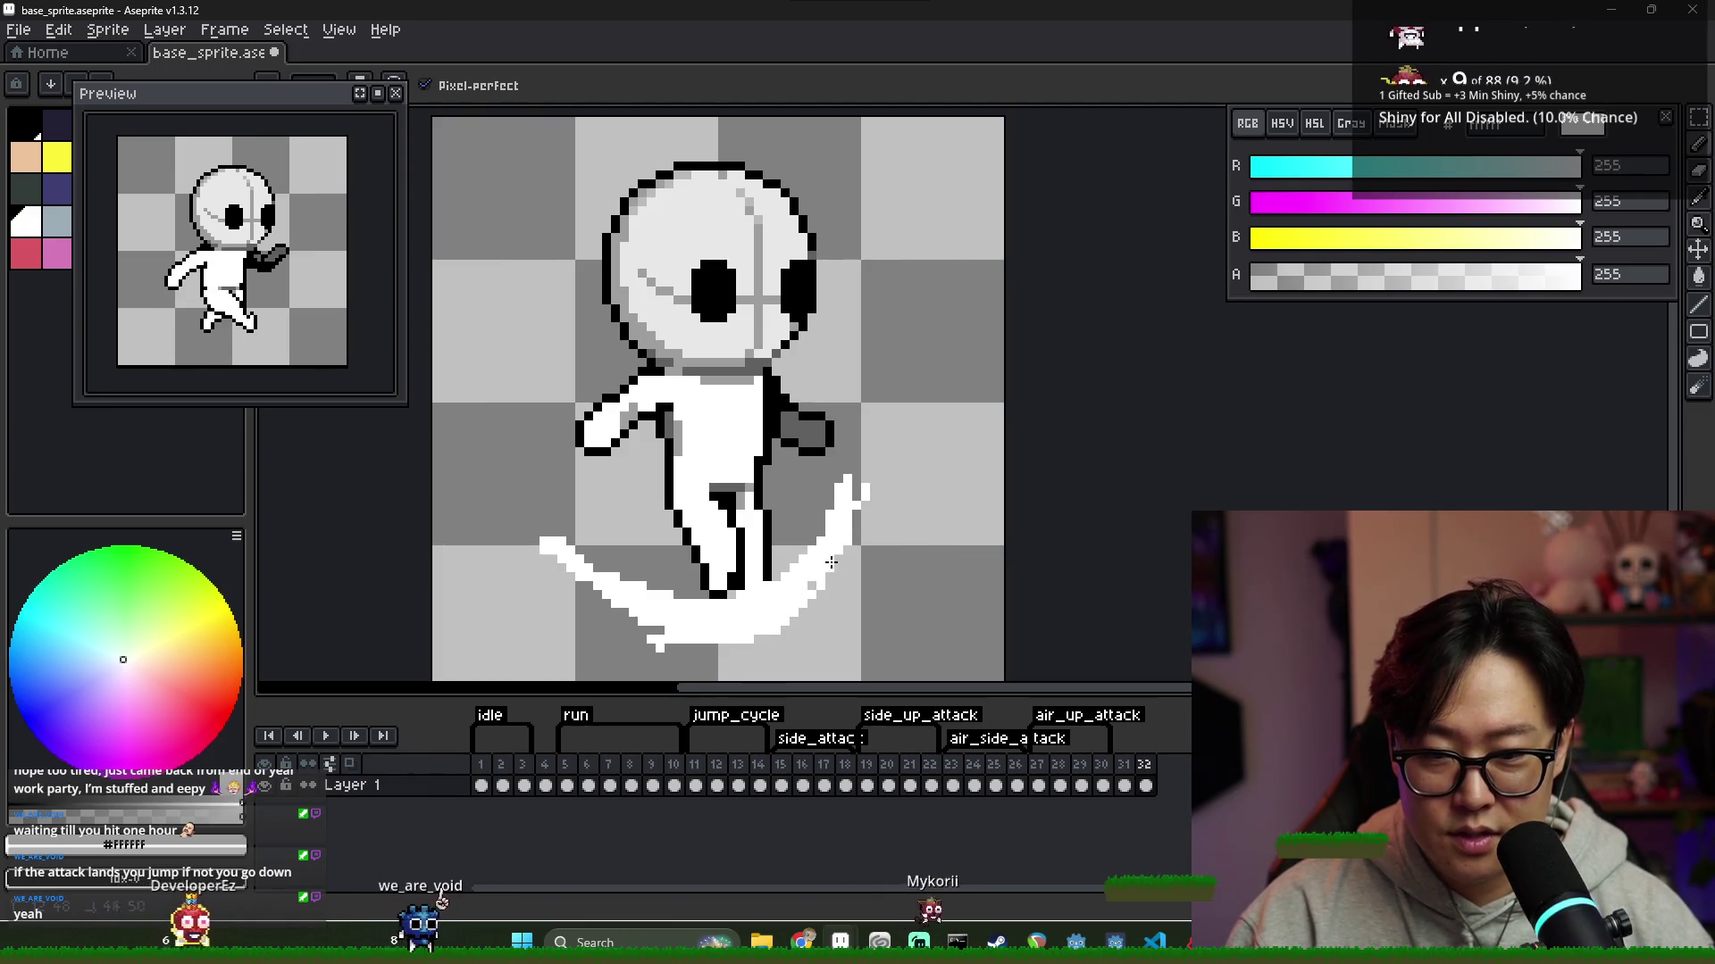
pyautogui.moveTo(866, 490)
pyautogui.mouseDown()
pyautogui.moveTo(857, 464)
pyautogui.moveTo(851, 516)
pyautogui.mouseUp()
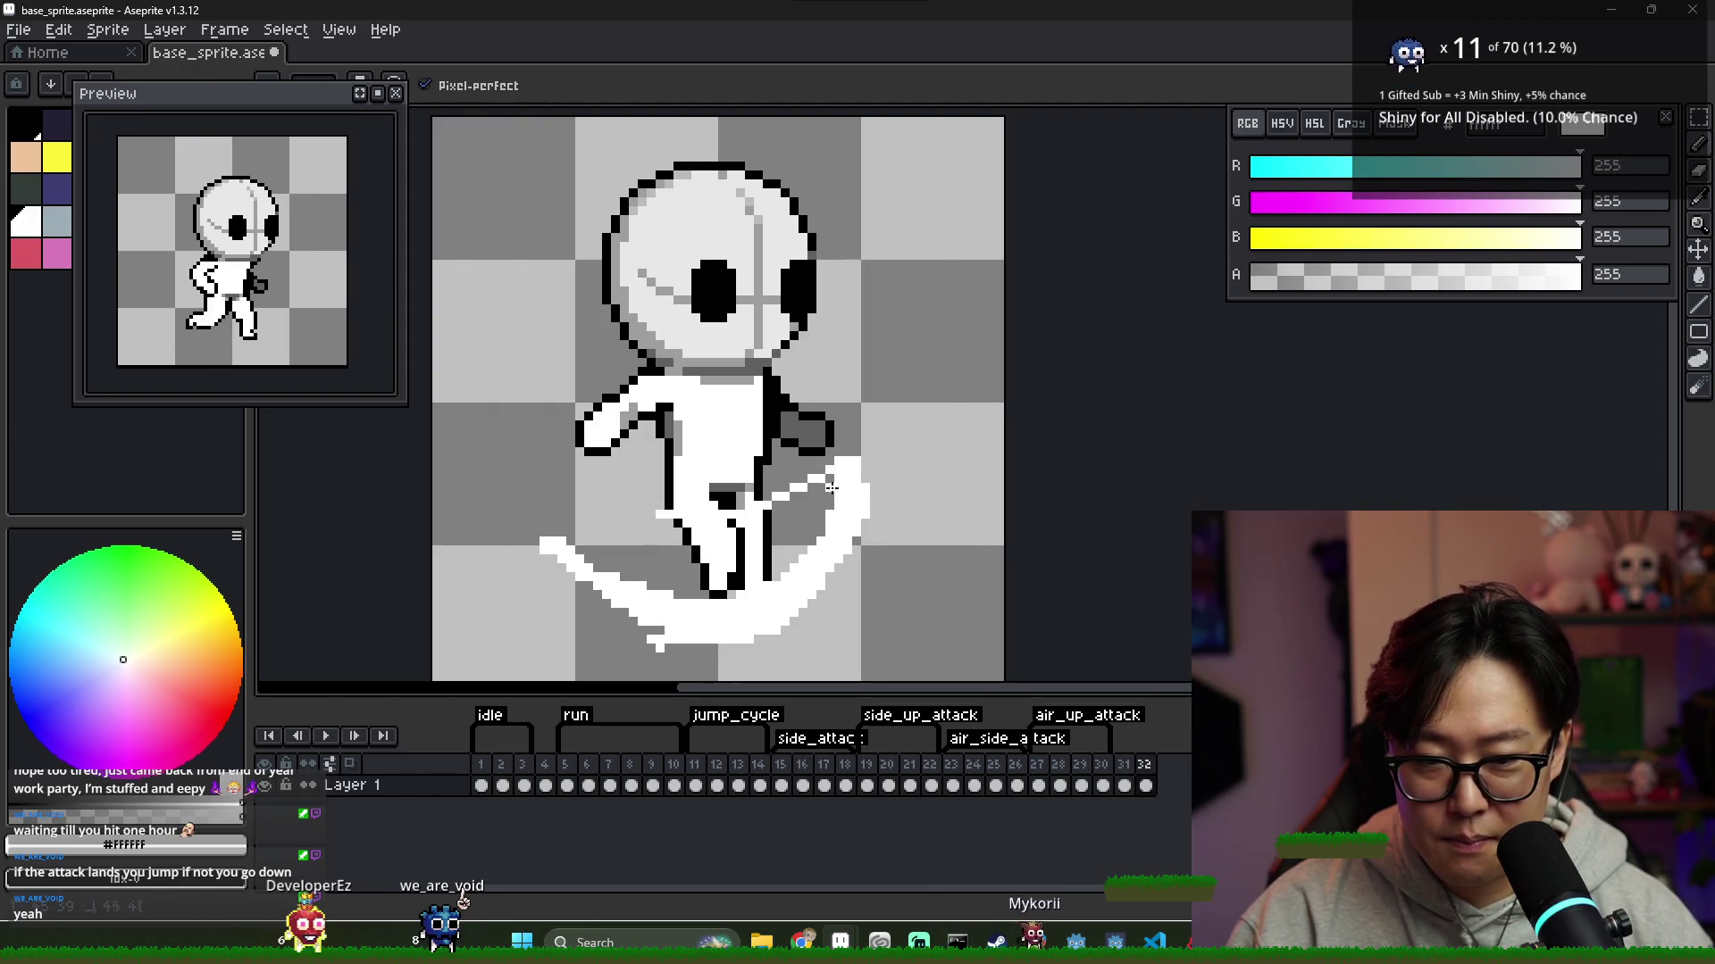
pyautogui.moveTo(835, 481); pyautogui.dragTo(794, 535)
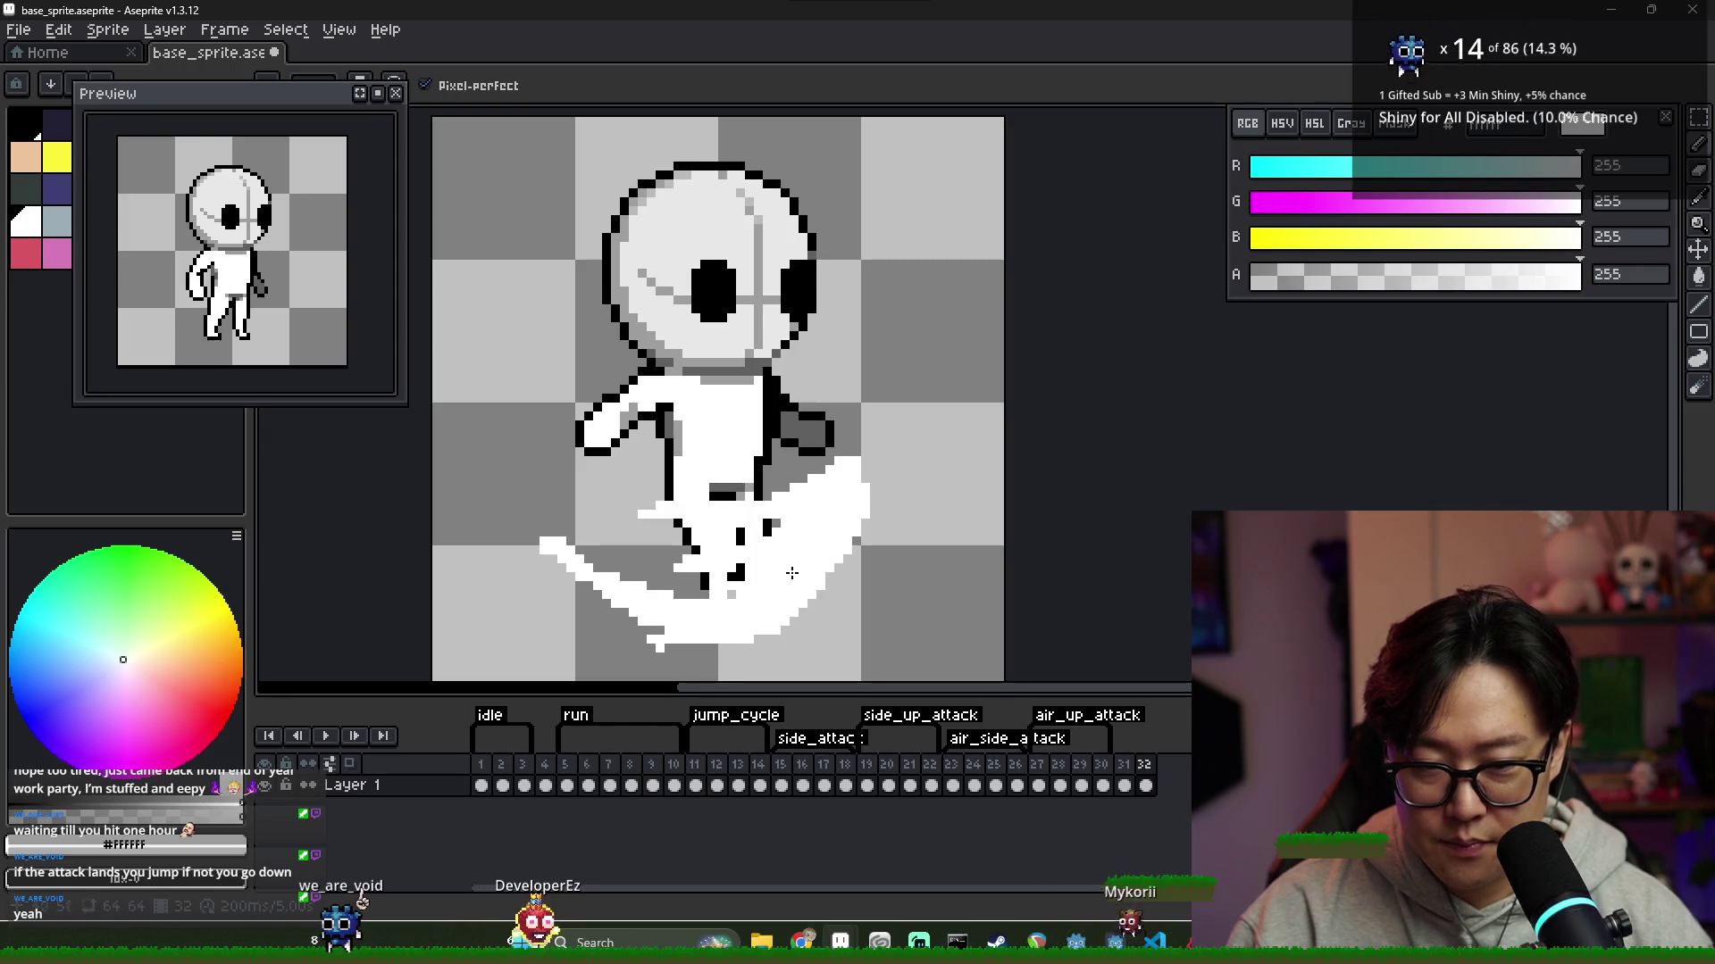
pyautogui.press('e')
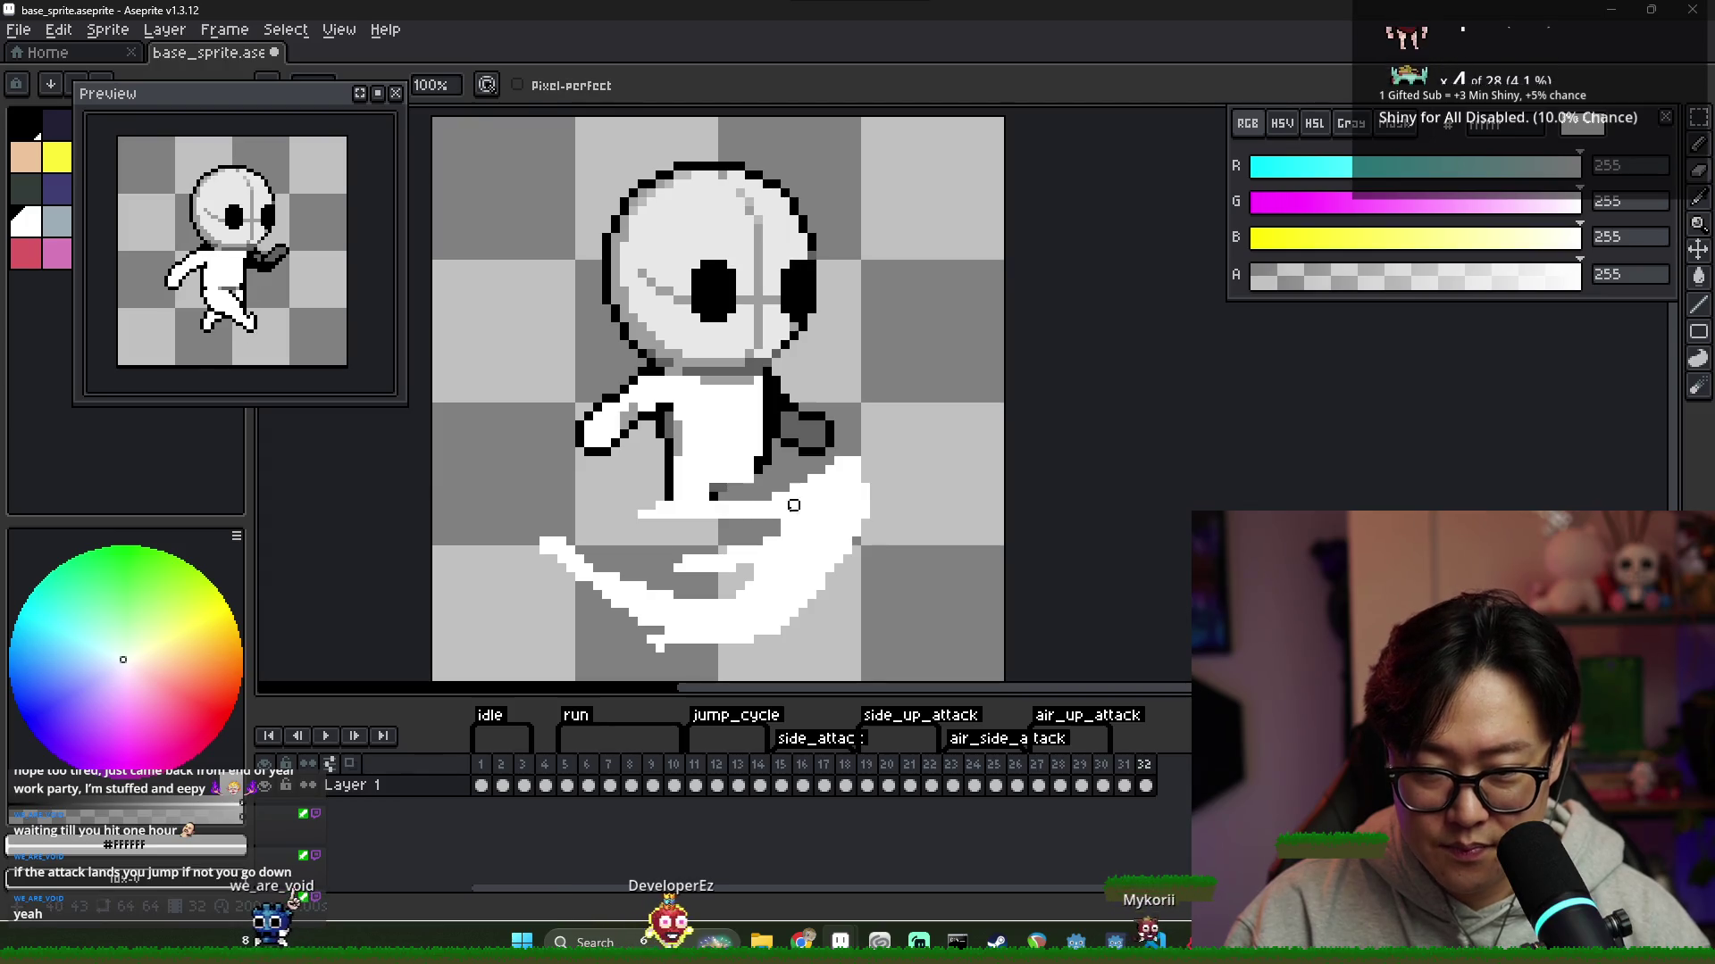
# Toggle between Eraser and Pencil and swap the drawing colour back to white for the swoosh tail
pyautogui.scroll(-4, 827, 497)
pyautogui.scroll(2, 788, 541)
pyautogui.scroll(1, 789, 541)
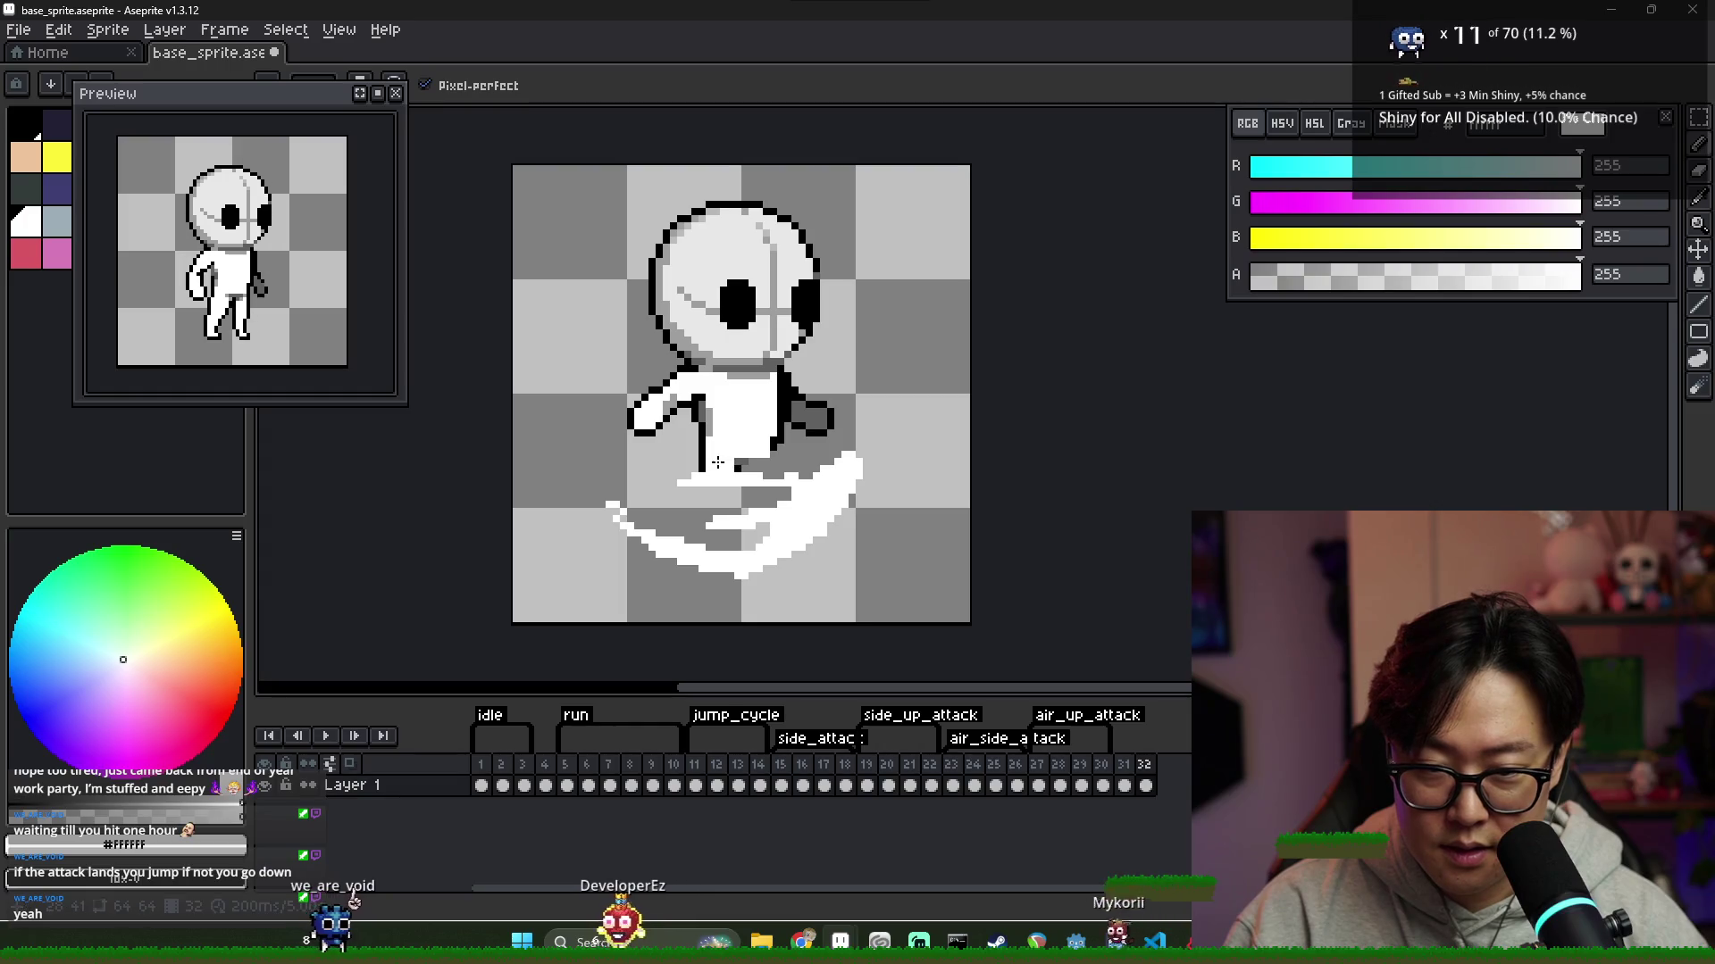
pyautogui.press('e')
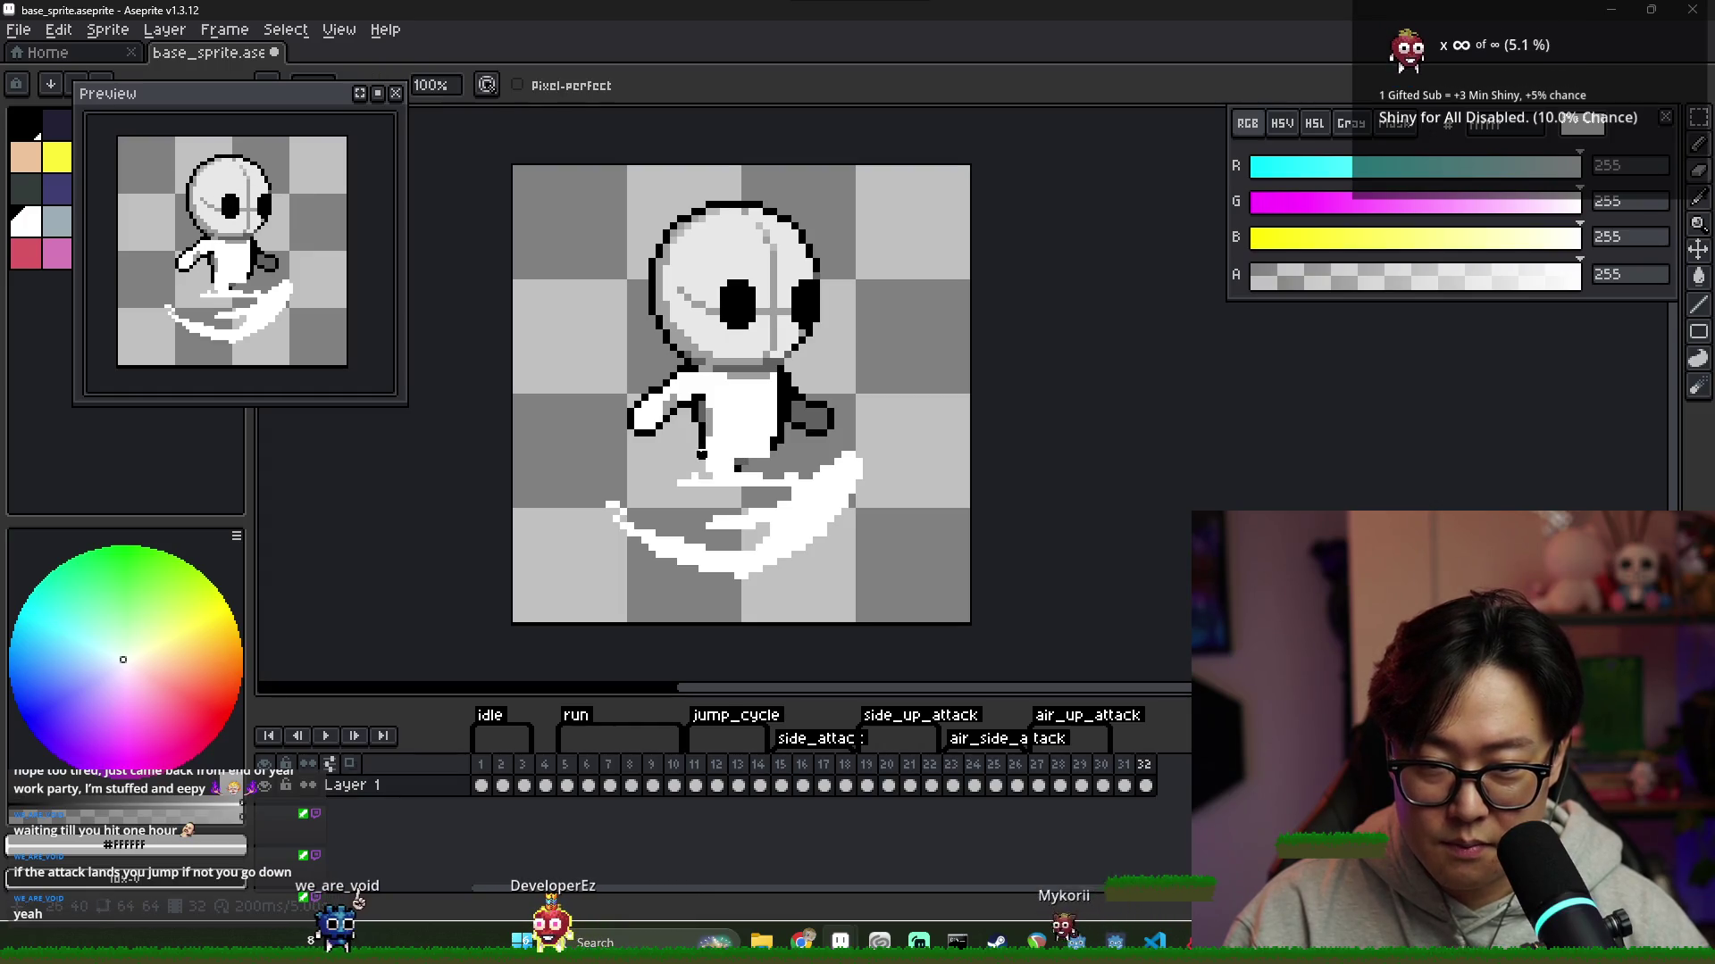
pyautogui.press('x')
pyautogui.press('b')
pyautogui.press('x')
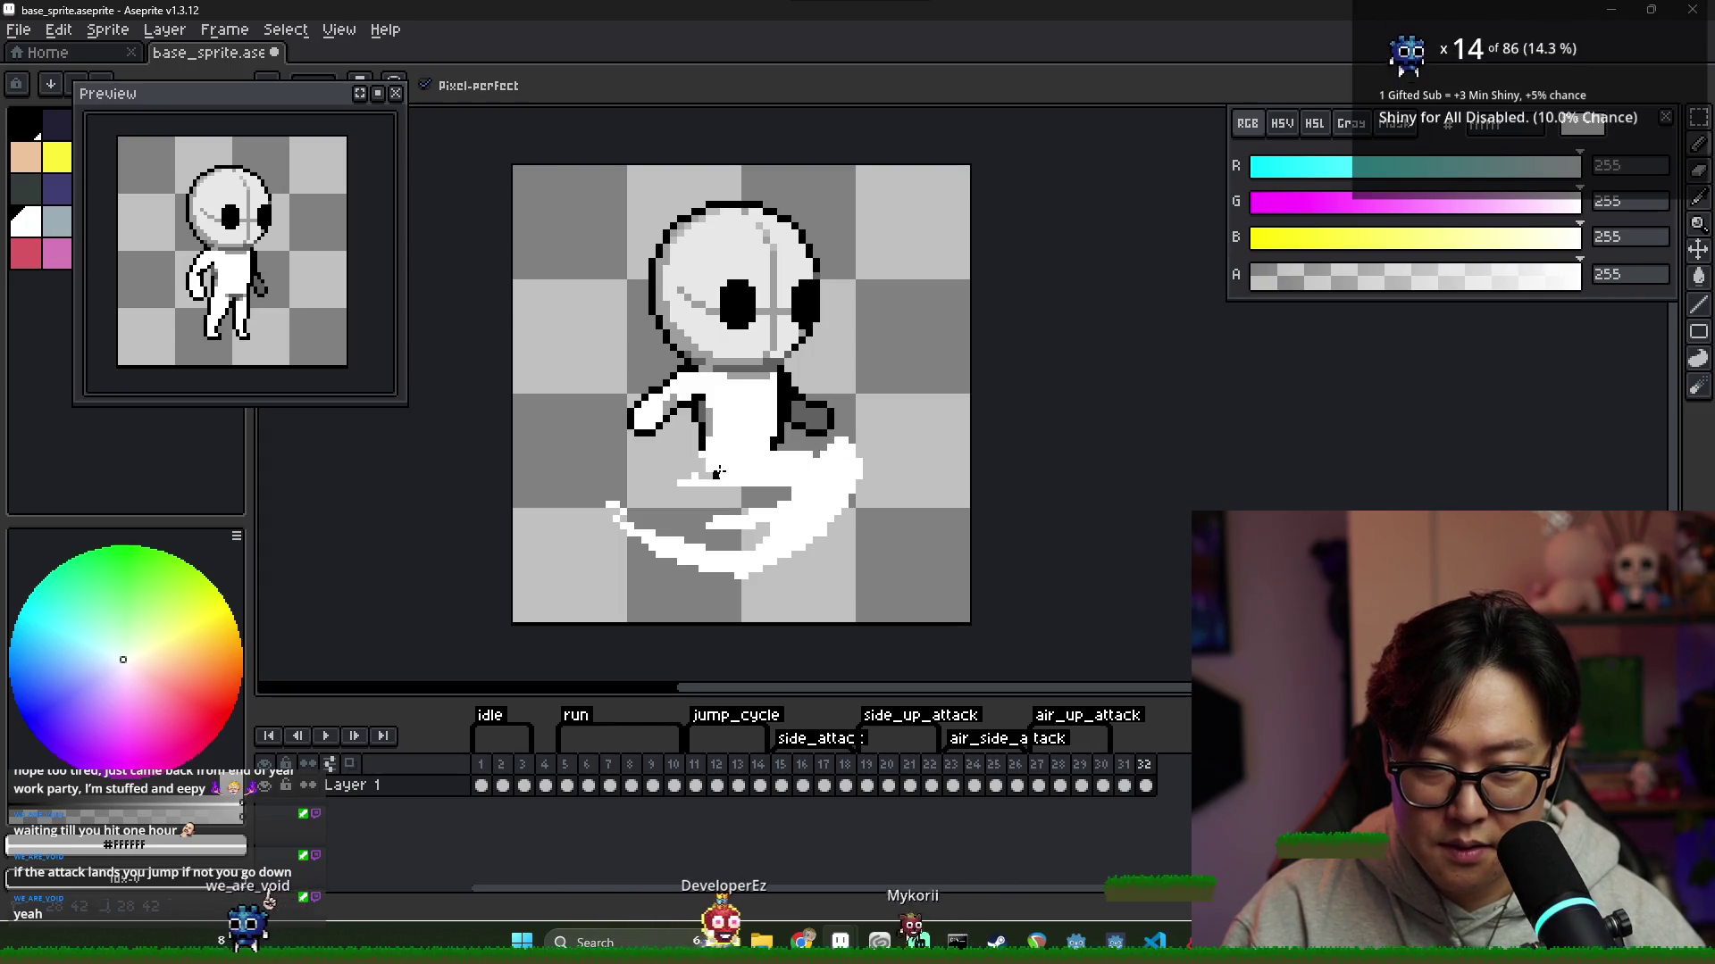
# Sample grey 158 and white from the sprite for shading the swoosh tail
pyautogui.press('x')
pyautogui.keyDown('alt'); pyautogui.click(703, 457); pyautogui.keyUp('alt')
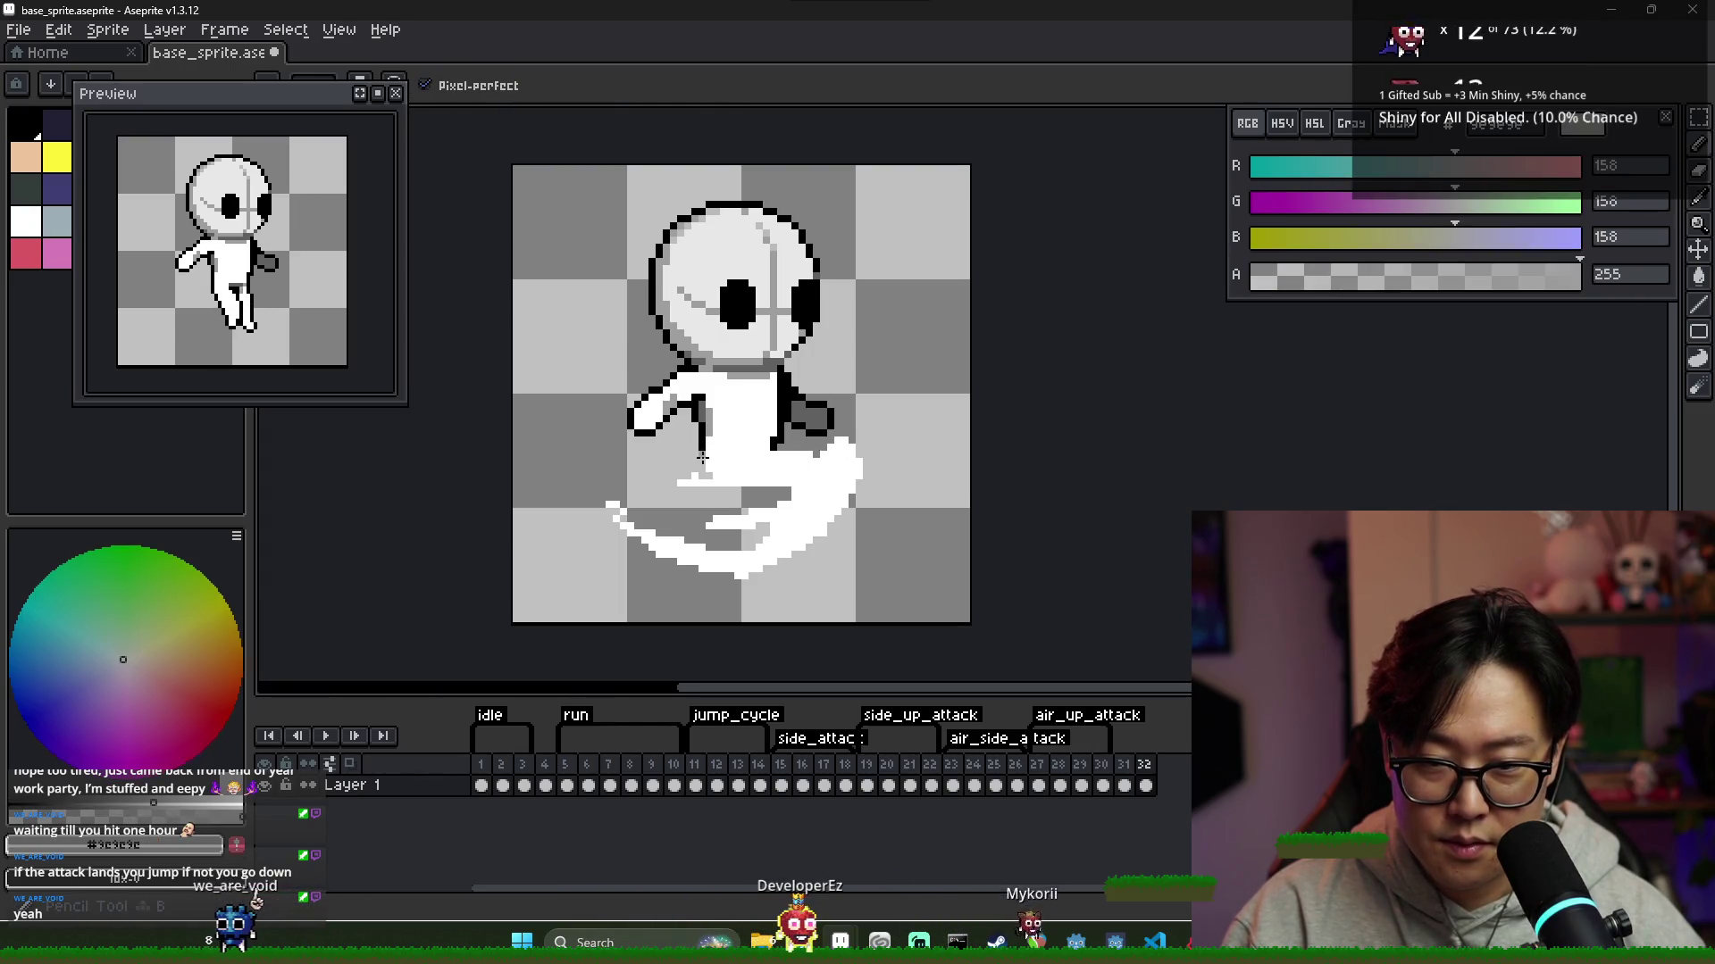
pyautogui.scroll(-3, 768, 492)
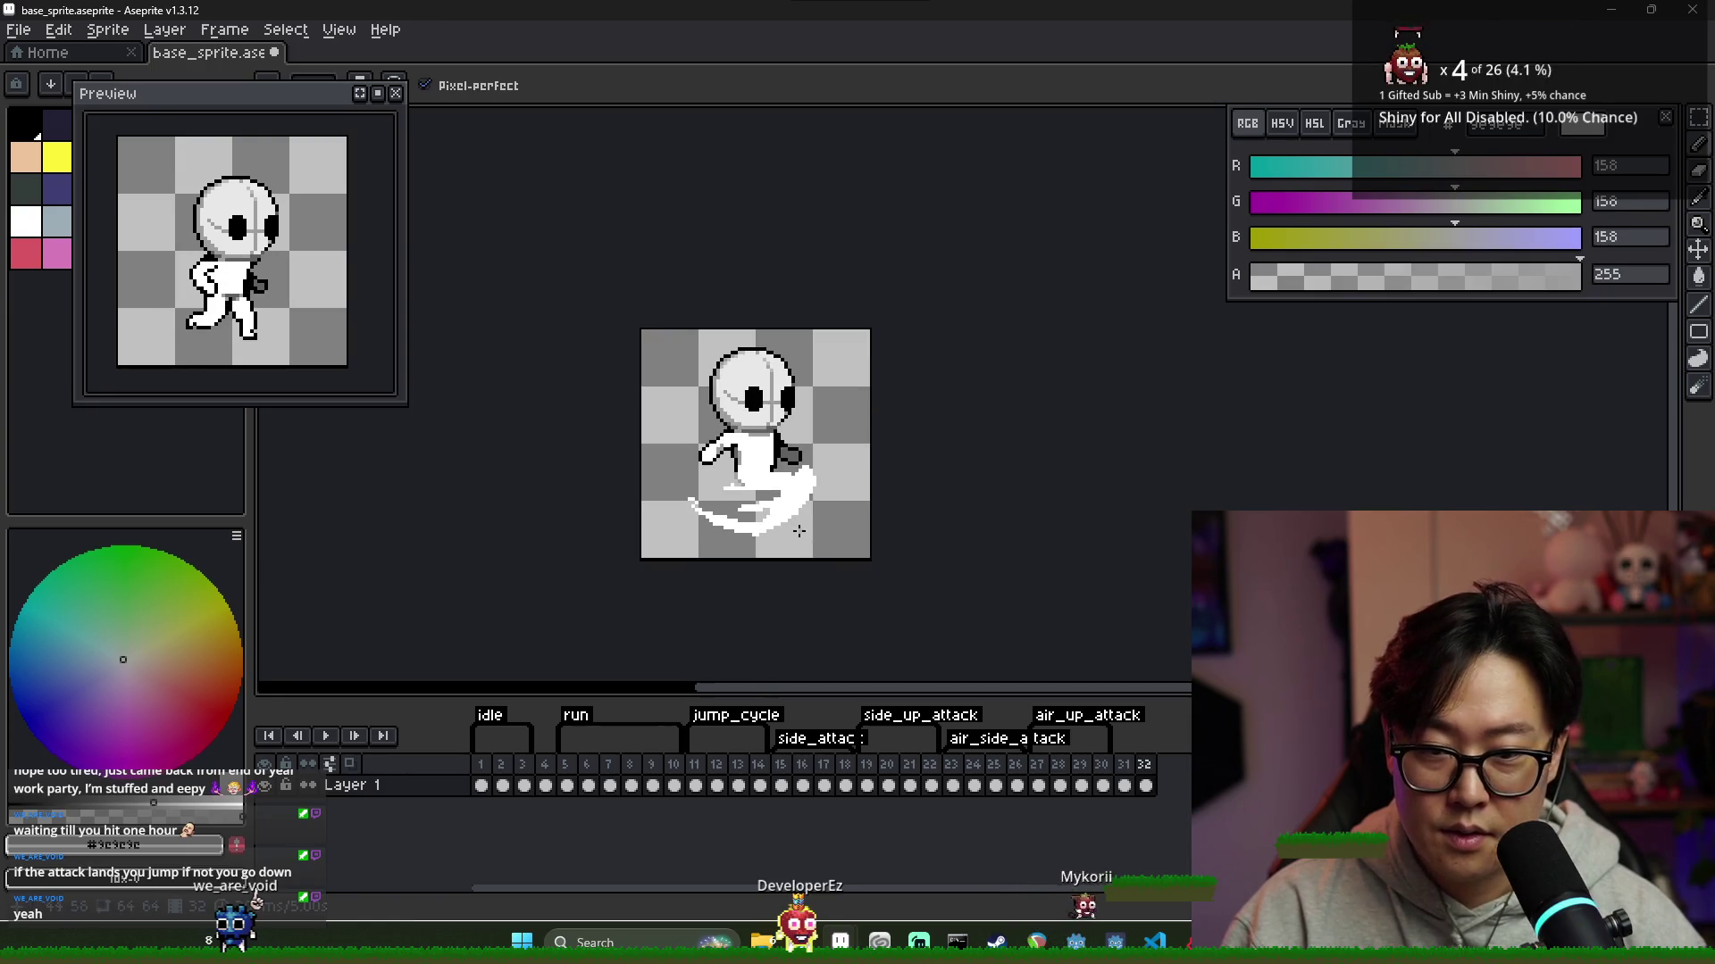
pyautogui.scroll(4, 703, 454)
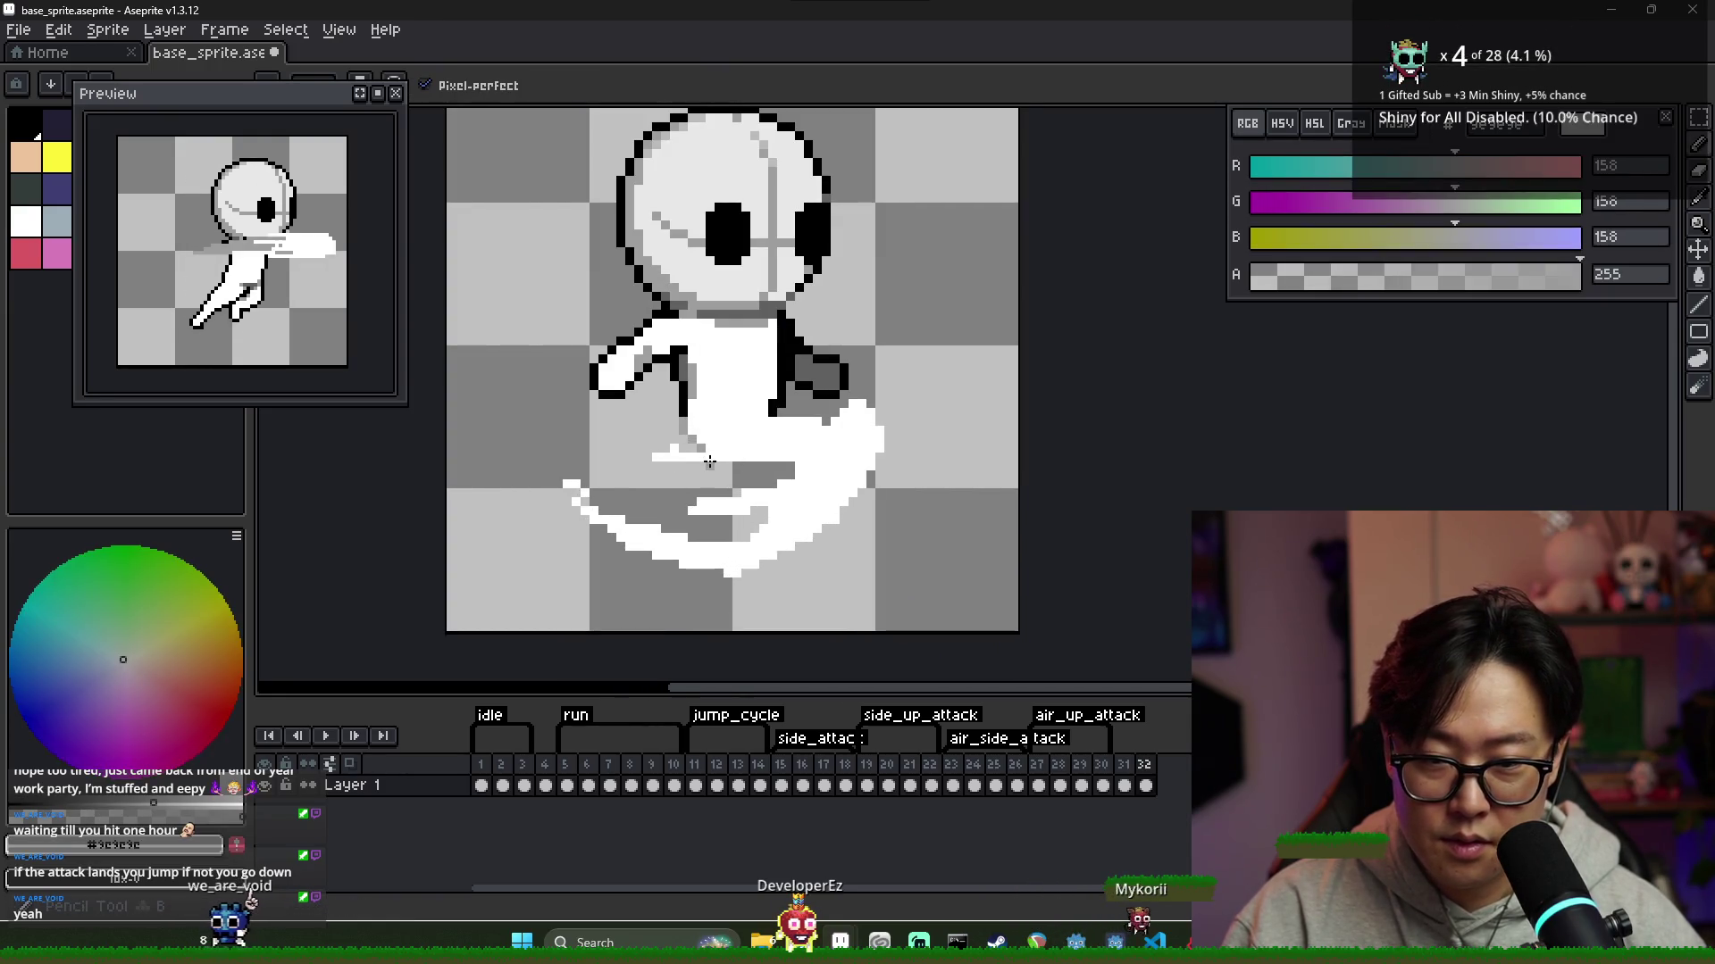
pyautogui.keyDown('alt'); pyautogui.click(788, 464); pyautogui.keyUp('alt')
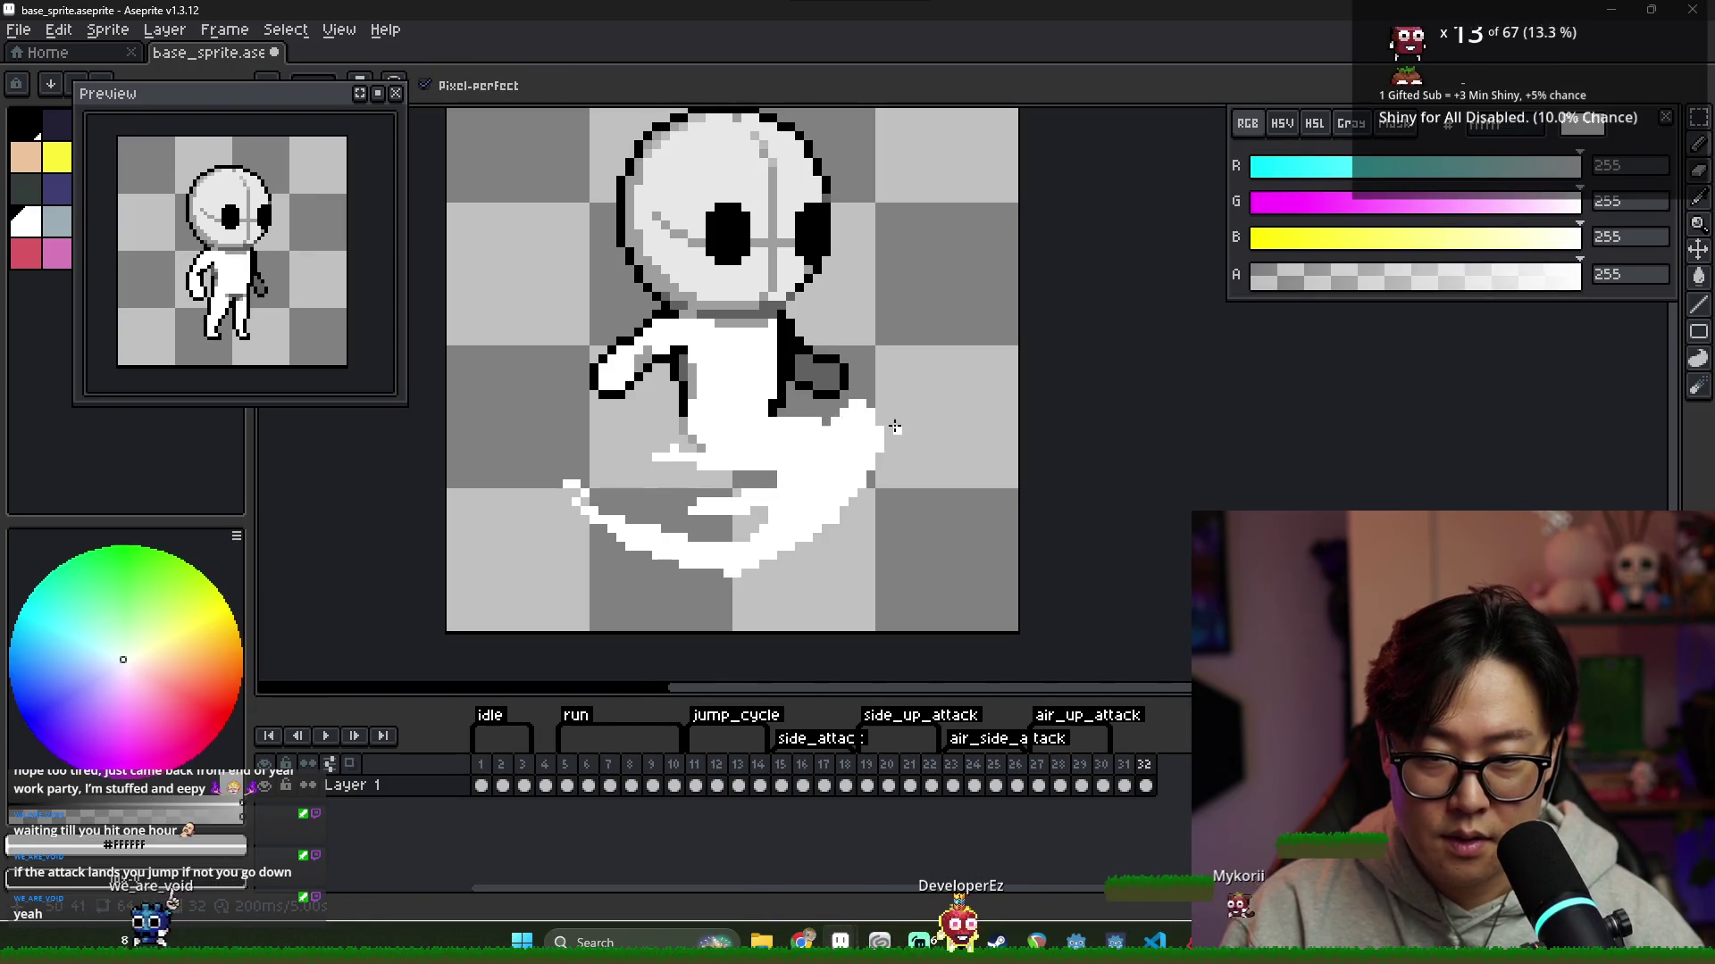
pyautogui.scroll(-2, 890, 442)
pyautogui.scroll(1, 825, 483)
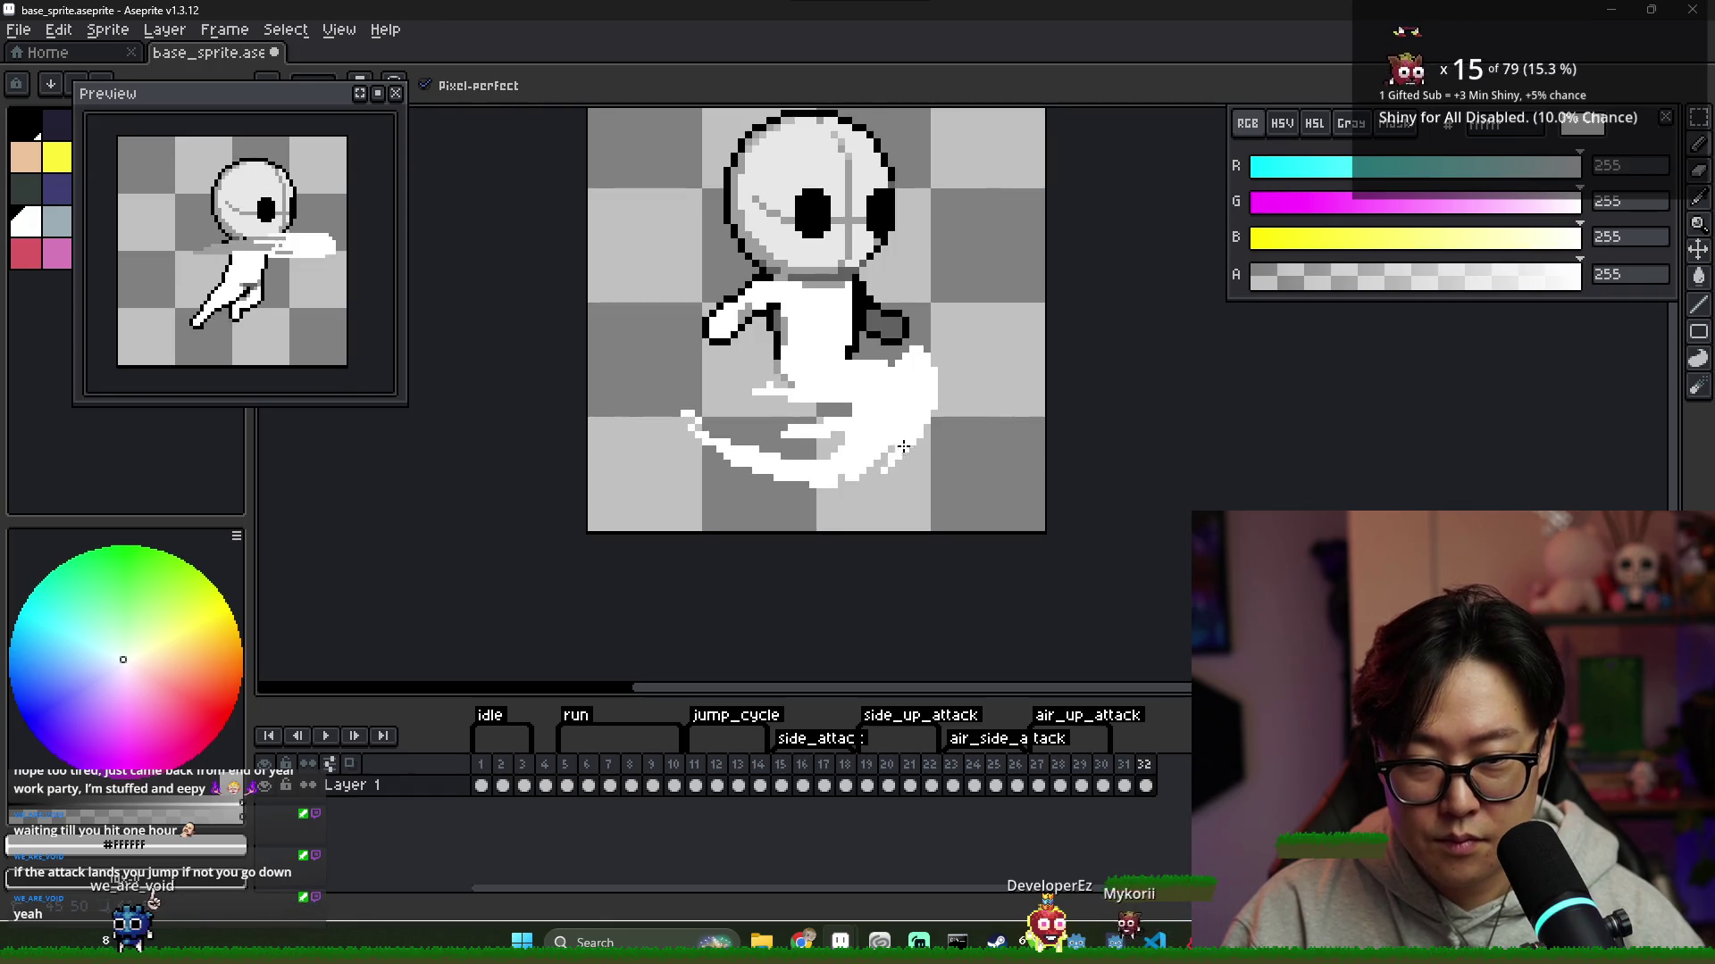
pyautogui.scroll(-5, 893, 460)
pyautogui.scroll(3, 924, 438)
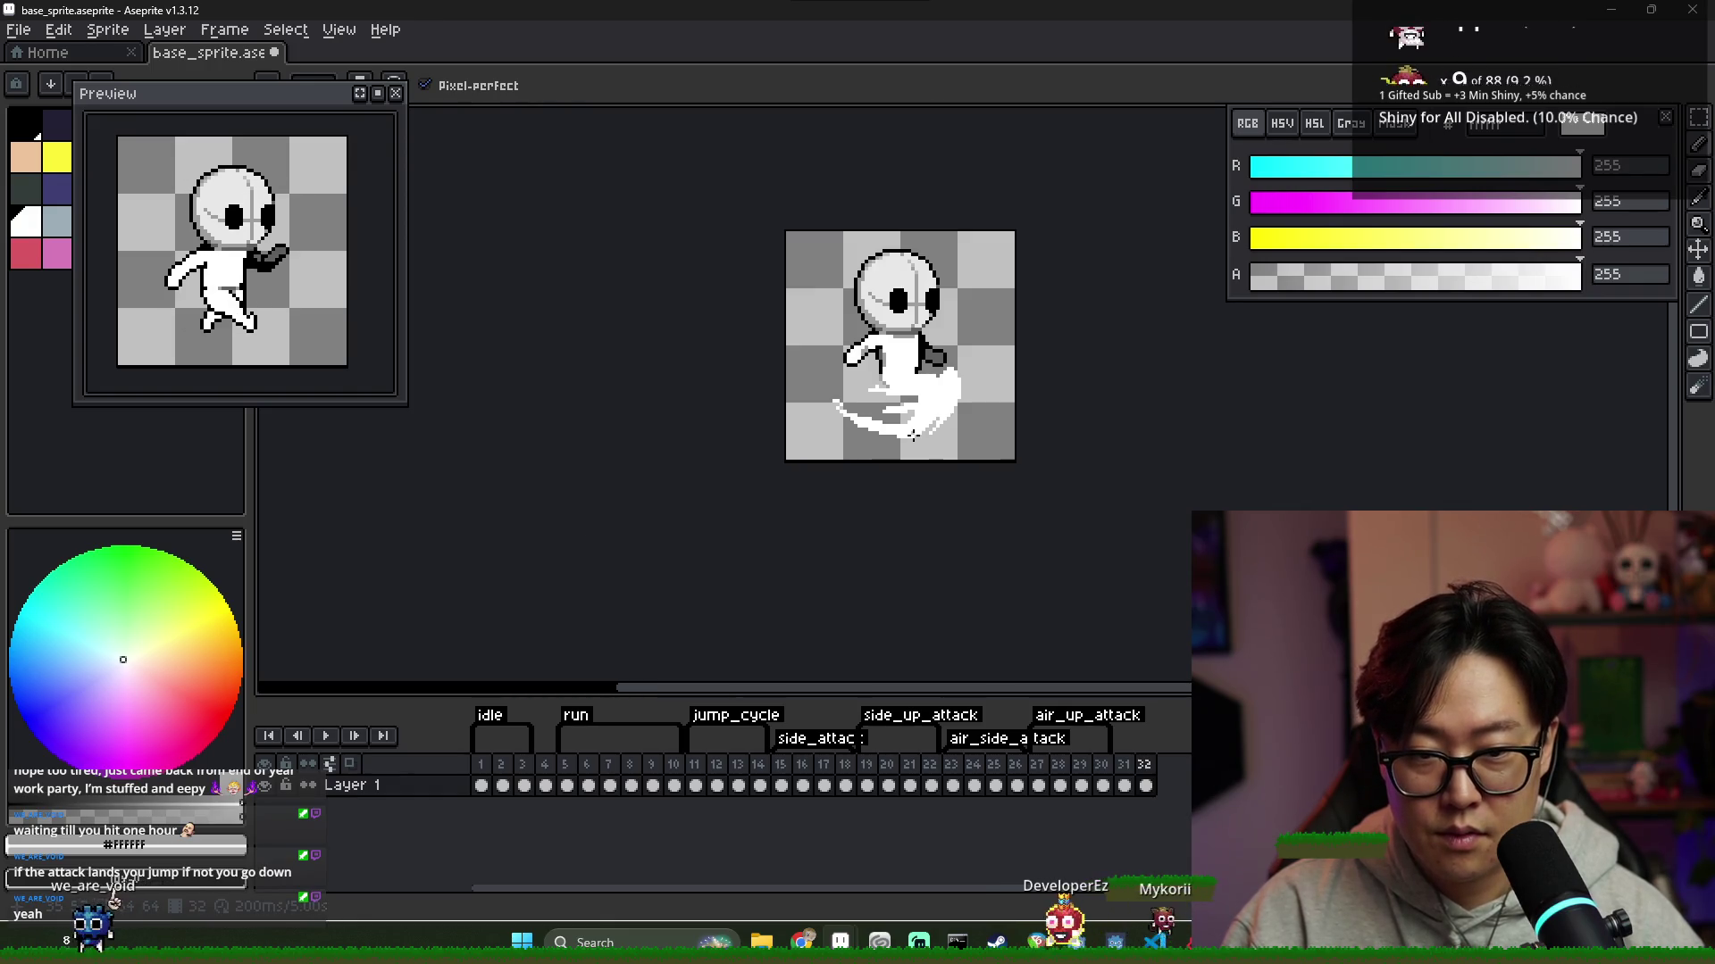
pyautogui.scroll(-3, 929, 436)
pyautogui.scroll(5, 893, 429)
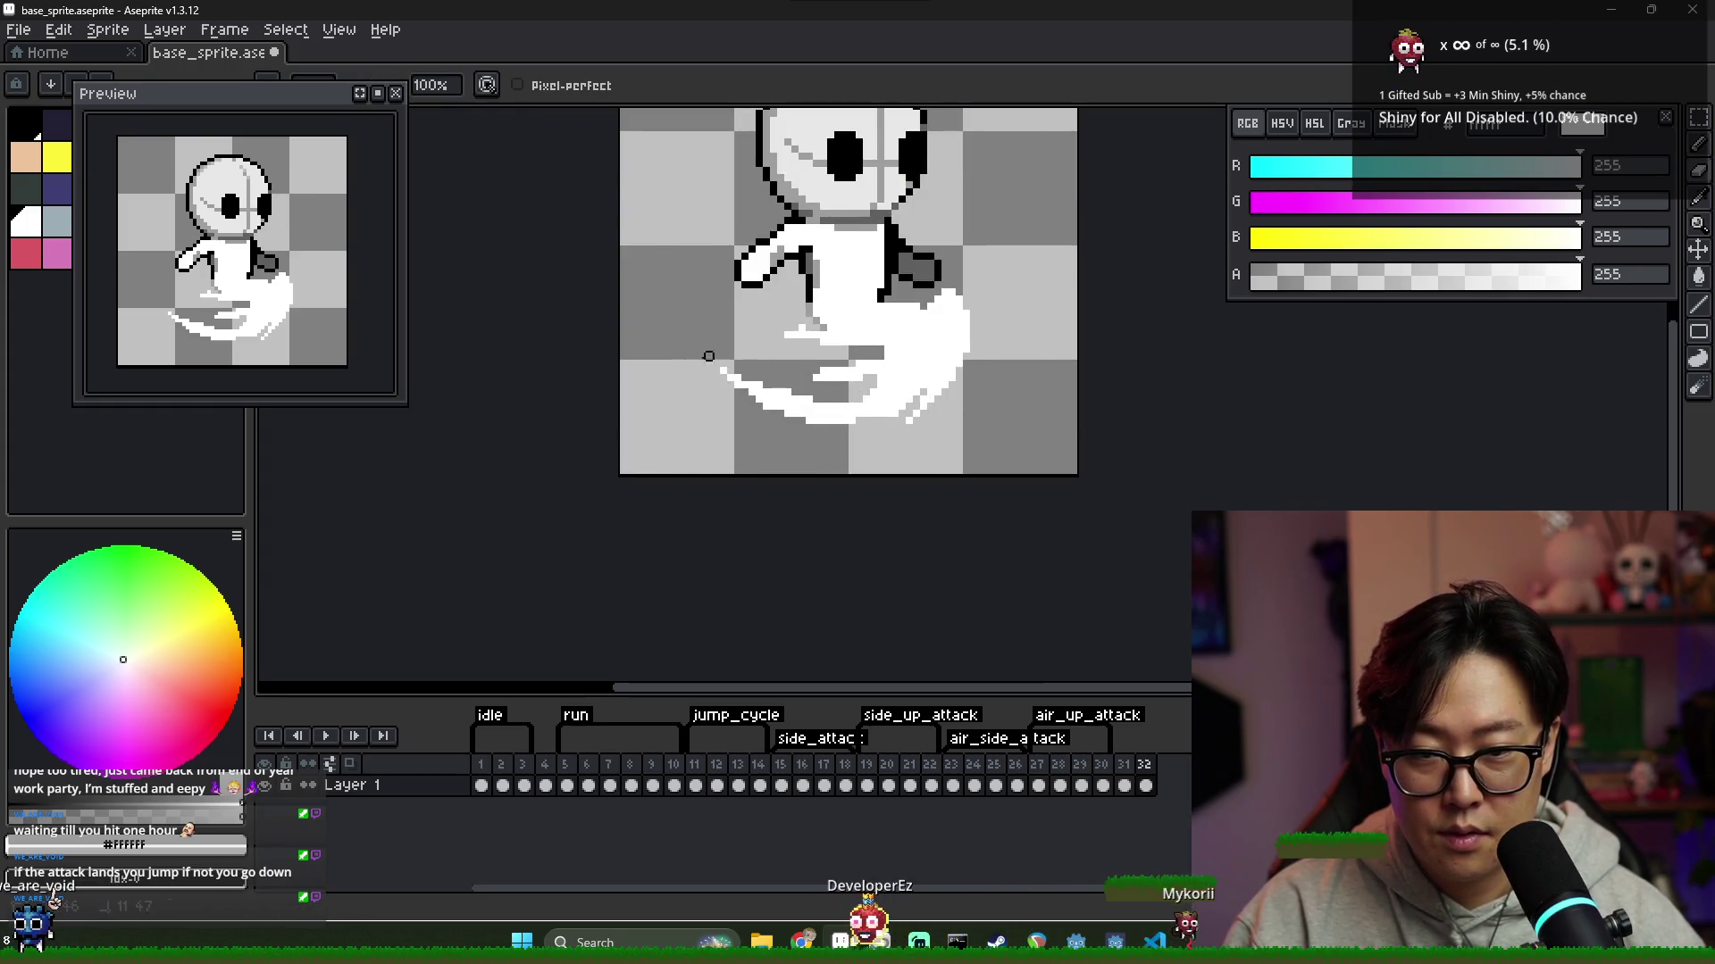
pyautogui.scroll(-5, 868, 371)
pyautogui.scroll(5, 869, 371)
# Alternate Pencil and Eraser to clean up the swoosh tail's edges
pyautogui.press('b')
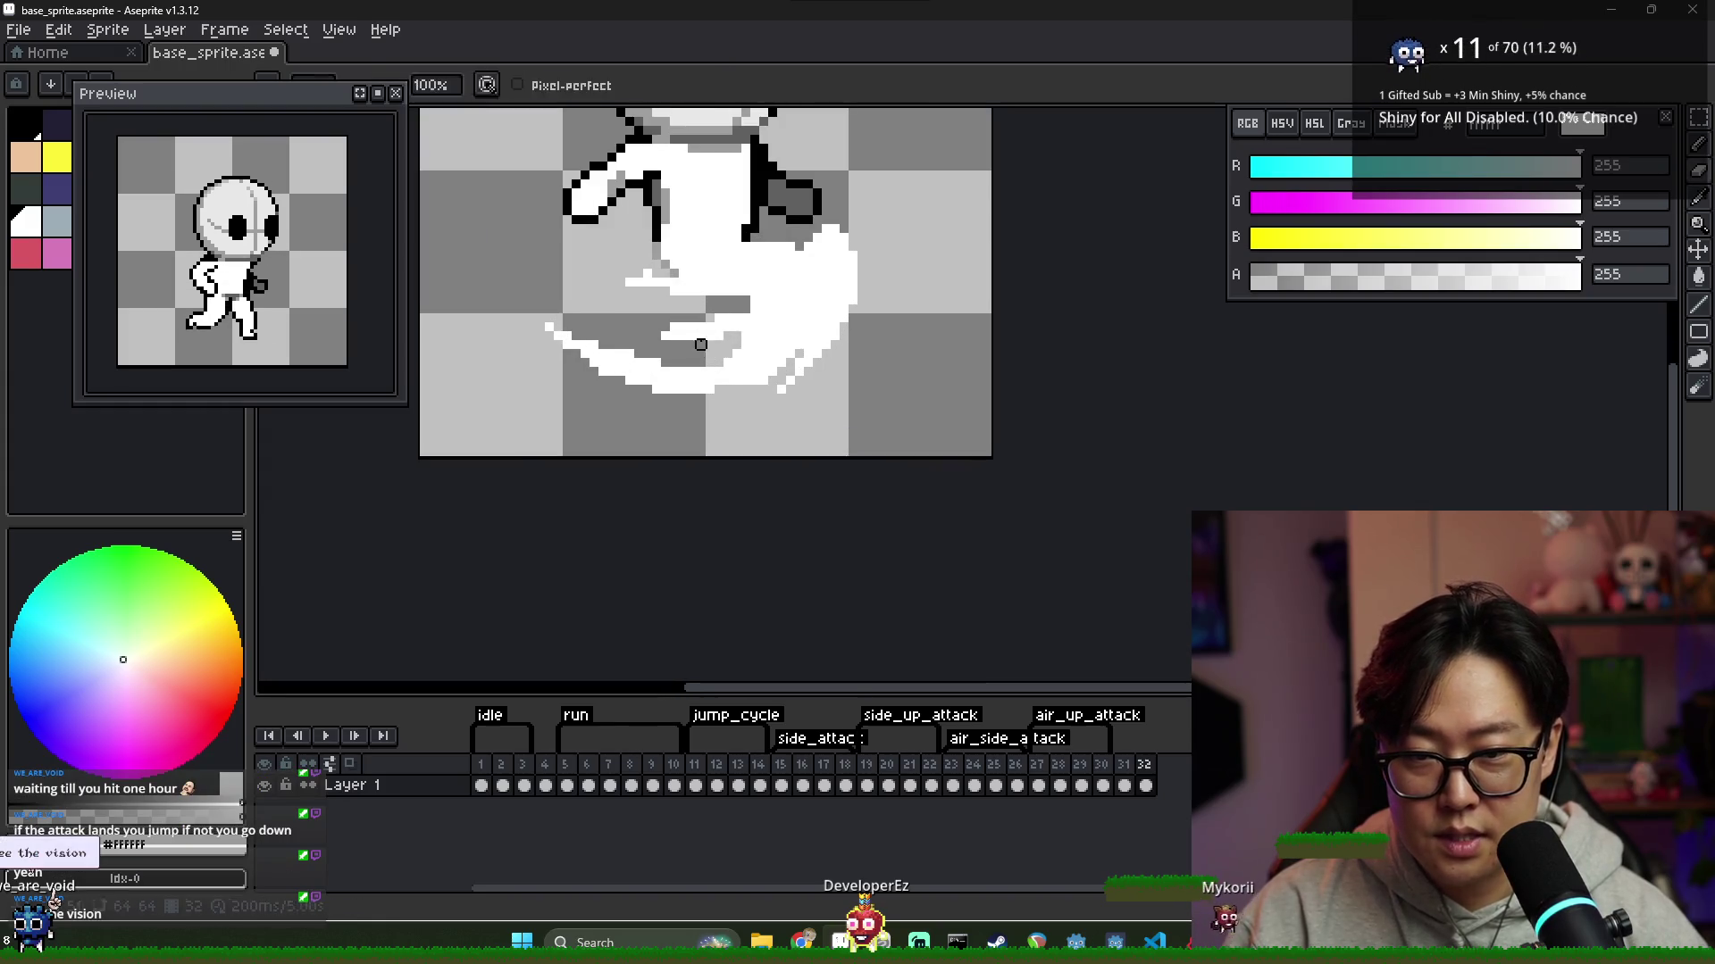
pyautogui.press('e')
pyautogui.press('b')
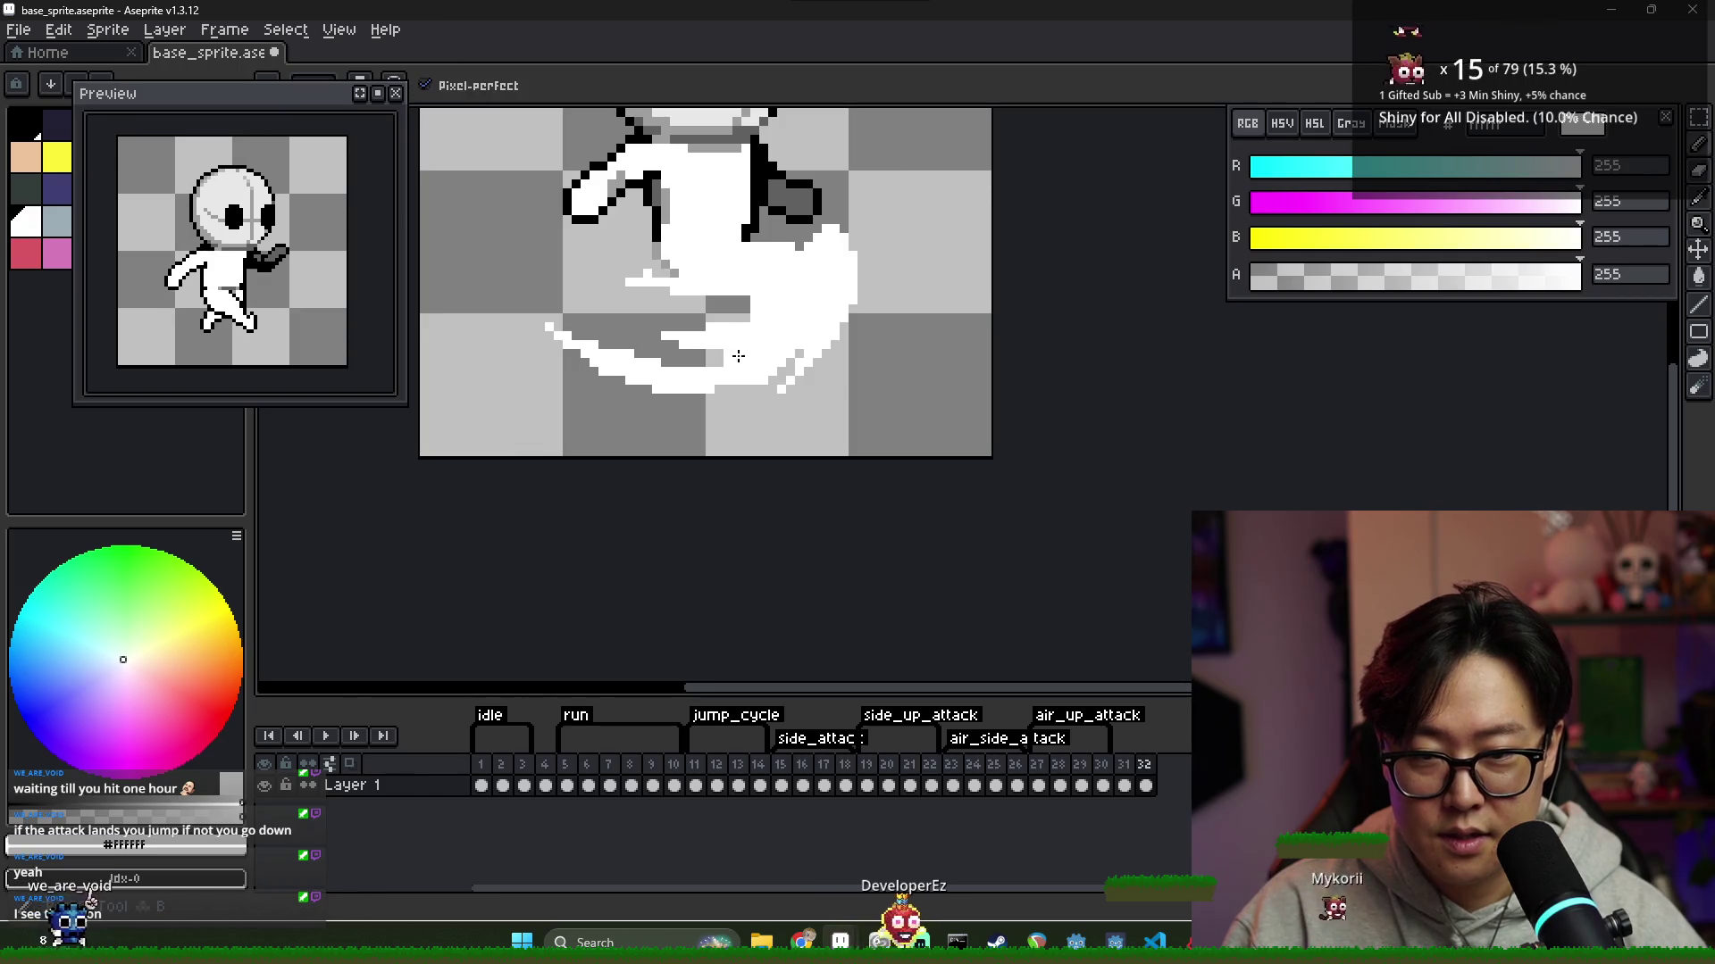
pyautogui.scroll(-1, 776, 358)
pyautogui.scroll(1, 781, 362)
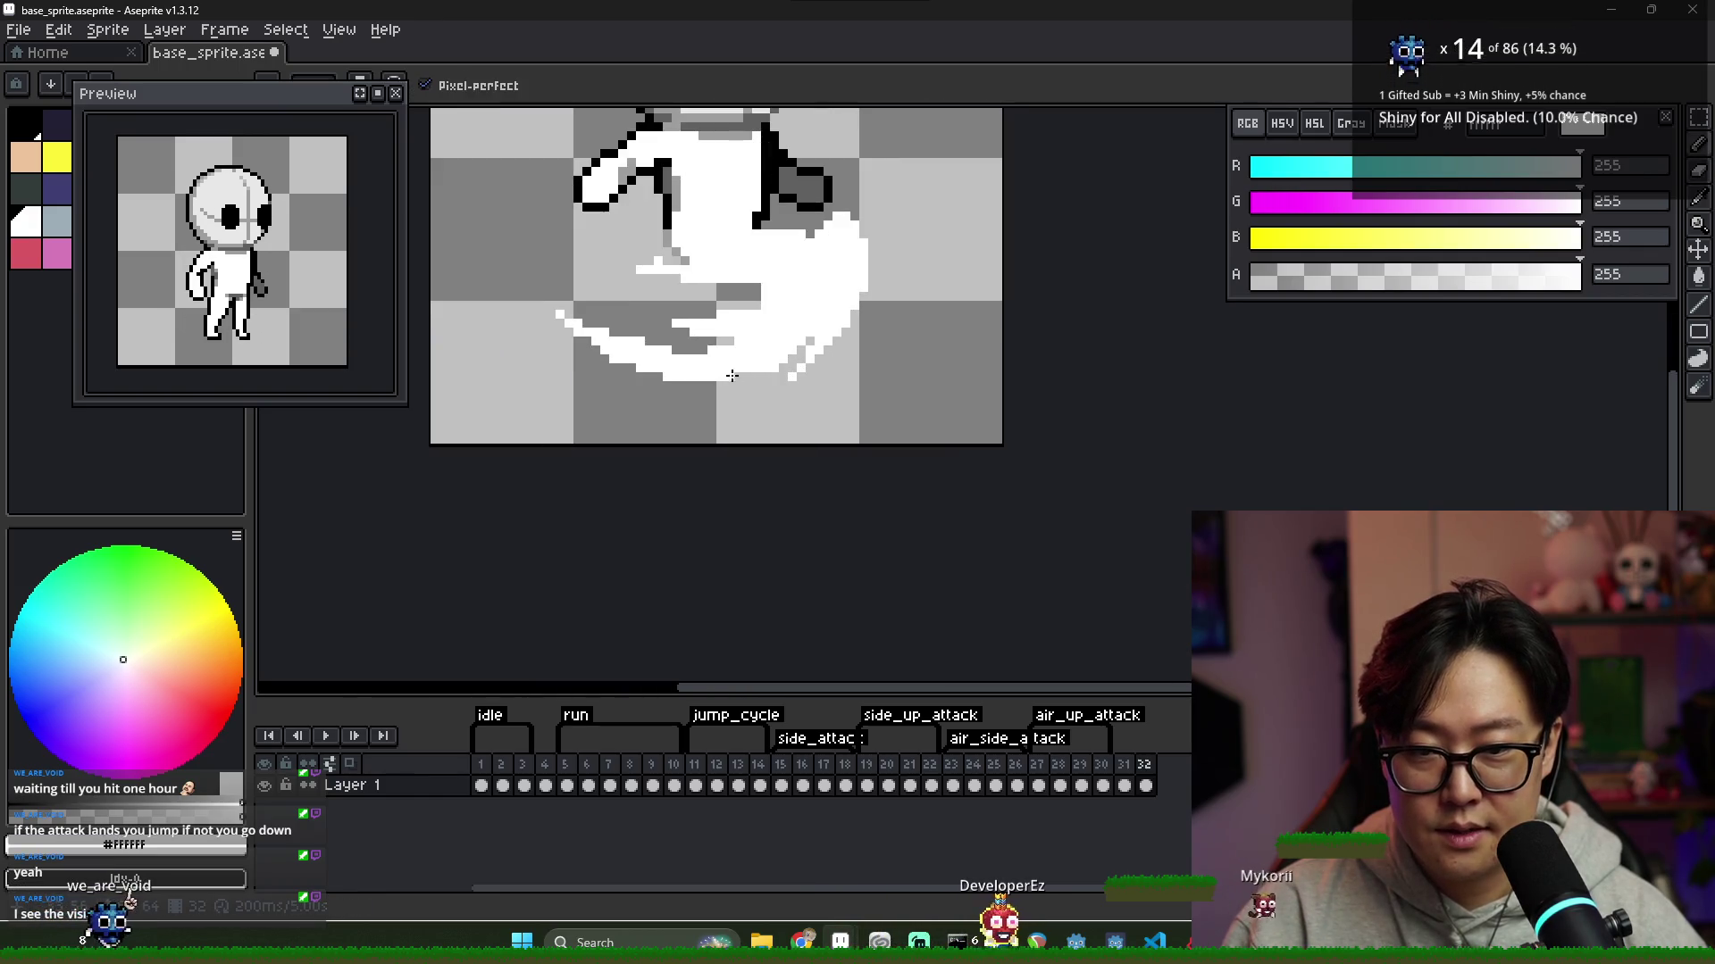
pyautogui.scroll(-2, 789, 371)
pyautogui.scroll(1, 791, 374)
pyautogui.press('e')
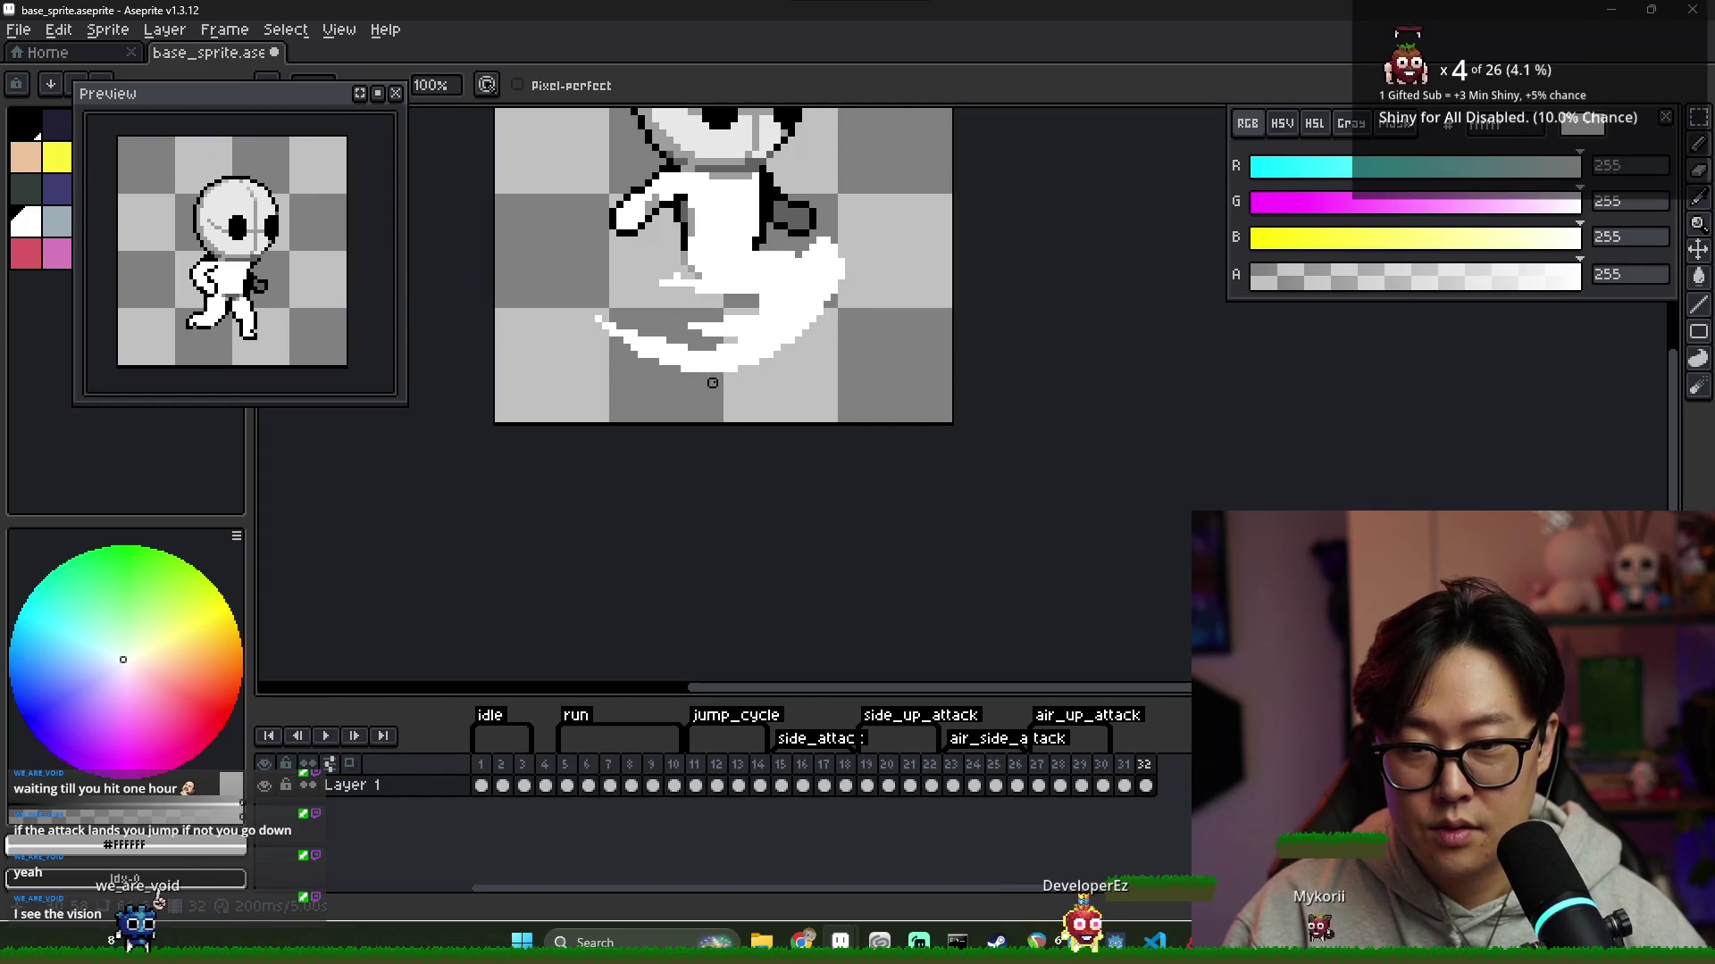
pyautogui.scroll(-2, 832, 345)
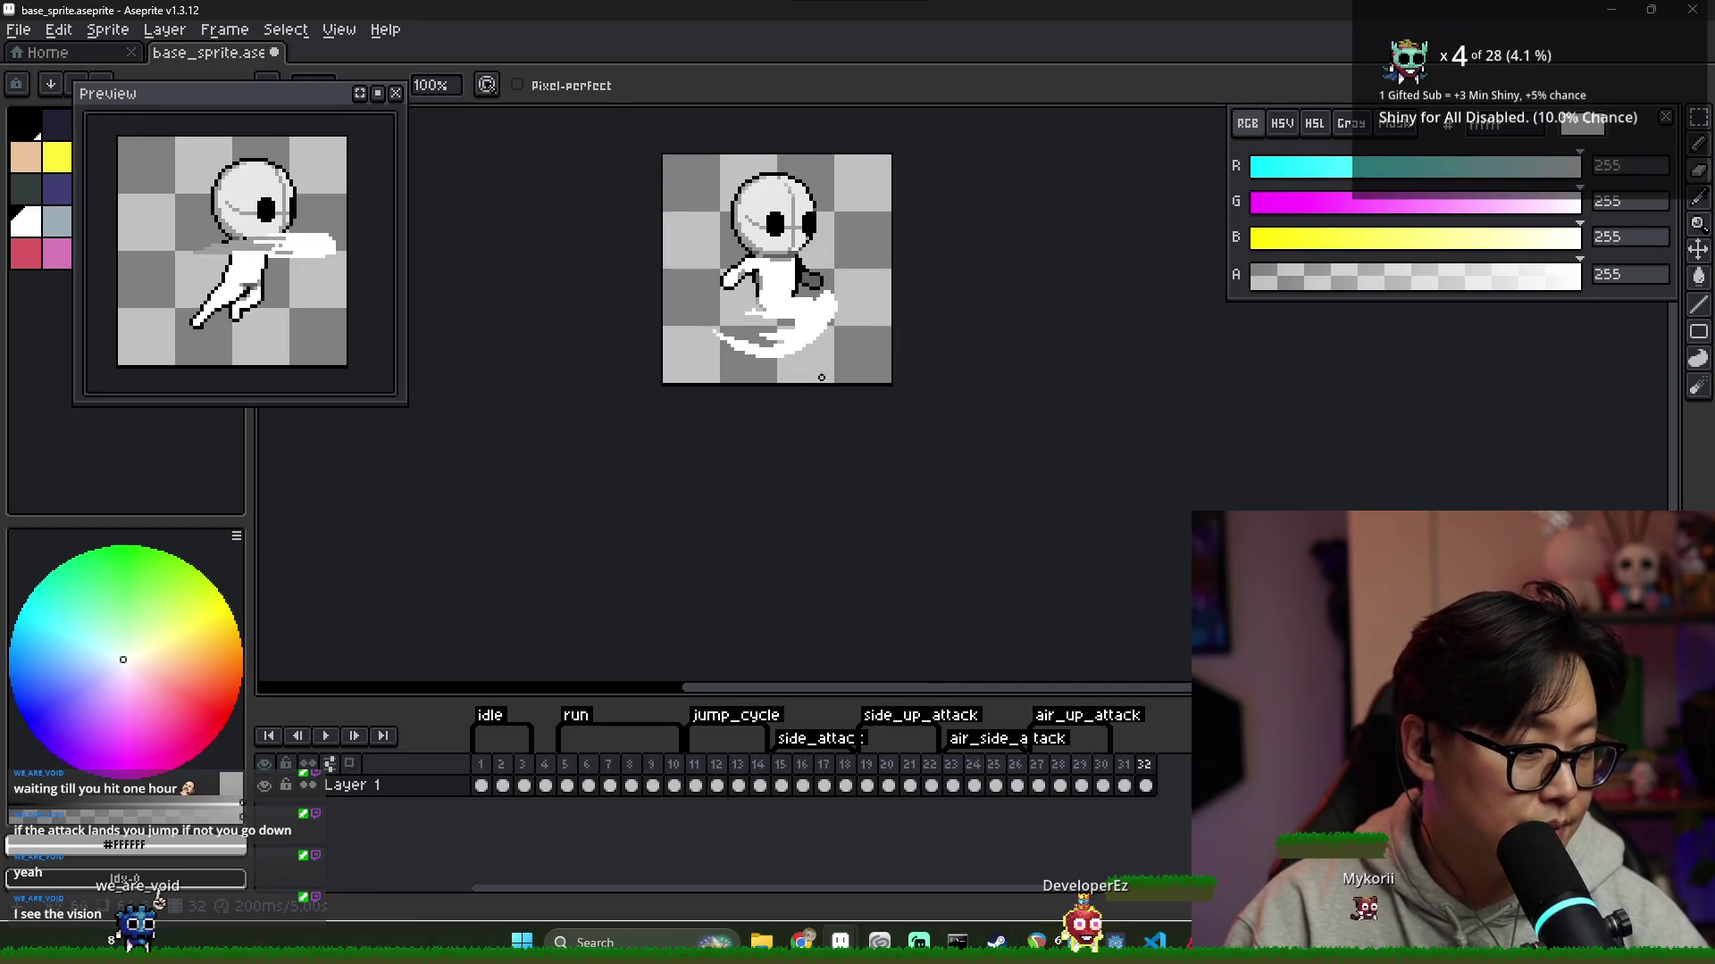
pyautogui.scroll(3, 793, 363)
pyautogui.scroll(-1, 789, 372)
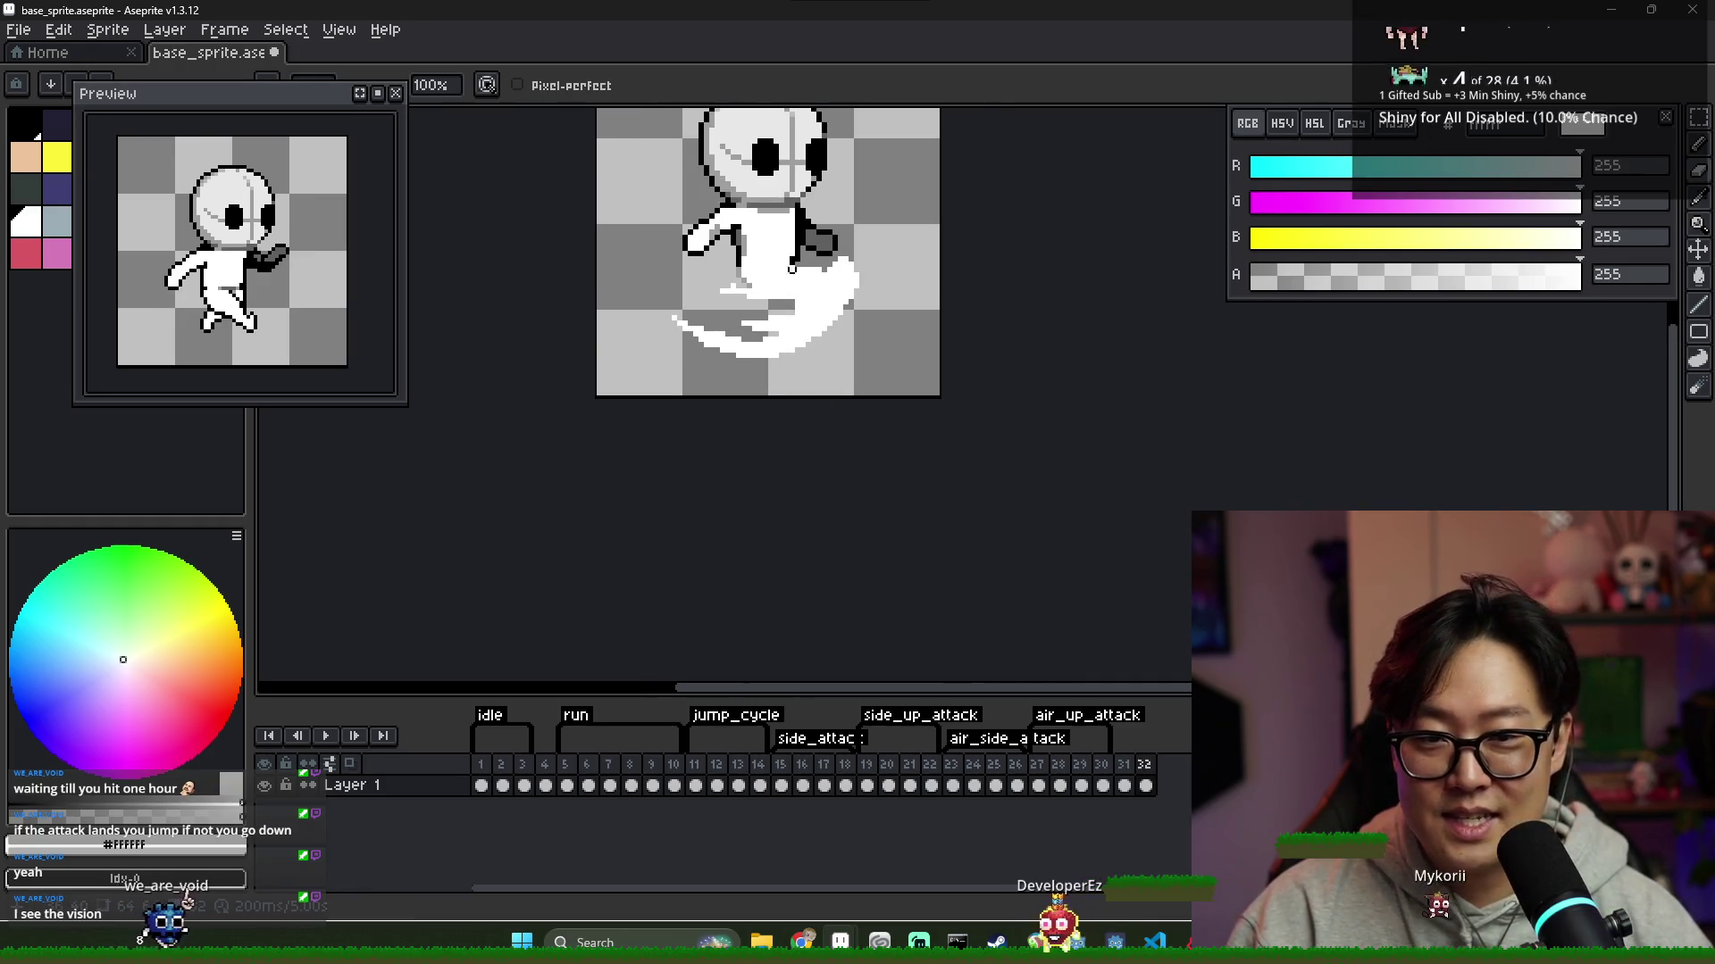
pyautogui.scroll(2, 777, 340)
# Erase stray tail pixels and add grey shading along the tail's inner curve
pyautogui.press('i')
pyautogui.press('b')
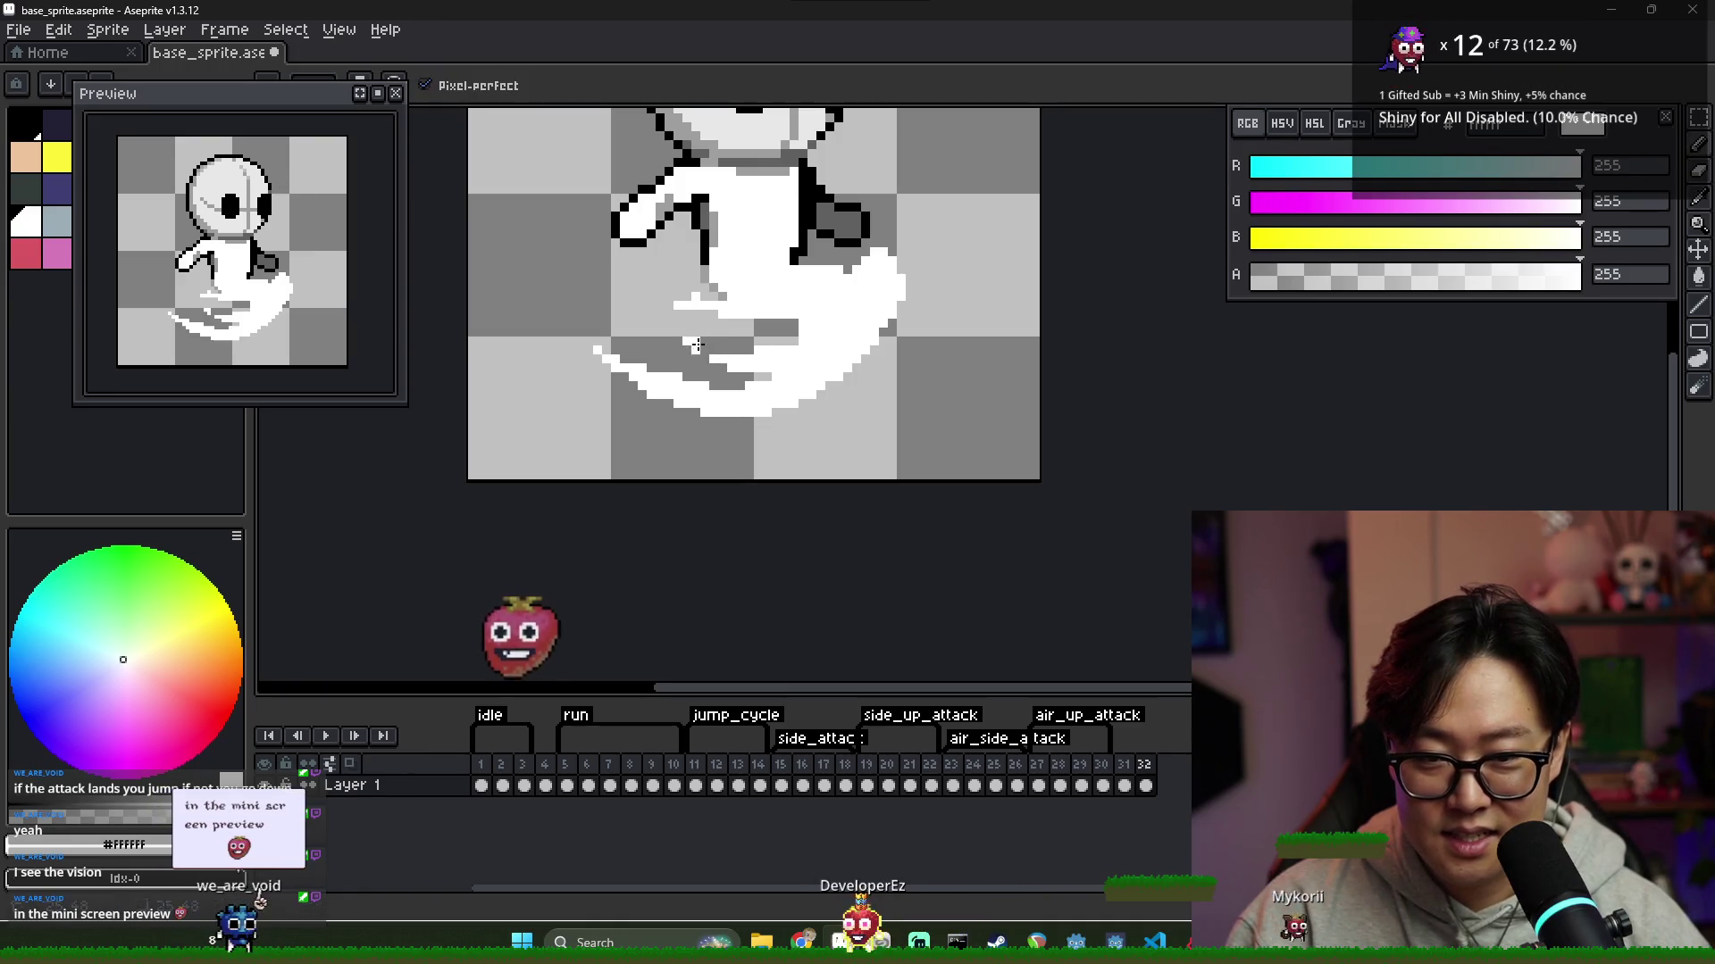
pyautogui.scroll(-2, 718, 353)
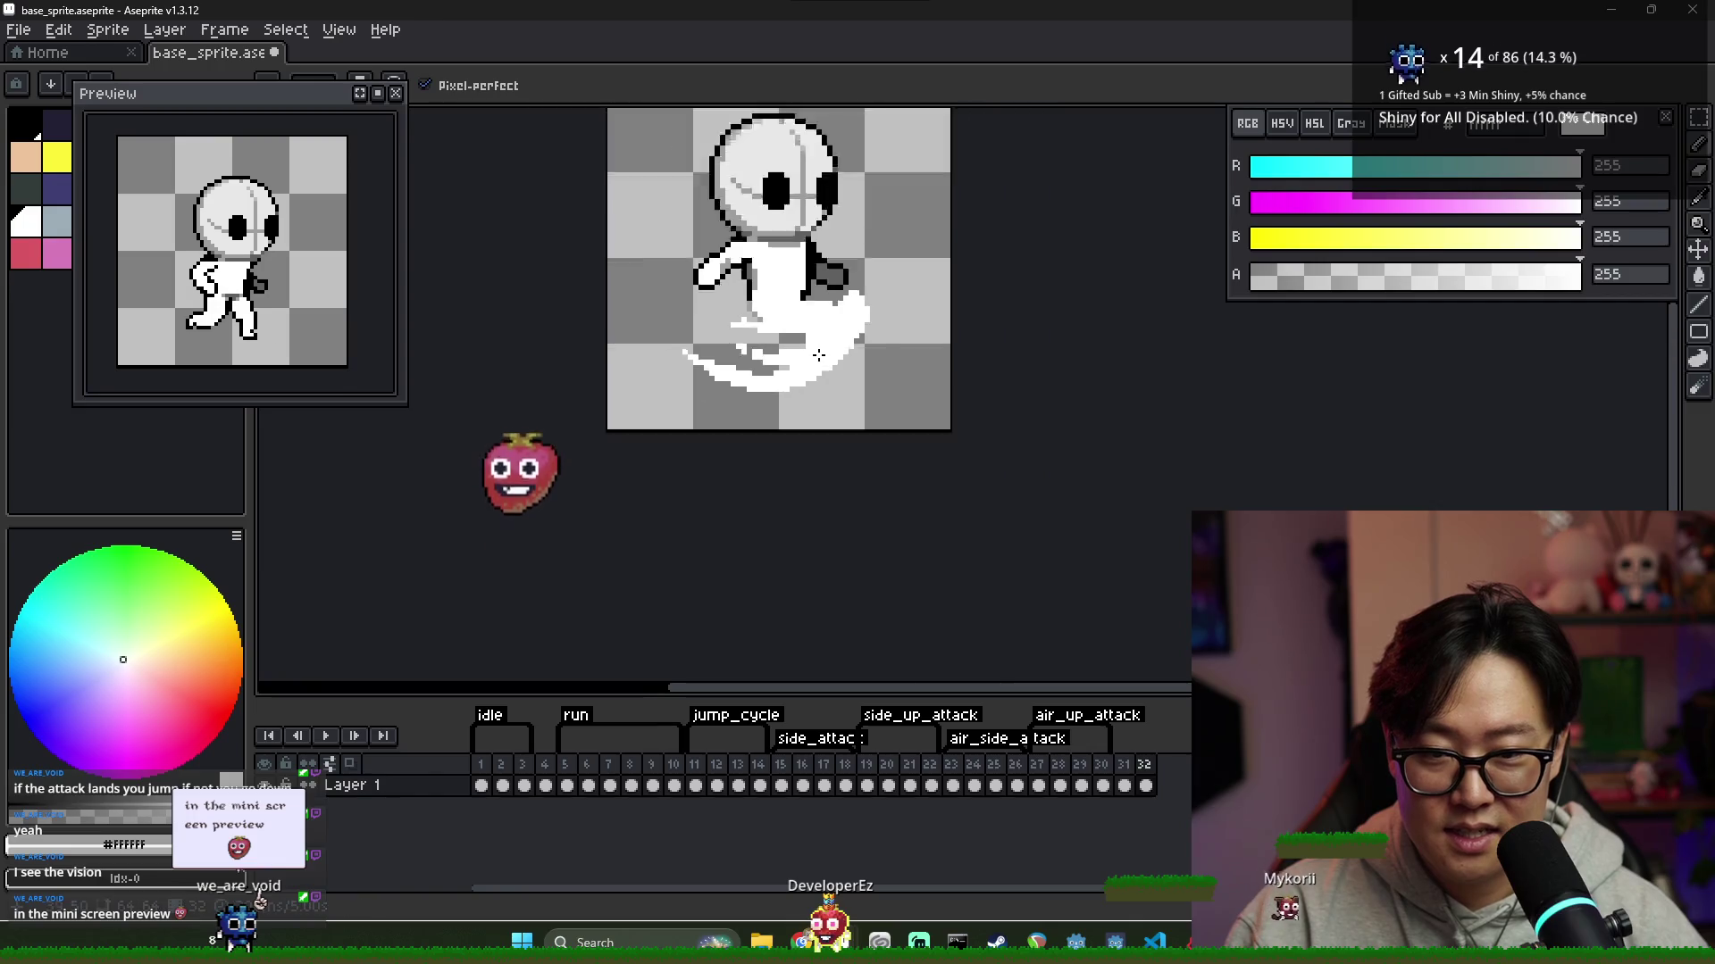
pyautogui.scroll(2, 750, 361)
pyautogui.press('e')
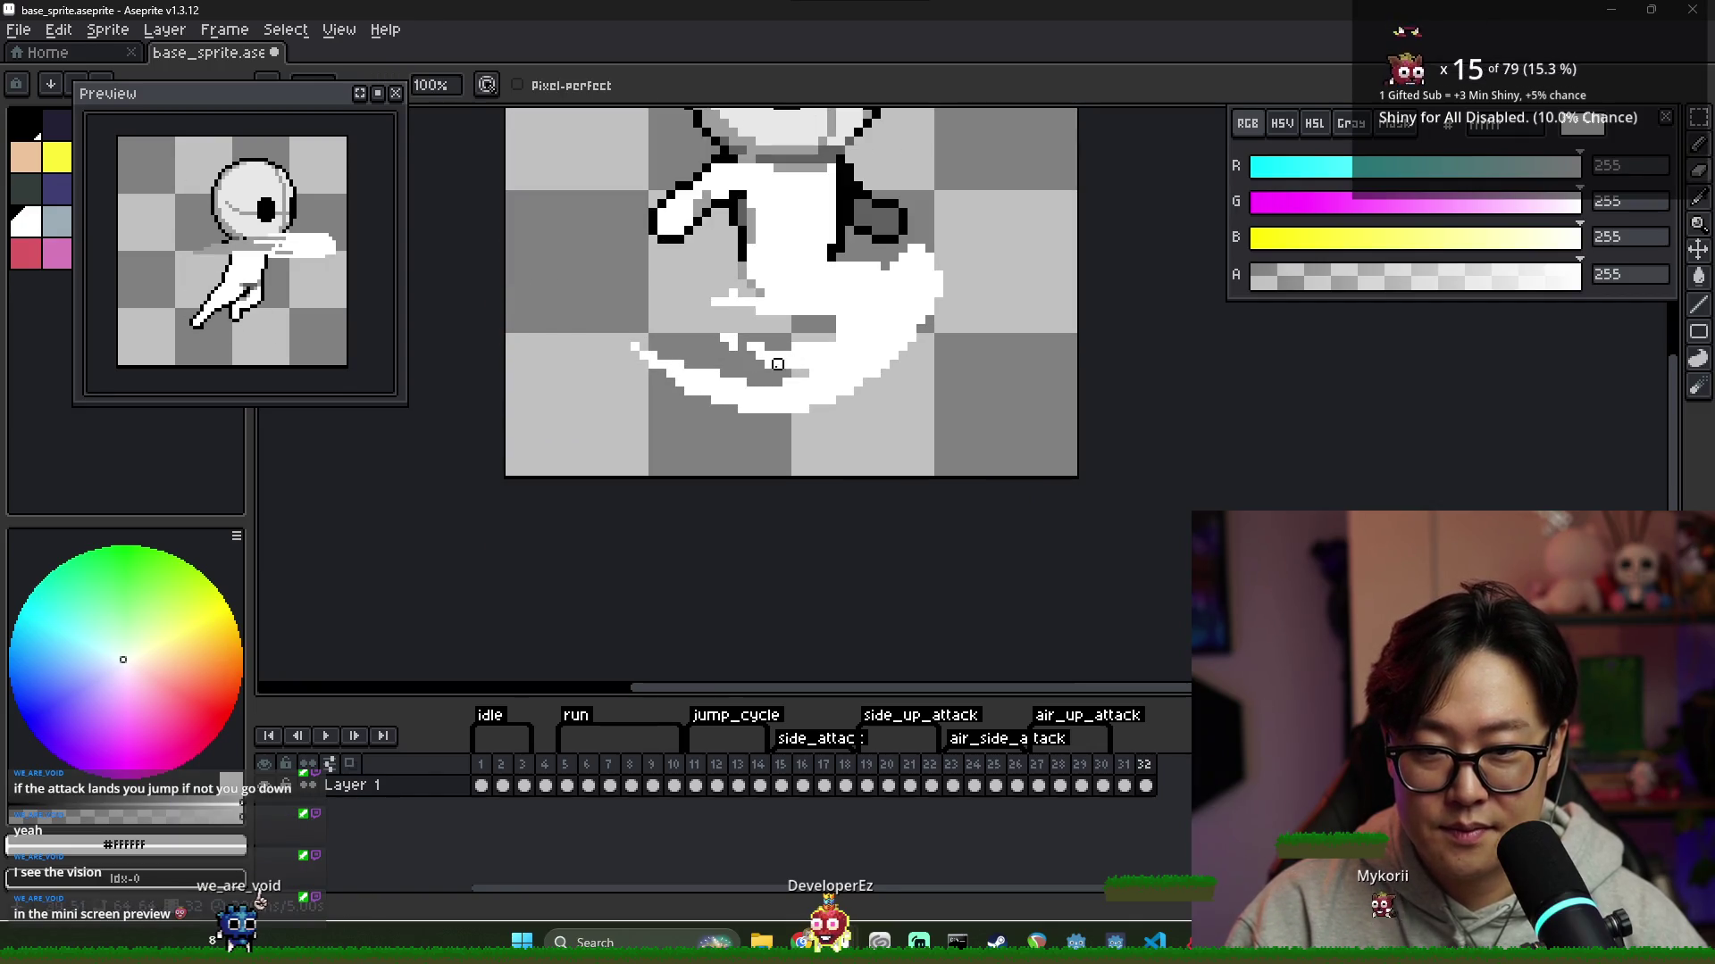
pyautogui.scroll(-4, 778, 364)
pyautogui.scroll(4, 846, 385)
pyautogui.press('b')
pyautogui.press('e')
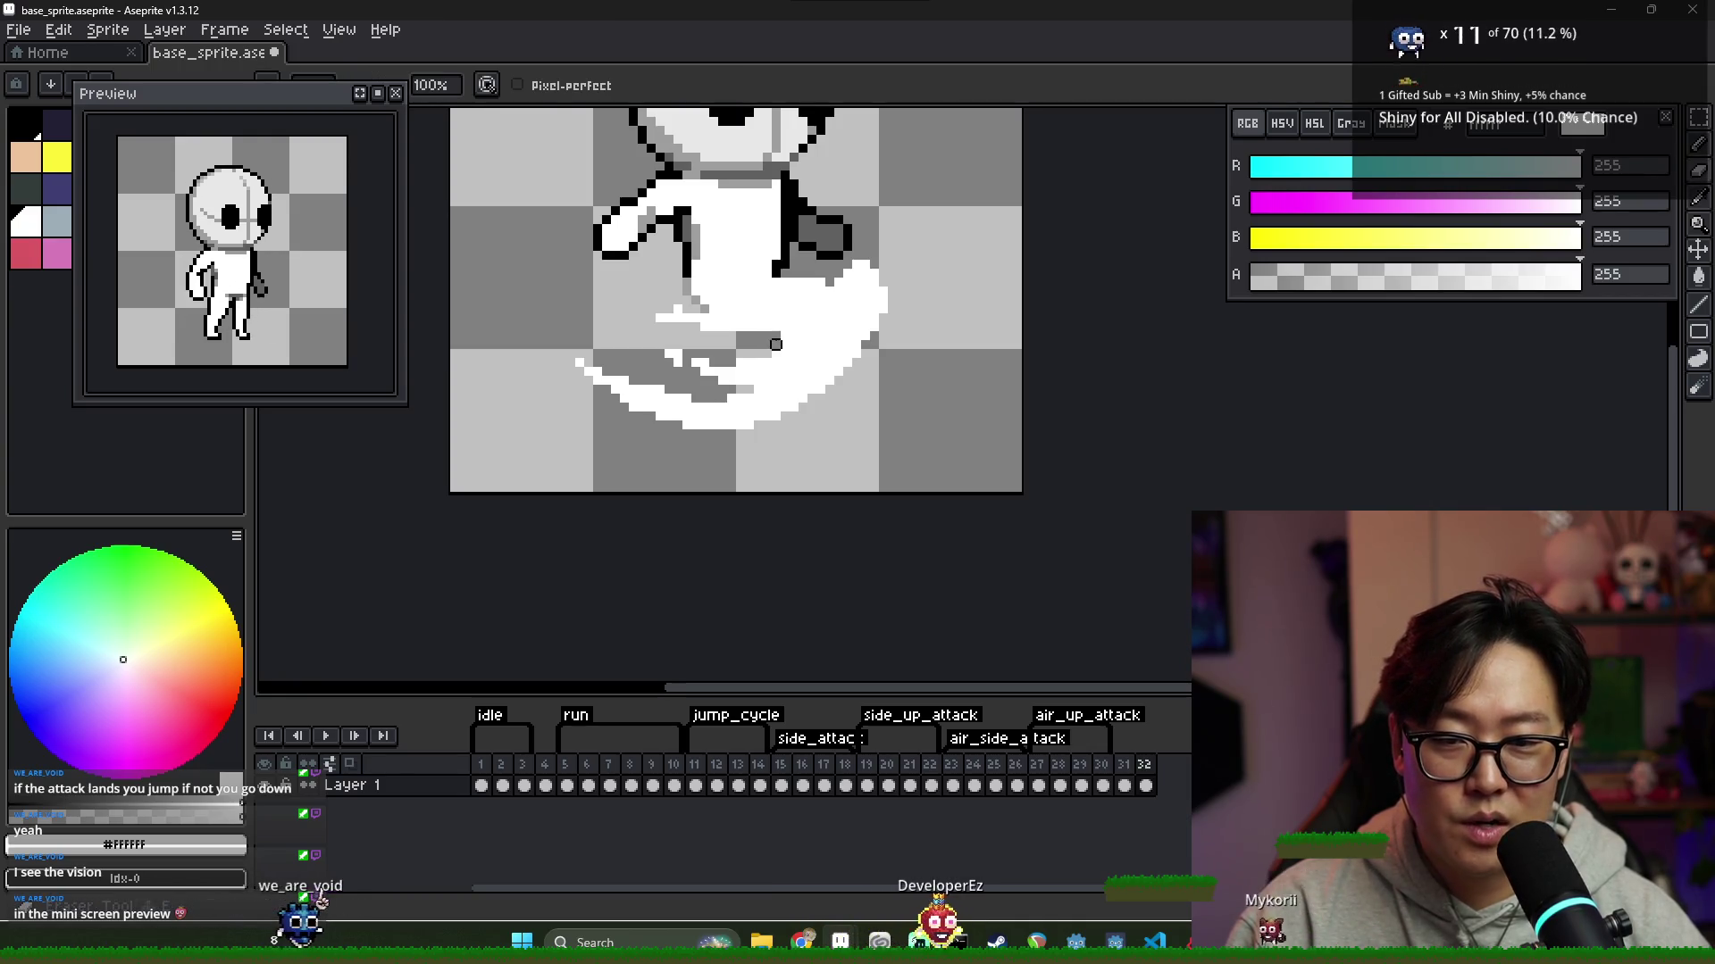
pyautogui.scroll(-1, 793, 334)
pyautogui.press('b')
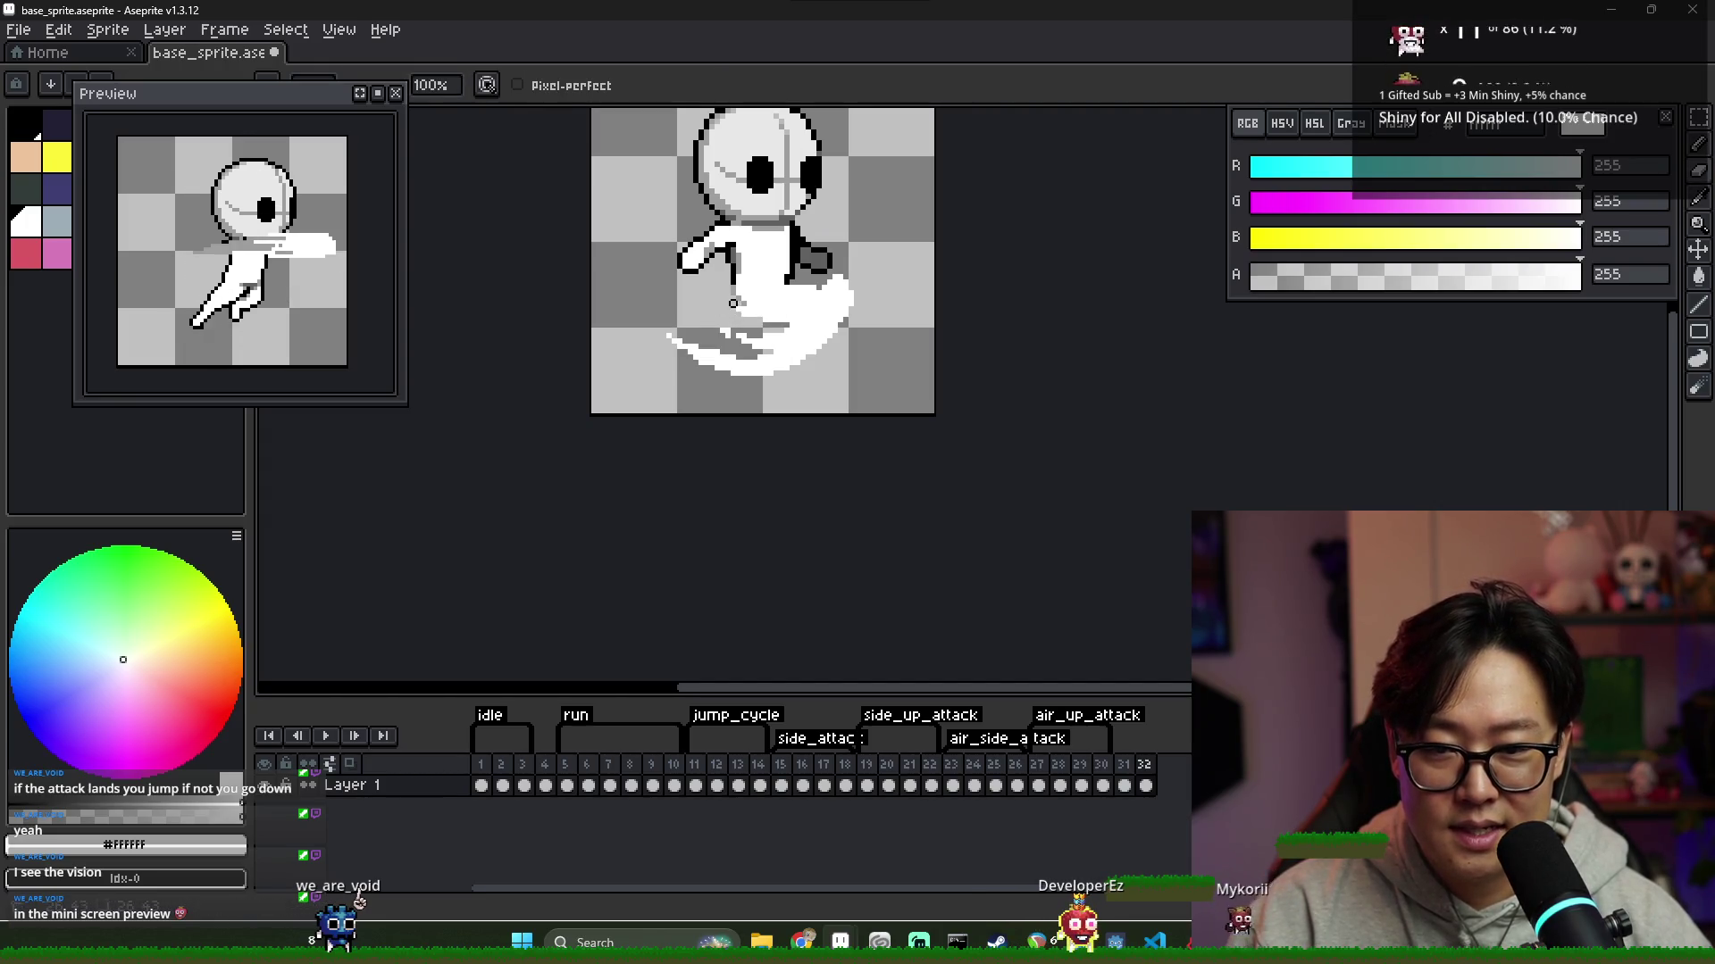
pyautogui.press('b')
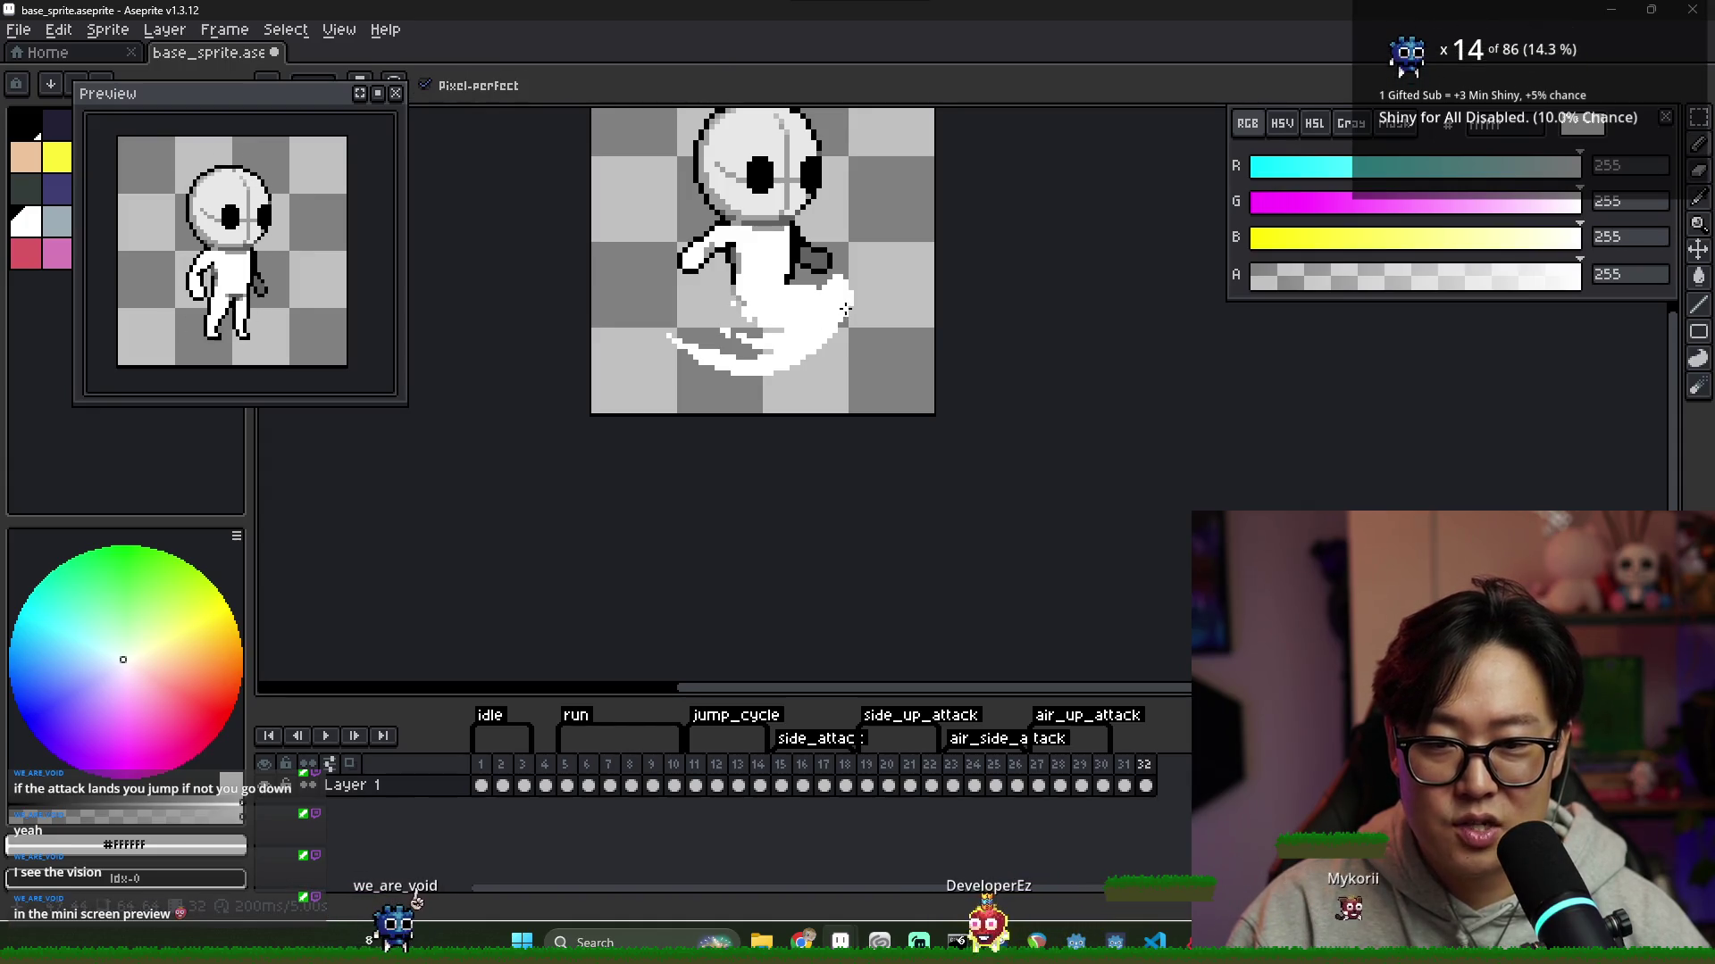
pyautogui.scroll(-1, 847, 318)
pyautogui.scroll(1, 799, 232)
# Sample grey 158 and recolour a black outline pixel on the arm grey
pyautogui.press('i')
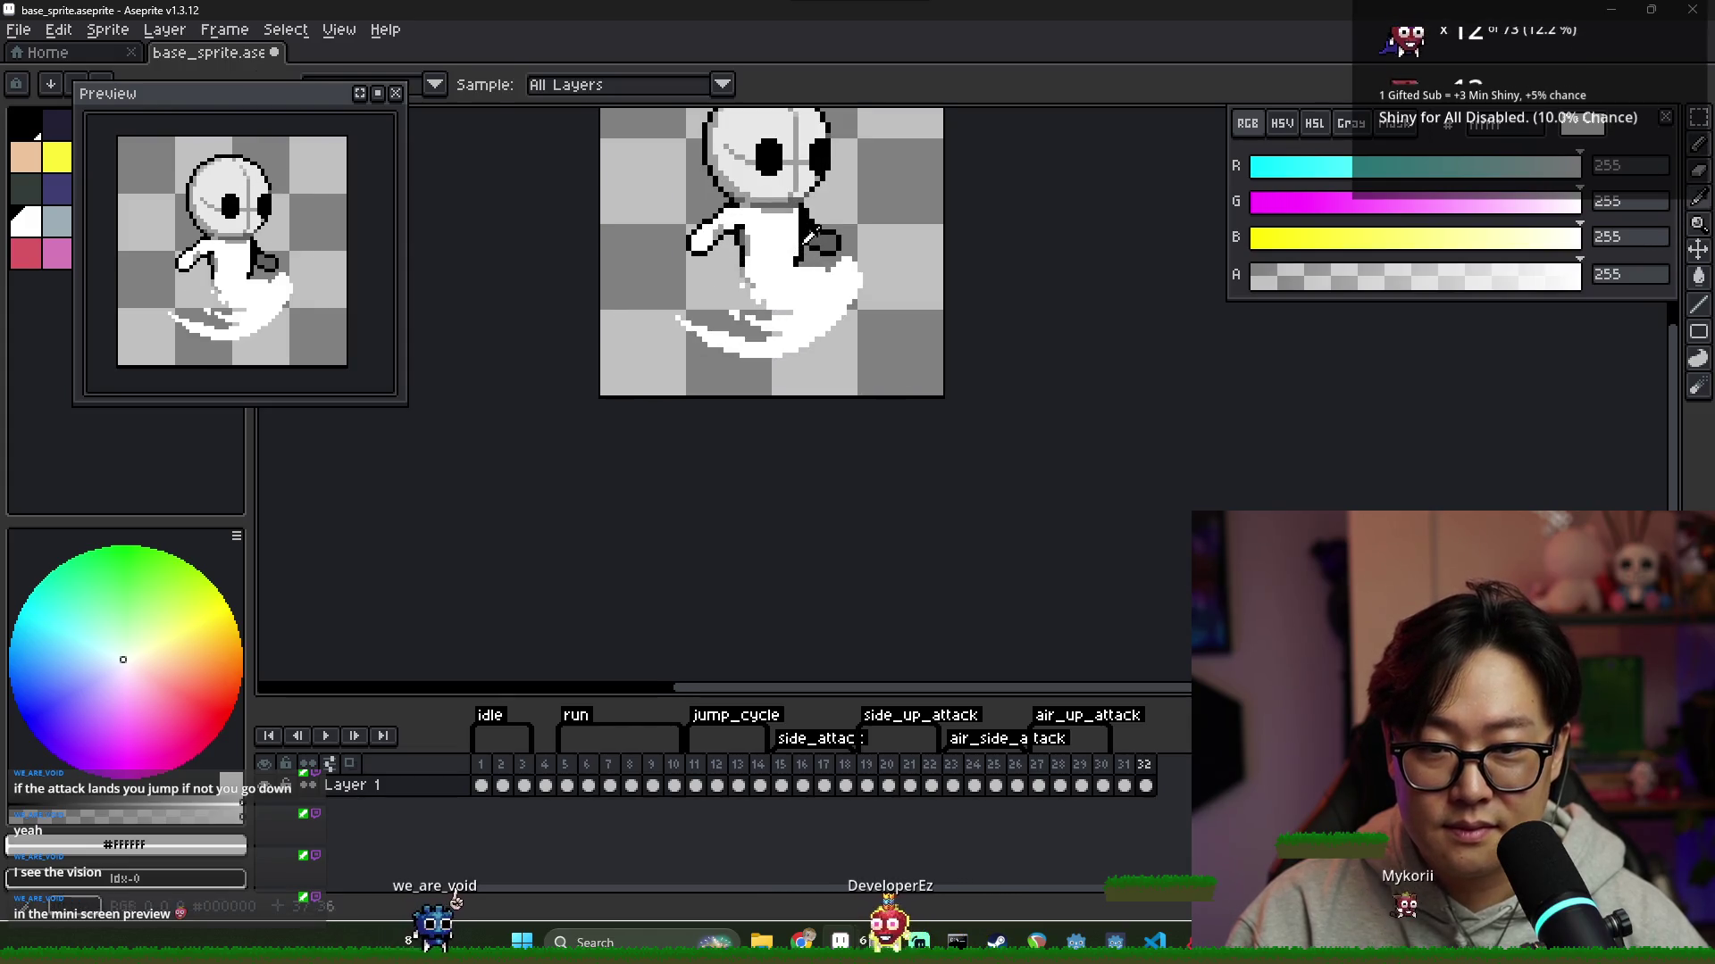
pyautogui.click(794, 249)
pyautogui.press('b')
pyautogui.scroll(2, 792, 257)
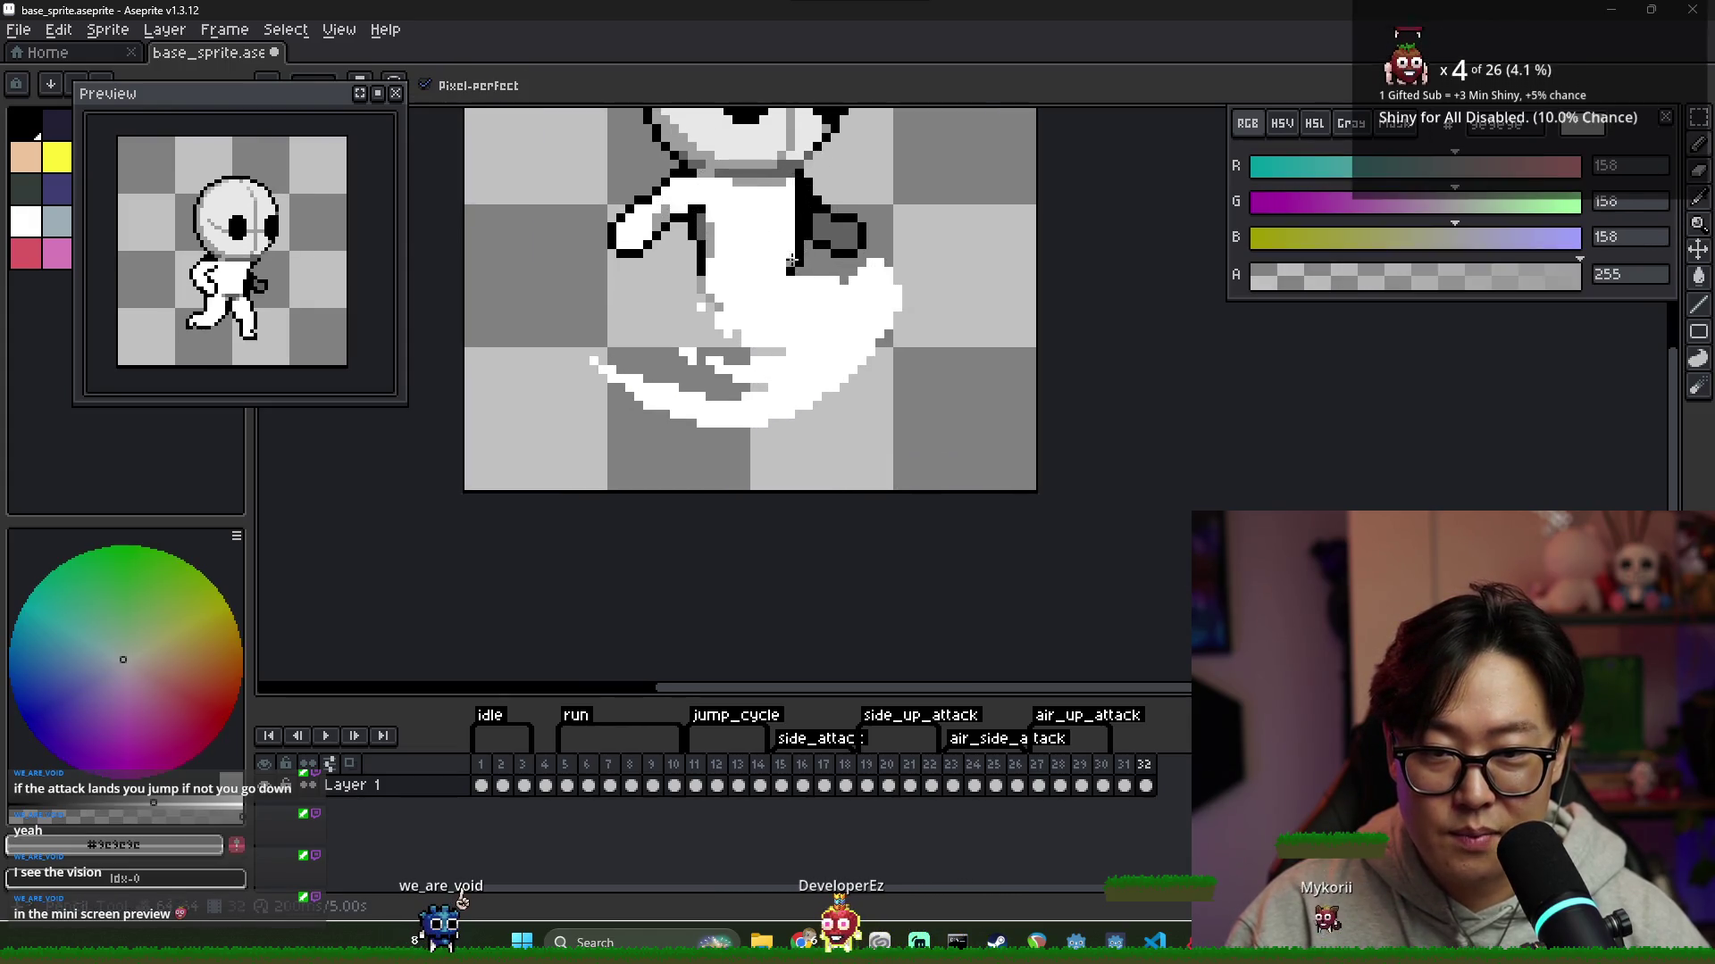
pyautogui.click(790, 266)
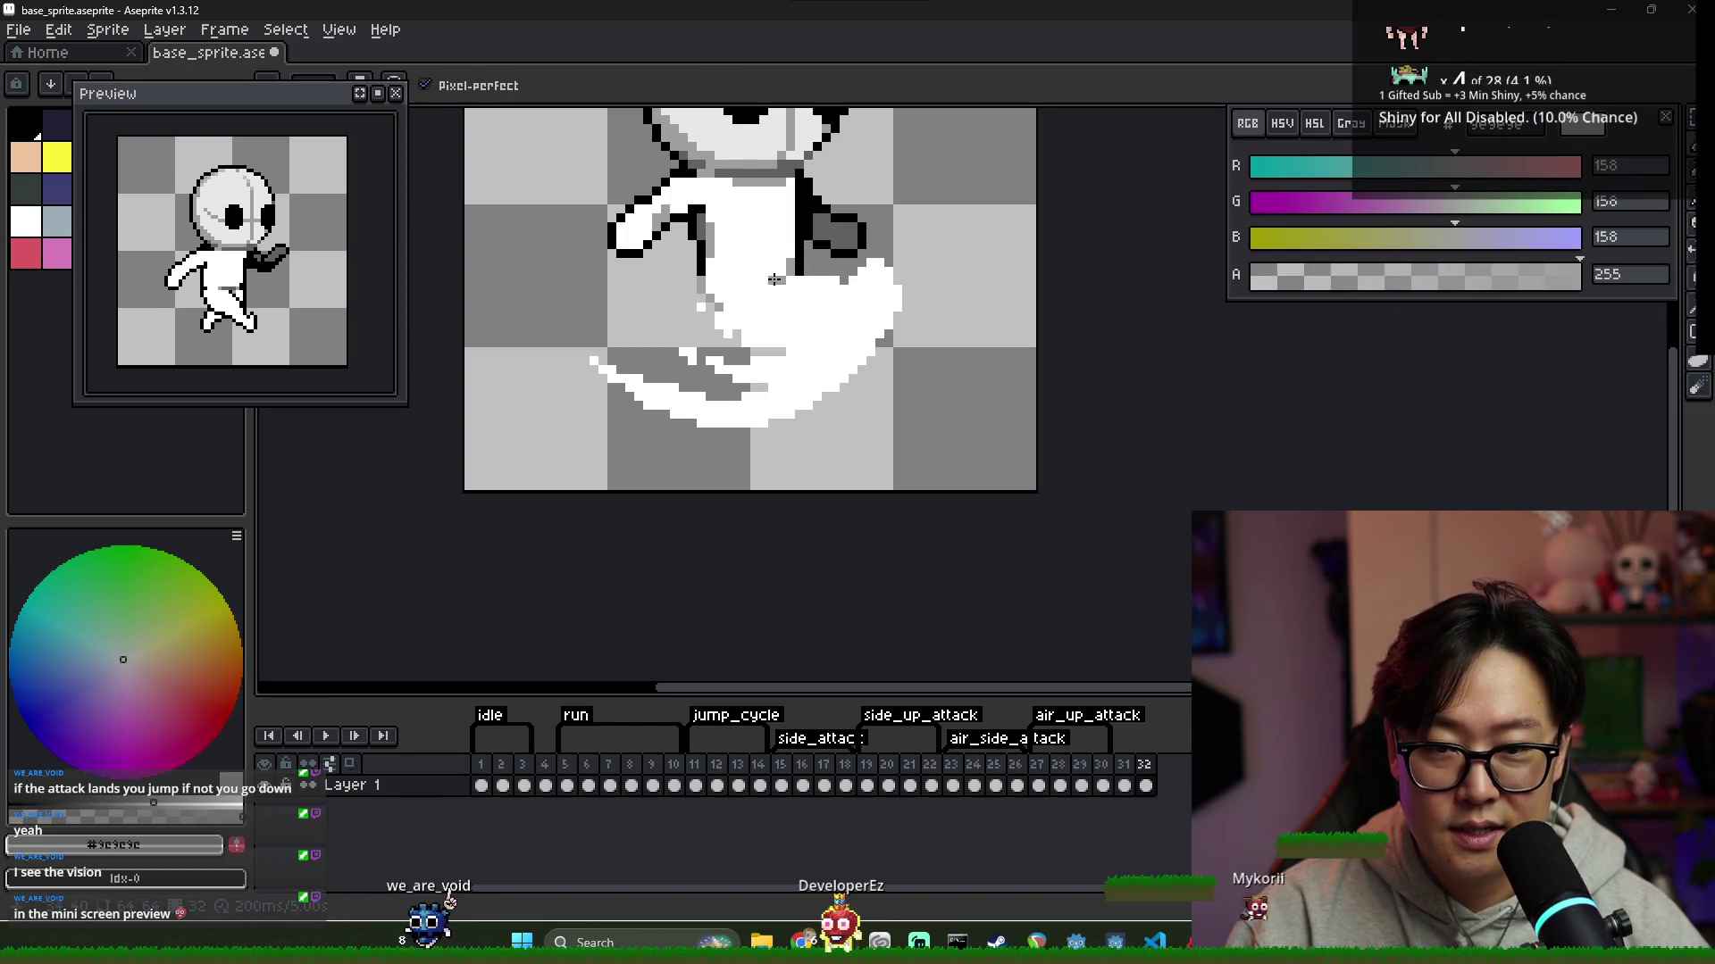
pyautogui.scroll(-1, 805, 317)
pyautogui.scroll(1, 785, 313)
pyautogui.scroll(-1, 768, 308)
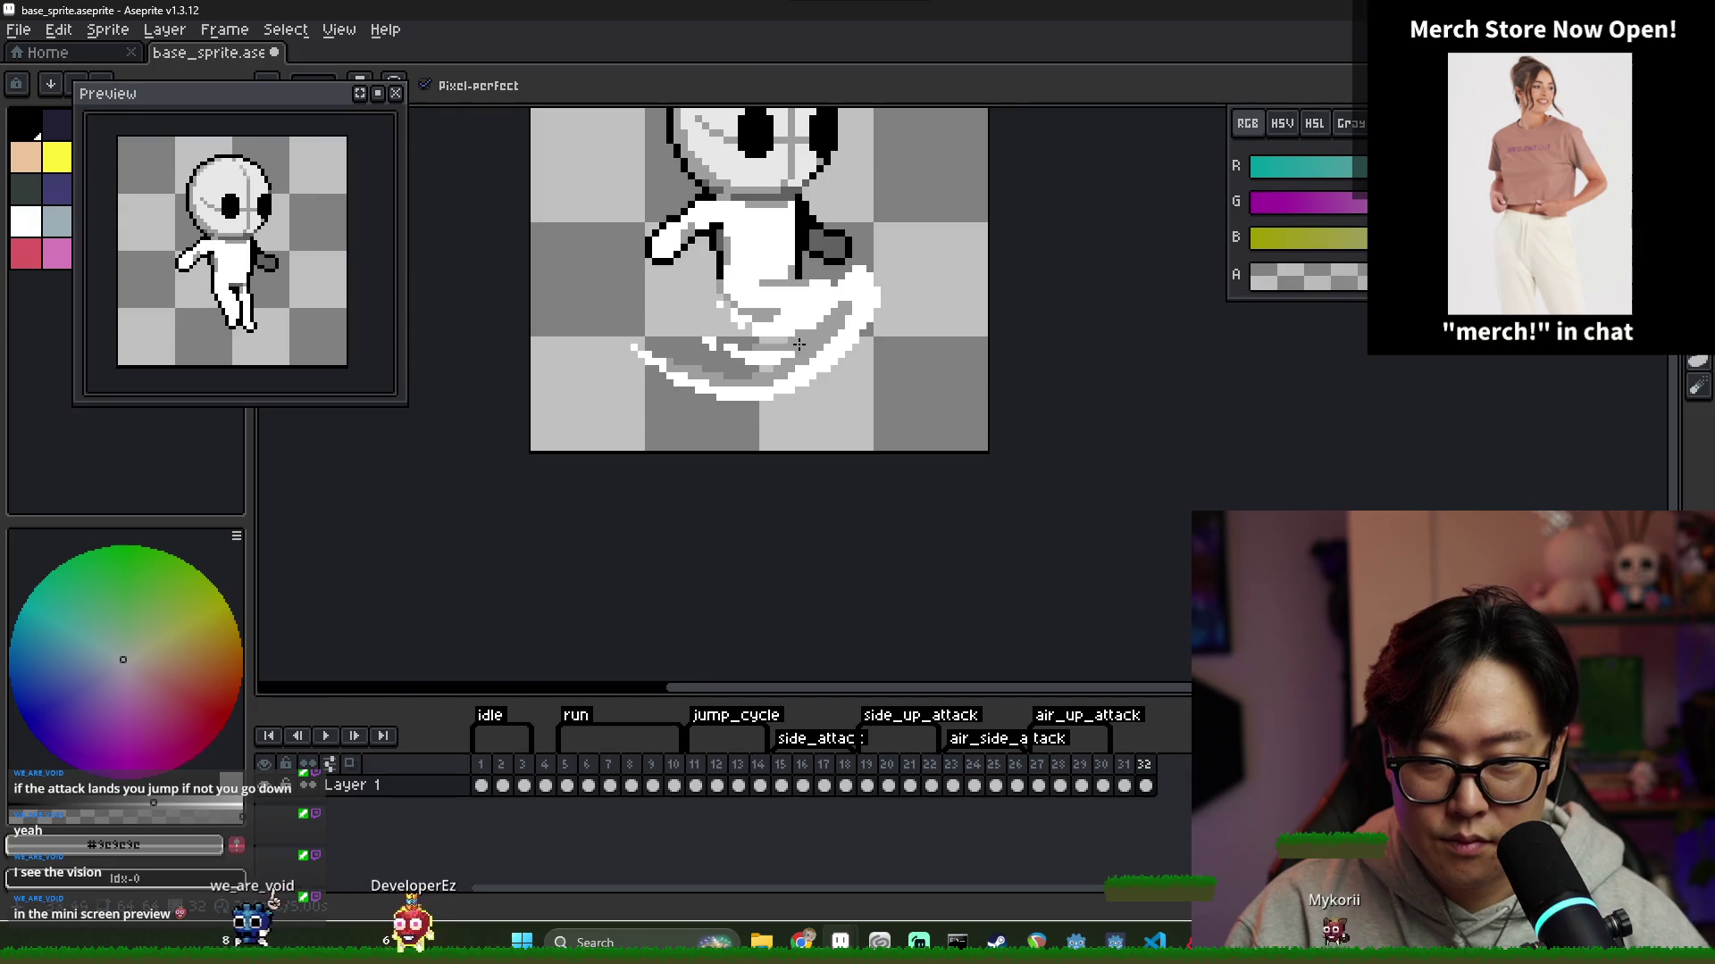
# Sample white, black and grey from the sprite while reworking the arm and tail outline
pyautogui.keyDown('alt'); pyautogui.click(799, 344); pyautogui.keyUp('alt')
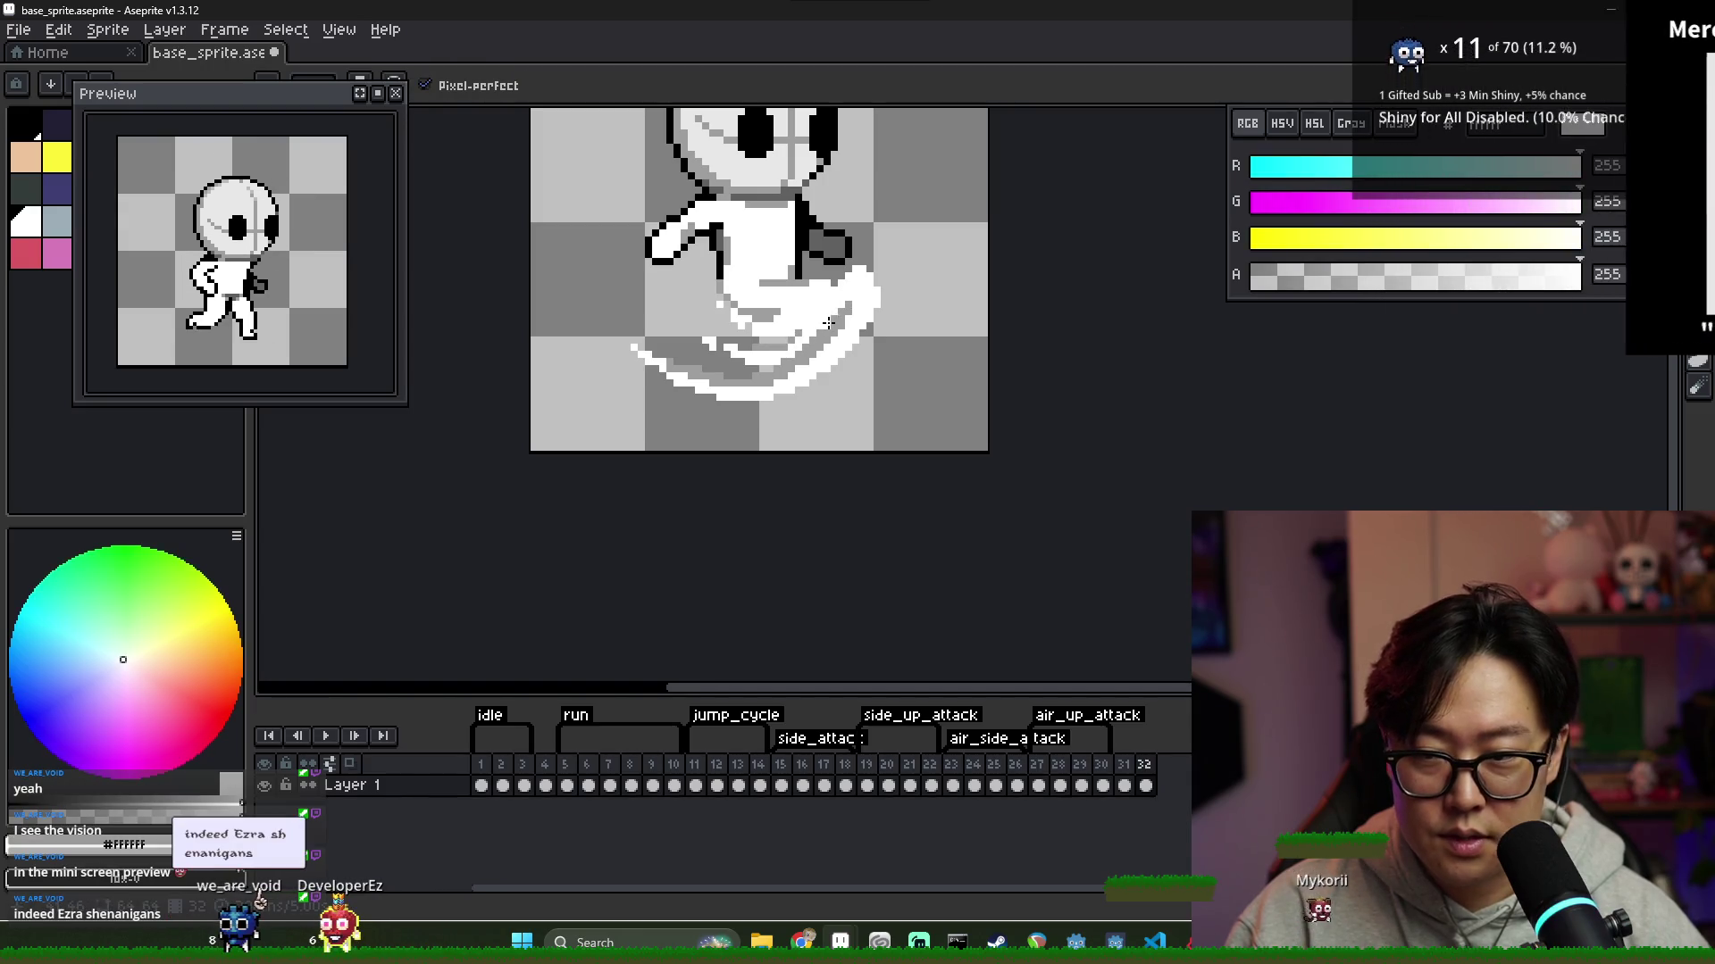
pyautogui.scroll(-3, 828, 323)
pyautogui.scroll(2, 859, 326)
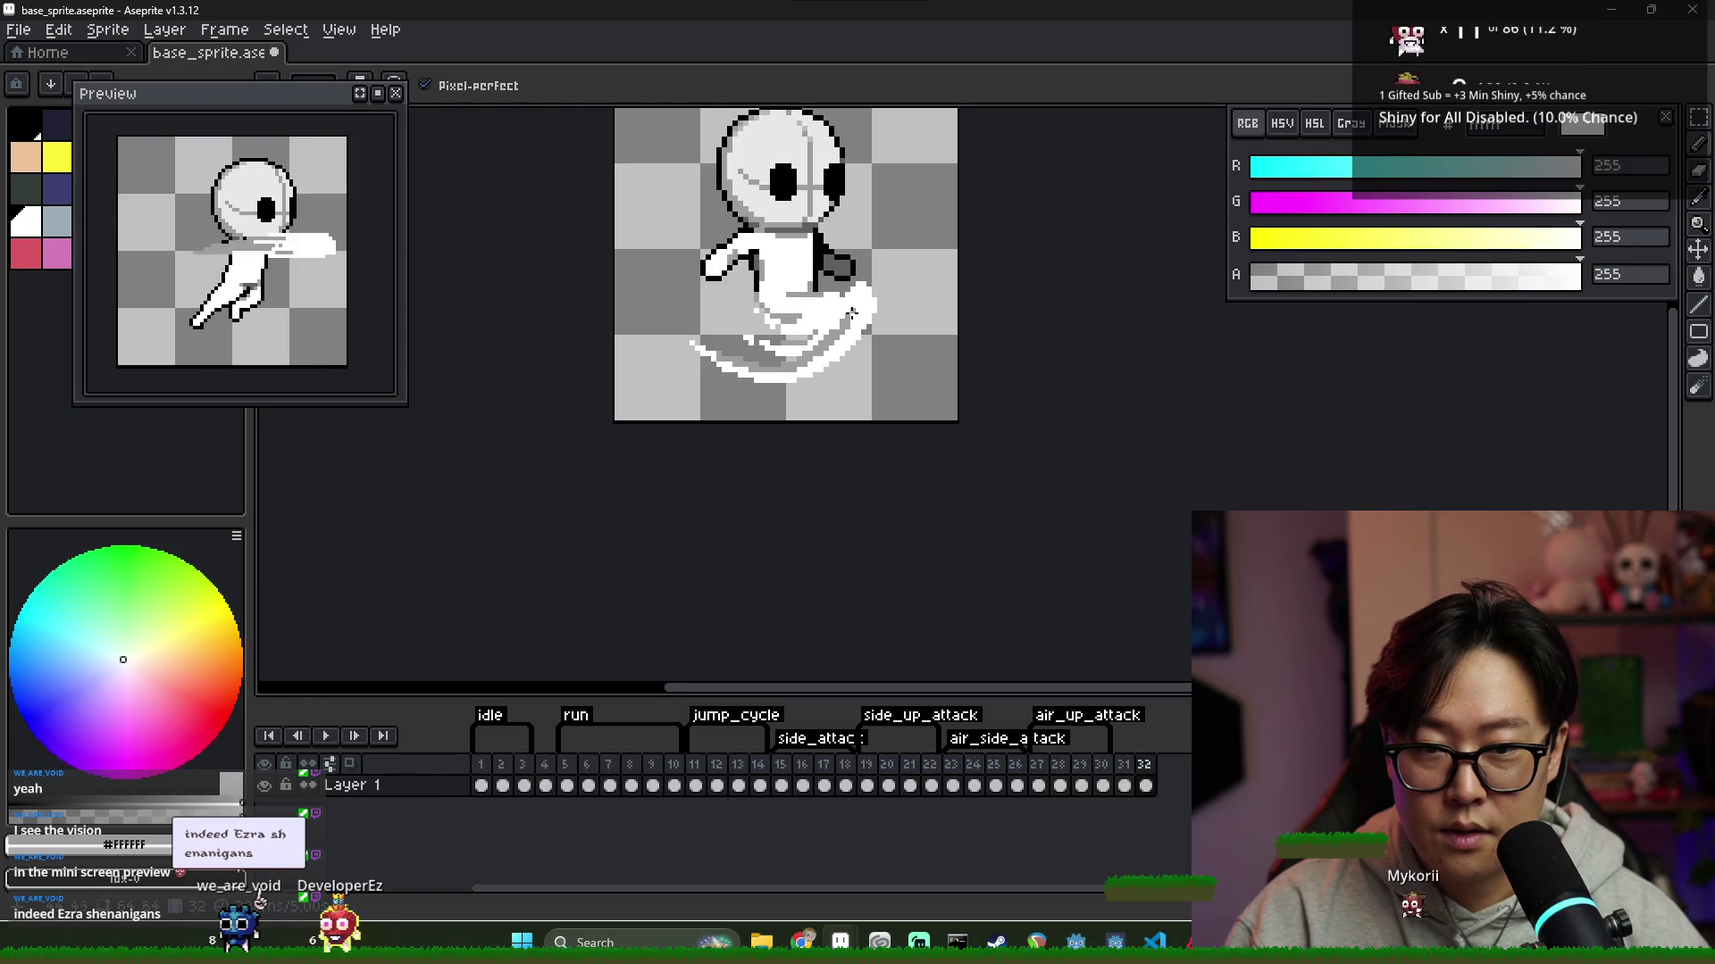
pyautogui.scroll(2, 847, 299)
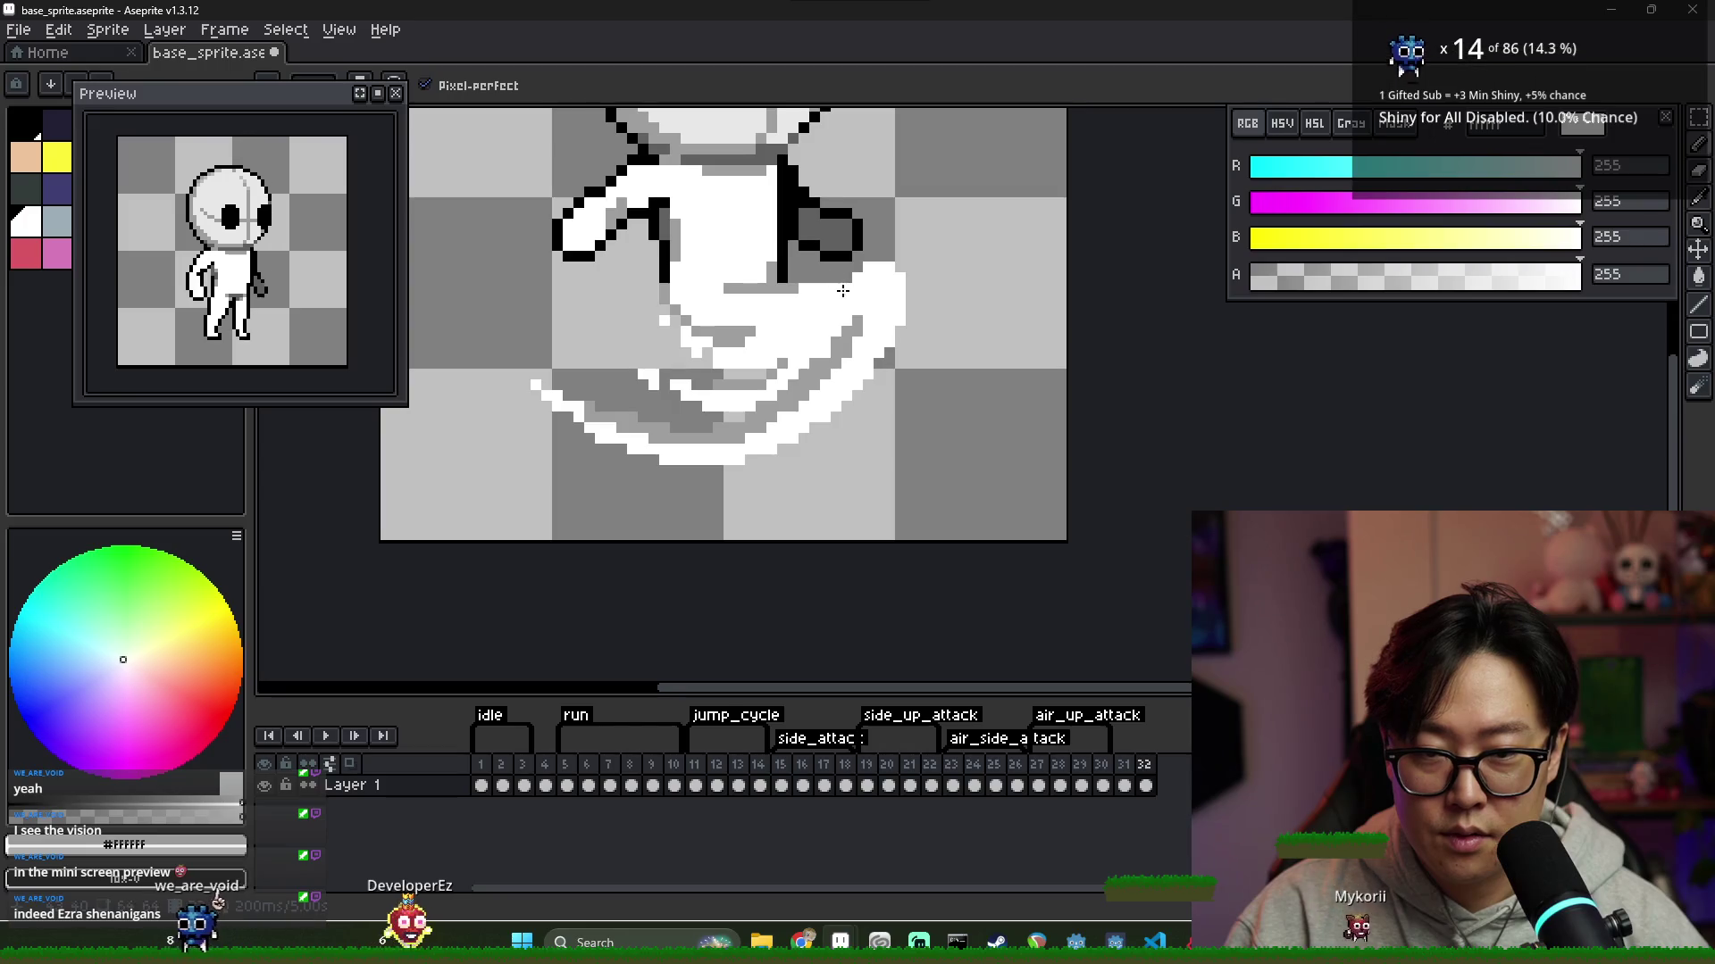
pyautogui.scroll(-2, 840, 332)
pyautogui.scroll(-2, 838, 329)
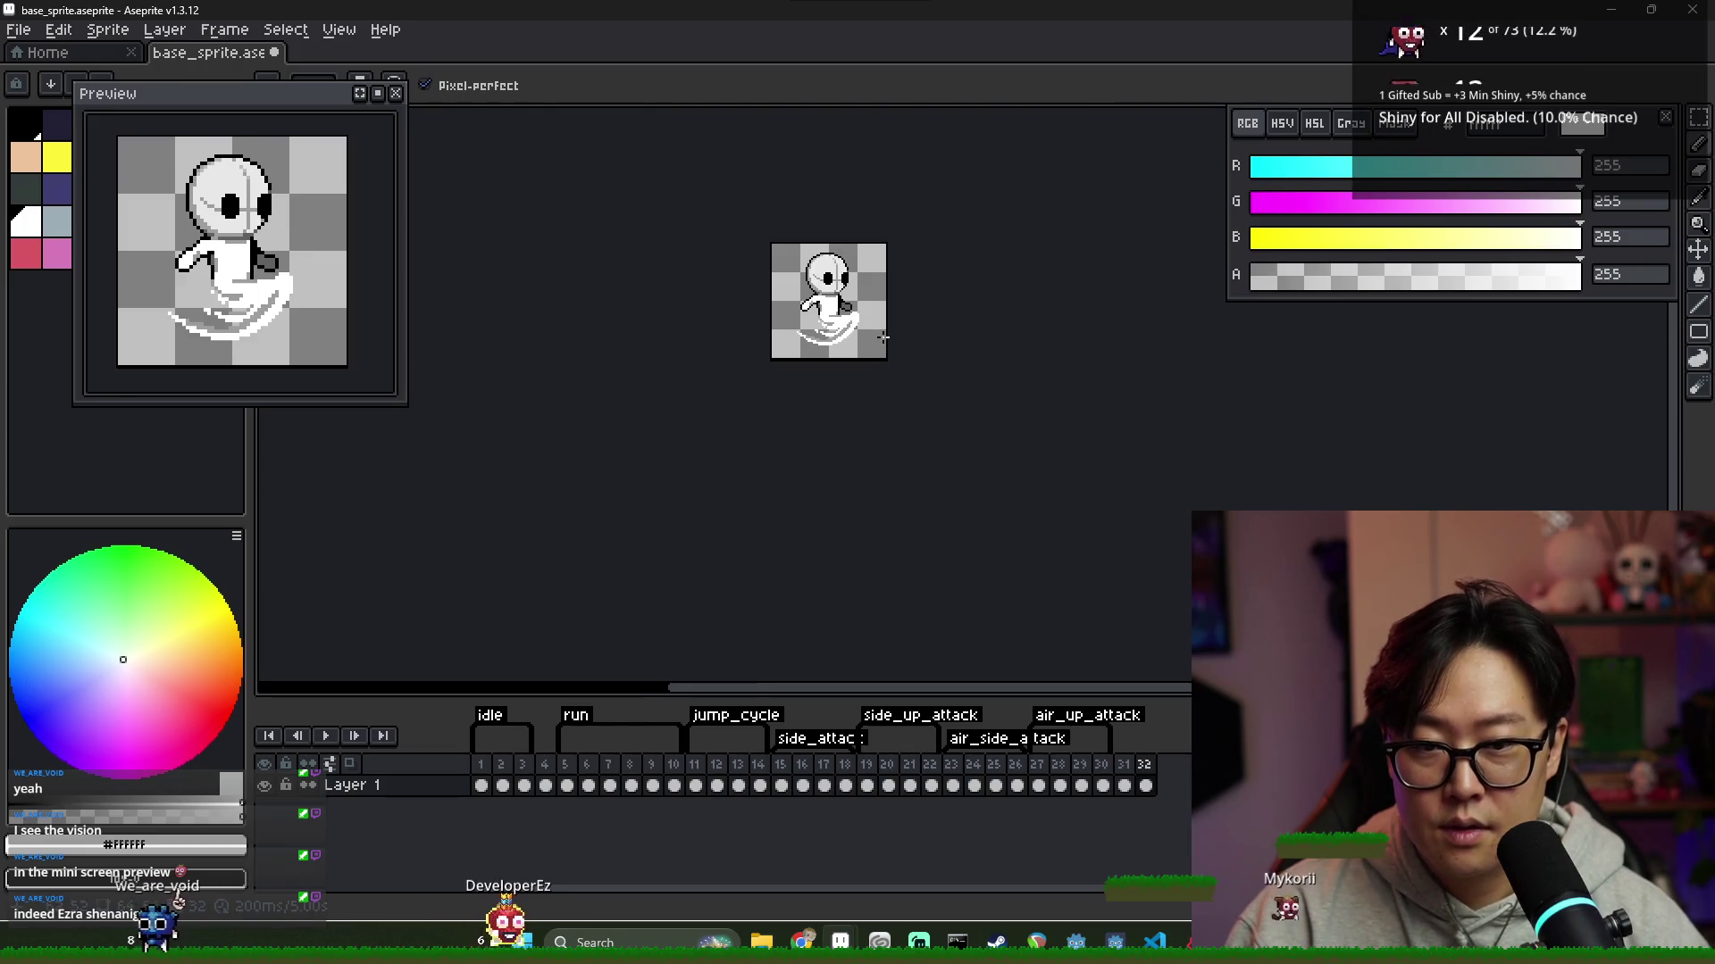
pyautogui.scroll(2, 854, 333)
pyautogui.scroll(-1, 854, 333)
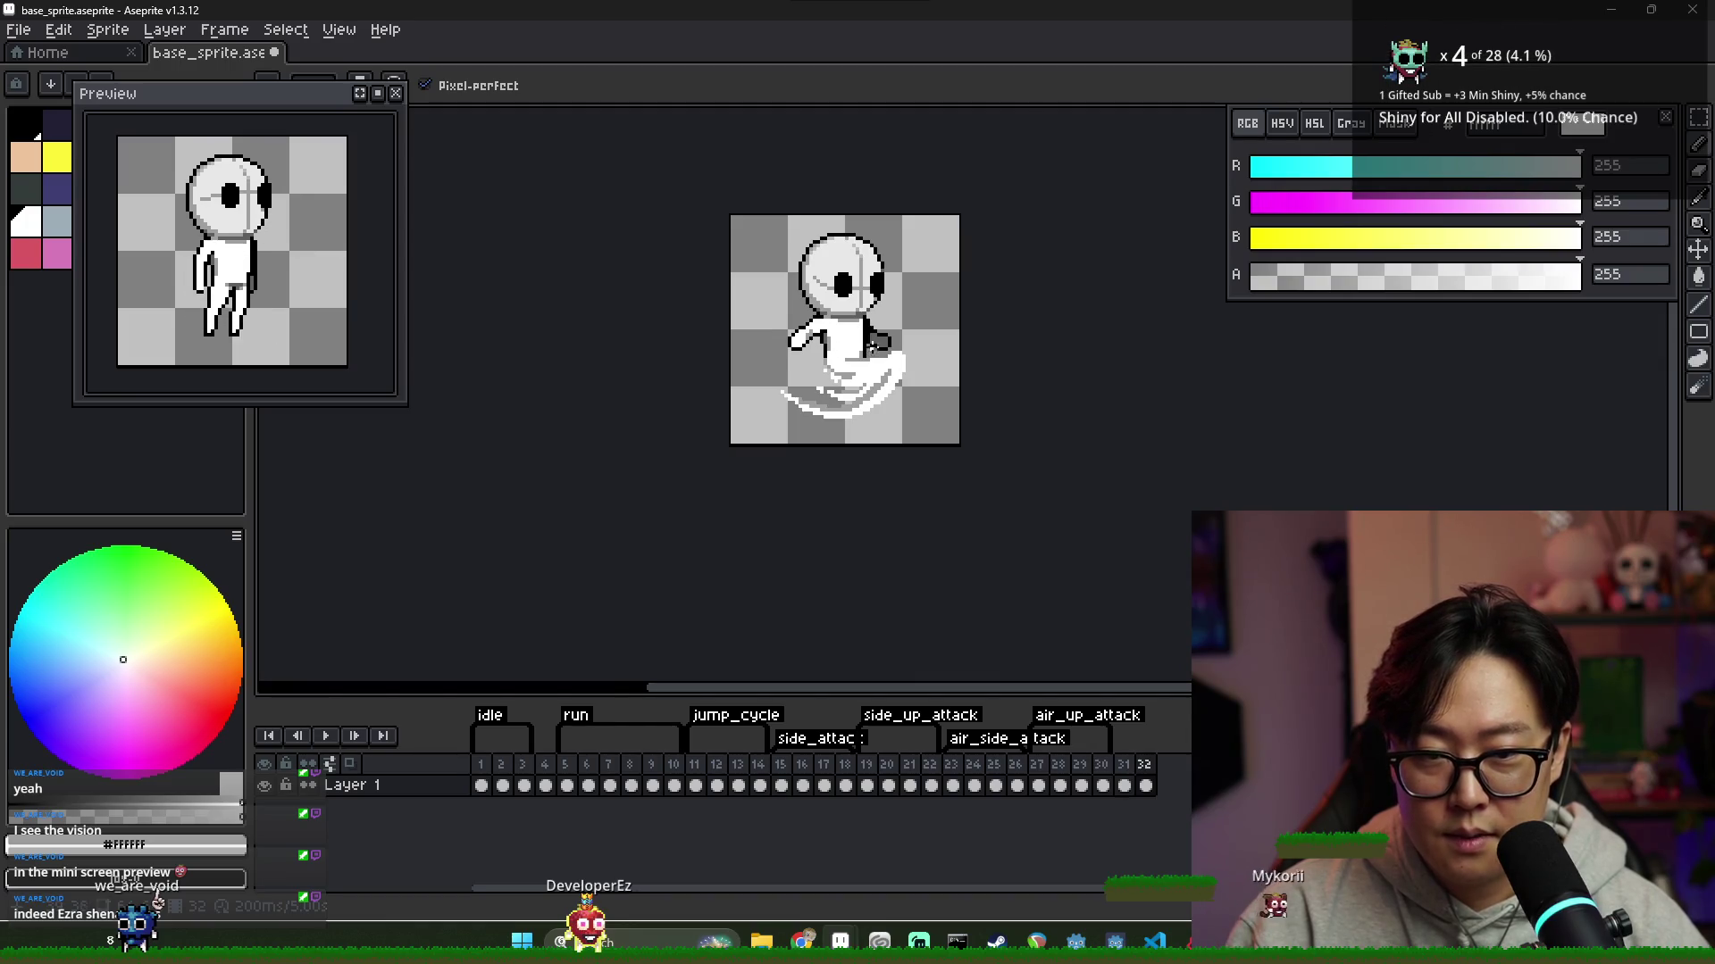
pyautogui.scroll(2, 870, 342)
pyautogui.keyDown('alt'); pyautogui.click(878, 317); pyautogui.keyUp('alt')
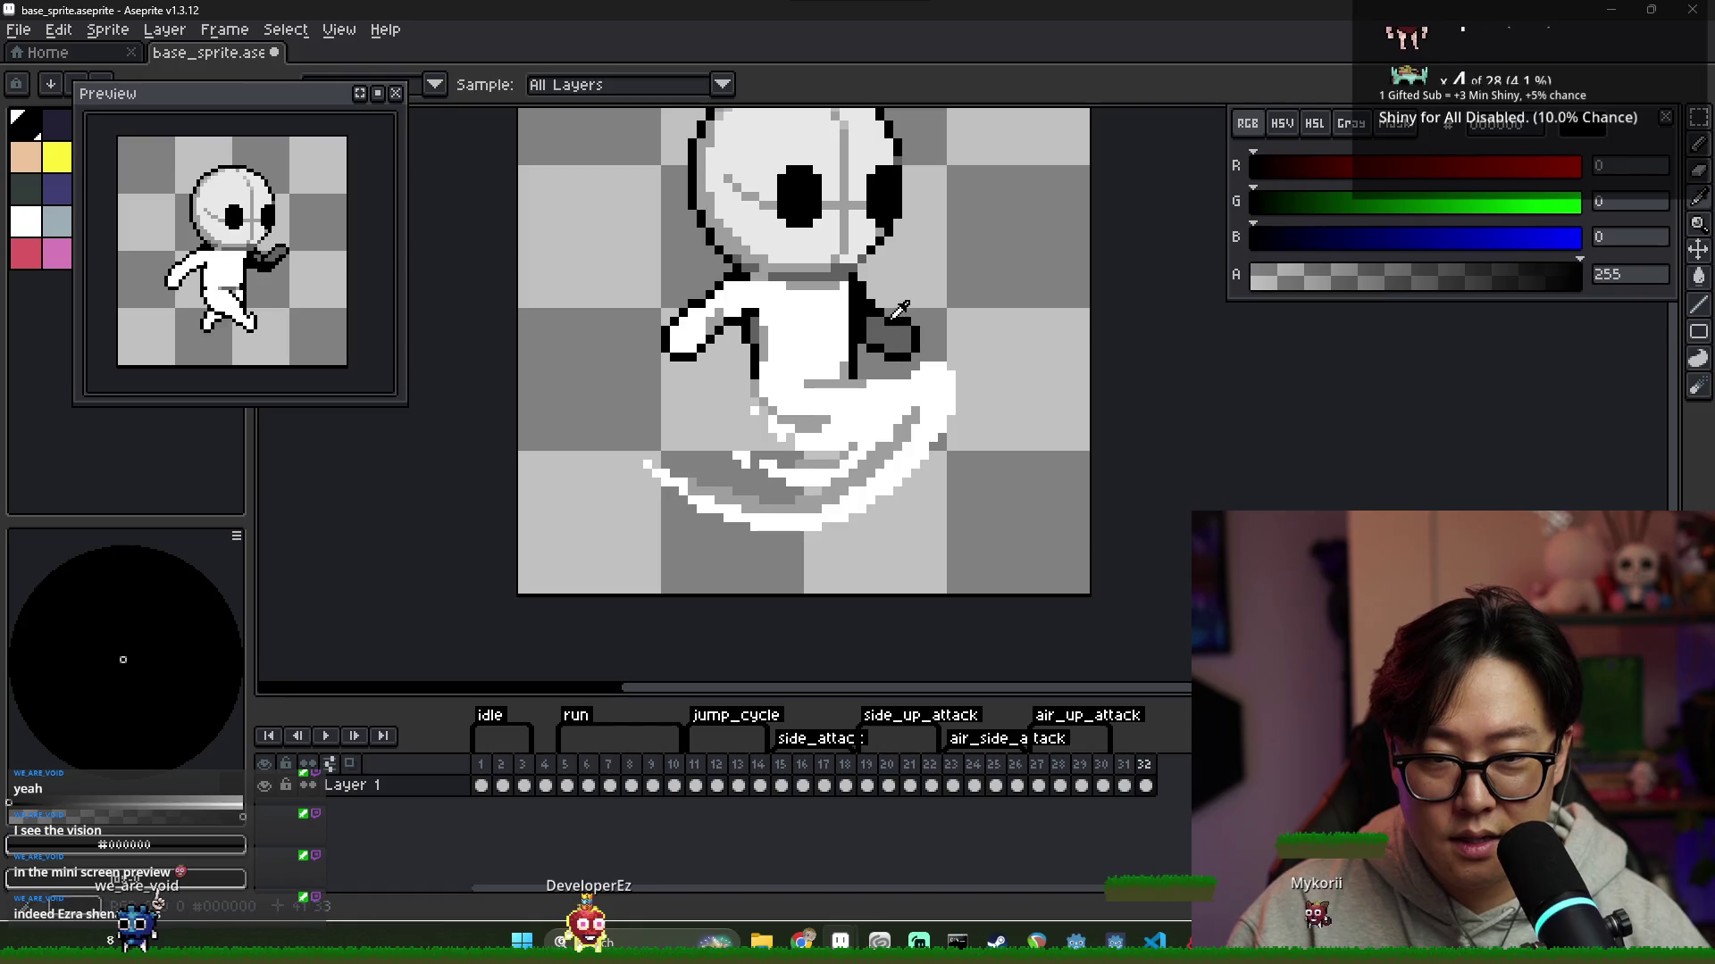
pyautogui.keyDown('alt'); pyautogui.click(864, 347); pyautogui.keyUp('alt')
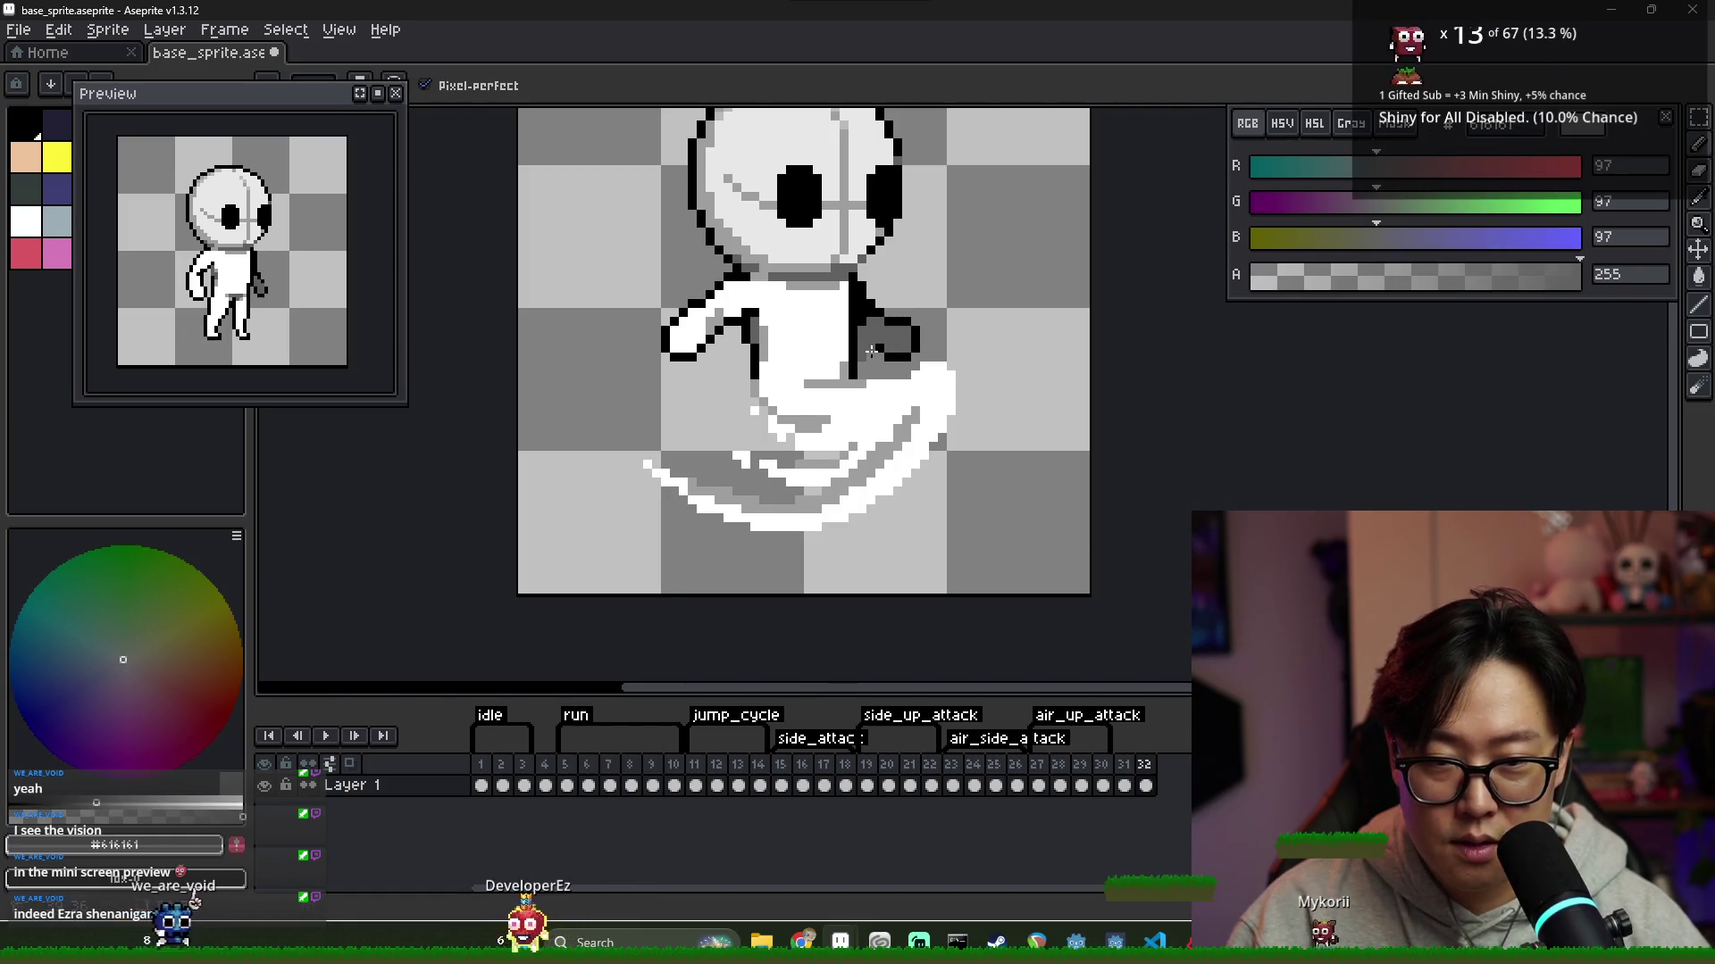
pyautogui.keyDown('alt'); pyautogui.click(881, 345); pyautogui.keyUp('alt')
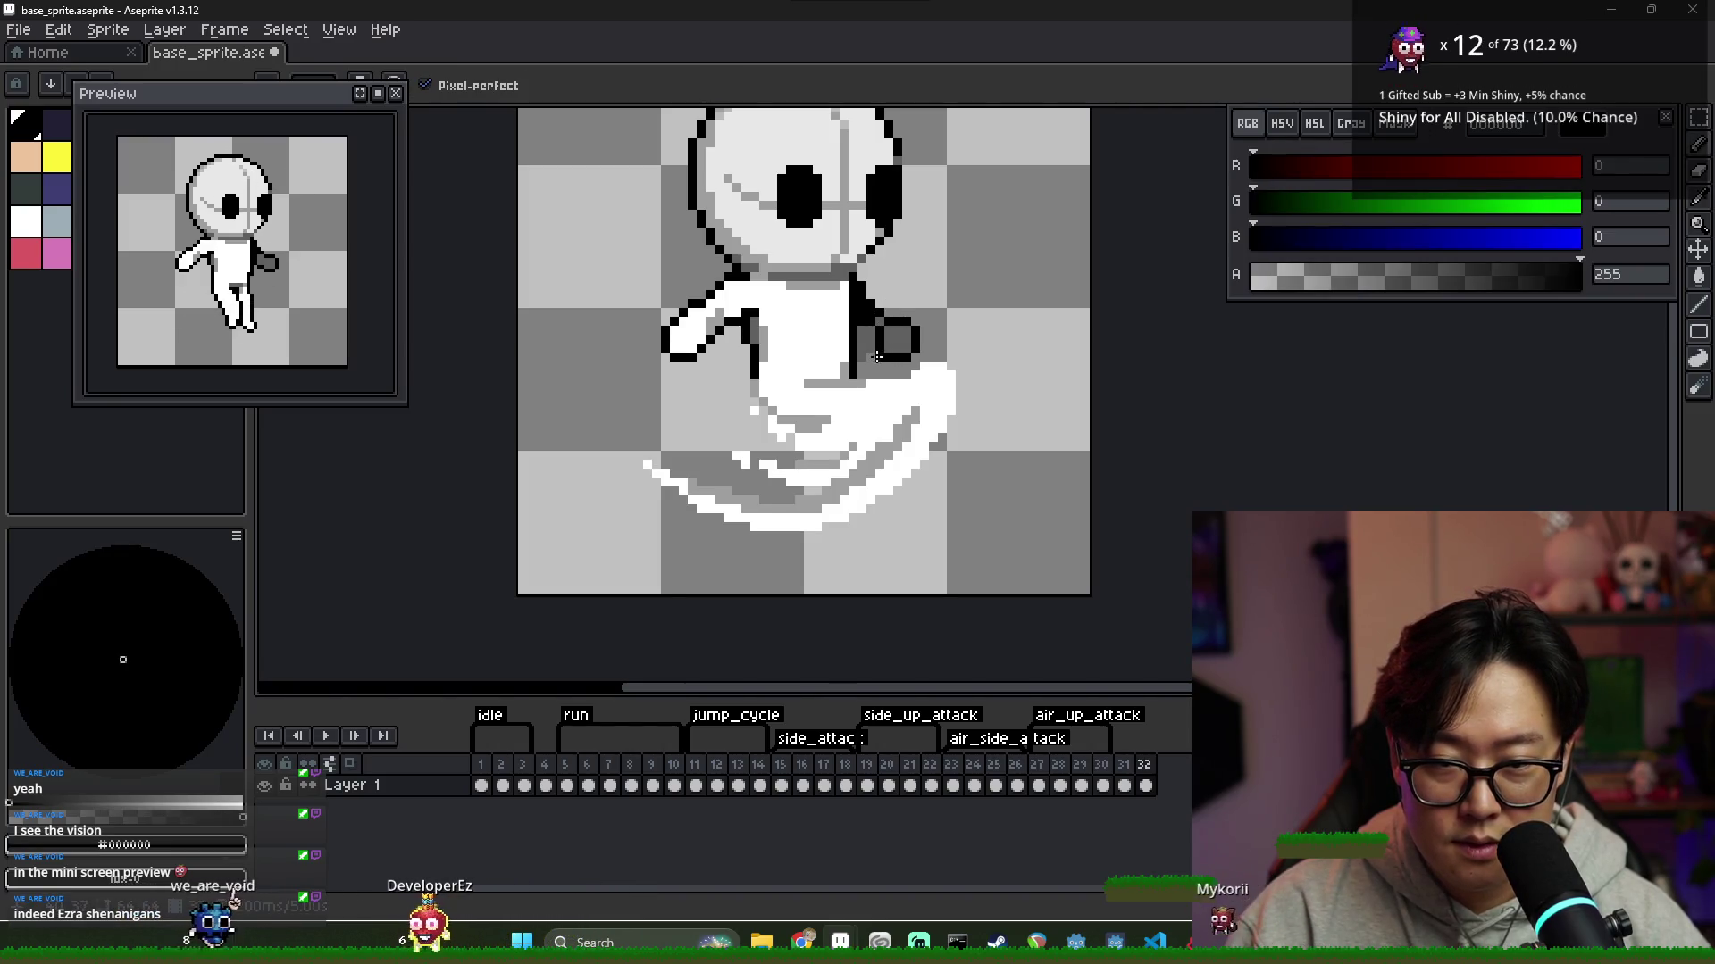
# Erase stray pixels and draw a new black arm outline extending toward the upper left
pyautogui.press('e')
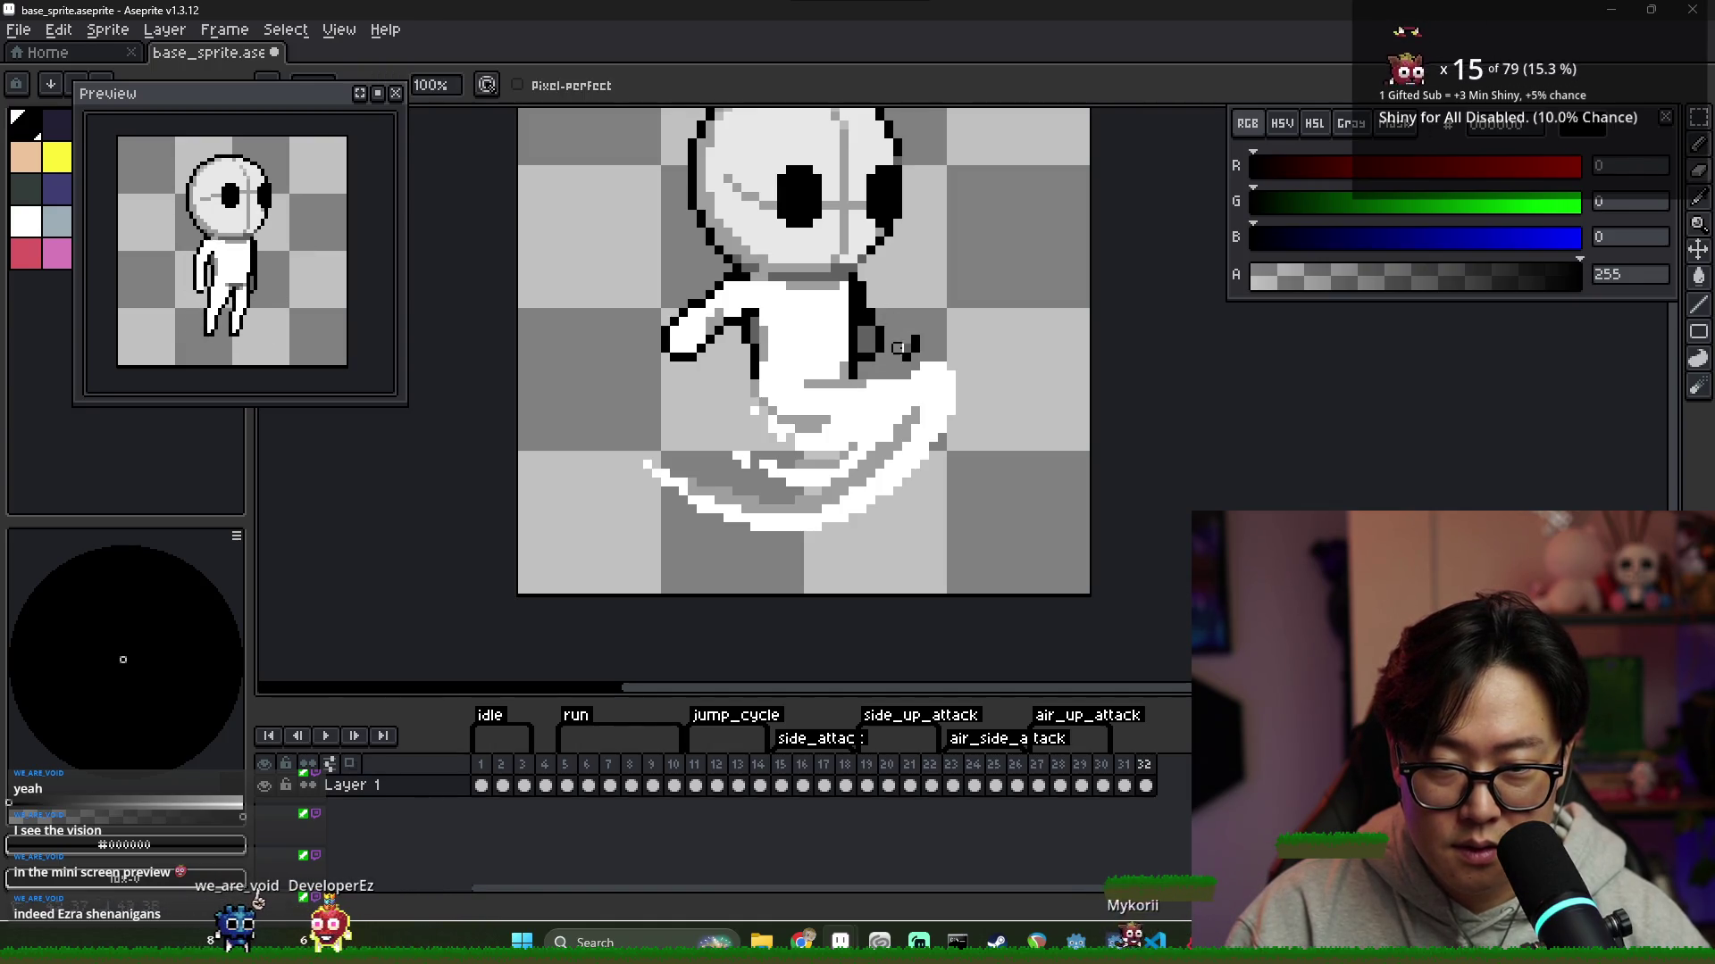
pyautogui.press('b')
pyautogui.keyDown('alt'); pyautogui.click(871, 341); pyautogui.keyUp('alt')
pyautogui.scroll(-4, 882, 352)
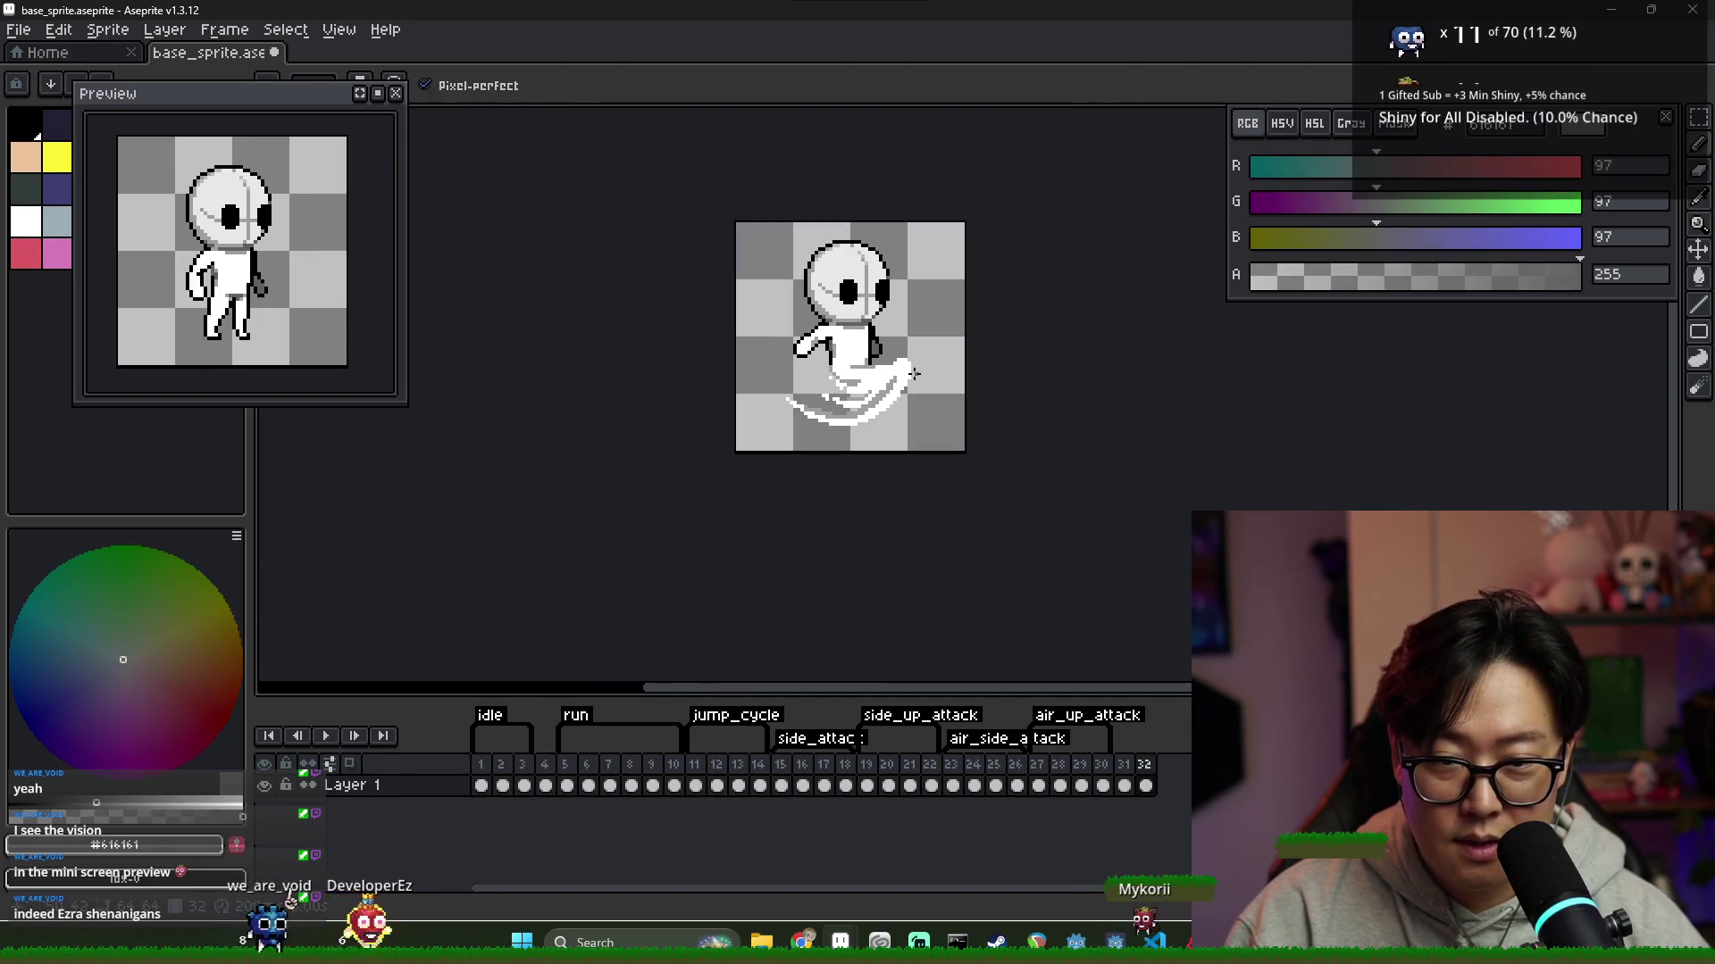
pyautogui.scroll(5, 823, 347)
pyautogui.keyDown('alt'); pyautogui.click(823, 347); pyautogui.keyUp('alt')
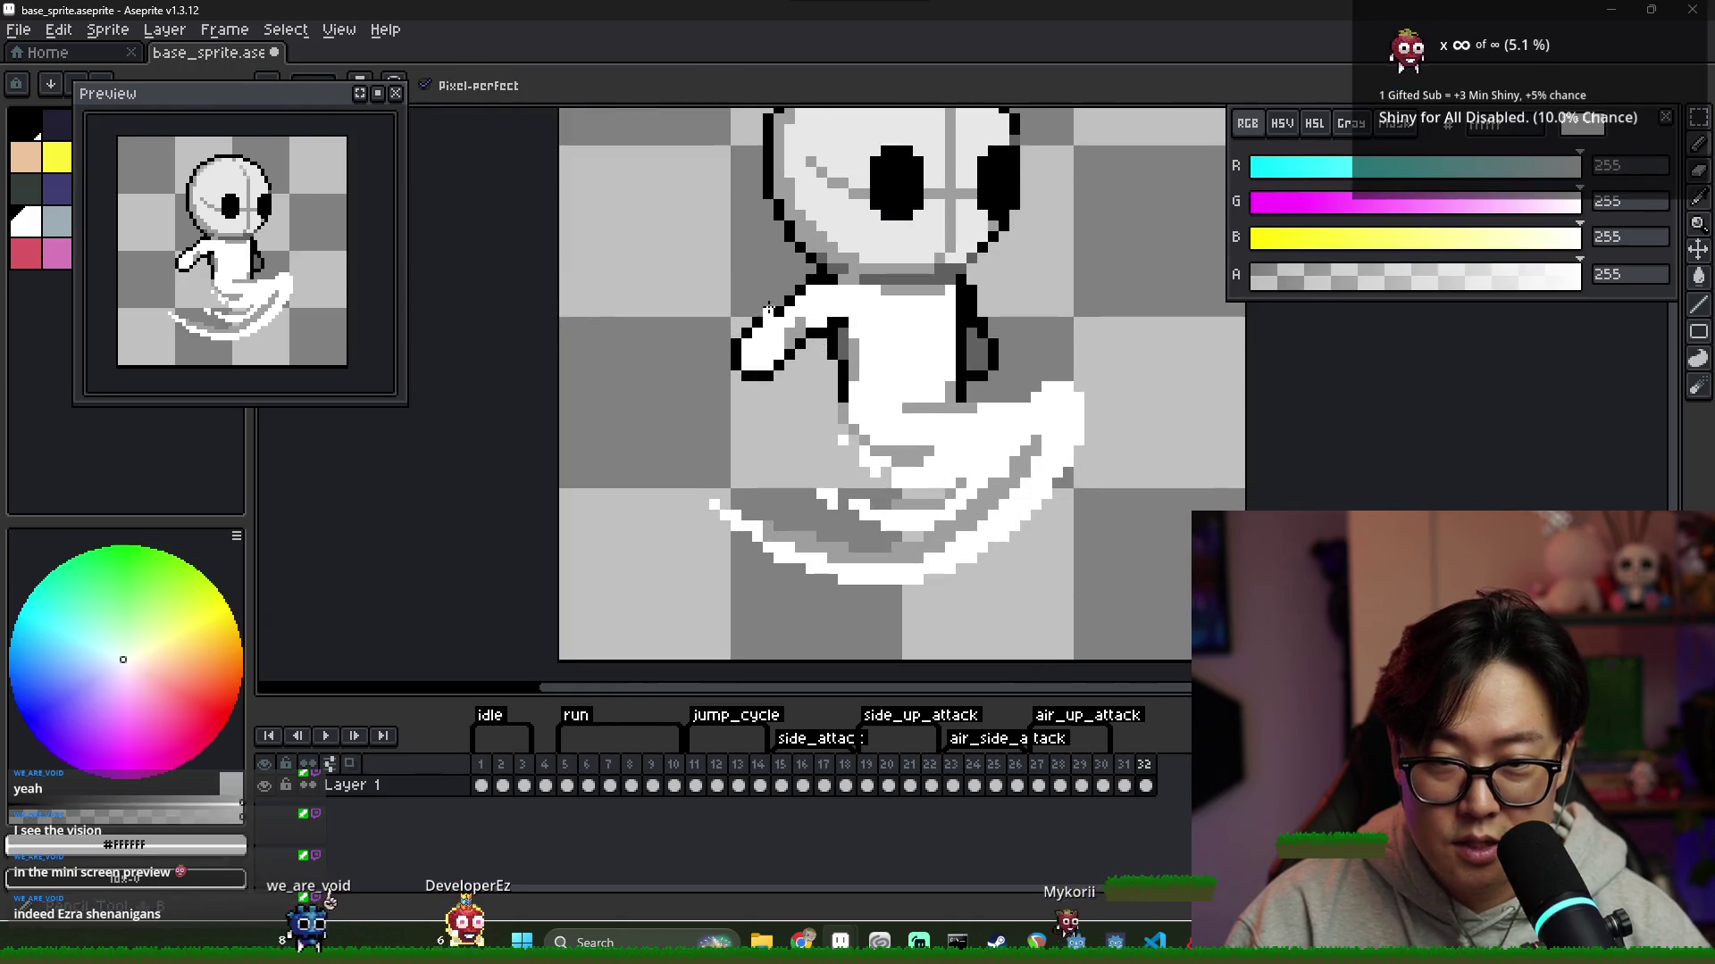
pyautogui.keyDown('alt'); pyautogui.click(778, 314); pyautogui.keyUp('alt')
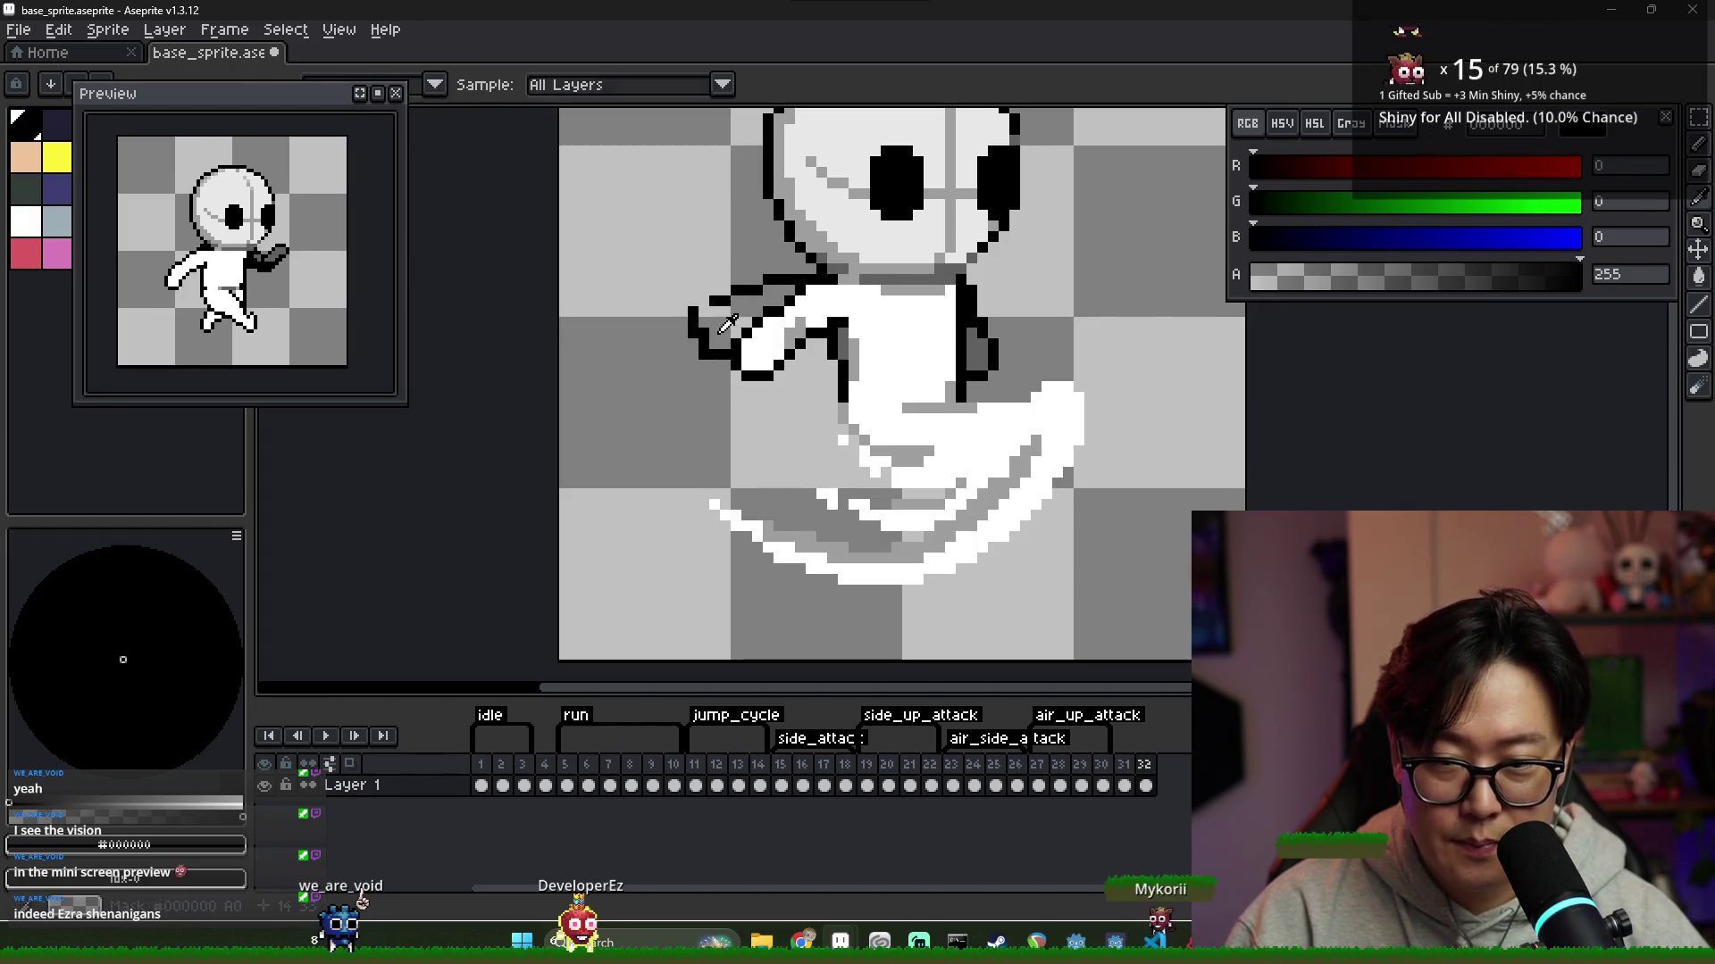
# Flood-fill the hand area white and erase the leftover lower hand pixels
pyautogui.keyDown('alt'); pyautogui.click(710, 337); pyautogui.keyUp('alt')
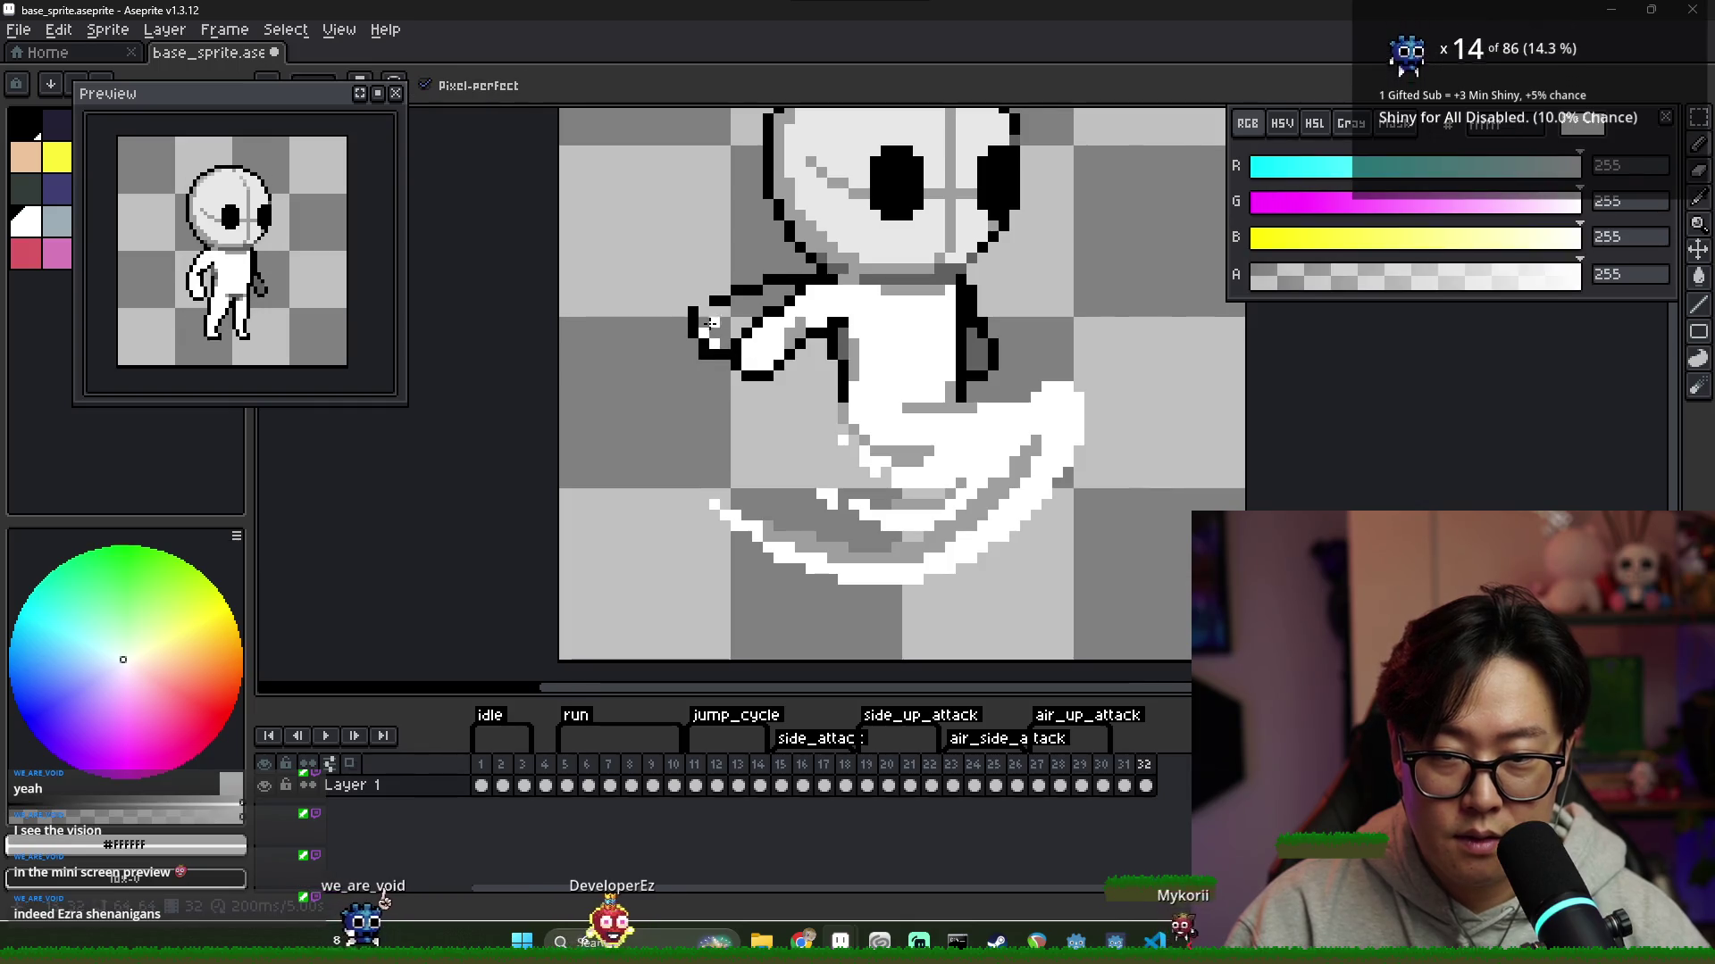
pyautogui.press('g')
pyautogui.click(724, 321)
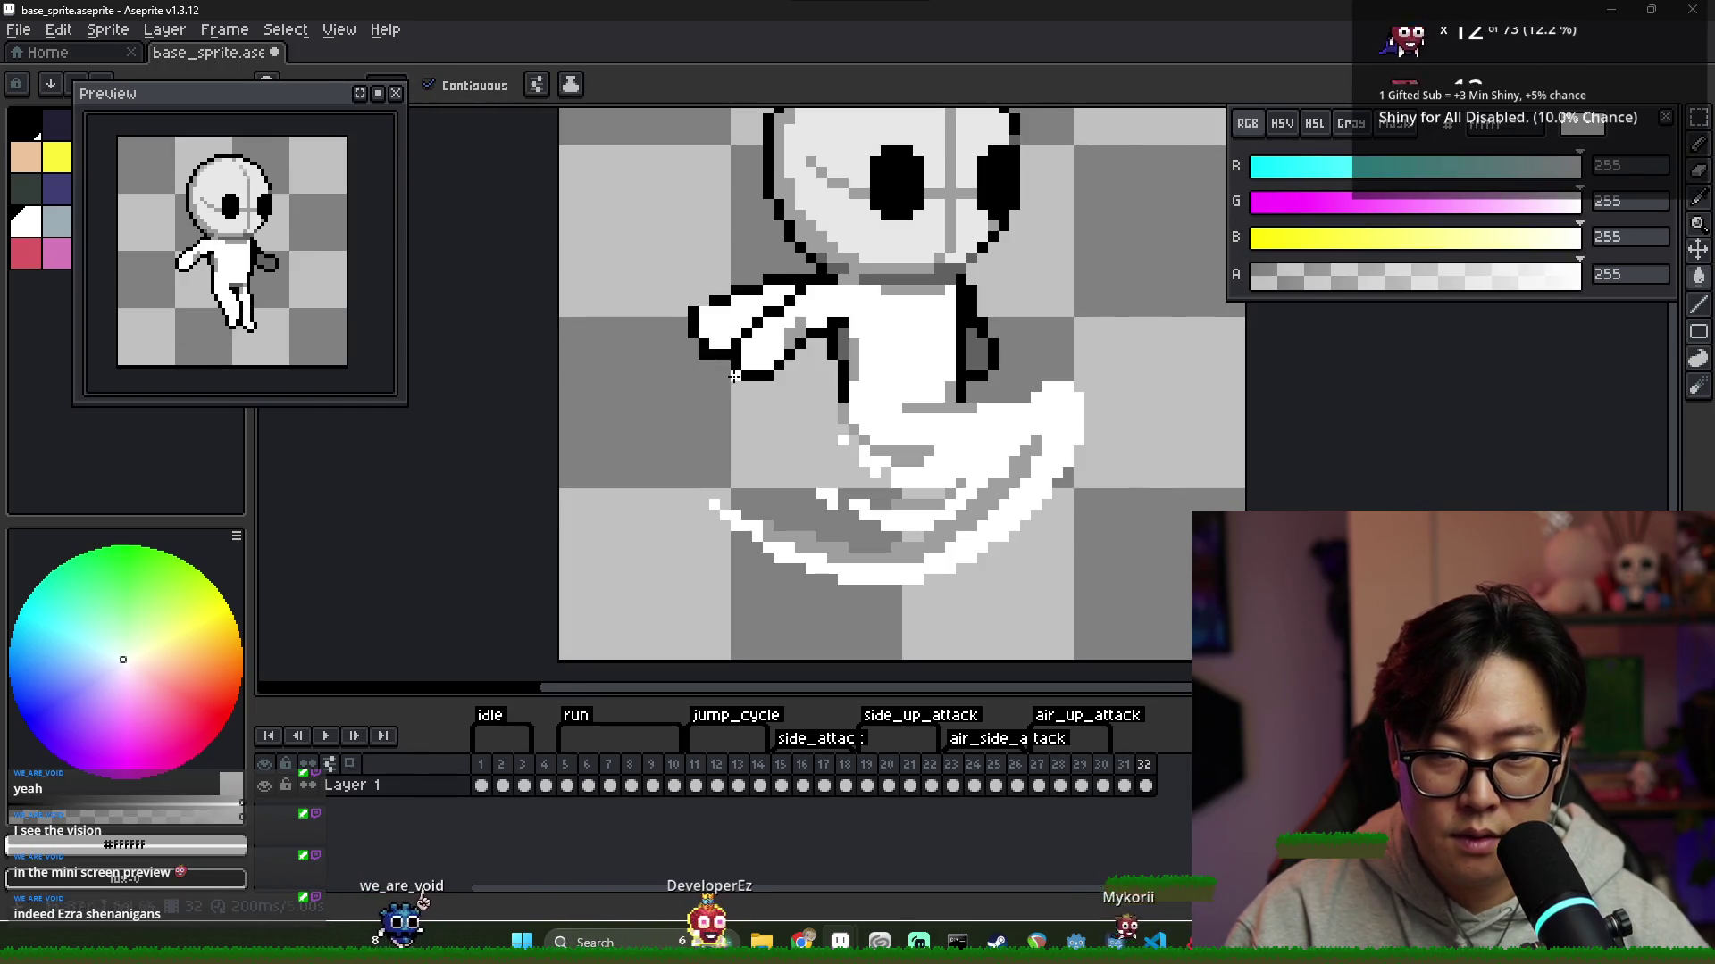
pyautogui.press('e')
pyautogui.moveTo(755, 368); pyautogui.dragTo(821, 333)
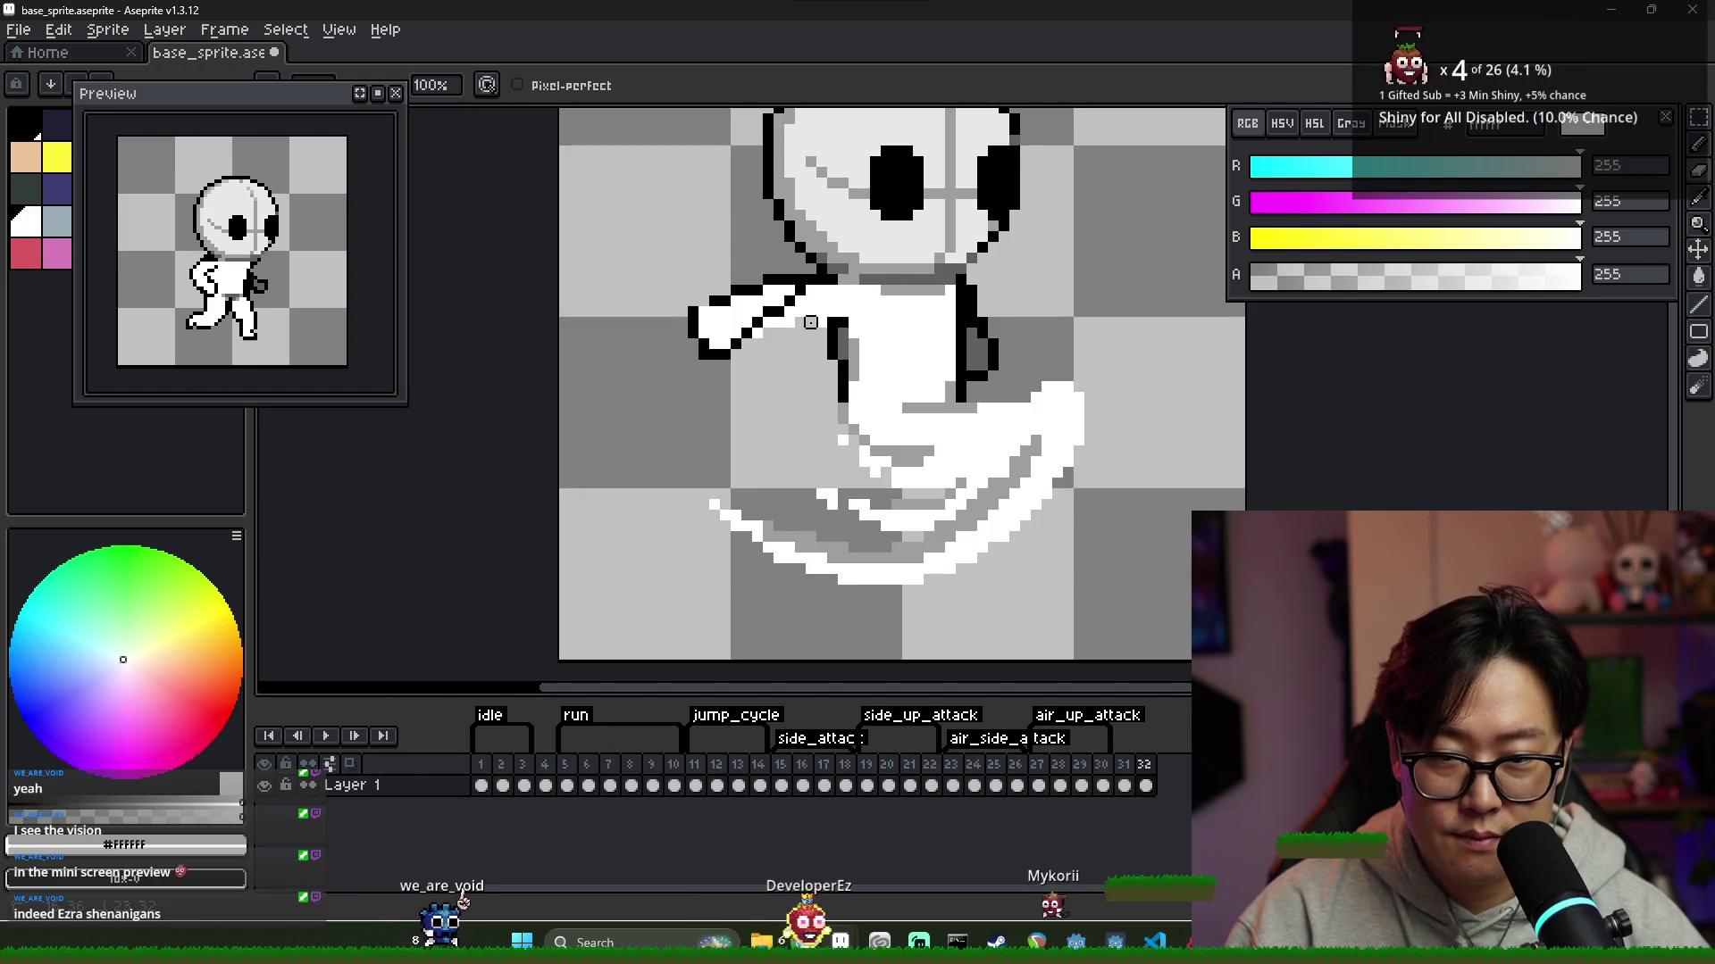
# Outline the extended arm in black, touching up with white and mid-grey
pyautogui.press('b')
pyautogui.keyDown('alt'); pyautogui.click(769, 319); pyautogui.keyUp('alt')
pyautogui.keyDown('alt'); pyautogui.click(756, 317); pyautogui.keyUp('alt')
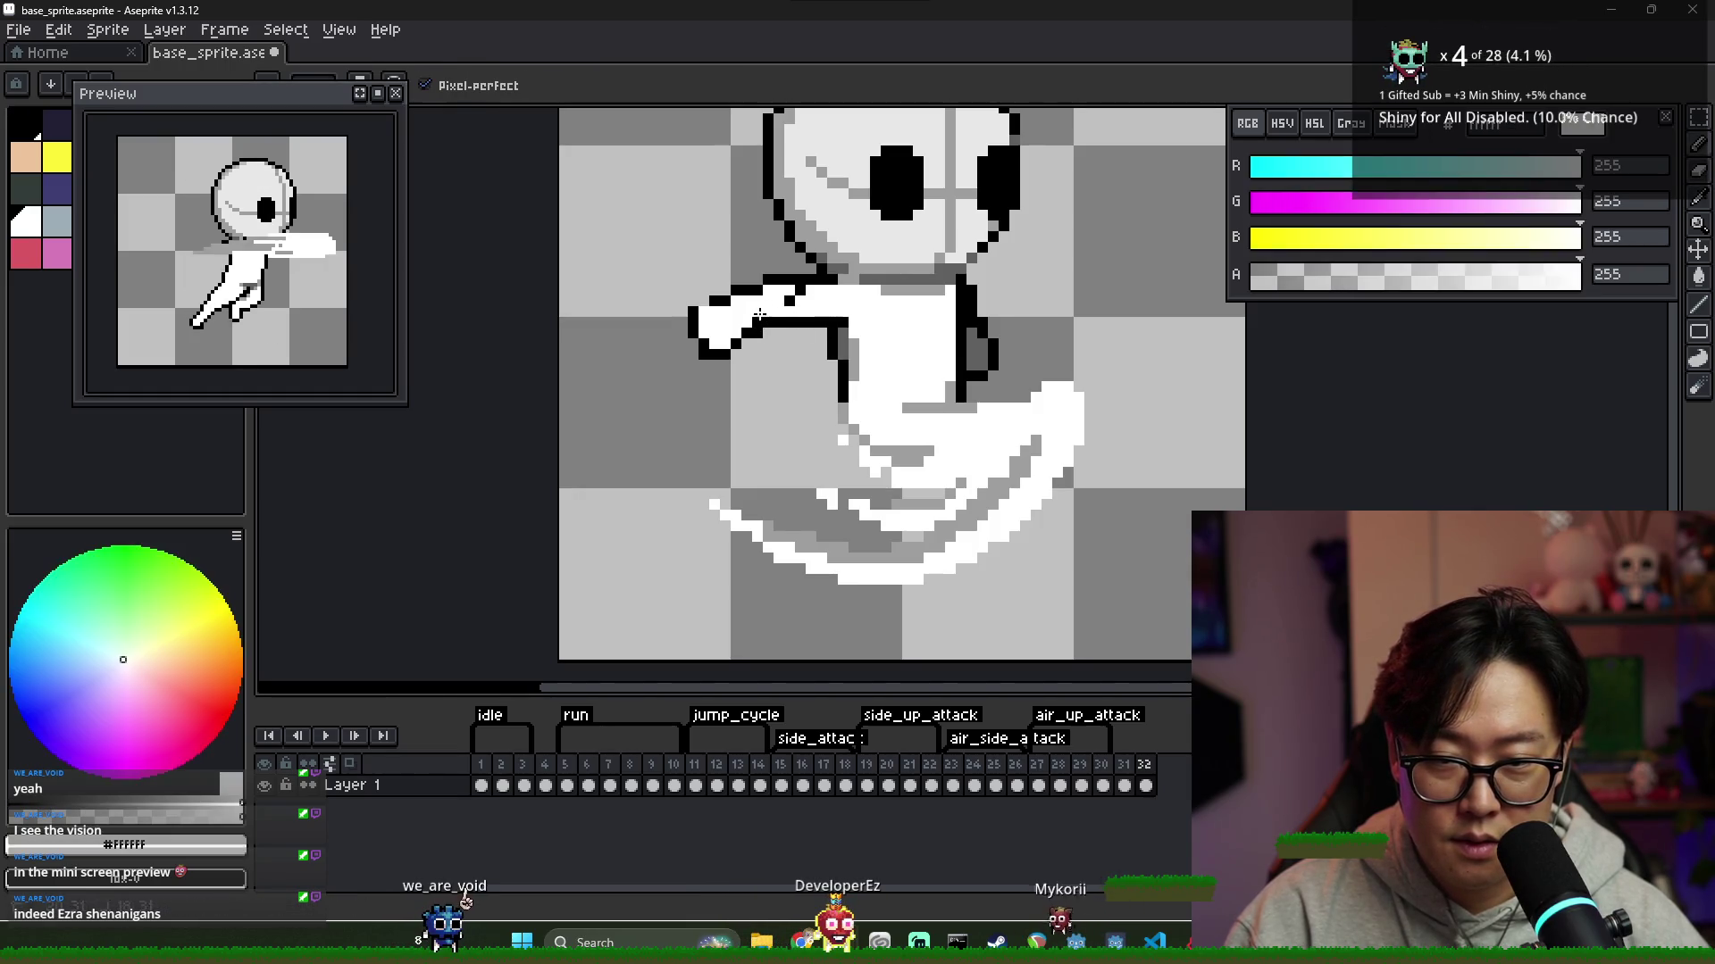
pyautogui.keyDown('alt'); pyautogui.click(704, 308); pyautogui.keyUp('alt')
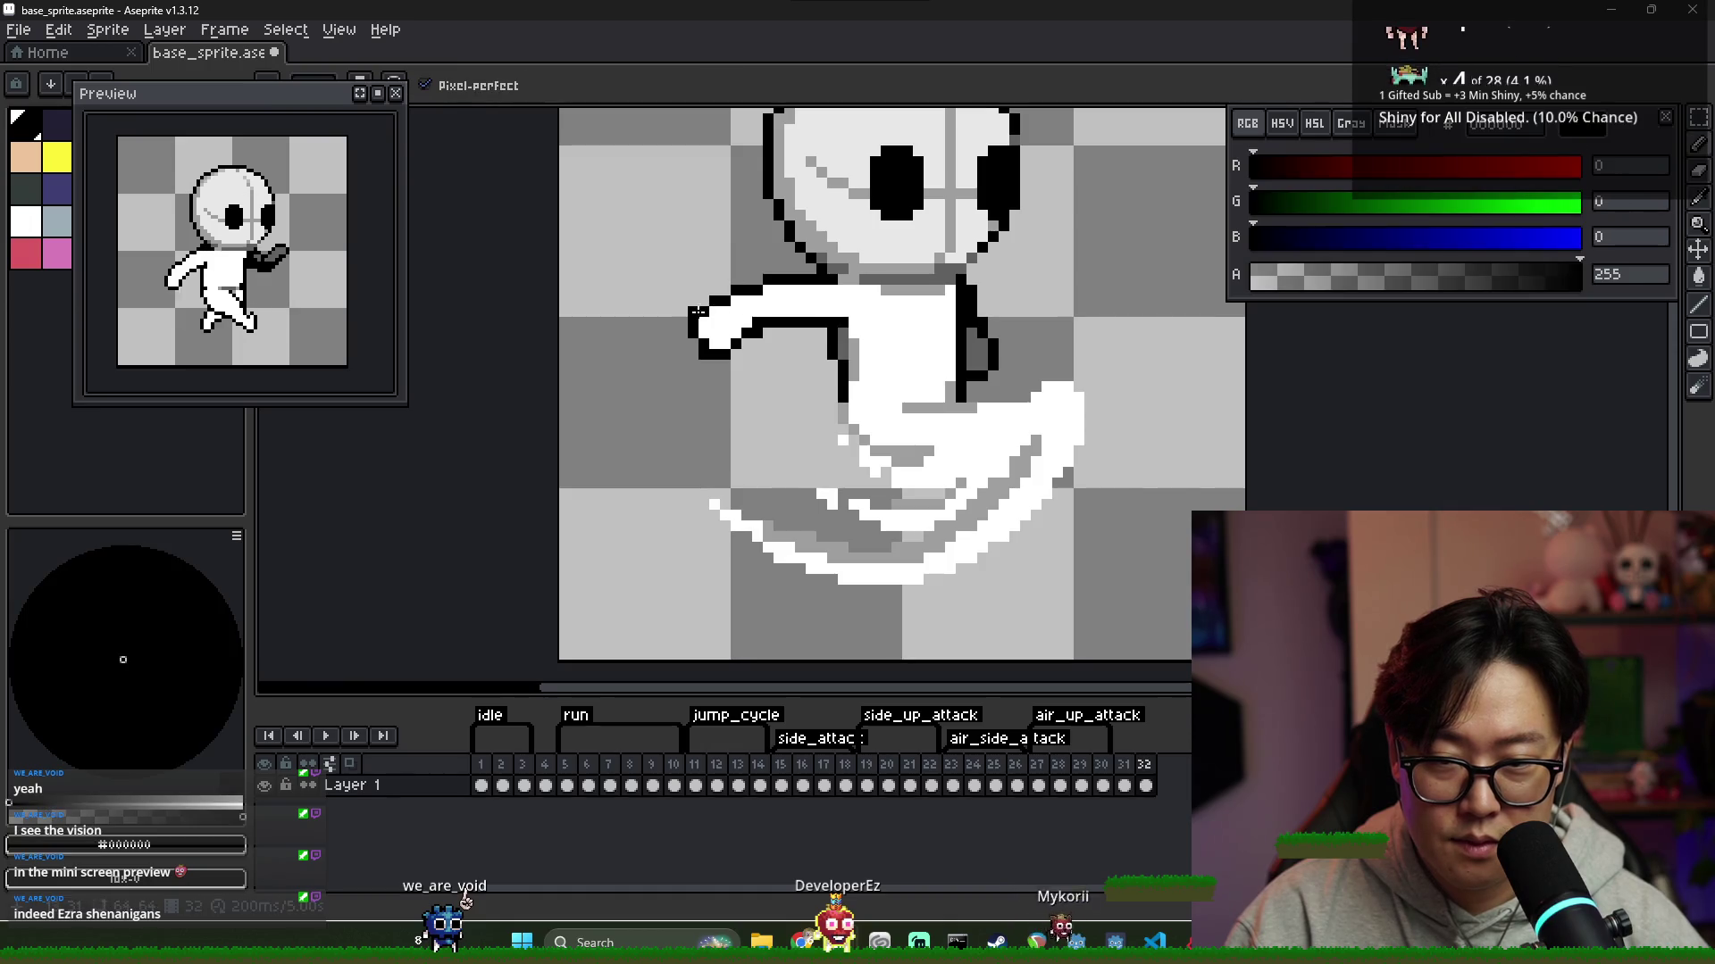
pyautogui.scroll(-2, 698, 310)
pyautogui.scroll(2, 749, 331)
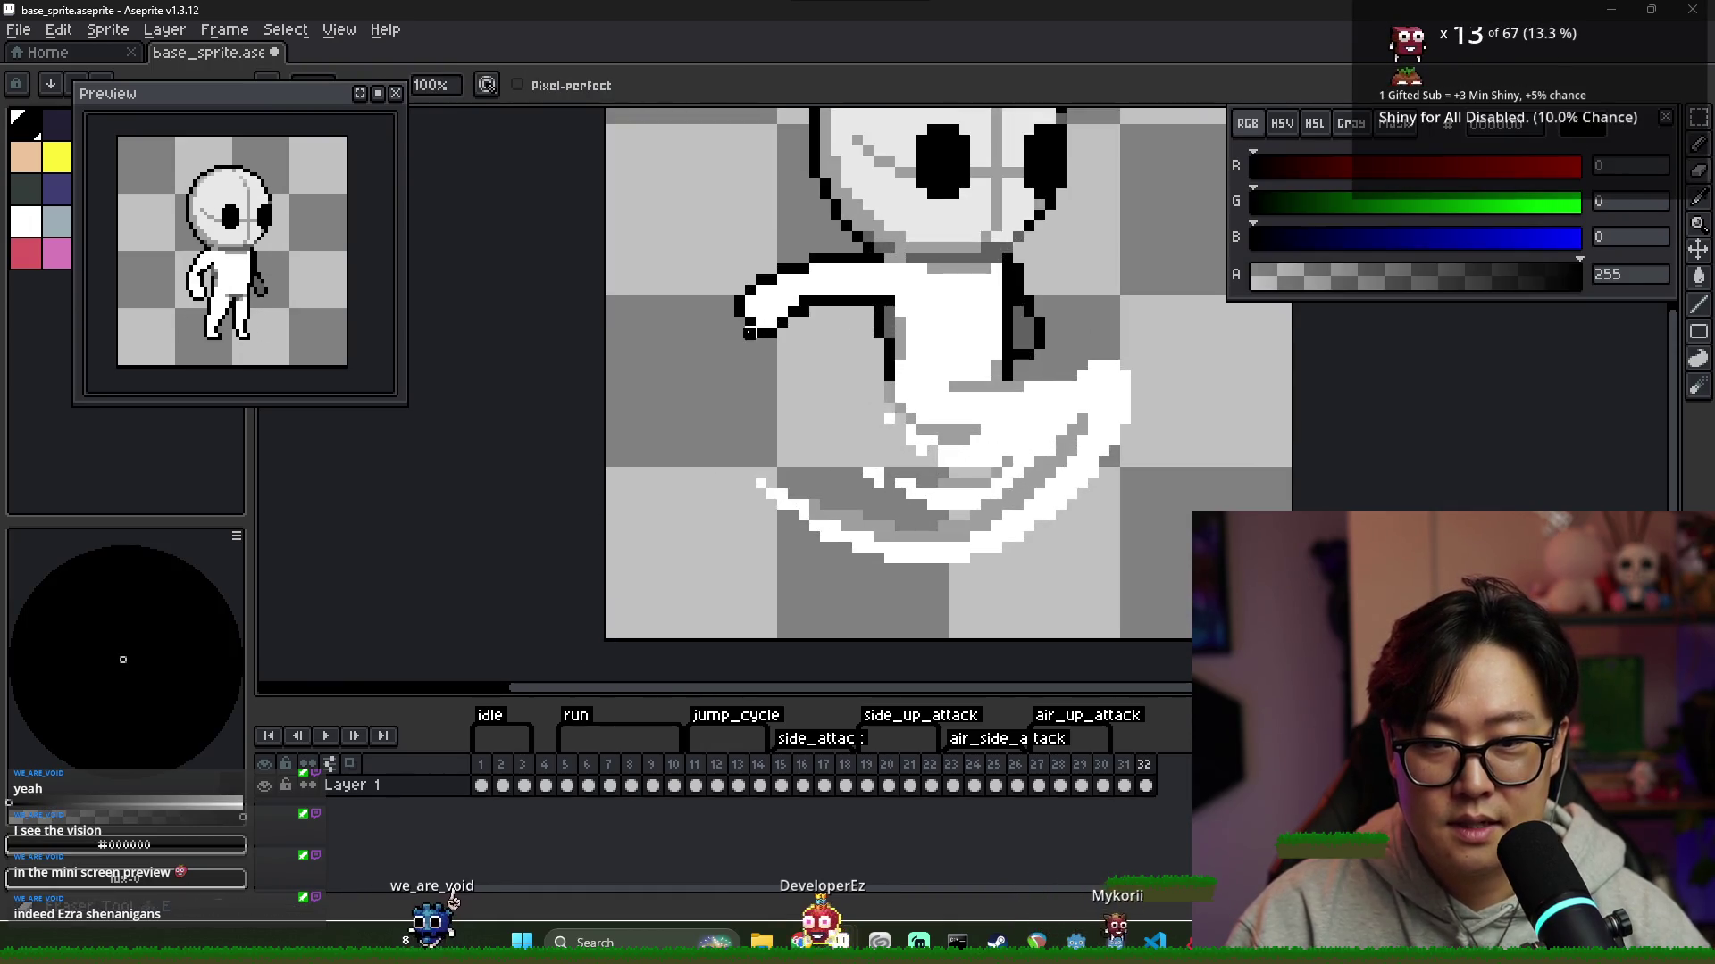
pyautogui.scroll(-2, 748, 332)
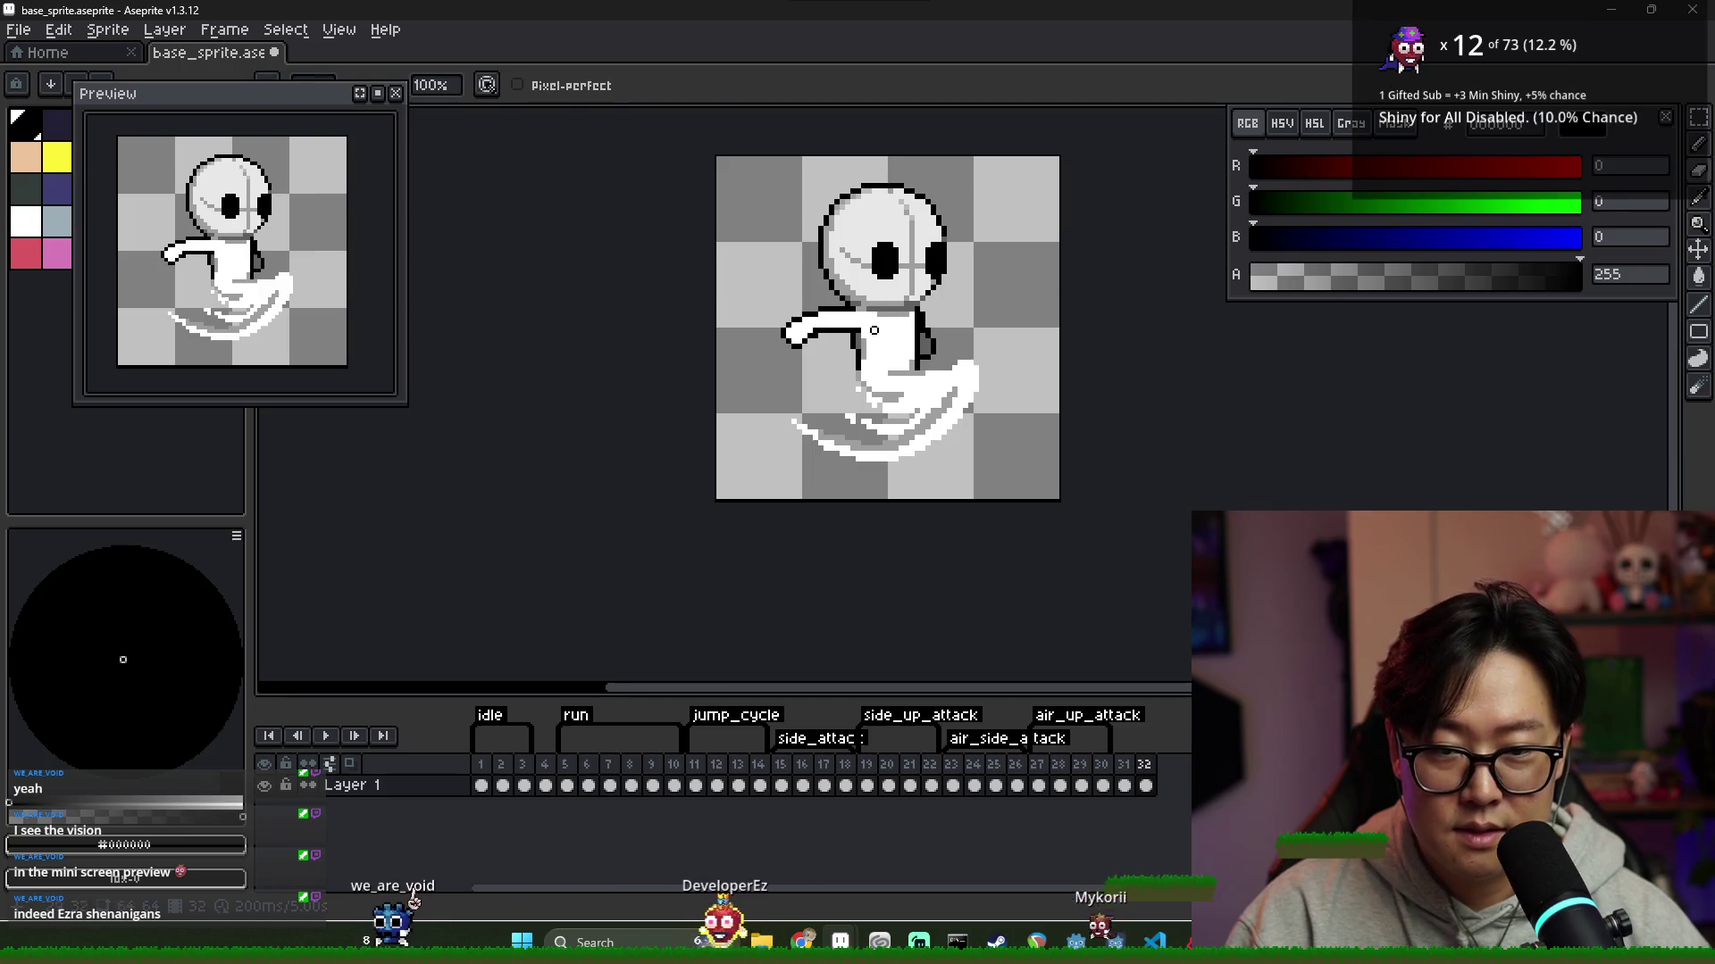
pyautogui.keyDown('alt'); pyautogui.click(857, 332); pyautogui.keyUp('alt')
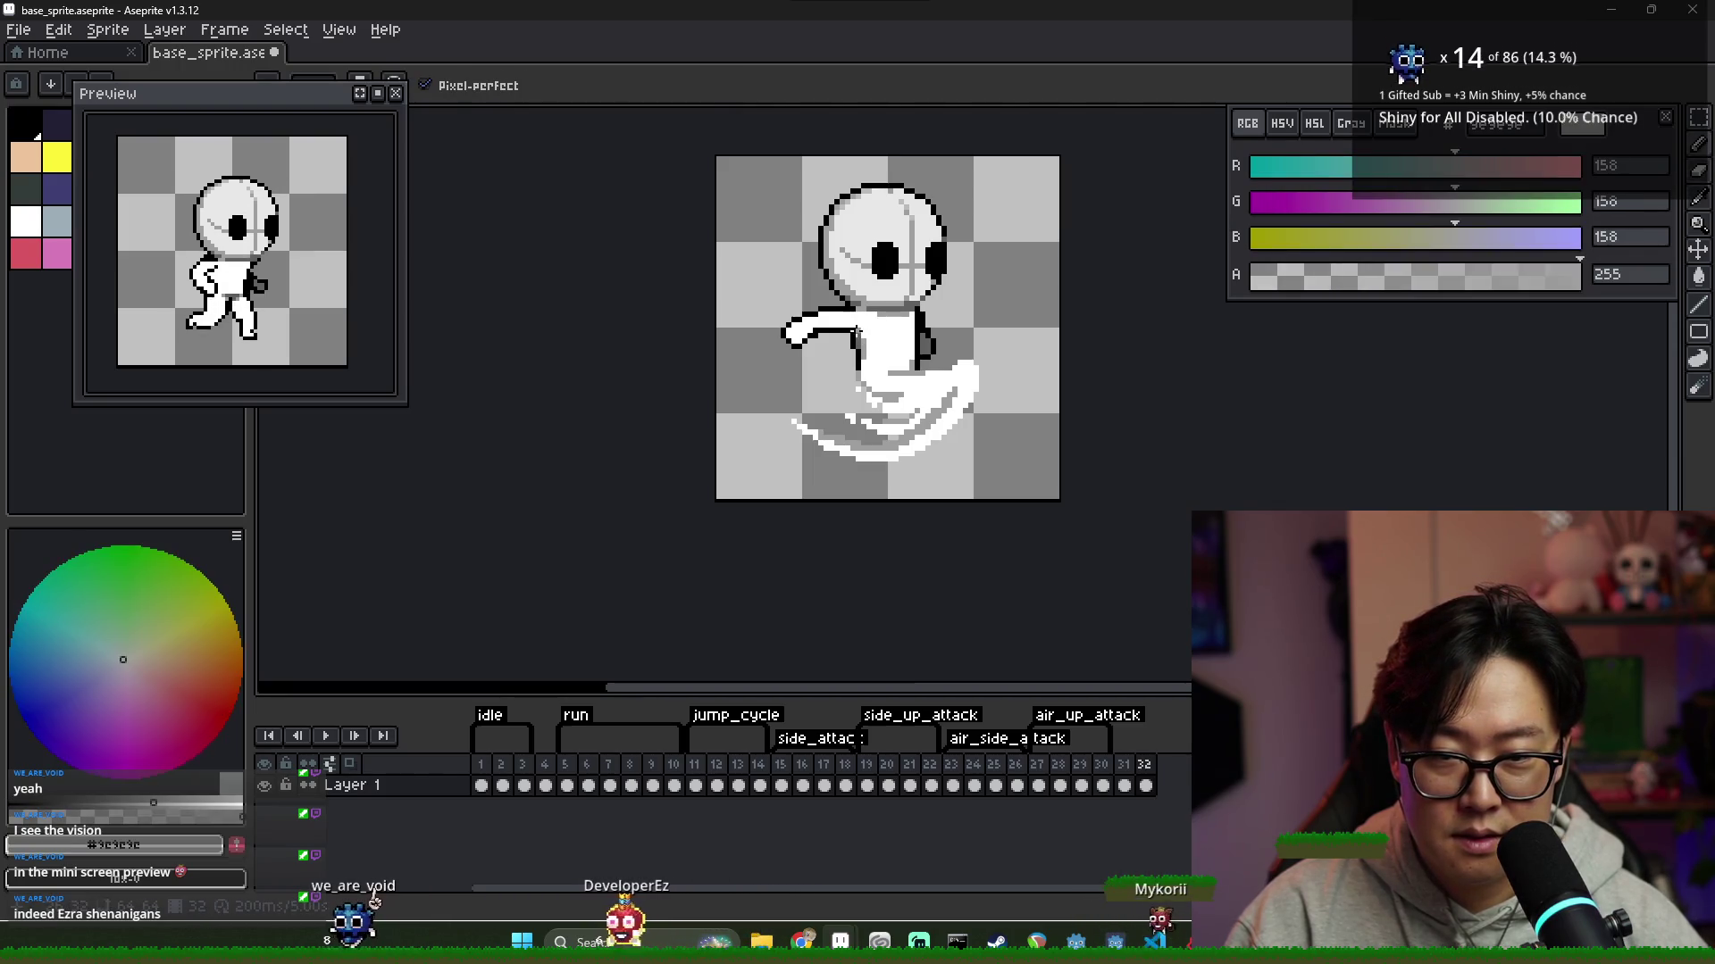
pyautogui.scroll(-2, 948, 418)
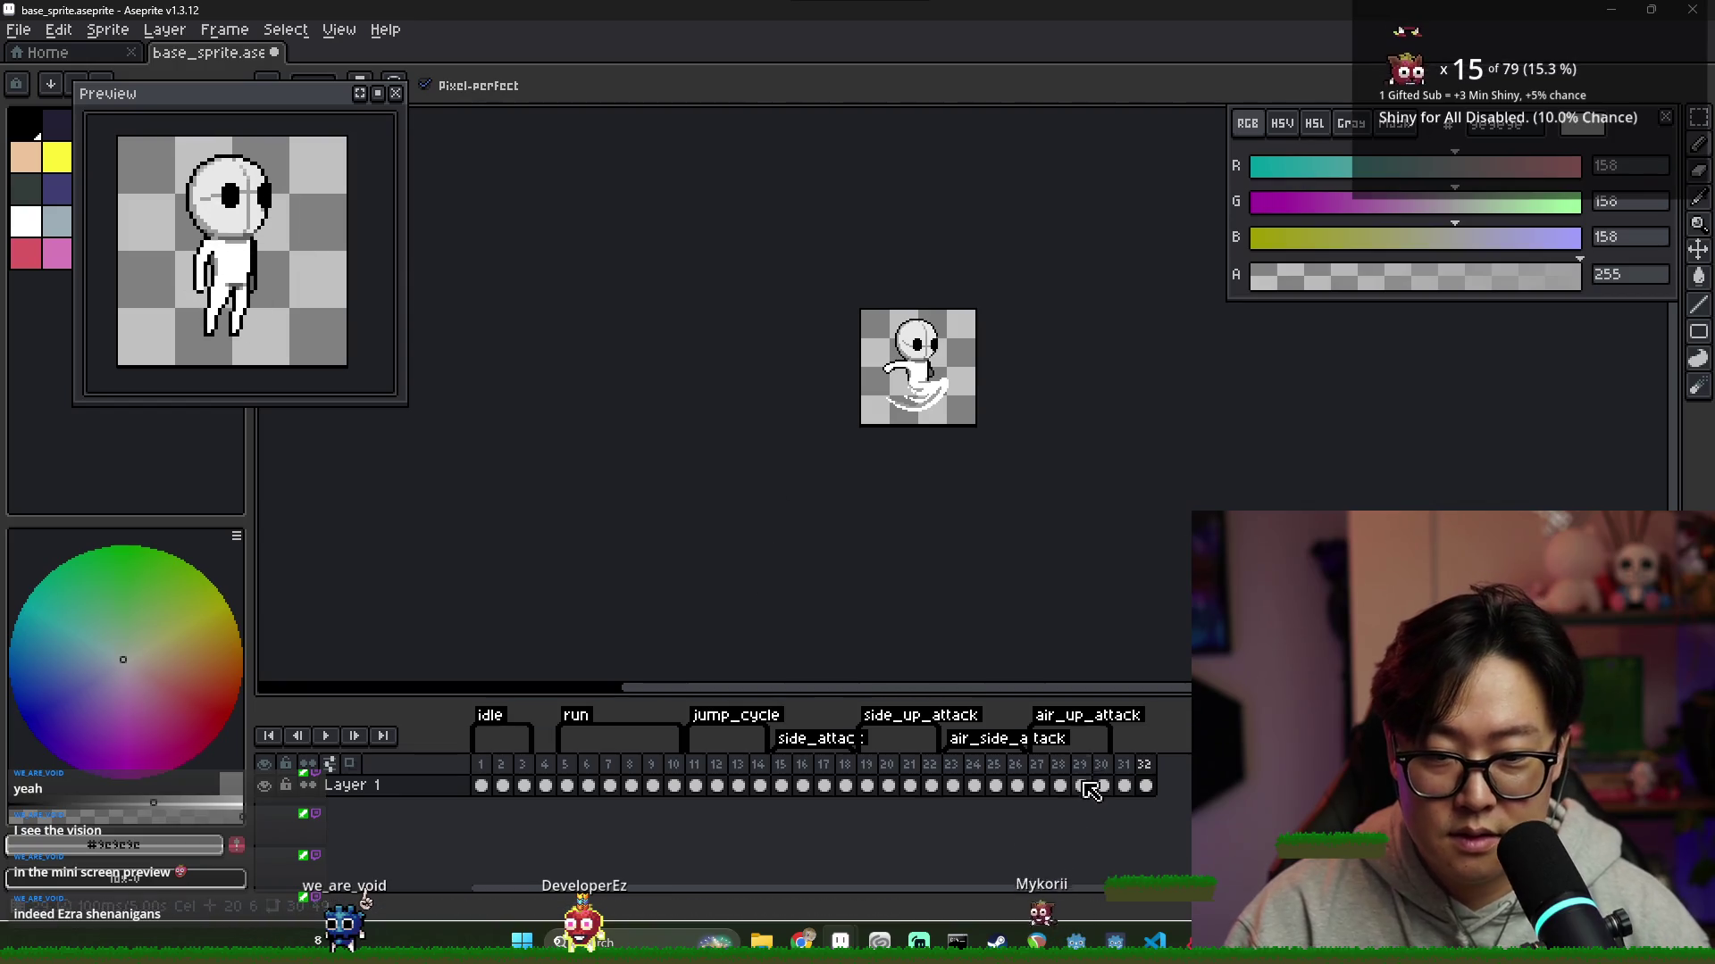
# Compare the standing pose in frame 31 with the attack pose in frame 32
pyautogui.click(1125, 782)
pyautogui.click(1145, 768)
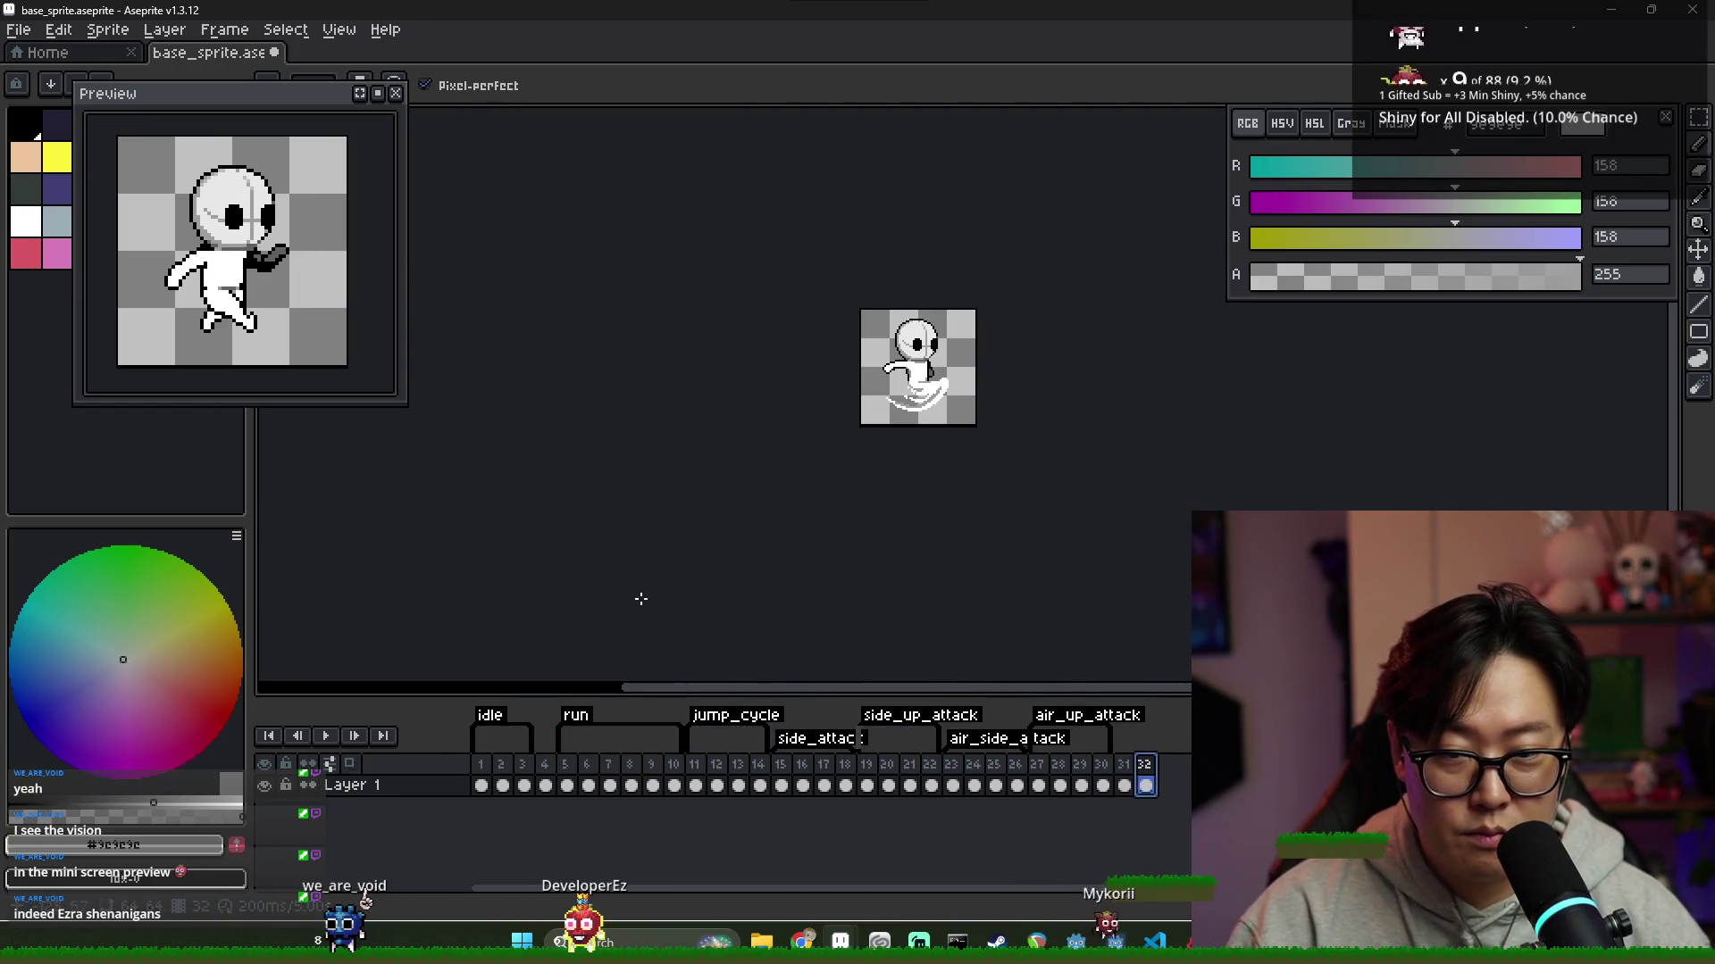
pyautogui.click(1123, 785)
pyautogui.click(1148, 768)
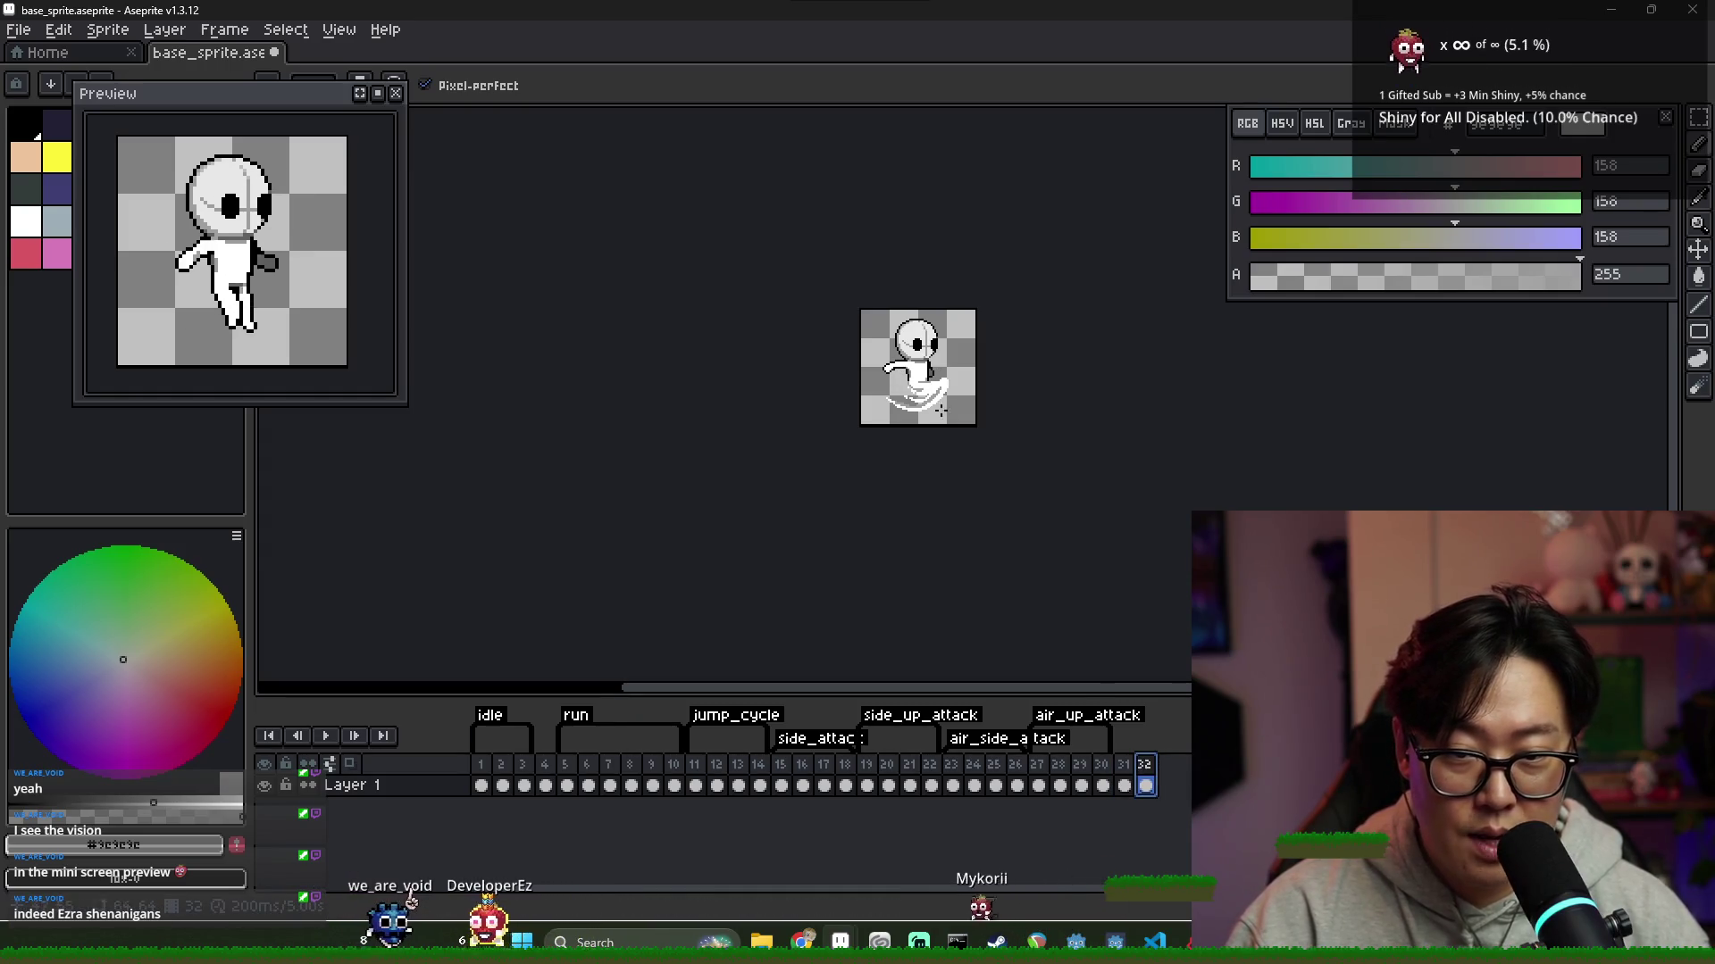
pyautogui.scroll(3, 949, 425)
pyautogui.scroll(4, 801, 159)
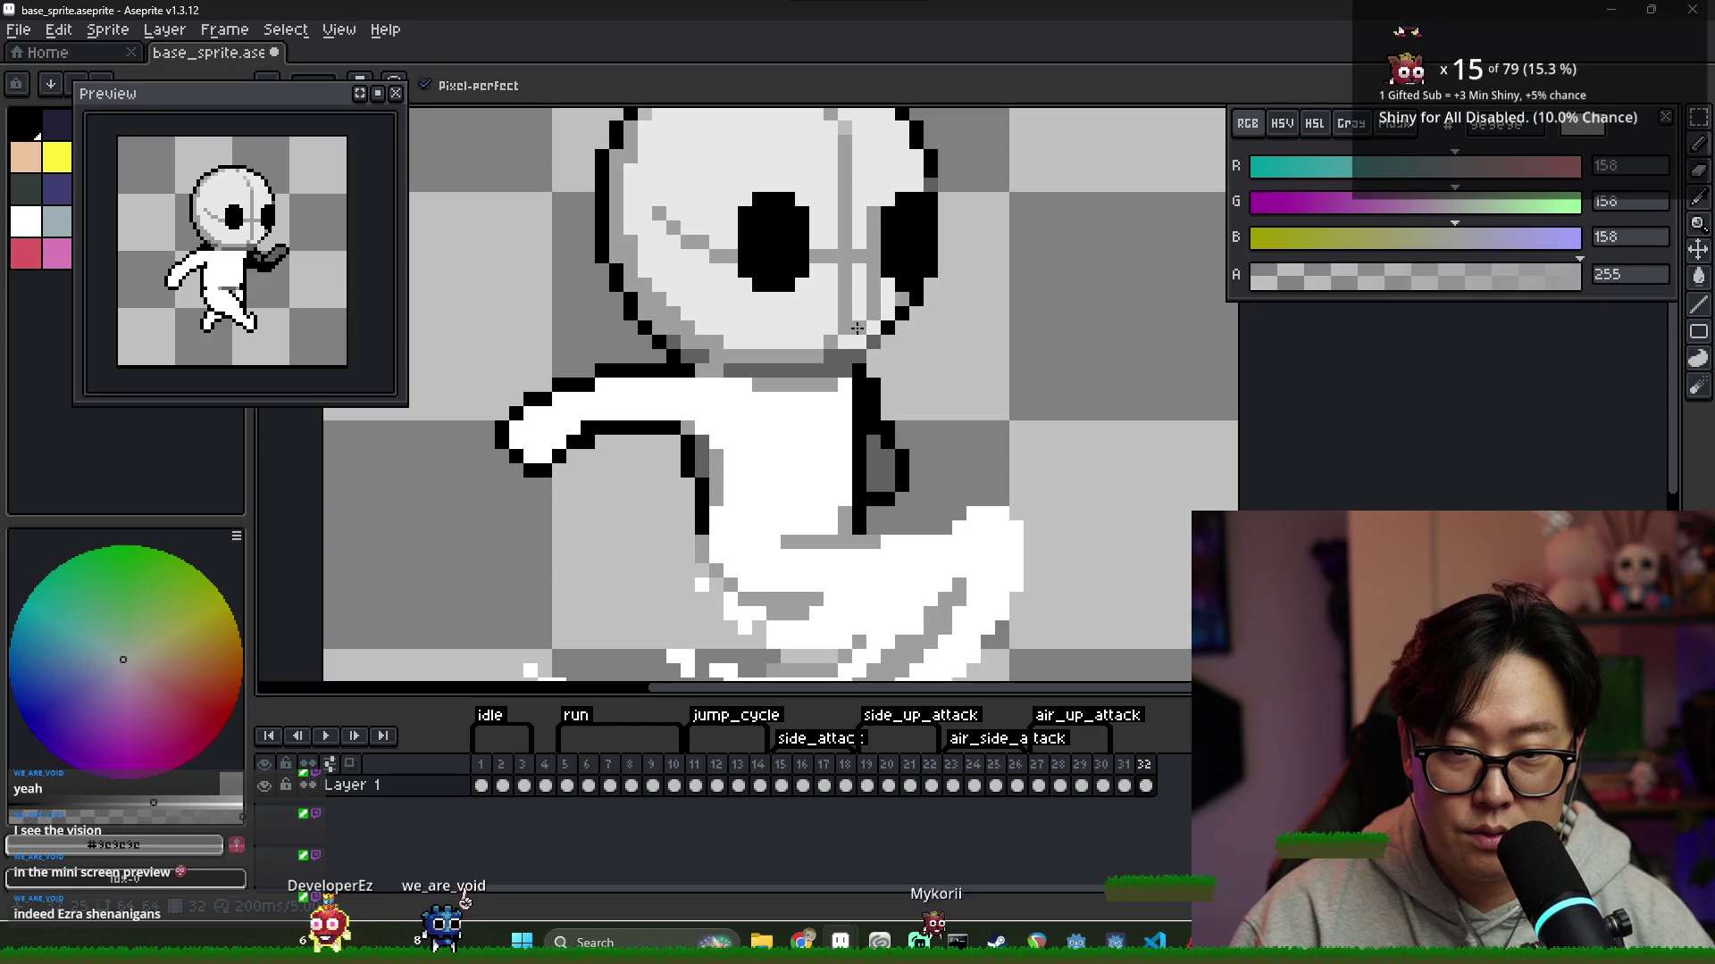
# Paint over the old grey stripe on the head with the sampled light grey
pyautogui.keyDown('alt'); pyautogui.click(845, 322); pyautogui.keyUp('alt')
pyautogui.moveTo(844, 330); pyautogui.dragTo(843, 125)
pyautogui.scroll(3, 831, 179)
pyautogui.keyDown('alt'); pyautogui.click(817, 226); pyautogui.keyUp('alt')
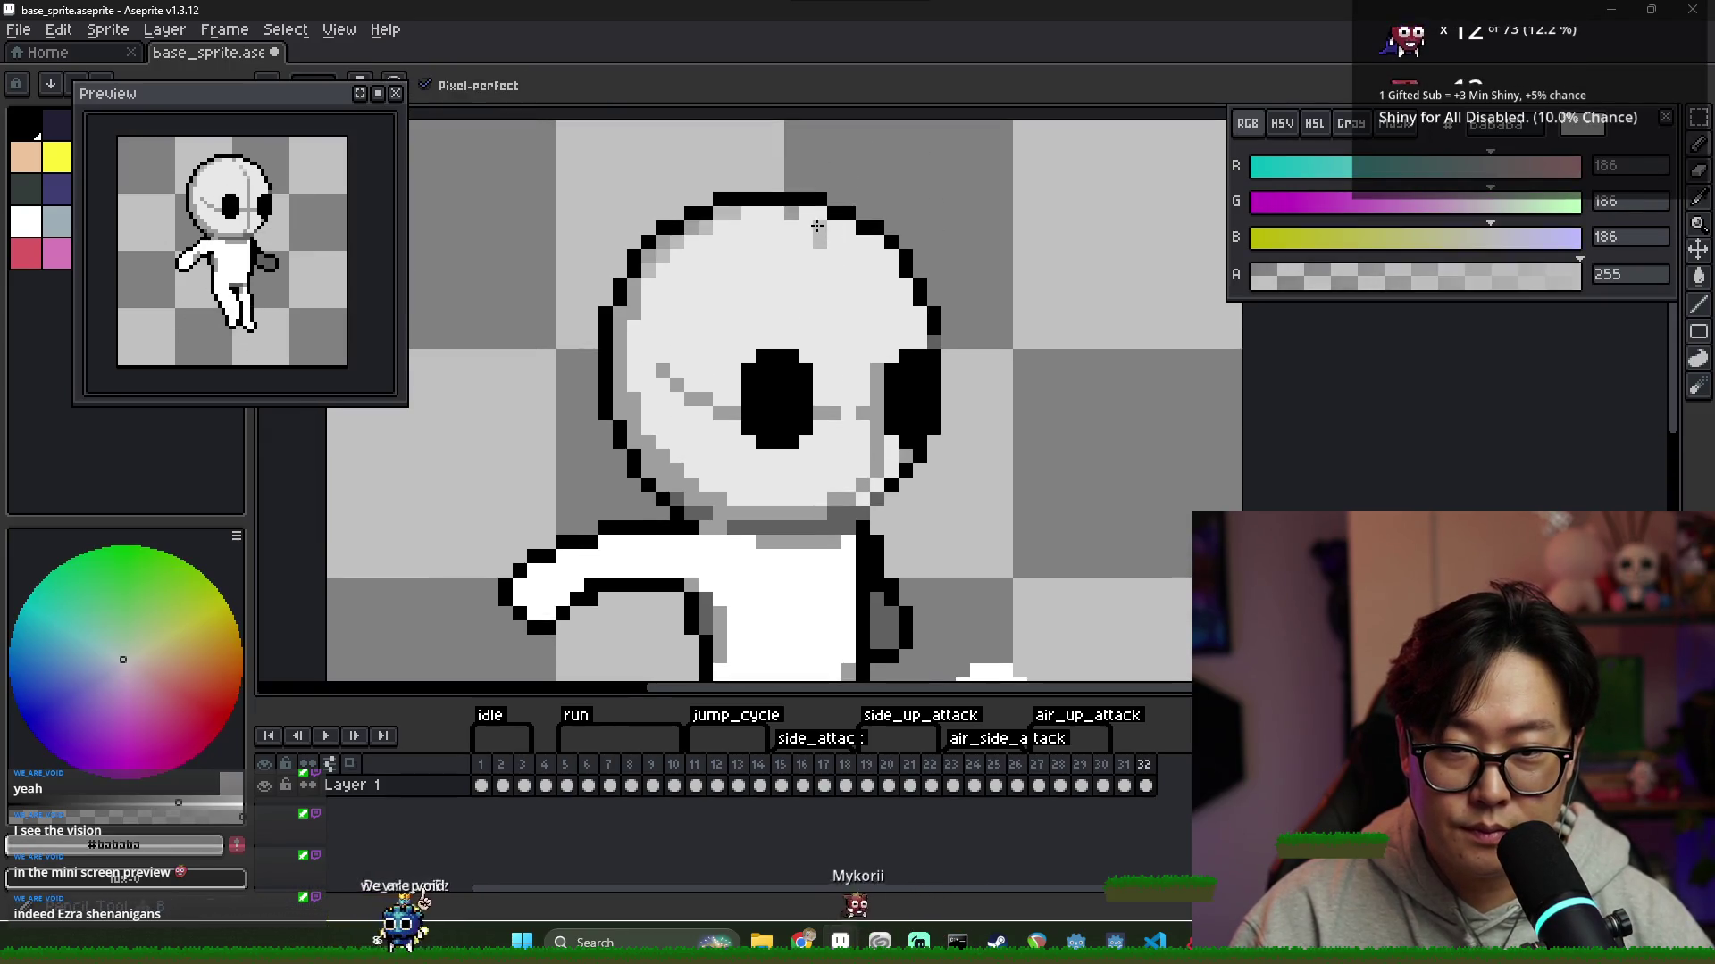
pyautogui.keyDown('alt'); pyautogui.click(808, 230); pyautogui.keyUp('alt')
# Redraw the grey shading diagonally down the head, darkening one pixel with the darker grey
pyautogui.click(819, 238)
pyautogui.click(790, 214)
pyautogui.keyDown('alt'); pyautogui.click(728, 214); pyautogui.keyUp('alt')
pyautogui.click(806, 215)
pyautogui.click(826, 241)
pyautogui.keyDown('alt'); pyautogui.click(839, 257); pyautogui.keyUp('alt')
pyautogui.click(819, 241)
pyautogui.keyDown('alt'); pyautogui.click(834, 241); pyautogui.keyUp('alt')
pyautogui.moveTo(849, 255); pyautogui.dragTo(855, 267)
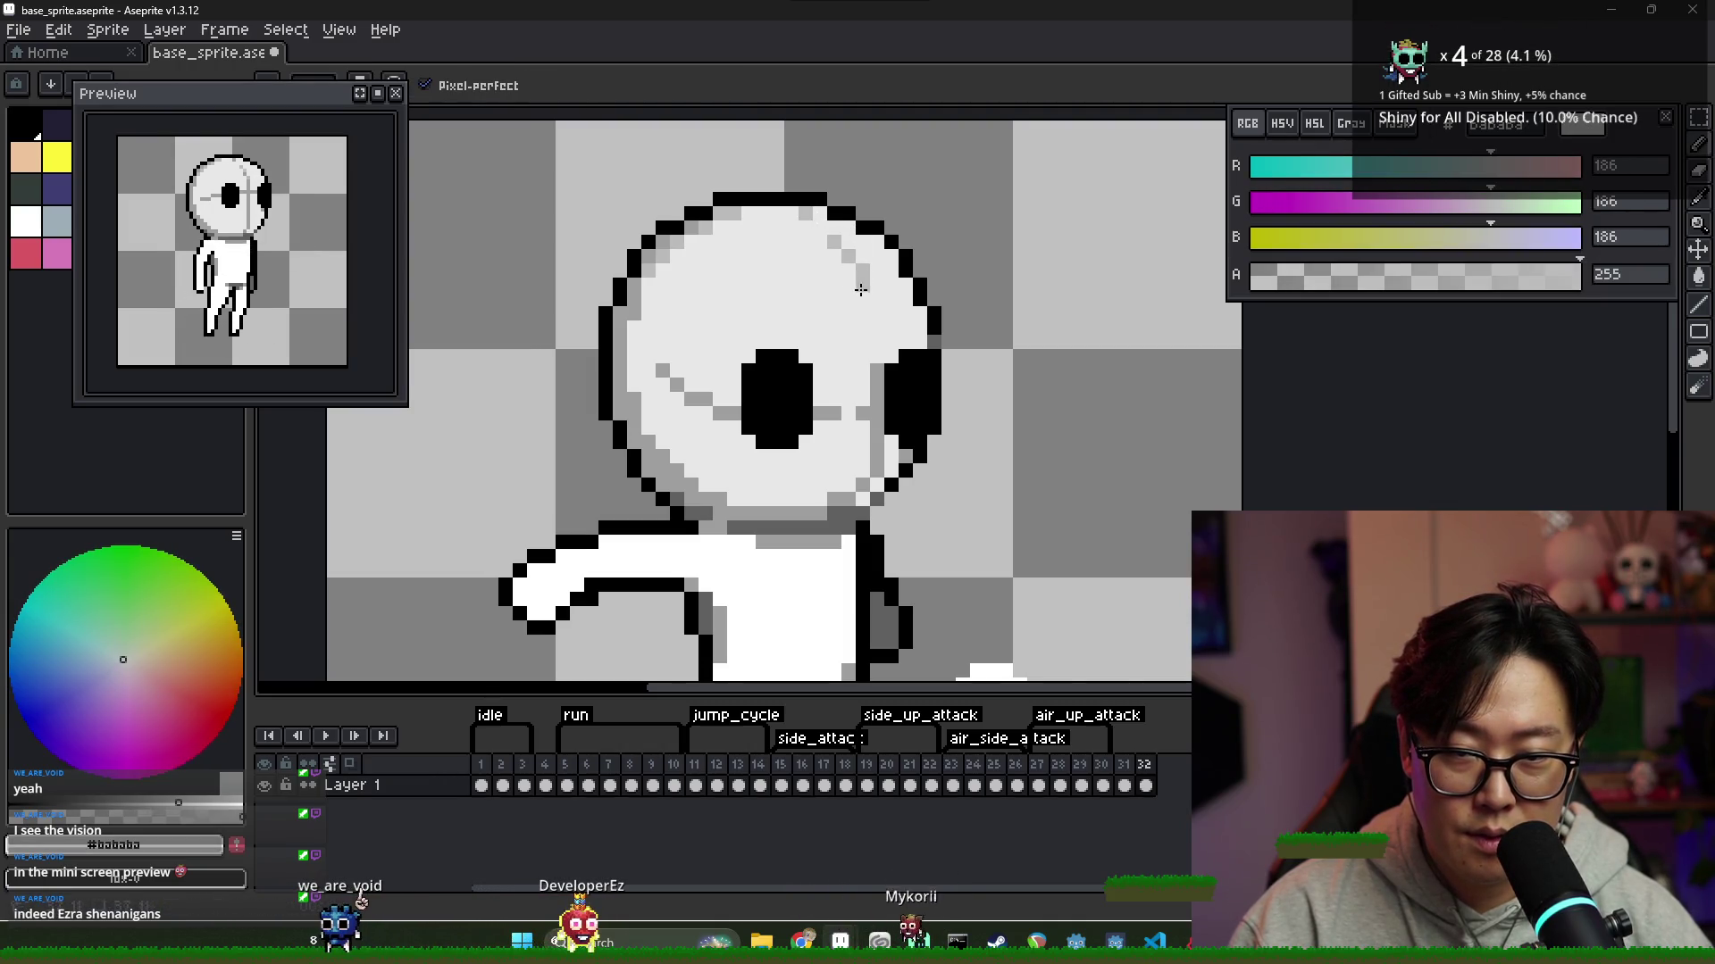
pyautogui.keyDown('alt'); pyautogui.click(875, 332); pyautogui.keyUp('alt')
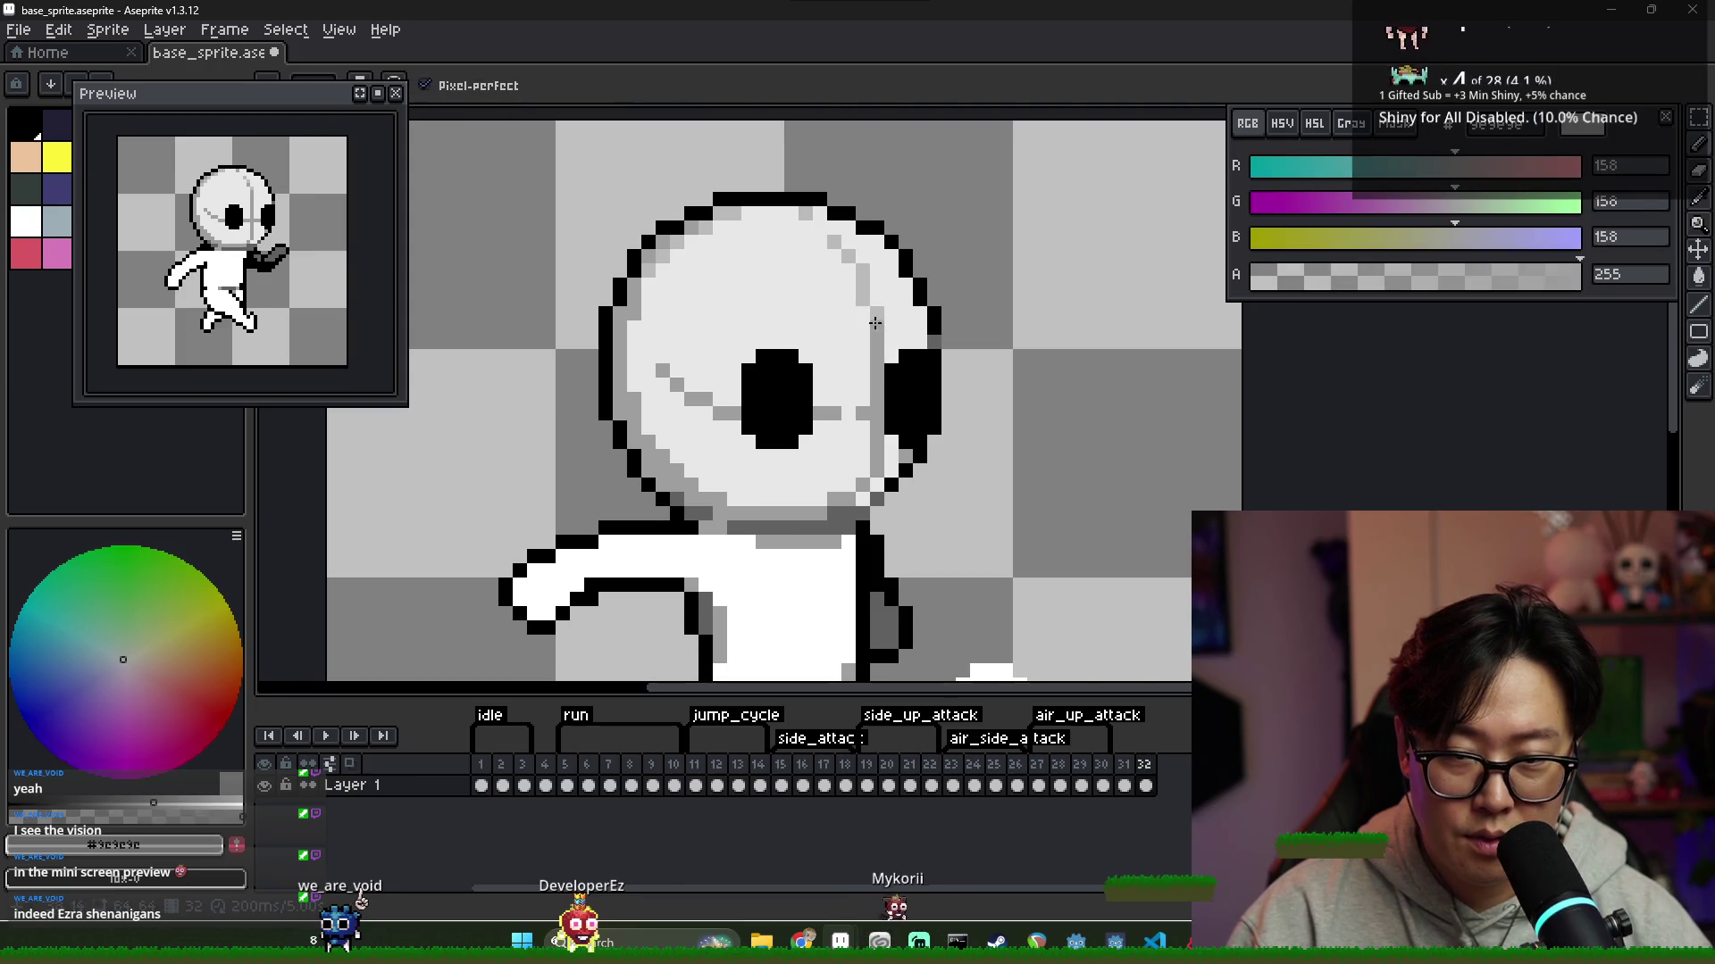
pyautogui.click(877, 318)
# Add a short black line beside the eye and paint its left column light grey to narrow it
pyautogui.scroll(-5, 882, 327)
pyautogui.scroll(2, 912, 382)
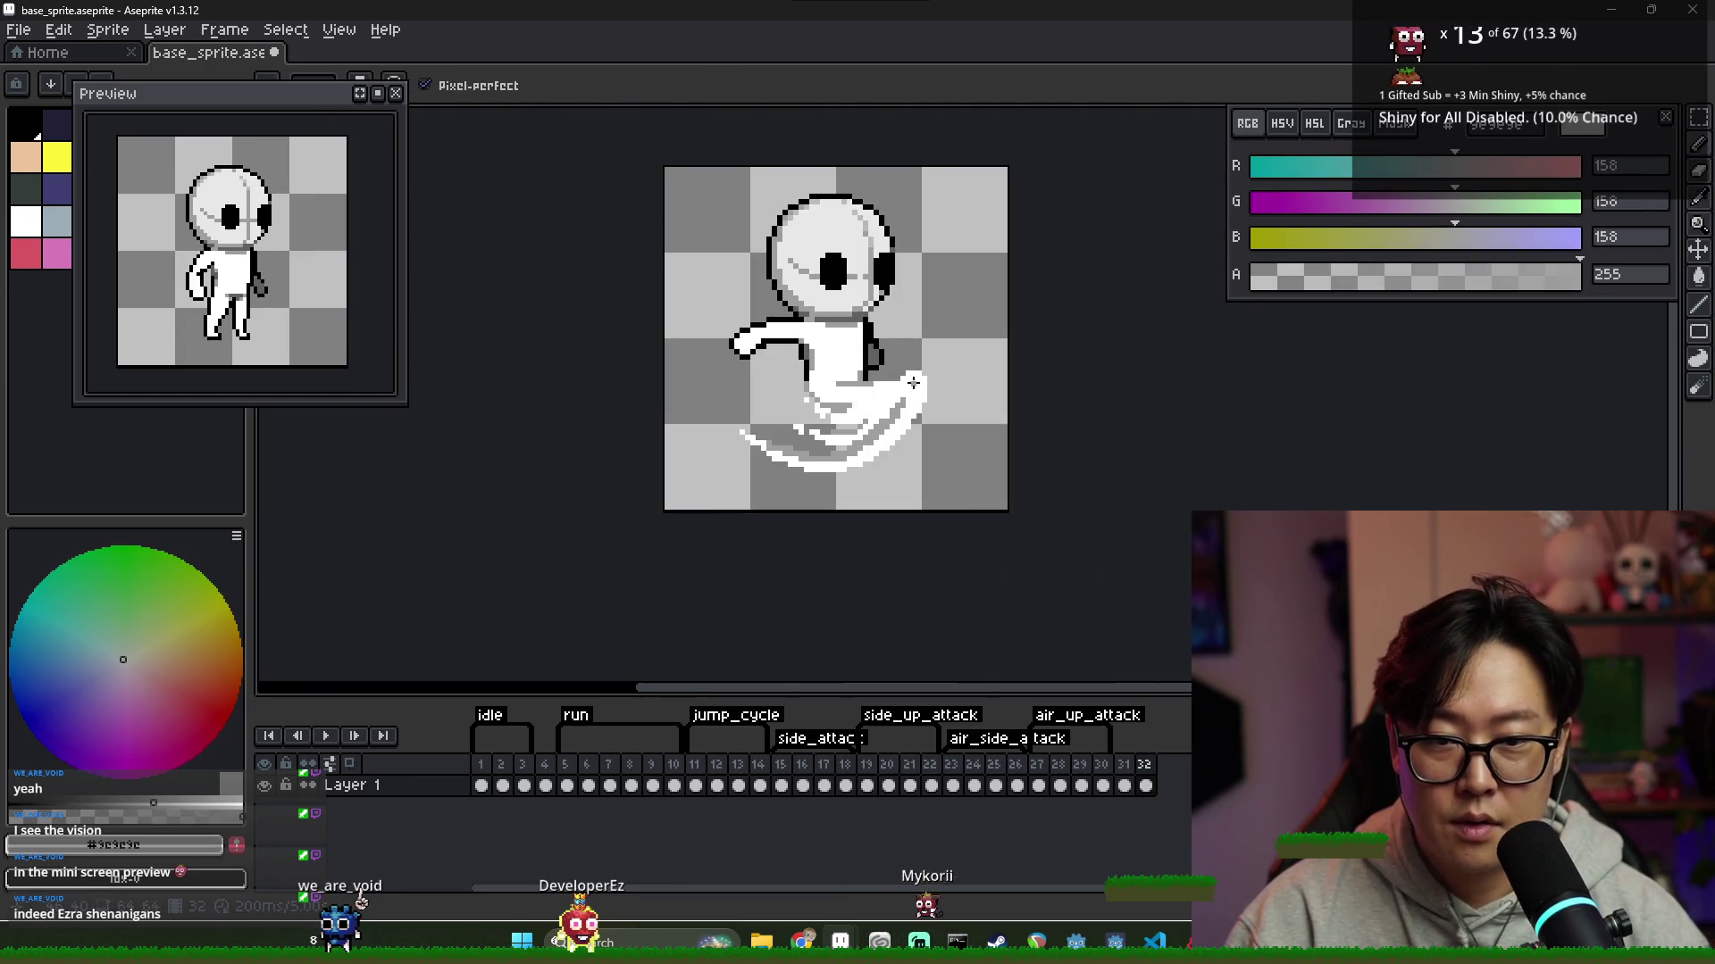
pyautogui.scroll(2, 894, 296)
pyautogui.keyDown('alt'); pyautogui.click(808, 281); pyautogui.keyUp('alt')
pyautogui.moveTo(842, 264); pyautogui.dragTo(833, 304)
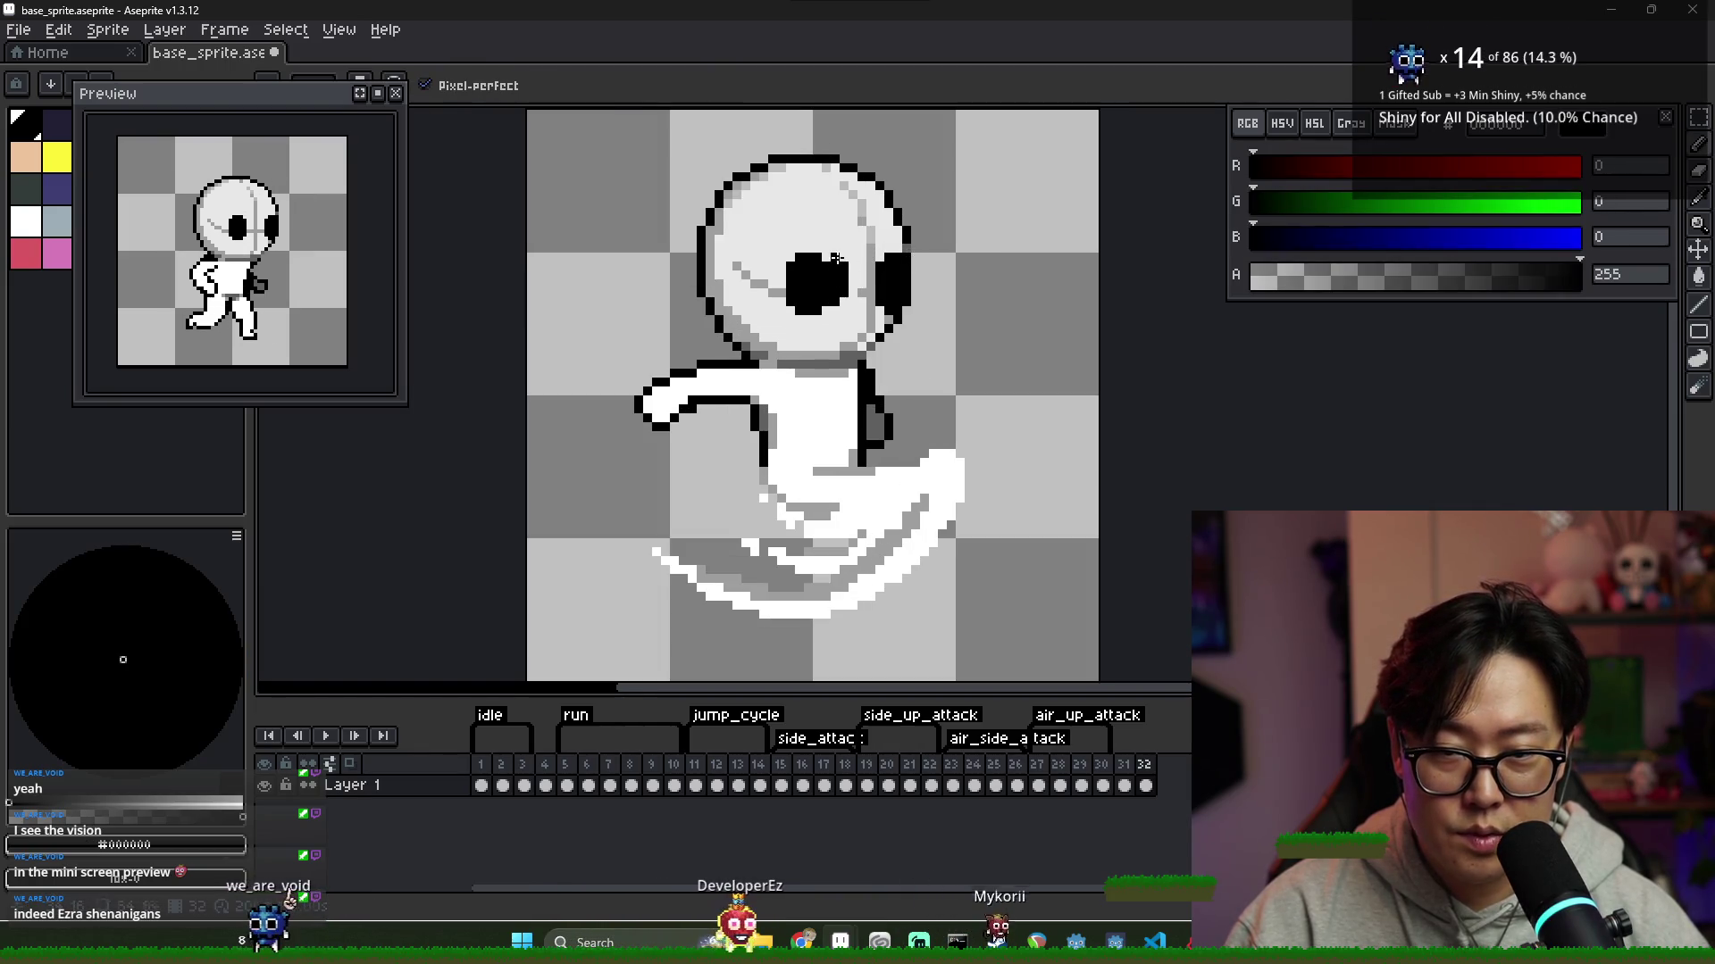
pyautogui.press('alt')
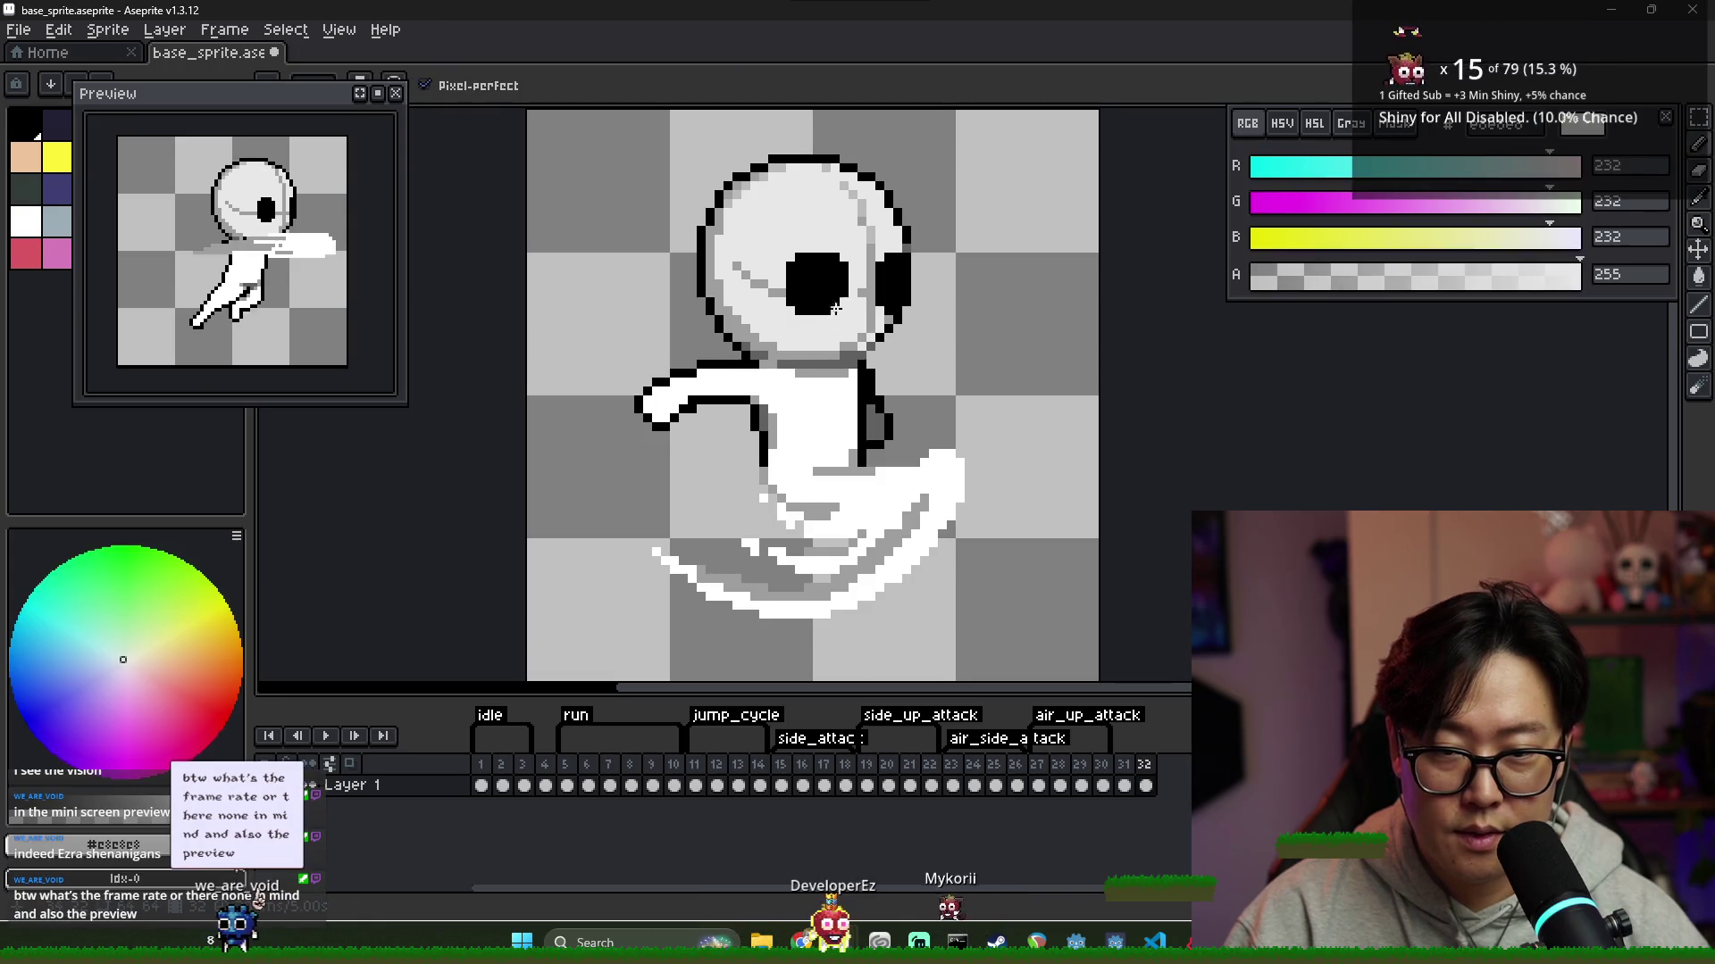
pyautogui.keyDown('alt'); pyautogui.click(808, 317); pyautogui.keyUp('alt')
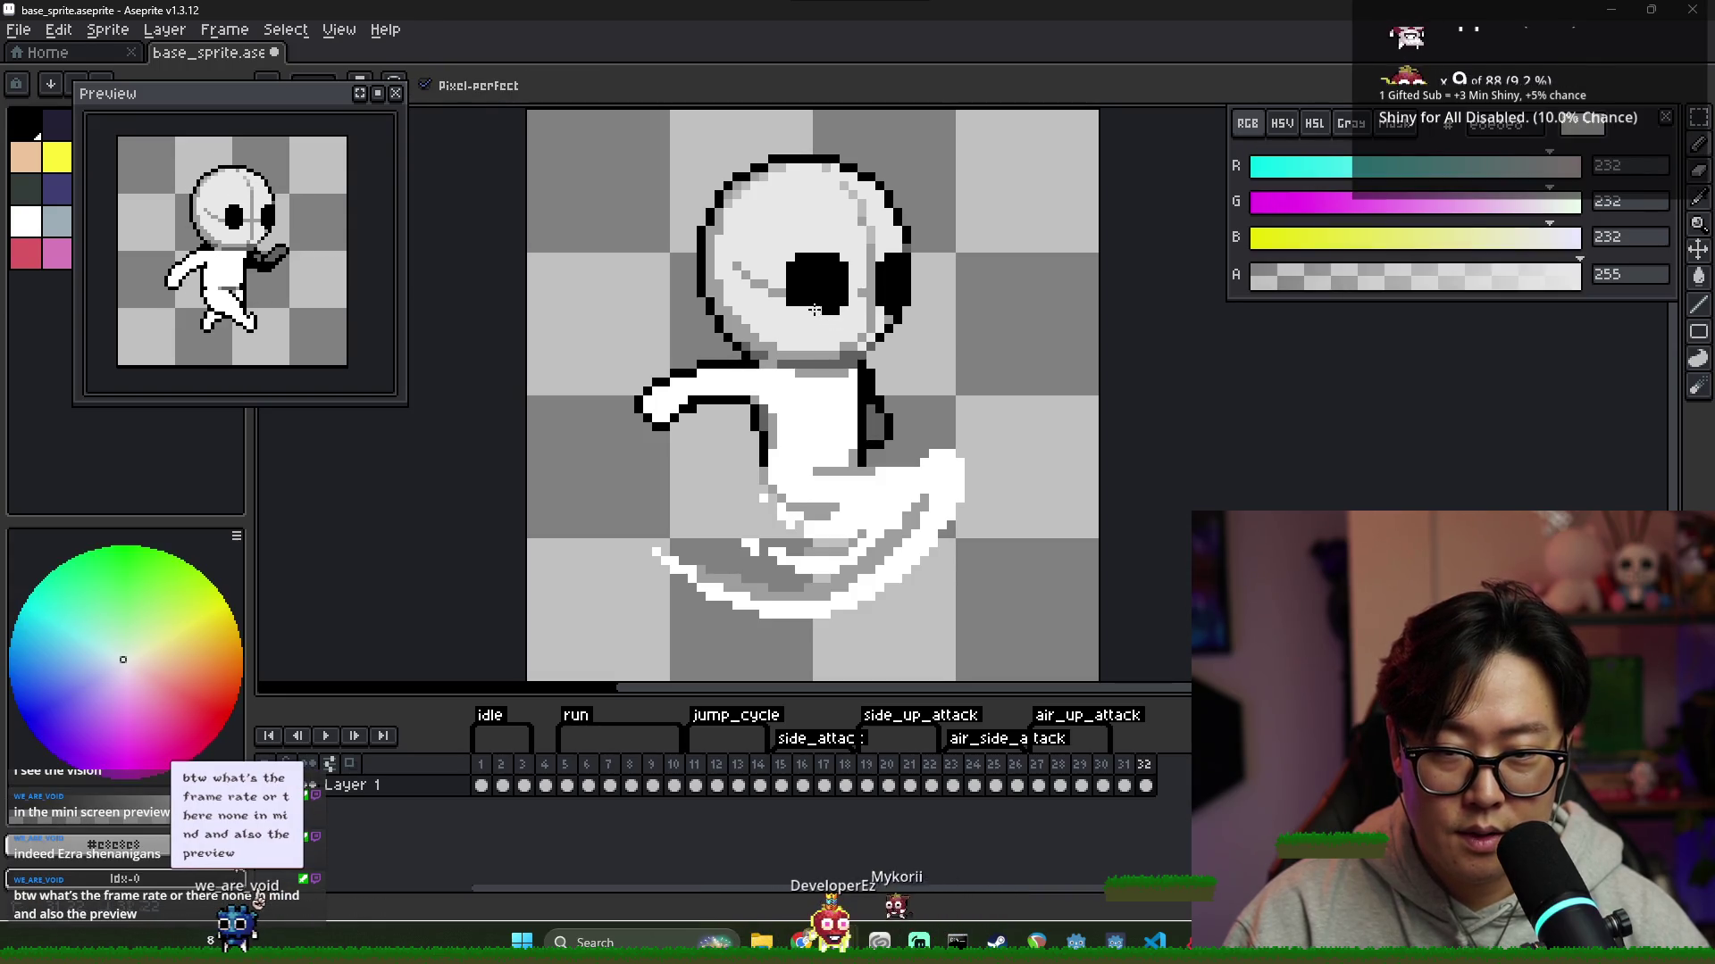
pyautogui.moveTo(789, 300); pyautogui.dragTo(787, 265)
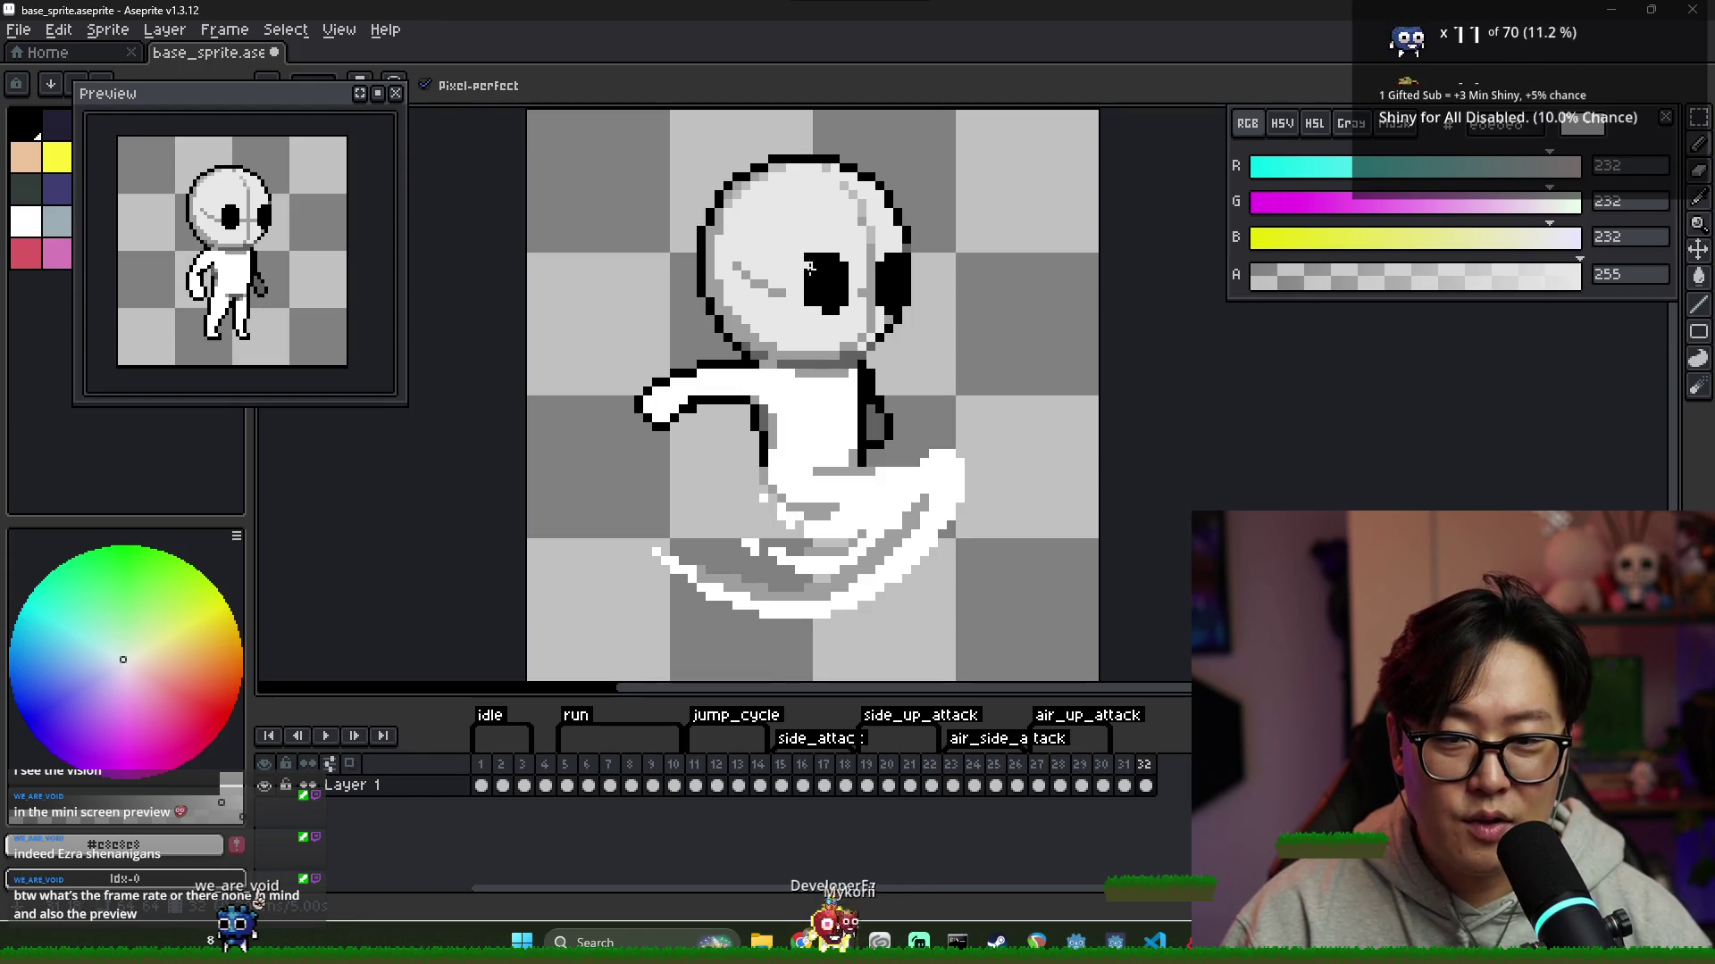
# Extend the mid-grey (158) seam line across the face to the eye, then reselect light grey
pyautogui.press('alt')
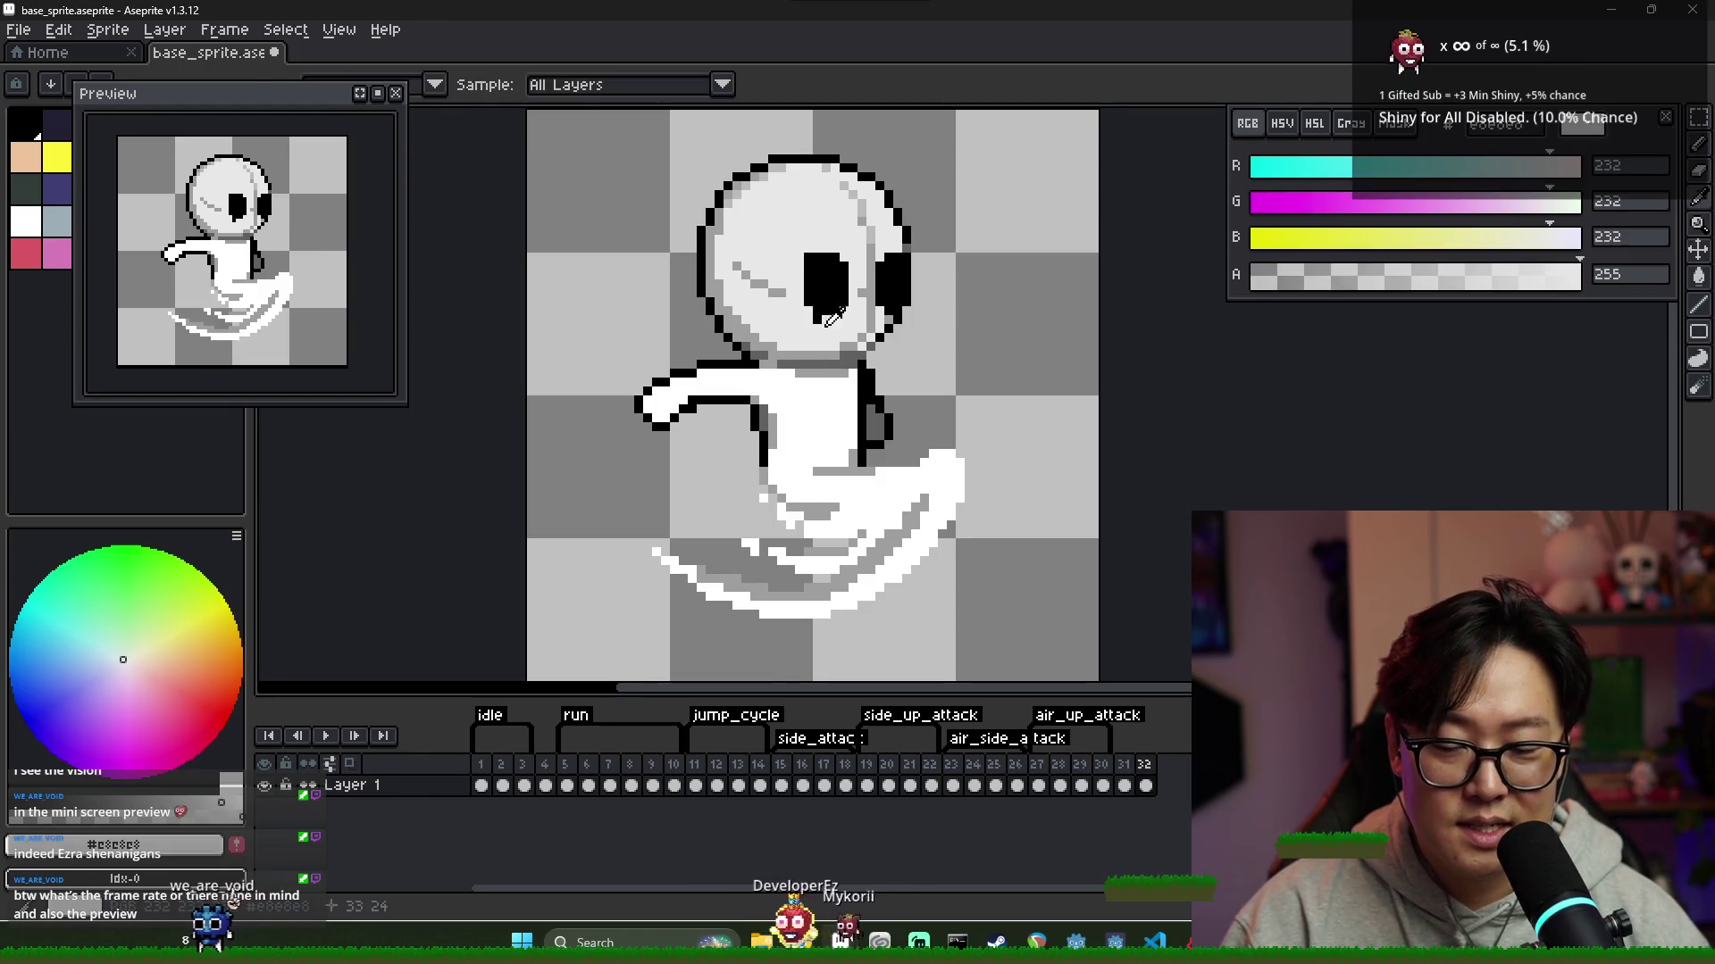
pyautogui.keyDown('alt'); pyautogui.click(826, 272); pyautogui.keyUp('alt')
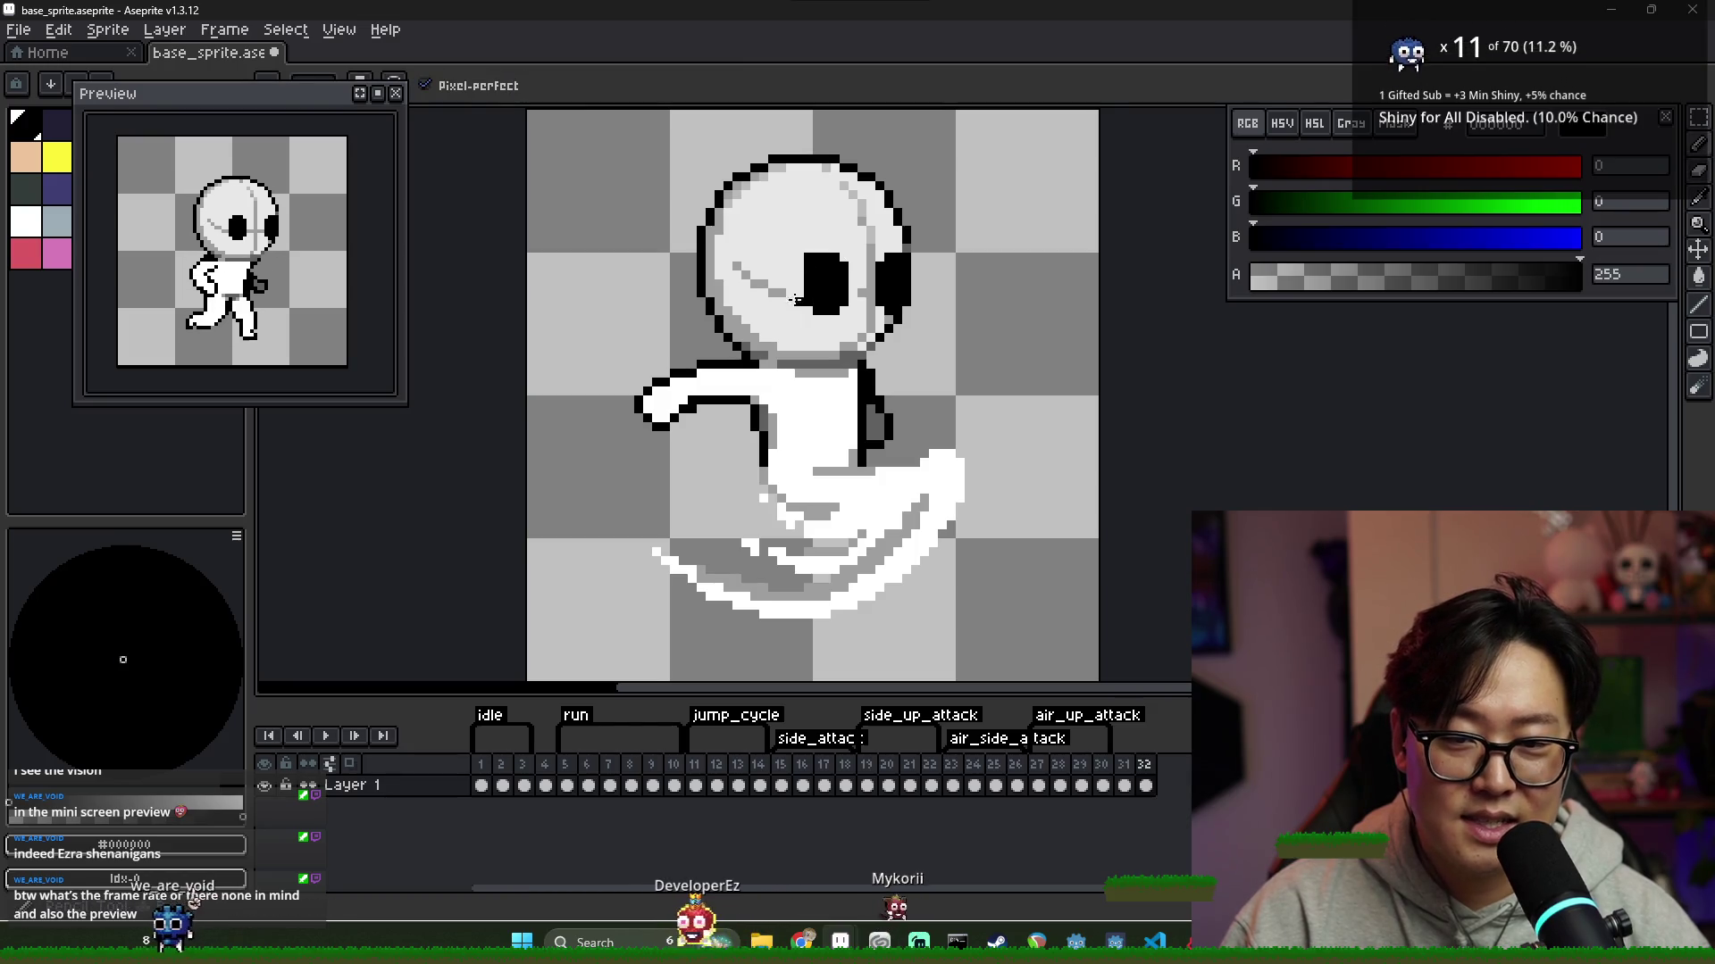
pyautogui.keyDown('alt'); pyautogui.click(796, 284); pyautogui.keyUp('alt')
pyautogui.keyDown('alt'); pyautogui.click(773, 293); pyautogui.keyUp('alt')
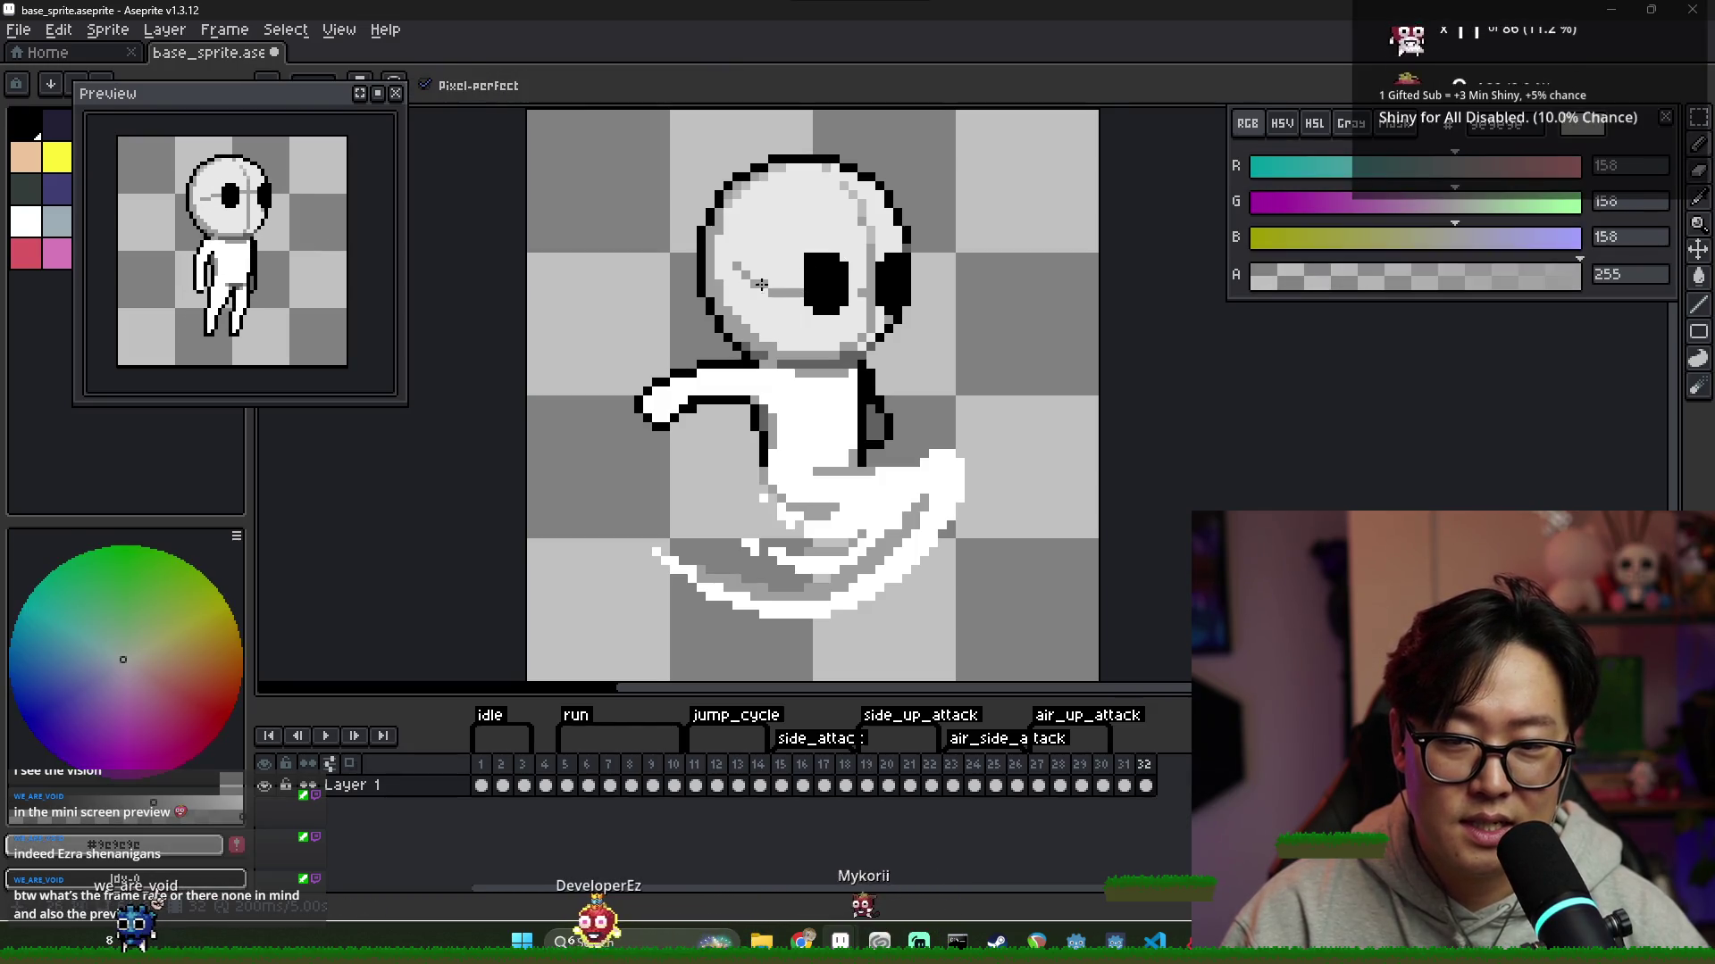
pyautogui.moveTo(773, 292); pyautogui.dragTo(802, 294)
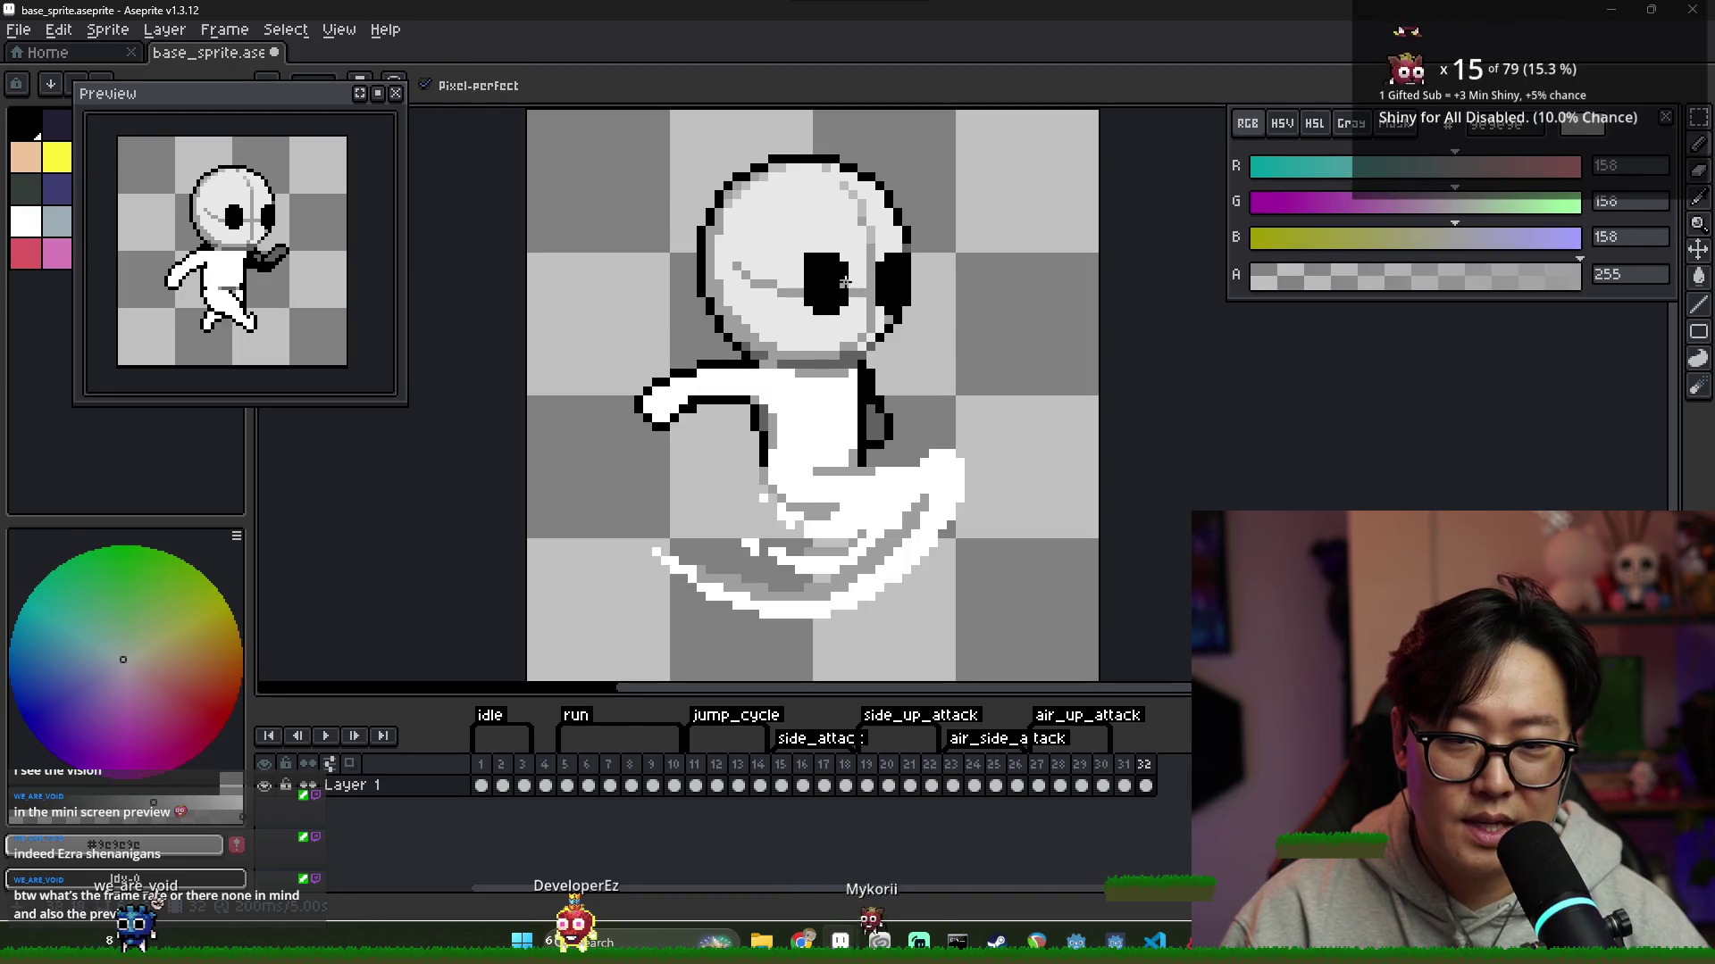
pyautogui.keyDown('alt'); pyautogui.click(849, 284); pyautogui.keyUp('alt')
pyautogui.scroll(-4, 824, 307)
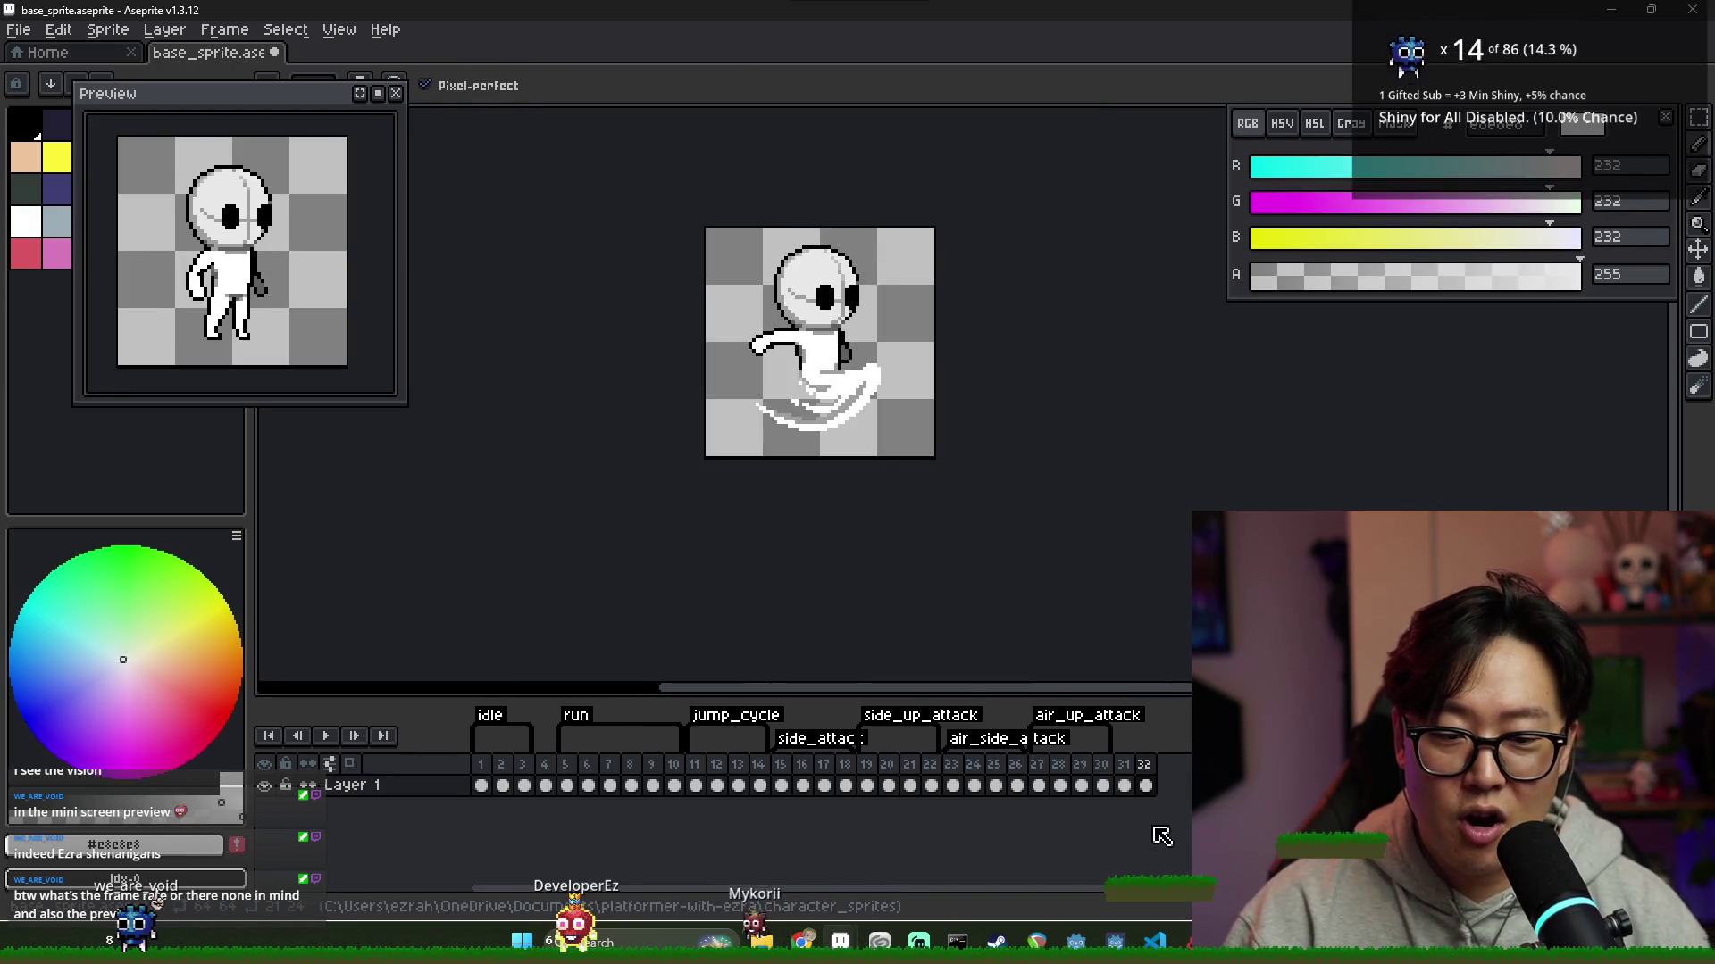
# On frame 32, paint the black patch right of the eye with light face grey
pyautogui.click(1124, 786)
pyautogui.click(1145, 786)
pyautogui.scroll(5, 863, 286)
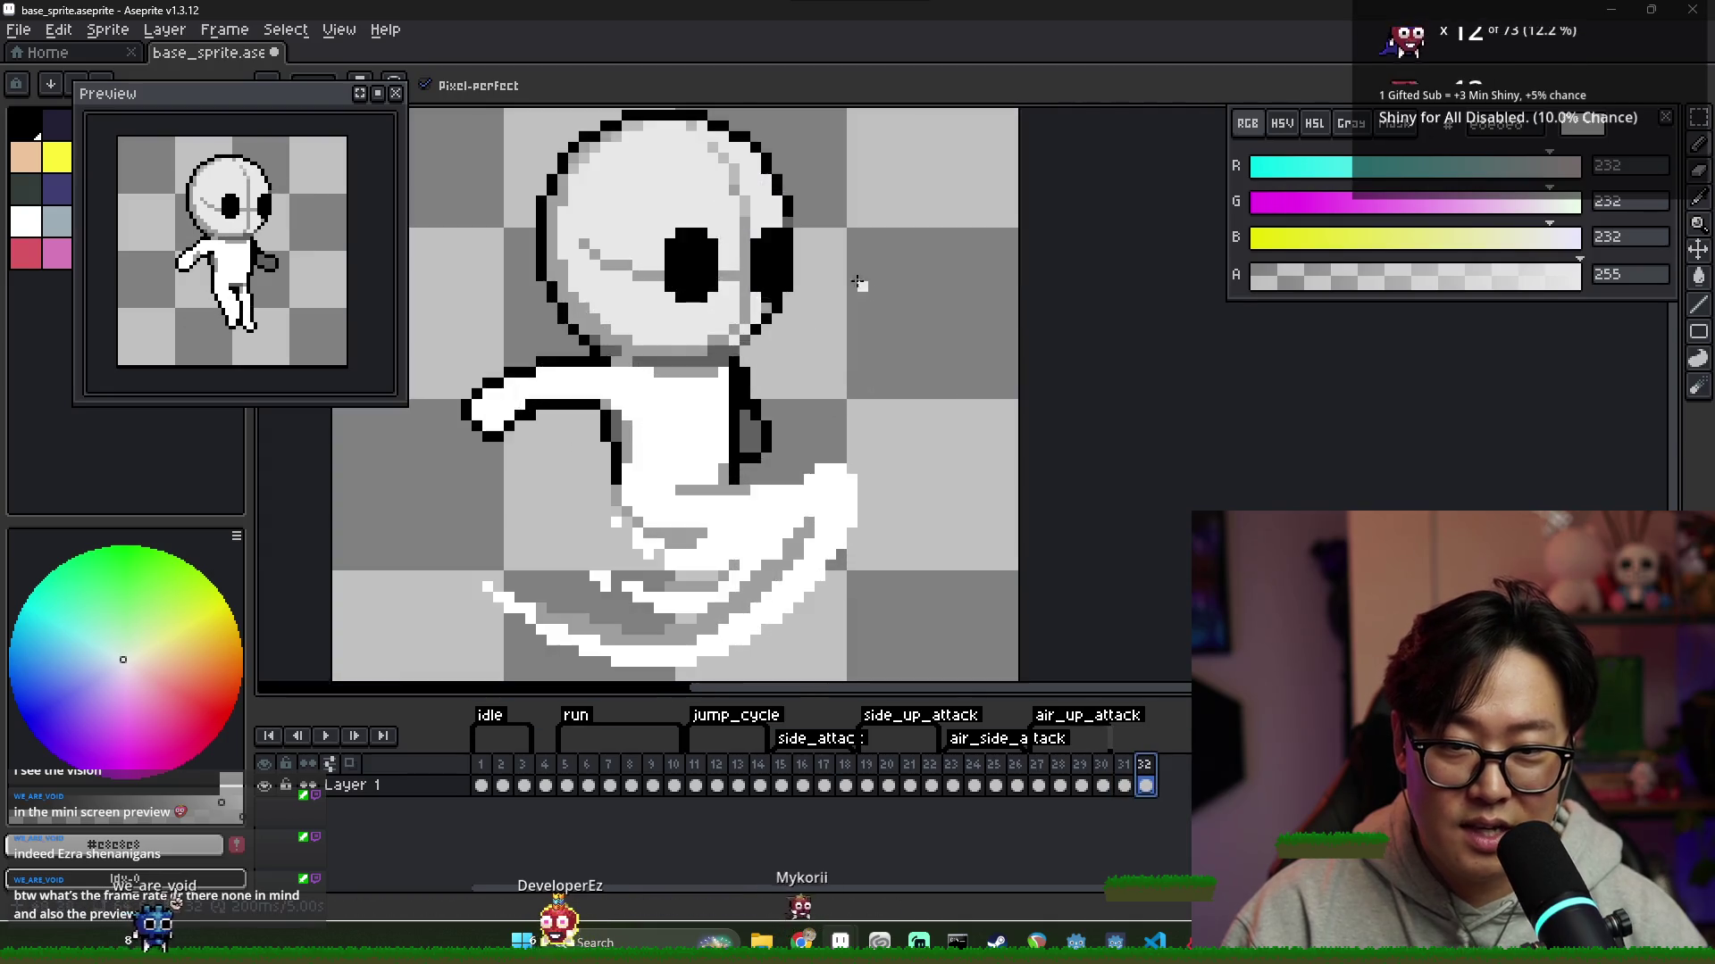
pyautogui.scroll(2, 862, 286)
pyautogui.keyDown('alt'); pyautogui.click(728, 206); pyautogui.keyUp('alt')
pyautogui.keyDown('alt'); pyautogui.click(728, 206); pyautogui.keyUp('alt')
pyautogui.moveTo(715, 241)
pyautogui.mouseDown()
pyautogui.moveTo(719, 286)
pyautogui.moveTo(727, 218)
pyautogui.mouseUp()
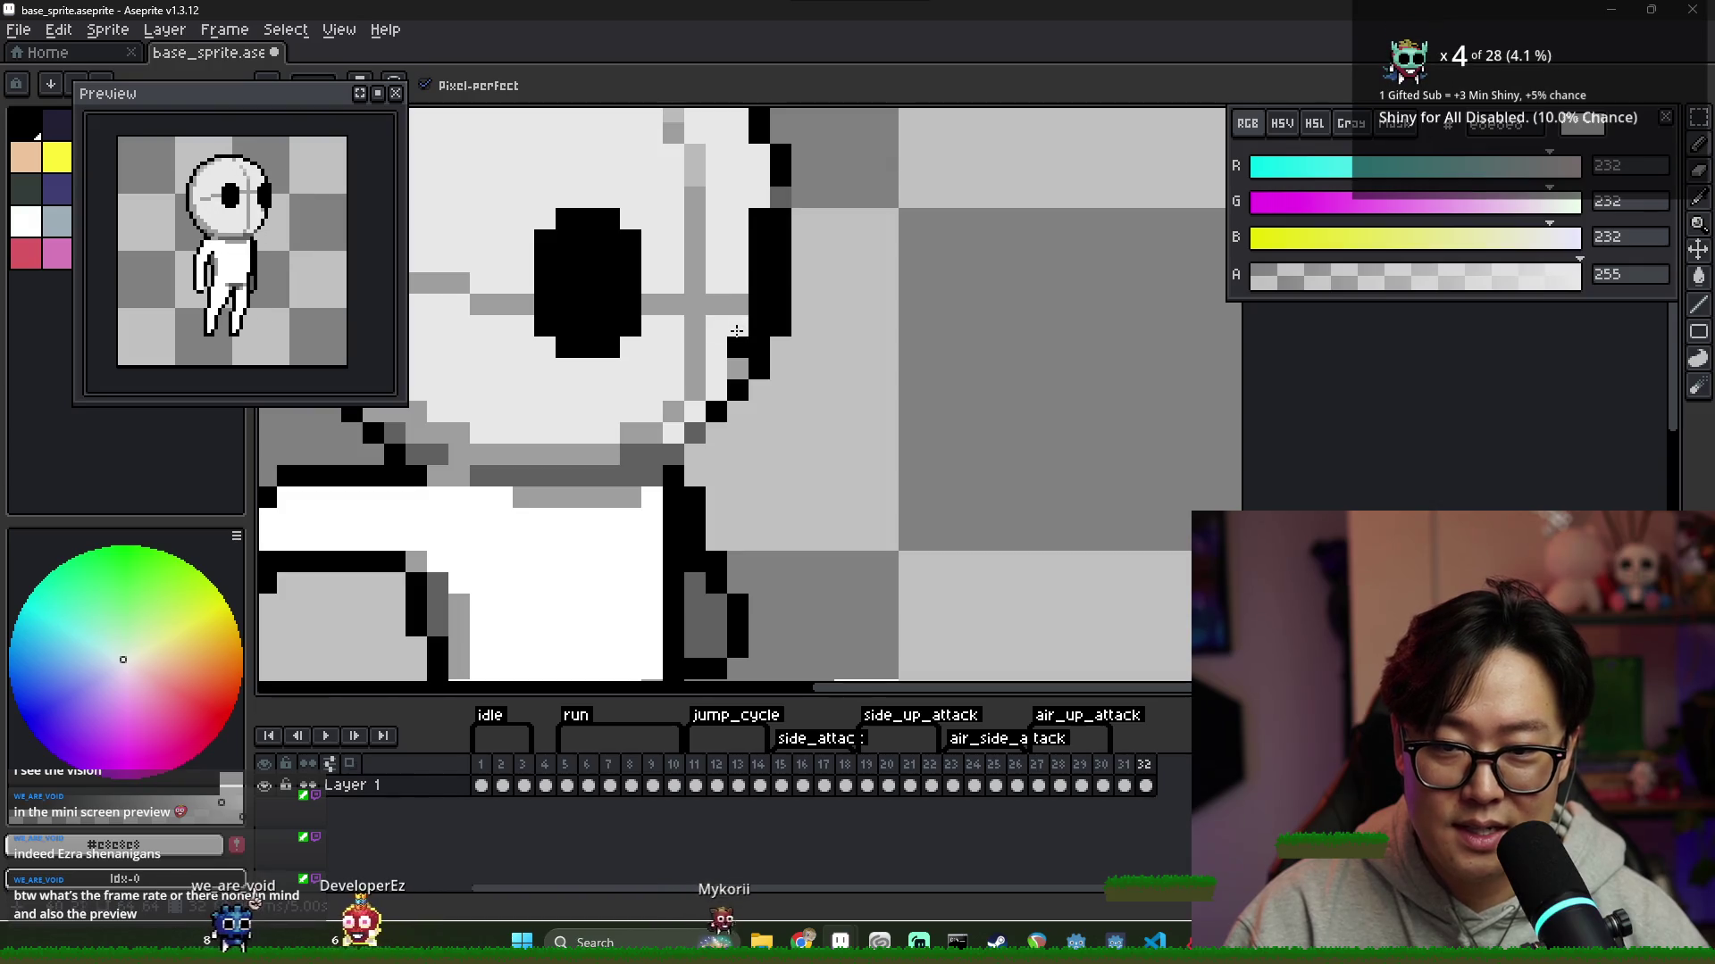
pyautogui.keyDown('alt'); pyautogui.click(741, 372); pyautogui.keyUp('alt')
# Reselect frame 32's cel and sample the light face grey from the canvas
pyautogui.scroll(-3, 804, 375)
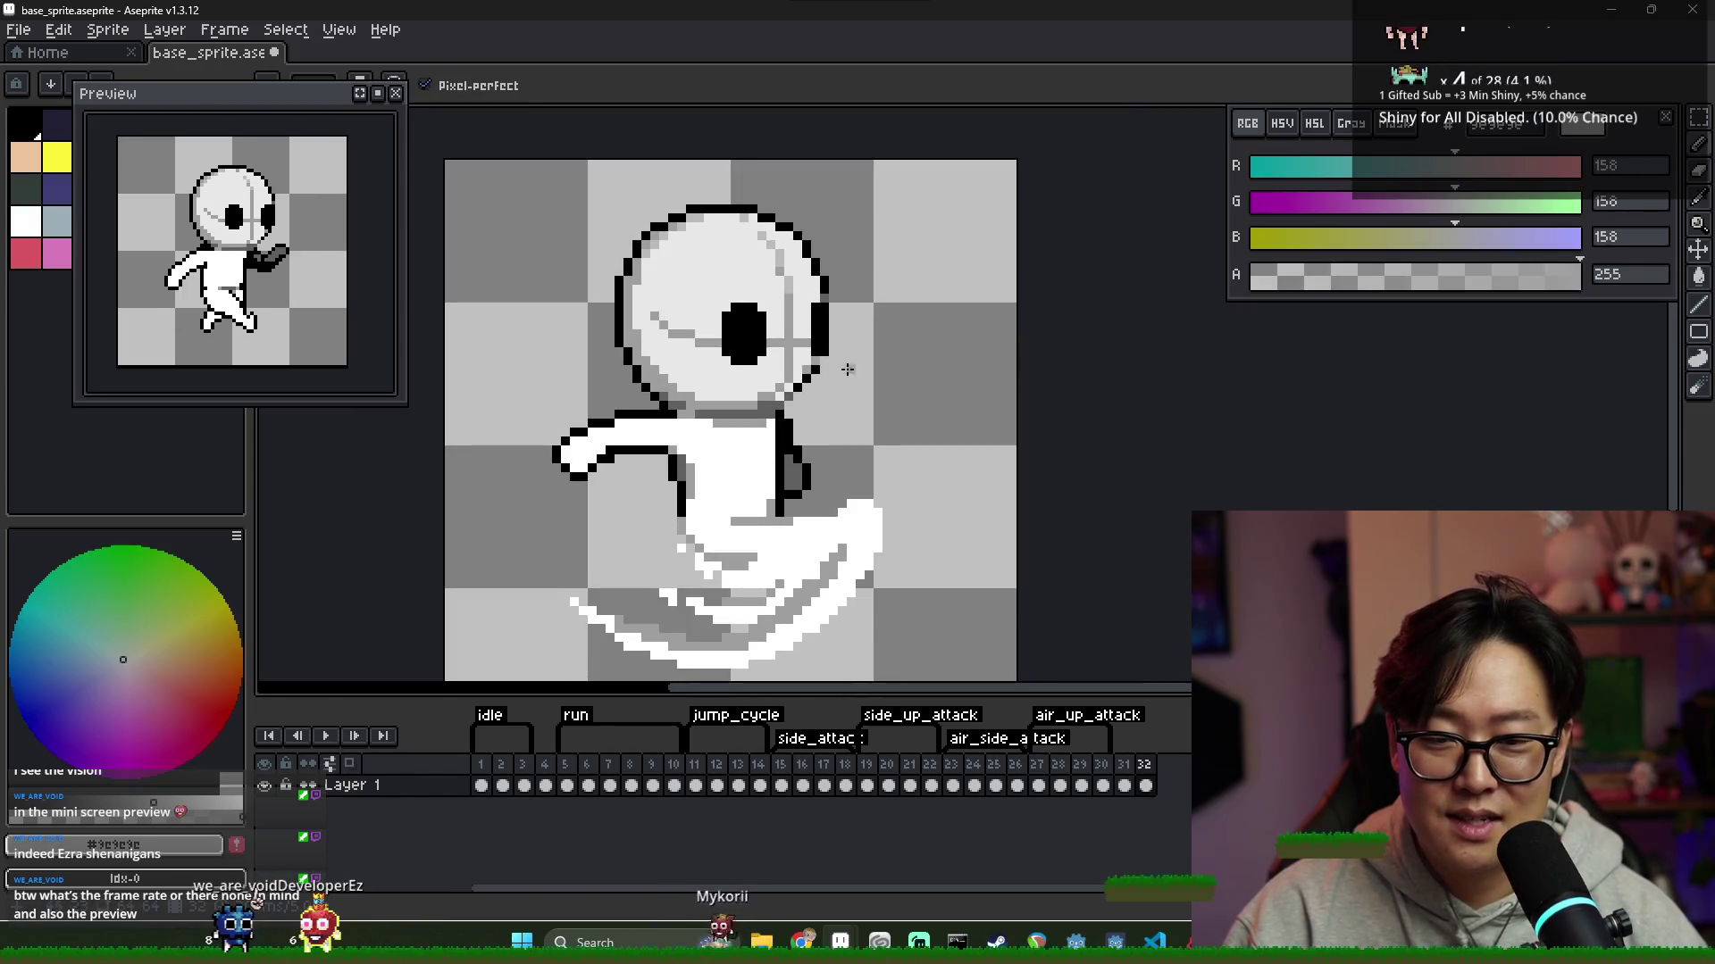
pyautogui.scroll(-3, 844, 374)
pyautogui.scroll(4, 813, 331)
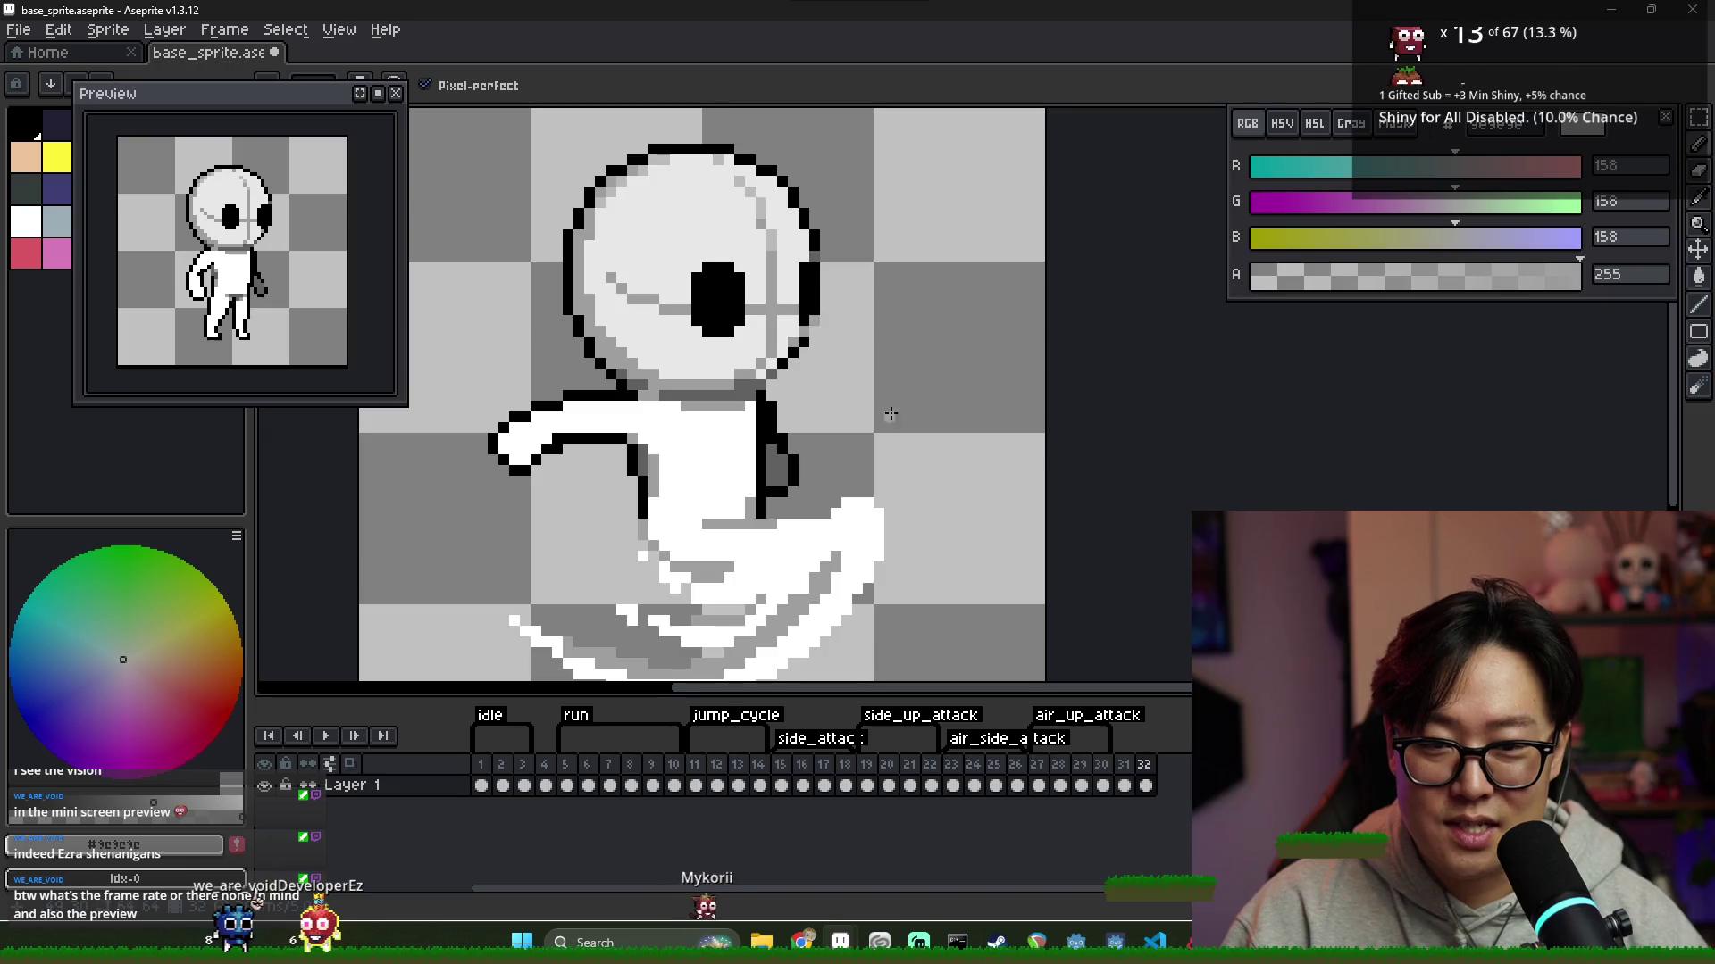
pyautogui.scroll(-2, 889, 408)
pyautogui.scroll(-1, 873, 347)
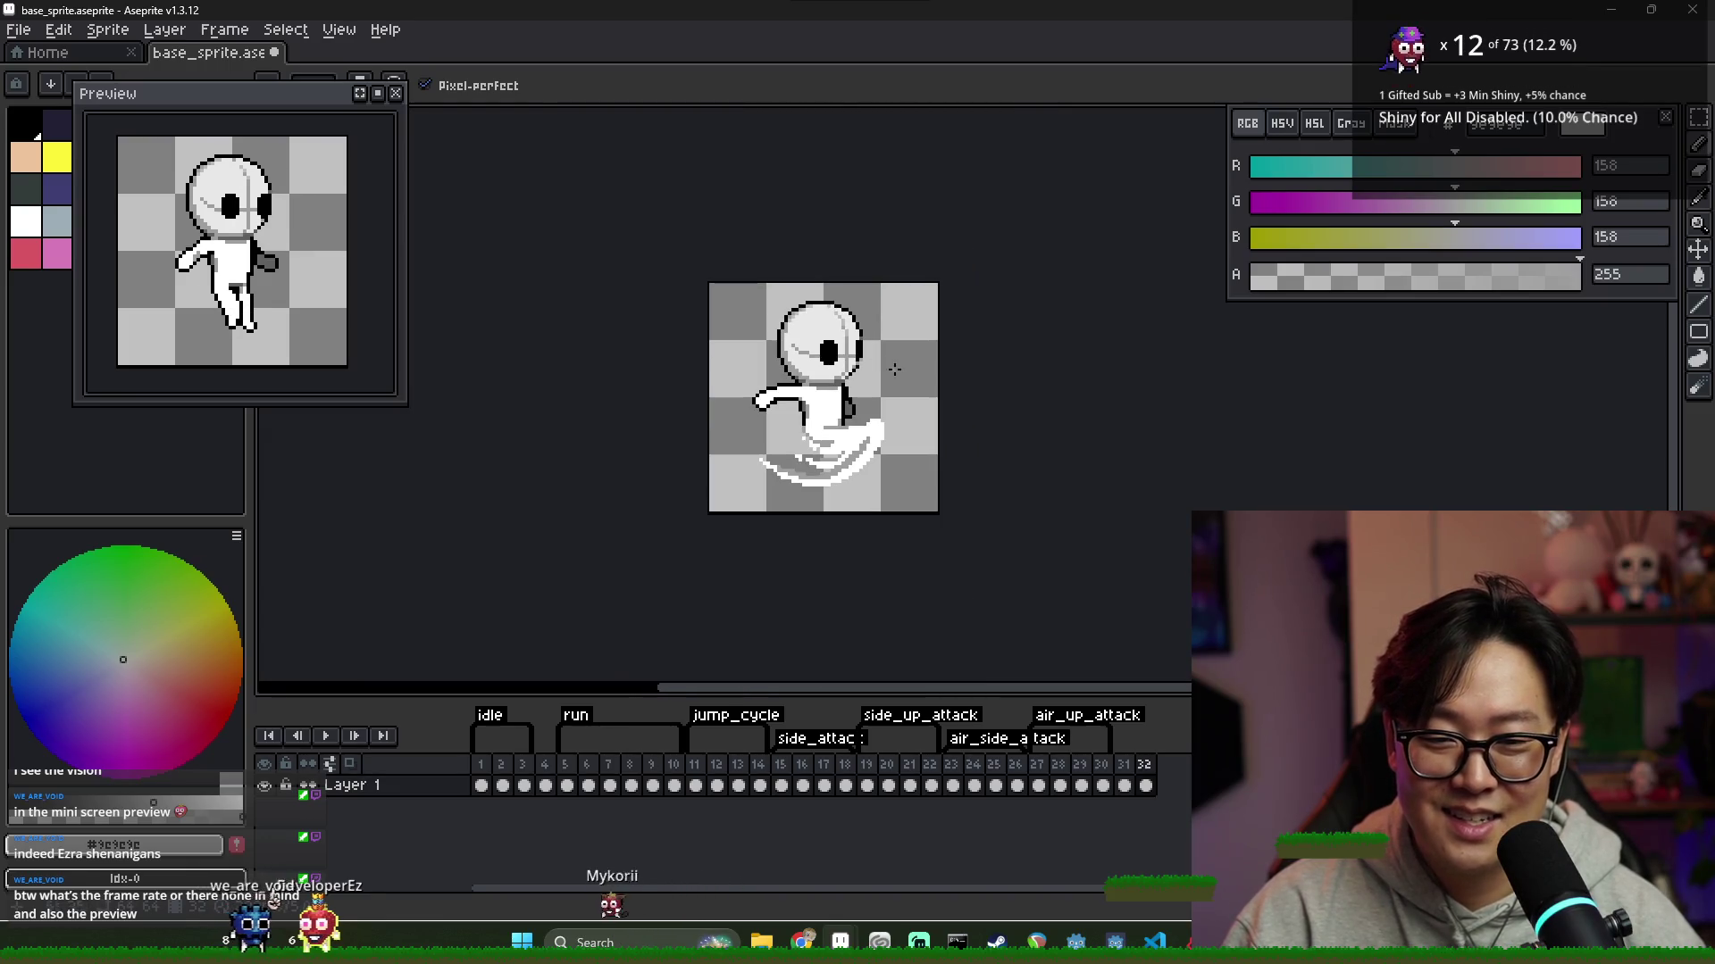
pyautogui.click(1146, 785)
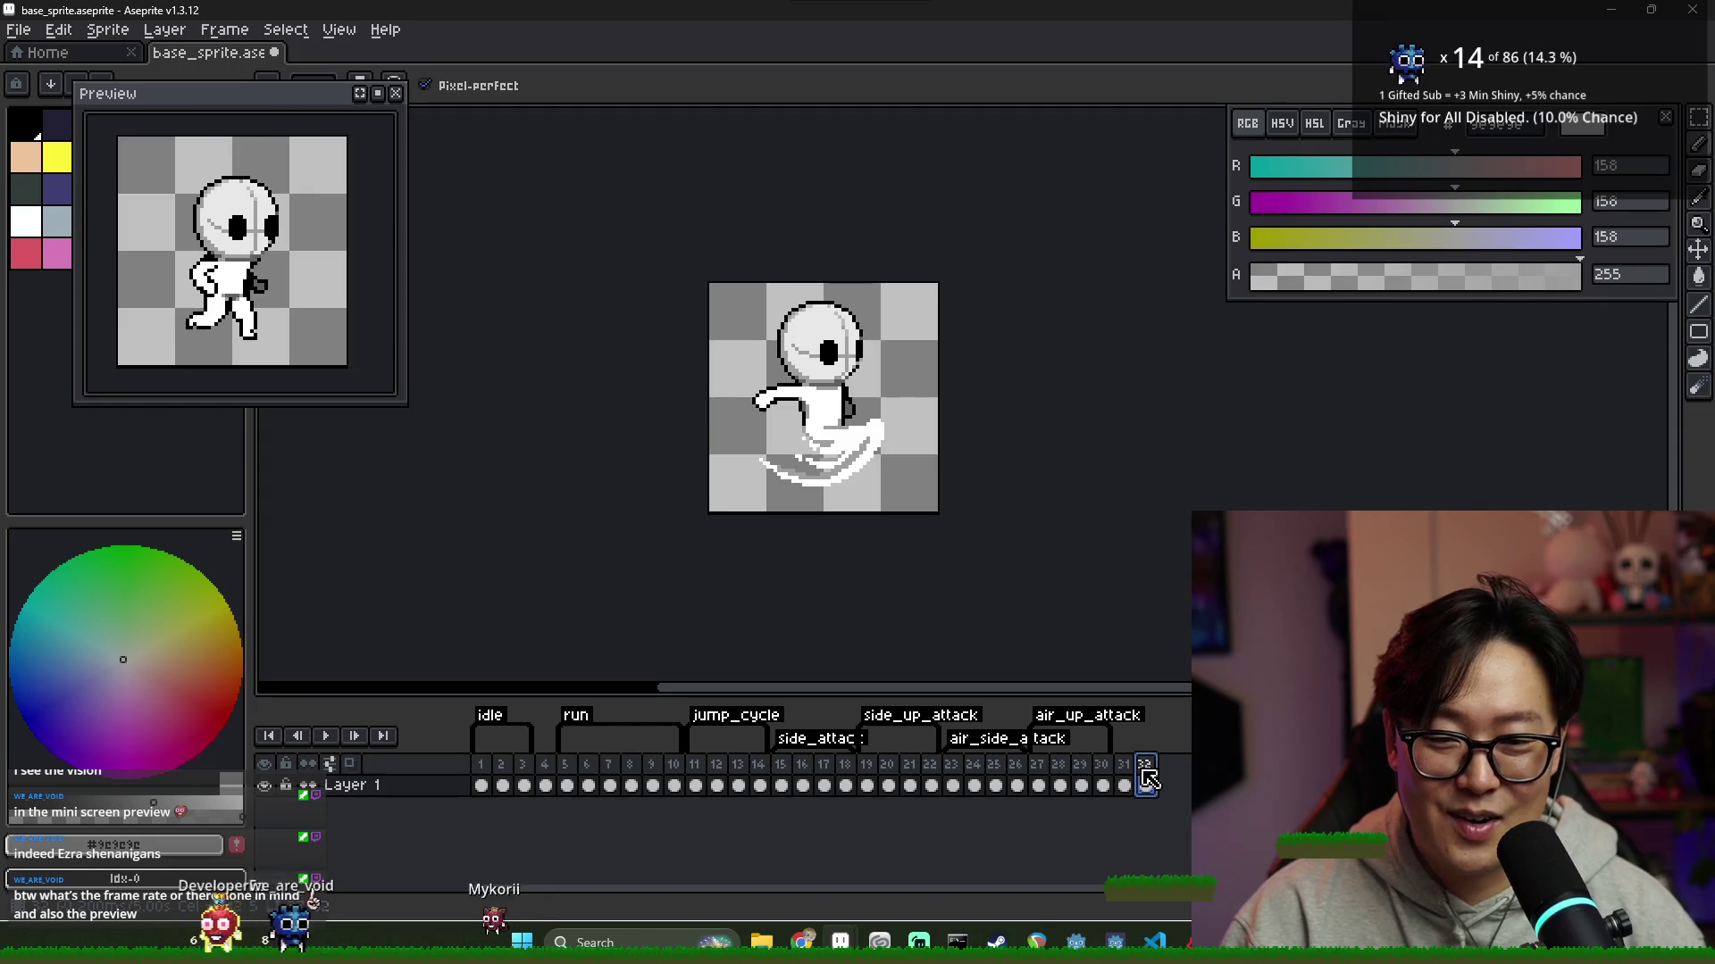
pyautogui.scroll(3, 852, 333)
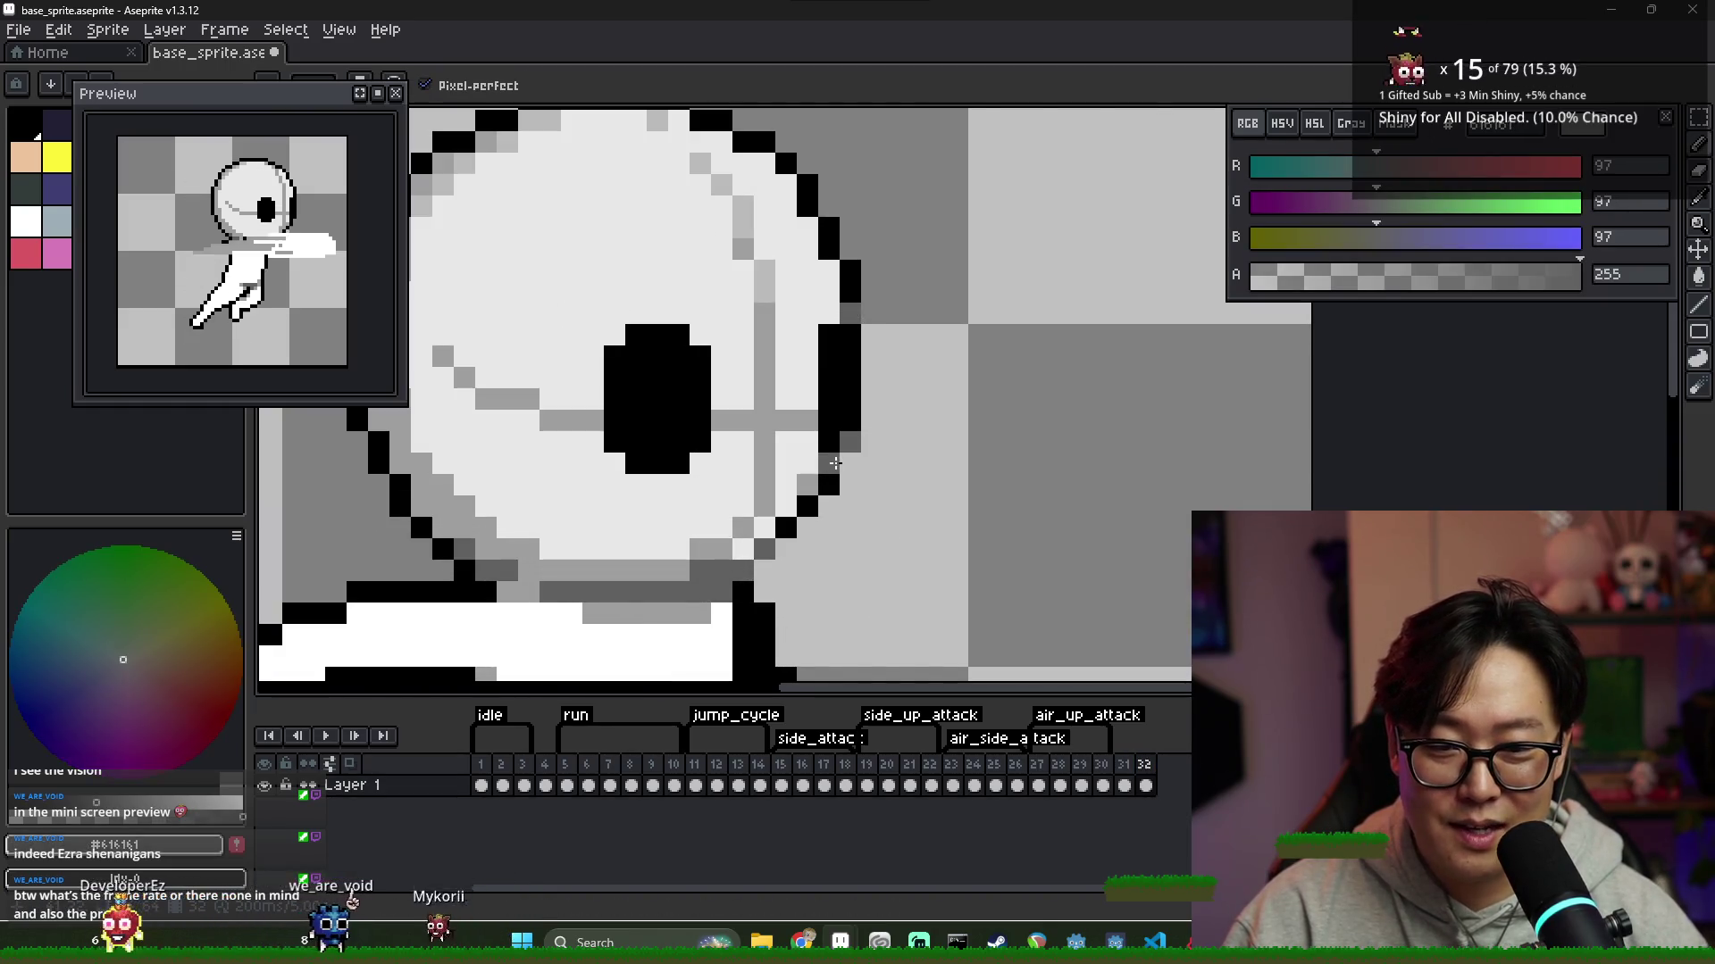
pyautogui.scroll(-2, 935, 487)
pyautogui.scroll(-1, 934, 487)
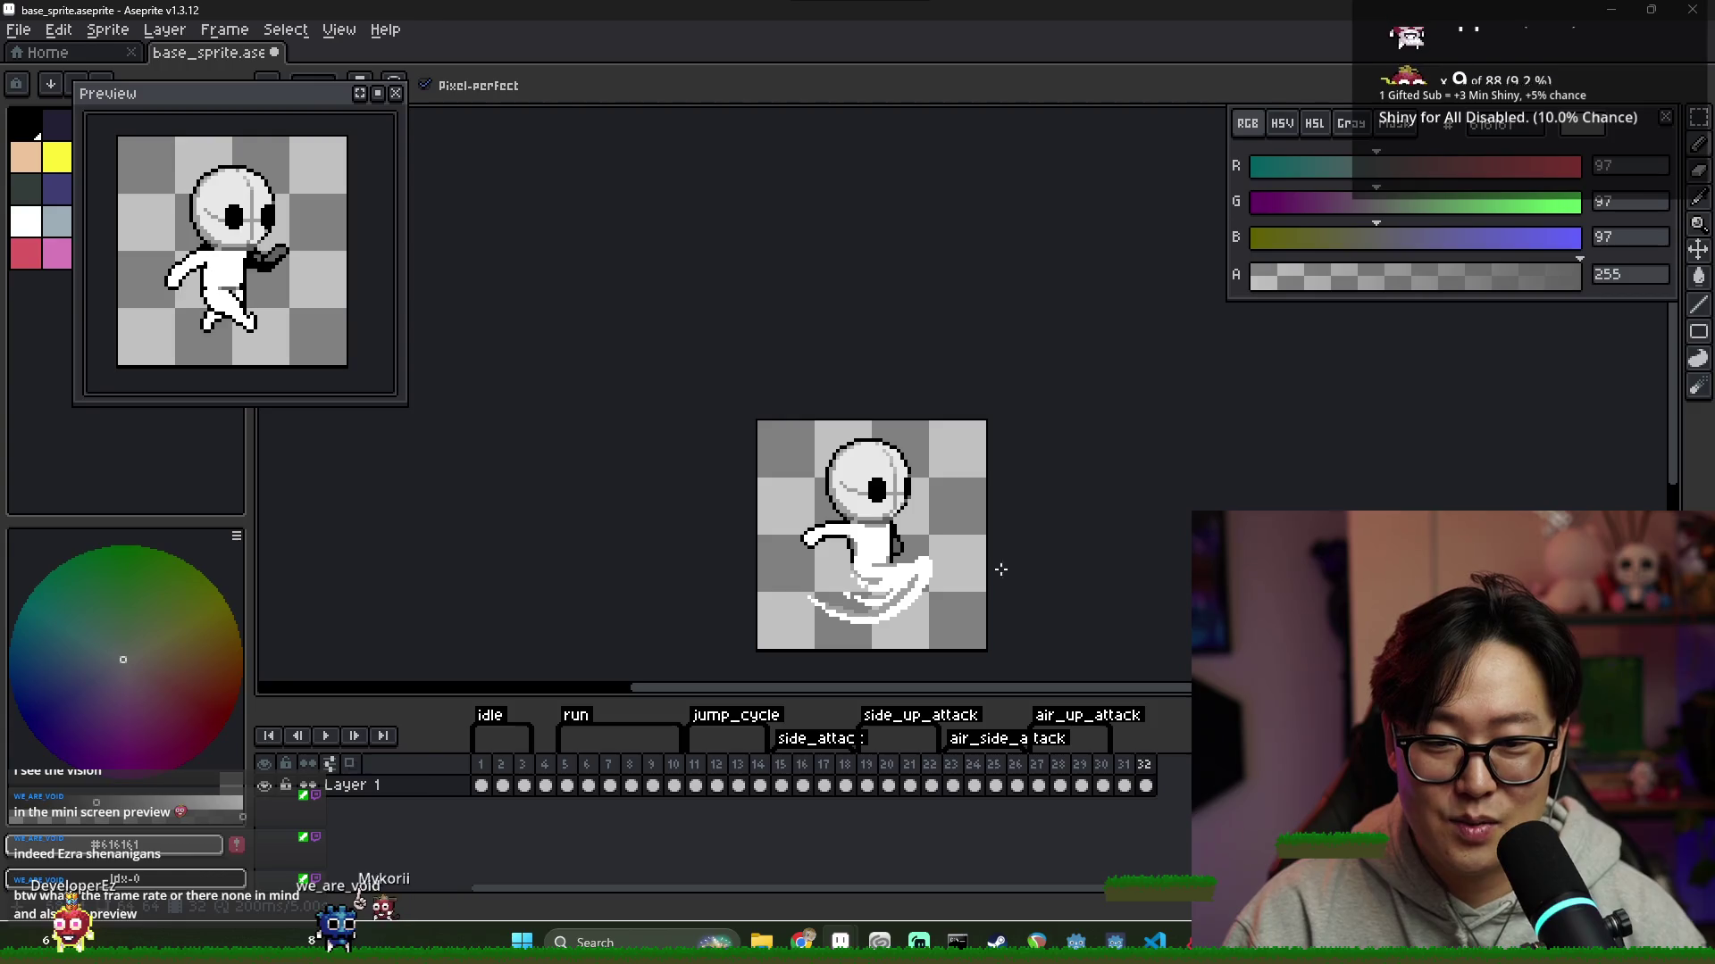
pyautogui.scroll(2, 886, 473)
pyautogui.press('alt')
pyautogui.keyDown('alt'); pyautogui.click(914, 579); pyautogui.keyUp('alt')
# Compare frame 32 against frame 31's standing pose, then return to the first idle frame
pyautogui.scroll(-2, 886, 600)
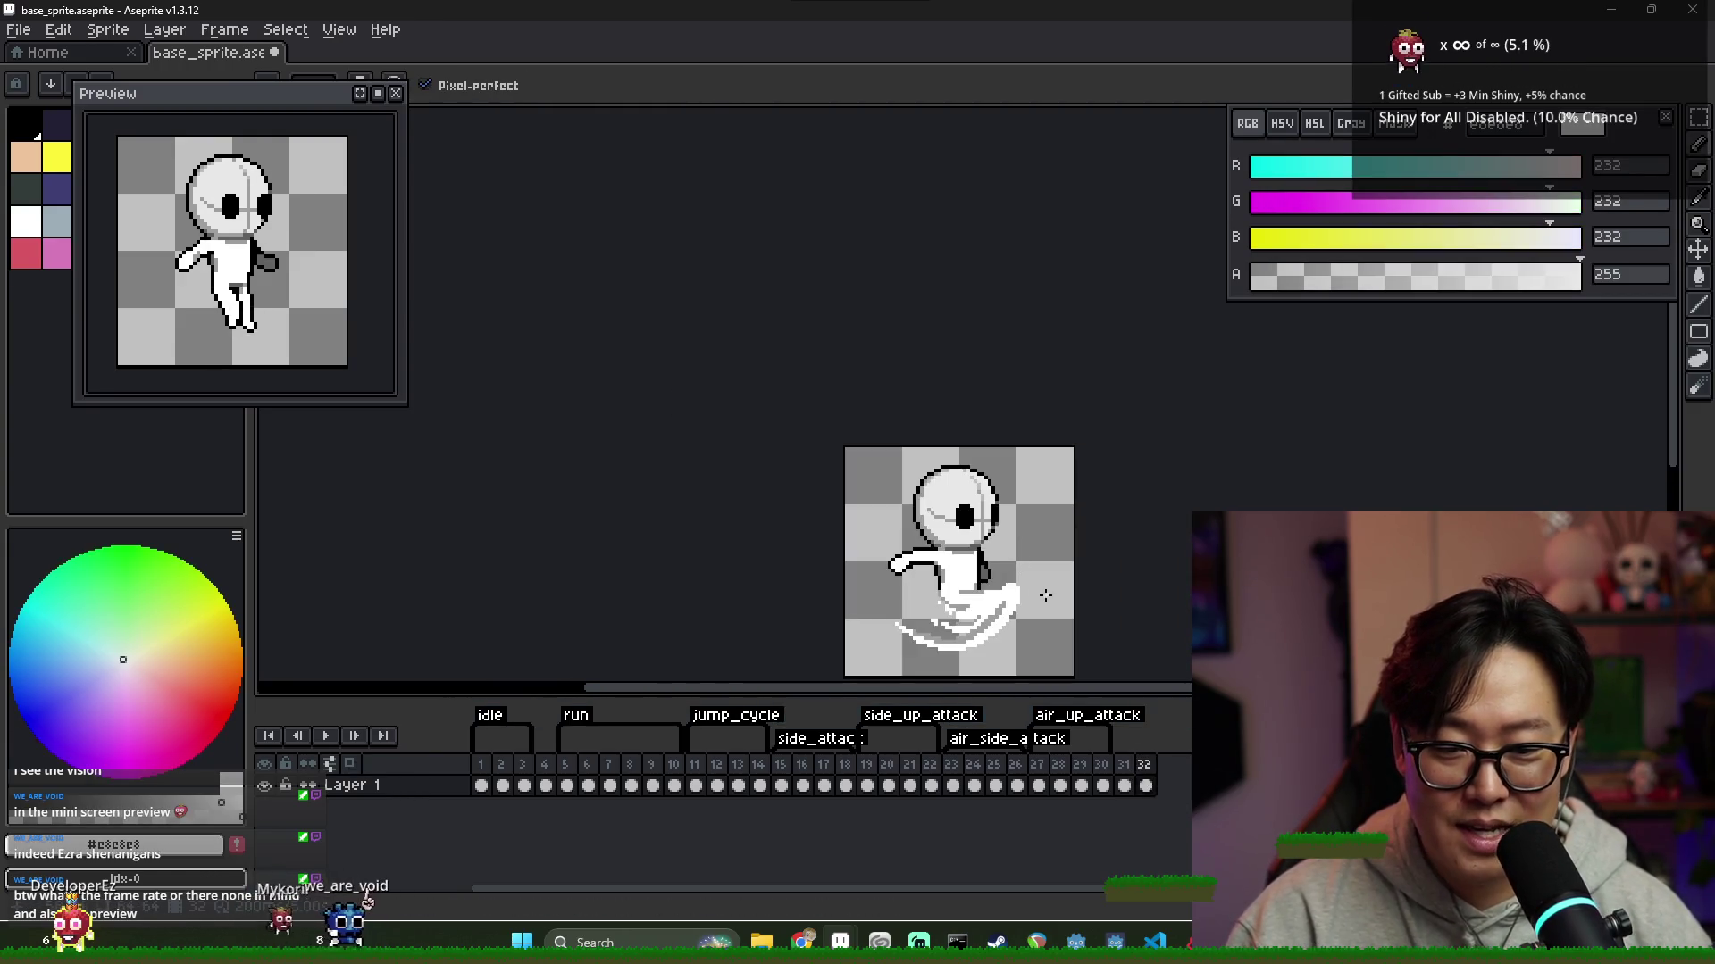
pyautogui.click(1127, 765)
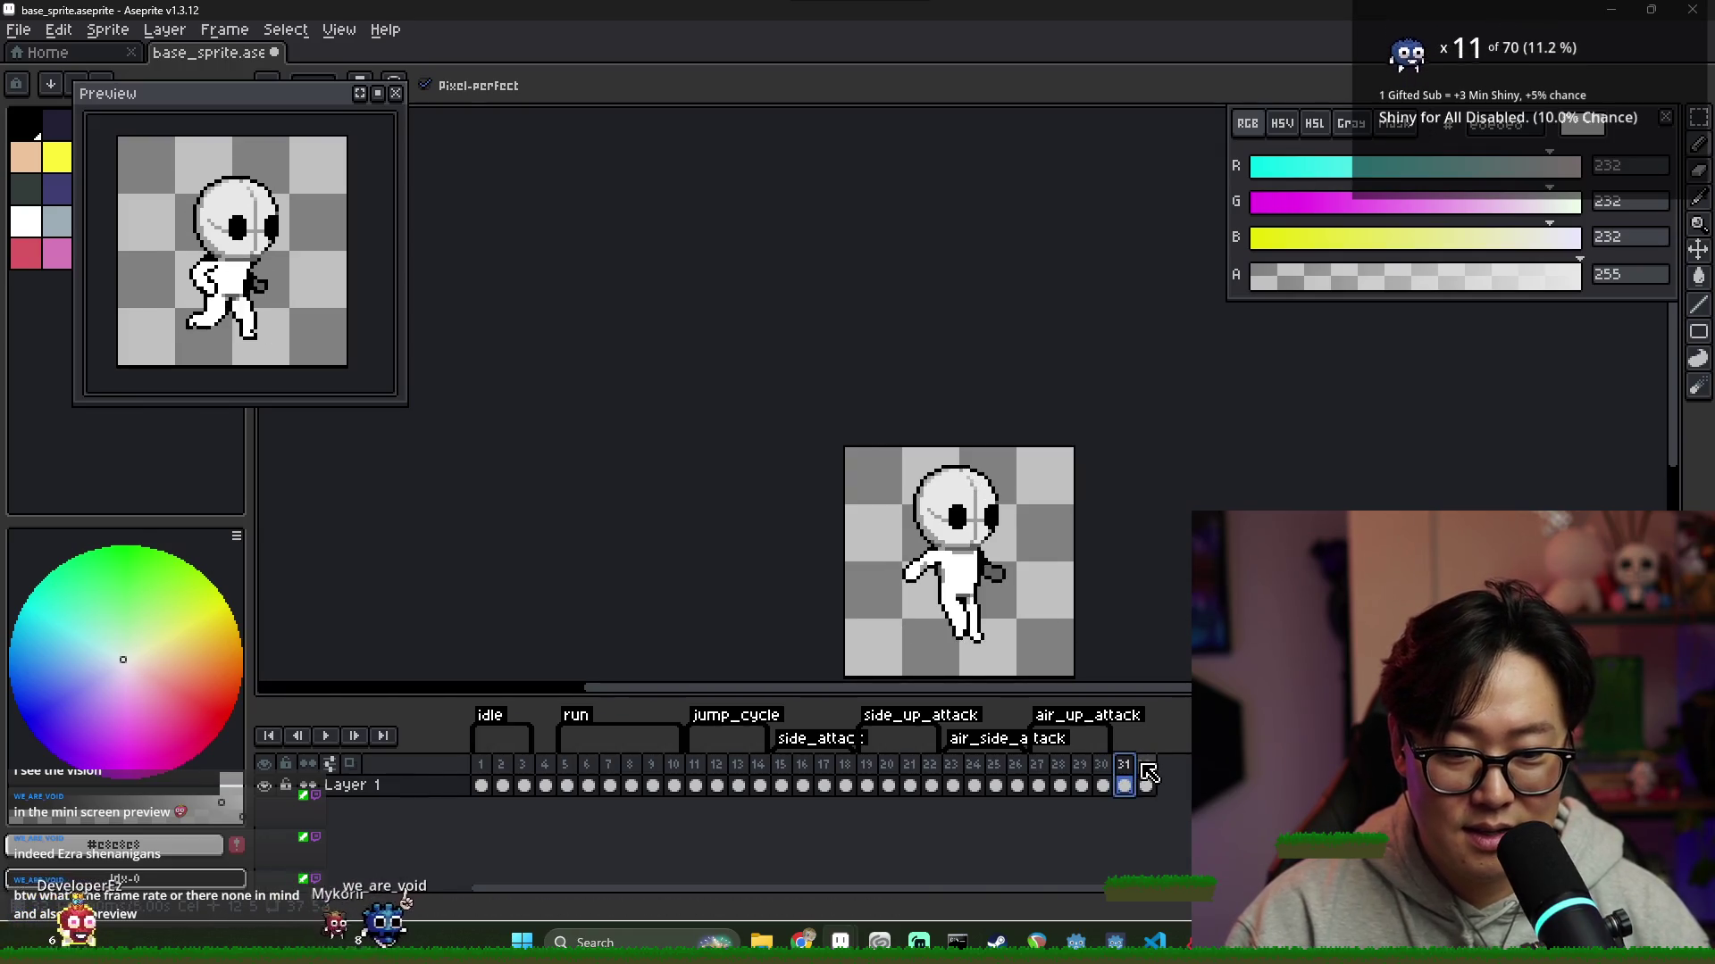
pyautogui.click(1144, 766)
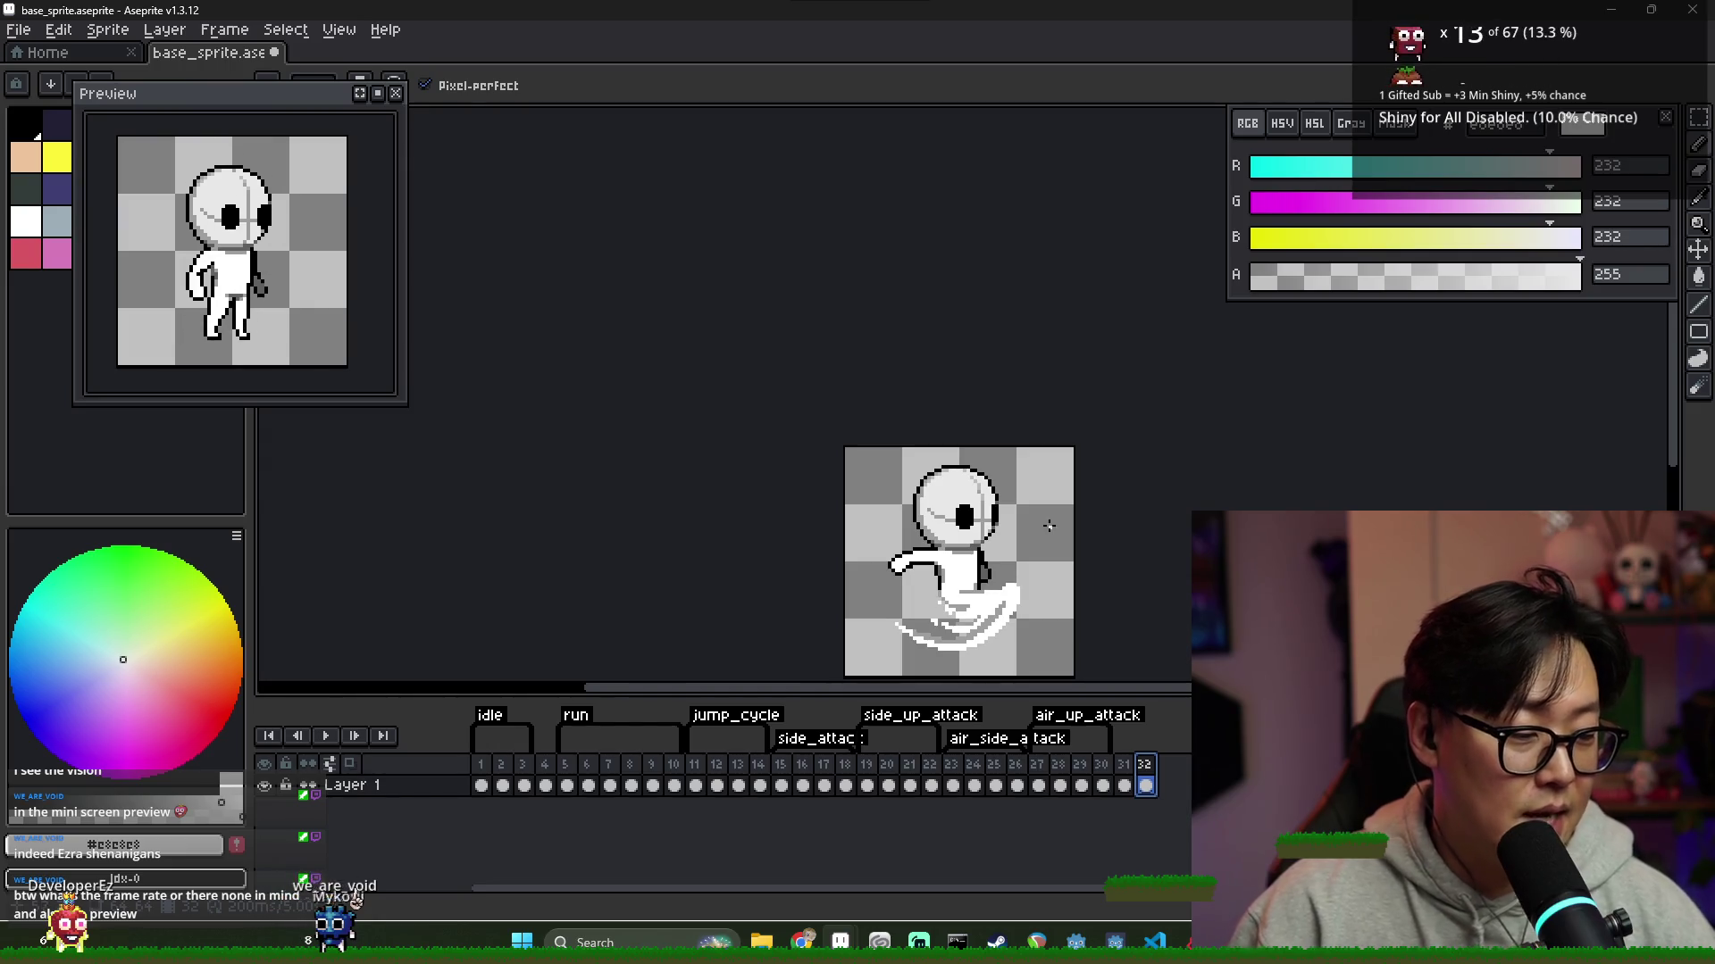
pyautogui.click(482, 766)
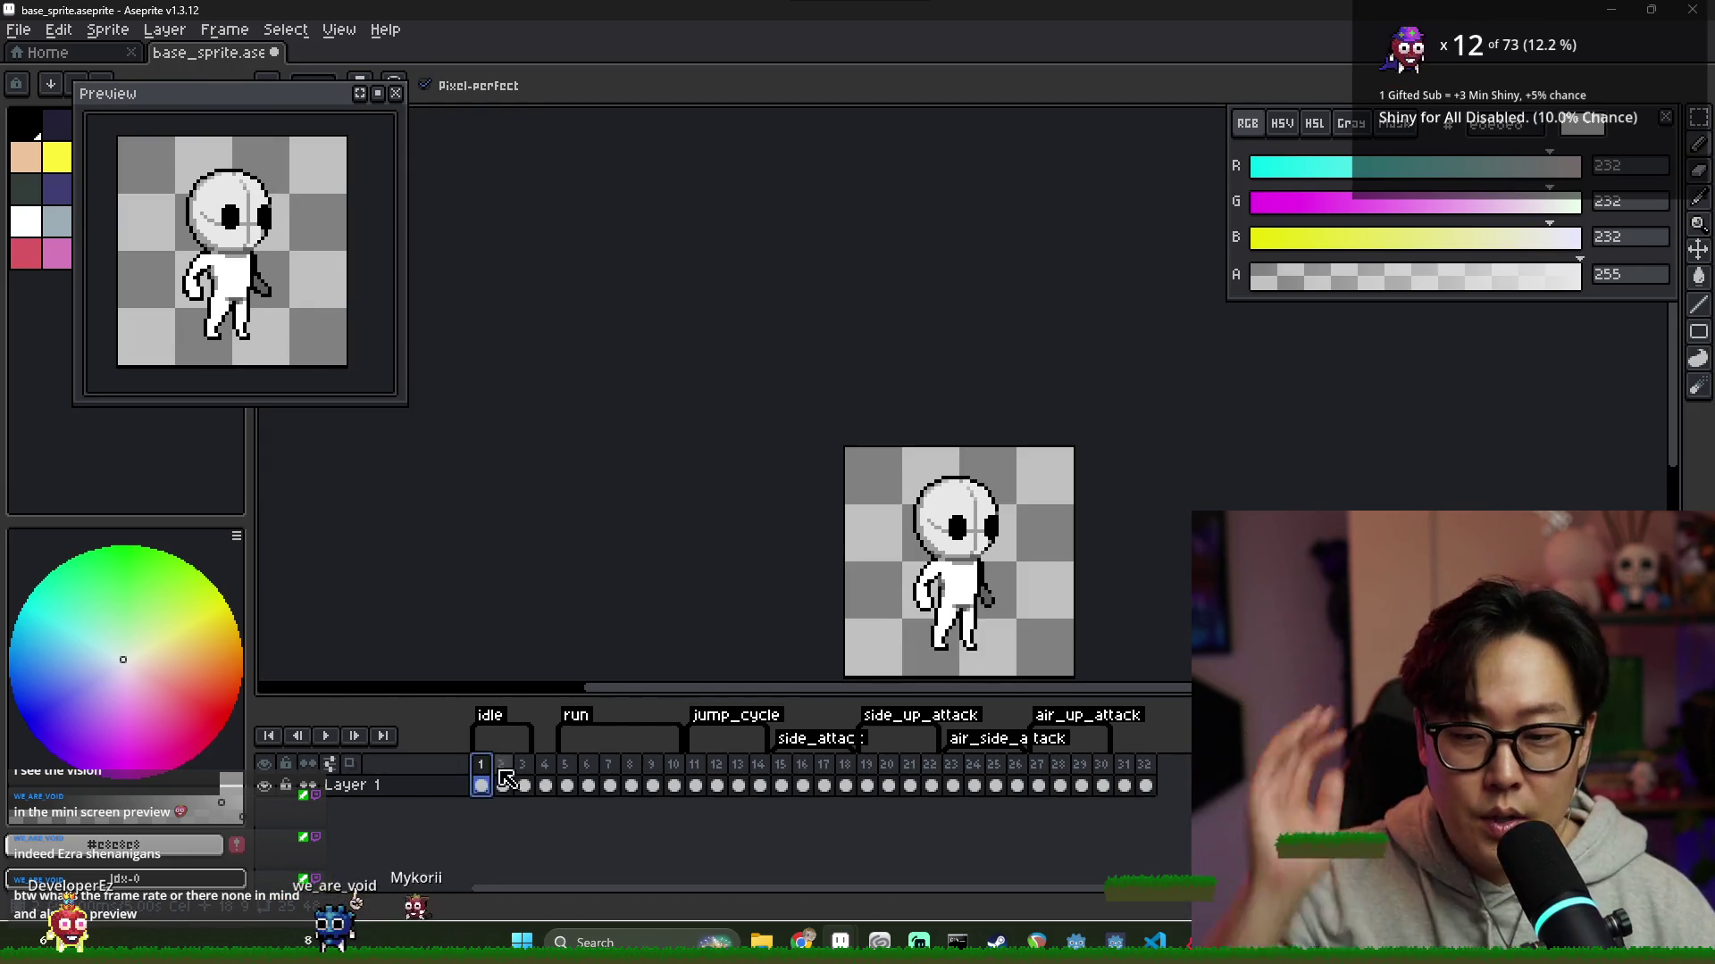
# Check the durations of frames 13 and 15 in Frame Properties without changing them
pyautogui.rightClick(512, 765)
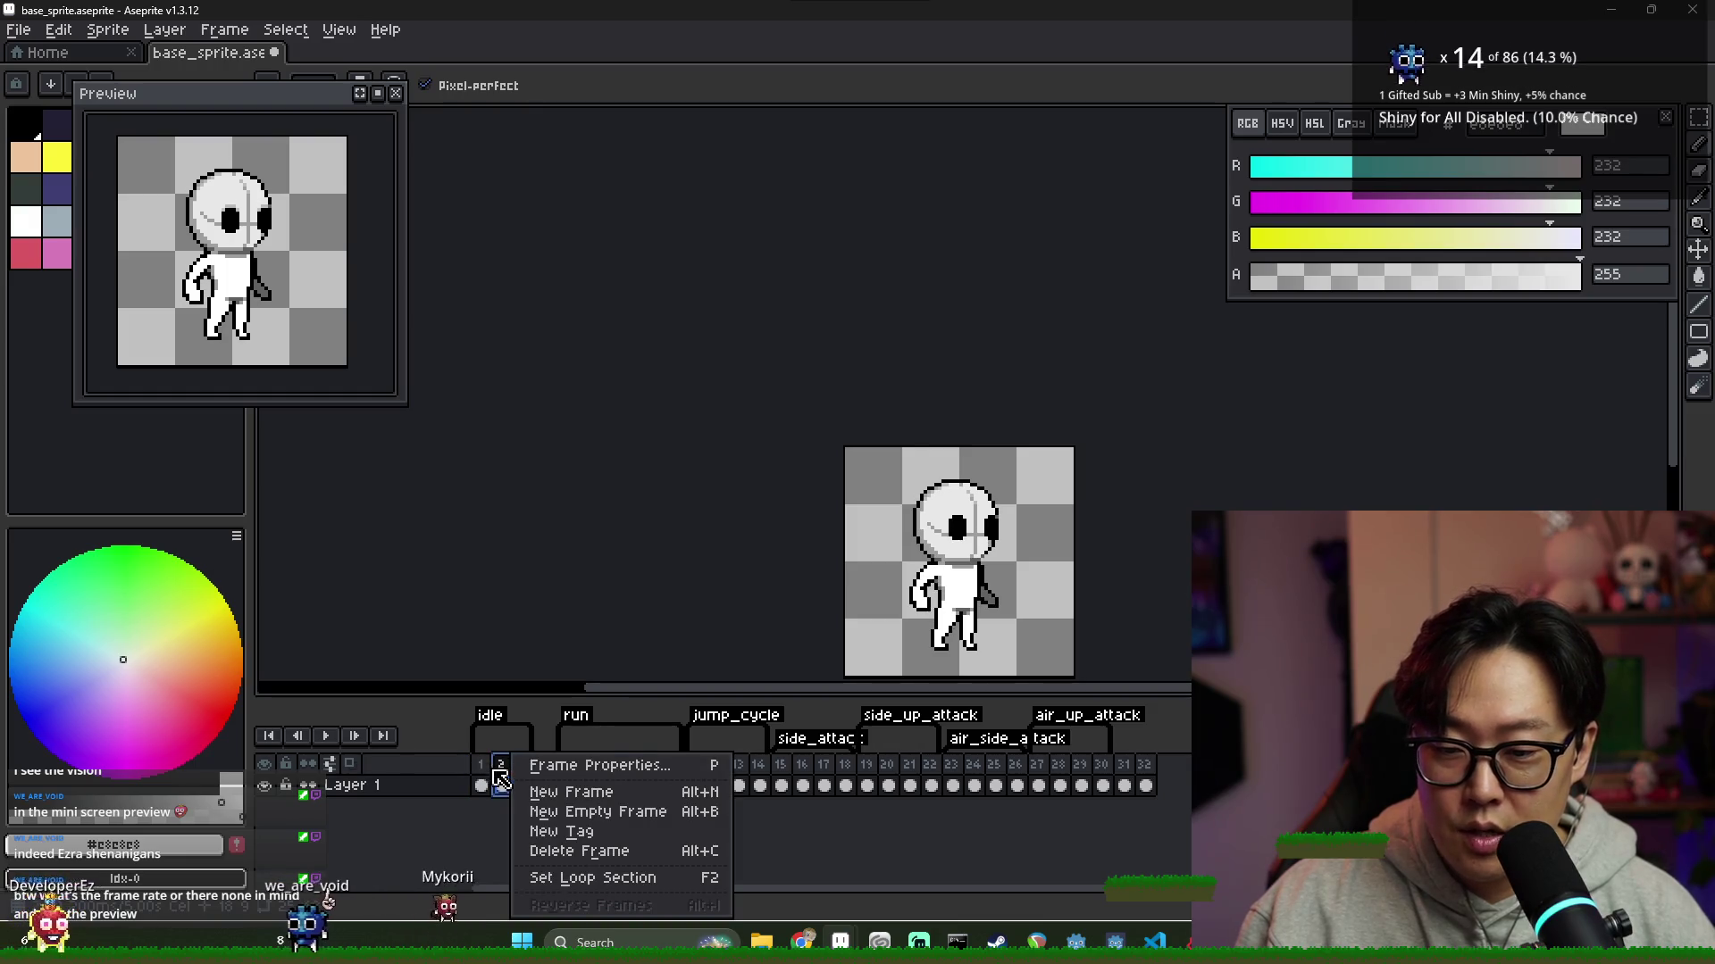
pyautogui.click(651, 786)
pyautogui.click(802, 786)
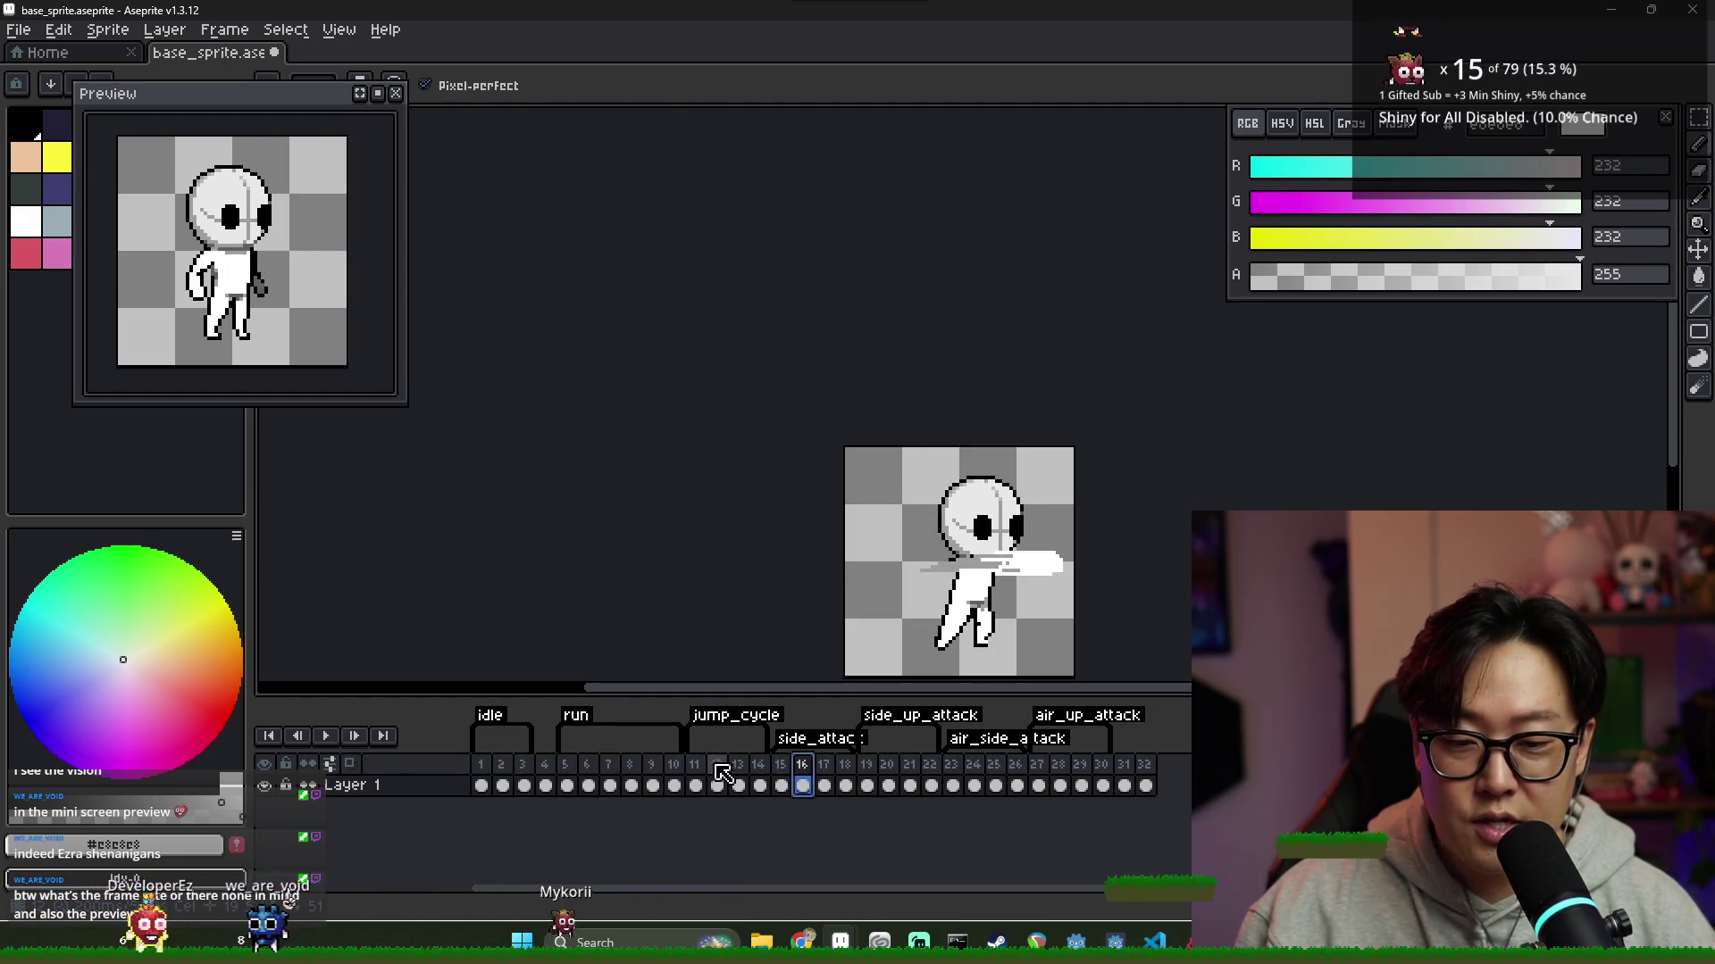
pyautogui.click(736, 769)
pyautogui.rightClick(738, 771)
pyautogui.click(777, 766)
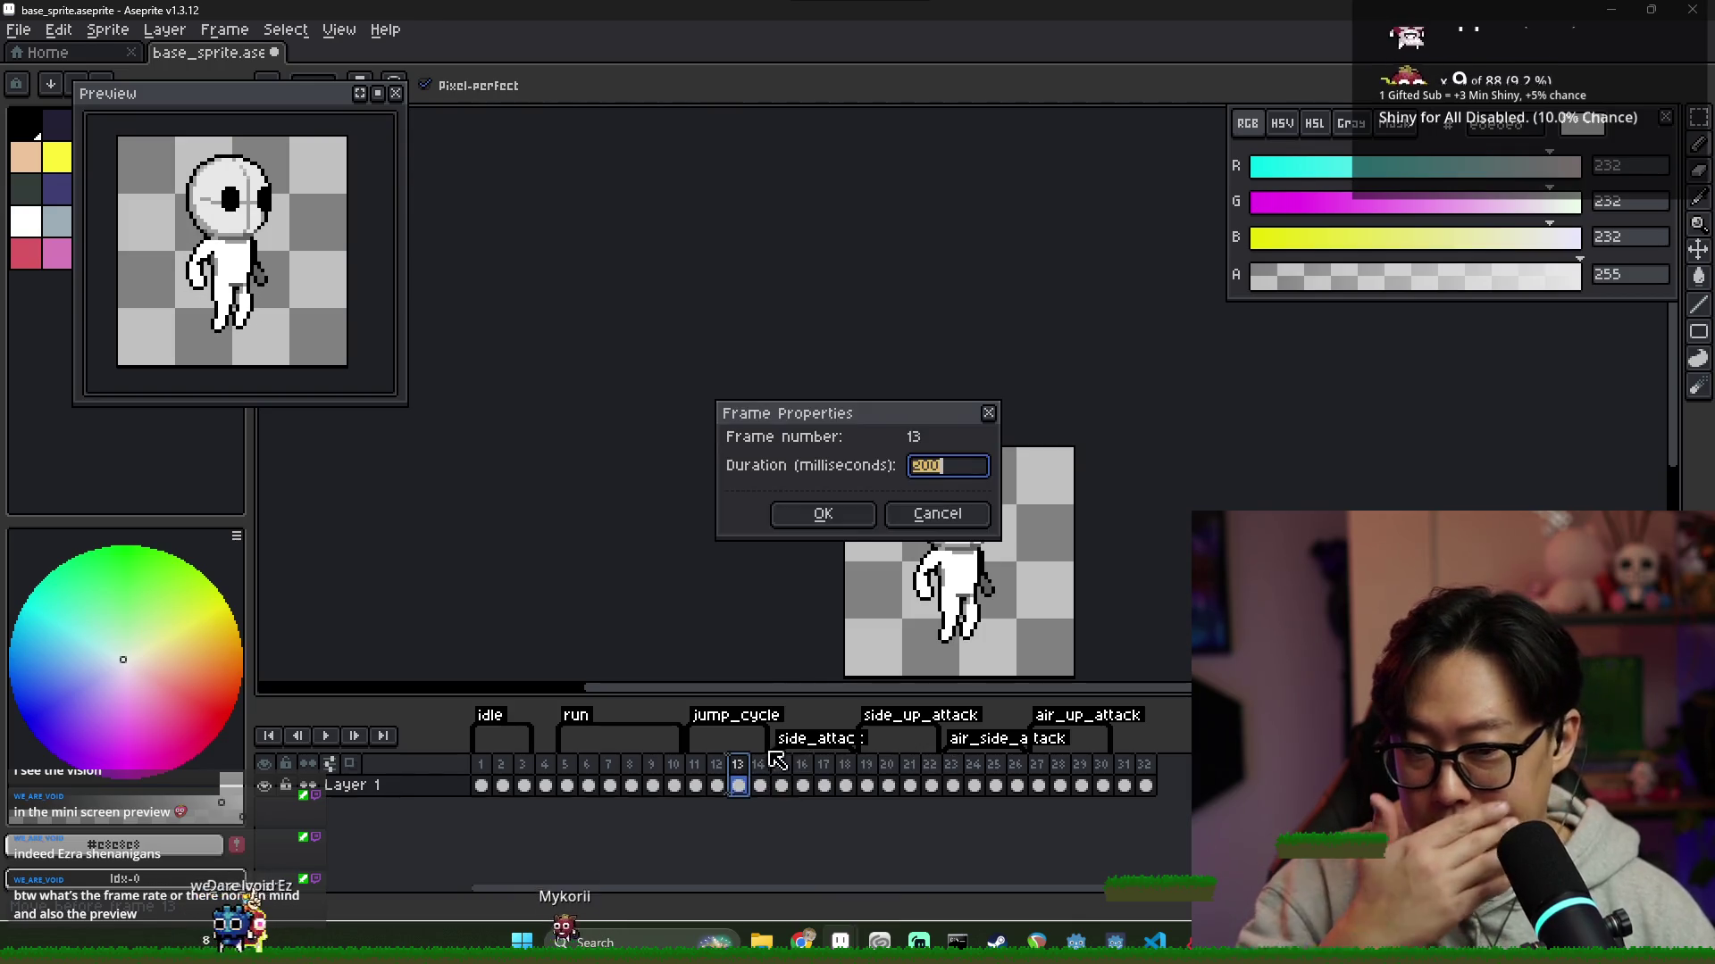
pyautogui.click(943, 523)
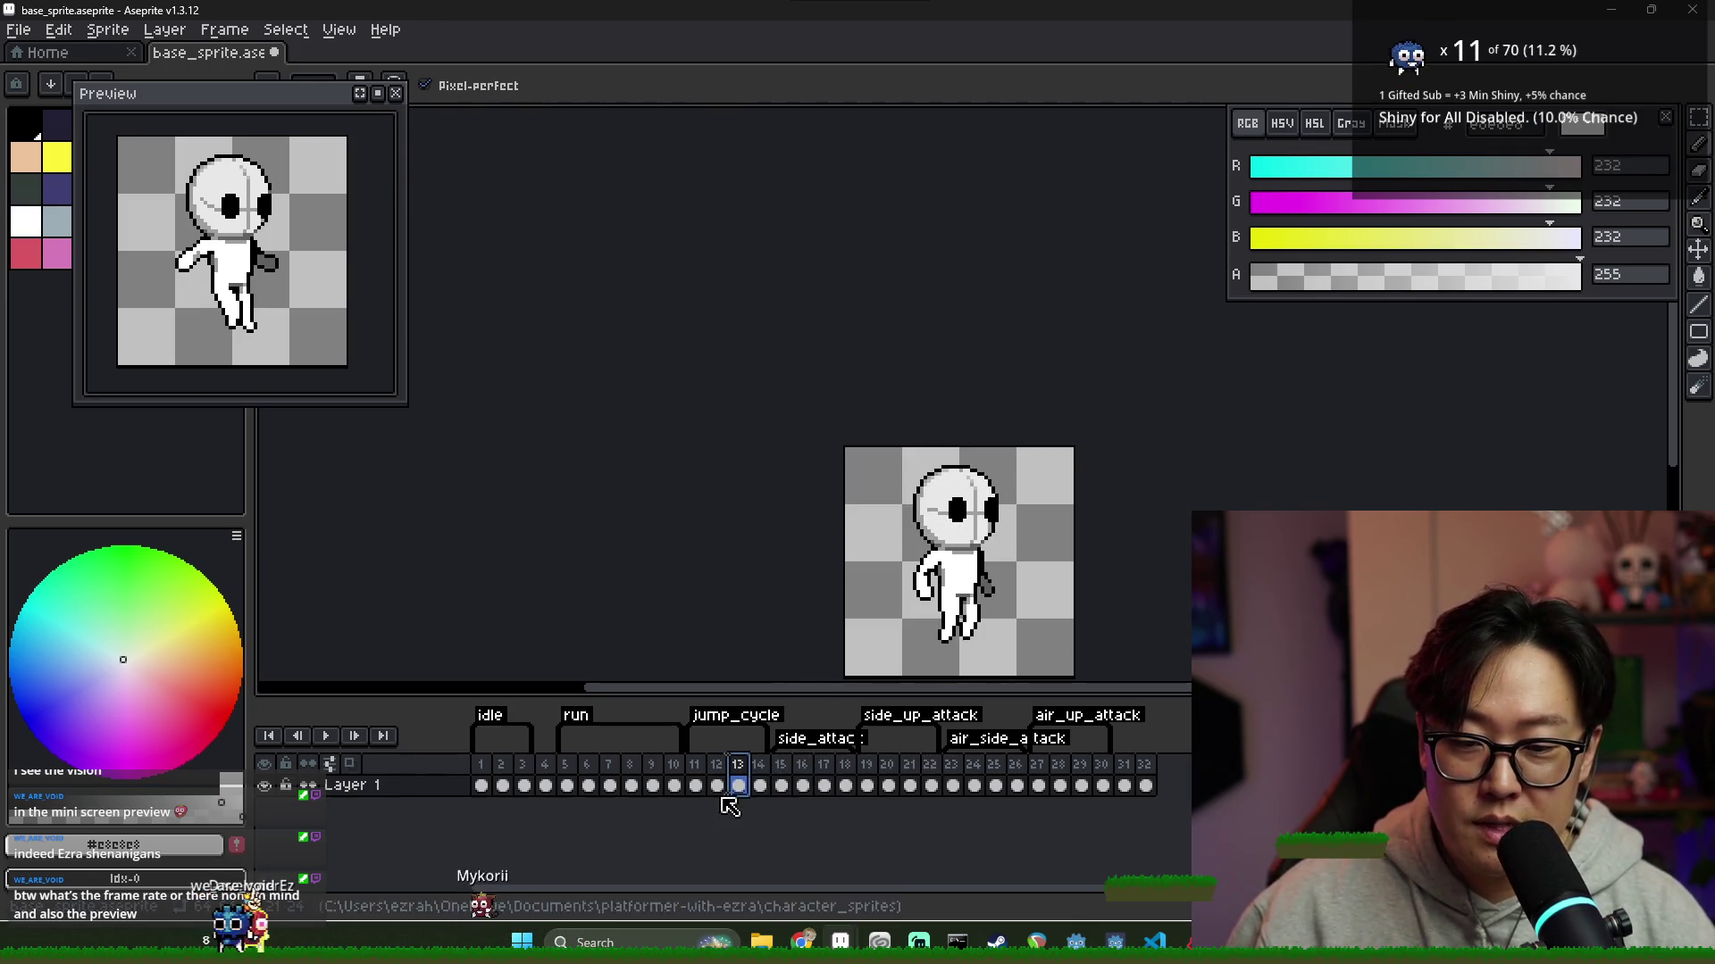
pyautogui.click(786, 780)
pyautogui.rightClick(794, 780)
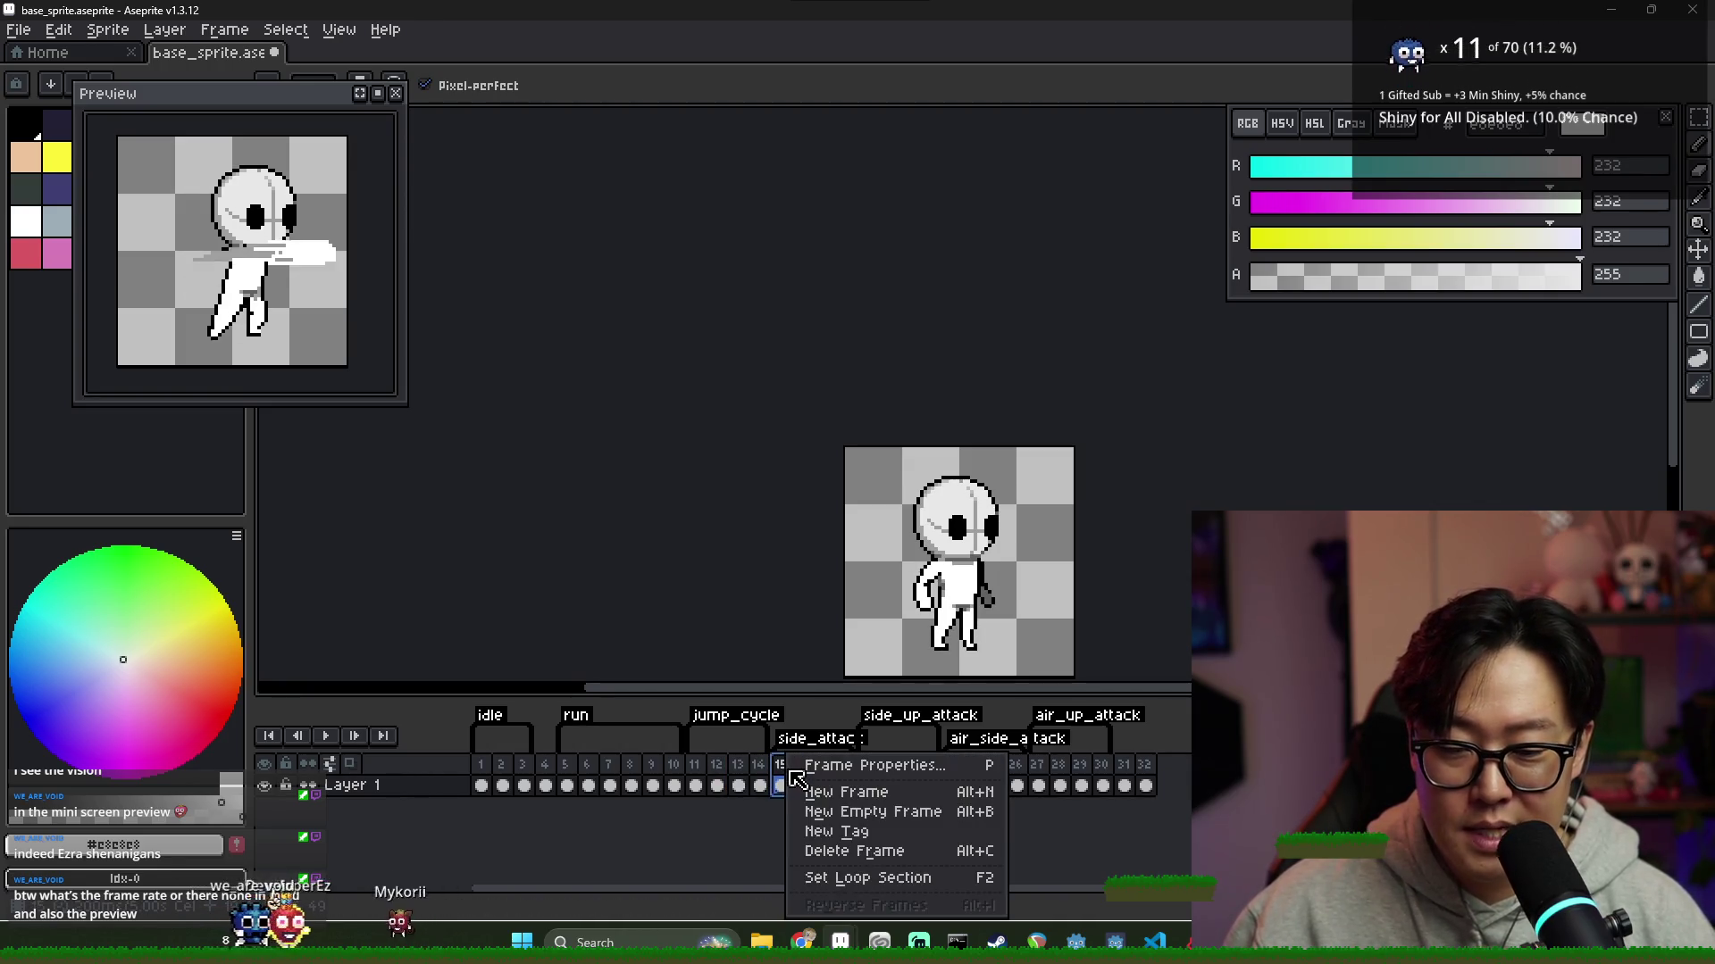
pyautogui.press('Escape')
pyautogui.rightClick(808, 773)
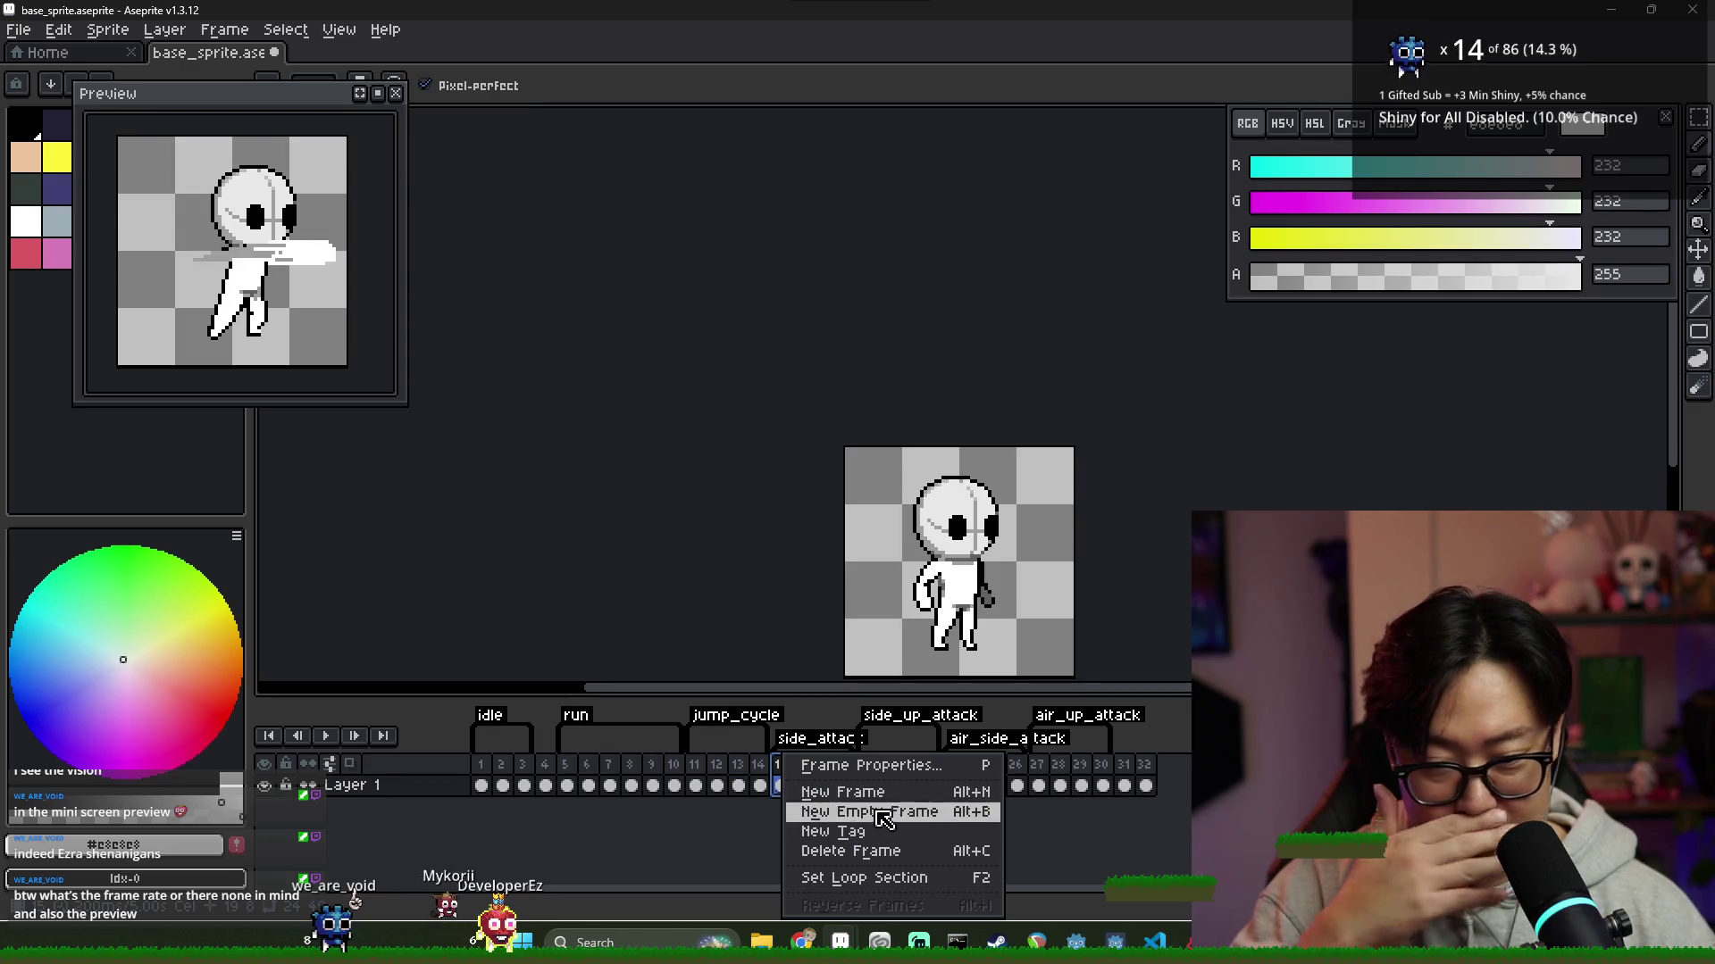
pyautogui.click(868, 765)
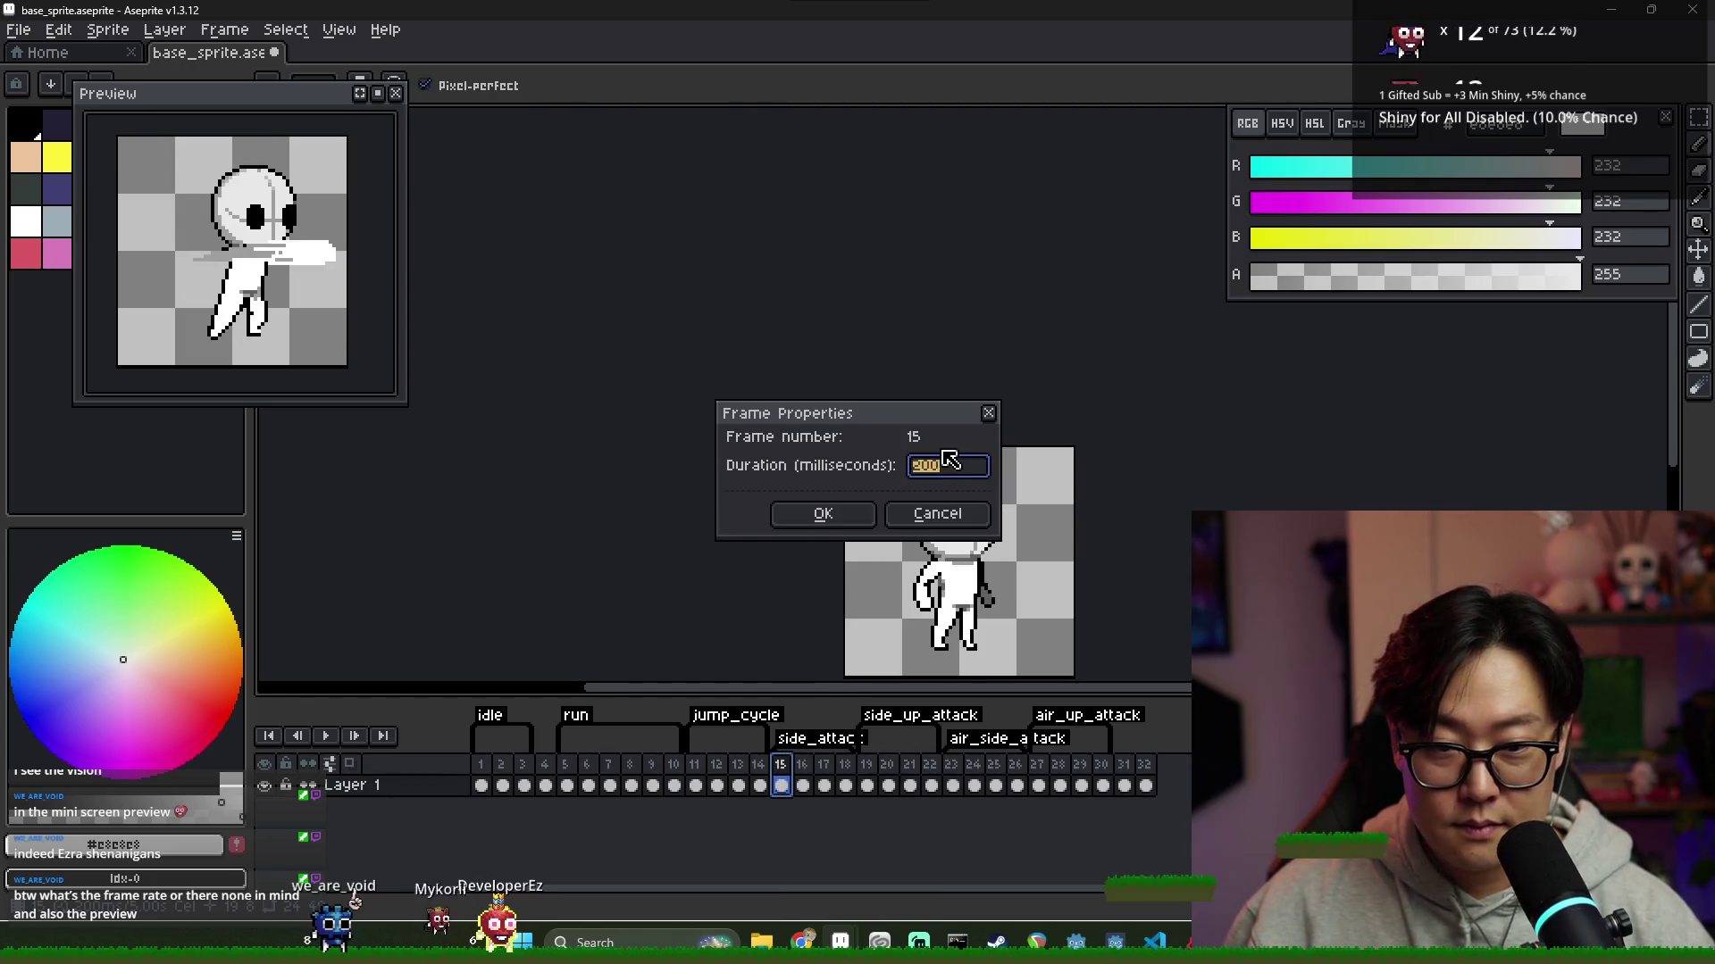
pyautogui.click(934, 521)
# Set frames 31 and 32 to a 100 ms duration and play the animation
pyautogui.moveTo(482, 786); pyautogui.dragTo(971, 794)
pyautogui.click(1066, 786)
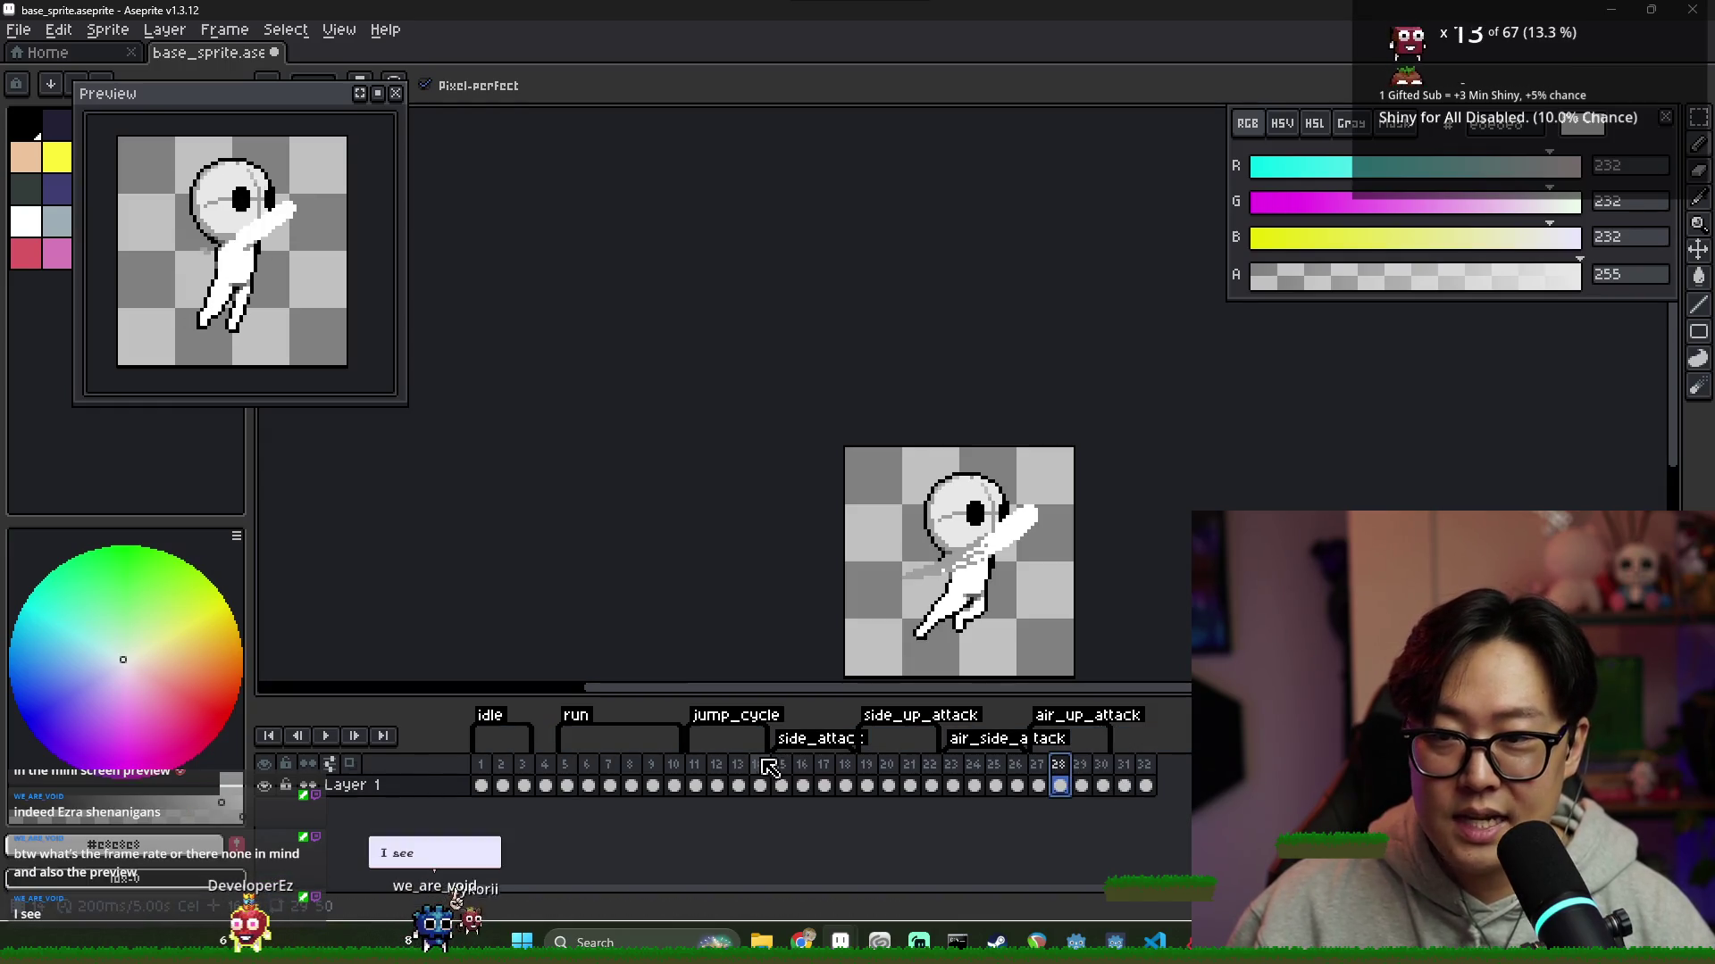
pyautogui.click(1131, 768)
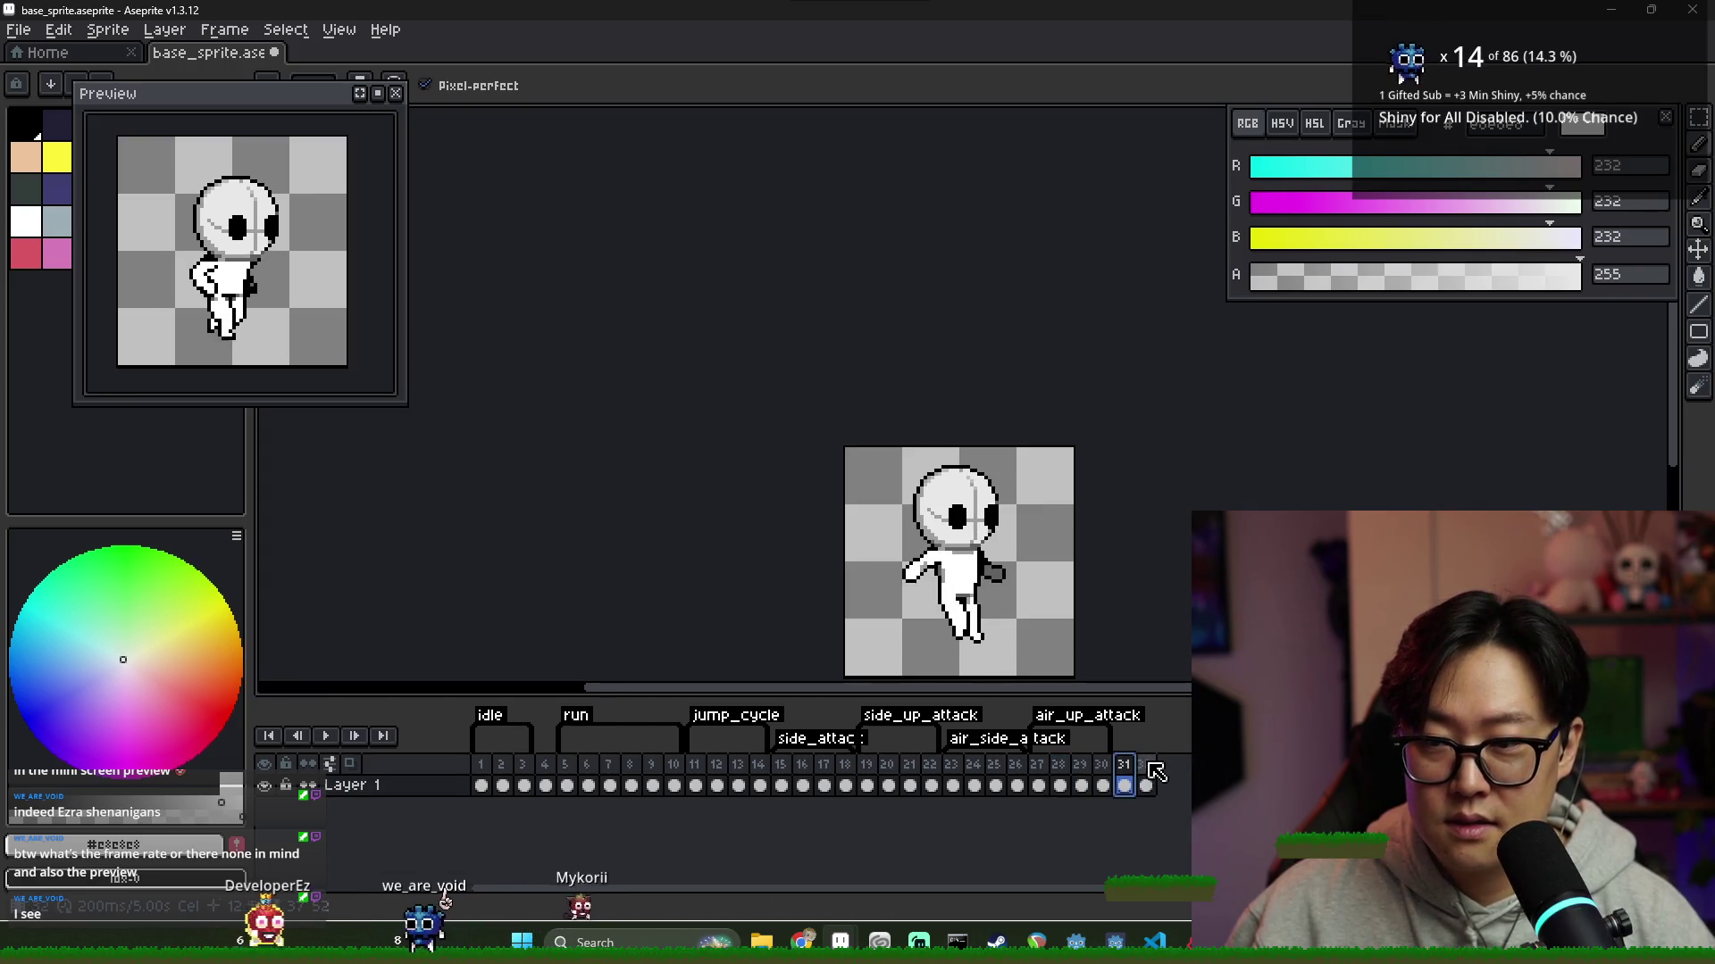
pyautogui.keyDown('shift'); pyautogui.click(1146, 768); pyautogui.keyUp('shift')
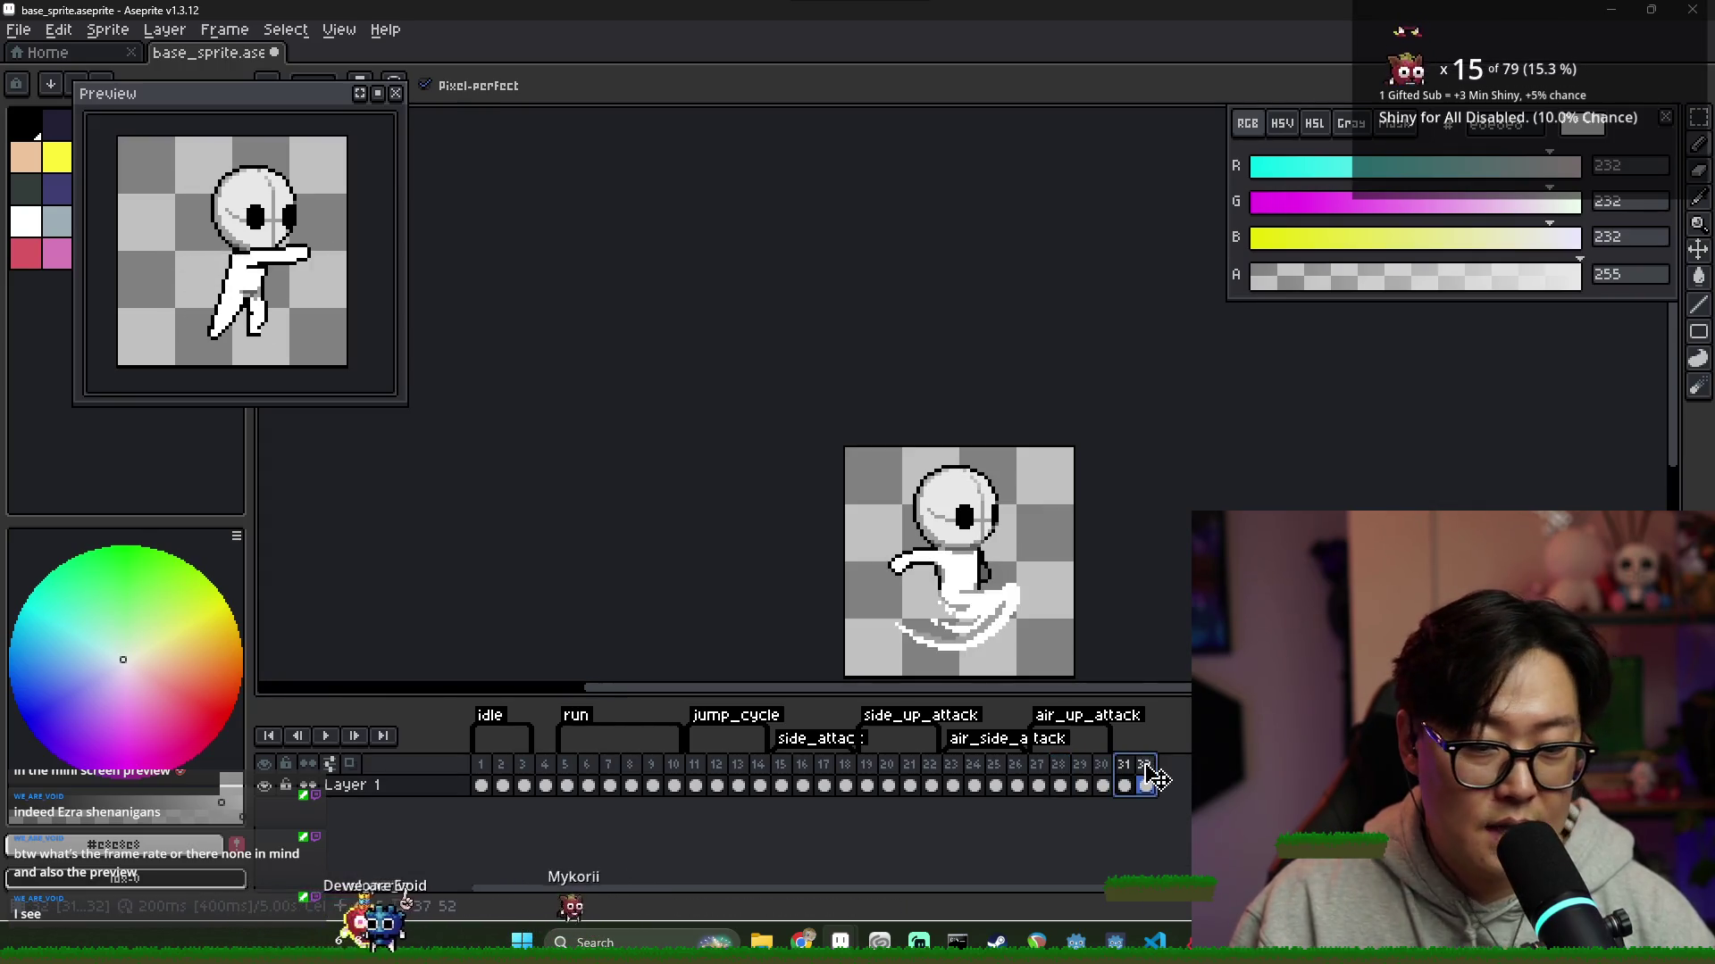
pyautogui.doubleClick(1144, 764)
pyautogui.write('100')
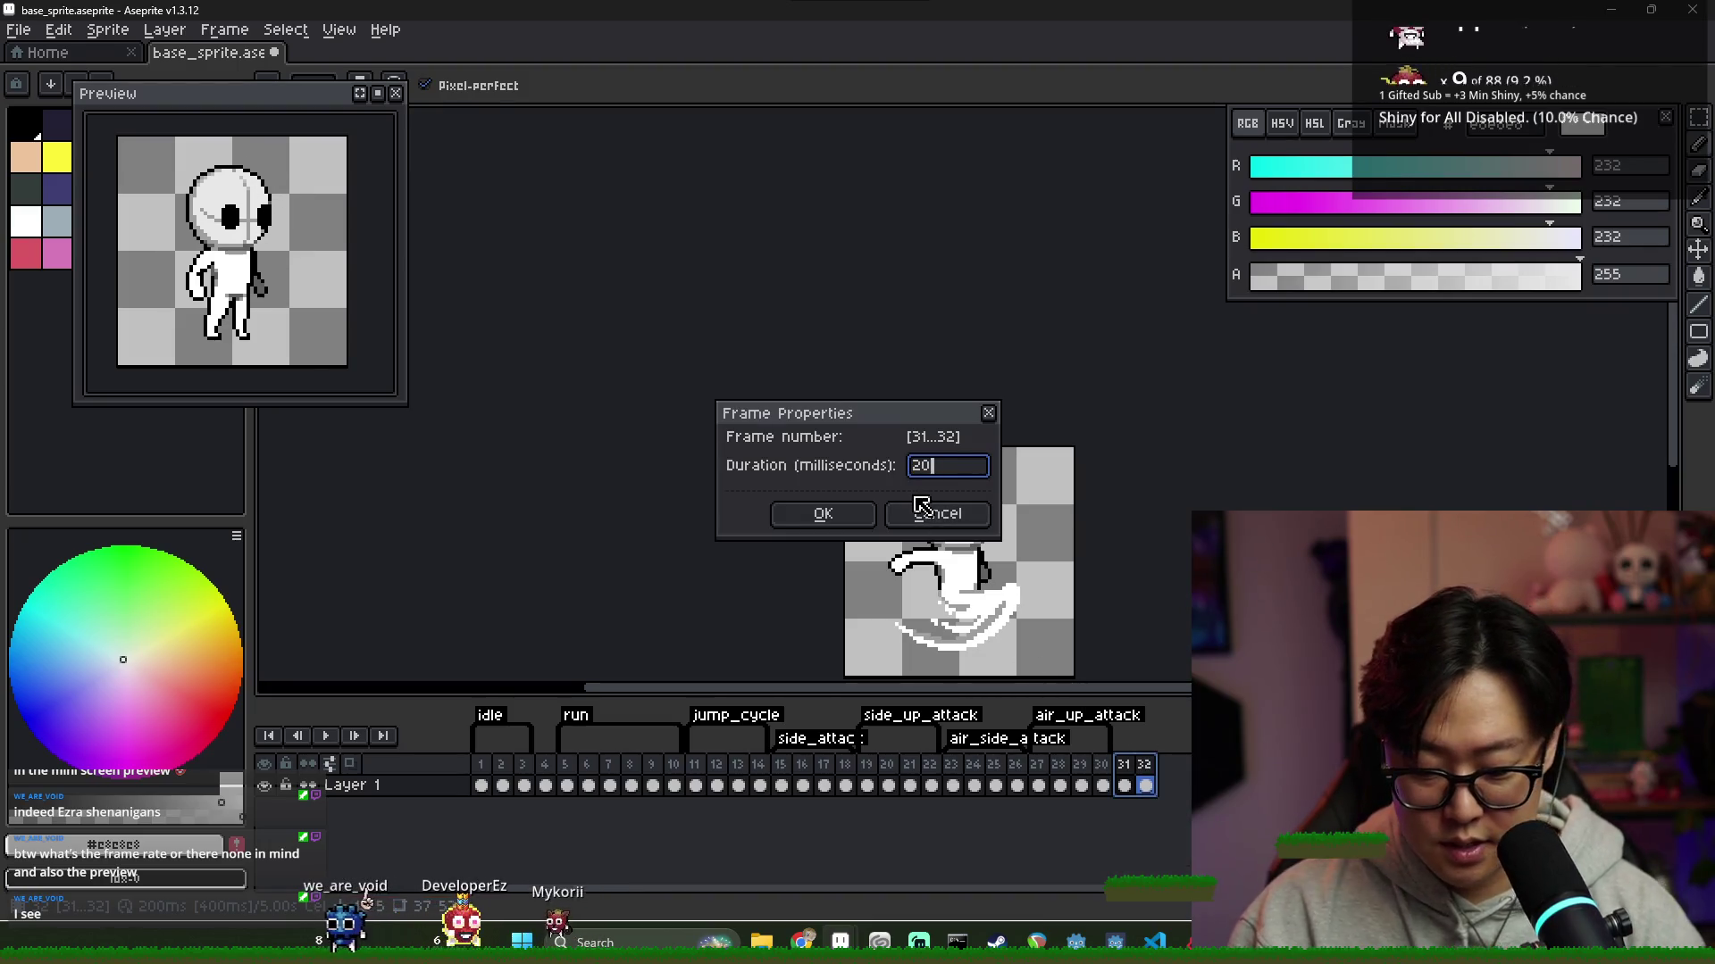
pyautogui.press('Return')
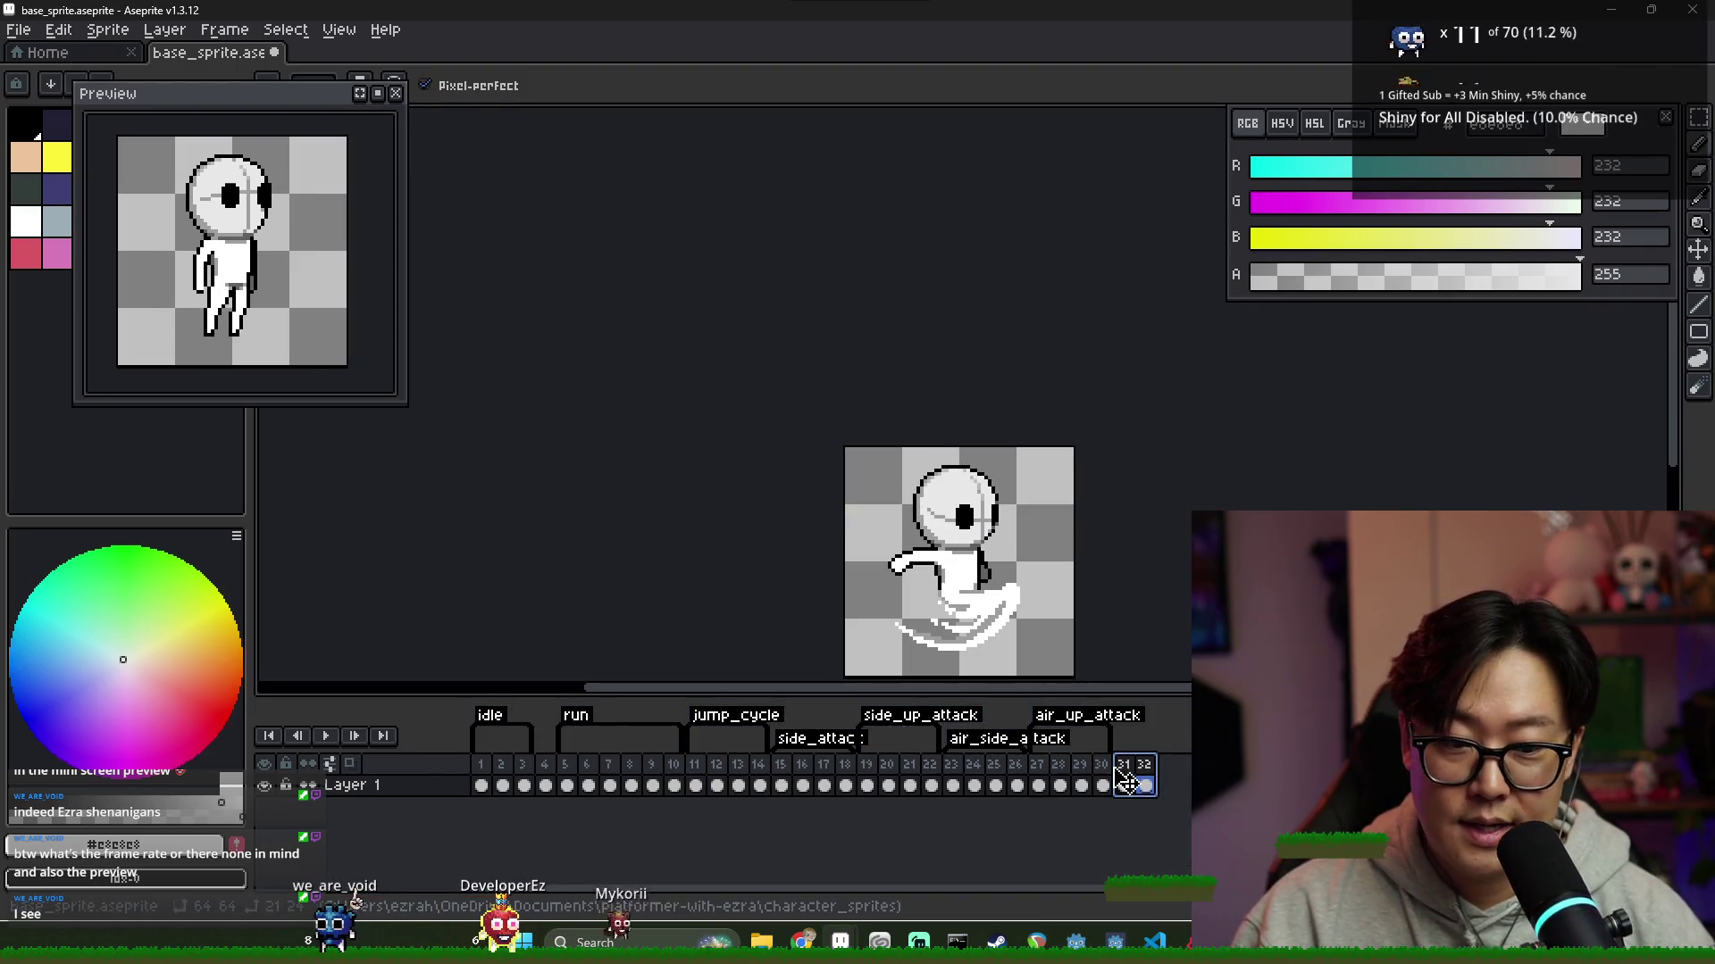
pyautogui.press('Return')
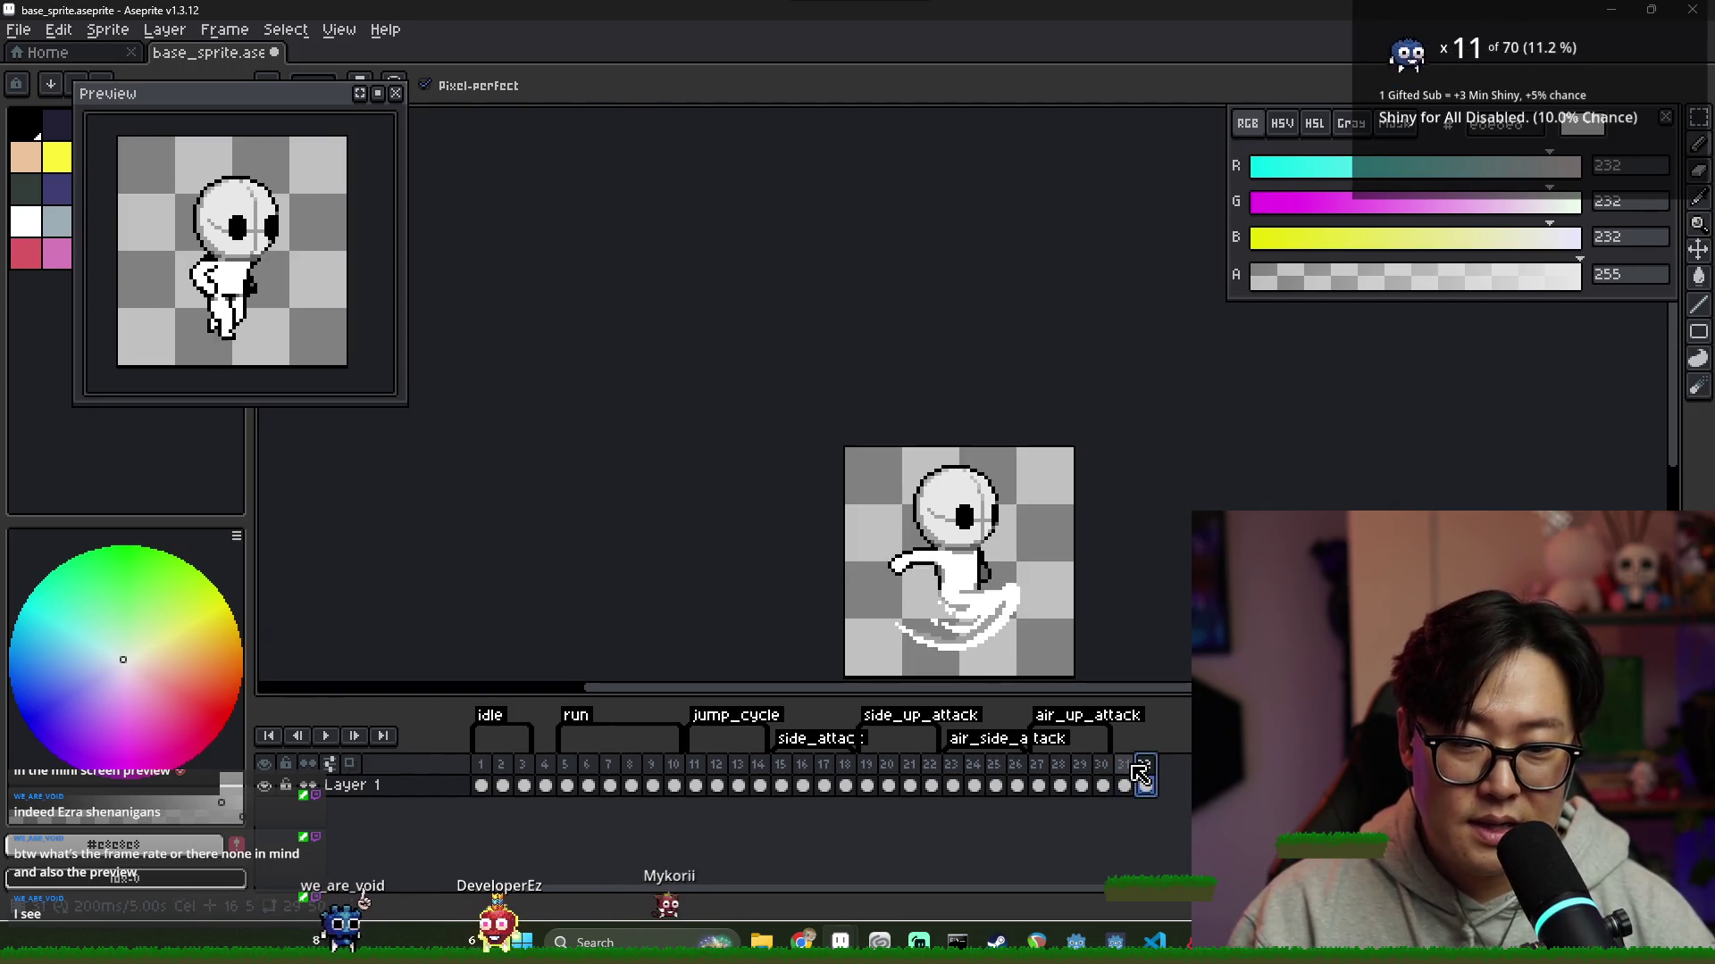
# Sample the mid grey from the sprite and bring up frame 31's pose
pyautogui.scroll(2, 980, 578)
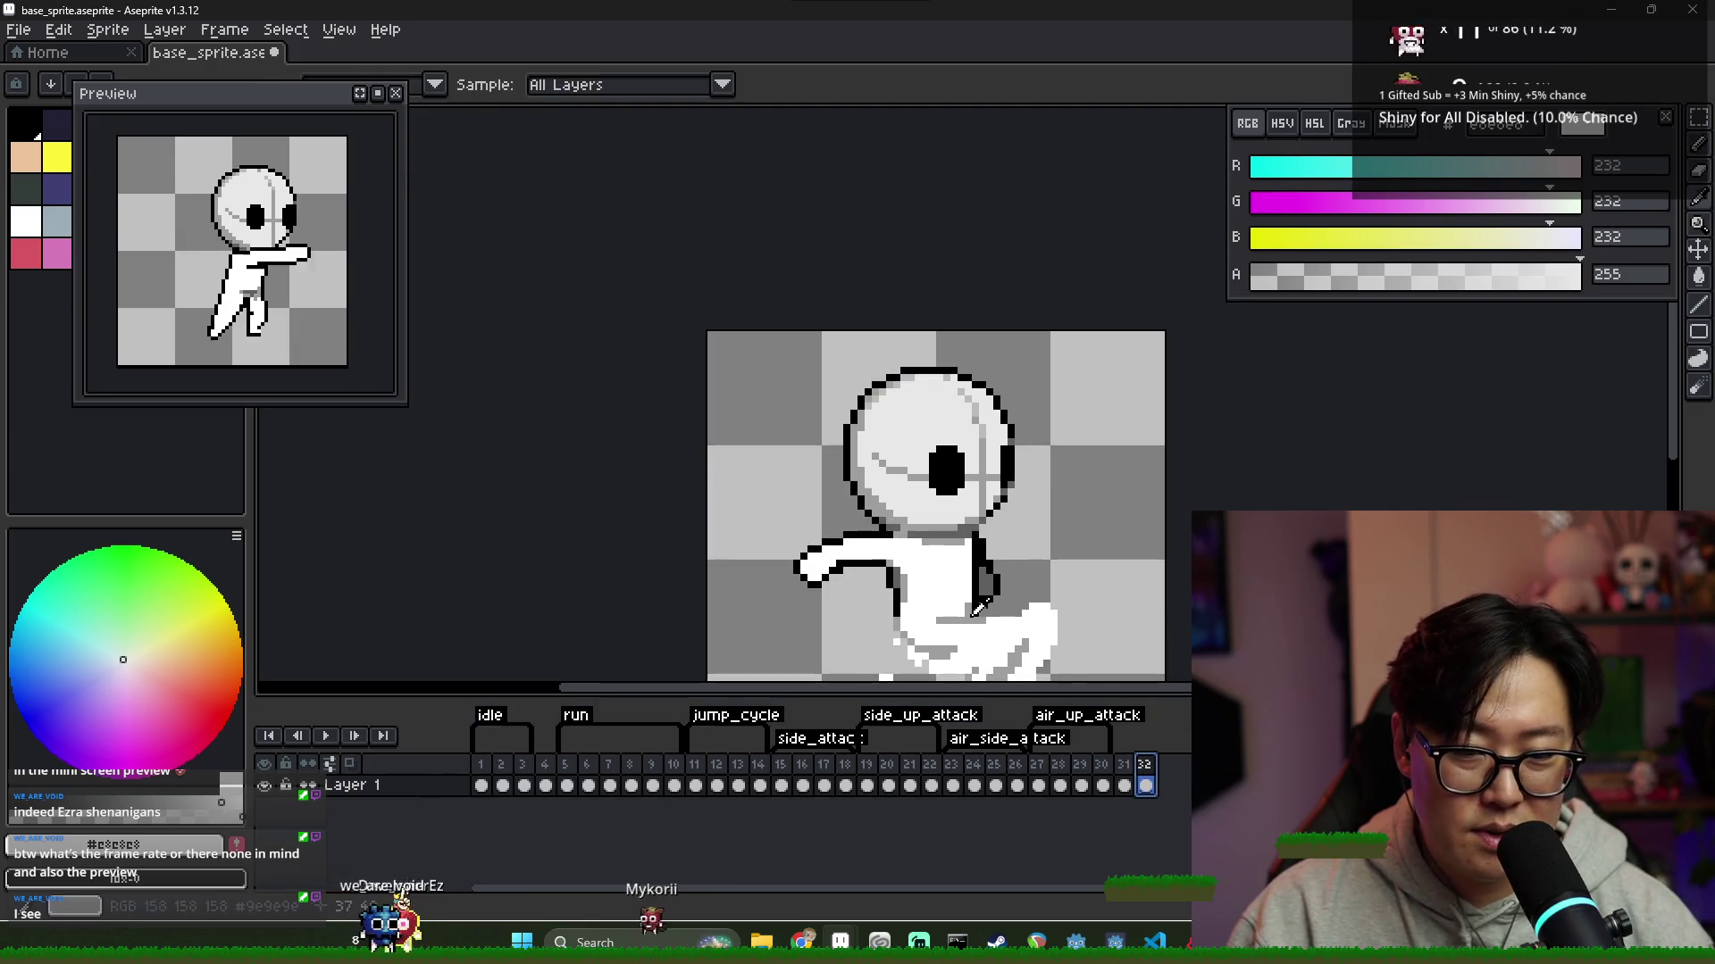
pyautogui.keyDown('alt'); pyautogui.click(959, 611); pyautogui.keyUp('alt')
pyautogui.scroll(-3, 966, 598)
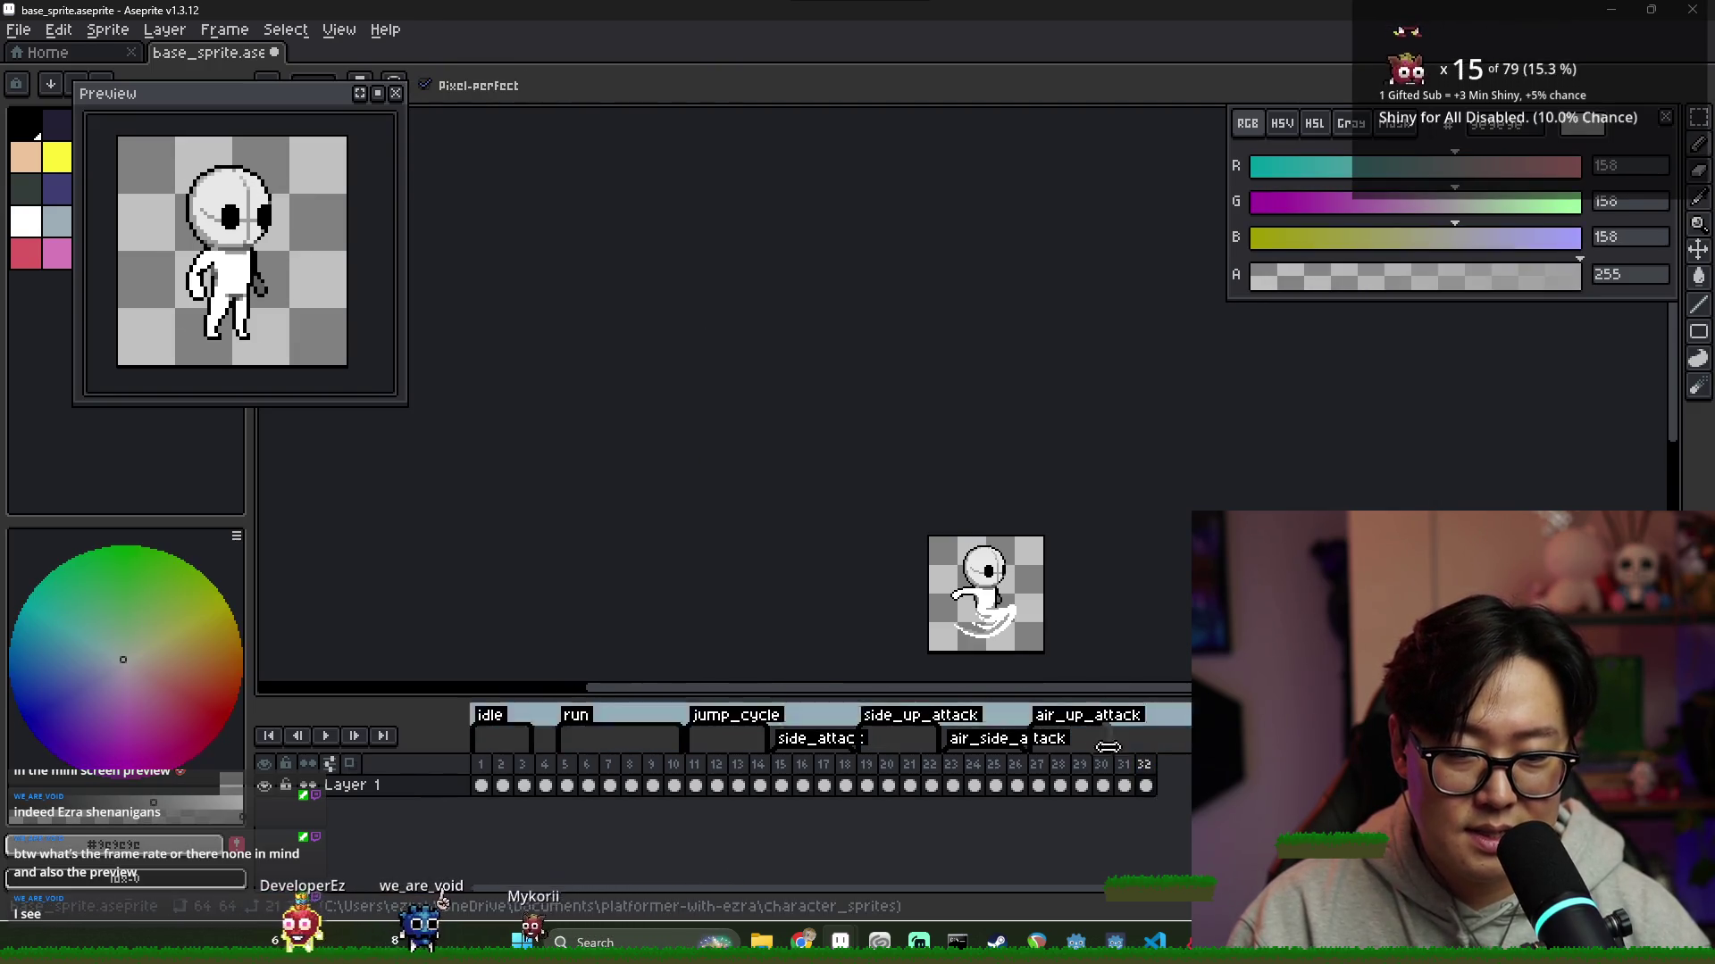
pyautogui.click(1123, 785)
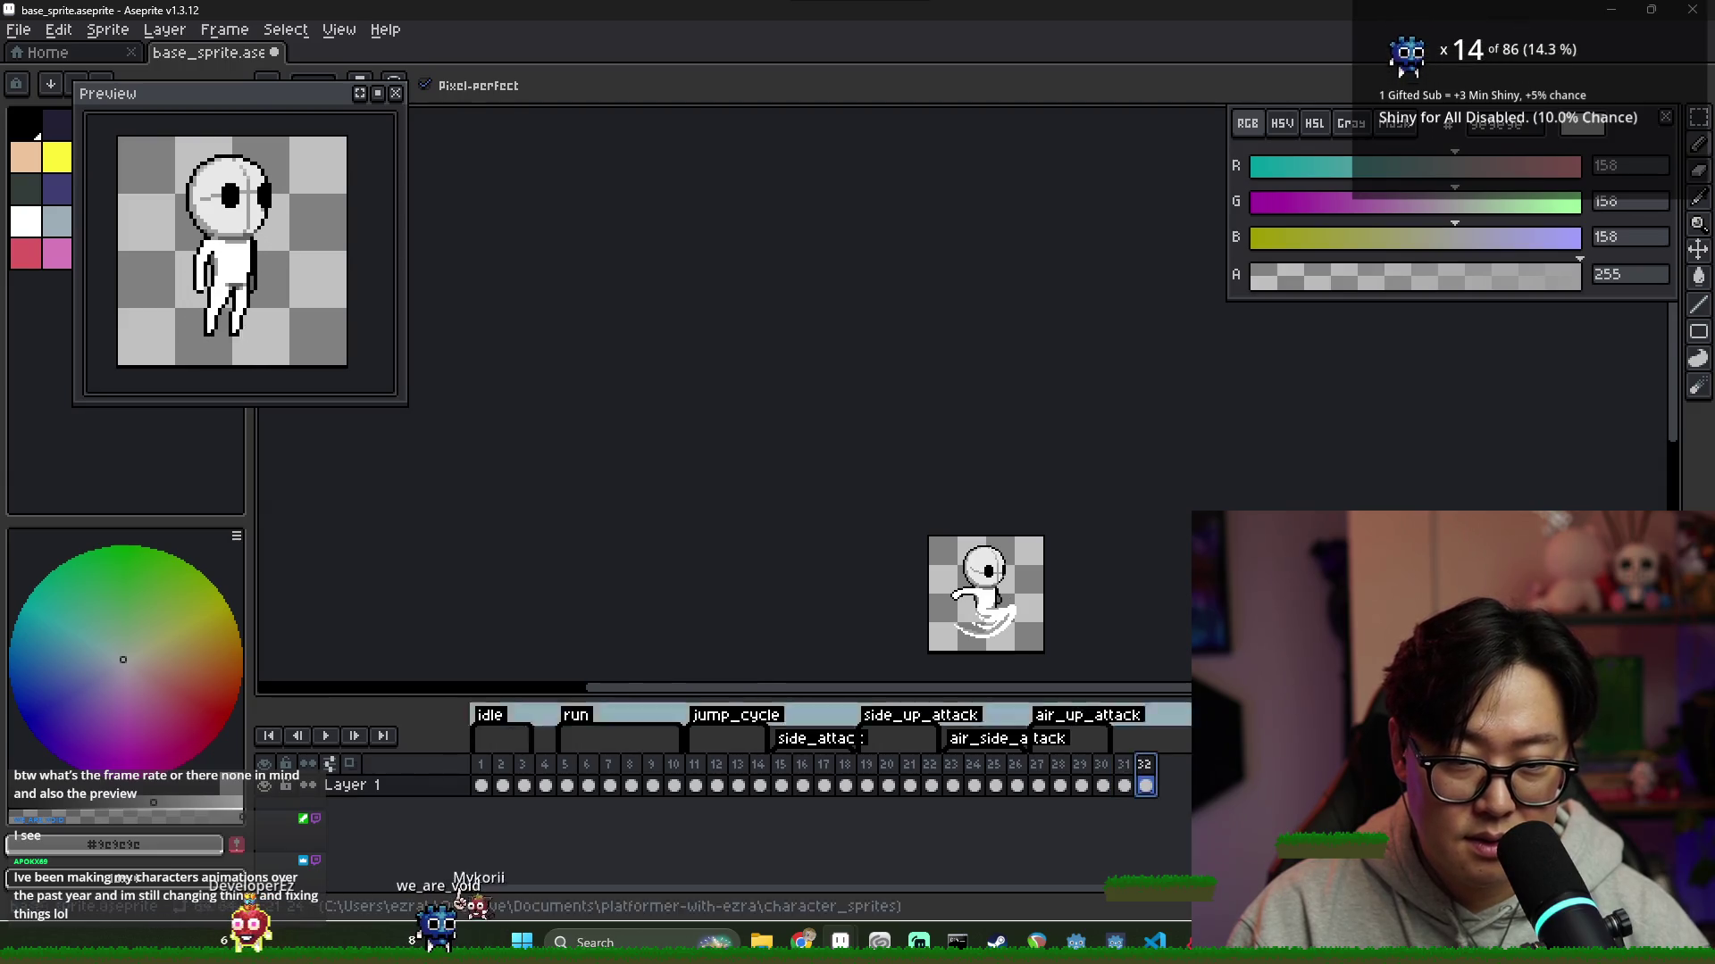
pyautogui.scroll(3, 974, 558)
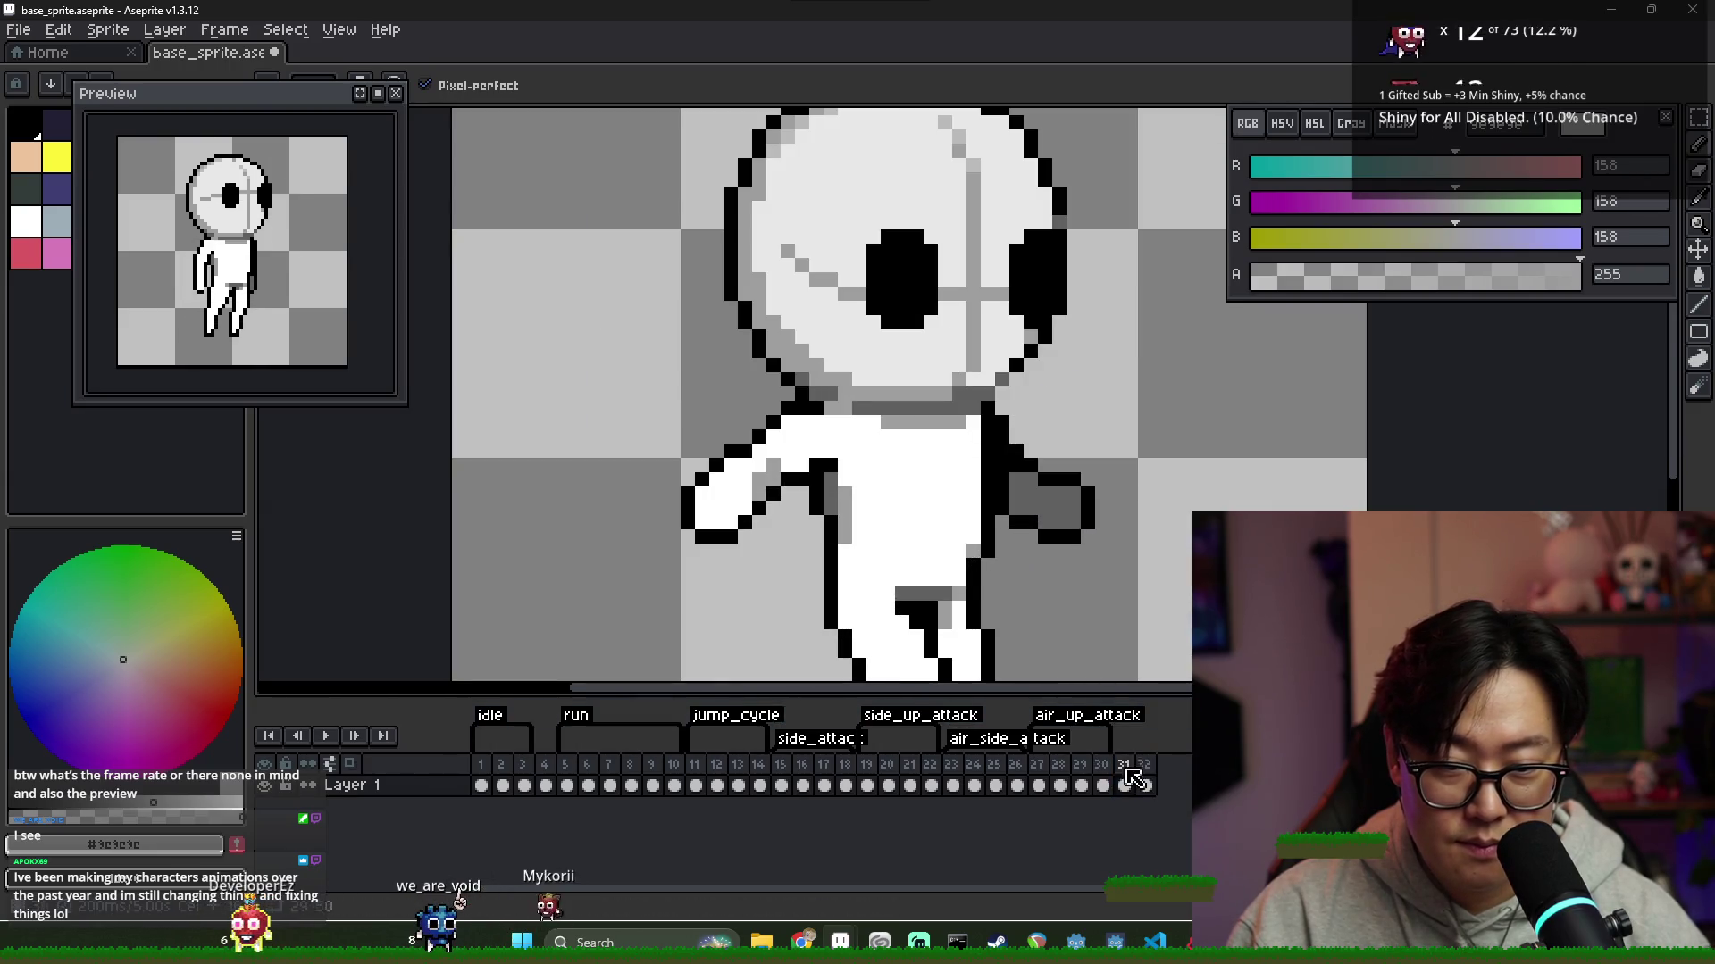
pyautogui.scroll(-3, 1046, 604)
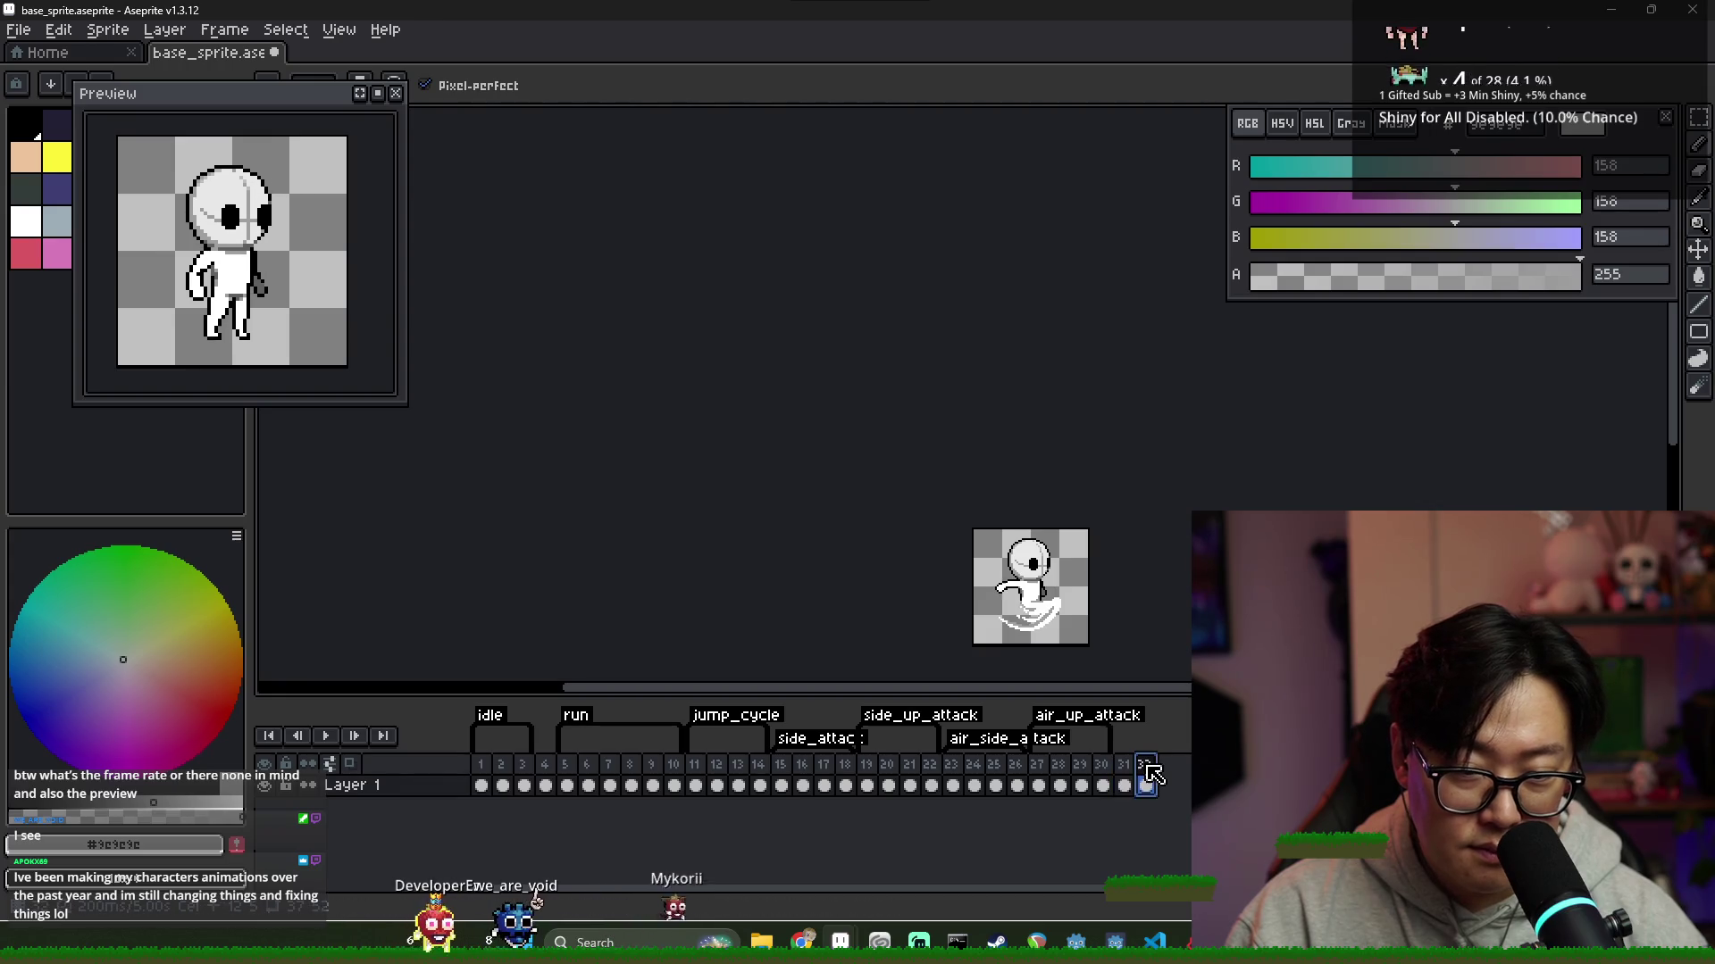
pyautogui.click(1132, 768)
pyautogui.click(1123, 785)
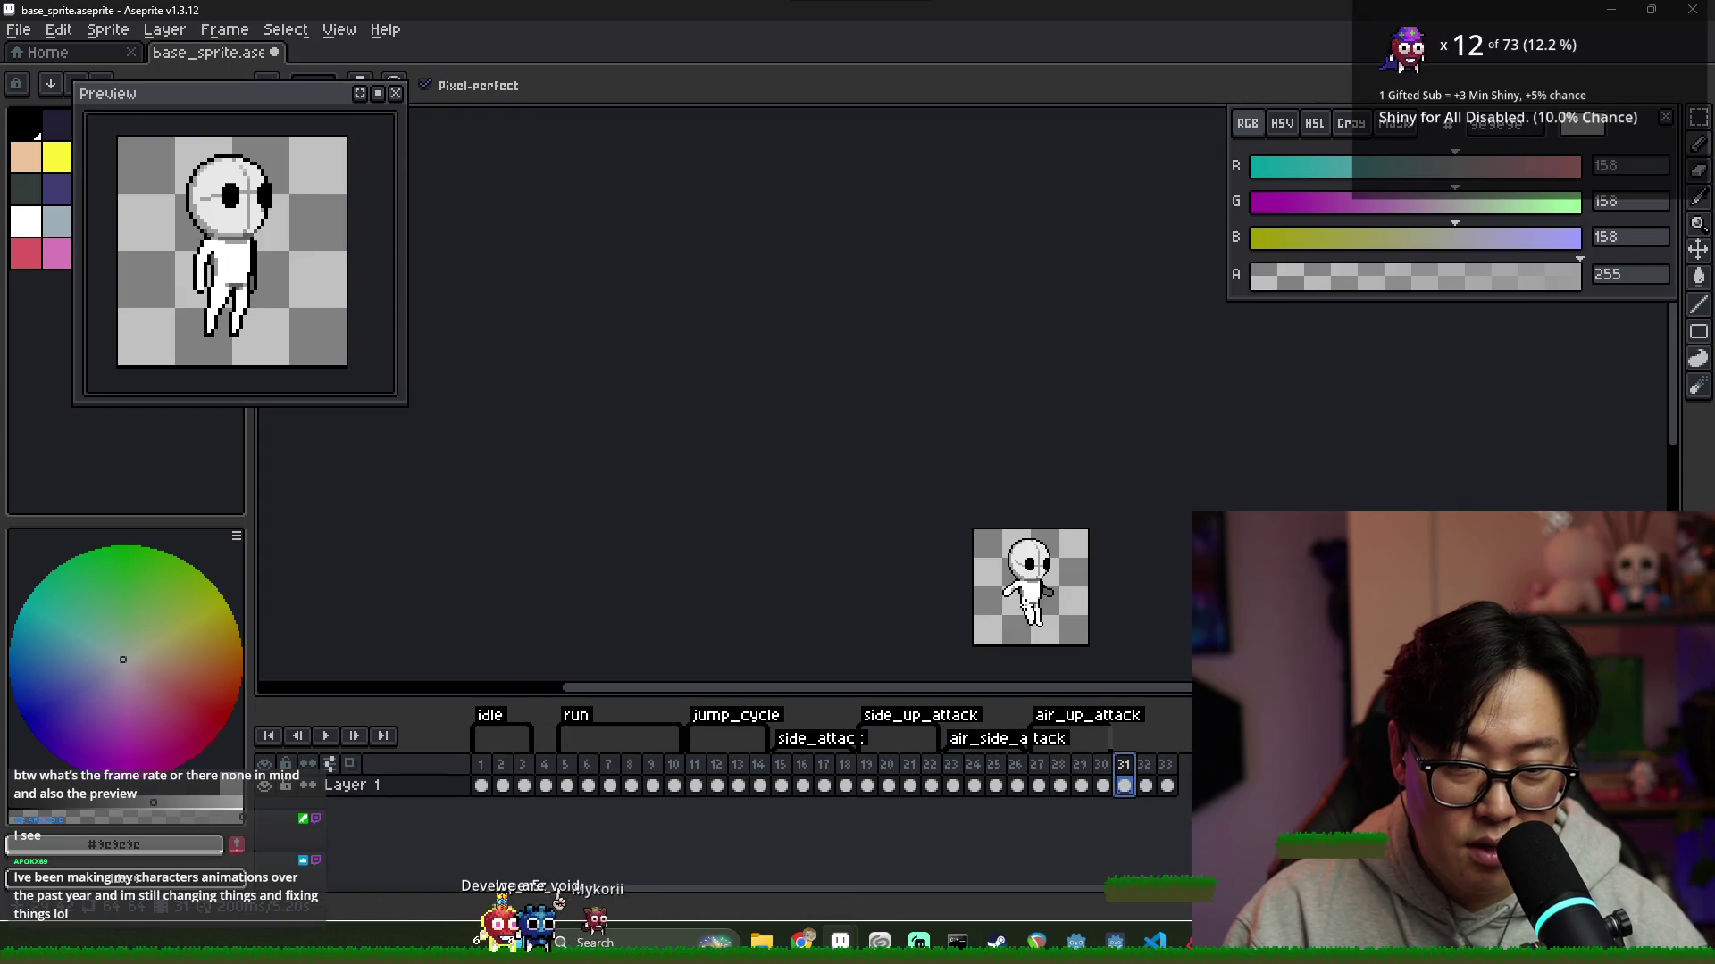
pyautogui.scroll(4, 1056, 625)
# Marquee-select both arm areas, then move to the new frame 33 and clear the selection
pyautogui.press('m')
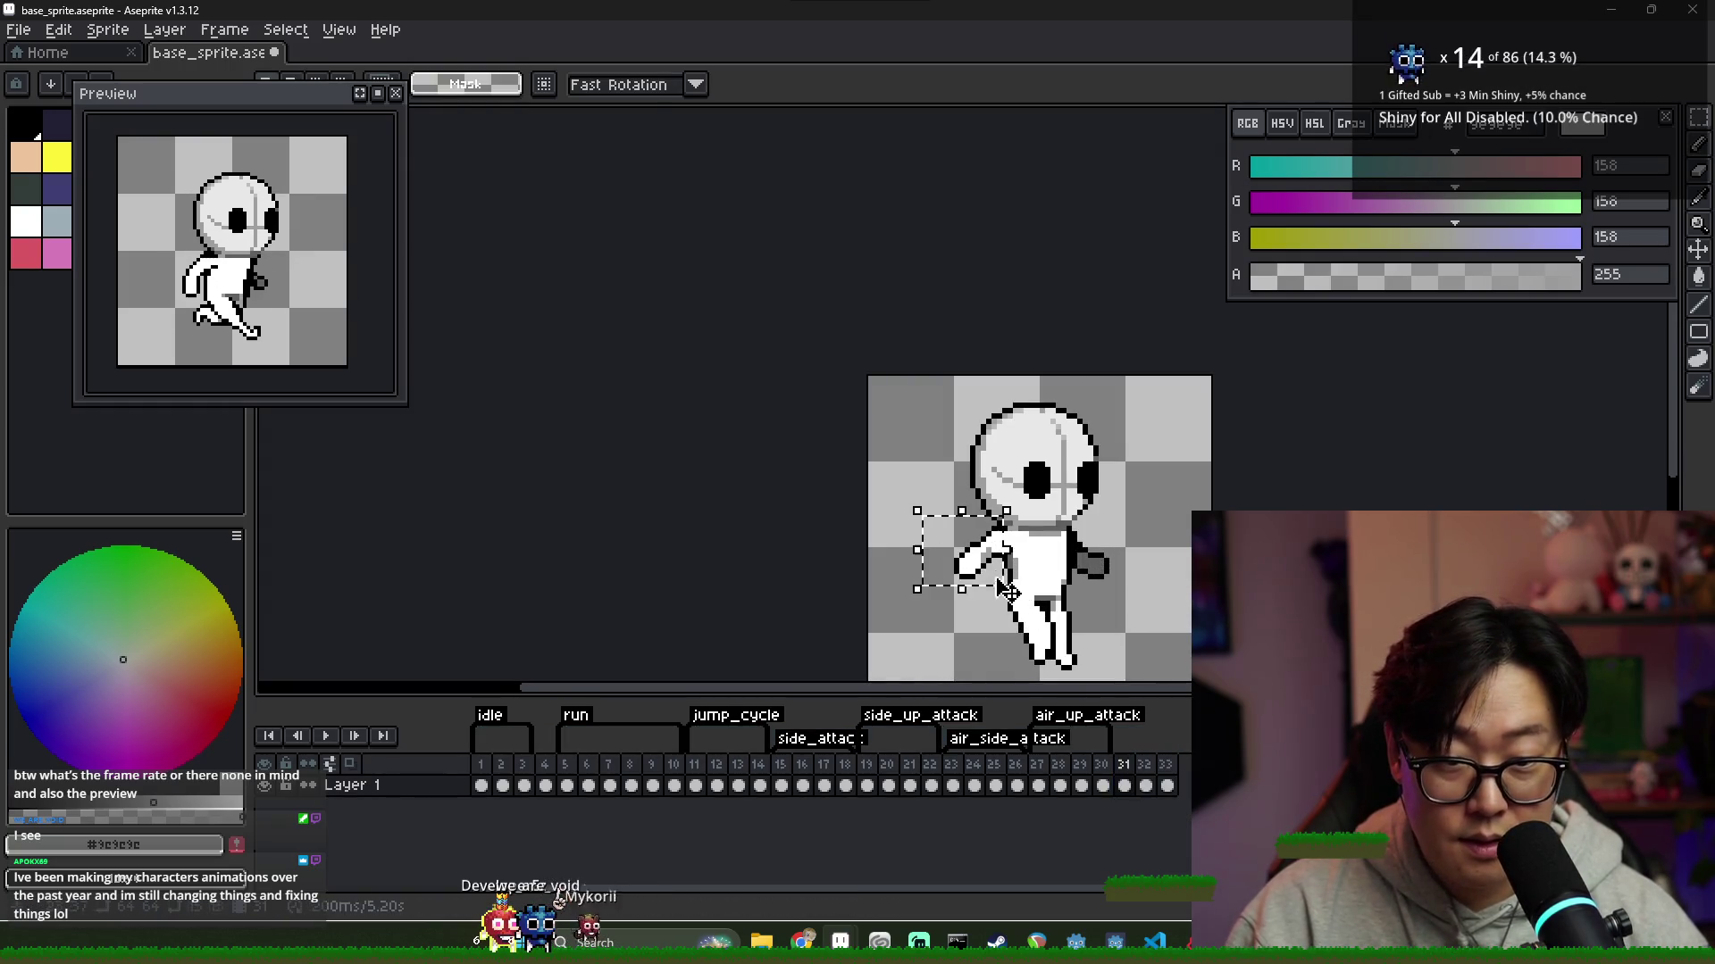
pyautogui.moveTo(927, 522); pyautogui.dragTo(1008, 589)
pyautogui.moveTo(1123, 594); pyautogui.dragTo(1070, 531)
pyautogui.click(1166, 768)
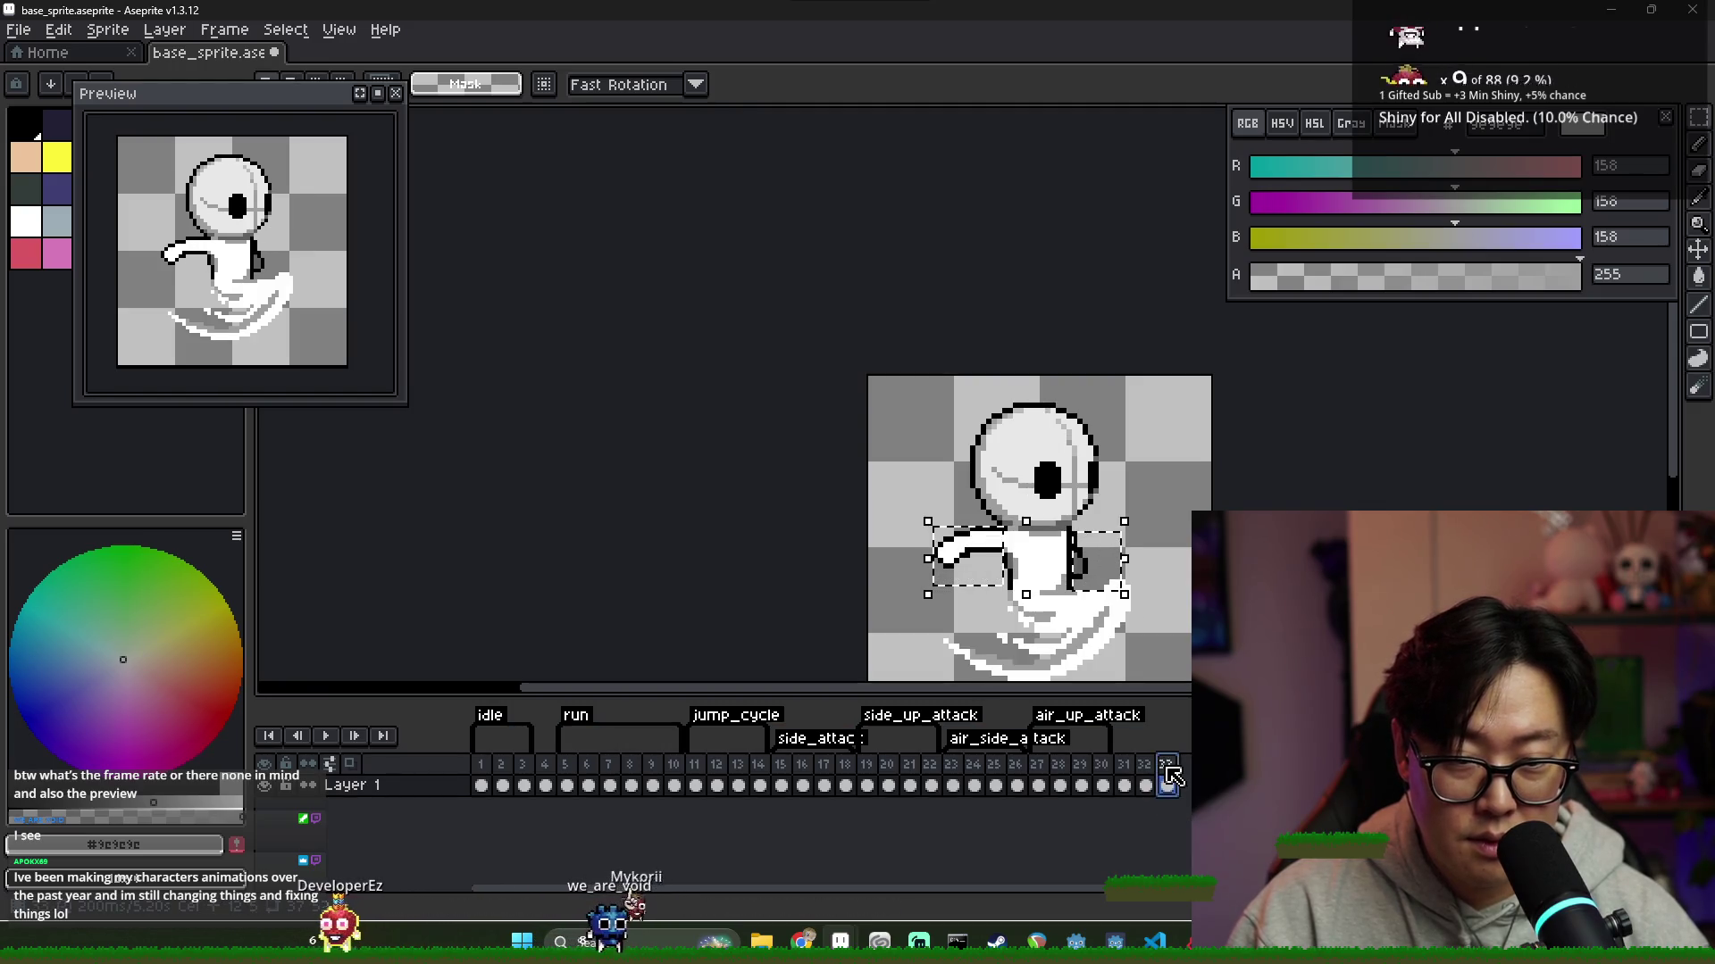
pyautogui.click(1153, 770)
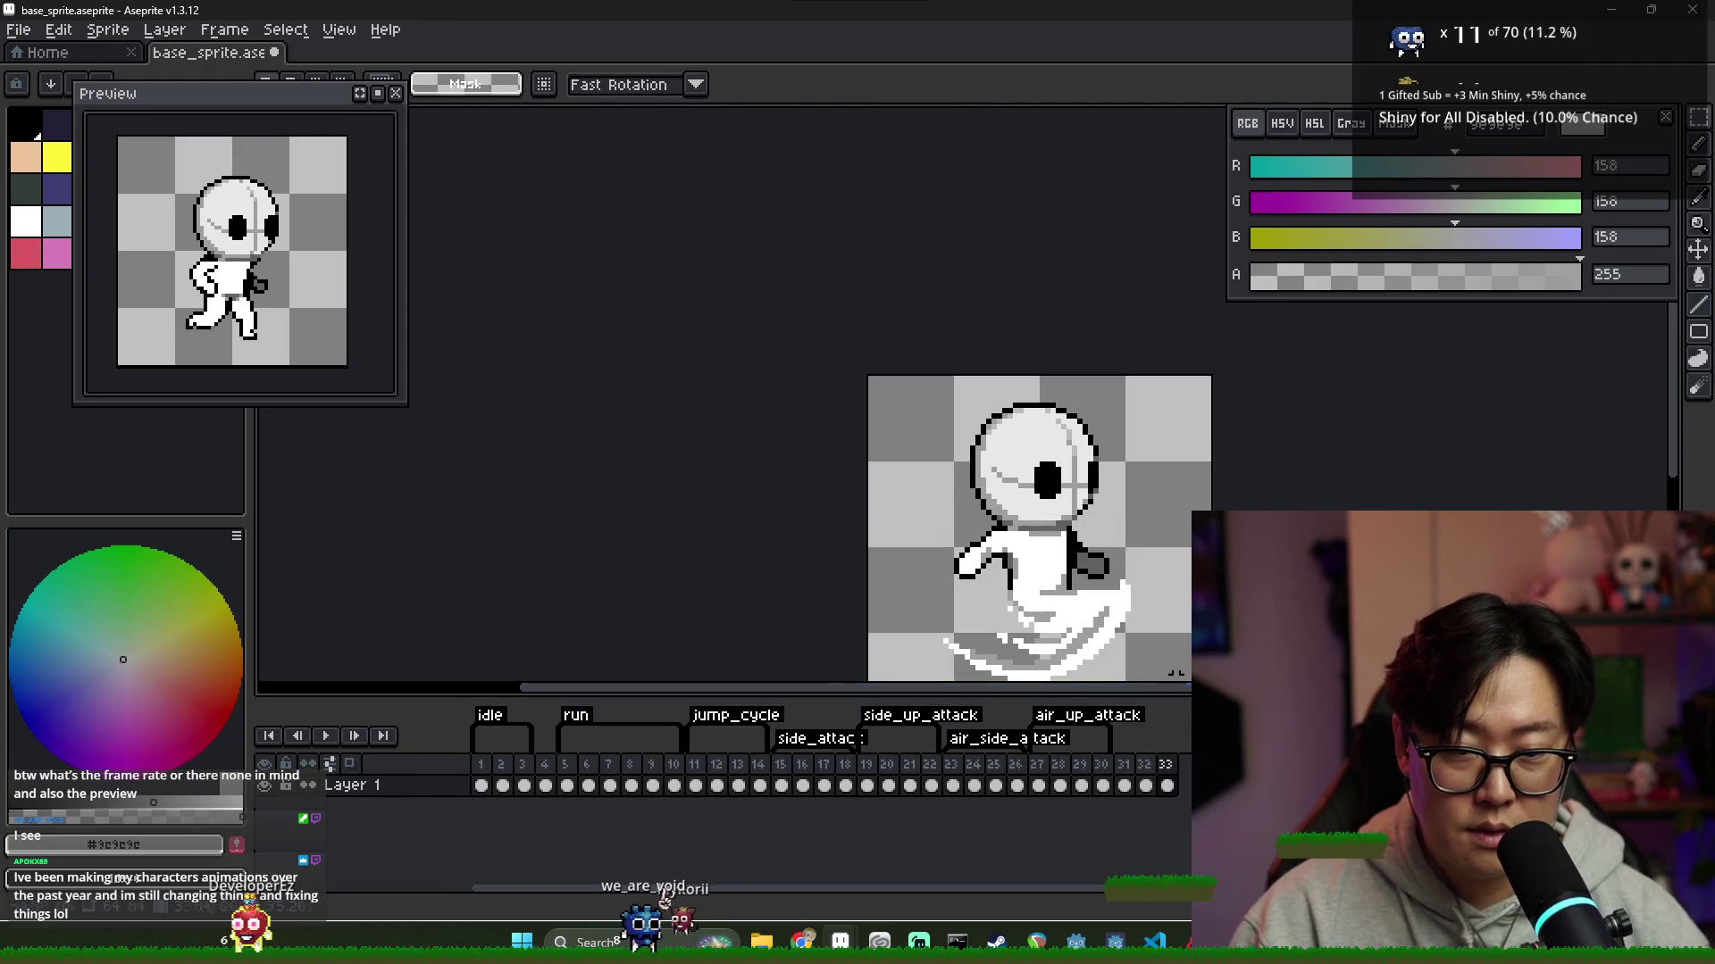
# Flip between frames 31, 32 and 33 to compare the arm and swoosh poses
pyautogui.click(1152, 774)
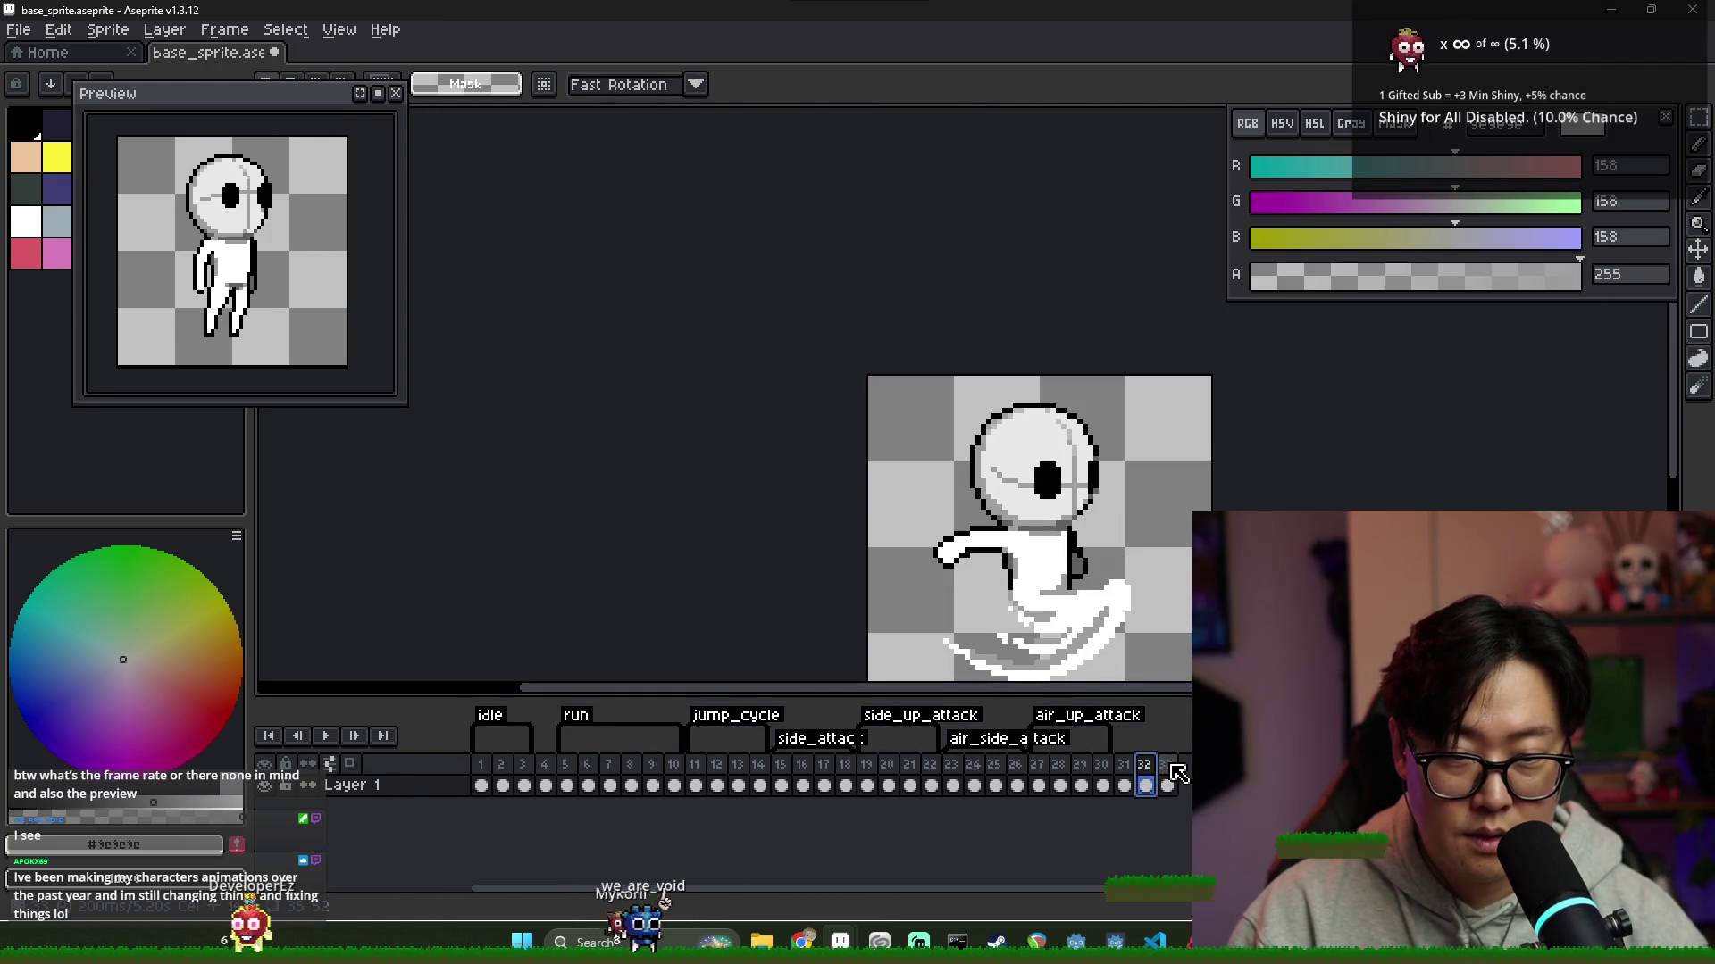
pyautogui.click(1170, 768)
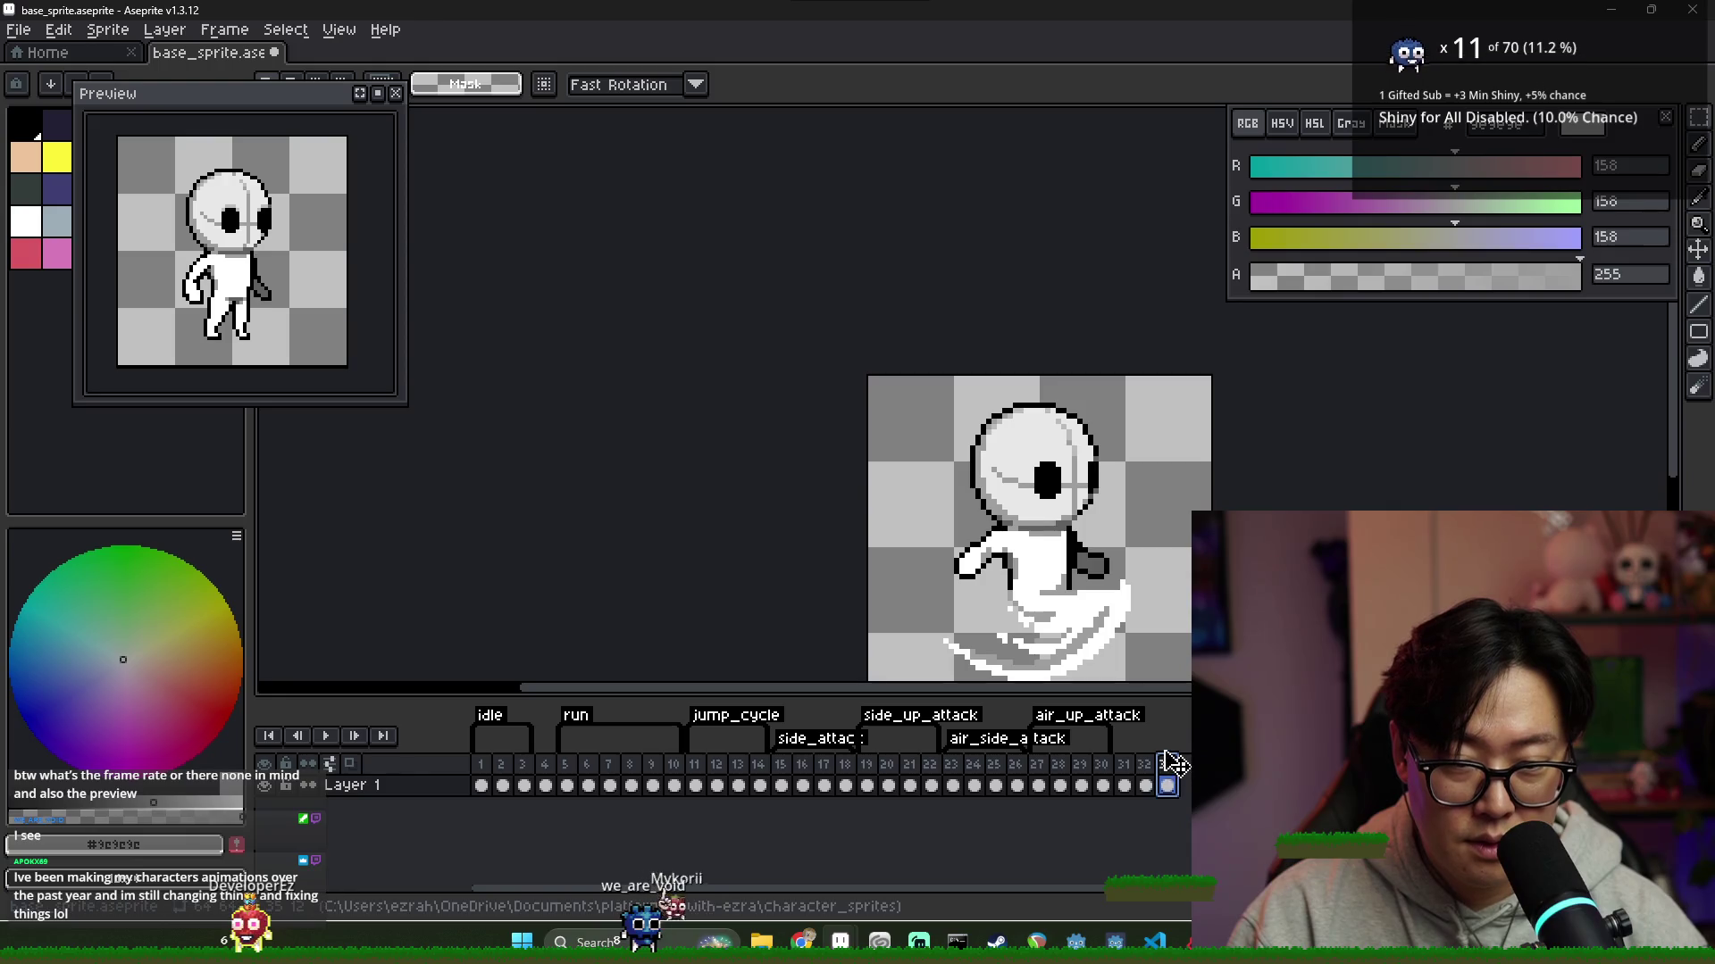
pyautogui.click(1152, 782)
pyautogui.click(1169, 779)
pyautogui.click(1146, 781)
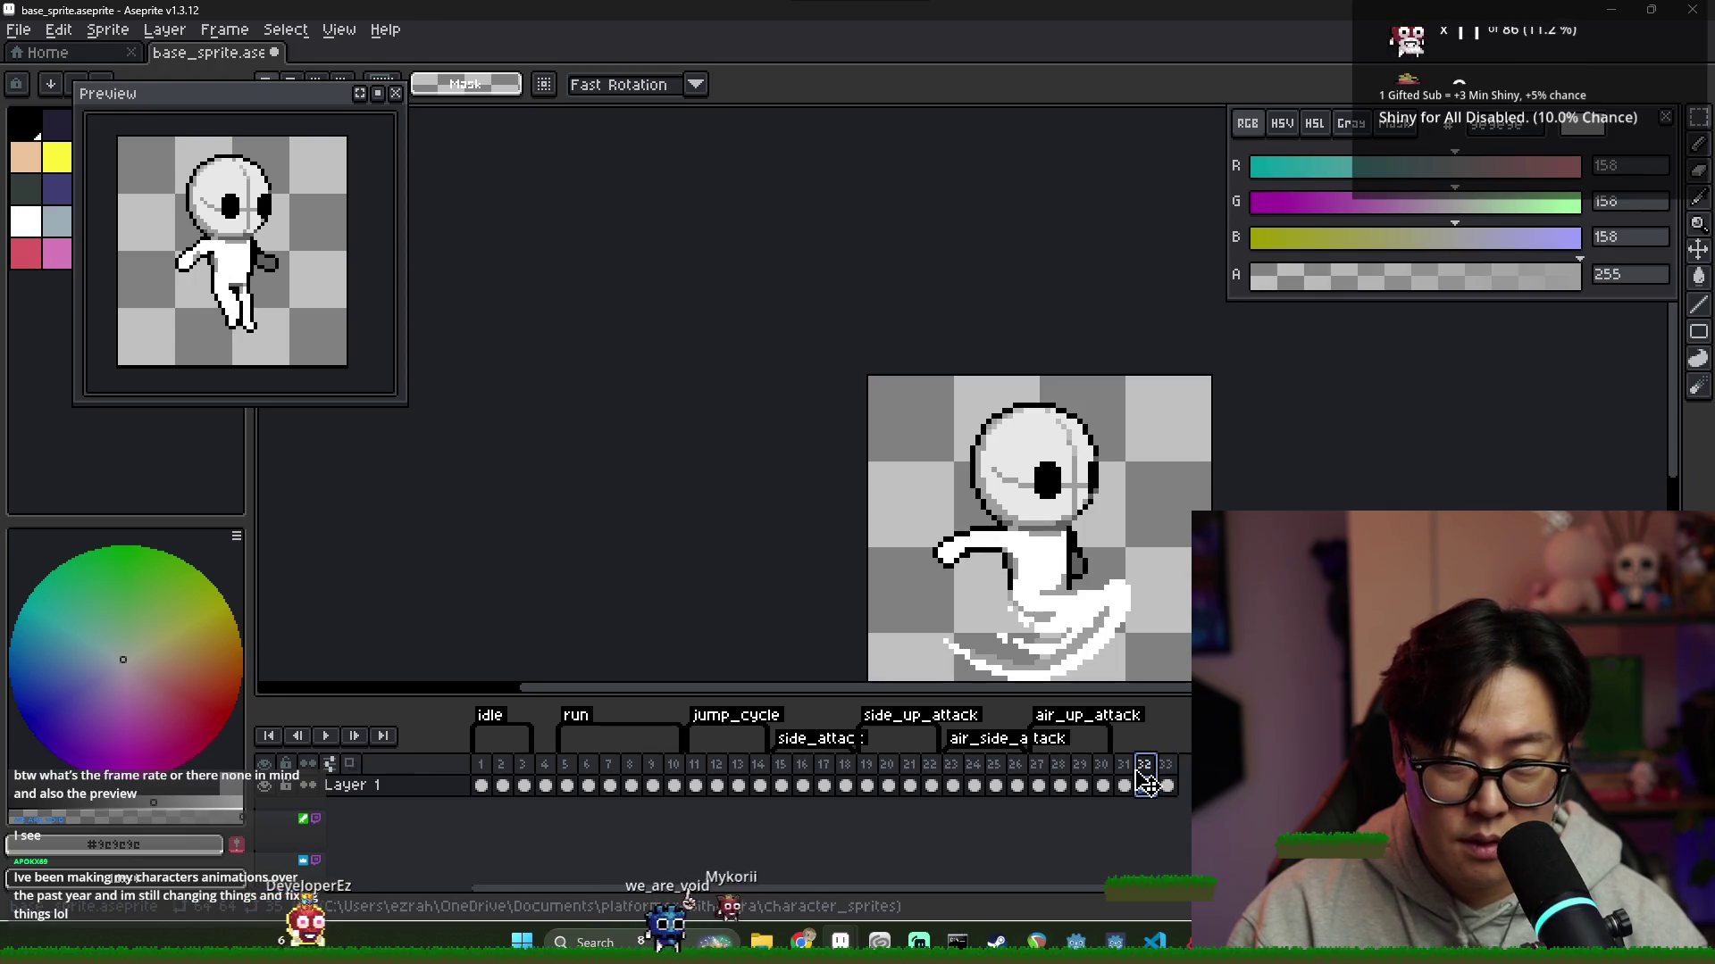
pyautogui.click(1126, 782)
pyautogui.click(1156, 780)
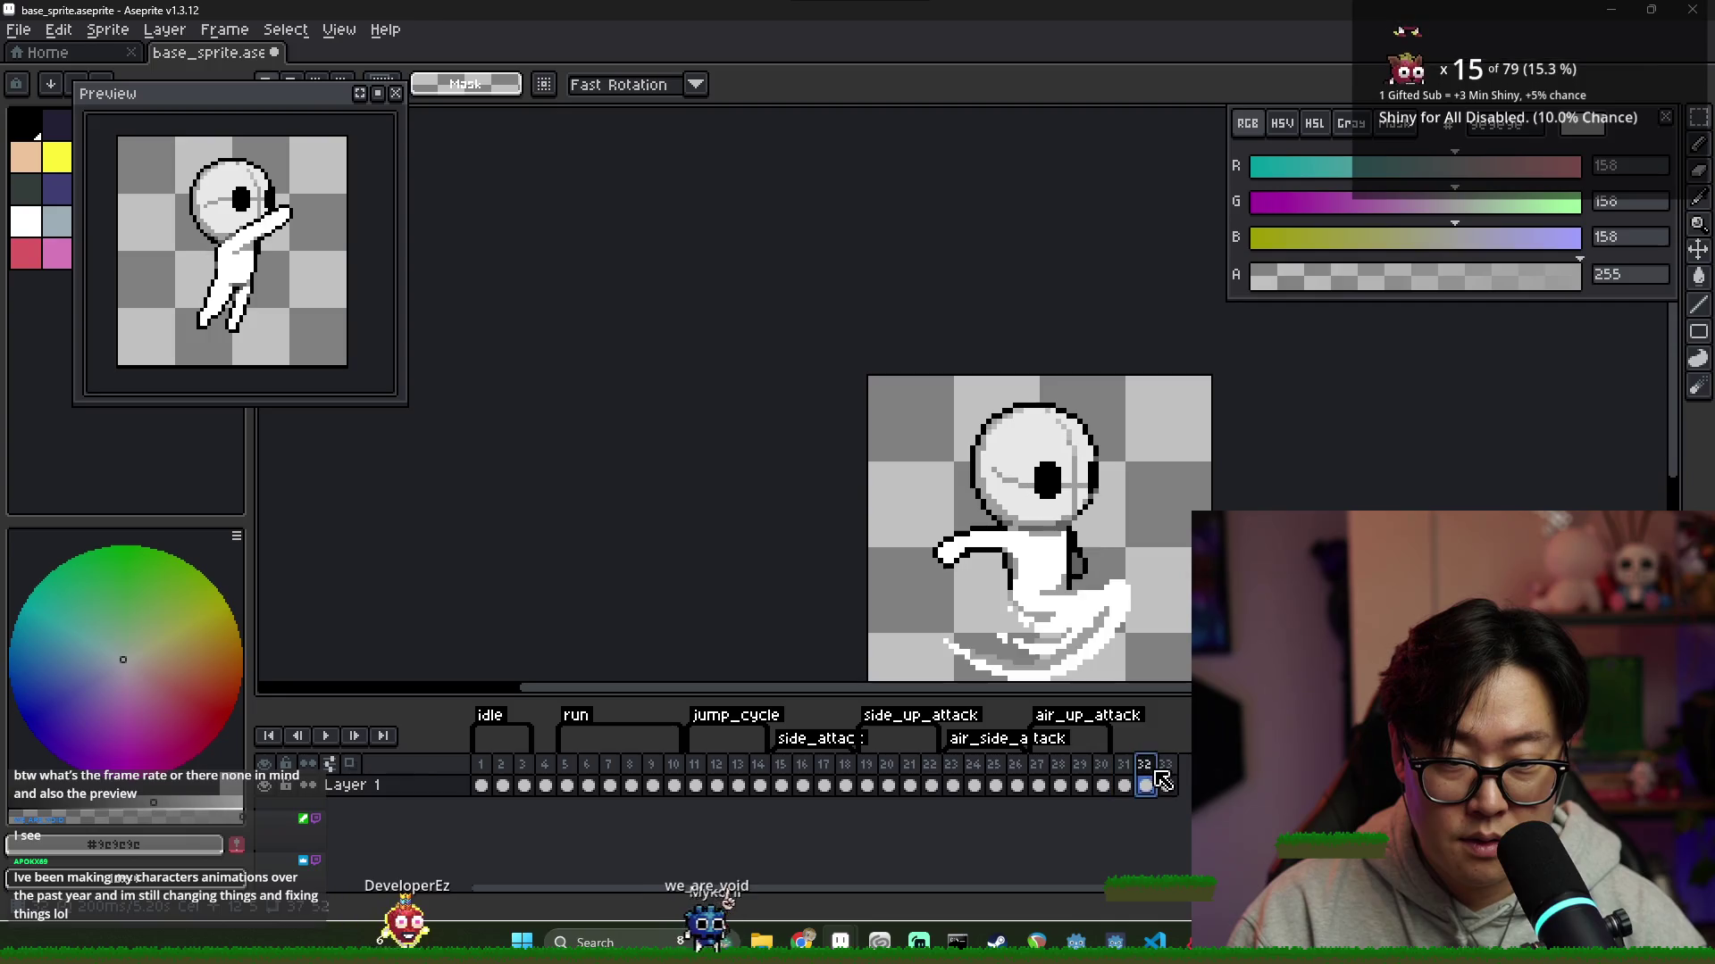
pyautogui.click(1169, 781)
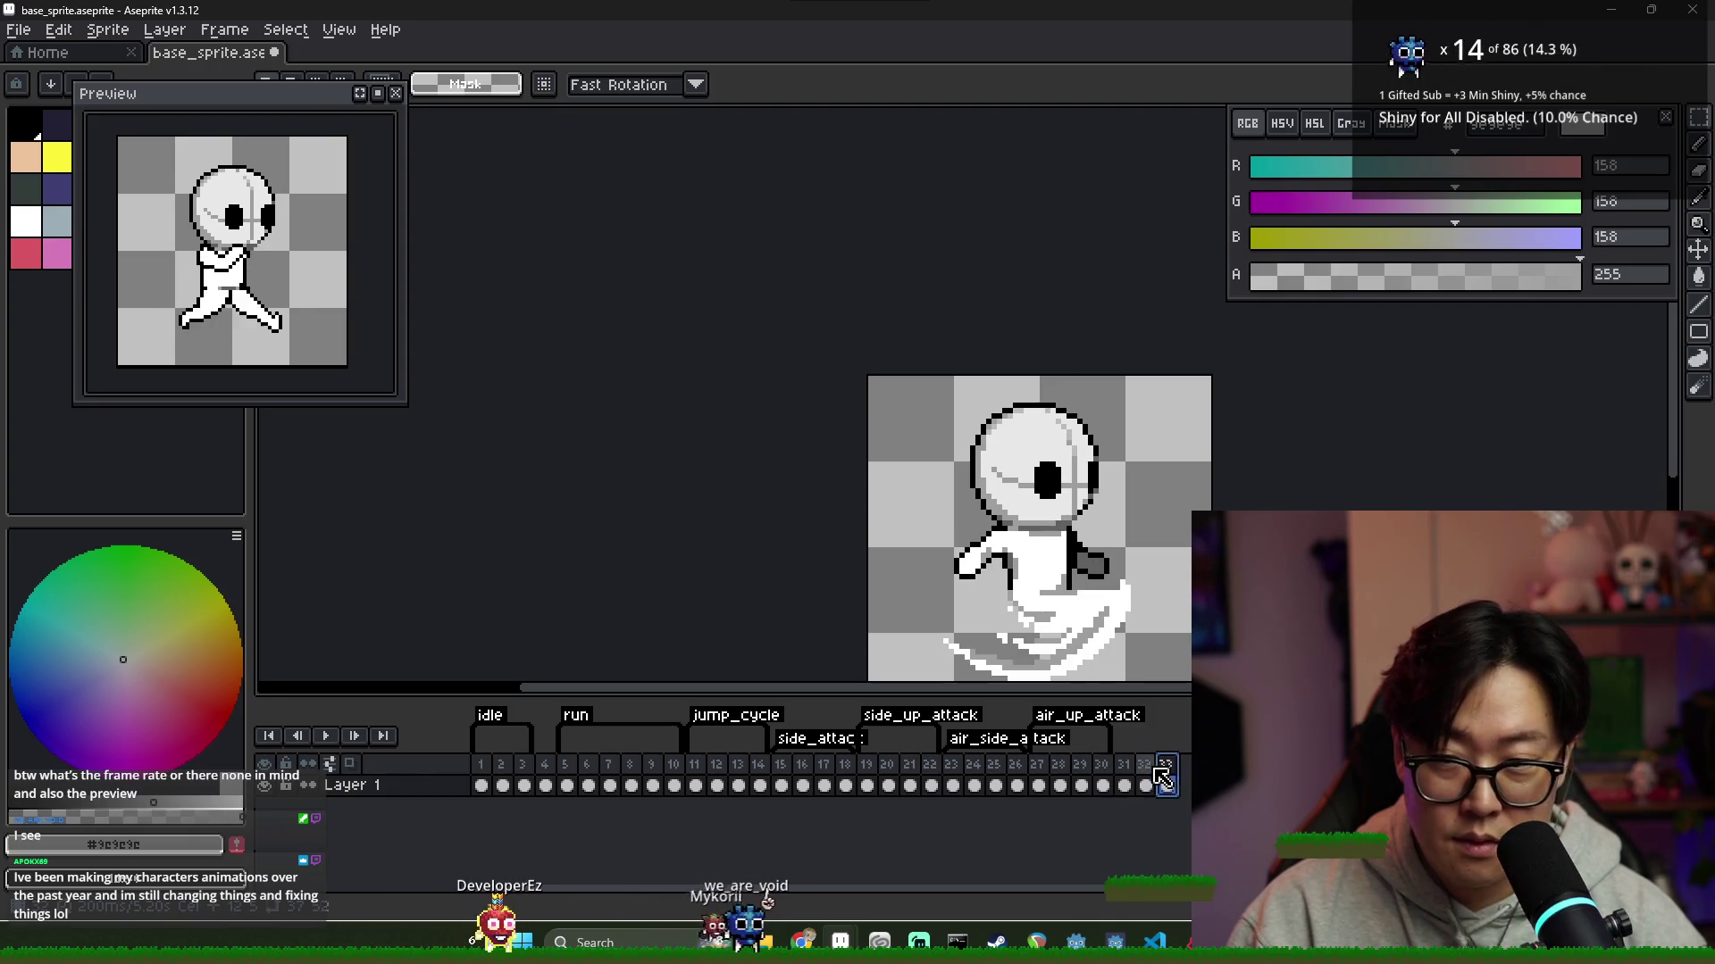
pyautogui.scroll(-5, 1114, 584)
pyautogui.scroll(3, 1117, 585)
pyautogui.scroll(2, 1115, 585)
pyautogui.scroll(-1, 1116, 585)
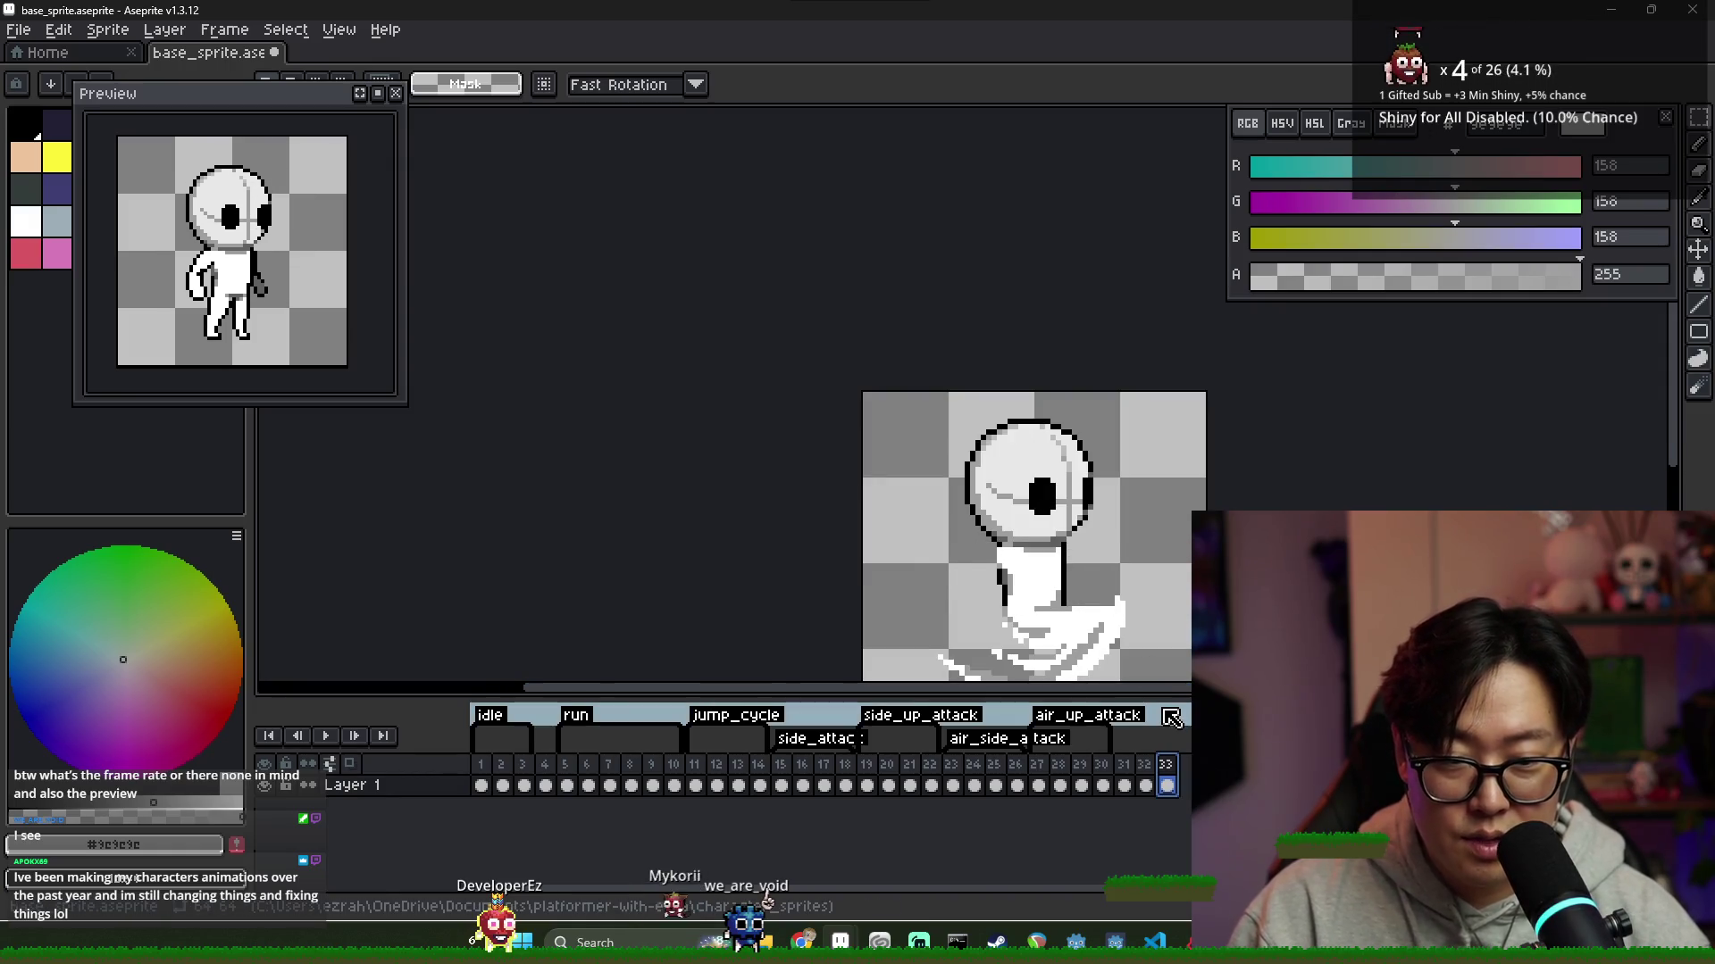
pyautogui.scroll(2, 1052, 557)
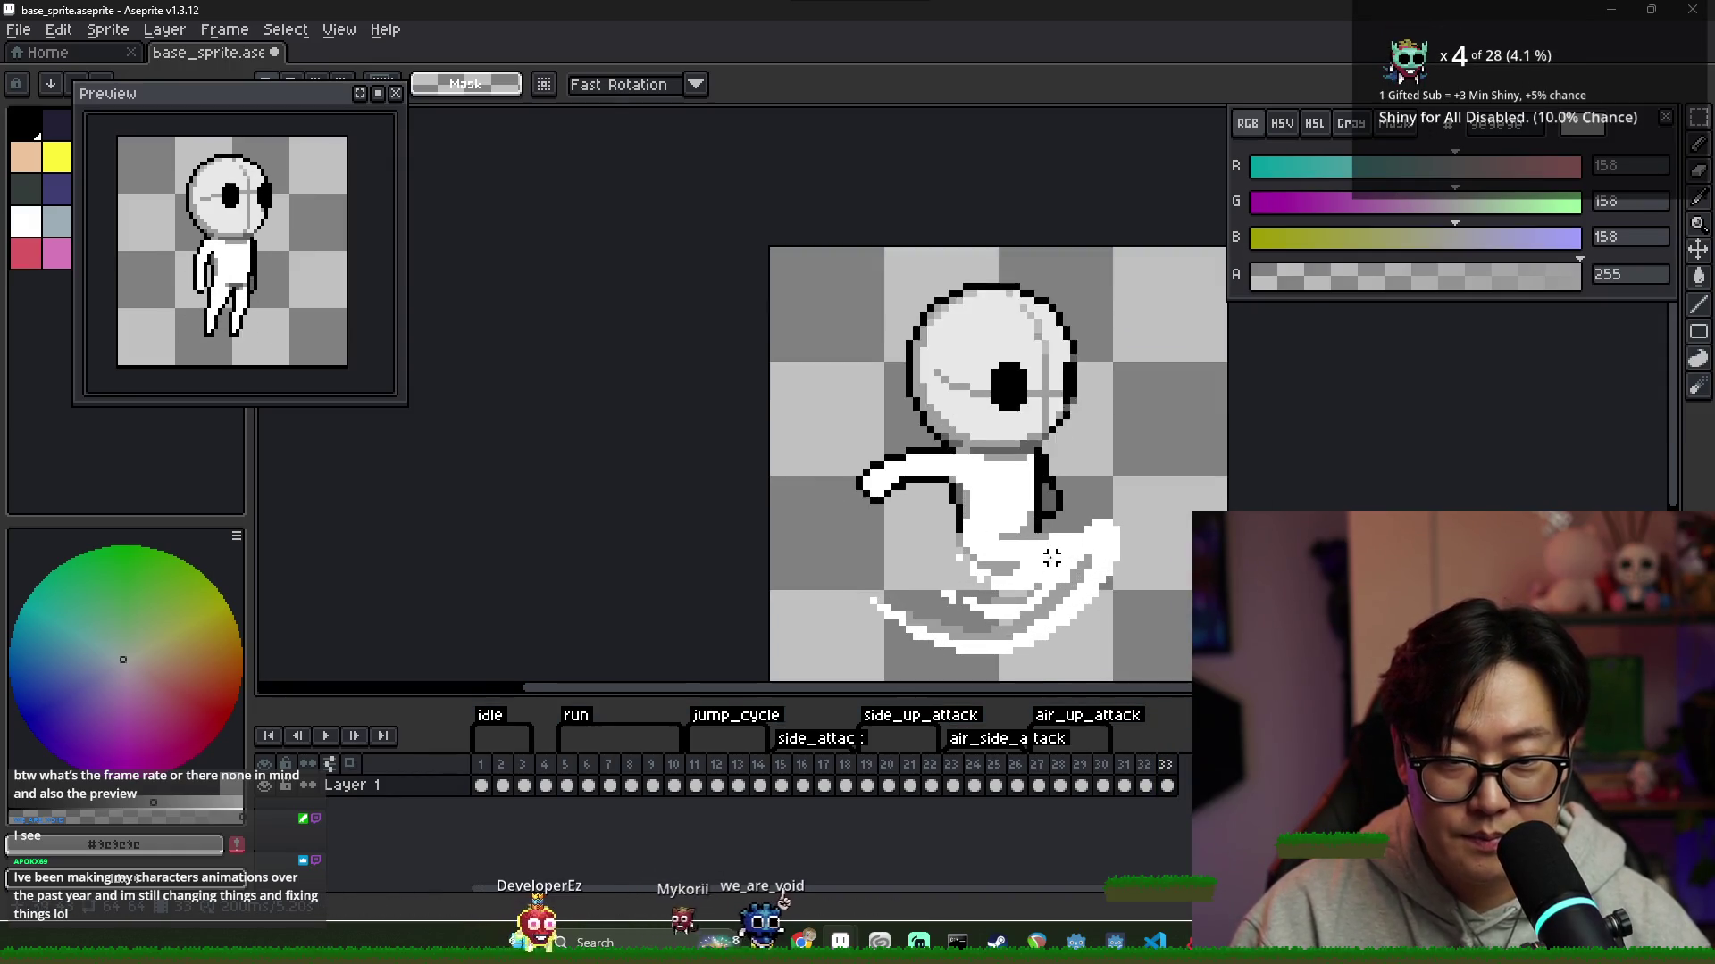
pyautogui.scroll(1, 1052, 557)
pyautogui.press('i')
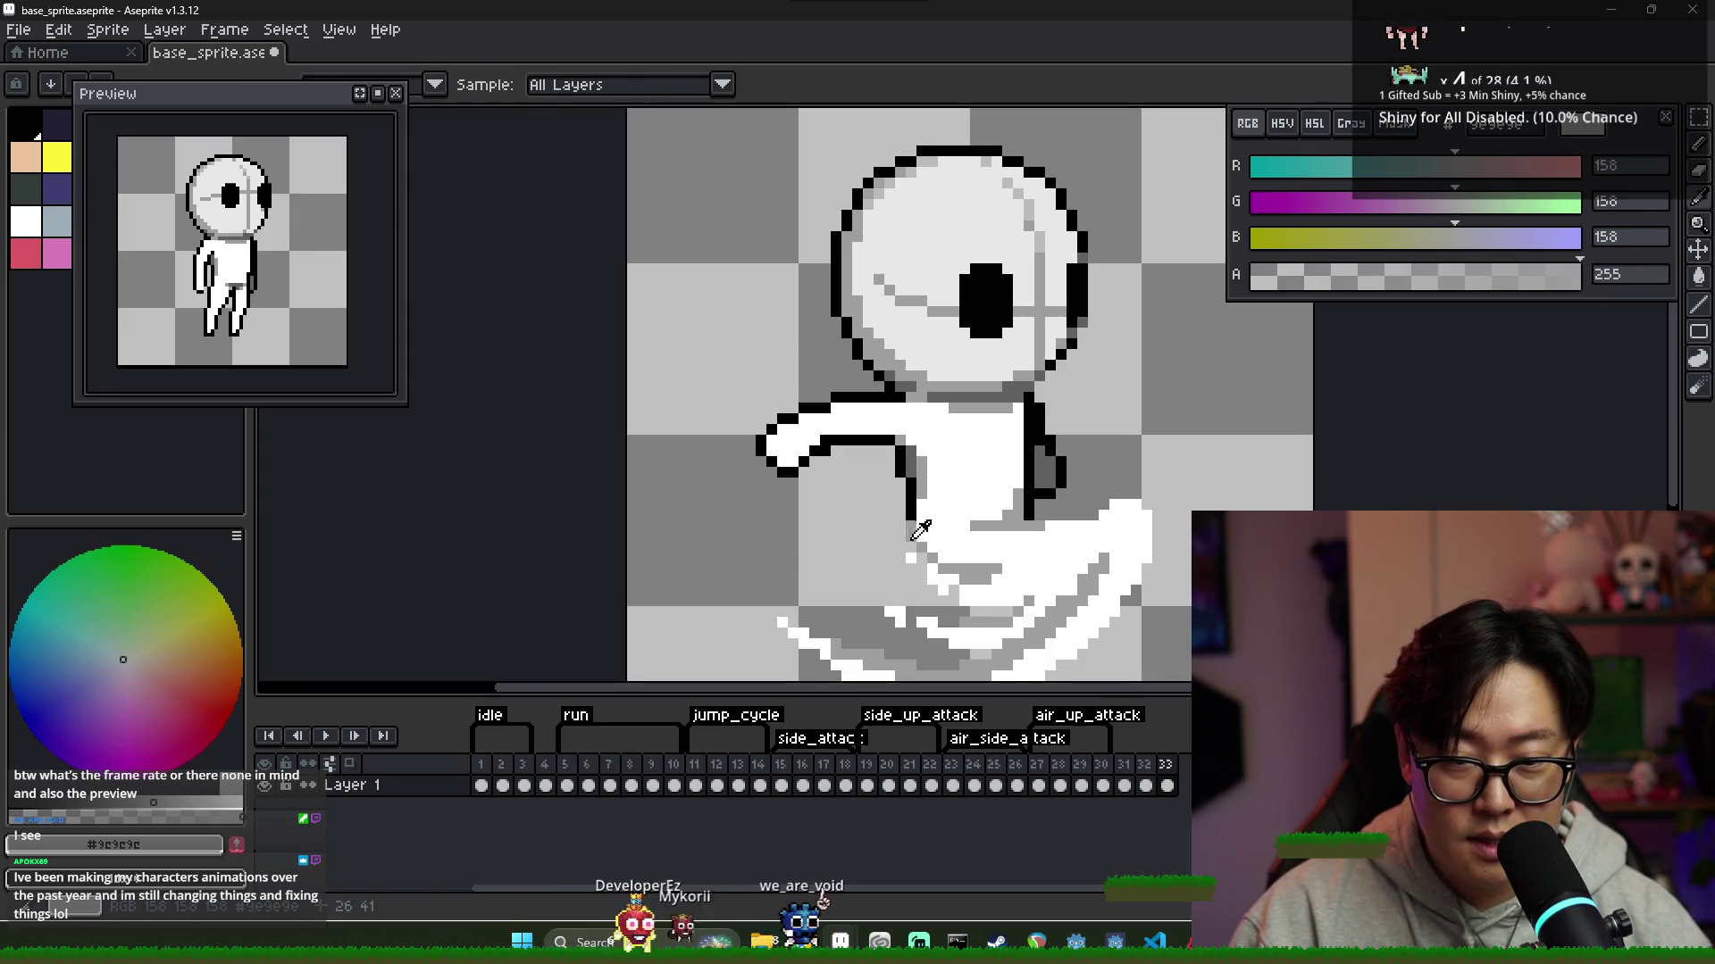
pyautogui.press('m')
pyautogui.scroll(-1, 1059, 622)
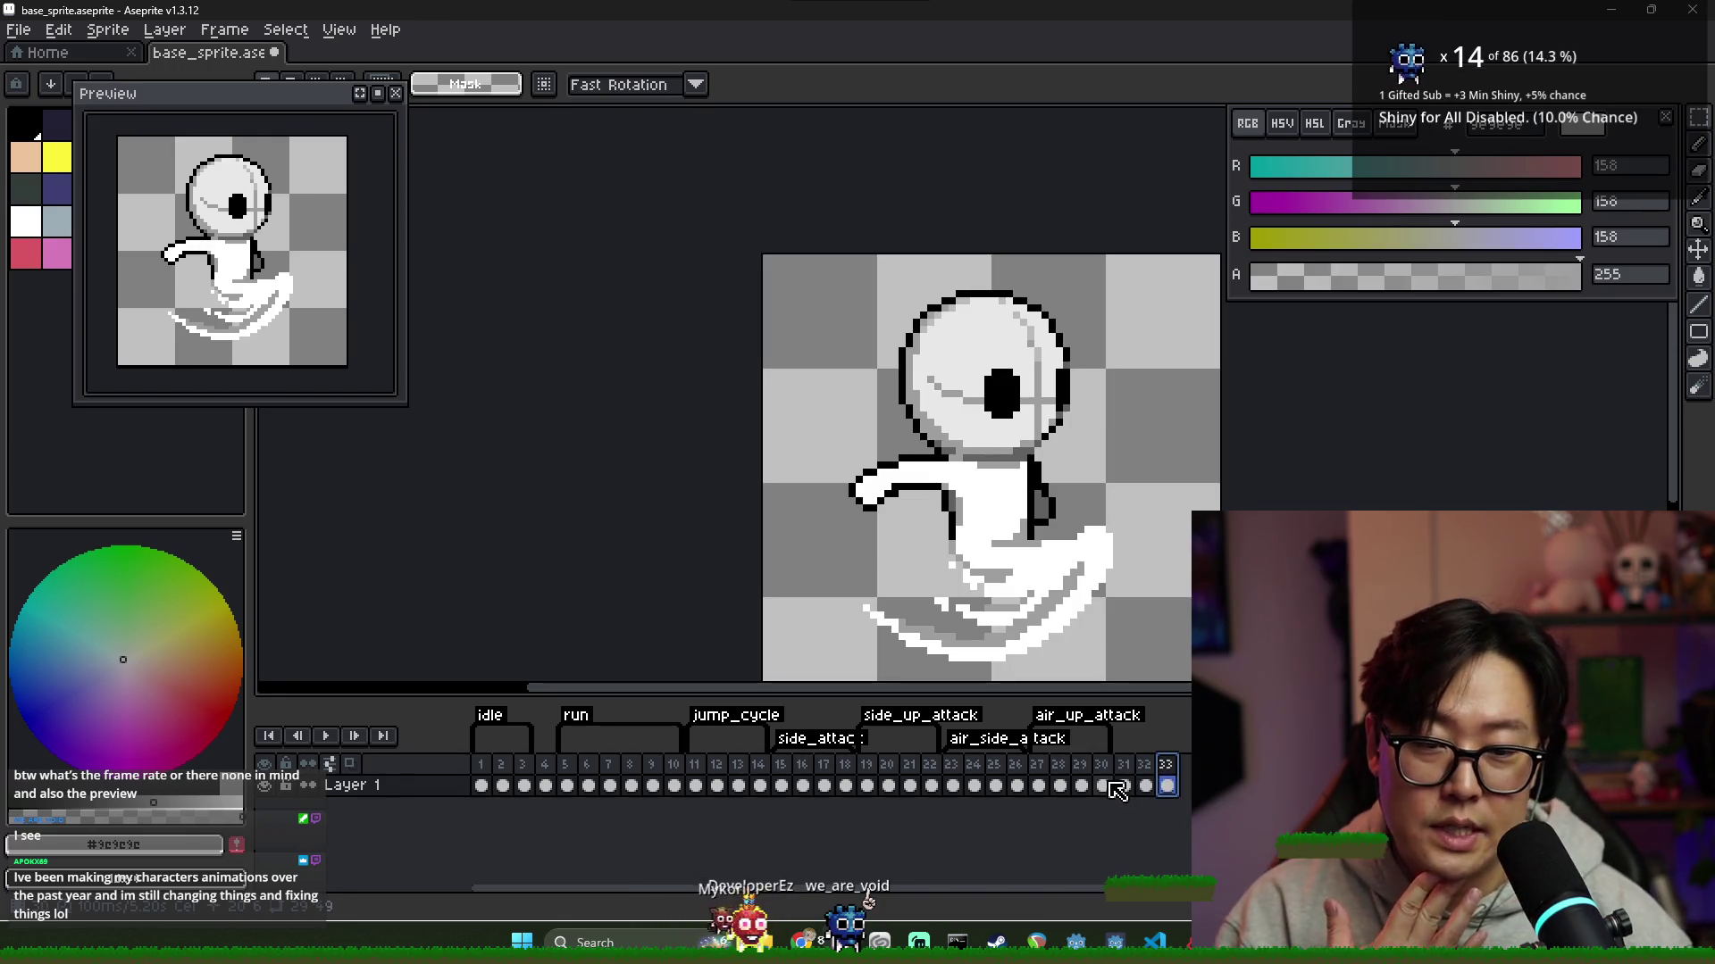
pyautogui.scroll(3, 1062, 587)
pyautogui.press('i')
pyautogui.click(1045, 590)
pyautogui.press('b')
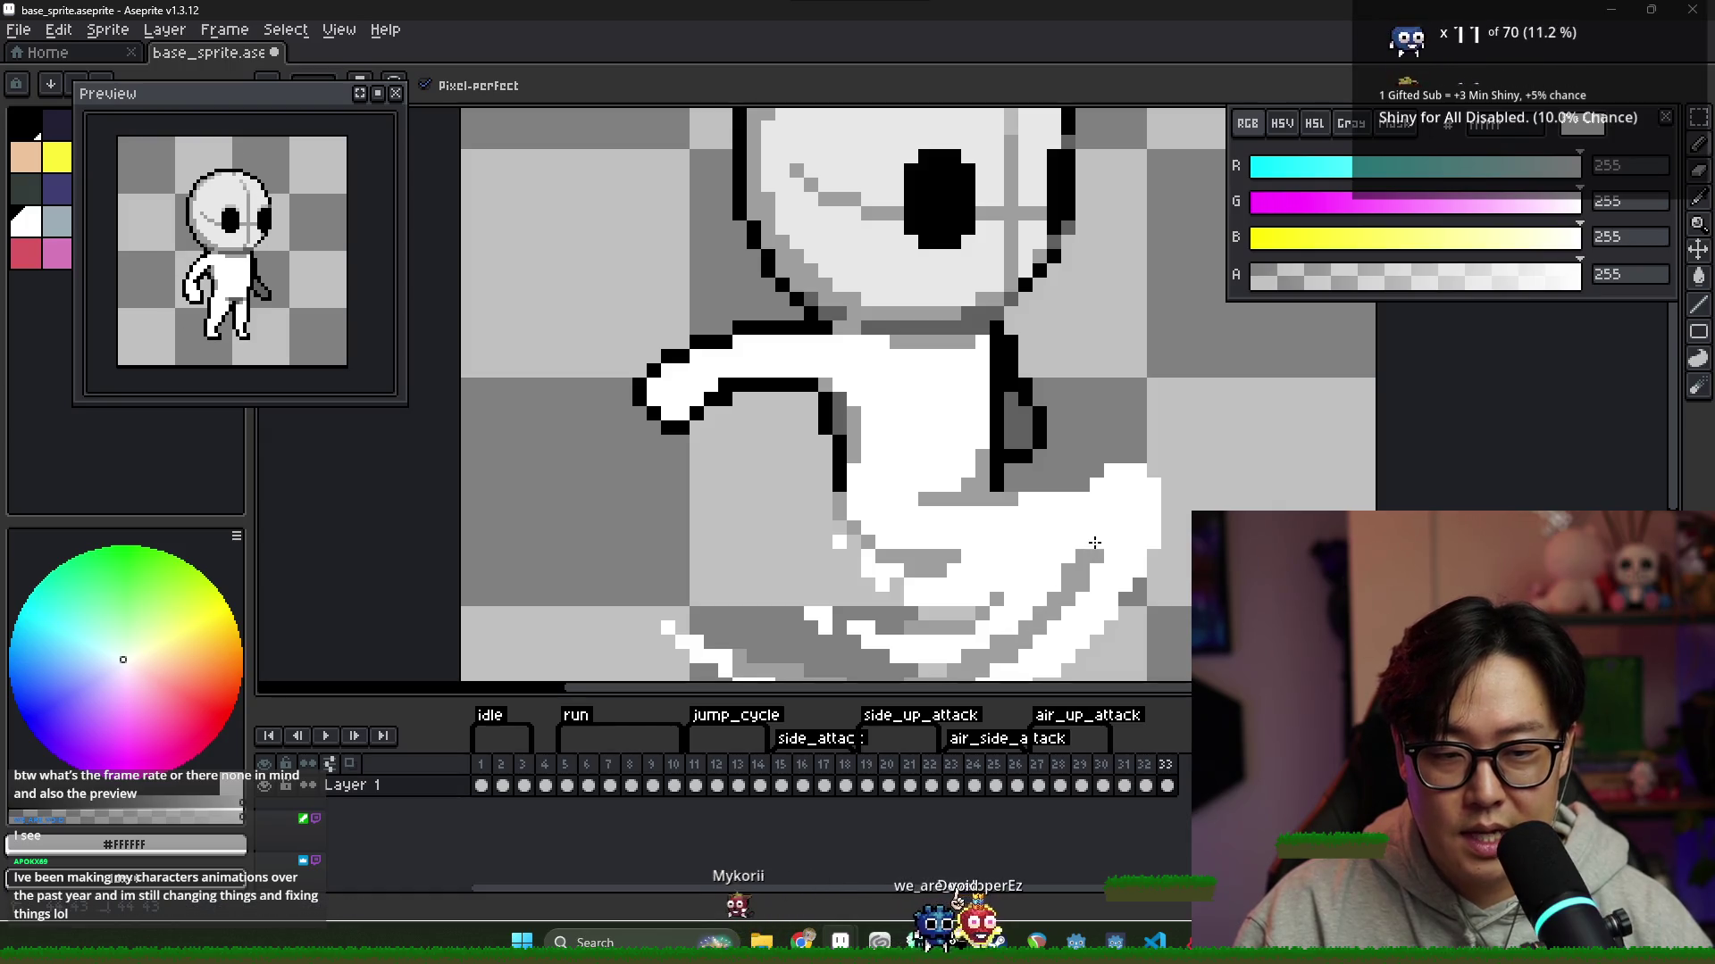
pyautogui.scroll(-2, 1094, 600)
pyautogui.click(1148, 783)
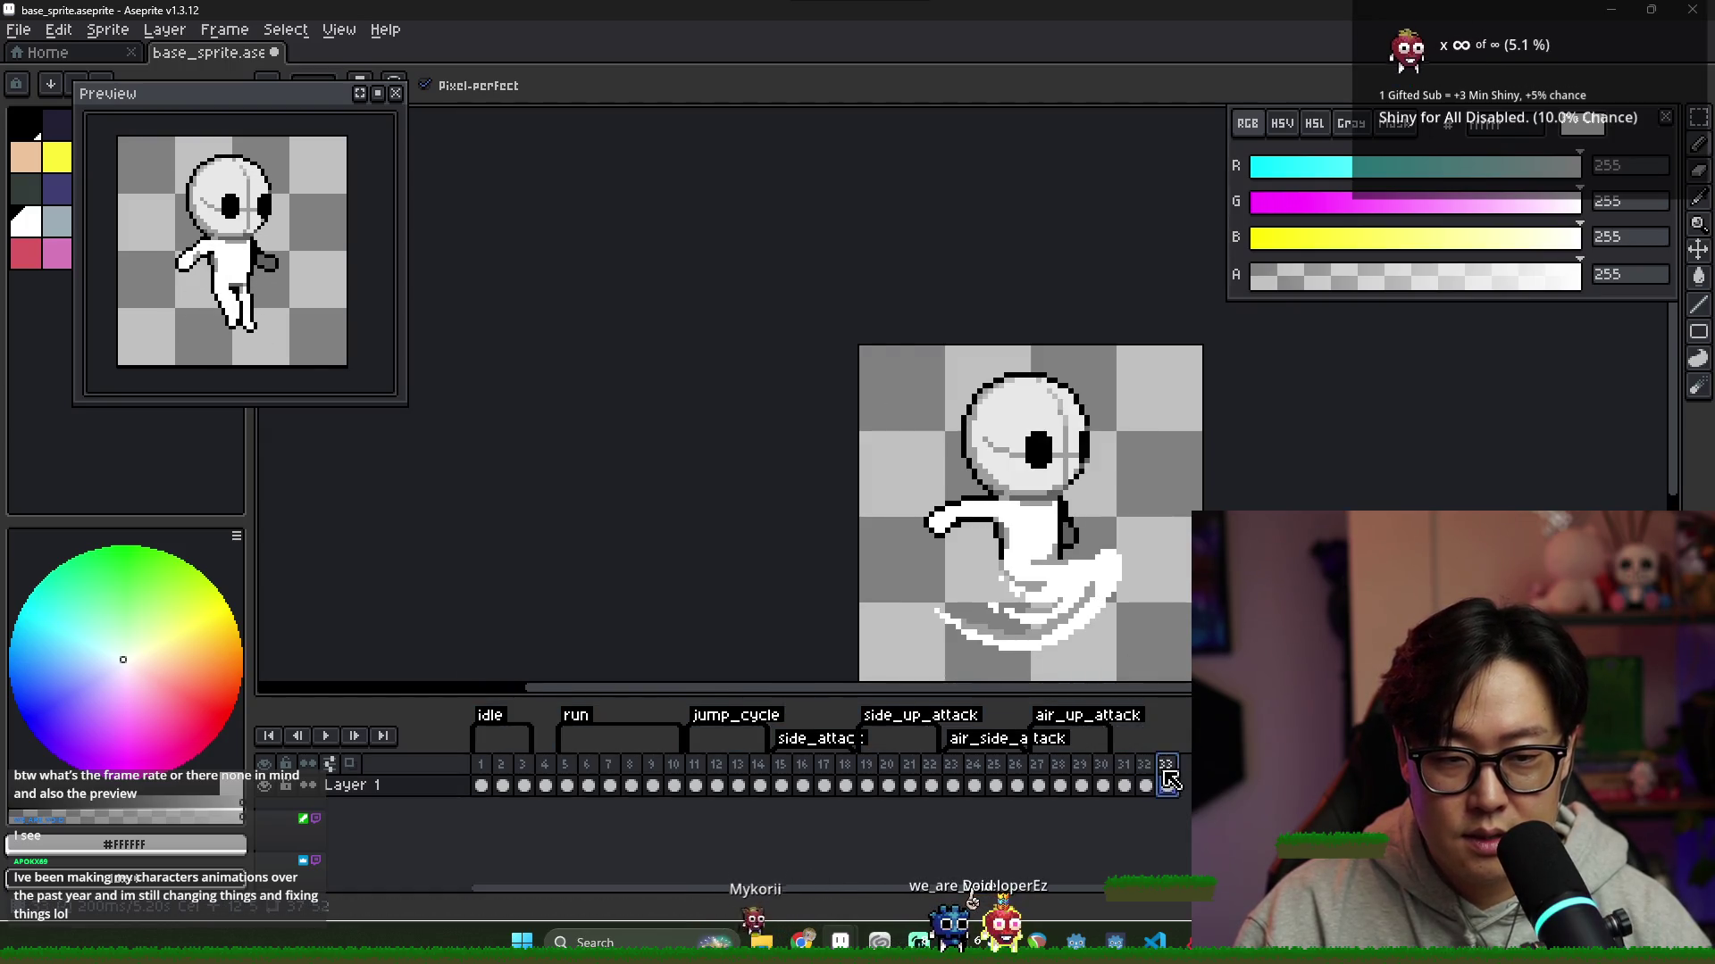
pyautogui.scroll(2, 1106, 575)
pyautogui.click(1165, 766)
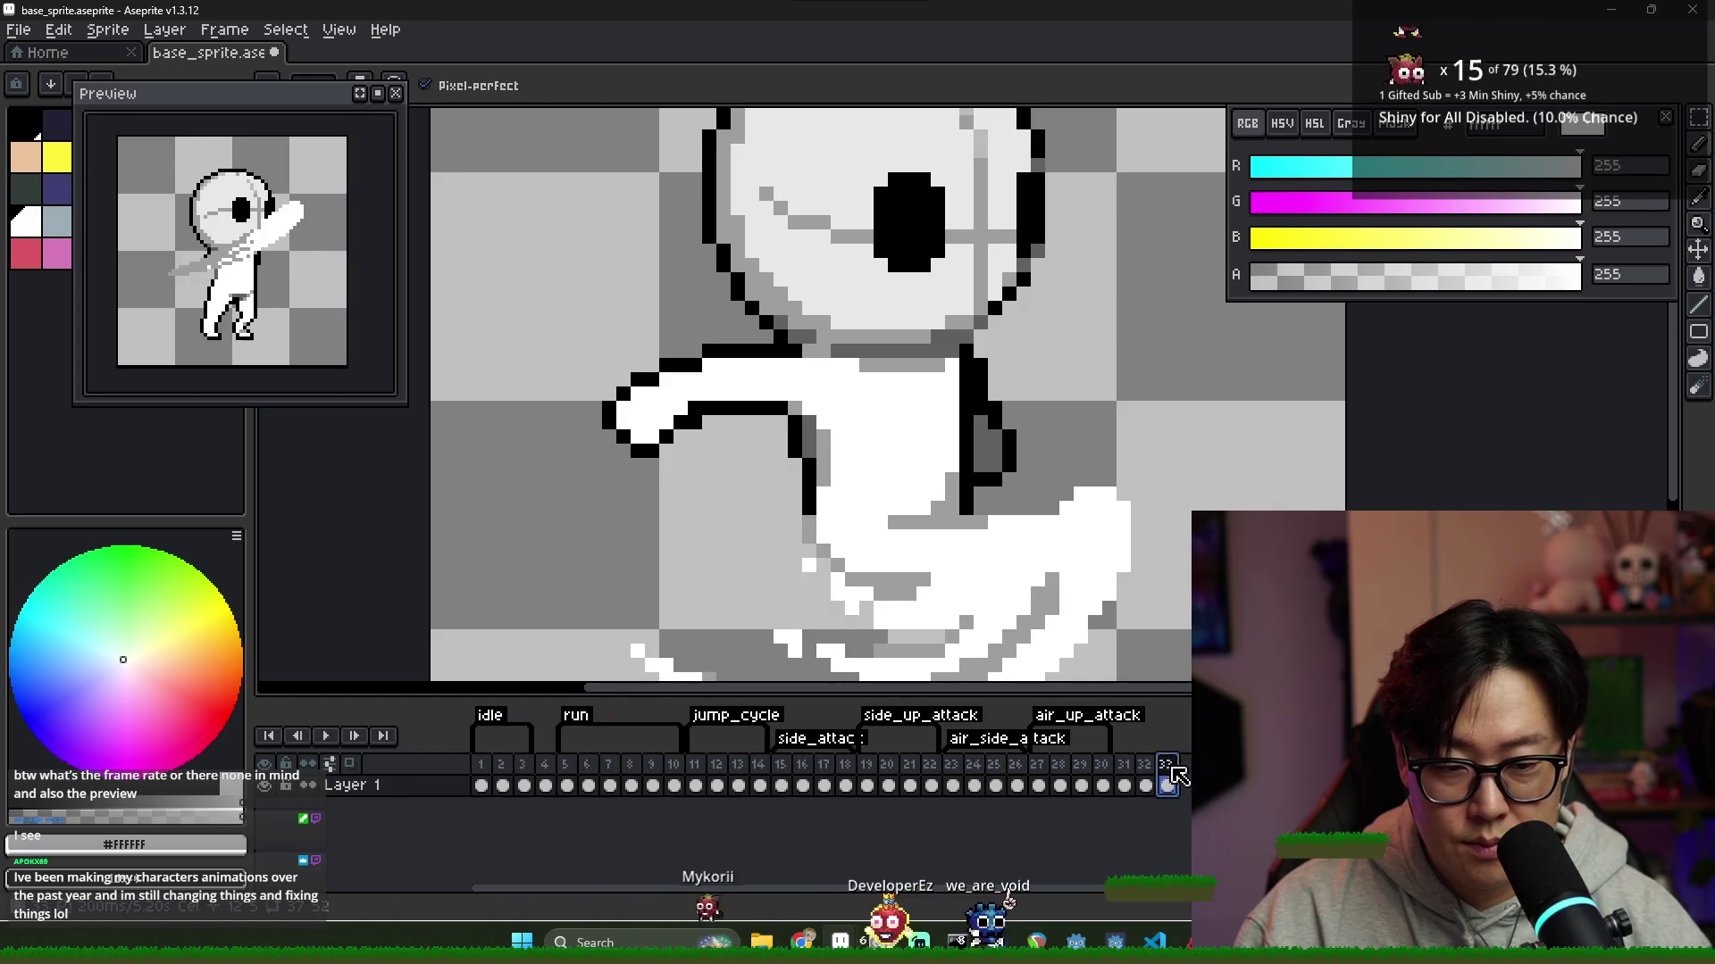
pyautogui.scroll(-4, 1054, 616)
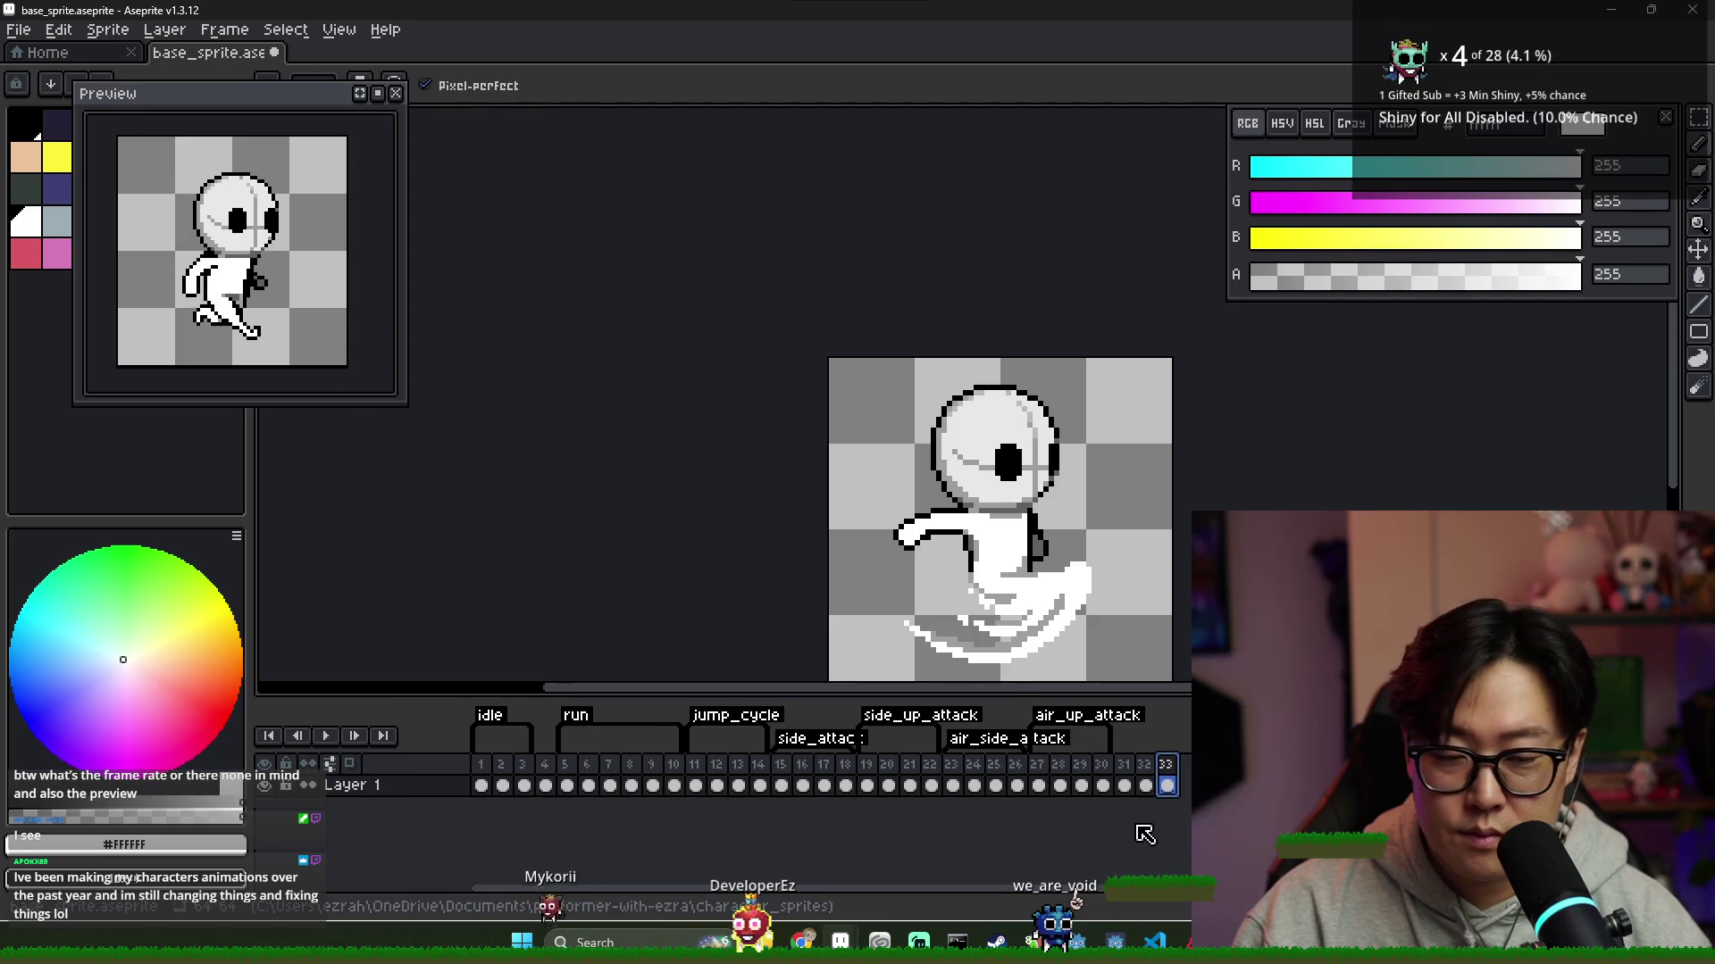
pyautogui.press('Home')
pyautogui.press('End')
pyautogui.scroll(2, 832, 471)
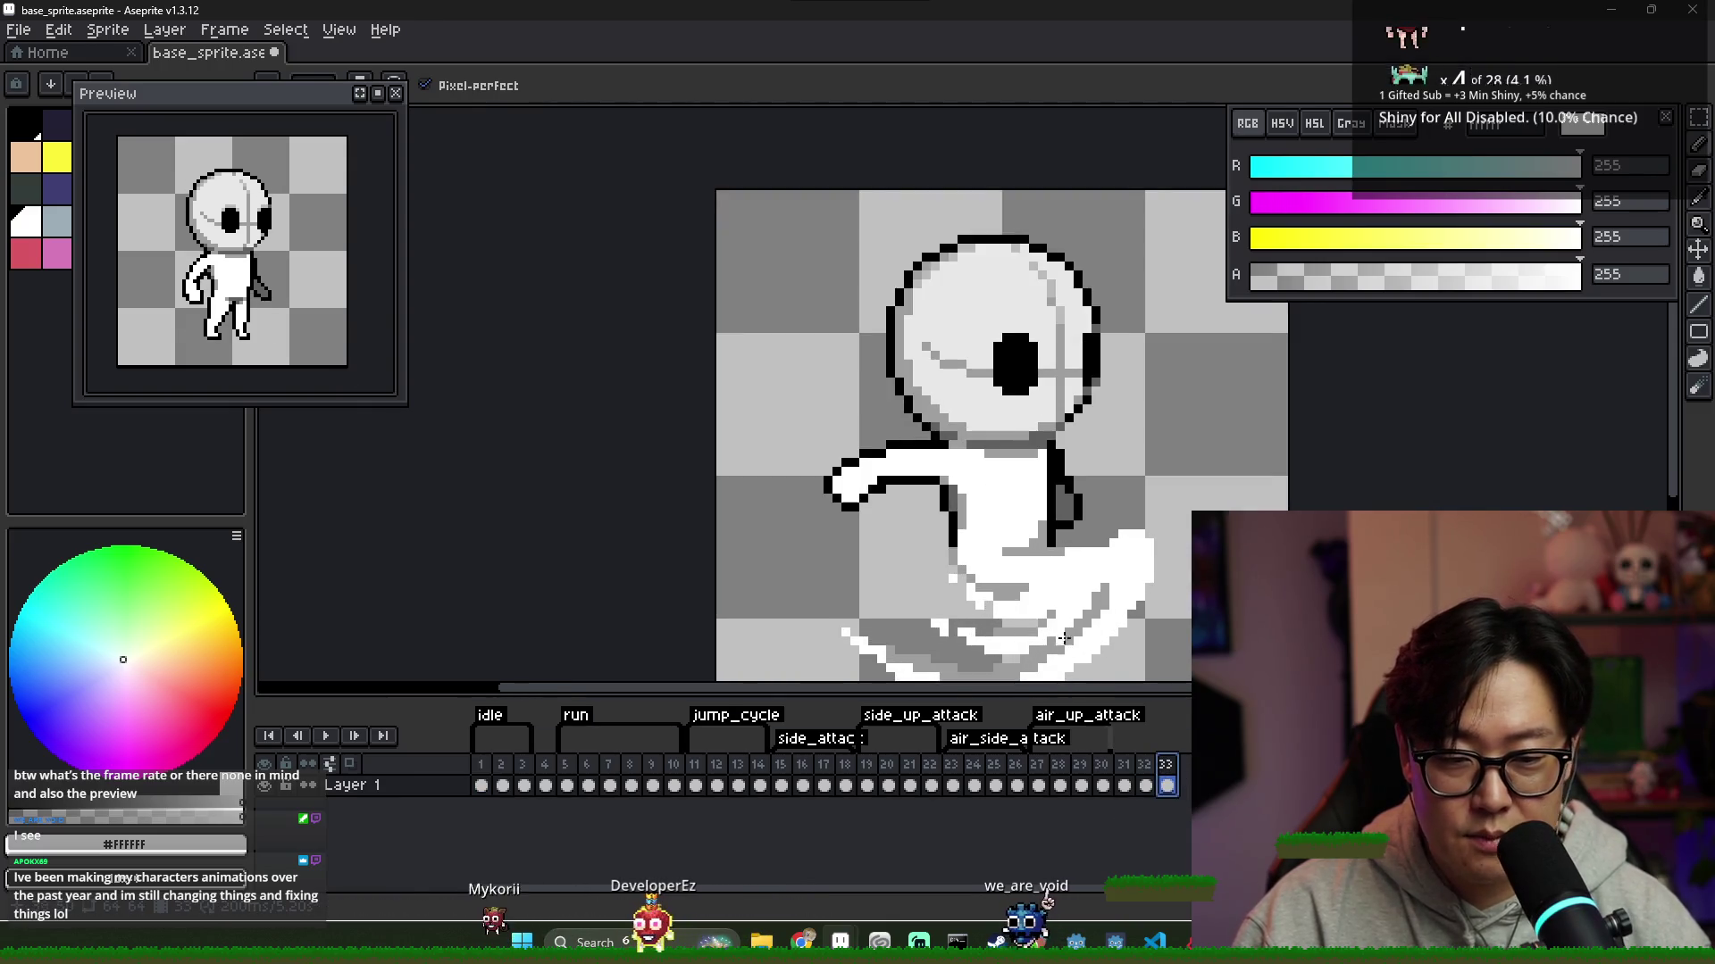
pyautogui.keyDown('alt'); pyautogui.click(833, 470); pyautogui.keyUp('alt')
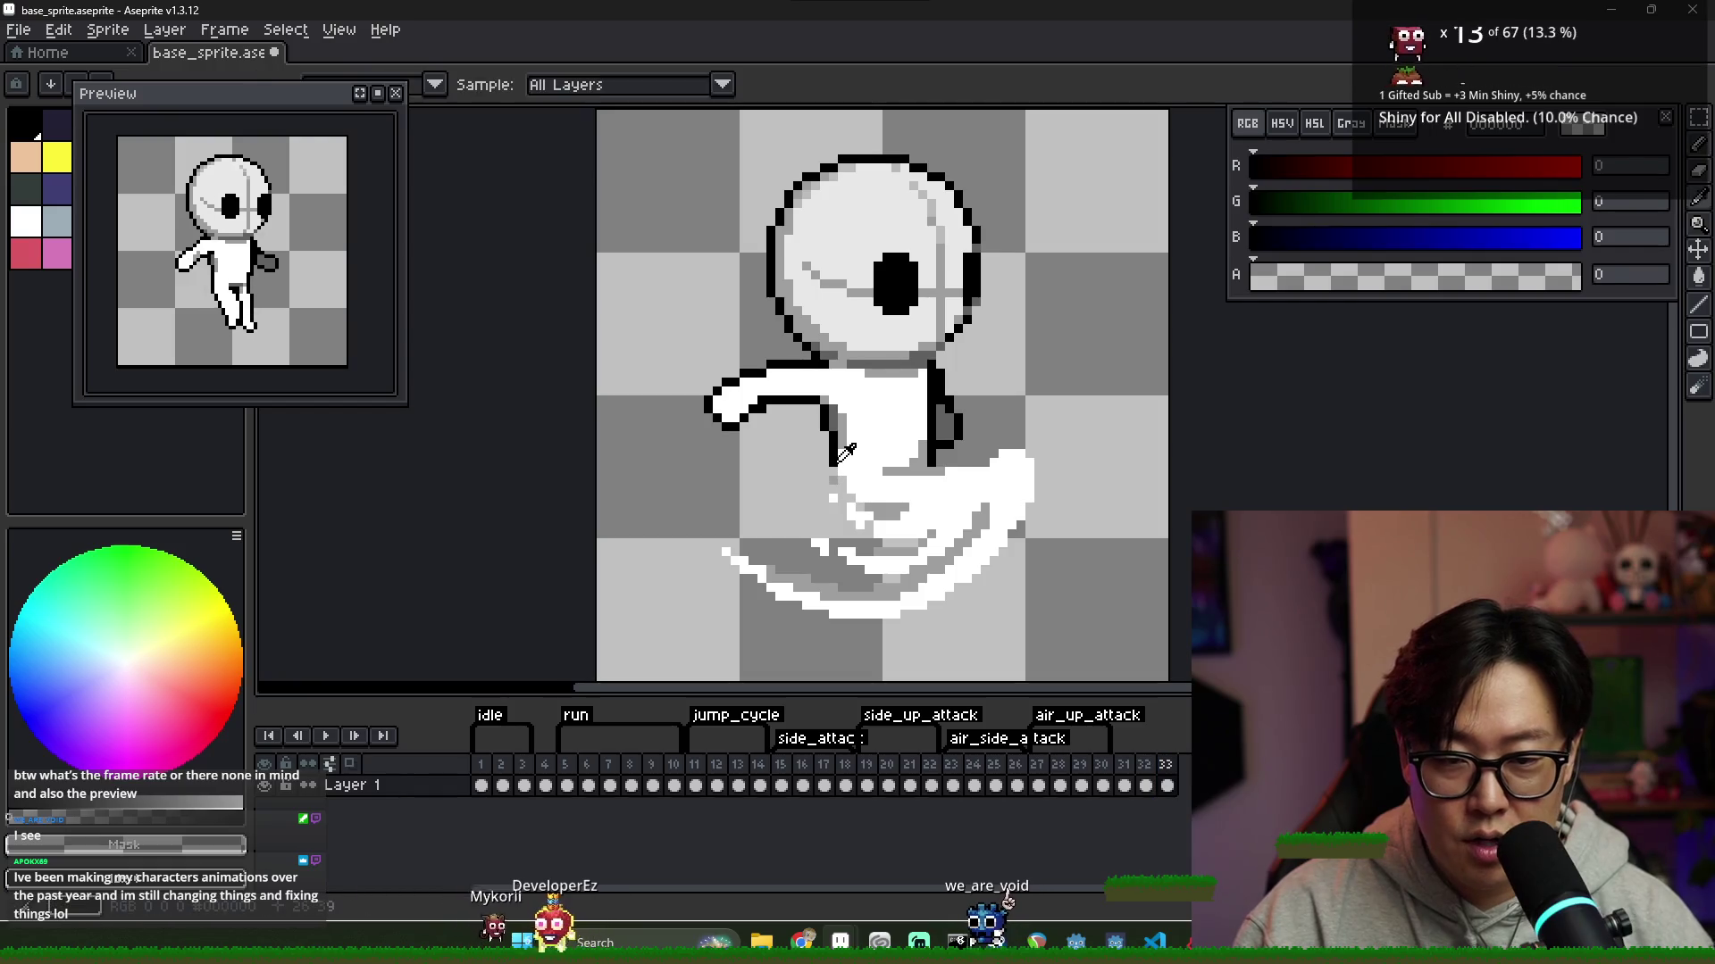
# Draw black outlines below the arm, along the leg bottoms and under the leg, then take the Eraser
pyautogui.moveTo(838, 481); pyautogui.dragTo(871, 512)
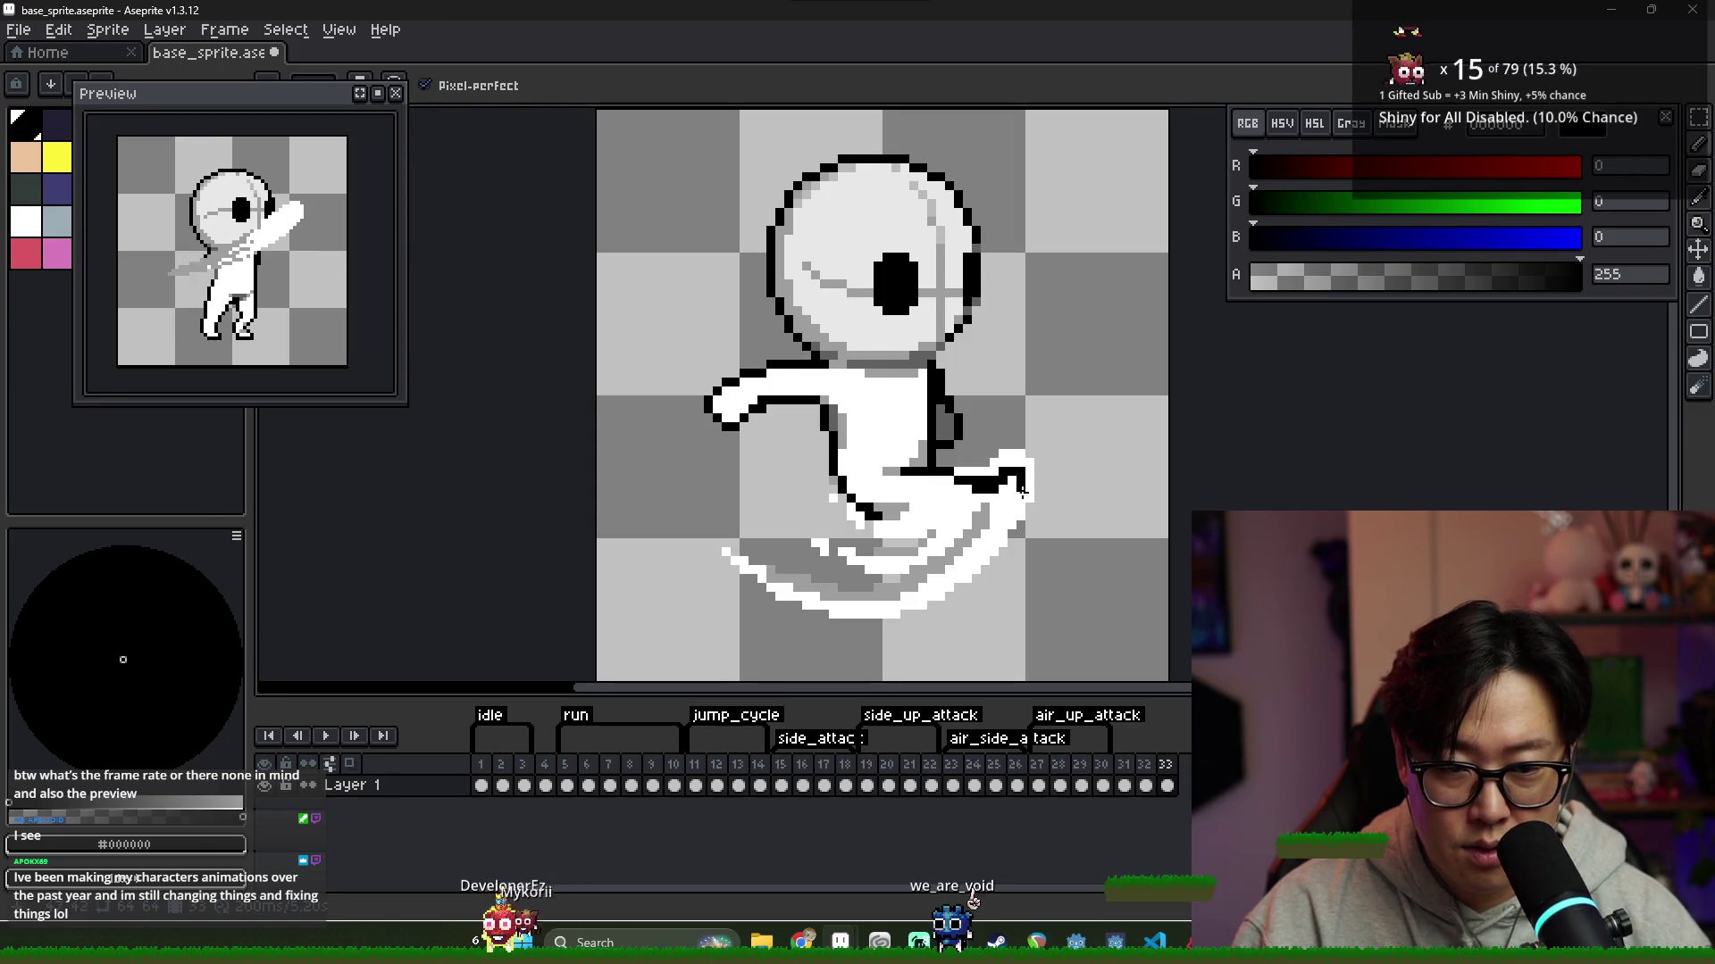
pyautogui.moveTo(985, 516); pyautogui.dragTo(884, 516)
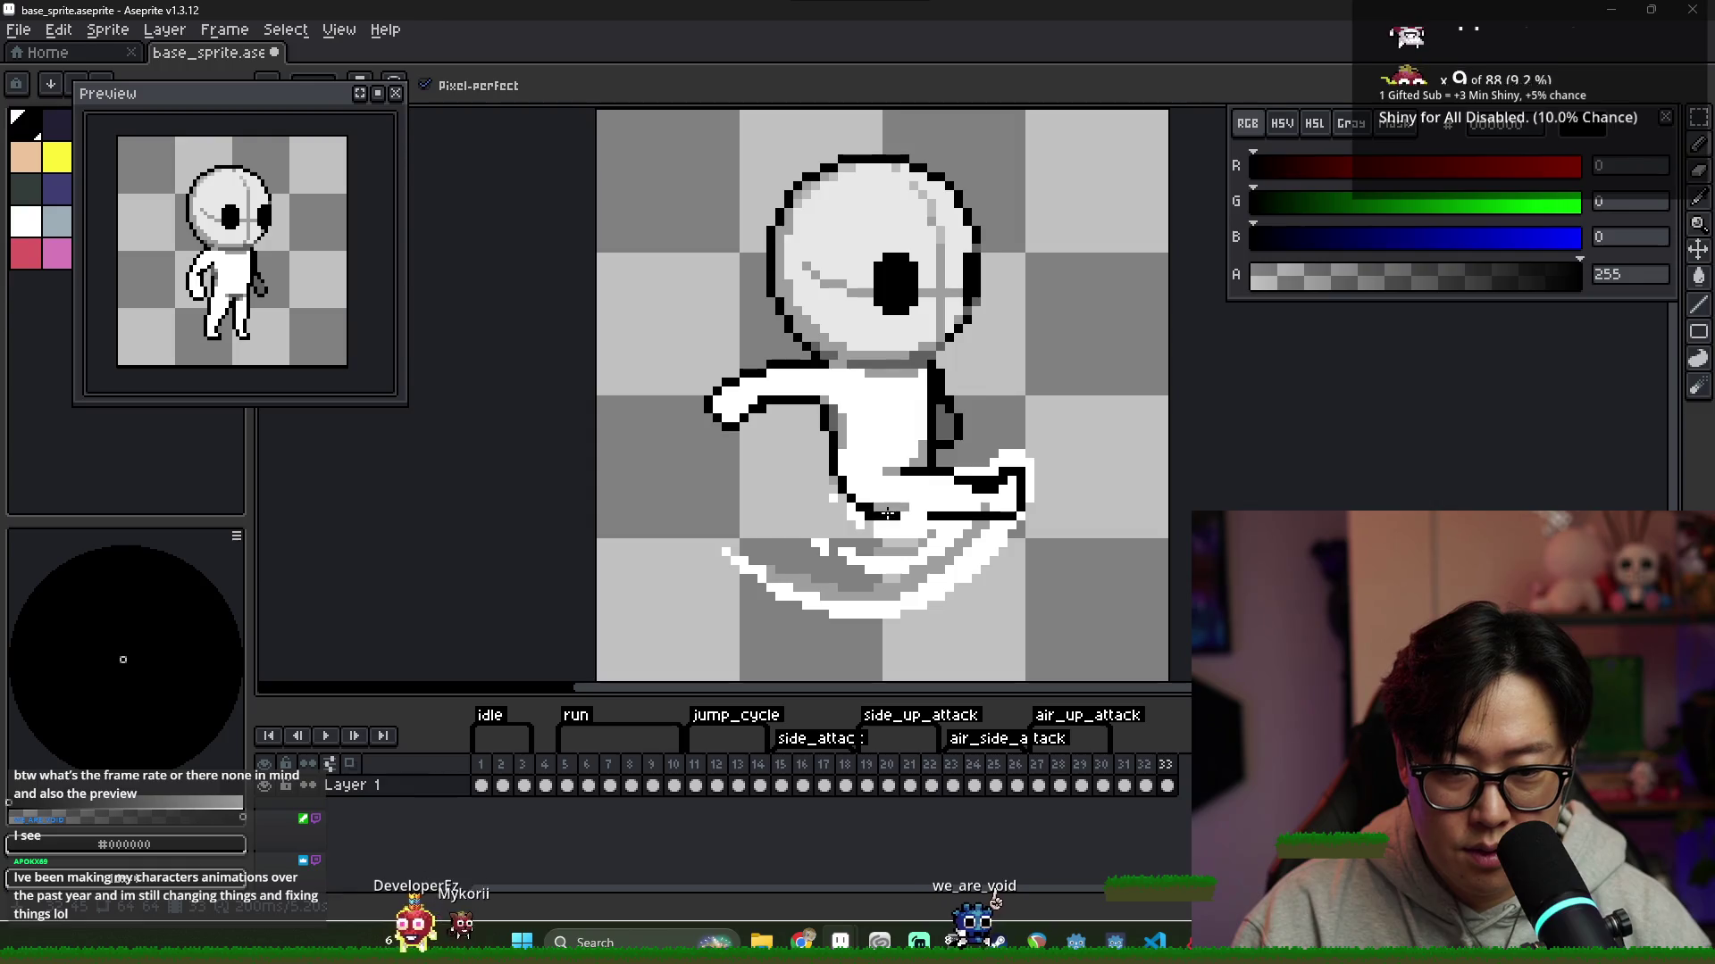
pyautogui.moveTo(920, 537)
pyautogui.mouseDown()
pyautogui.moveTo(862, 549)
pyautogui.moveTo(872, 577)
pyautogui.mouseUp()
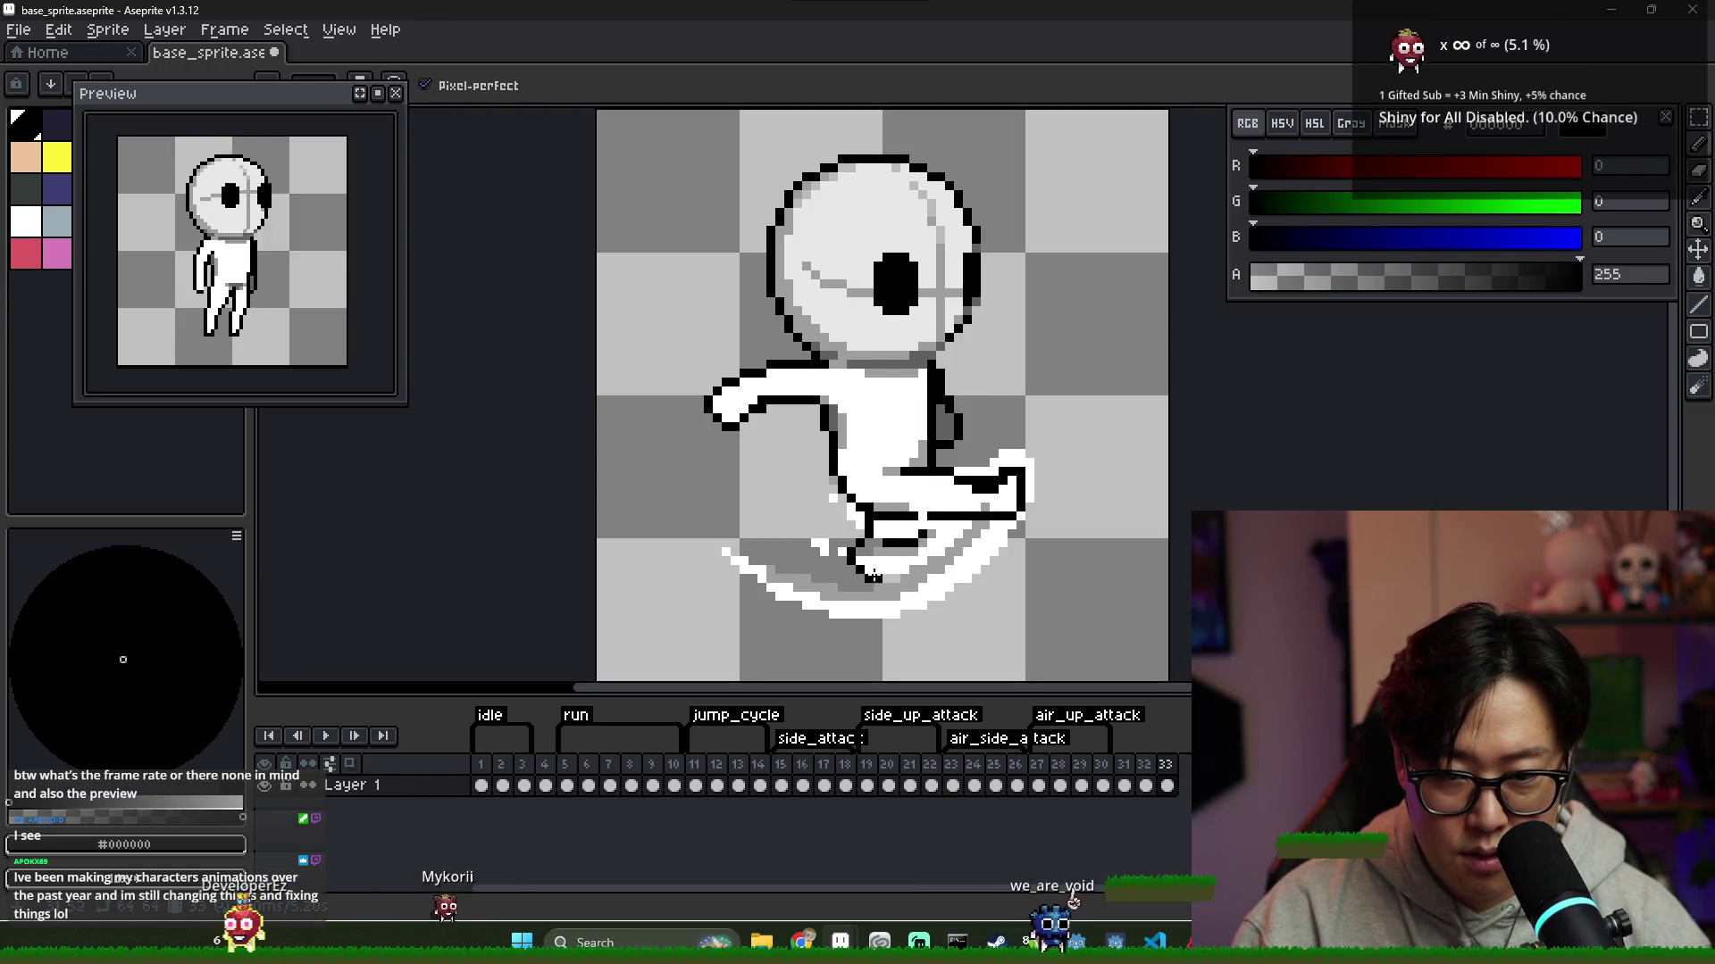
pyautogui.press('e')
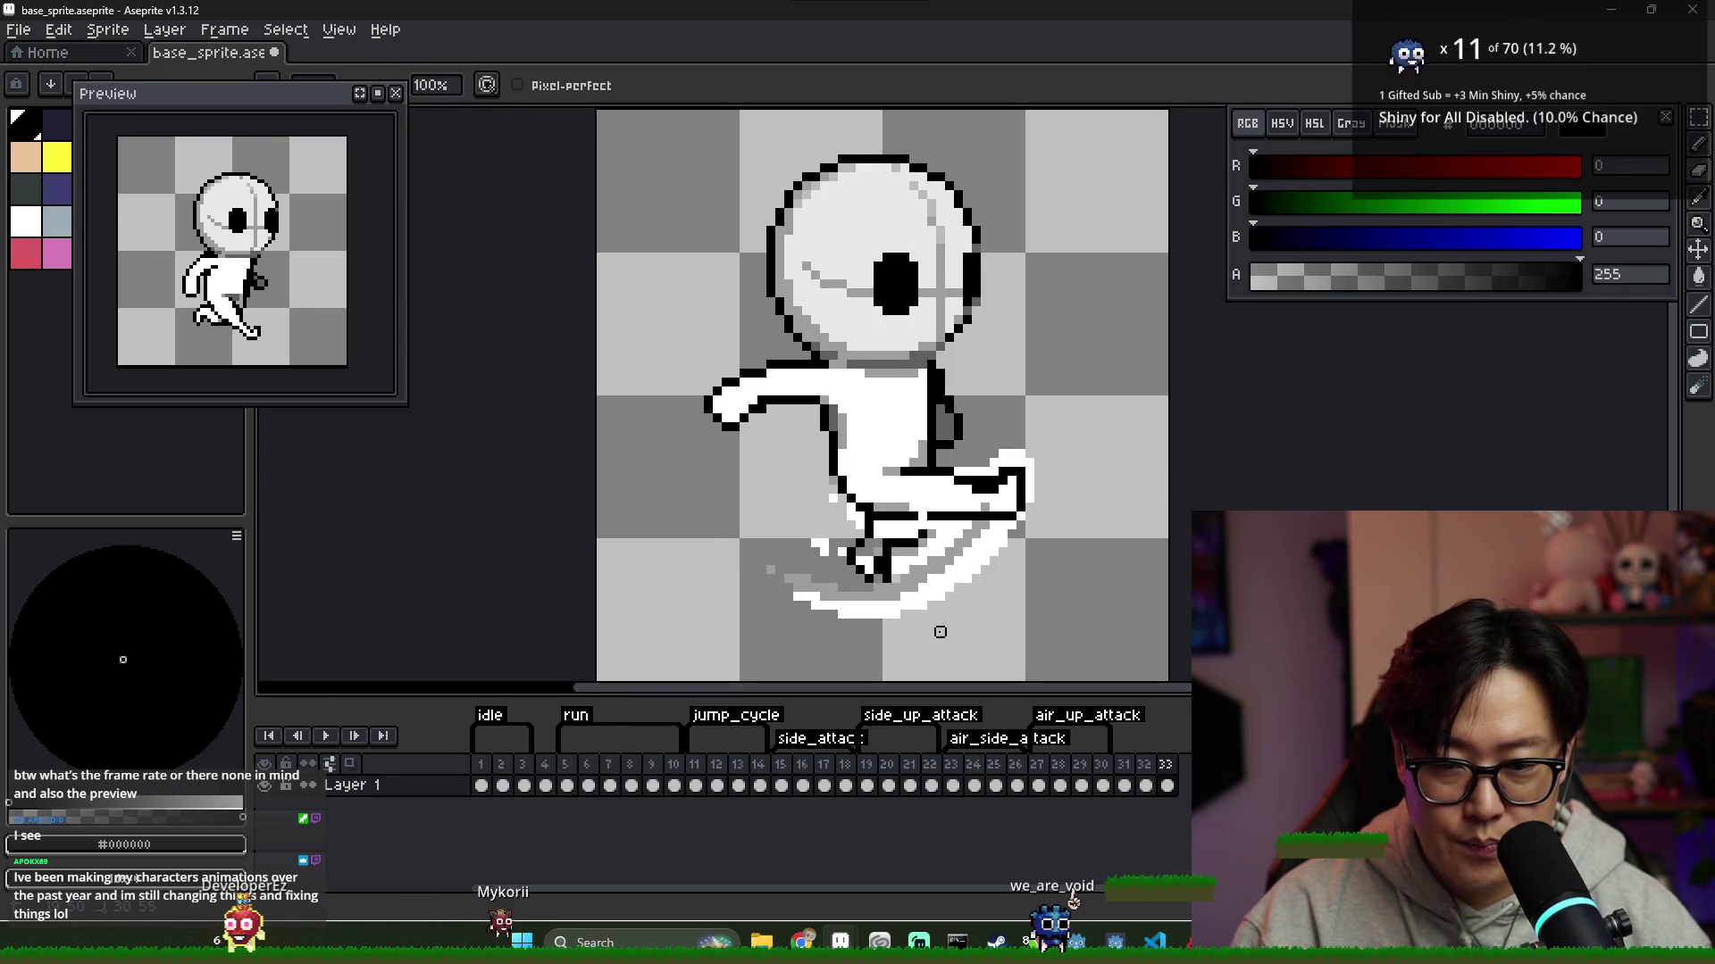
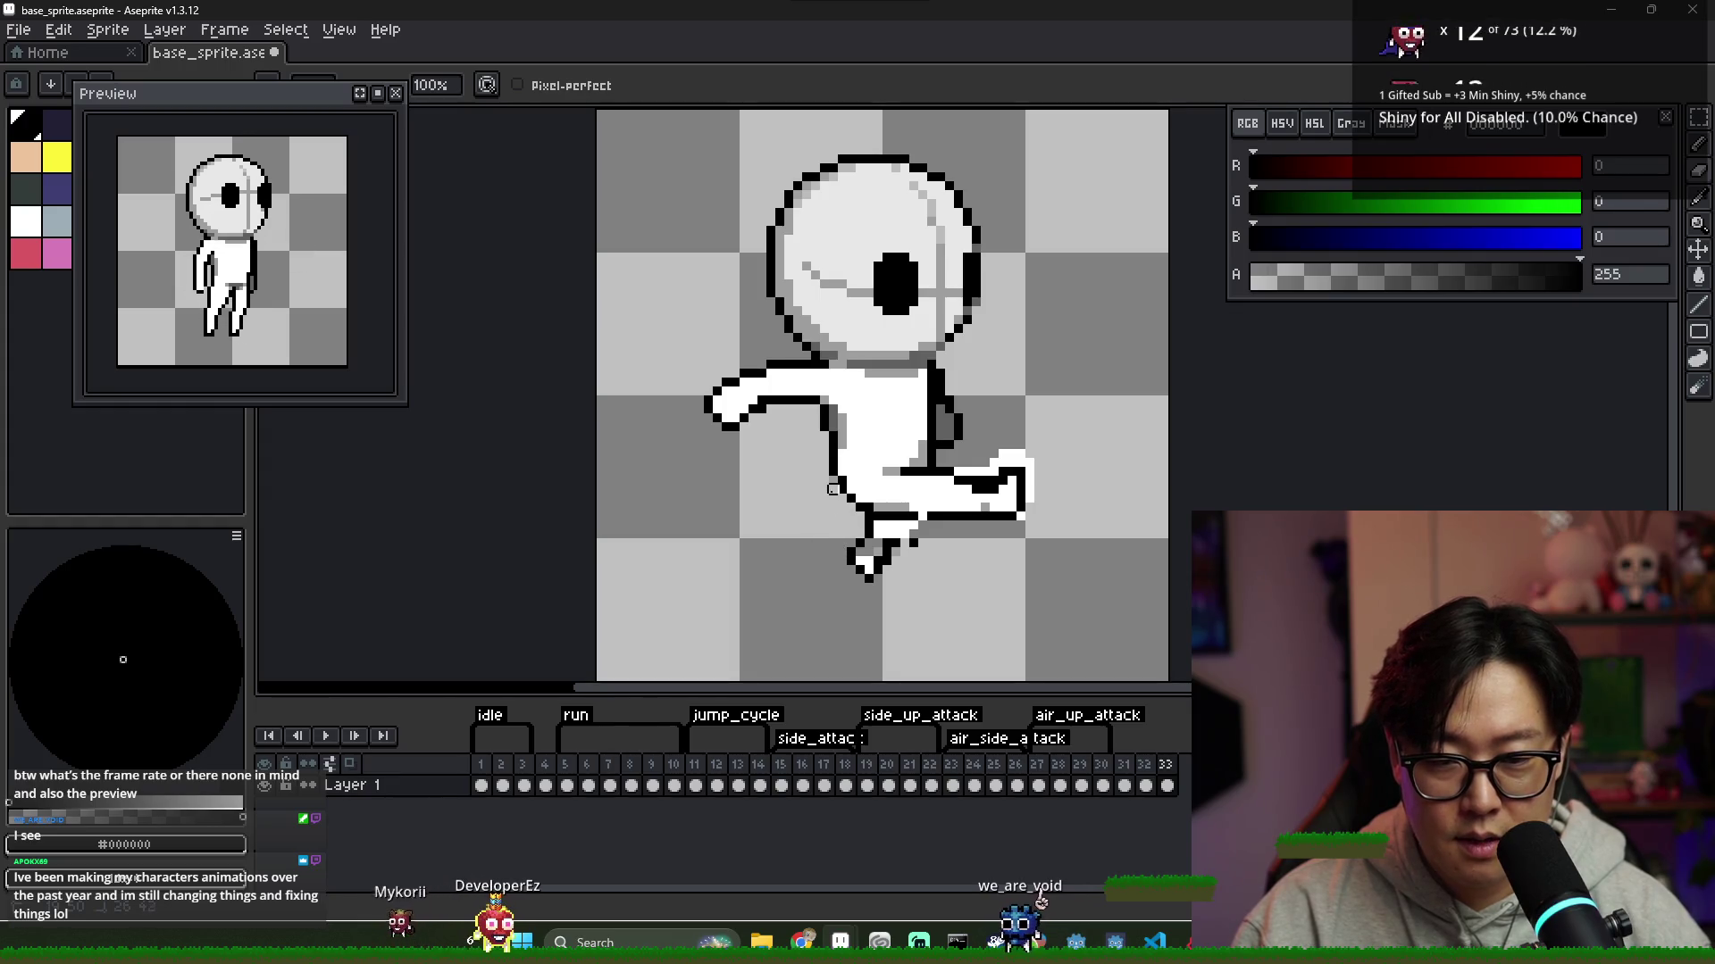
# Redraw the lower foot with a black outline and white fill, then sample light grey #9e9e9e
pyautogui.press('x')
pyautogui.press('b')
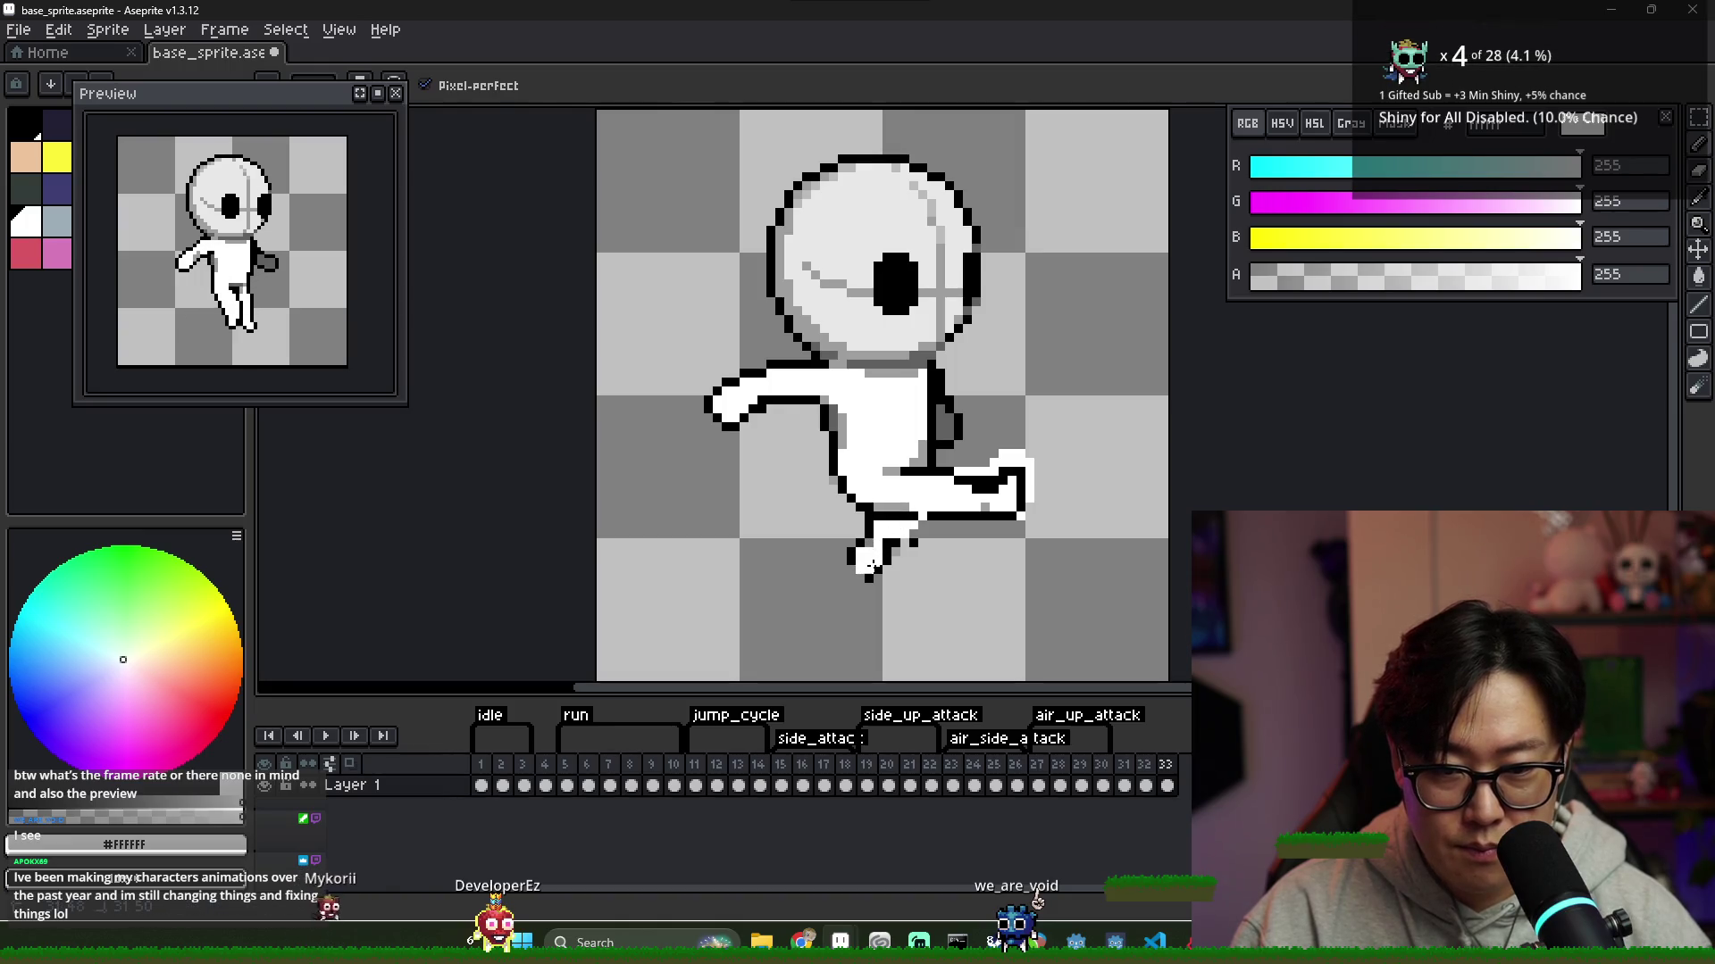
pyautogui.press('x')
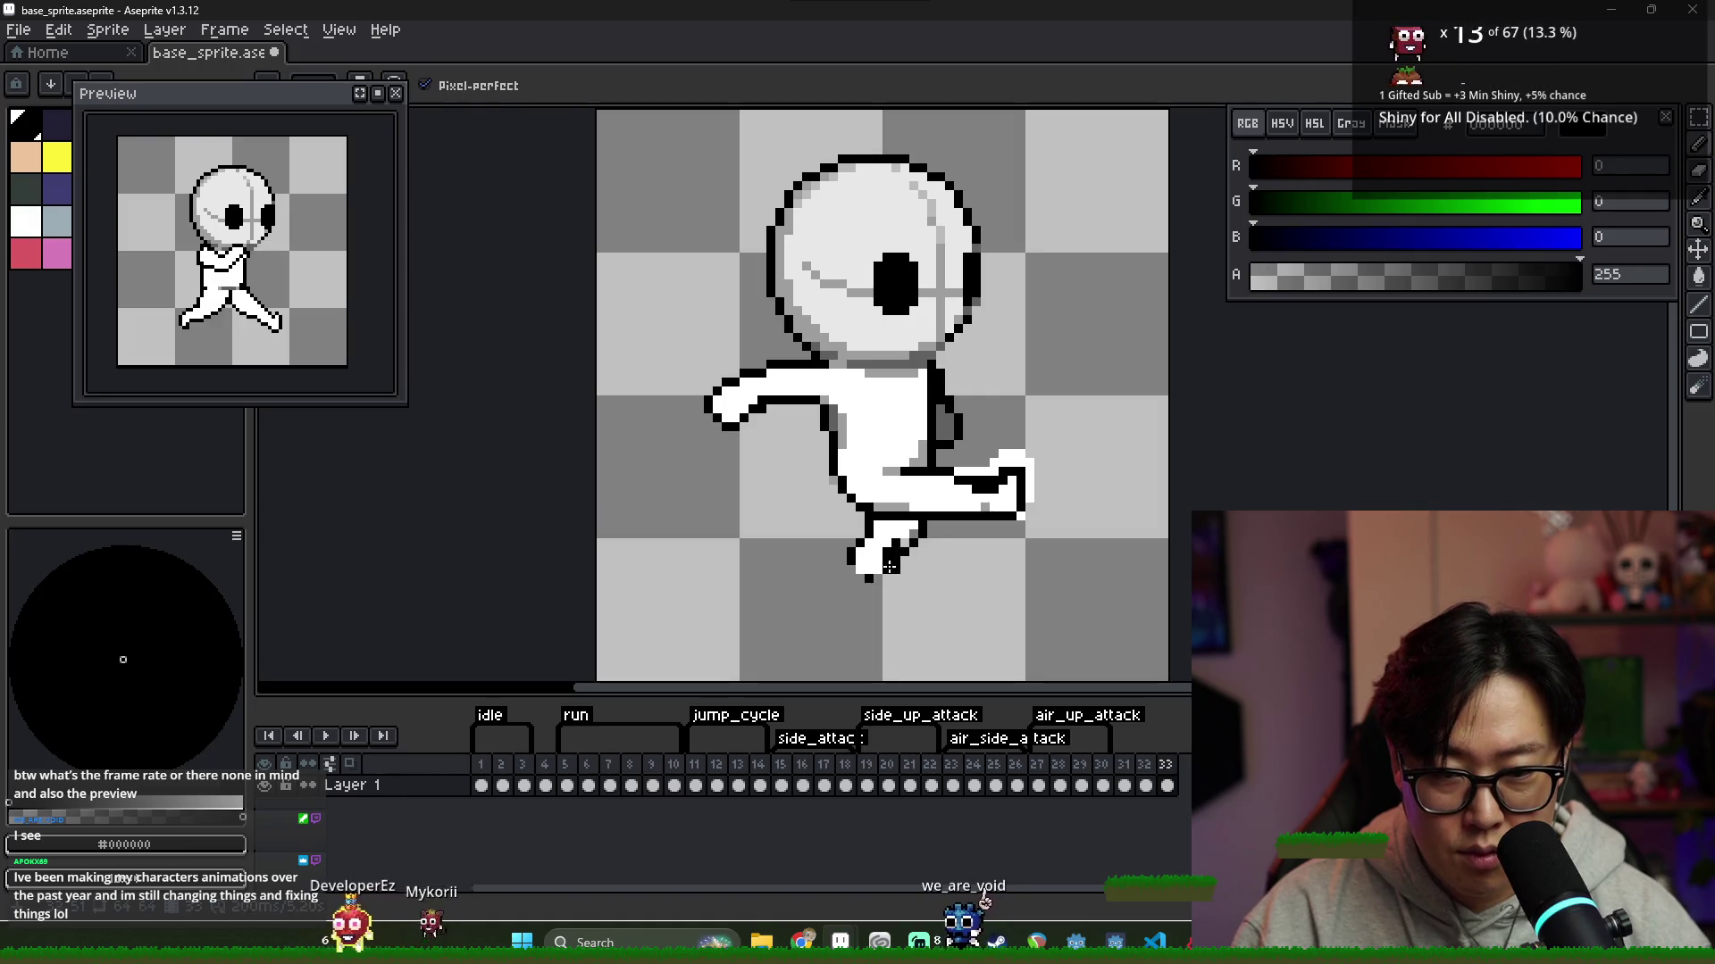
pyautogui.press('e')
pyautogui.press('x')
pyautogui.press('b')
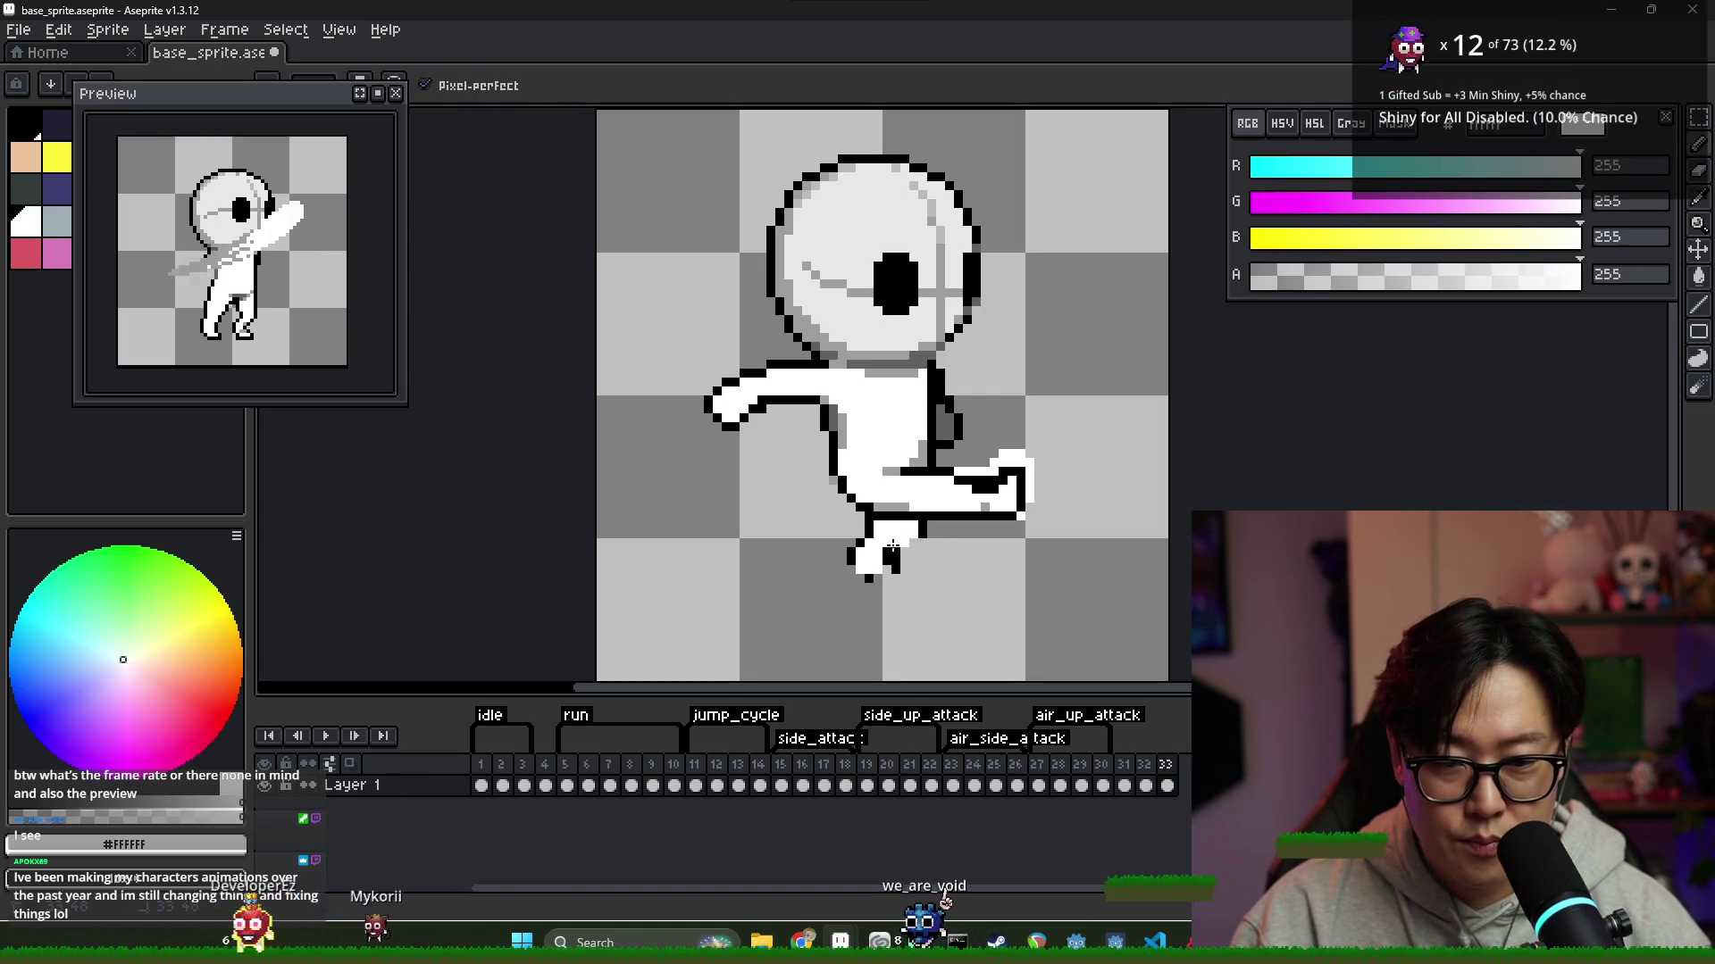
pyautogui.press('x')
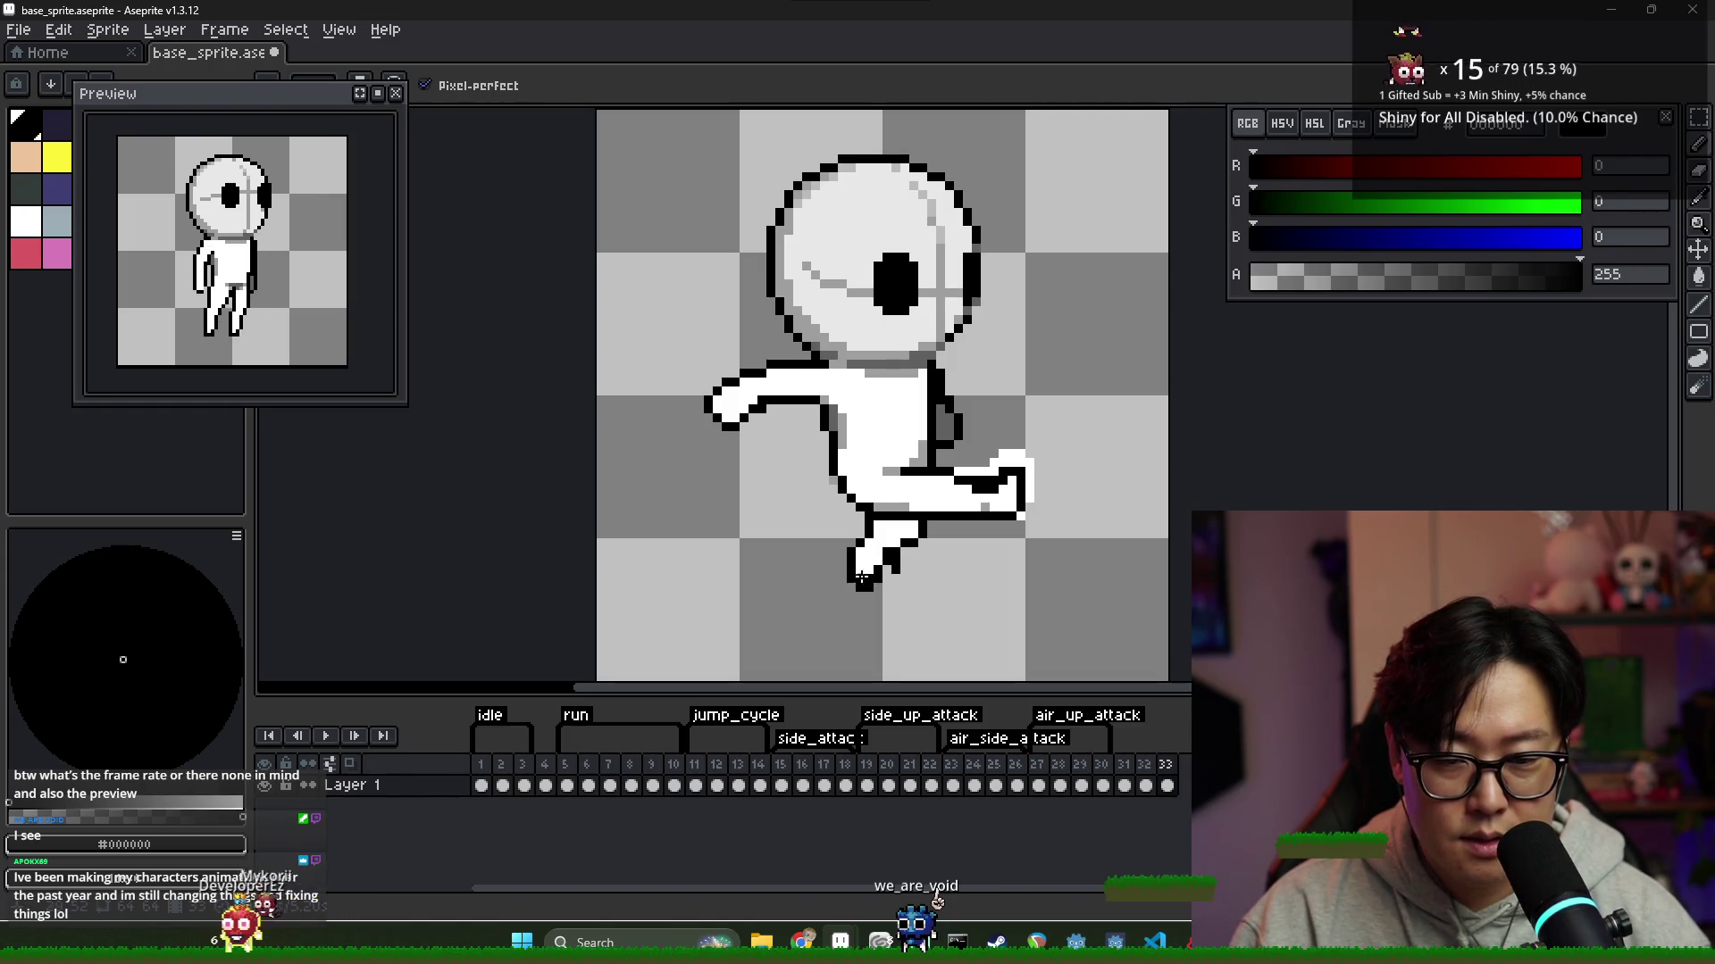
pyautogui.press('x')
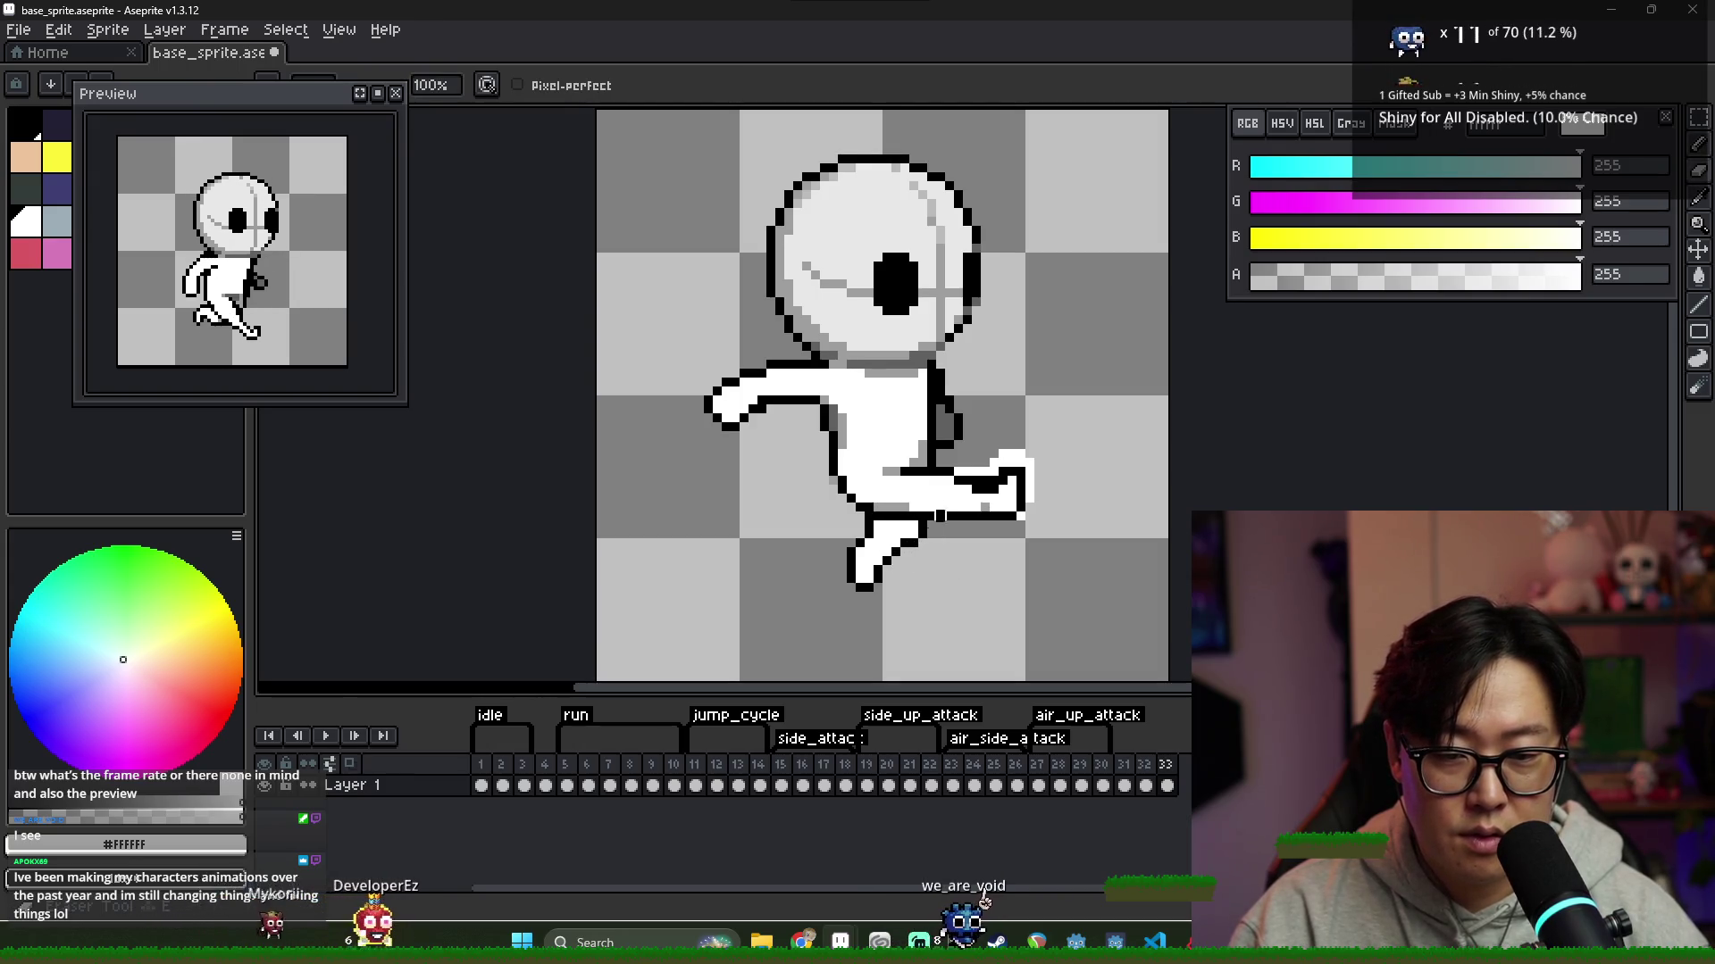
pyautogui.press('b')
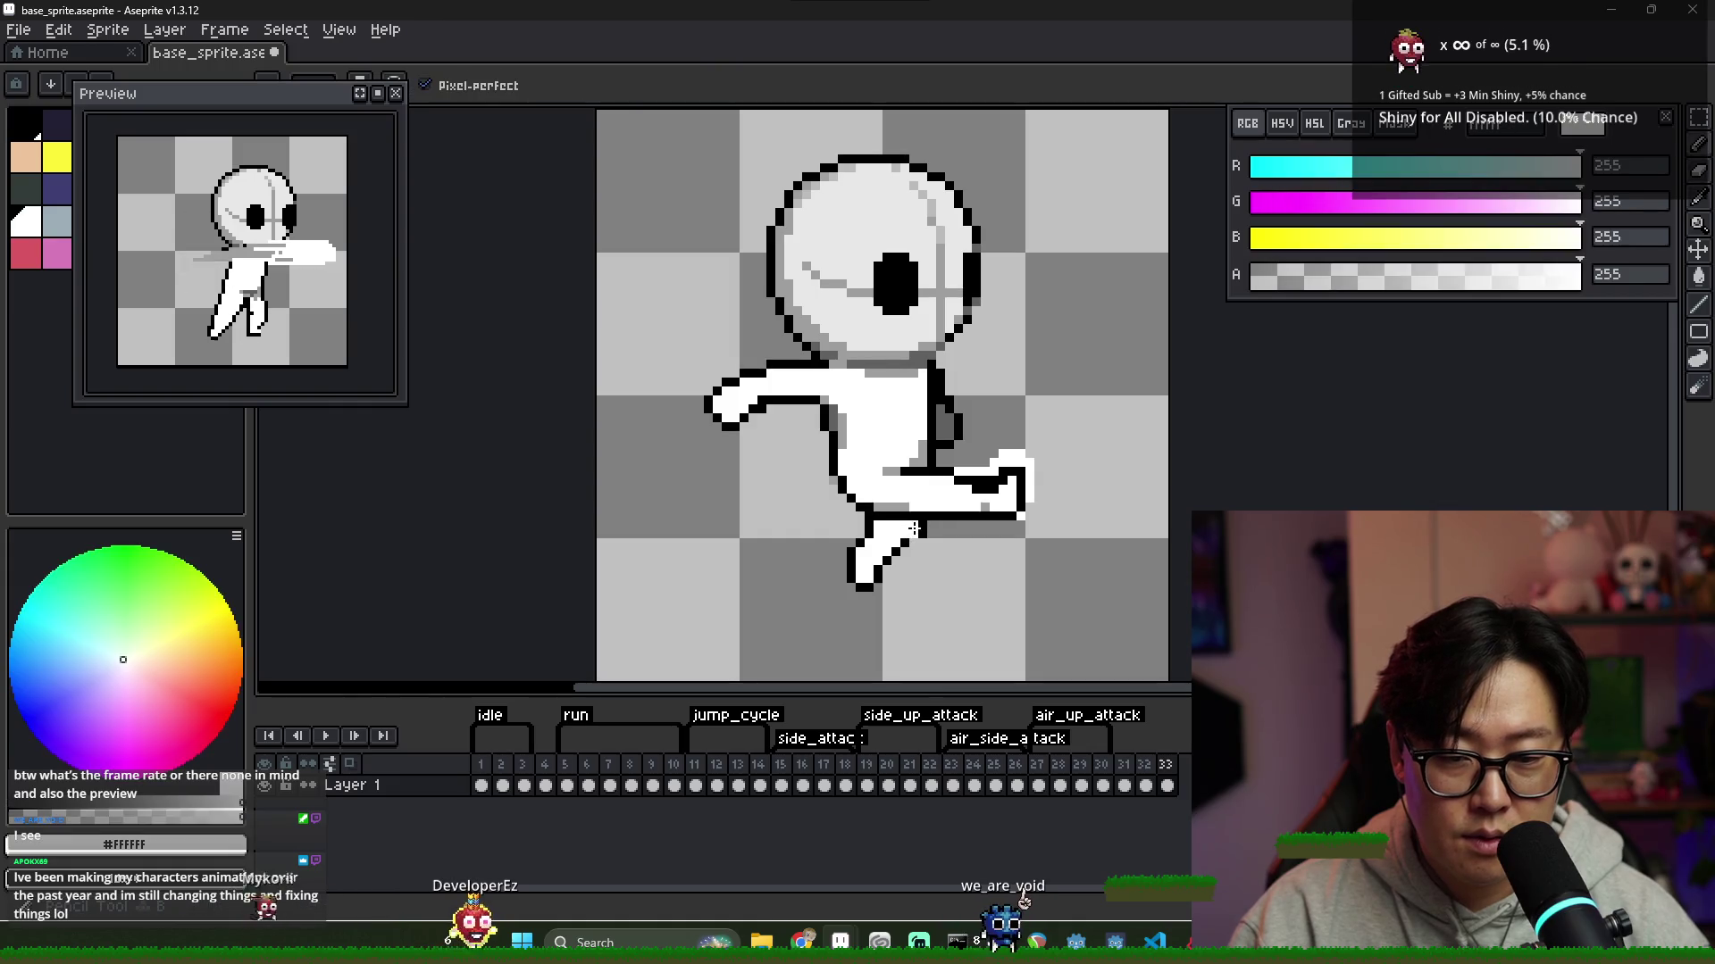
pyautogui.press('x')
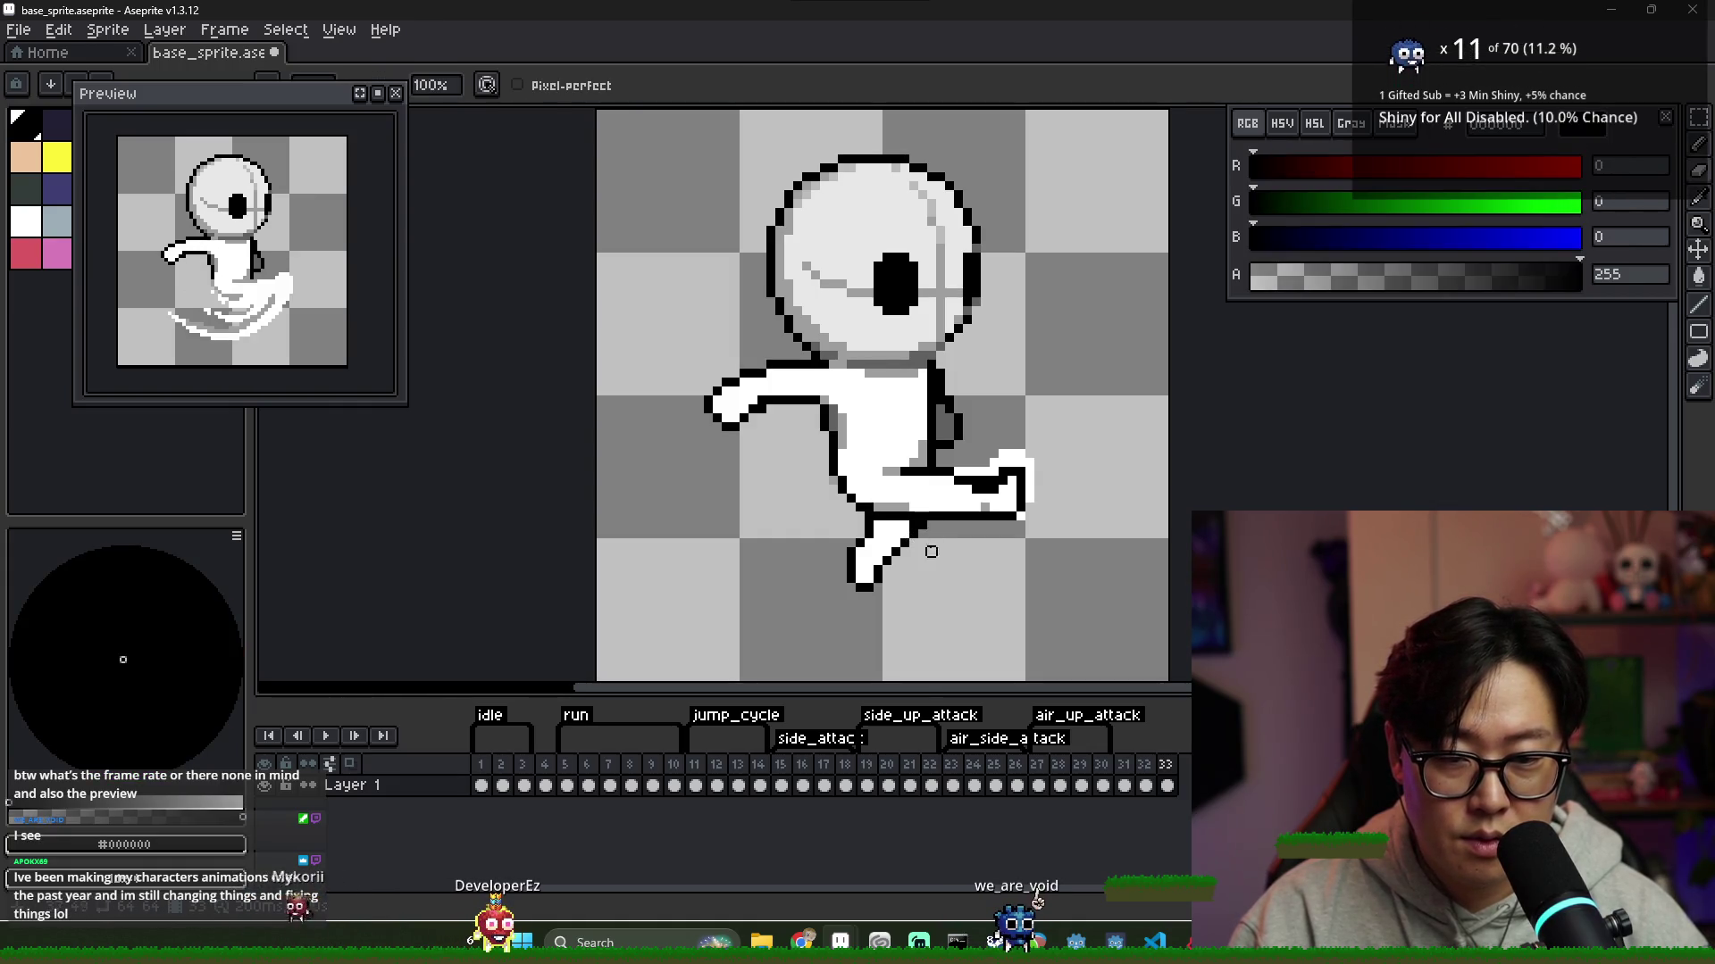
pyautogui.keyDown('alt'); pyautogui.click(886, 524); pyautogui.keyUp('alt')
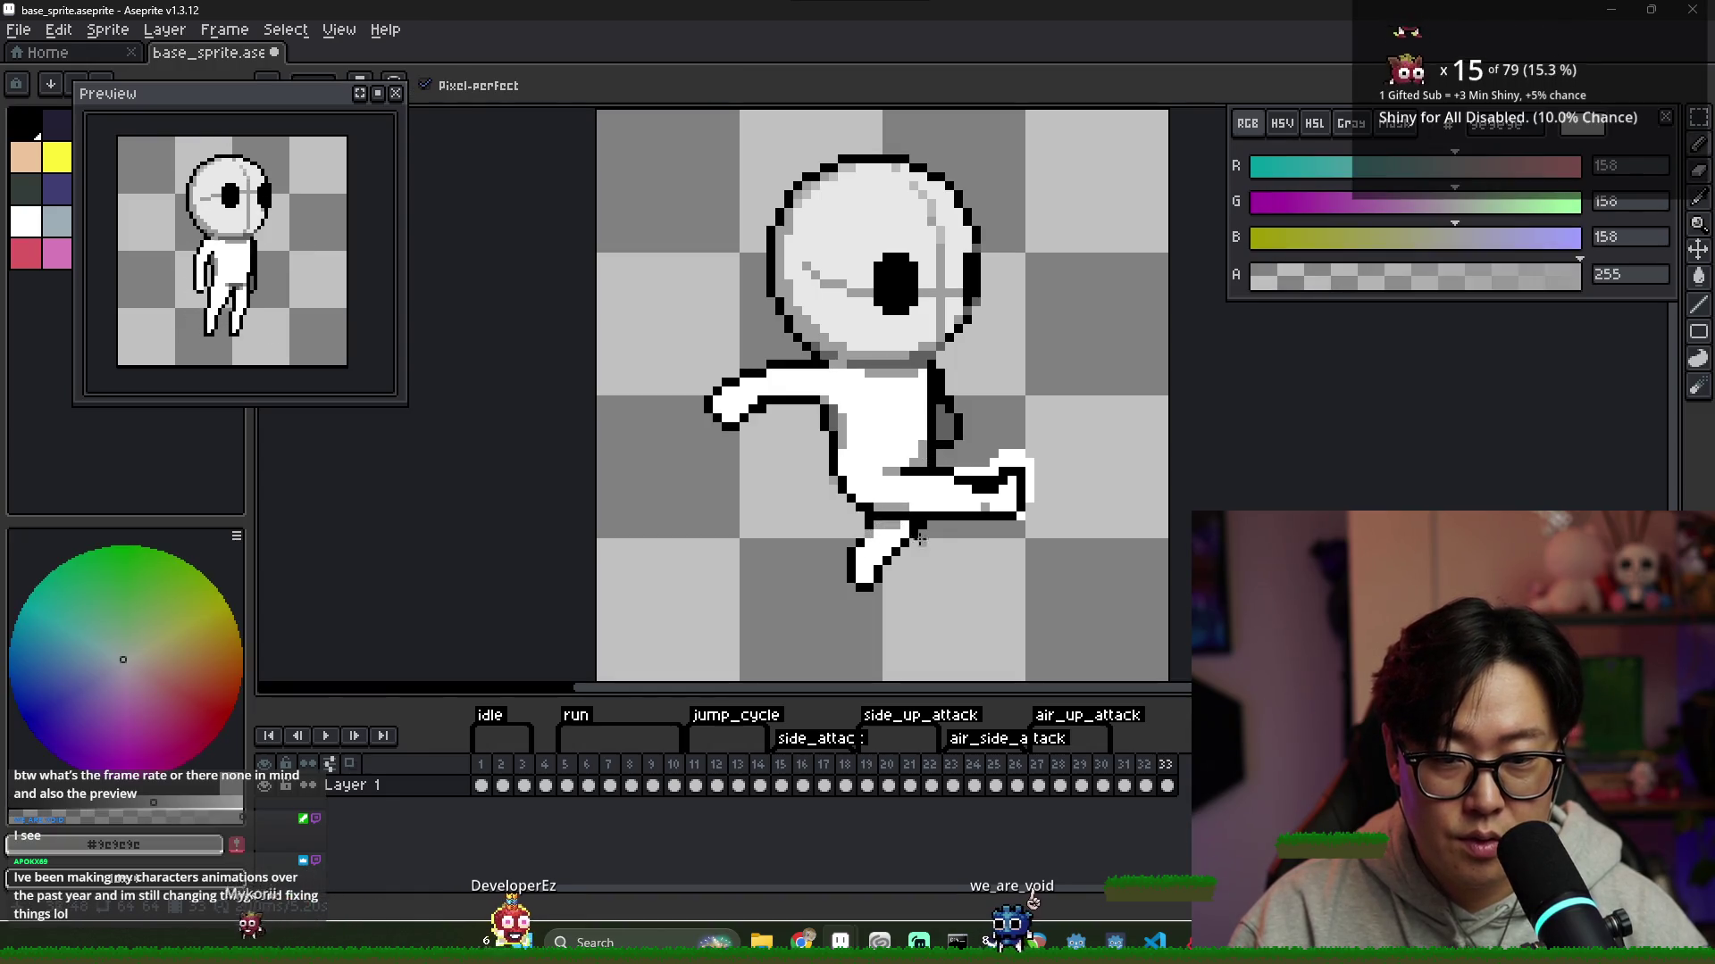
# Eyedrop black, dark grey #616161, white and light grey #9E9E9E from the sprite for shading the foot
pyautogui.scroll(-2, 893, 524)
pyautogui.scroll(3, 893, 536)
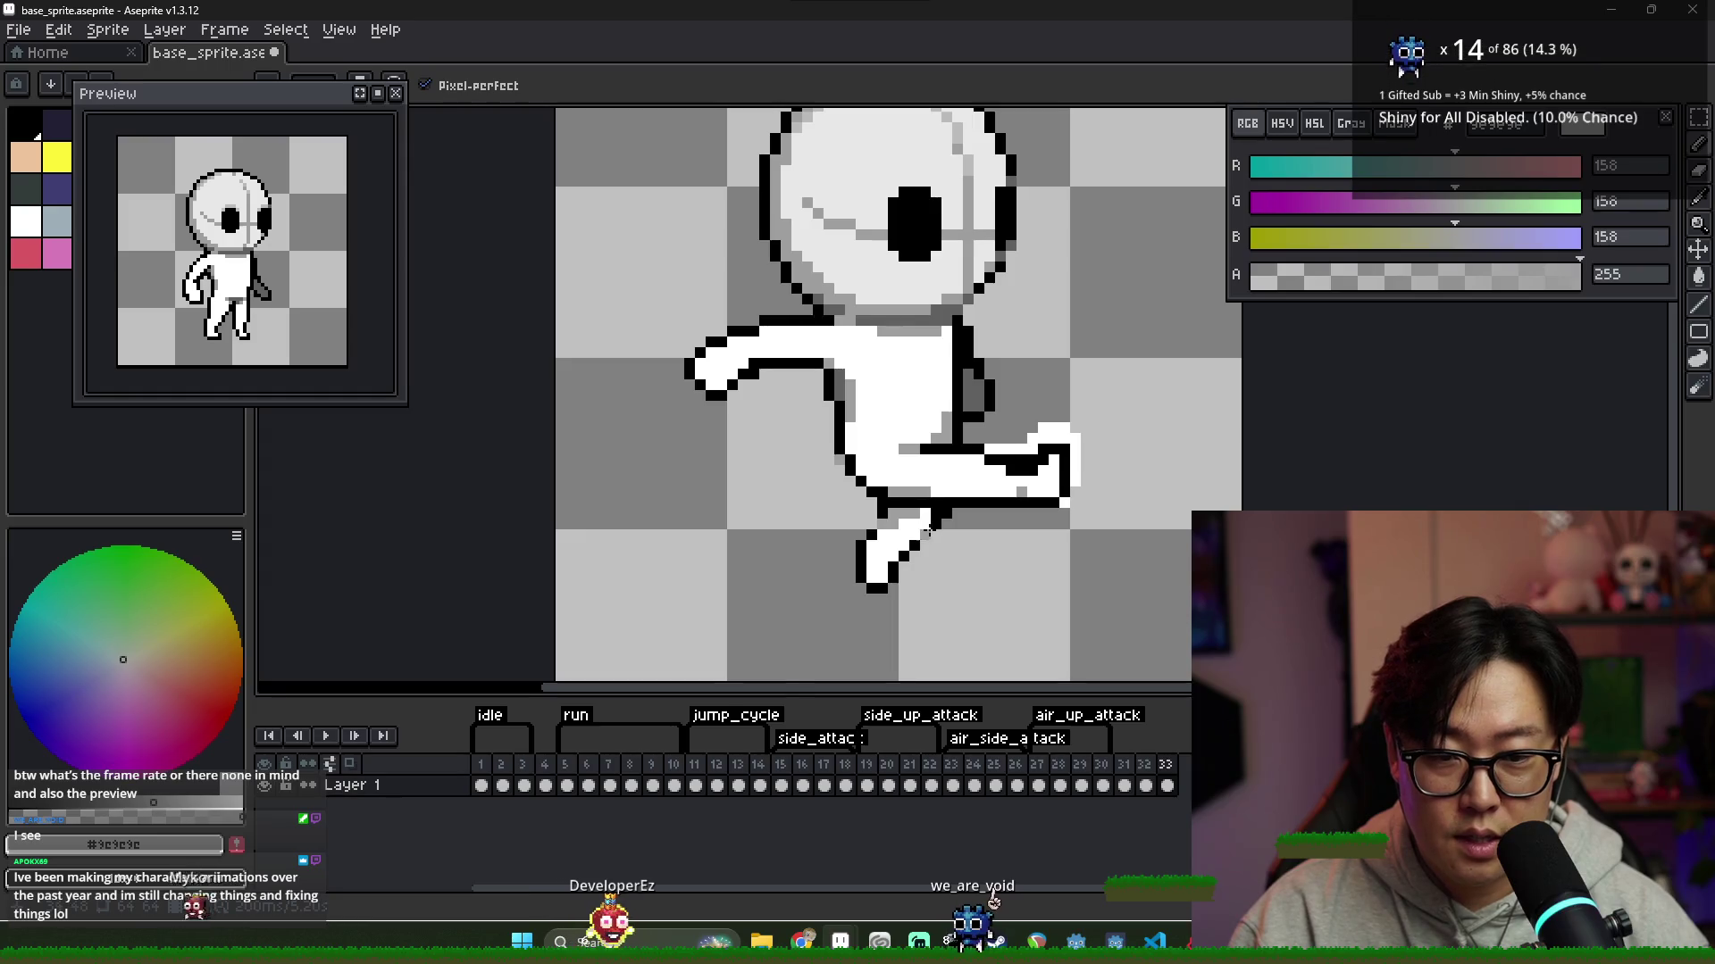
pyautogui.scroll(-3, 847, 578)
pyautogui.scroll(3, 847, 578)
pyautogui.scroll(-4, 848, 578)
pyautogui.scroll(5, 991, 537)
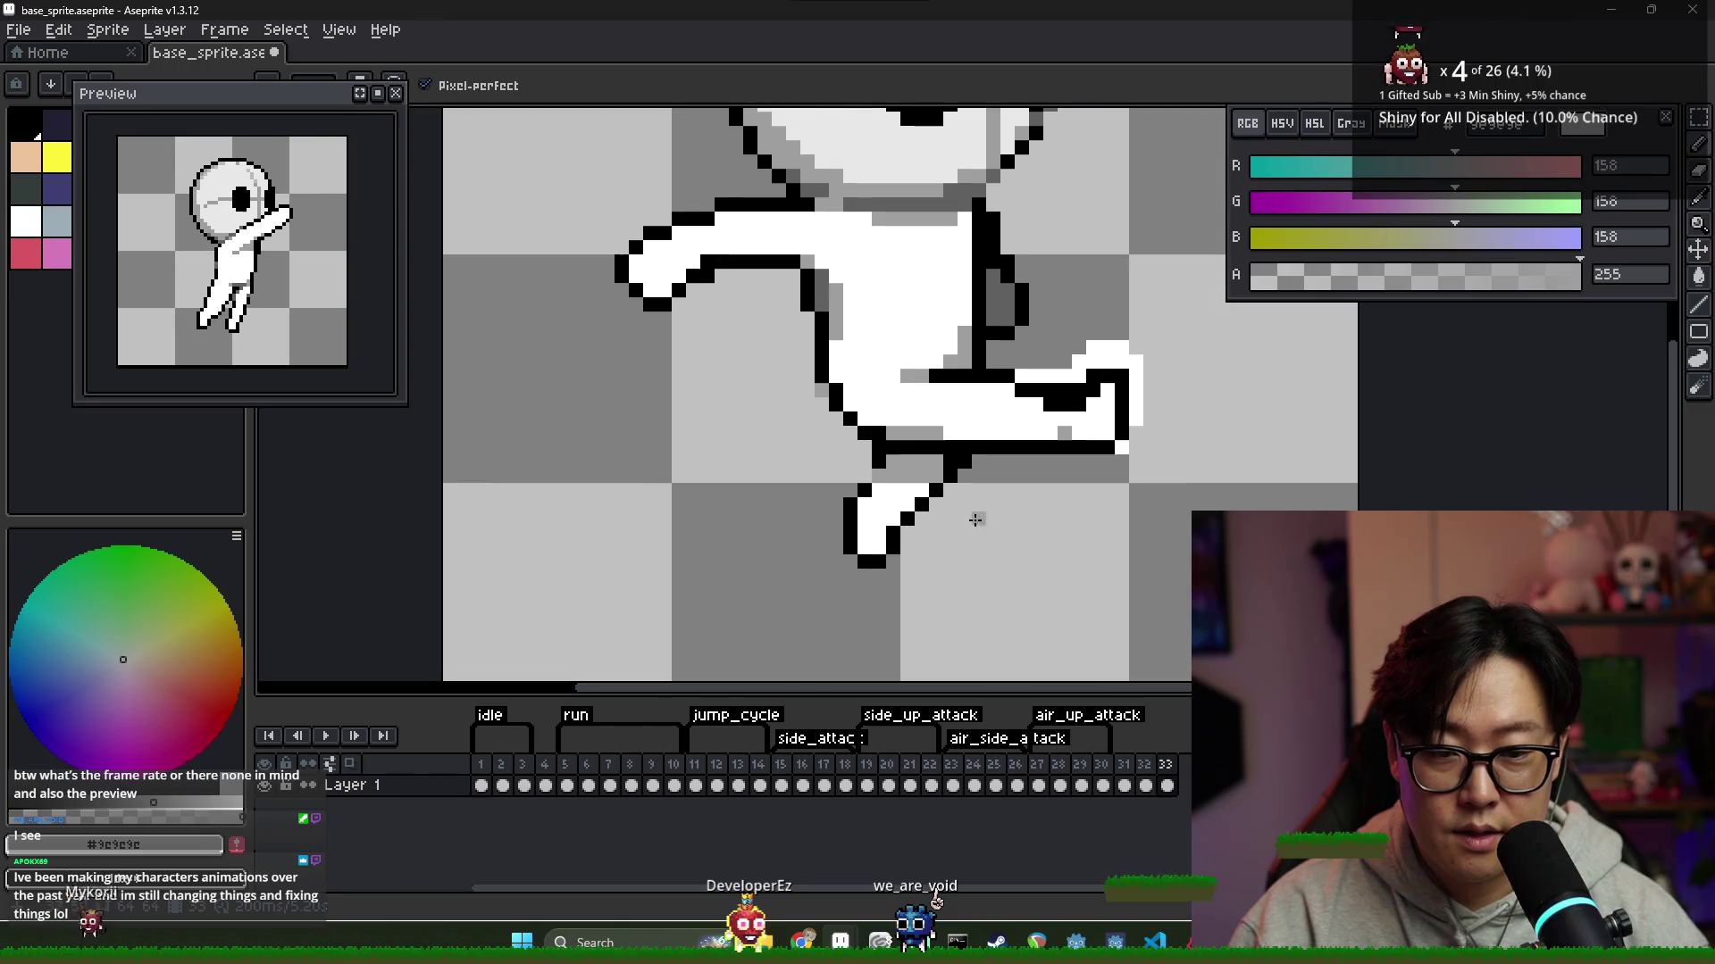
pyautogui.keyDown('alt'); pyautogui.click(992, 337); pyautogui.keyUp('alt')
pyautogui.keyDown('alt'); pyautogui.click(903, 476); pyautogui.keyUp('alt')
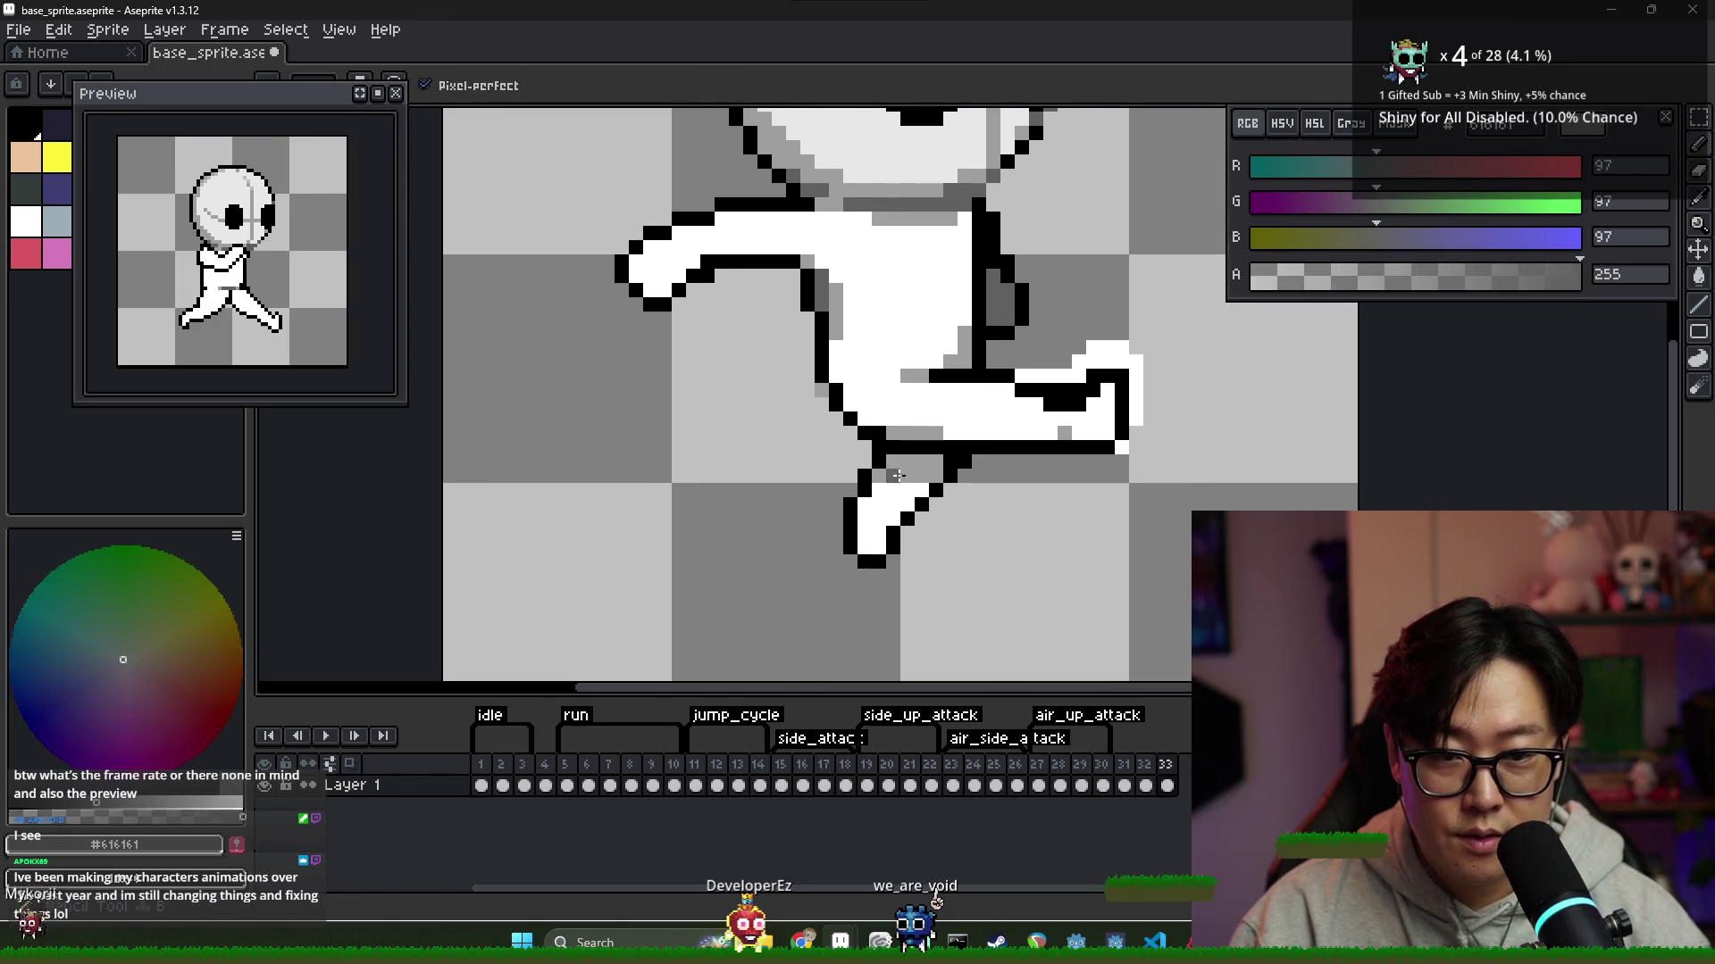
pyautogui.scroll(-5, 933, 473)
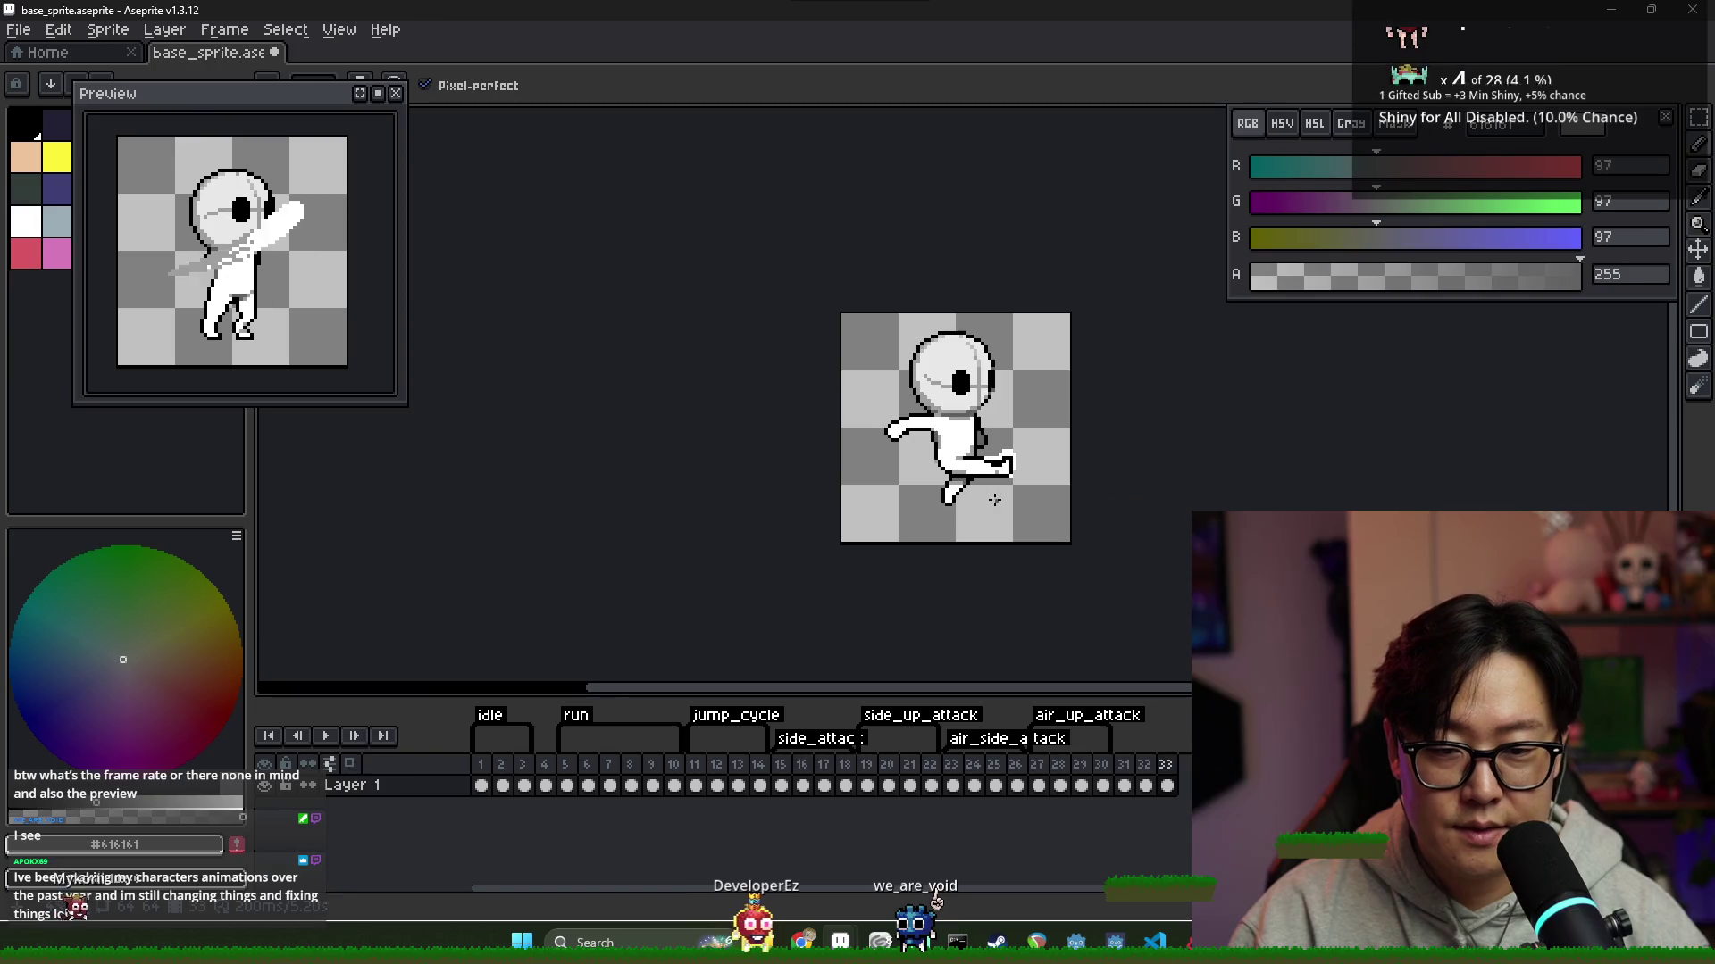
pyautogui.scroll(4, 981, 494)
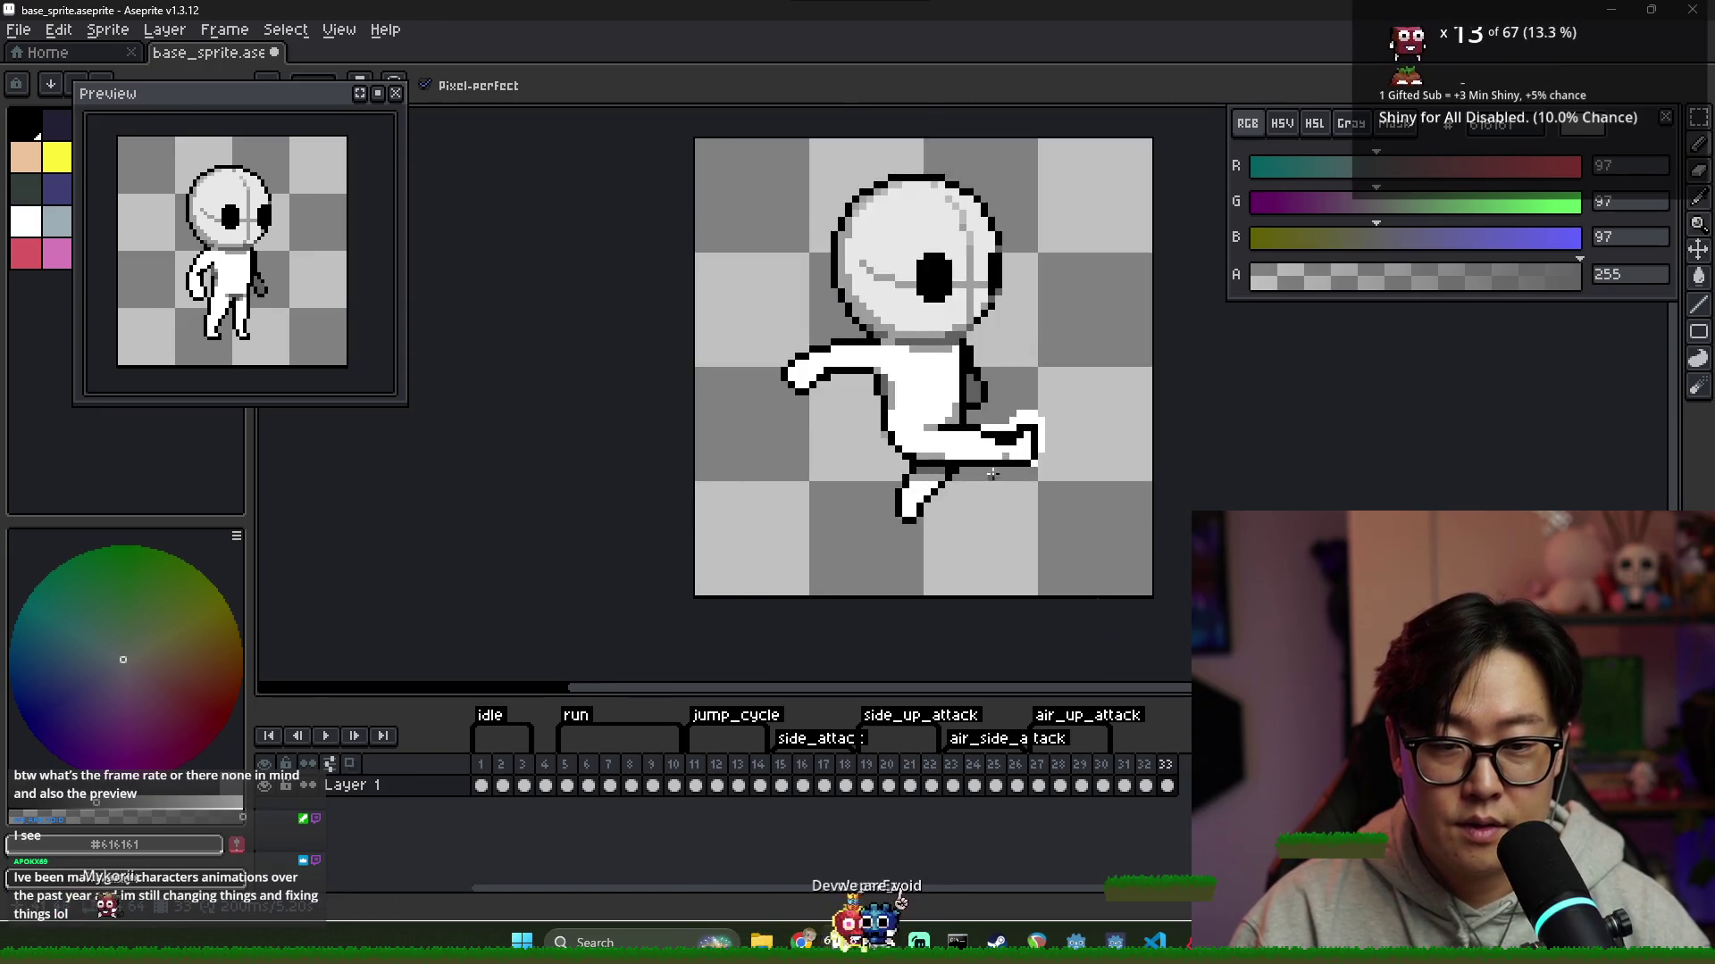
pyautogui.keyDown('alt'); pyautogui.click(1032, 417); pyautogui.keyUp('alt')
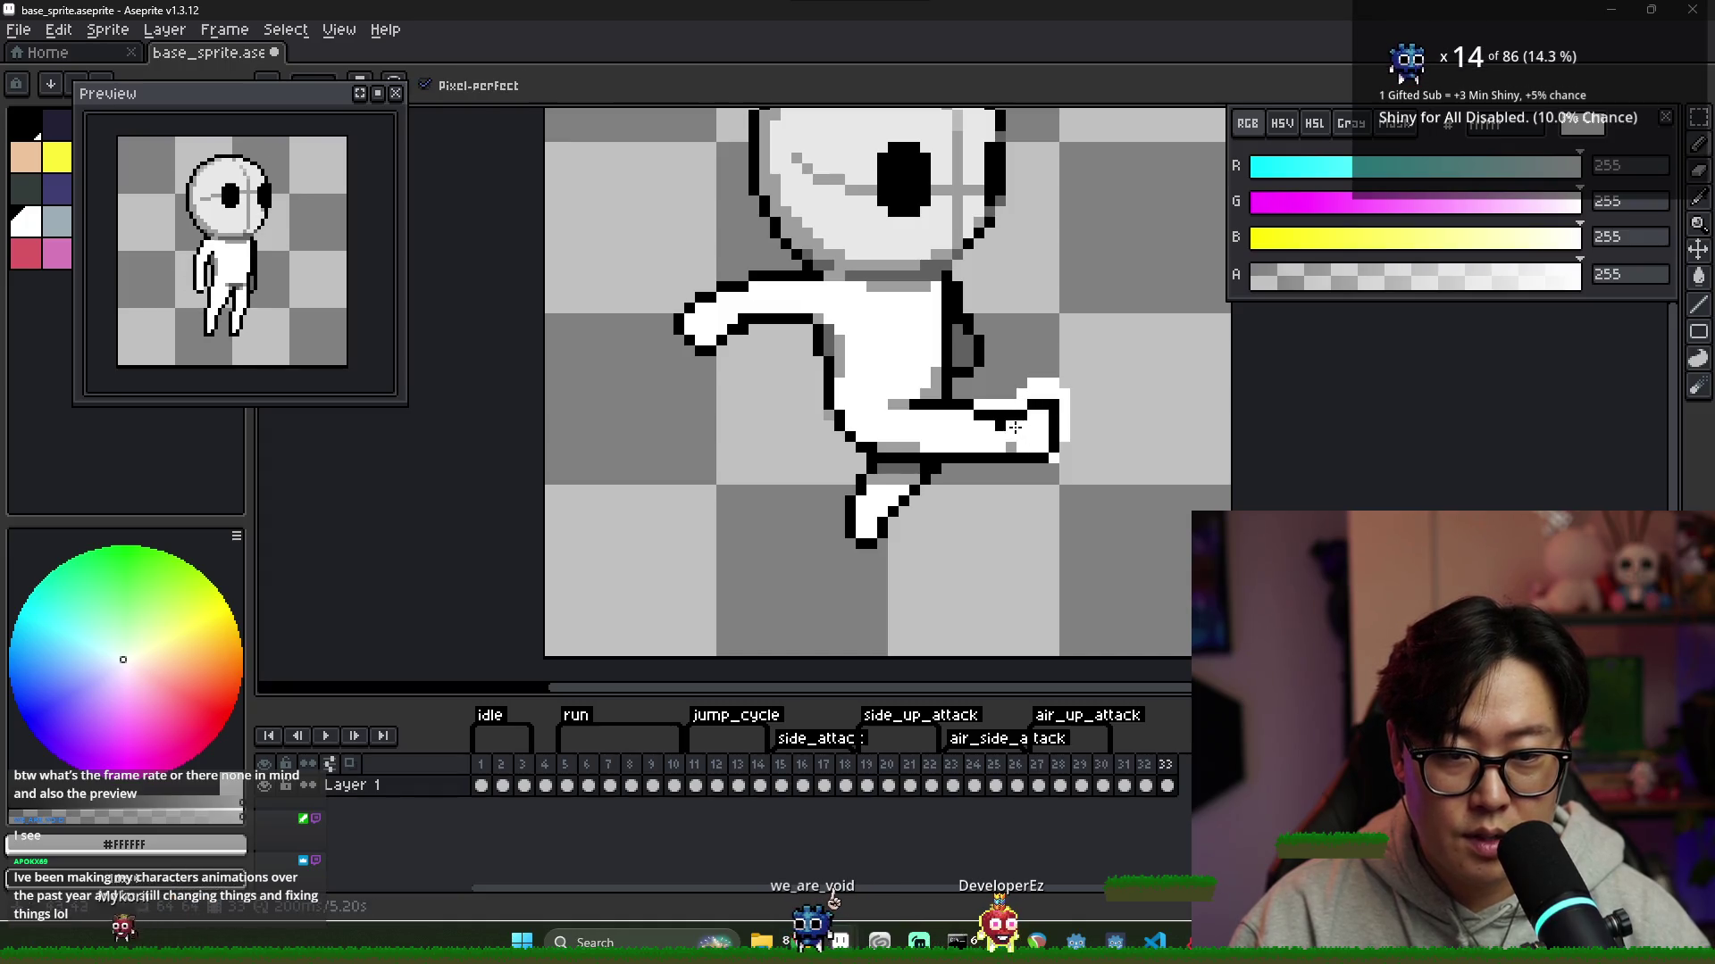
pyautogui.keyDown('alt'); pyautogui.click(1011, 423); pyautogui.keyUp('alt')
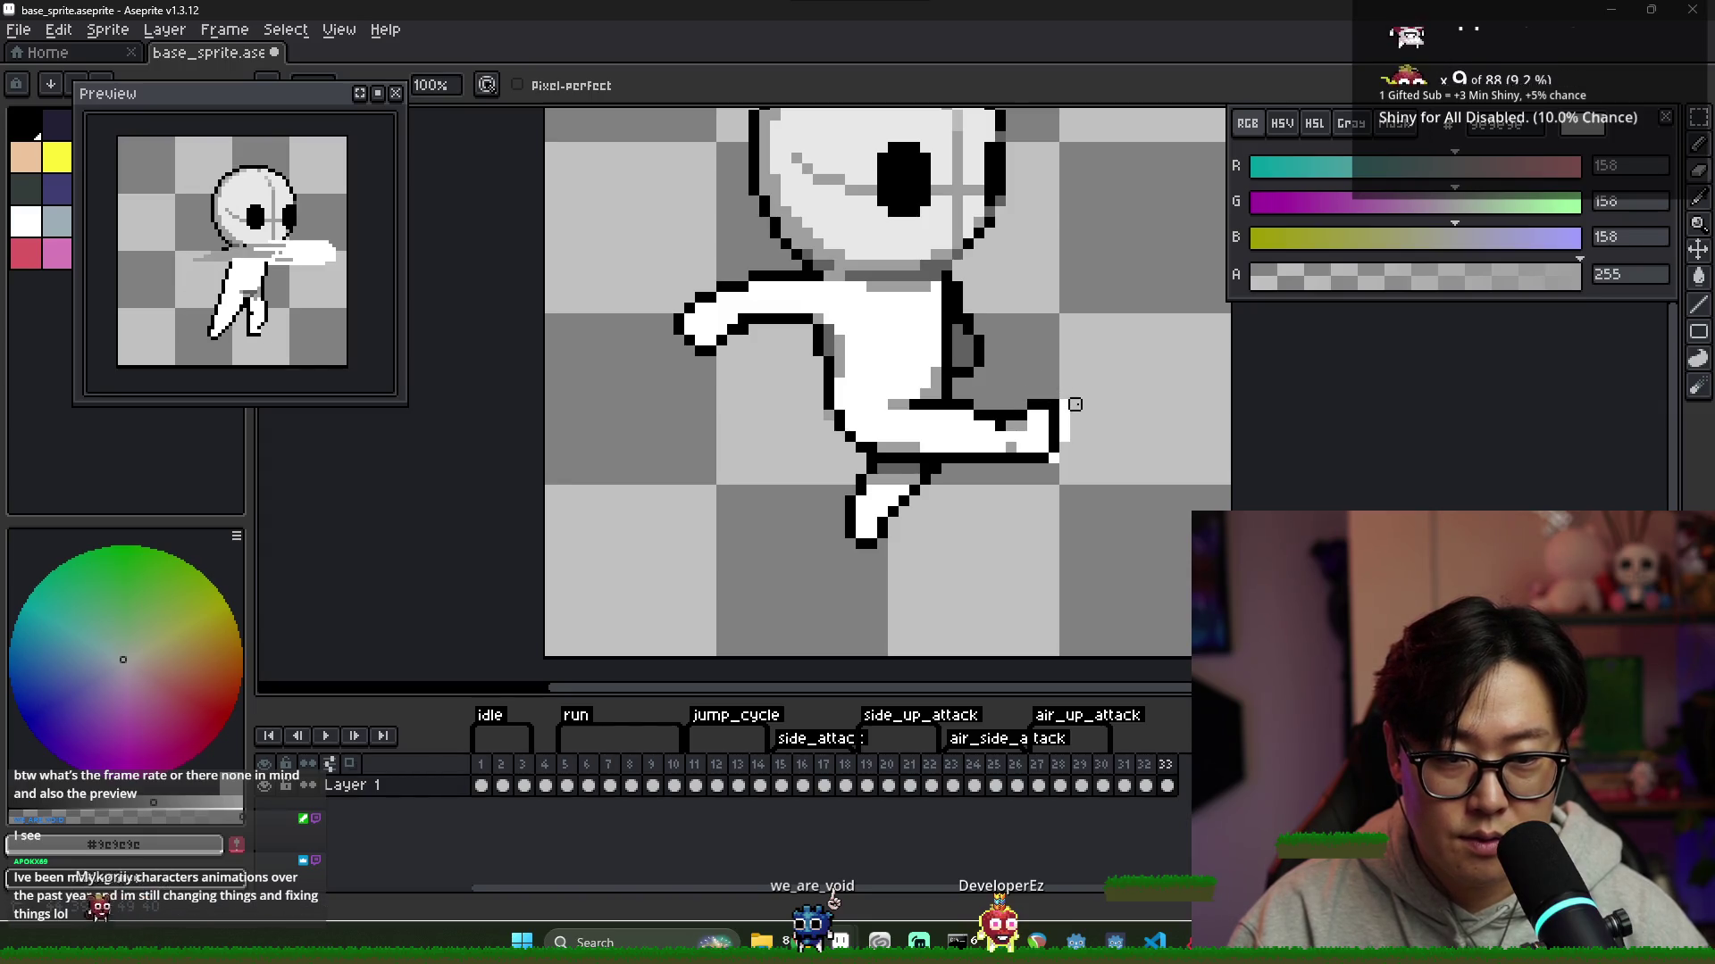
# Repaint the extended foot's tip pixels in white and black, then show frame 33
pyautogui.scroll(-4, 1065, 429)
pyautogui.scroll(5, 1066, 459)
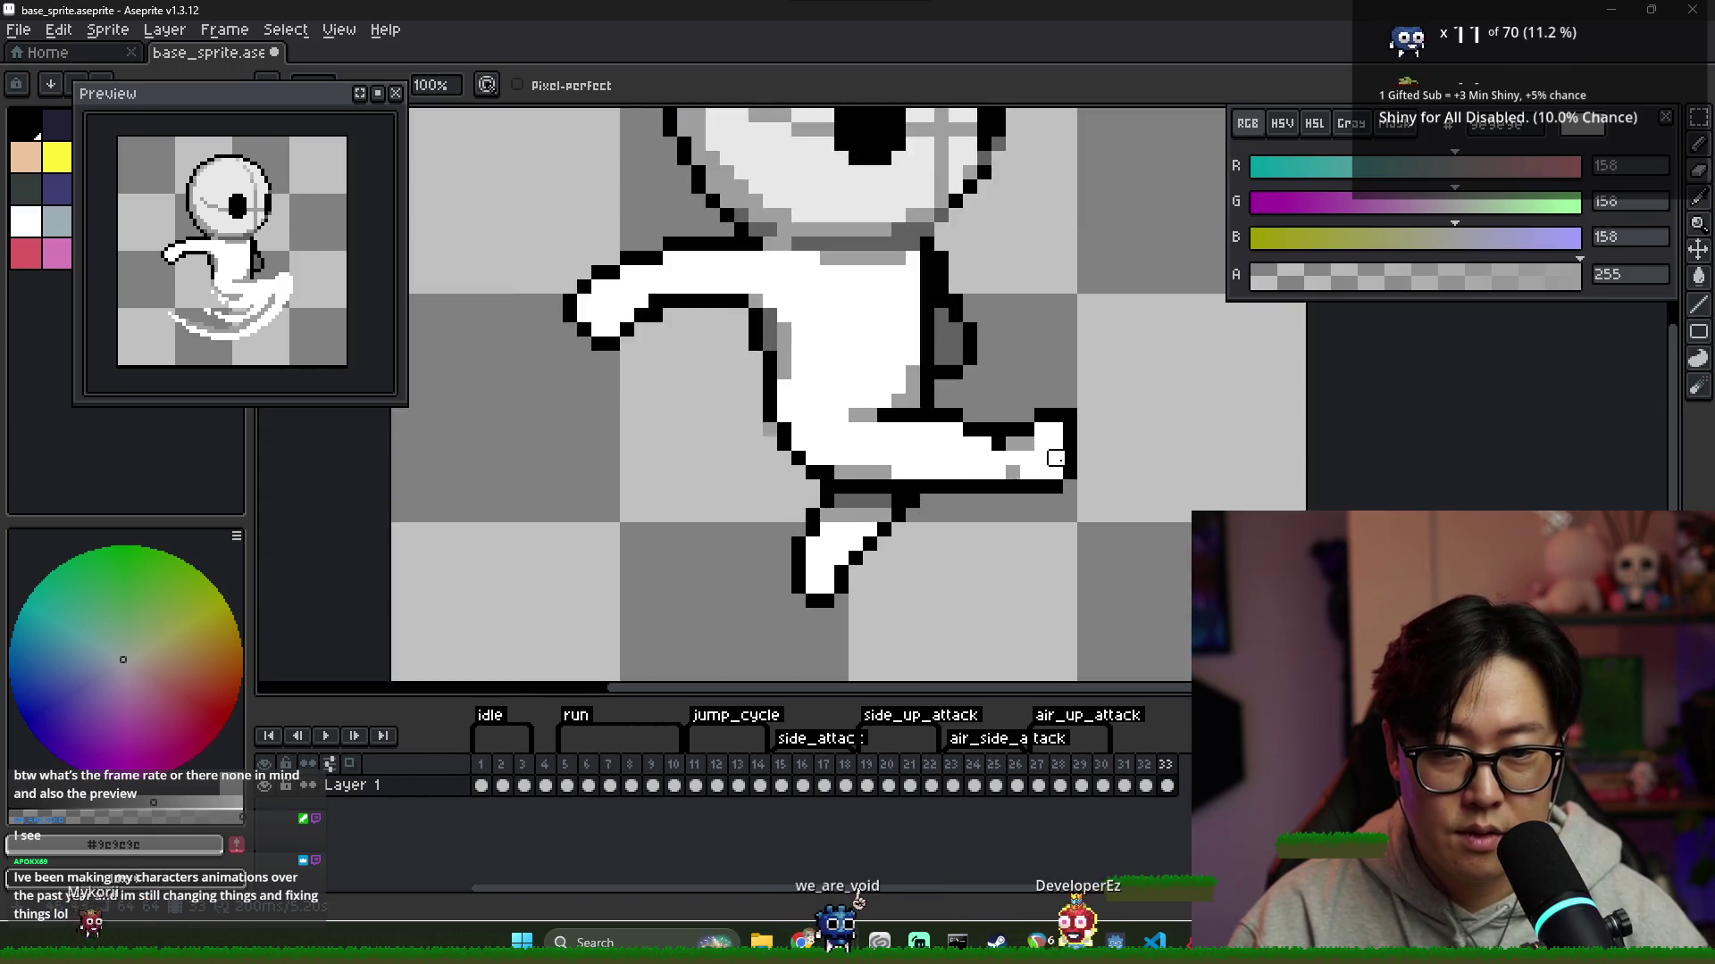
pyautogui.scroll(-5, 1067, 474)
pyautogui.scroll(5, 1057, 444)
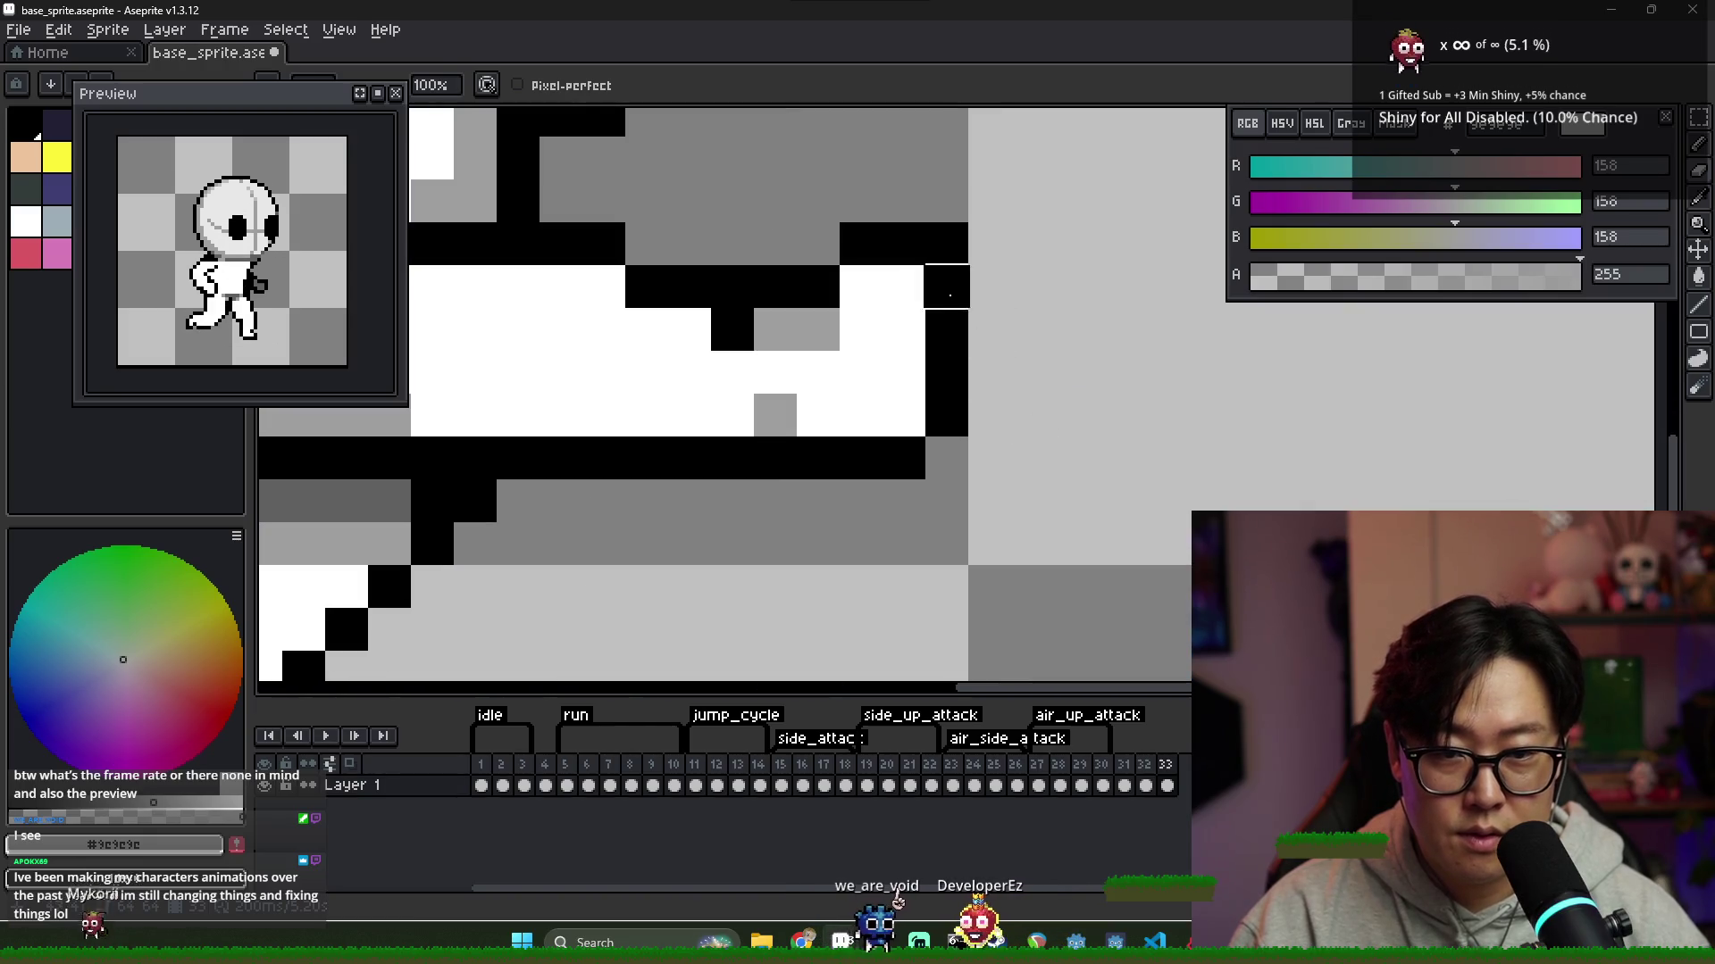
pyautogui.keyDown('alt'); pyautogui.click(894, 277); pyautogui.keyUp('alt')
pyautogui.click(896, 241)
pyautogui.keyDown('alt'); pyautogui.click(857, 246); pyautogui.keyUp('alt')
pyautogui.click(822, 245)
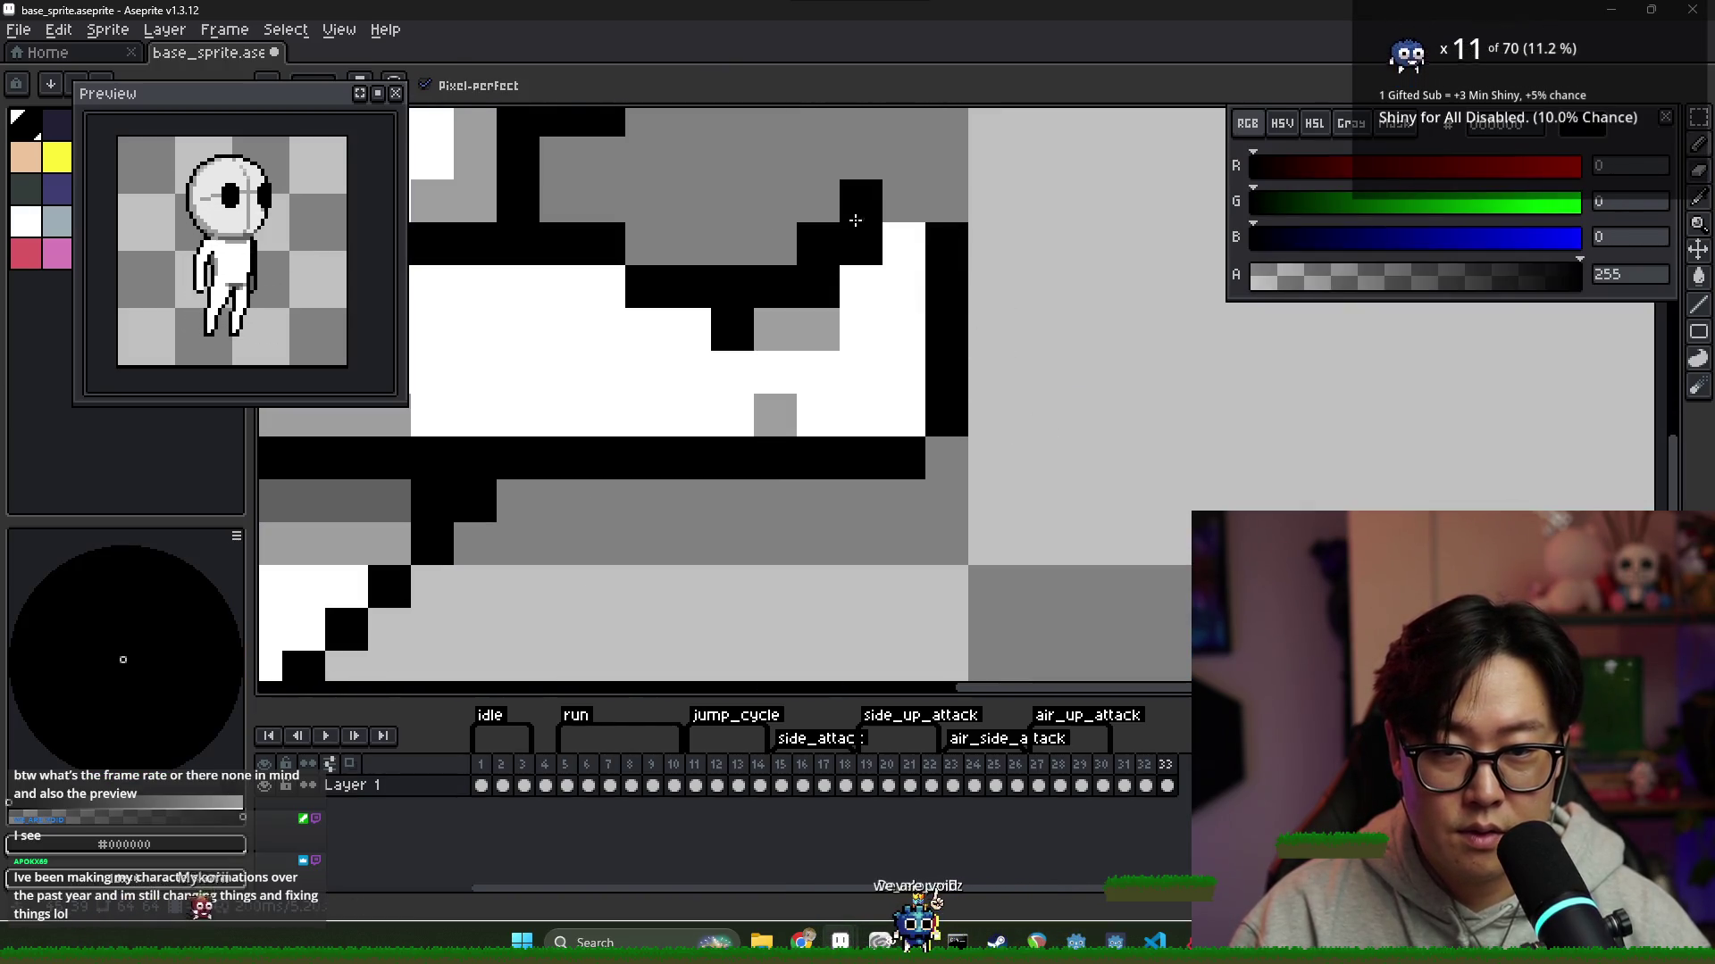
pyautogui.keyDown('alt'); pyautogui.click(892, 279); pyautogui.keyUp('alt')
pyautogui.scroll(-5, 973, 372)
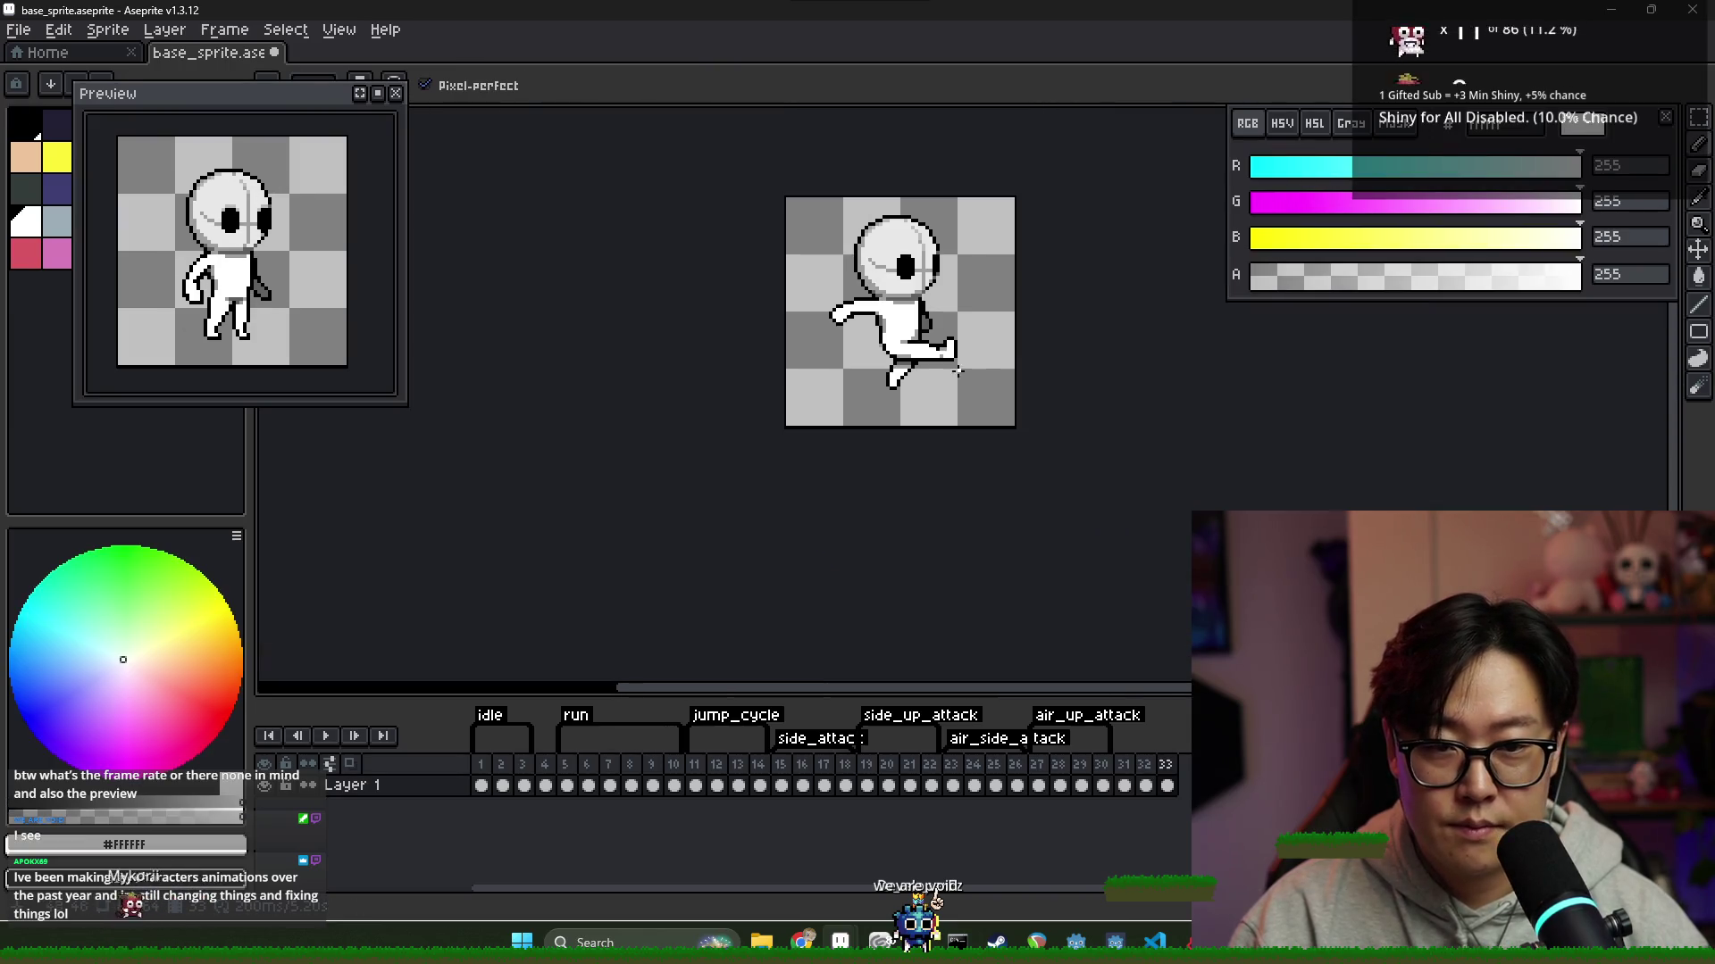
pyautogui.click(1167, 785)
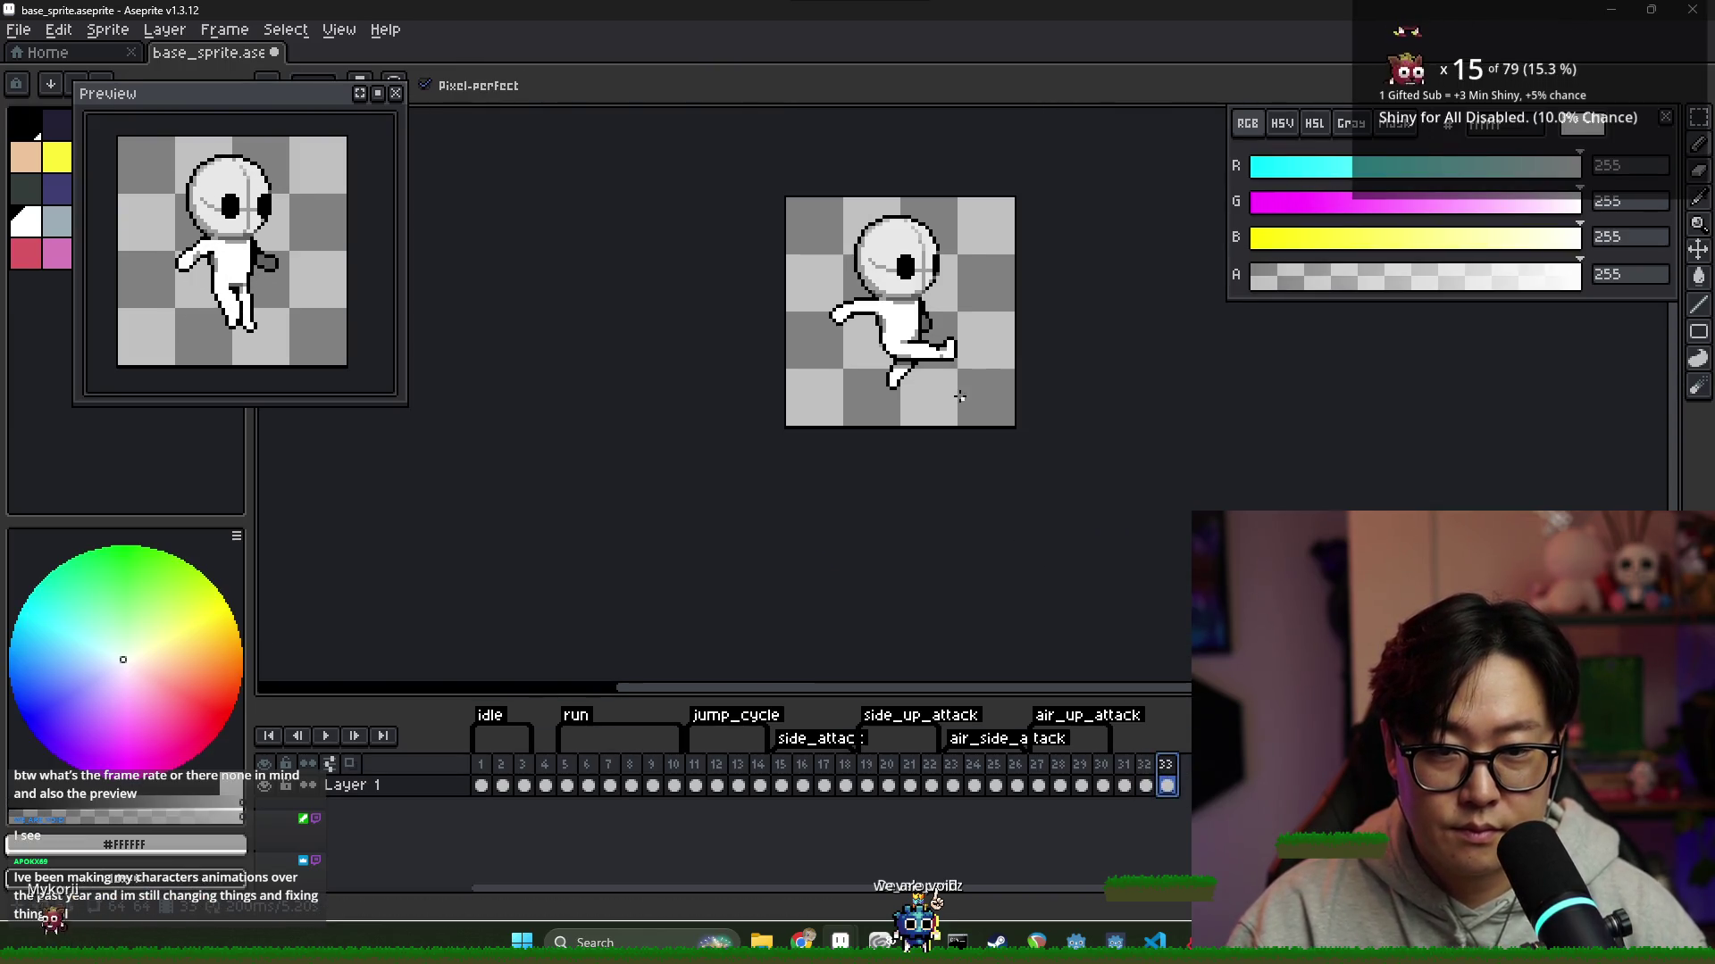
pyautogui.scroll(1, 910, 359)
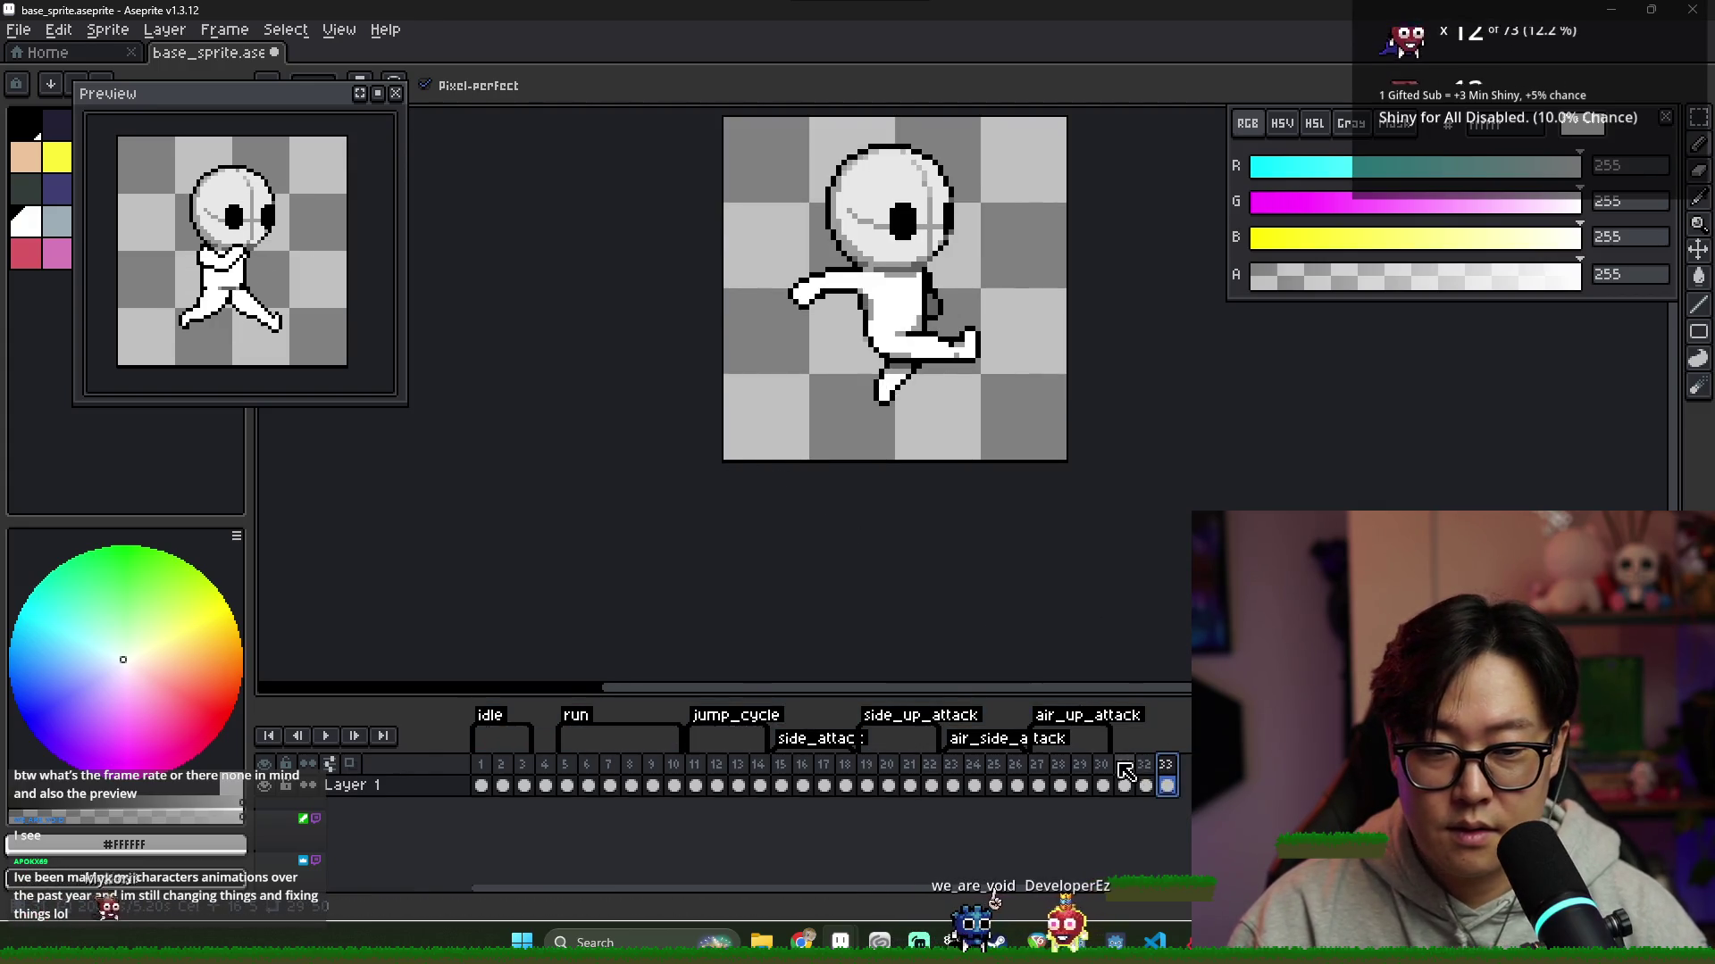
pyautogui.click(1145, 786)
pyautogui.click(1167, 786)
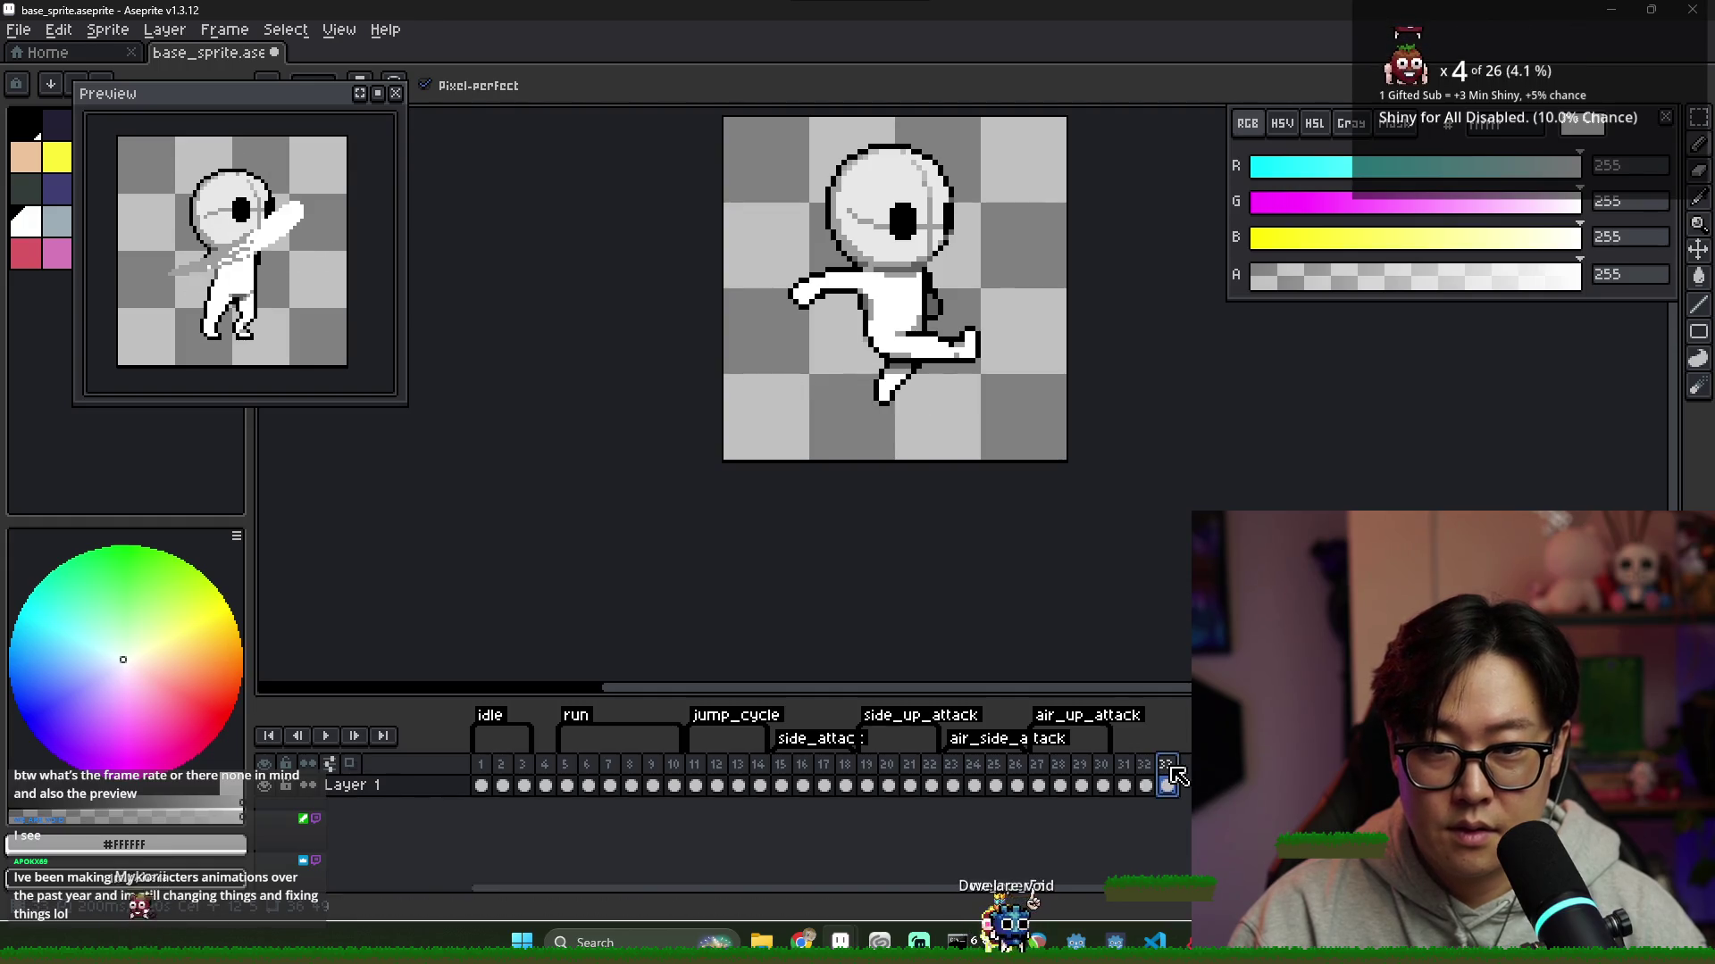
pyautogui.scroll(1, 874, 366)
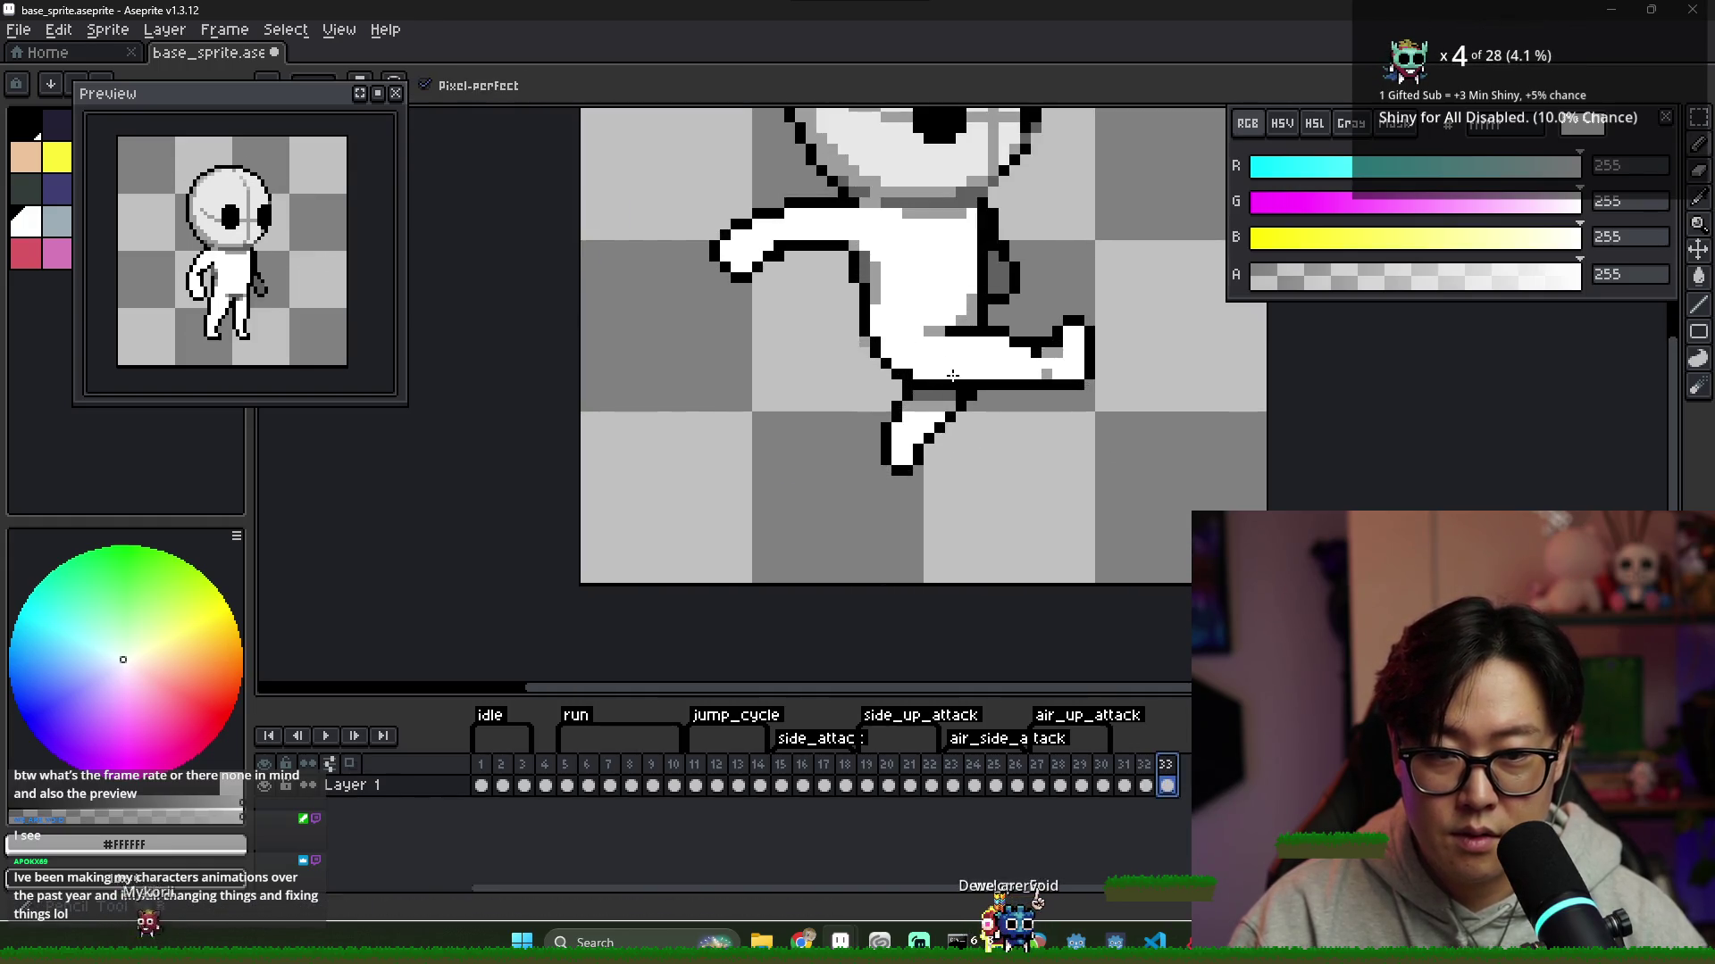
pyautogui.scroll(-5, 865, 342)
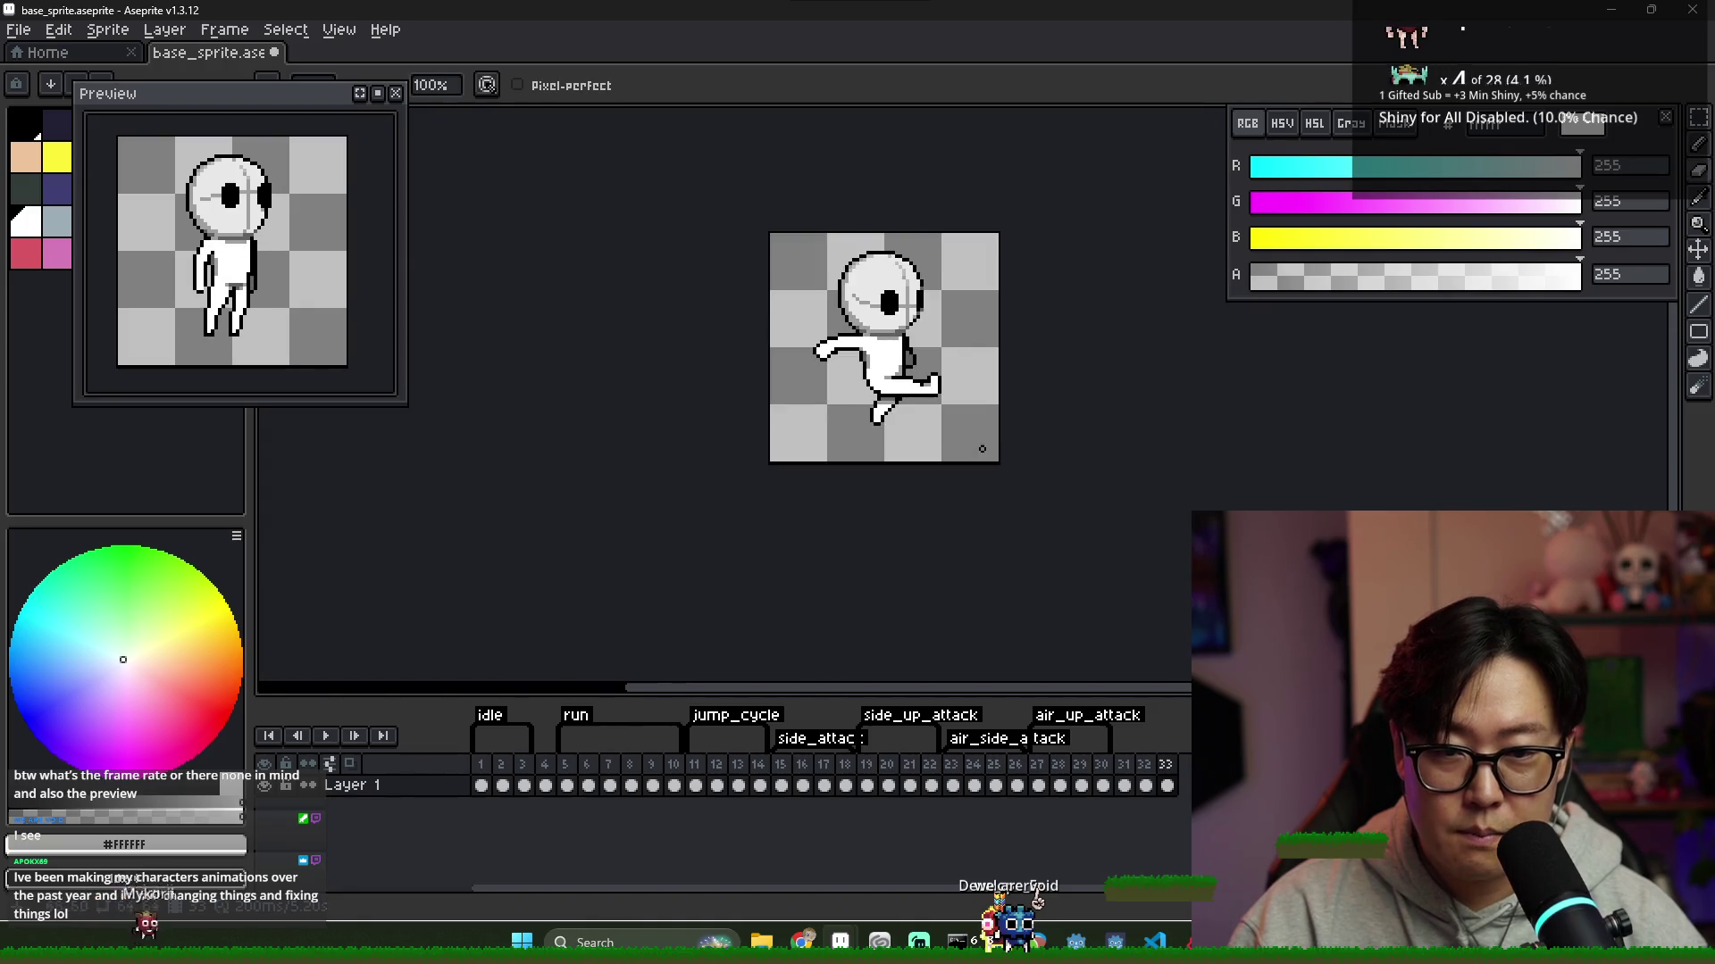
pyautogui.click(1131, 770)
pyautogui.click(1167, 785)
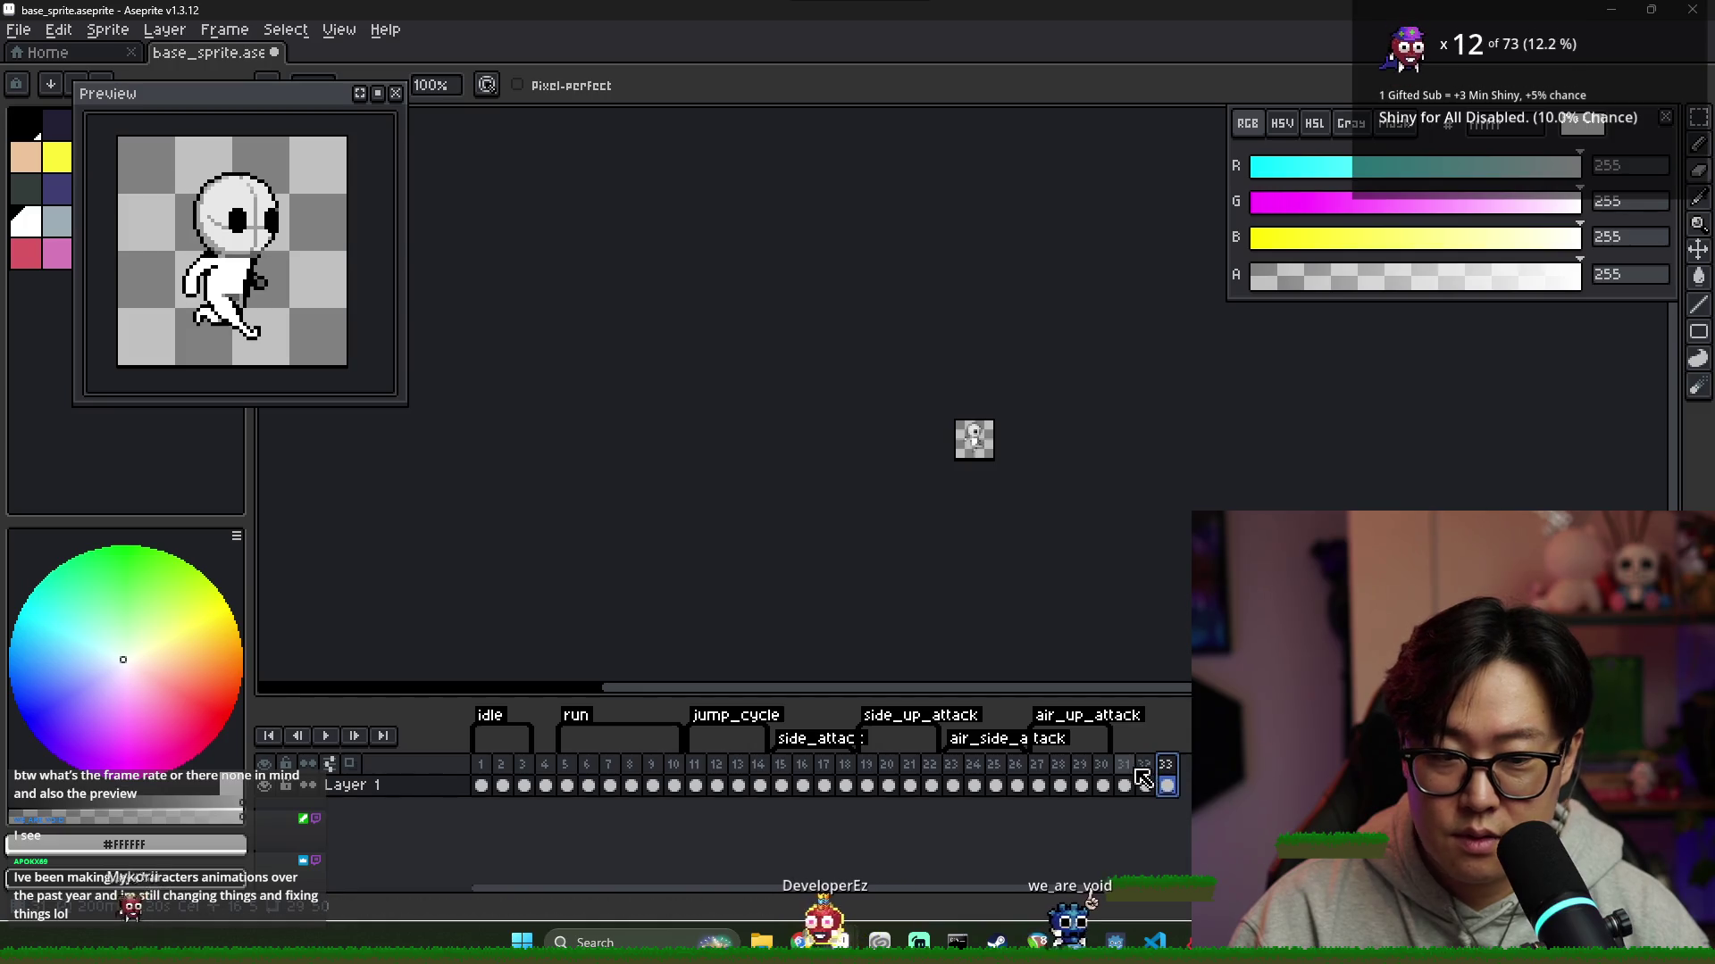
pyautogui.moveTo(1167, 785); pyautogui.dragTo(1124, 785)
pyautogui.hotkey('ctrl', 'p')
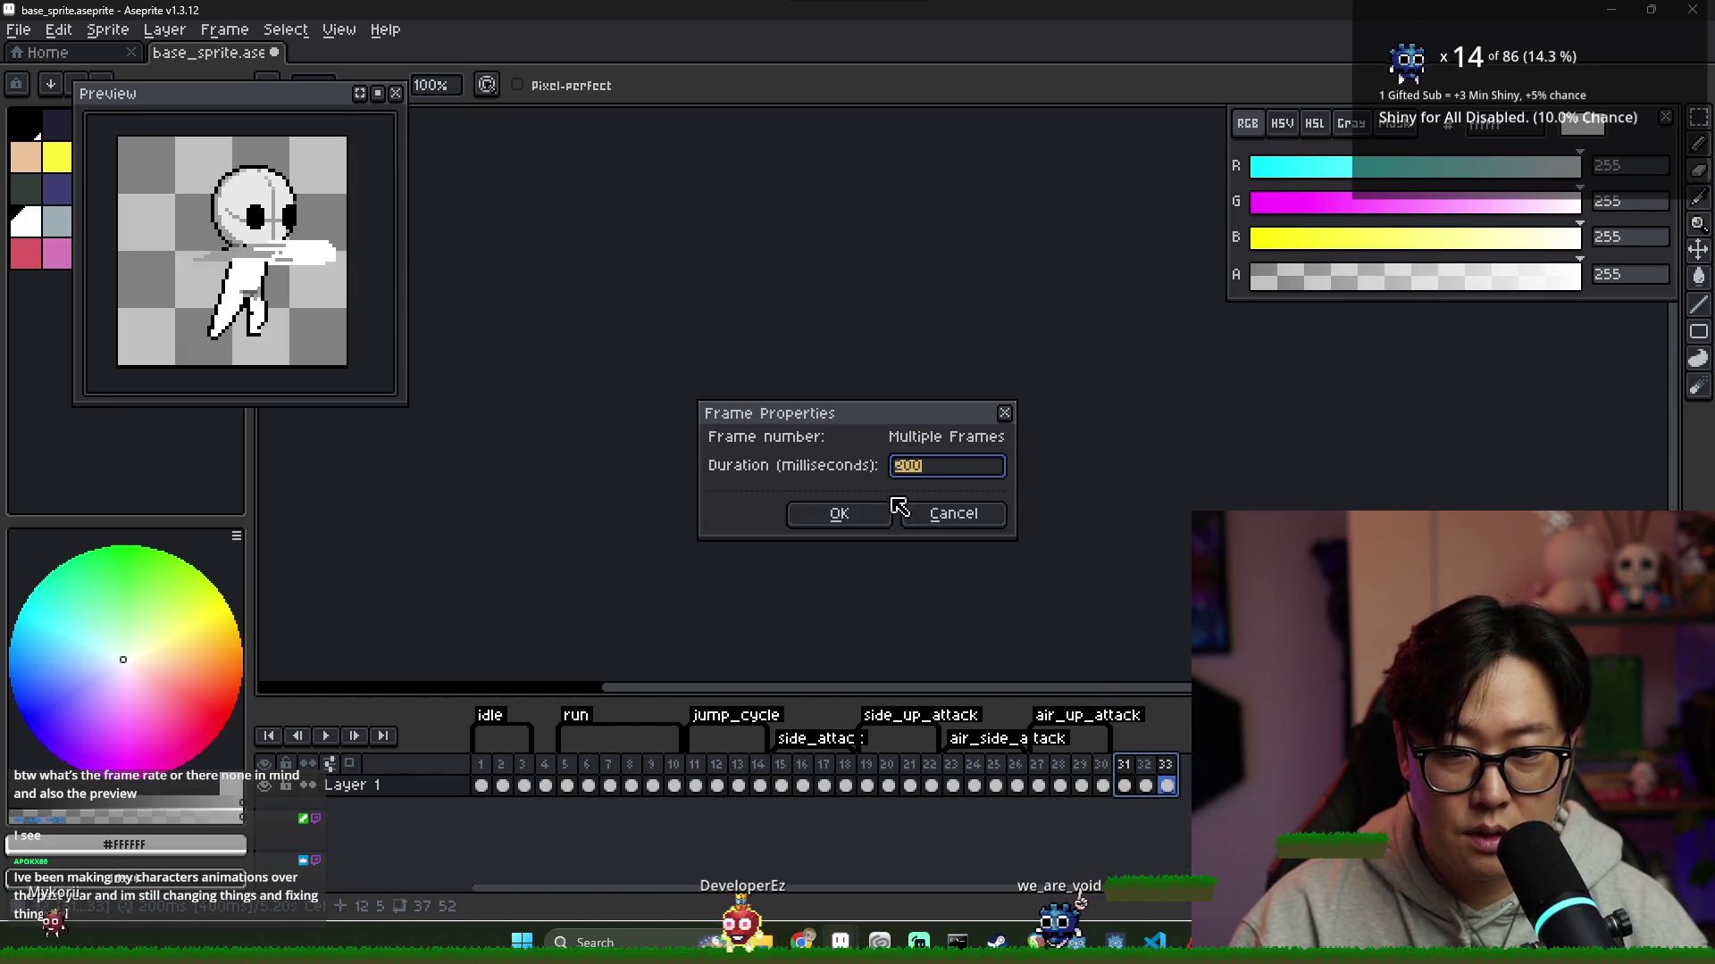
pyautogui.click(880, 515)
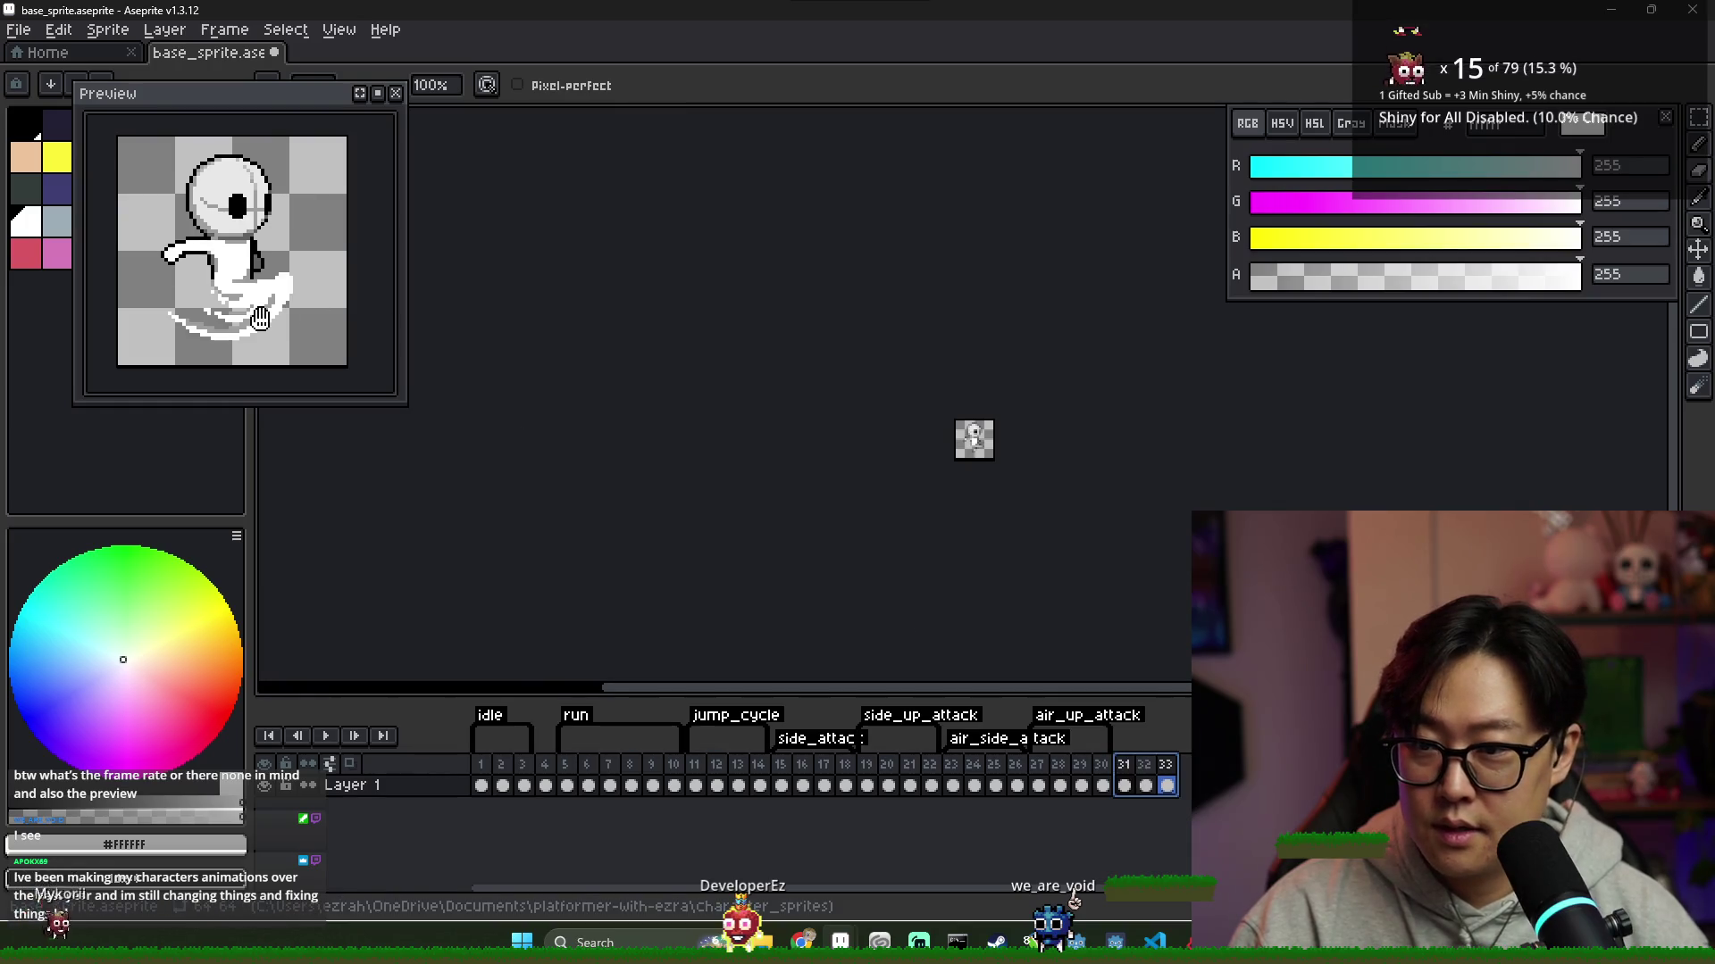
pyautogui.click(1125, 766)
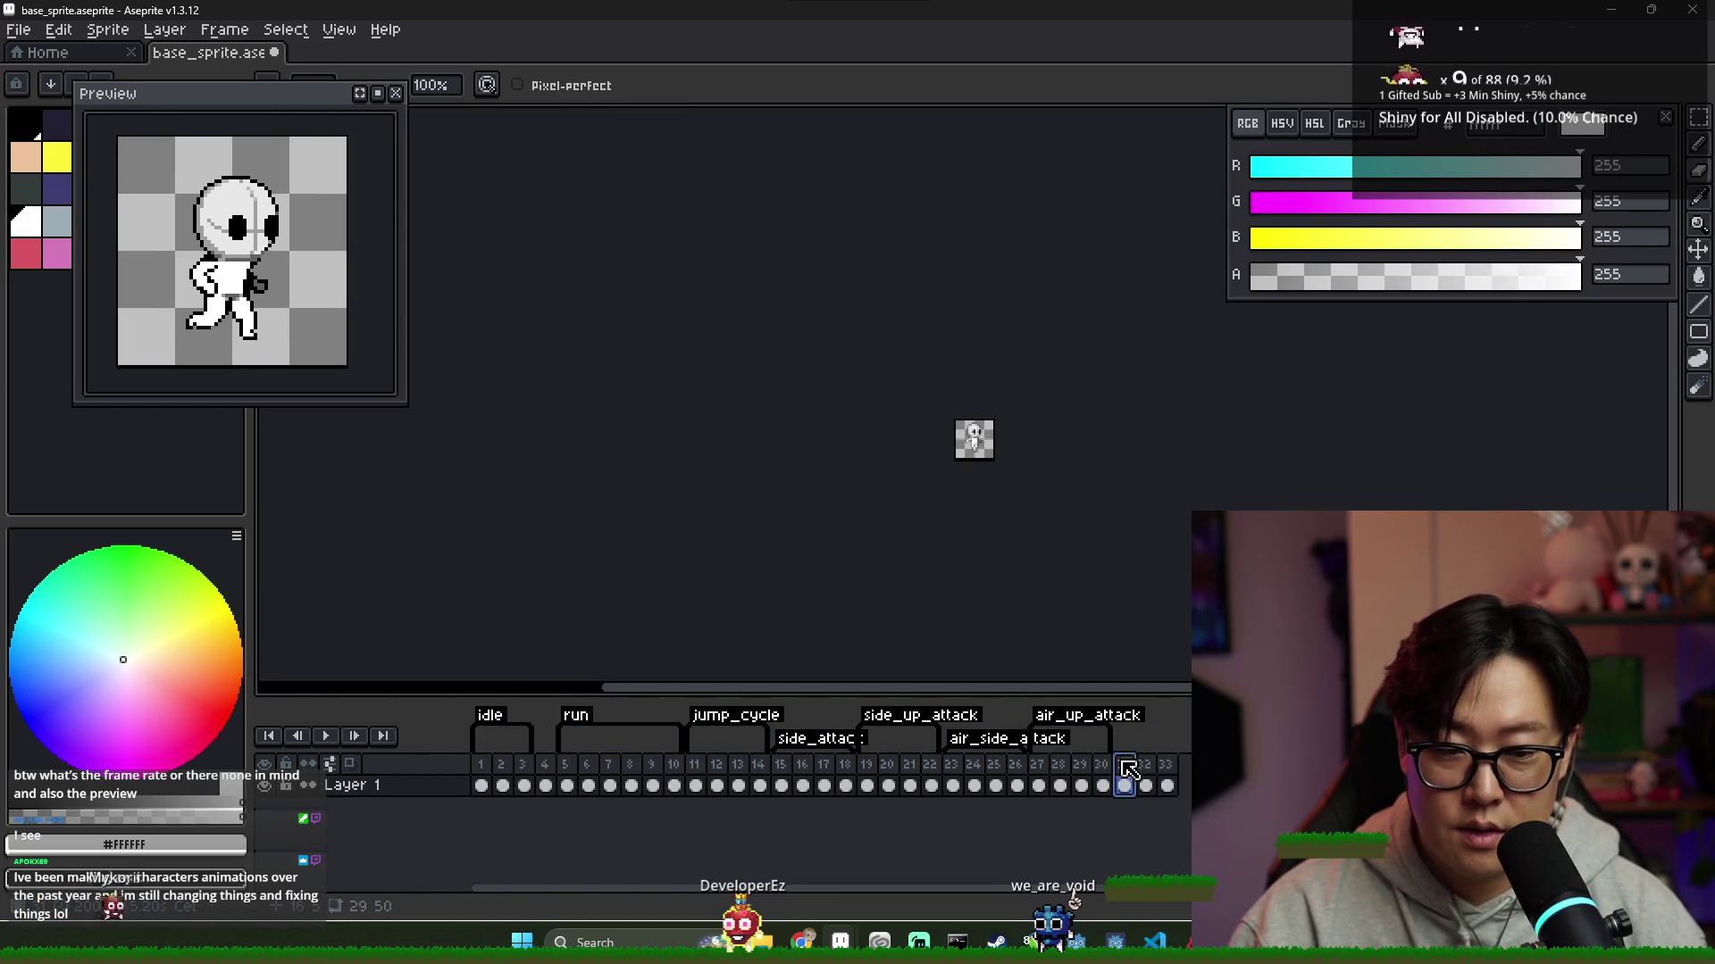
pyautogui.click(1167, 785)
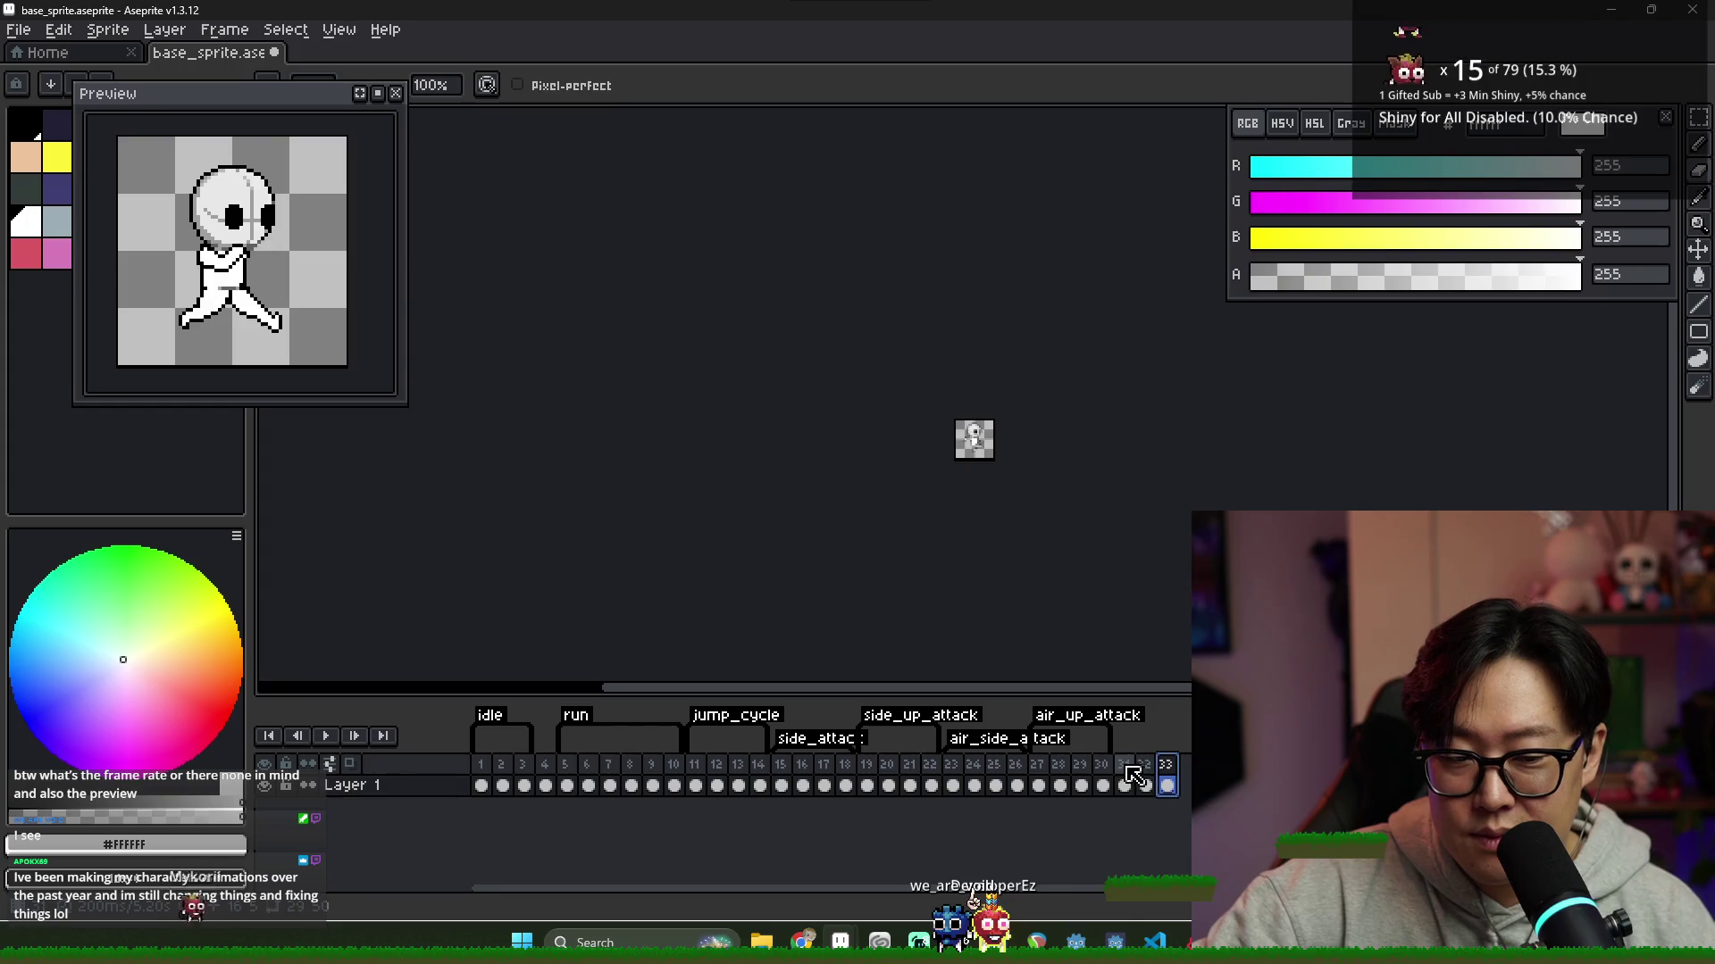
pyautogui.click(1166, 785)
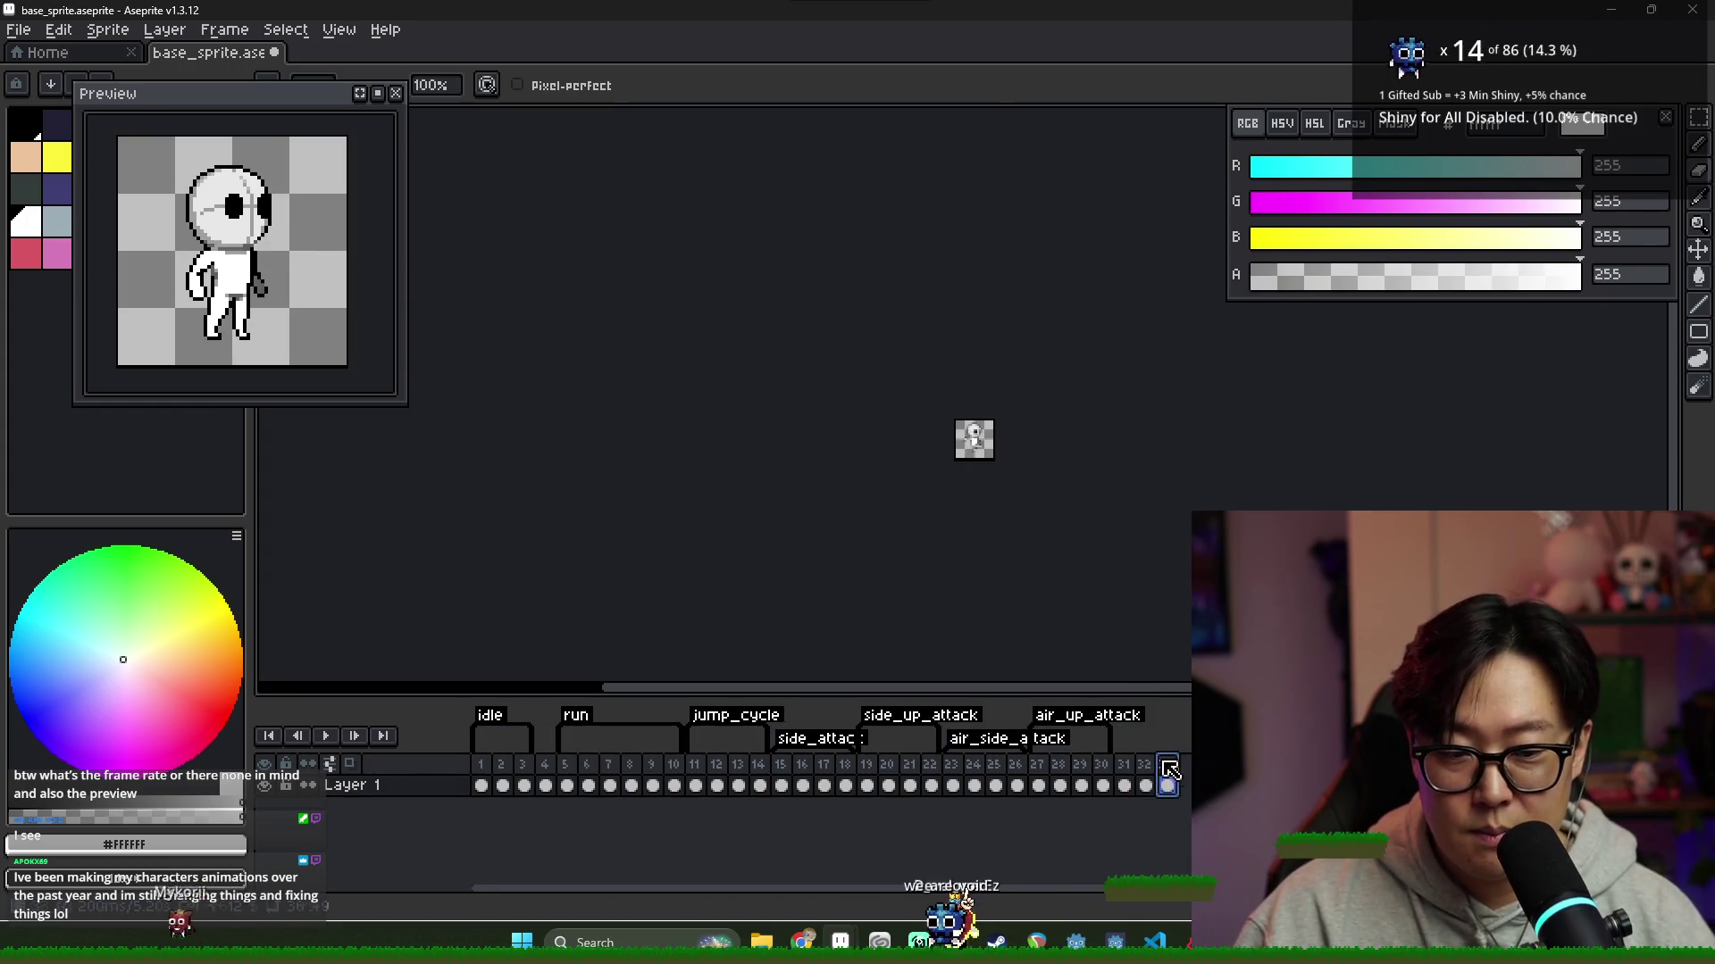
pyautogui.scroll(5, 993, 461)
pyautogui.moveTo(841, 396); pyautogui.dragTo(760, 371)
pyautogui.press('Left')
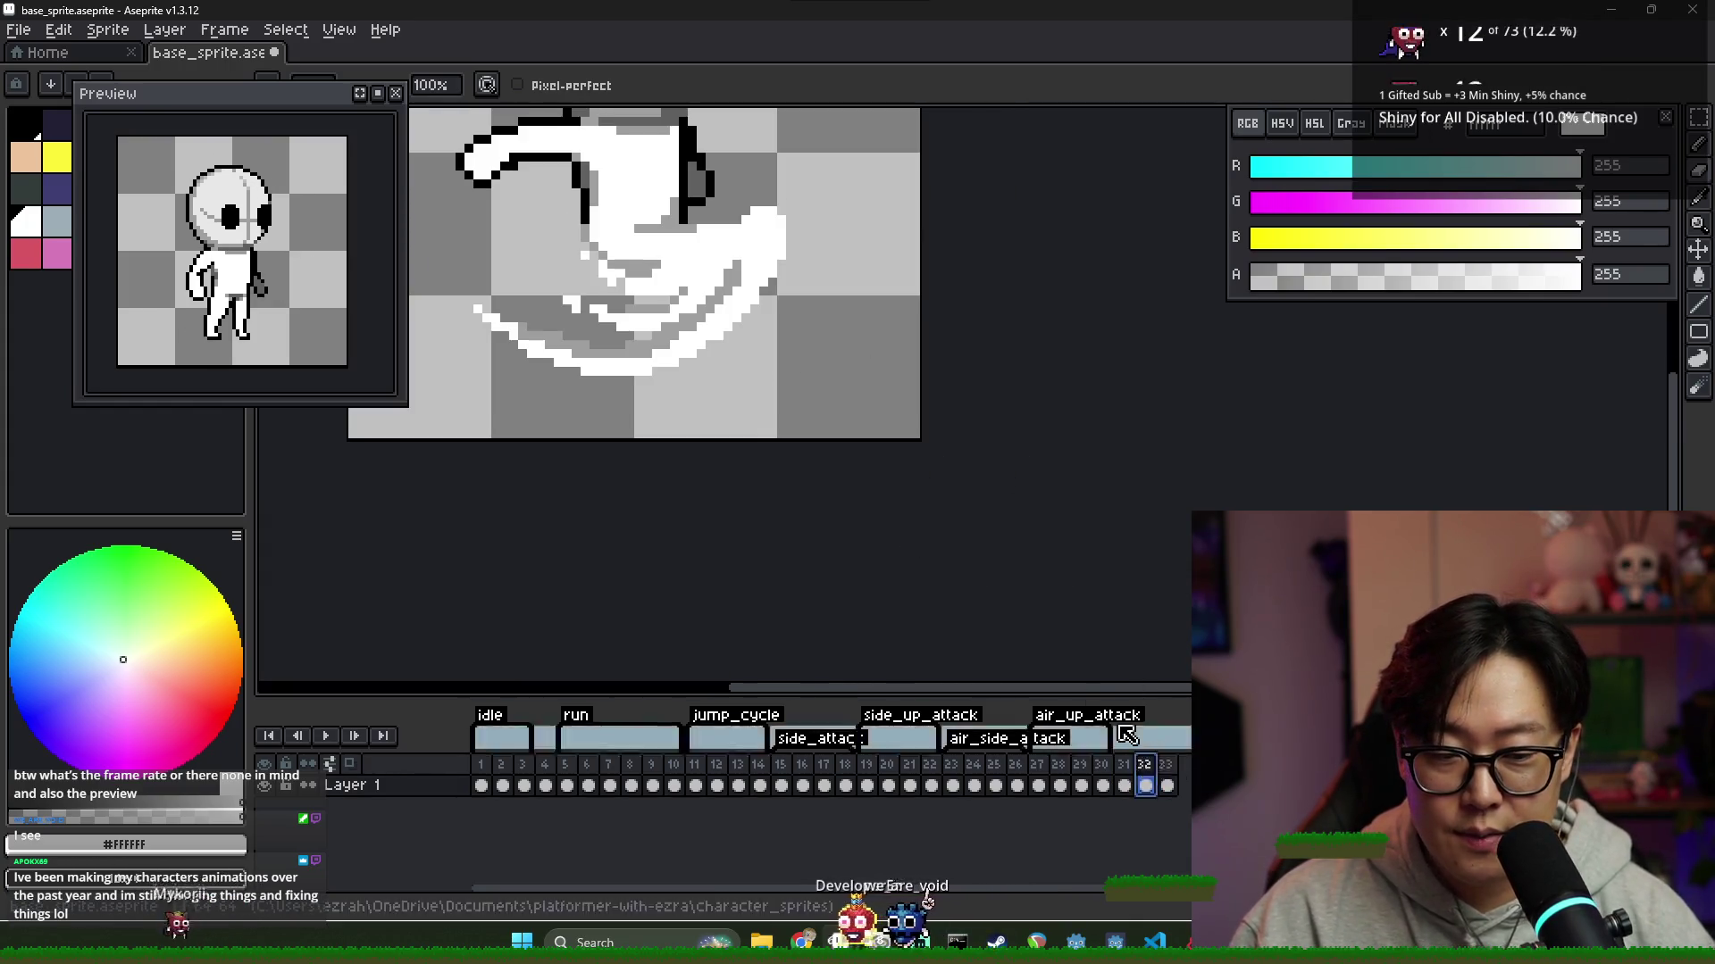
pyautogui.keyDown('alt'); pyautogui.click(657, 318); pyautogui.keyUp('alt')
pyautogui.press('Right')
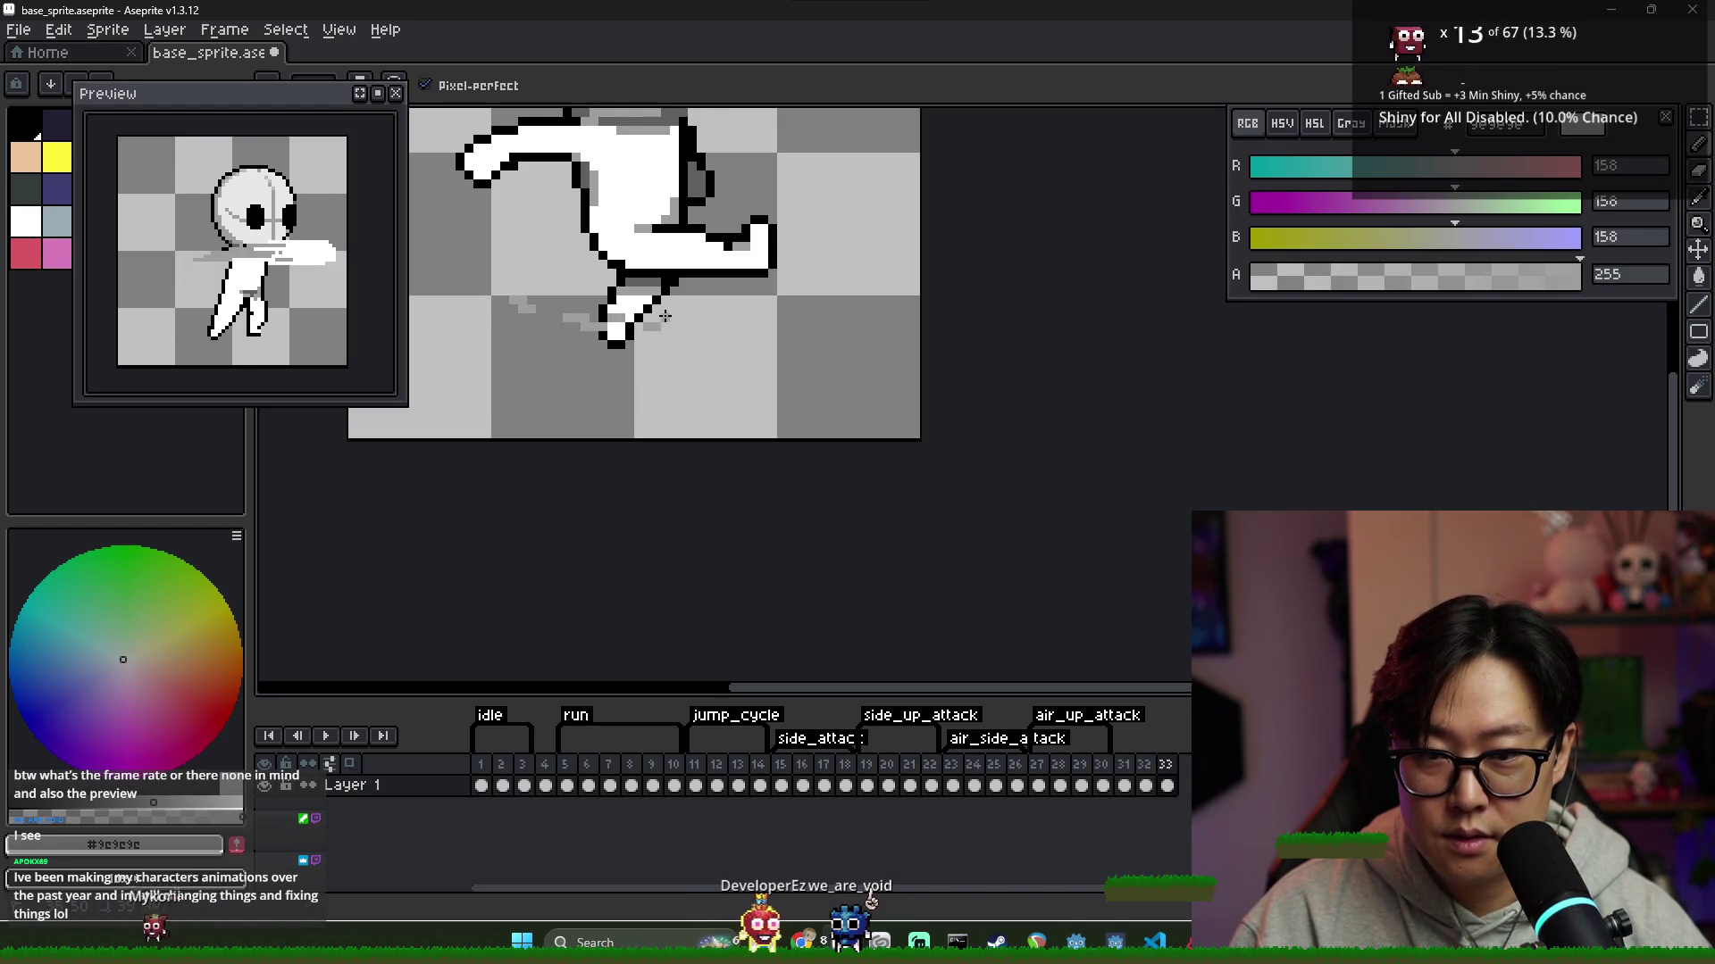
pyautogui.scroll(-4, 663, 316)
pyautogui.press('Left')
pyautogui.click(1169, 775)
pyautogui.scroll(3, 708, 306)
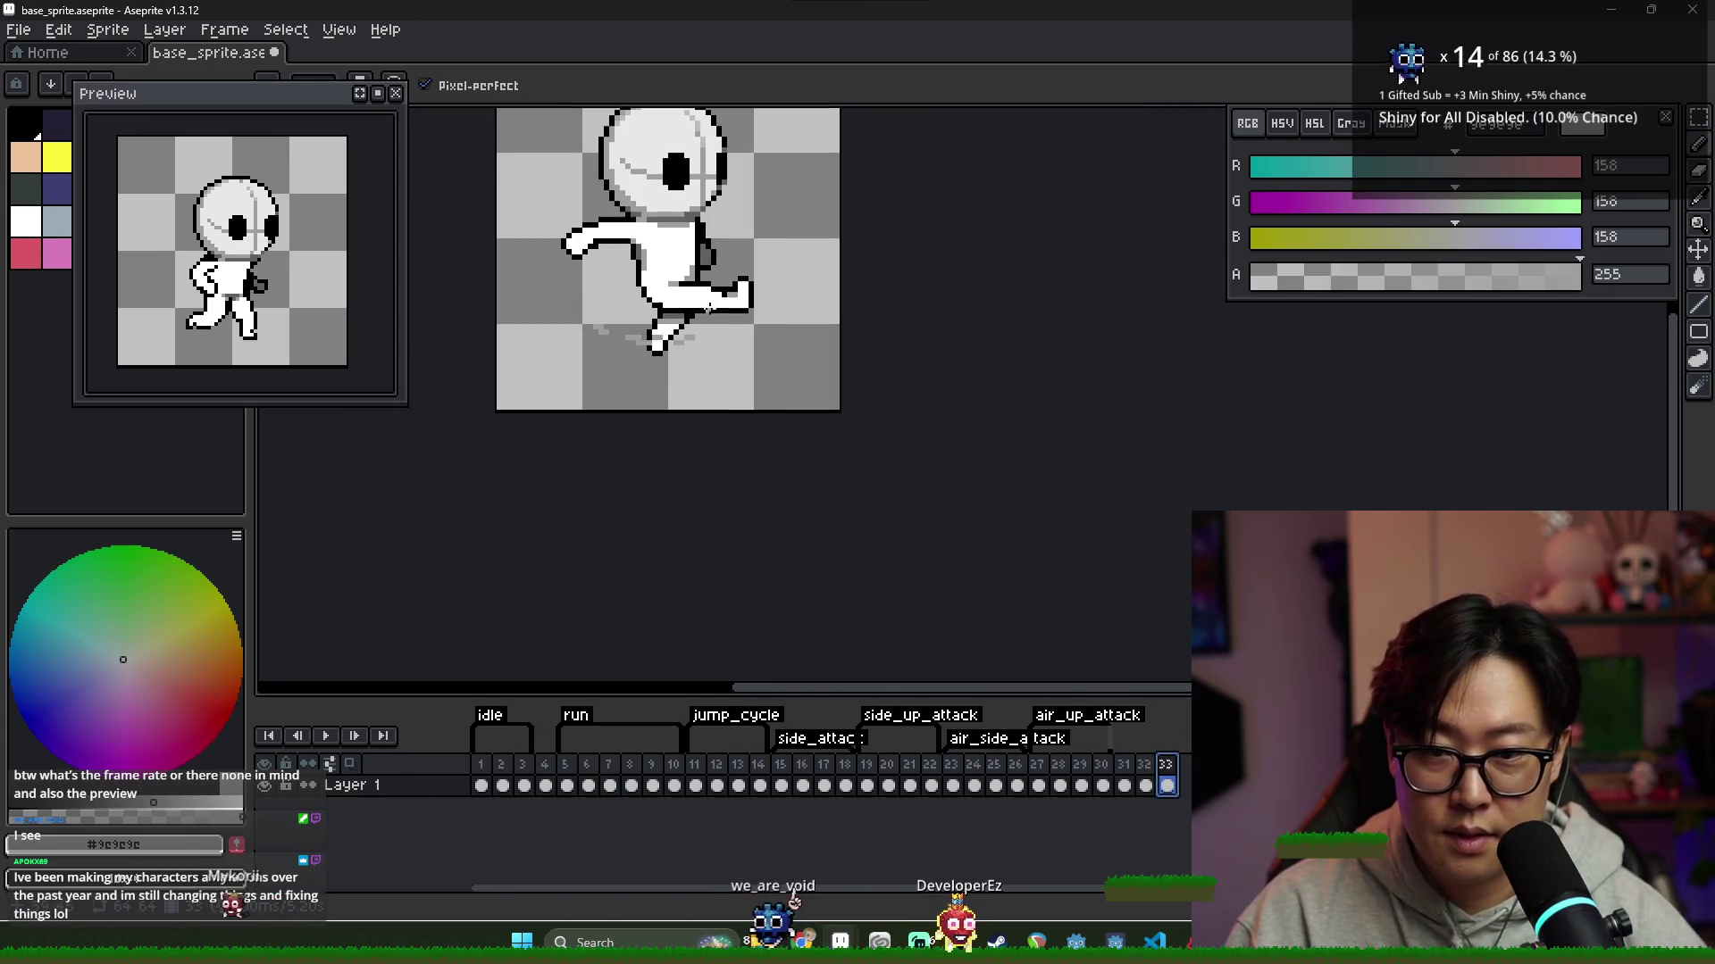
pyautogui.scroll(2, 725, 305)
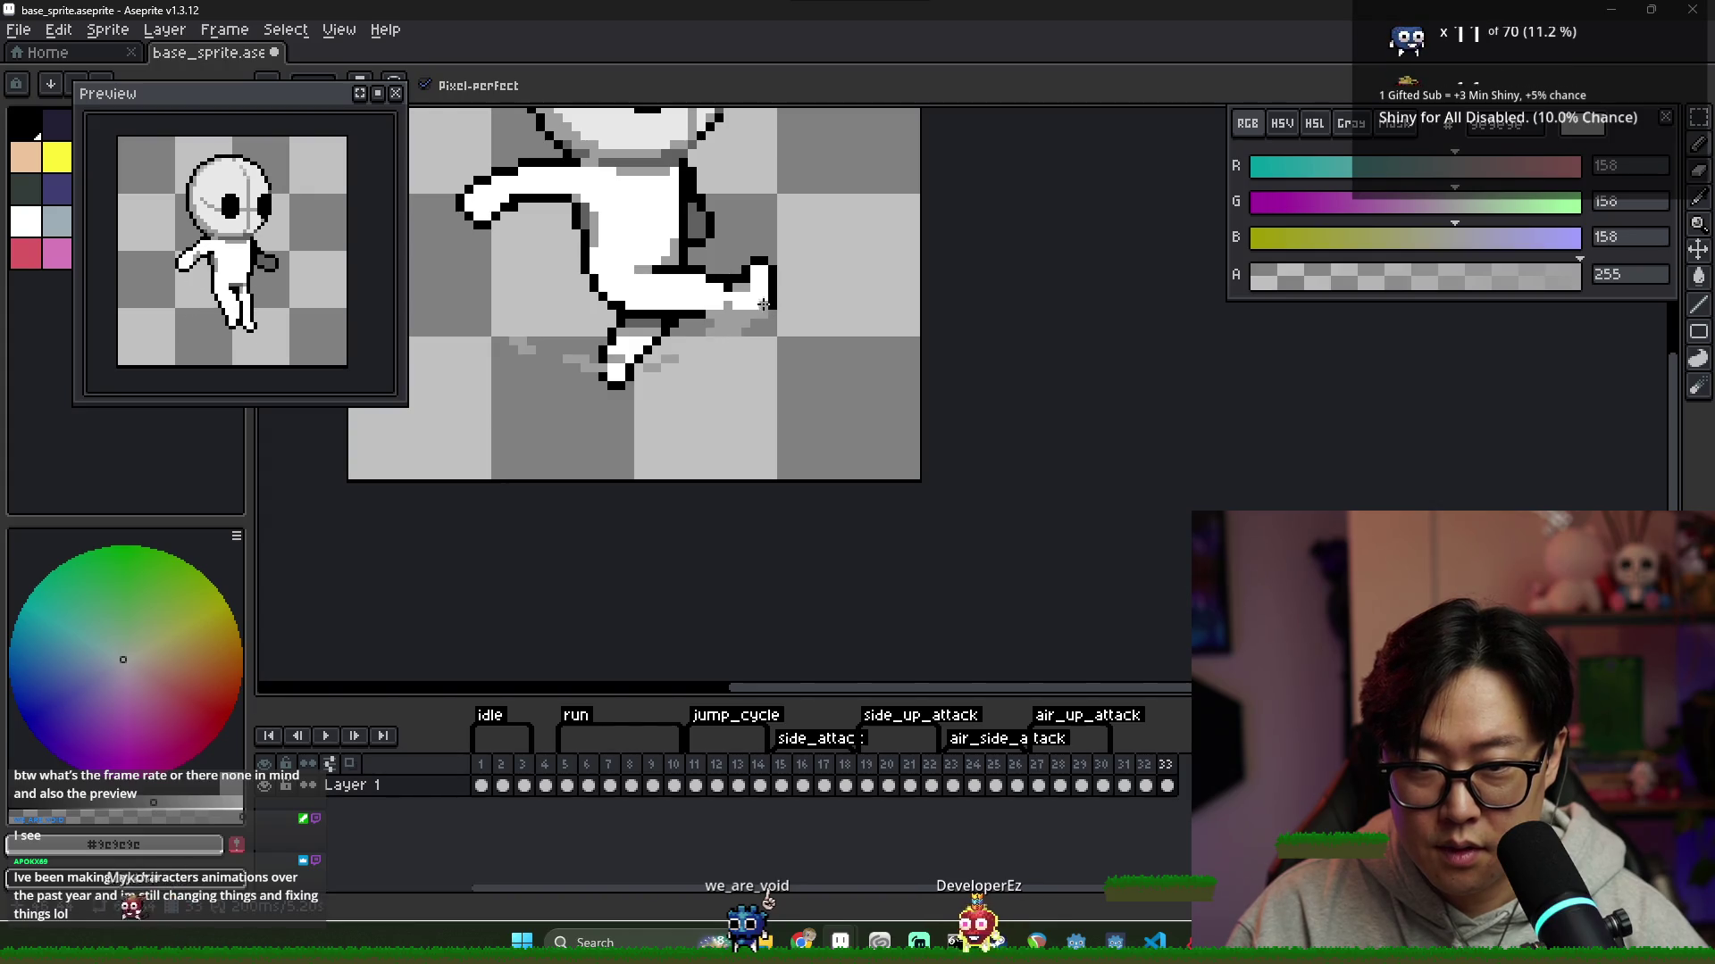
pyautogui.scroll(-4, 773, 325)
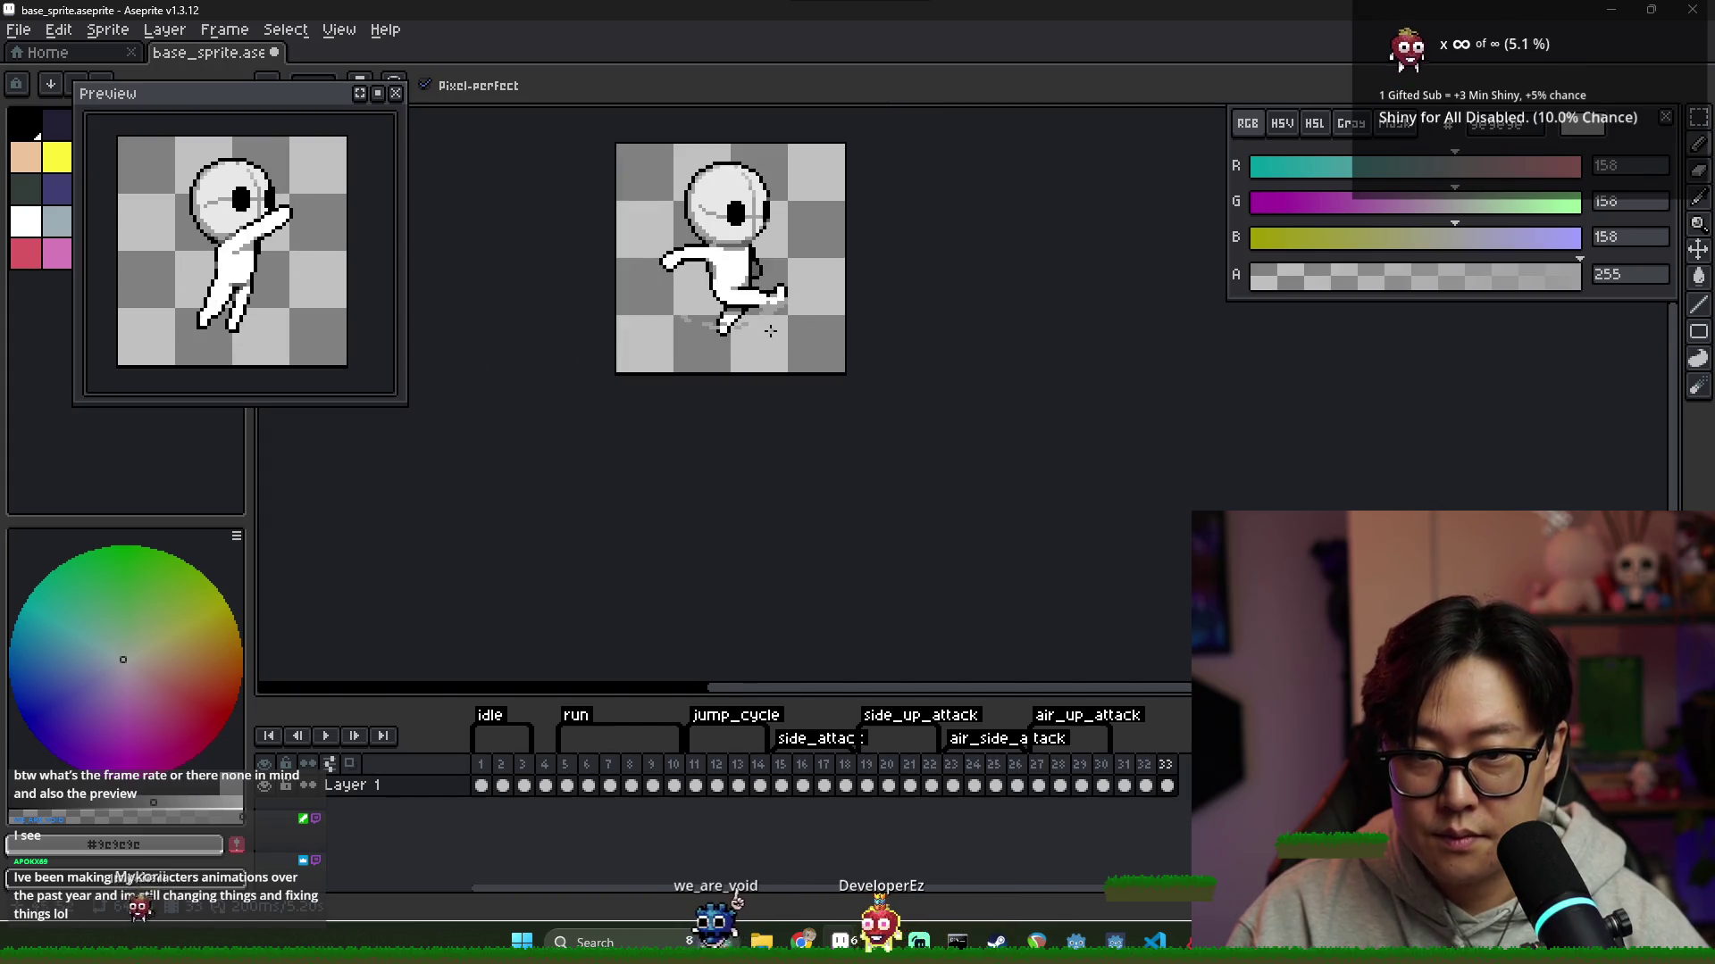
pyautogui.click(1146, 785)
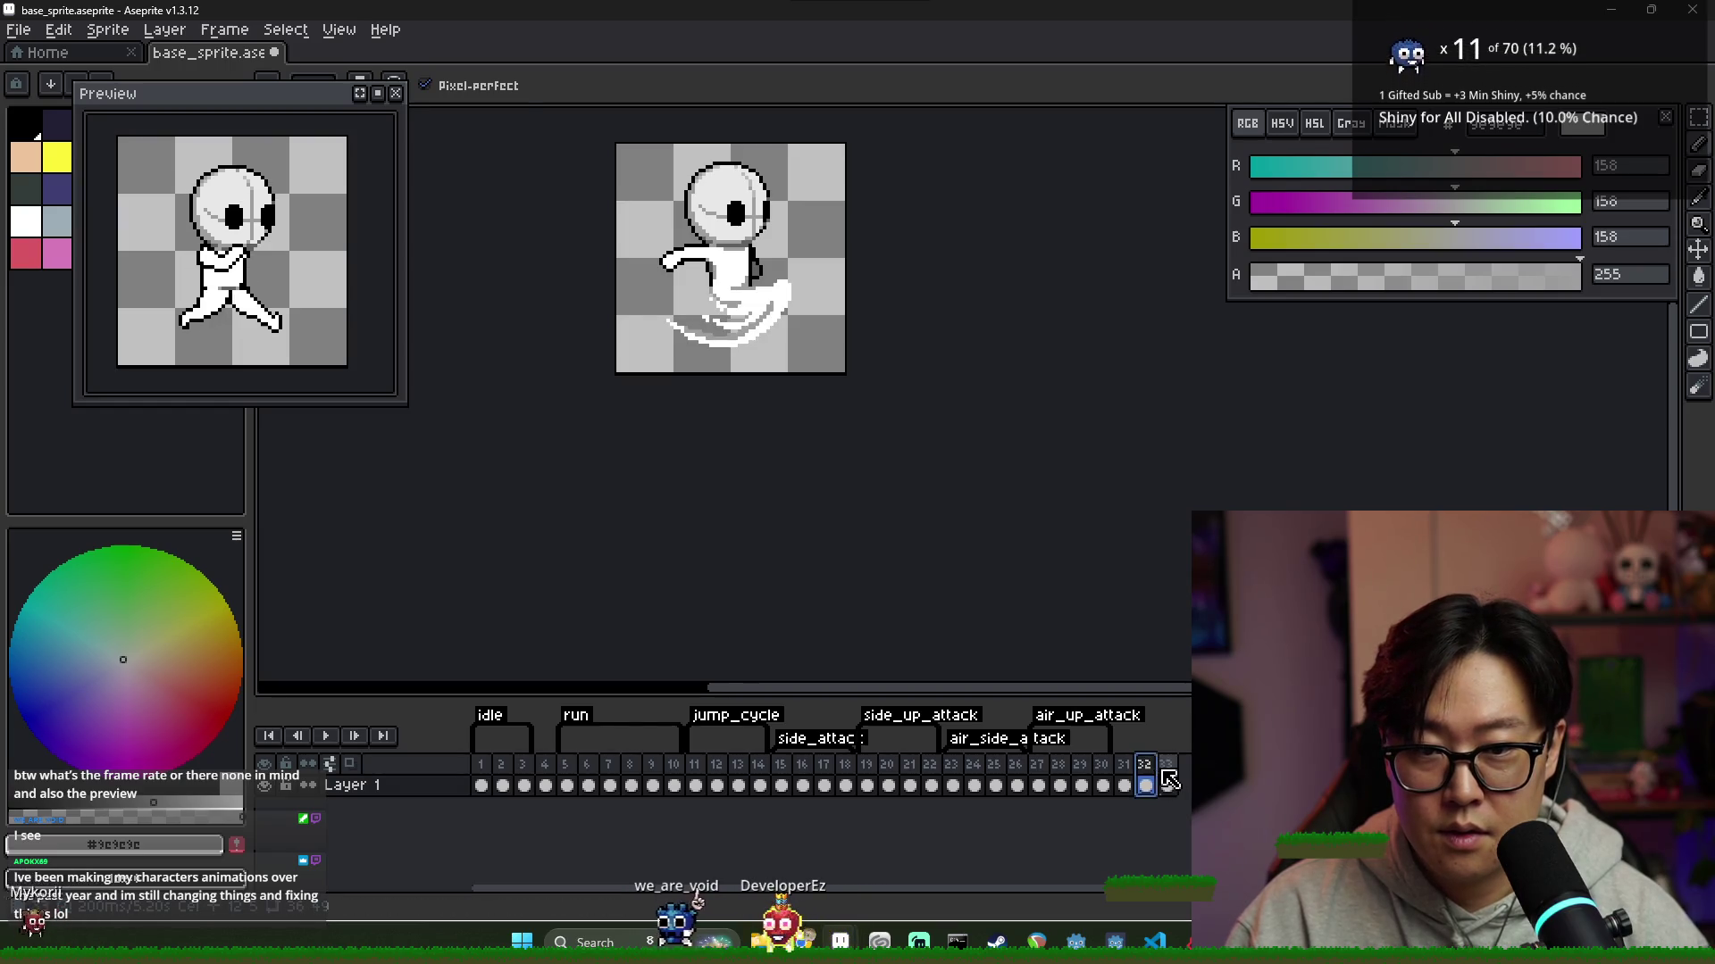
pyautogui.click(1167, 785)
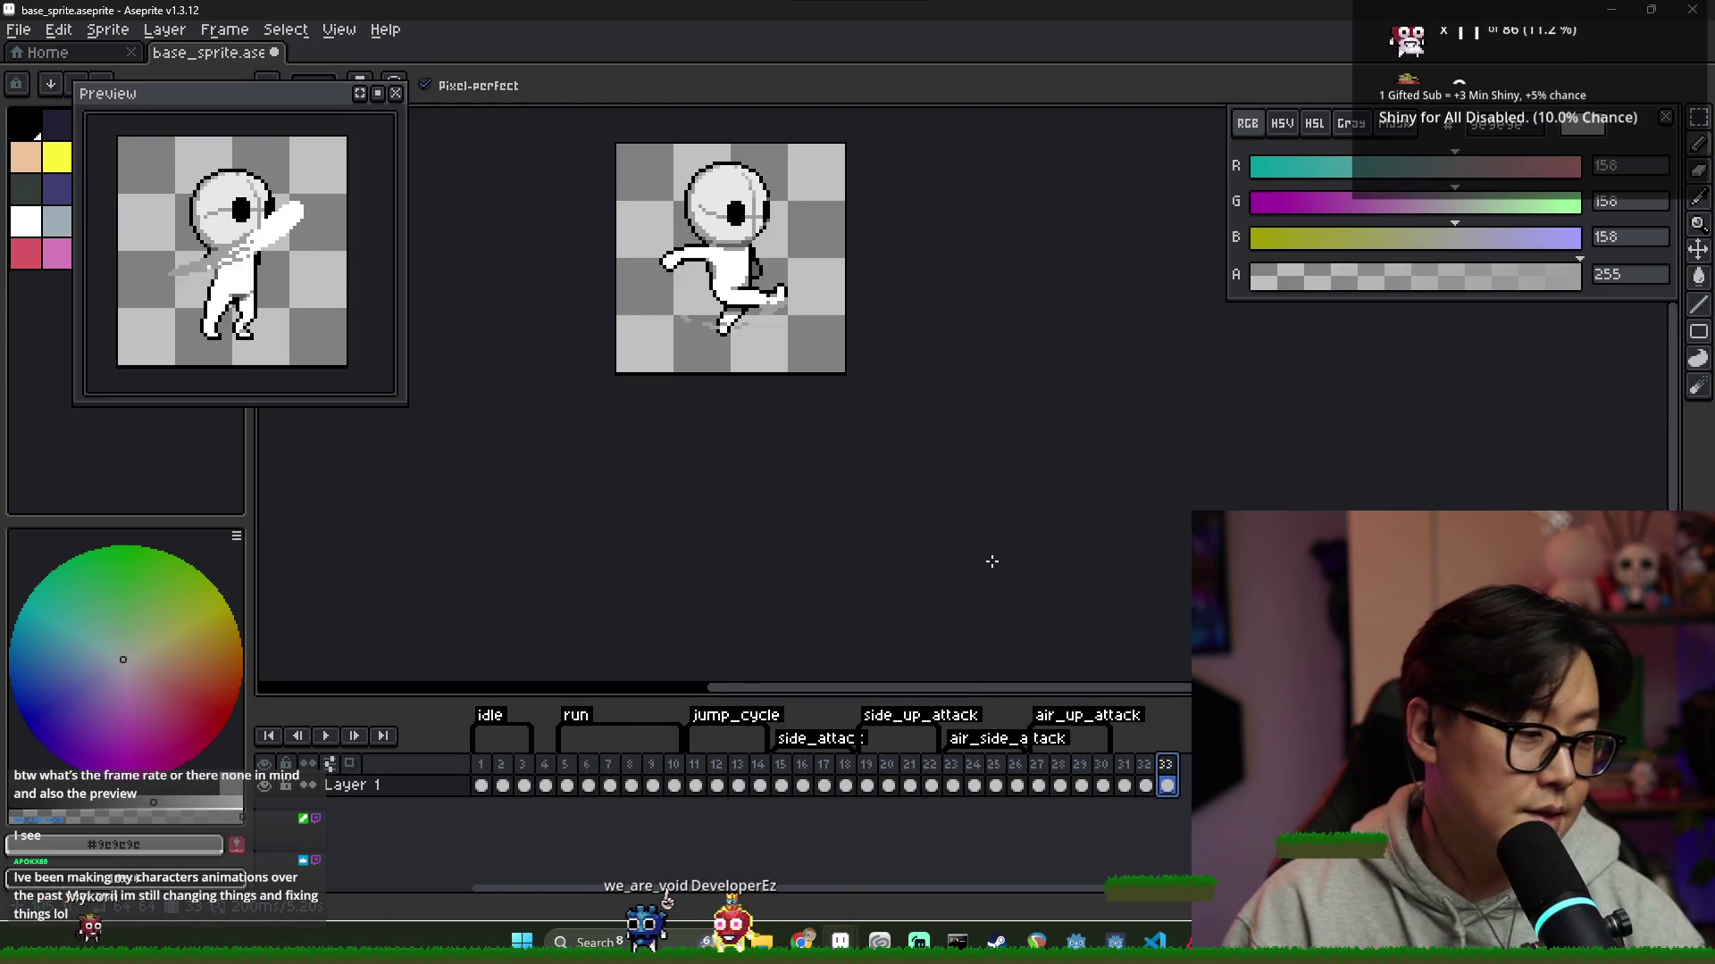
pyautogui.click(1126, 768)
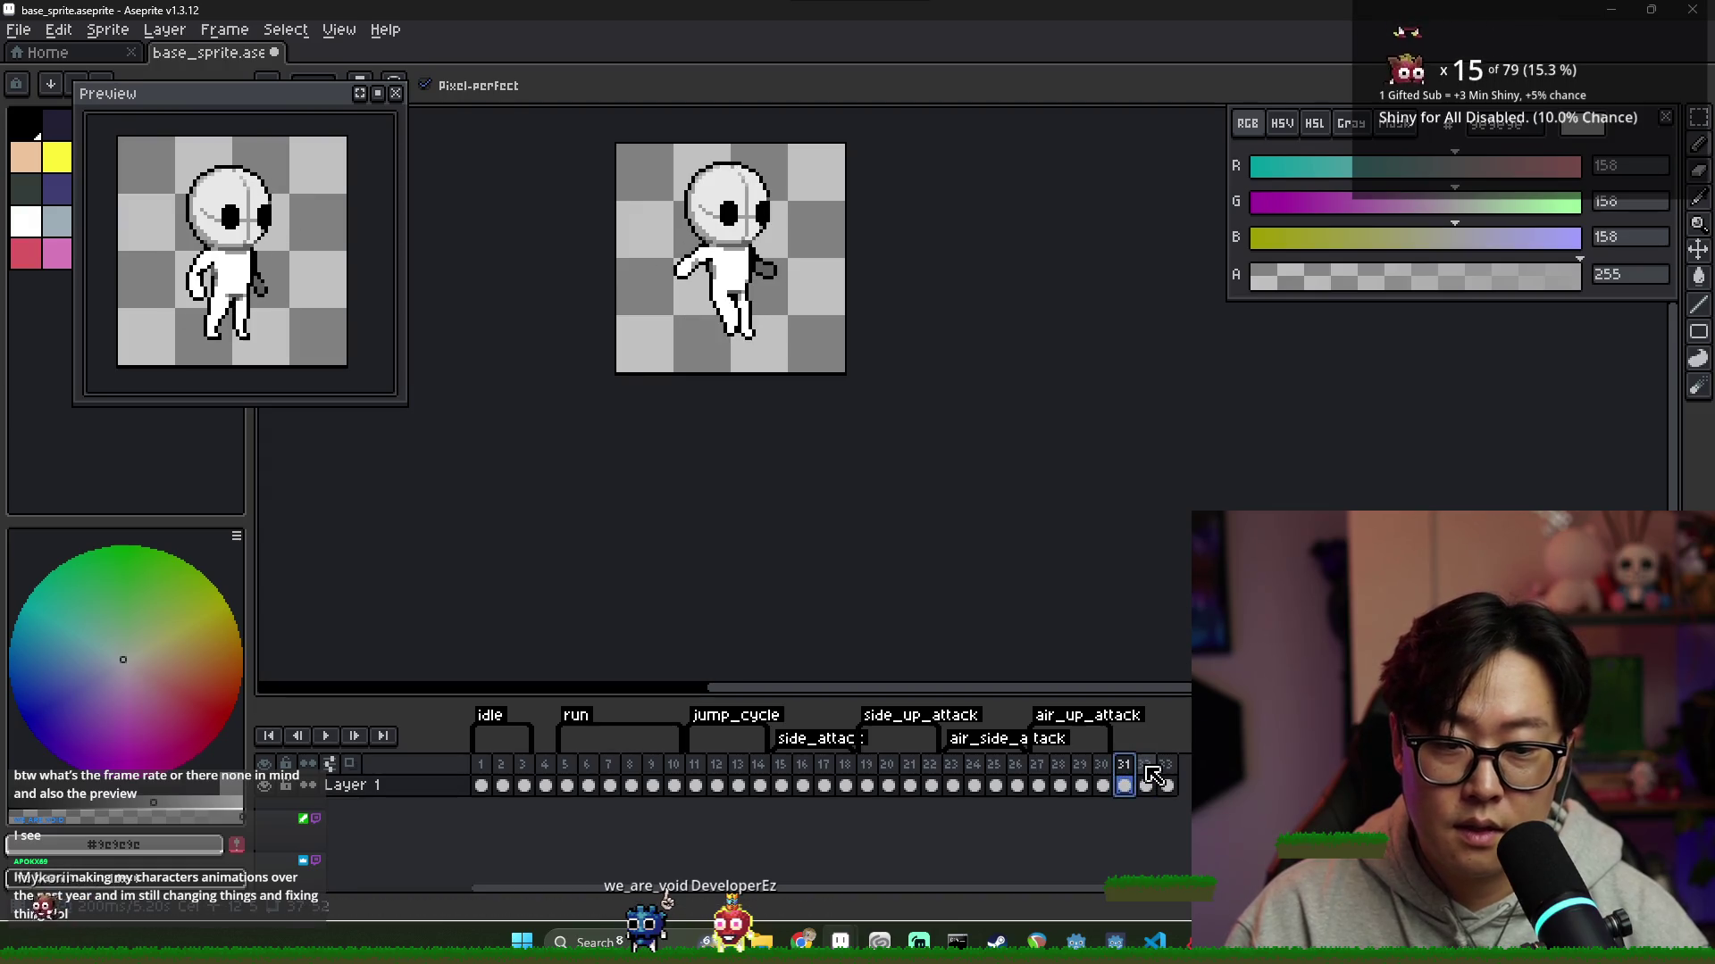
pyautogui.click(1150, 768)
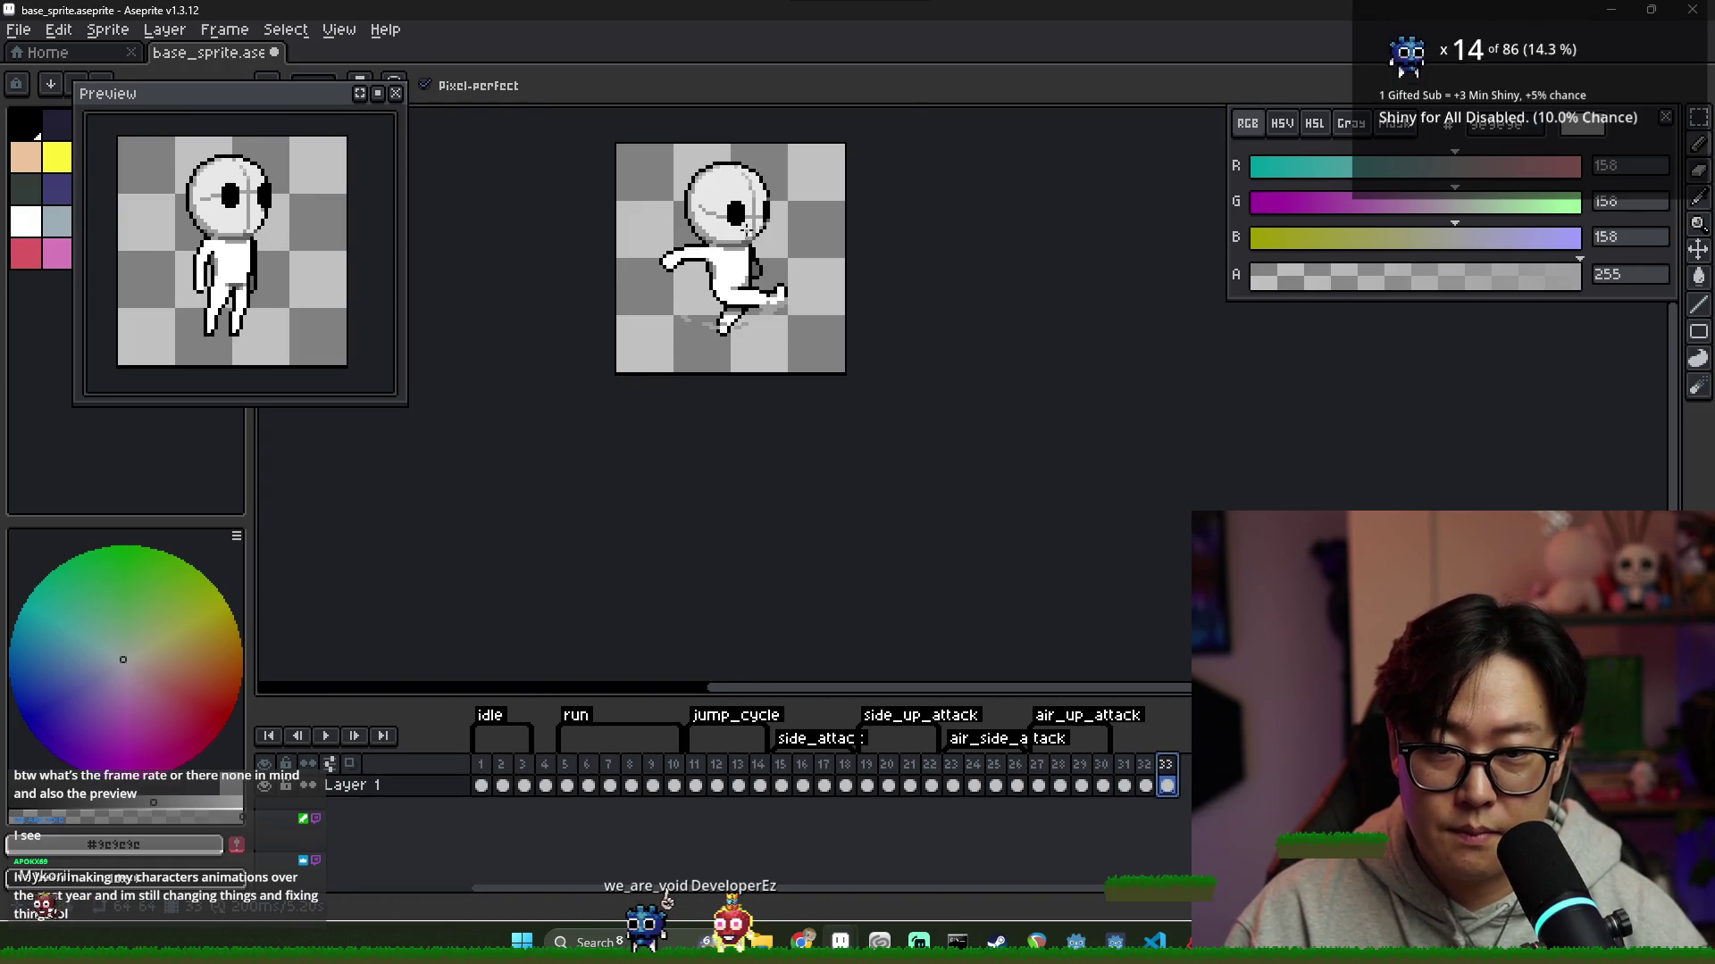
# Pick black and paint outline pixels into and under the outstretched hand
pyautogui.scroll(4, 688, 247)
pyautogui.keyDown('alt'); pyautogui.click(665, 261); pyautogui.keyUp('alt')
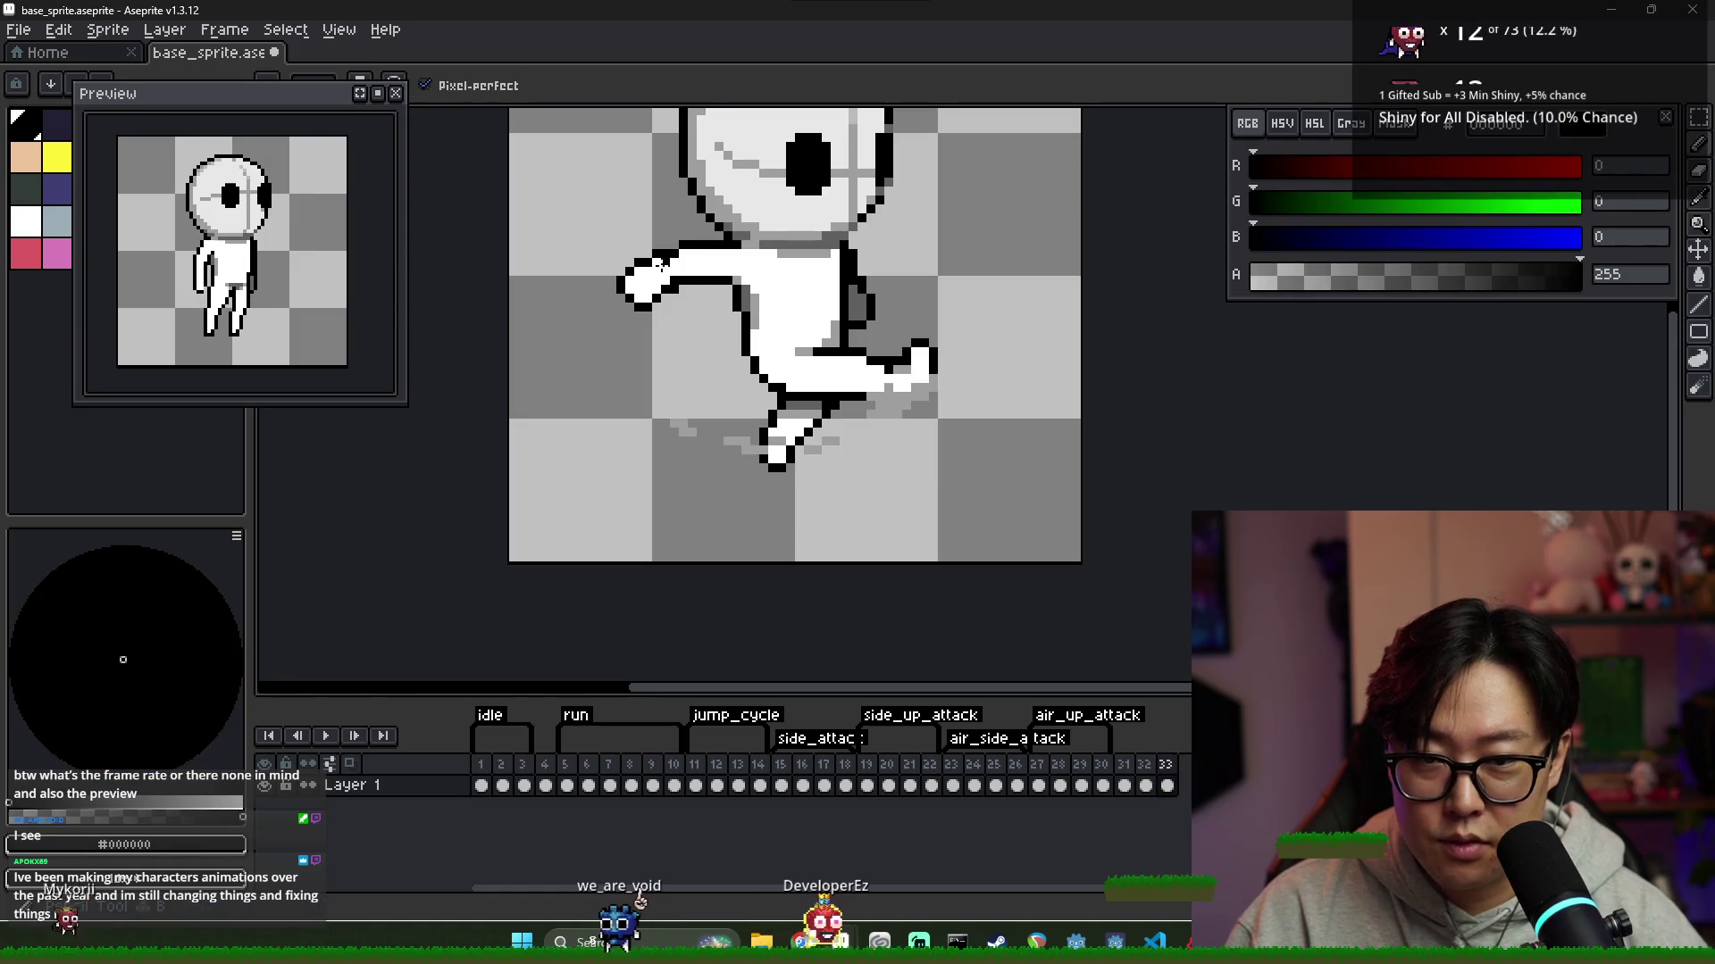
pyautogui.moveTo(661, 264); pyautogui.dragTo(640, 278)
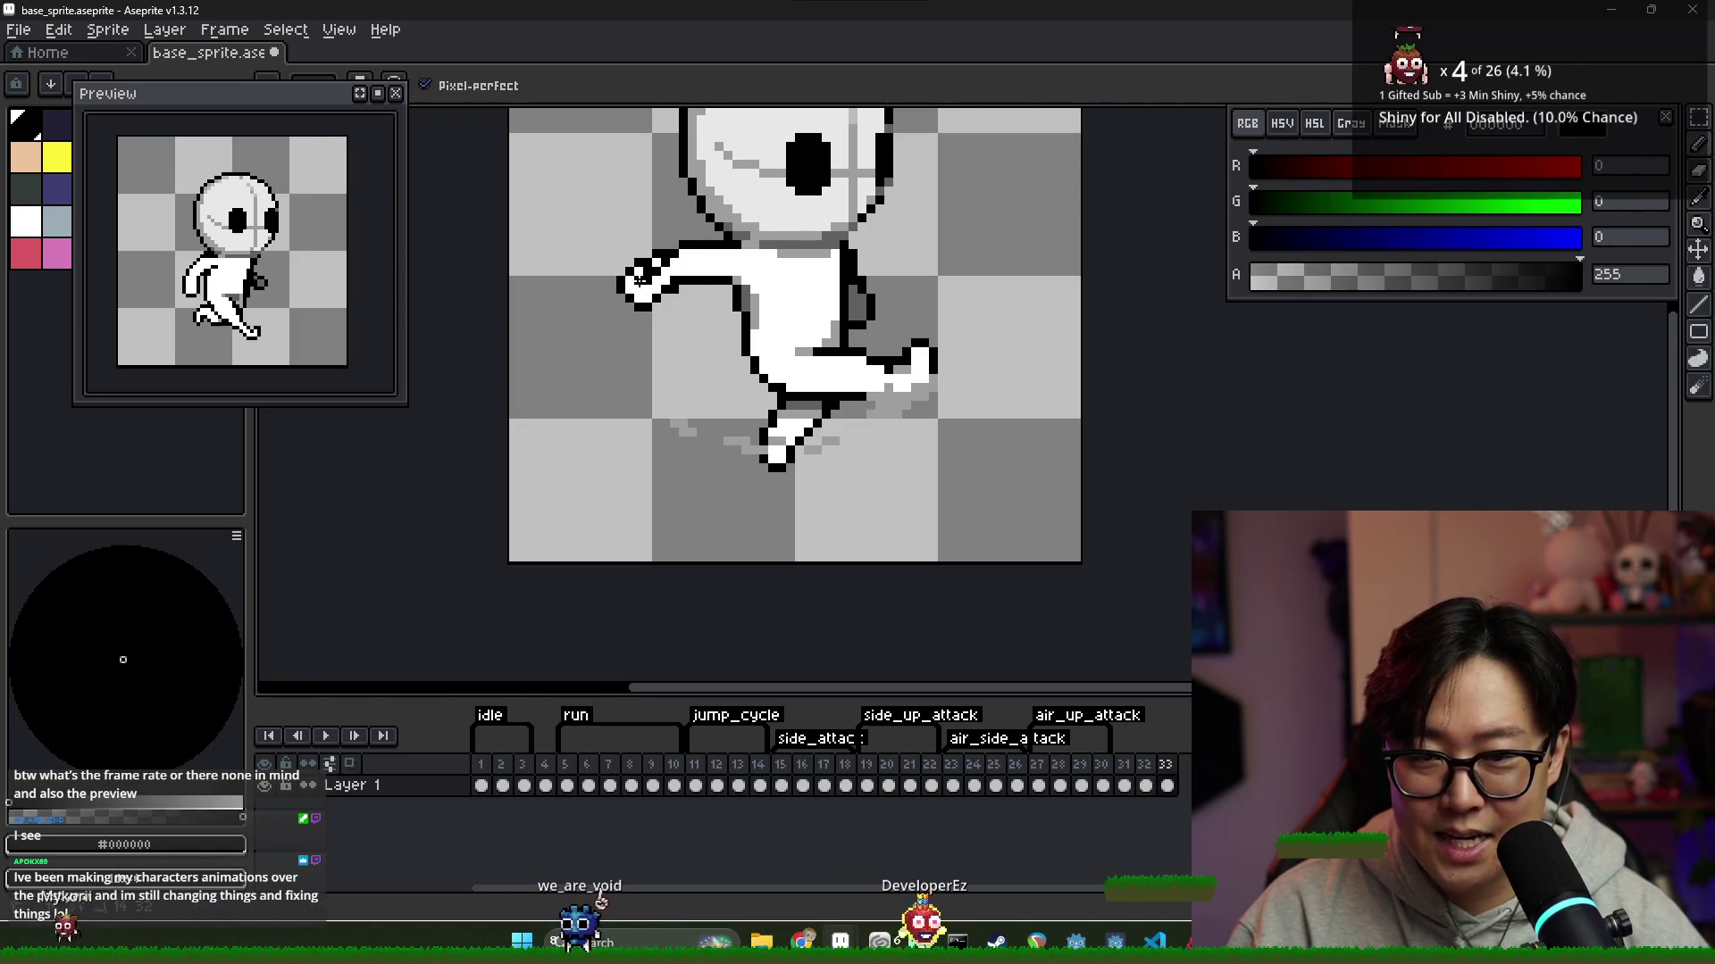
pyautogui.click(665, 315)
pyautogui.moveTo(674, 304); pyautogui.dragTo(661, 313)
# Draw a diagonal black outline along the hand's top, undoing the stray stroke under the hand
pyautogui.keyDown('alt'); pyautogui.click(665, 284); pyautogui.keyUp('alt')
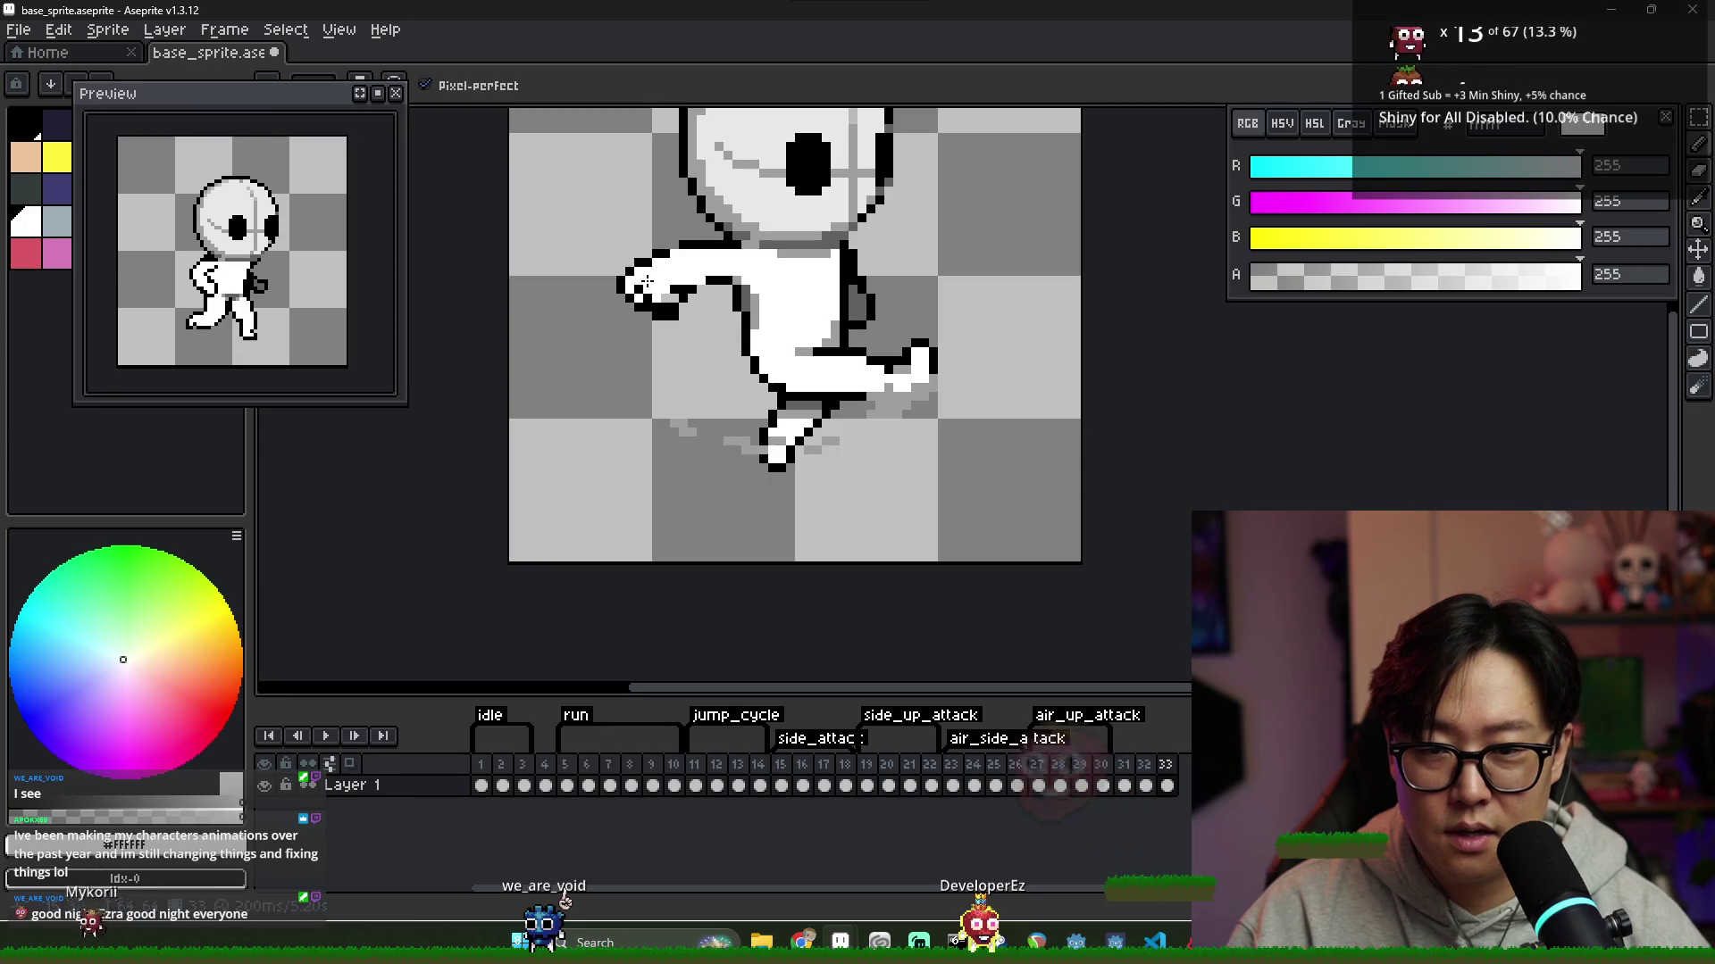
pyautogui.keyDown('alt'); pyautogui.click(642, 264); pyautogui.keyUp('alt')
pyautogui.keyDown('alt'); pyautogui.click(665, 259); pyautogui.keyUp('alt')
pyautogui.moveTo(663, 259); pyautogui.dragTo(623, 294)
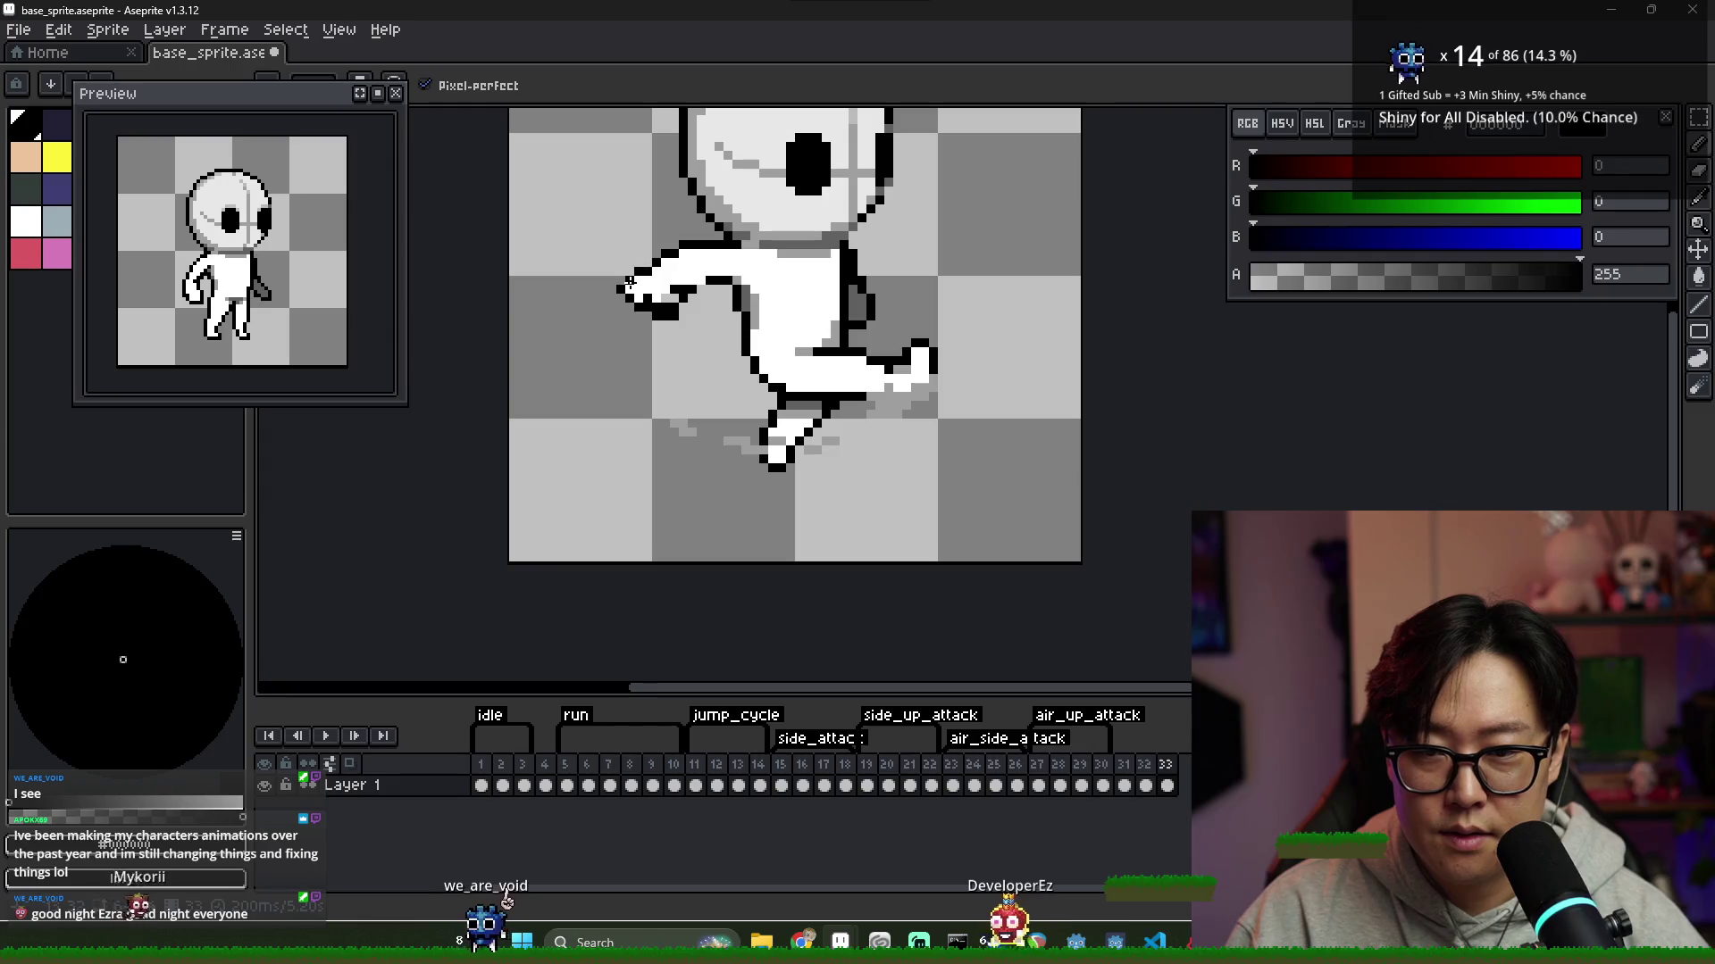
pyautogui.keyDown('alt'); pyautogui.click(645, 300); pyautogui.keyUp('alt')
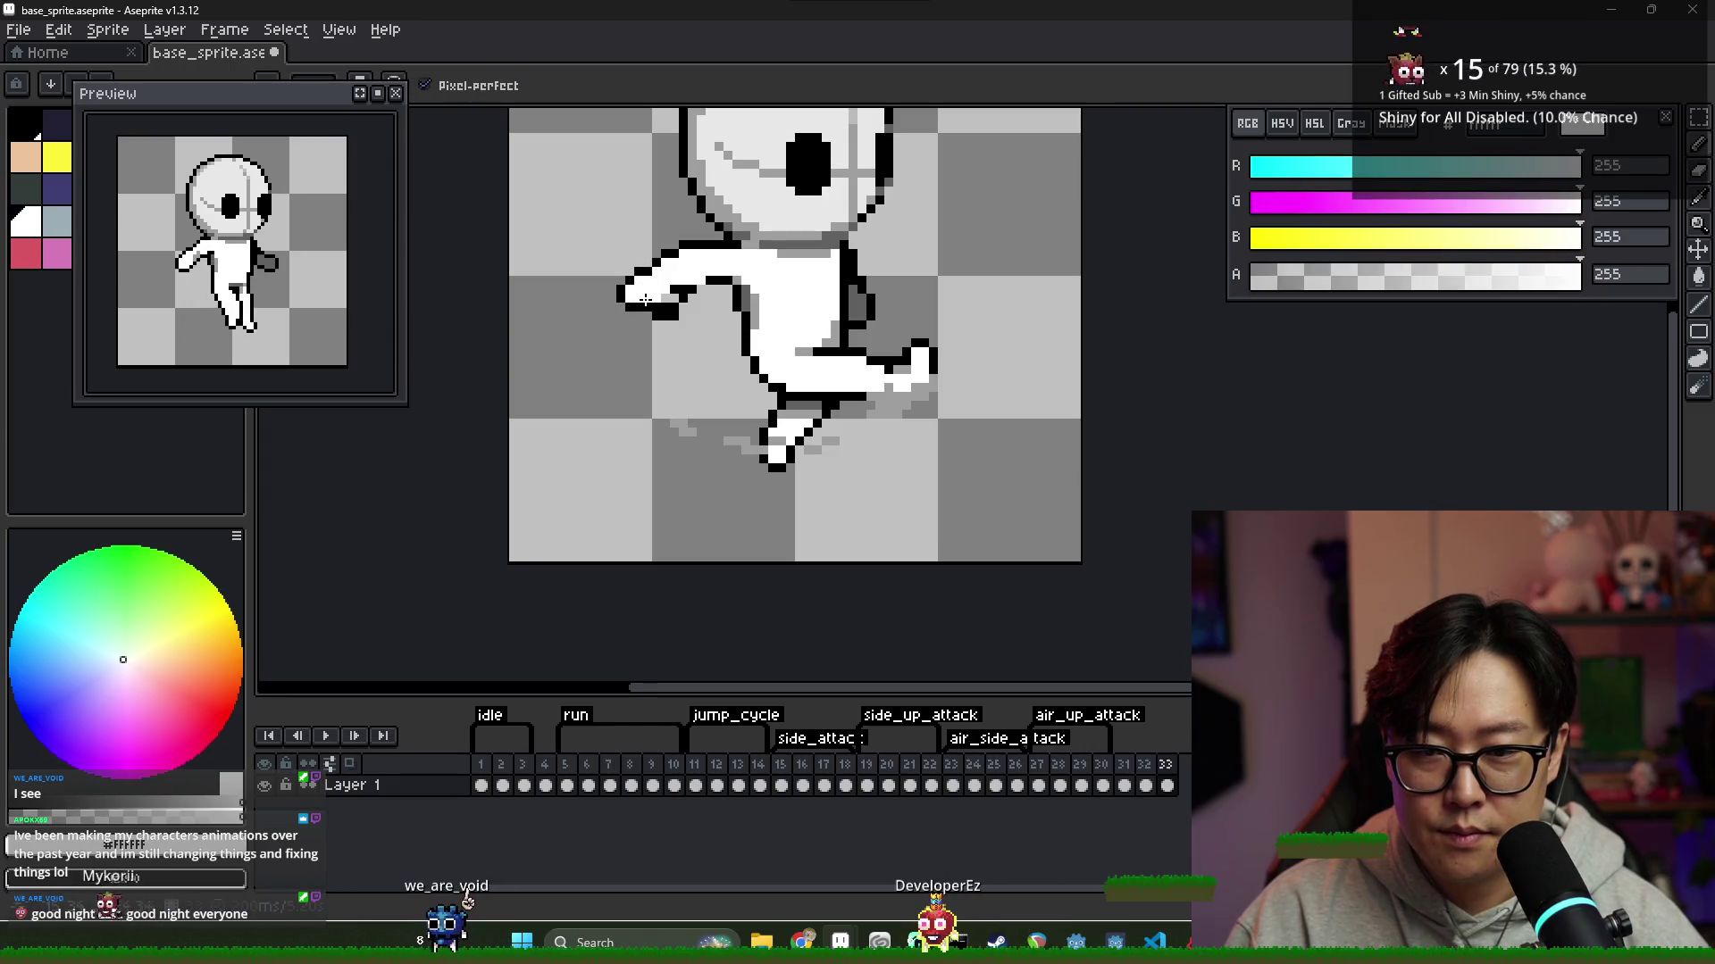
pyautogui.keyDown('alt'); pyautogui.click(773, 367); pyautogui.keyUp('alt')
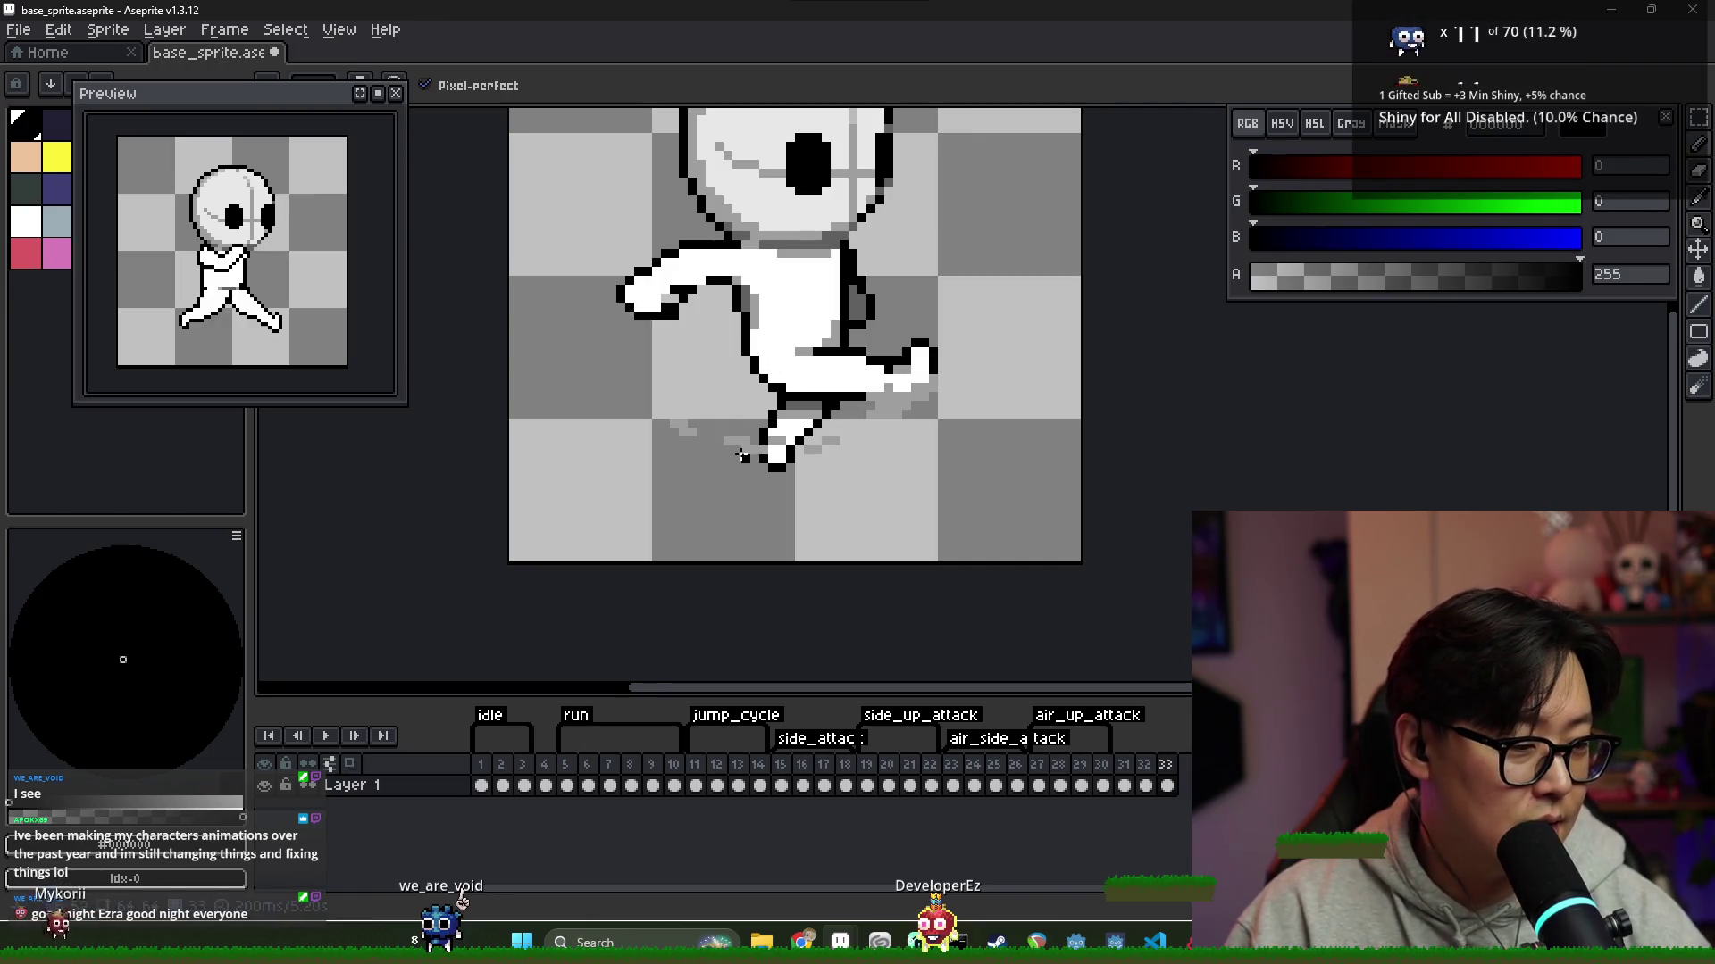
pyautogui.hotkey('ctrl', 'z')
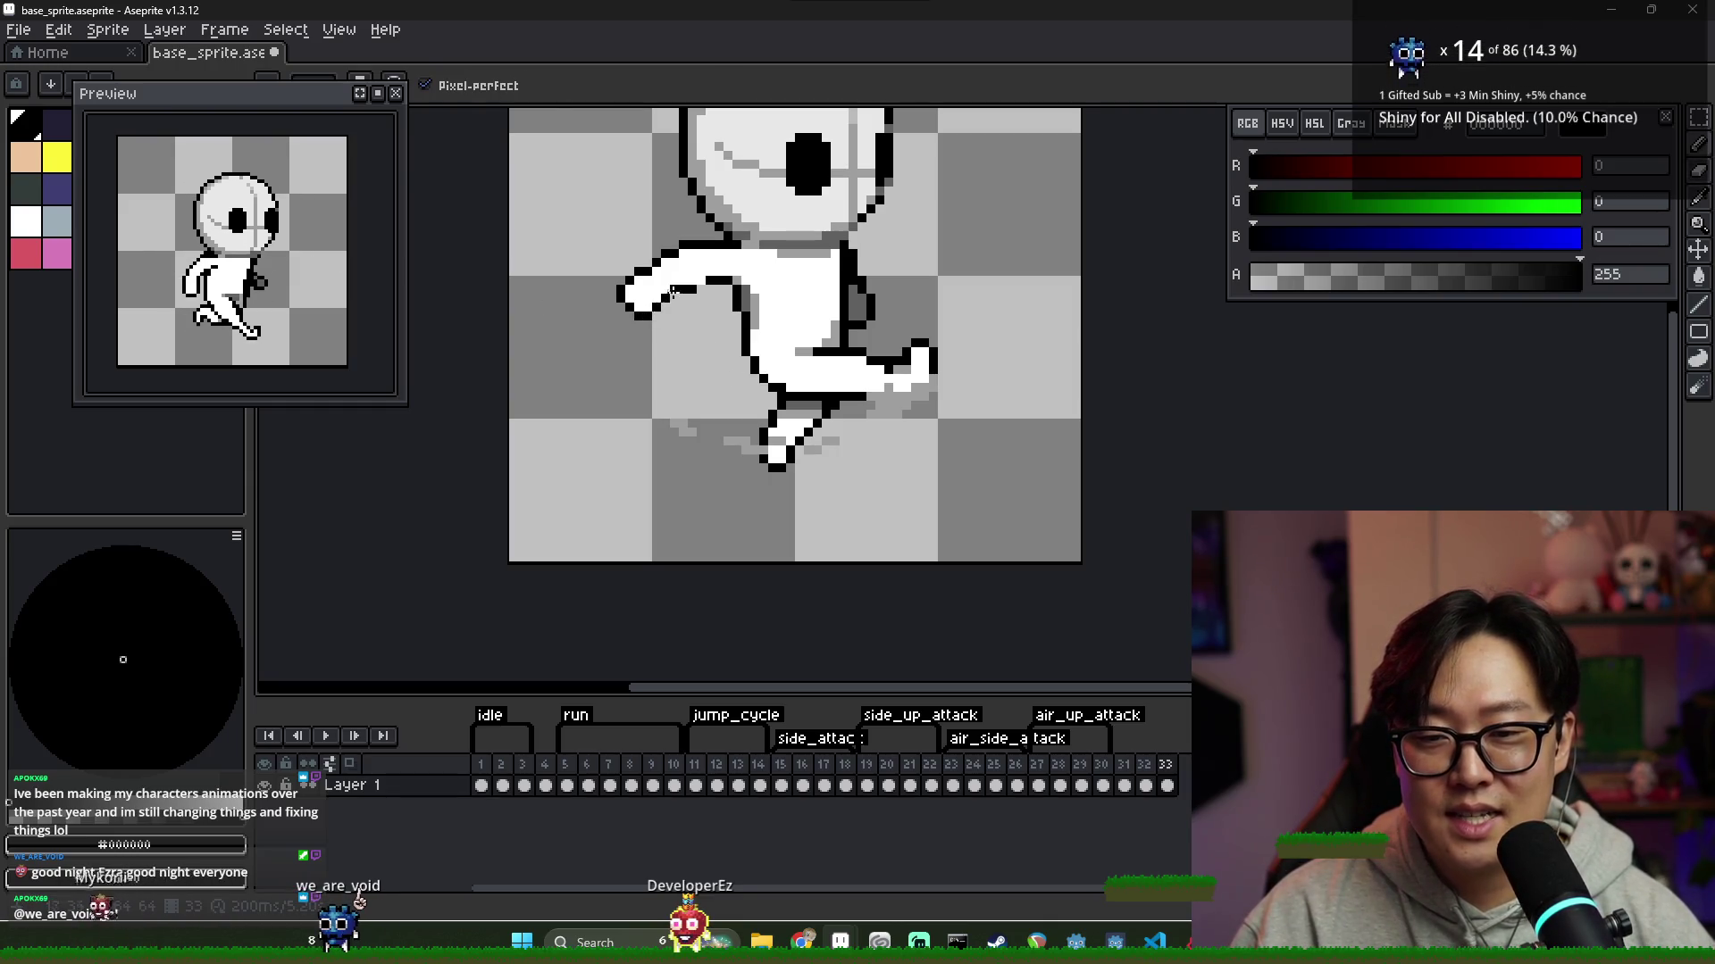
# Compare frame 33's kick pose against frame 32
pyautogui.scroll(-3, 745, 302)
pyautogui.scroll(3, 803, 362)
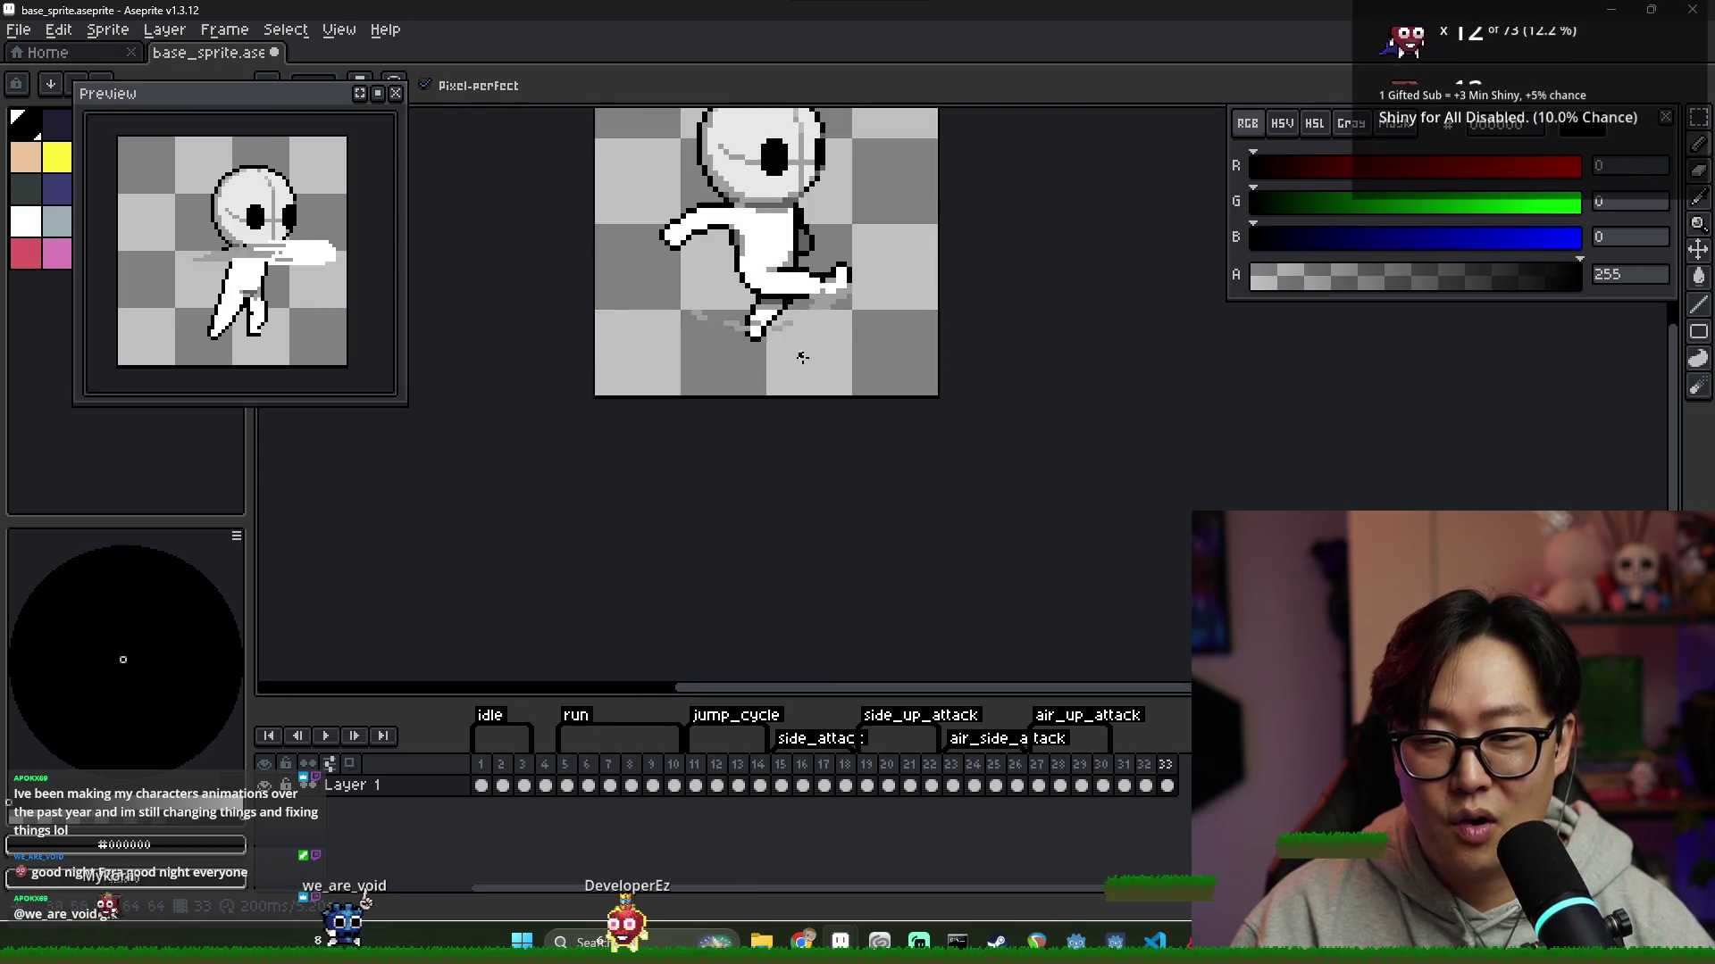
pyautogui.click(1146, 785)
pyautogui.click(1167, 785)
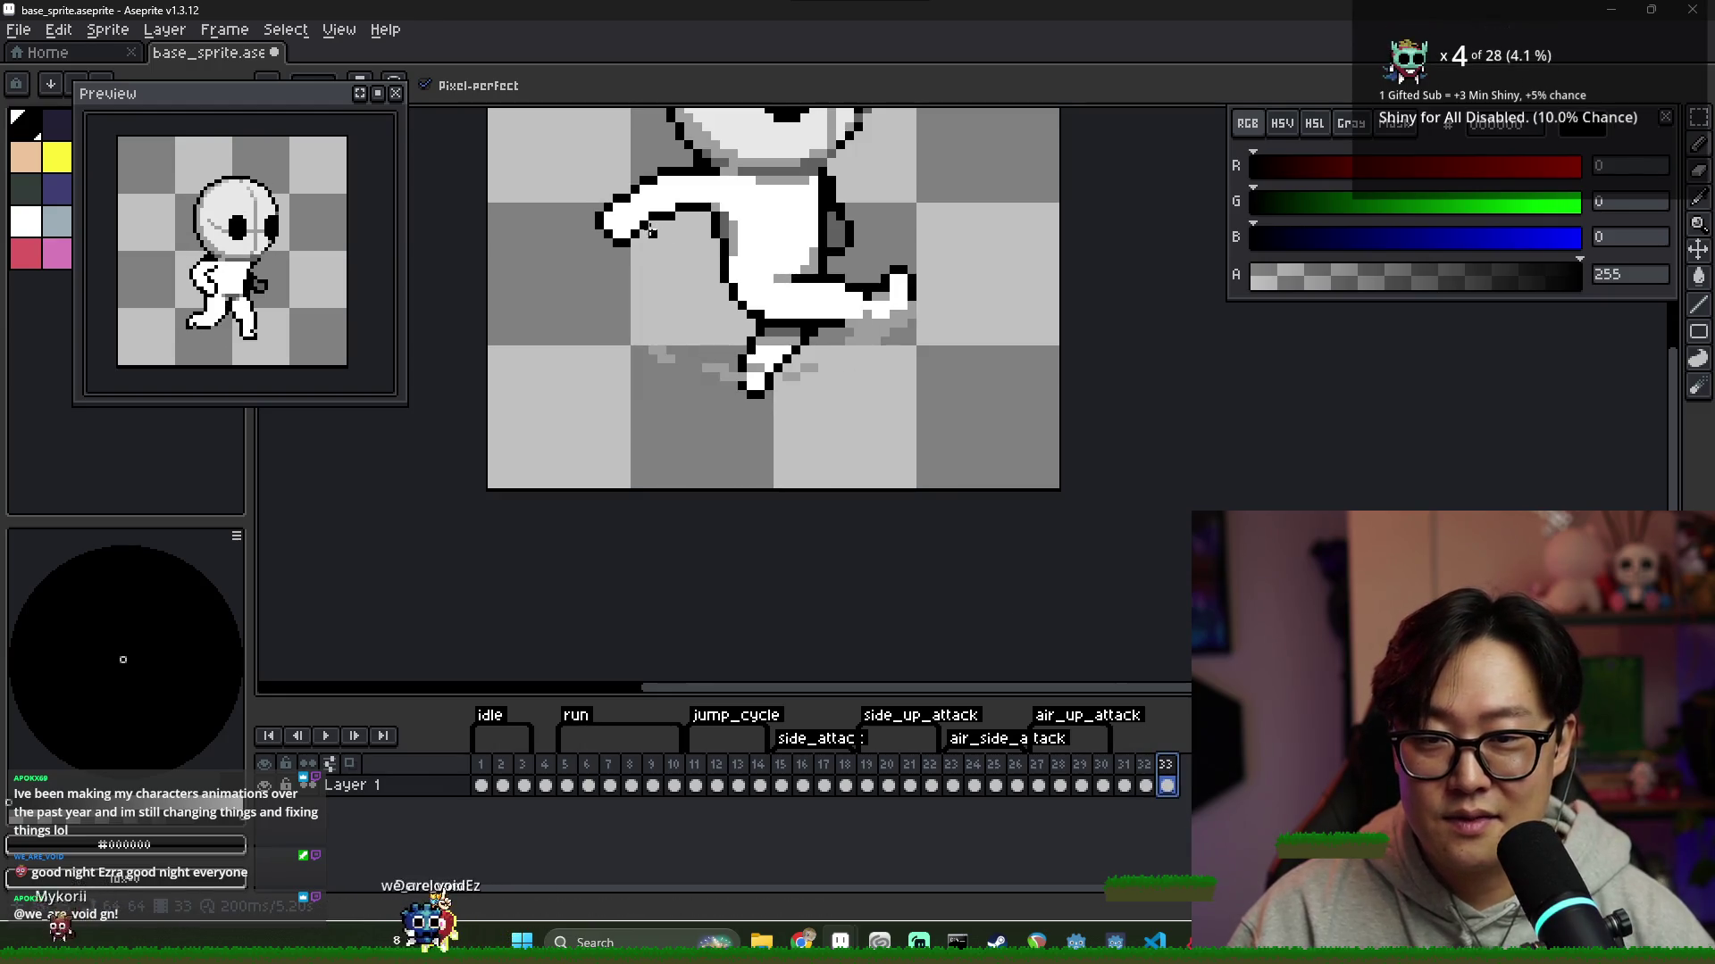
pyautogui.scroll(-1, 680, 198)
pyautogui.scroll(2, 679, 198)
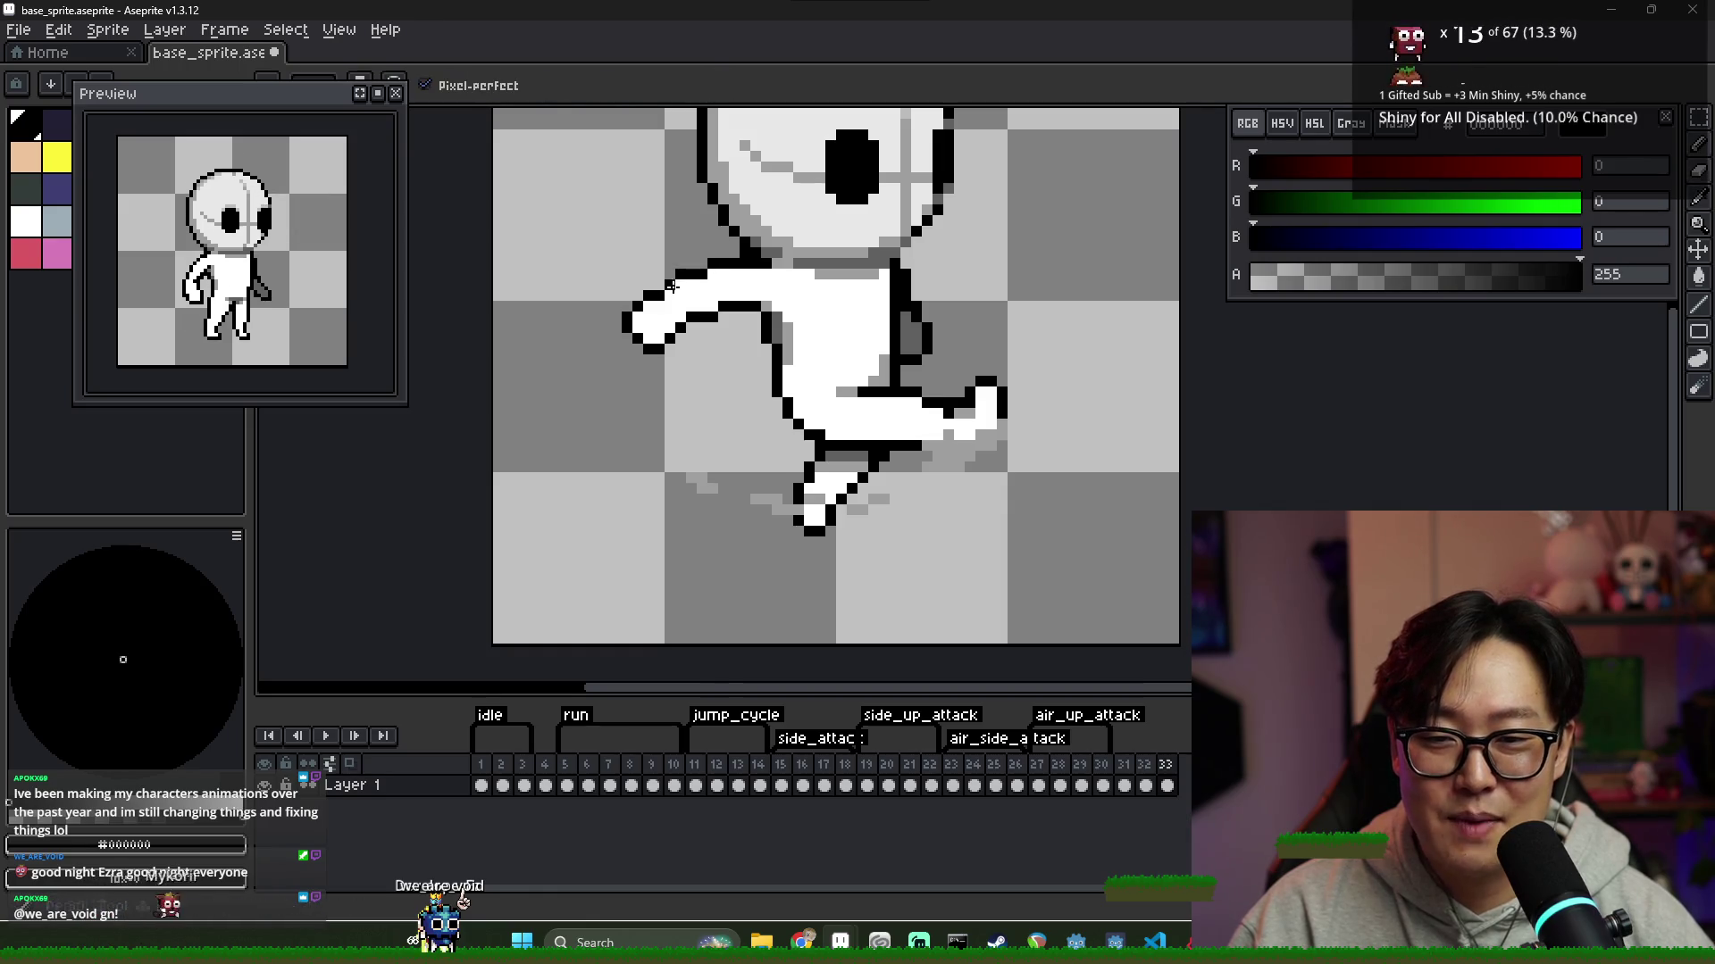
pyautogui.scroll(-8, 848, 375)
pyautogui.scroll(4, 832, 340)
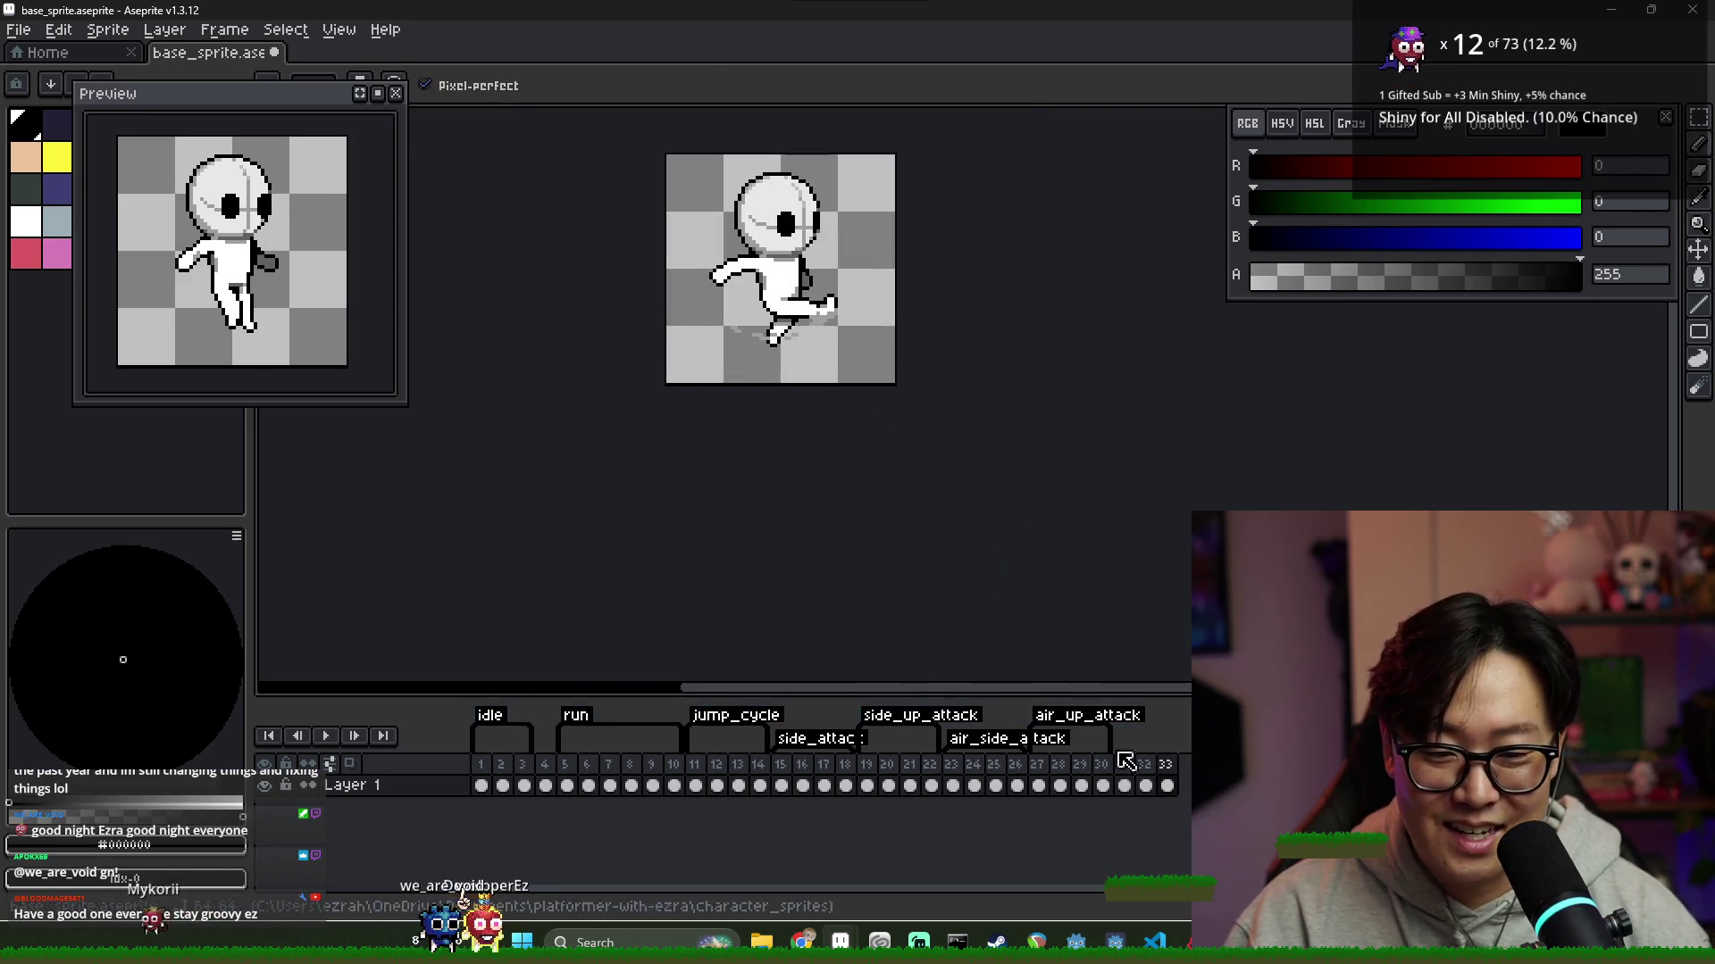
# Compare frames 32 and 33, then sample dark grey #616161 and black from the sprite
pyautogui.click(1145, 785)
pyautogui.click(1166, 785)
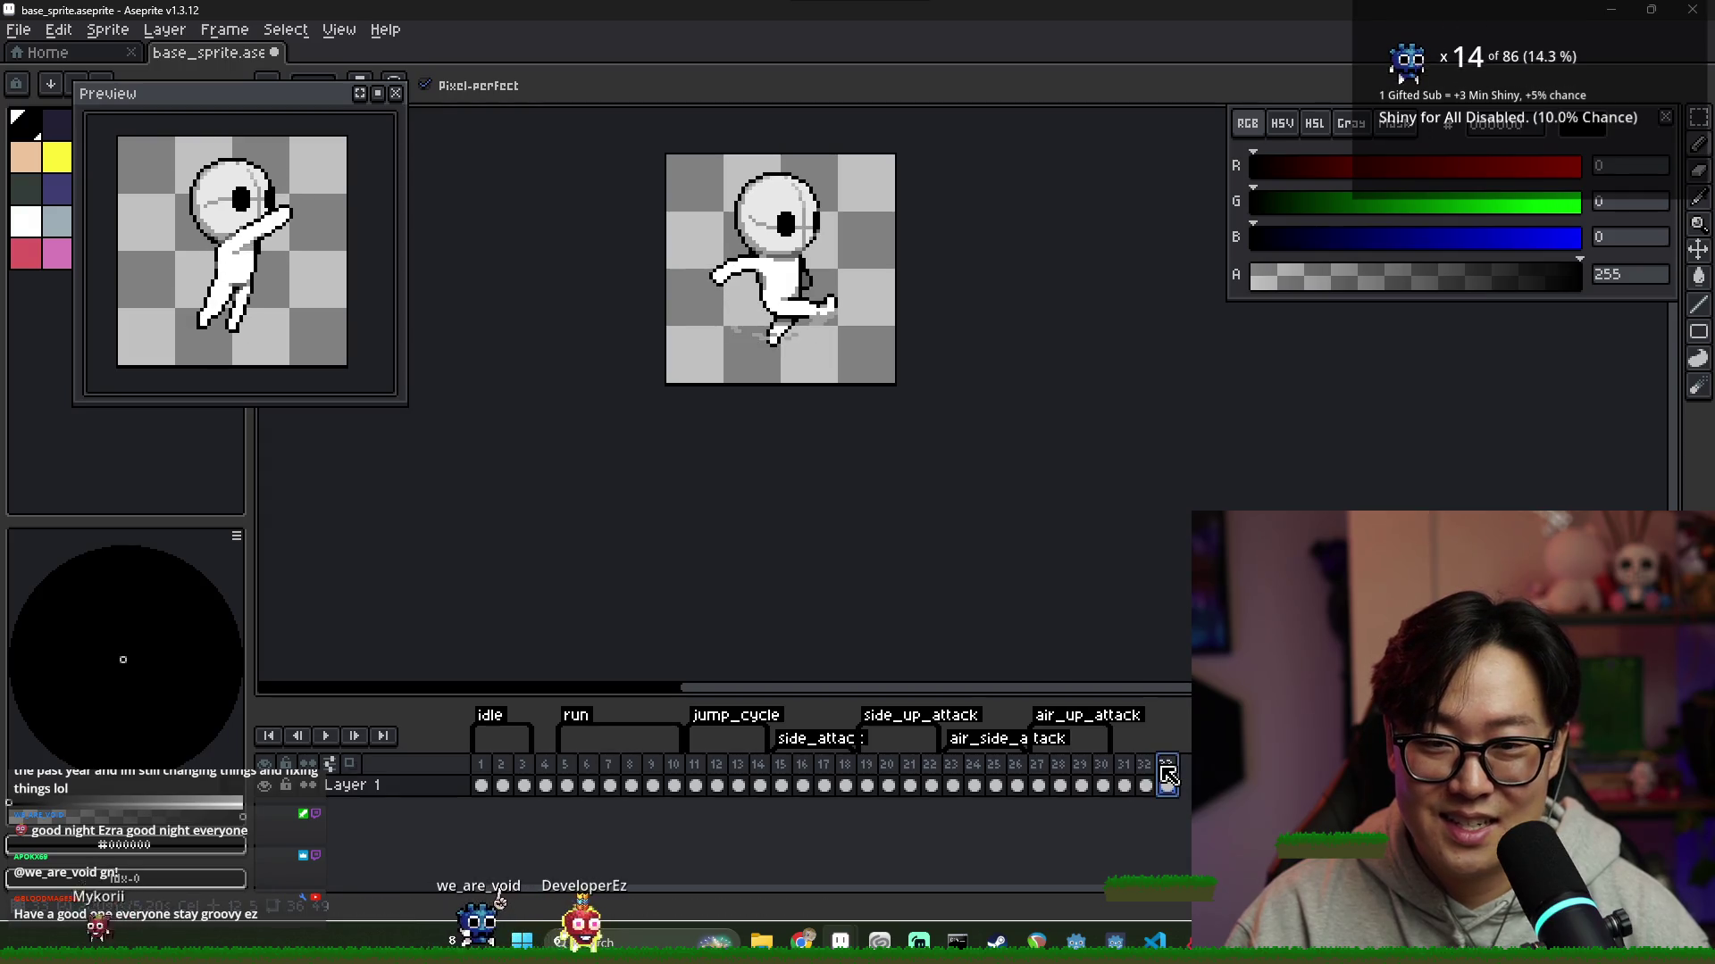
pyautogui.scroll(2, 851, 319)
pyautogui.press('alt')
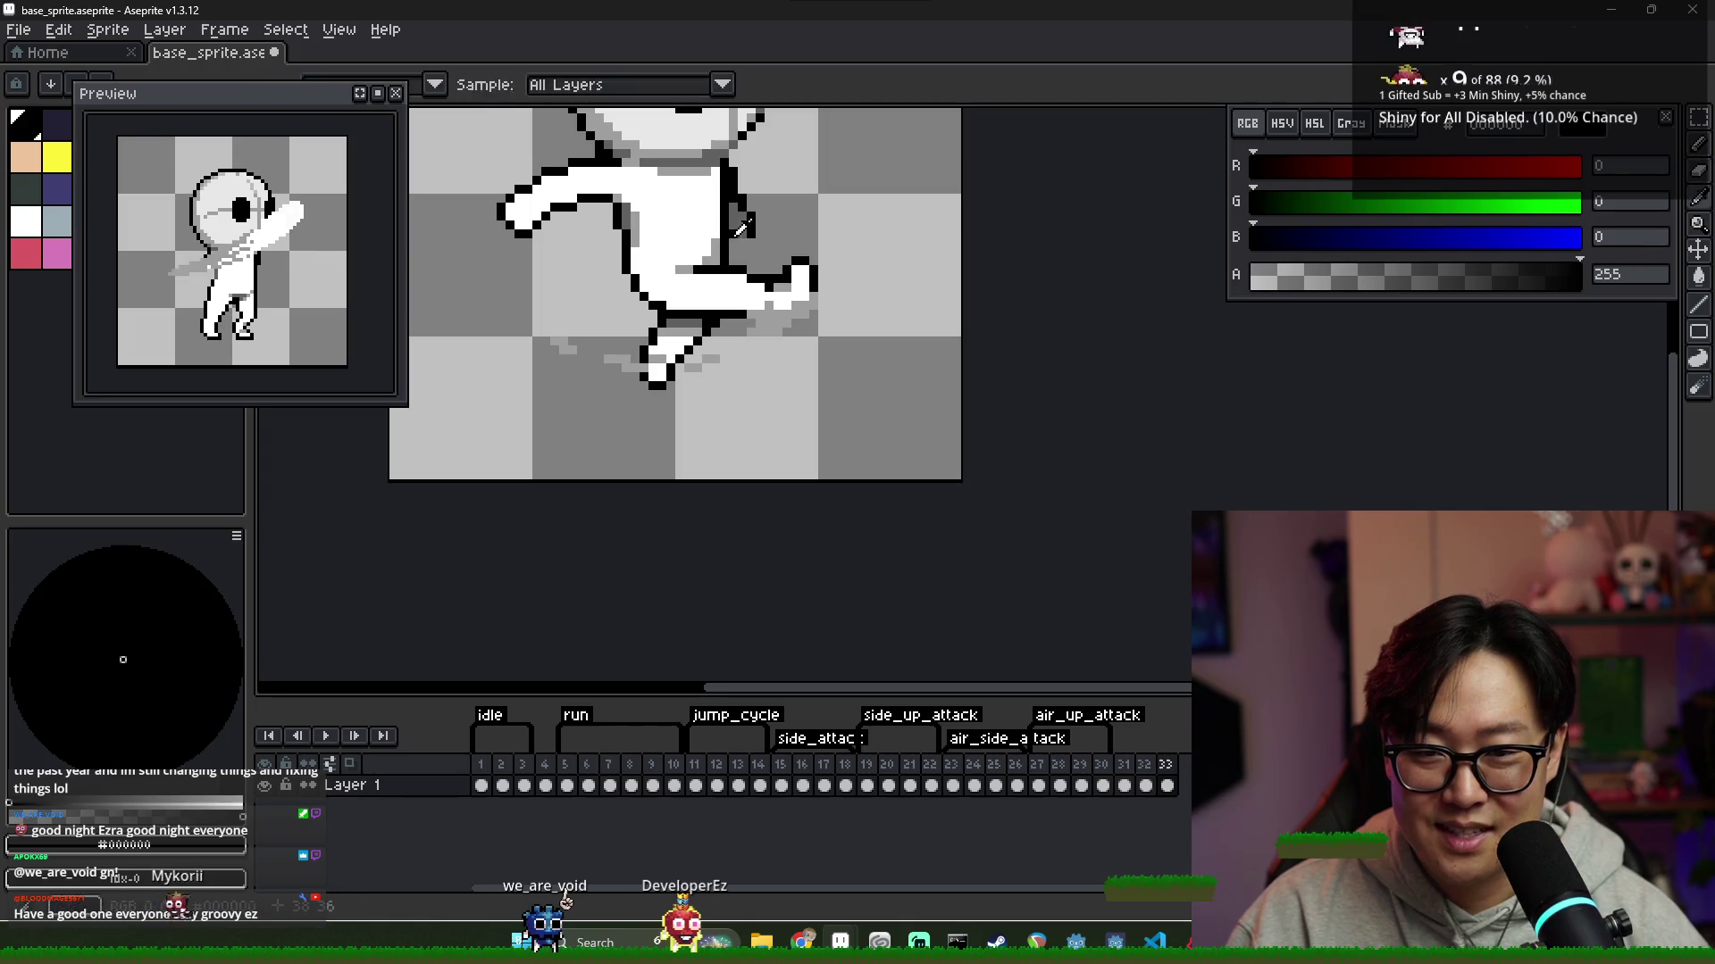
pyautogui.keyDown('alt'); pyautogui.click(748, 214); pyautogui.keyUp('alt')
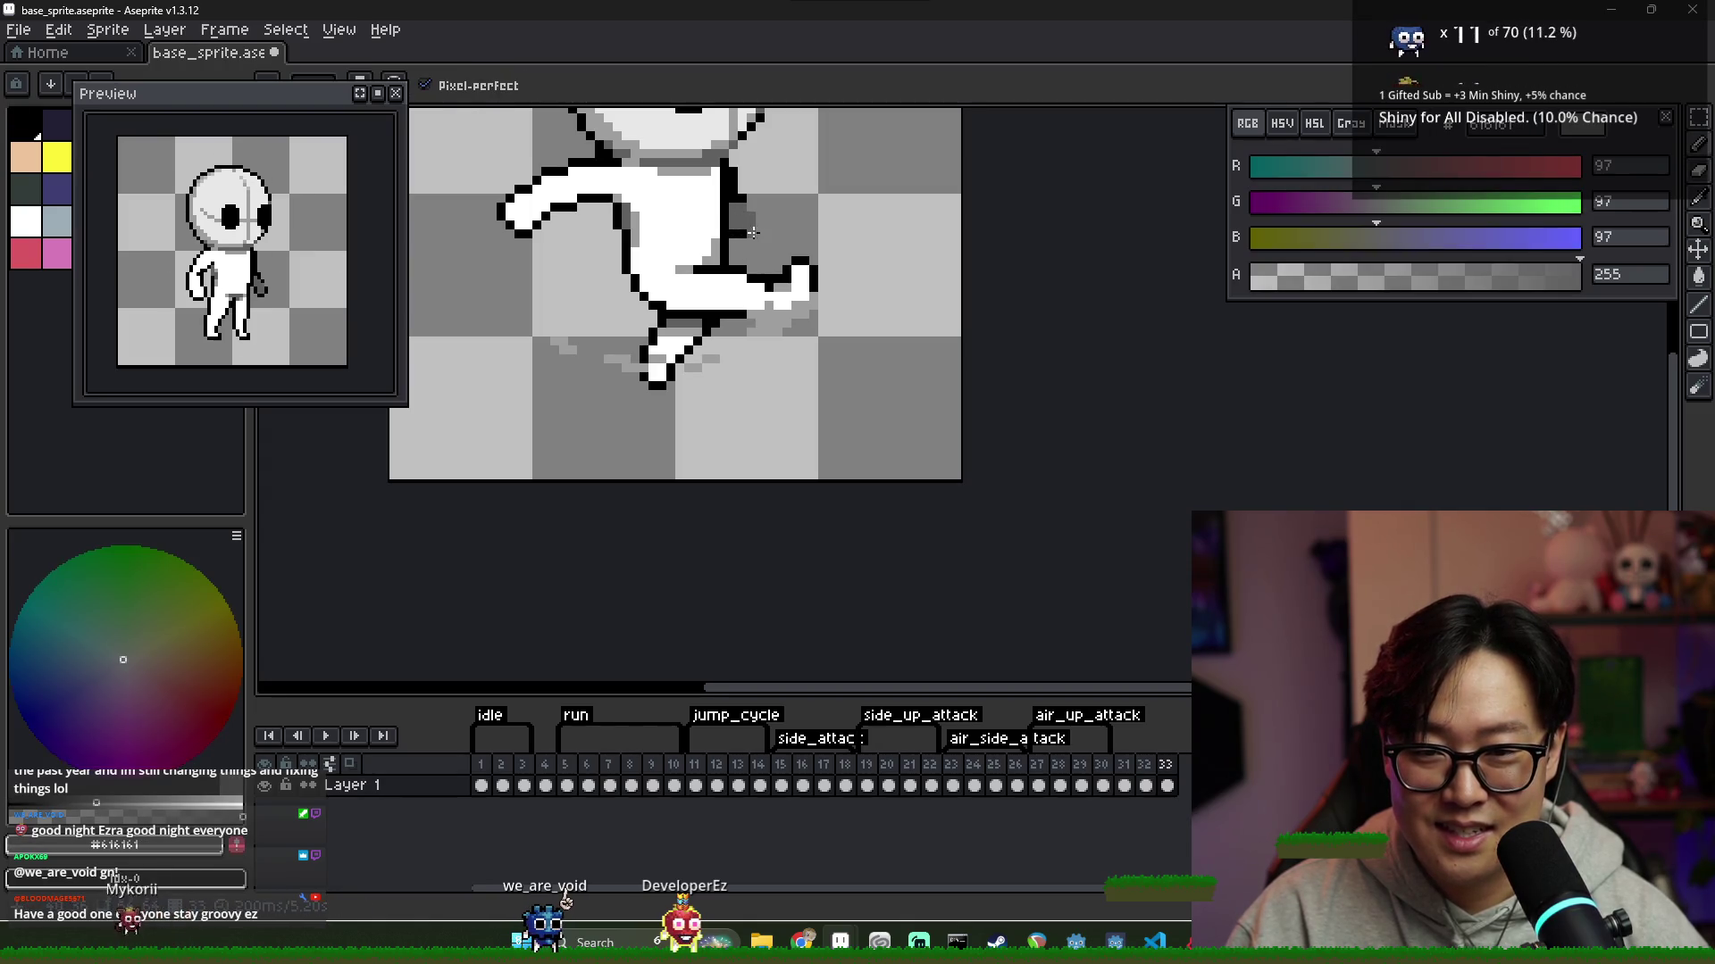
pyautogui.keyDown('alt'); pyautogui.click(740, 205); pyautogui.keyUp('alt')
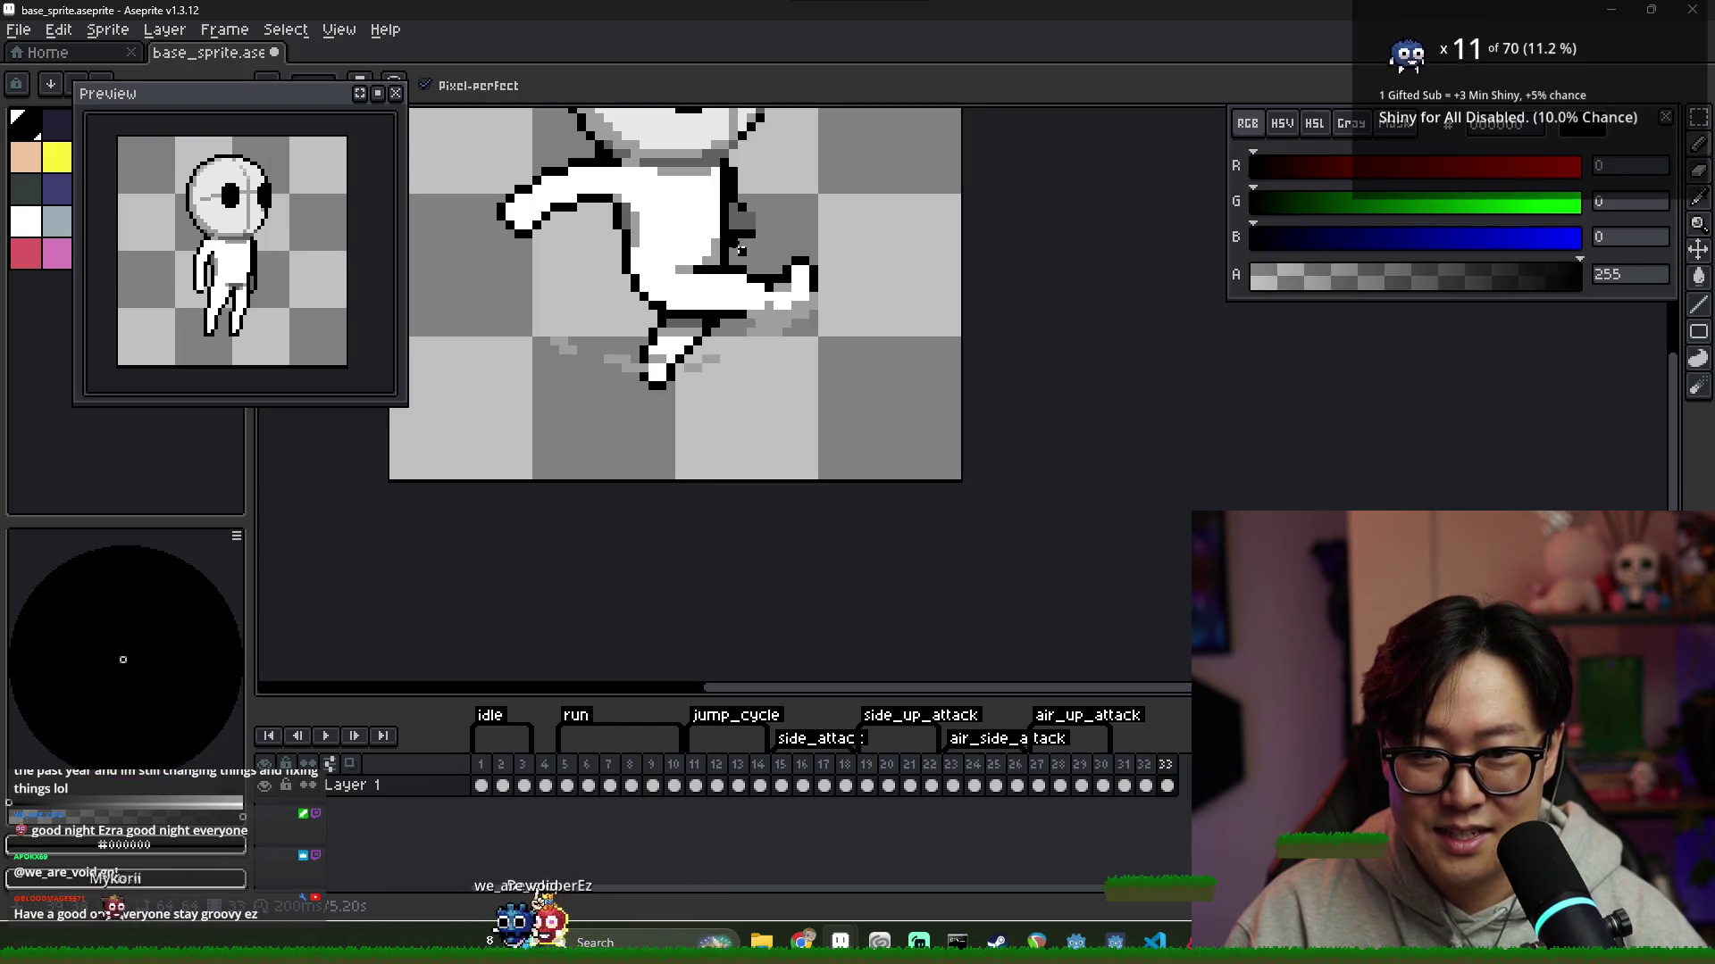
pyautogui.keyDown('alt'); pyautogui.click(734, 233); pyautogui.keyUp('alt')
pyautogui.keyDown('alt'); pyautogui.click(750, 216); pyautogui.keyUp('alt')
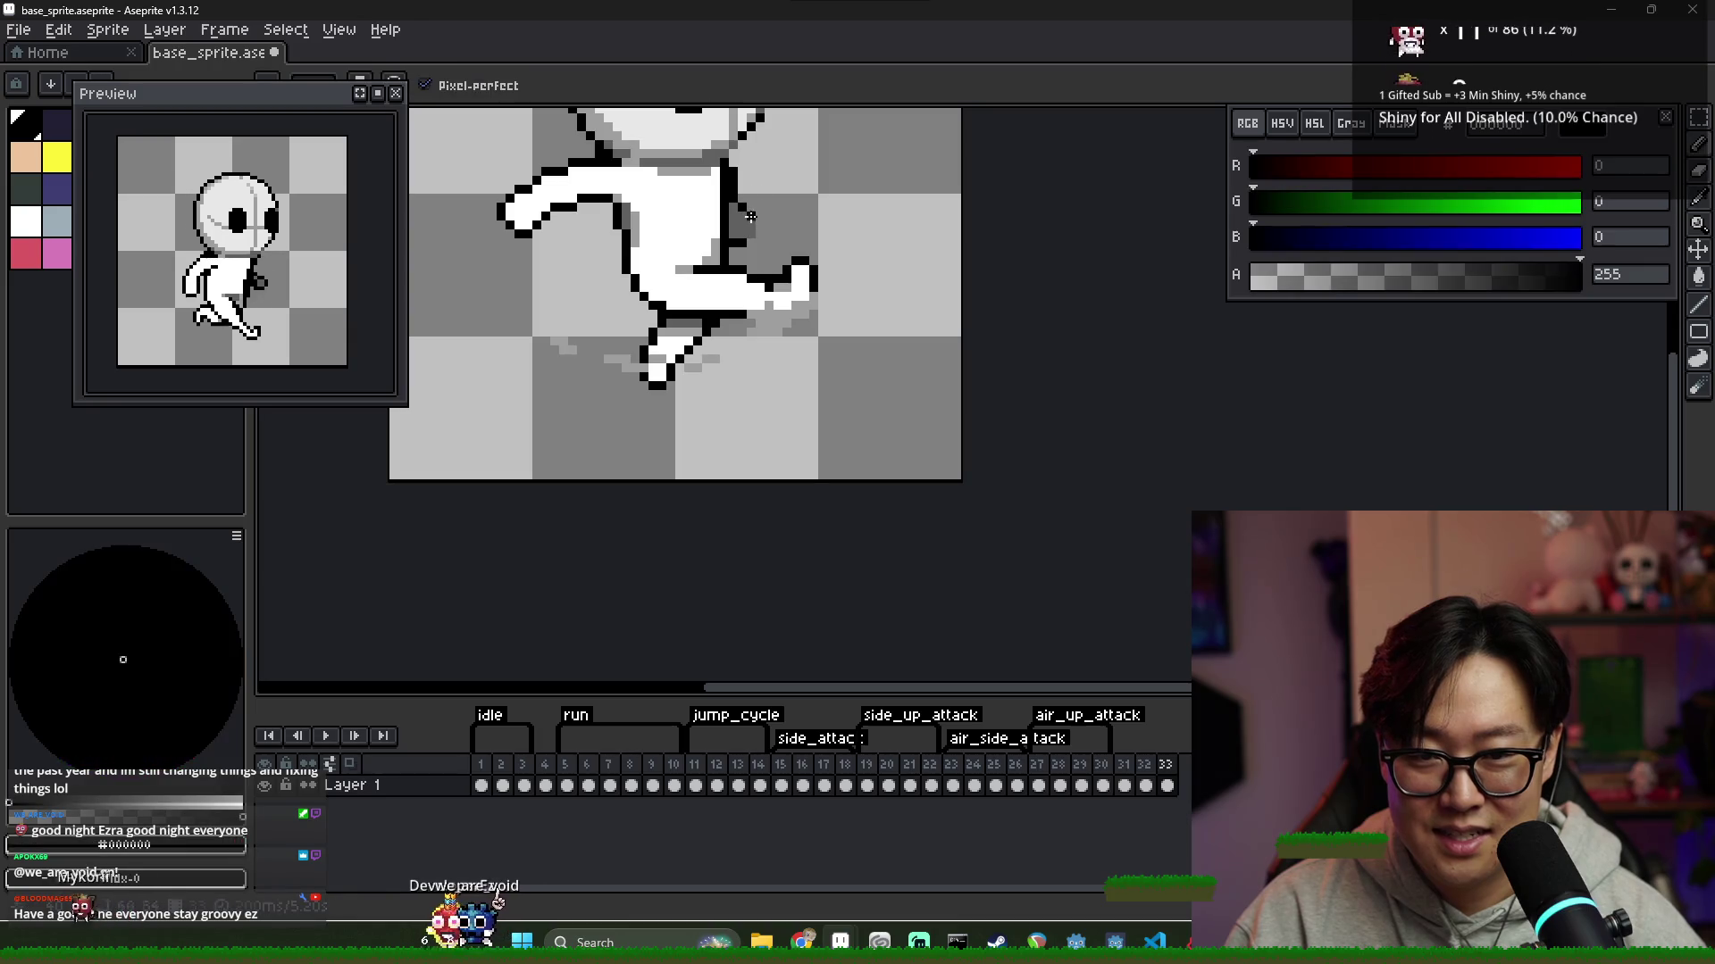
# Sample a mid-grey shade, recheck frame 32, and save base_sprite.aseprite
pyautogui.press('Left')
pyautogui.press('Right')
pyautogui.keyDown('alt'); pyautogui.click(757, 211); pyautogui.keyUp('alt')
pyautogui.keyDown('alt'); pyautogui.click(749, 242); pyautogui.keyUp('alt')
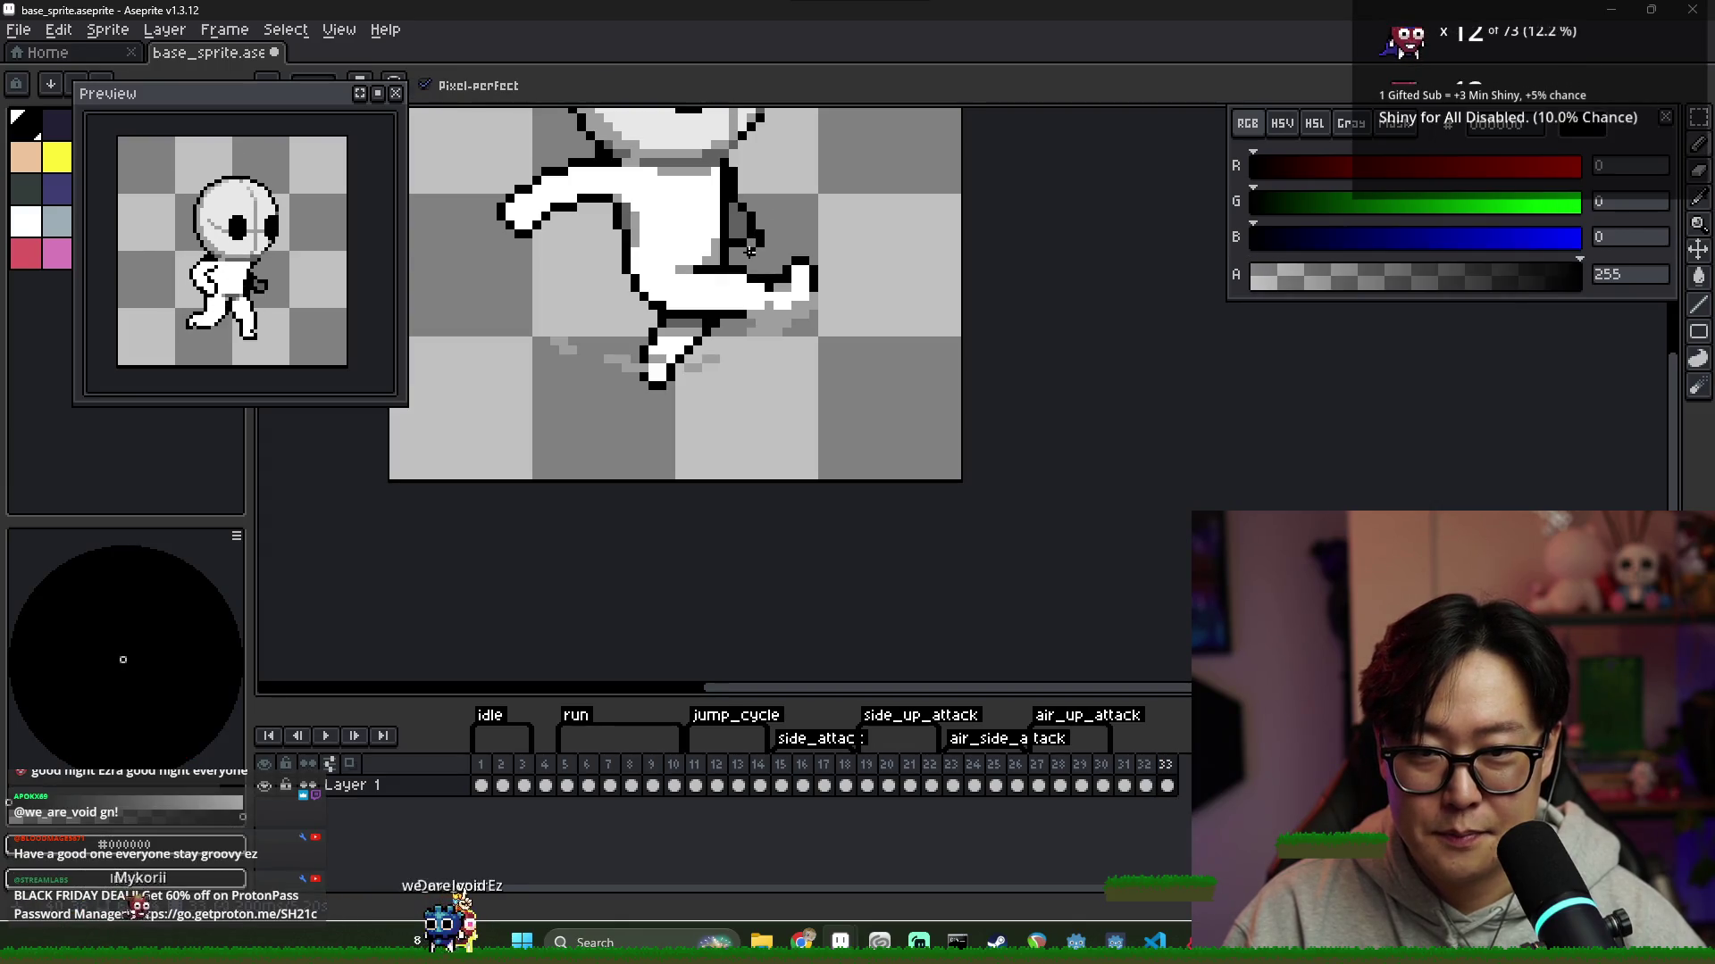
pyautogui.keyDown('alt'); pyautogui.click(737, 250); pyautogui.keyUp('alt')
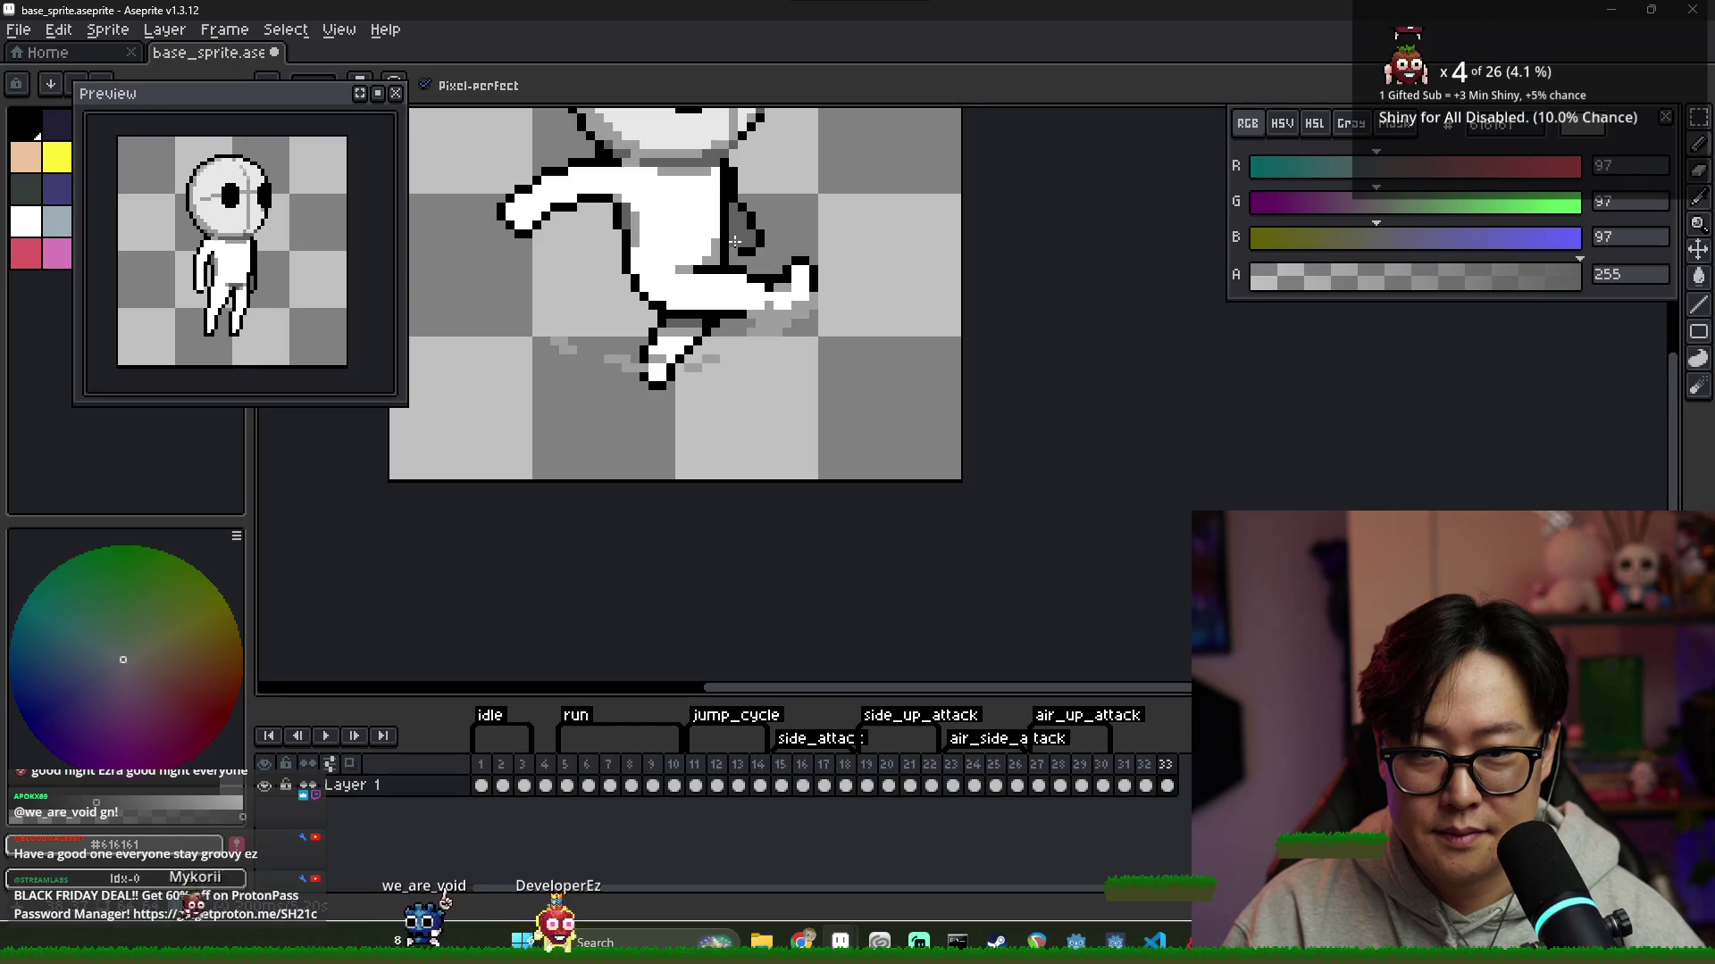
pyautogui.scroll(-2, 846, 290)
pyautogui.click(1146, 785)
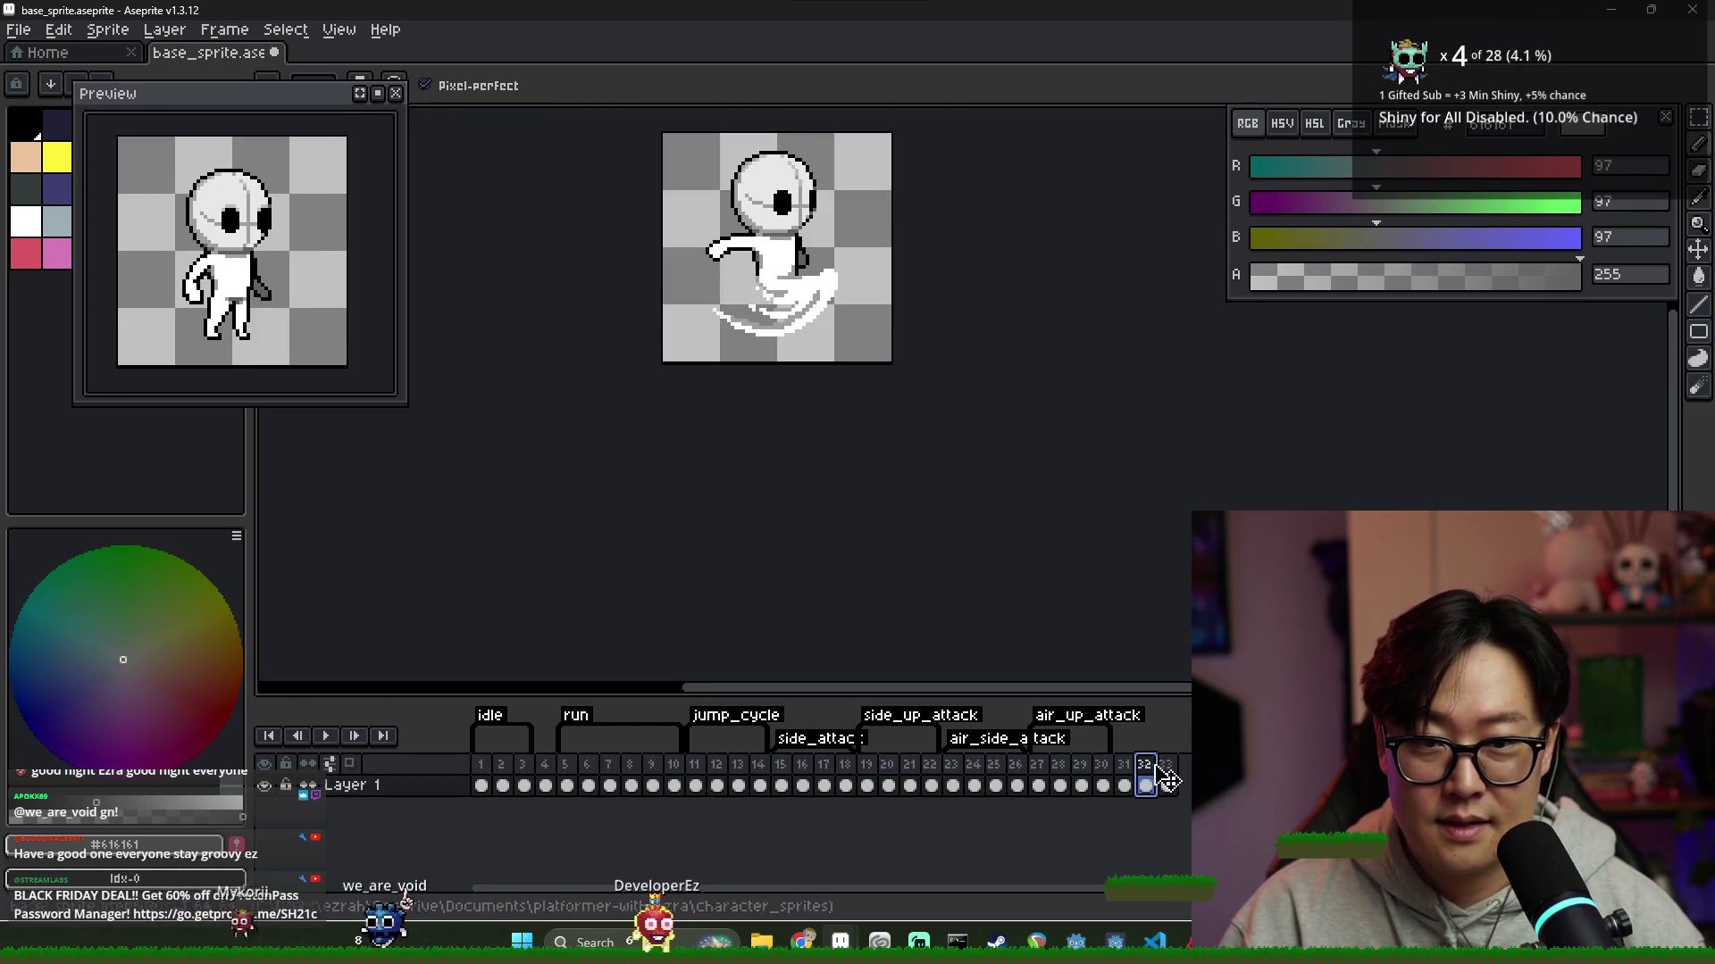
pyautogui.click(1166, 767)
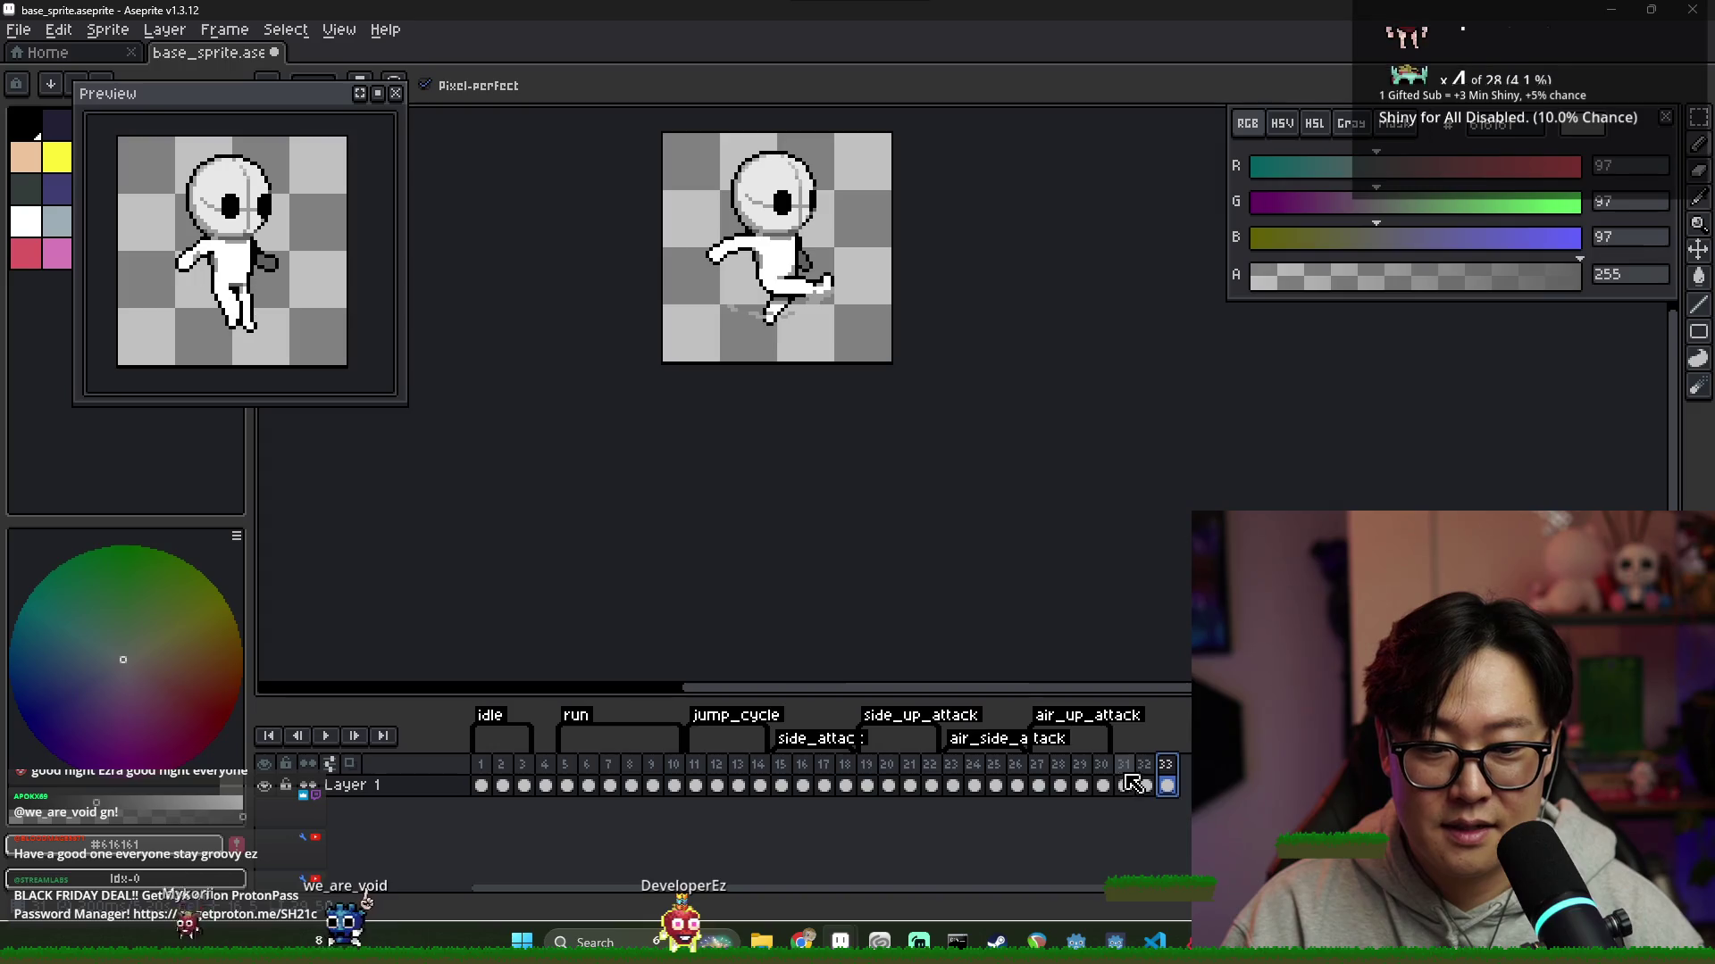
pyautogui.hotkey('ctrl', 's')
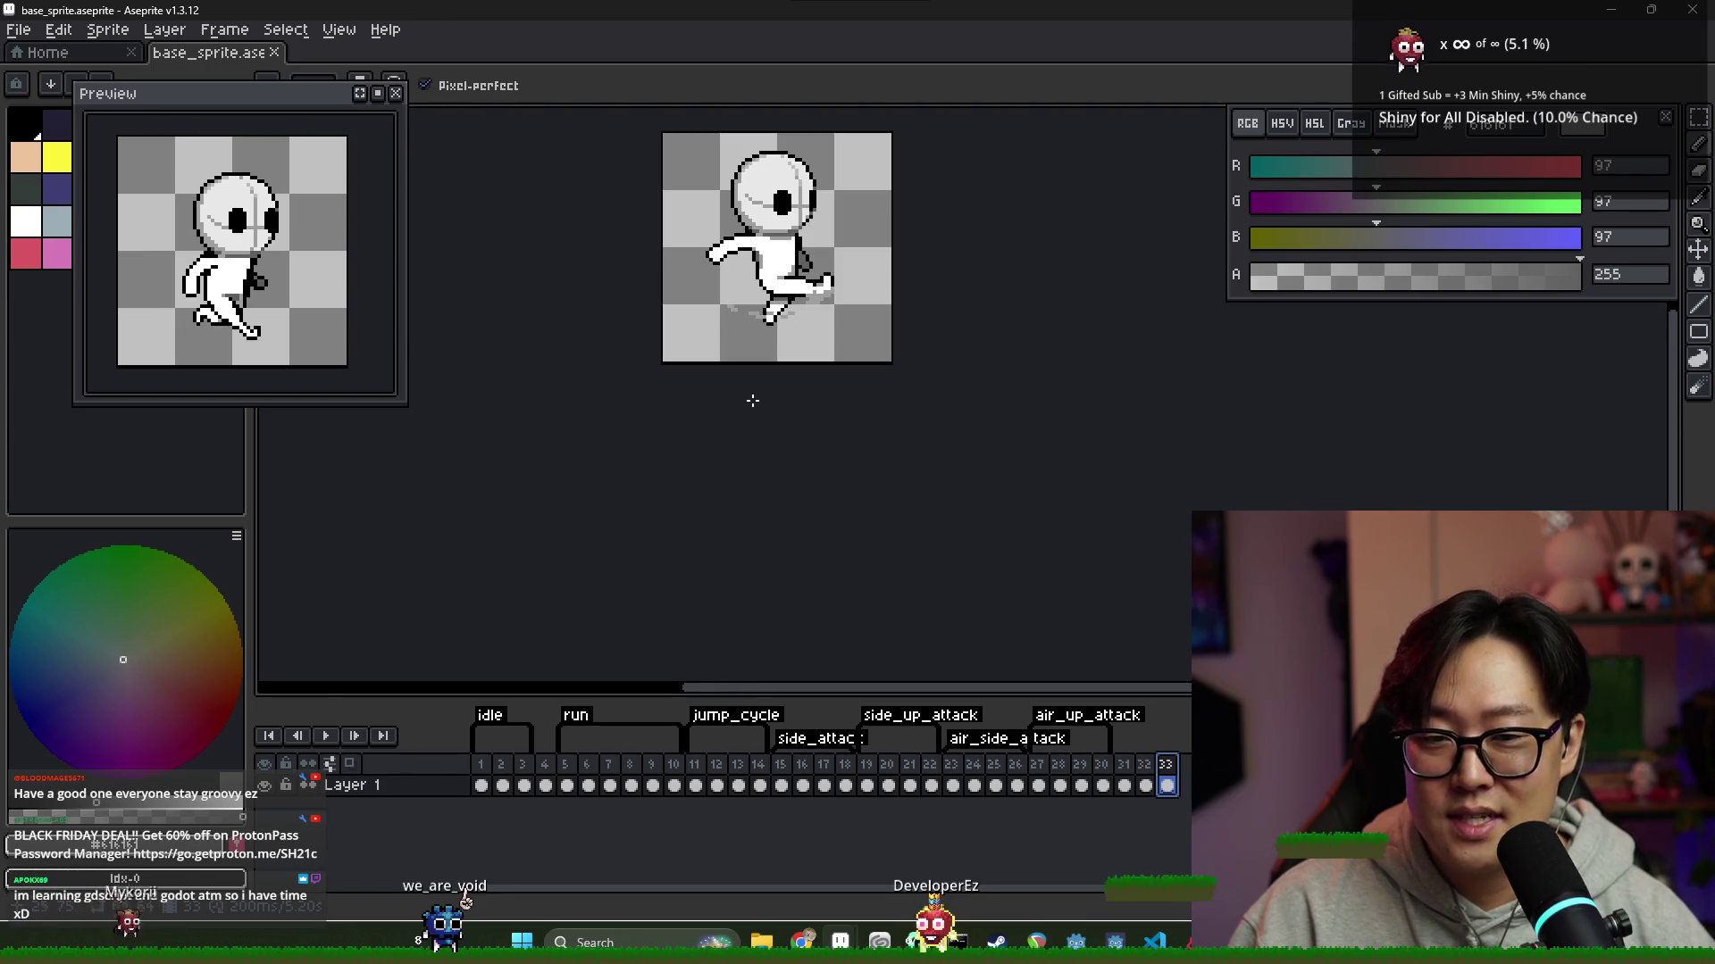
# Centre the sprite on frame 33, switch to the eraser, and save the file
pyautogui.scroll(-2, 750, 401)
pyautogui.scroll(4, 824, 452)
pyautogui.moveTo(789, 367); pyautogui.dragTo(865, 451)
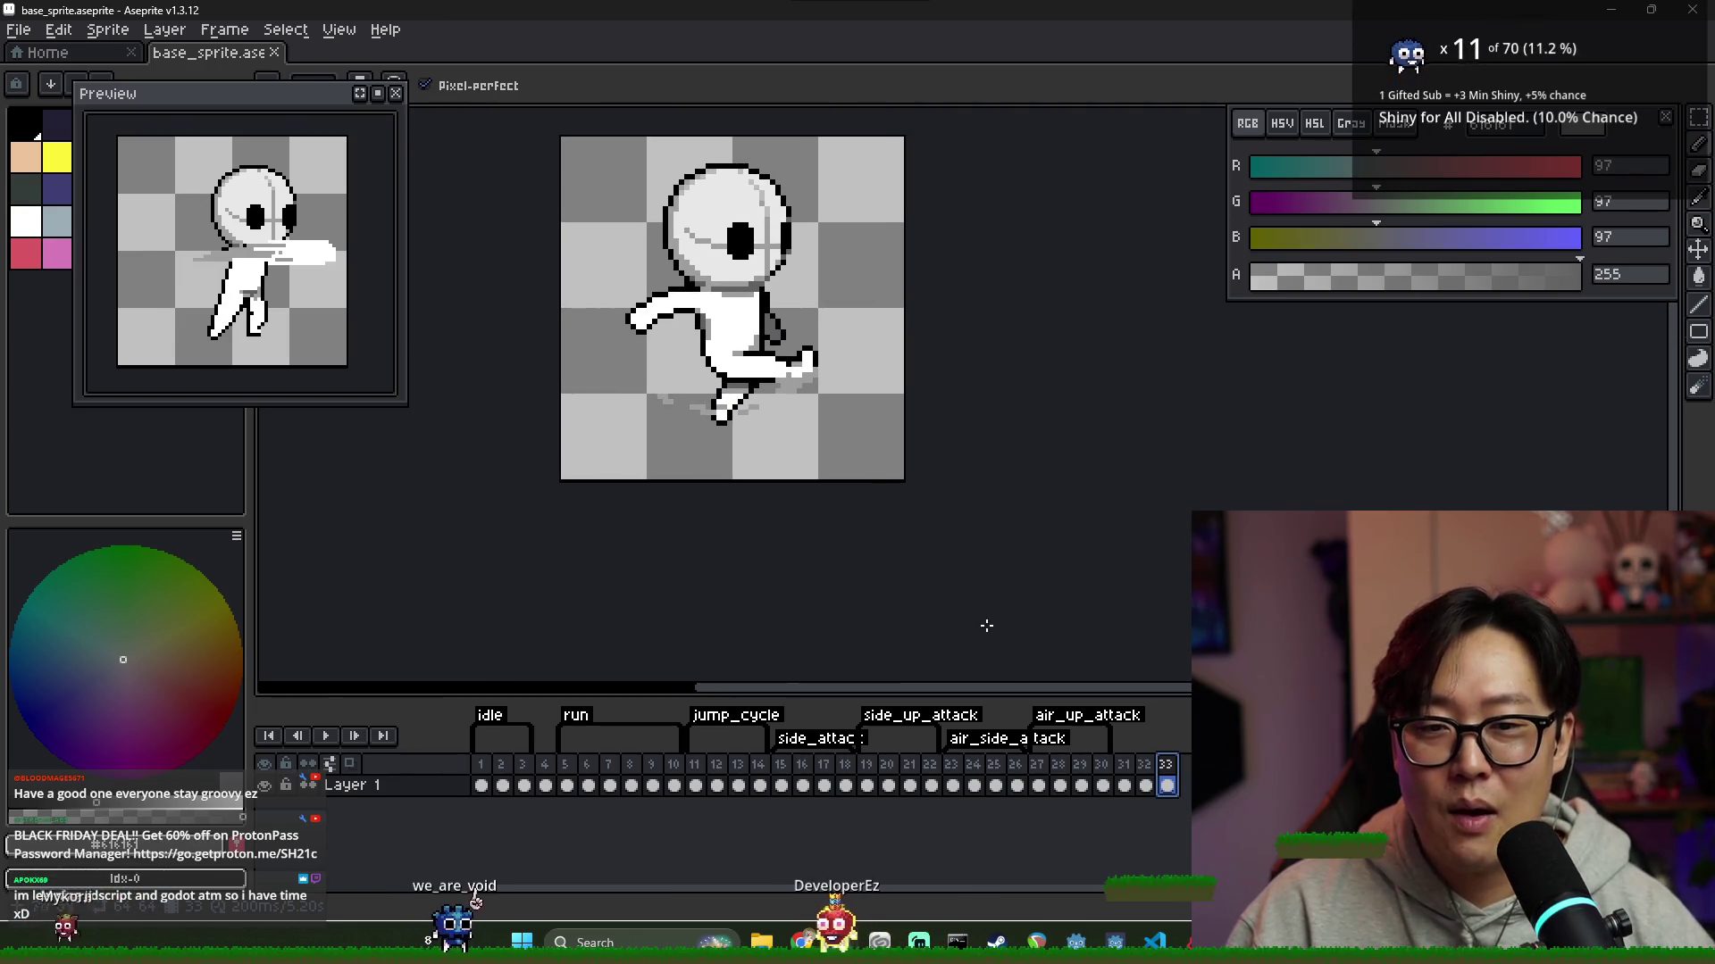
pyautogui.press('Left')
pyautogui.press('Right')
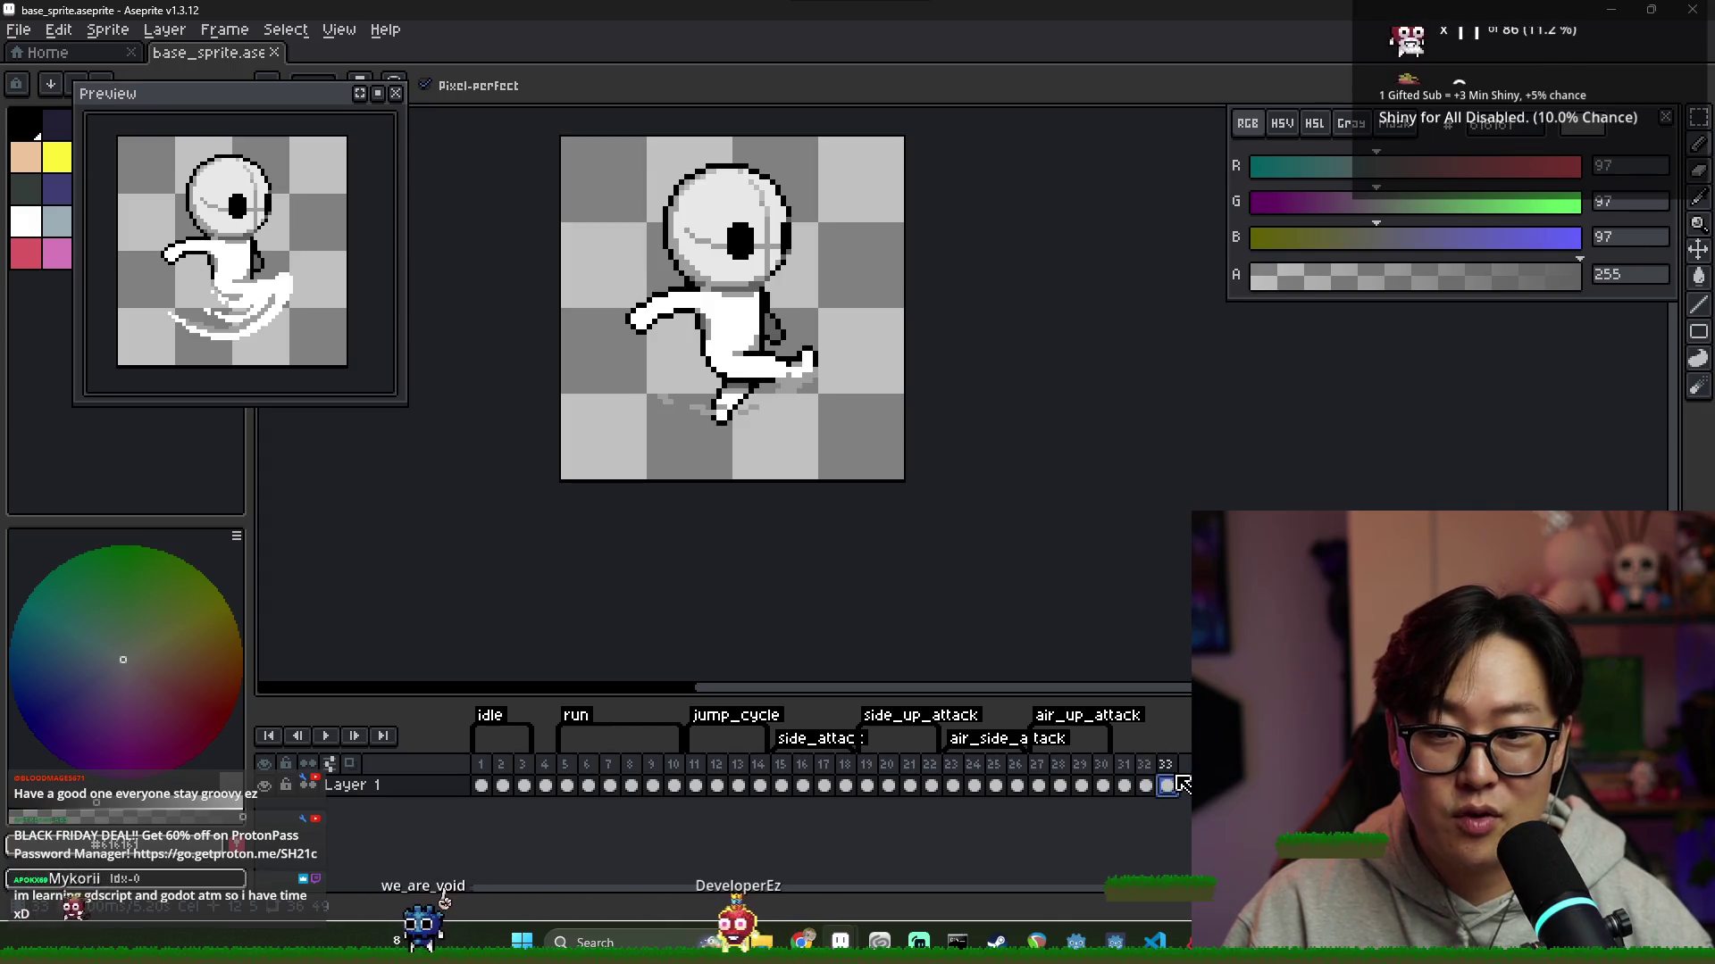
pyautogui.scroll(5, 683, 195)
pyautogui.press('e')
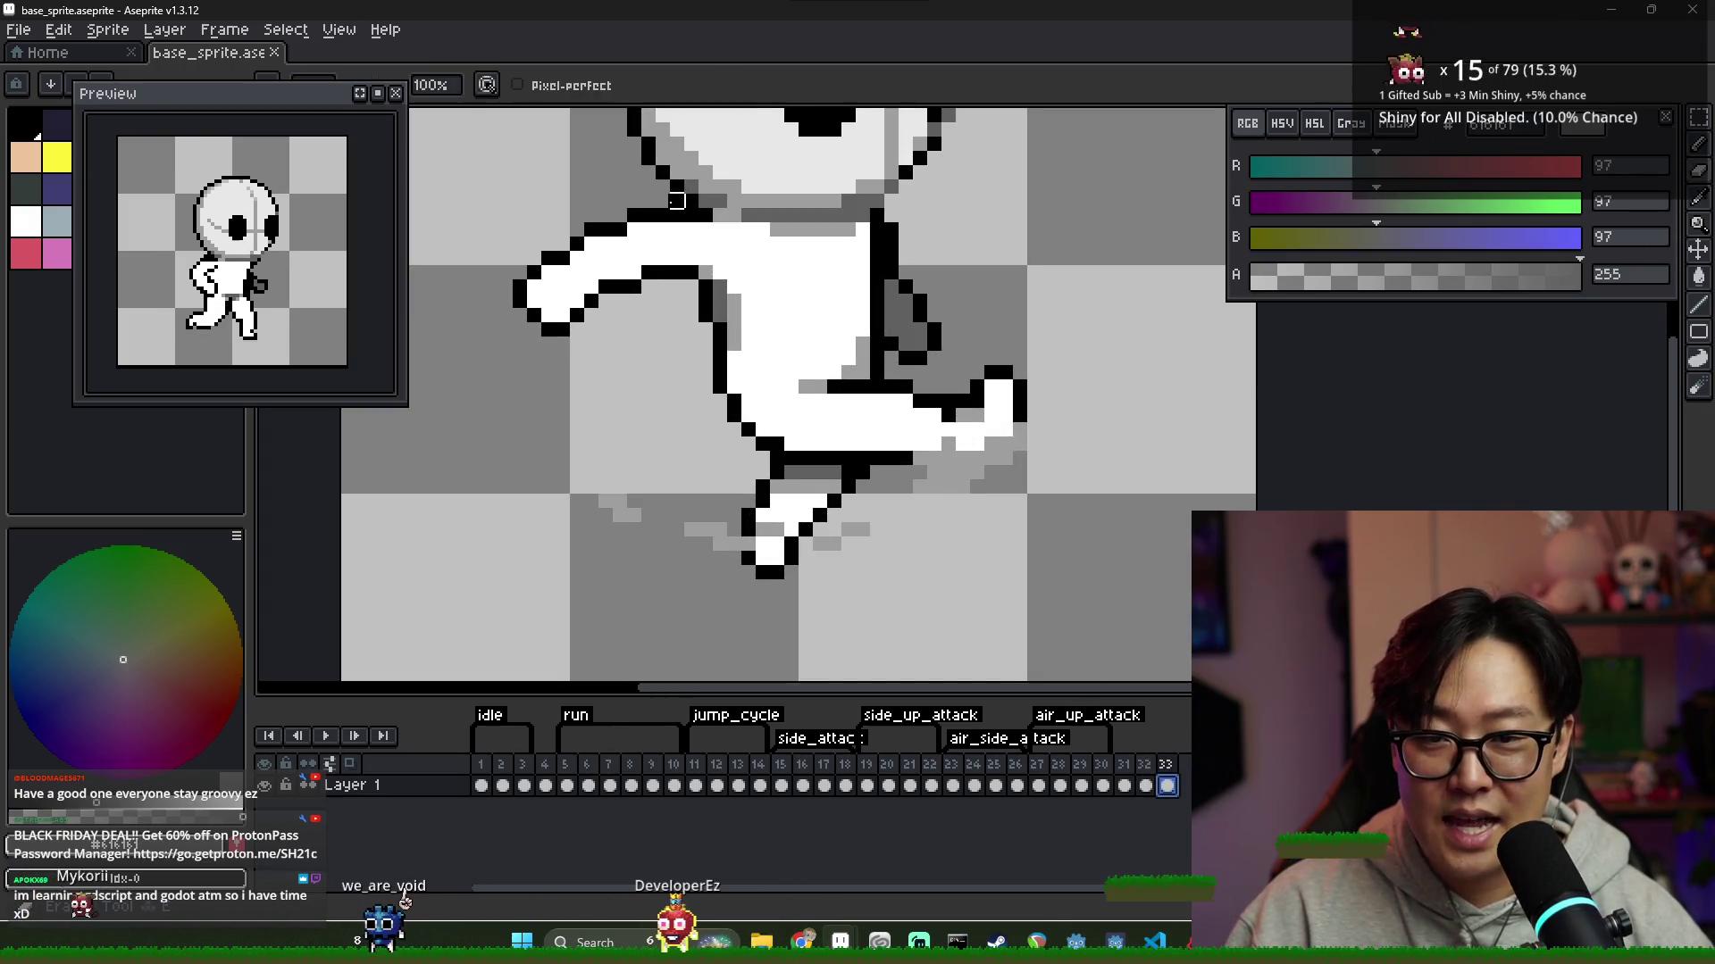
pyautogui.scroll(-2, 918, 444)
pyautogui.hotkey('ctrl', 's')
# Compare frames 32 and 33 with the whole sprite fitted in view
pyautogui.click(1145, 777)
pyautogui.click(1167, 768)
pyautogui.click(1149, 770)
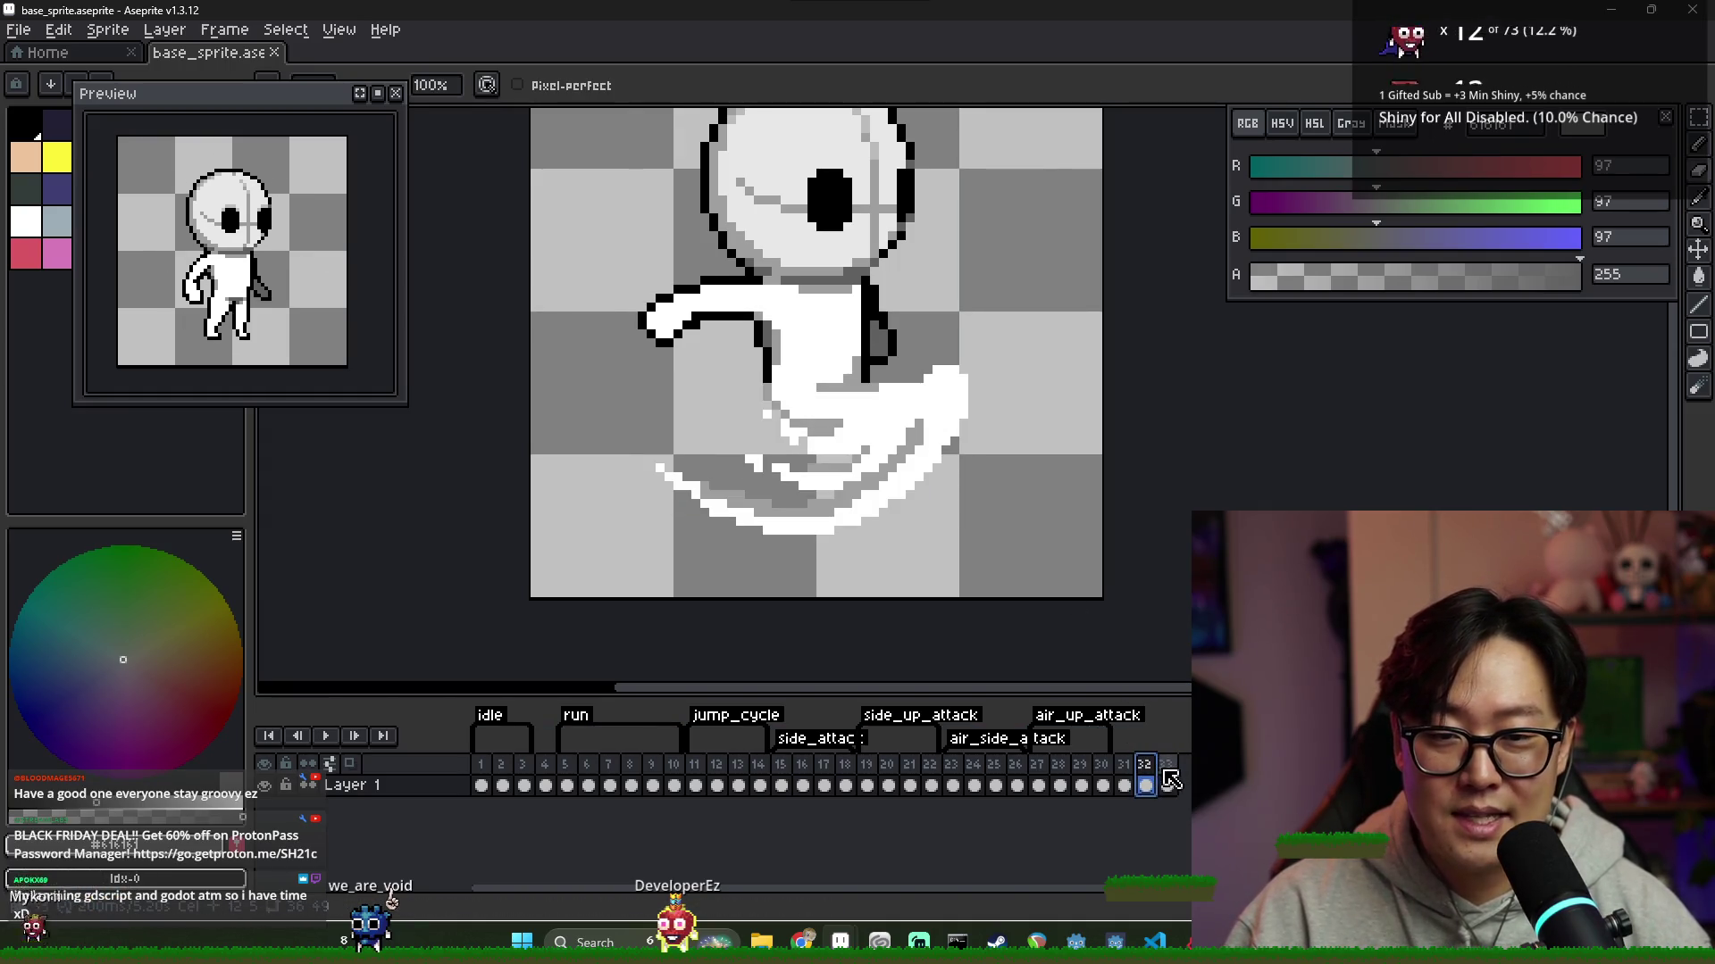
pyautogui.click(1169, 779)
pyautogui.press('-')
pyautogui.press('-')
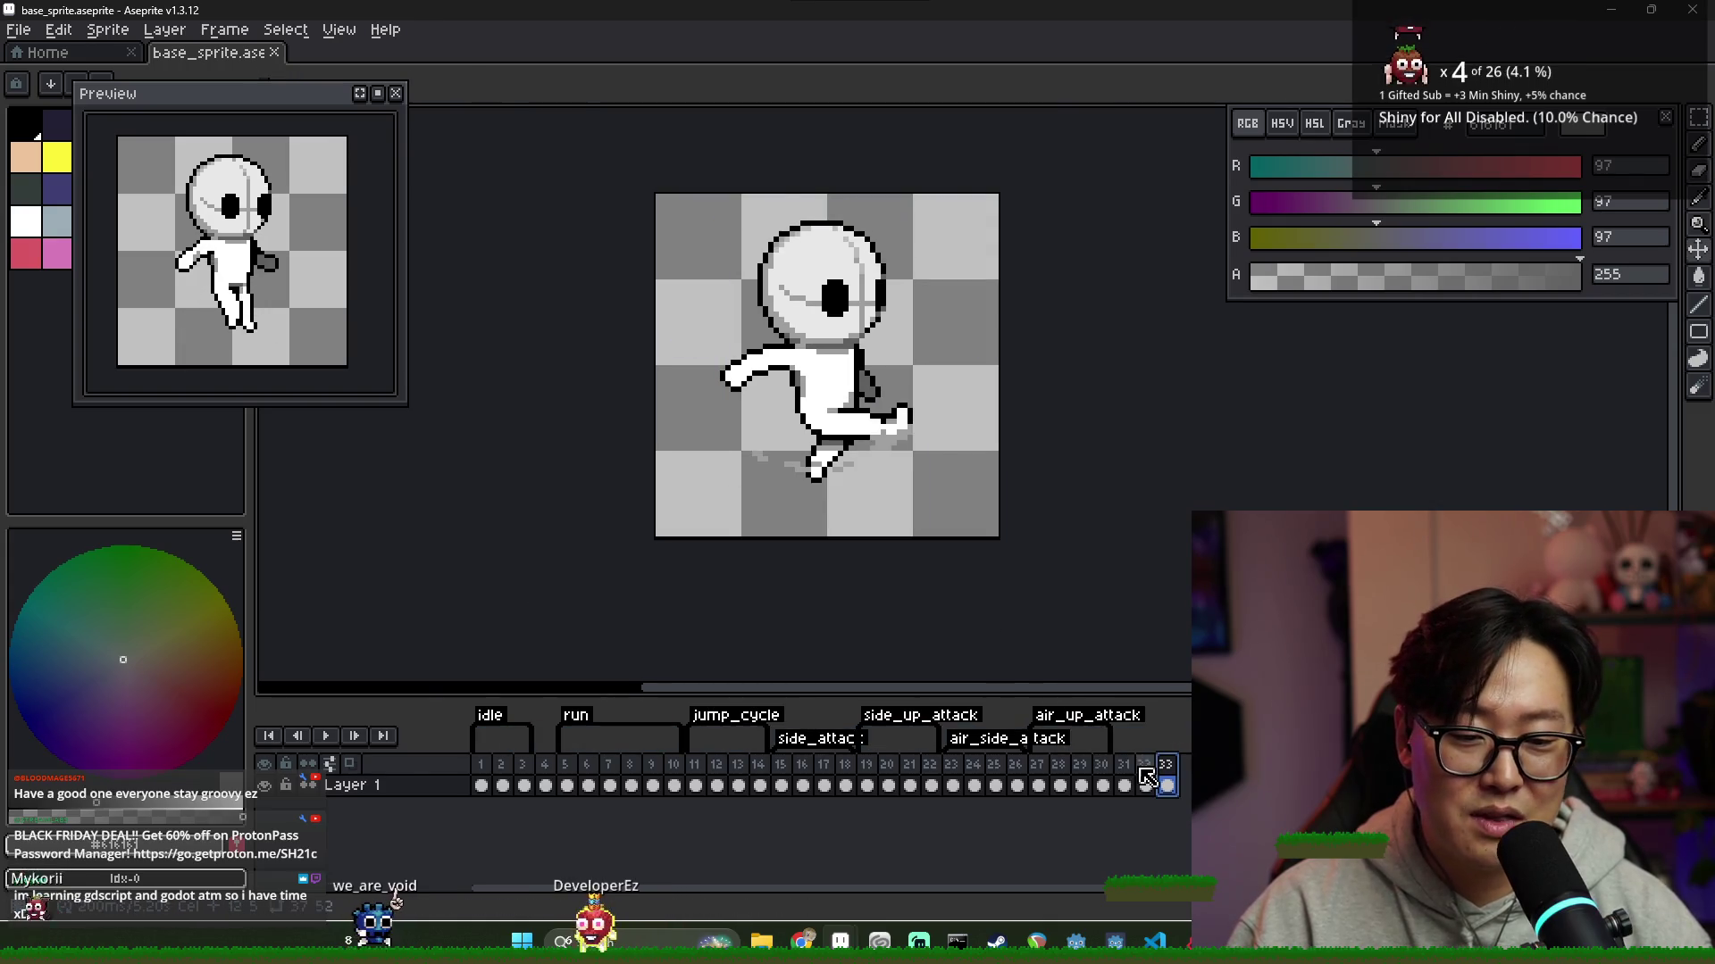
pyautogui.click(1146, 770)
pyautogui.click(1166, 784)
# Darken the arm-torso joint pixels with a sampled dark shade and save again
pyautogui.press('i')
pyautogui.scroll(2, 829, 377)
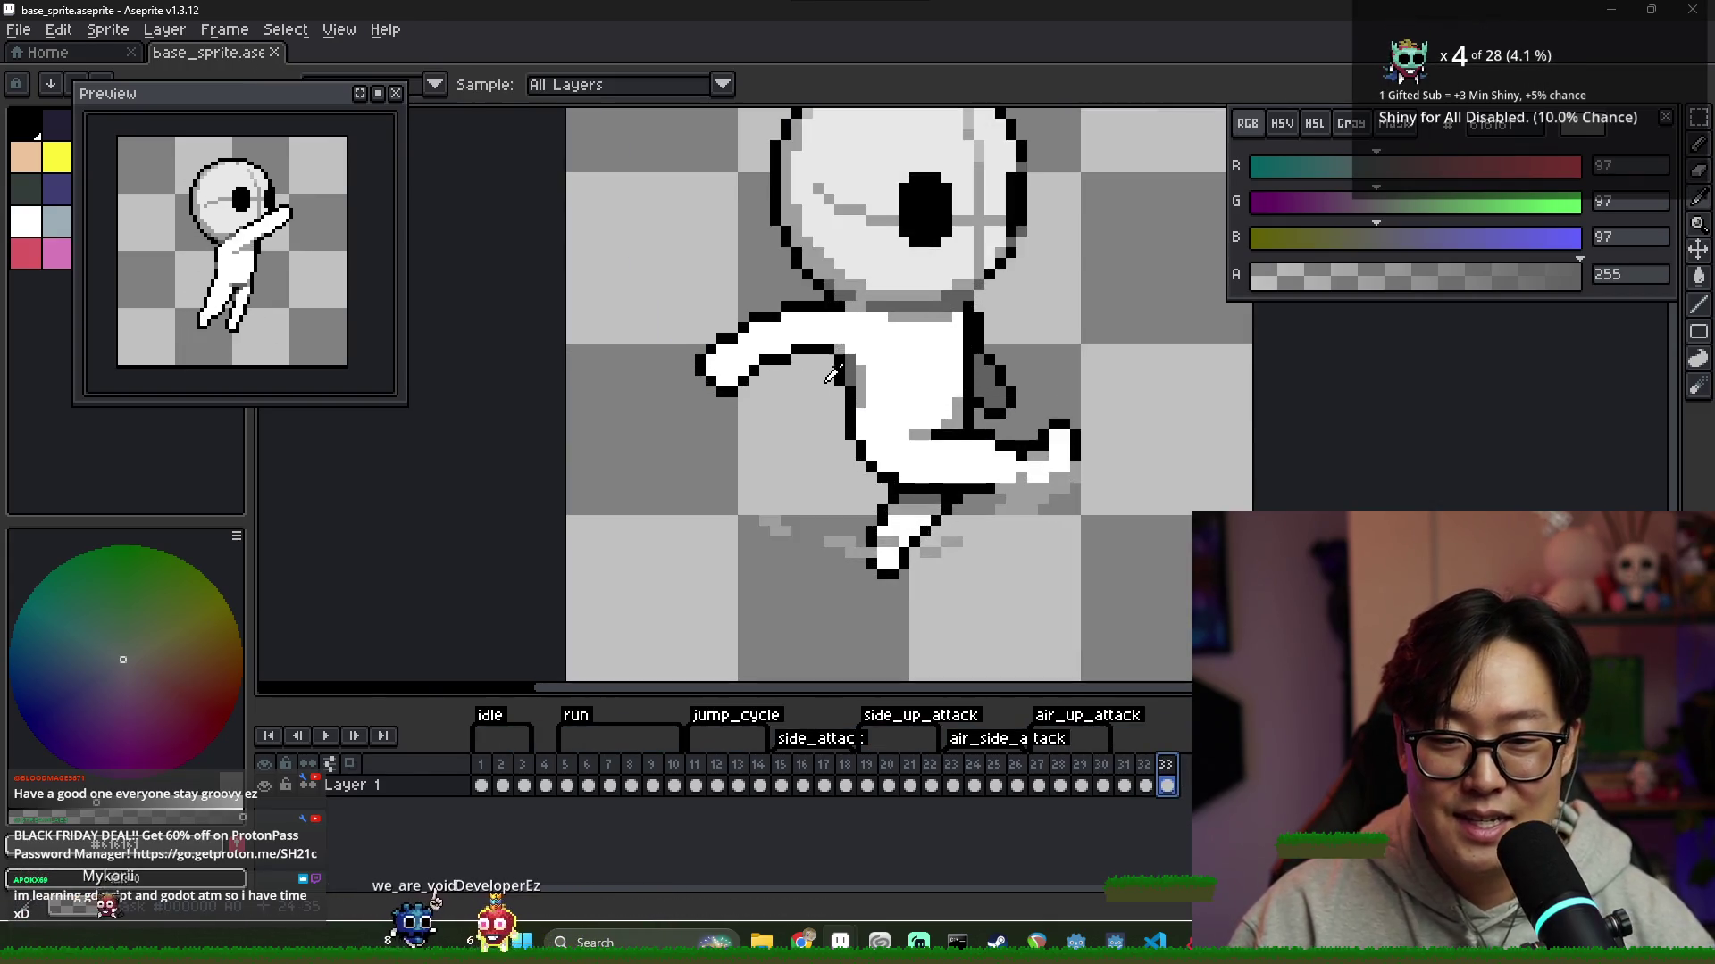
pyautogui.click(829, 377)
pyautogui.press('b')
pyautogui.moveTo(840, 357); pyautogui.dragTo(839, 393)
pyautogui.press('i')
pyautogui.click(882, 364)
pyautogui.click(860, 370)
pyautogui.press('-')
pyautogui.press('-')
pyautogui.press('-')
pyautogui.hotkey('ctrl', 's')
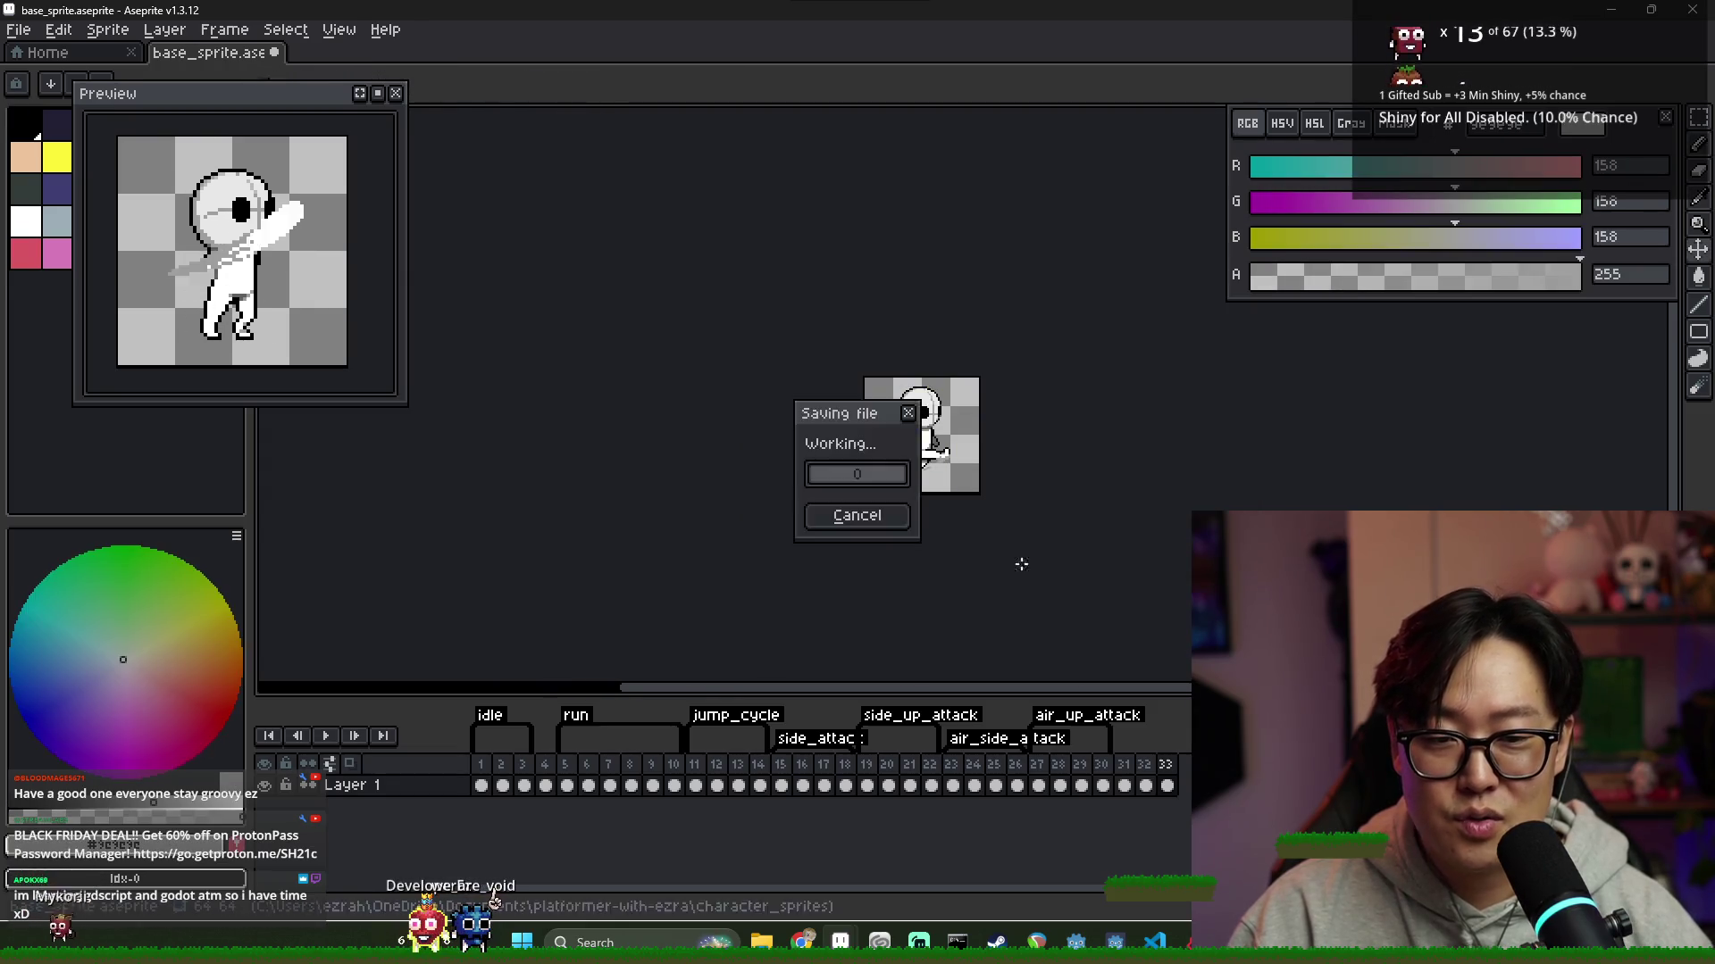
# Review the poses in frames 33, 32 and 13
pyautogui.click(1166, 772)
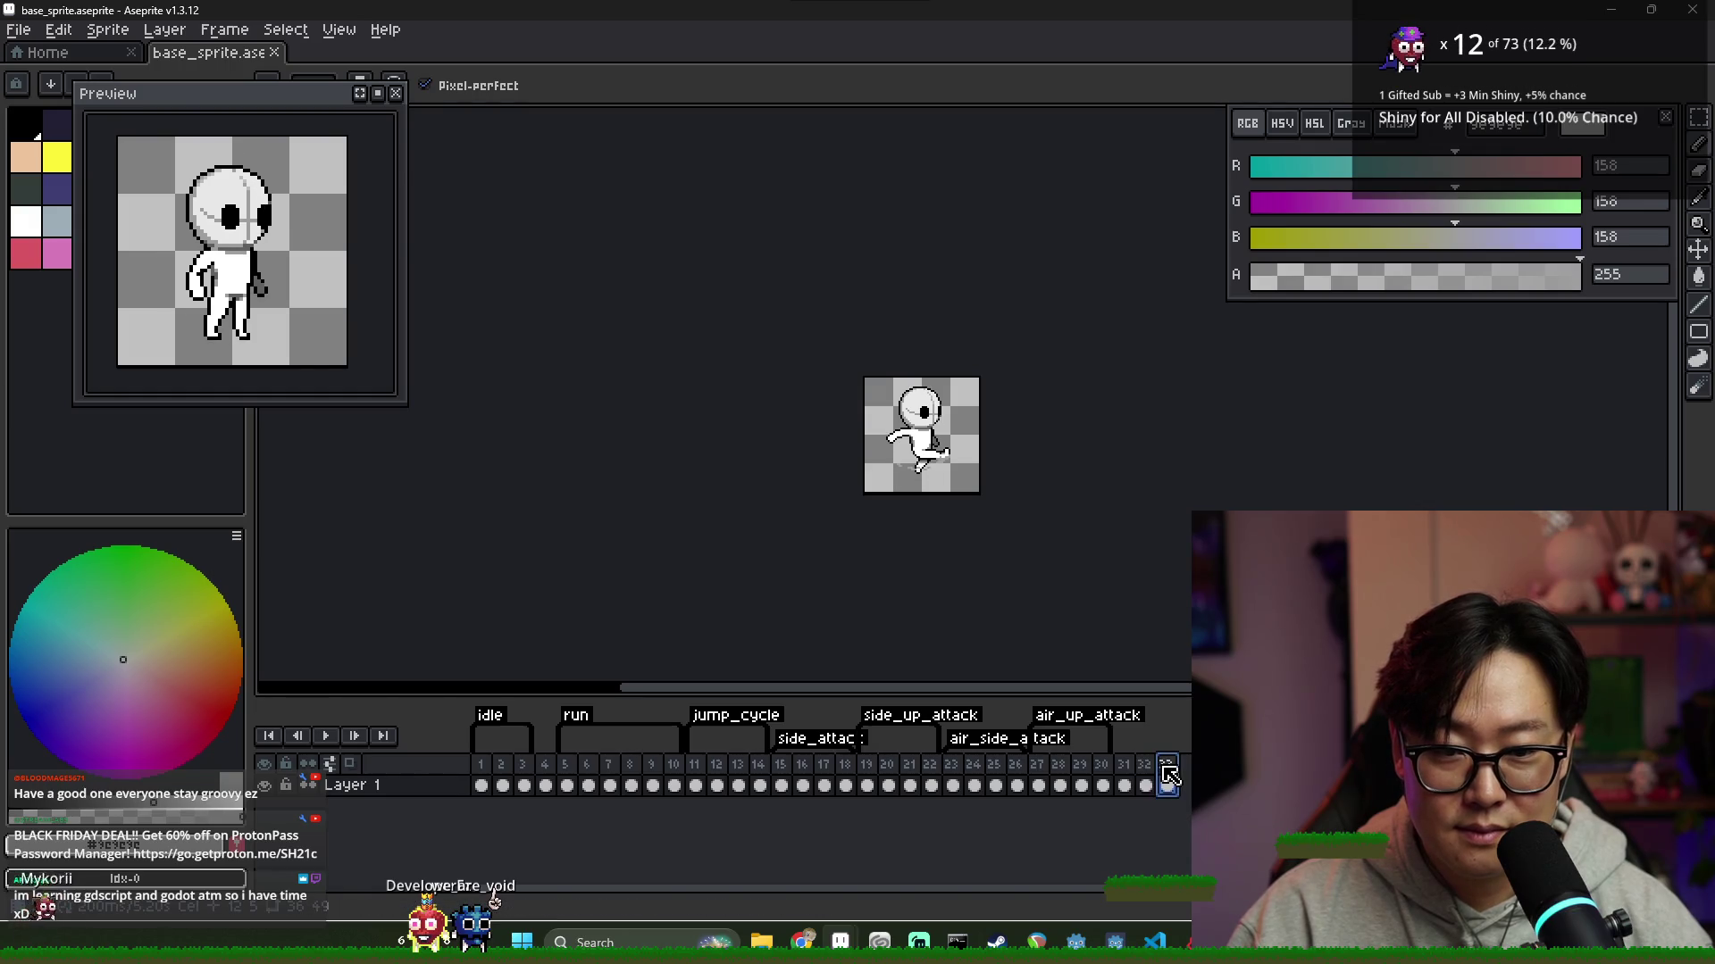
pyautogui.press('Left')
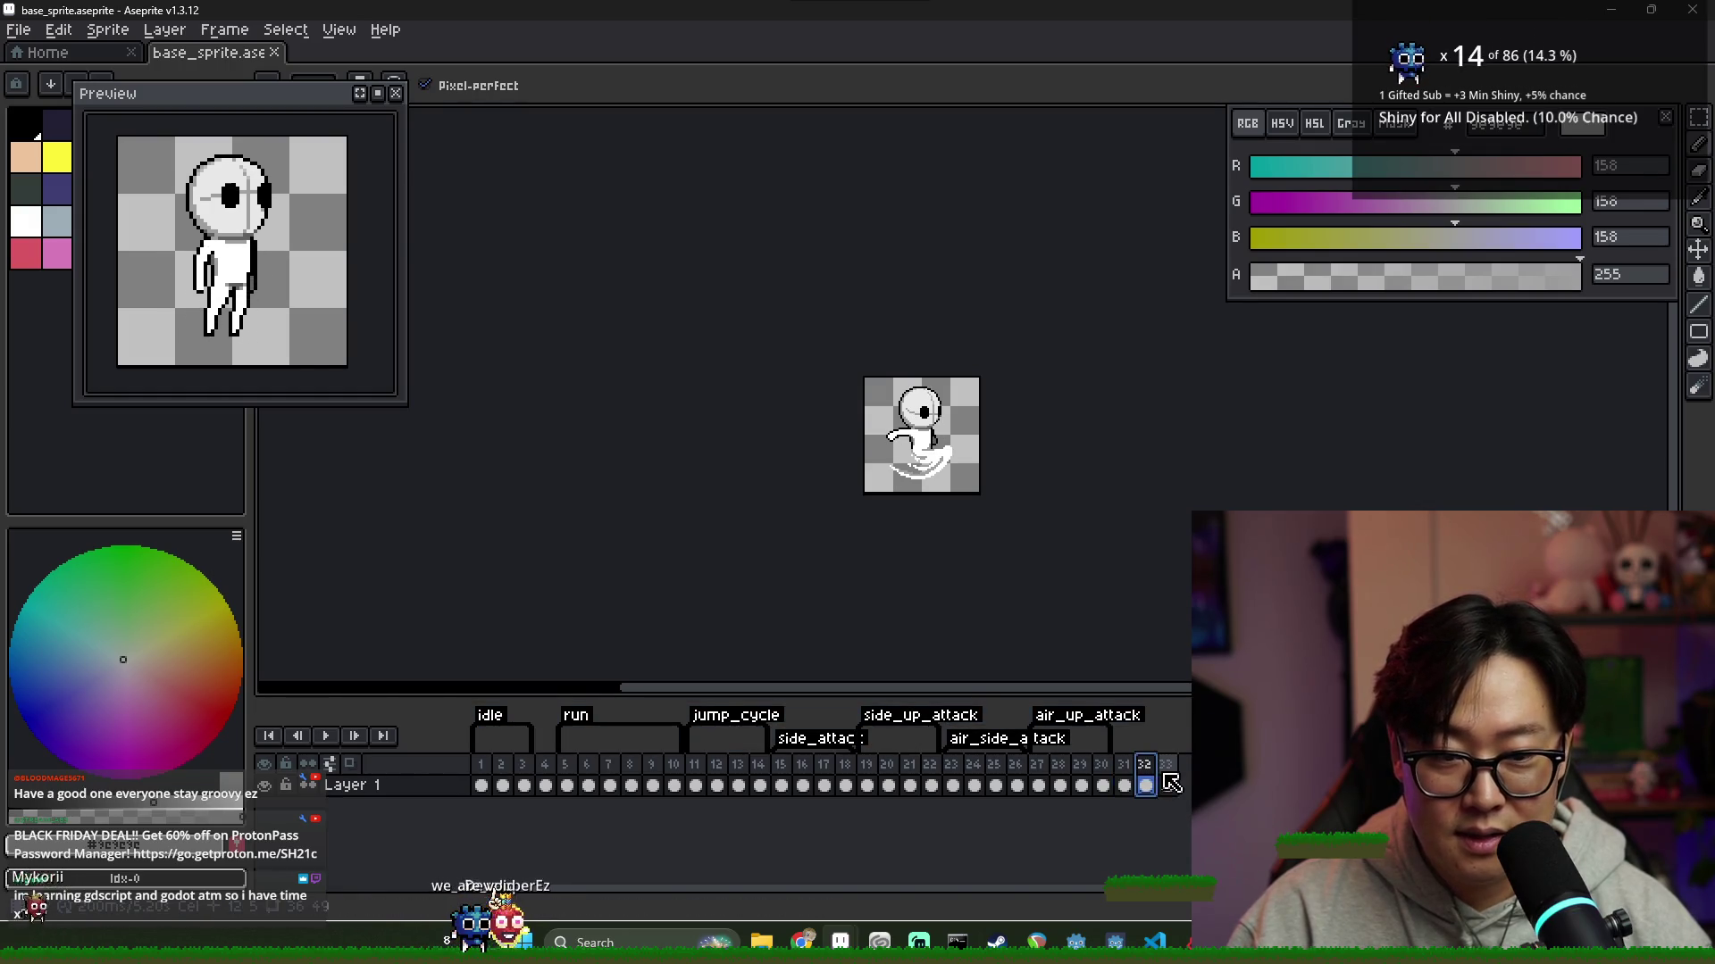
pyautogui.click(740, 785)
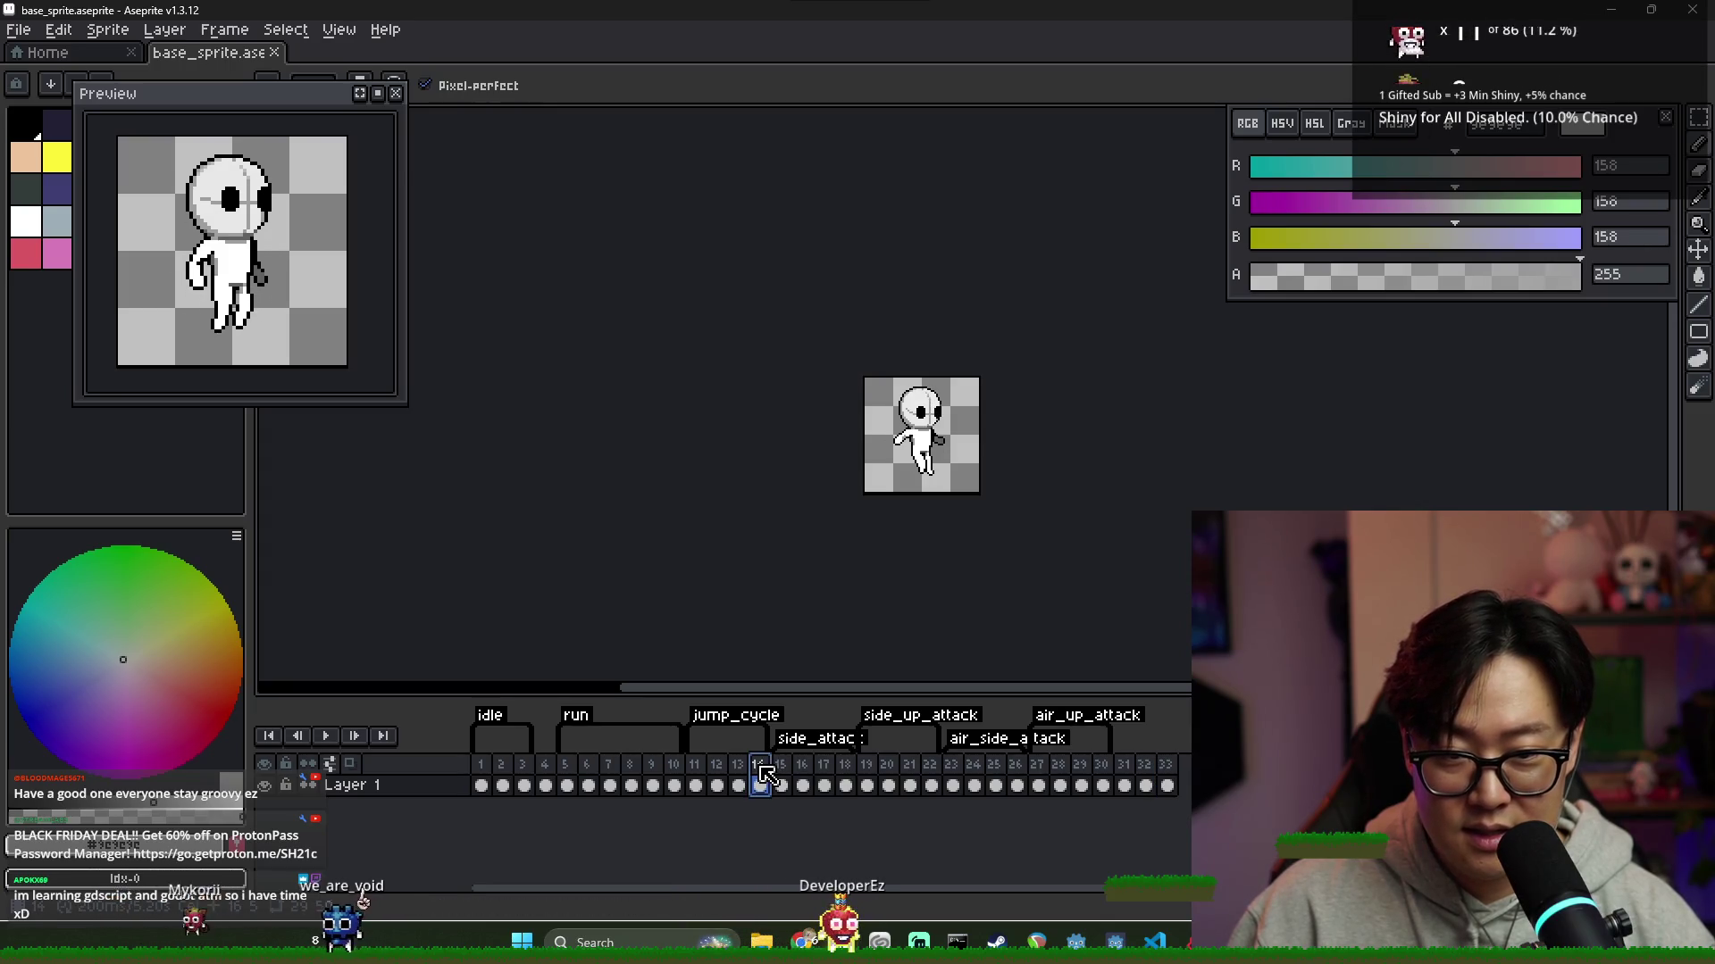
# Create a new tag named down_attack spanning frames 31–33
pyautogui.click(1147, 778)
pyautogui.click(1129, 773)
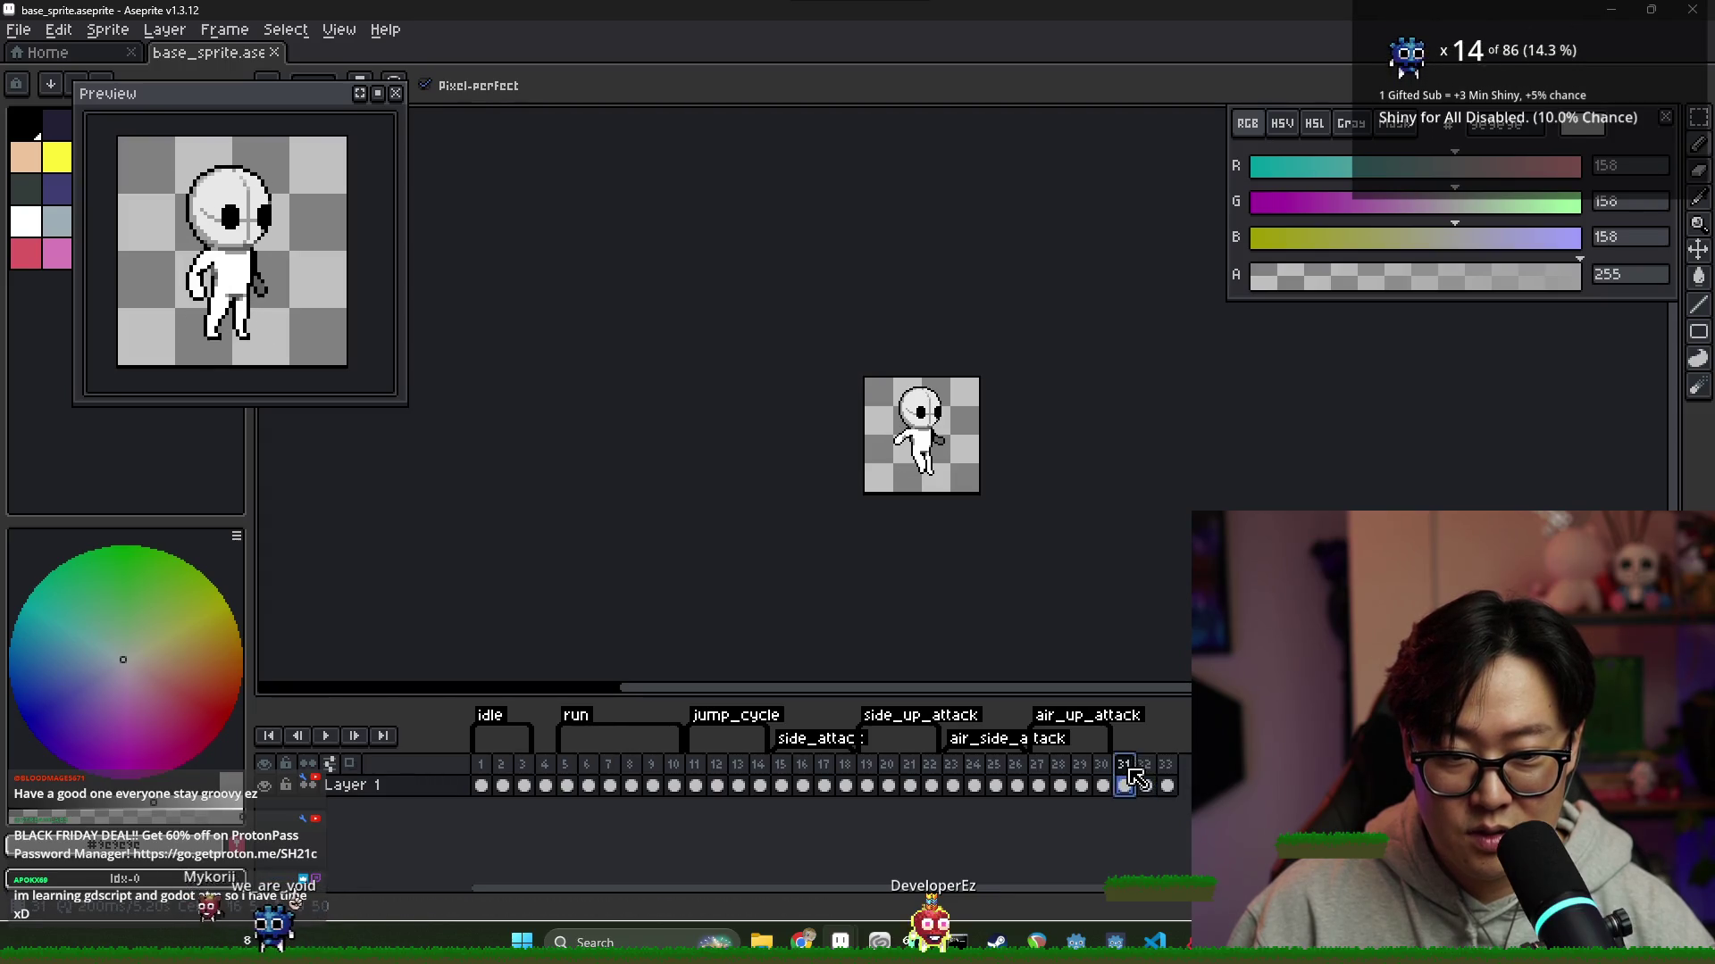
pyautogui.click(1167, 784)
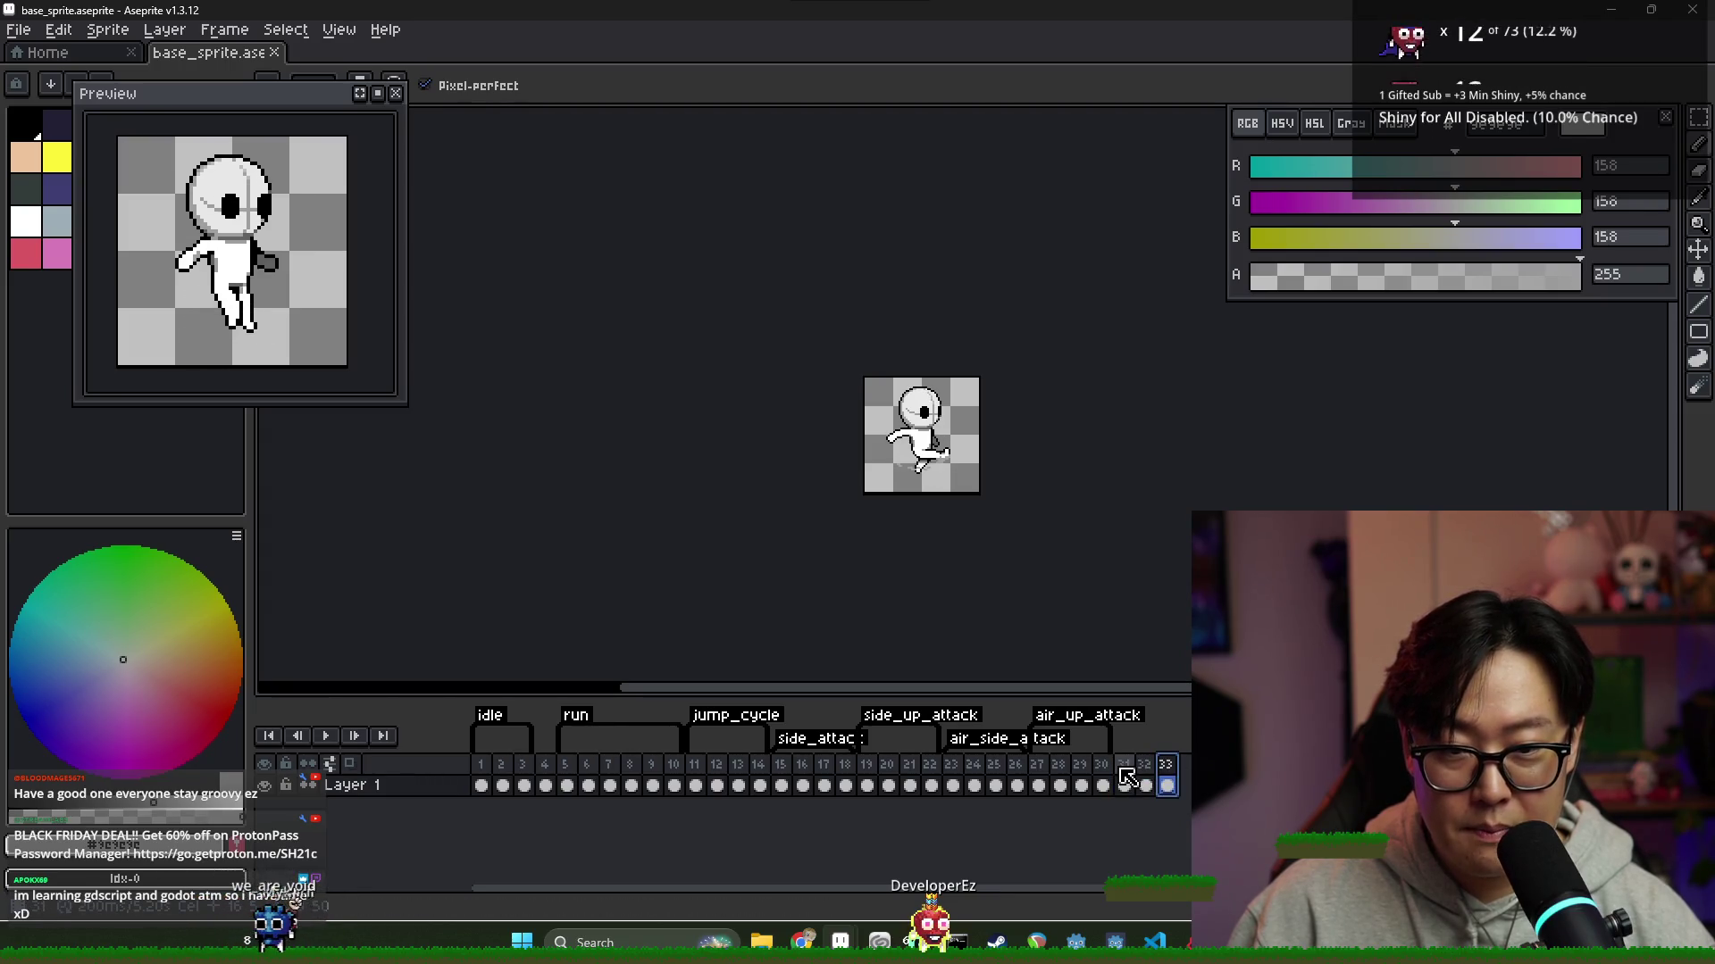
pyautogui.rightClick(1179, 761)
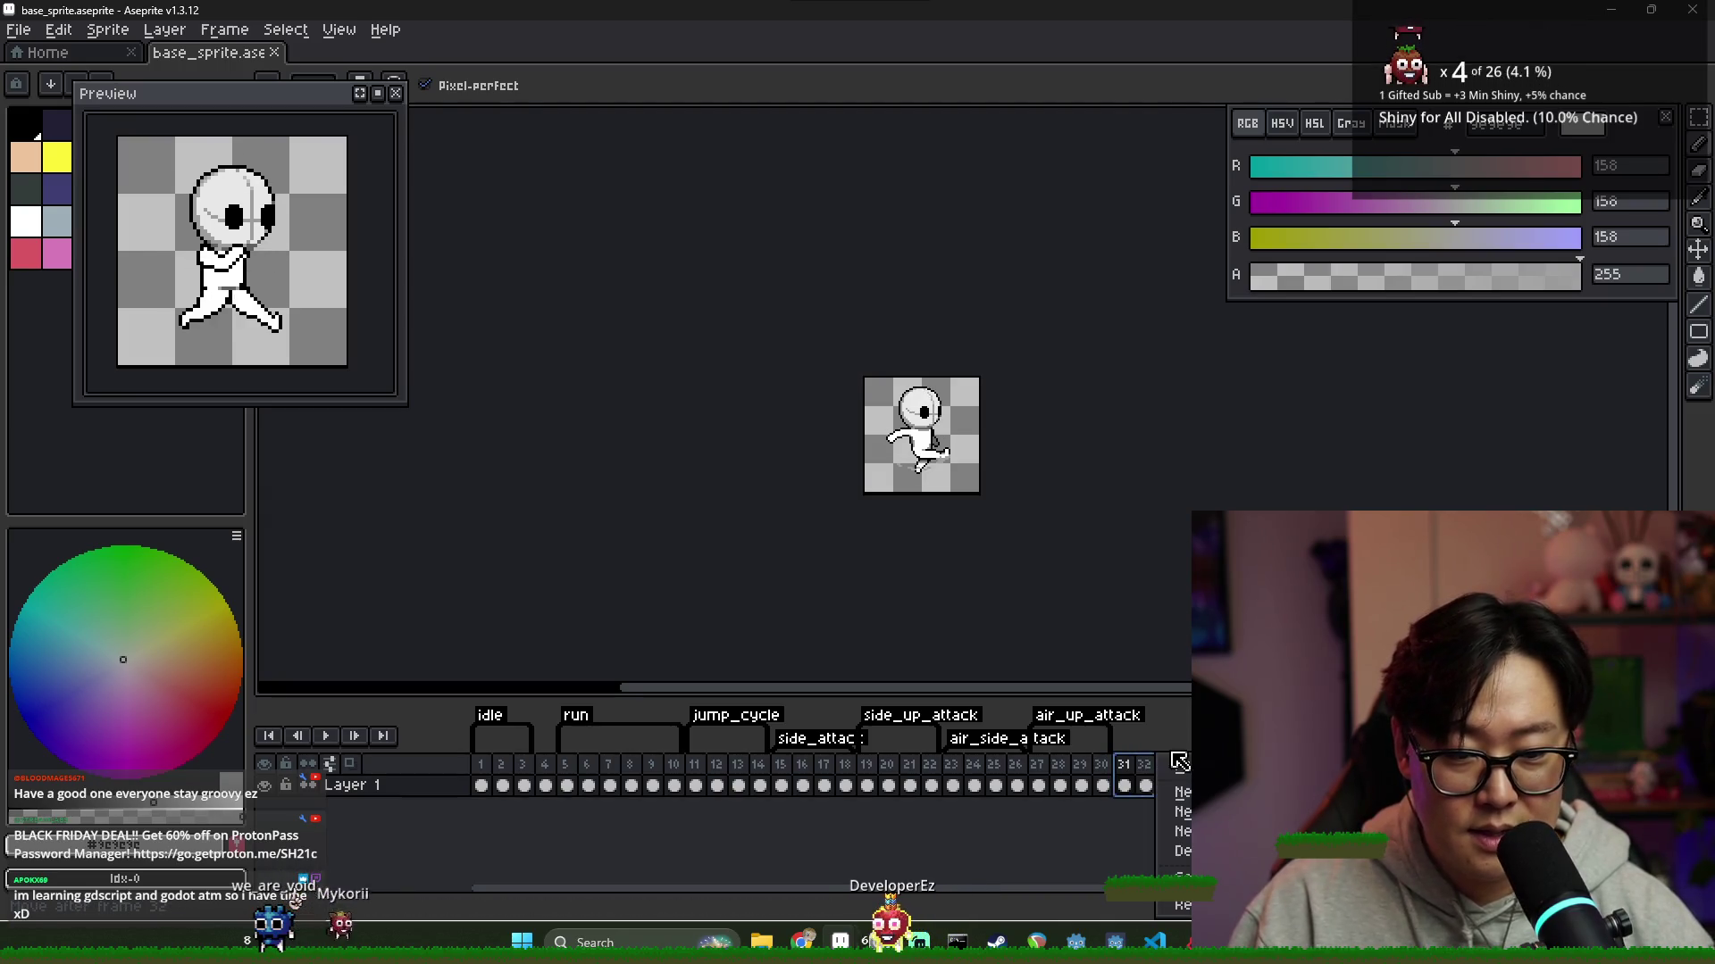
pyautogui.click(1183, 792)
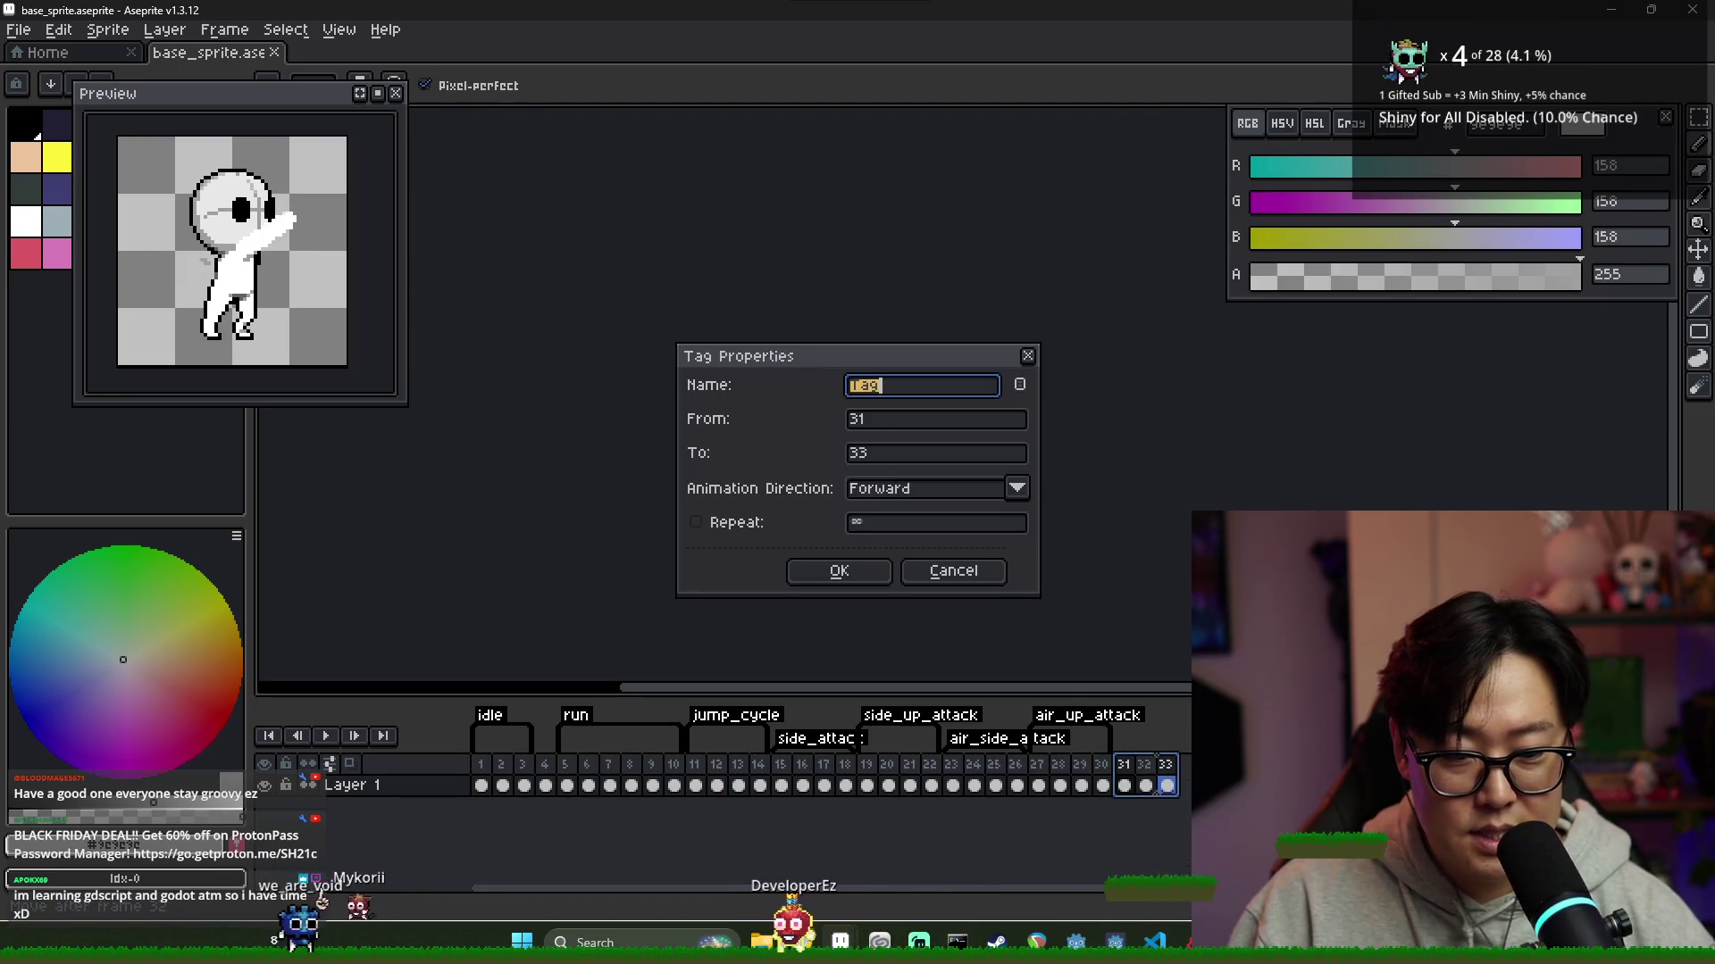
pyautogui.hotkey('ctrl', 'a')
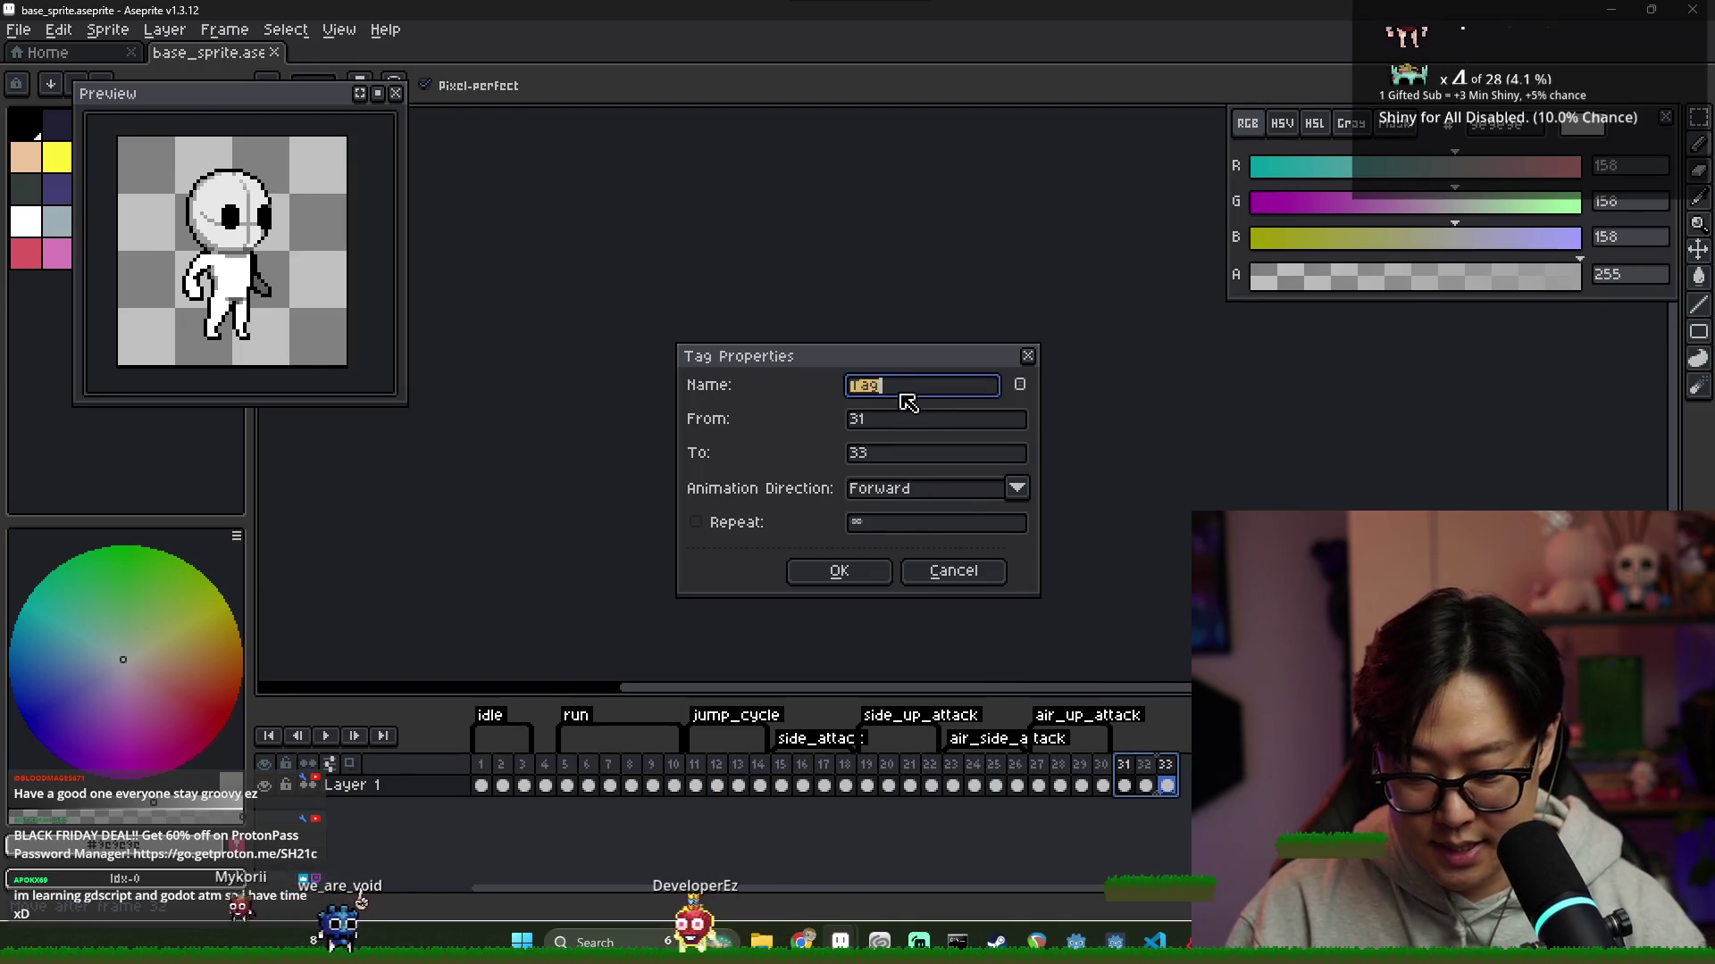
pyautogui.write('down')
pyautogui.write('k')
pyautogui.press('Return')
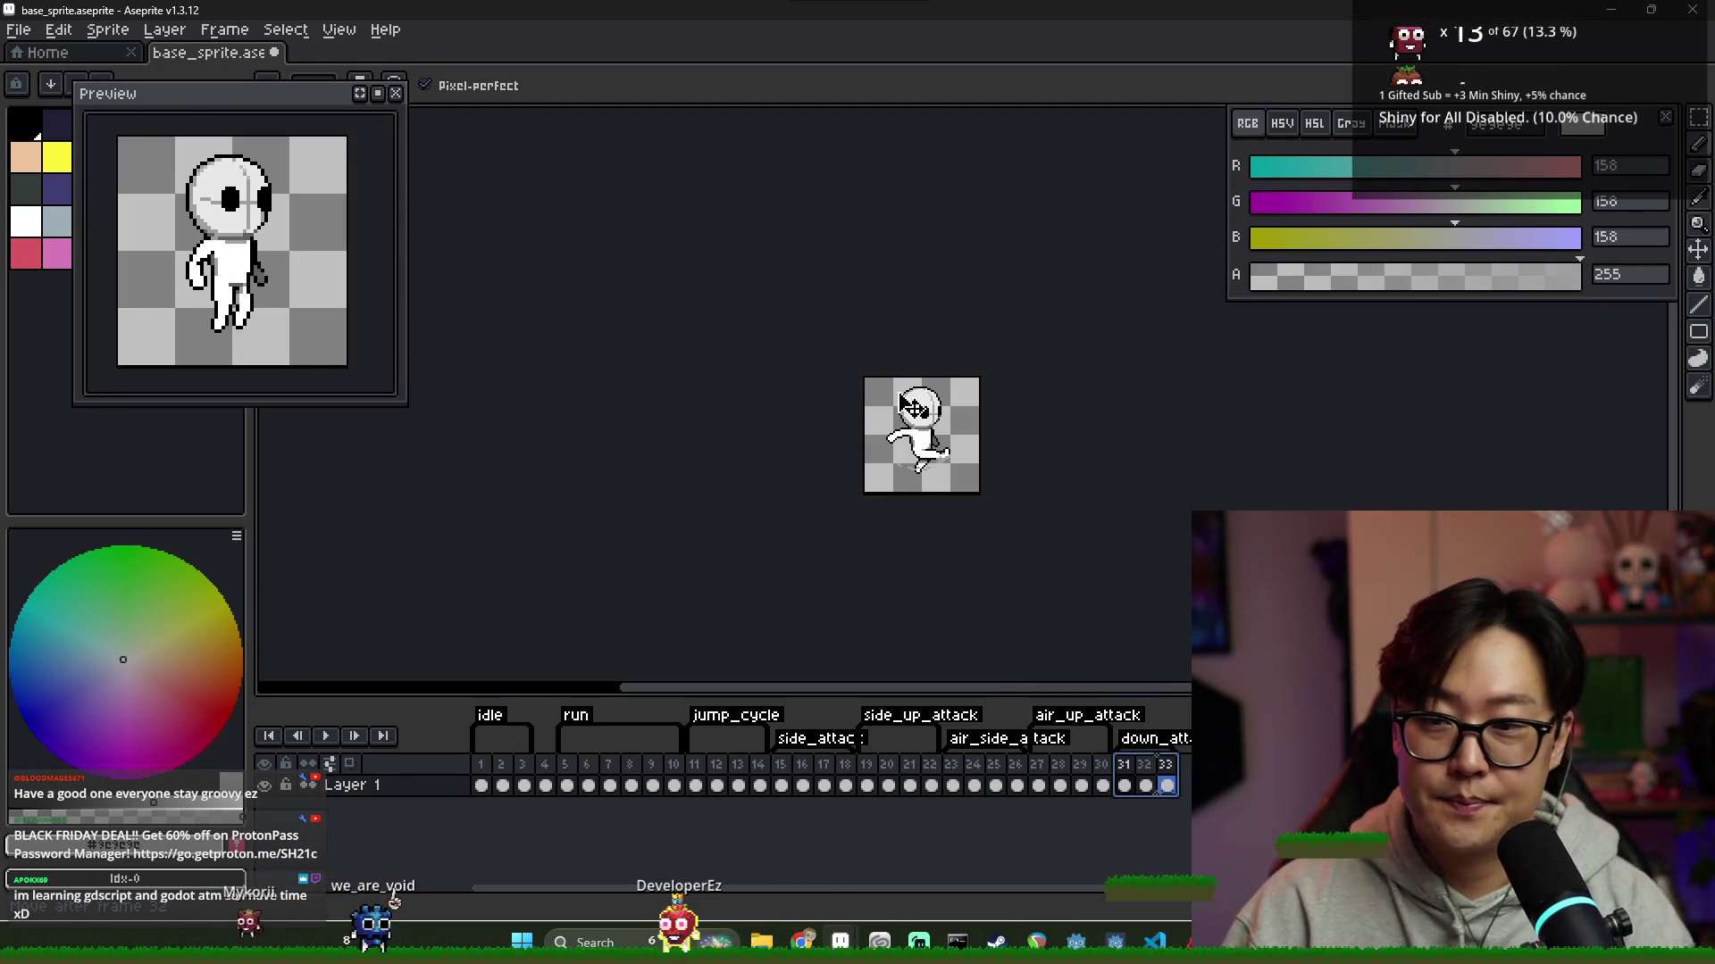
# Review frames 31 and 29, then select frames 27 to 29
pyautogui.click(1127, 788)
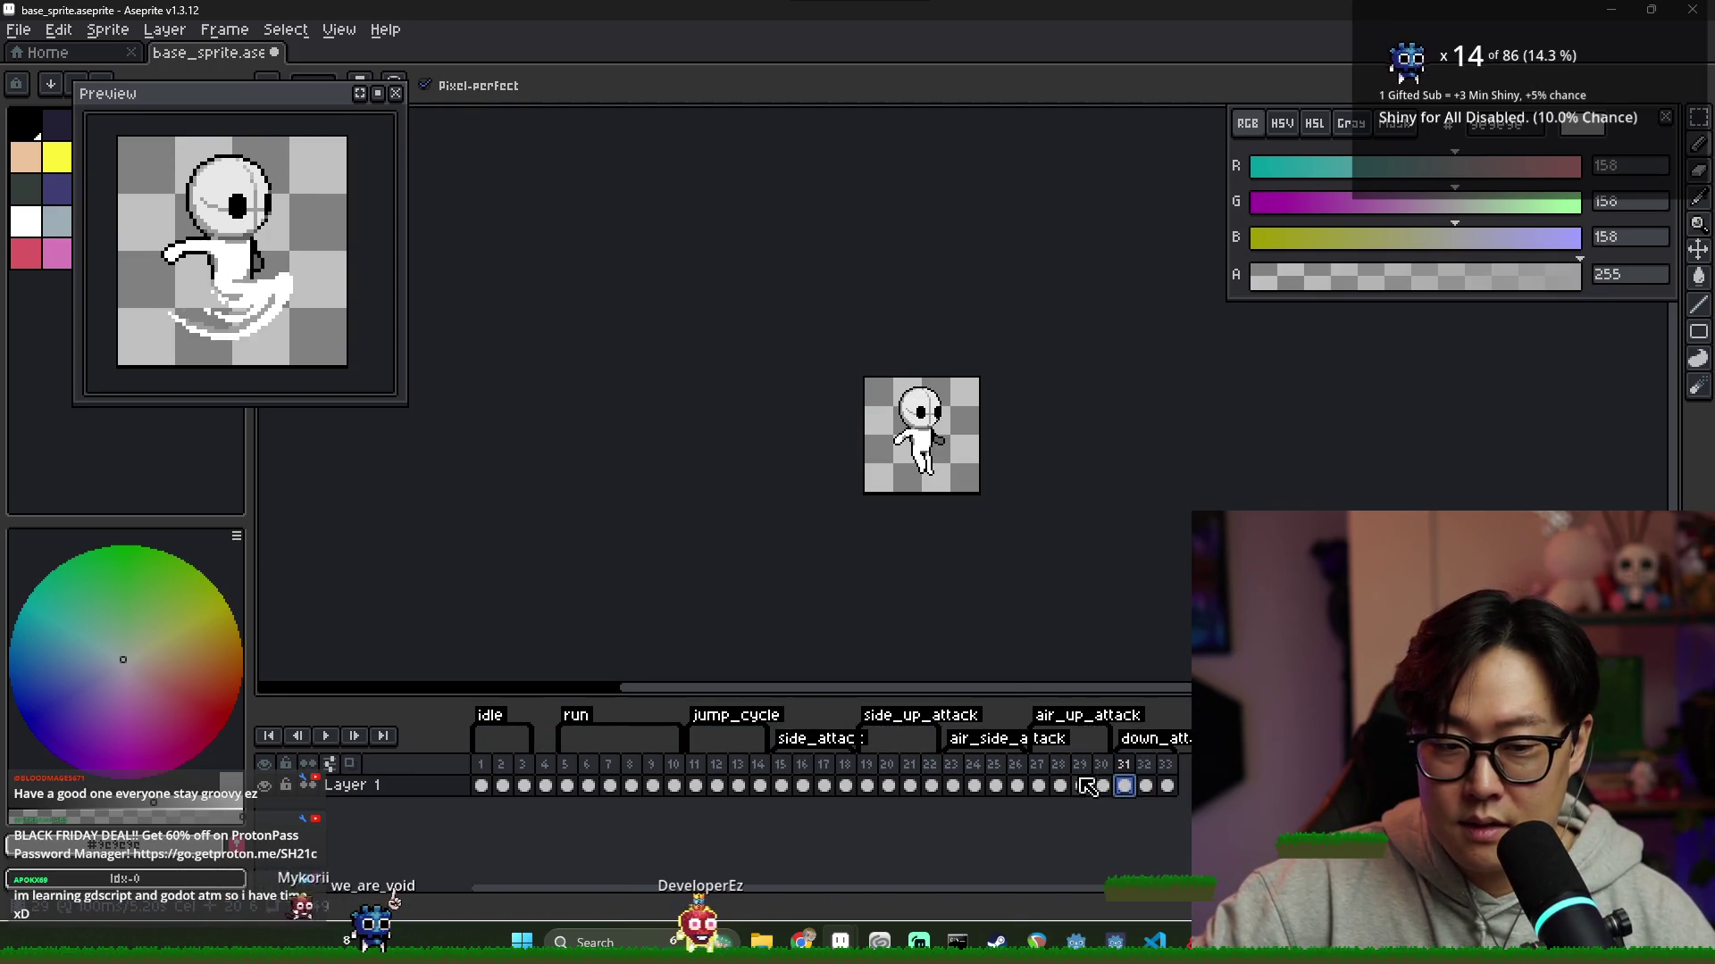
pyautogui.click(1082, 786)
pyautogui.moveTo(1038, 786); pyautogui.dragTo(1095, 773)
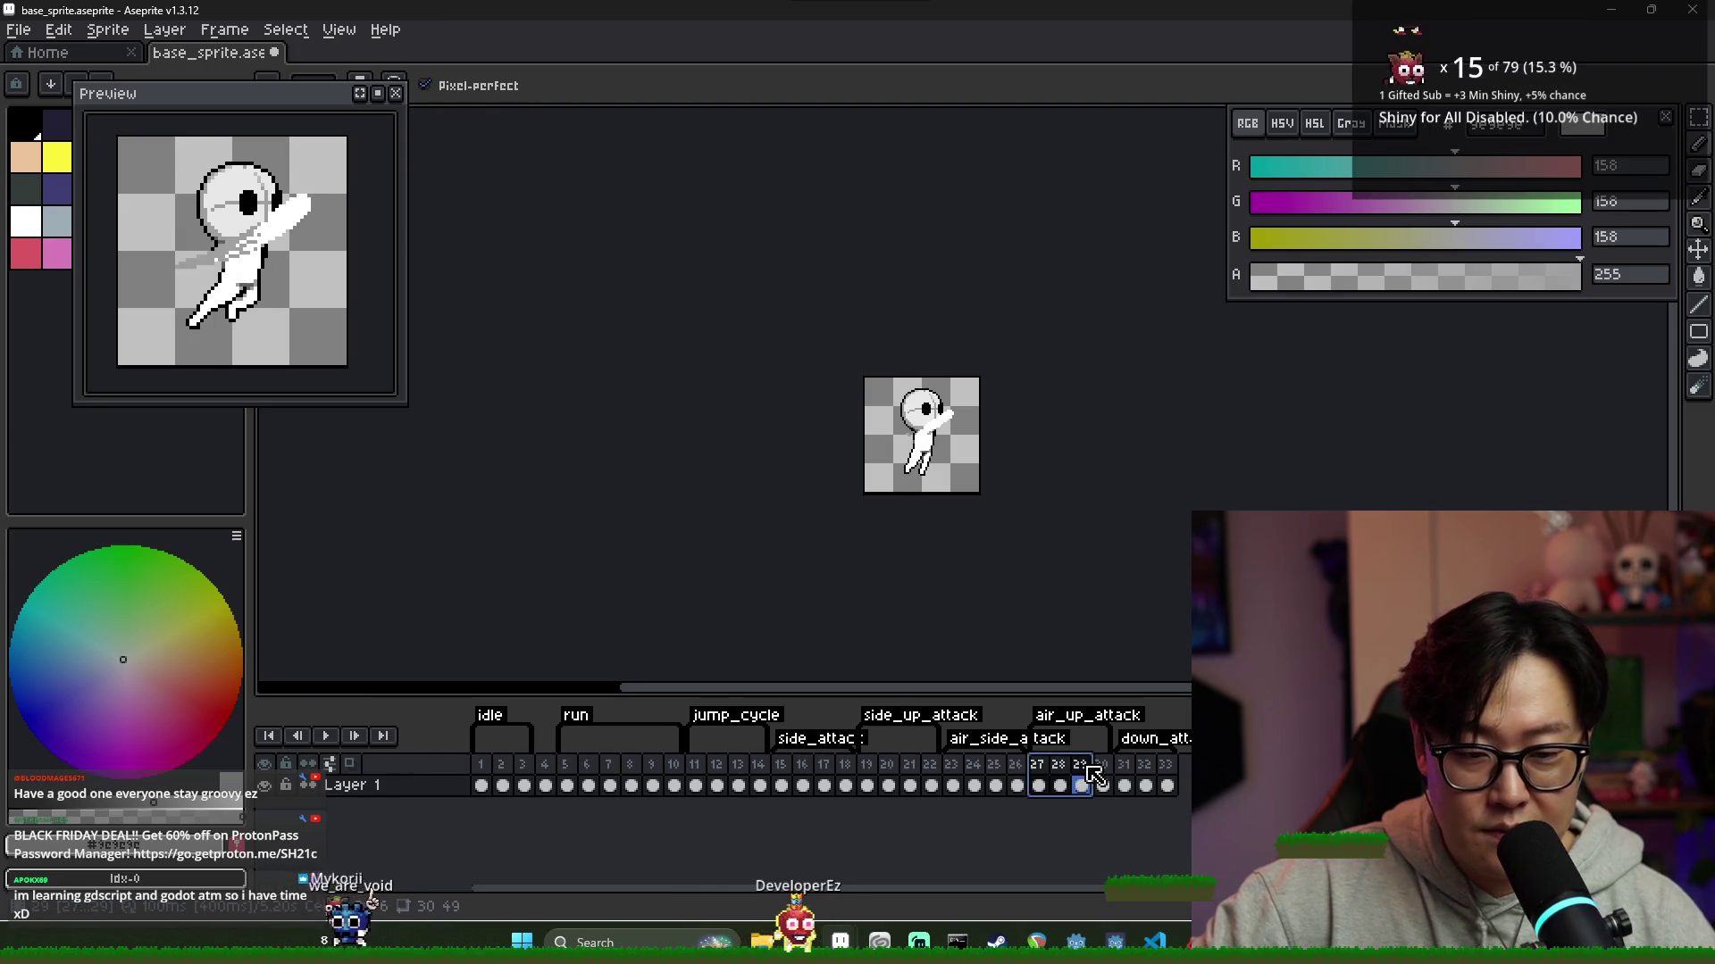
pyautogui.press('p')
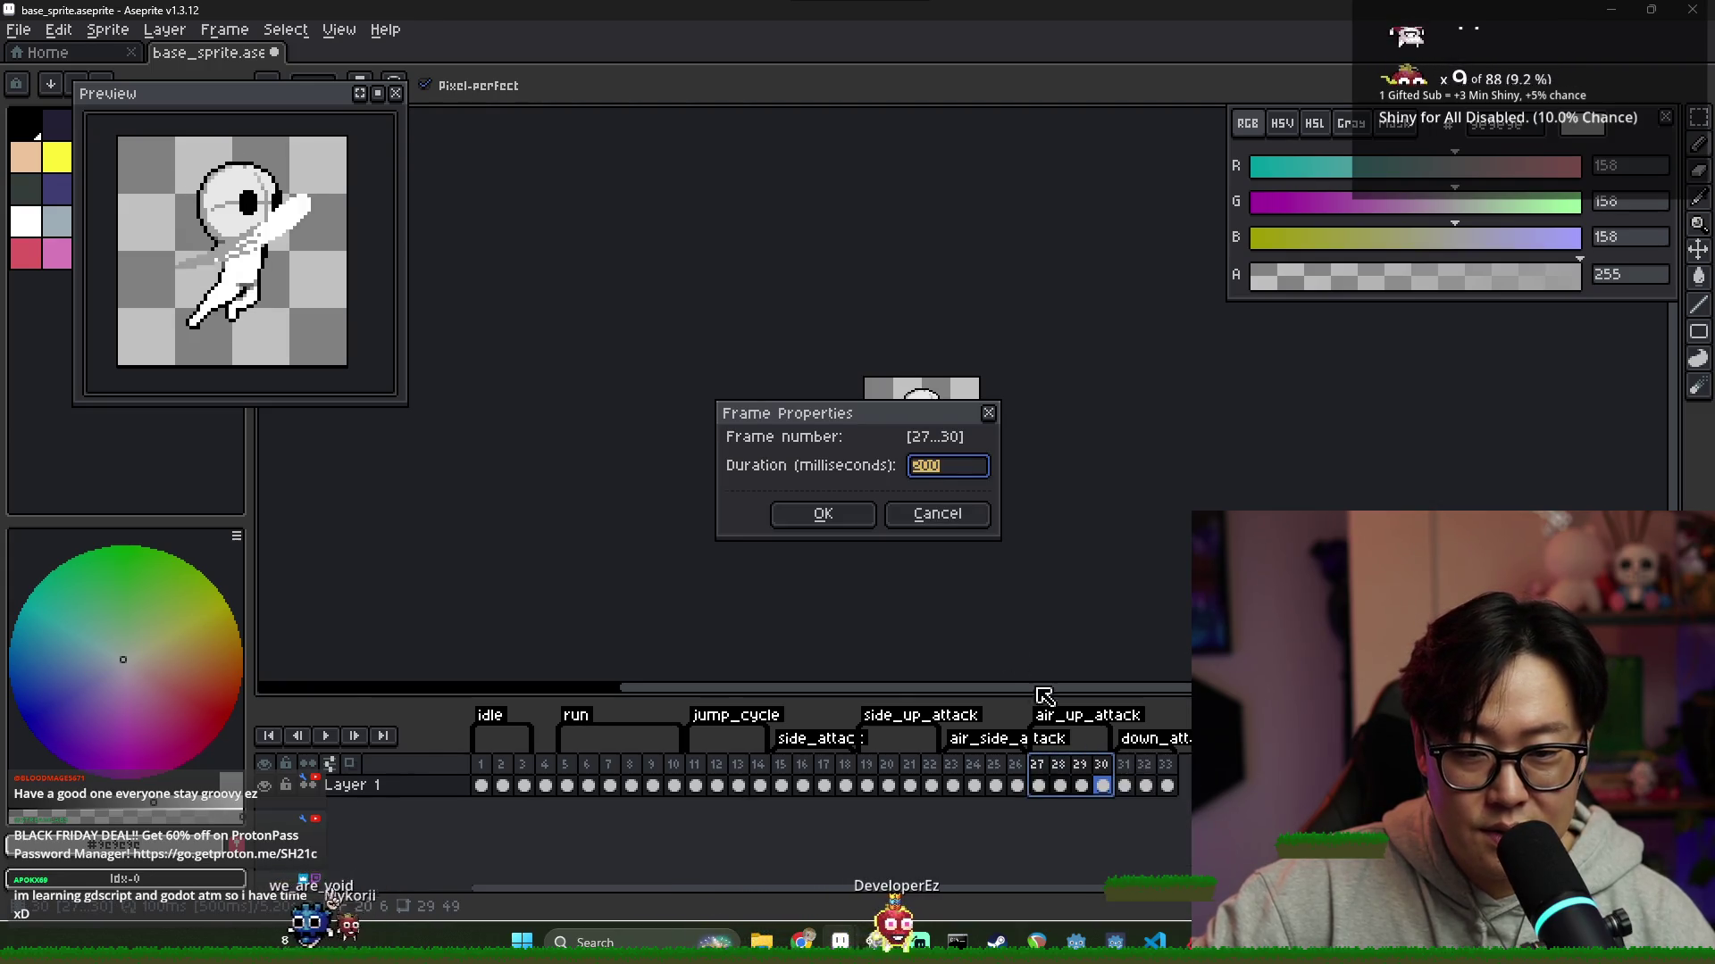
pyautogui.click(944, 528)
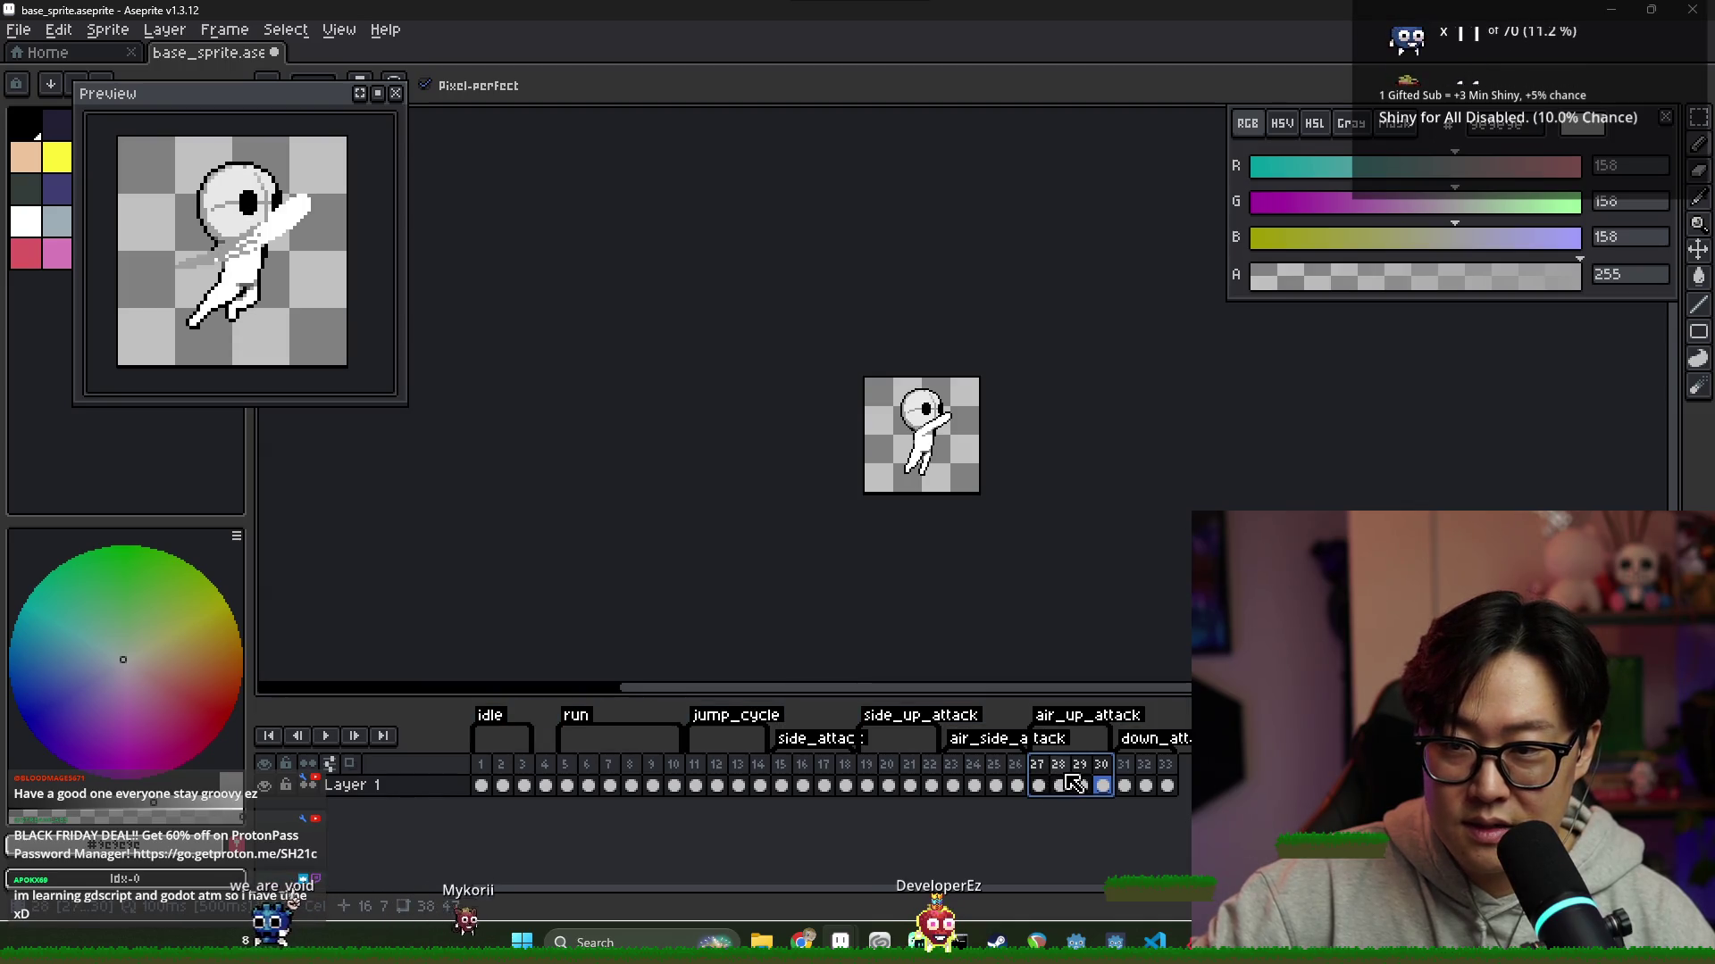
pyautogui.click(1124, 785)
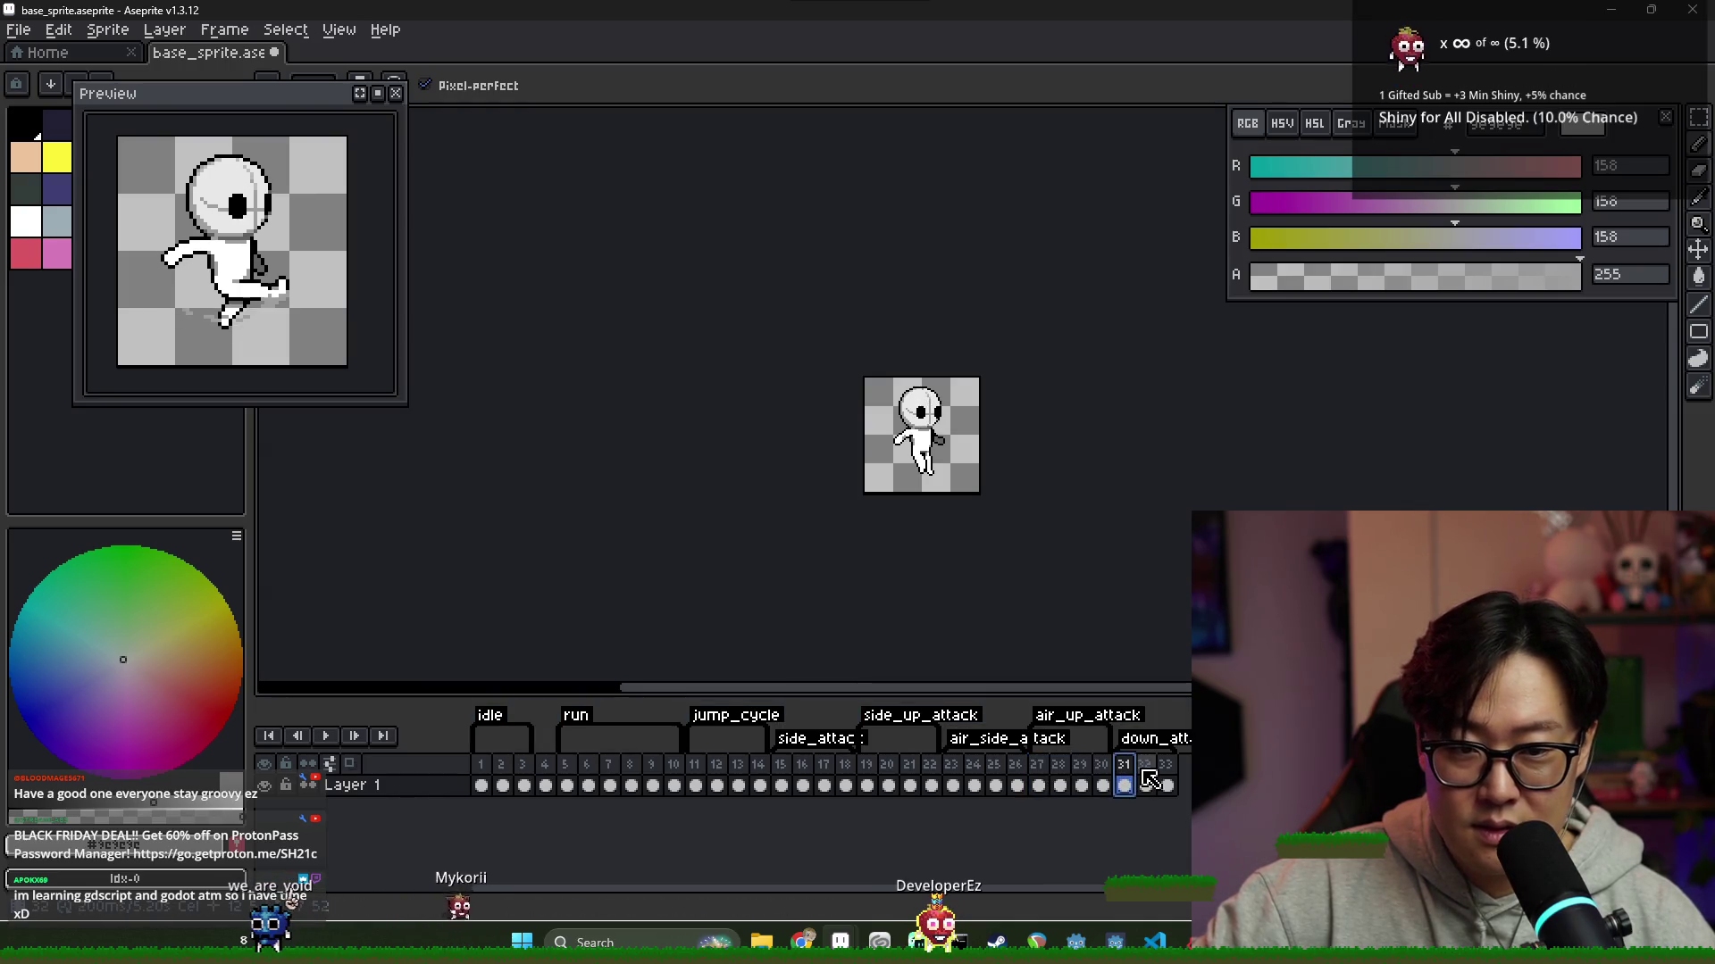
pyautogui.scroll(-3, 963, 560)
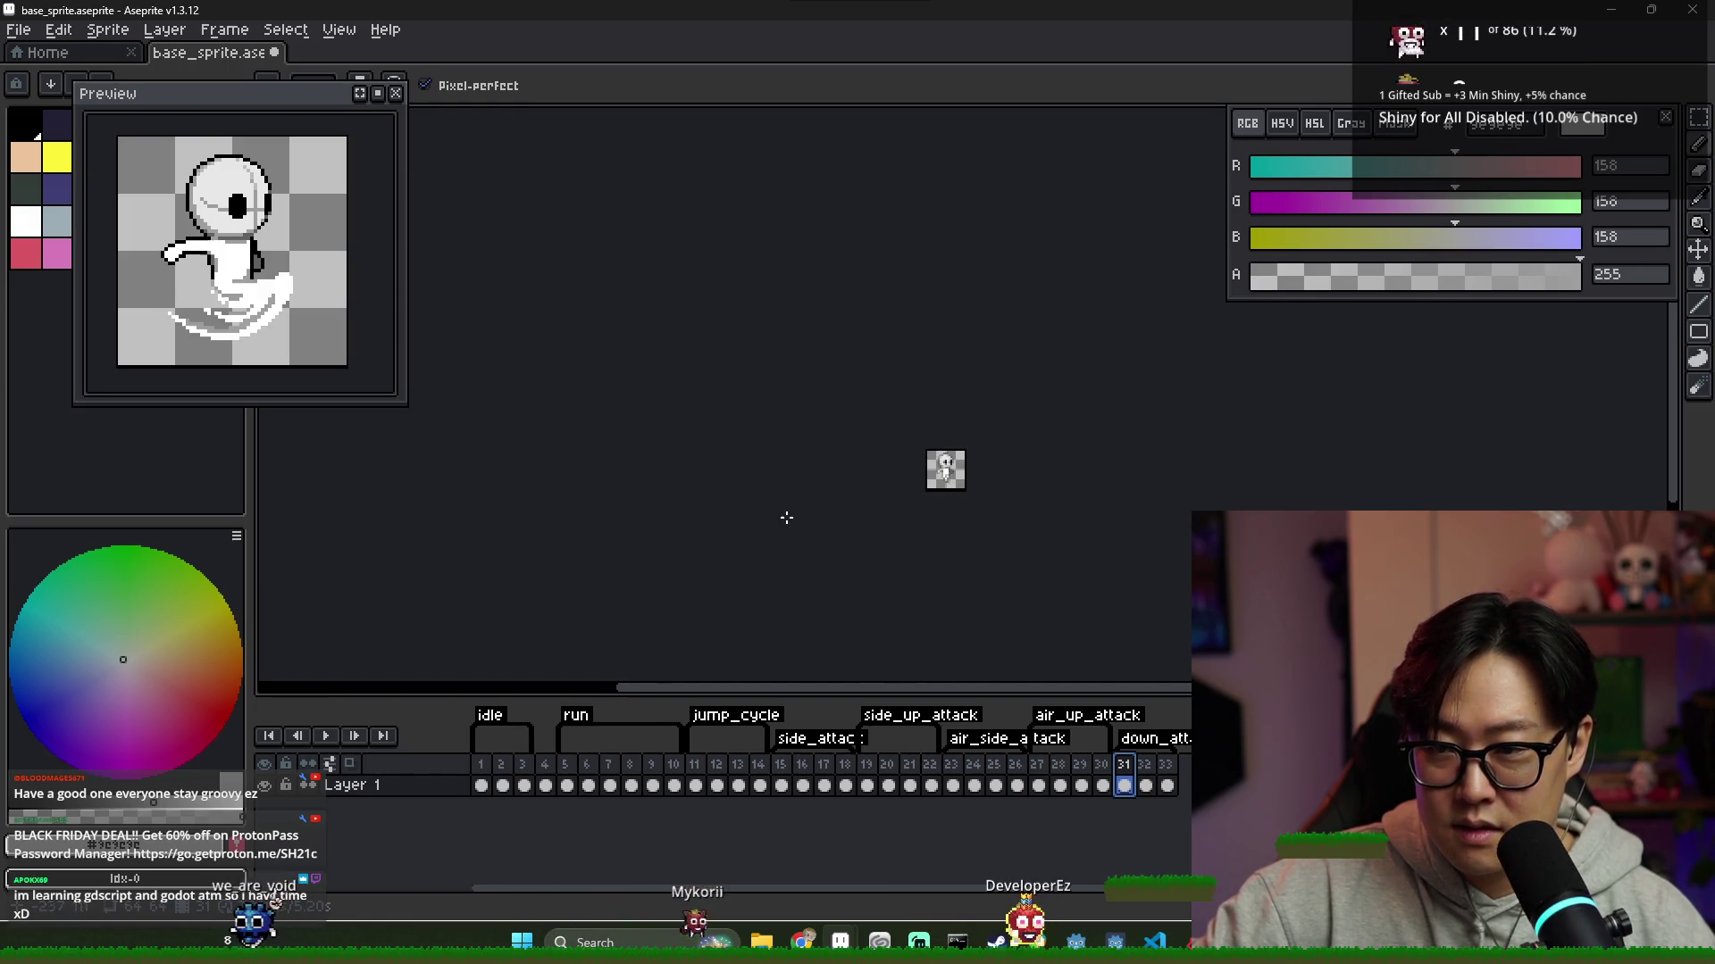
pyautogui.scroll(3, 888, 527)
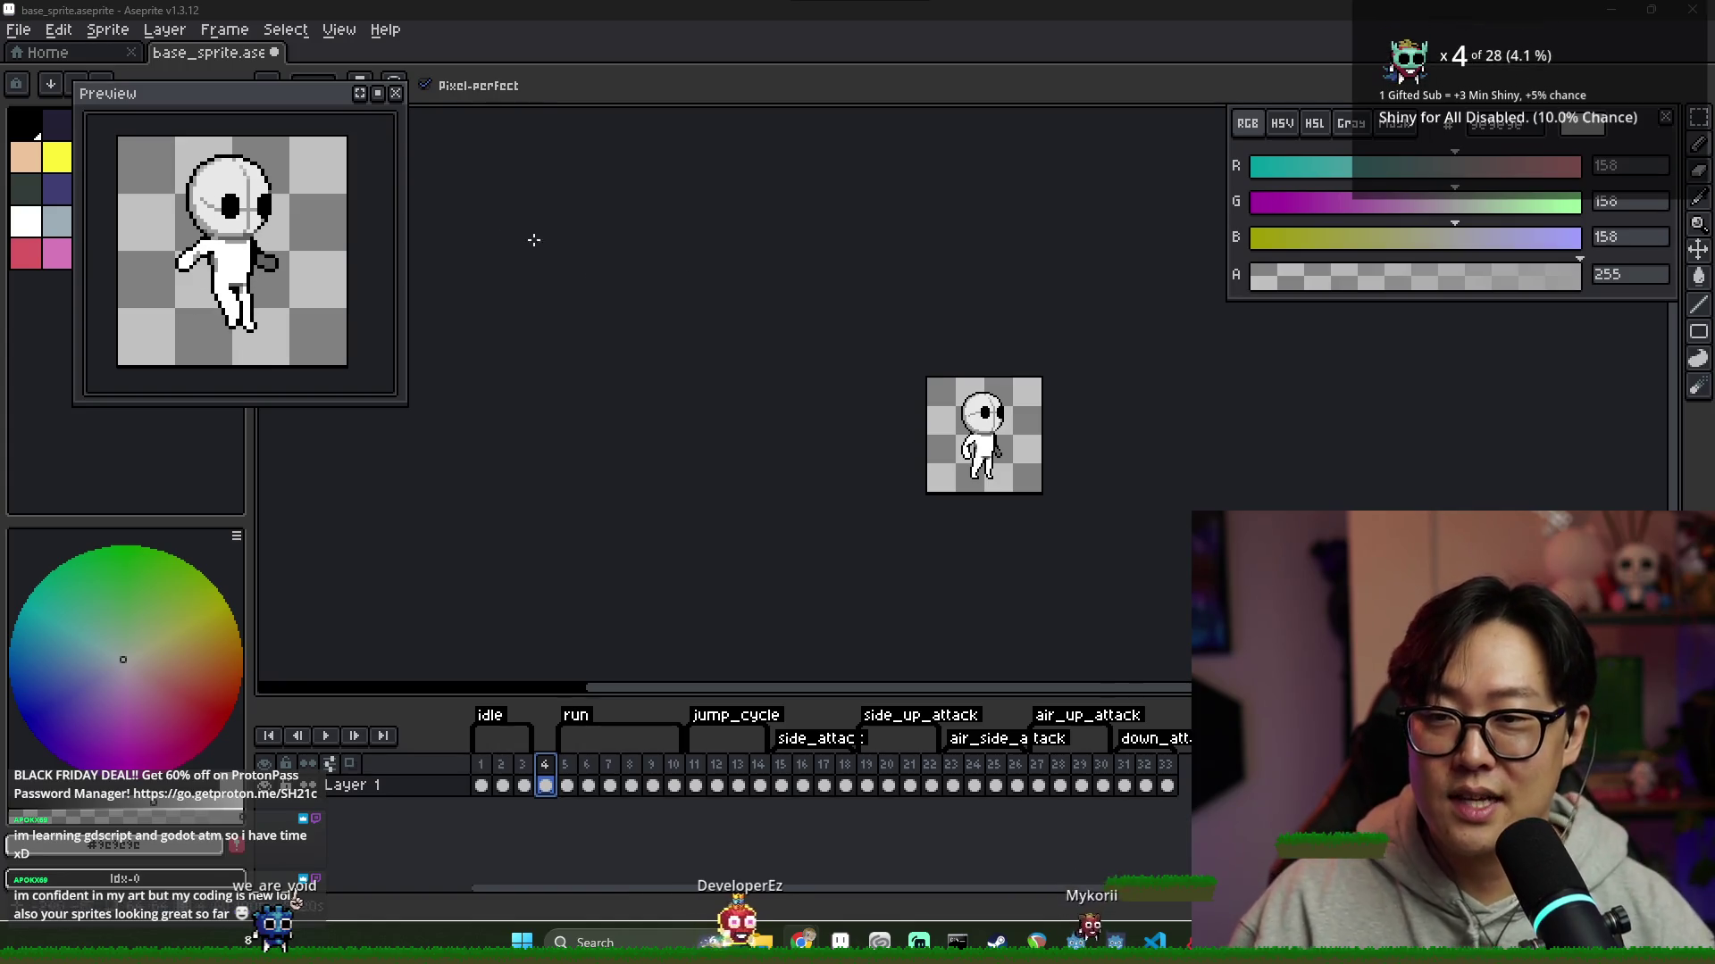
pyautogui.moveTo(107, 93)
pyautogui.mouseDown()
pyautogui.moveTo(1086, 142)
pyautogui.moveTo(1354, 123)
pyautogui.moveTo(1317, 119)
pyautogui.mouseUp()
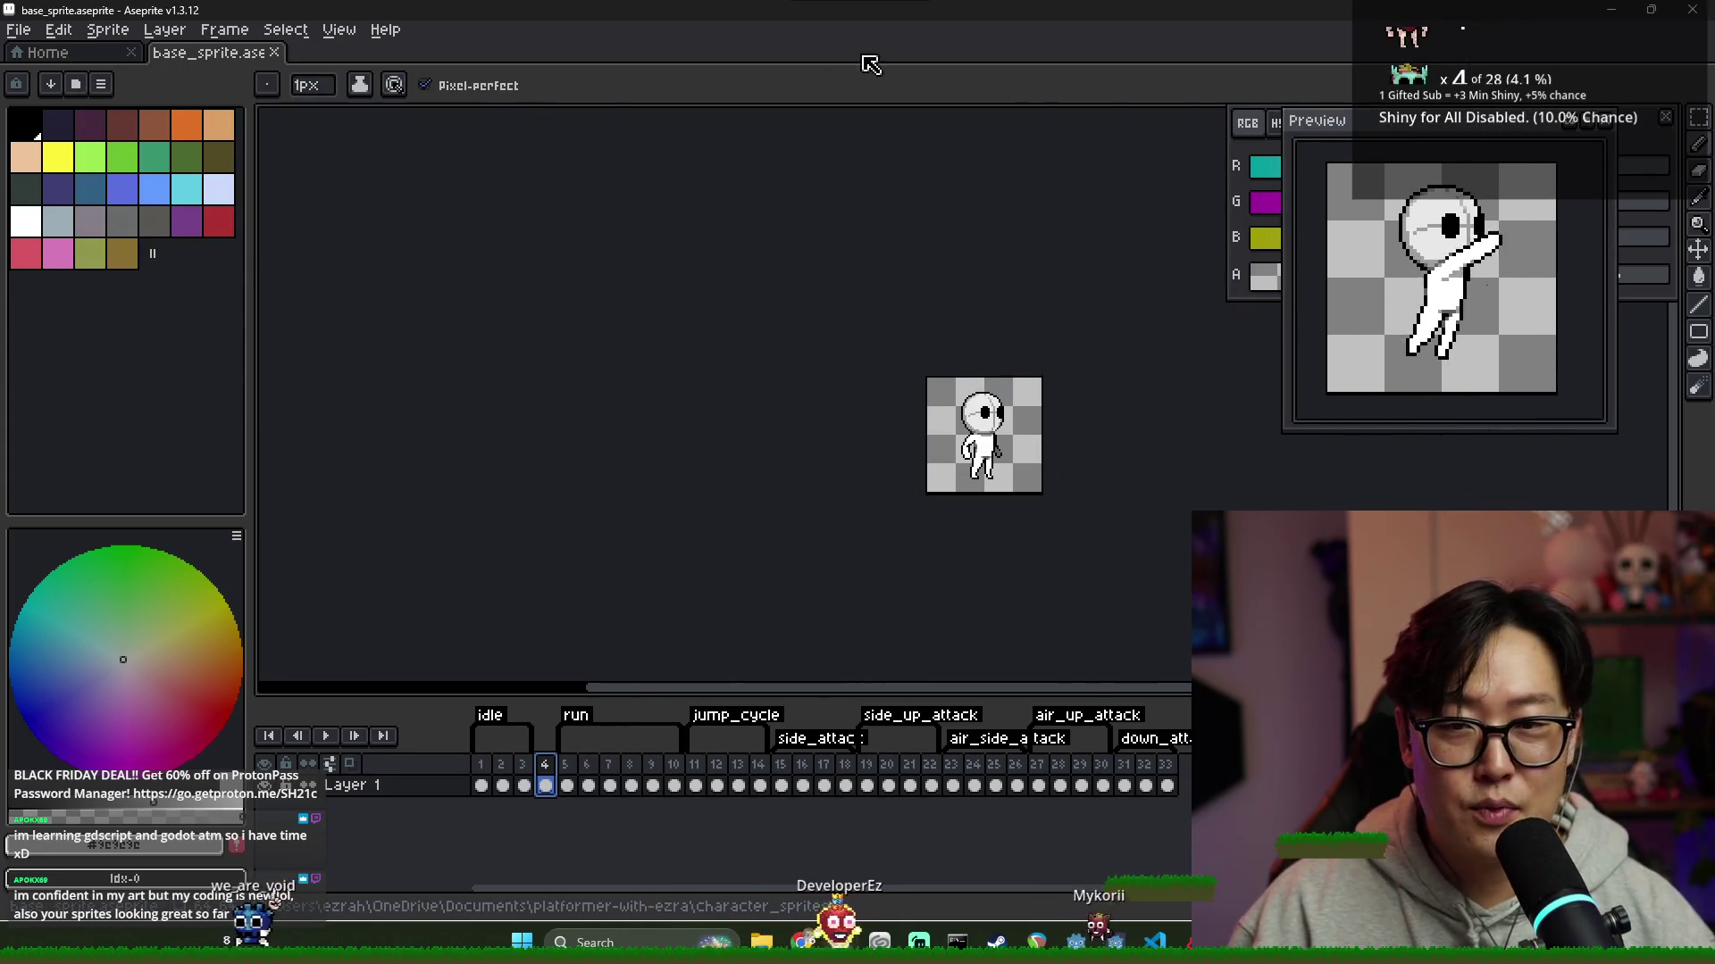
# Close the Home start page and bring the sprite into view
pyautogui.click(131, 53)
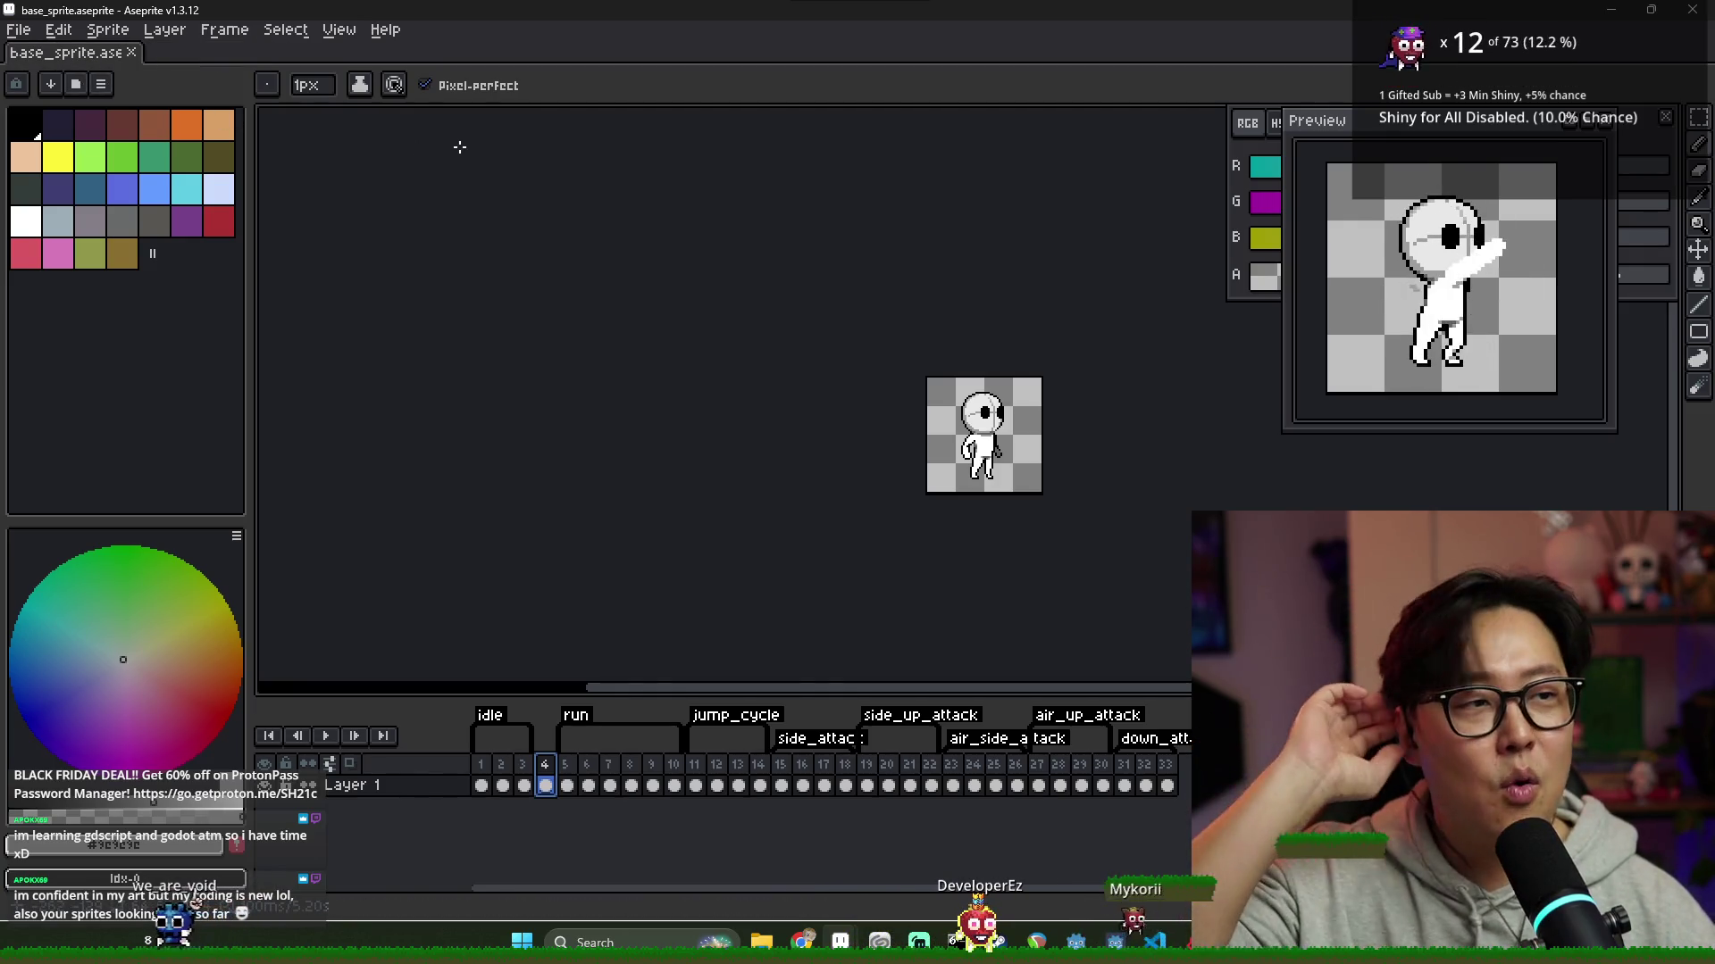
pyautogui.scroll(2, 1007, 344)
pyautogui.scroll(-5, 1008, 345)
pyautogui.scroll(3, 1046, 425)
pyautogui.hscroll(2, 983, 442)
pyautogui.scroll(1, 928, 473)
pyautogui.hscroll(1, 919, 487)
# Export the animations as a sprite sheet overwriting base_sprite.png, then save the sprite
pyautogui.press('v')
pyautogui.click(19, 29)
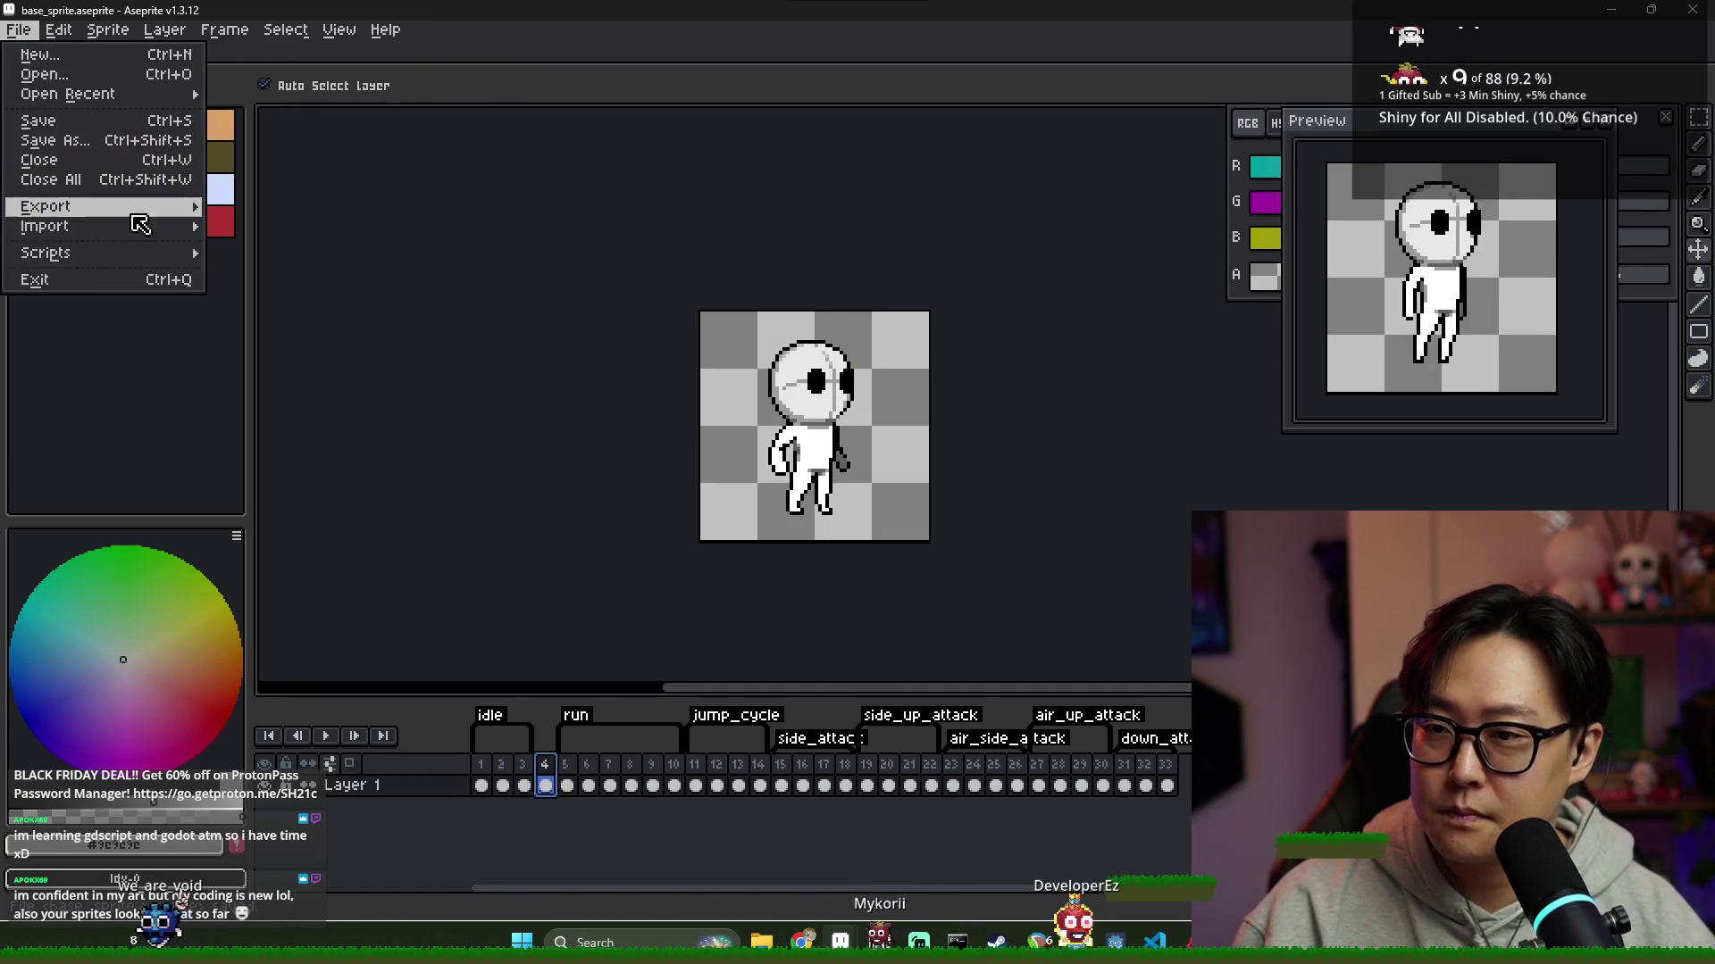
pyautogui.click(45, 207)
pyautogui.click(284, 224)
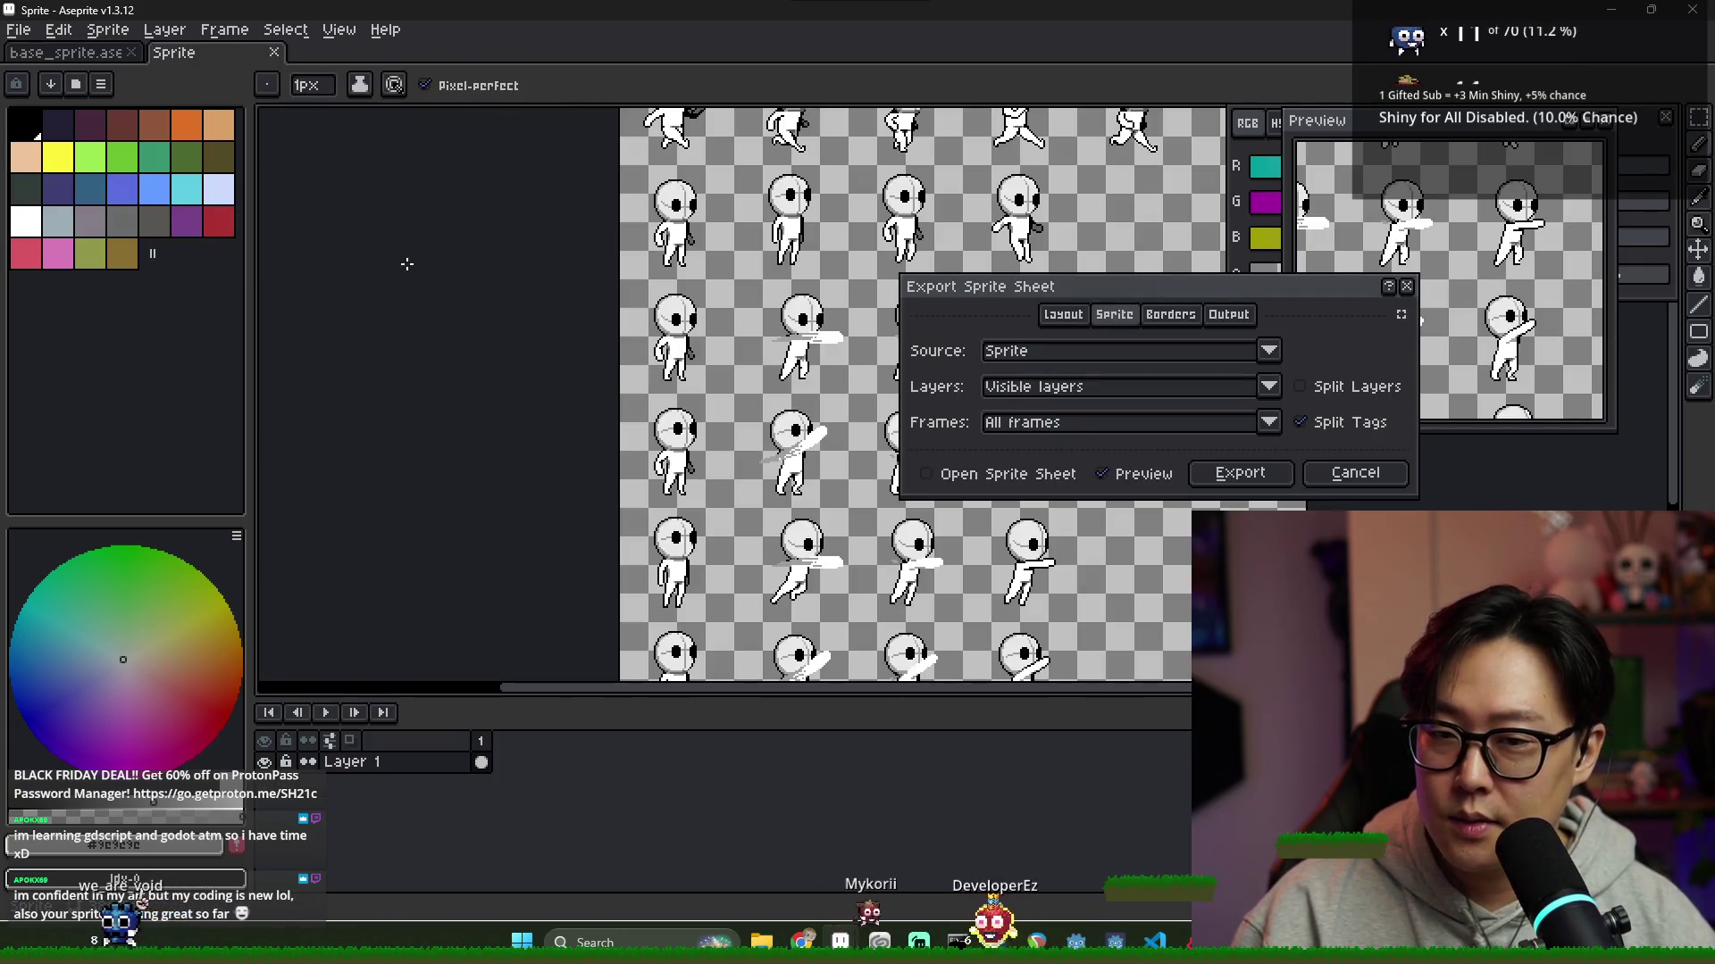
pyautogui.scroll(2, 665, 368)
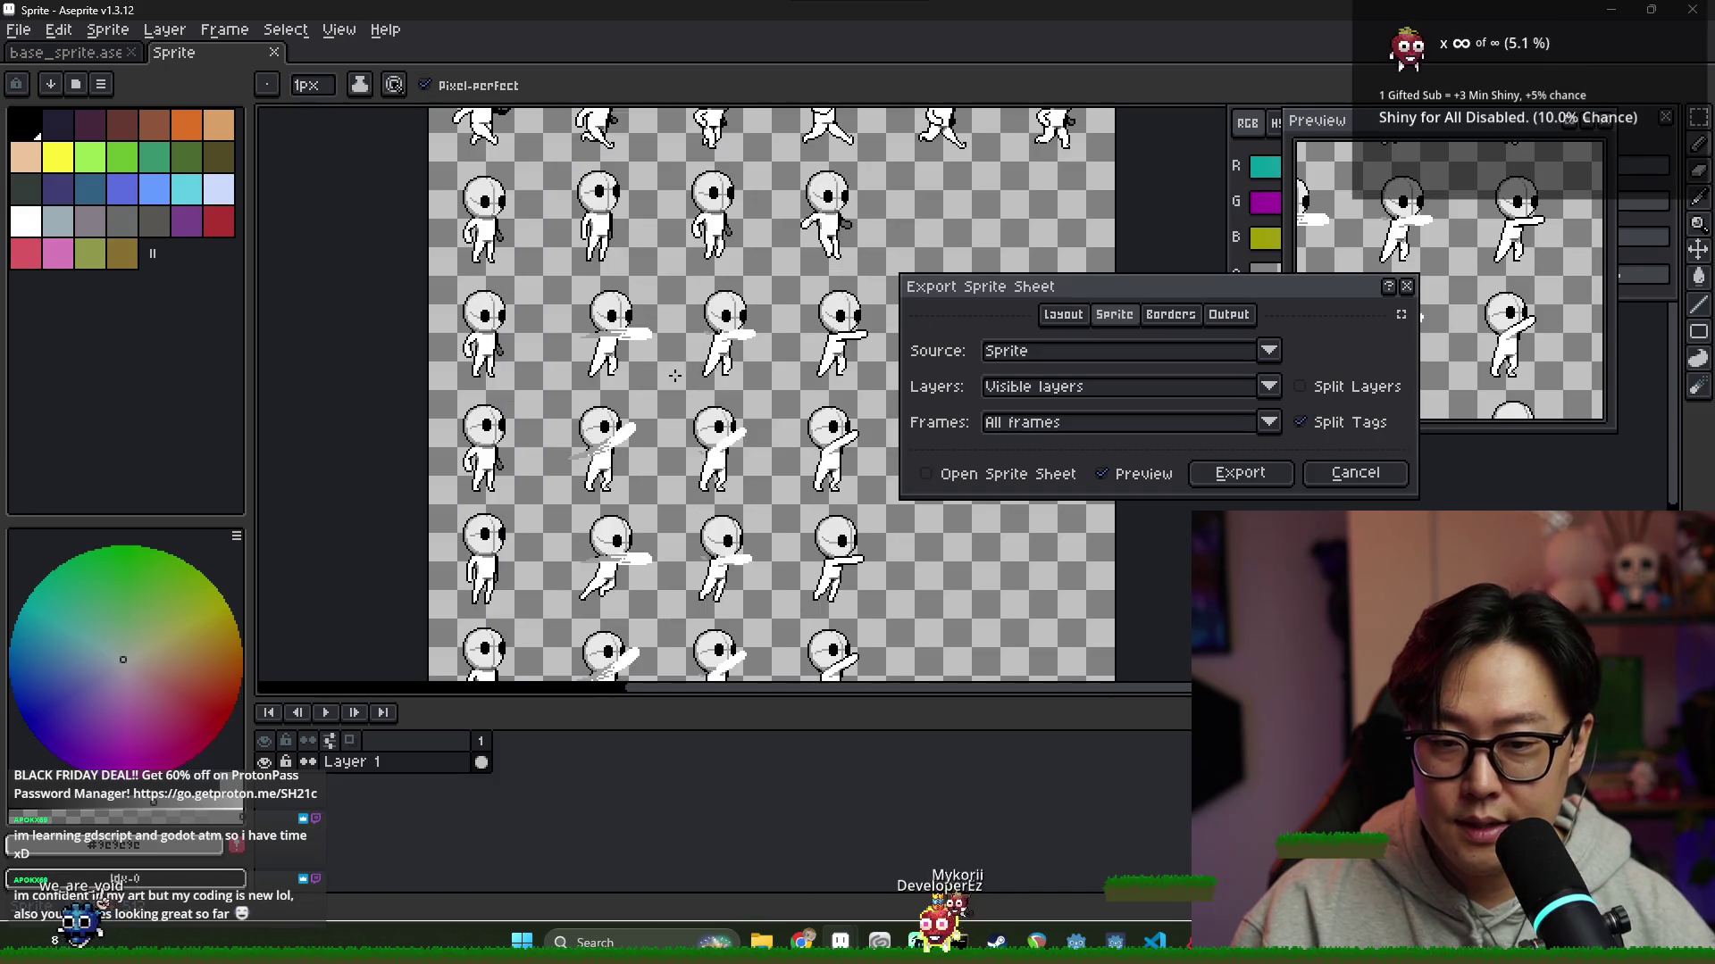
pyautogui.scroll(-2, 682, 376)
pyautogui.scroll(2, 681, 376)
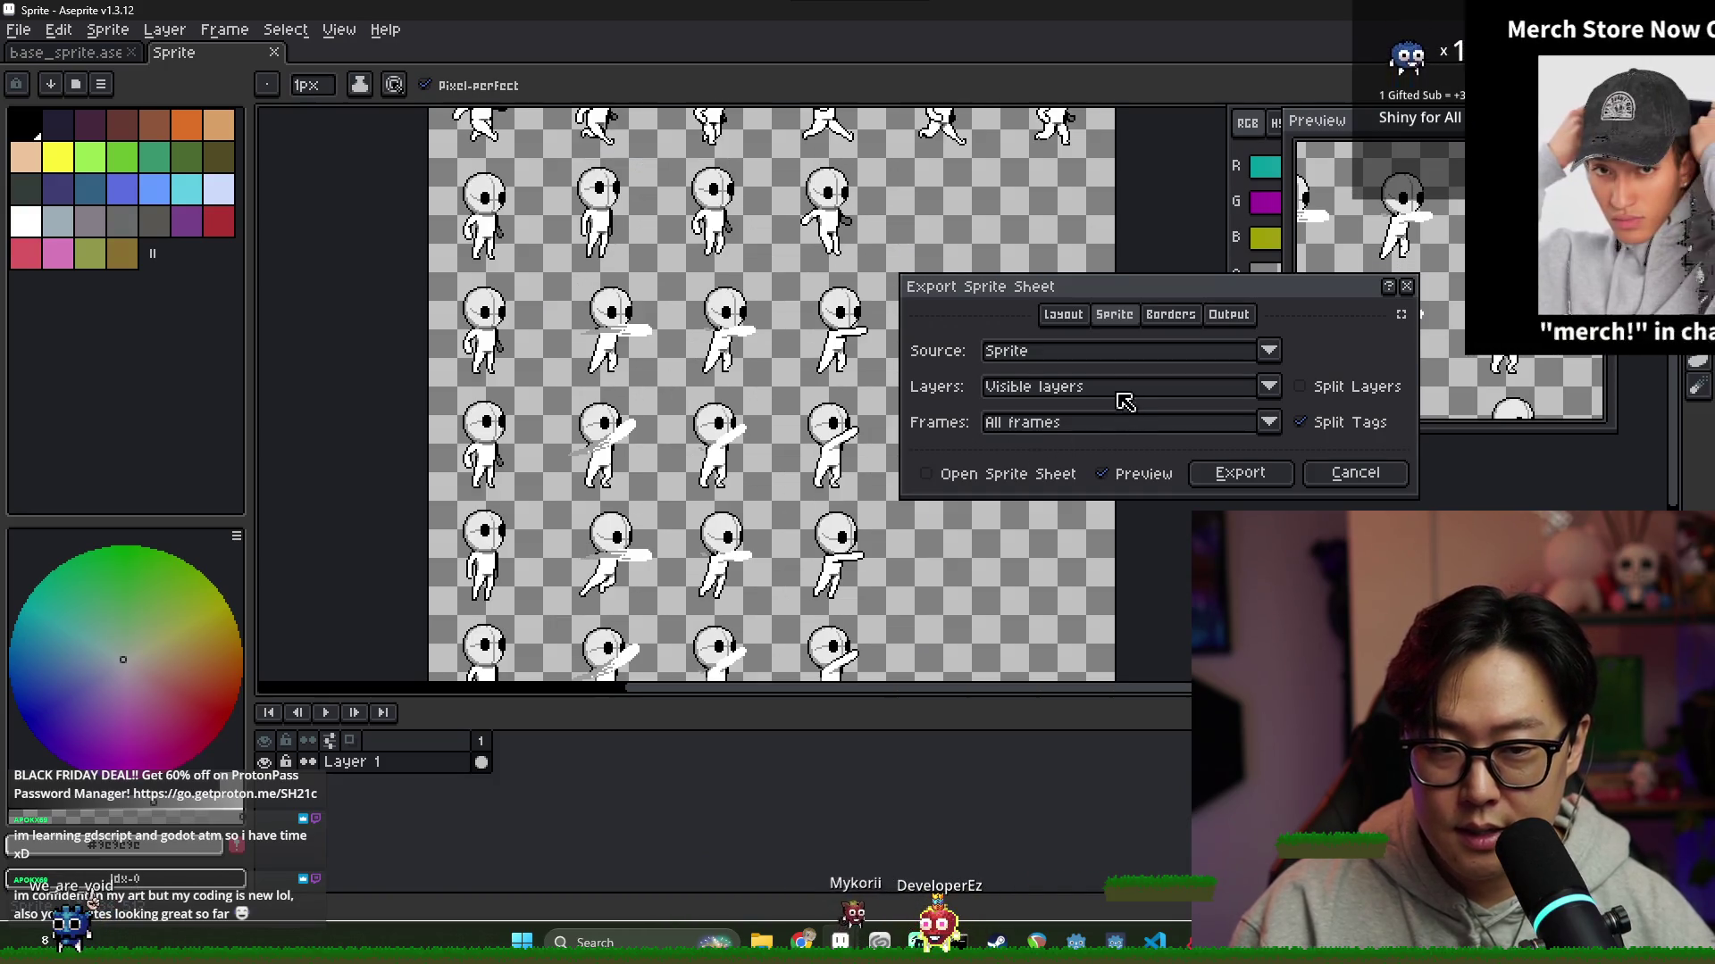
pyautogui.moveTo(774, 580)
pyautogui.mouseDown()
pyautogui.moveTo(714, 668)
pyautogui.moveTo(727, 375)
pyautogui.moveTo(786, 348)
pyautogui.moveTo(760, 356)
pyautogui.mouseUp()
pyautogui.click(1268, 486)
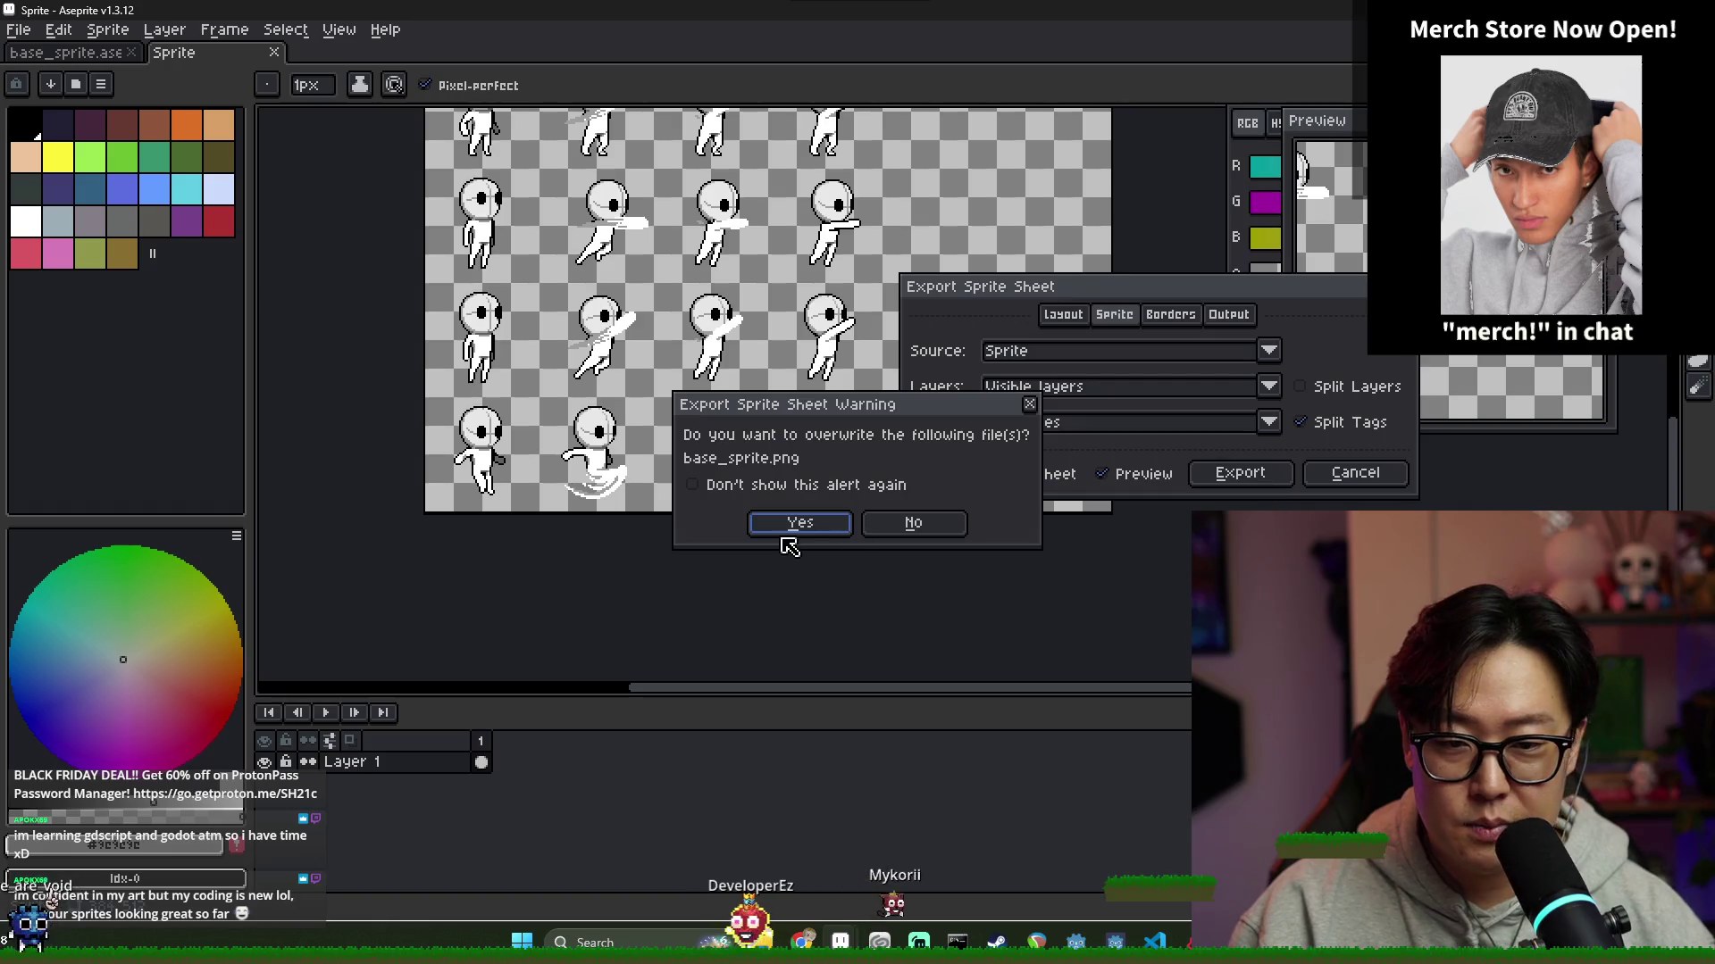
pyautogui.click(789, 532)
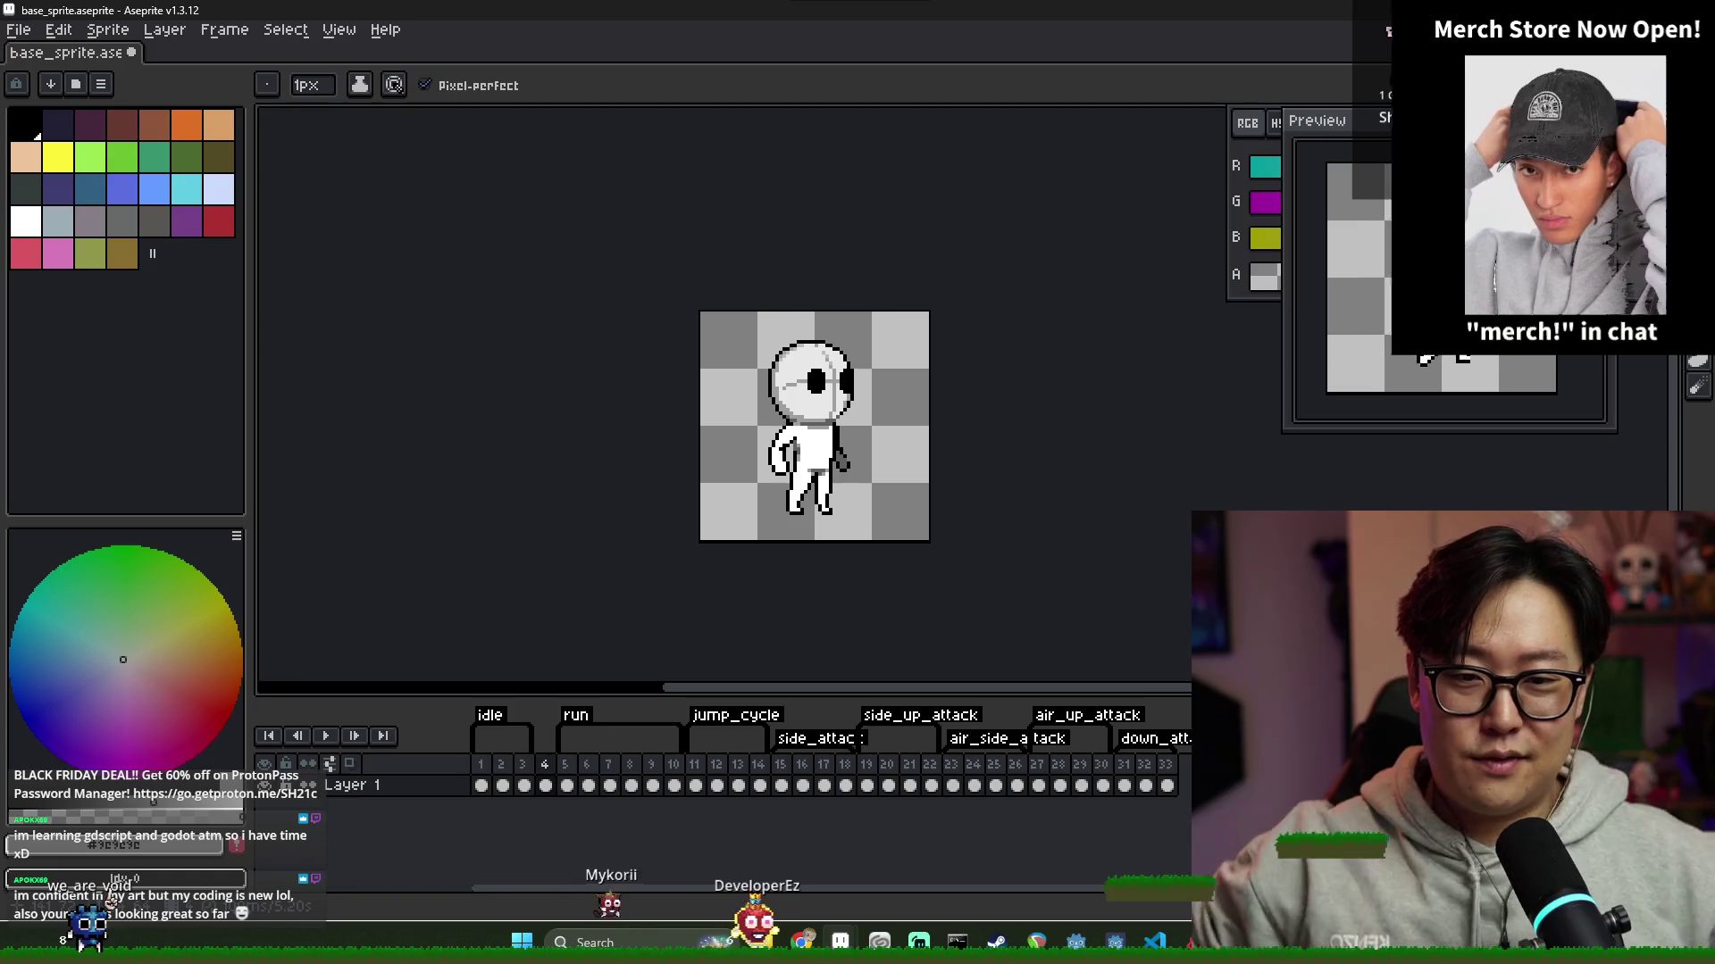
pyautogui.hotkey('ctrl', 's')
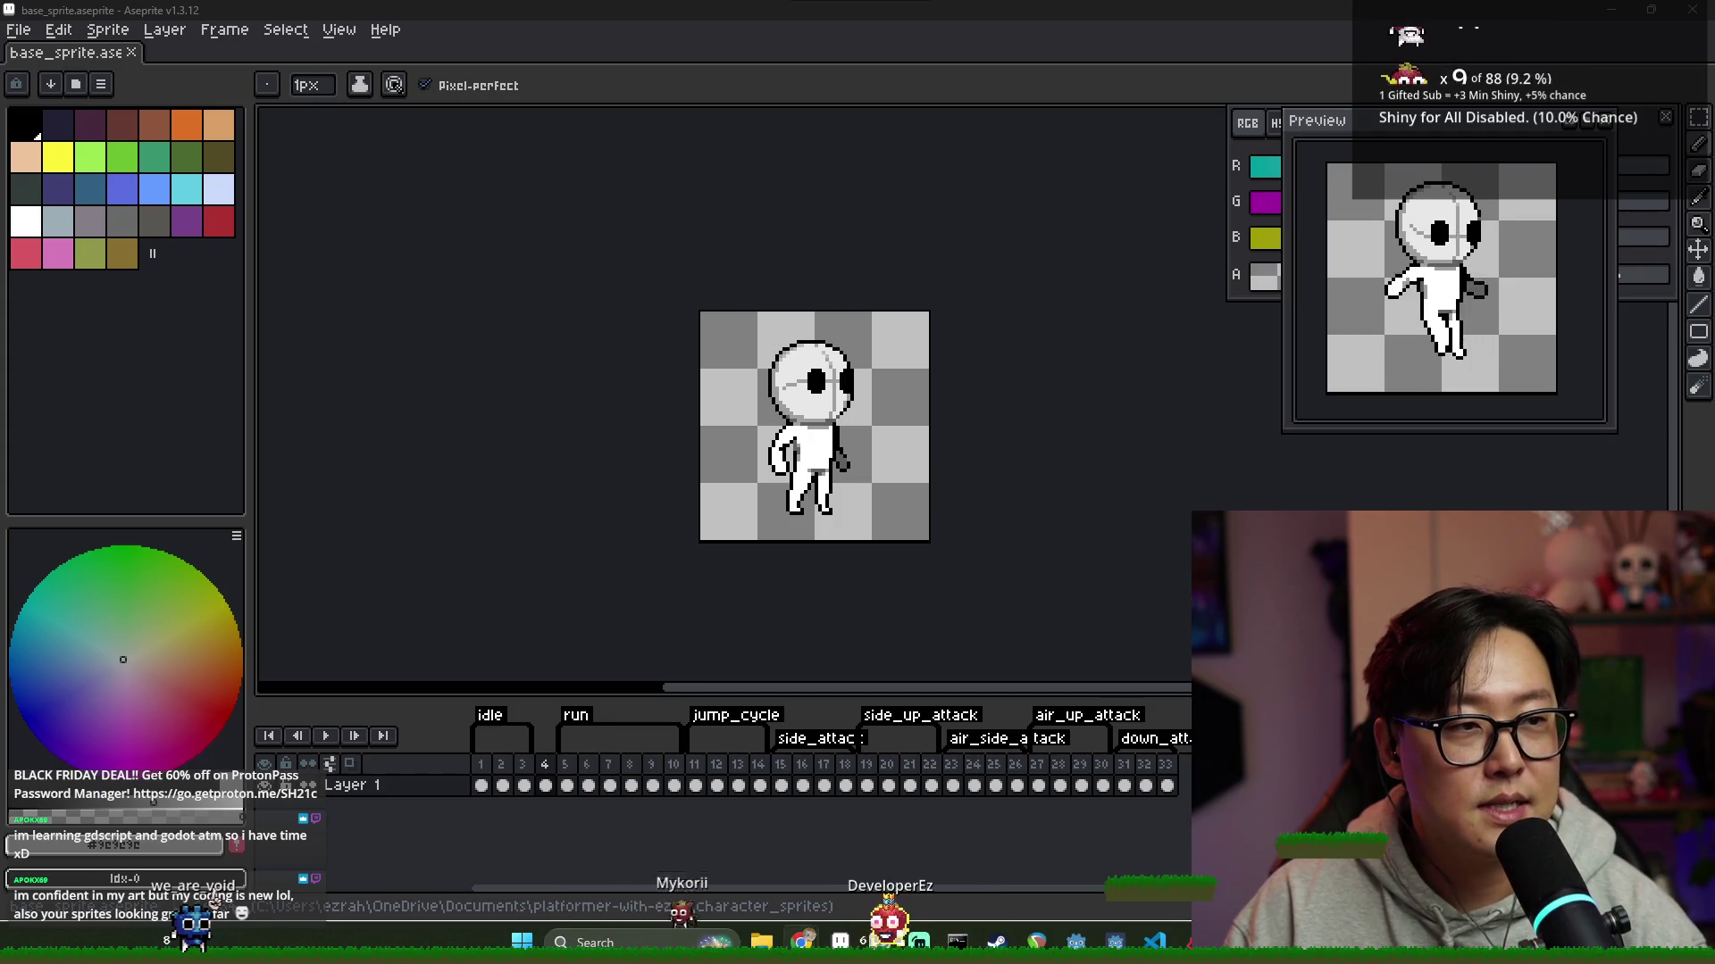
pyautogui.hotkey('alt', 'Tab')
# Maximize Chrome and scroll through the Saint11 Pixel Art Tutorials page
pyautogui.moveTo(1139, 57); pyautogui.dragTo(911, 0)
pyautogui.scroll(-6, 716, 388)
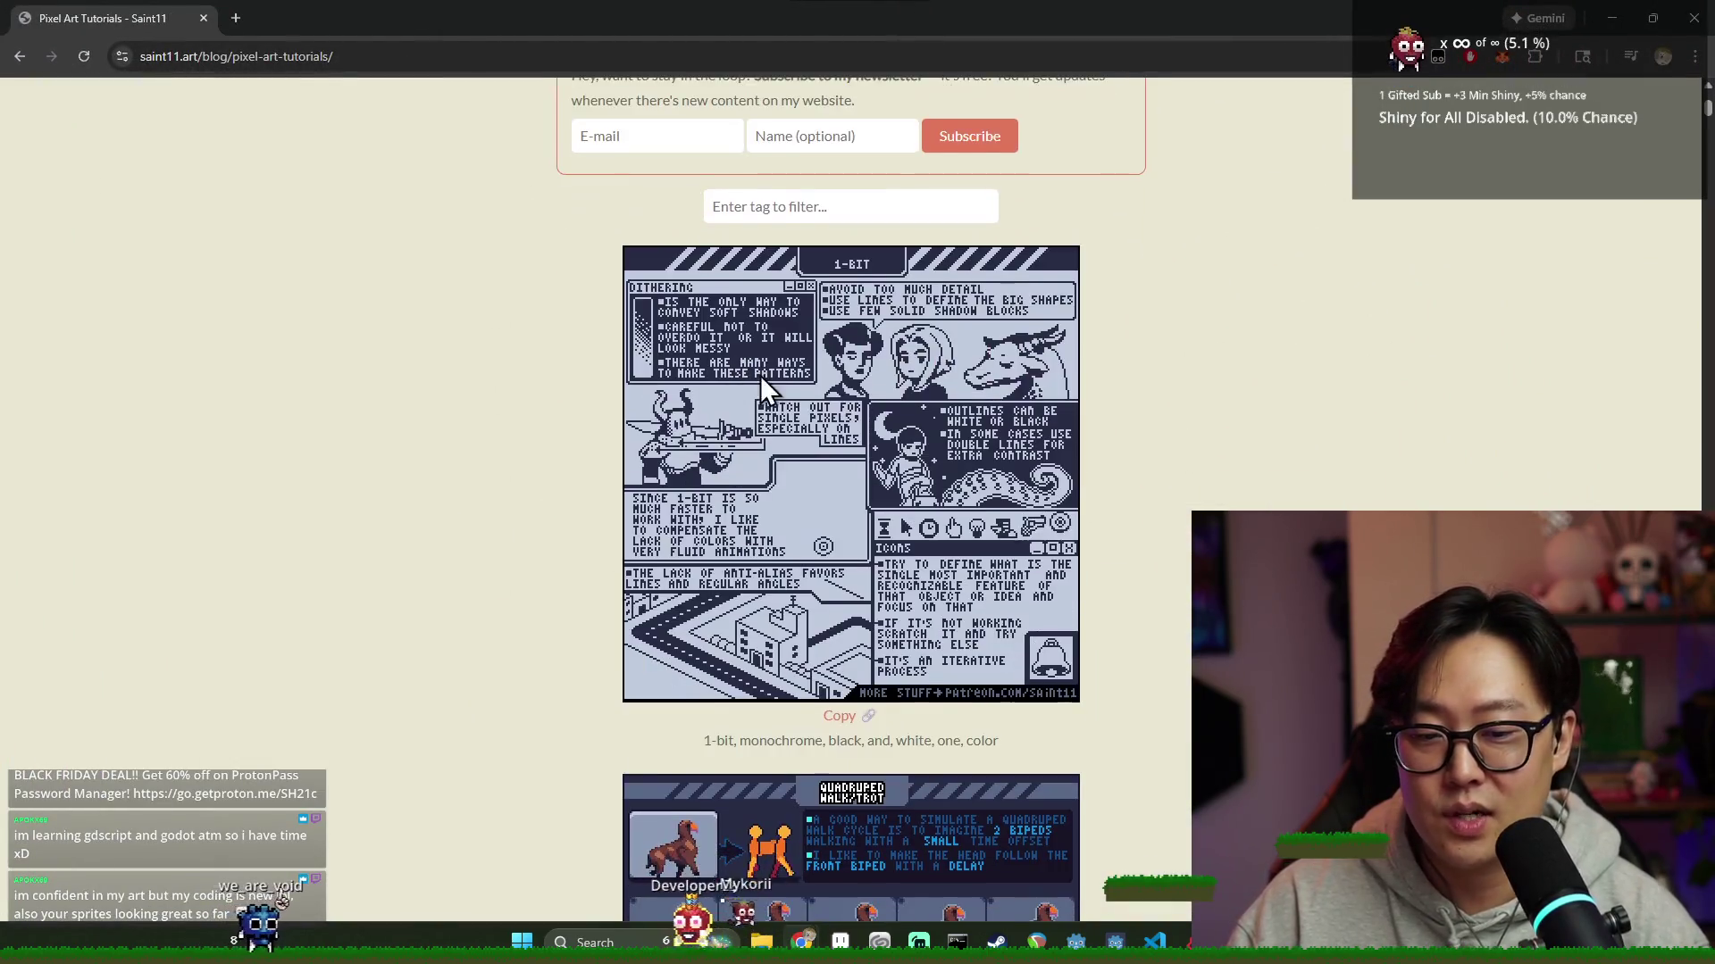
pyautogui.scroll(1, 741, 277)
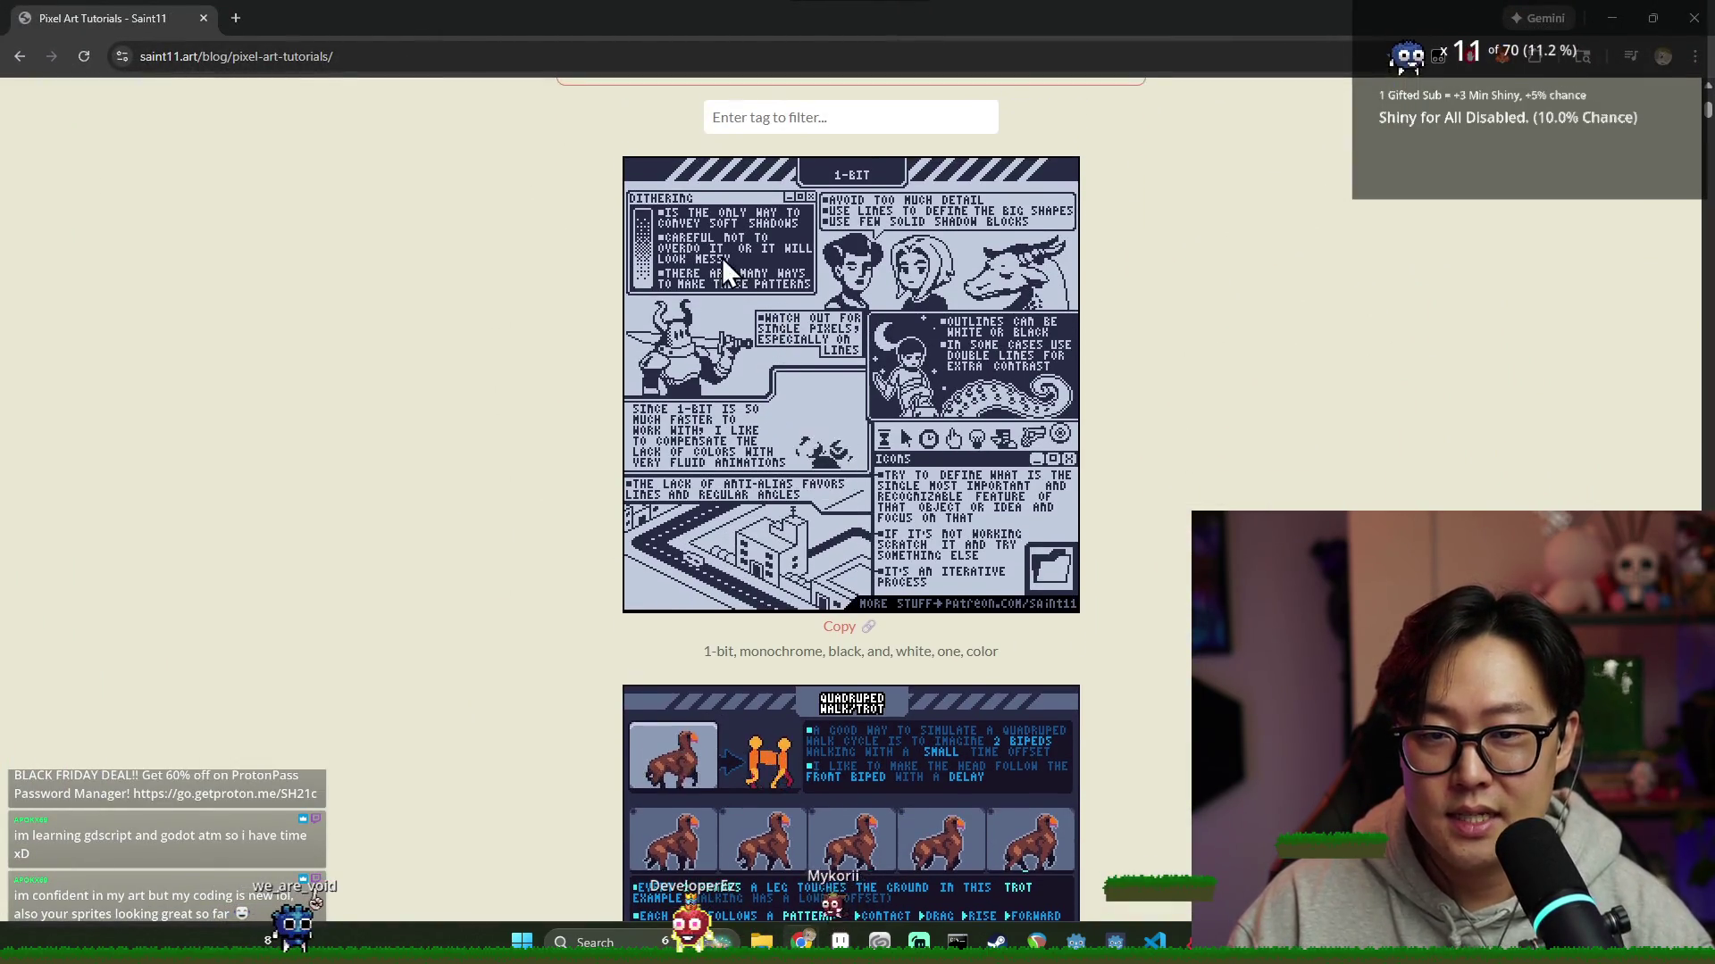
pyautogui.scroll(-4, 726, 310)
pyautogui.scroll(-7, 795, 339)
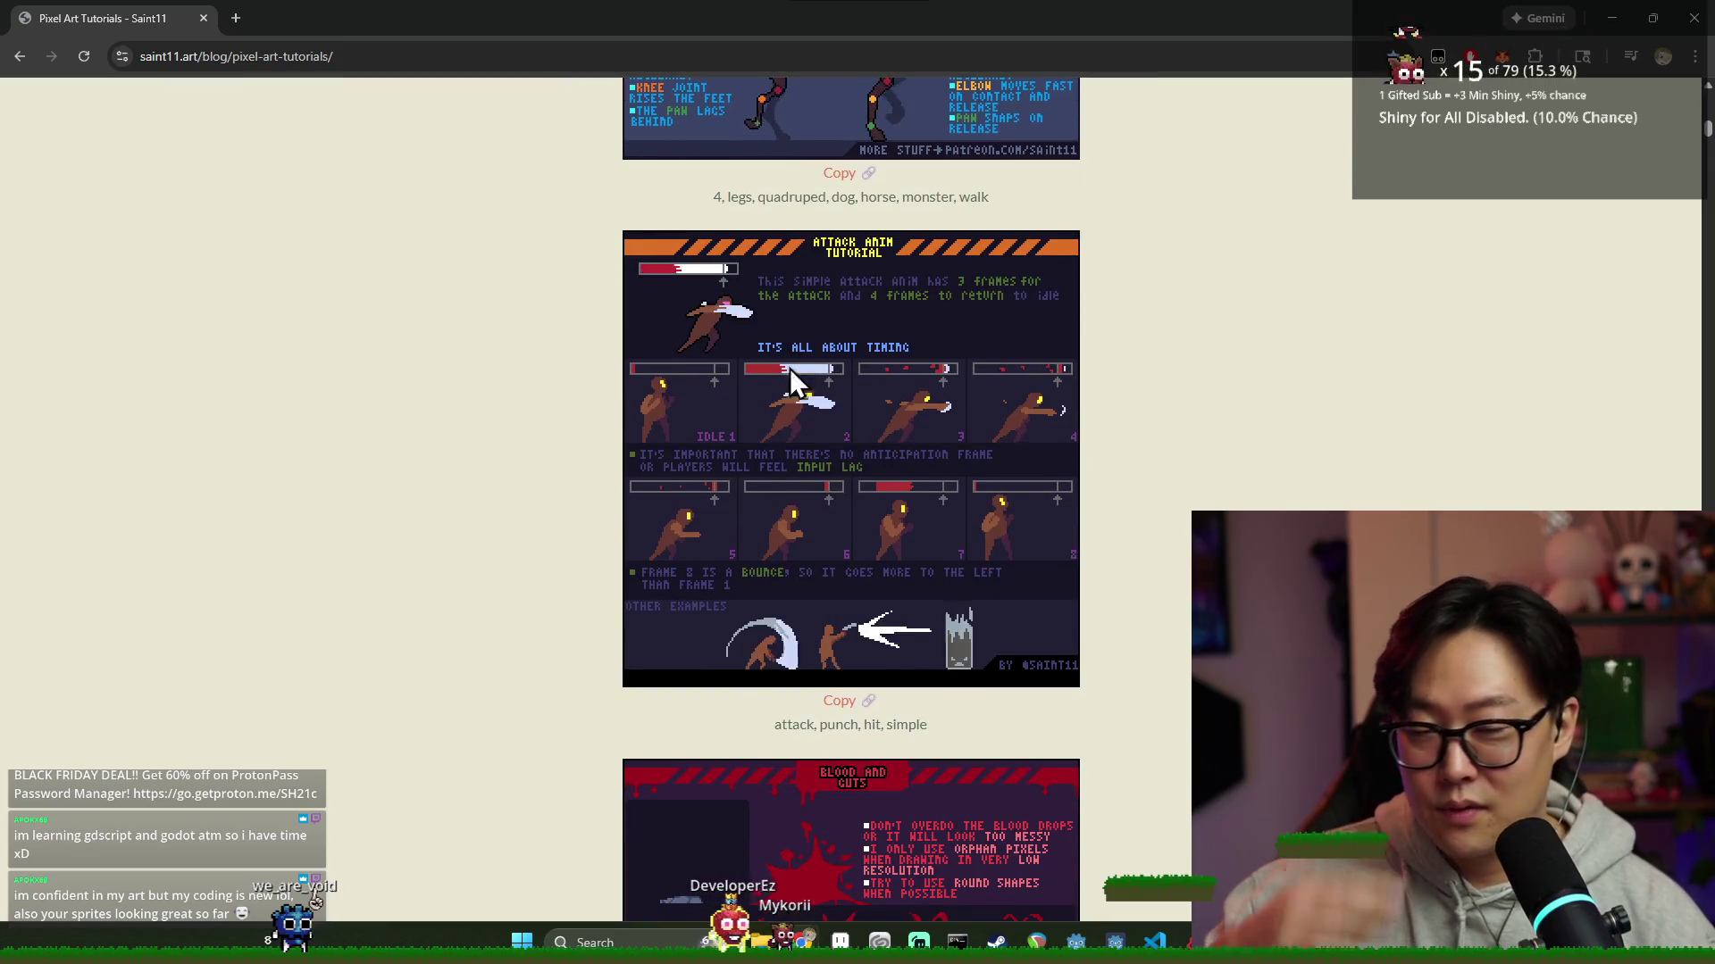
pyautogui.scroll(-2, 752, 383)
pyautogui.scroll(-9, 752, 394)
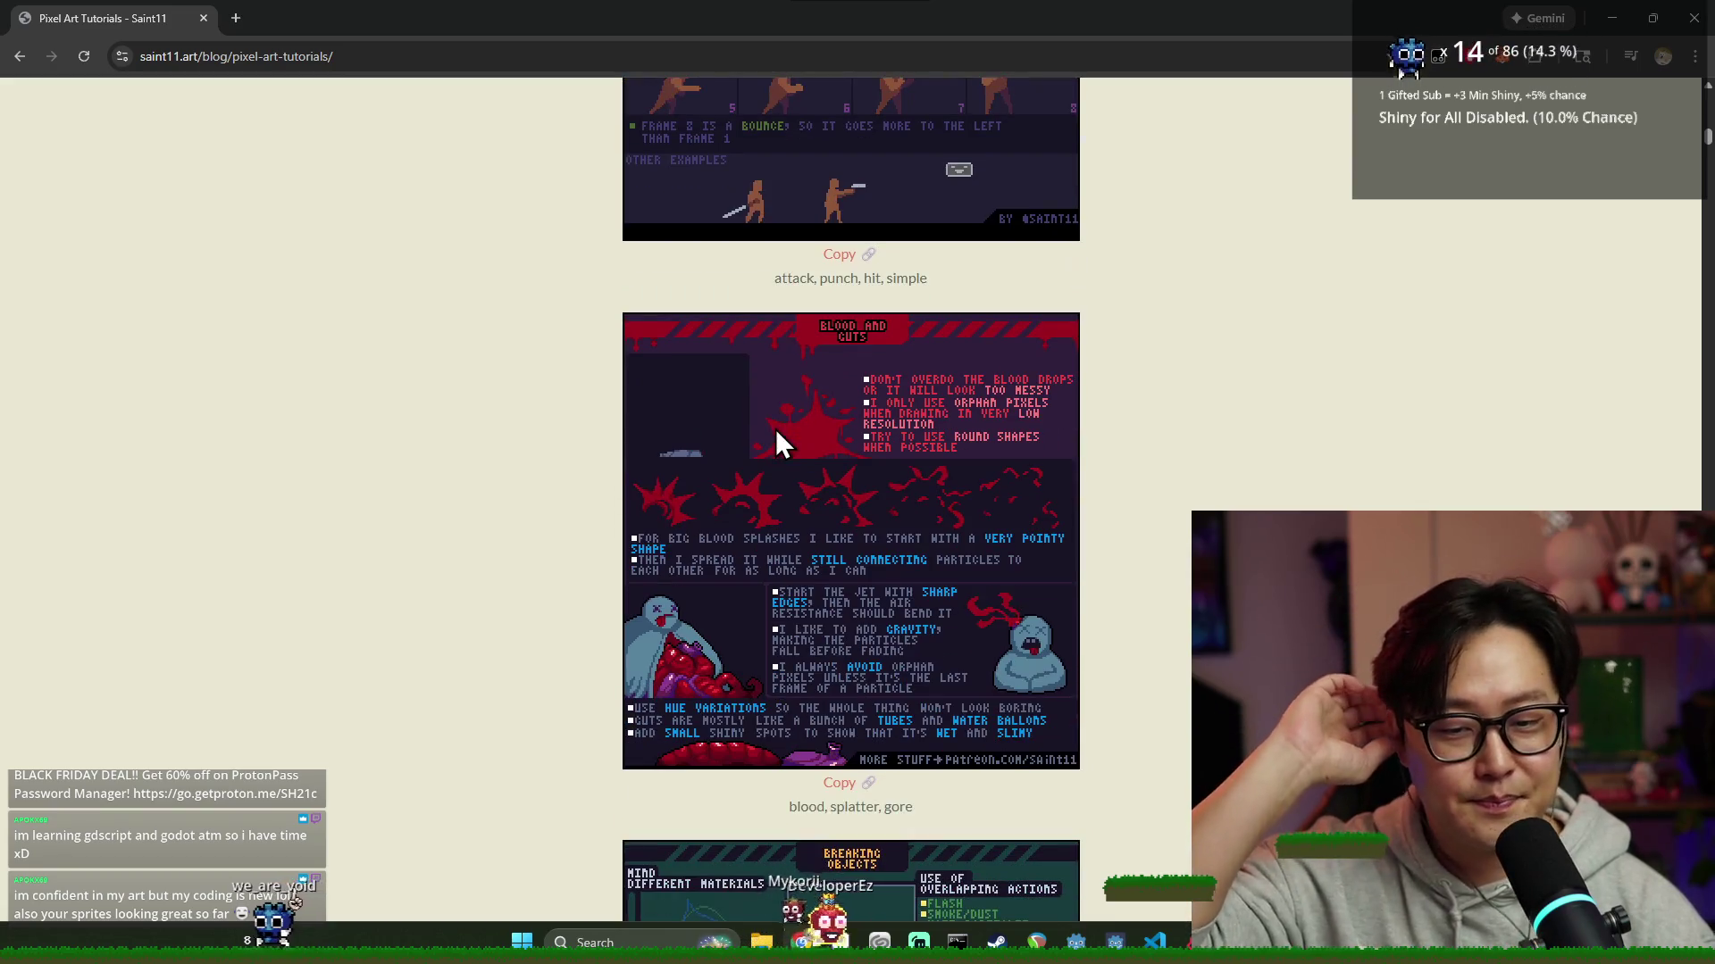
pyautogui.scroll(-3, 755, 384)
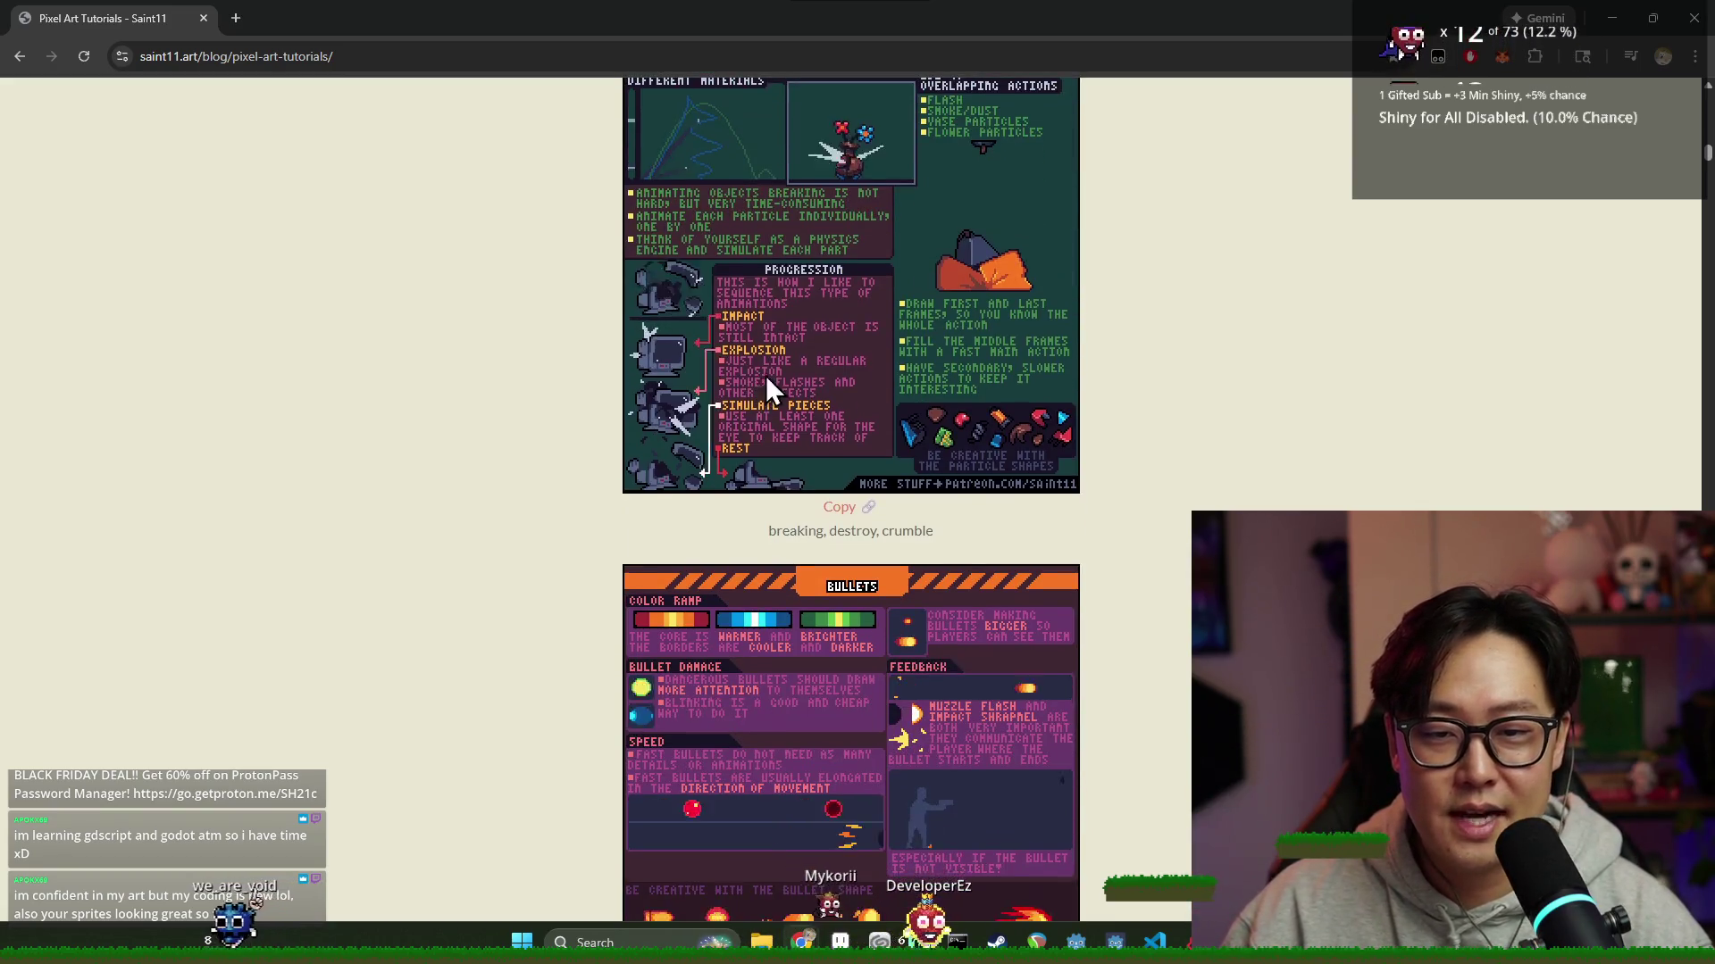
pyautogui.scroll(-2, 804, 295)
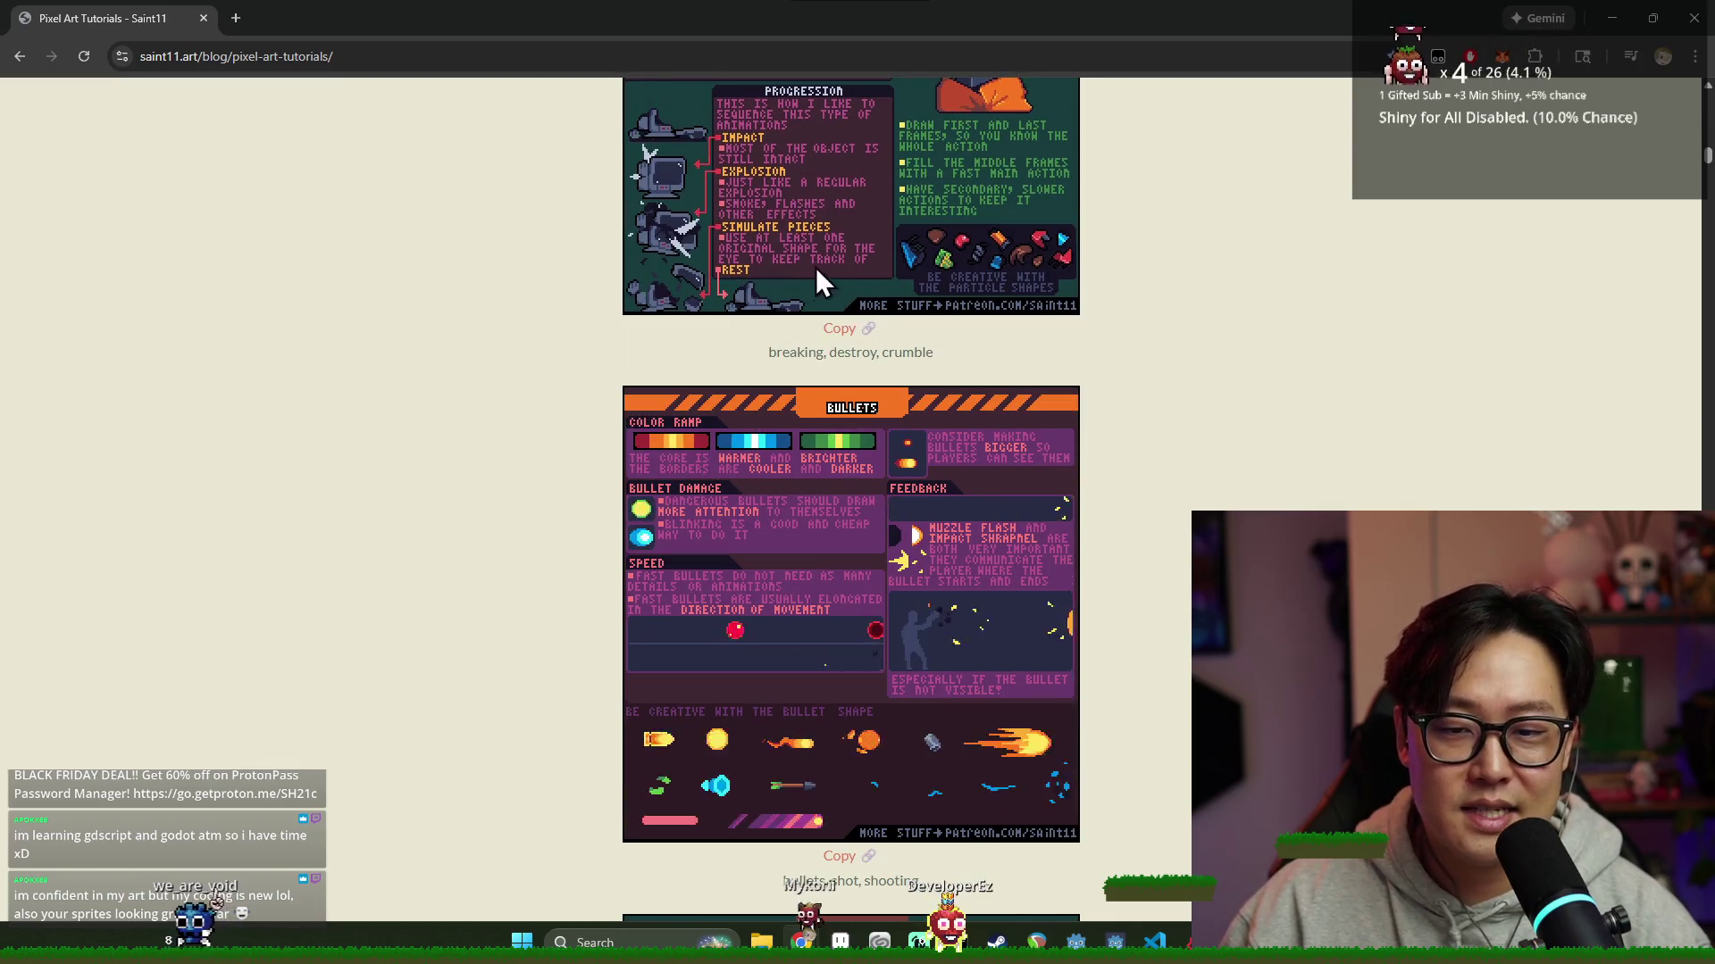
pyautogui.scroll(-7, 848, 393)
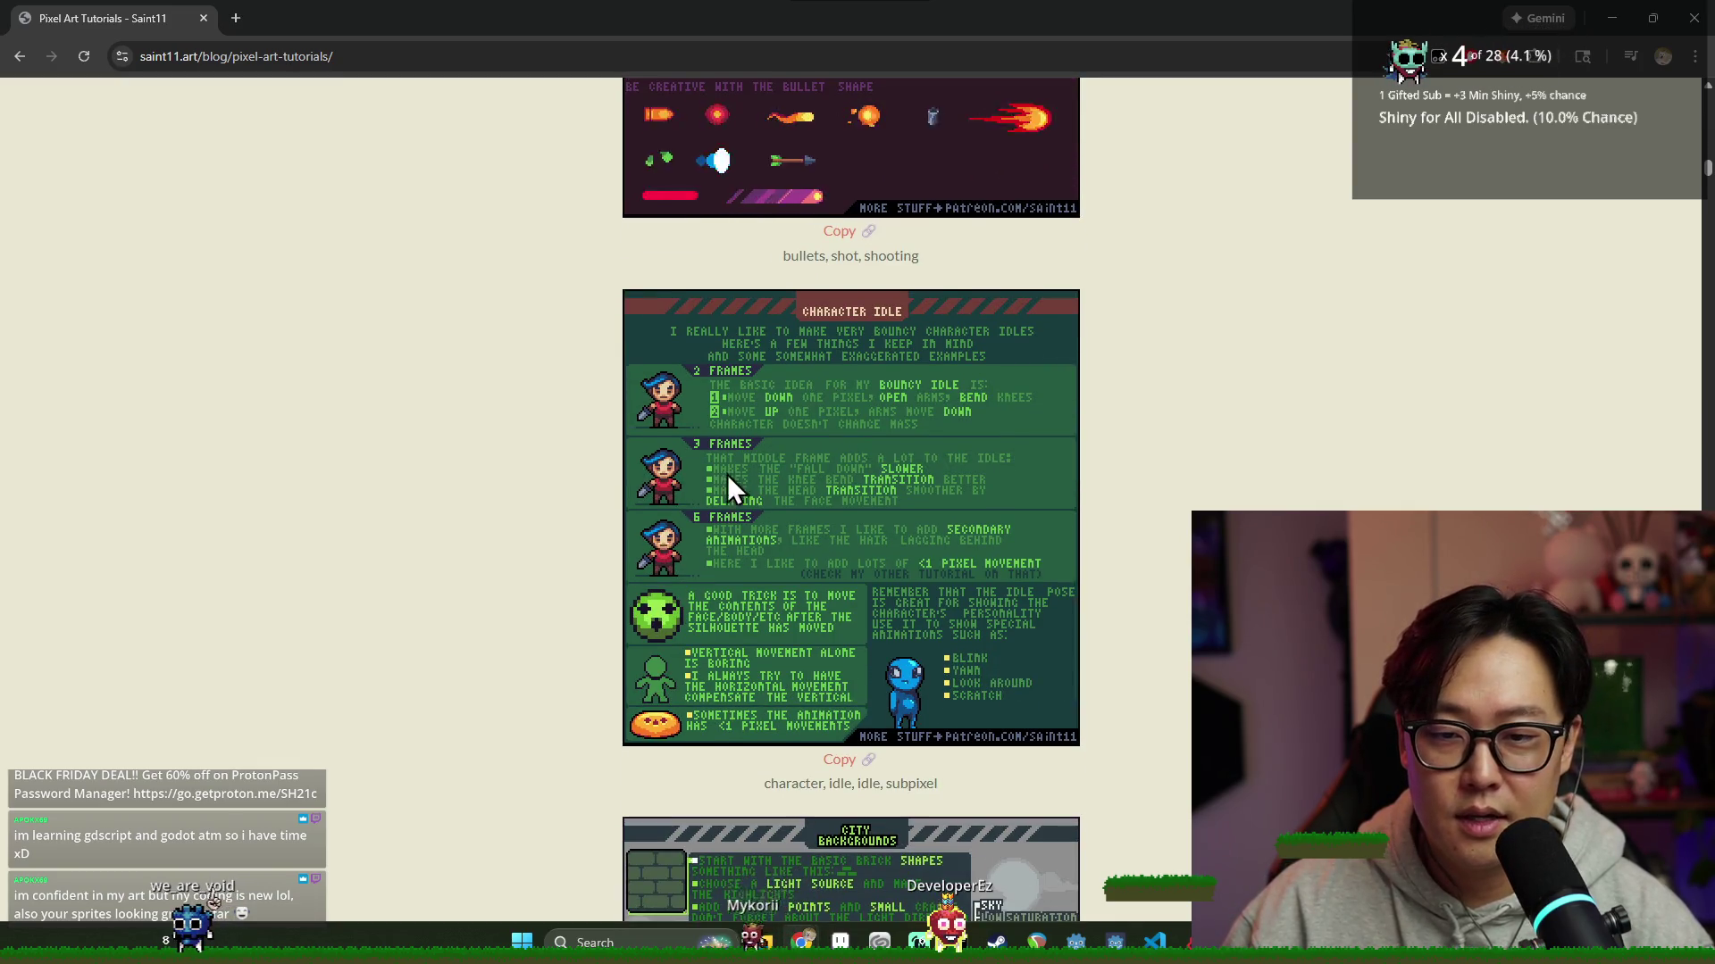
pyautogui.scroll(-4, 741, 481)
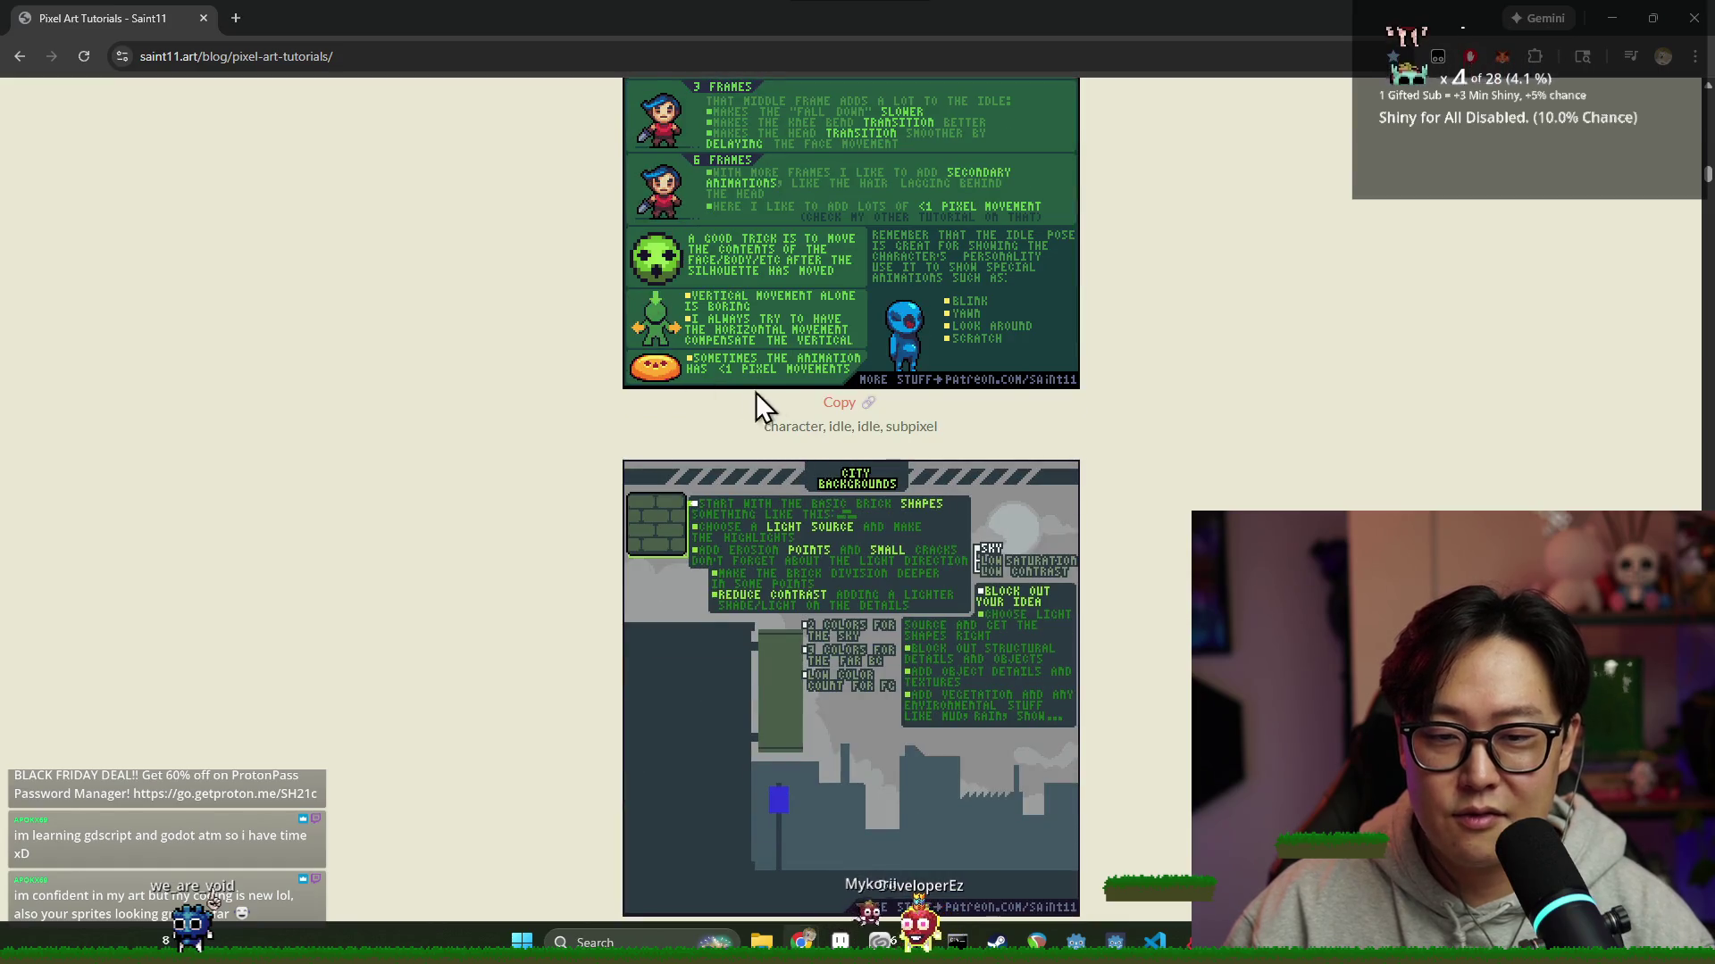
pyautogui.scroll(-11, 759, 393)
pyautogui.scroll(-10, 797, 414)
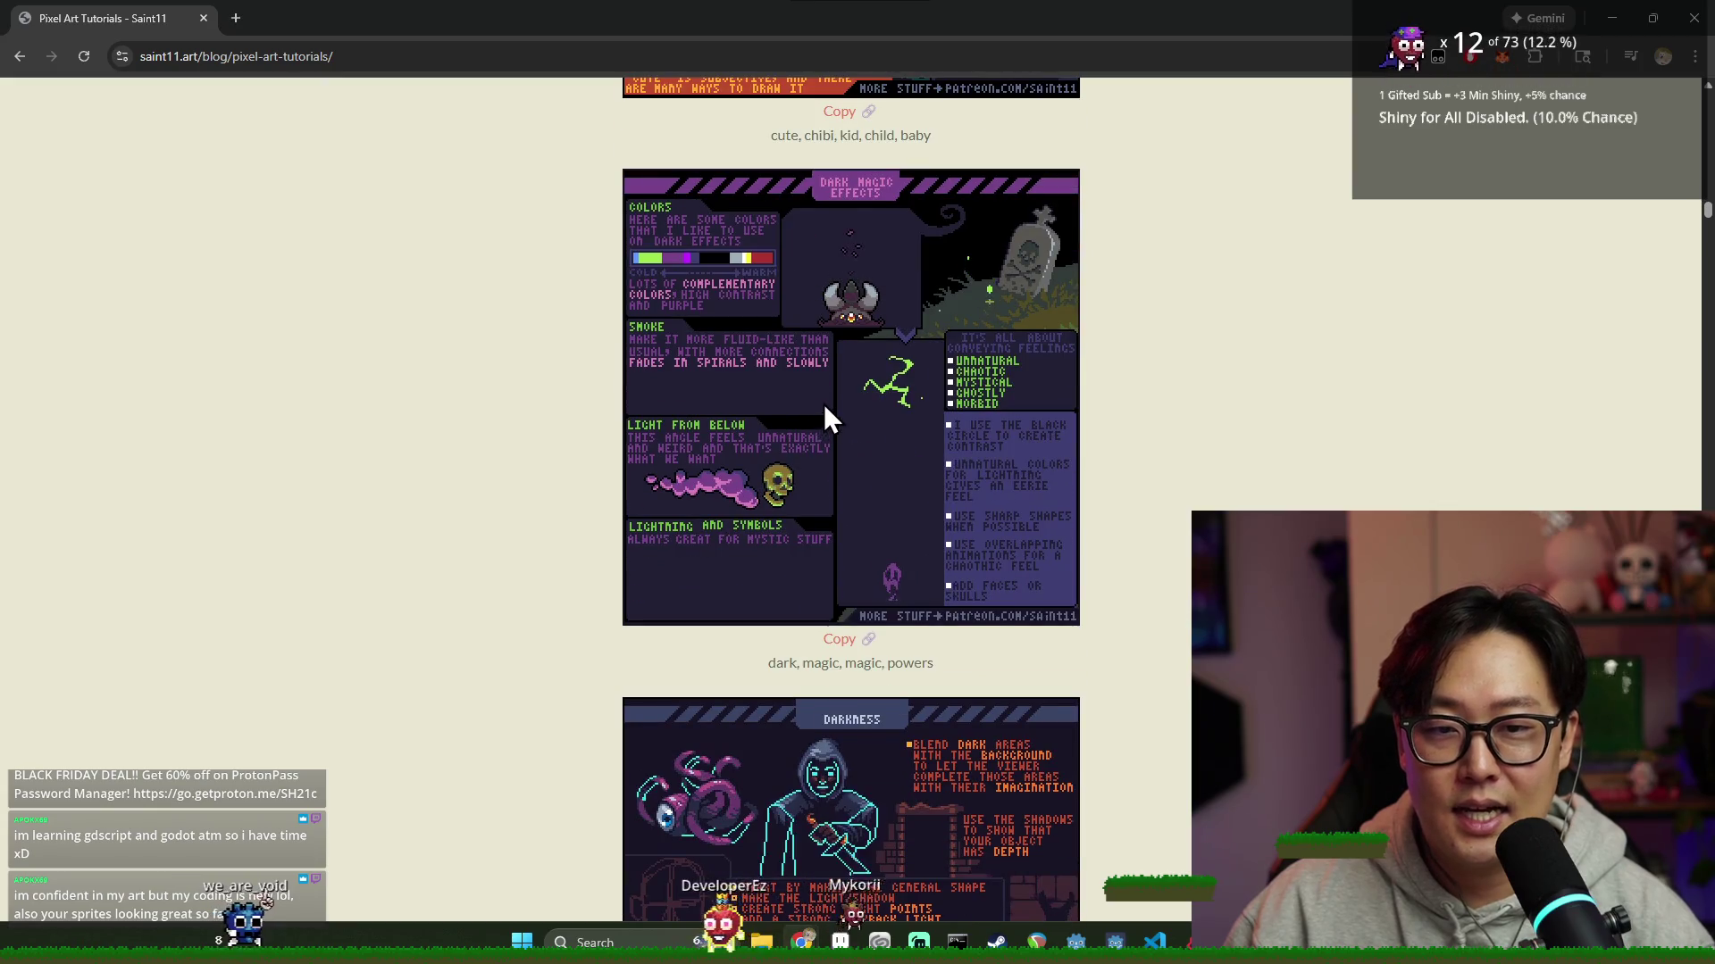
pyautogui.scroll(-9, 824, 416)
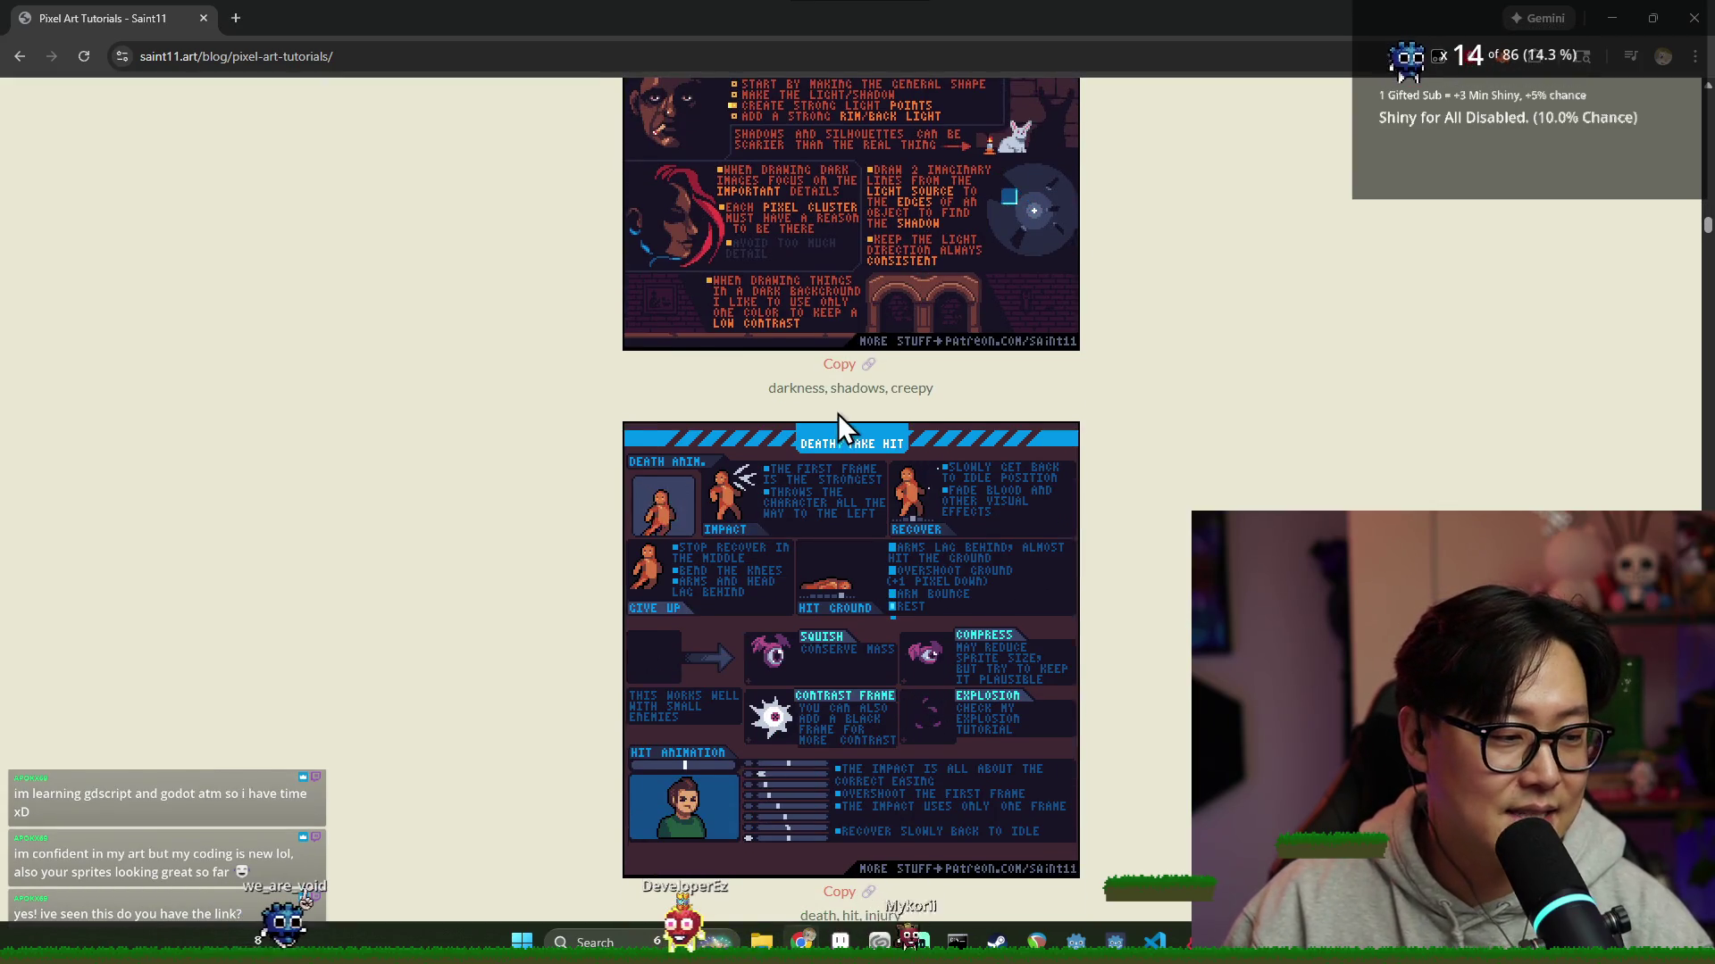
pyautogui.scroll(-9, 837, 415)
# Select the tutorials page's address, then close Chrome to return to Aseprite
pyautogui.click(482, 51)
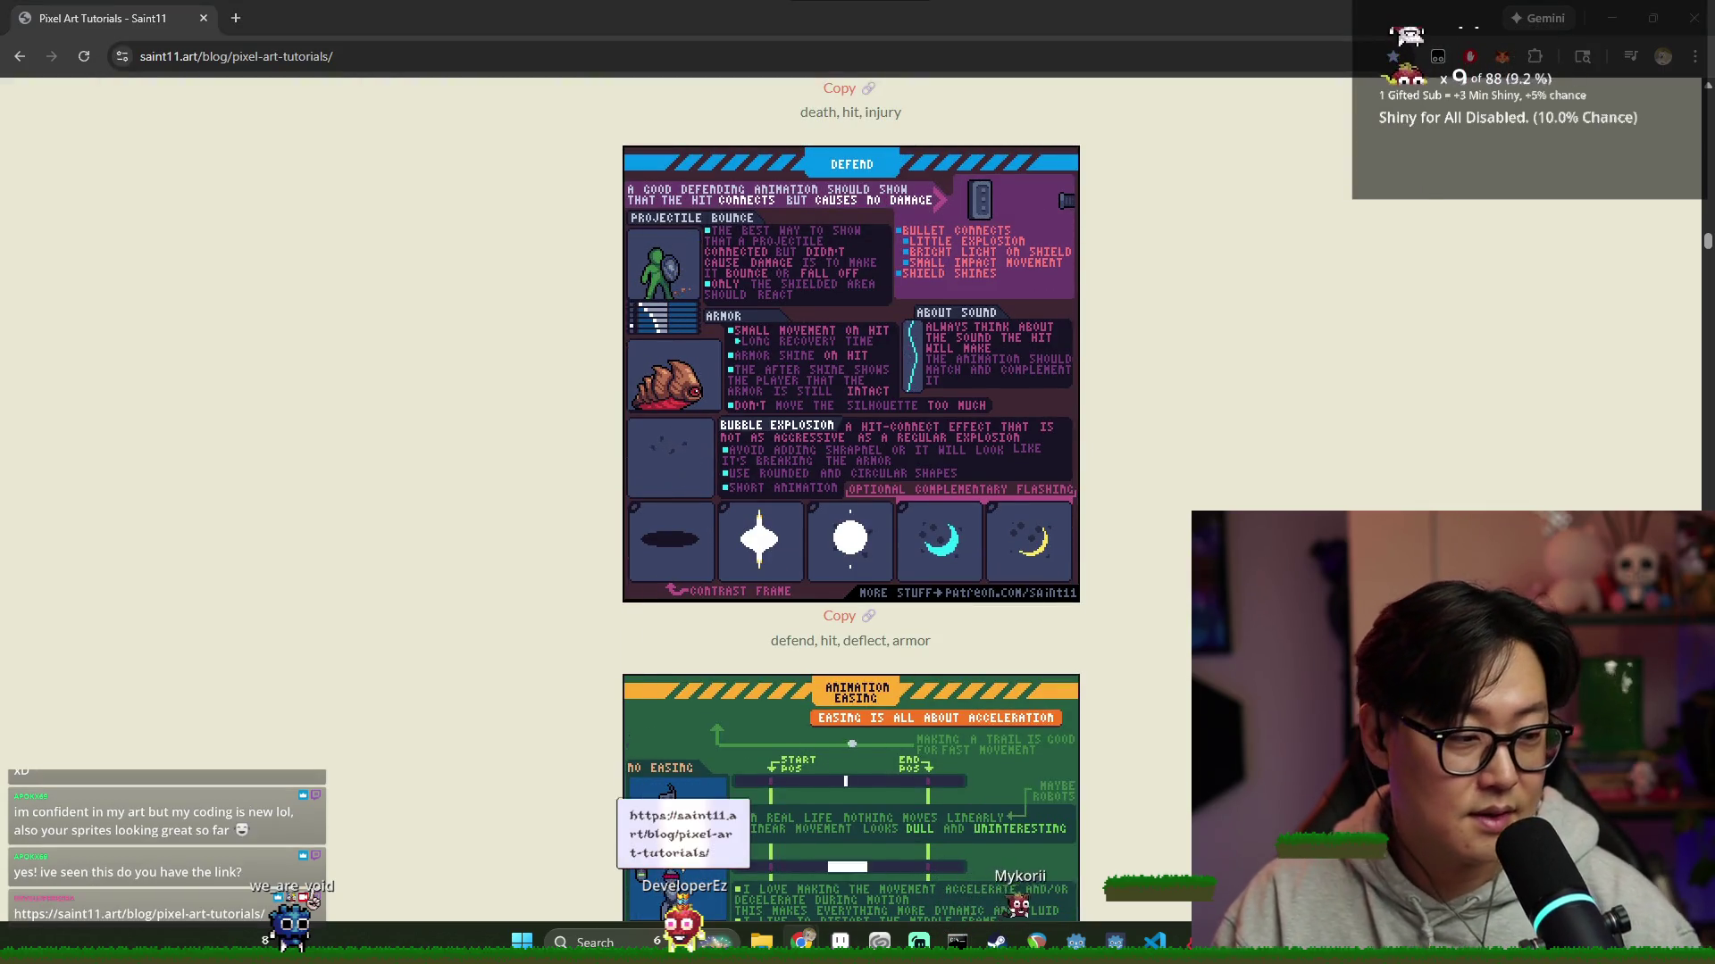
pyautogui.scroll(-14, 1079, 636)
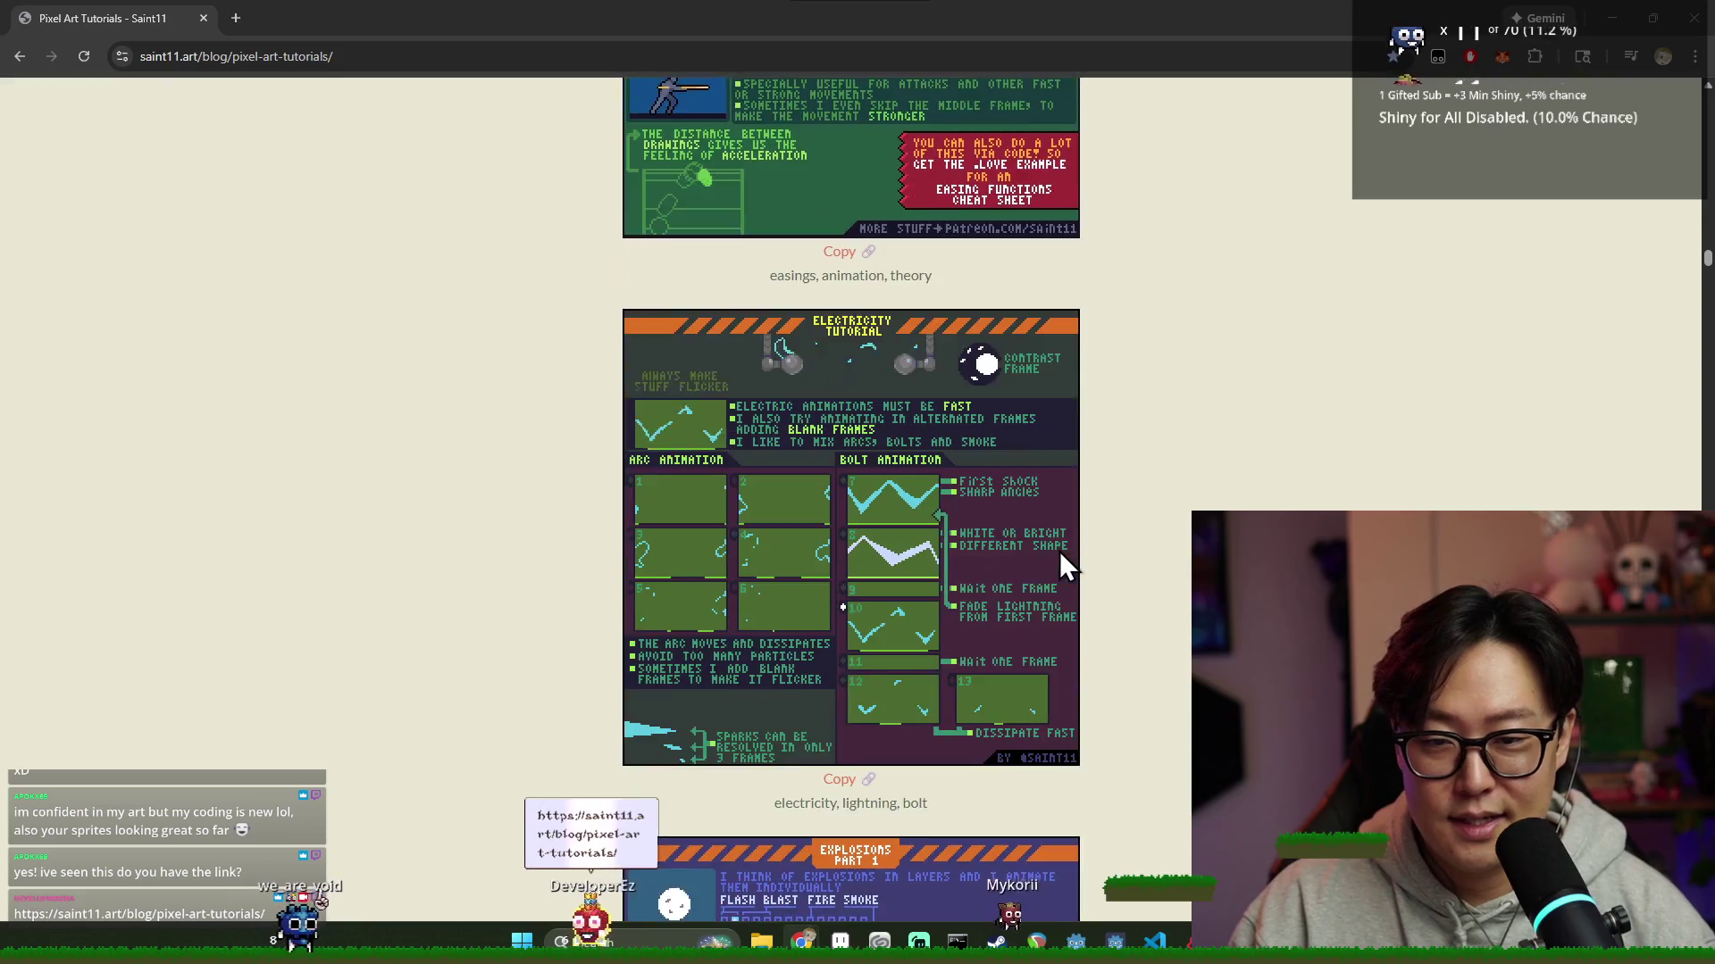
pyautogui.scroll(-9, 1061, 554)
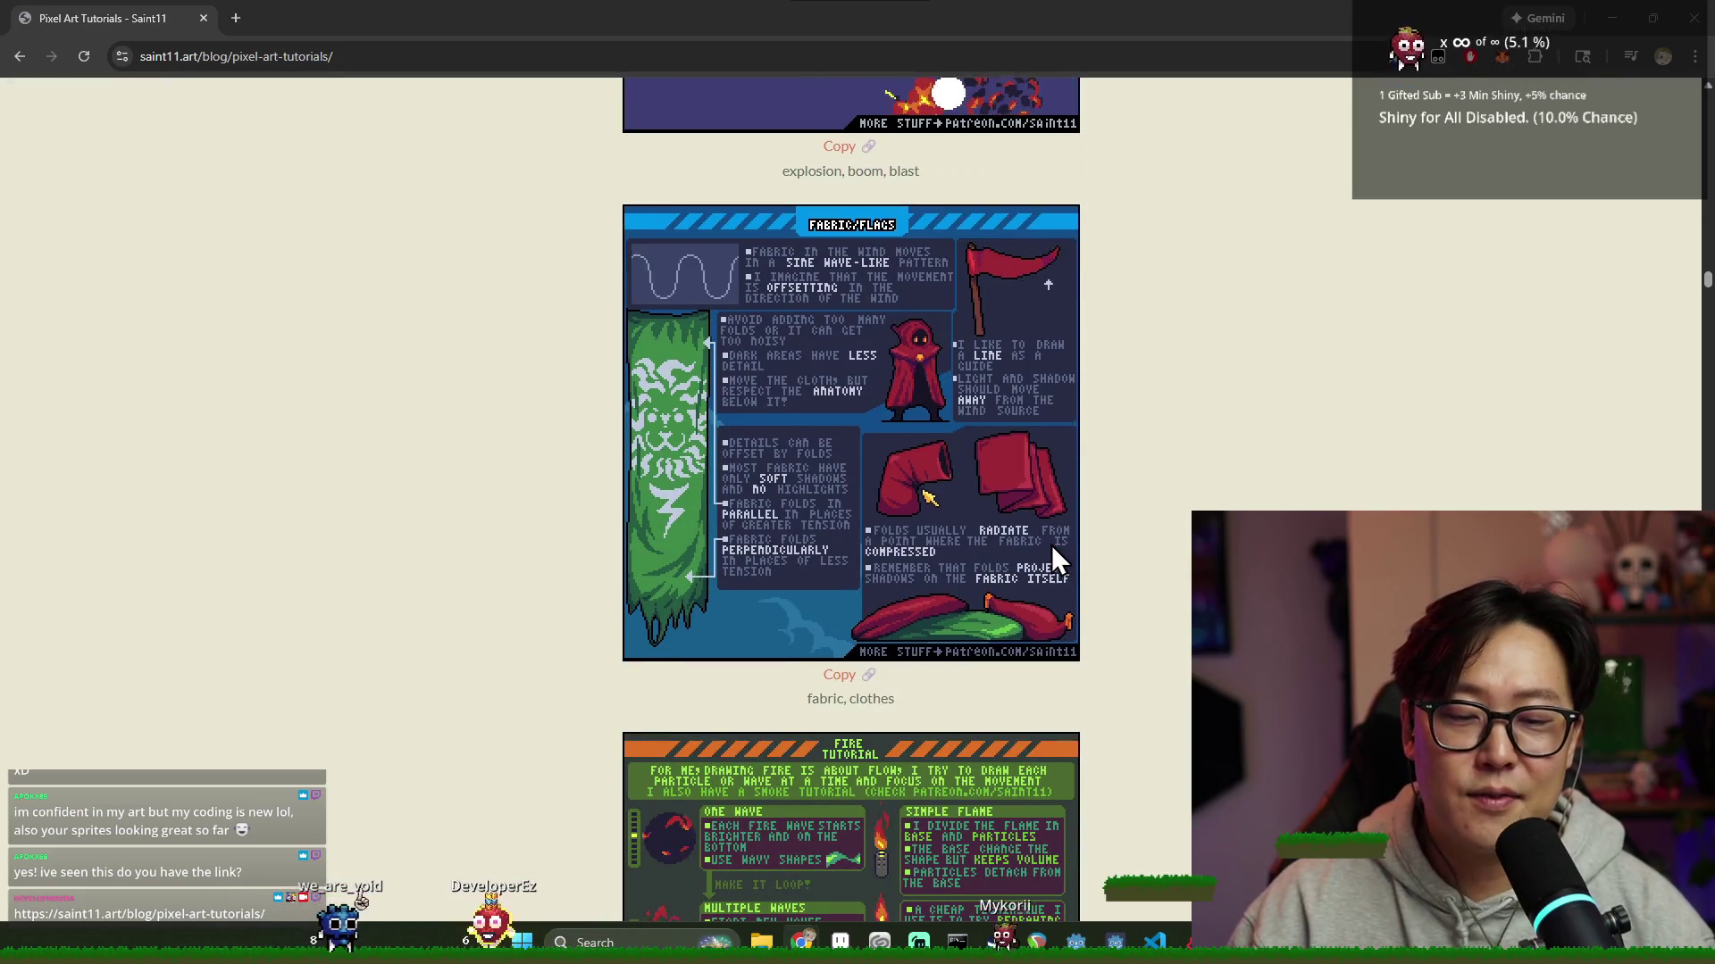
pyautogui.hotkey('ctrl', 'l')
pyautogui.click(1695, 20)
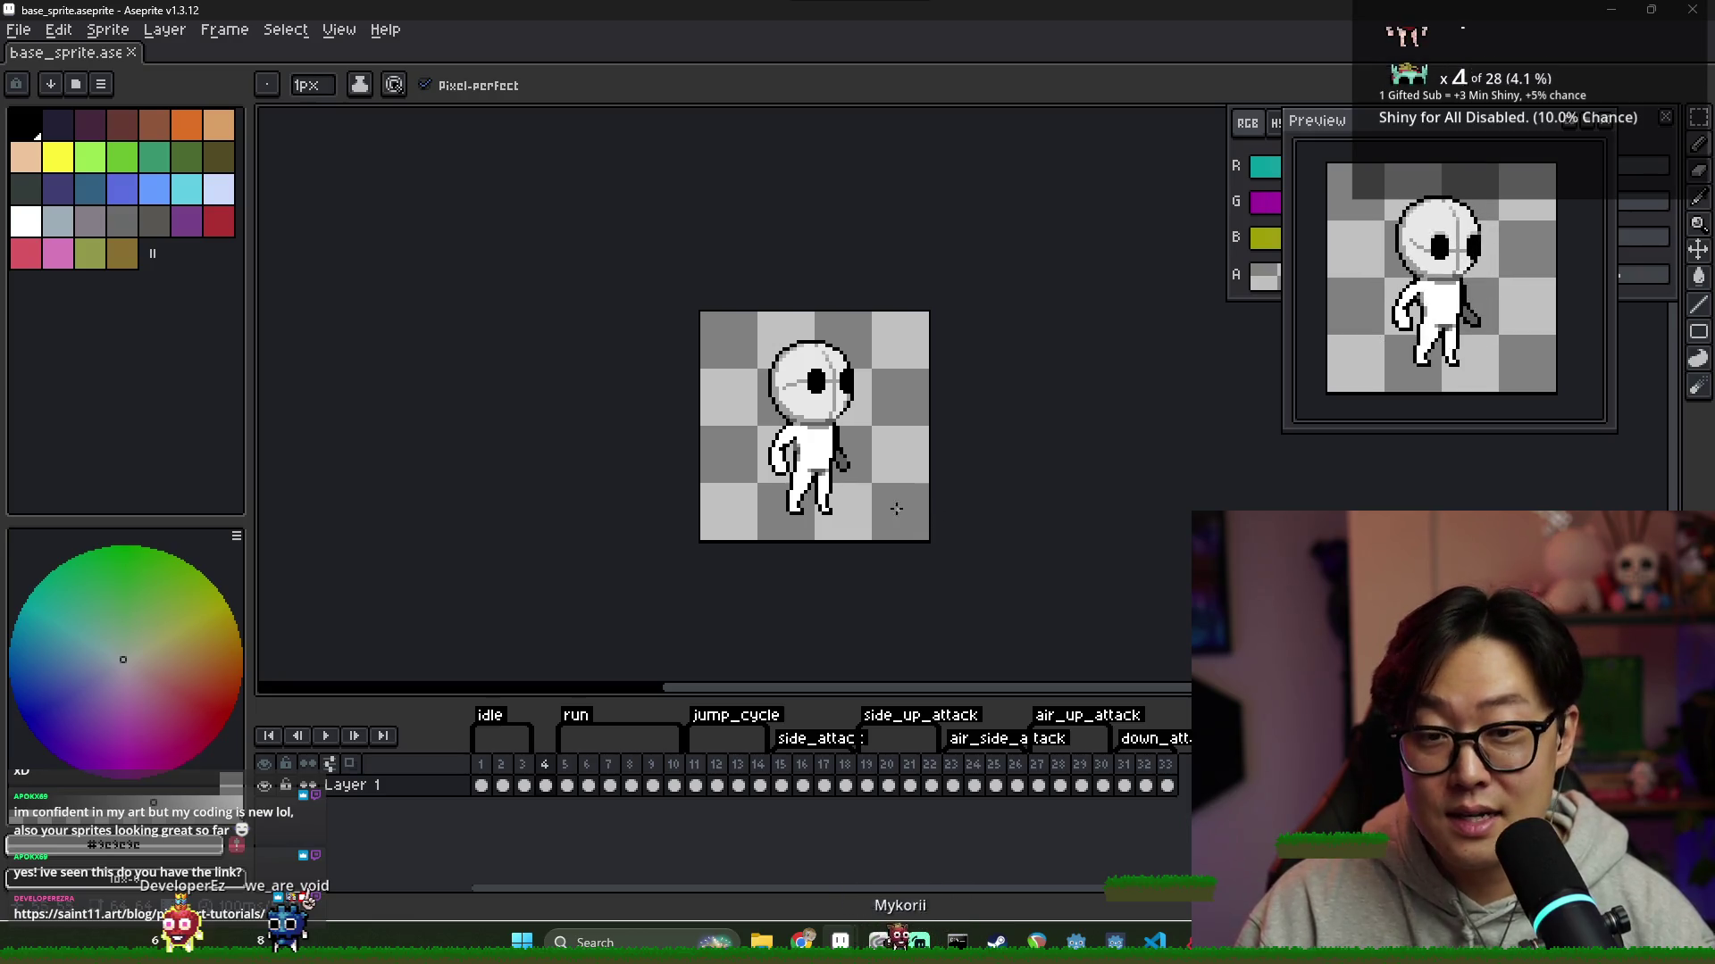
pyautogui.hotkey('alt', 'Tab')
pyautogui.click(568, 388)
pyautogui.hotkey('alt', 'Tab')
pyautogui.press('Escape')
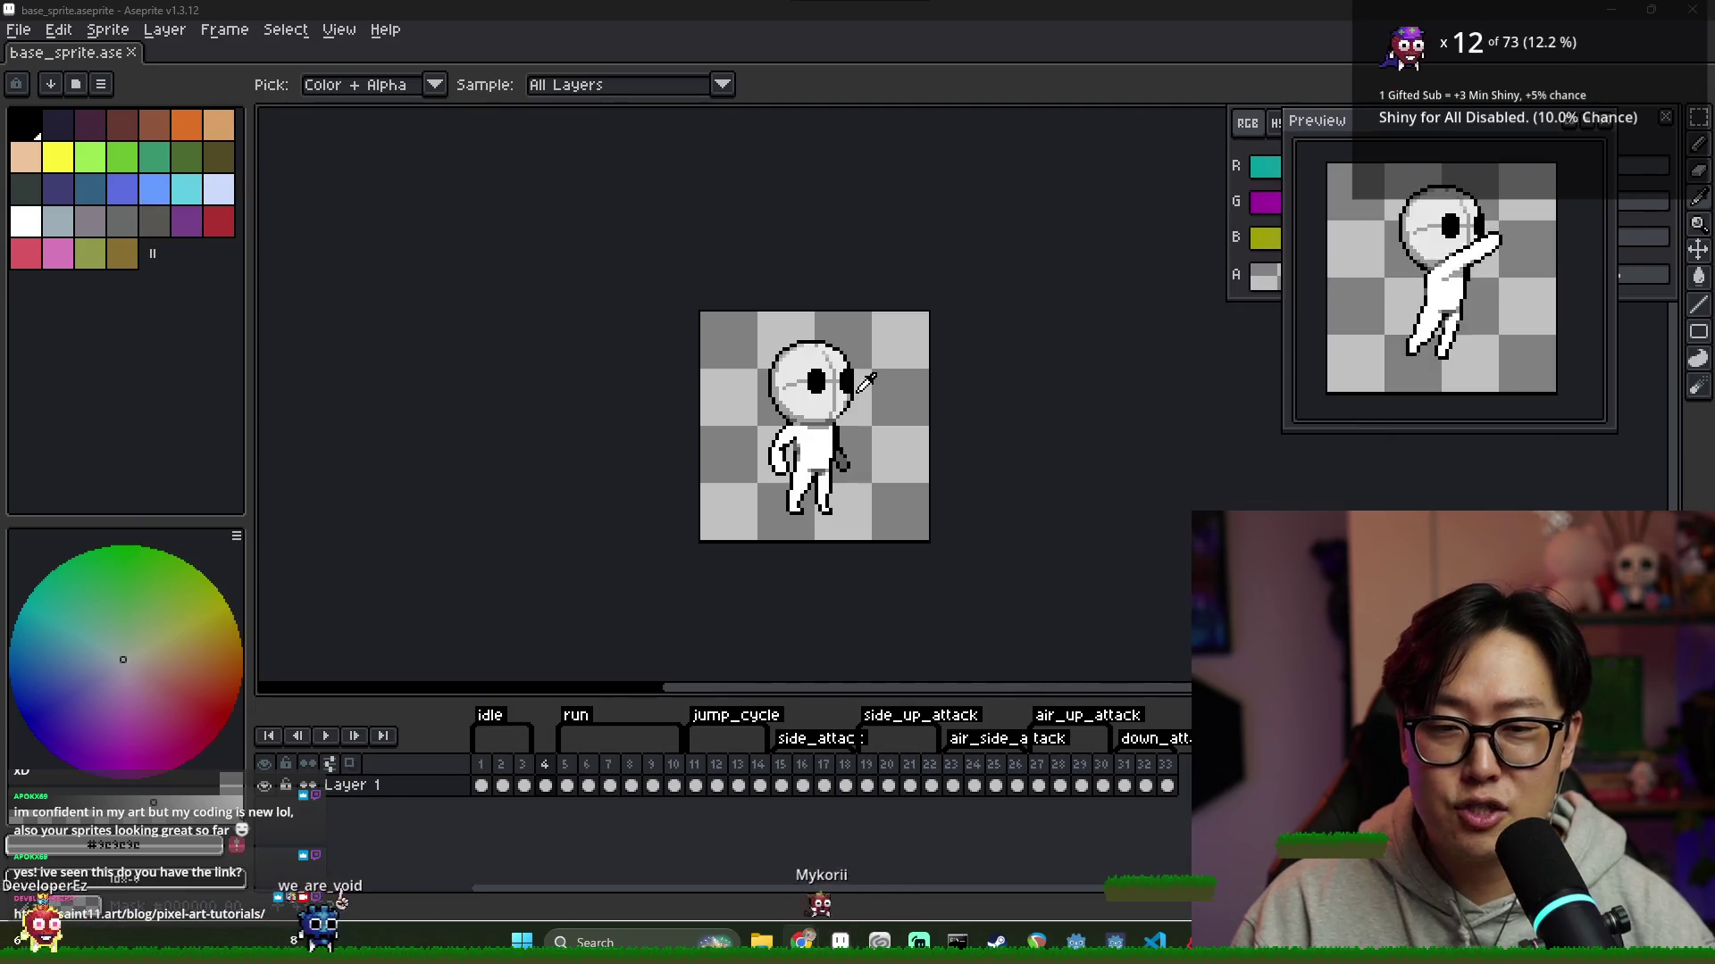
pyautogui.hotkey('alt', 'Tab')
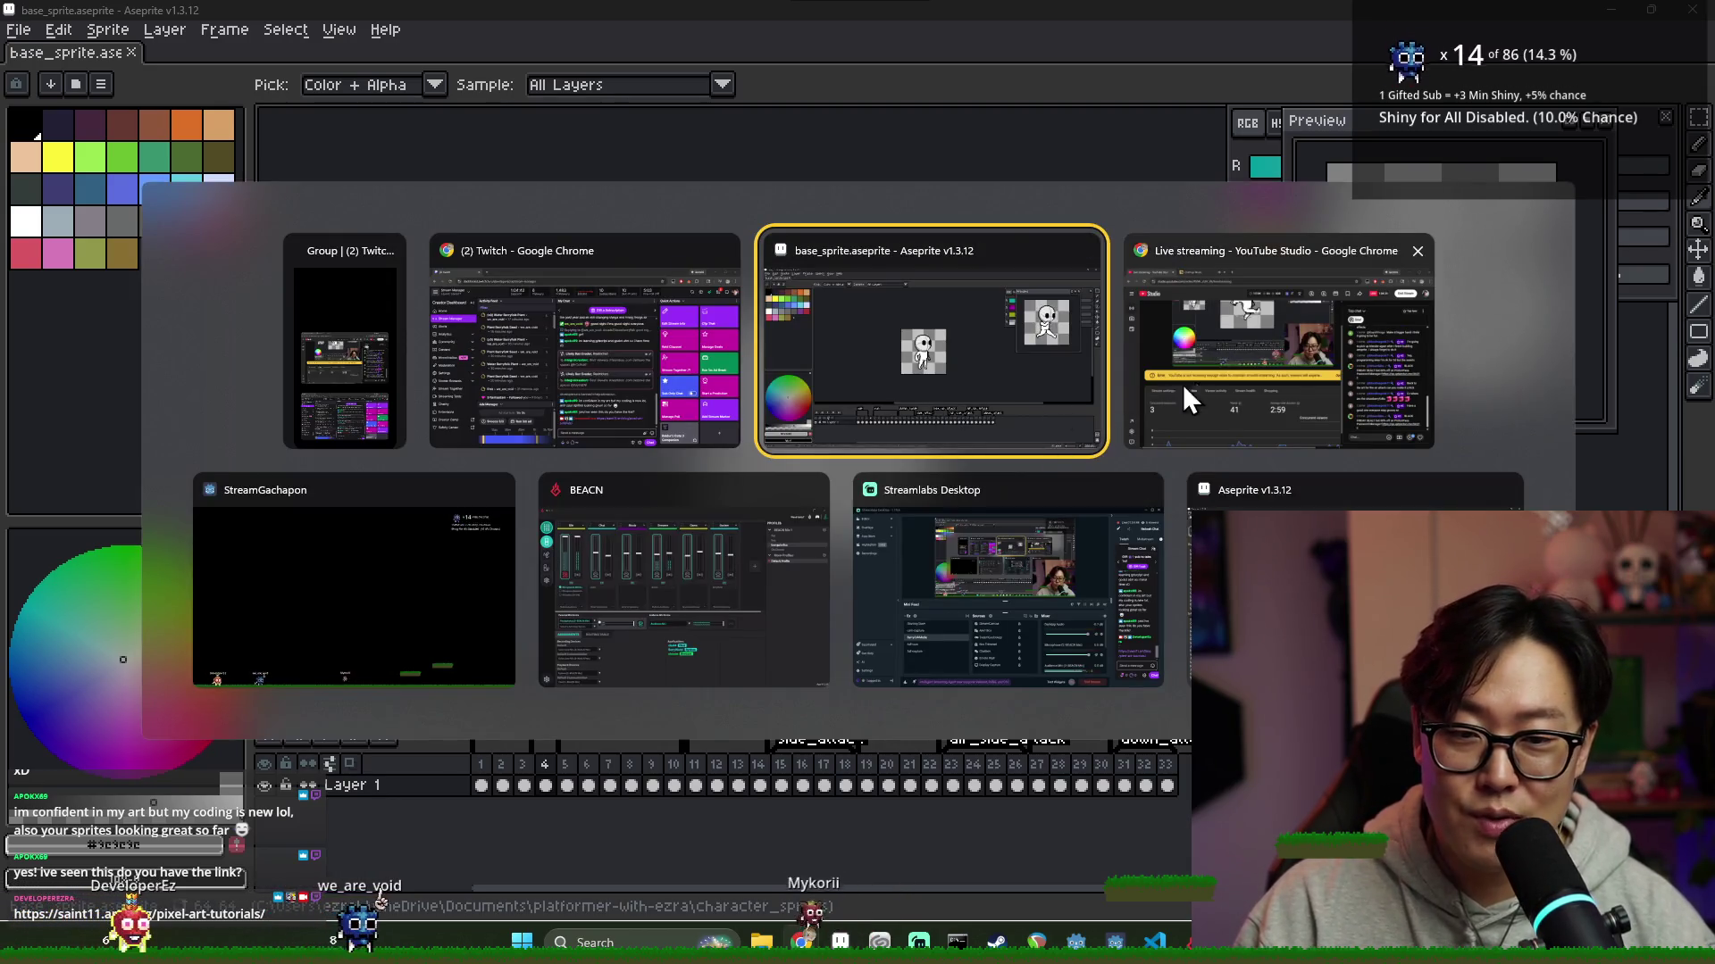
pyautogui.hotkey('alt', 'Tab')
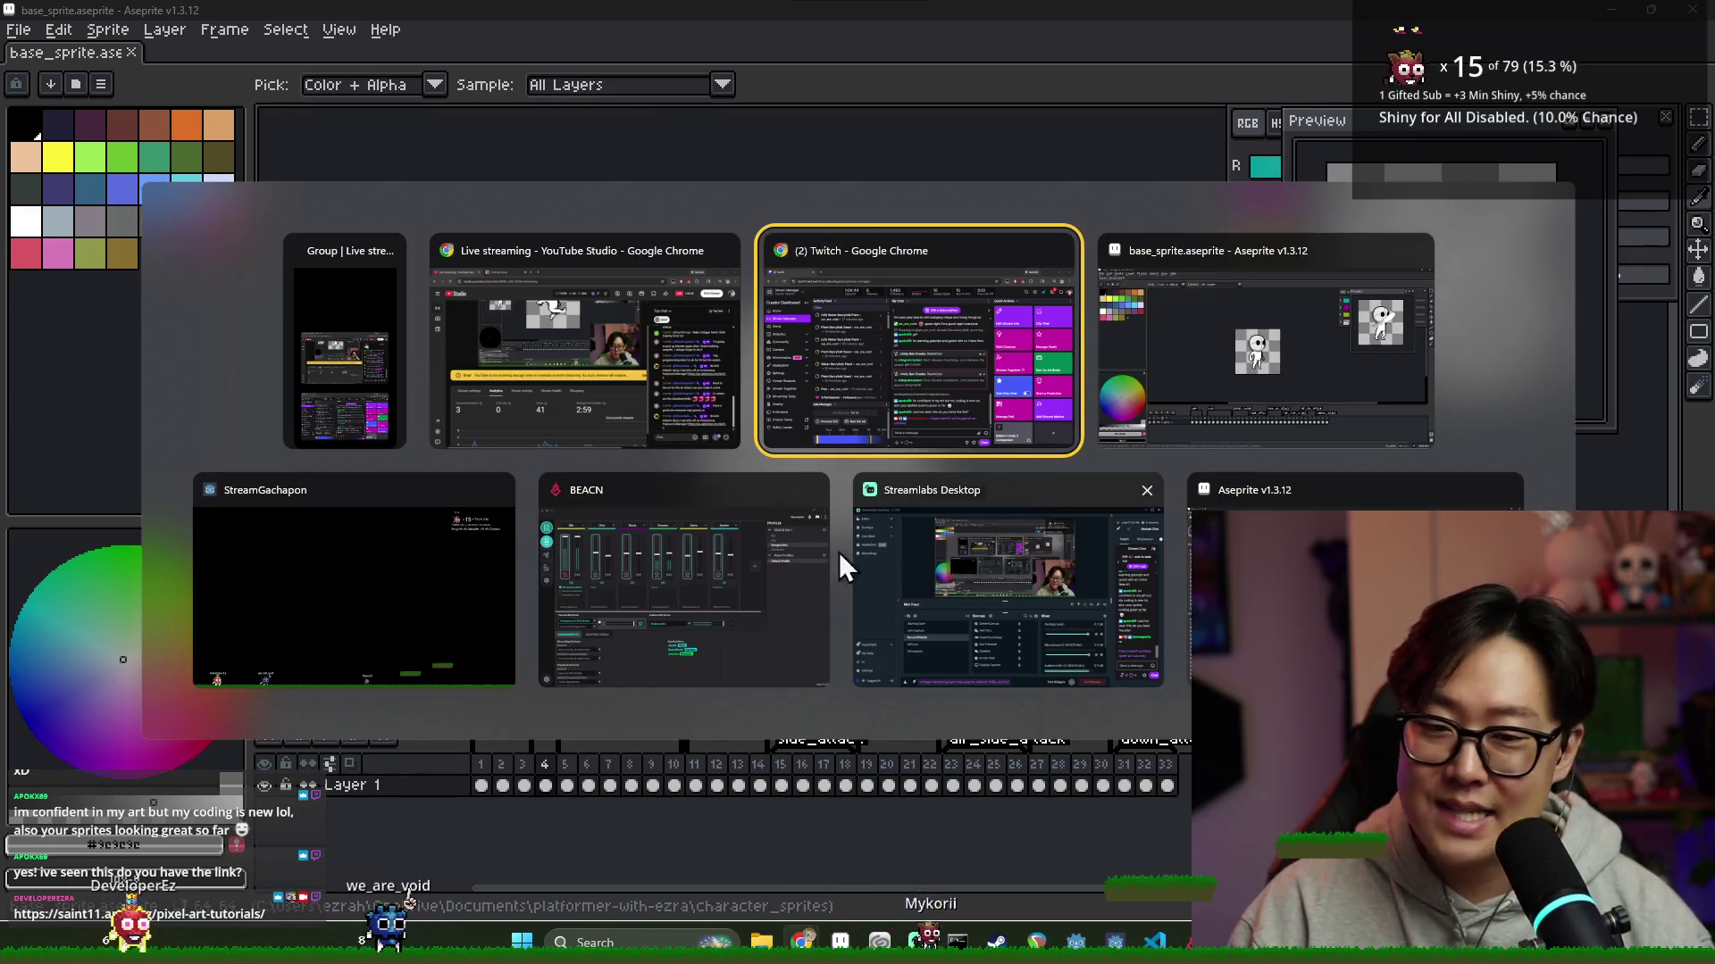
pyautogui.click(1196, 385)
pyautogui.hotkey('alt', 'Tab')
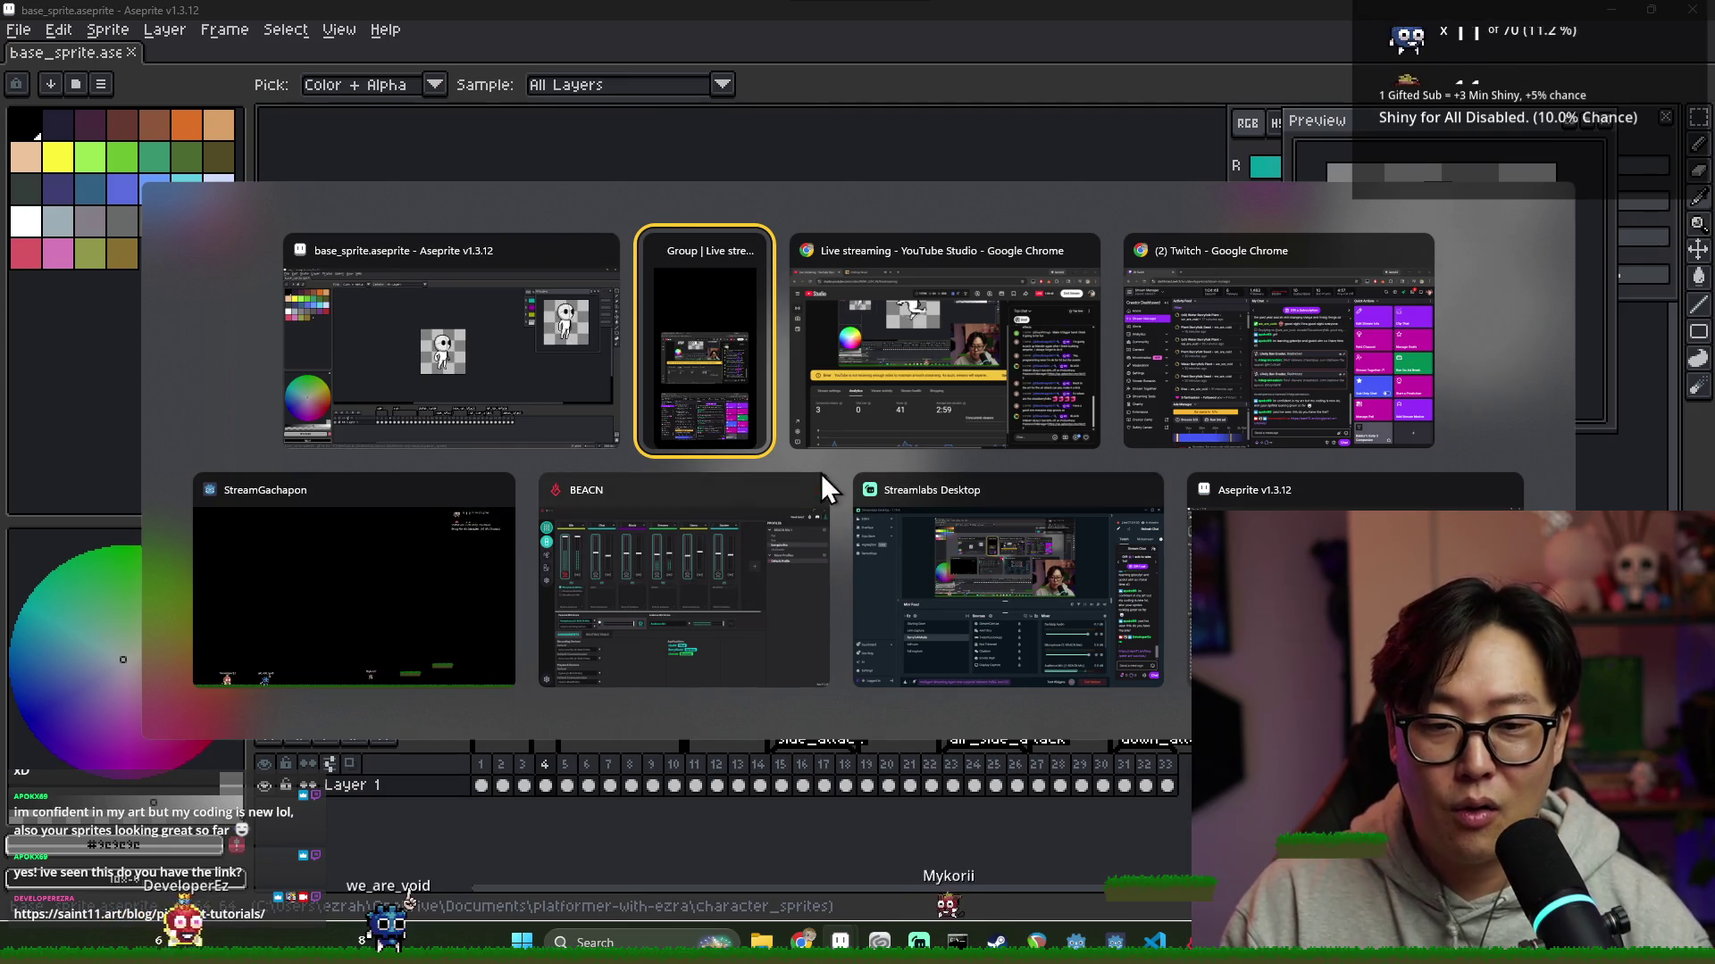
pyautogui.press('Escape')
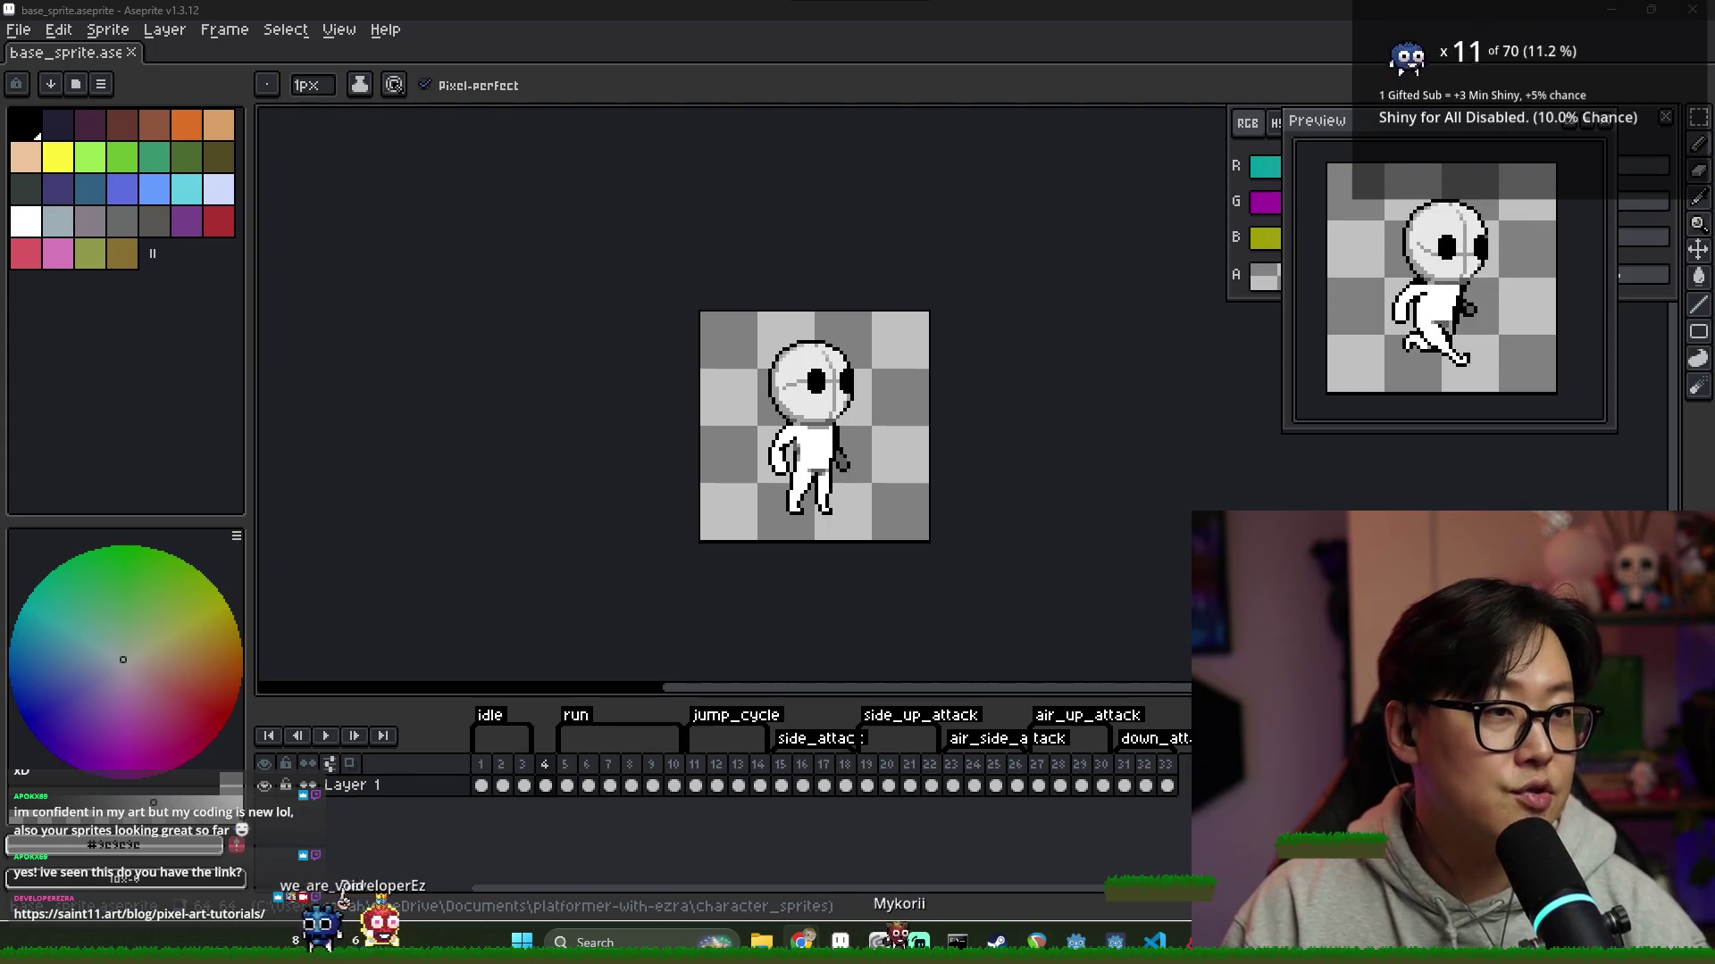
pyautogui.hotkey('alt', 'Tab')
pyautogui.moveTo(768, 67); pyautogui.dragTo(581, 5)
# Scroll down through the first part of the Saint11 pixel-art tutorials page
pyautogui.scroll(-10, 920, 325)
pyautogui.scroll(-20, 916, 326)
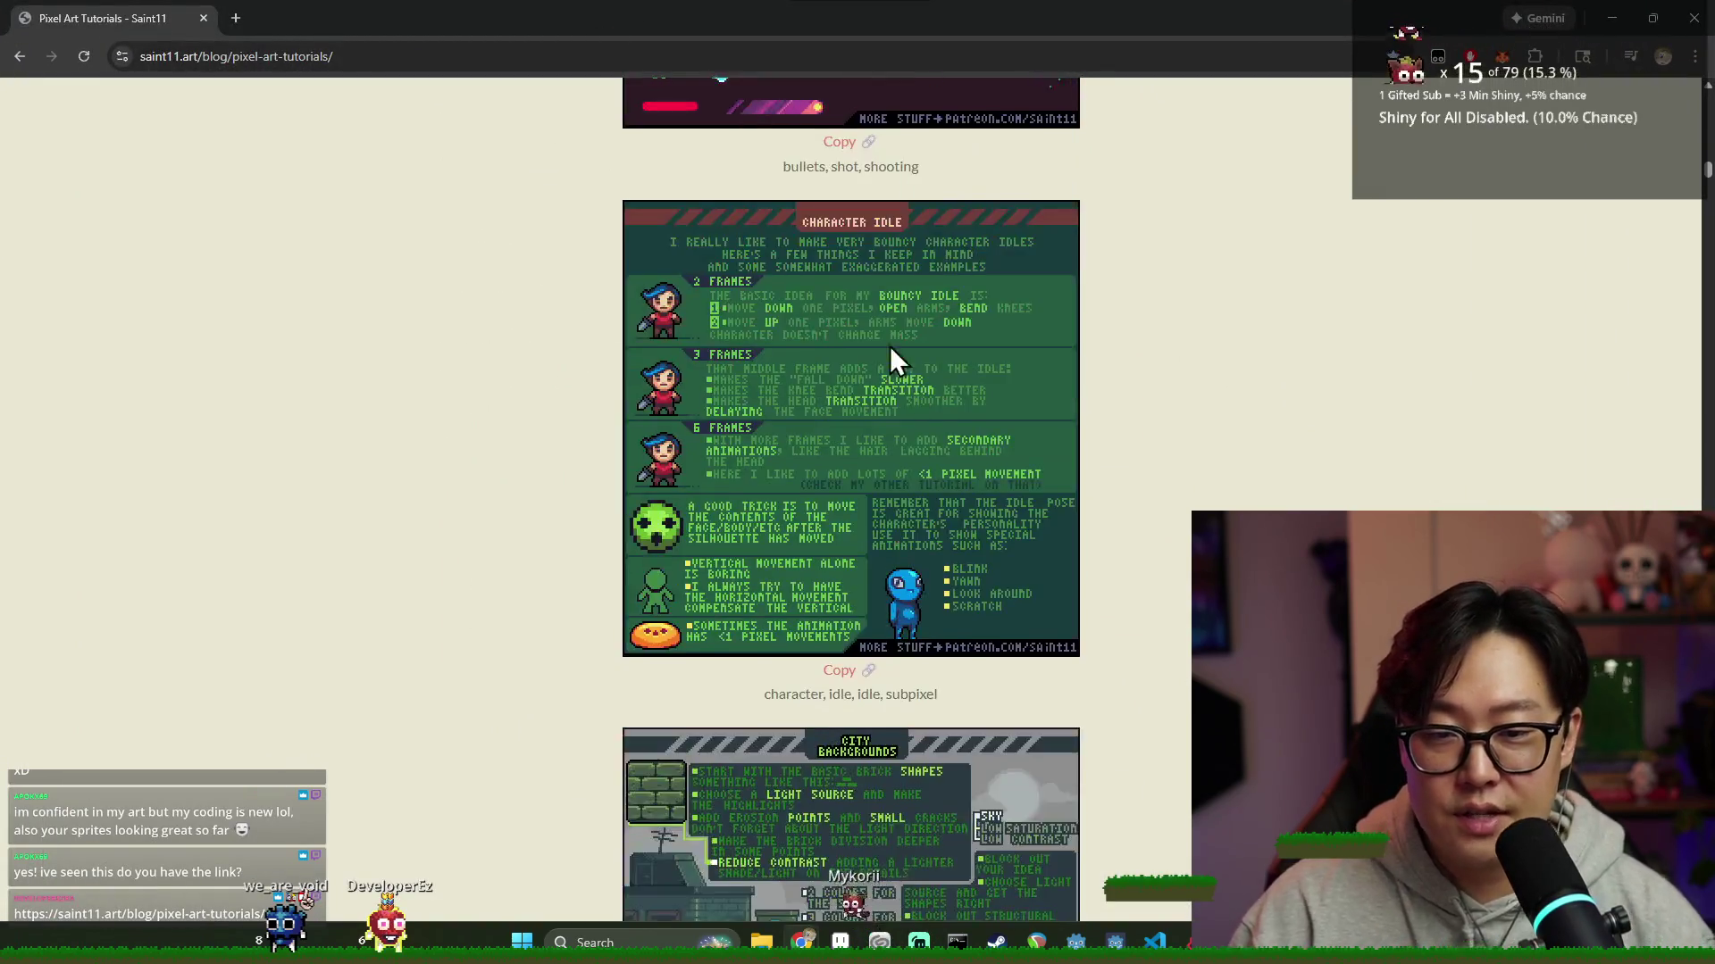
pyautogui.scroll(-20, 899, 331)
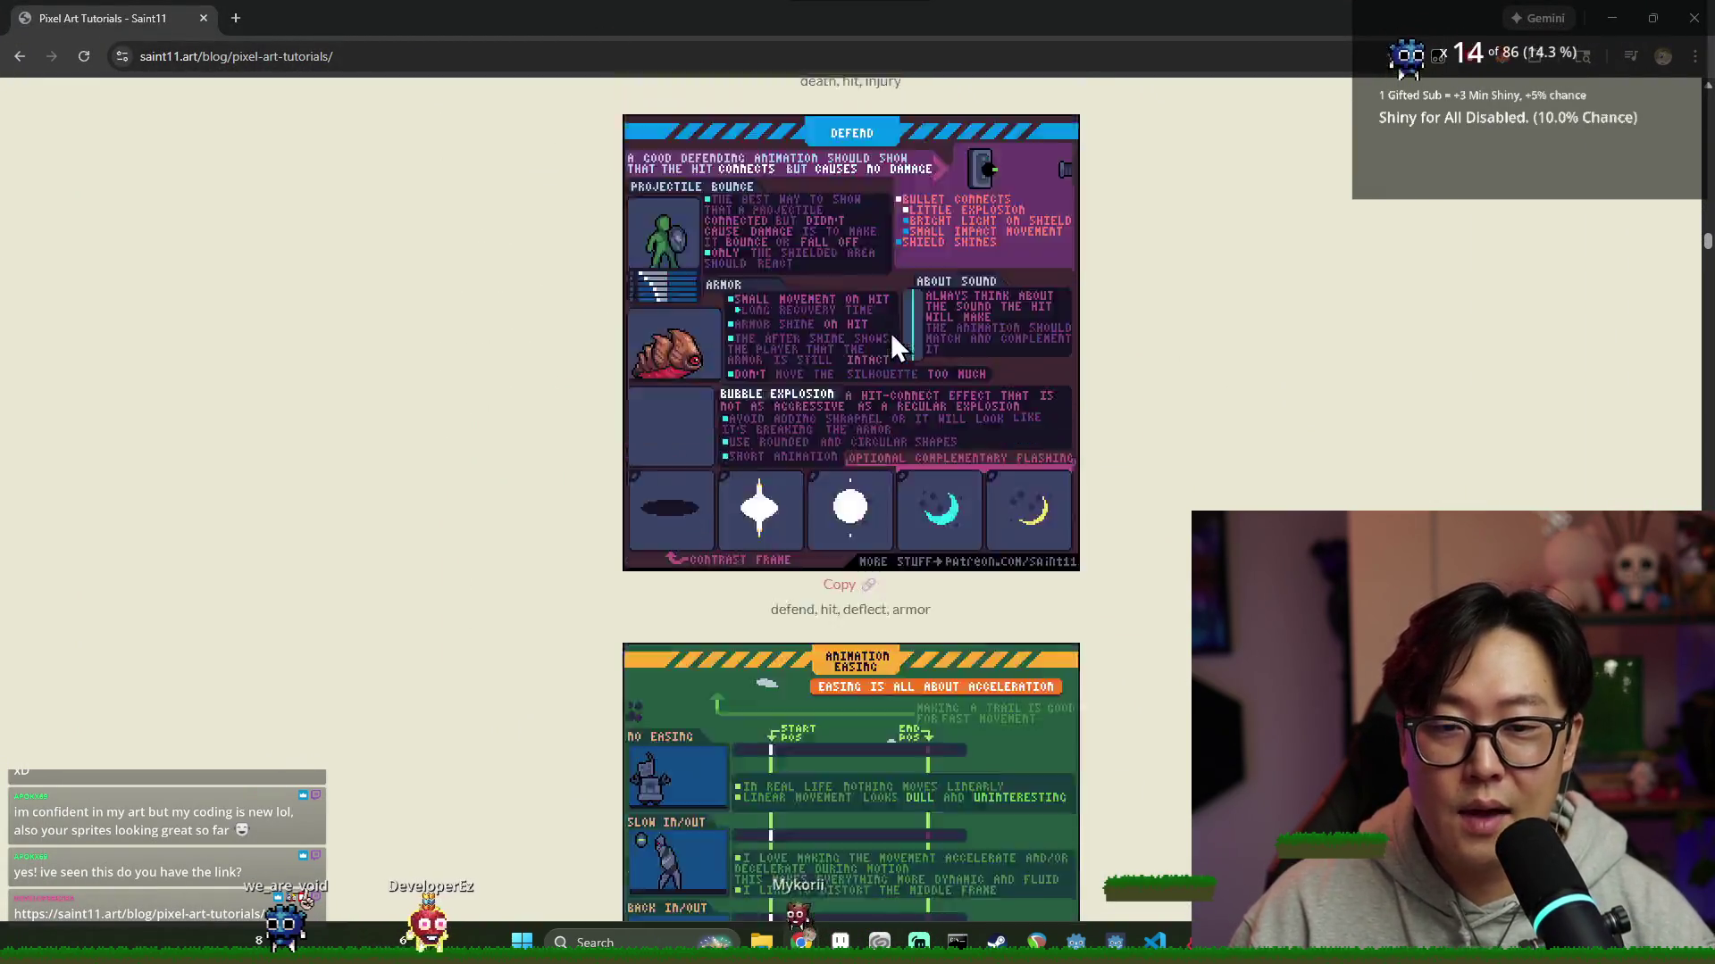
pyautogui.scroll(-15, 870, 321)
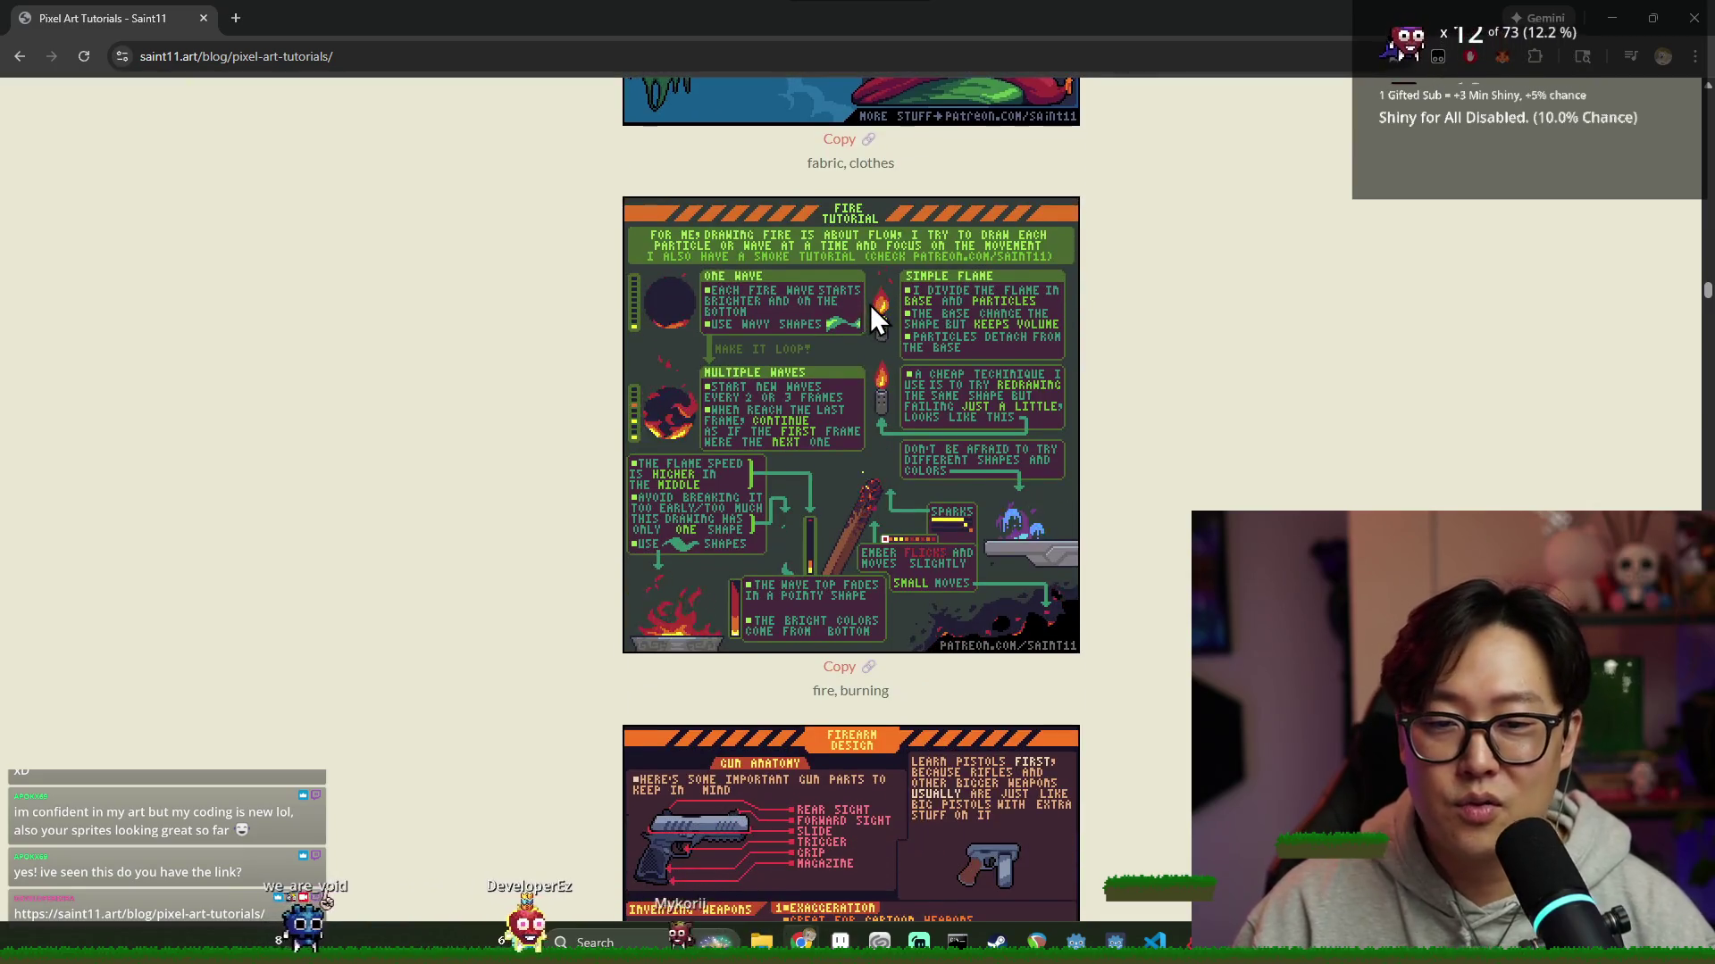
pyautogui.scroll(-15, 899, 320)
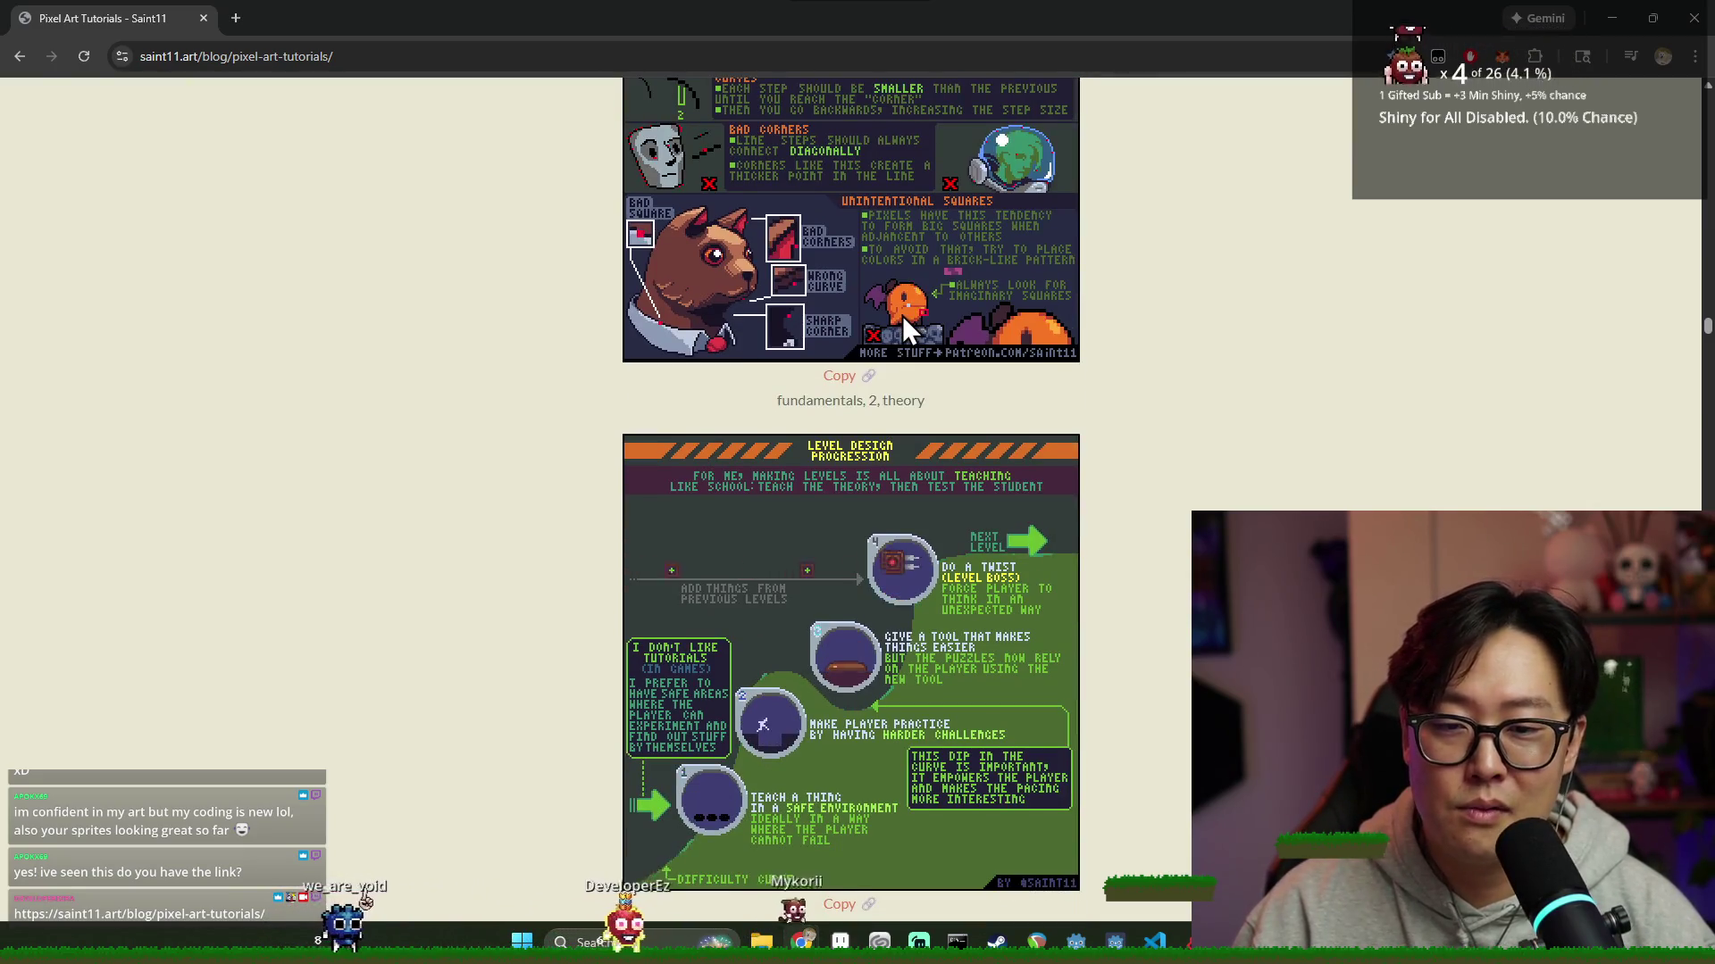
pyautogui.scroll(-8, 915, 318)
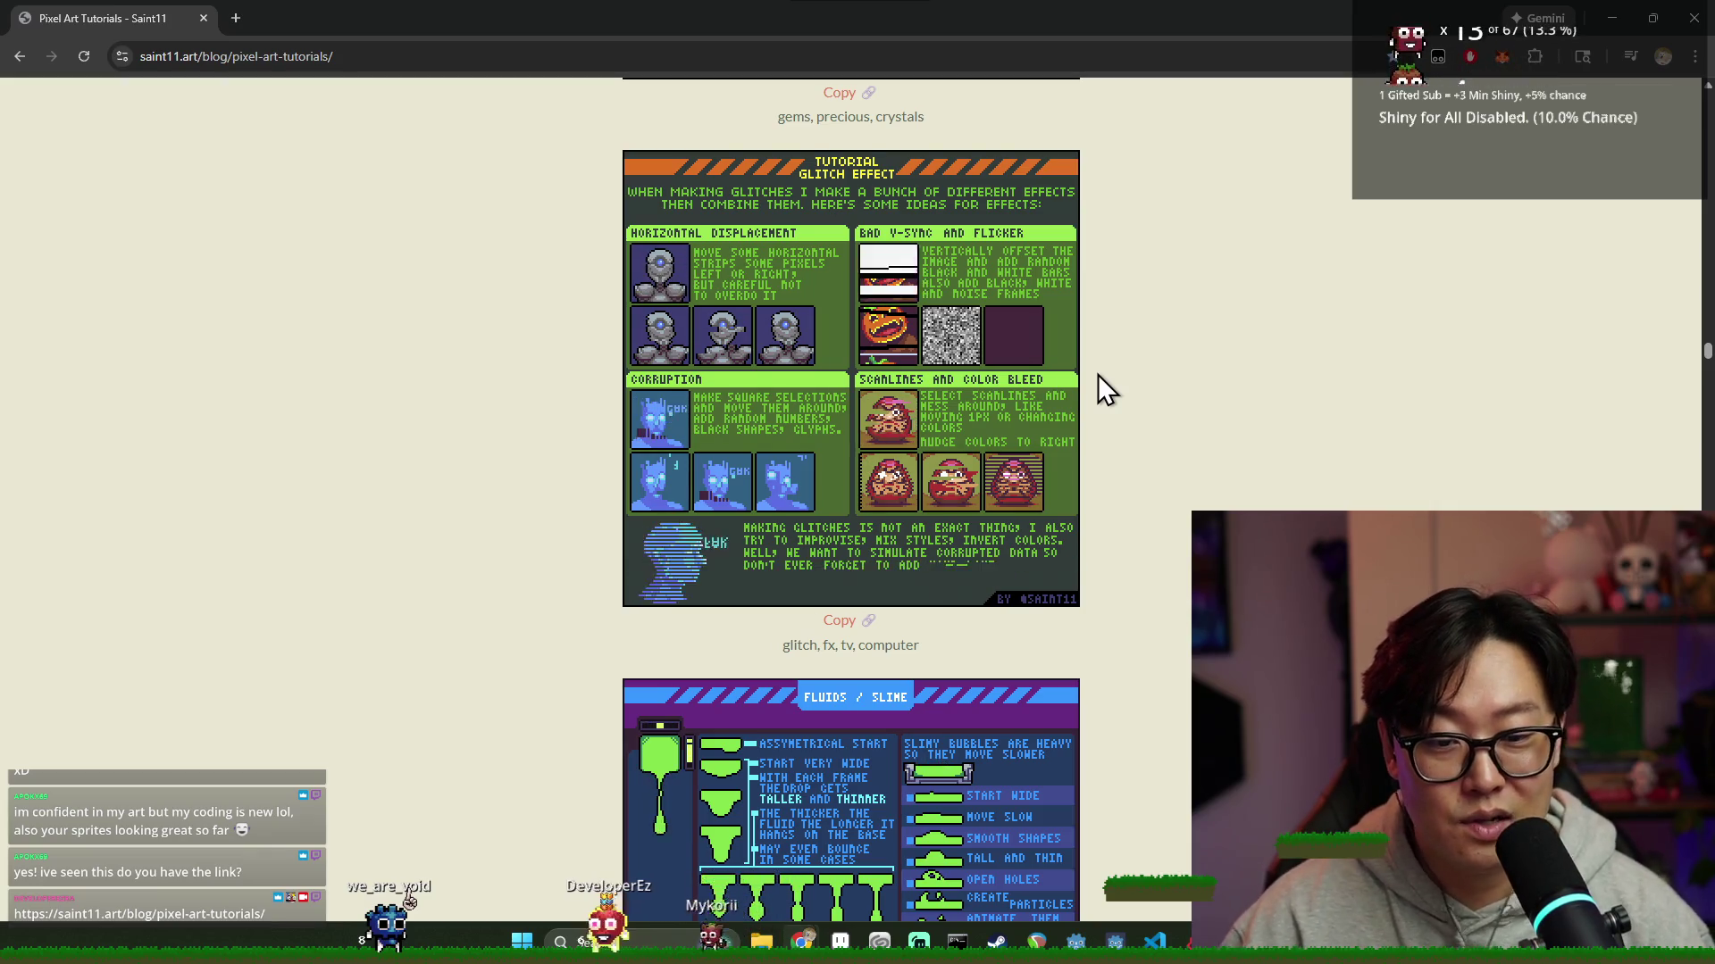
pyautogui.scroll(-5, 1096, 373)
pyautogui.scroll(-1, 1042, 411)
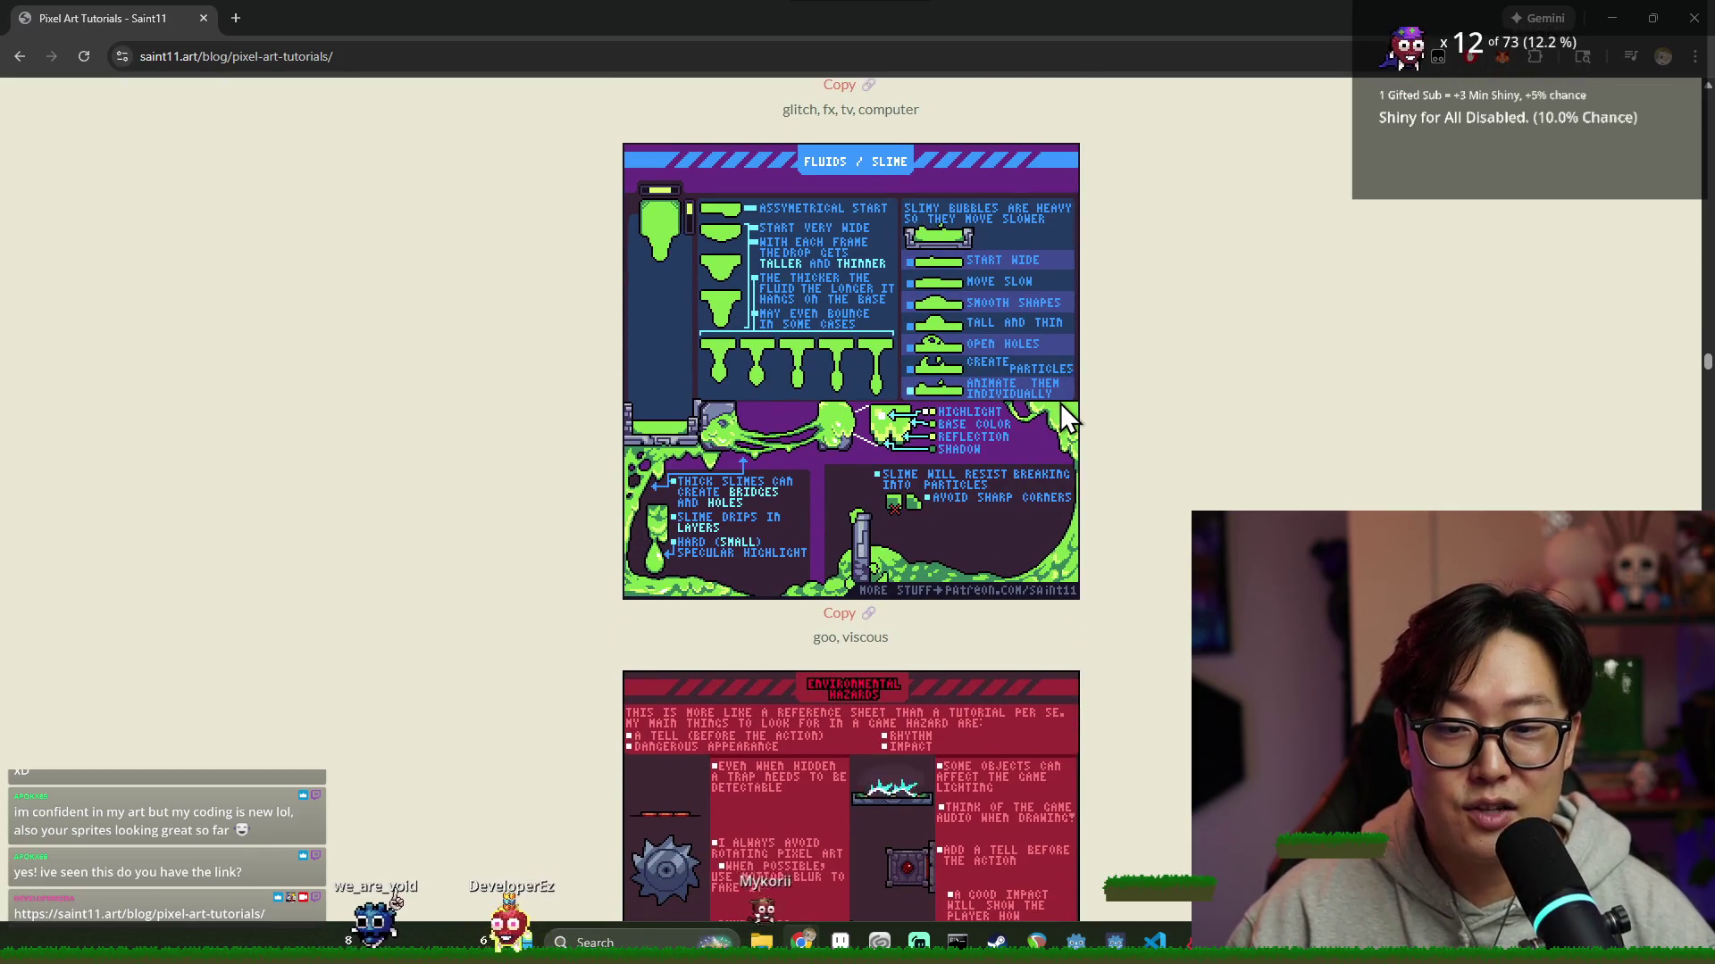
pyautogui.scroll(-5, 1072, 408)
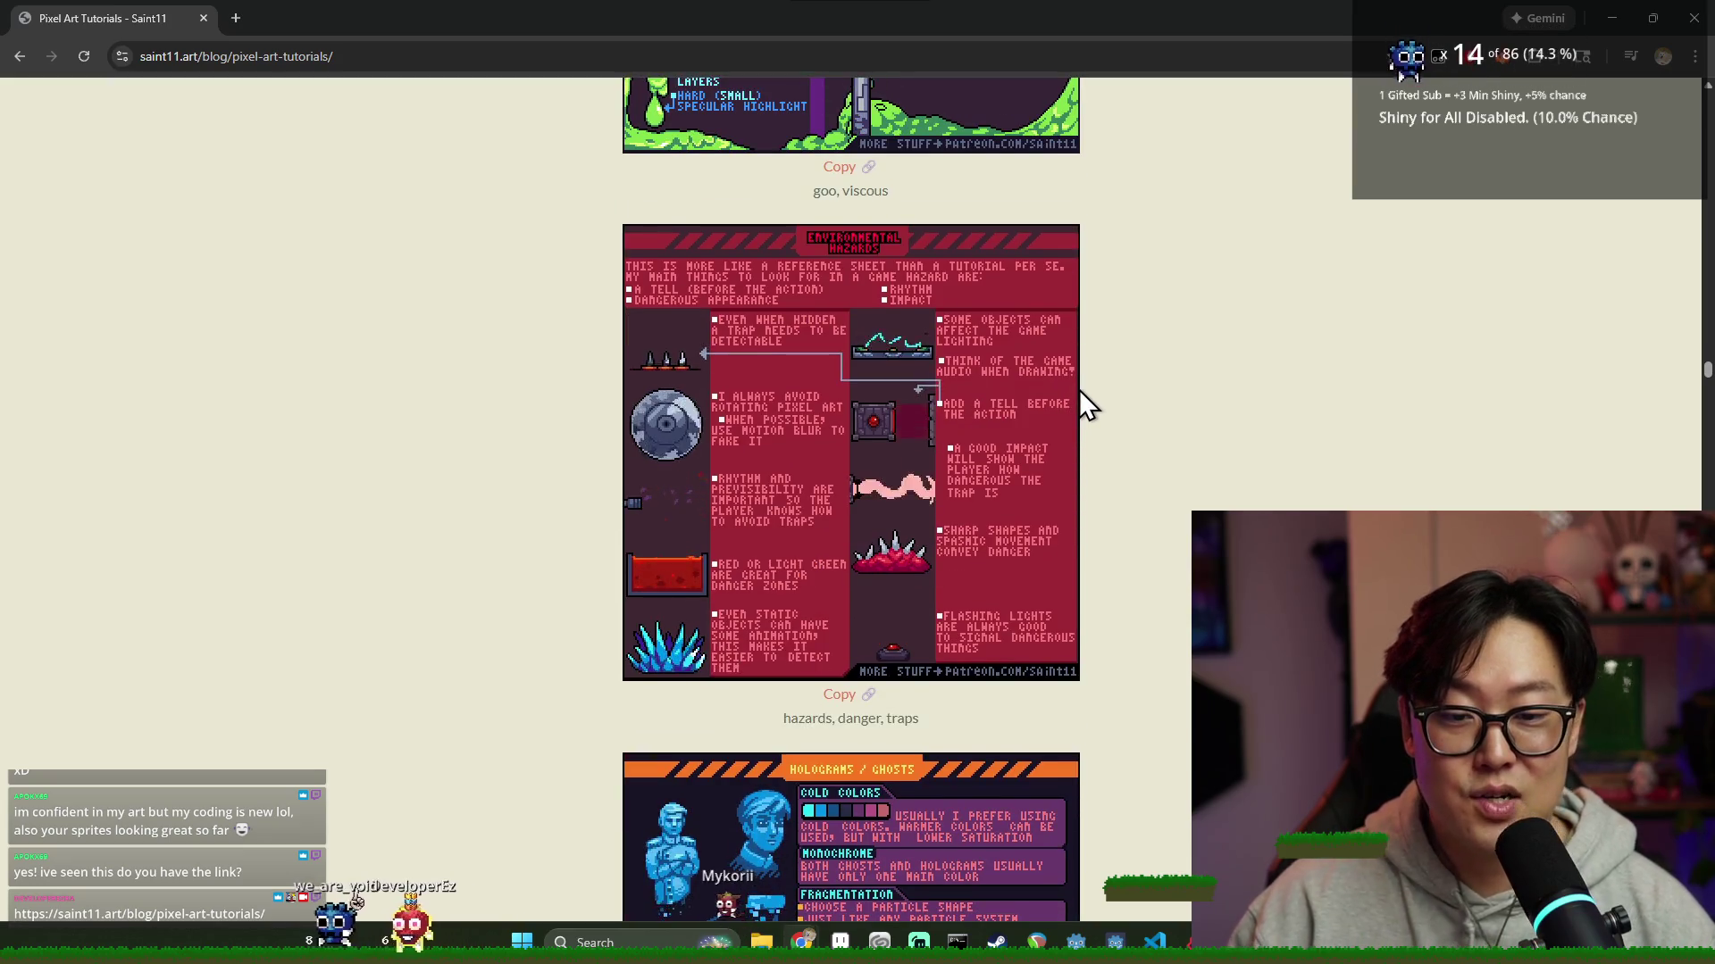
pyautogui.scroll(-1, 1080, 402)
# Scroll further down the tutorials page, then close the Chrome window
pyautogui.scroll(-17, 1074, 399)
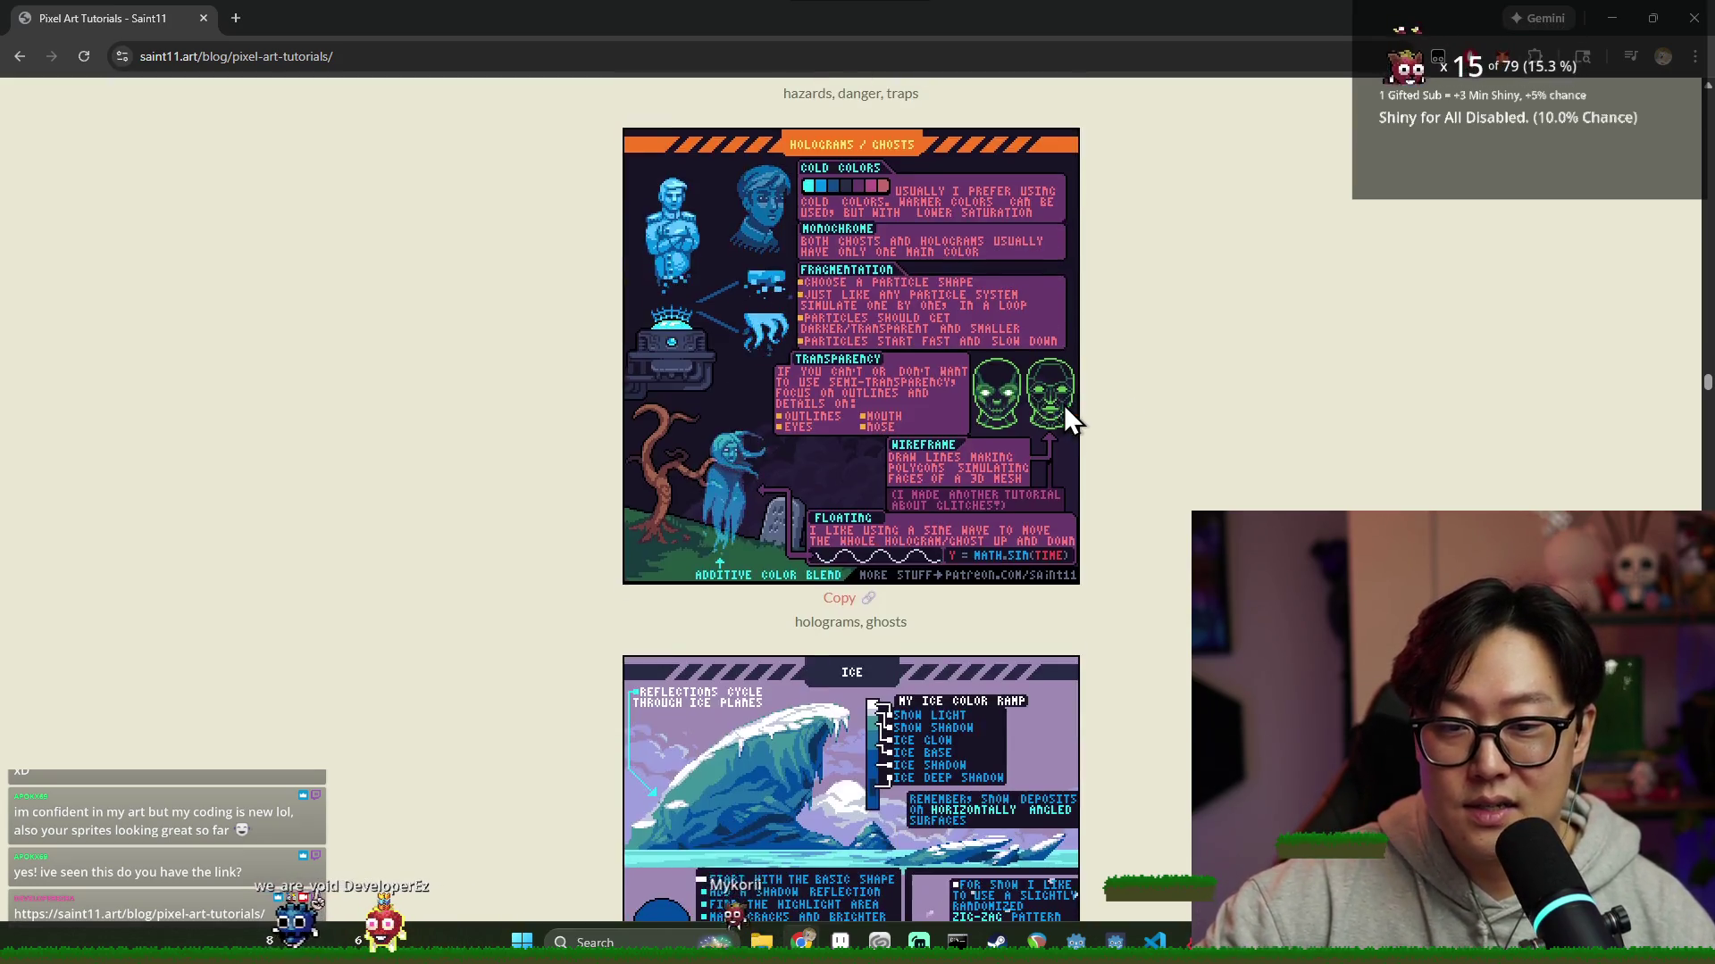
pyautogui.scroll(-13, 1058, 460)
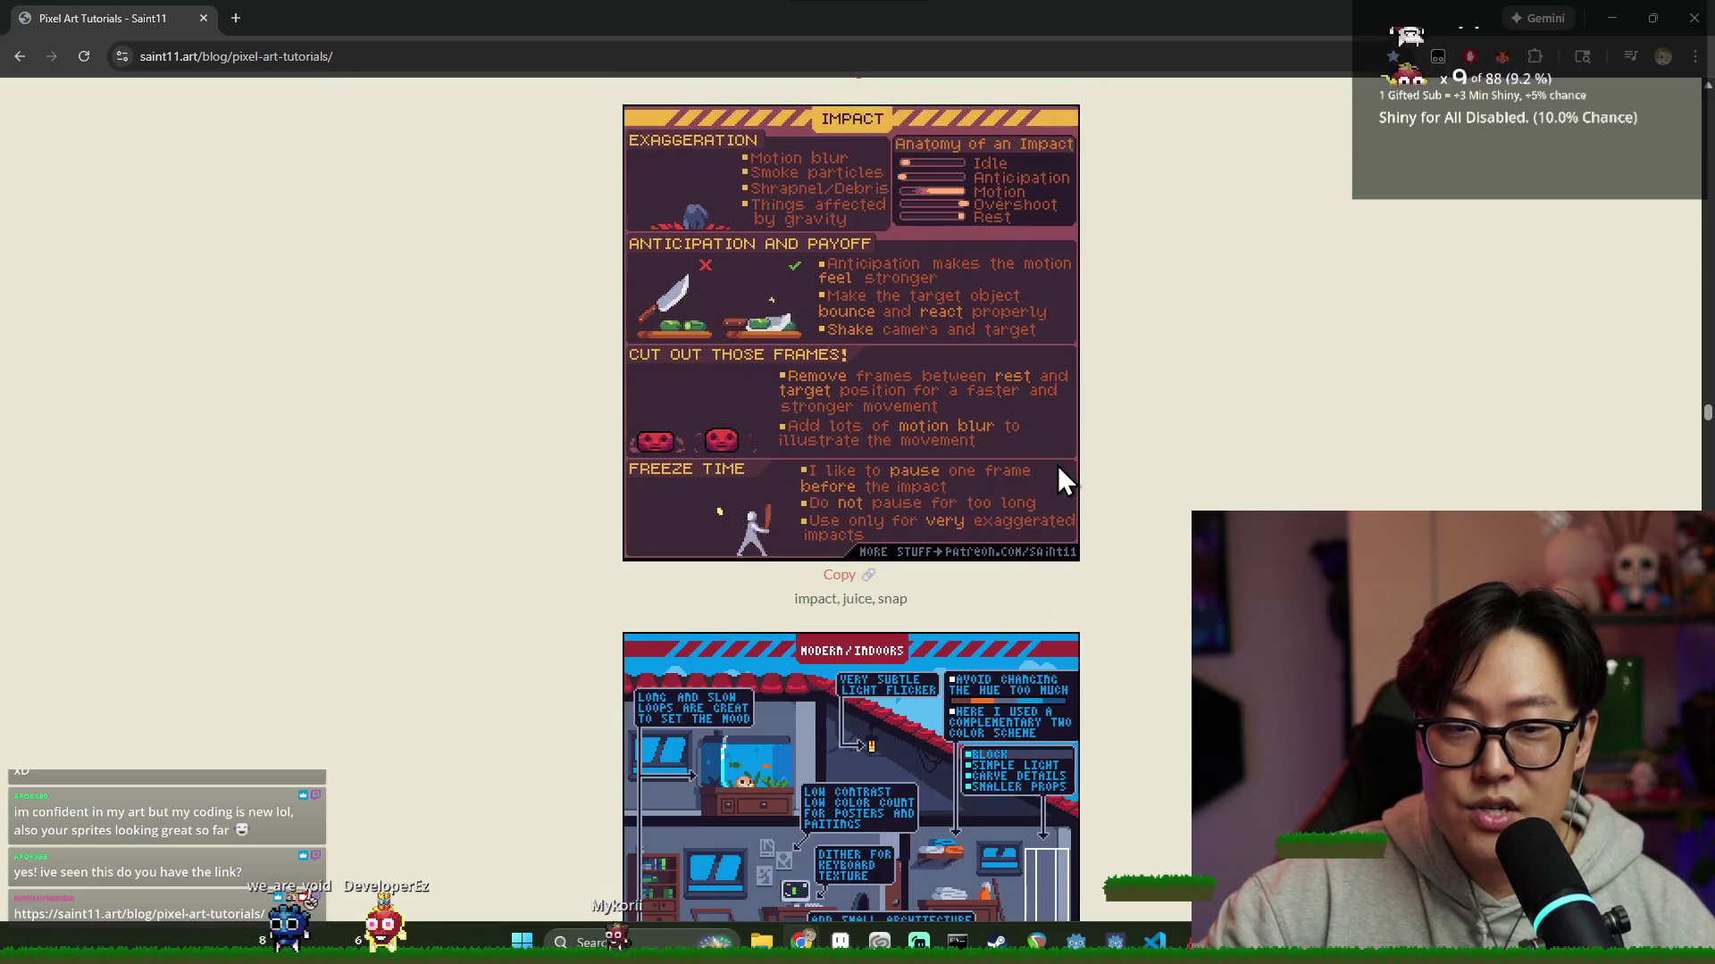
pyautogui.scroll(-10, 1068, 464)
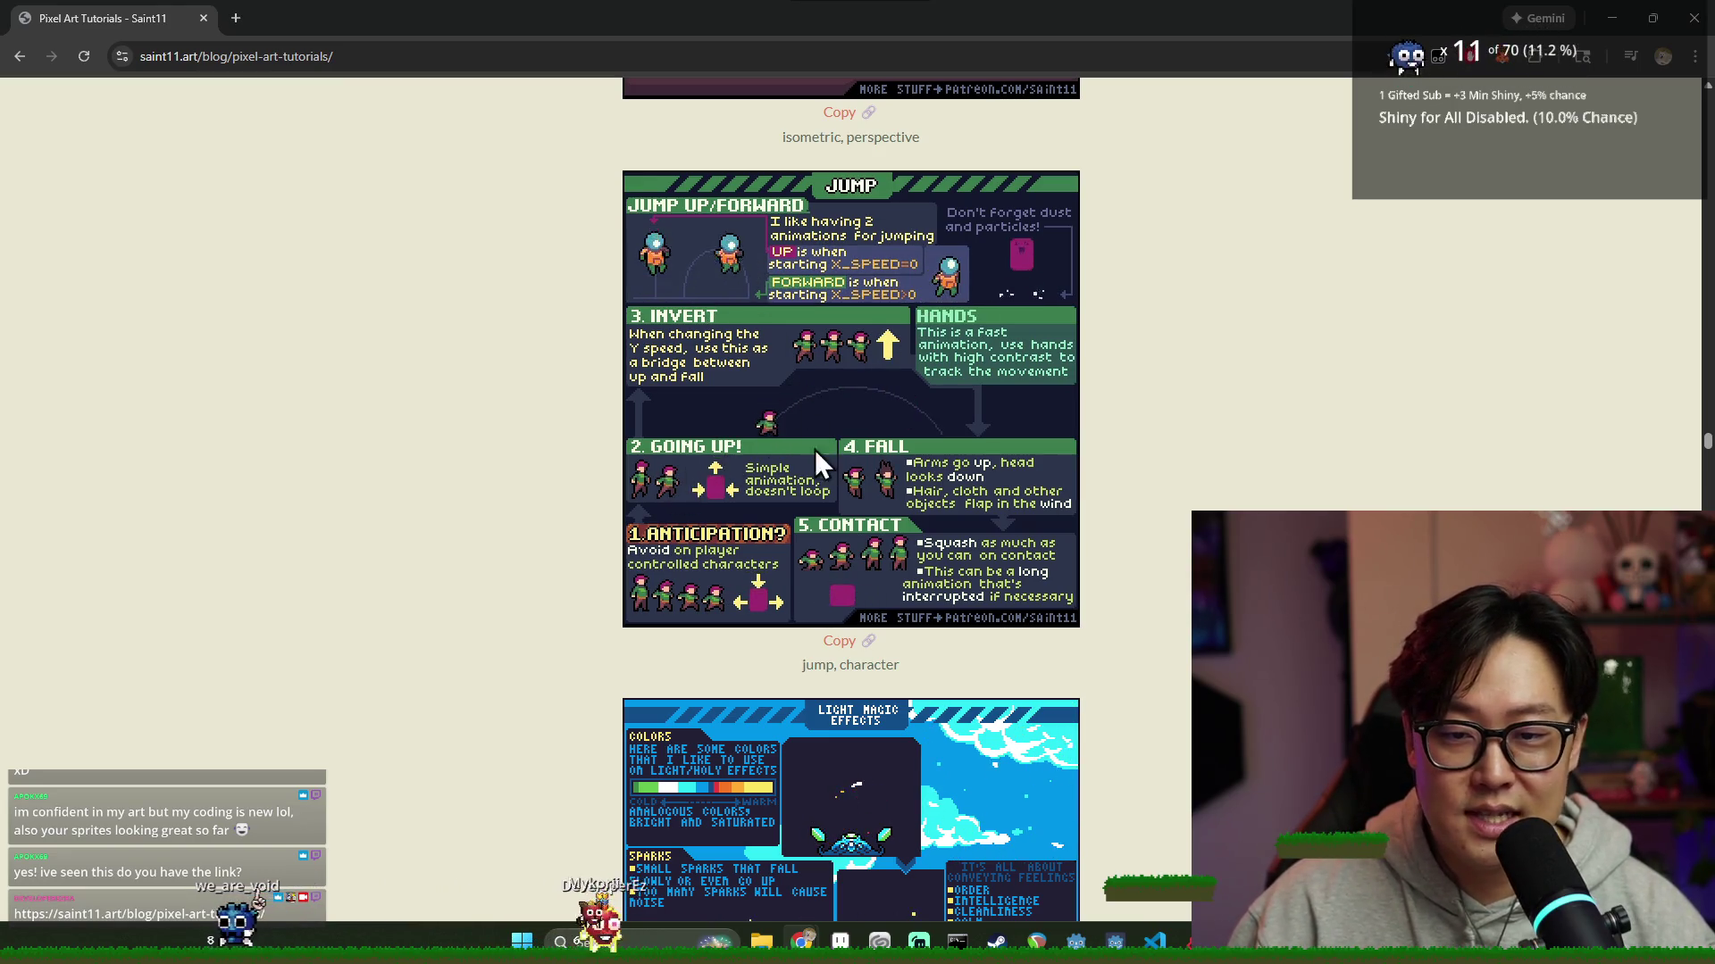
pyautogui.scroll(-2, 785, 572)
pyautogui.scroll(1, 797, 480)
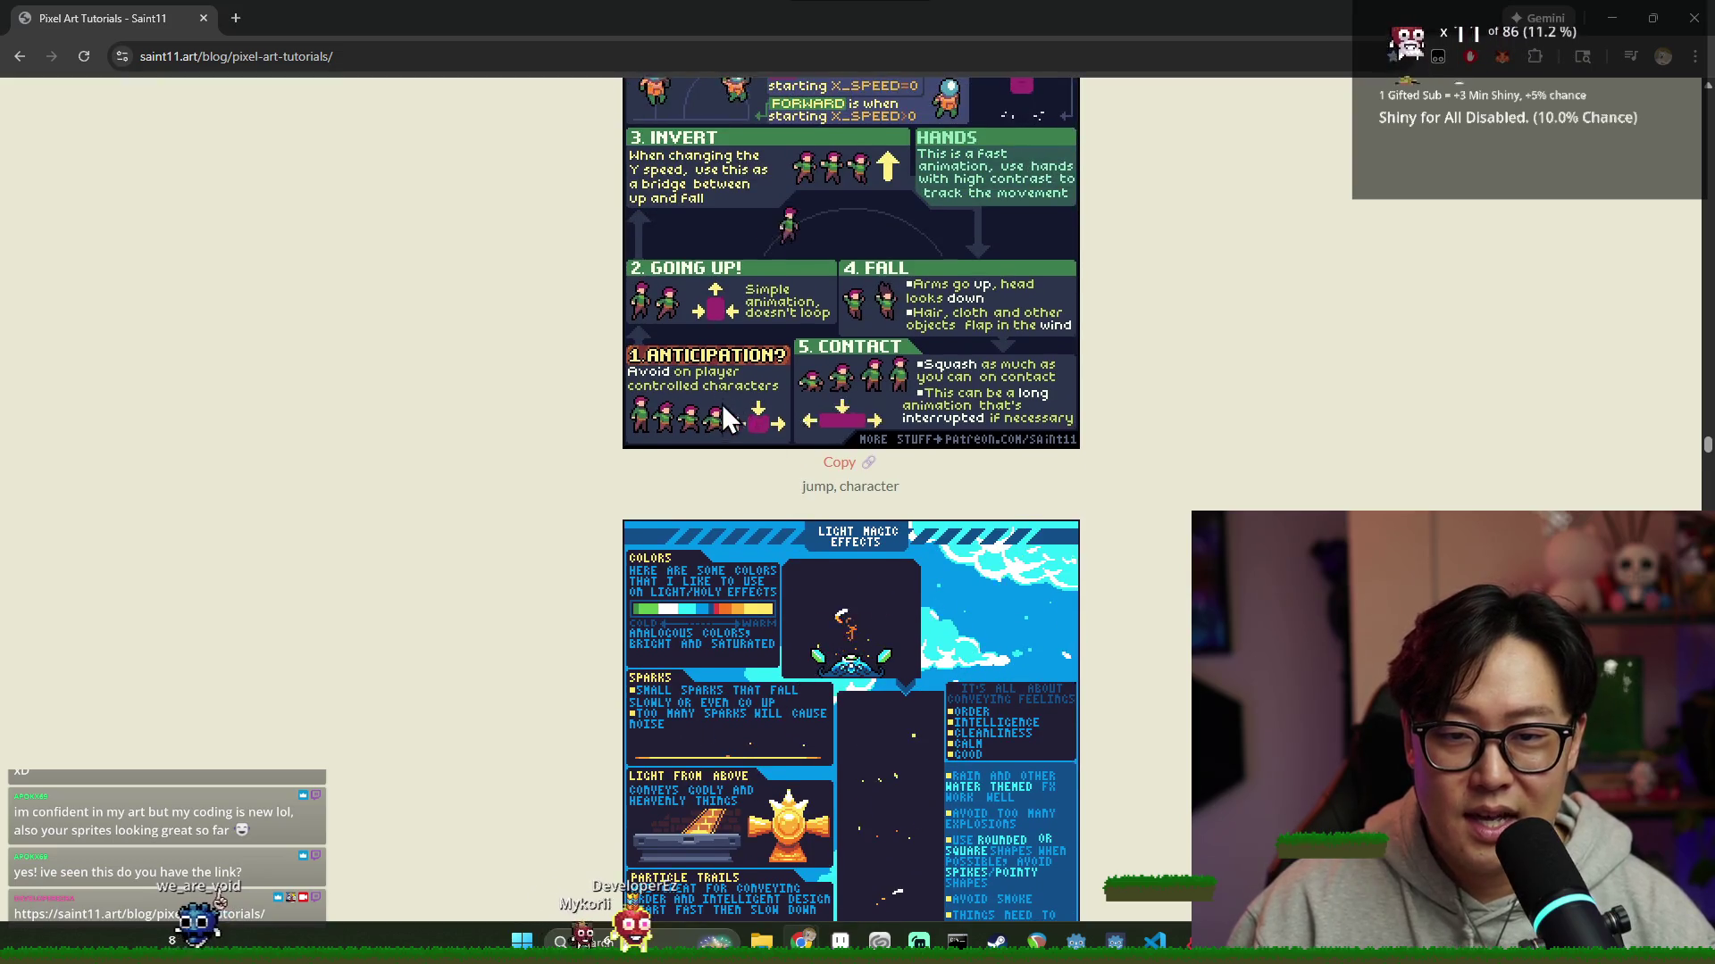
pyautogui.scroll(-10, 888, 468)
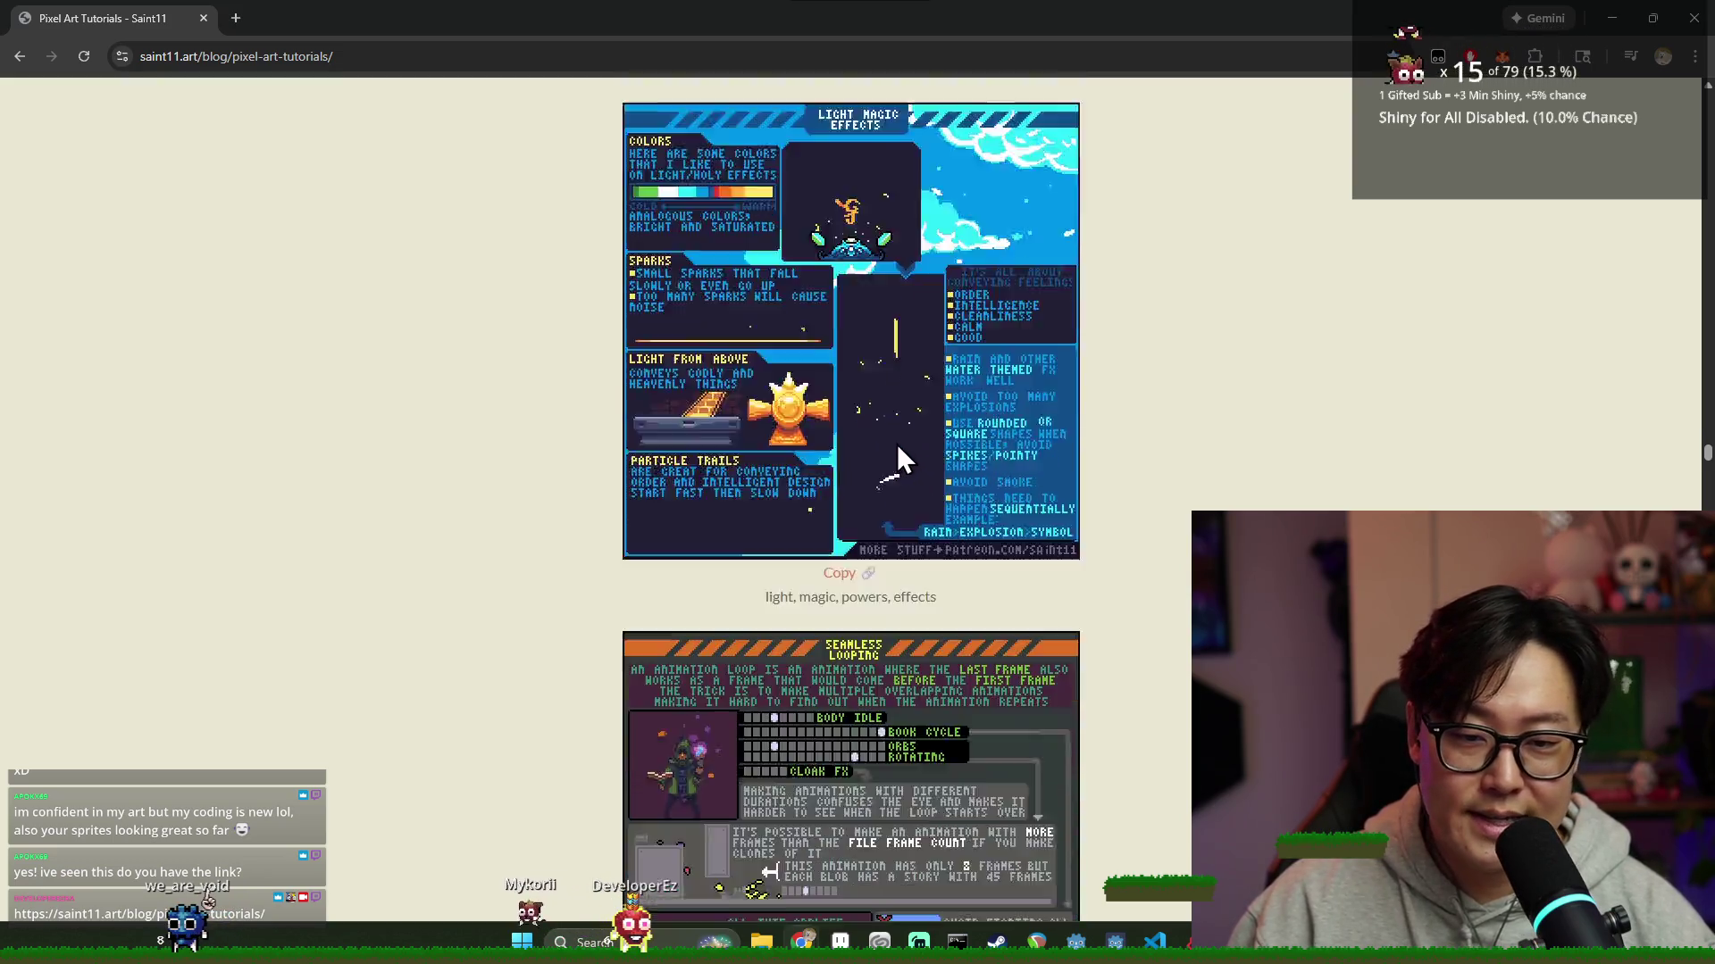
pyautogui.scroll(-4, 945, 372)
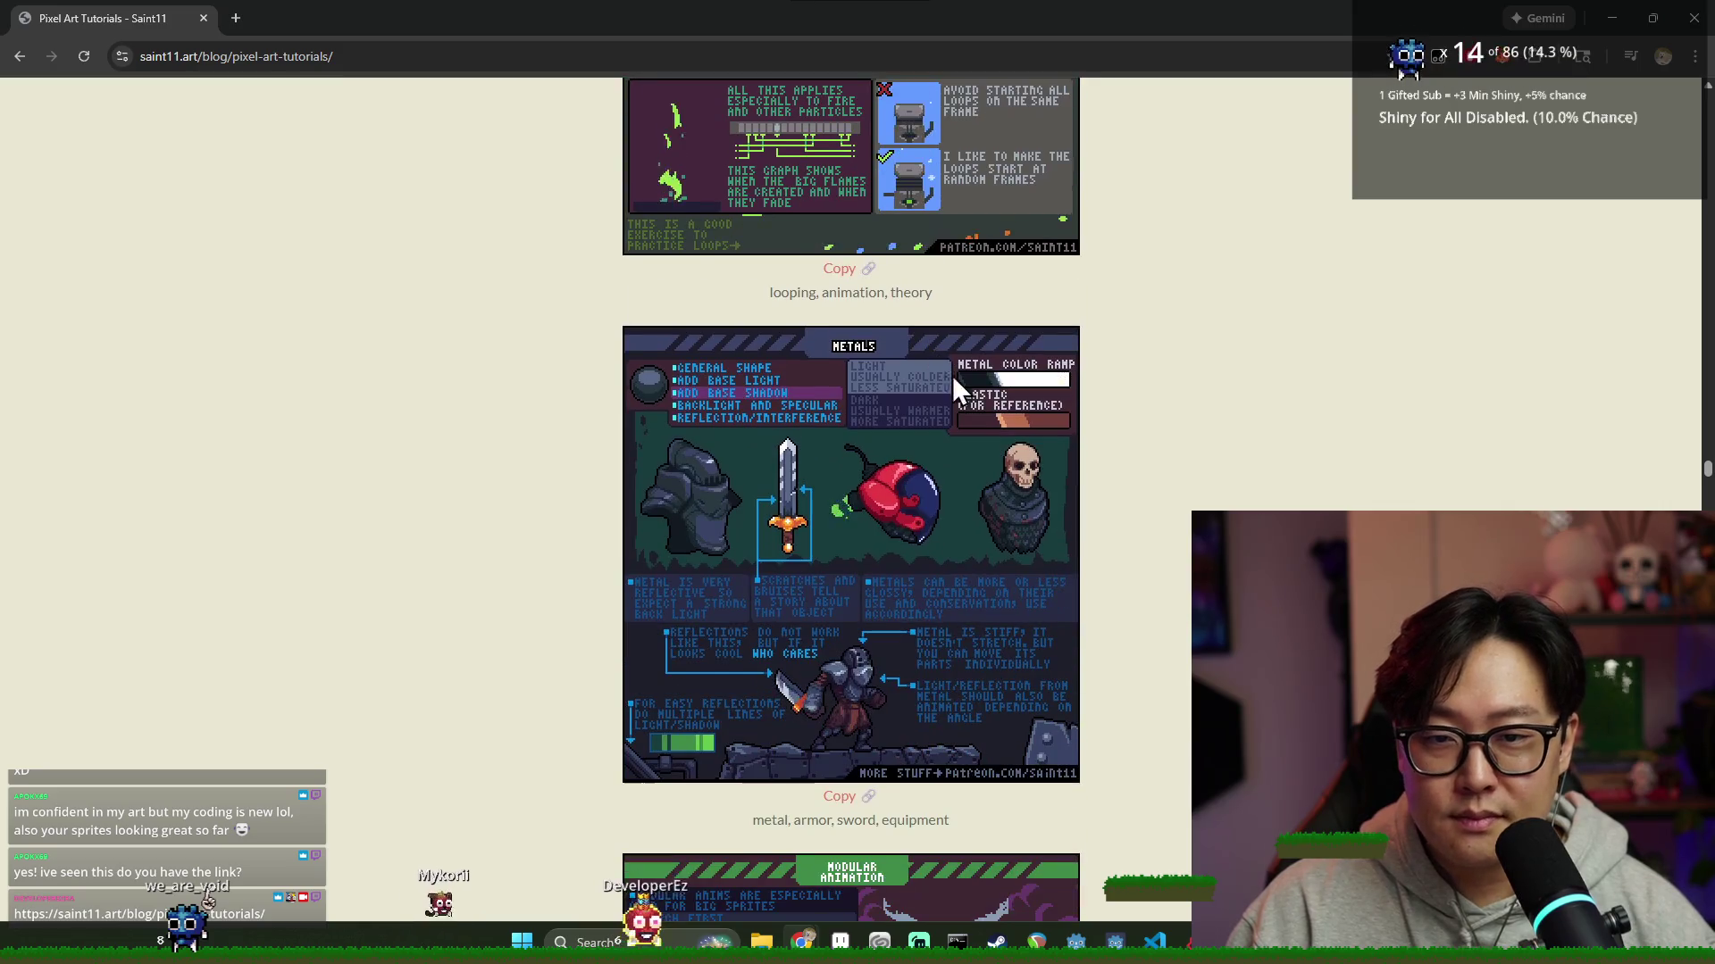
pyautogui.scroll(-4, 1261, 265)
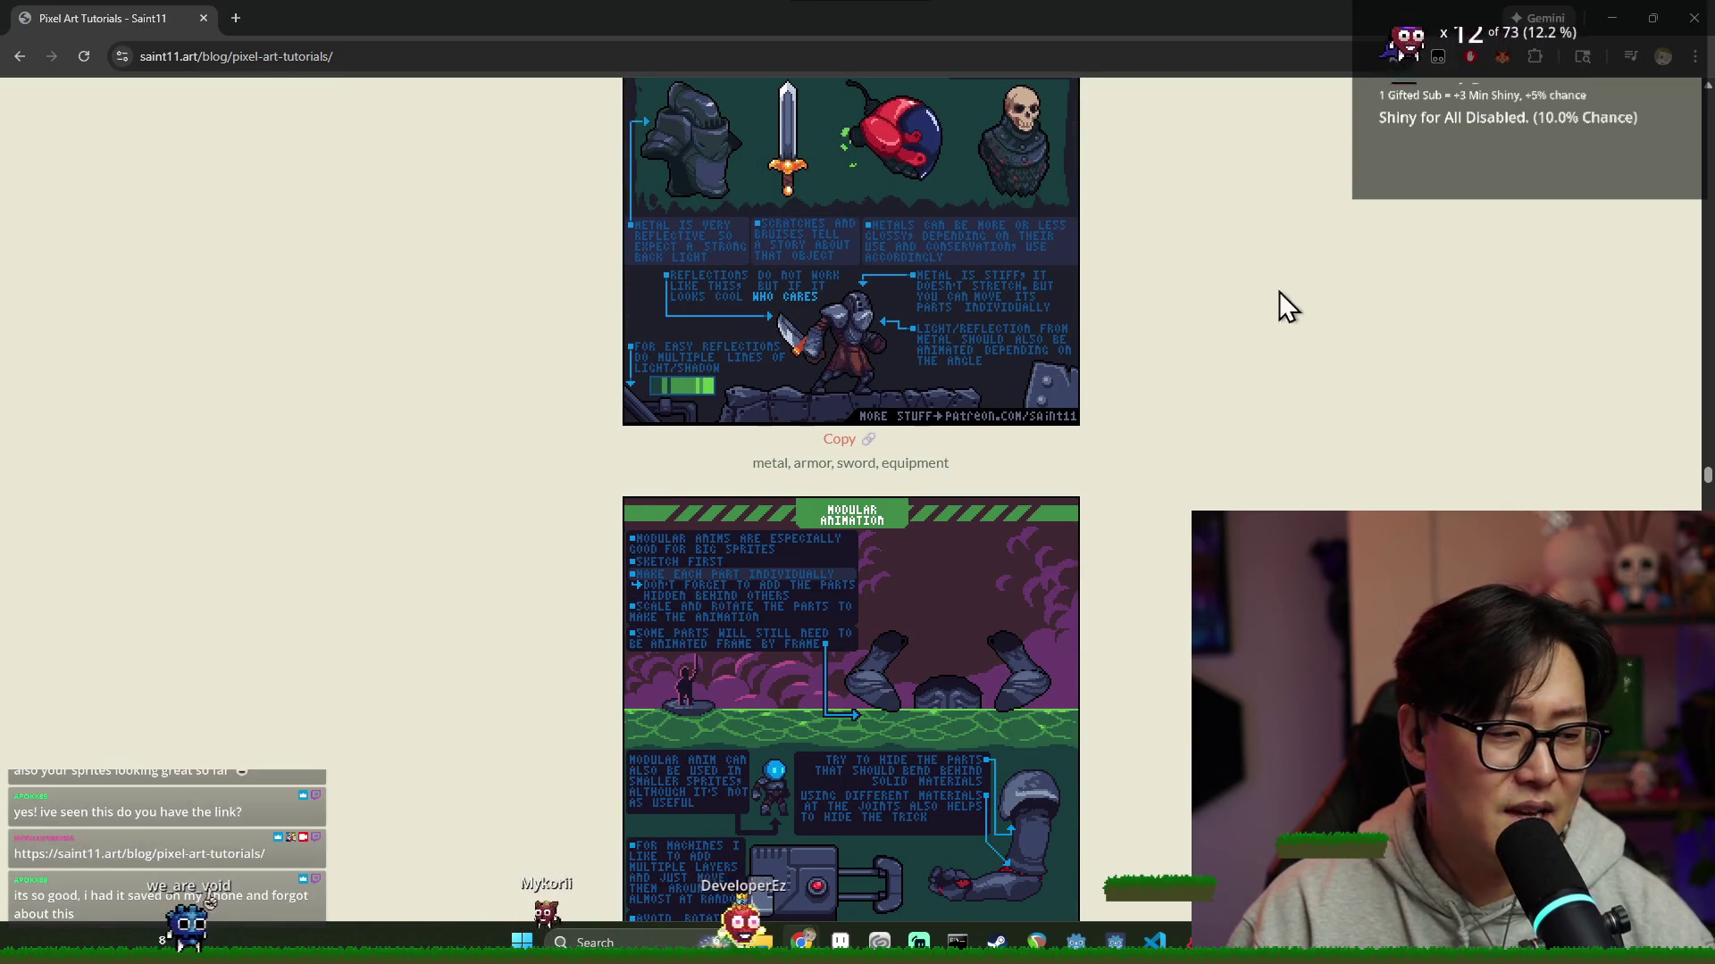
pyautogui.click(1681, 27)
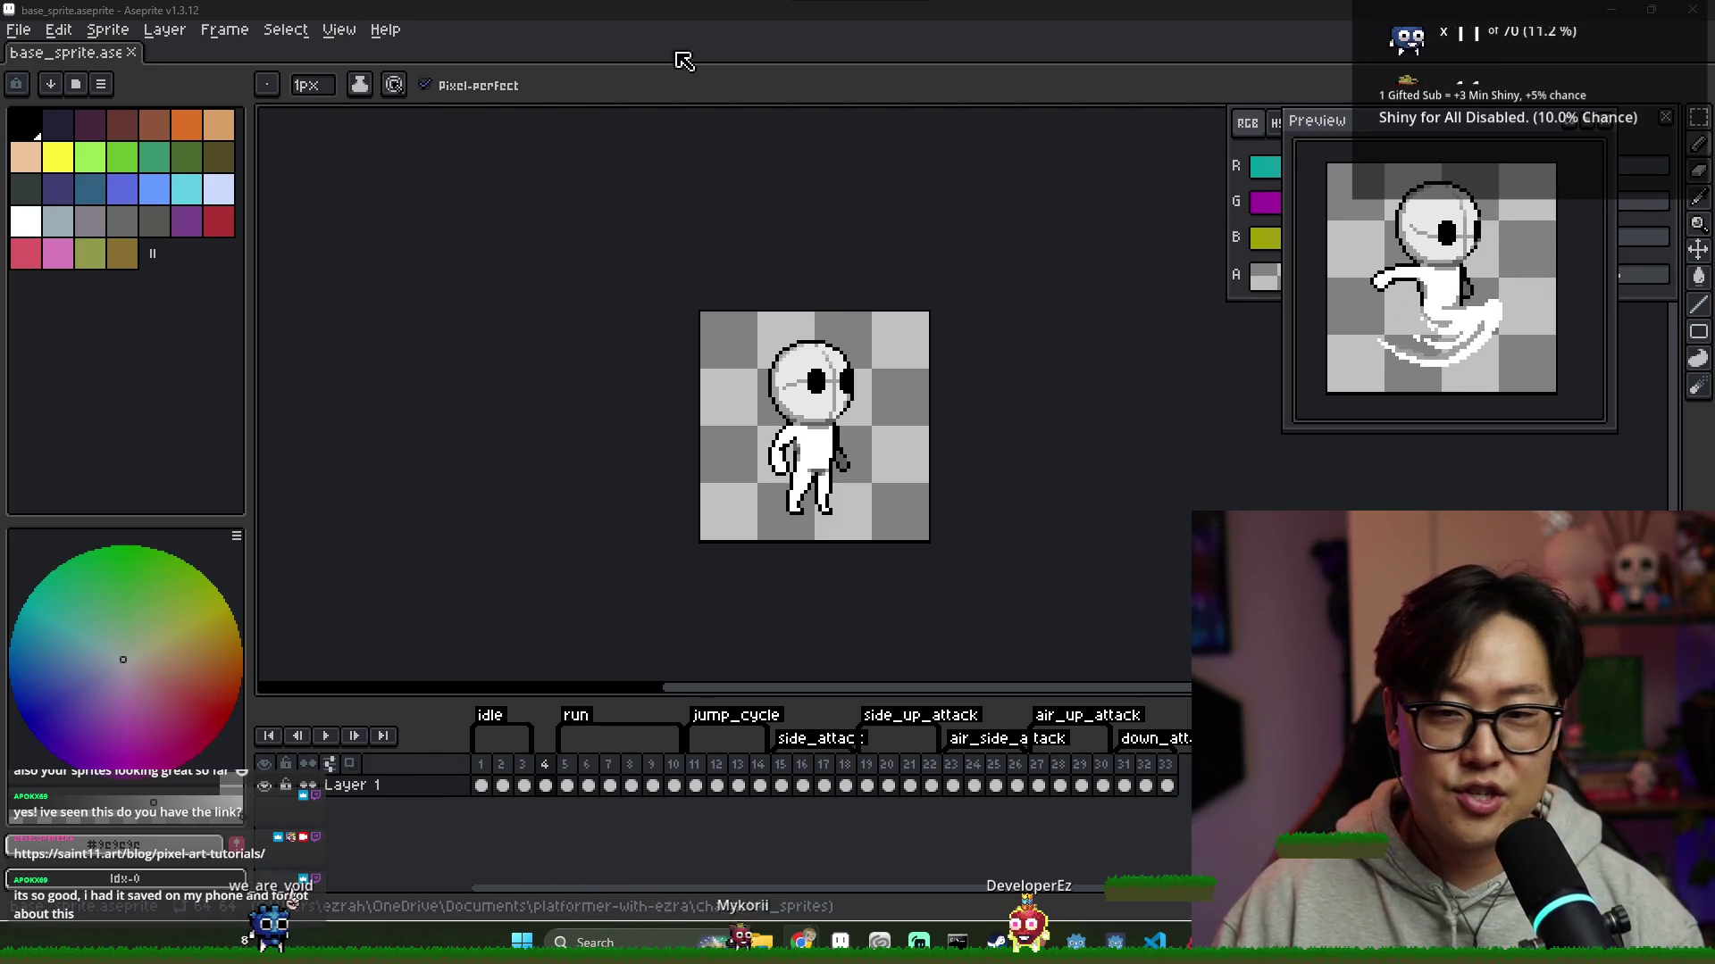
pyautogui.hotkey('ctrl', 's')
pyautogui.hotkey('alt', 'Tab')
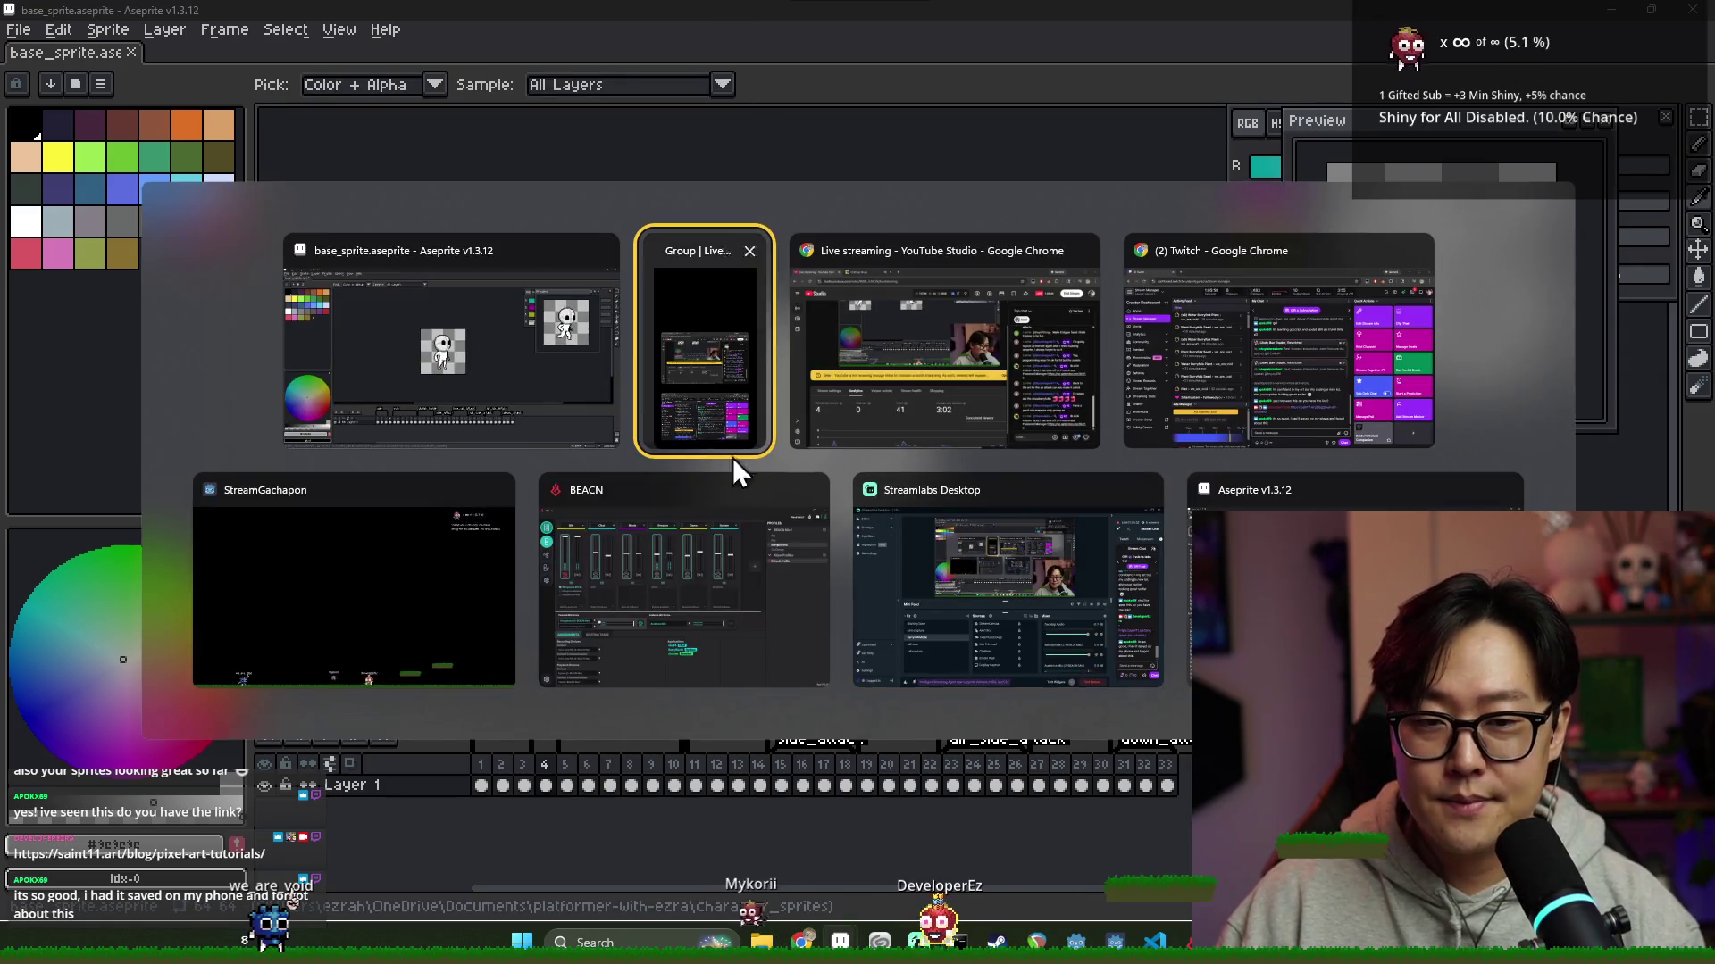
pyautogui.click(1340, 580)
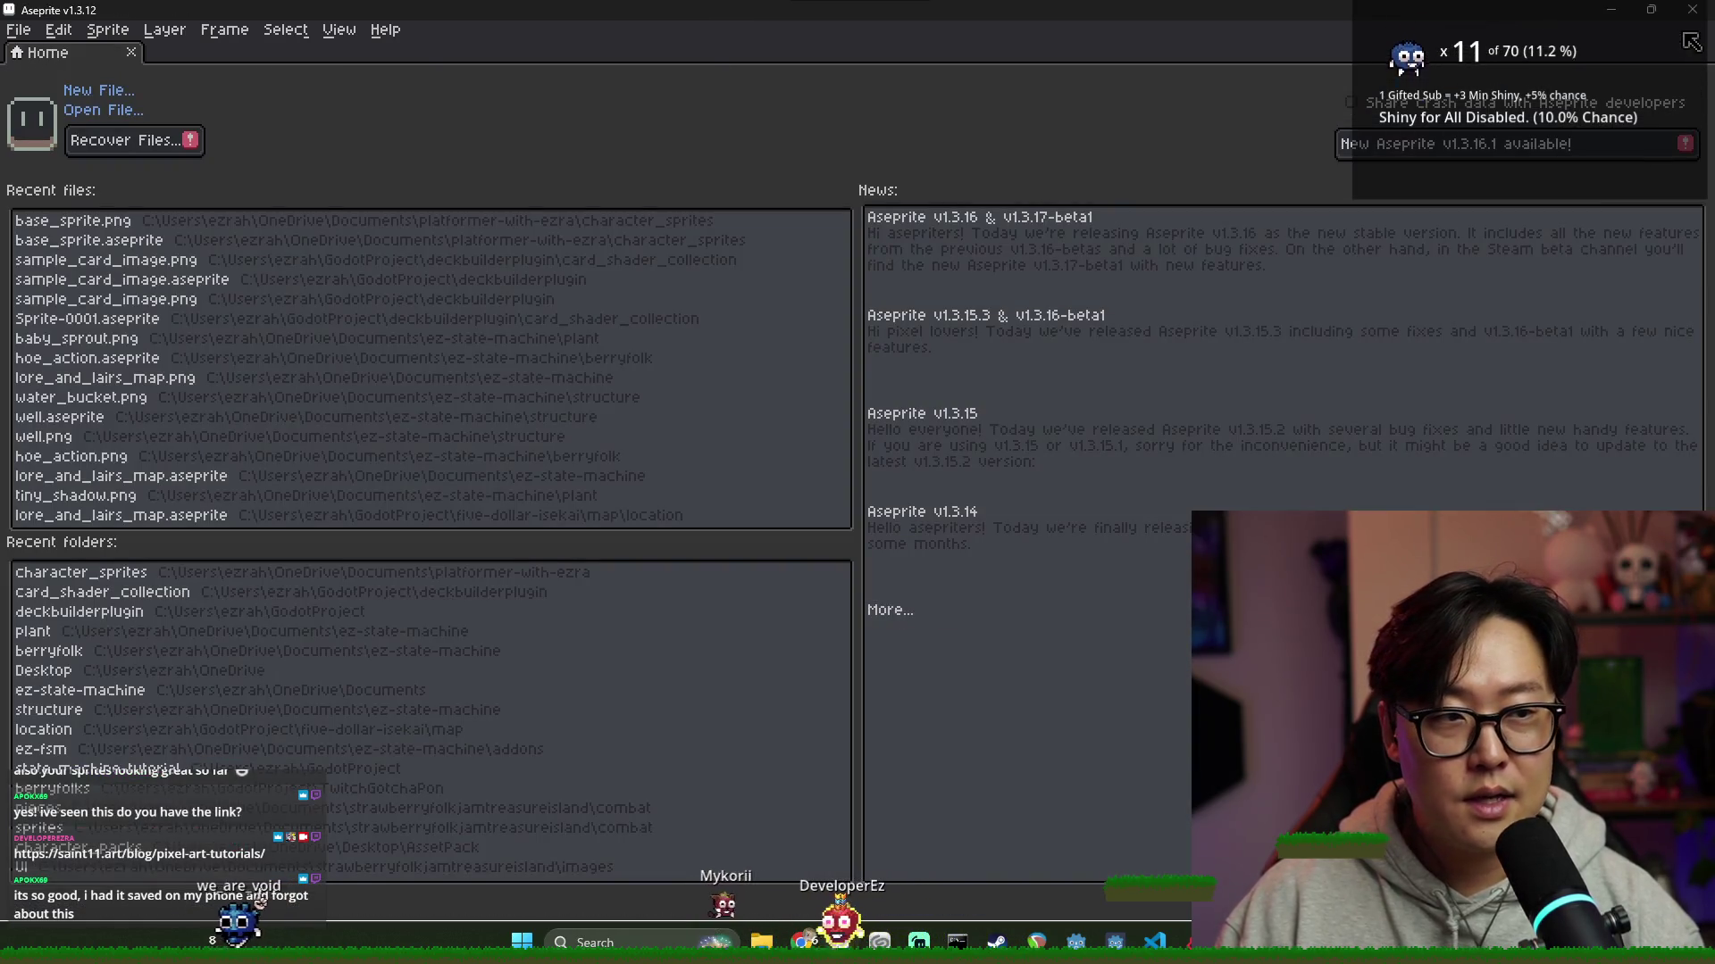
pyautogui.hotkey('alt', 'Tab')
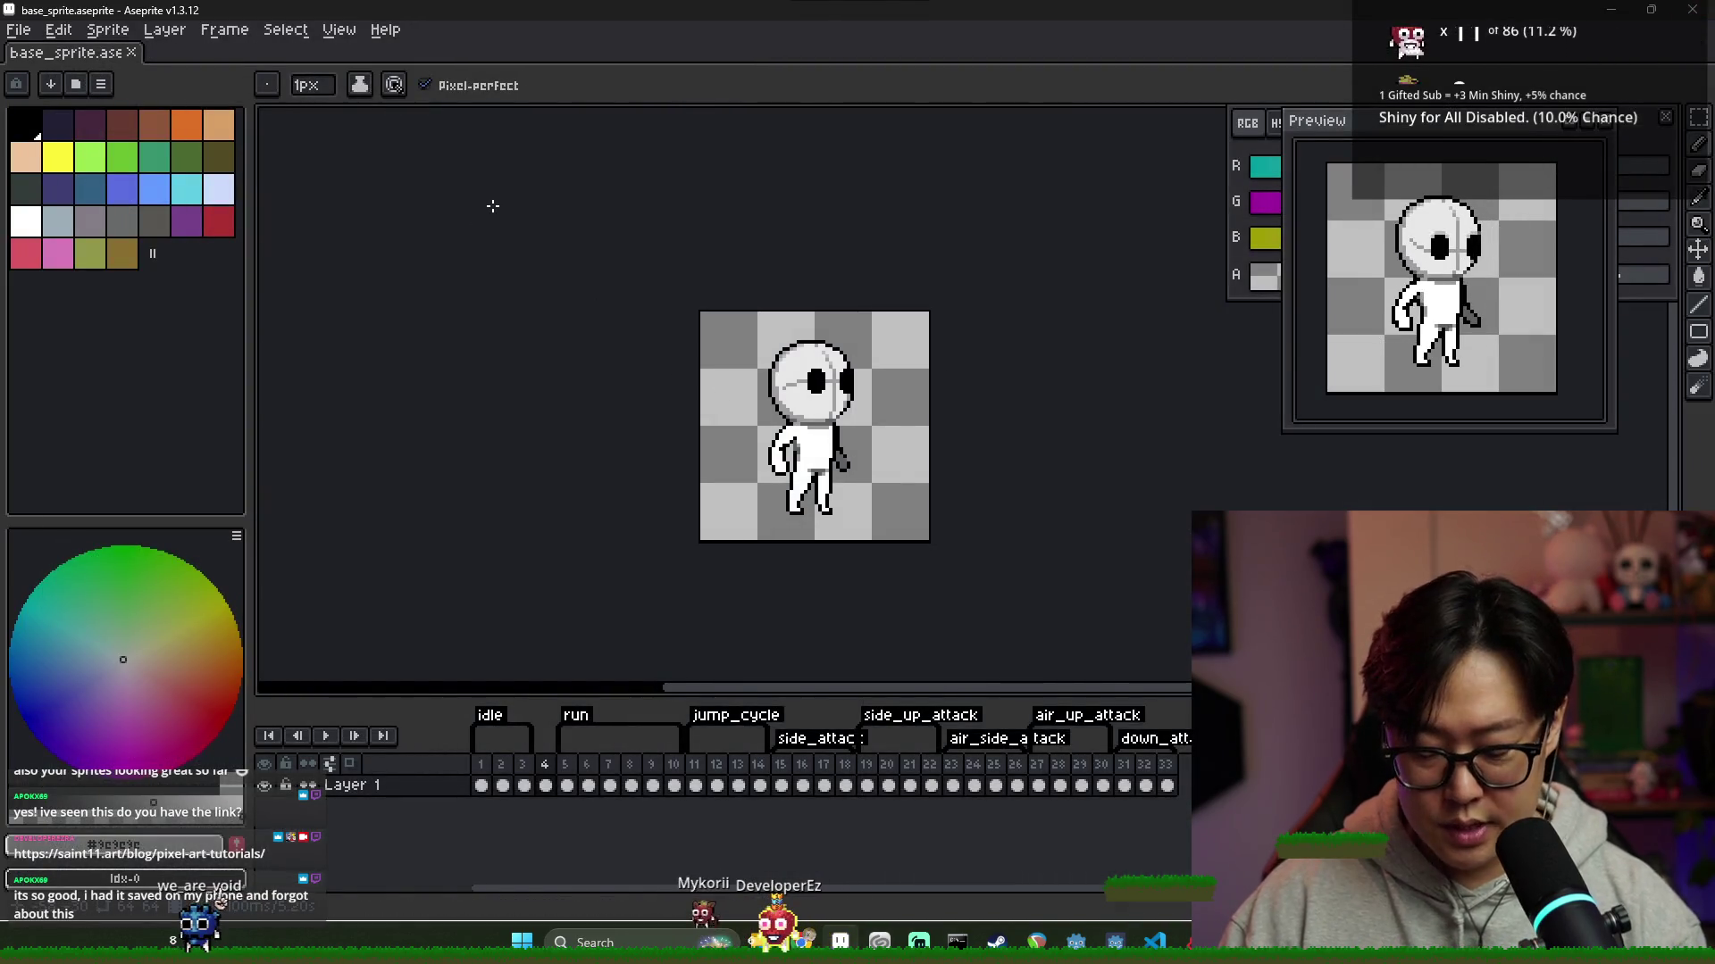
pyautogui.hotkey('ctrl', 'n')
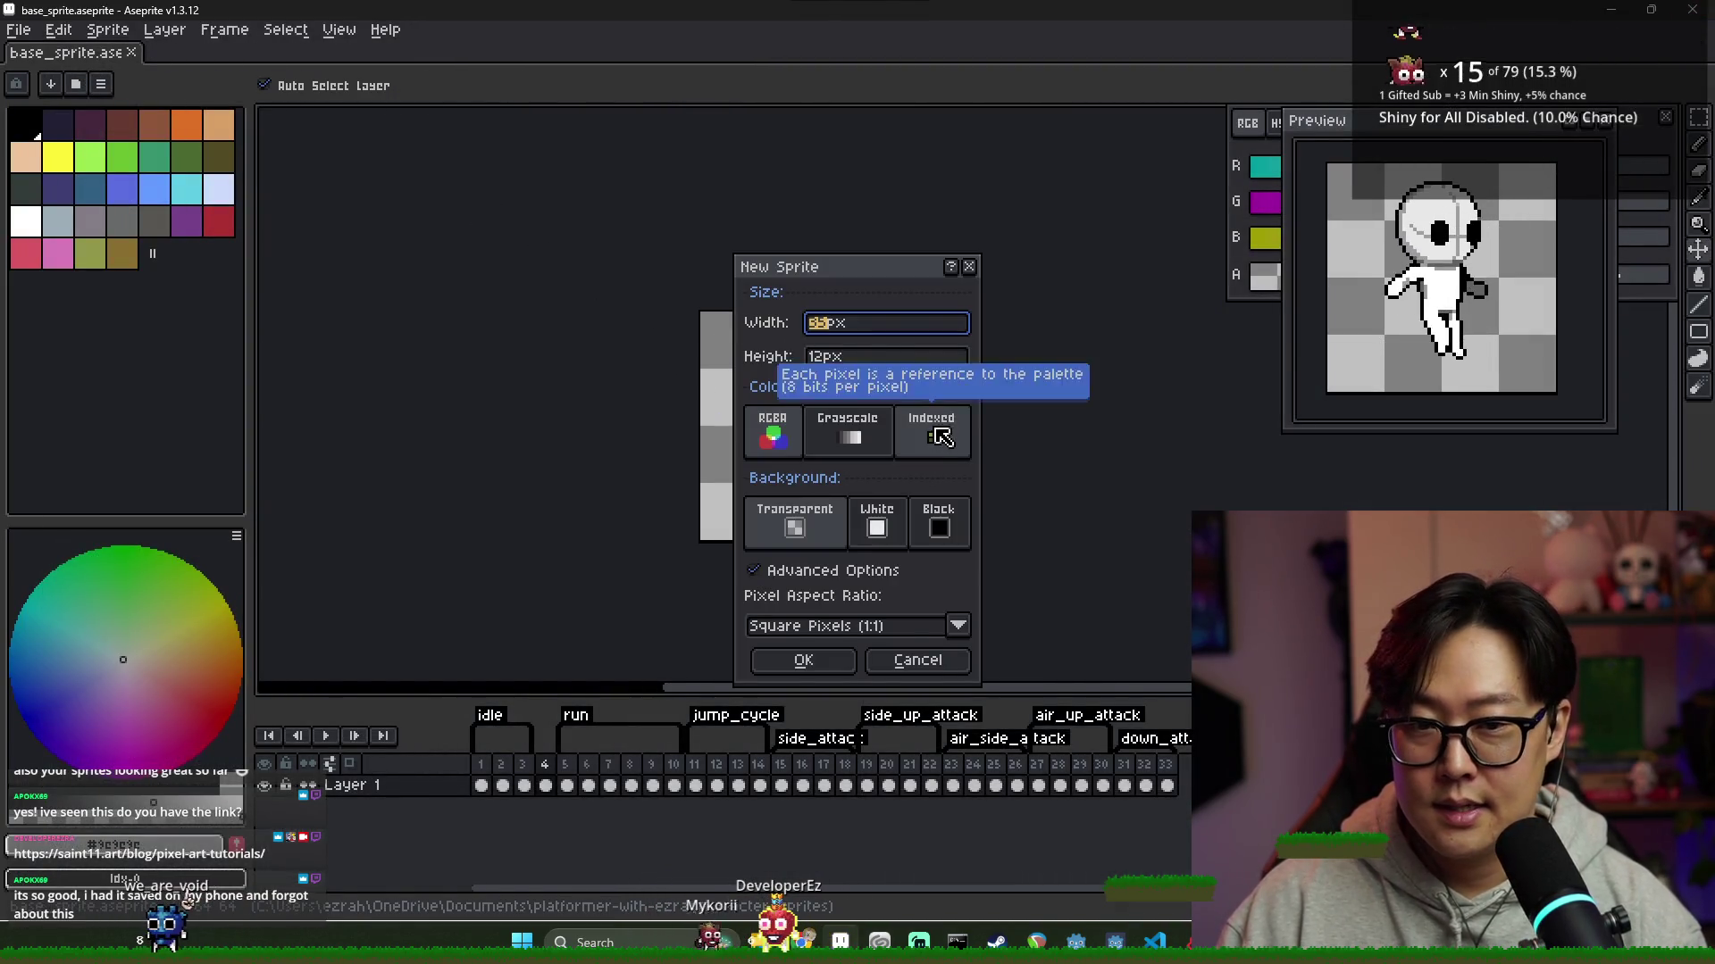
pyautogui.press('Tab')
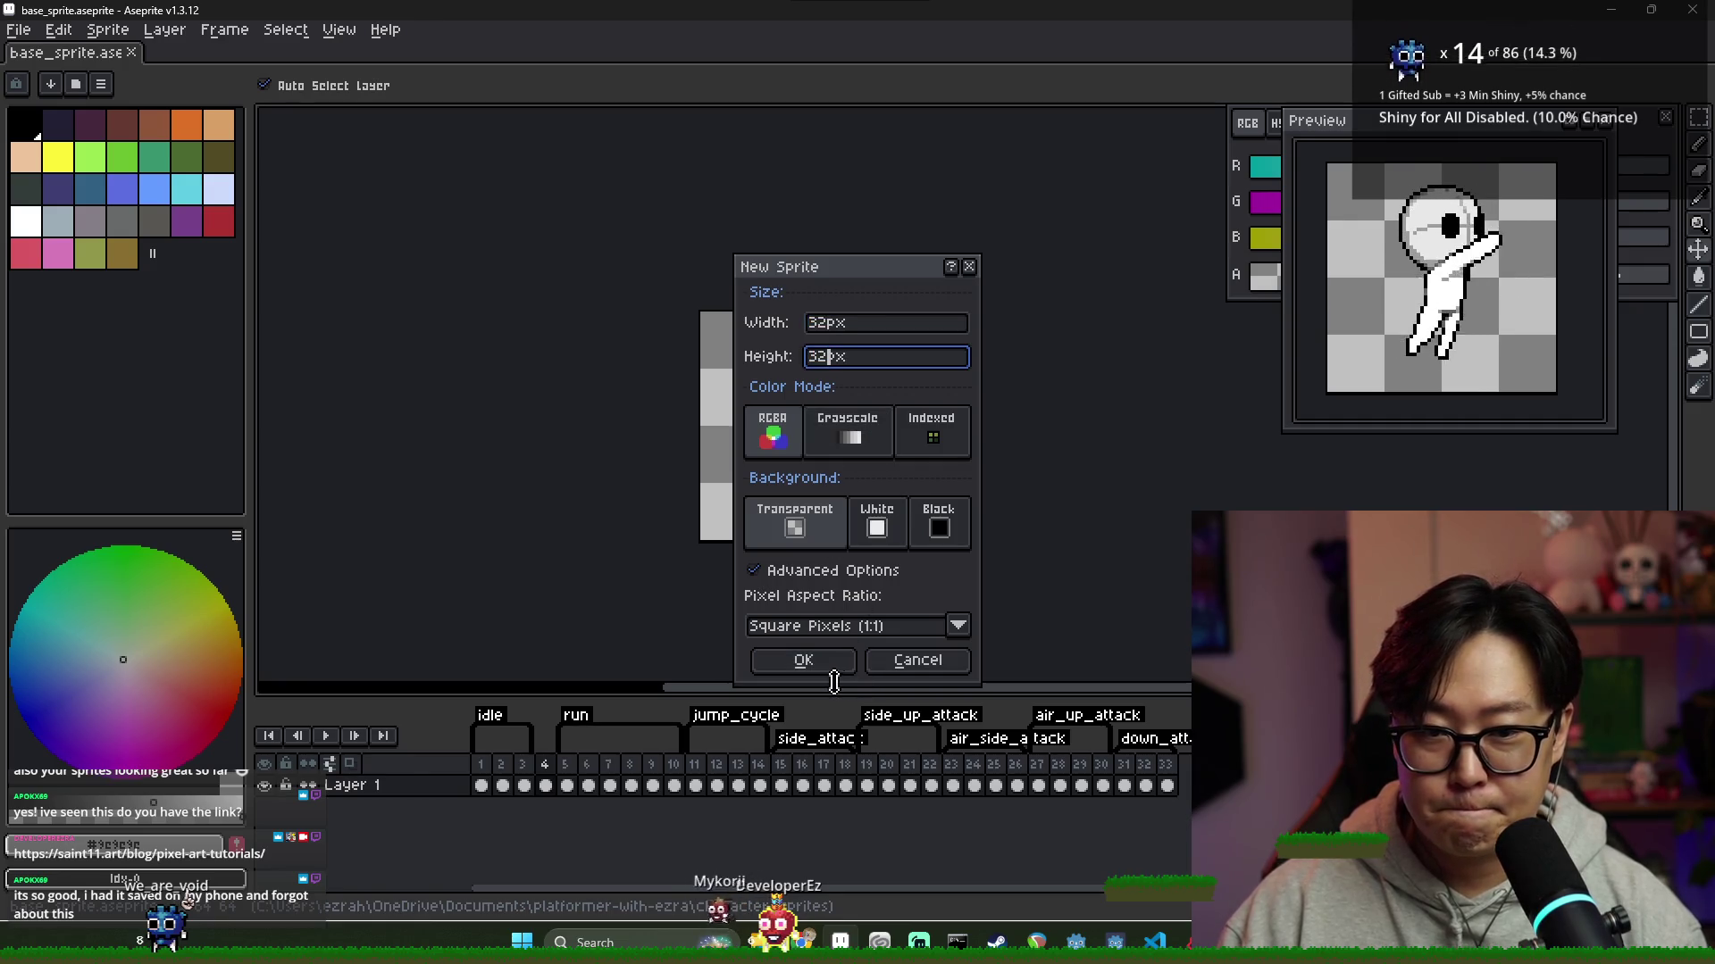
pyautogui.click(884, 661)
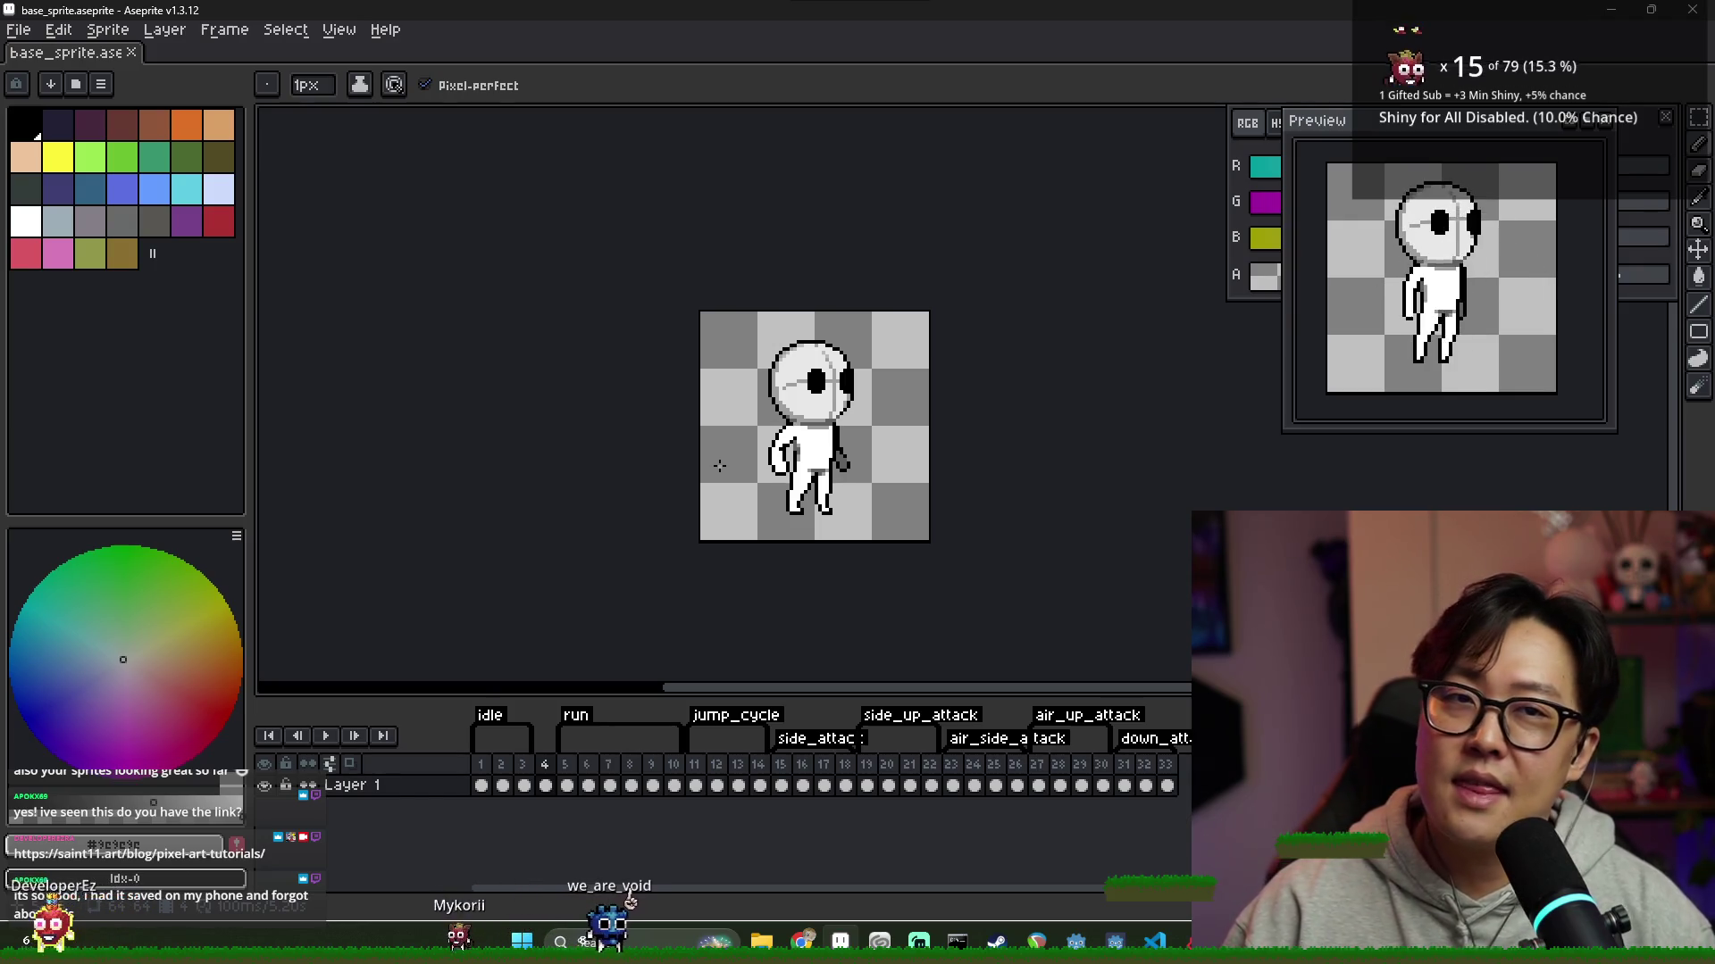
# View the Mad Forest gameplay screenshot full size, return to the Stages page, then close it
pyautogui.hotkey('alt', 'Tab')
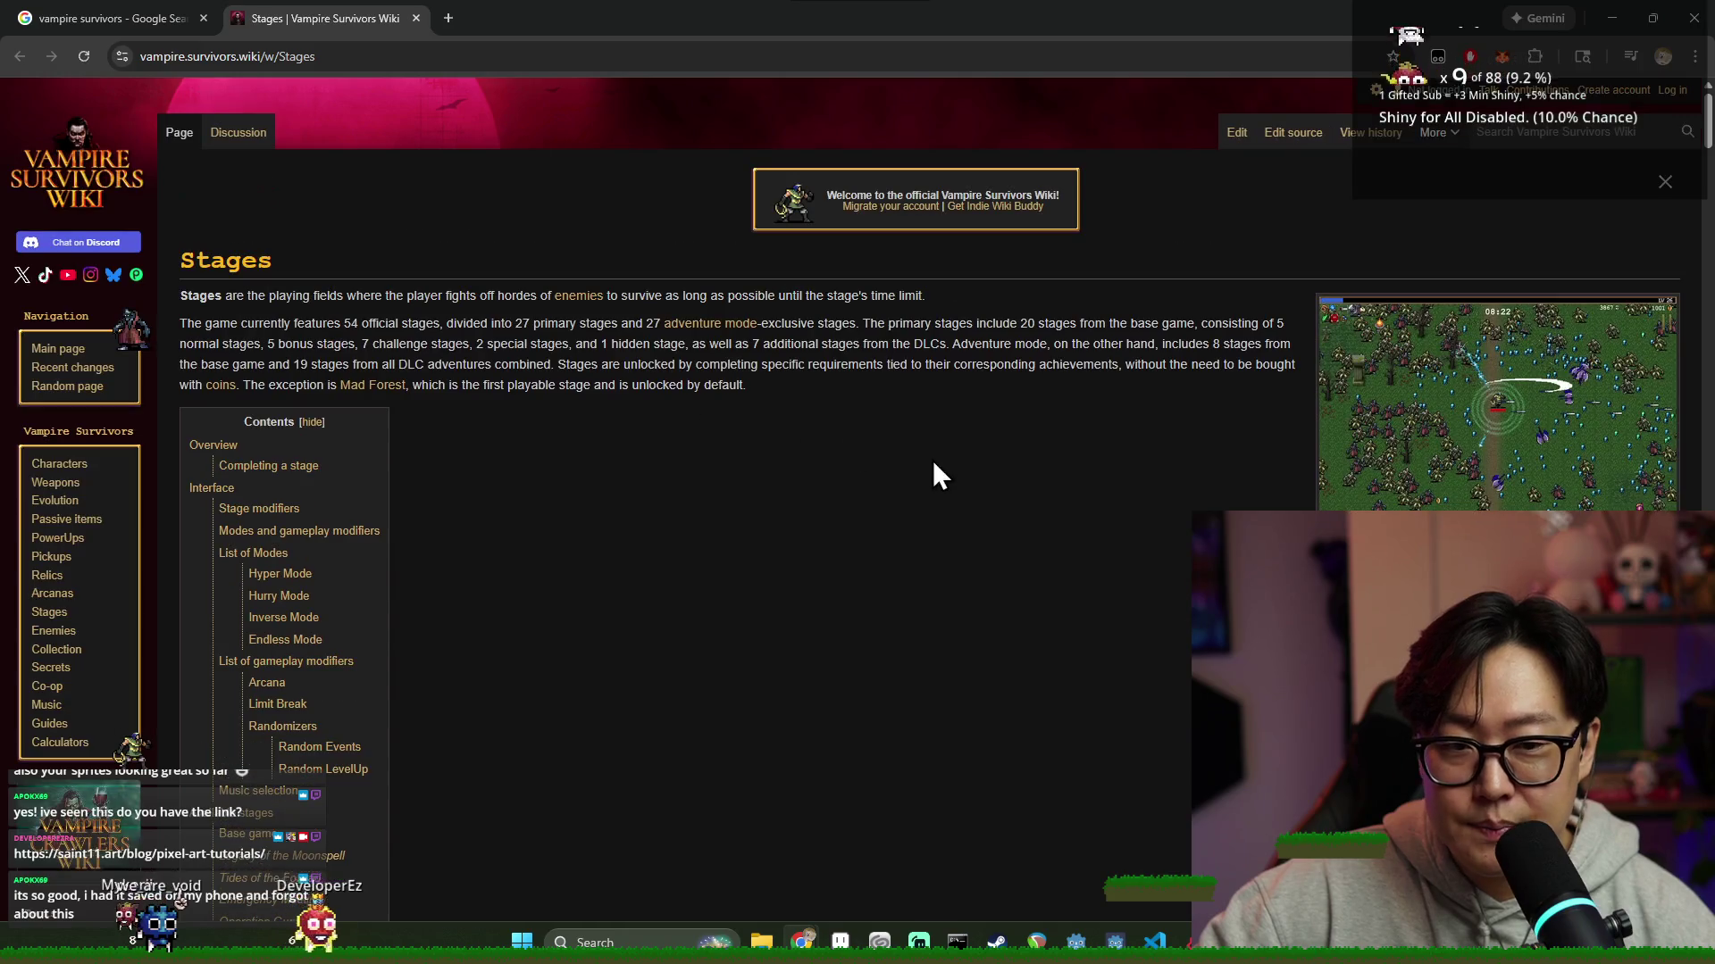
pyautogui.click(1448, 446)
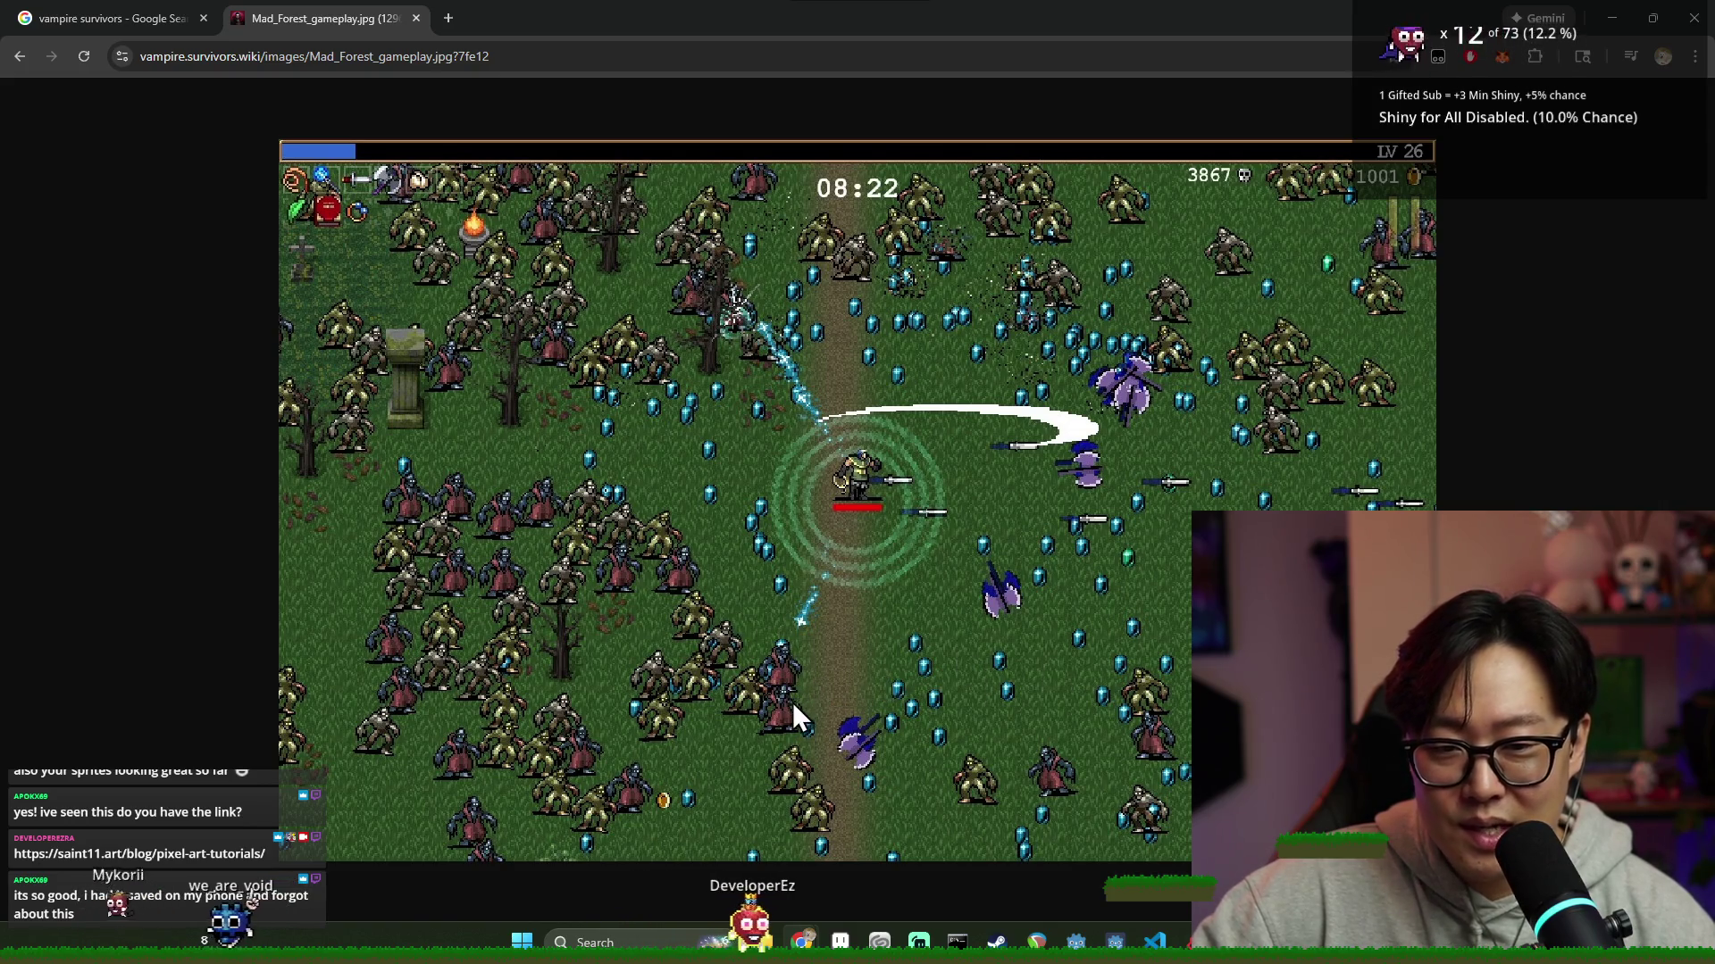
pyautogui.click(19, 57)
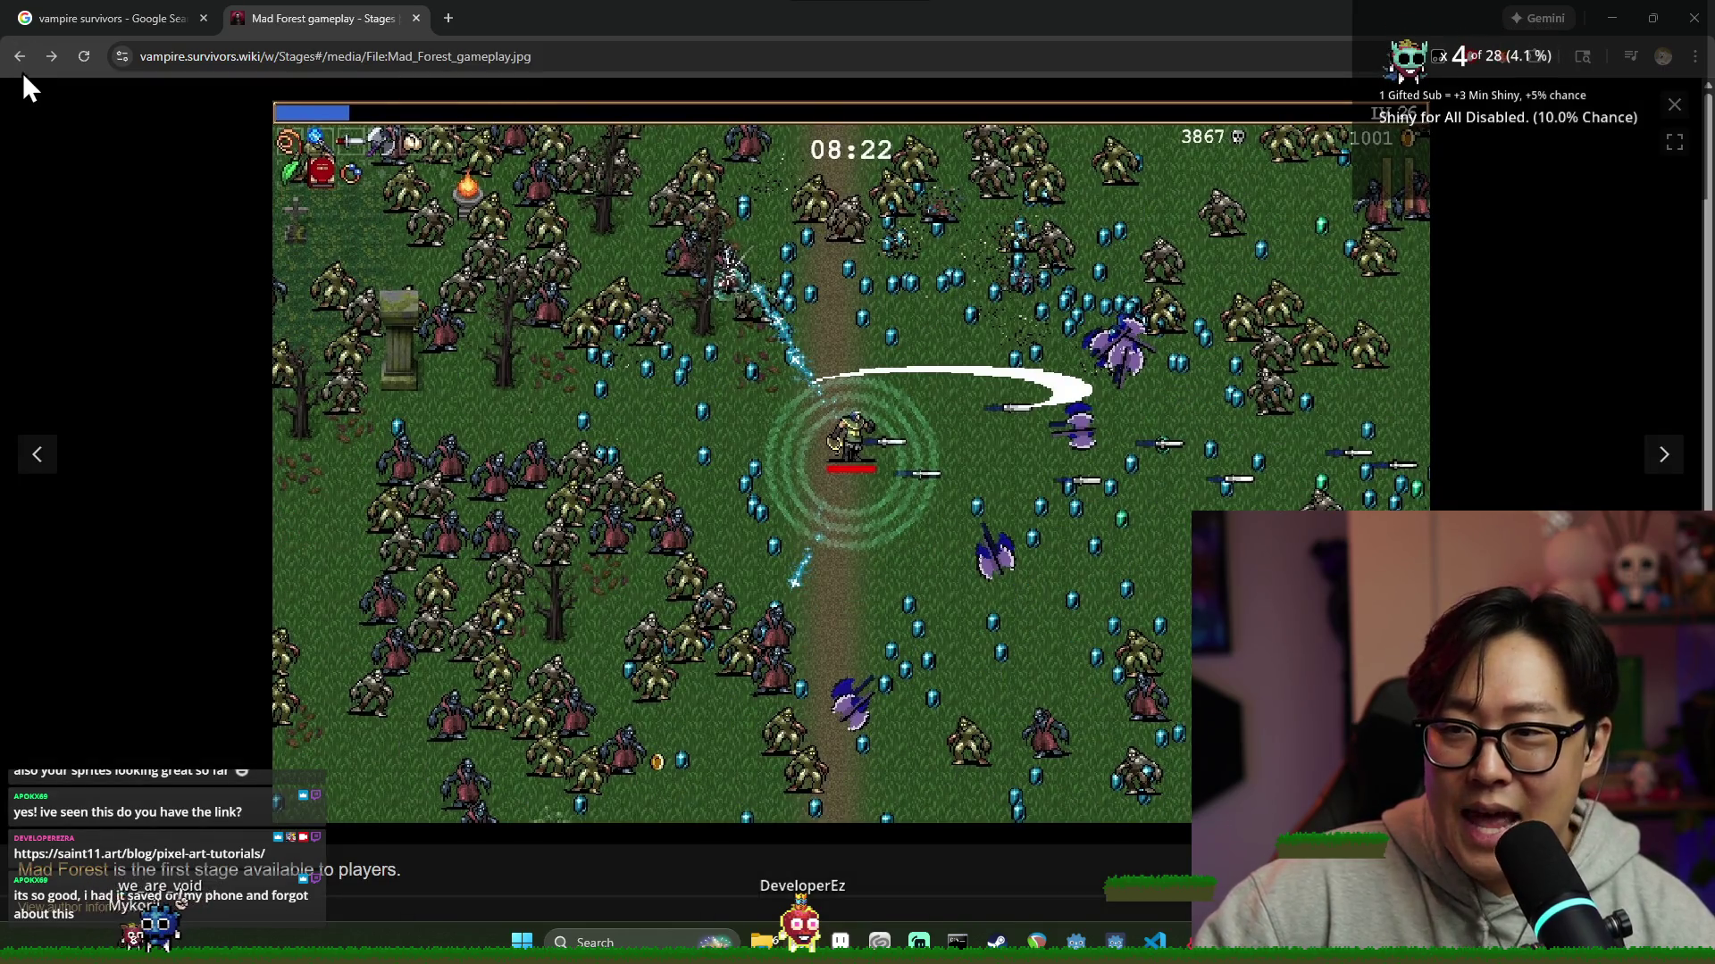
pyautogui.click(20, 57)
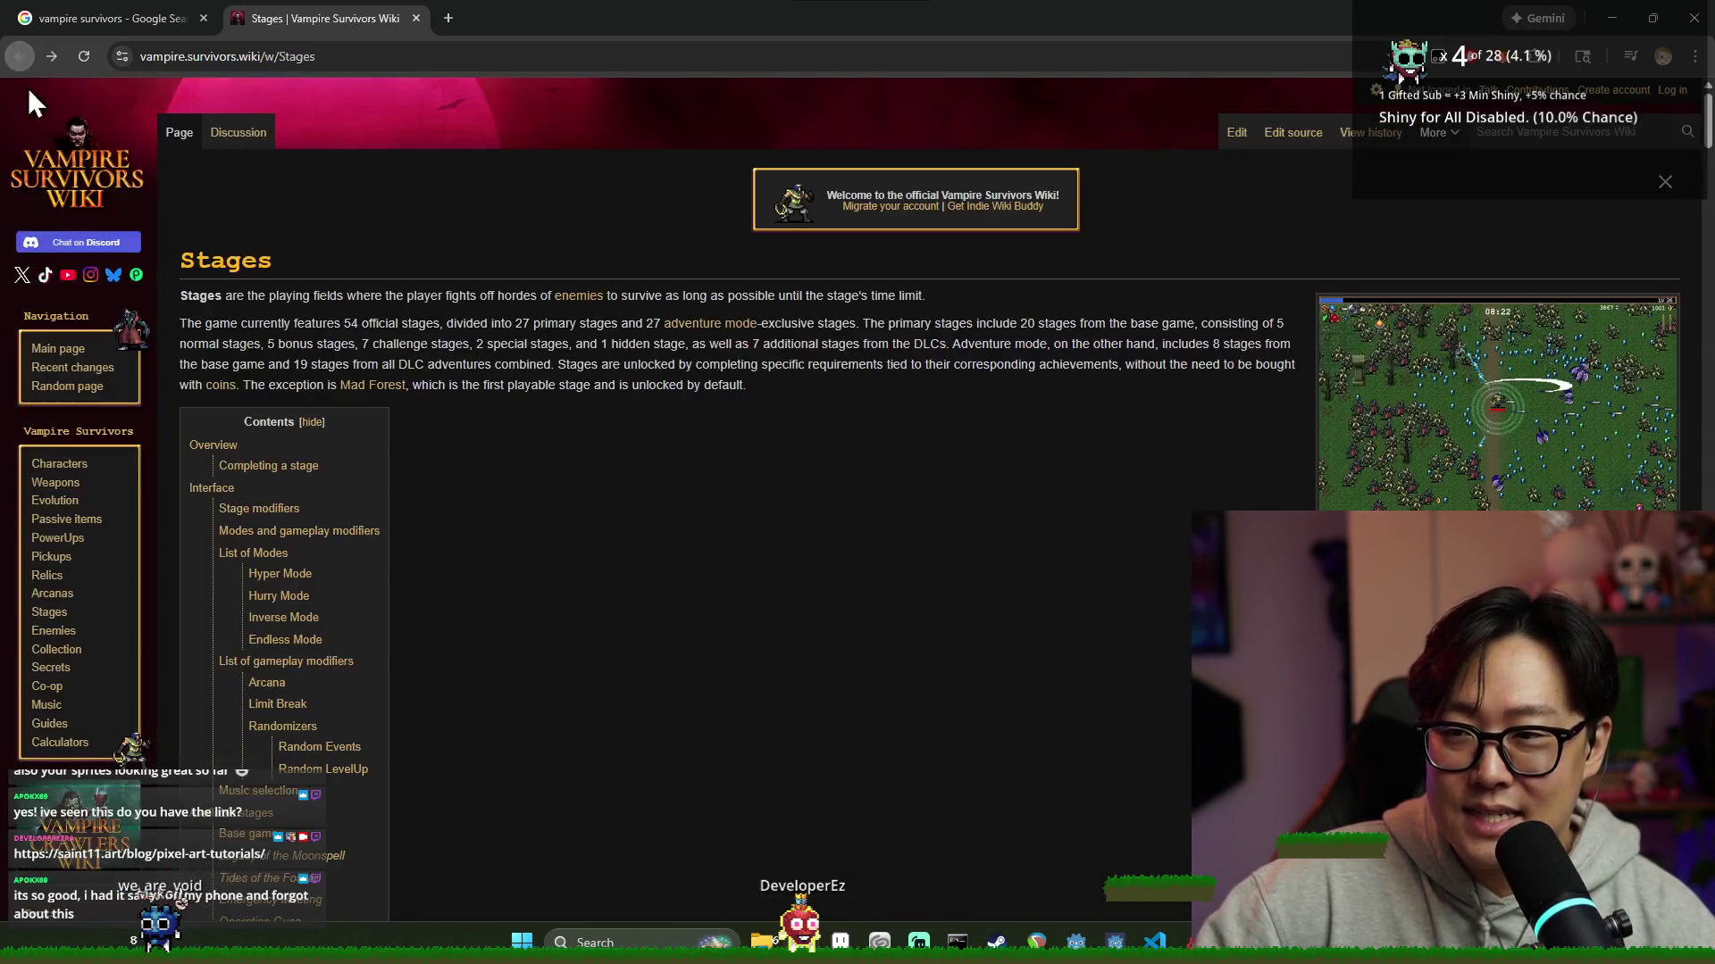
pyautogui.click(414, 18)
# Preview the Tides of the Foscari, Polygon and TheXboxHub vampire survivors image results
pyautogui.scroll(-3, 746, 542)
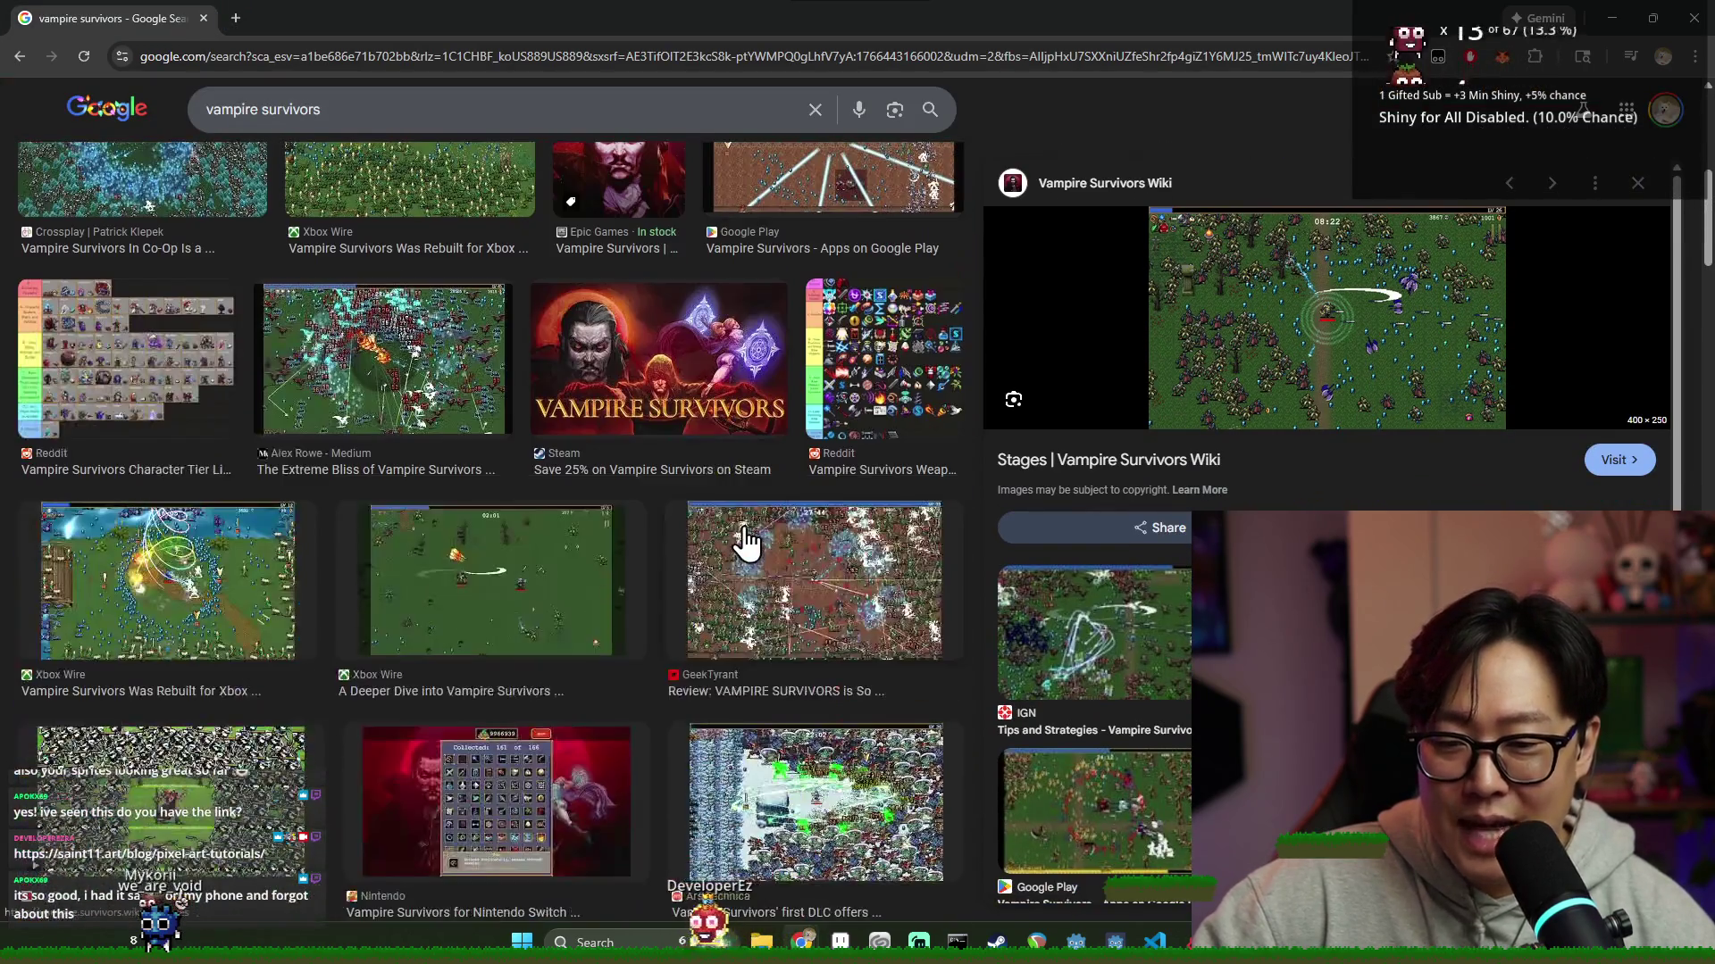
pyautogui.scroll(-4, 746, 542)
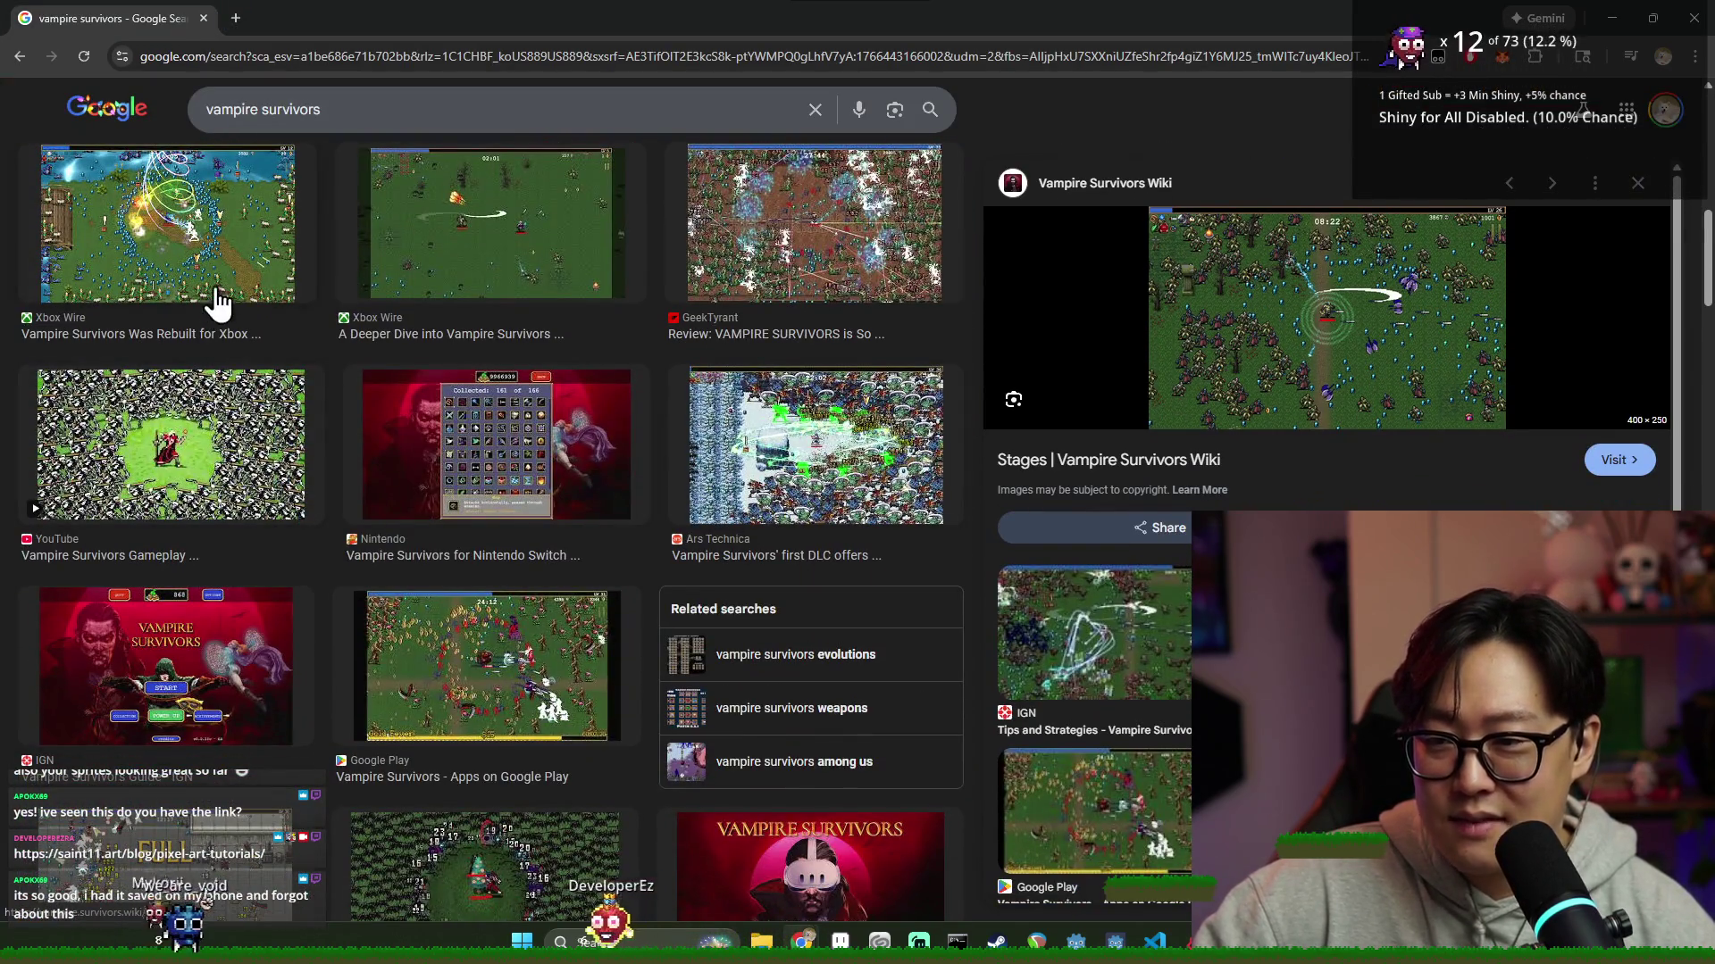
pyautogui.scroll(-4, 616, 518)
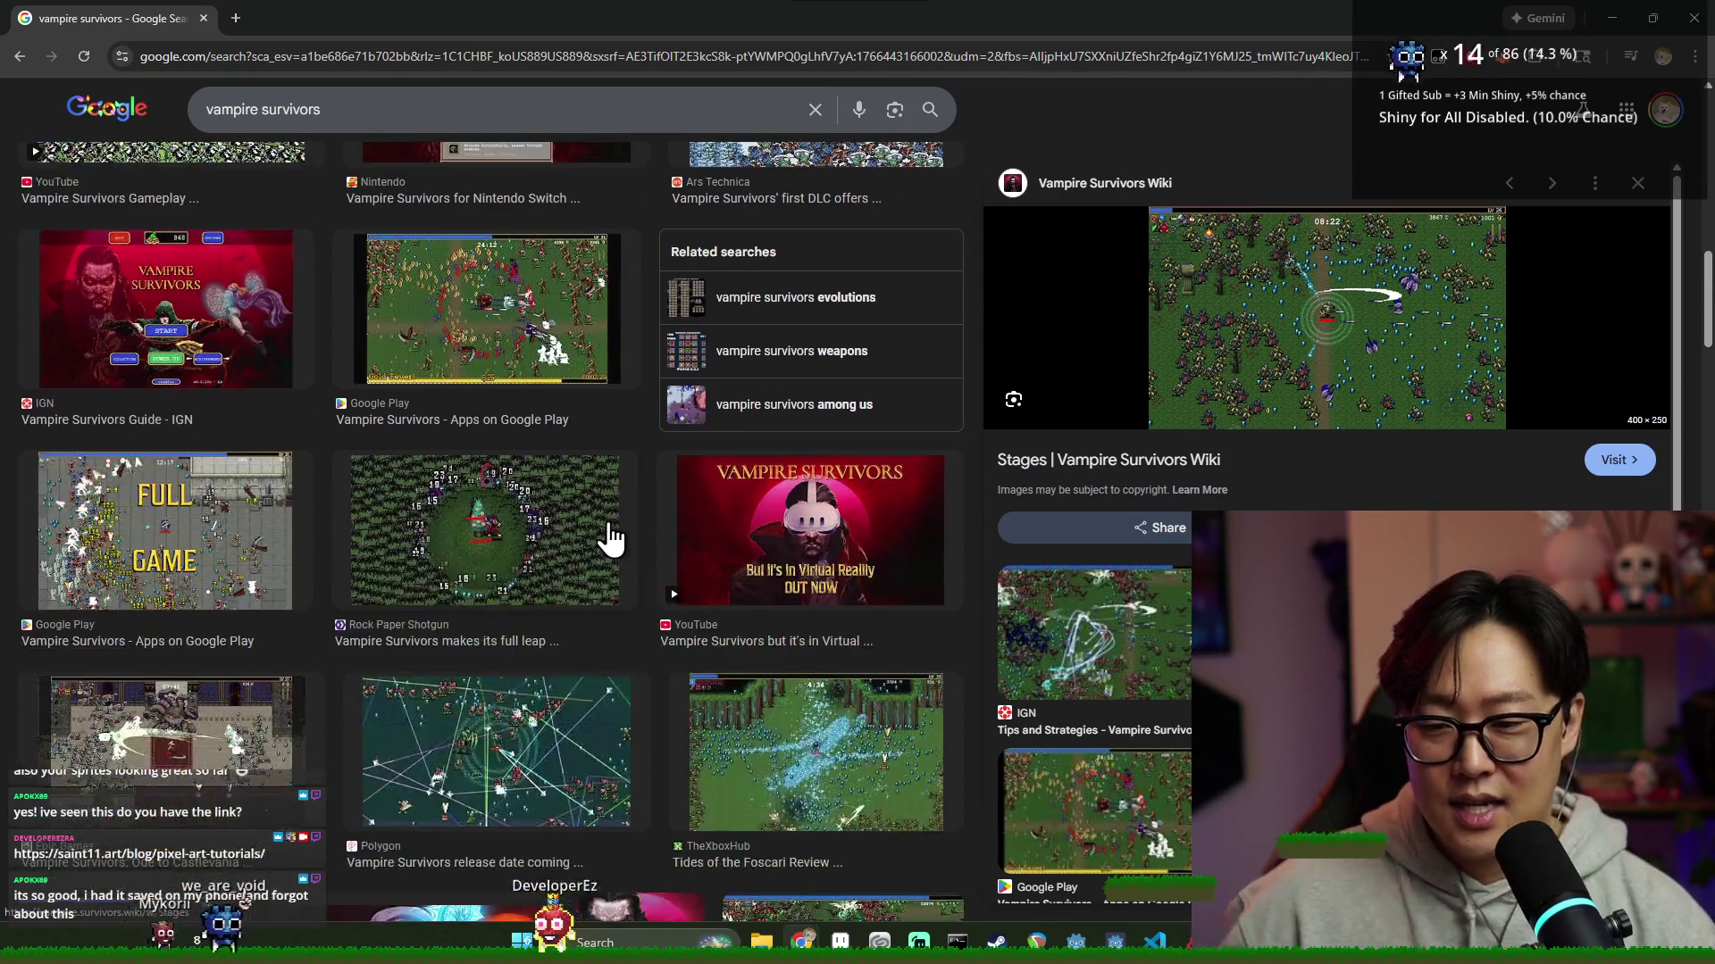
pyautogui.click(570, 532)
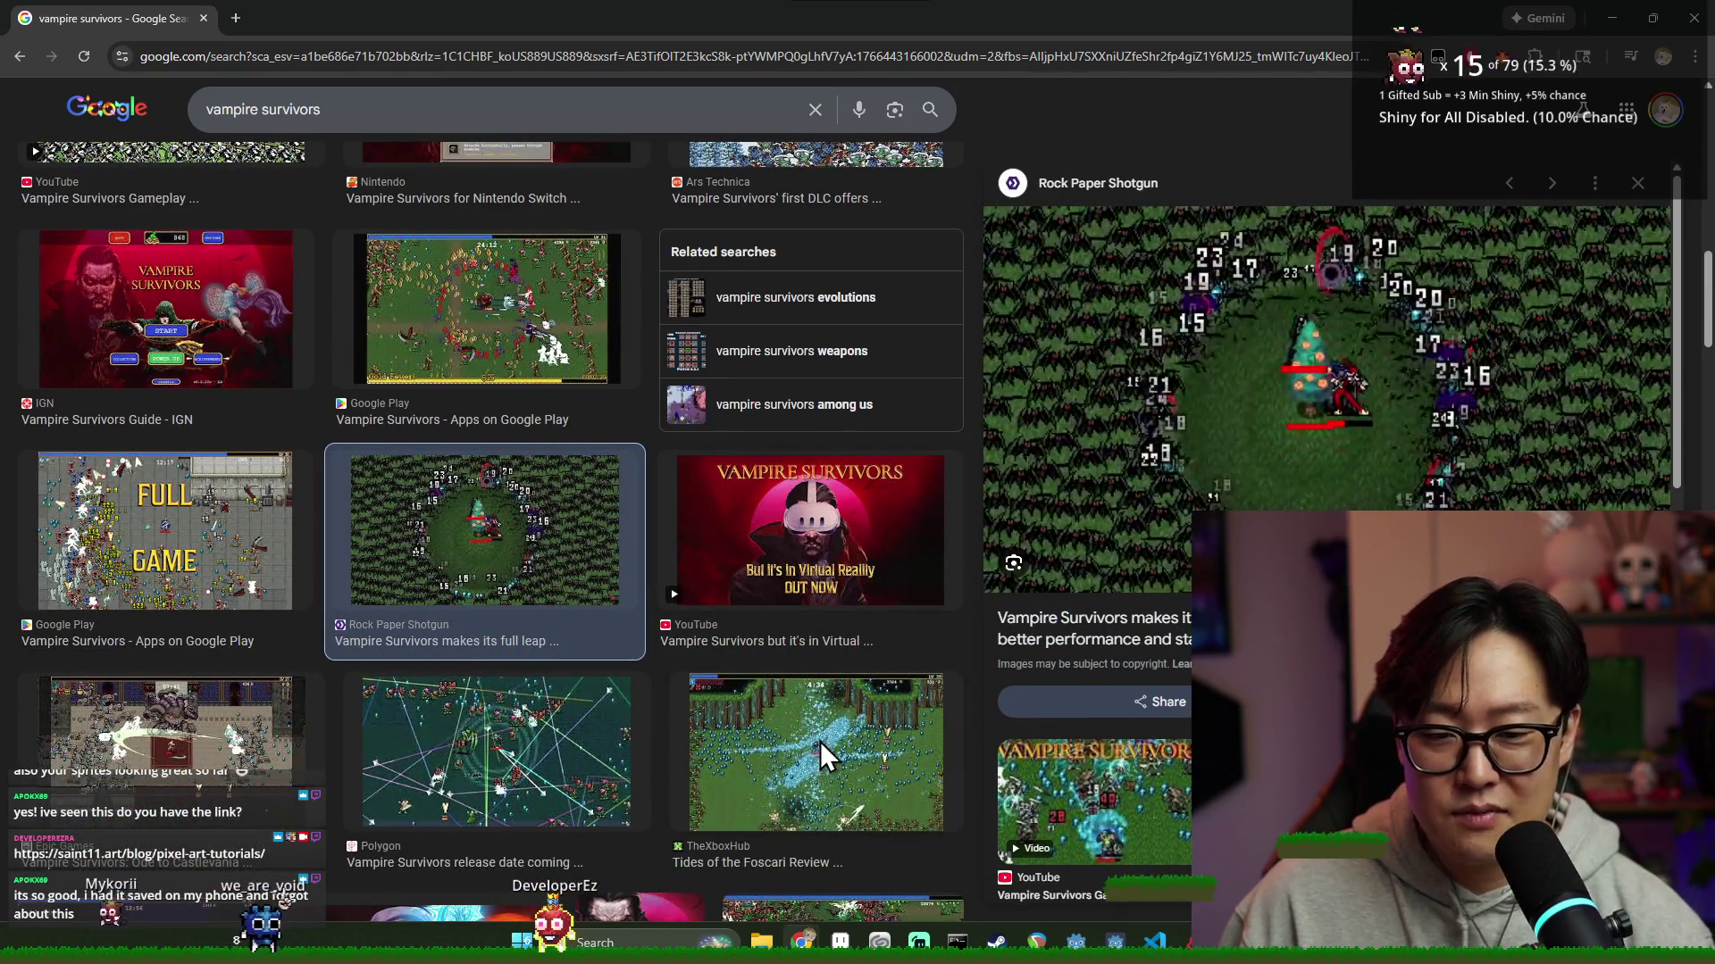
pyautogui.click(820, 741)
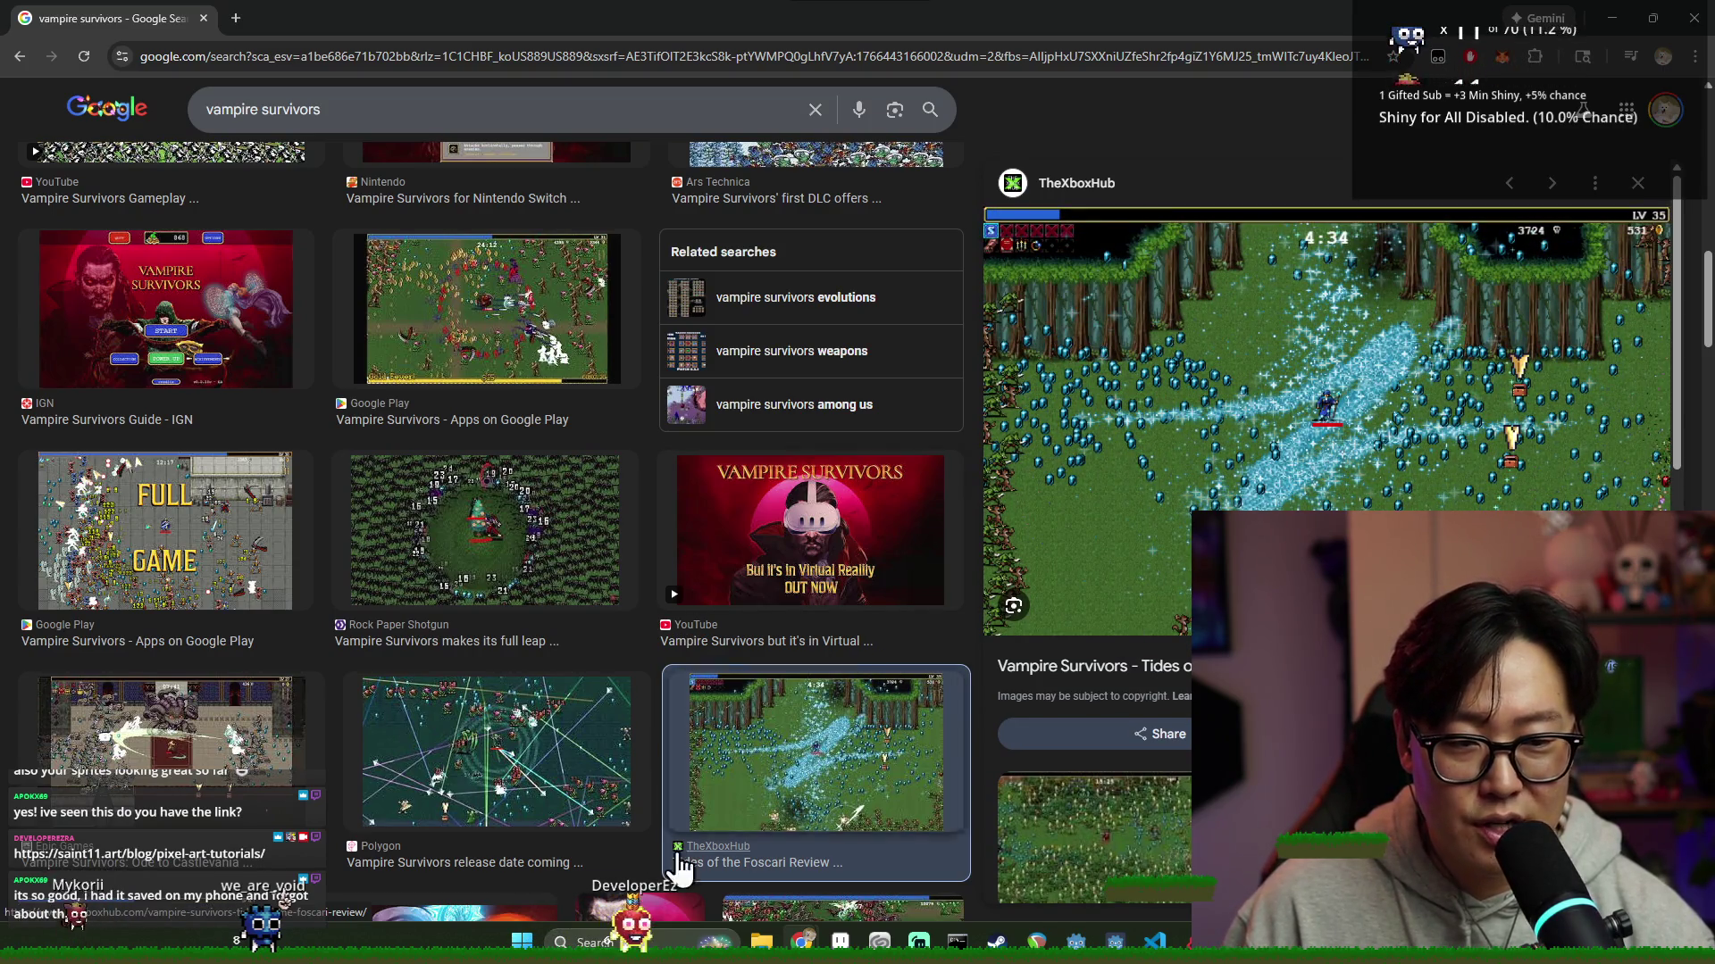
pyautogui.click(618, 802)
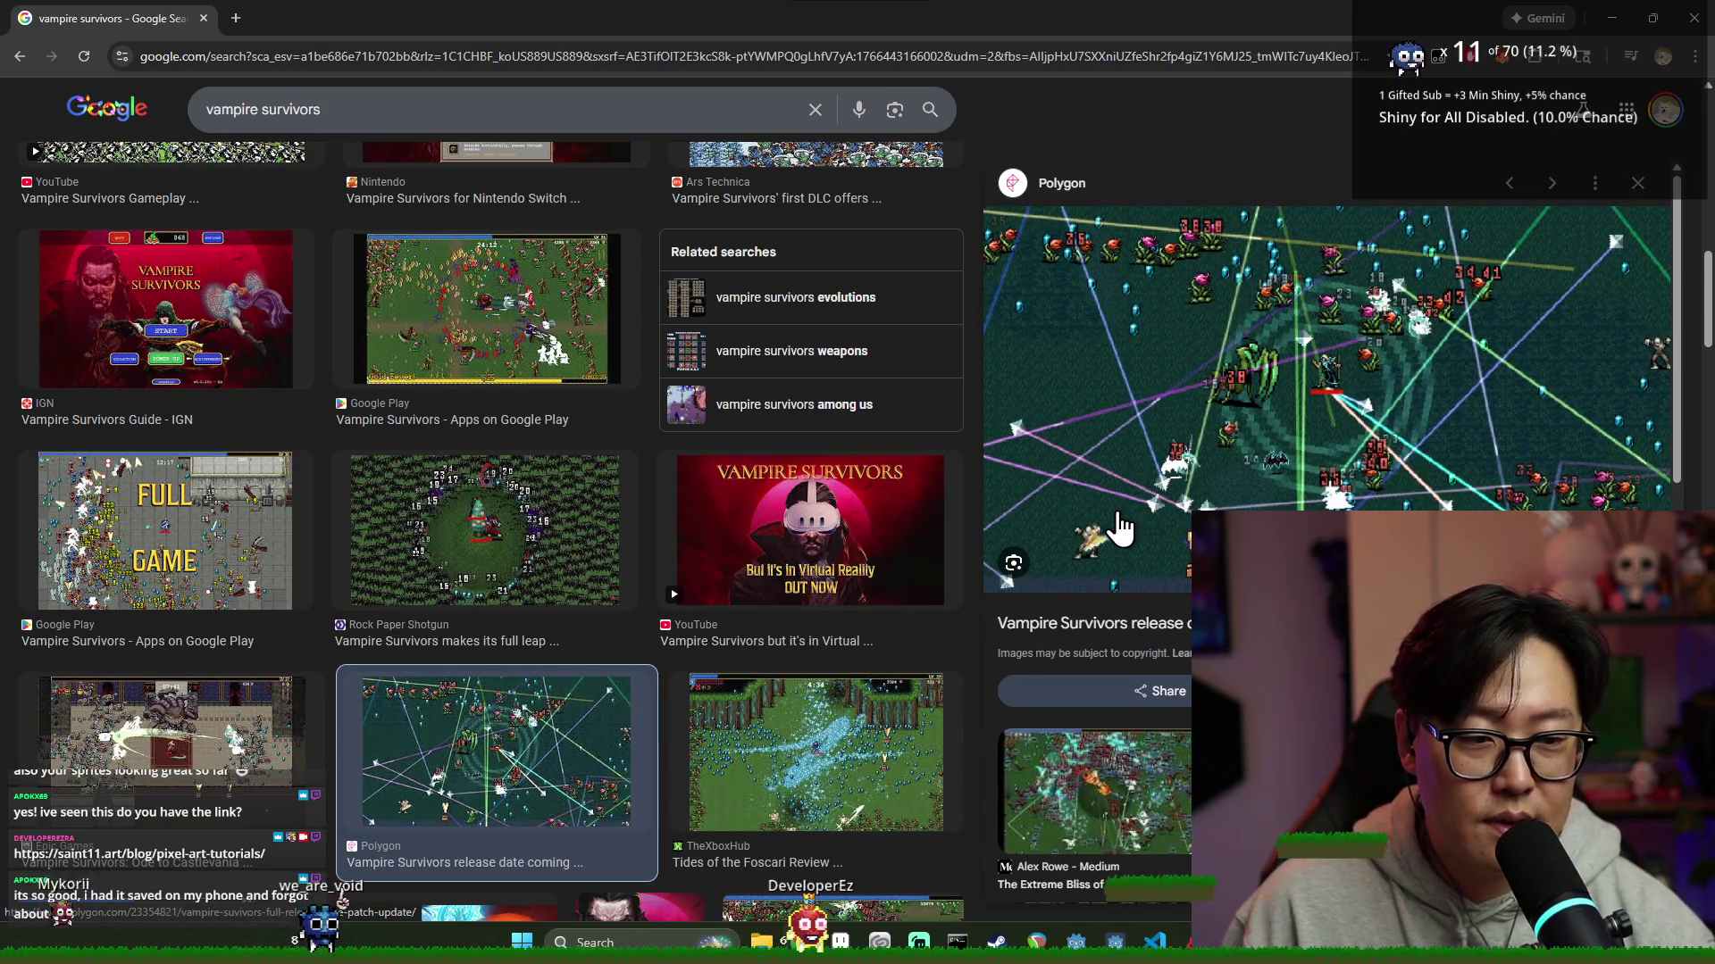
pyautogui.click(749, 763)
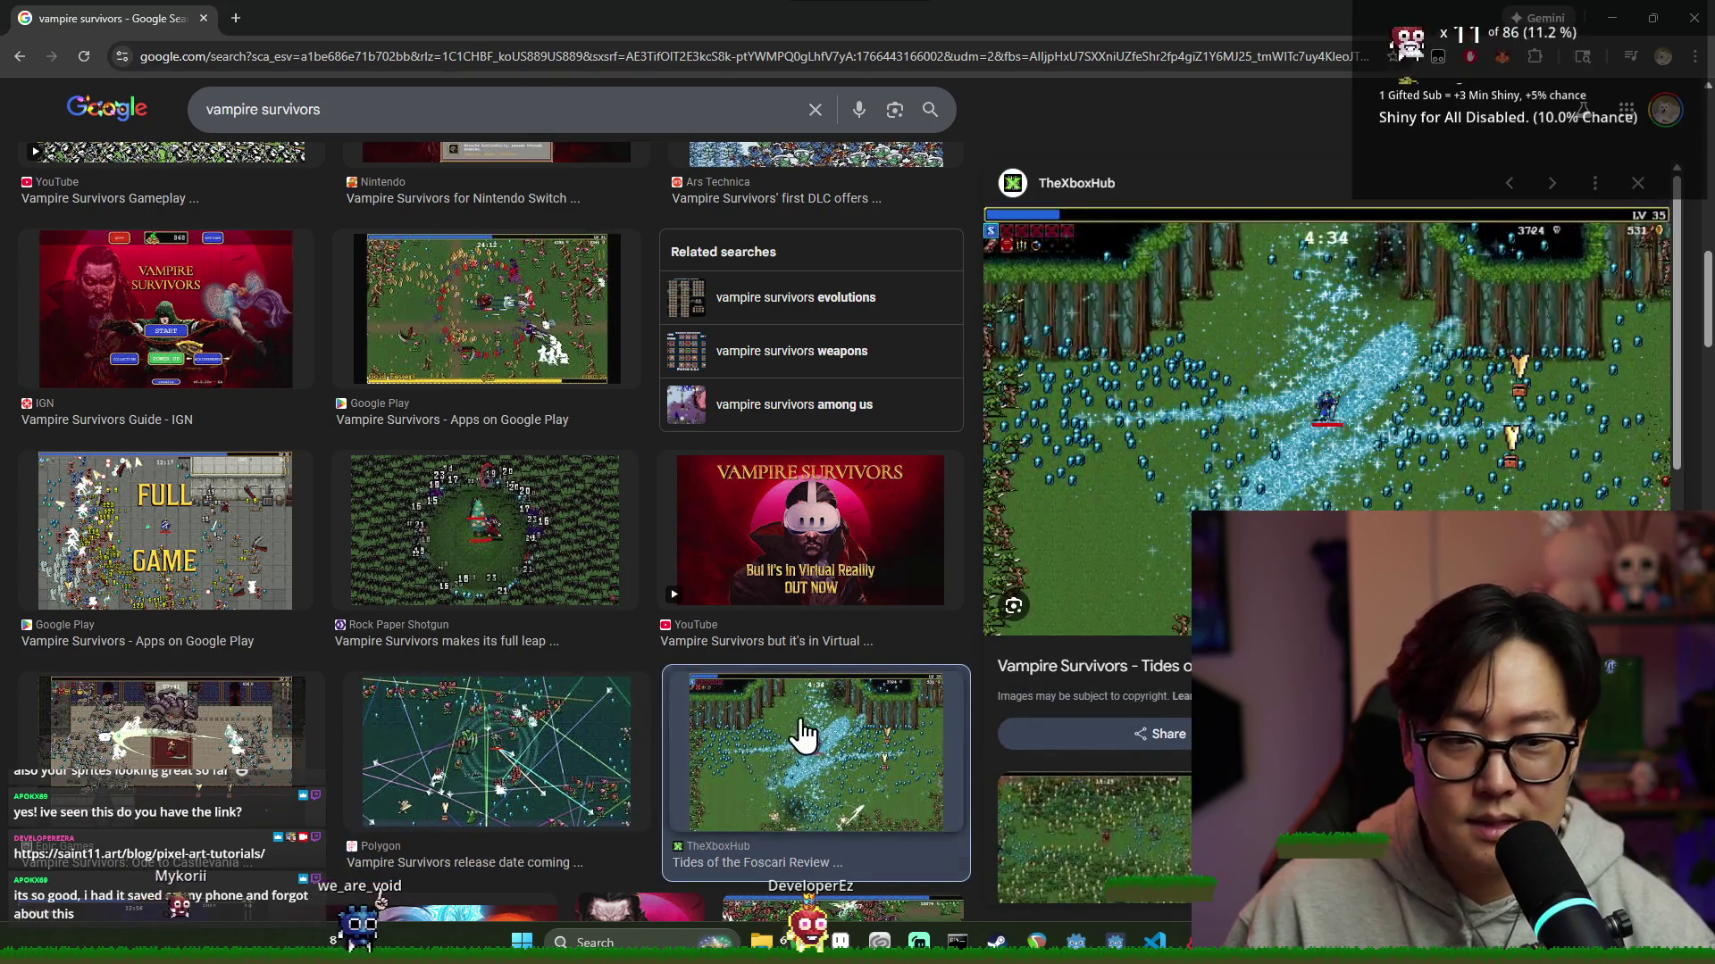
# Preview the Game Informer and Windows Central gameplay images, browse the grid, then return to Aseprite
pyautogui.scroll(-5, 795, 741)
pyautogui.click(800, 739)
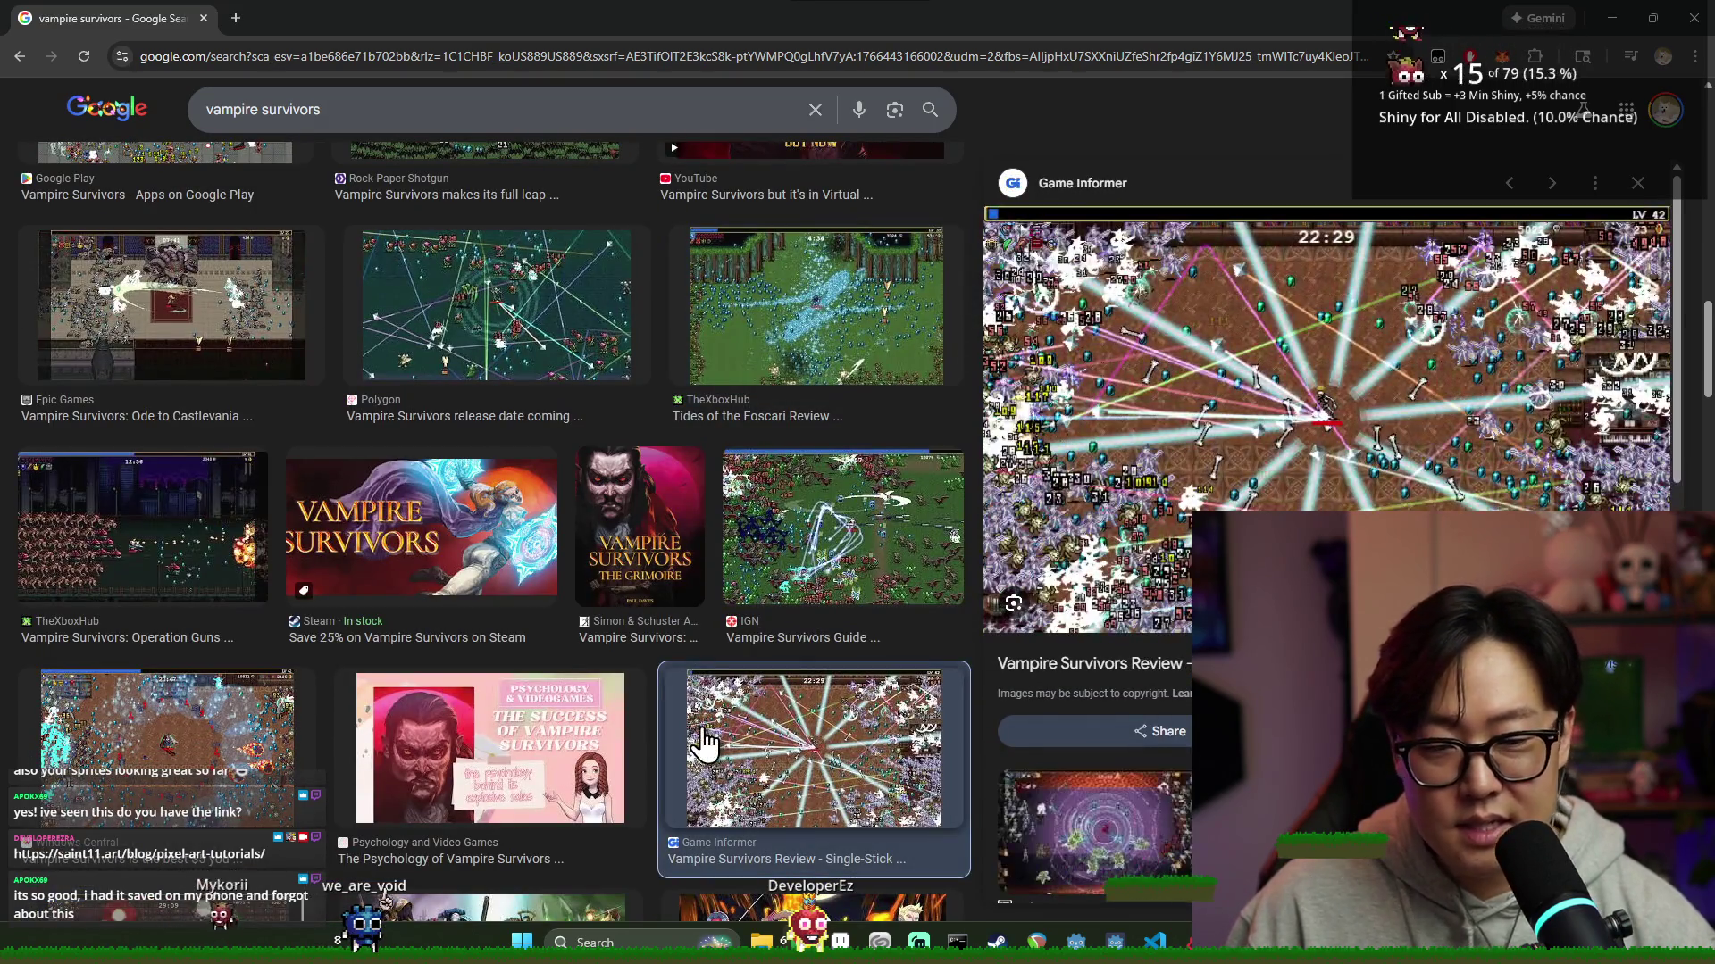
pyautogui.click(238, 720)
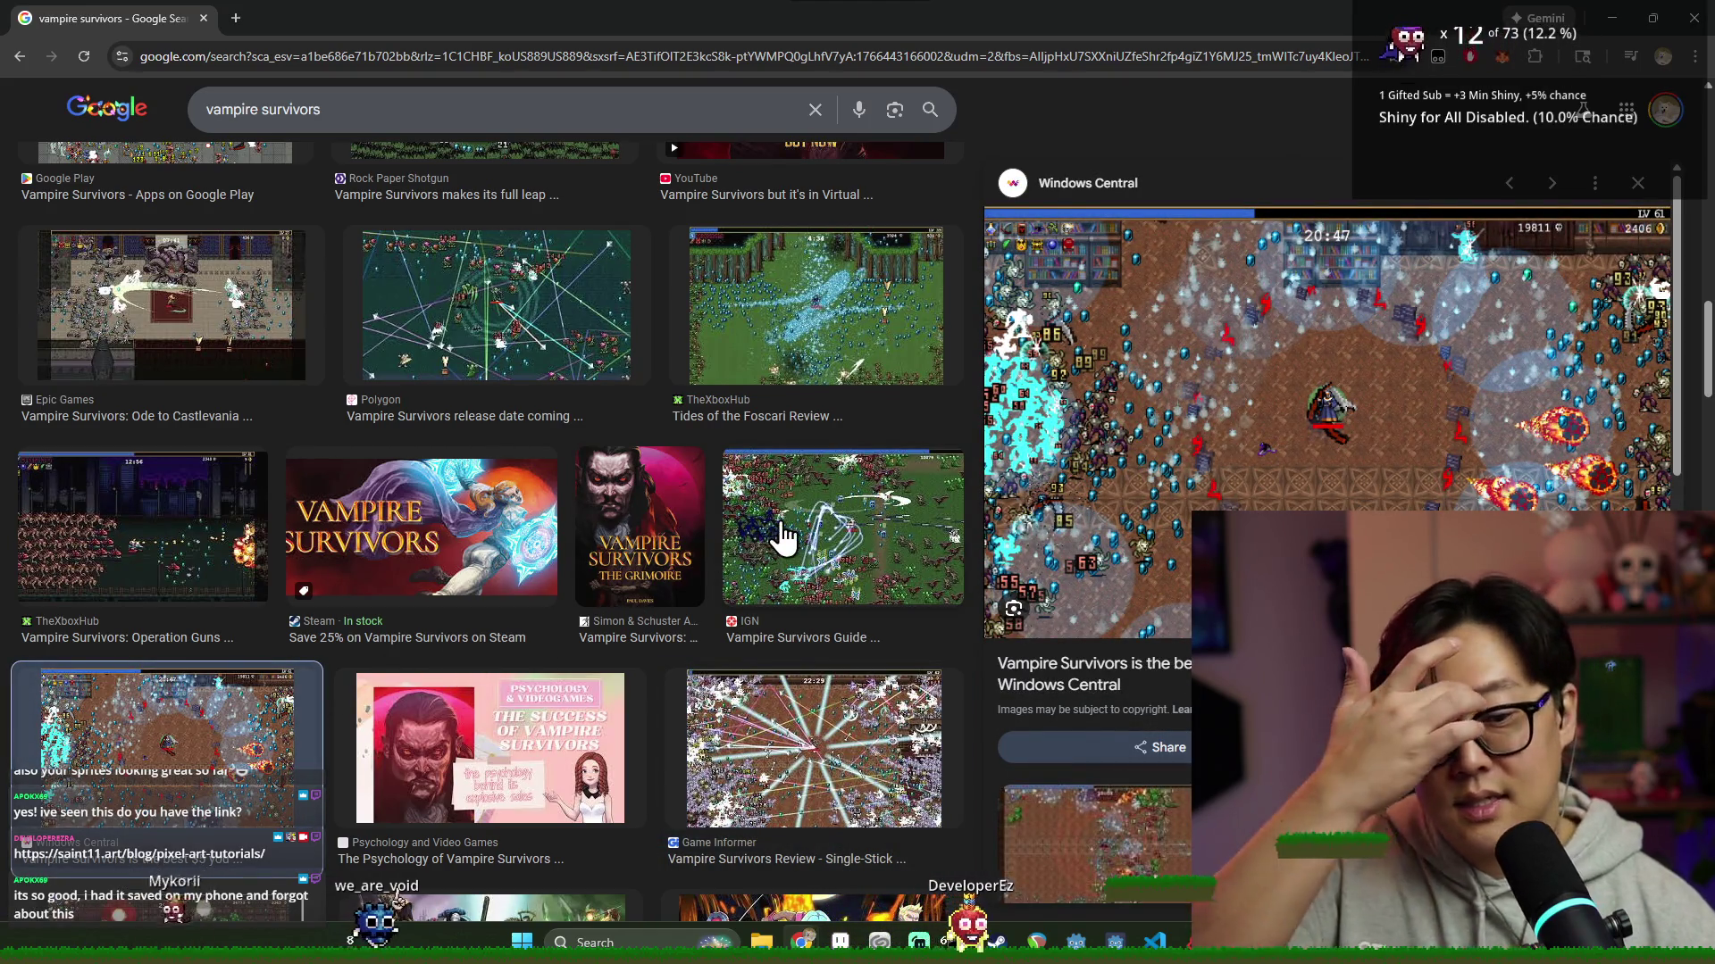
pyautogui.scroll(-5, 821, 553)
pyautogui.scroll(-4, 828, 556)
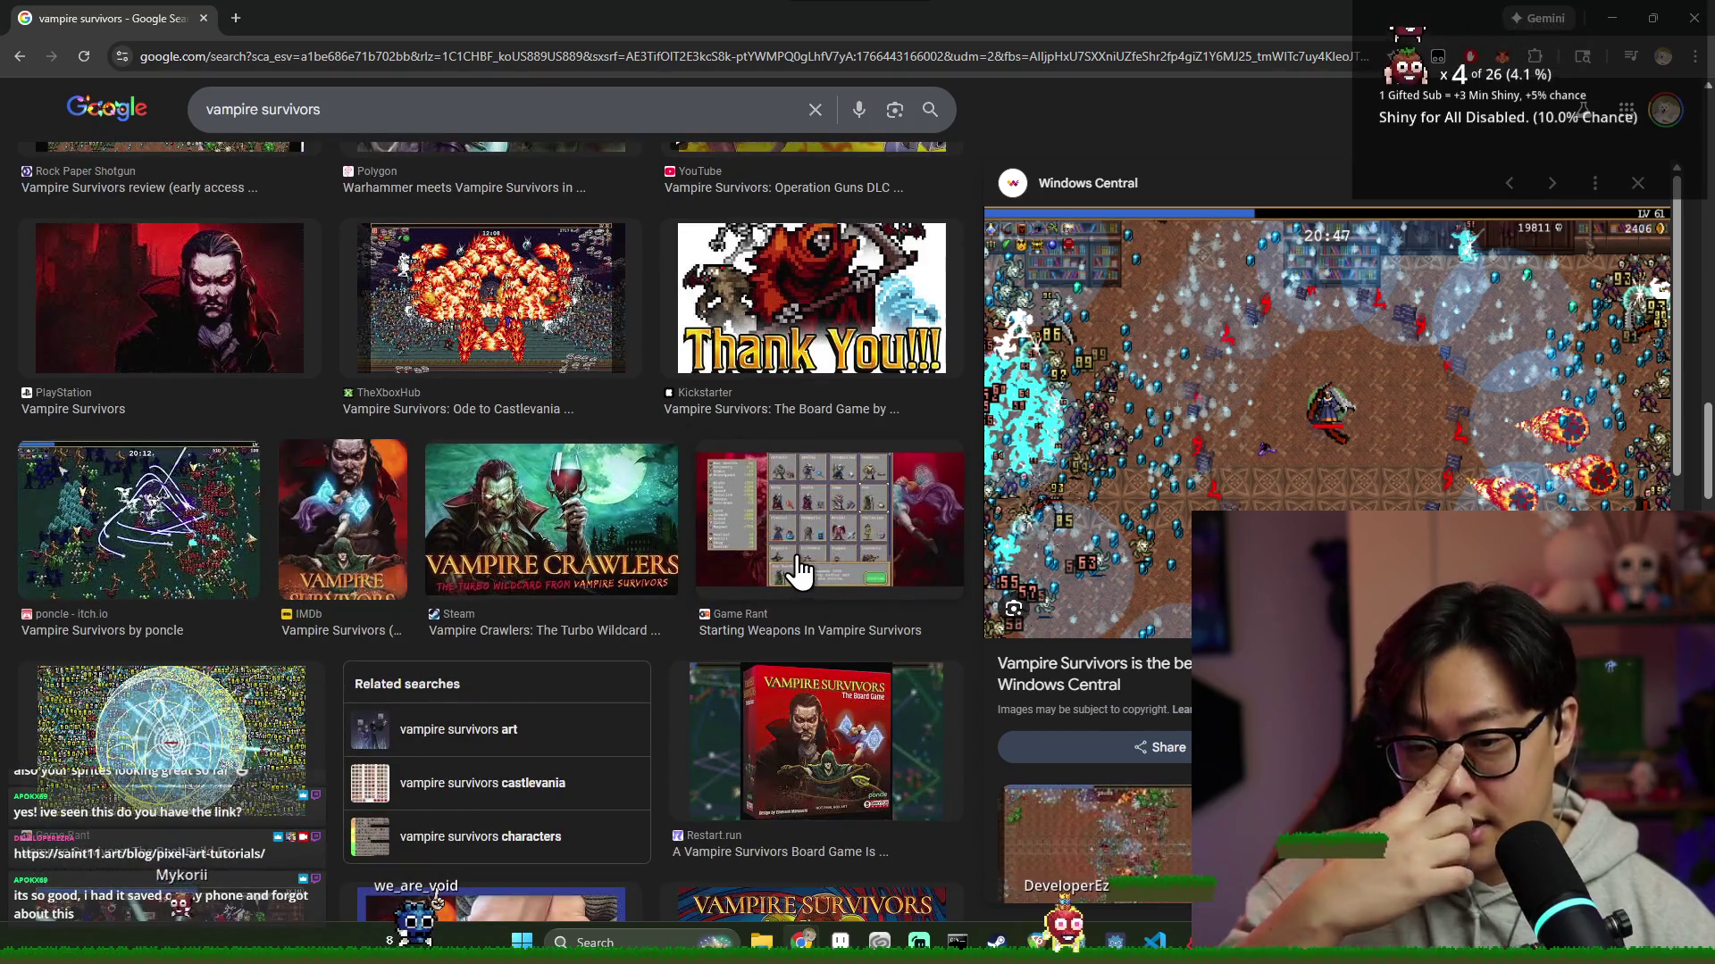
pyautogui.scroll(-6, 795, 571)
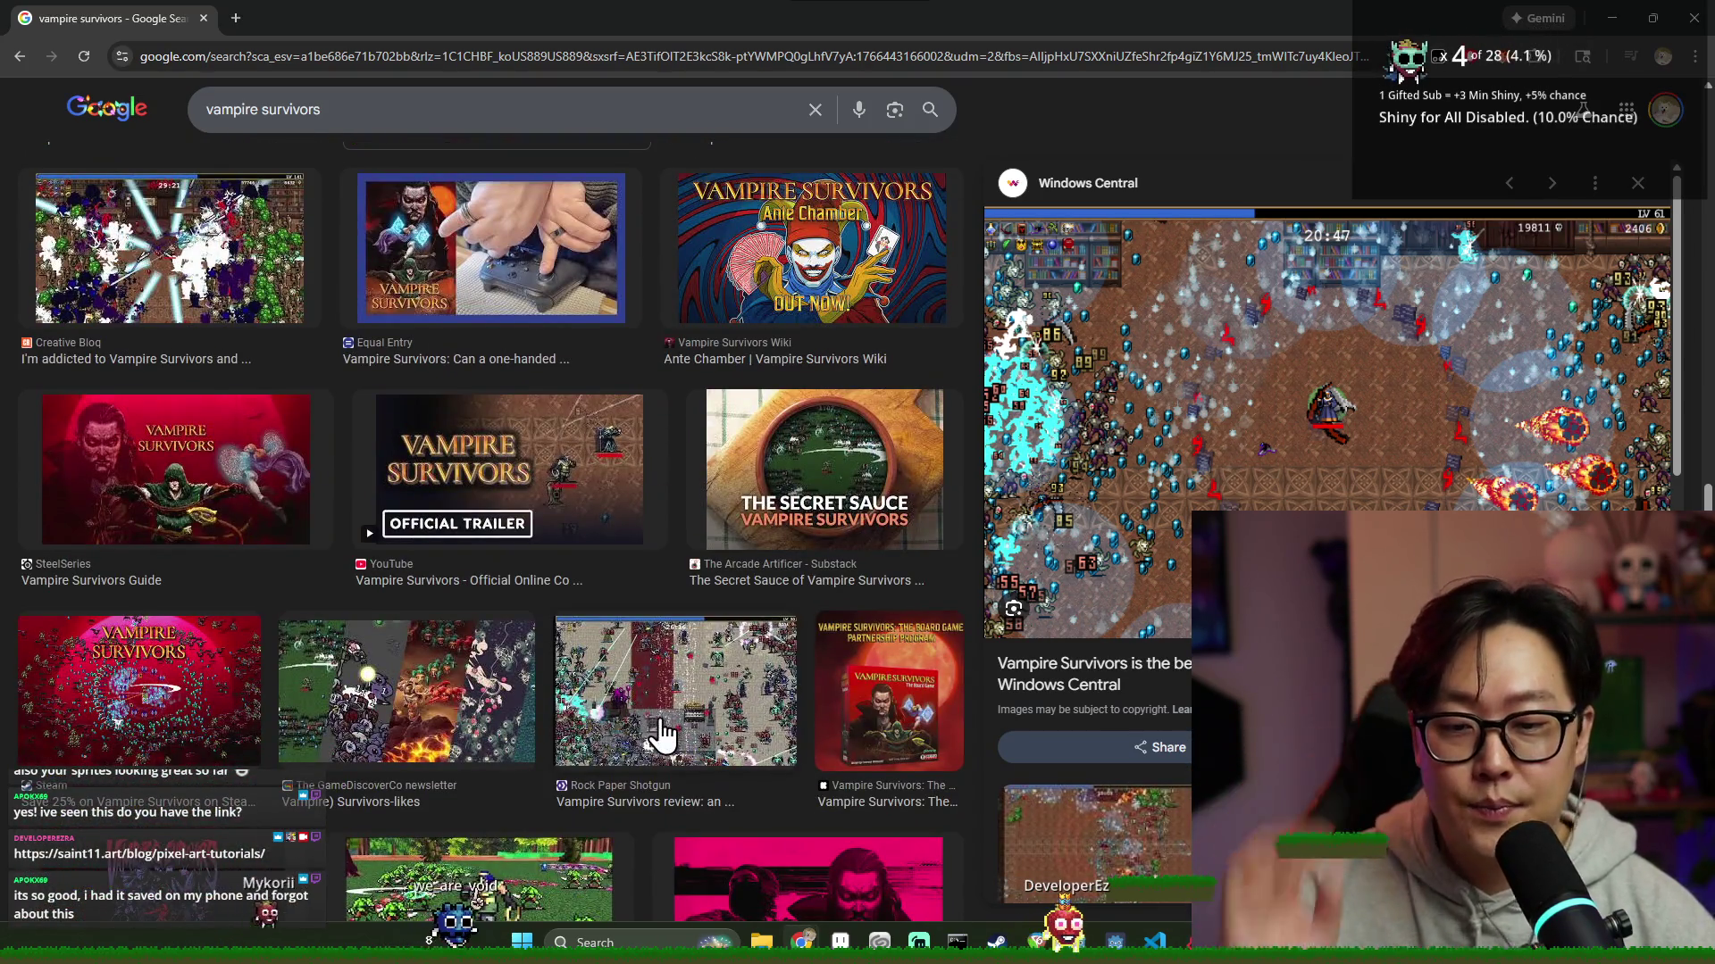
pyautogui.scroll(-4, 438, 714)
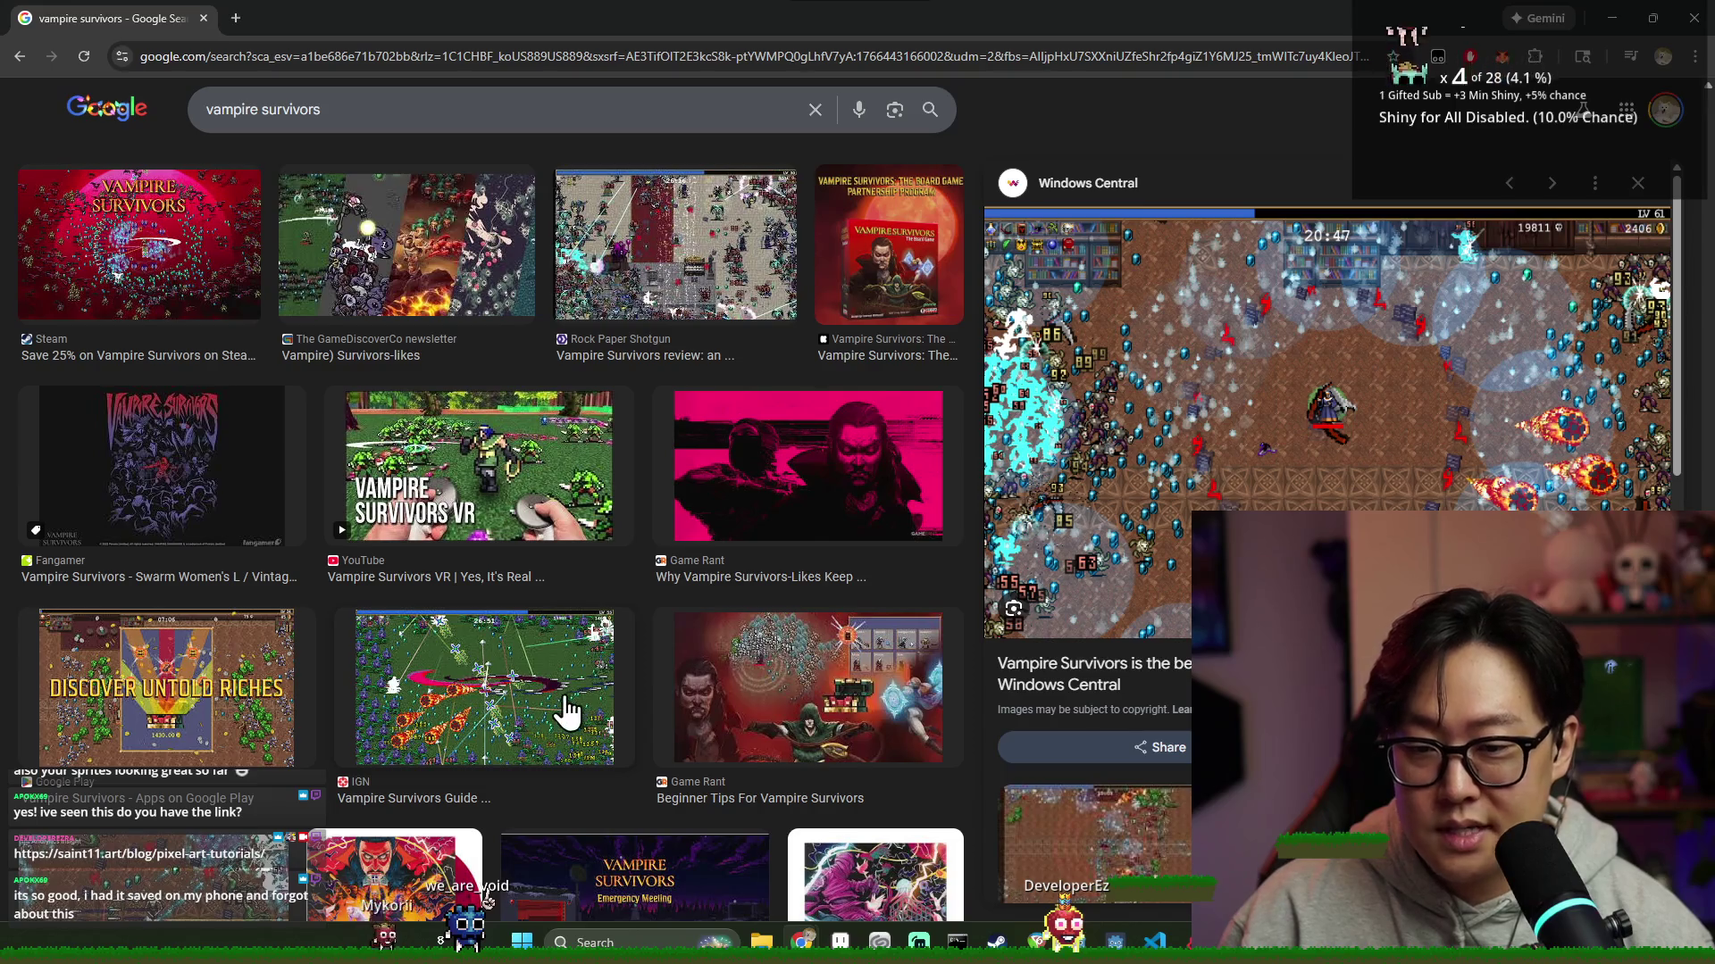
pyautogui.scroll(-4, 568, 710)
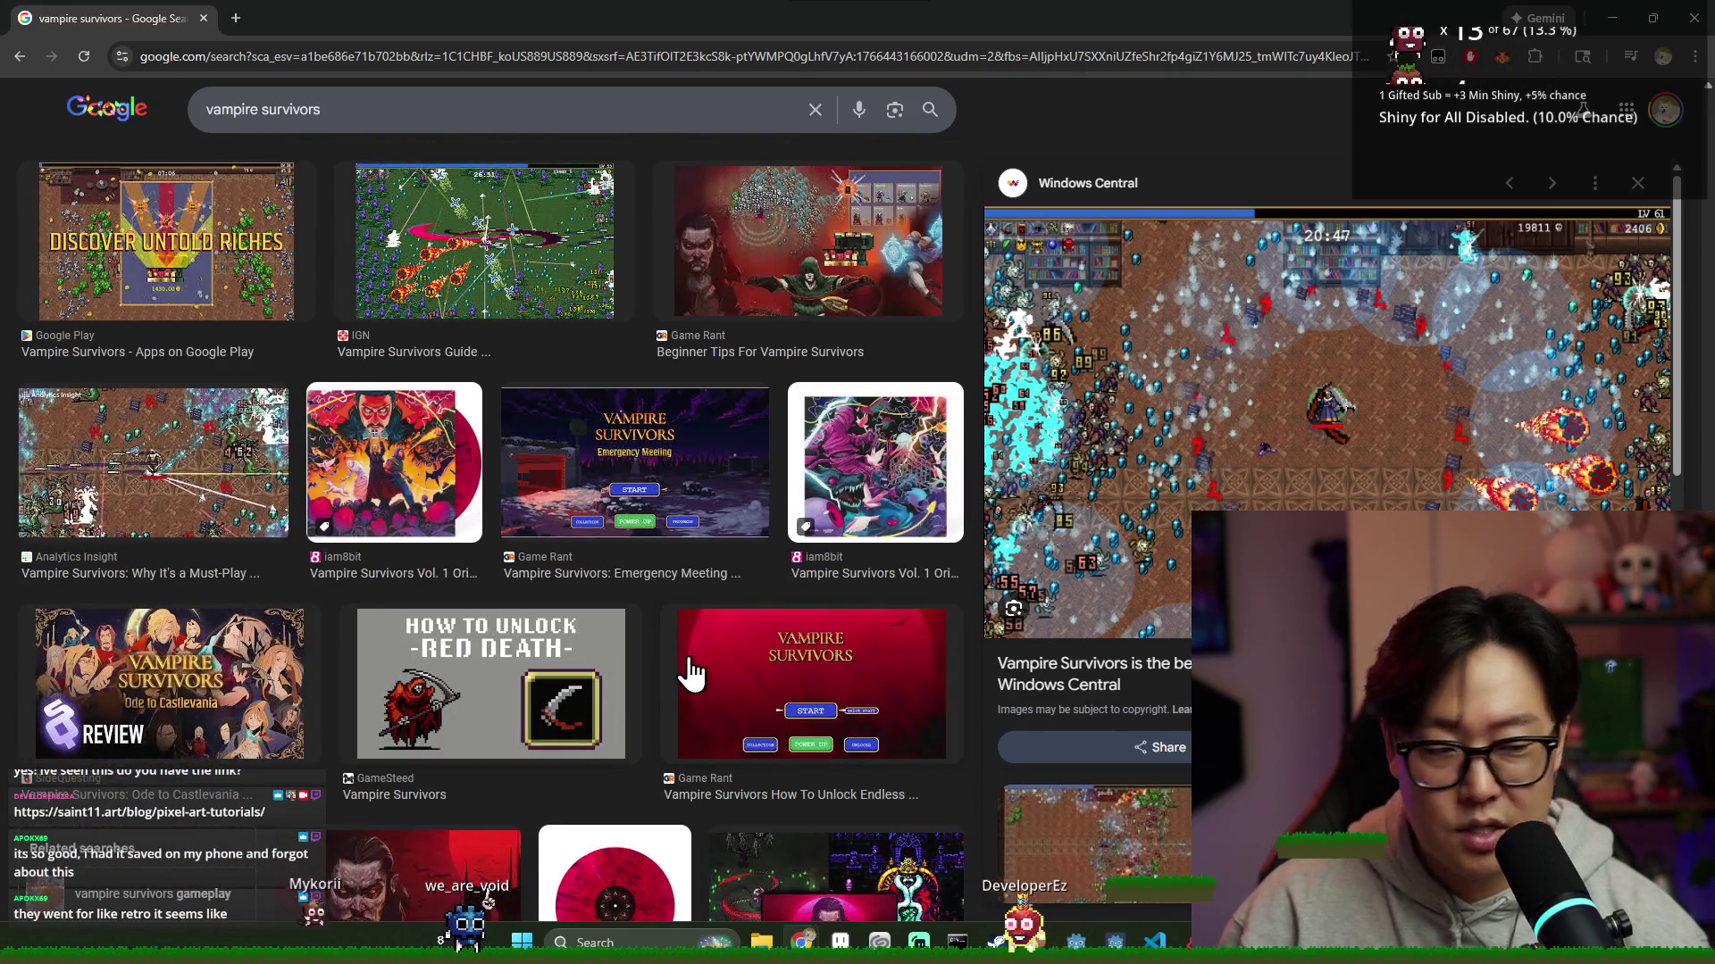
pyautogui.scroll(-3, 937, 599)
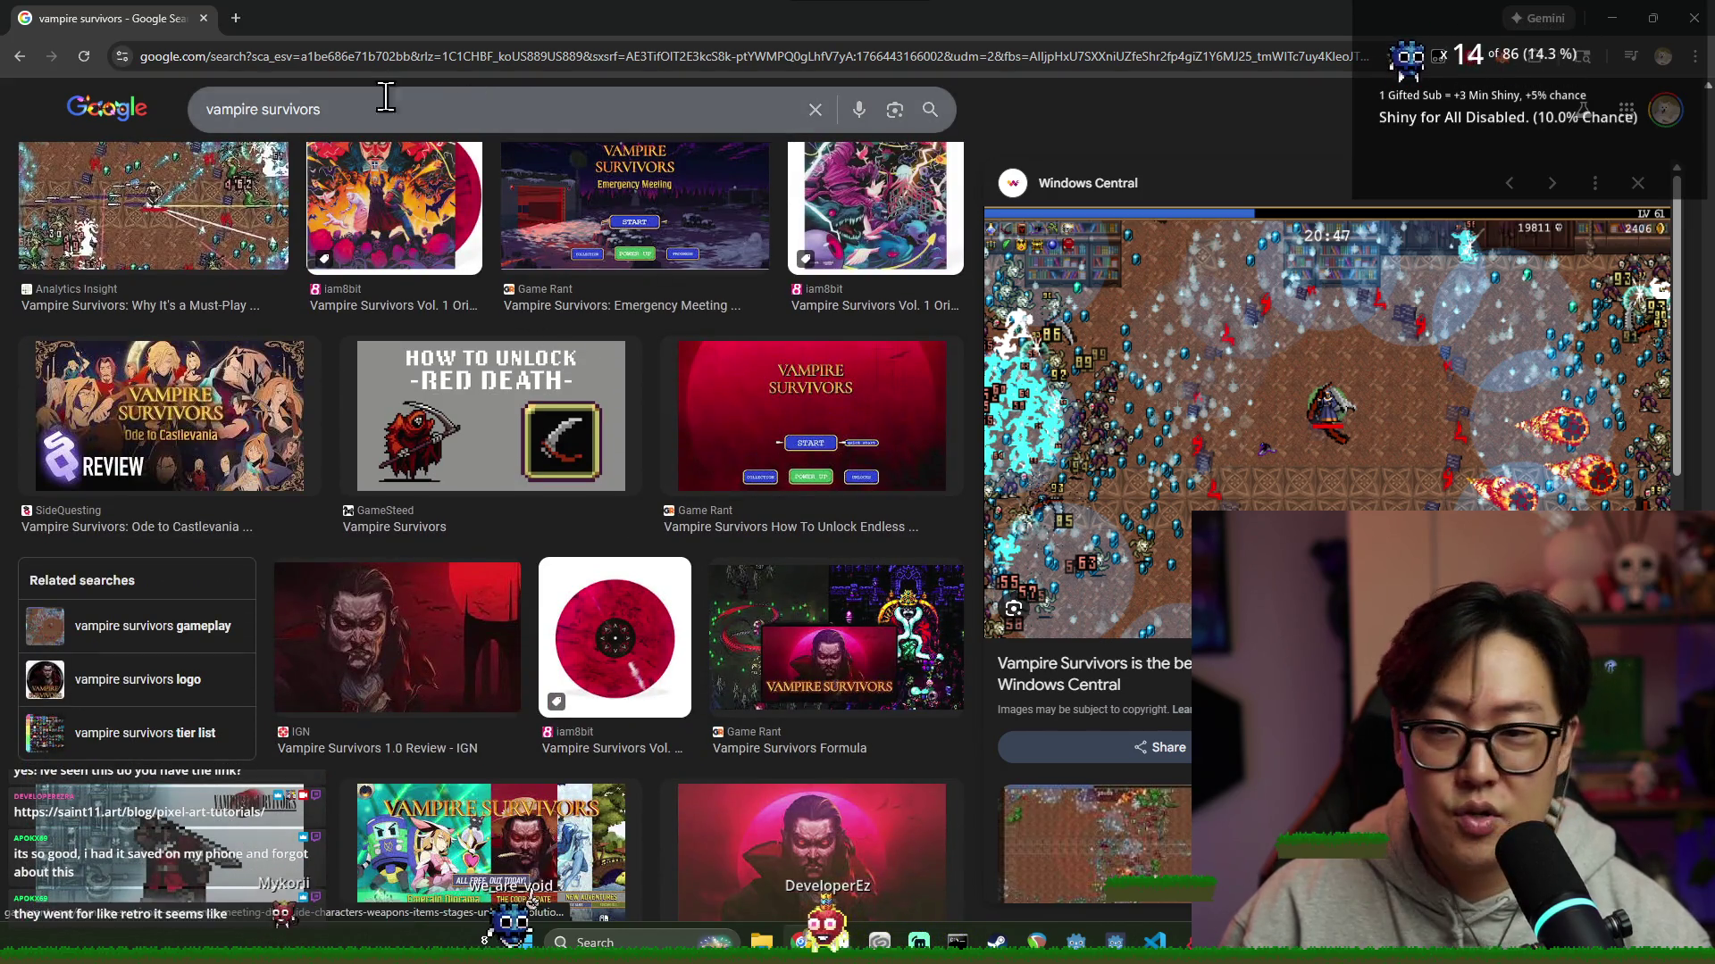
pyautogui.click(204, 18)
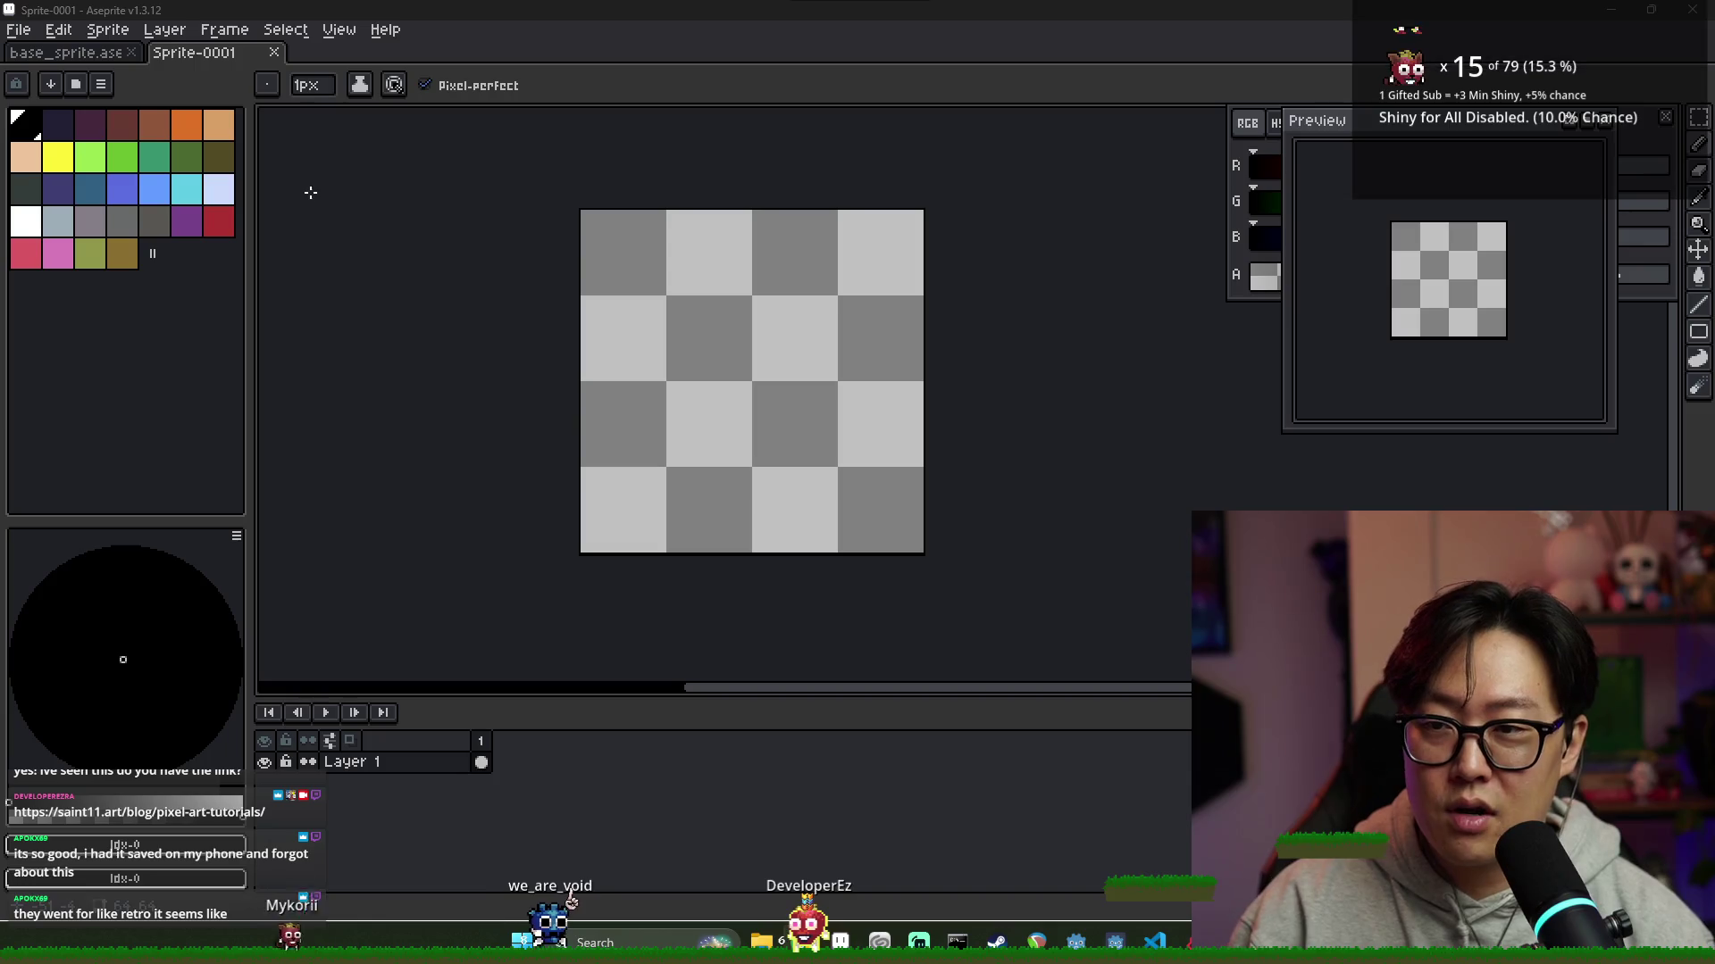
# Compare base_sprite.ase with the empty Sprite-0001 canvas and move the Preview panel aside
pyautogui.hotkey('ctrl', 'Tab')
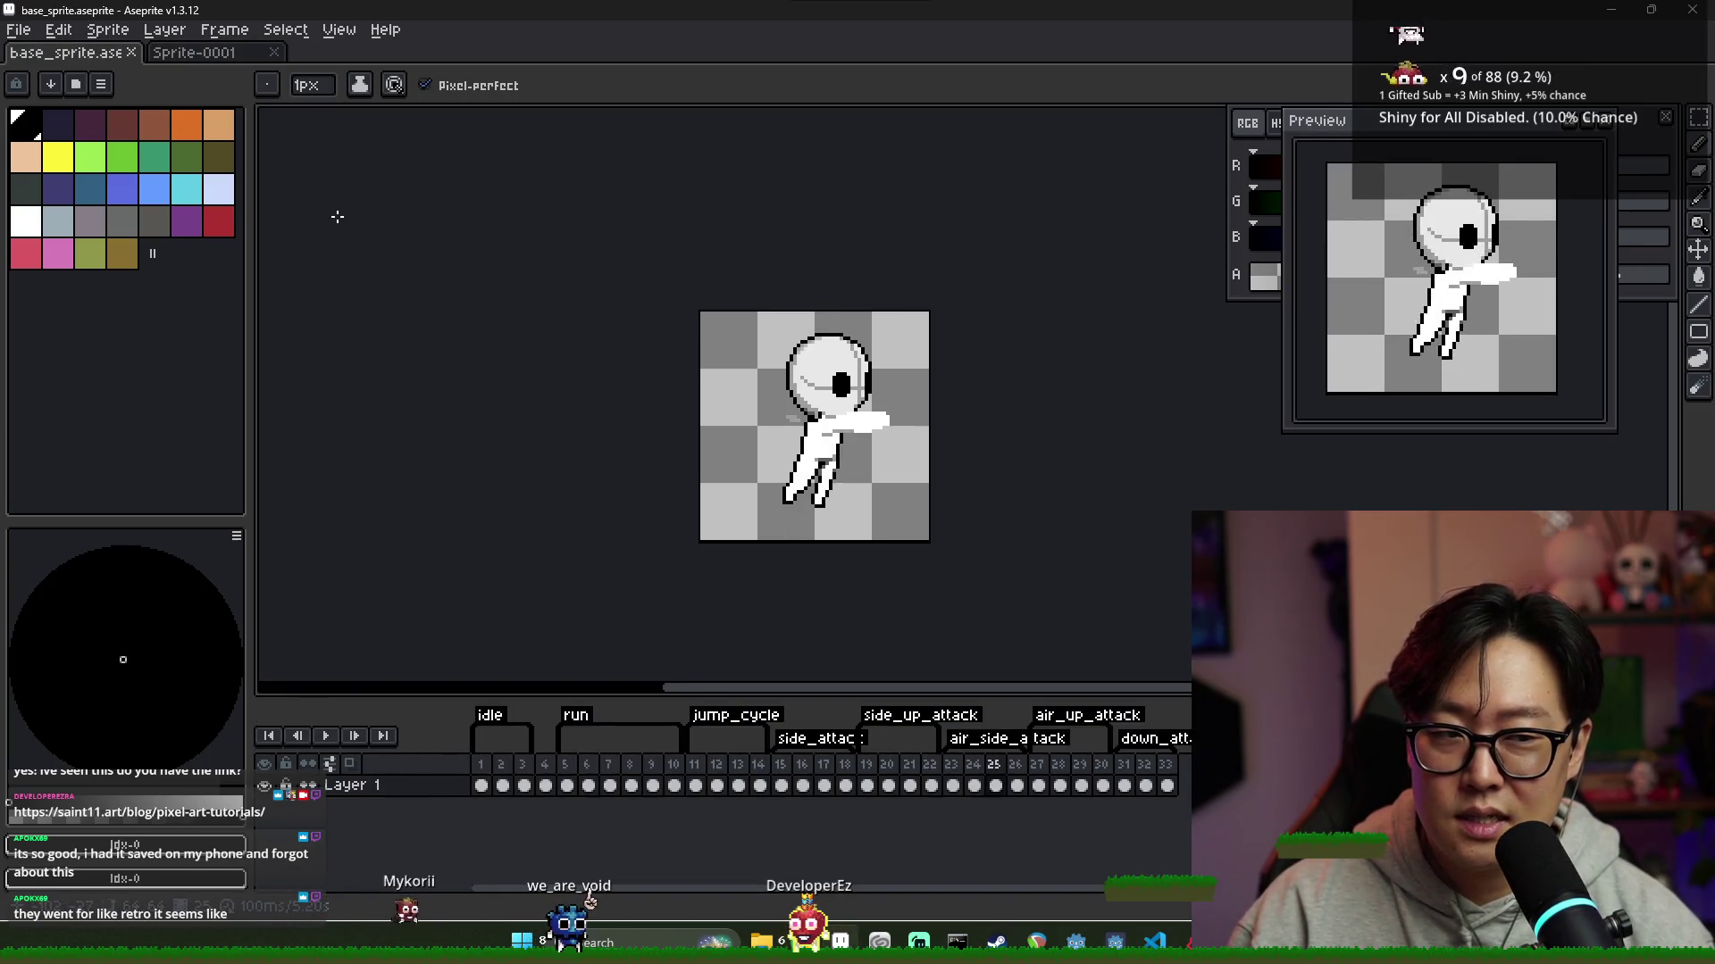
pyautogui.hotkey('ctrl', 'Tab')
pyautogui.hotkey('ctrl', 'Tab')
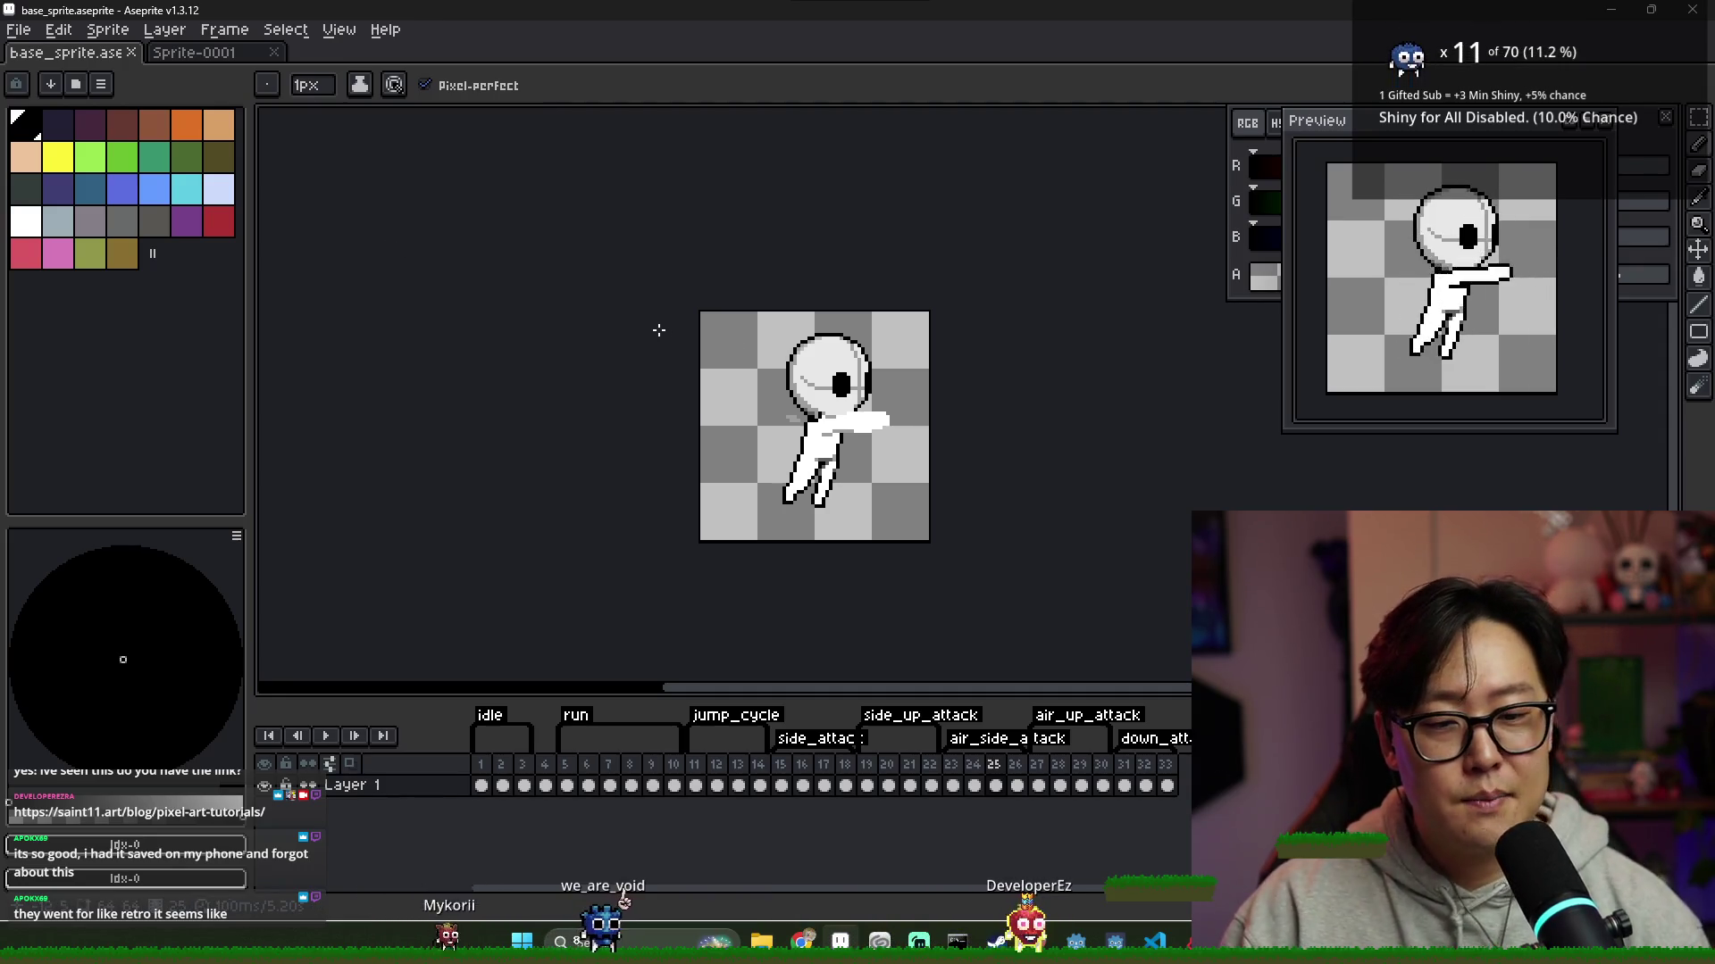
pyautogui.click(213, 56)
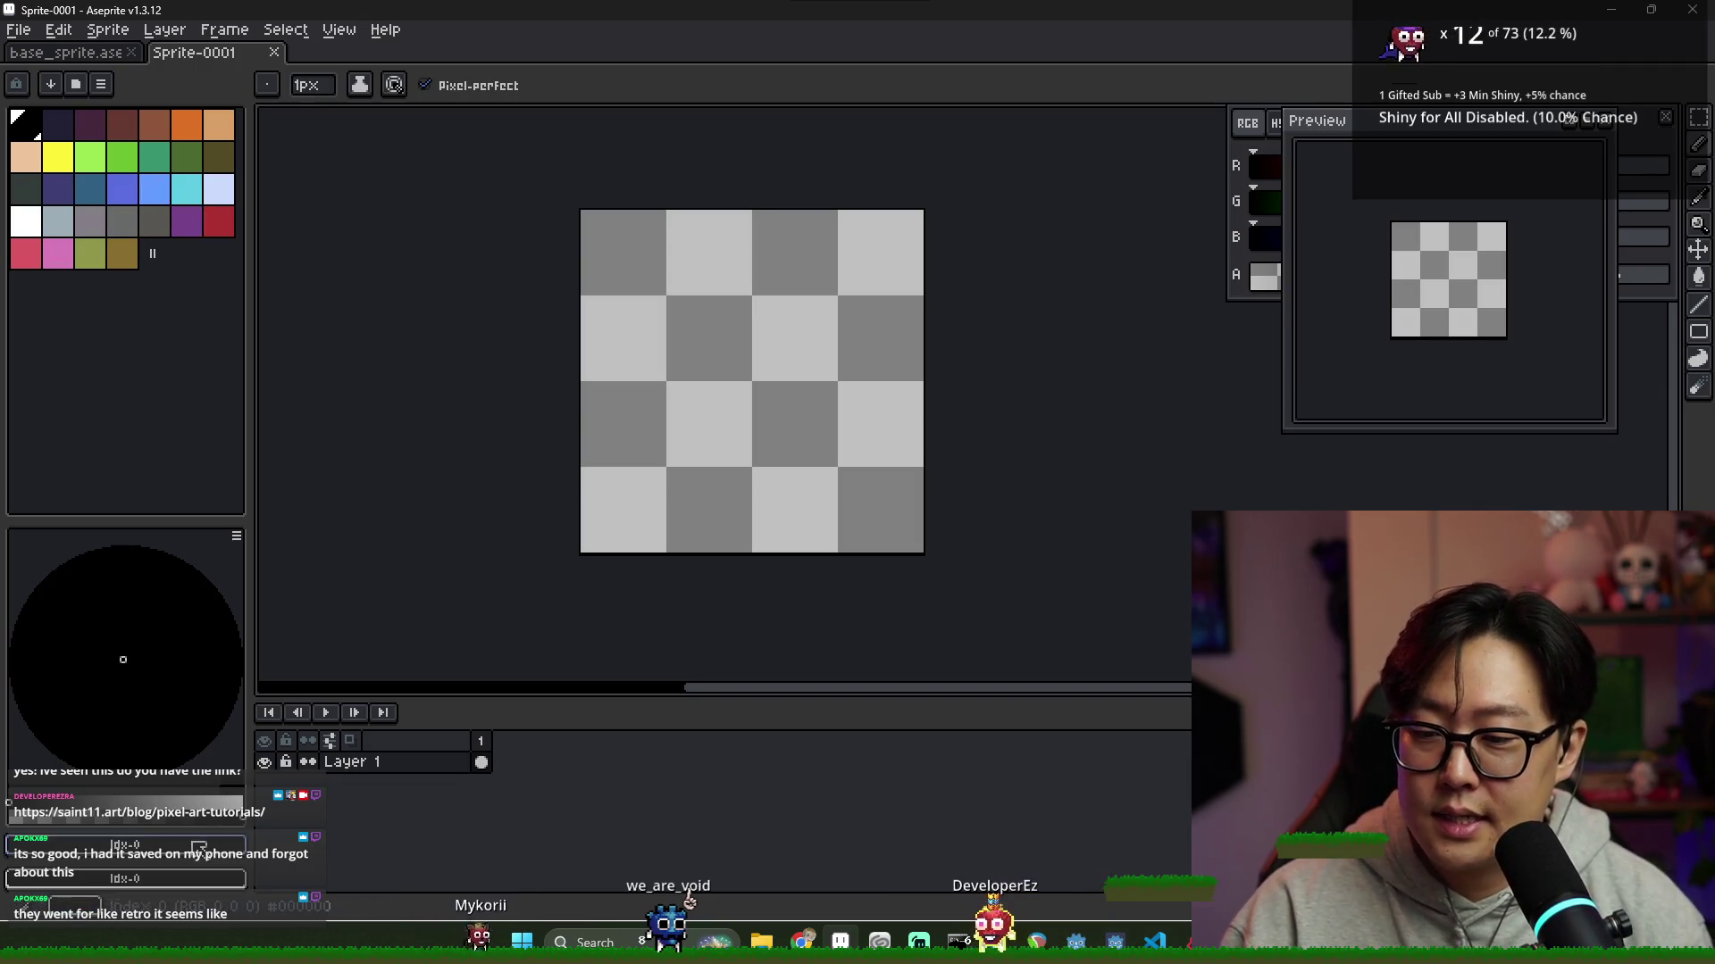
pyautogui.moveTo(1388, 131)
pyautogui.mouseDown()
pyautogui.moveTo(223, 126)
pyautogui.moveTo(151, 107)
pyautogui.mouseUp()
# Set the drawing colour in HSV to a saturated hot pink (hue 341, value 86)
pyautogui.click(1281, 125)
pyautogui.moveTo(1393, 204); pyautogui.dragTo(1422, 214)
pyautogui.moveTo(1323, 177)
pyautogui.mouseDown()
pyautogui.moveTo(1339, 169)
pyautogui.moveTo(1305, 168)
pyautogui.moveTo(1543, 183)
pyautogui.mouseUp()
pyautogui.click(1537, 205)
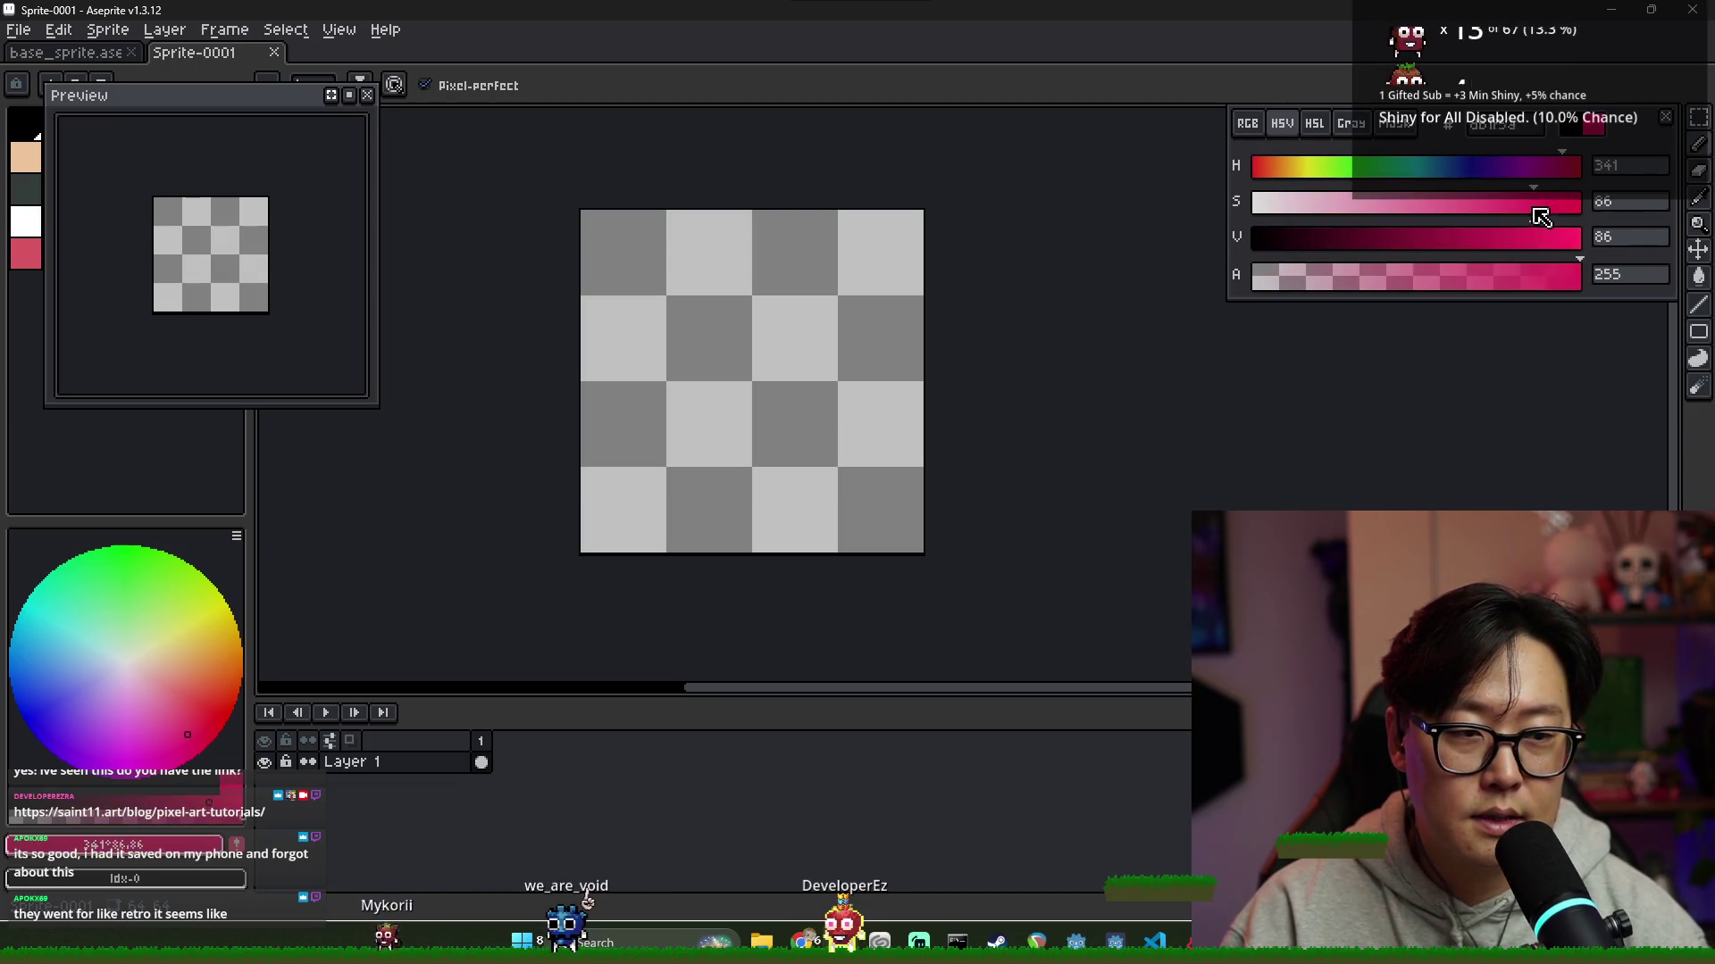
pyautogui.scroll(1, 726, 390)
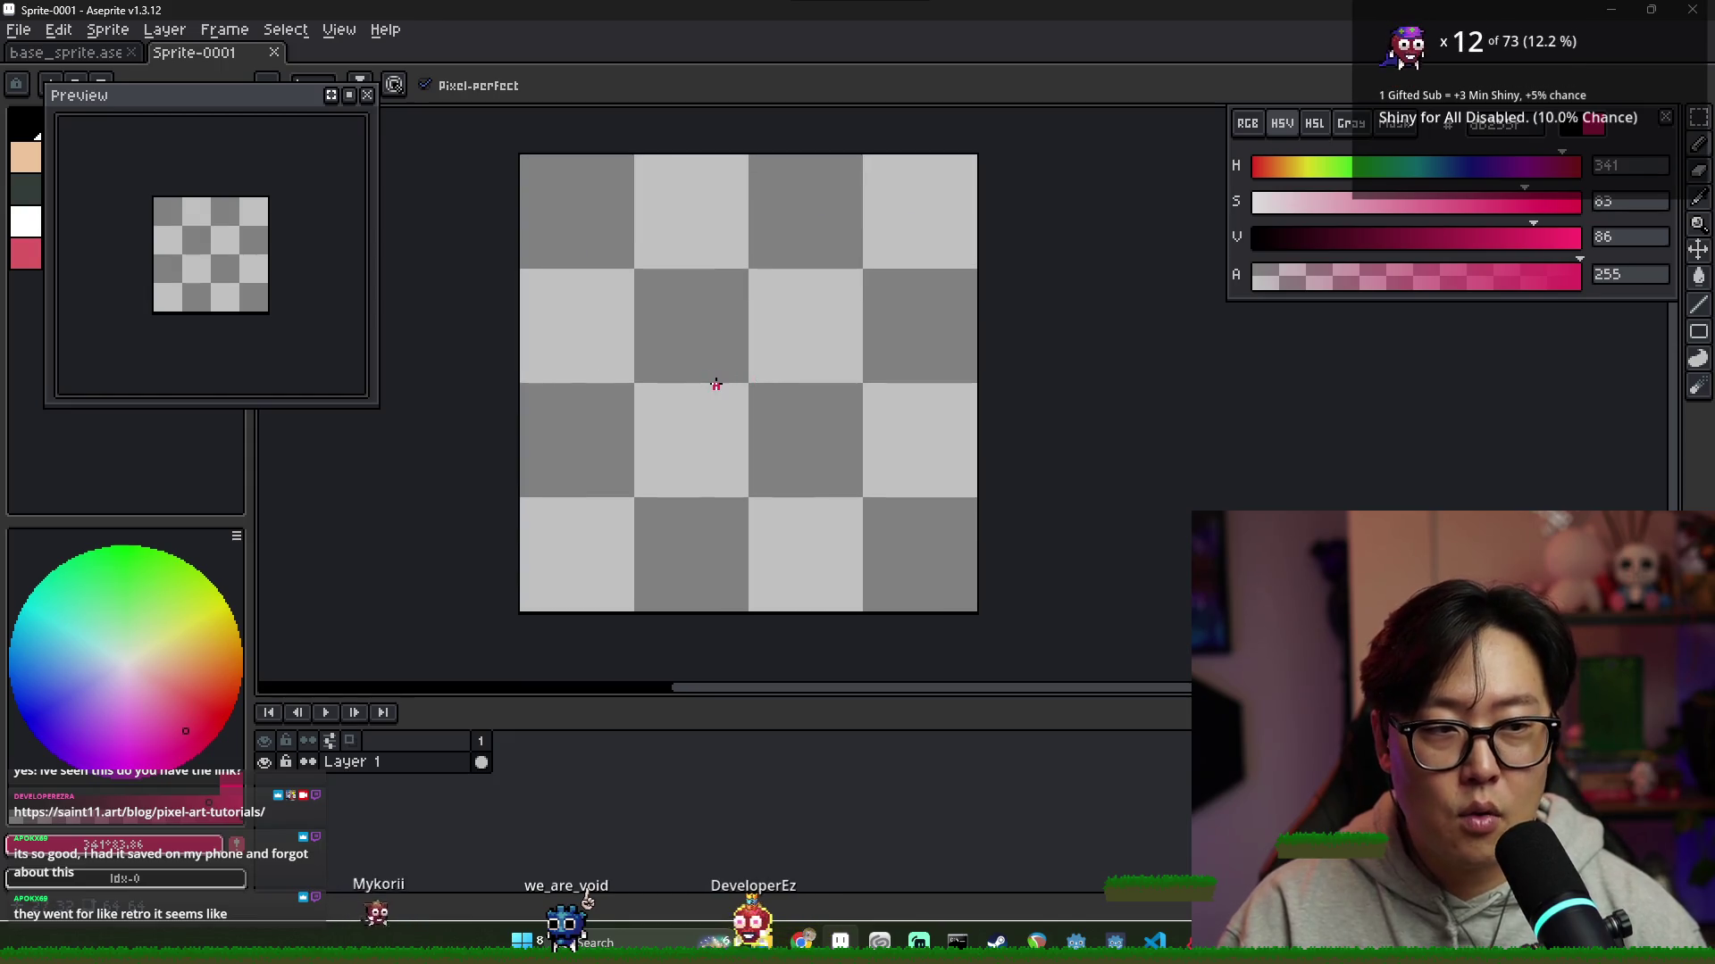
# Paint a filled hot-pink head blob at the canvas centre with a thin line trailing down-left
pyautogui.moveTo(716, 384); pyautogui.dragTo(698, 373)
pyautogui.scroll(1, 698, 373)
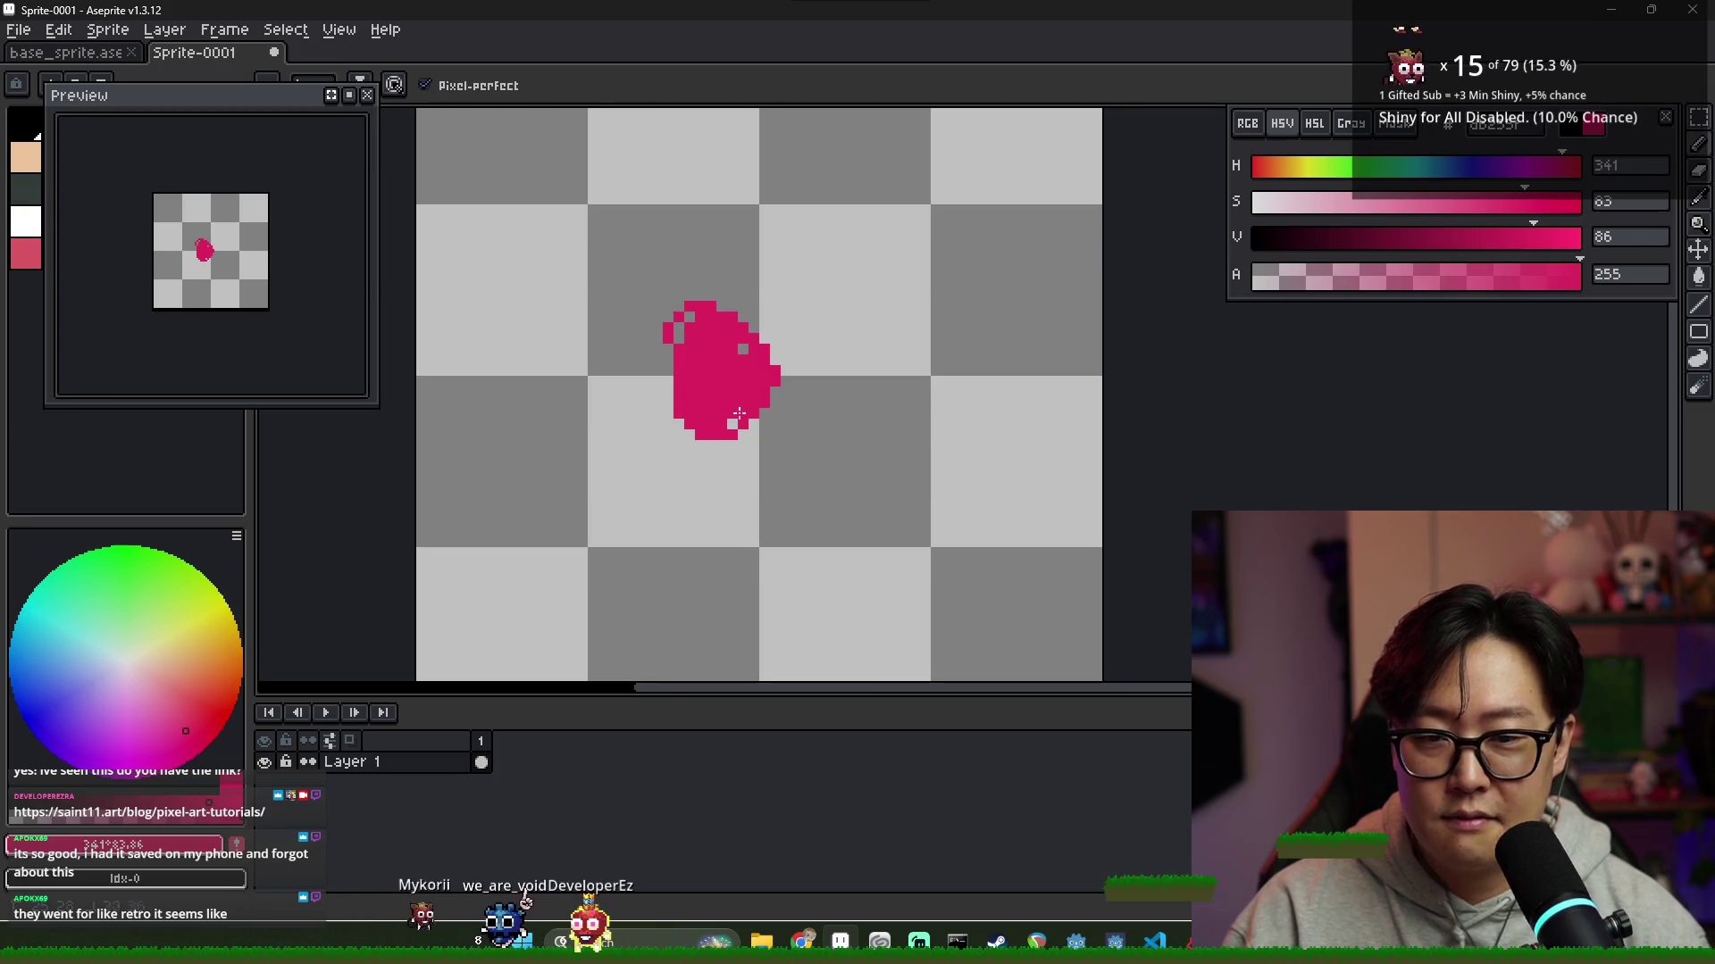
pyautogui.scroll(-1, 728, 393)
pyautogui.moveTo(271, 110); pyautogui.dragTo(273, 107)
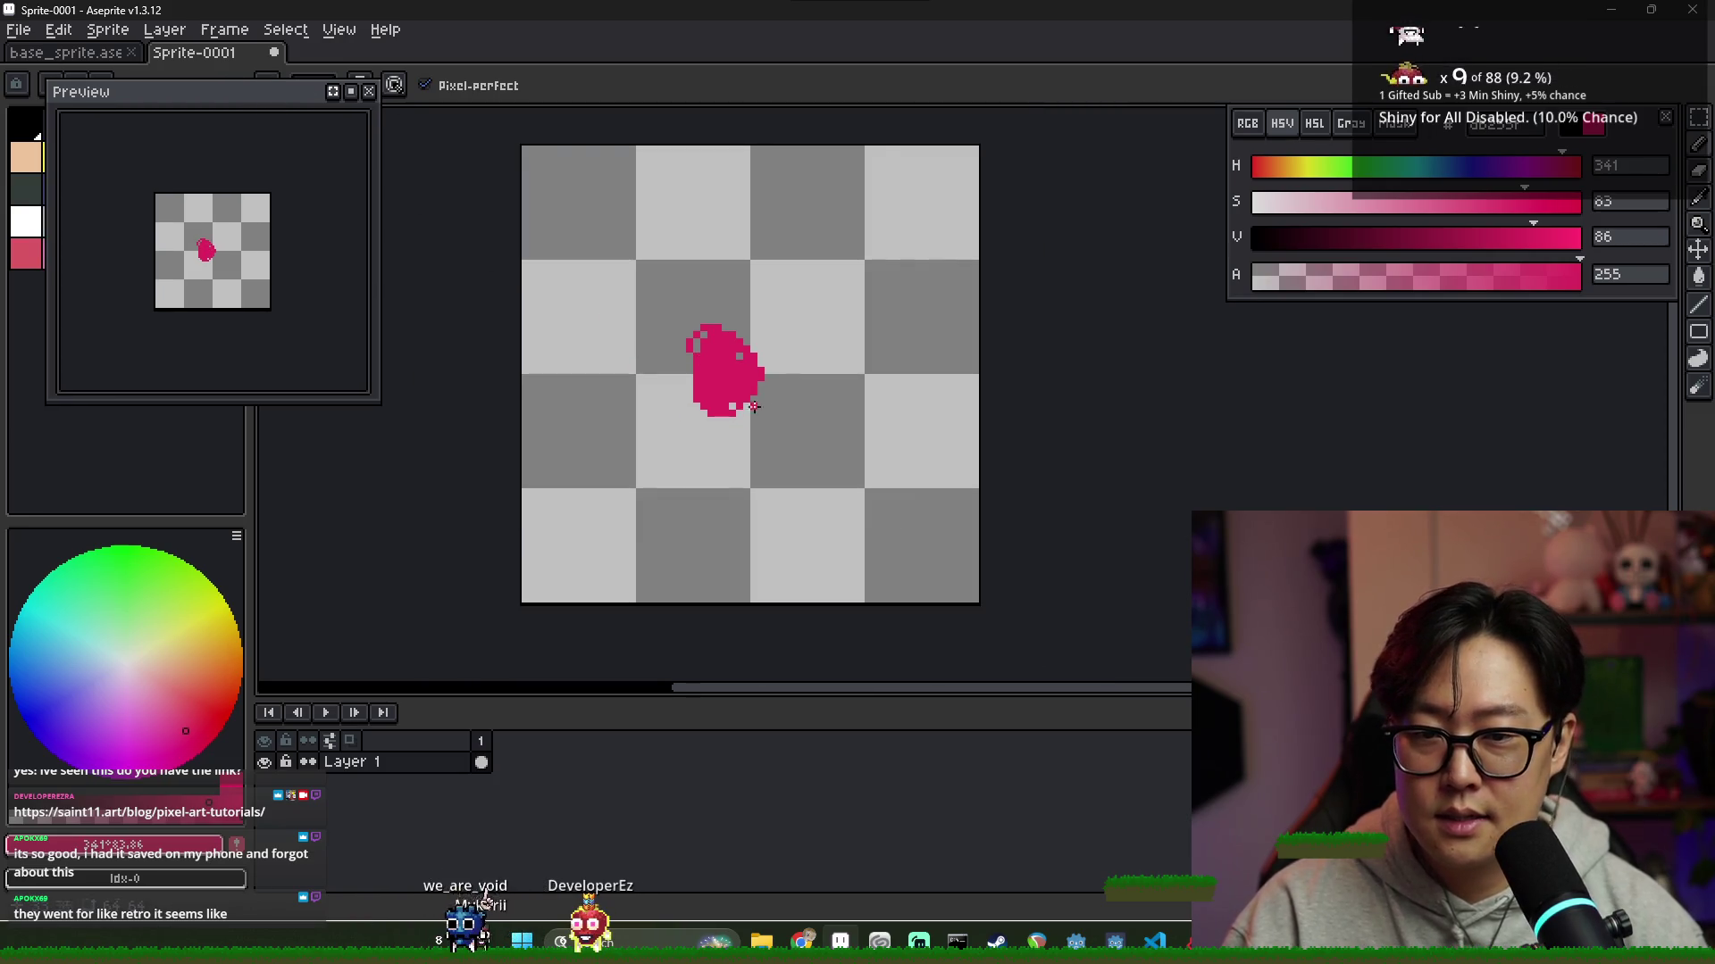
pyautogui.scroll(1, 734, 347)
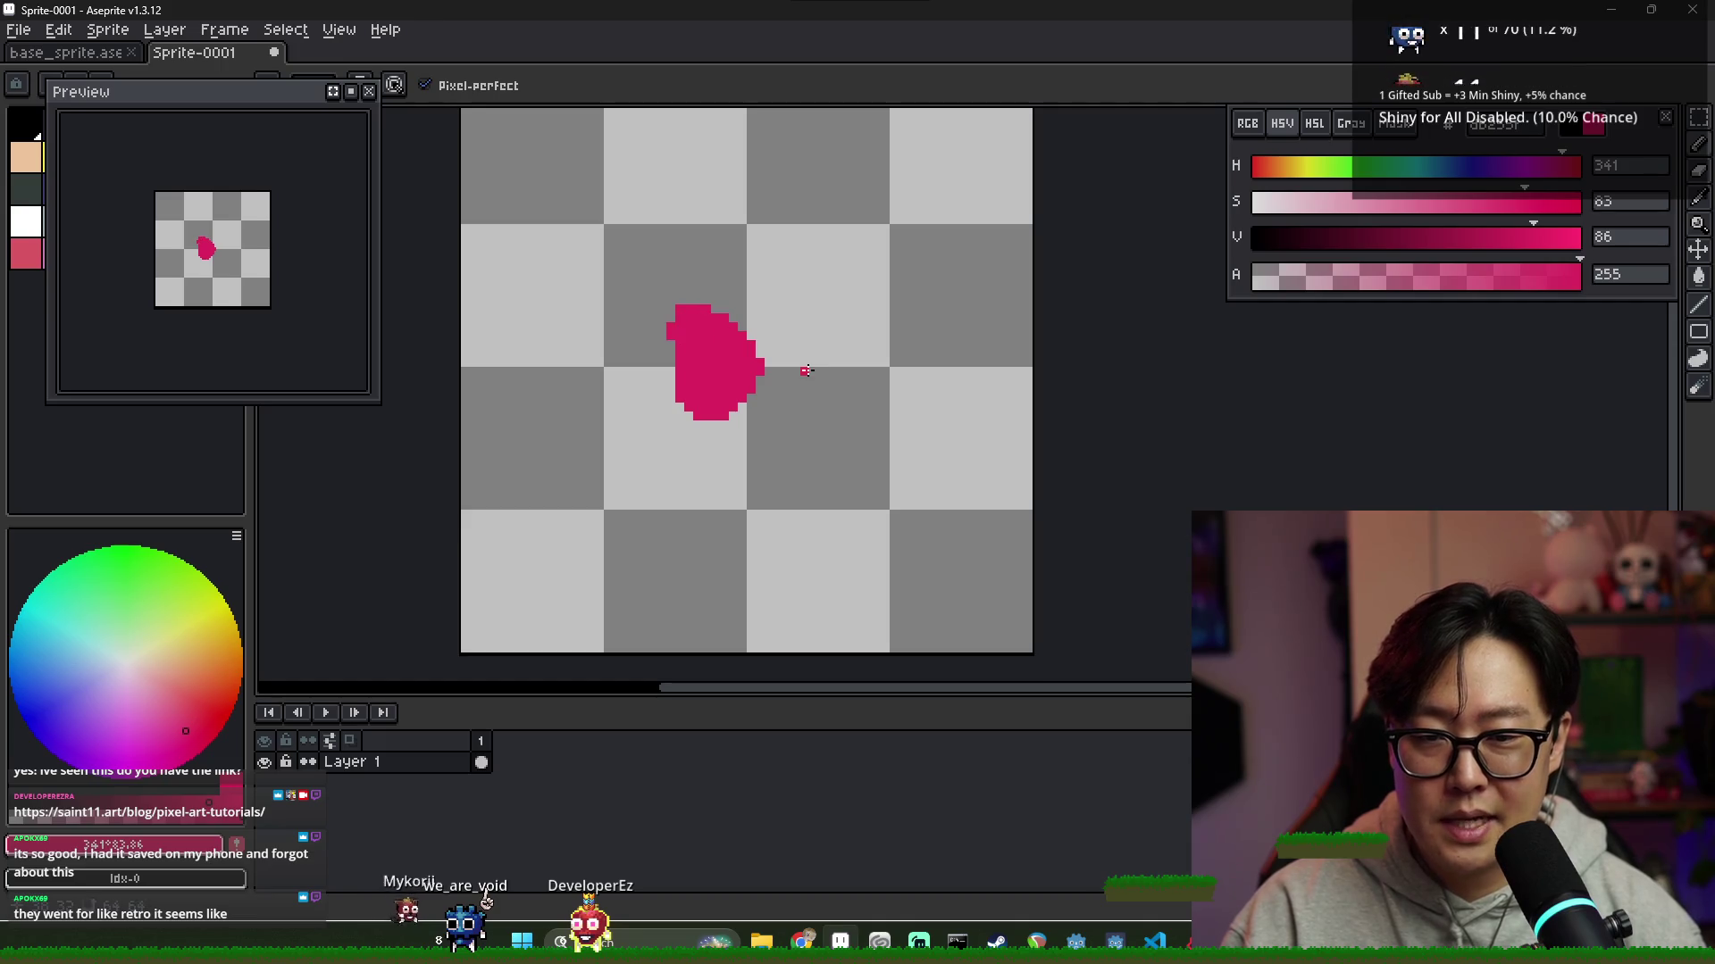
pyautogui.scroll(-4, 806, 371)
pyautogui.scroll(3, 754, 368)
pyautogui.moveTo(733, 377)
pyautogui.mouseDown()
pyautogui.moveTo(758, 371)
pyautogui.moveTo(728, 393)
pyautogui.moveTo(741, 418)
pyautogui.moveTo(799, 420)
pyautogui.moveTo(813, 390)
pyautogui.moveTo(796, 426)
pyautogui.mouseUp()
pyautogui.click(835, 382)
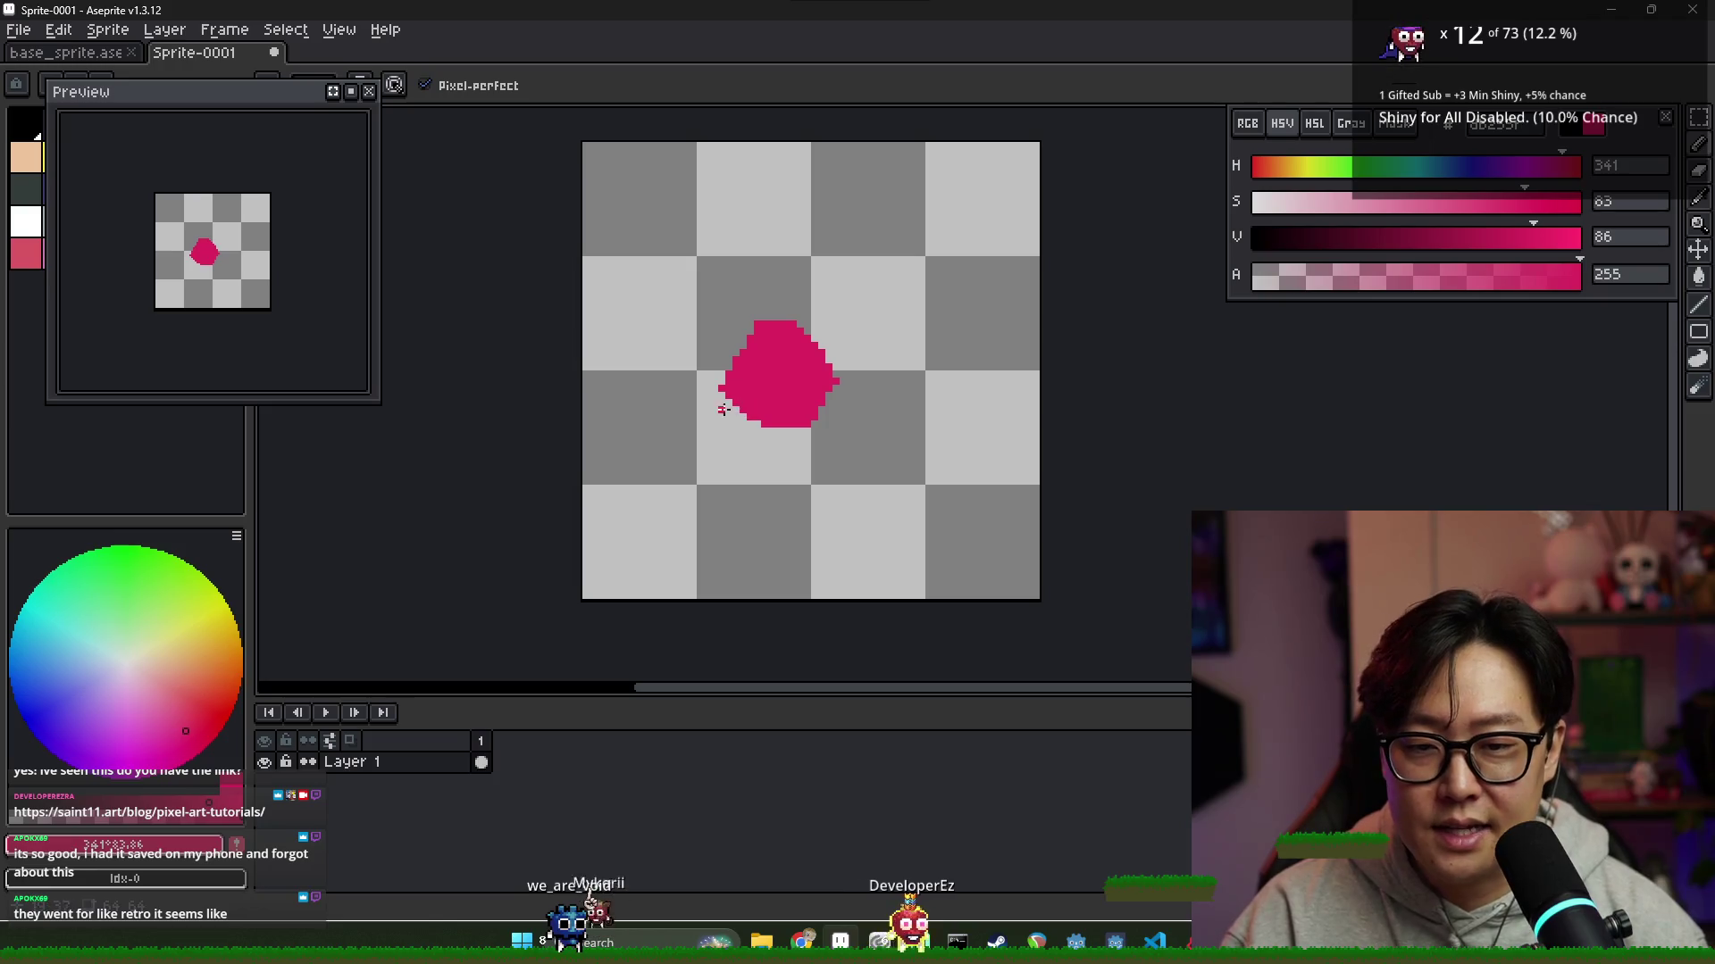
pyautogui.moveTo(736, 419); pyautogui.dragTo(715, 487)
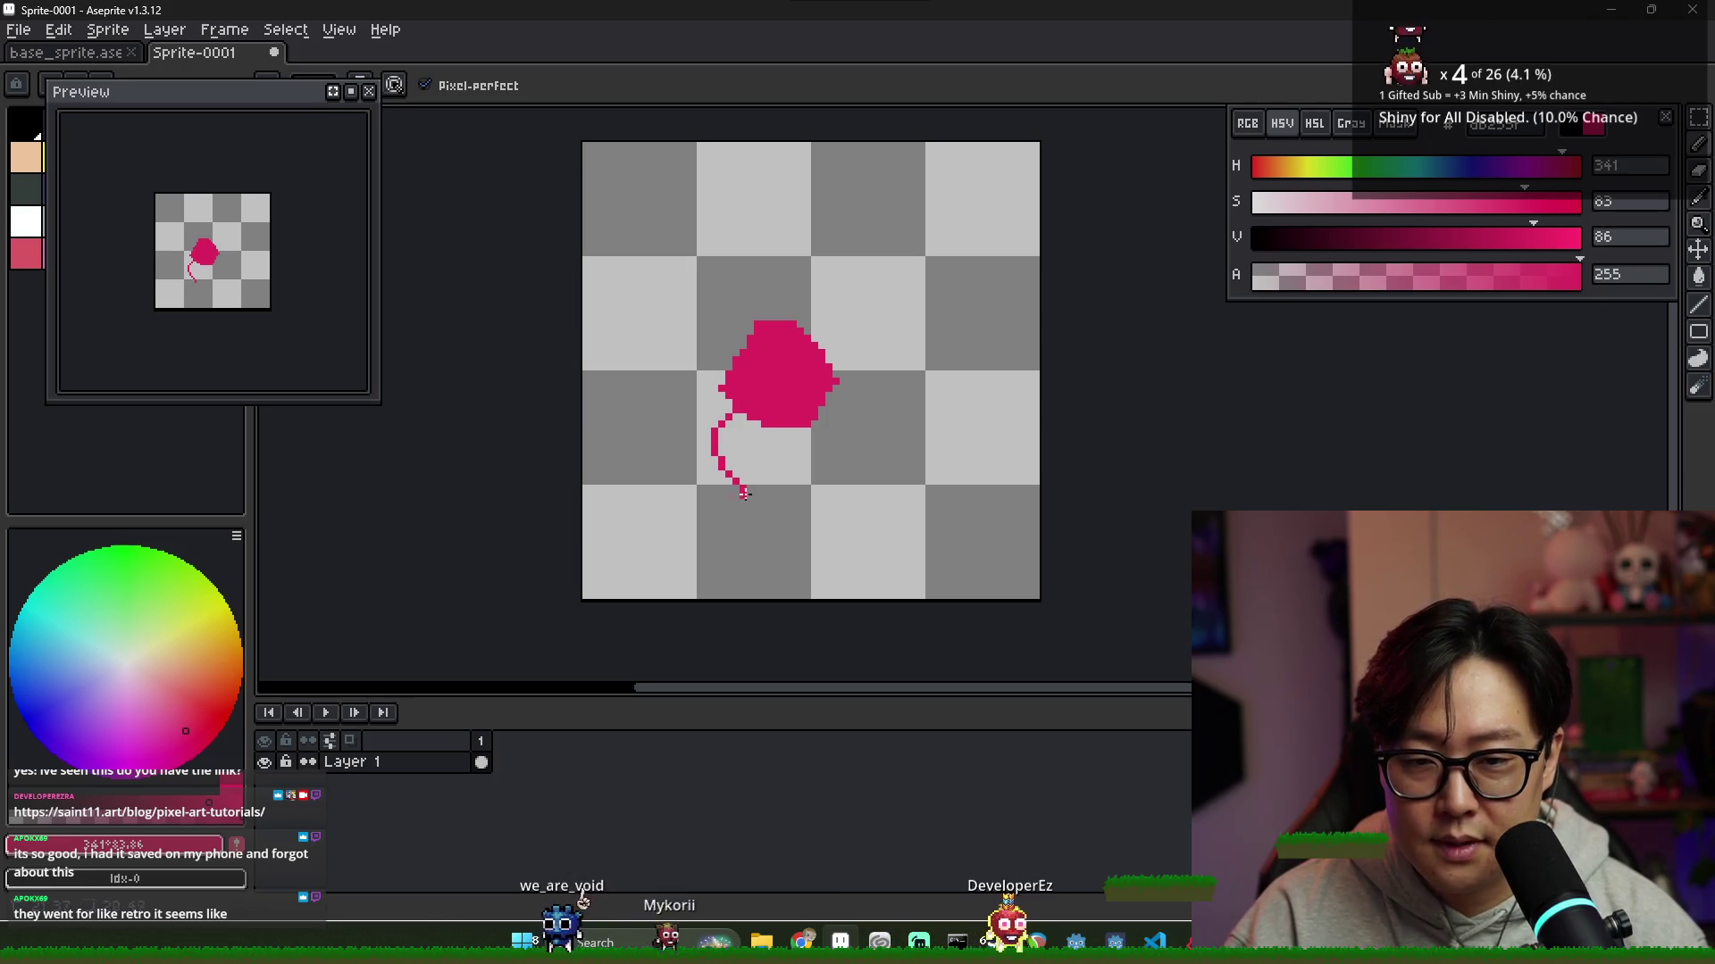
# Undo the stray line, then paint the pink body, a right-reaching arm and a leg below the head
pyautogui.hotkey('ctrl', 'z')
pyautogui.moveTo(770, 429); pyautogui.dragTo(788, 466)
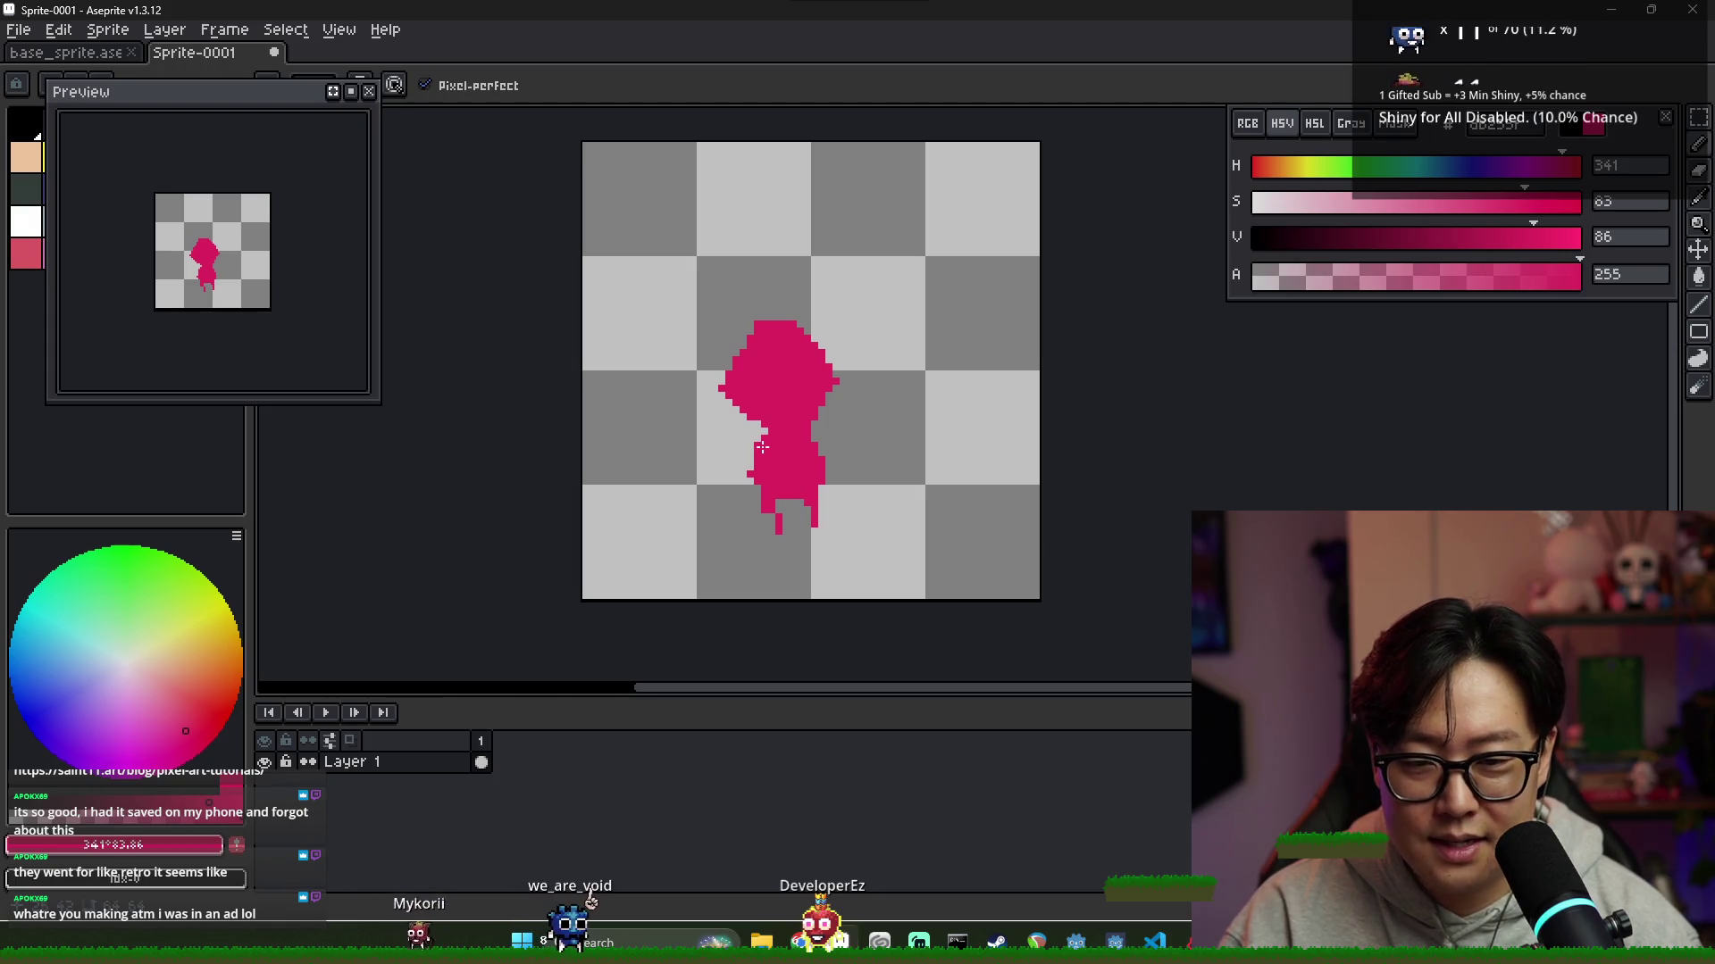
pyautogui.moveTo(757, 435)
pyautogui.mouseDown()
pyautogui.moveTo(827, 444)
pyautogui.moveTo(867, 473)
pyautogui.mouseUp()
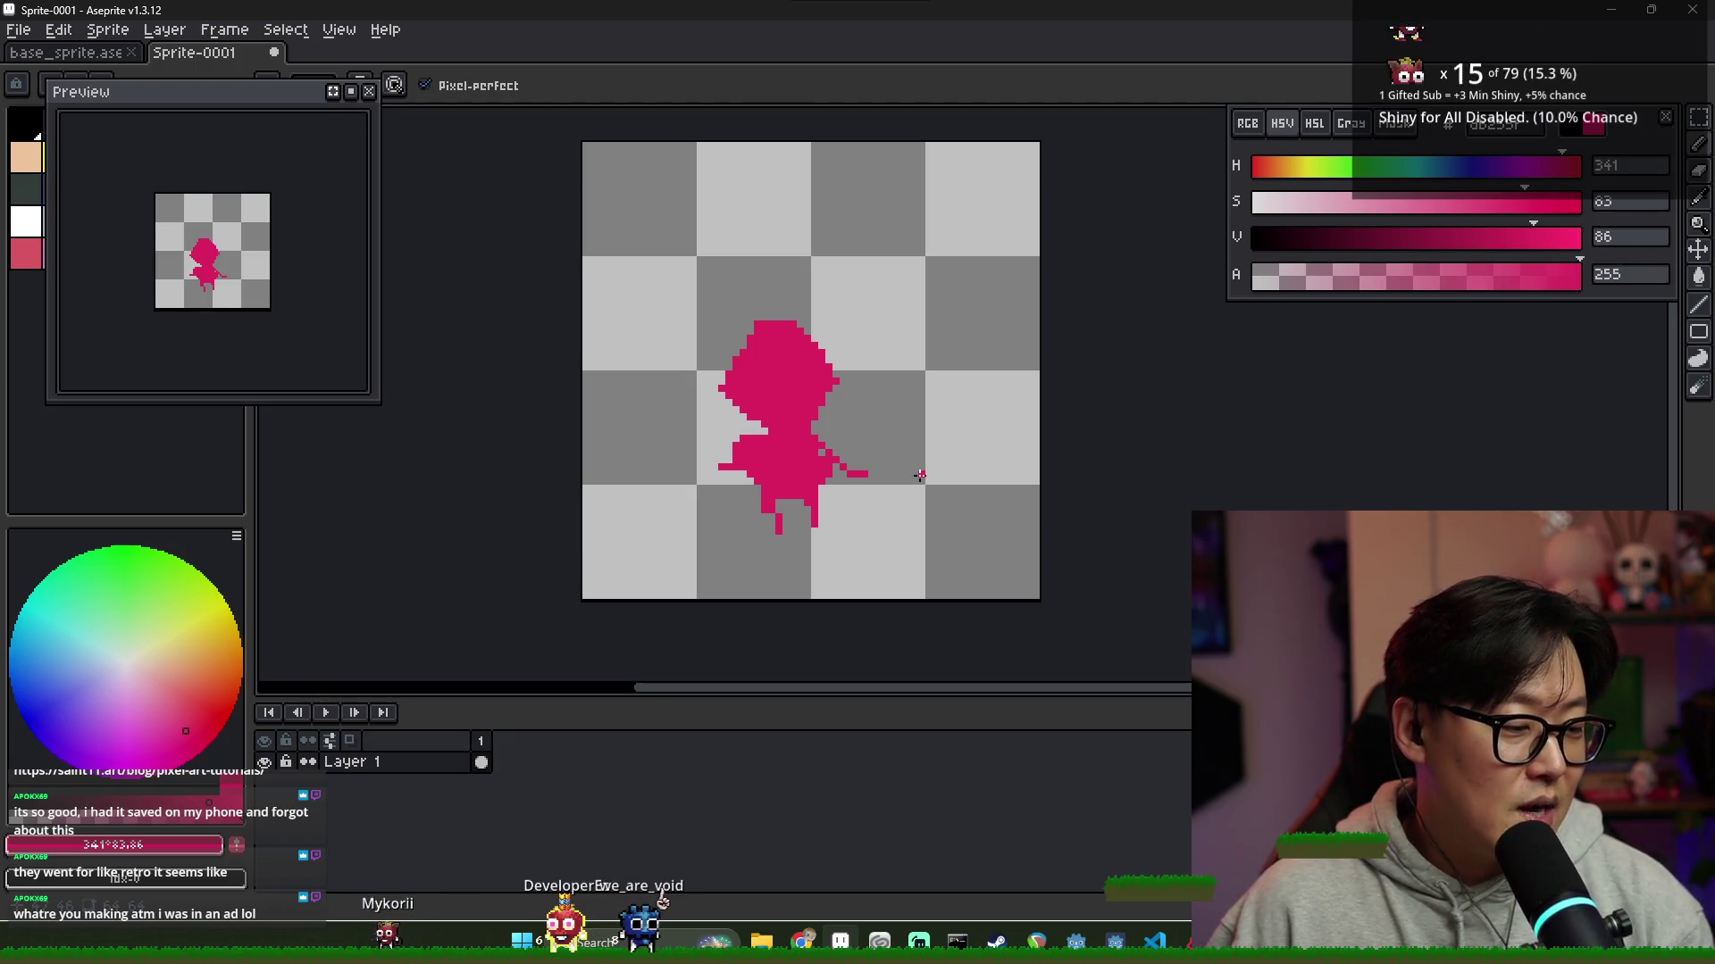
pyautogui.moveTo(277, 91)
pyautogui.mouseDown()
pyautogui.moveTo(340, 168)
pyautogui.moveTo(314, 128)
pyautogui.mouseUp()
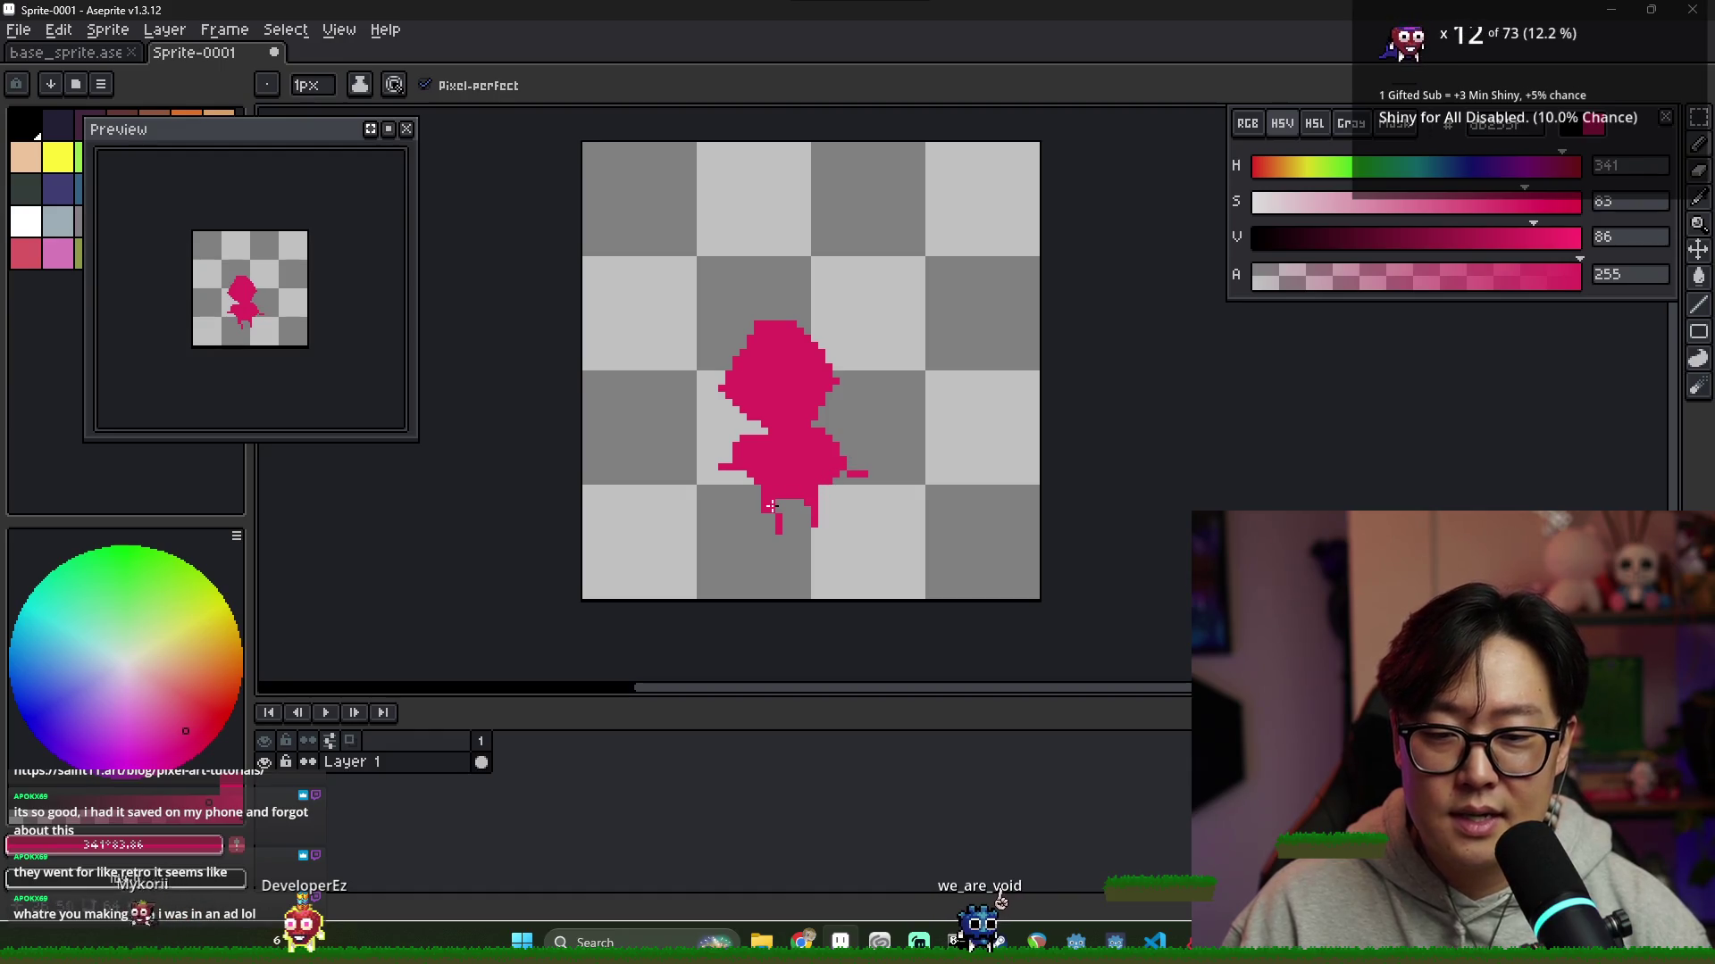
pyautogui.moveTo(777, 534); pyautogui.dragTo(777, 547)
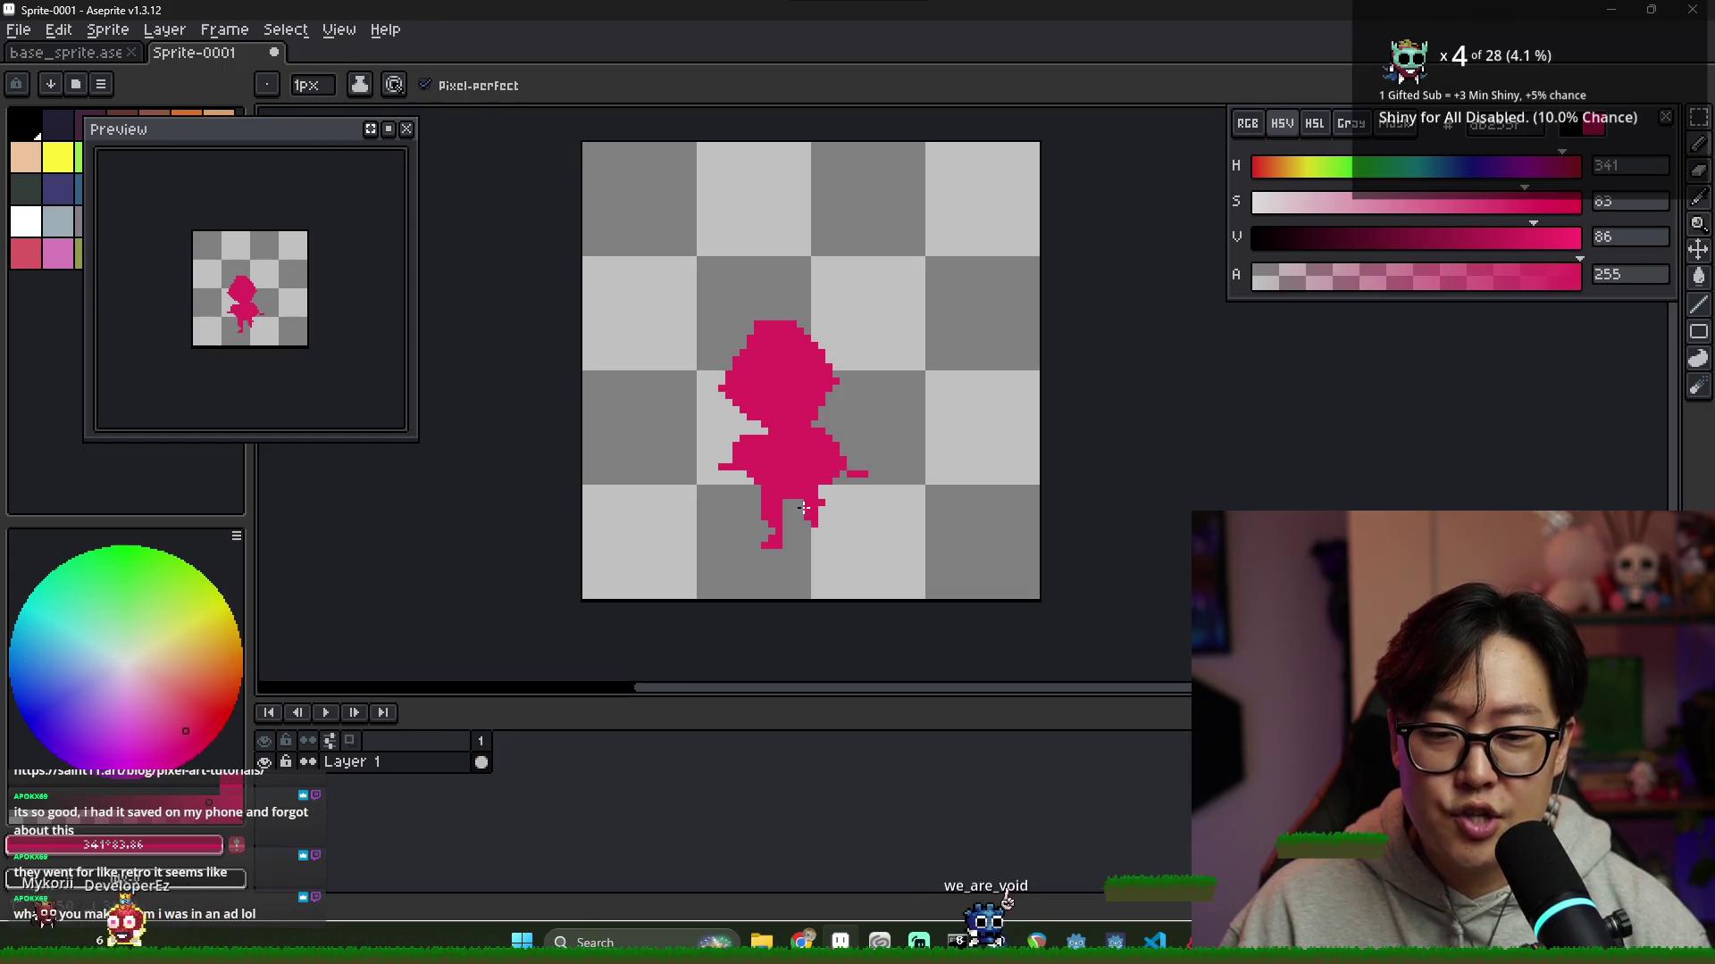
# Add a small foot to the right leg and zoom in on the silhouette
pyautogui.moveTo(809, 542); pyautogui.dragTo(821, 545)
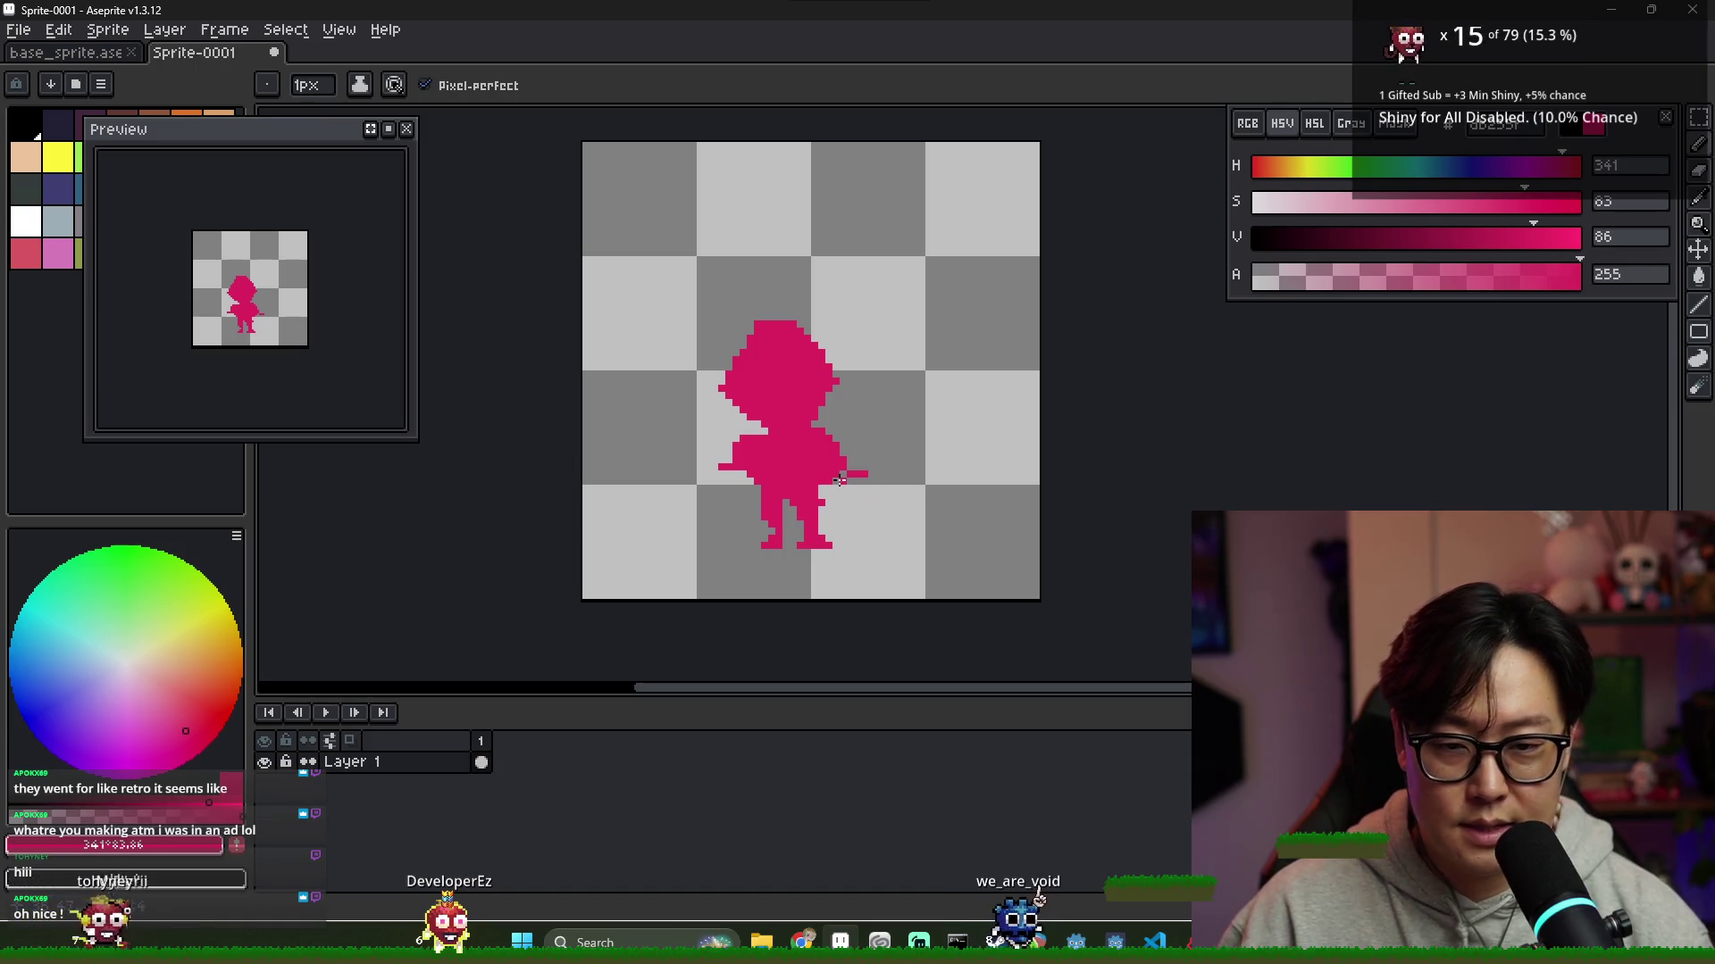
pyautogui.scroll(2, 836, 477)
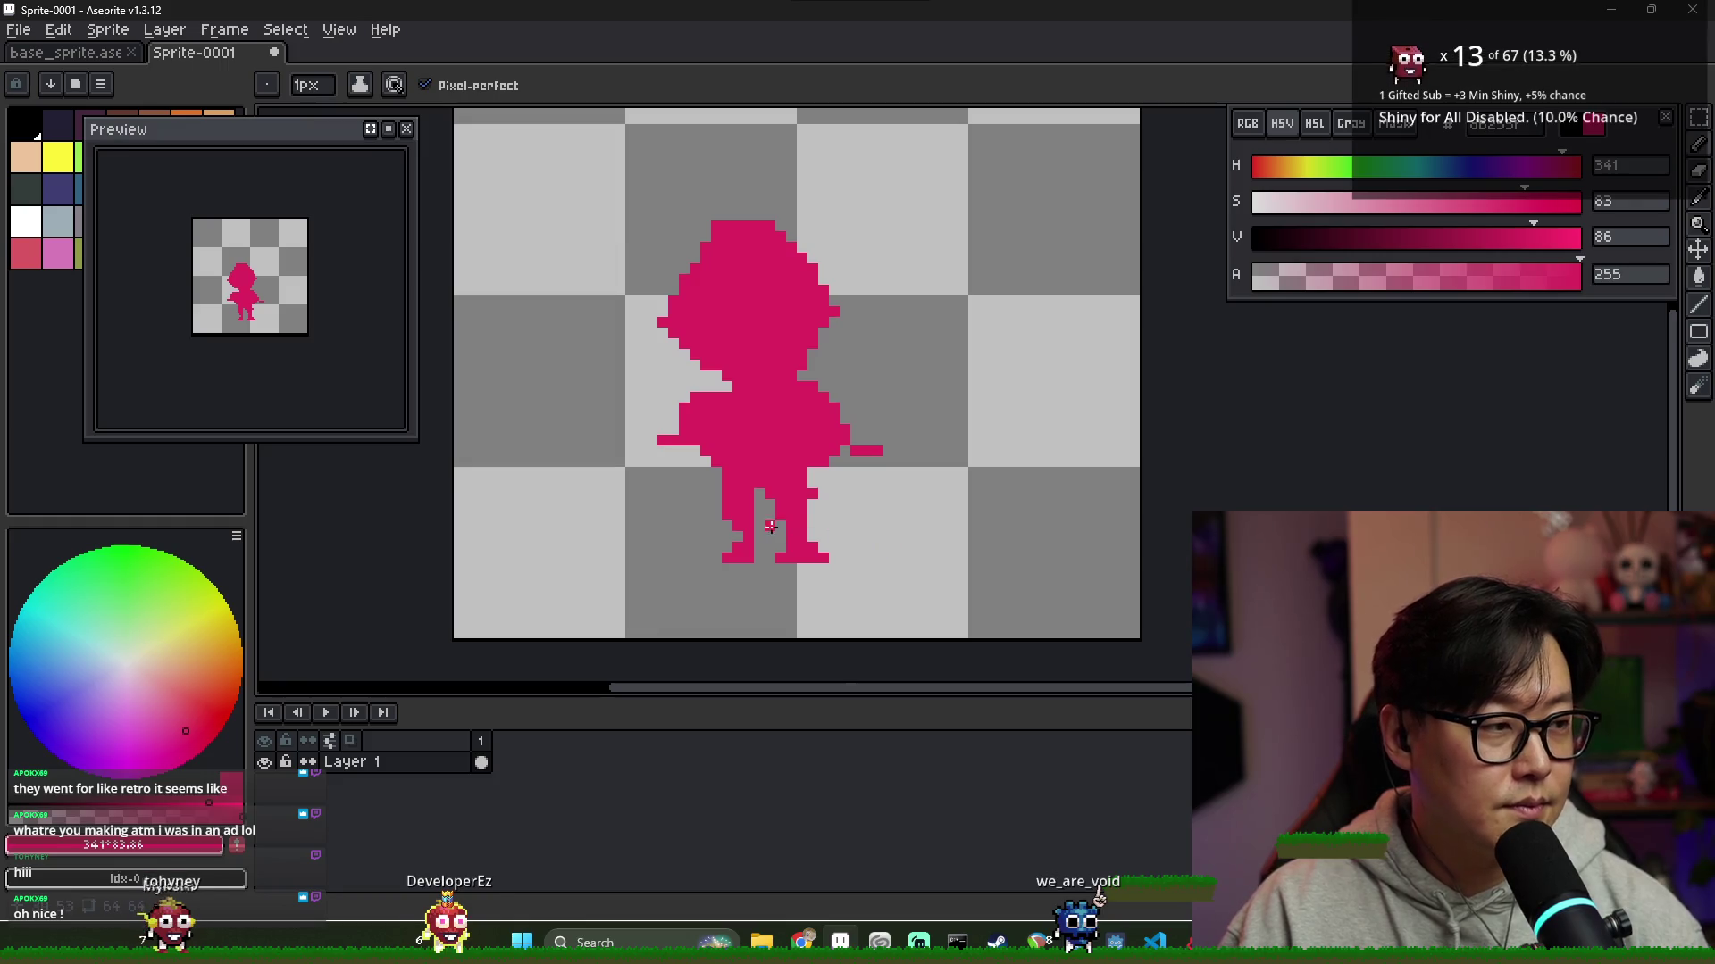
pyautogui.scroll(1, 771, 527)
# Erase the silhouette's outstretched arm and stray pink pixels, then return to the Pencil
pyautogui.press('e')
pyautogui.moveTo(639, 413); pyautogui.dragTo(652, 399)
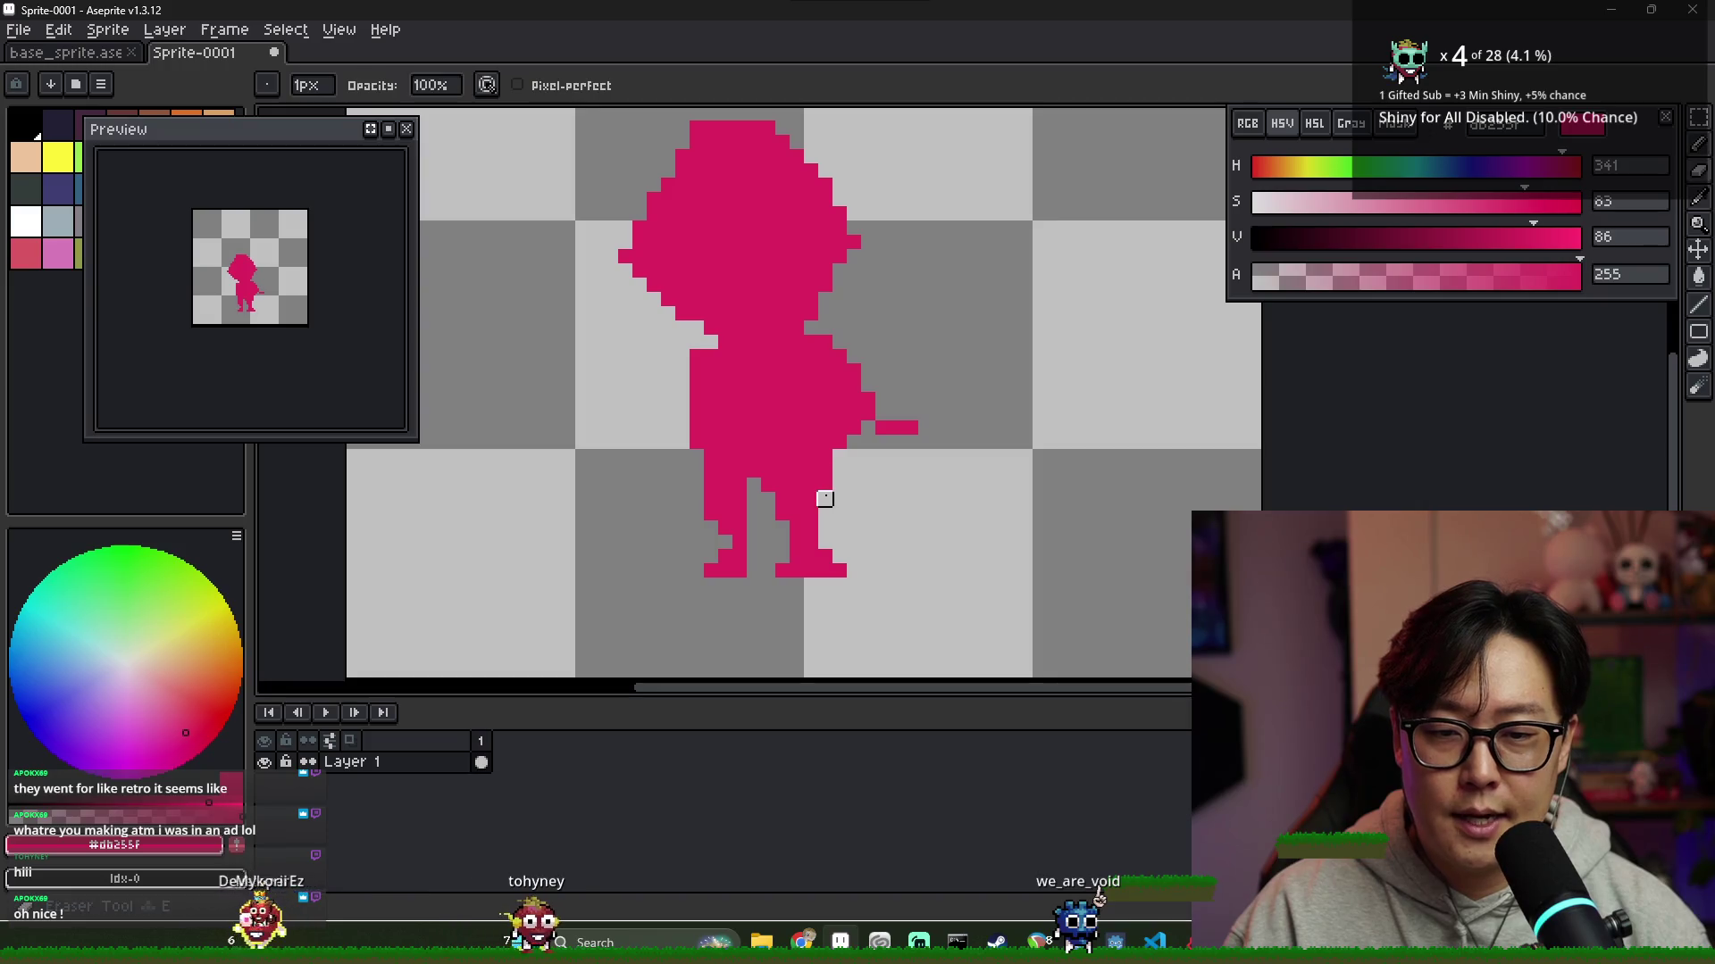
pyautogui.moveTo(865, 372)
pyautogui.mouseDown()
pyautogui.moveTo(866, 441)
pyautogui.moveTo(881, 428)
pyautogui.mouseUp()
pyautogui.click(911, 428)
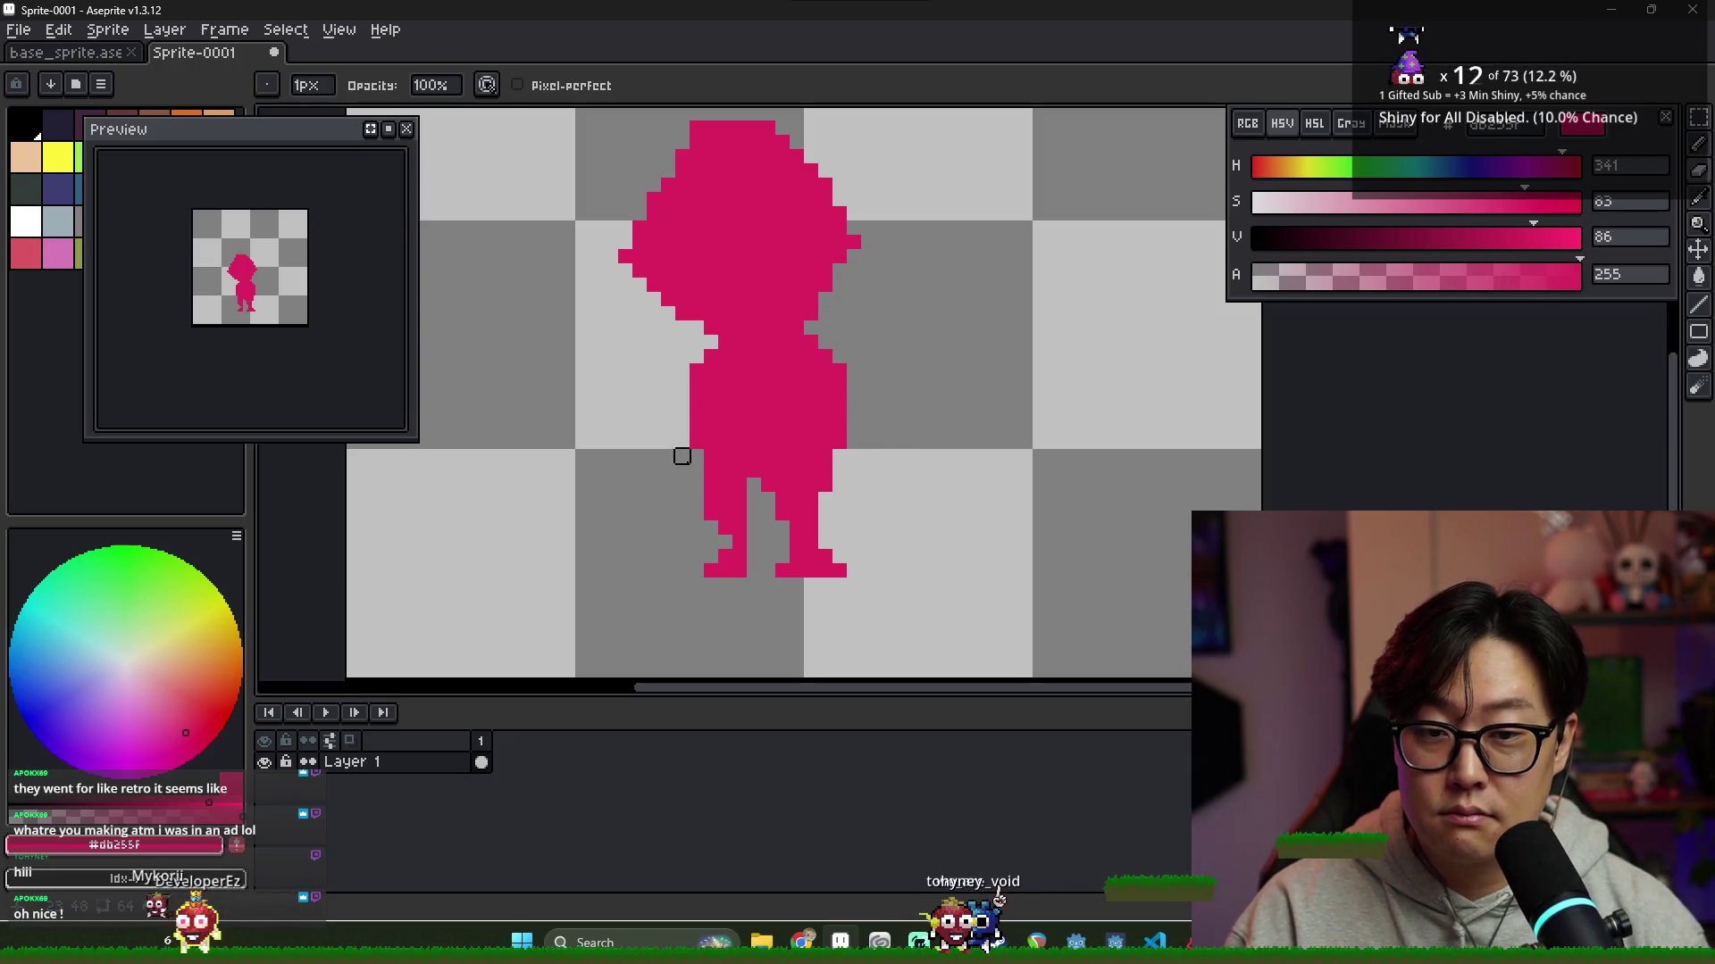
pyautogui.scroll(-2, 821, 478)
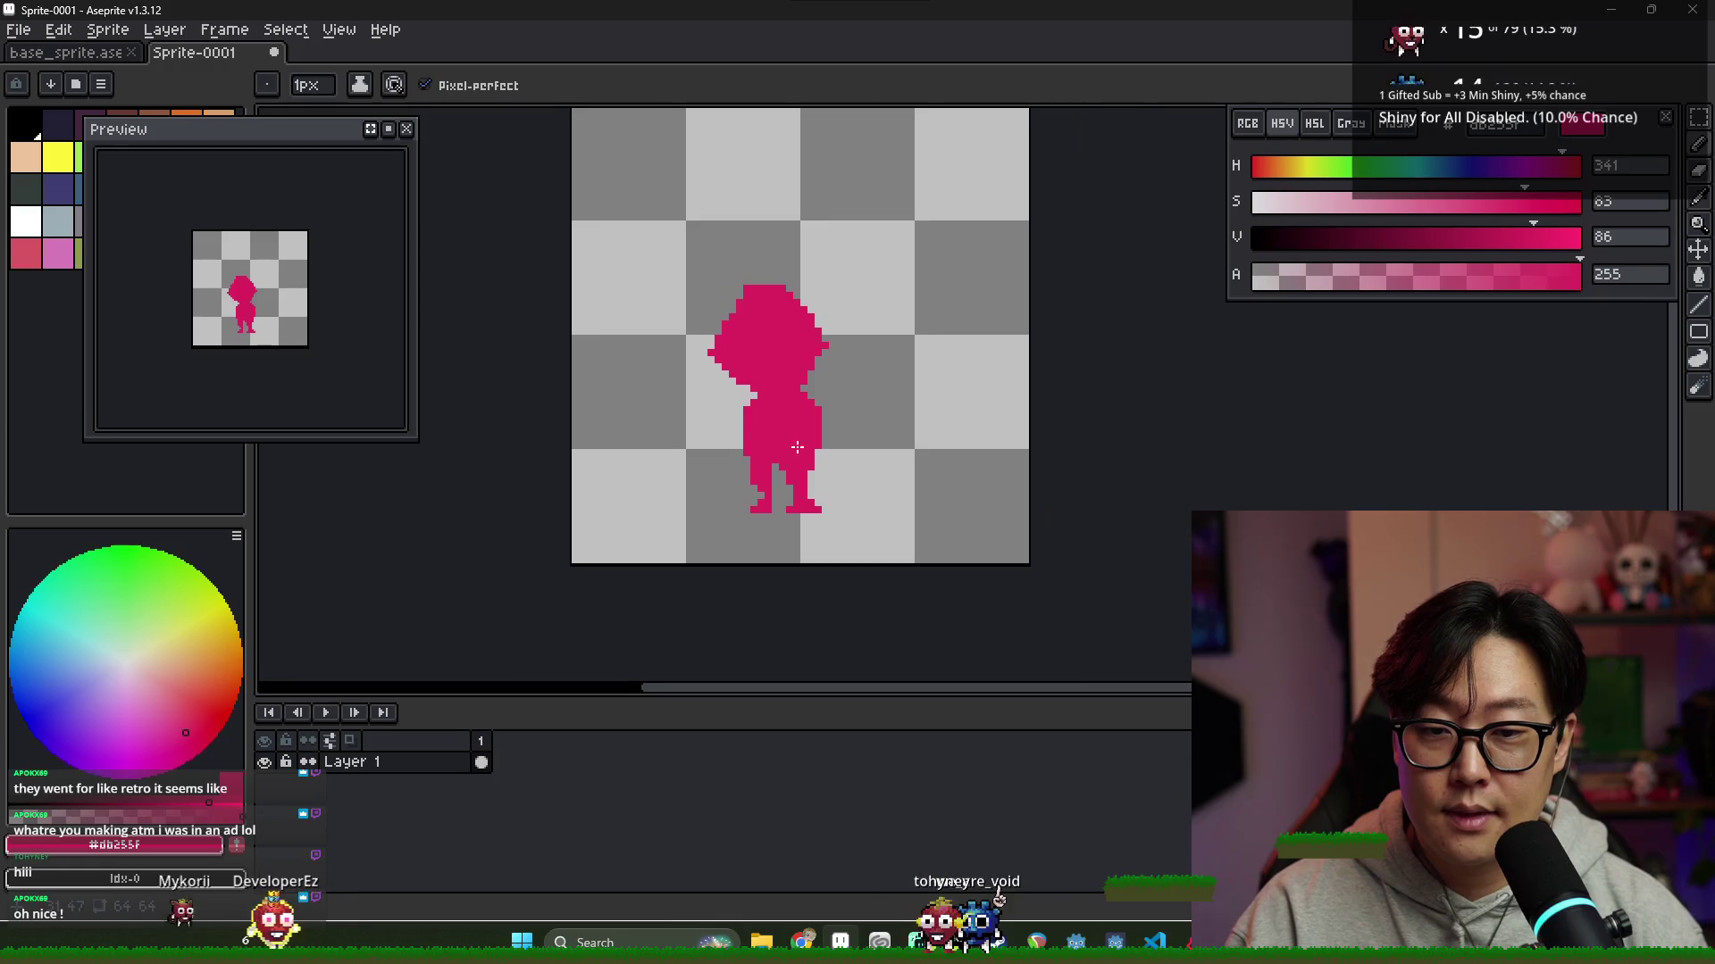
pyautogui.scroll(1, 681, 310)
pyautogui.press('e')
pyautogui.press('b')
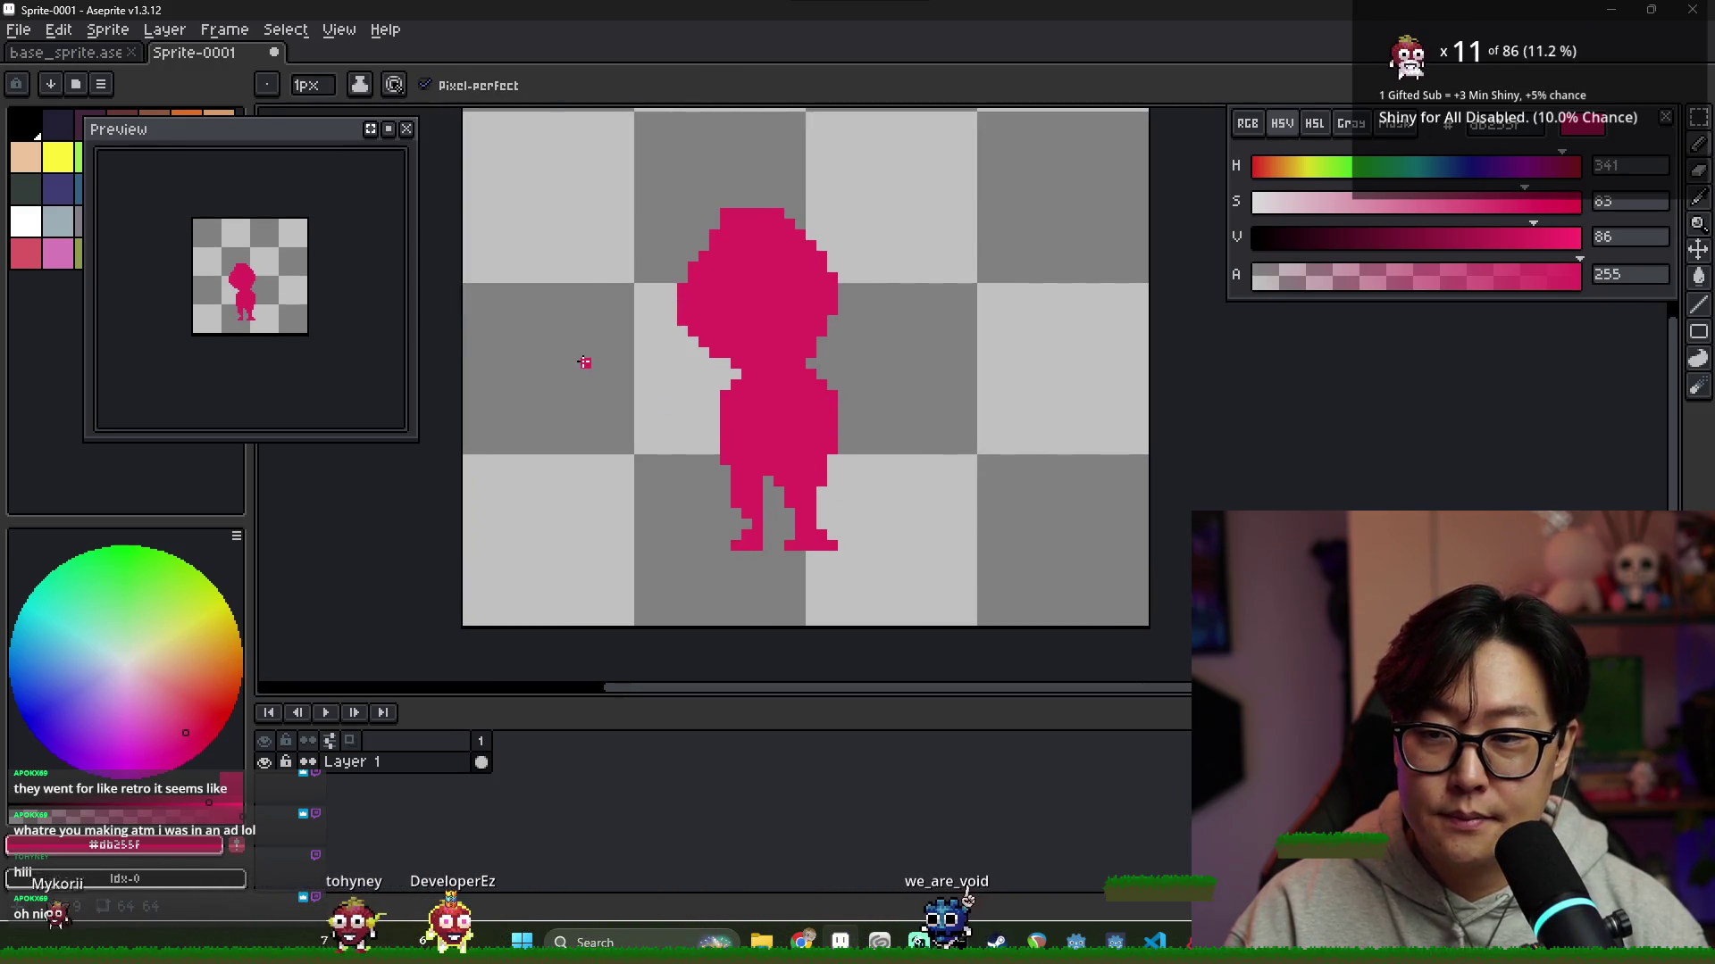
# Widen the pink body by one pixel column on its left edge
pyautogui.moveTo(270, 134); pyautogui.dragTo(299, 149)
pyautogui.scroll(-2, 670, 218)
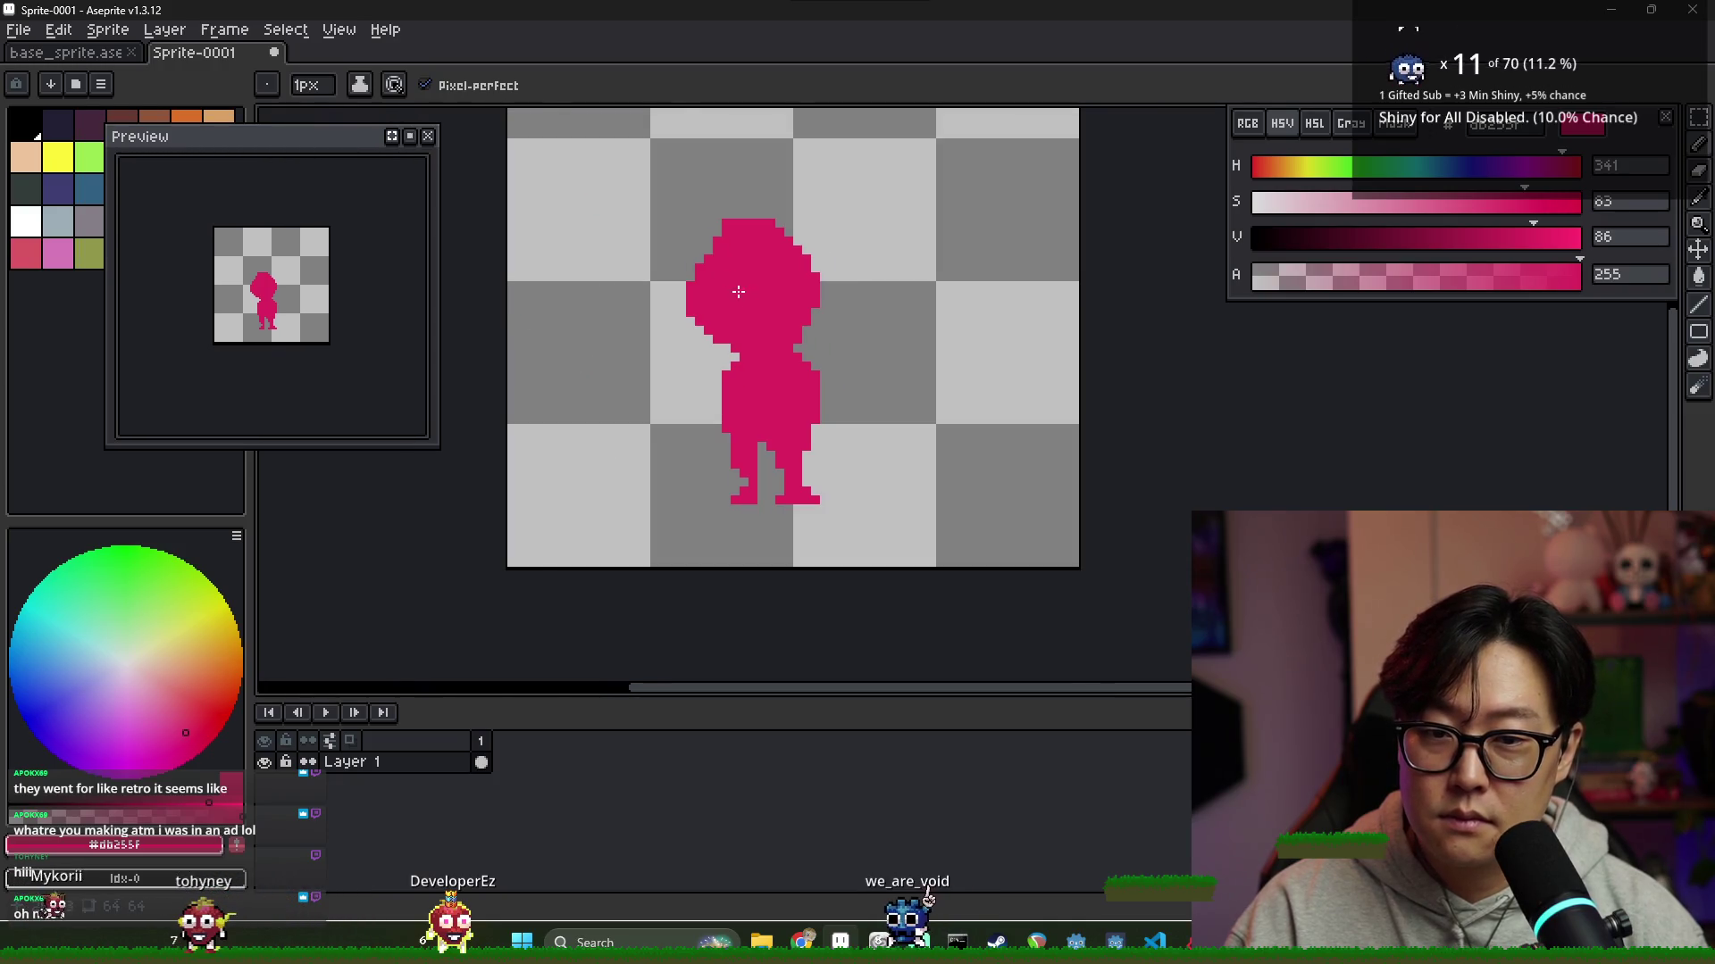
pyautogui.scroll(3, 753, 328)
pyautogui.scroll(-1, 753, 328)
pyautogui.scroll(1, 741, 377)
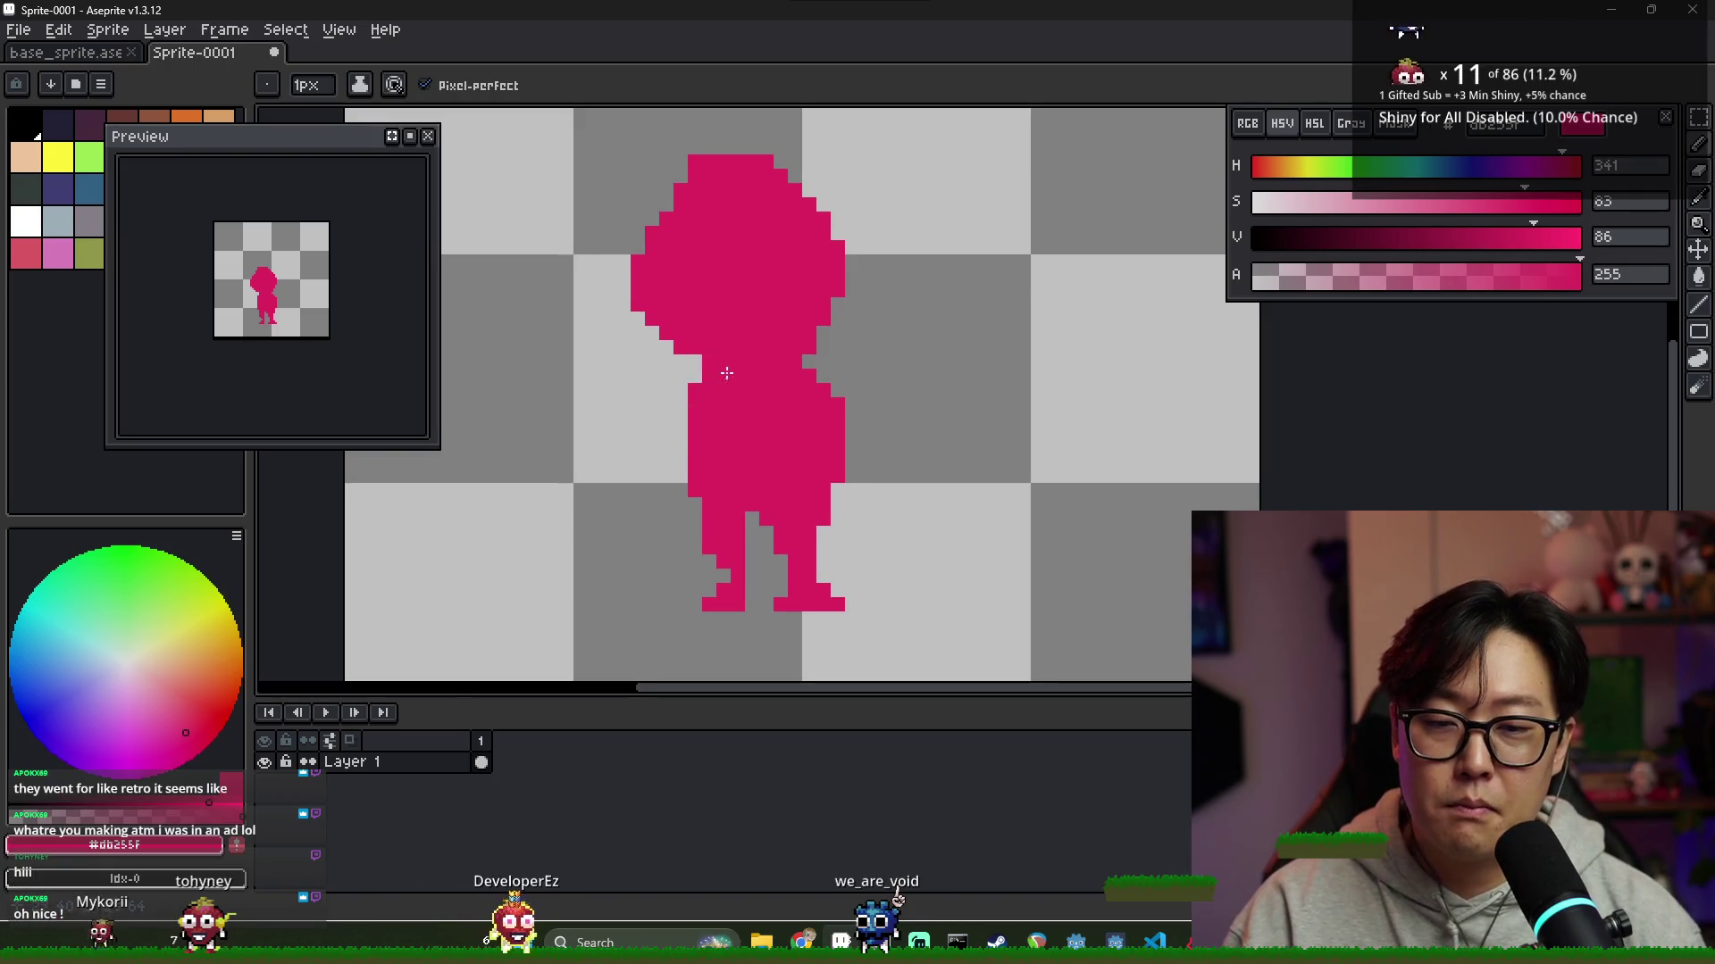
pyautogui.moveTo(681, 404); pyautogui.dragTo(680, 495)
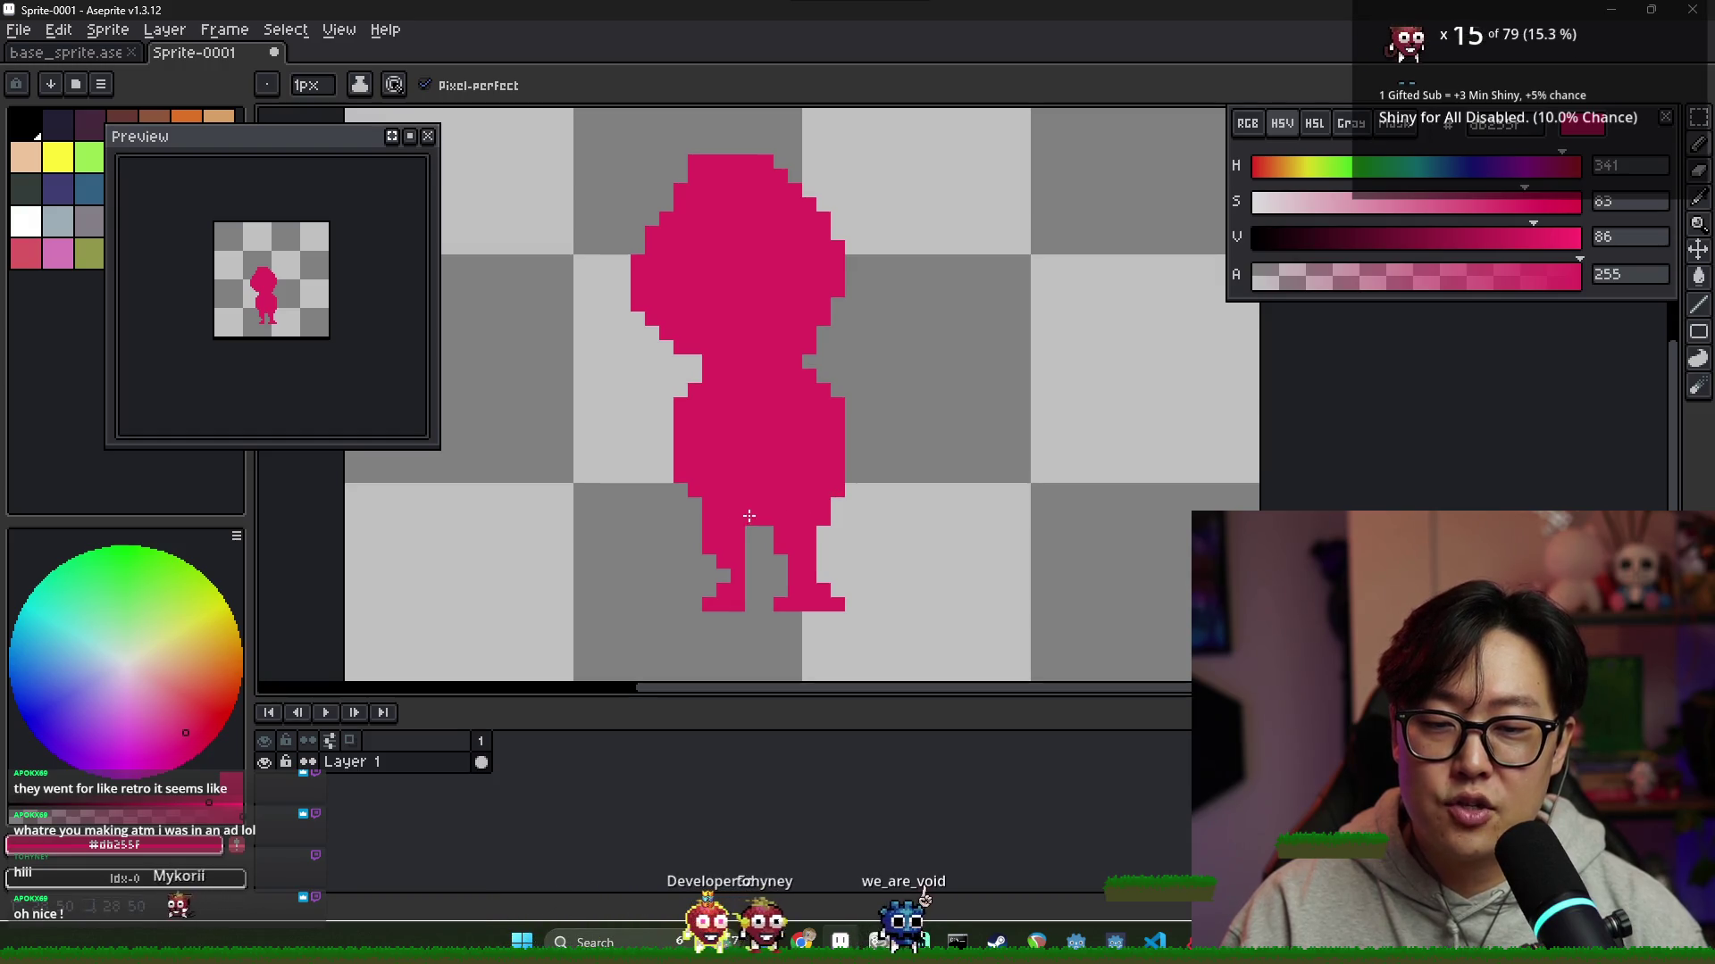
pyautogui.scroll(-3, 867, 459)
pyautogui.scroll(2, 840, 494)
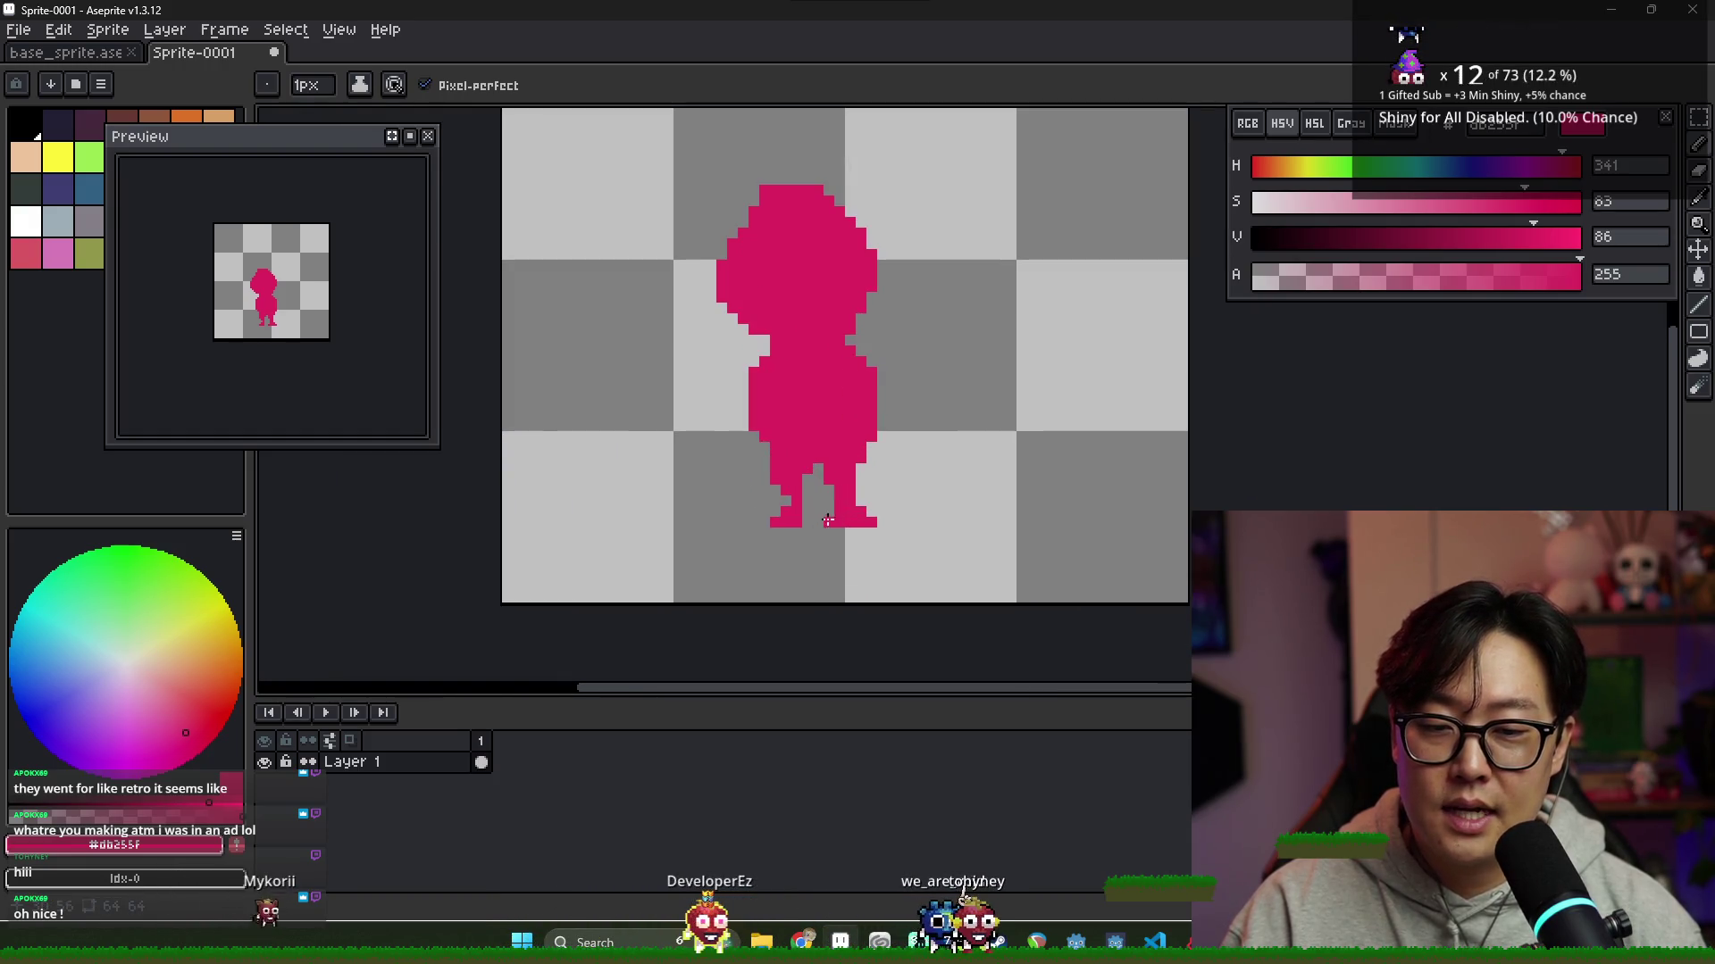
pyautogui.scroll(-3, 883, 544)
pyautogui.scroll(2, 826, 443)
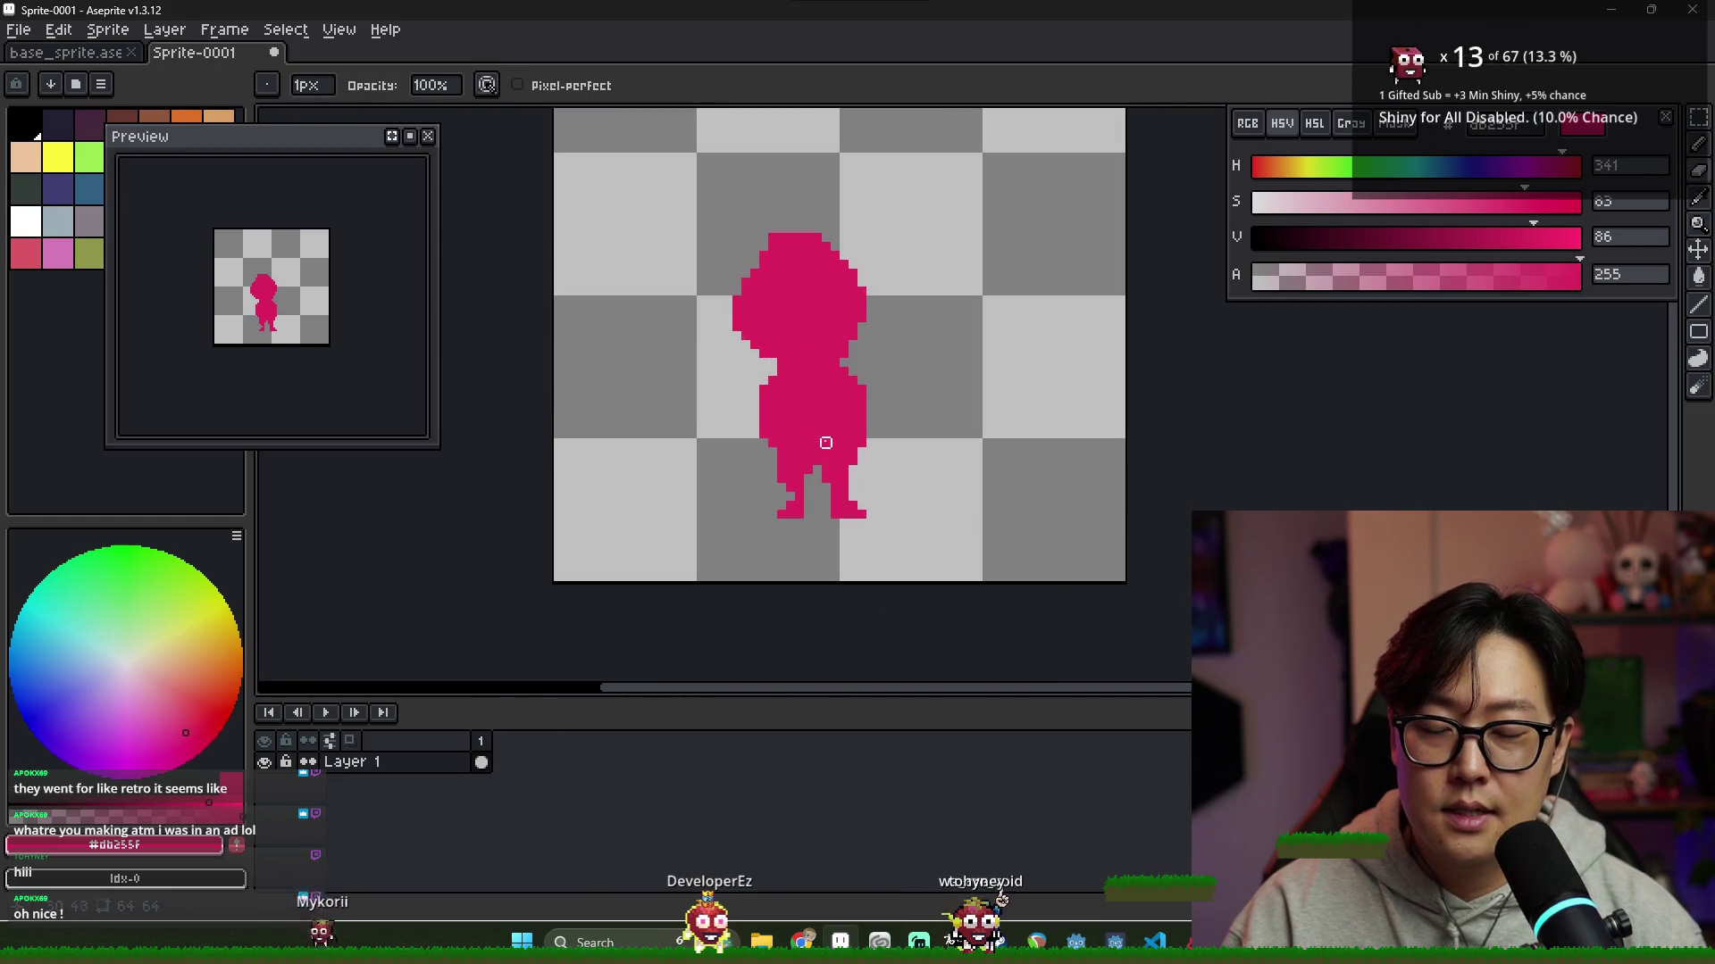
# Shift the silhouette slightly up and to the right with the Move tool
pyautogui.press('v')
pyautogui.moveTo(835, 425); pyautogui.dragTo(852, 415)
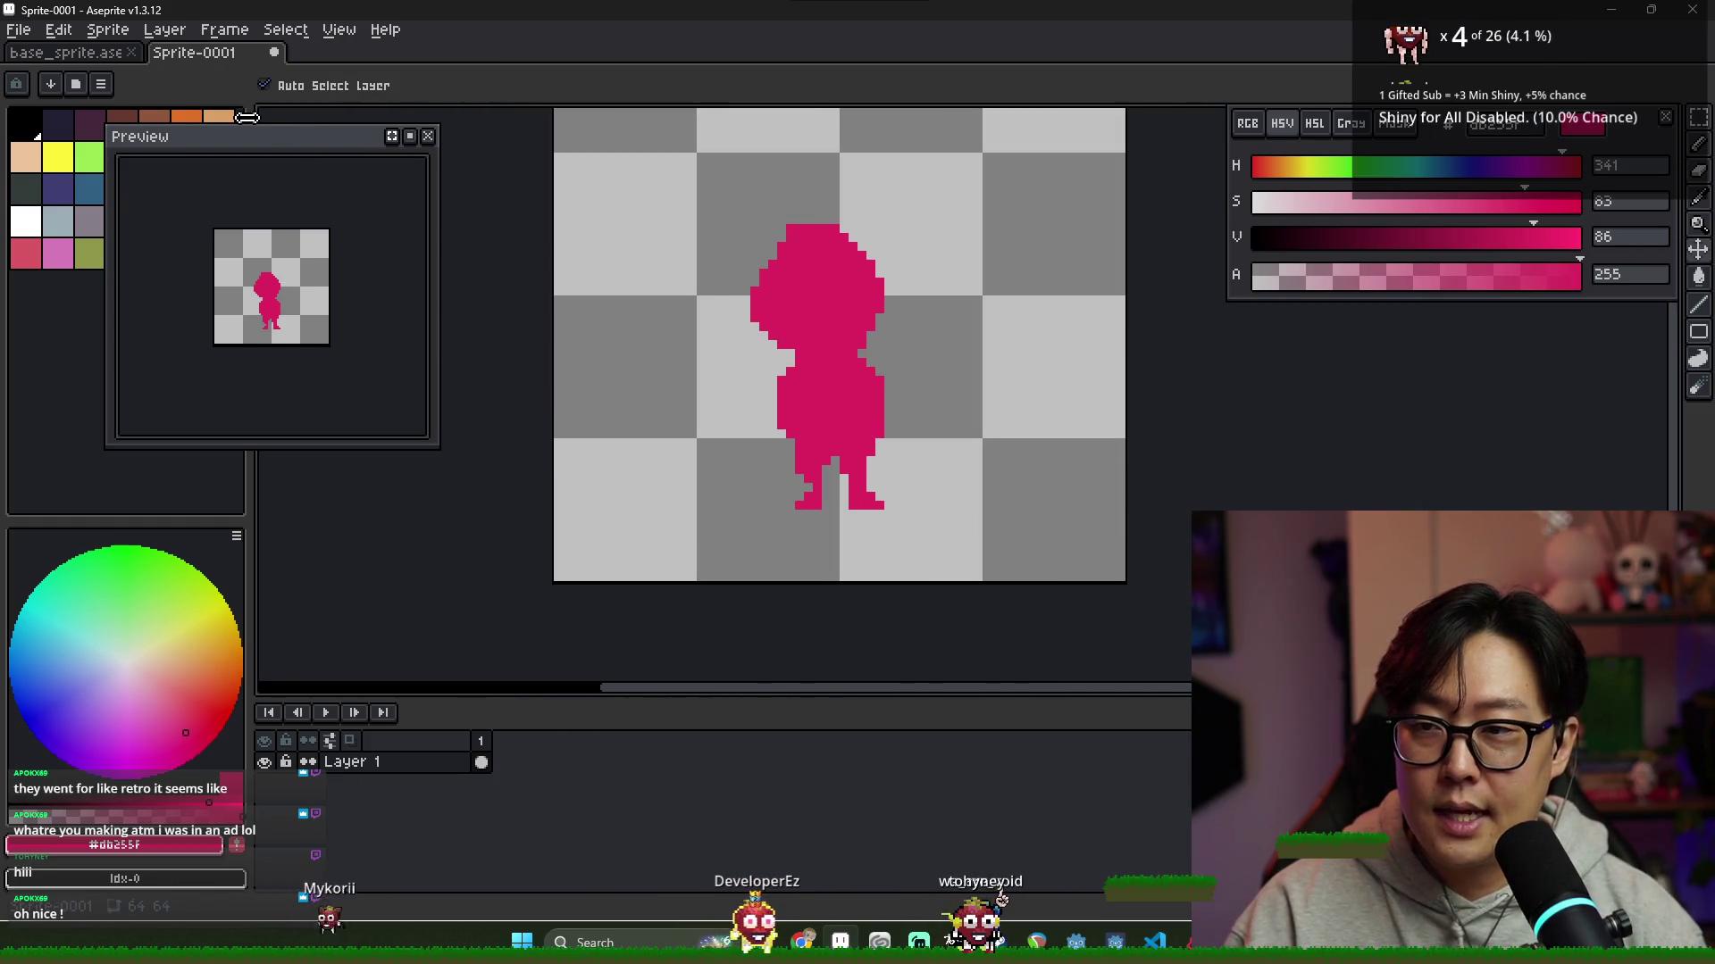
pyautogui.hotkey('ctrl', 'Tab')
pyautogui.hotkey('ctrl', 'Tab')
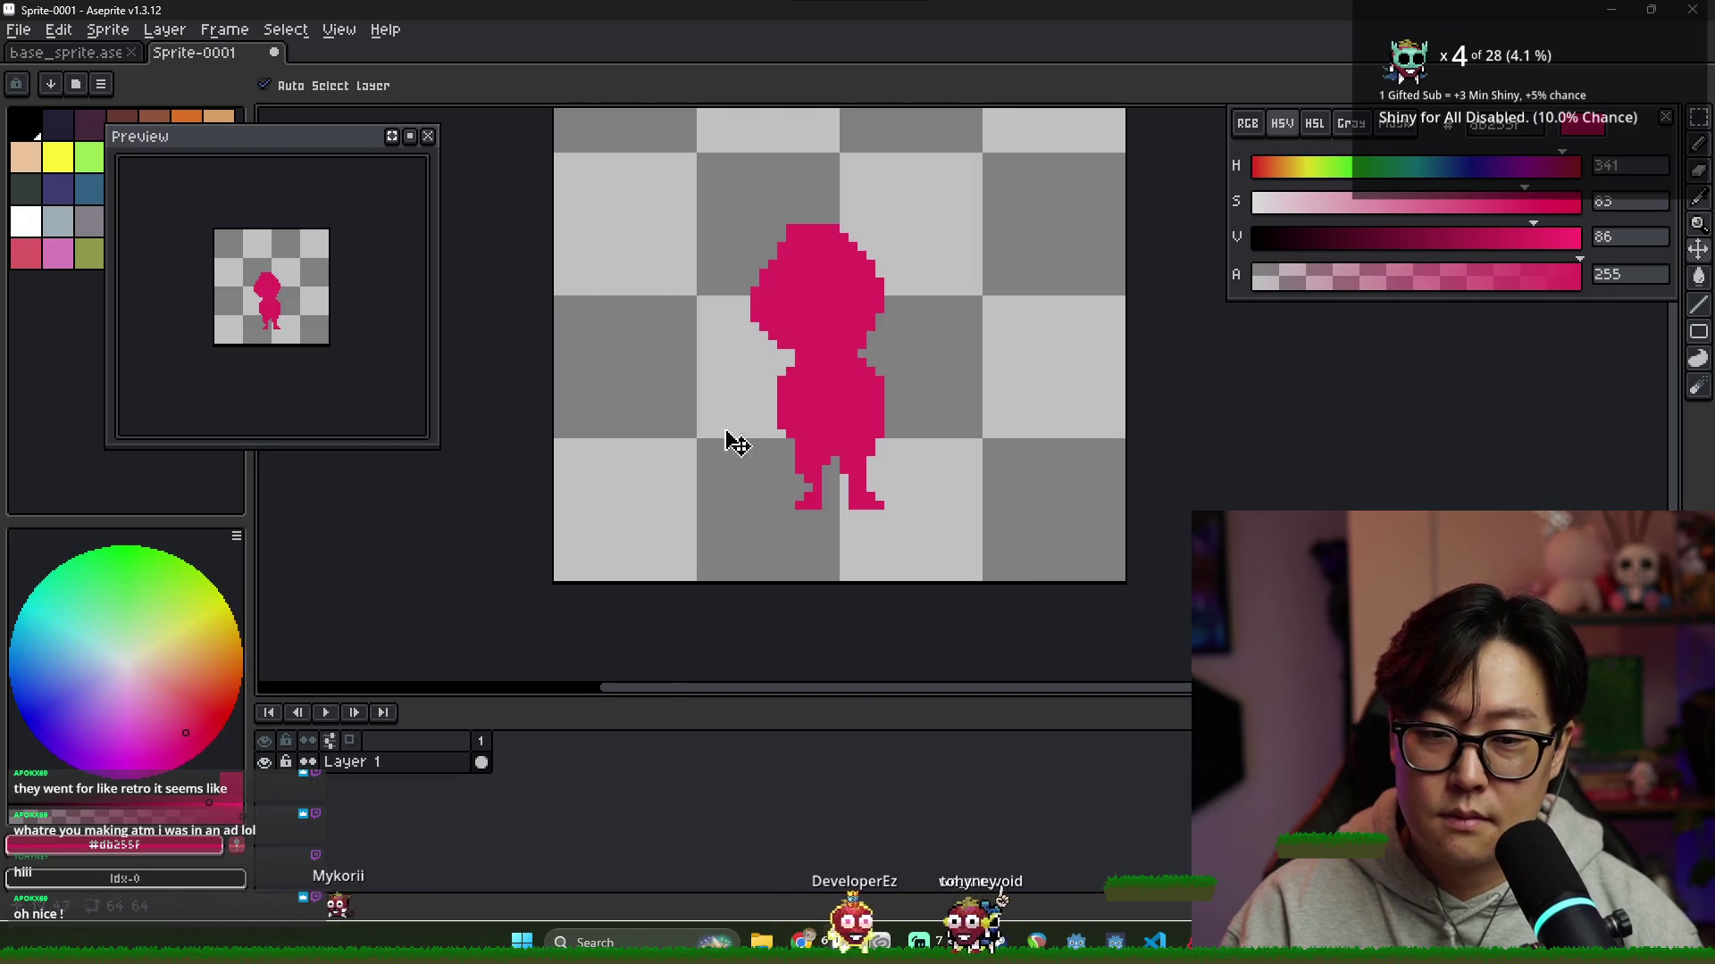
pyautogui.moveTo(835, 448); pyautogui.dragTo(846, 440)
pyautogui.scroll(-2, 893, 482)
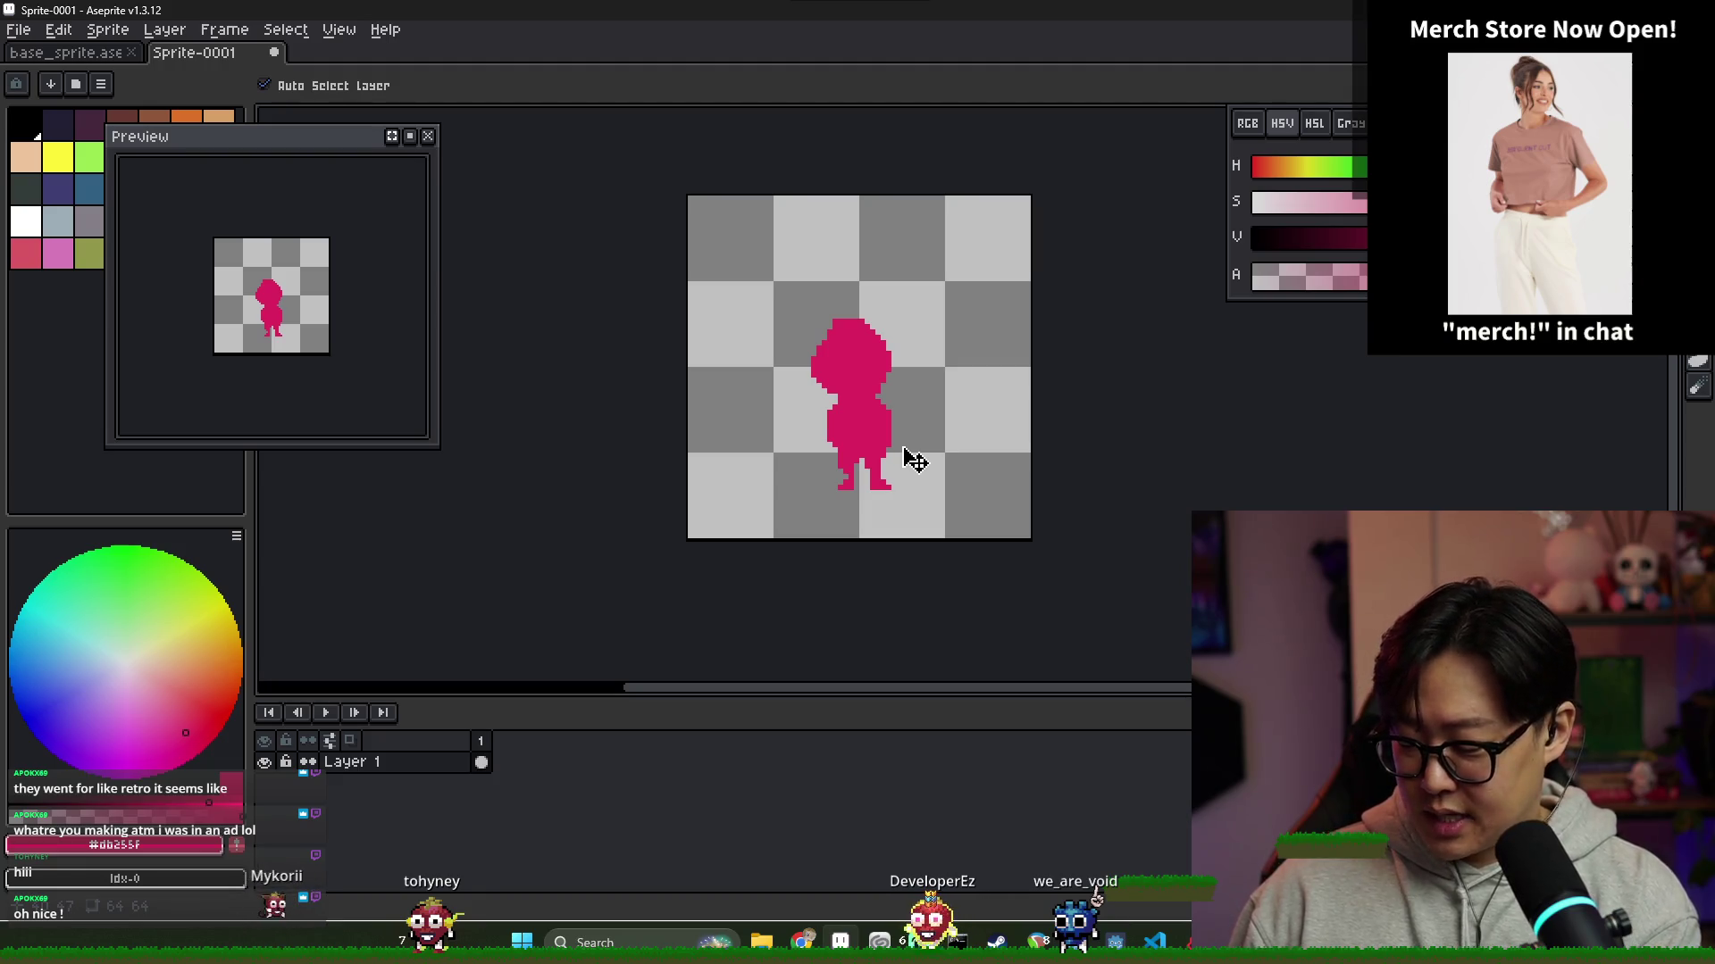
pyautogui.hotkey('ctrl', 'Tab')
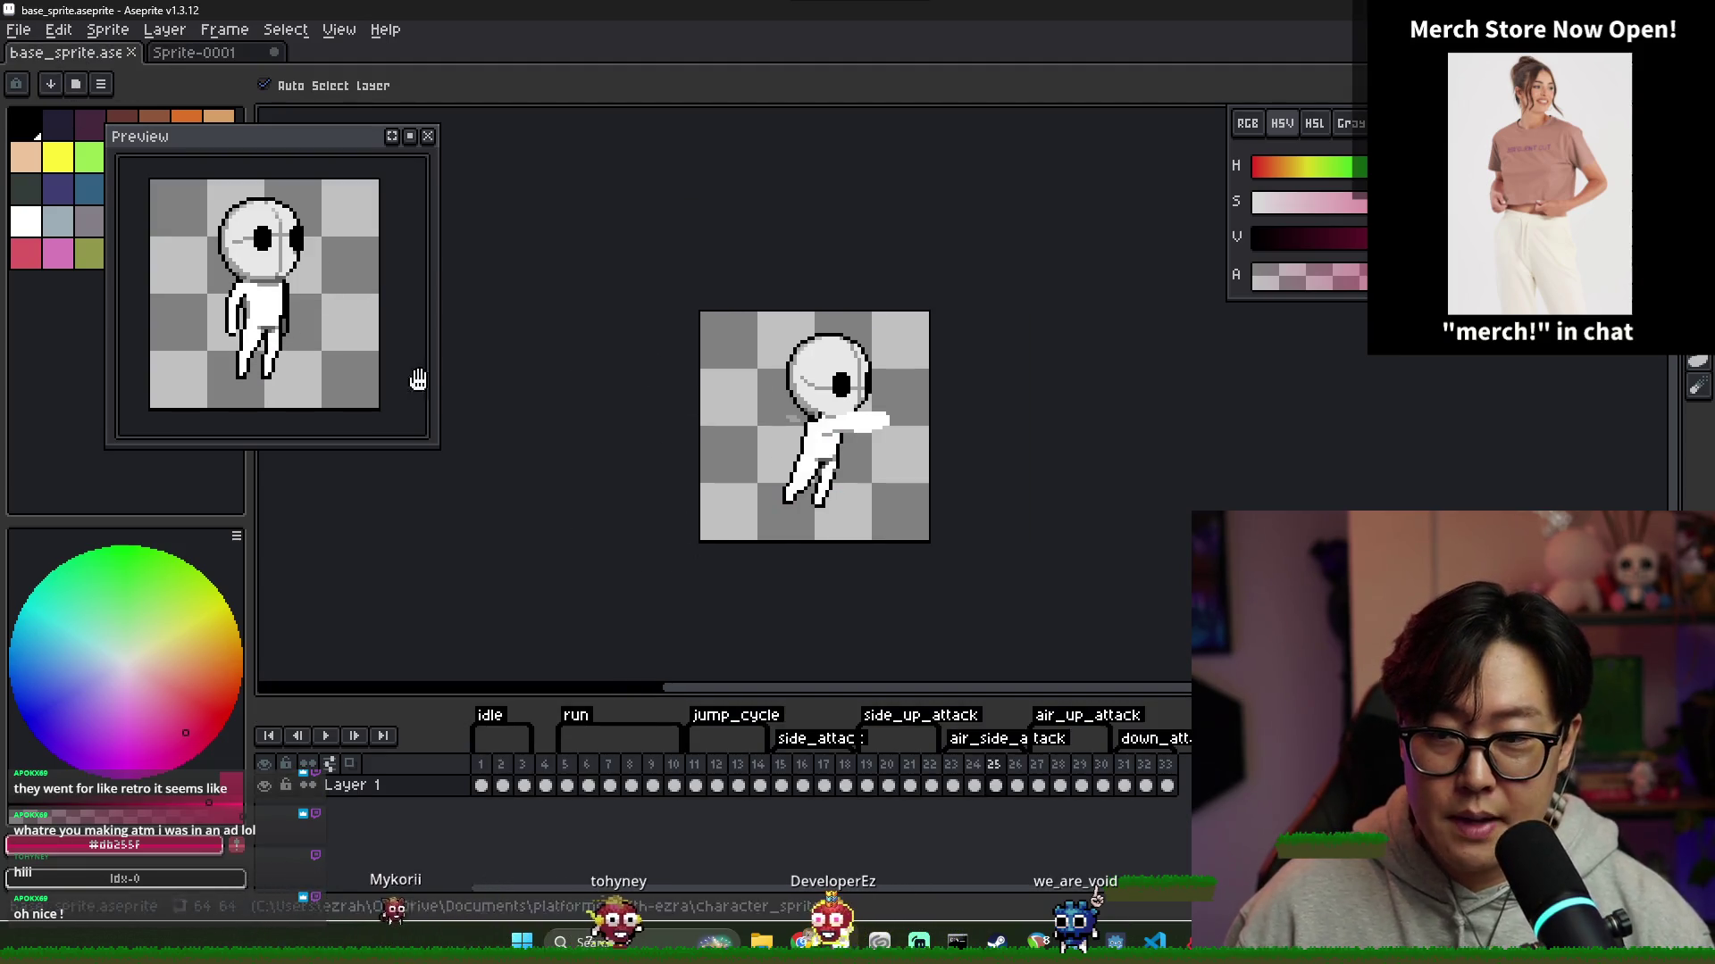
pyautogui.hotkey('ctrl', 'Tab')
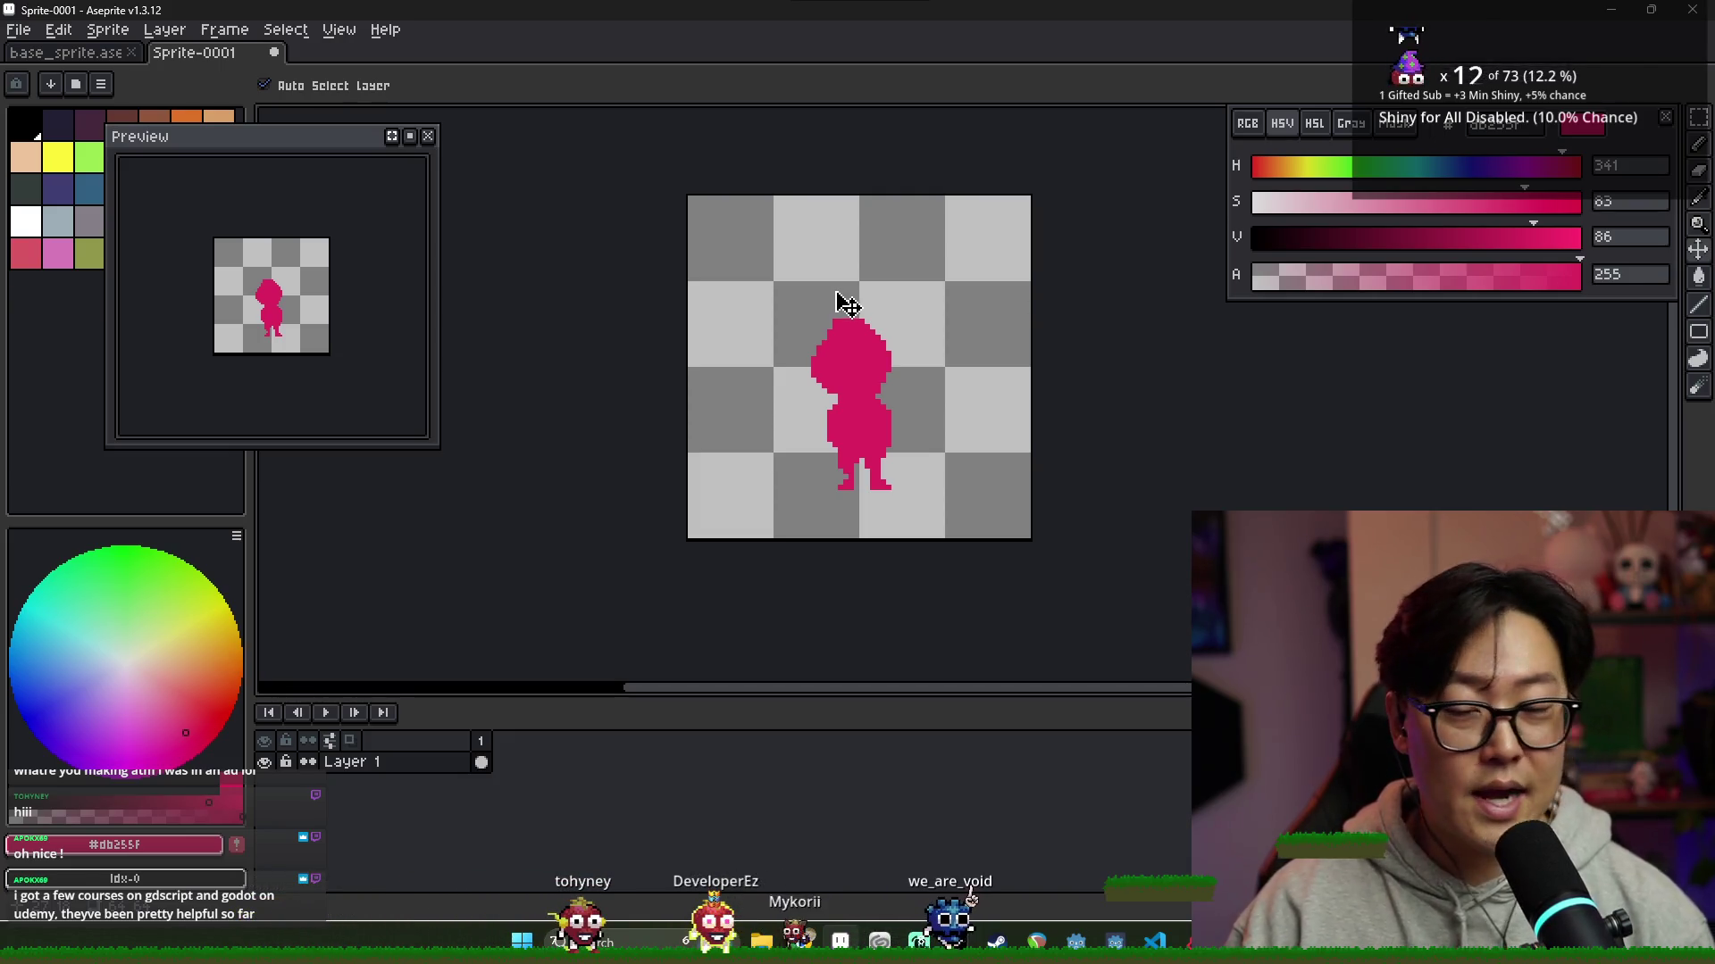
# Raise the floating Preview panel above the palette, then open Windows search
pyautogui.moveTo(338, 173)
pyautogui.mouseDown()
pyautogui.moveTo(1188, 125)
pyautogui.moveTo(372, 80)
pyautogui.mouseUp()
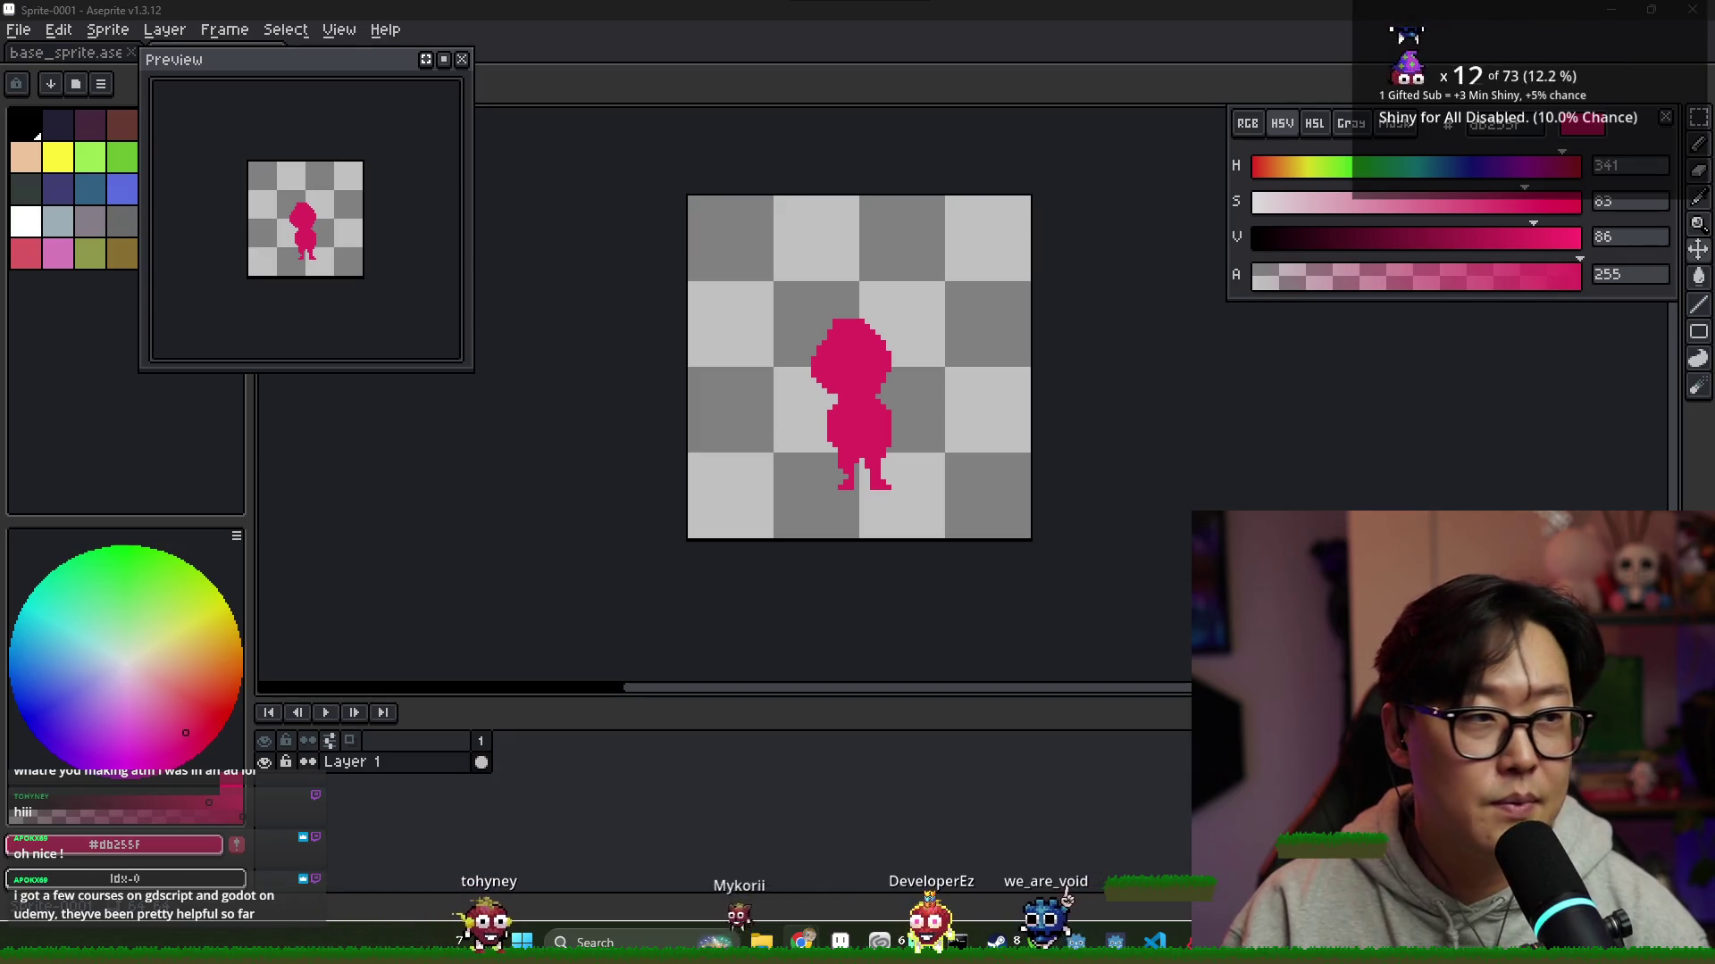
pyautogui.hotkey('alt', 'tab')
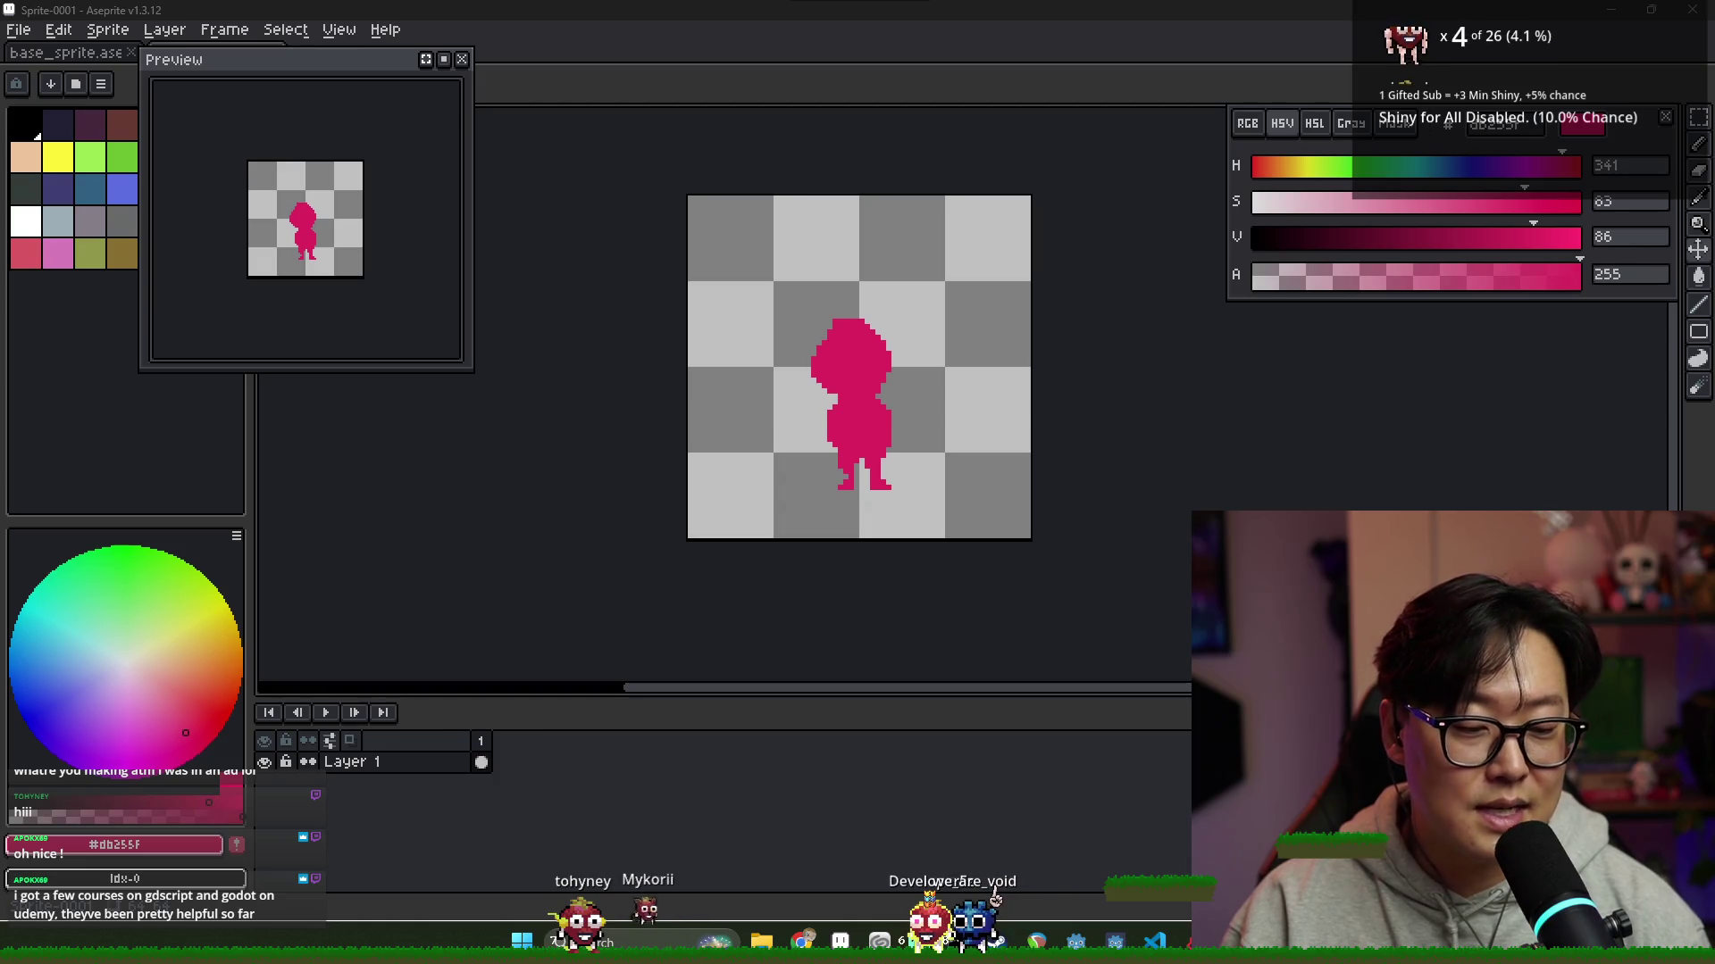
pyautogui.press('super')
pyautogui.write('discord')
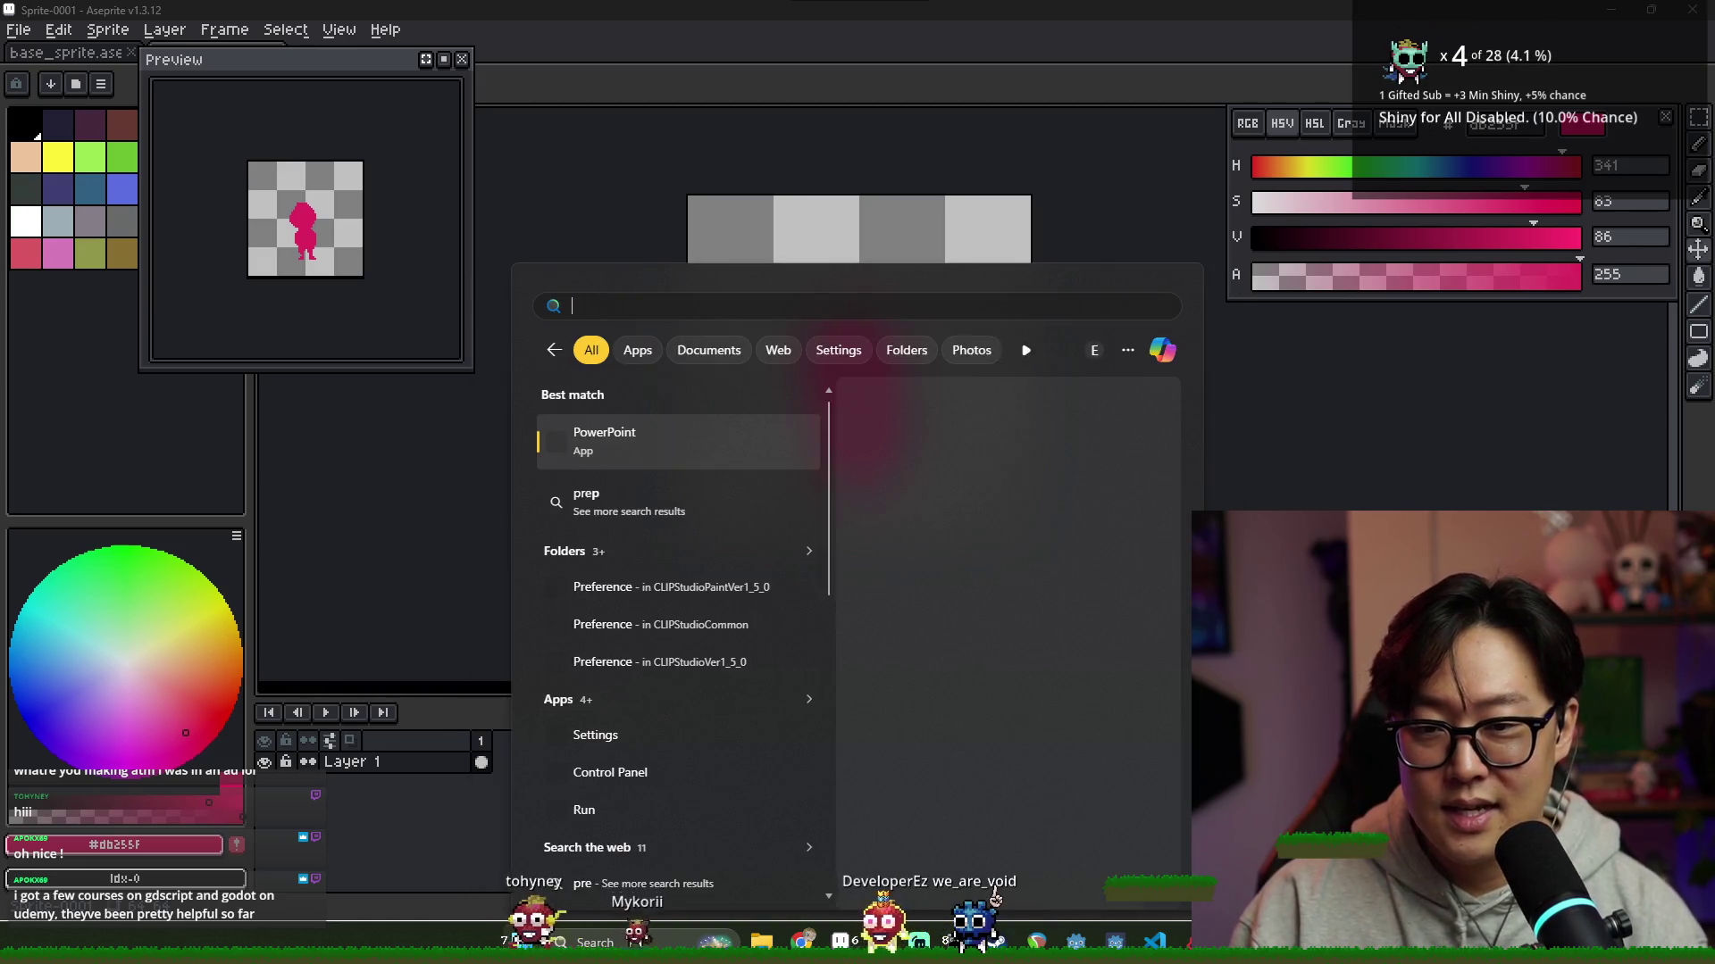
pyautogui.press('Return')
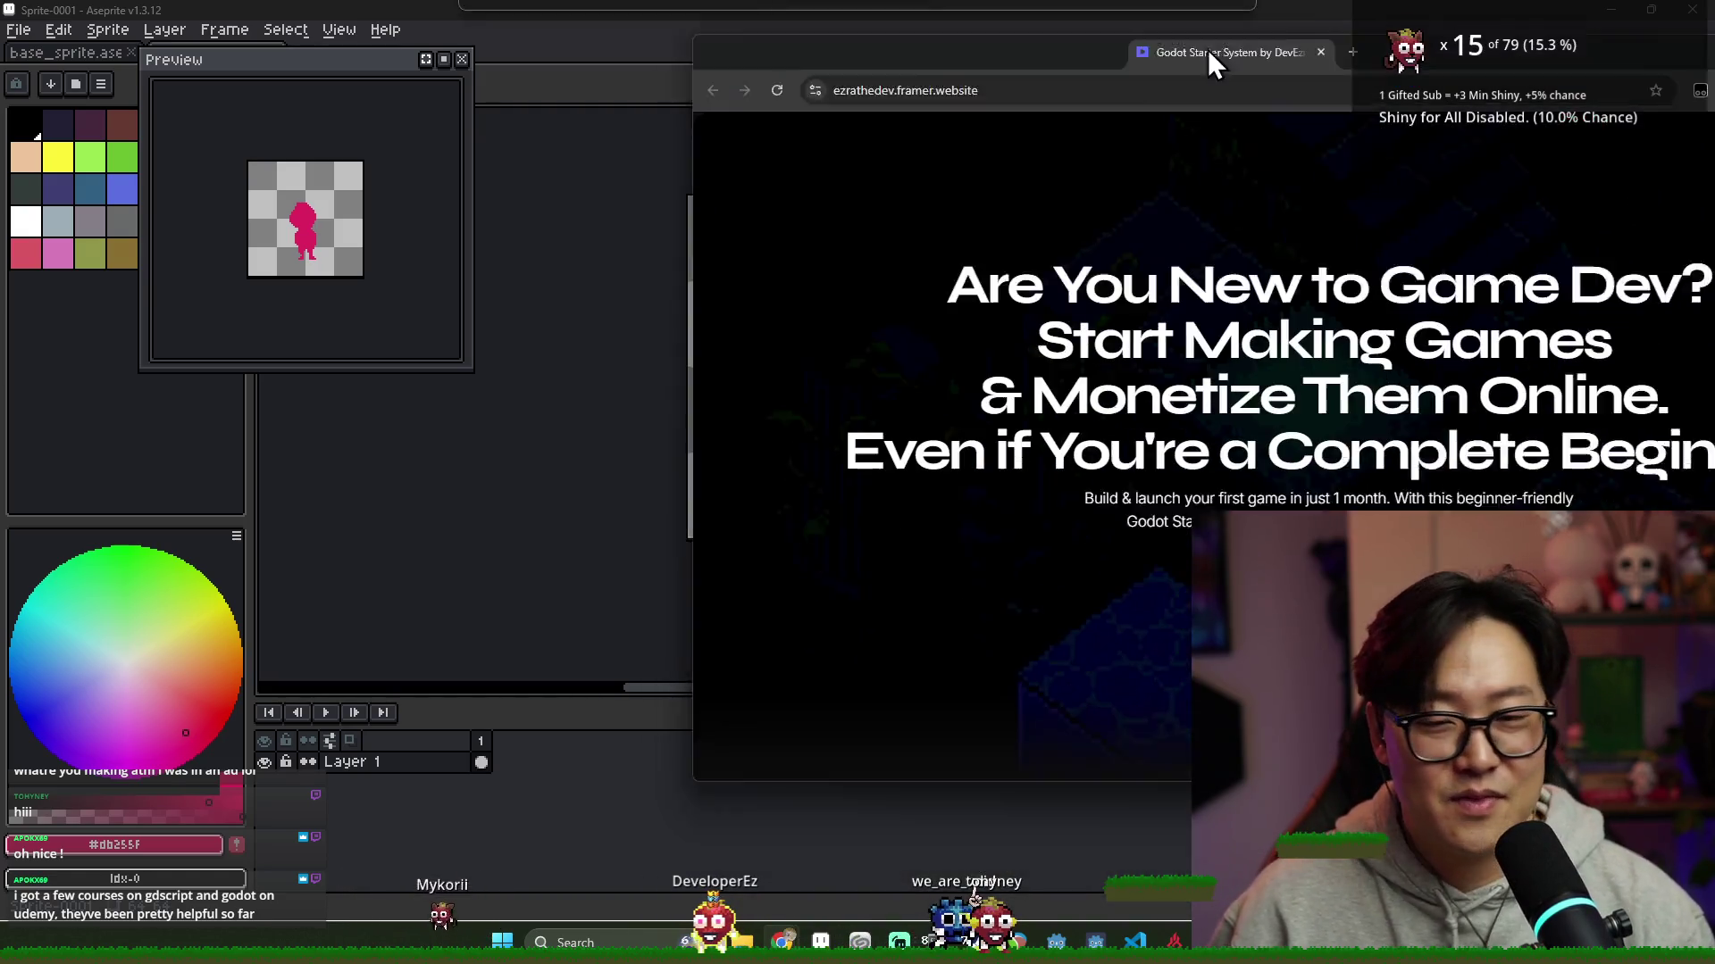
pyautogui.moveTo(1208, 50); pyautogui.dragTo(1026, 7)
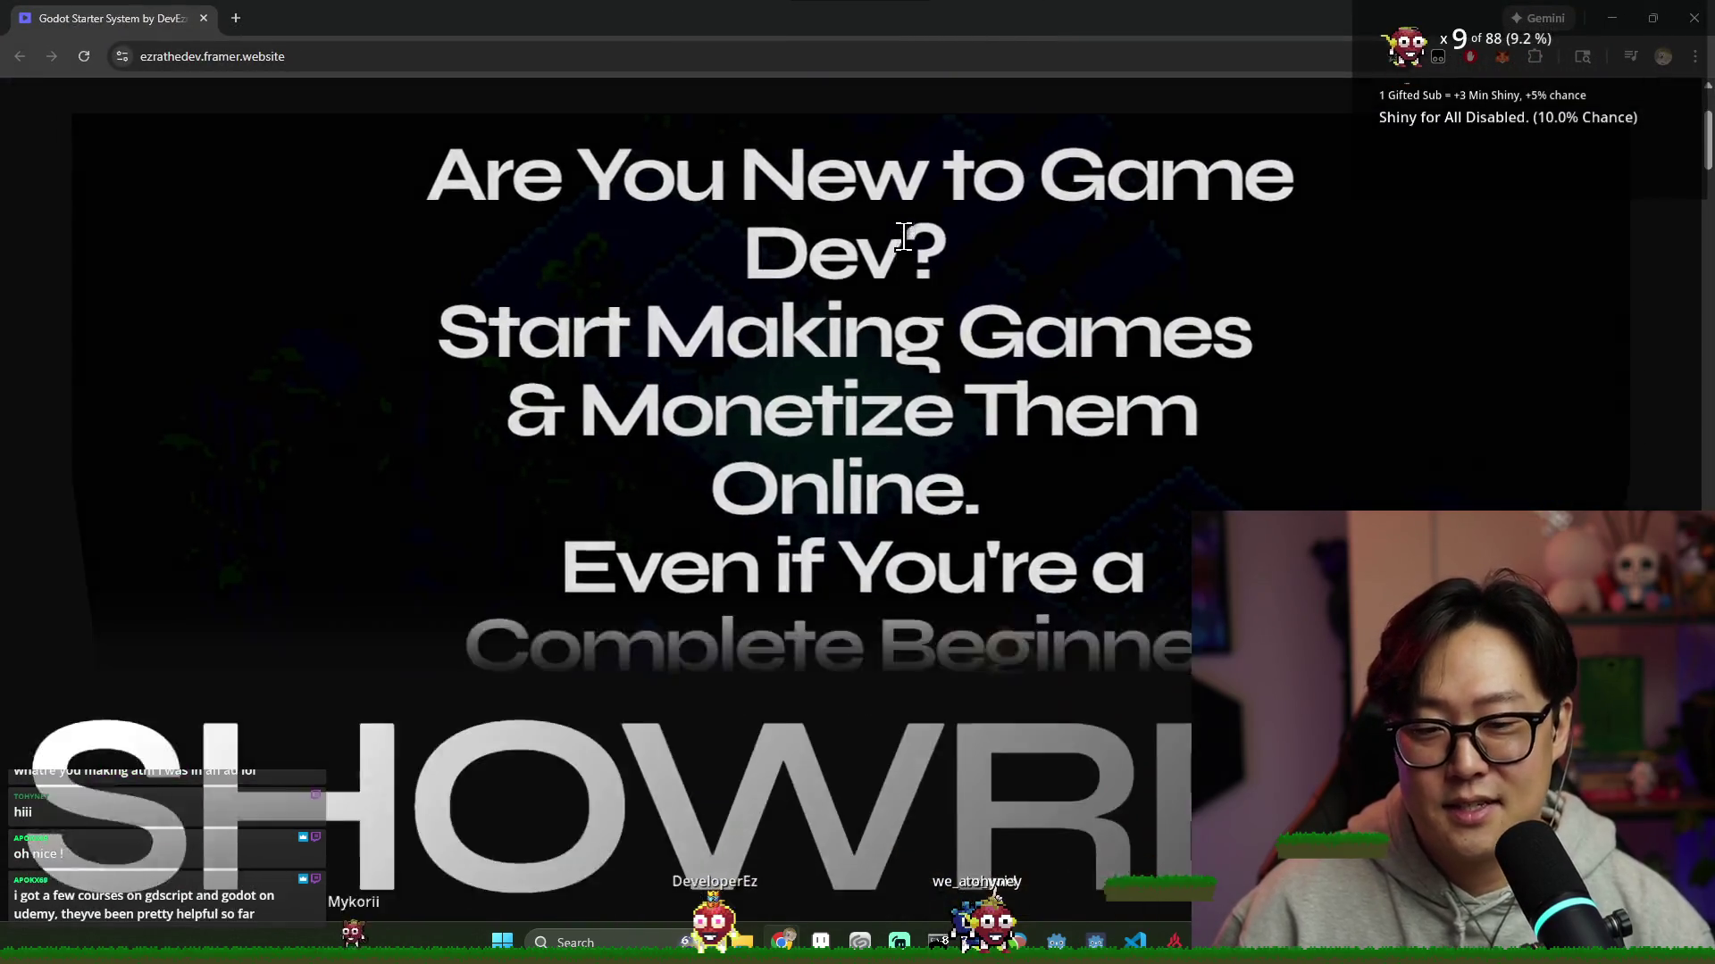
# Scroll through the Godot Starter System course page in Chrome
pyautogui.scroll(-5, 903, 237)
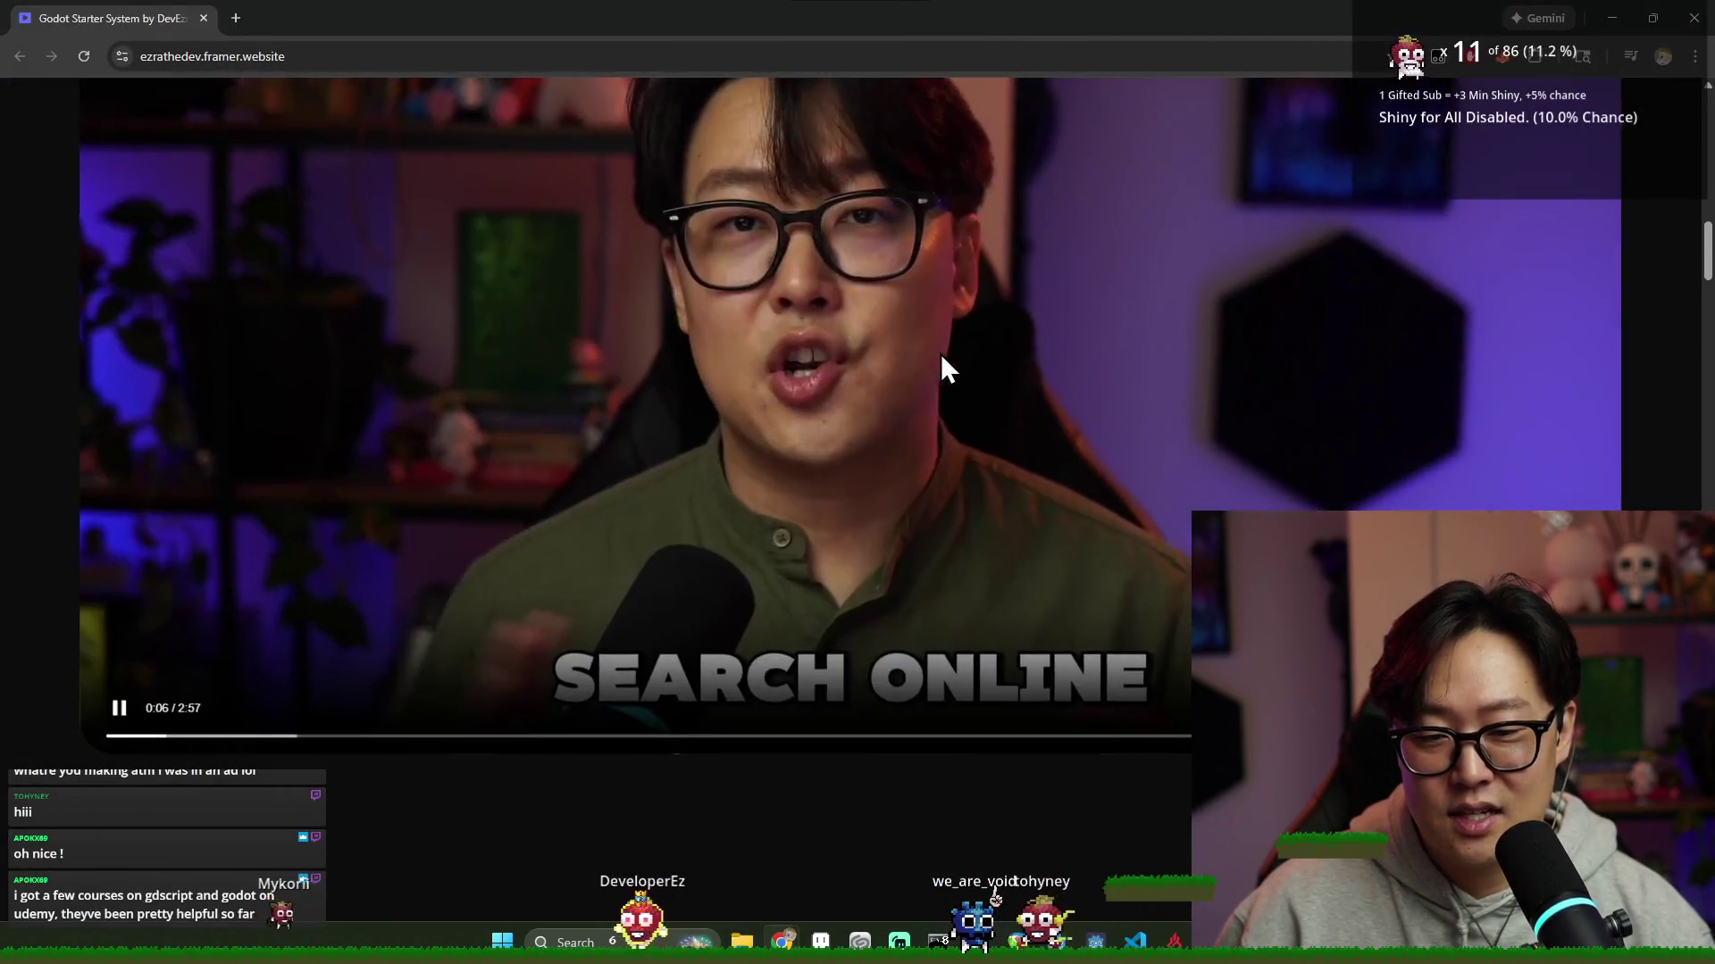
pyautogui.scroll(-7, 941, 354)
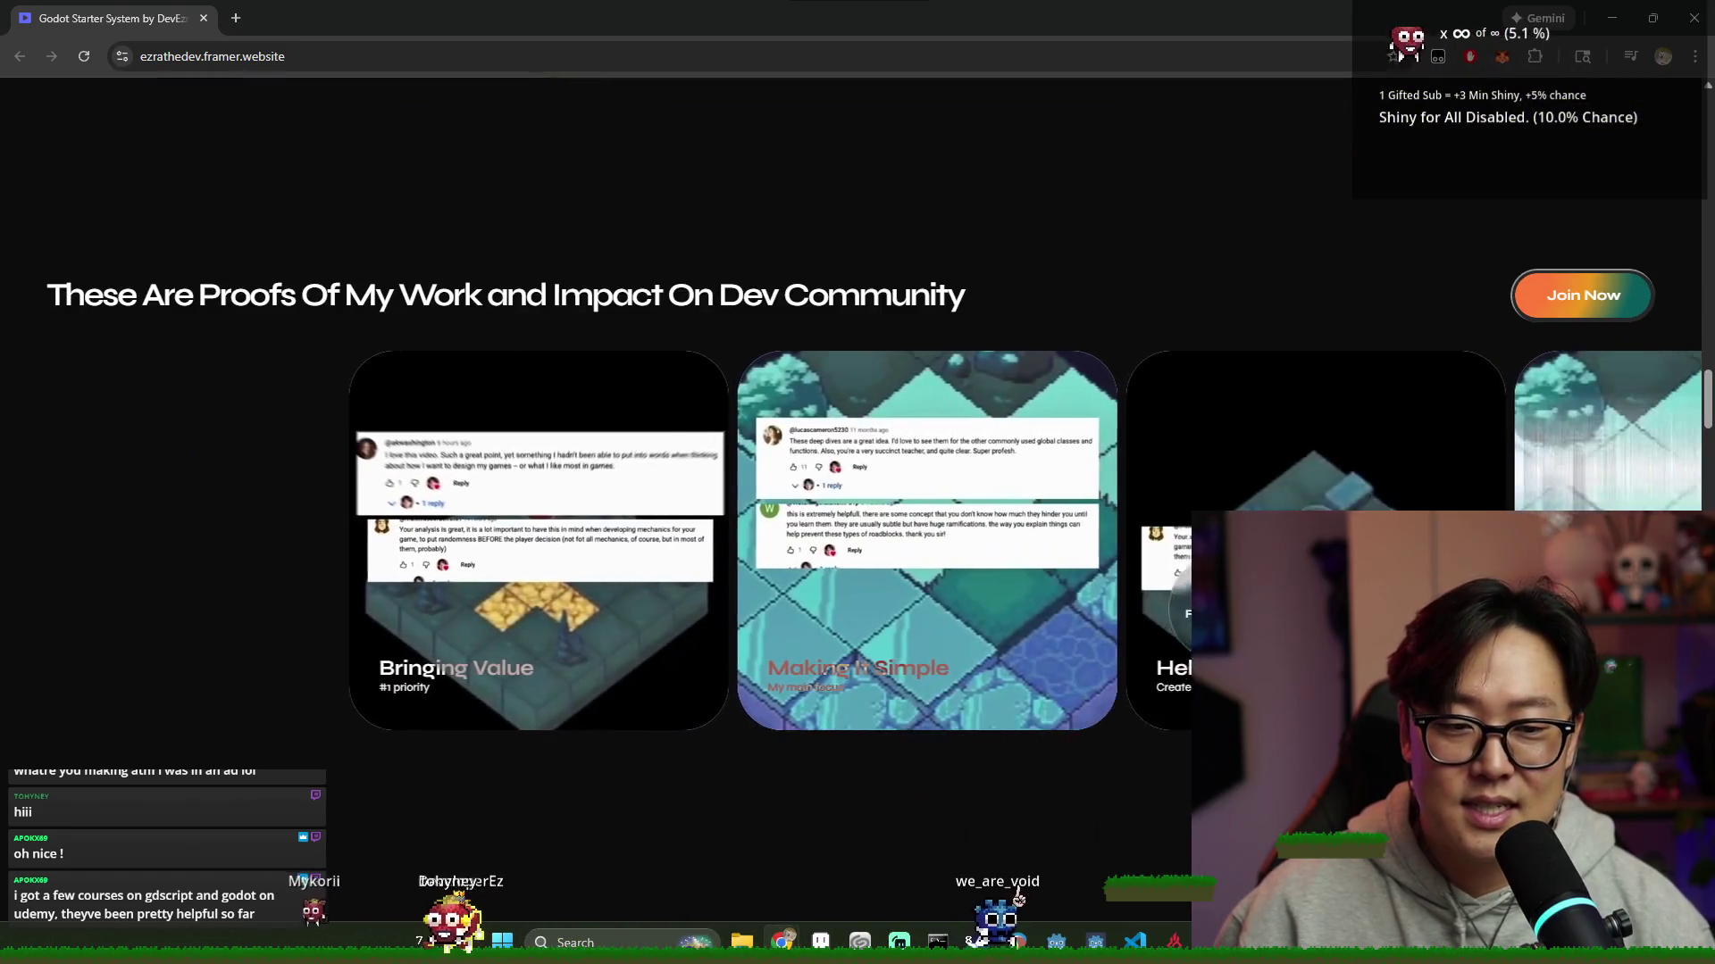
pyautogui.scroll(-10, 961, 813)
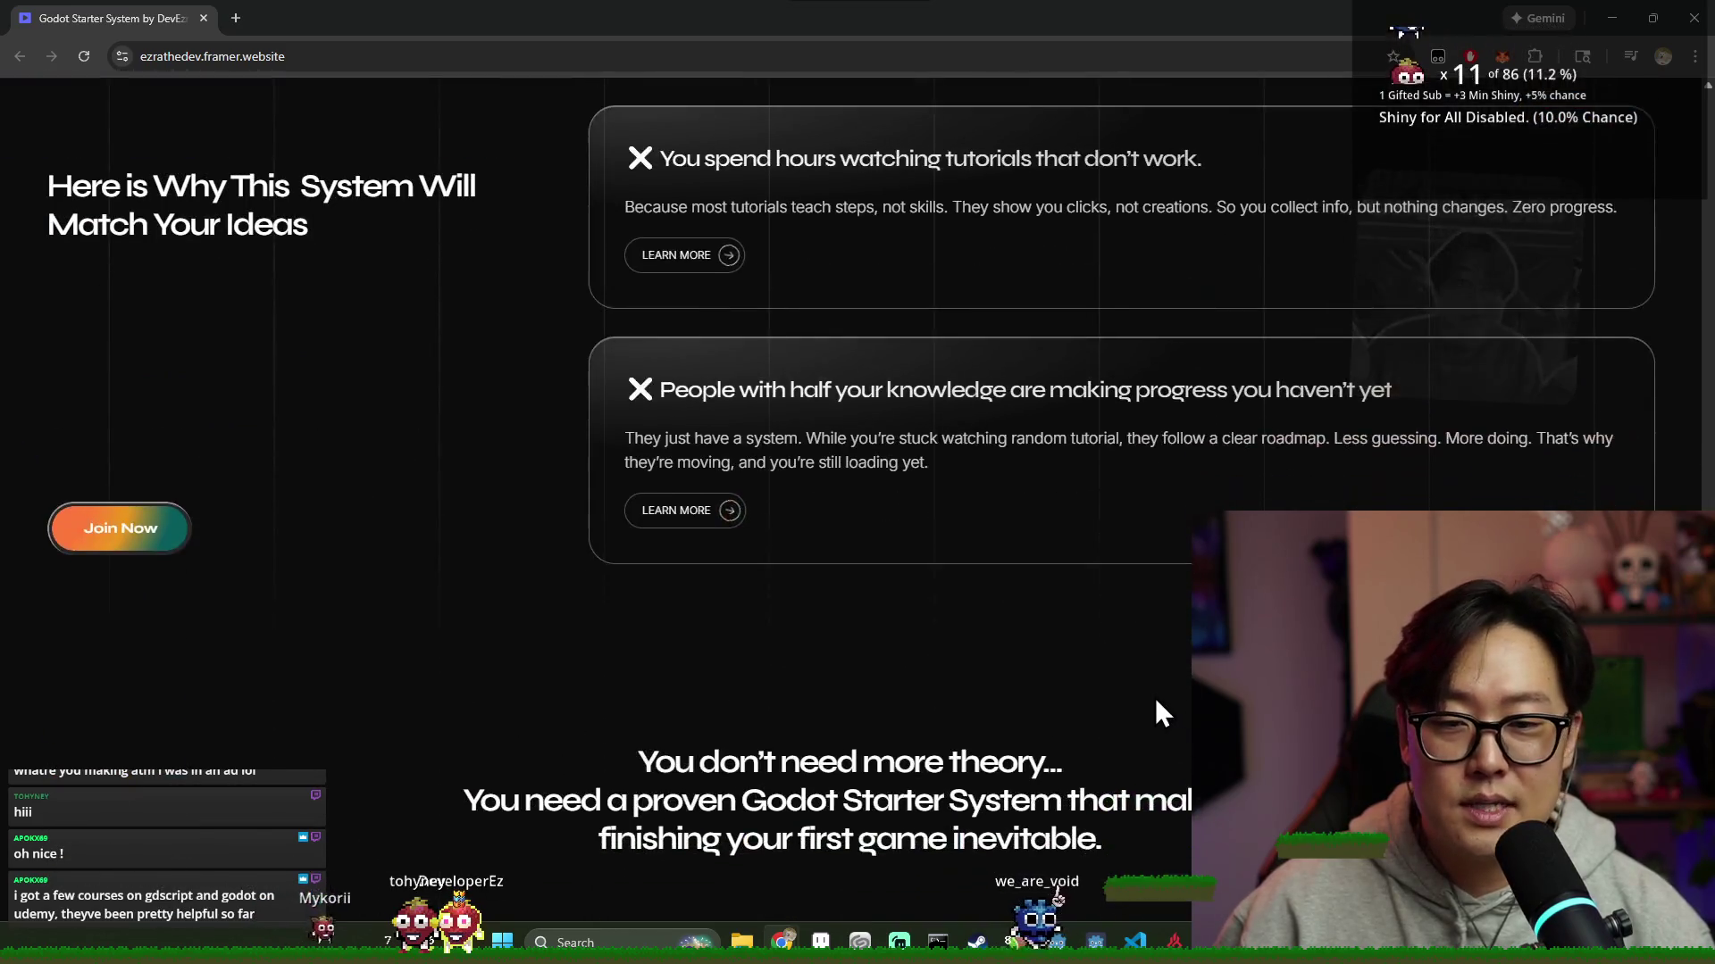
pyautogui.scroll(-15, 1155, 700)
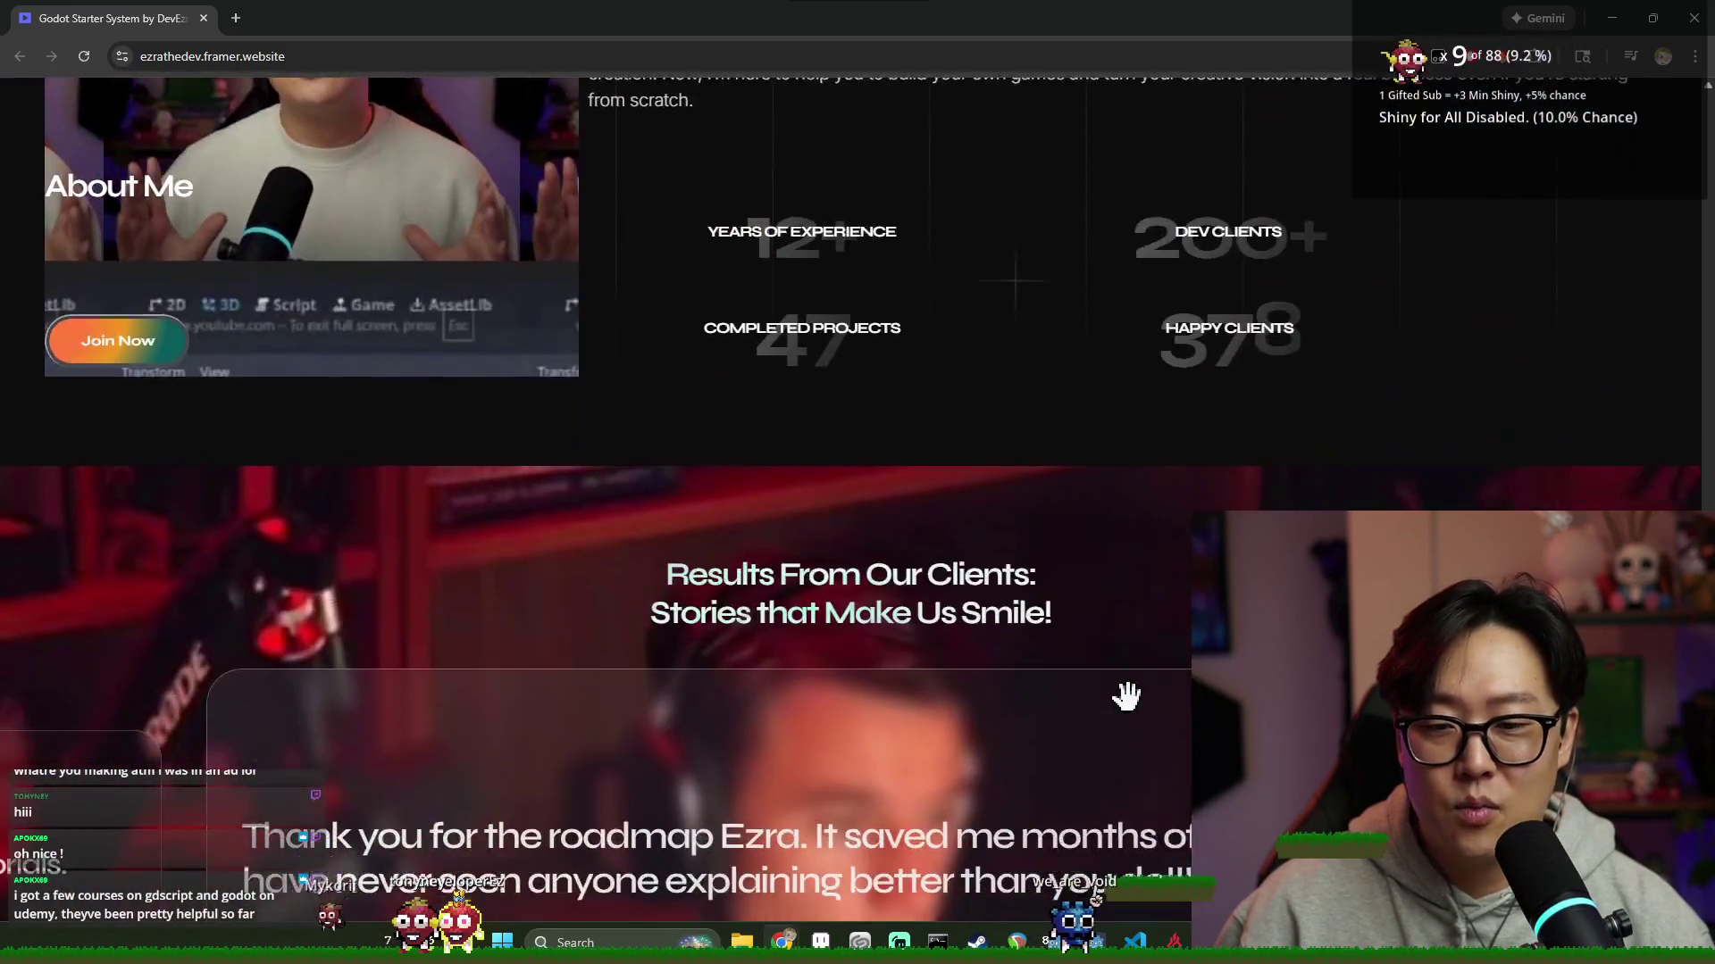
pyautogui.scroll(-15, 1126, 696)
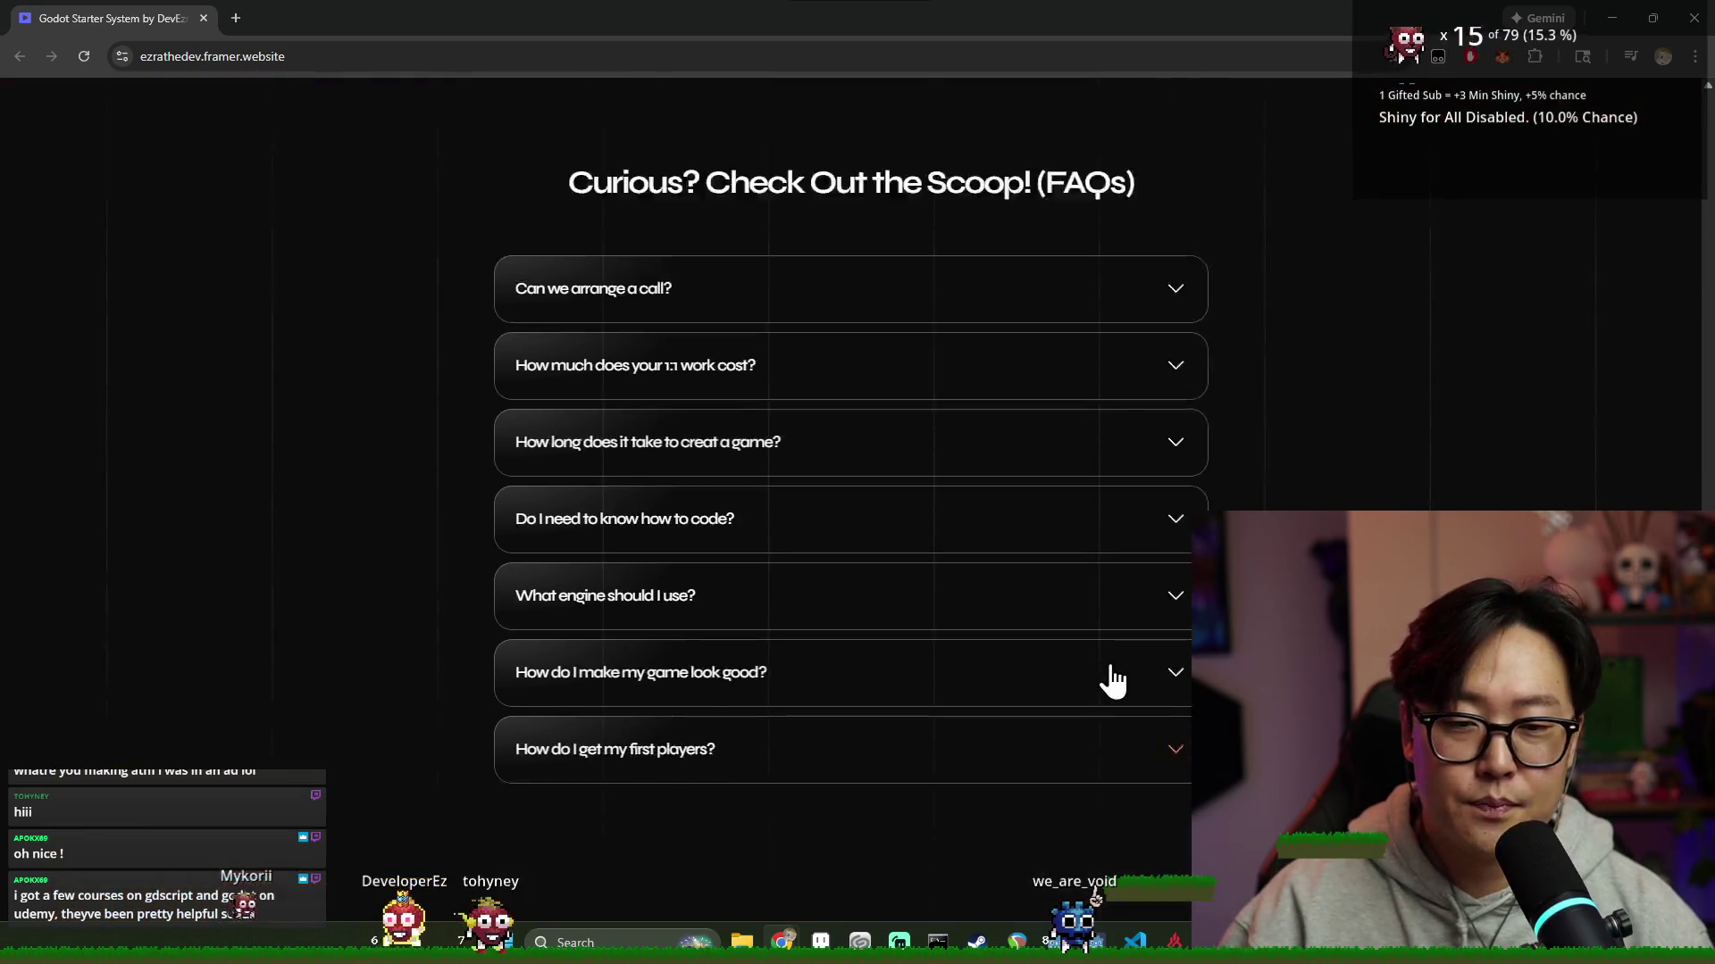
pyautogui.scroll(20, 1112, 683)
pyautogui.scroll(3, 268, 107)
# Return to Aseprite and move the Preview panel down and right to uncover the palette
pyautogui.hotkey('alt', 'Tab')
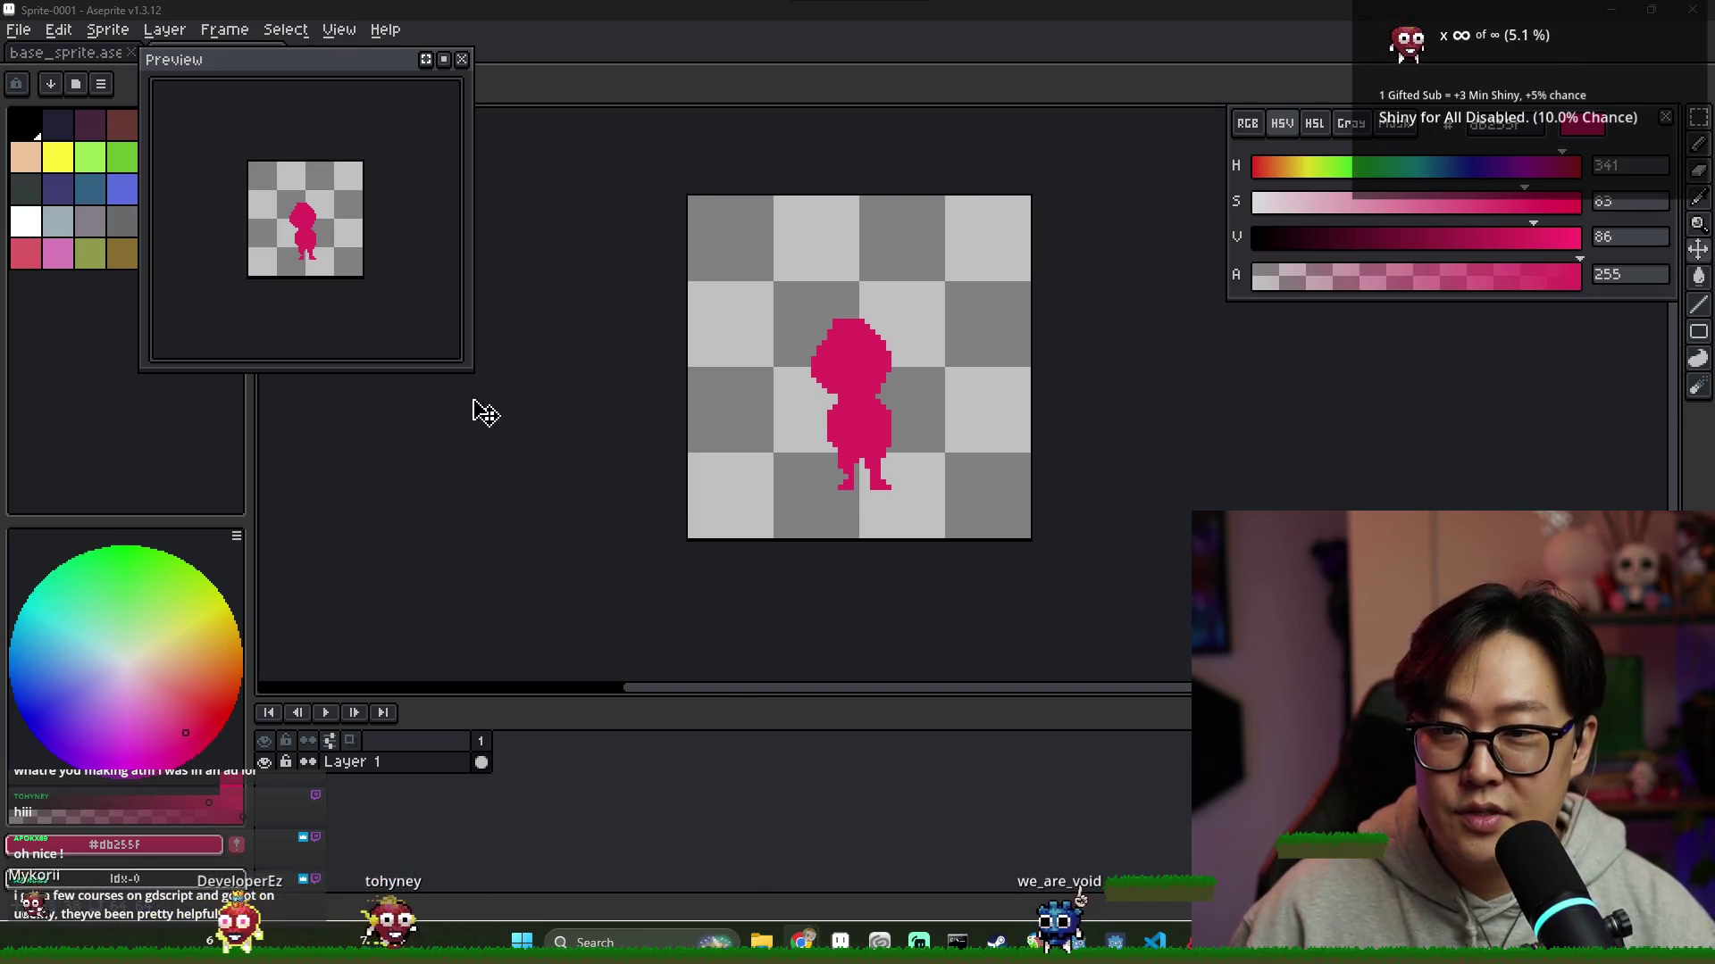
pyautogui.moveTo(306, 65); pyautogui.dragTo(469, 147)
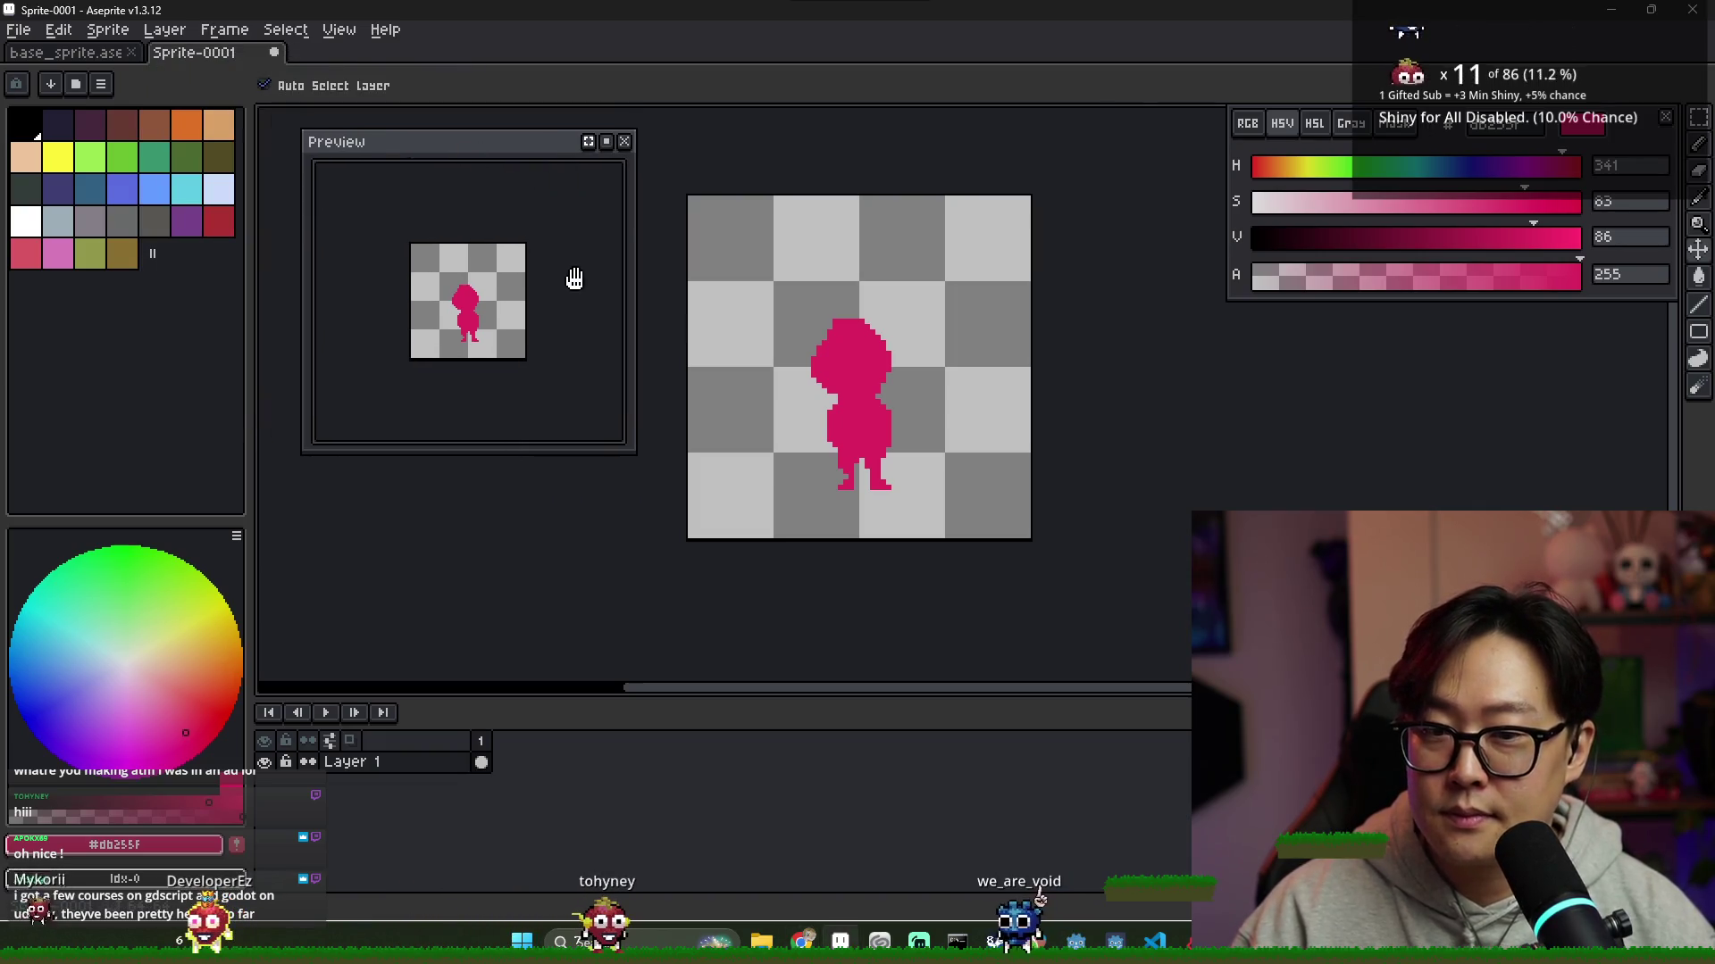
pyautogui.scroll(2, 911, 383)
pyautogui.scroll(-1, 920, 400)
pyautogui.scroll(-1, 867, 429)
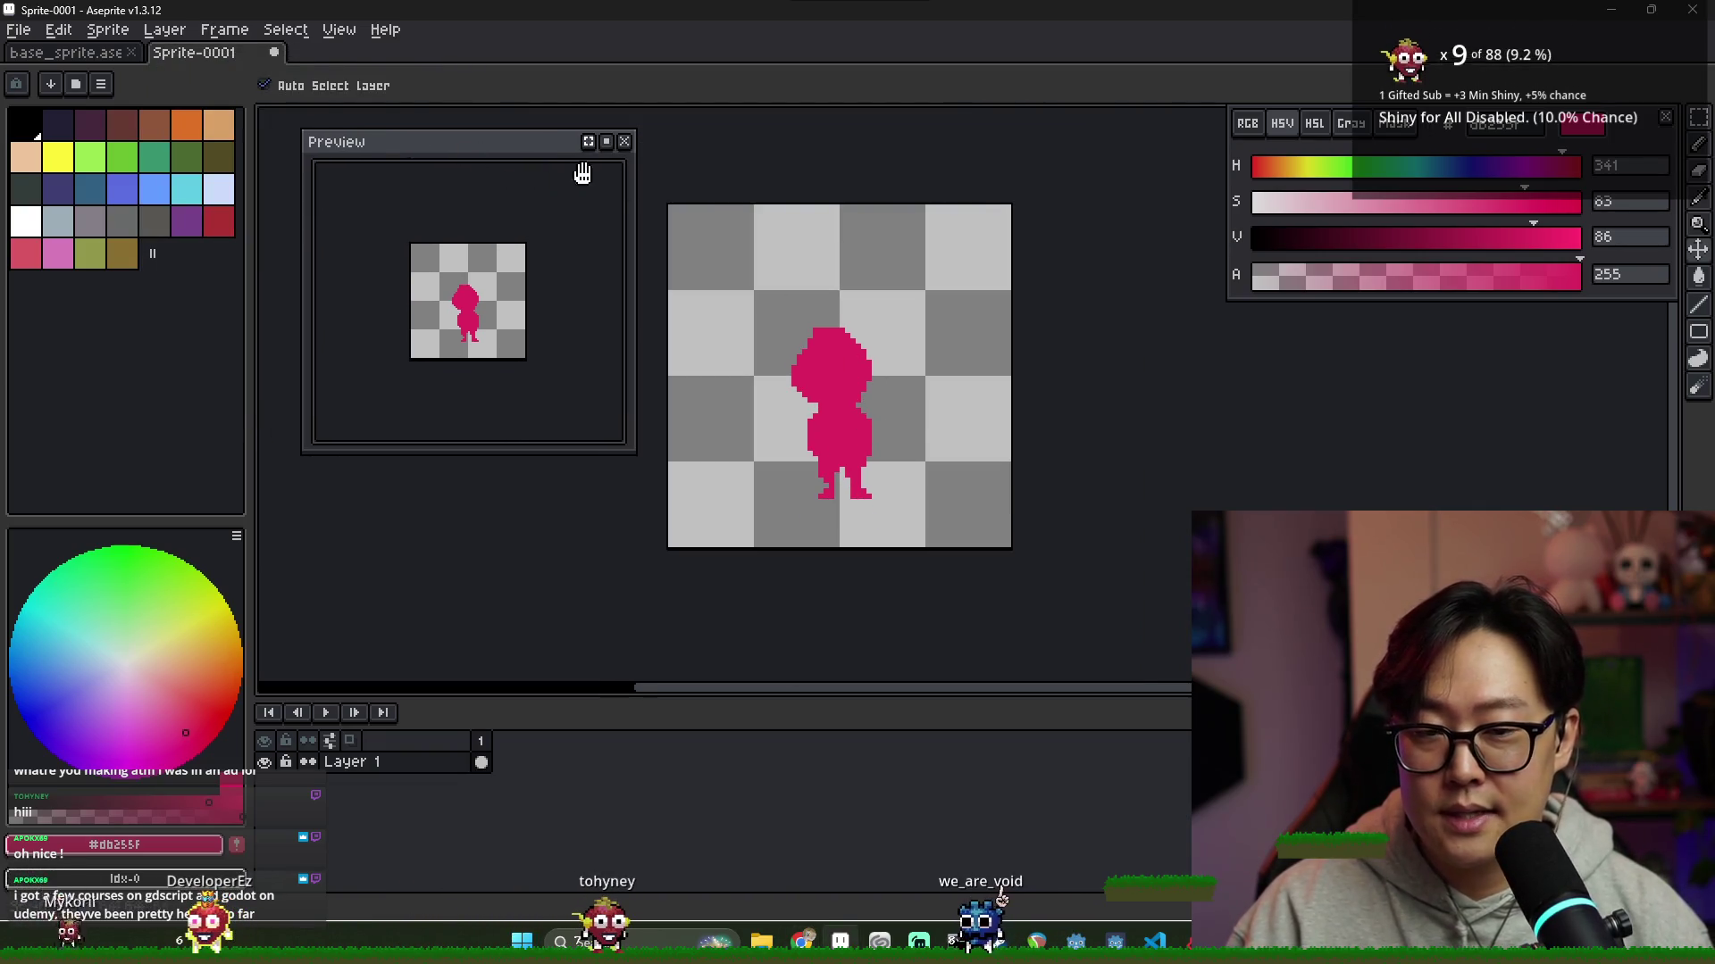